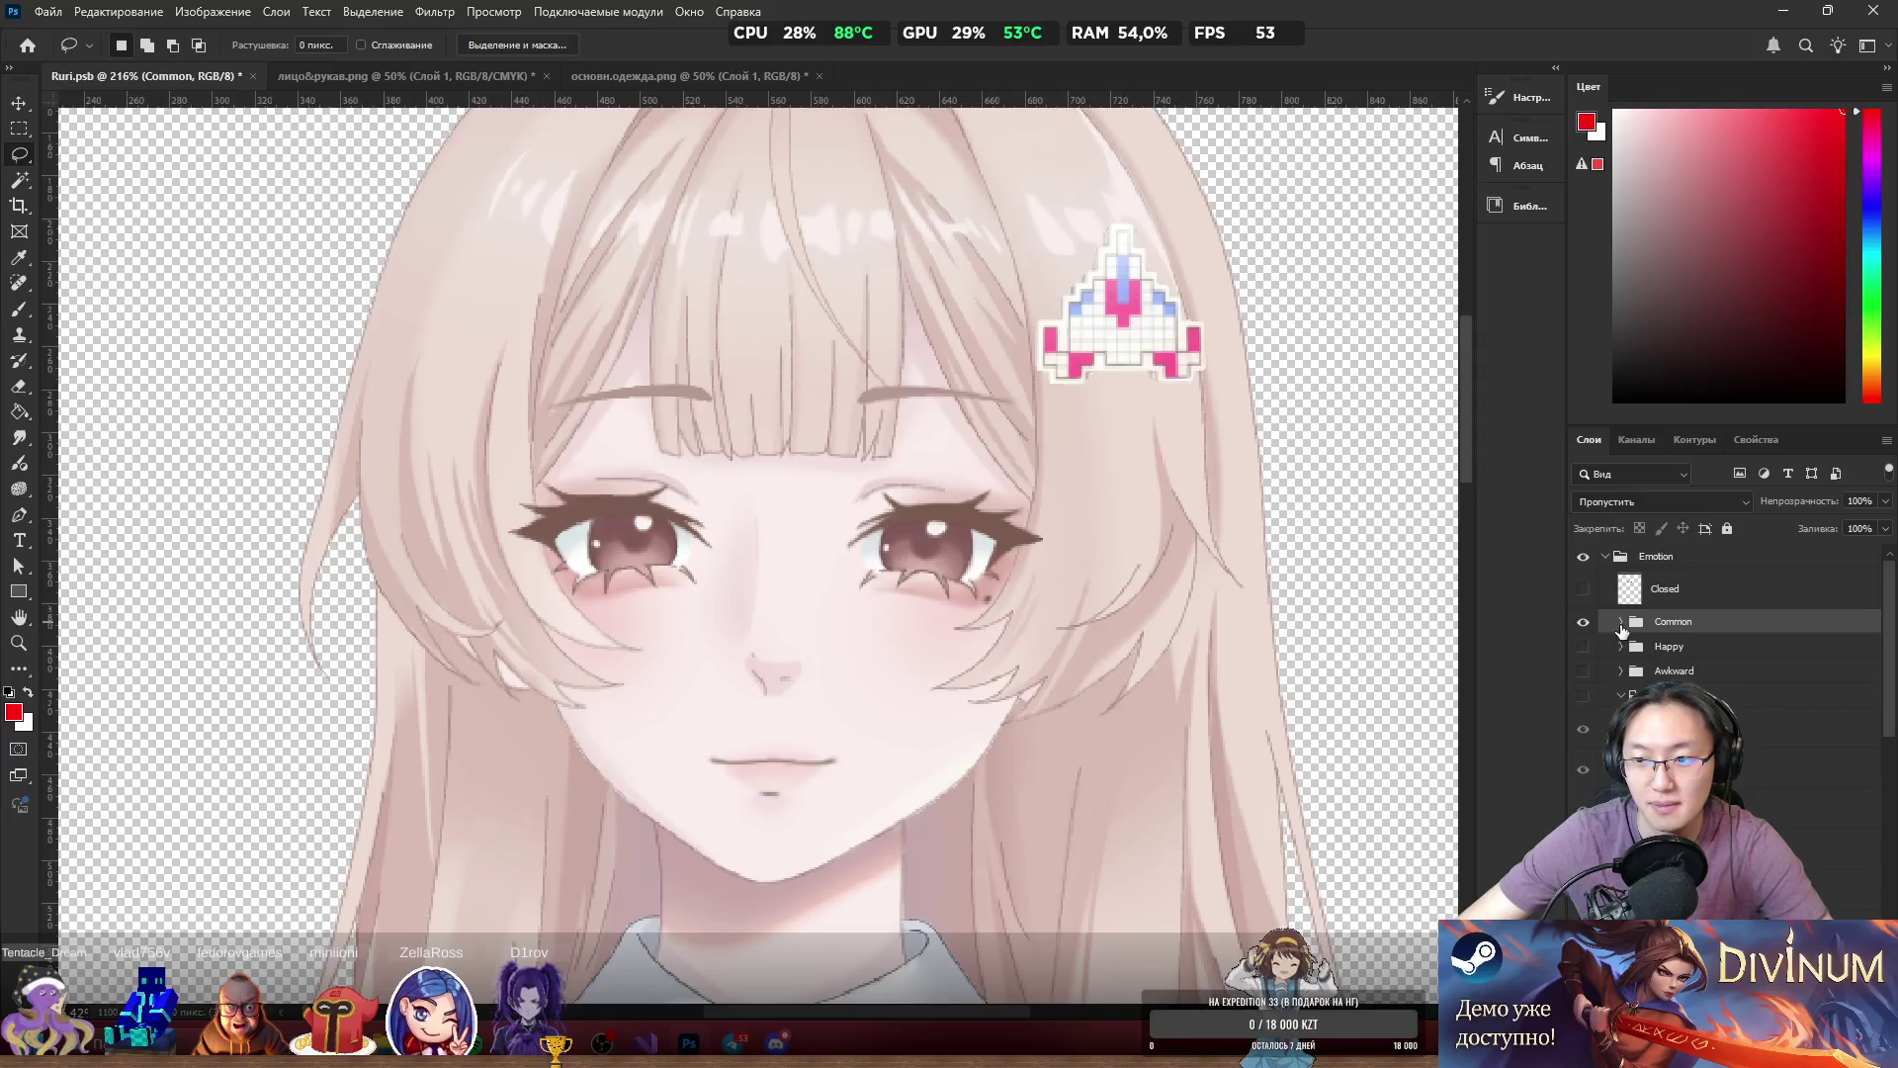
# Expand the Common group and flick the Closed eyes layer on and off to compare.
pyautogui.click(1621, 622)
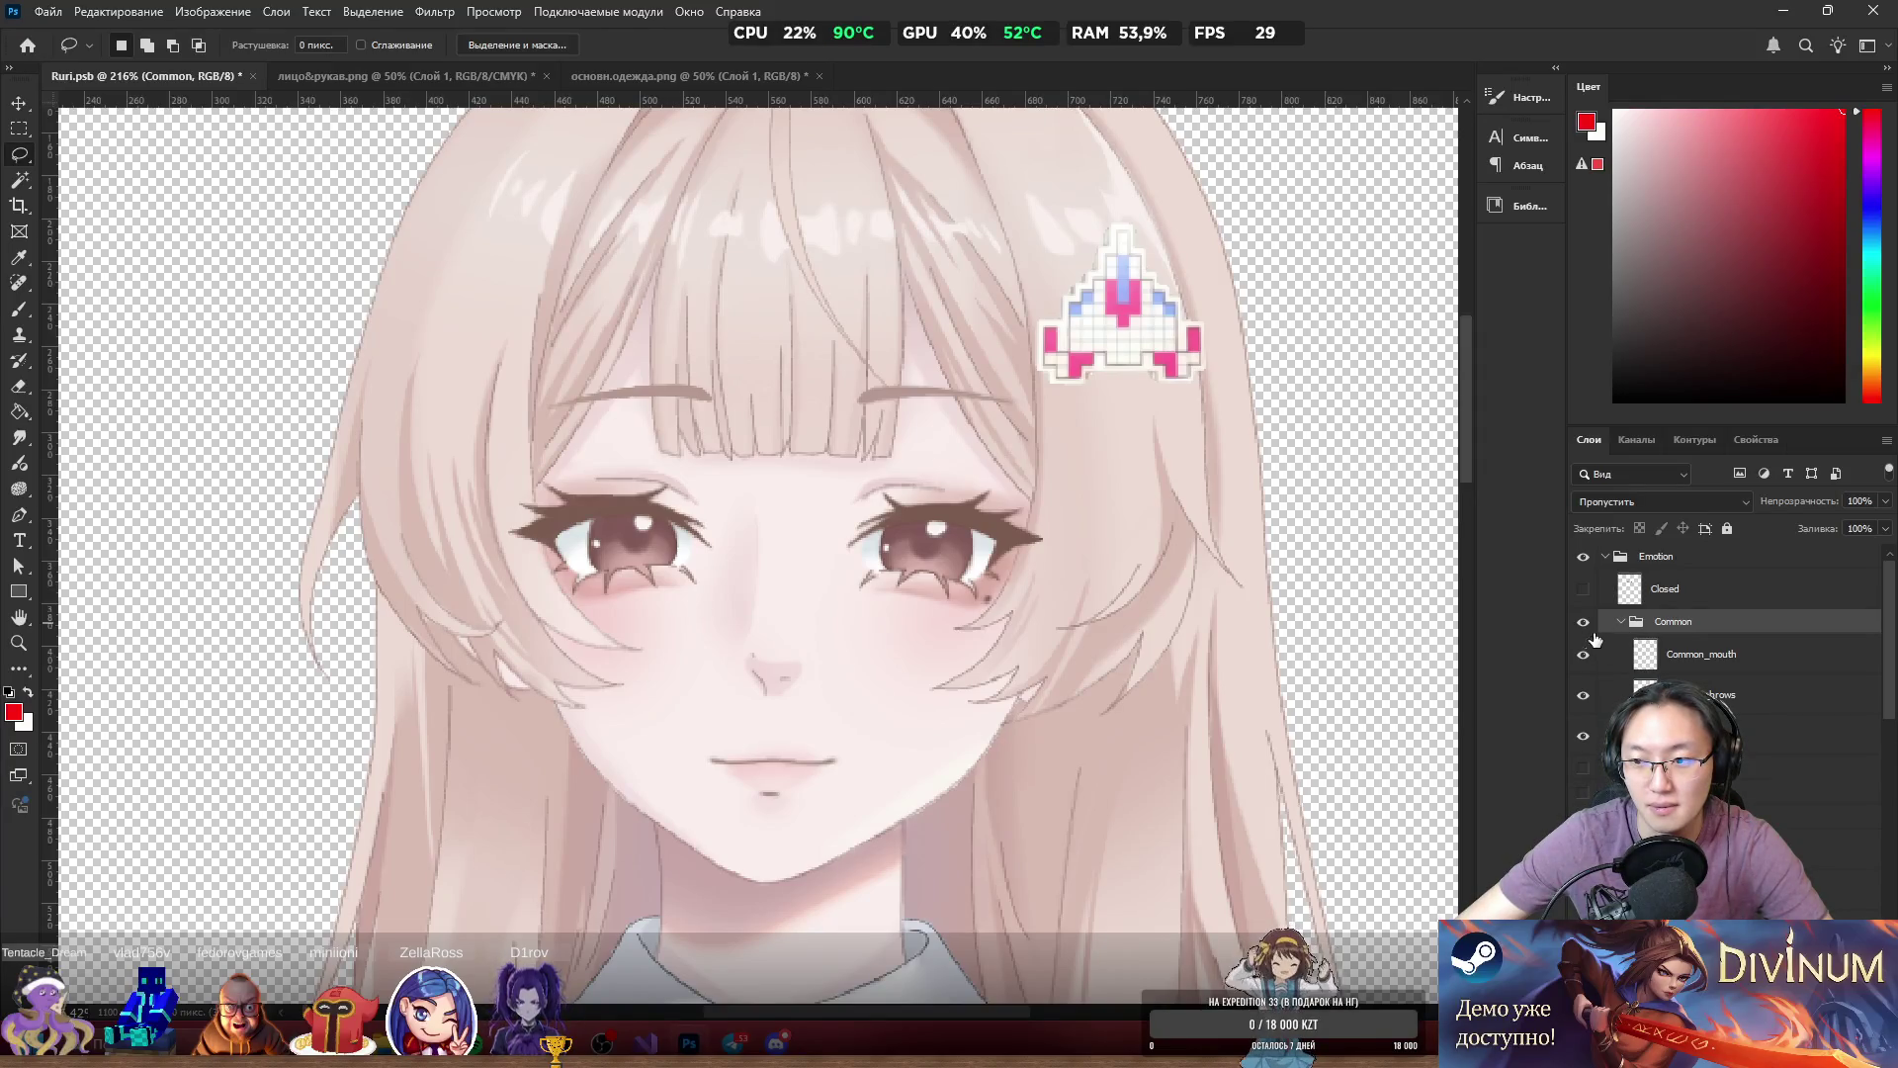
pyautogui.click(1582, 589)
pyautogui.click(1582, 590)
pyautogui.click(1582, 589)
pyautogui.click(1582, 589)
pyautogui.click(1582, 589)
pyautogui.click(1581, 589)
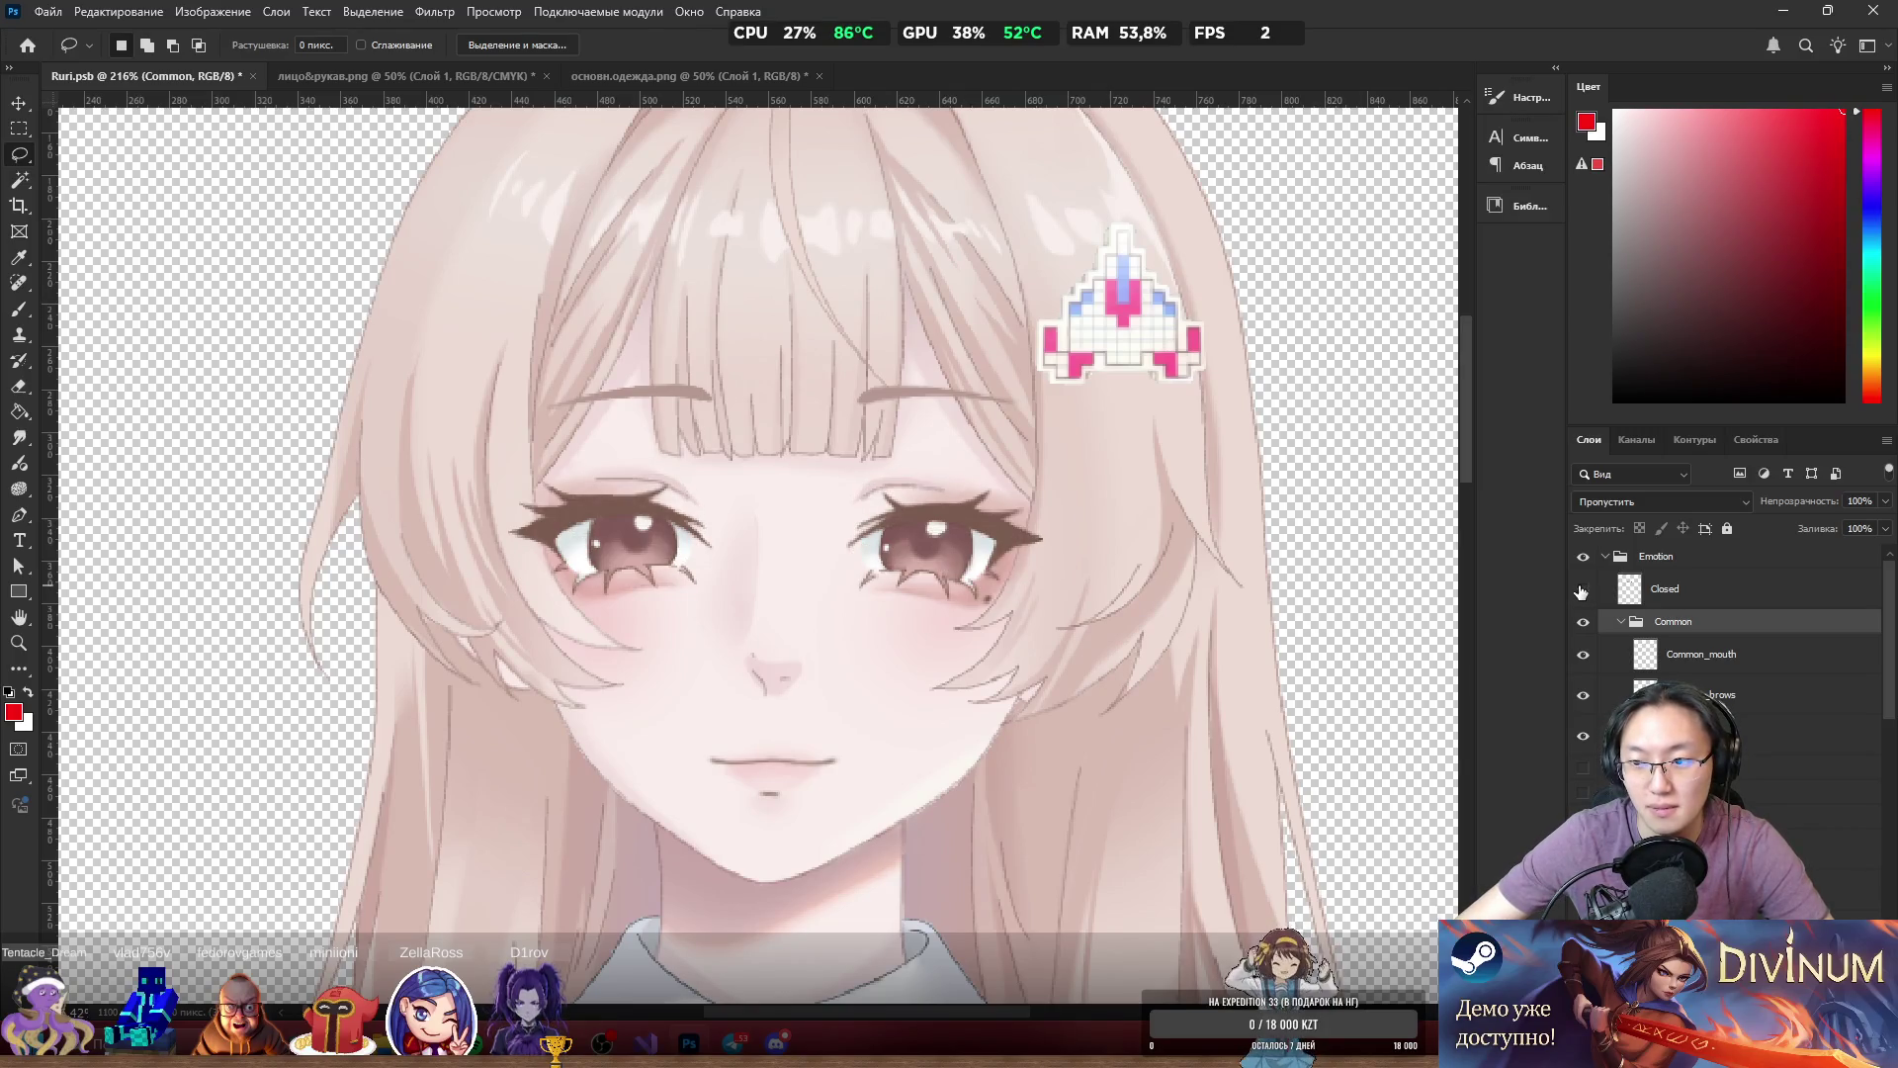
# Move Common_eyes above Common_mouth, then compare open and closed eyes with the mouth.
pyautogui.moveTo(1605, 714)
pyautogui.mouseDown()
pyautogui.moveTo(1594, 633)
pyautogui.moveTo(1591, 658)
pyautogui.mouseUp()
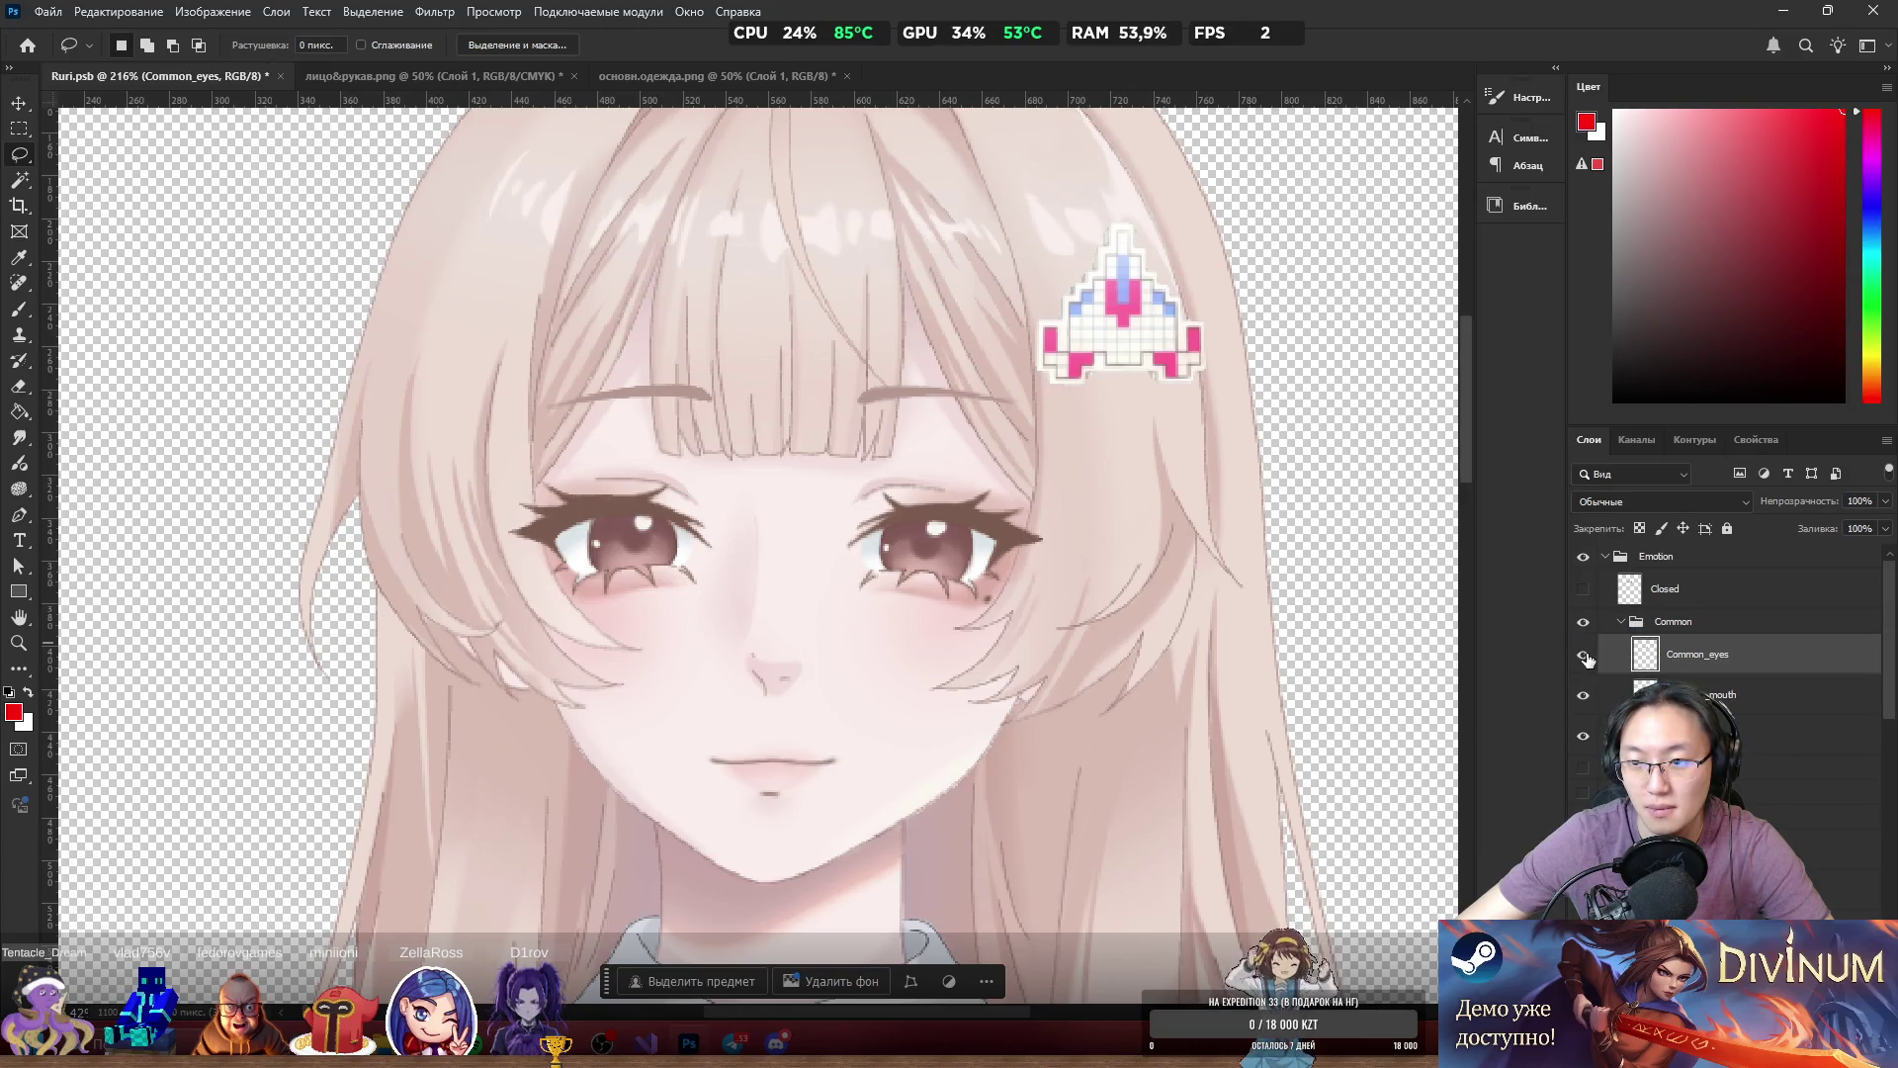
pyautogui.click(1583, 655)
pyautogui.click(1583, 590)
pyautogui.click(1583, 591)
pyautogui.click(1582, 696)
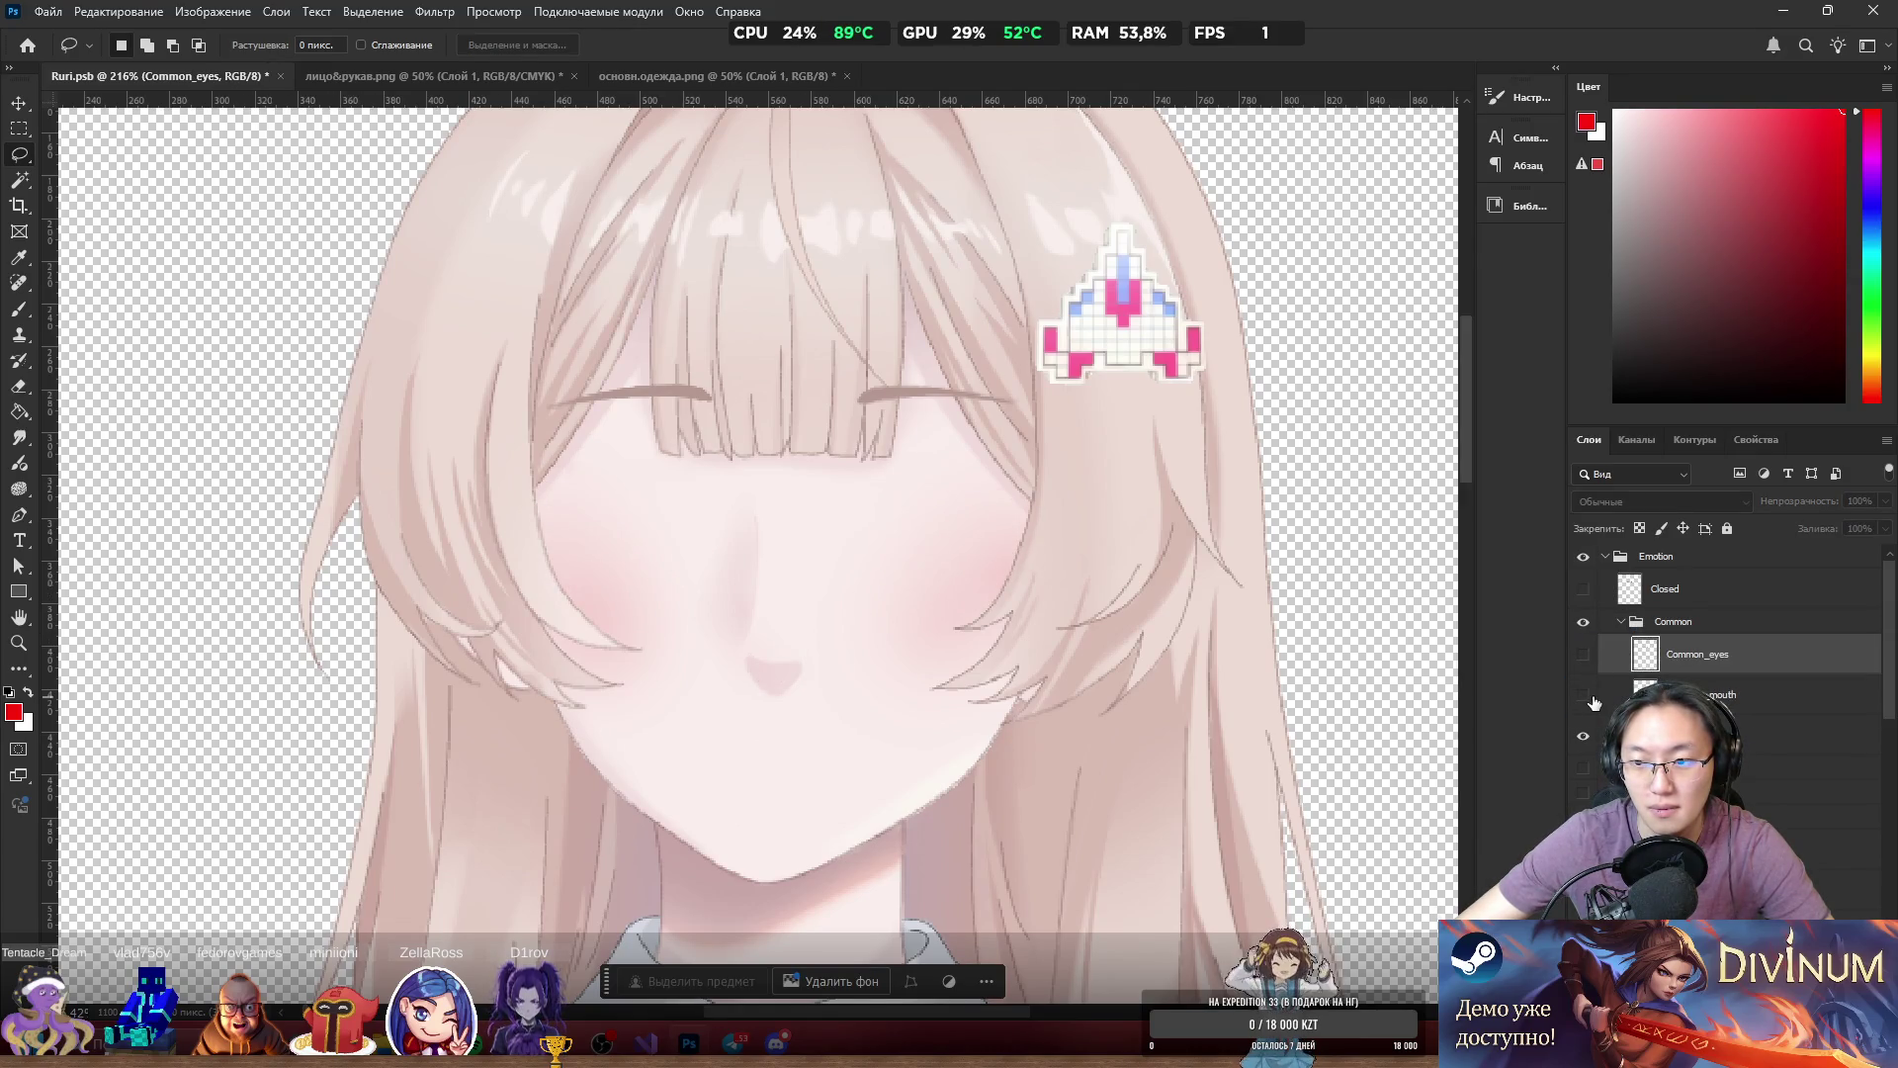
pyautogui.click(1583, 696)
pyautogui.click(1583, 654)
# Toggle the Emotion group and eye layers, ending with open eyes shown and Closed hidden.
pyautogui.click(1583, 653)
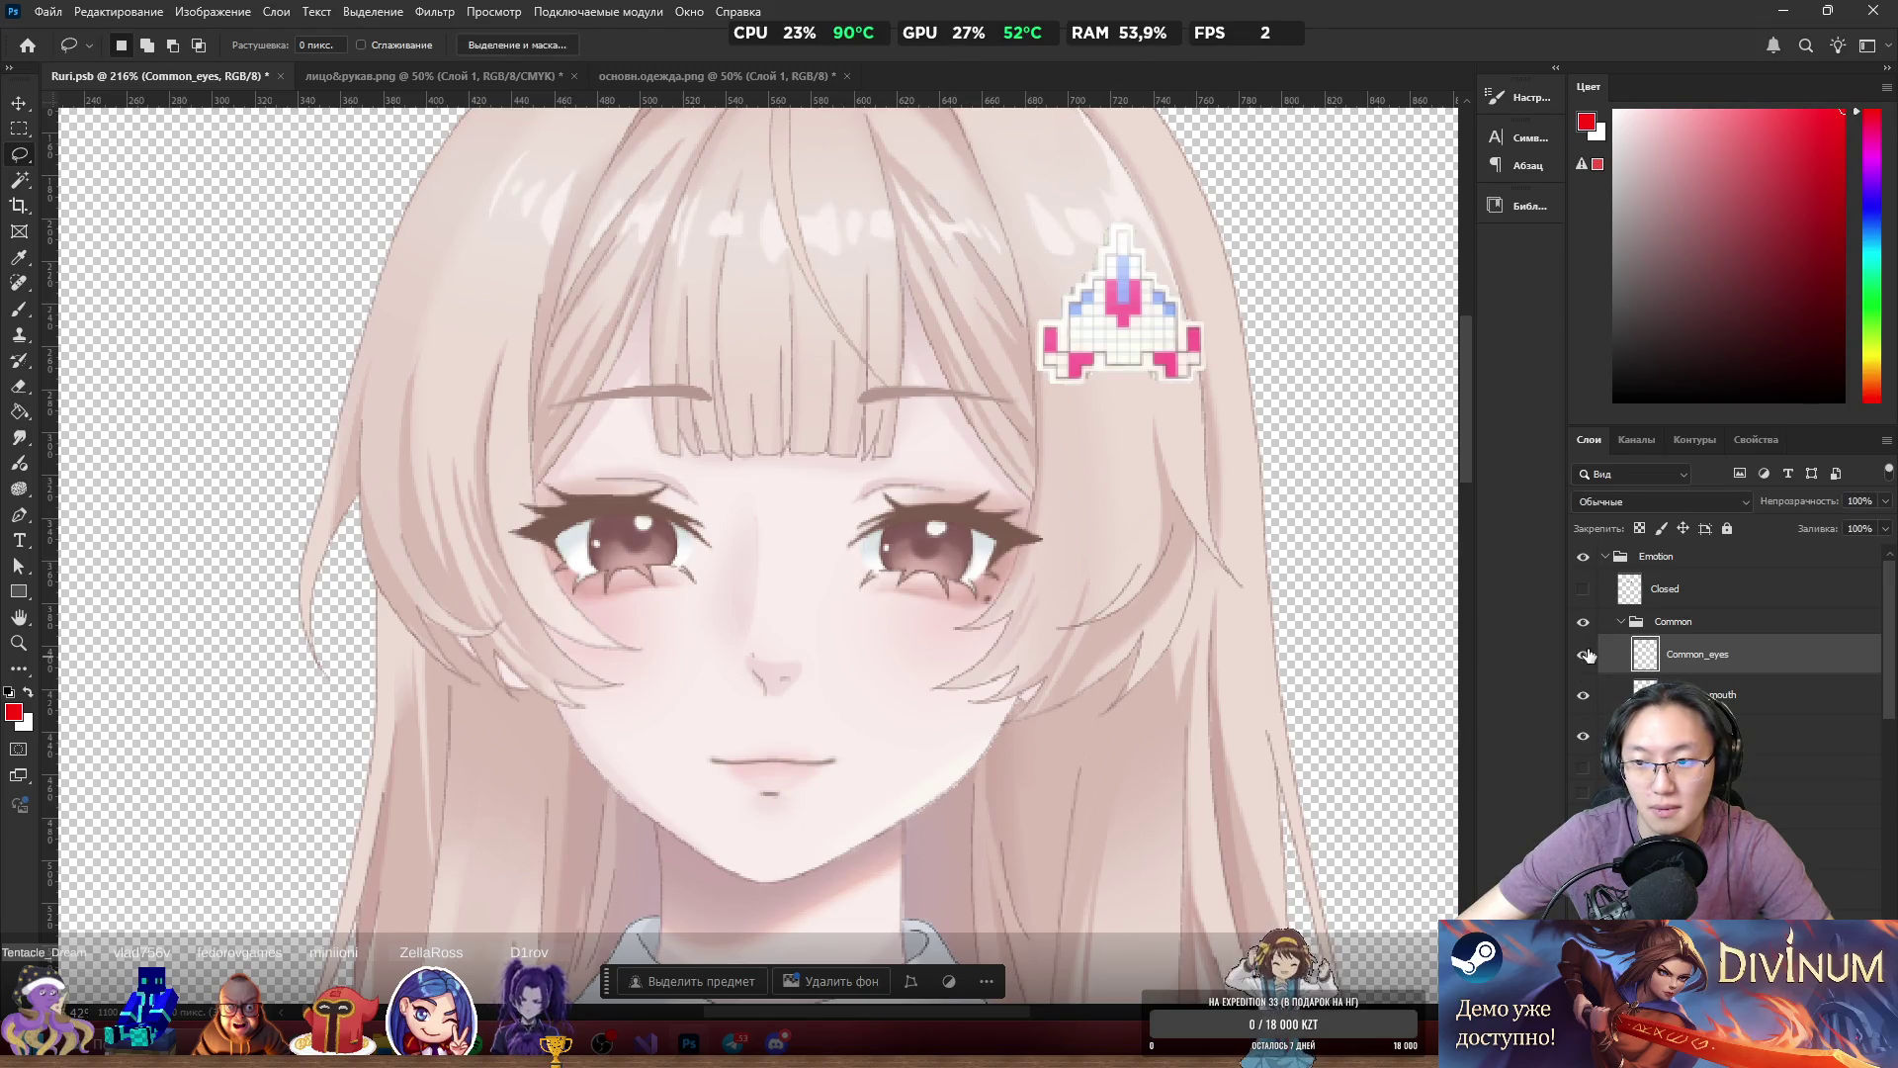
pyautogui.click(1582, 556)
pyautogui.click(1583, 556)
pyautogui.click(1585, 589)
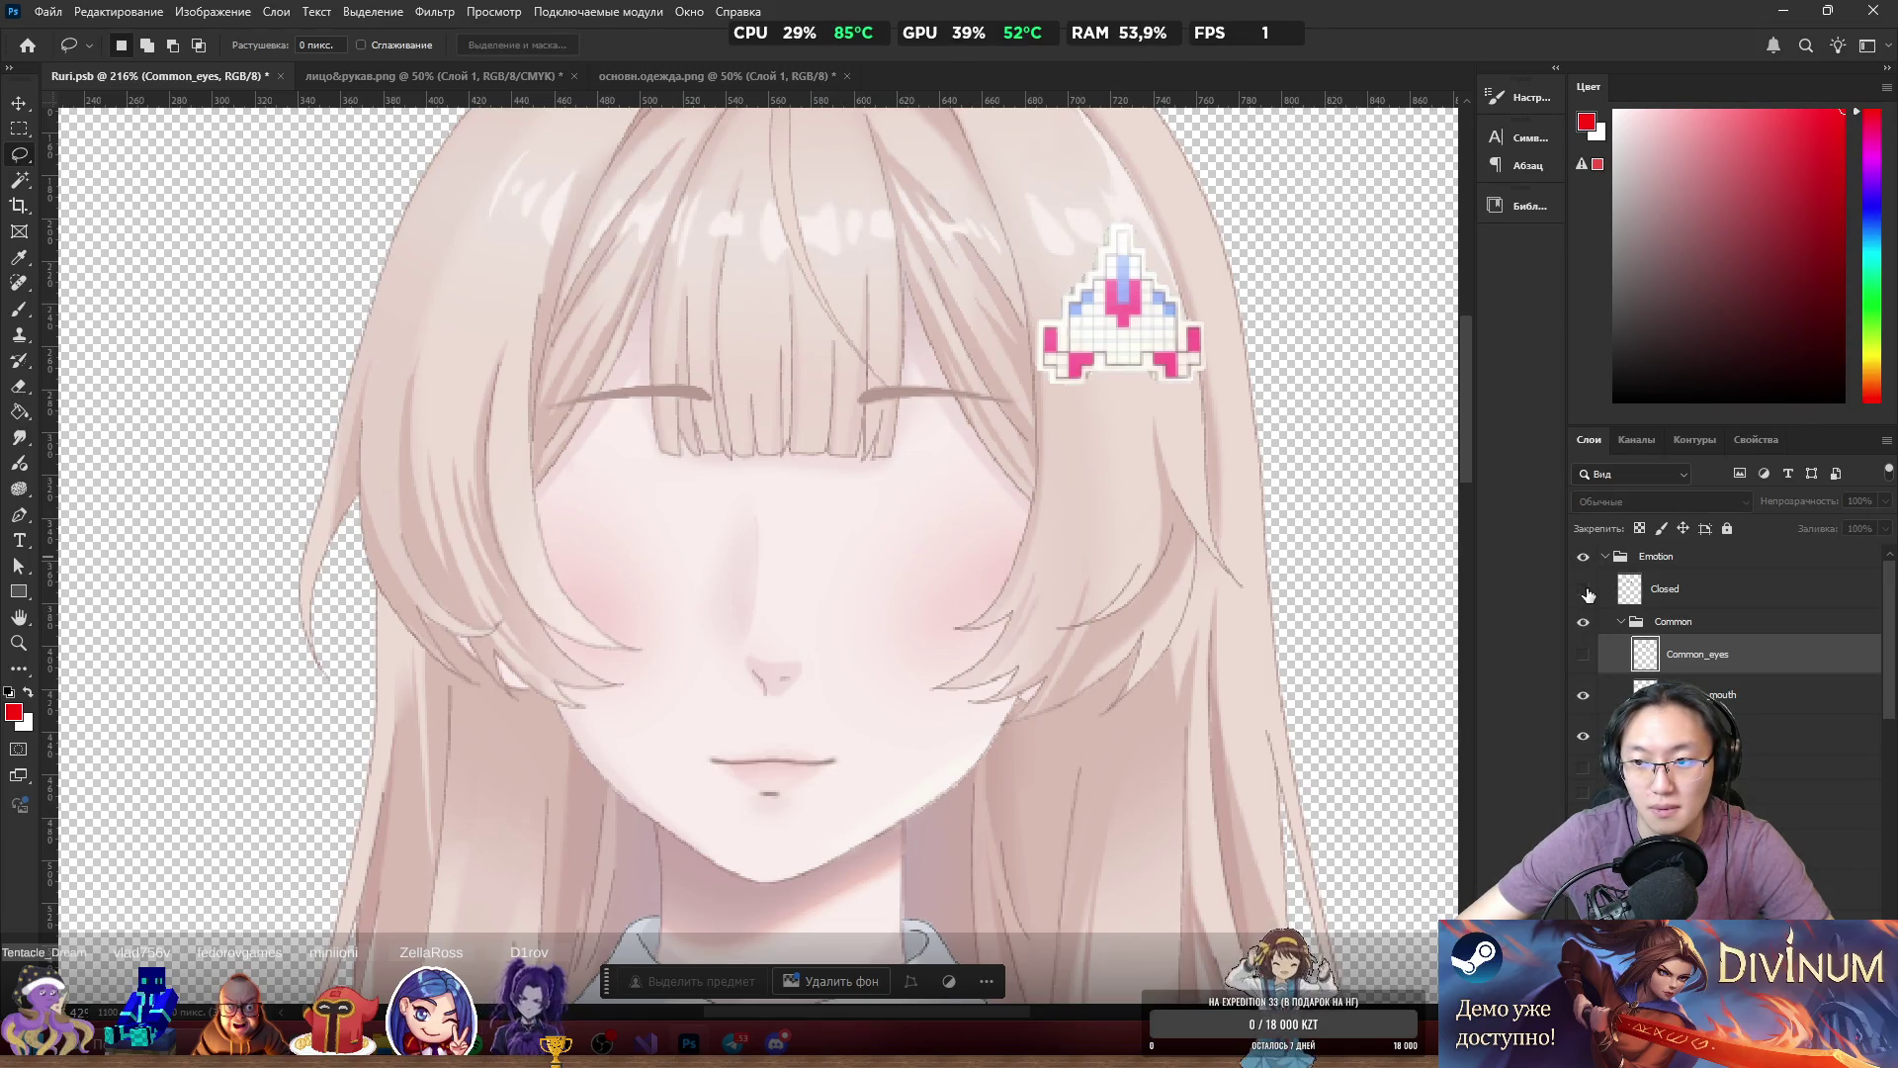
pyautogui.click(1585, 590)
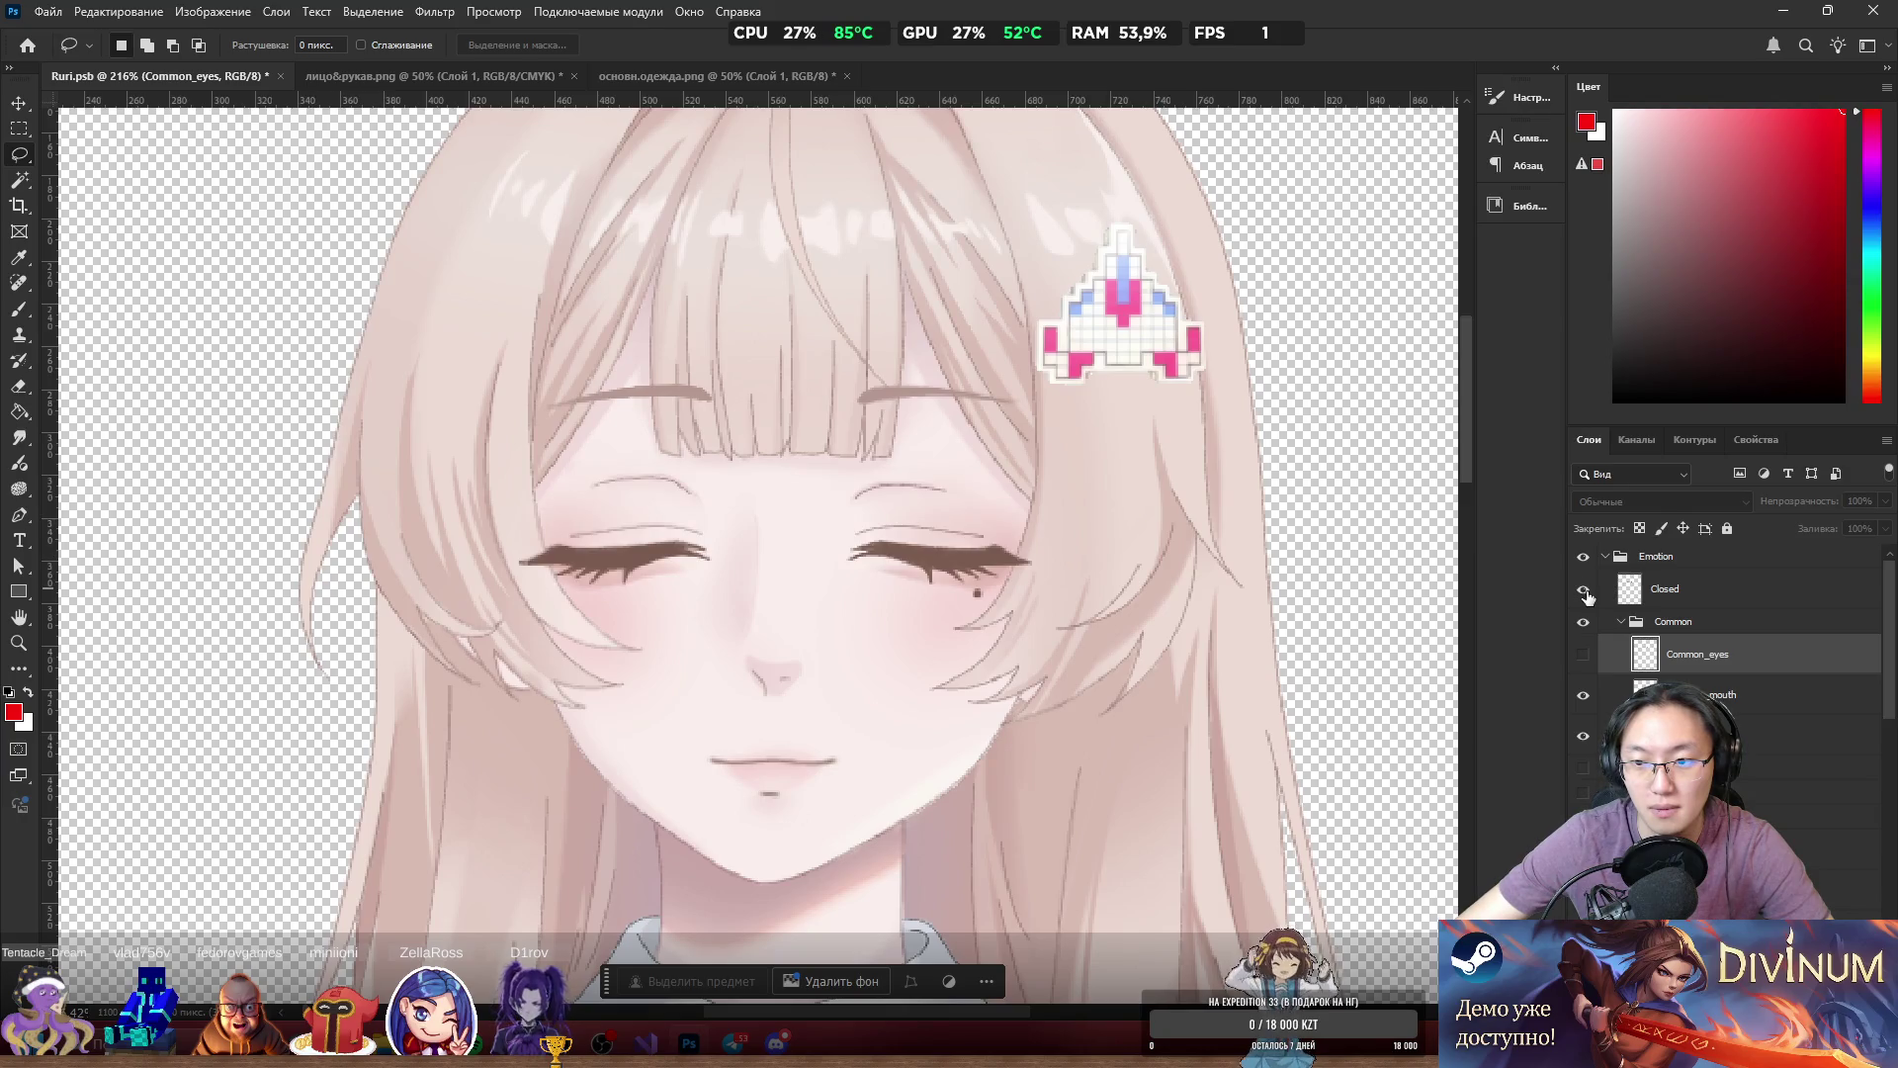
pyautogui.click(1583, 654)
pyautogui.click(1584, 591)
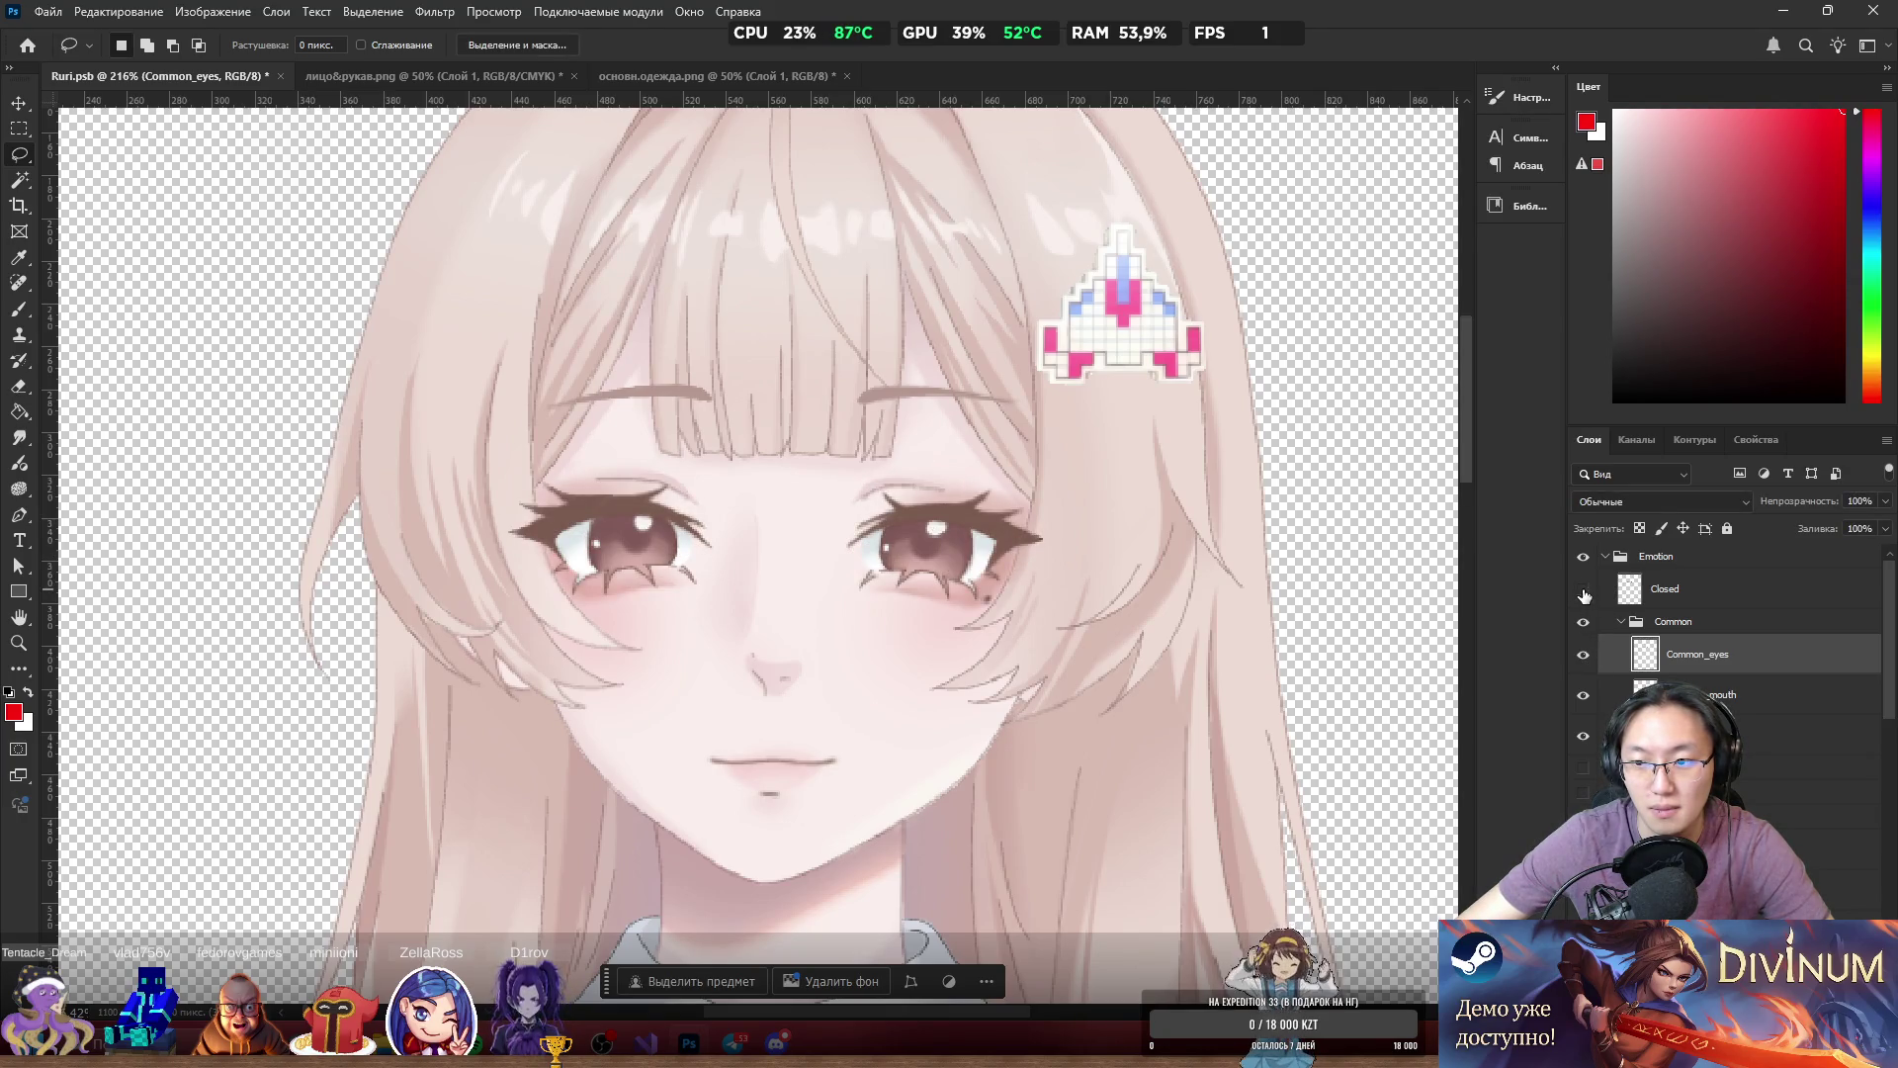
pyautogui.click(1585, 591)
pyautogui.click(1588, 592)
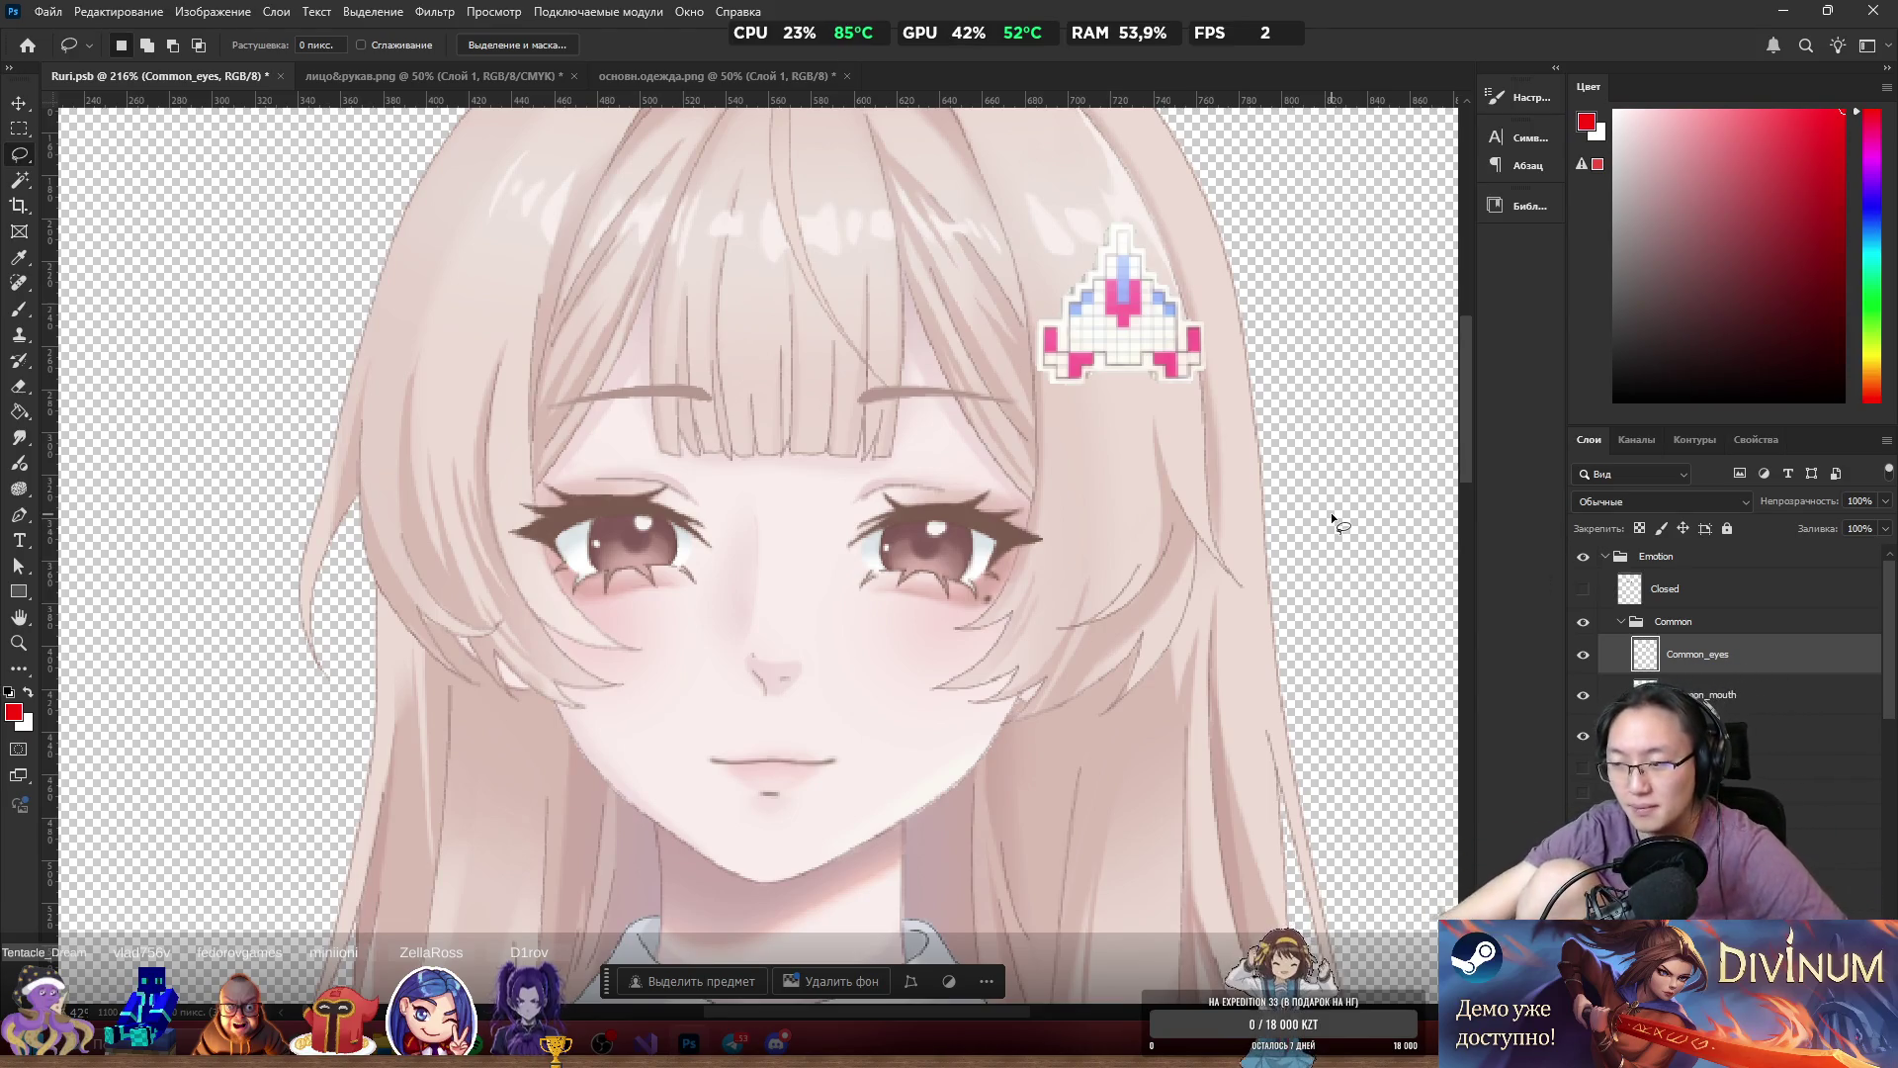
pyautogui.scroll(5, 889, 564)
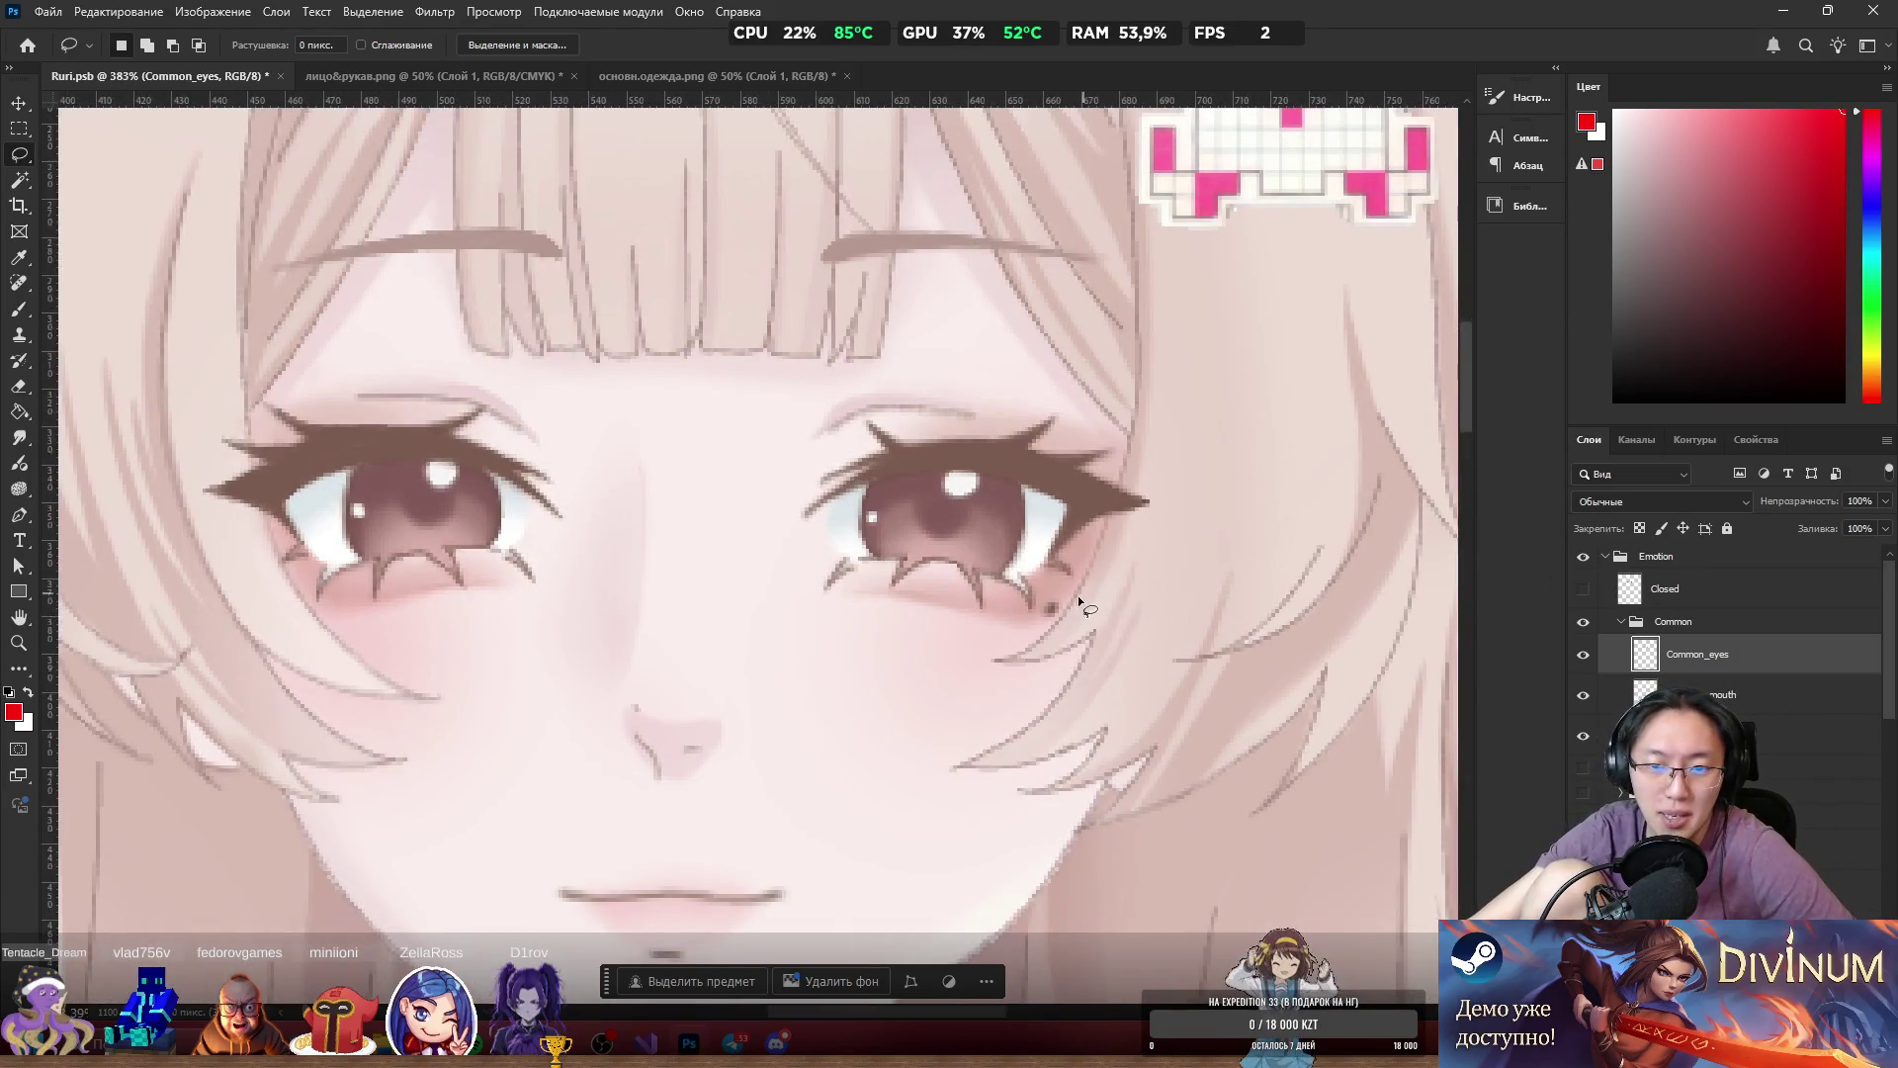
pyautogui.click(1584, 590)
pyautogui.click(1584, 589)
pyautogui.scroll(-4, 1378, 703)
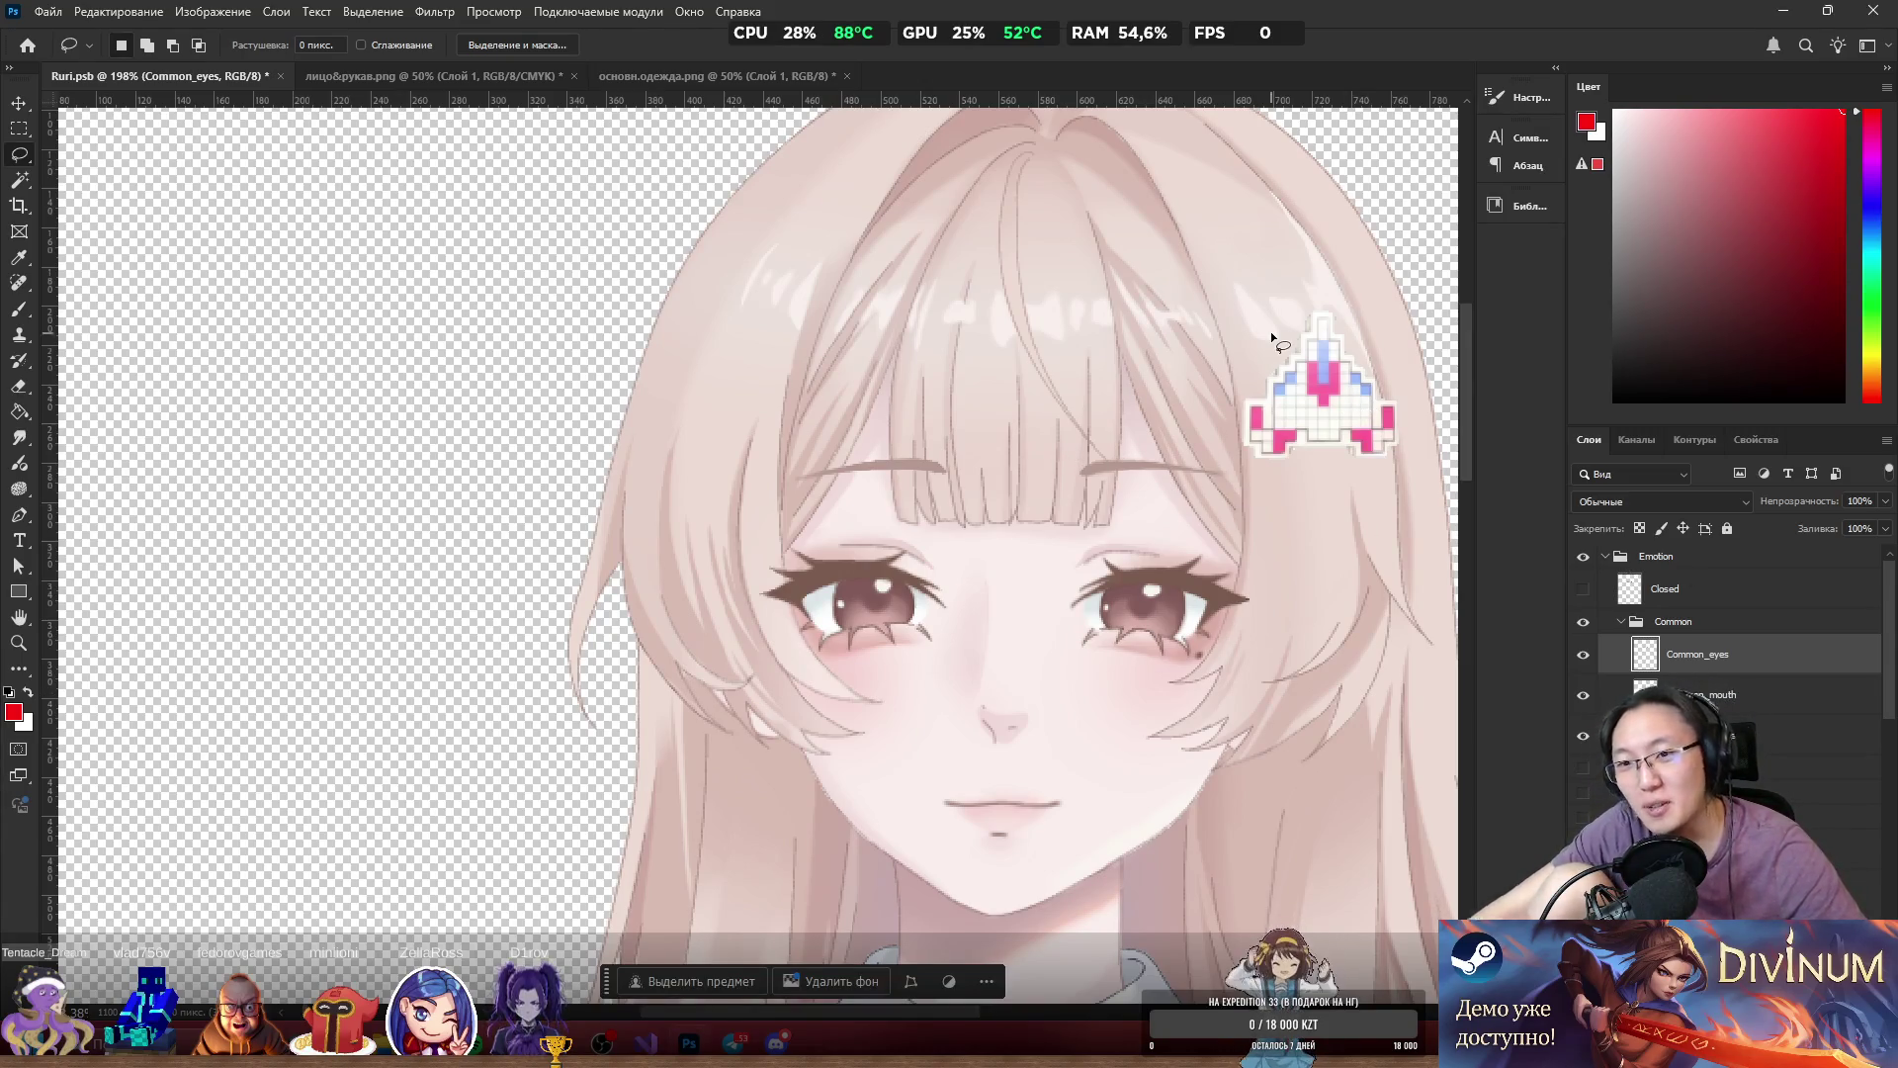
pyautogui.scroll(-2, 1271, 330)
pyautogui.scroll(8, 1166, 553)
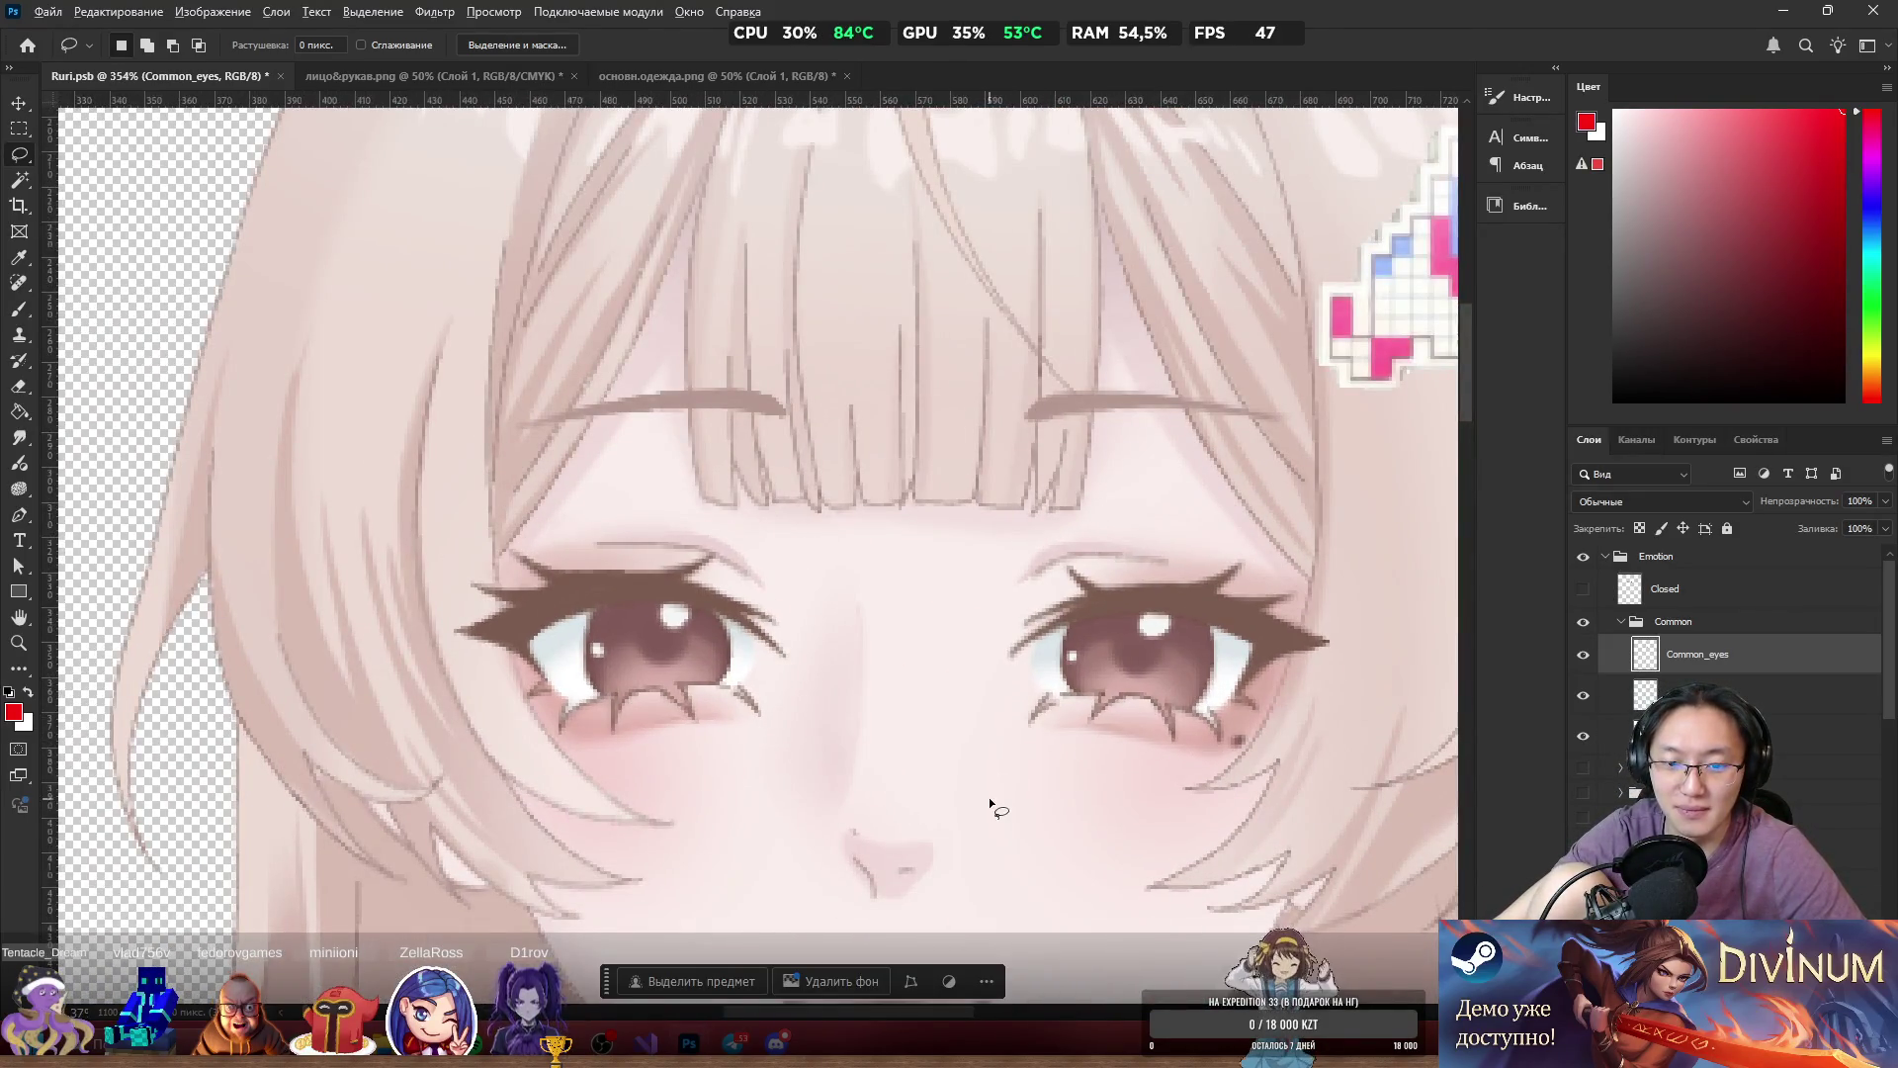
pyautogui.scroll(-5, 952, 810)
pyautogui.scroll(6, 952, 820)
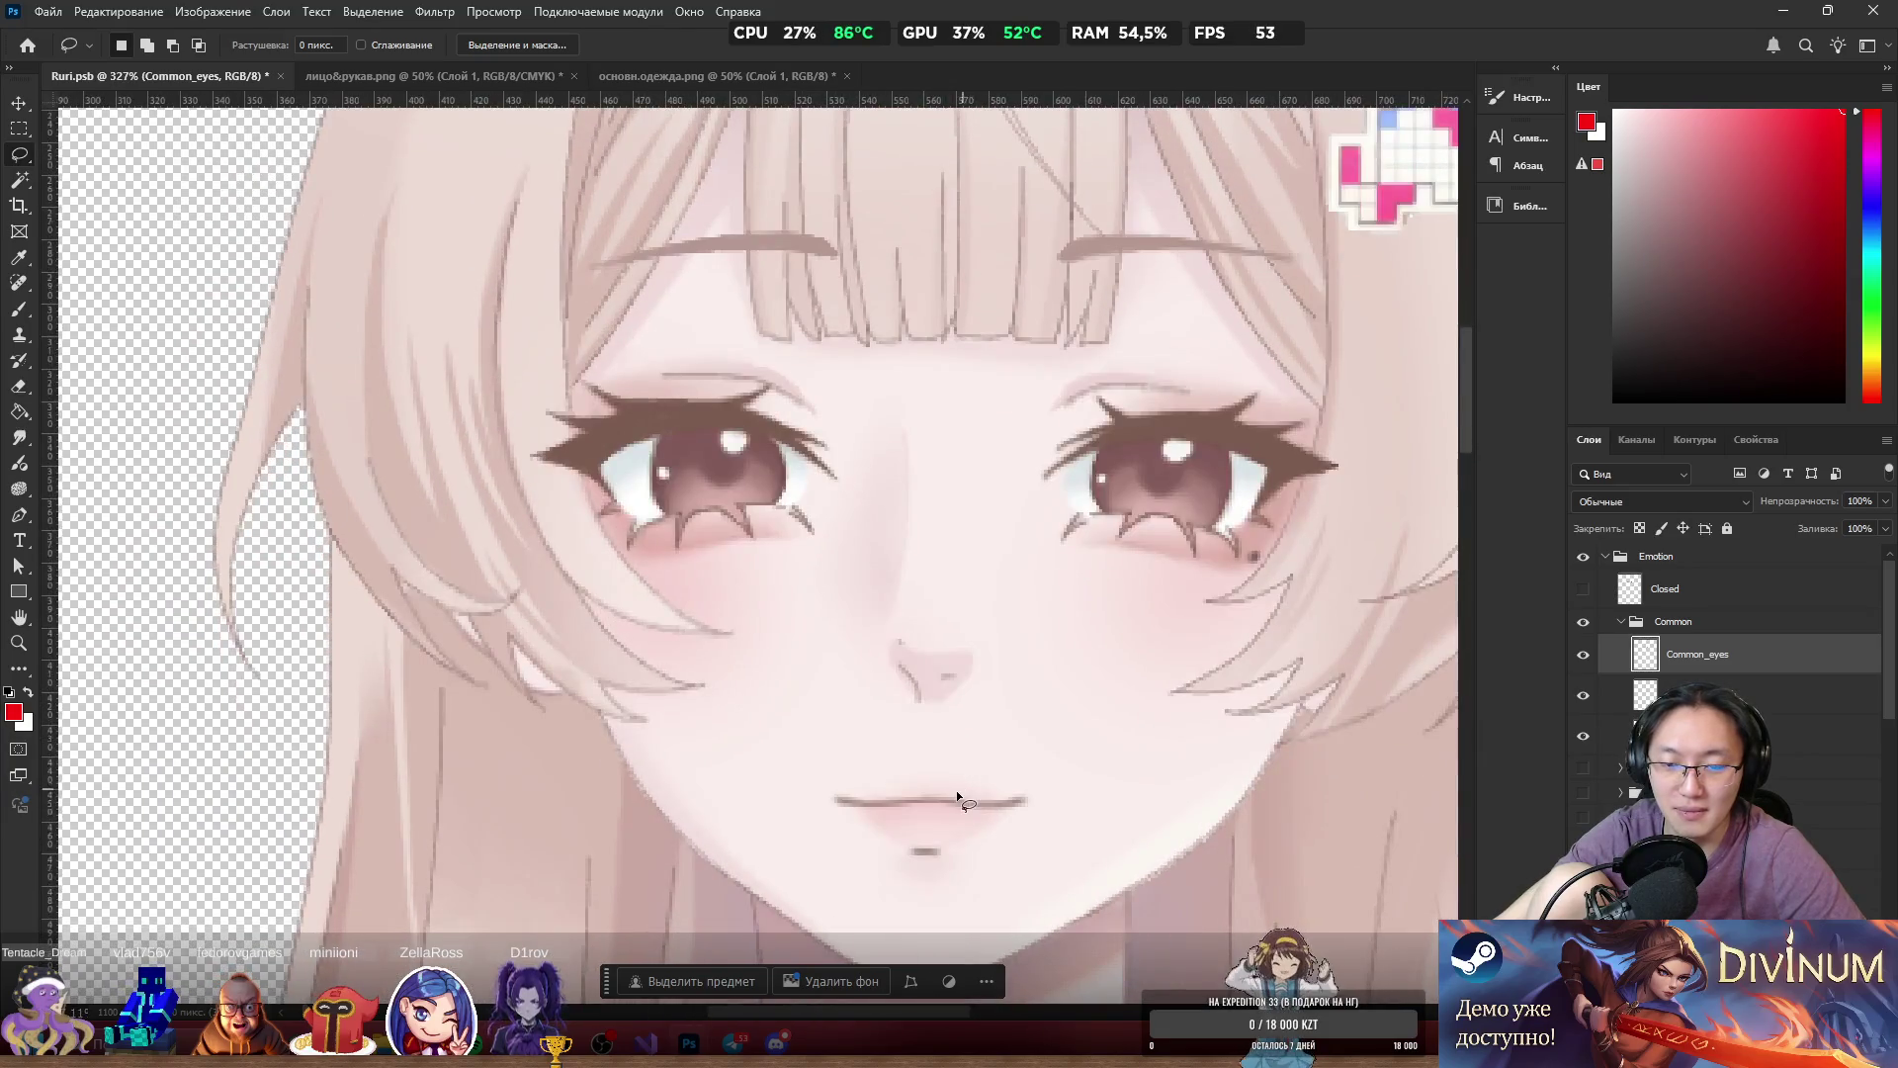
pyautogui.keyDown('ctrl'); pyautogui.click(941, 801); pyautogui.keyUp('ctrl')
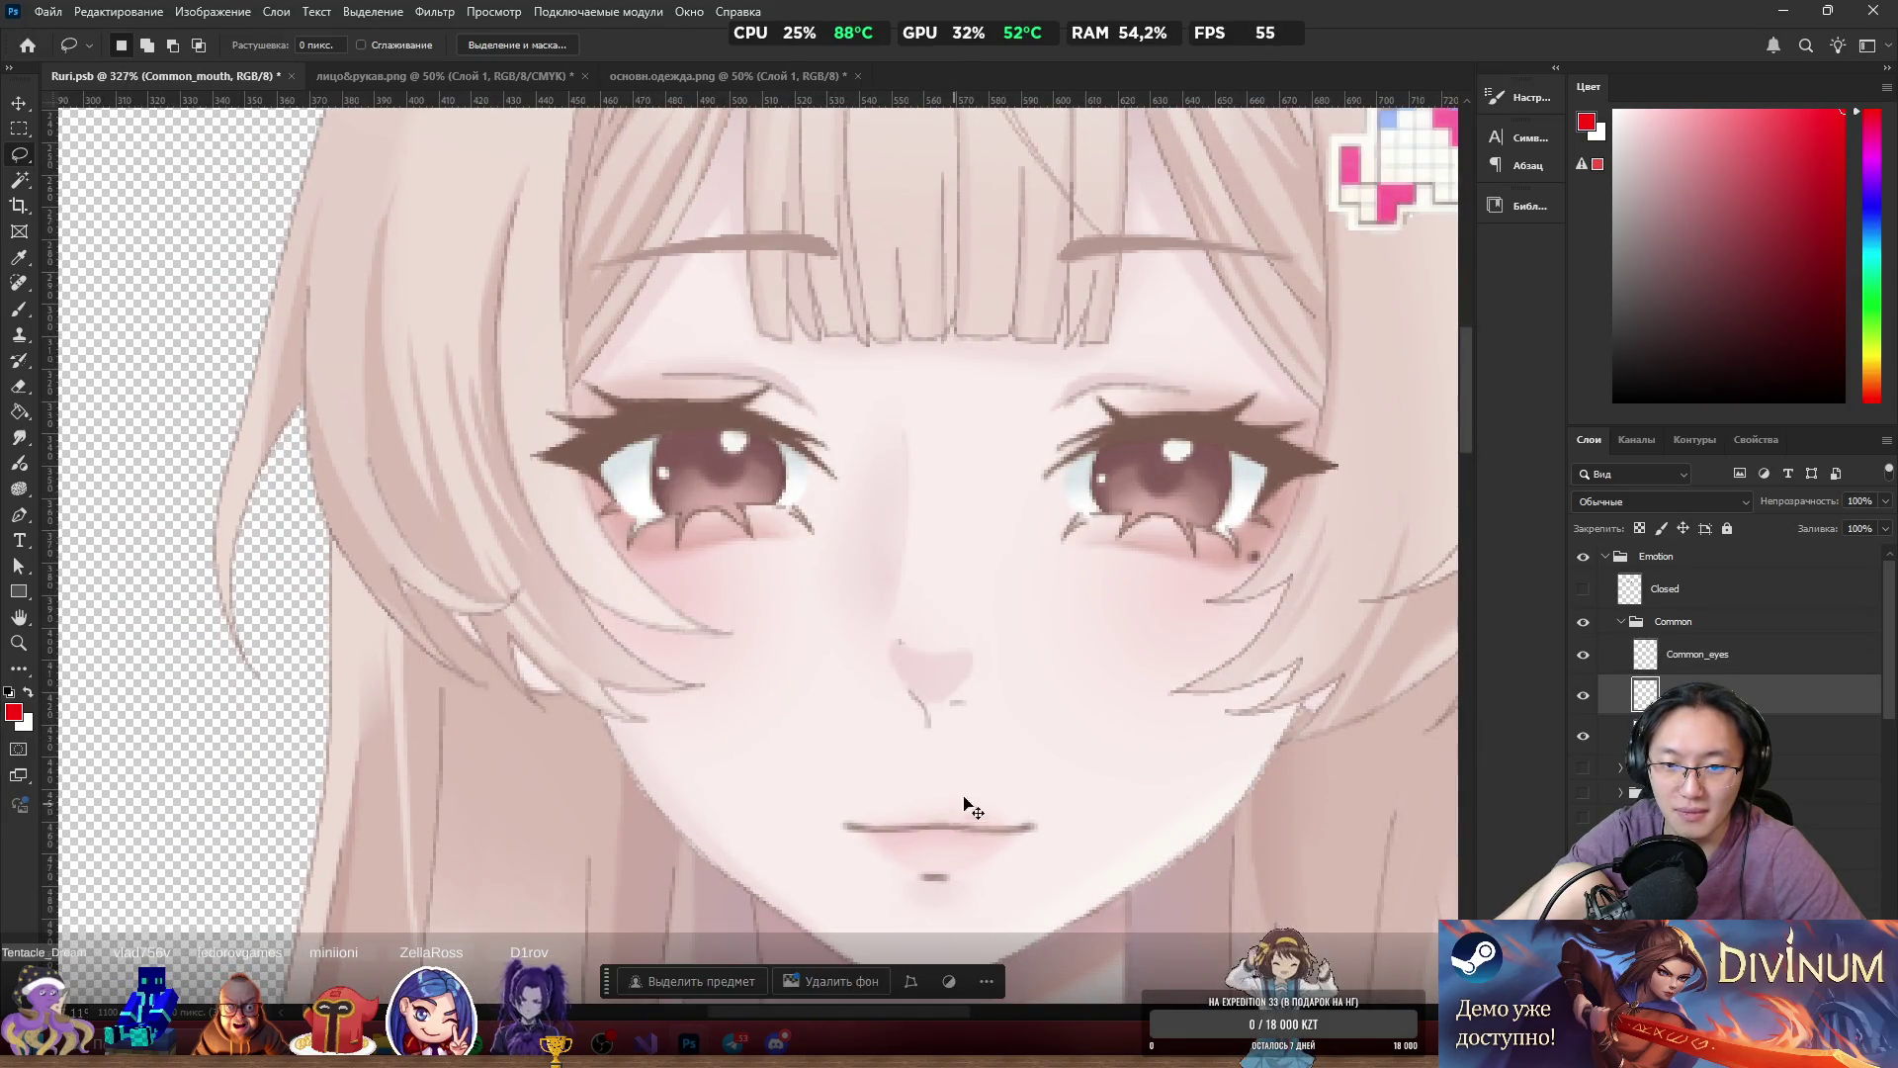
pyautogui.scroll(3, 929, 629)
pyautogui.scroll(-2, 929, 629)
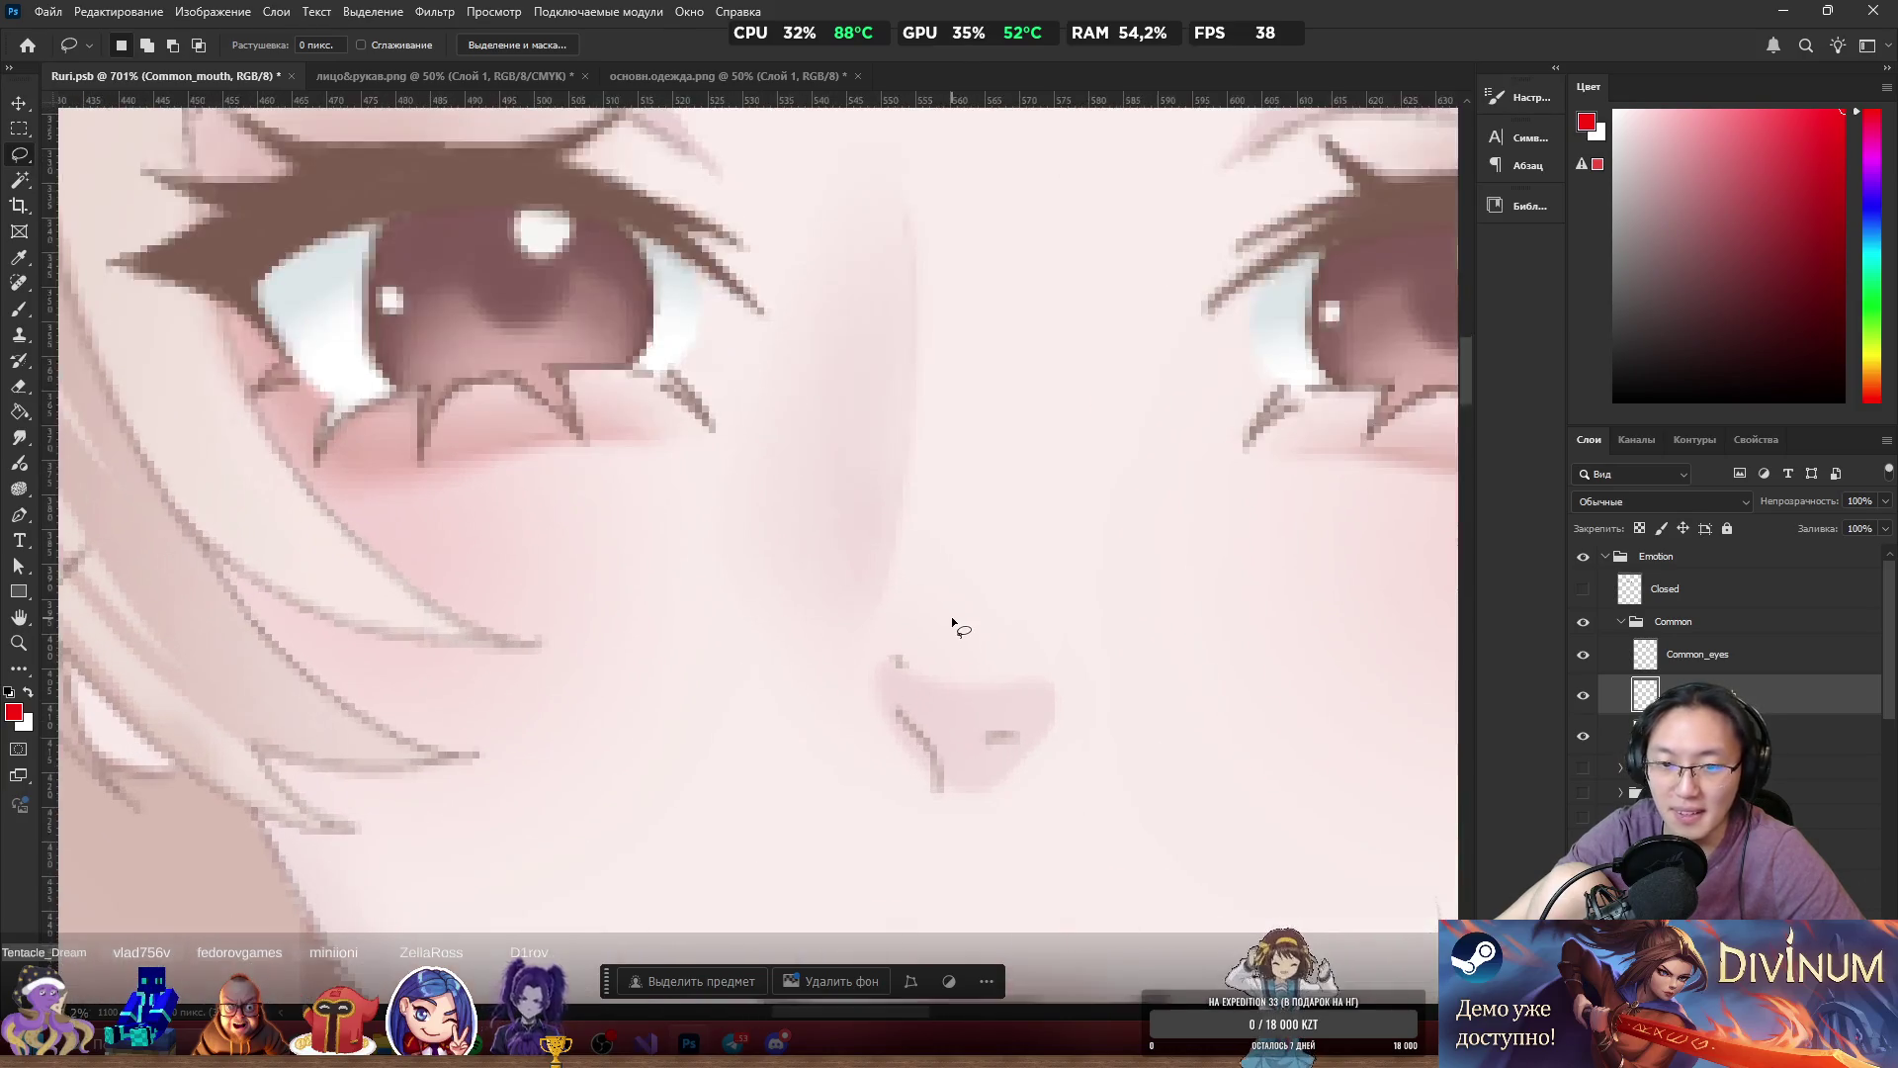
pyautogui.scroll(-2, 951, 630)
pyautogui.scroll(4, 1190, 560)
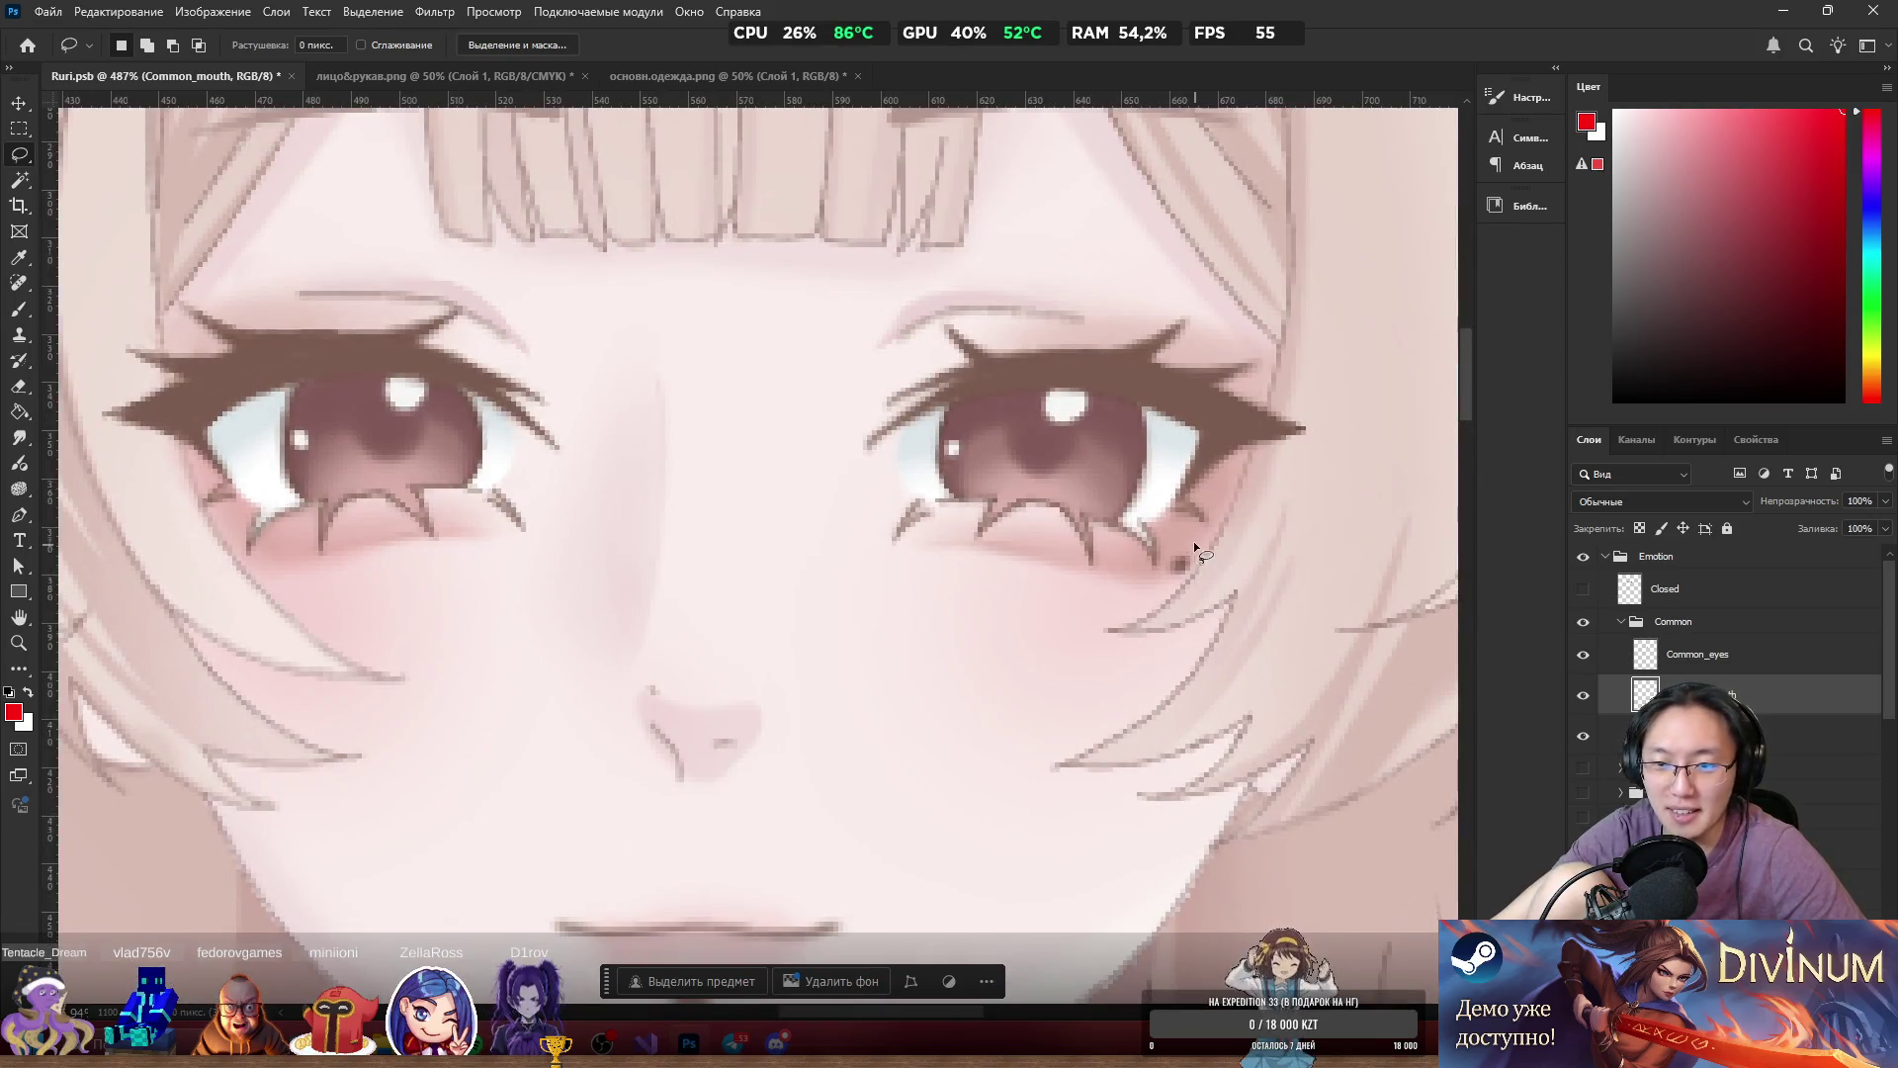
pyautogui.click(1584, 589)
pyautogui.click(1583, 656)
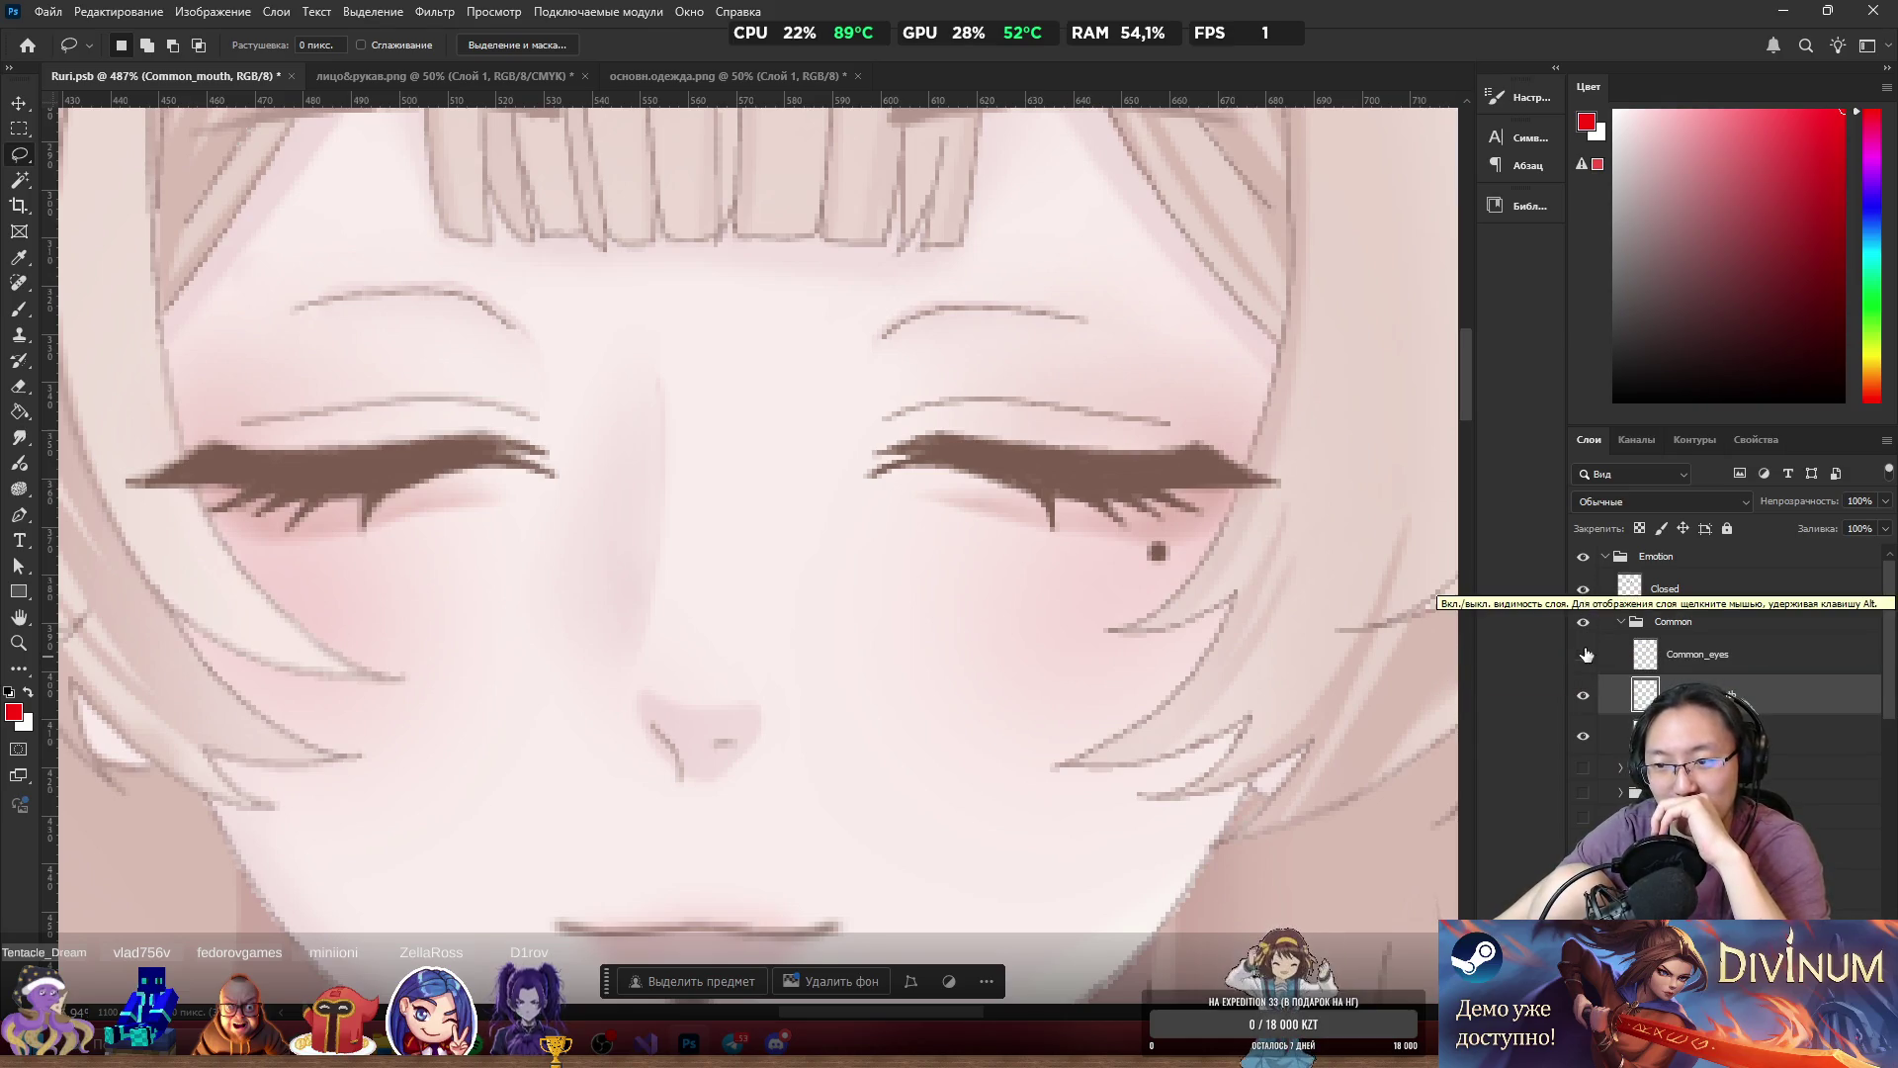
pyautogui.click(1586, 655)
pyautogui.click(1585, 592)
pyautogui.click(1585, 593)
pyautogui.click(1586, 621)
pyautogui.click(1586, 621)
pyautogui.click(1586, 593)
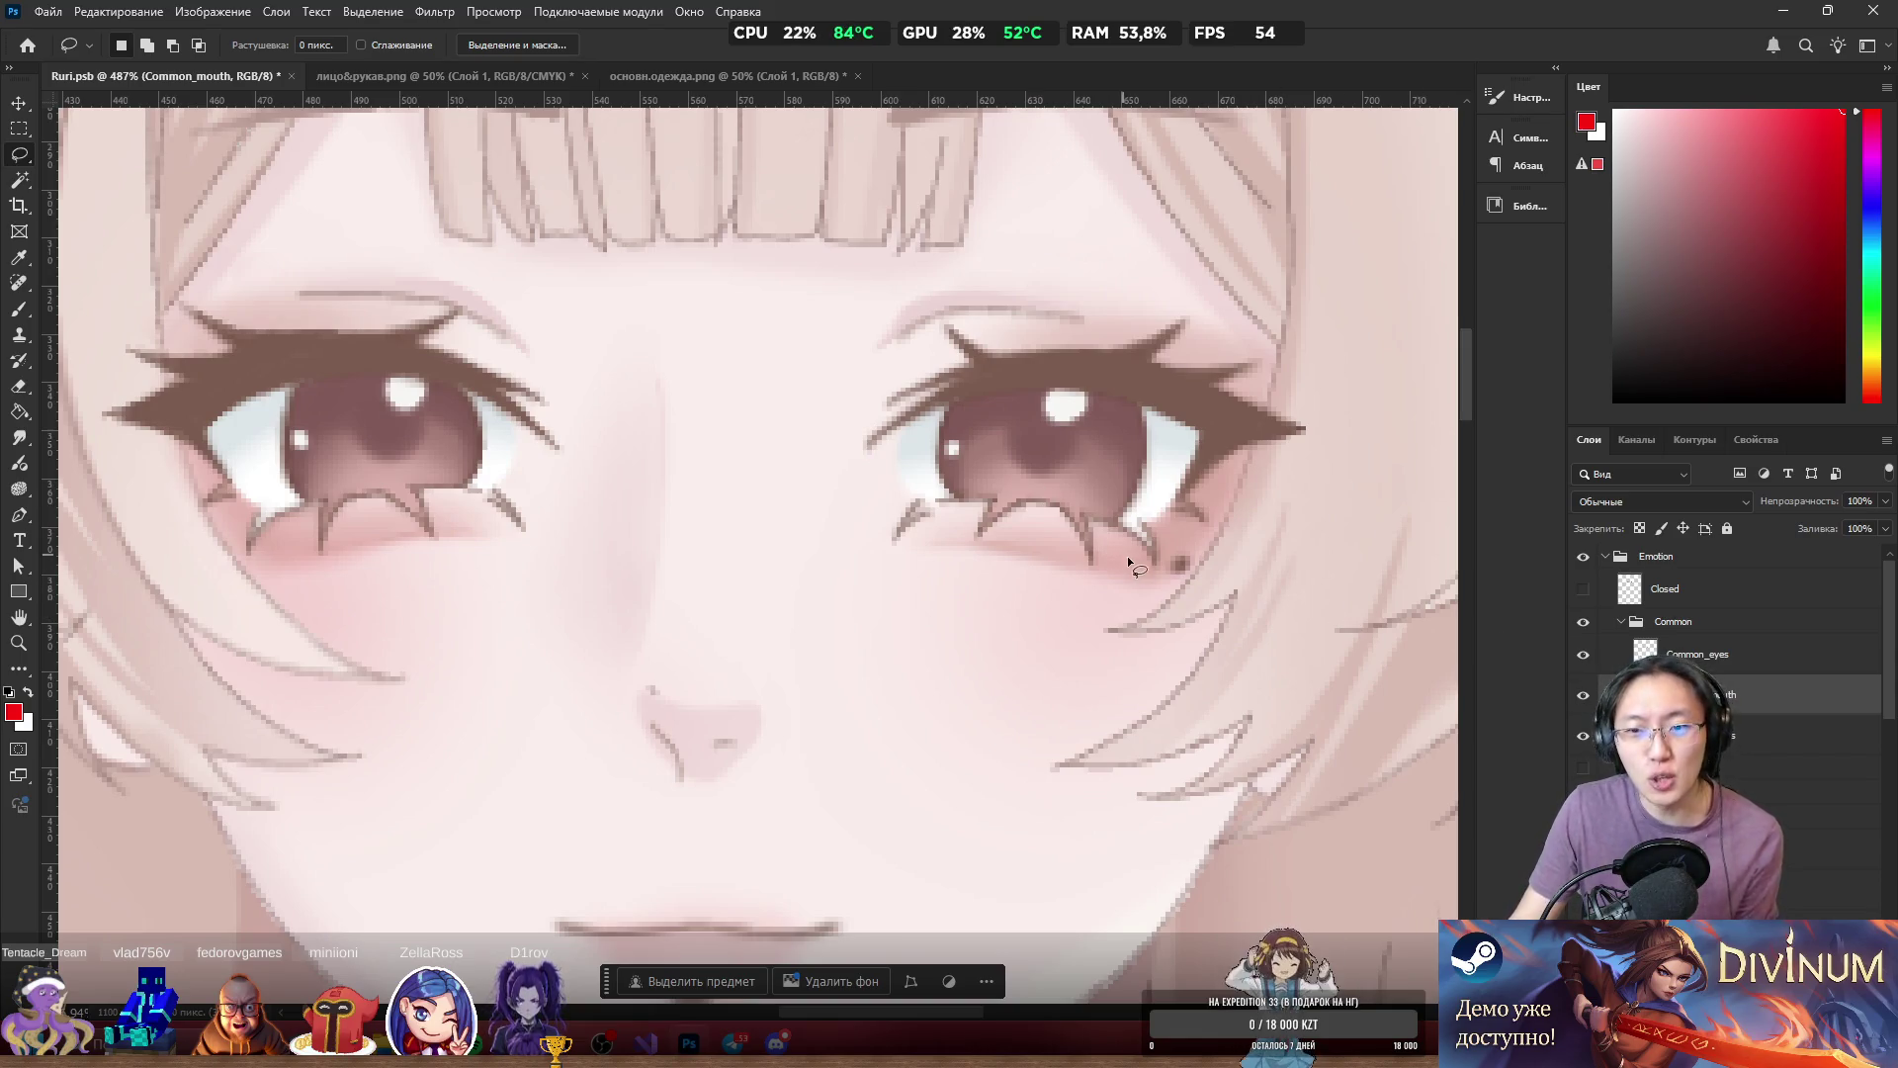
# Alternate between open and closed eyes and check the mouth, ending on the open eyes.
pyautogui.click(1583, 654)
pyautogui.click(1583, 589)
pyautogui.click(1583, 589)
pyautogui.click(1582, 655)
pyautogui.click(1583, 655)
pyautogui.click(1583, 590)
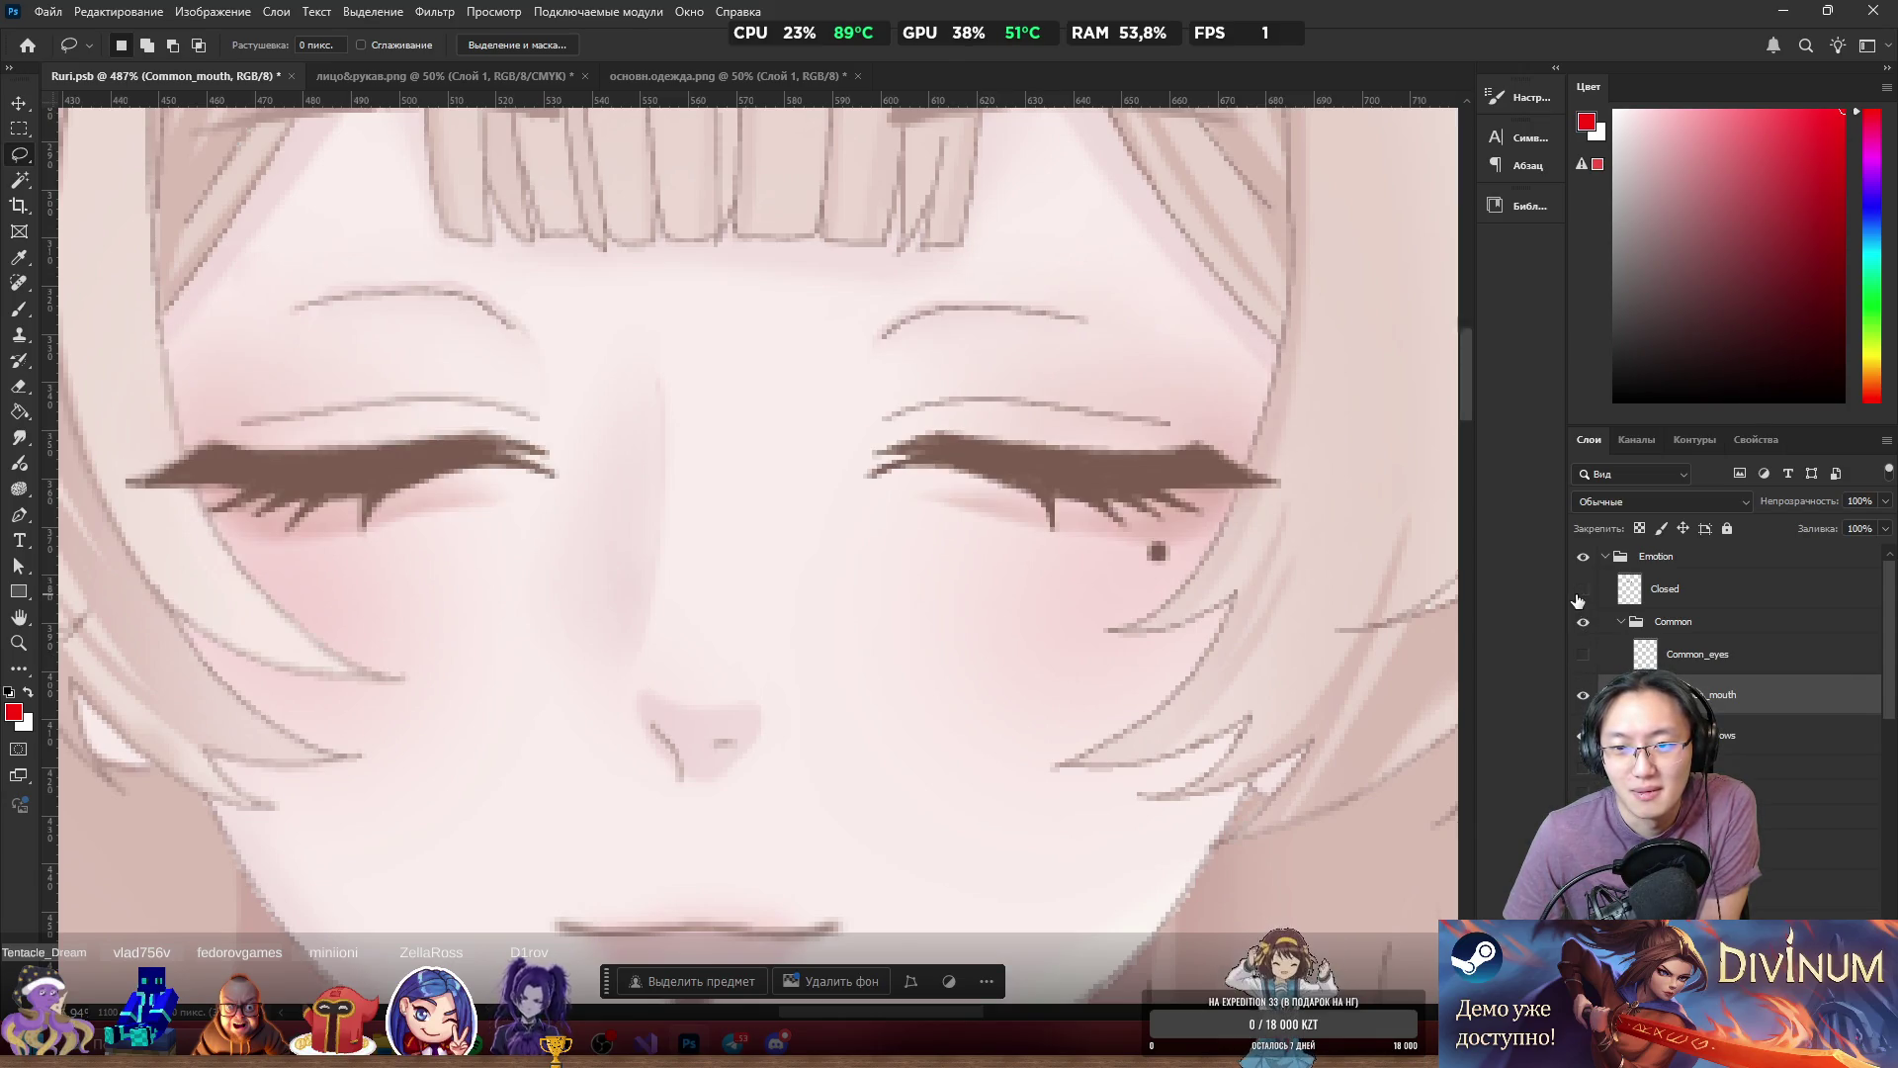
pyautogui.click(1583, 589)
pyautogui.click(1583, 654)
pyautogui.click(1583, 654)
pyautogui.click(1583, 589)
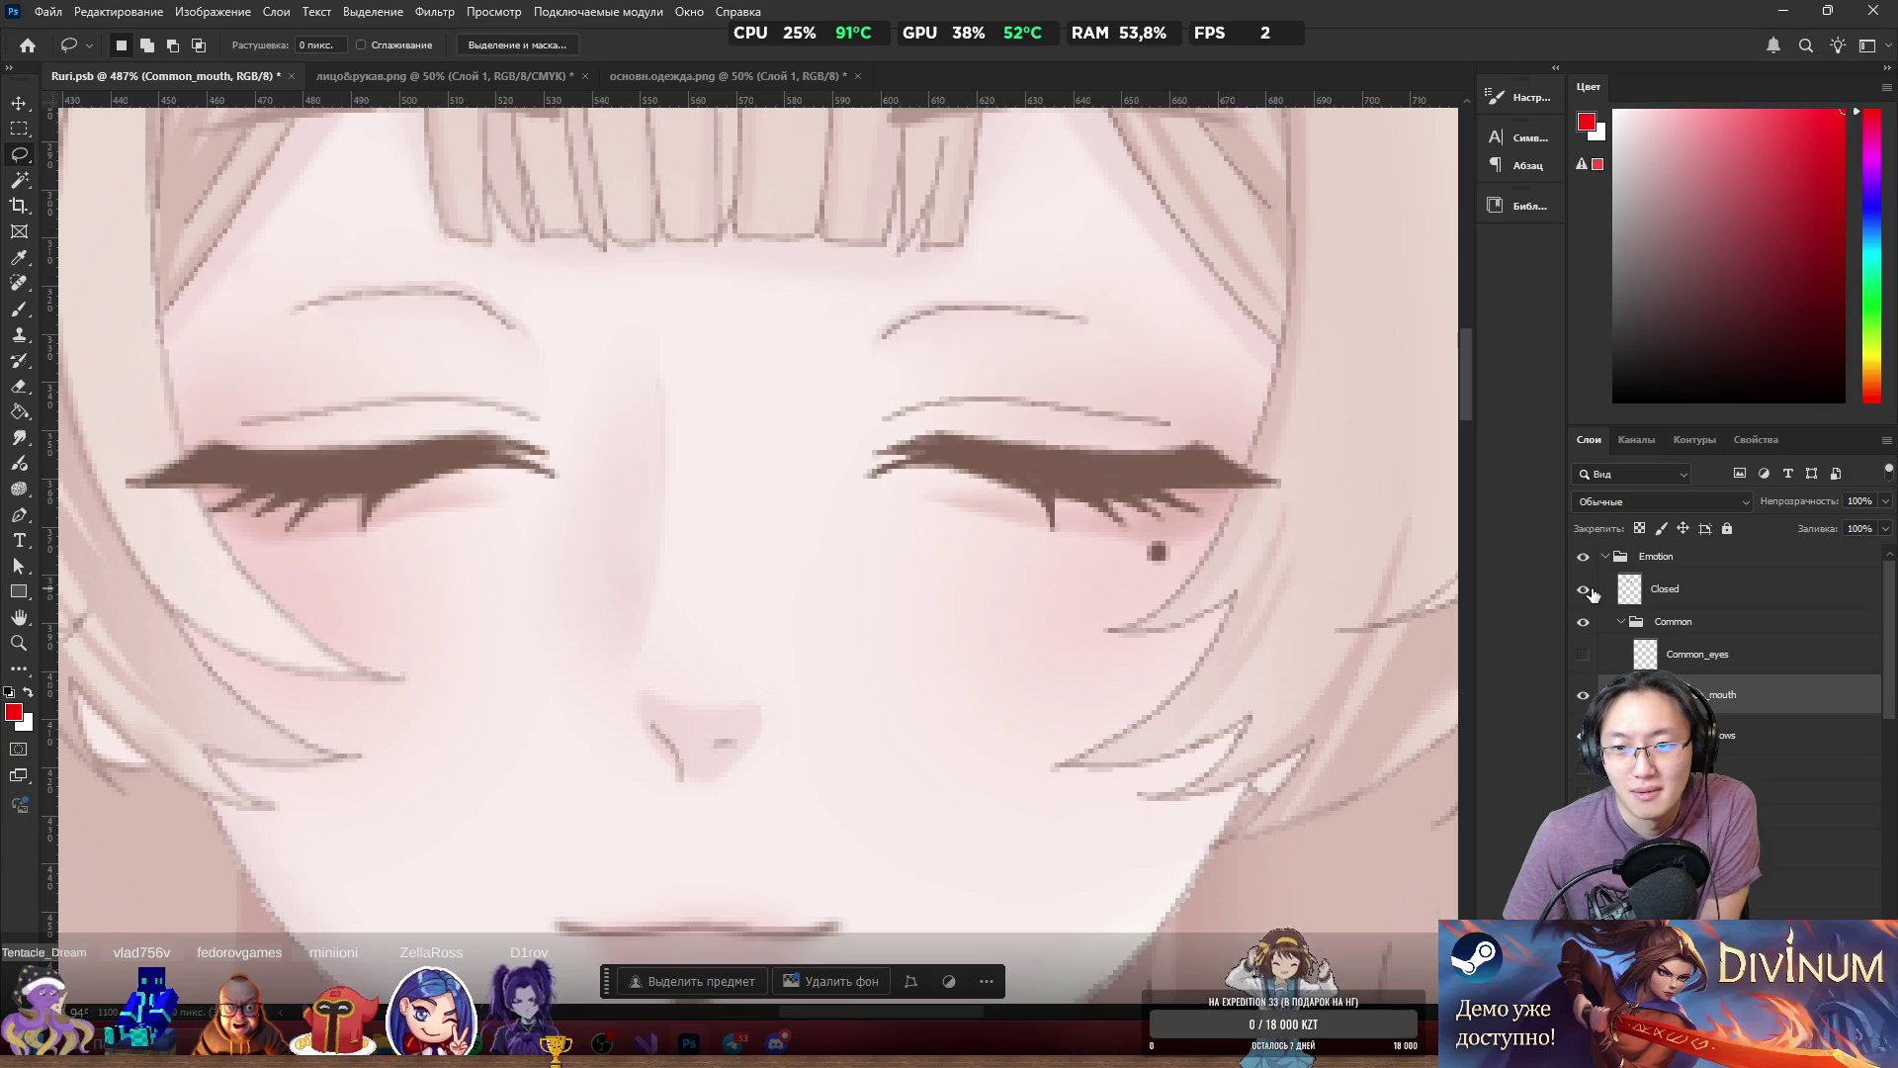
pyautogui.click(1583, 589)
pyautogui.click(1583, 694)
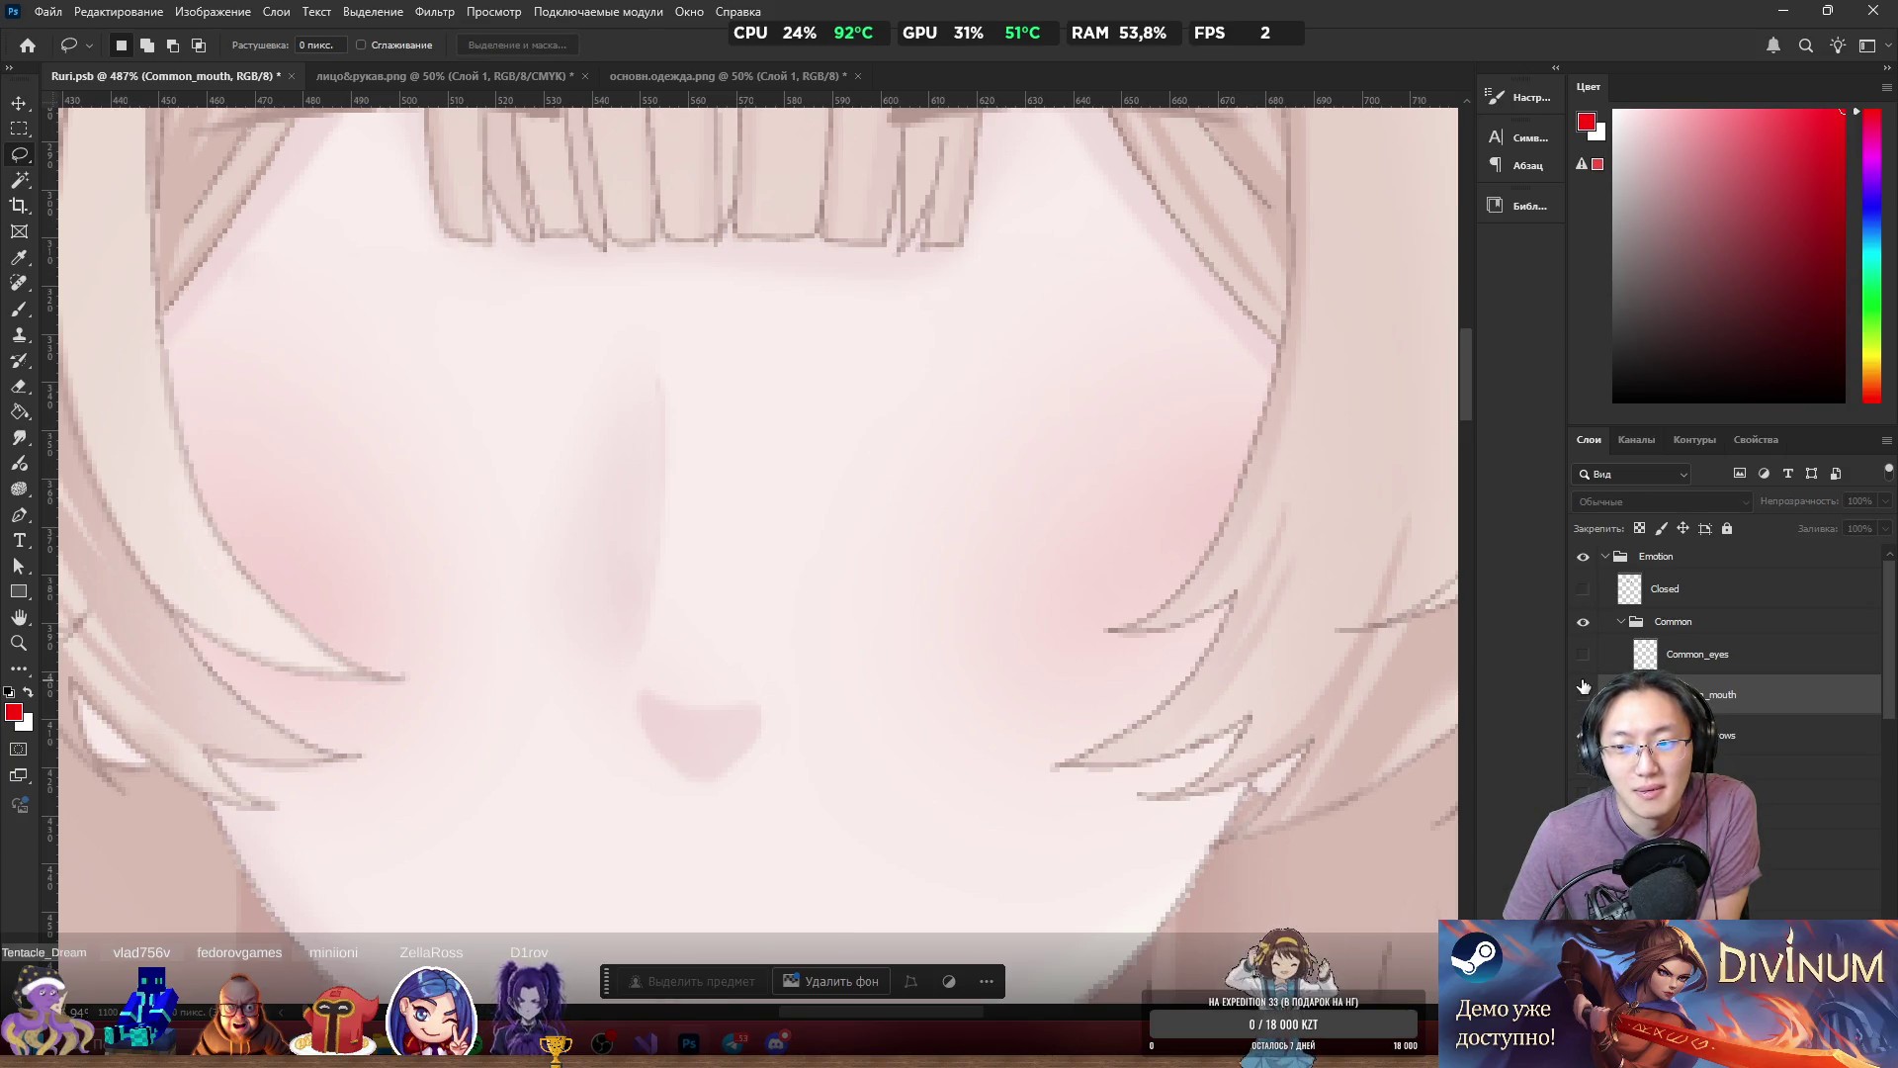
pyautogui.click(1583, 694)
pyautogui.click(1583, 655)
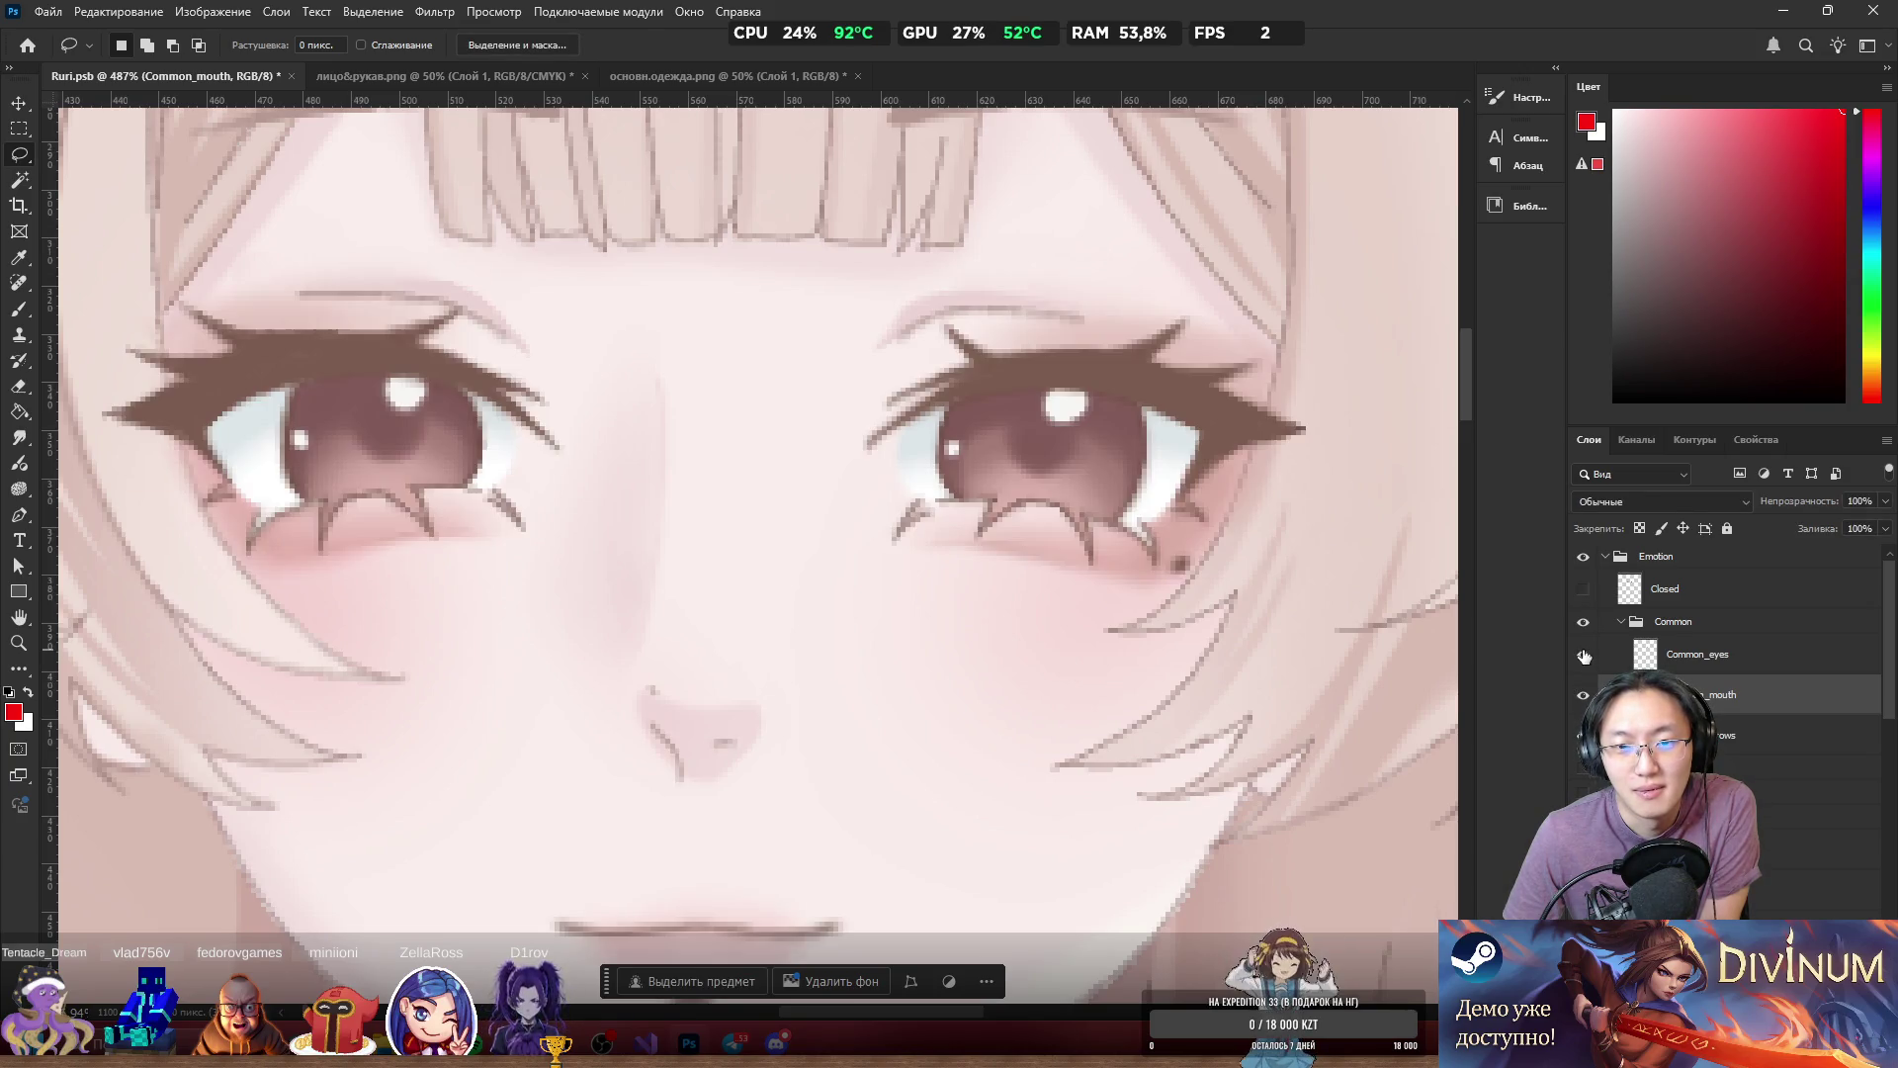
# Blink the Closed layer repeatedly, leaving the closed lashes visible over the open eyes.
pyautogui.click(1582, 589)
pyautogui.click(1583, 589)
pyautogui.click(1585, 592)
pyautogui.click(1585, 591)
pyautogui.click(1585, 591)
pyautogui.click(1585, 591)
pyautogui.click(1585, 592)
pyautogui.click(1585, 591)
pyautogui.click(1585, 591)
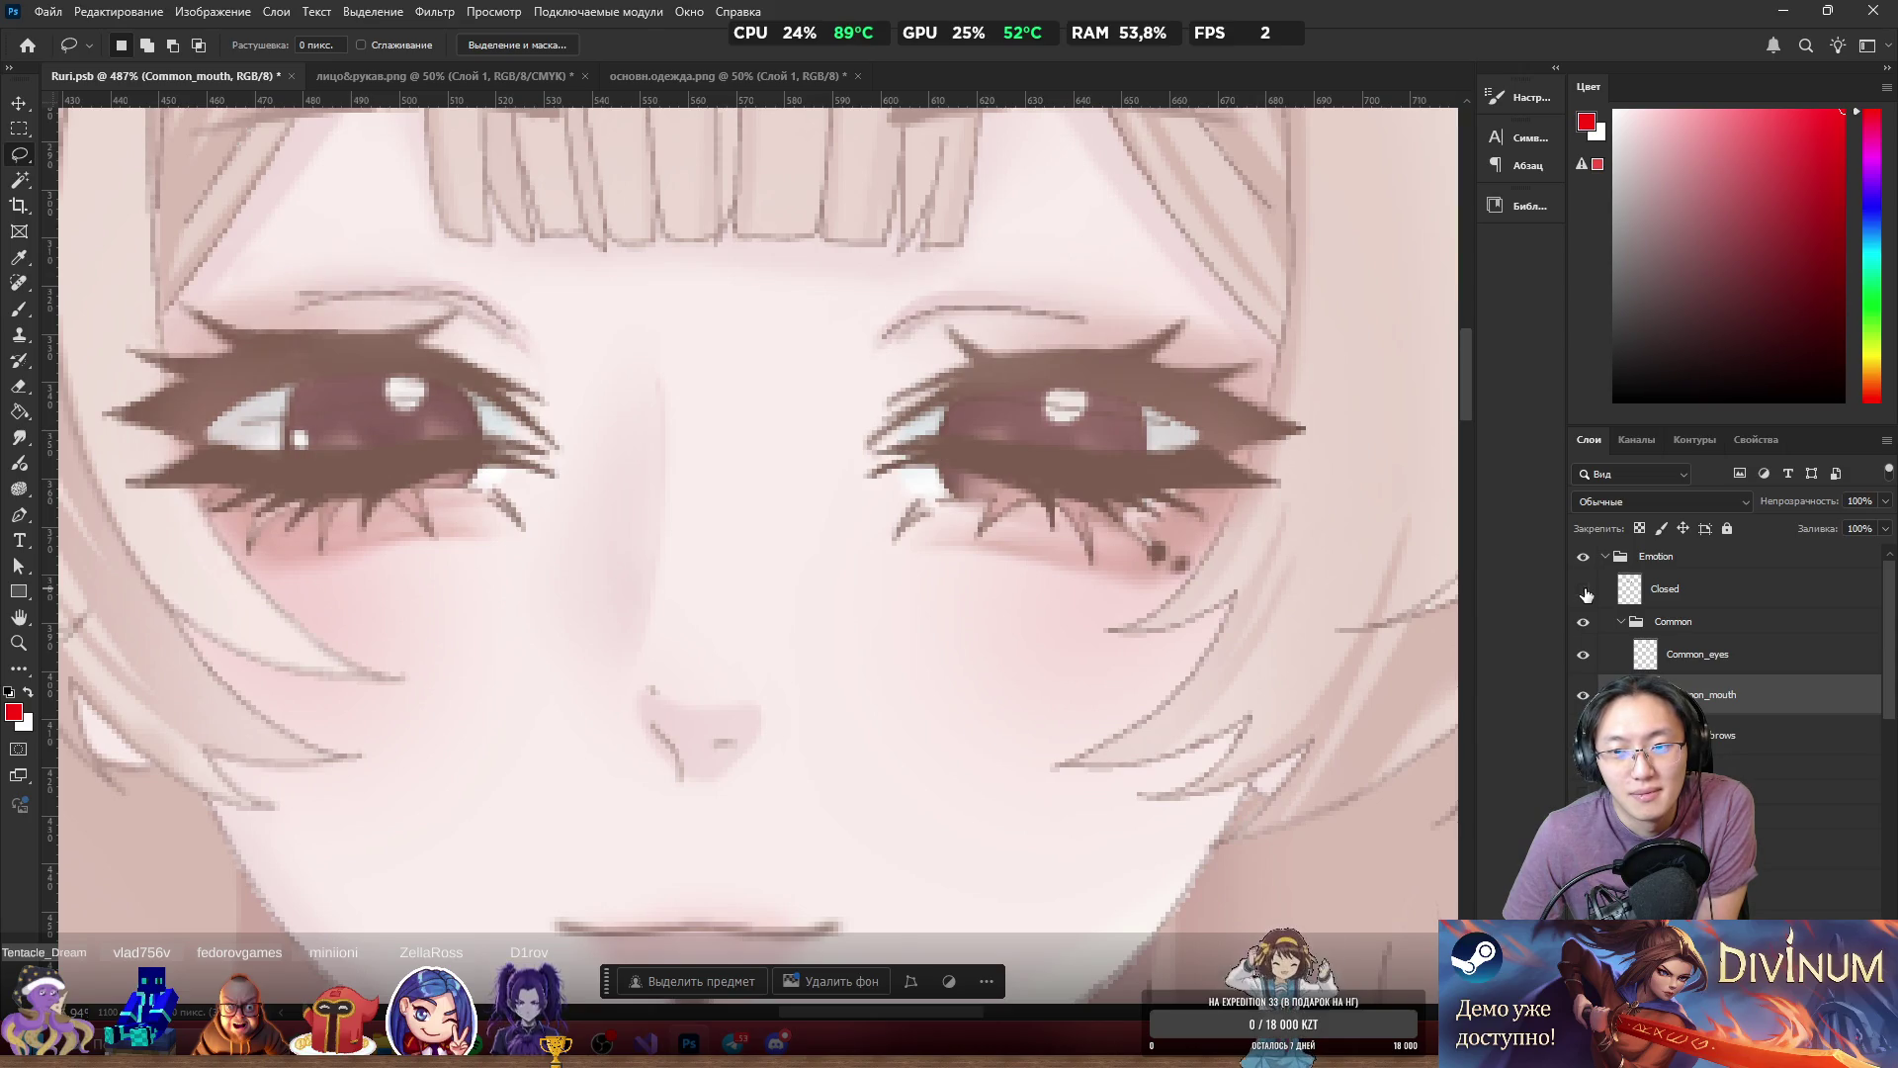
pyautogui.click(1586, 593)
pyautogui.click(1586, 594)
pyautogui.click(1586, 593)
pyautogui.click(1586, 593)
pyautogui.click(1586, 593)
pyautogui.click(1585, 593)
pyautogui.click(1586, 593)
pyautogui.click(1586, 593)
pyautogui.click(1586, 593)
pyautogui.click(1586, 593)
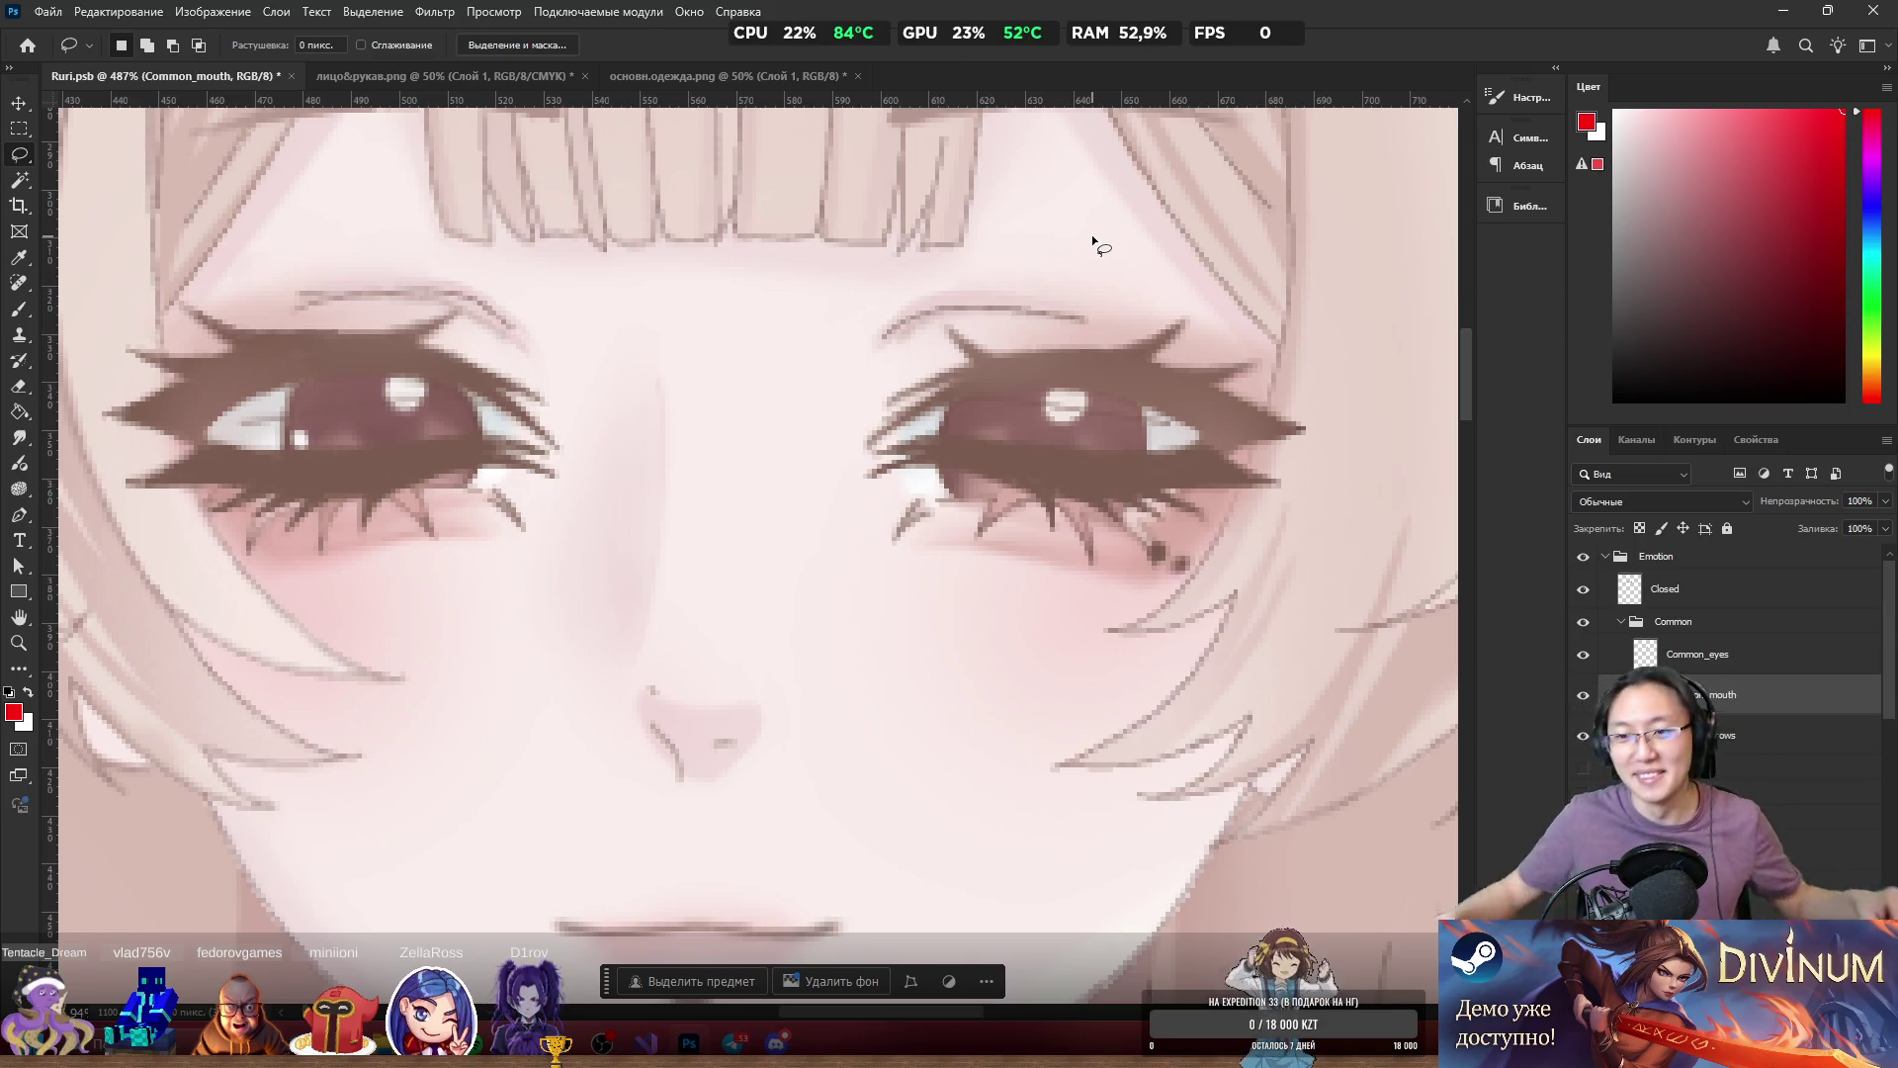
pyautogui.click(1583, 590)
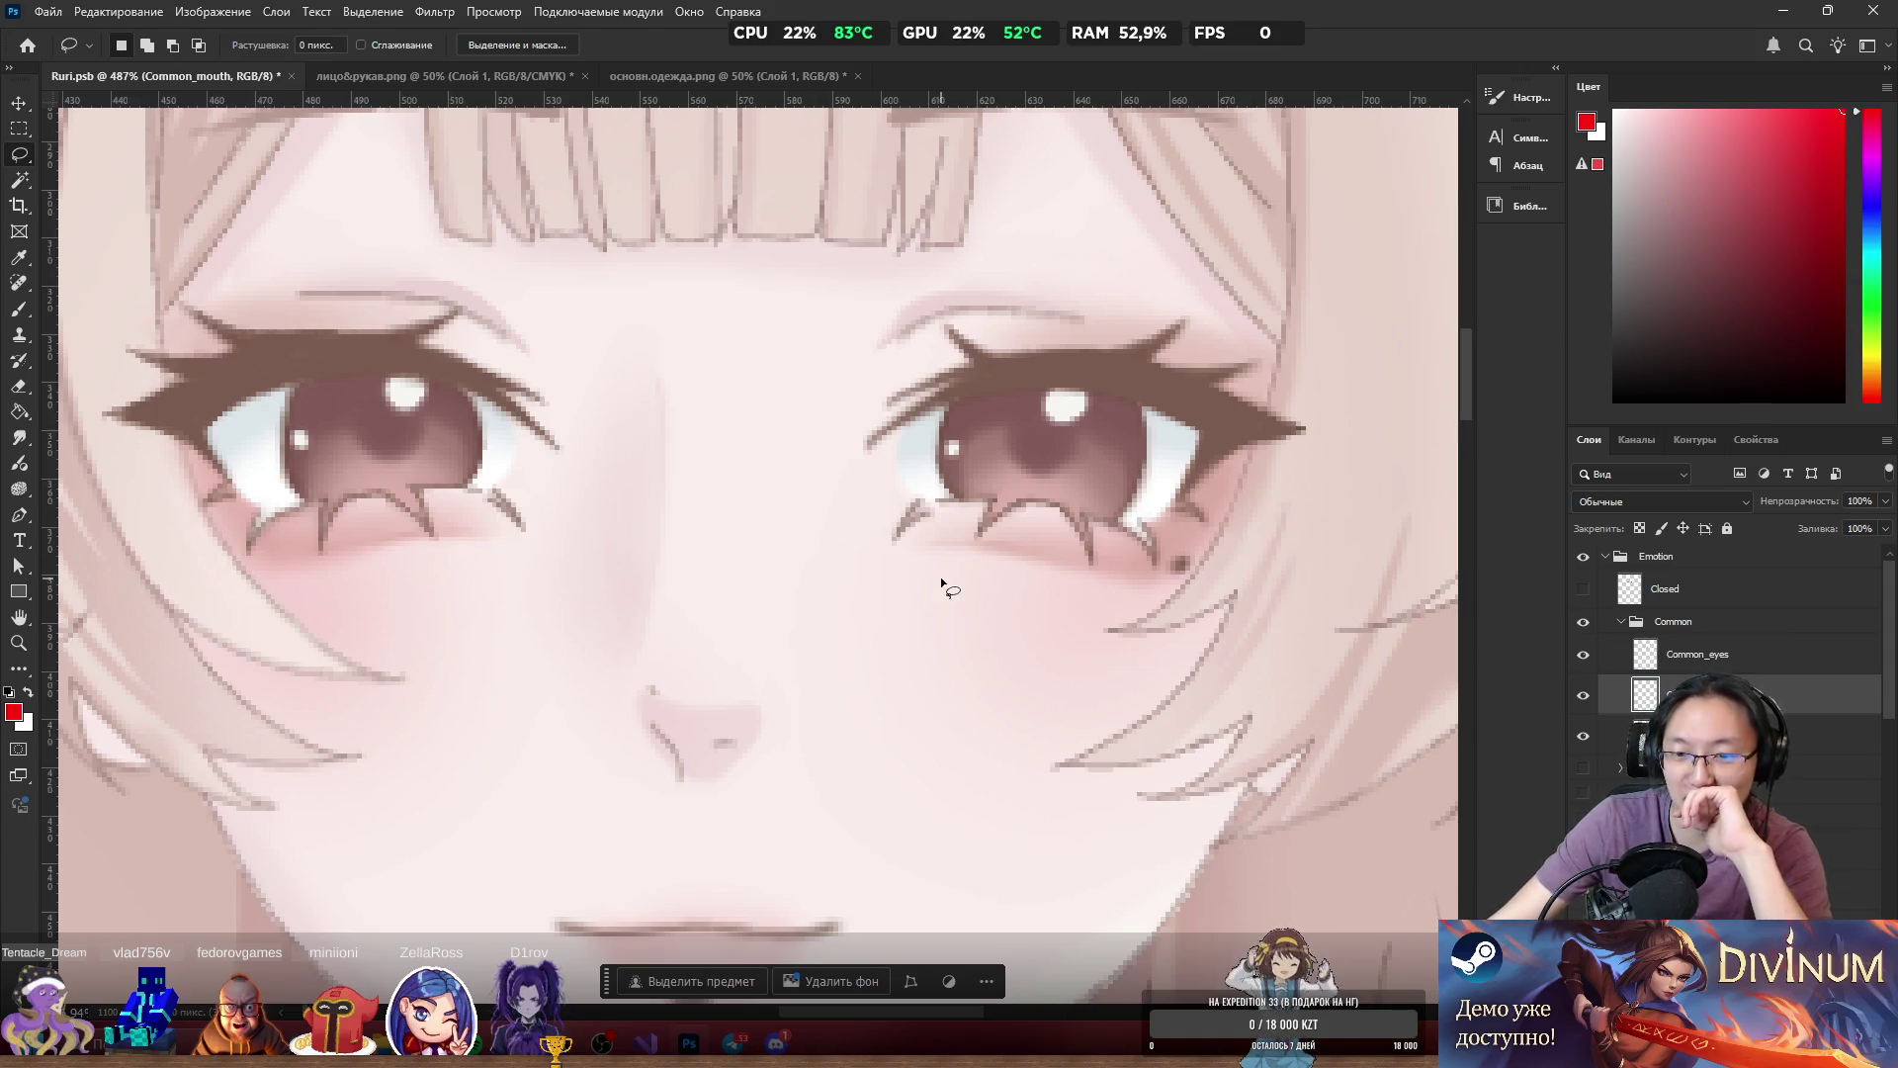
# Collapse the Common group and hide it so the face shows no eyes or mouth.
pyautogui.click(1621, 622)
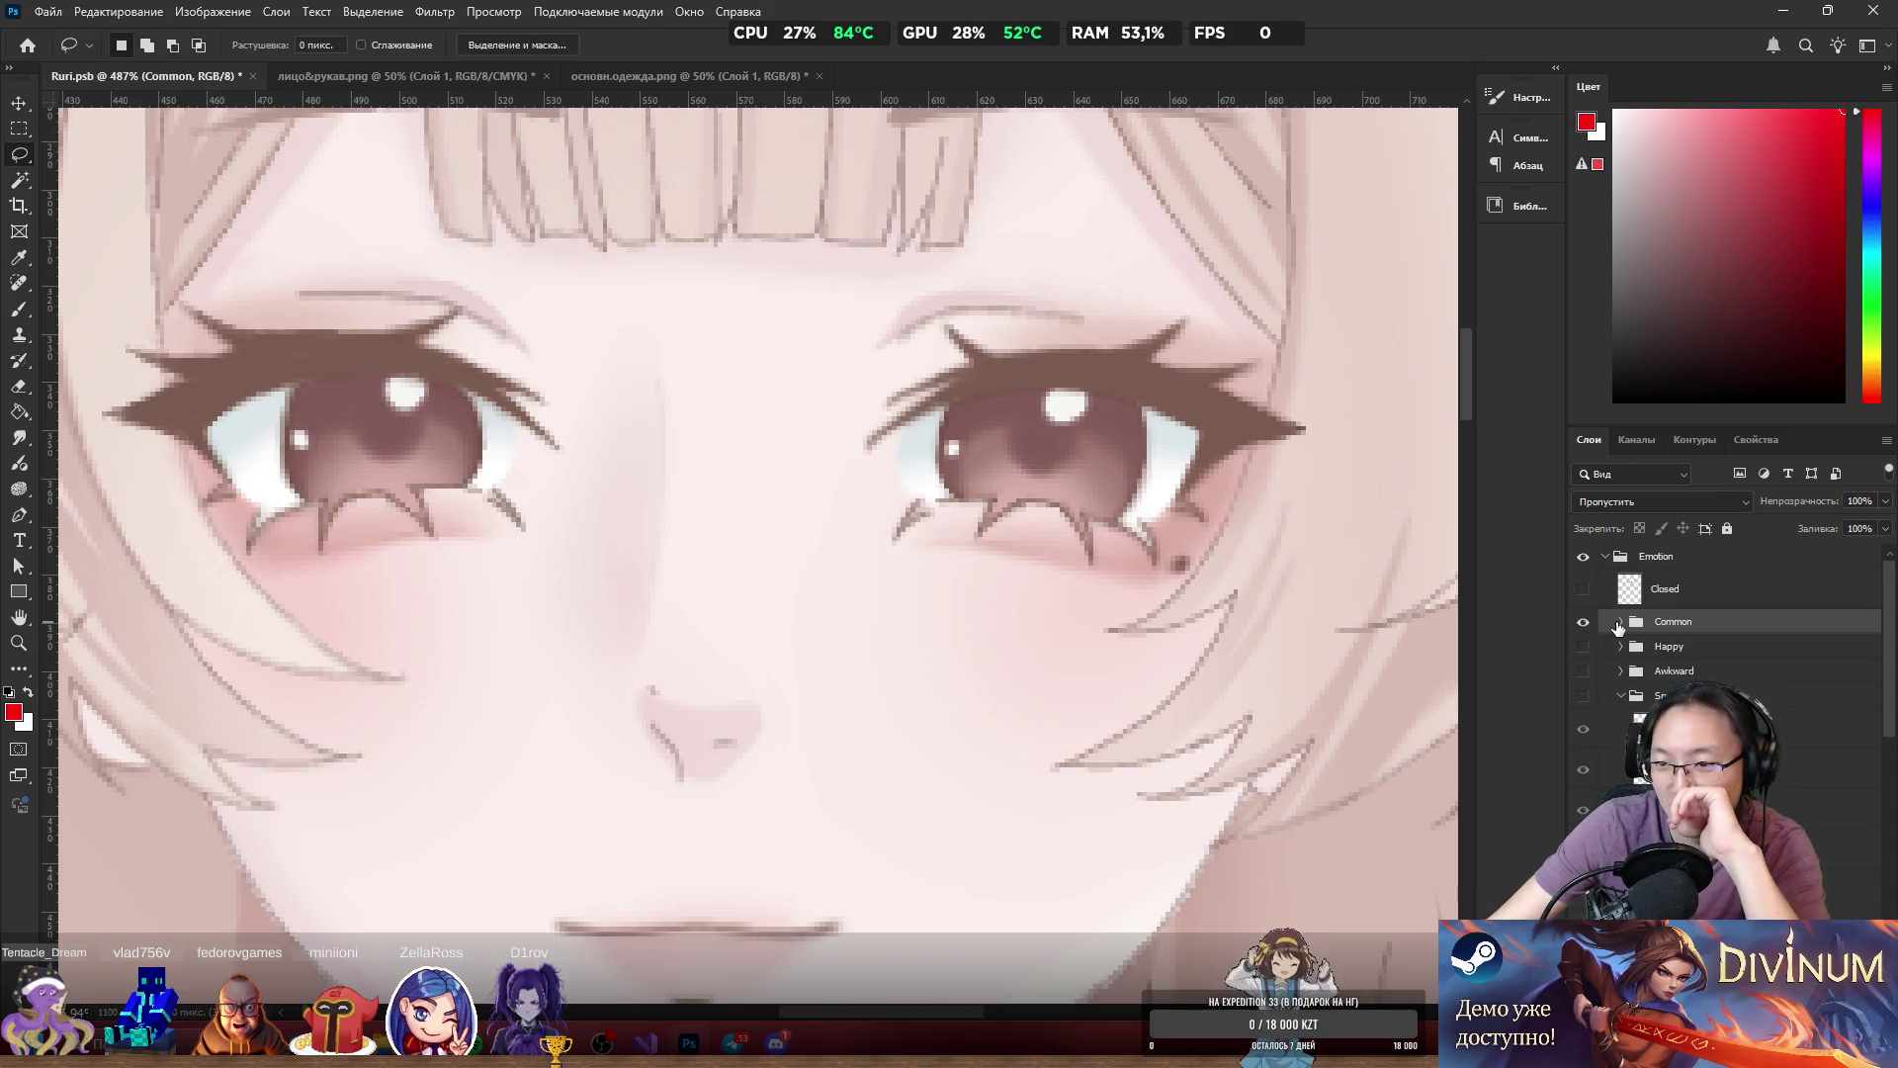
pyautogui.click(1583, 621)
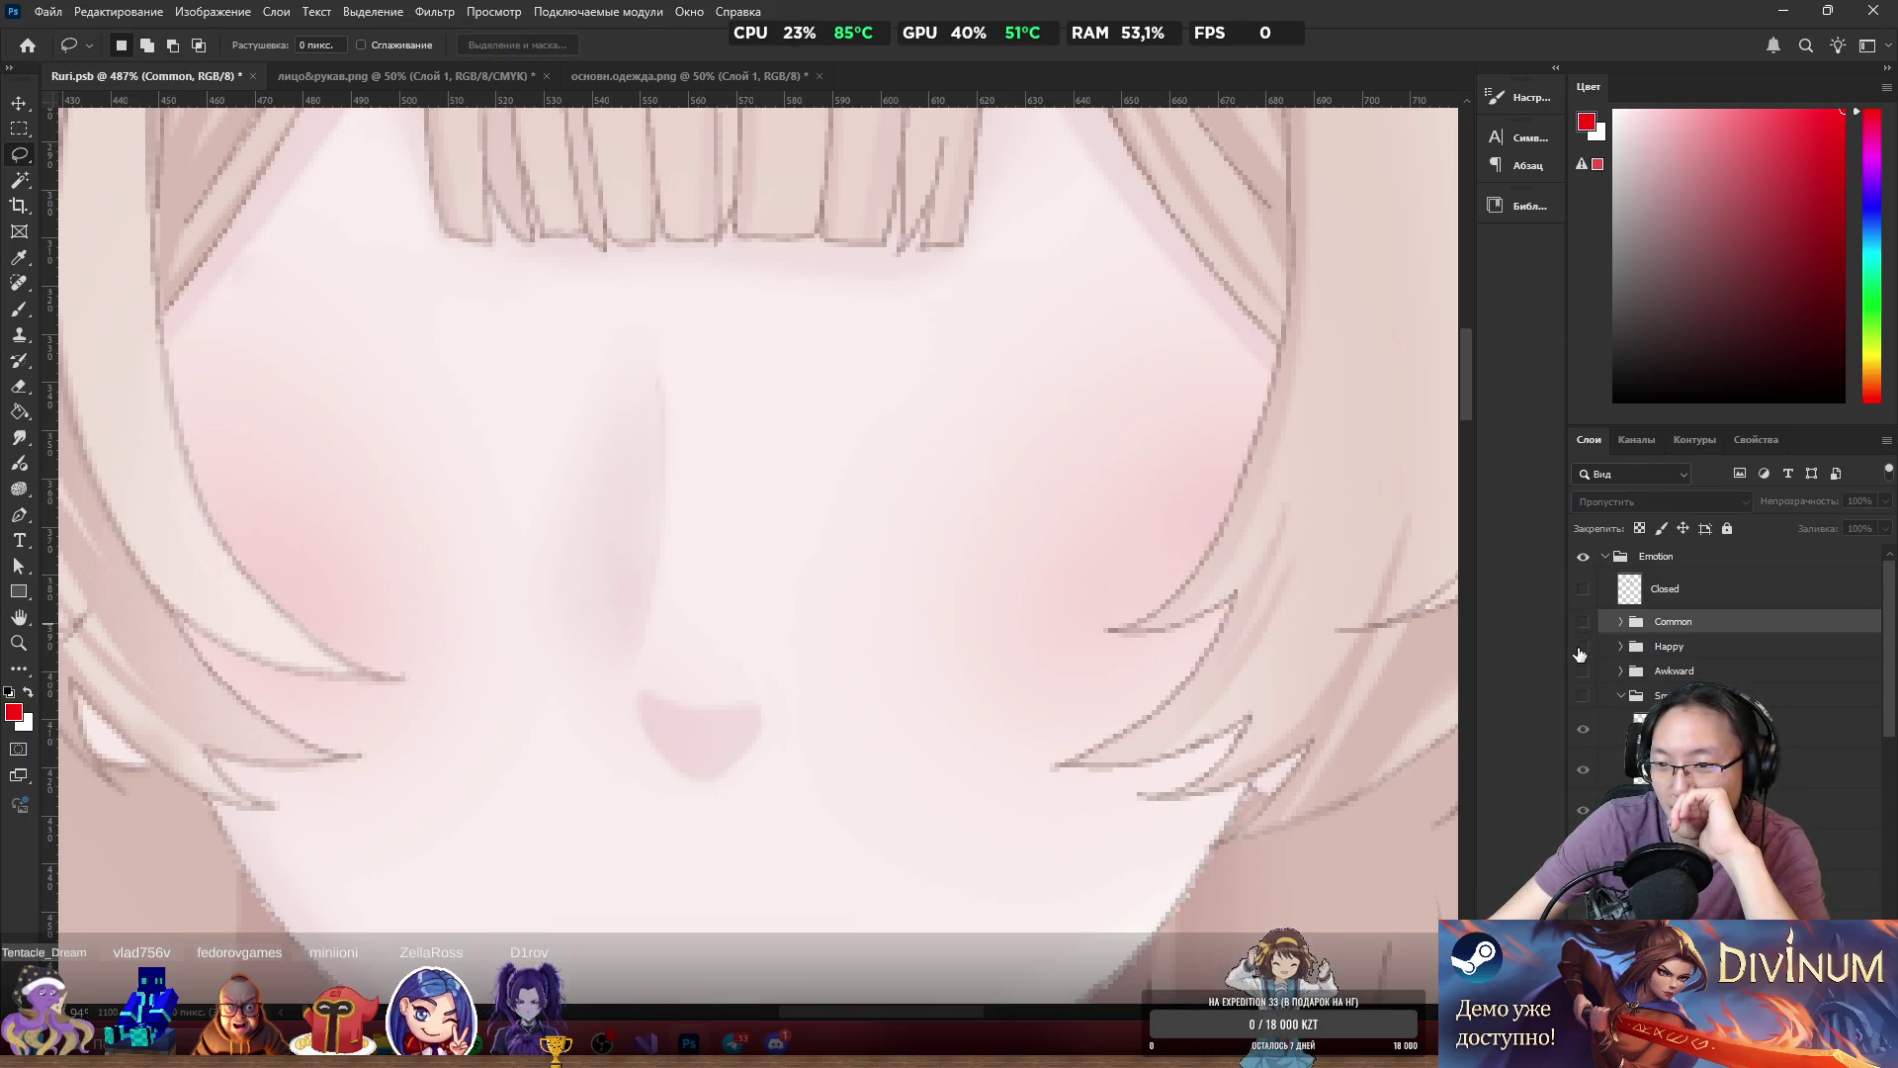
# Show the Happy expression group in the Emotion folder and select it.
pyautogui.click(1583, 646)
pyautogui.scroll(-2, 979, 563)
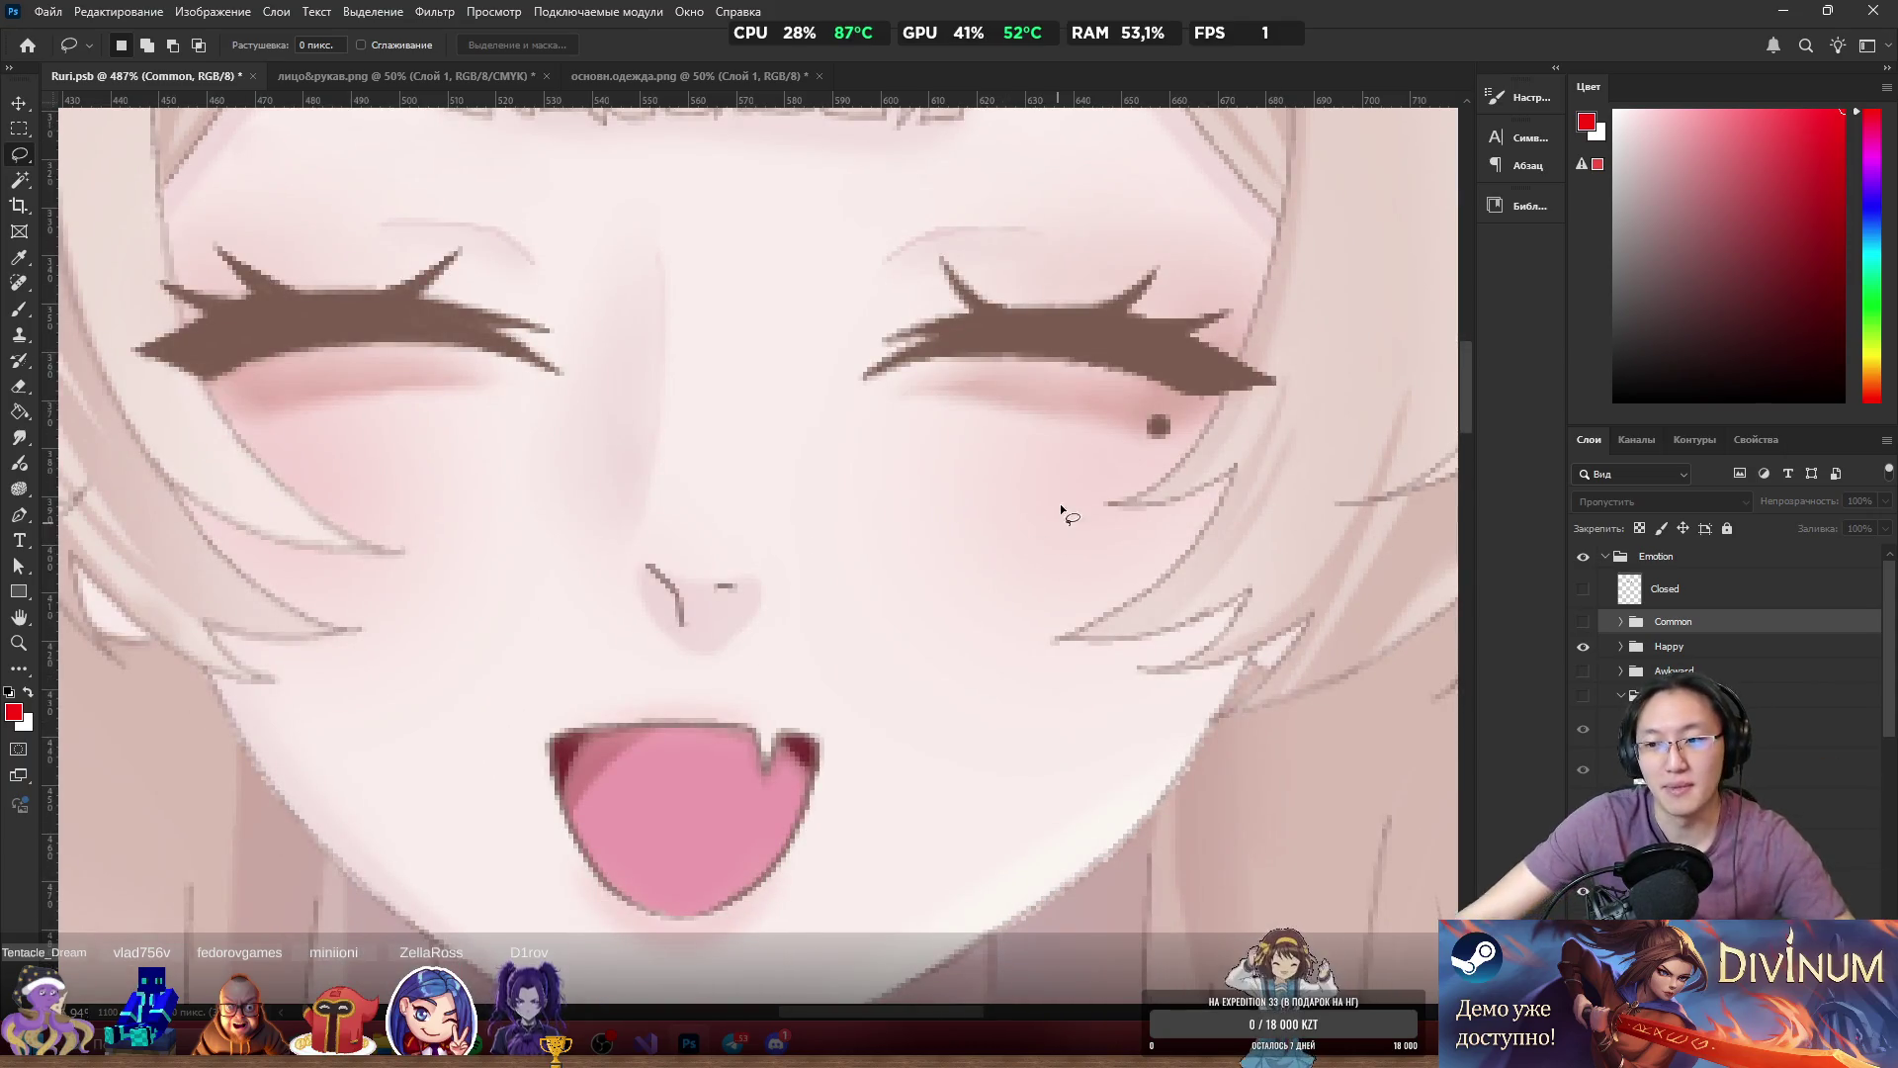
pyautogui.scroll(-3, 1063, 494)
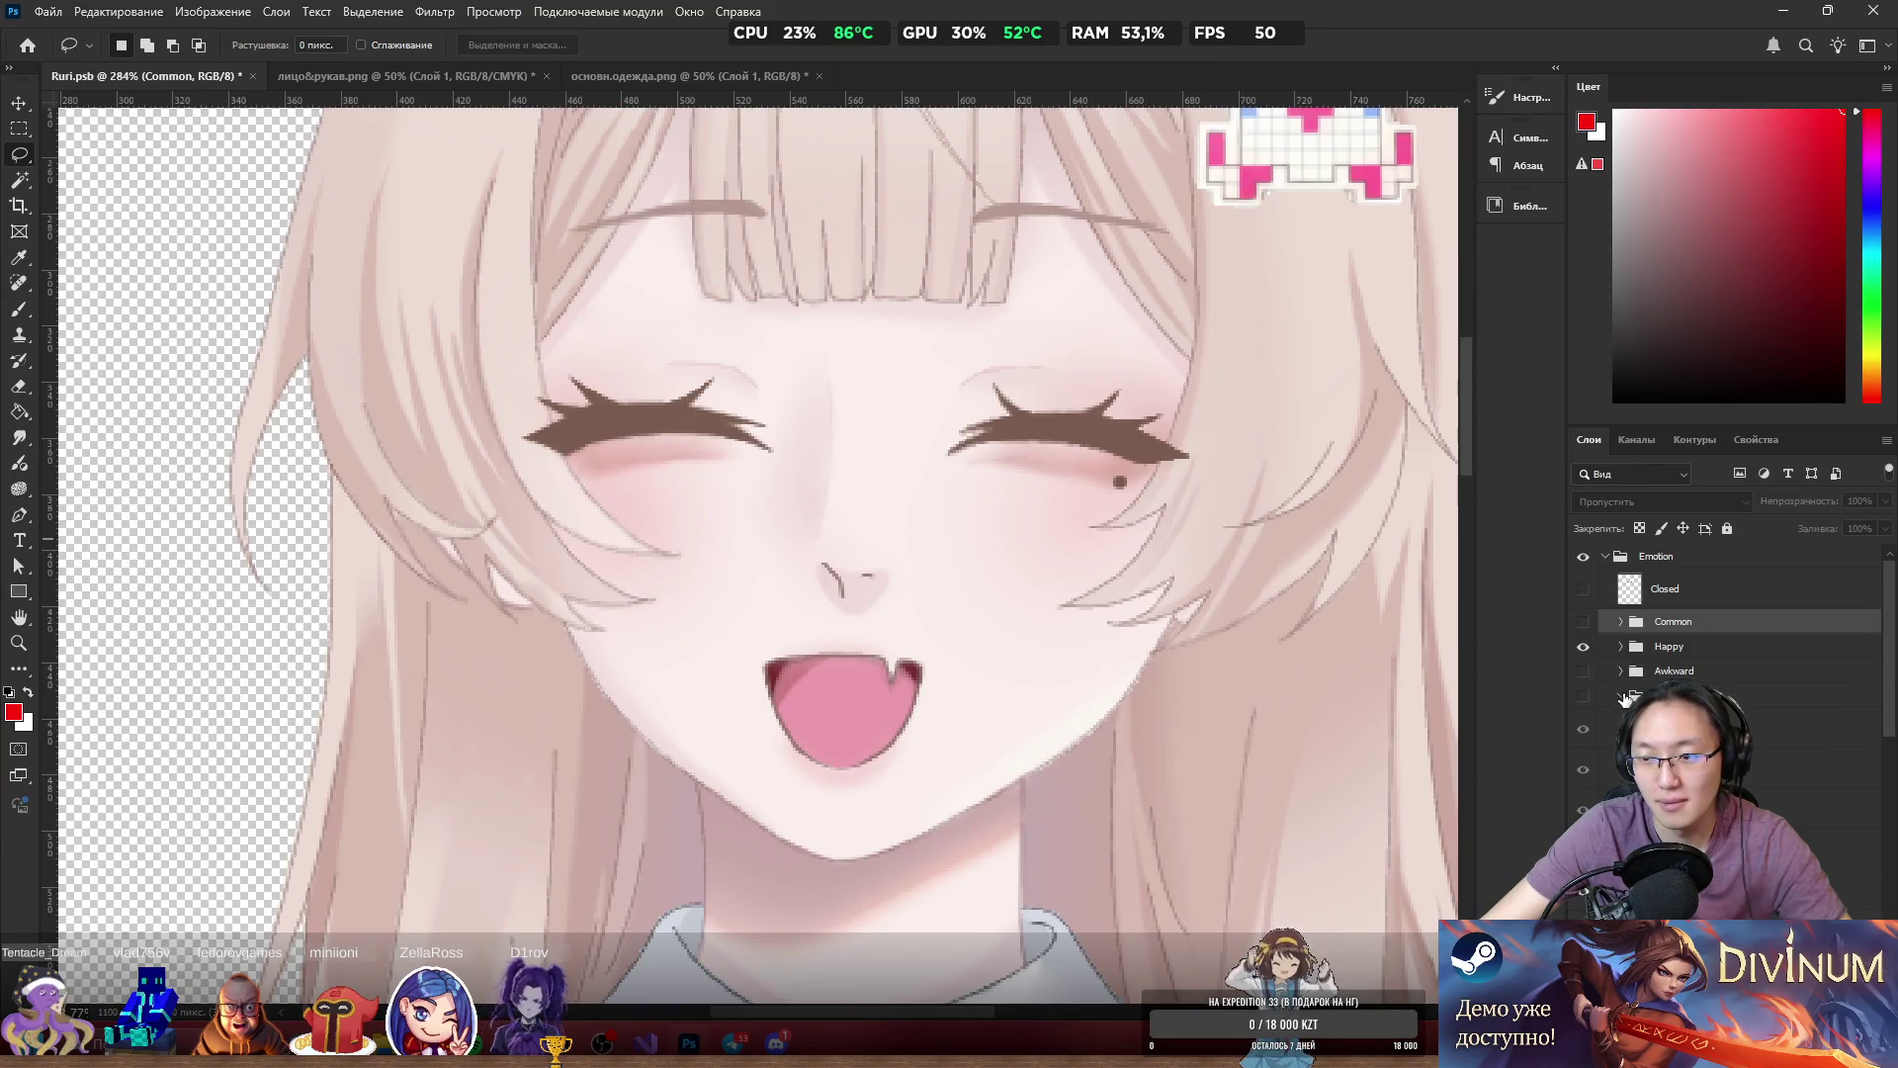
pyautogui.click(1623, 653)
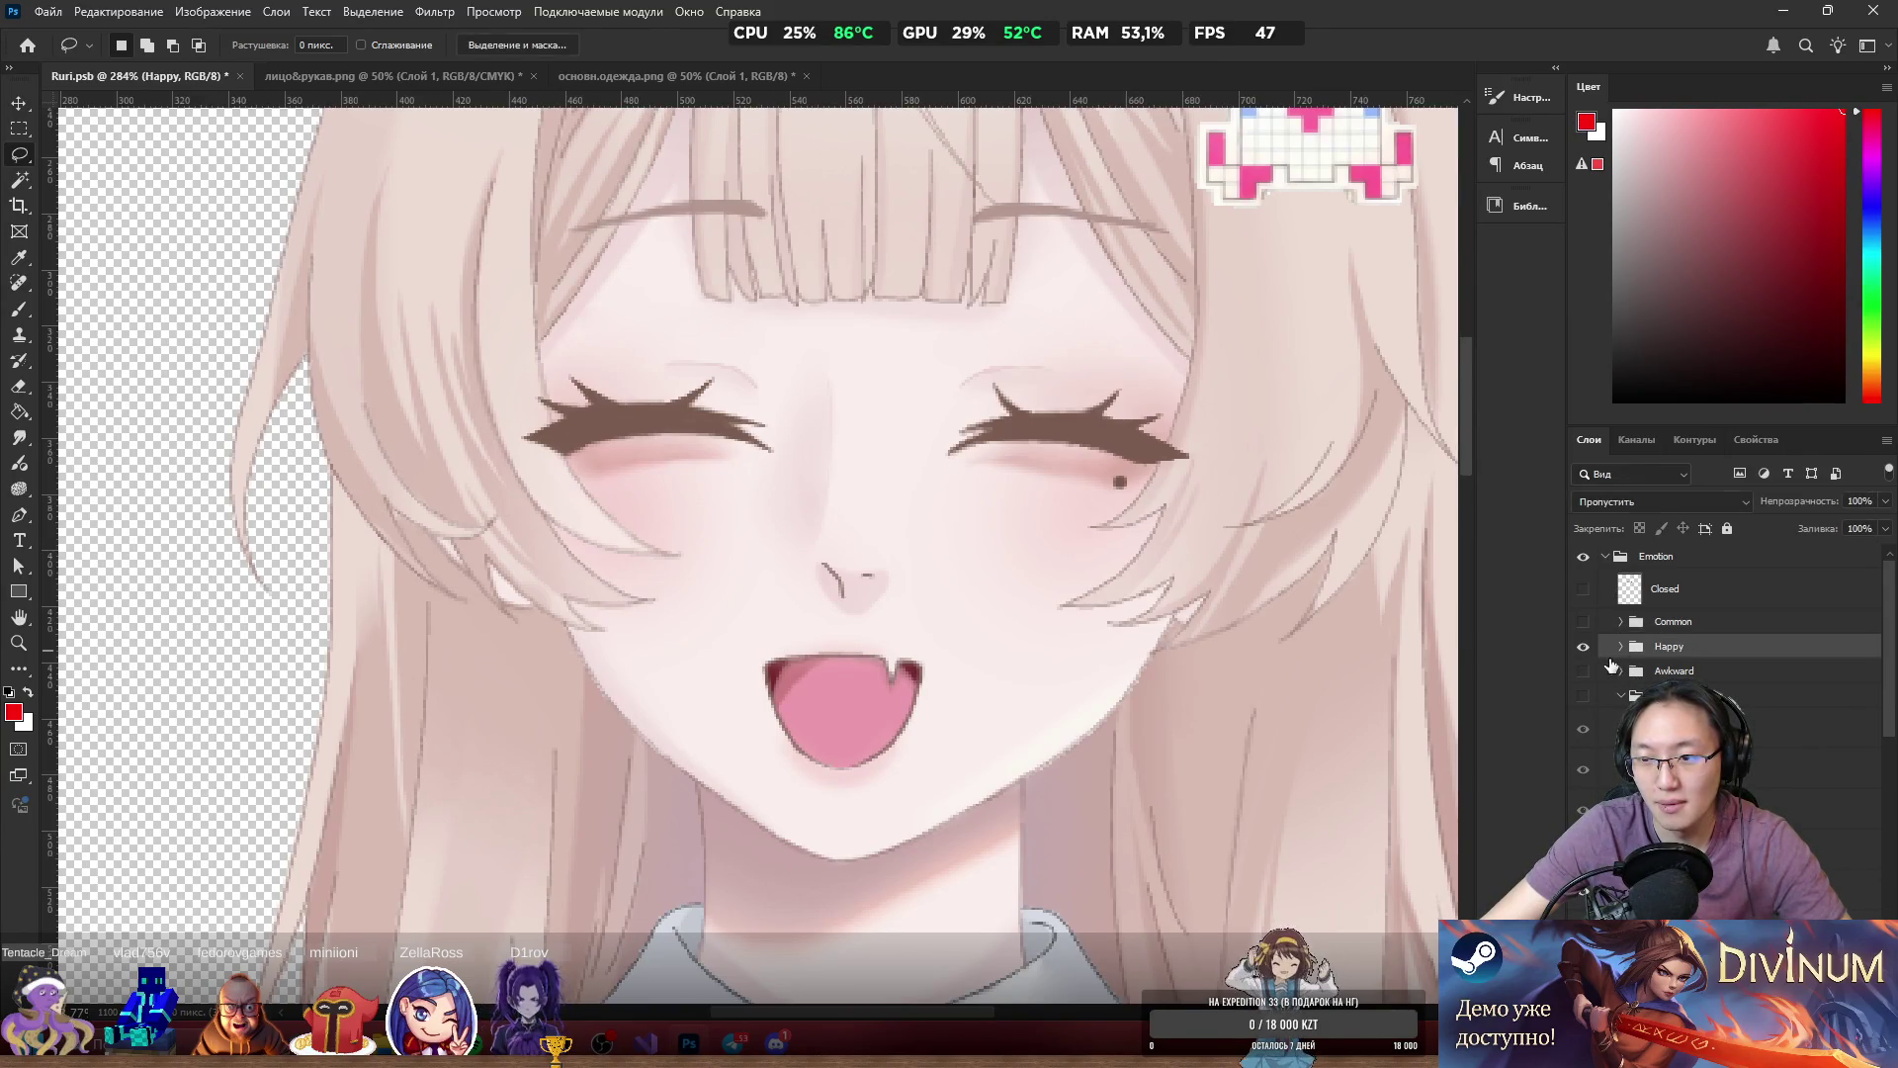
# Expand the Happy group, hide its closed eyes and the open eyes, and select Happy_eyes.
pyautogui.click(1621, 649)
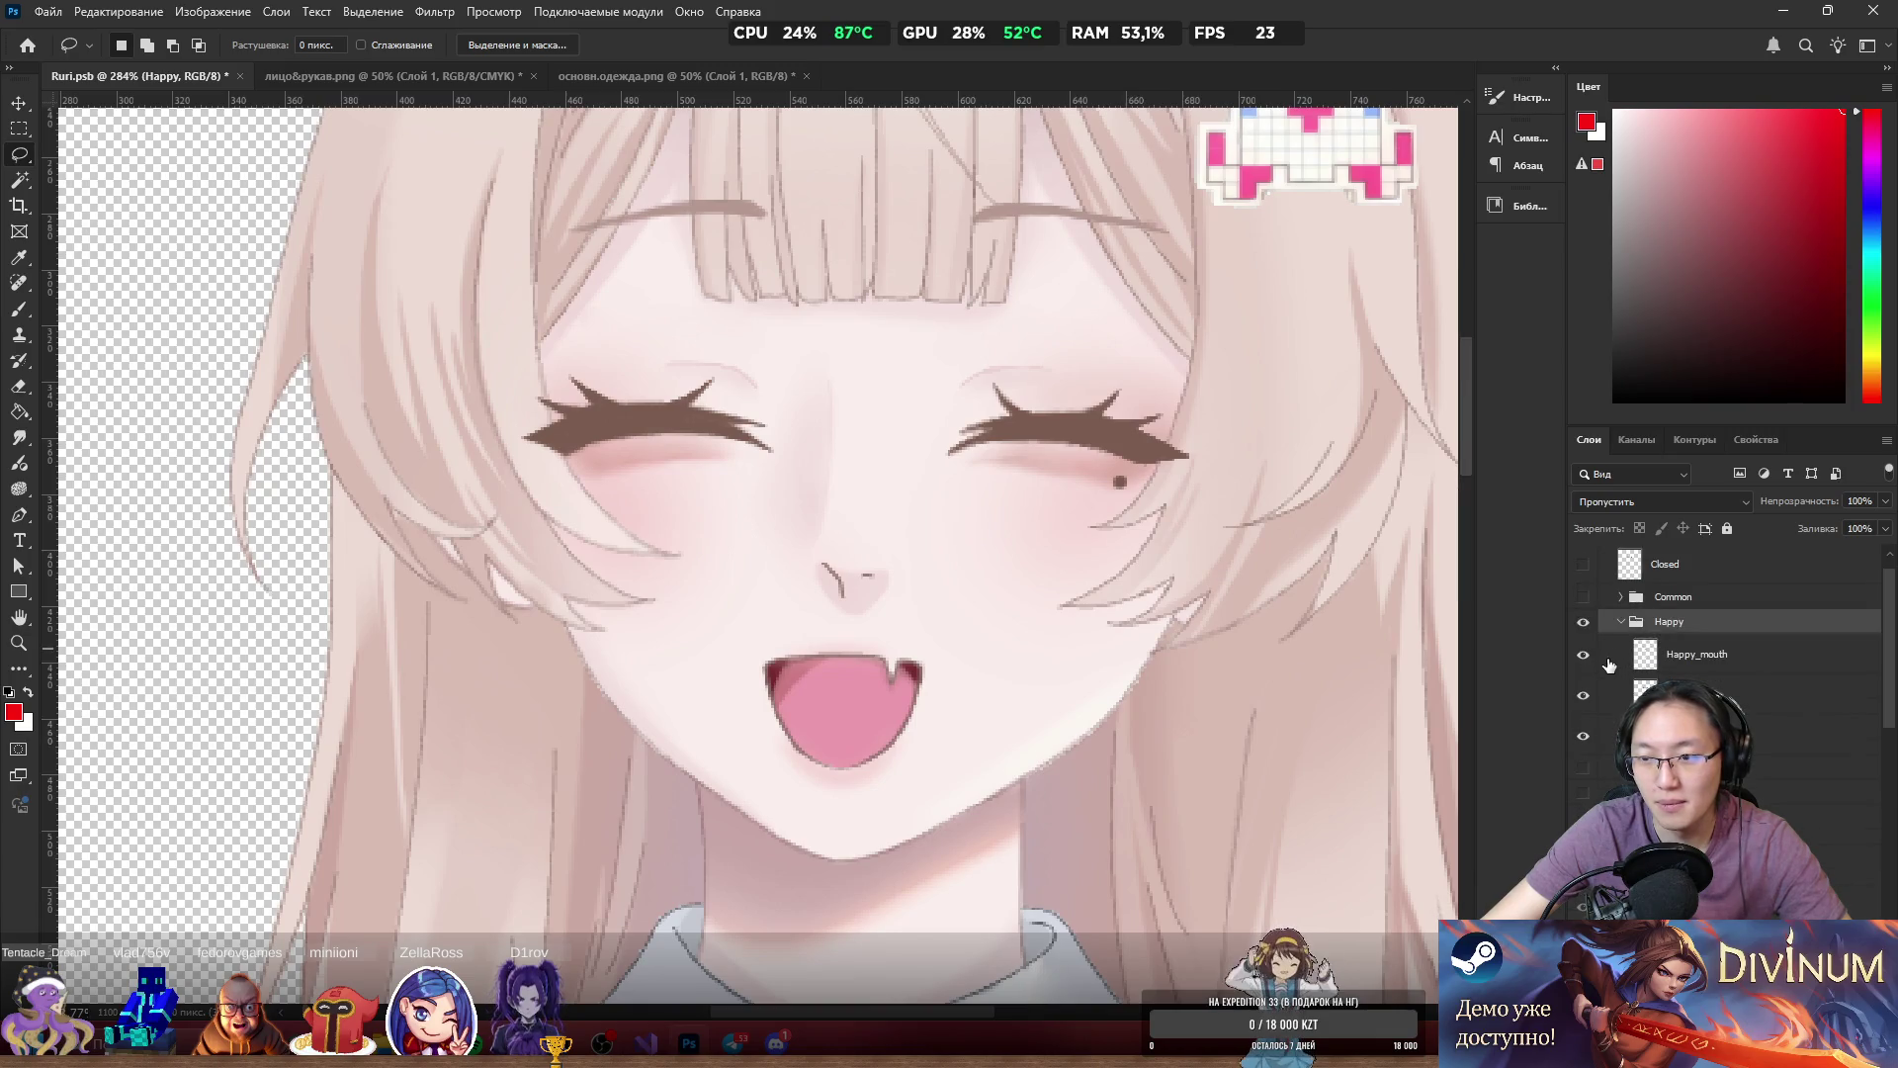
pyautogui.click(1585, 692)
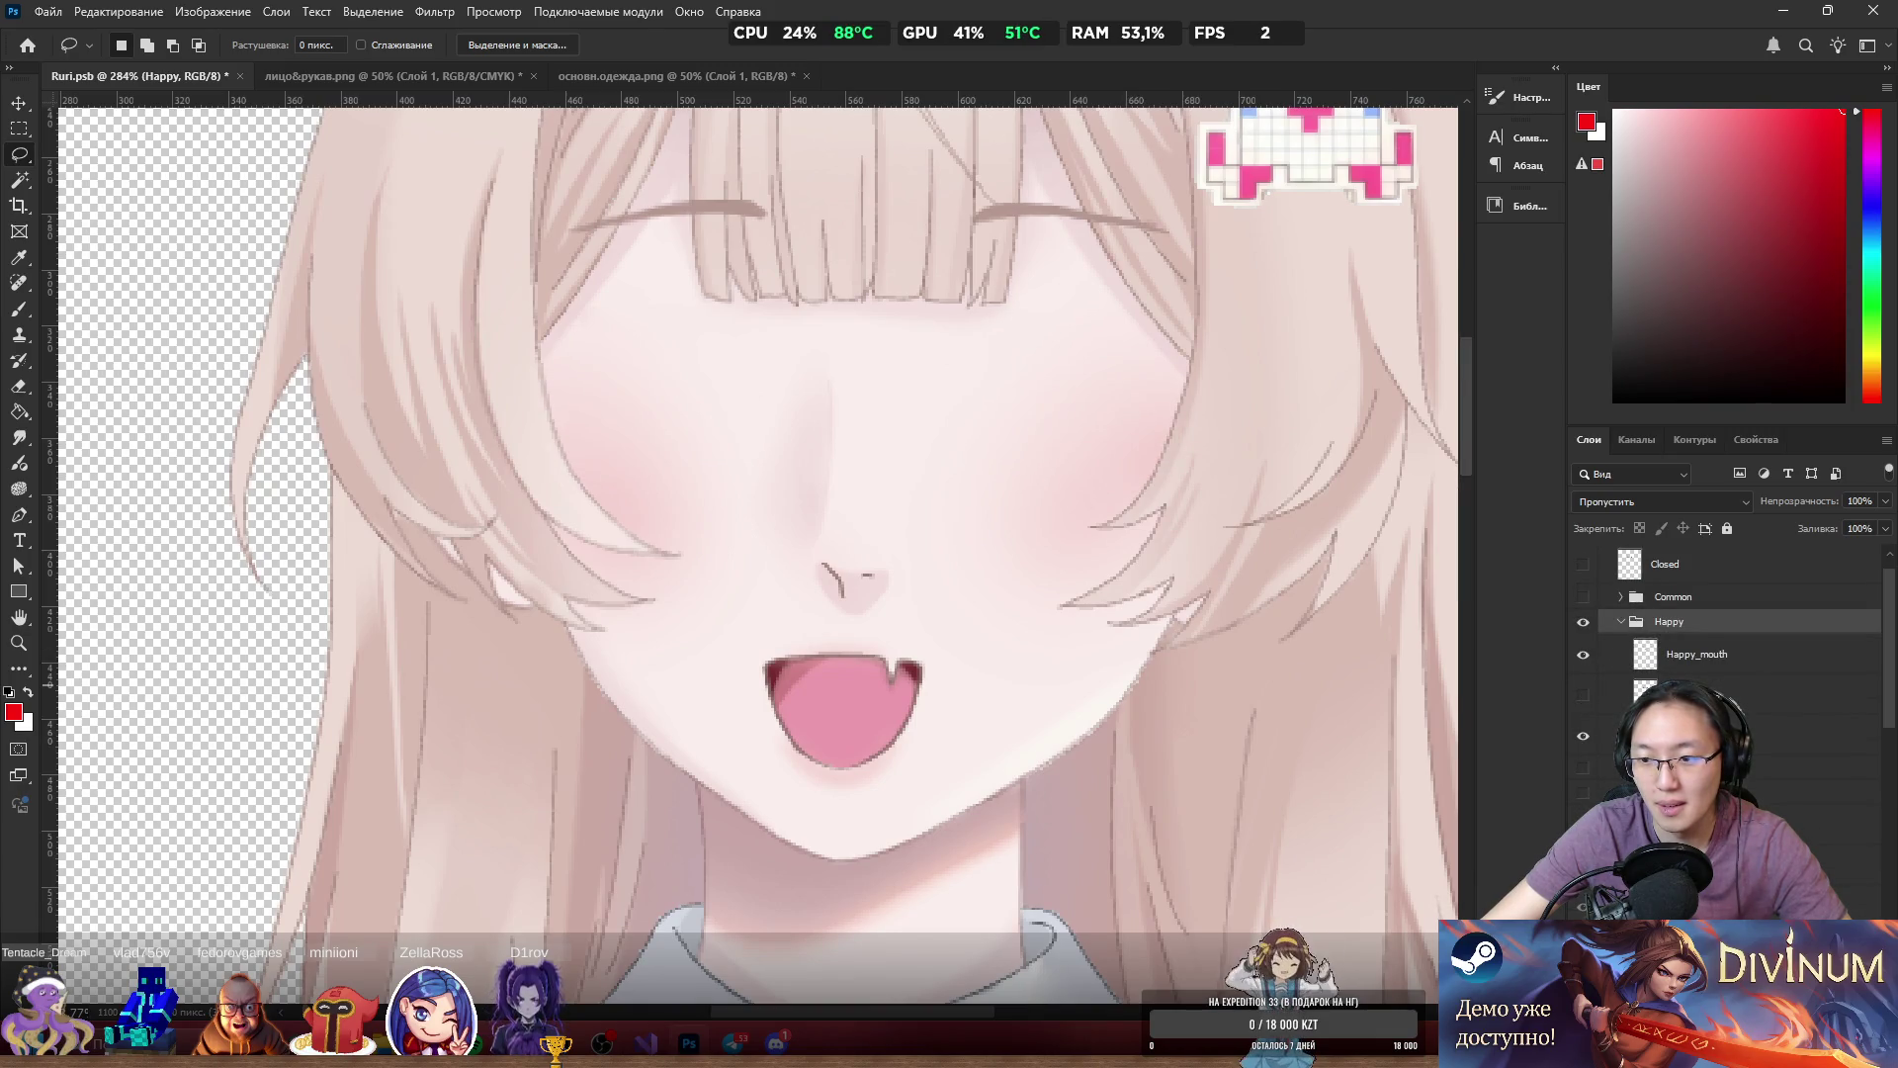
pyautogui.click(1583, 793)
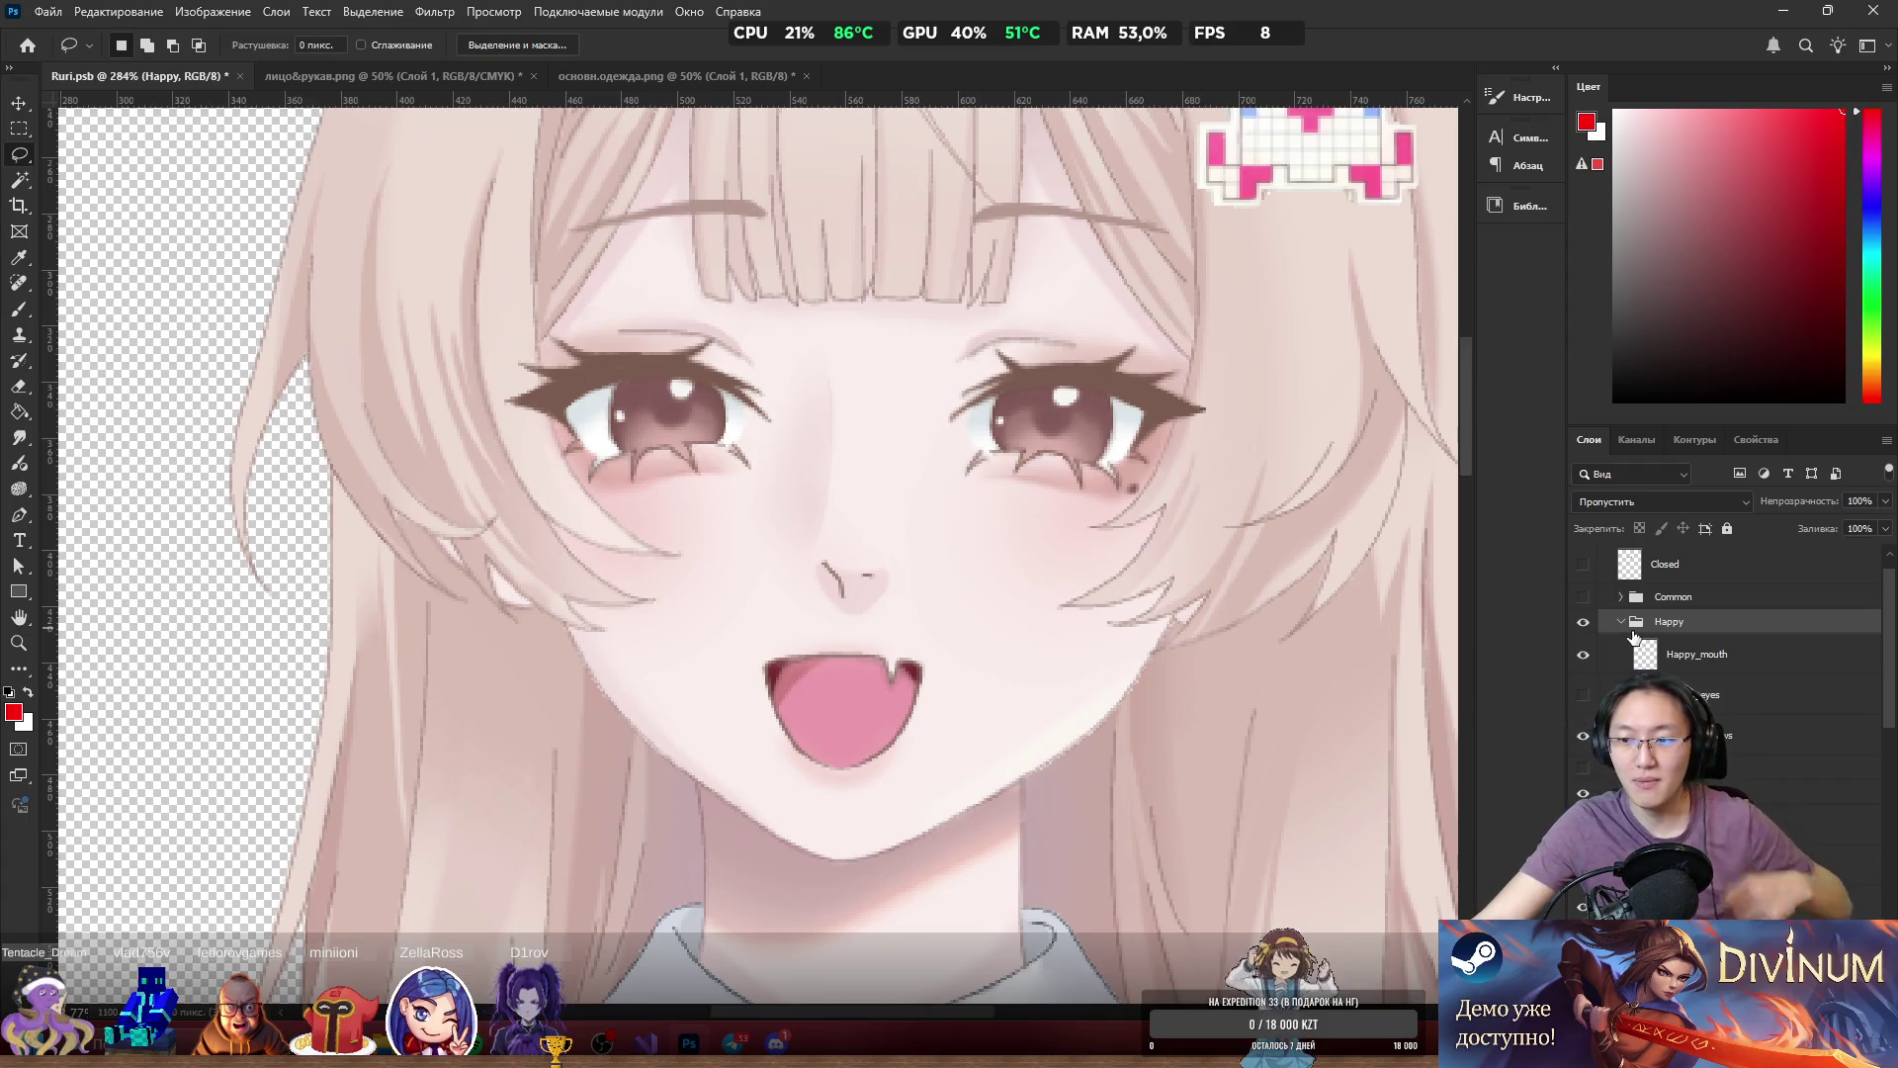
pyautogui.click(1583, 905)
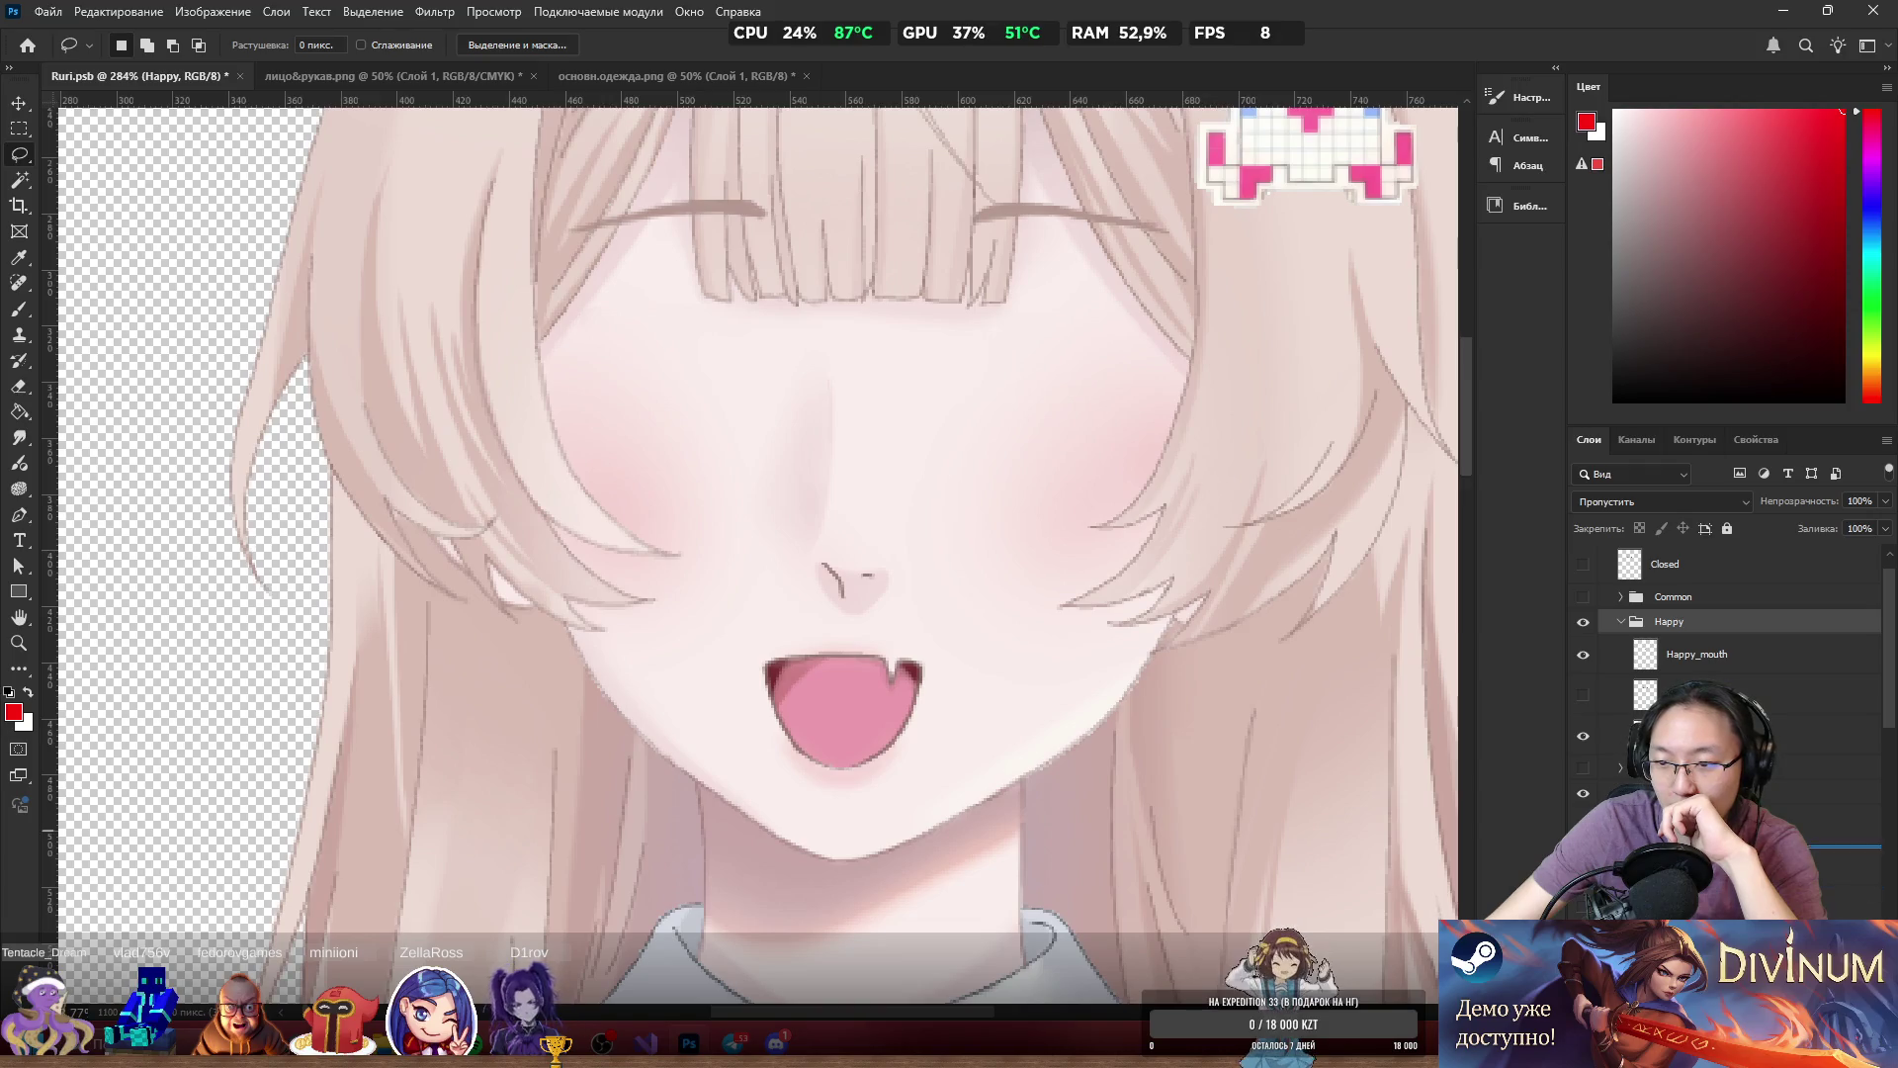
pyautogui.click(1730, 824)
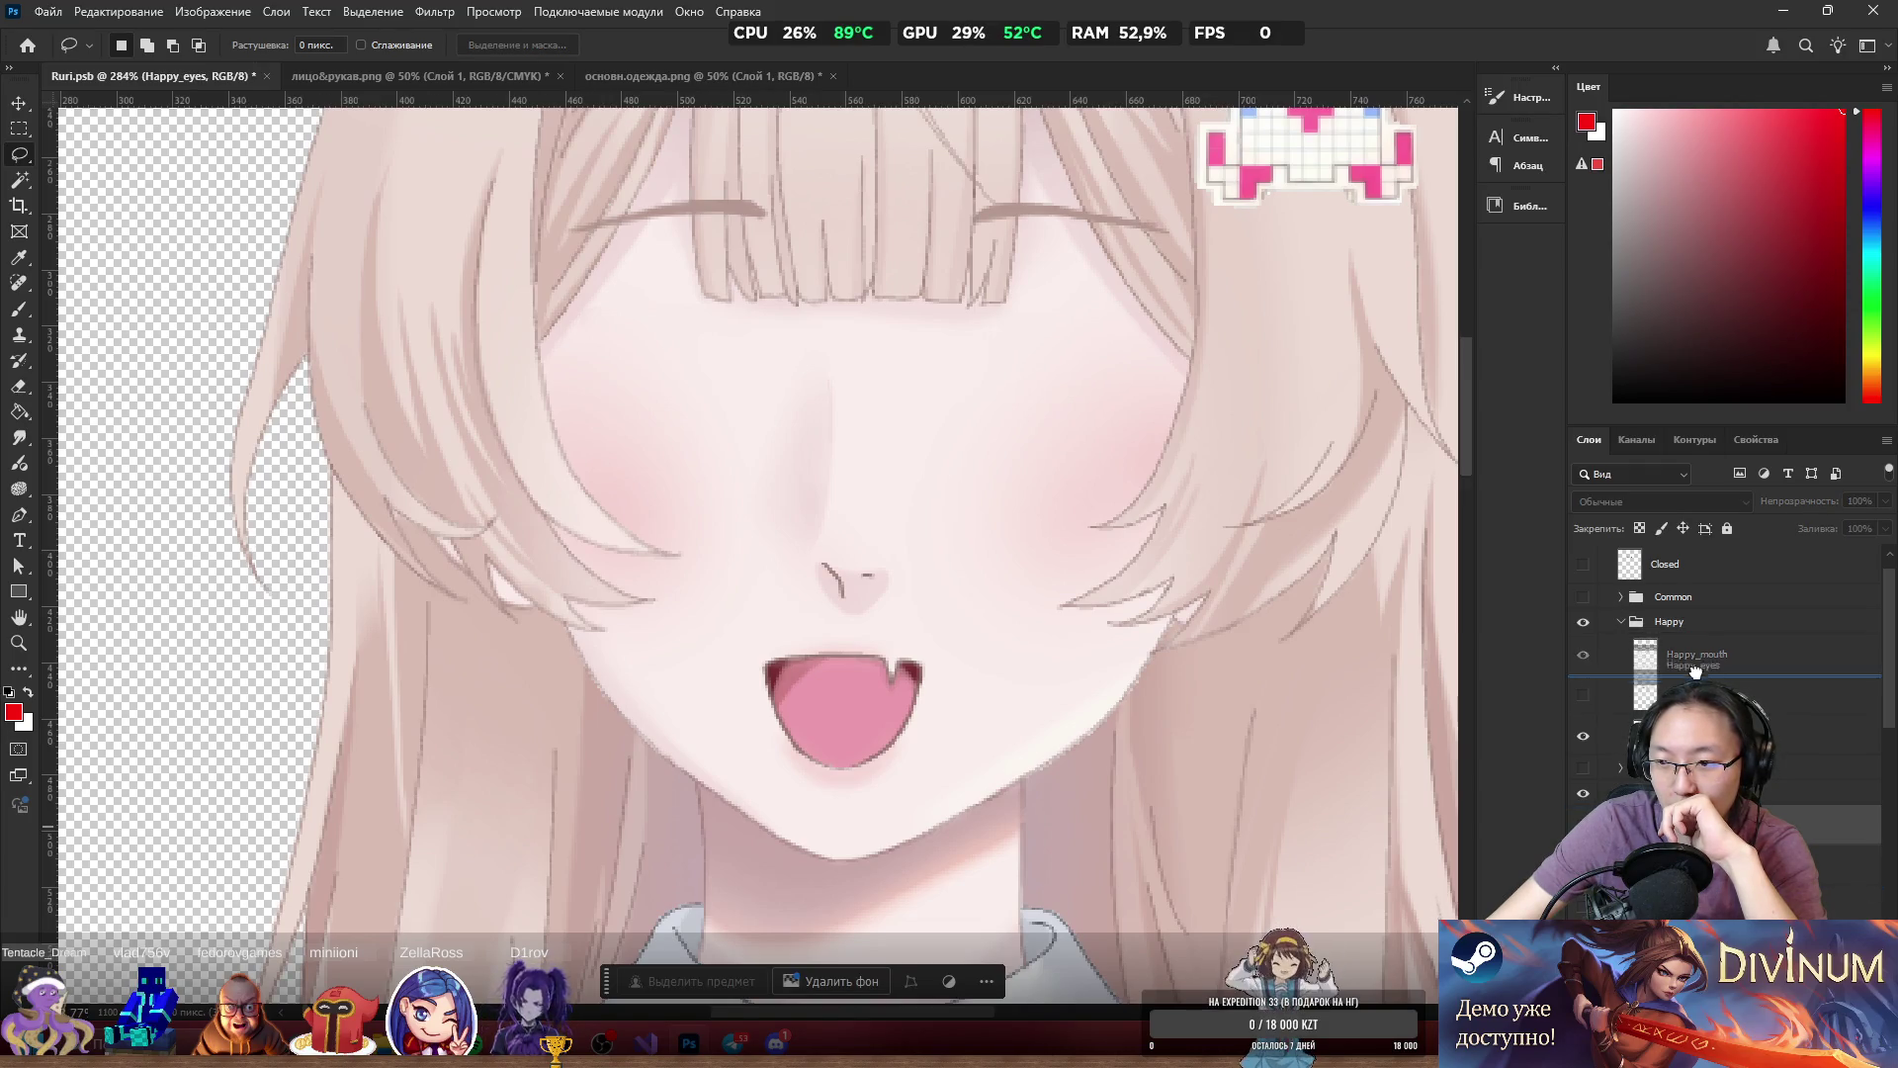
# Move Happy_eyes to the top of the Happy group above Happy_mouth, and expand Common.
pyautogui.moveTo(1699, 648); pyautogui.dragTo(1699, 649)
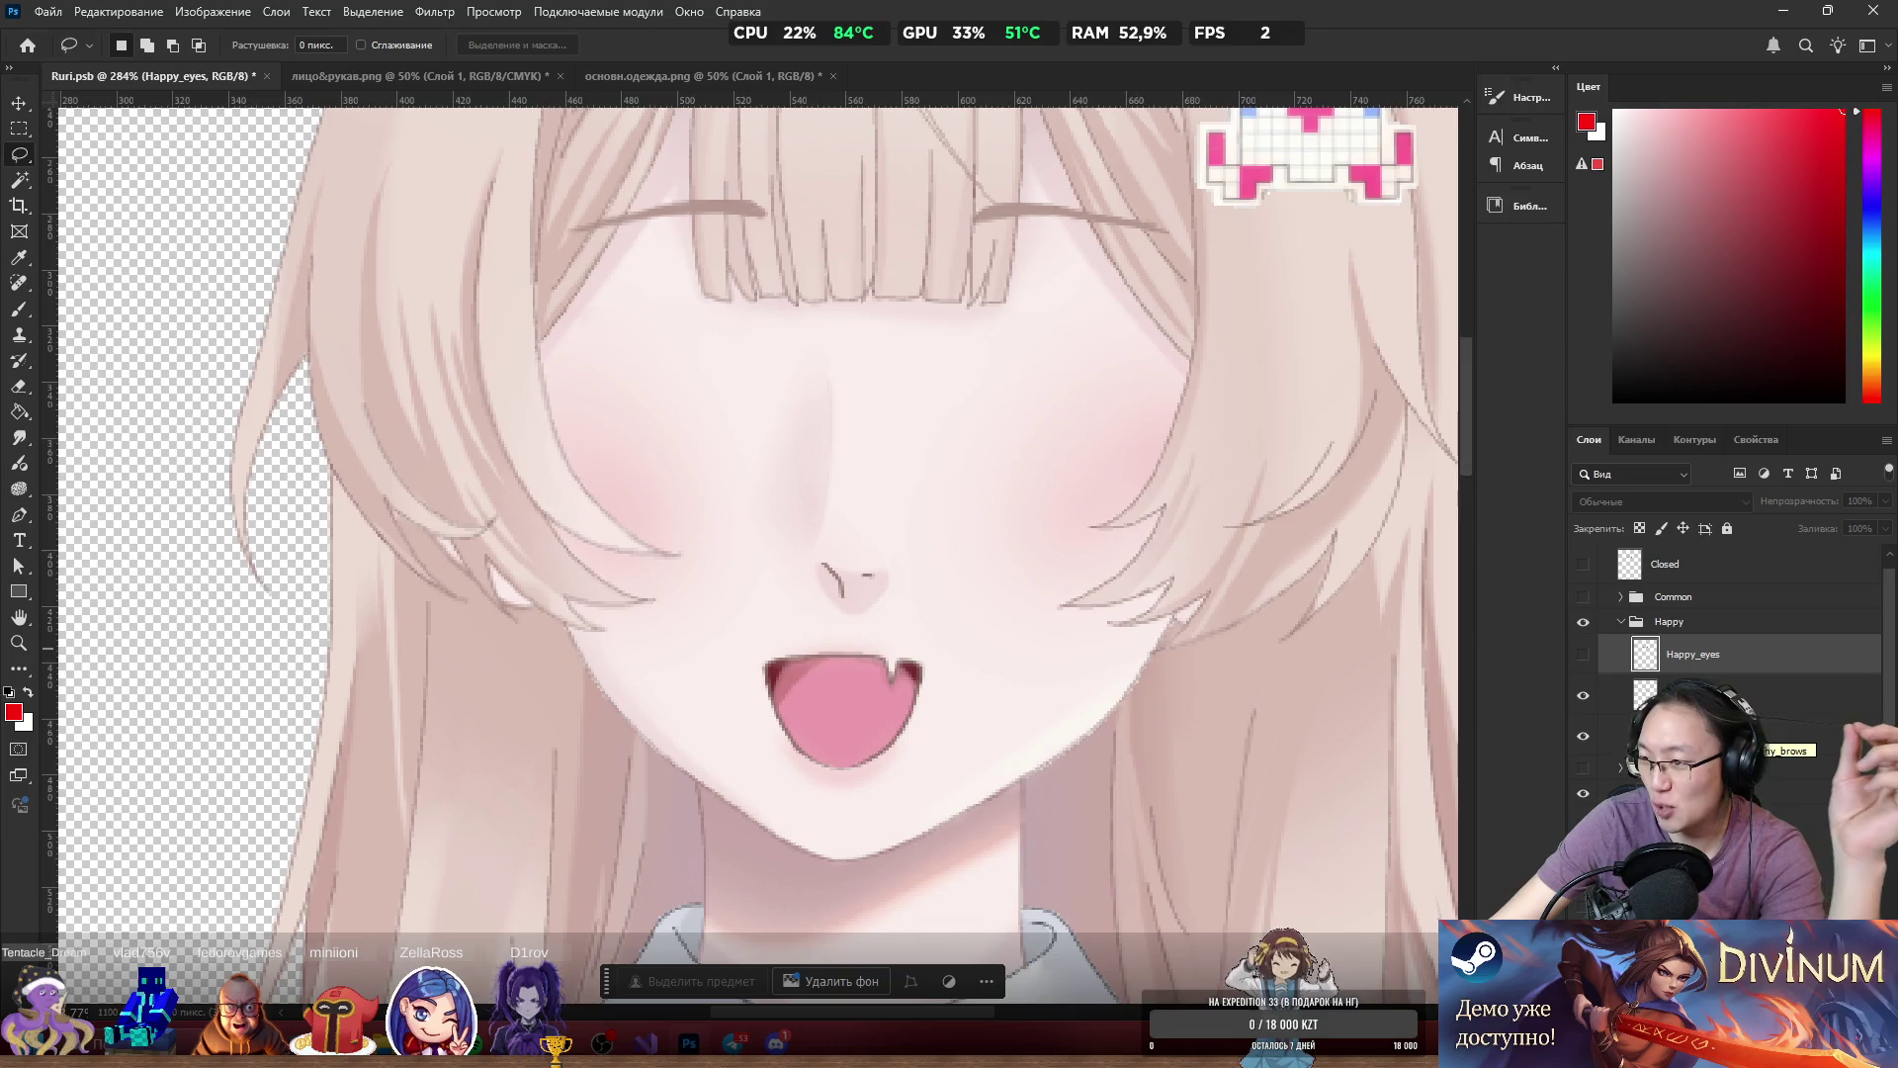
pyautogui.click(1621, 596)
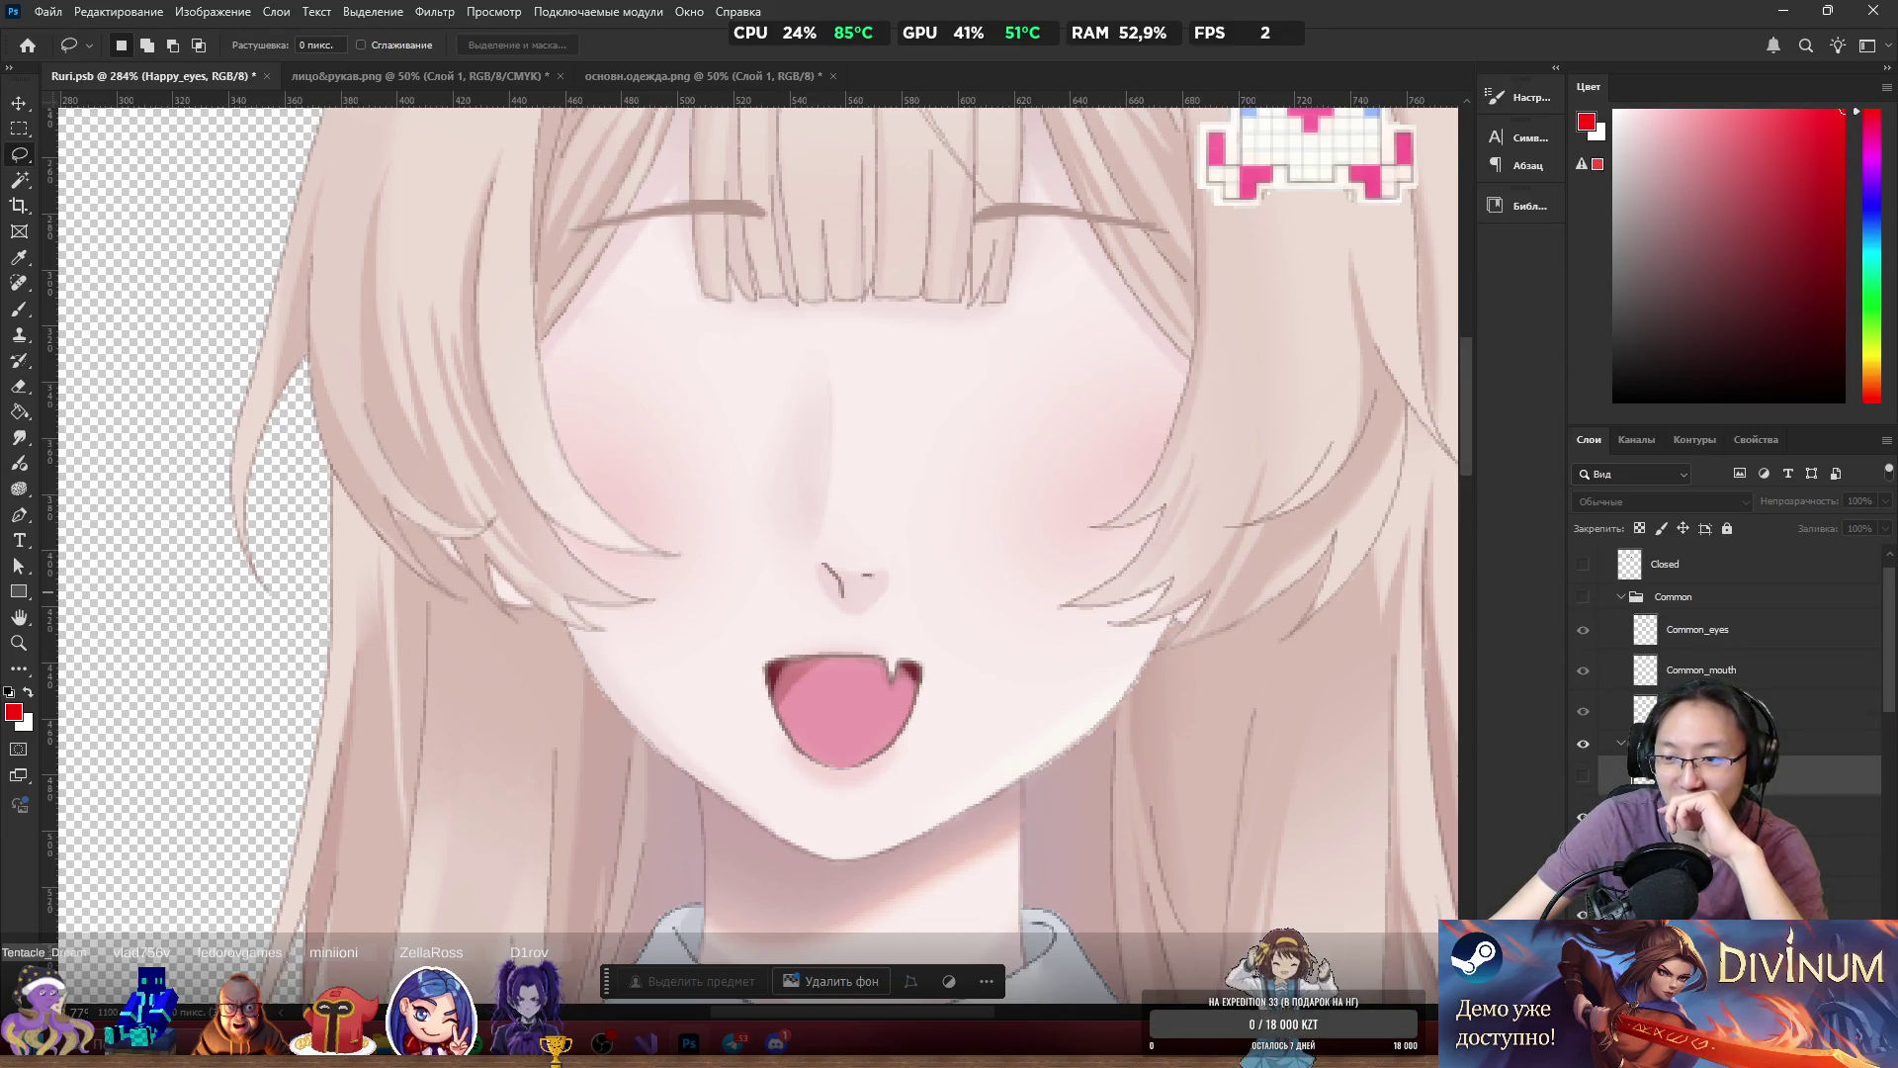
# Turn Common_eyes on and Common_mouth off, pairing open eyes with the laughing mouth.
pyautogui.scroll(-1, 1731, 642)
pyautogui.scroll(1, 1621, 743)
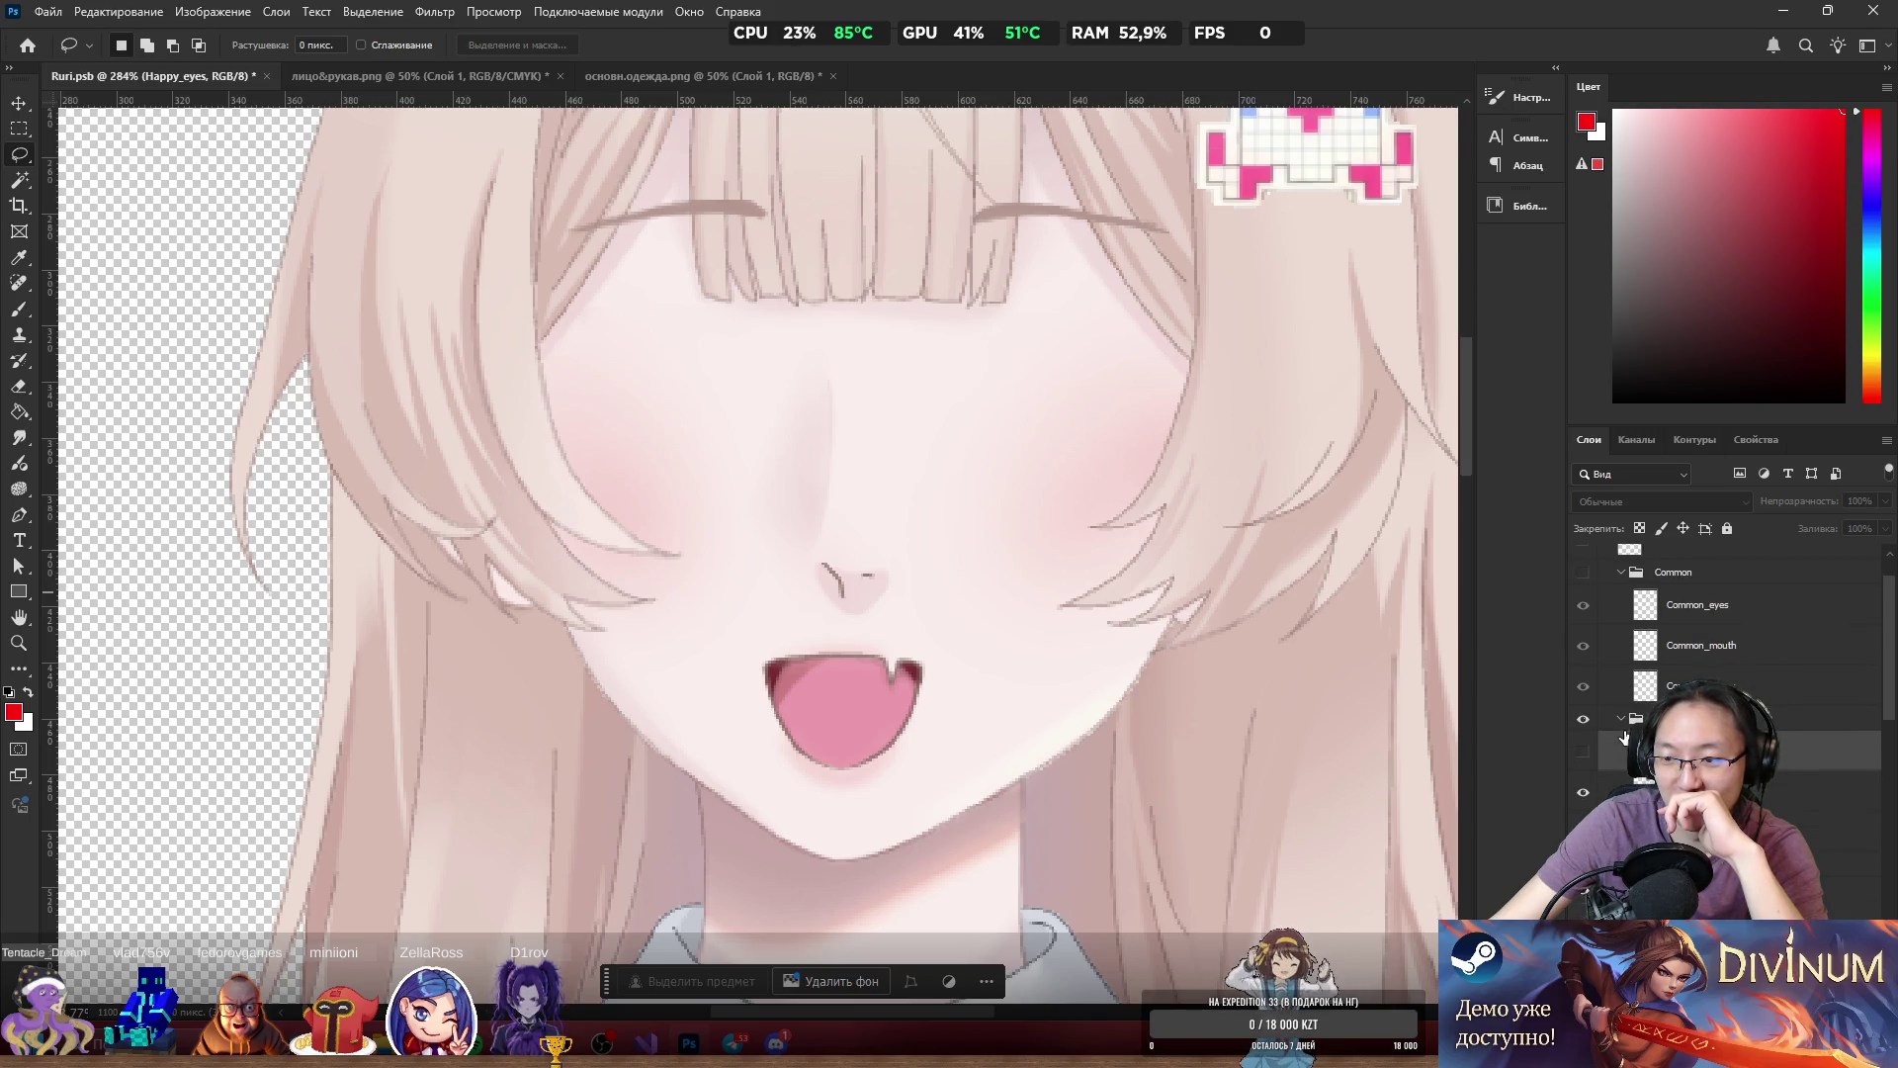
pyautogui.click(1585, 605)
pyautogui.click(1583, 644)
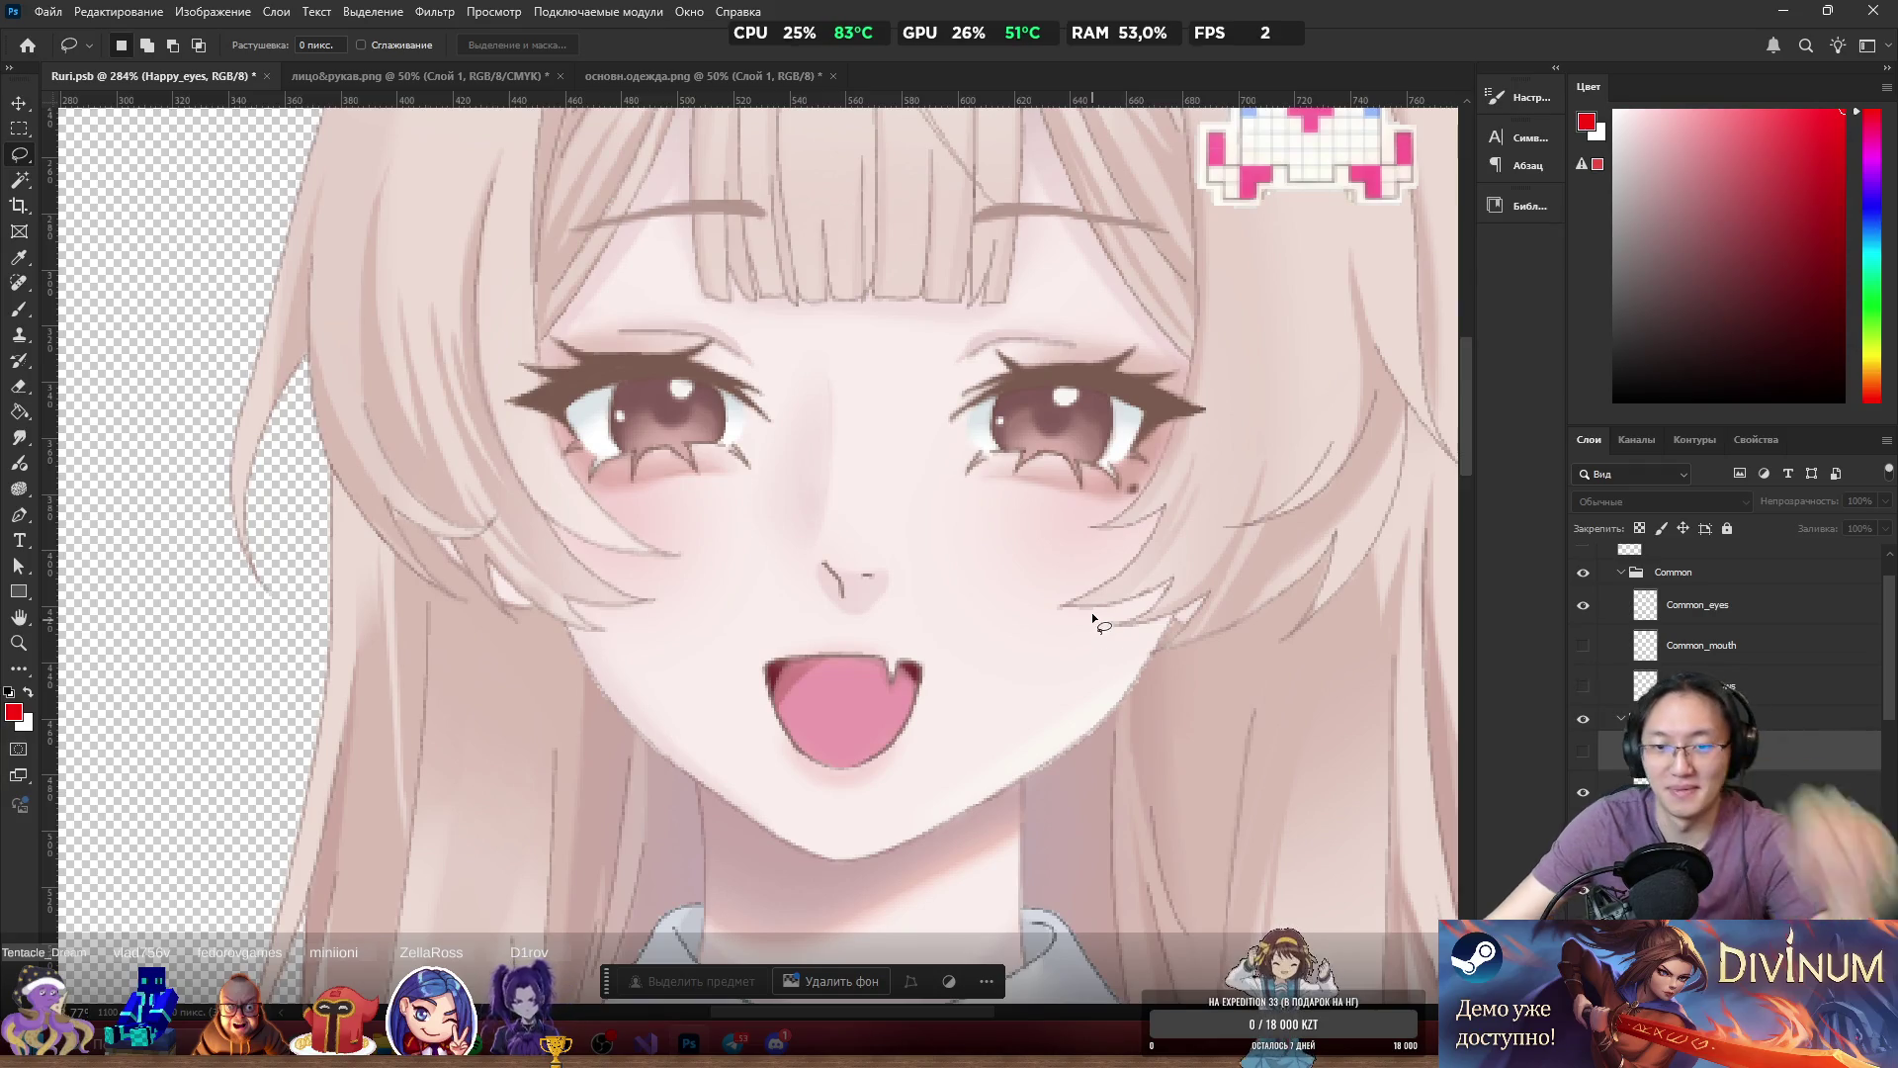
pyautogui.scroll(-5, 1101, 548)
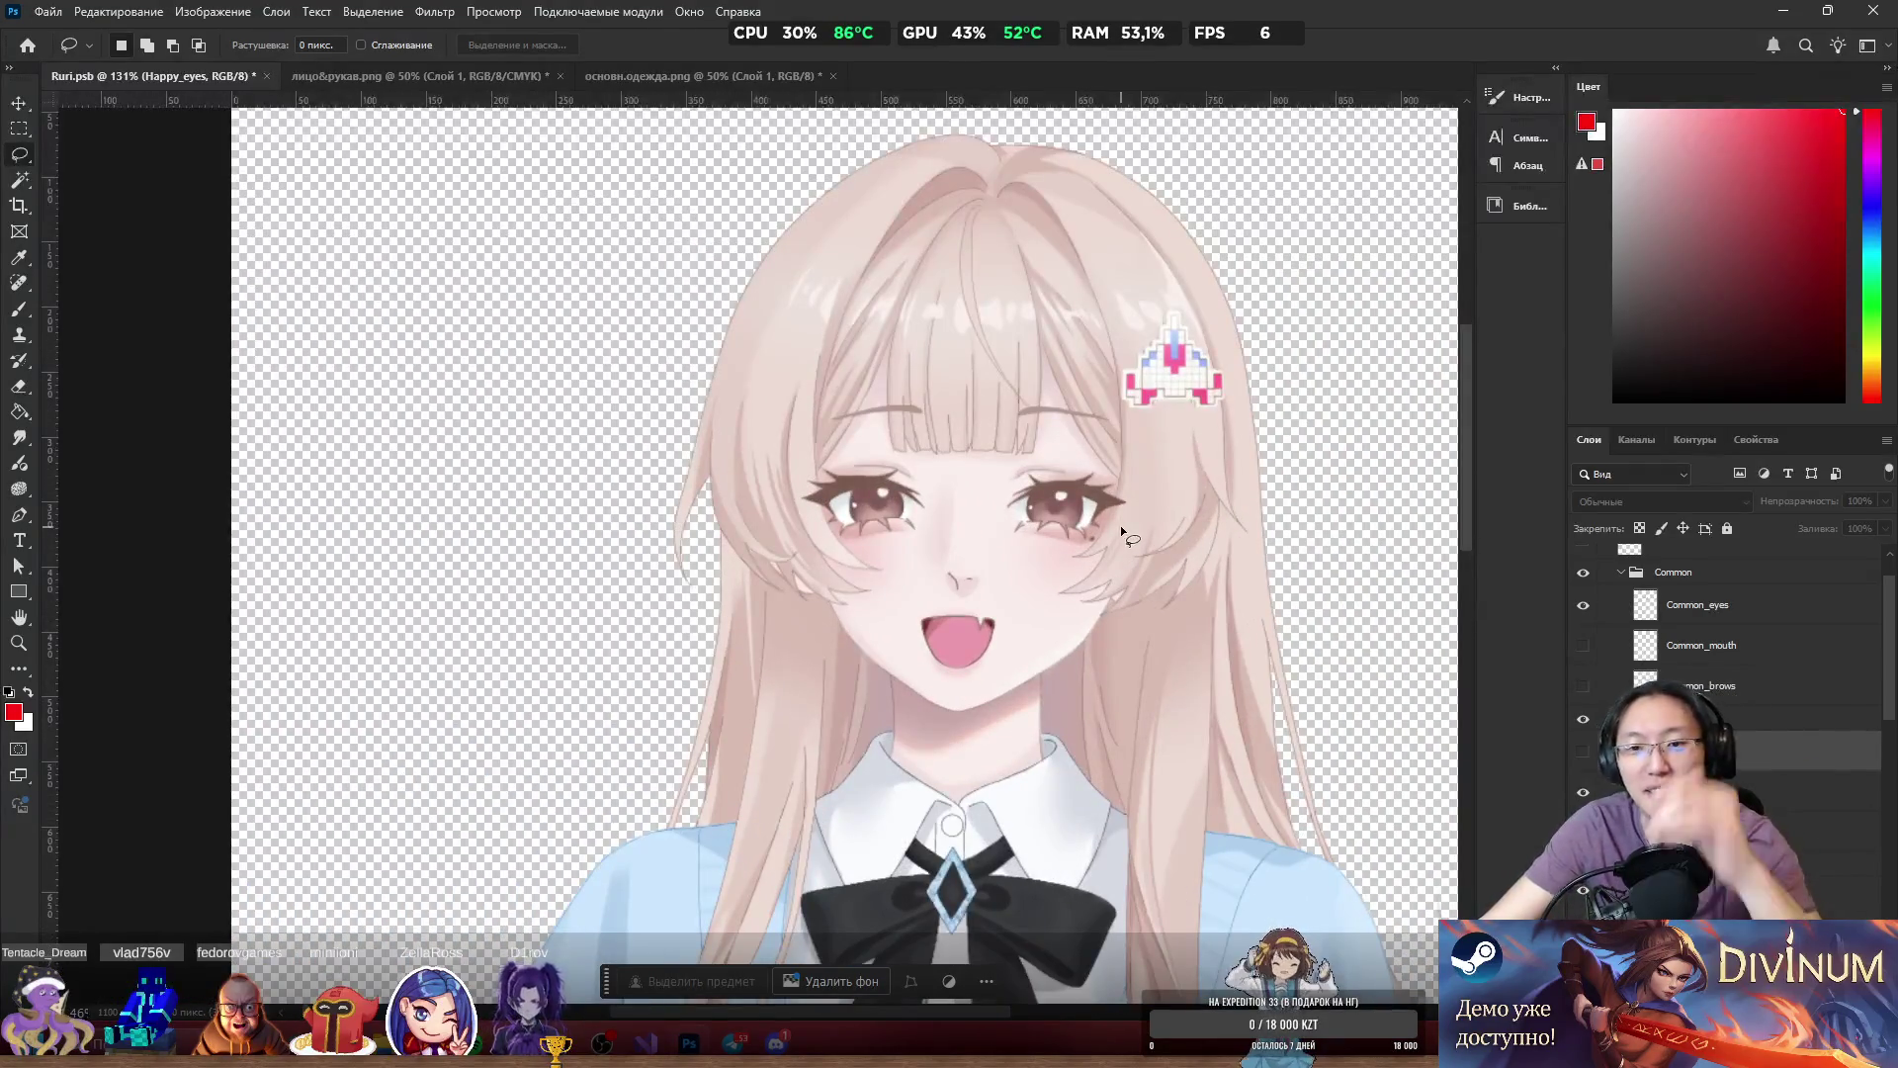
pyautogui.scroll(-1, 1730, 642)
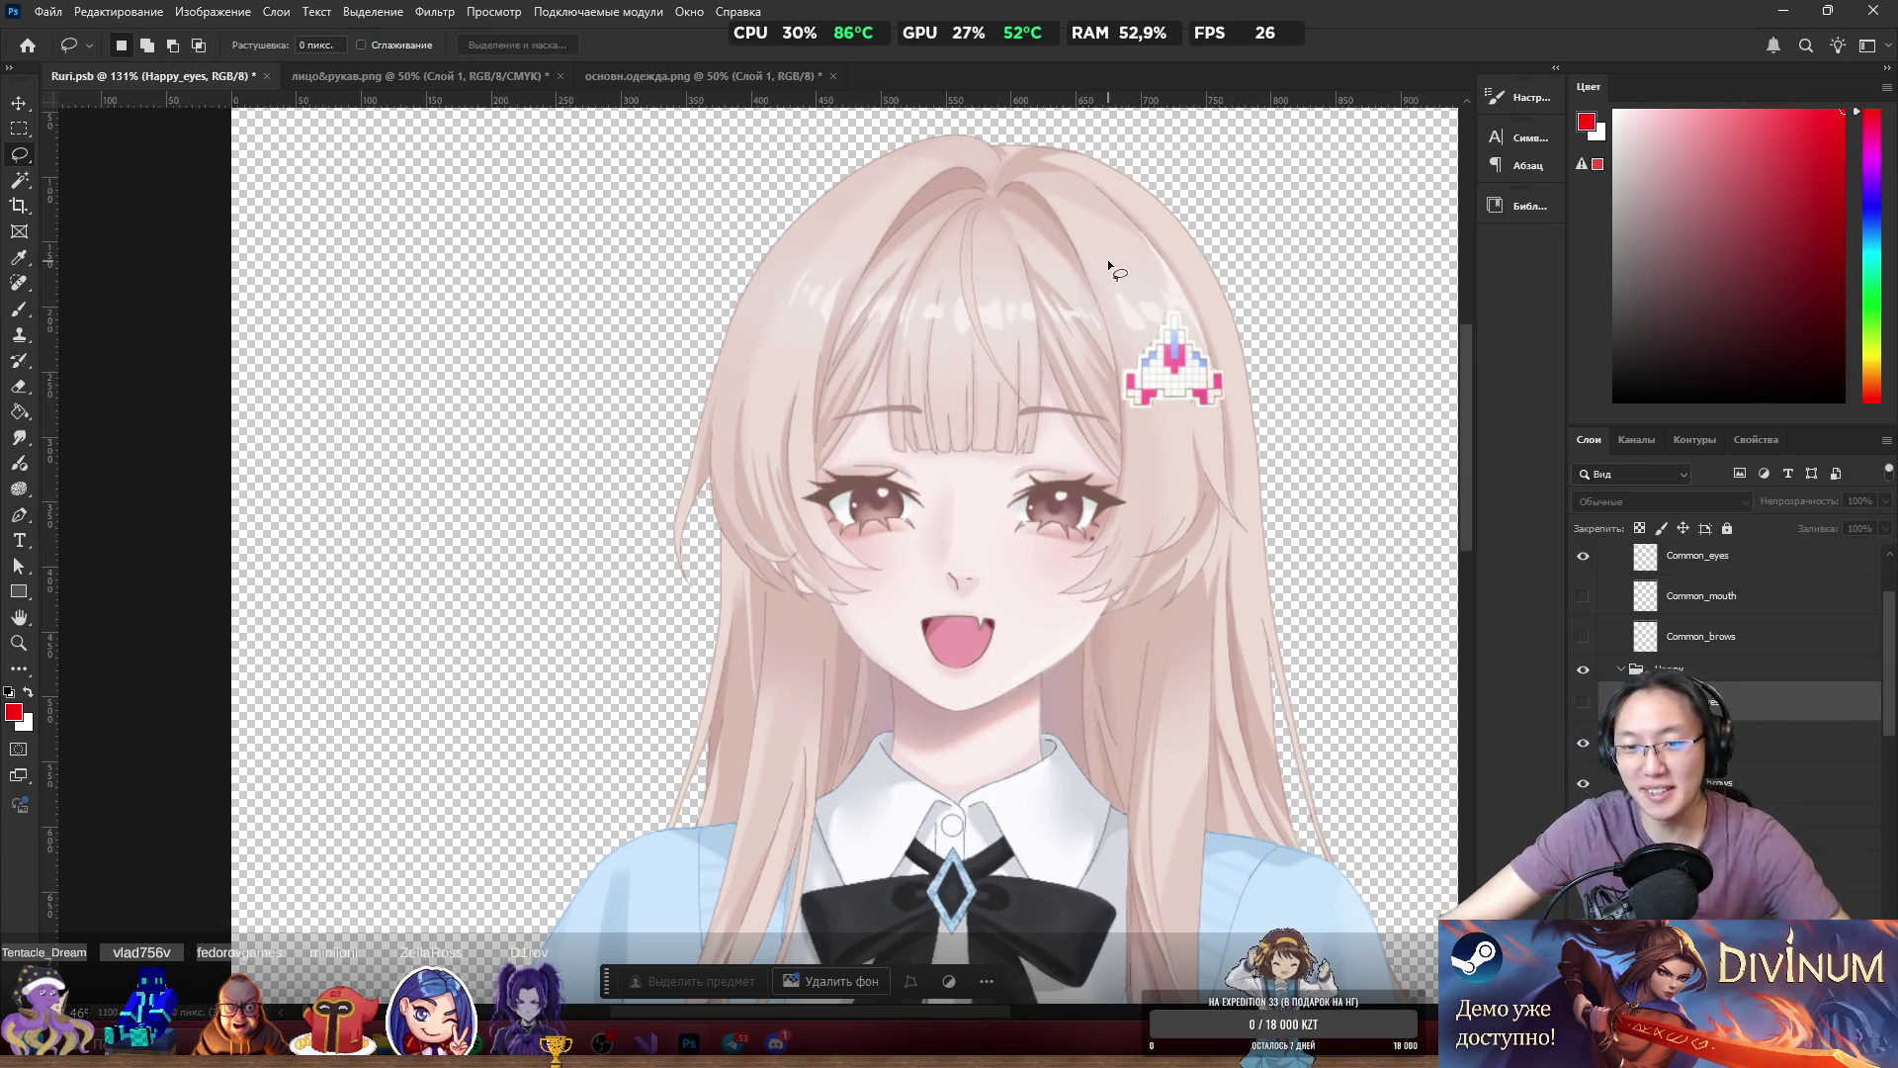
pyautogui.scroll(5, 1107, 259)
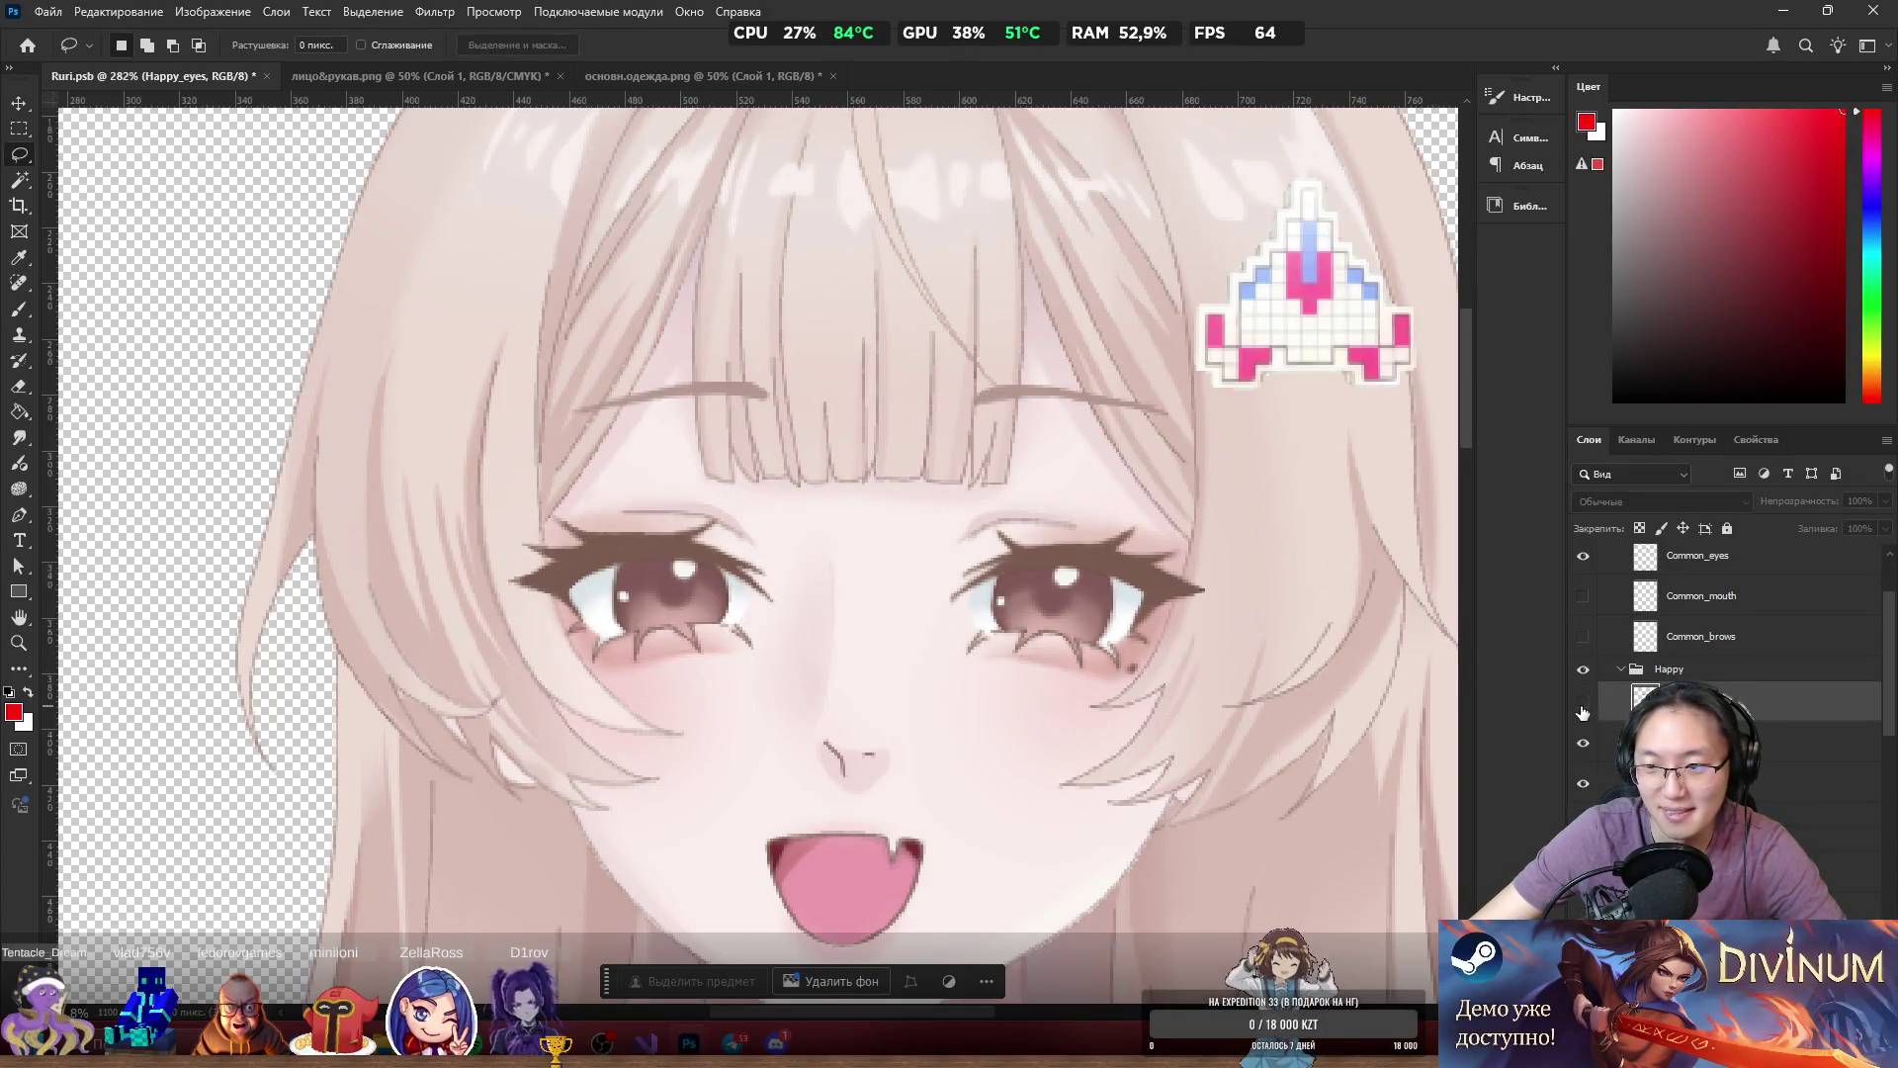
# Hide the Common_eyes open eyes and show the closed Happy eyes again.
pyautogui.scroll(-1, 1586, 711)
pyautogui.scroll(-1, 1584, 708)
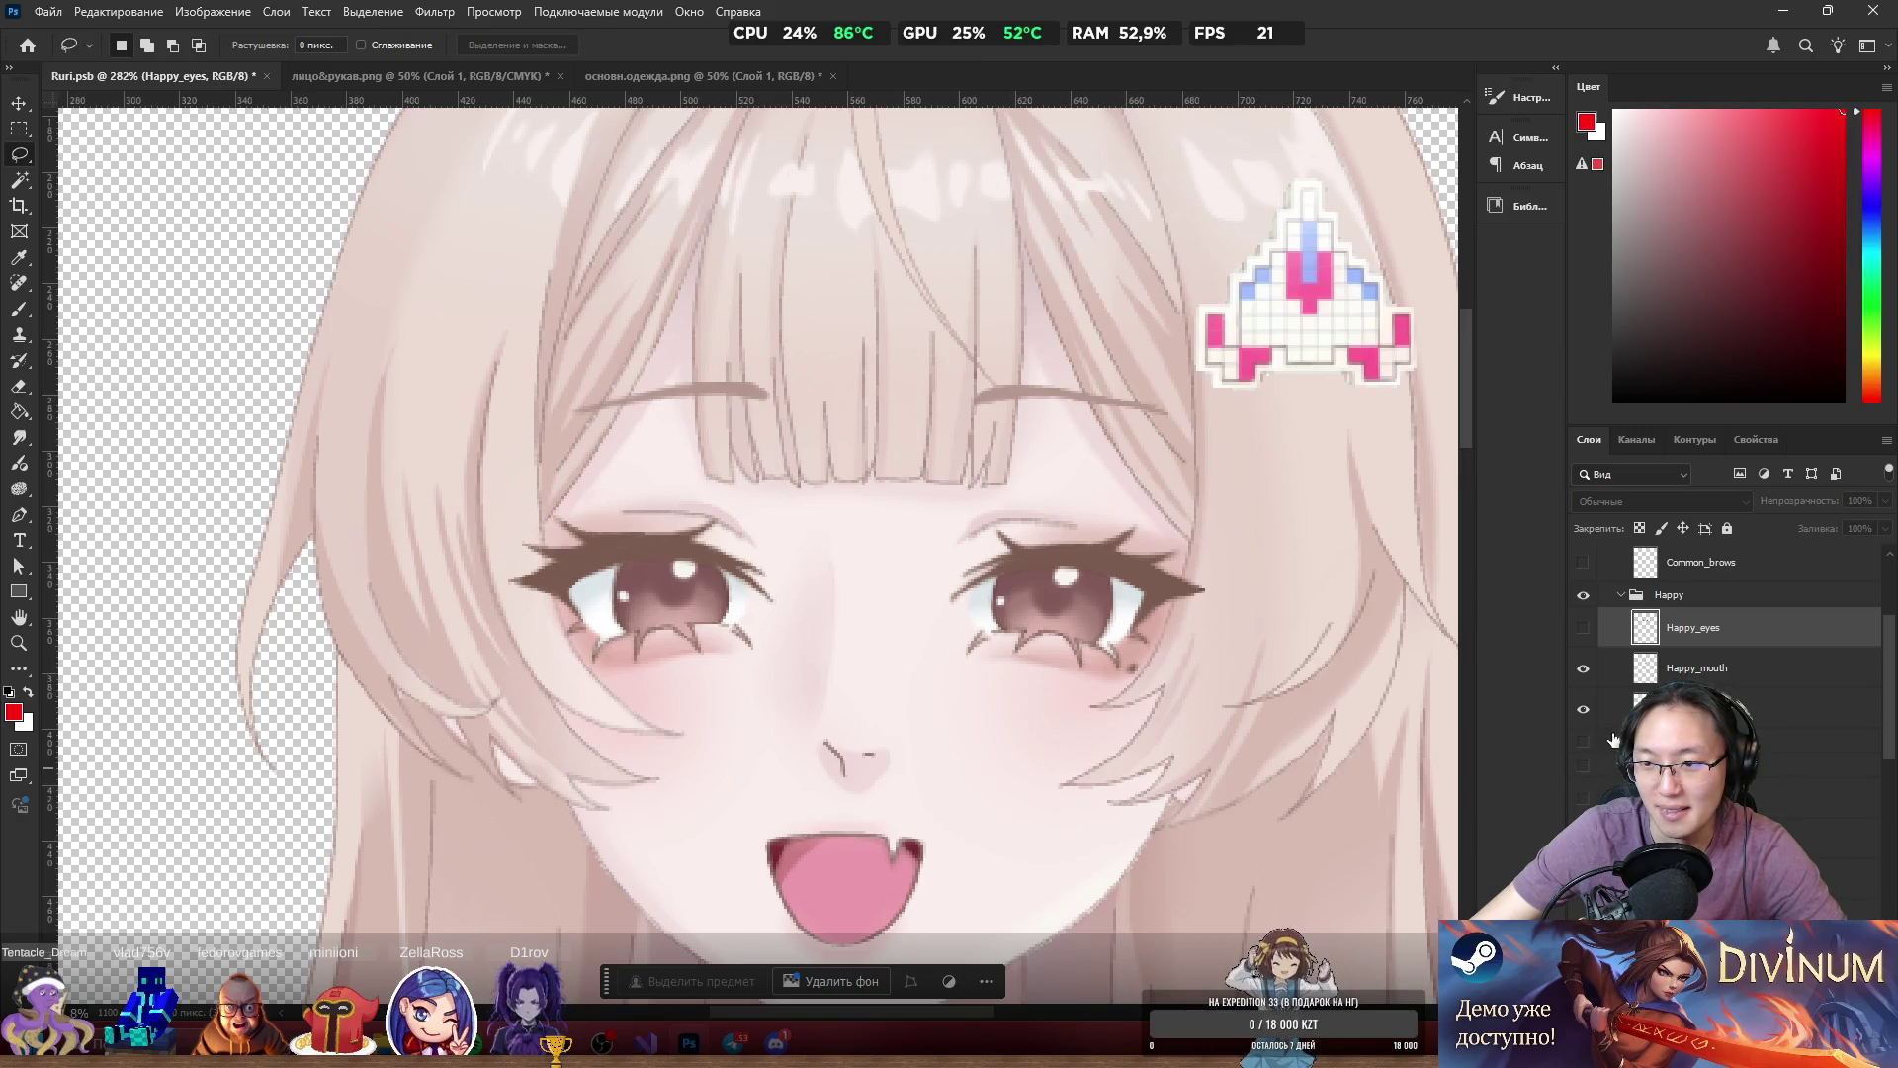
pyautogui.scroll(3, 1606, 749)
pyautogui.click(1586, 641)
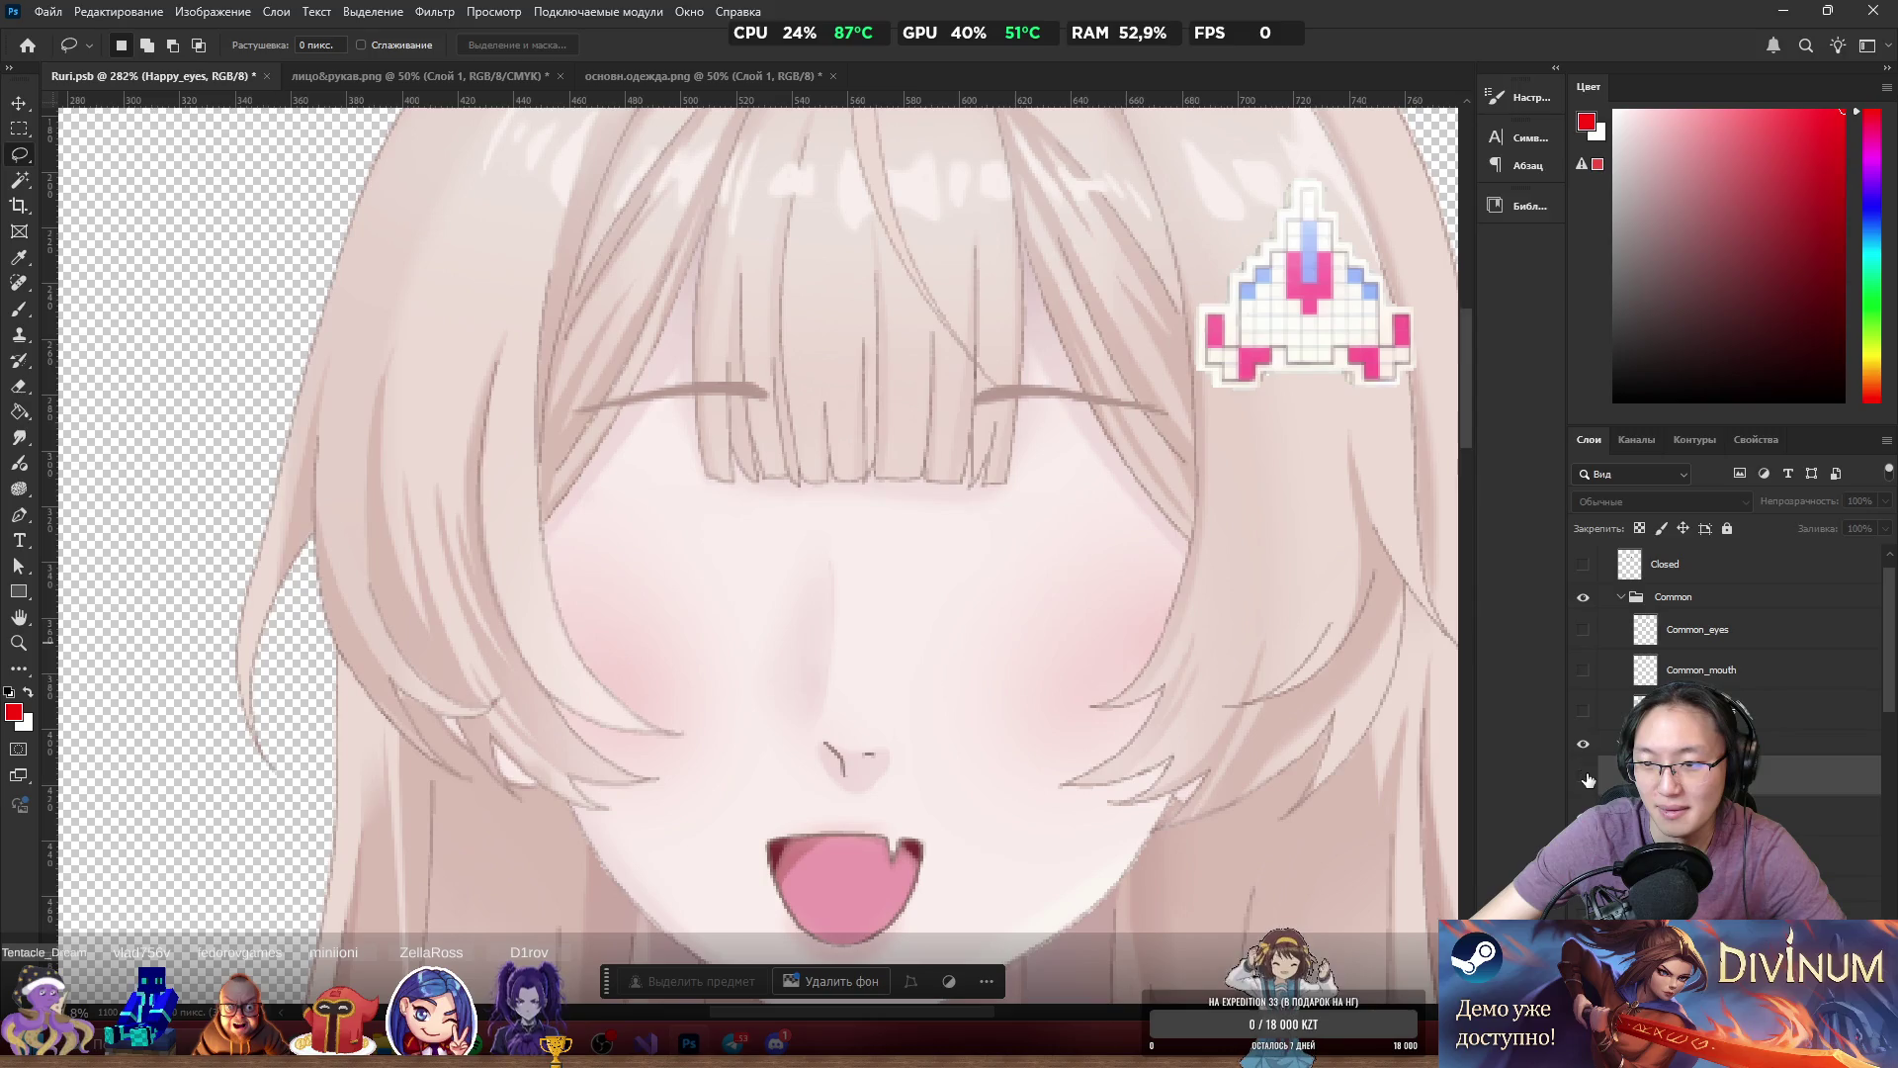
pyautogui.click(1584, 778)
pyautogui.scroll(-3, 1046, 532)
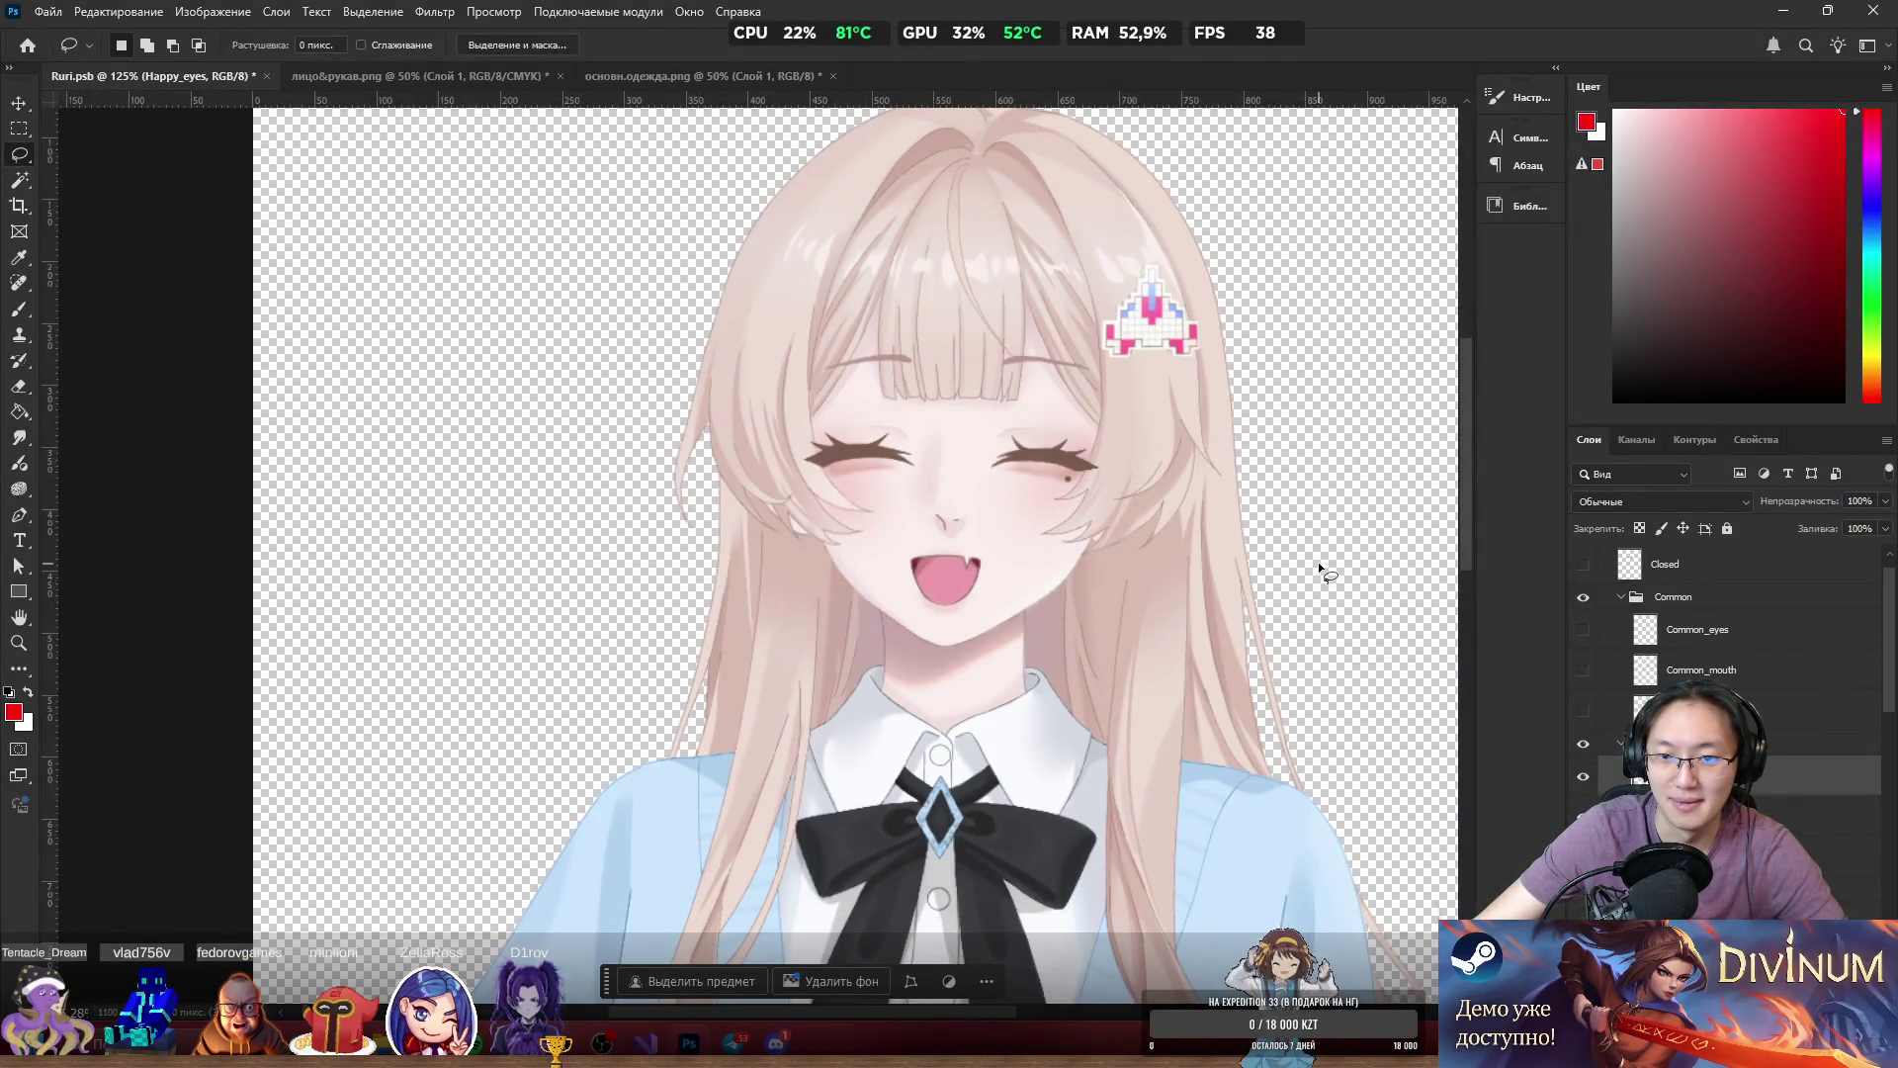
pyautogui.scroll(1, 1041, 526)
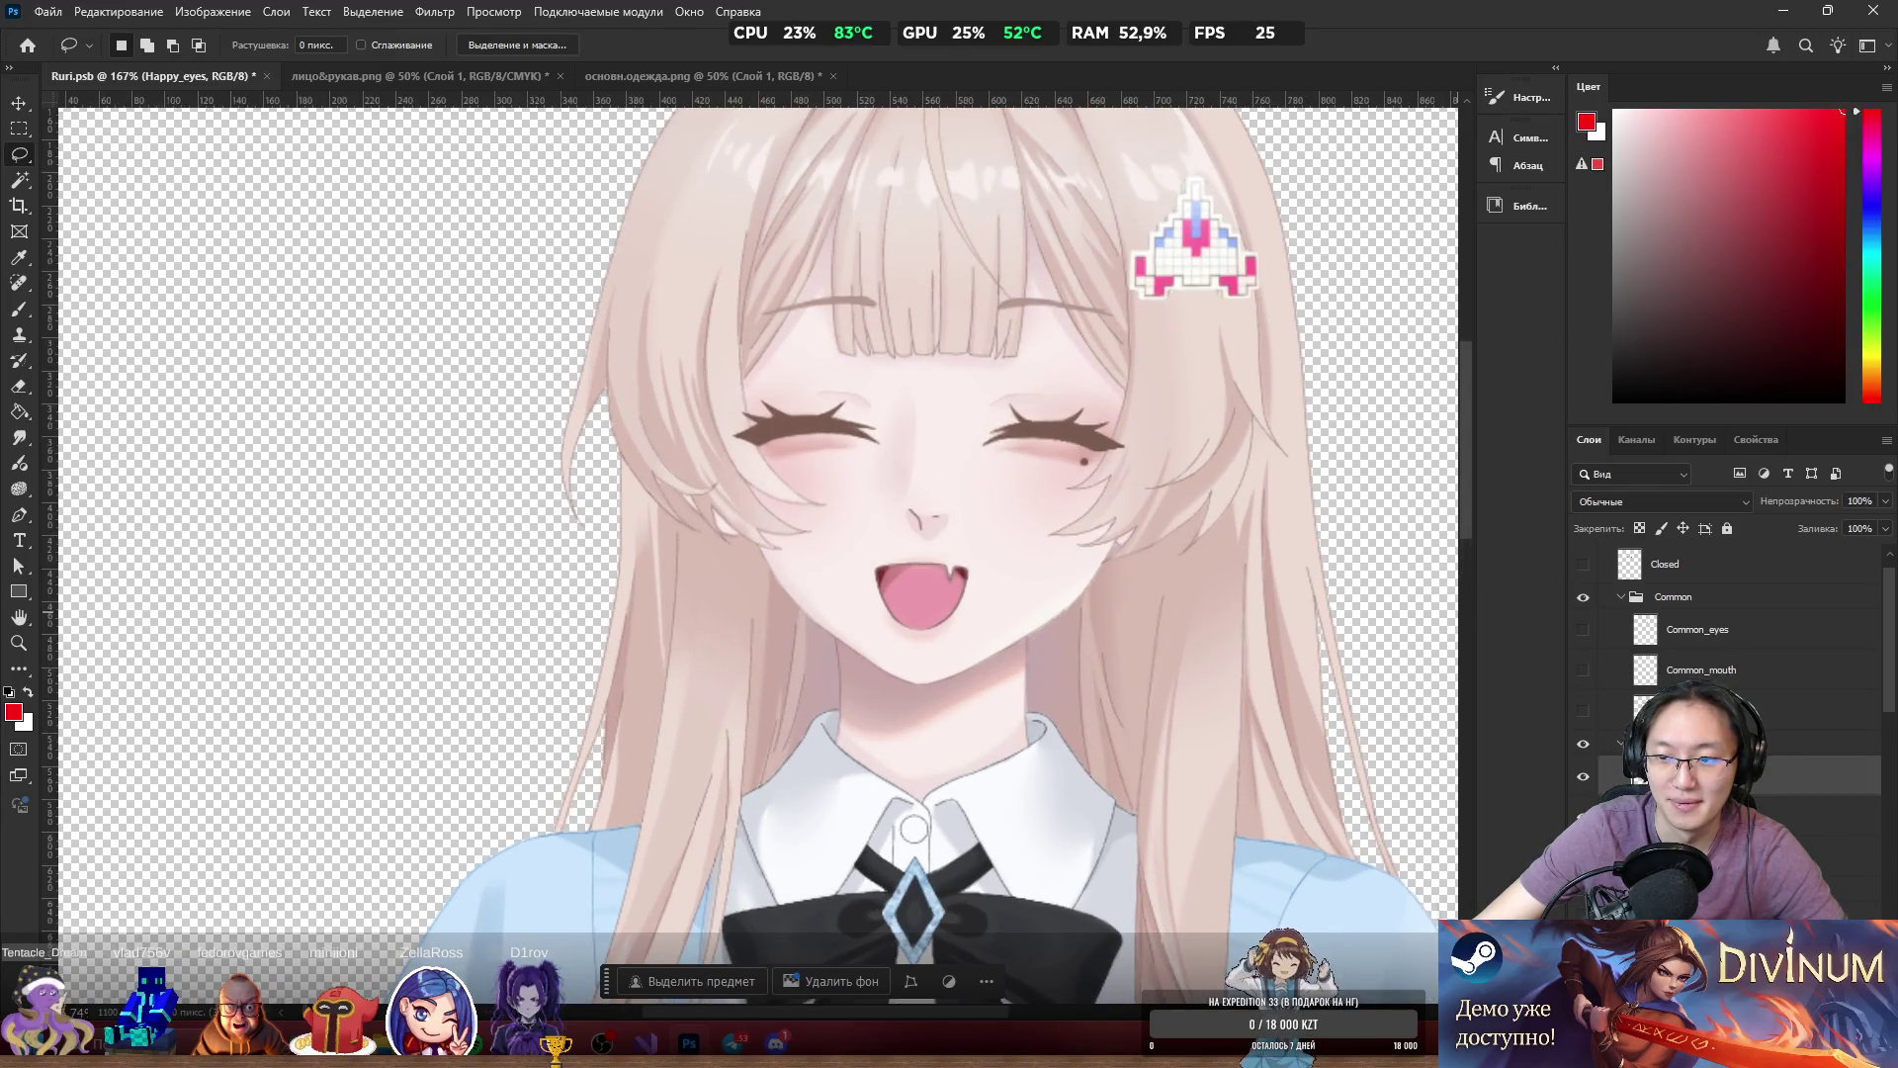
pyautogui.scroll(1, 1725, 643)
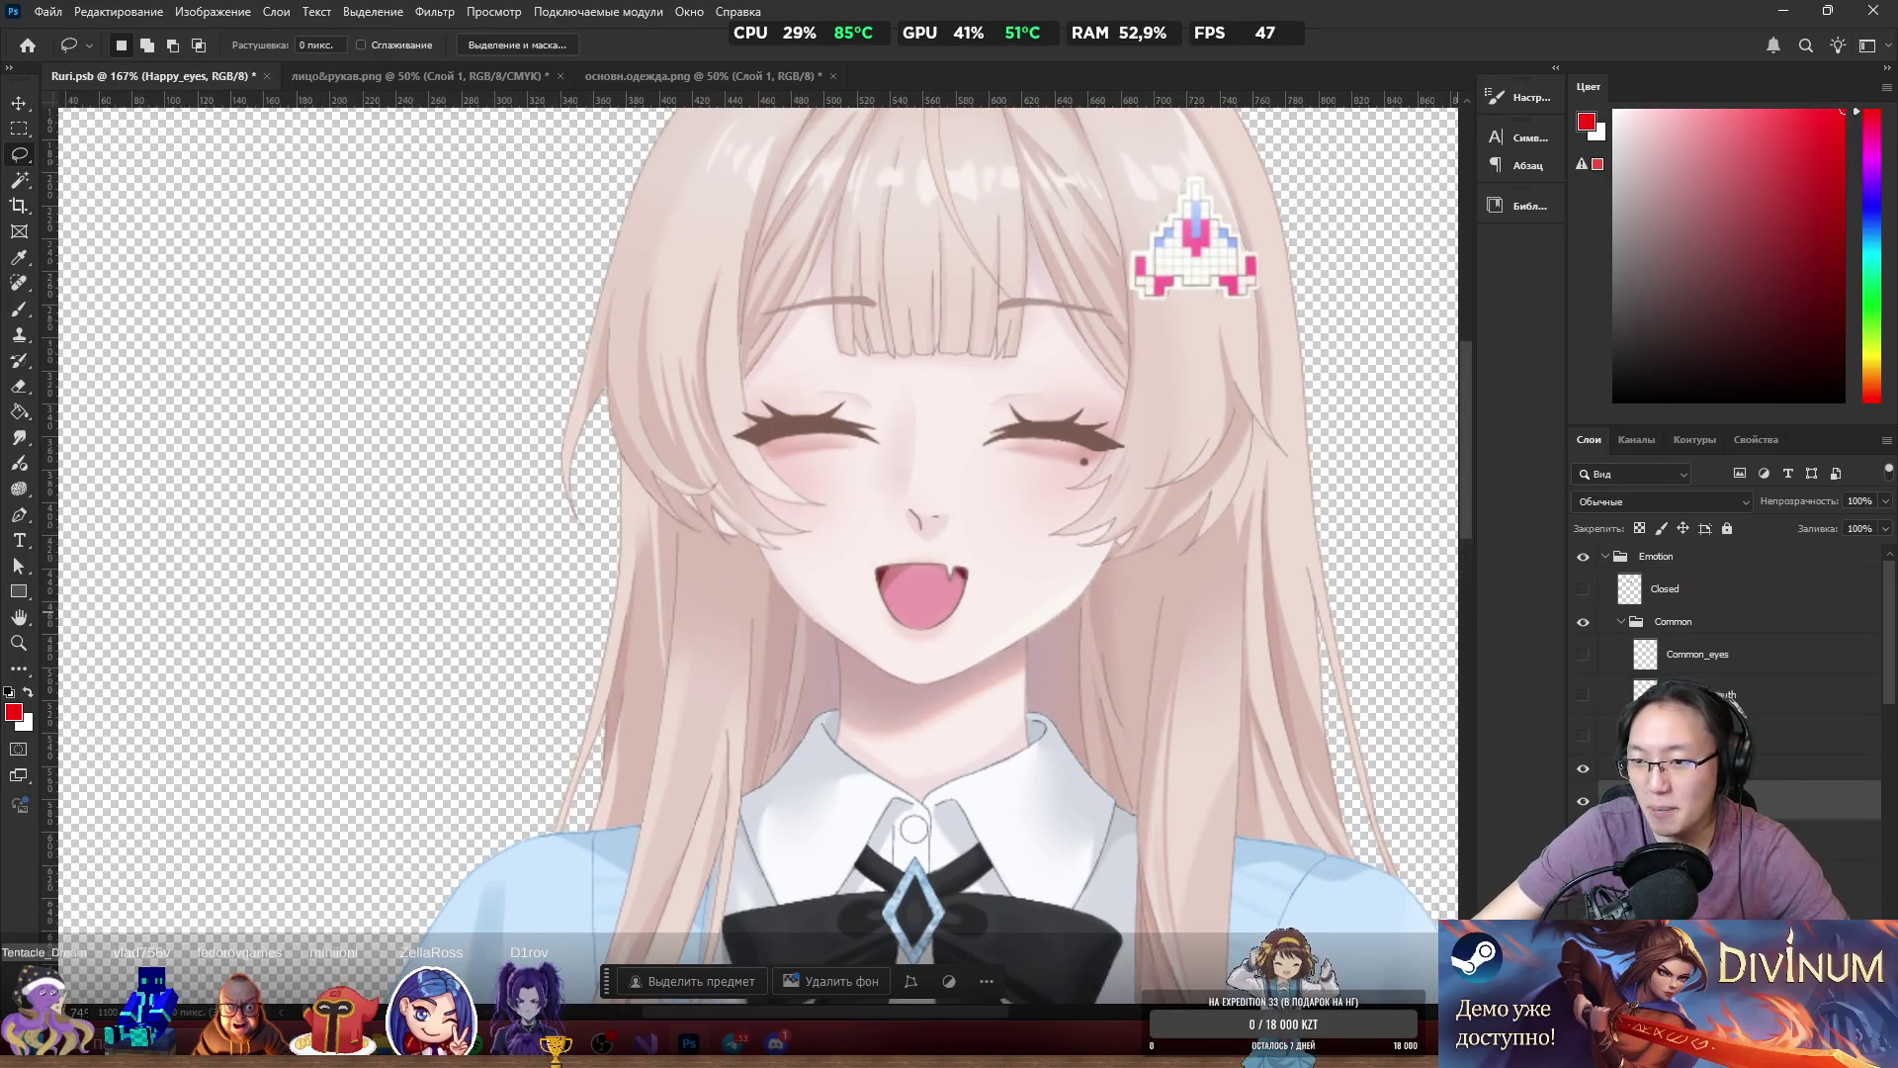
# Hide the Happy group, then select Happy, Happy_eyes, Happy_mouth and Smile_mouth in turn.
pyautogui.click(1585, 771)
pyautogui.click(1622, 768)
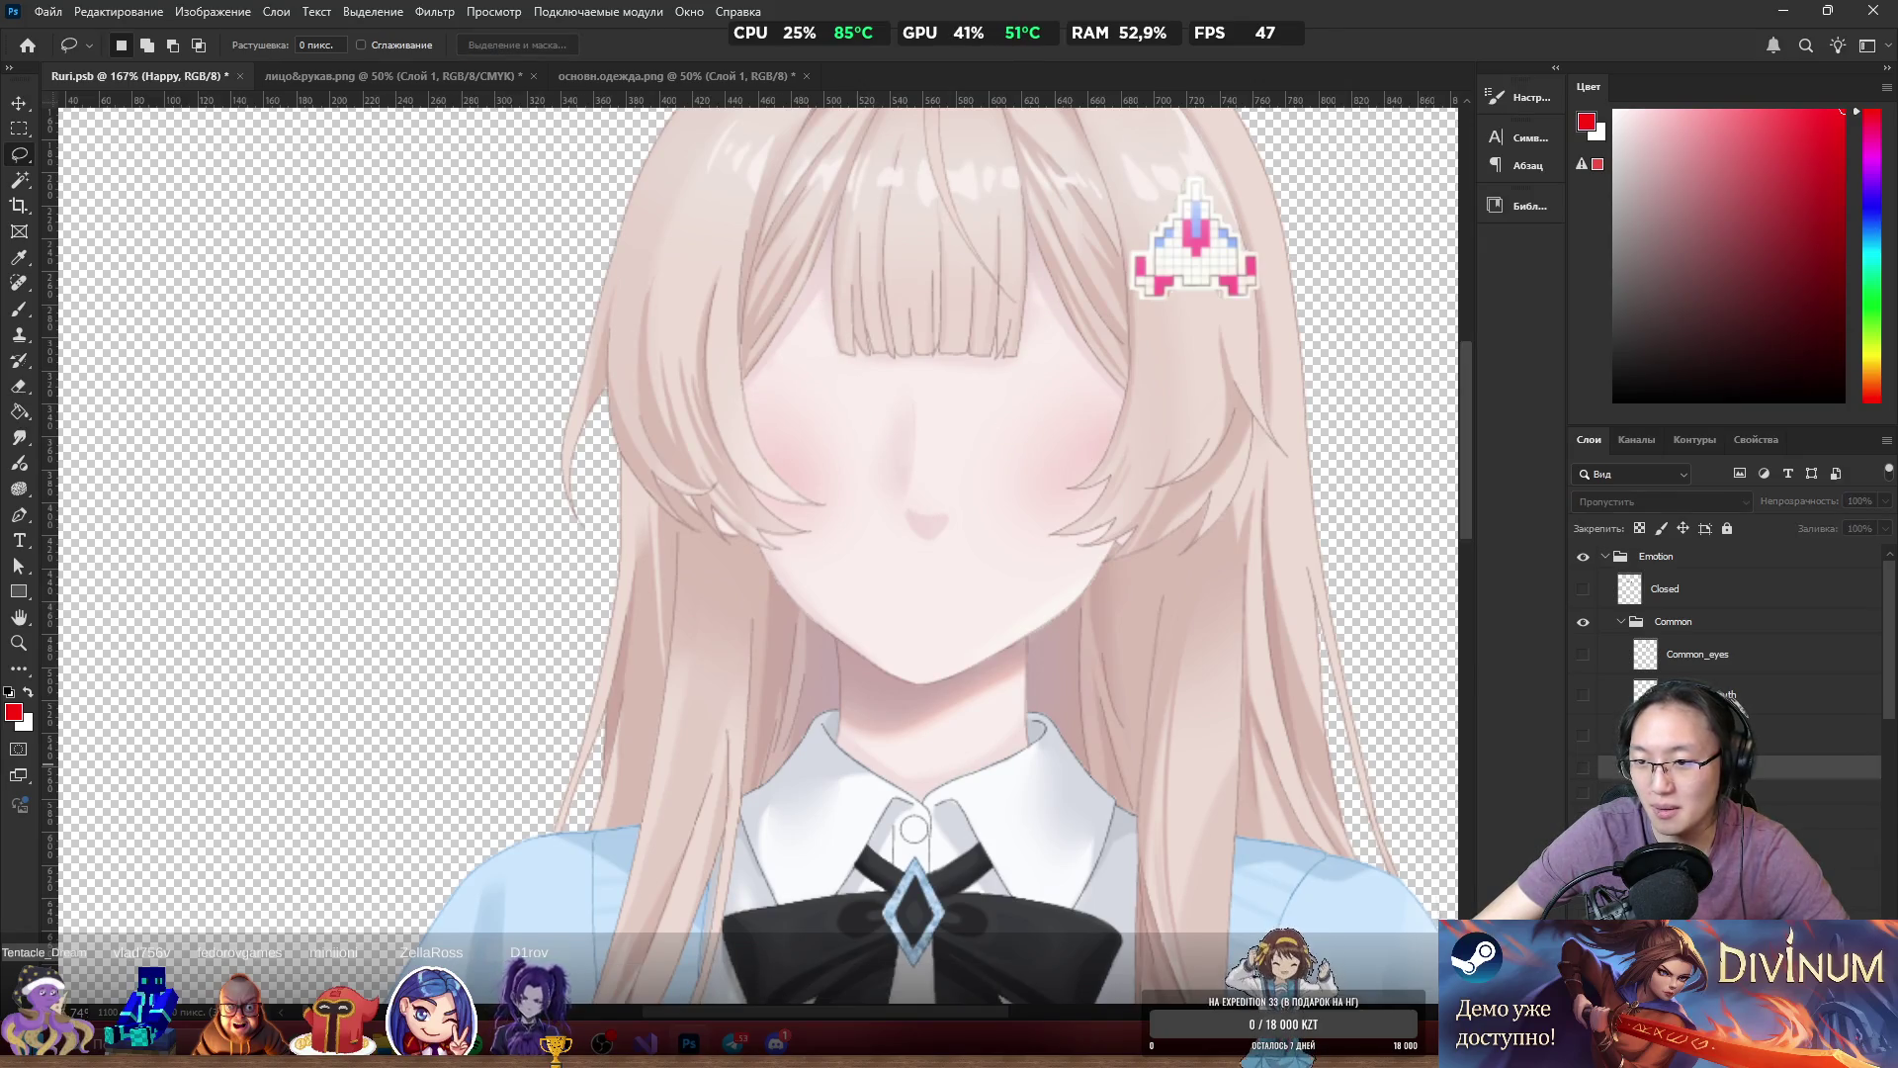
pyautogui.scroll(-3, 1726, 692)
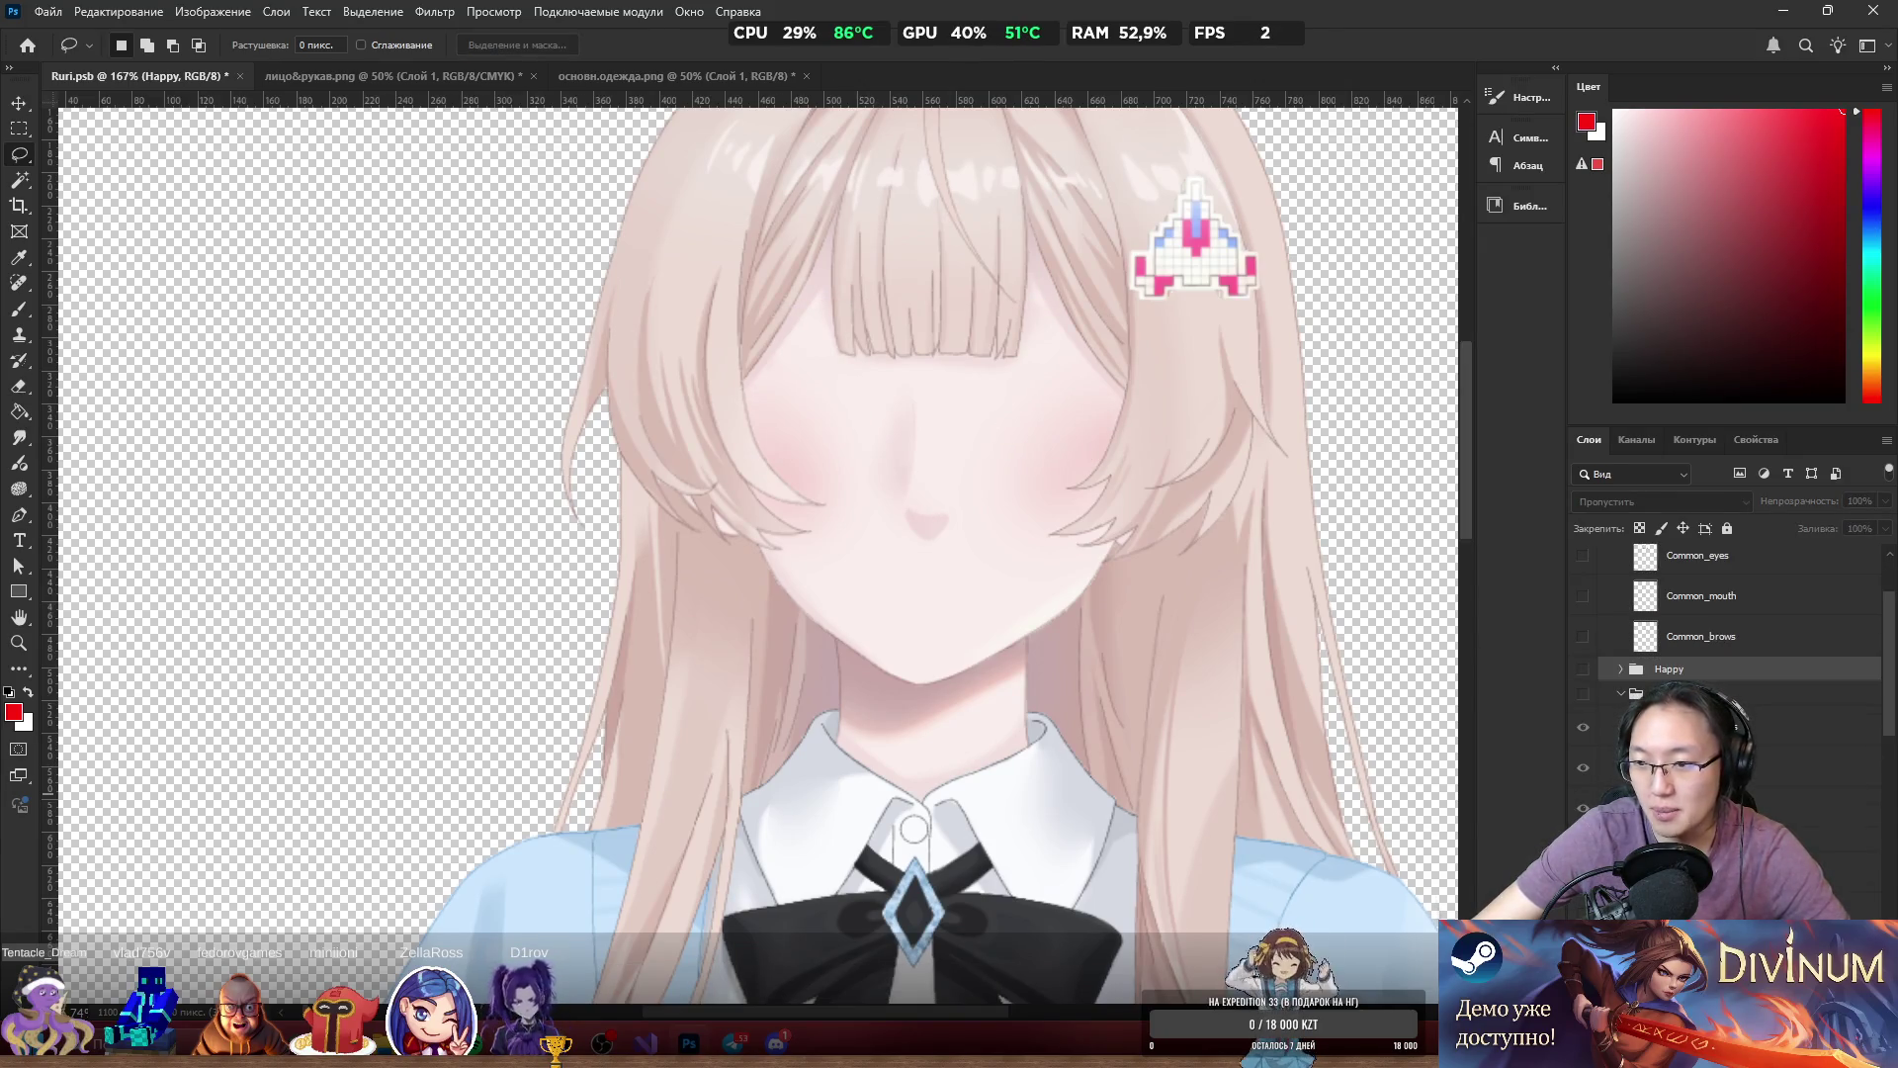
pyautogui.scroll(2, 1725, 643)
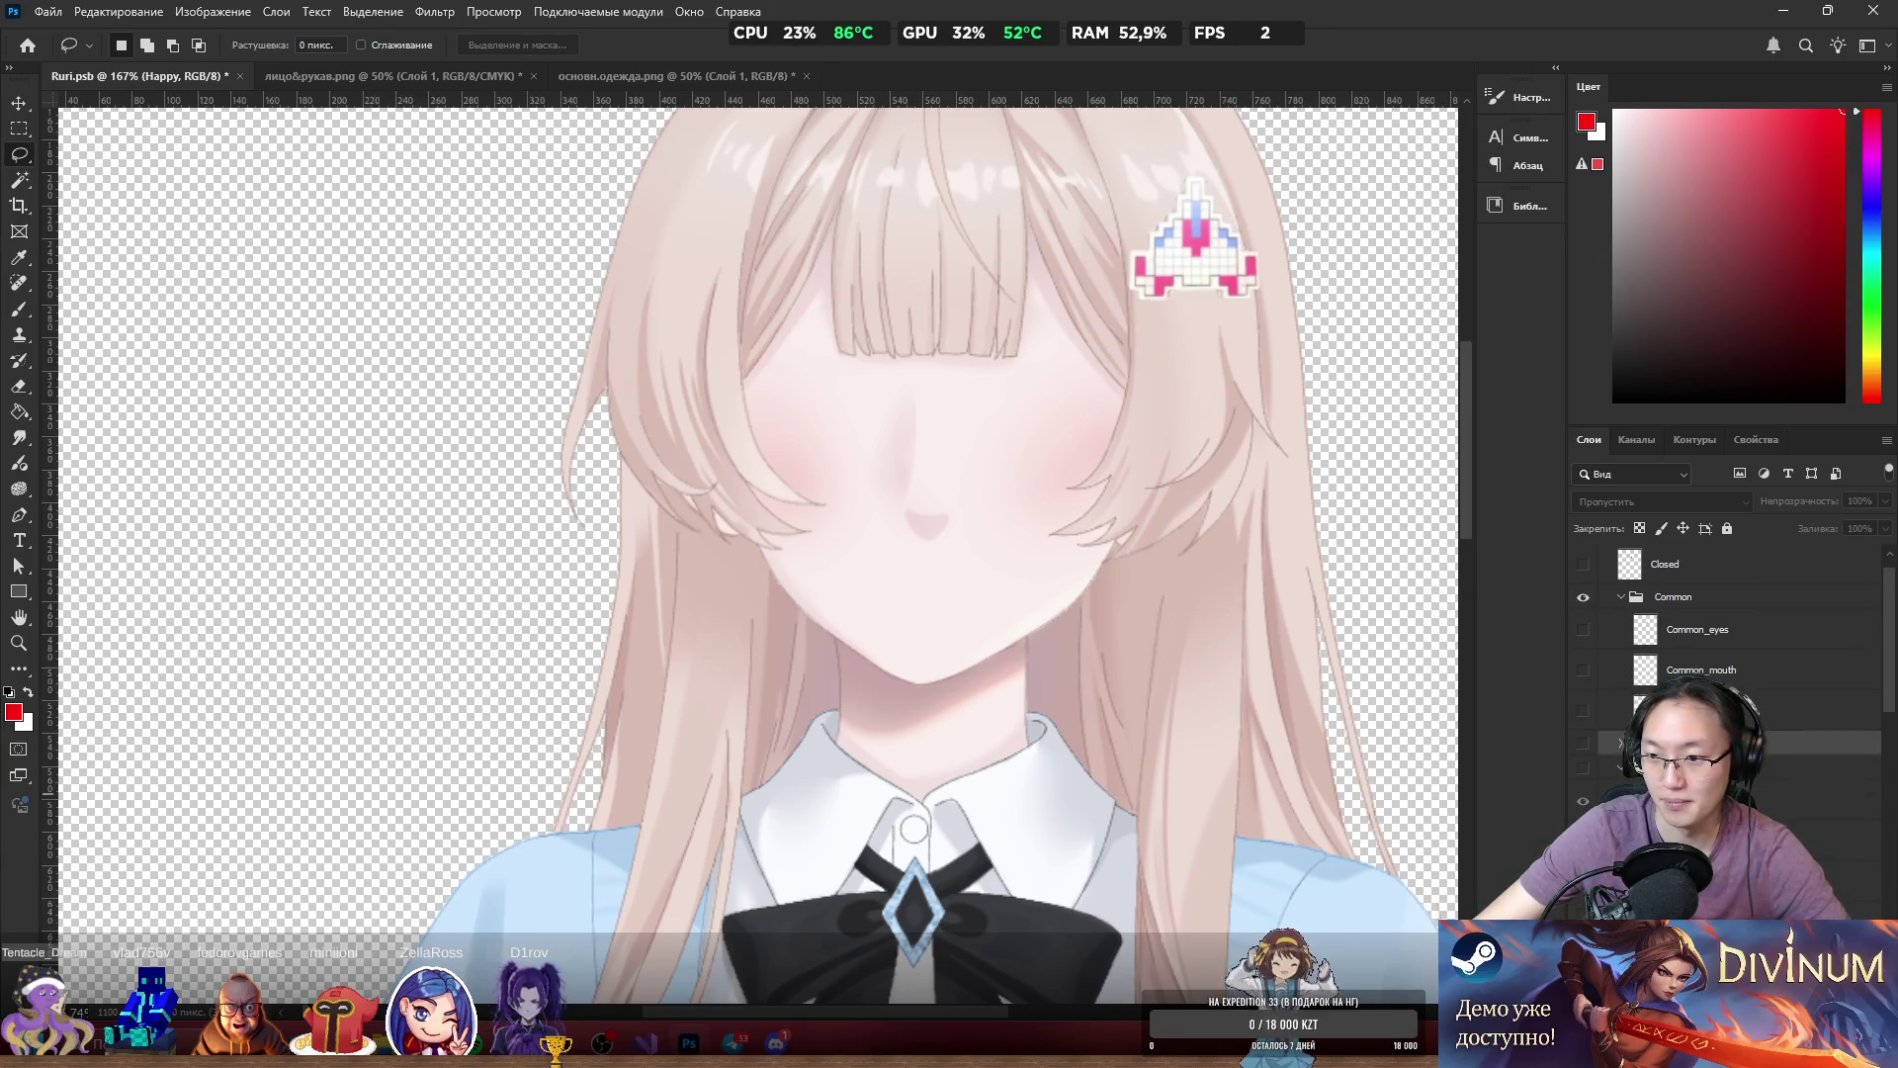
pyautogui.scroll(-2, 1726, 643)
pyautogui.click(1731, 872)
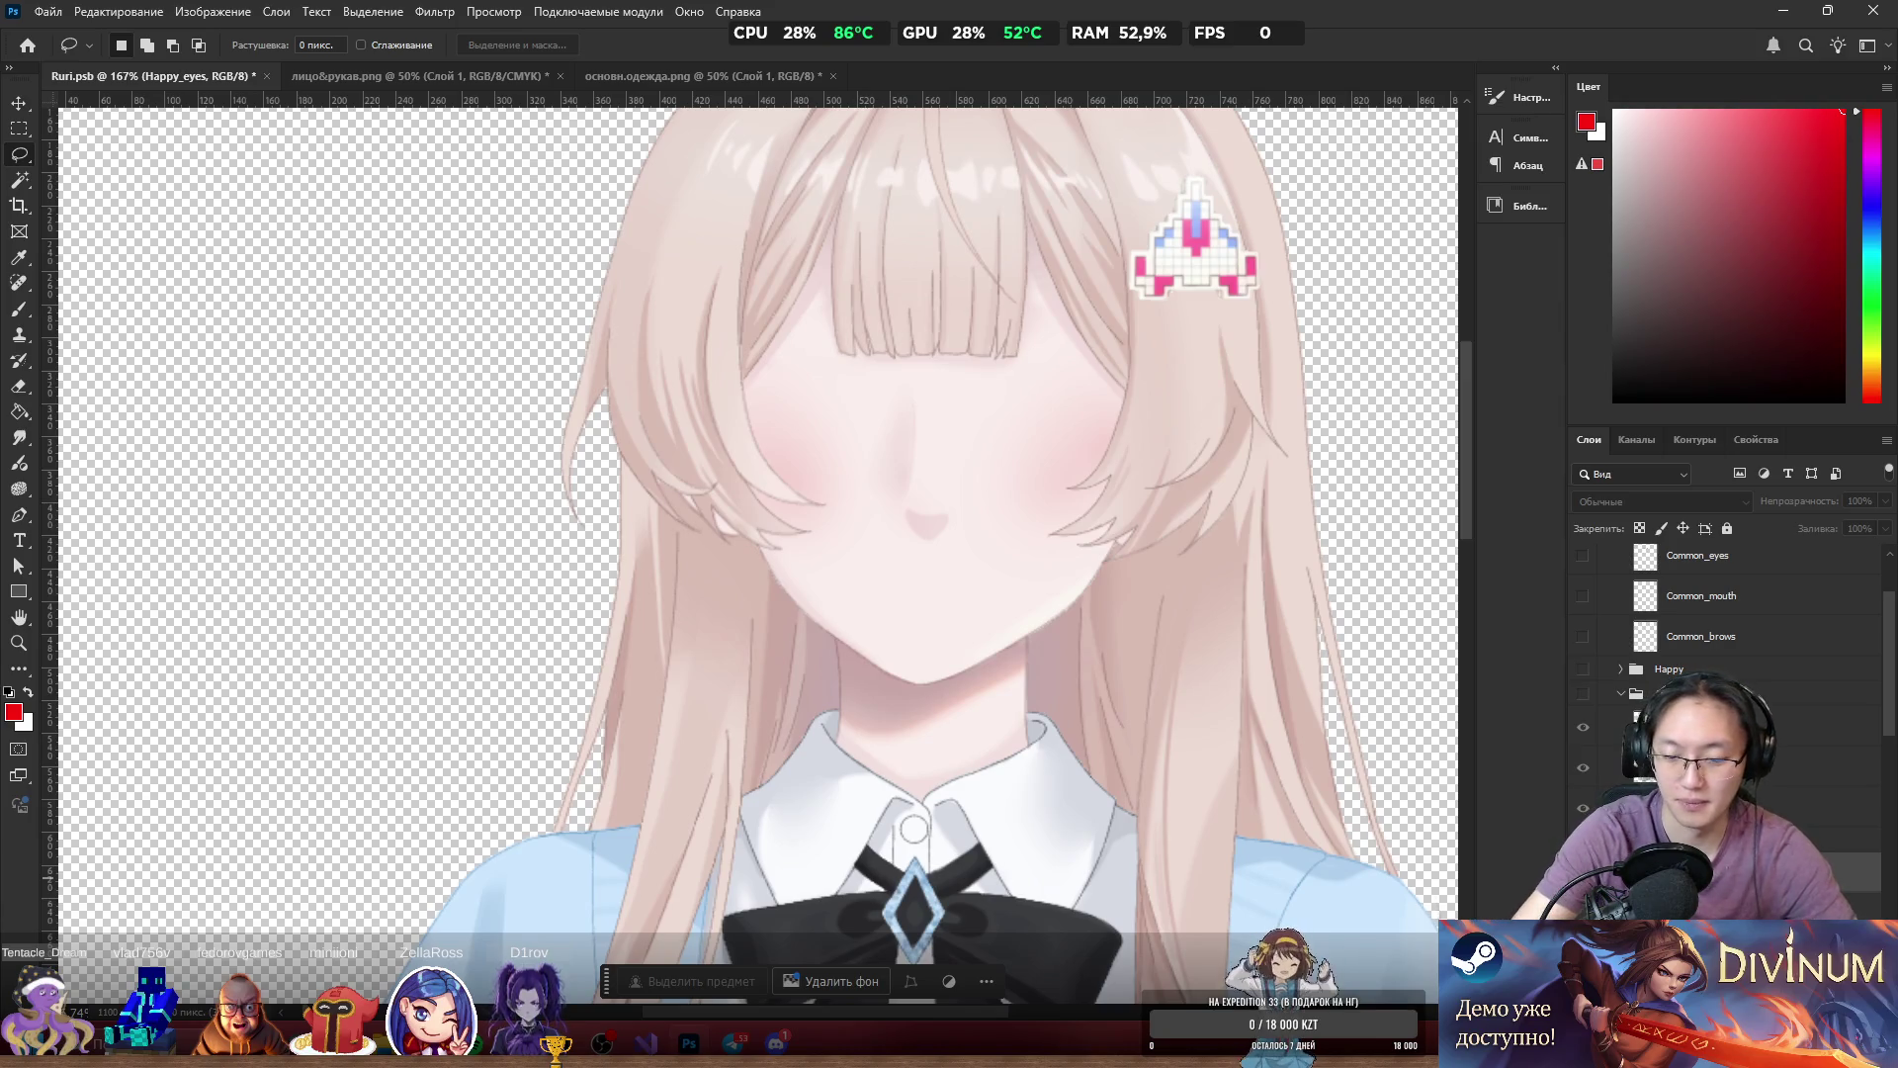
pyautogui.click(1730, 908)
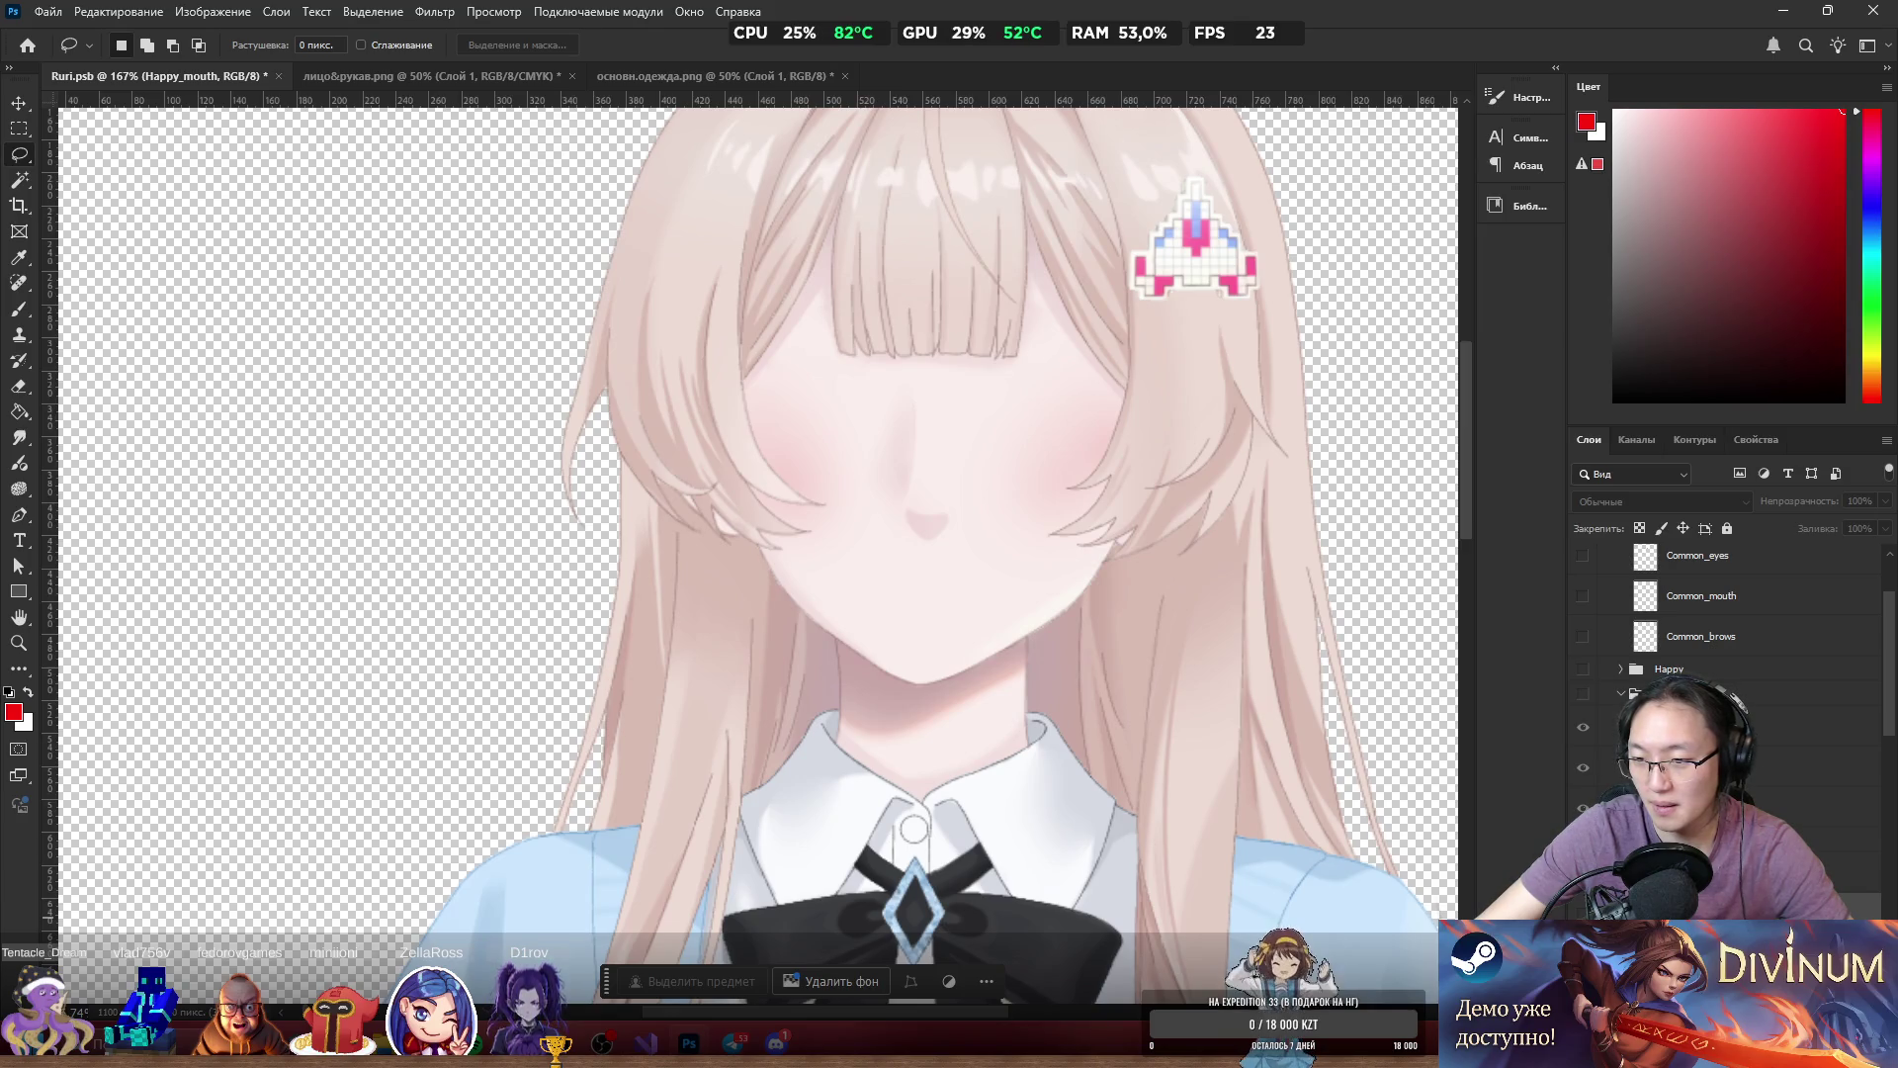
pyautogui.click(1730, 767)
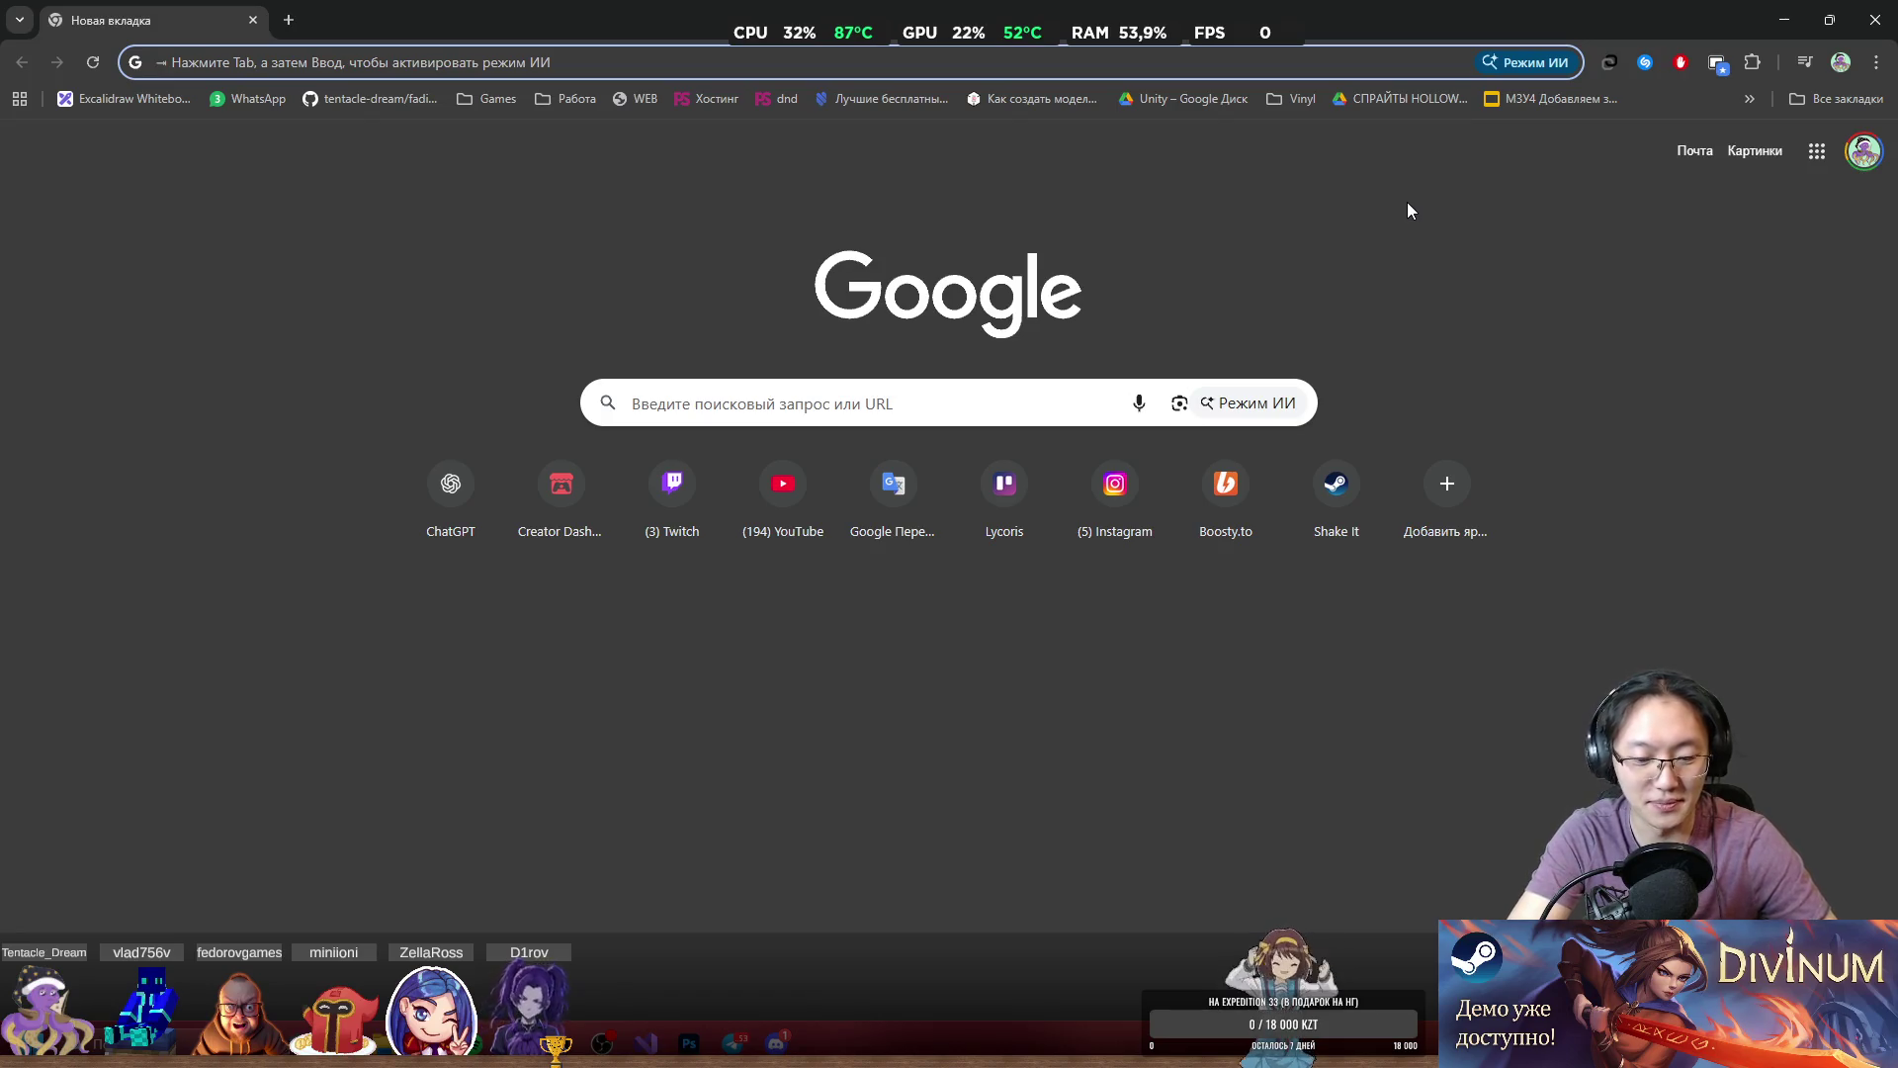
# Search Google for 'авиасейлс' from the address bar and open the Aviasales site.
pyautogui.write('ави')
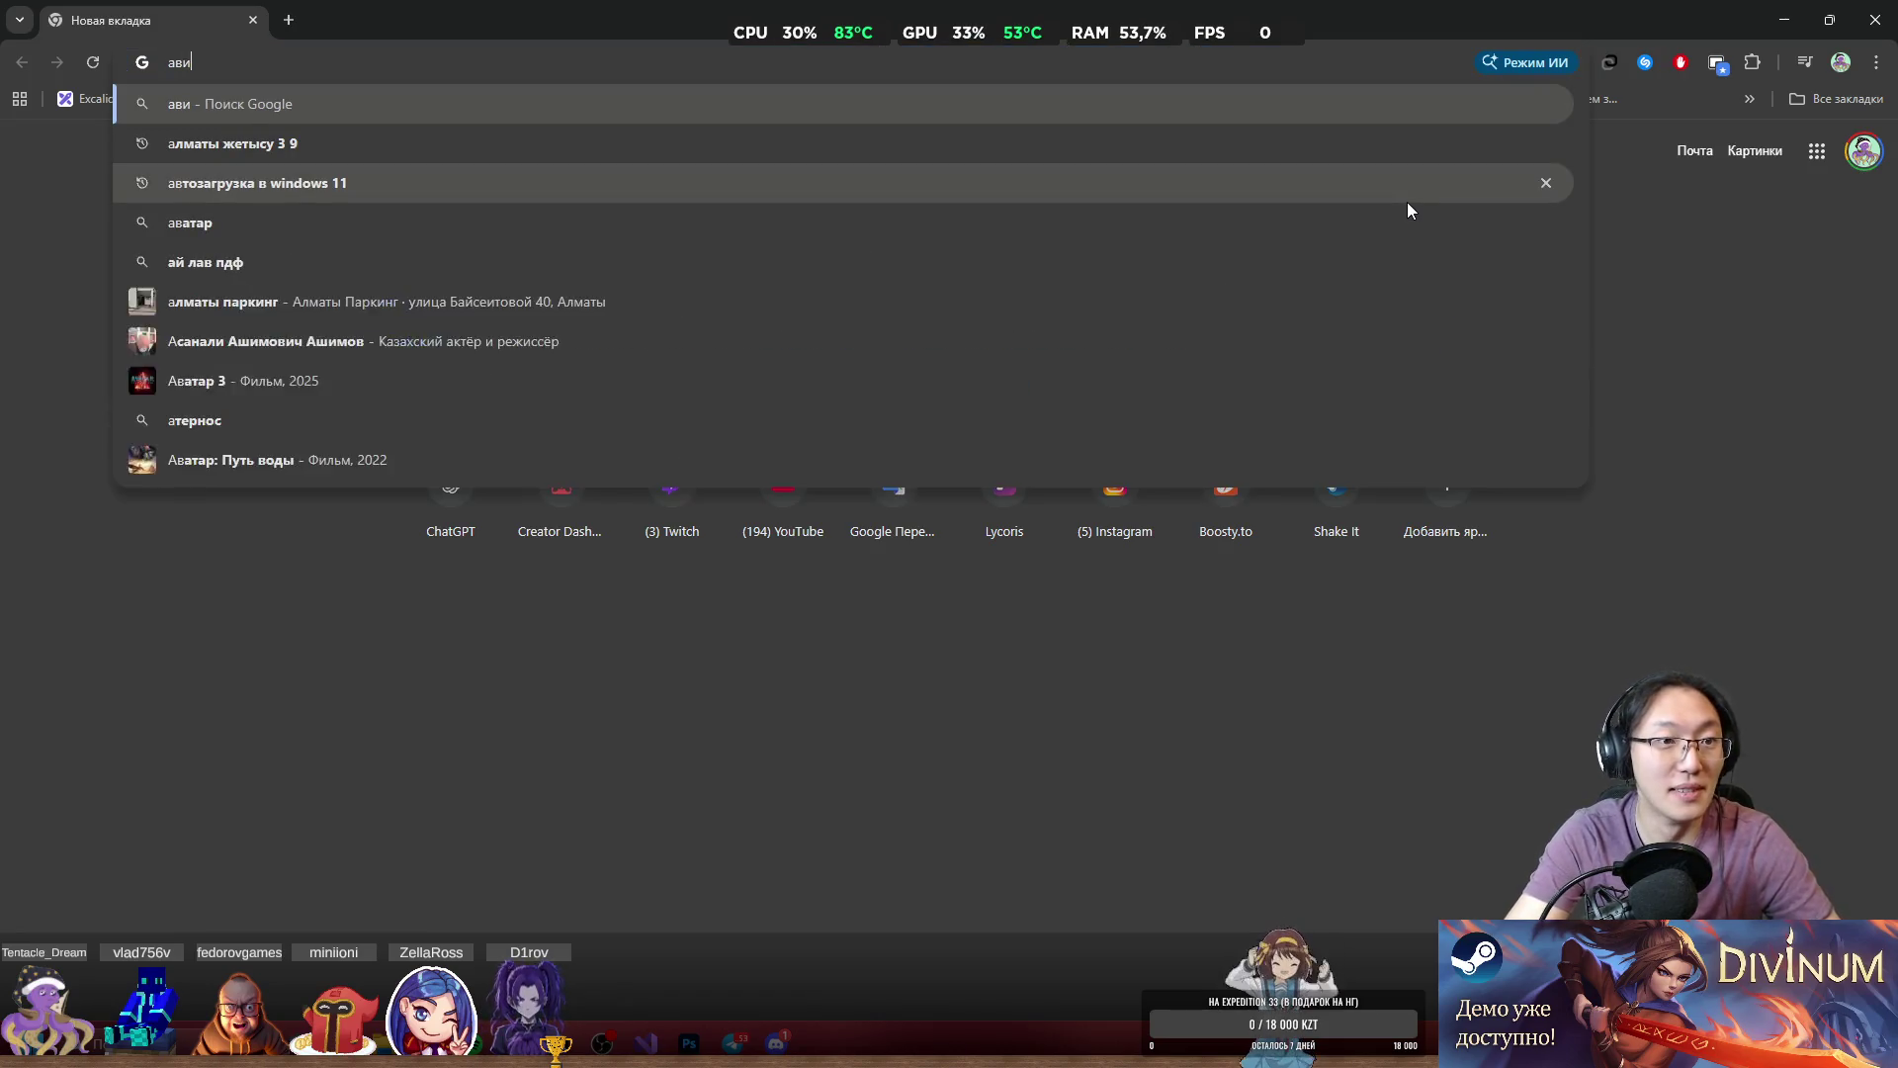
pyautogui.press('Up')
pyautogui.press('Up')
pyautogui.press('Up')
pyautogui.press('Up')
pyautogui.press('Up')
pyautogui.press('Up')
pyautogui.press('Return')
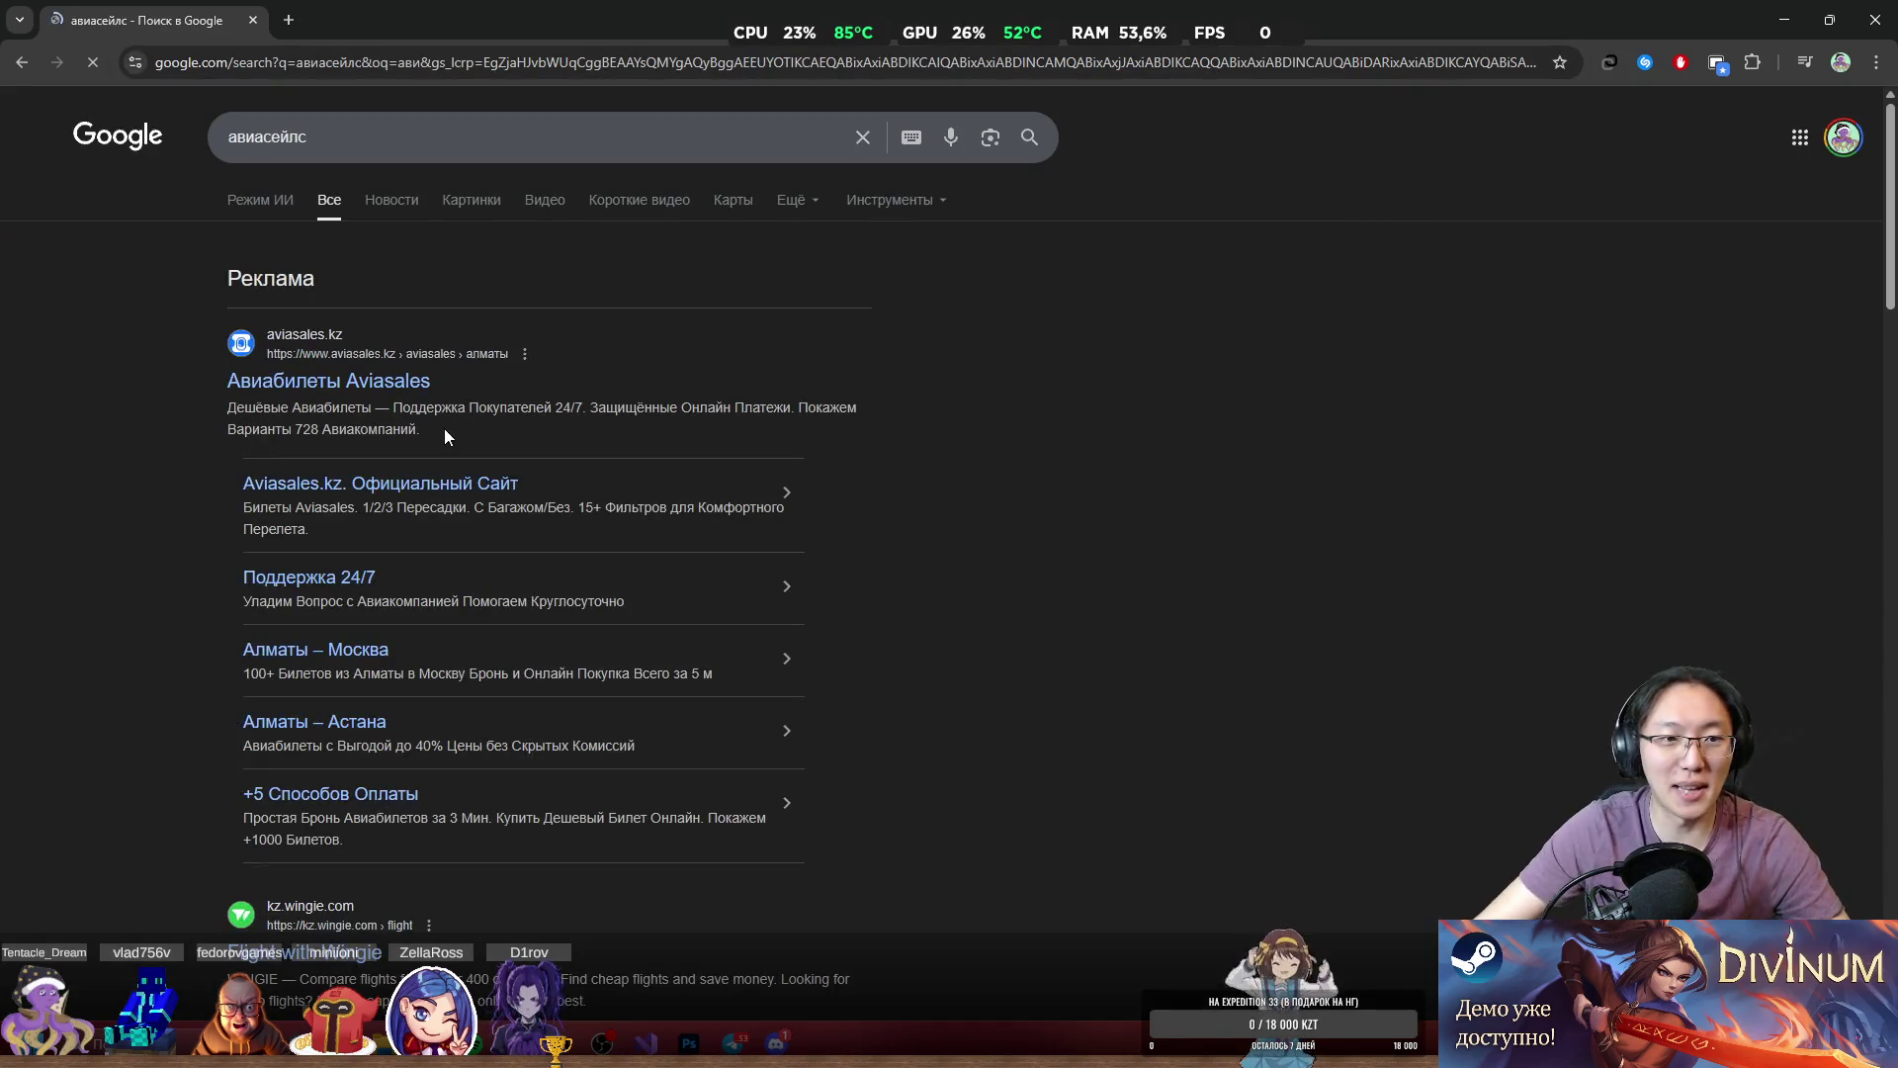
pyautogui.click(394, 384)
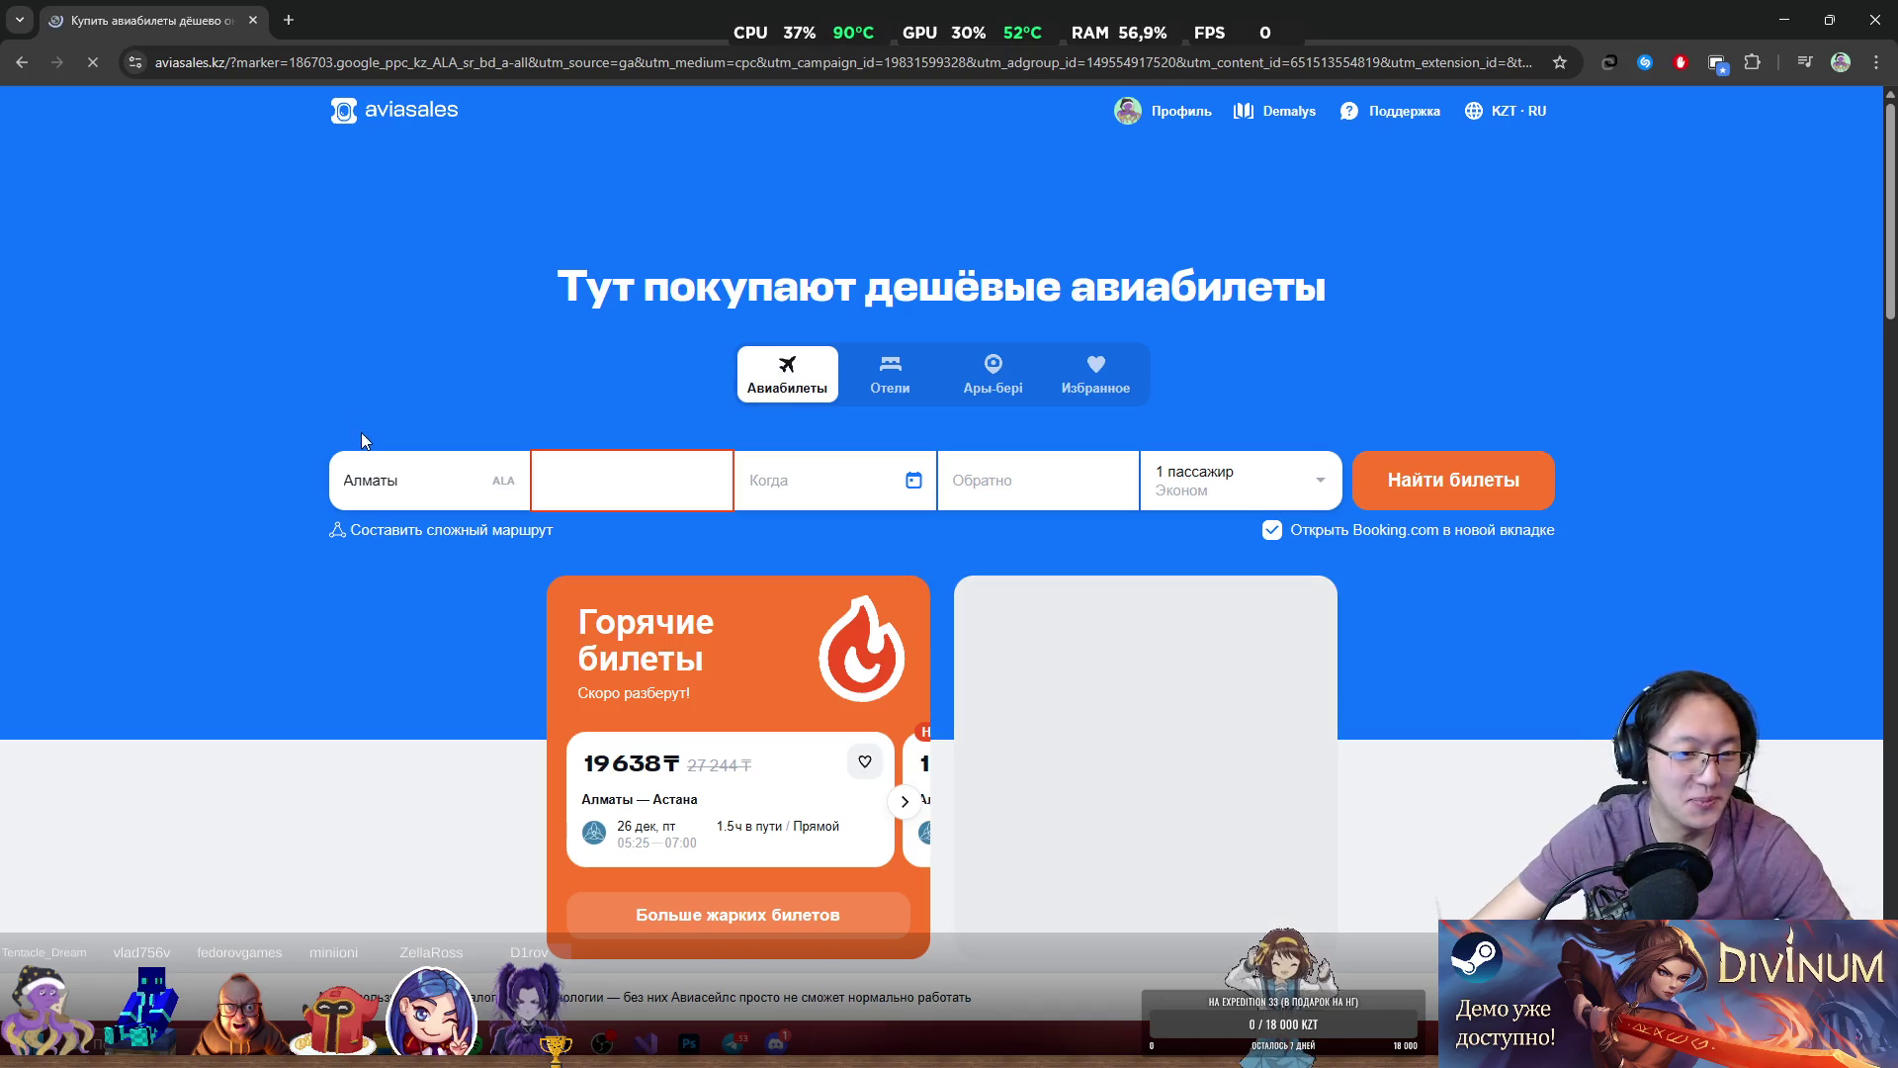
# Enter 'он' in the destination field and pick all cities of Великобритания.
pyautogui.click(376, 481)
pyautogui.click(674, 494)
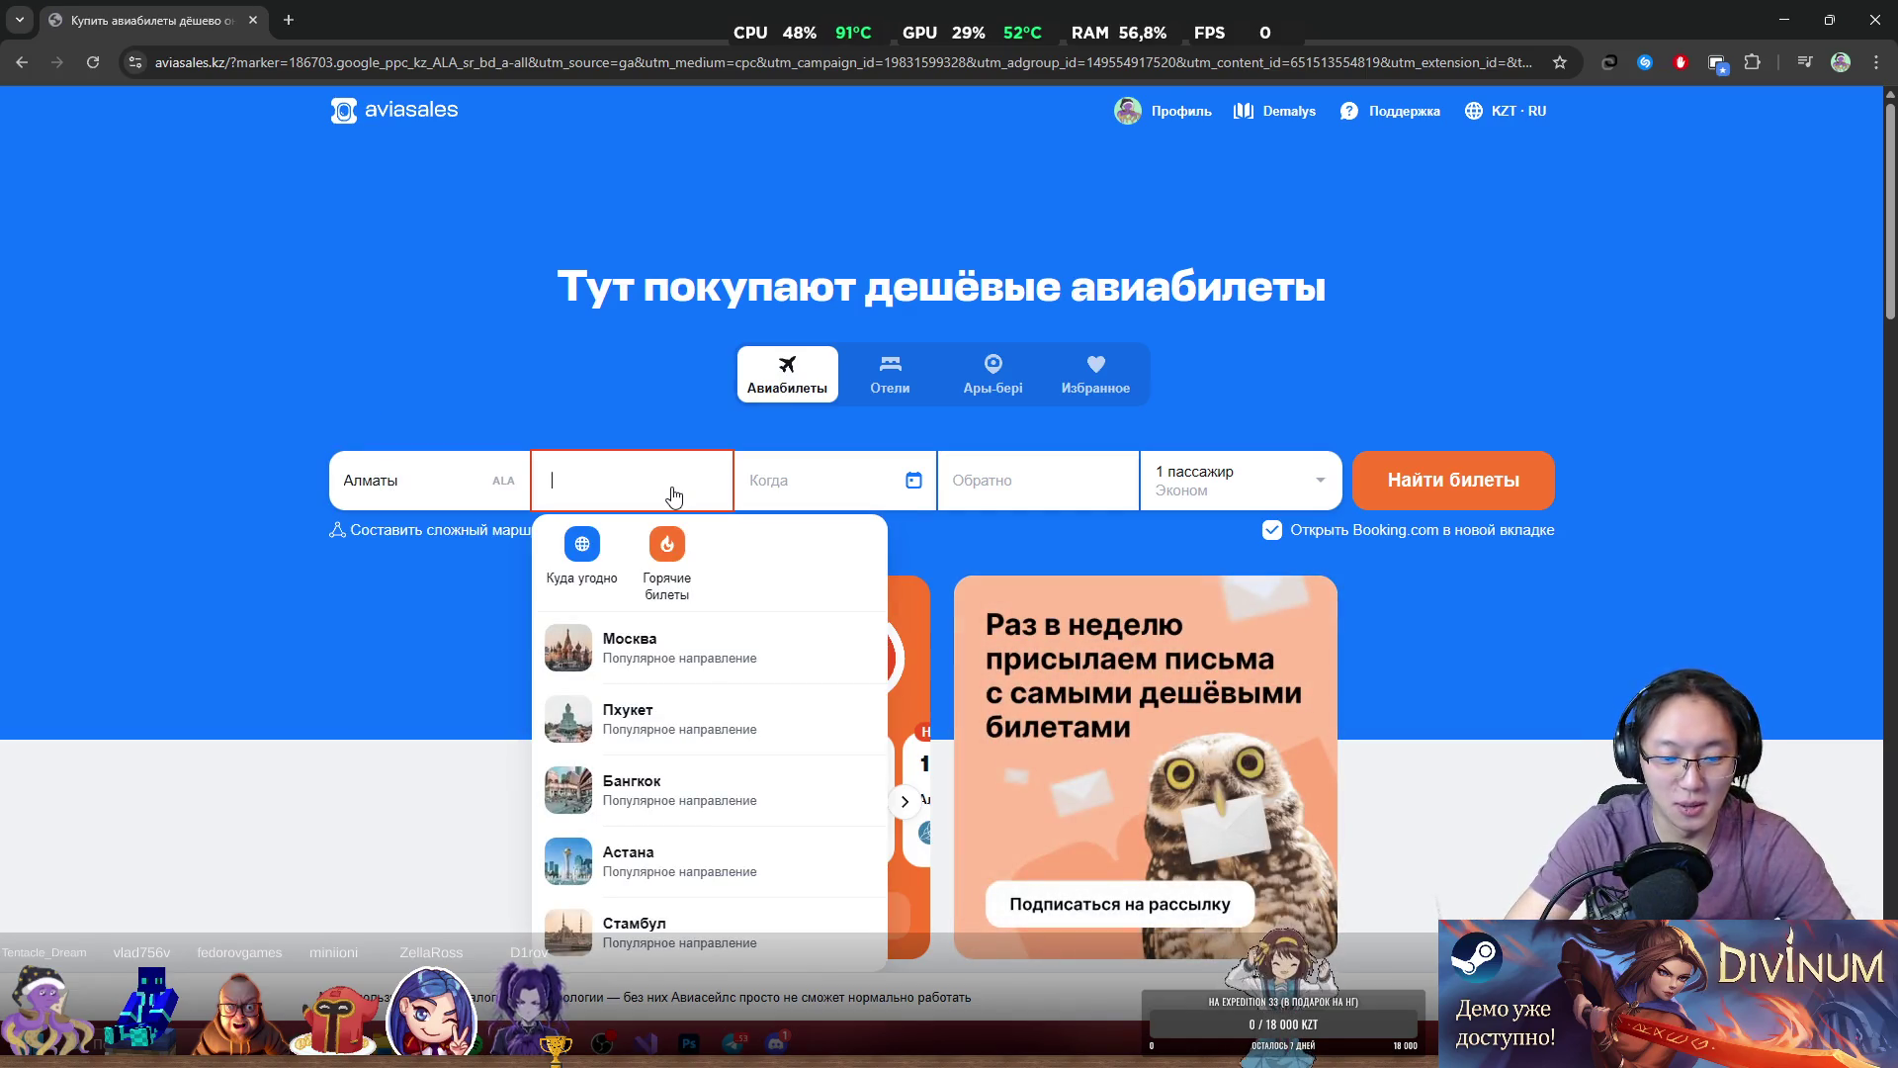
pyautogui.write('лон')
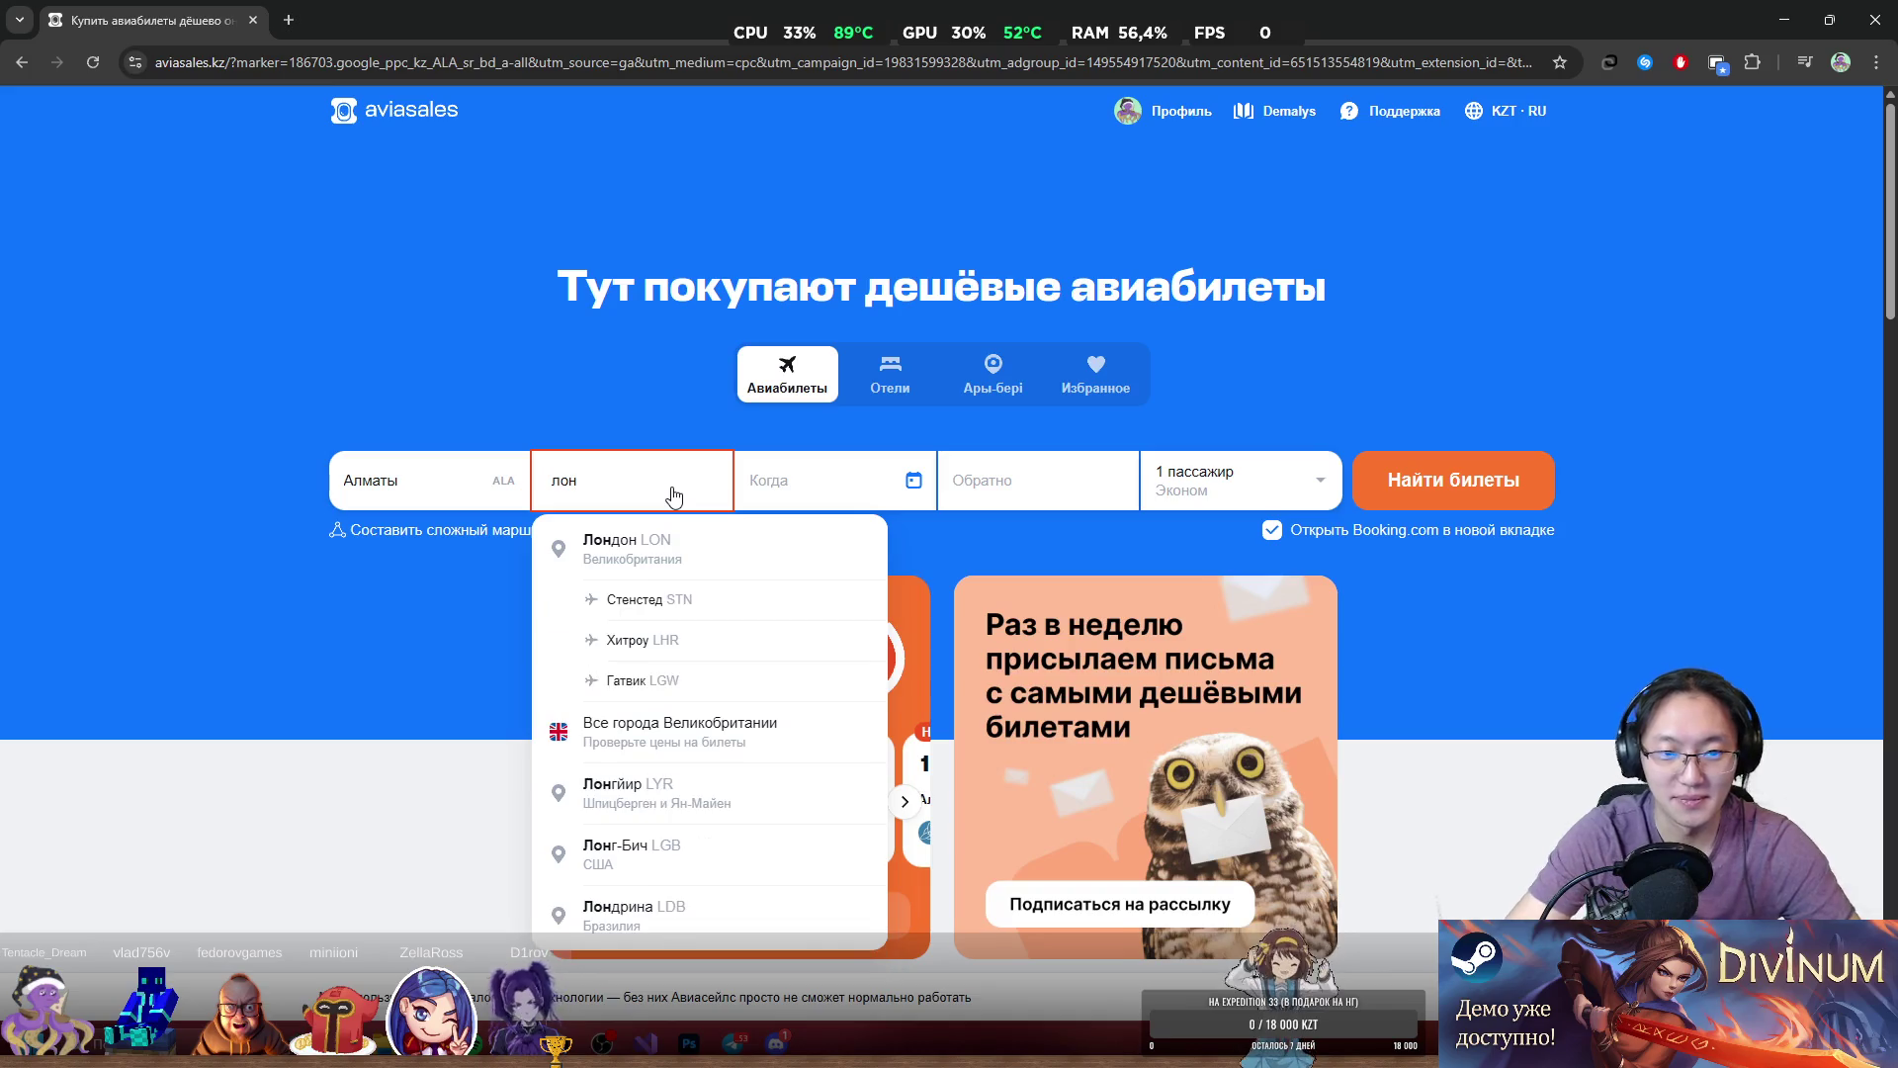
pyautogui.click(702, 731)
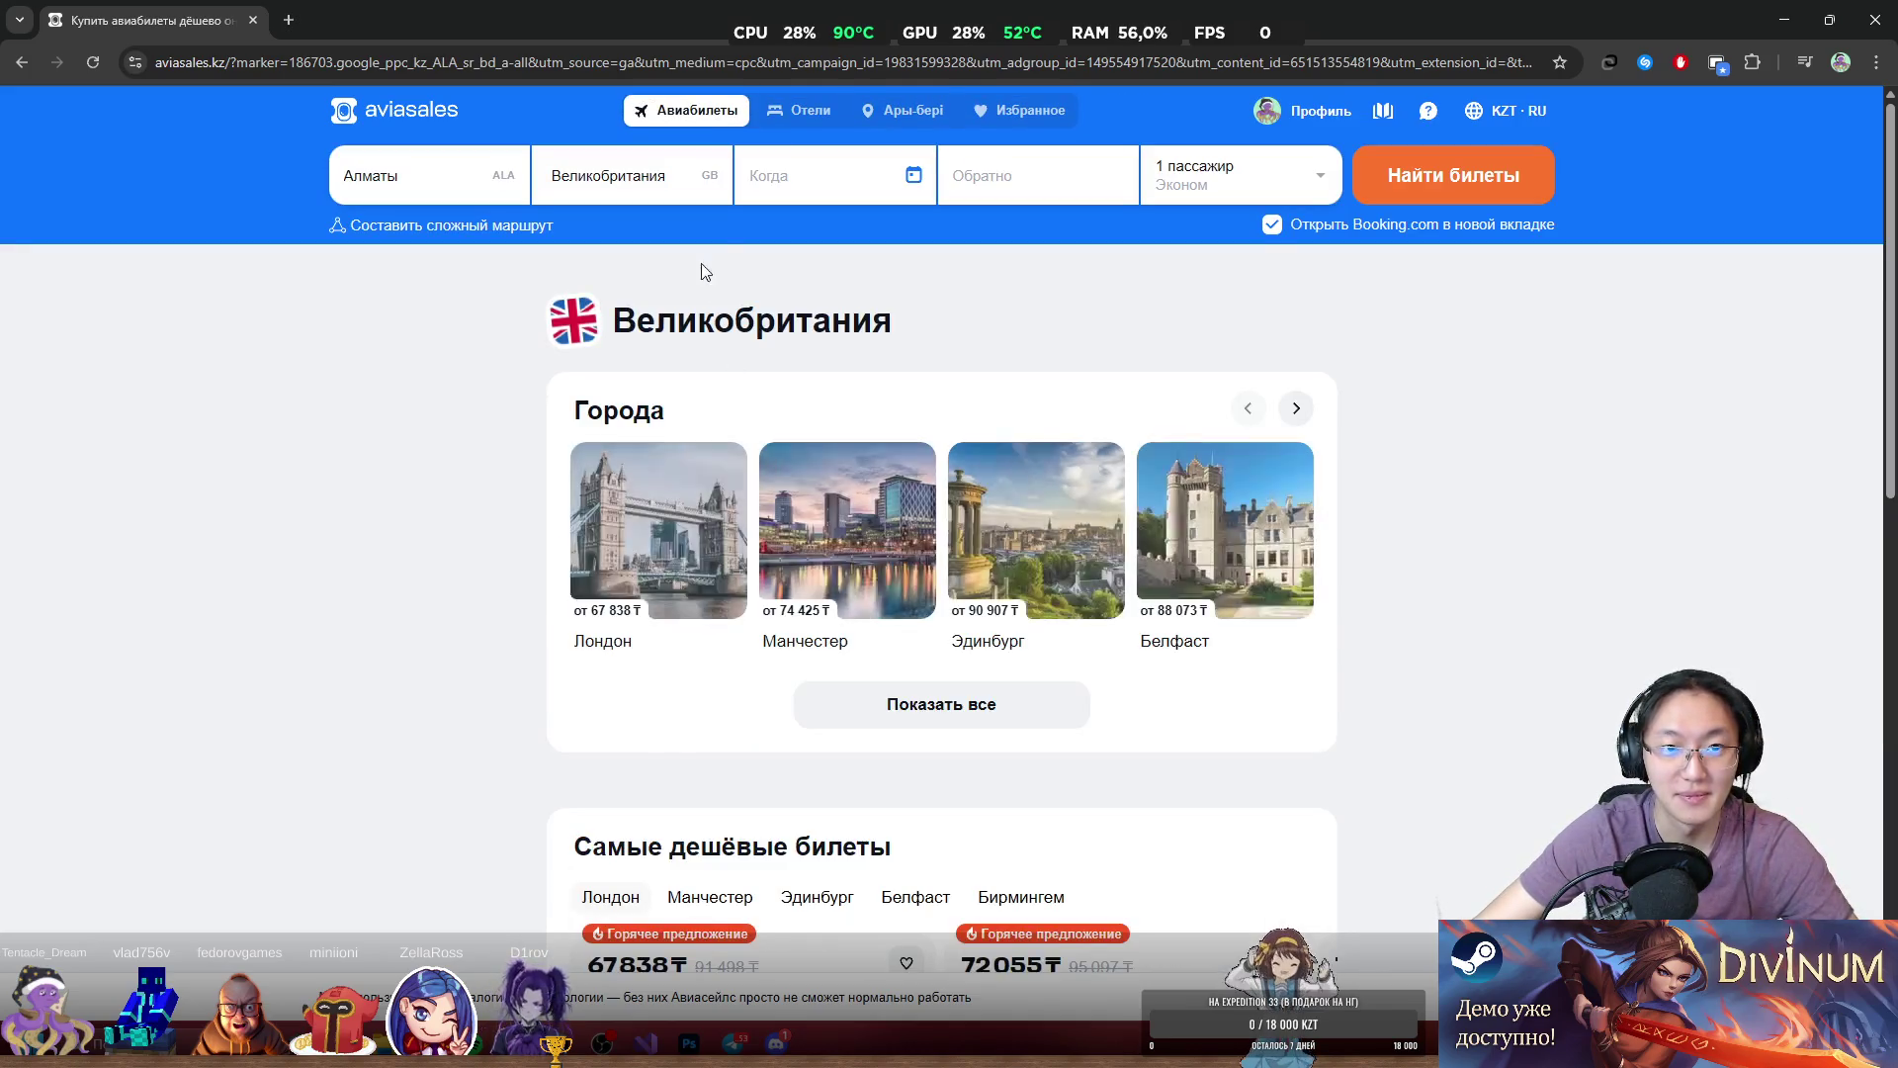
# Choose Лондон as the destination, then minimize Chrome to return to Photoshop.
pyautogui.click(665, 184)
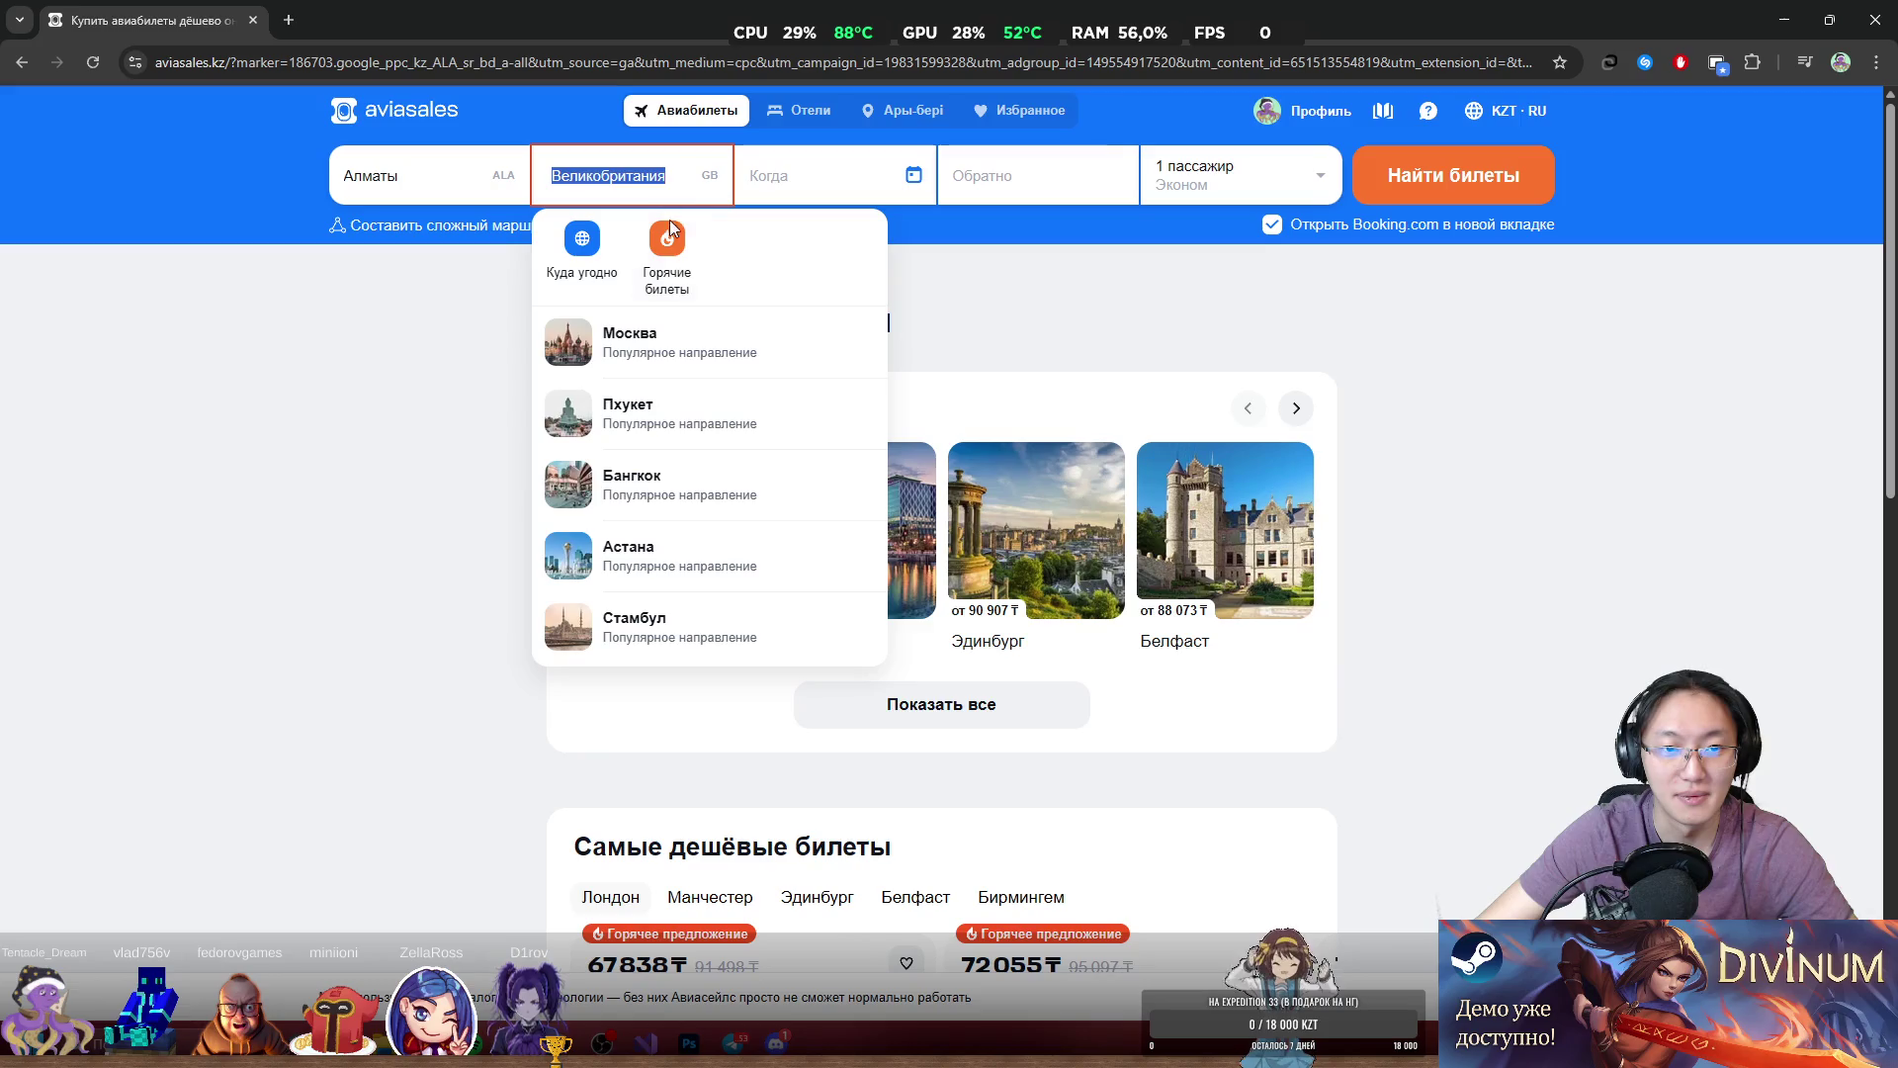
pyautogui.click(1353, 439)
pyautogui.click(660, 560)
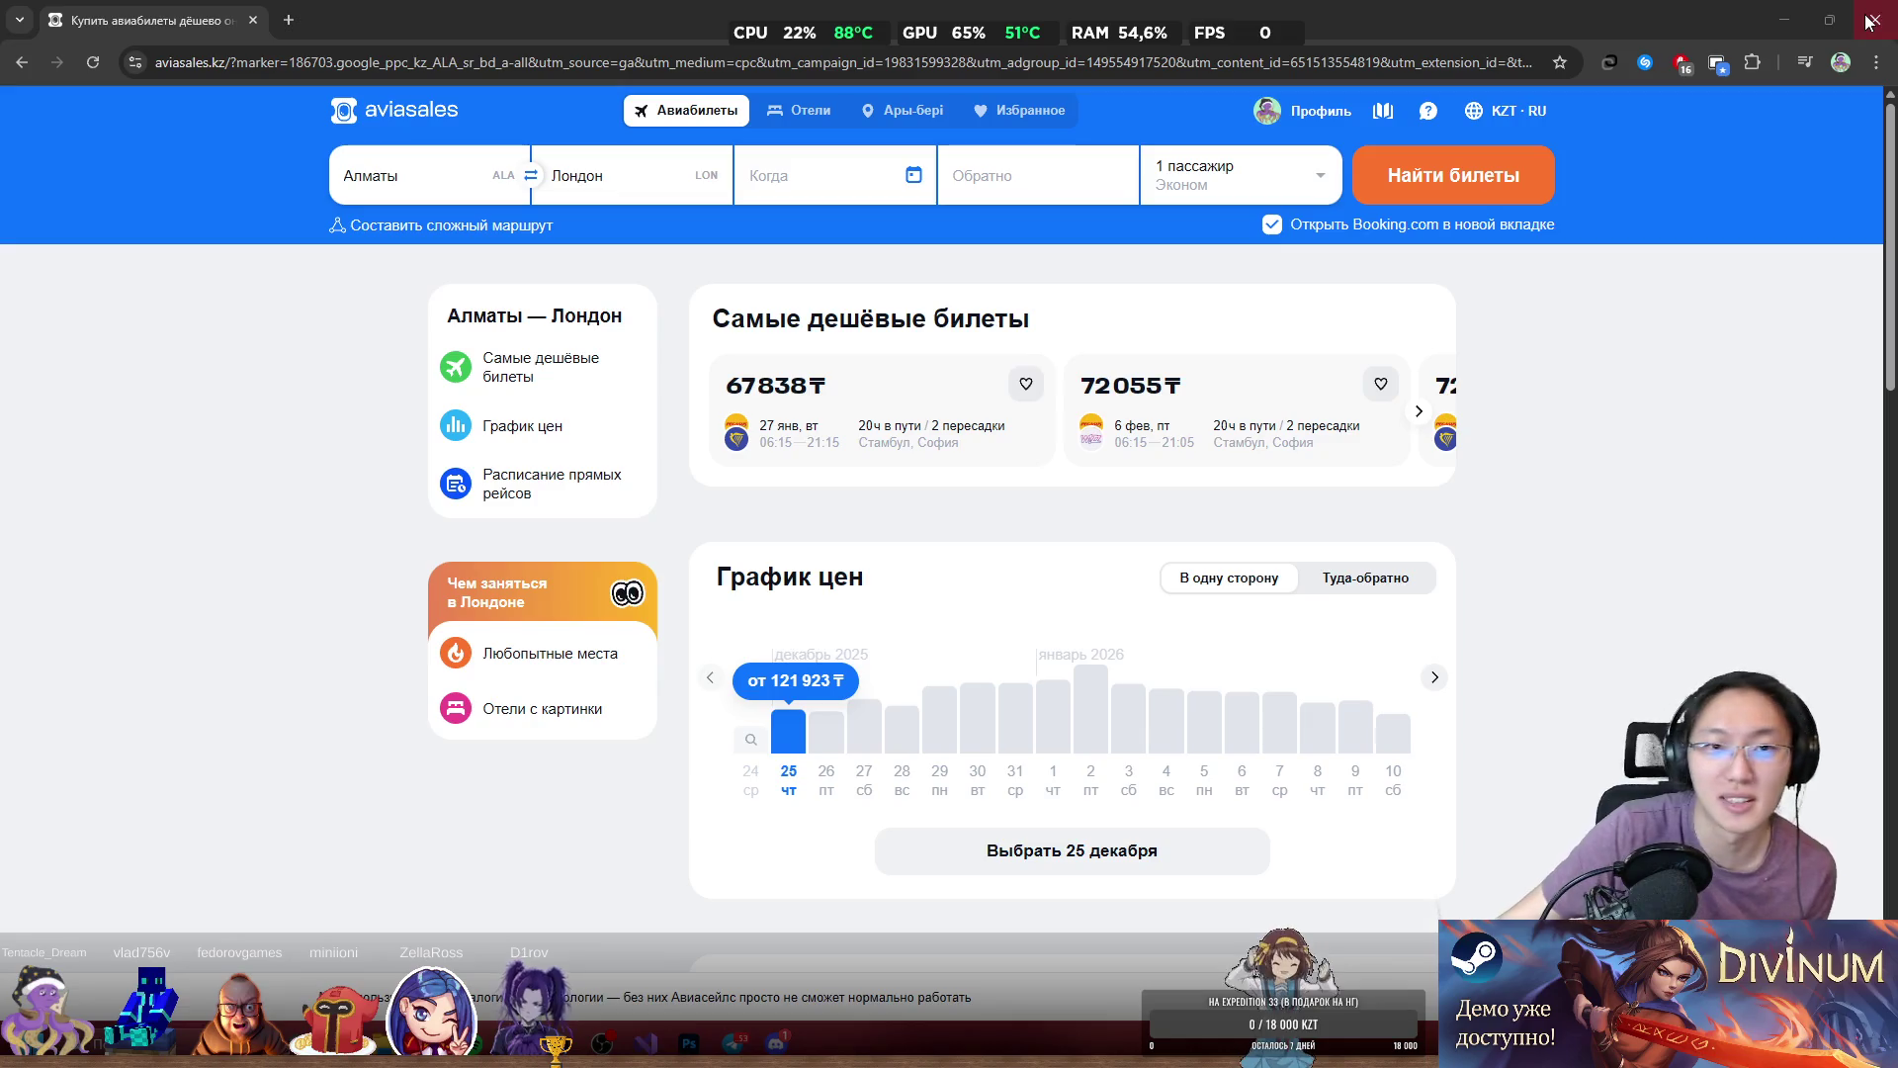
pyautogui.doubleClick(565, 9)
pyautogui.click(1197, 202)
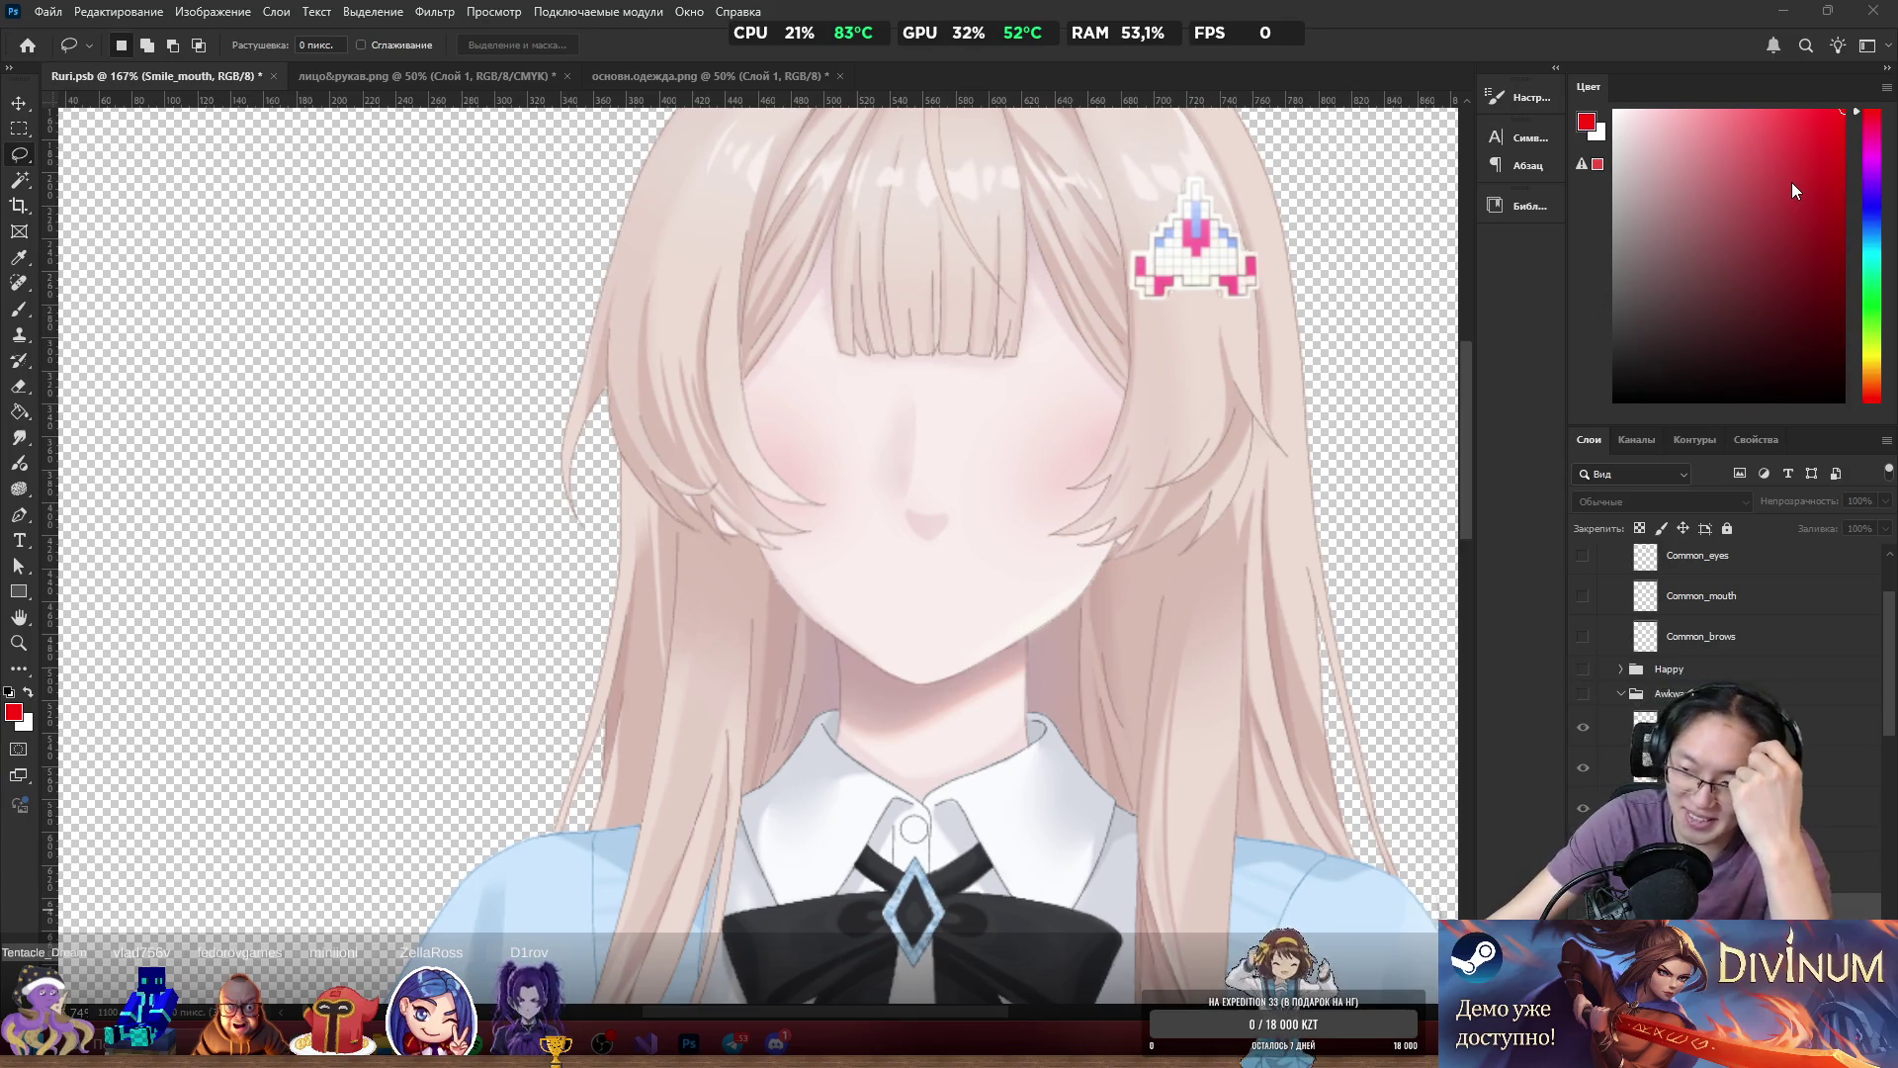
# Select the Smile_brows layer (after Happy_brows) and turn on the Awkward expression group.
pyautogui.scroll(-2, 1725, 642)
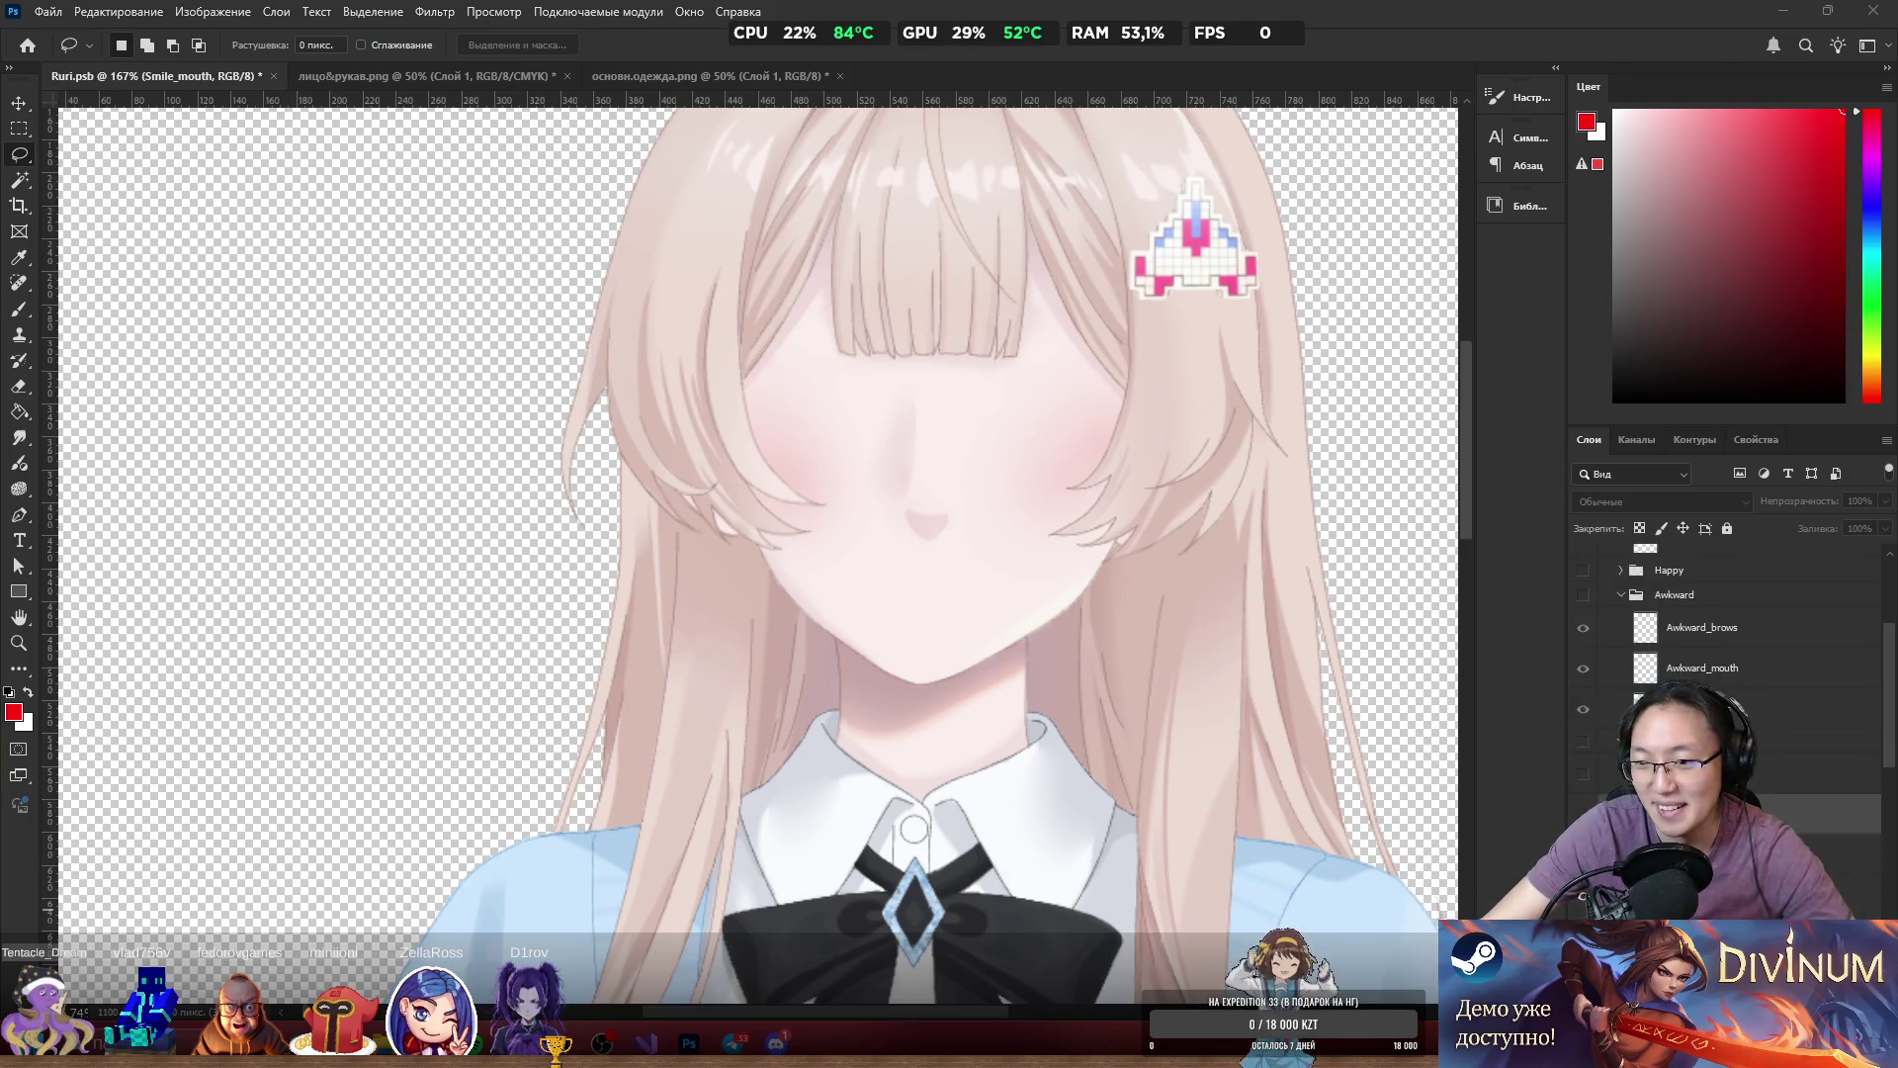
pyautogui.click(1700, 853)
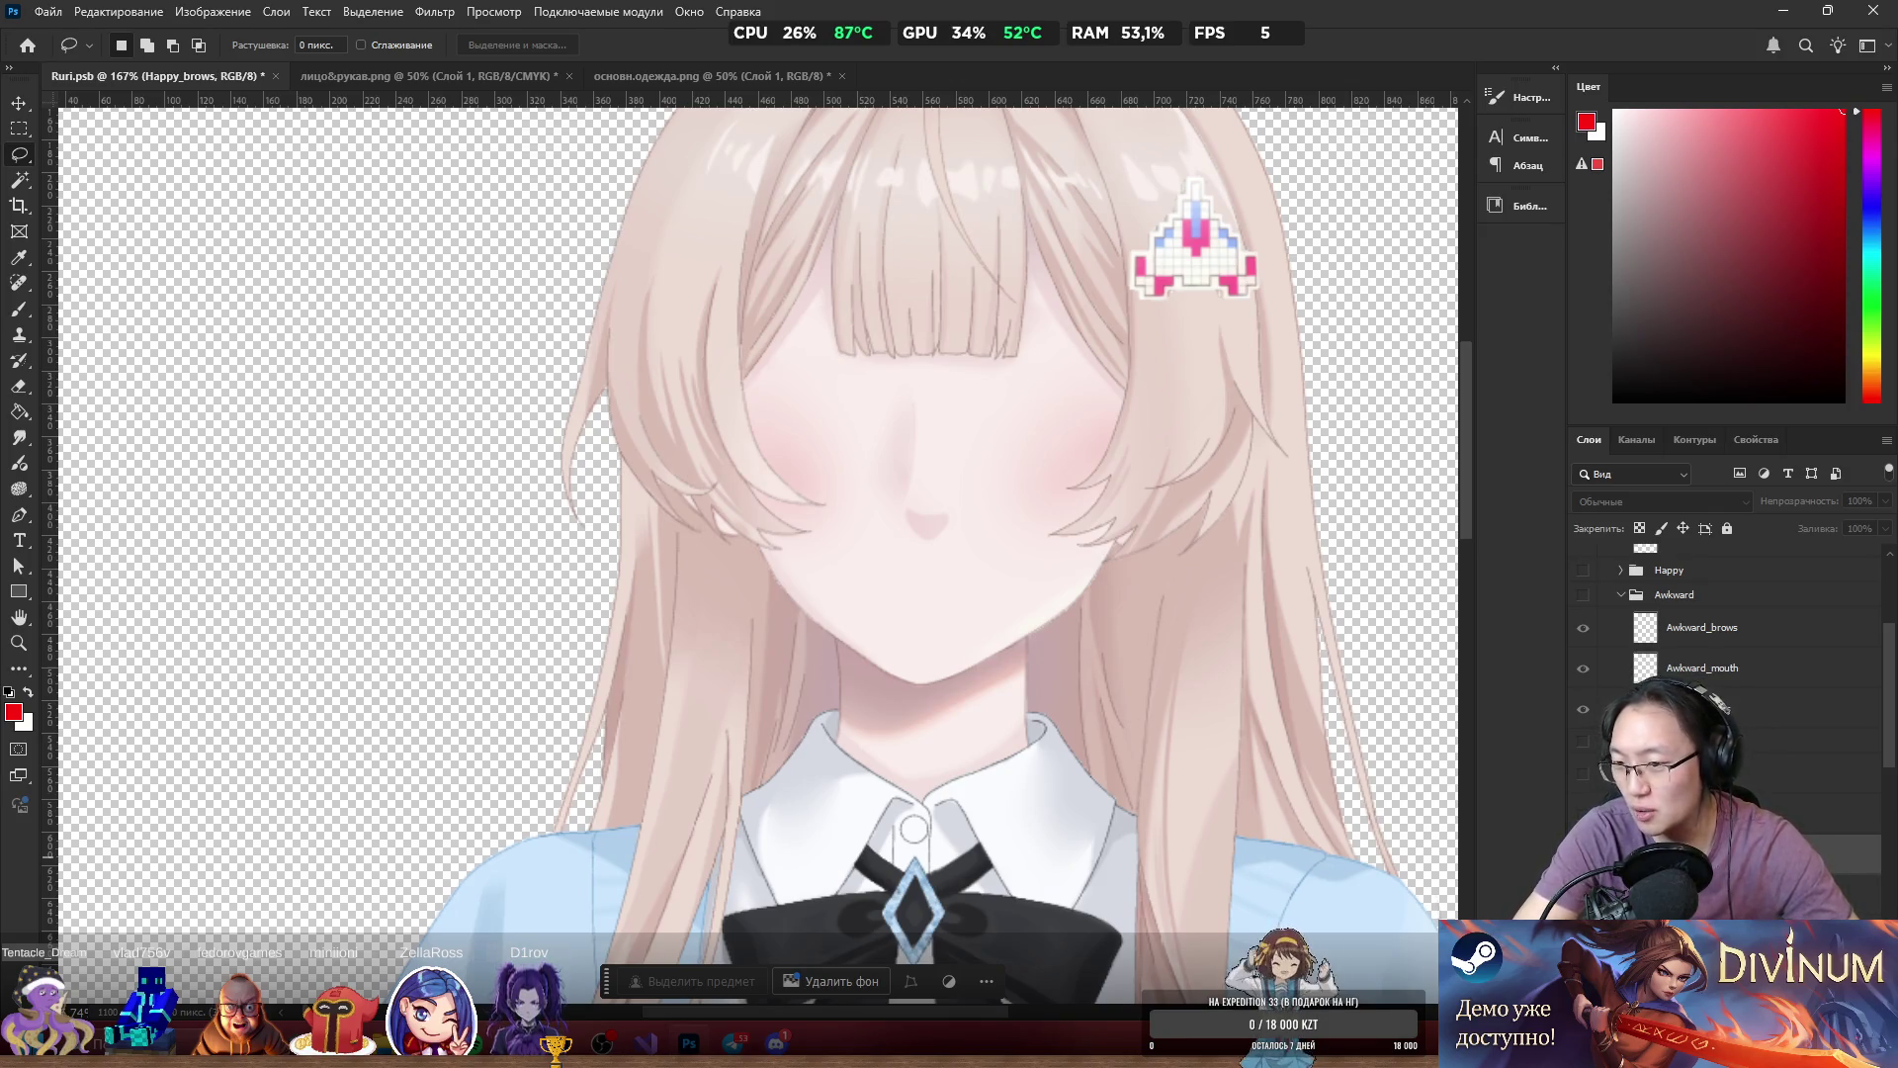
pyautogui.click(1700, 791)
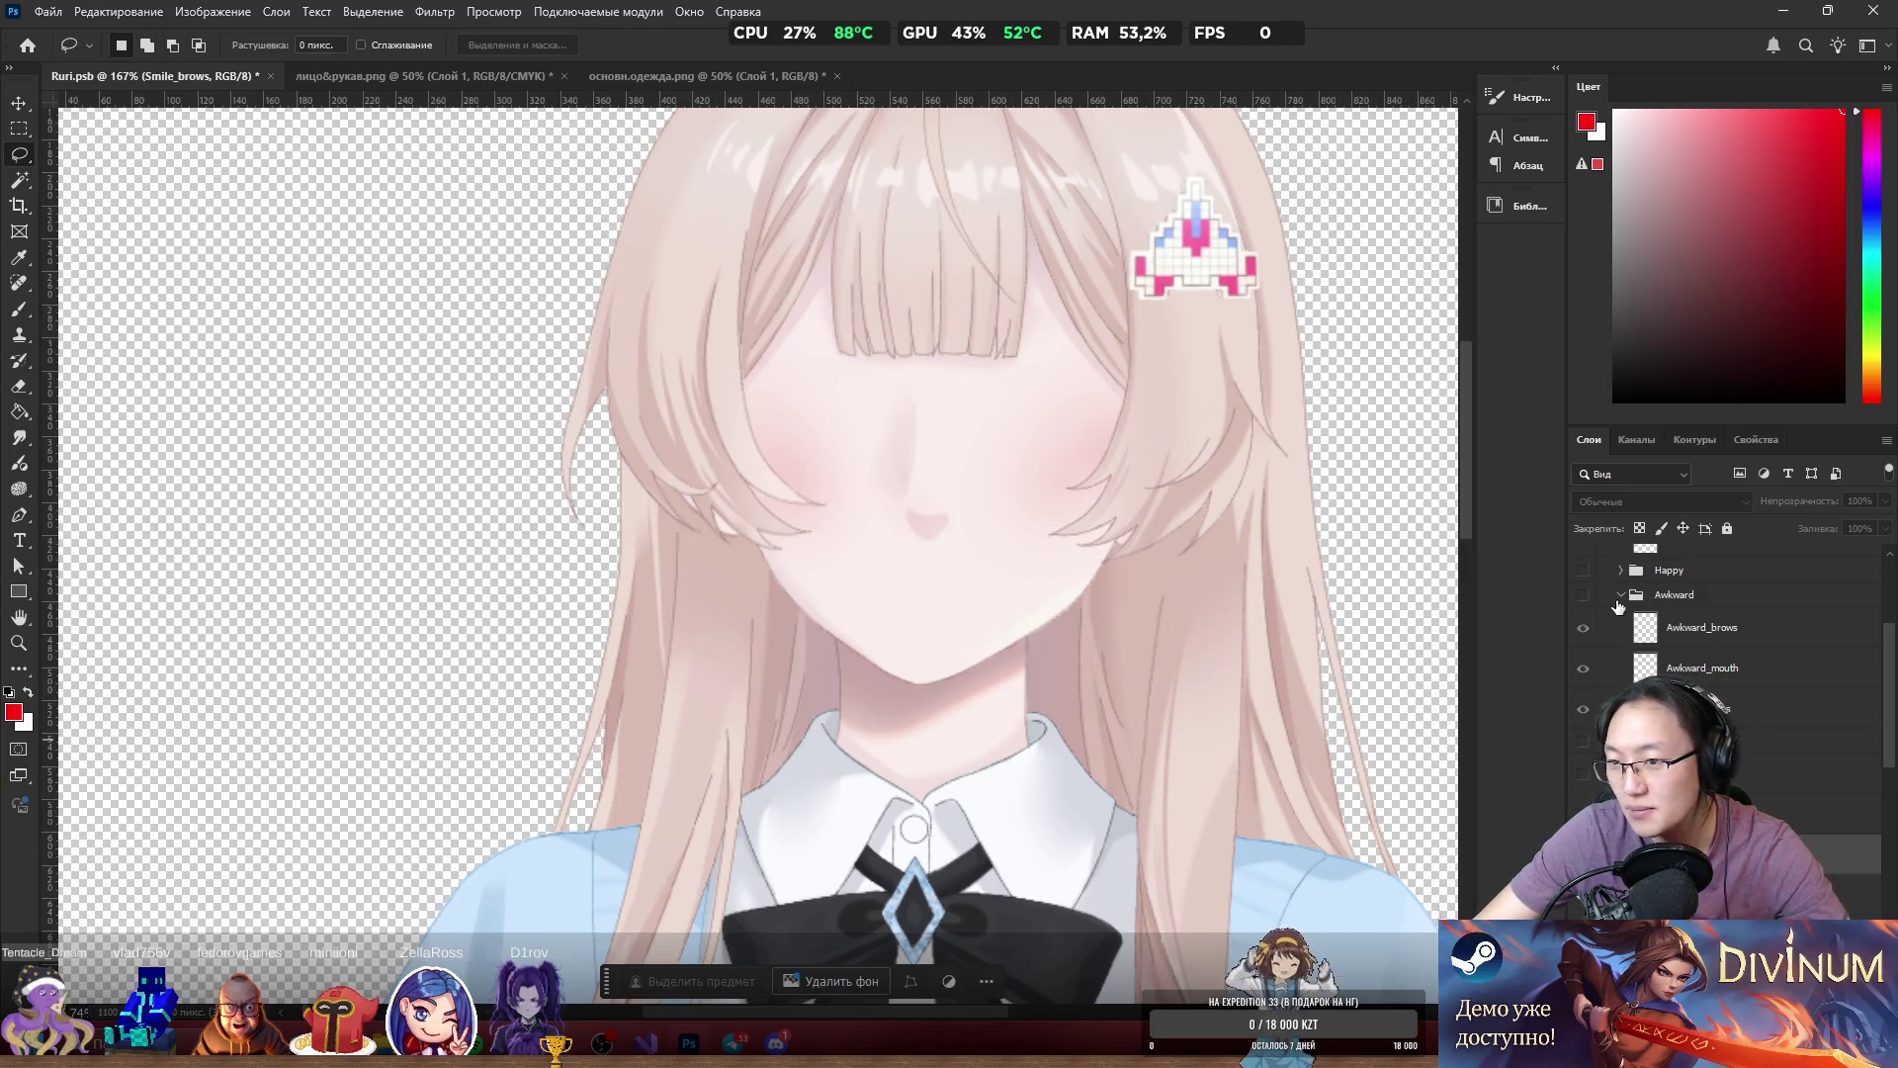
pyautogui.click(1582, 597)
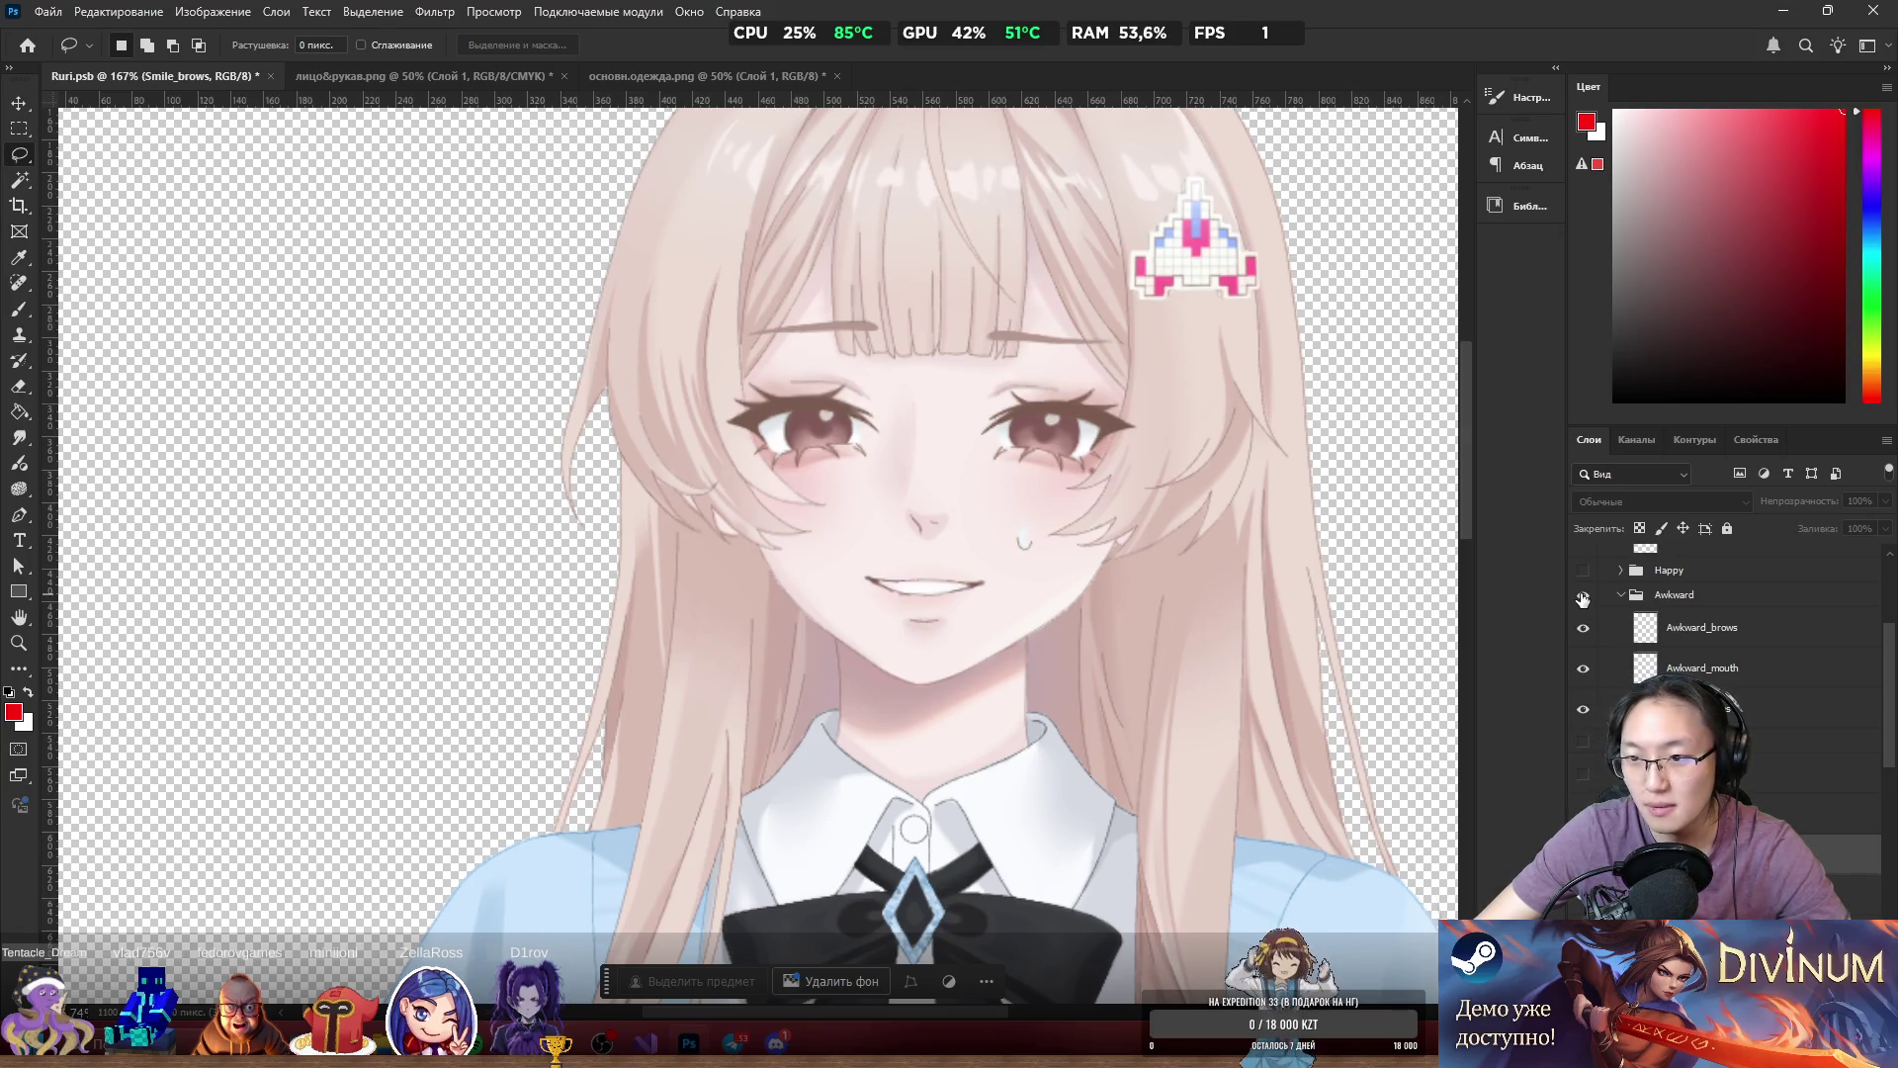
# Hide the current eye drawing and show the Closed layer and the open lashed eyes.
pyautogui.scroll(3, 1582, 613)
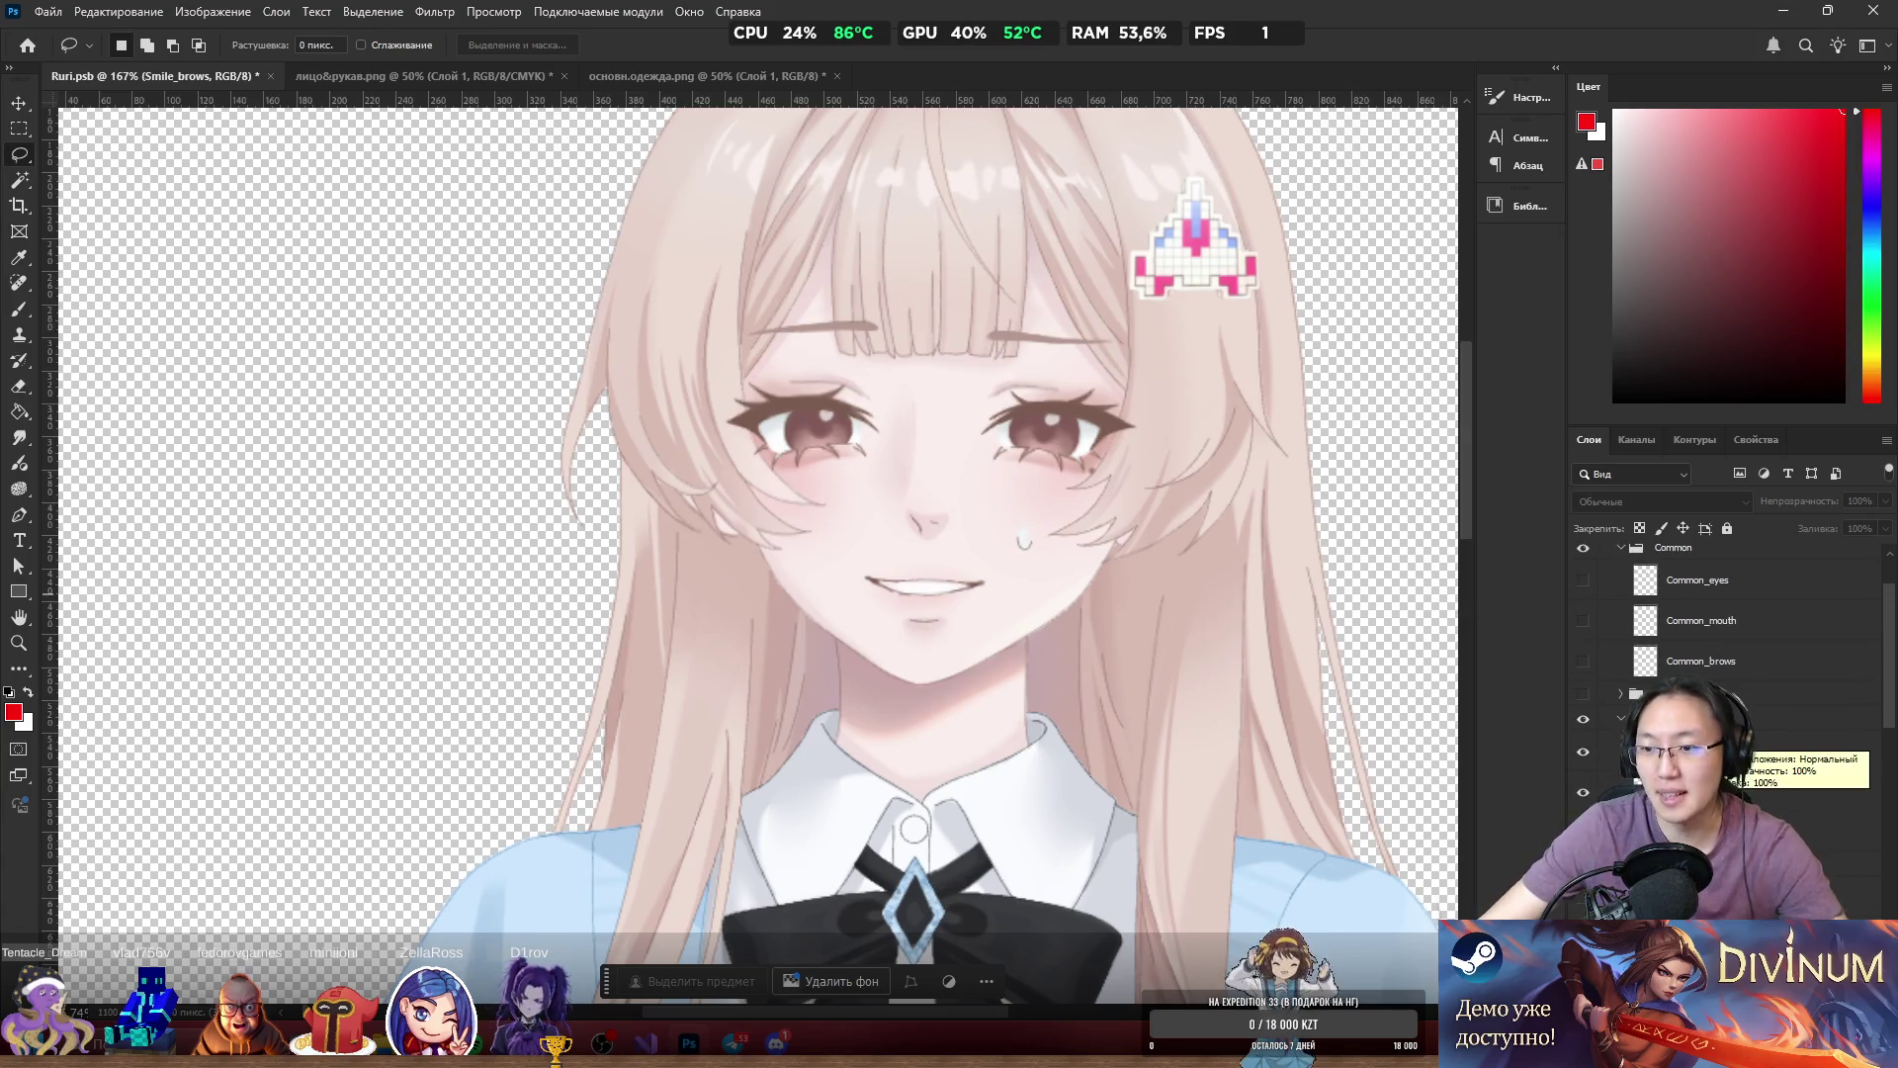
pyautogui.click(1583, 752)
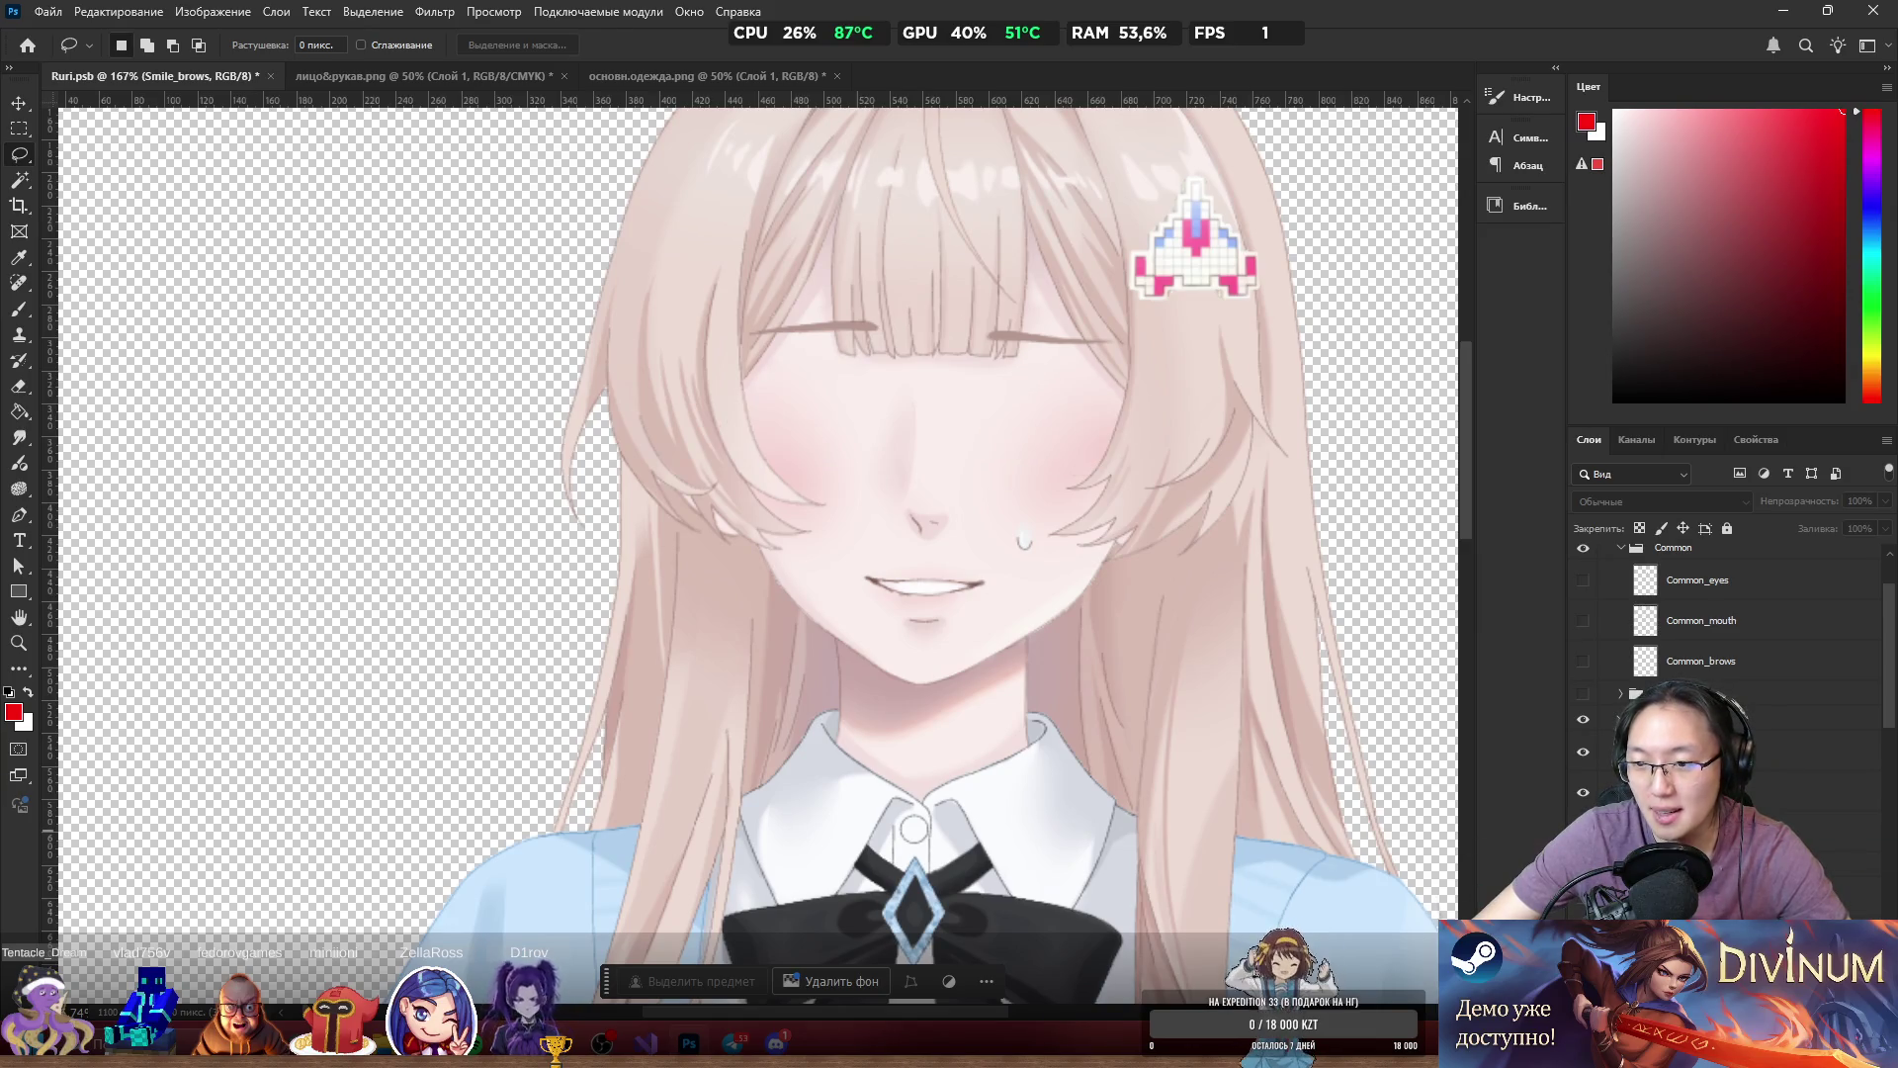
pyautogui.scroll(2, 1614, 633)
pyautogui.click(1585, 590)
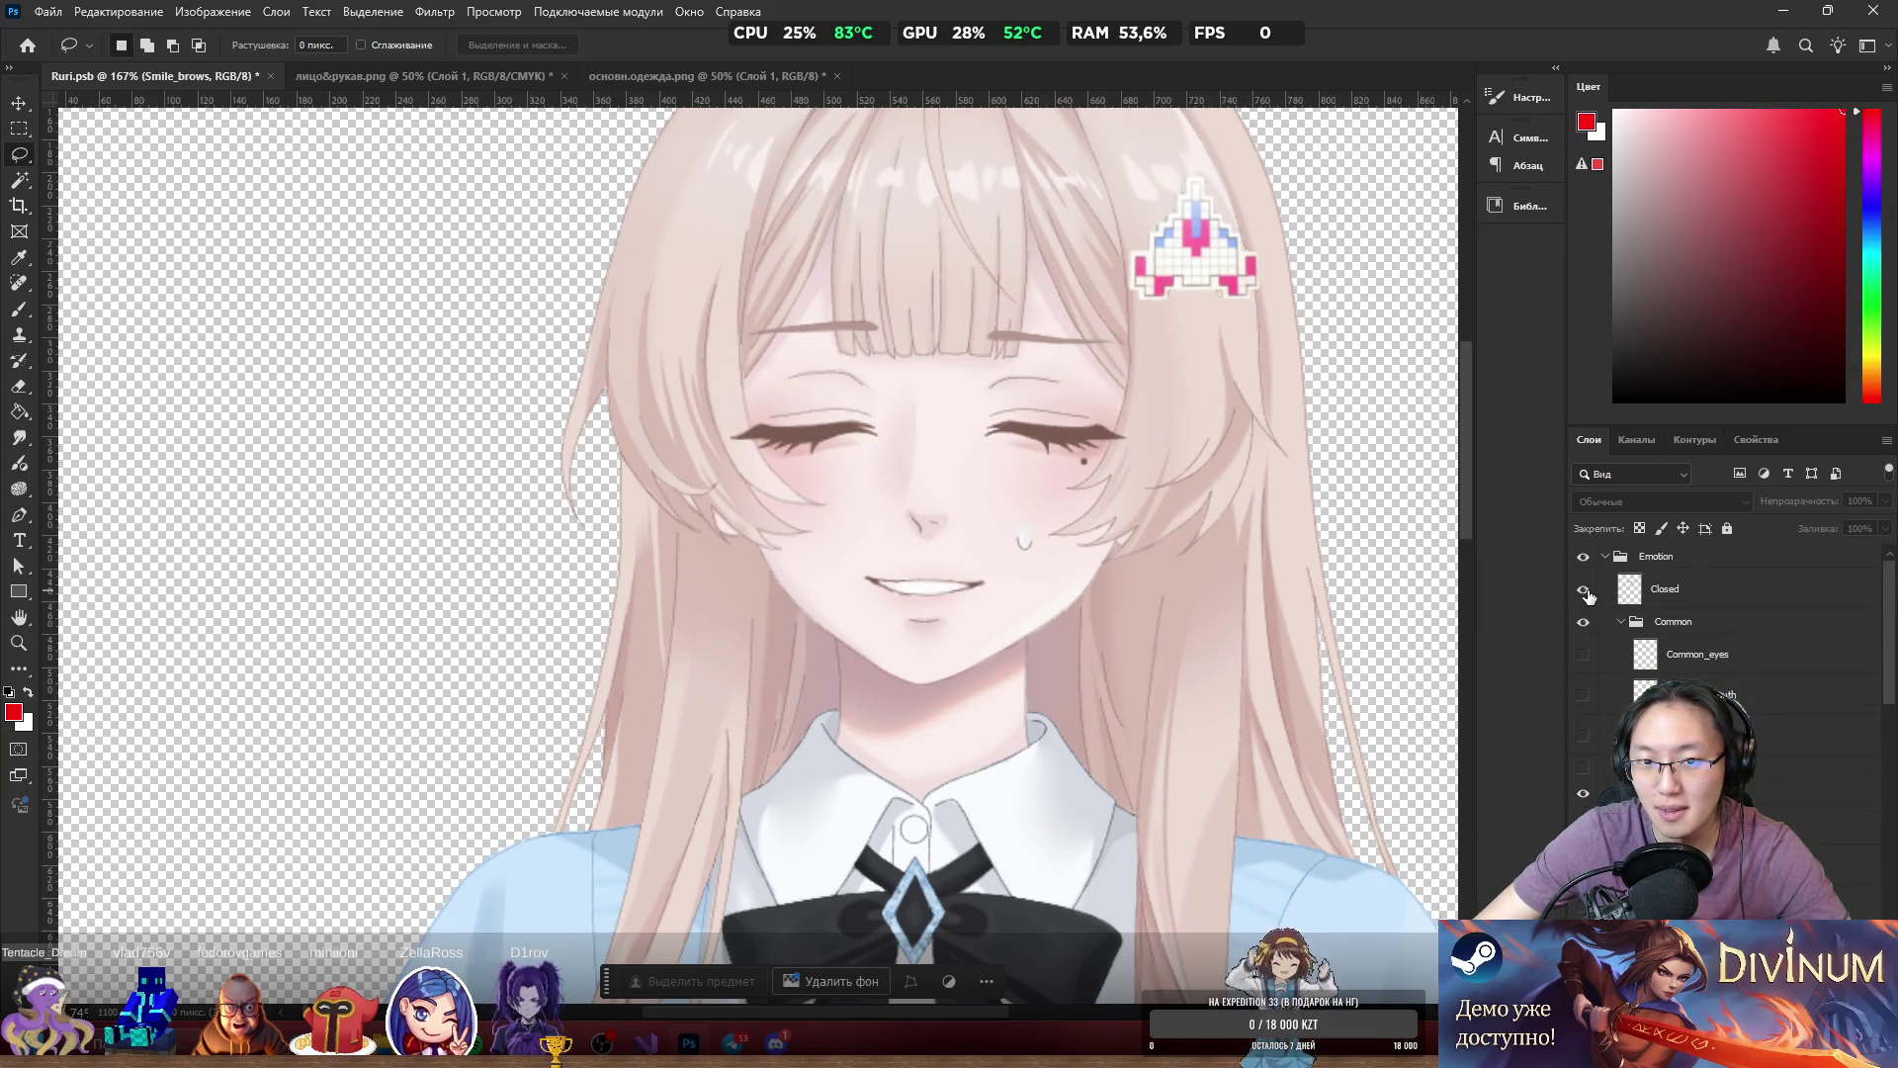
pyautogui.click(1582, 907)
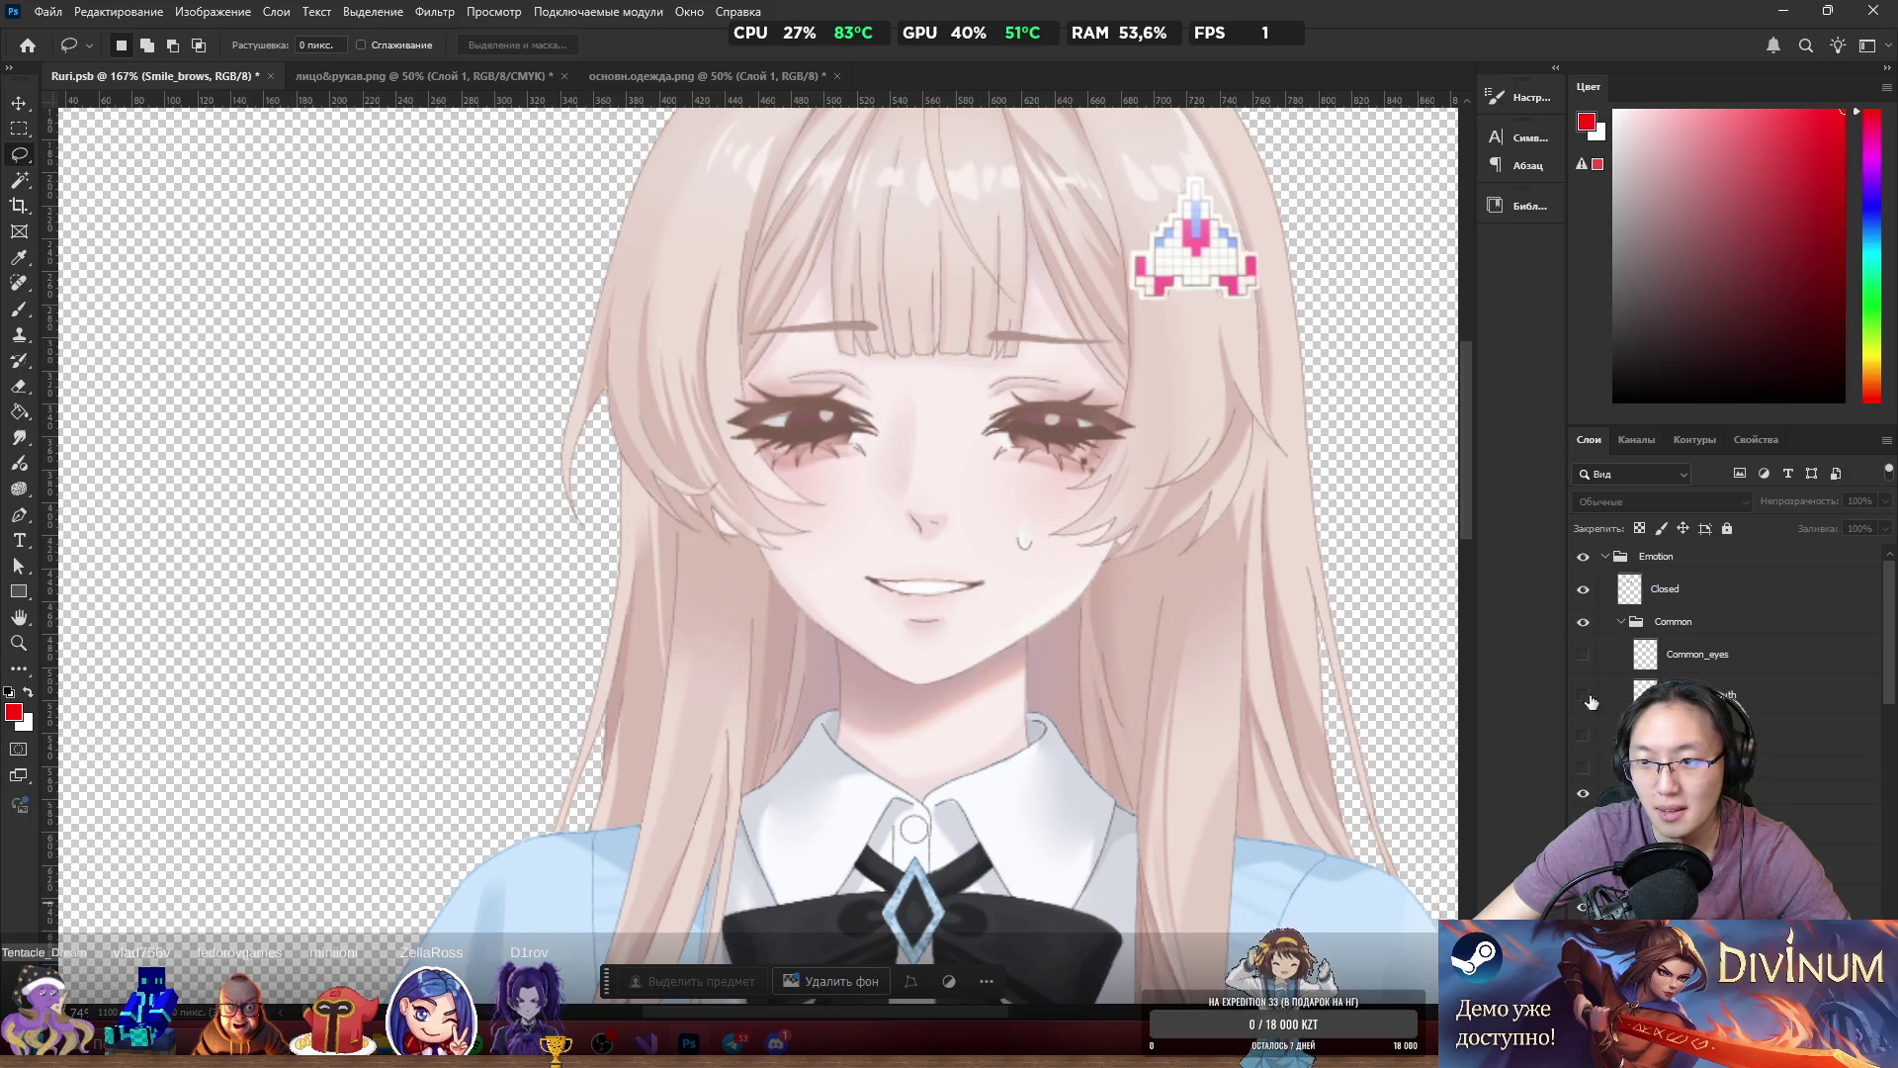
# Toggle the Closed layer on and off repeatedly to compare the eye variants.
pyautogui.click(1583, 590)
pyautogui.click(1585, 591)
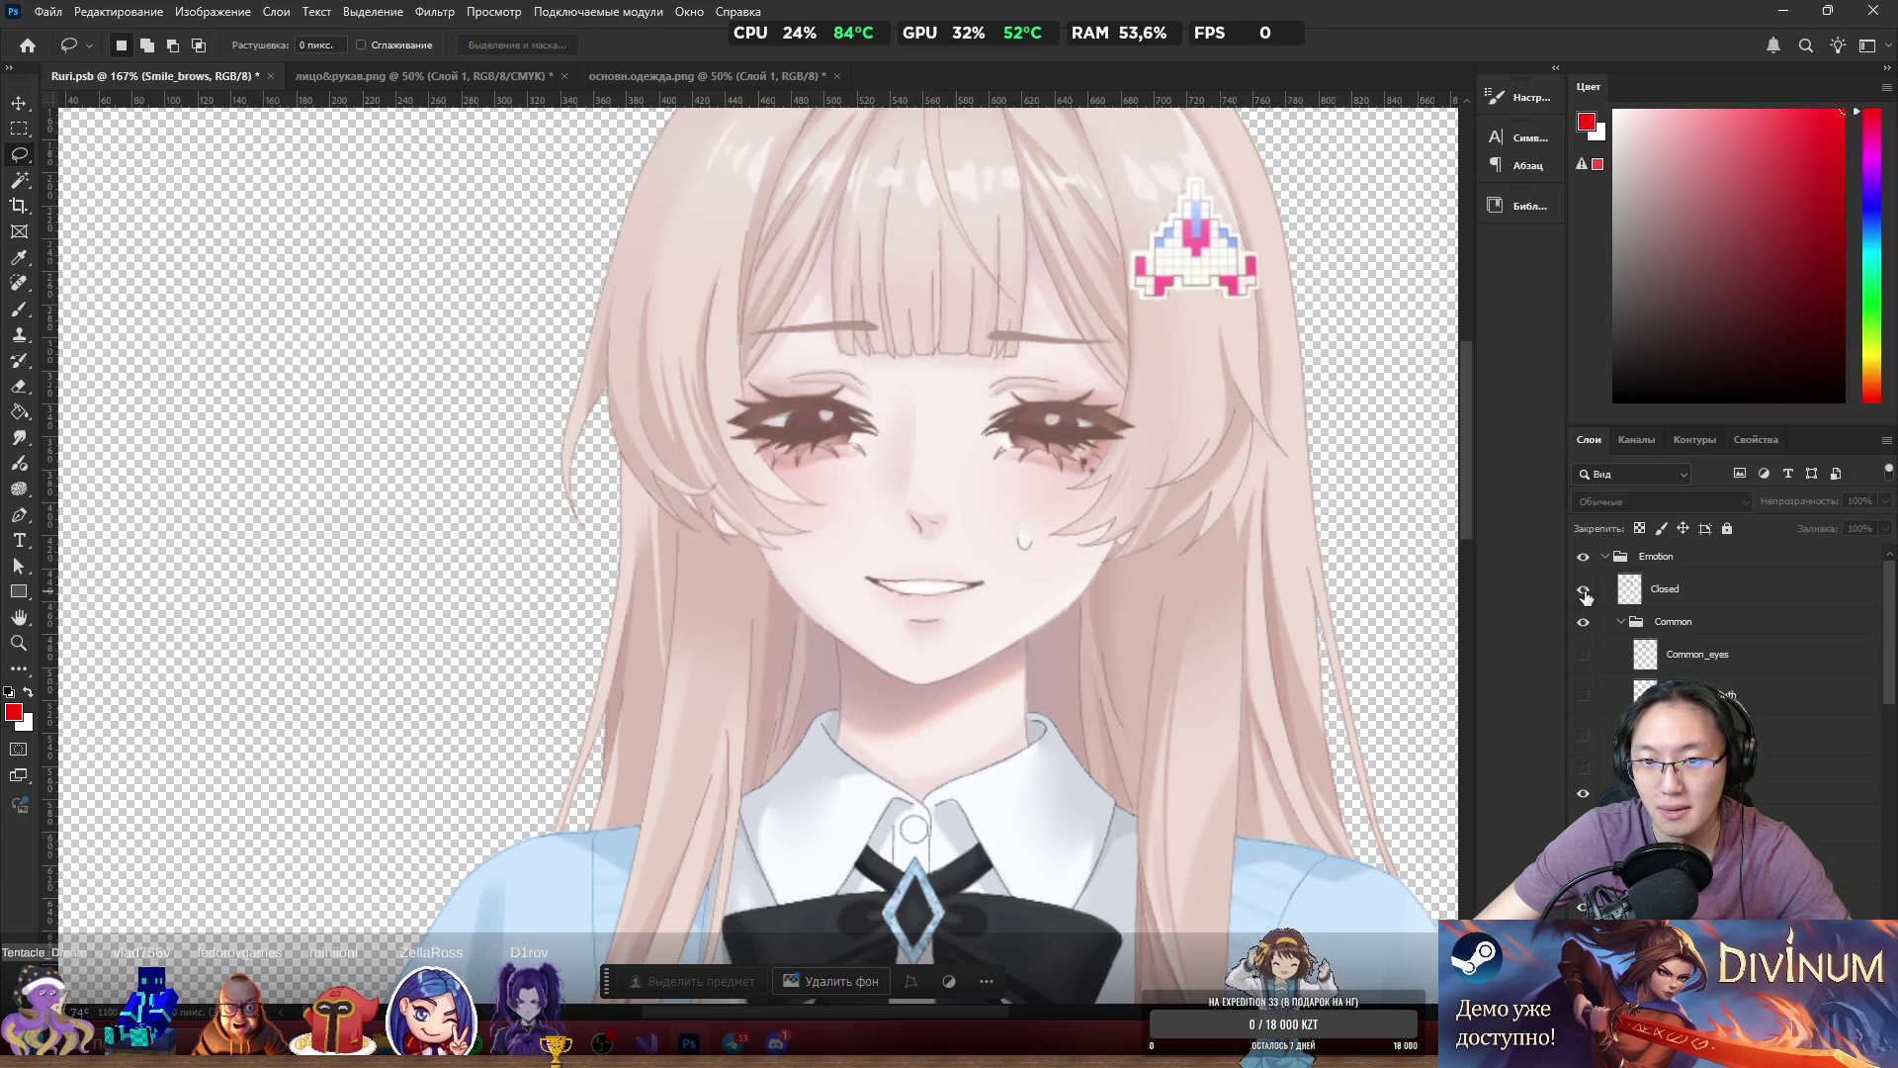
pyautogui.click(1584, 590)
pyautogui.click(1584, 590)
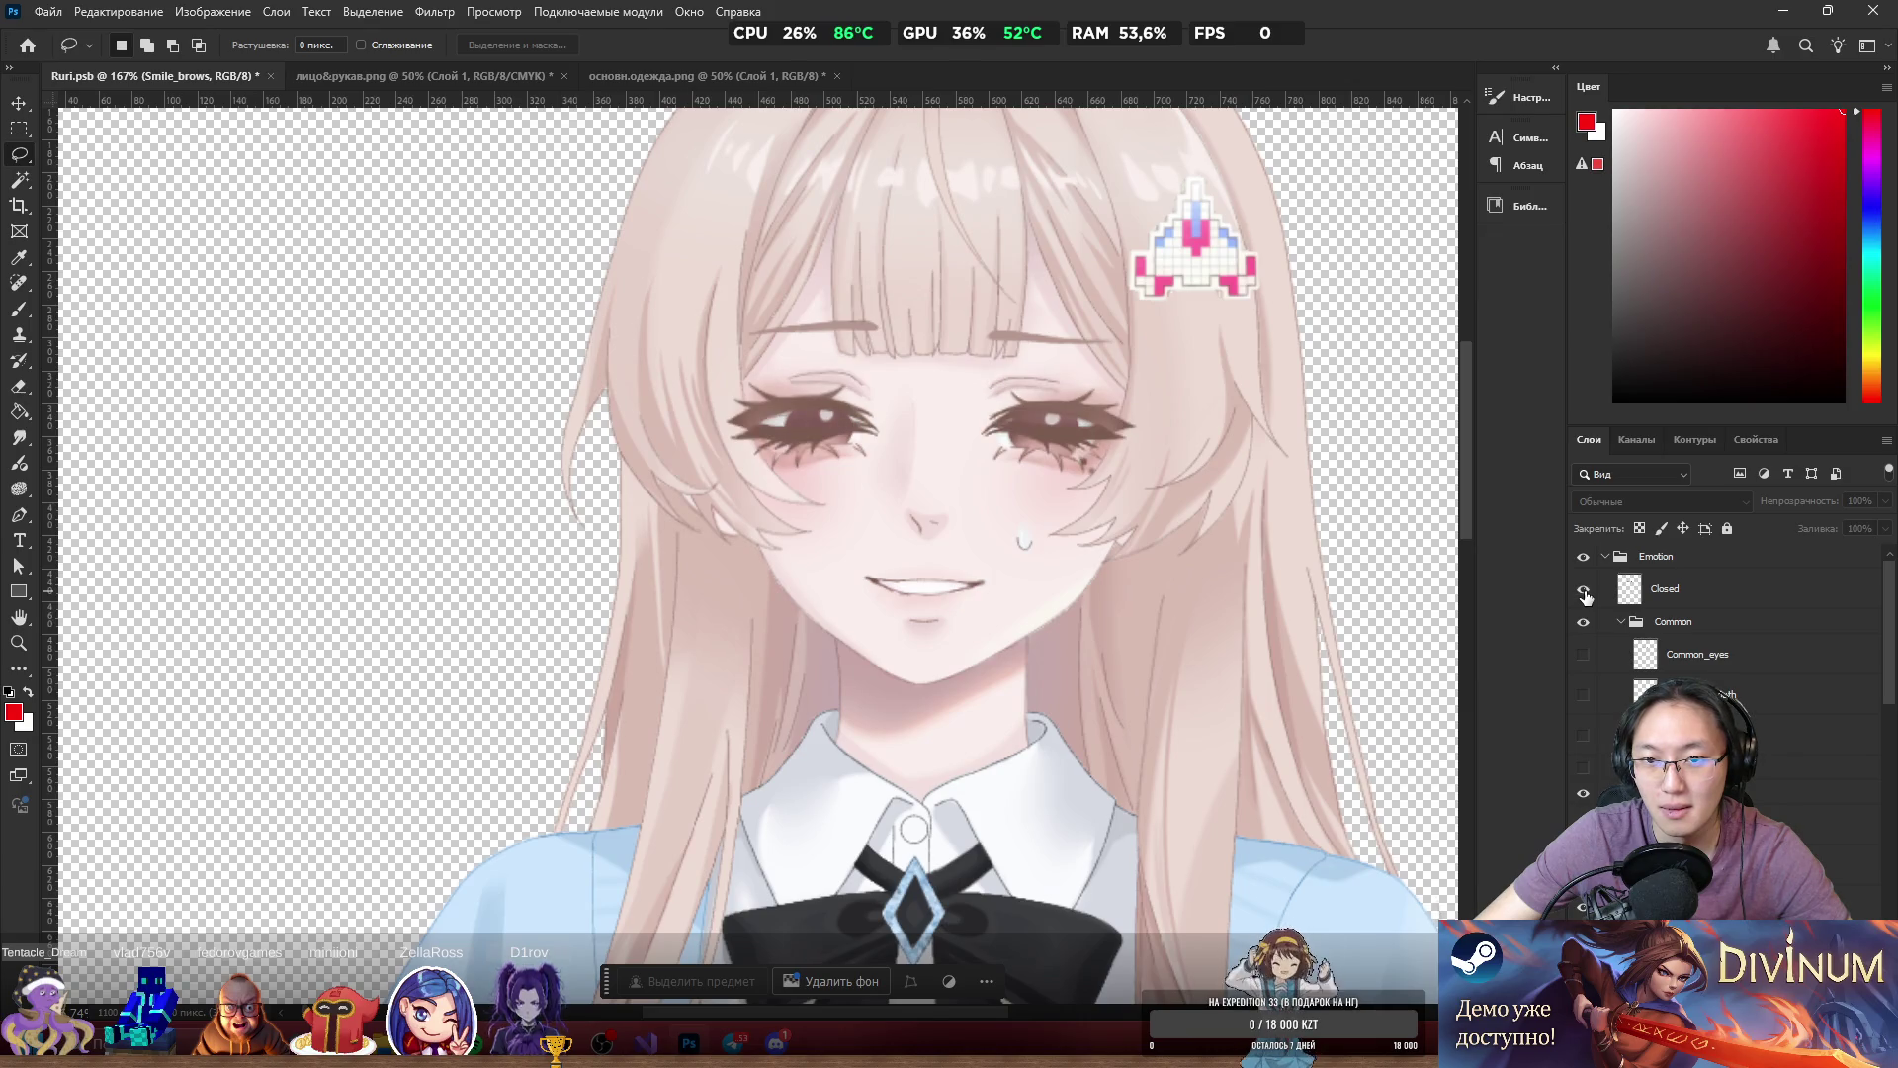
pyautogui.click(1584, 591)
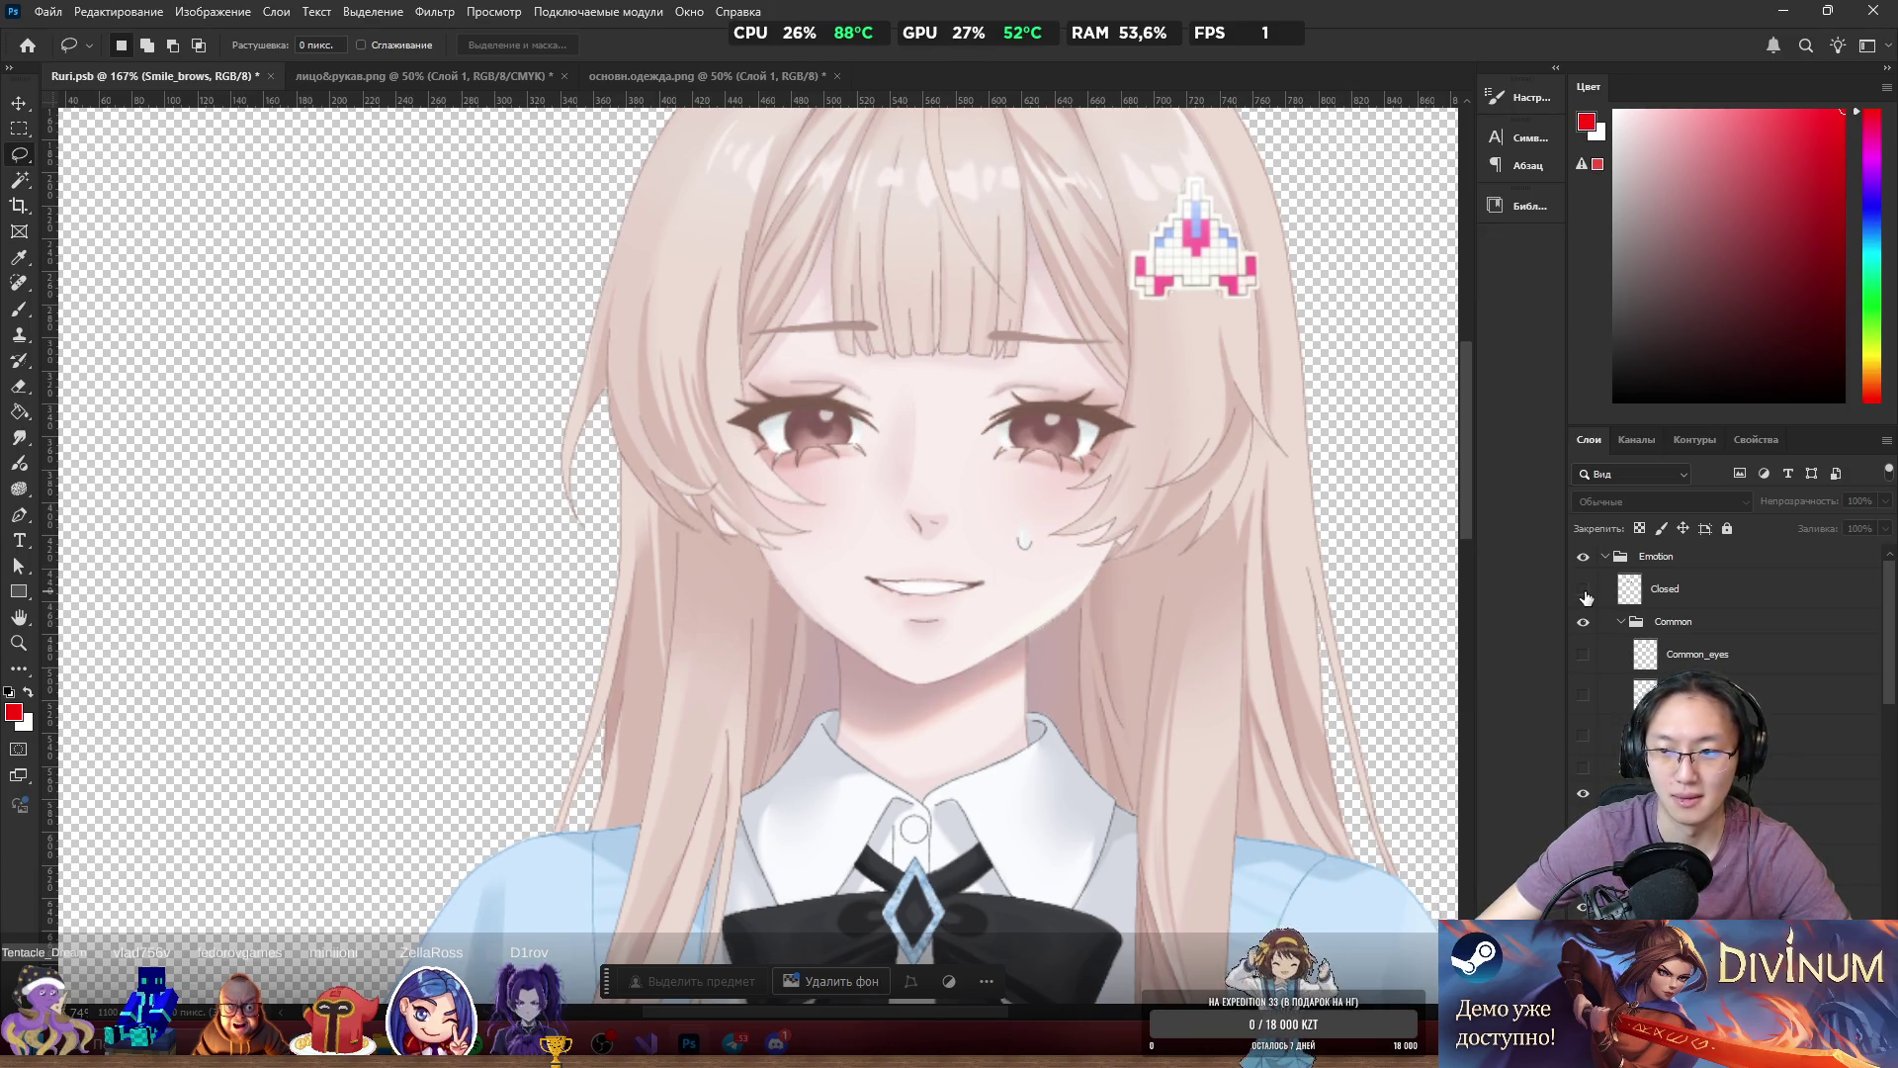
pyautogui.click(1584, 590)
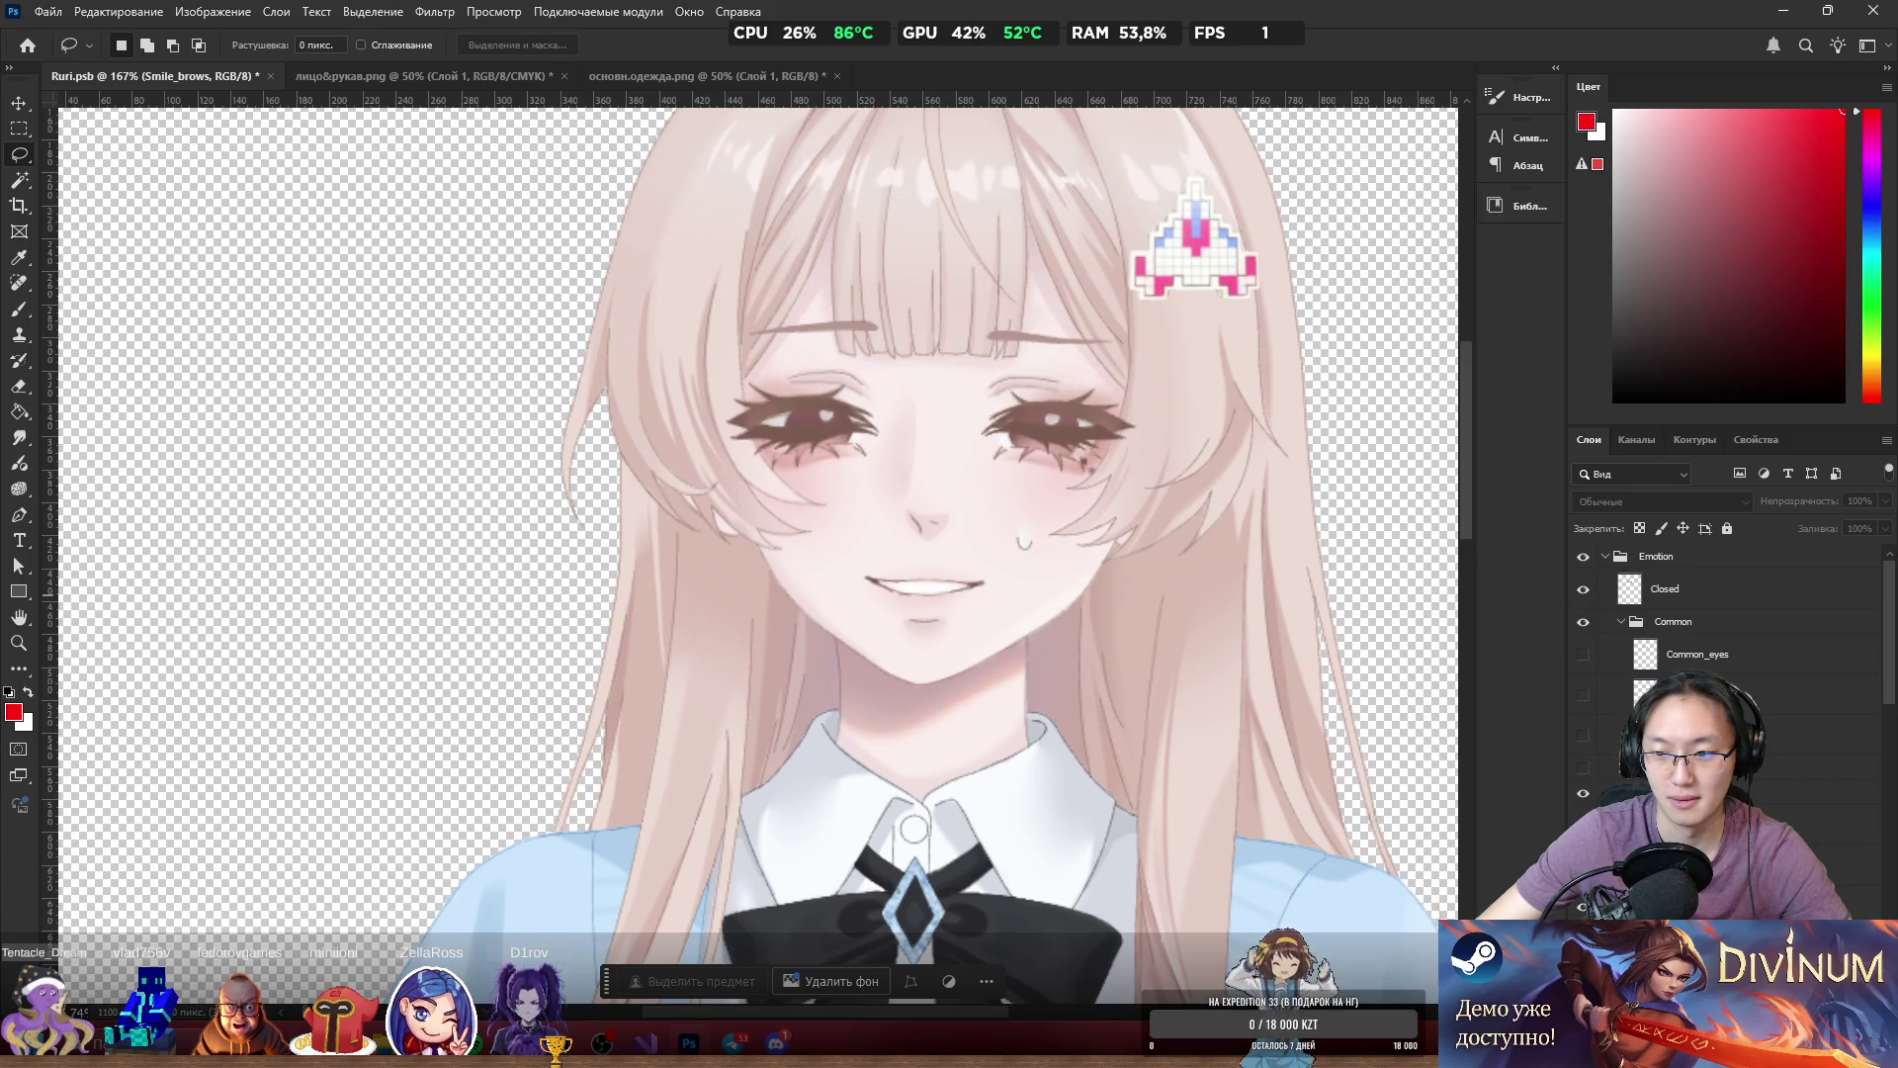
pyautogui.click(1584, 590)
pyautogui.click(1584, 590)
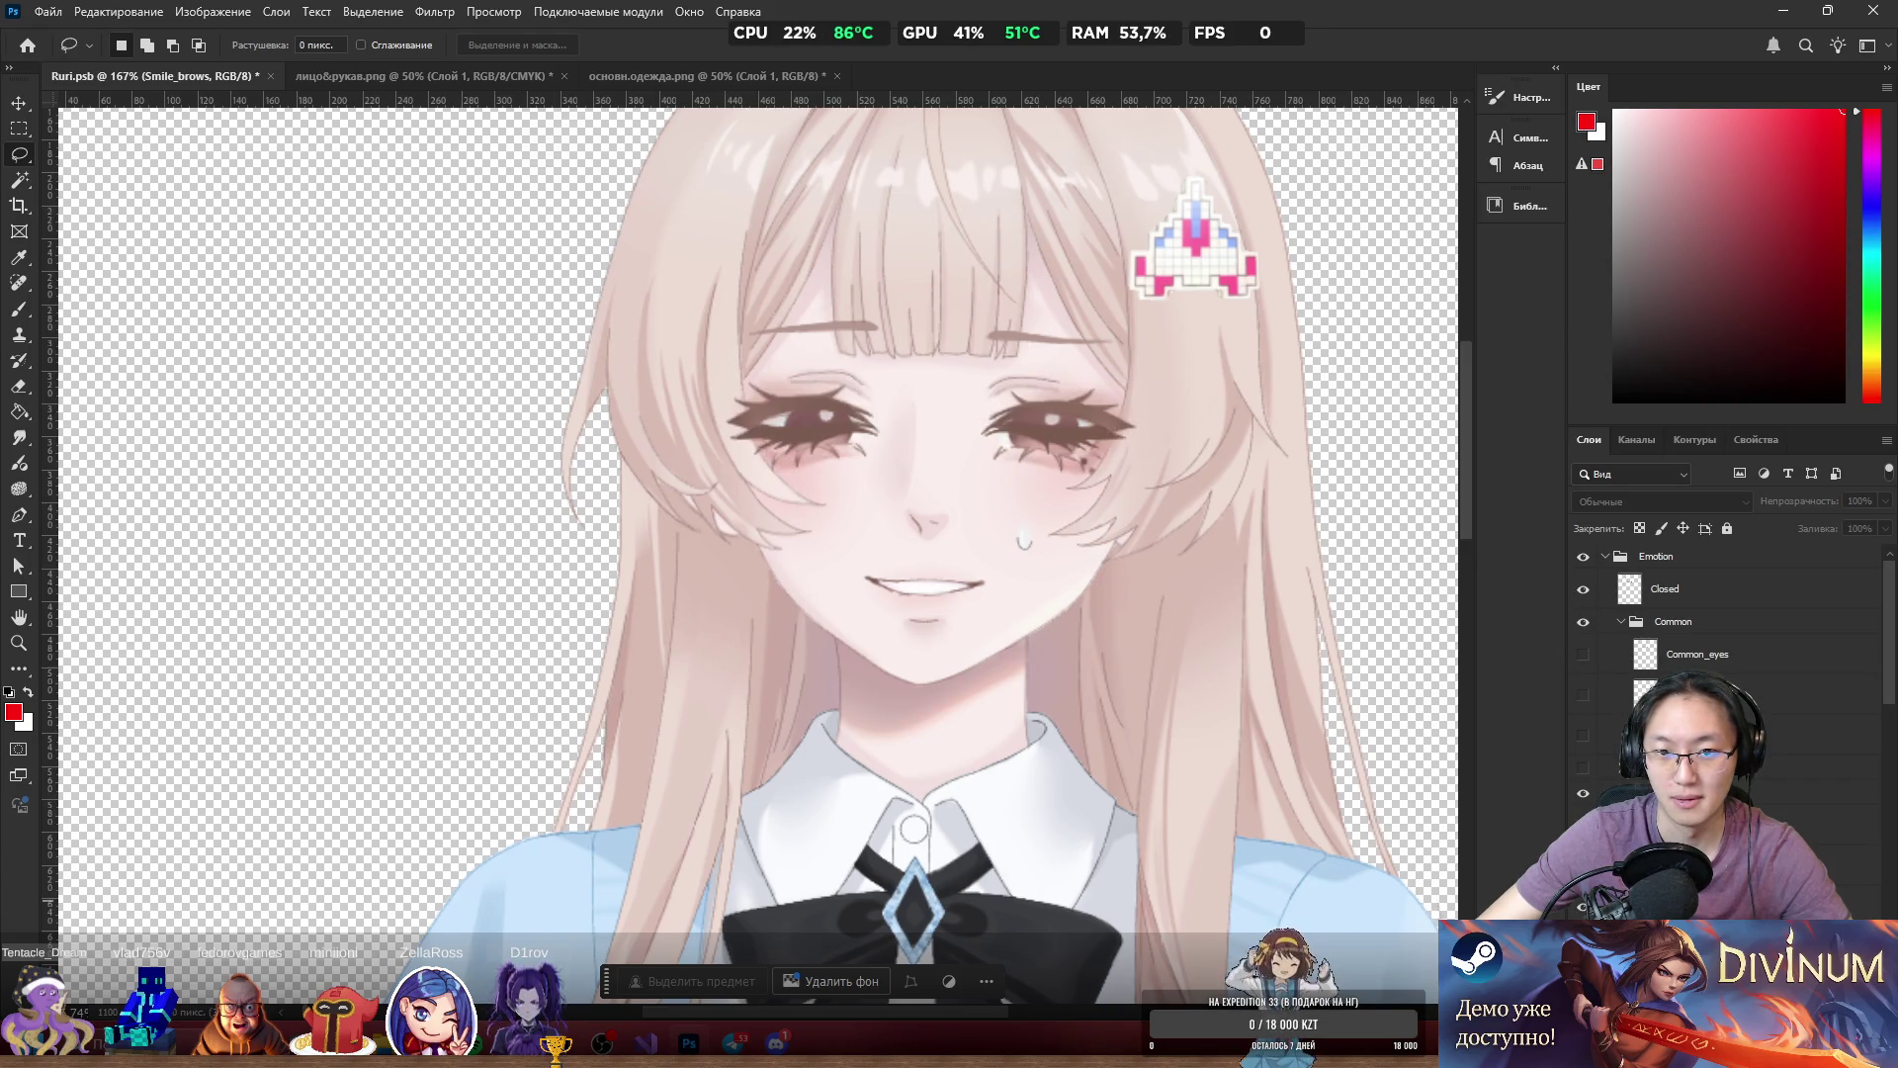
pyautogui.click(1584, 590)
pyautogui.click(1584, 590)
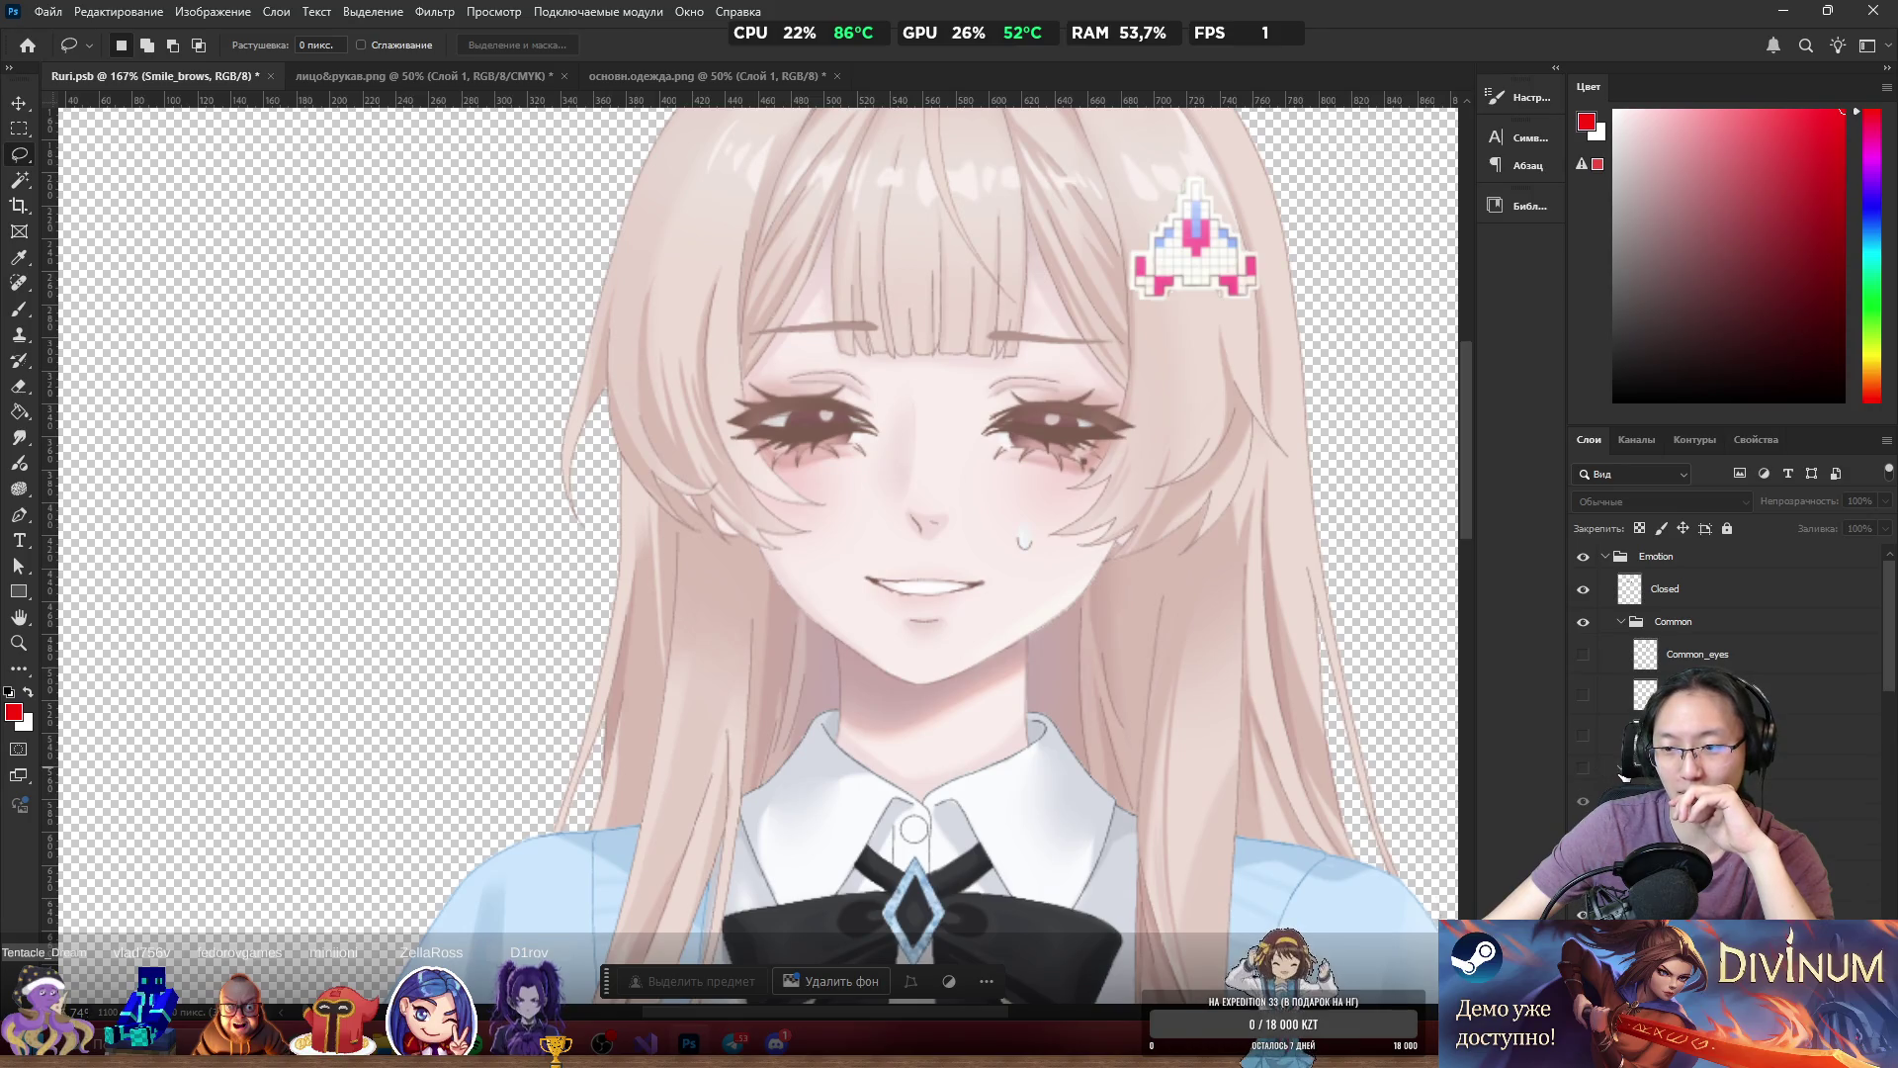
pyautogui.scroll(-2, 1625, 776)
# Try a different eye drawing and the tongue-out mouth, then hide it to restore the smile.
pyautogui.click(1584, 831)
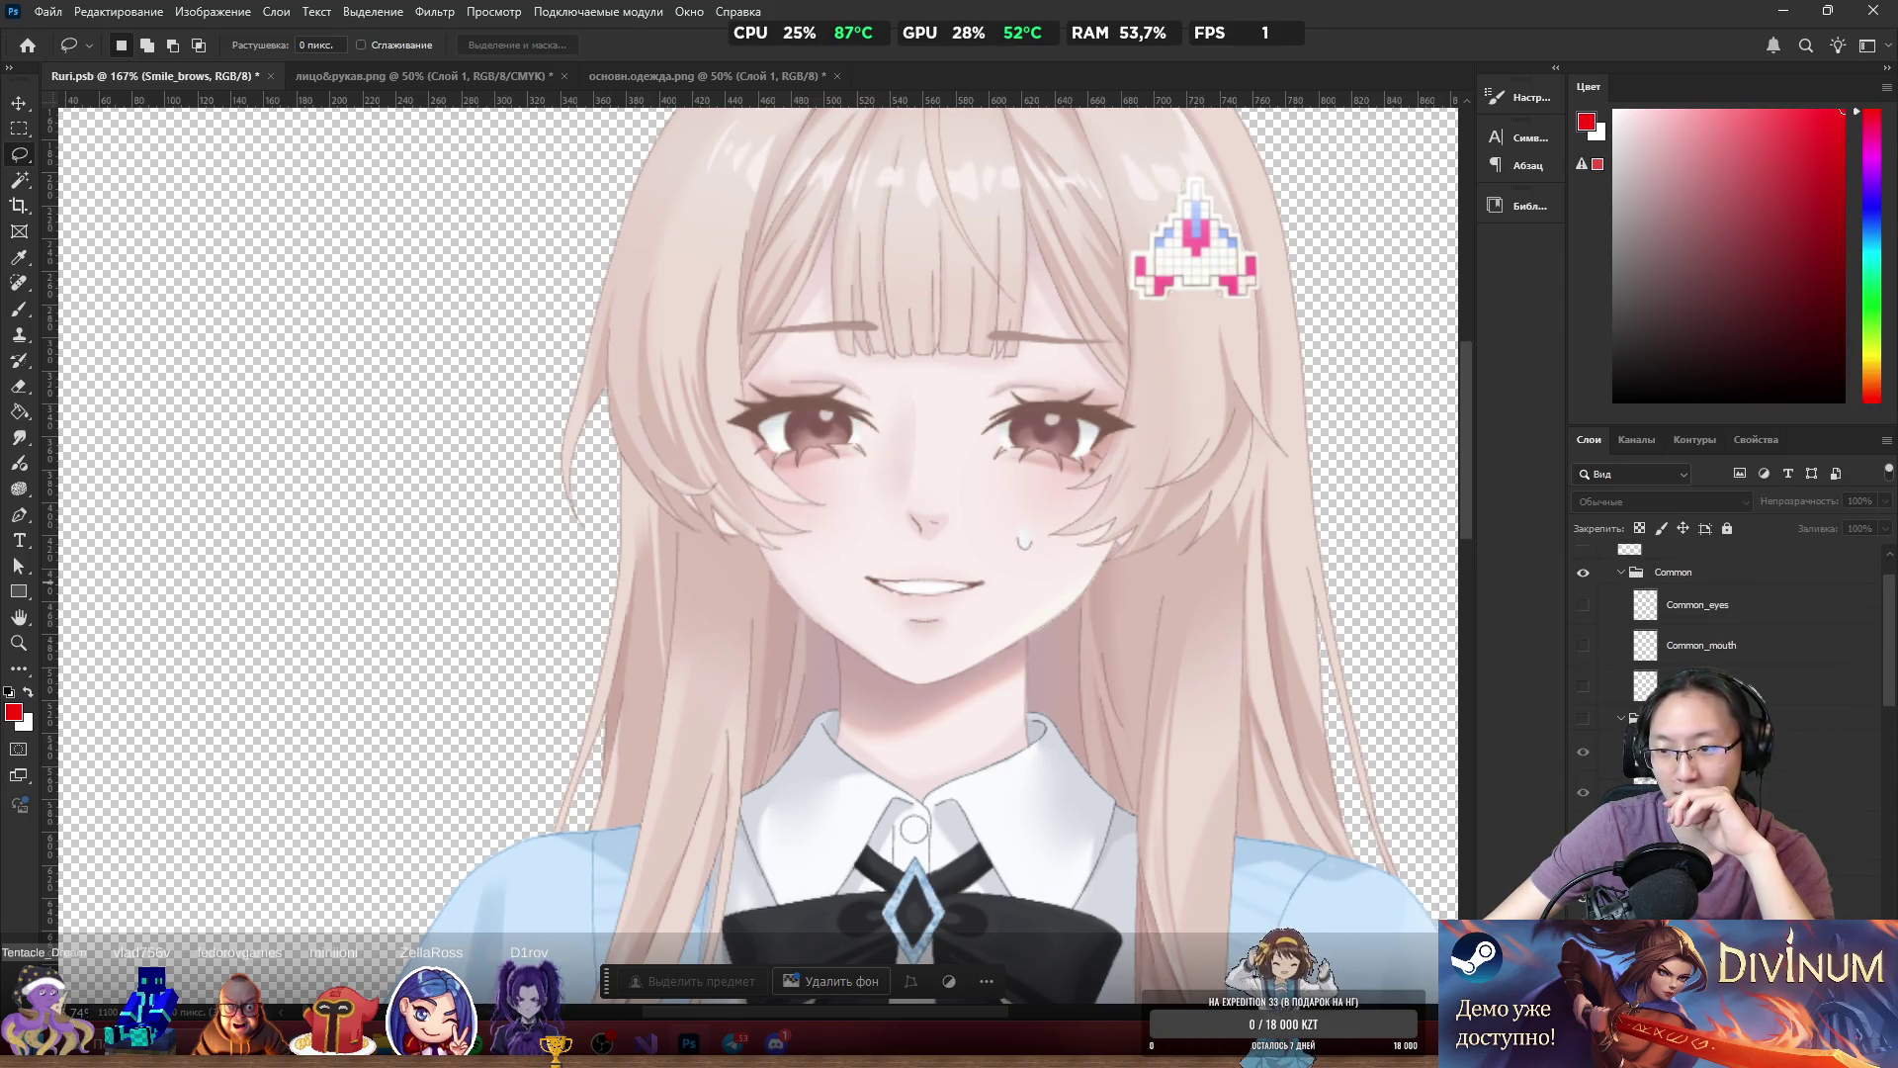
pyautogui.click(1583, 719)
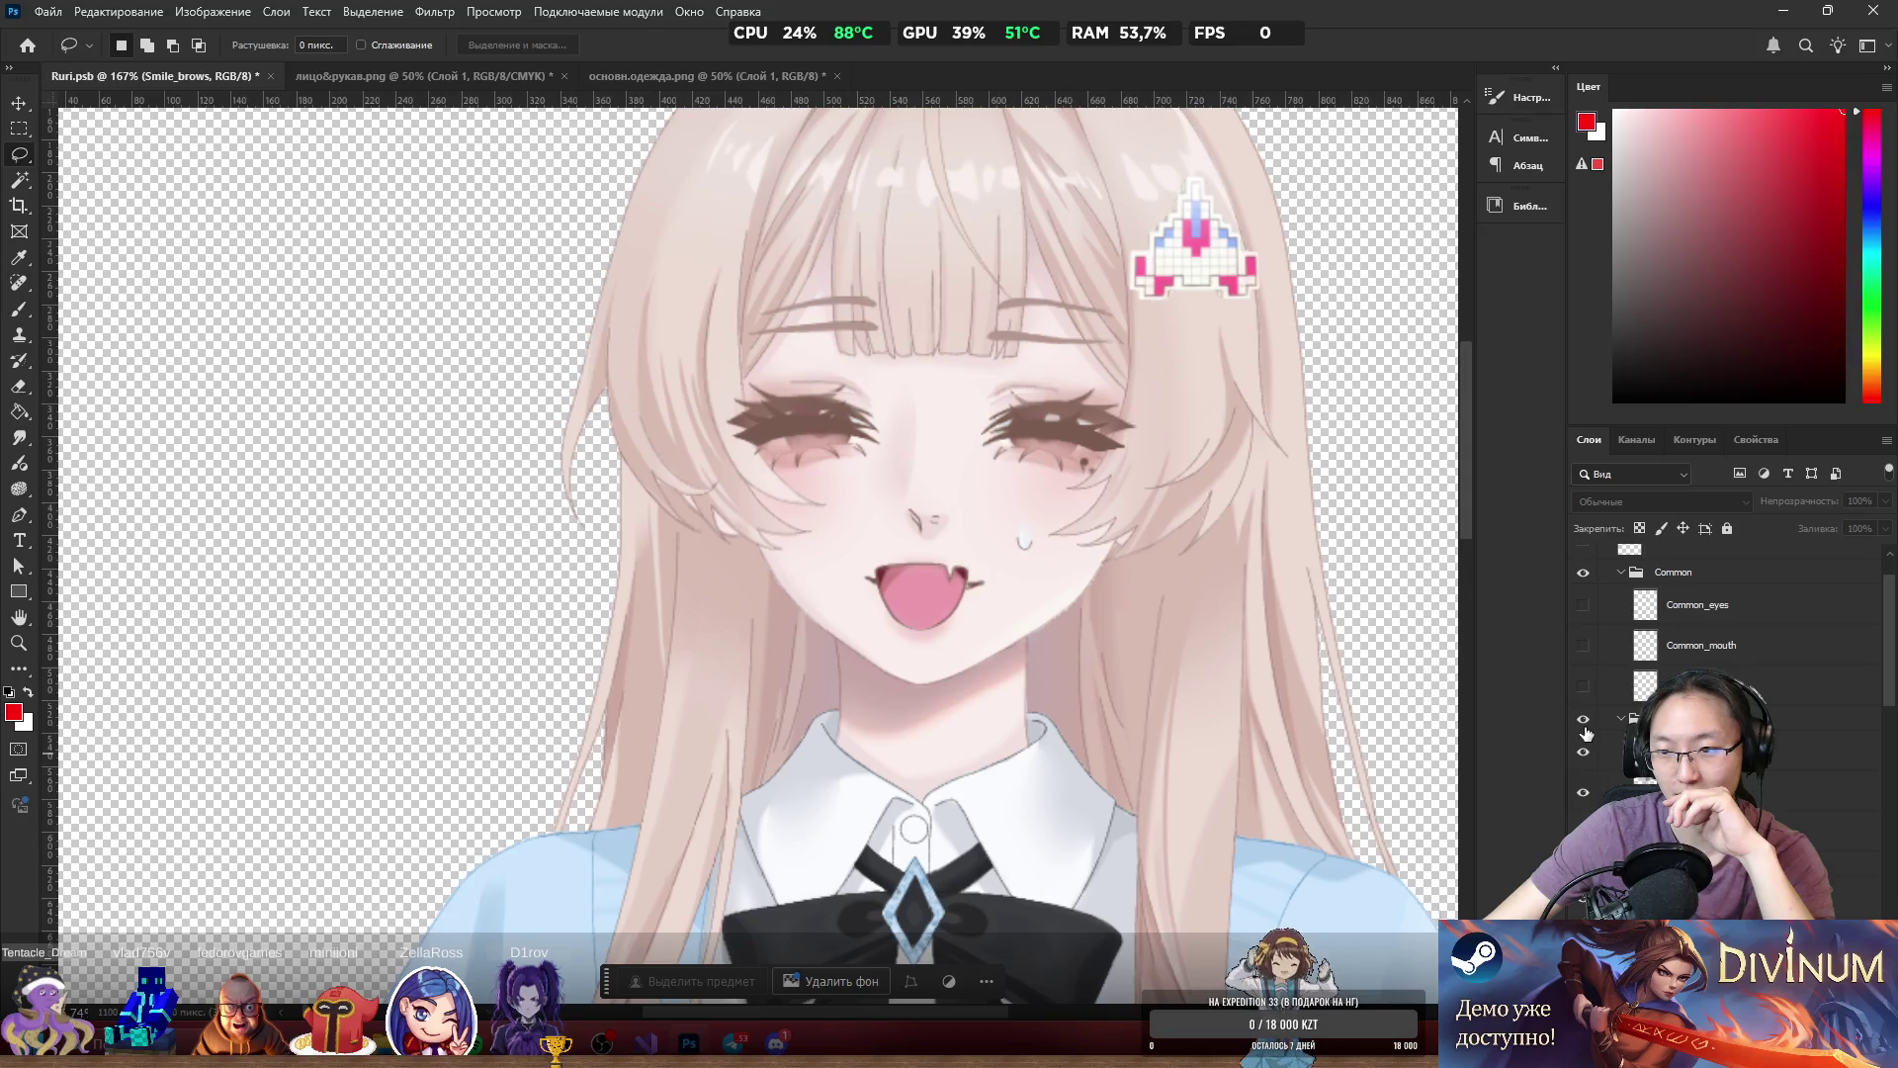
pyautogui.click(1585, 723)
pyautogui.click(1585, 723)
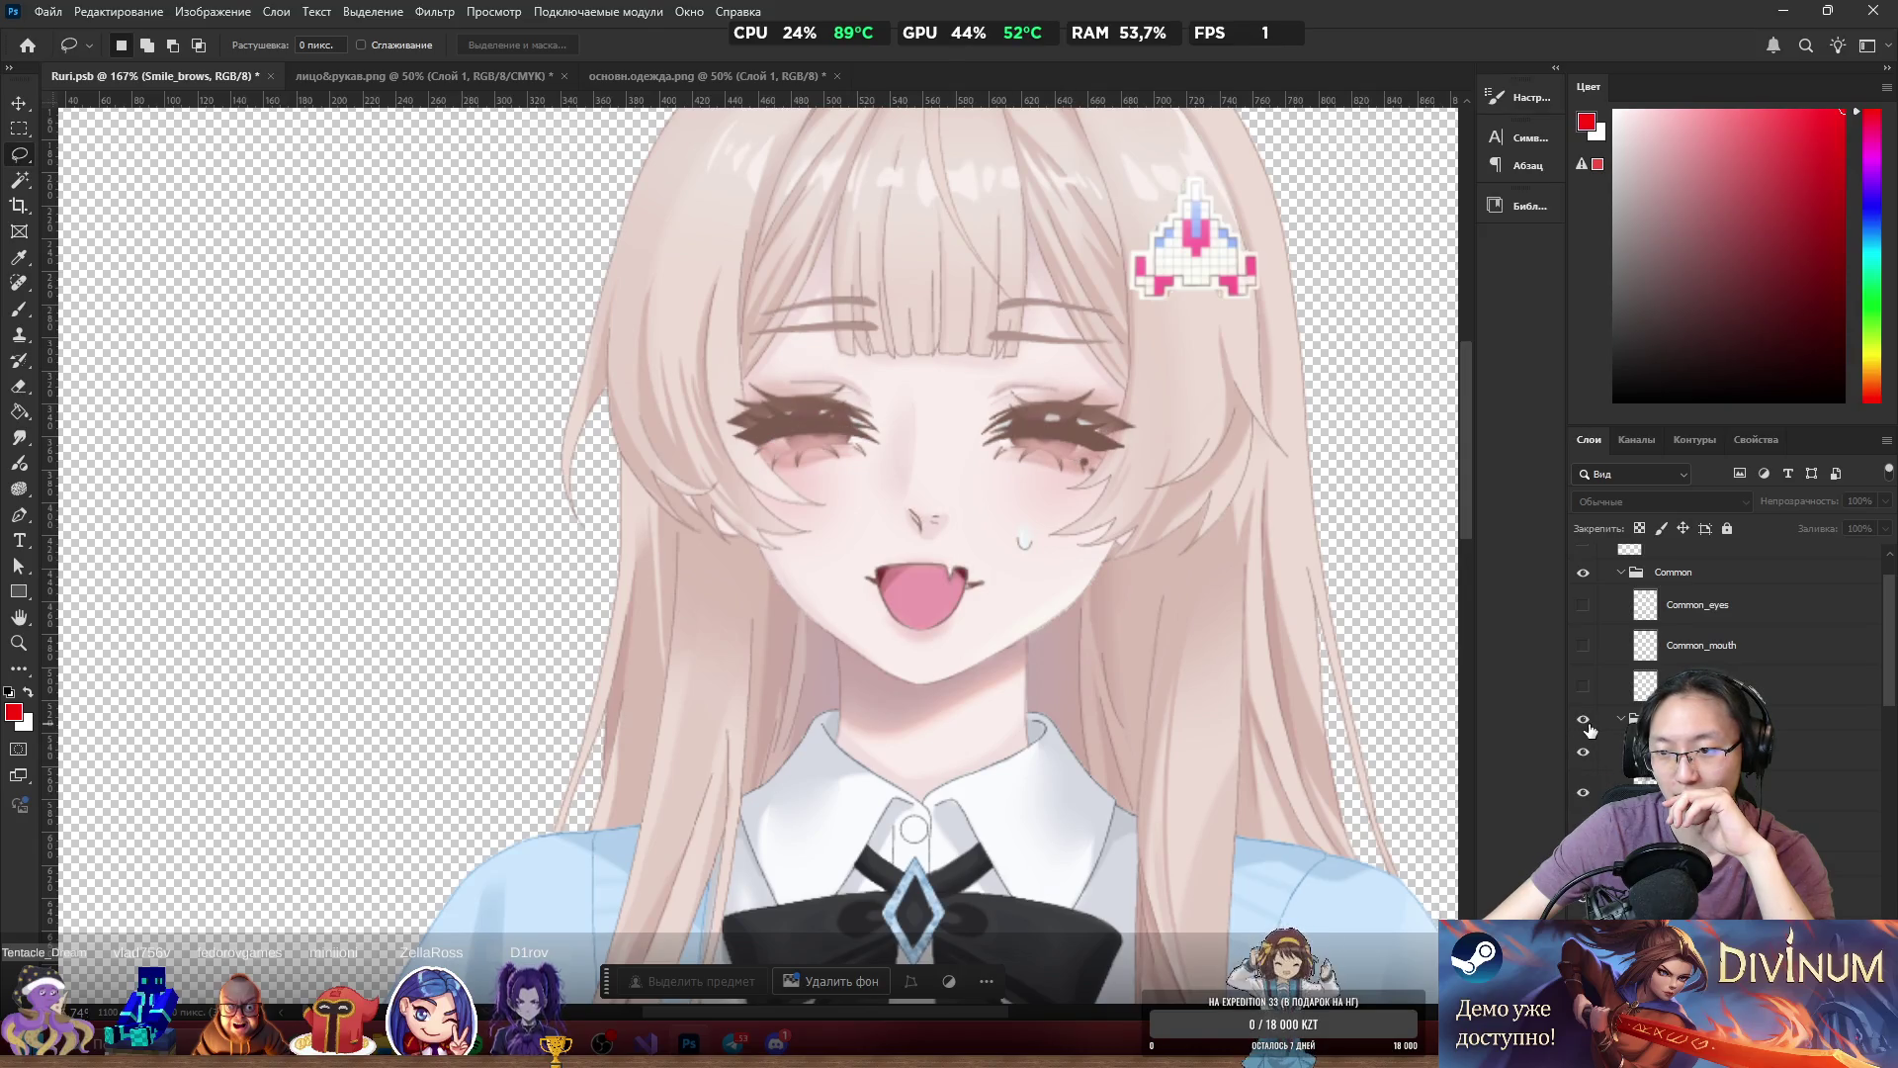
pyautogui.click(1586, 788)
# Hide Happy_eyes so the lashed eyes return, then switch to the Discord chat.
pyautogui.scroll(-3, 1725, 643)
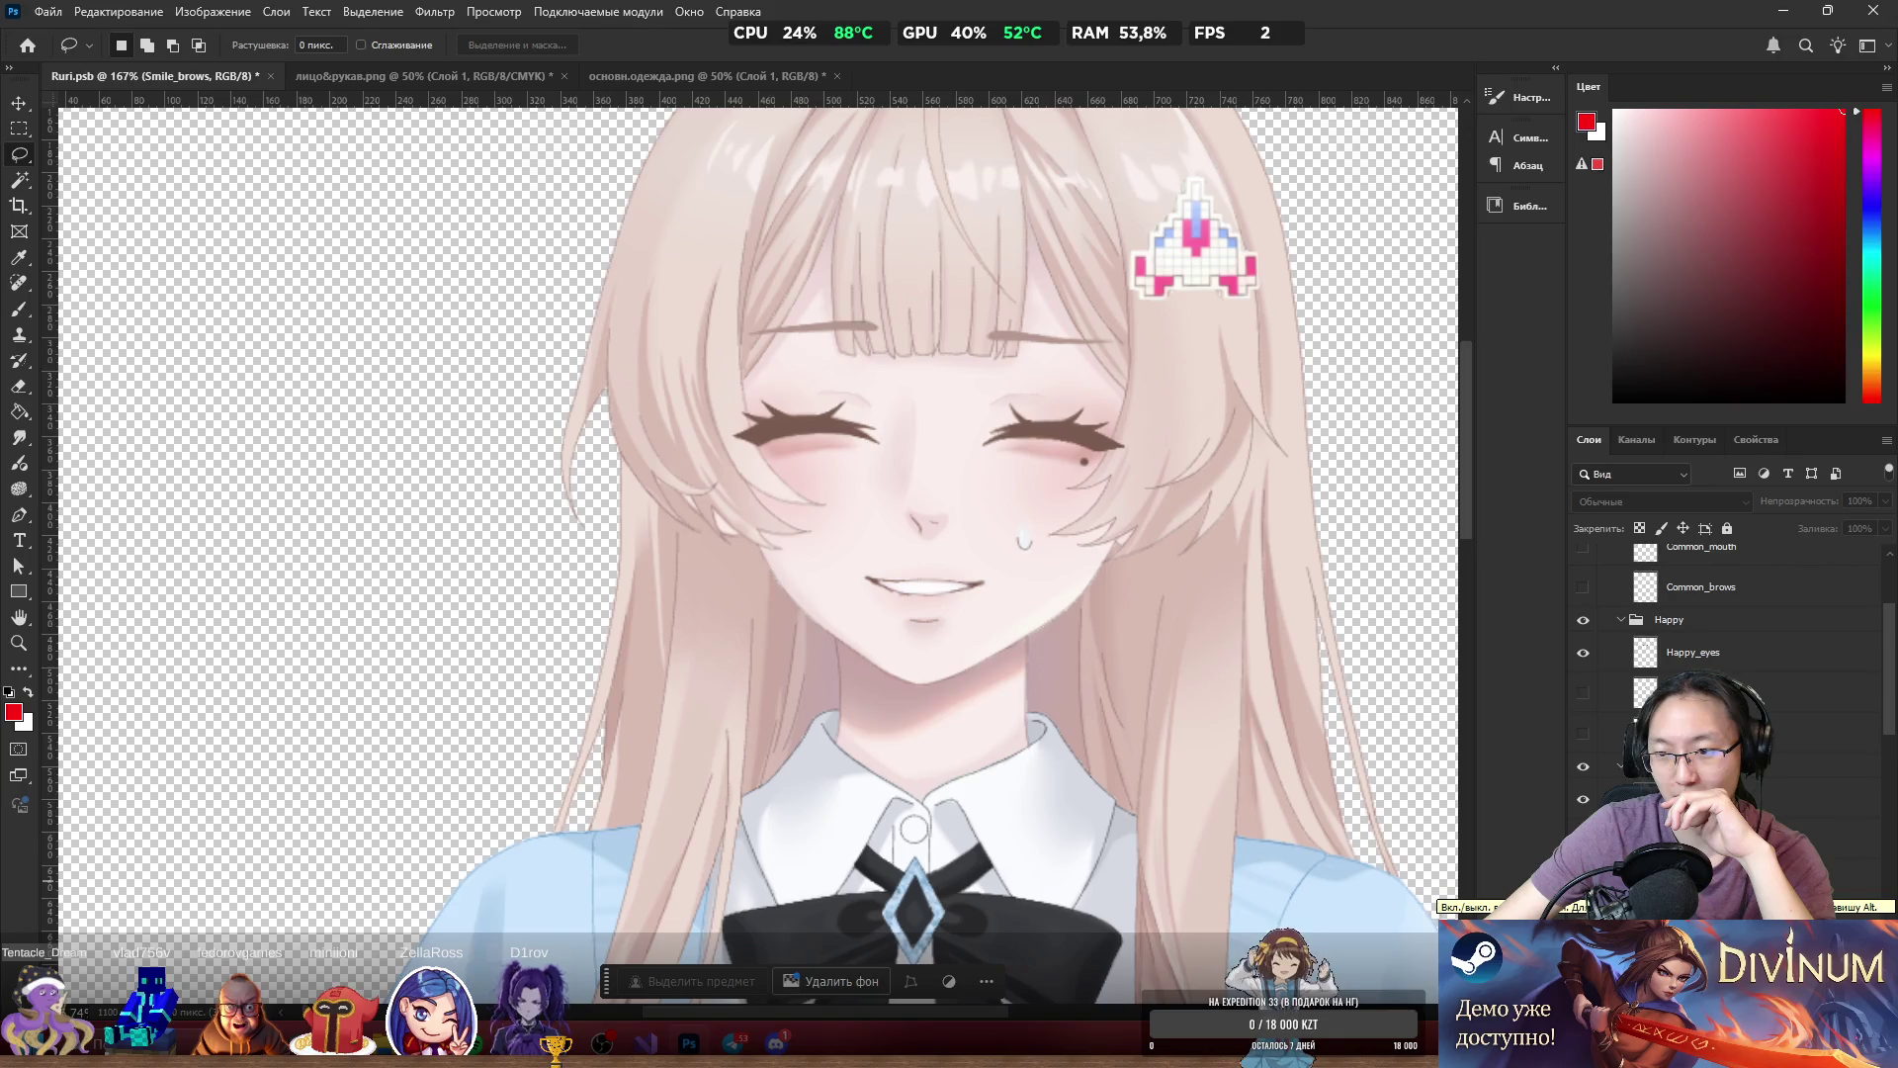
pyautogui.click(1583, 870)
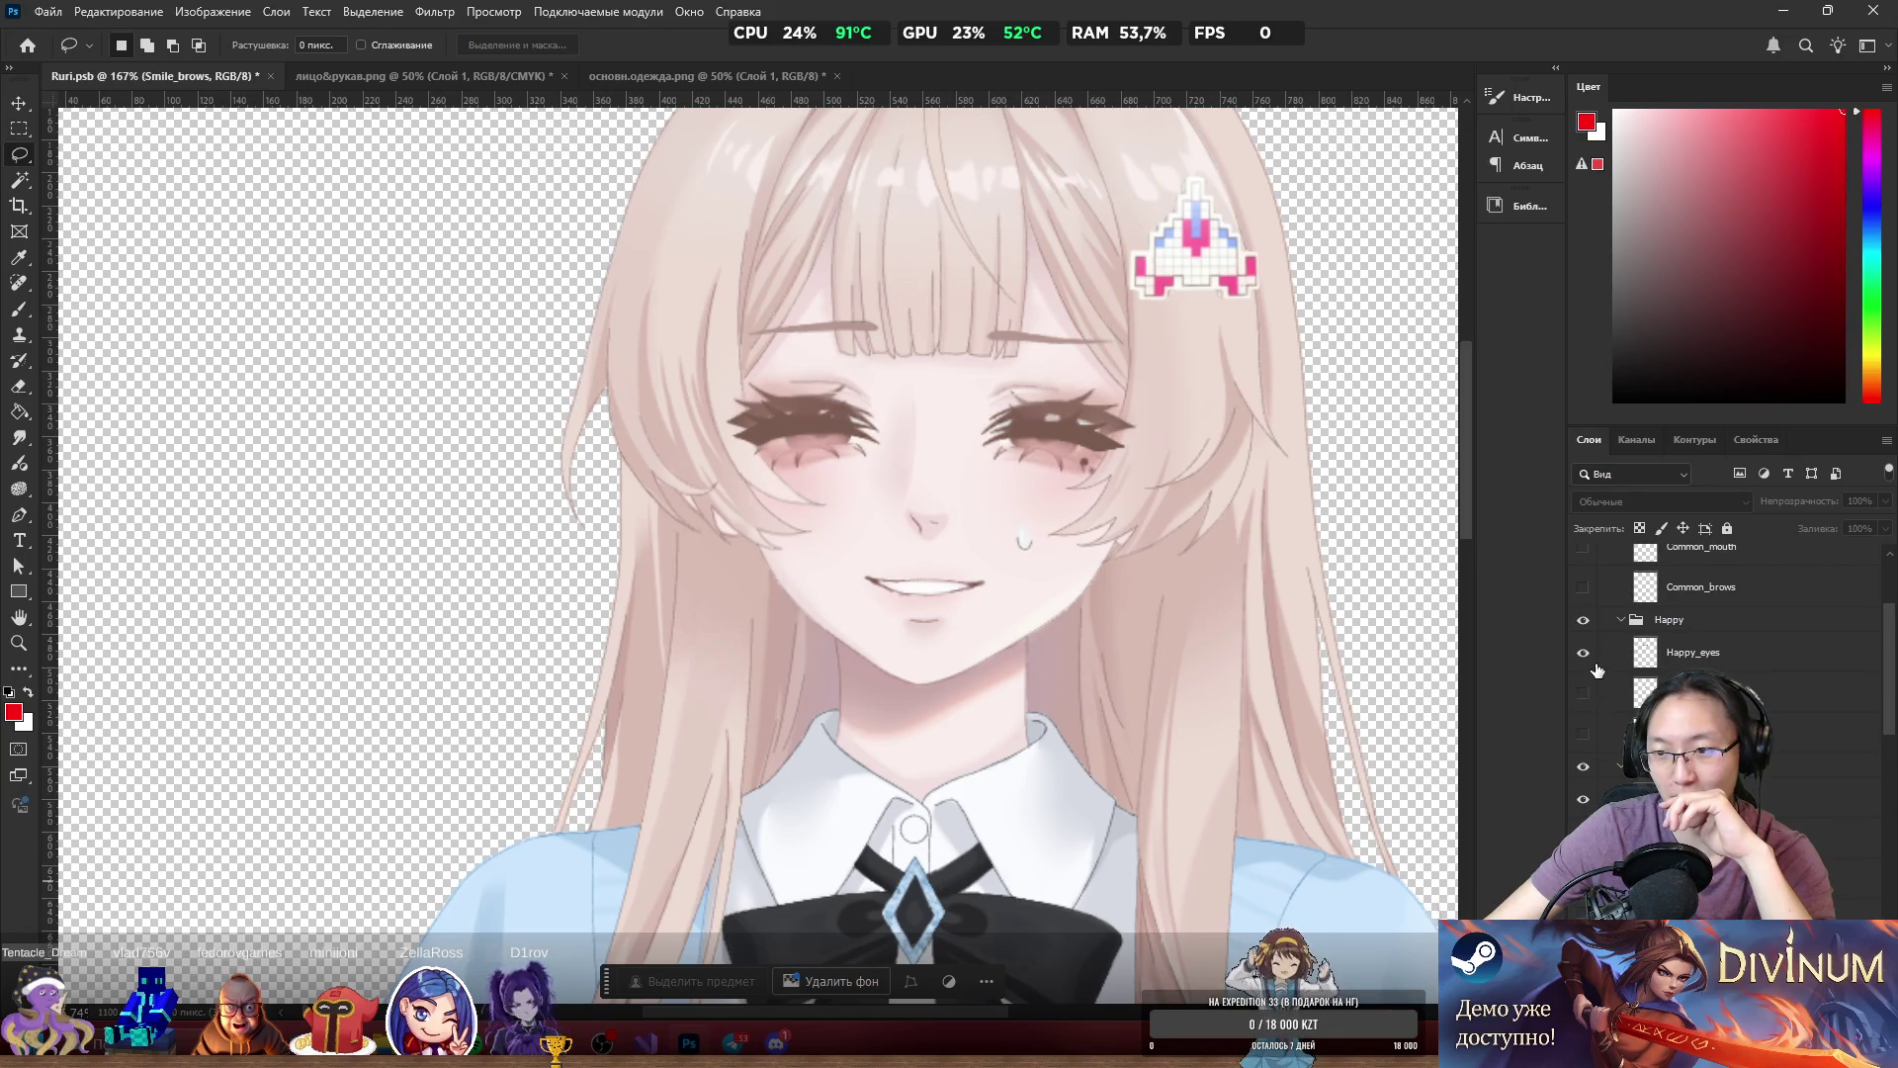
pyautogui.scroll(1, 1610, 702)
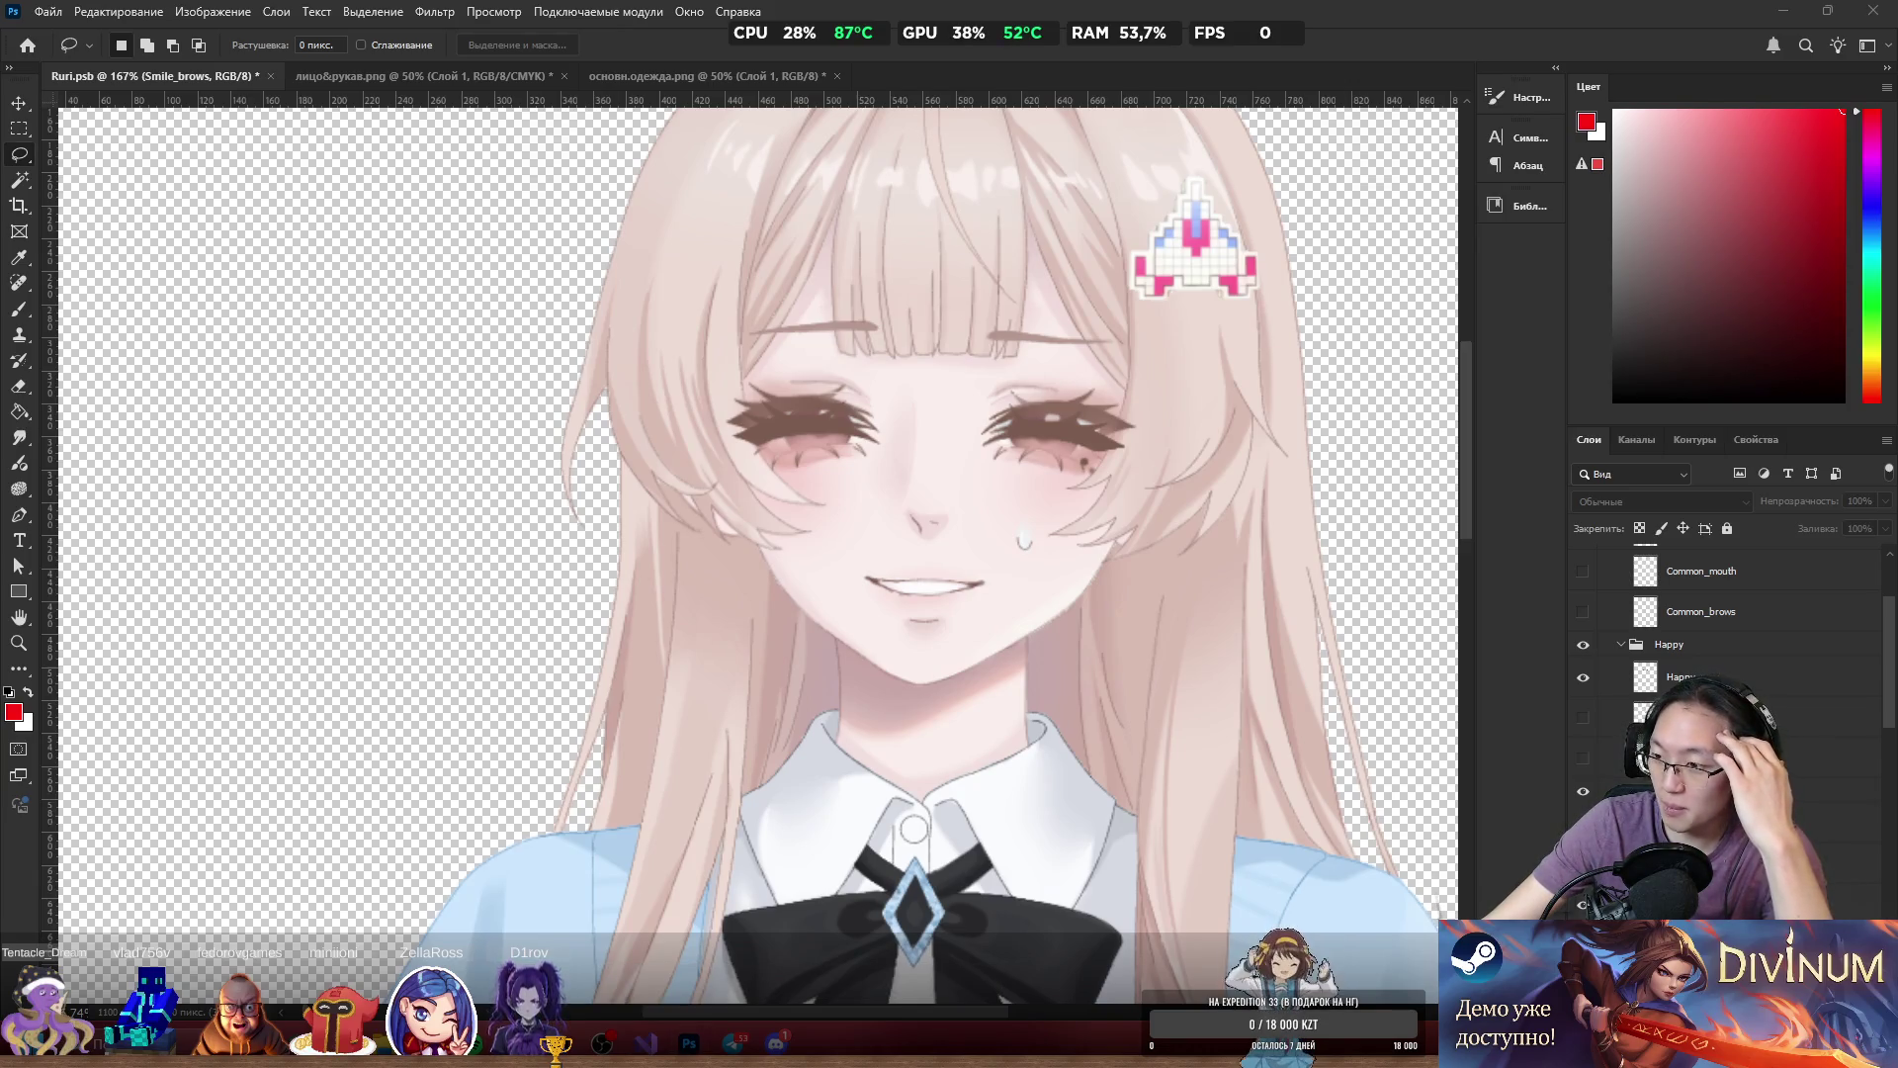
pyautogui.hotkey('alt', 'Tab')
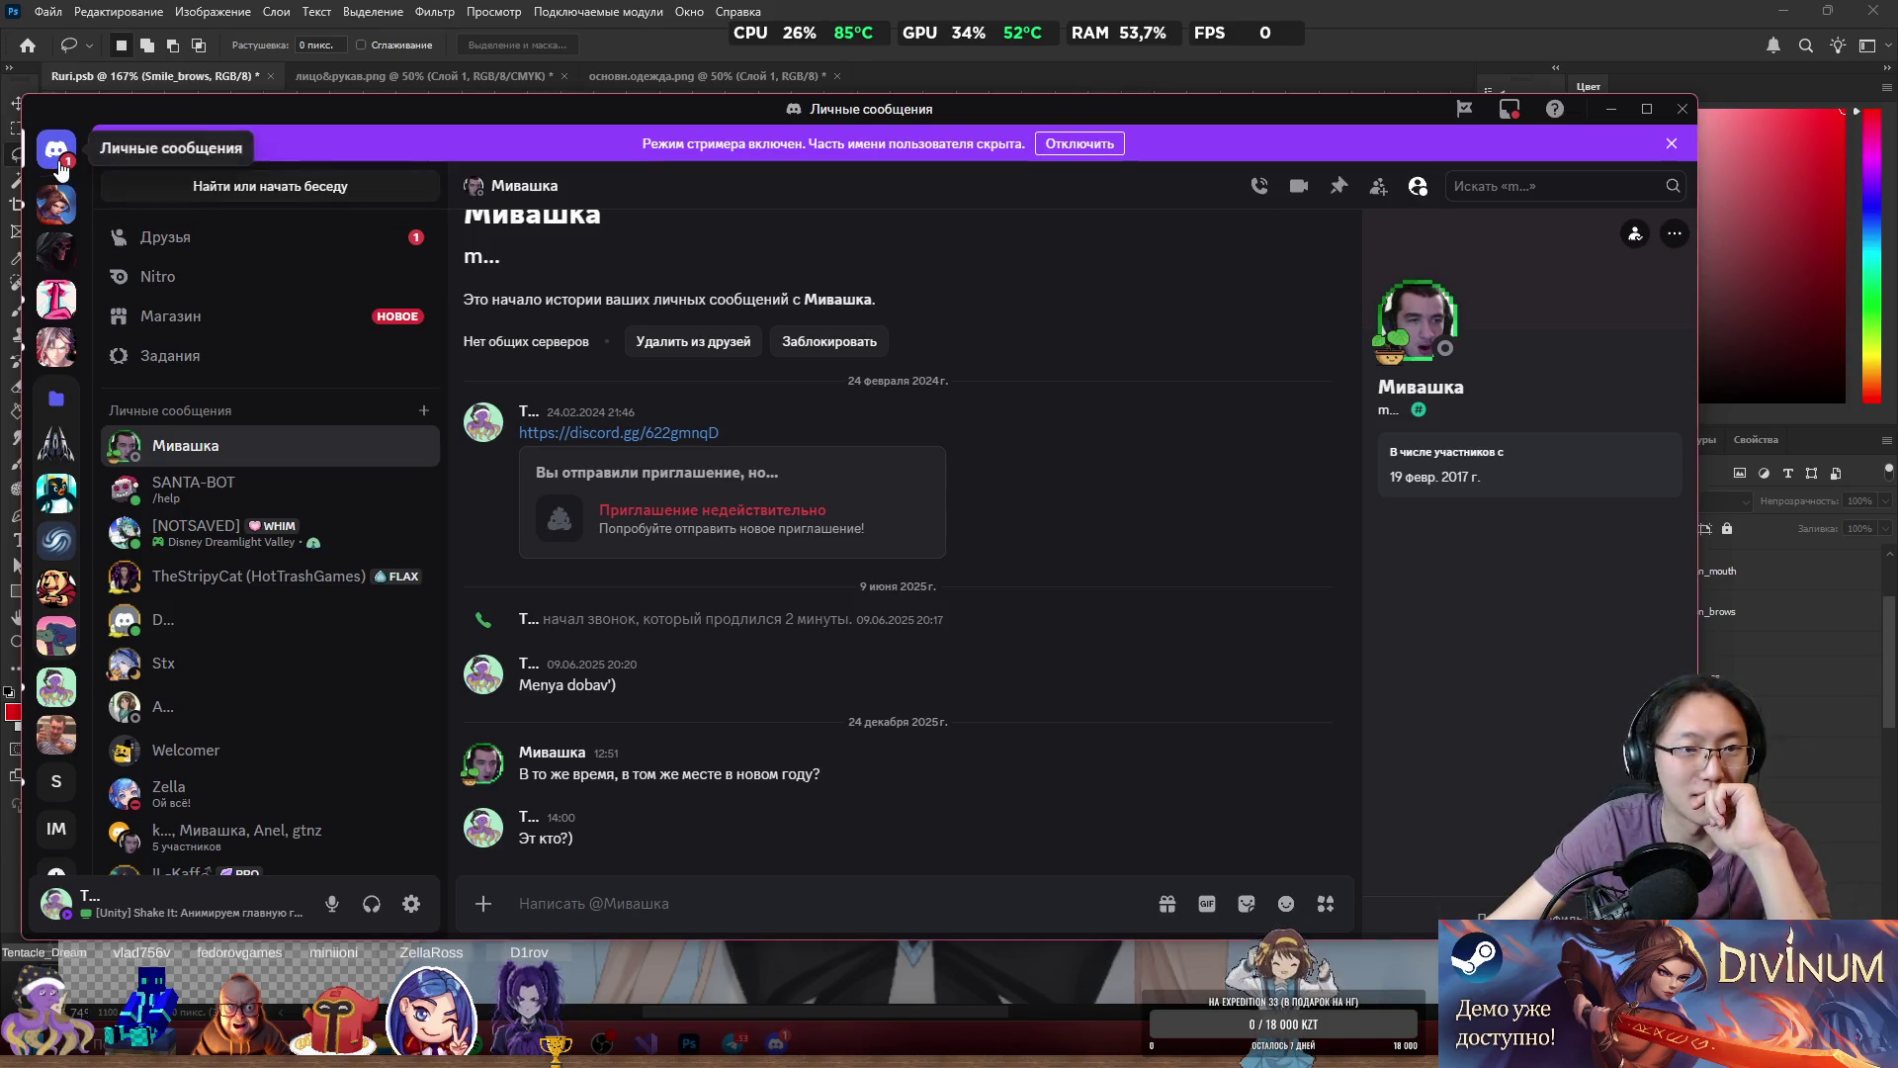
pyautogui.click(210, 243)
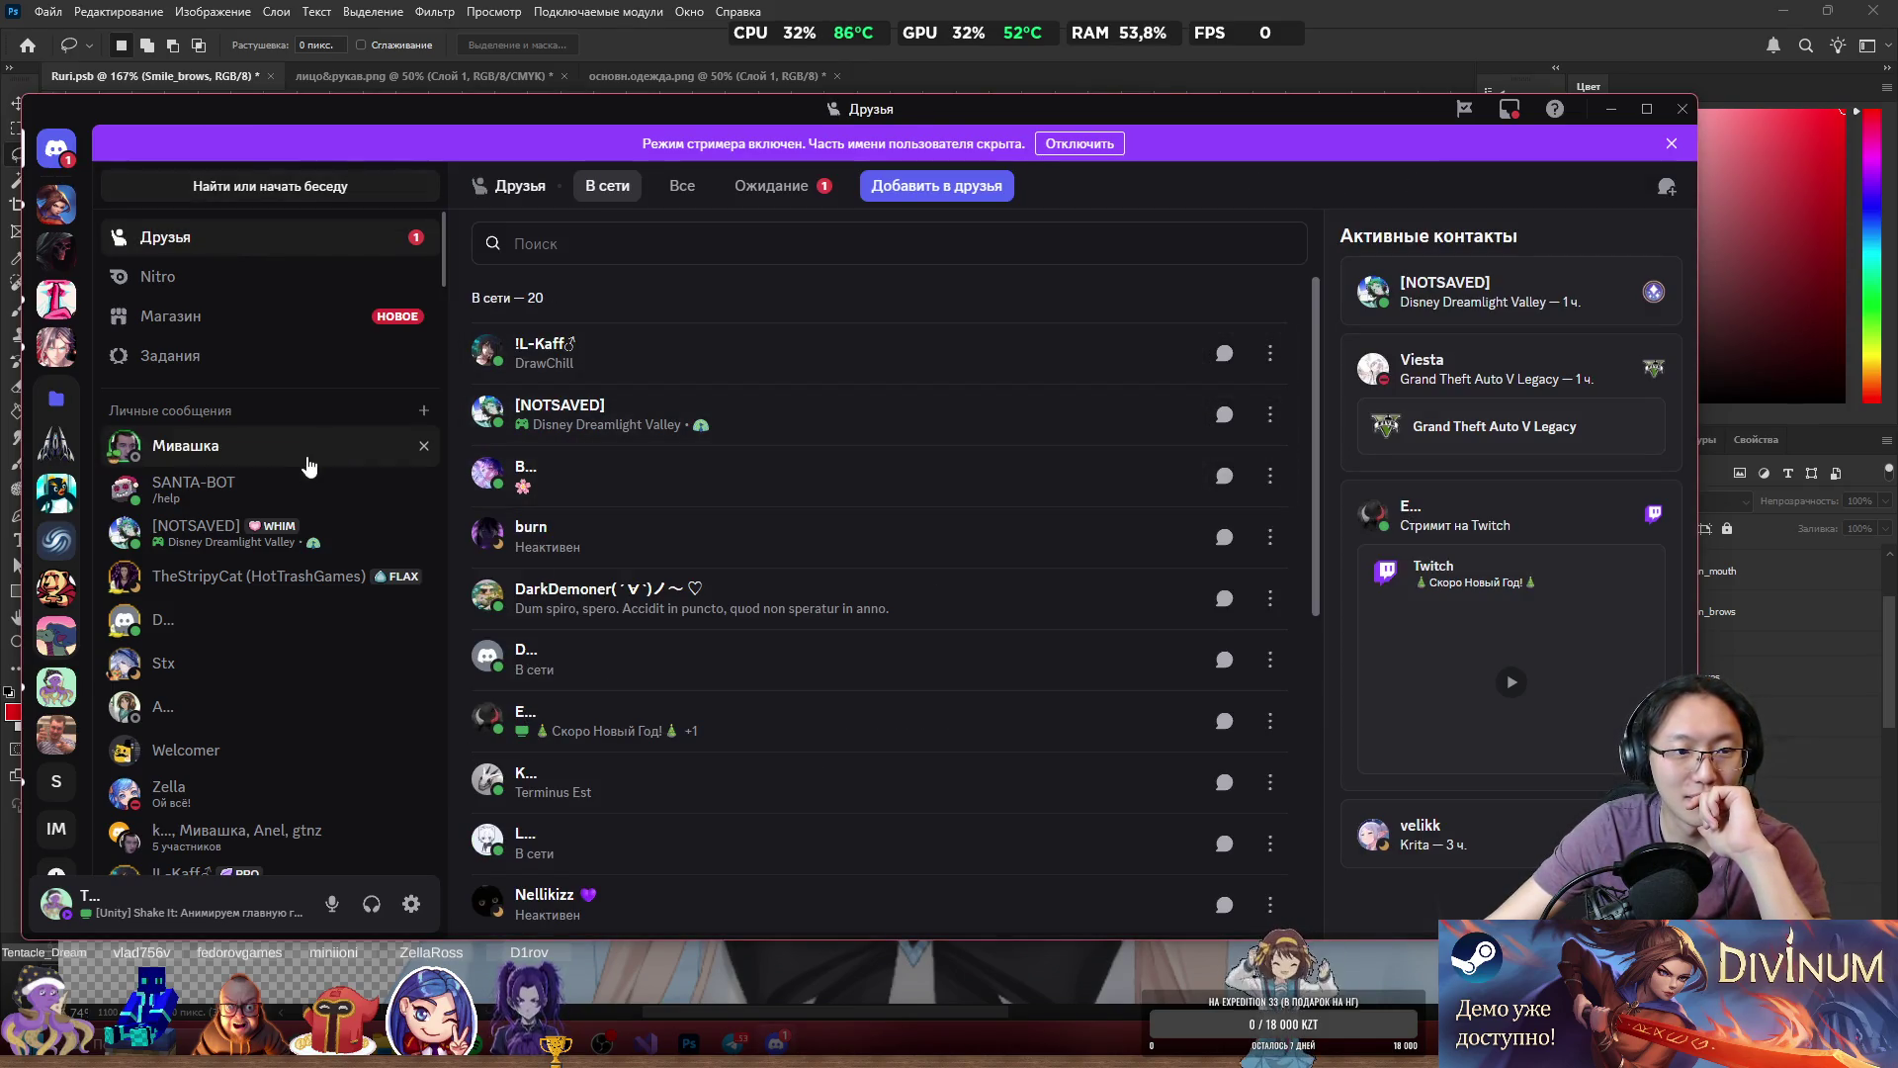
pyautogui.click(760, 187)
pyautogui.click(1224, 353)
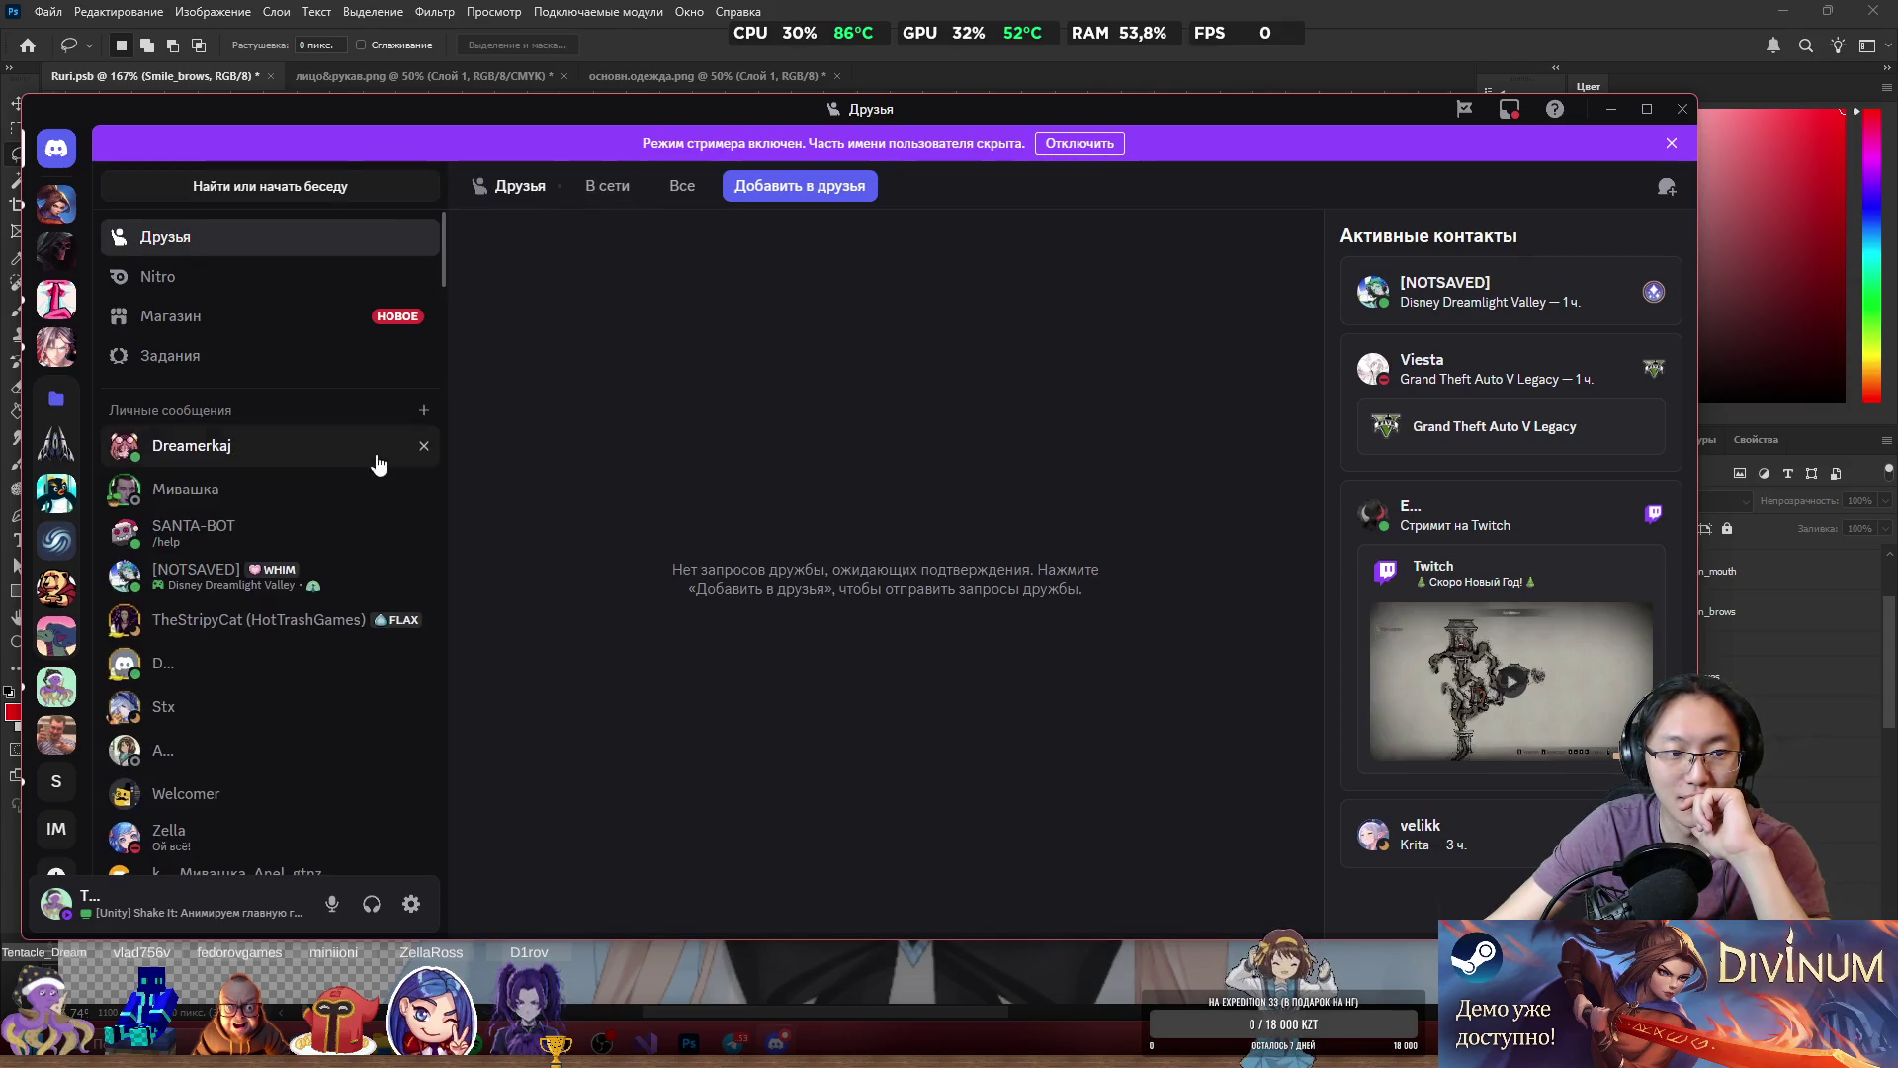
pyautogui.click(284, 445)
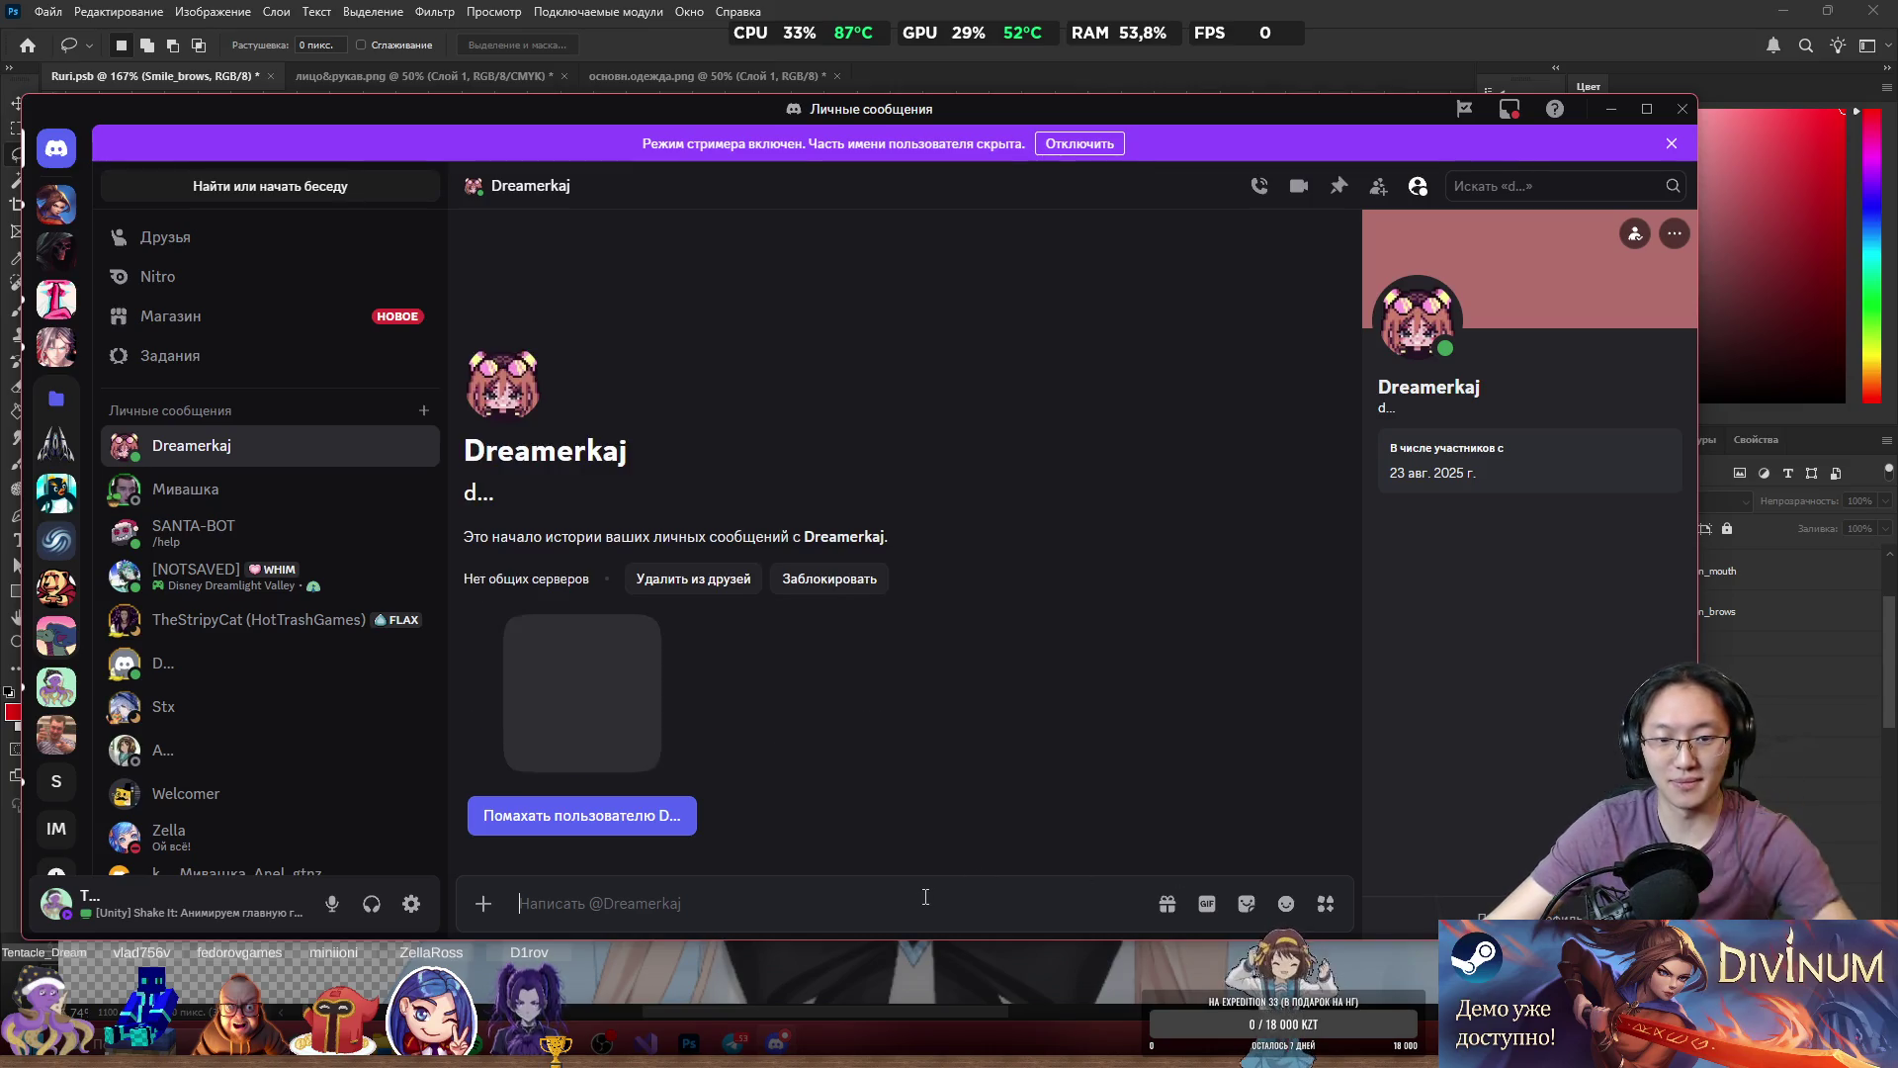
pyautogui.write('::')
pyautogui.press('Return')
pyautogui.write('::')
pyautogui.press('Return')
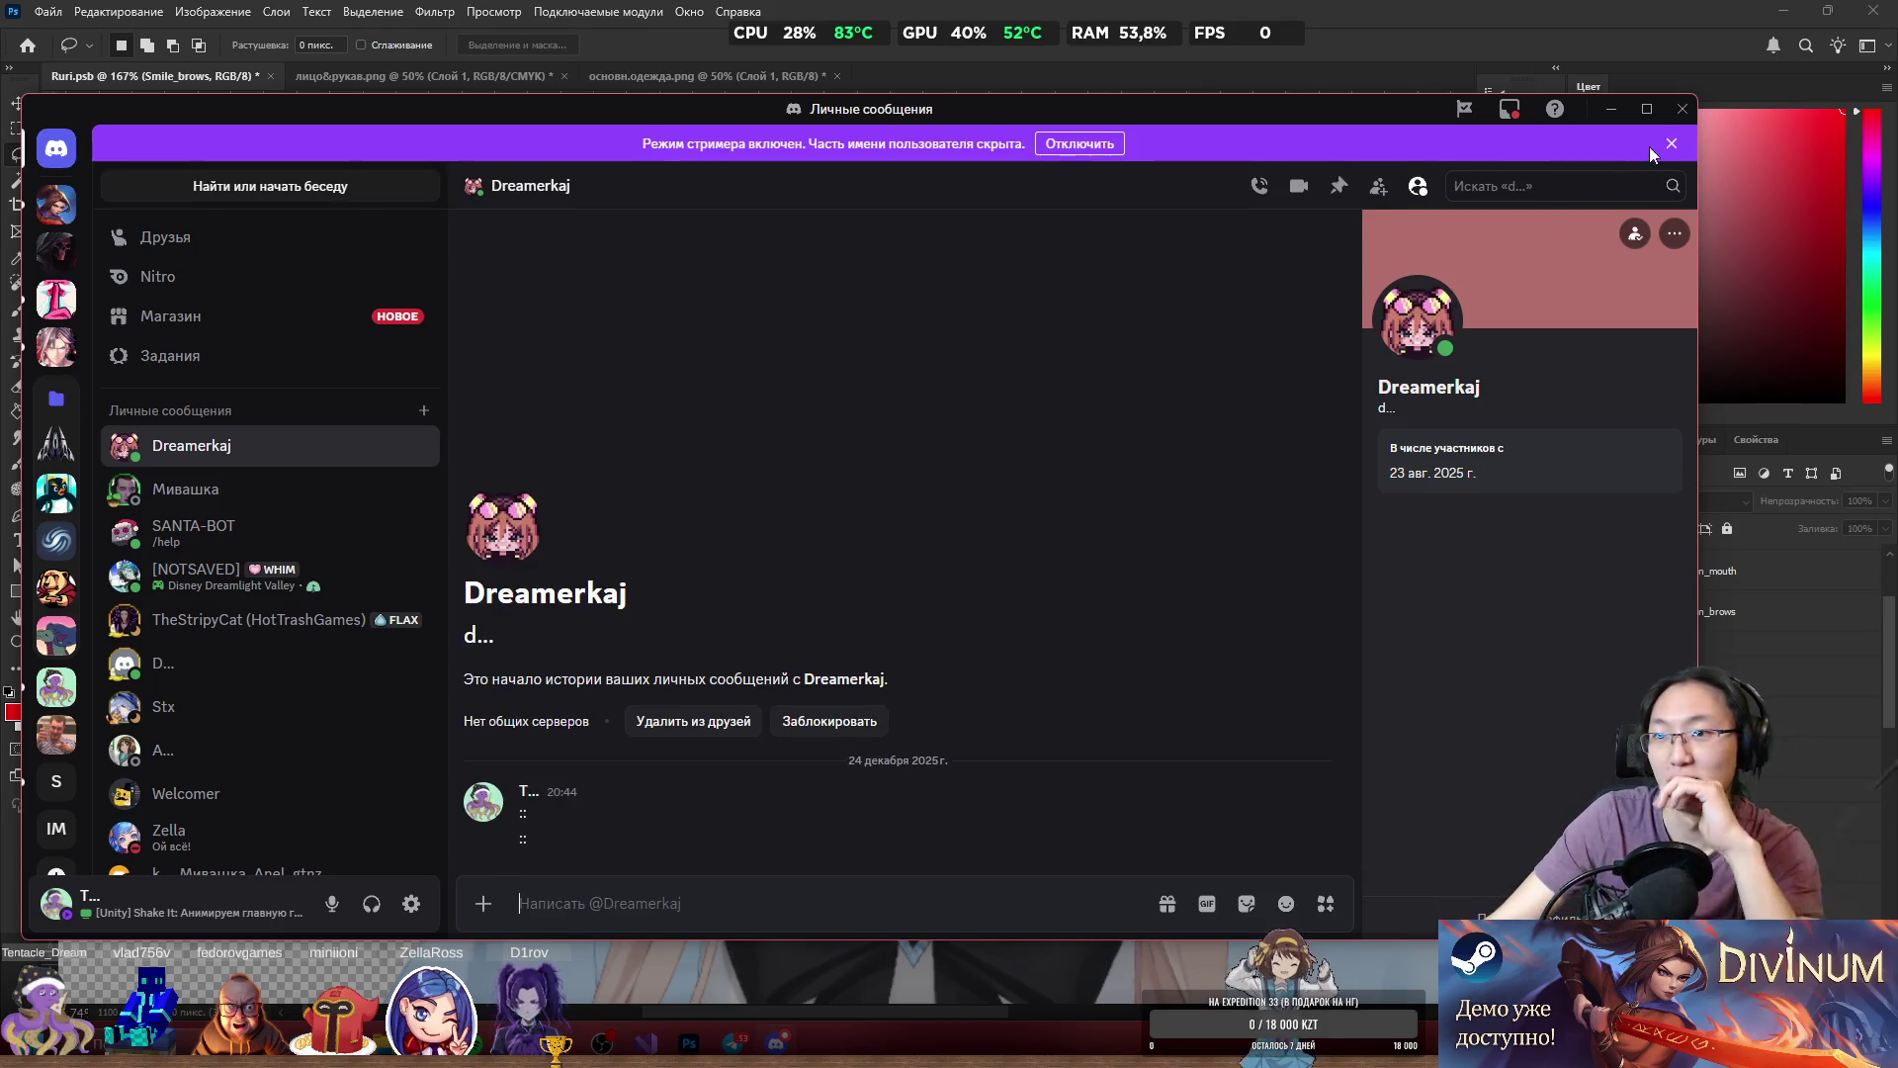
pyautogui.hotkey('alt', 'Tab')
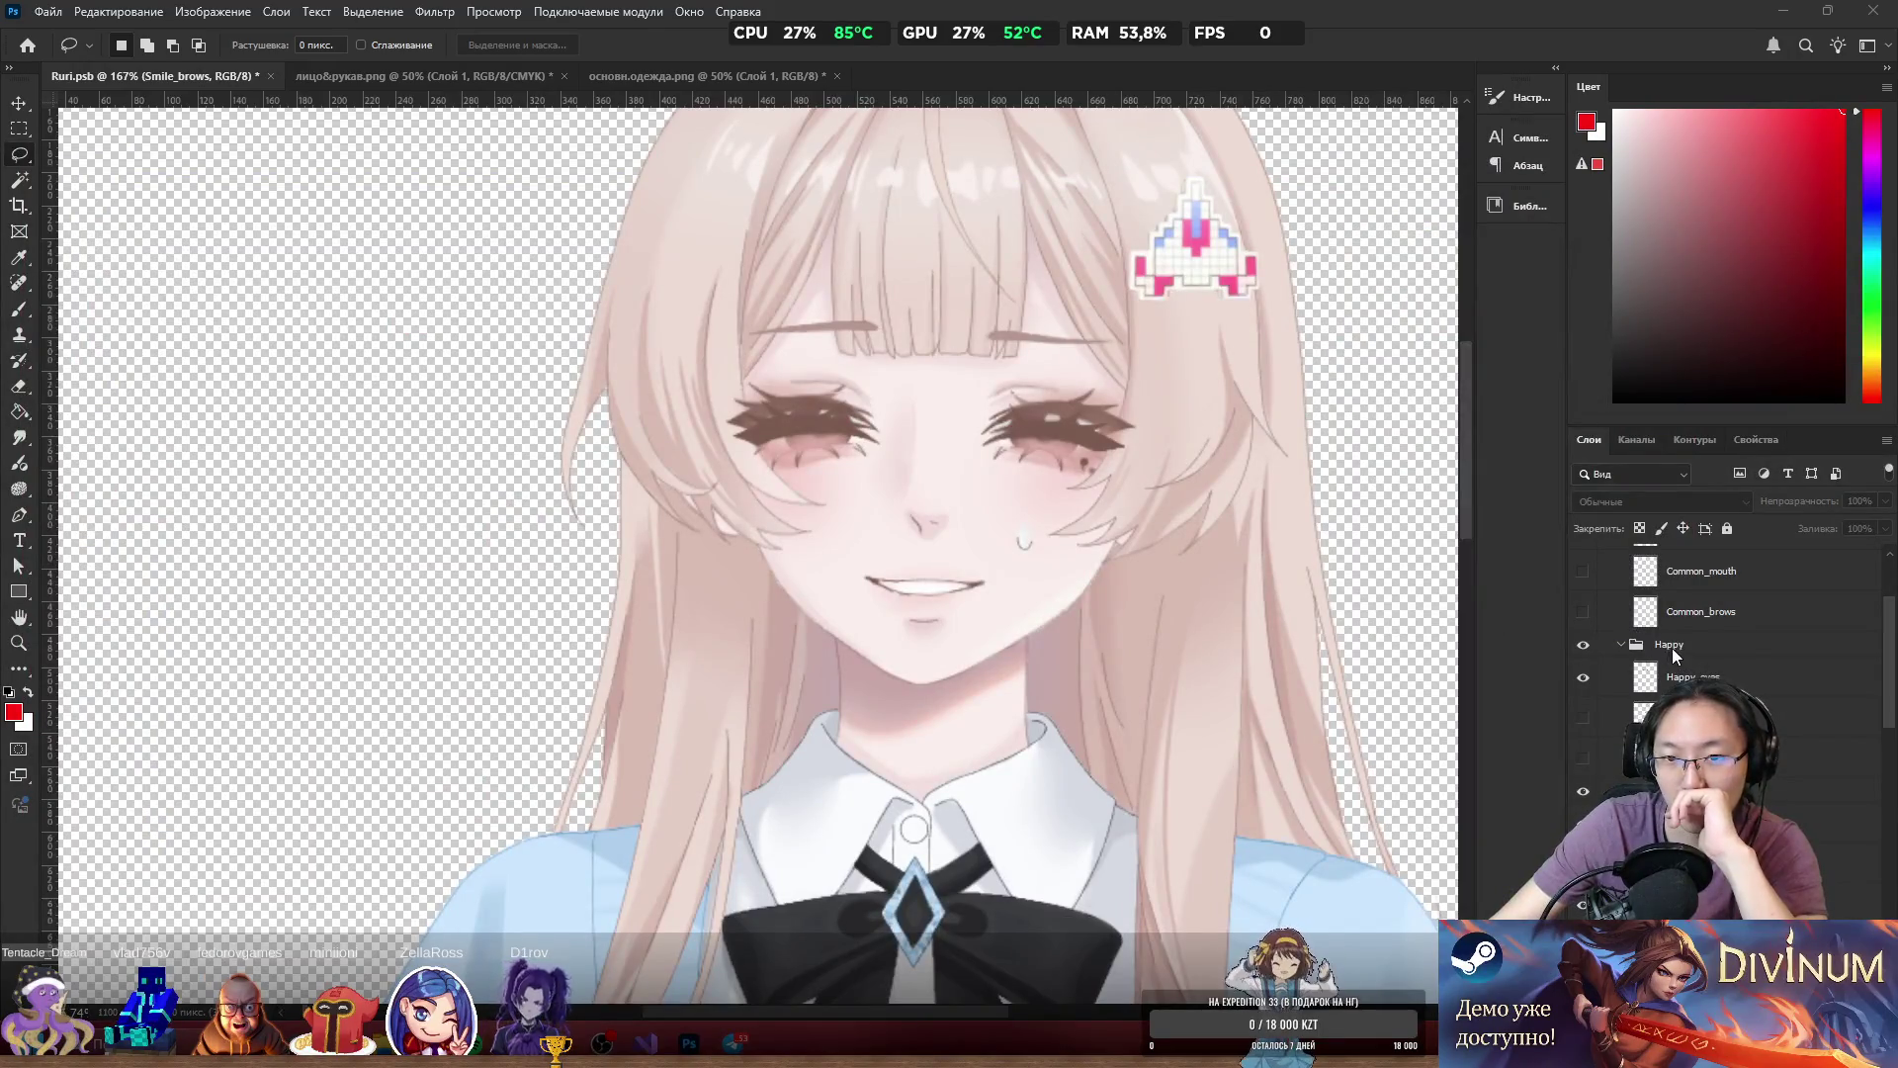
# Compare closed happy eyes with half-open lashed eyes, ending on the lashed eyes.
pyautogui.scroll(1, 1750, 673)
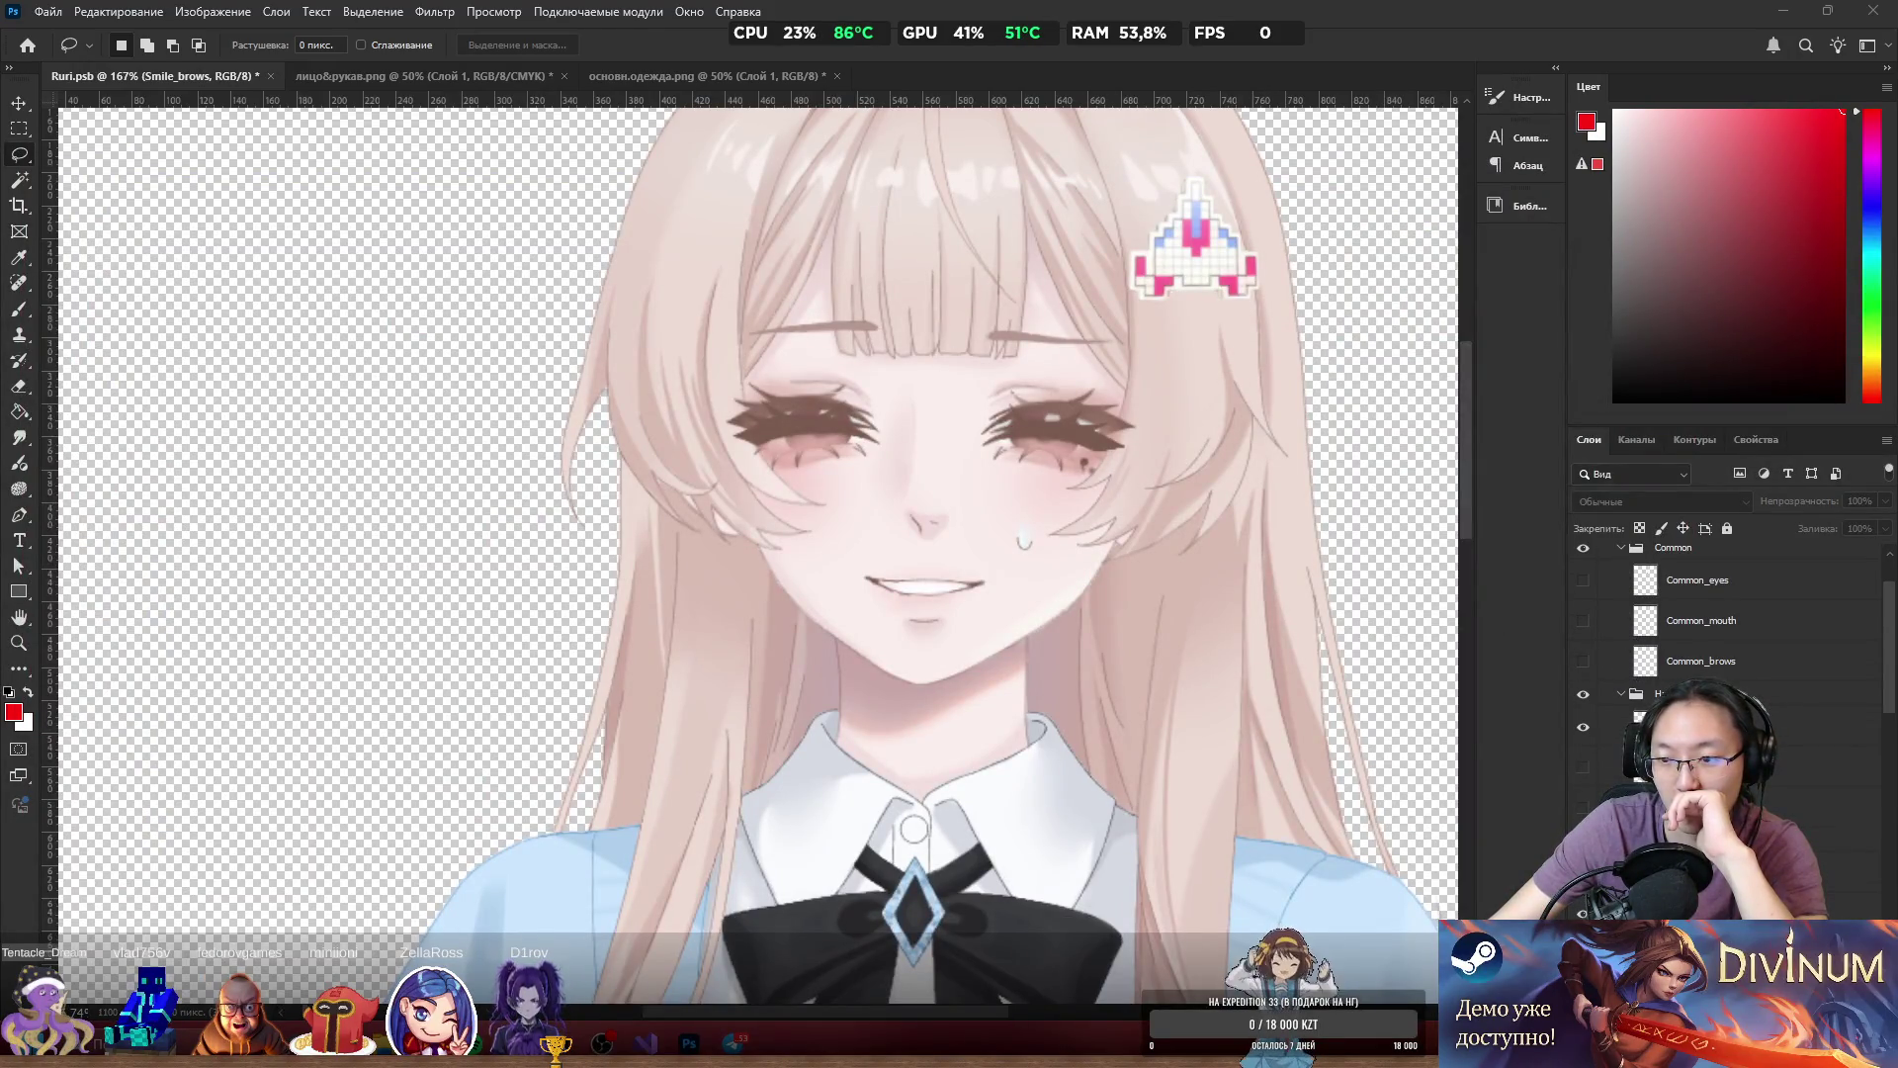
pyautogui.scroll(-1, 1726, 613)
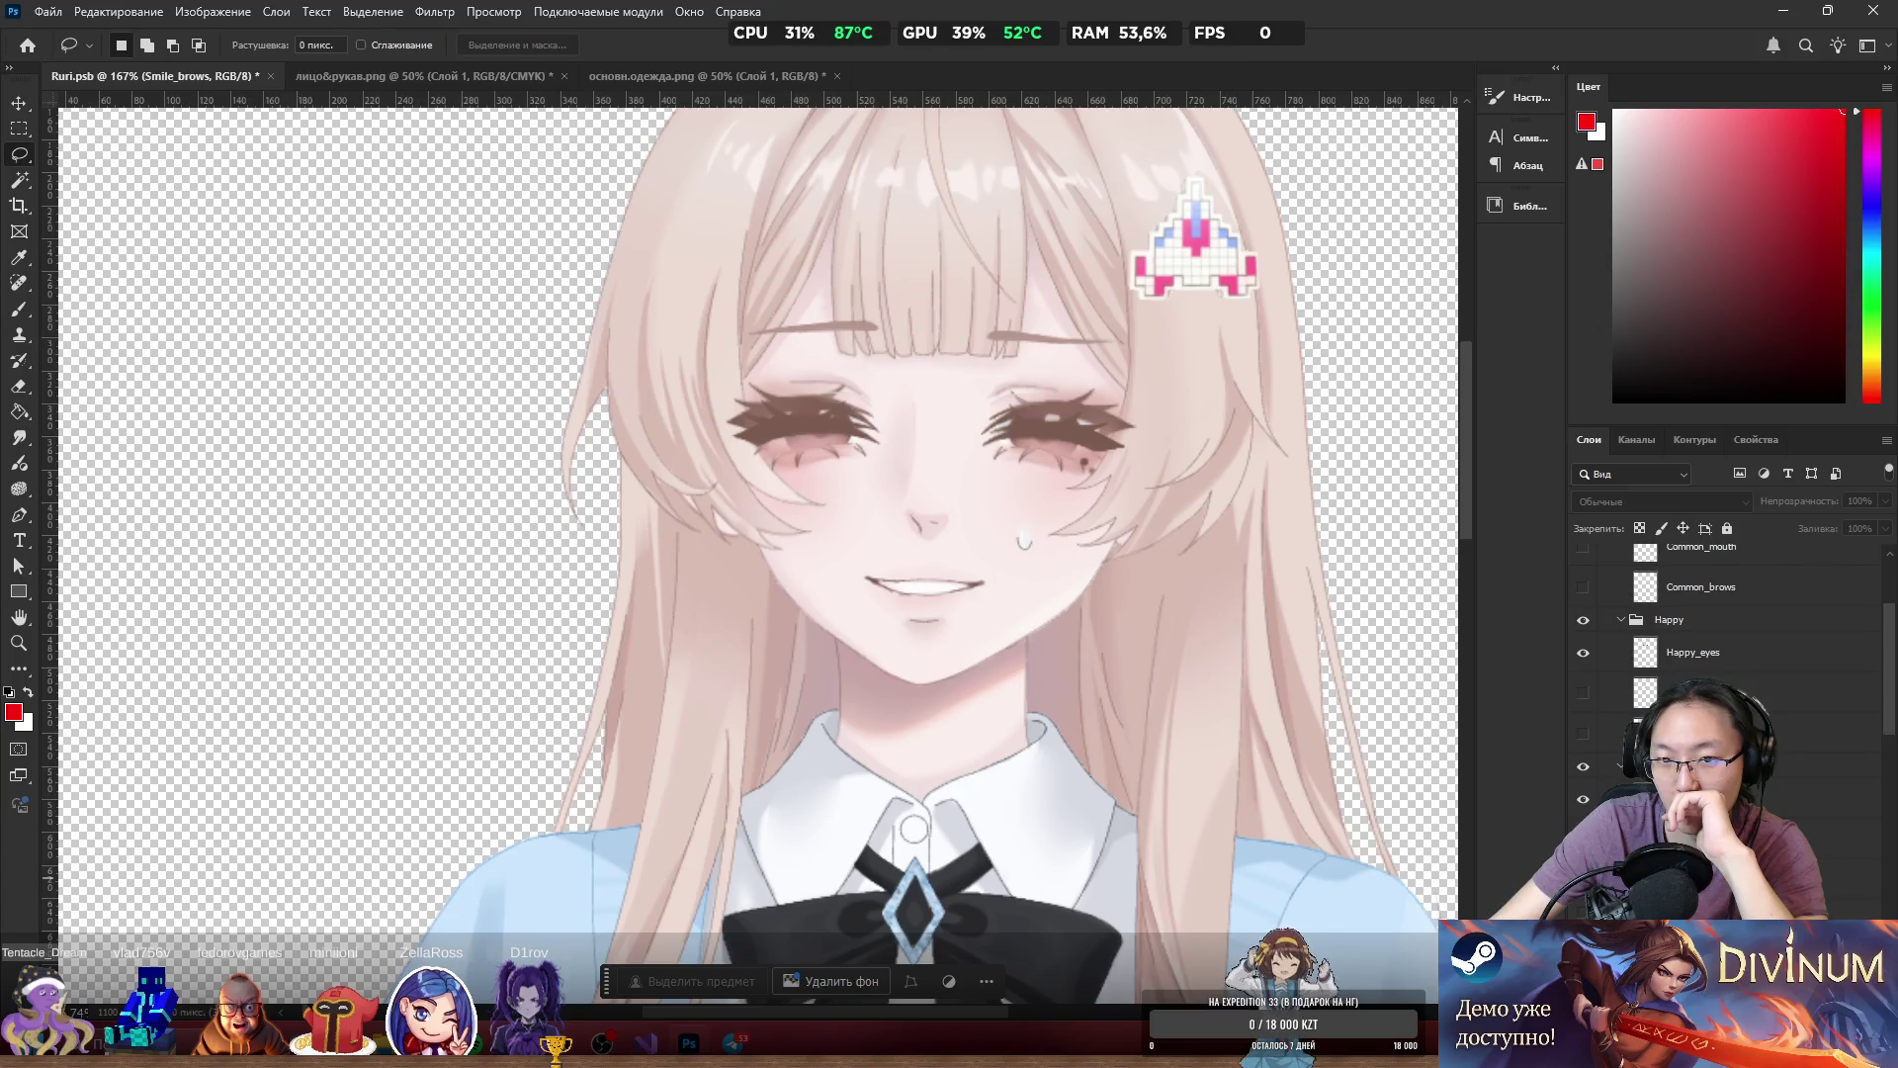
pyautogui.click(1583, 864)
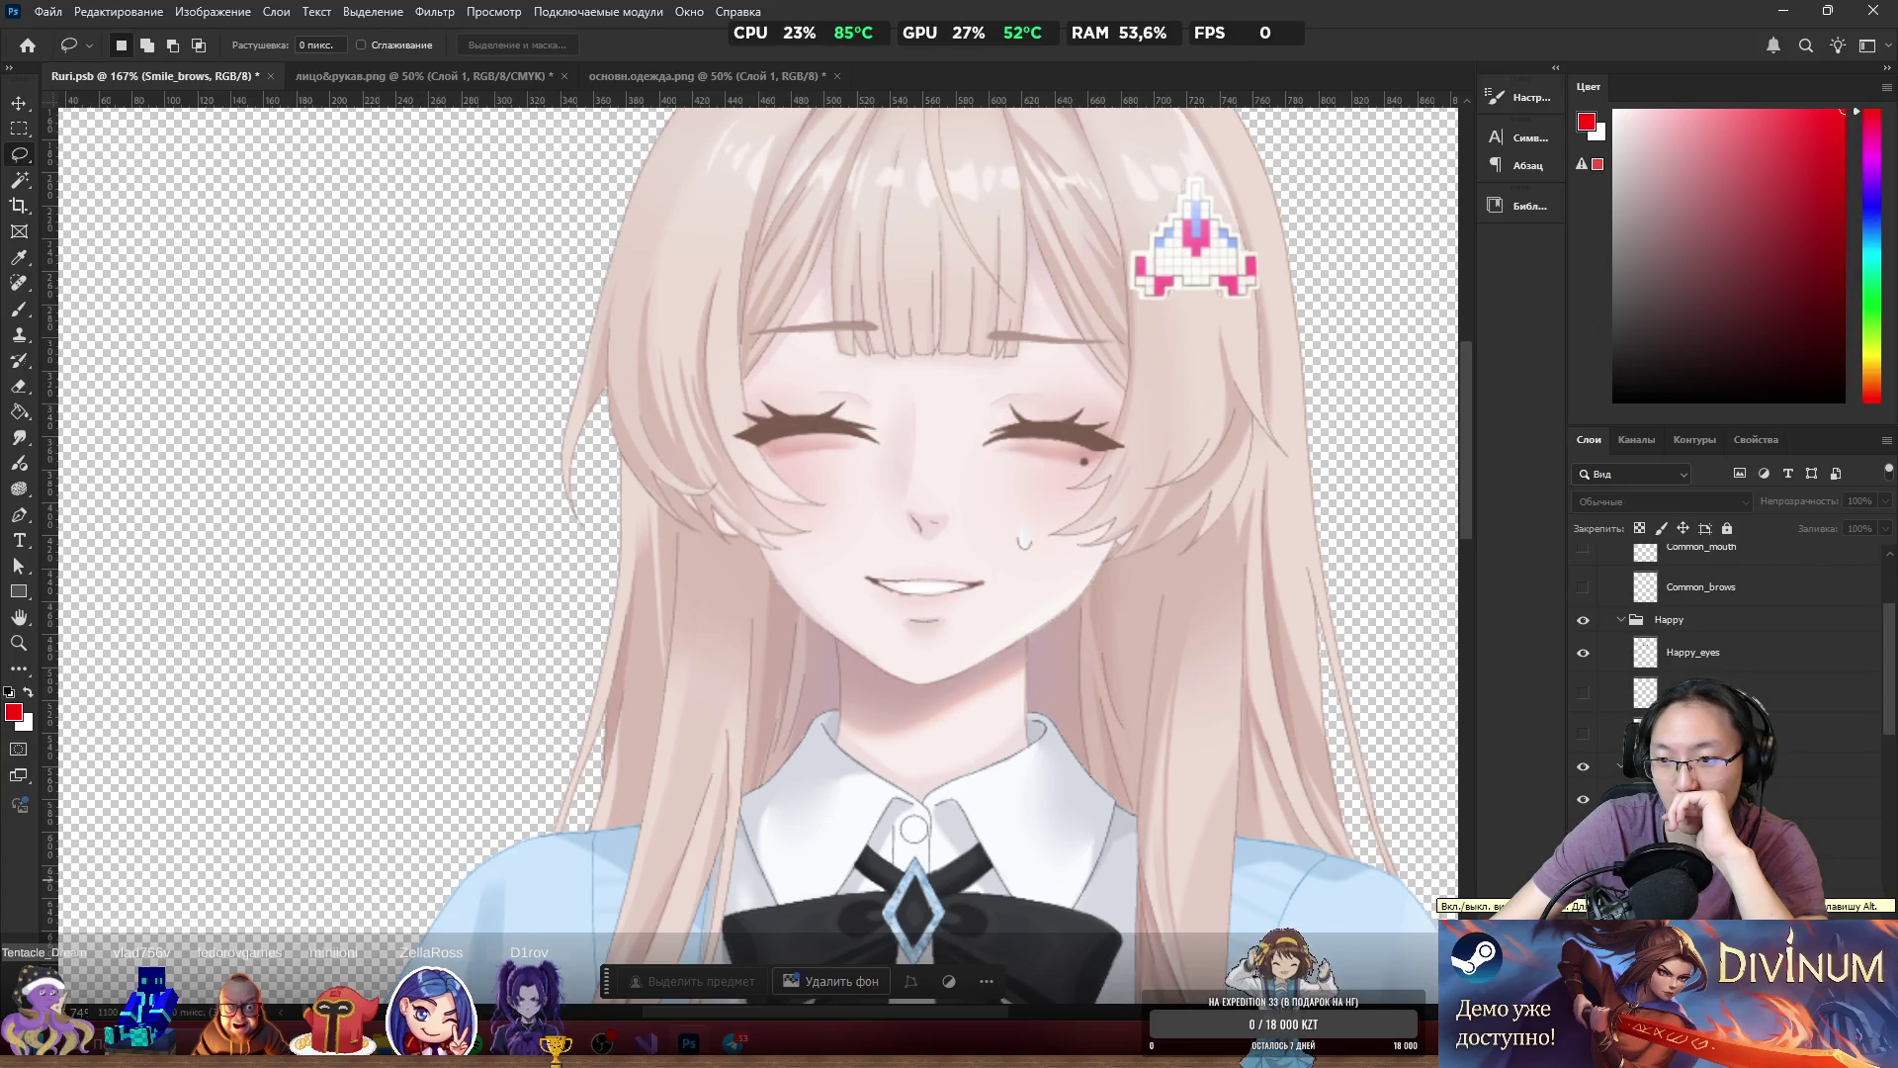
pyautogui.click(1583, 864)
pyautogui.click(1583, 865)
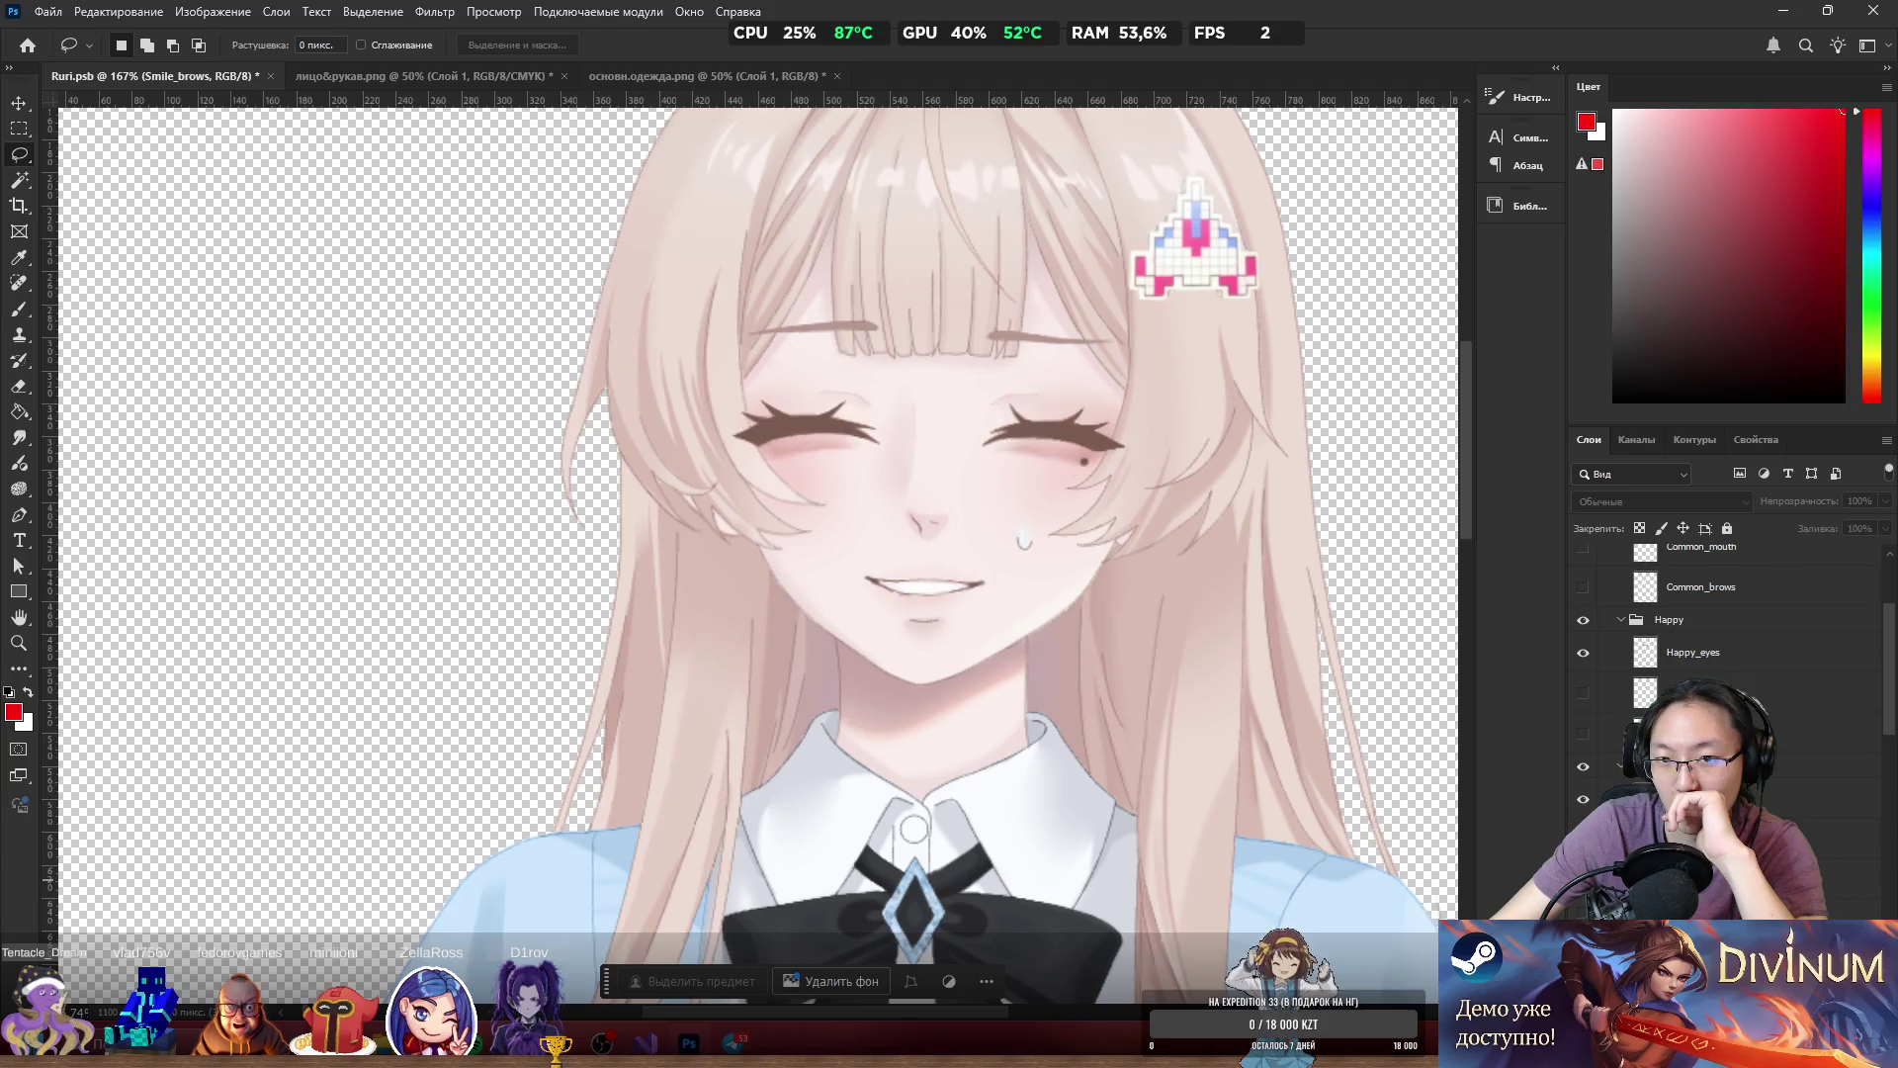
pyautogui.click(1582, 864)
pyautogui.click(1583, 865)
pyautogui.click(1583, 864)
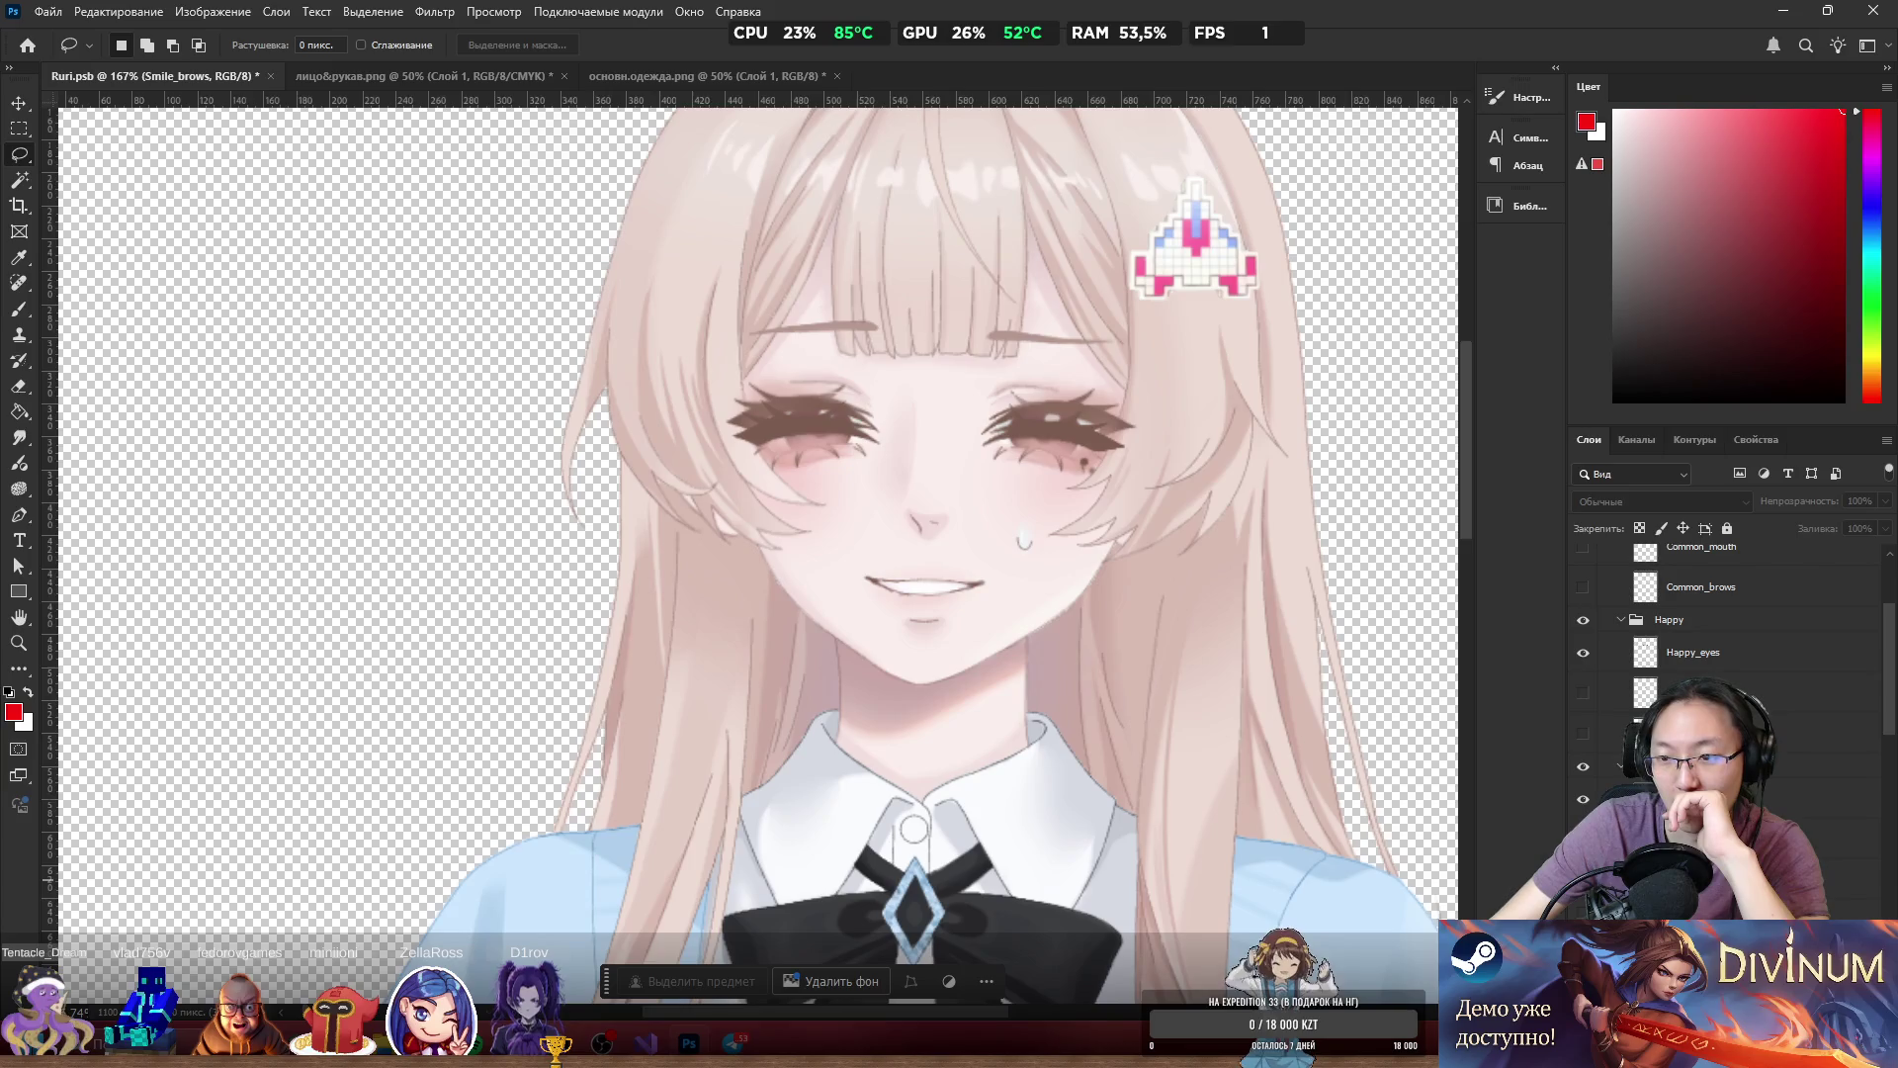
# Duplicate the Happy_eyes layer and move the copy down the stack.
pyautogui.click(1691, 650)
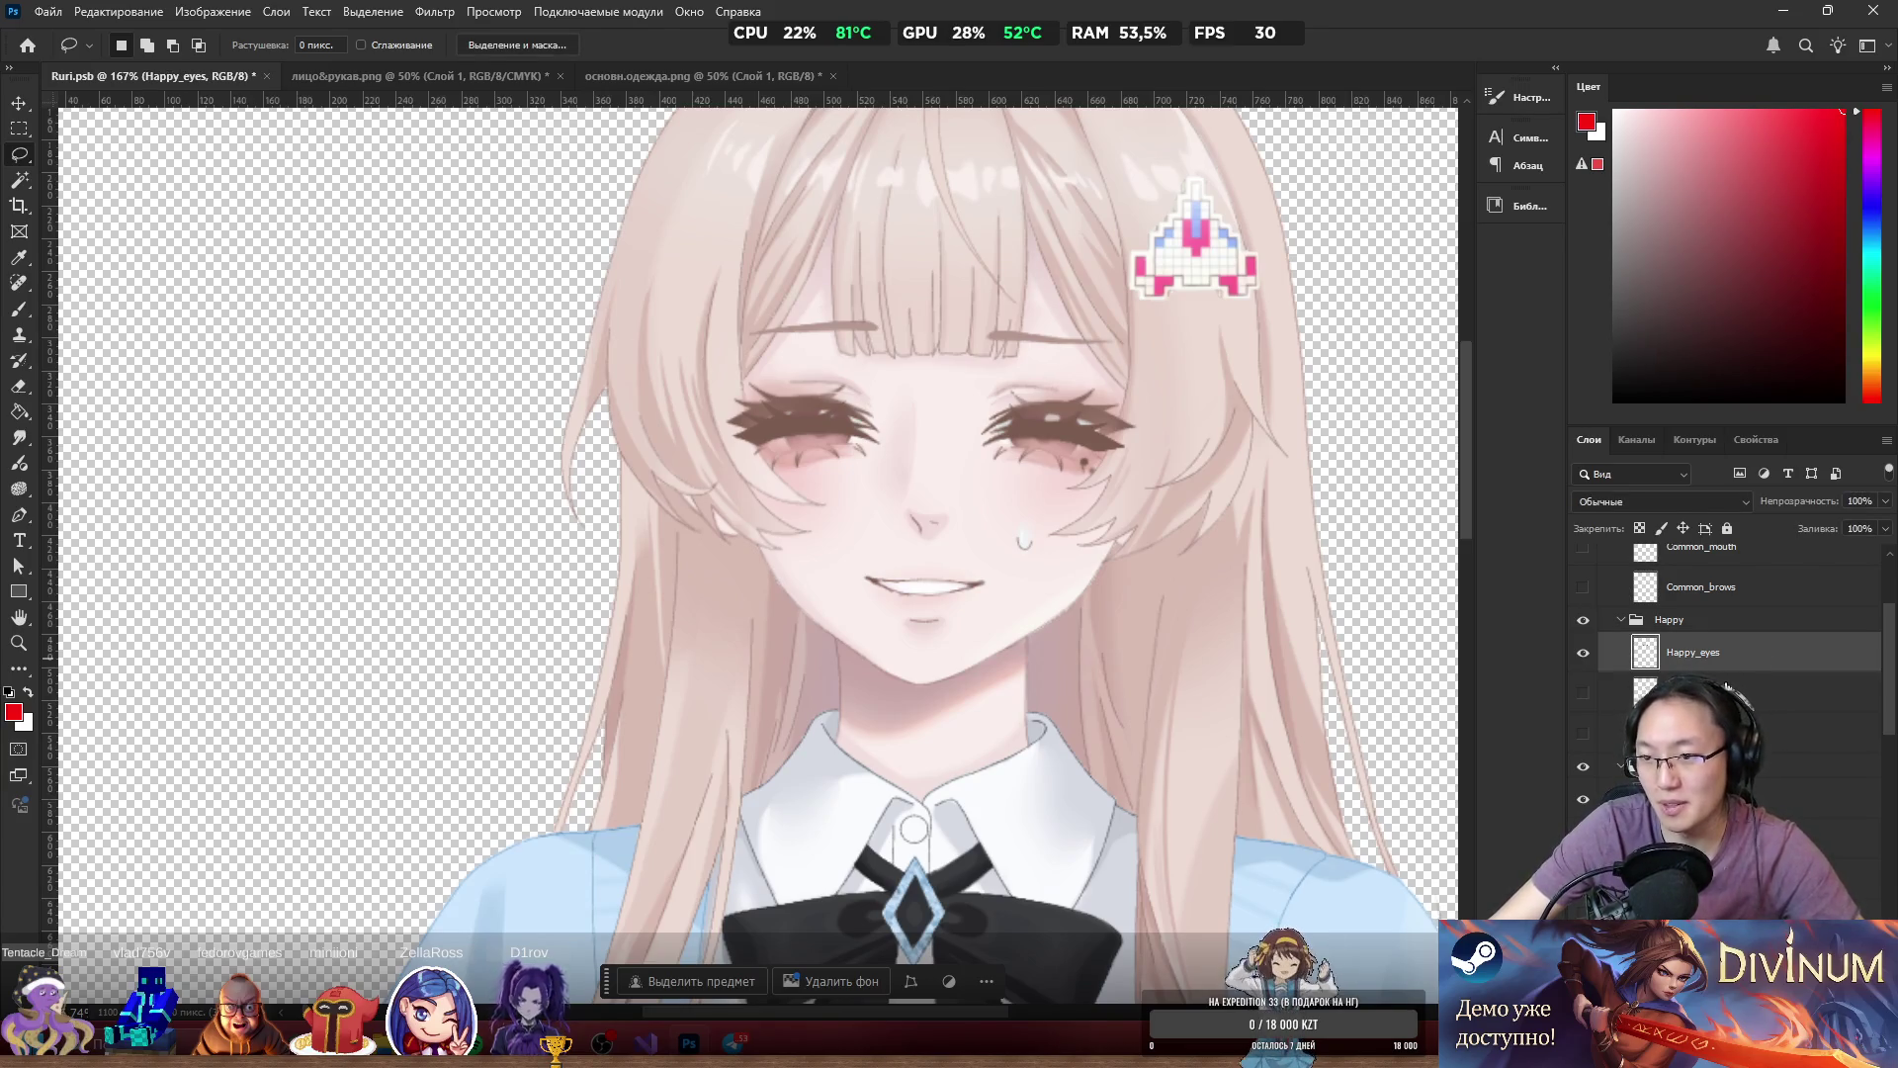
pyautogui.hotkey('ctrl', 'j')
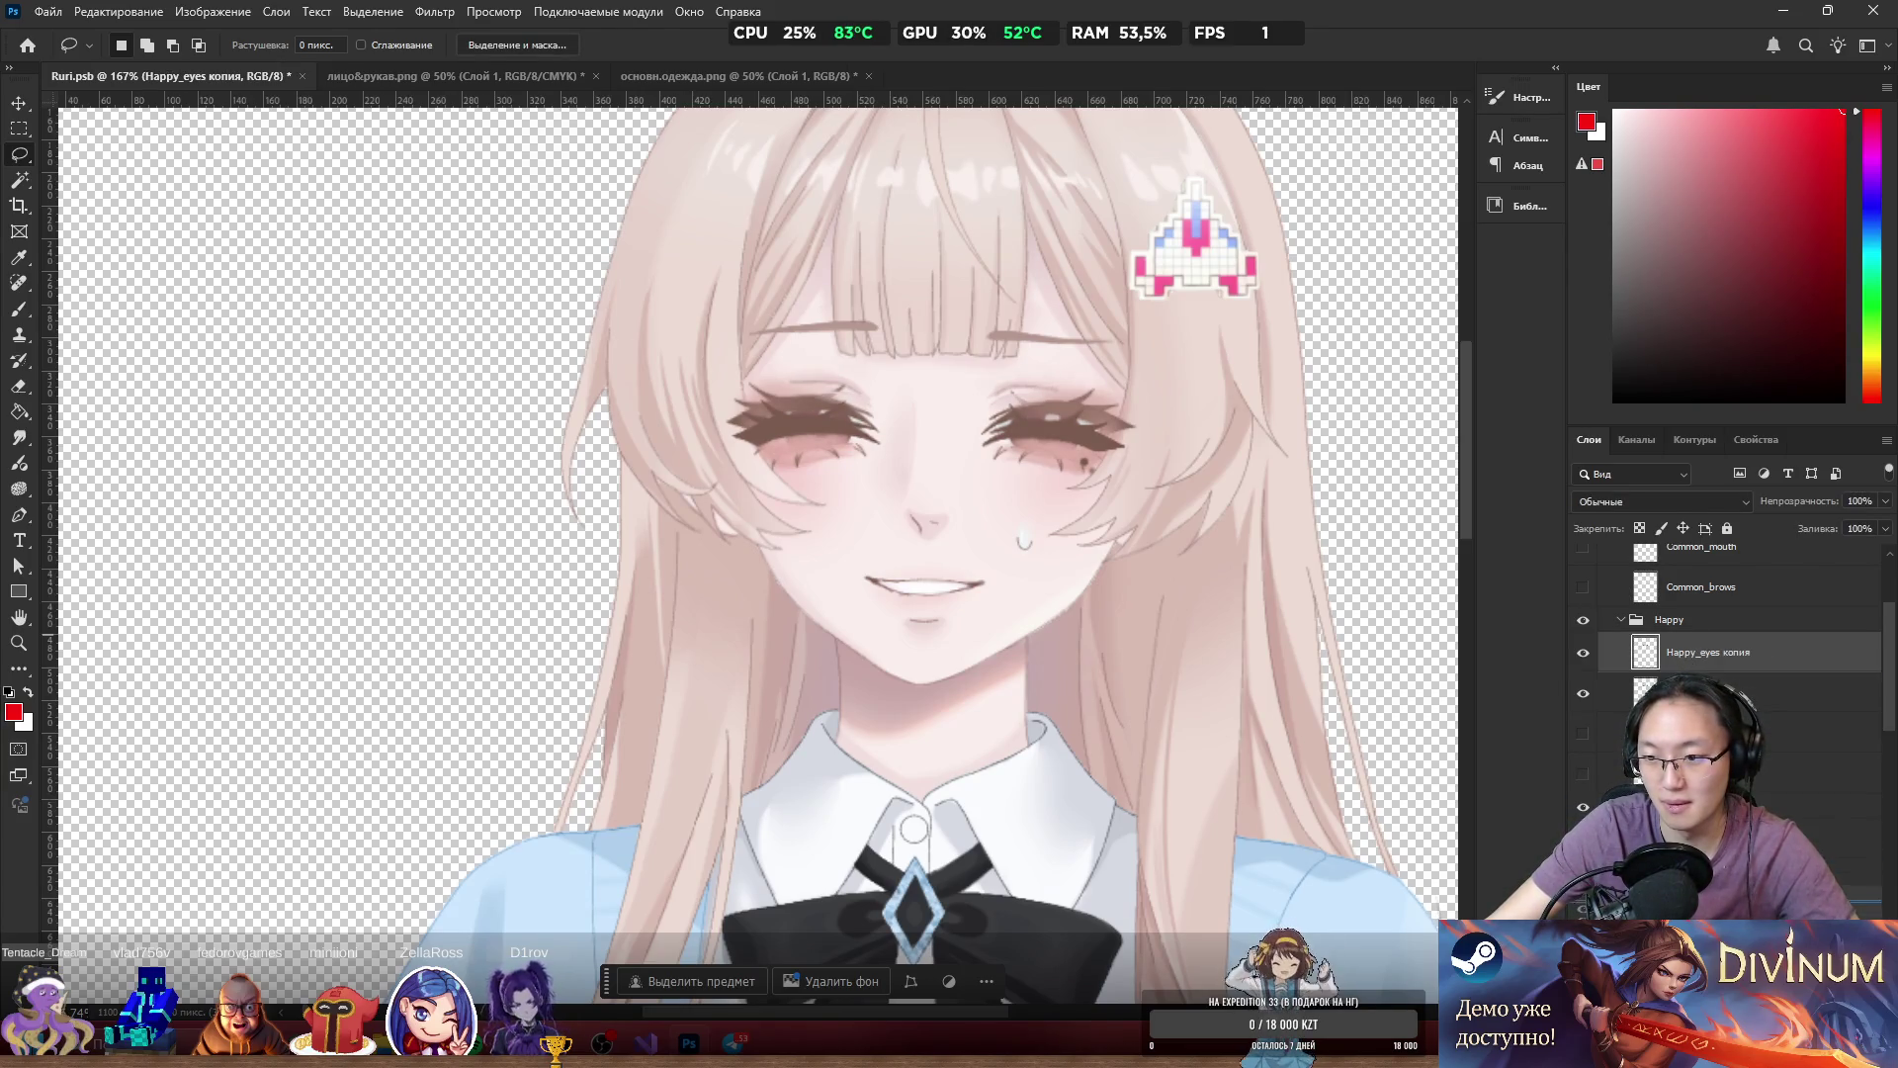
pyautogui.hotkey('ctrl', '[')
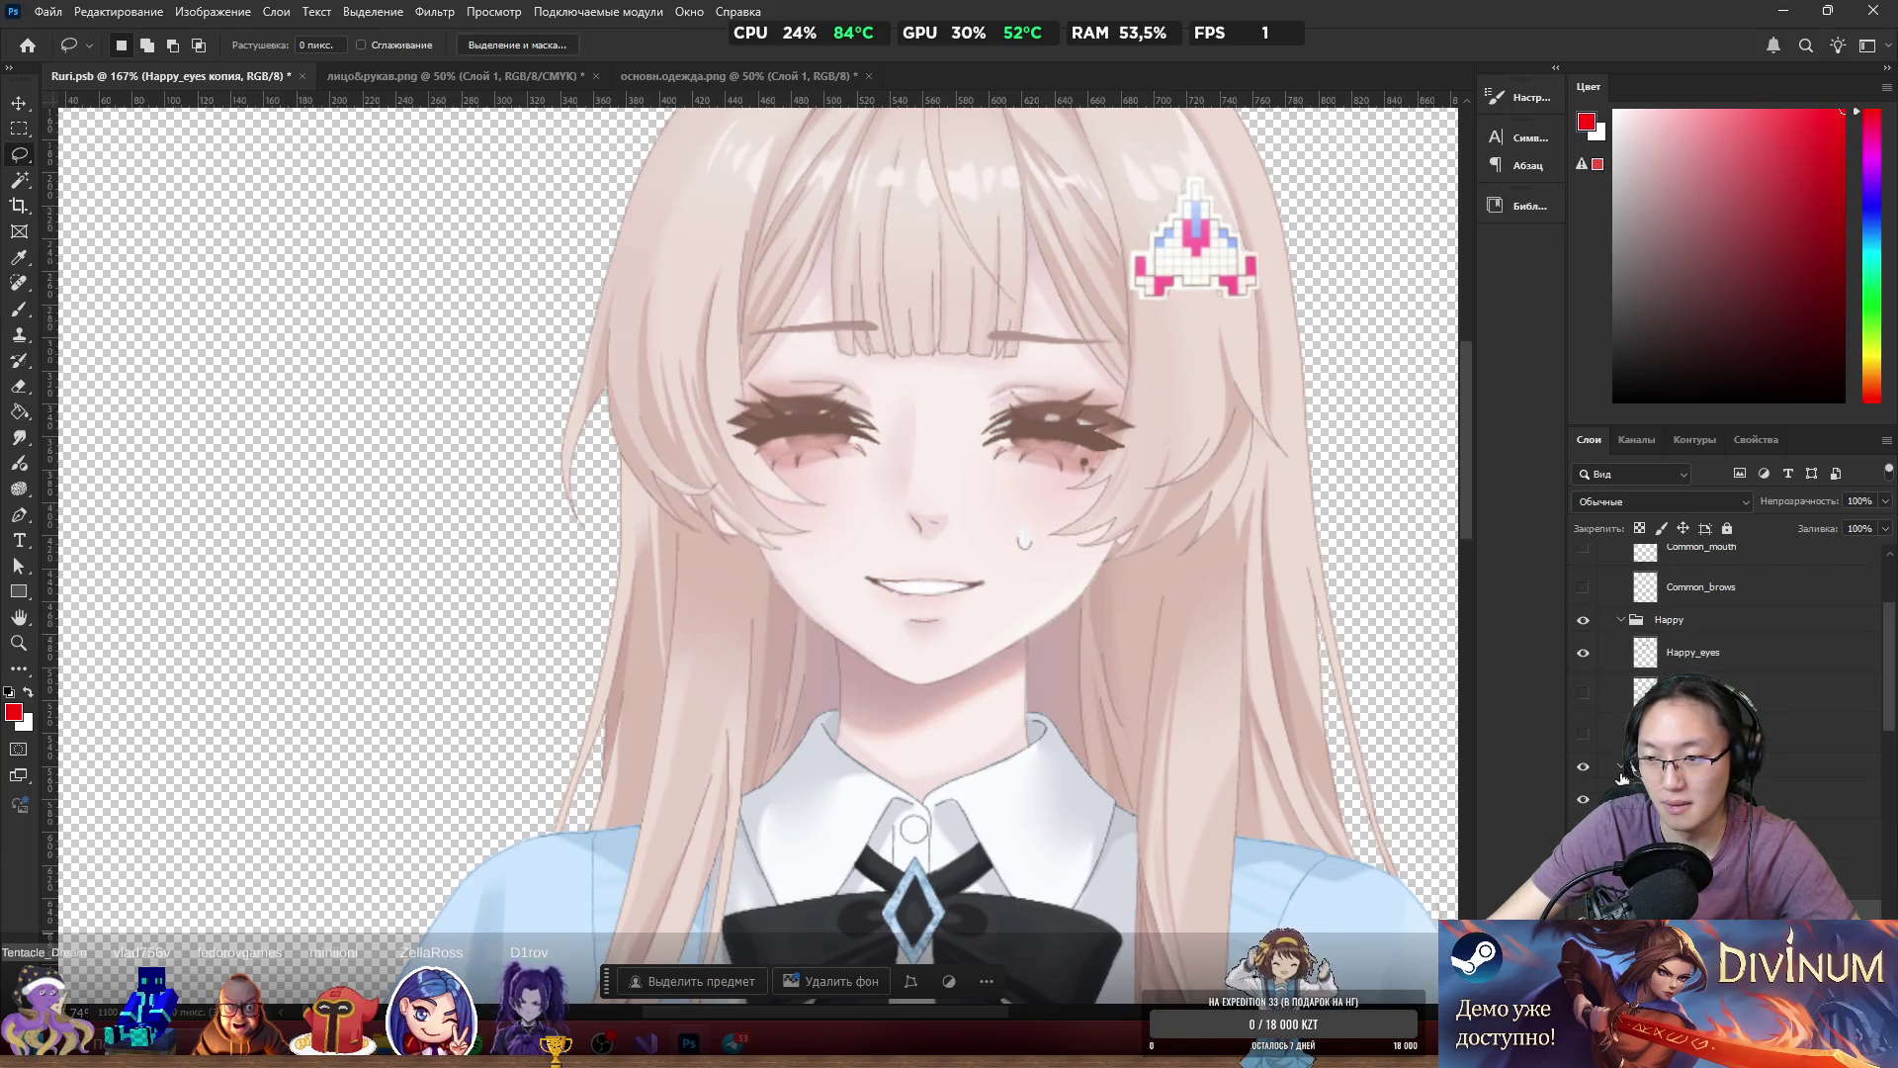
# Hide the Happy group to show open eyes, previewing closed eyes via undo/redo, then go to the browser.
pyautogui.click(1584, 652)
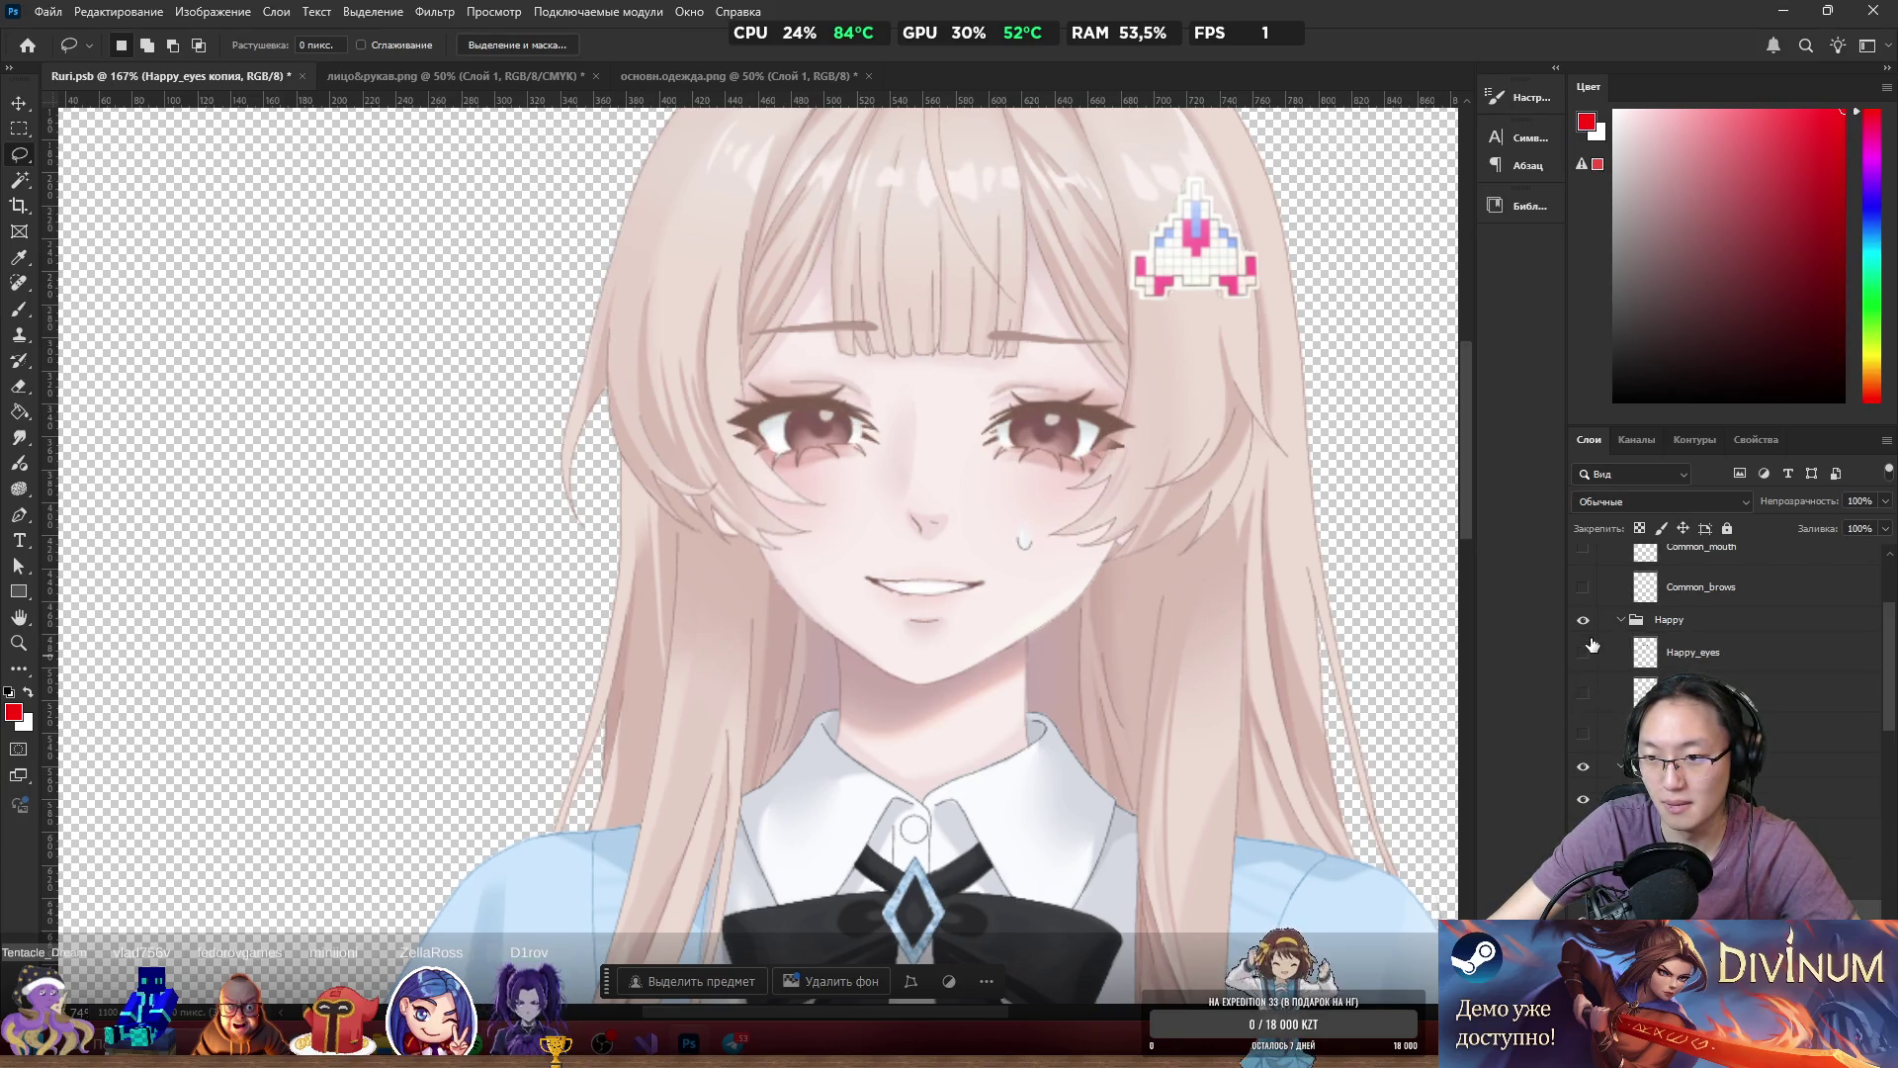
pyautogui.moveTo(1583, 653); pyautogui.dragTo(1583, 733)
pyautogui.click(1583, 619)
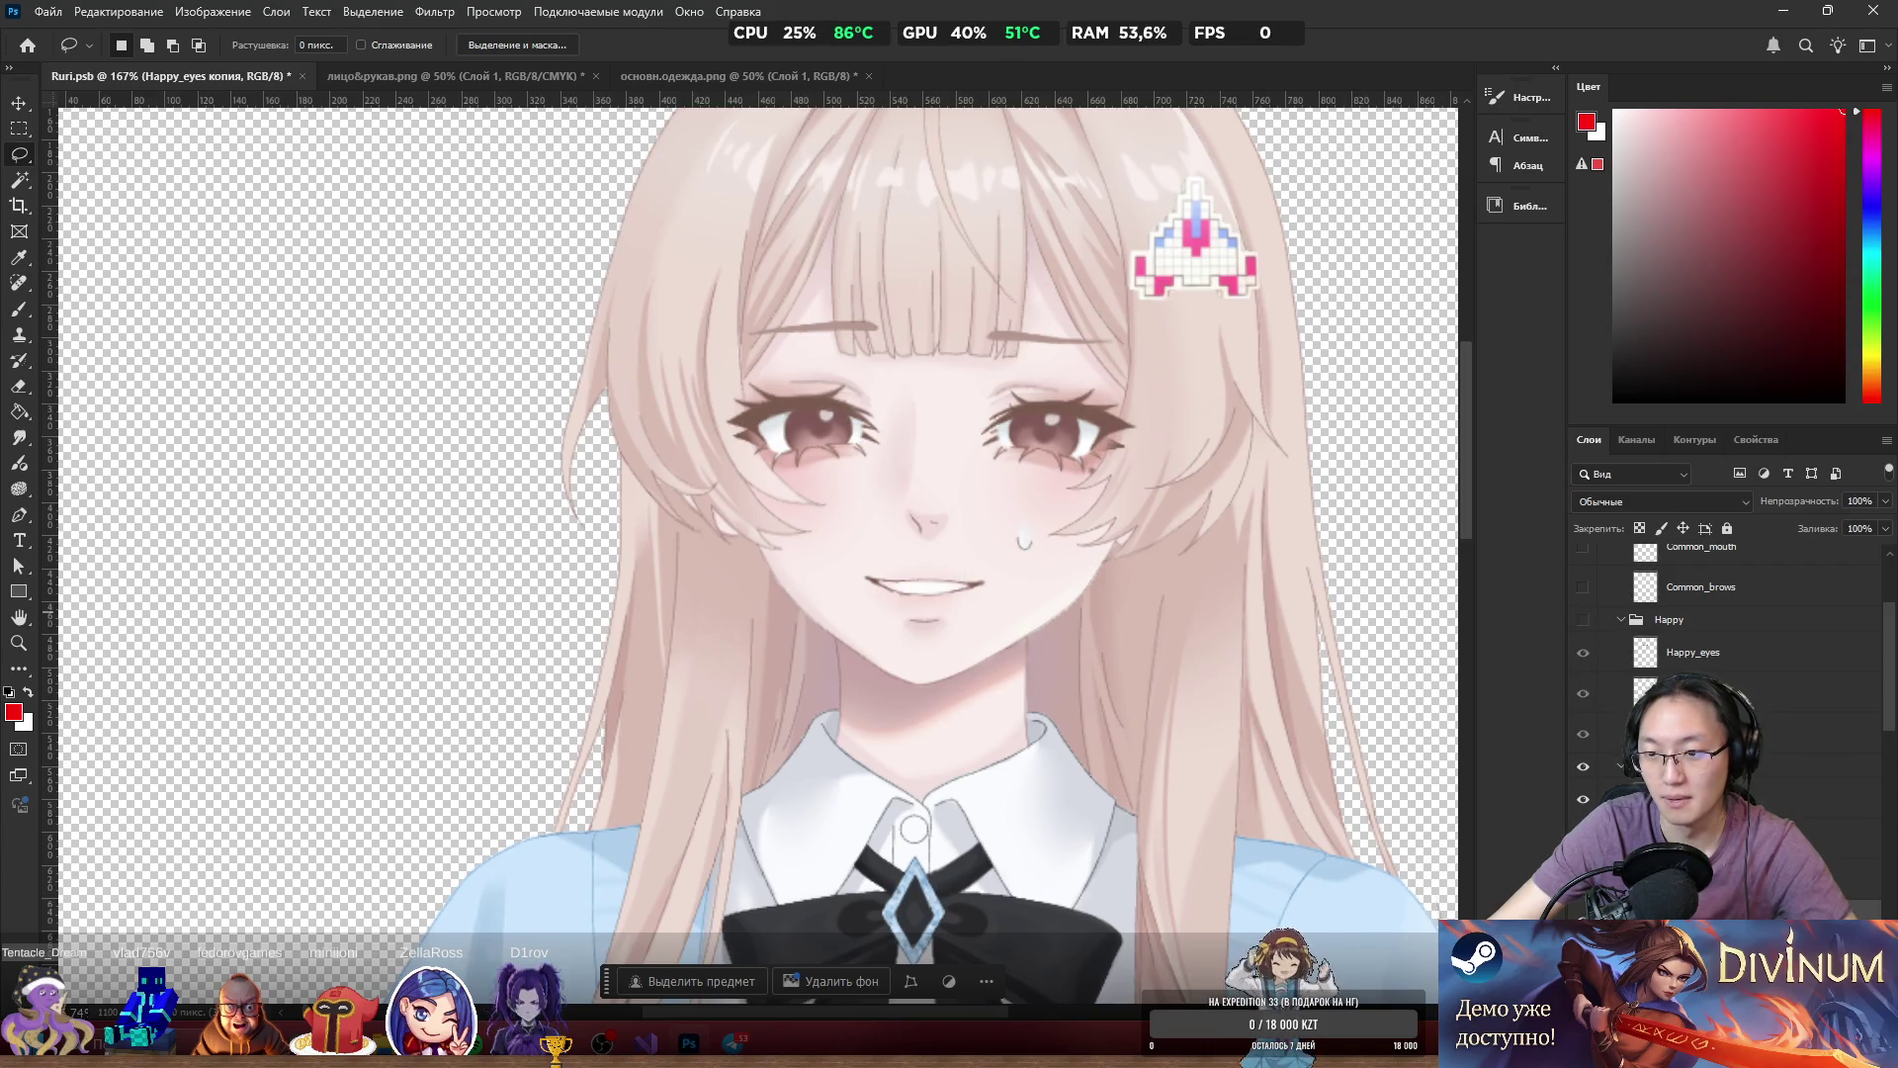
pyautogui.scroll(-1, 1730, 642)
pyautogui.hotkey('ctrl', 'z')
pyautogui.hotkey('ctrl', 'shift', 'z')
pyautogui.hotkey('ctrl', 'z')
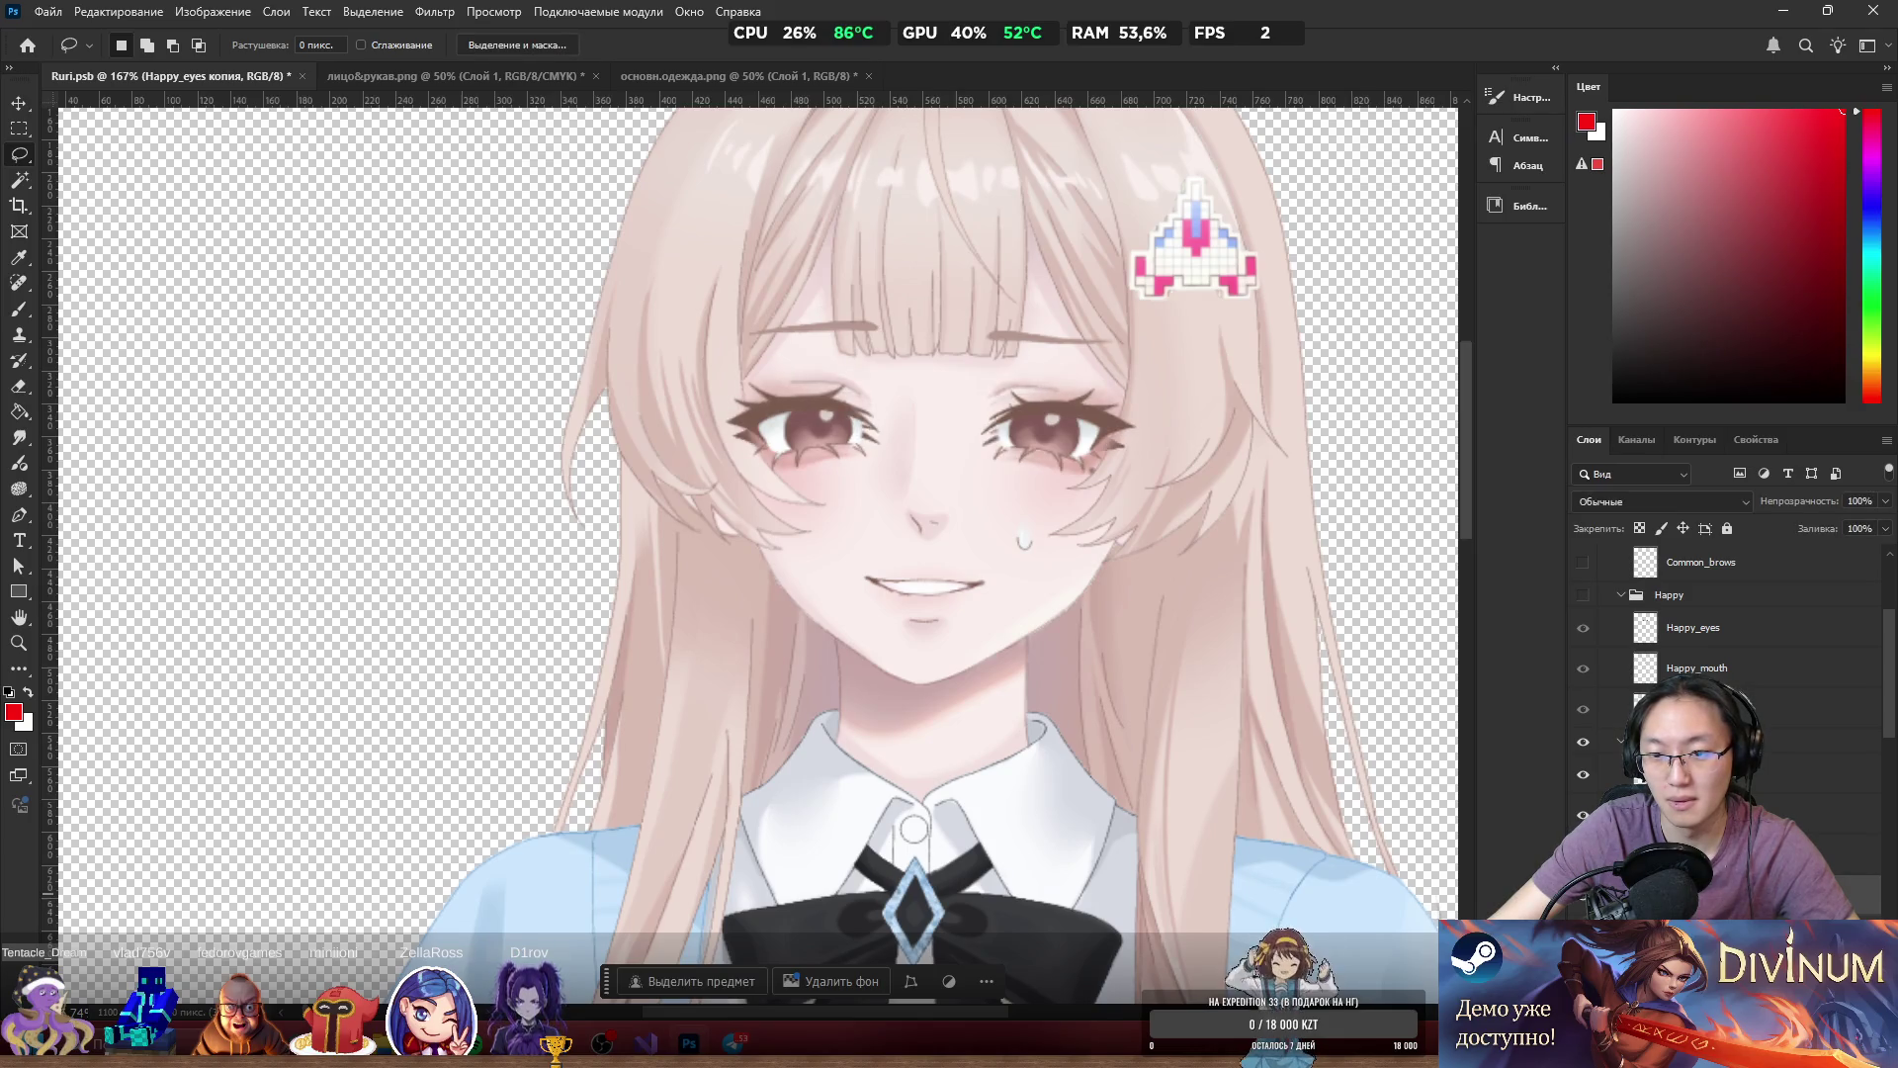
pyautogui.hotkey('ctrl', 'z')
pyautogui.hotkey('ctrl', 'shift', 'z')
pyautogui.hotkey('ctrl', 'shift', 'z')
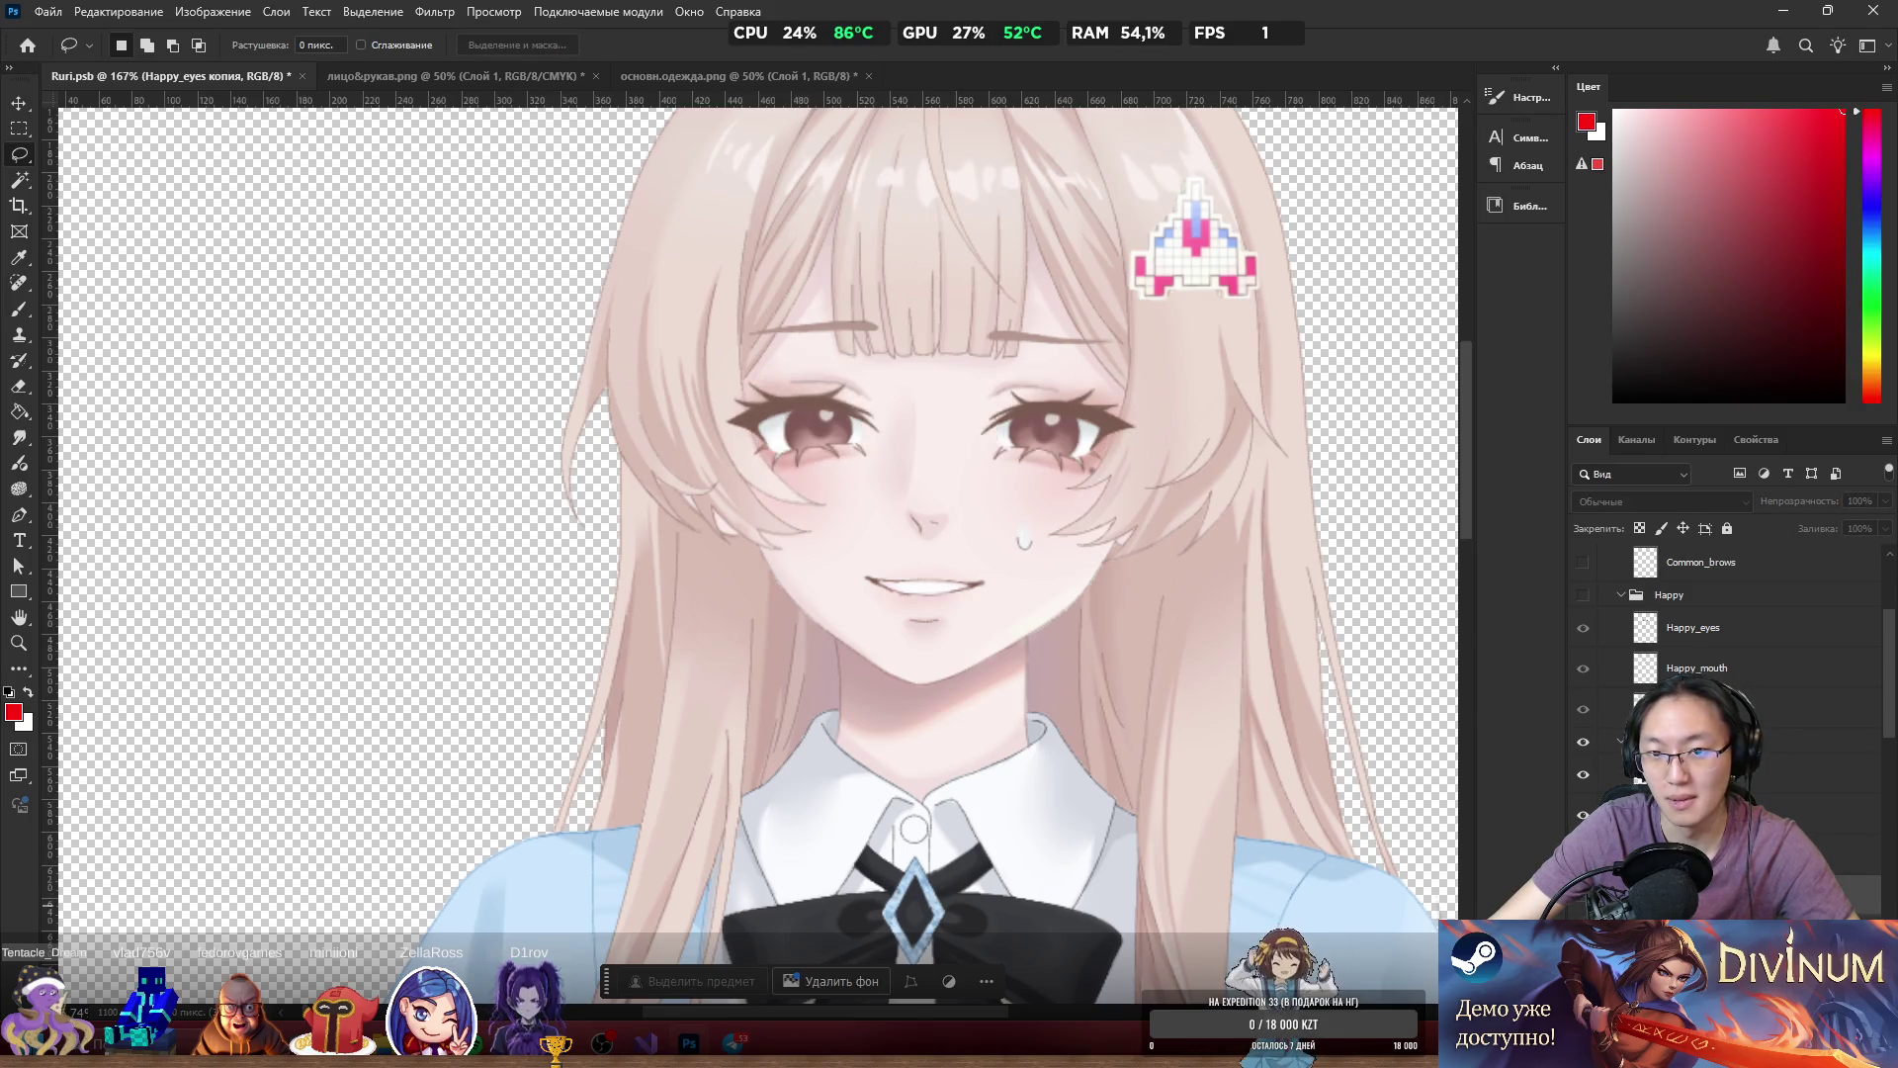
pyautogui.scroll(2, 1015, 525)
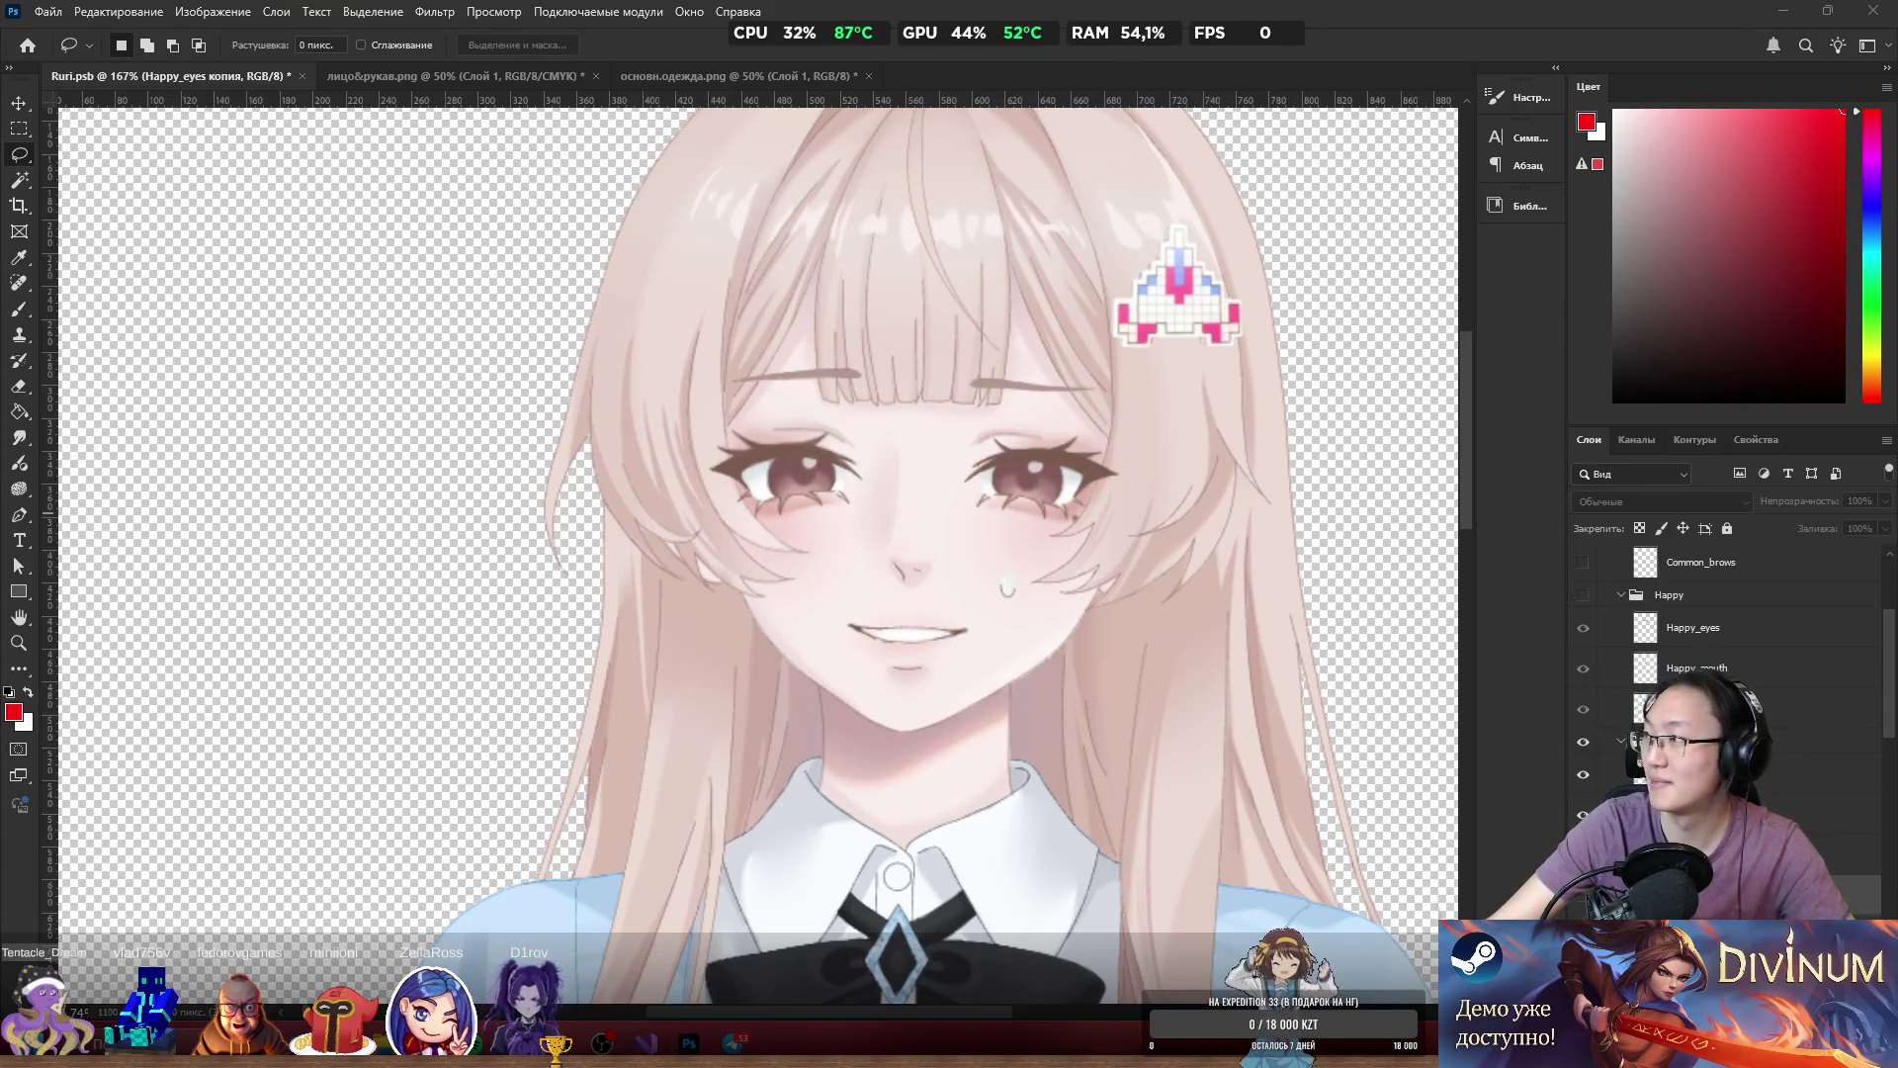
pyautogui.hotkey('alt', 'Tab')
pyautogui.write('депония')
pyautogui.press('Return')
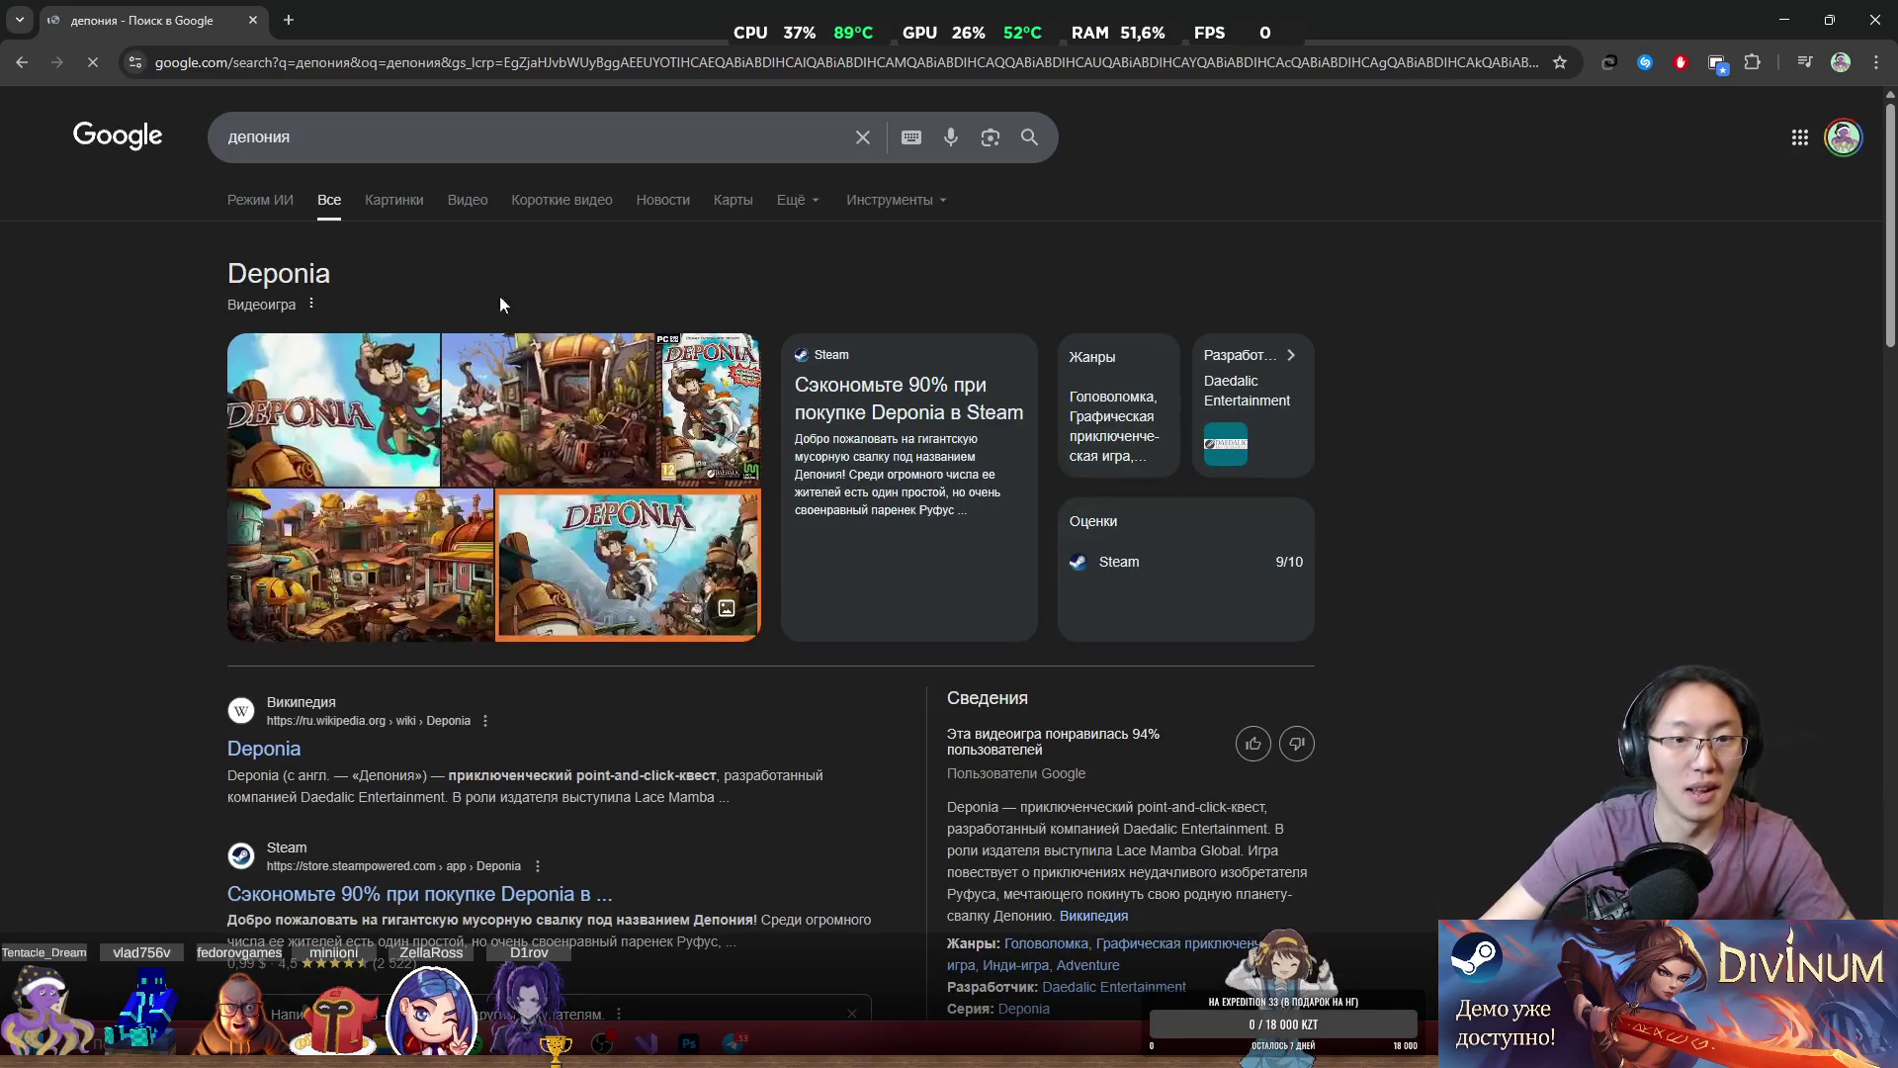
pyautogui.click(392, 201)
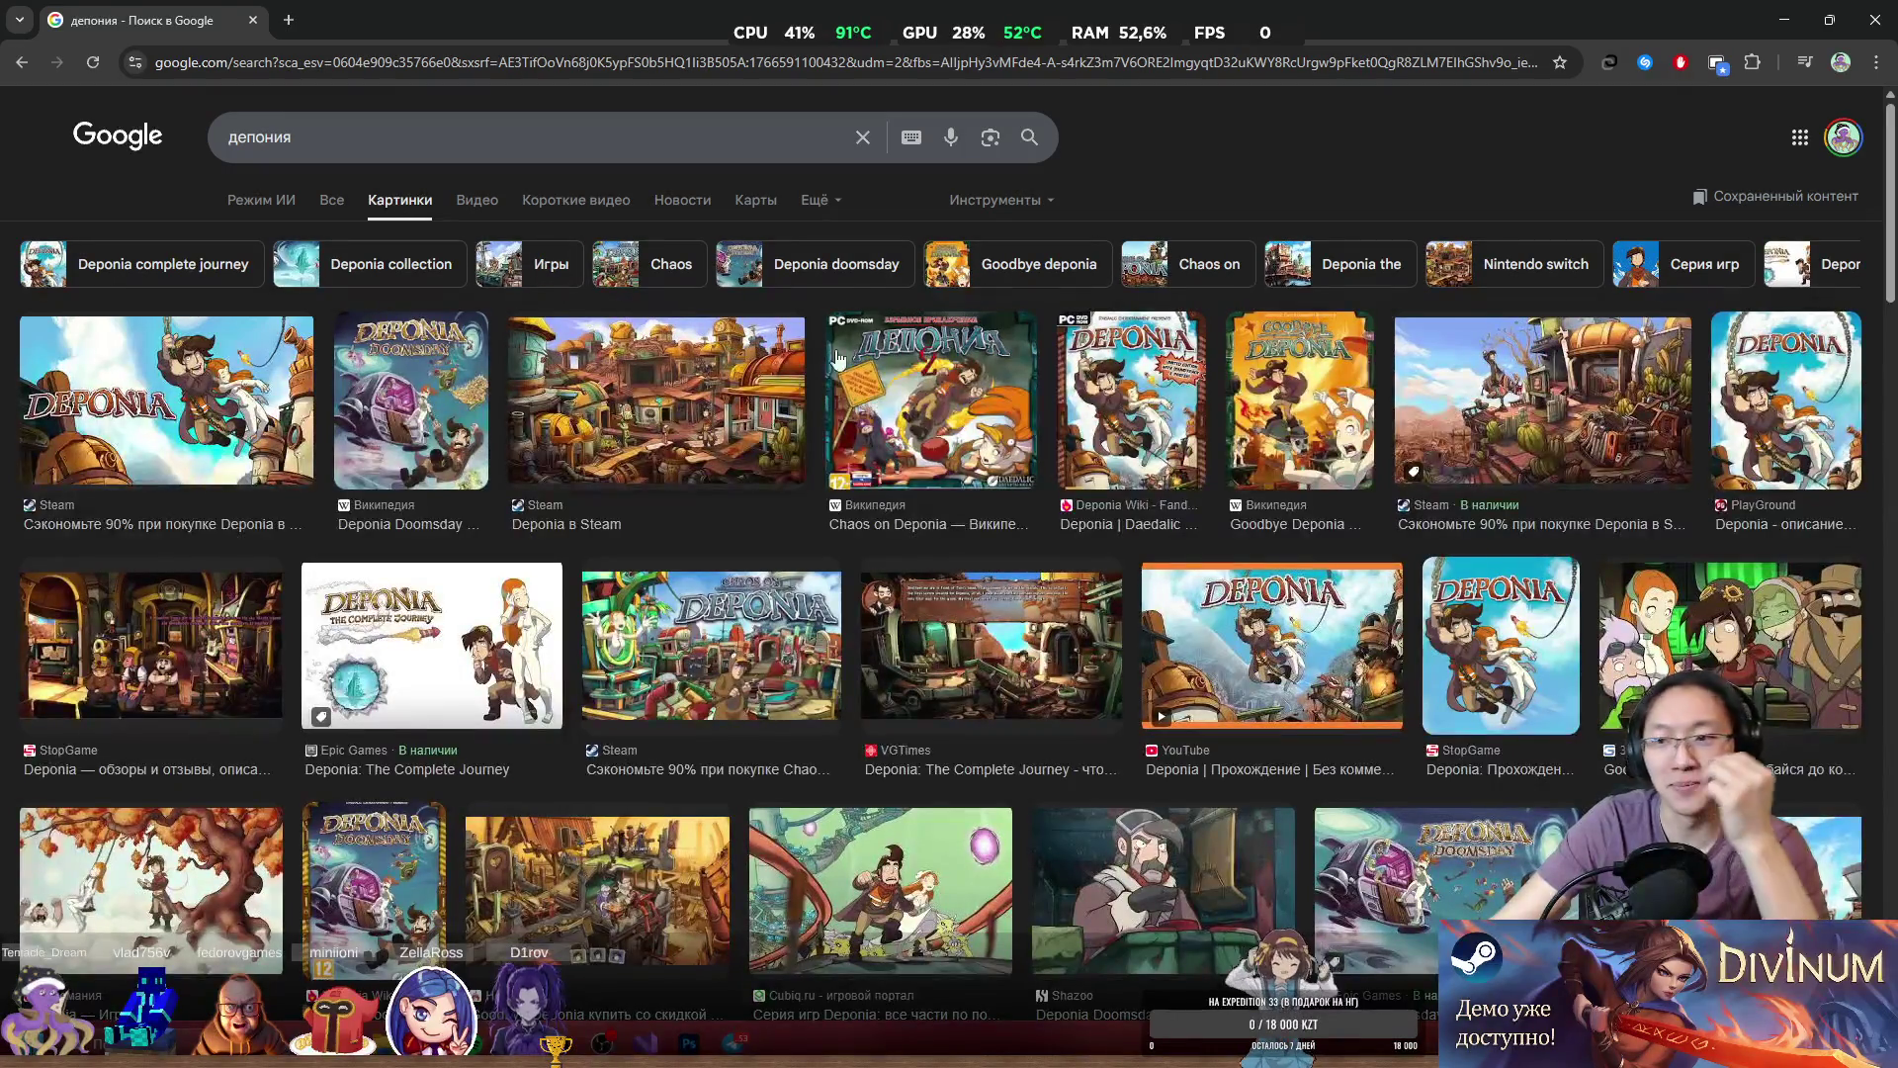
pyautogui.scroll(-2, 1003, 514)
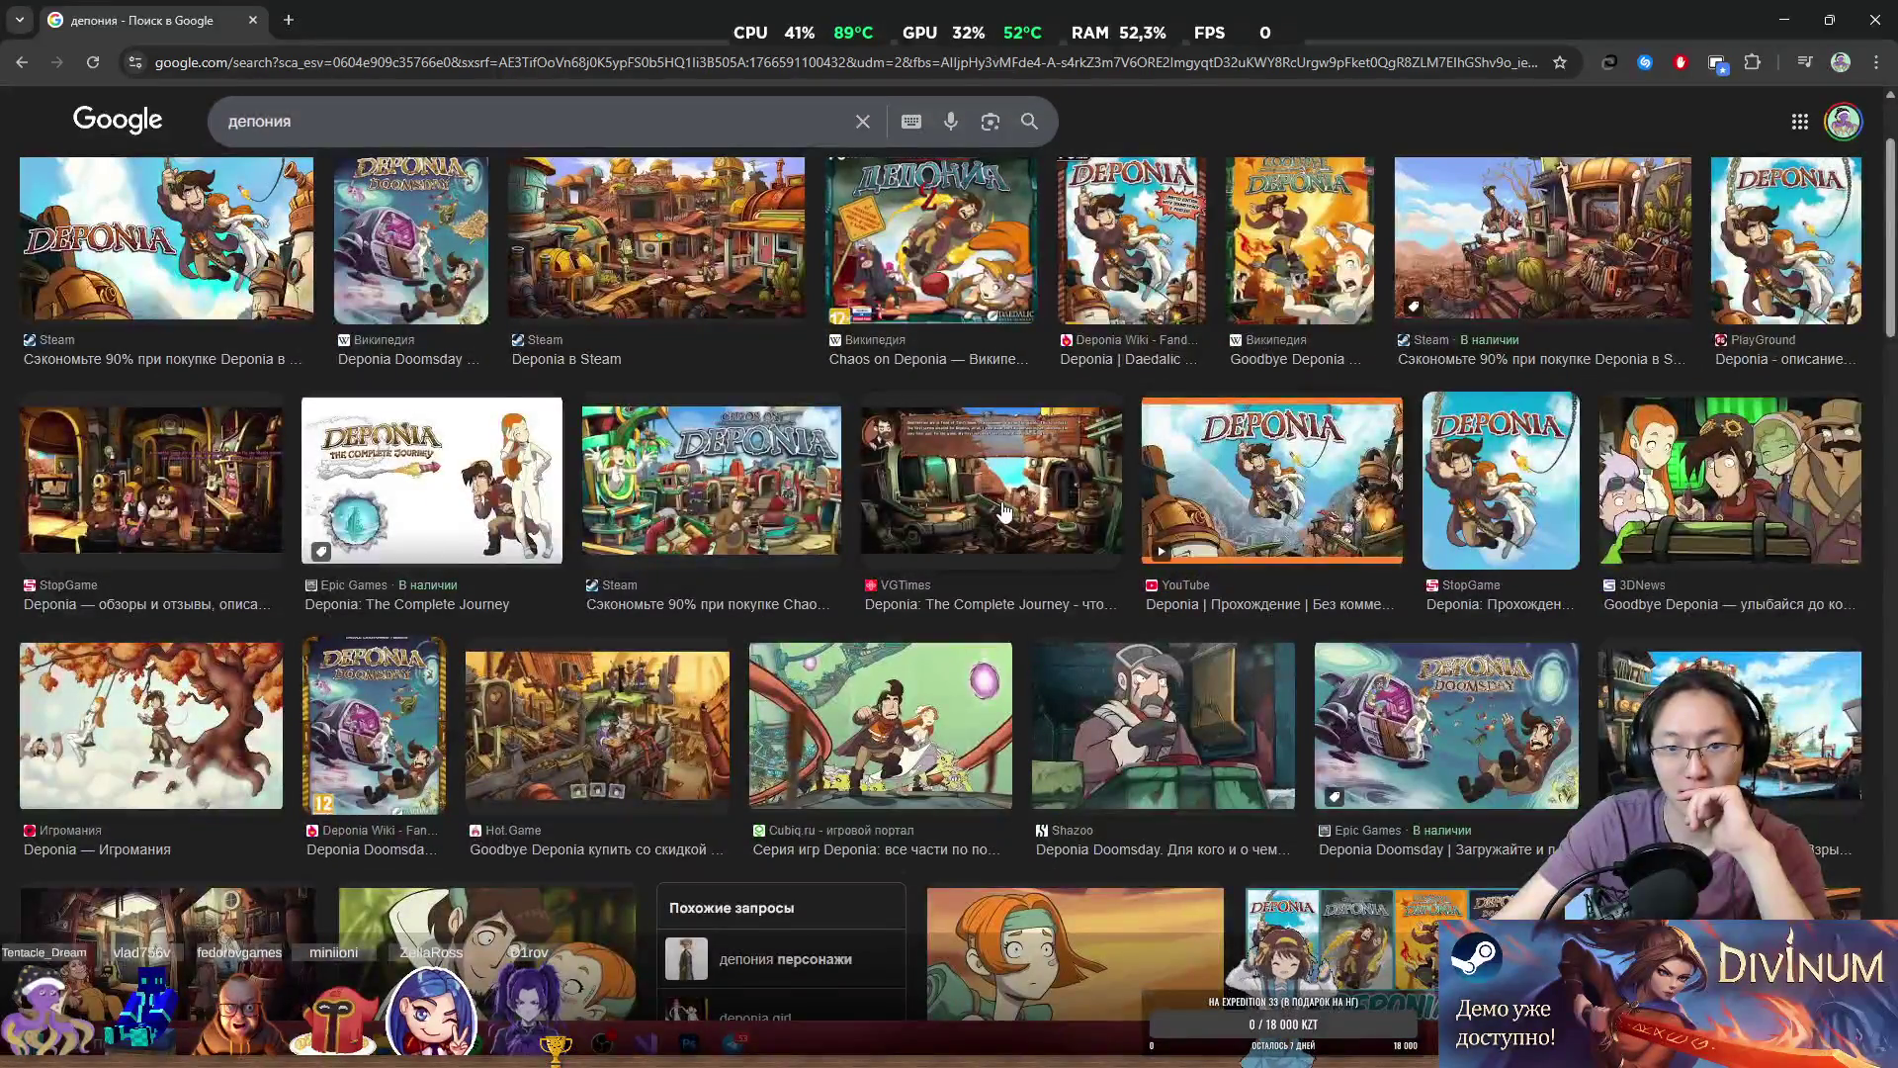
pyautogui.click(1004, 511)
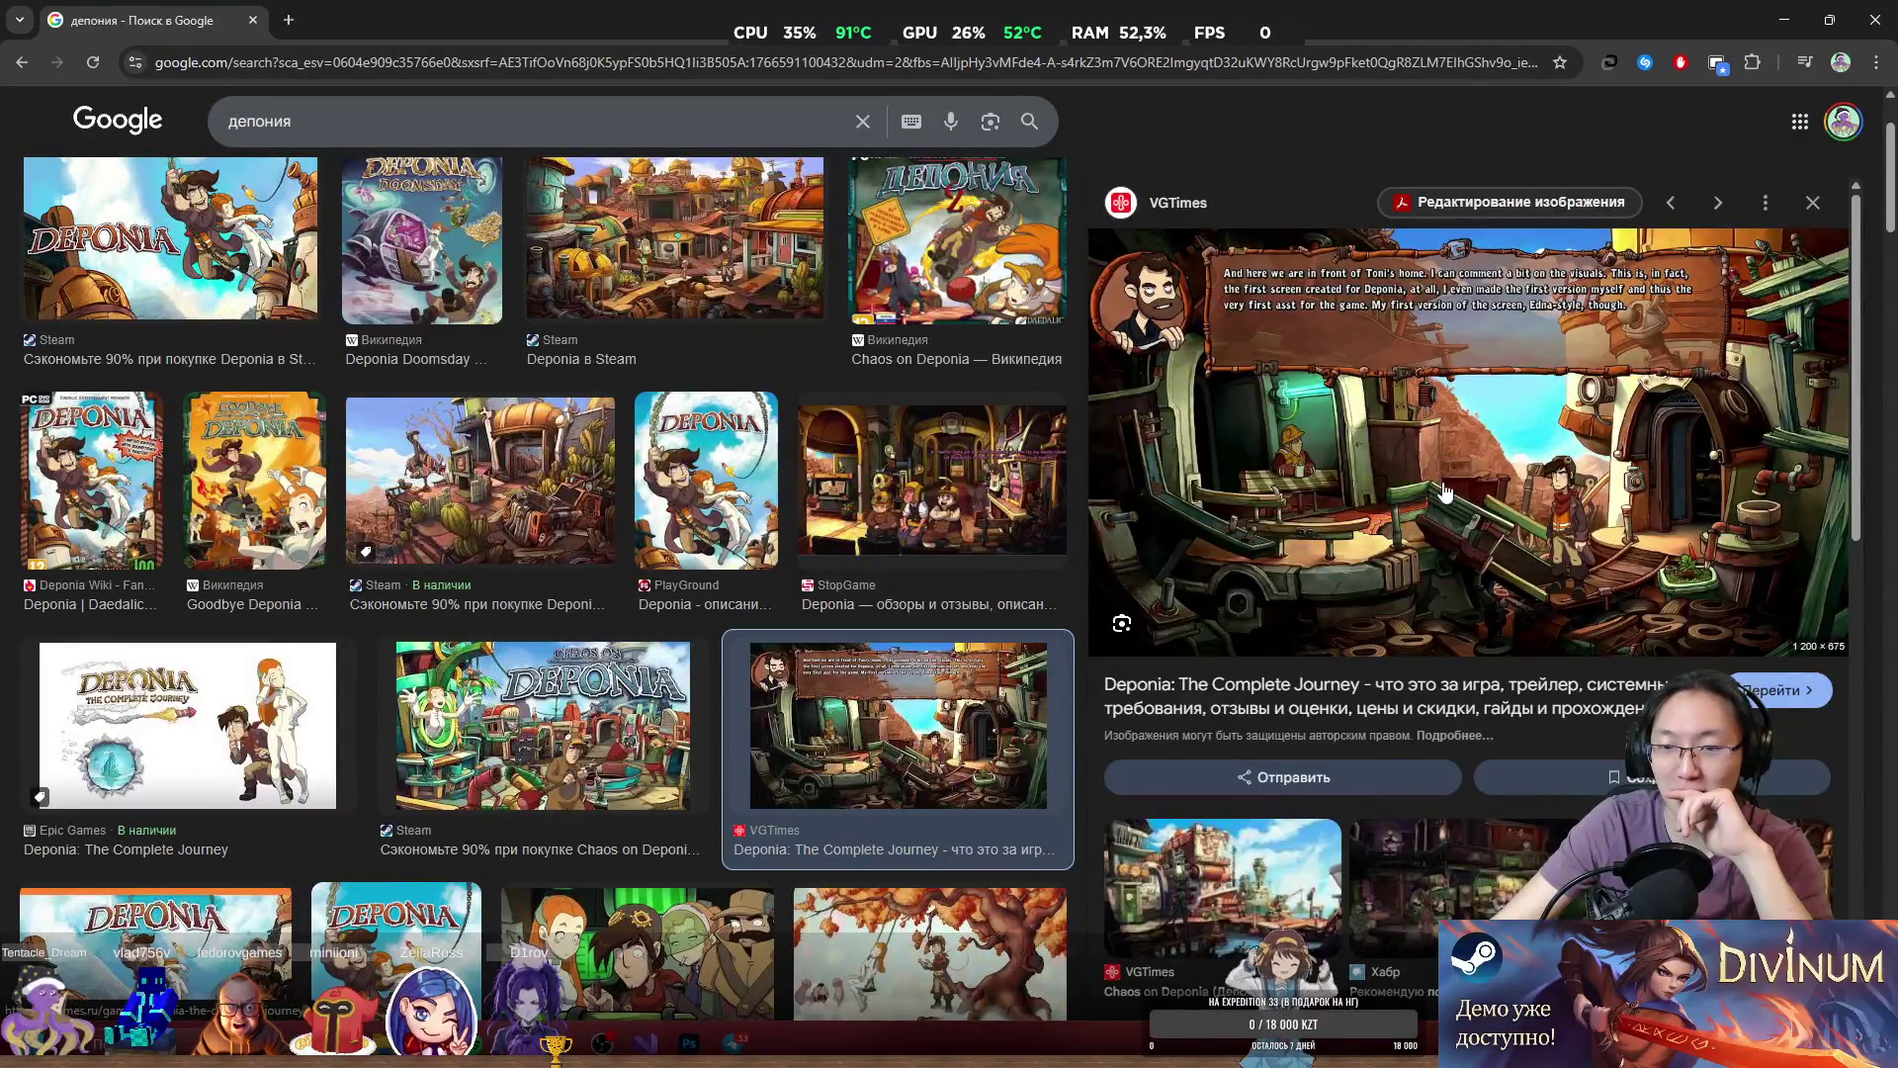
pyautogui.press('super+Down')
pyautogui.click(1244, 187)
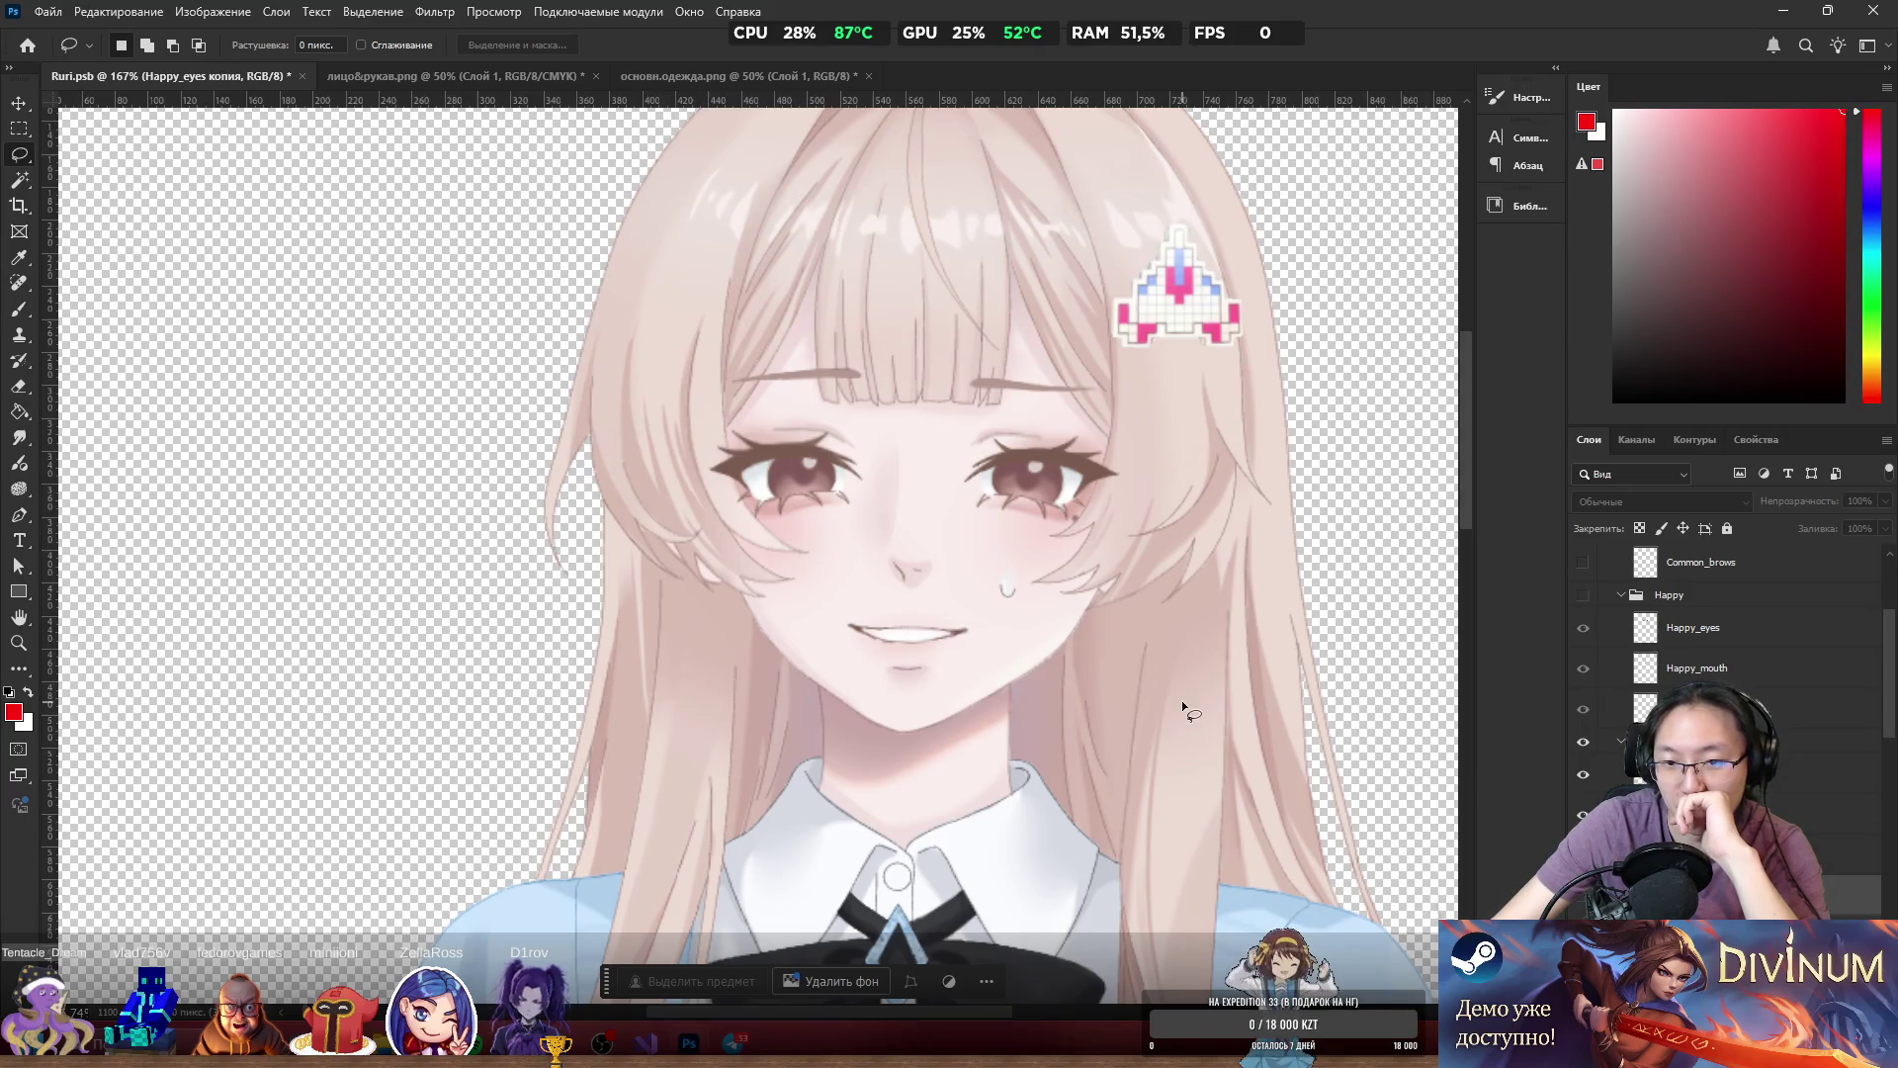
# Move the Closed layer into the Common group and rename it Common_closed.
pyautogui.scroll(-1, 1192, 712)
pyautogui.scroll(1, 1720, 633)
pyautogui.scroll(4, 1637, 710)
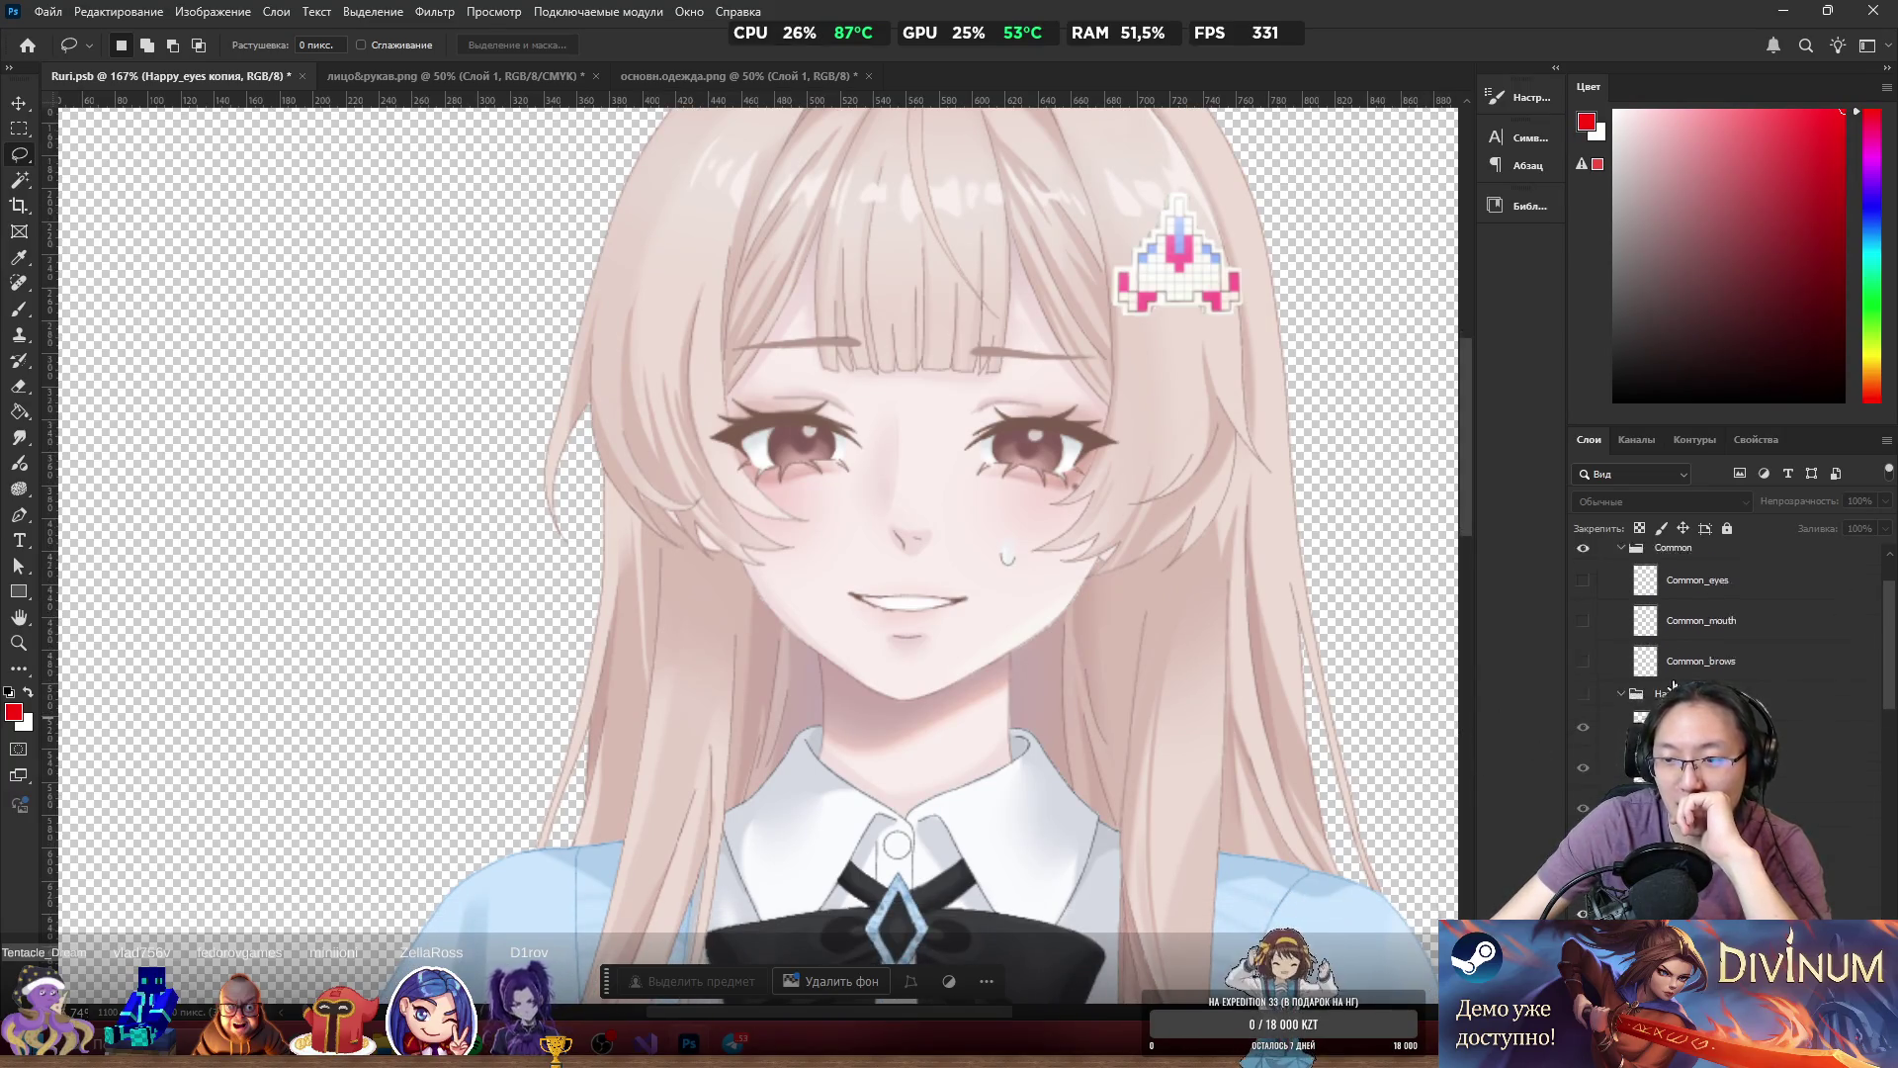
pyautogui.scroll(1, 1692, 623)
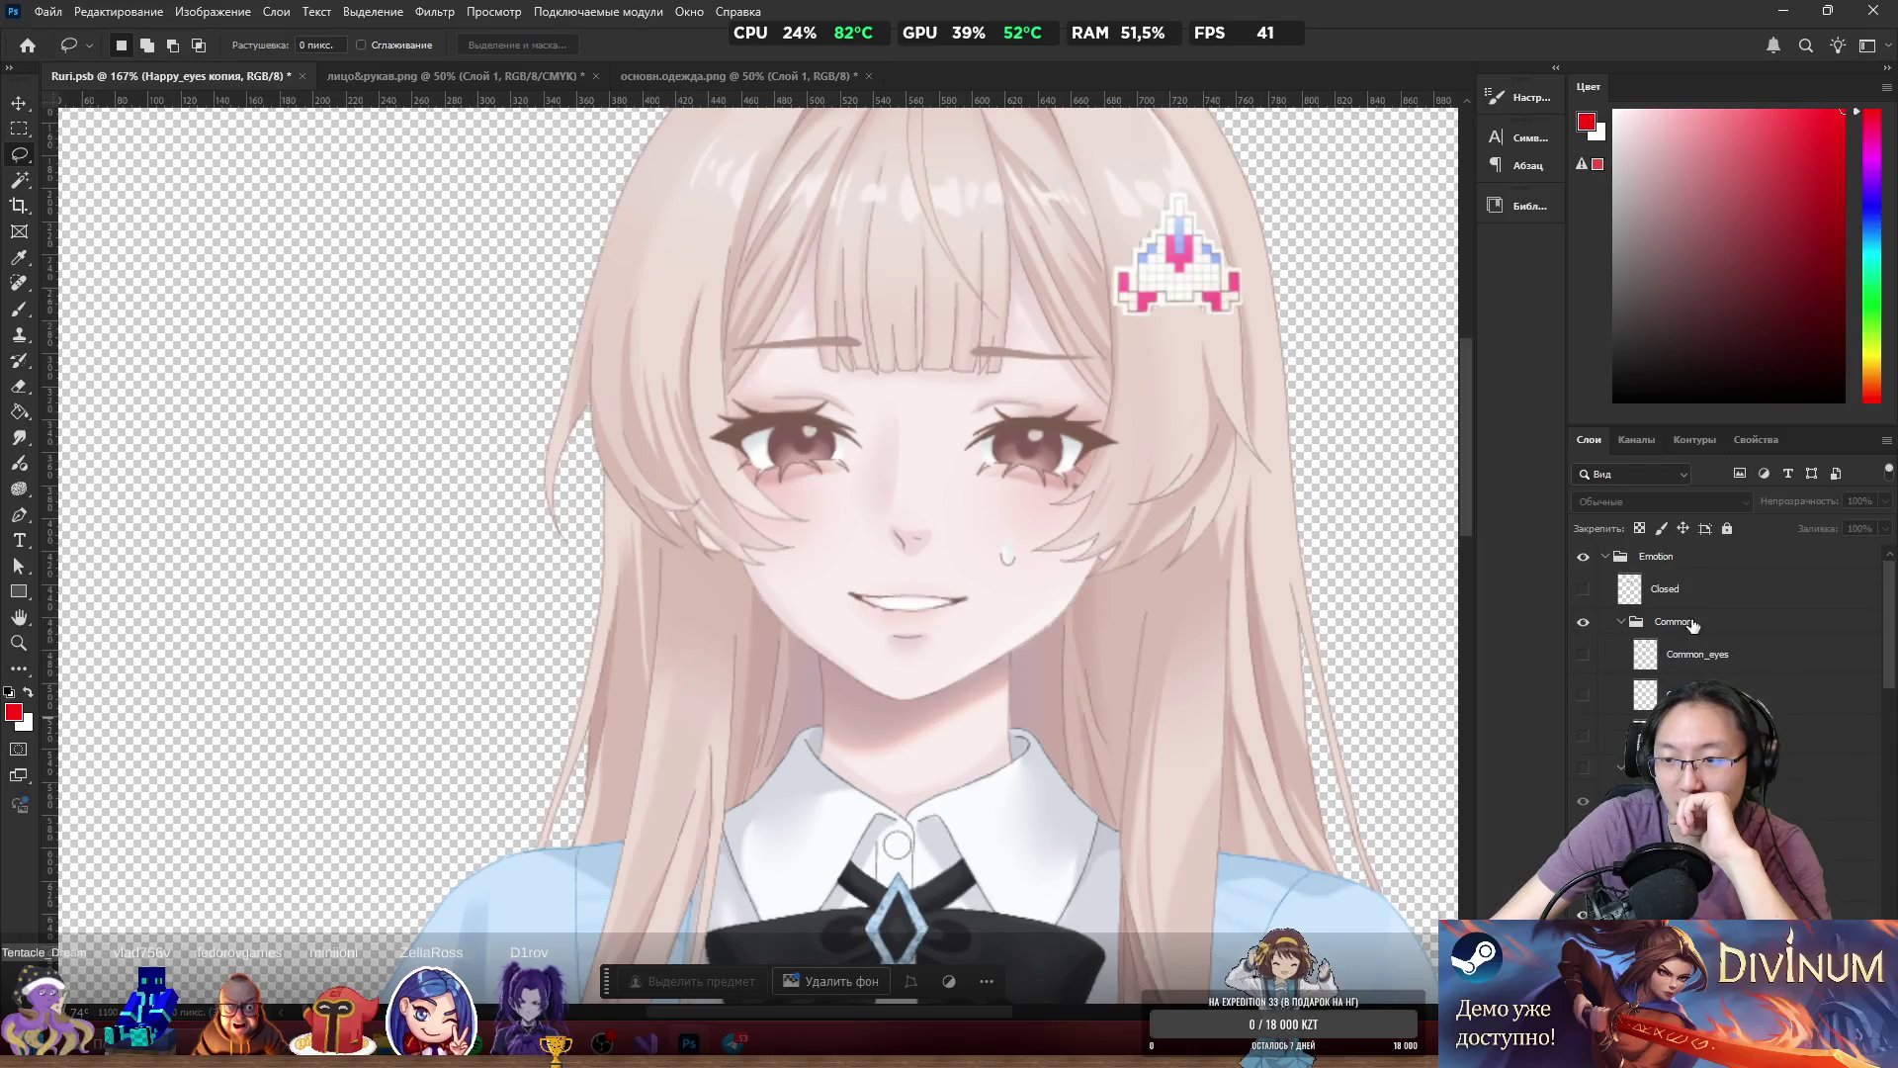
pyautogui.moveTo(1638, 704); pyautogui.dragTo(1642, 714)
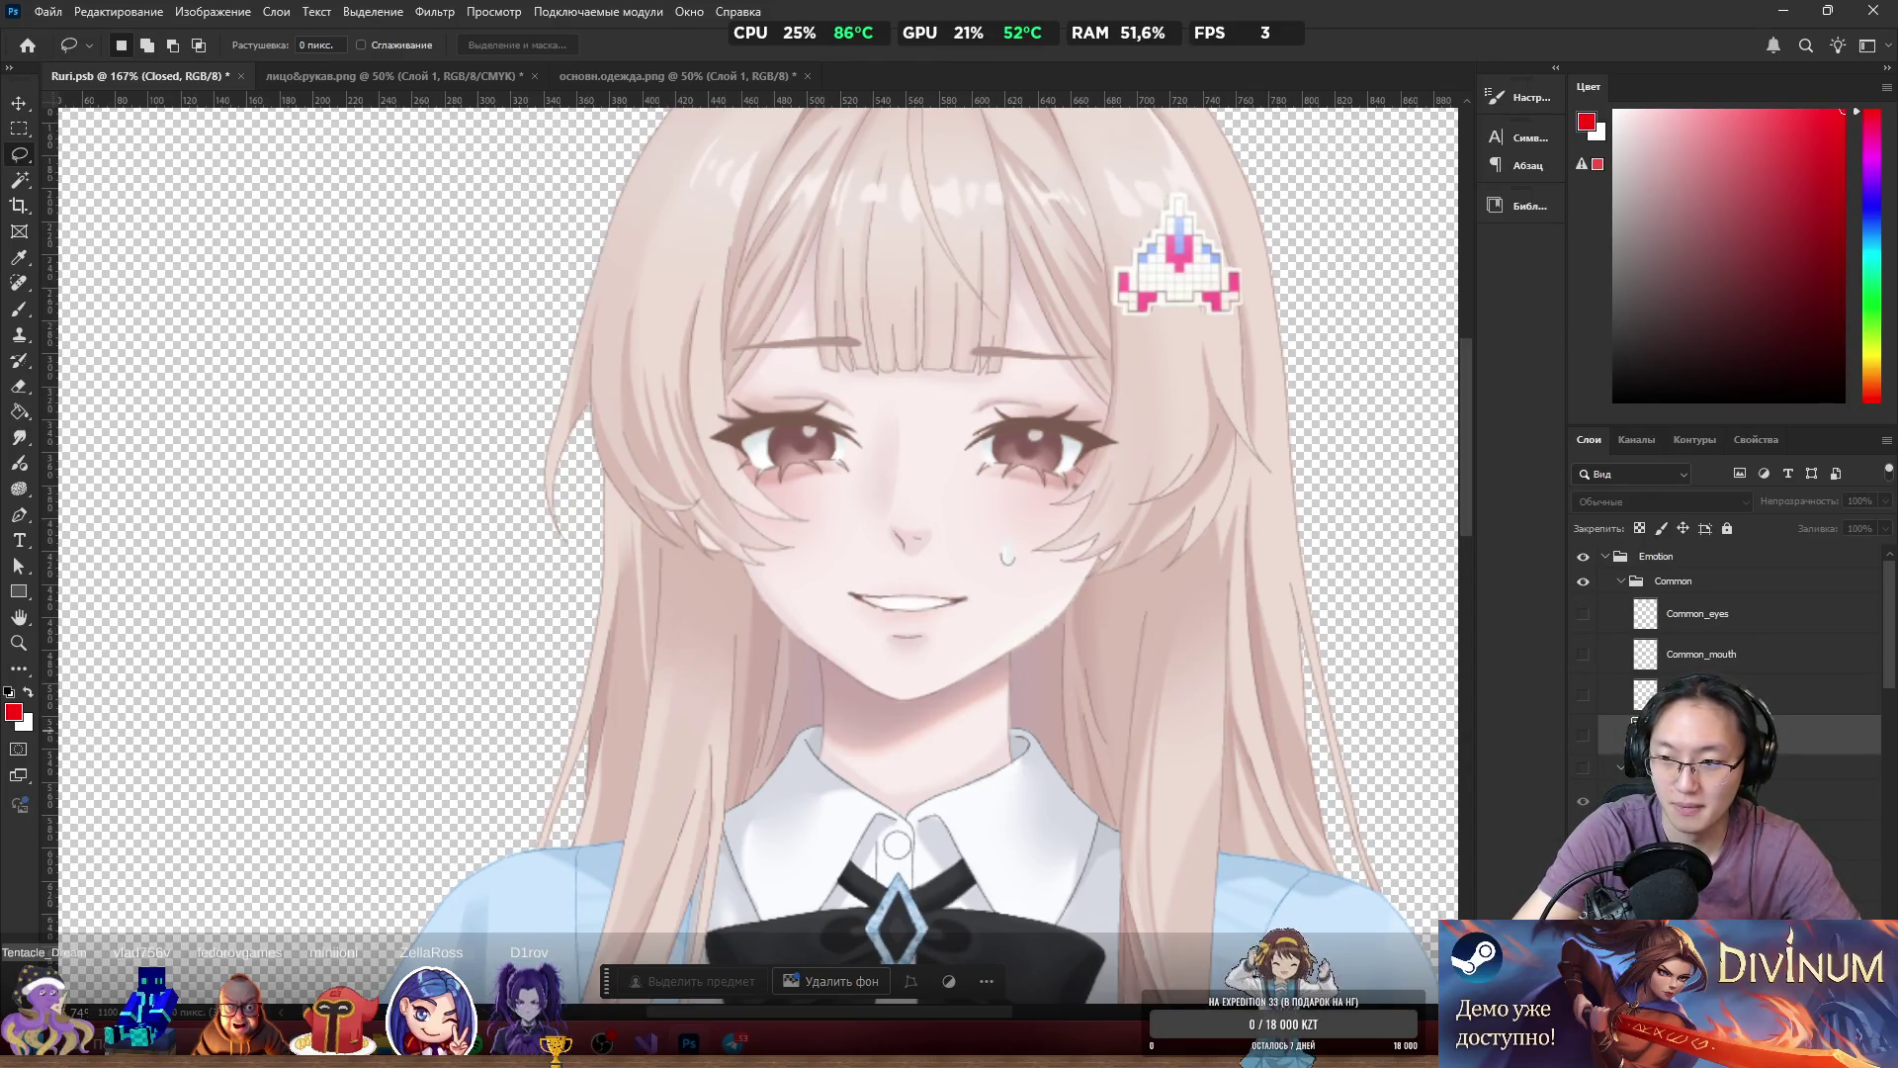
pyautogui.press('Return')
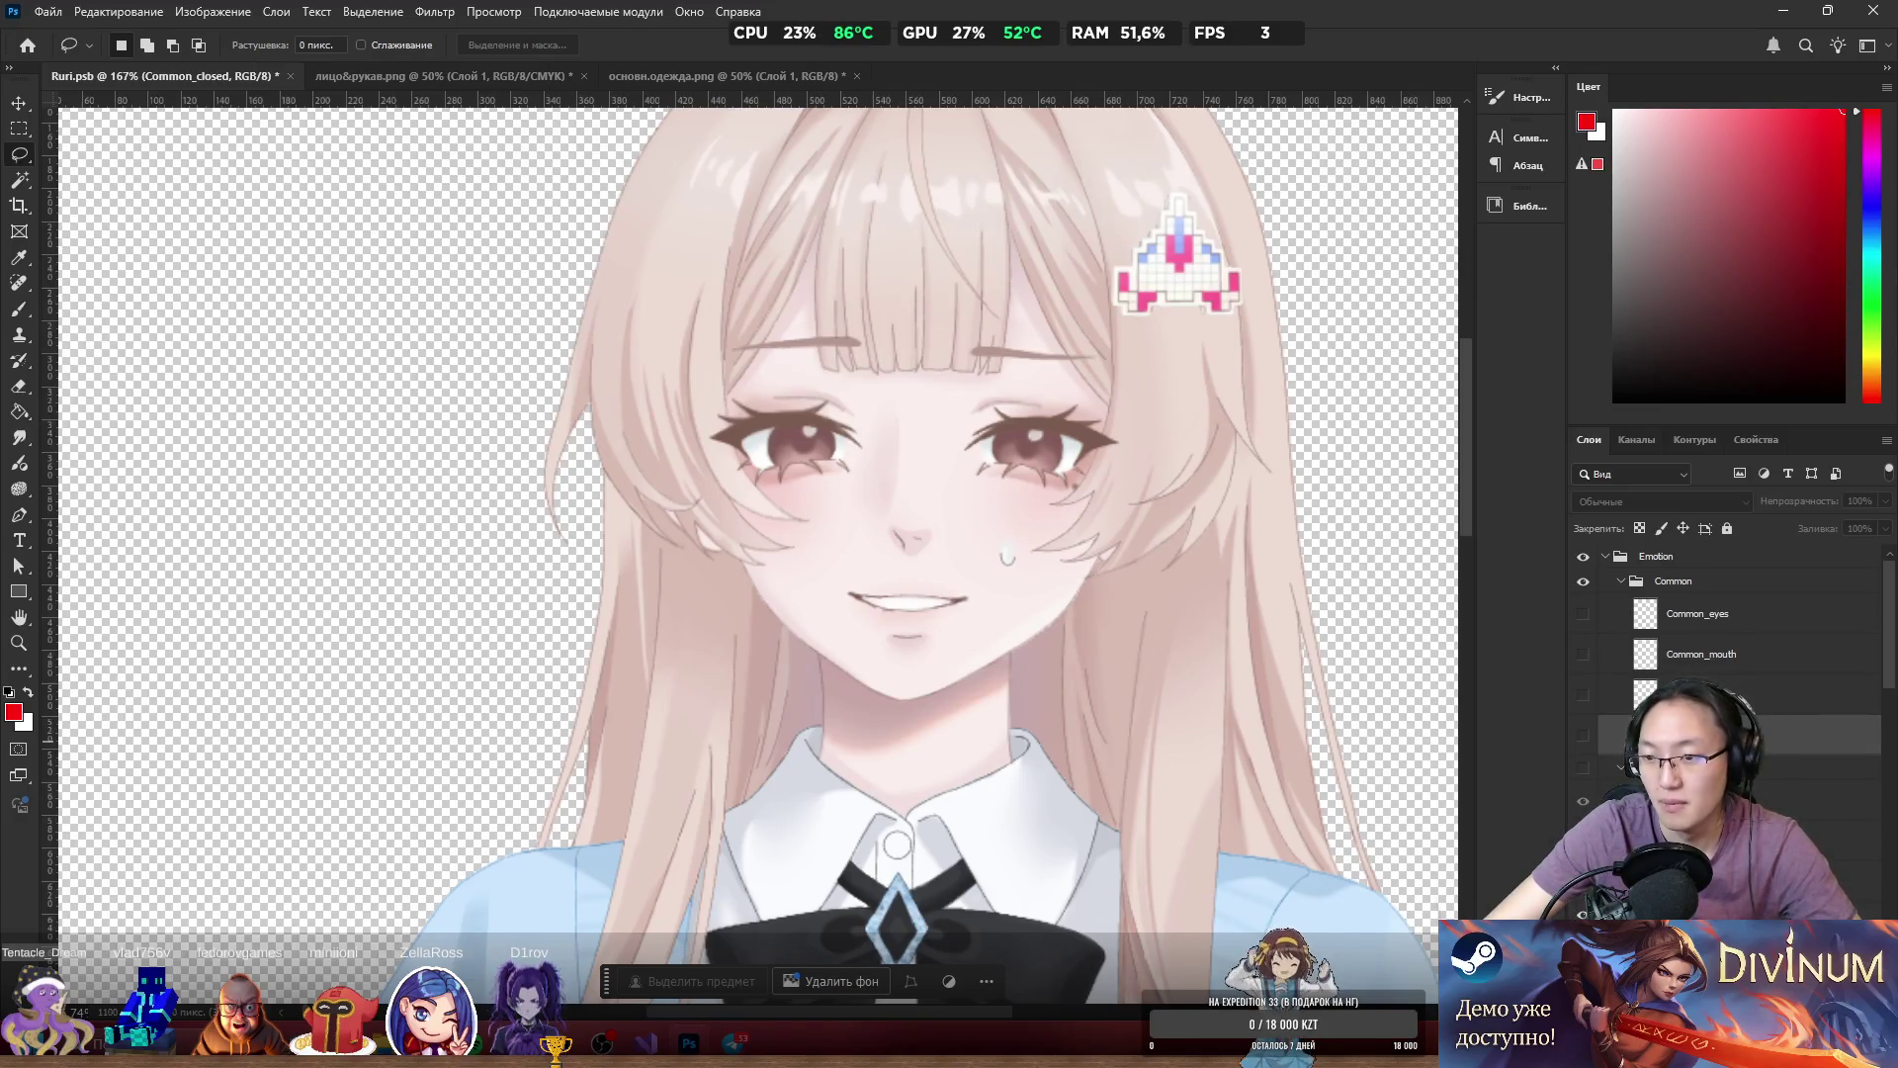
# Toggle the Common group, Common_closed and eyebrow layers to compare facial features.
pyautogui.scroll(-1, 1731, 643)
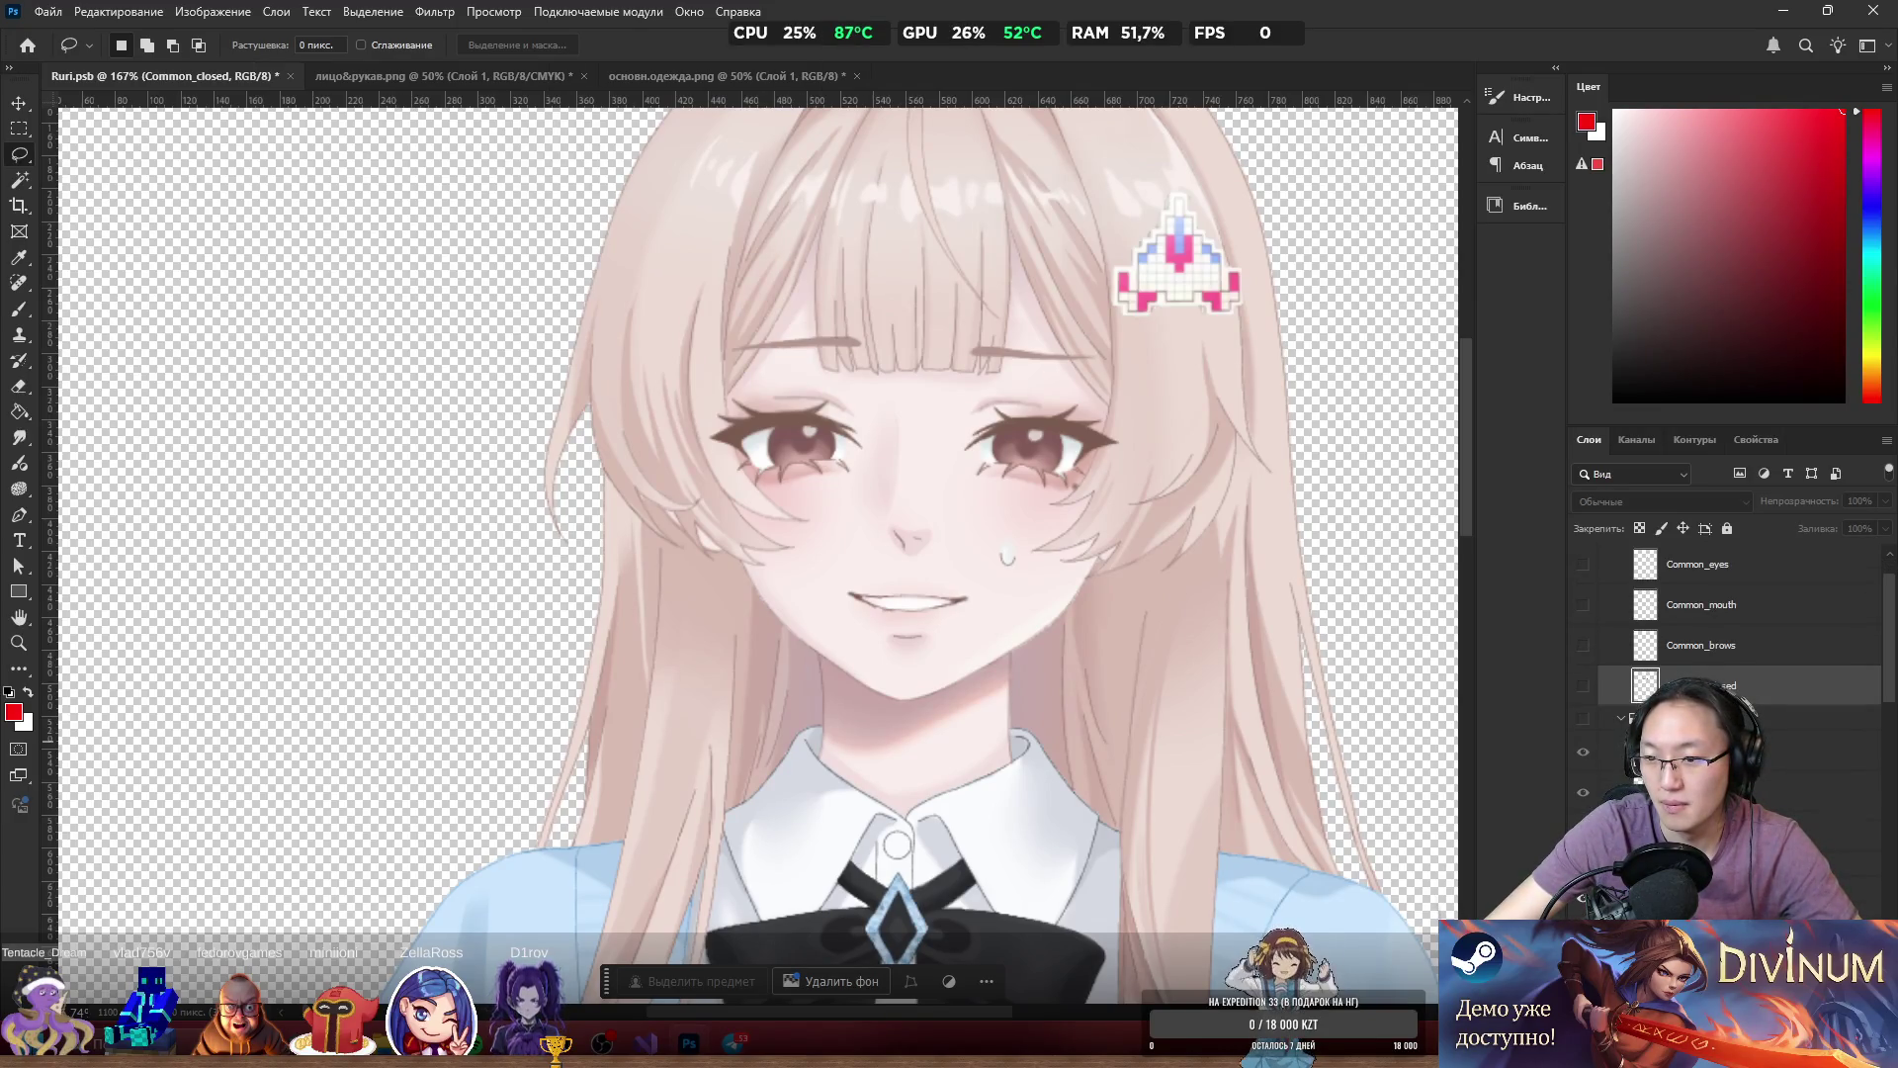
pyautogui.scroll(1, 1730, 642)
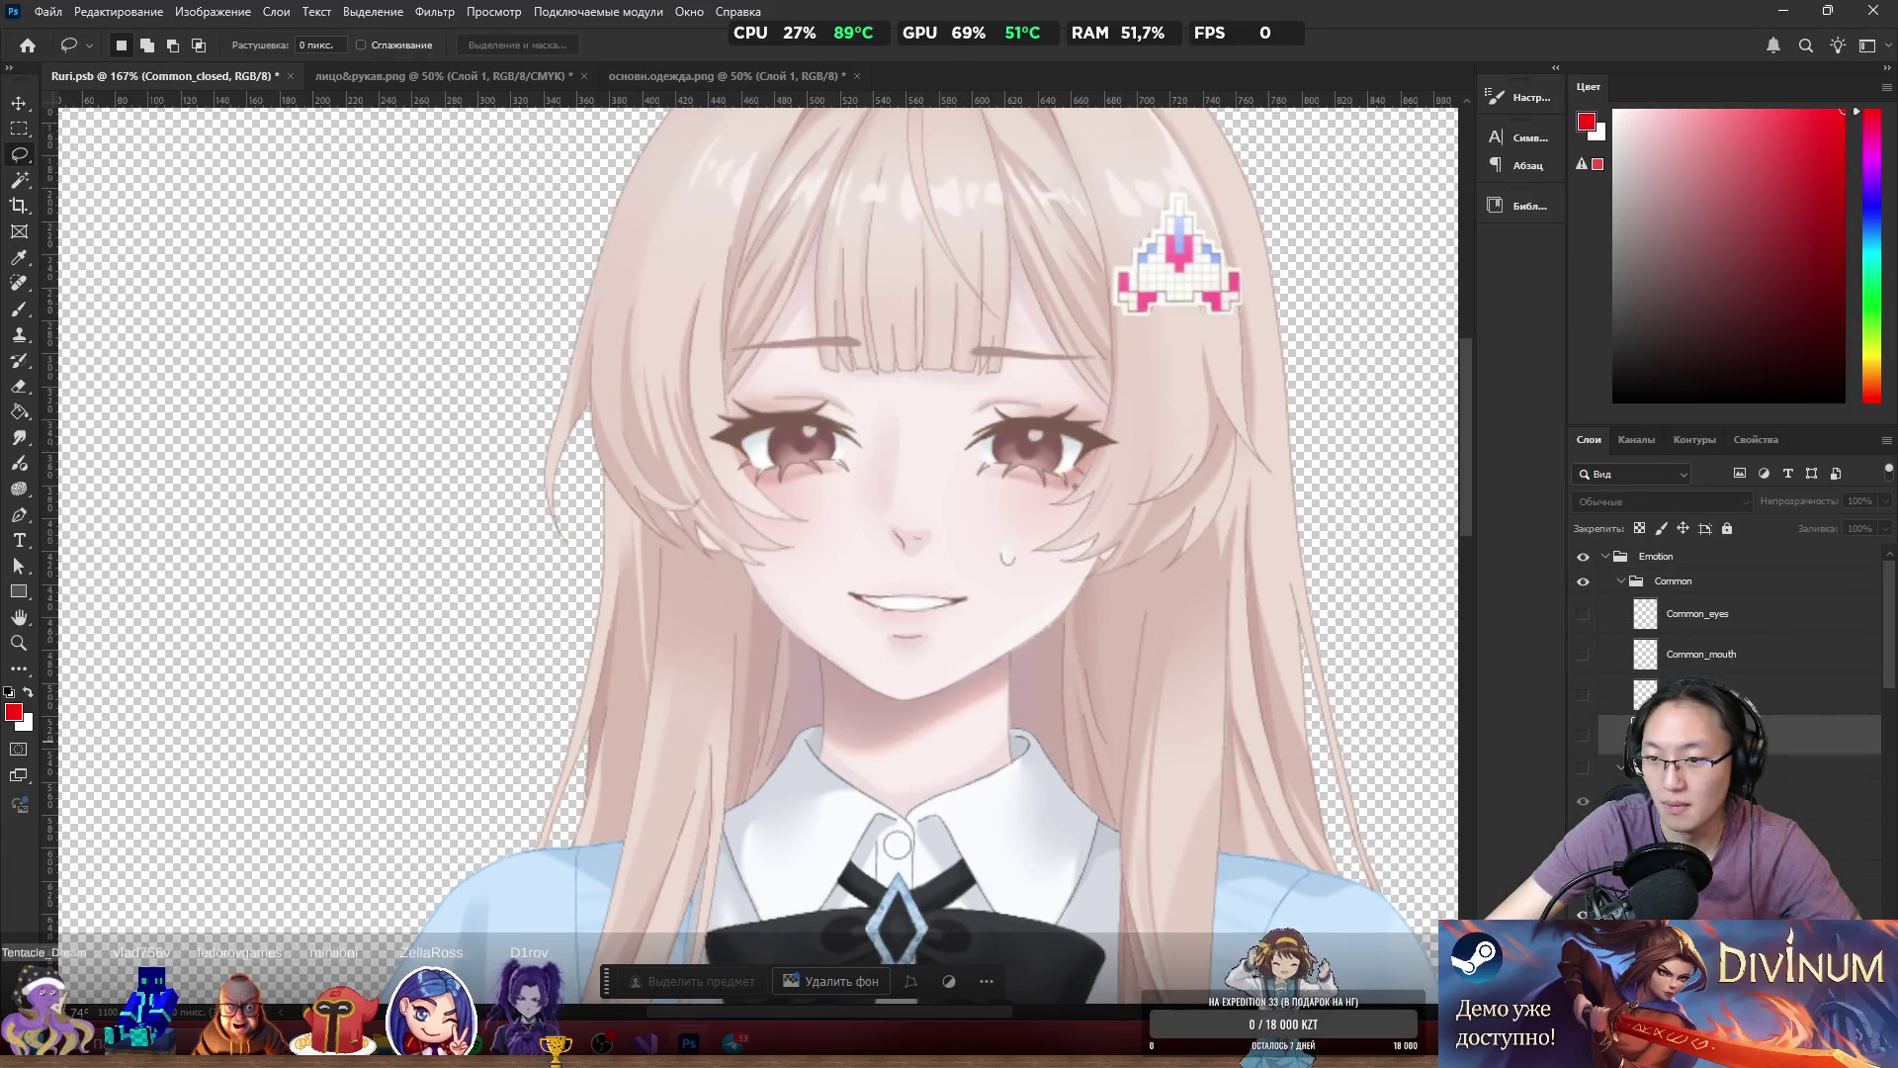
pyautogui.click(1583, 768)
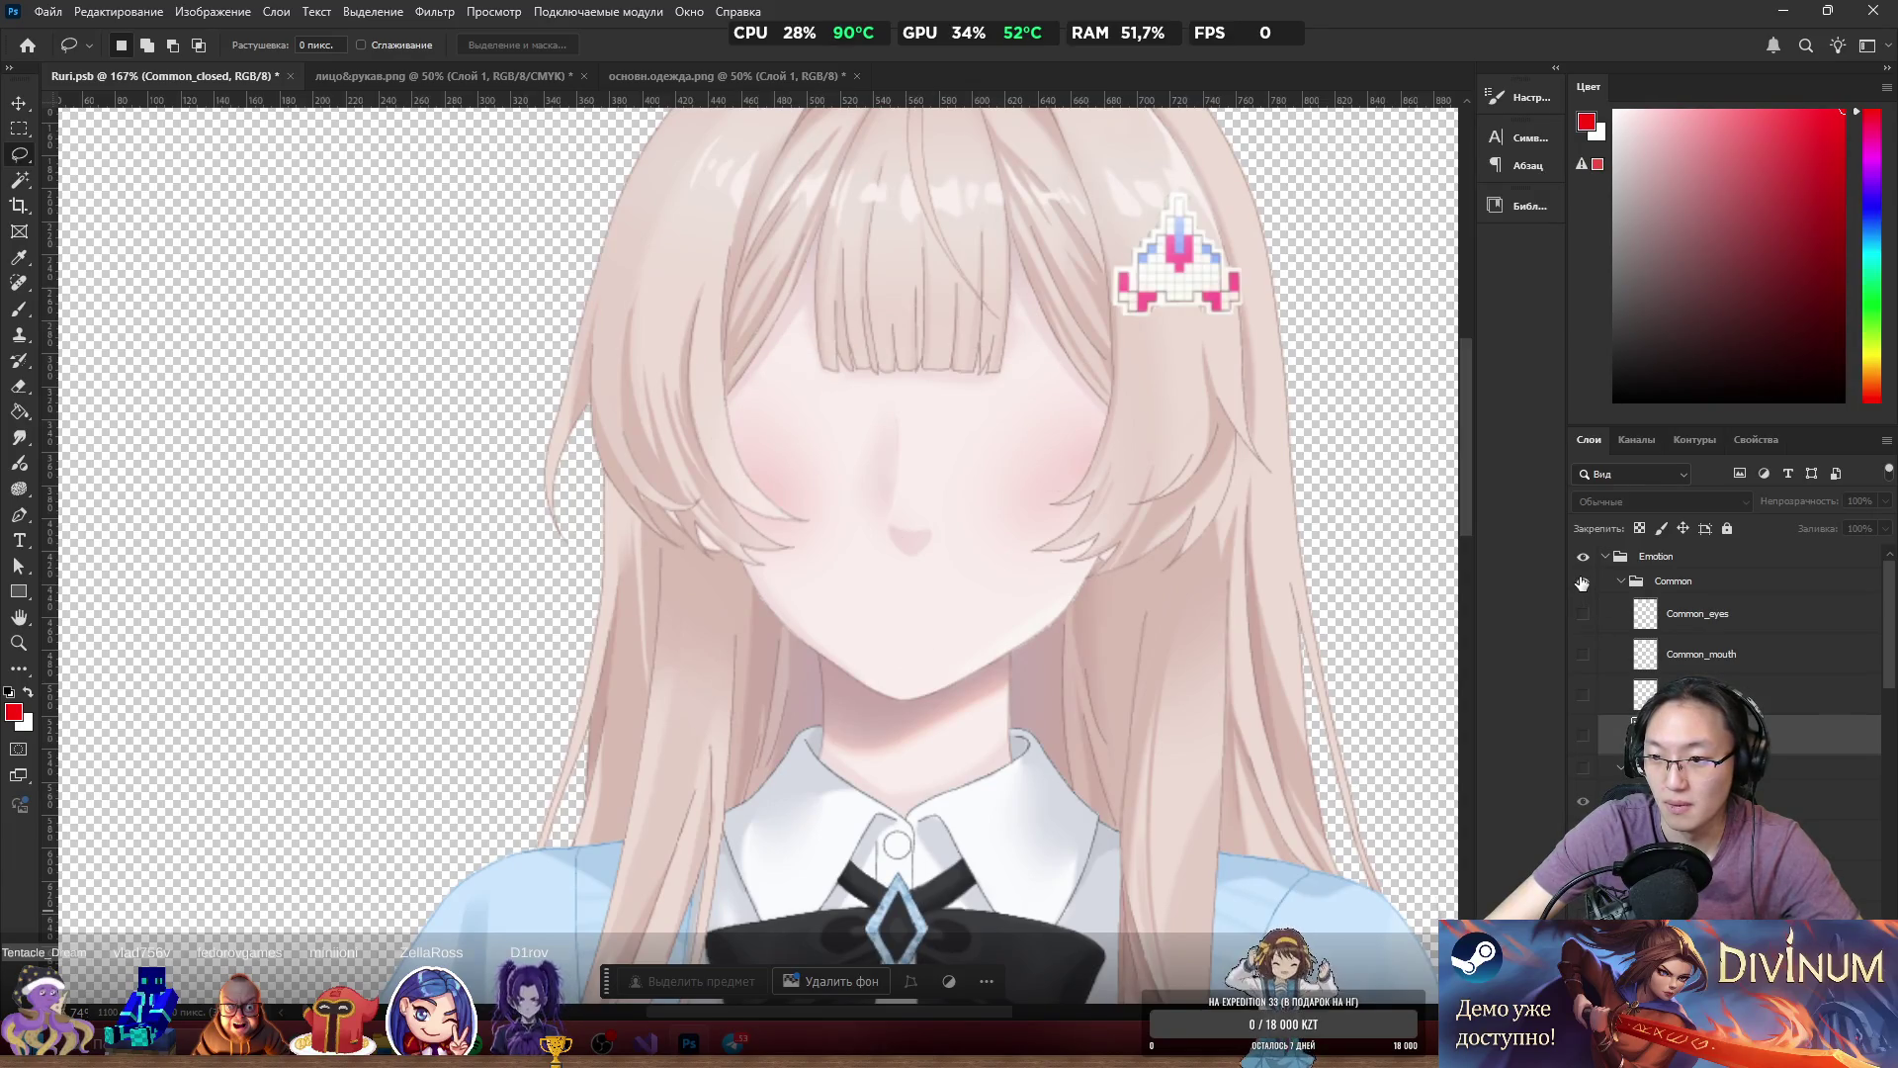
pyautogui.click(1584, 739)
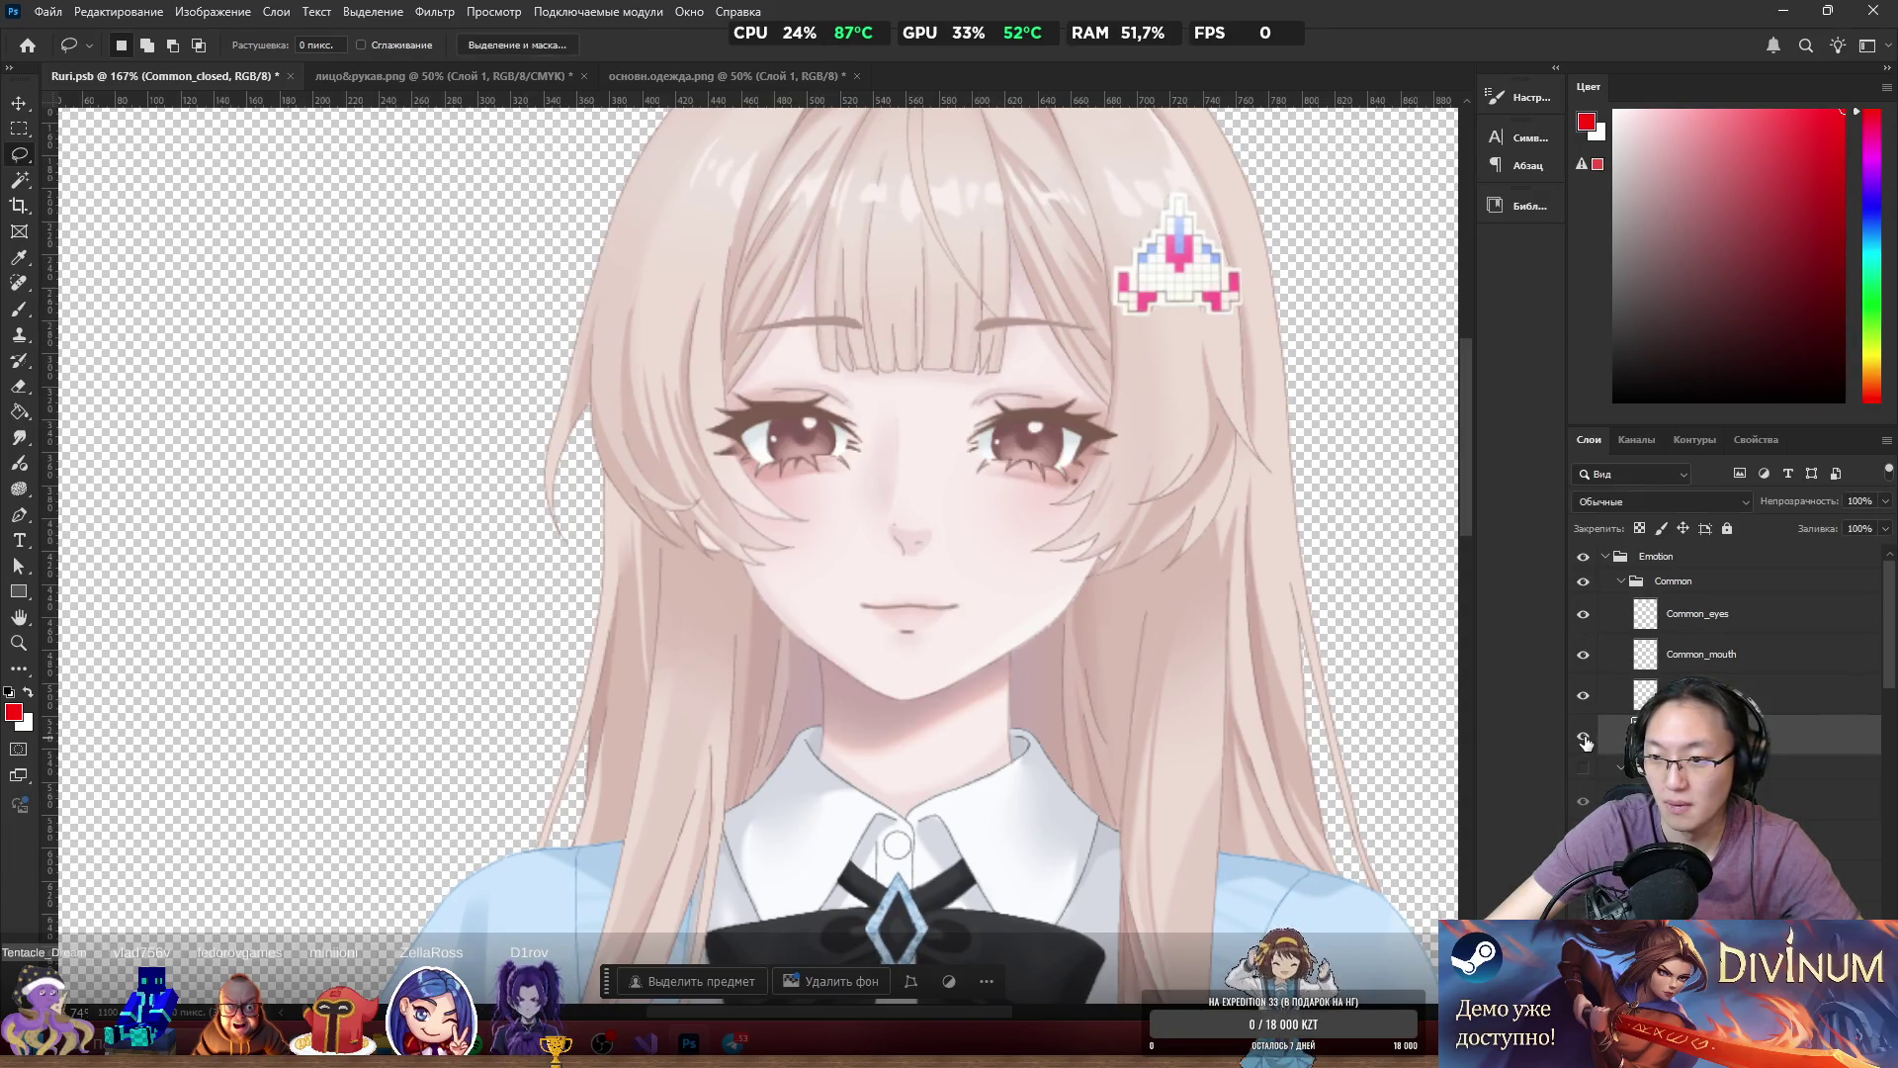
pyautogui.click(1584, 739)
pyautogui.click(1585, 698)
pyautogui.click(1585, 699)
# Move Common_closed above Common_mouth and swap it with Common_eyes to compare.
pyautogui.moveTo(1681, 730); pyautogui.dragTo(1680, 642)
pyautogui.click(1583, 613)
pyautogui.click(1583, 654)
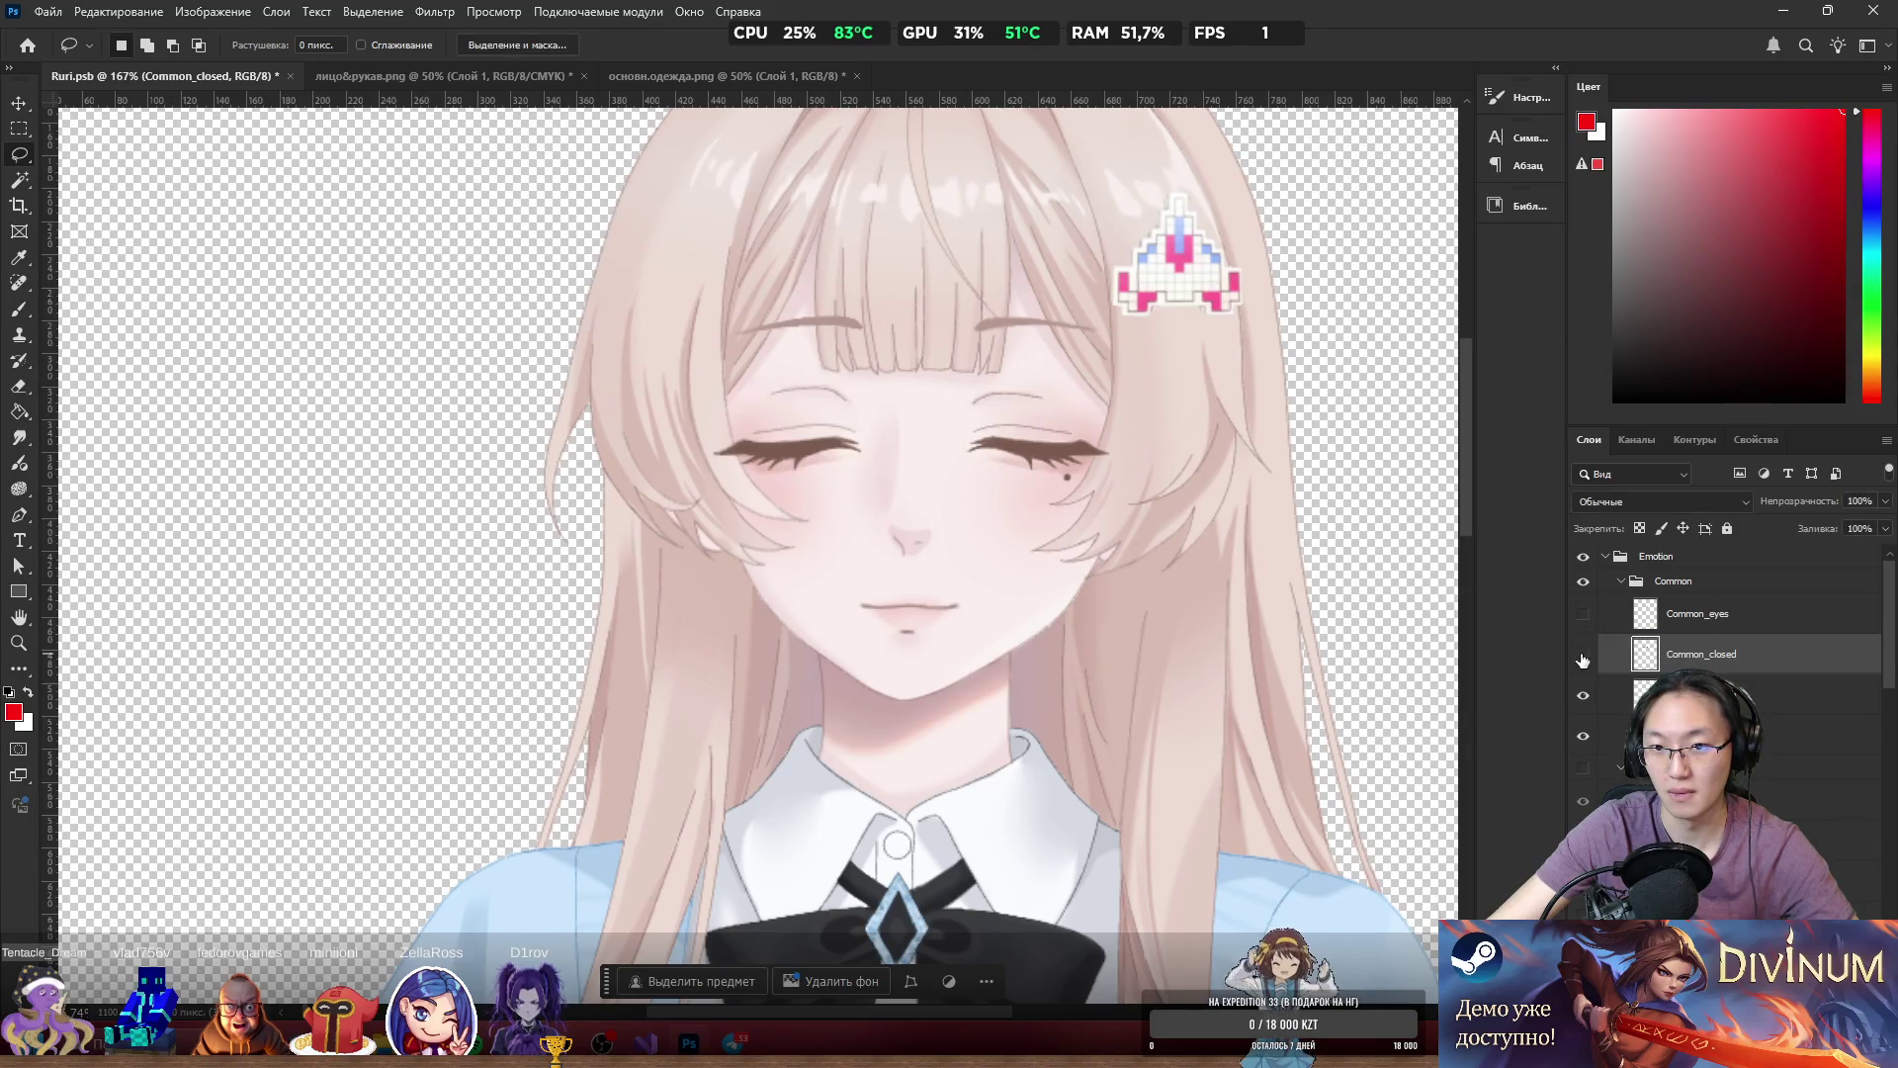
pyautogui.click(1582, 653)
pyautogui.click(1583, 613)
pyautogui.scroll(-1, 1704, 644)
pyautogui.scroll(1, 1705, 644)
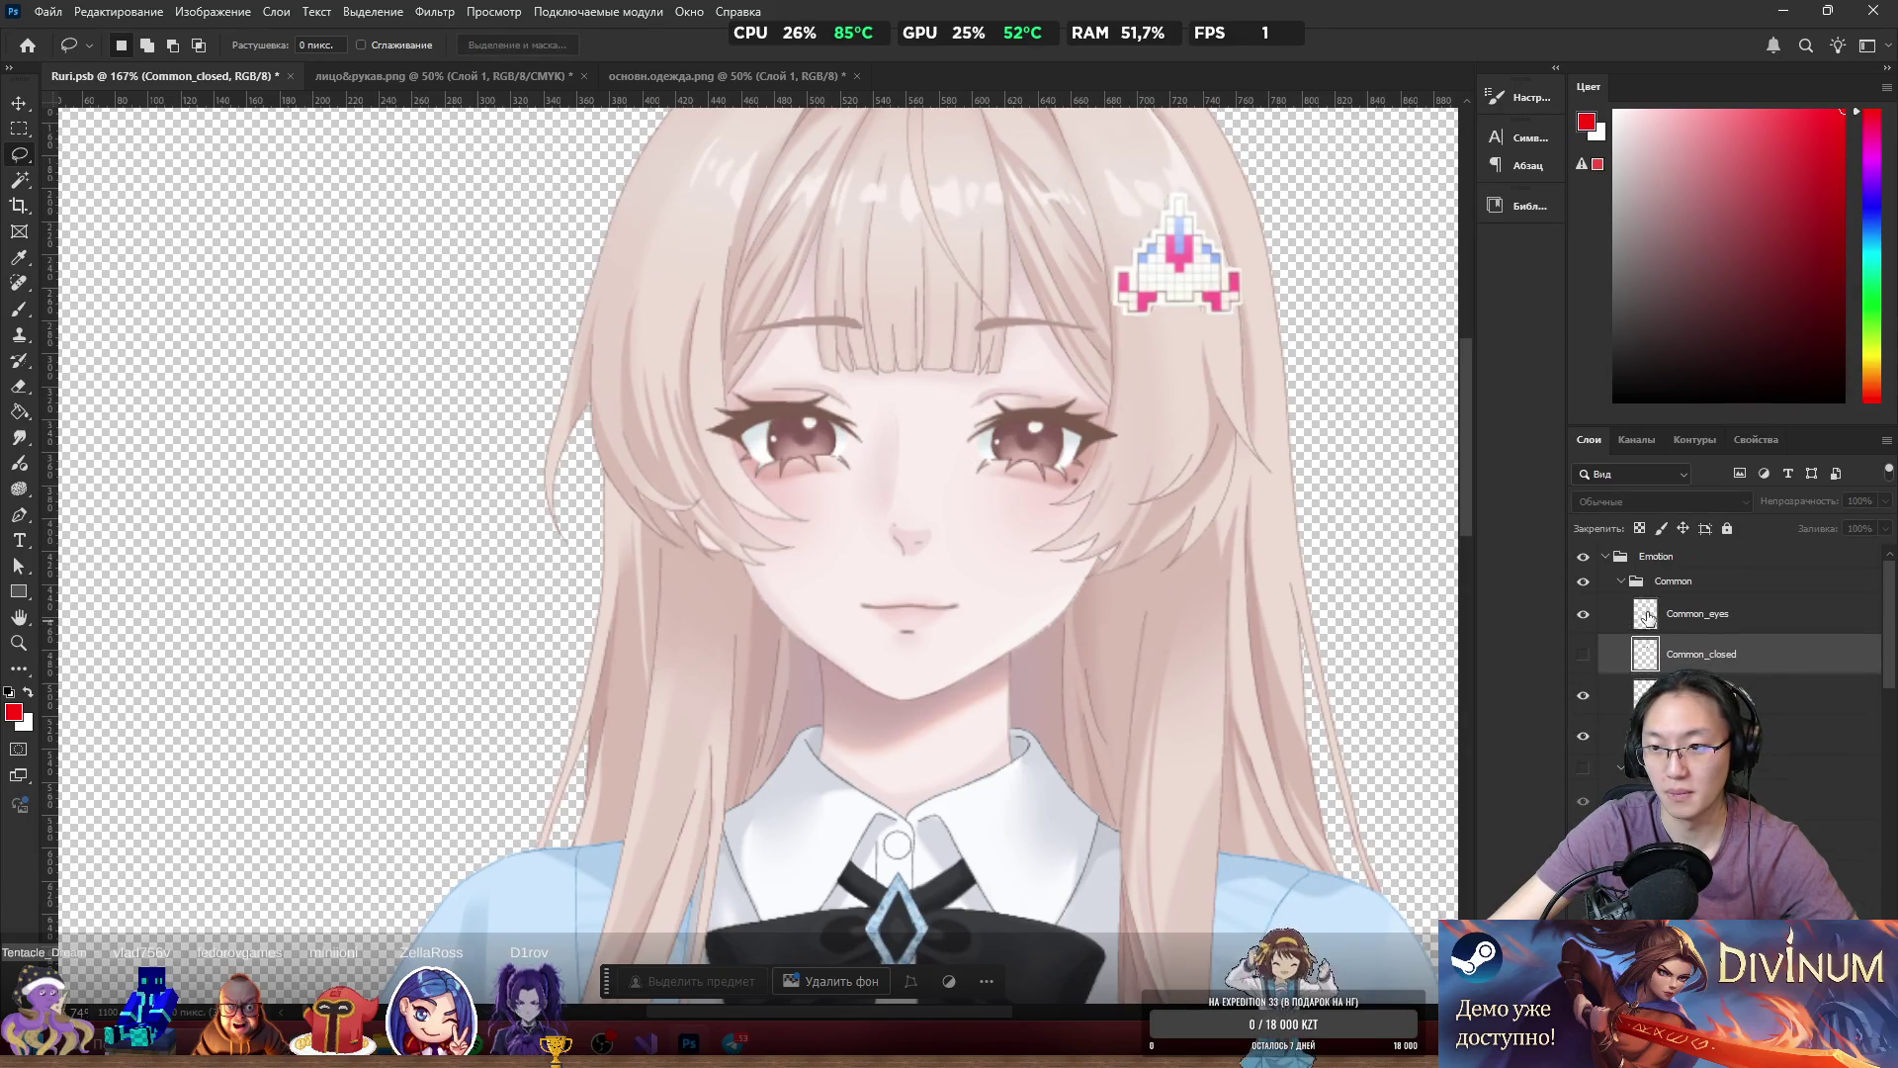
# Hide the Common expression, preview Happy, show the Awkward group and compare eye variants.
pyautogui.click(1583, 581)
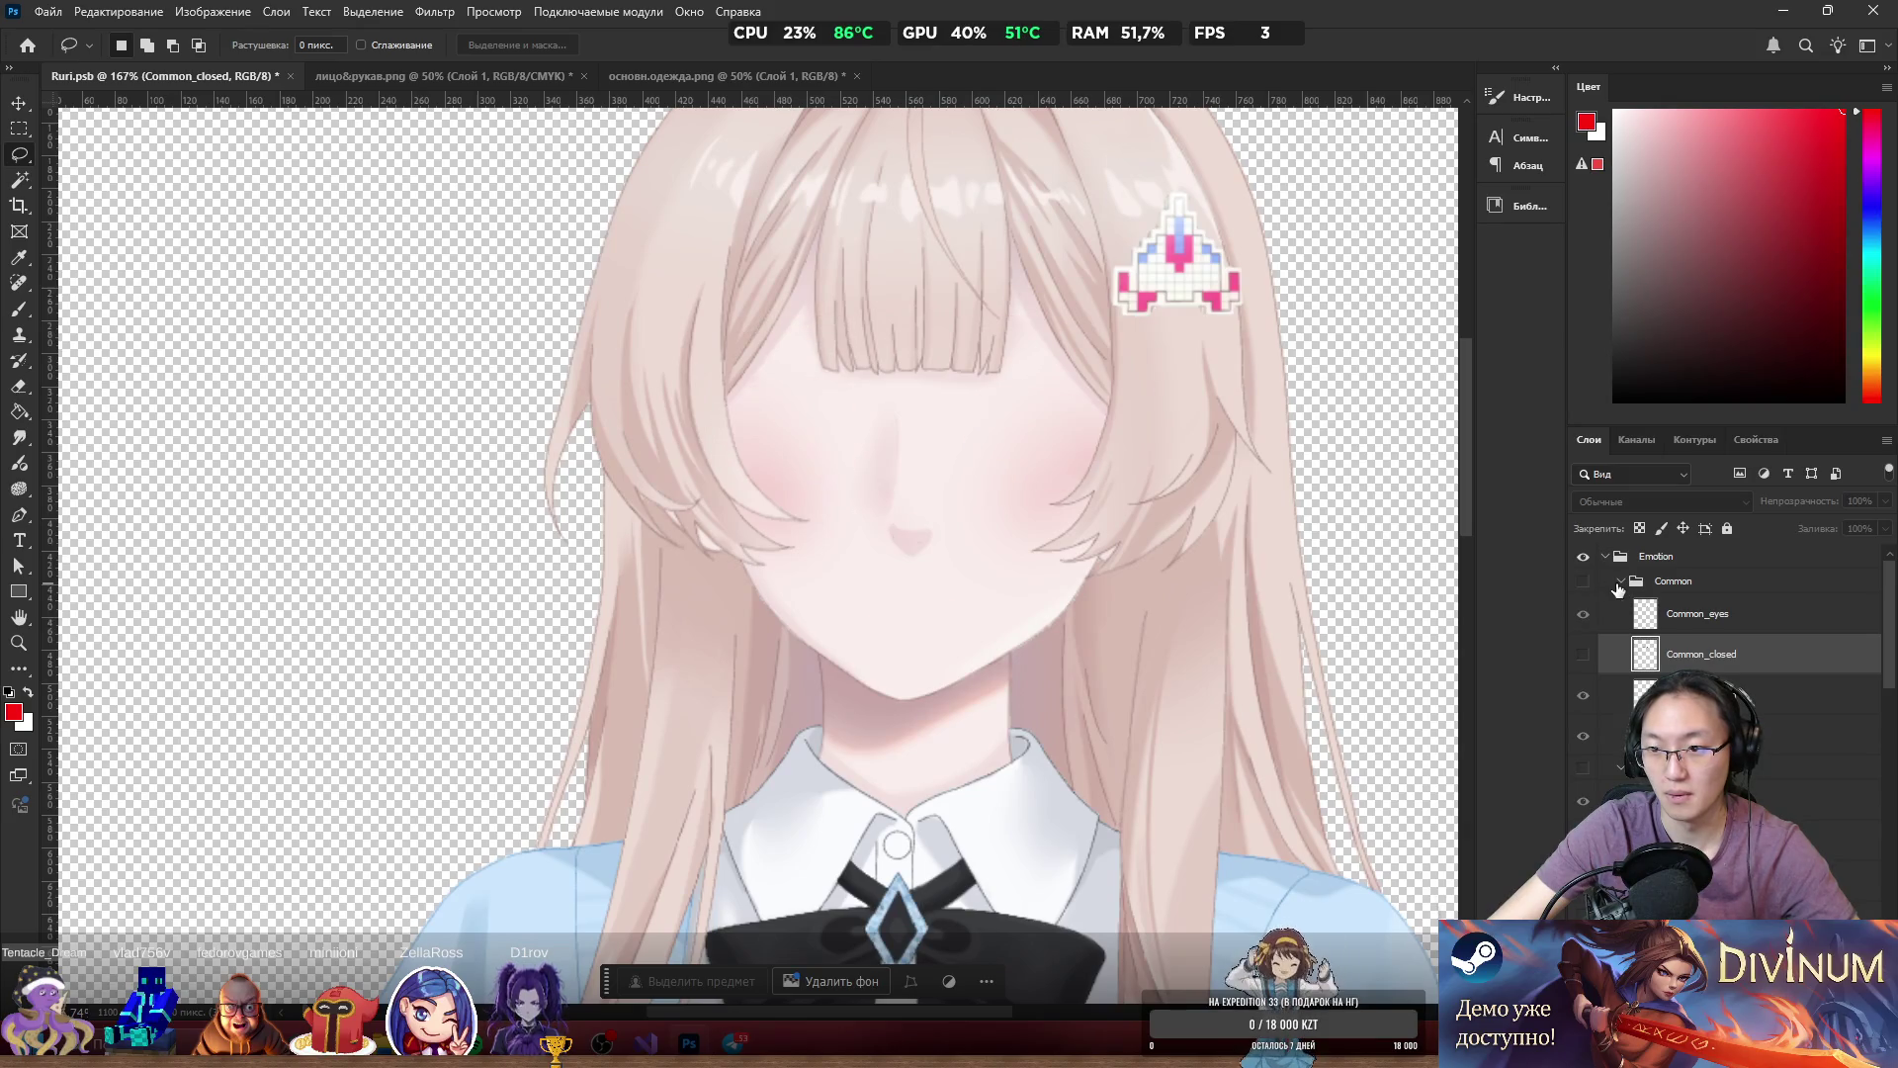
pyautogui.click(1583, 769)
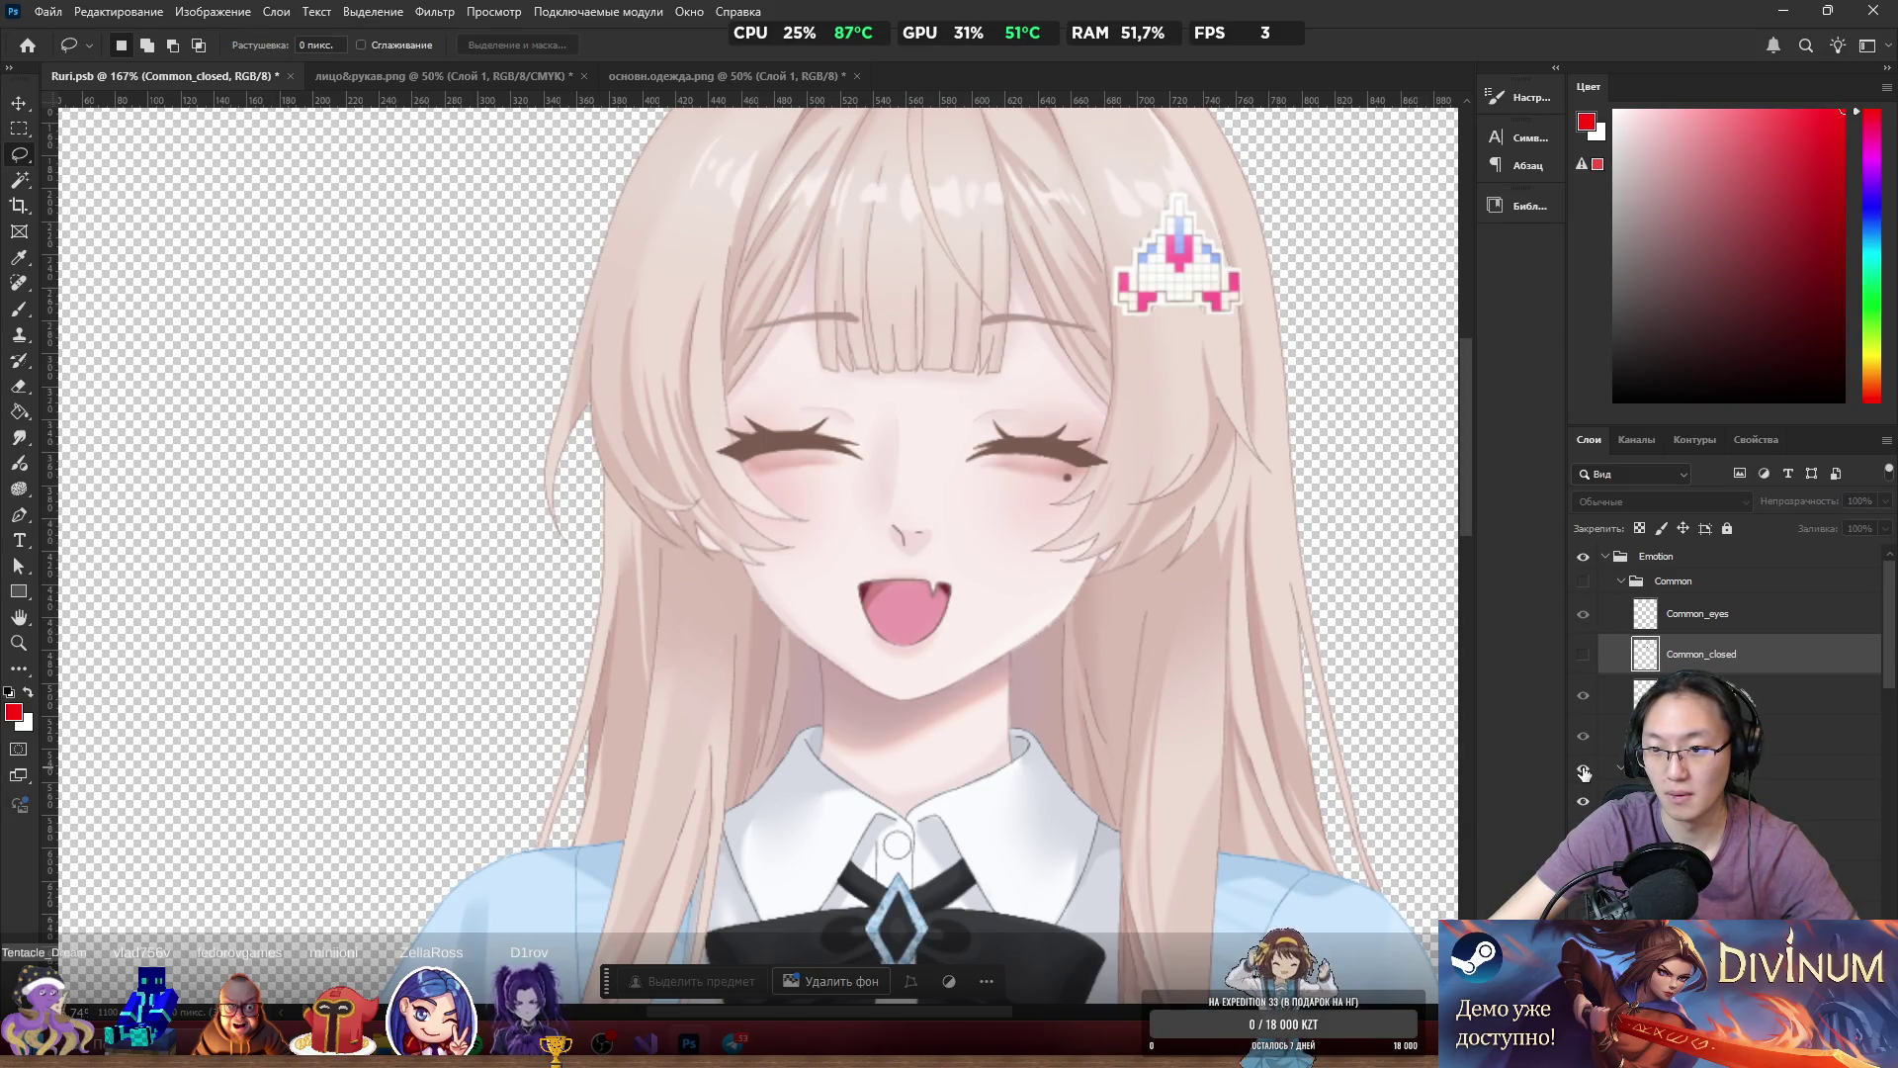
pyautogui.click(1583, 772)
pyautogui.scroll(-3, 1586, 761)
pyautogui.click(1583, 722)
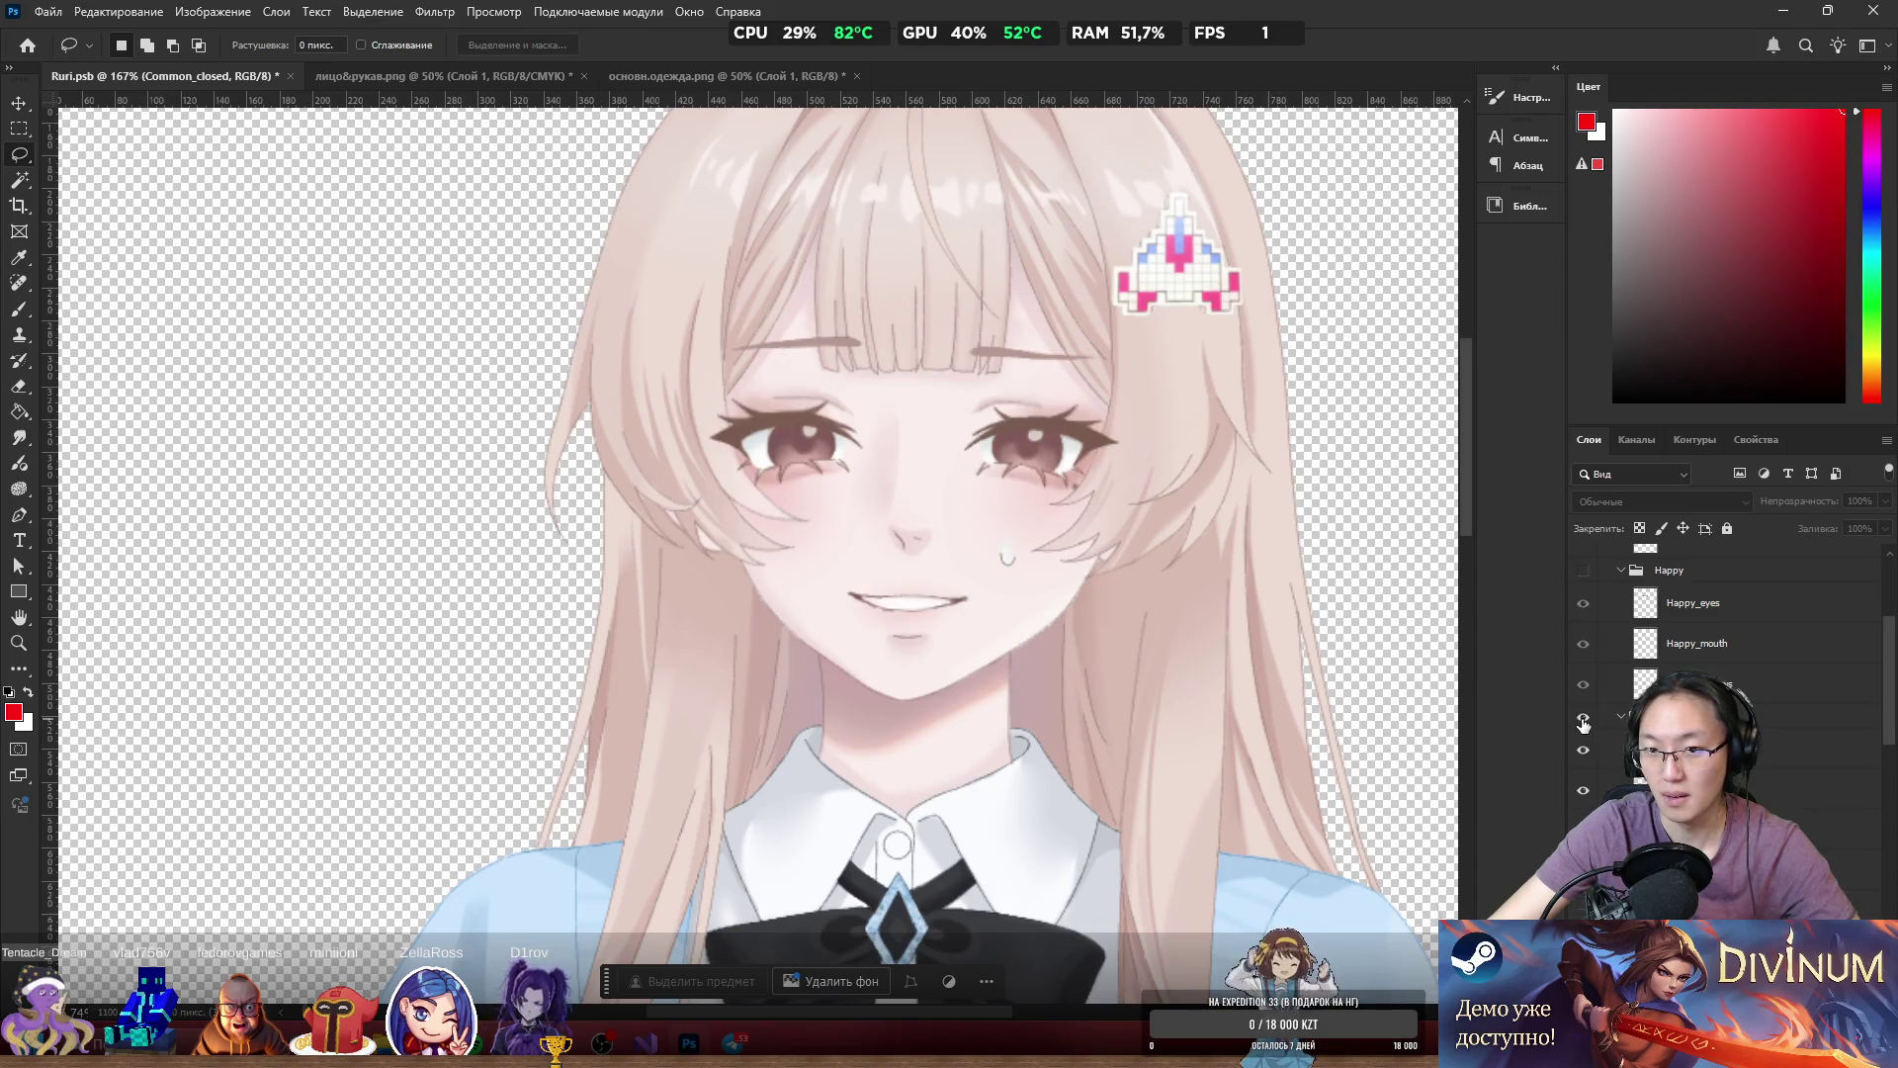
pyautogui.scroll(-2, 1587, 729)
pyautogui.click(1584, 732)
pyautogui.click(1584, 771)
pyautogui.click(1584, 771)
pyautogui.click(1586, 732)
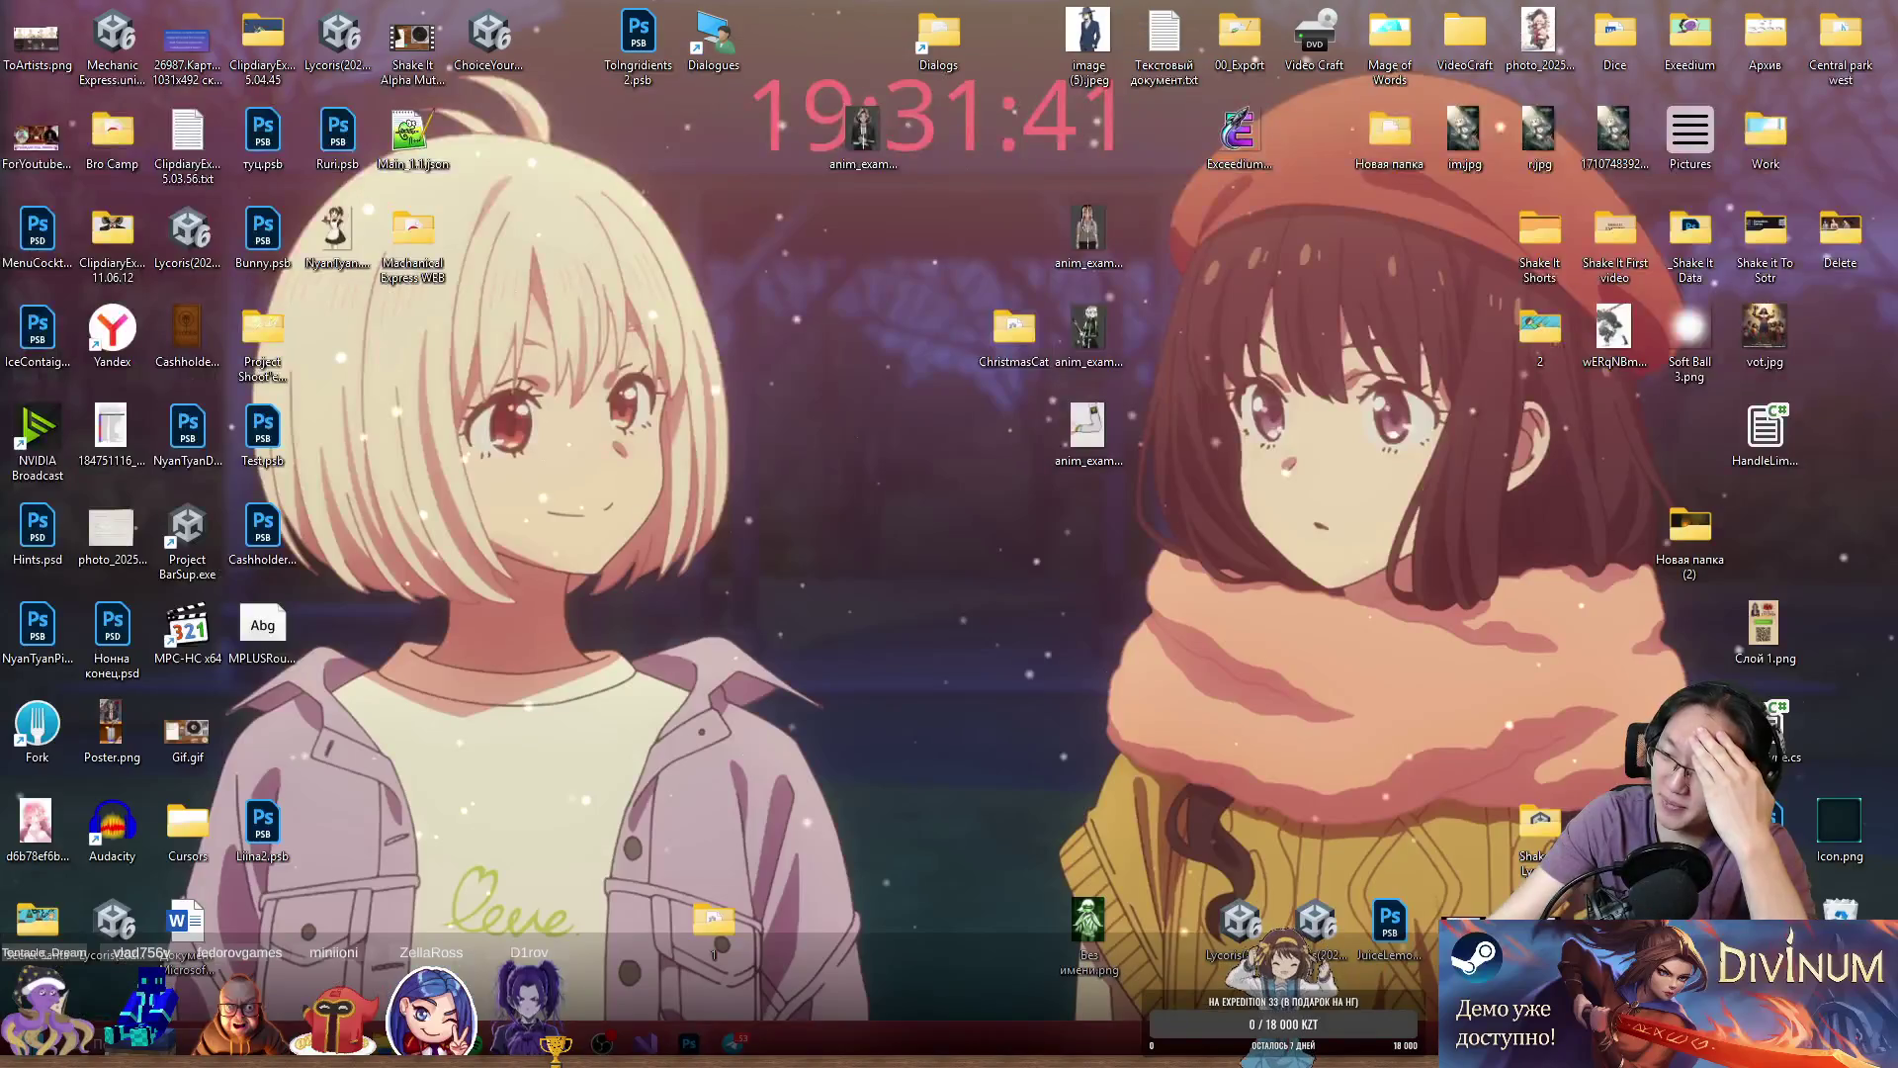
pyautogui.scroll(-2, 1721, 643)
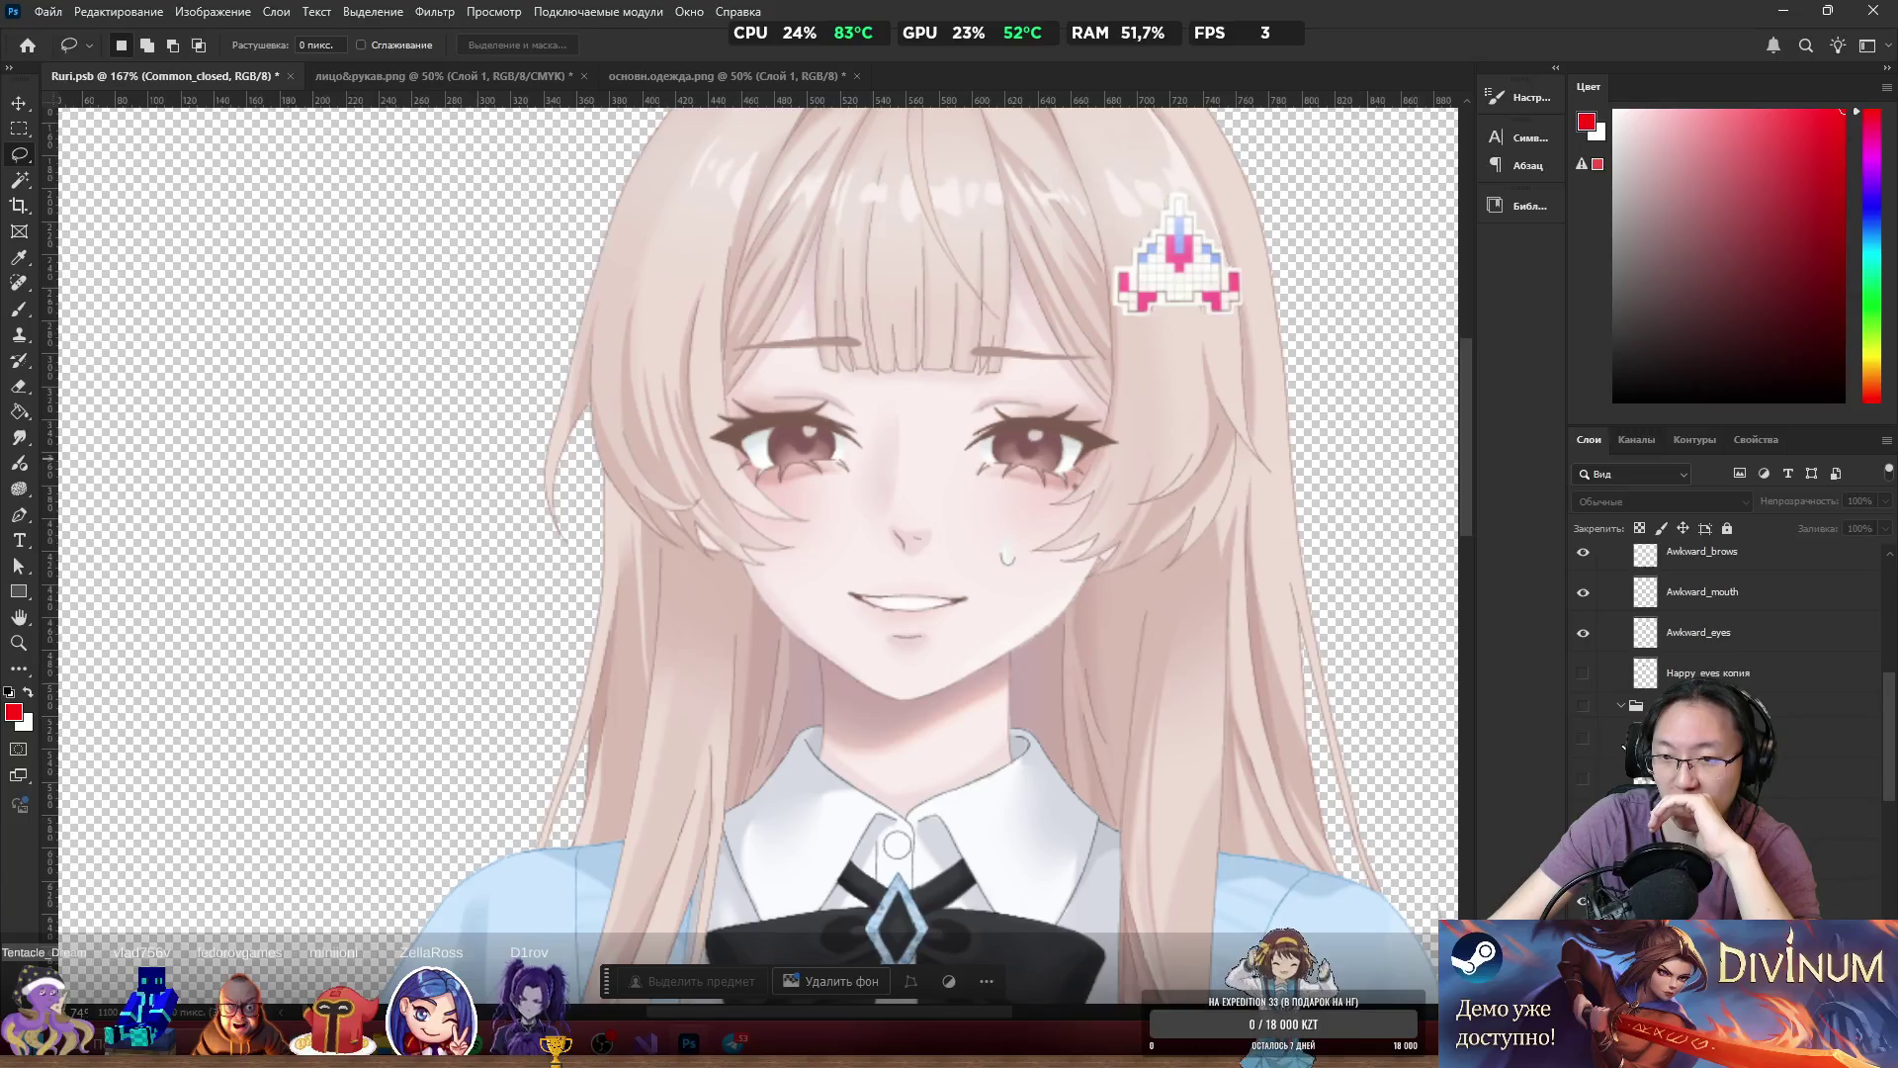
# Hide the Awkward group and show the toothy Smile expression.
pyautogui.moveTo(1891, 753); pyautogui.dragTo(1893, 769)
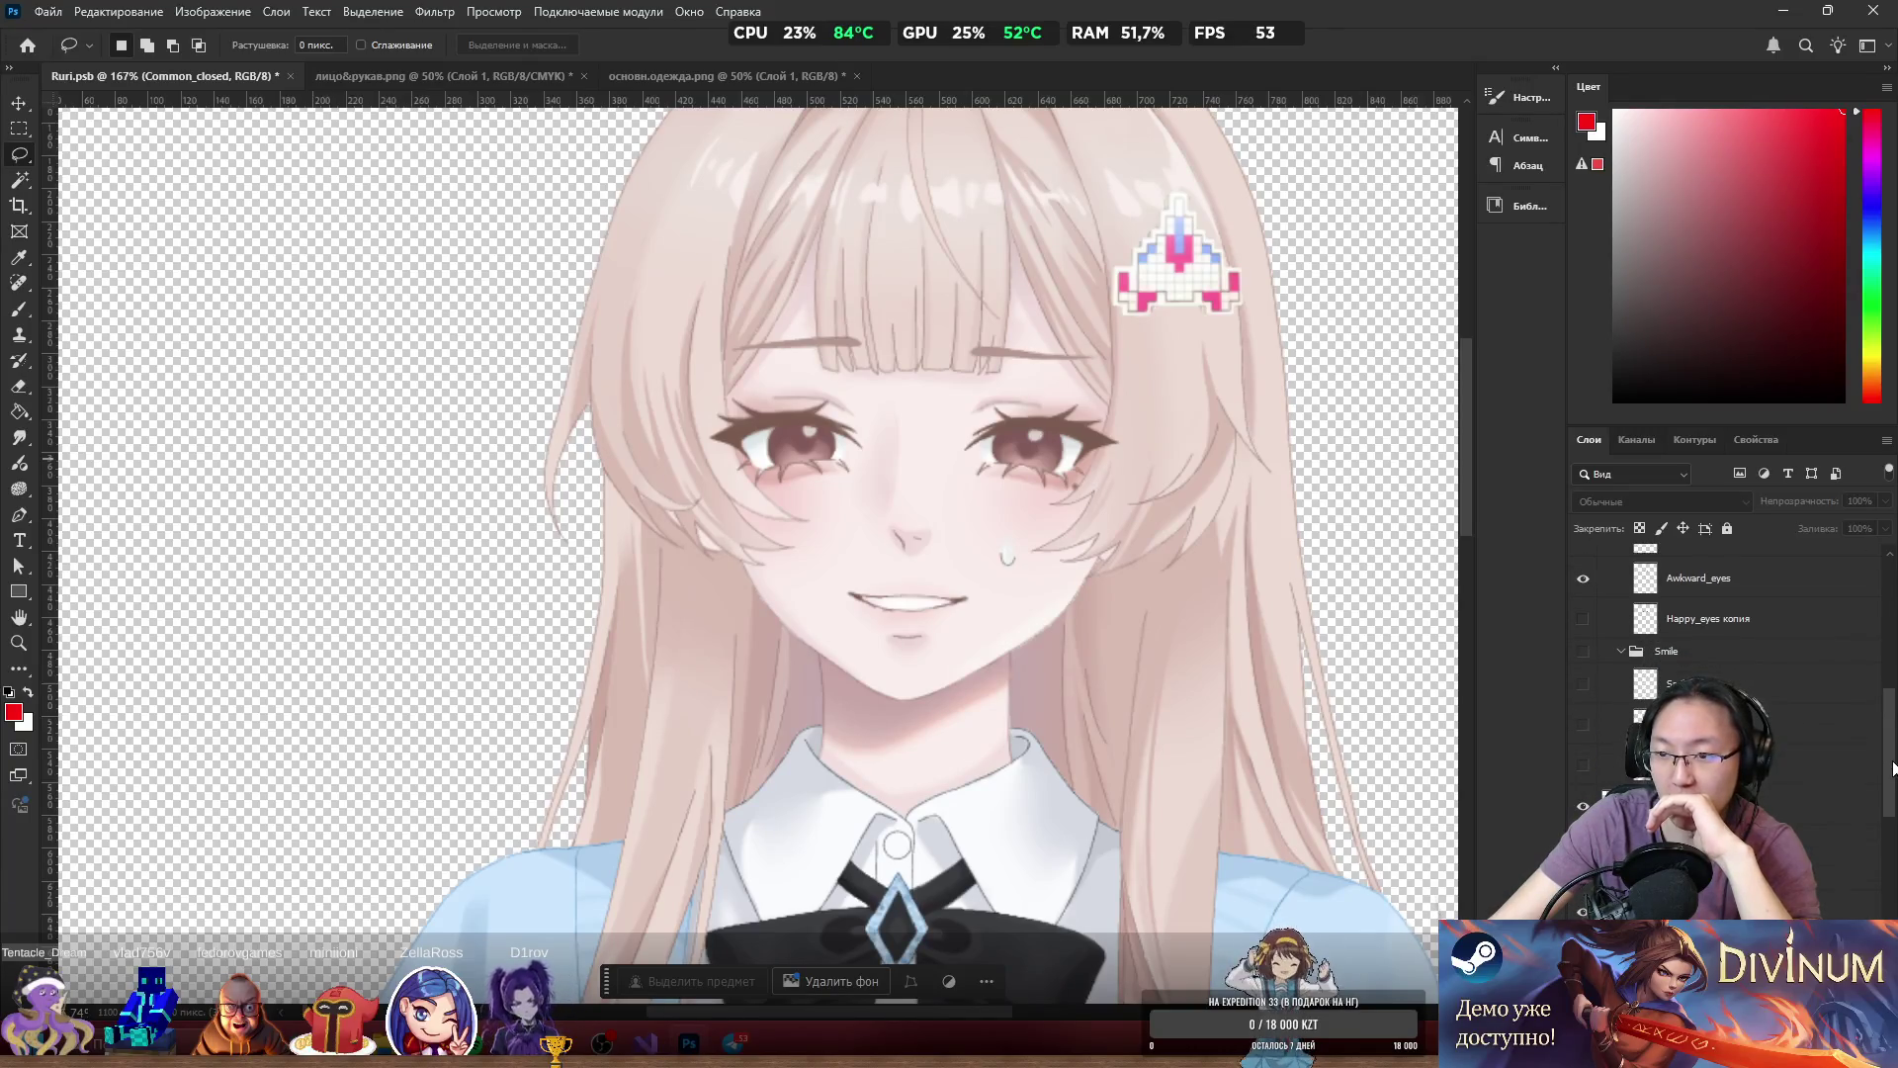
pyautogui.scroll(3, 1796, 668)
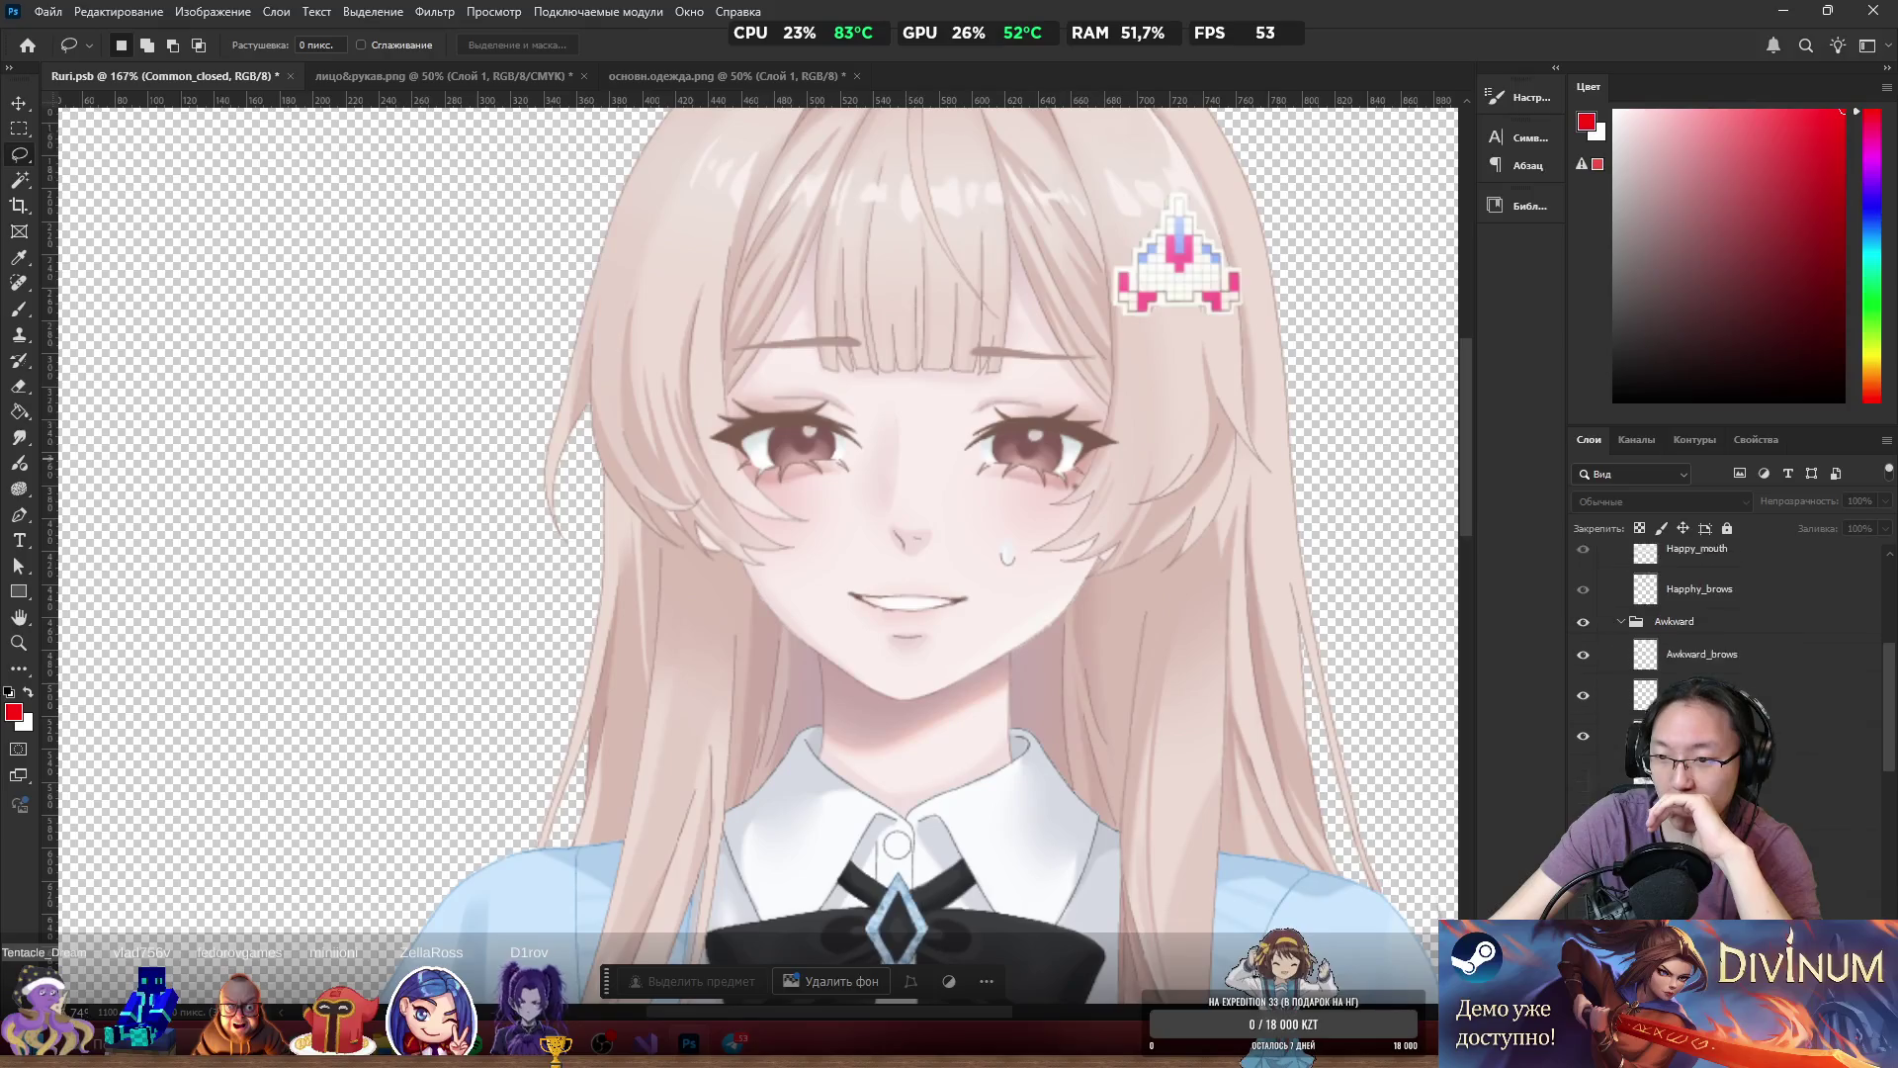
pyautogui.click(1583, 575)
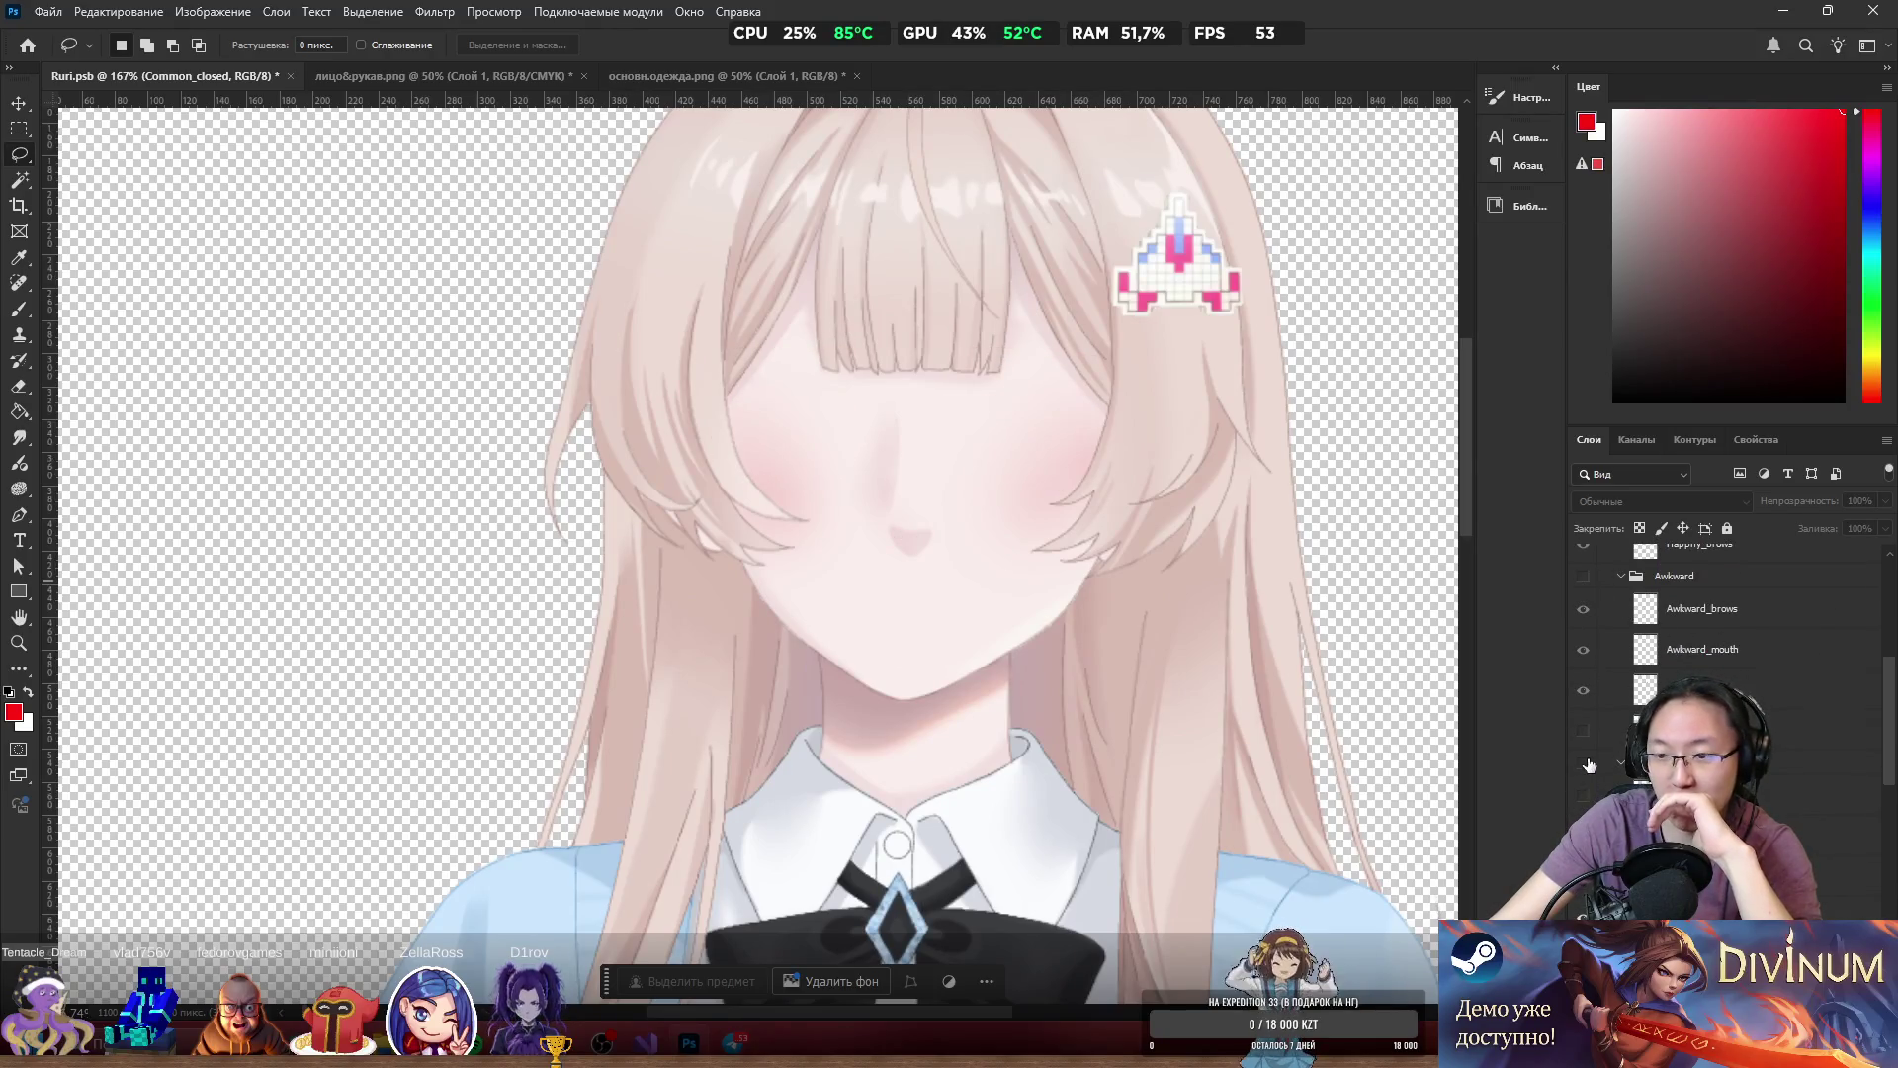
pyautogui.click(1585, 886)
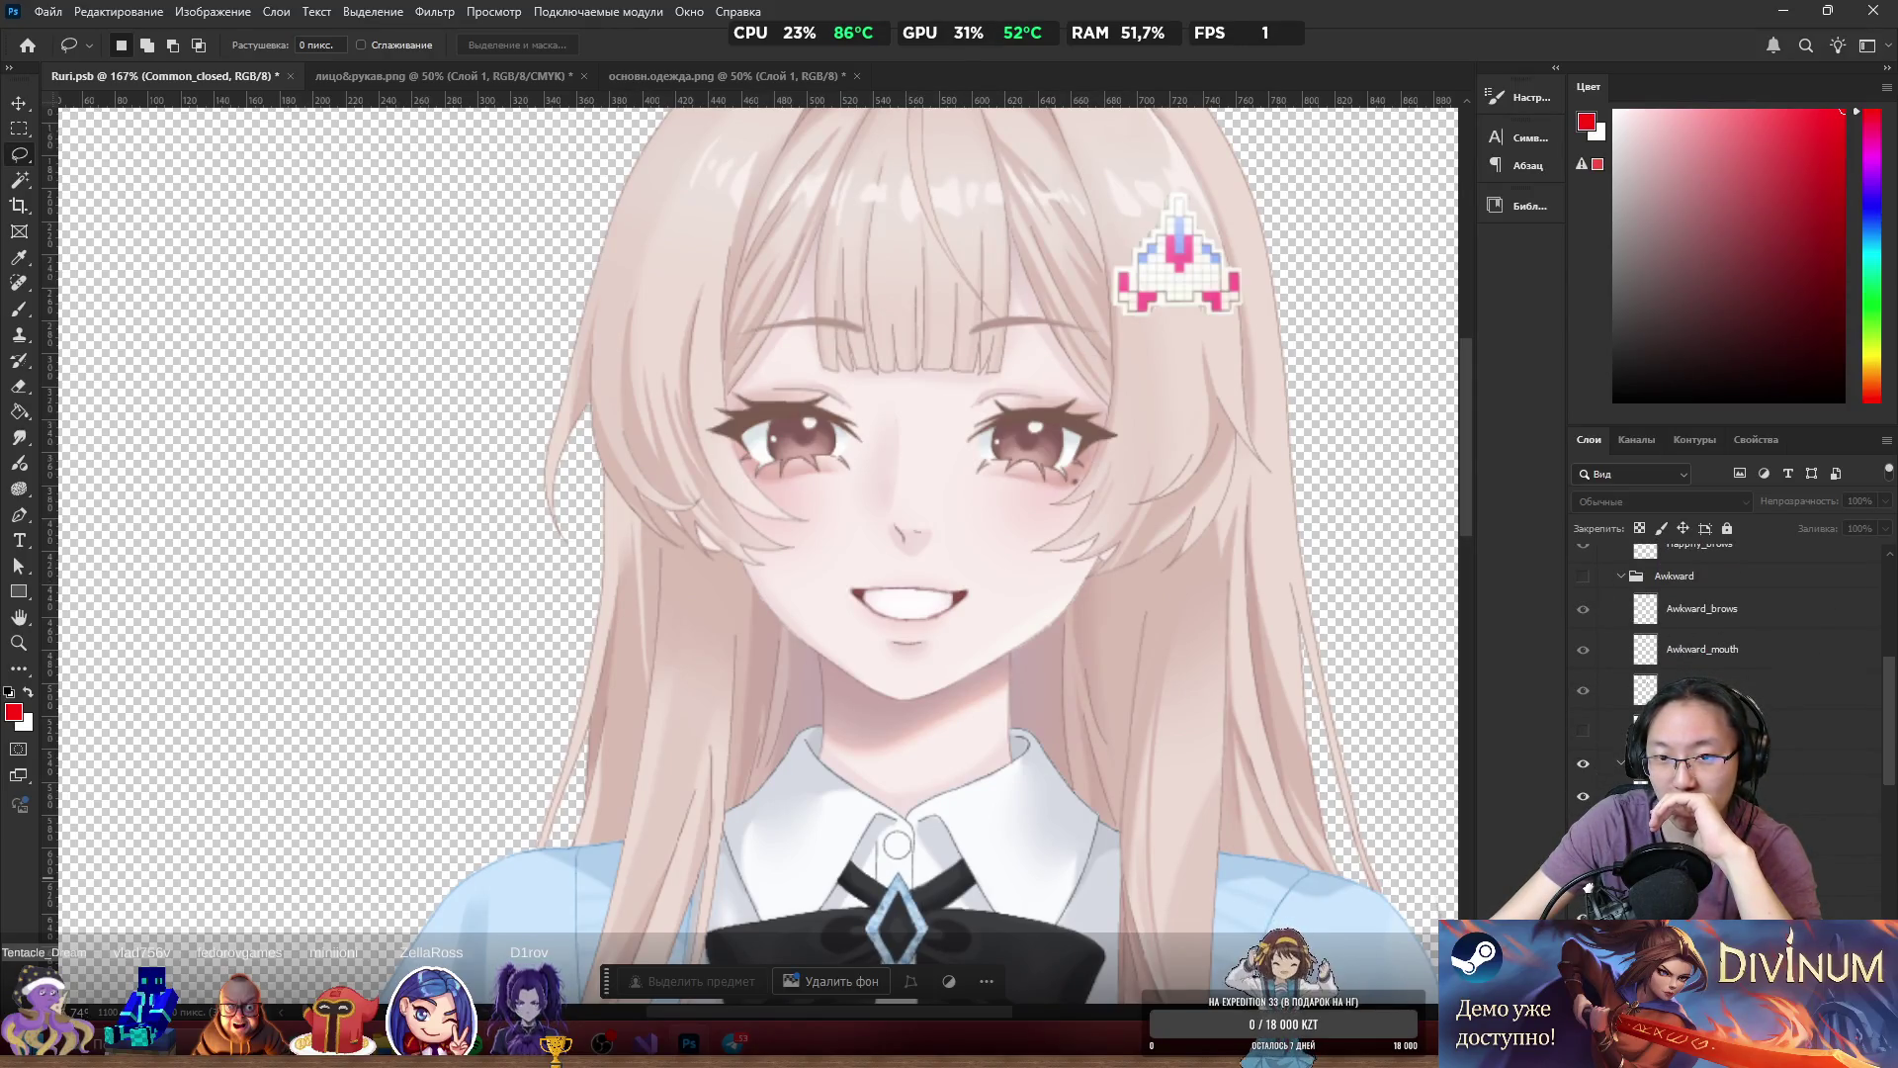
# Select the Common_closed layer and duplicate it.
pyautogui.click(1700, 550)
pyautogui.scroll(-3, 1738, 647)
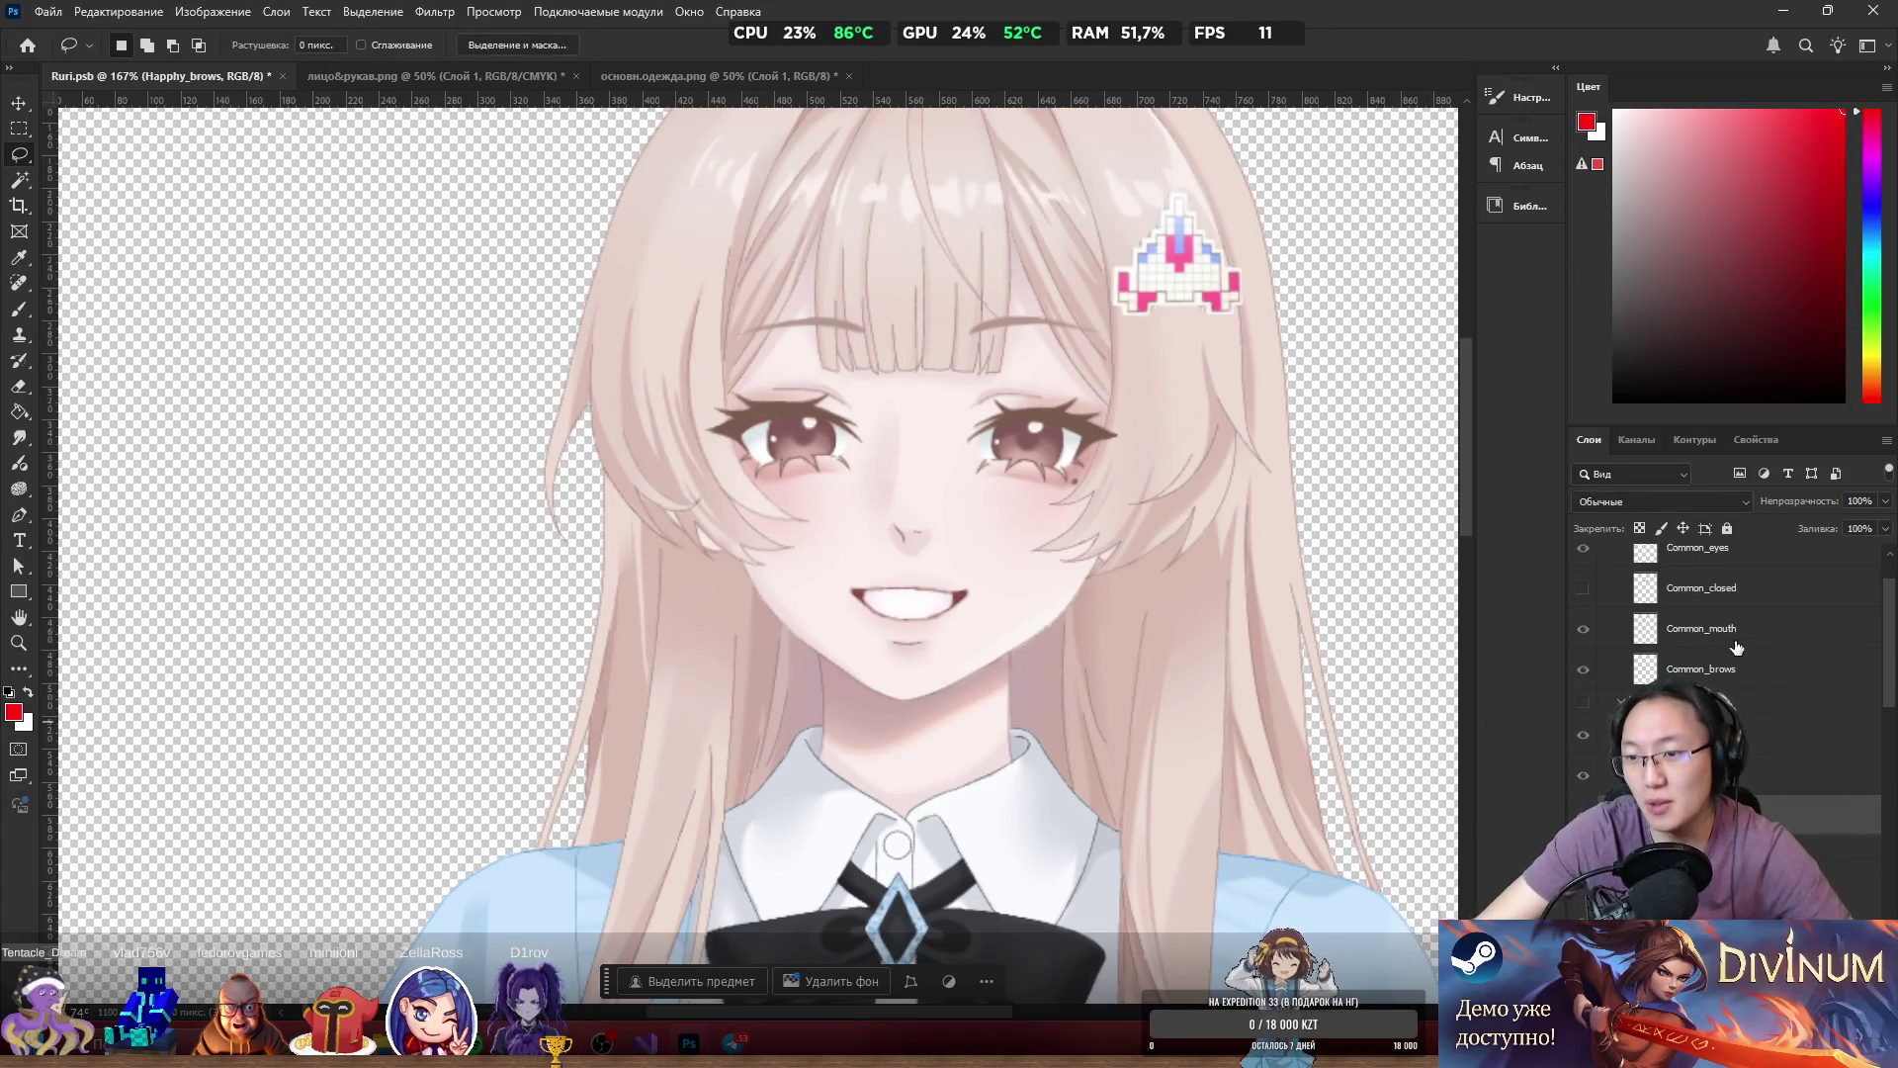
pyautogui.click(1742, 638)
pyautogui.scroll(1, 1750, 655)
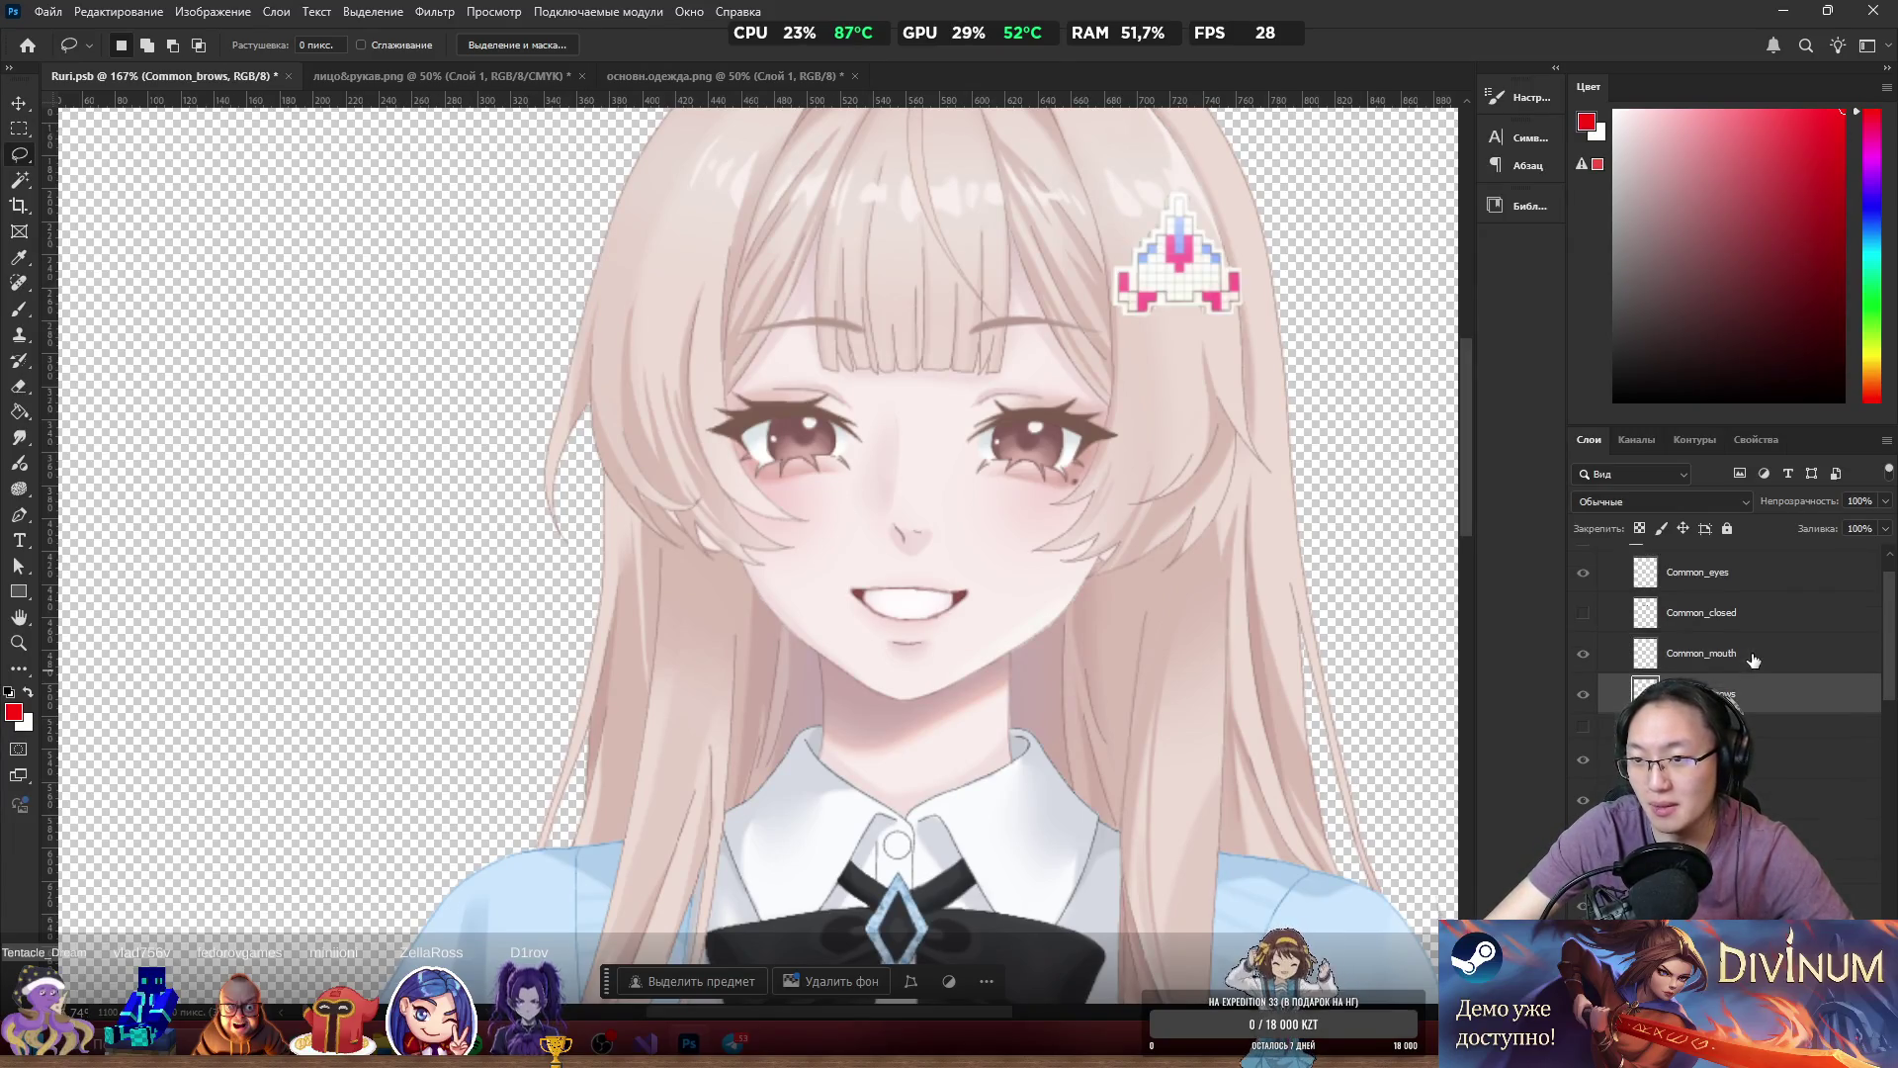
pyautogui.click(1738, 615)
pyautogui.hotkey('ctrl', 'j')
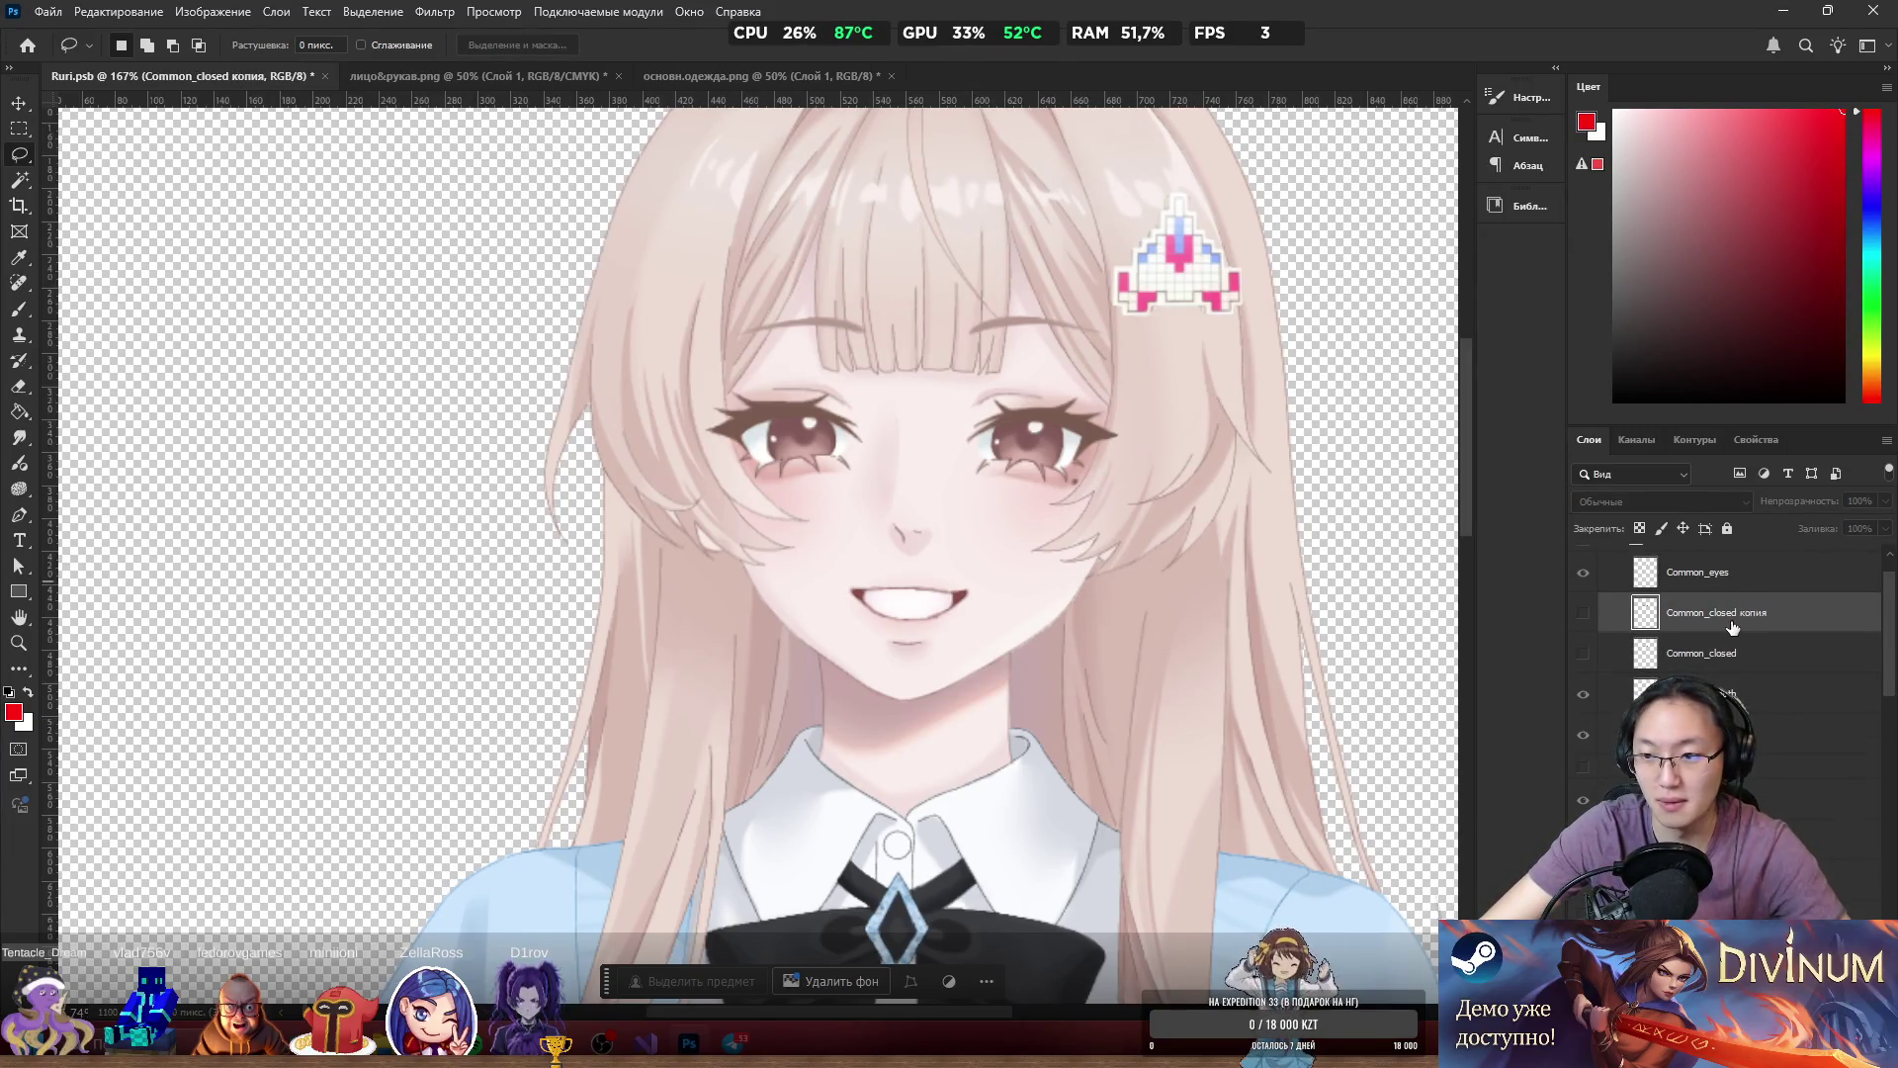
# Swap the open eyes for closed ones by toggling the eye layers' visibility.
pyautogui.scroll(-2, 1735, 642)
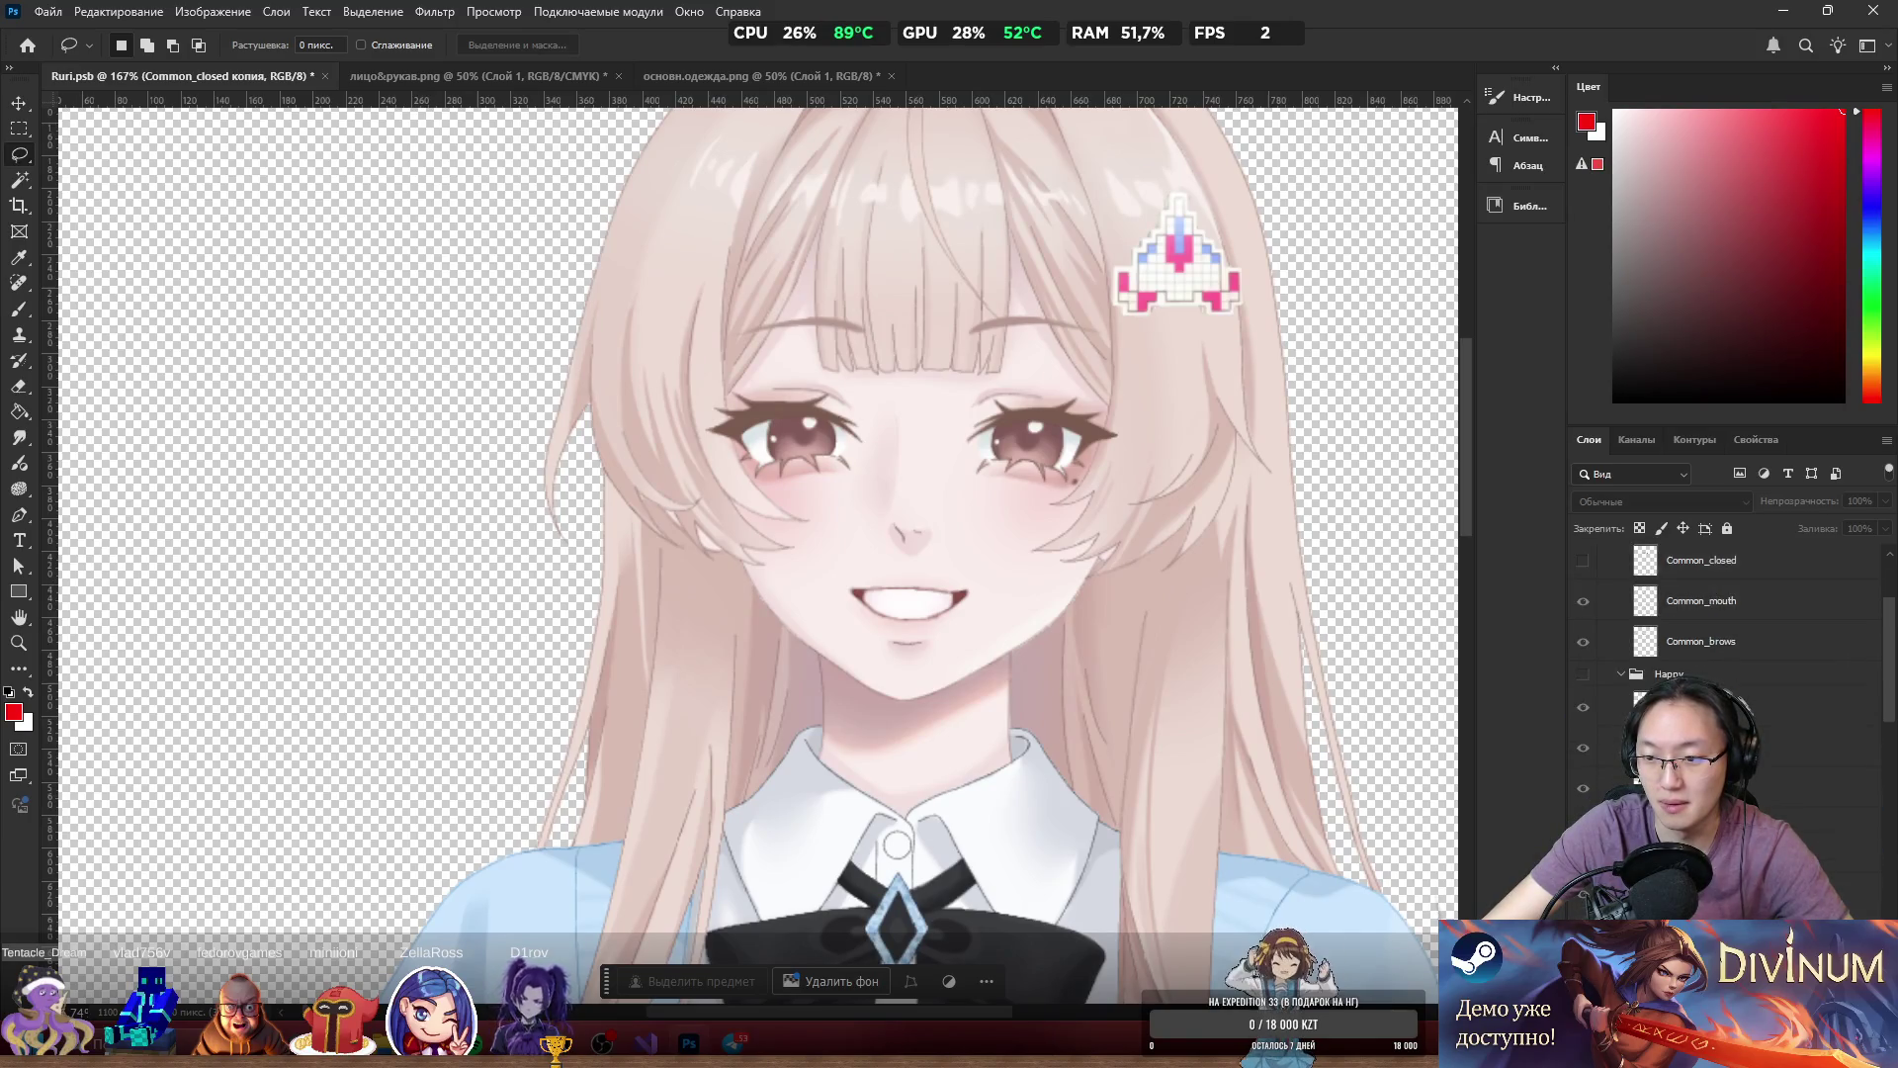
pyautogui.scroll(-1, 1730, 643)
pyautogui.scroll(-3, 1730, 643)
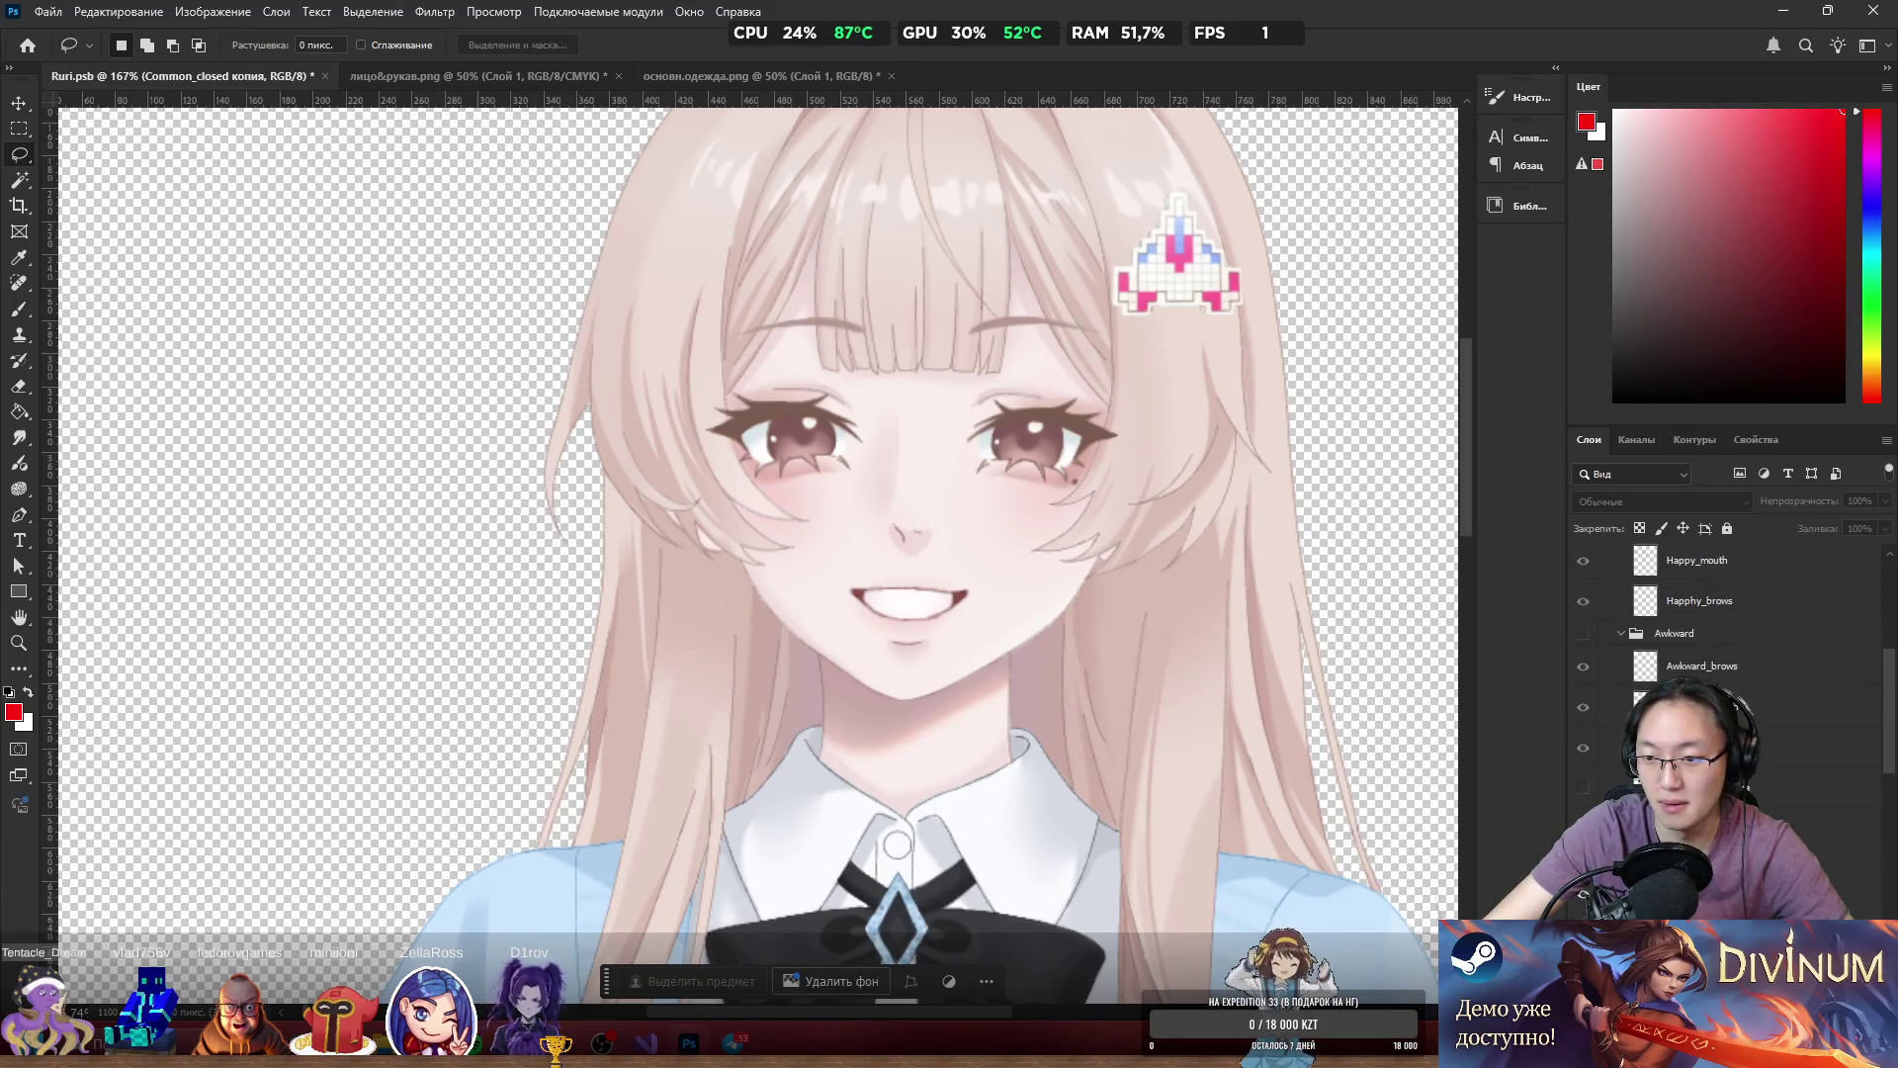
pyautogui.scroll(-1, 1730, 642)
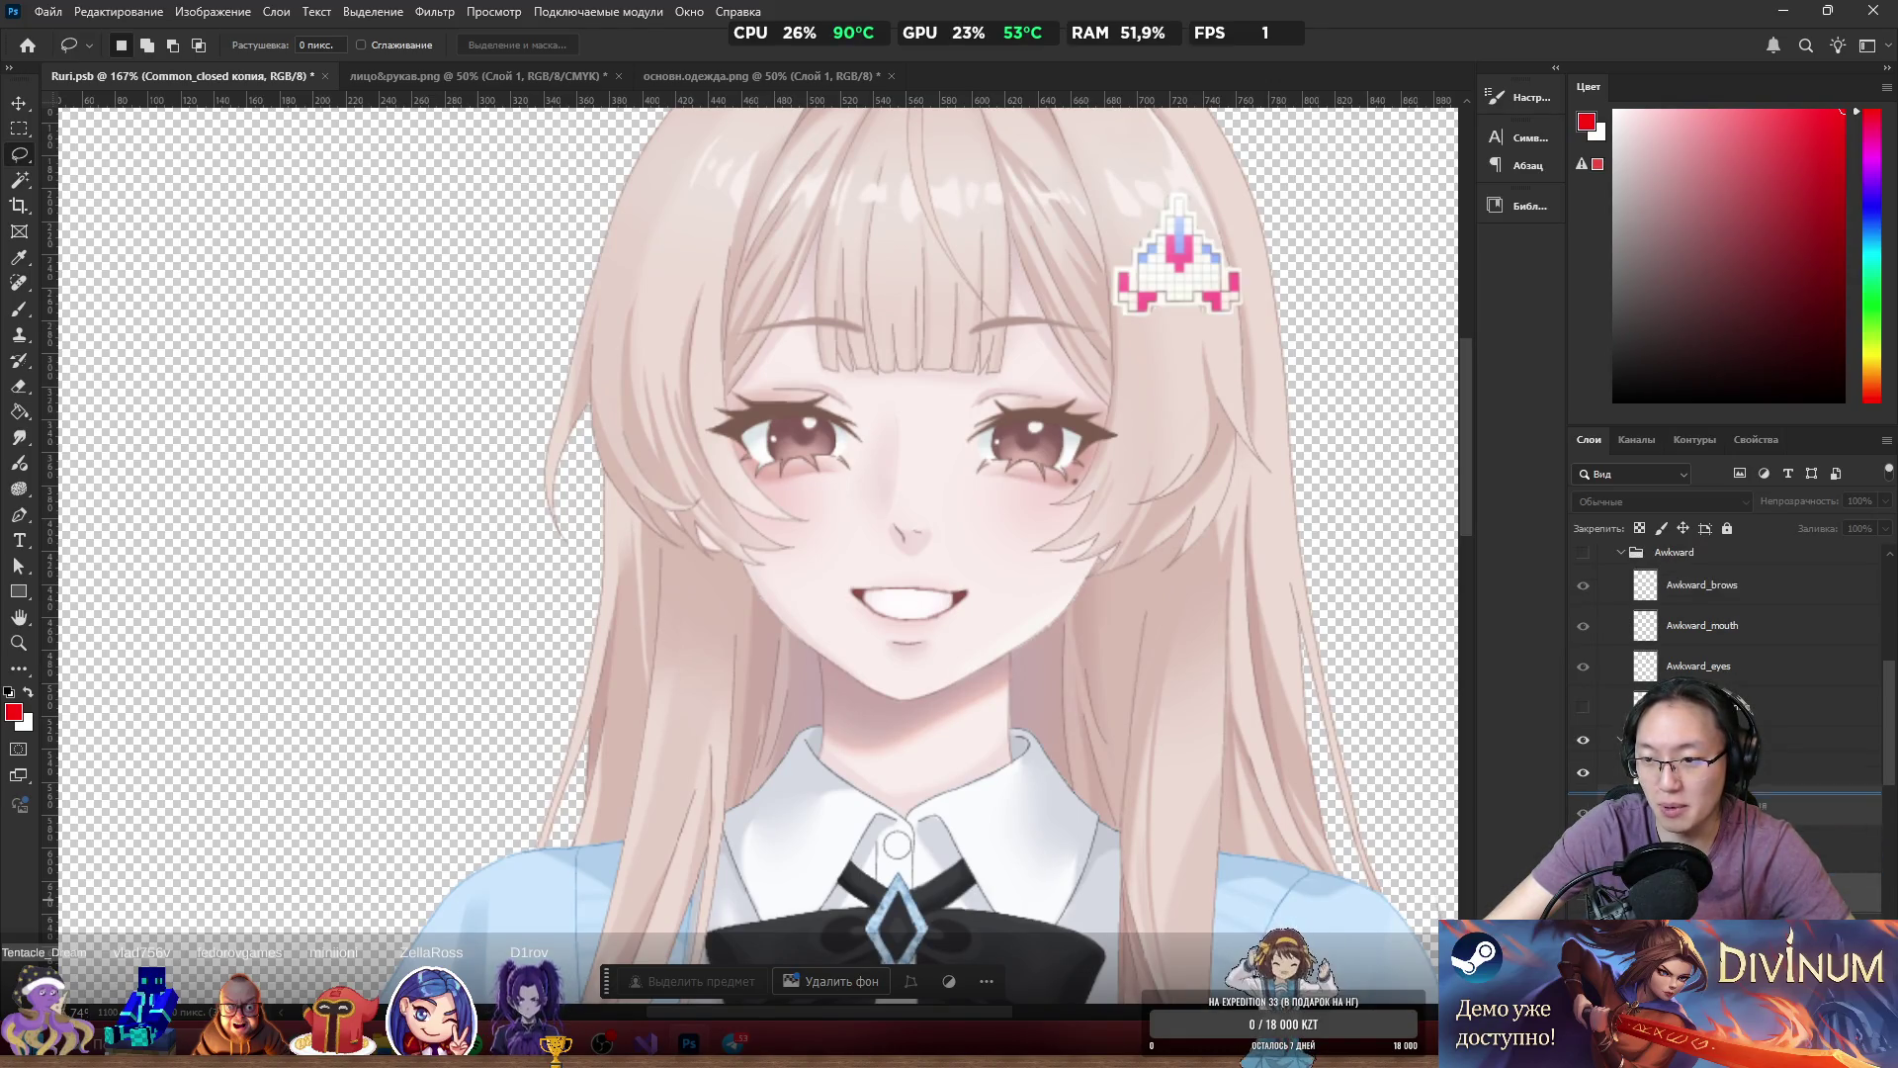
pyautogui.moveTo(1587, 779); pyautogui.dragTo(1585, 808)
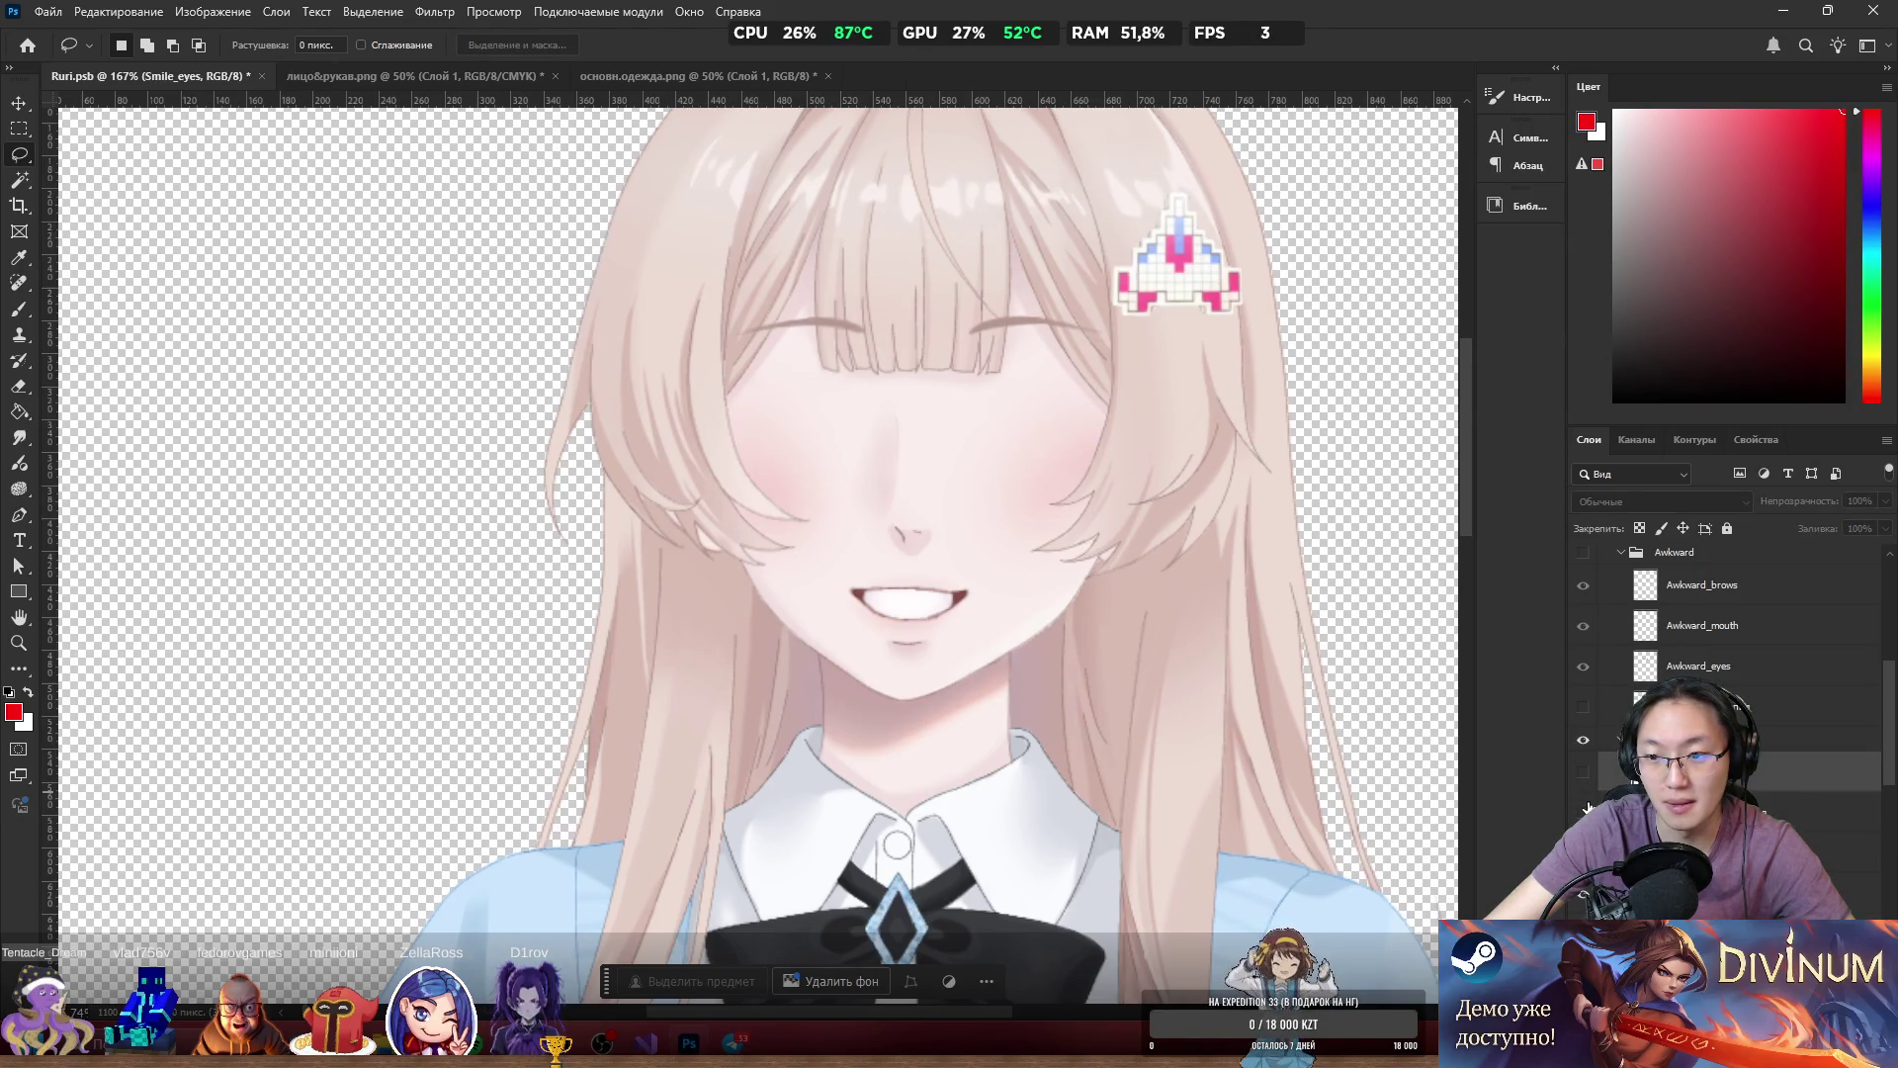
# Compare closed and open eyes on the eye layer, leaving the open eyes showing.
pyautogui.click(1585, 777)
pyautogui.click(1585, 777)
pyautogui.click(1585, 777)
pyautogui.click(1585, 777)
pyautogui.click(1585, 777)
pyautogui.click(1585, 777)
pyautogui.click(1585, 777)
pyautogui.click(1585, 777)
pyautogui.click(1585, 777)
pyautogui.click(1585, 777)
pyautogui.click(1585, 777)
# Select the Smile group and collapse the Awkward, Smile, Happy and Common groups.
pyautogui.scroll(4, 1730, 672)
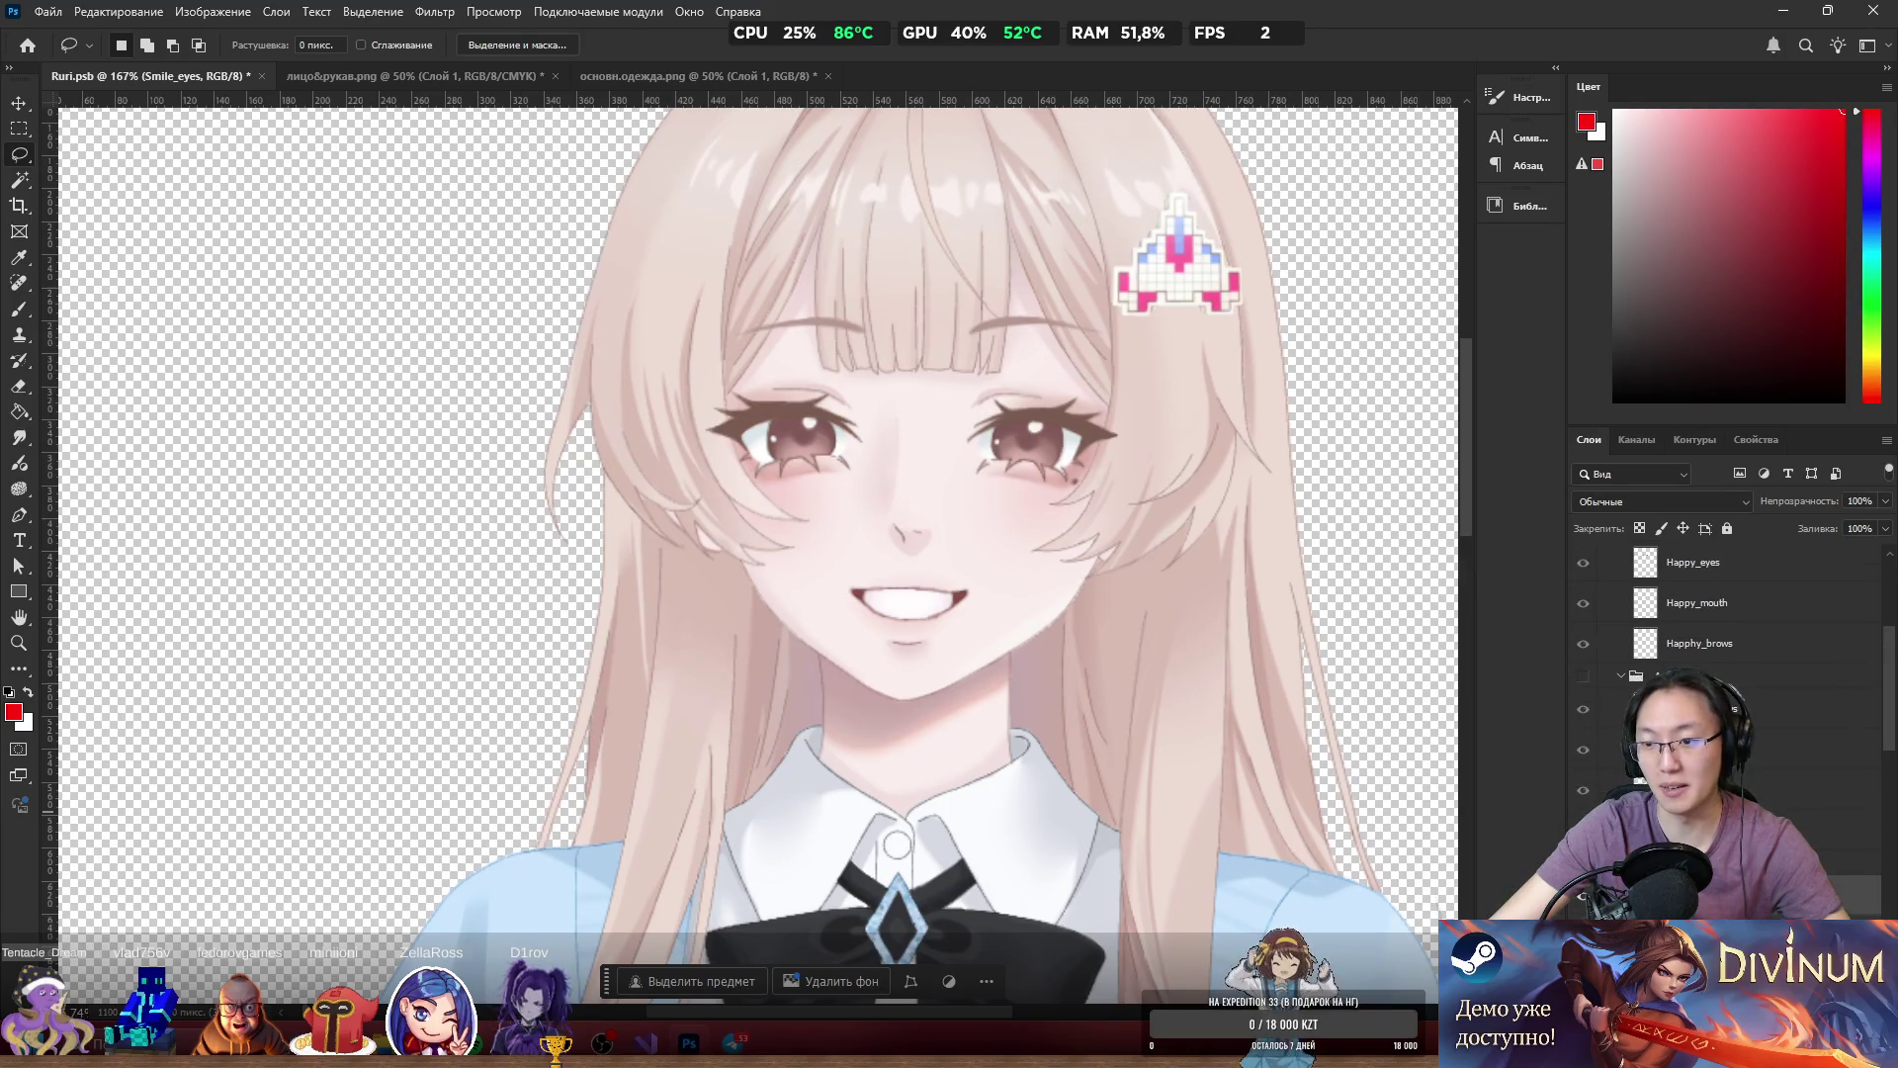
pyautogui.scroll(-3, 1583, 907)
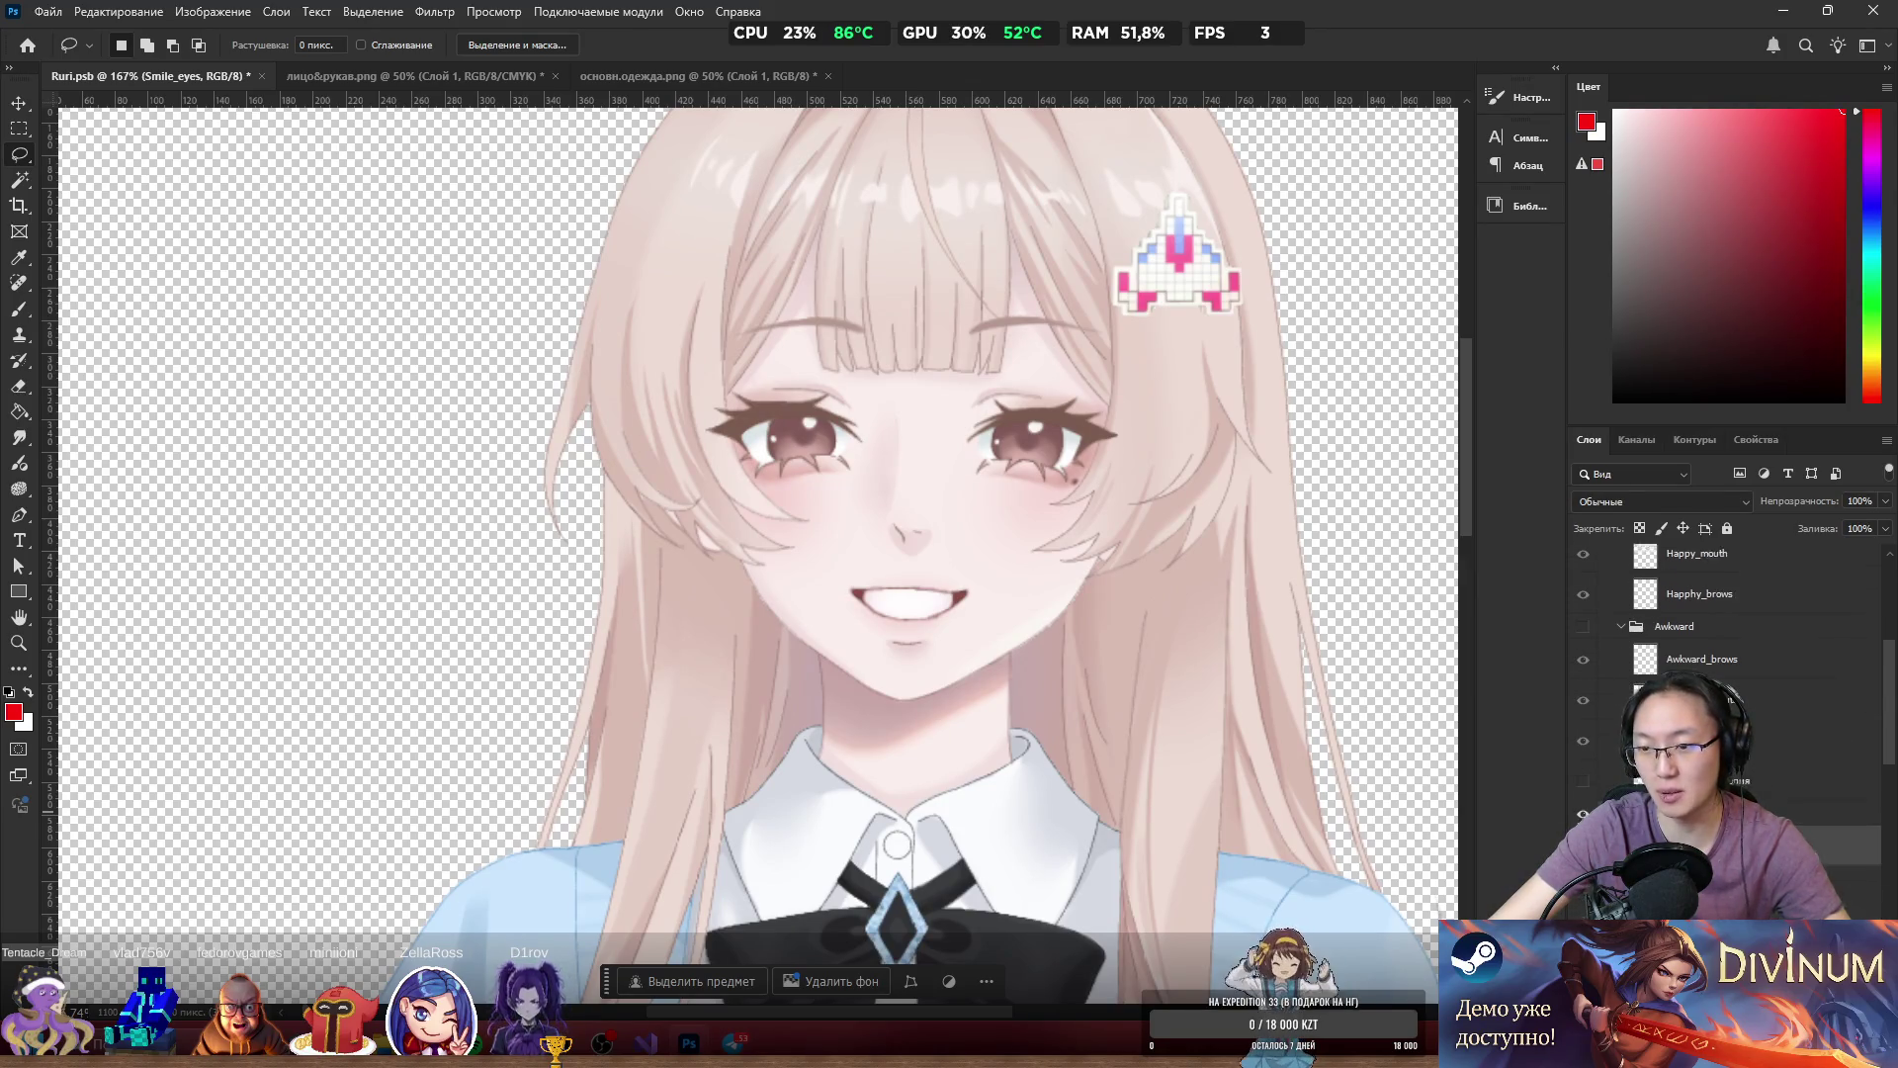
pyautogui.click(1760, 788)
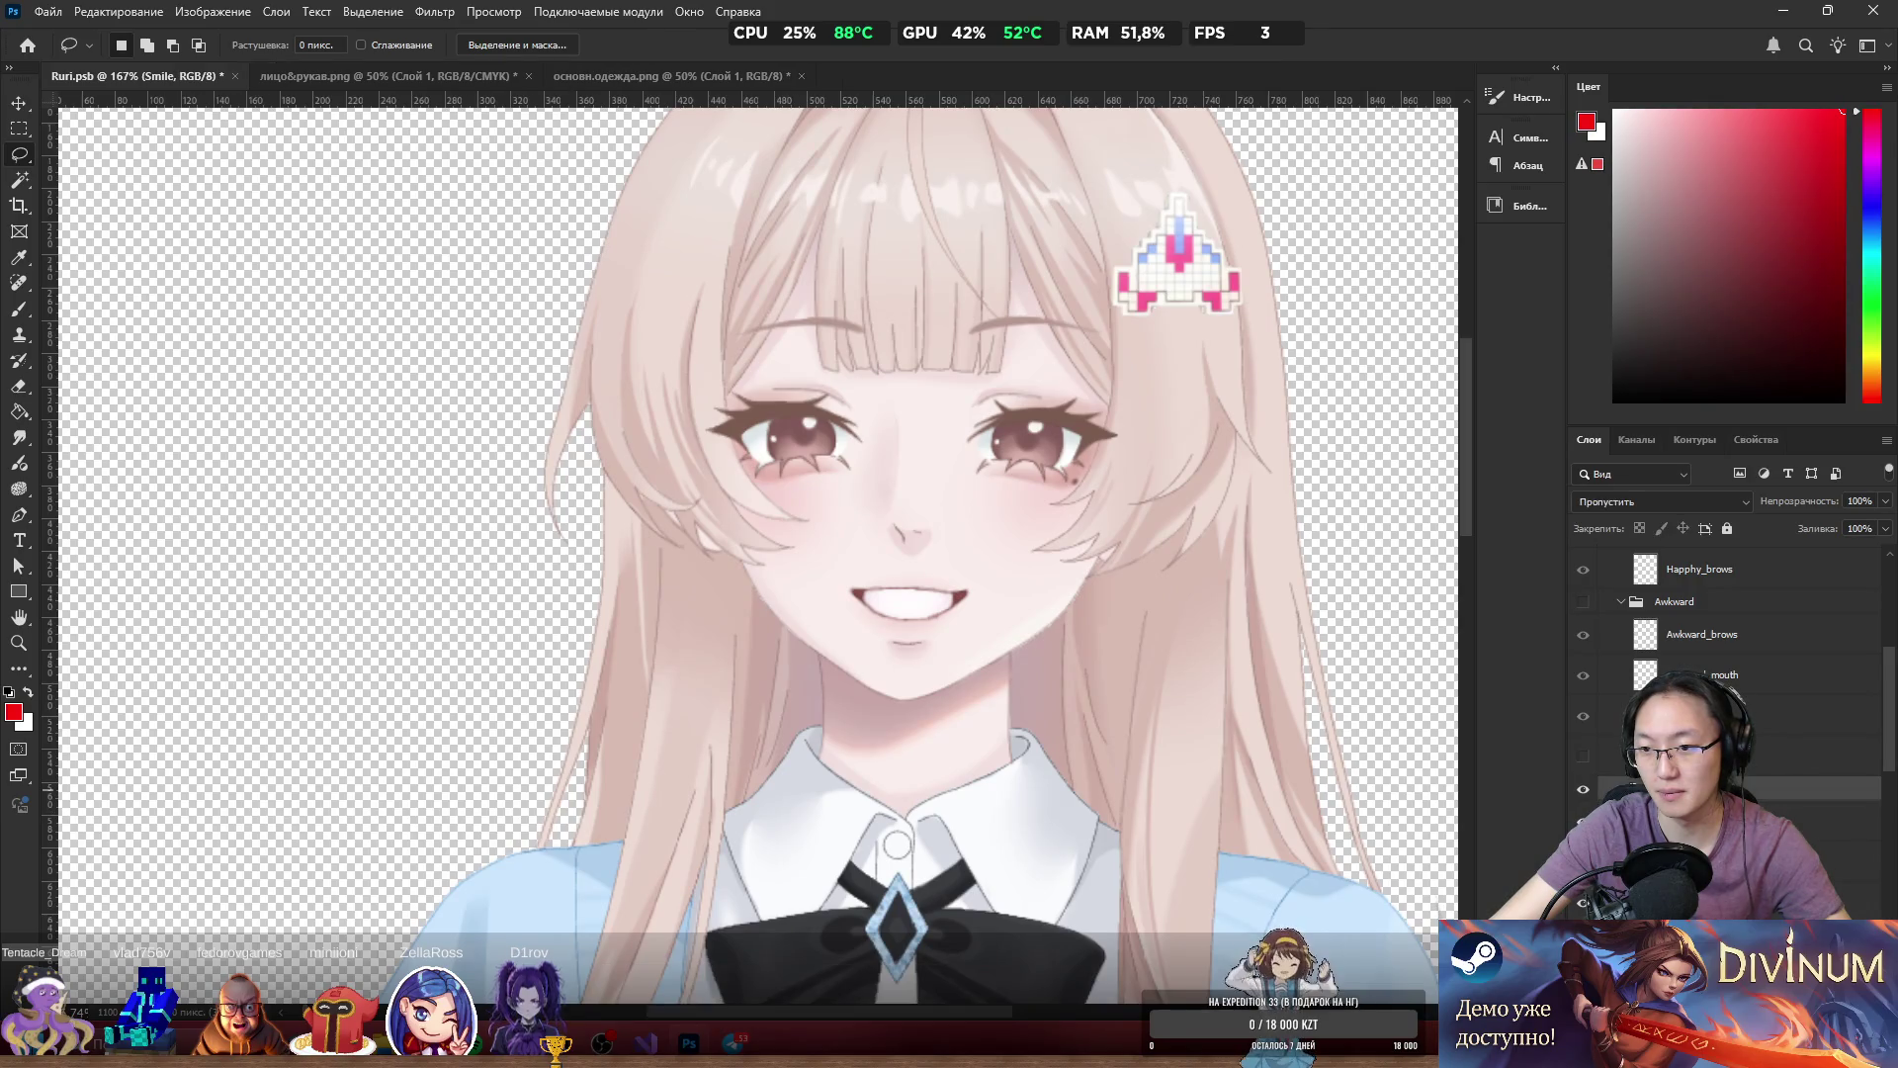
pyautogui.click(1623, 602)
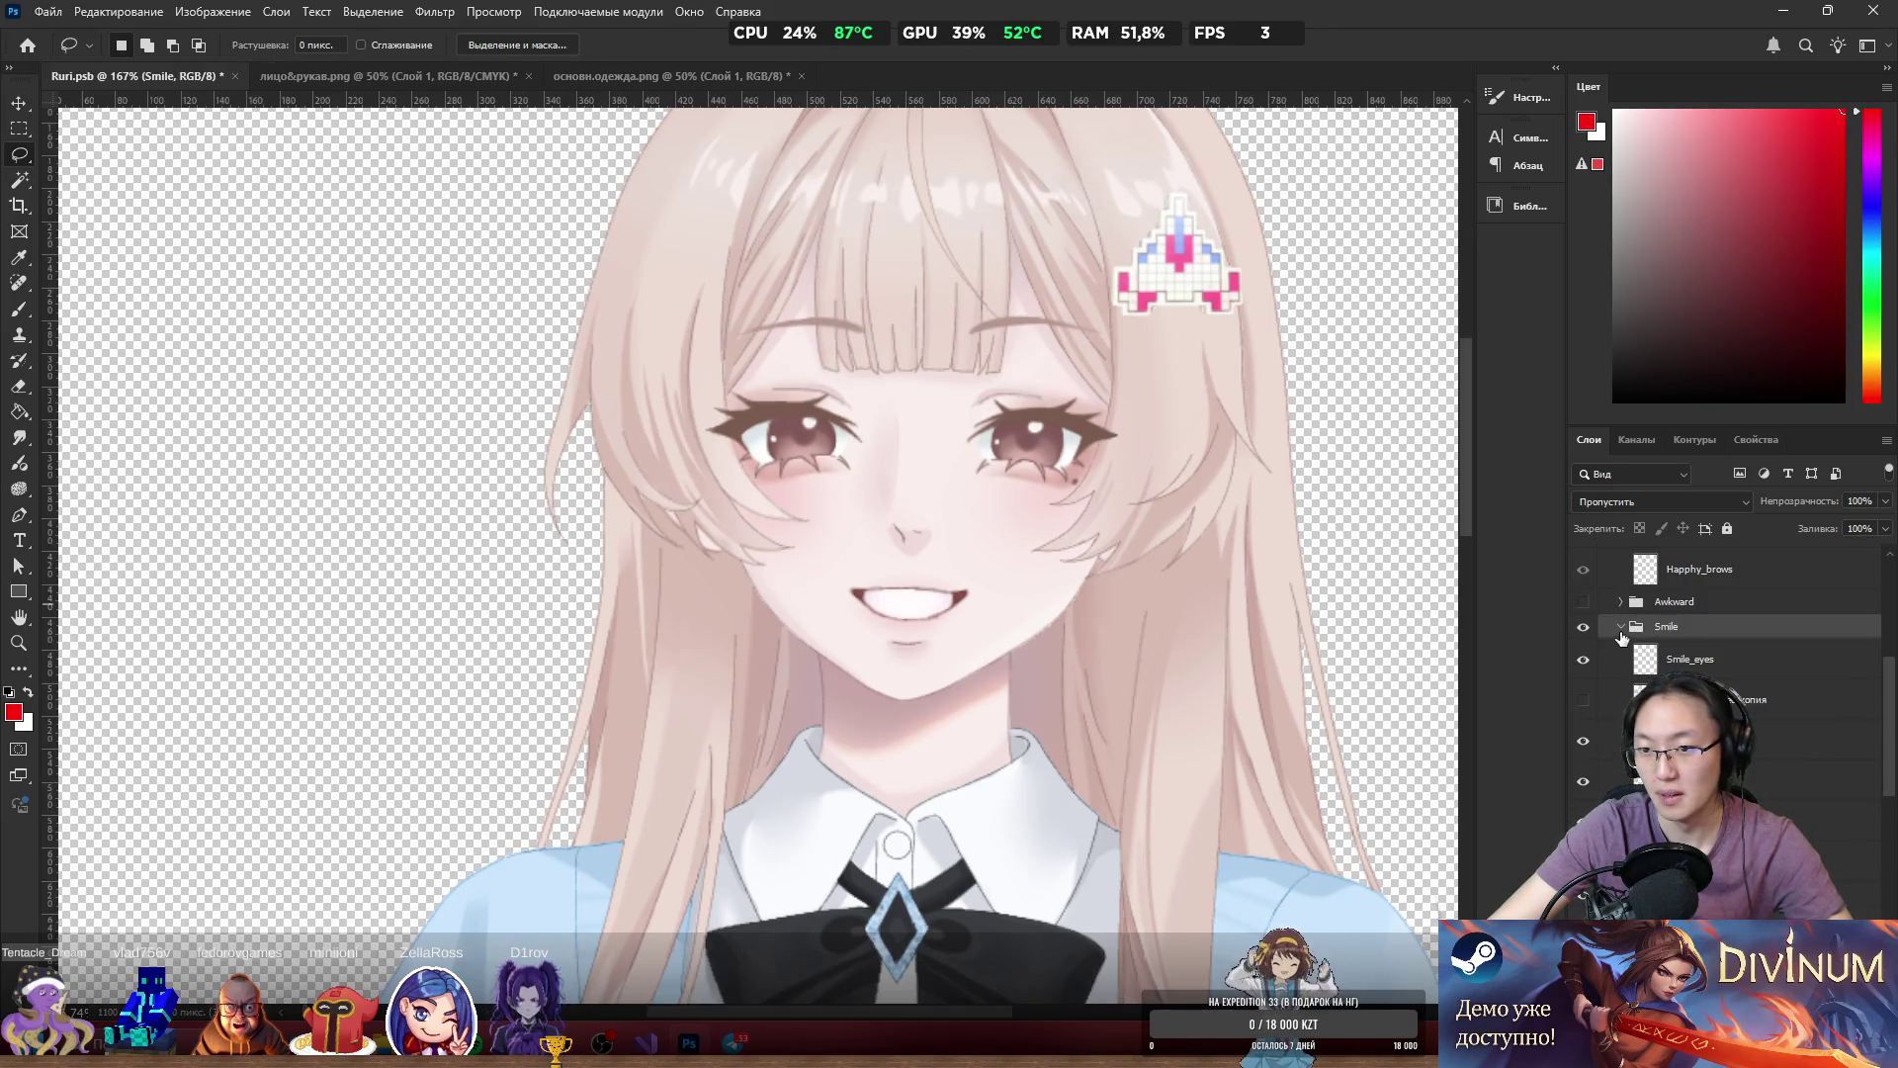
pyautogui.click(1622, 629)
pyautogui.click(1622, 605)
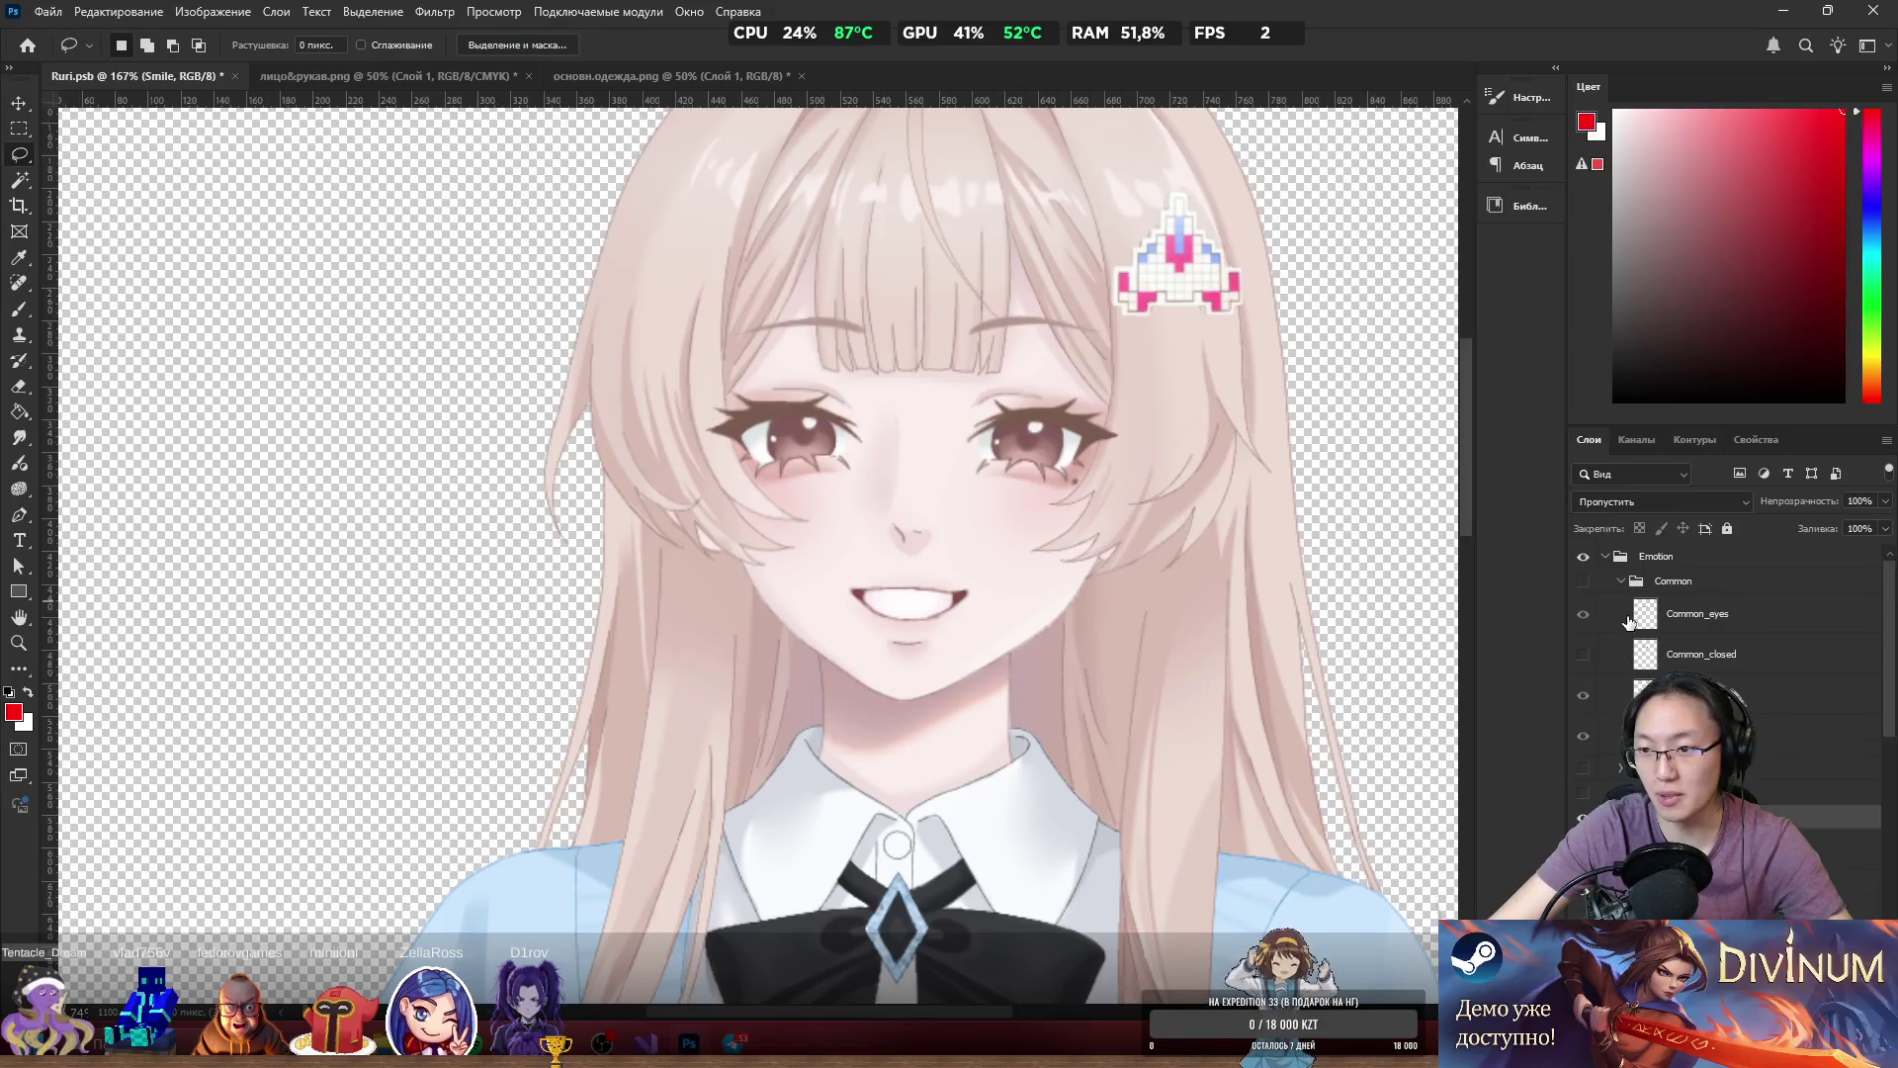
pyautogui.click(1621, 583)
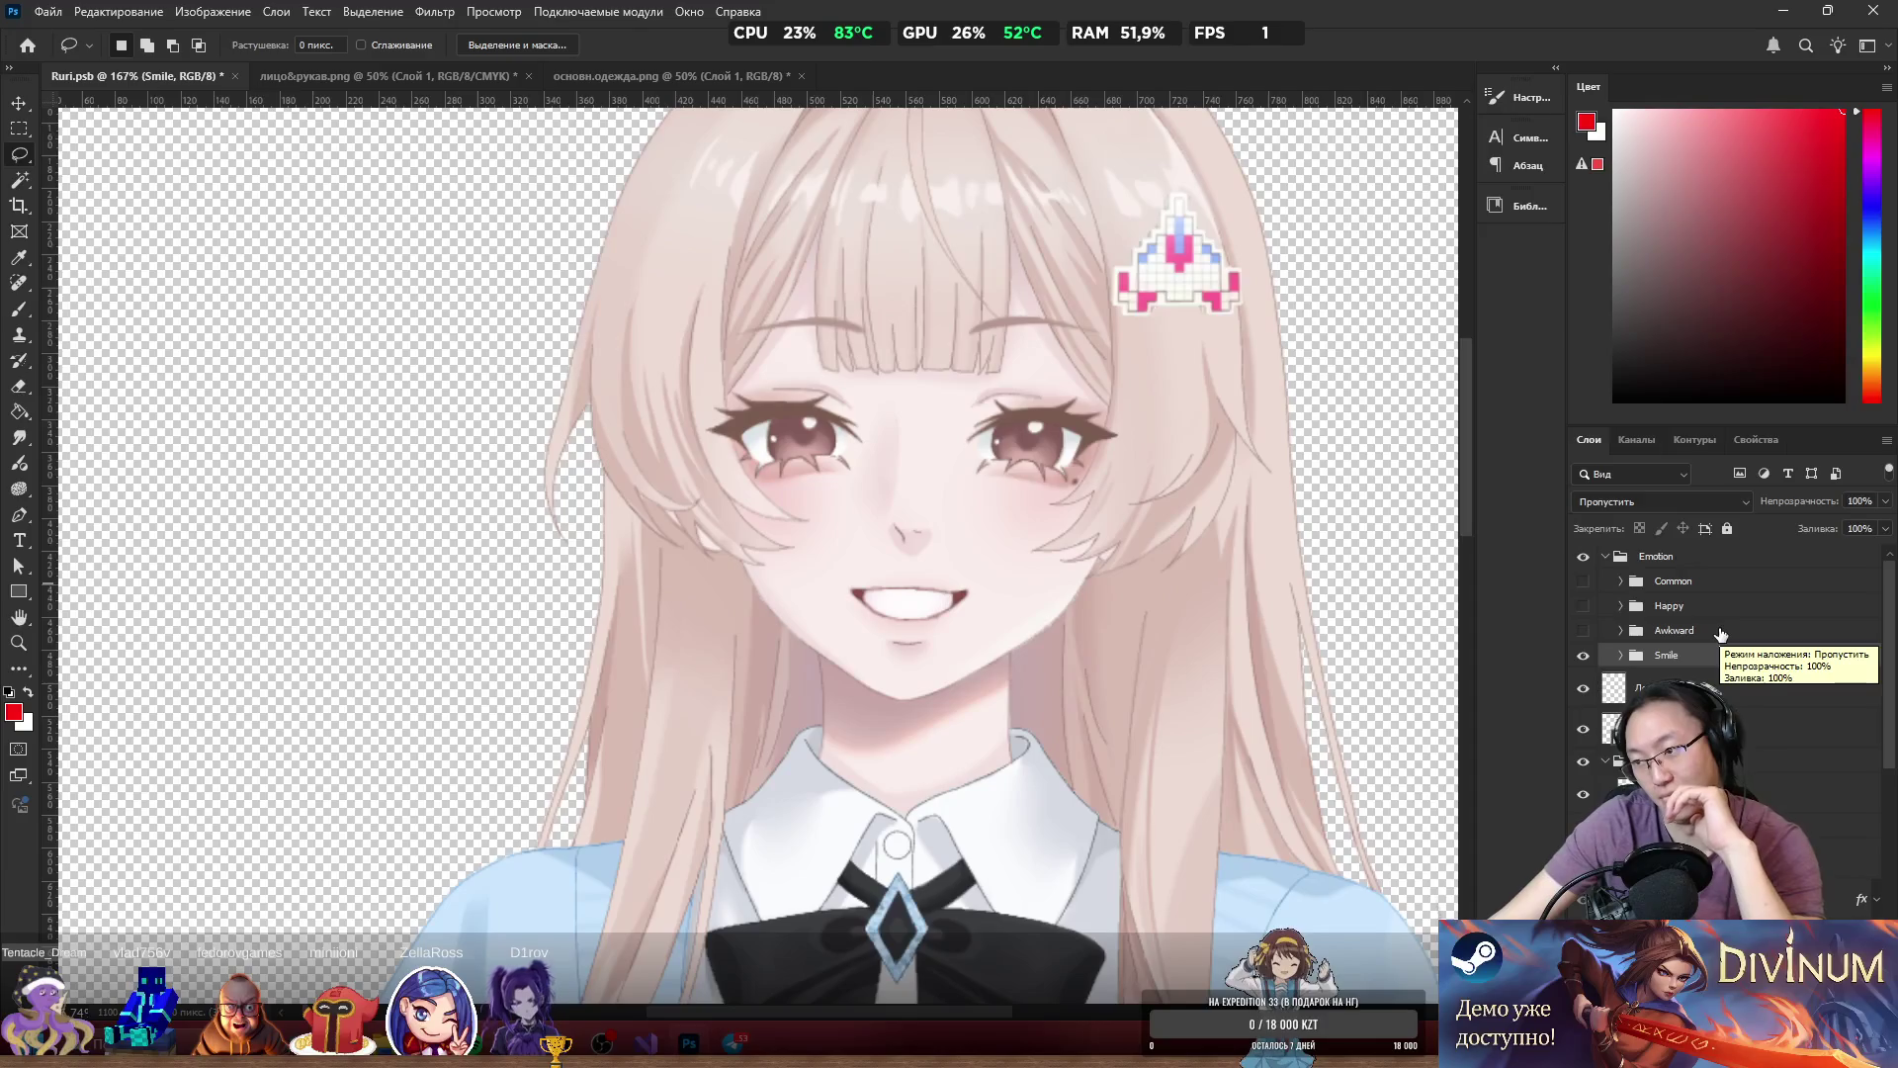
pyautogui.click(1584, 654)
pyautogui.click(1584, 630)
pyautogui.click(1584, 630)
pyautogui.click(1584, 605)
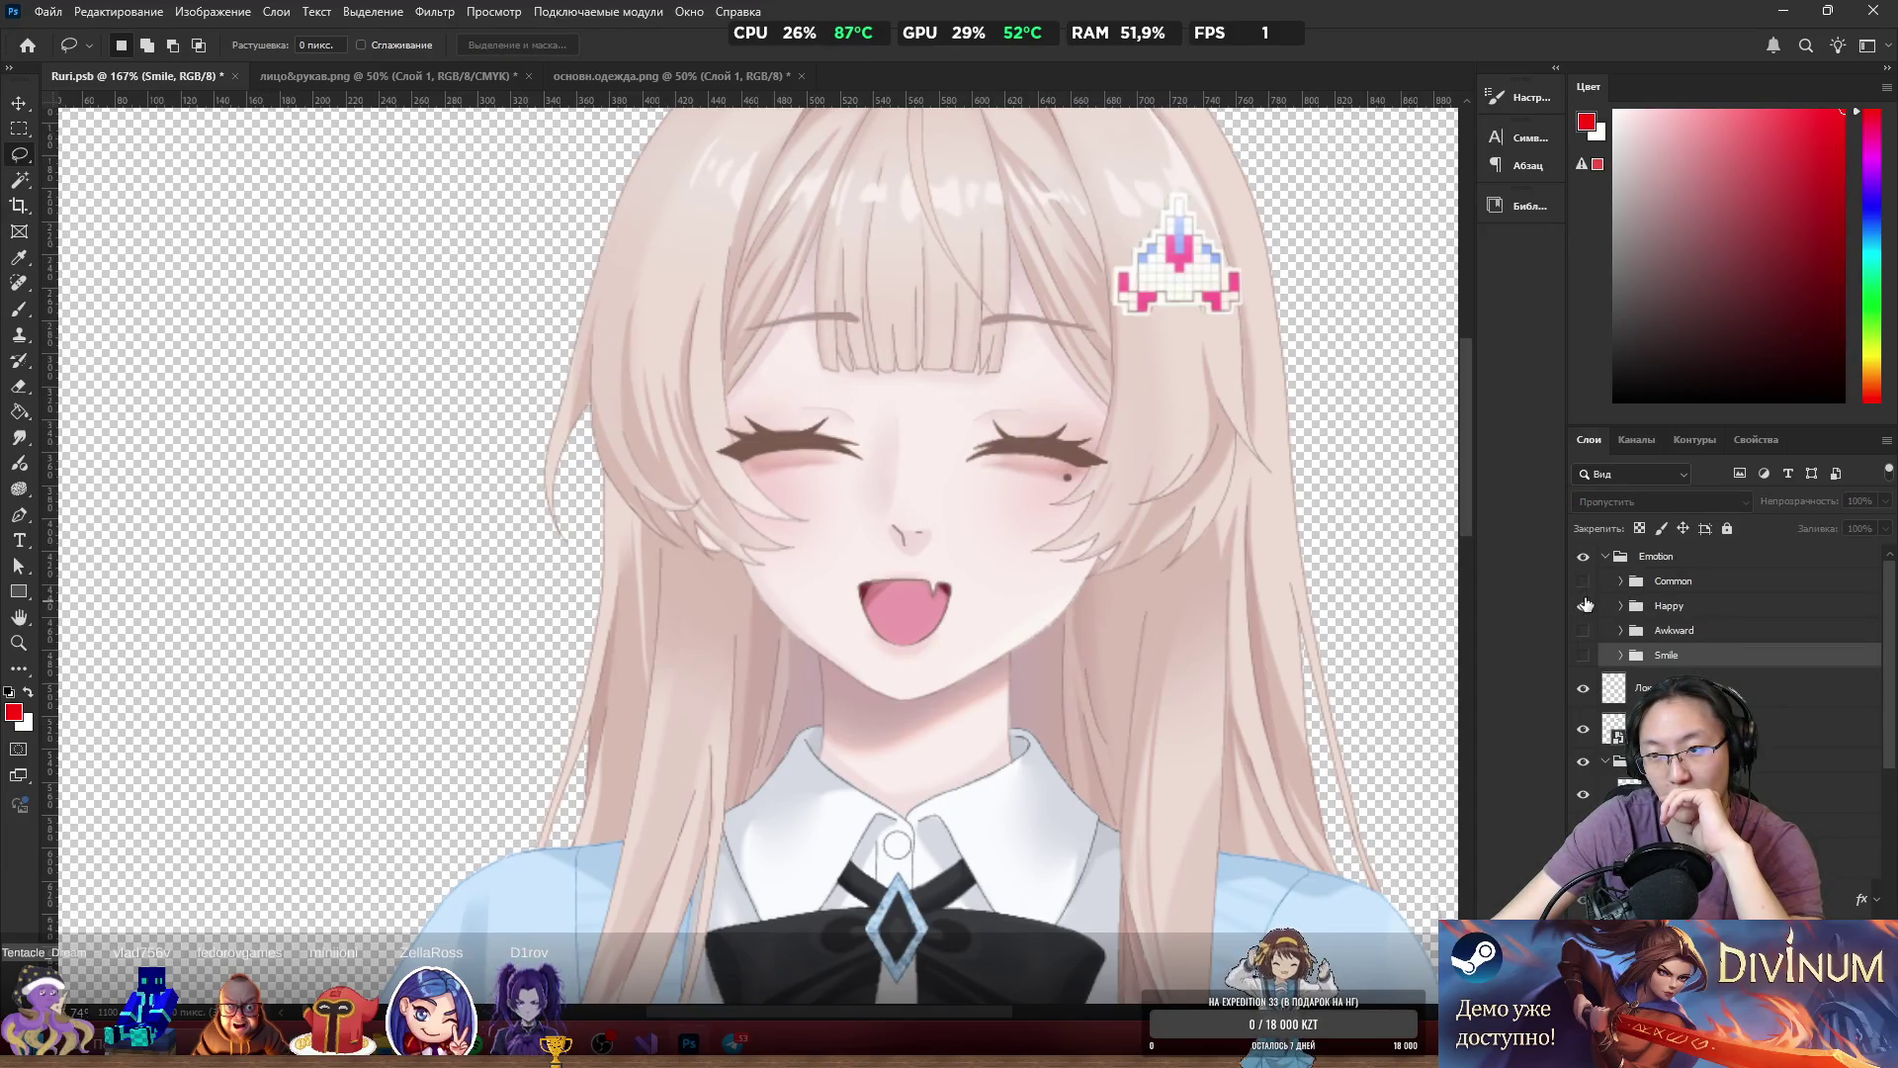
pyautogui.click(1584, 605)
pyautogui.click(1583, 582)
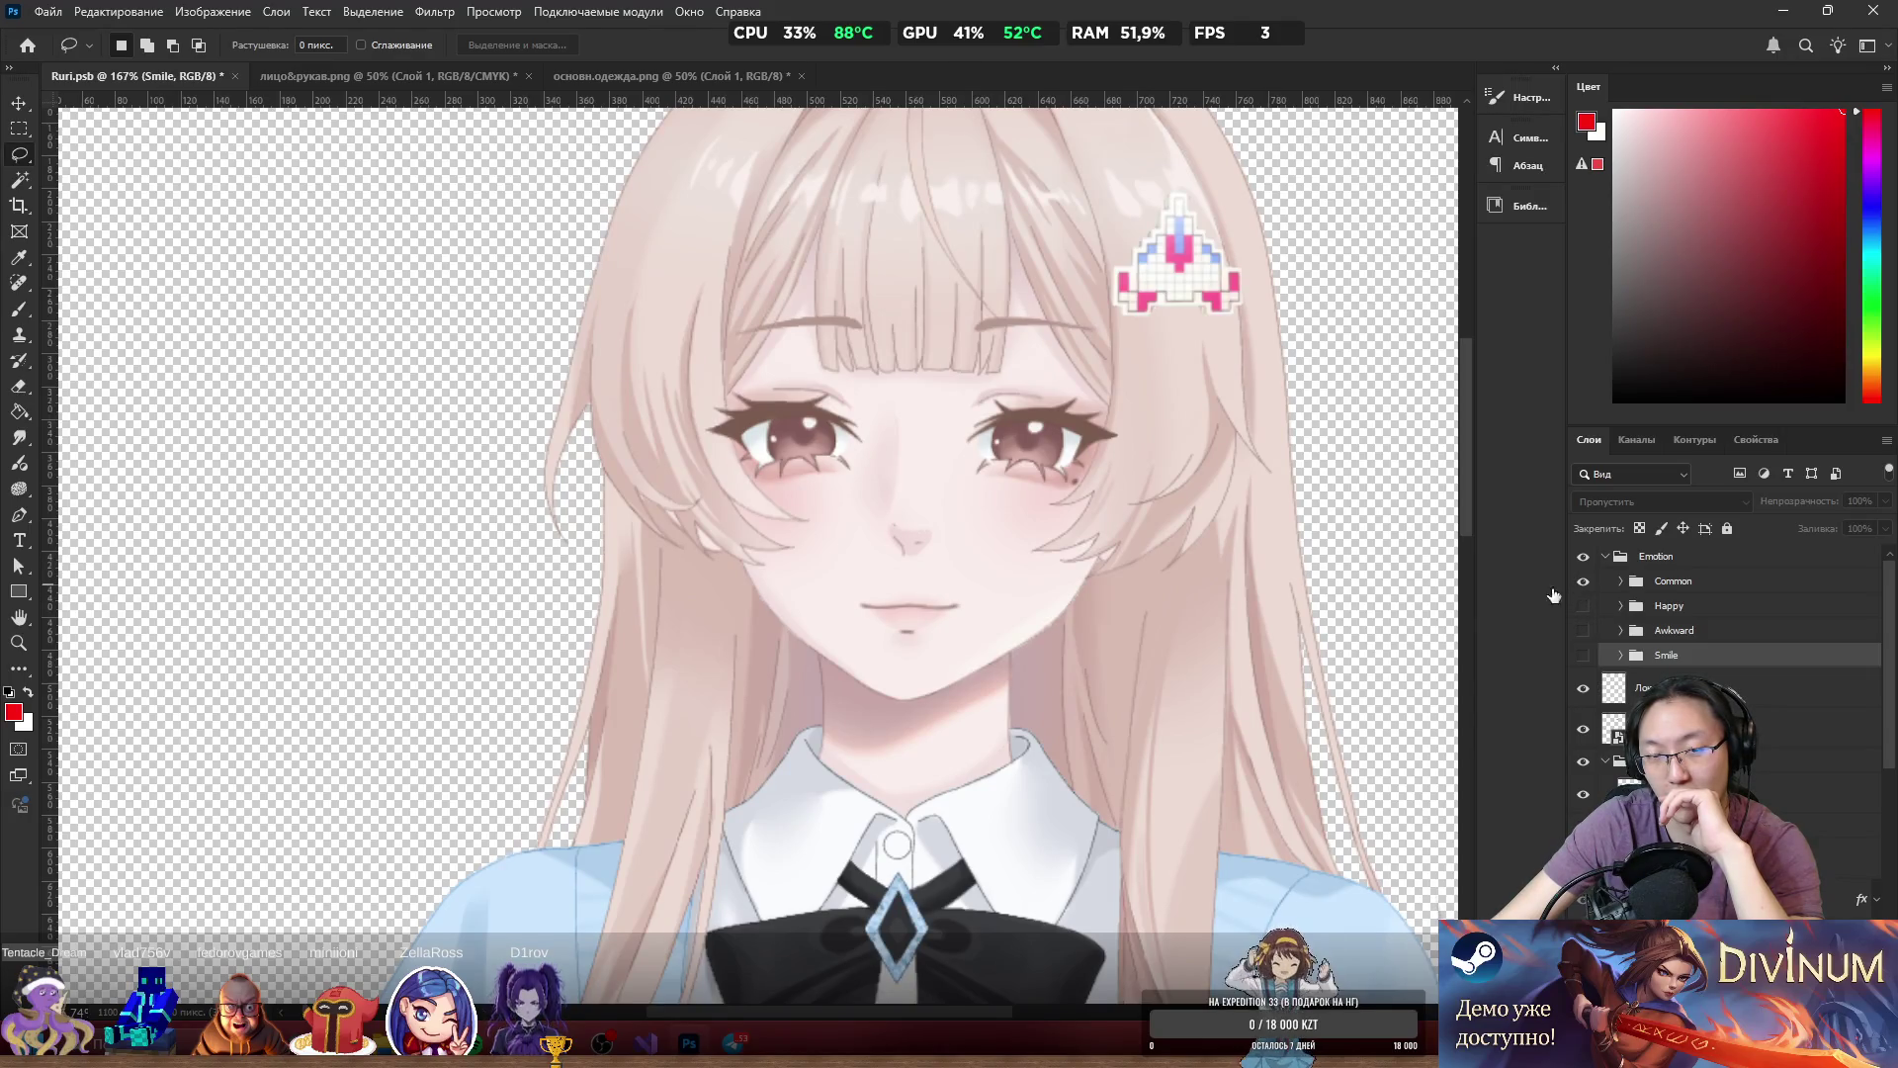
pyautogui.scroll(-2, 1058, 619)
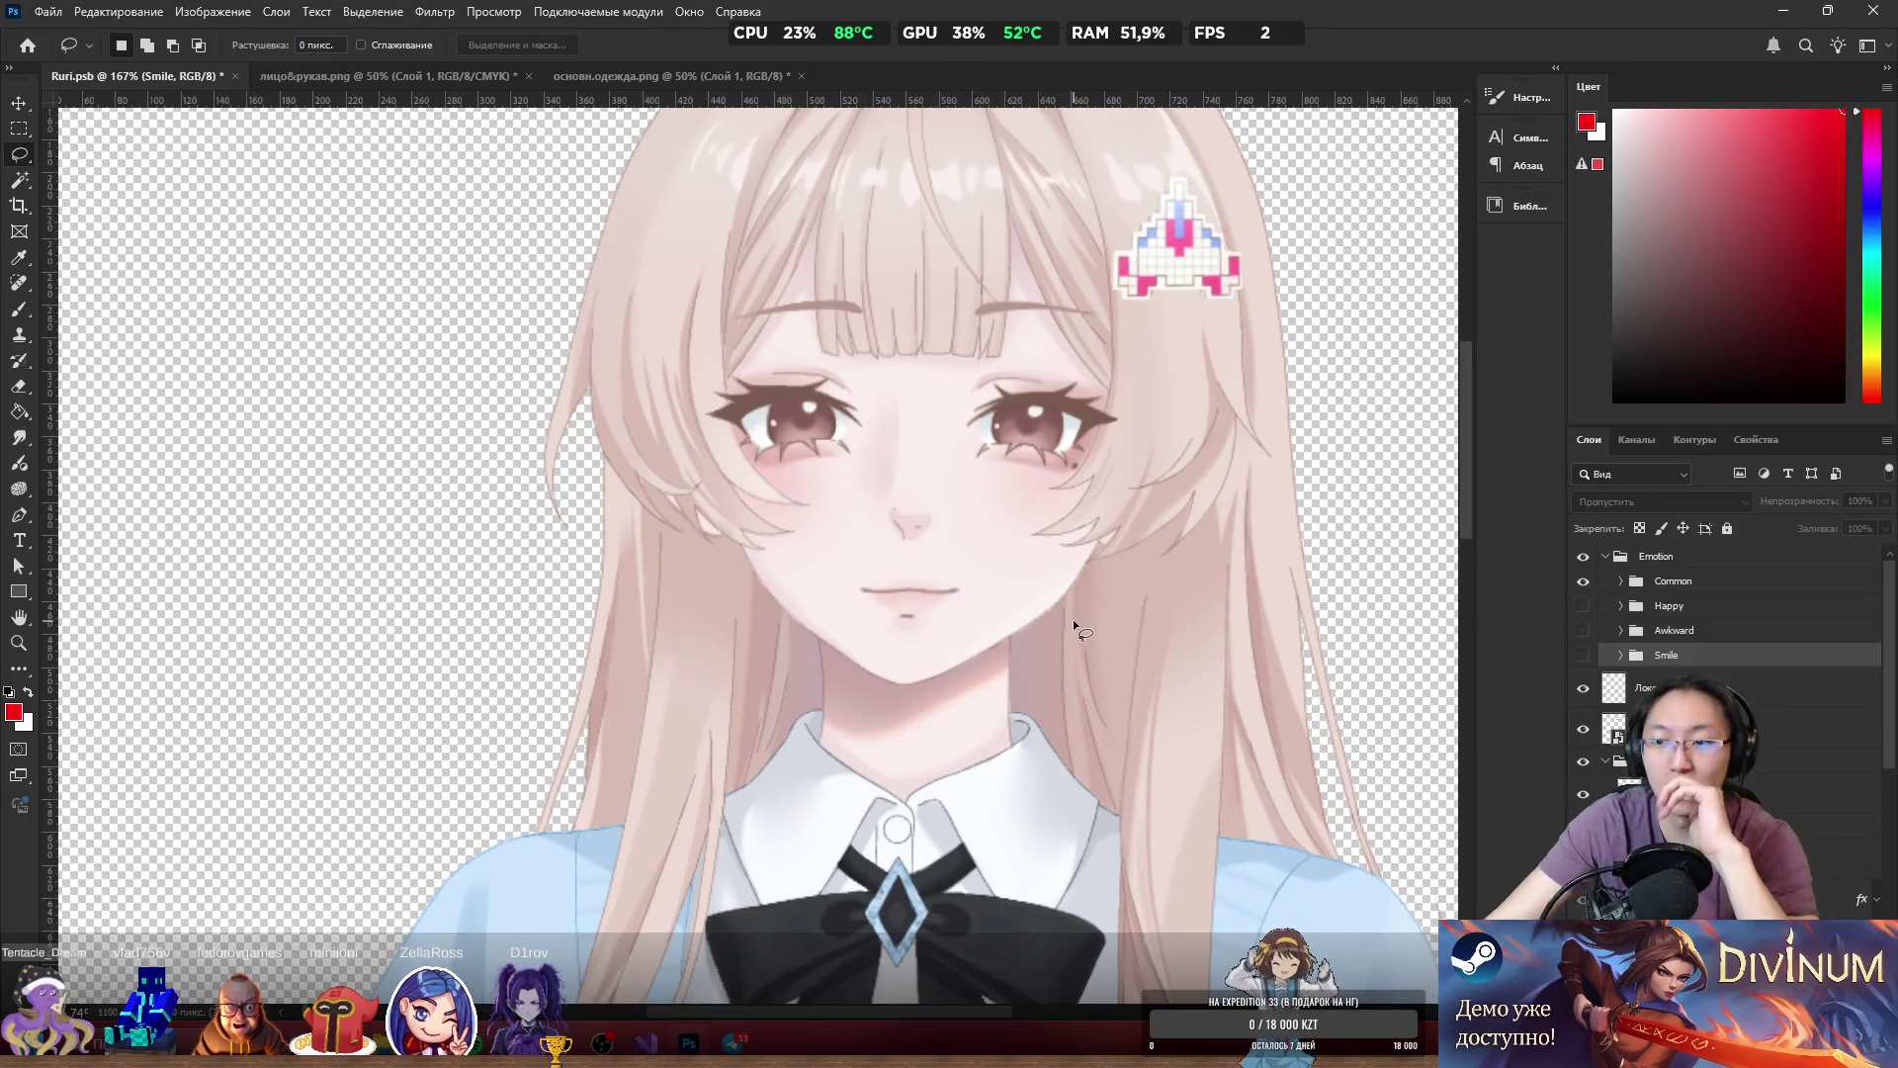
pyautogui.scroll(-5, 1088, 622)
pyautogui.scroll(2, 1121, 637)
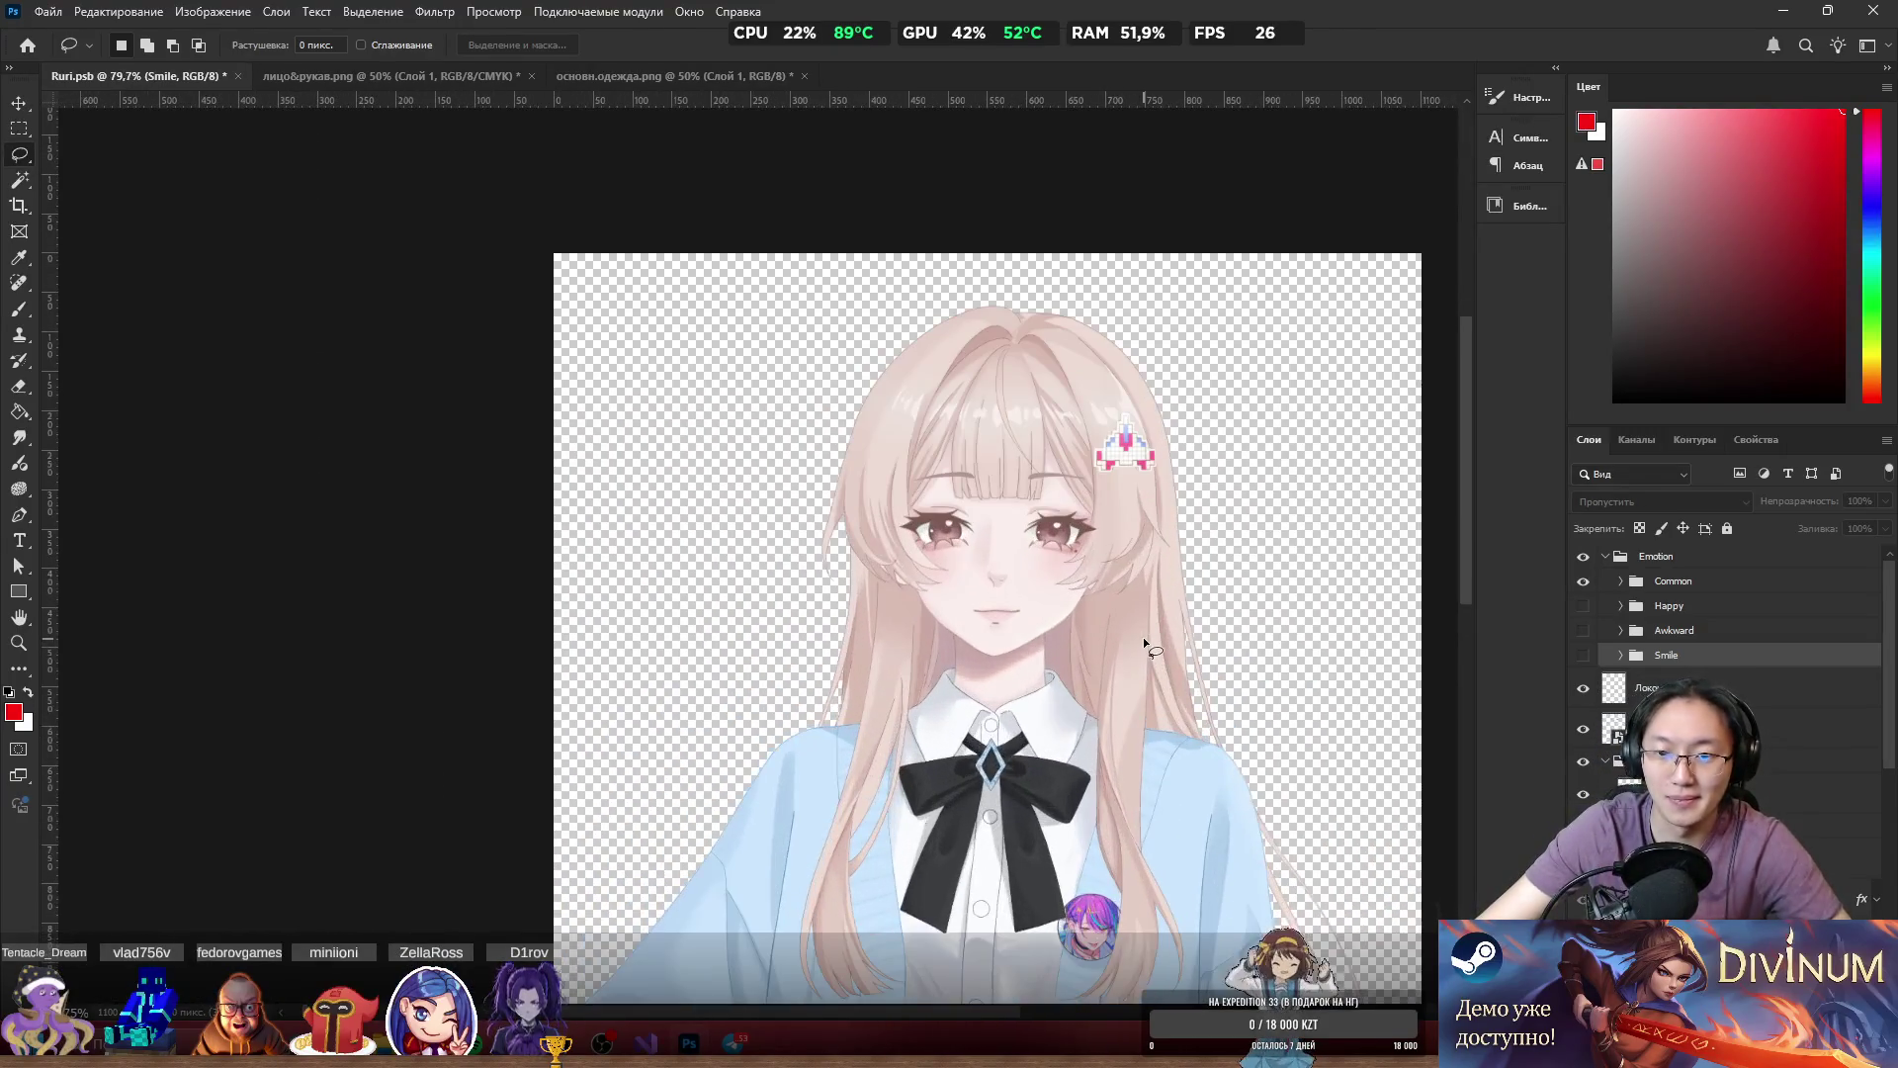
pyautogui.scroll(2, 1107, 631)
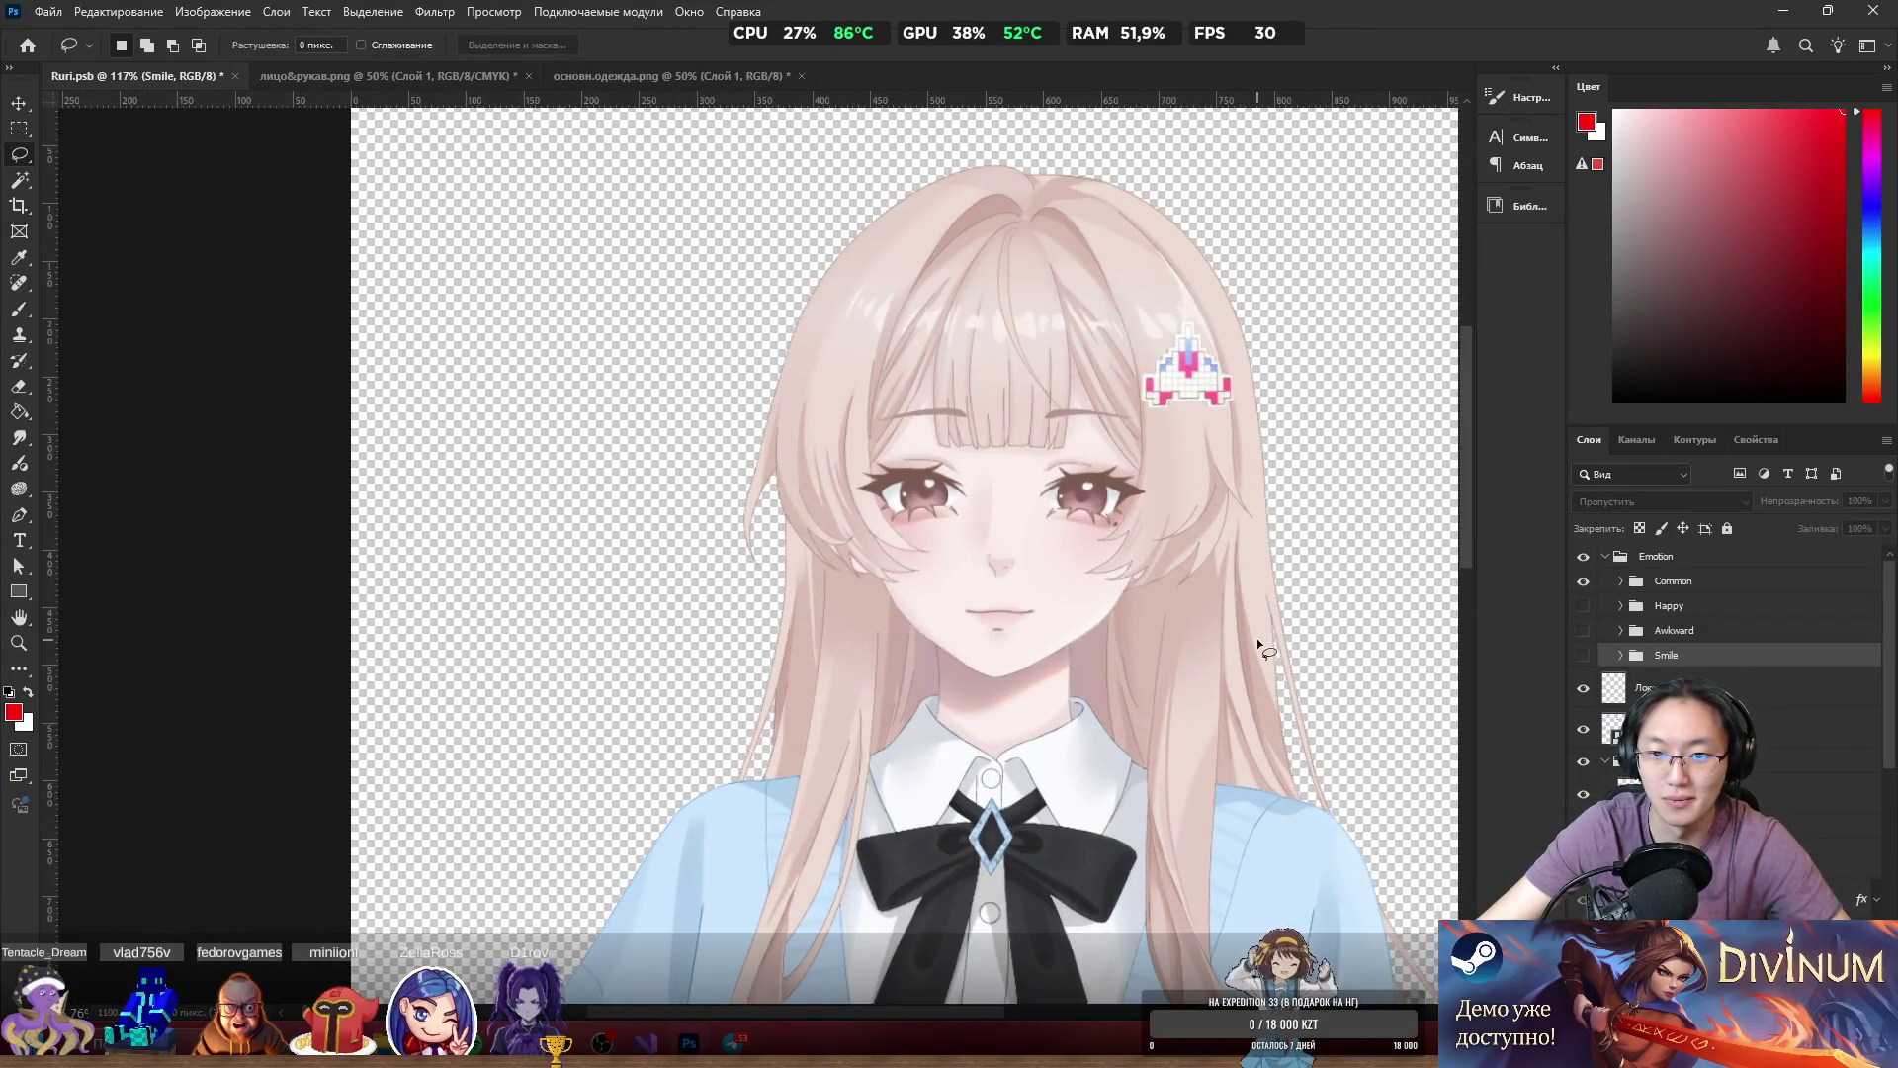
pyautogui.scroll(-1, 1683, 627)
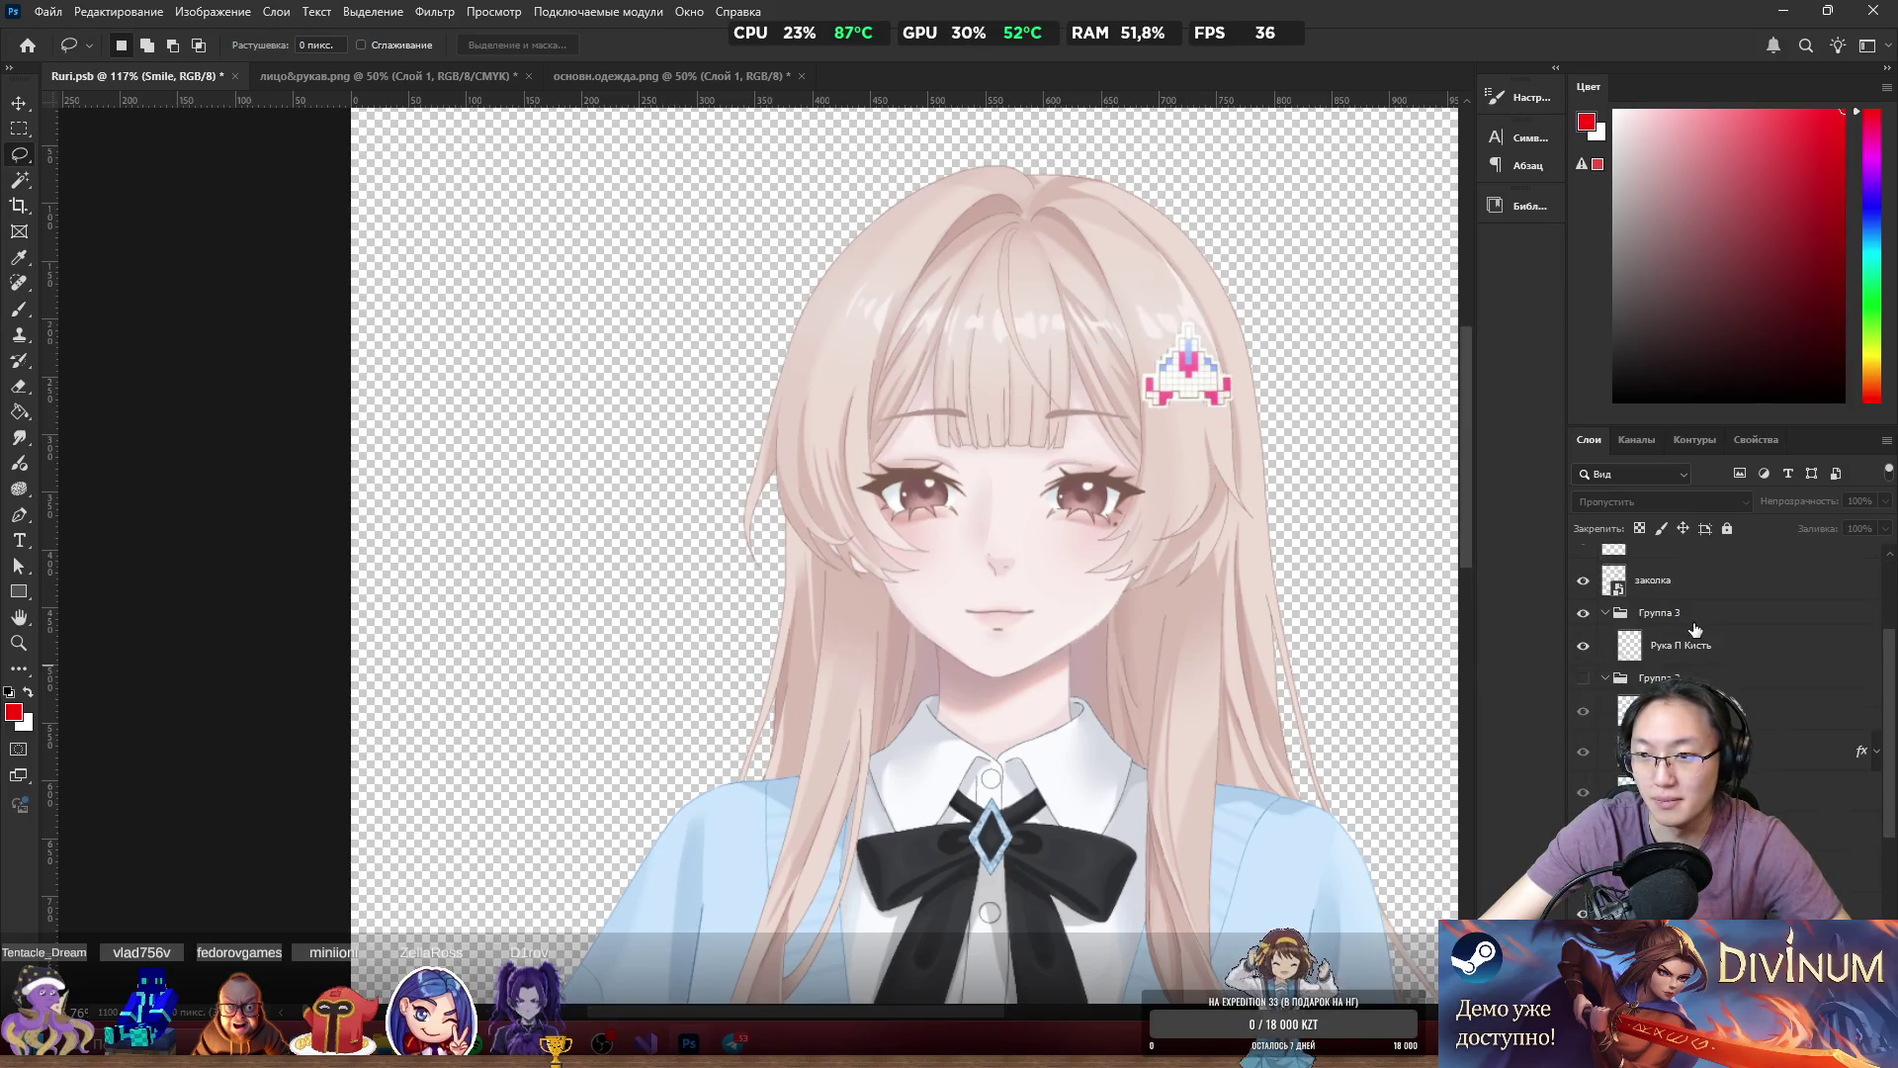
pyautogui.scroll(1, 1681, 632)
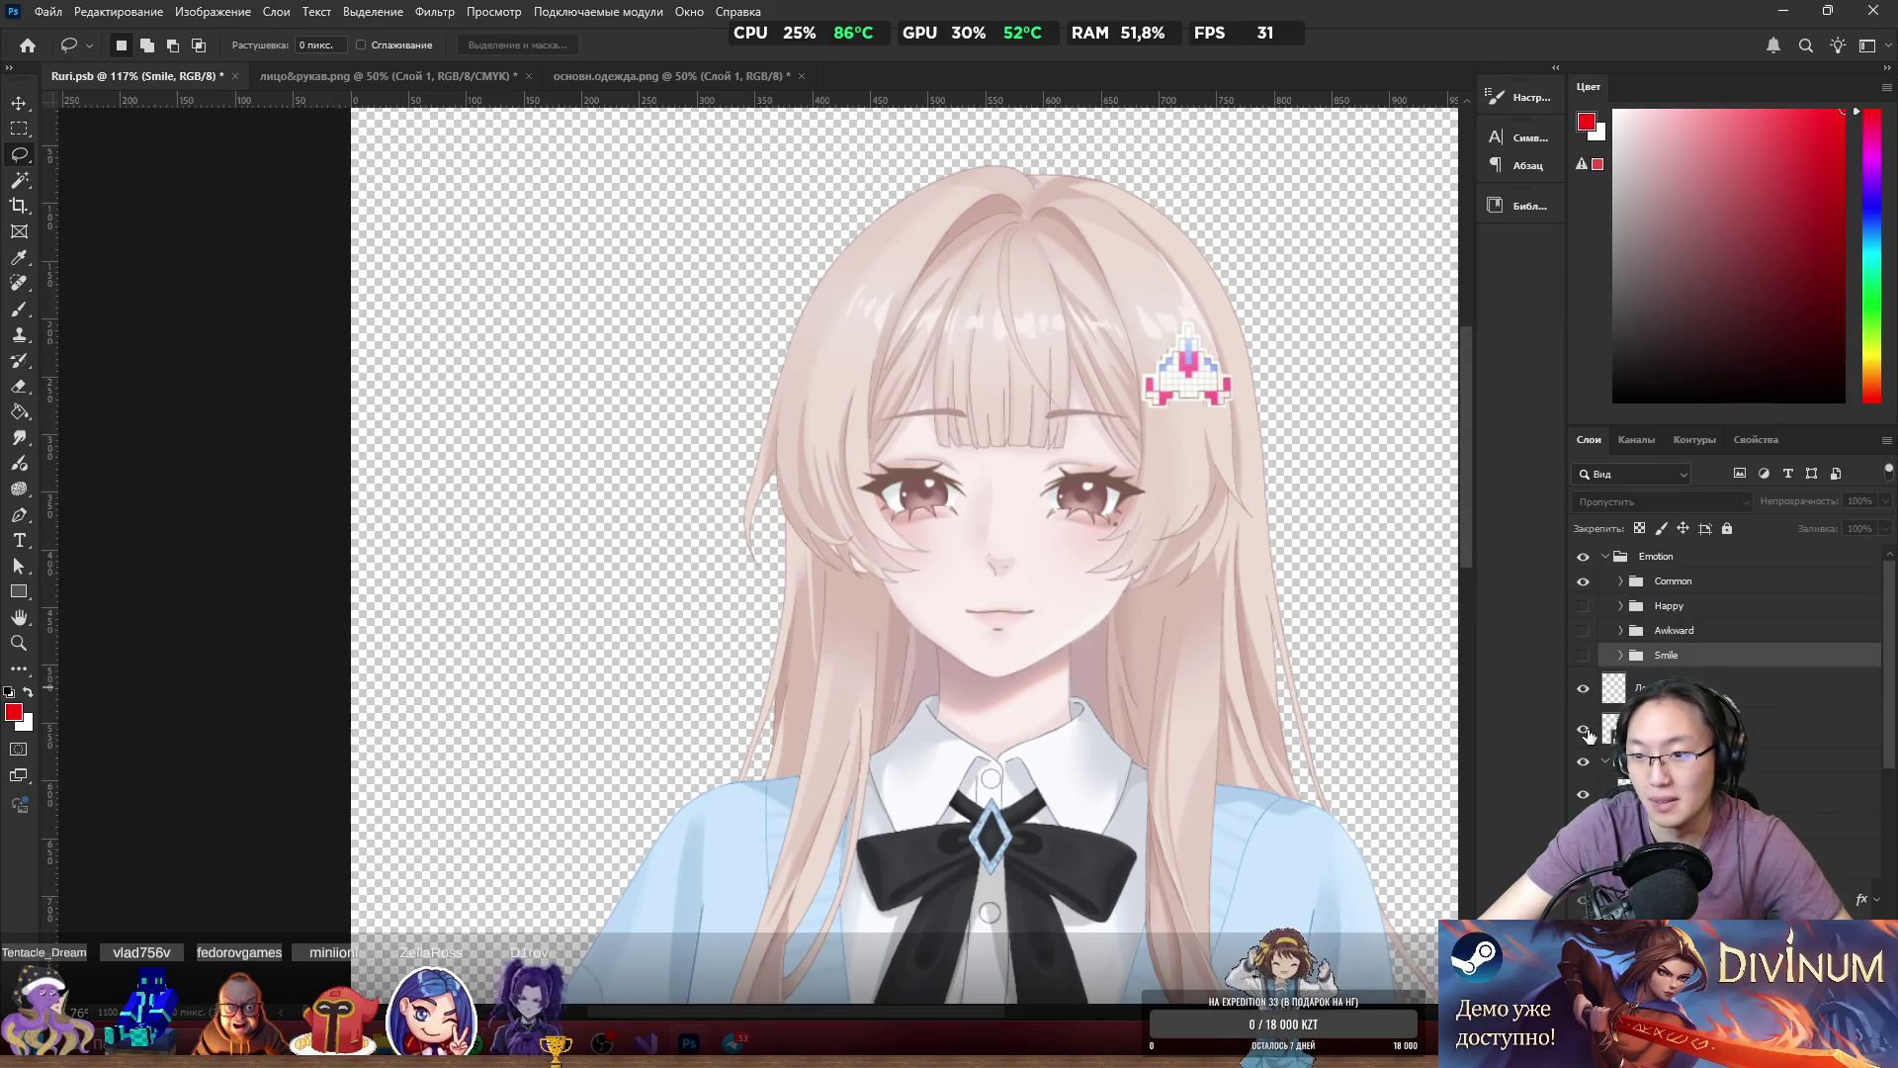
pyautogui.scroll(5, 1384, 445)
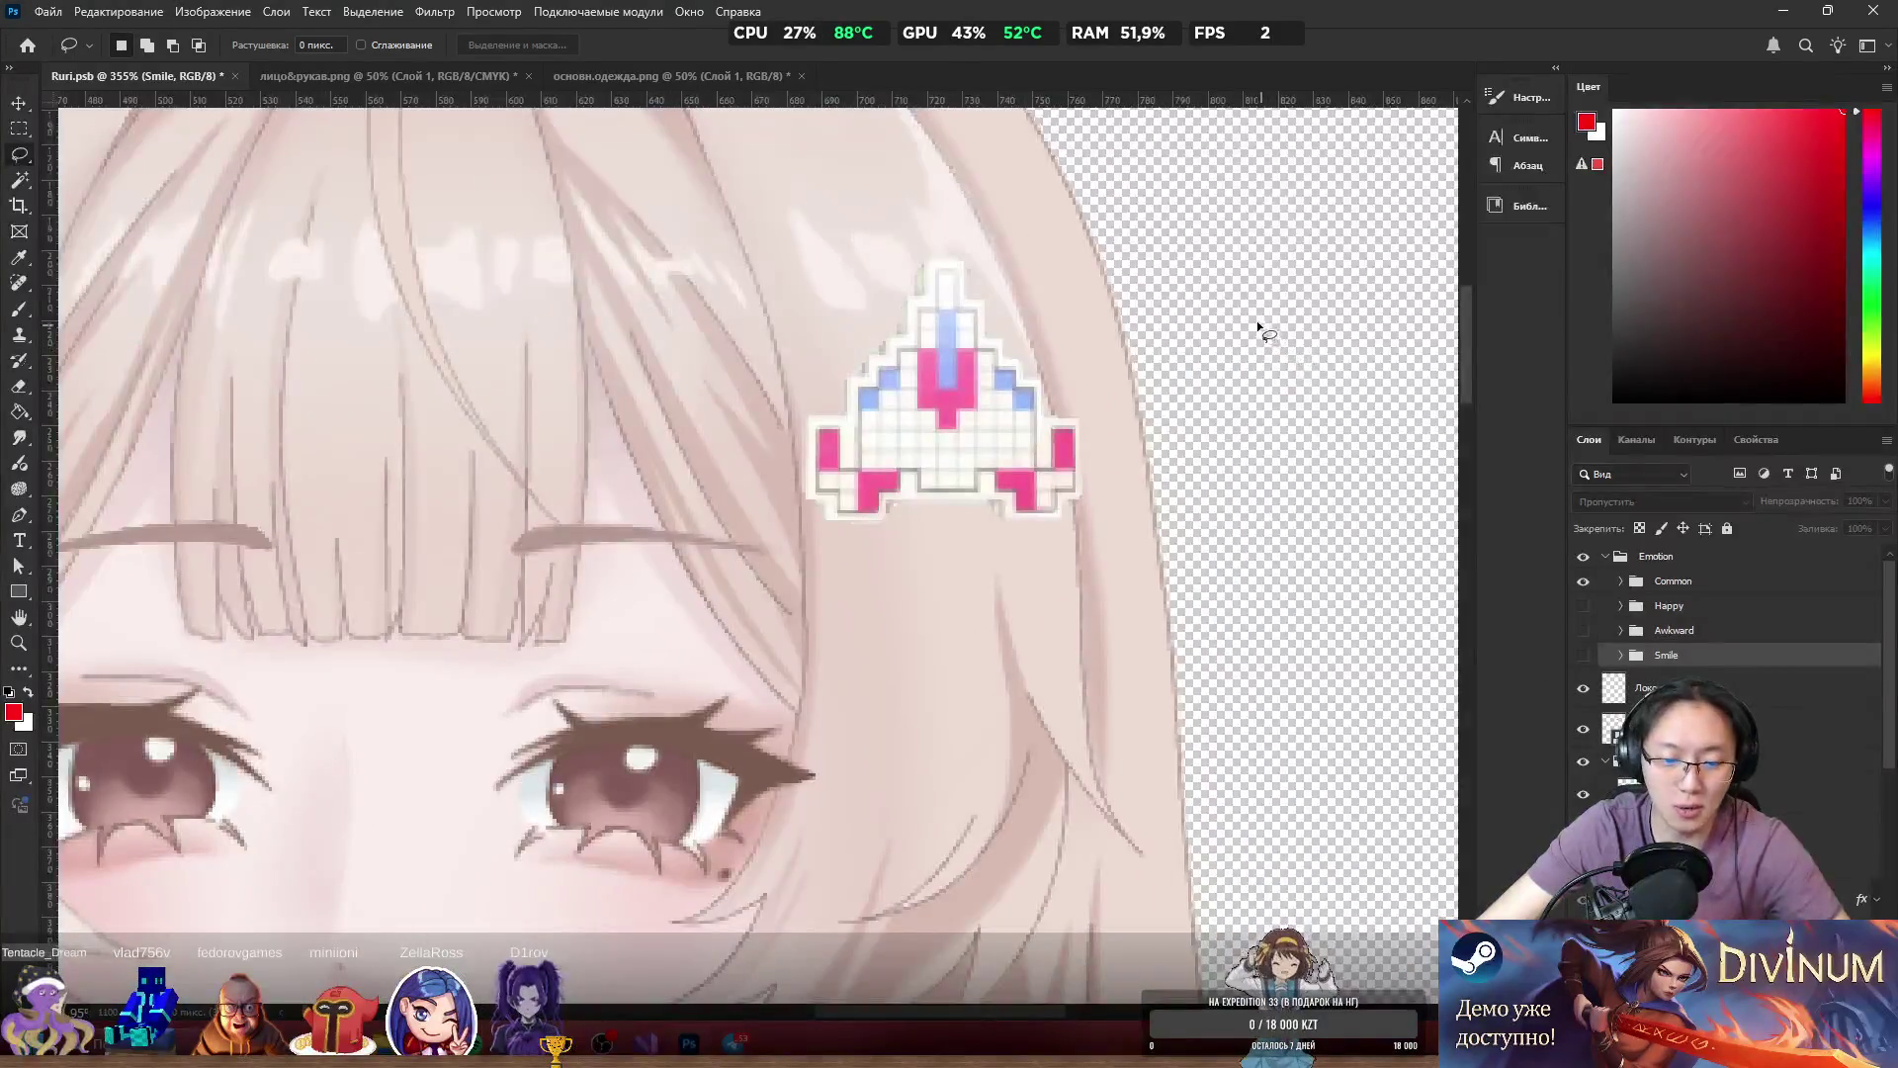
pyautogui.hotkey('ctrl', 't')
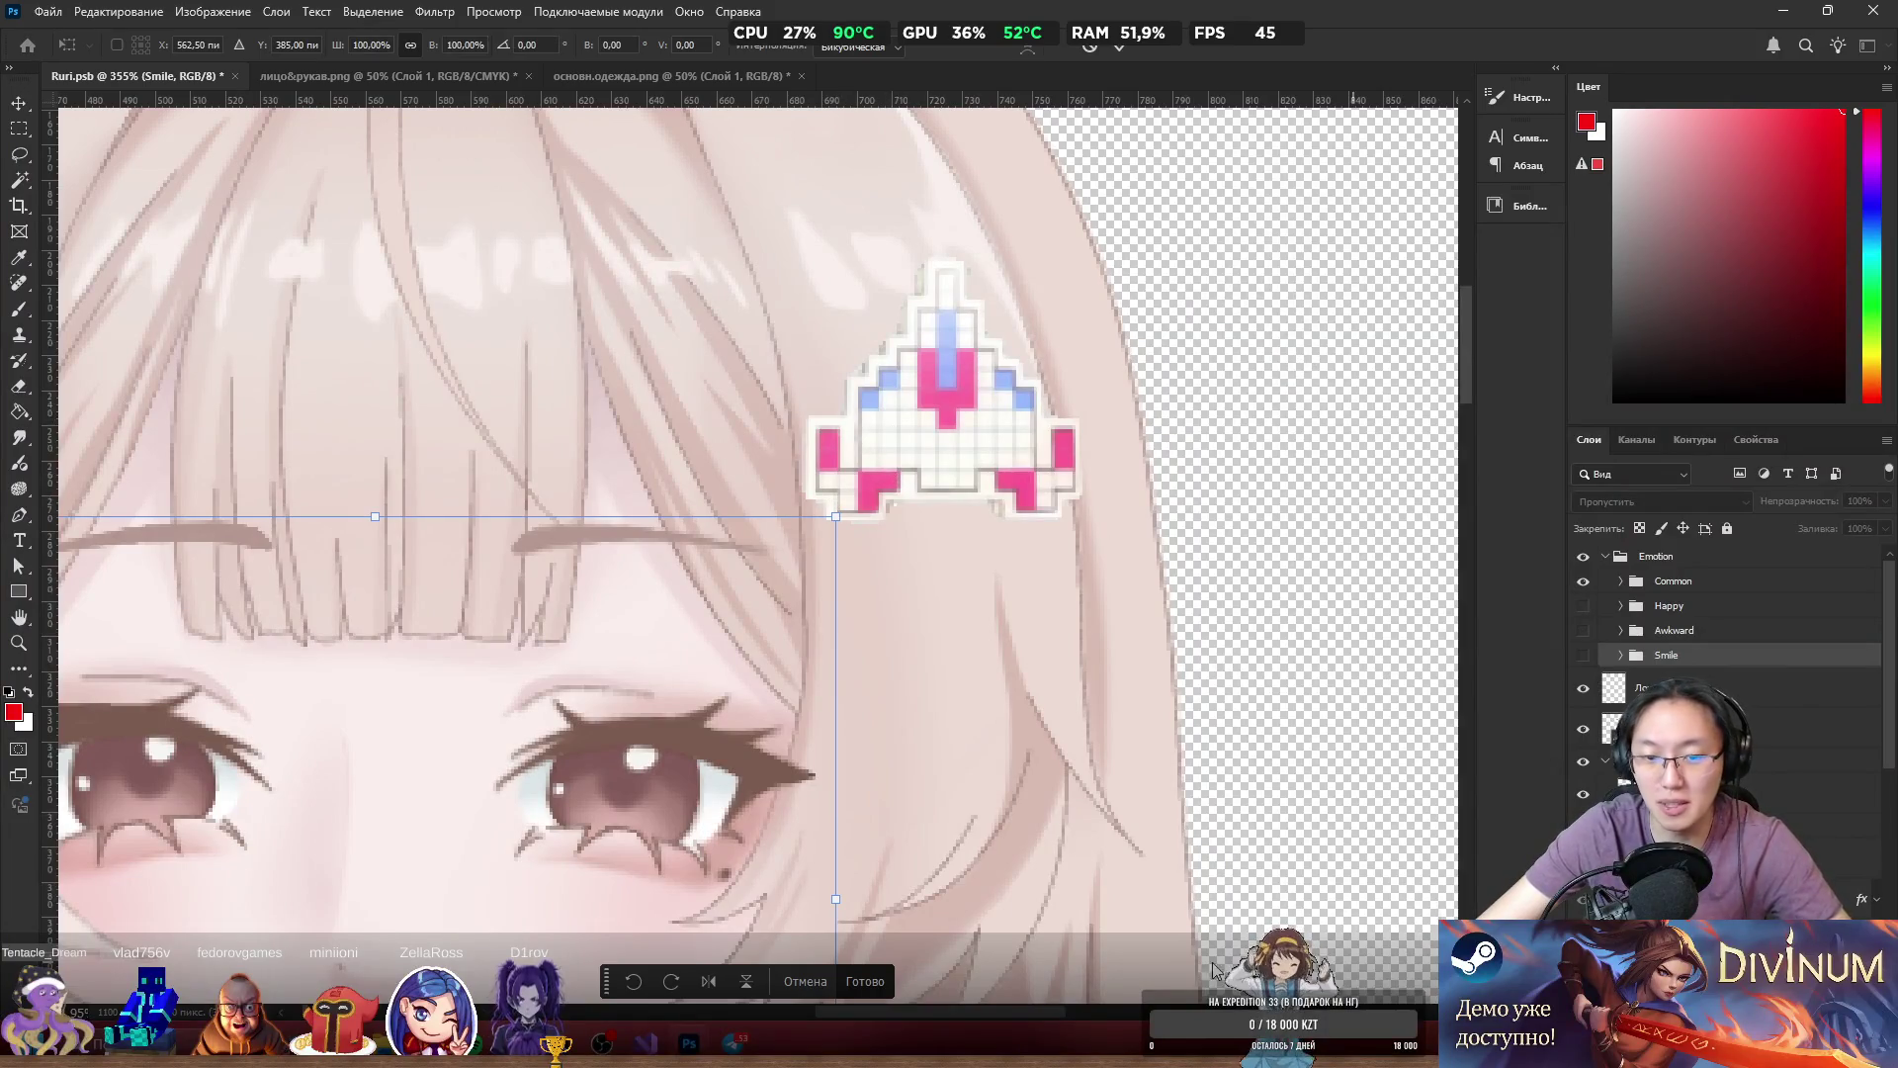
# Cancel the pending transform and rasterize the заколка hair clip layer.
pyautogui.press('Escape')
pyautogui.click(1671, 728)
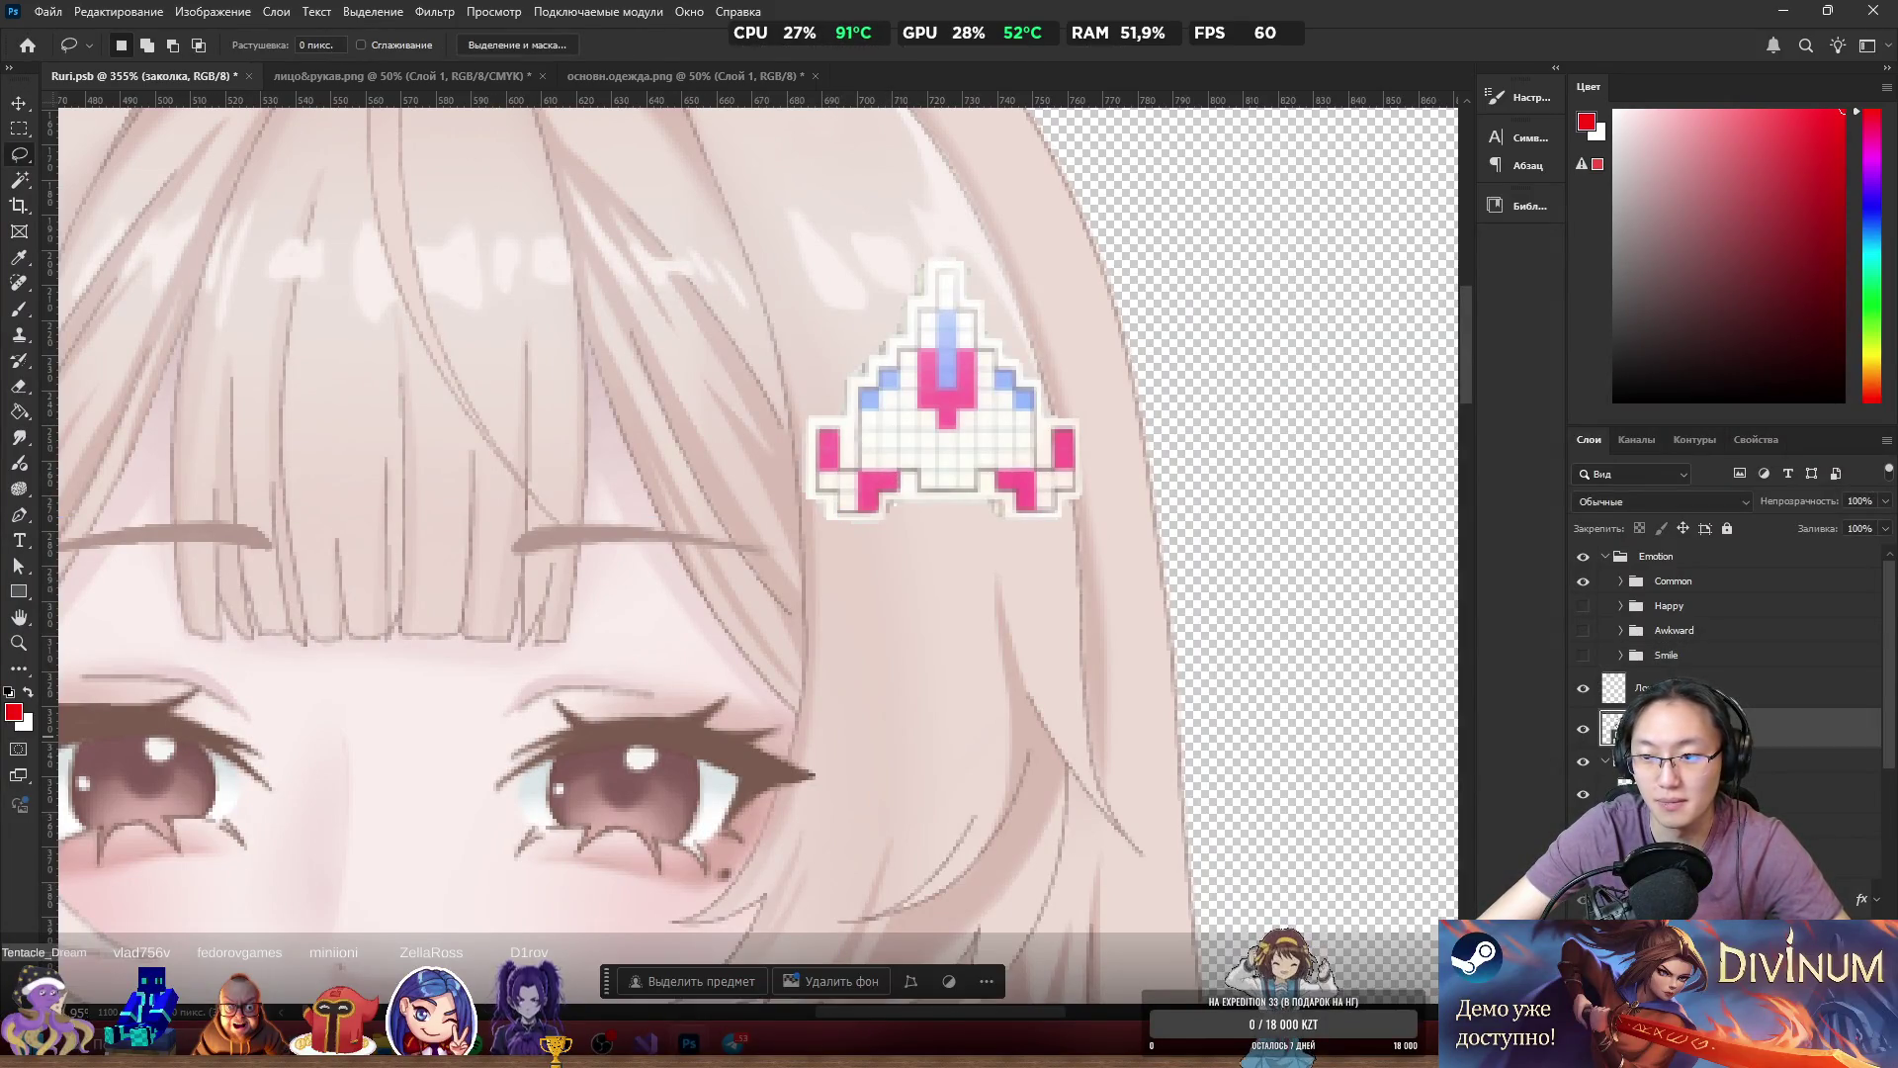
pyautogui.rightClick(1671, 729)
pyautogui.click(1677, 656)
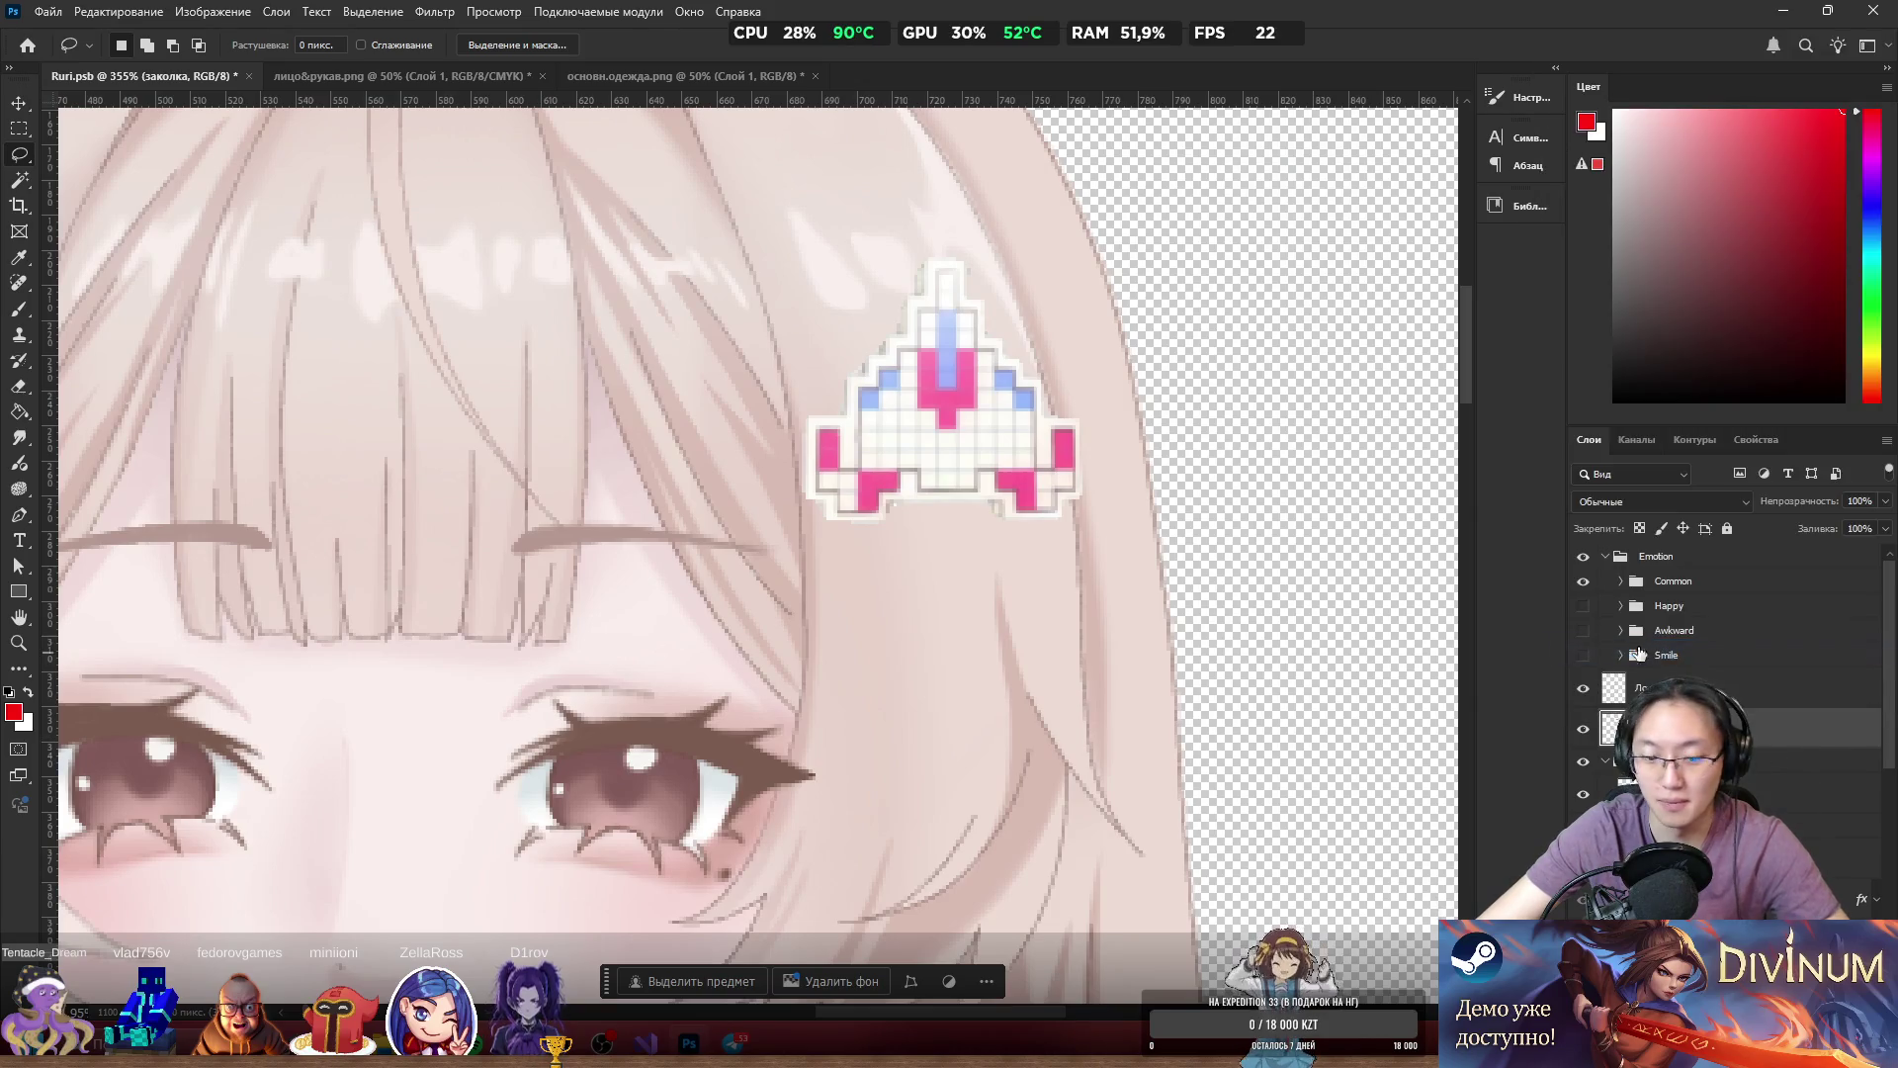
# Scale the pixel hair clip down to a smaller size.
pyautogui.hotkey('ctrl', 't')
pyautogui.moveTo(802, 521)
pyautogui.mouseDown()
pyautogui.moveTo(895, 539)
pyautogui.moveTo(888, 467)
pyautogui.mouseUp()
pyautogui.hotkey('ctrl', 'z')
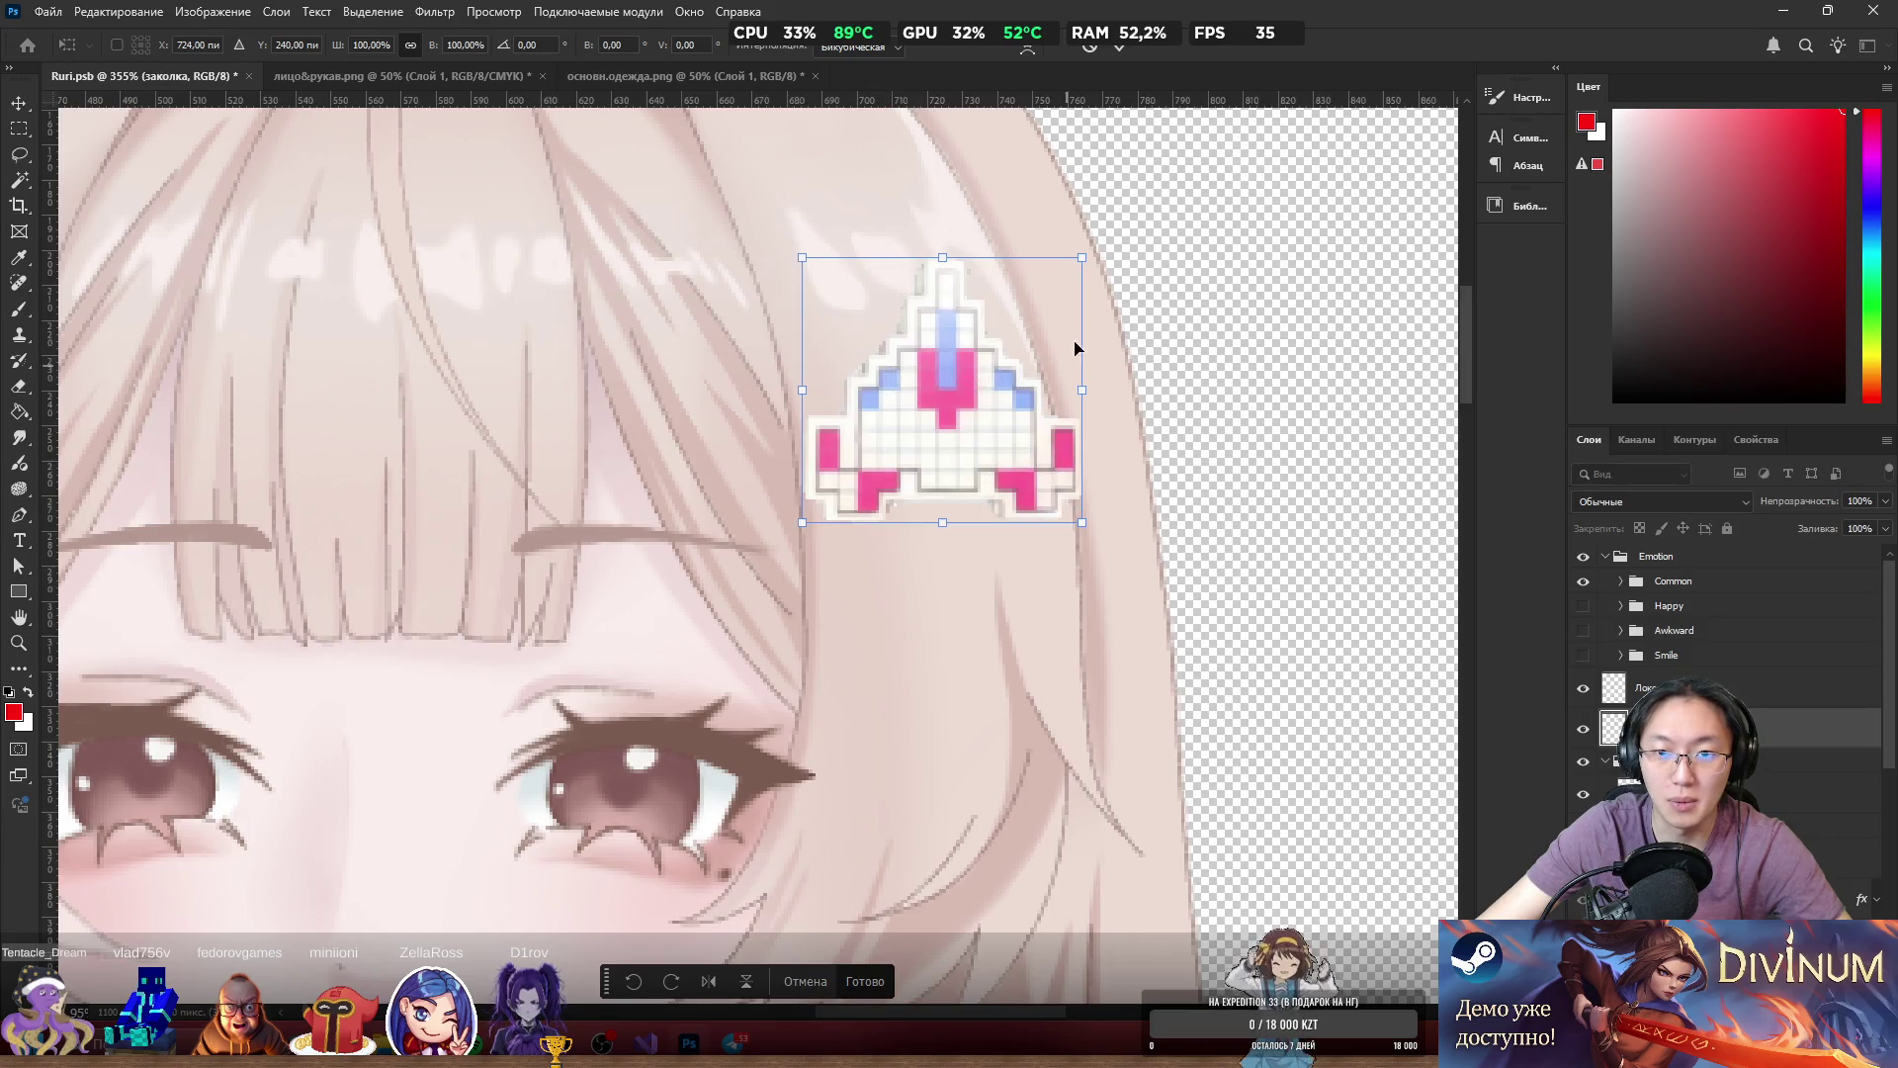
pyautogui.moveTo(1081, 257); pyautogui.dragTo(1042, 276)
pyautogui.press('Return')
pyautogui.scroll(-5, 1087, 533)
pyautogui.press('l')
pyautogui.scroll(5, 1148, 308)
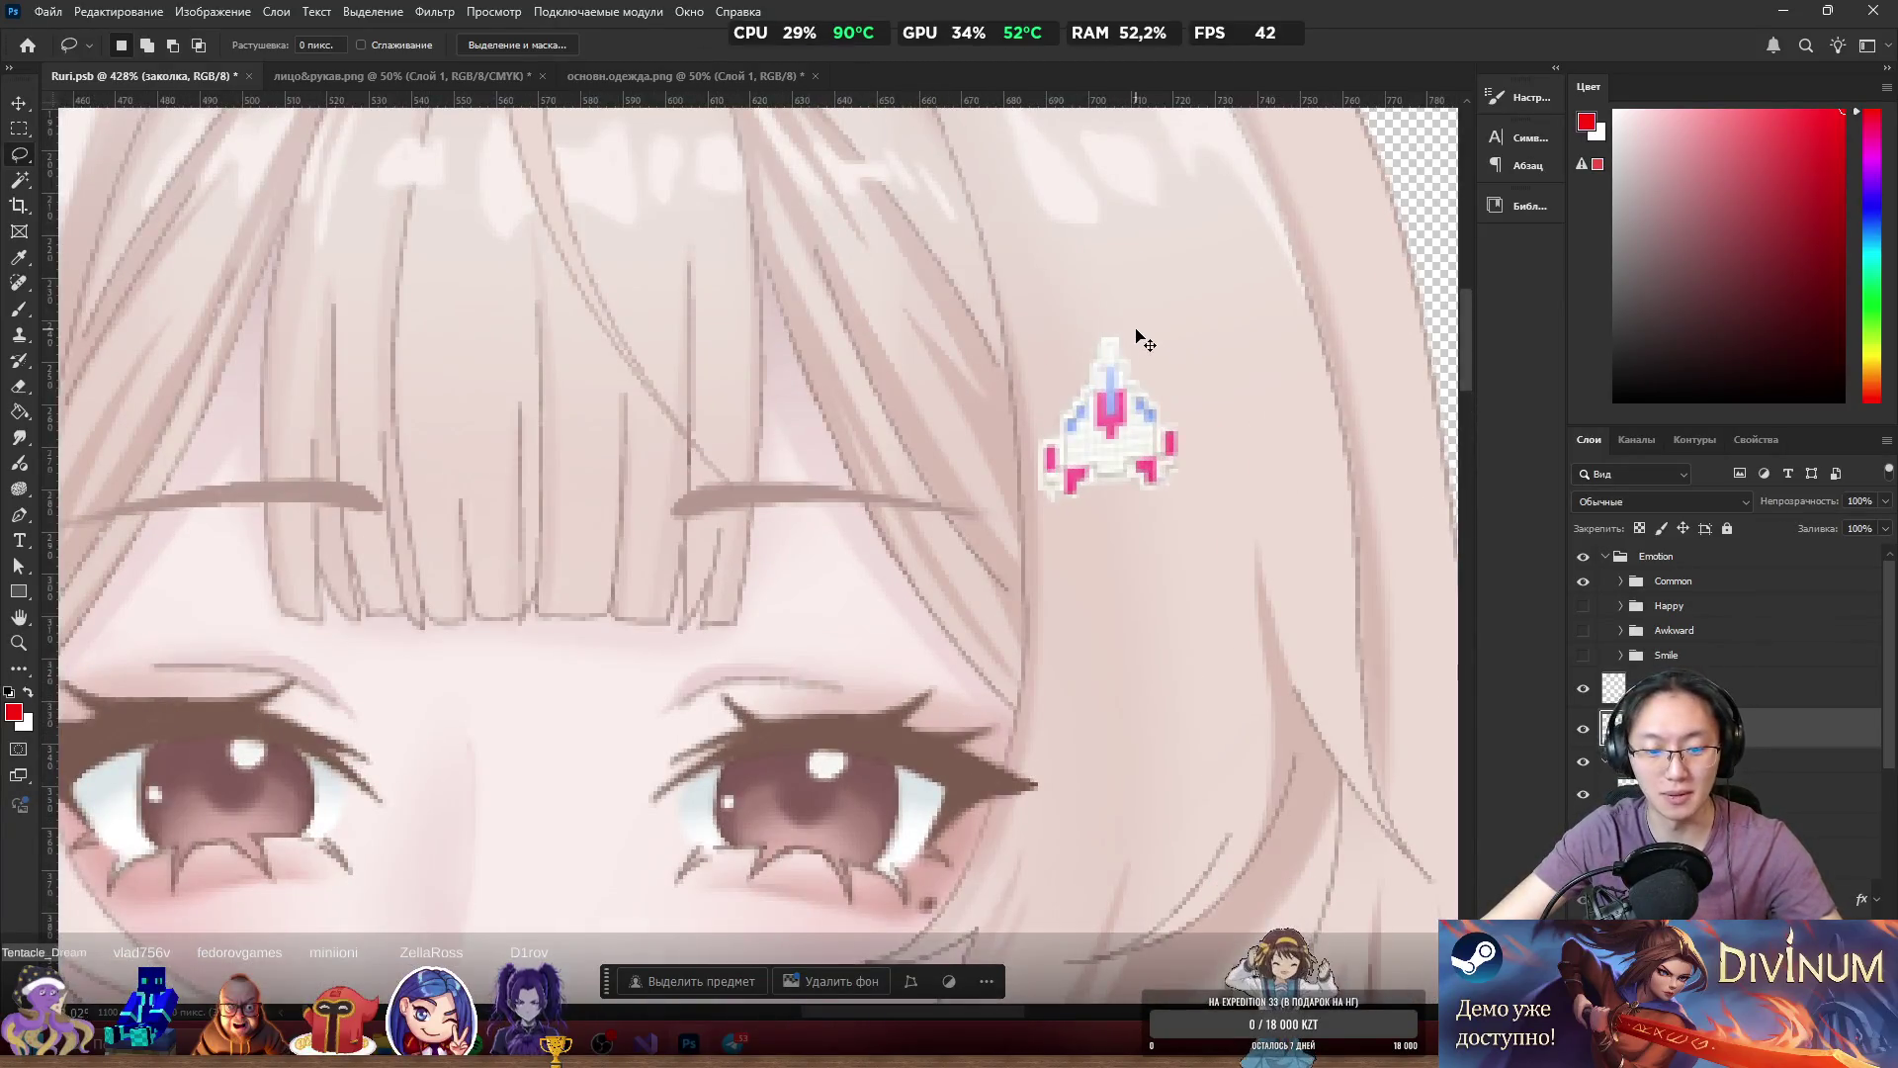
# Tilt the hair clip slightly by skewing its top, then zoom to inspect it.
pyautogui.hotkey('ctrl', 't')
pyautogui.moveTo(1176, 334); pyautogui.dragTo(1164, 335)
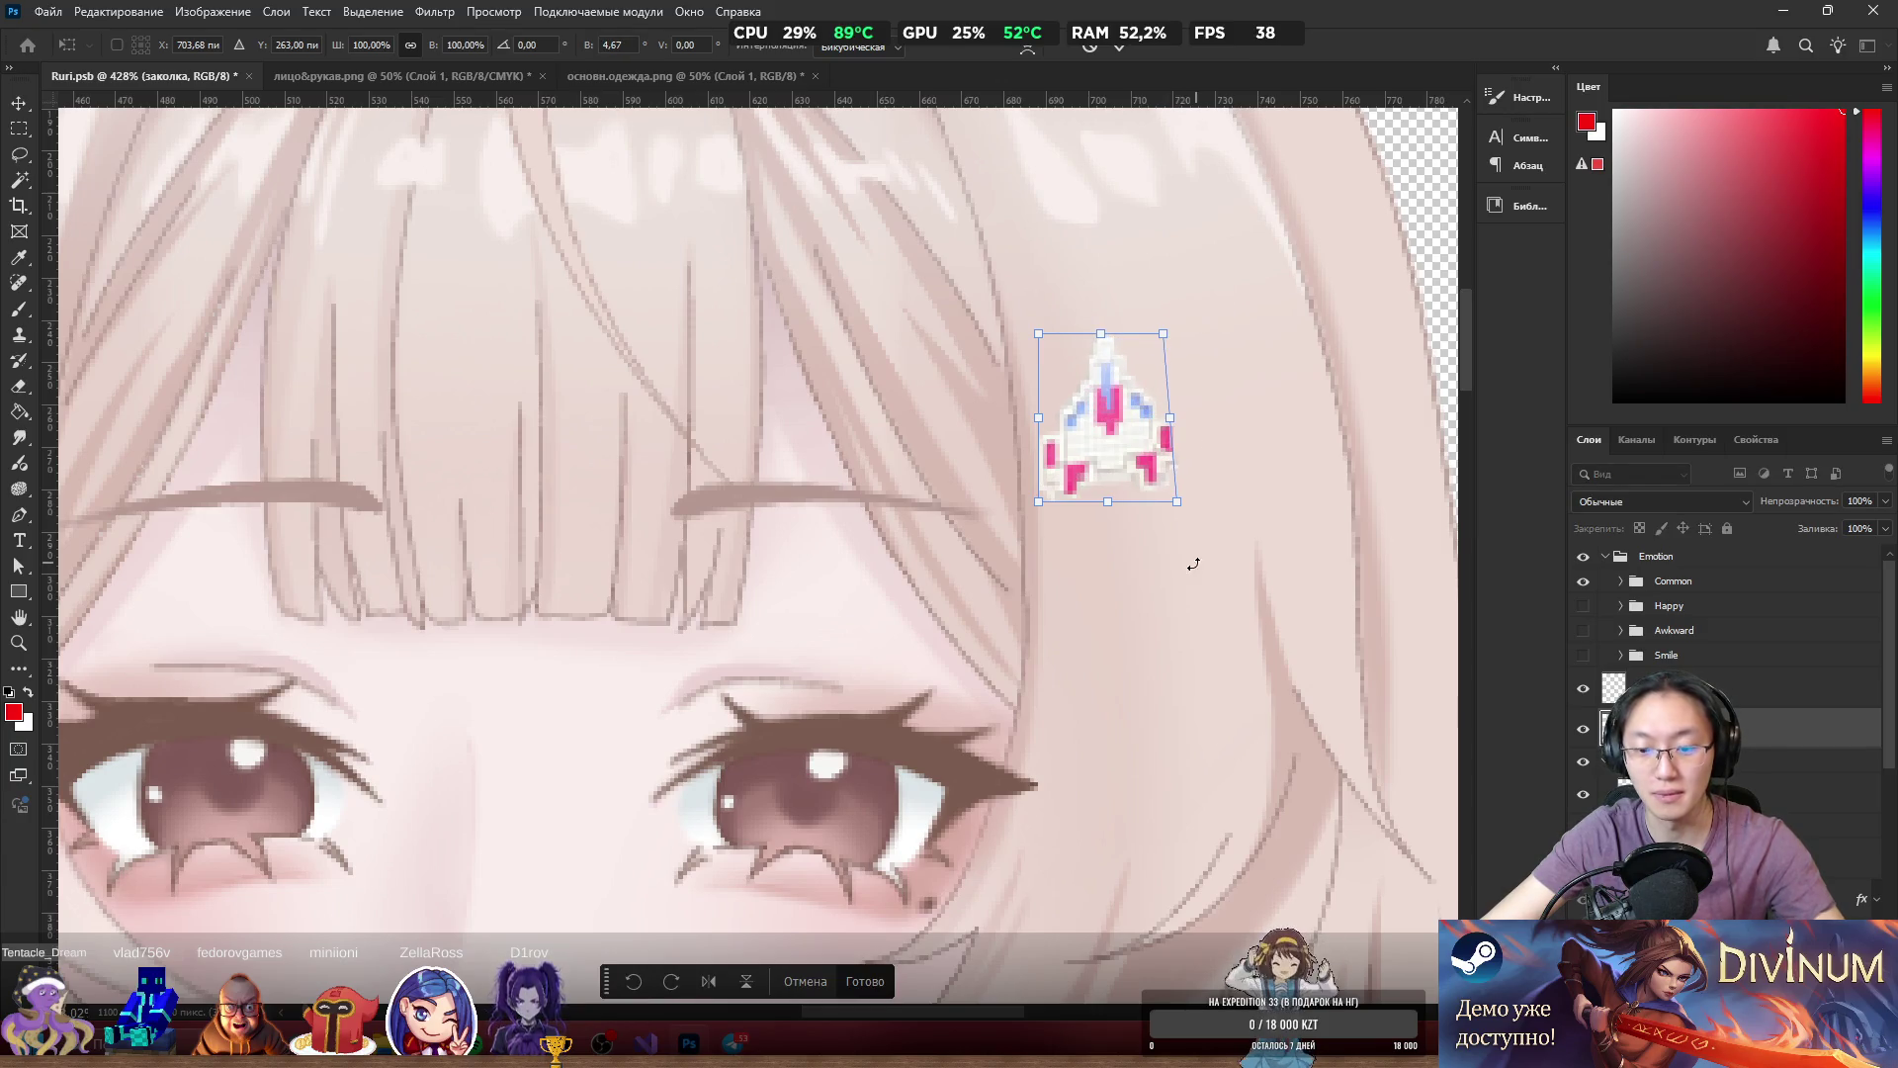
pyautogui.click(866, 981)
pyautogui.scroll(-5, 1204, 615)
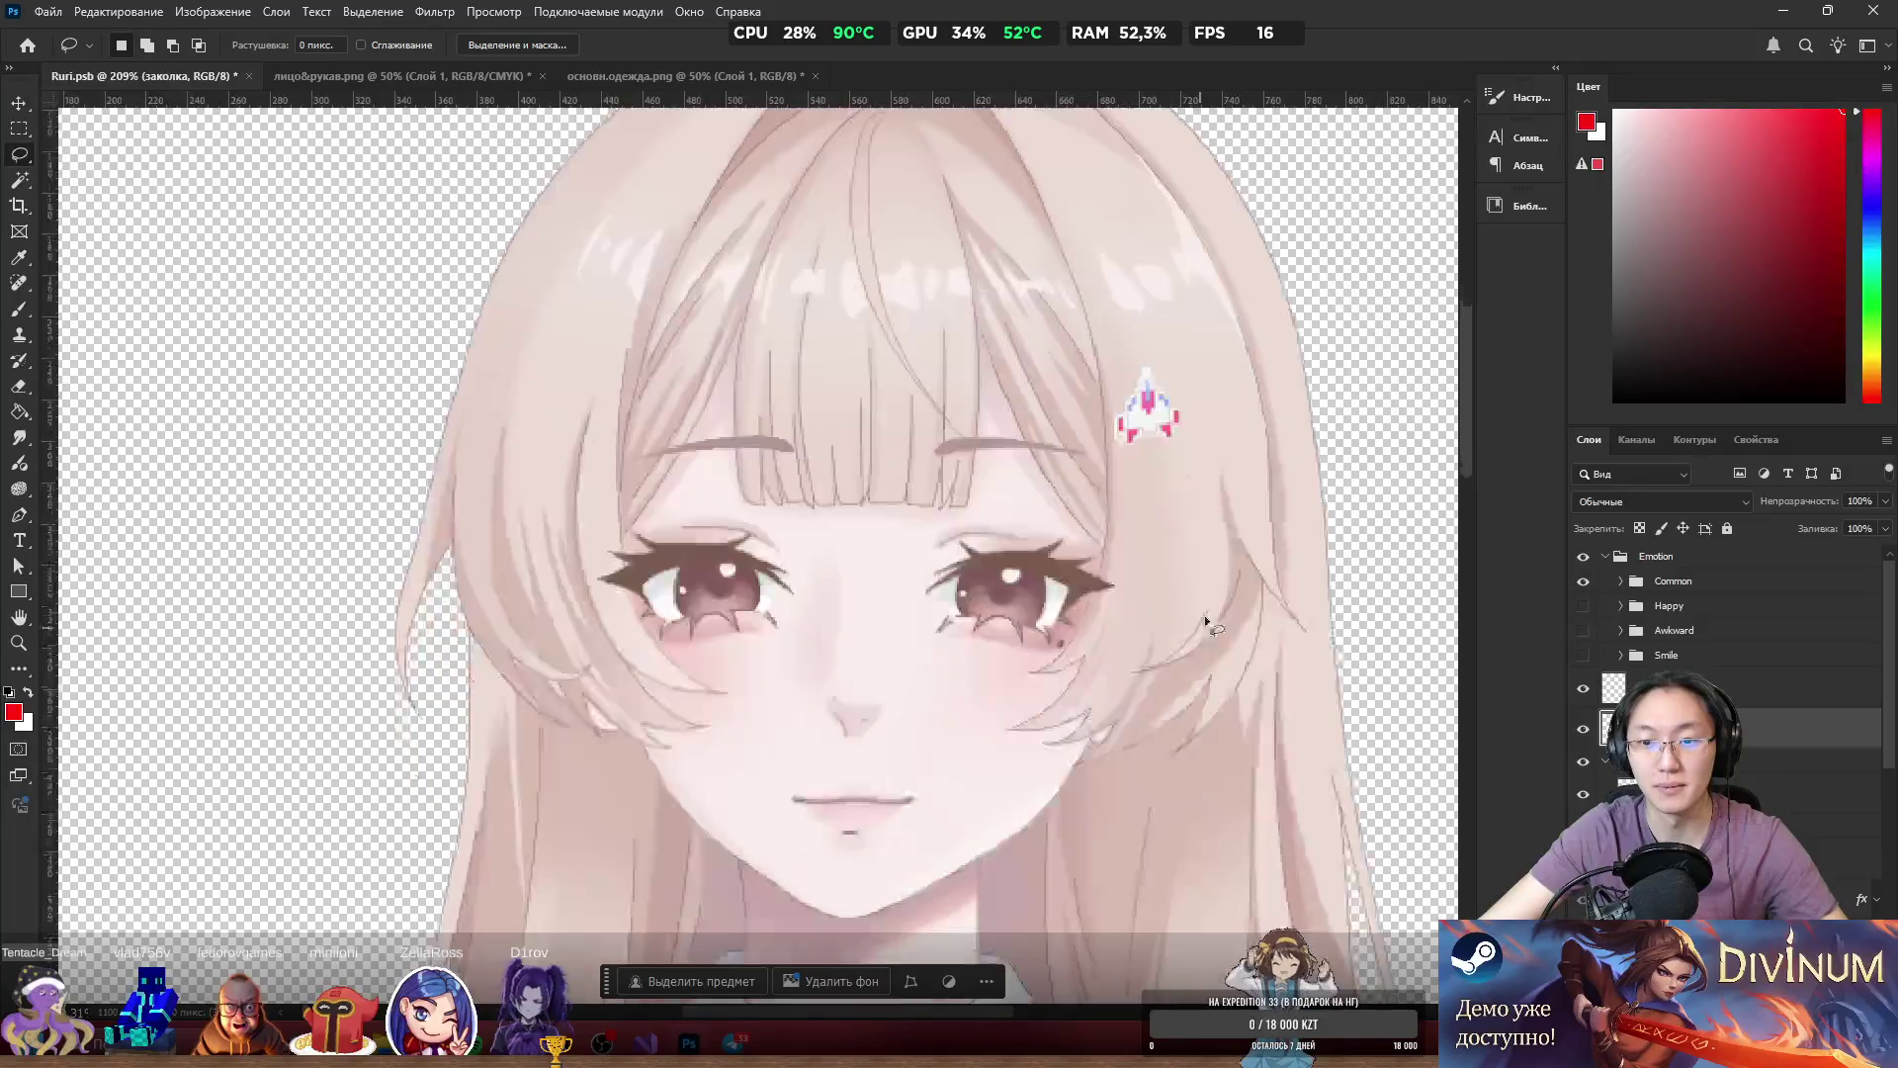
pyautogui.scroll(-3, 1212, 596)
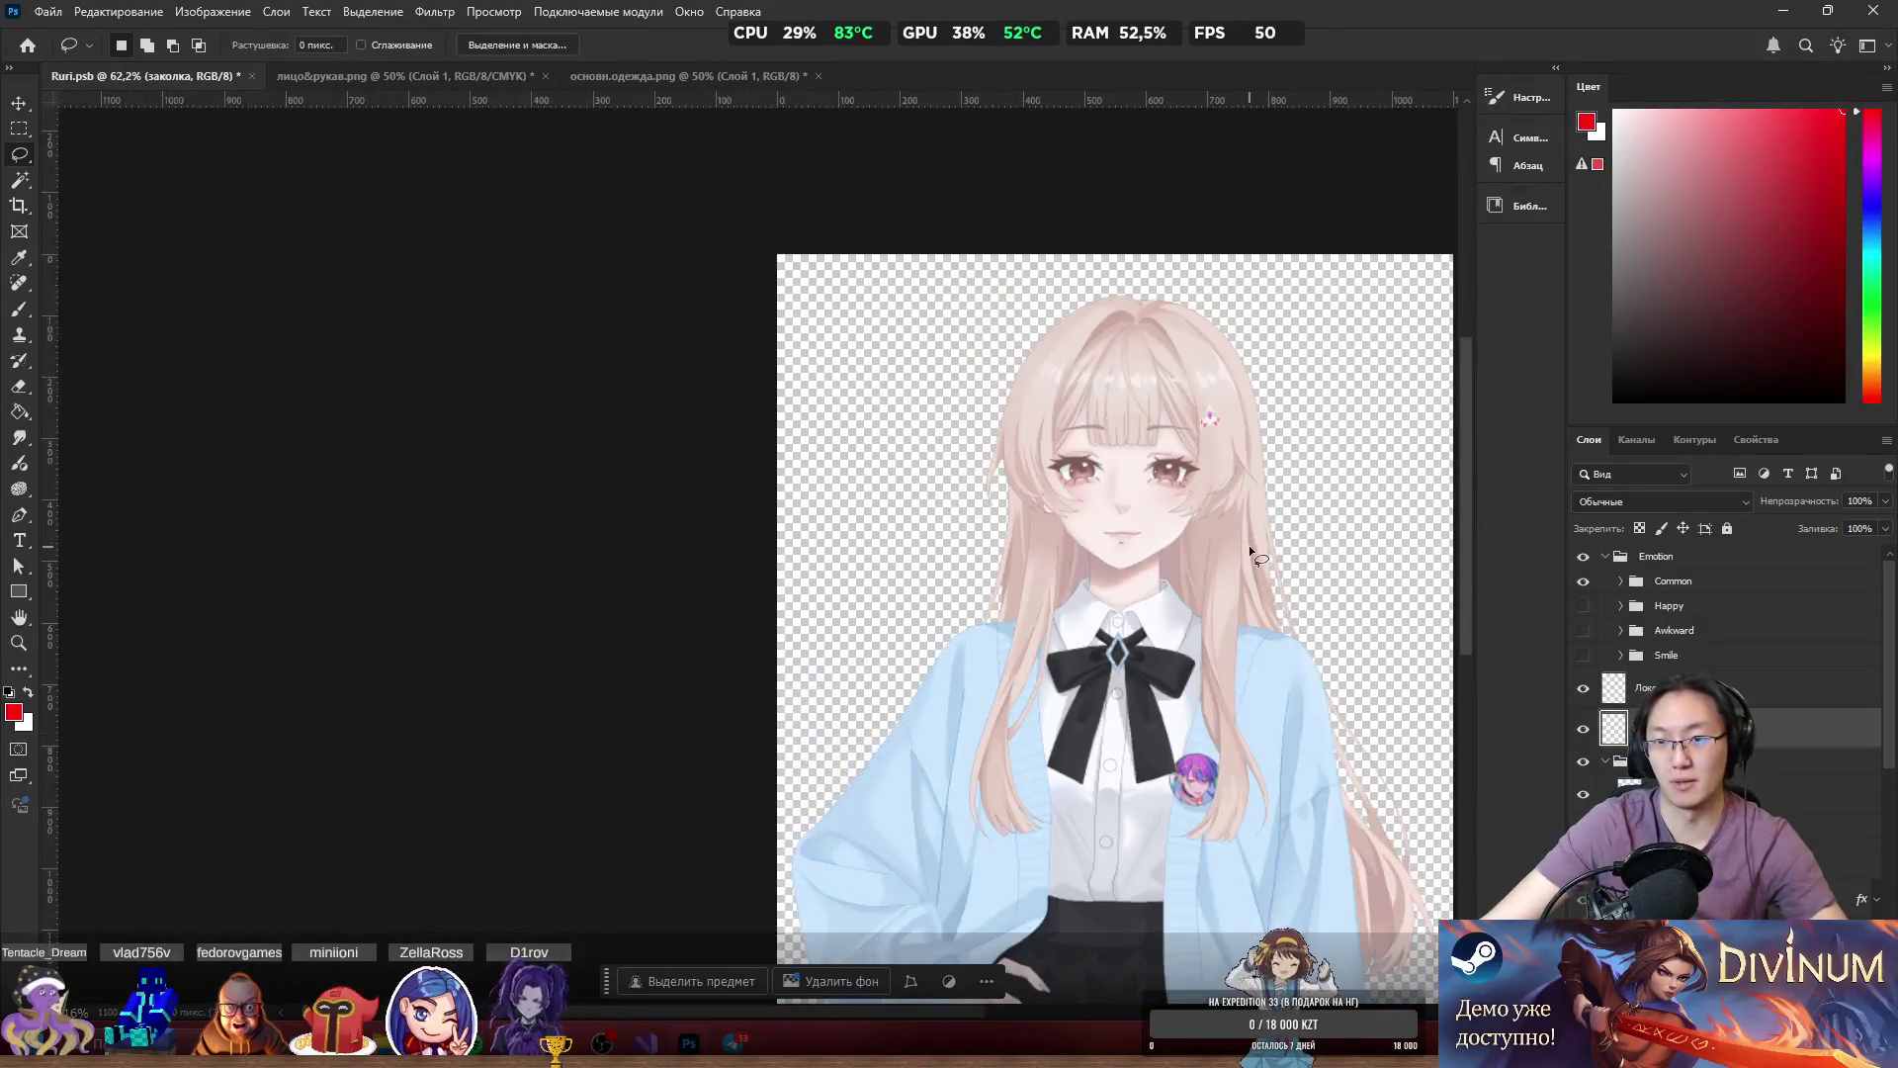
pyautogui.scroll(5, 1187, 396)
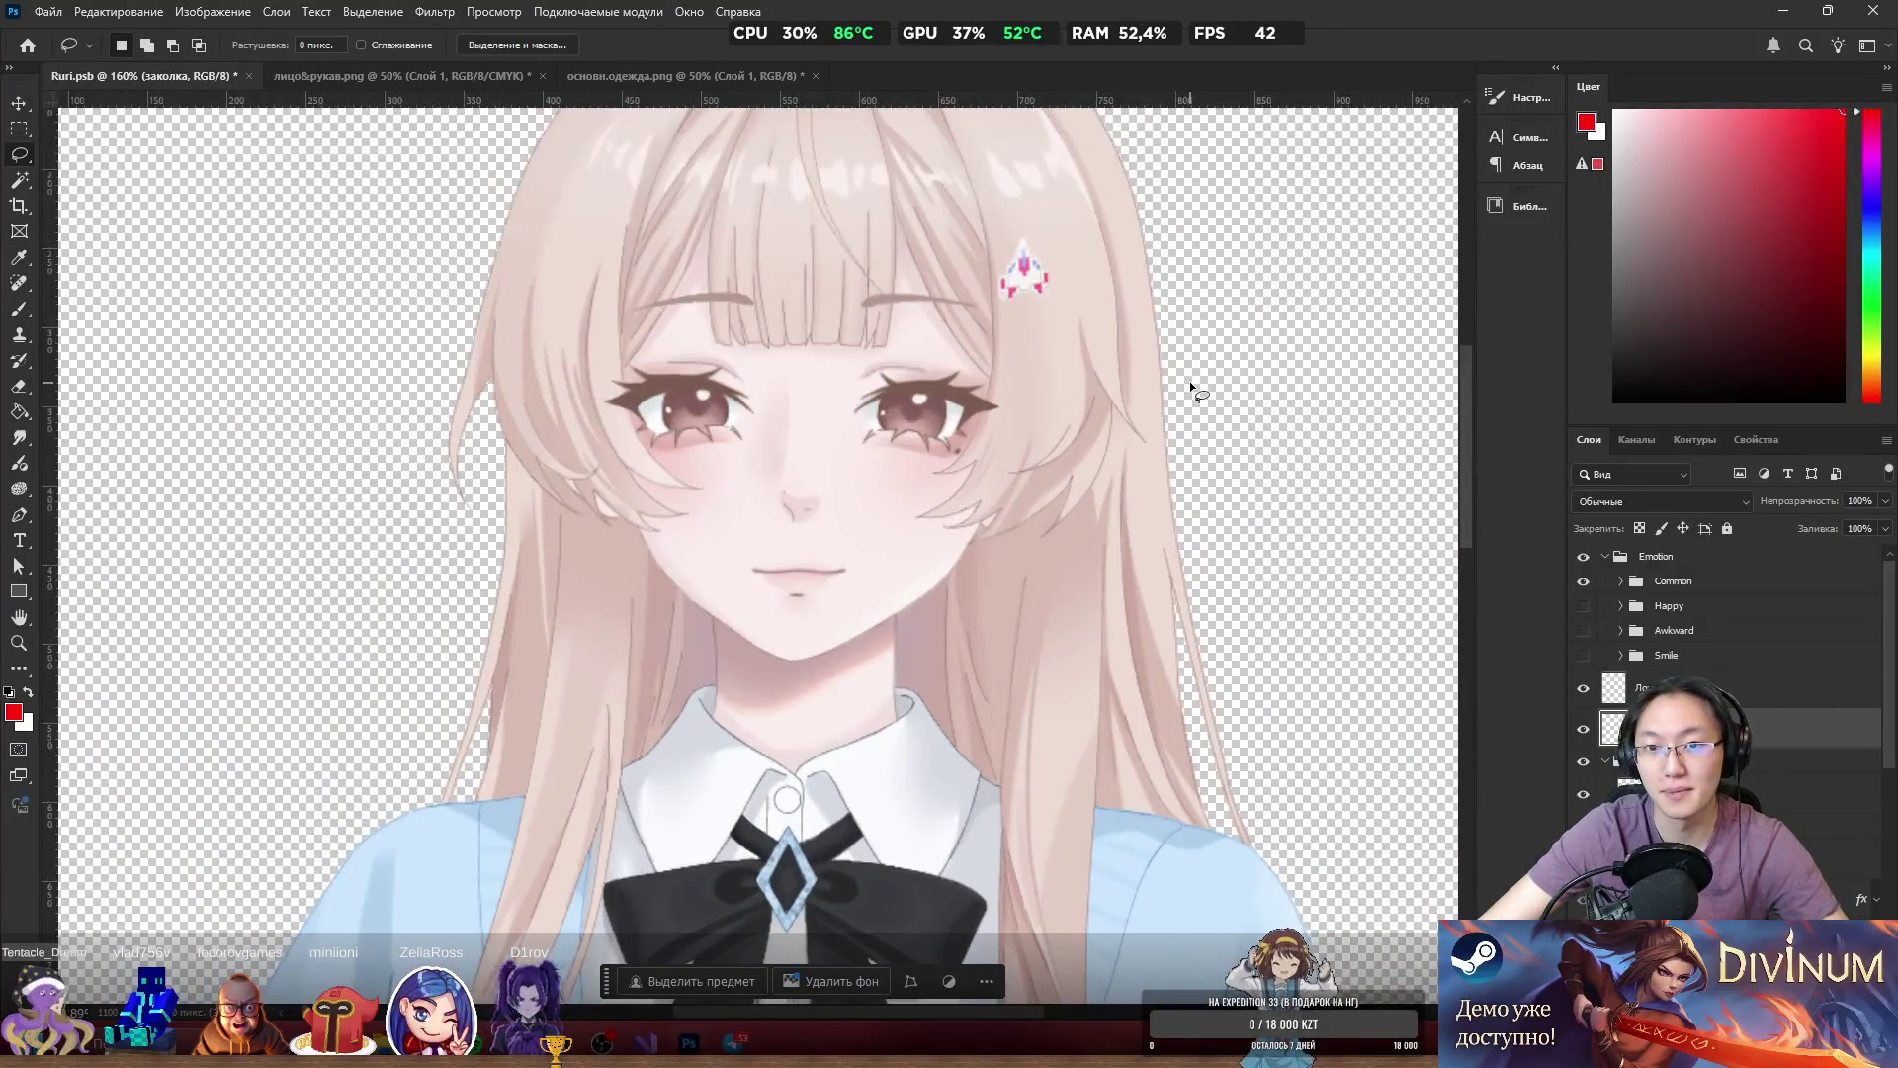
pyautogui.scroll(2, 1088, 346)
pyautogui.scroll(-4, 1053, 348)
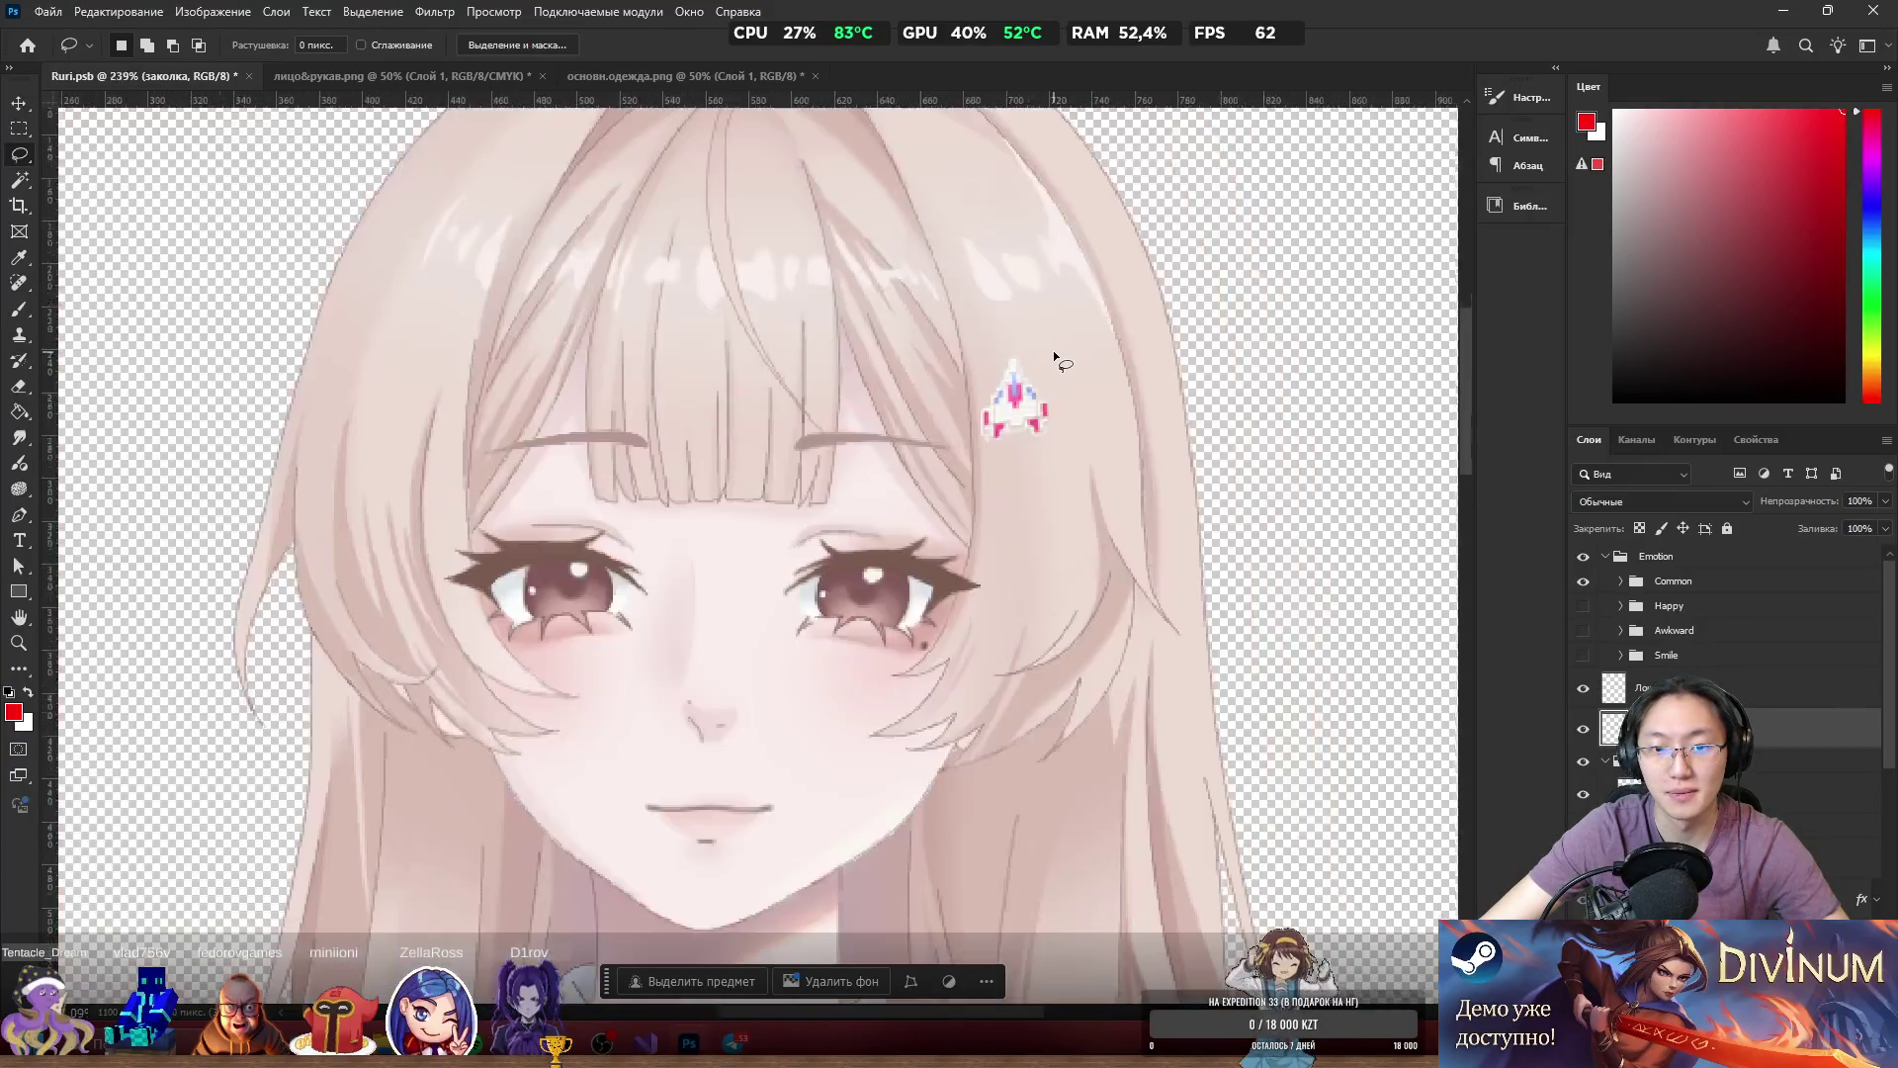
pyautogui.scroll(7, 1053, 358)
pyautogui.scroll(3, 1024, 394)
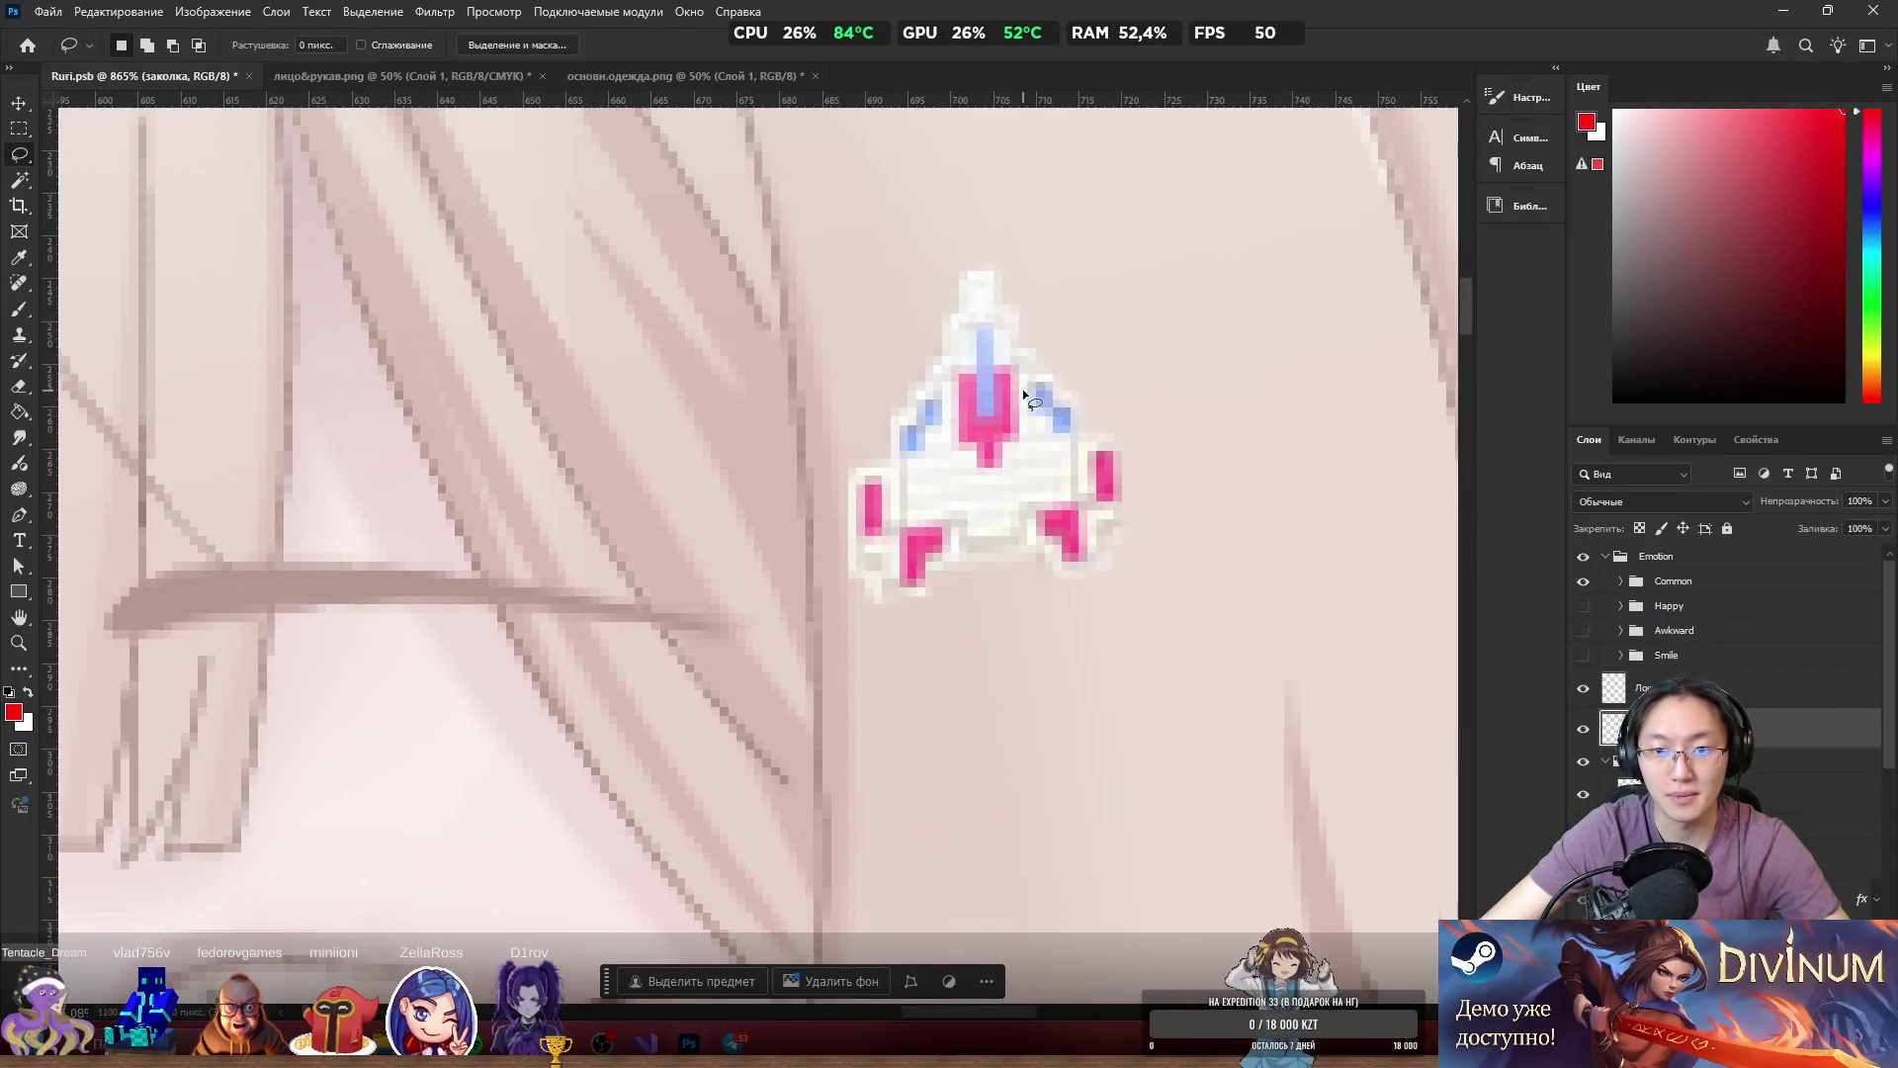
pyautogui.scroll(-9, 1024, 394)
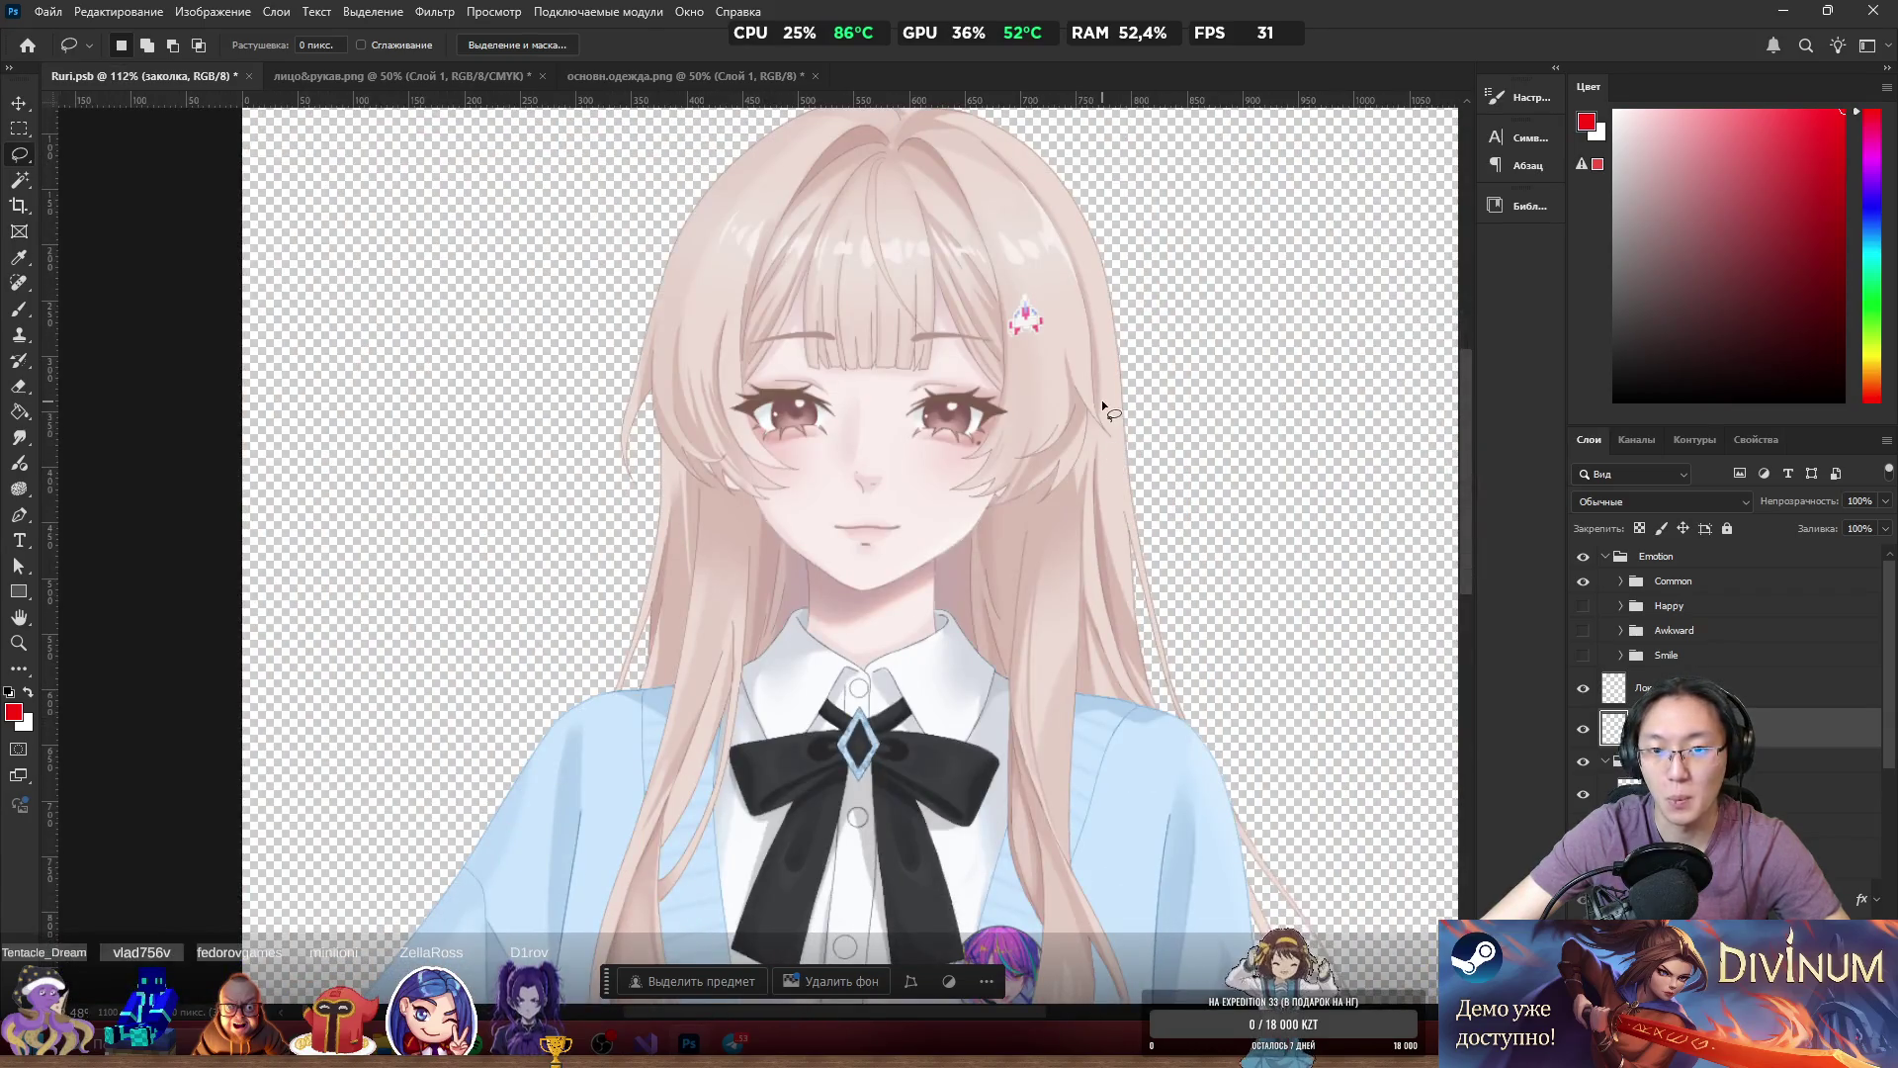
pyautogui.scroll(4, 1104, 406)
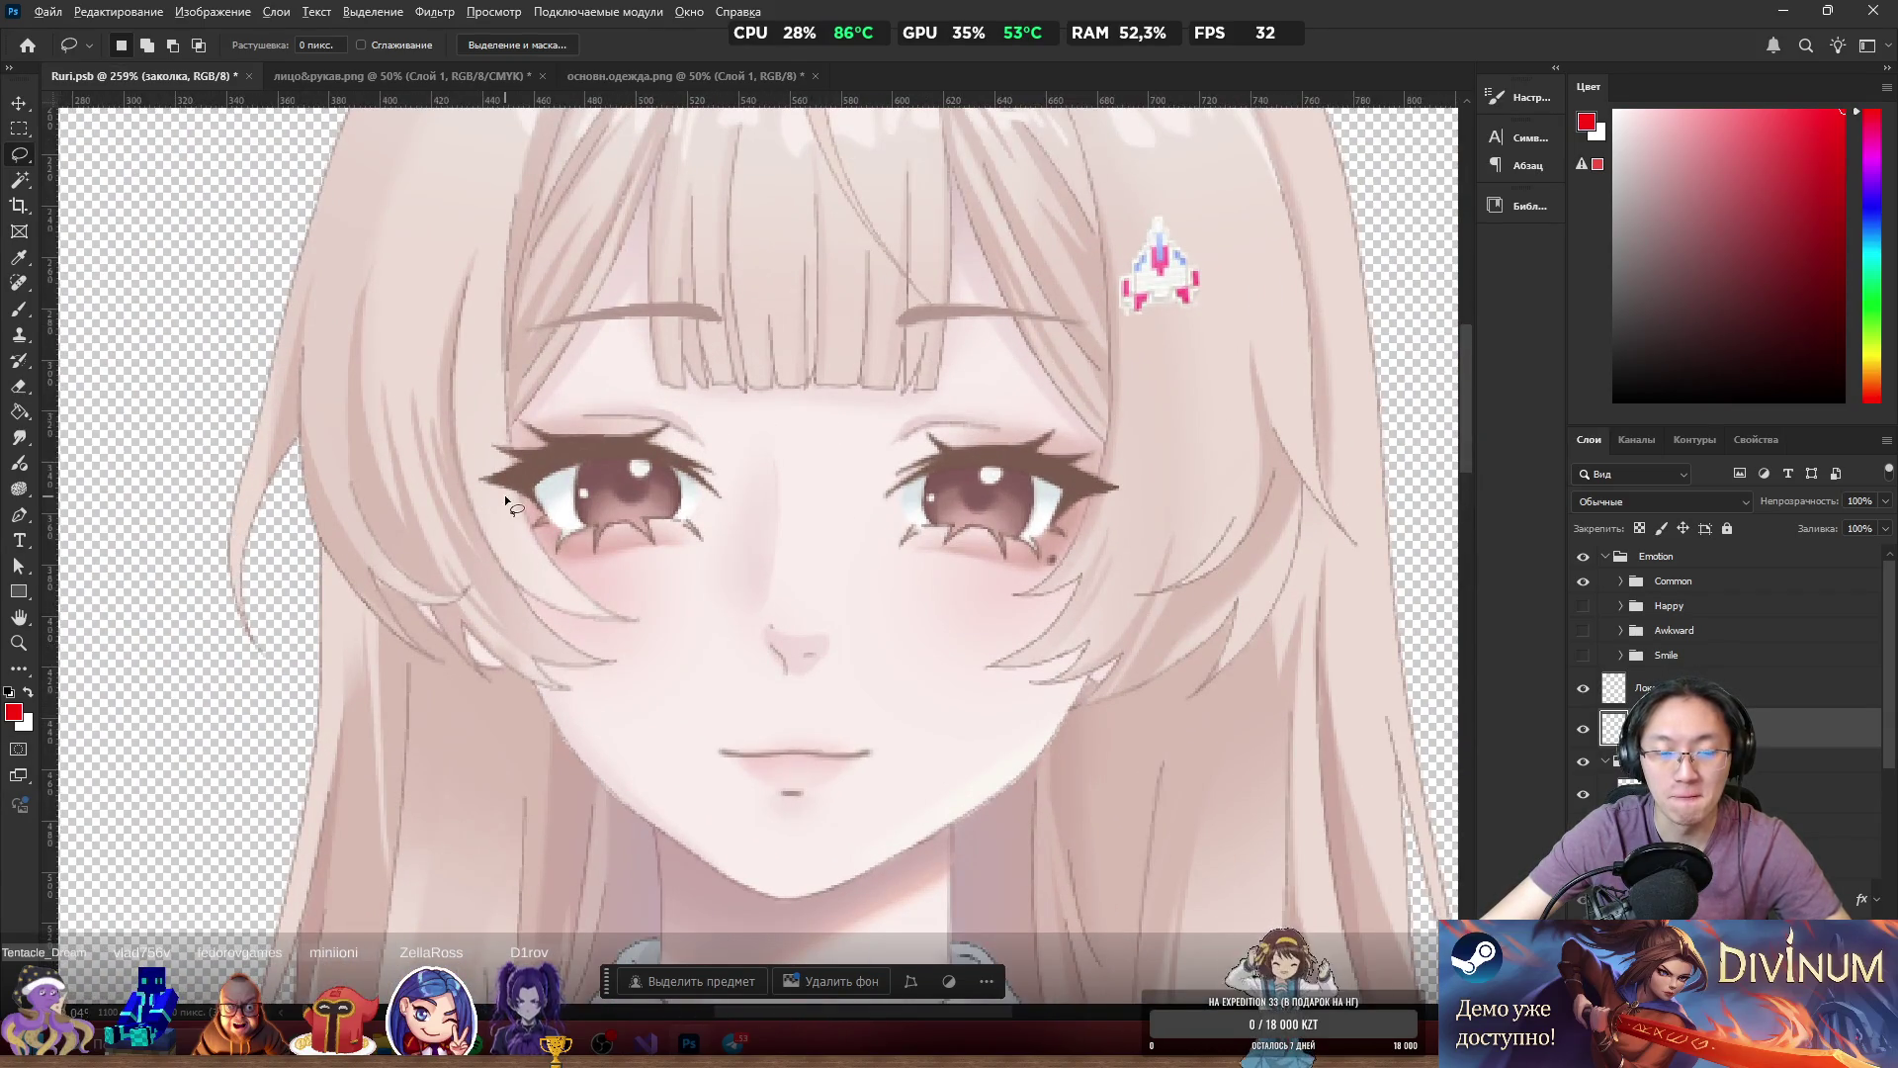
pyautogui.scroll(-3, 504, 494)
pyautogui.scroll(2, 502, 548)
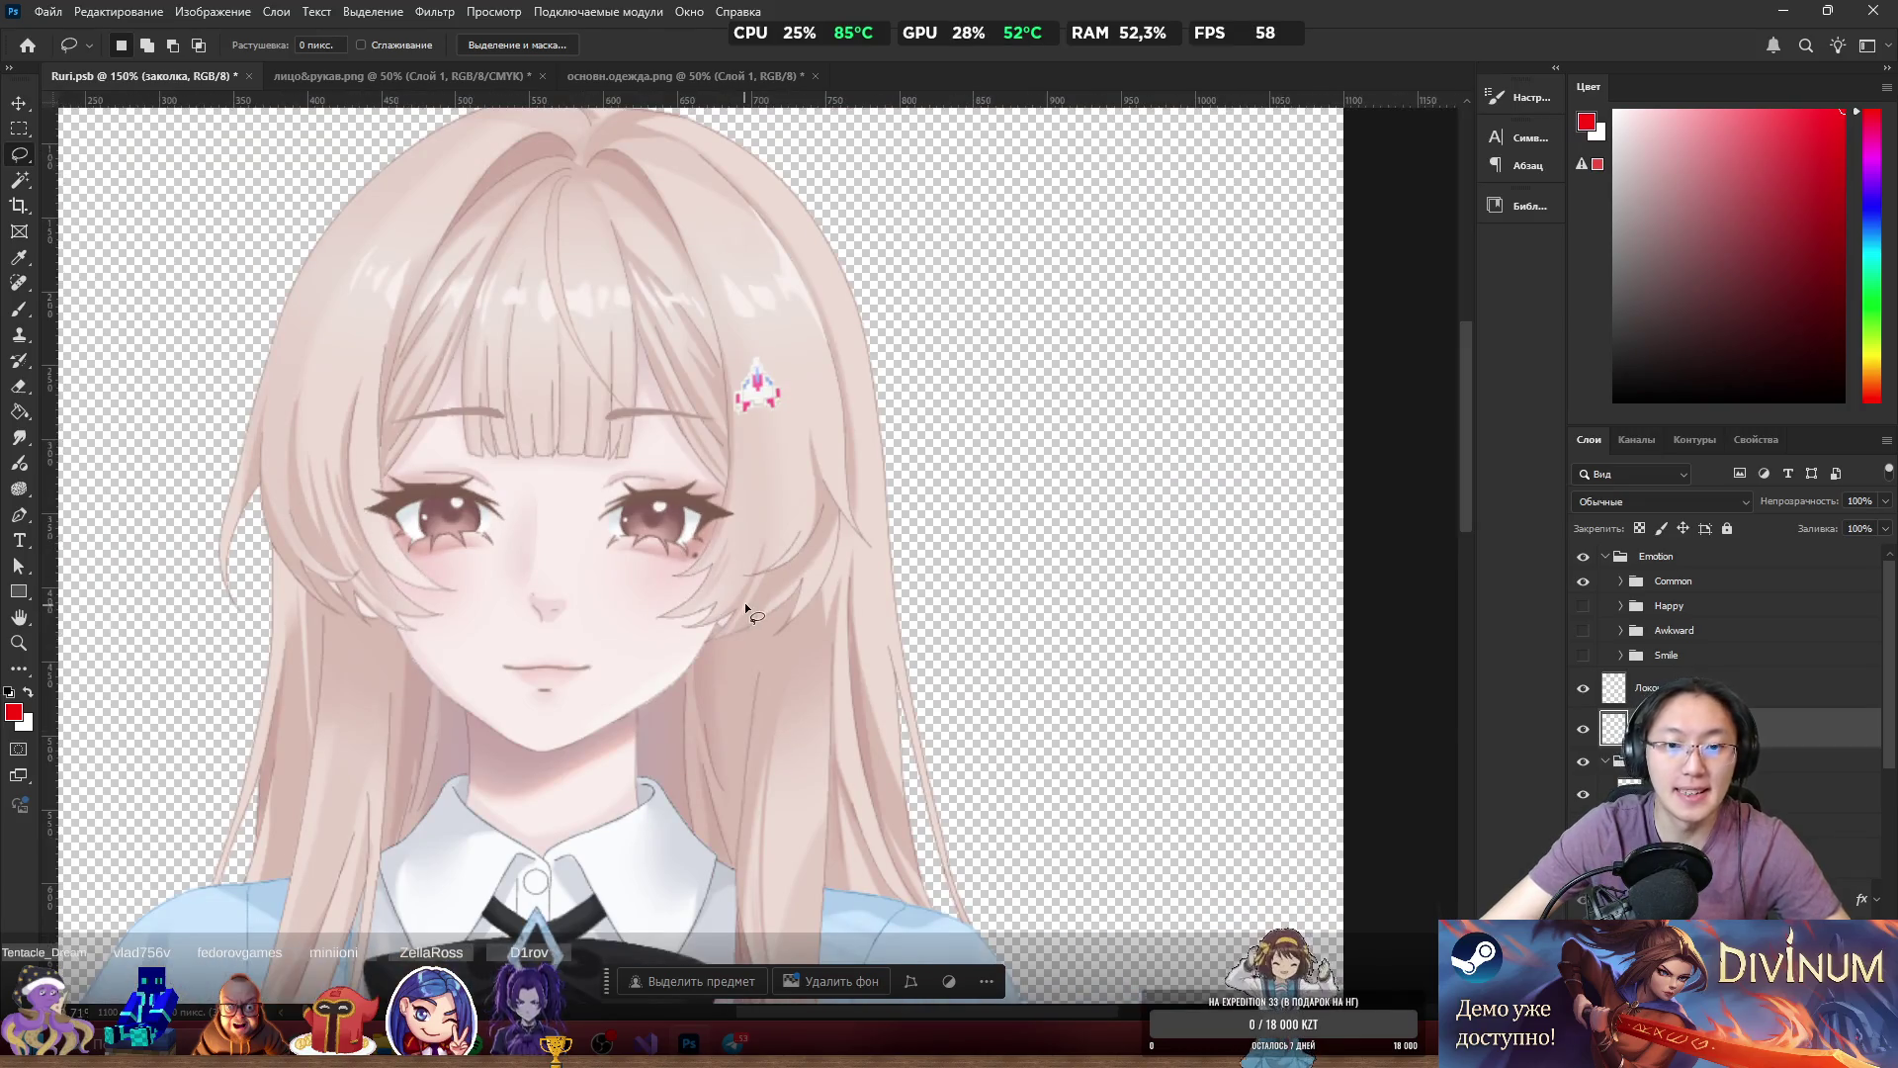
pyautogui.scroll(-4, 743, 599)
pyautogui.scroll(3, 609, 596)
pyautogui.scroll(3, 593, 593)
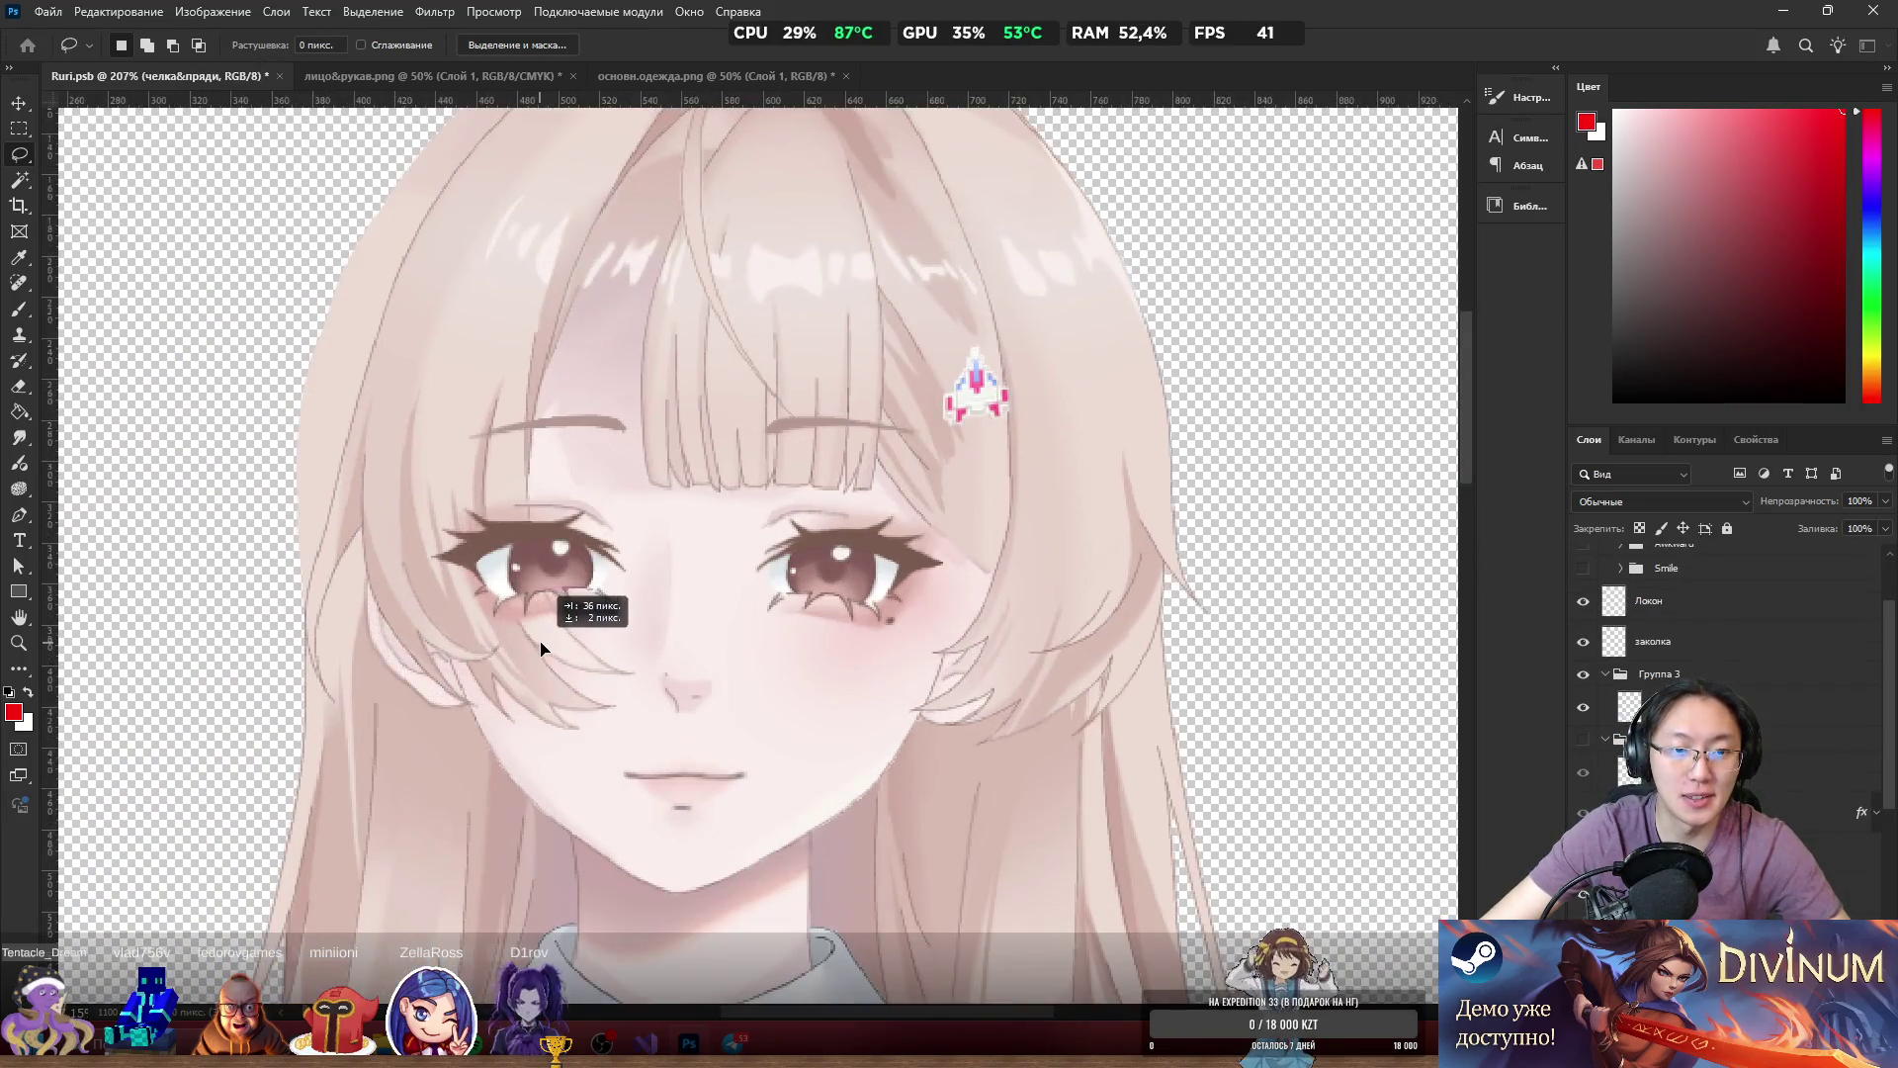
# Move the челка&пряди bangs layer to the top of the layer stack.
pyautogui.keyDown('ctrl'); pyautogui.click(535, 571); pyautogui.keyUp('ctrl')
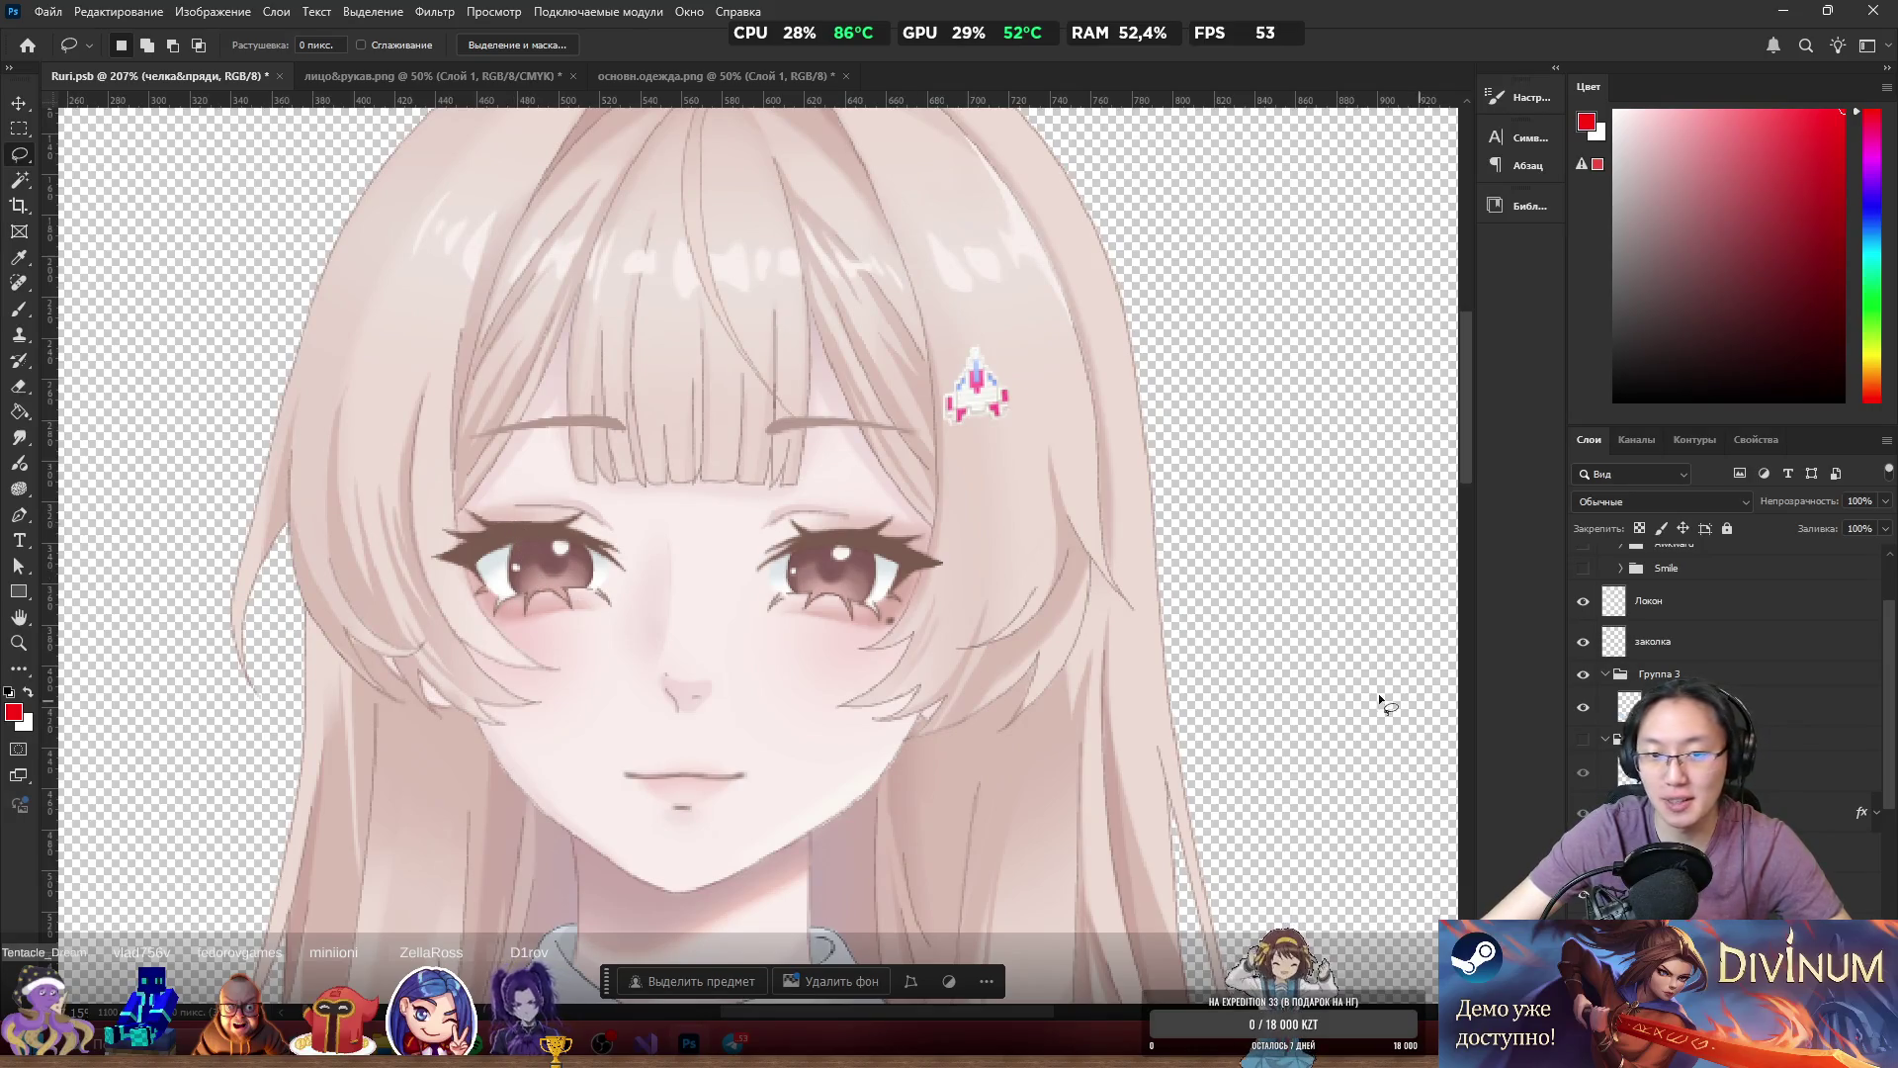
pyautogui.moveTo(1628, 773)
pyautogui.mouseDown()
pyautogui.moveTo(1609, 757)
pyautogui.moveTo(1631, 554)
pyautogui.moveTo(1696, 539)
pyautogui.moveTo(1702, 583)
pyautogui.moveTo(1701, 549)
pyautogui.mouseUp()
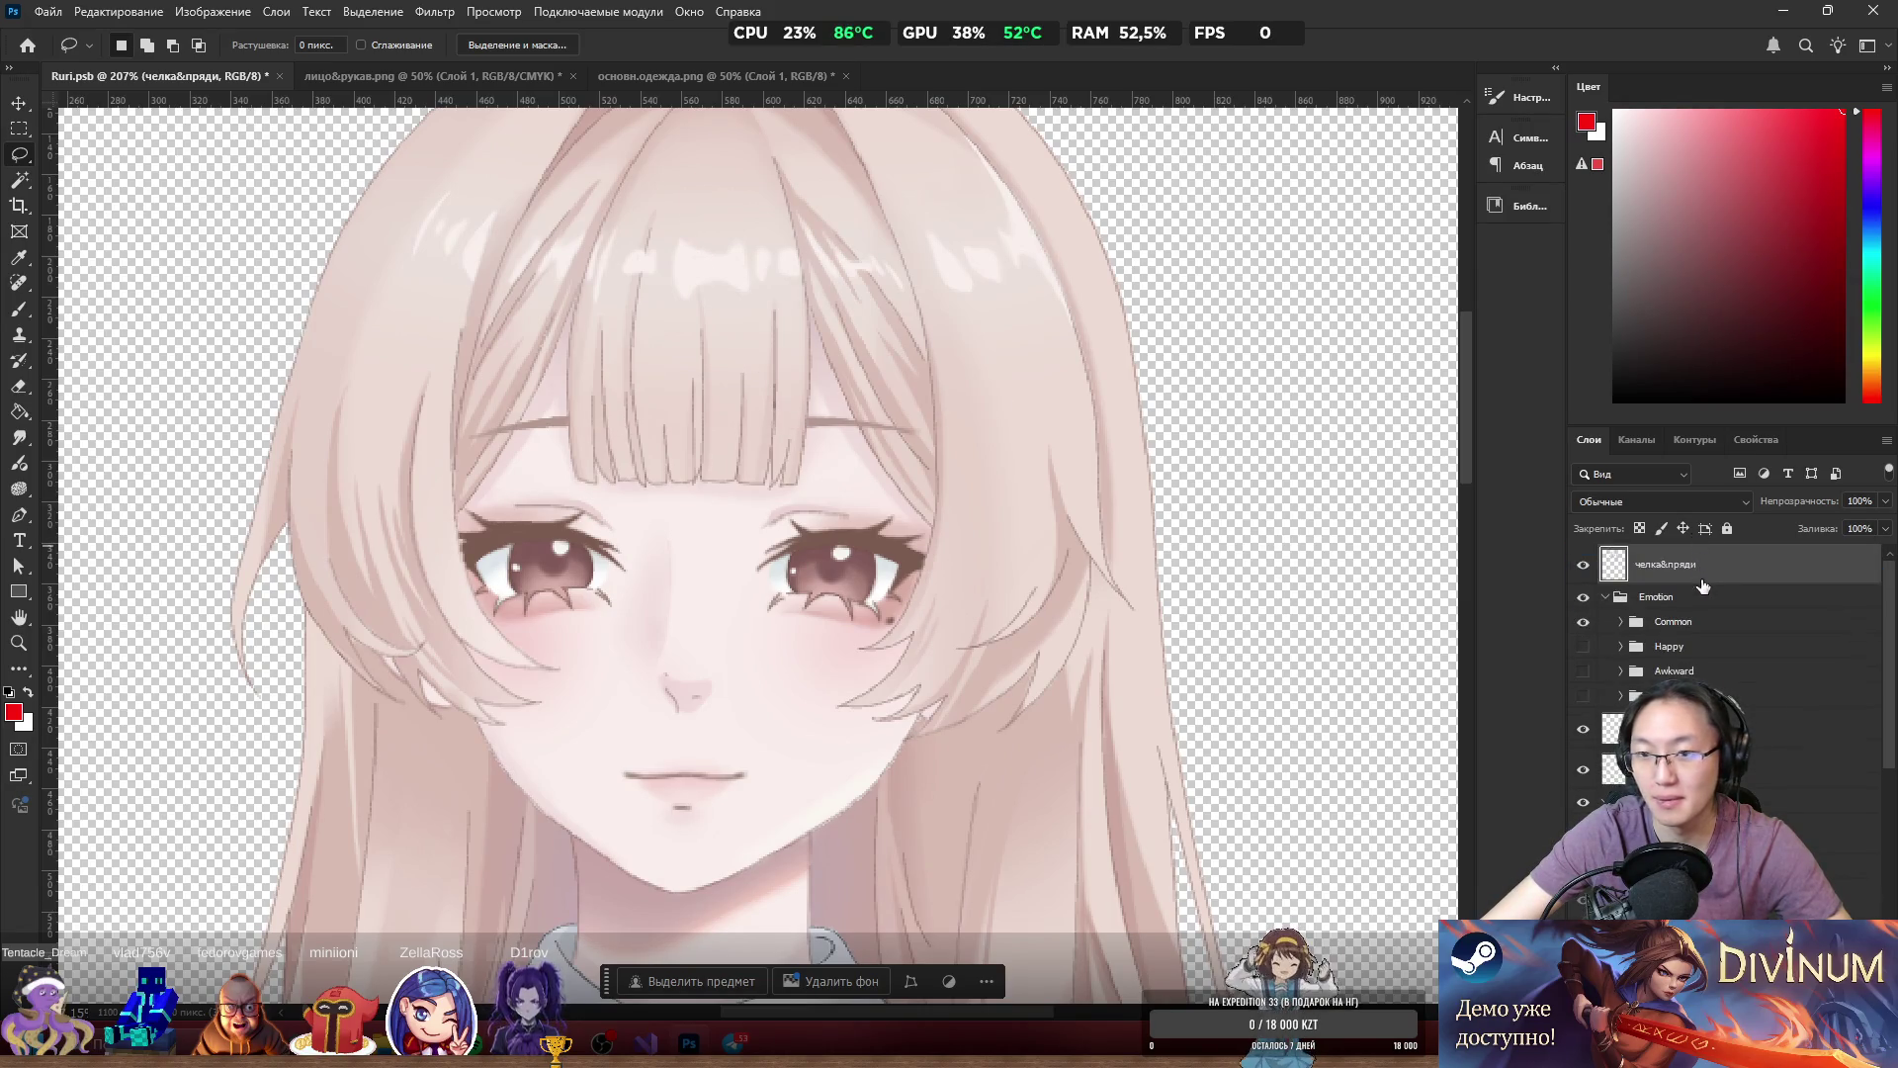
pyautogui.scroll(-3, 900, 546)
pyautogui.scroll(2, 850, 533)
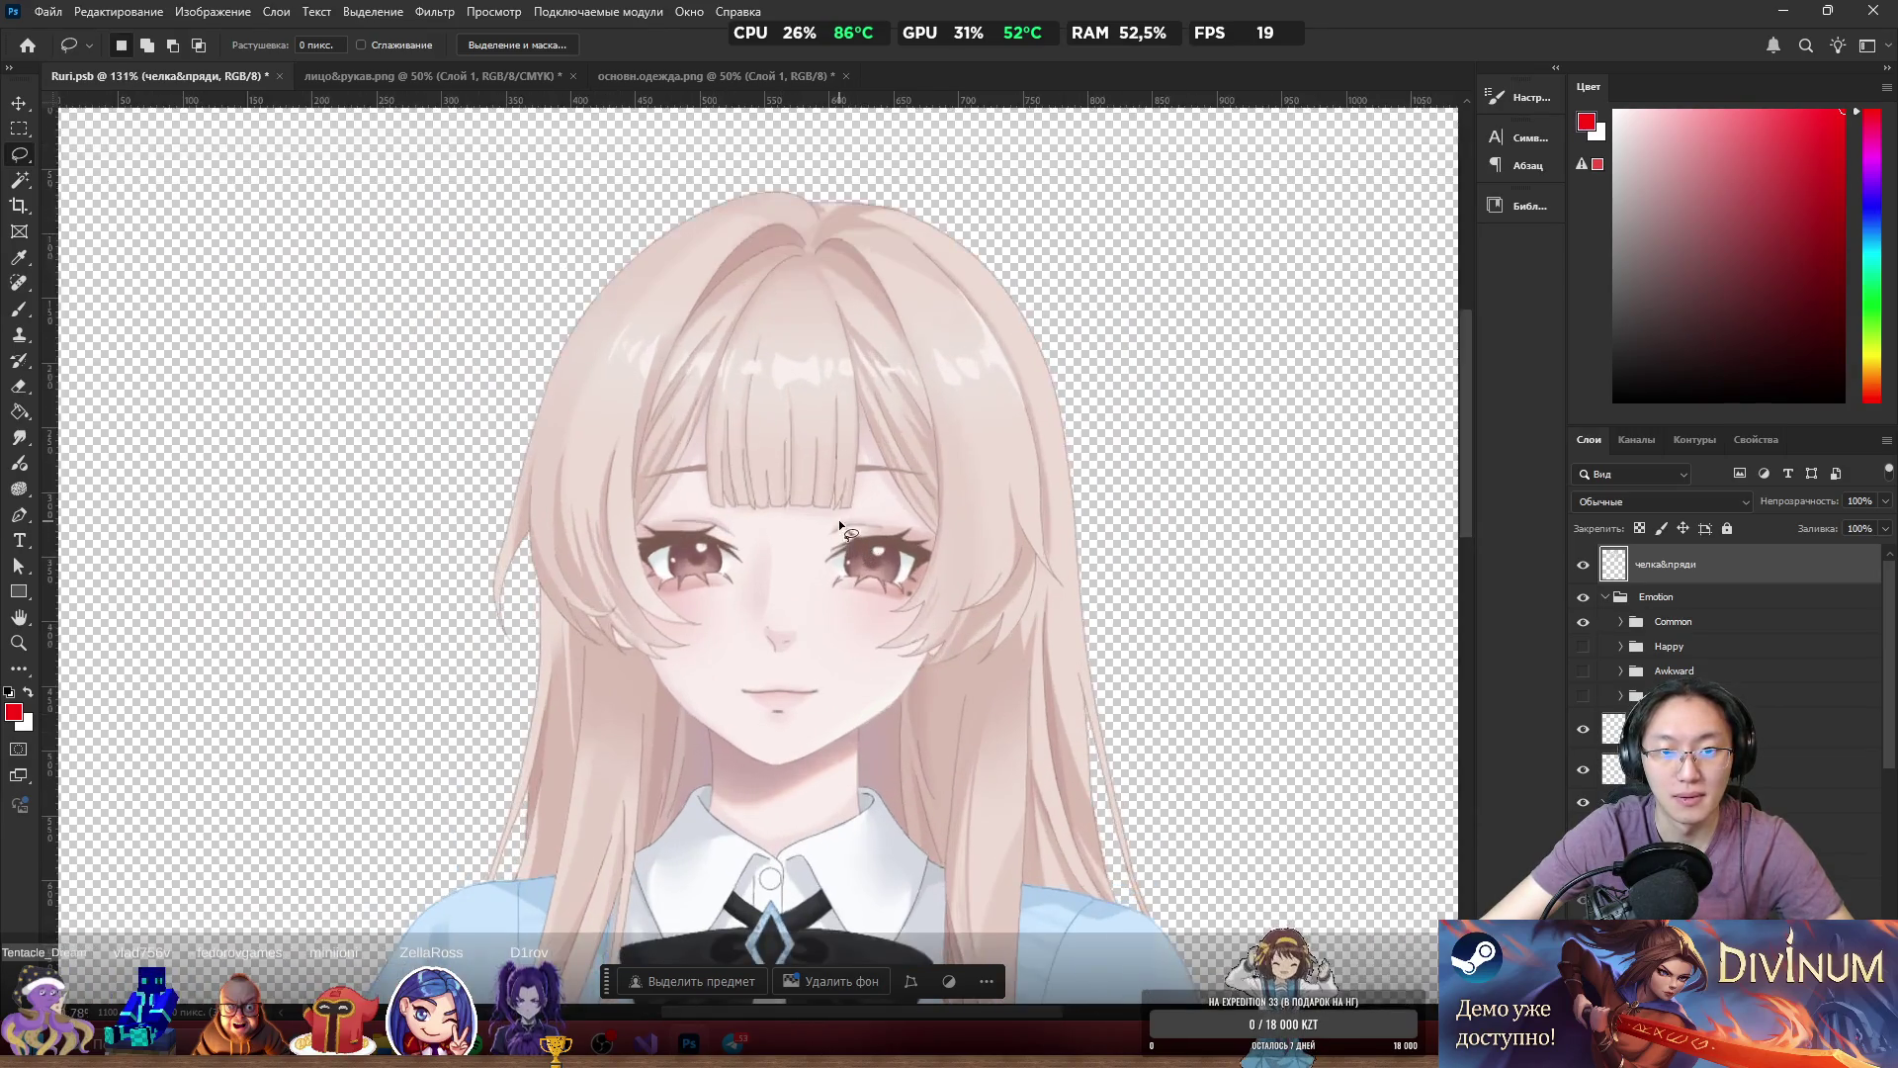
pyautogui.scroll(2, 902, 435)
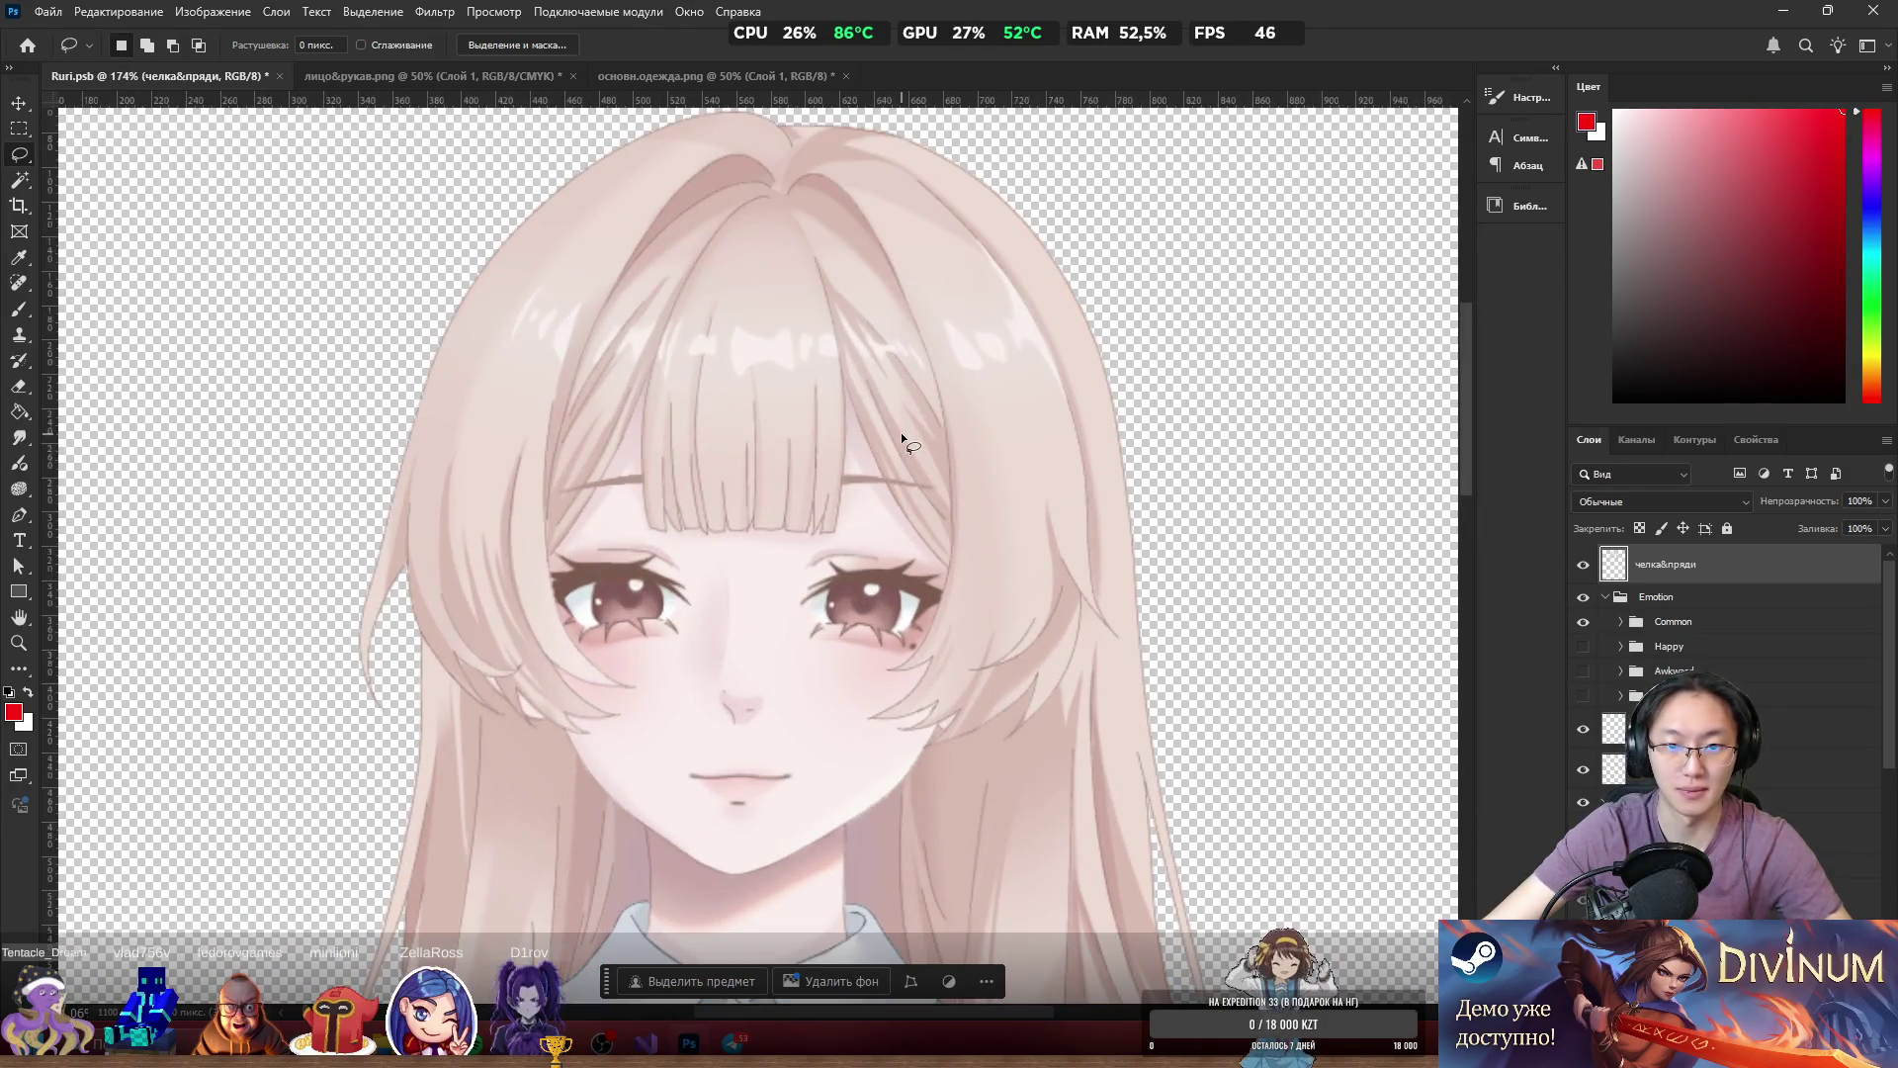
# Toggle the основн.волосы main hair layer to compare what lies beneath it.
pyautogui.keyDown('ctrl'); pyautogui.click(901, 441); pyautogui.keyUp('ctrl')
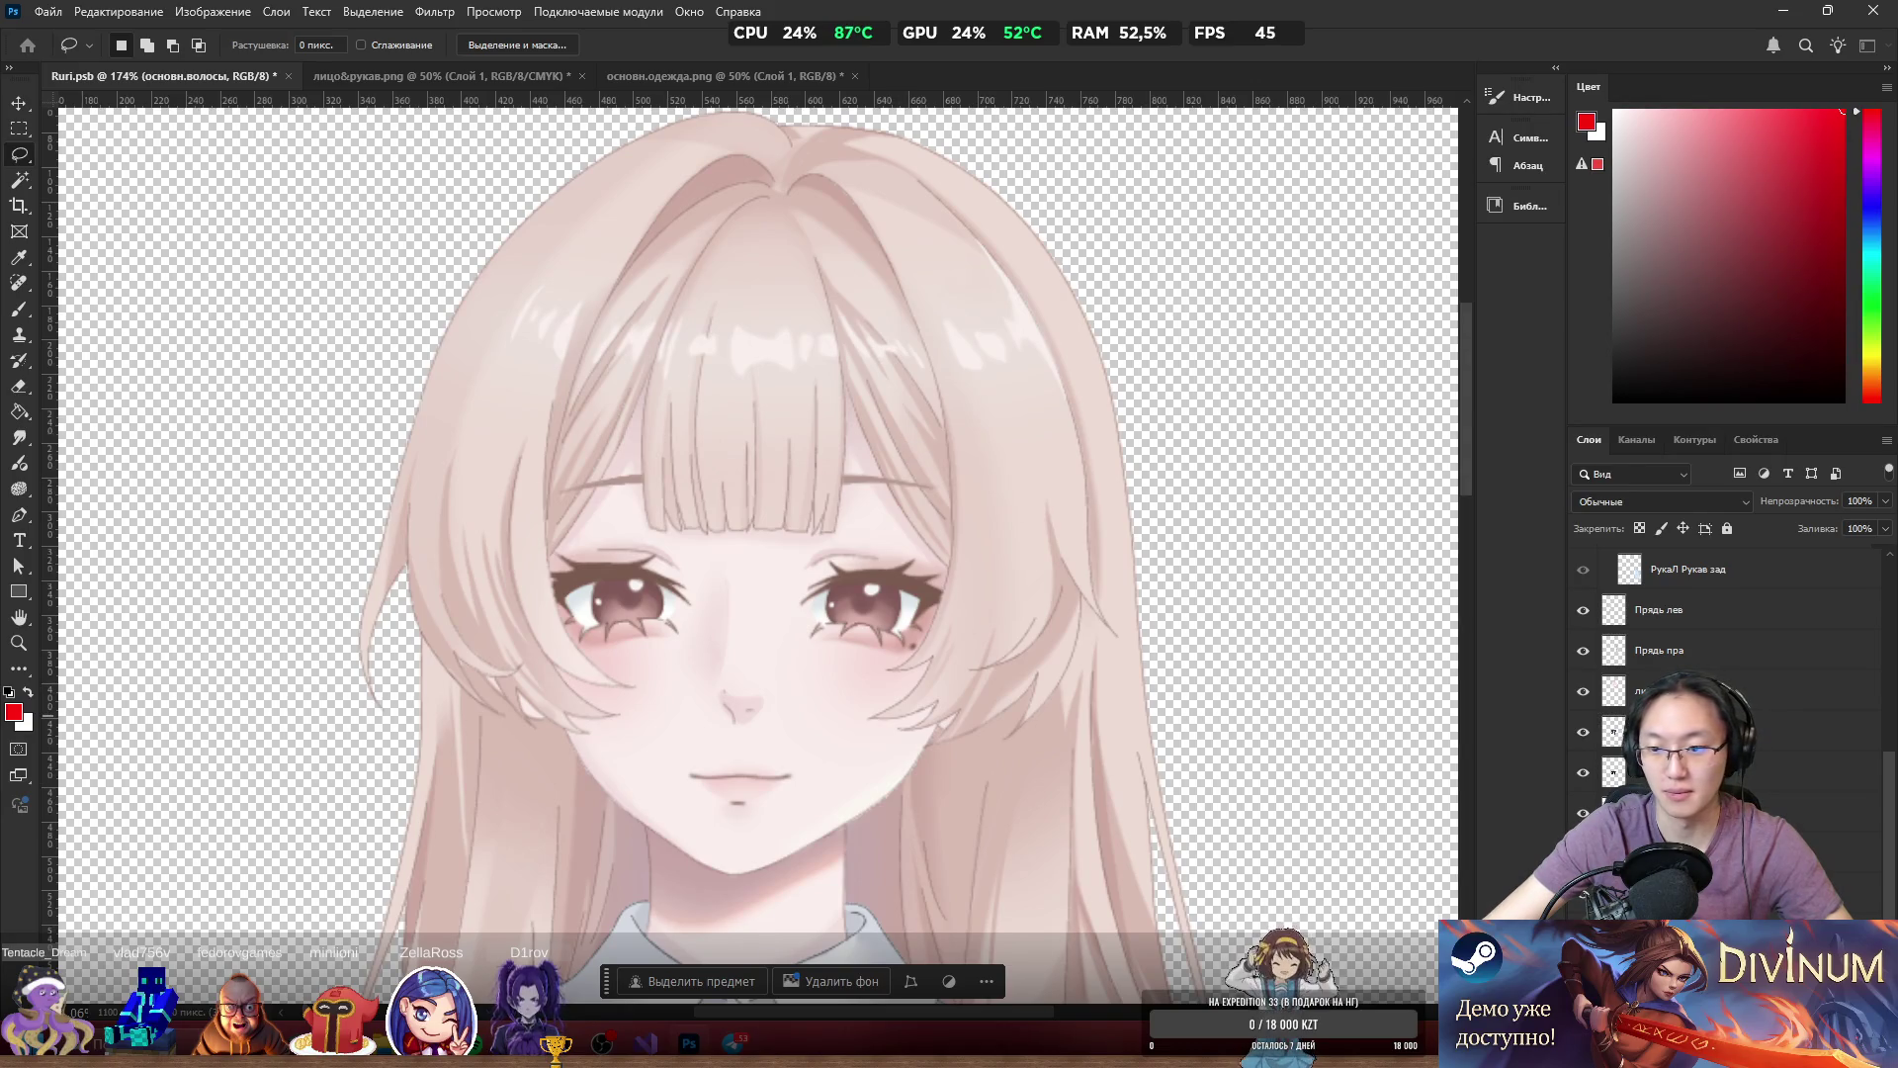
pyautogui.hotkey('ctrl', ',')
pyautogui.hotkey('ctrl', ',')
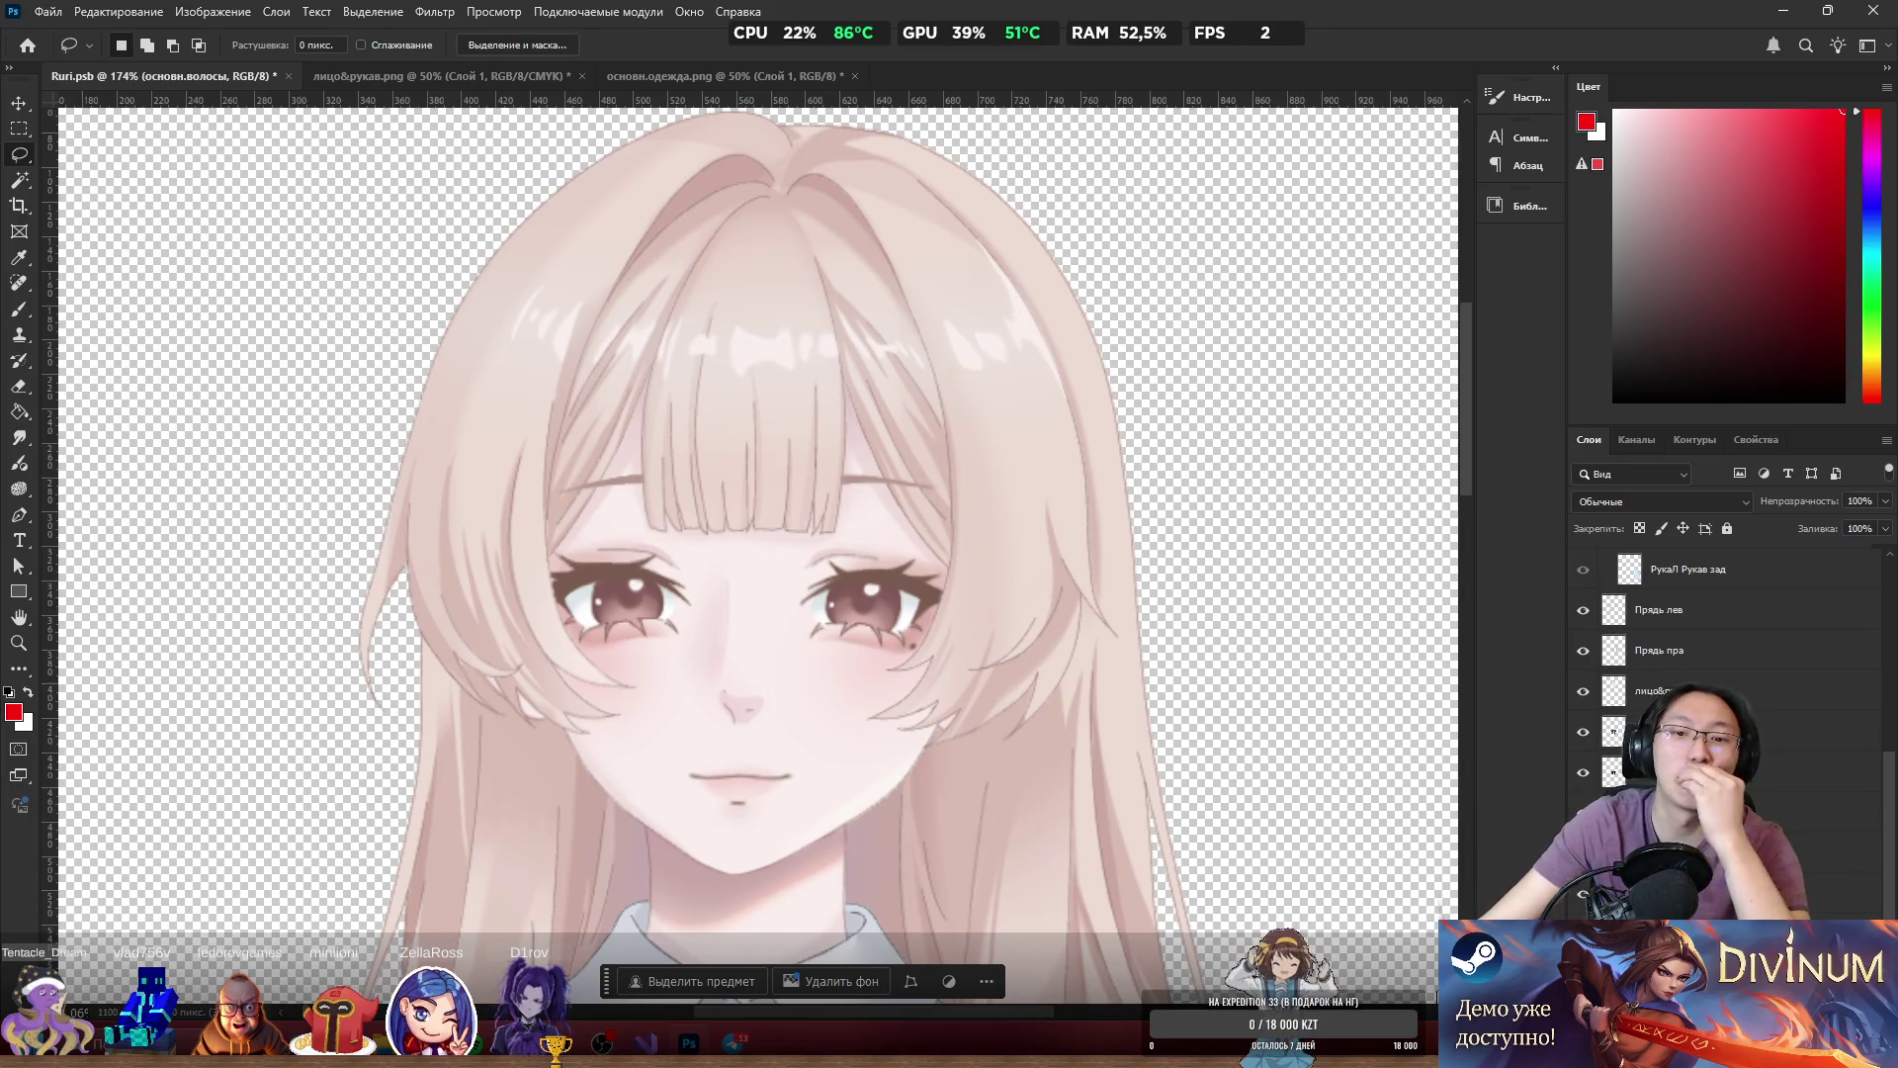
pyautogui.scroll(-1, 1726, 672)
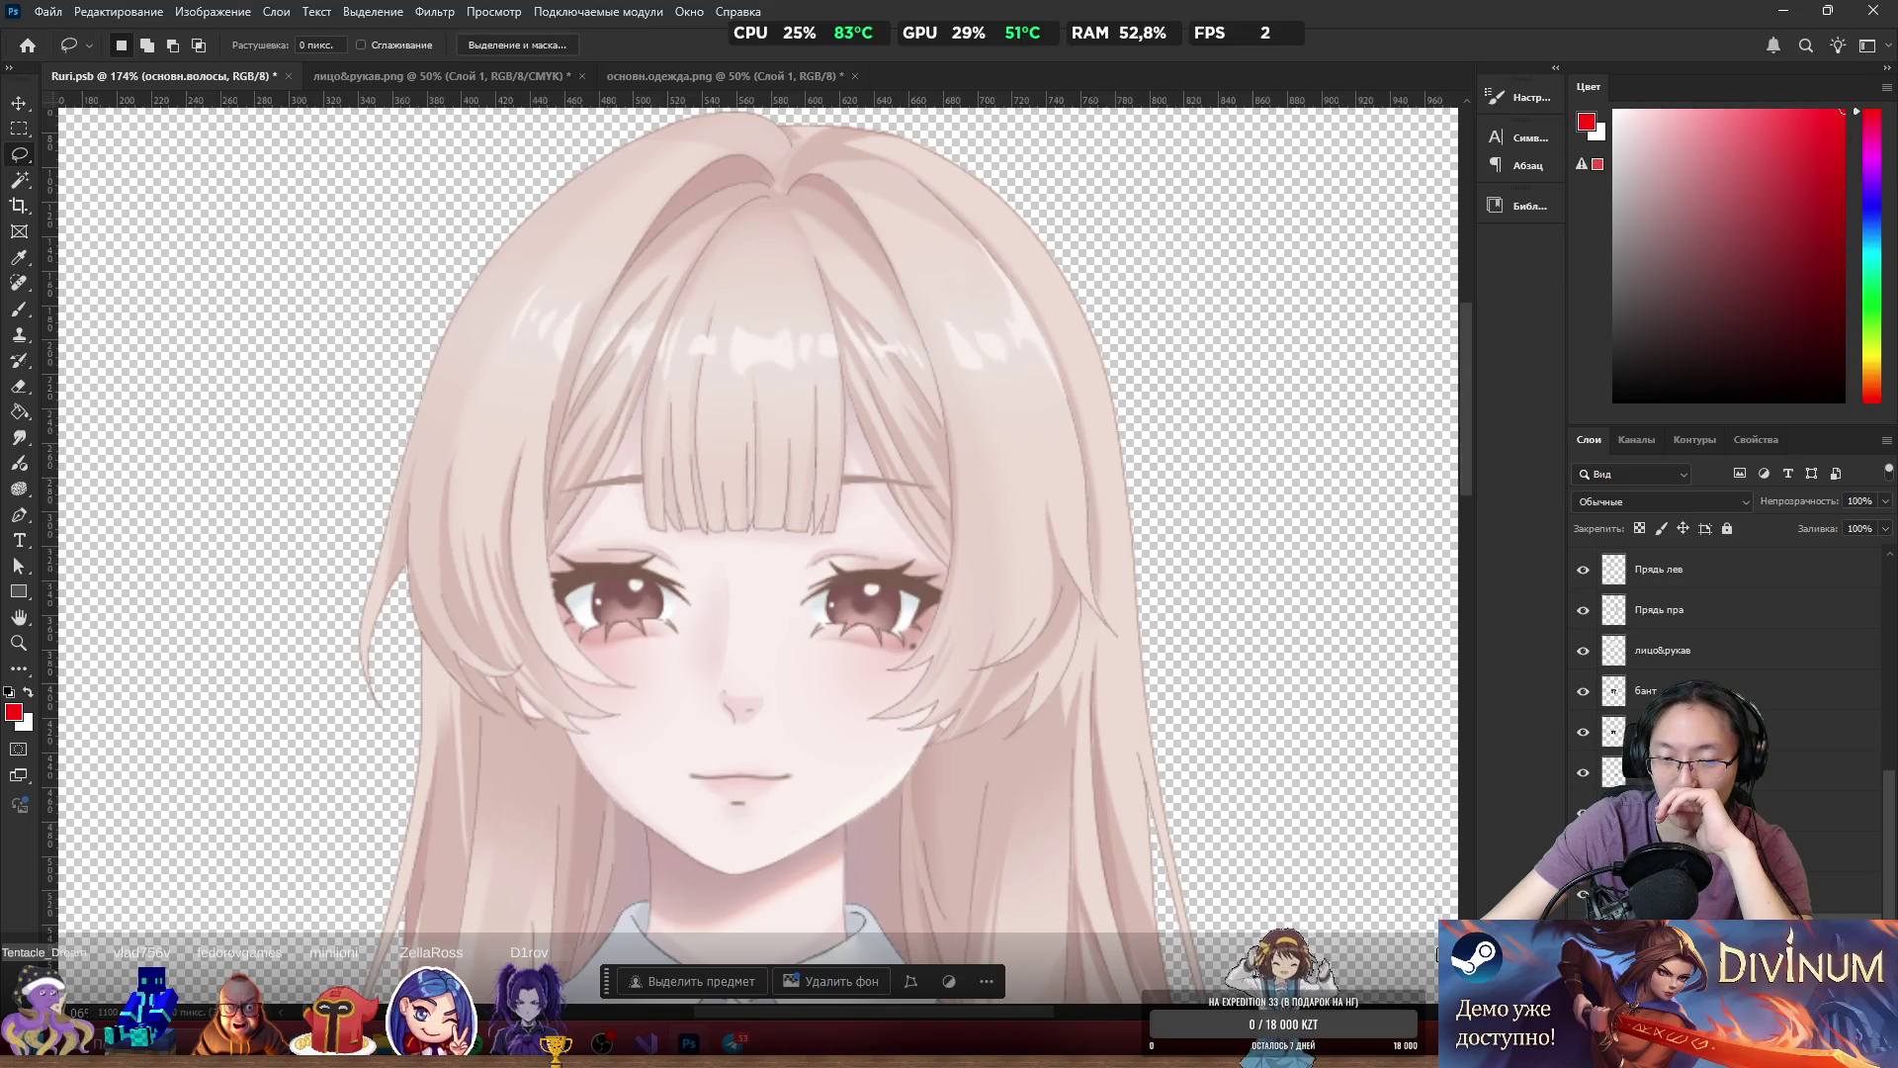
pyautogui.hotkey('ctrl', ',')
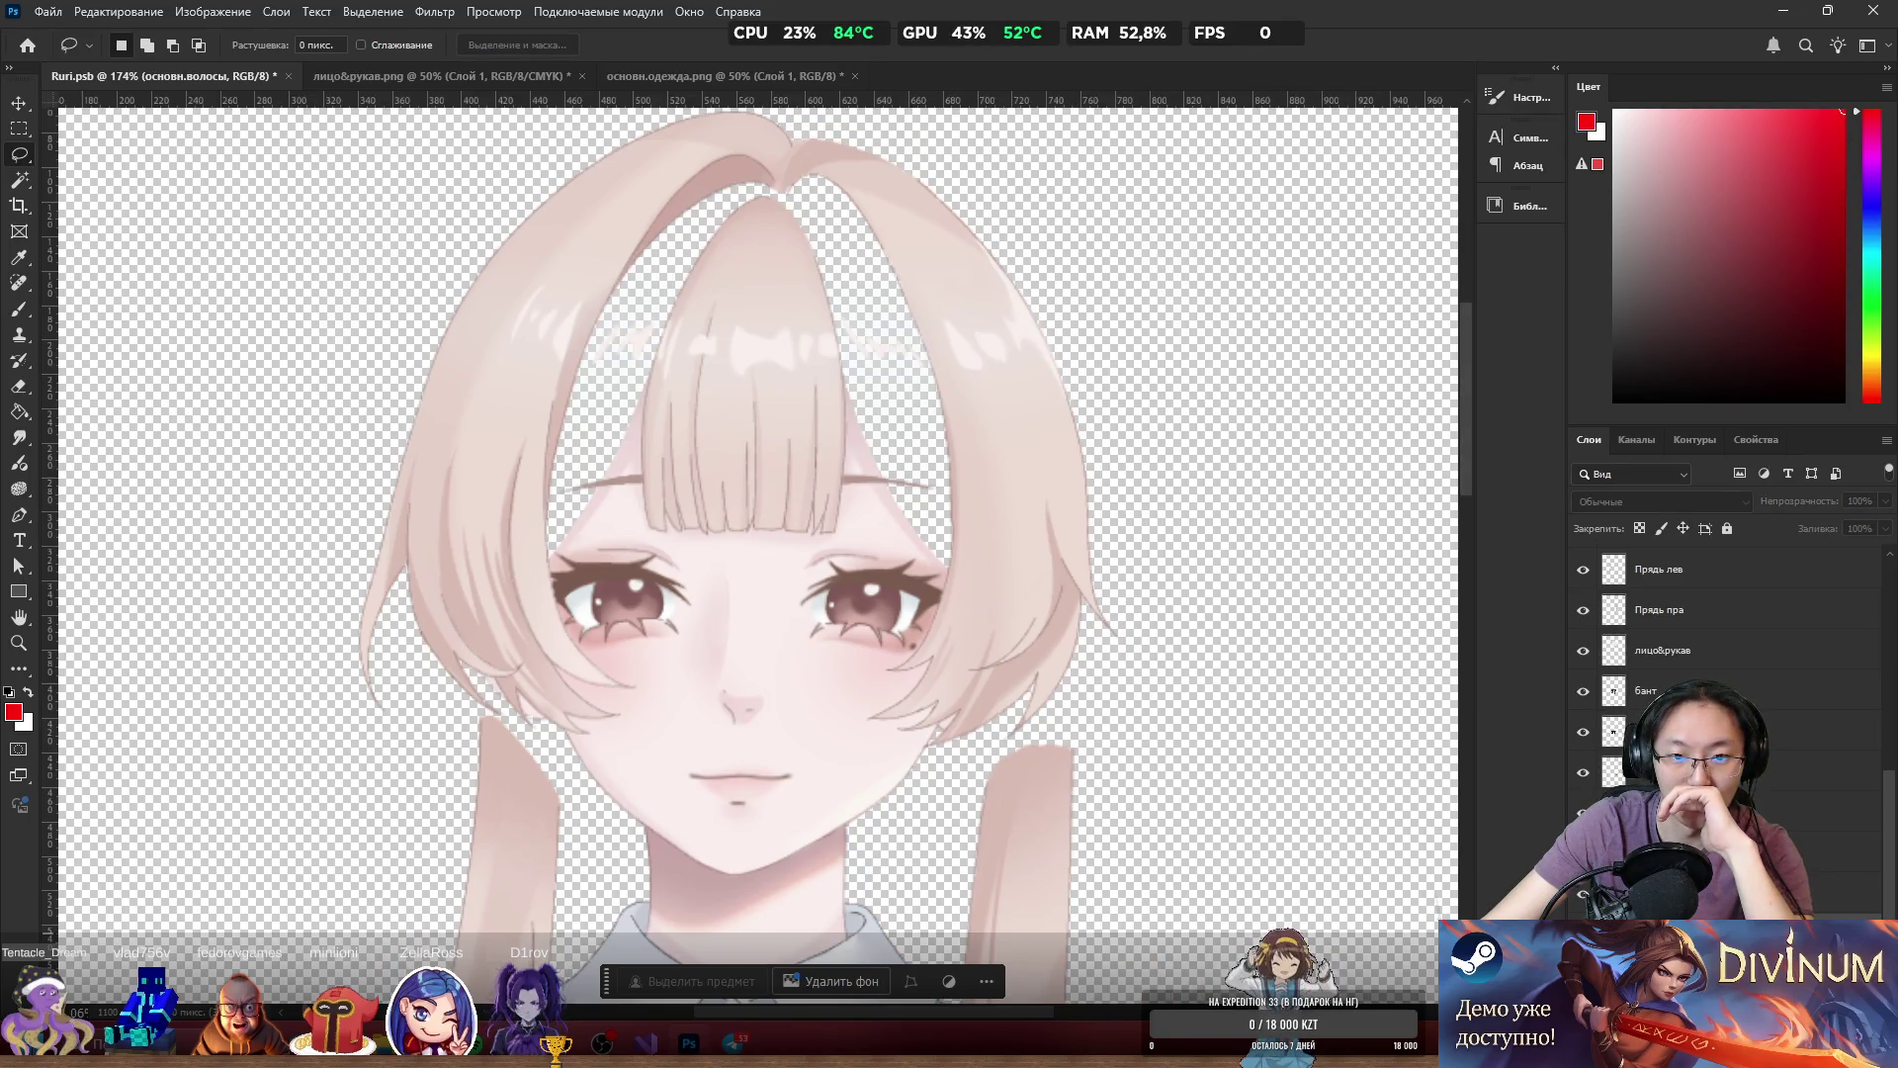
pyautogui.hotkey('ctrl', ',')
pyautogui.hotkey('ctrl', ',')
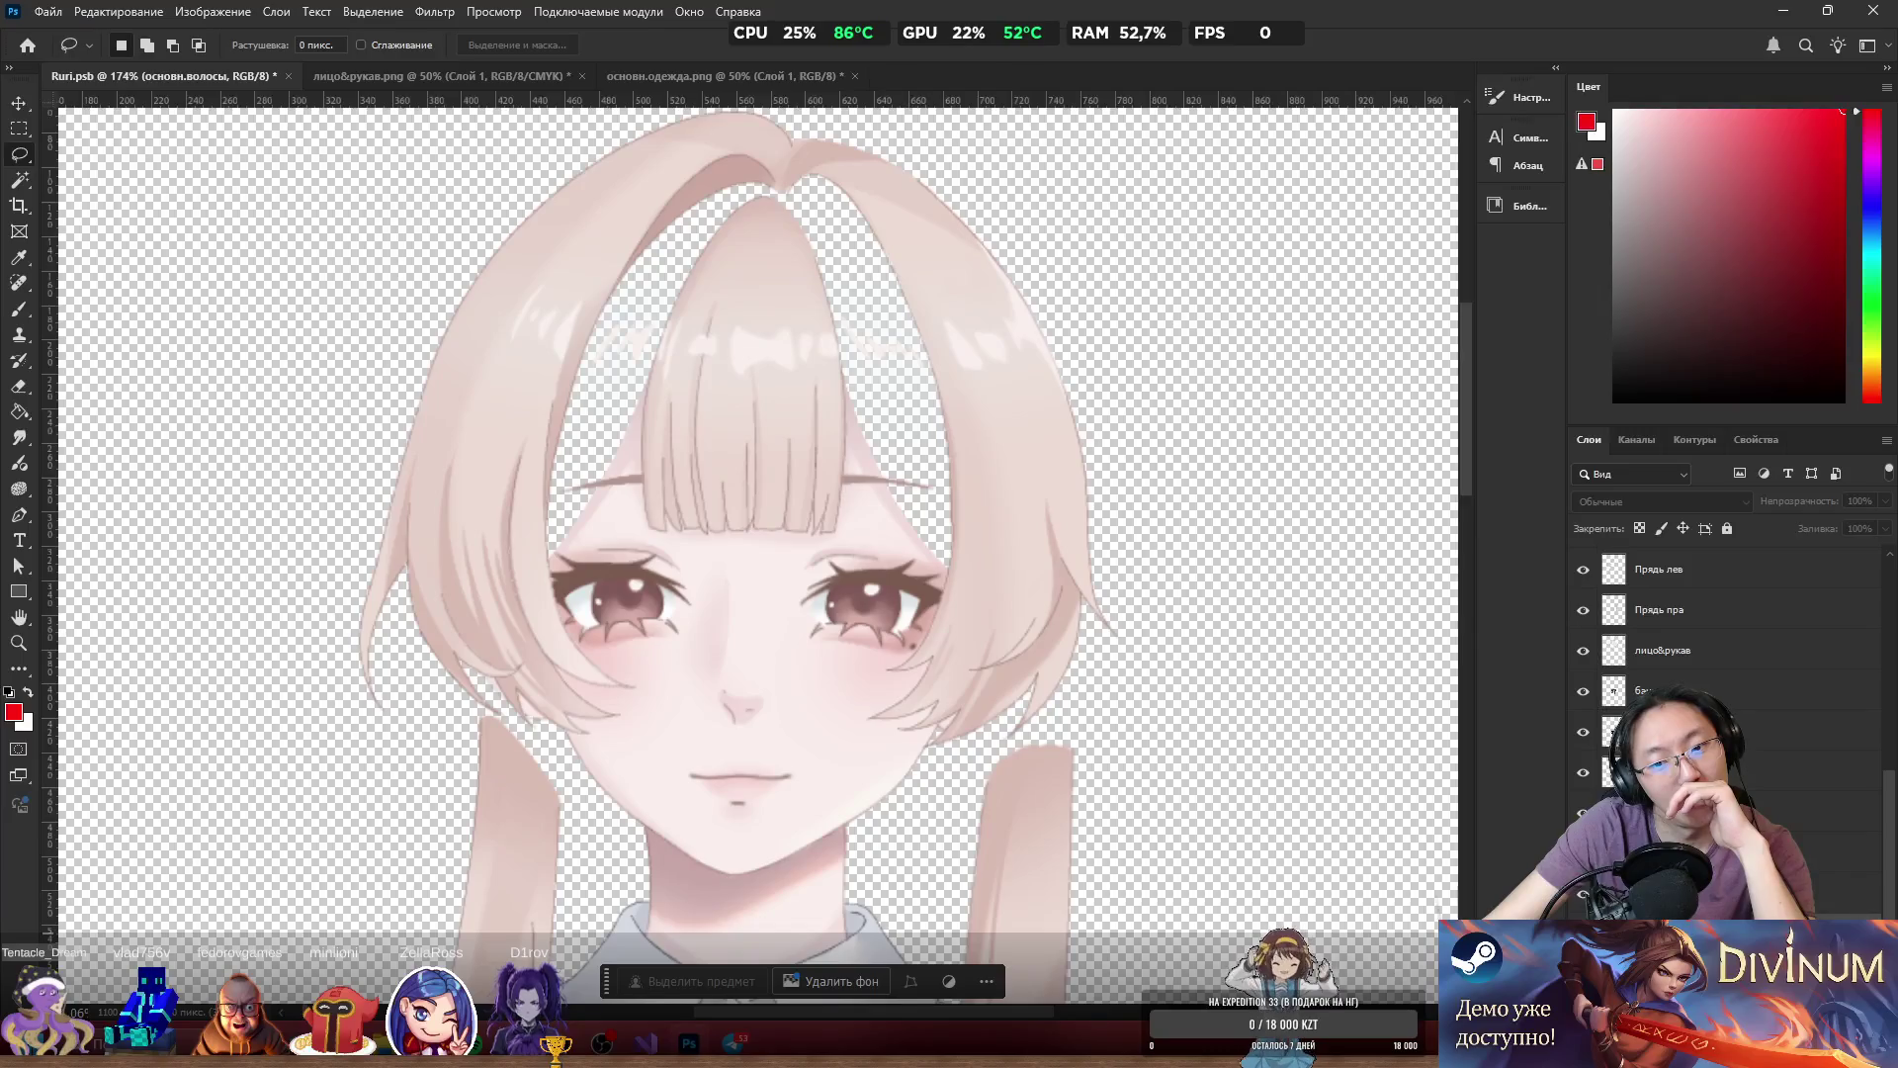
pyautogui.hotkey('ctrl', ',')
pyautogui.hotkey('ctrl', ',')
pyautogui.hotkey('ctrl', ',')
pyautogui.hotkey('ctrl', ',')
pyautogui.hotkey('ctrl', ',')
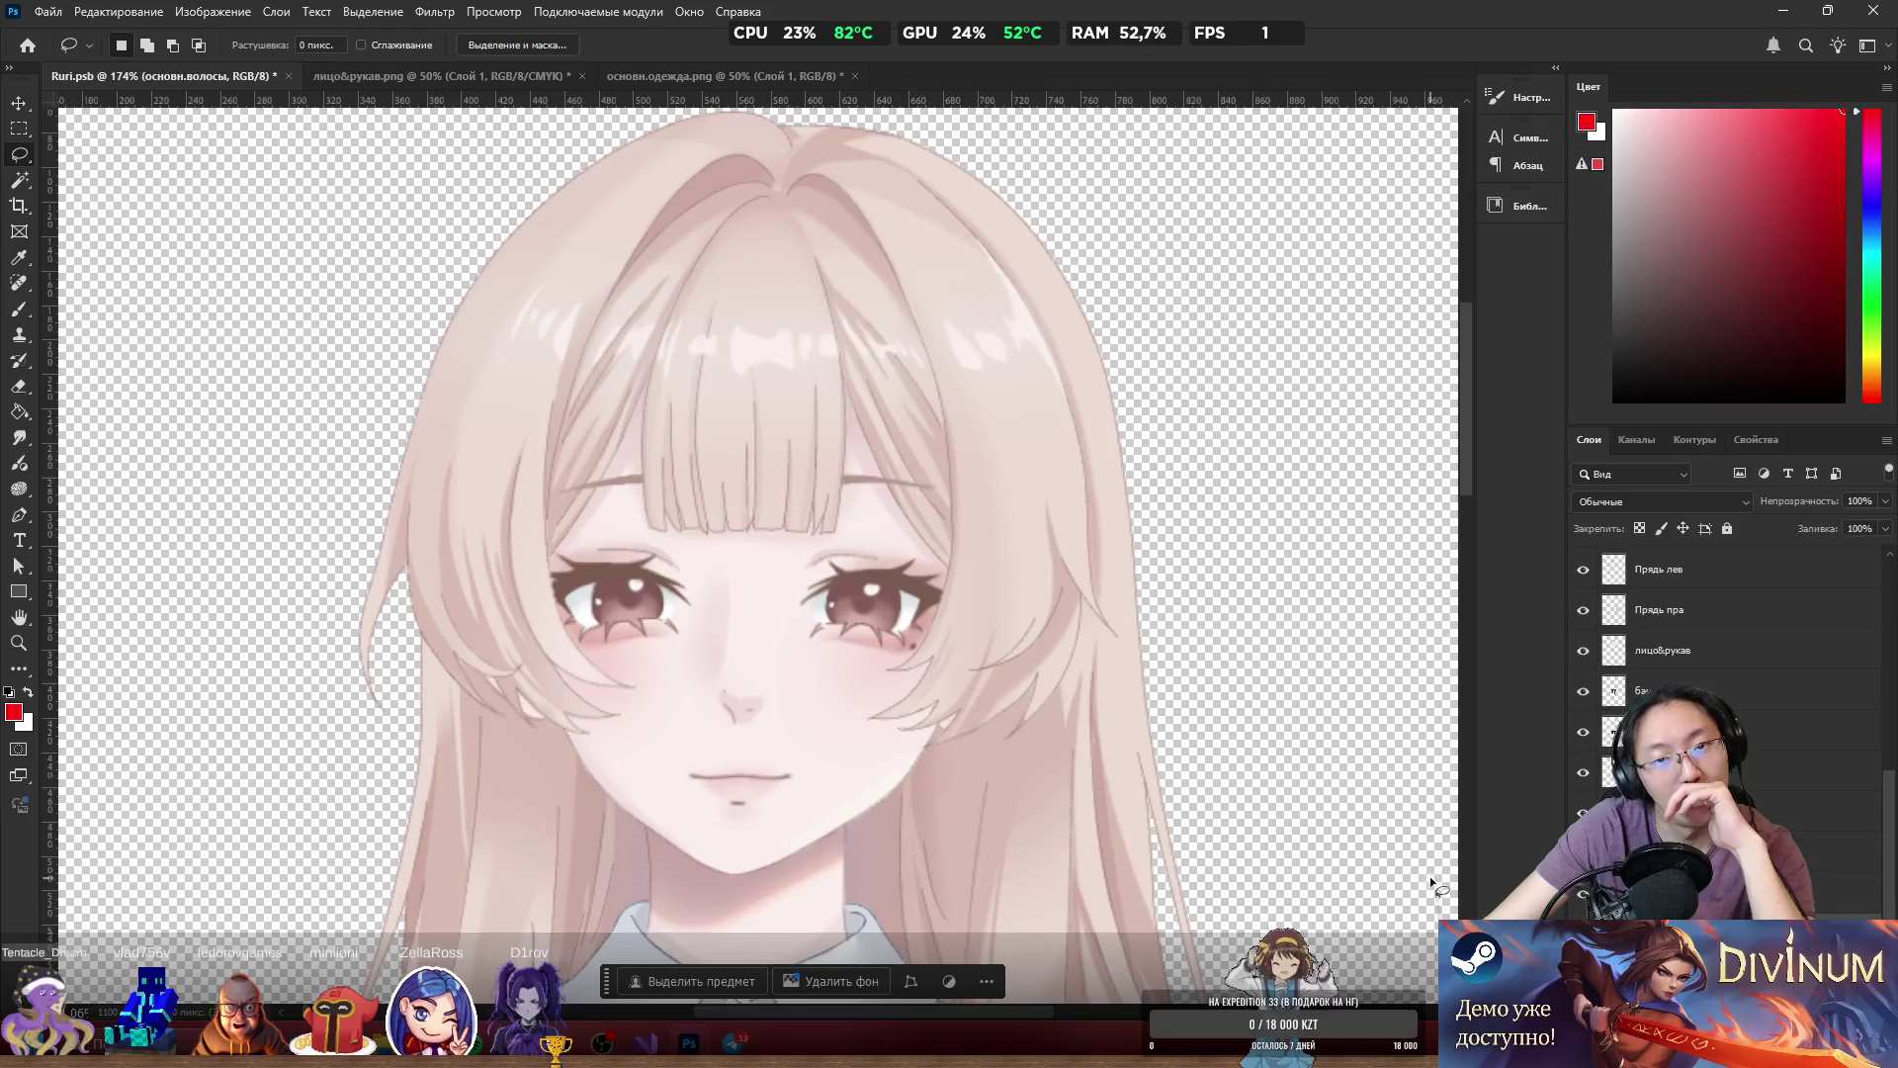
pyautogui.scroll(-3, 993, 668)
pyautogui.scroll(-5, 1038, 633)
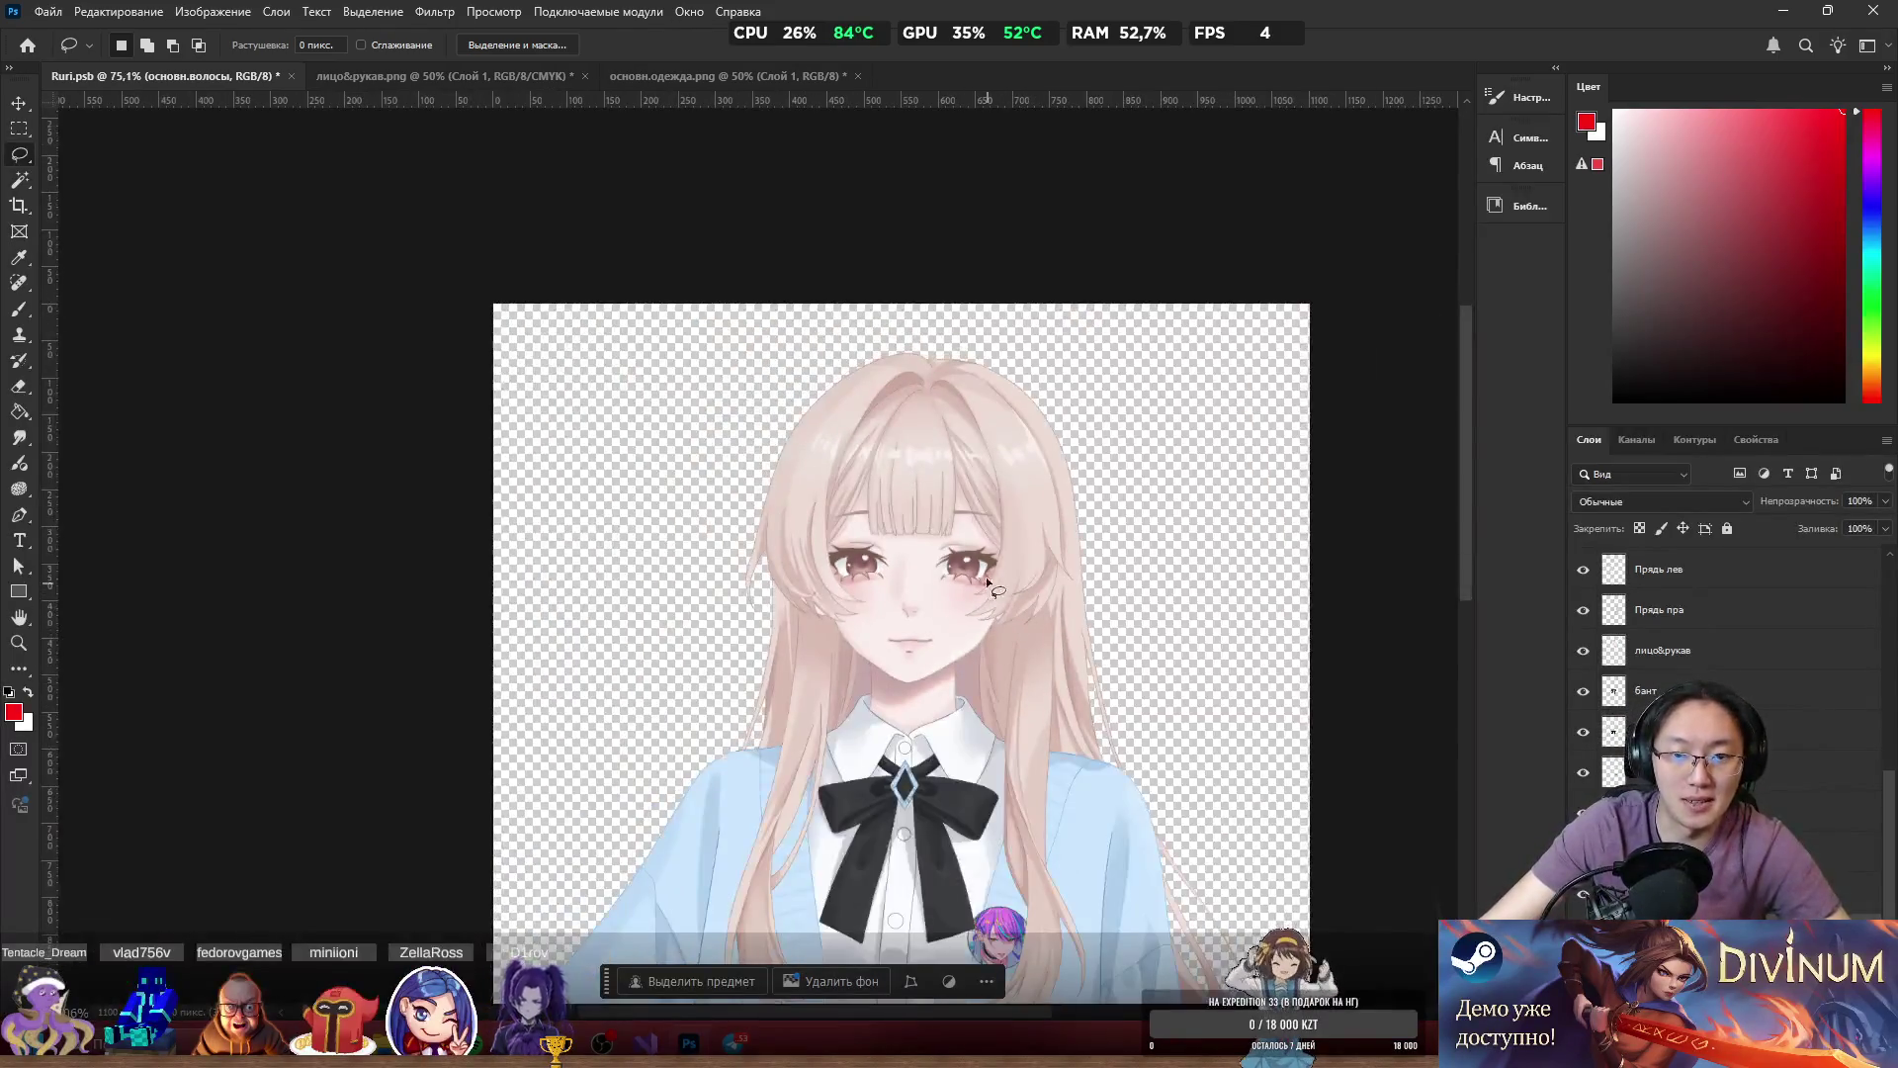
pyautogui.scroll(7, 929, 536)
# Try shifting the bangs layer to the right, then undo the move.
pyautogui.keyDown('ctrl'); pyautogui.click(964, 450); pyautogui.keyUp('ctrl')
pyautogui.moveTo(855, 407); pyautogui.dragTo(977, 413)
pyautogui.hotkey('ctrl', 'z')
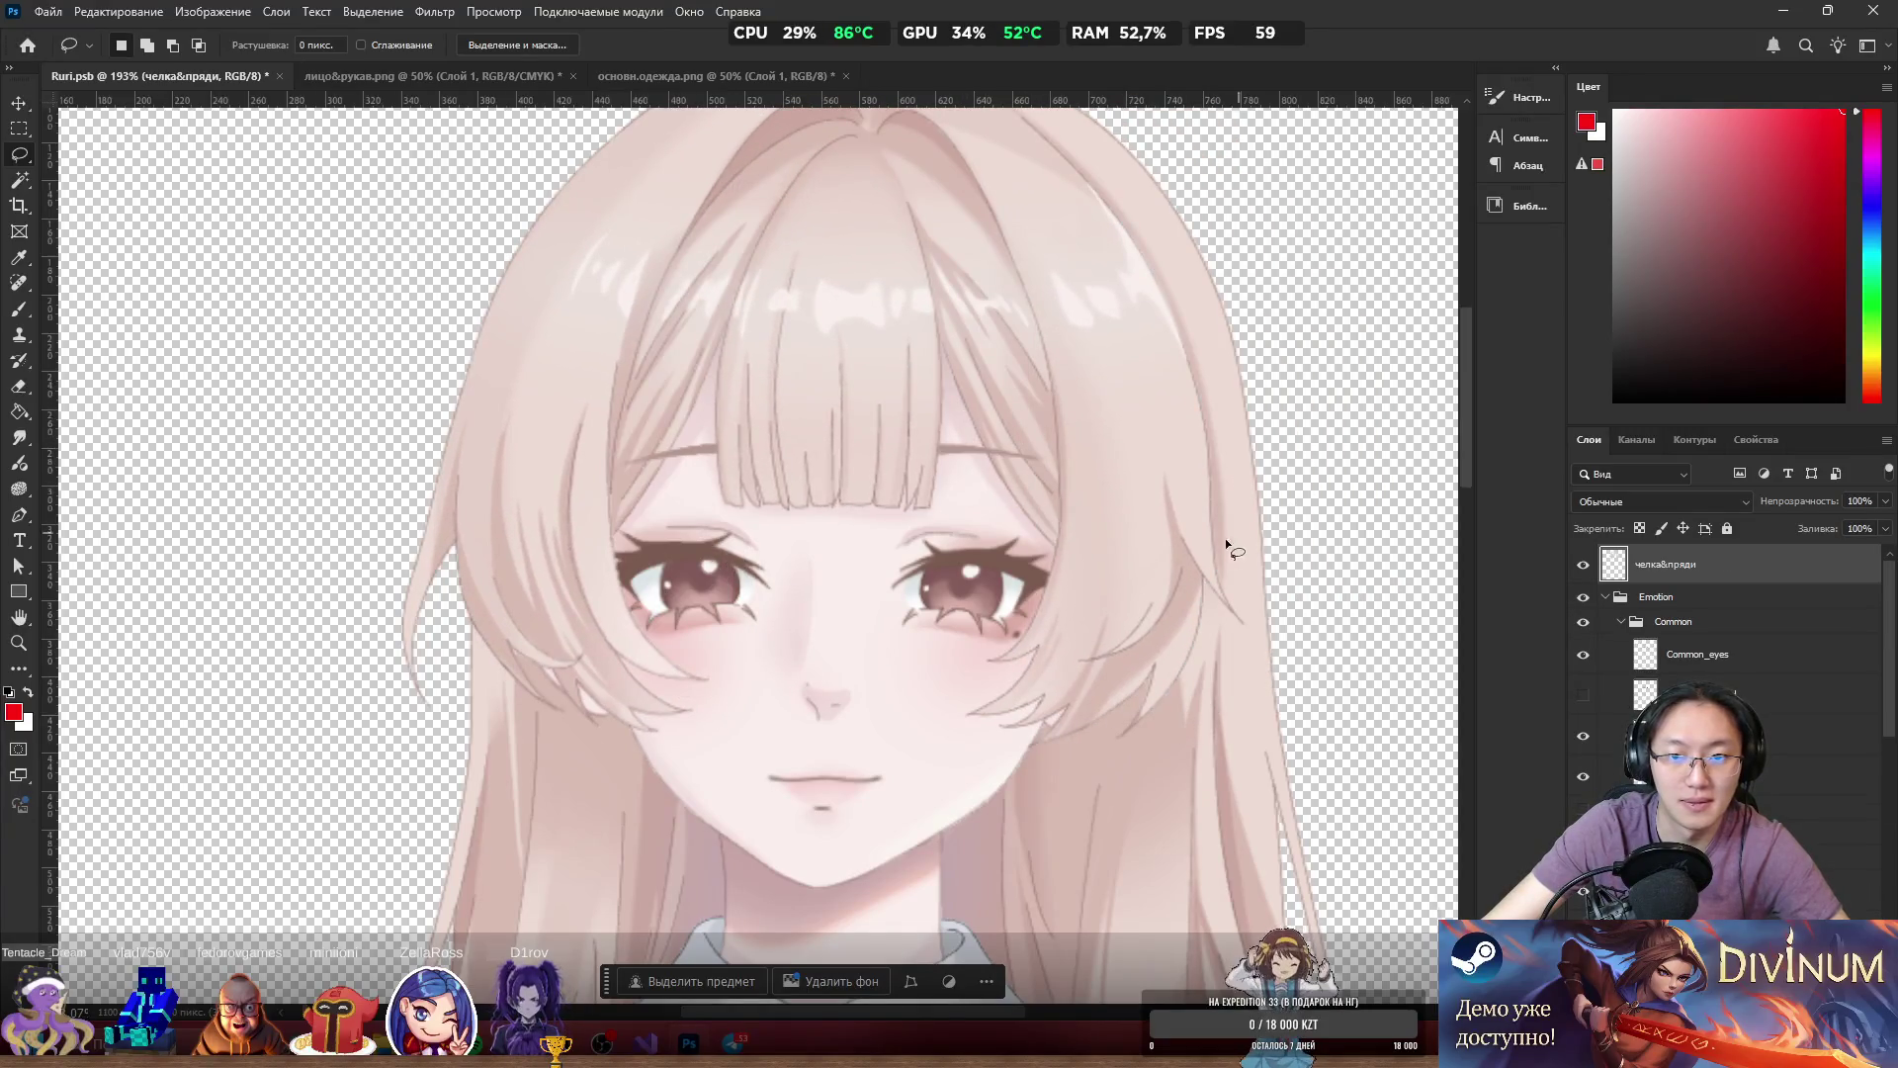
pyautogui.scroll(-4, 1147, 575)
pyautogui.scroll(3, 1141, 577)
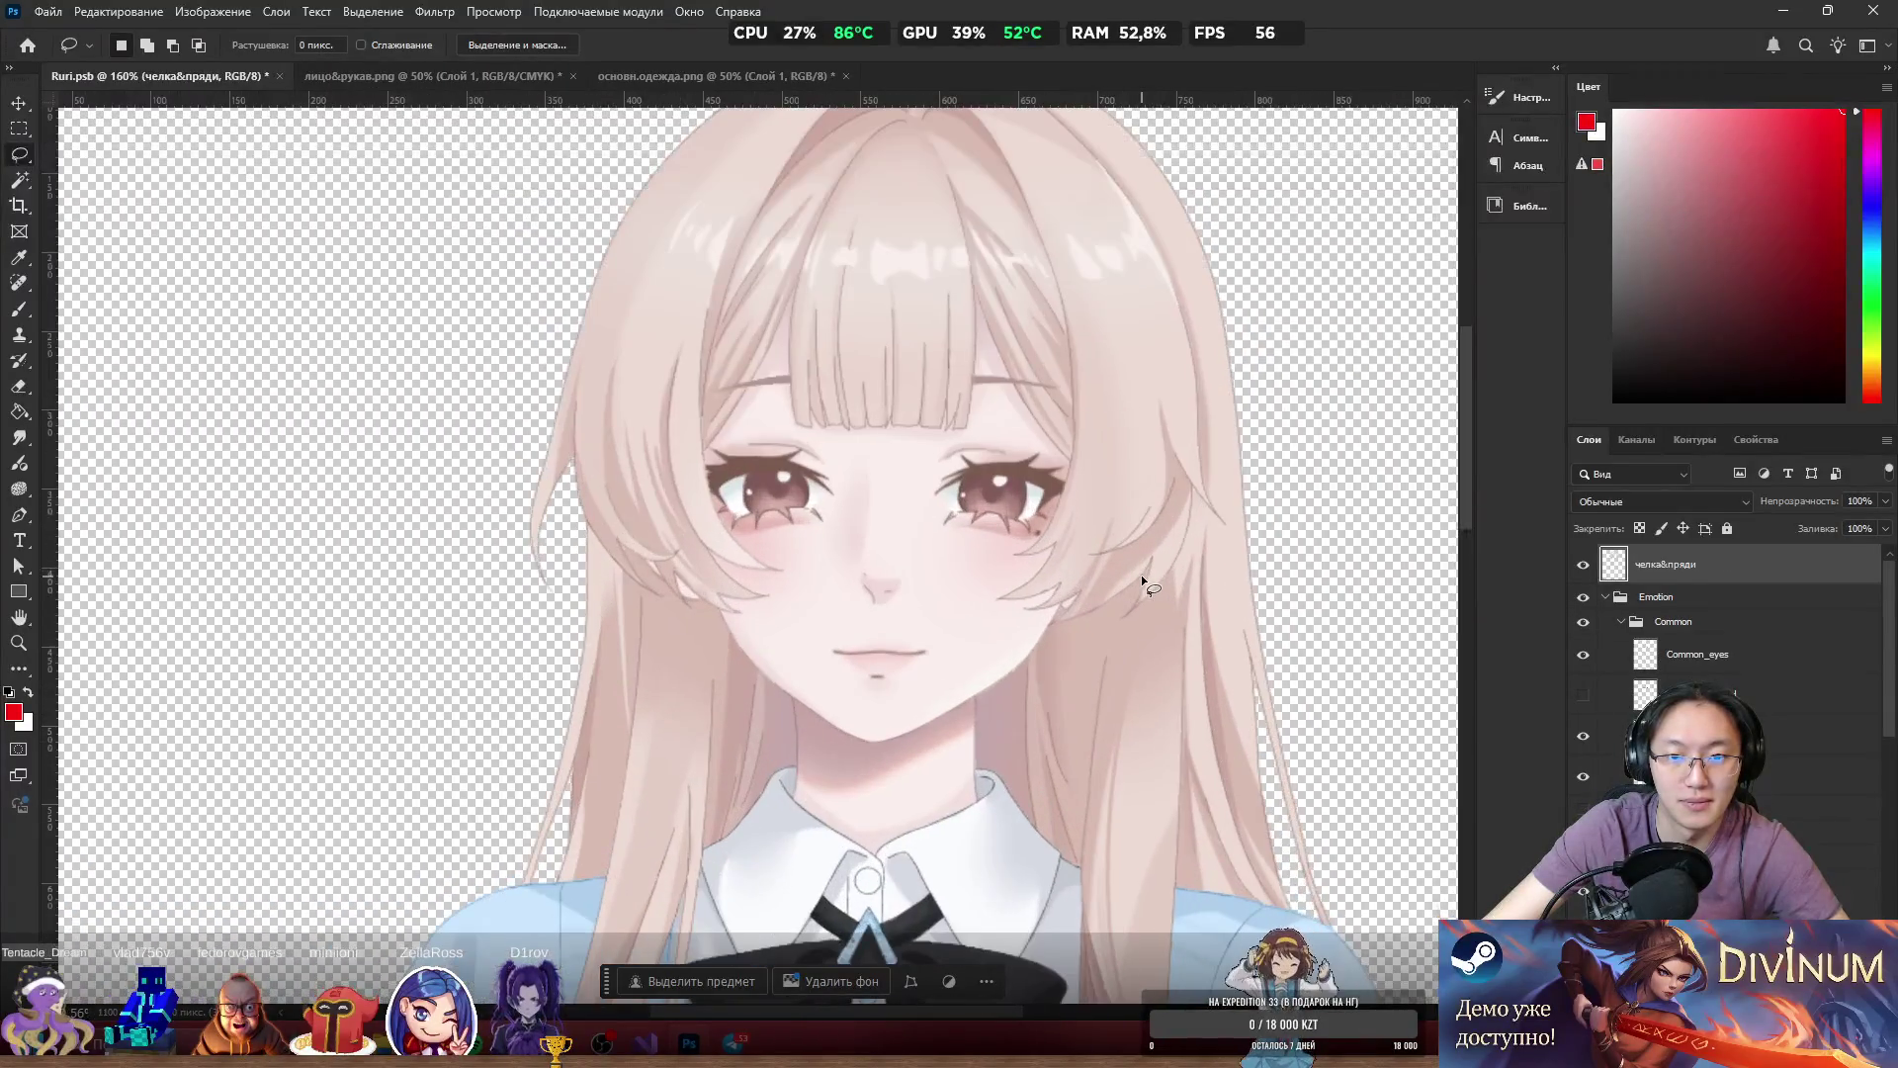
pyautogui.scroll(3, 955, 510)
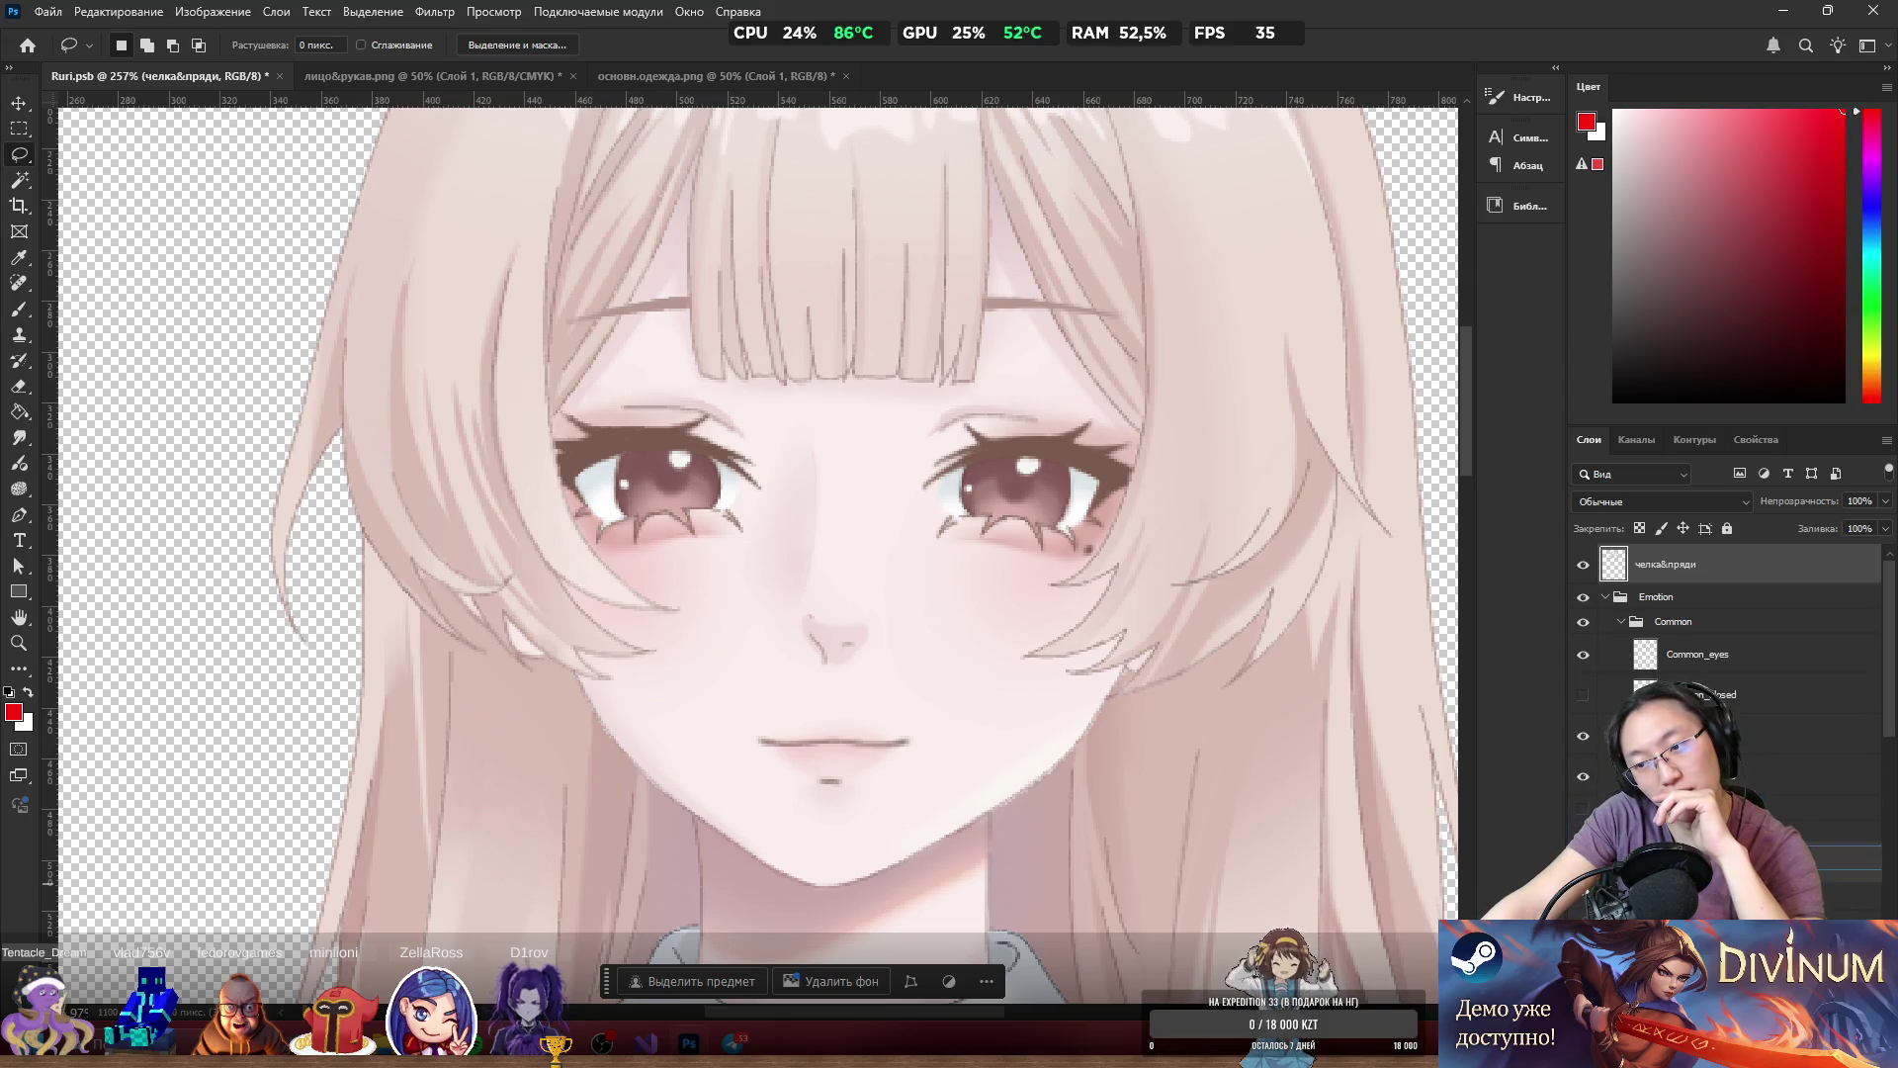
# Test the bangs below the face layers, then return челка&пряди above the Emotion group.
pyautogui.hotkey('ctrl', 'shift', '[')
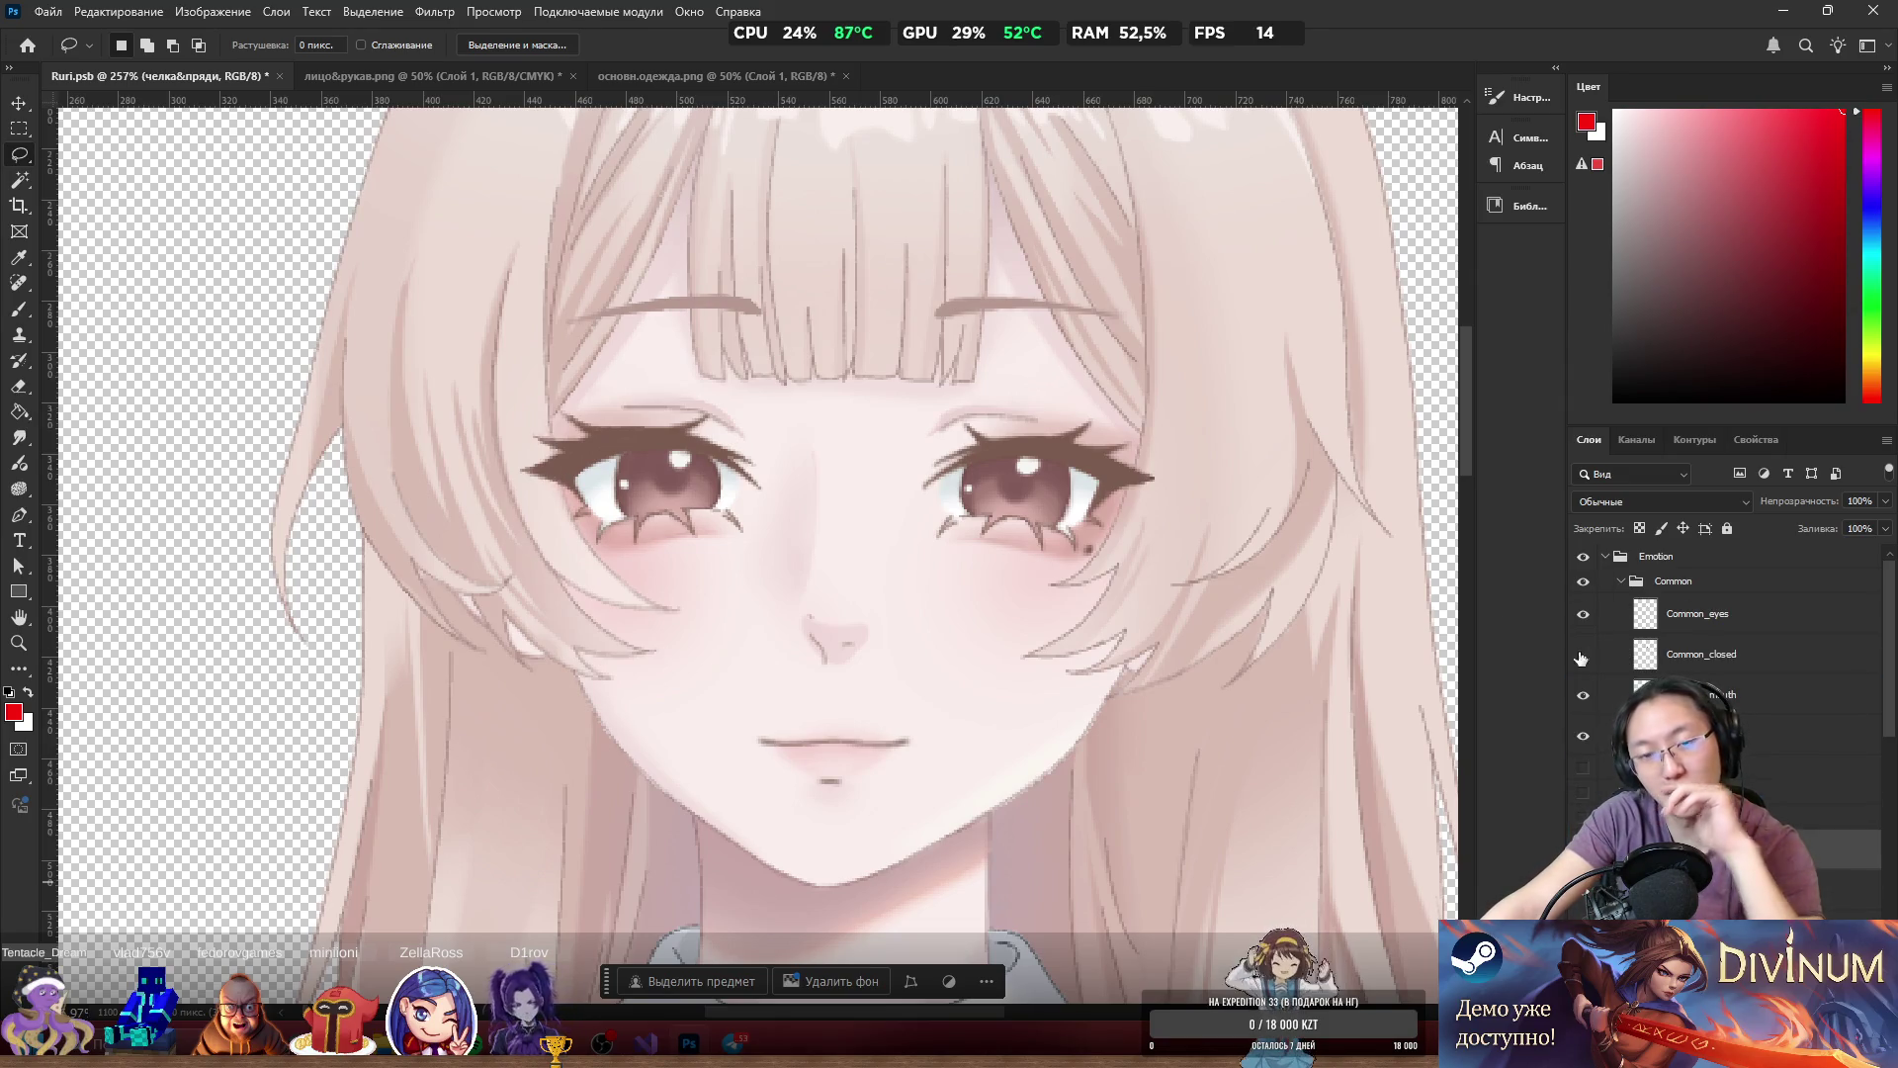
pyautogui.scroll(-5, 1251, 534)
pyautogui.scroll(5, 899, 532)
pyautogui.moveTo(688, 583)
pyautogui.mouseDown()
pyautogui.moveTo(811, 598)
pyautogui.moveTo(781, 590)
pyautogui.mouseUp()
pyautogui.hotkey('ctrl', 'z')
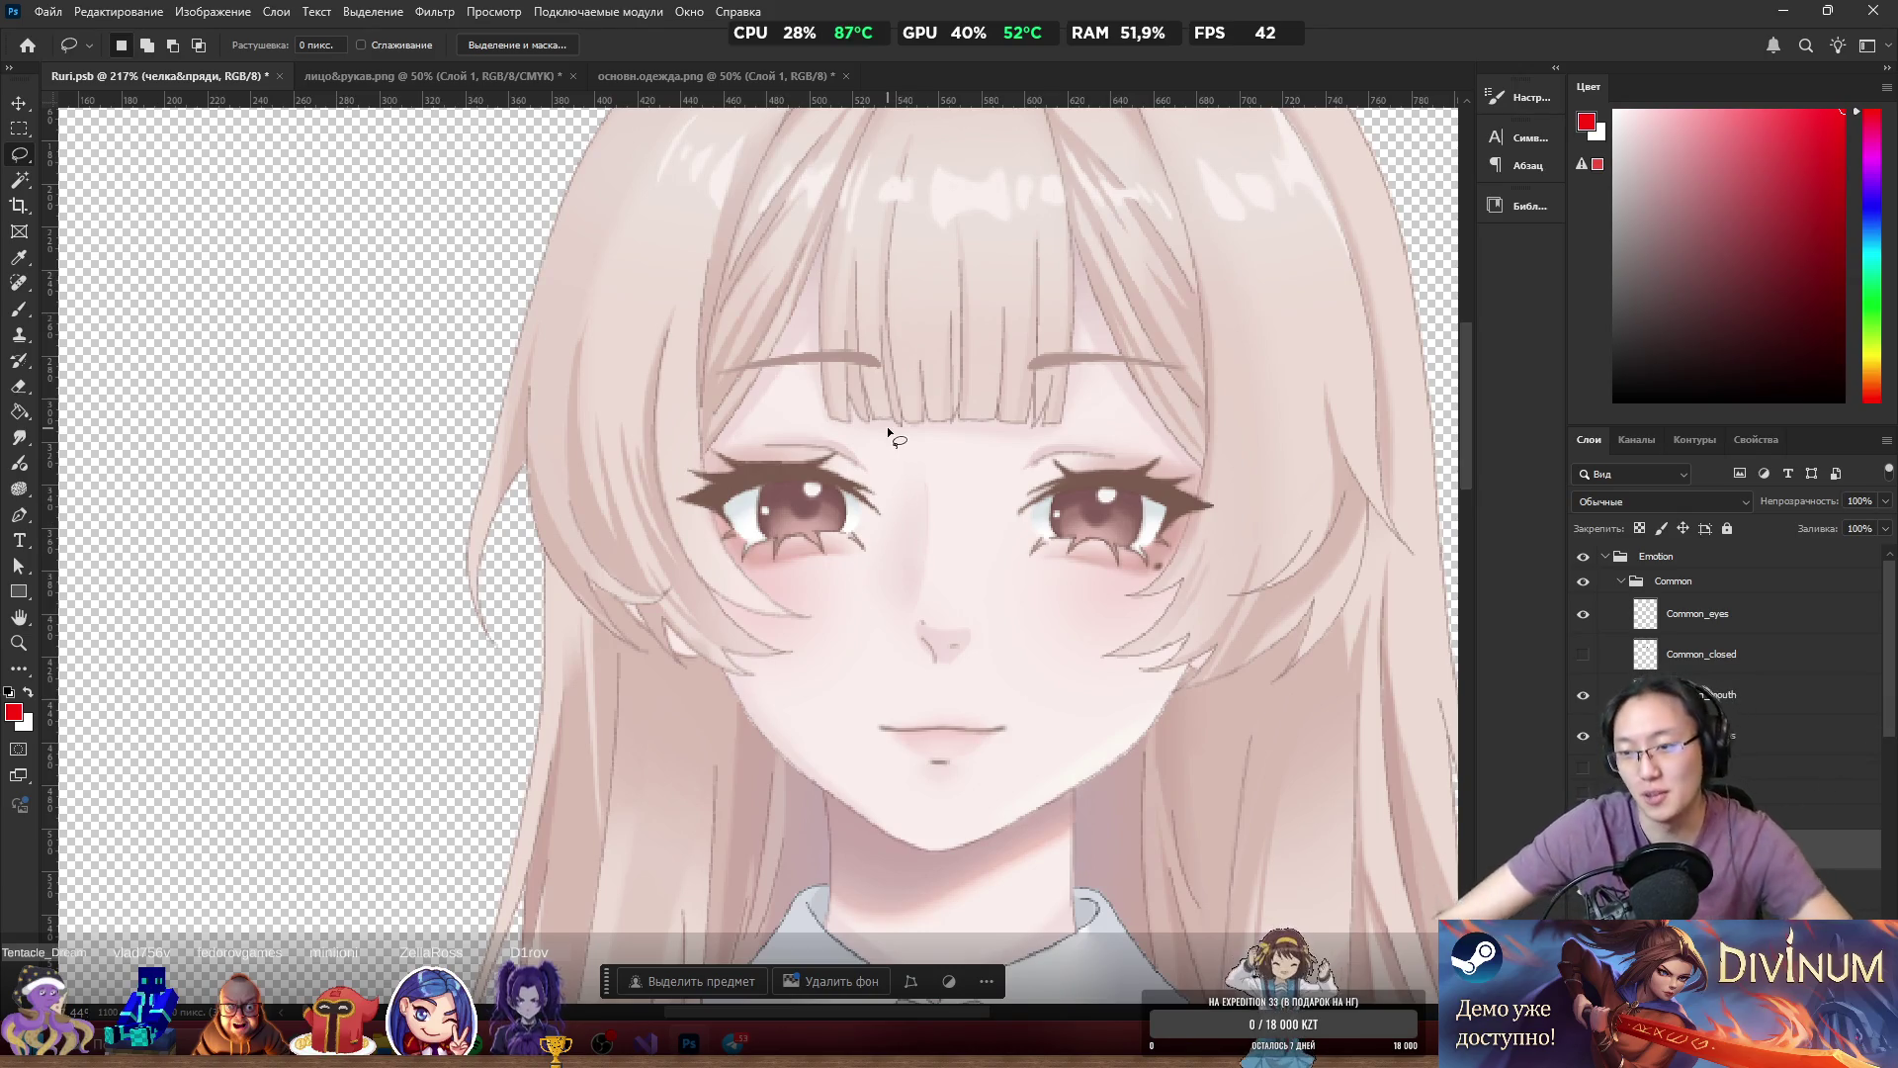
pyautogui.moveTo(1864, 851)
pyautogui.mouseDown()
pyautogui.moveTo(1867, 776)
pyautogui.moveTo(1780, 593)
pyautogui.moveTo(1660, 555)
pyautogui.mouseUp()
pyautogui.doubleClick(1678, 564)
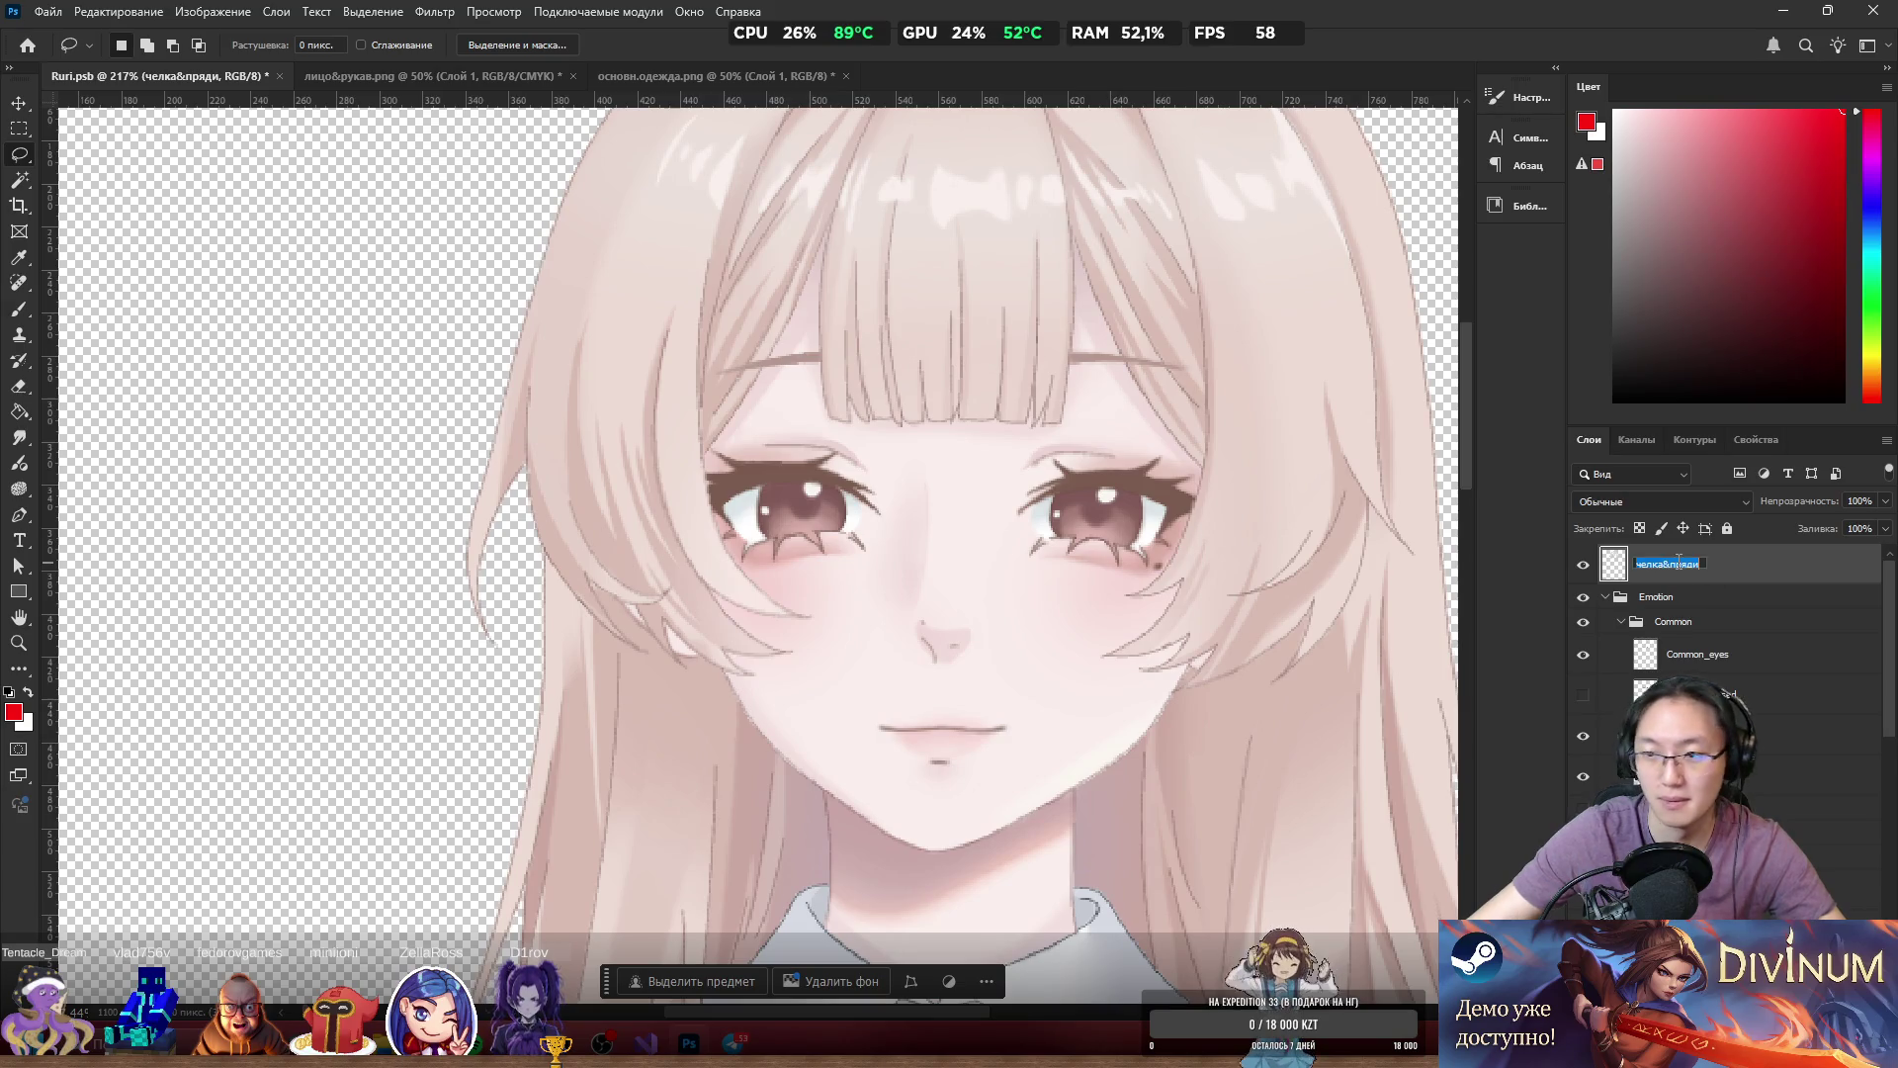
# Name the top bangs layer 'Hair_front', then select the основн.волосы base hair layer.
pyautogui.write('Wa')
pyautogui.press('BackSpace')
pyautogui.press('BackSpace')
pyautogui.write('Hair Front')
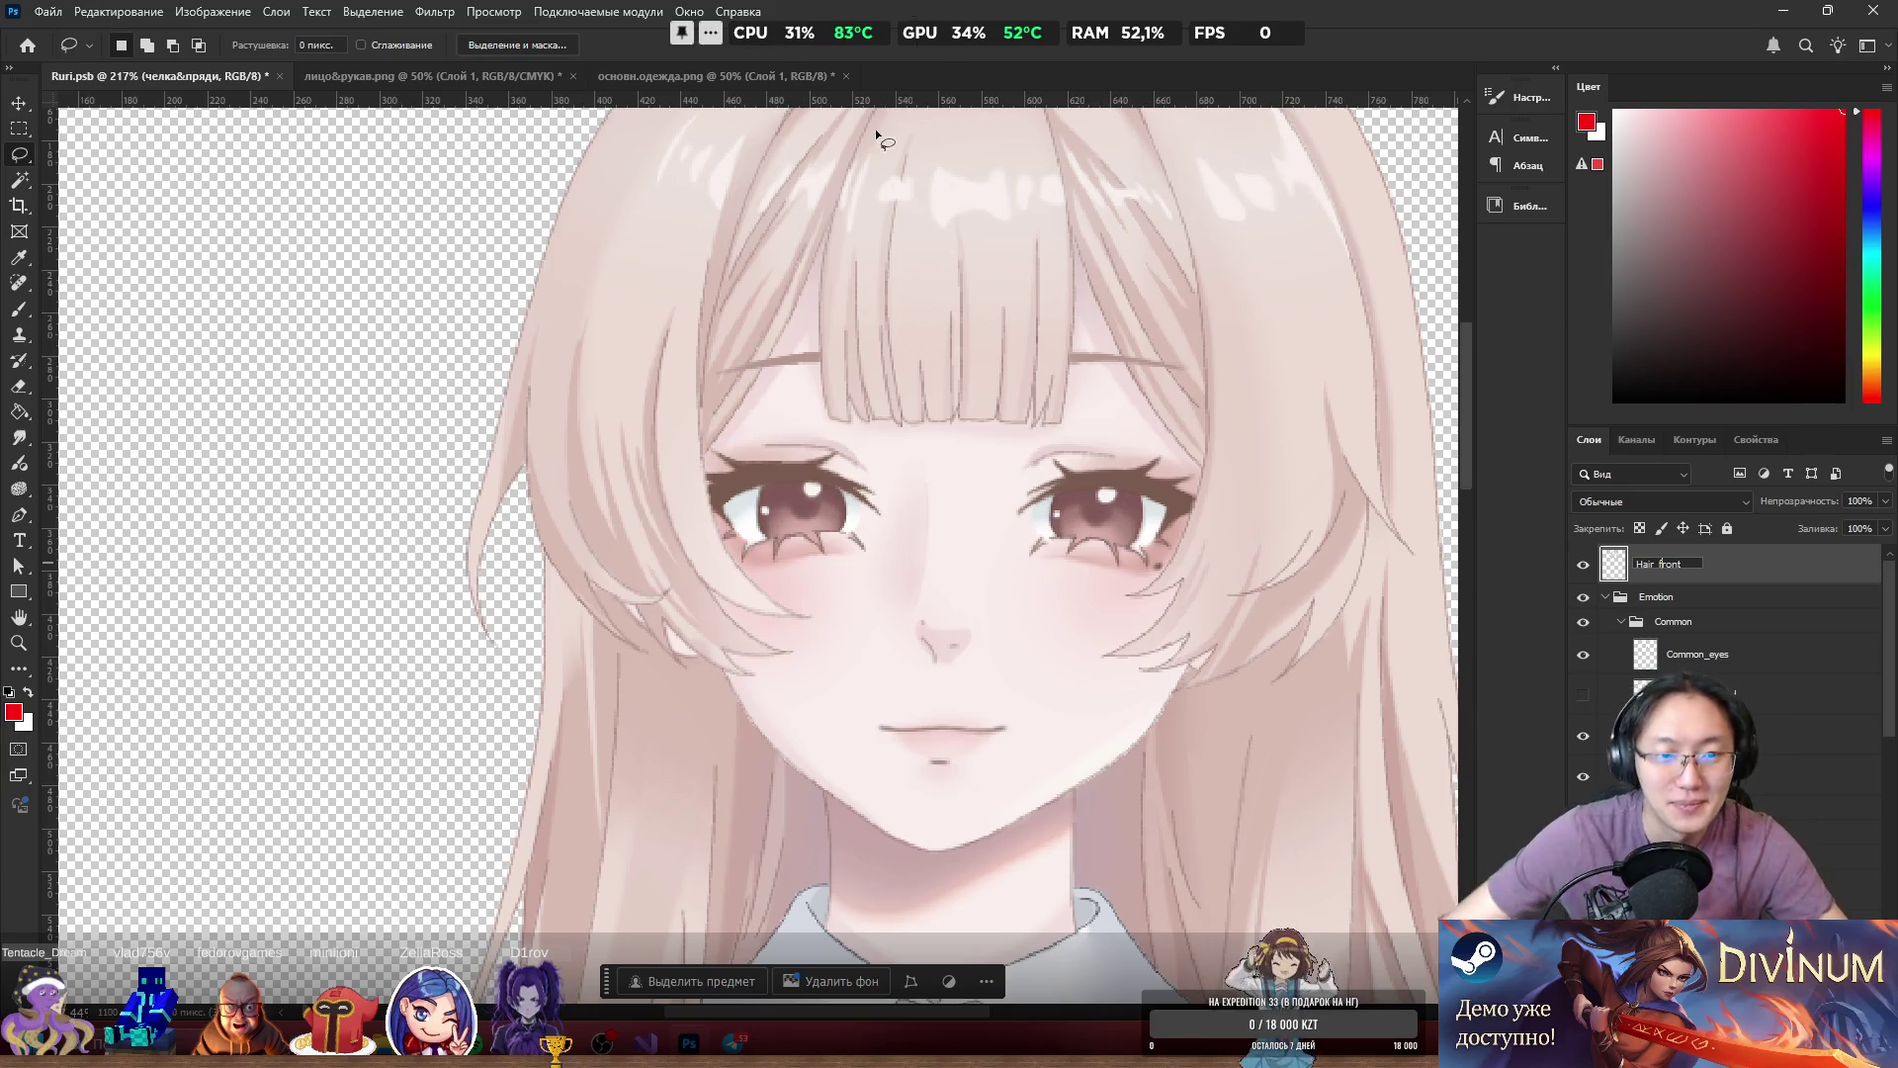
pyautogui.press('Return')
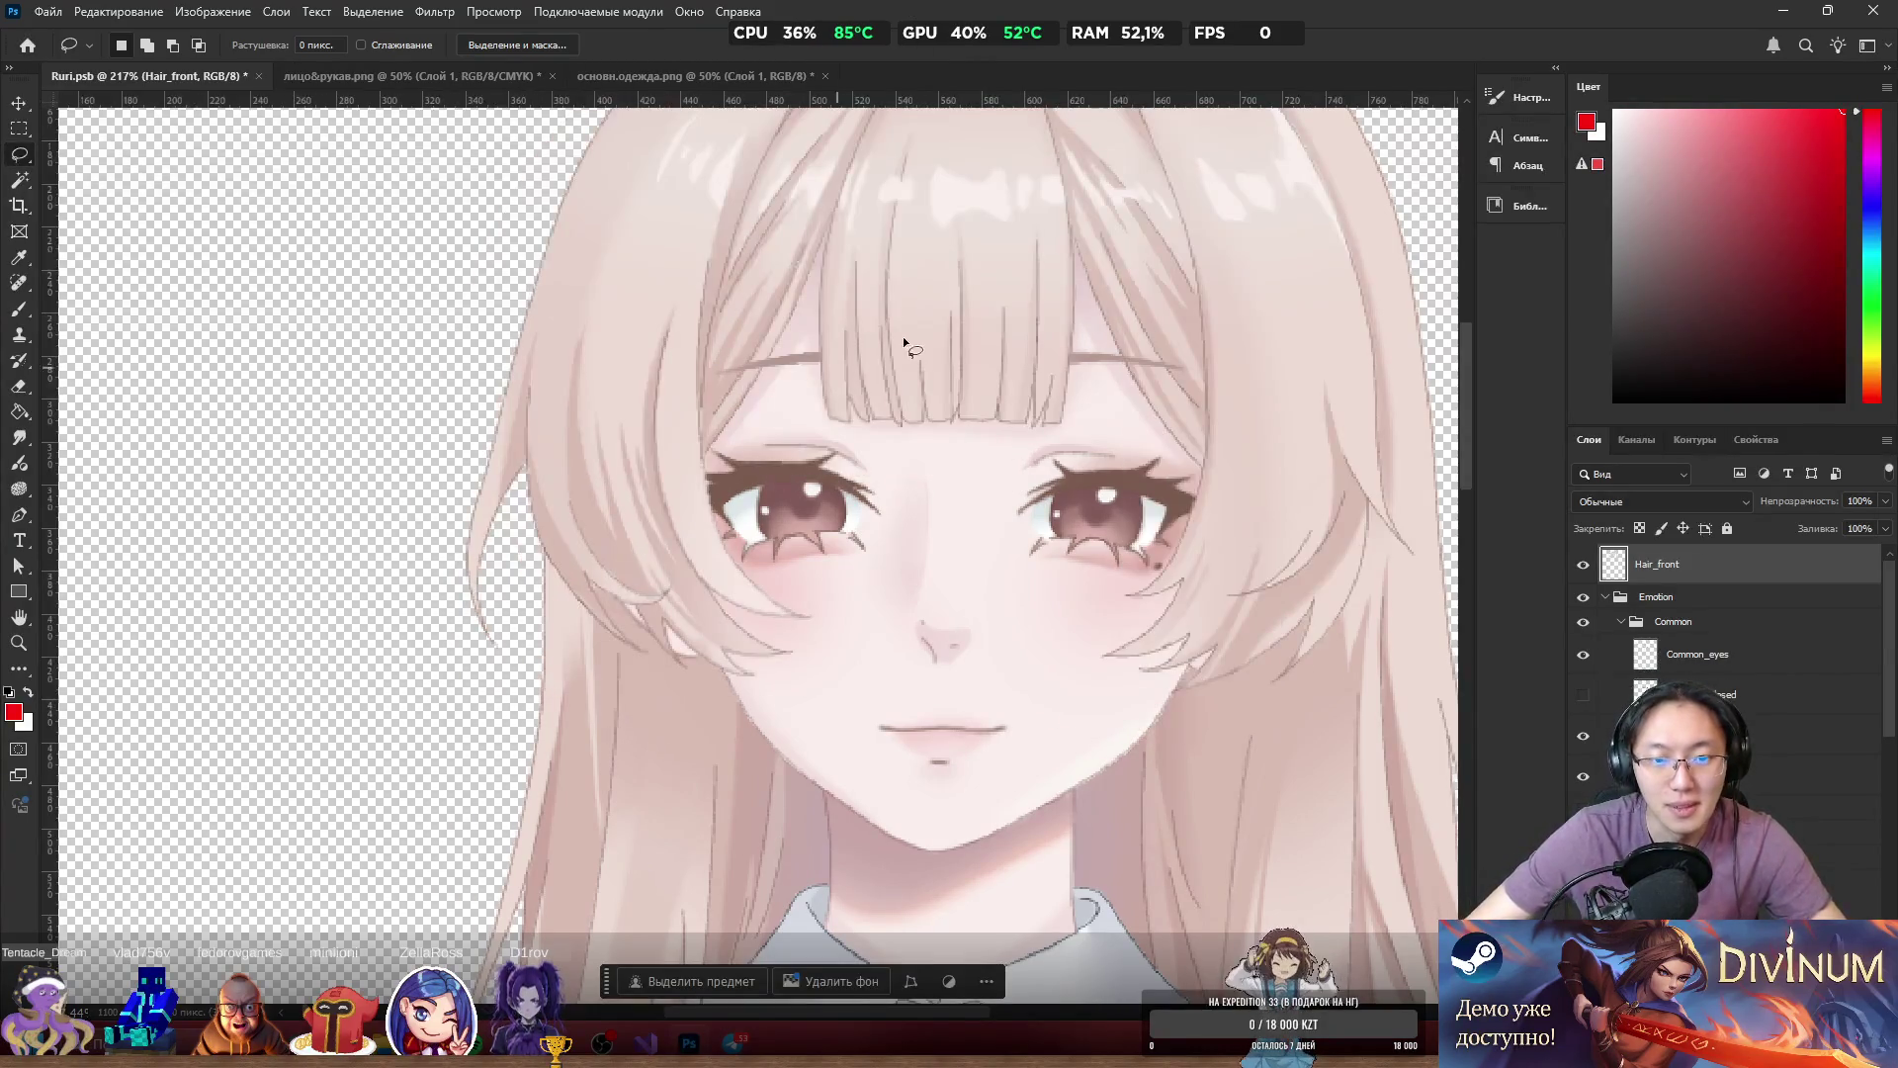
pyautogui.scroll(-5, 1161, 499)
pyautogui.scroll(5, 1162, 464)
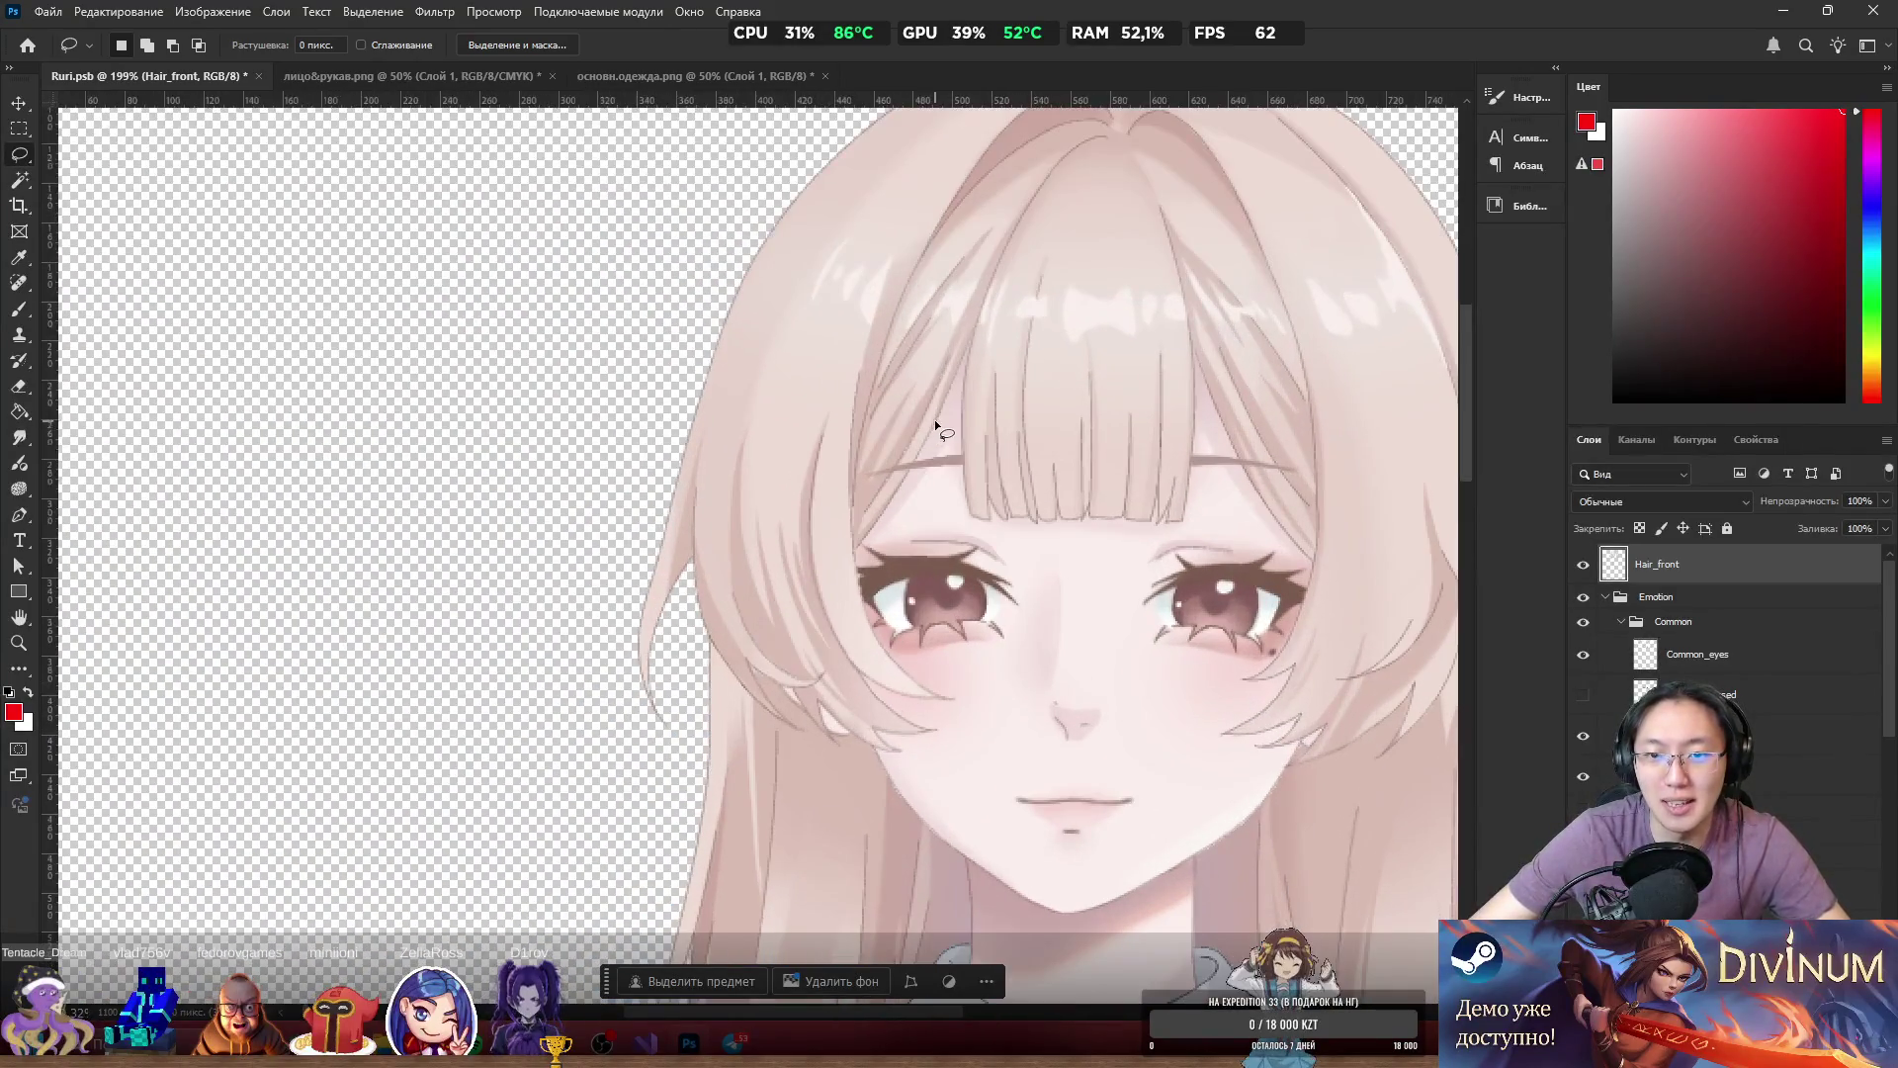
pyautogui.keyDown('ctrl'); pyautogui.click(934, 423); pyautogui.keyUp('ctrl')
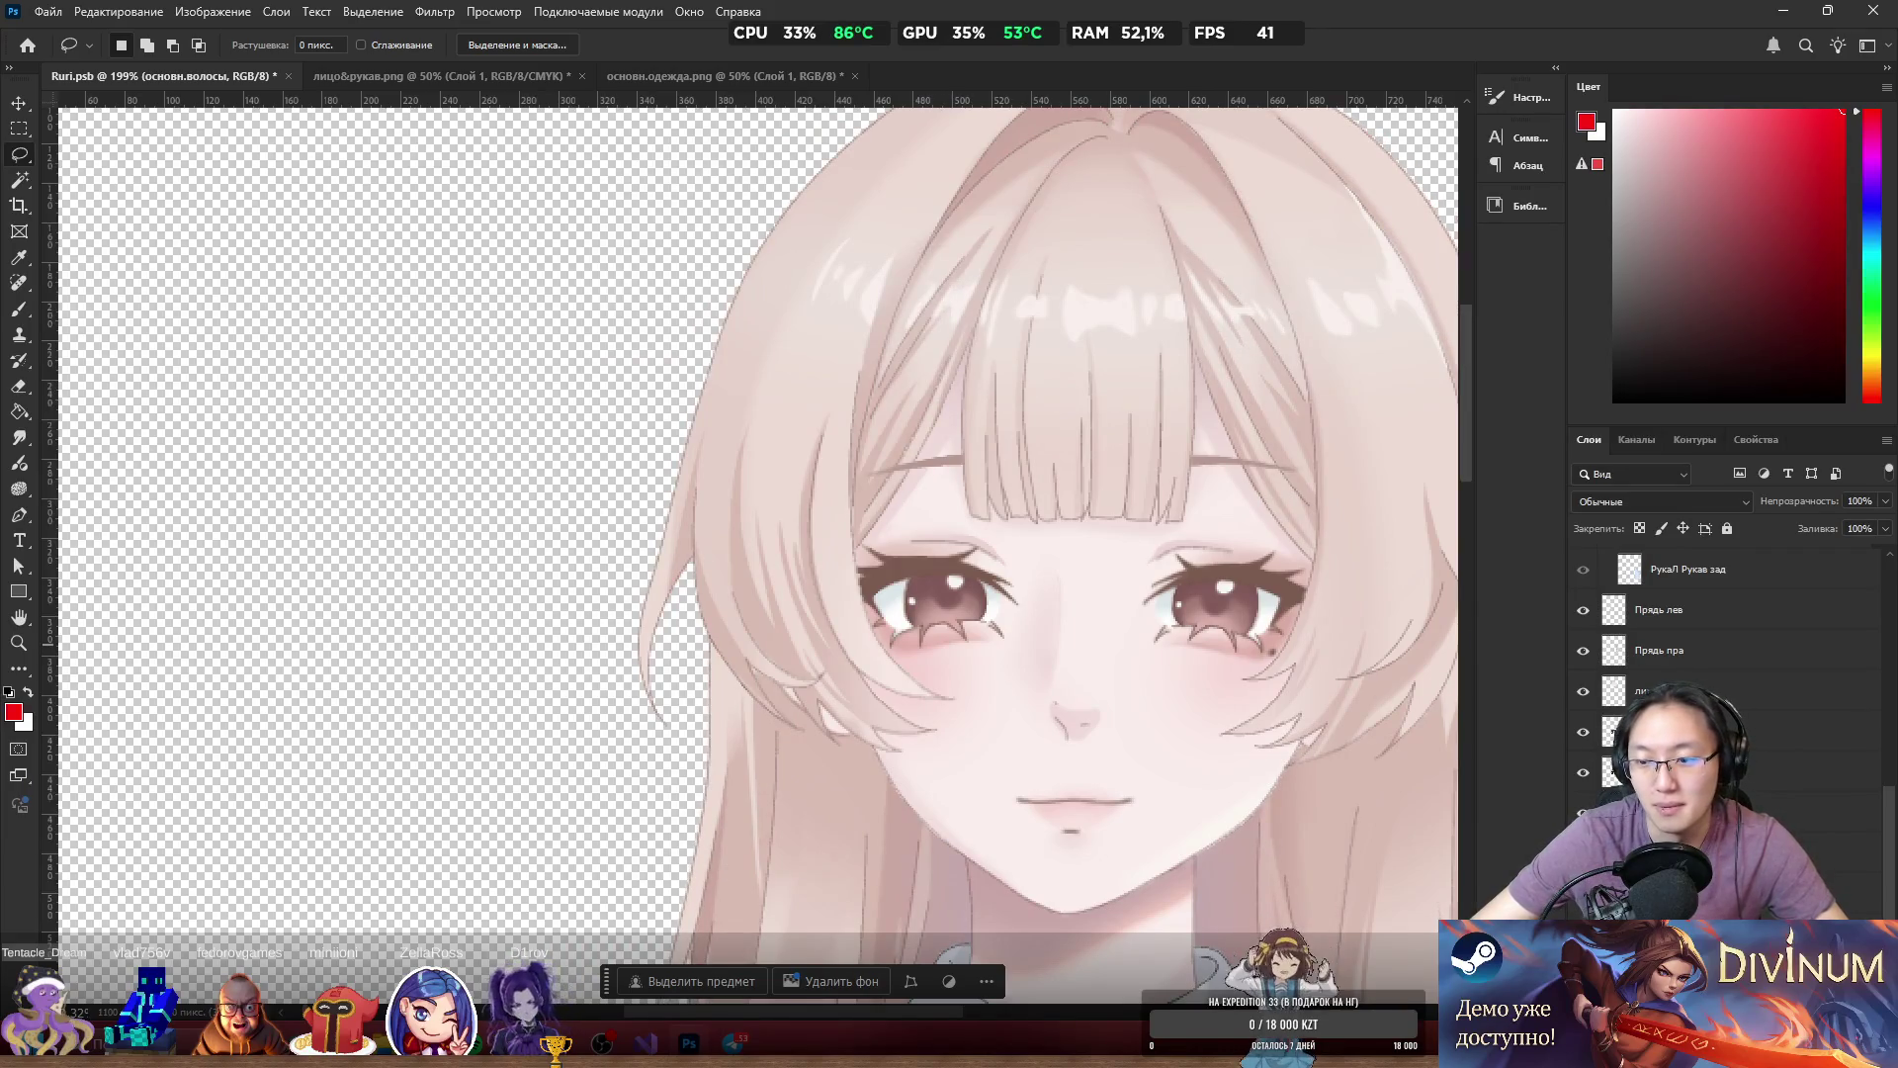
# Isolate основн.волосы, lasso the back-hair crown and copy it onto a new layer.
pyautogui.keyDown('alt'); pyautogui.click(1583, 813); pyautogui.keyUp('alt')
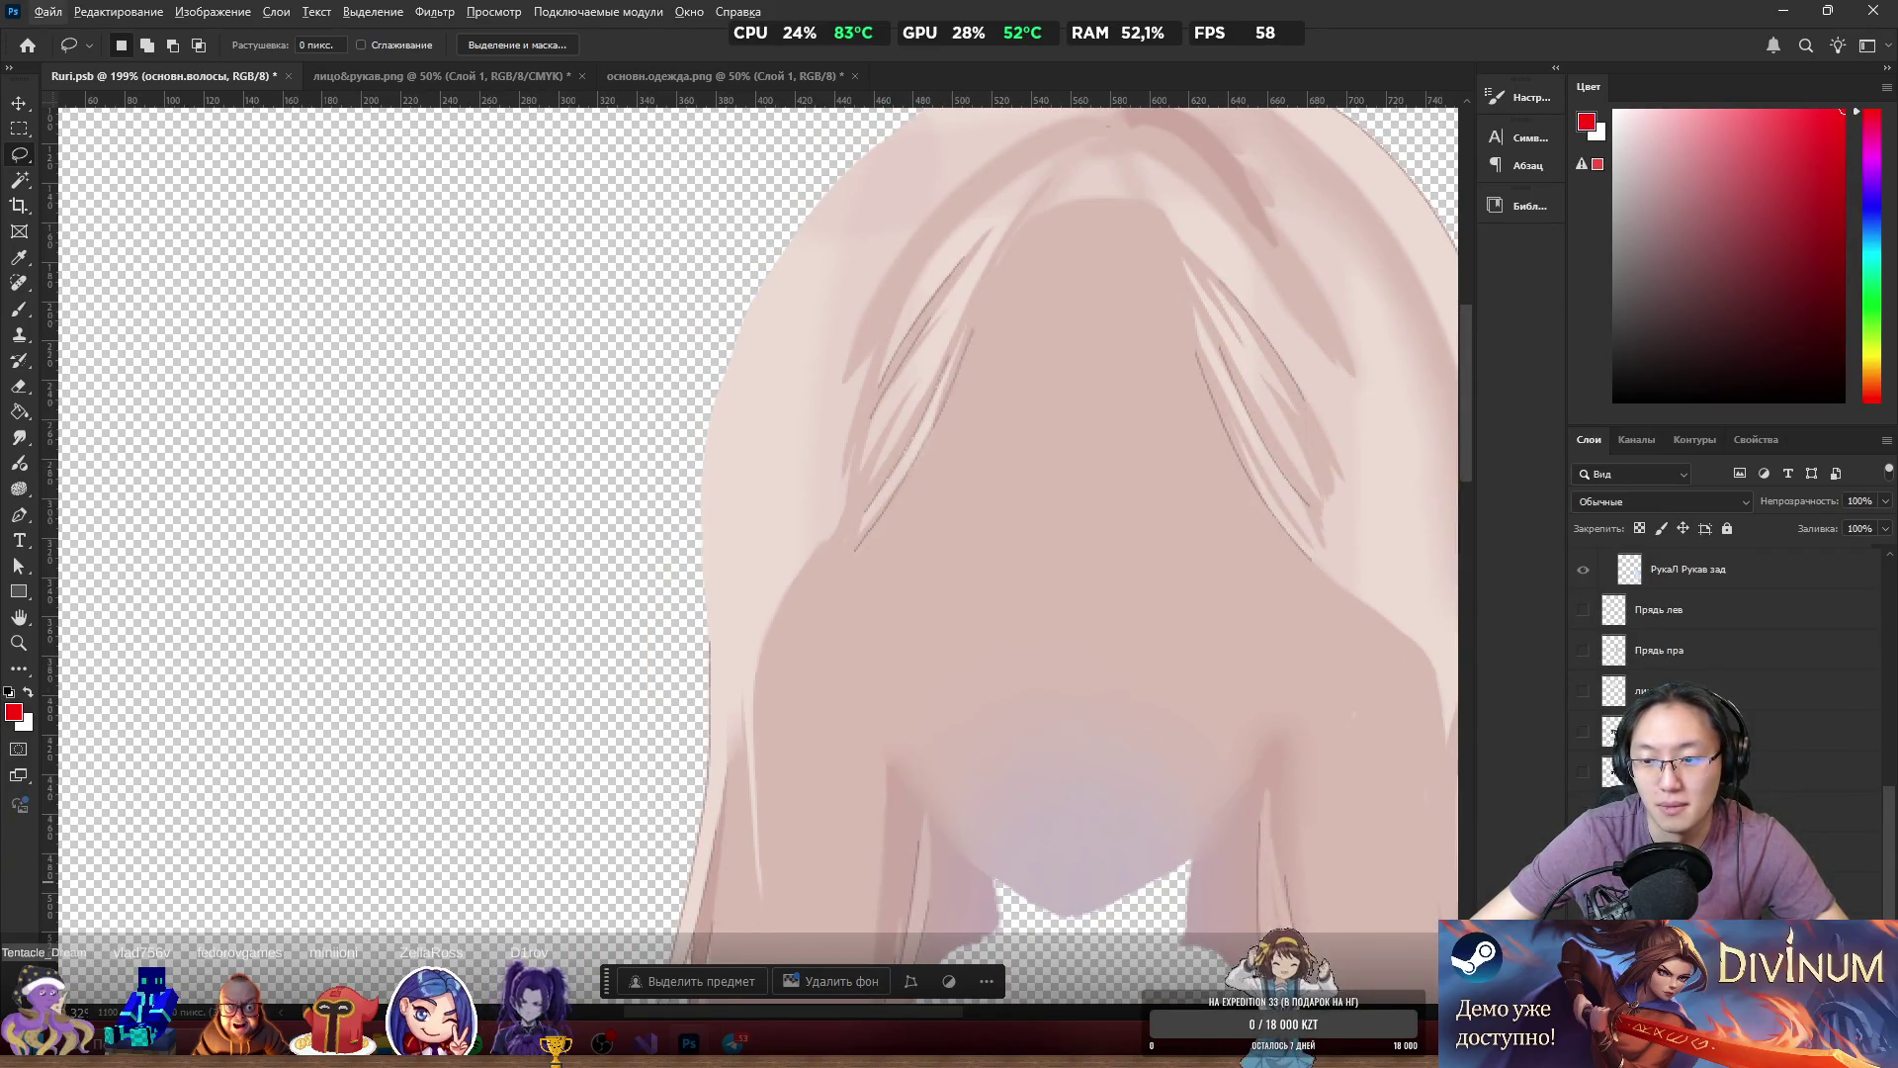
pyautogui.keyDown('alt'); pyautogui.click(1583, 812); pyautogui.keyUp('alt')
pyautogui.keyDown('alt'); pyautogui.click(1583, 813); pyautogui.keyUp('alt')
pyautogui.keyDown('alt'); pyautogui.click(1583, 813); pyautogui.keyUp('alt')
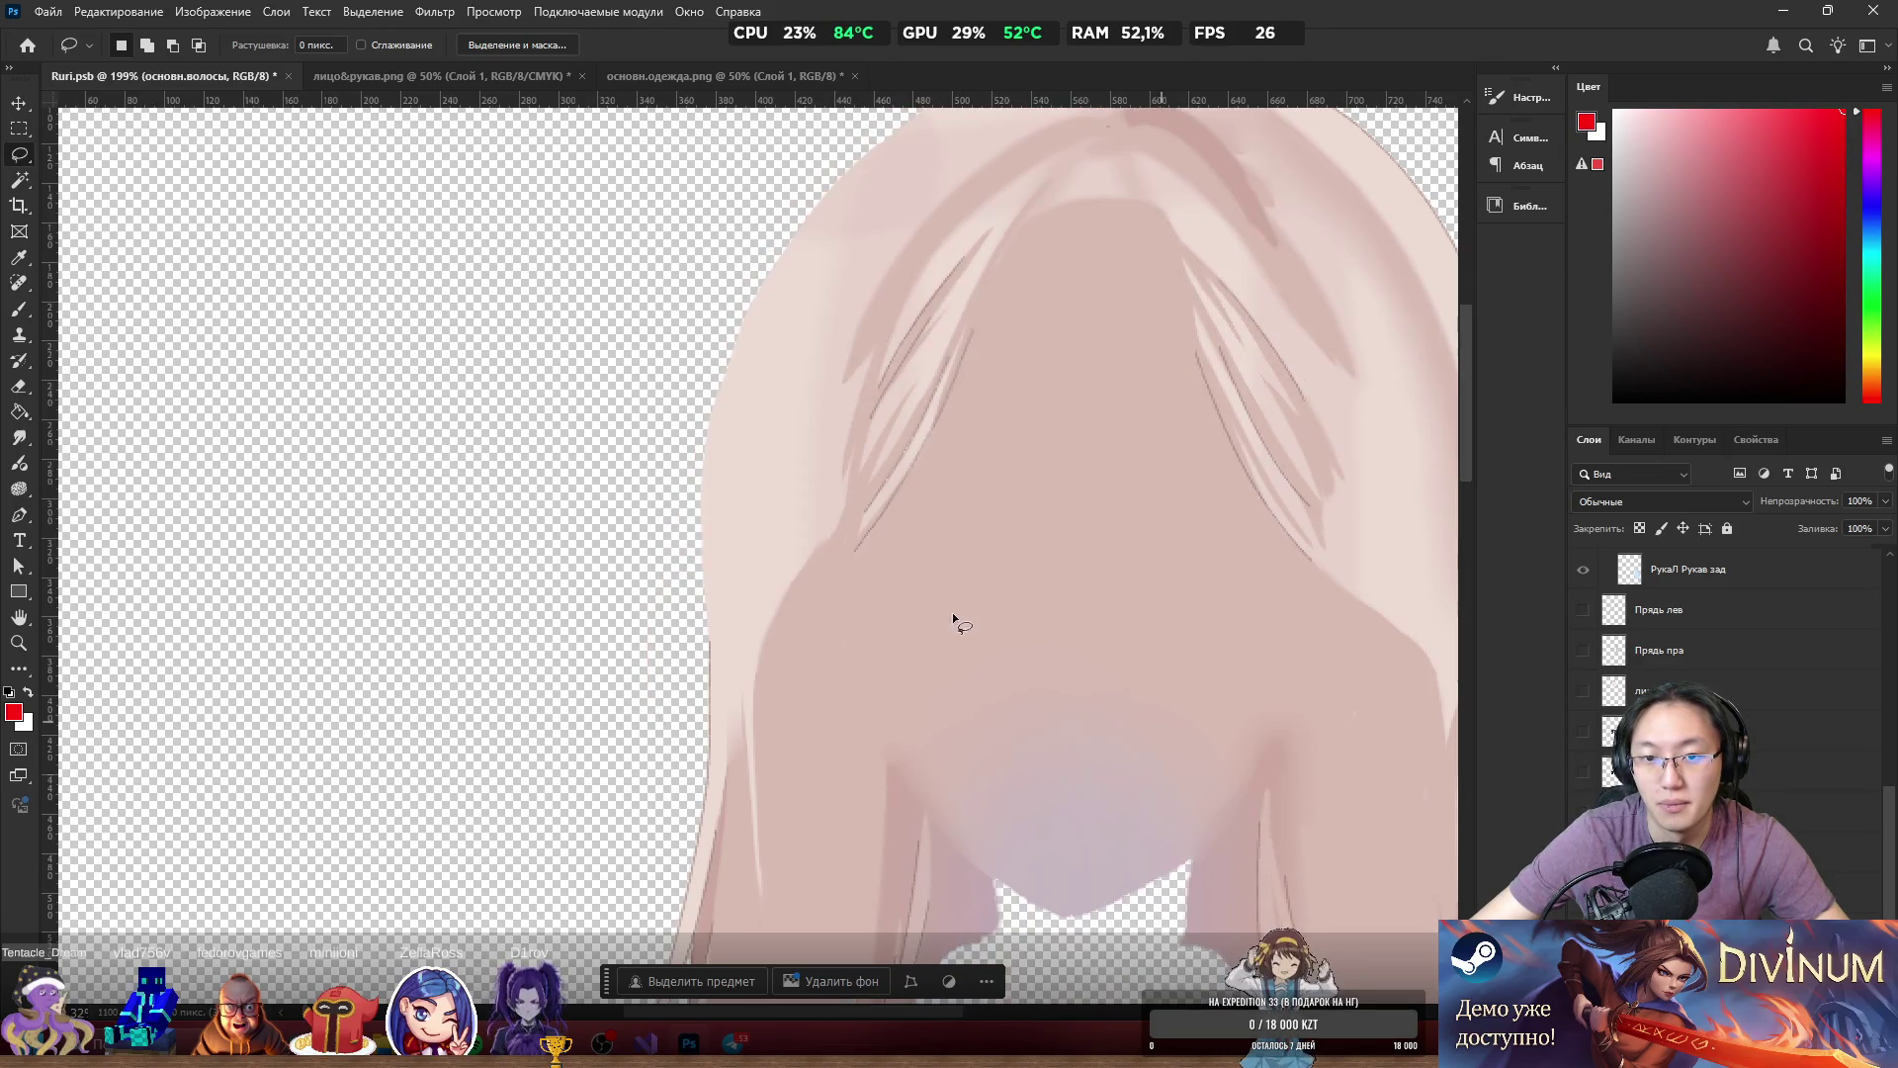
pyautogui.moveTo(827, 593)
pyautogui.mouseDown()
pyautogui.moveTo(1000, 127)
pyautogui.moveTo(1352, 210)
pyautogui.mouseUp()
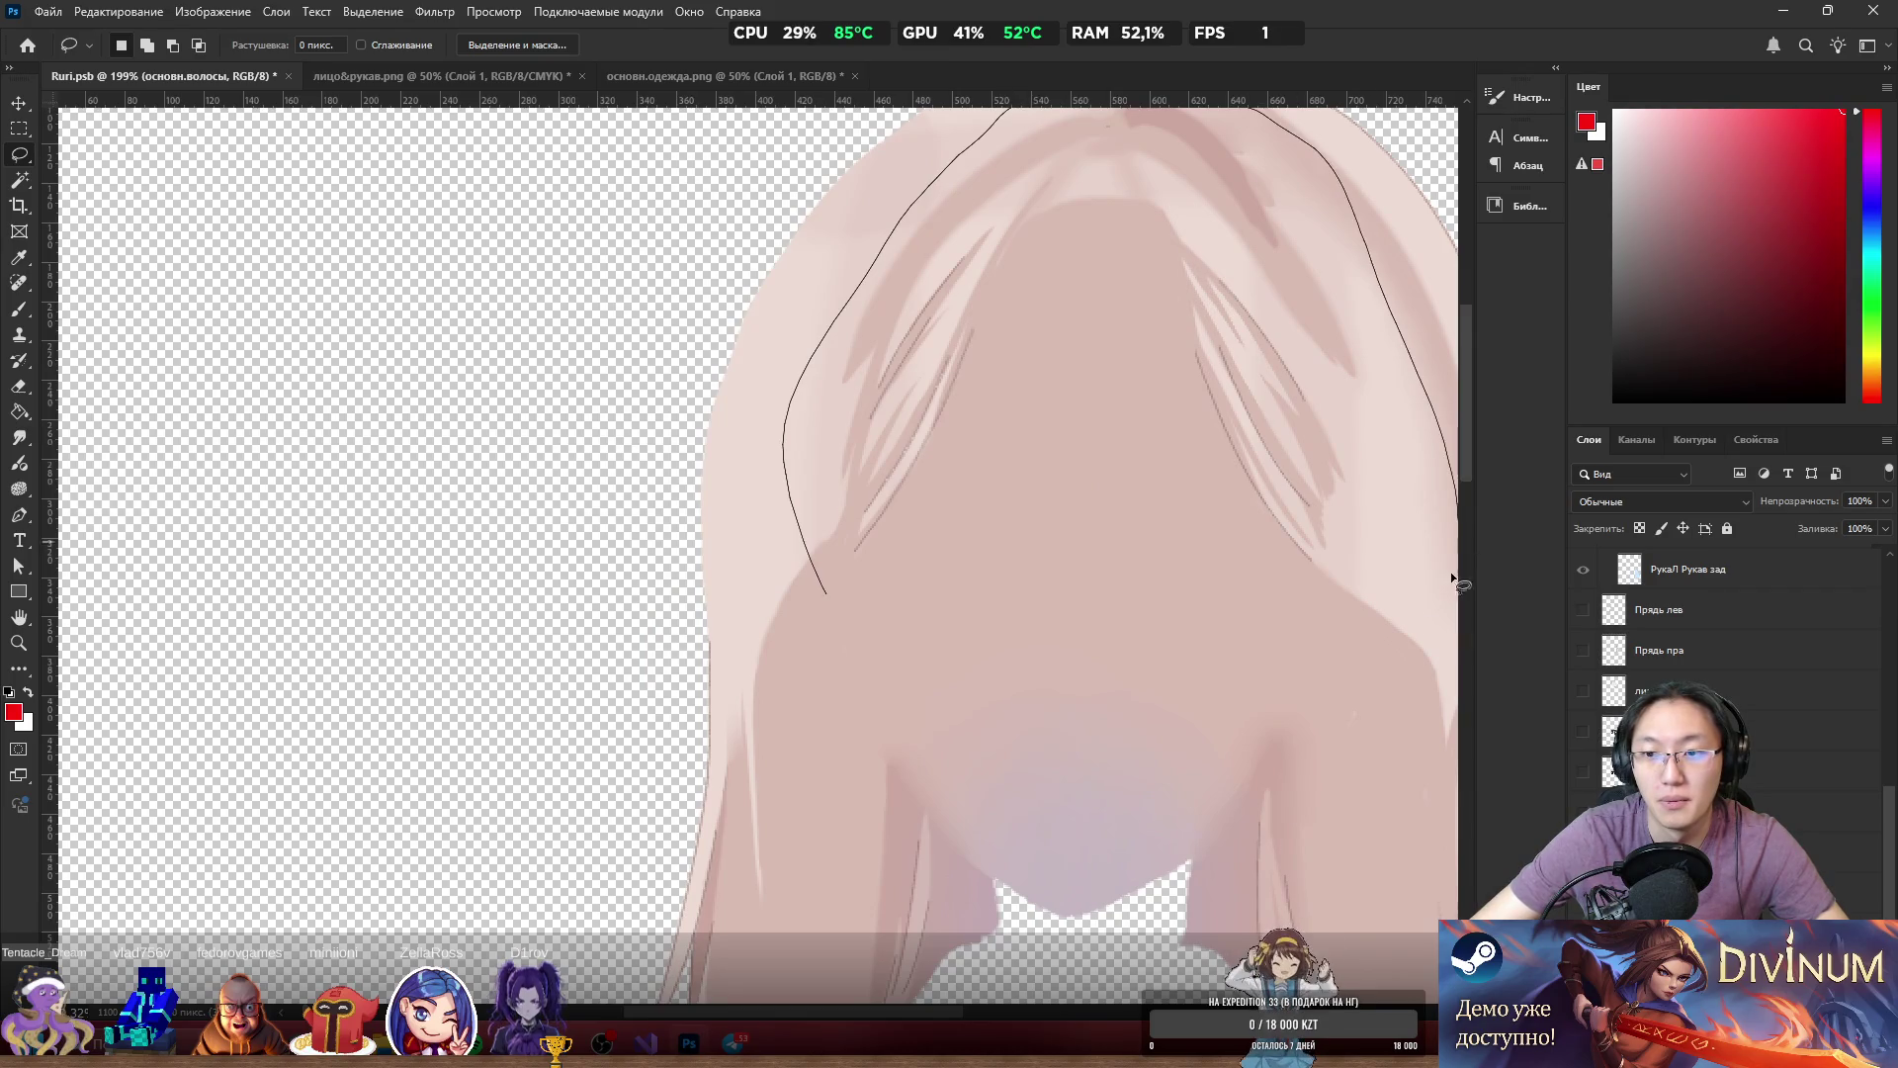
pyautogui.moveTo(1078, 685); pyautogui.dragTo(870, 653)
pyautogui.scroll(-5, 988, 474)
pyautogui.scroll(5, 785, 378)
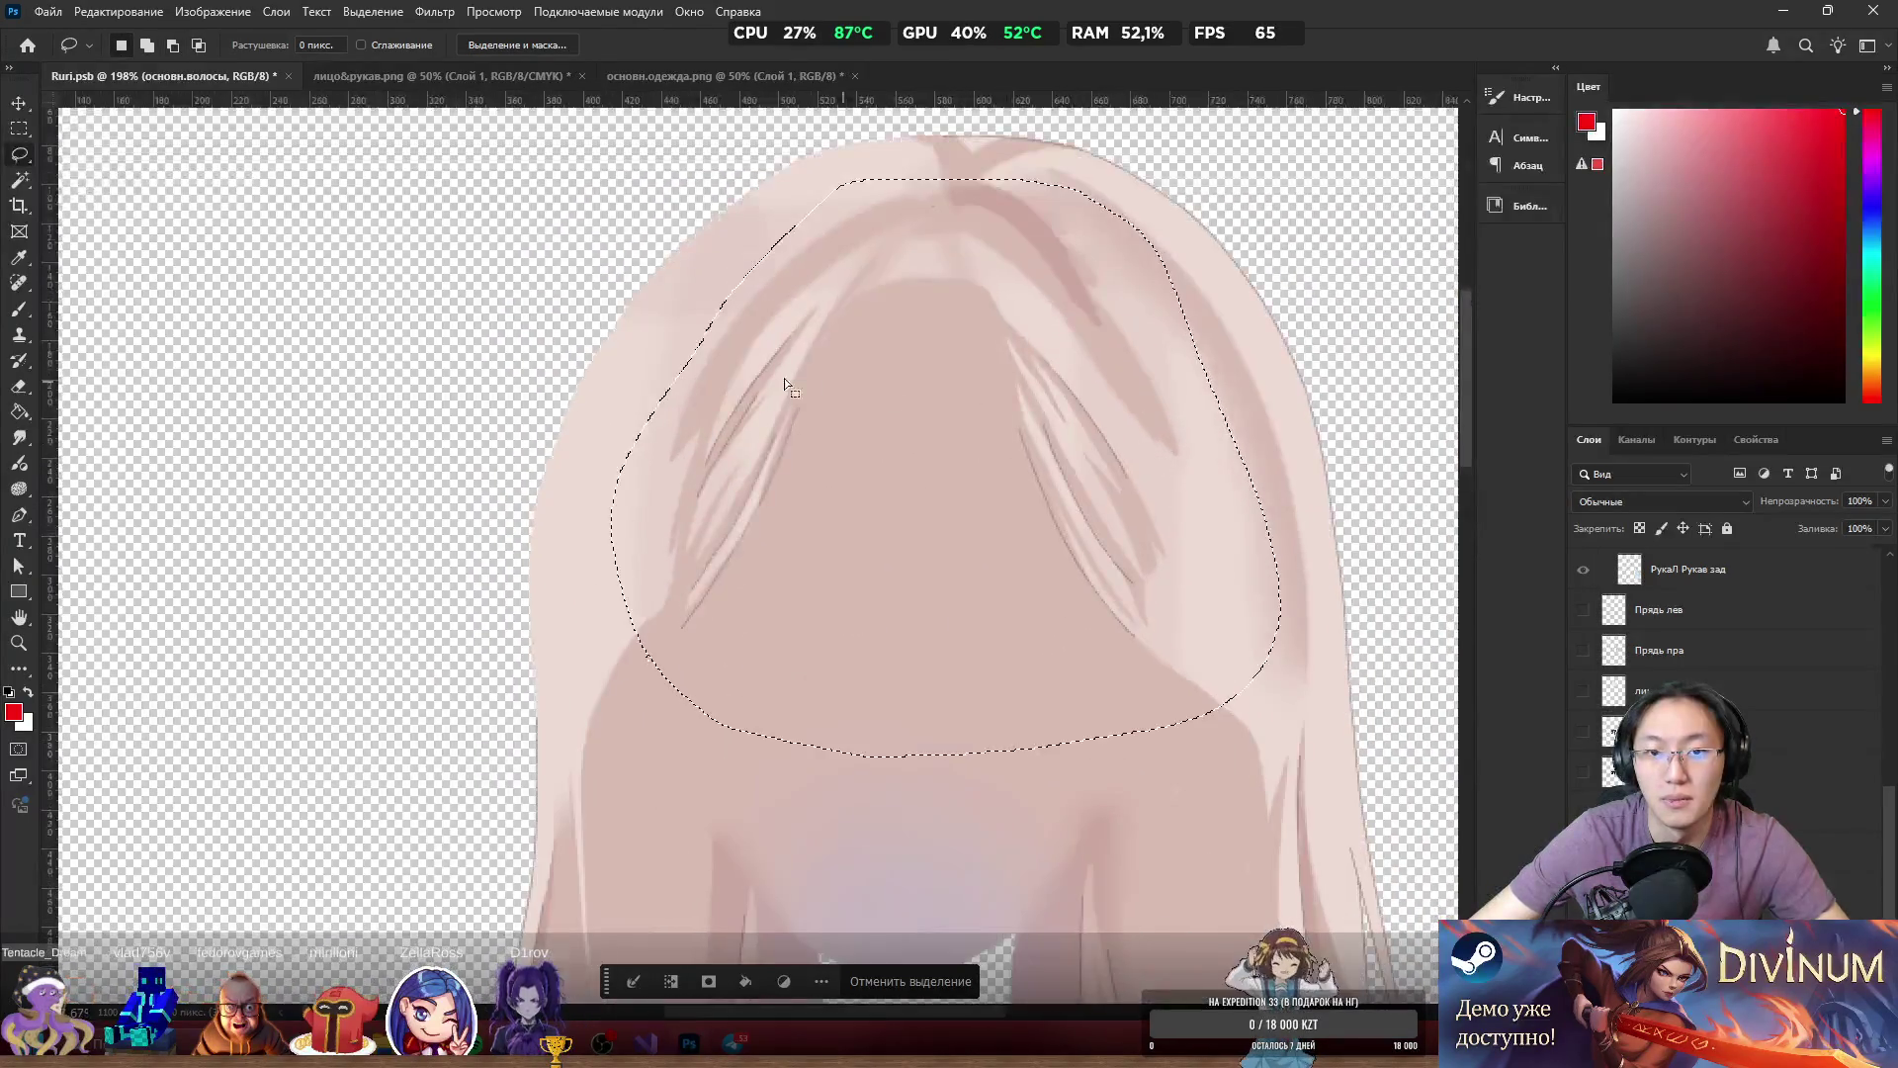
pyautogui.moveTo(641, 561)
pyautogui.mouseDown()
pyautogui.moveTo(762, 242)
pyautogui.moveTo(825, 197)
pyautogui.mouseUp()
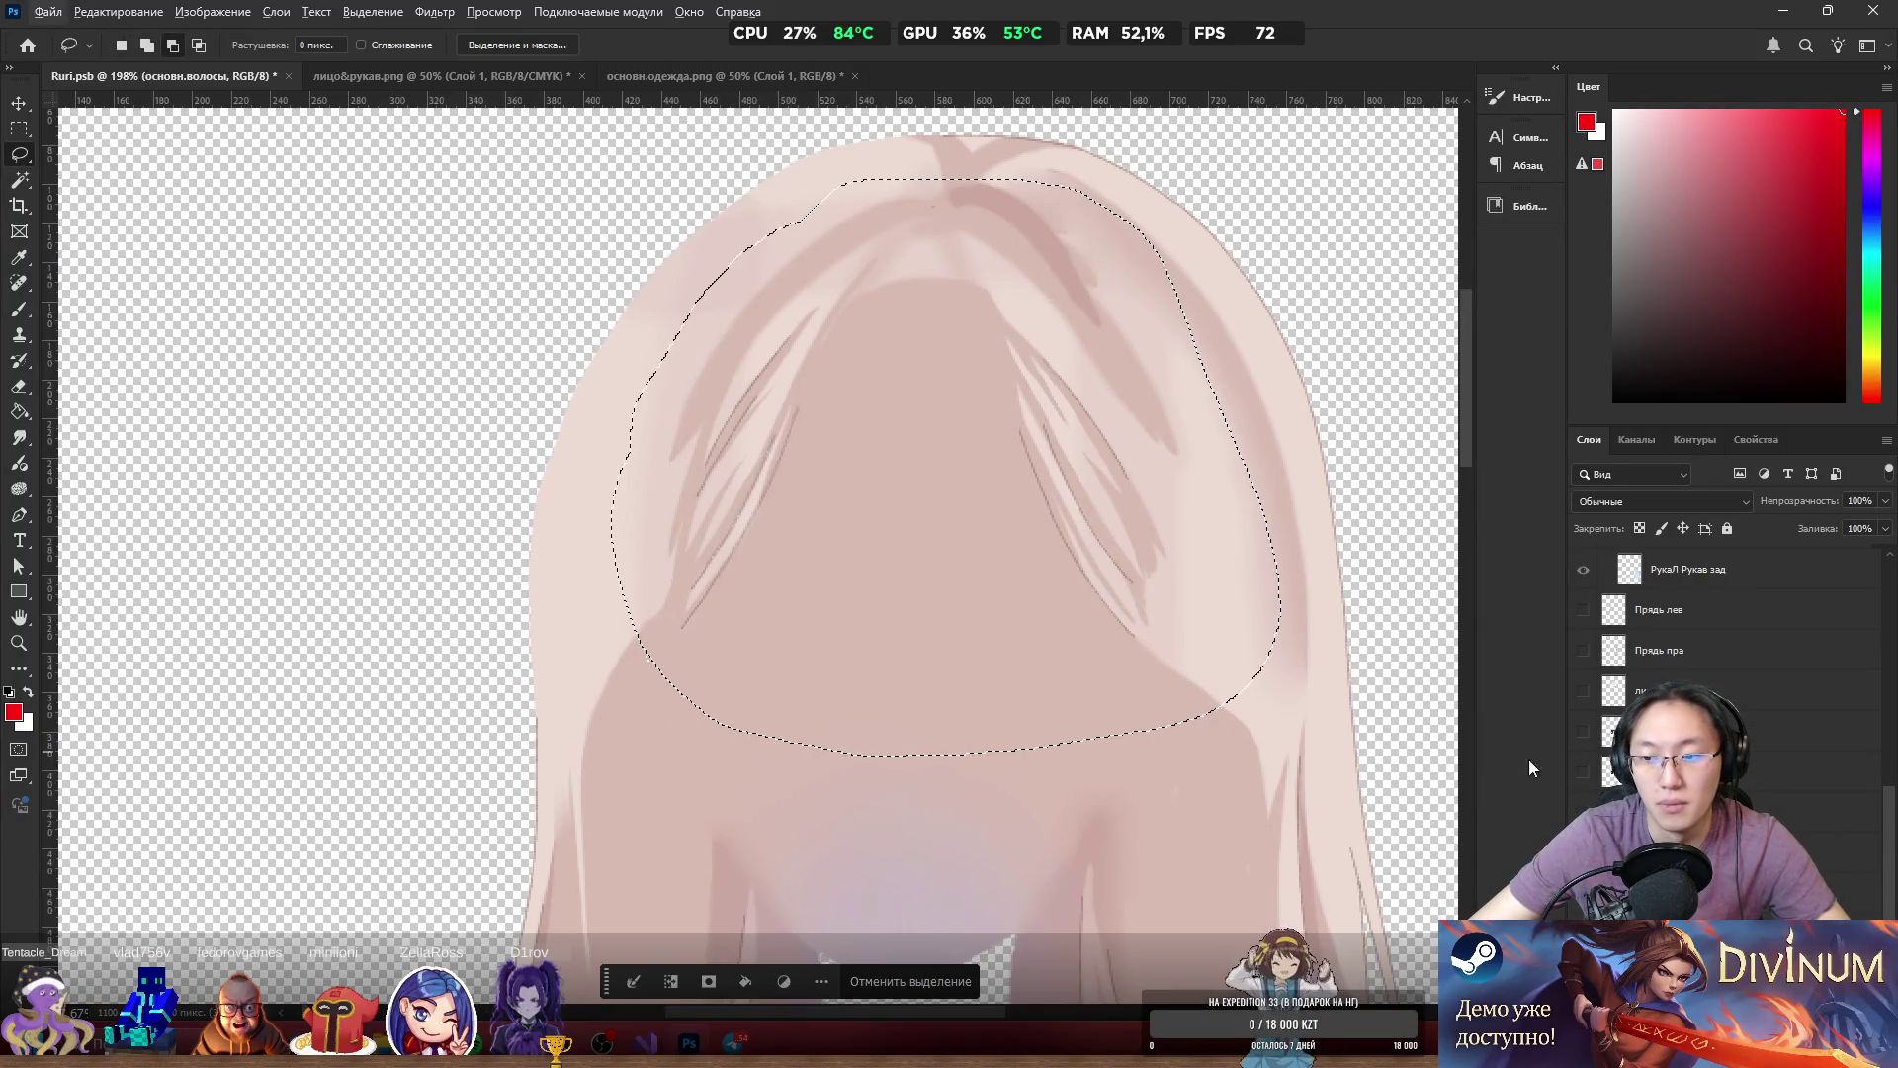
pyautogui.rightClick(1055, 473)
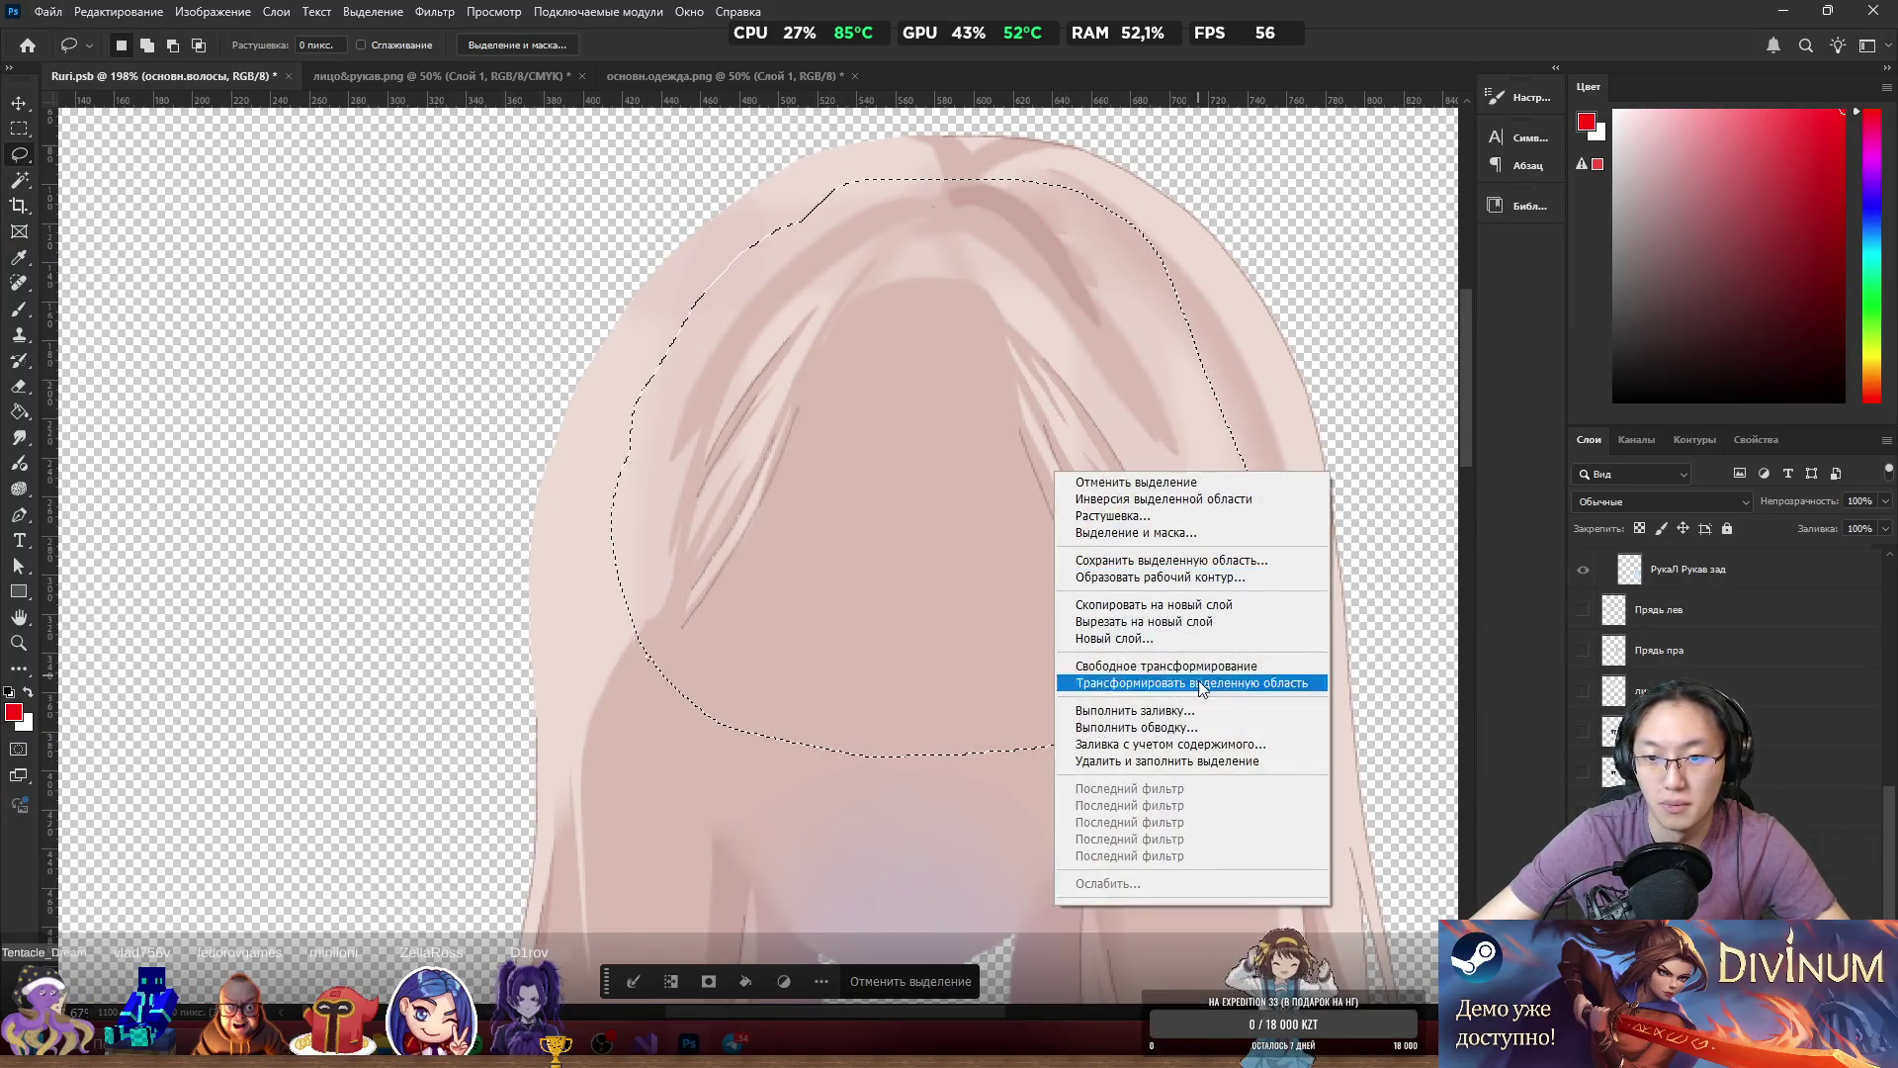
pyautogui.click(1187, 604)
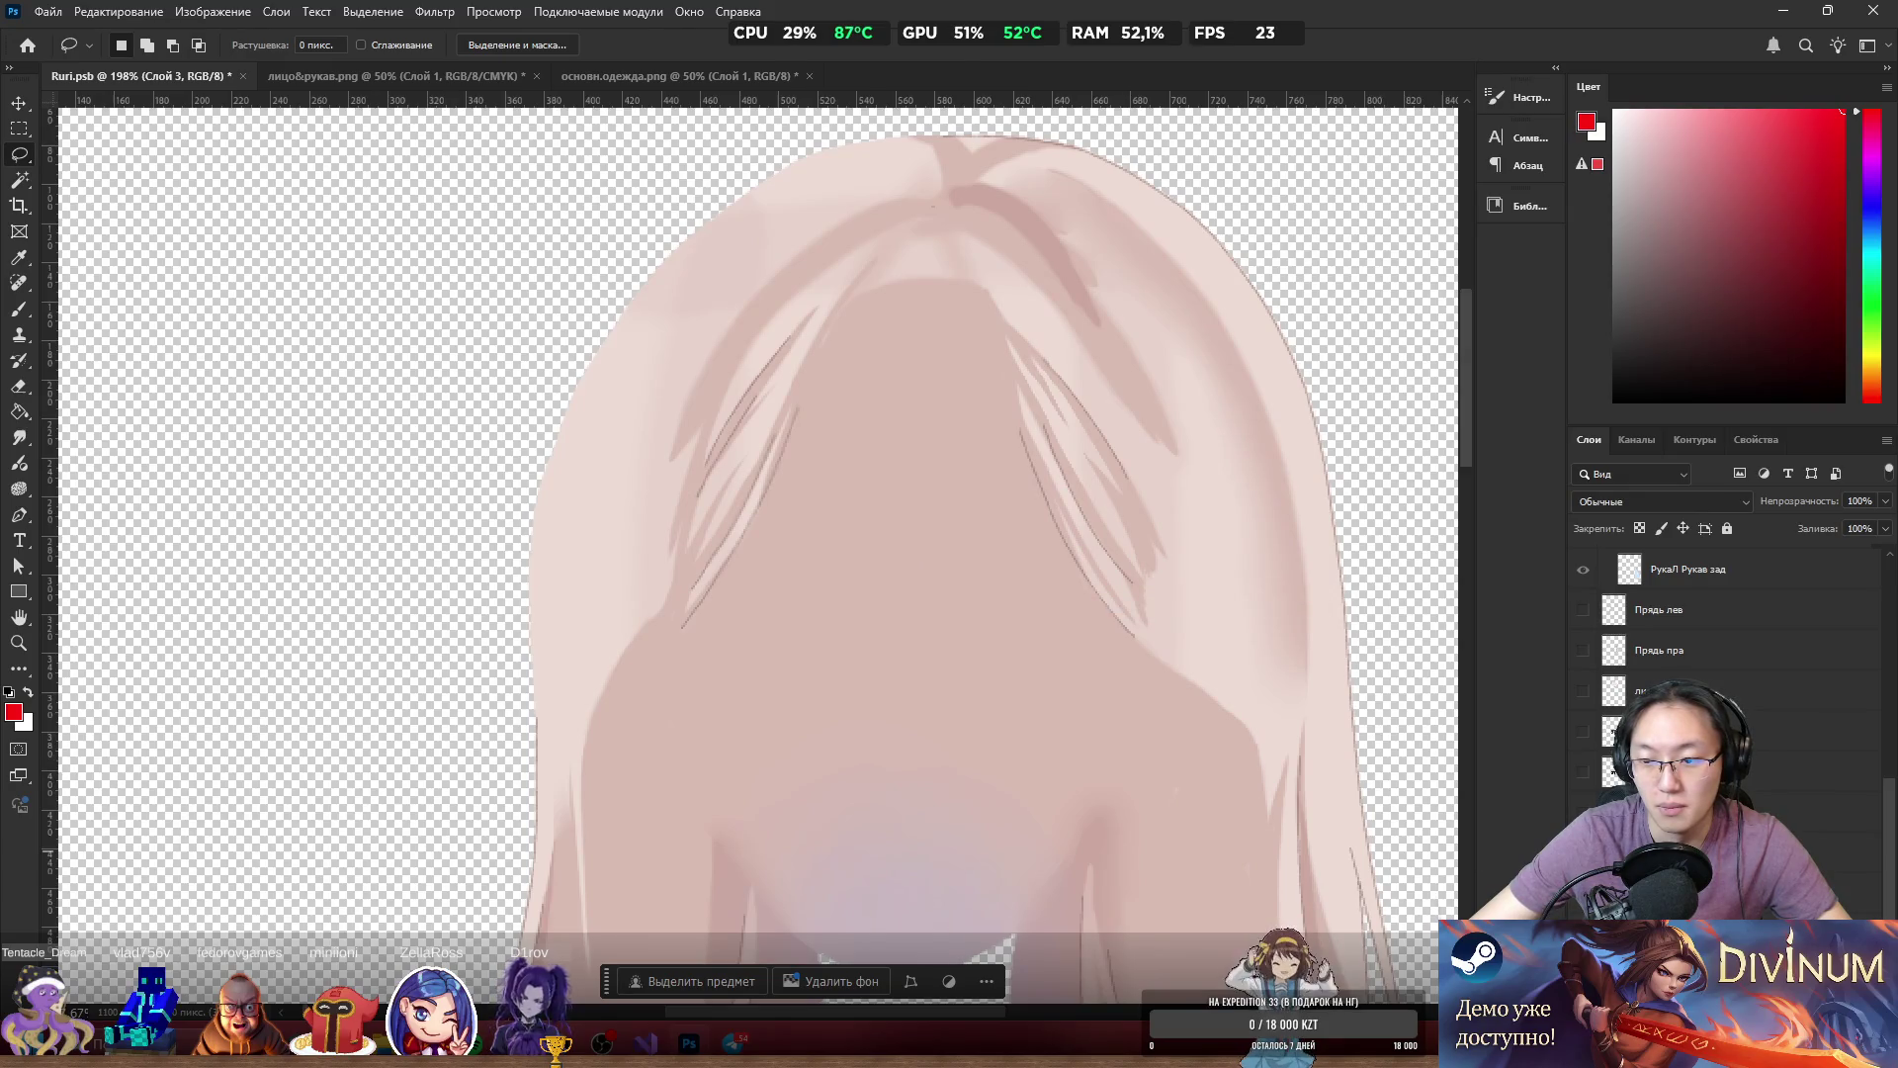
# Restore the copied hair and make the Emotion group and Hair_front bangs visible again.
pyautogui.scroll(-2, 1725, 652)
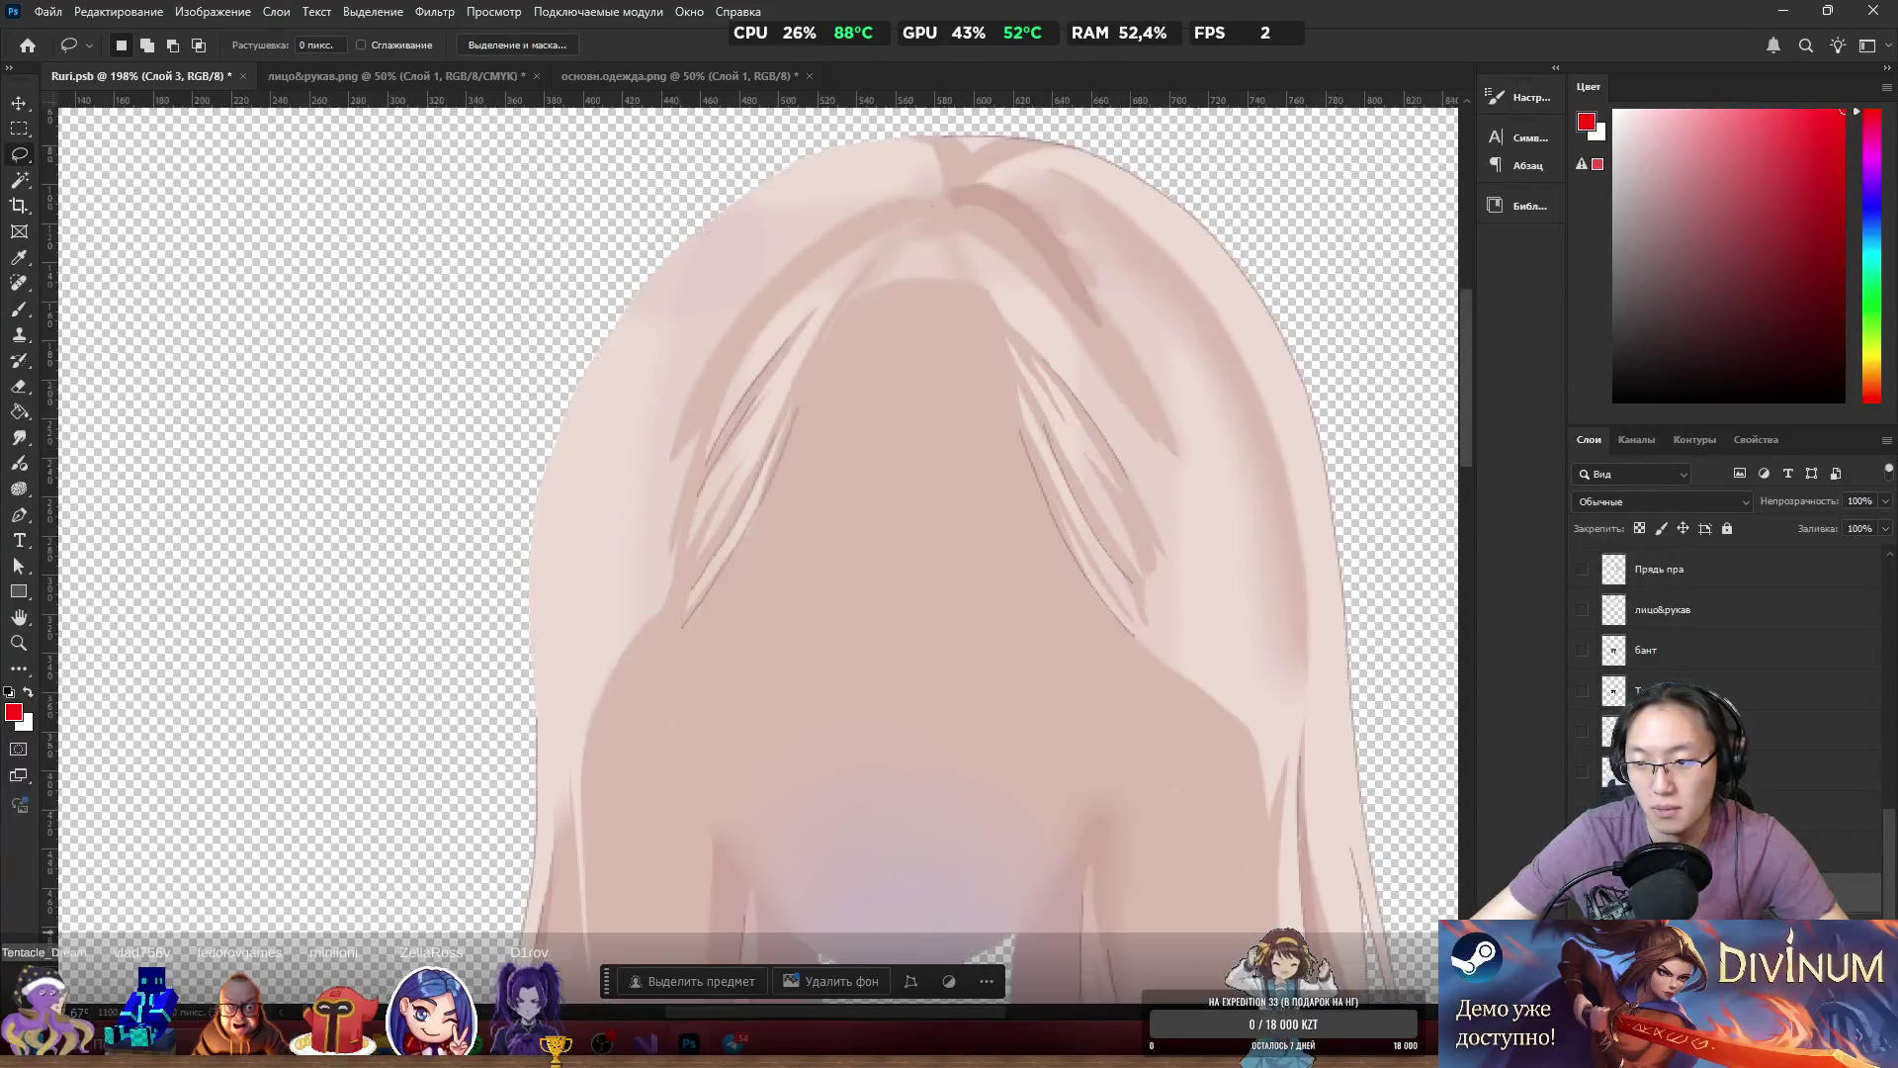
pyautogui.hotkey('ctrl', 'alt', 'z')
pyautogui.hotkey('ctrl', 'z')
pyautogui.hotkey('ctrl', 'z')
pyautogui.hotkey('ctrl', 'z')
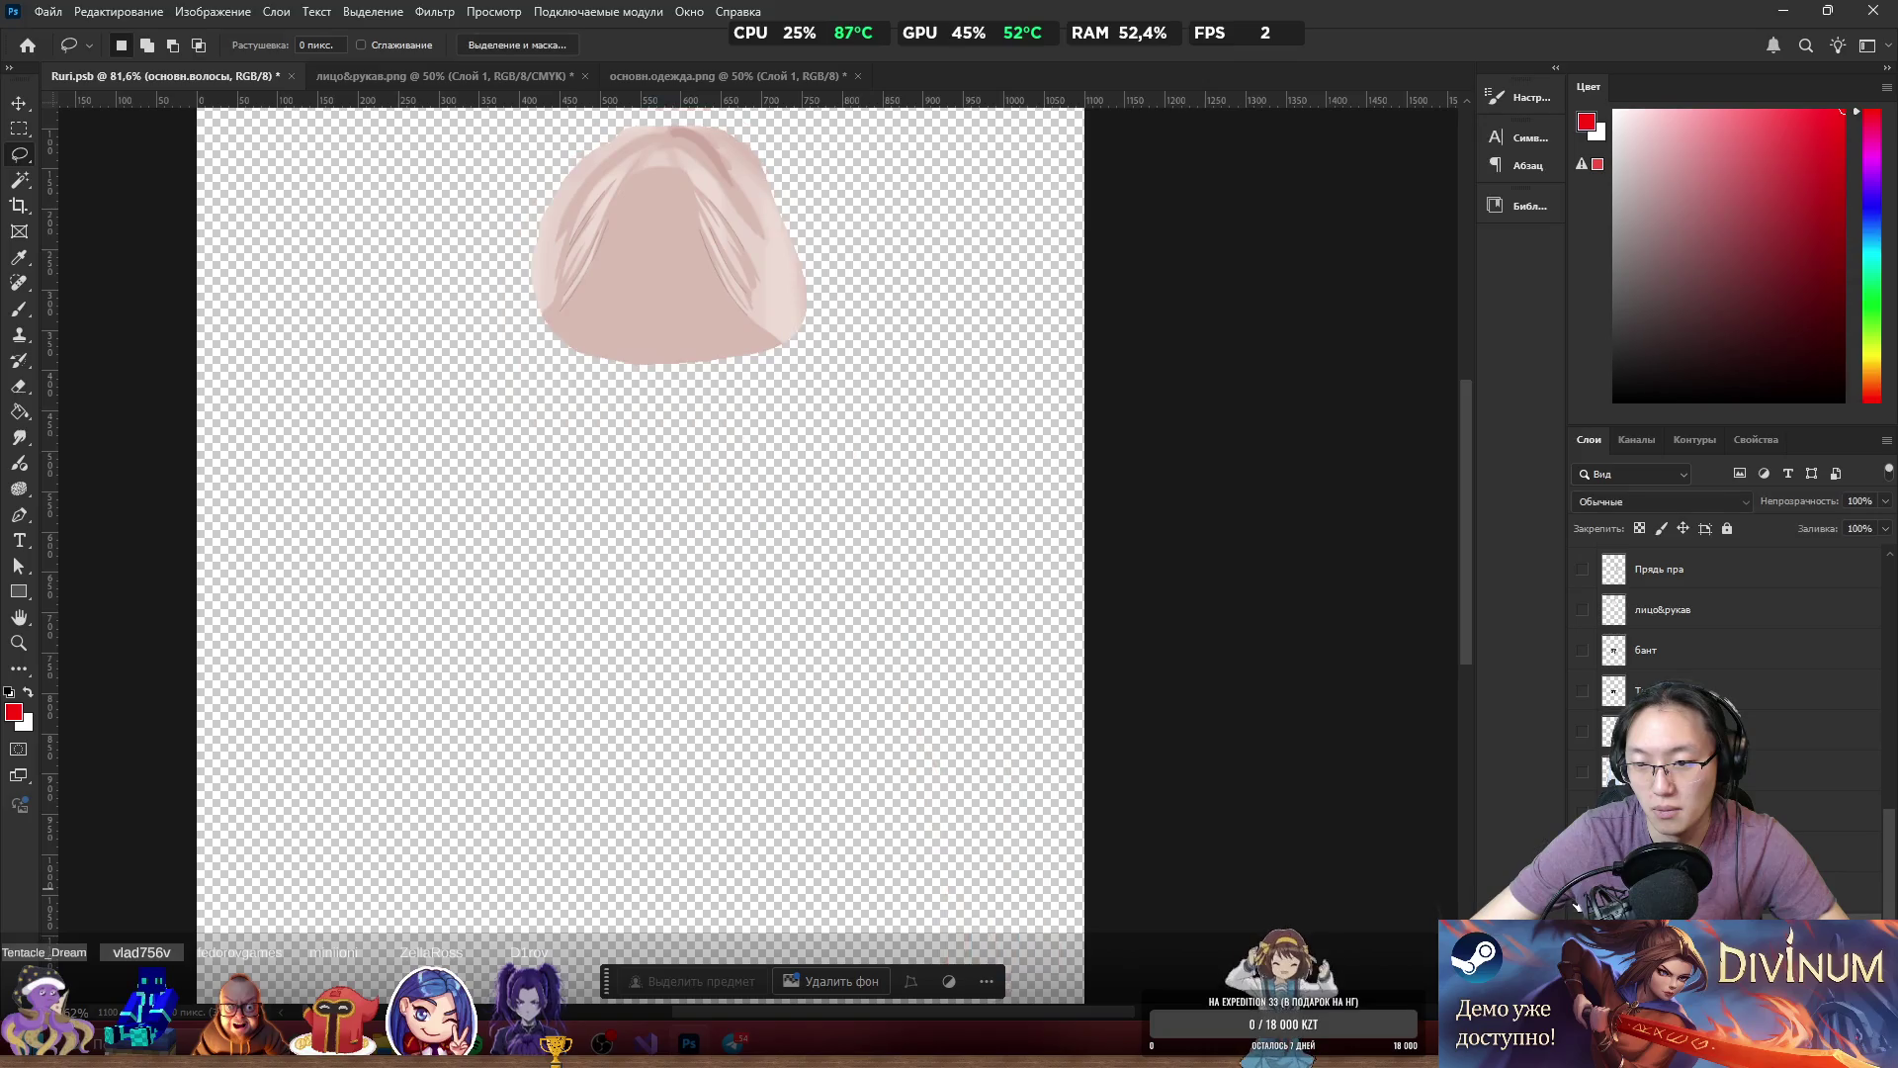
pyautogui.hotkey('ctrl', 'z')
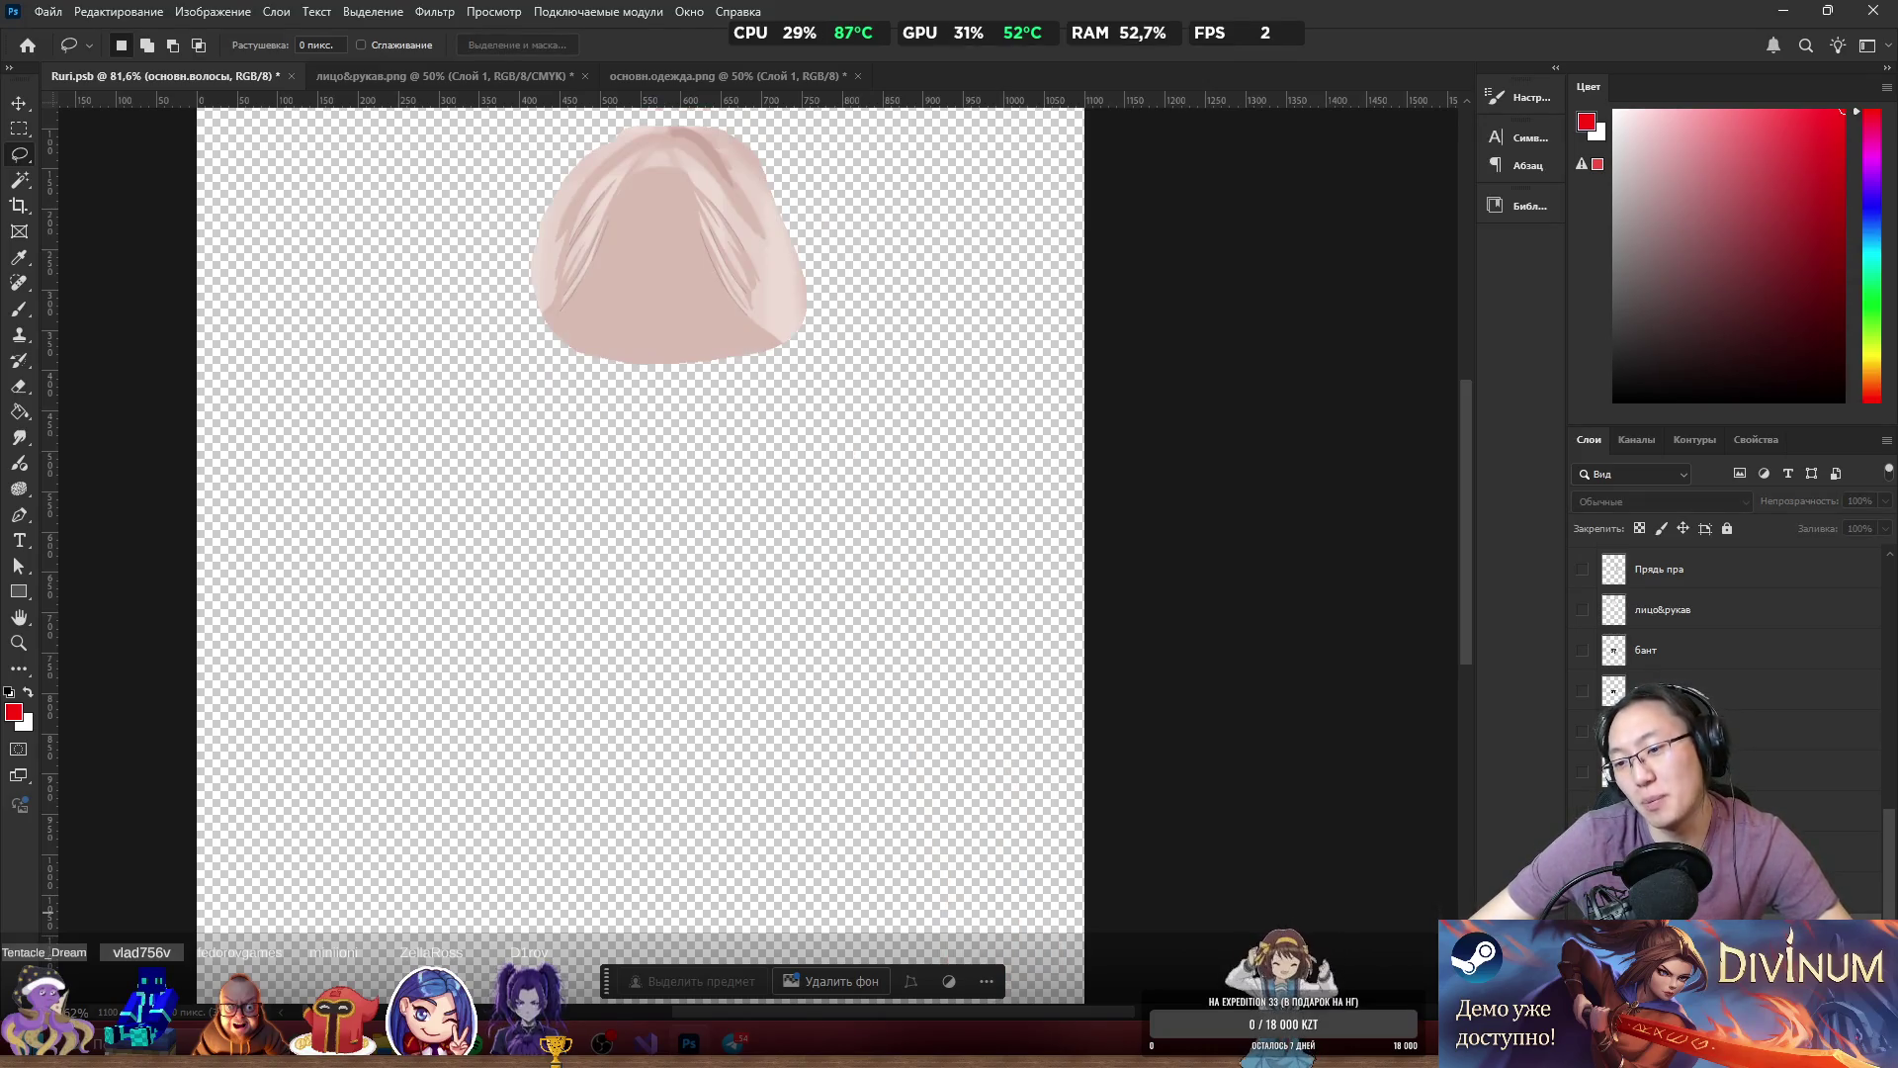
pyautogui.hotkey('ctrl', 'z')
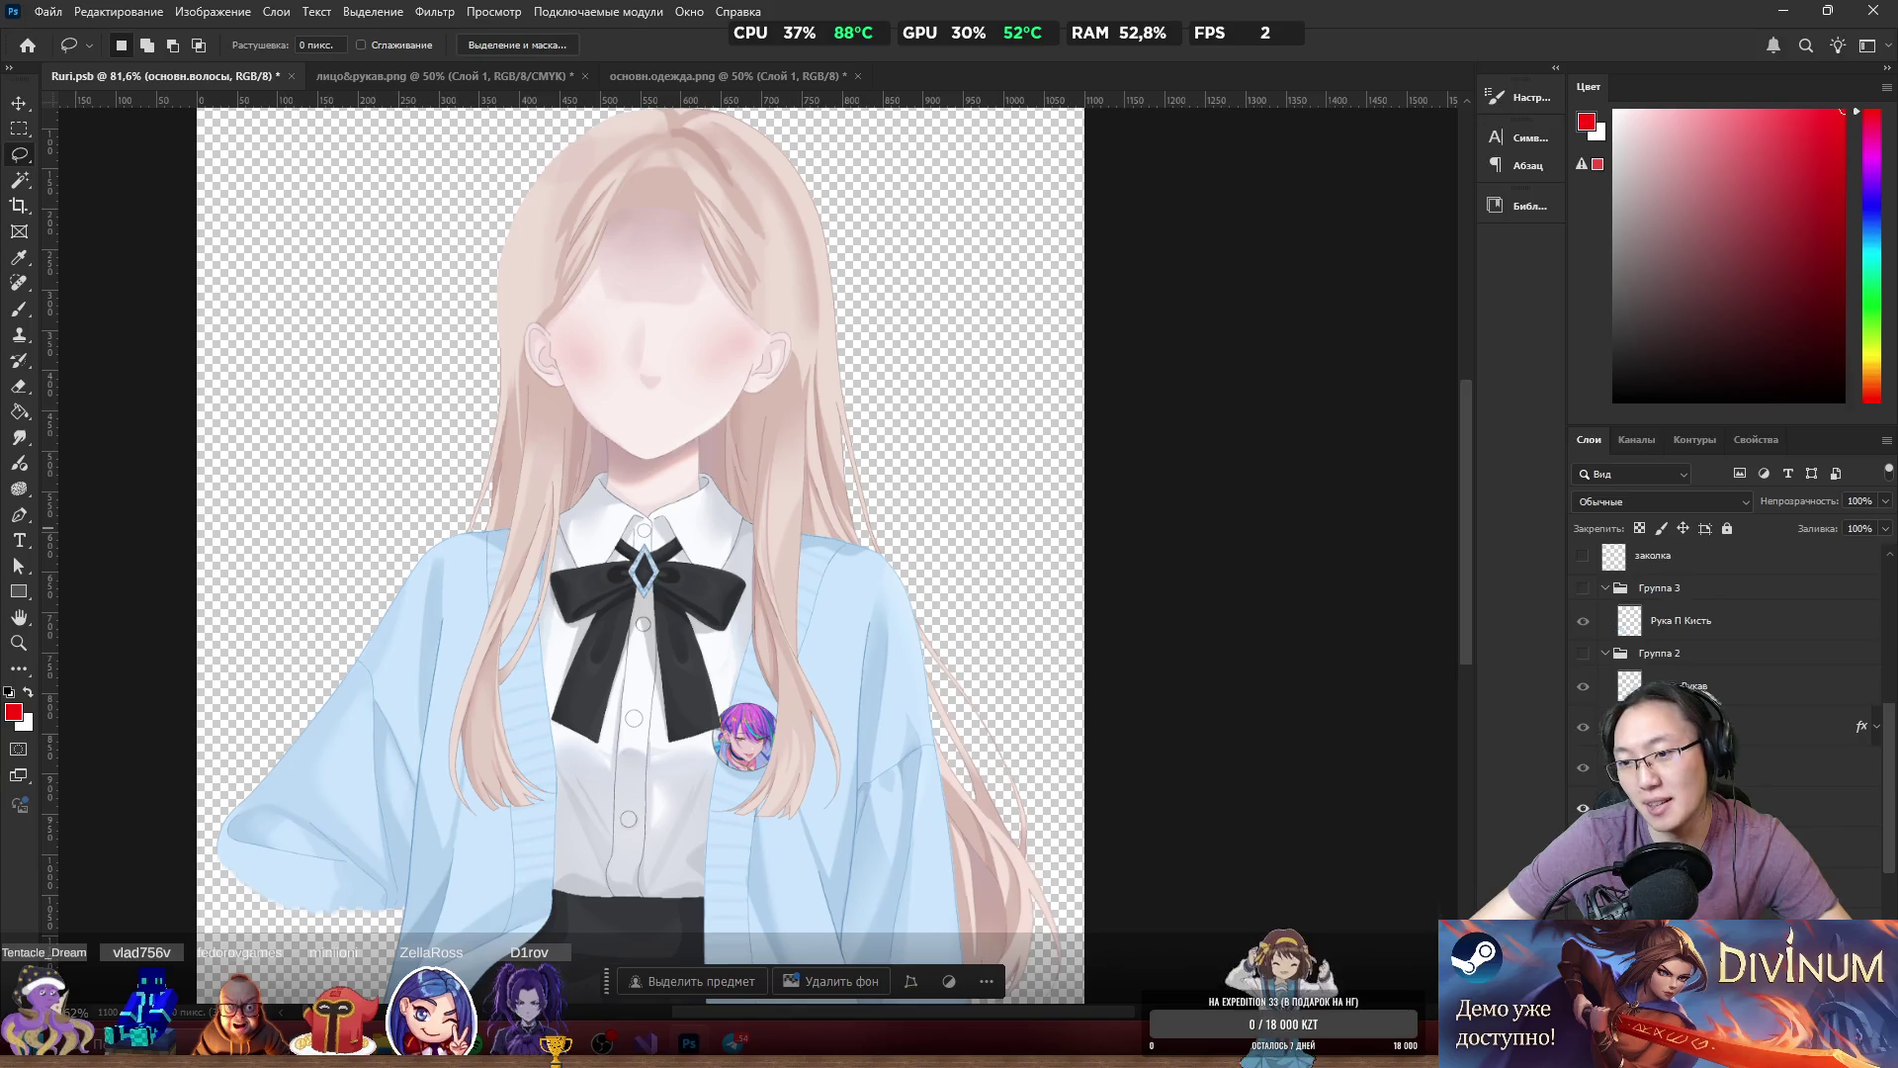
pyautogui.scroll(2, 1725, 643)
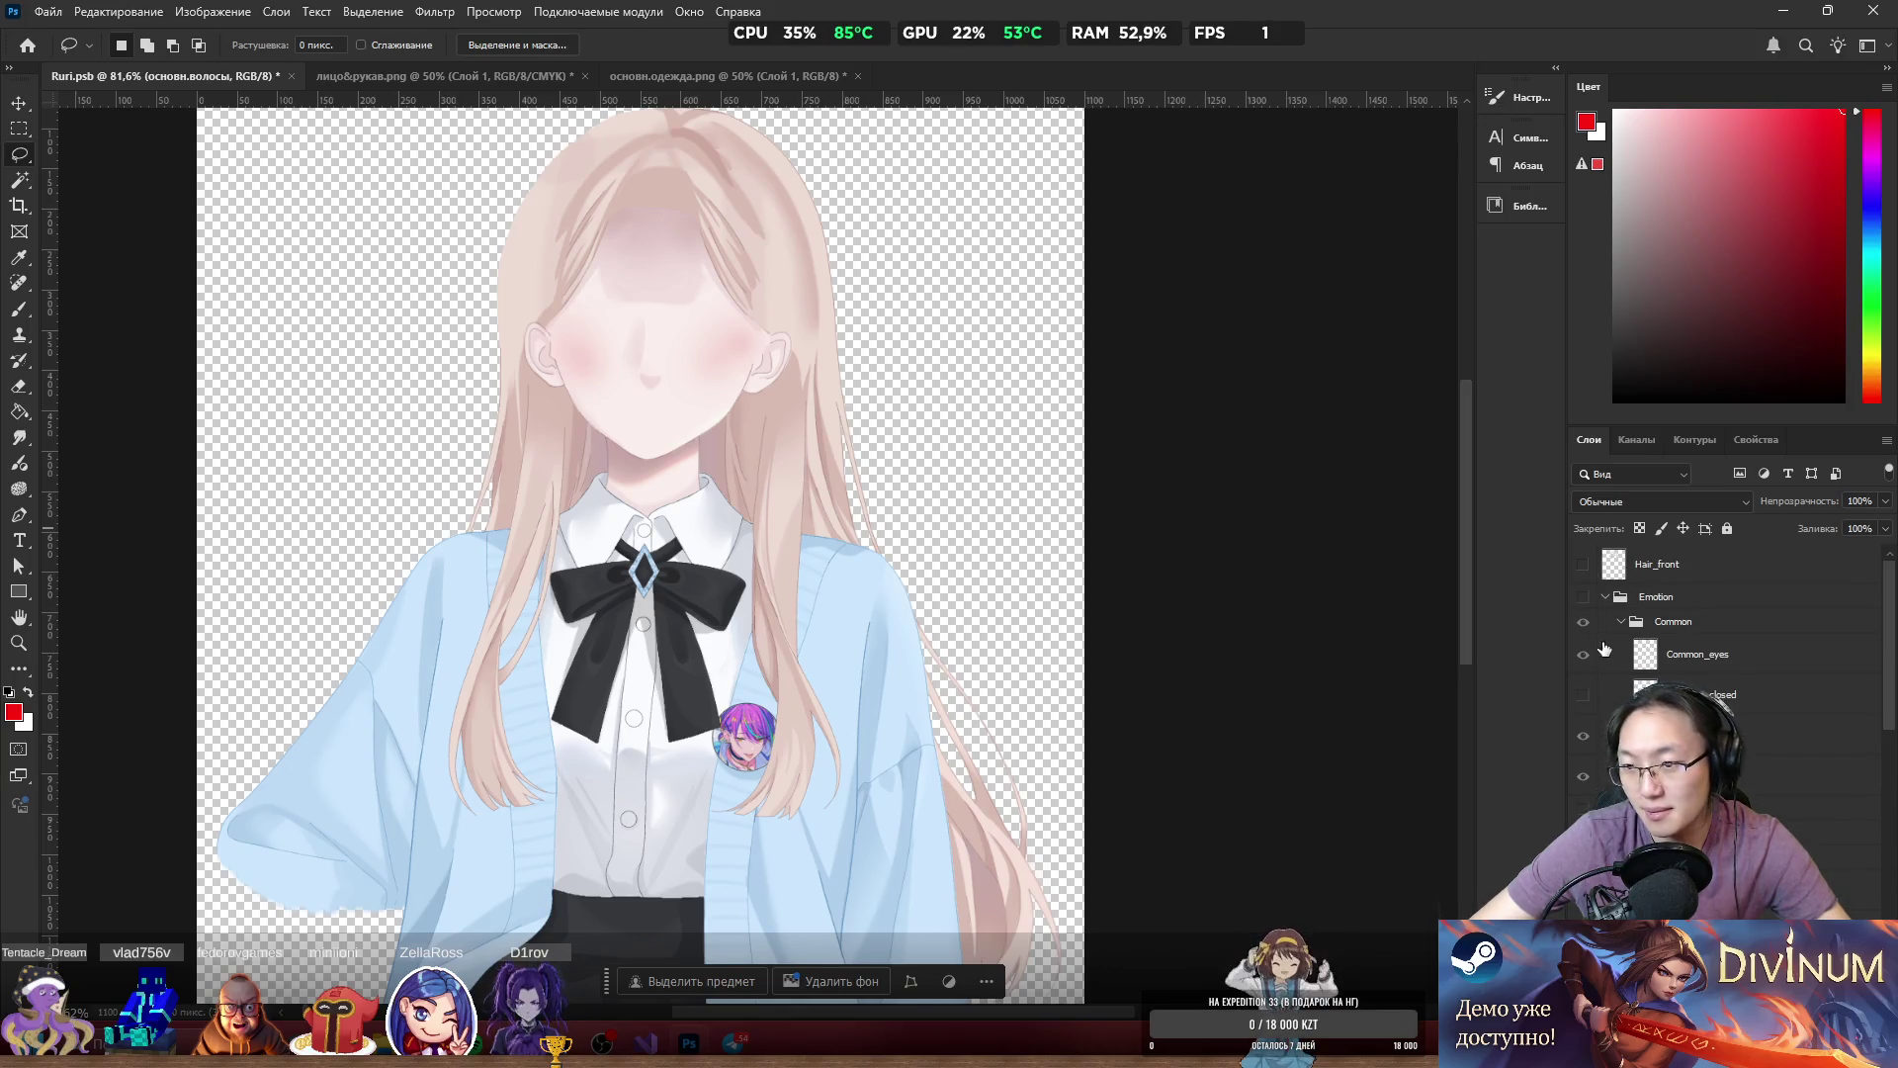
pyautogui.click(1582, 598)
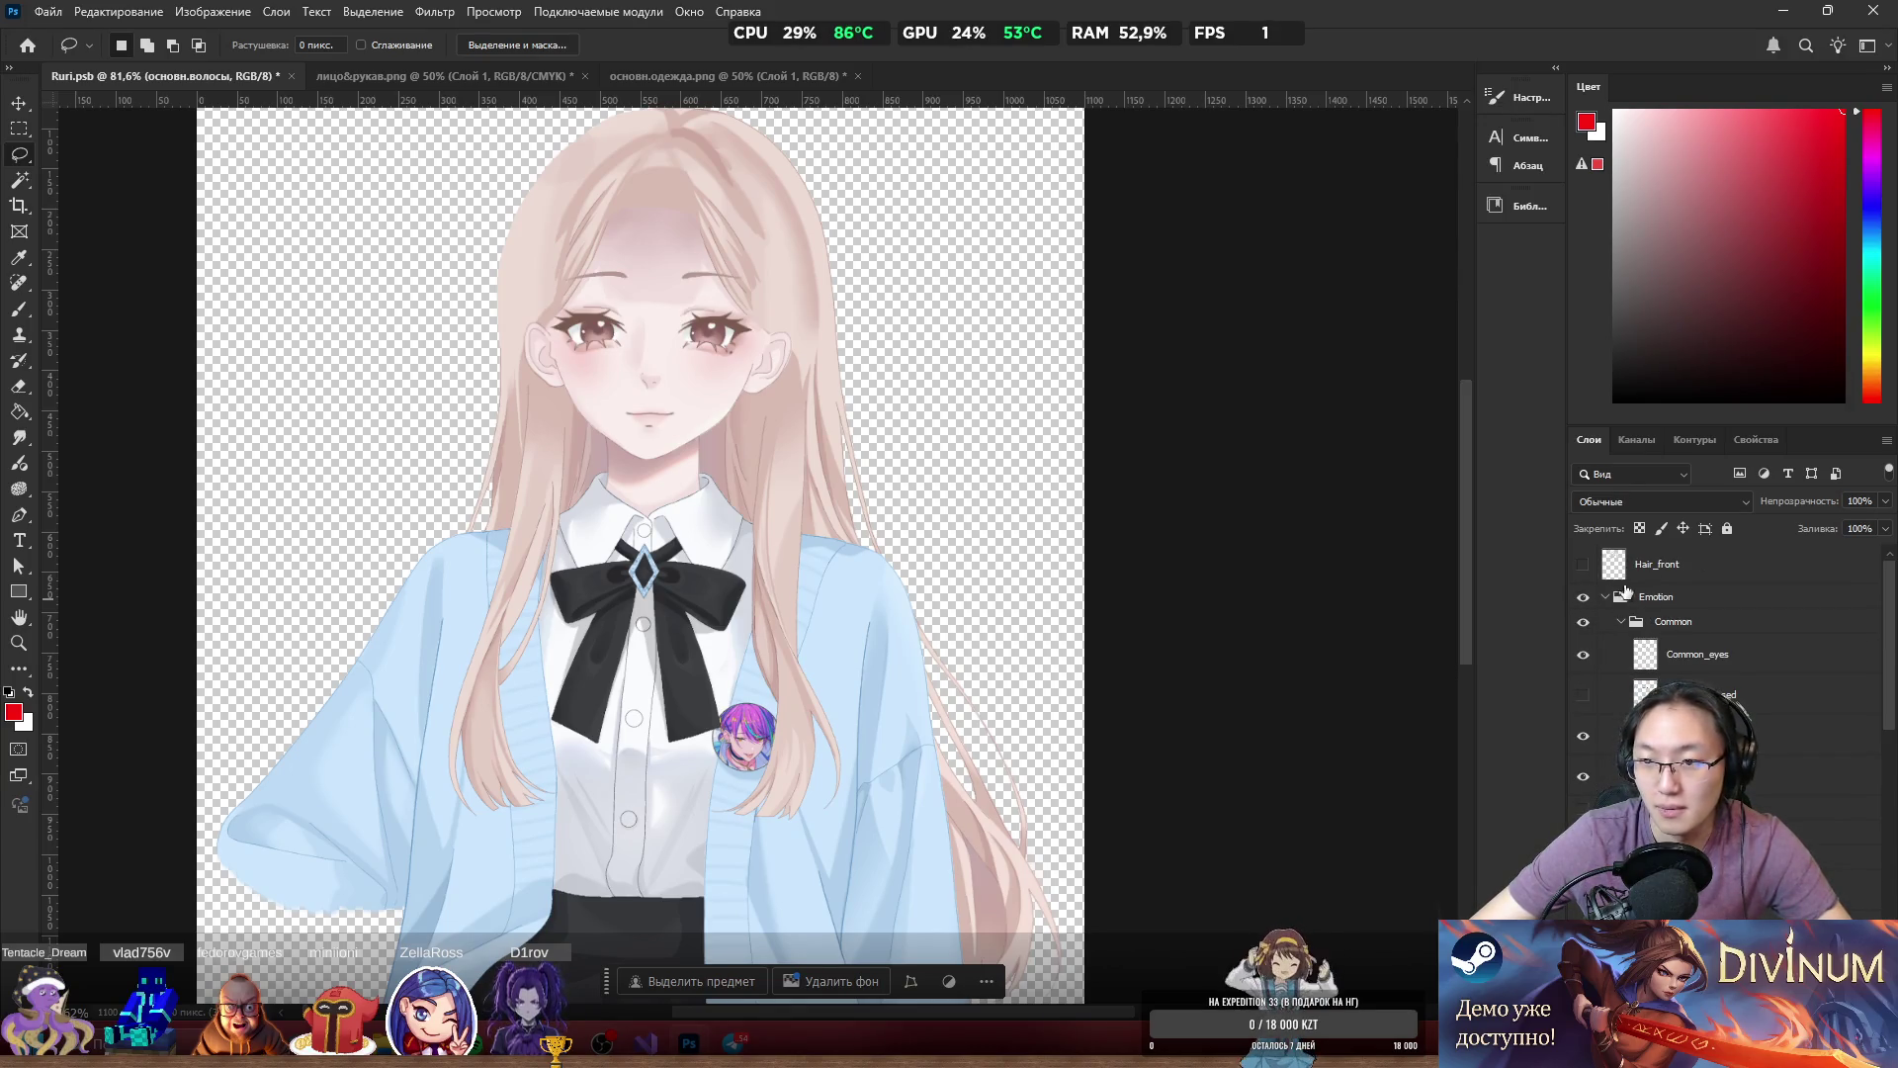
pyautogui.click(1585, 576)
pyautogui.click(1584, 576)
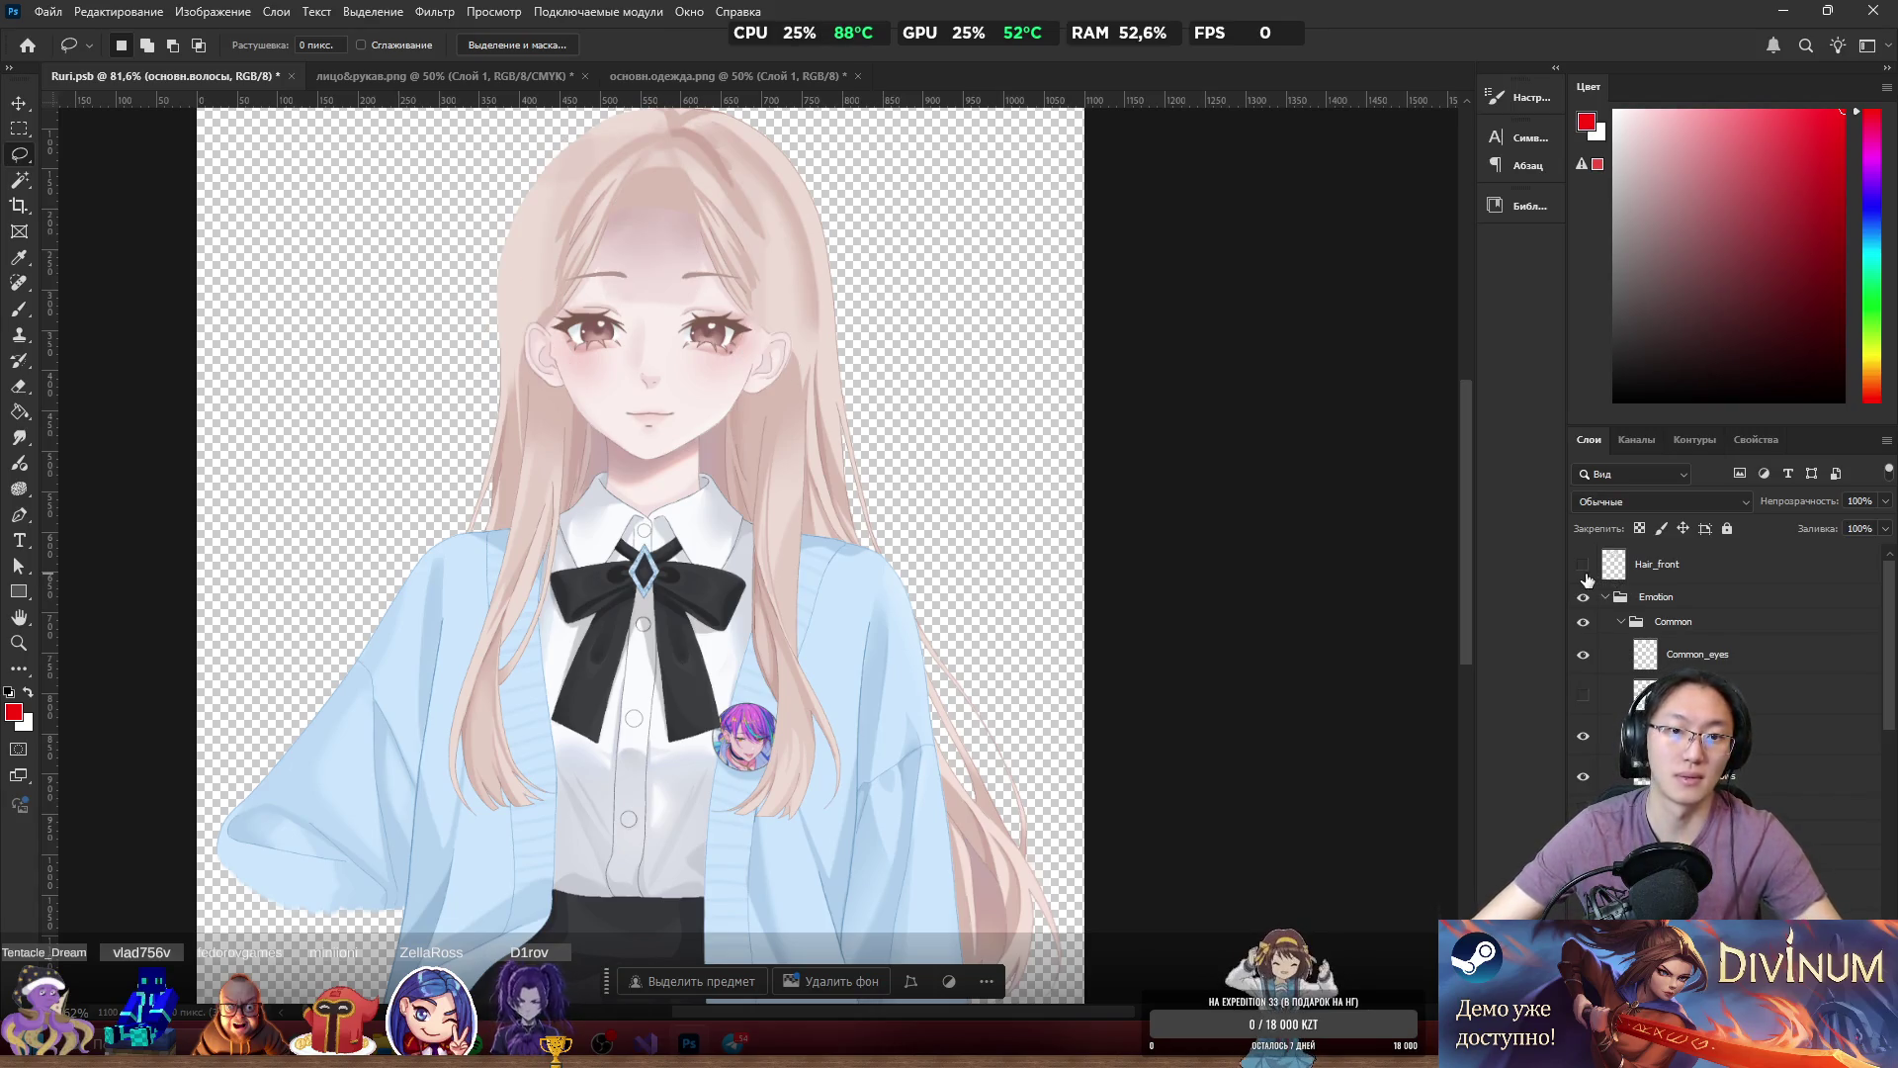
pyautogui.click(1585, 576)
pyautogui.scroll(5, 528, 340)
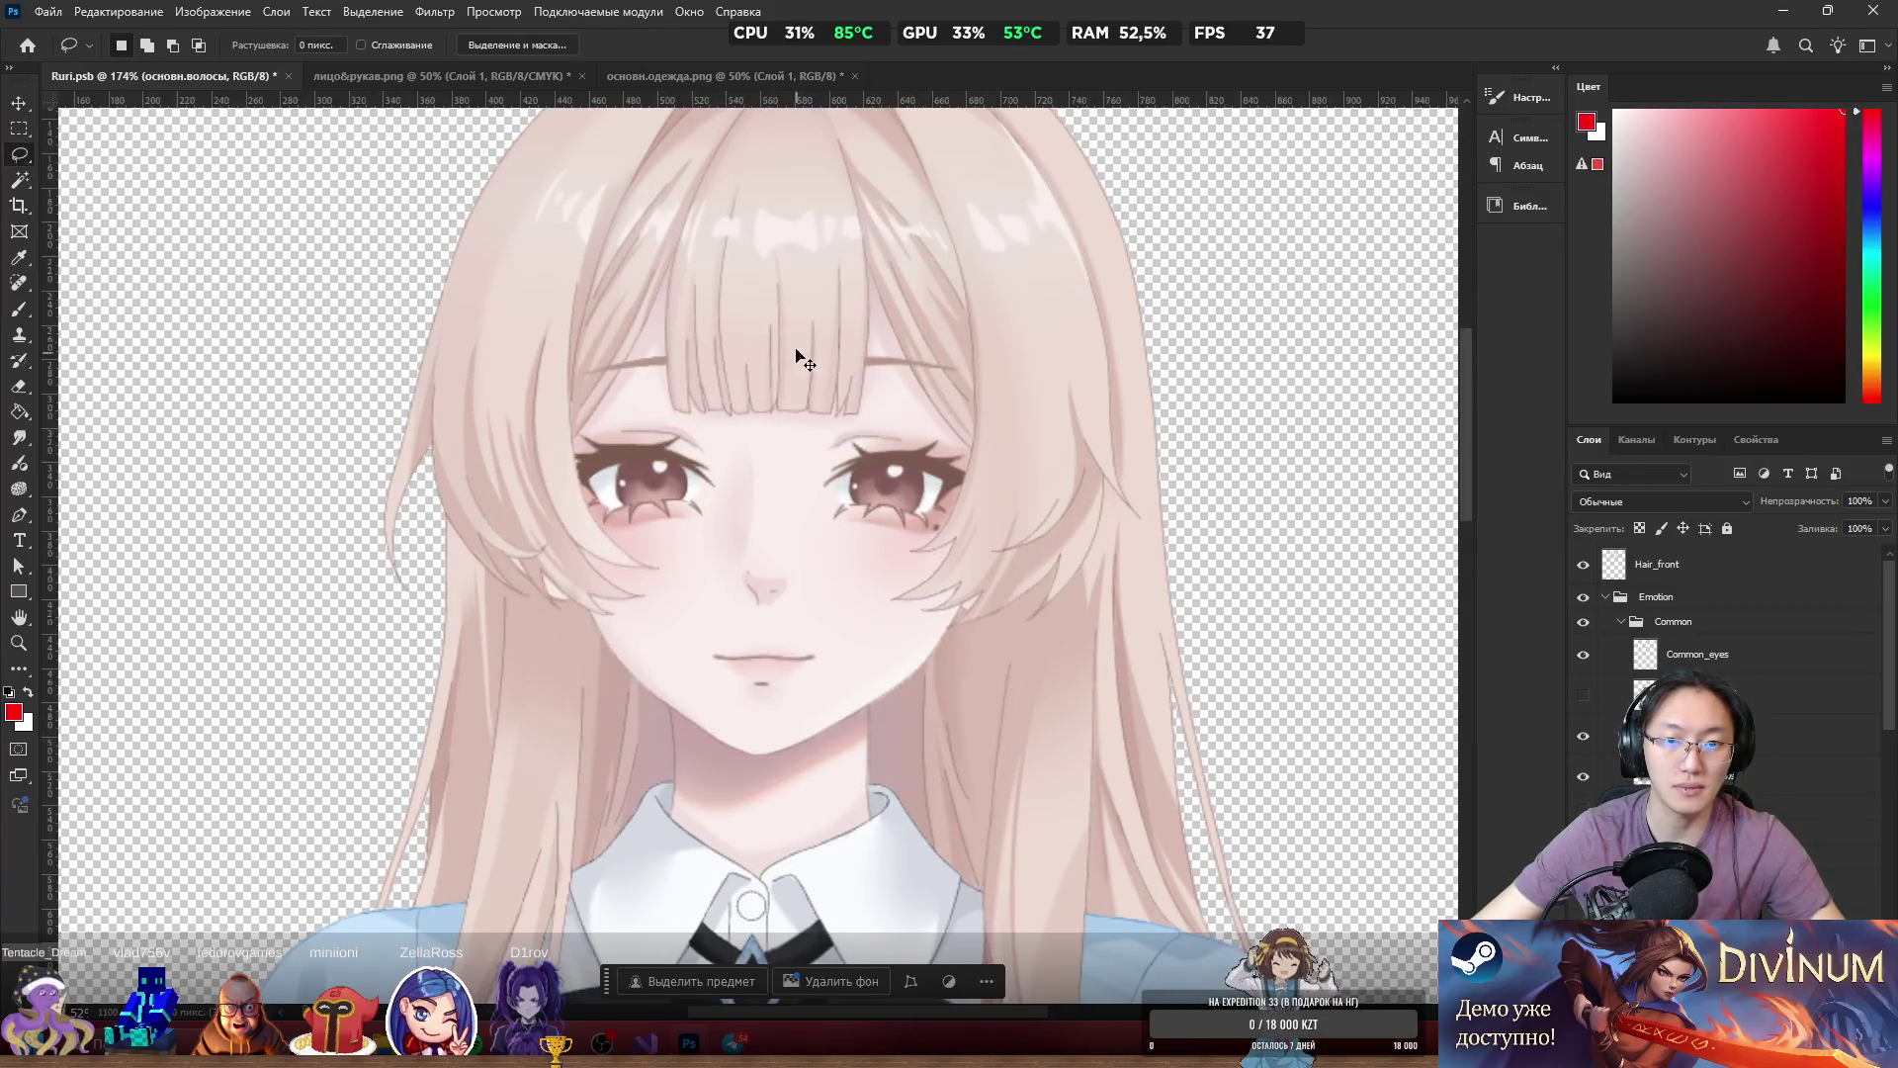
# Try moving the copied hair on the canvas, then undo the stray move.
pyautogui.keyDown('ctrl'); pyautogui.click(799, 364); pyautogui.keyUp('ctrl')
pyautogui.moveTo(959, 358)
pyautogui.mouseDown()
pyautogui.moveTo(985, 358)
pyautogui.moveTo(964, 350)
pyautogui.moveTo(967, 279)
pyautogui.moveTo(836, 398)
pyautogui.moveTo(938, 338)
pyautogui.moveTo(1061, 335)
pyautogui.moveTo(1295, 386)
pyautogui.moveTo(1441, 371)
pyautogui.moveTo(1382, 351)
pyautogui.moveTo(1377, 382)
pyautogui.mouseUp()
pyautogui.hotkey('ctrl', 'z')
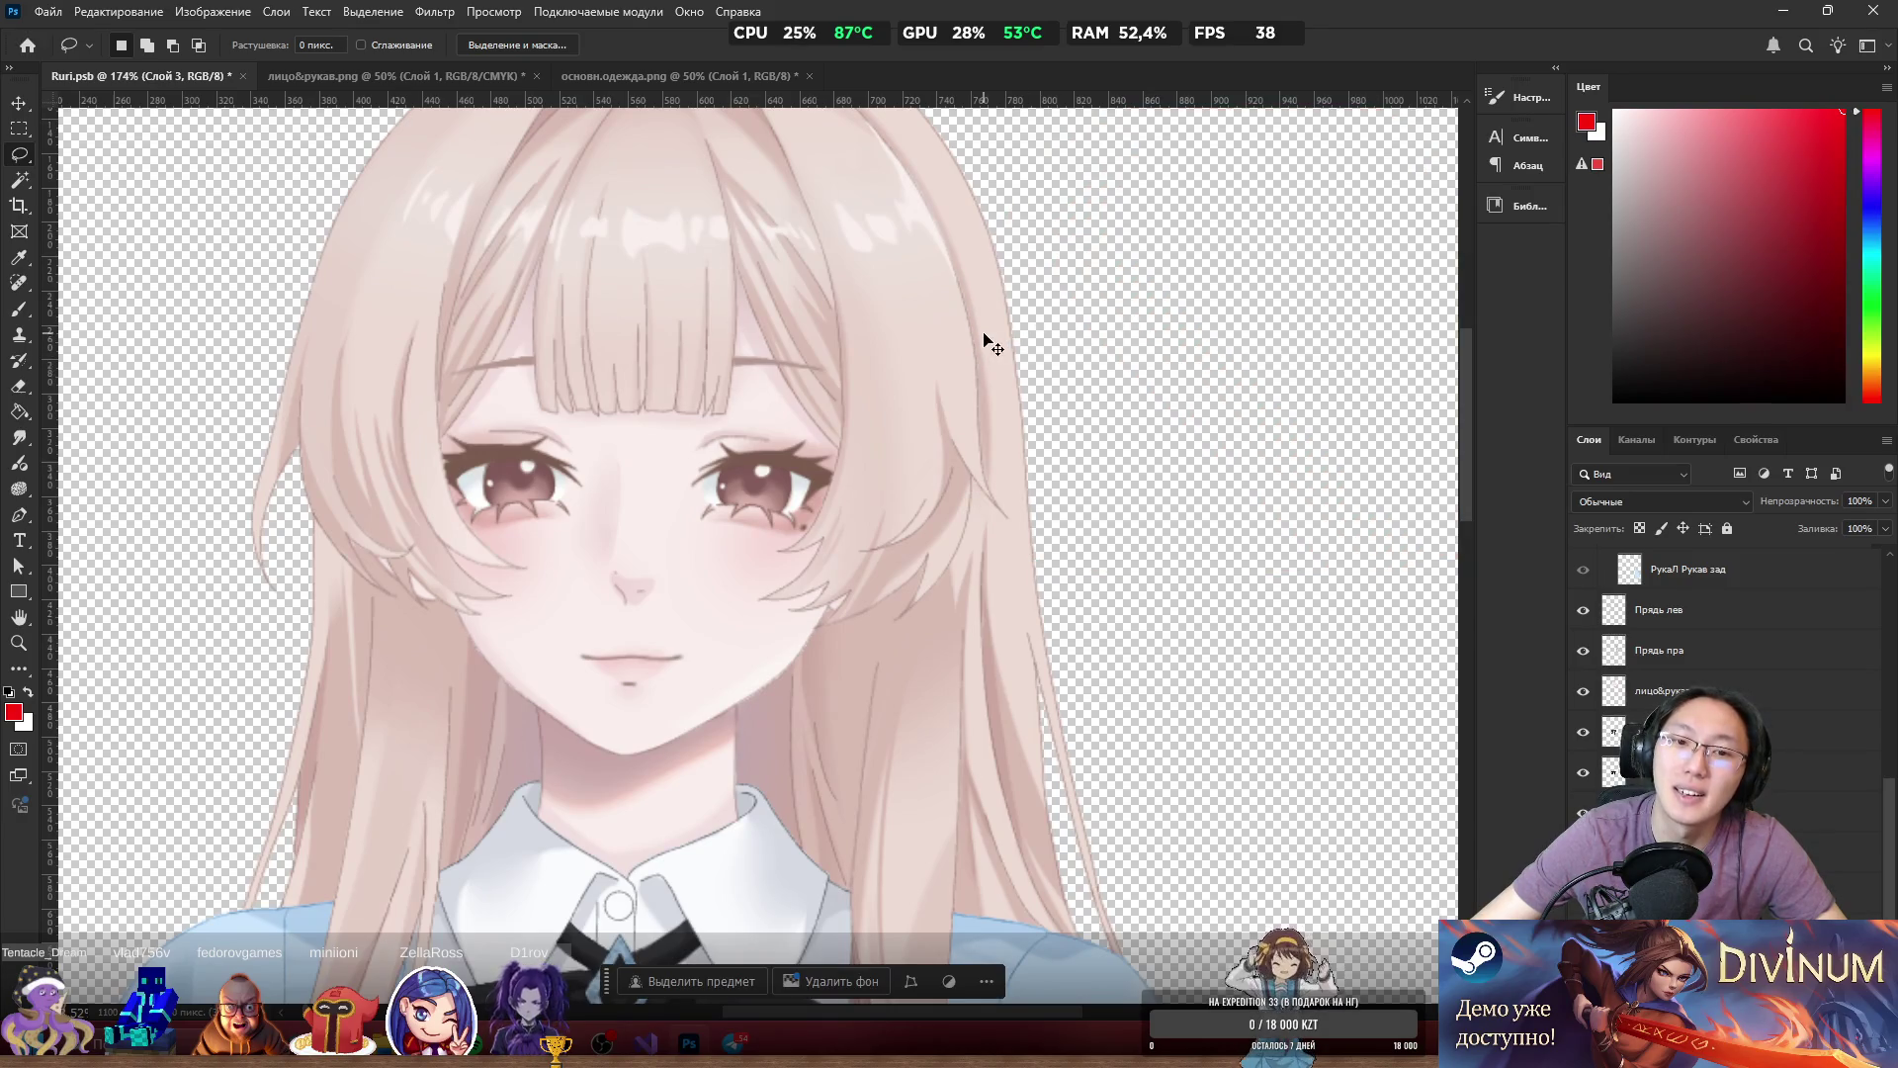
pyautogui.scroll(5, 1720, 593)
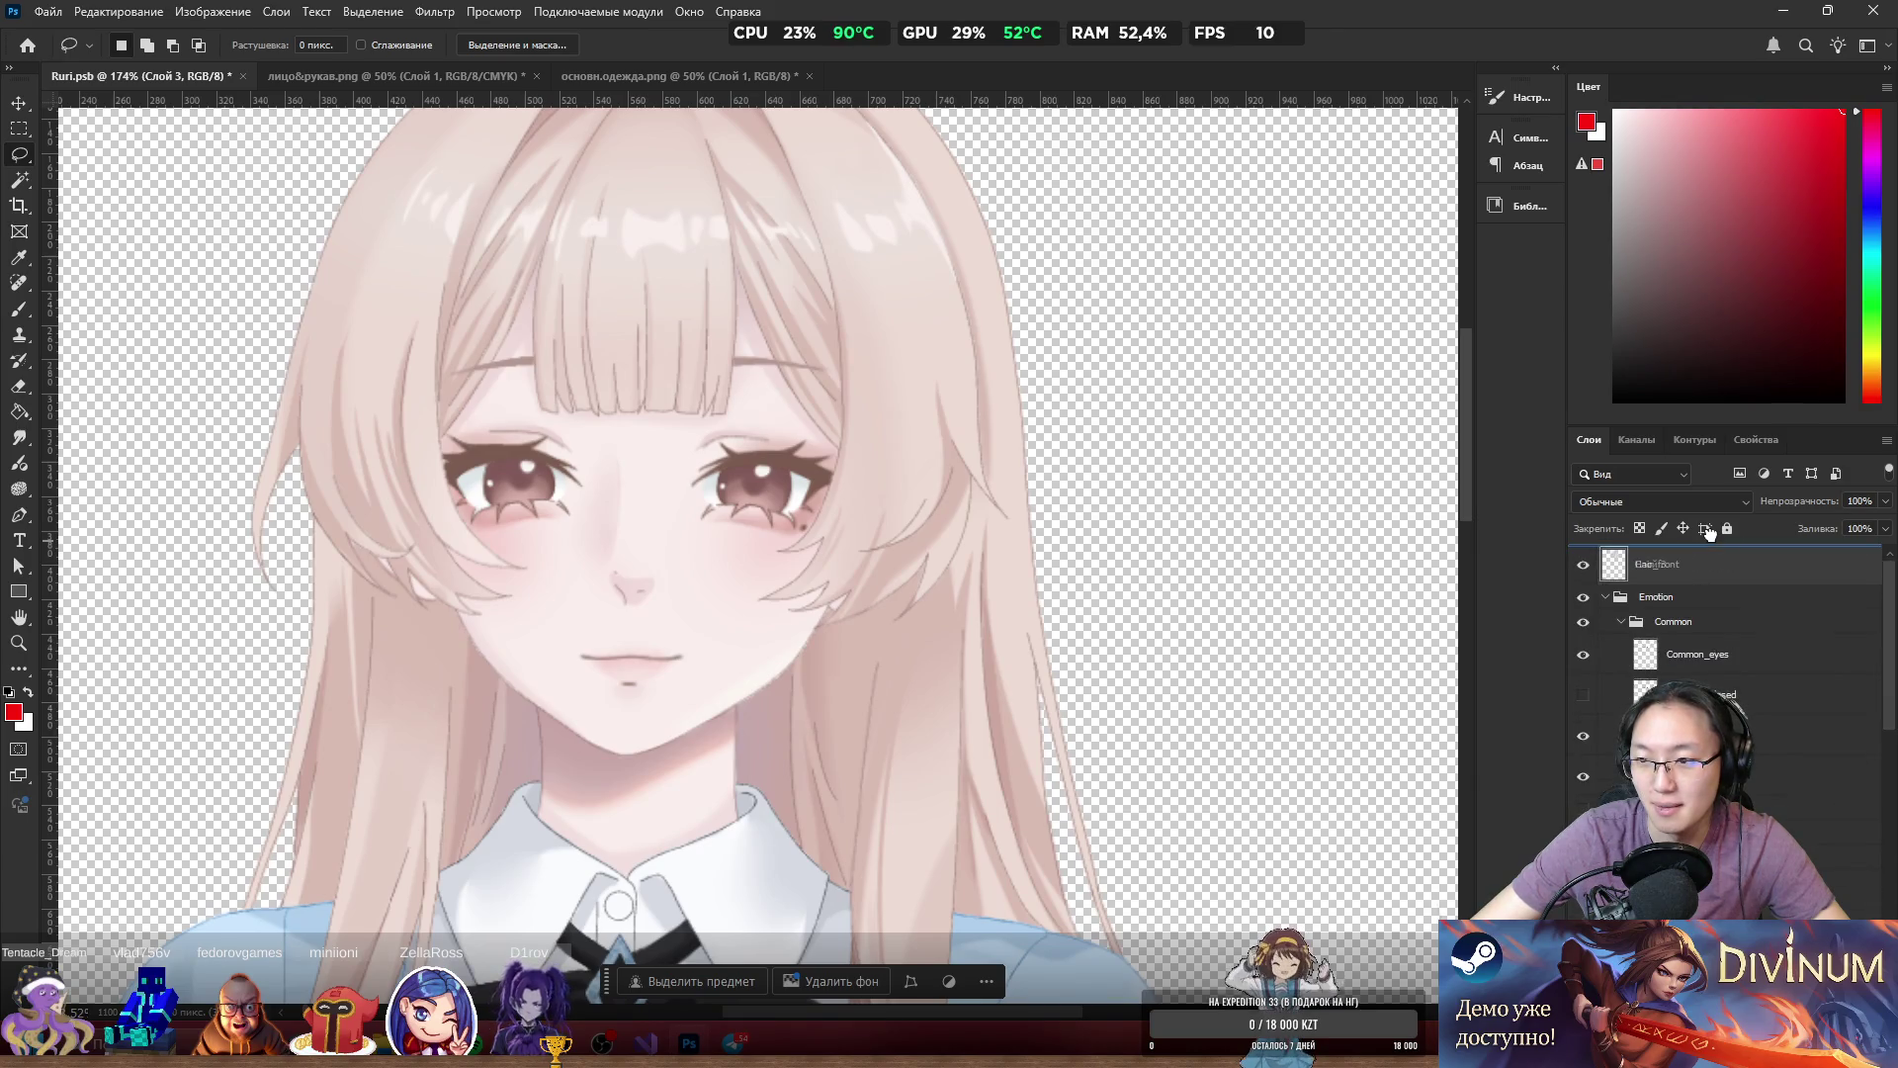
# Move Слой 3 out of Emotion to just below Hair_front and set a 57 px eraser.
pyautogui.moveTo(1702, 631); pyautogui.dragTo(1700, 589)
pyautogui.scroll(3, 858, 596)
pyautogui.scroll(1, 858, 603)
pyautogui.press('e')
pyautogui.moveTo(895, 641); pyautogui.dragTo(689, 702)
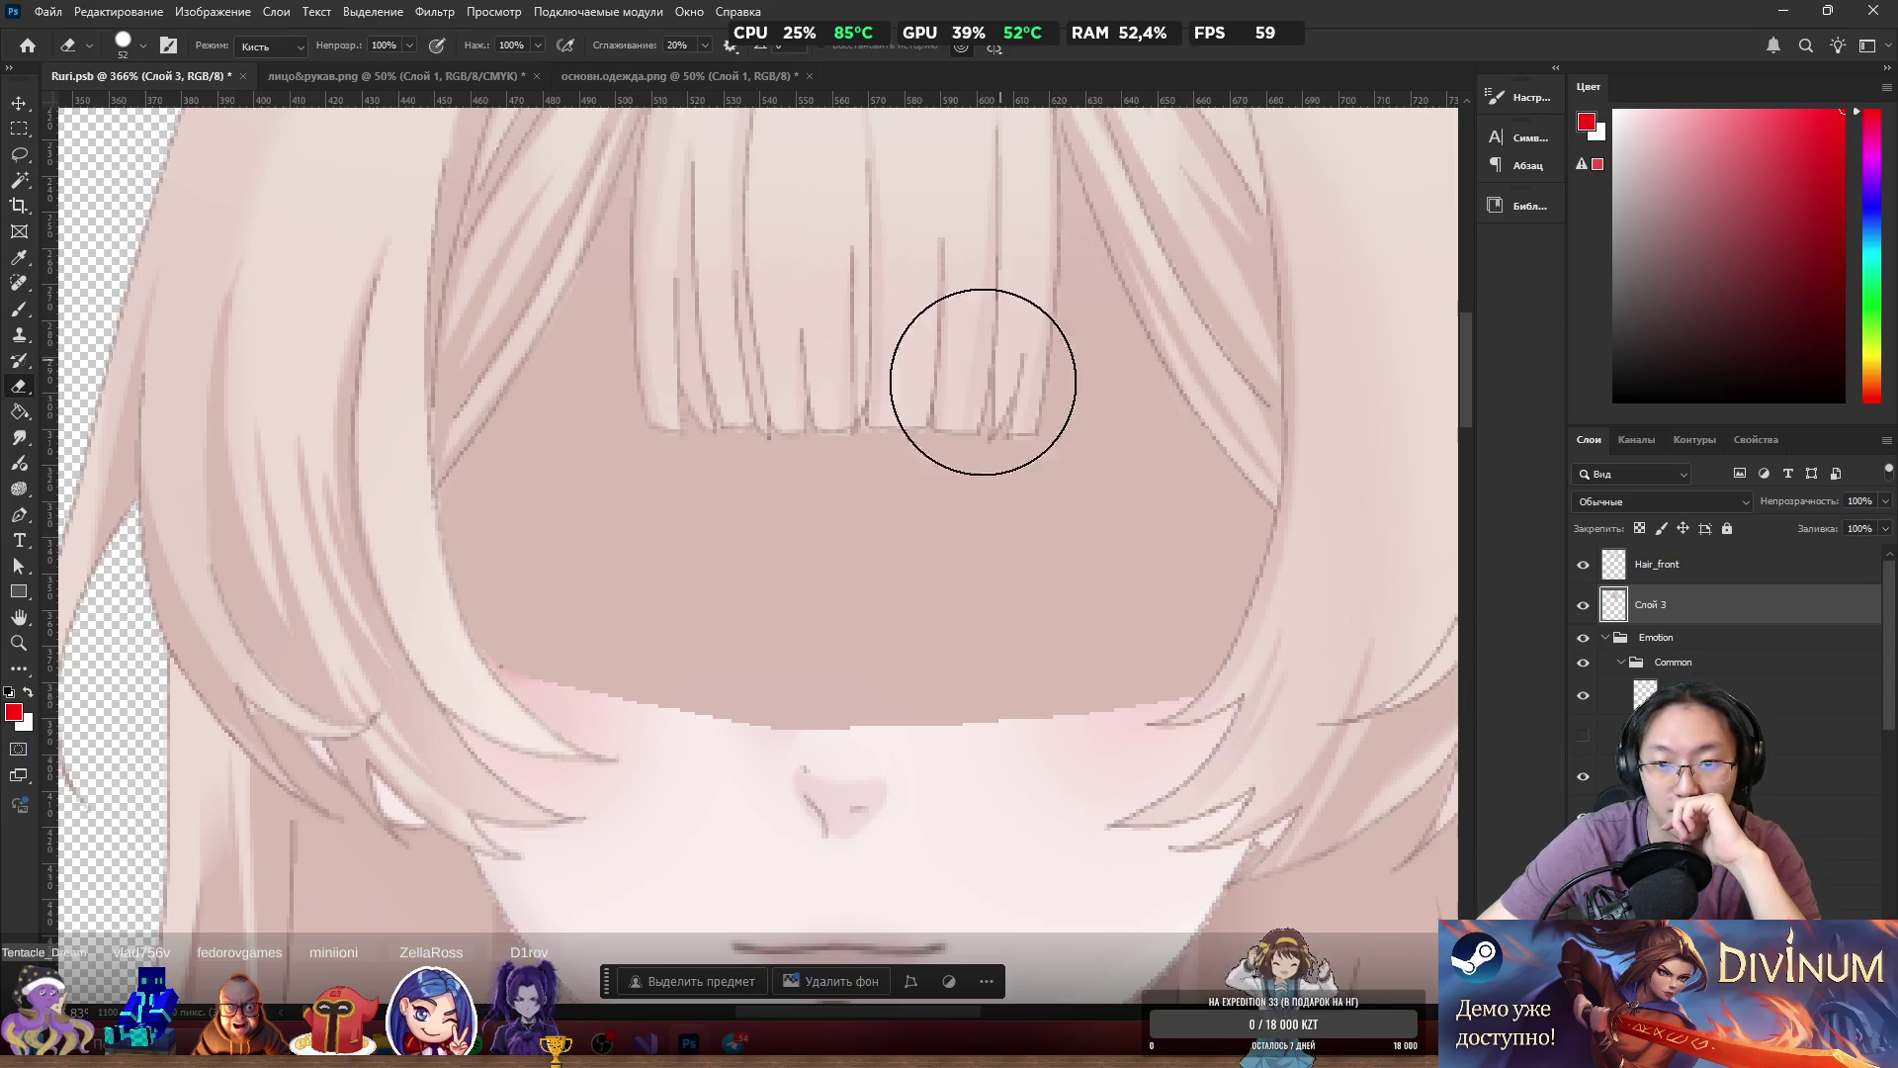
# Erase a strip below the bangs, hide Hair_front, and shrink the eraser to 20 px.
pyautogui.moveTo(758, 720)
pyautogui.mouseDown()
pyautogui.moveTo(755, 788)
pyautogui.moveTo(791, 436)
pyautogui.moveTo(593, 636)
pyautogui.moveTo(623, 530)
pyautogui.moveTo(737, 326)
pyautogui.moveTo(439, 724)
pyautogui.moveTo(614, 471)
pyautogui.moveTo(465, 691)
pyautogui.moveTo(554, 488)
pyautogui.moveTo(689, 298)
pyautogui.moveTo(640, 326)
pyautogui.moveTo(508, 551)
pyautogui.moveTo(657, 297)
pyautogui.moveTo(500, 538)
pyautogui.moveTo(639, 305)
pyautogui.moveTo(475, 593)
pyautogui.moveTo(506, 590)
pyautogui.moveTo(454, 606)
pyautogui.moveTo(479, 530)
pyautogui.moveTo(525, 488)
pyautogui.mouseUp()
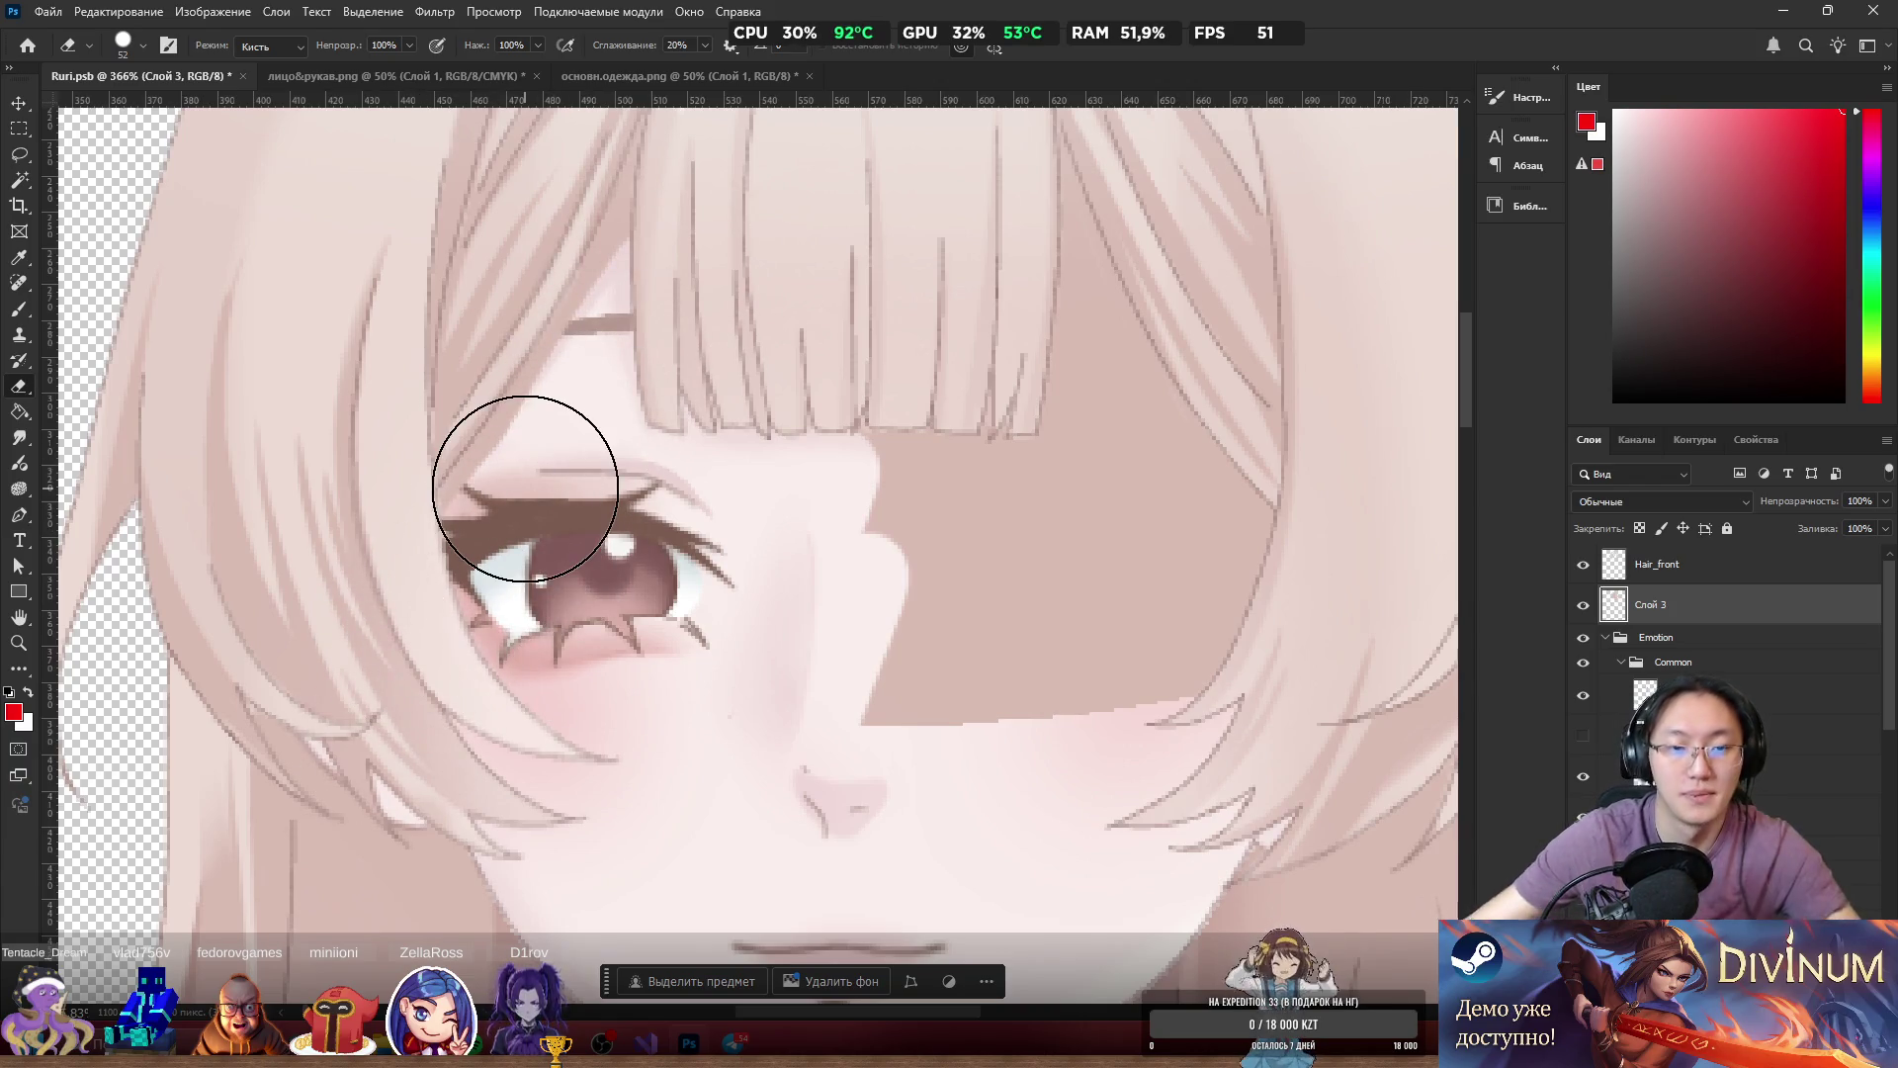
pyautogui.keyDown('ctrl'); pyautogui.click(793, 387); pyautogui.keyUp('ctrl')
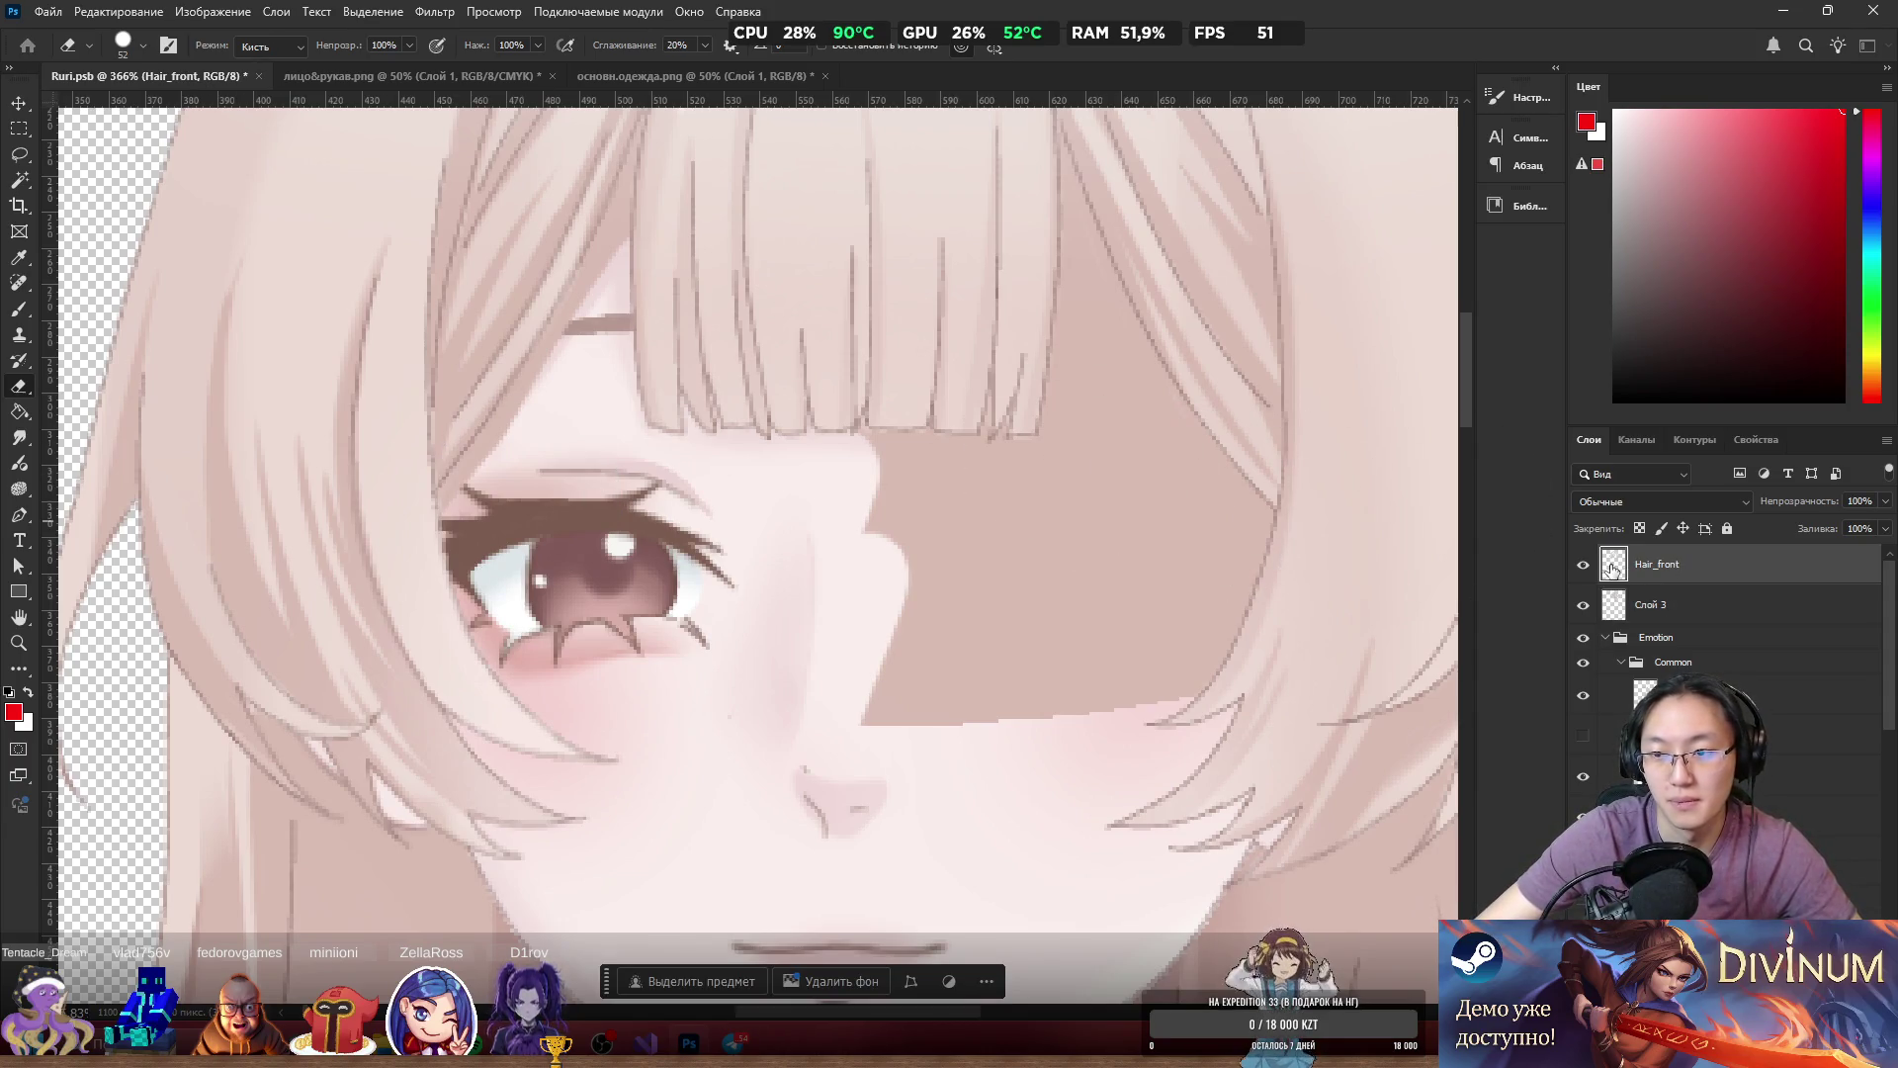
pyautogui.click(1582, 565)
pyautogui.scroll(-5, 826, 415)
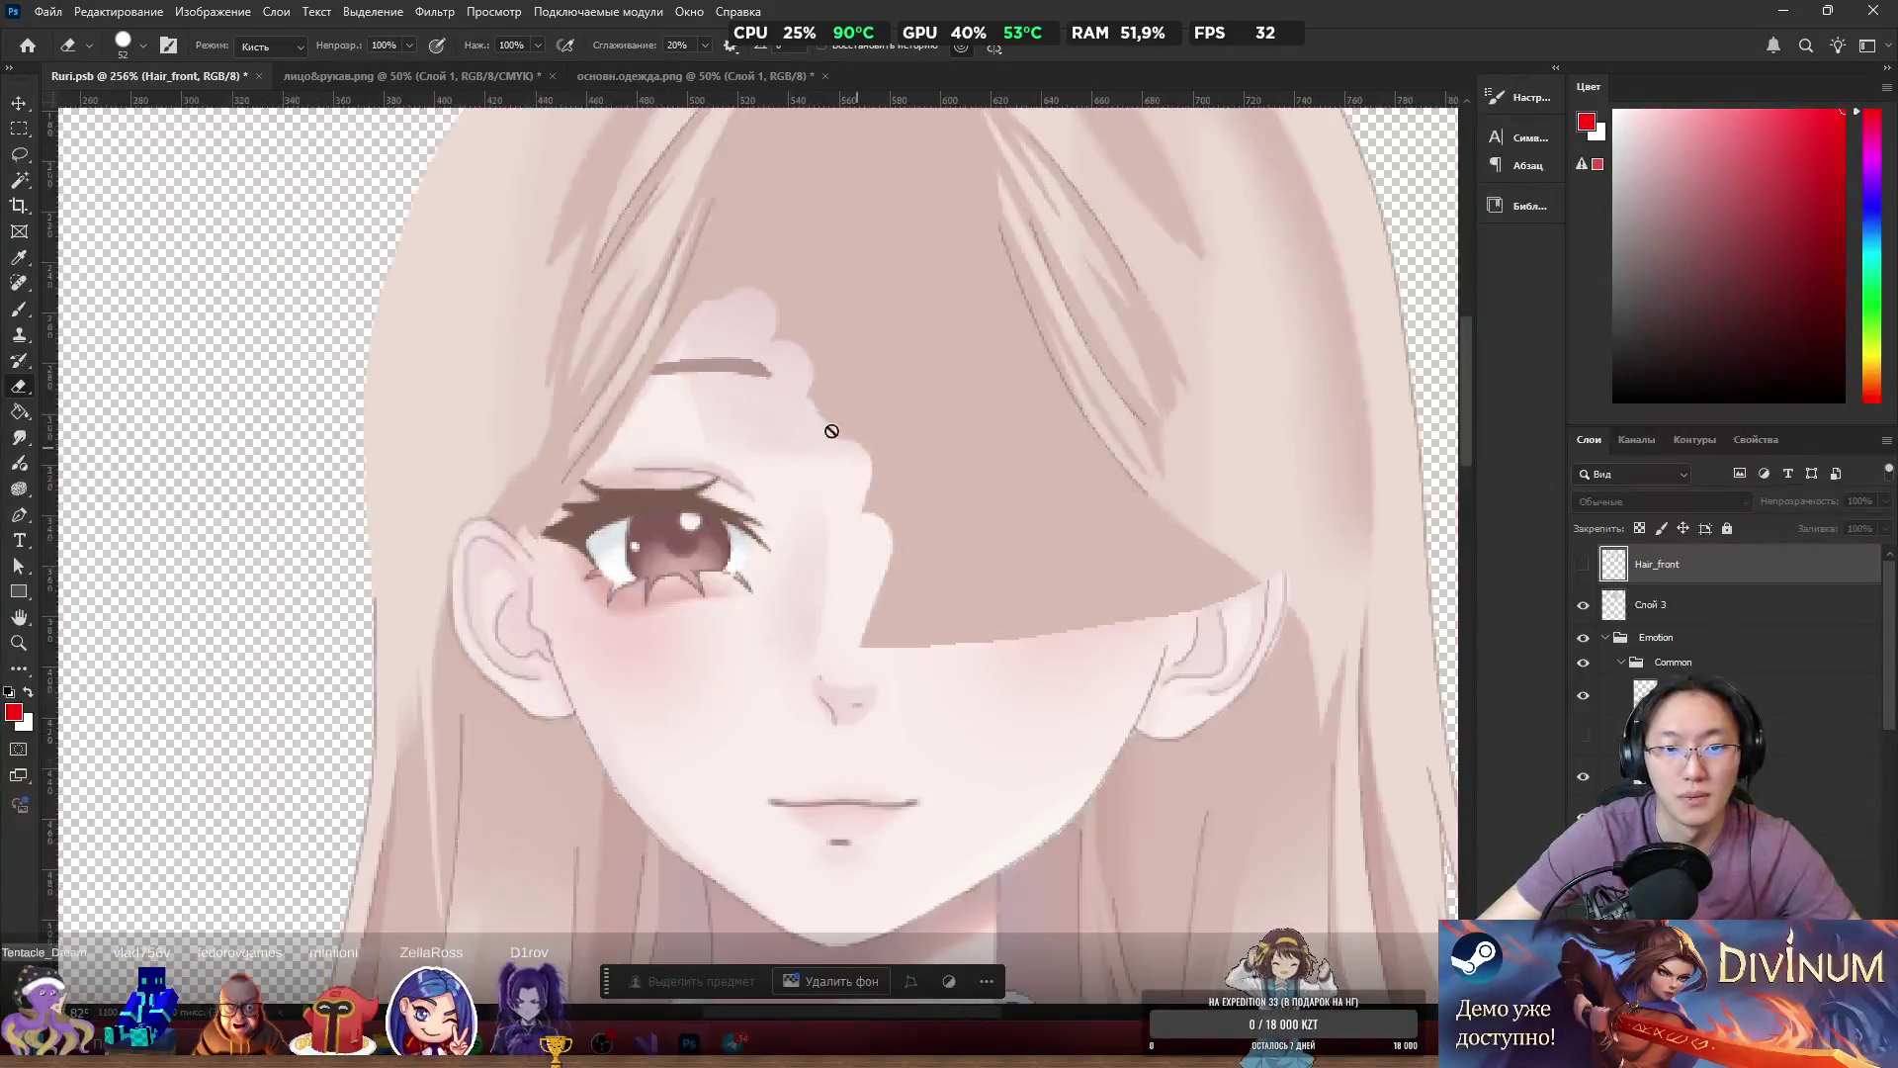
pyautogui.scroll(5, 804, 454)
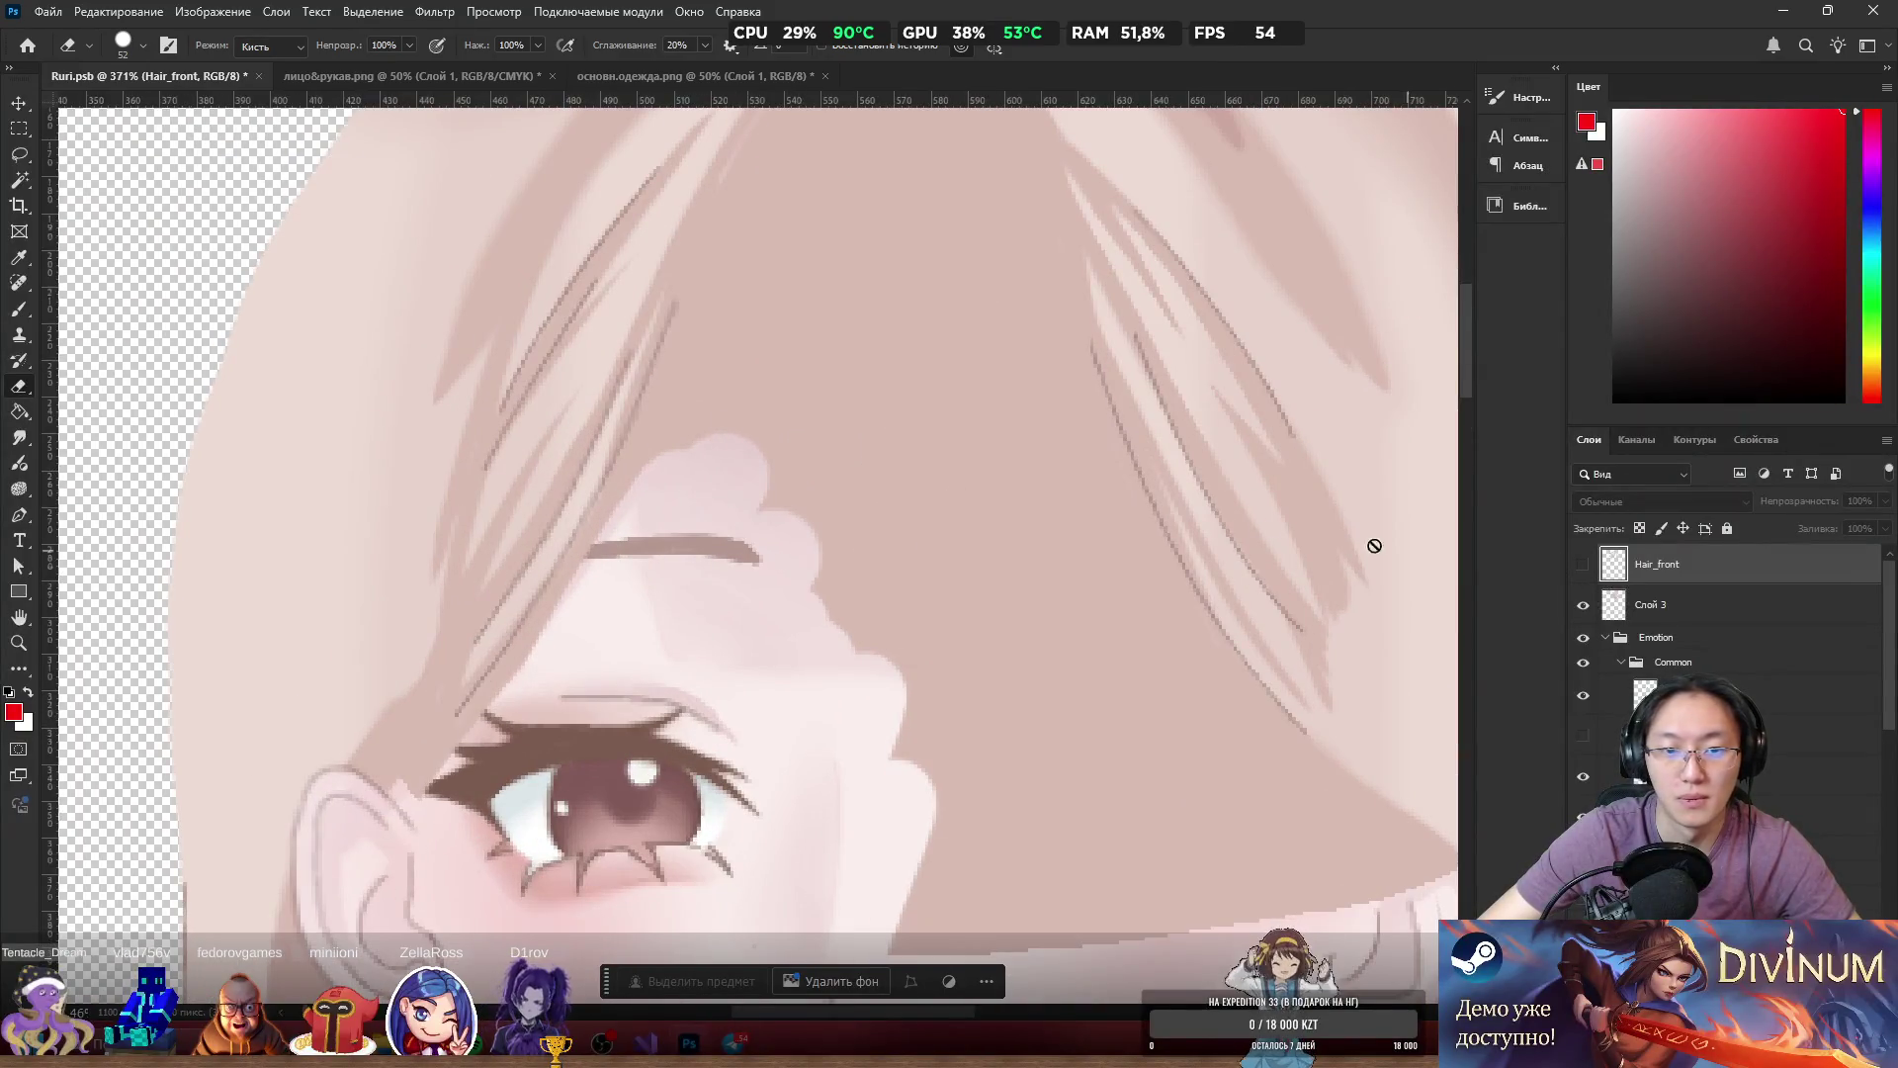
pyautogui.moveTo(627, 547); pyautogui.dragTo(545, 573)
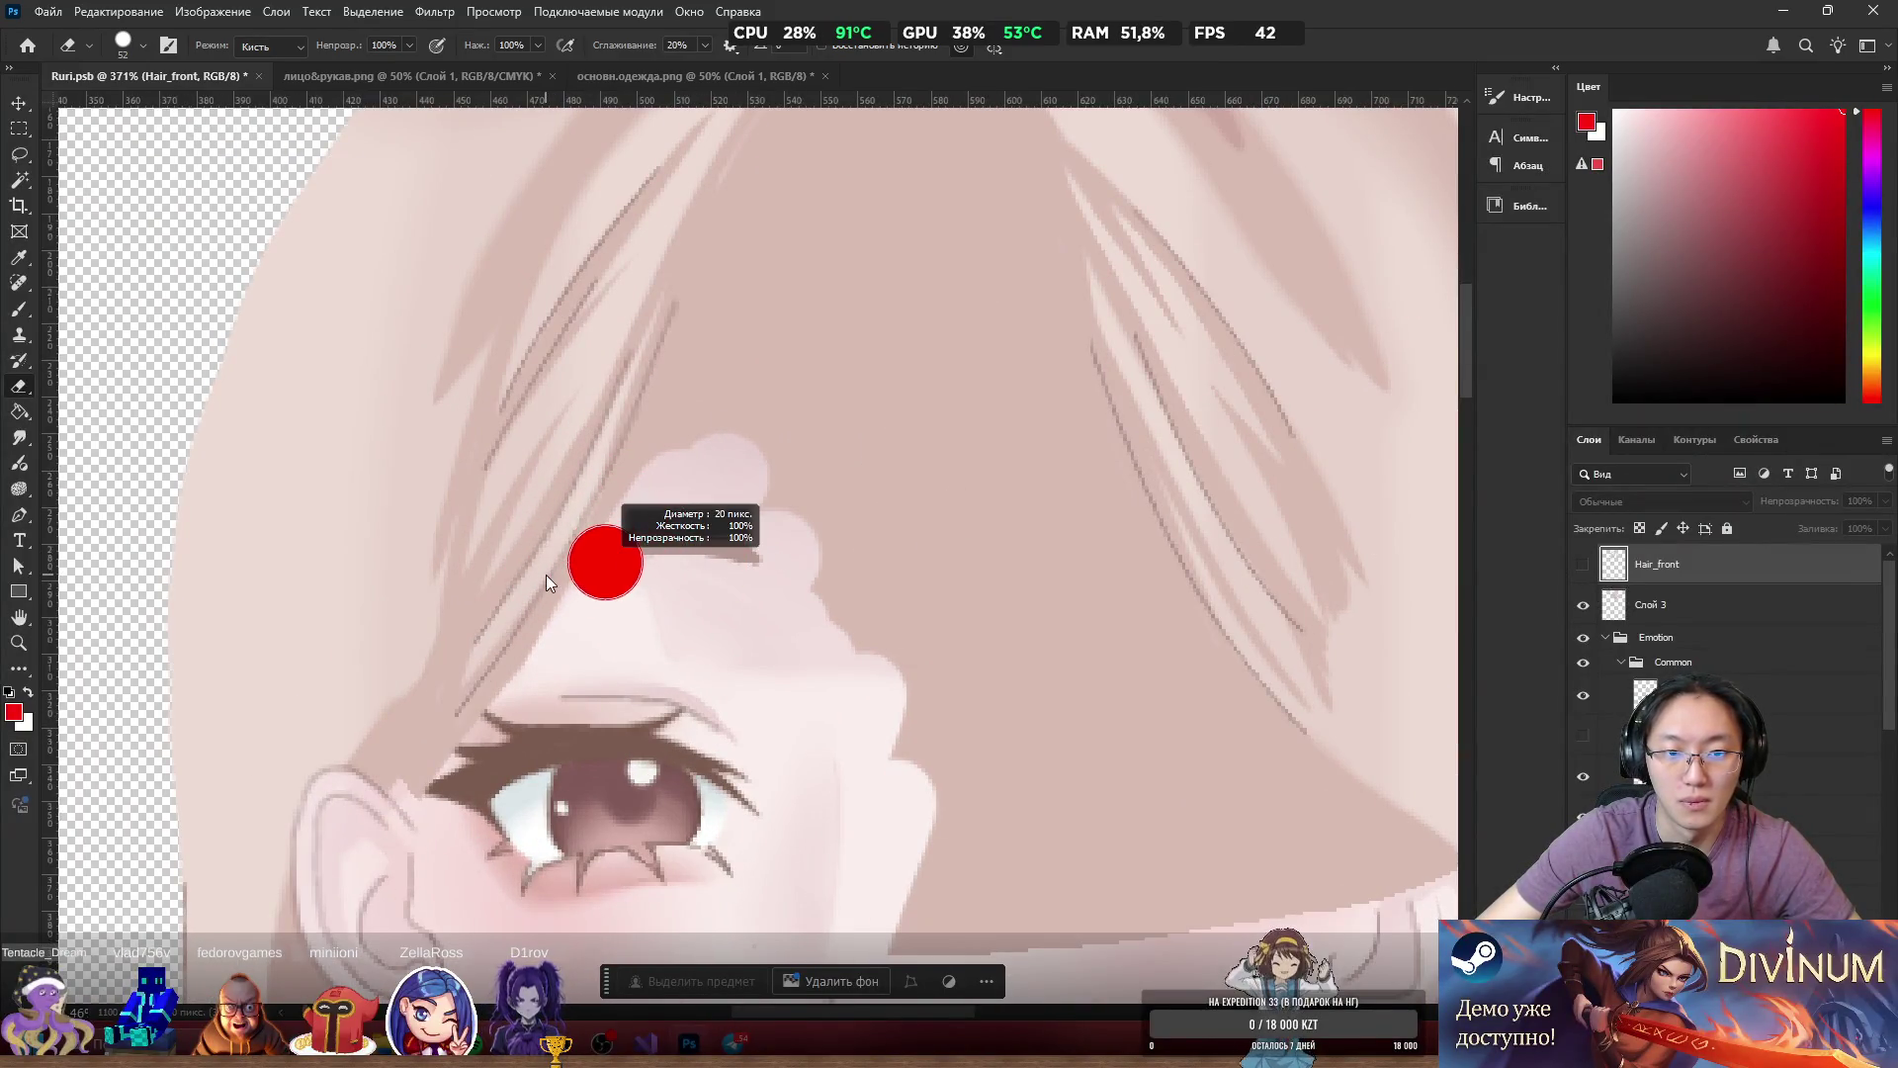
pyautogui.scroll(-1, 834, 574)
pyautogui.hotkey('alt', '[')
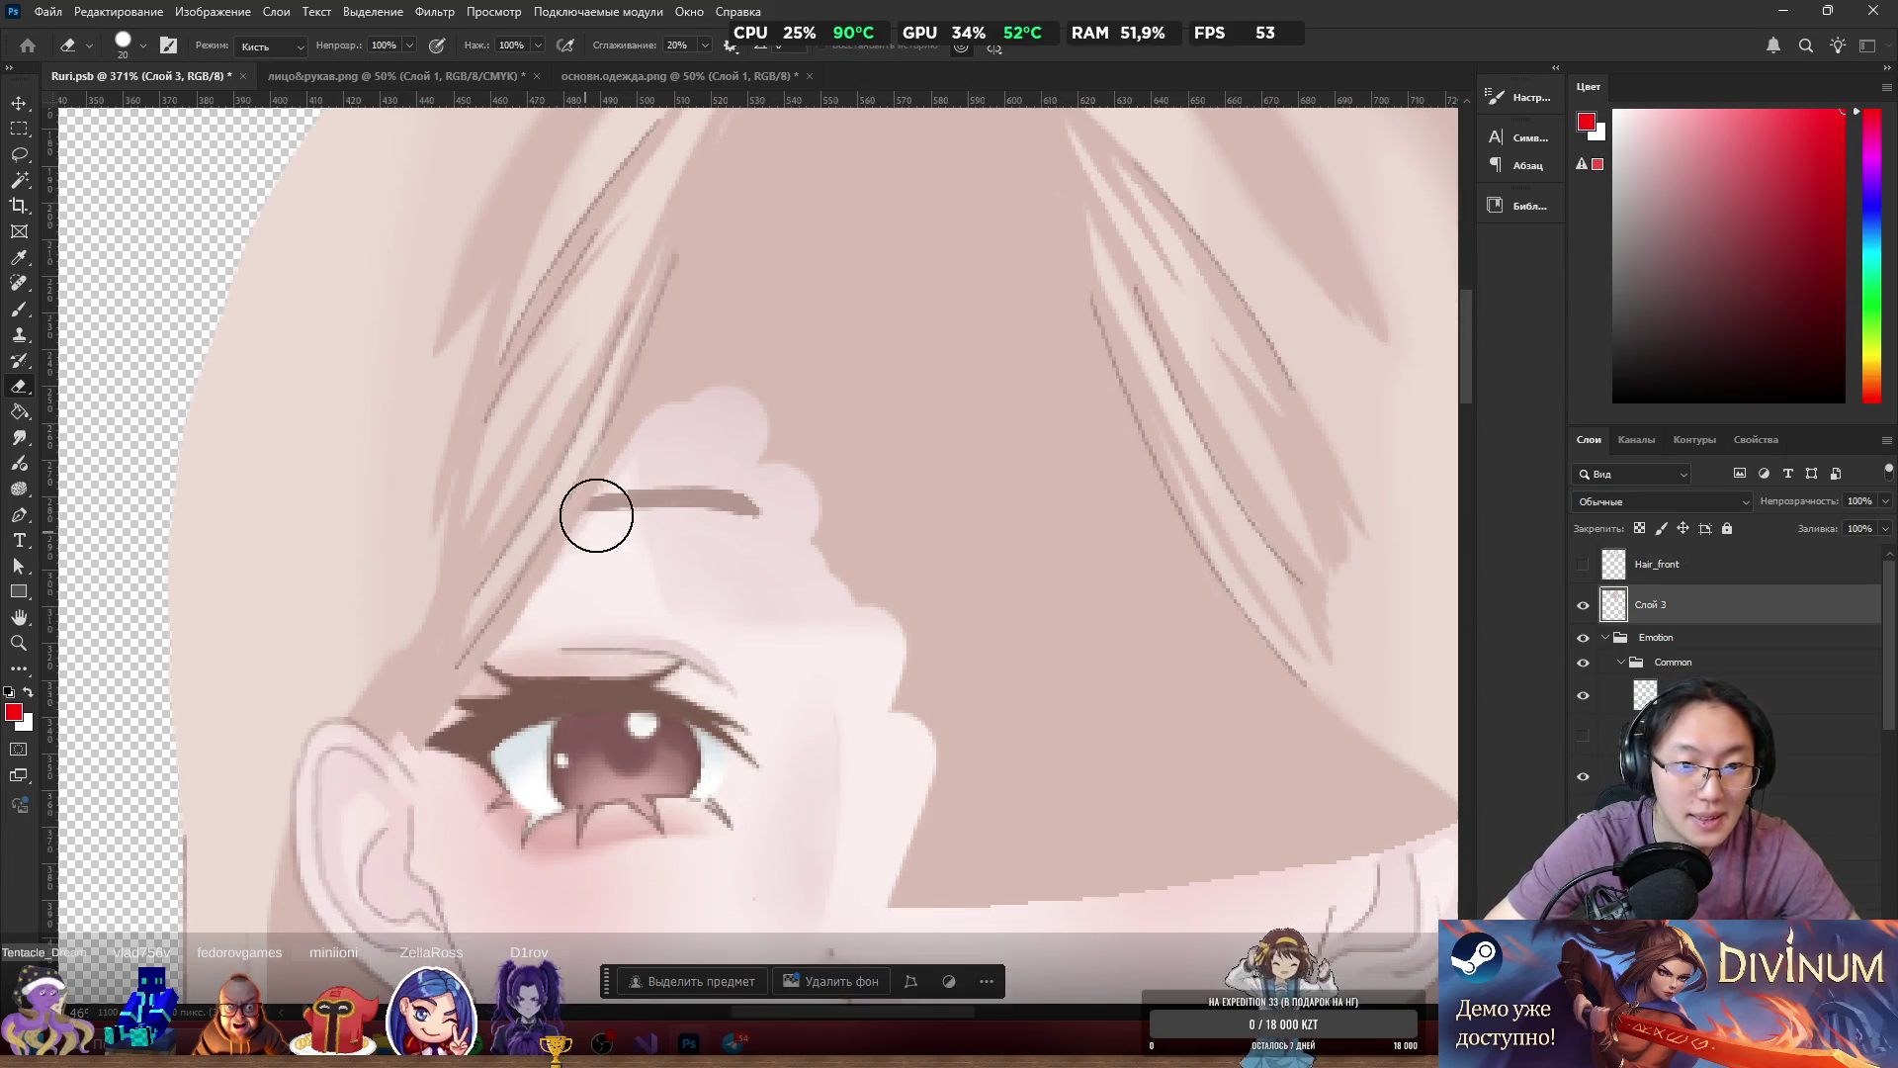
# Erase the Слой 3 hair over the forehead, both eyebrows and eyes.
pyautogui.moveTo(637, 426)
pyautogui.mouseDown()
pyautogui.moveTo(690, 347)
pyautogui.moveTo(580, 543)
pyautogui.moveTo(708, 254)
pyautogui.moveTo(724, 343)
pyautogui.moveTo(786, 342)
pyautogui.moveTo(877, 580)
pyautogui.moveTo(972, 986)
pyautogui.mouseUp()
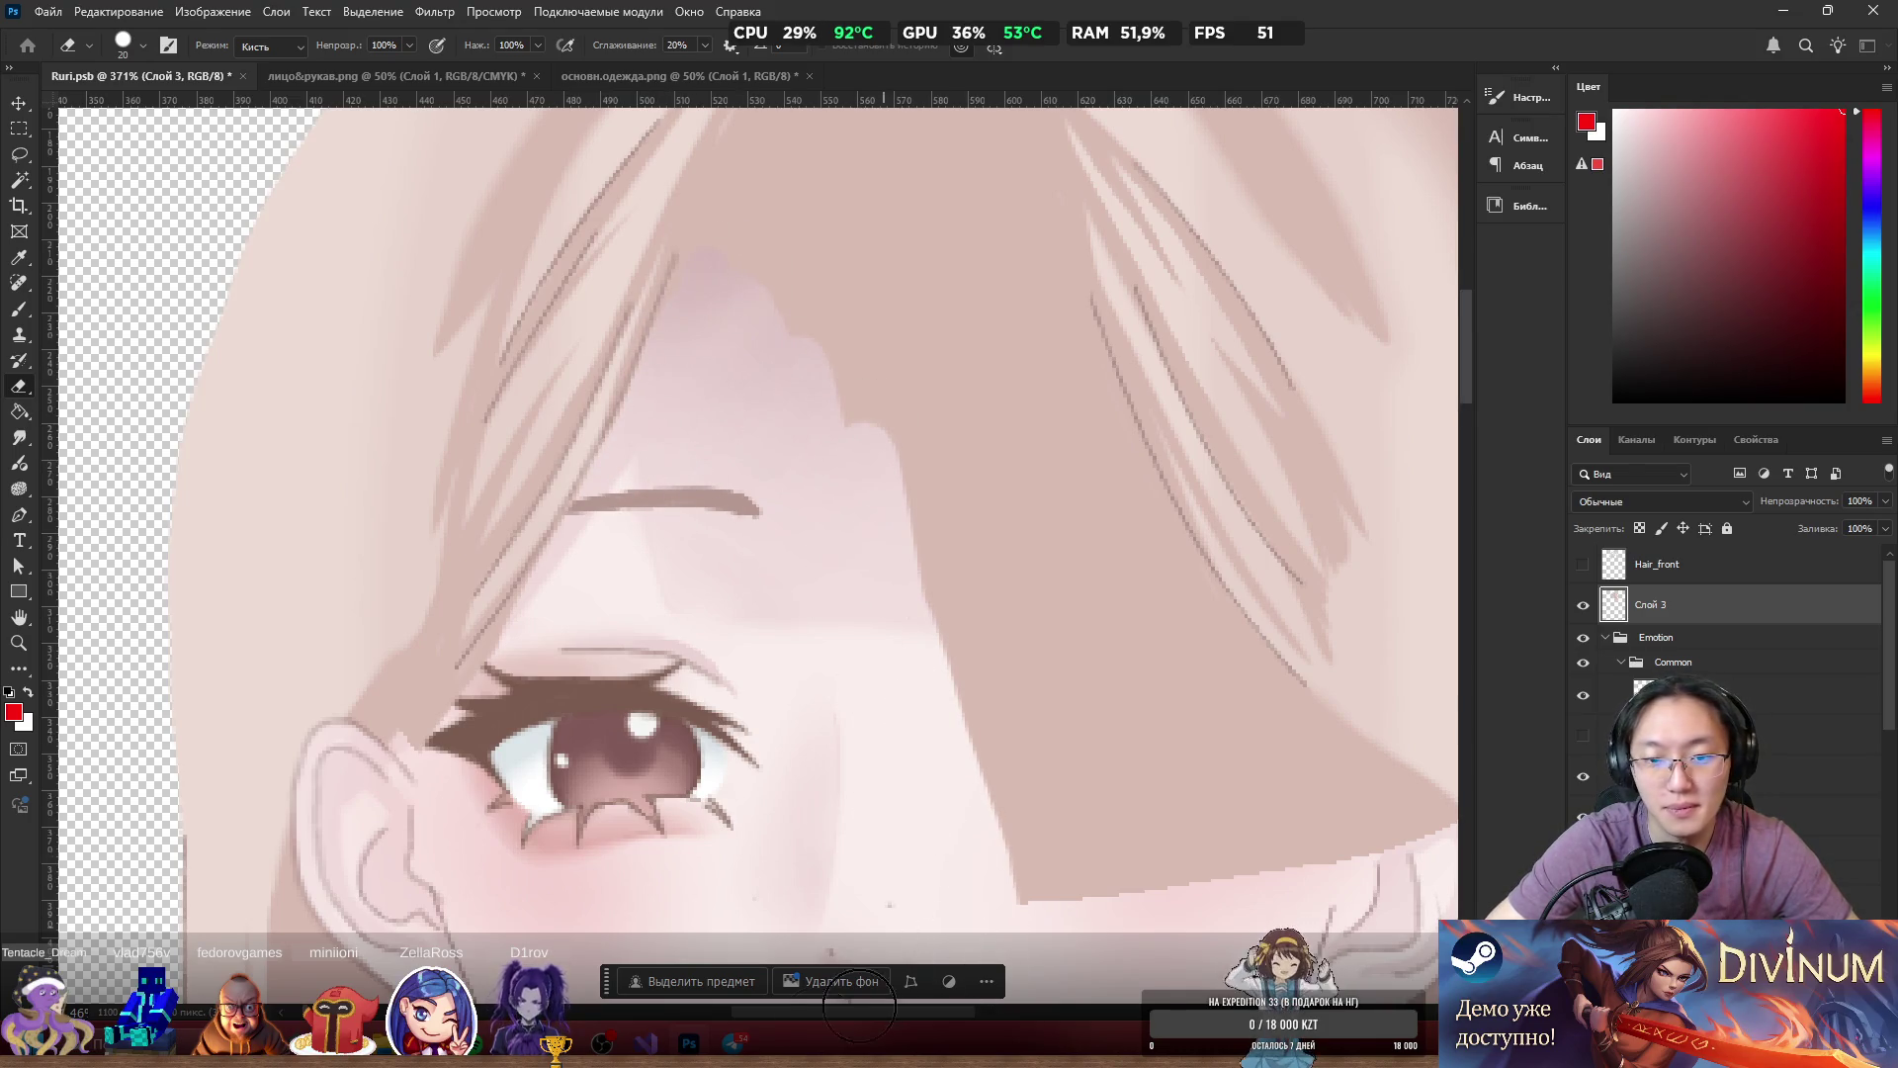
pyautogui.moveTo(610, 695)
pyautogui.mouseDown()
pyautogui.moveTo(572, 597)
pyautogui.moveTo(403, 775)
pyautogui.moveTo(487, 666)
pyautogui.moveTo(436, 733)
pyautogui.mouseUp()
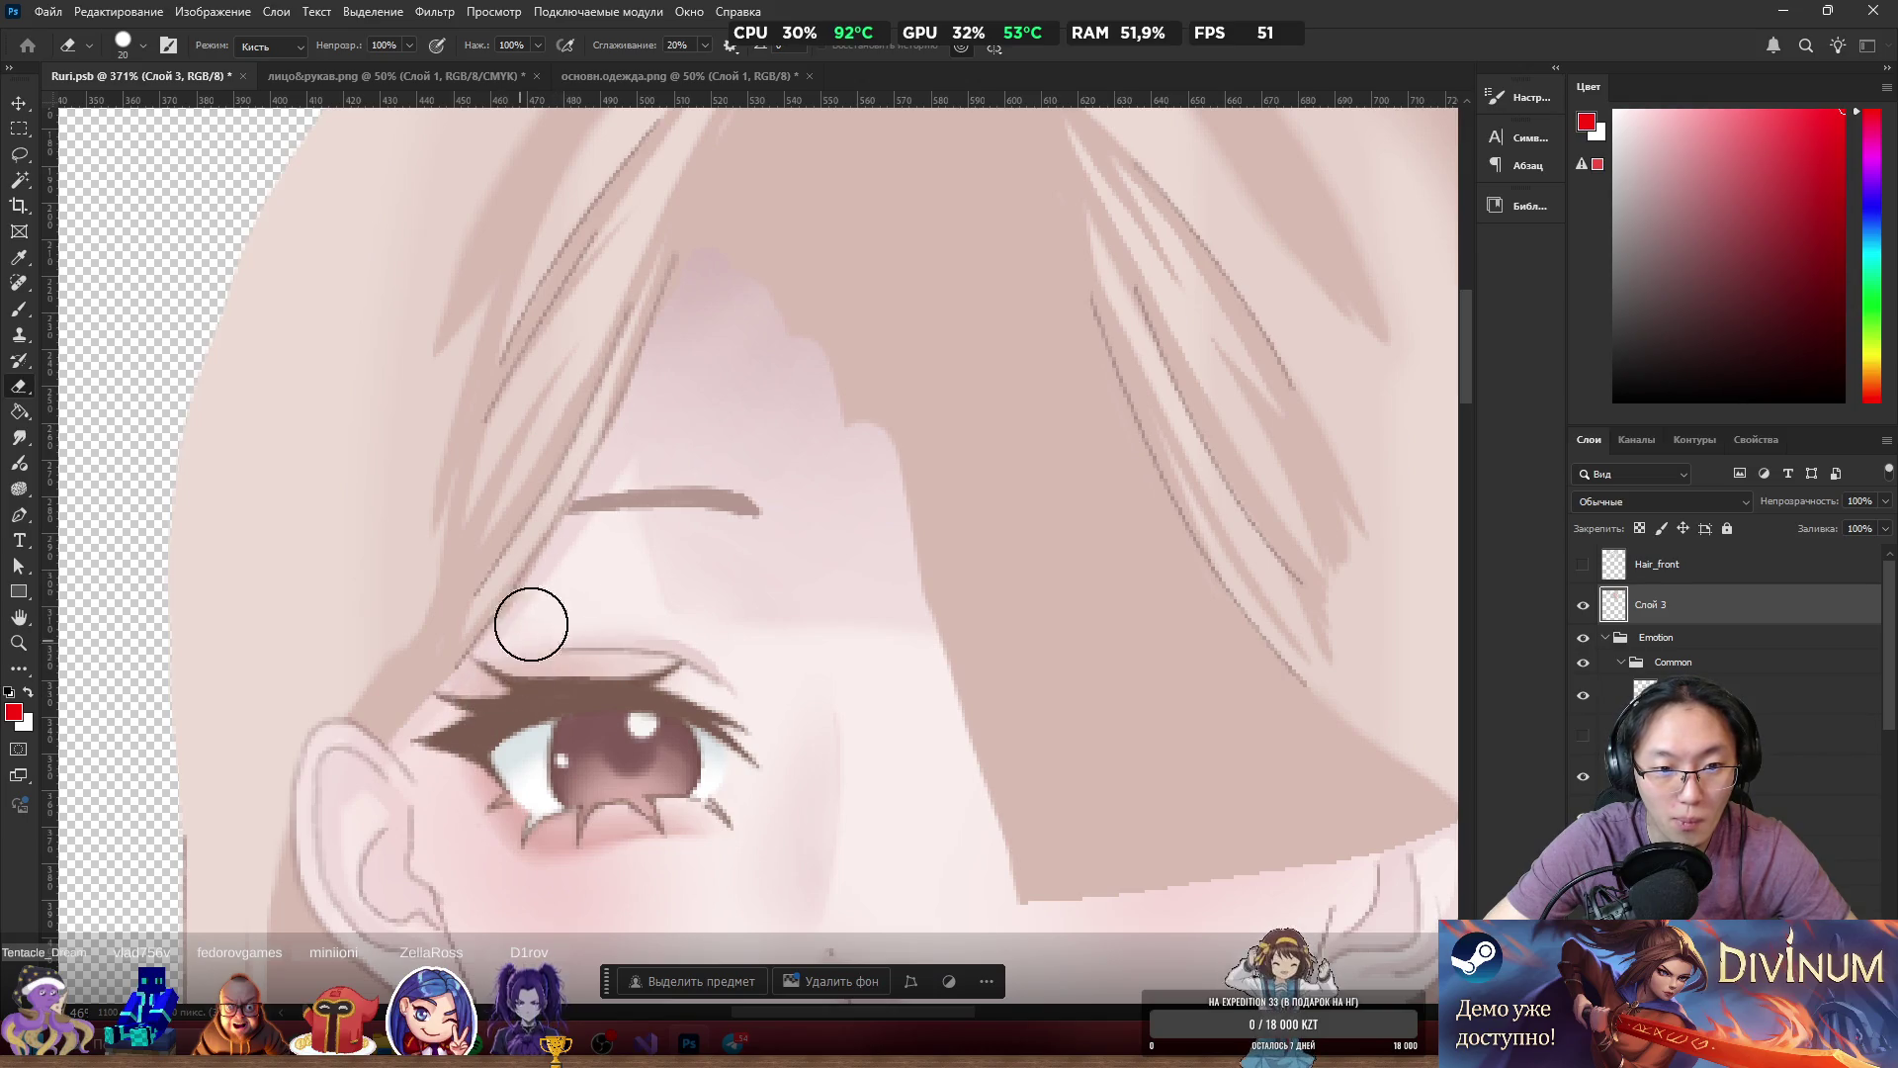
pyautogui.moveTo(954, 534)
pyautogui.mouseDown()
pyautogui.moveTo(1034, 852)
pyautogui.moveTo(1097, 741)
pyautogui.moveTo(1107, 880)
pyautogui.moveTo(1134, 913)
pyautogui.moveTo(970, 500)
pyautogui.moveTo(810, 266)
pyautogui.moveTo(1038, 493)
pyautogui.moveTo(1140, 669)
pyautogui.moveTo(1199, 722)
pyautogui.moveTo(1258, 852)
pyautogui.mouseUp()
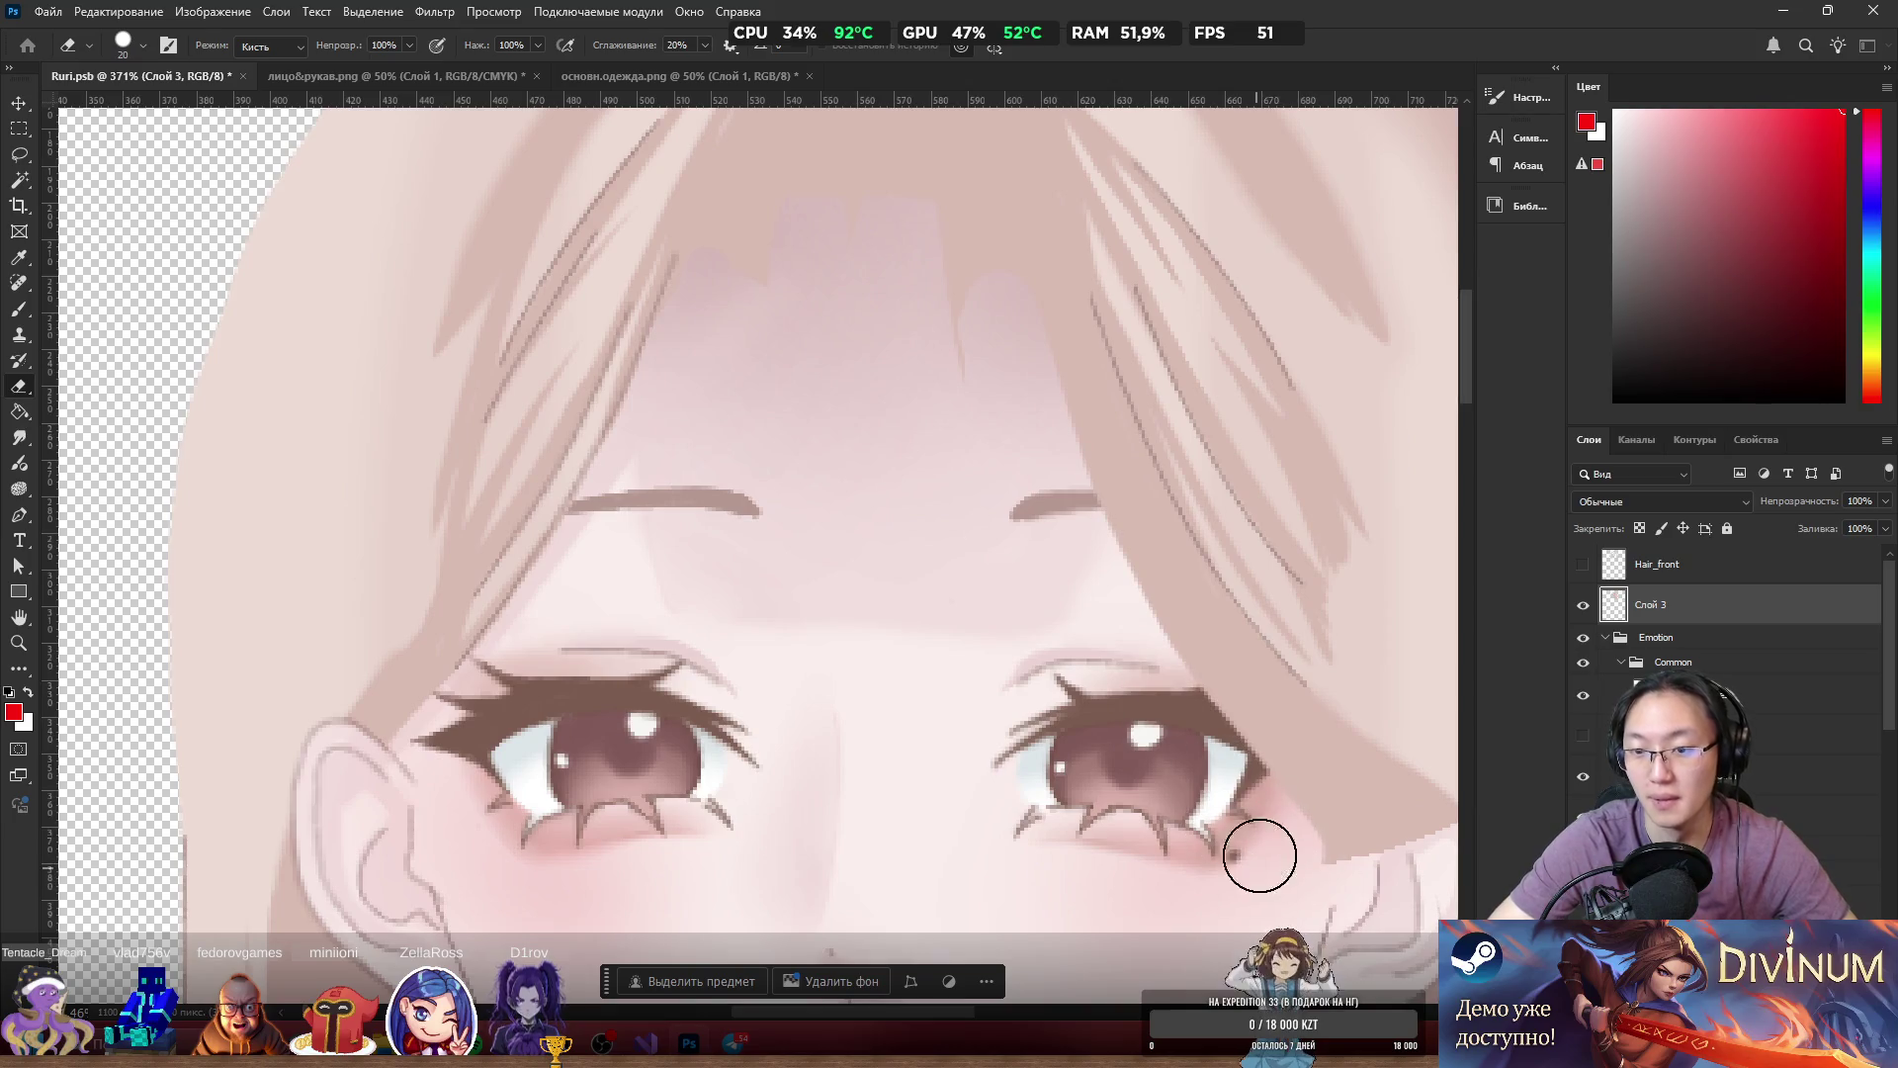
pyautogui.scroll(4, 1085, 580)
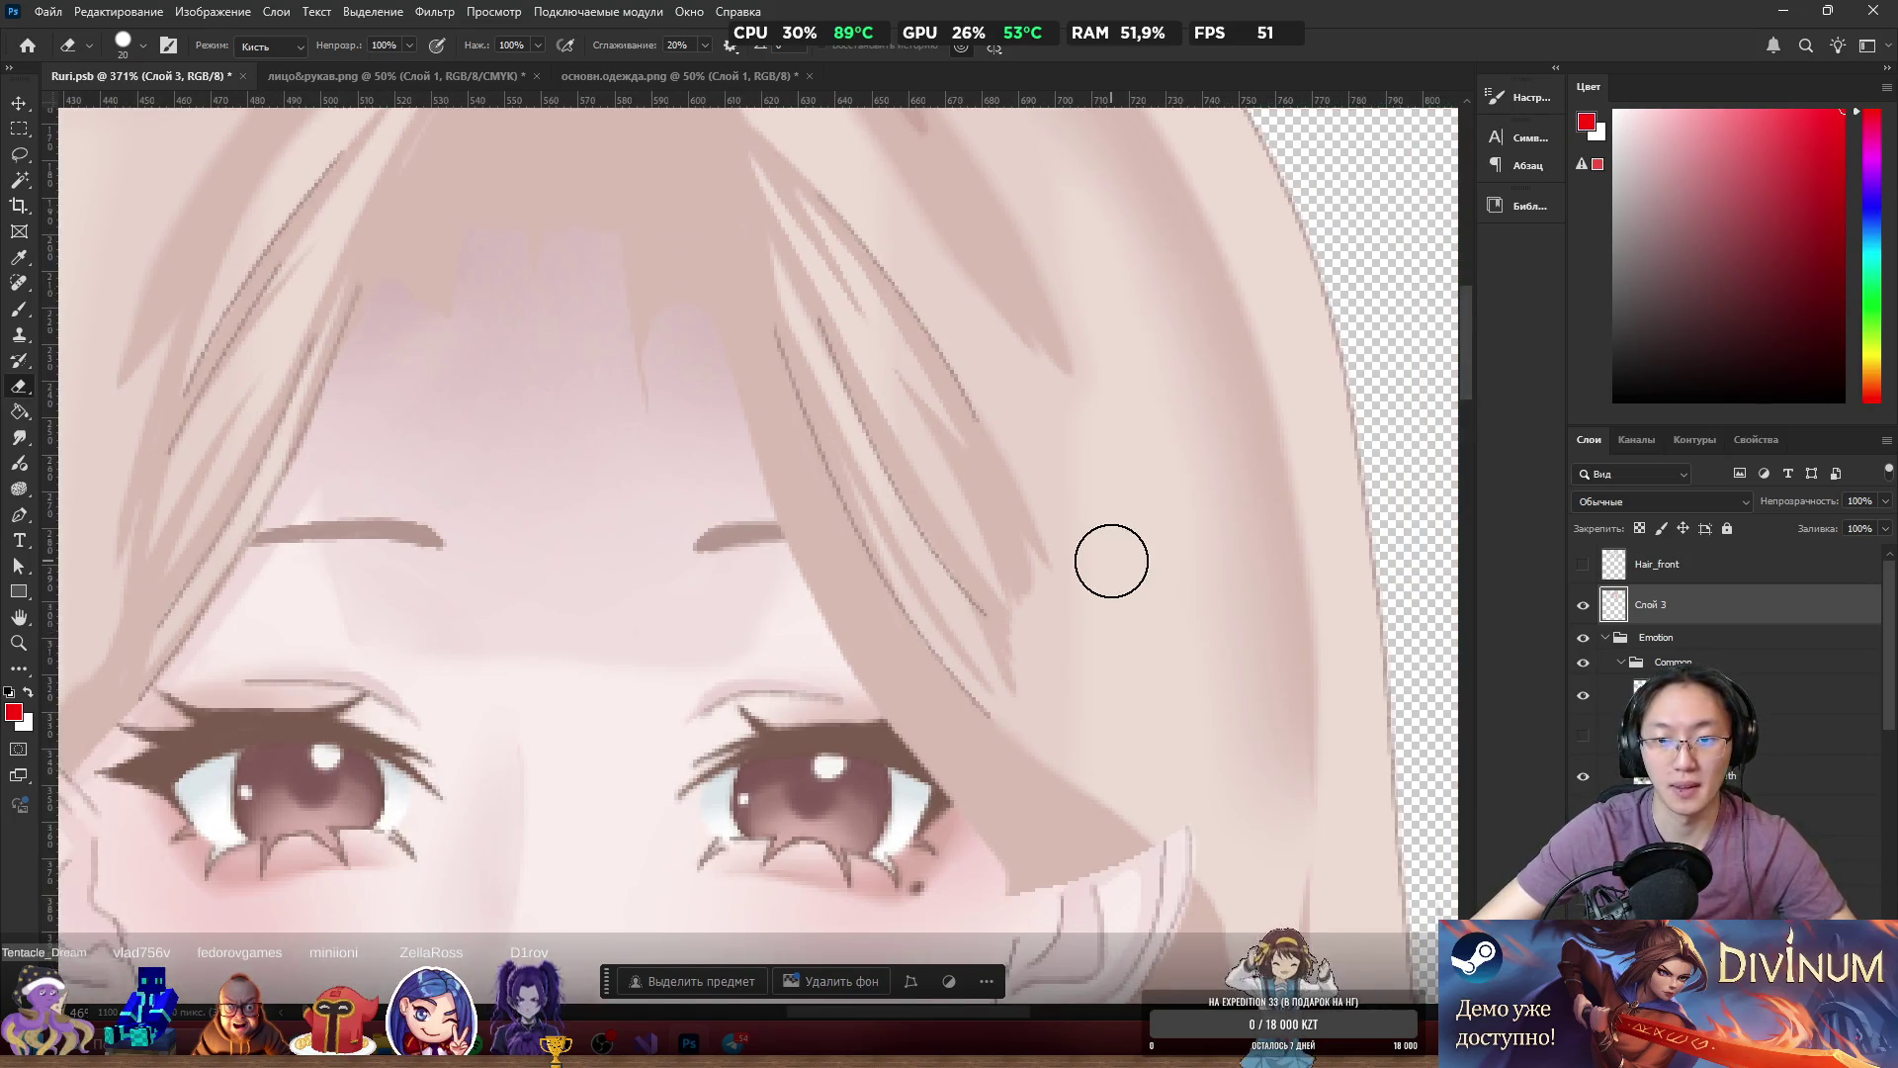
pyautogui.scroll(-4, 1186, 554)
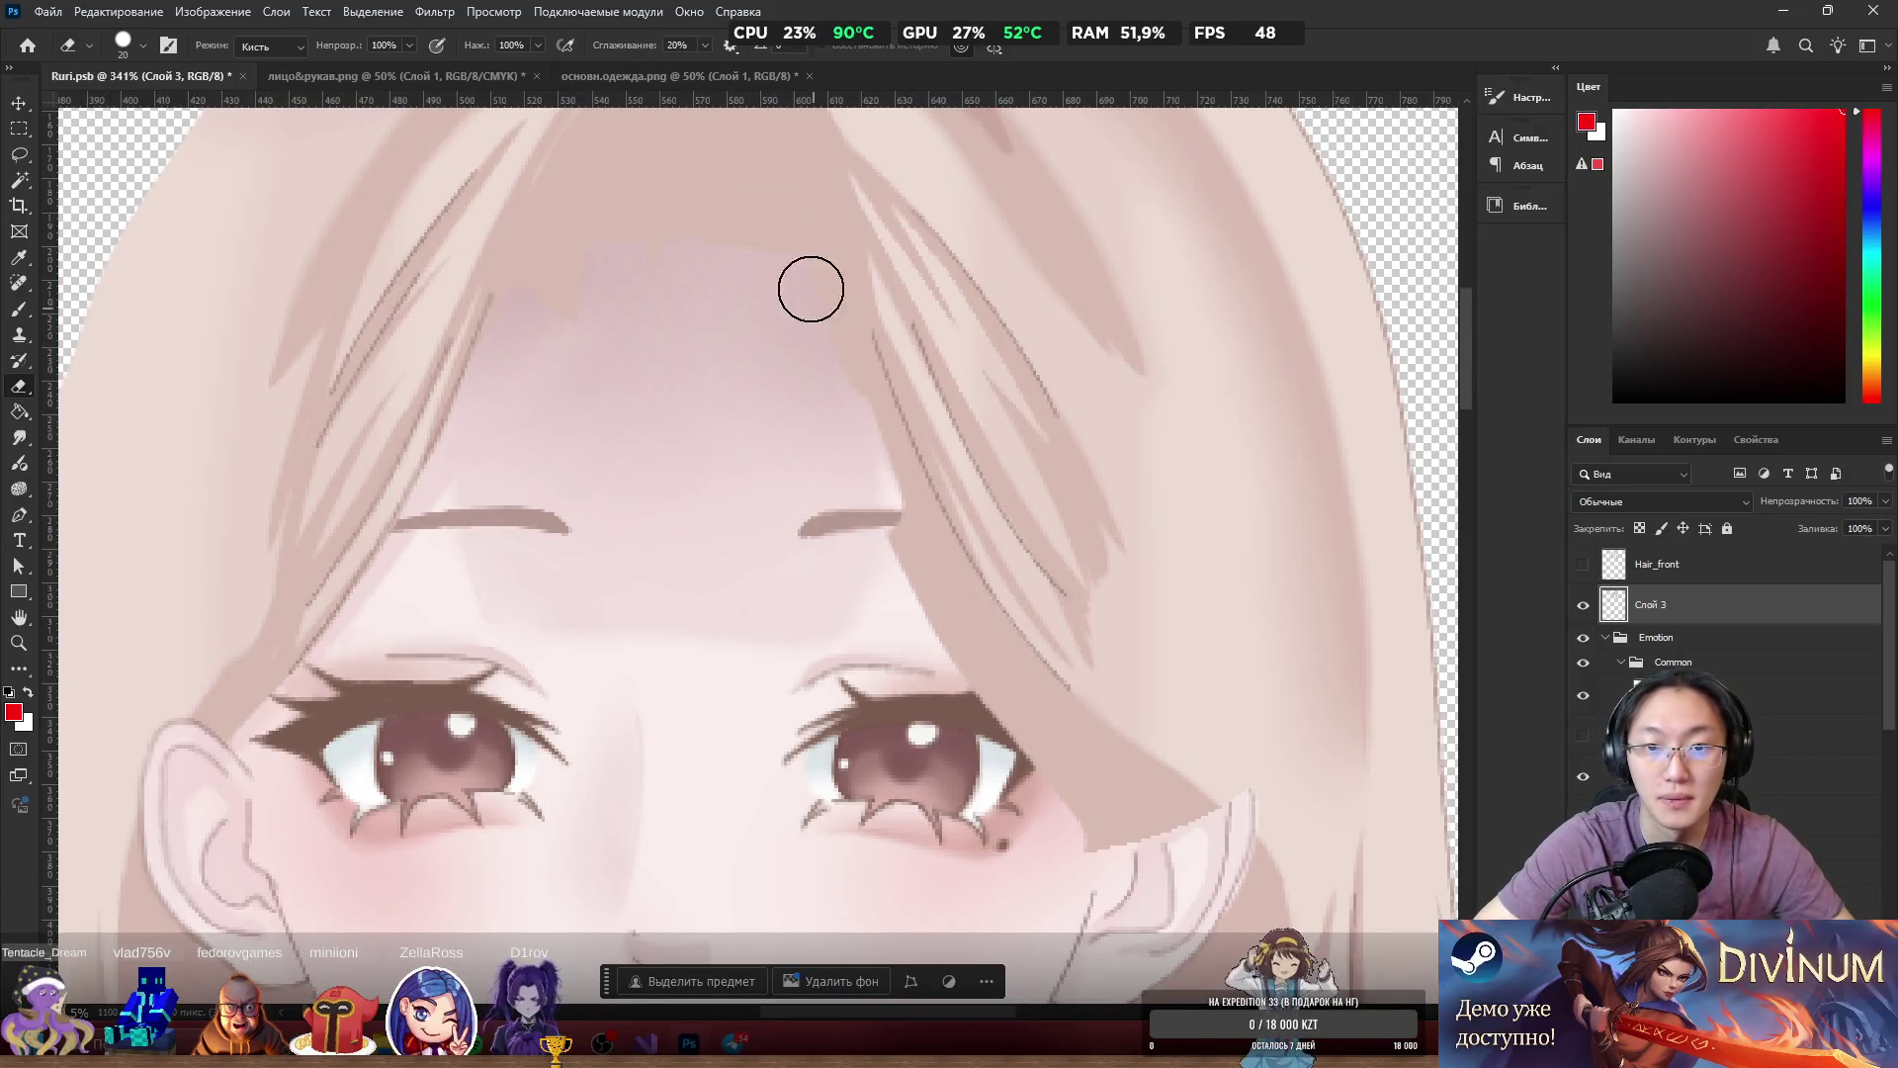
pyautogui.moveTo(817, 314)
pyautogui.mouseDown()
pyautogui.moveTo(908, 581)
pyautogui.moveTo(832, 373)
pyautogui.moveTo(907, 554)
pyautogui.moveTo(886, 506)
pyautogui.moveTo(1134, 874)
pyautogui.mouseUp()
pyautogui.moveTo(952, 622); pyautogui.dragTo(981, 654)
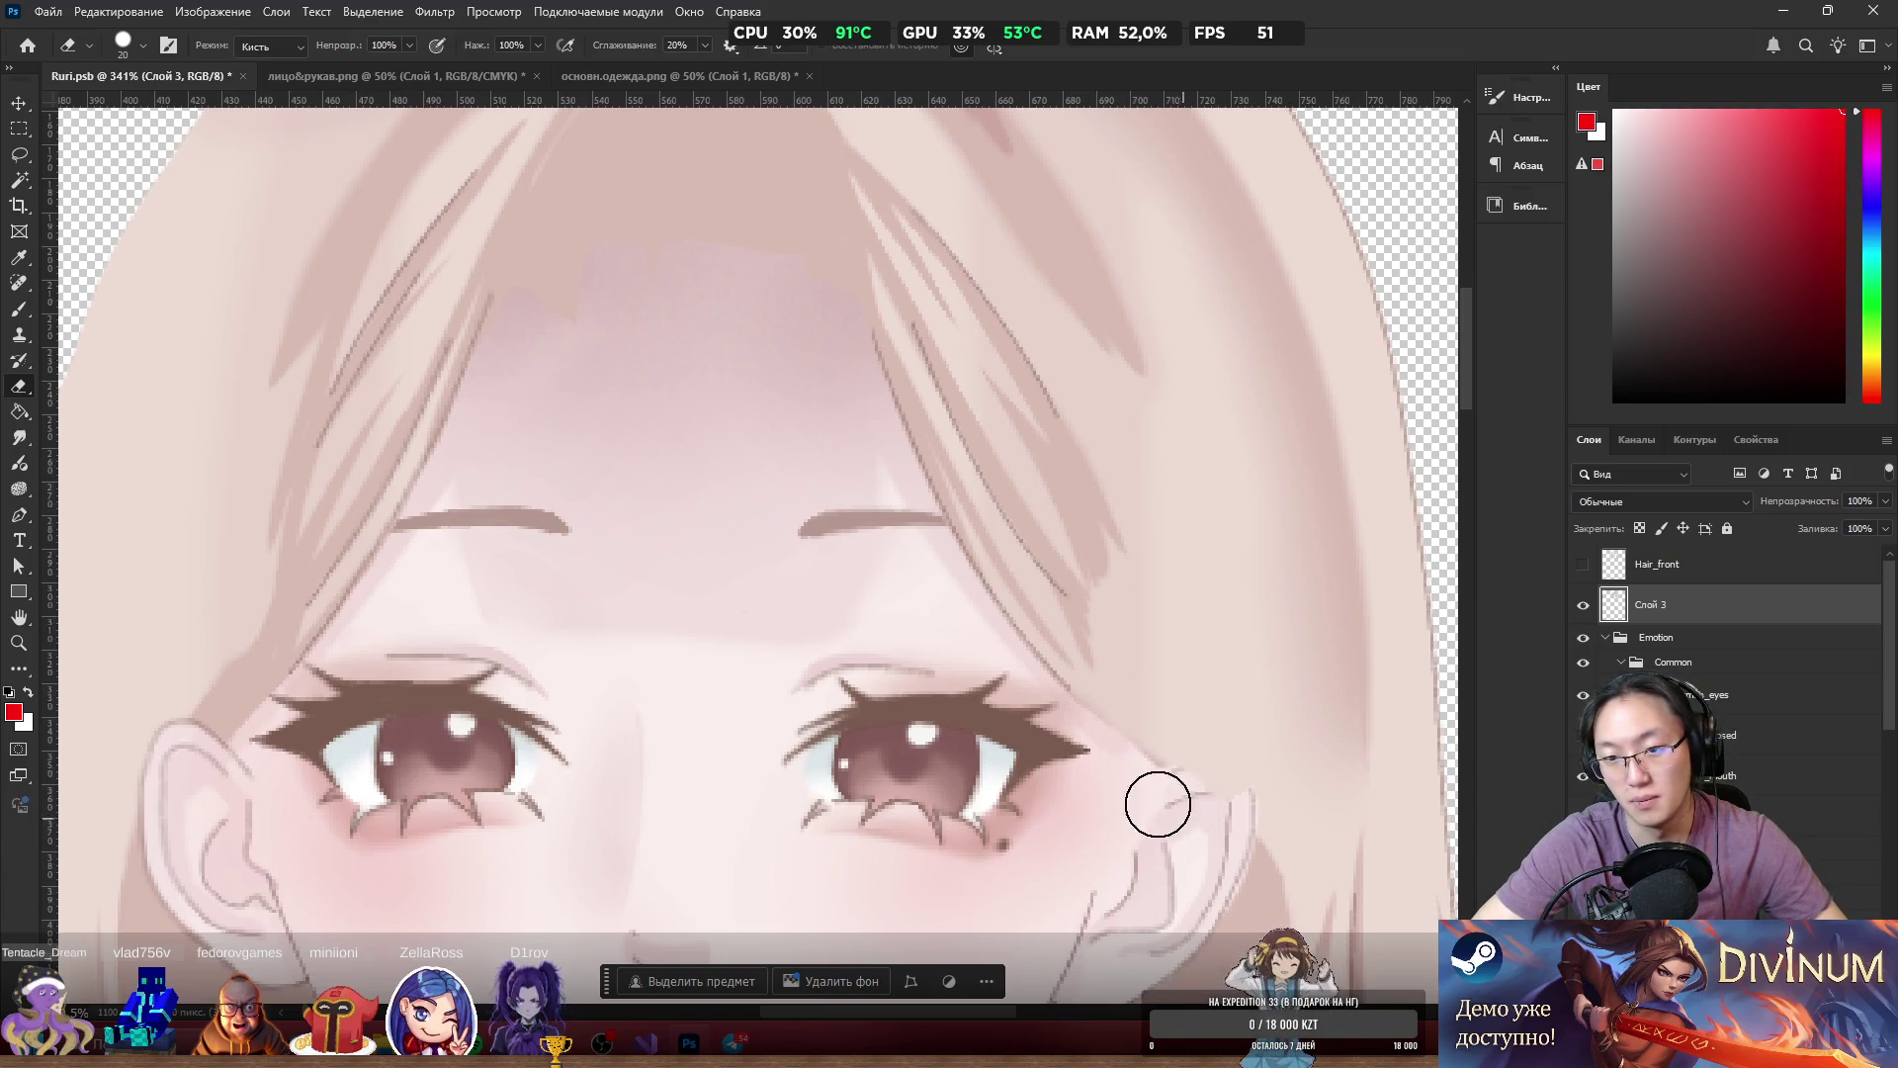
pyautogui.scroll(-5, 1033, 480)
pyautogui.scroll(3, 1032, 479)
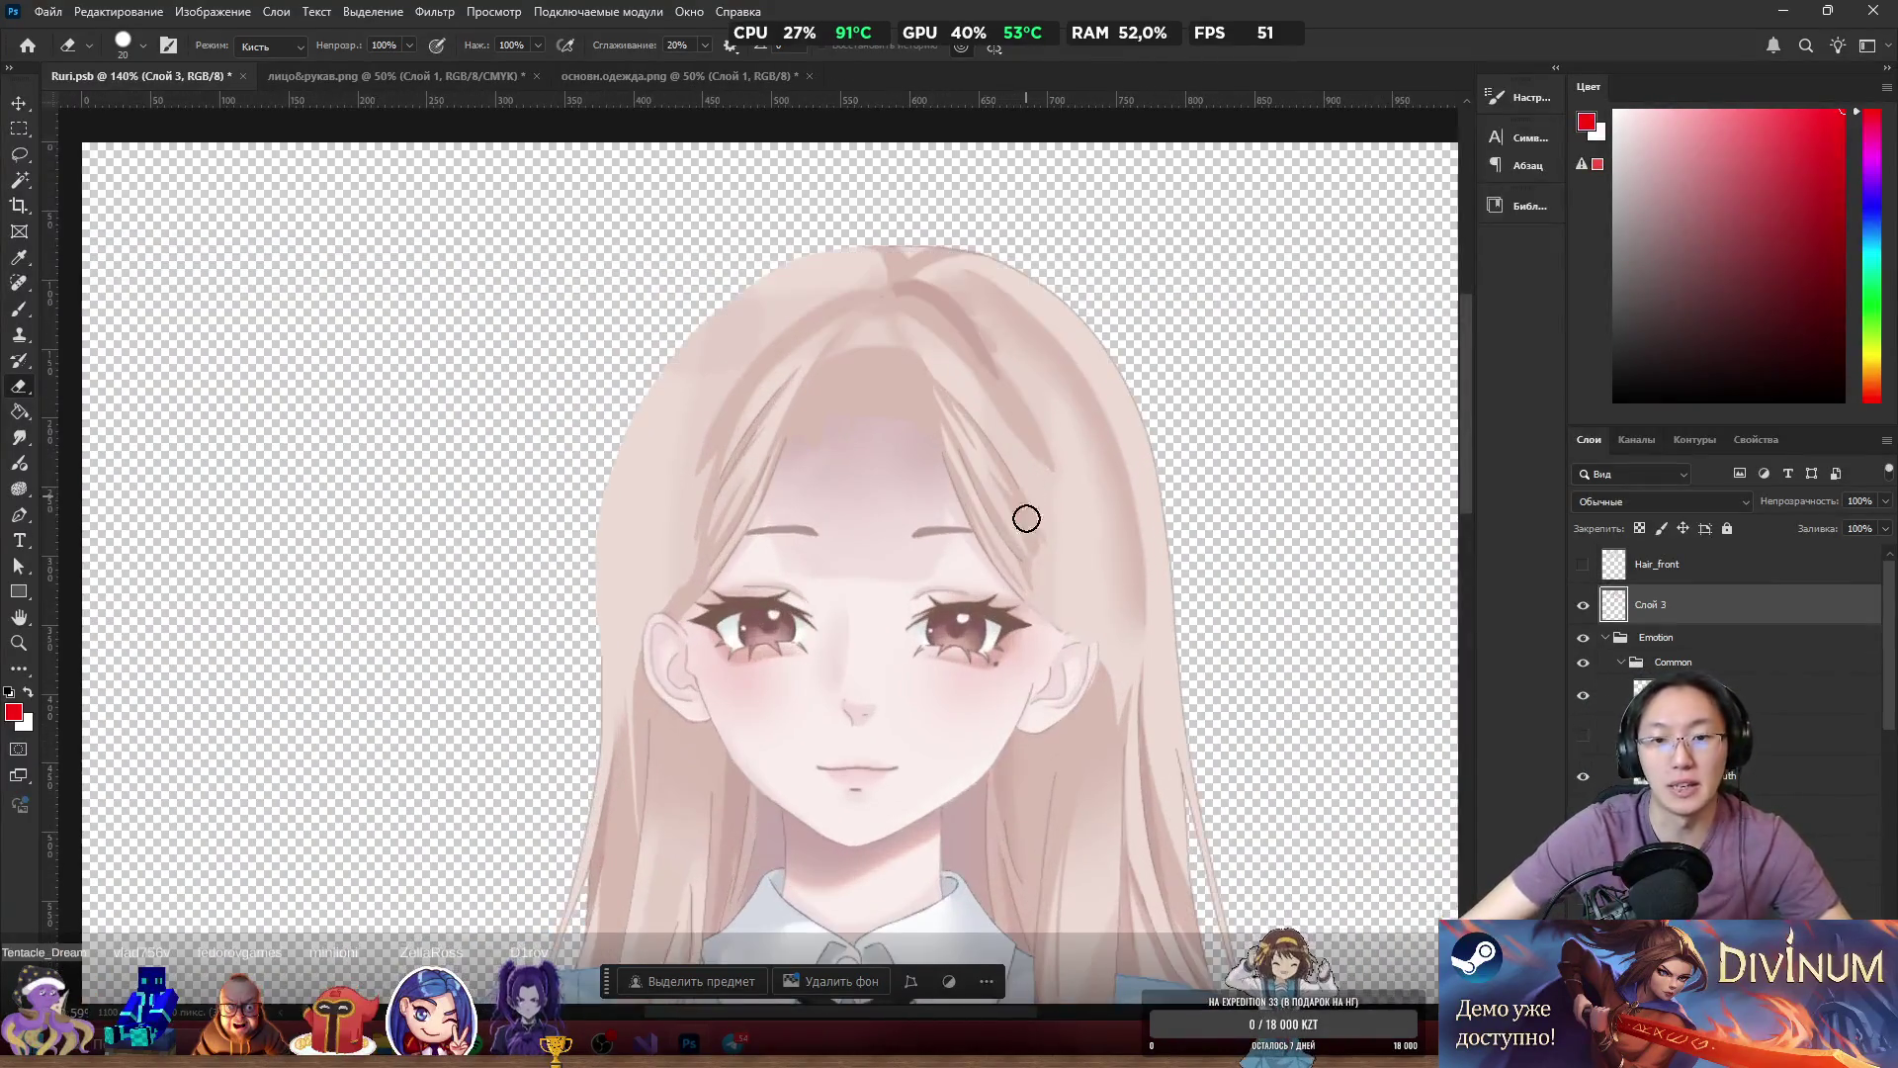
# Show the Hair_front bangs to preview them over the retouched face.
pyautogui.click(1584, 565)
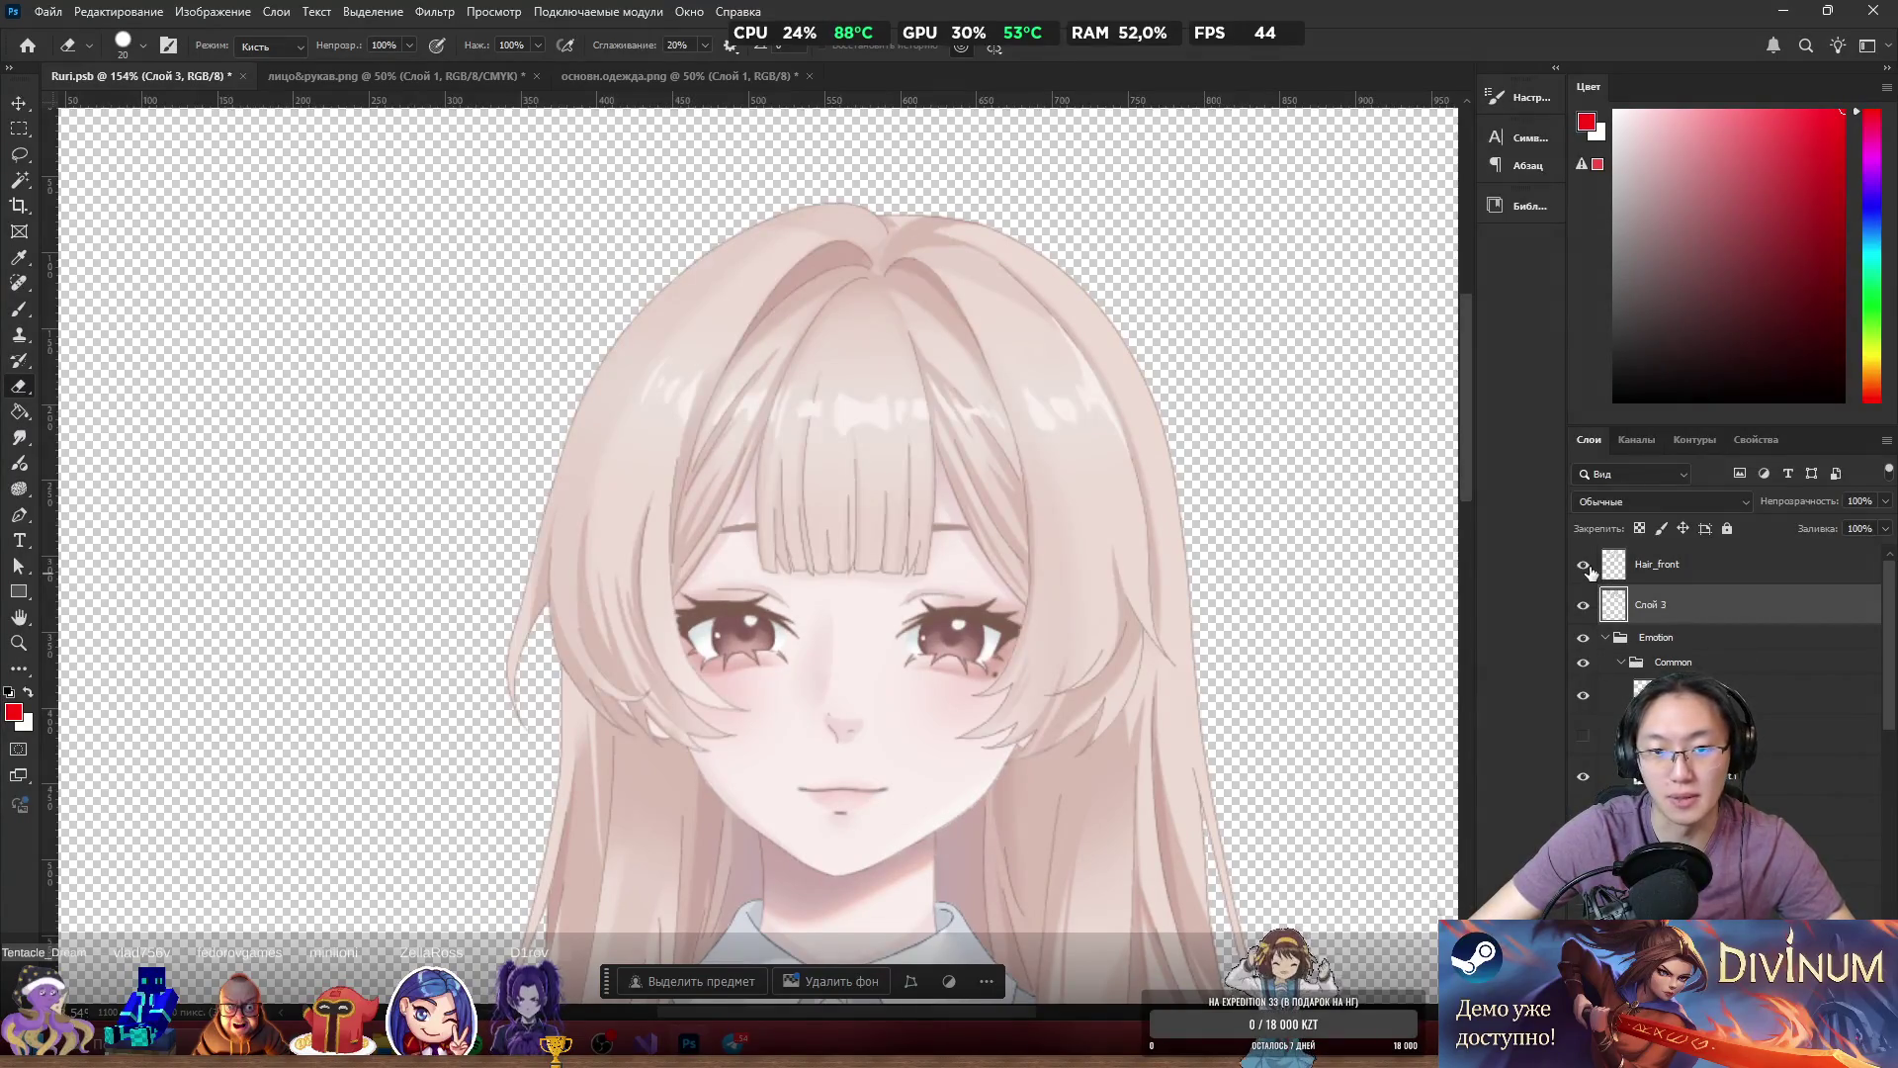
pyautogui.scroll(-3, 1226, 569)
pyautogui.scroll(5, 1018, 517)
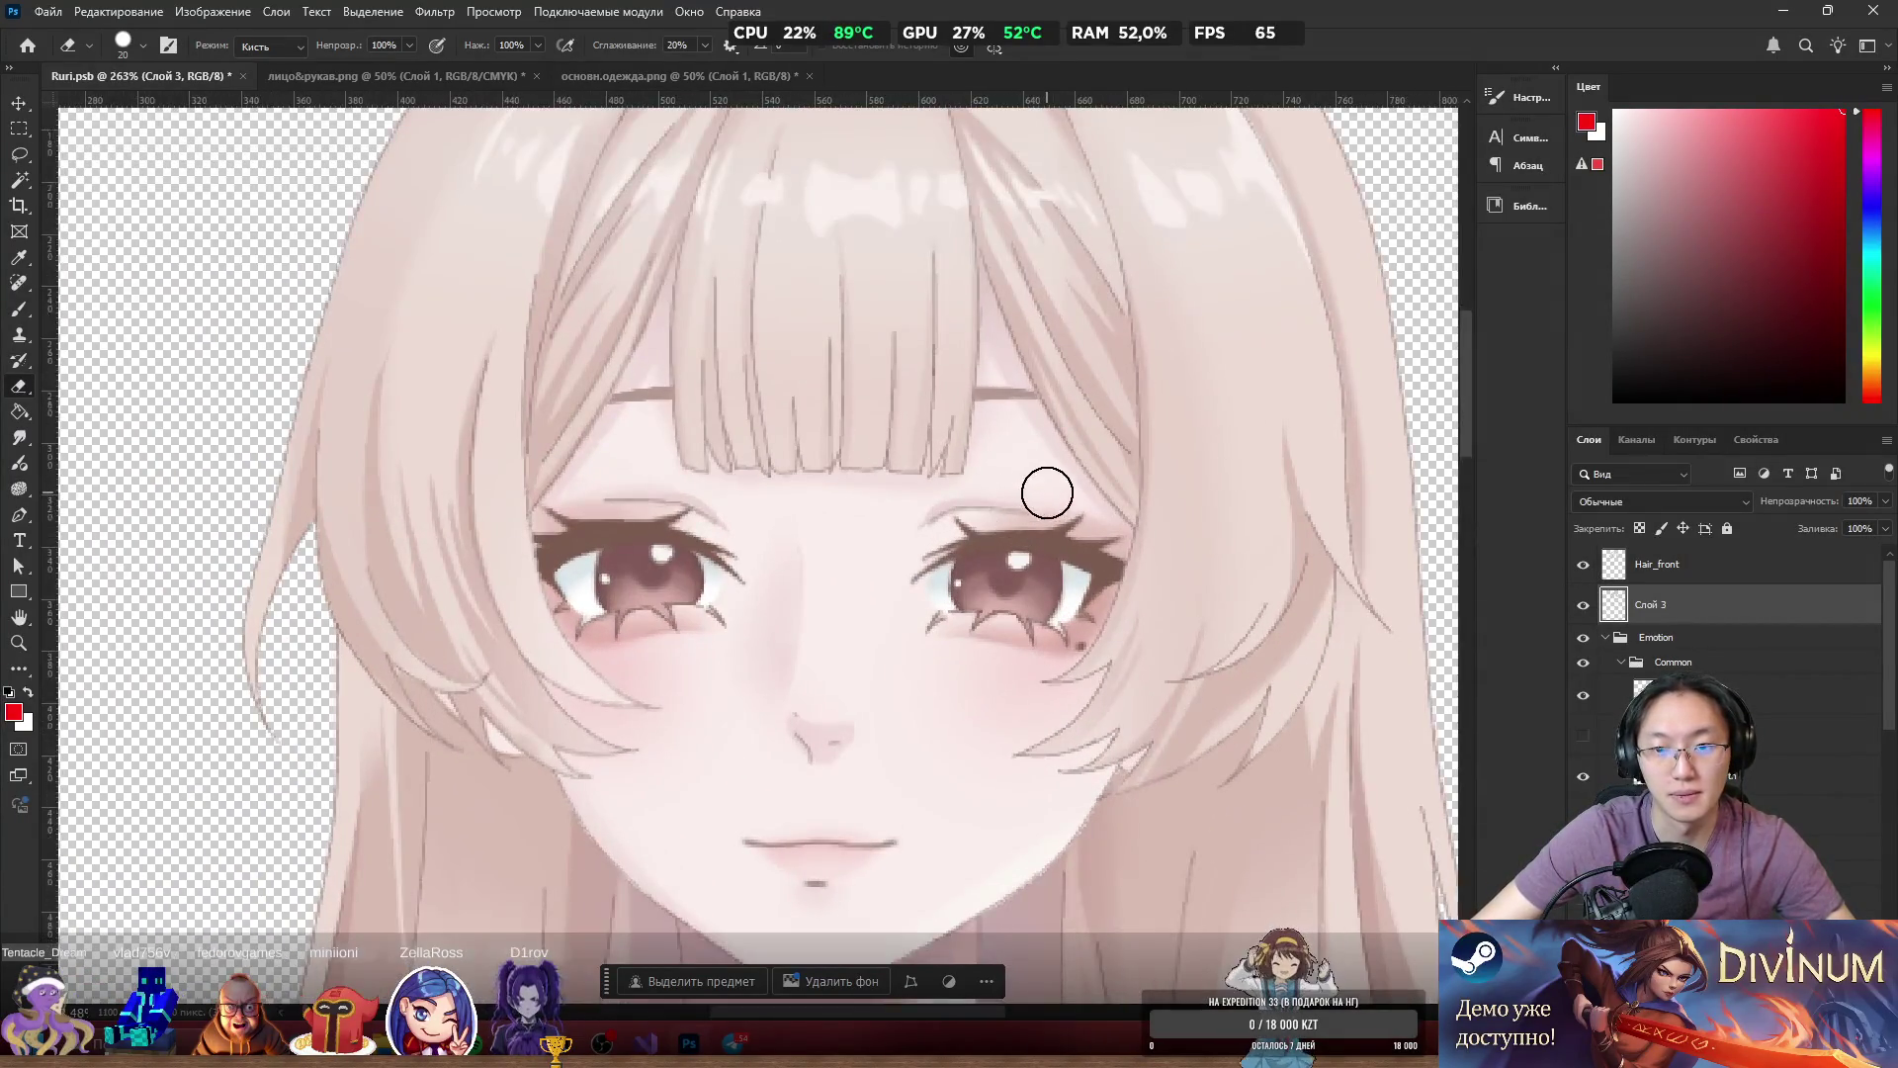
pyautogui.scroll(-2, 1097, 494)
pyautogui.moveTo(637, 545)
pyautogui.mouseDown()
pyautogui.moveTo(801, 564)
pyautogui.moveTo(632, 541)
pyautogui.moveTo(623, 732)
pyautogui.moveTo(672, 680)
pyautogui.mouseUp()
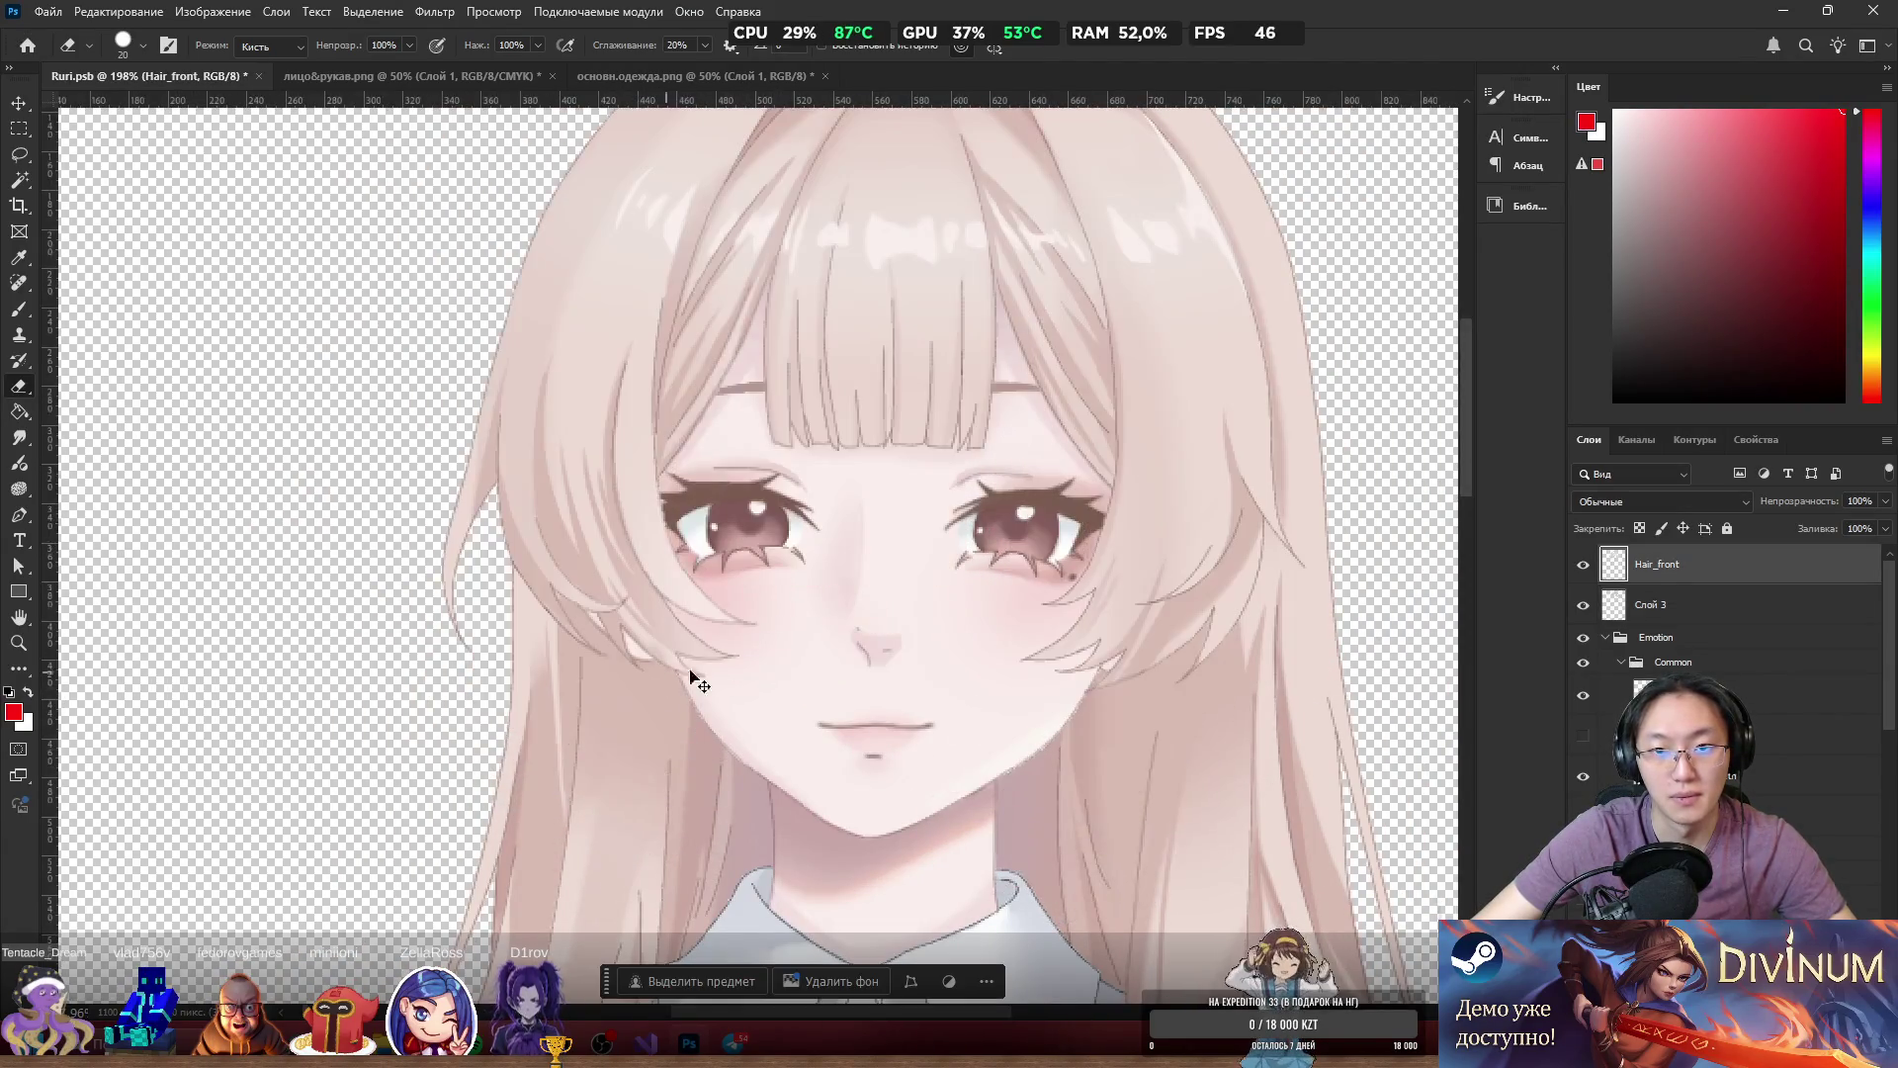
pyautogui.scroll(-3, 985, 640)
pyautogui.scroll(3, 886, 678)
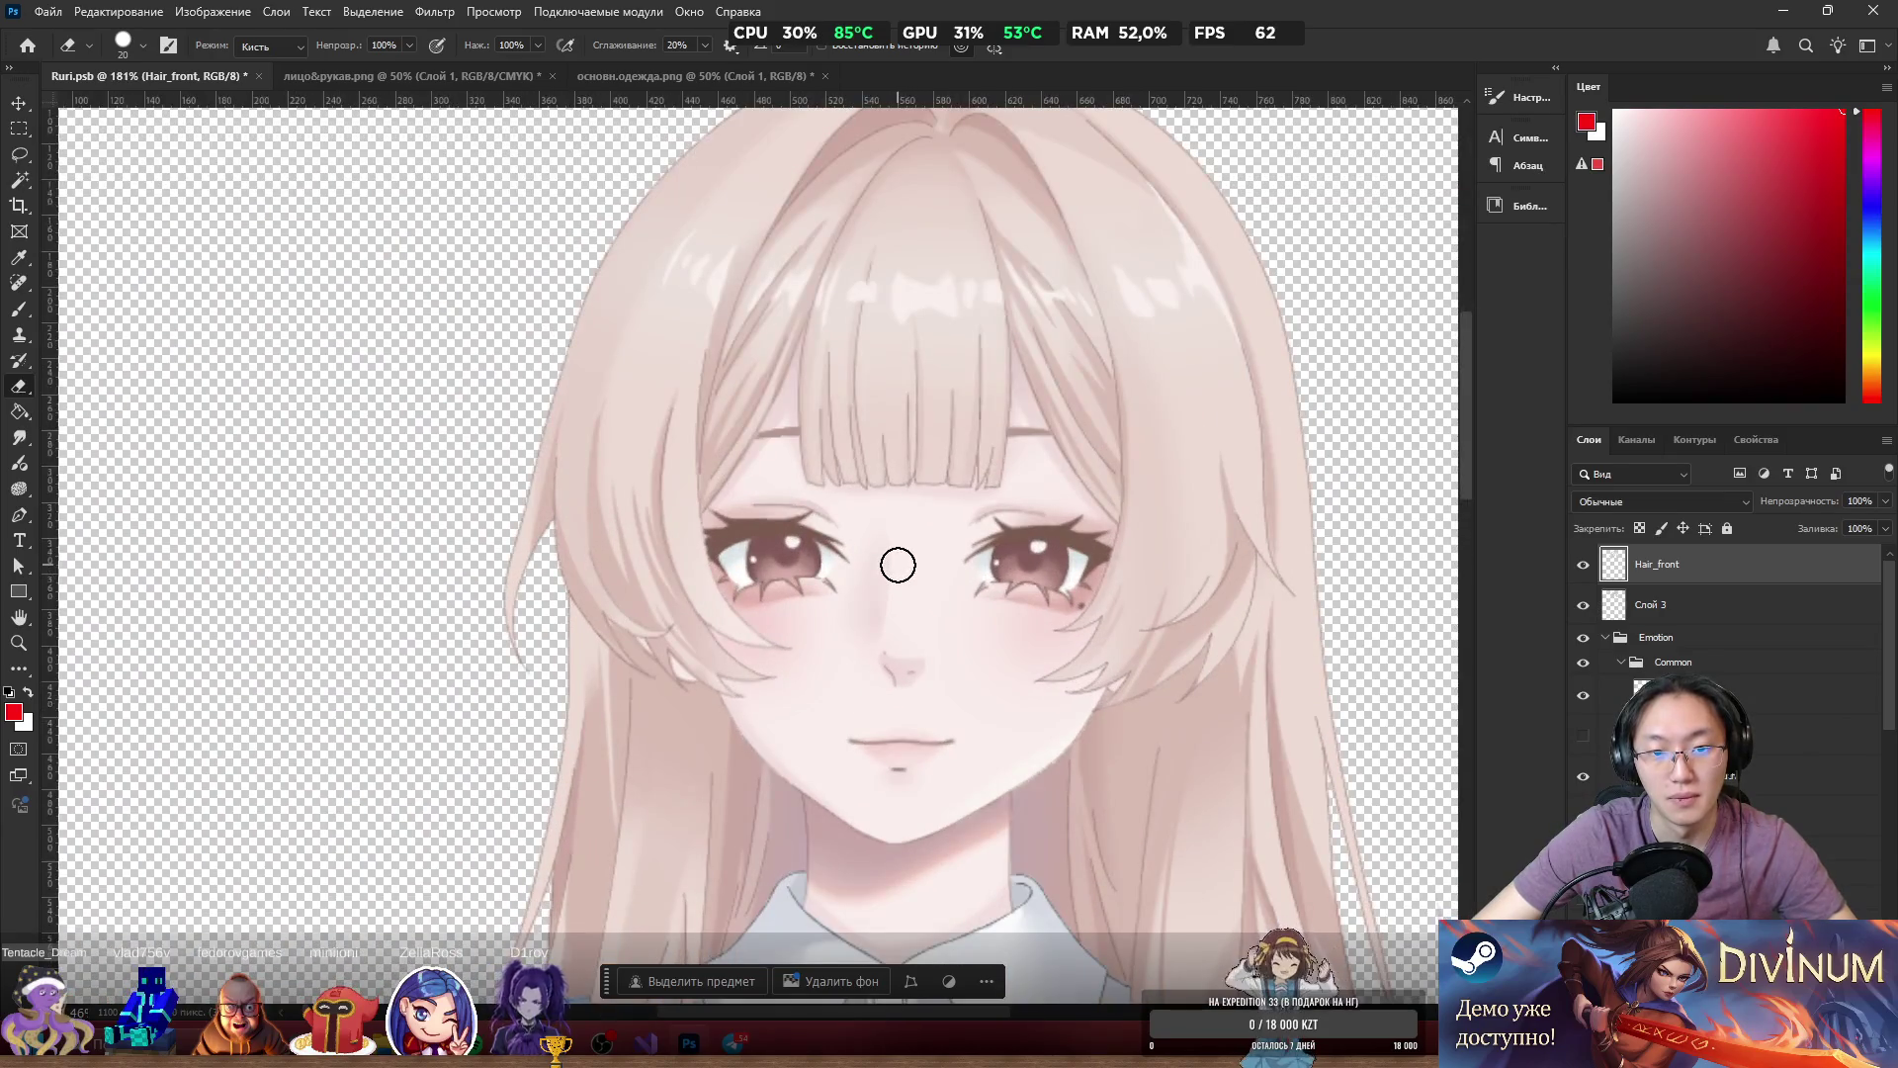
pyautogui.scroll(2, 954, 475)
# Hide the Hair_front bangs again and try erasing near the eye, triggering the hidden-layer warning.
pyautogui.moveTo(817, 474)
pyautogui.mouseDown()
pyautogui.moveTo(847, 424)
pyautogui.moveTo(606, 623)
pyautogui.moveTo(501, 623)
pyautogui.moveTo(610, 563)
pyautogui.mouseUp()
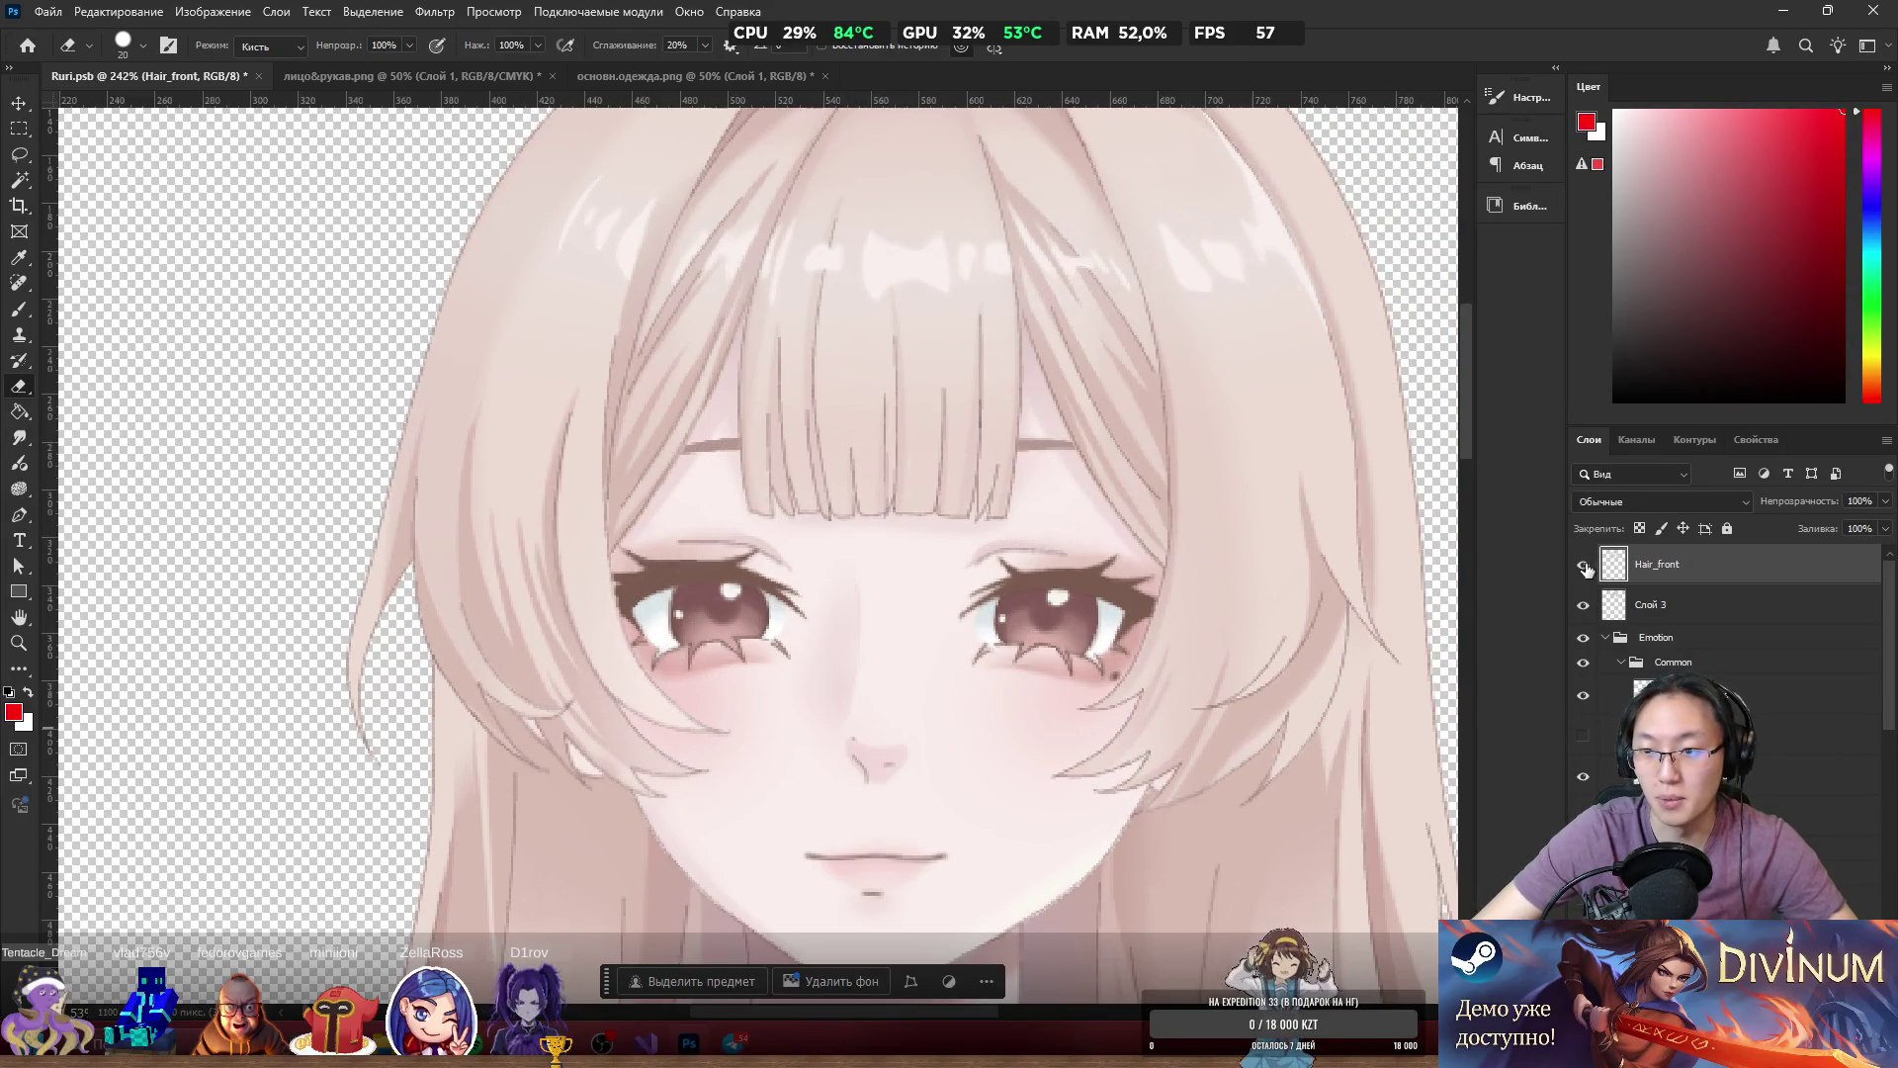
pyautogui.click(1585, 568)
pyautogui.scroll(10, 635, 571)
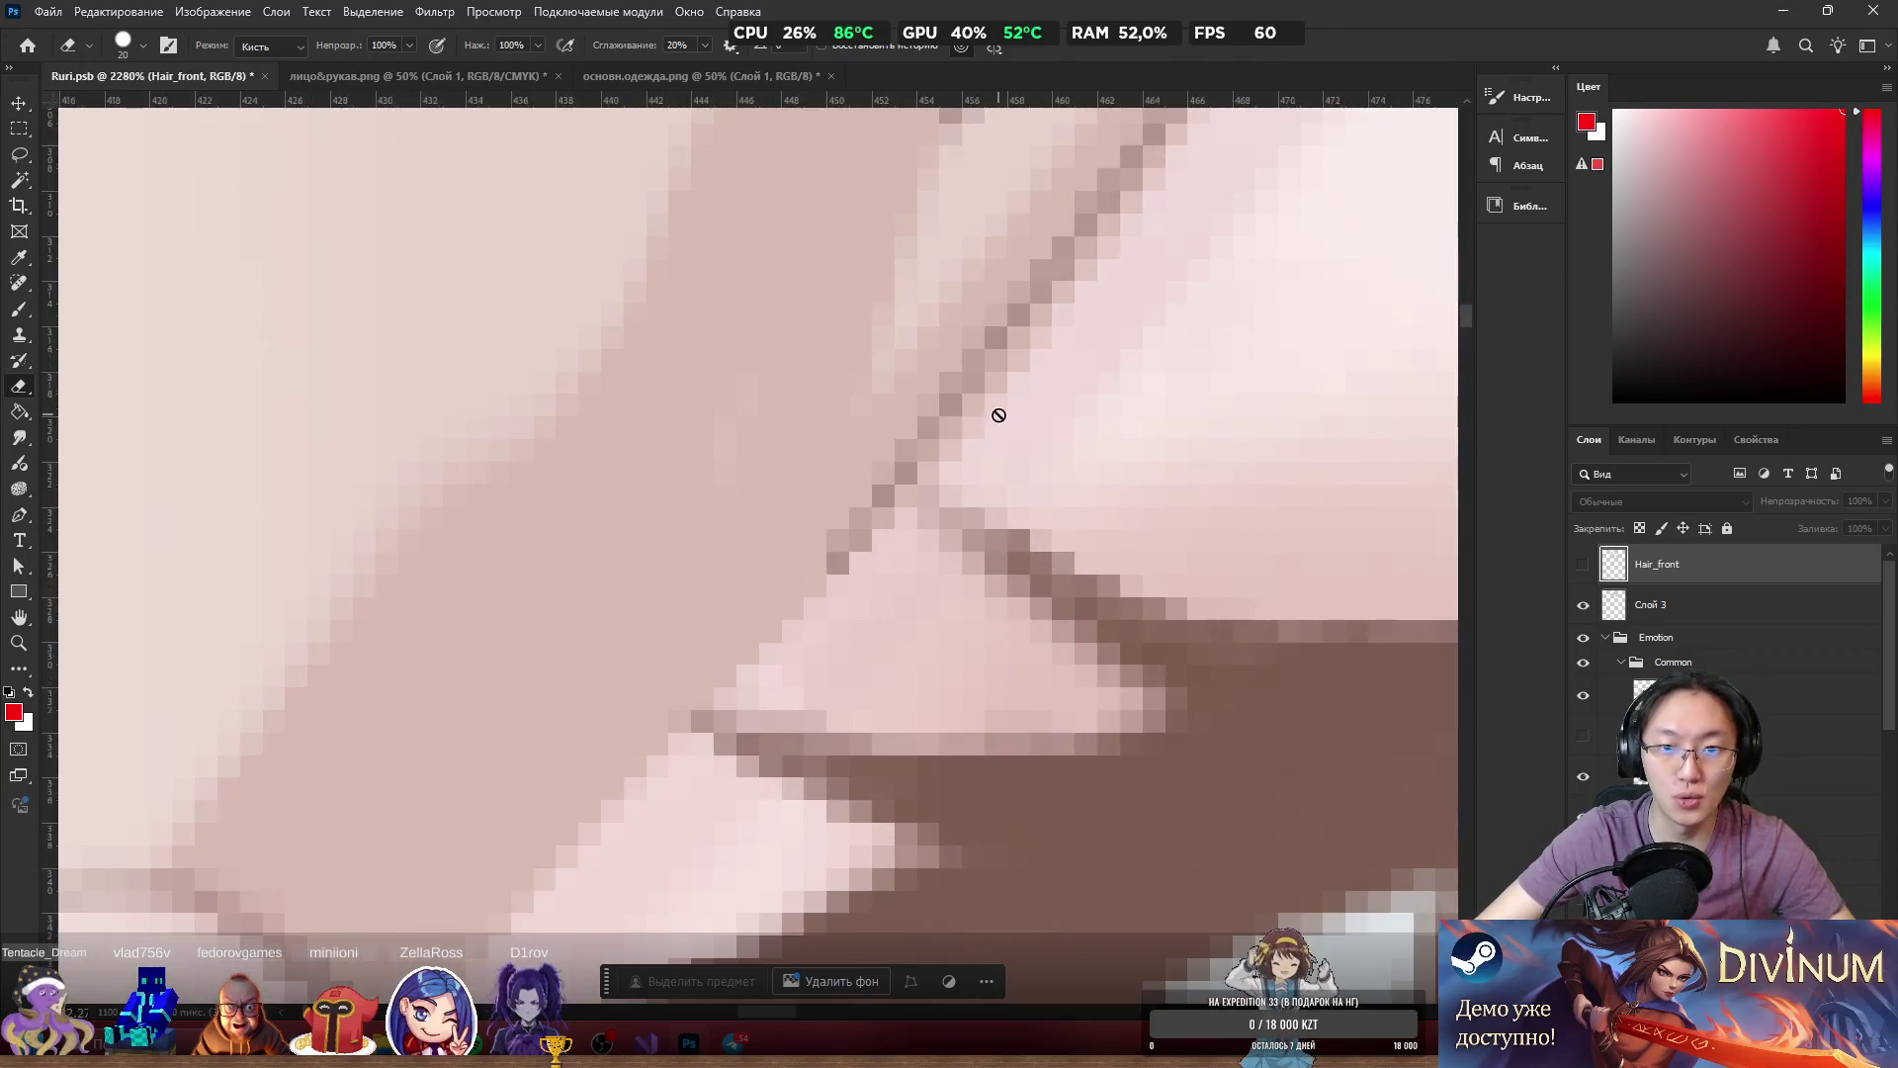
pyautogui.click(840, 561)
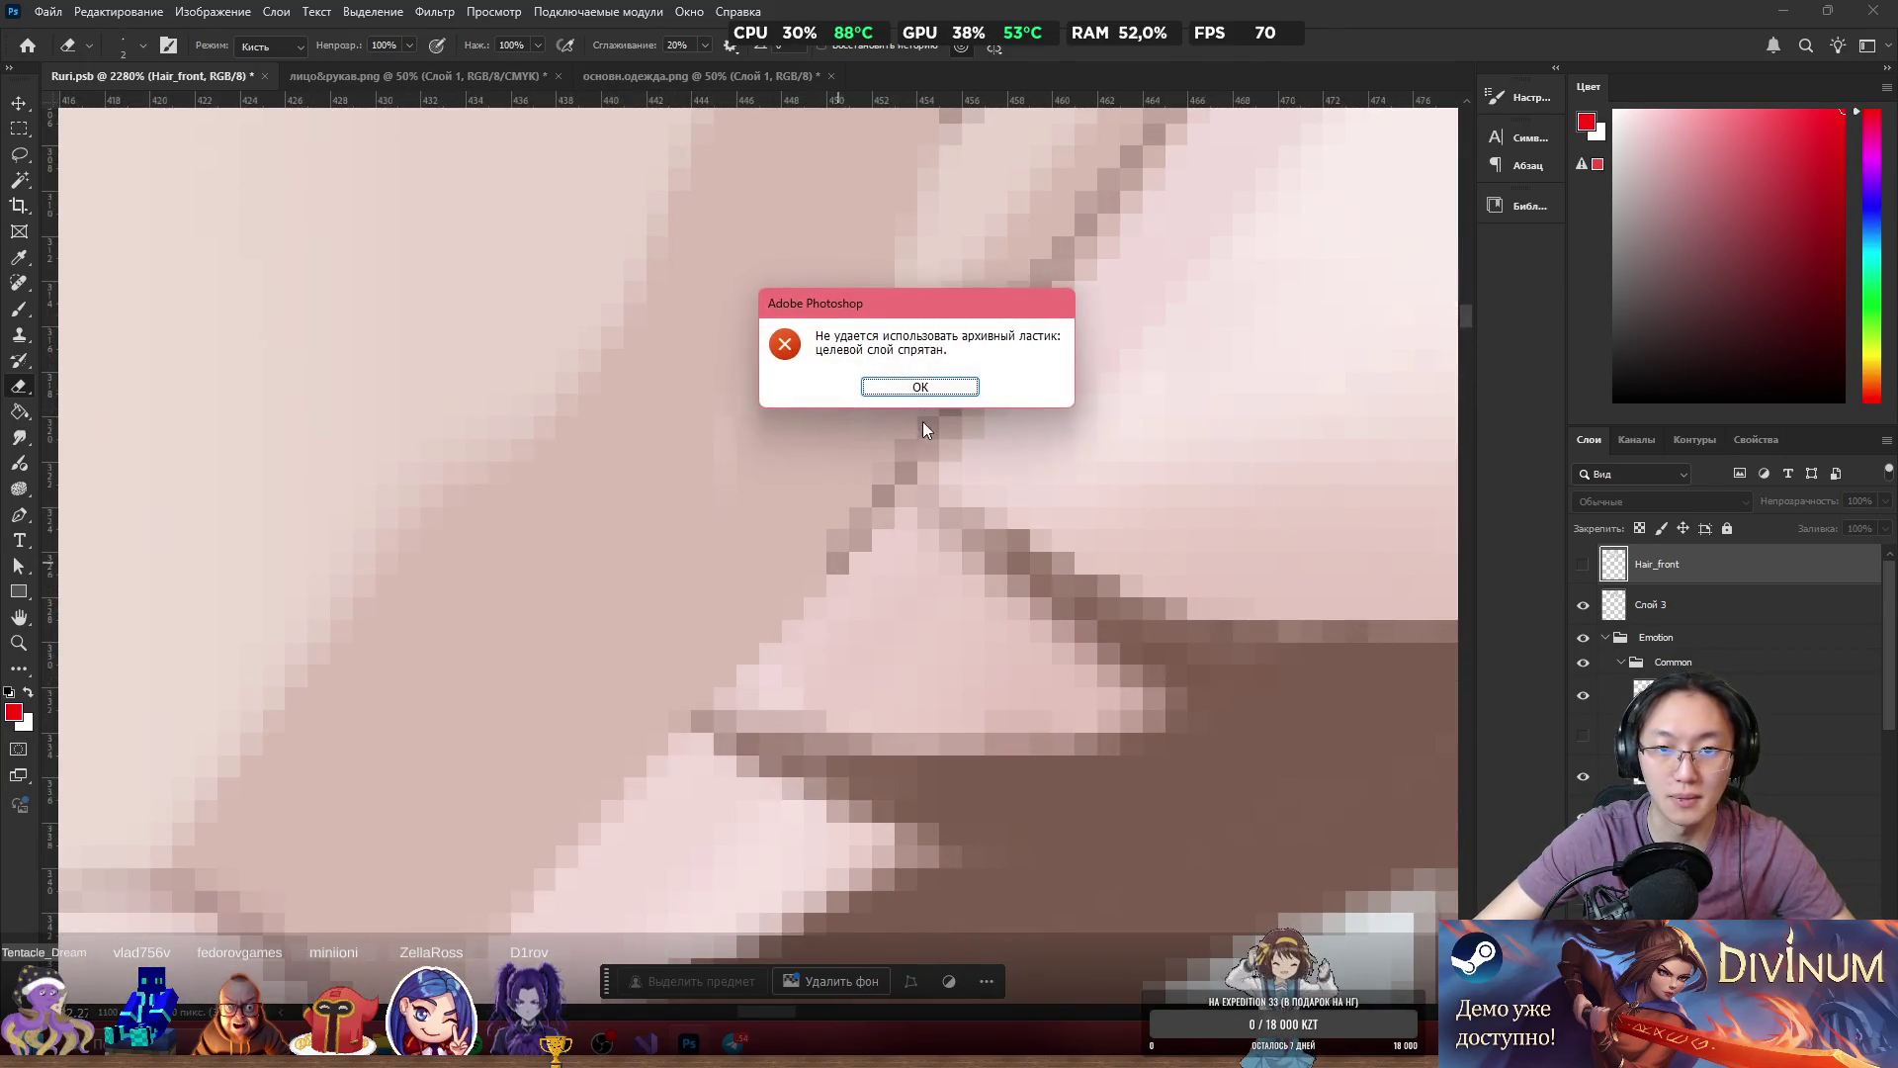
# Dismiss the hidden-layer warning, return to Слой 3 and set a 1 px brownish-pink brush.
pyautogui.press('Return')
pyautogui.hotkey('alt', '[')
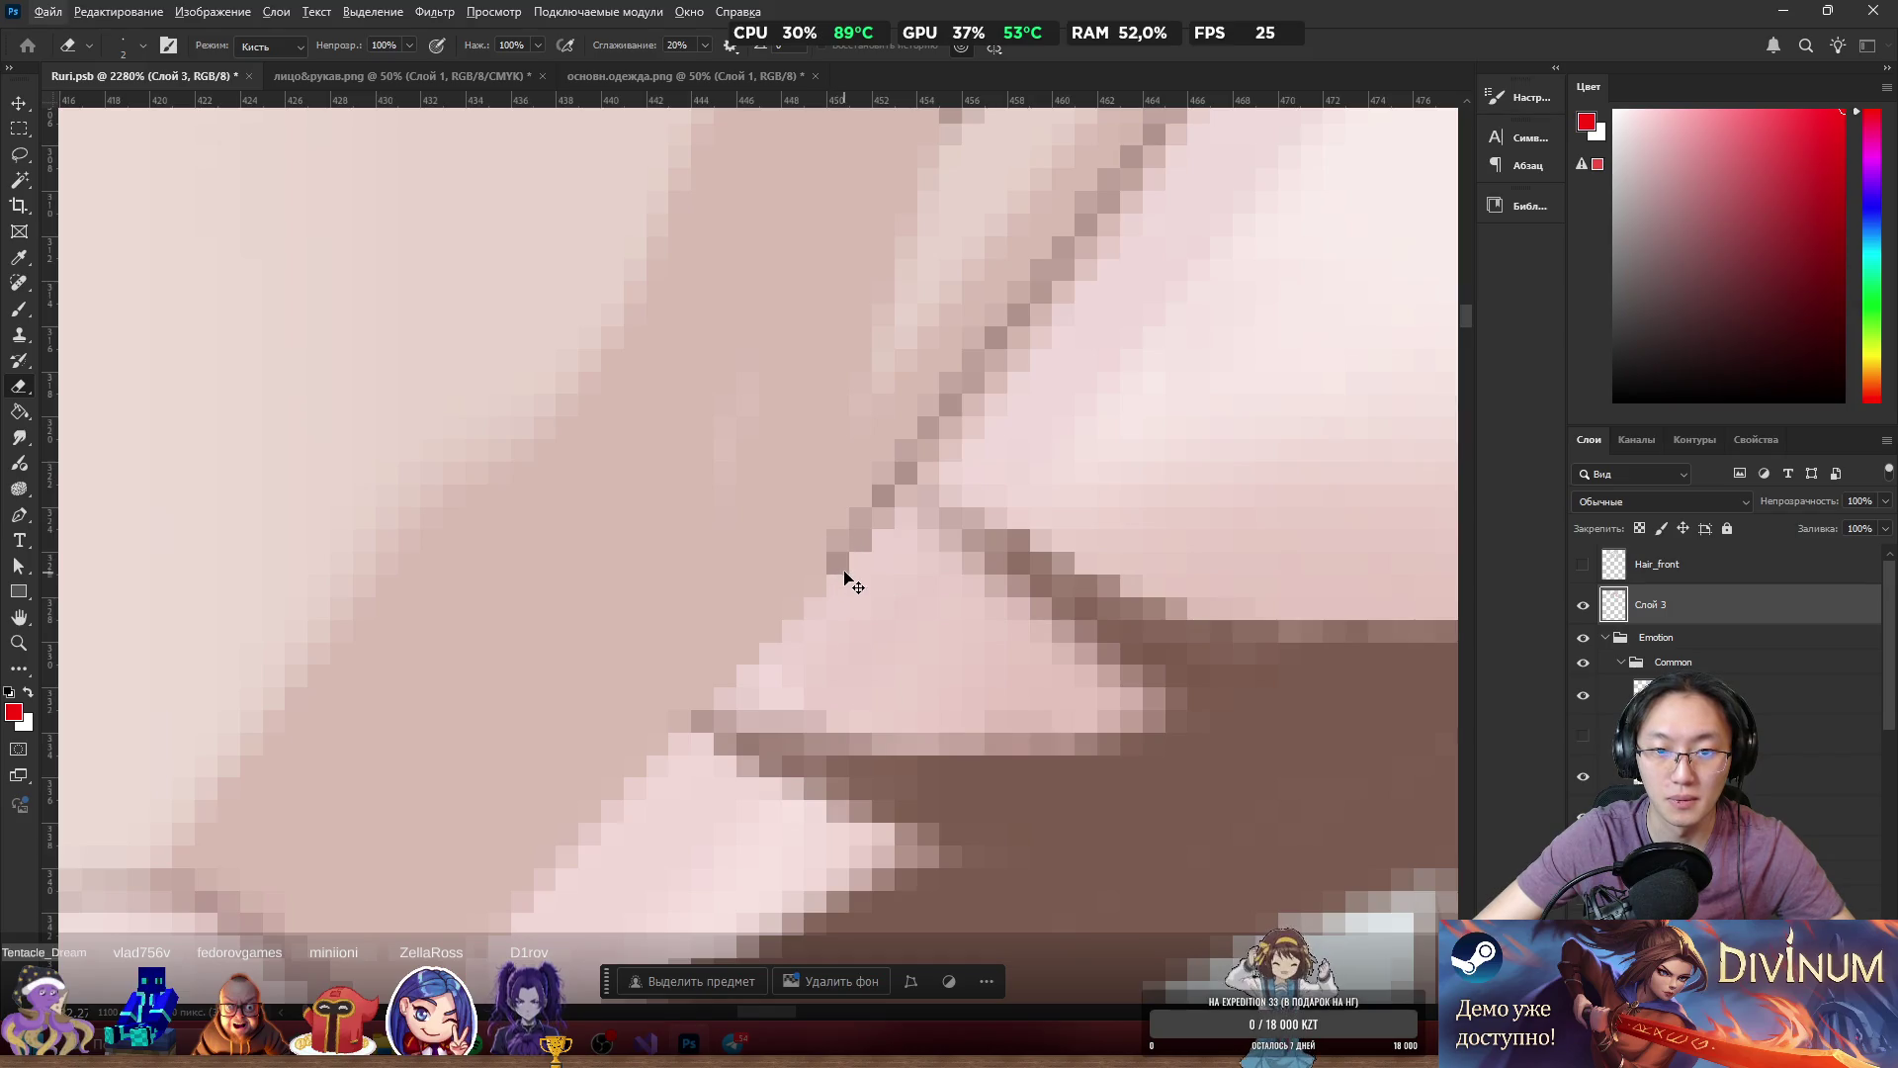
pyautogui.scroll(-5, 804, 580)
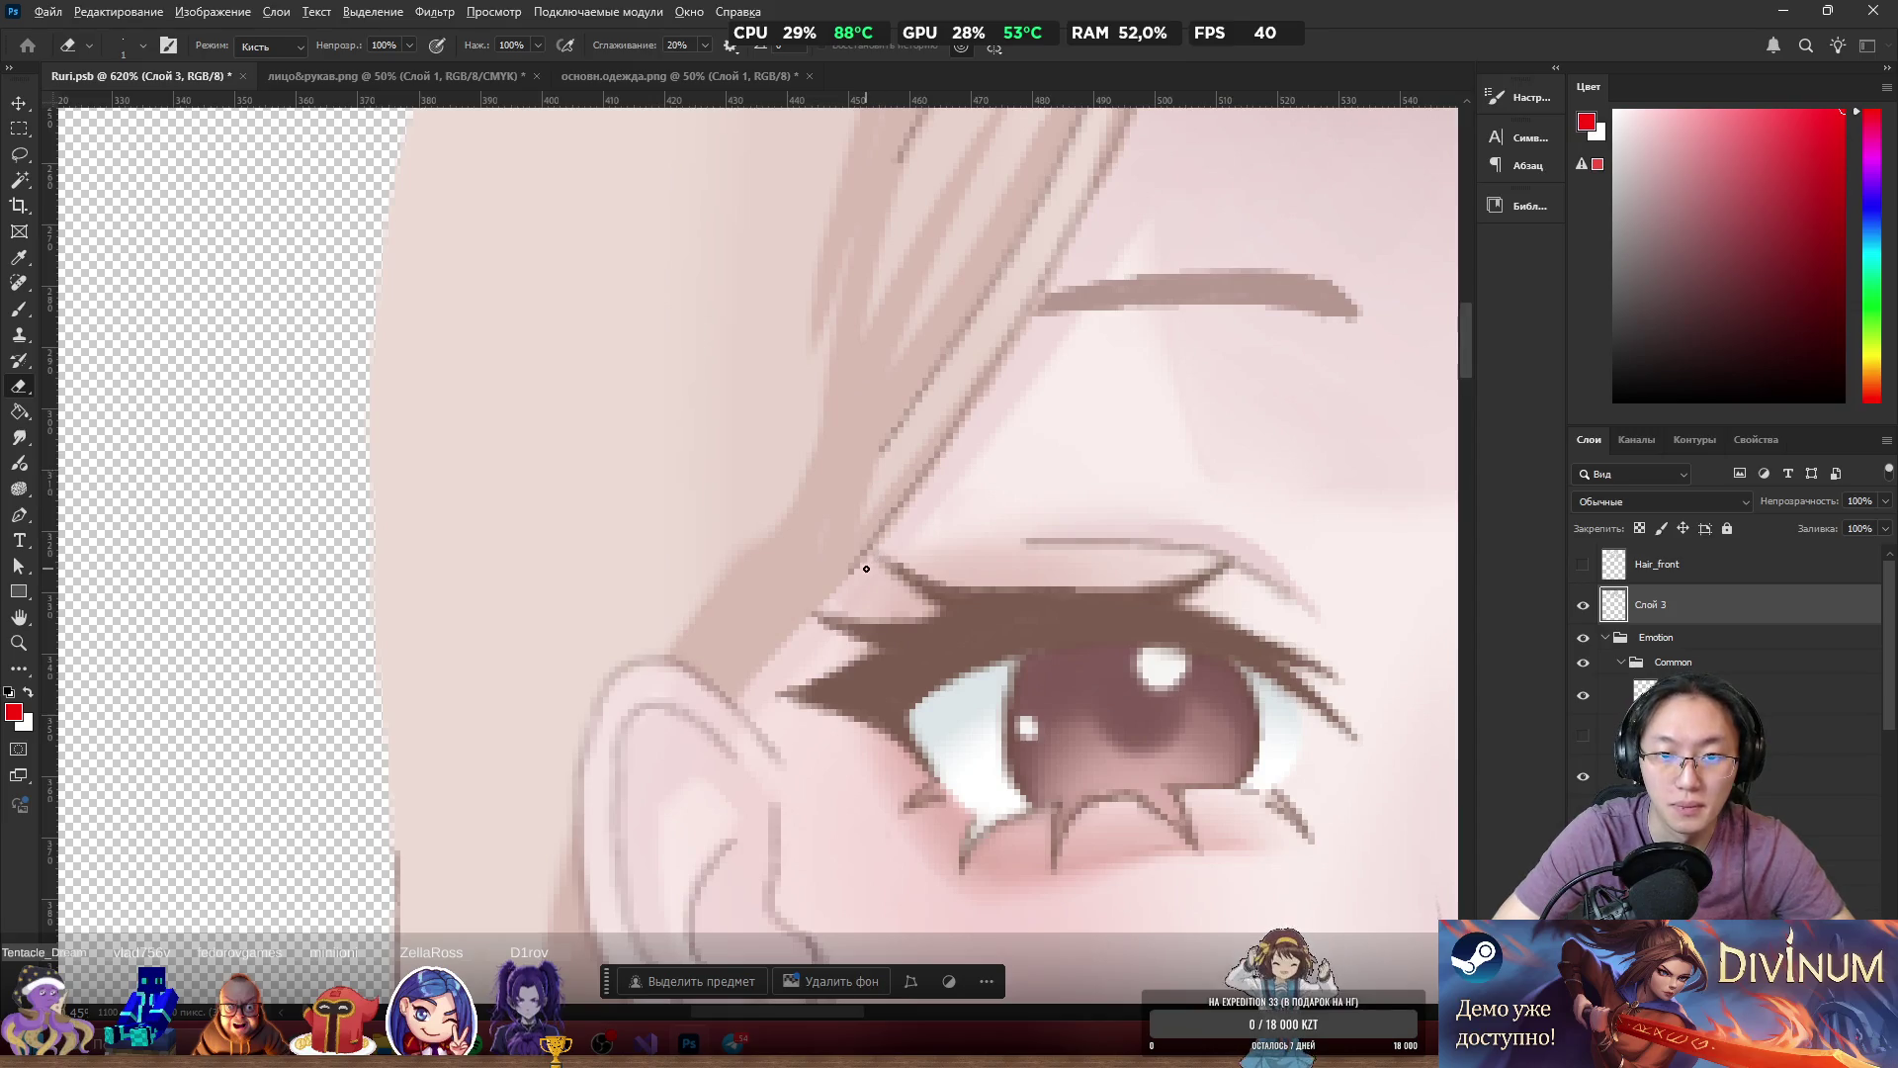
pyautogui.press('b')
pyautogui.moveTo(827, 617); pyautogui.dragTo(564, 604)
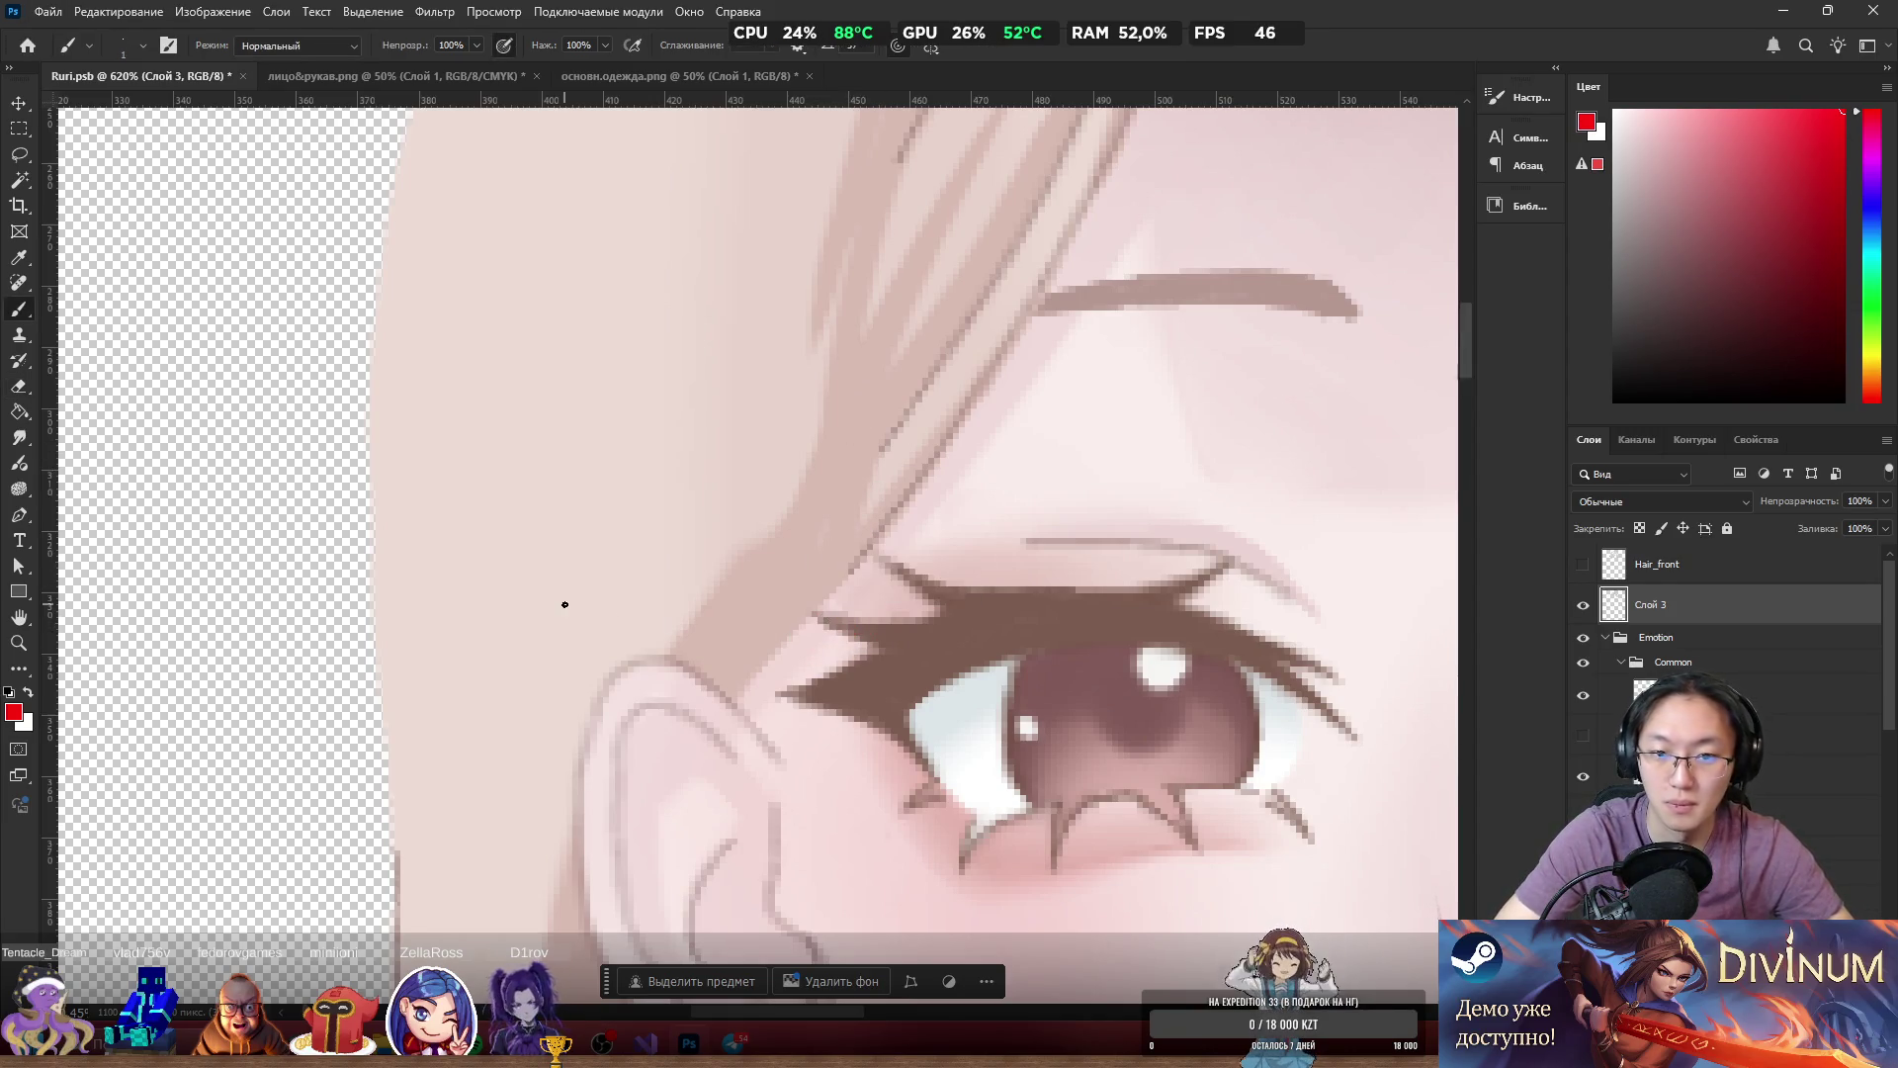
pyautogui.keyDown('alt'); pyautogui.click(856, 573); pyautogui.keyUp('alt')
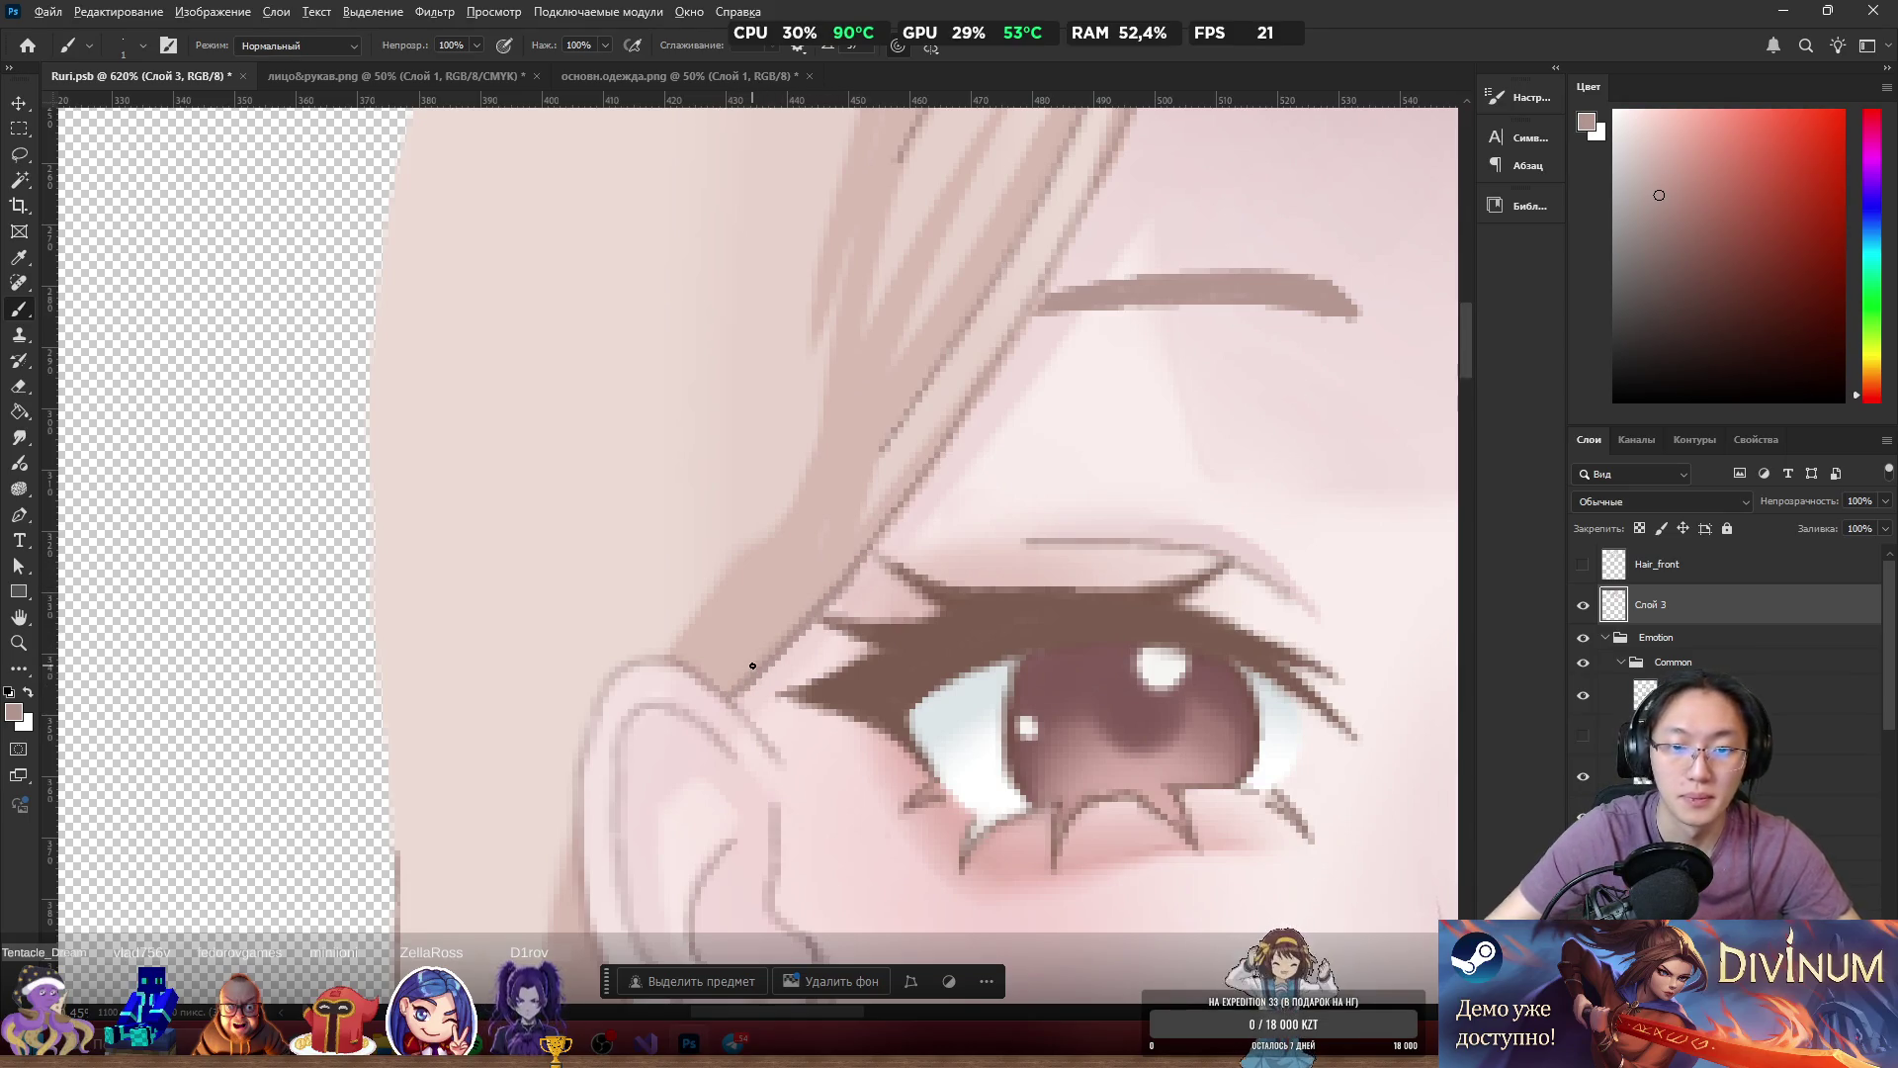
# Erase the dark line pixels along the hair edge over the forehead.
pyautogui.scroll(3, 749, 661)
pyautogui.press('e')
pyautogui.moveTo(923, 458); pyautogui.dragTo(693, 715)
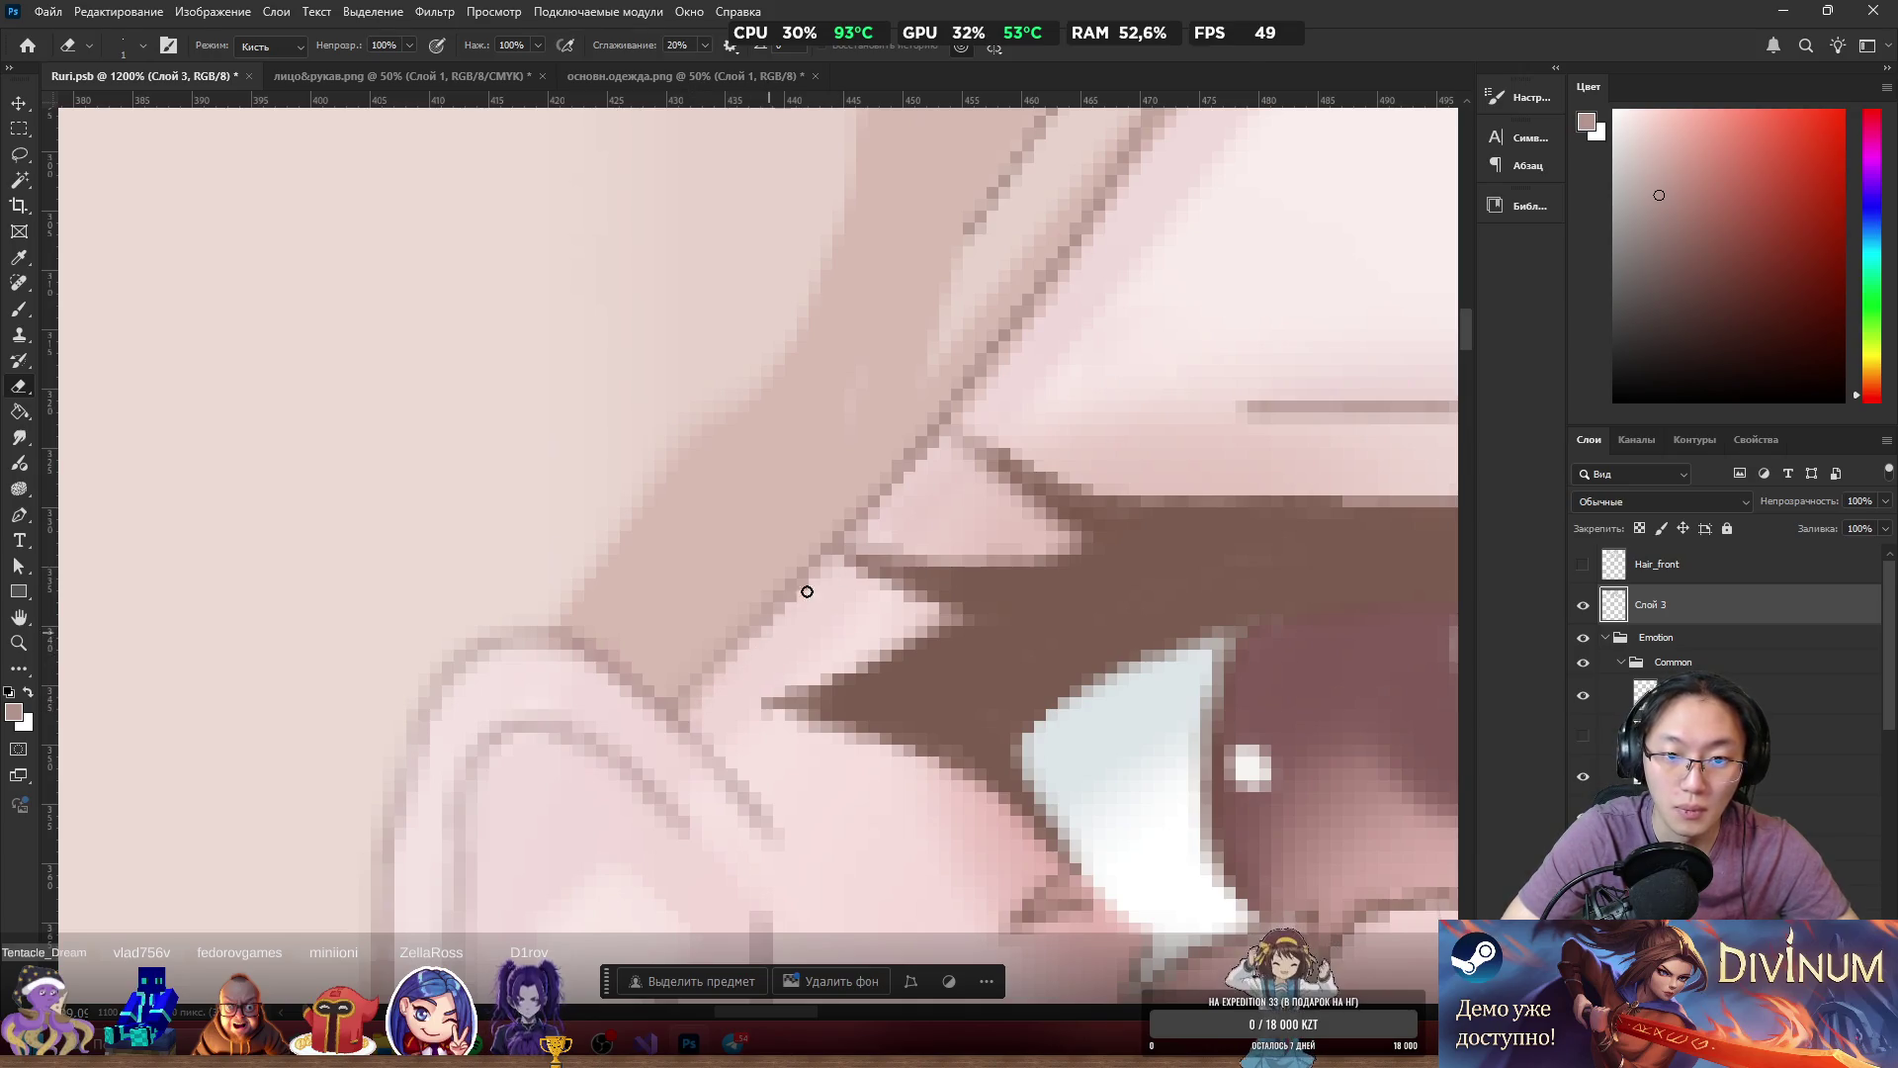
pyautogui.press('b')
# Fill the gap near the eye corner and the hair-edge pixels with light skin pink.
pyautogui.scroll(-3, 929, 445)
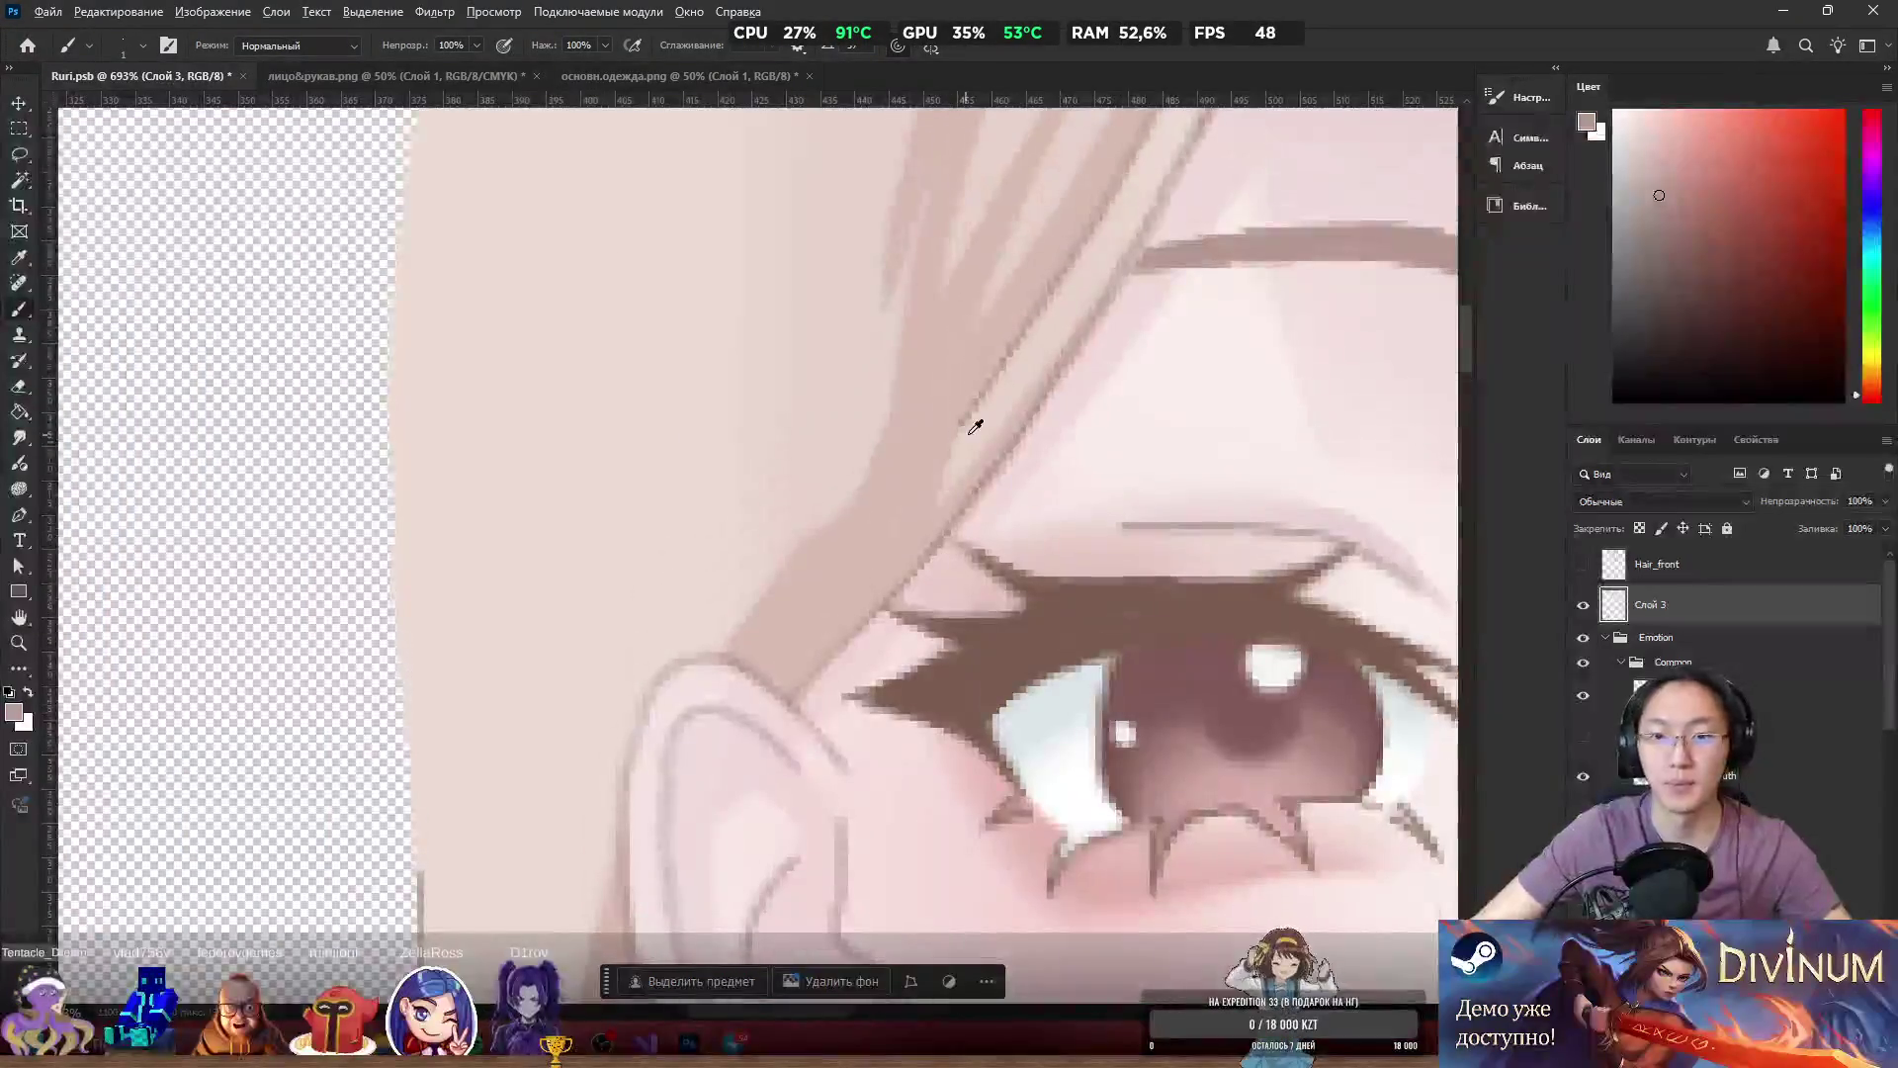
pyautogui.scroll(4, 964, 433)
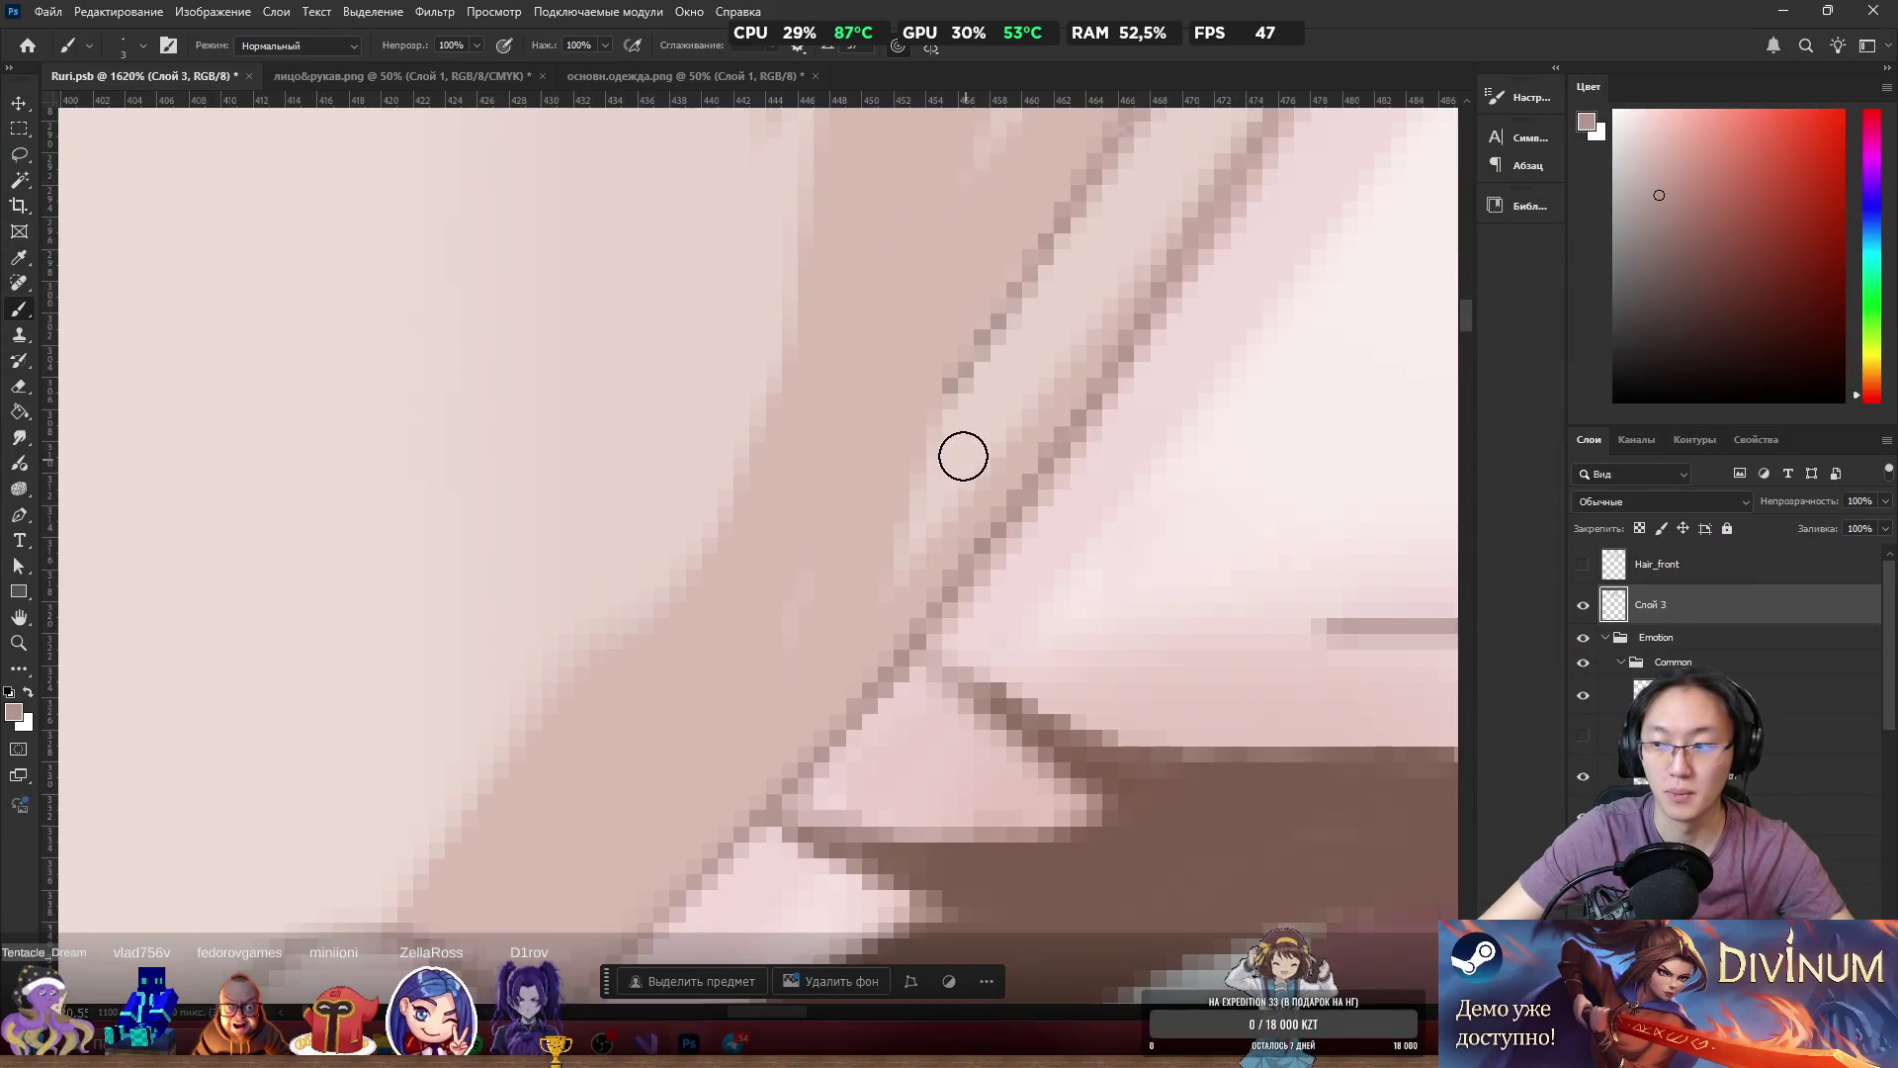
pyautogui.keyDown('alt'); pyautogui.click(967, 456); pyautogui.keyUp('alt')
pyautogui.scroll(-1, 988, 410)
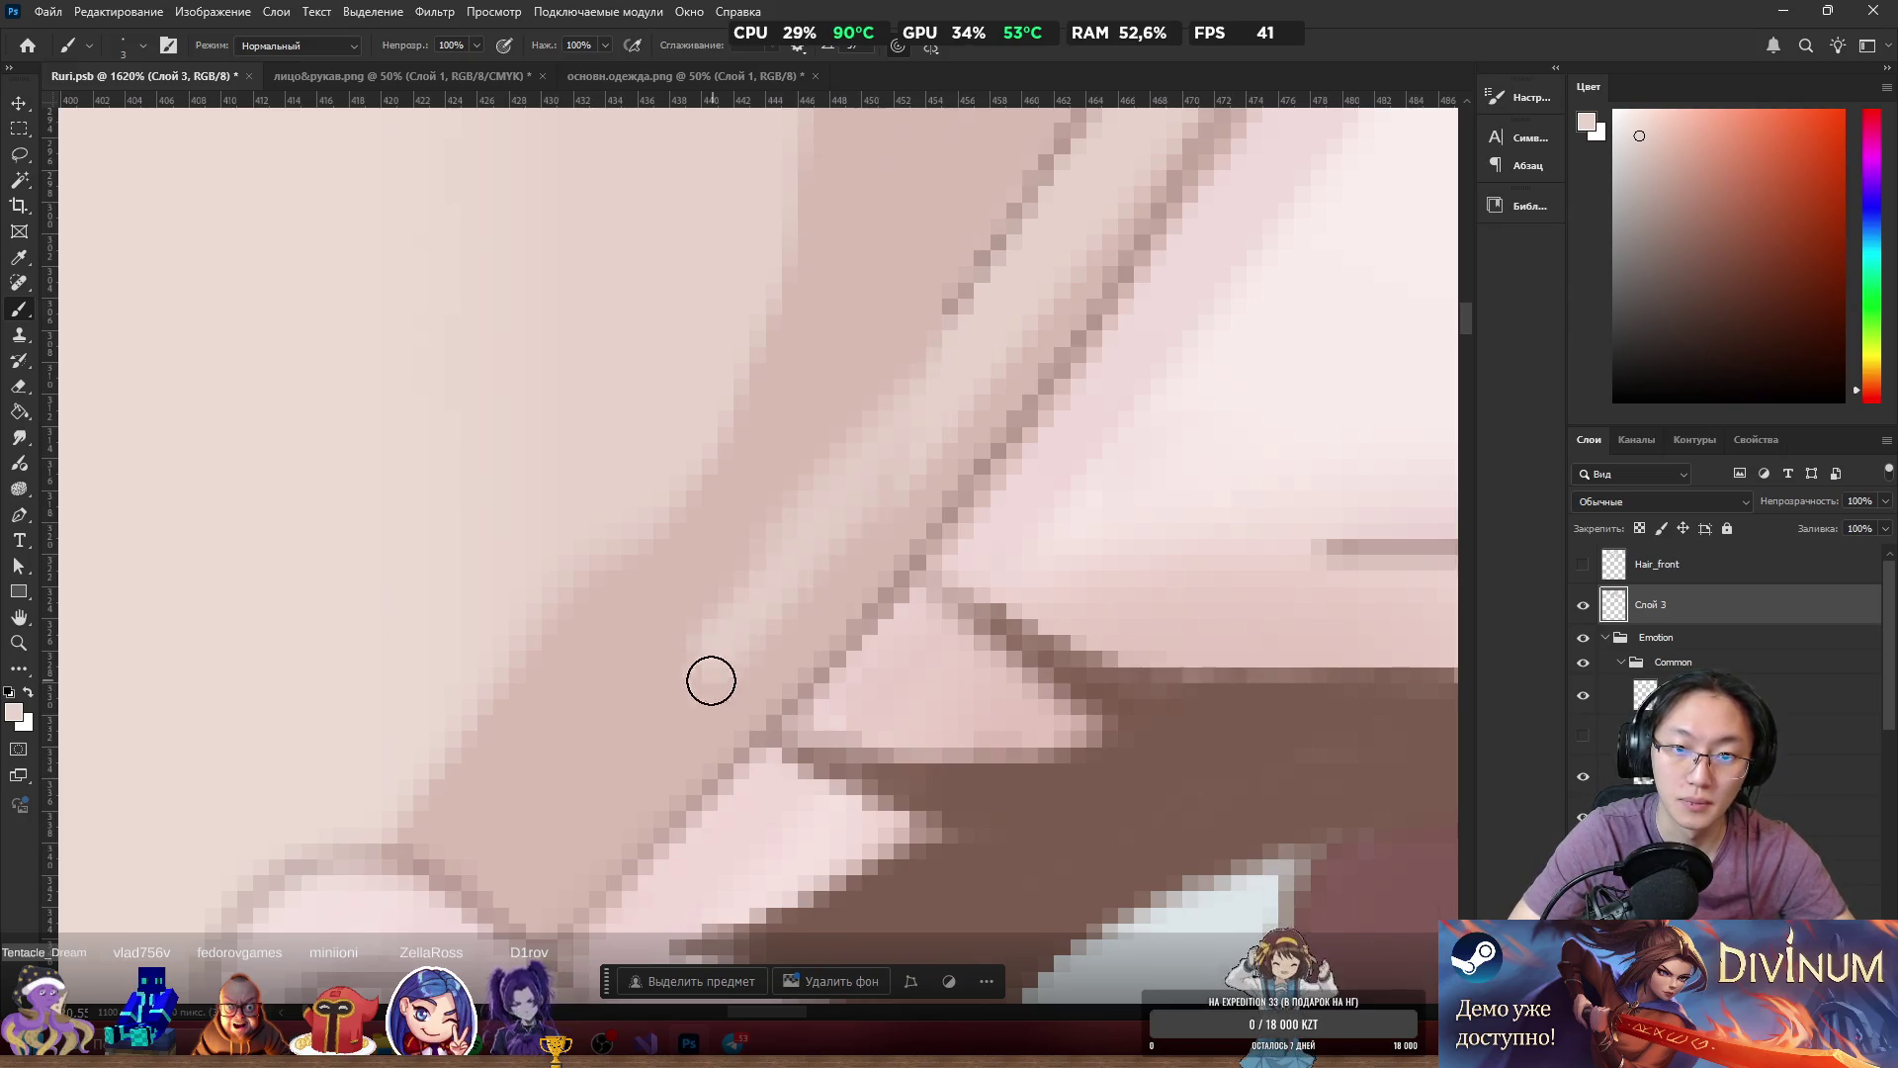
pyautogui.moveTo(688, 642); pyautogui.dragTo(517, 803)
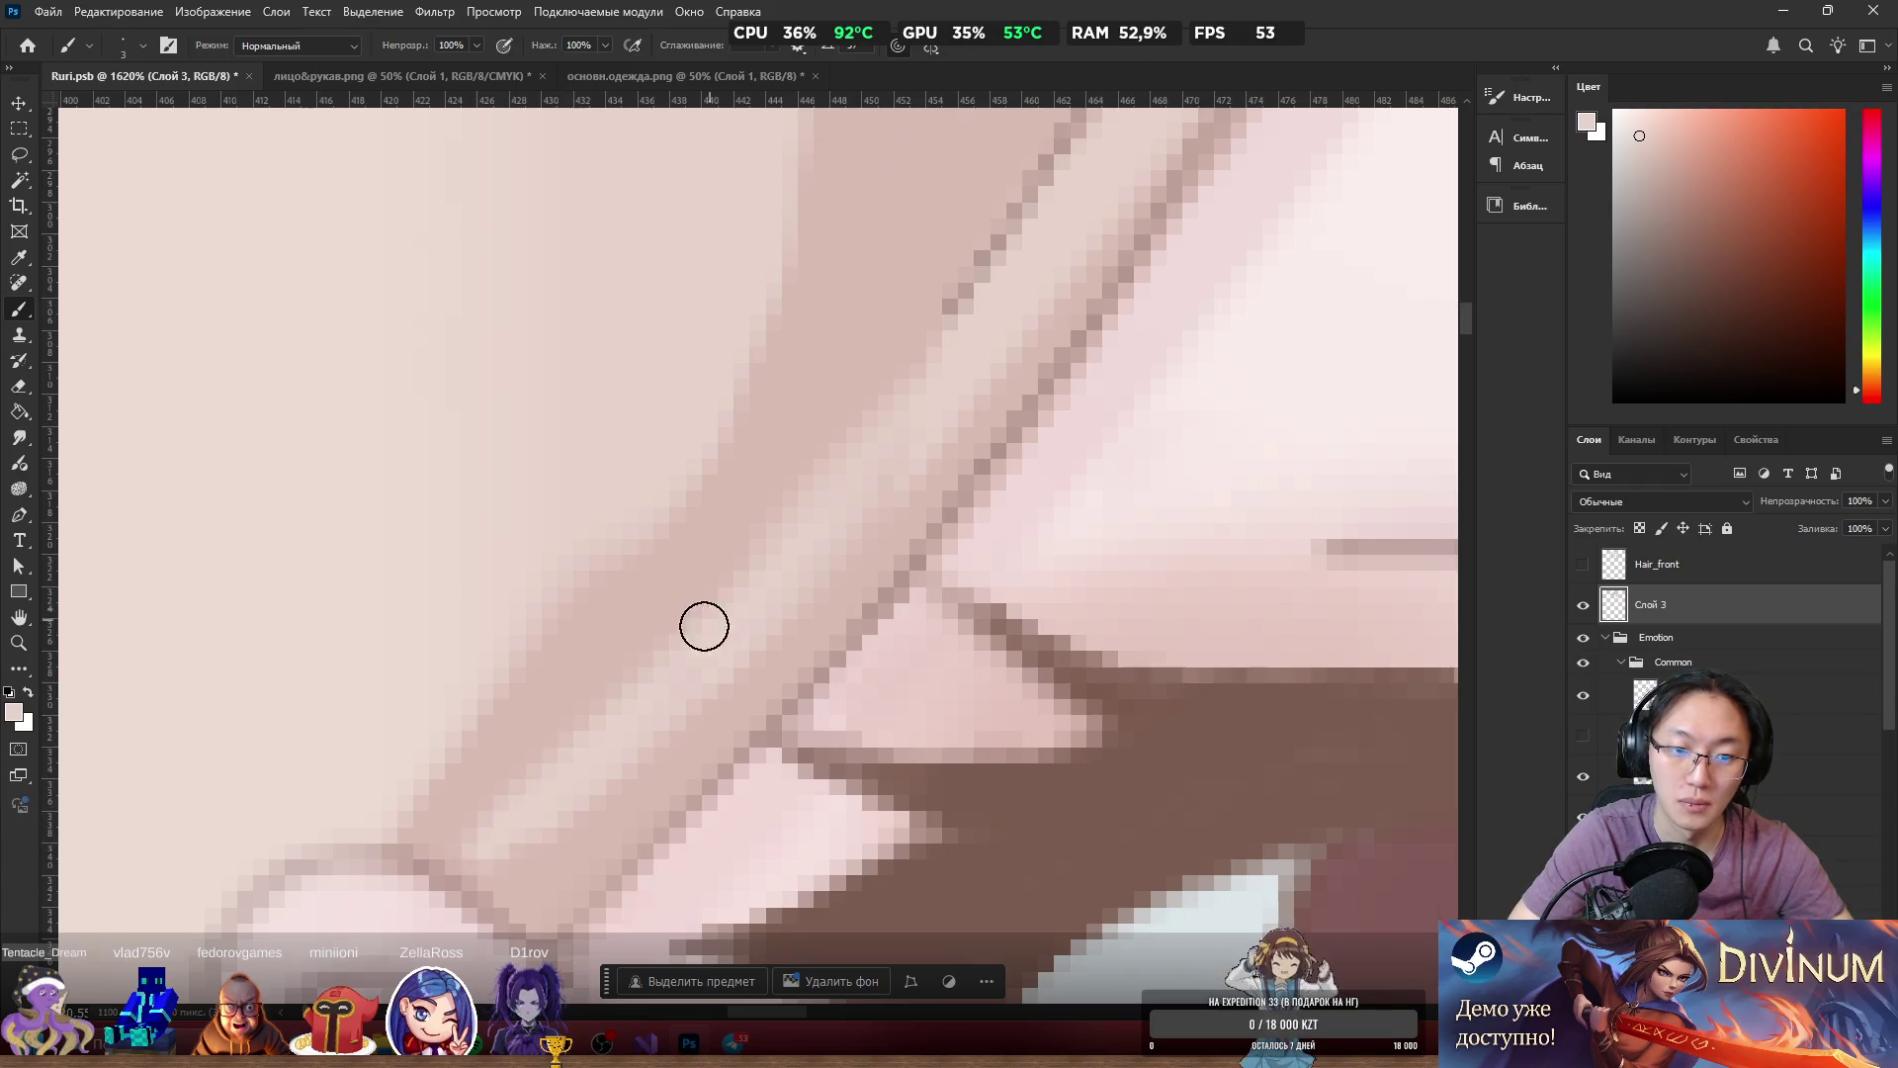
pyautogui.keyDown('alt'); pyautogui.click(957, 298); pyautogui.keyUp('alt')
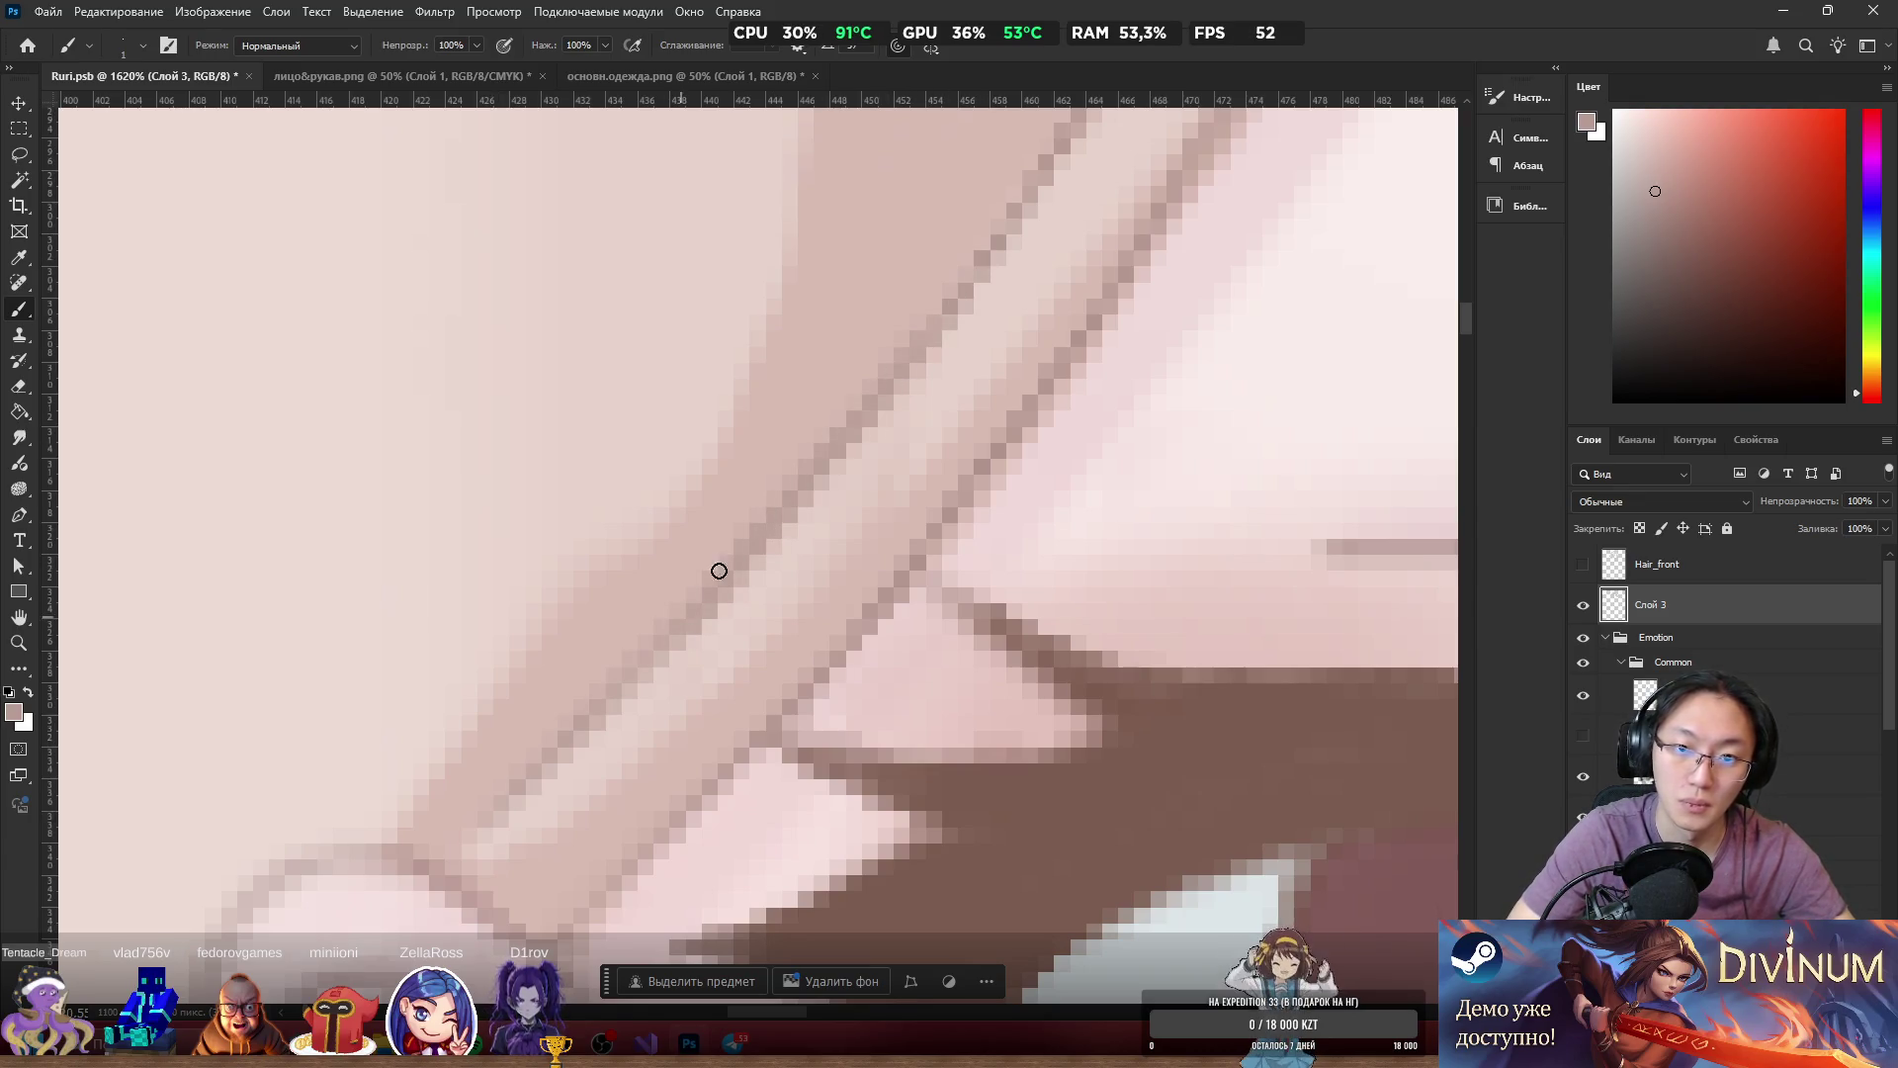
pyautogui.click(849, 346)
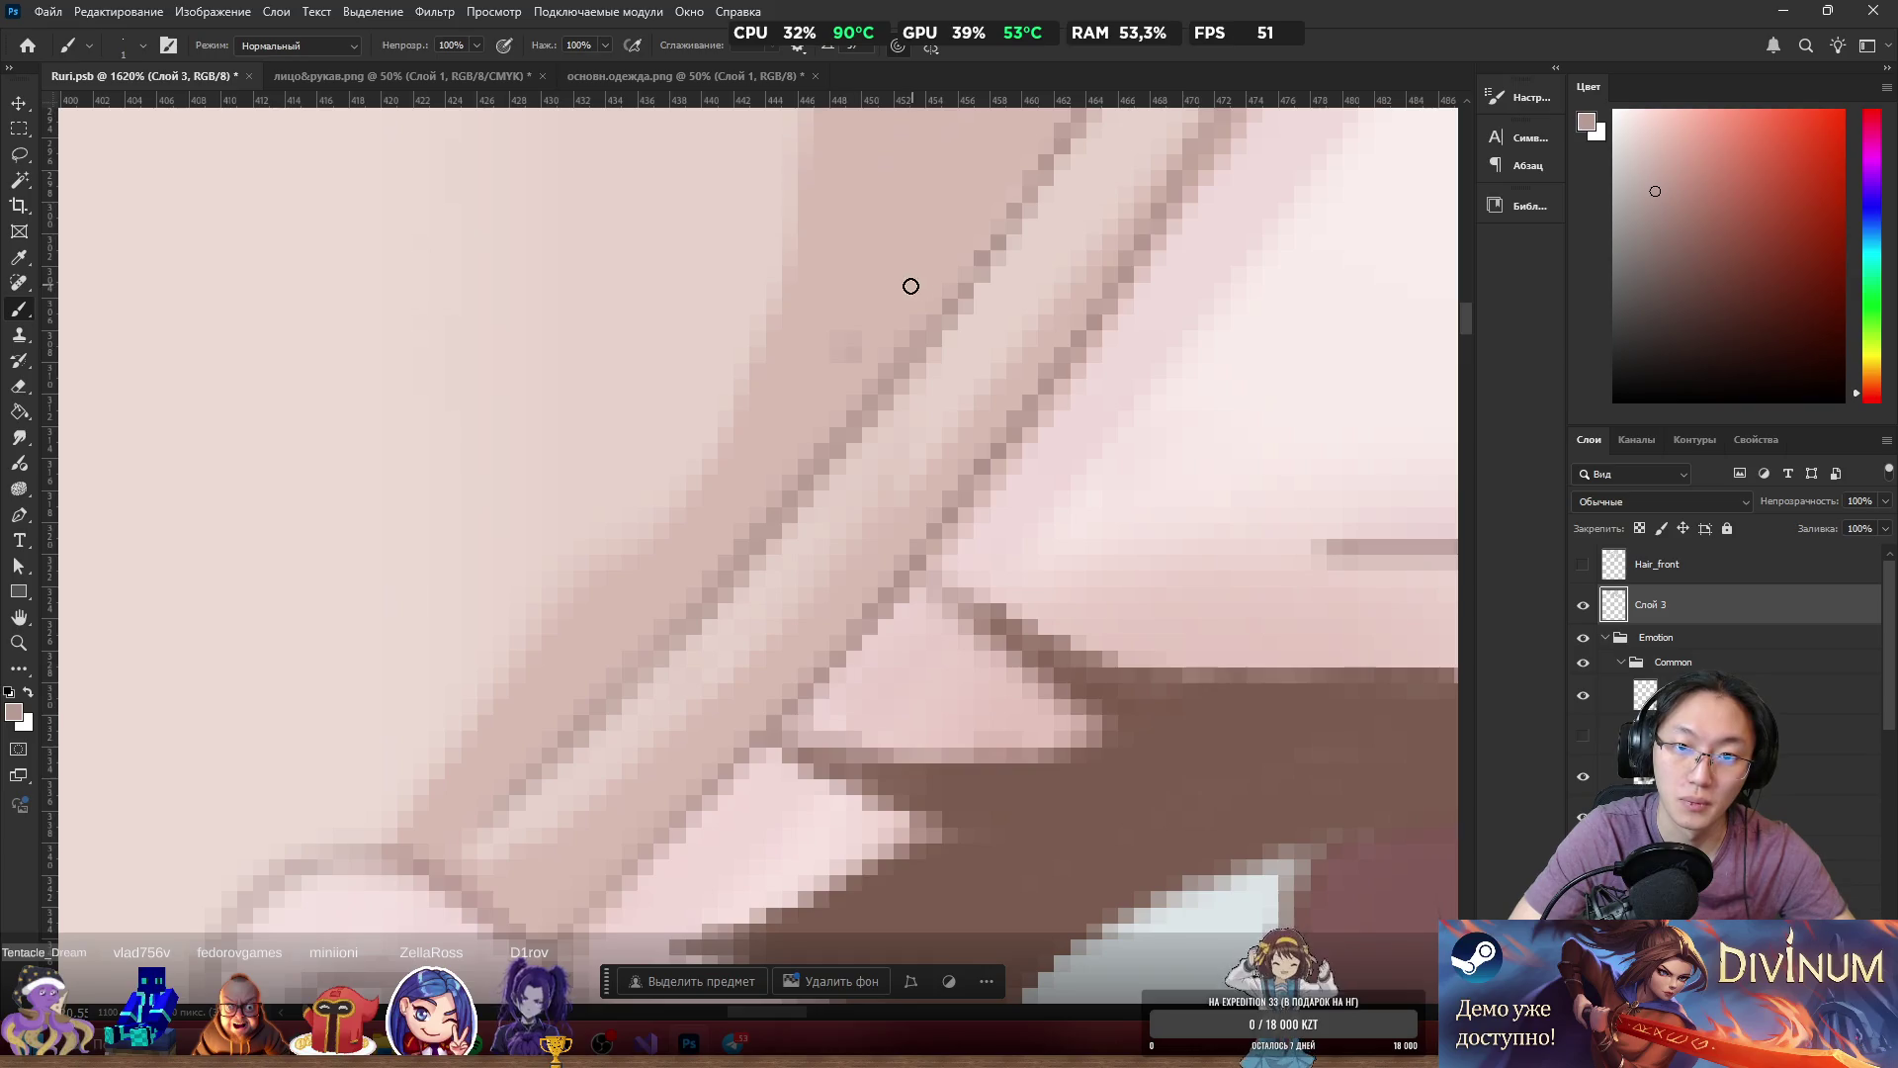
pyautogui.keyDown('alt'); pyautogui.click(887, 298); pyautogui.keyUp('alt')
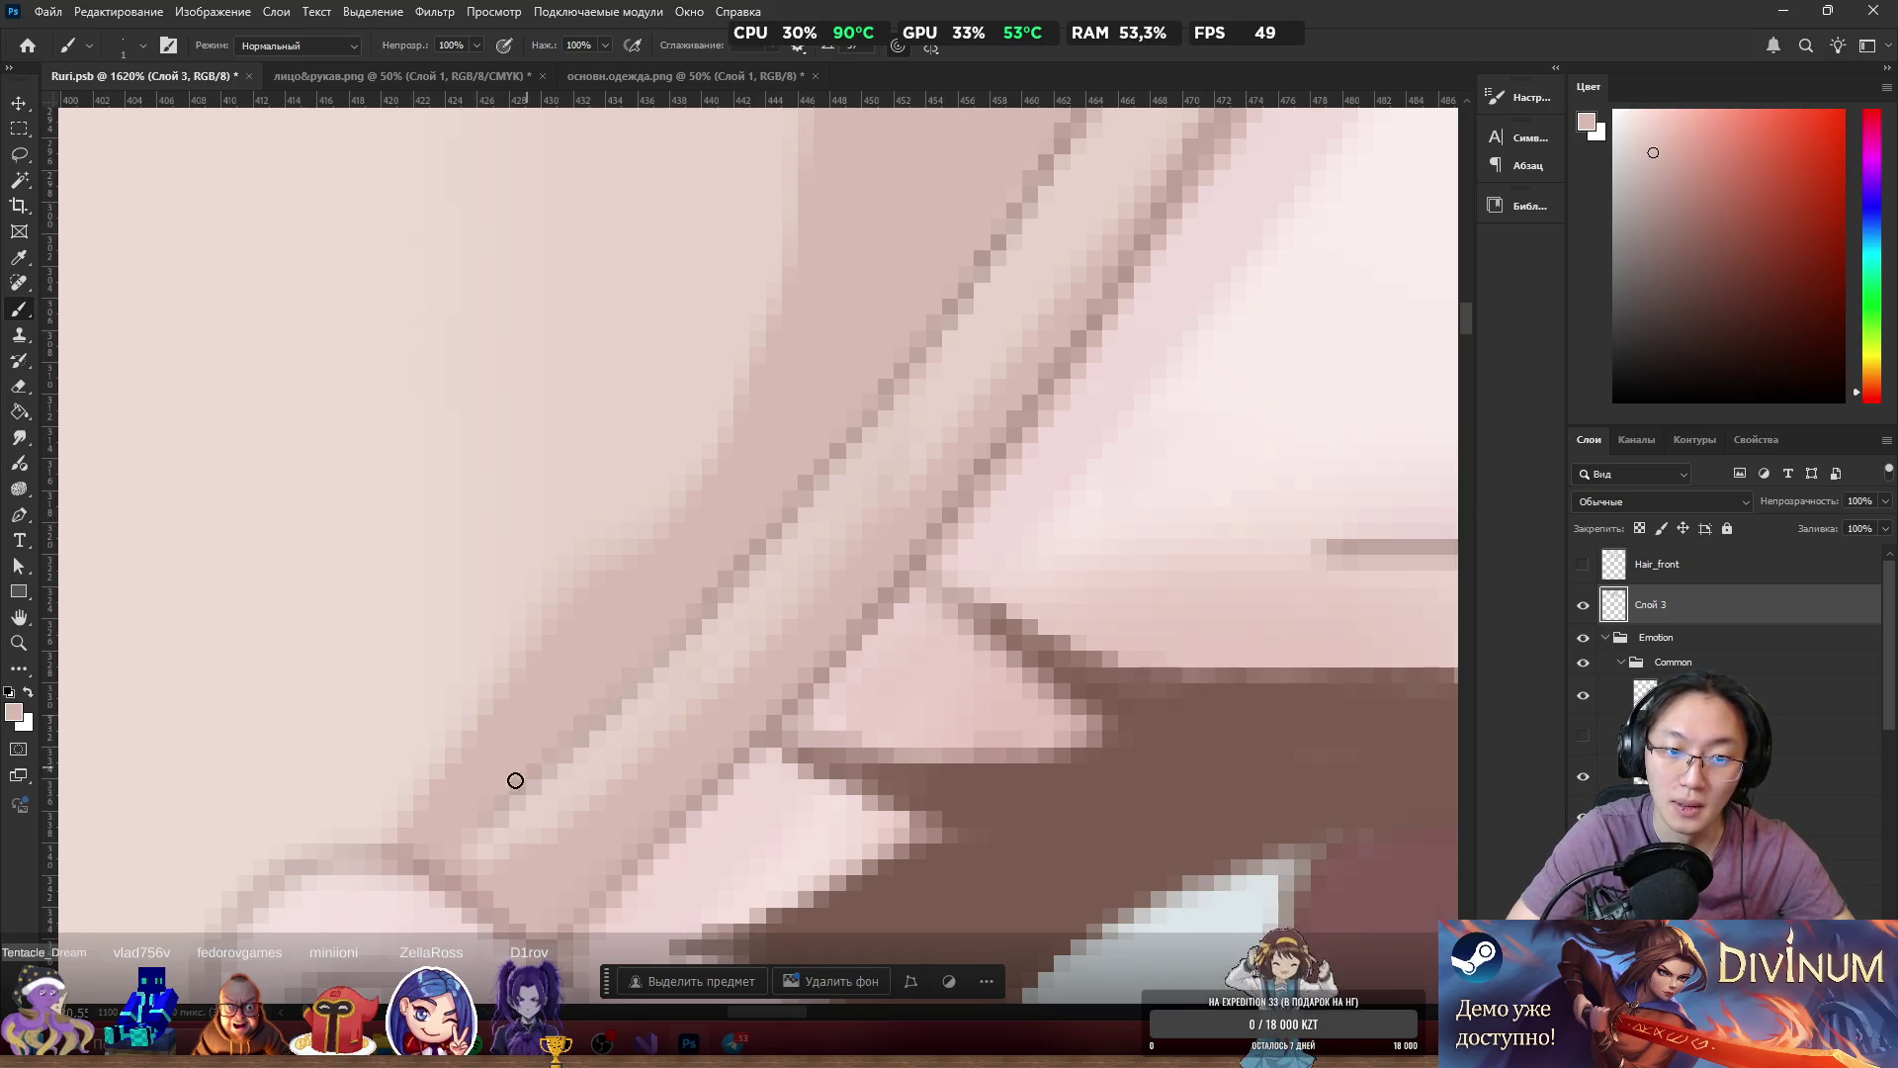
pyautogui.scroll(-5, 619, 538)
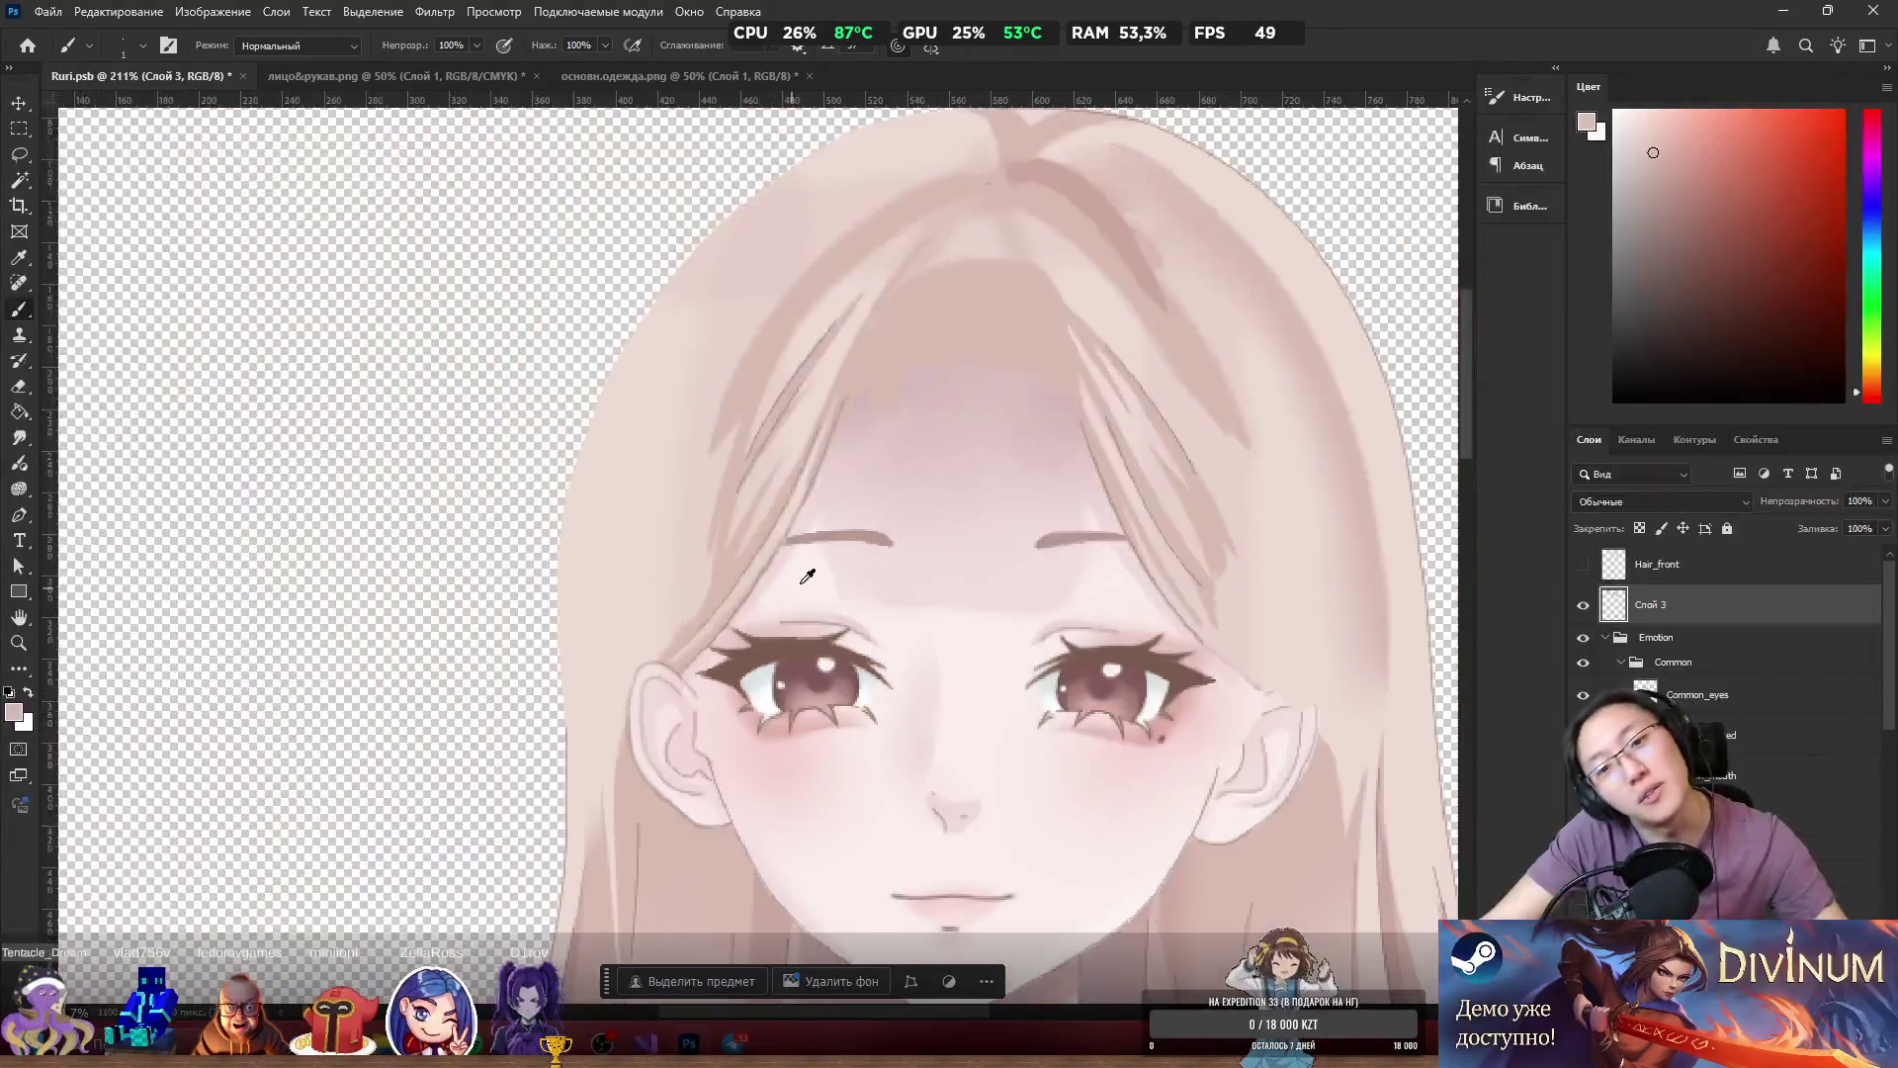
# Show Hair_front, move the bangs a few pixels left against the face, then hide it.
pyautogui.scroll(3, 803, 578)
pyautogui.scroll(-3, 780, 508)
pyautogui.scroll(3, 869, 555)
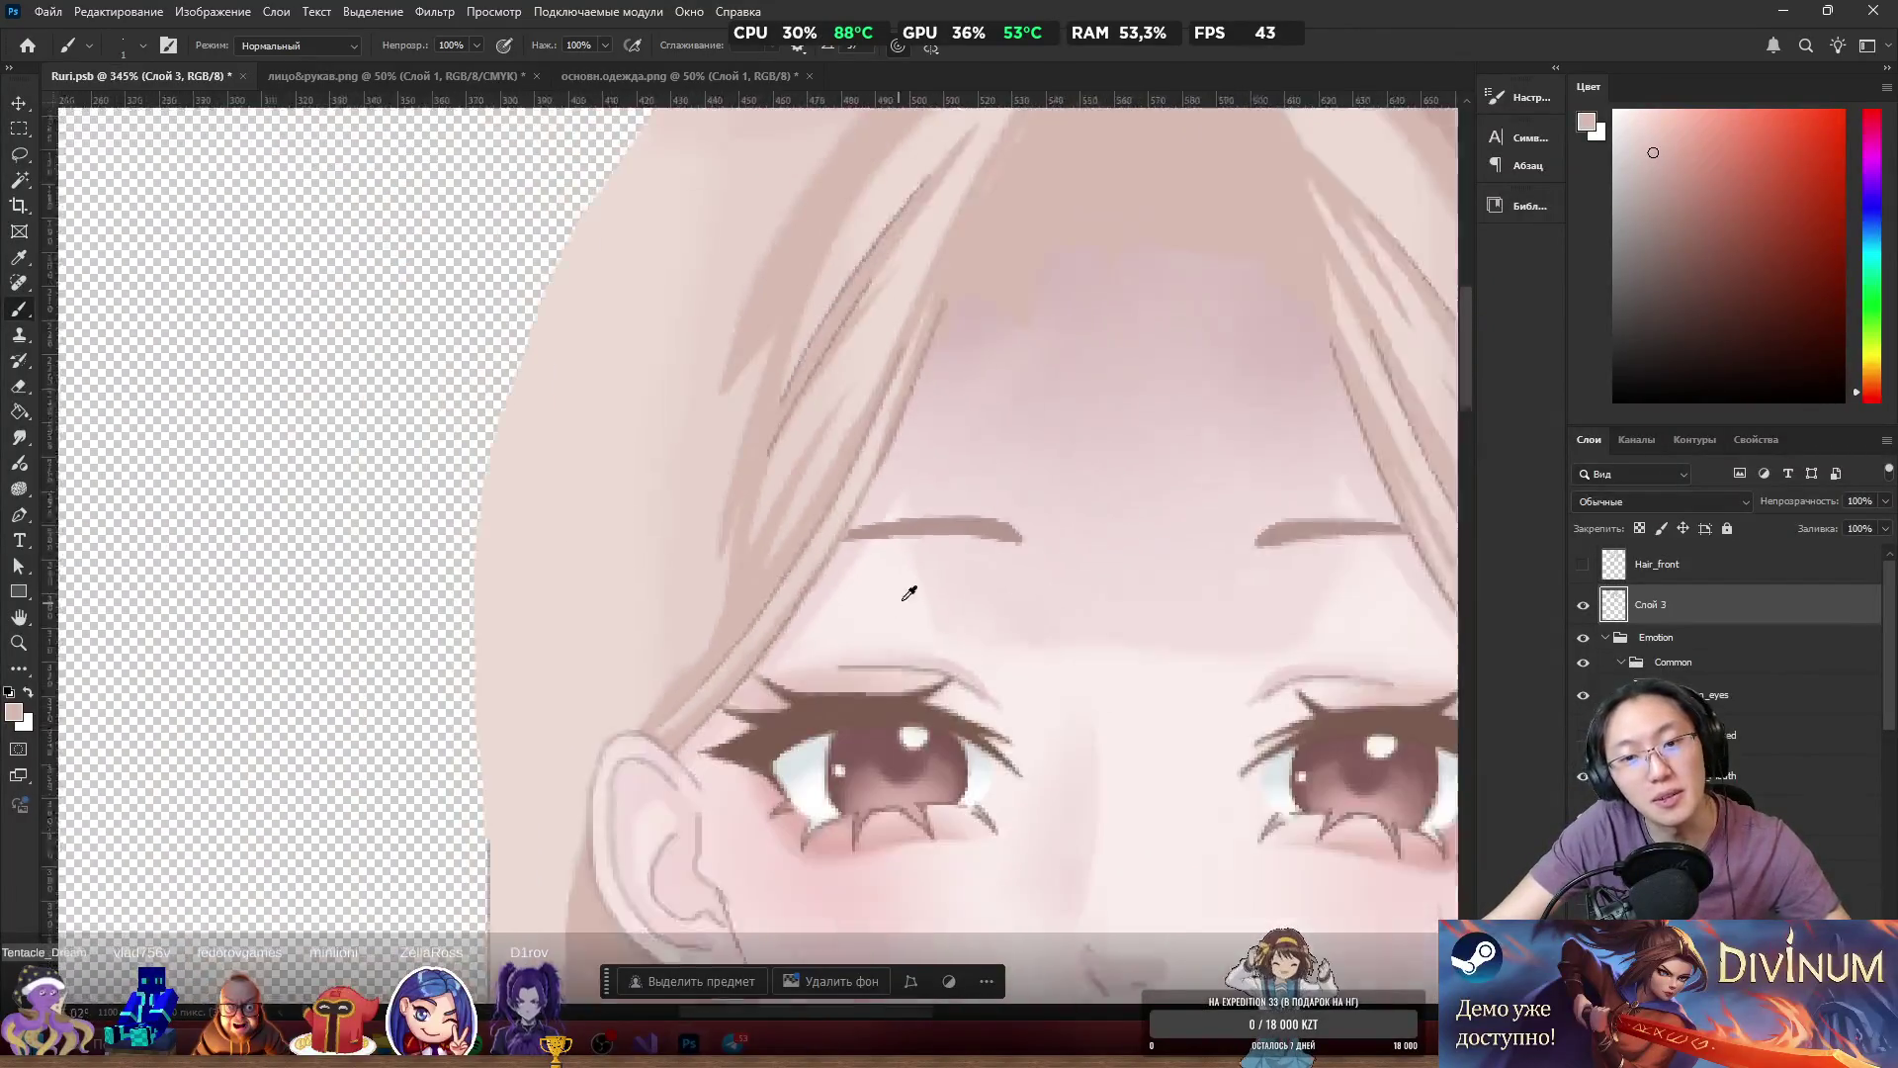
pyautogui.scroll(-4, 910, 593)
pyautogui.scroll(6, 817, 547)
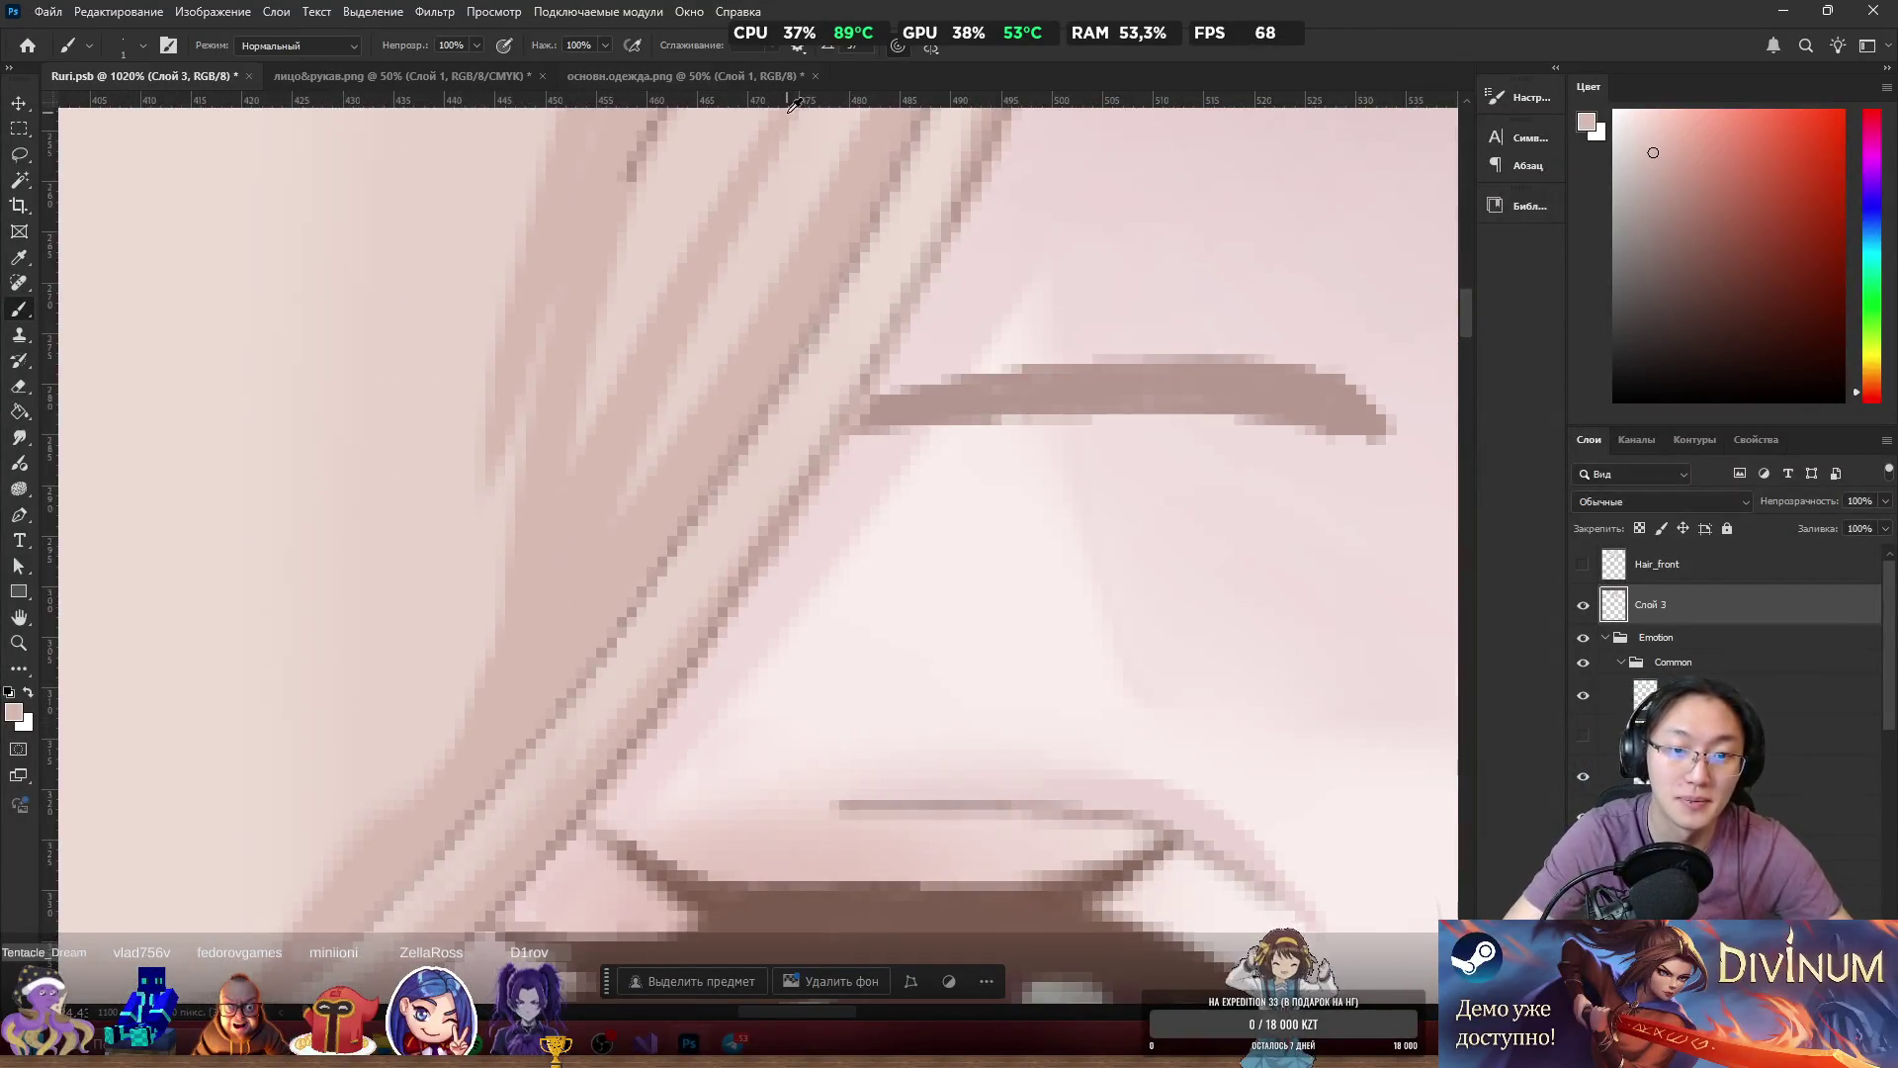
pyautogui.scroll(-6, 905, 188)
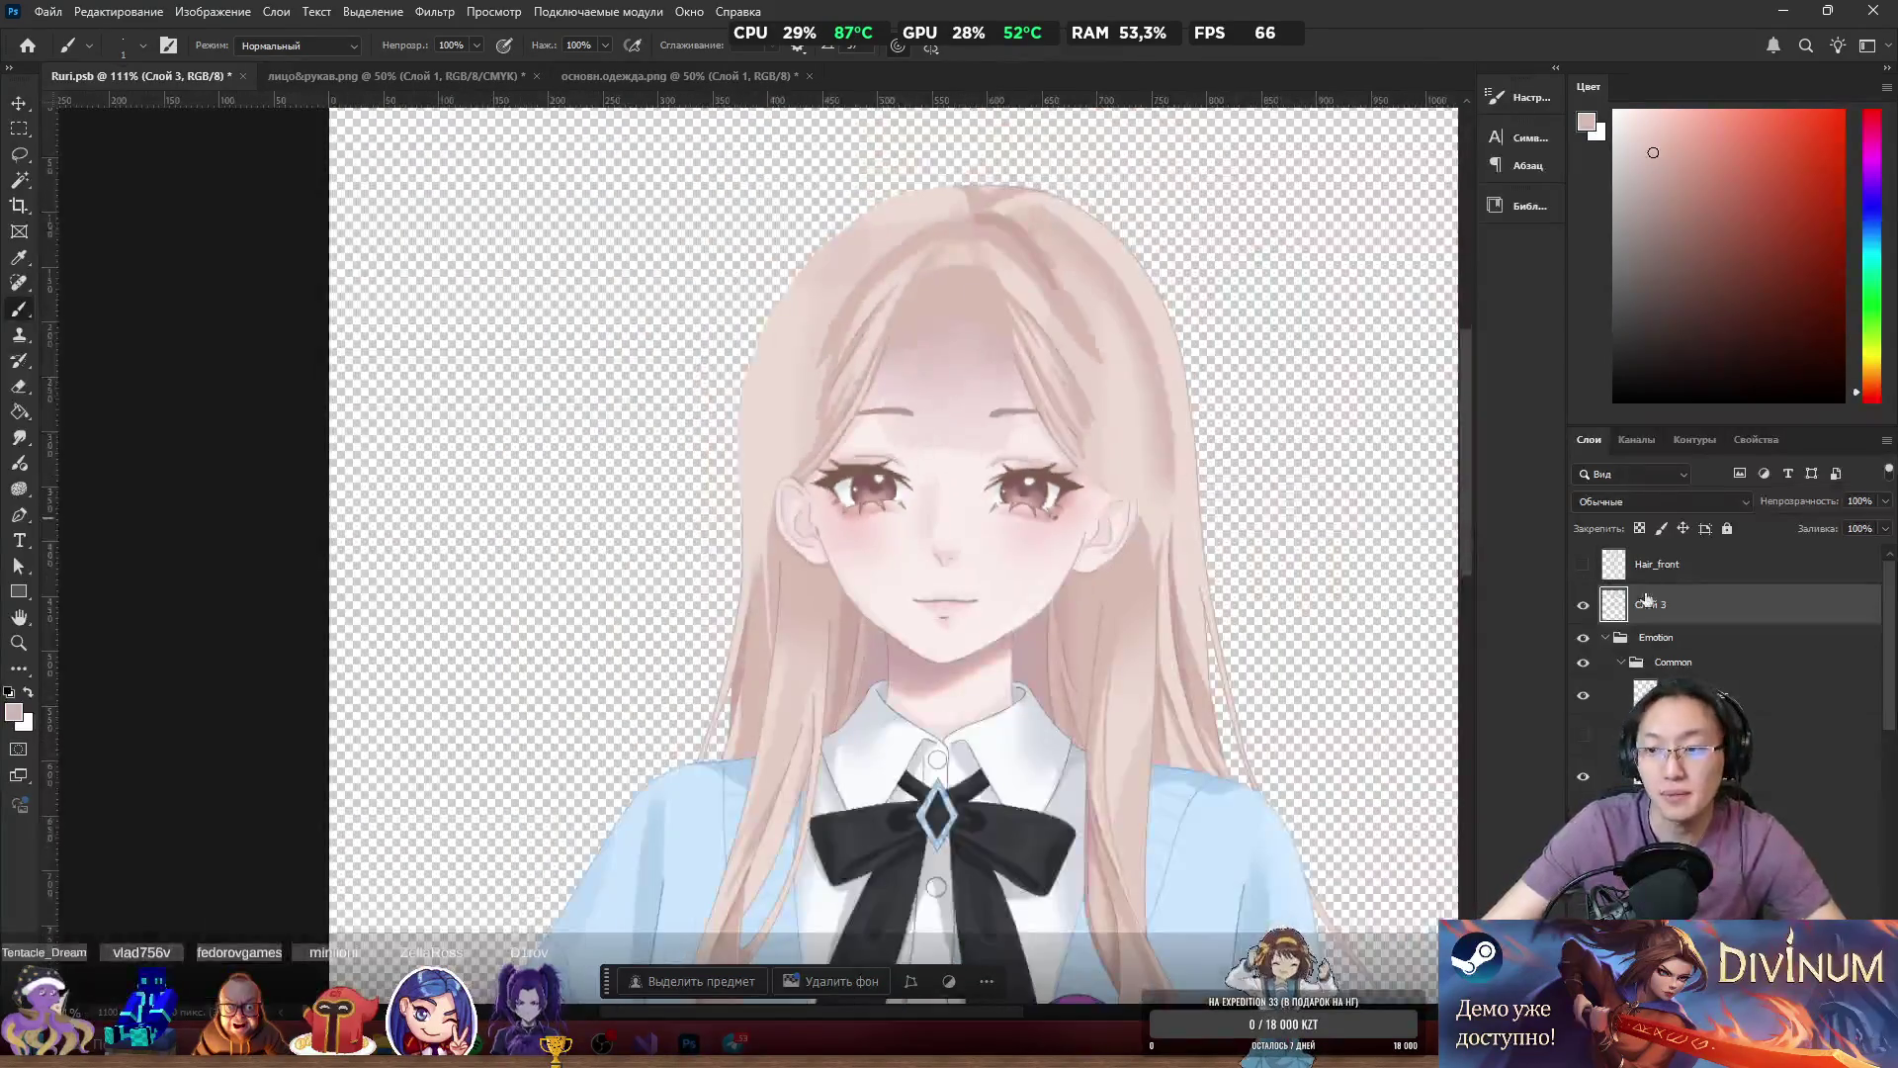
pyautogui.click(1583, 564)
pyautogui.click(1658, 564)
pyautogui.scroll(4, 836, 591)
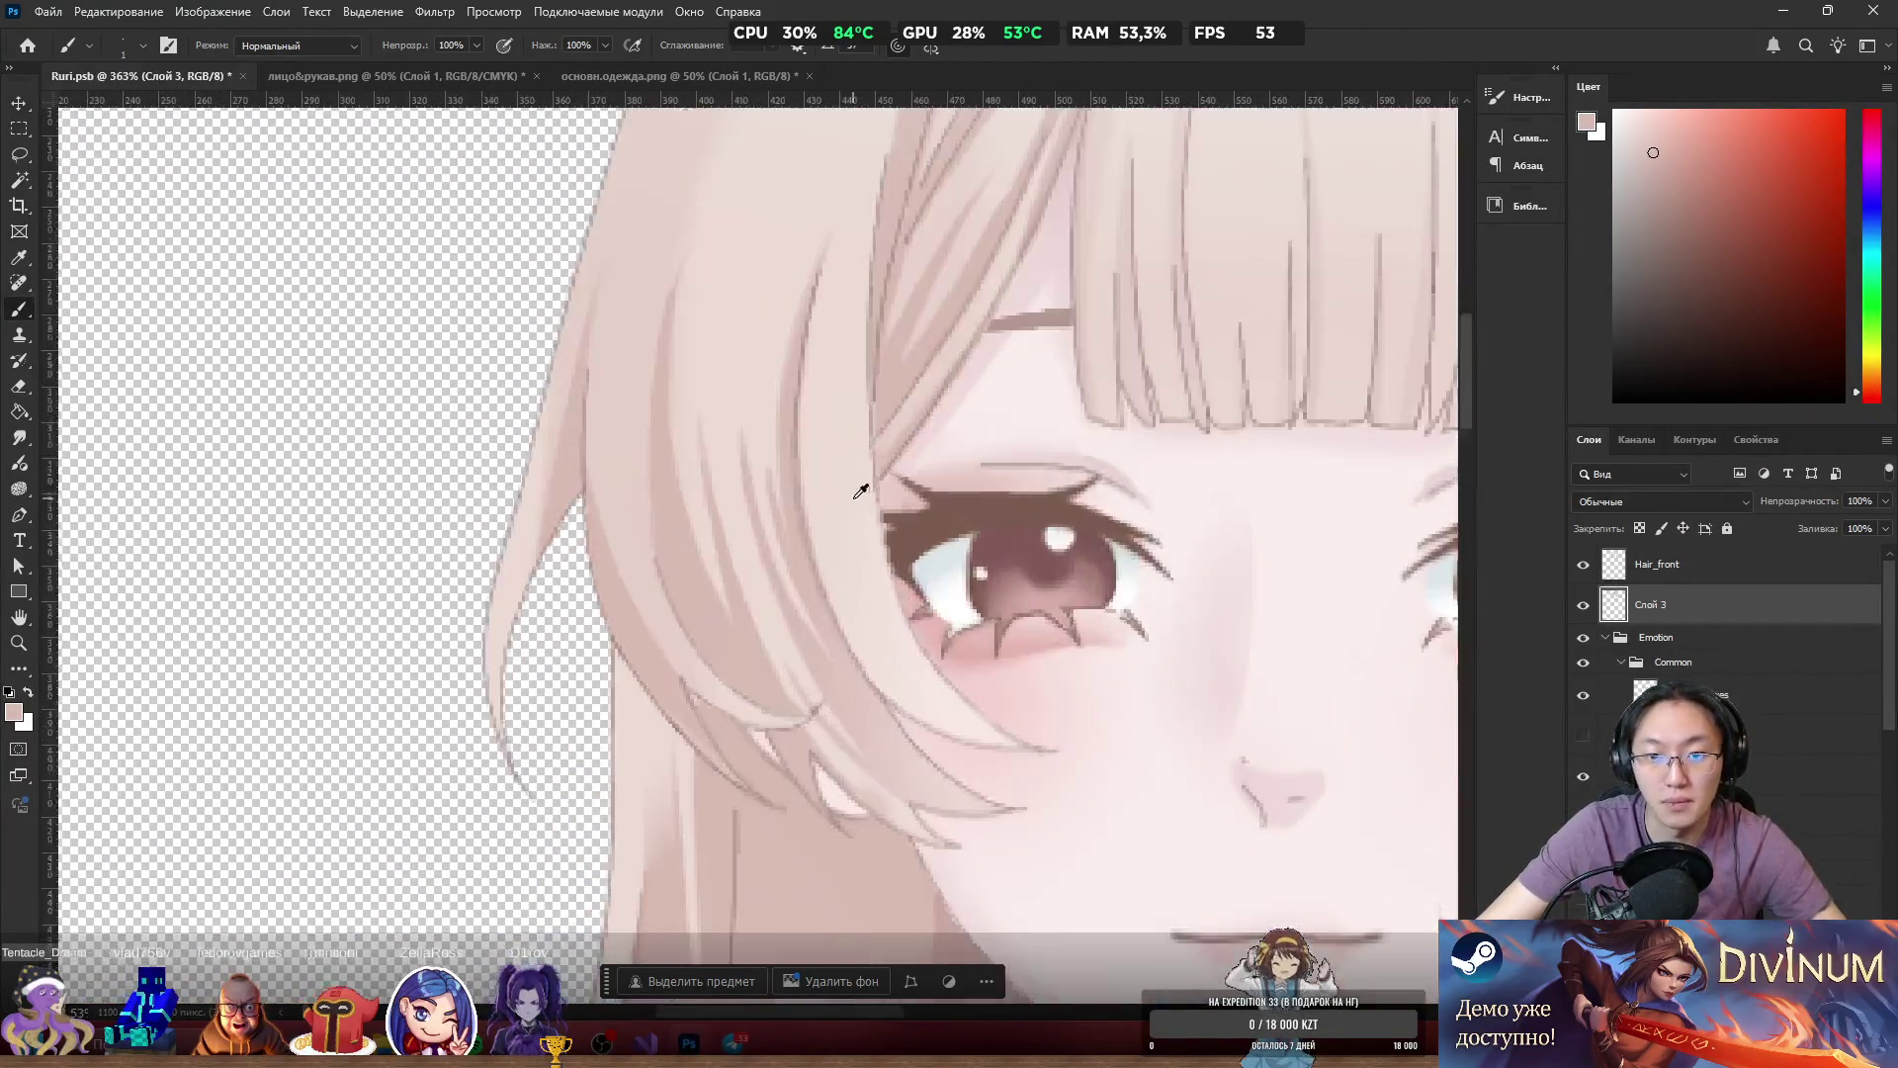
pyautogui.moveTo(836, 592)
pyautogui.mouseDown()
pyautogui.moveTo(804, 597)
pyautogui.moveTo(881, 555)
pyautogui.moveTo(864, 606)
pyautogui.moveTo(821, 602)
pyautogui.moveTo(872, 600)
pyautogui.mouseUp()
pyautogui.scroll(-5, 895, 539)
pyautogui.scroll(6, 989, 550)
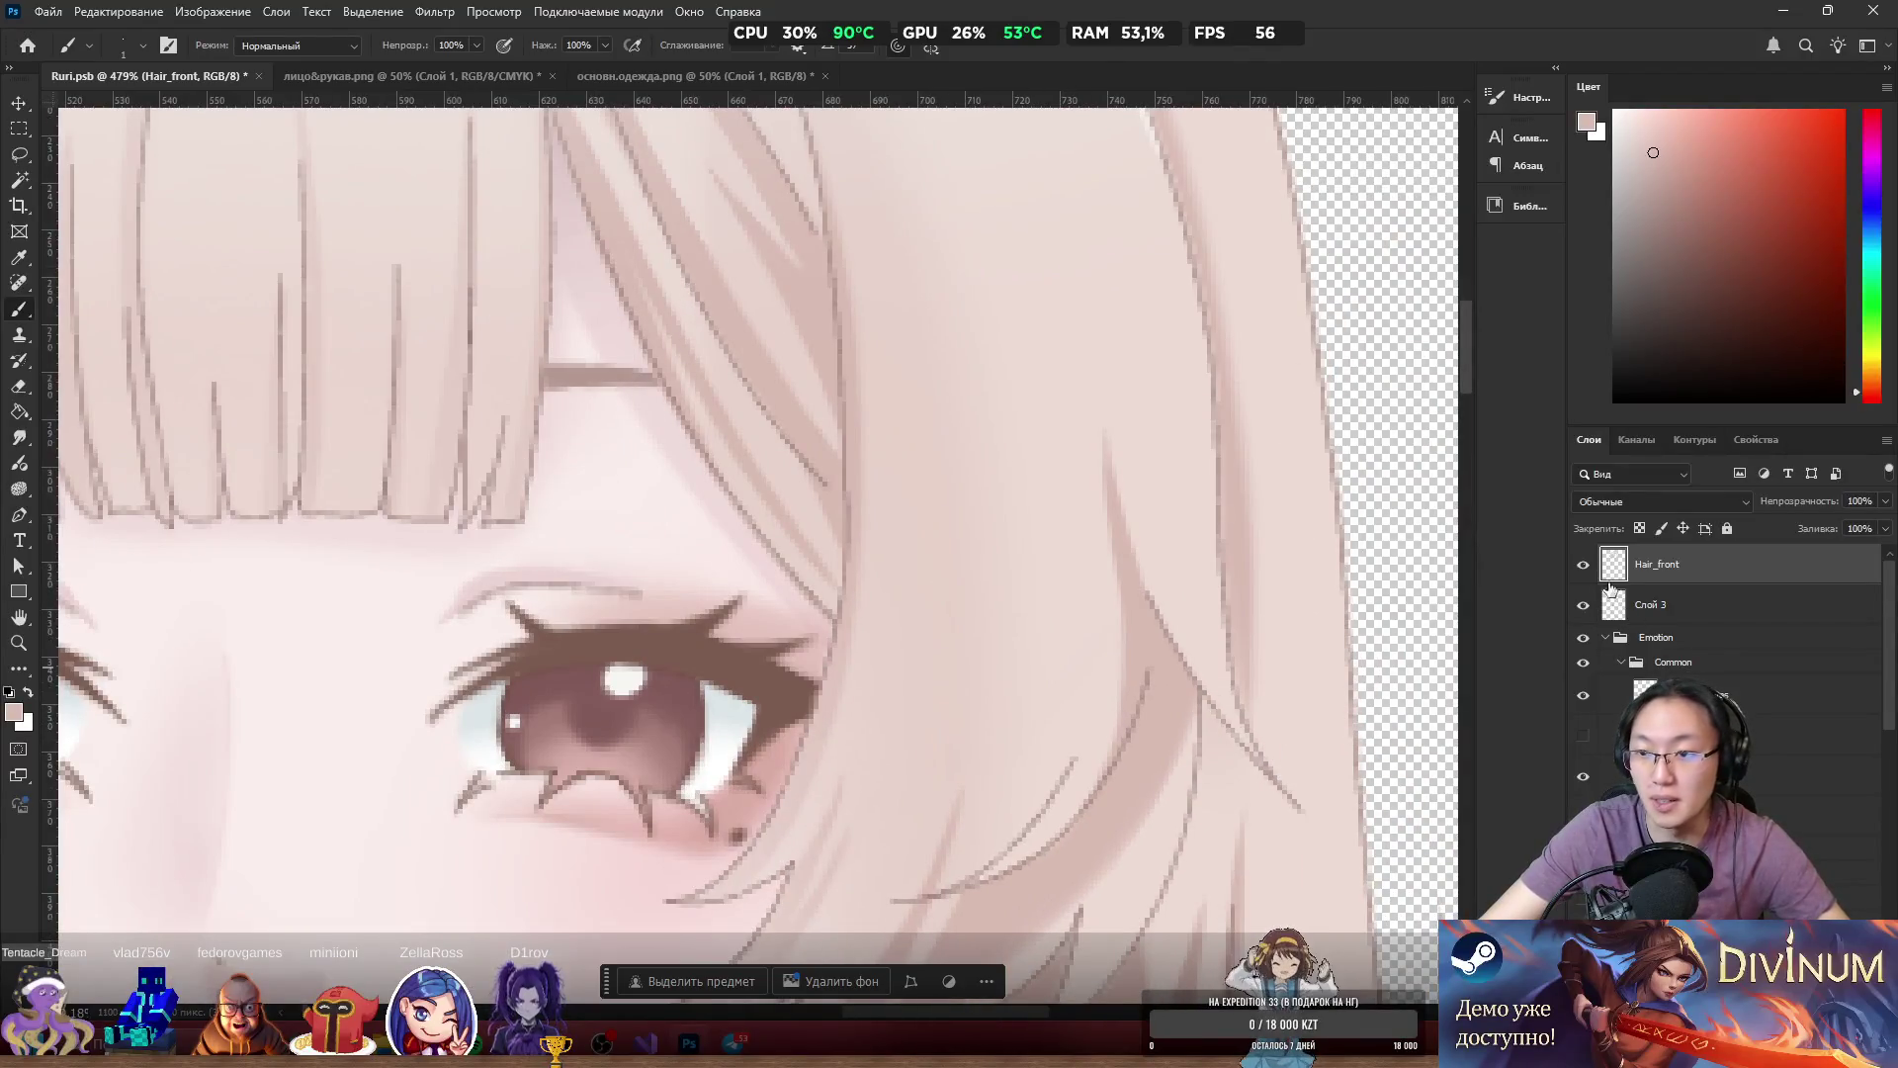
pyautogui.click(1586, 568)
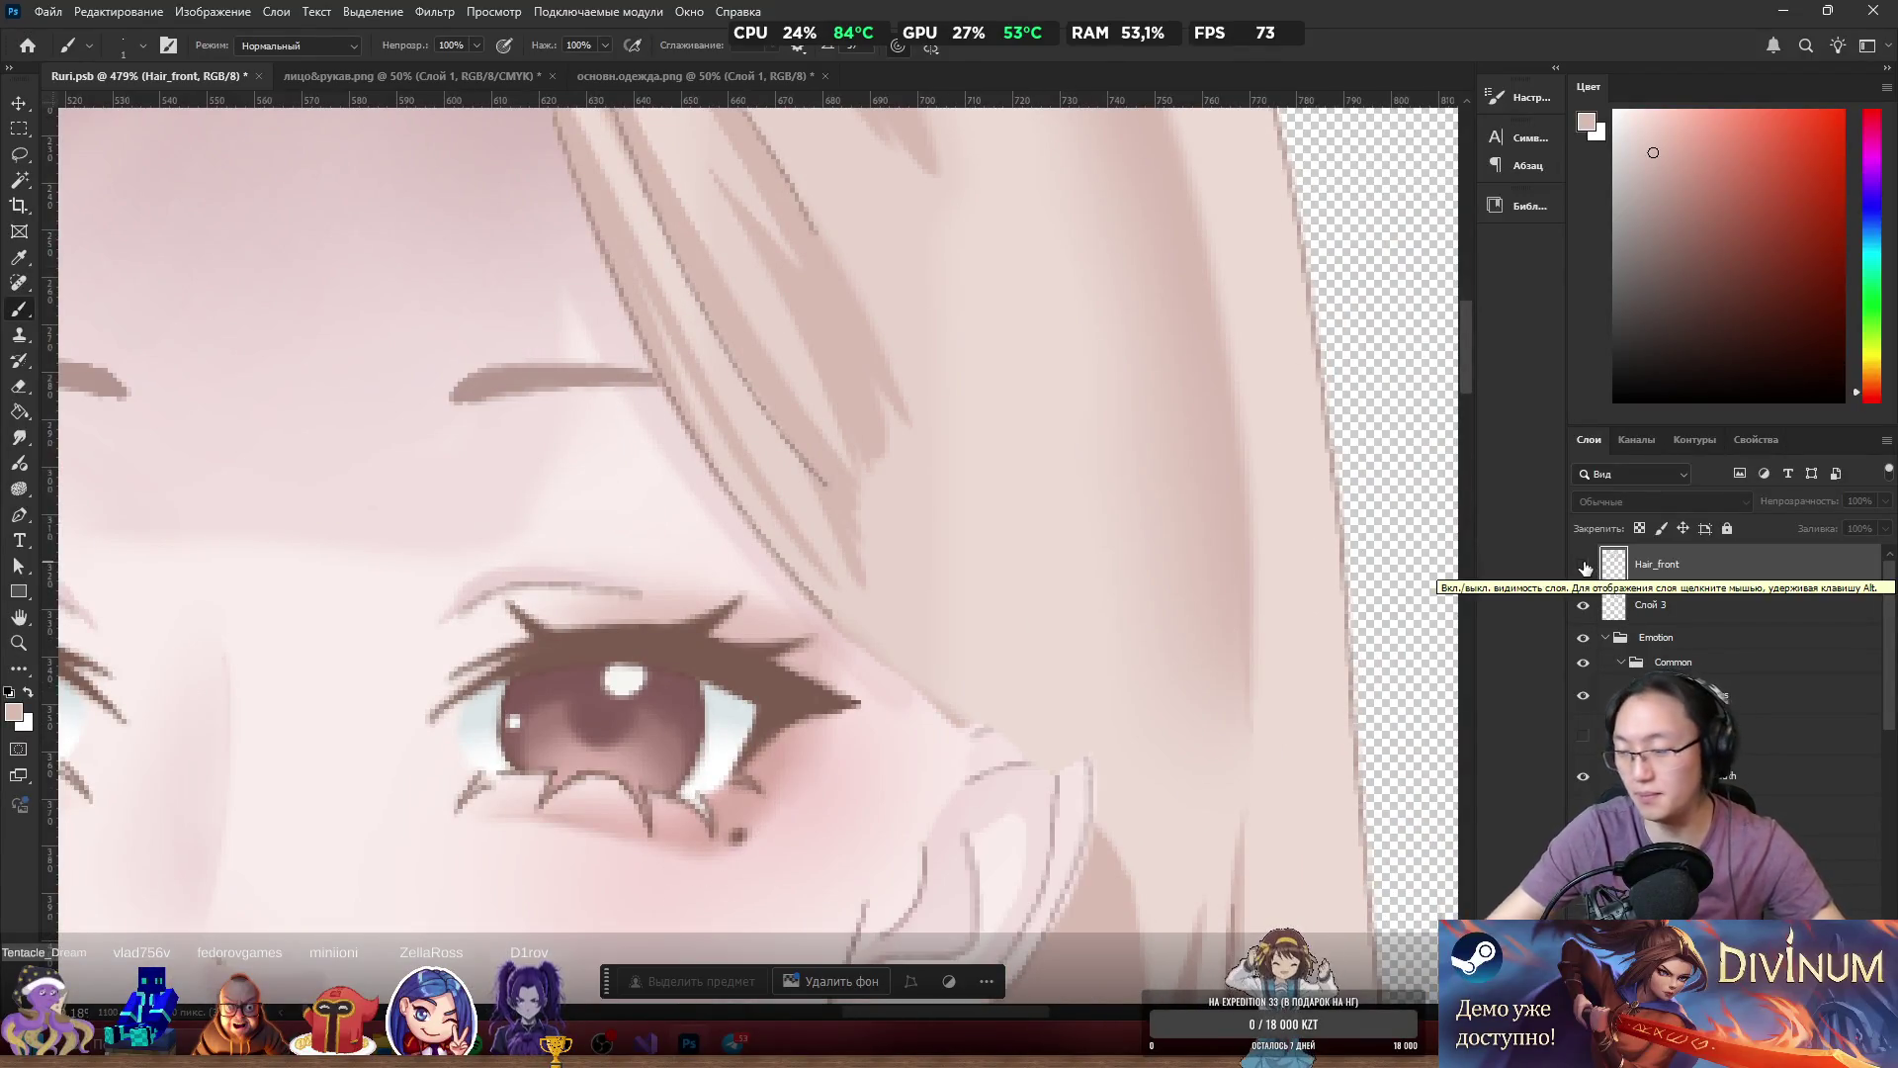
pyautogui.scroll(3, 1001, 619)
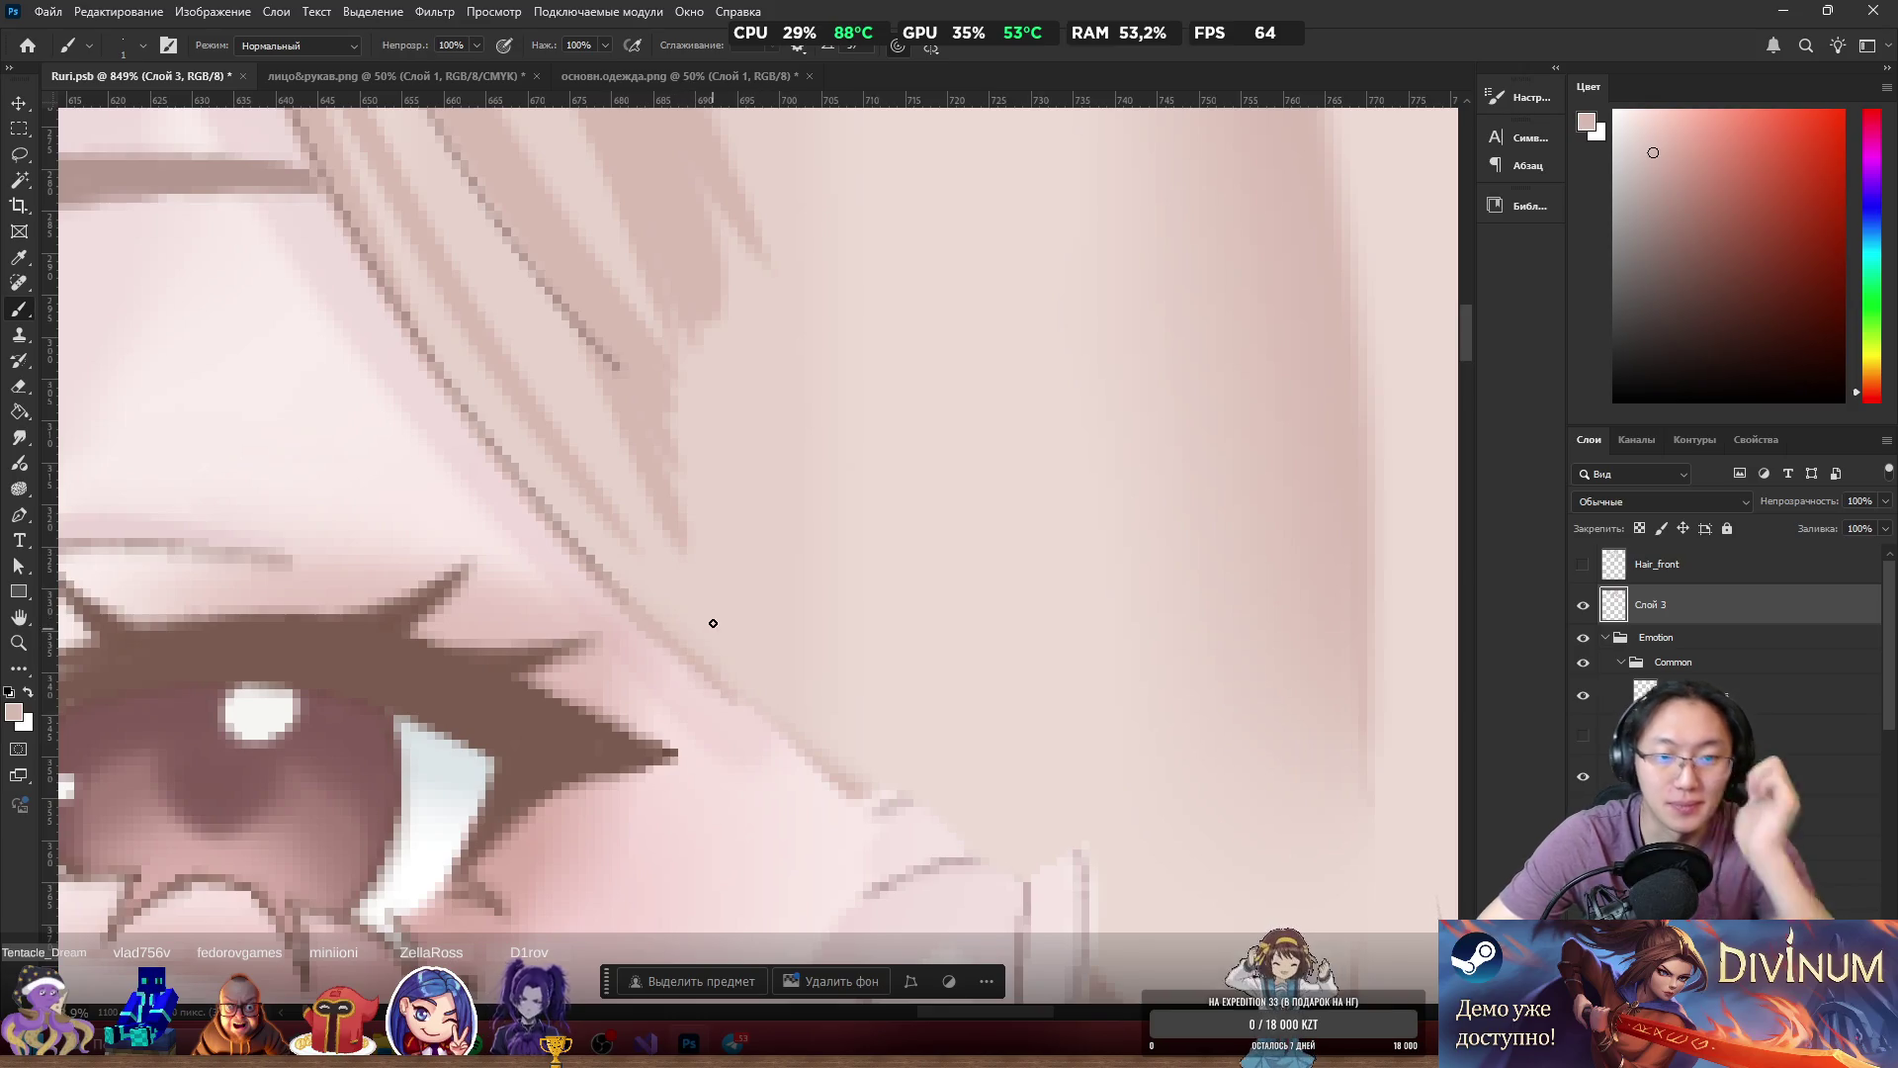
# Paint skin-sampled light pink over the left-side hair strand and its tip beside the eye.
pyautogui.keyDown('alt'); pyautogui.click(590, 556); pyautogui.keyUp('alt')
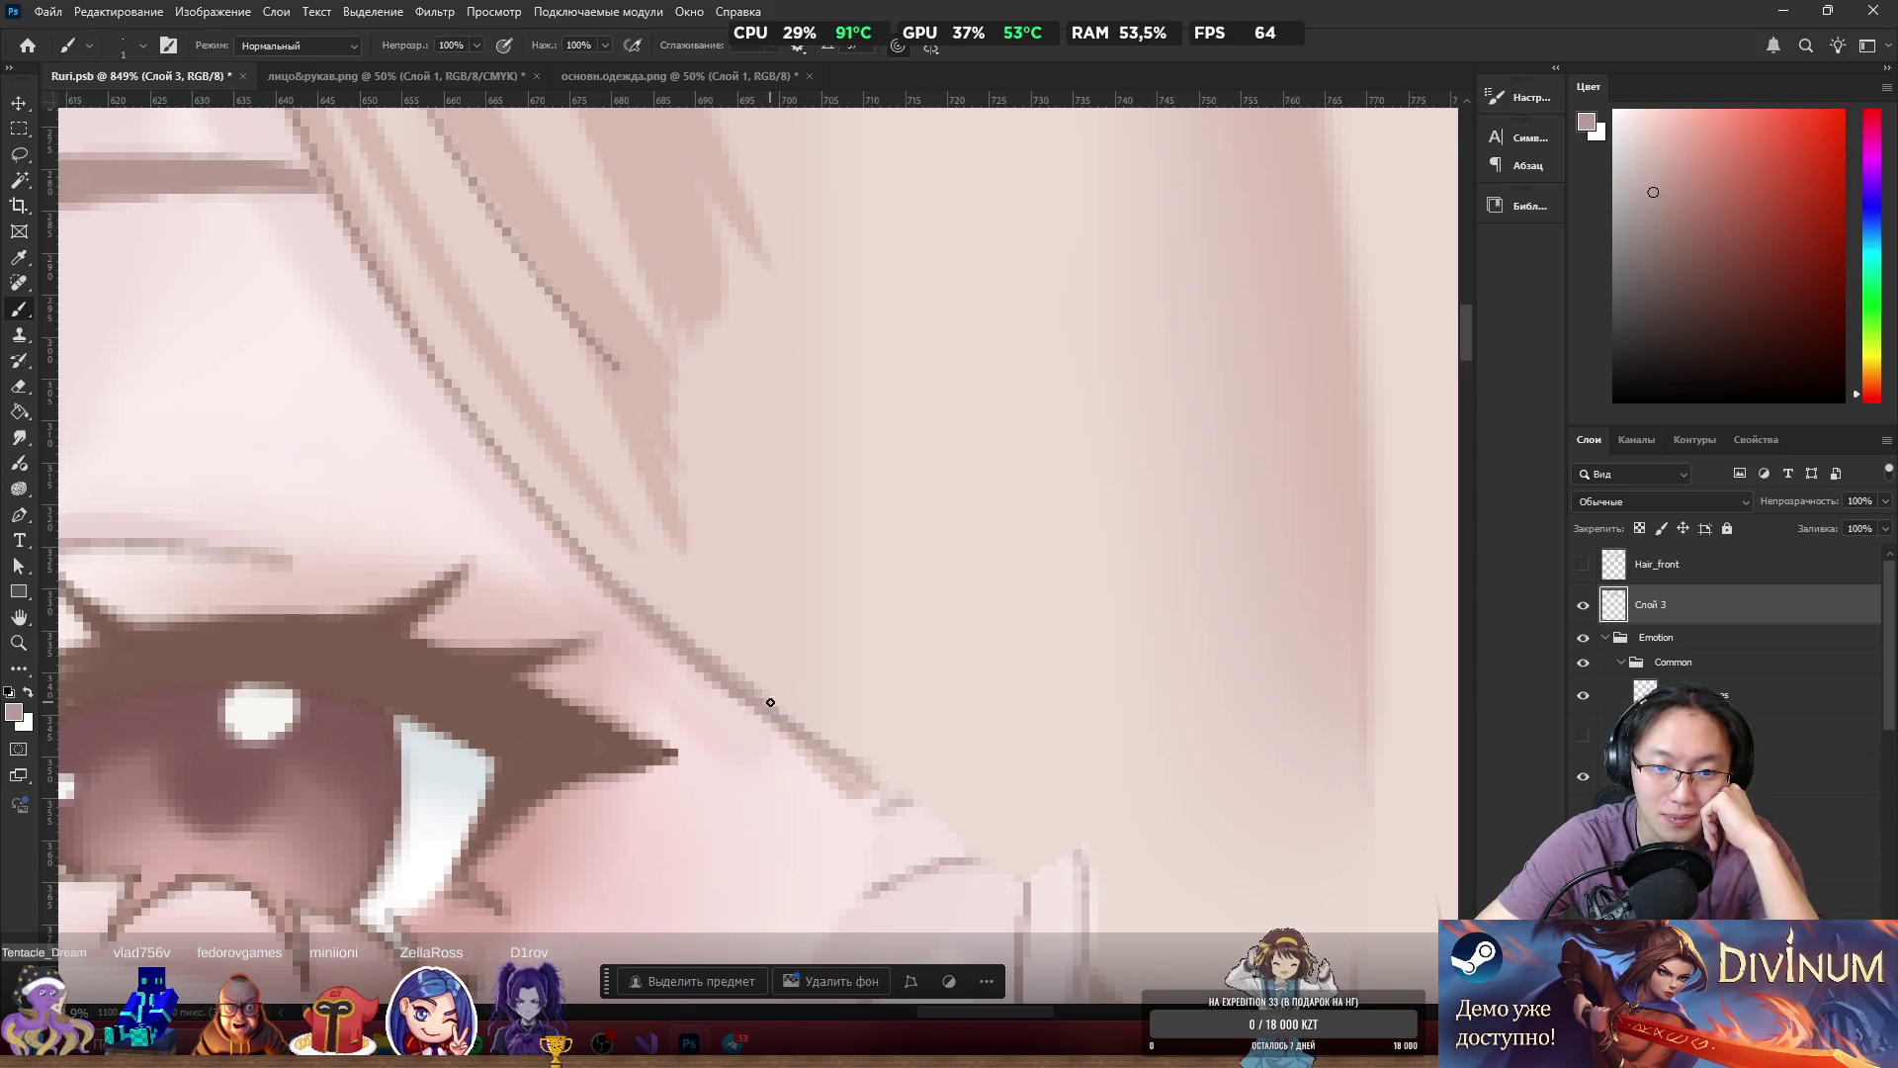
pyautogui.keyDown('alt'); pyautogui.click(697, 606); pyautogui.keyUp('alt')
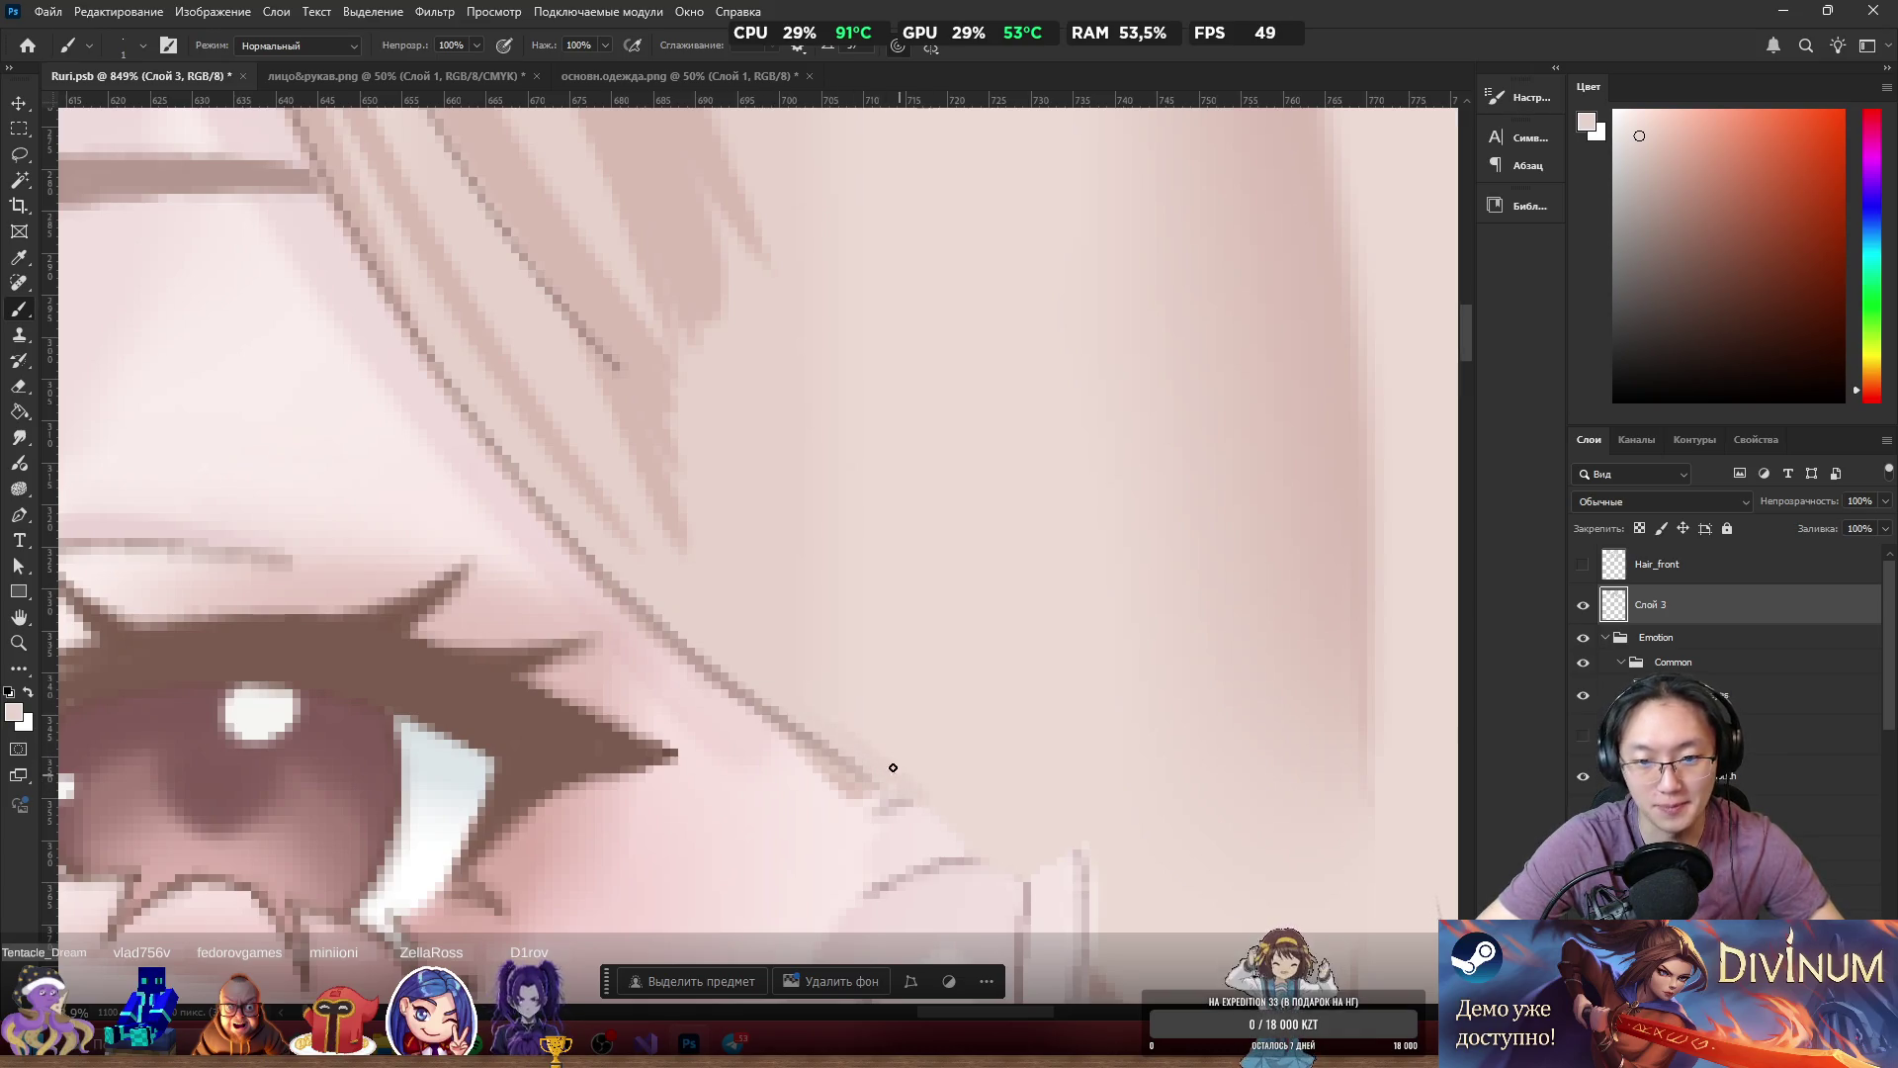
pyautogui.press('e')
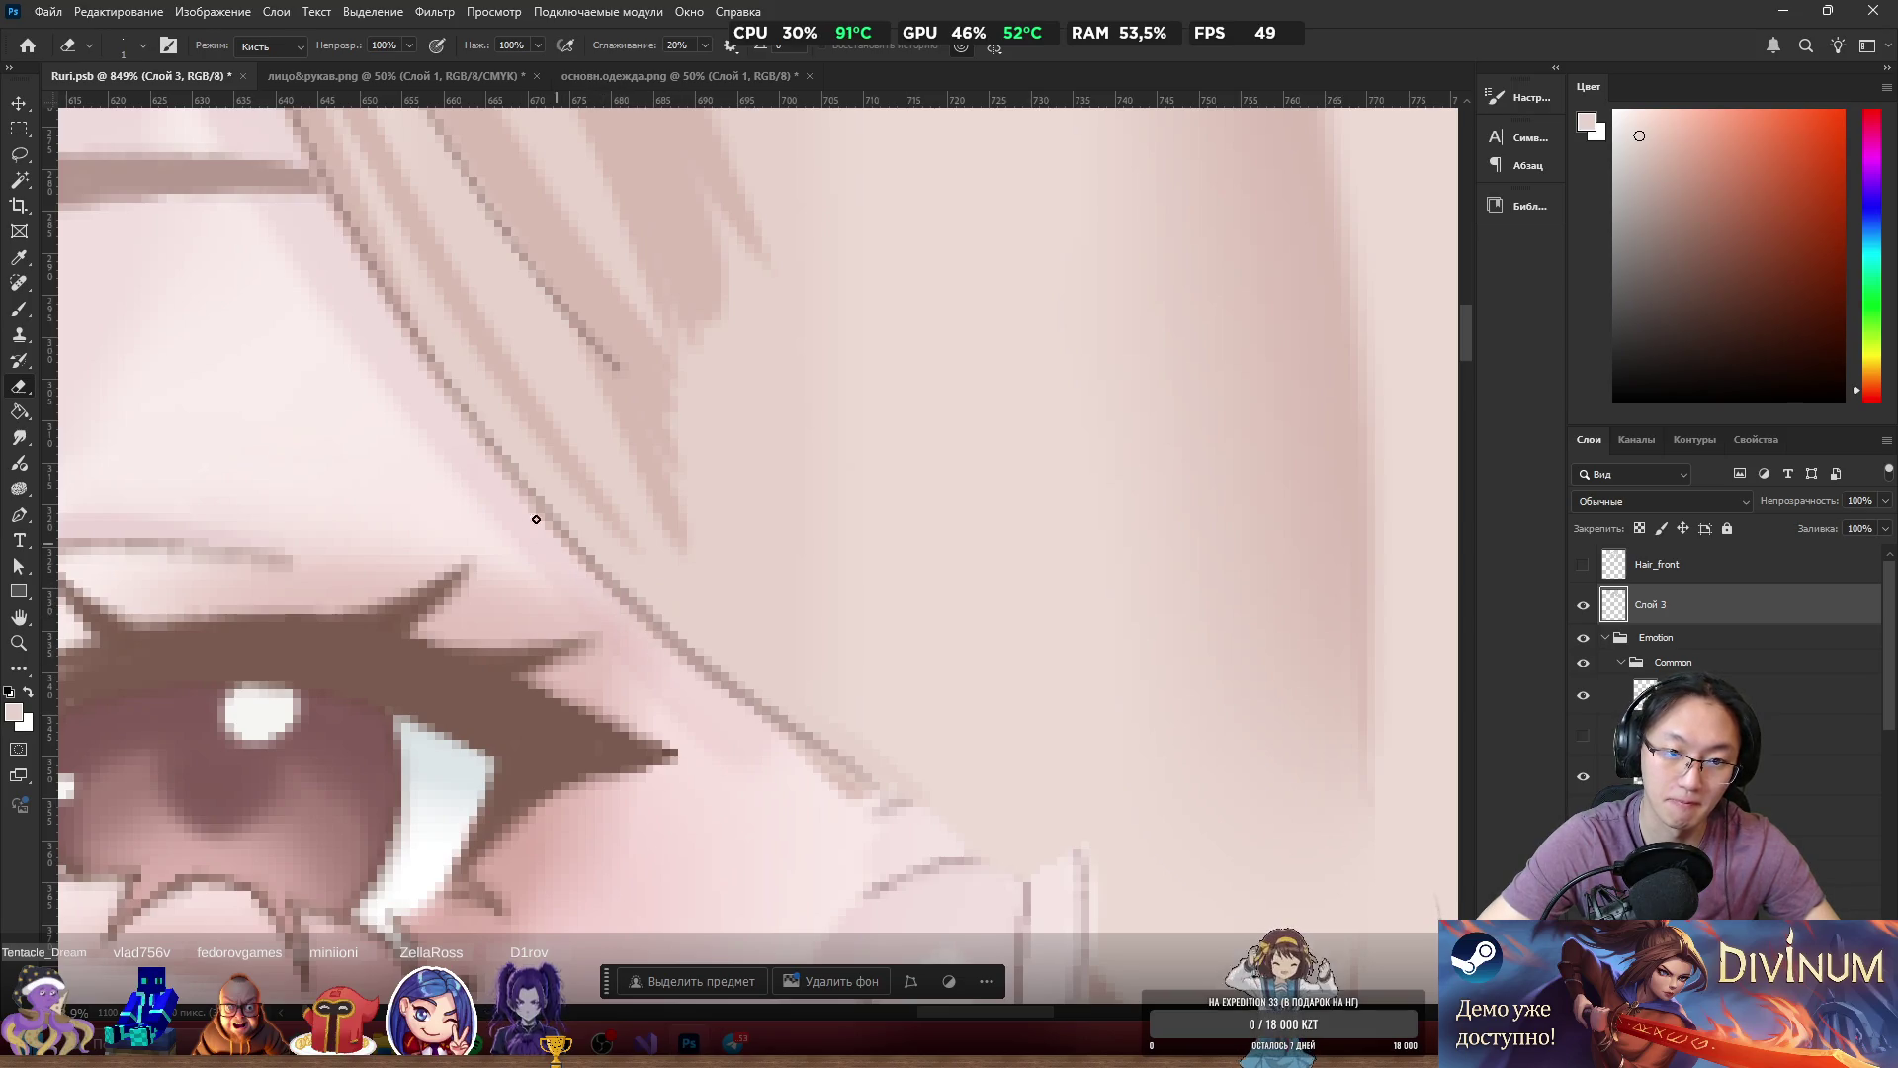
pyautogui.press('b')
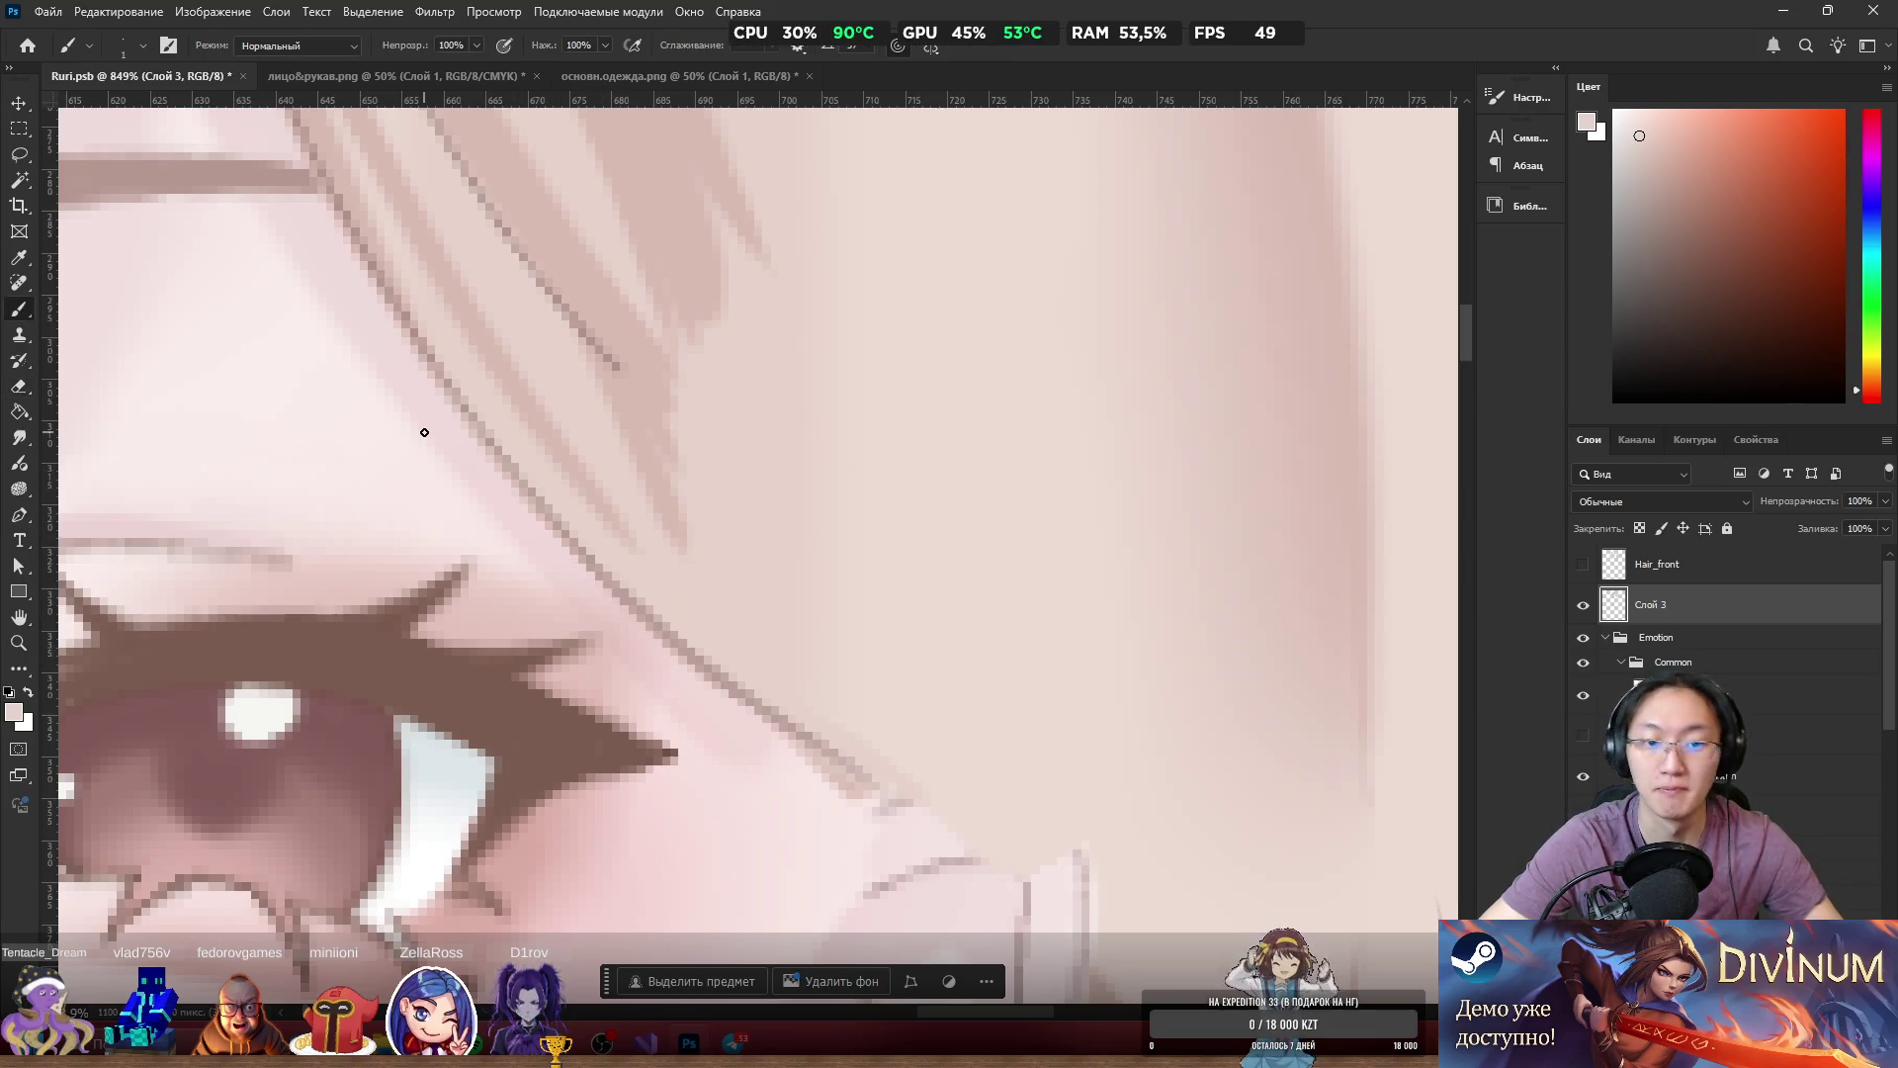
pyautogui.keyDown('alt'); pyautogui.click(665, 505); pyautogui.keyUp('alt')
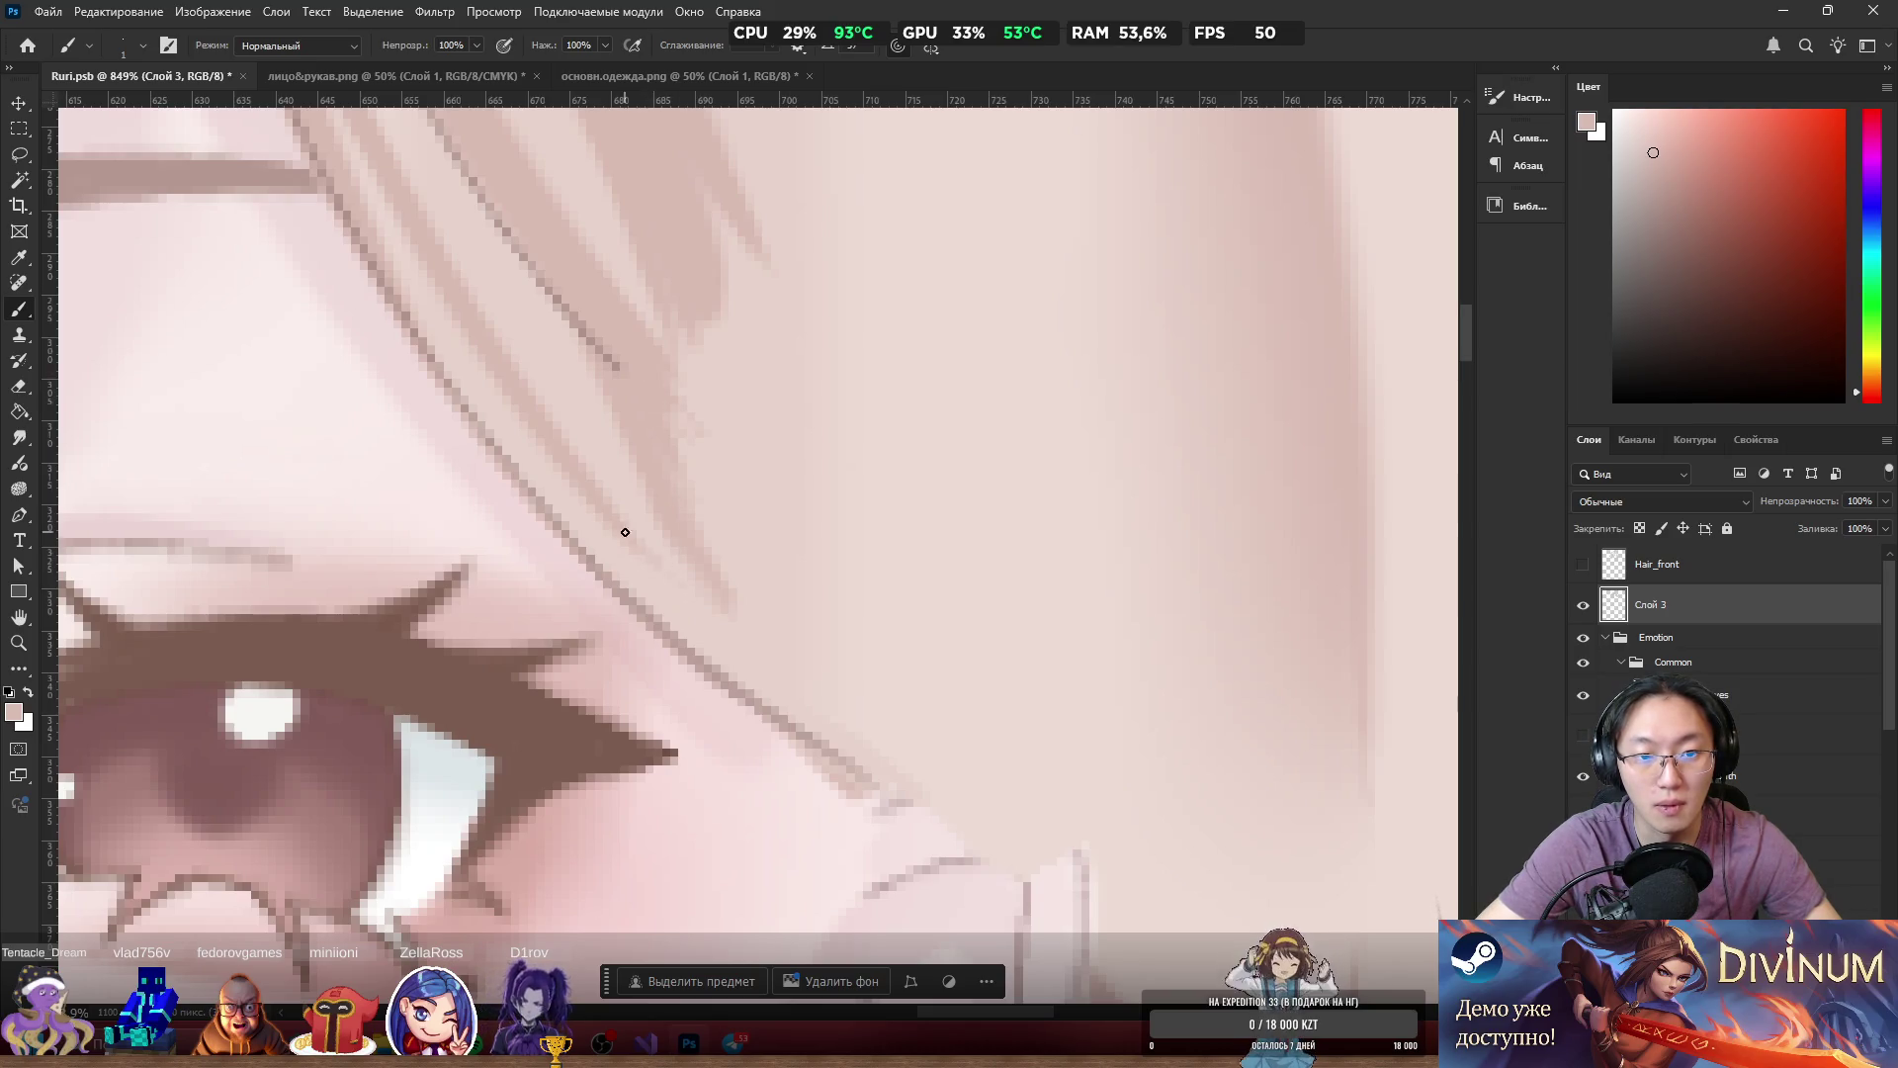
pyautogui.moveTo(734, 415)
pyautogui.mouseDown()
pyautogui.moveTo(757, 376)
pyautogui.moveTo(696, 372)
pyautogui.mouseUp()
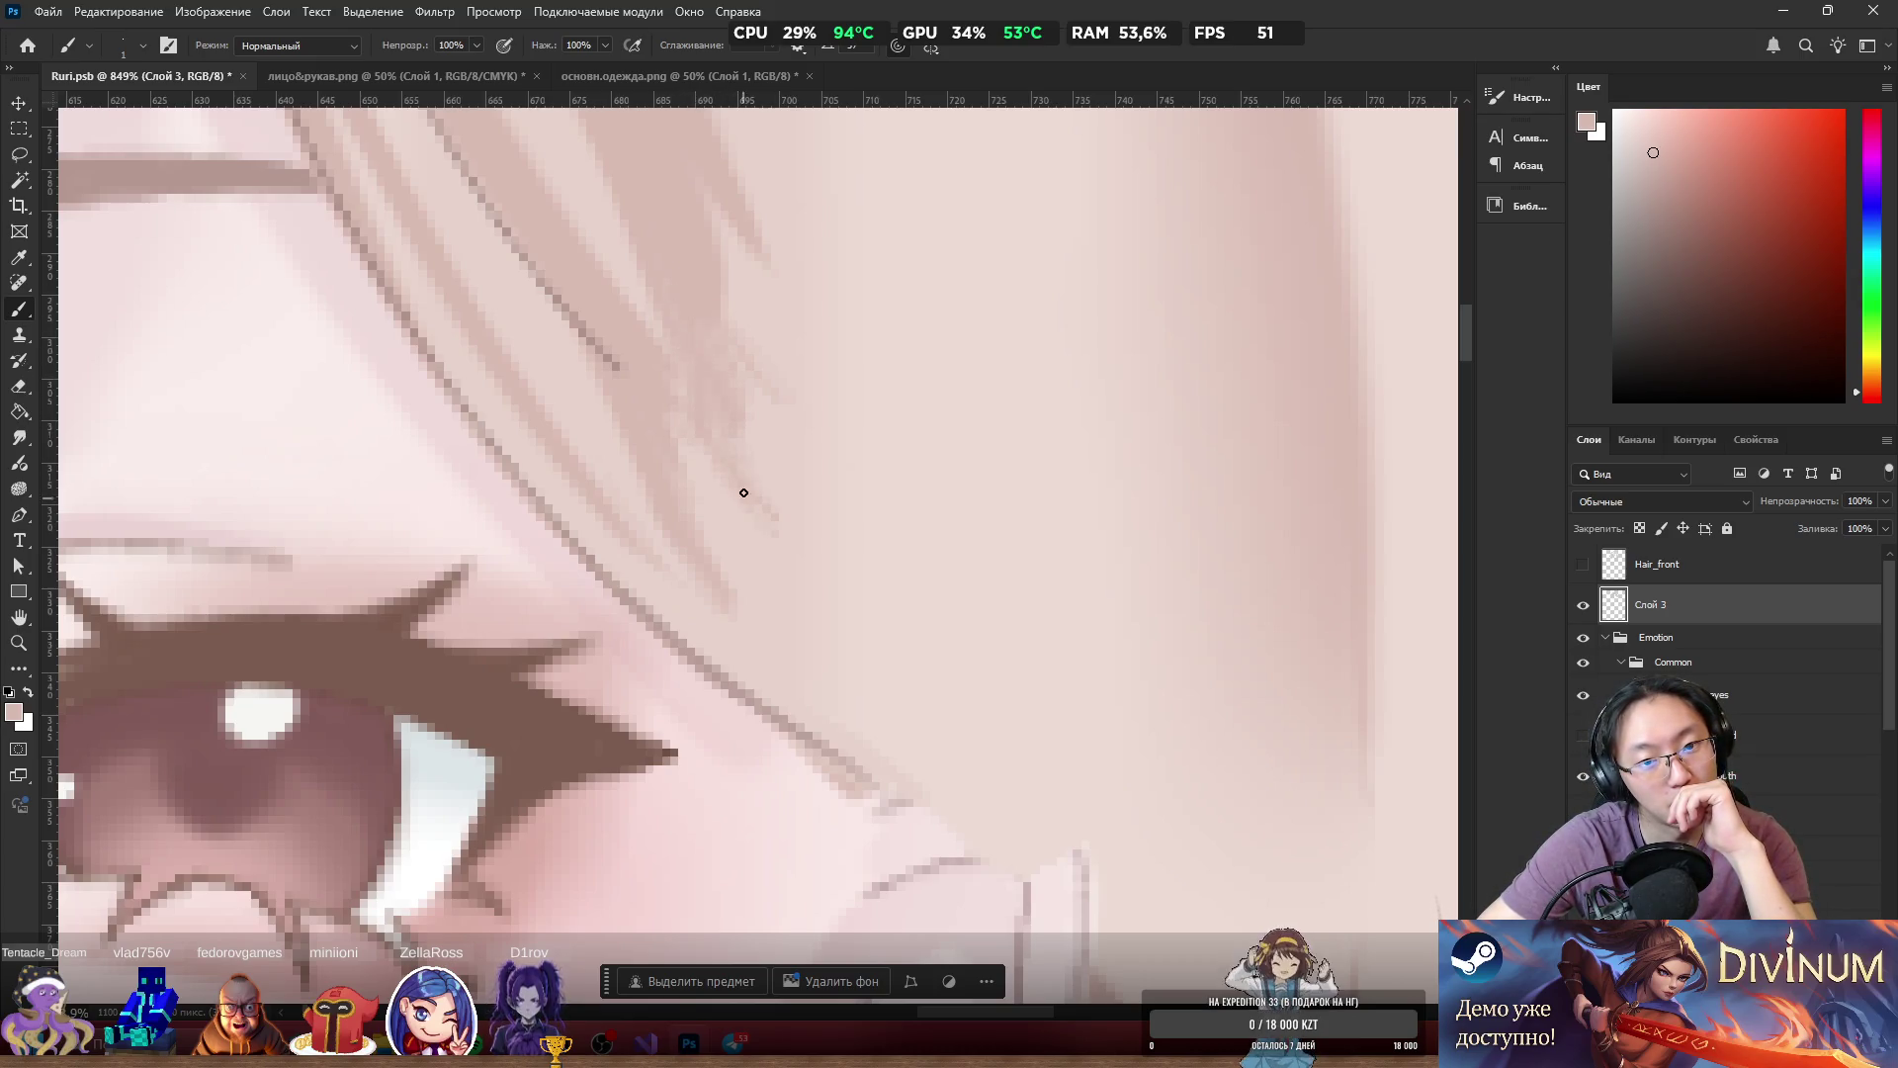
pyautogui.moveTo(777, 514); pyautogui.dragTo(751, 473)
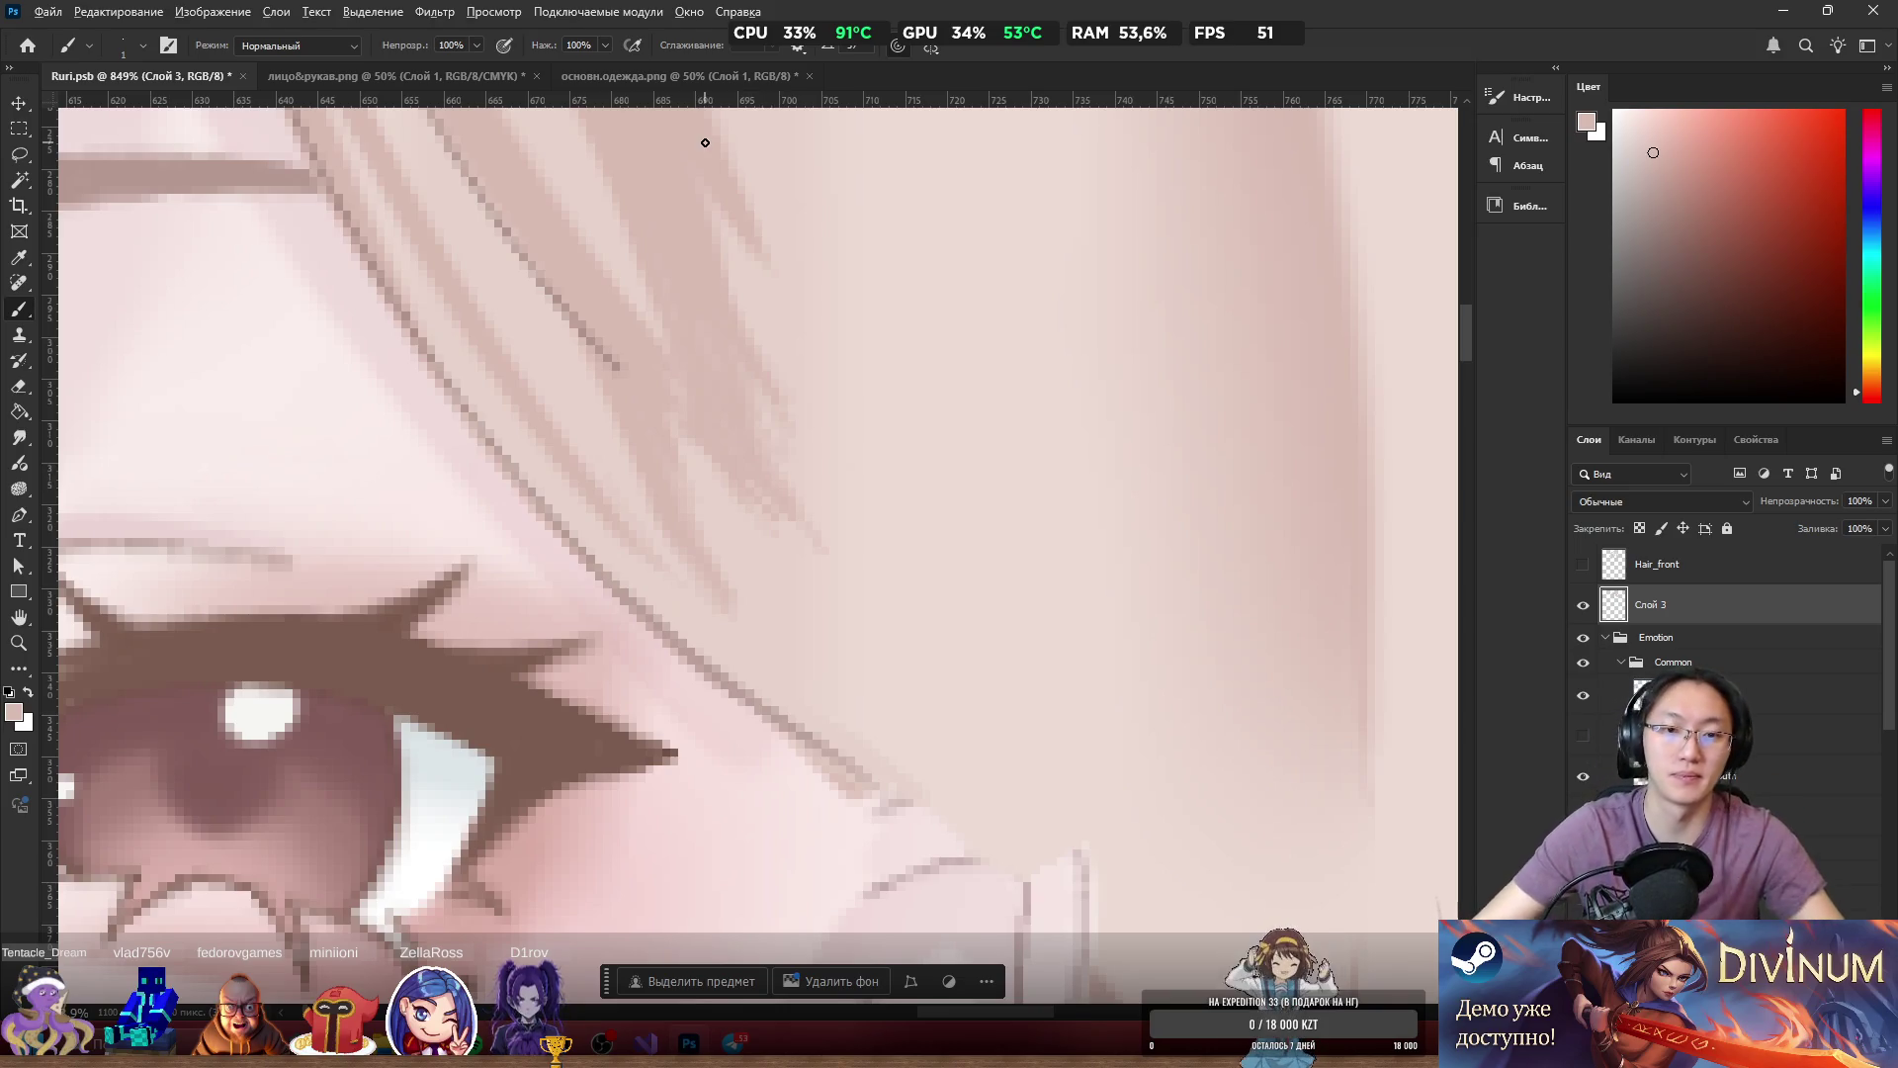
pyautogui.scroll(-10, 775, 339)
pyautogui.scroll(3, 712, 346)
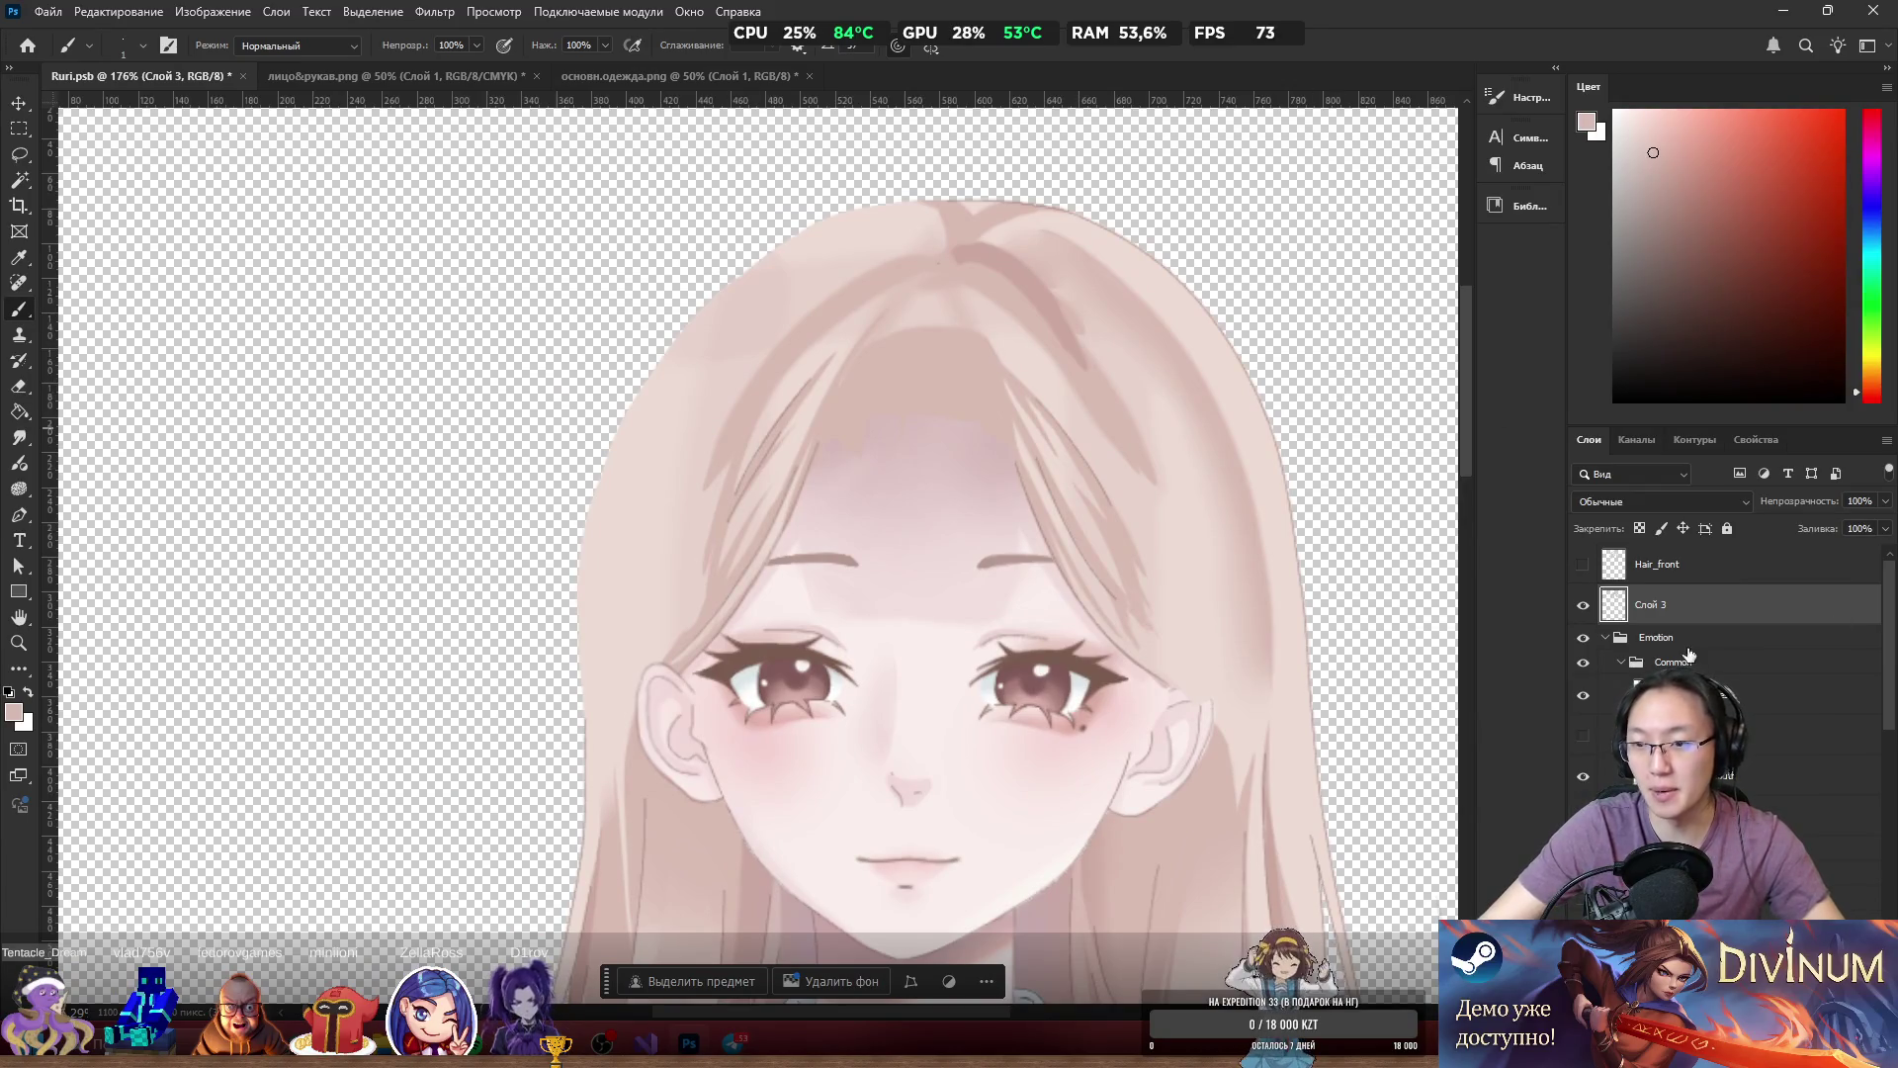
# Rename the Слой 3 layer to Hair_front2.
pyautogui.doubleClick(1647, 605)
pyautogui.write('Ha')
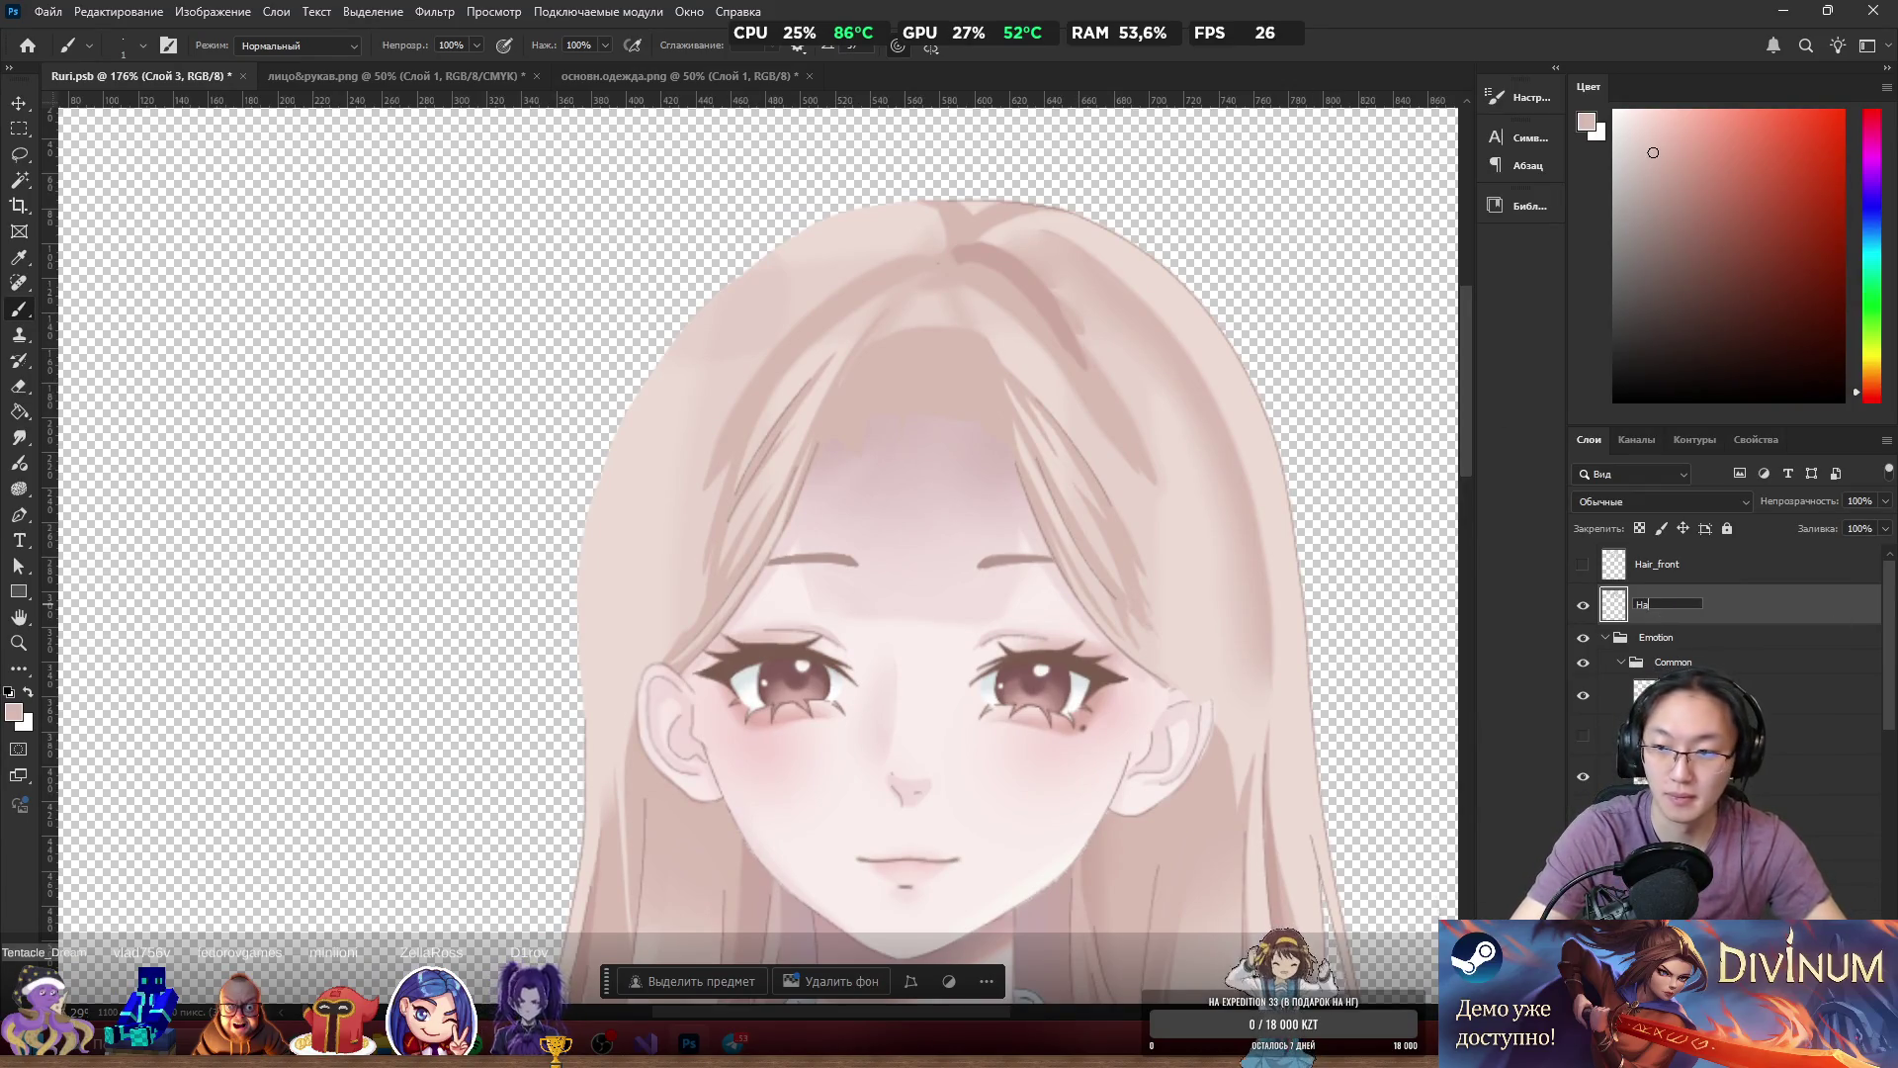
pyautogui.write('i')
pyautogui.press('BackSpace')
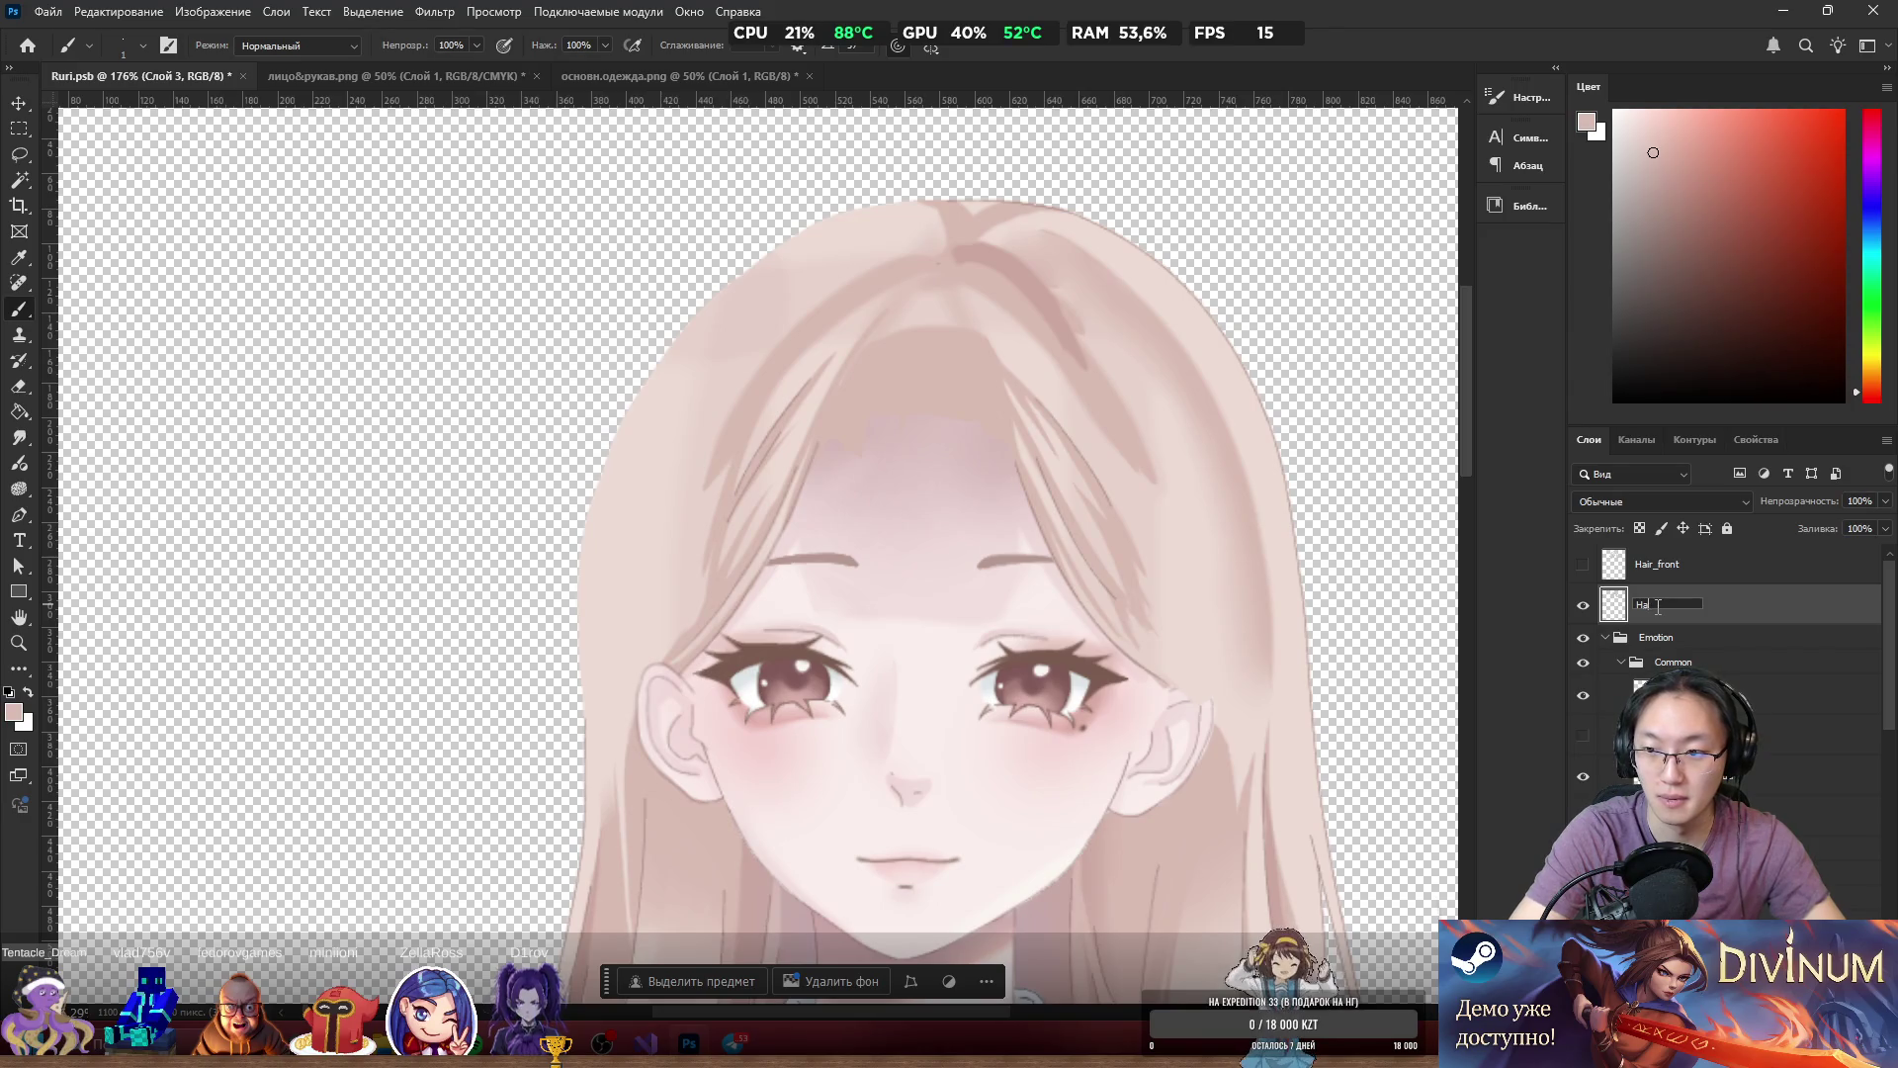
pyautogui.write('ir_front2')
pyautogui.press('Return')
pyautogui.scroll(1, 1091, 493)
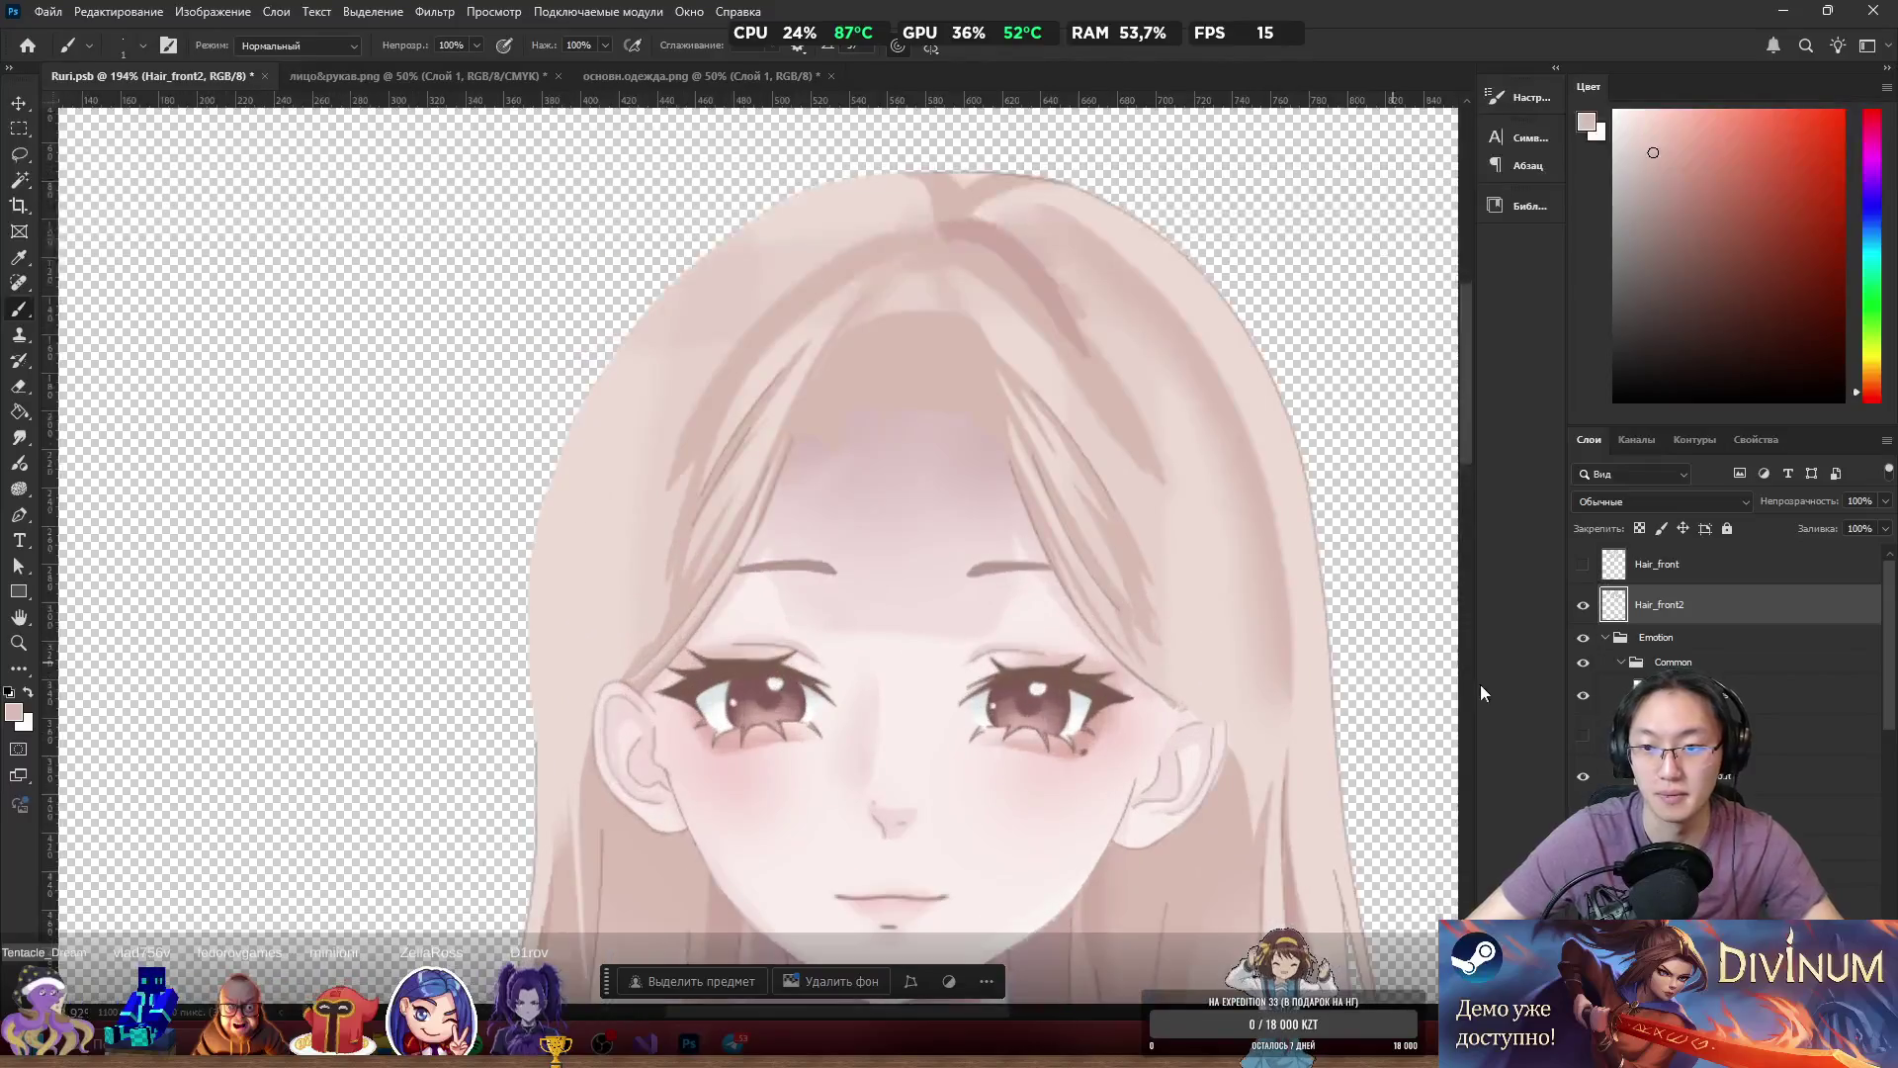
# Show the Hair_front bangs layer and nudge it into position over the face.
pyautogui.click(1583, 563)
pyautogui.click(1657, 564)
pyautogui.moveTo(1203, 653); pyautogui.dragTo(1226, 664)
pyautogui.scroll(3, 830, 423)
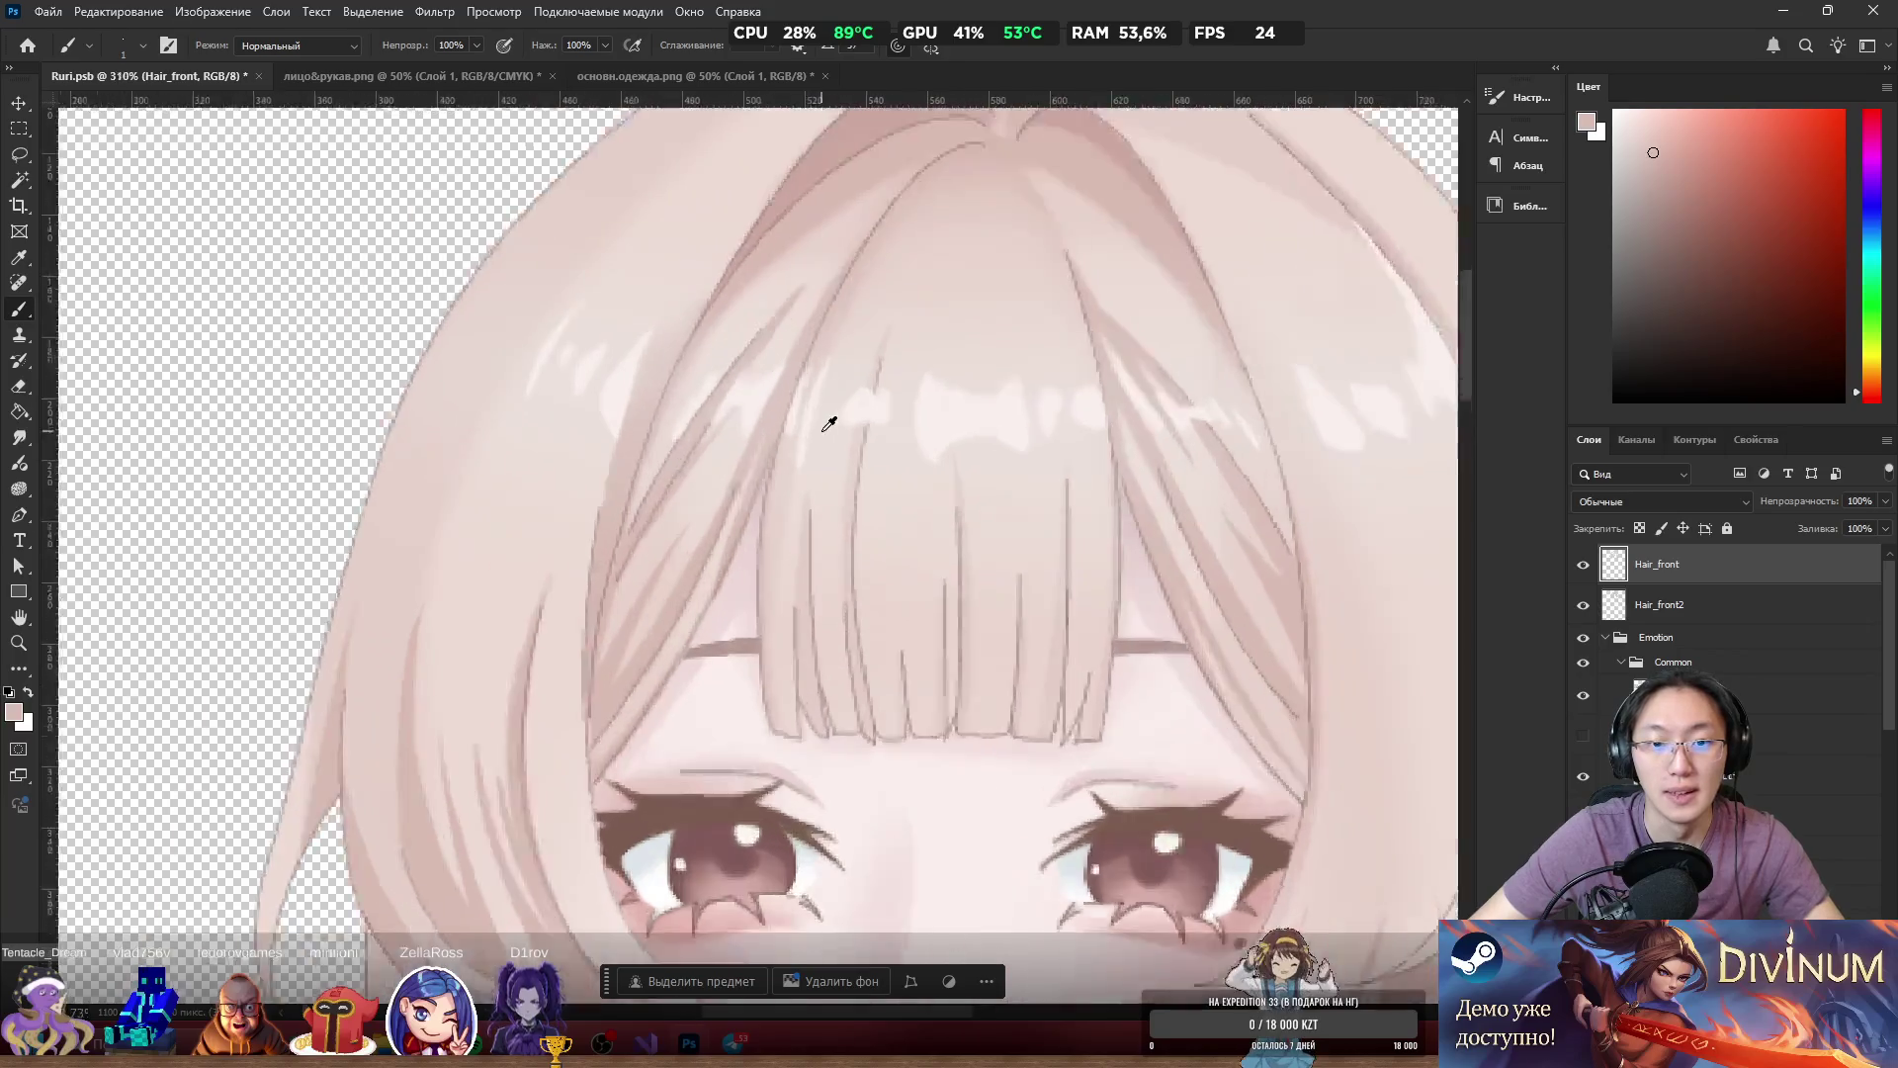
pyautogui.scroll(1, 829, 423)
pyautogui.moveTo(772, 424)
pyautogui.mouseDown()
pyautogui.moveTo(923, 470)
pyautogui.moveTo(831, 470)
pyautogui.moveTo(803, 435)
pyautogui.mouseUp()
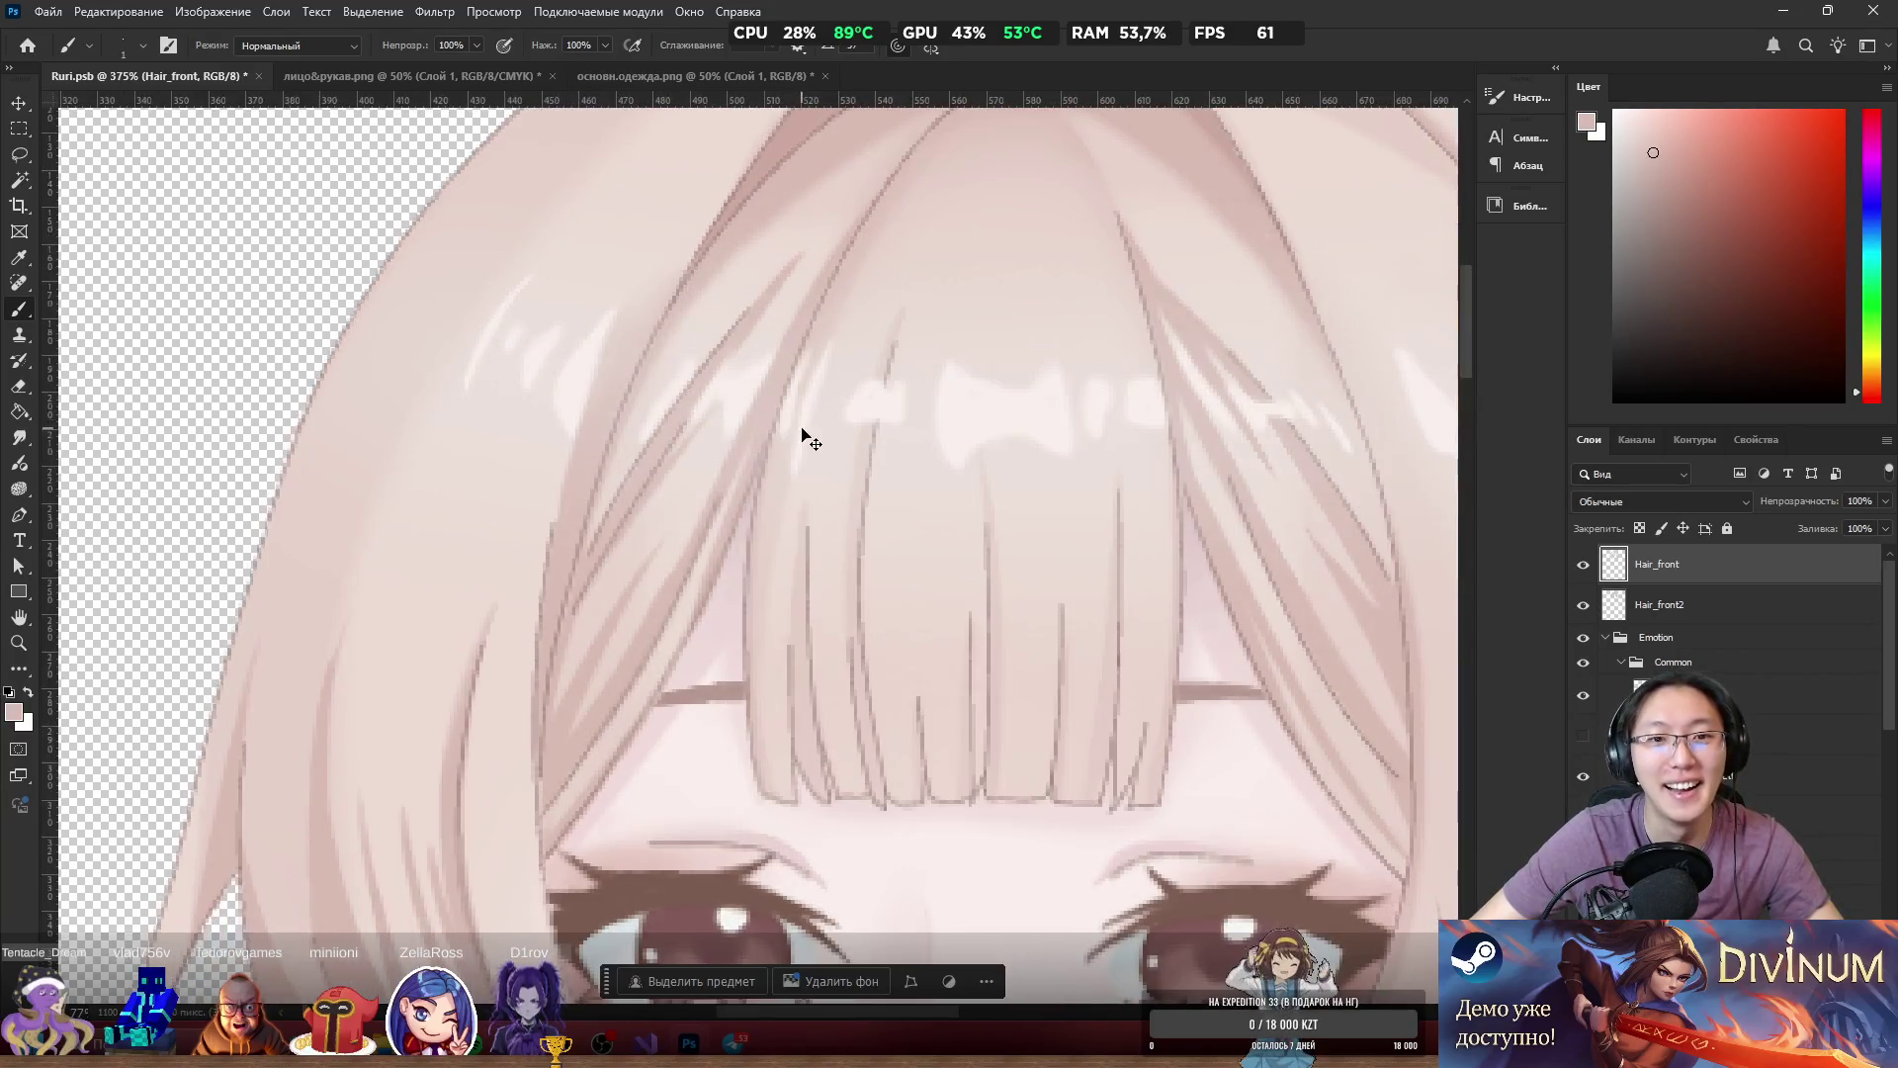
pyautogui.scroll(3, 698, 361)
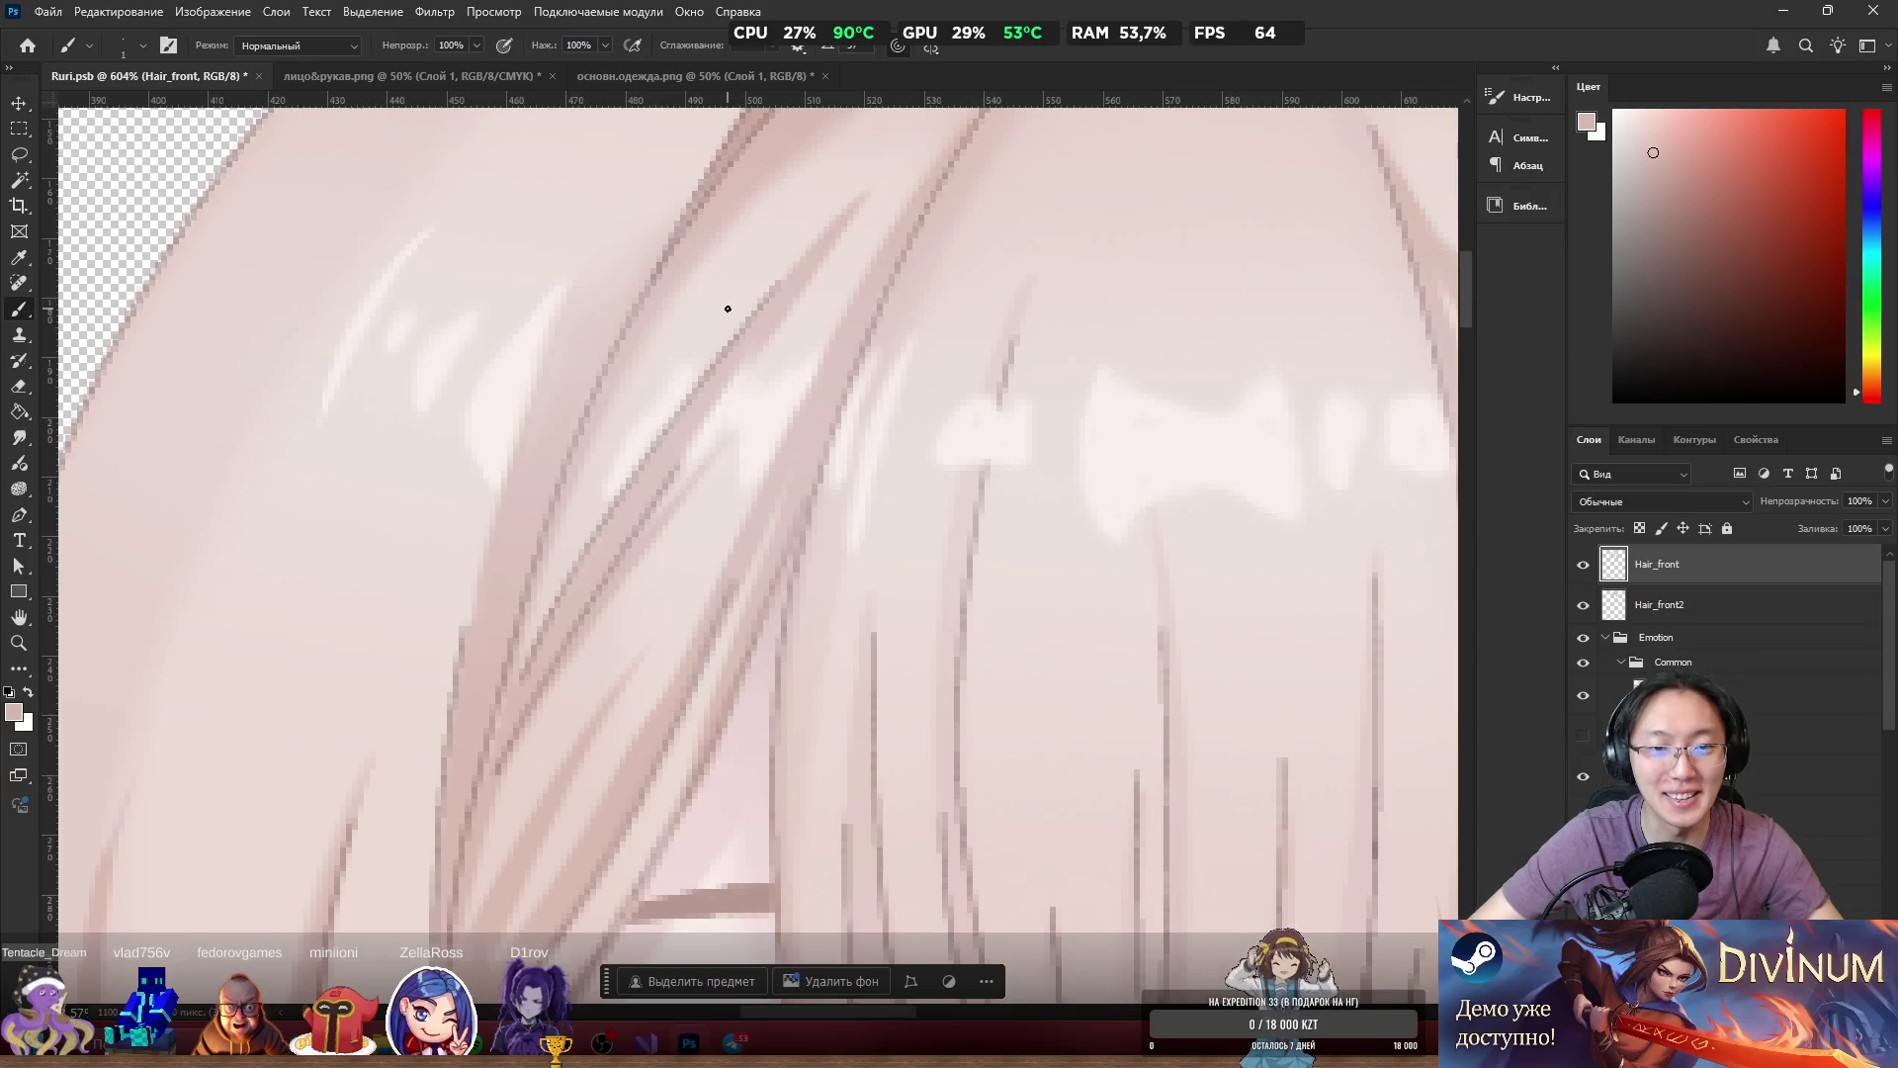
# Lasso-select the white highlight patches on the bangs.
pyautogui.press('l')
pyautogui.moveTo(698, 277)
pyautogui.mouseDown()
pyautogui.moveTo(596, 433)
pyautogui.moveTo(673, 579)
pyautogui.moveTo(828, 396)
pyautogui.moveTo(855, 265)
pyautogui.mouseUp()
pyautogui.moveTo(695, 276); pyautogui.dragTo(682, 188)
pyautogui.scroll(-4, 552, 387)
pyautogui.moveTo(978, 345)
pyautogui.mouseDown()
pyautogui.moveTo(1015, 489)
pyautogui.moveTo(1126, 479)
pyautogui.moveTo(1103, 382)
pyautogui.moveTo(1050, 352)
pyautogui.moveTo(1056, 391)
pyautogui.moveTo(1068, 196)
pyautogui.moveTo(1023, 296)
pyautogui.moveTo(1114, 519)
pyautogui.moveTo(875, 489)
pyautogui.mouseUp()
pyautogui.scroll(4, 1155, 431)
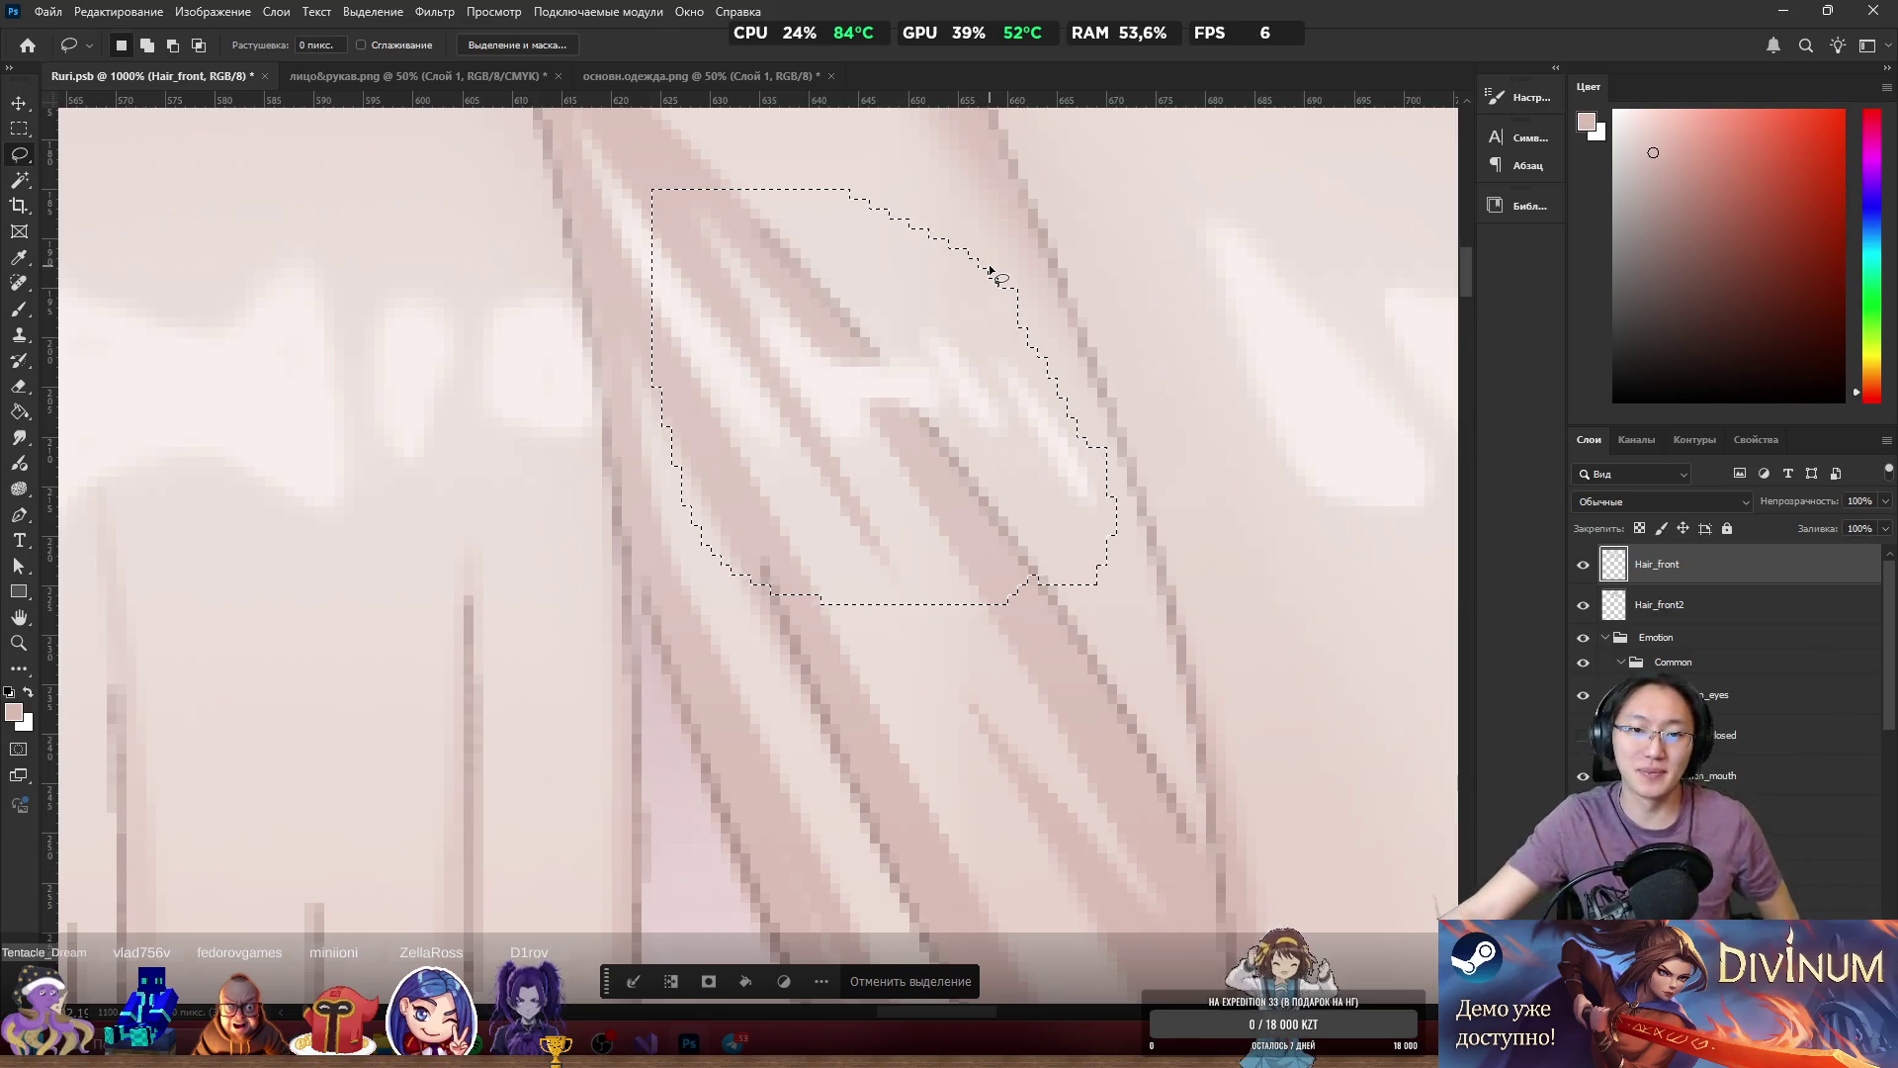
# Shift-lasso along the highlight's left edge to add it to the selection.
pyautogui.press('shift')
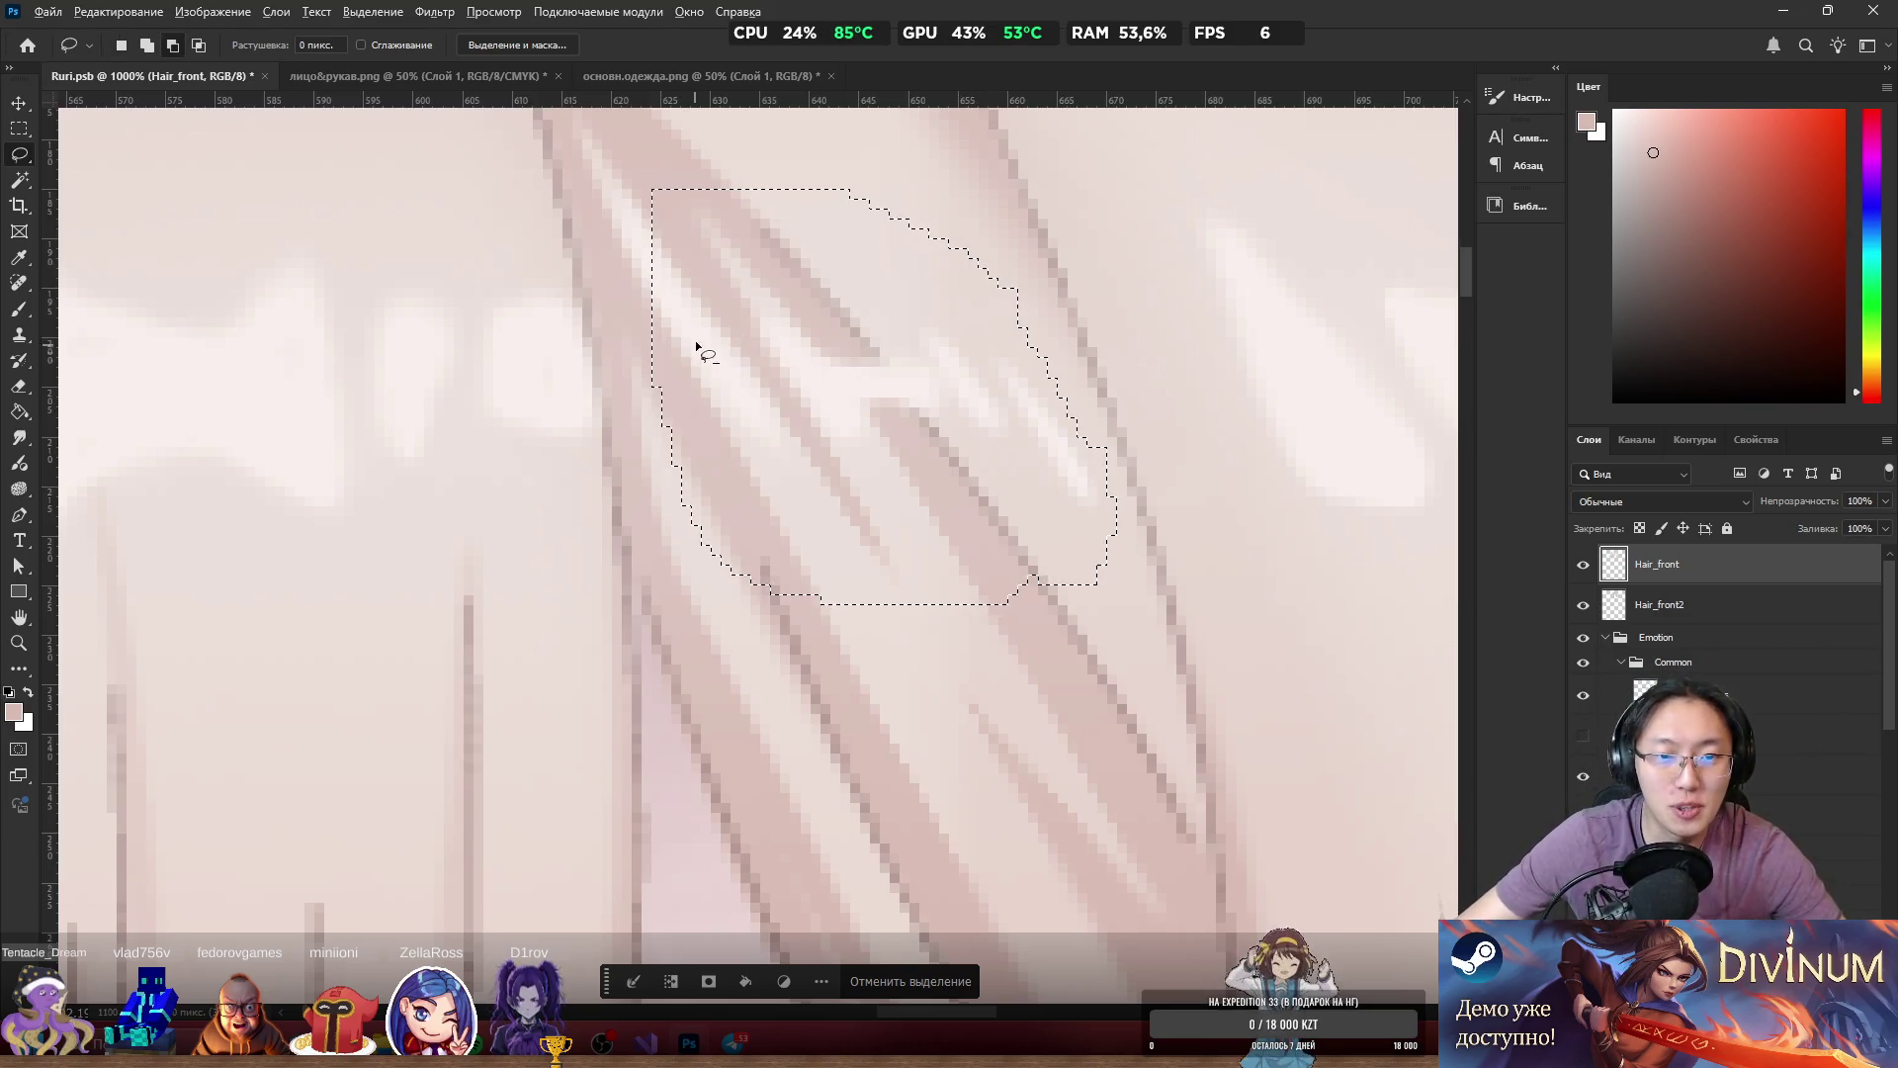
pyautogui.moveTo(668, 203); pyautogui.dragTo(656, 463)
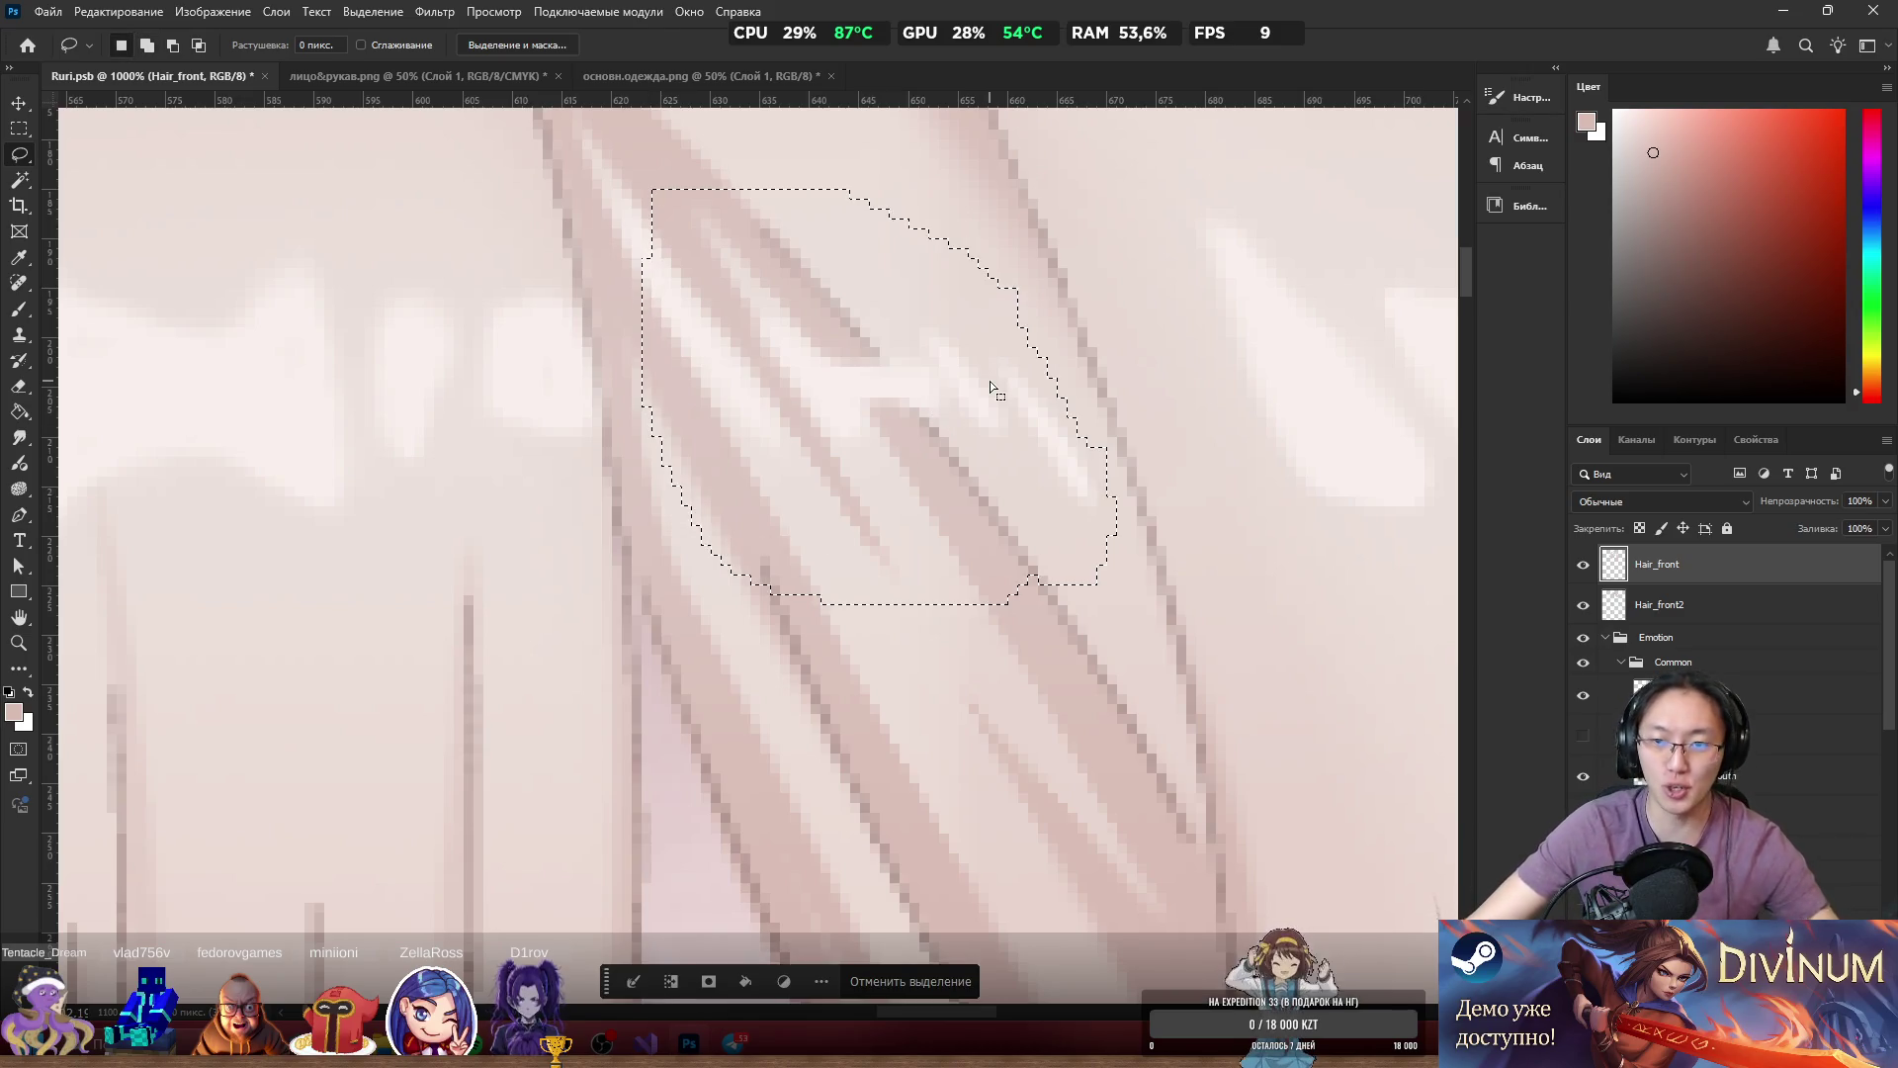
pyautogui.scroll(-3, 989, 381)
pyautogui.scroll(-3, 1006, 457)
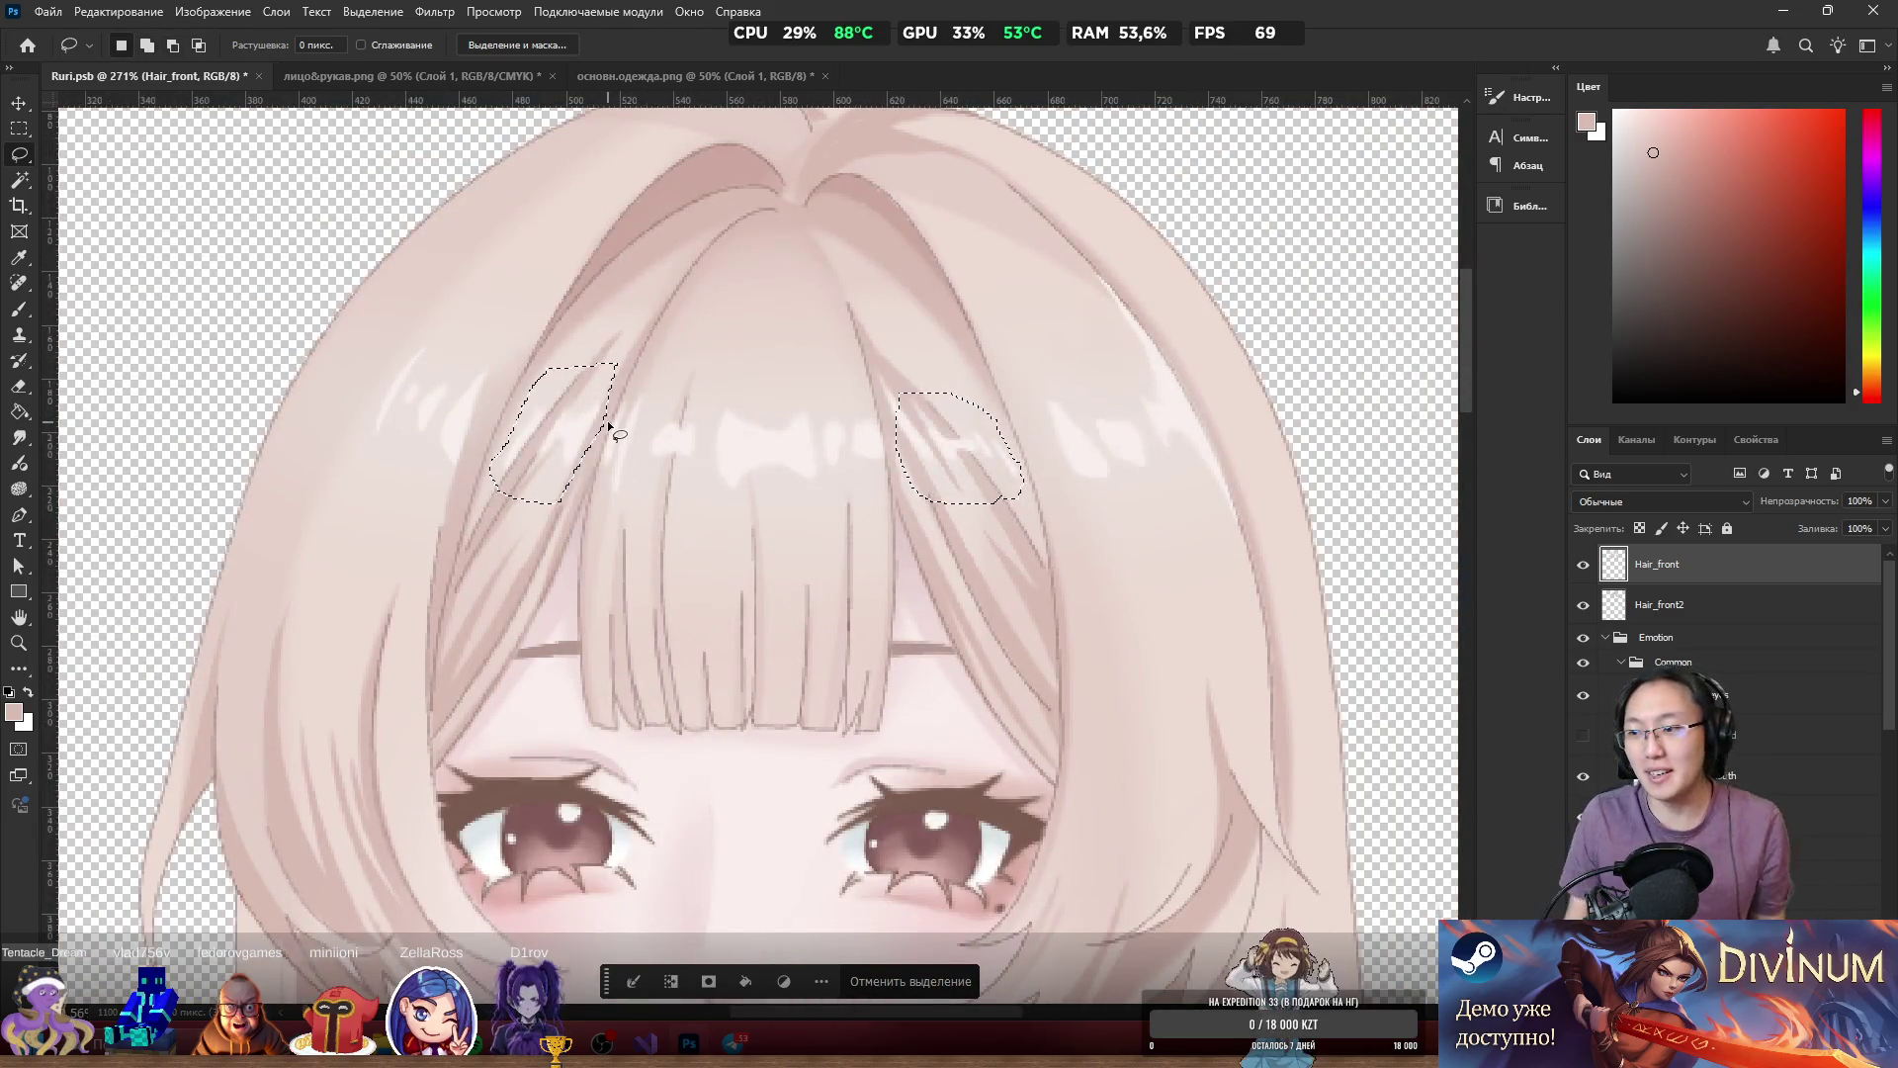
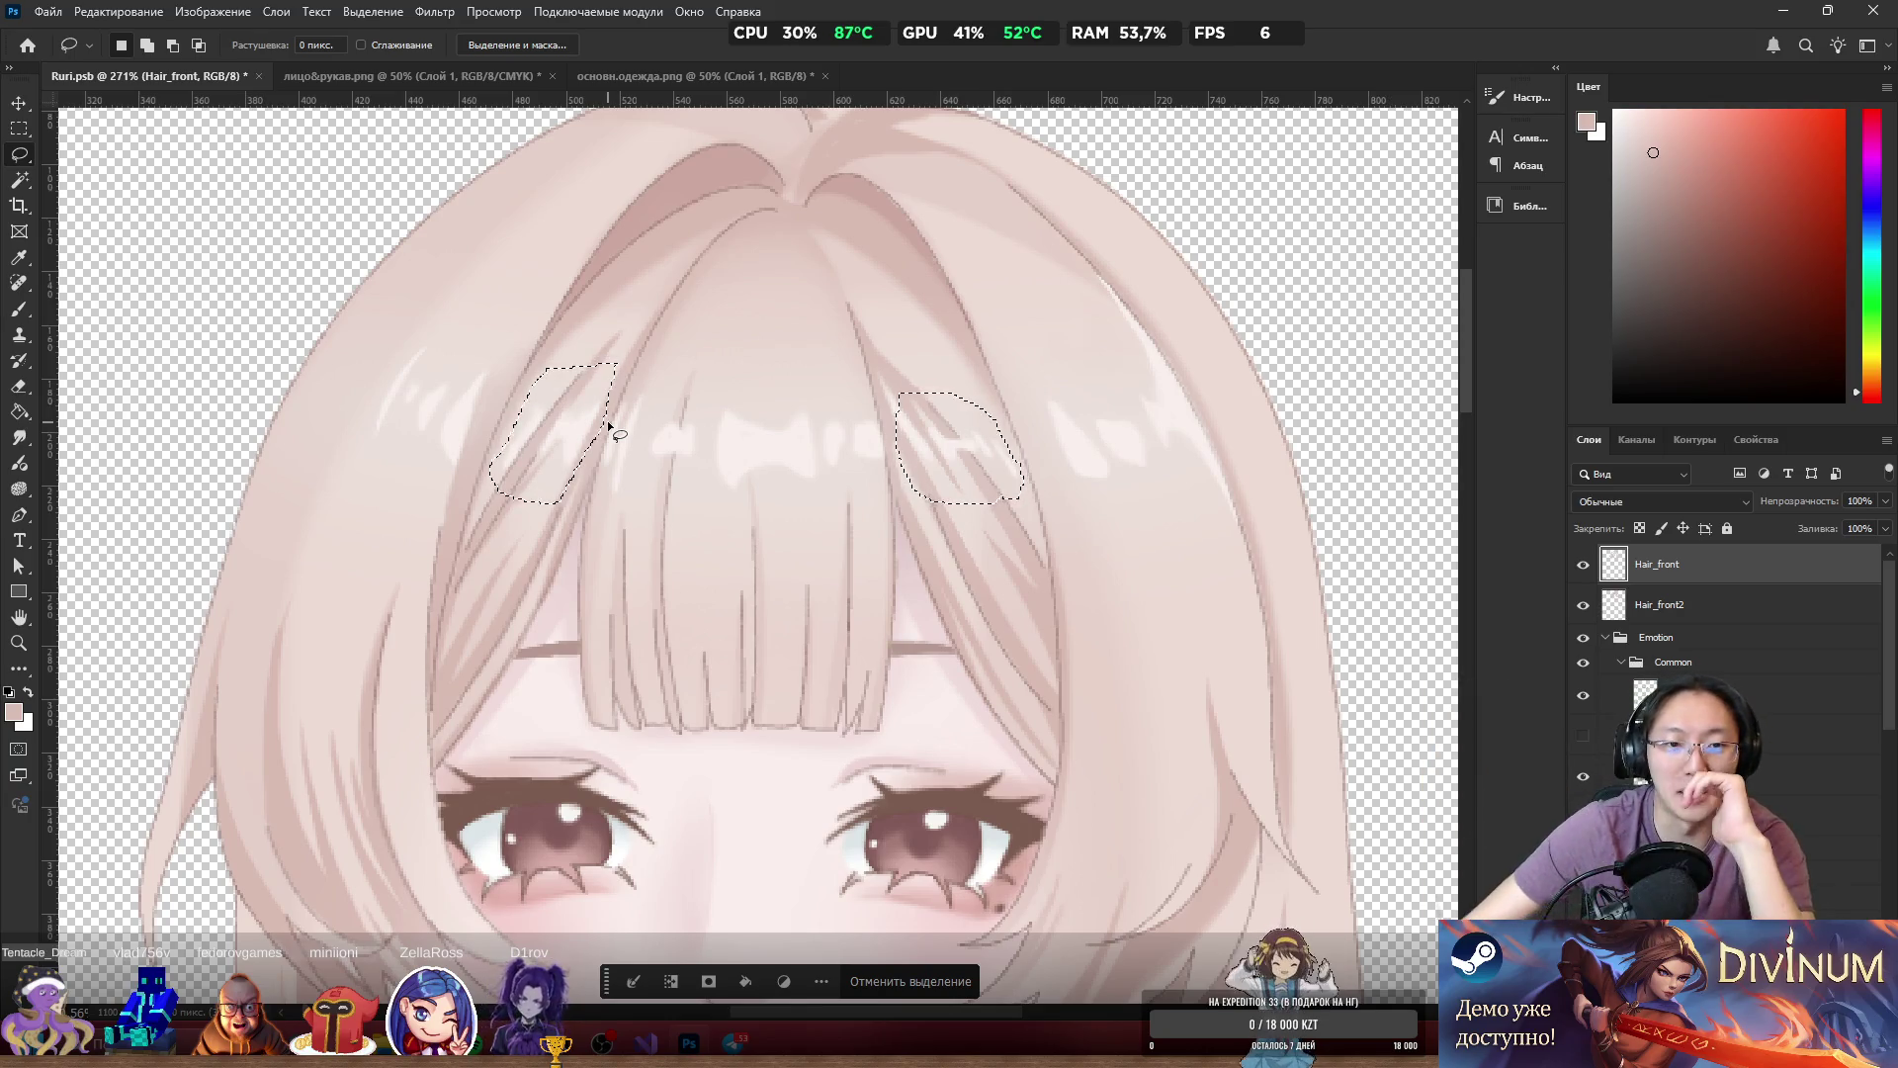
# Copy the selected hair areas to a new layer placed just below Hair_front.
pyautogui.rightClick(584, 448)
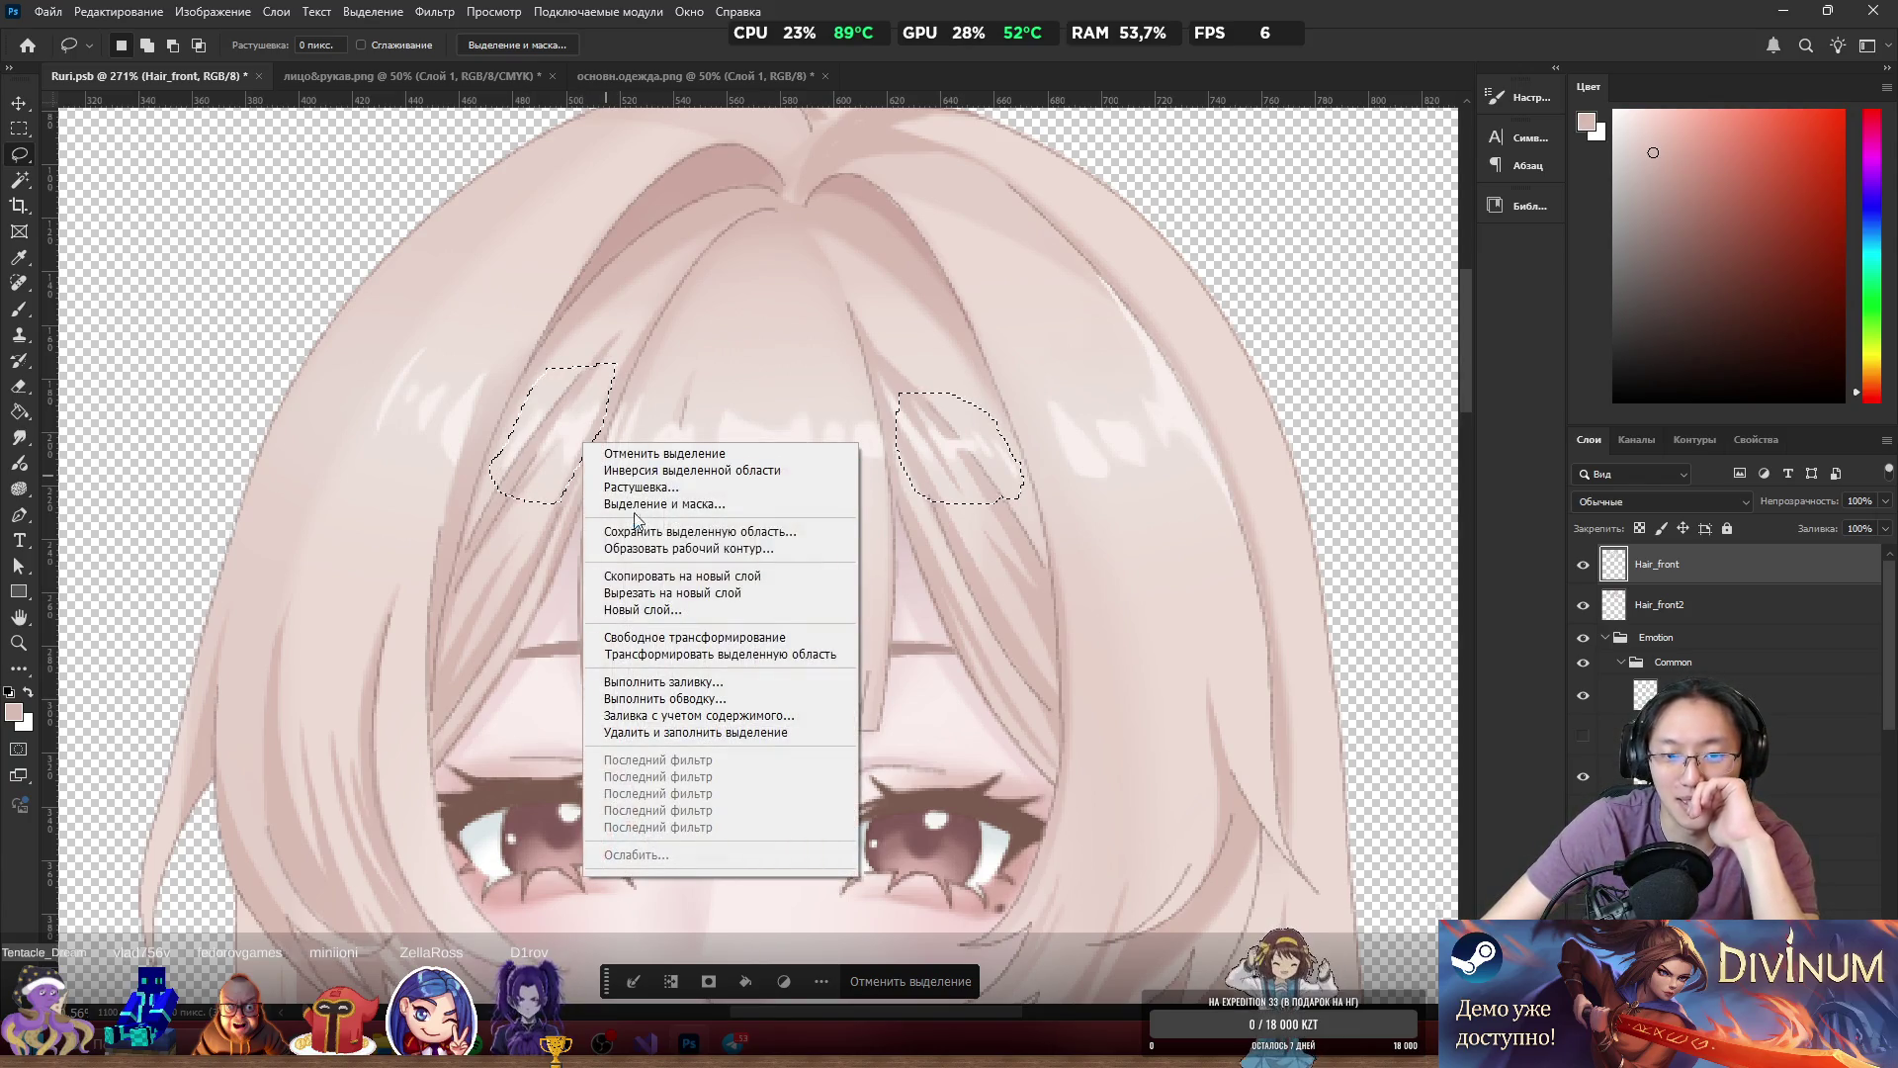
pyautogui.click(692, 592)
pyautogui.moveTo(1684, 565); pyautogui.dragTo(1632, 625)
# Toggle the copied layer to compare, then undo back to the original hair selections.
pyautogui.click(1584, 607)
pyautogui.click(1584, 607)
pyautogui.click(1584, 607)
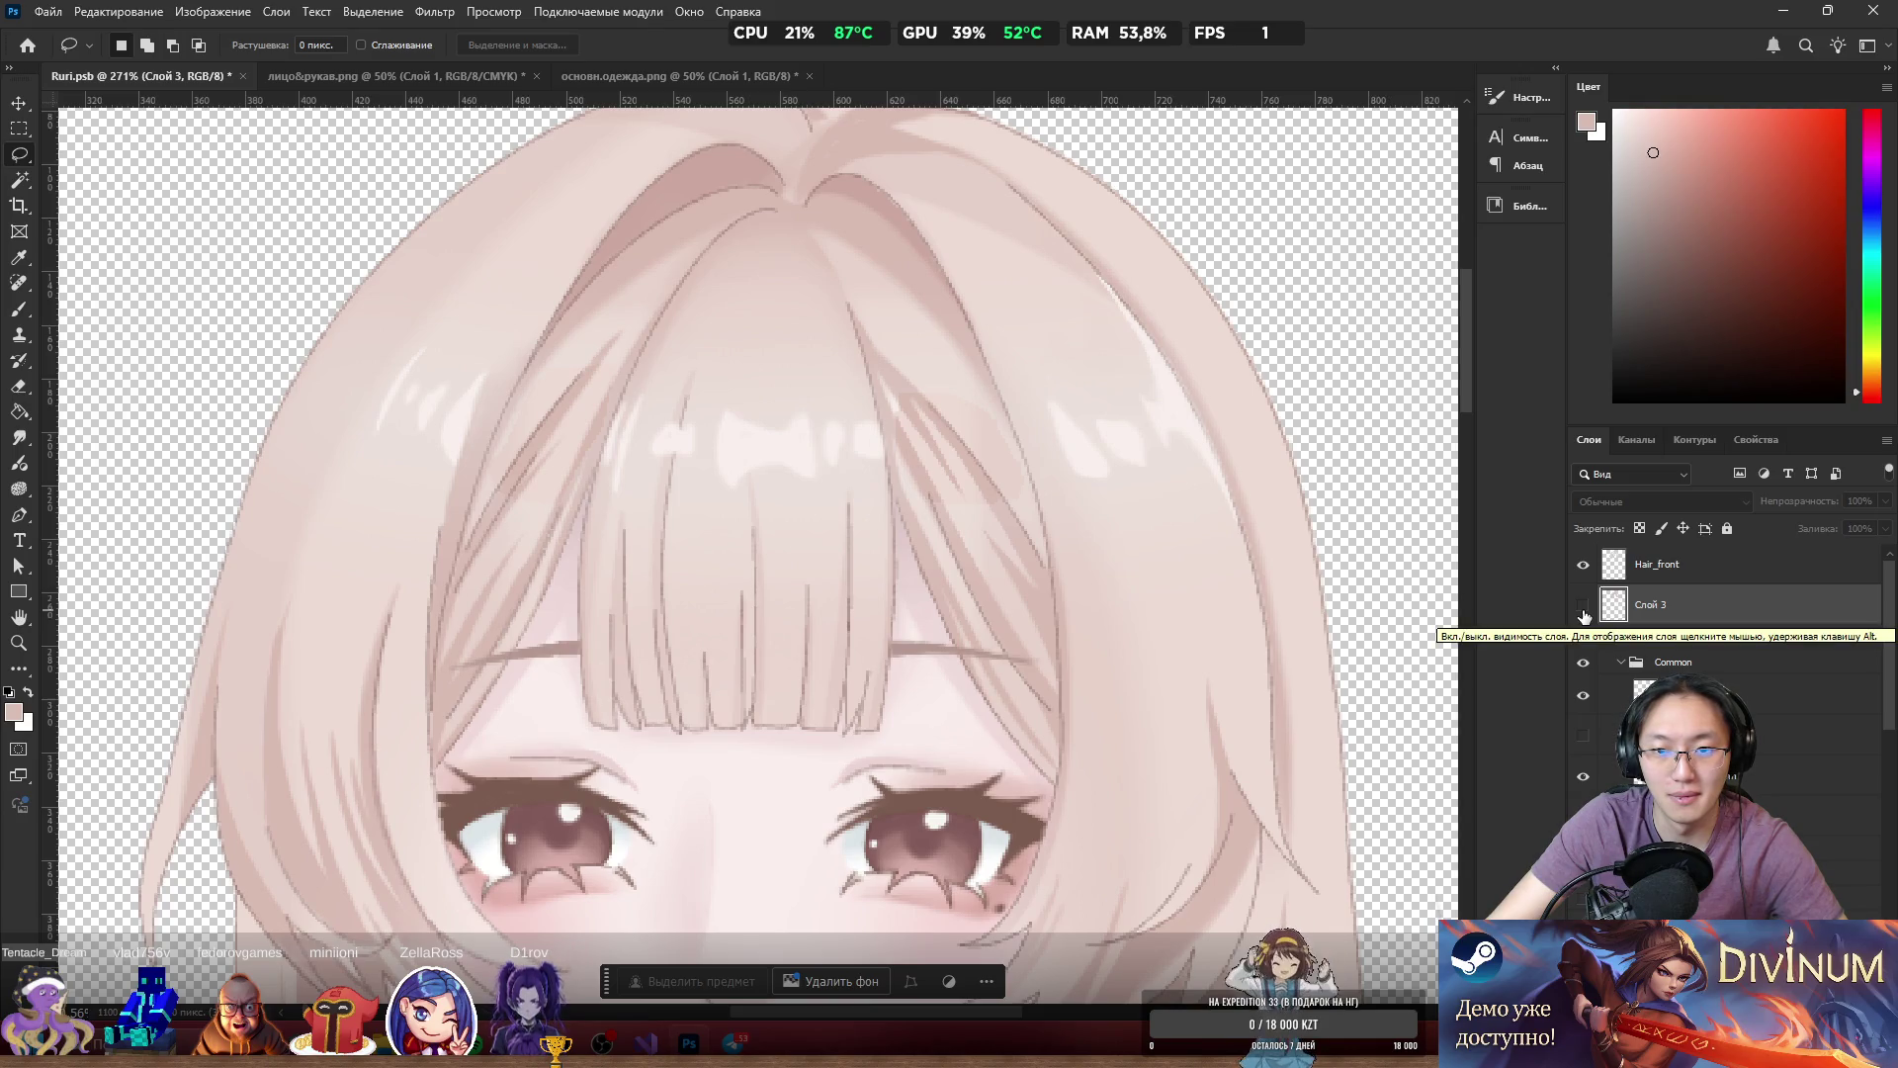
pyautogui.click(1584, 611)
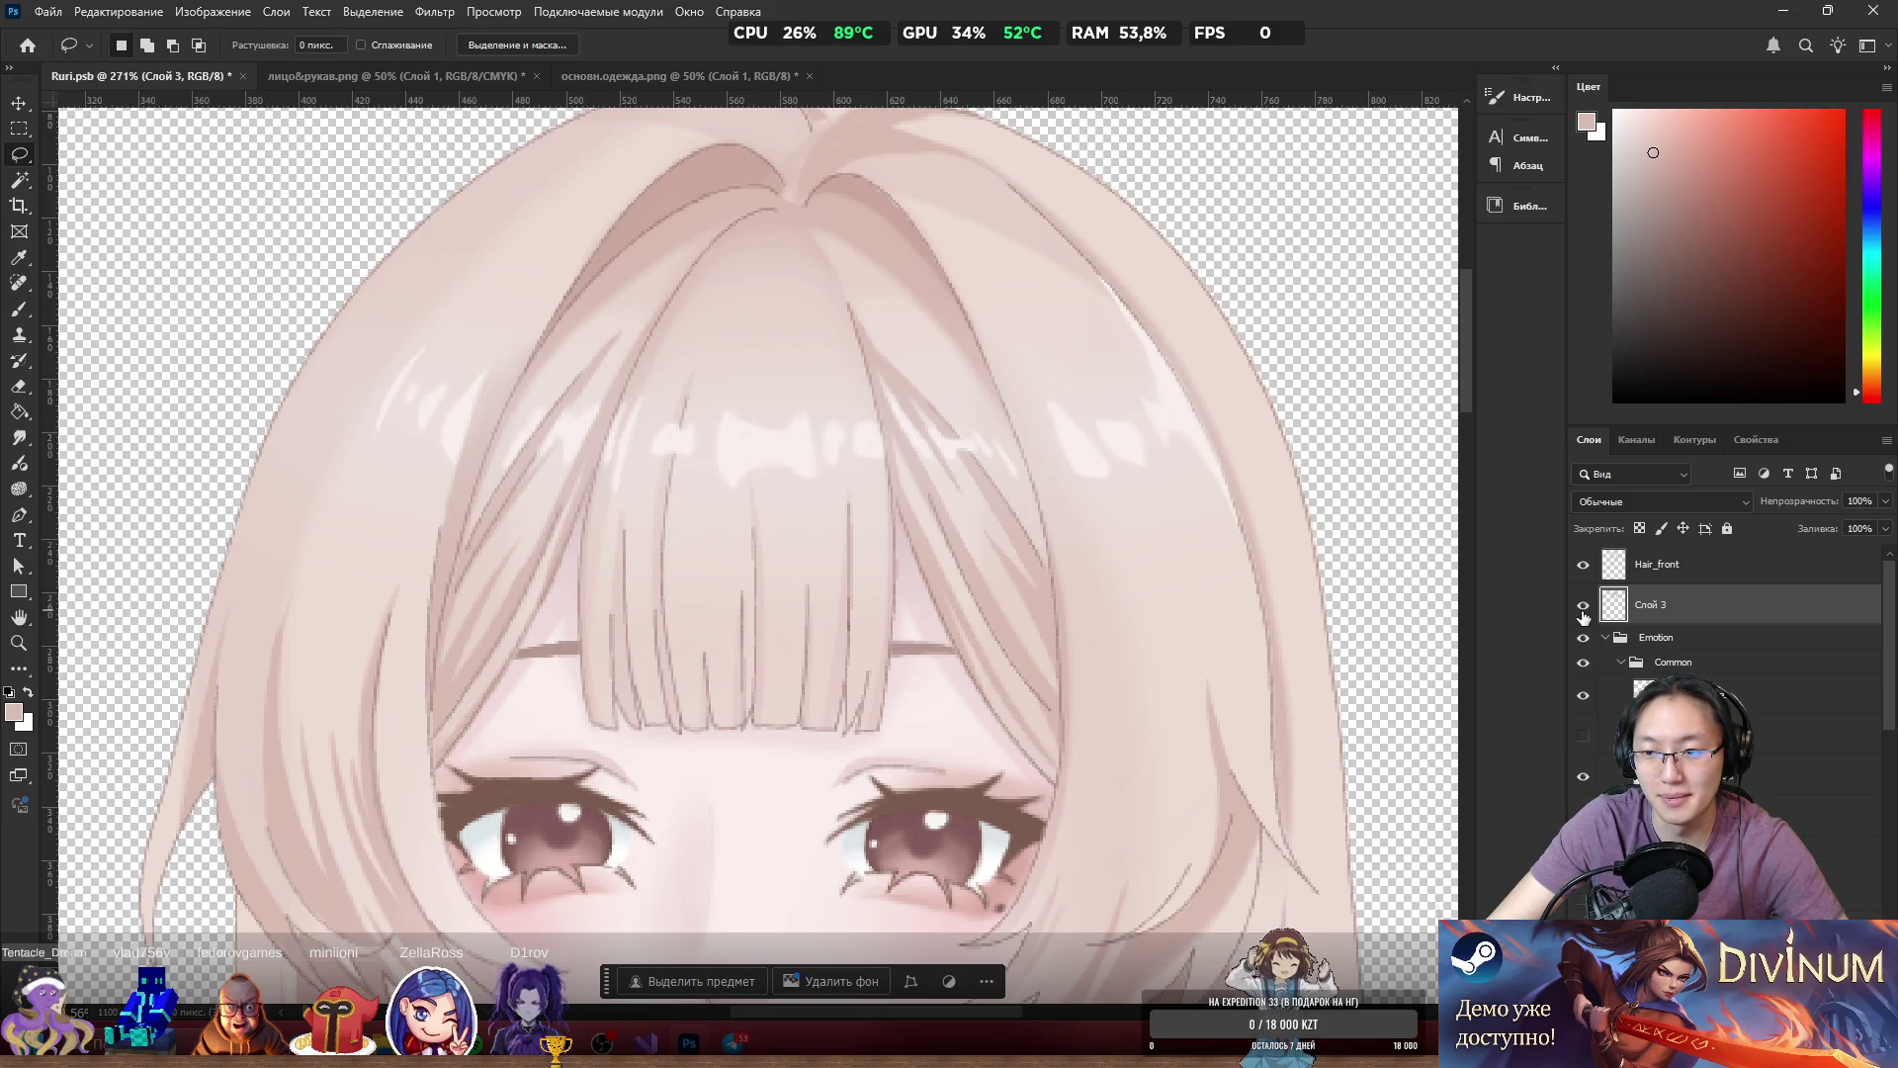
pyautogui.hotkey('ctrl', 'z')
pyautogui.hotkey('ctrl', 'z')
pyautogui.hotkey('ctrl', 'z')
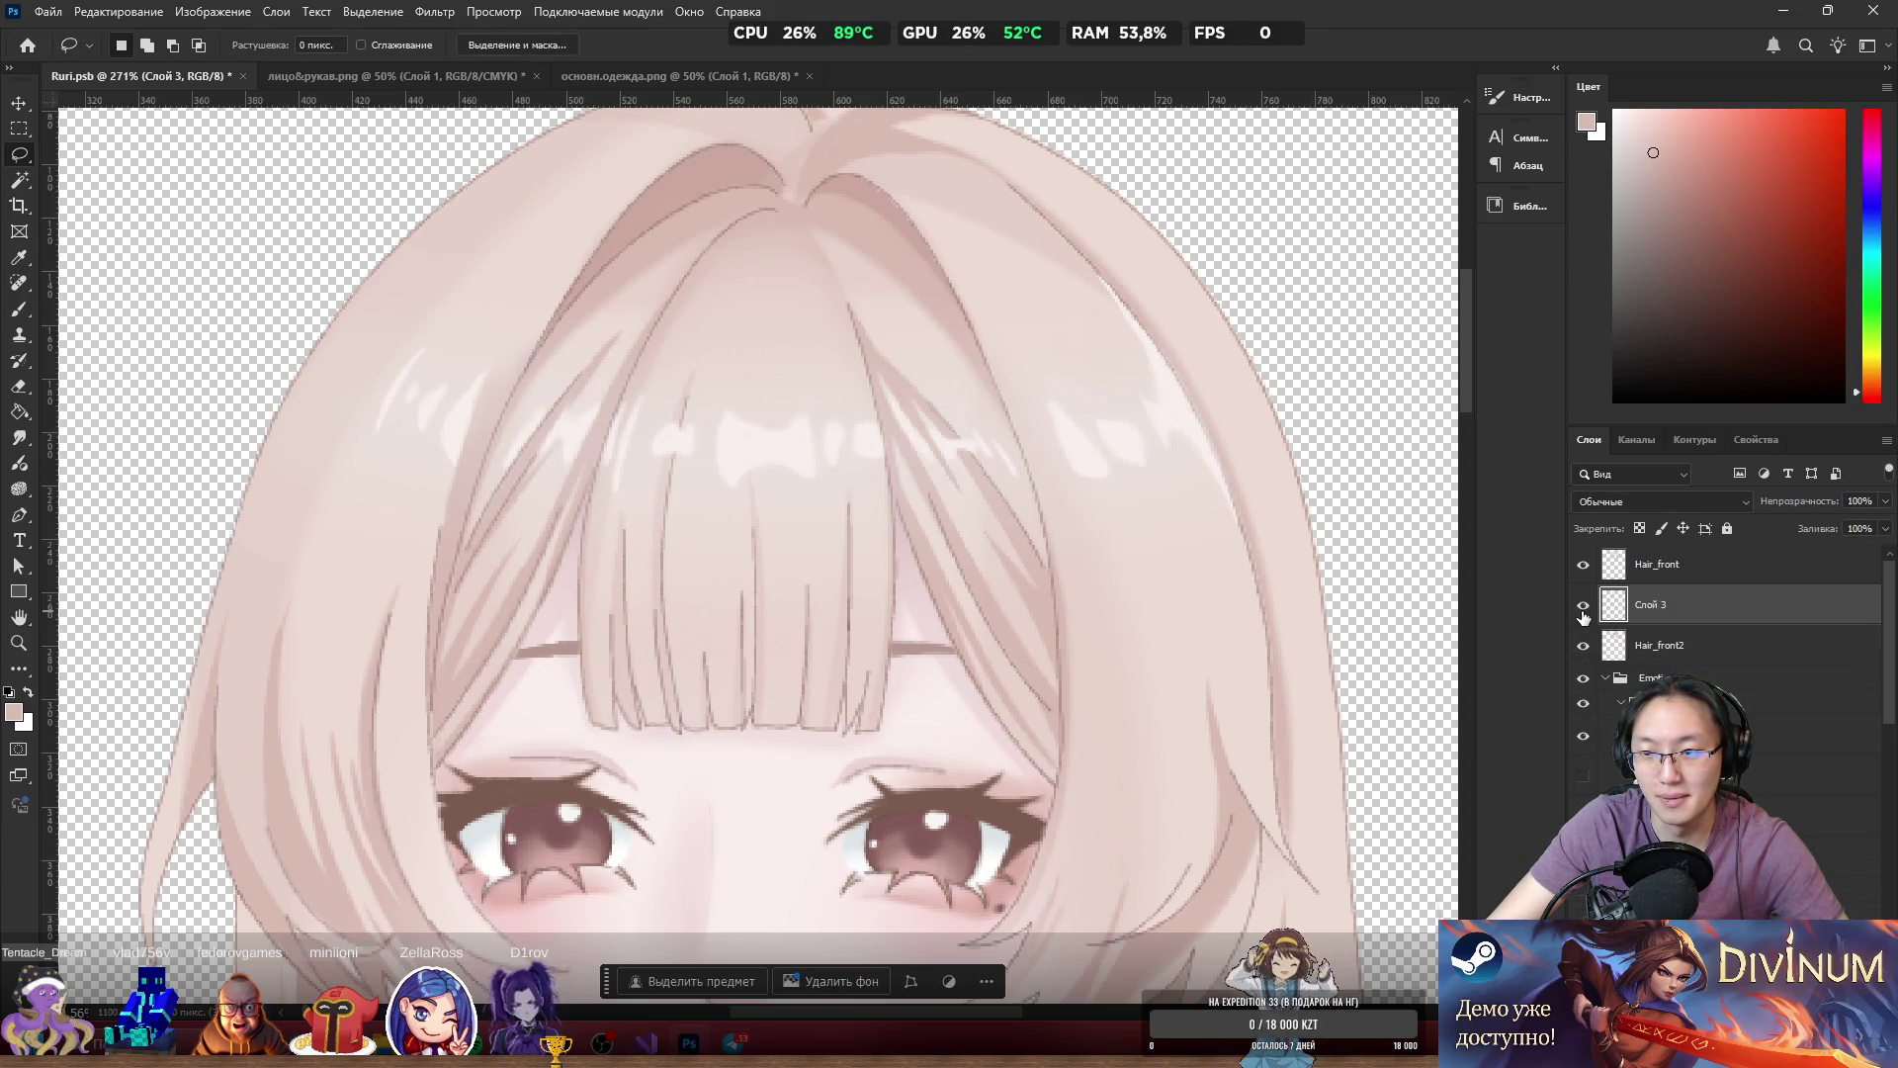
pyautogui.hotkey('ctrl', 'z')
pyautogui.hotkey('ctrl', 'z')
# Compare Hair_front on and off, clear the lasso selections, and briefly isolate Hair_front.
pyautogui.click(1586, 578)
pyautogui.click(1585, 573)
pyautogui.click(1585, 574)
pyautogui.click(1585, 574)
pyautogui.hotkey('ctrl', 'd')
pyautogui.scroll(-2, 905, 412)
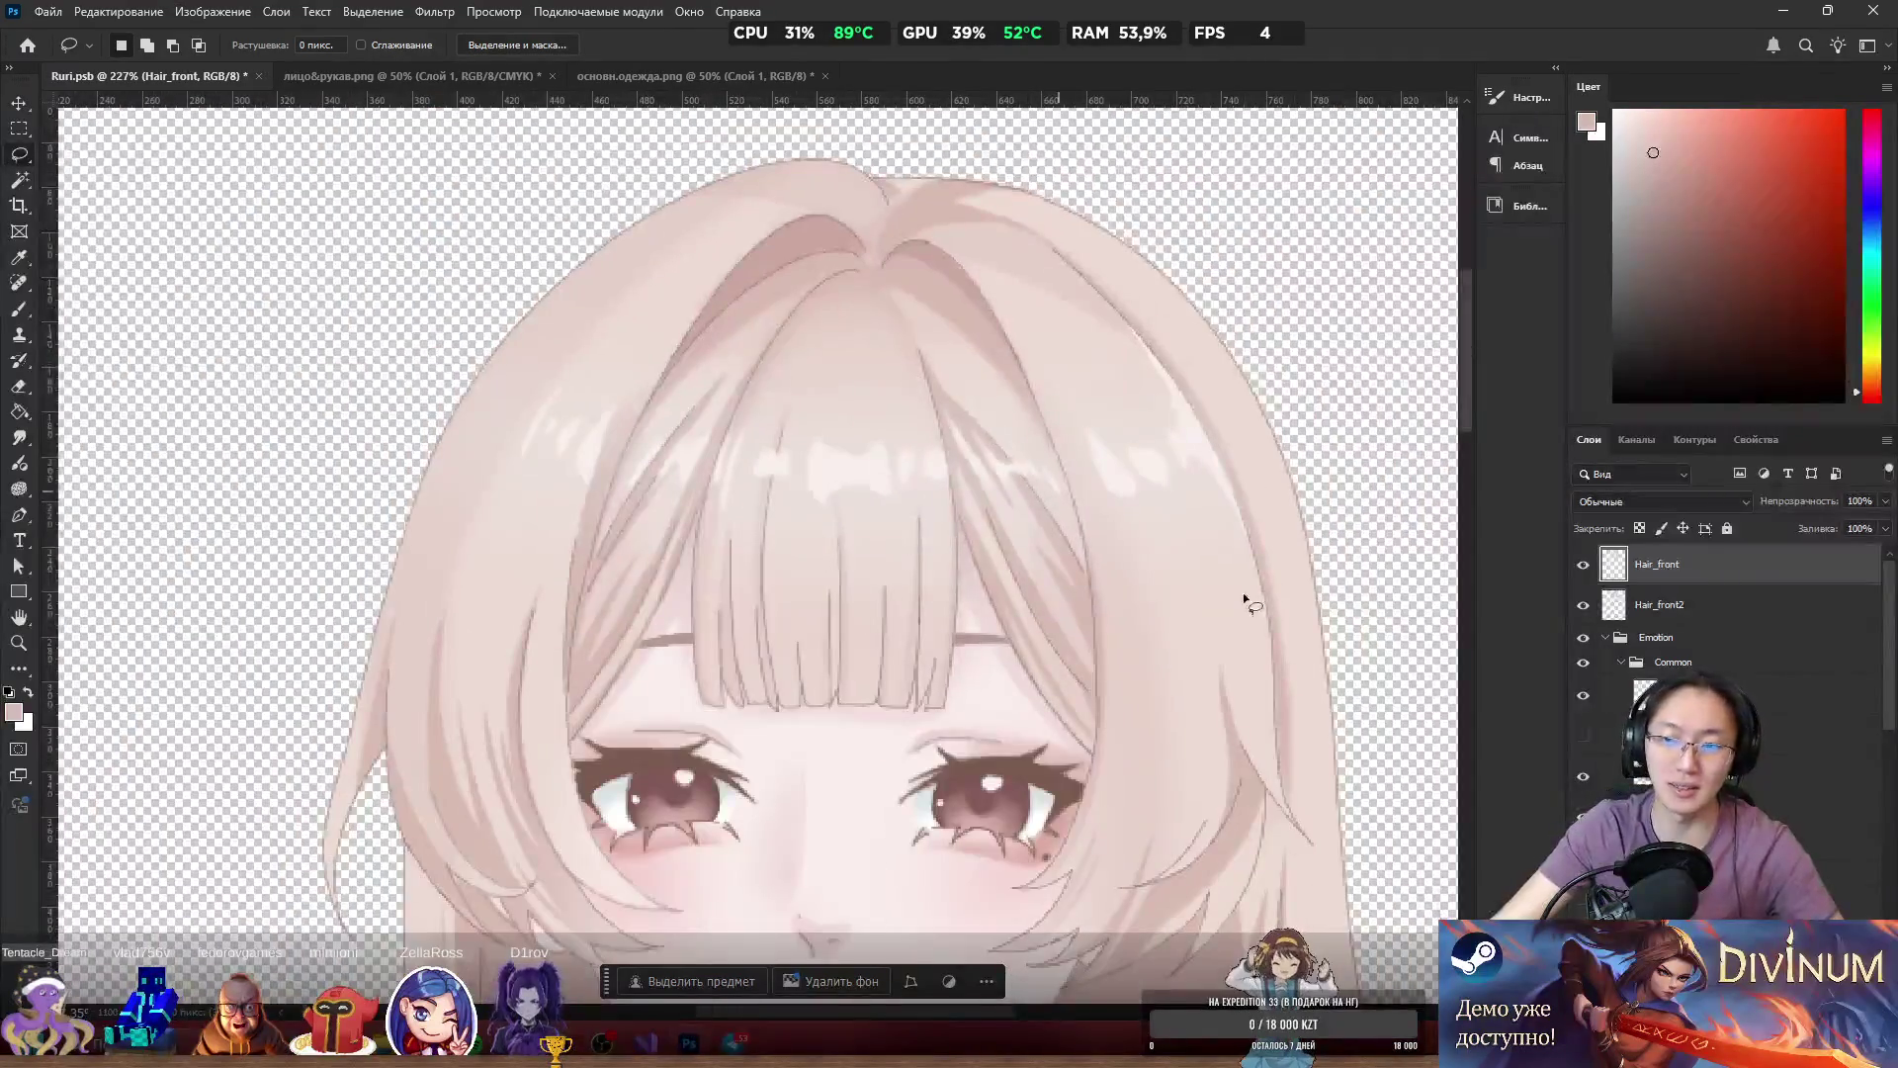
pyautogui.keyDown('alt'); pyautogui.click(1583, 565); pyautogui.keyUp('alt')
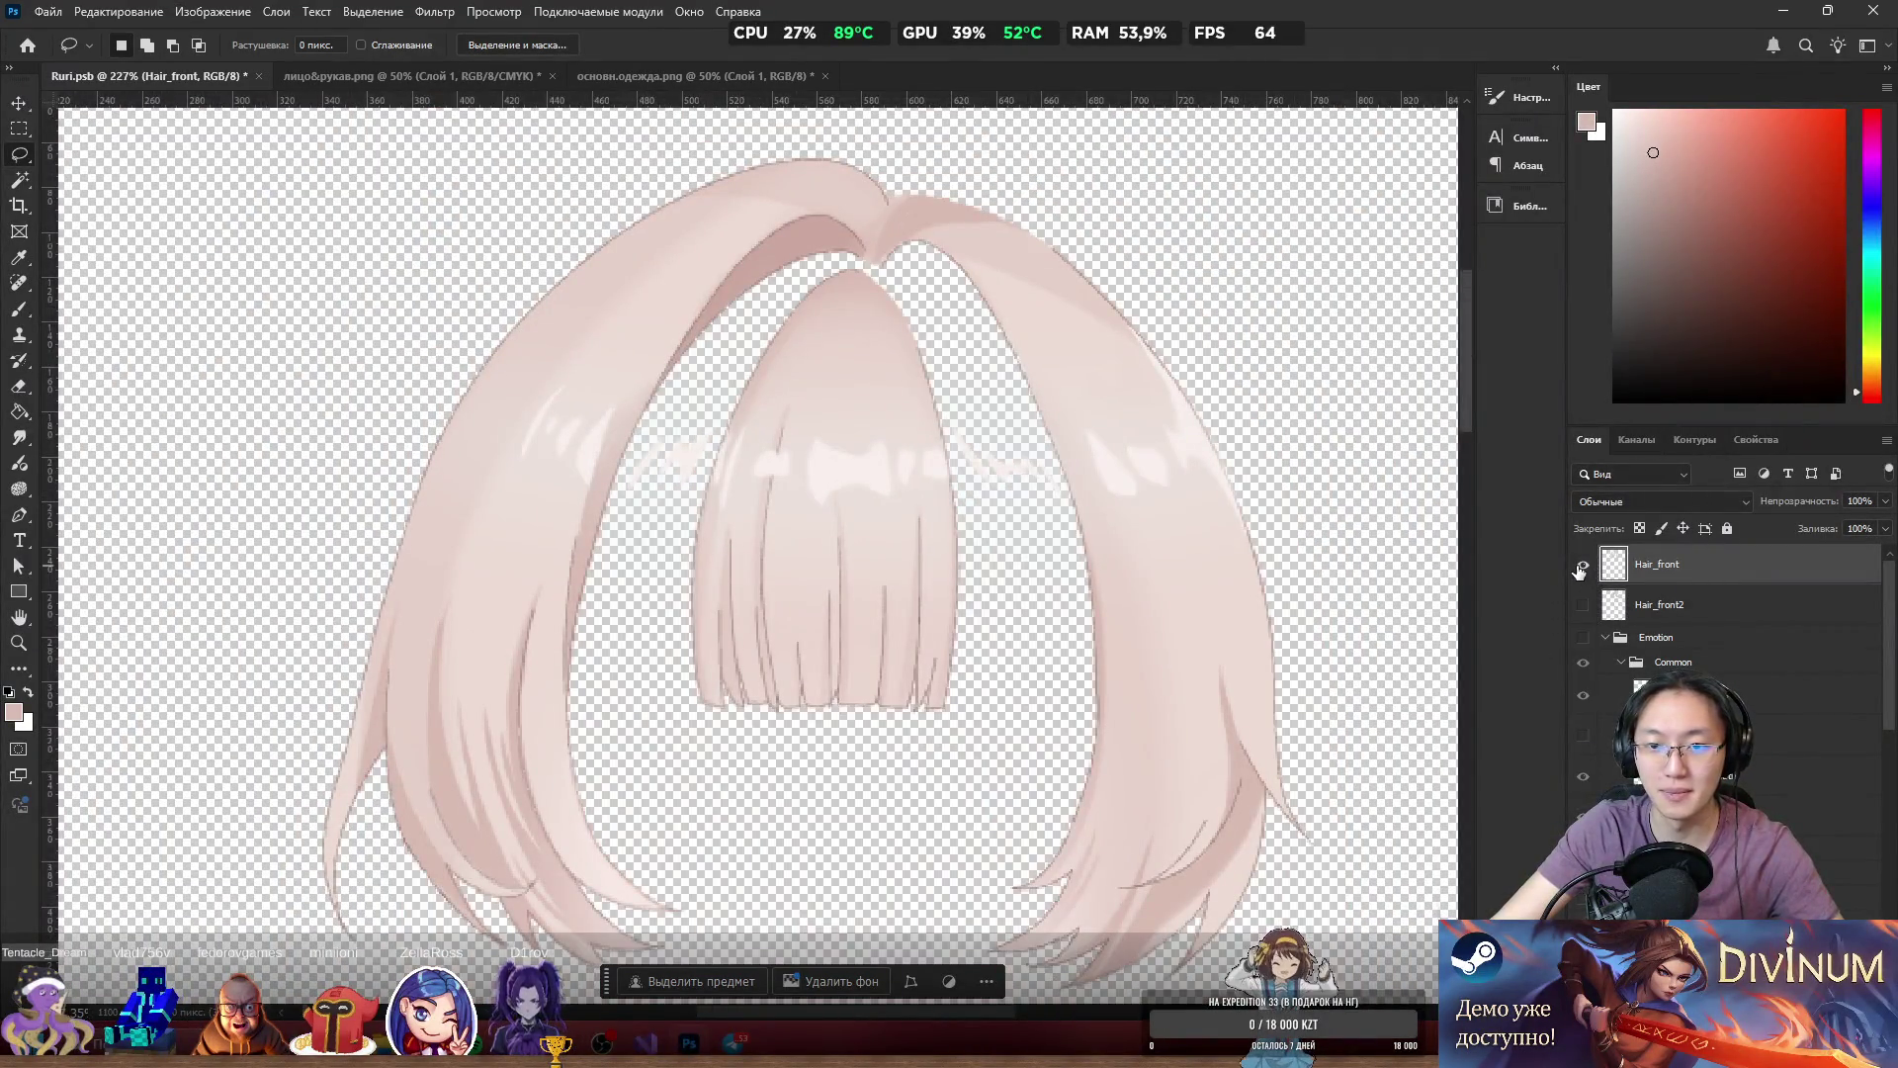
pyautogui.scroll(-2, 1042, 460)
pyautogui.keyDown('alt'); pyautogui.click(1584, 568); pyautogui.keyUp('alt')
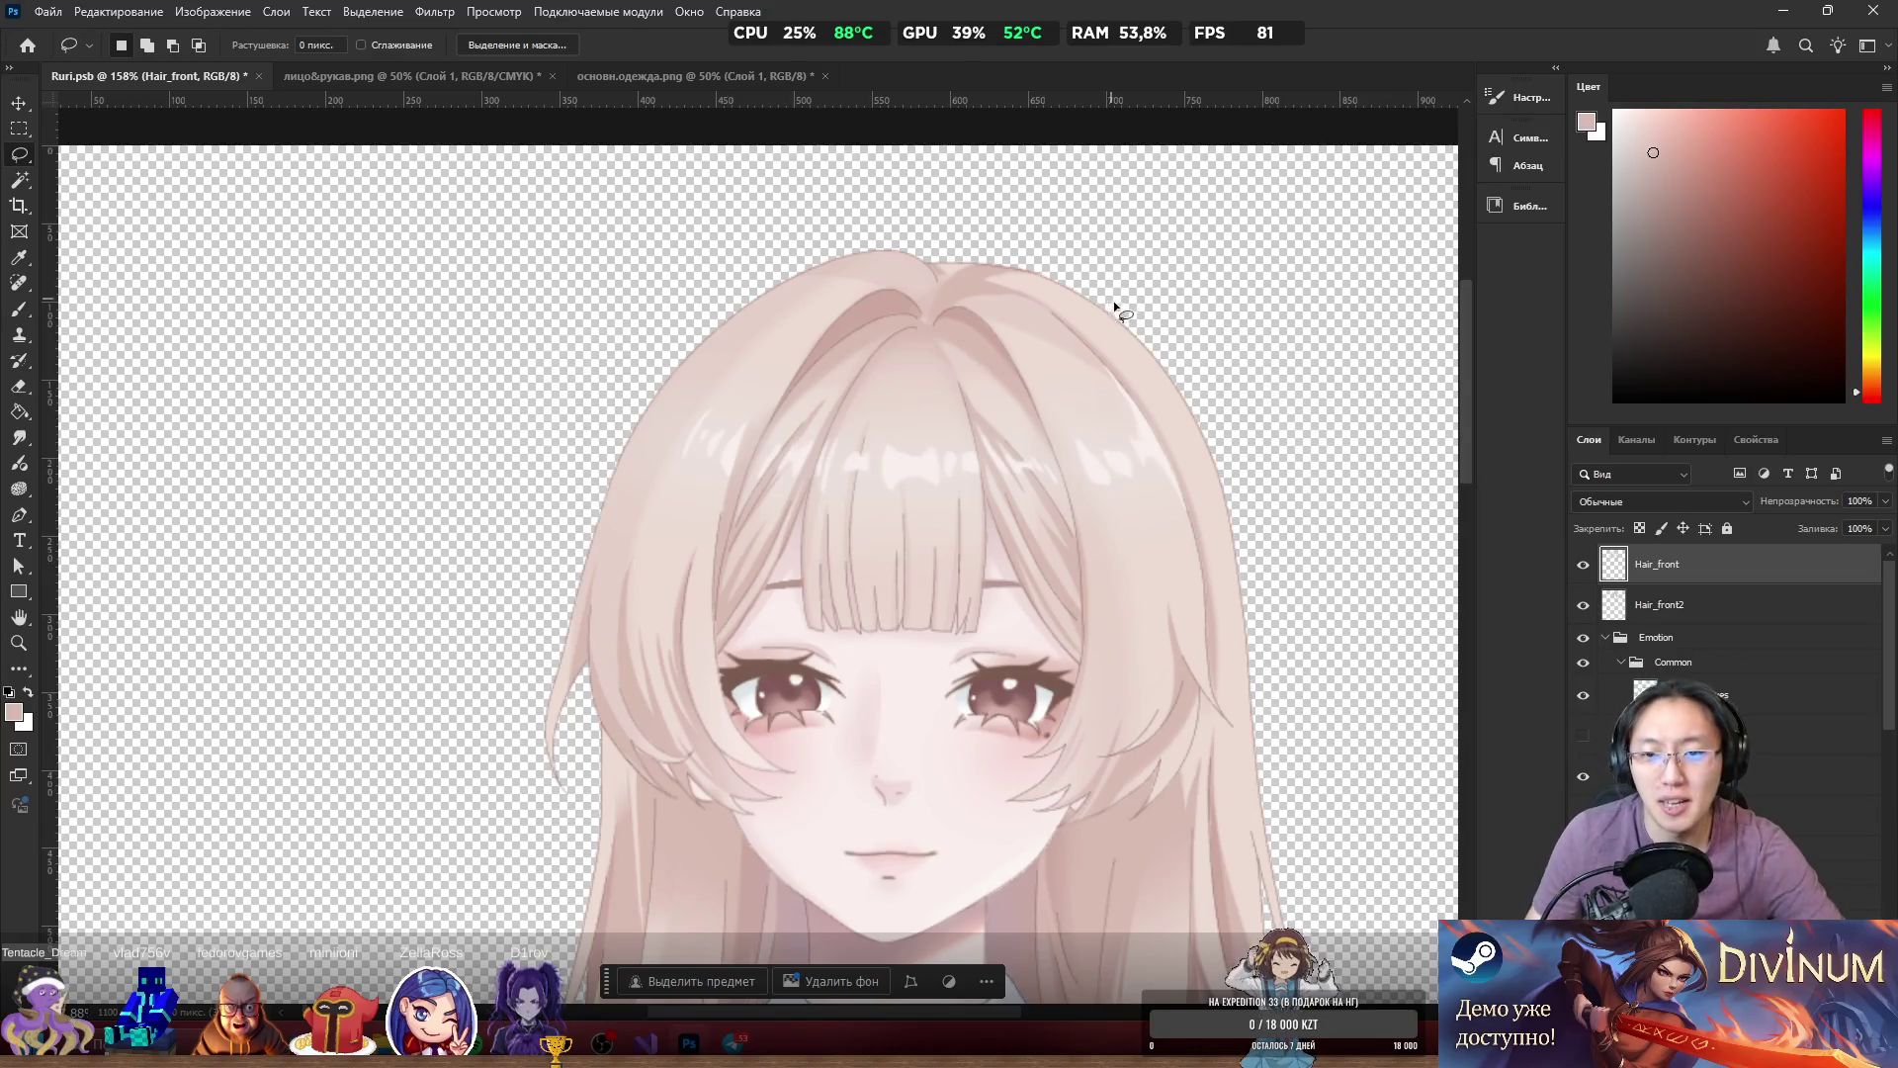
# Test-shift Hair_front and the bangs to check their fit, undoing the bangs move.
pyautogui.scroll(3, 953, 478)
pyautogui.scroll(-3, 912, 454)
pyautogui.scroll(5, 949, 488)
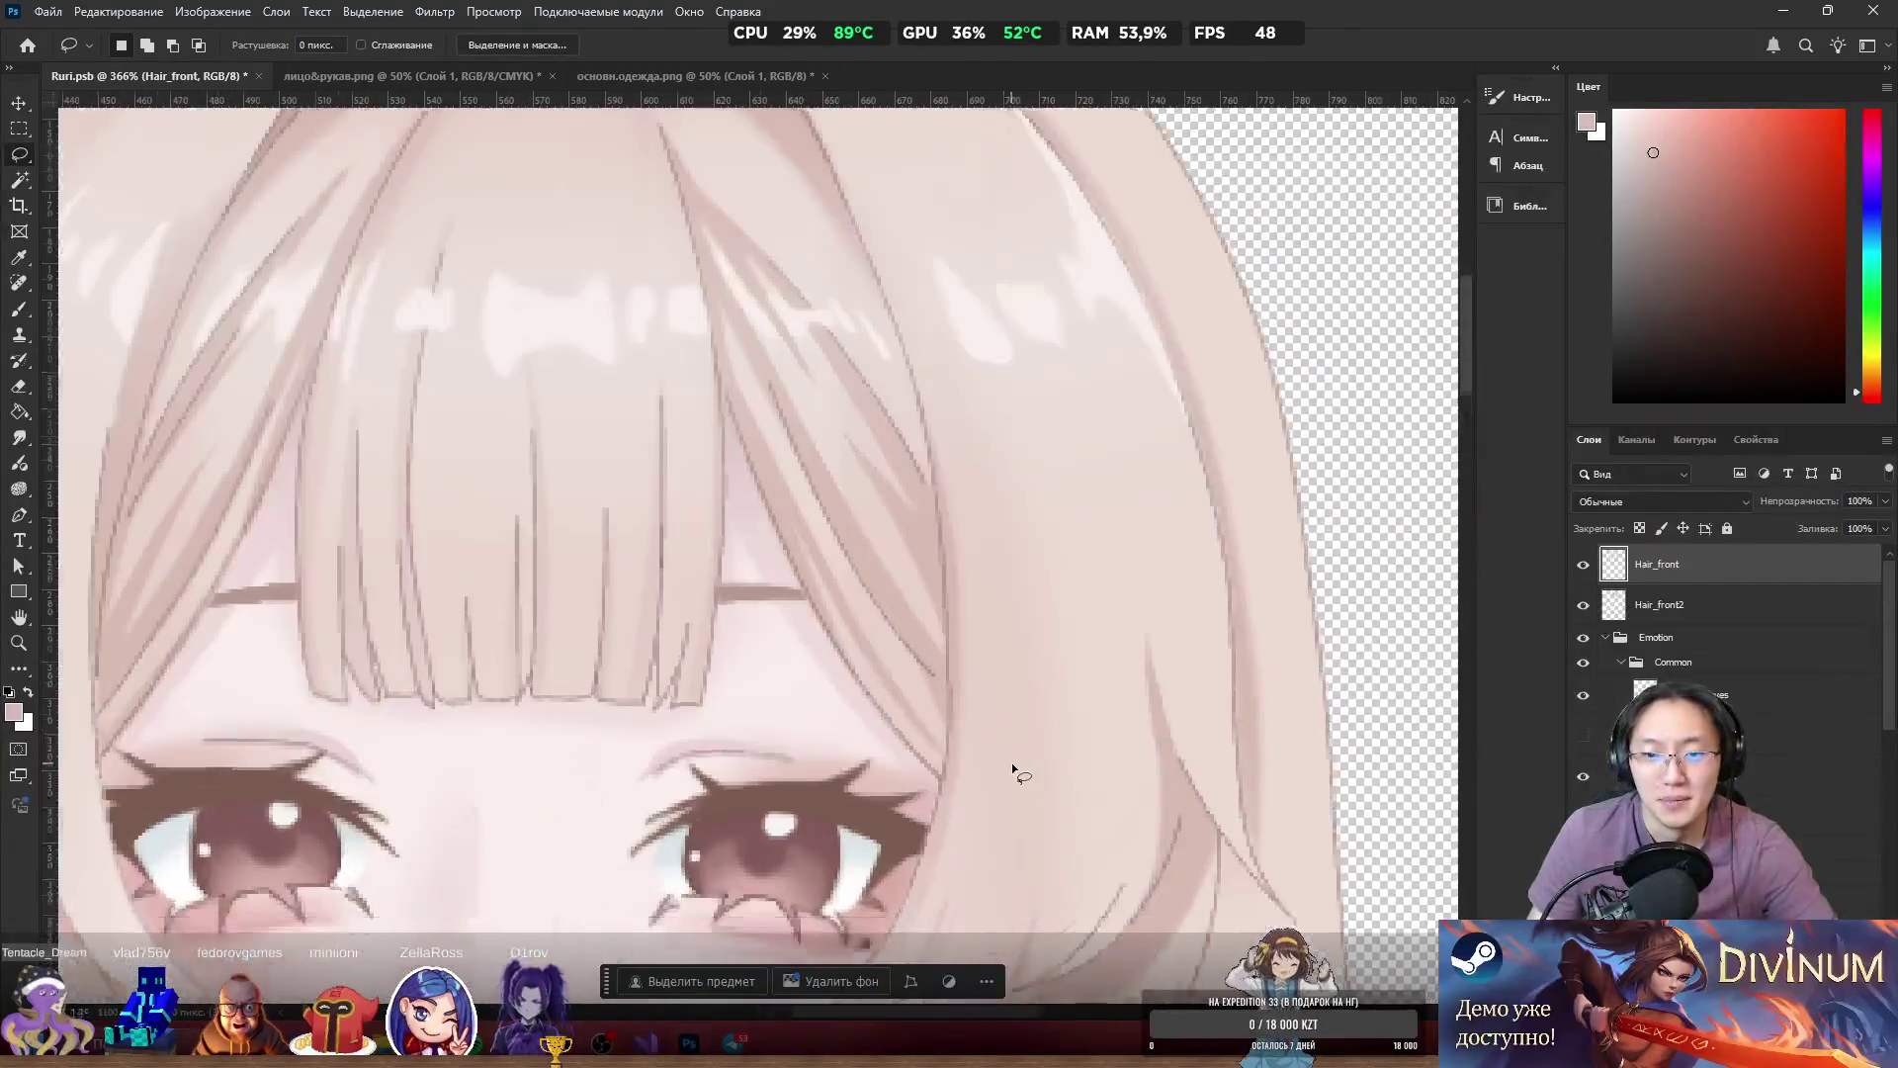
pyautogui.moveTo(1061, 658)
pyautogui.mouseDown()
pyautogui.moveTo(1004, 623)
pyautogui.moveTo(1085, 665)
pyautogui.moveTo(1140, 559)
pyautogui.moveTo(1099, 621)
pyautogui.moveTo(1060, 617)
pyautogui.mouseUp()
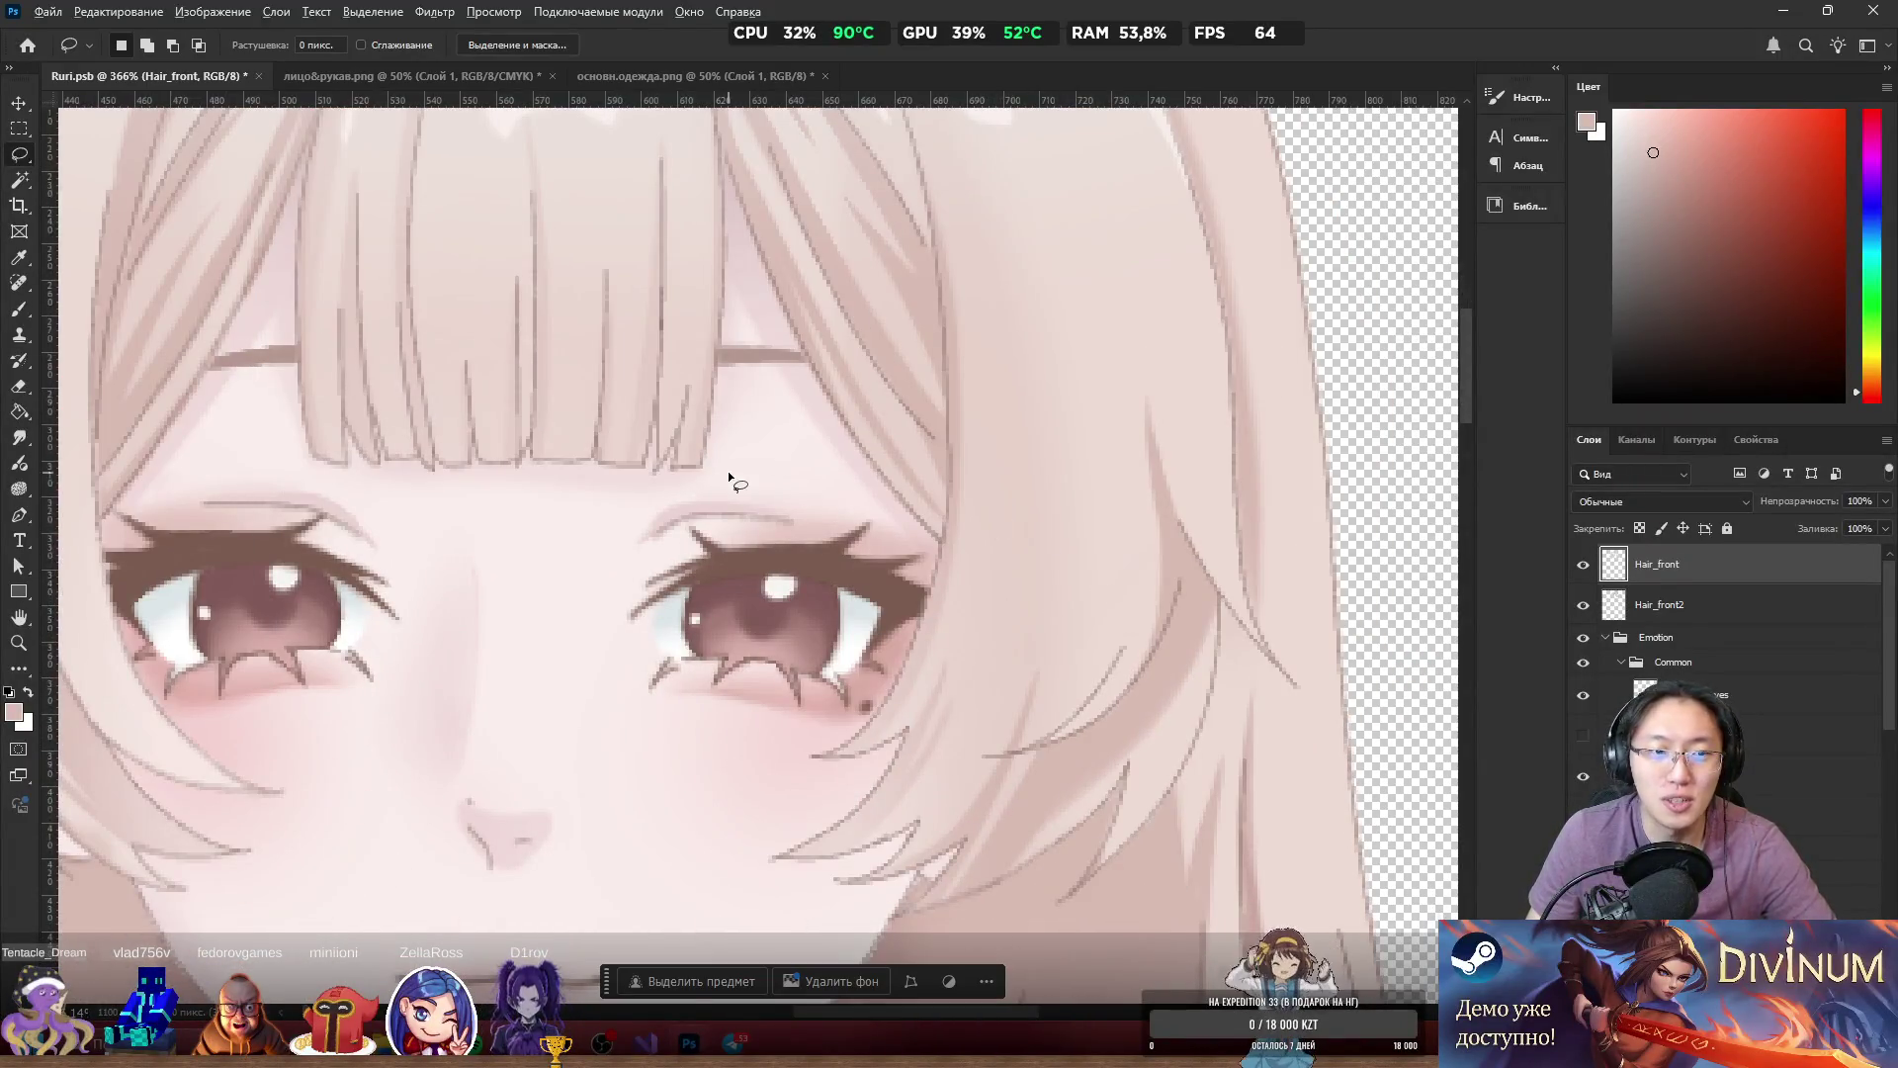
pyautogui.scroll(-4, 736, 463)
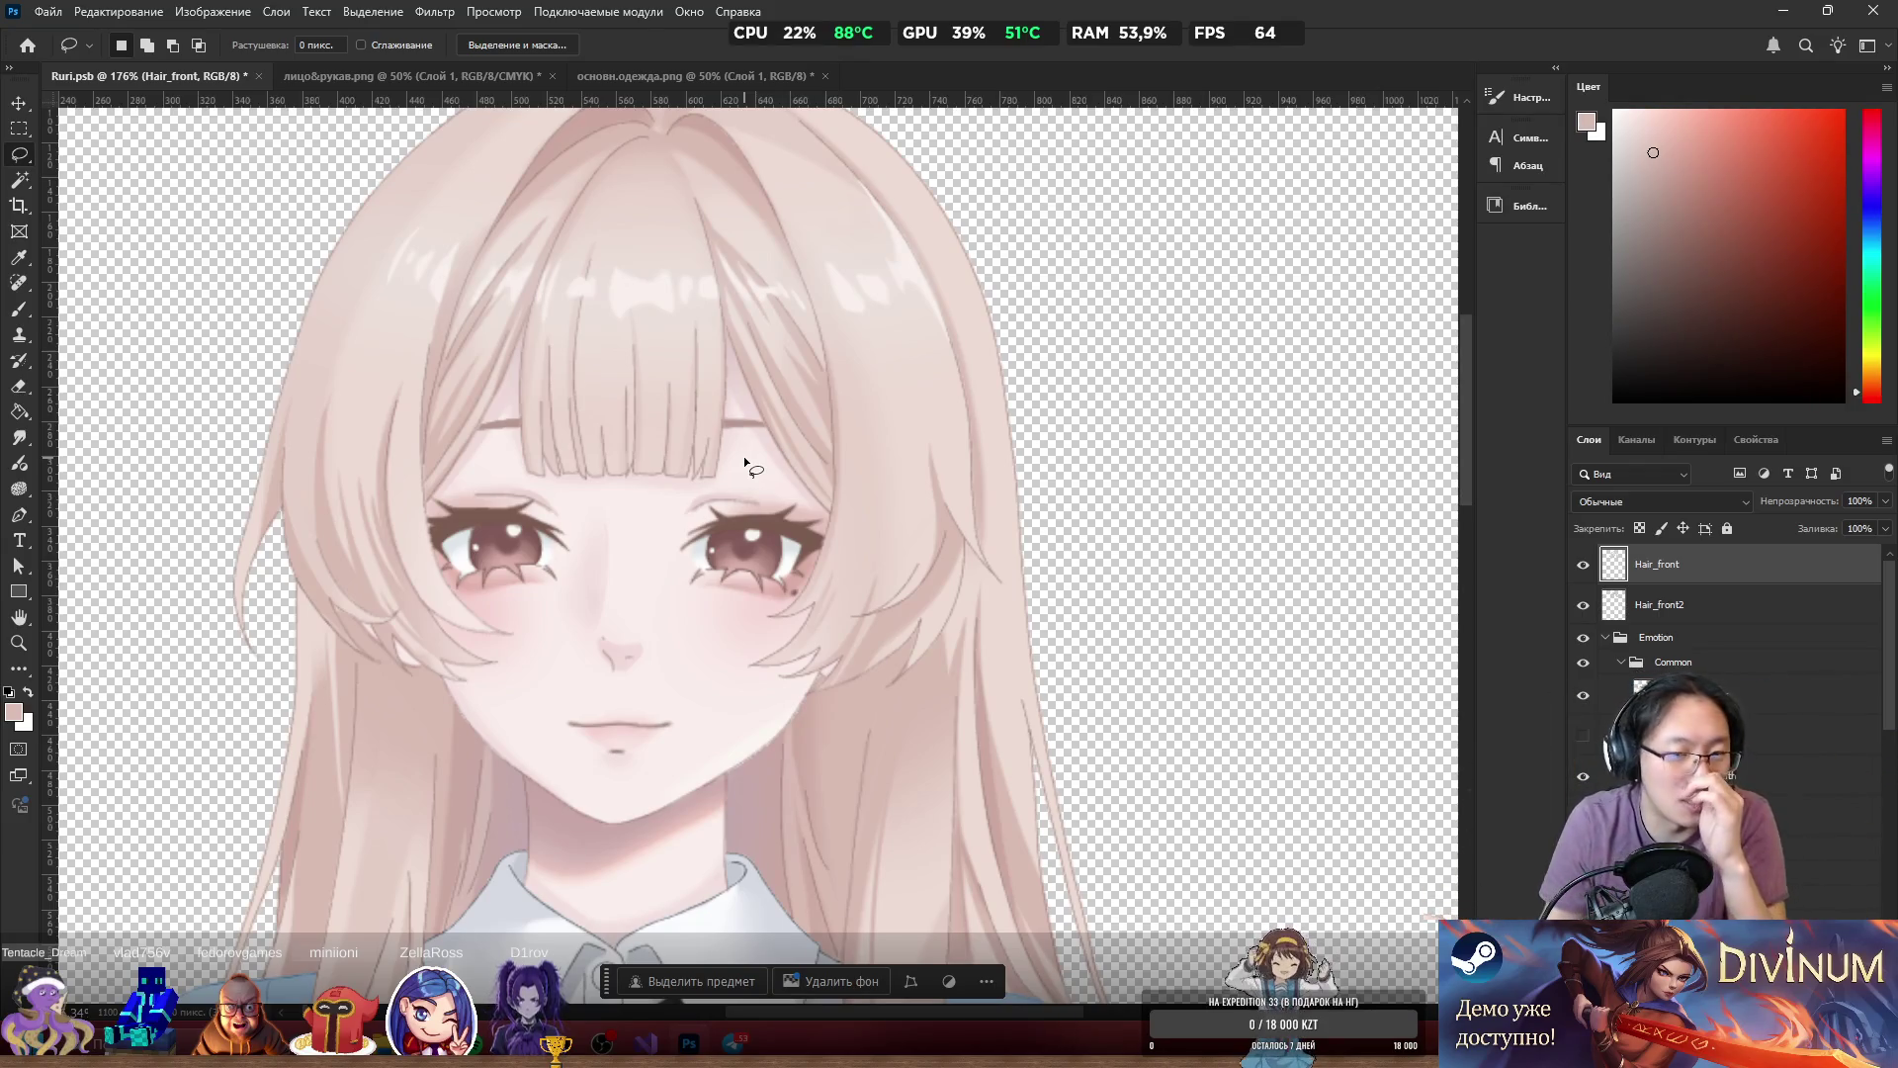
pyautogui.moveTo(868, 270)
pyautogui.mouseDown()
pyautogui.moveTo(911, 243)
pyautogui.moveTo(1026, 267)
pyautogui.moveTo(1364, 466)
pyautogui.mouseUp()
pyautogui.hotkey('ctrl', 'z')
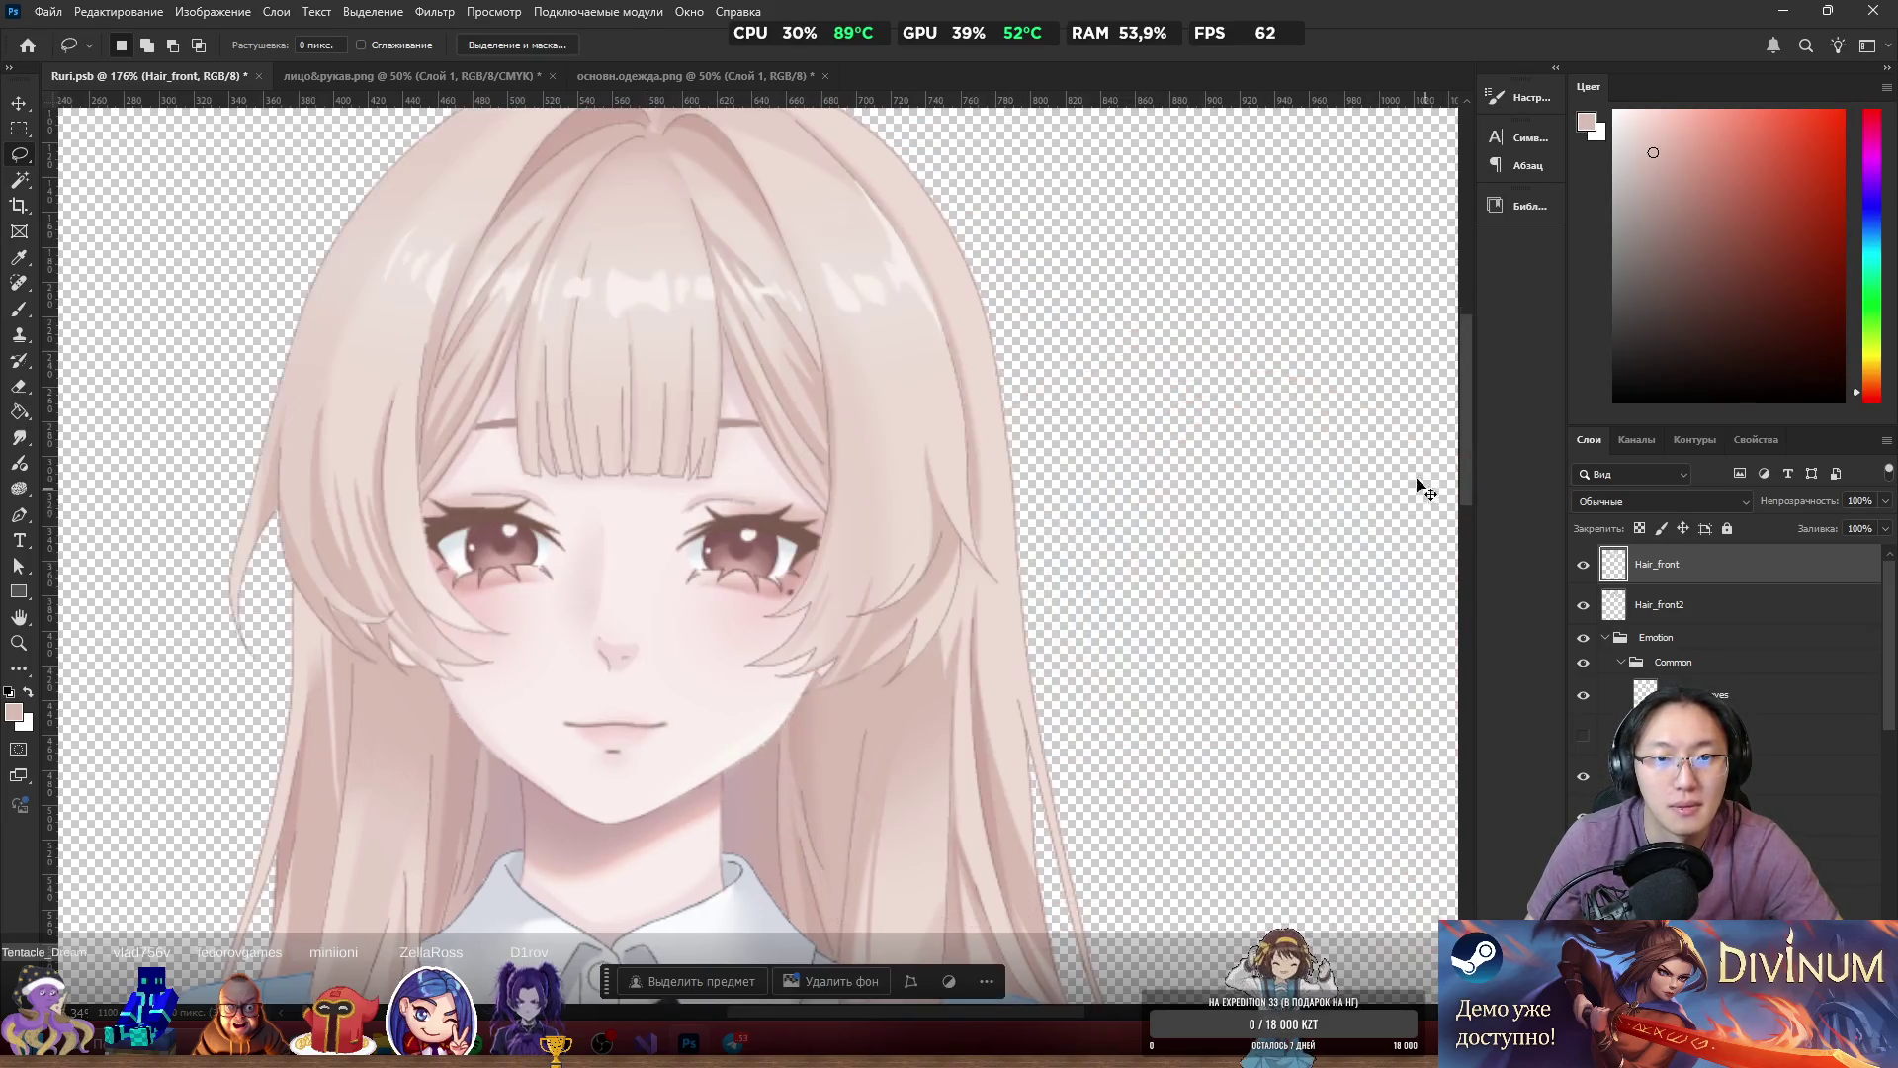
# Toggle Hair_front visibility again to compare the bangs with and without it.
pyautogui.scroll(2, 829, 188)
pyautogui.scroll(3, 828, 188)
pyautogui.click(1585, 564)
pyautogui.click(1585, 566)
pyautogui.click(1585, 567)
pyautogui.click(1586, 571)
# Turn on the solid red background fill layer.
pyautogui.scroll(-5, 1053, 516)
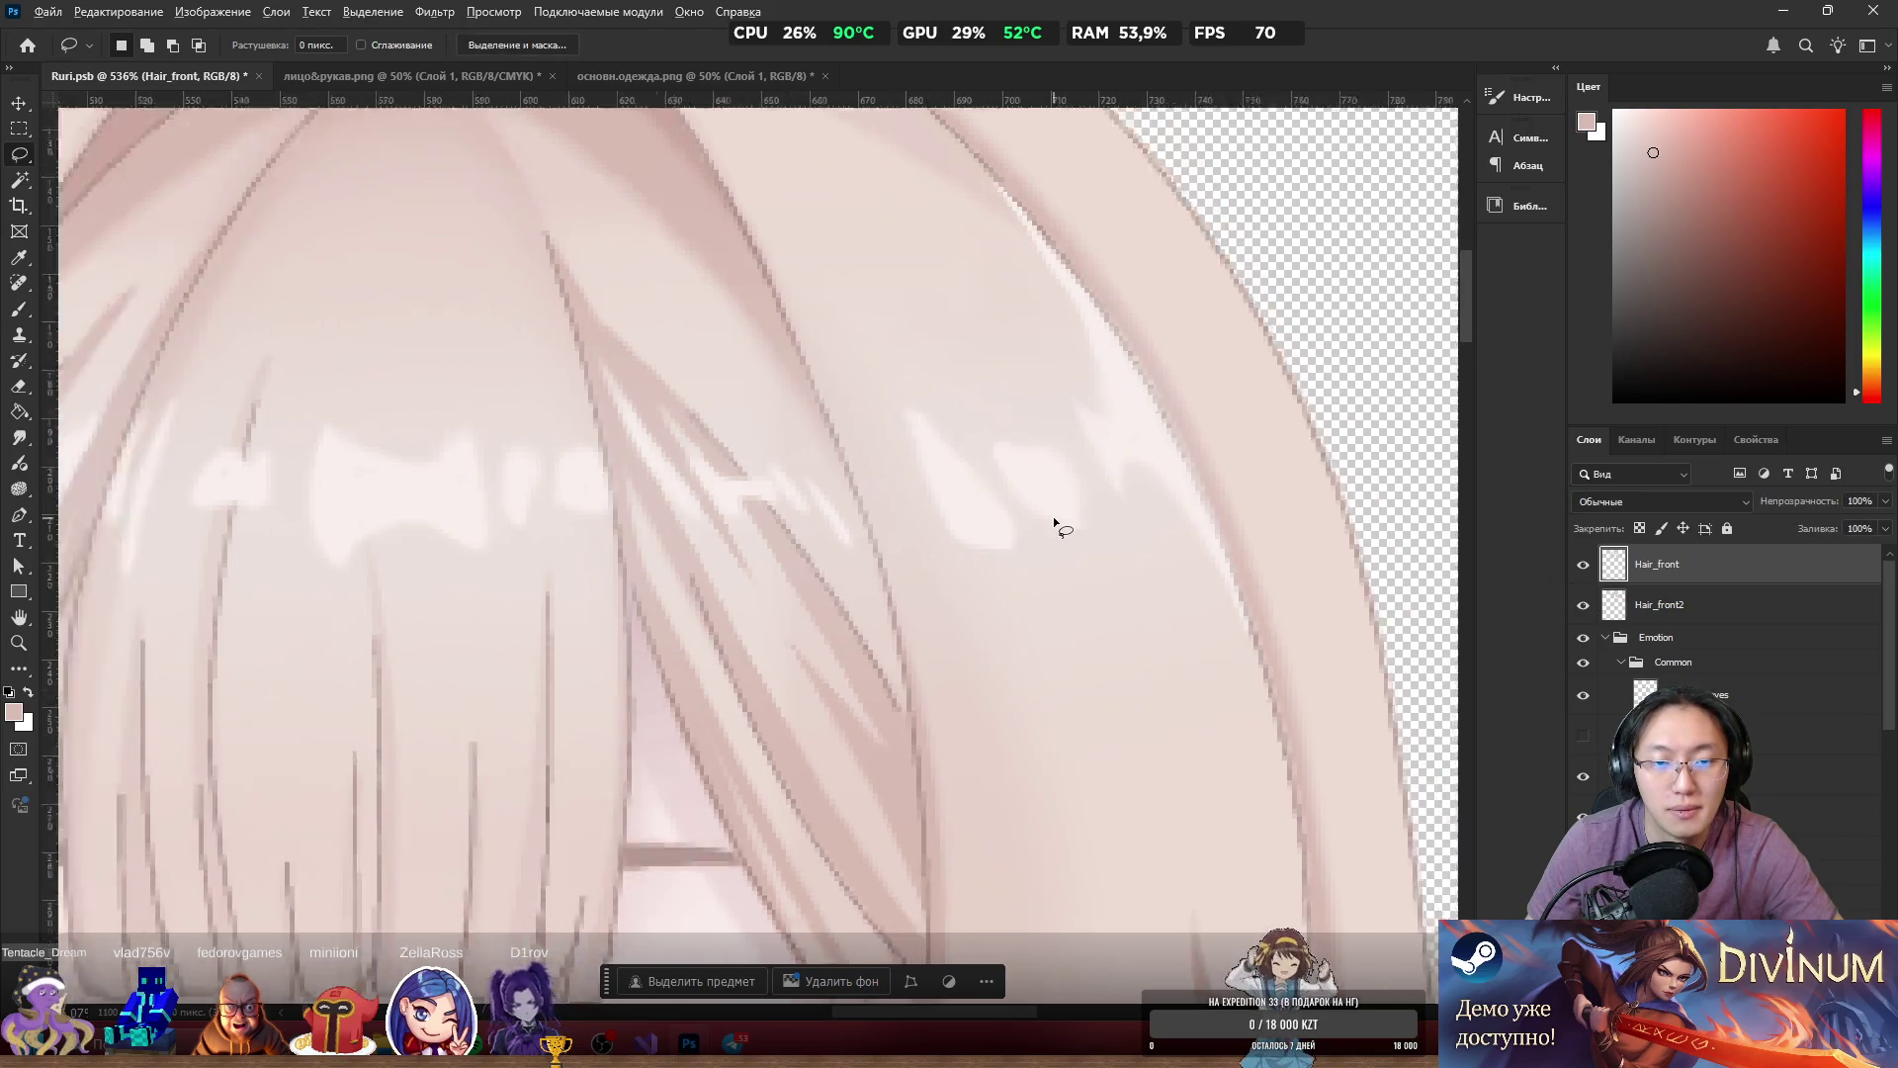
pyautogui.scroll(3, 1048, 505)
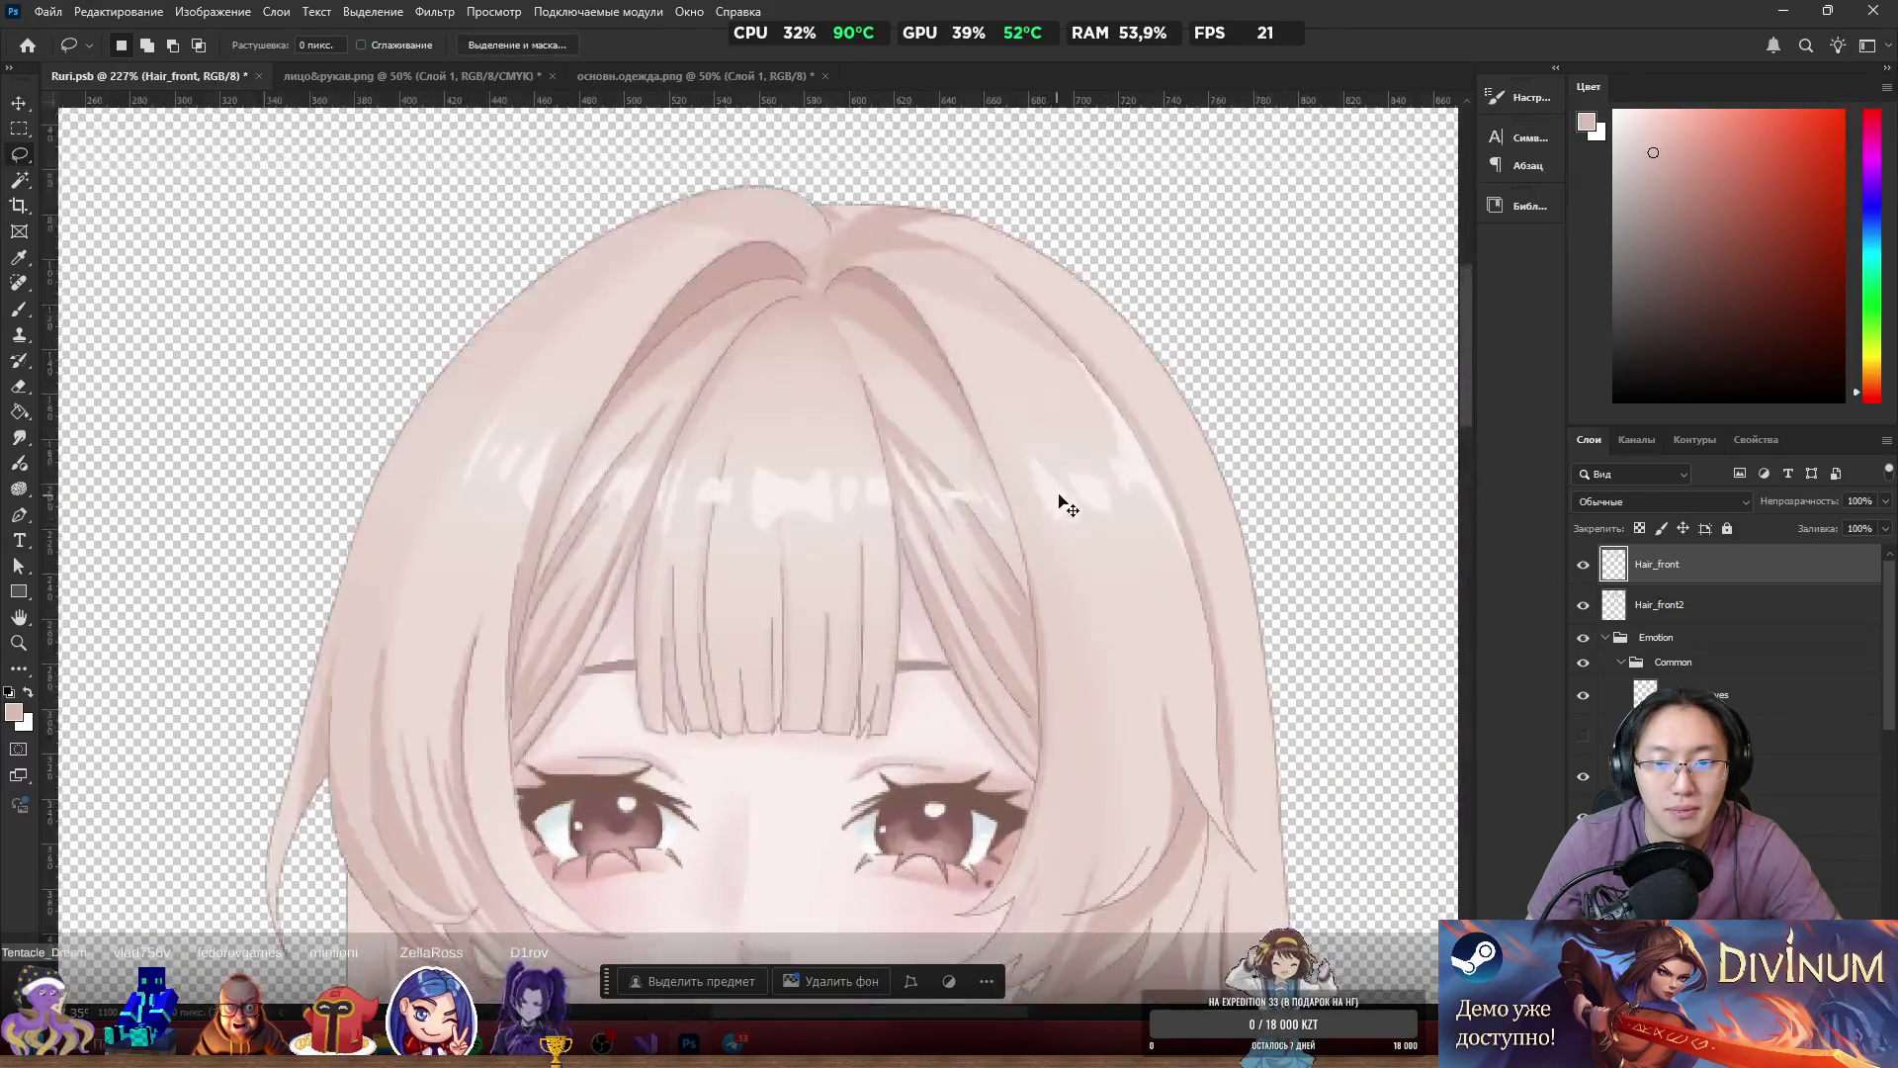
pyautogui.scroll(-5, 1384, 376)
pyautogui.scroll(-3, 1290, 519)
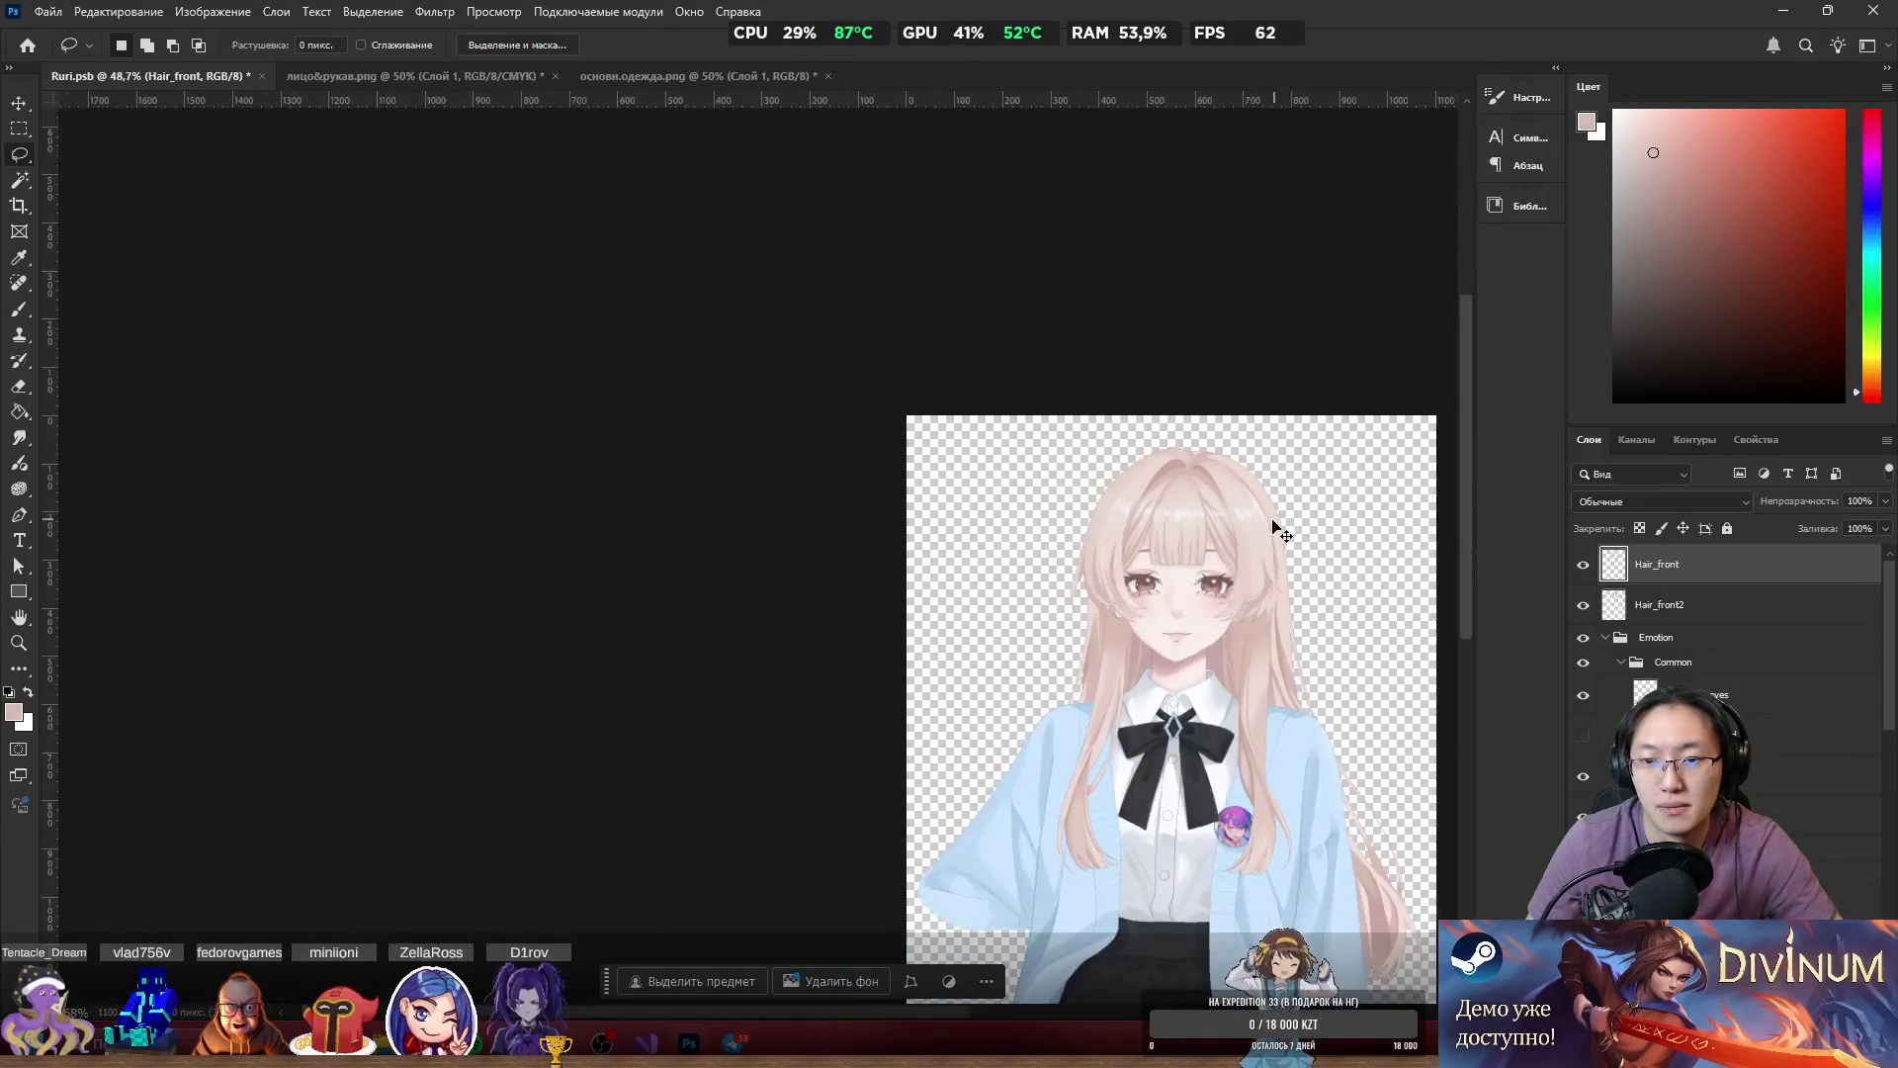
pyautogui.scroll(-3, 1410, 585)
pyautogui.scroll(-3, 1681, 643)
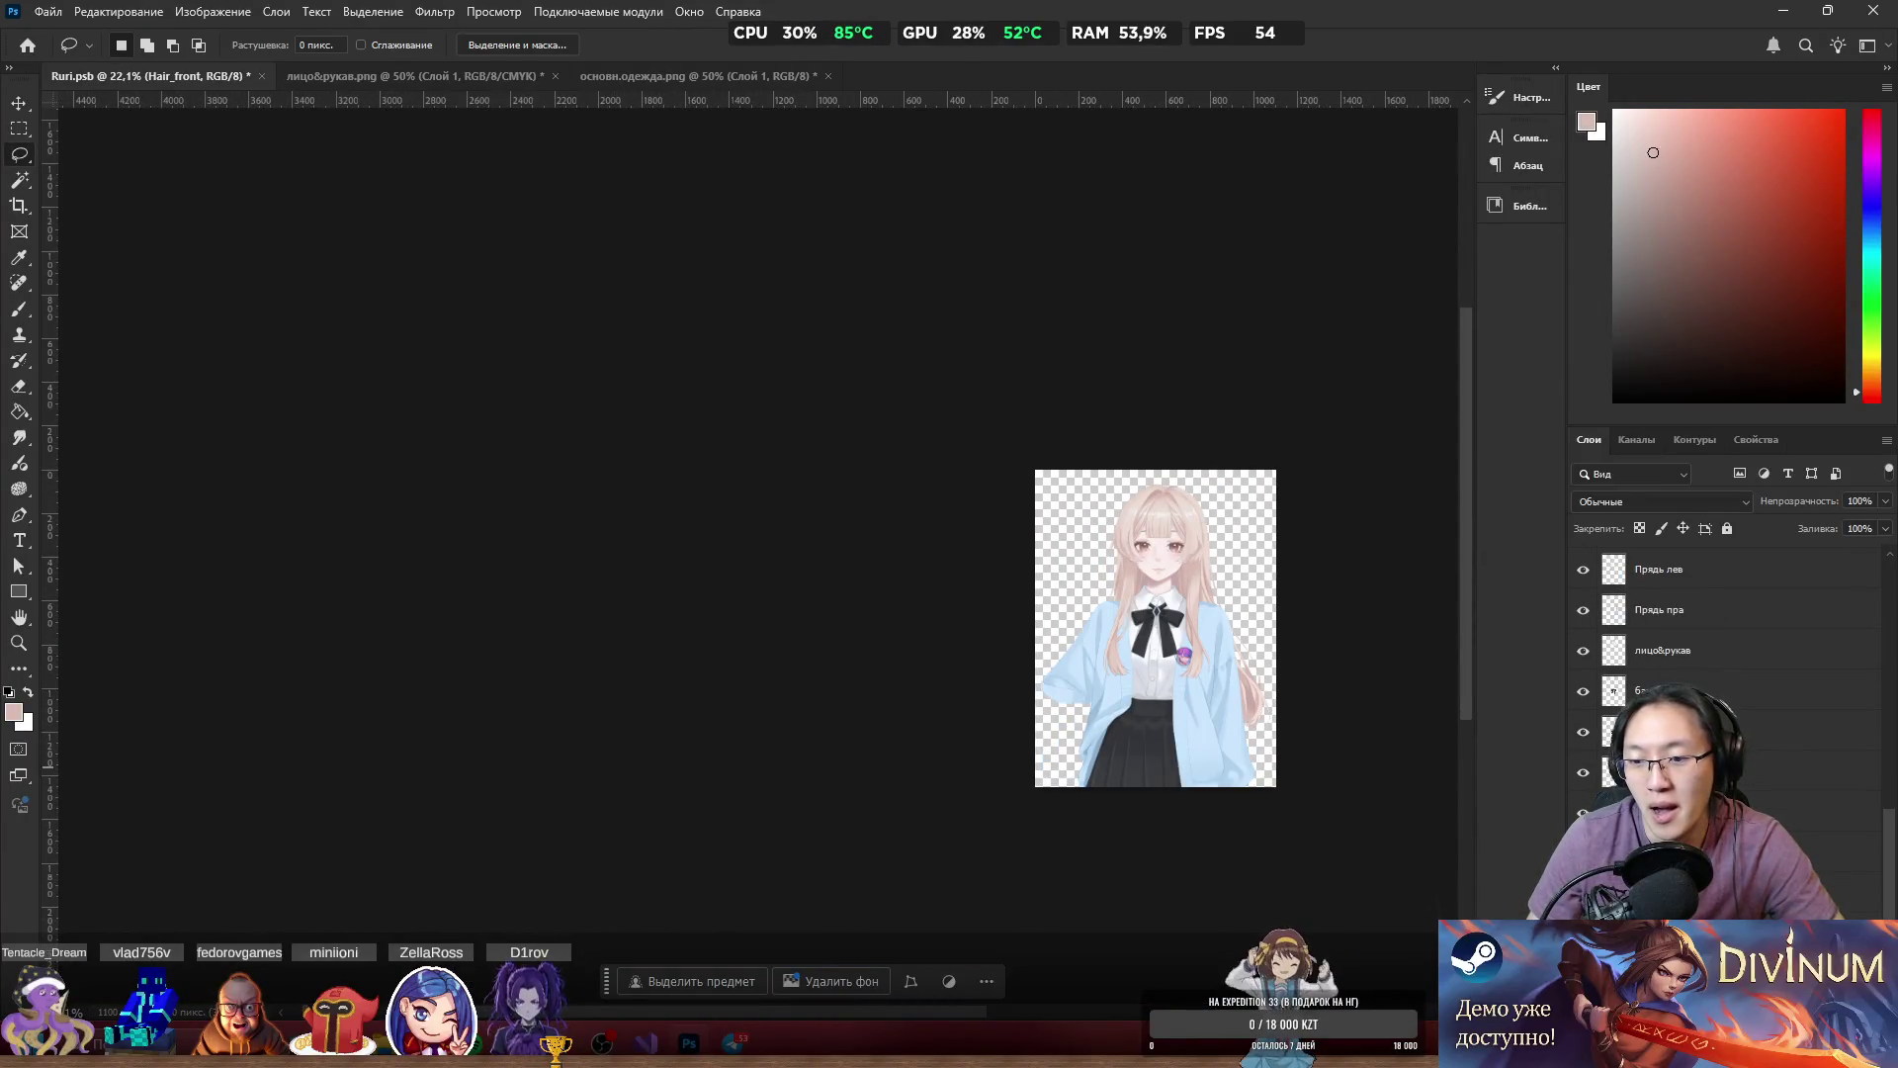
pyautogui.click(1583, 813)
pyautogui.scroll(5, 1681, 642)
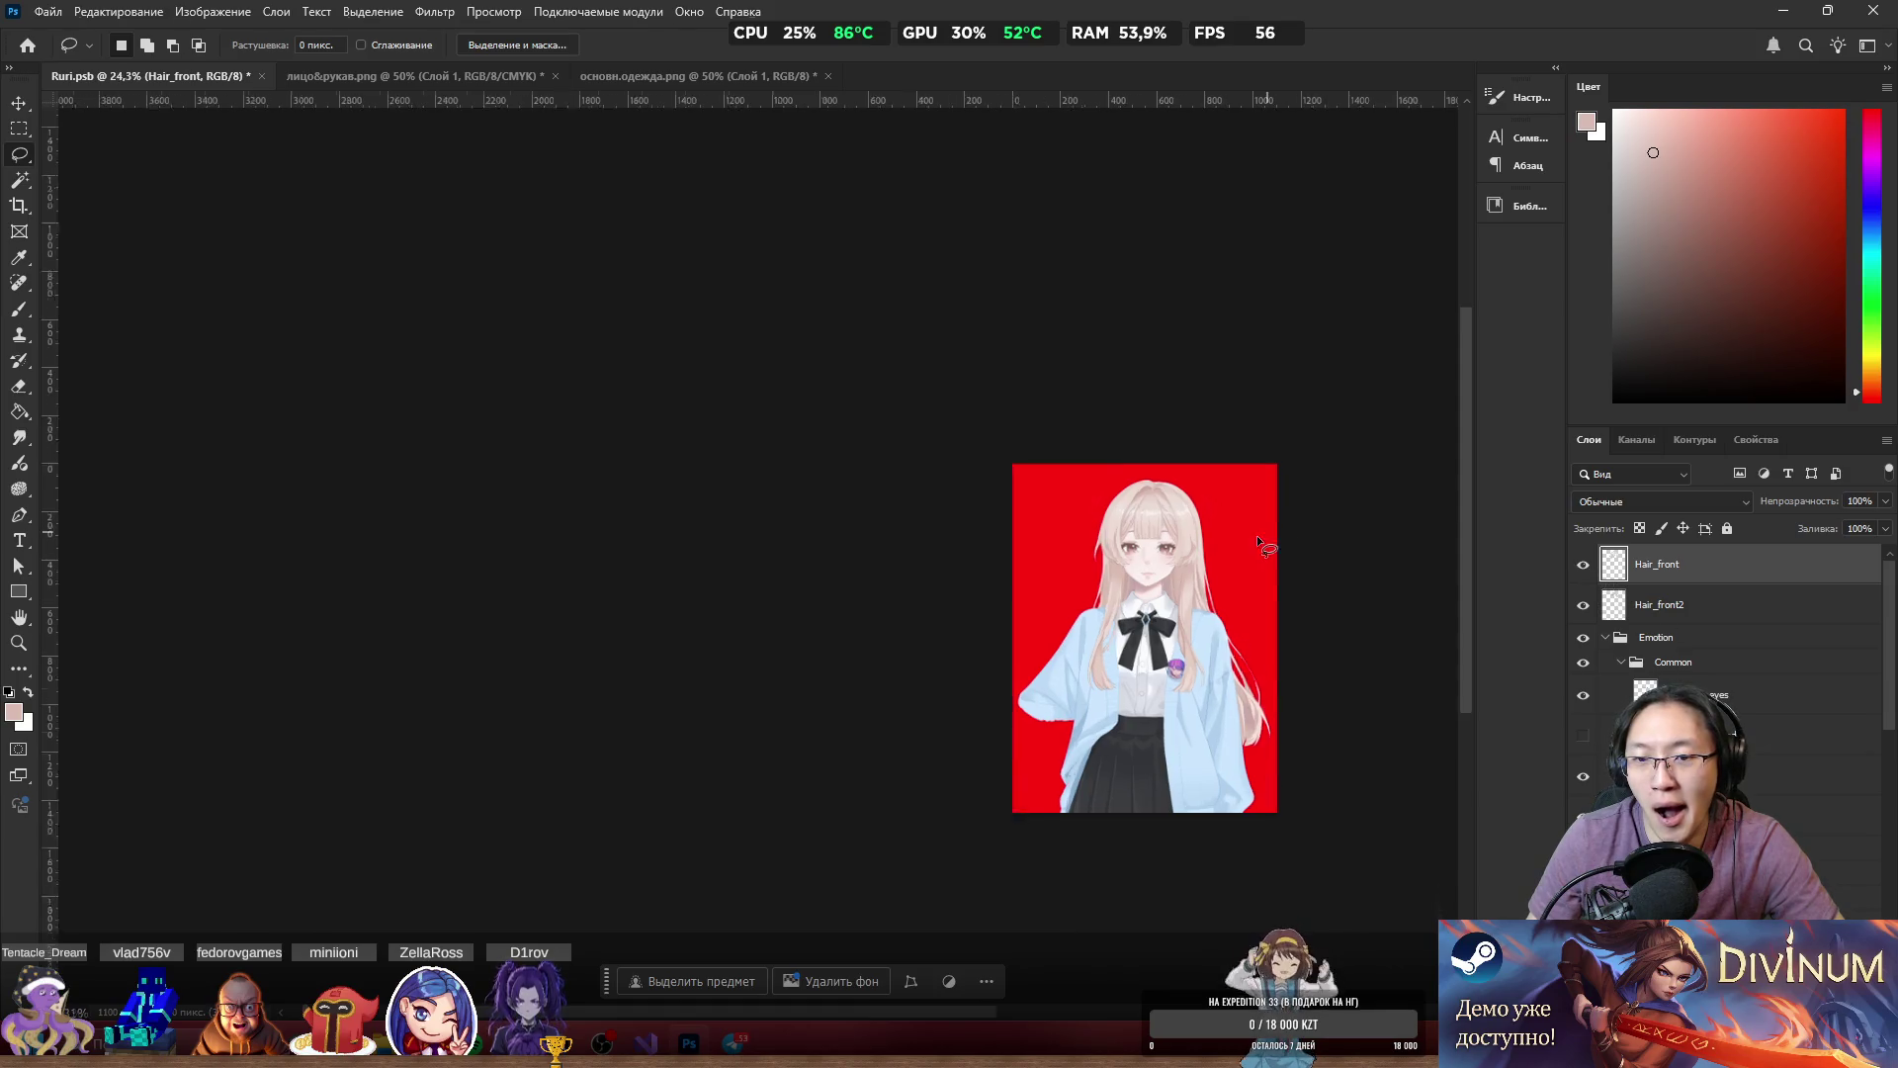
pyautogui.scroll(5, 1137, 512)
# Isolate Hair_front against the red background, then make all layers visible again.
pyautogui.keyDown('alt'); pyautogui.click(1583, 565); pyautogui.keyUp('alt')
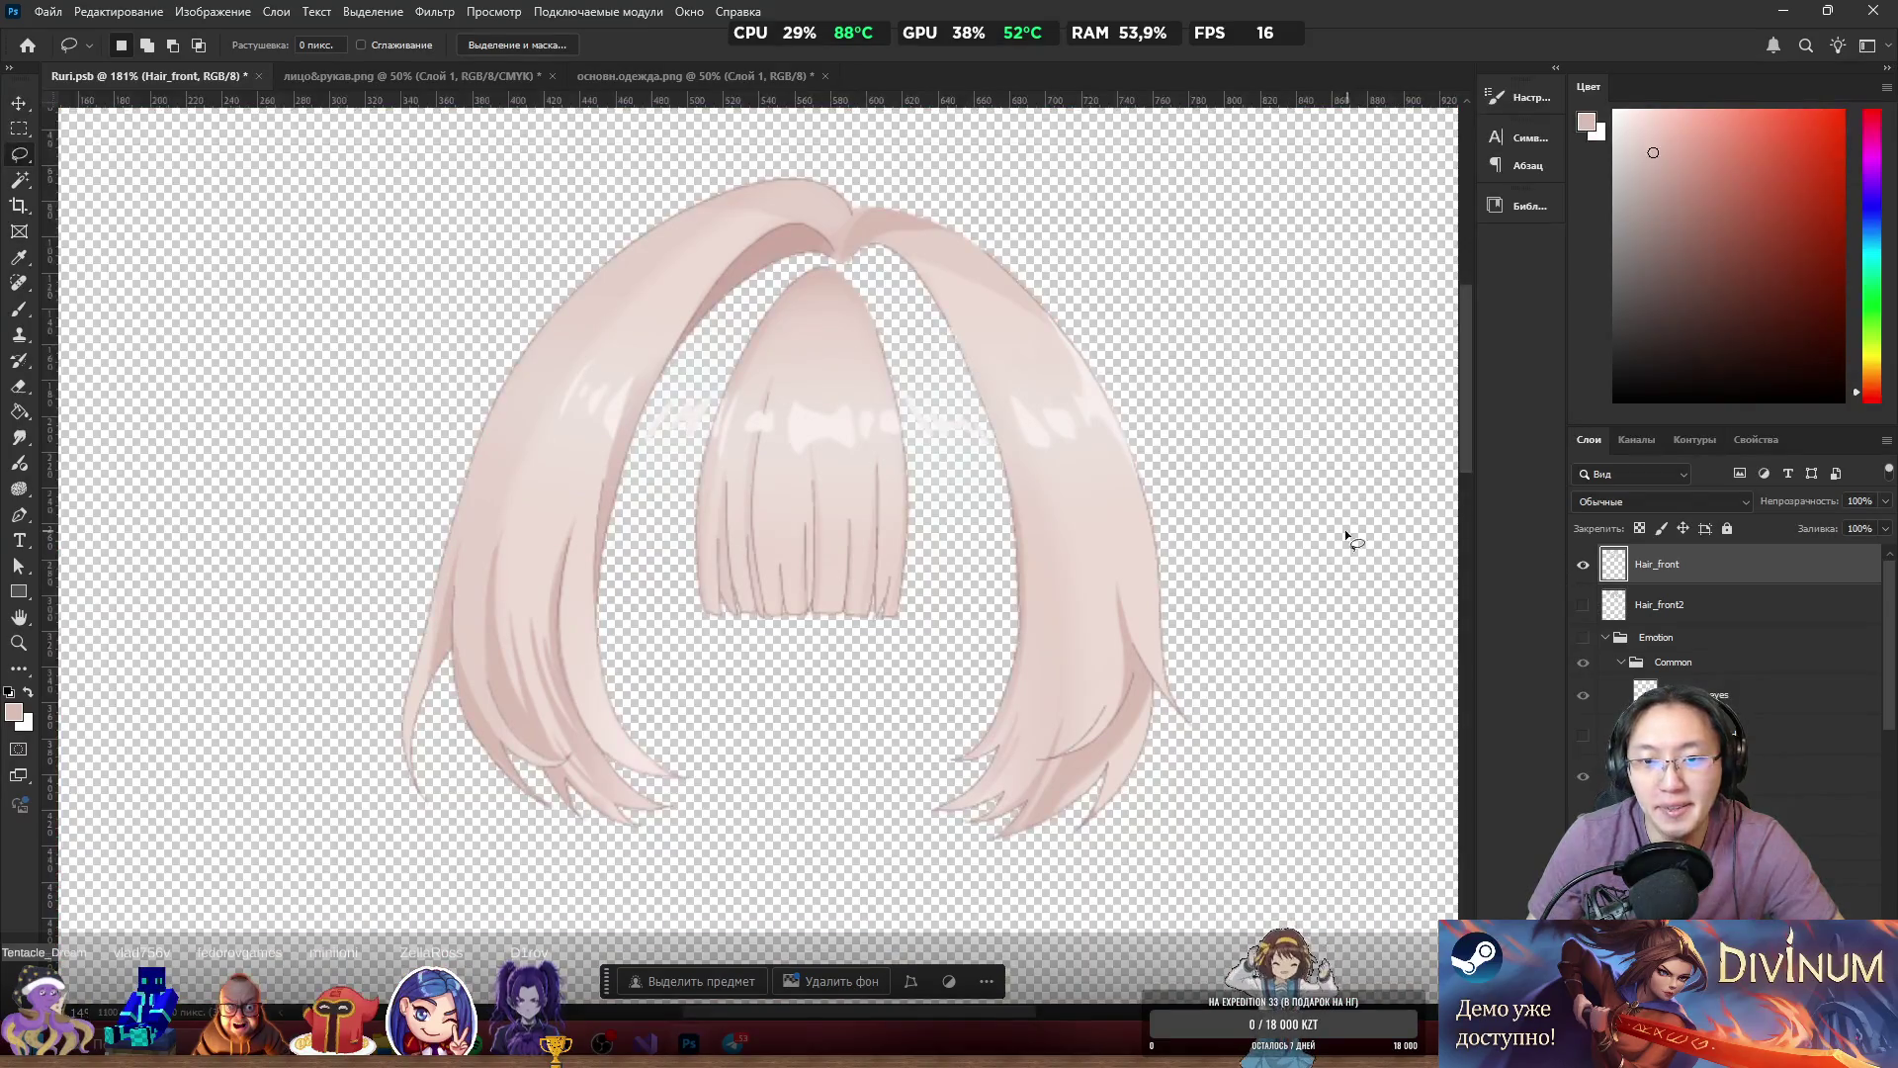
pyautogui.keyDown('alt'); pyautogui.click(1587, 569); pyautogui.keyUp('alt')
pyautogui.scroll(-5, 1582, 737)
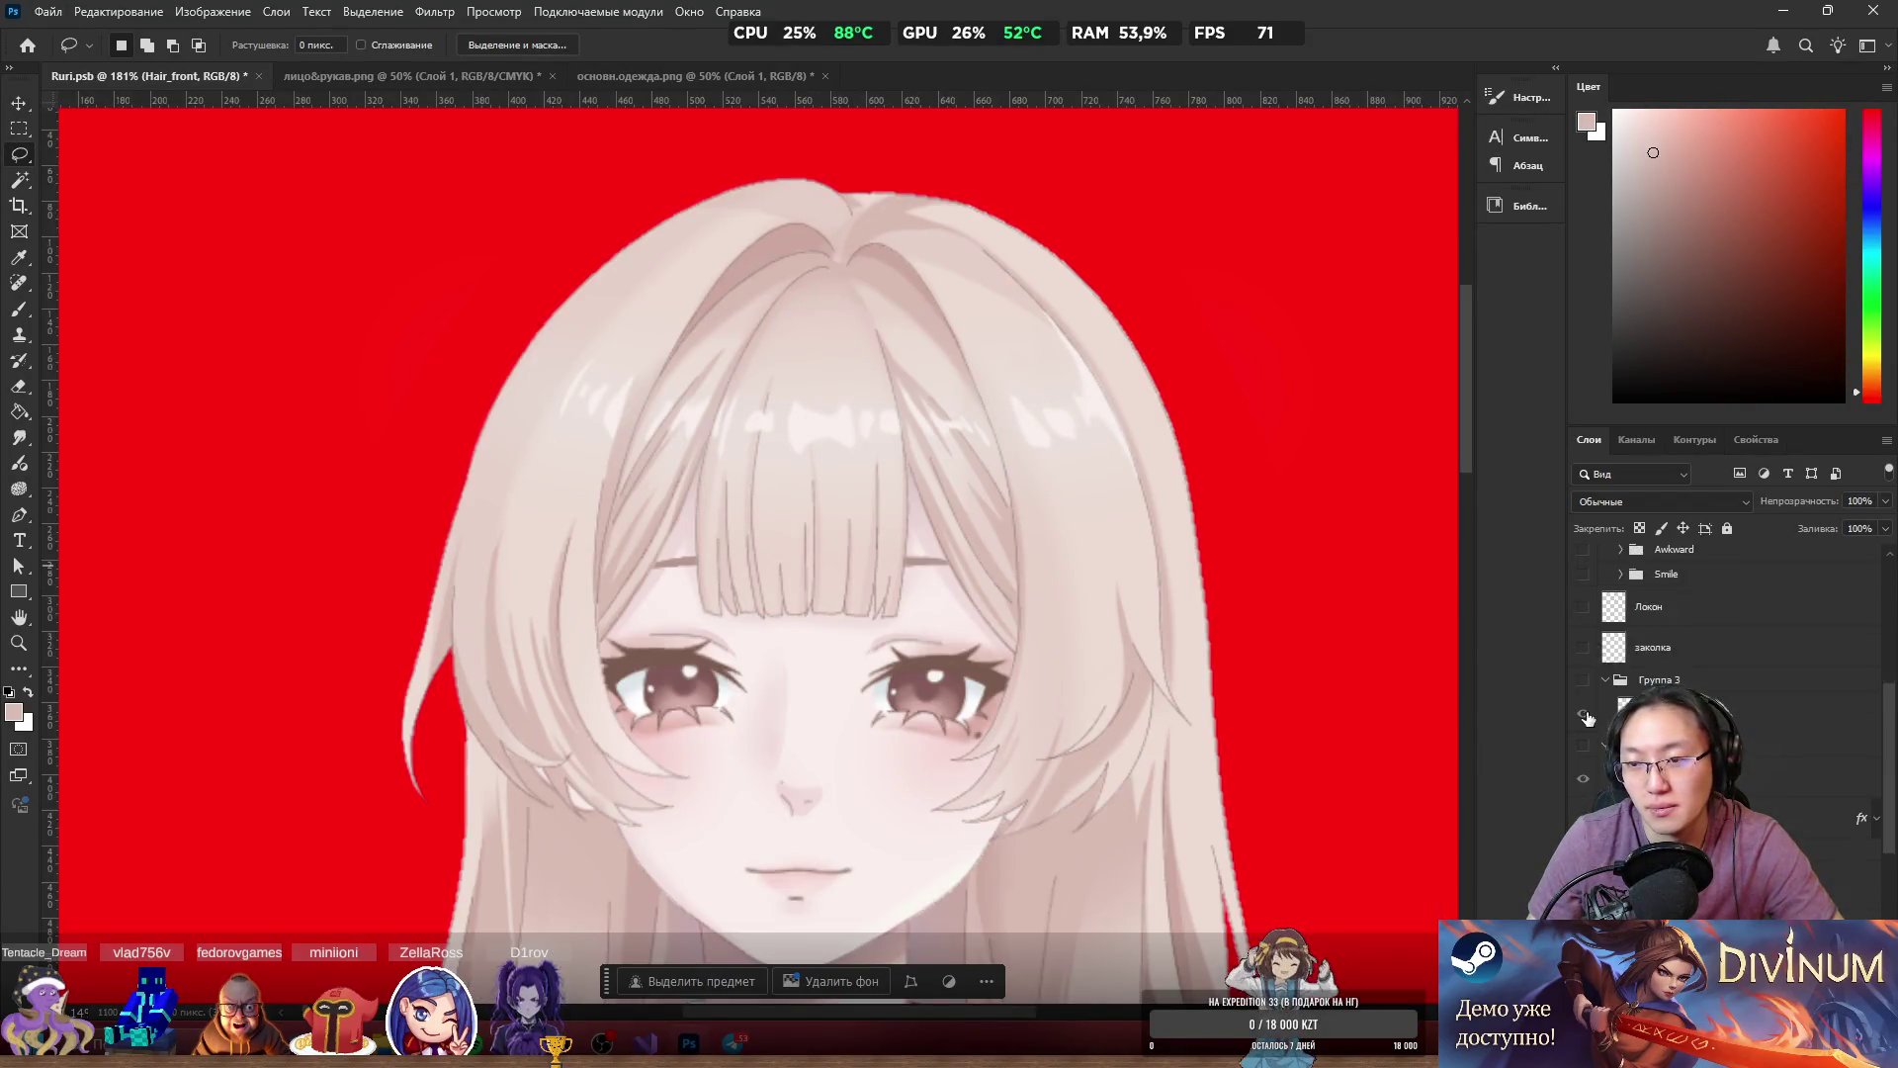
pyautogui.scroll(5, 1583, 736)
pyautogui.keyDown('alt'); pyautogui.click(1587, 568); pyautogui.keyUp('alt')
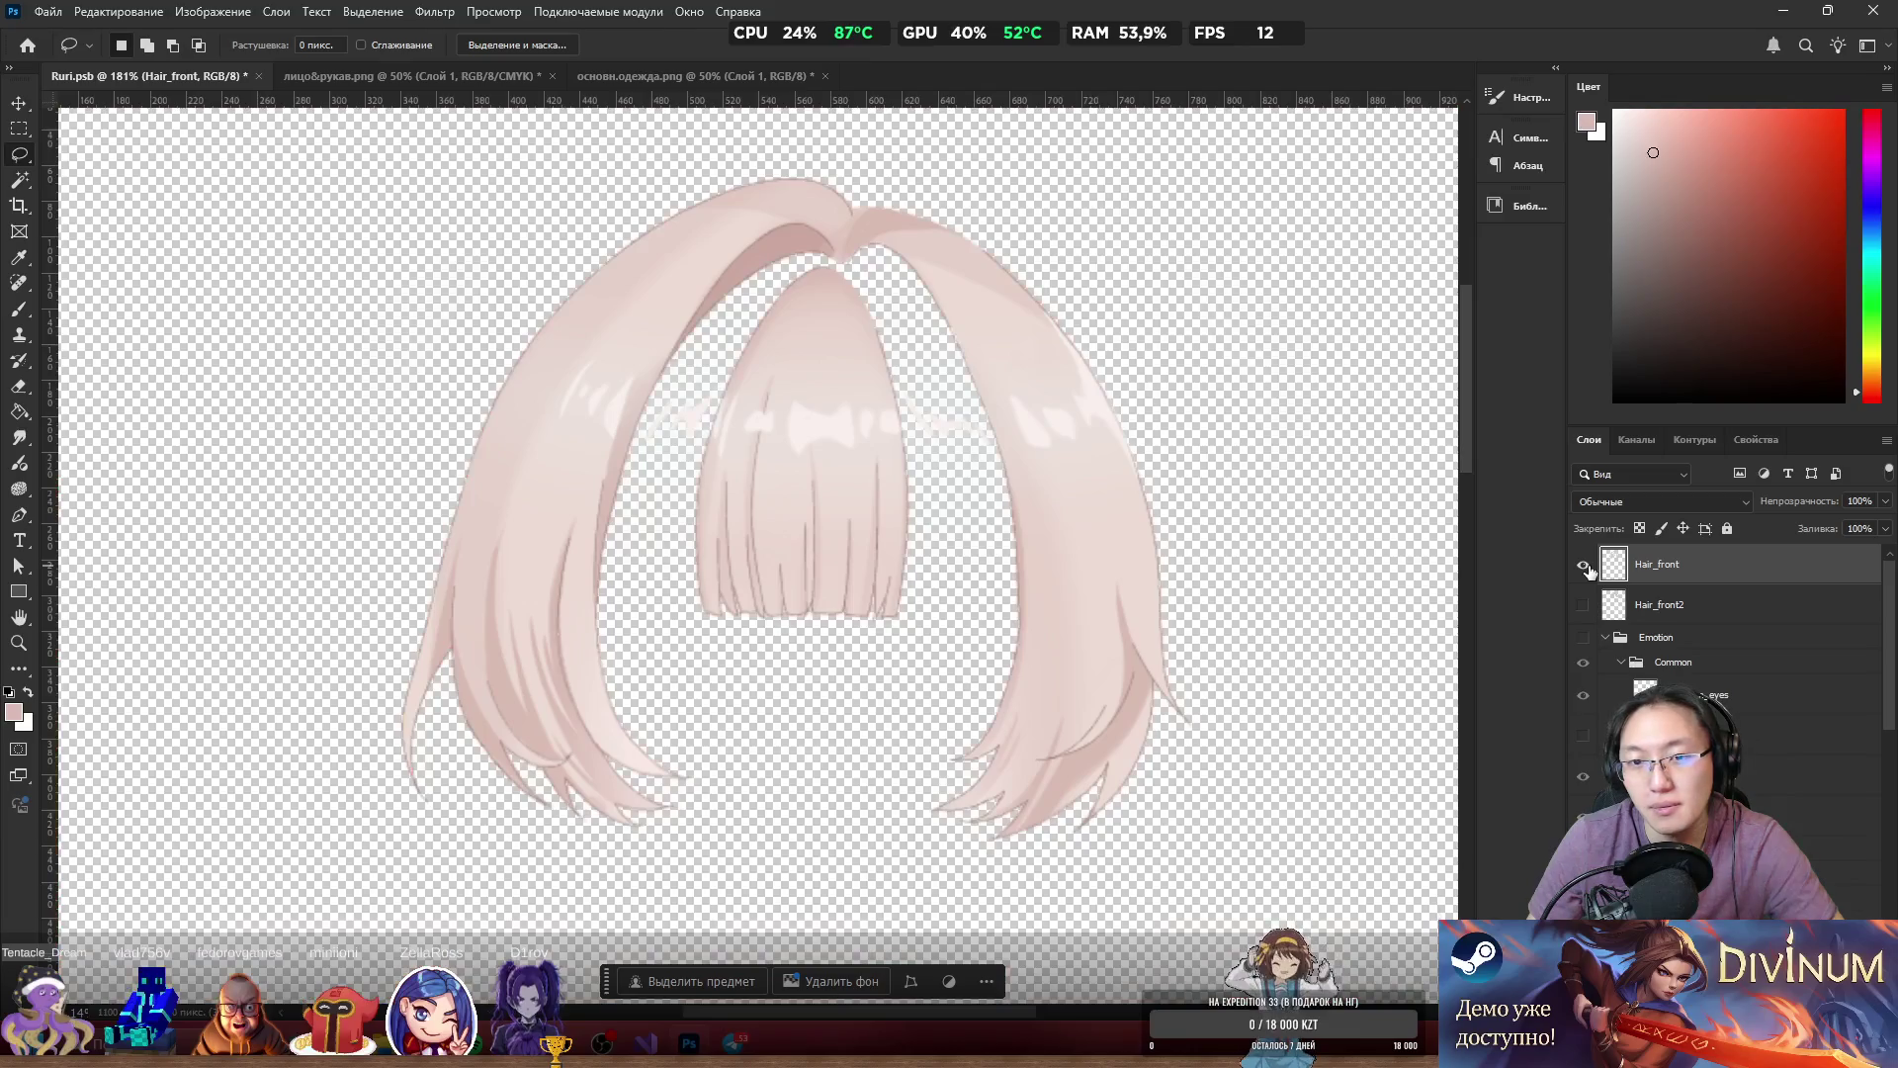
pyautogui.scroll(5, 807, 396)
pyautogui.scroll(-6, 807, 406)
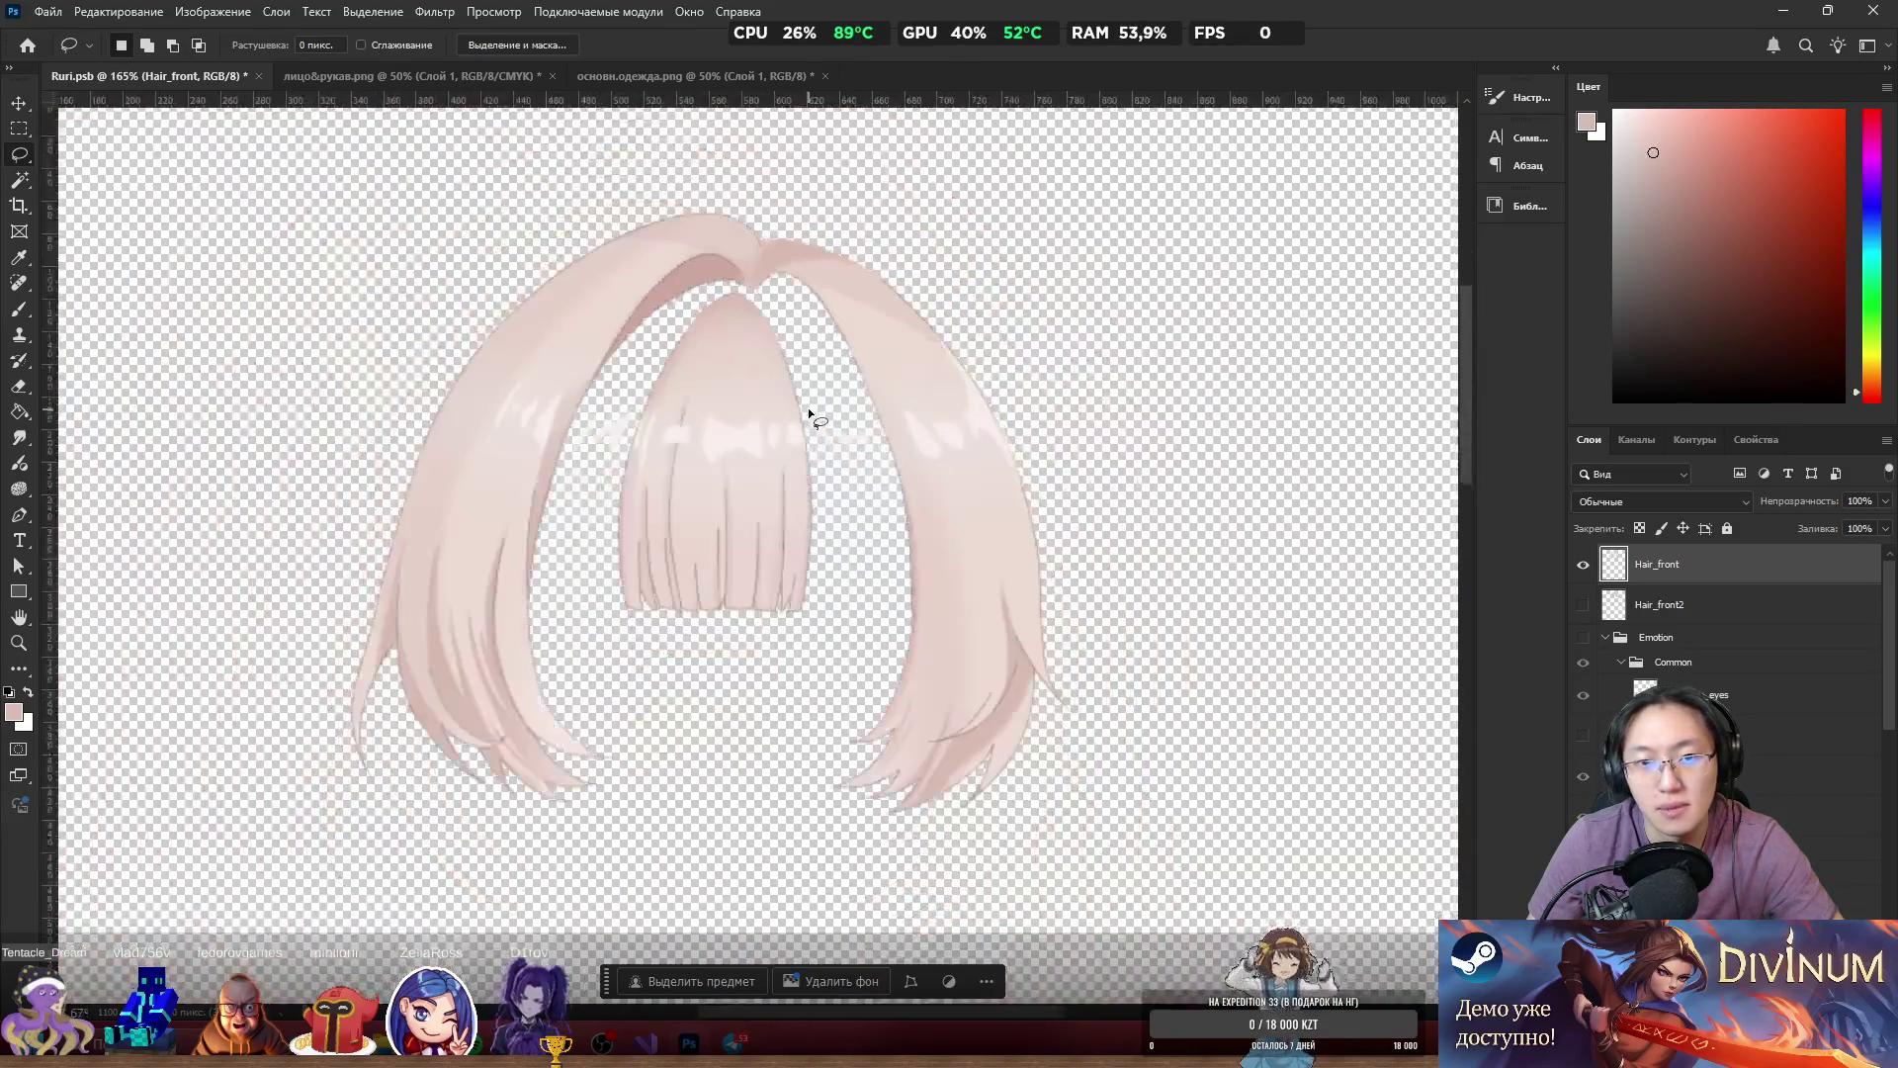
pyautogui.scroll(3, 741, 415)
pyautogui.scroll(3, 791, 423)
pyautogui.scroll(-4, 870, 425)
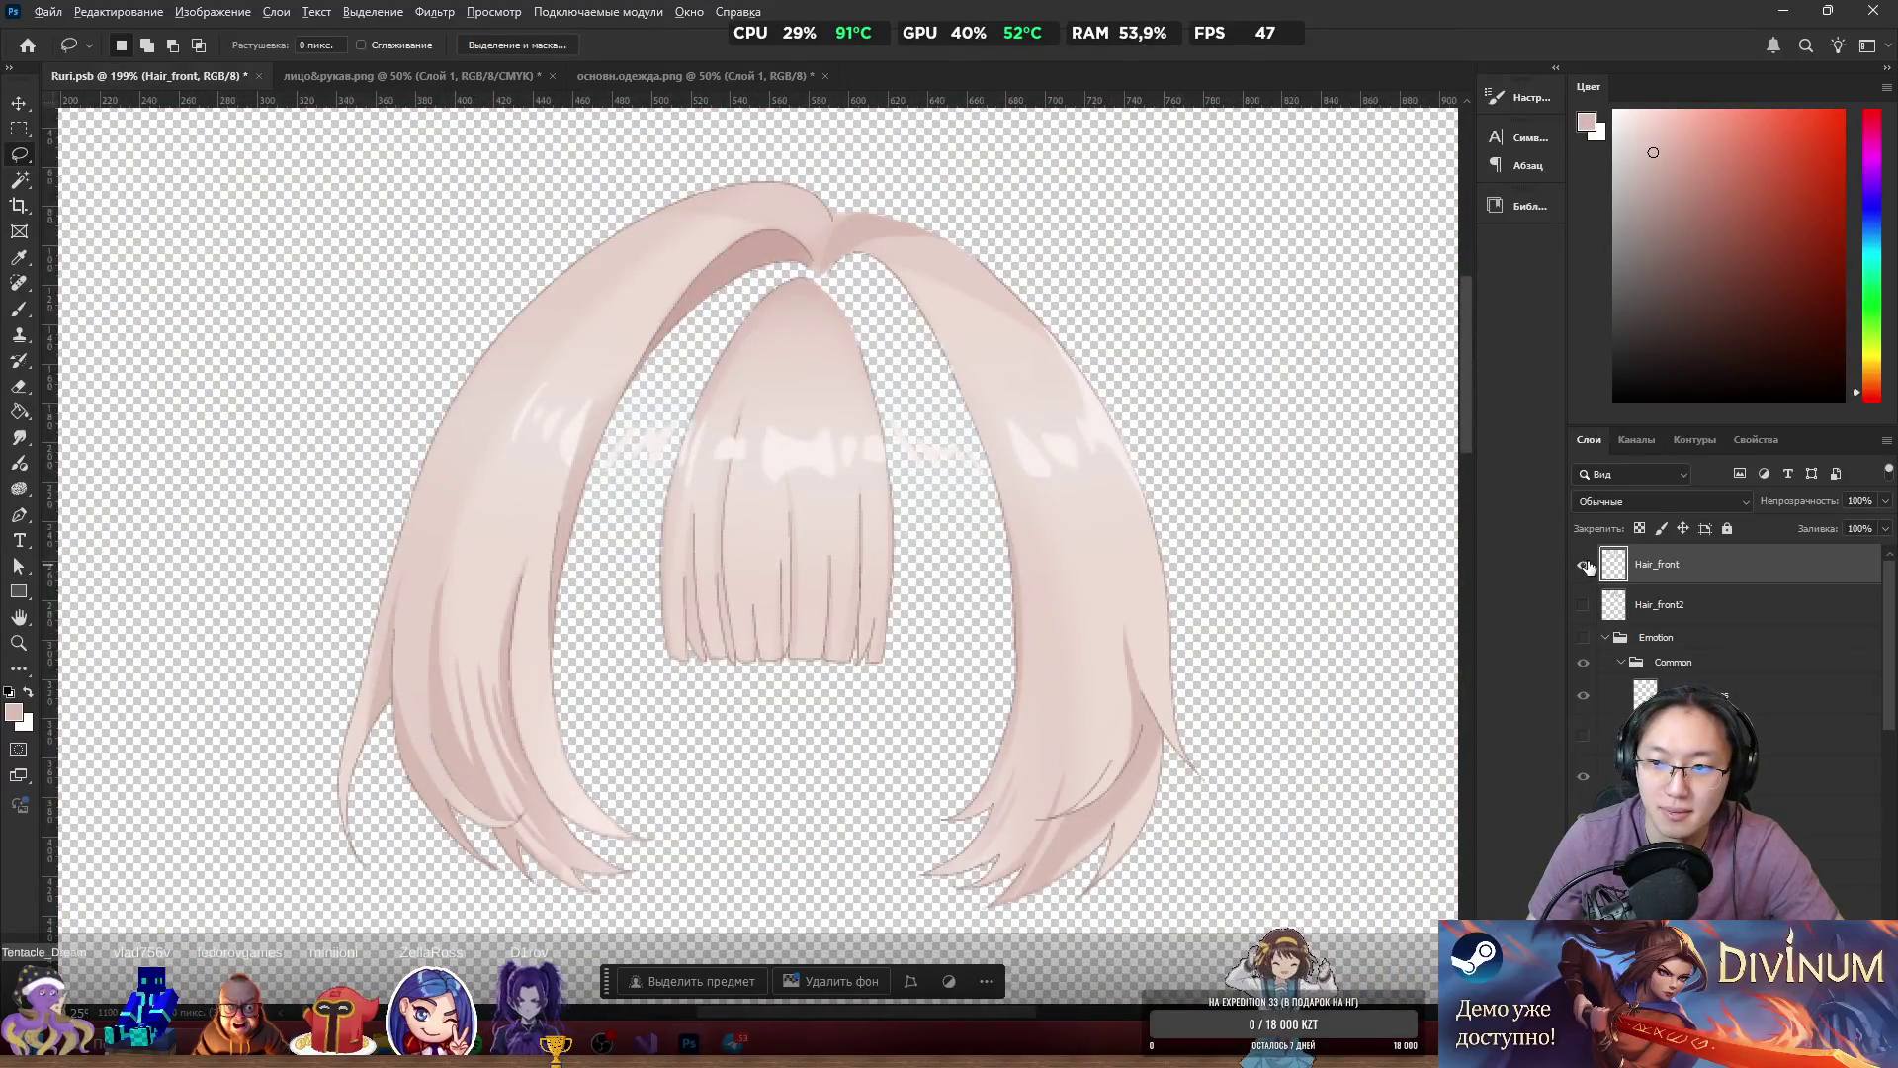
pyautogui.keyDown('alt'); pyautogui.click(1587, 566); pyautogui.keyUp('alt')
# Drag the bangs off the face to inspect them, then undo the move.
pyautogui.scroll(2, 965, 435)
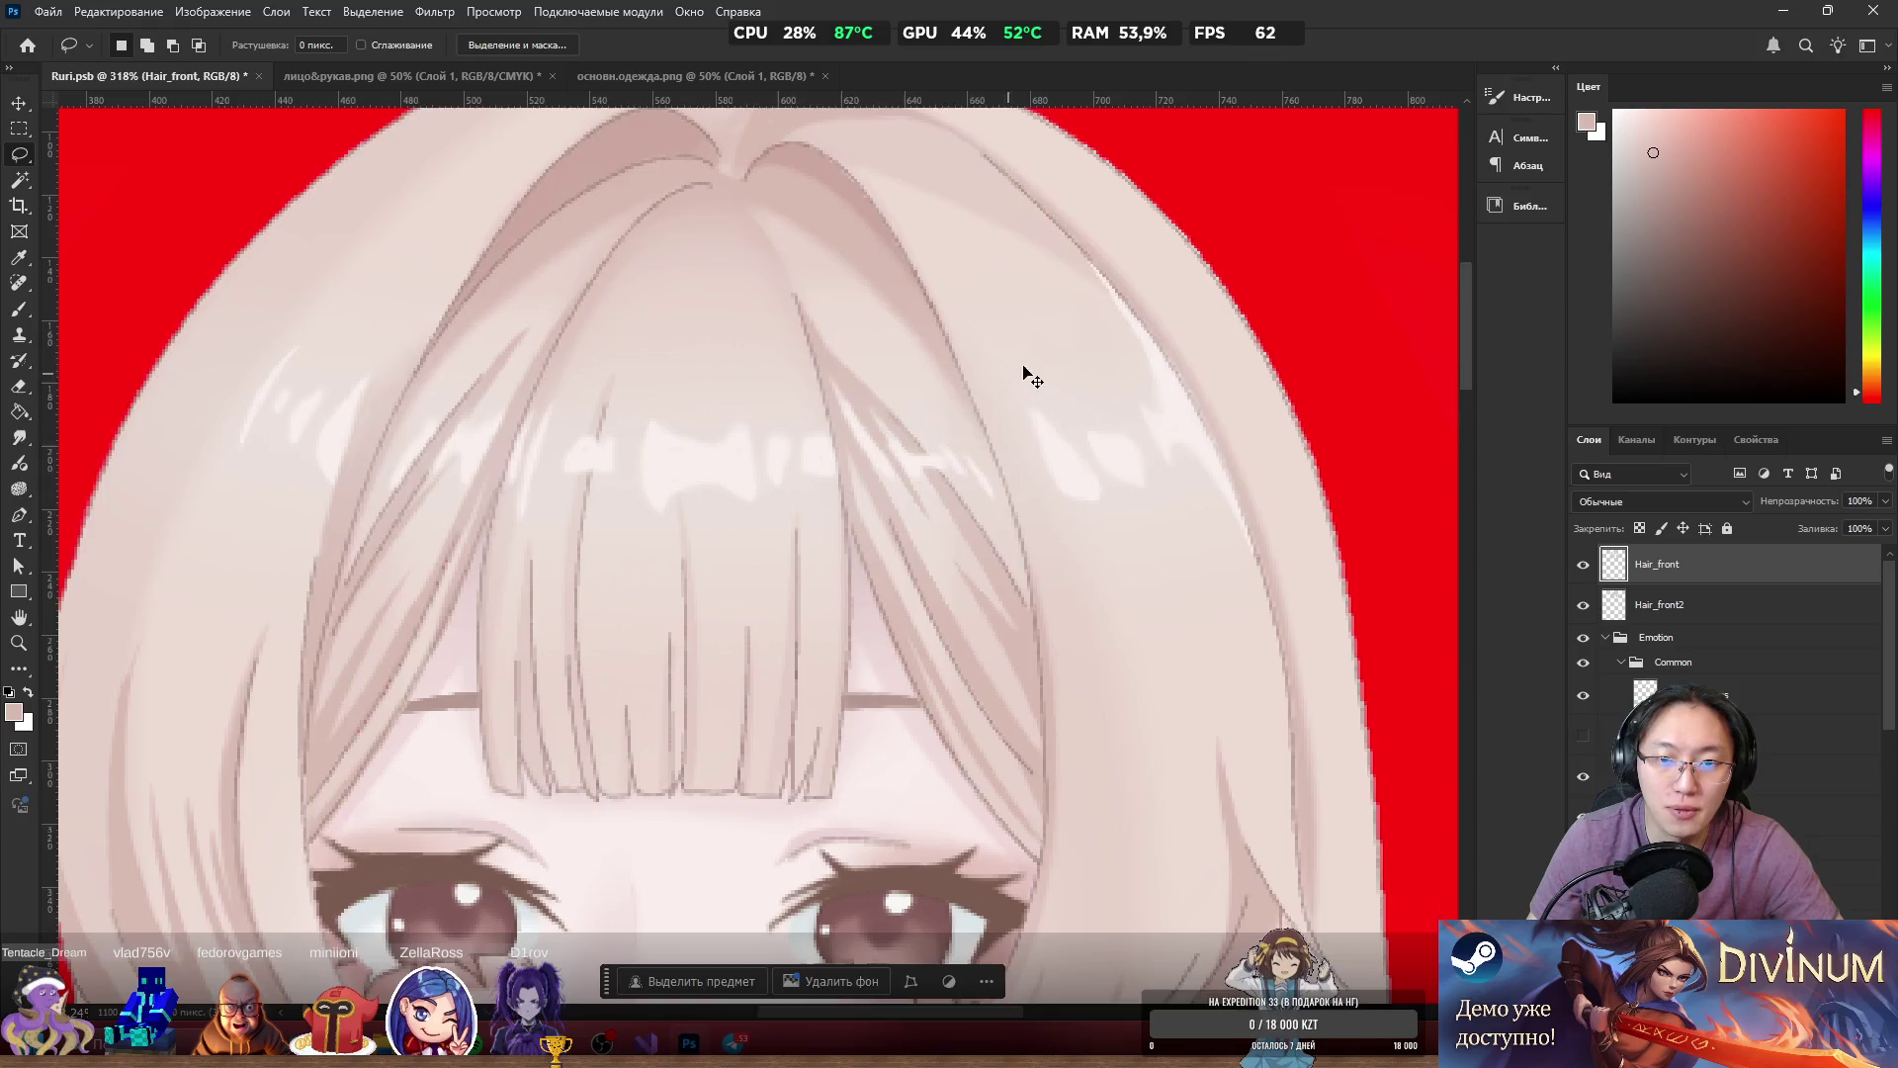
pyautogui.scroll(3, 1292, 284)
pyautogui.scroll(-3, 1451, 278)
pyautogui.scroll(3, 1335, 254)
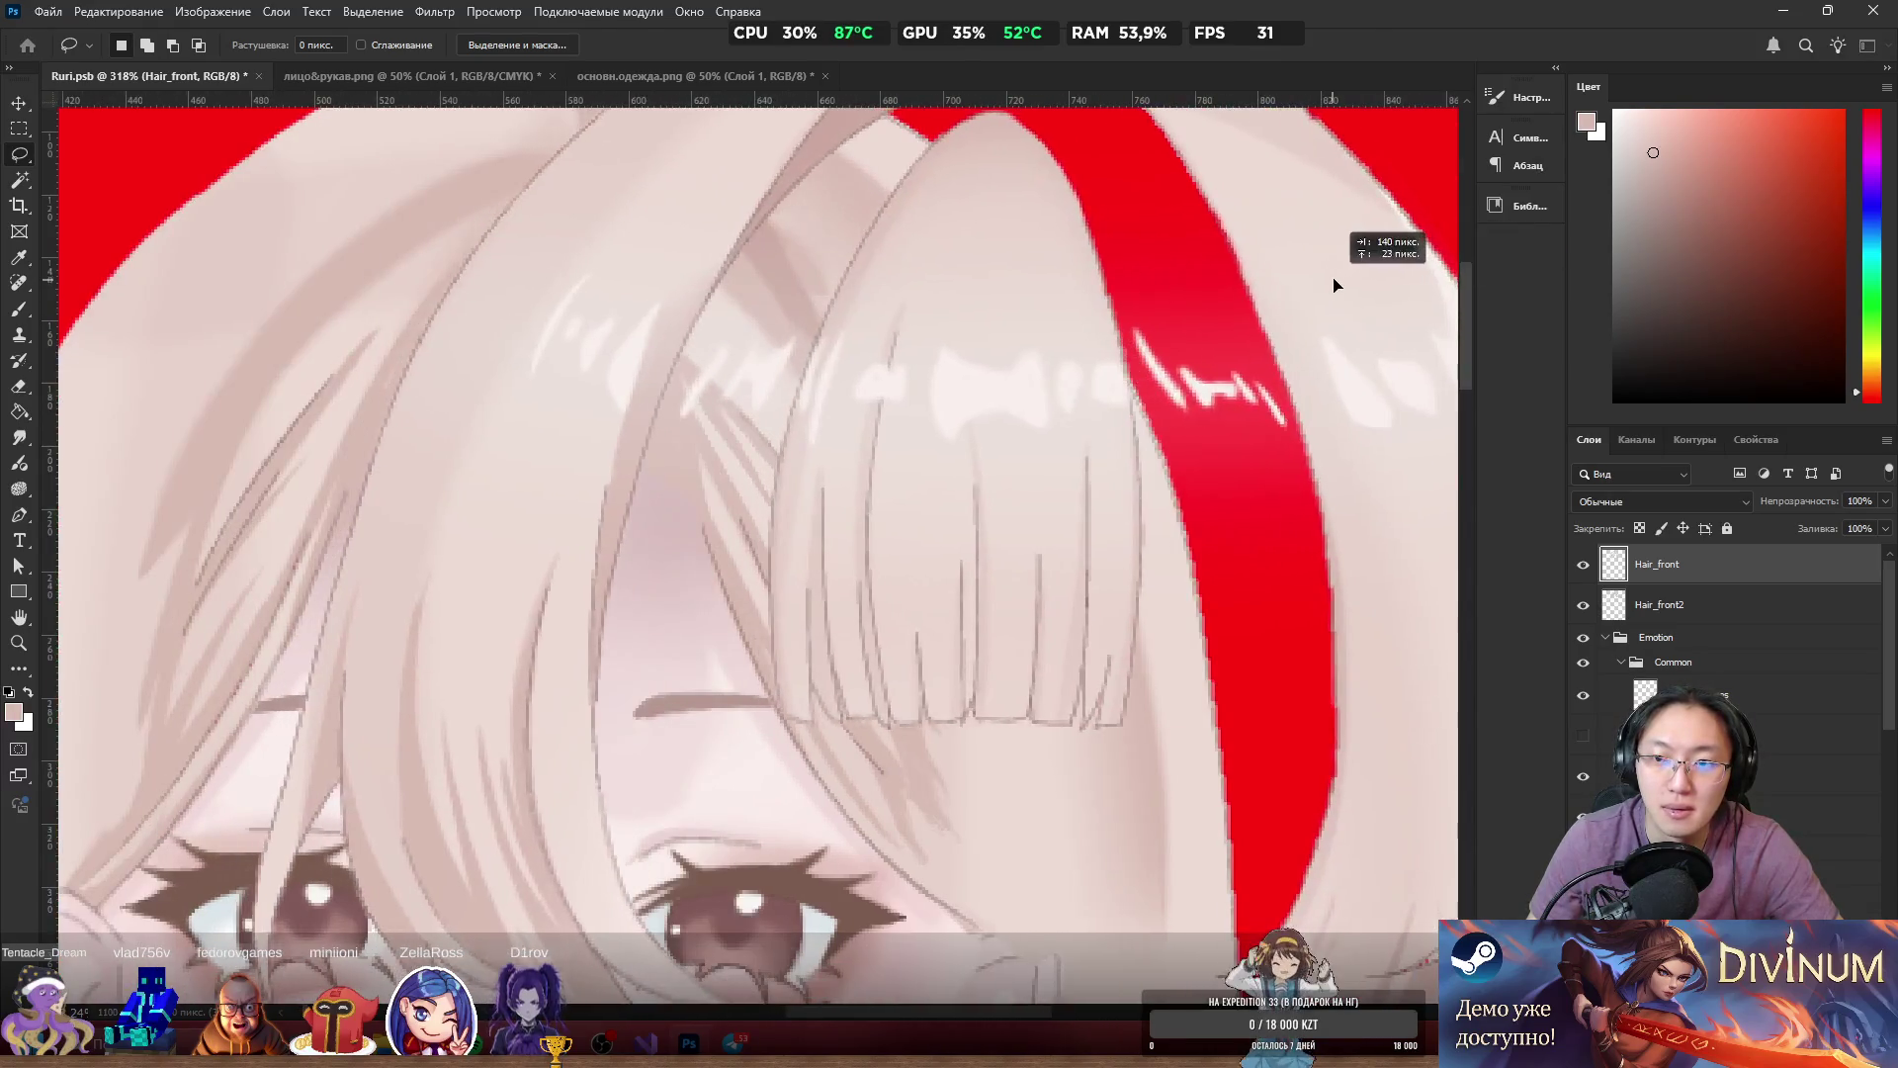
pyautogui.scroll(-1, 1374, 259)
pyautogui.scroll(-2, 797, 390)
pyautogui.scroll(2, 781, 386)
pyautogui.scroll(-2, 771, 378)
pyautogui.scroll(2, 769, 377)
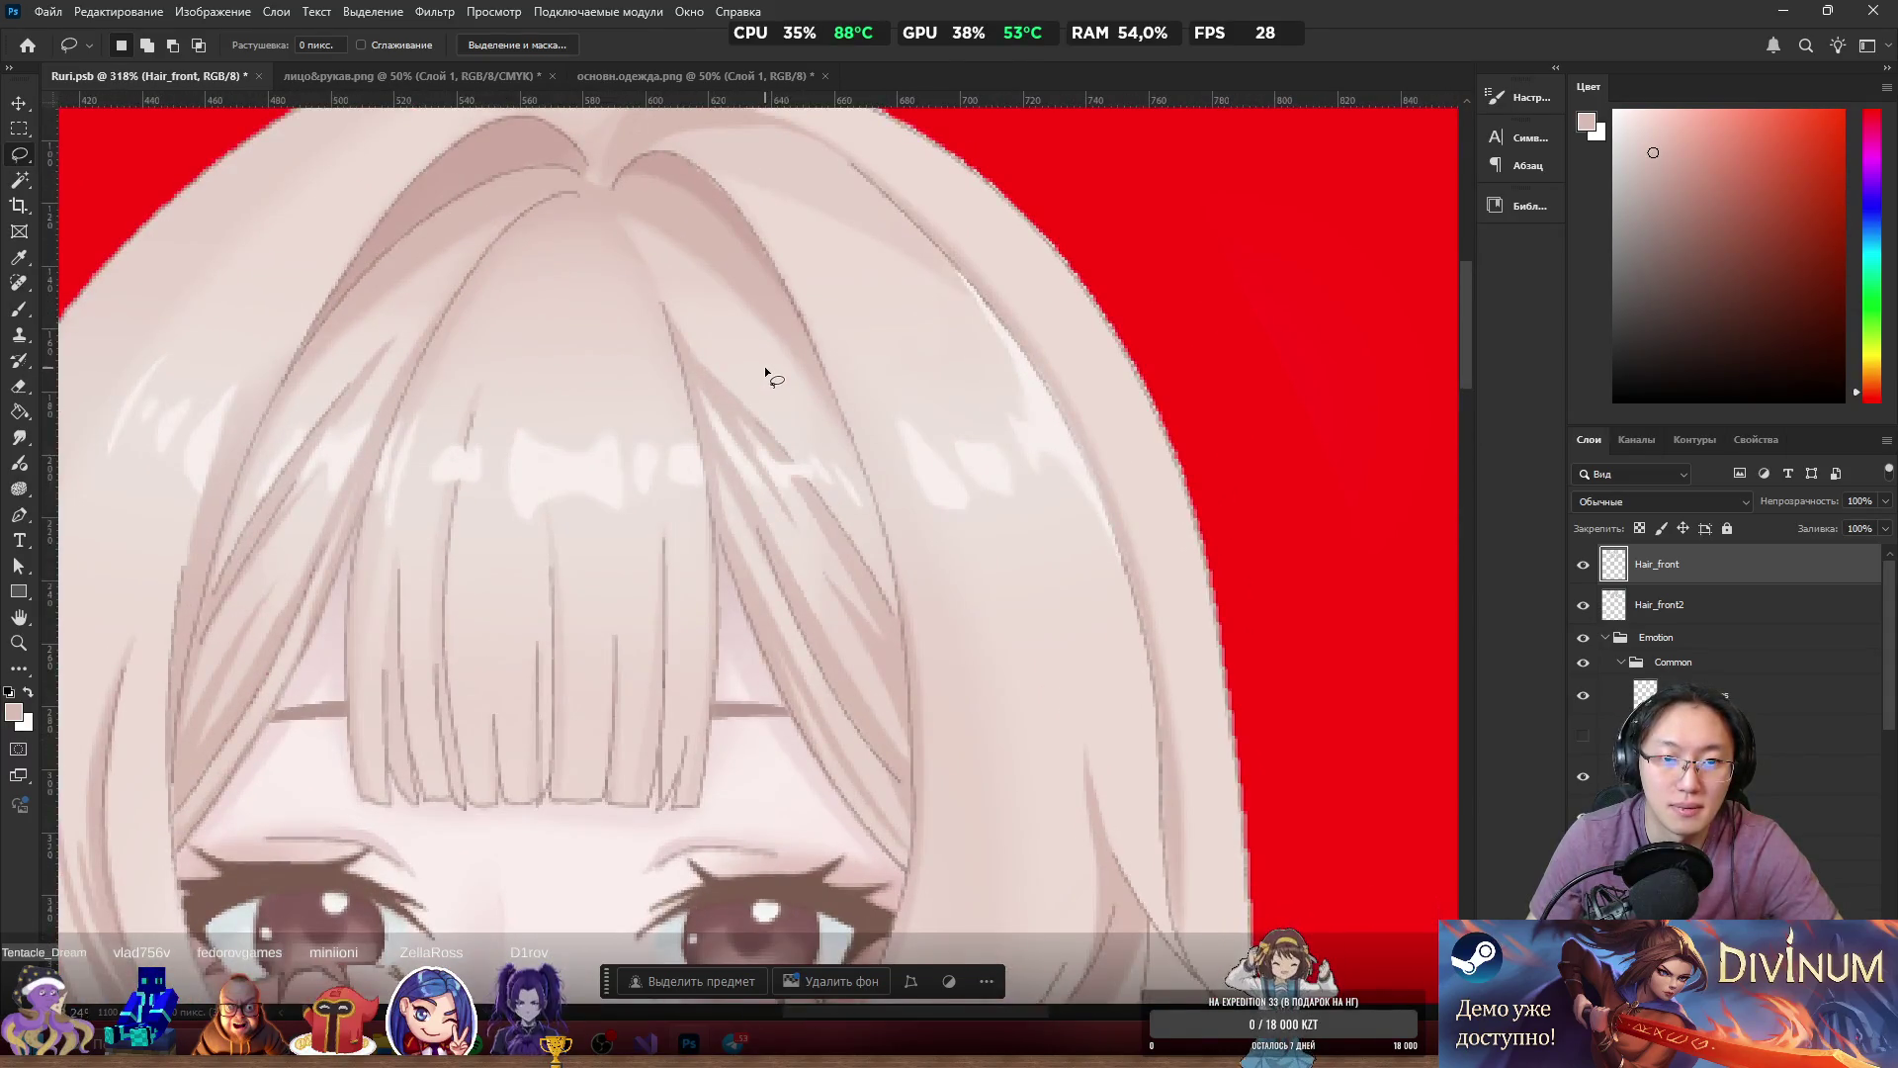
pyautogui.scroll(-3, 763, 366)
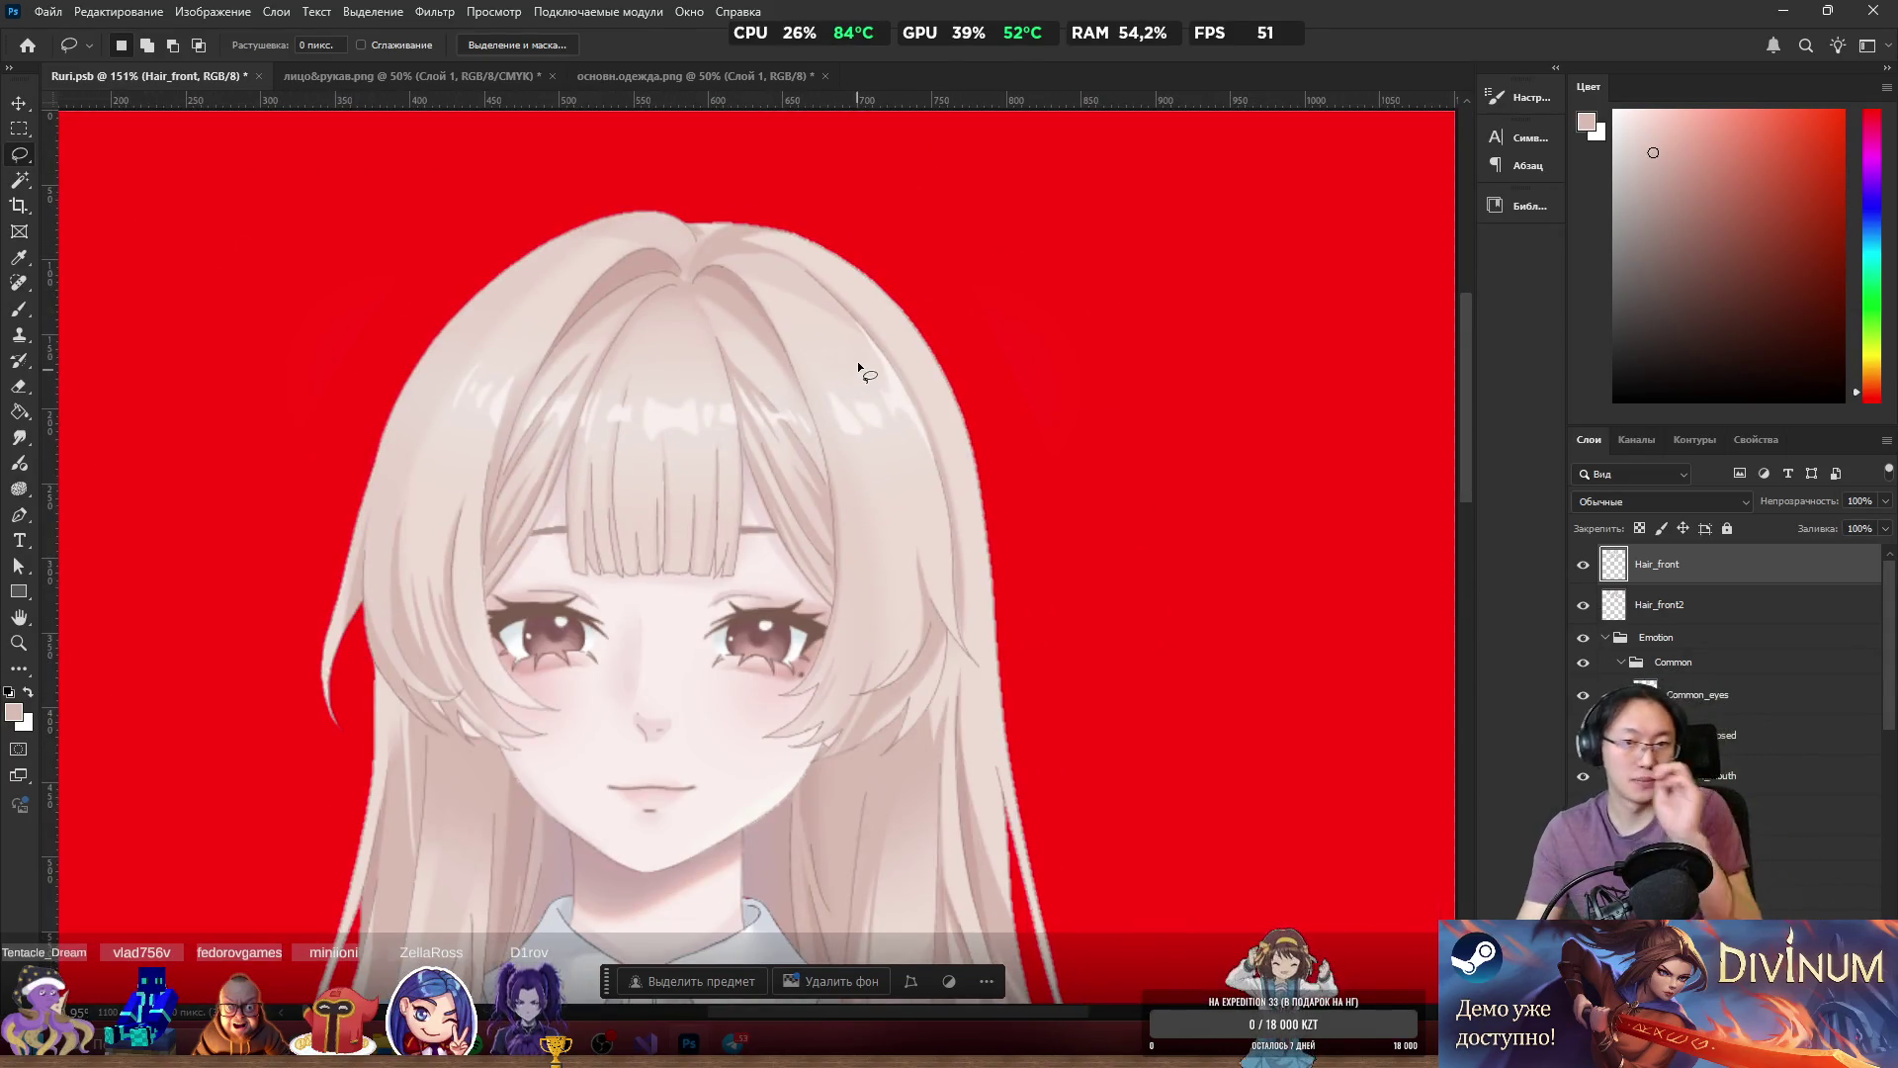
pyautogui.moveTo(830, 365); pyautogui.dragTo(1386, 481)
pyautogui.hotkey('ctrl', 'z')
pyautogui.scroll(2, 541, 376)
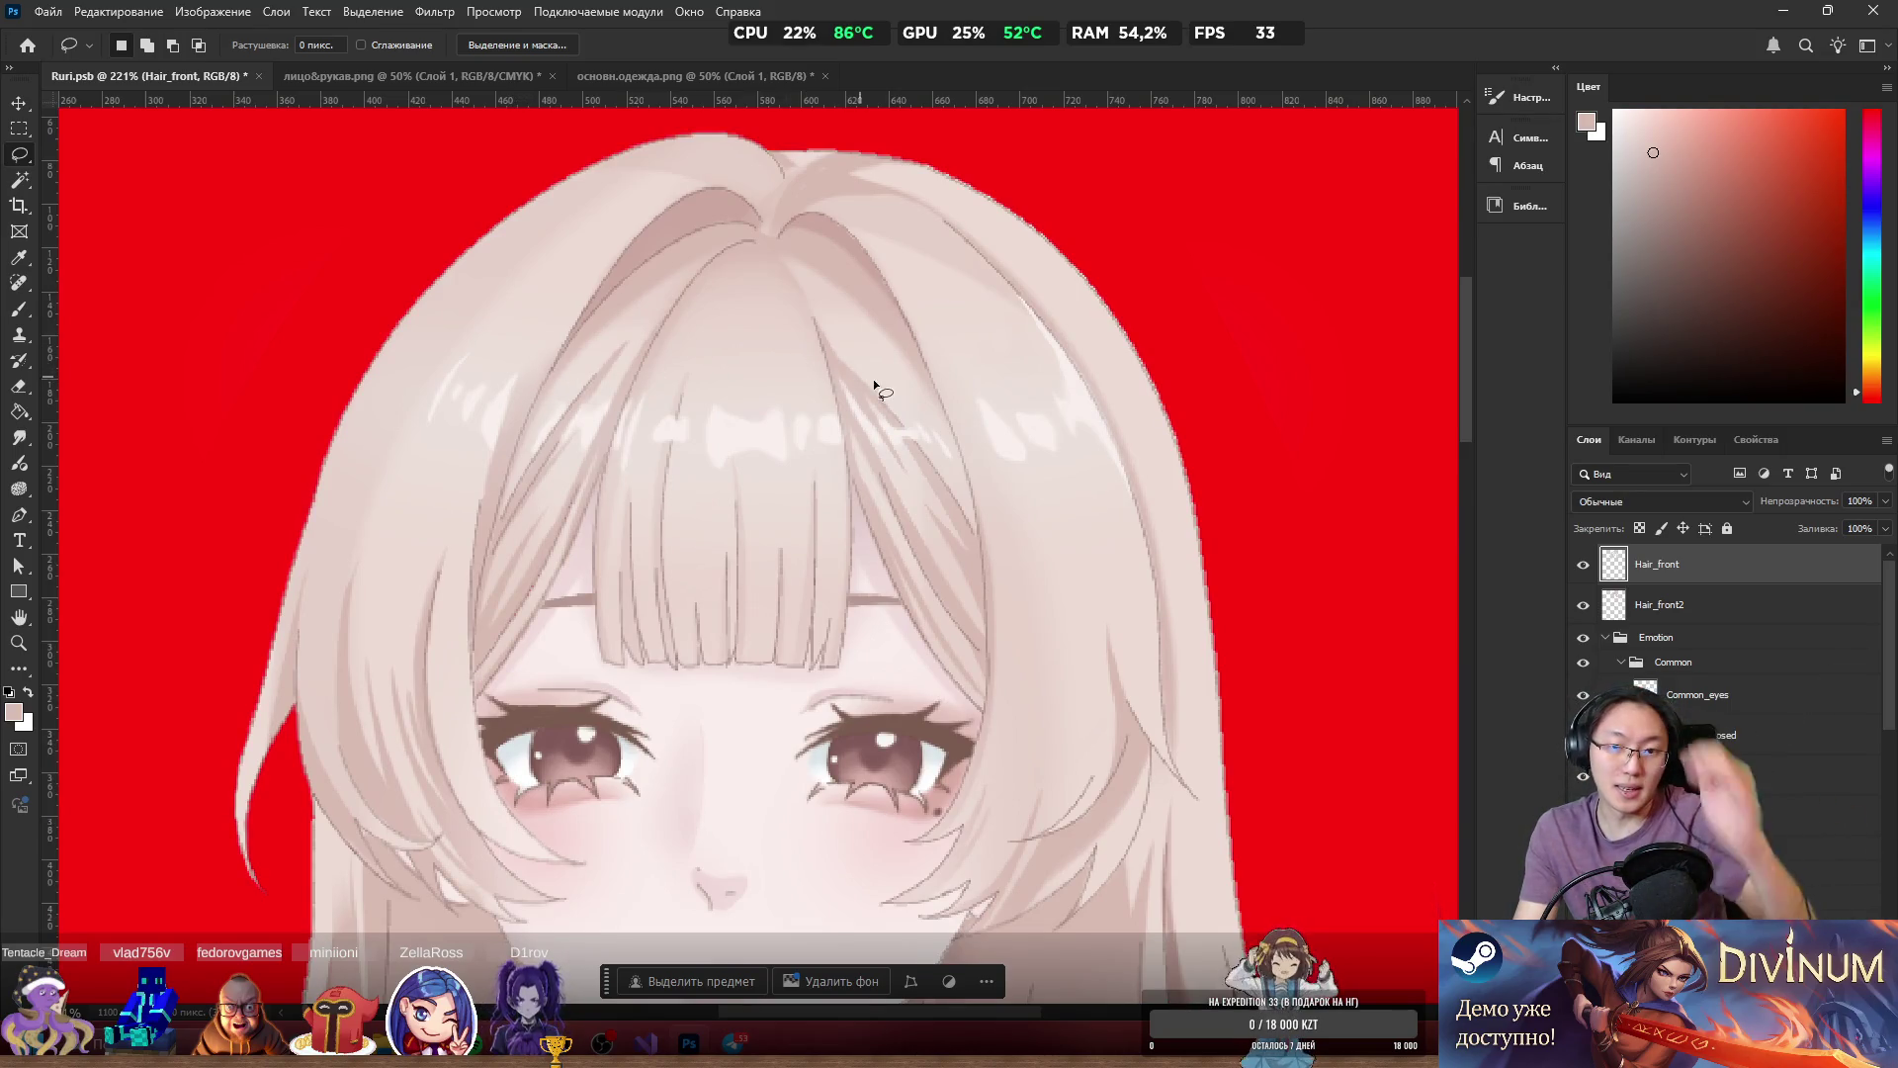
# Magic Wand-select the left strand, then extend to the central bangs and right strand.
pyautogui.press('w')
pyautogui.click(901, 386)
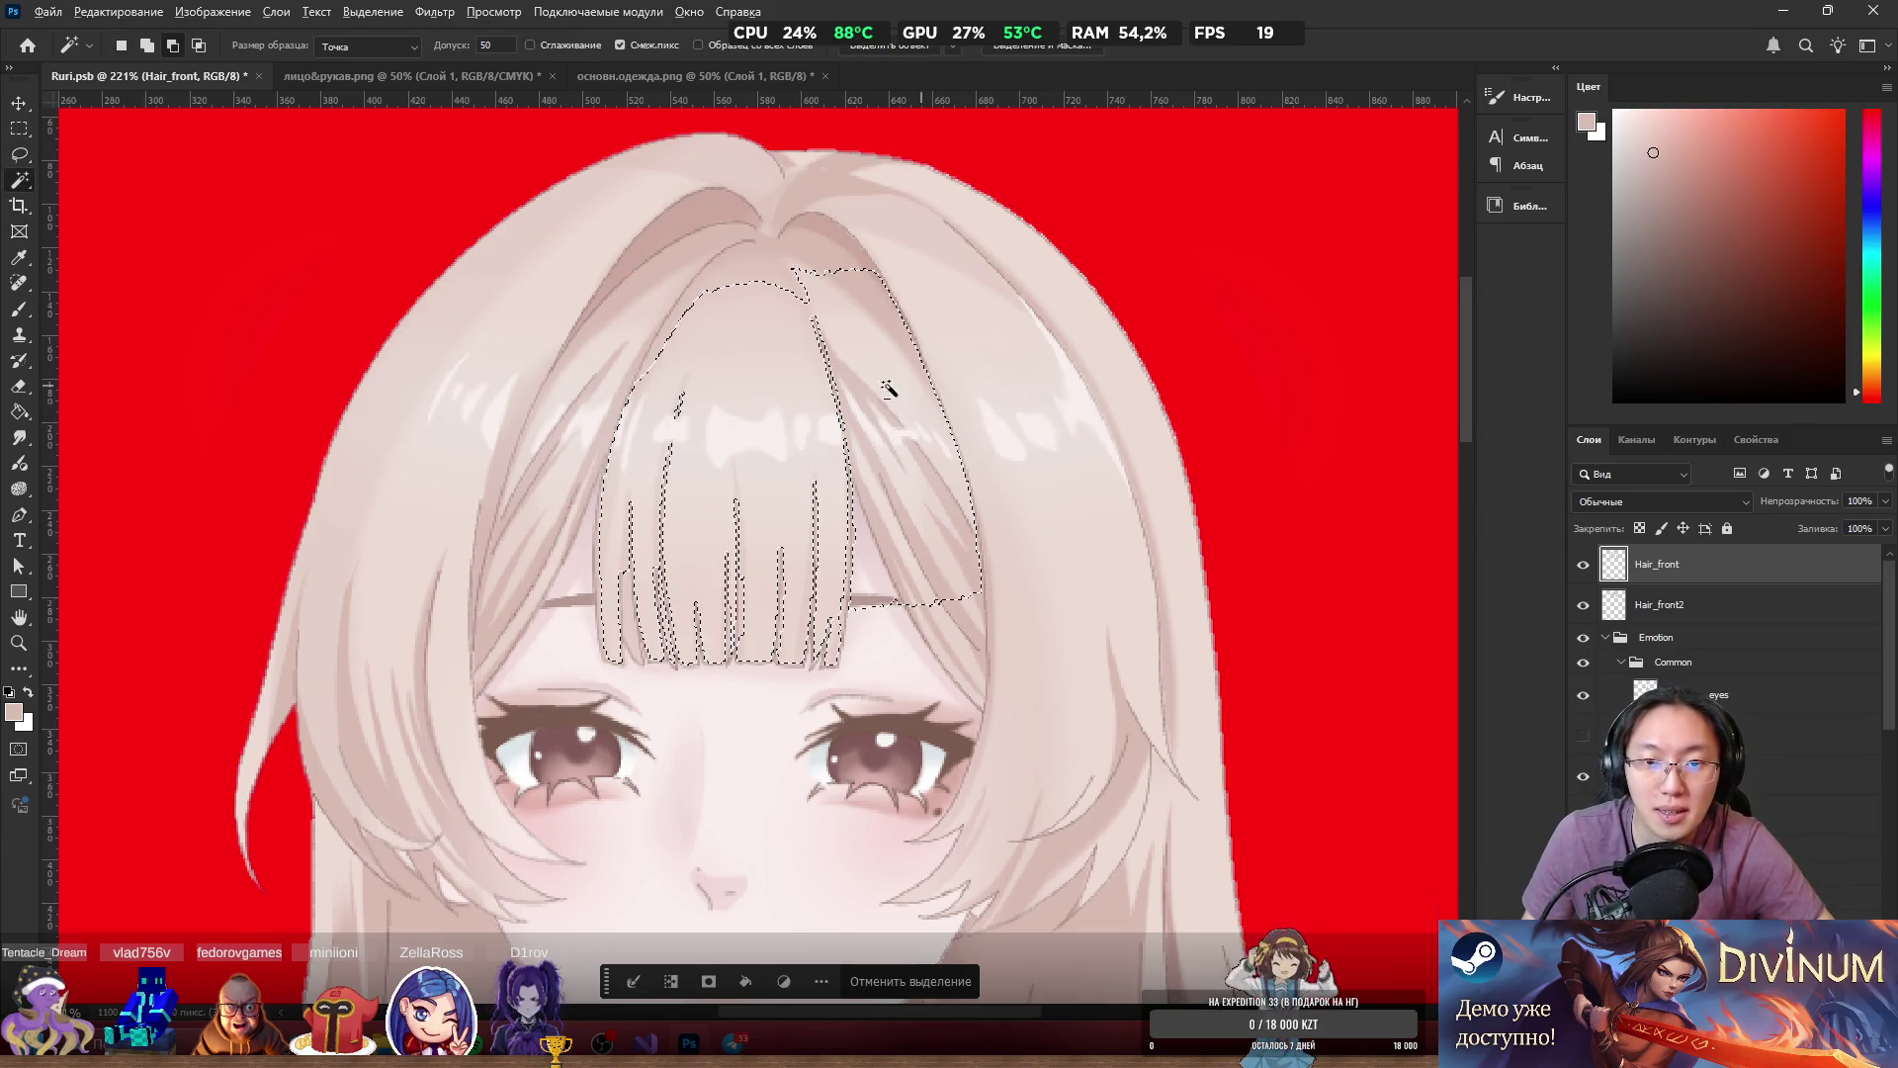
pyautogui.click(604, 352)
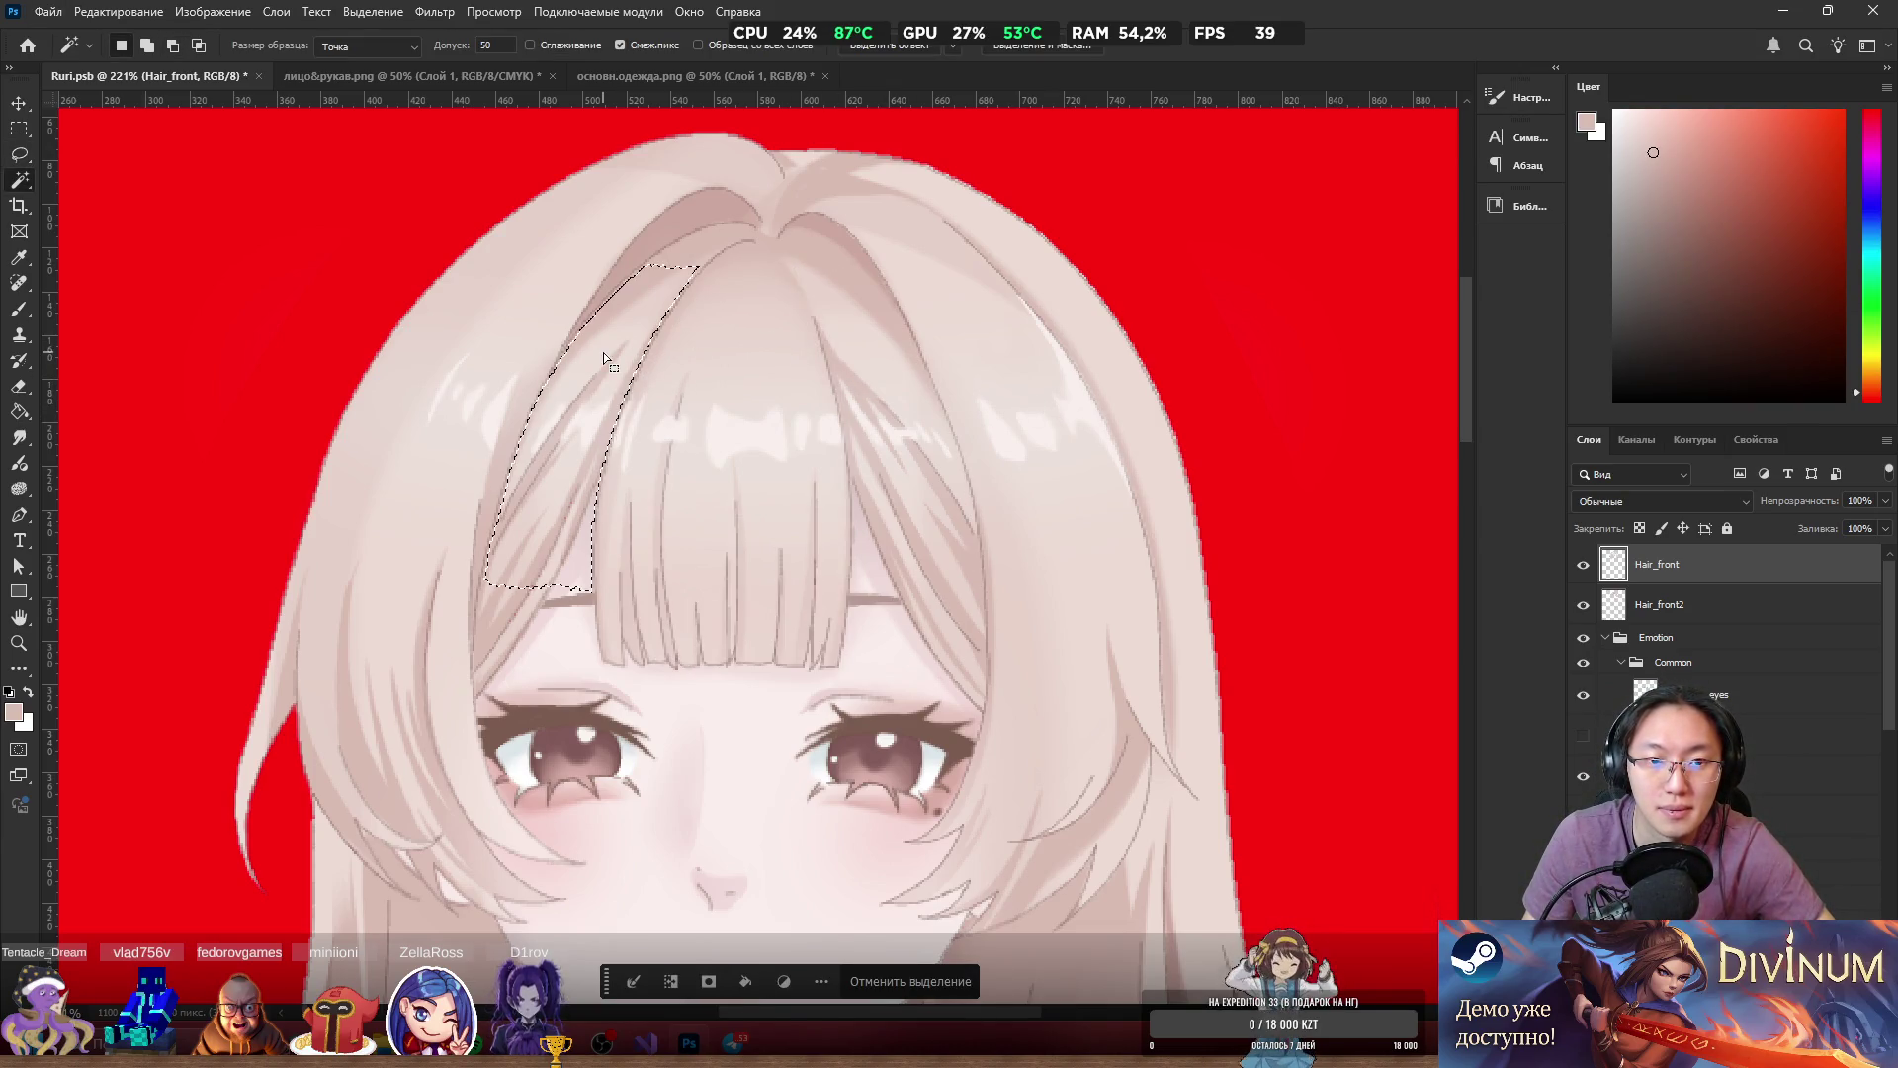
pyautogui.click(1583, 564)
pyautogui.click(1584, 562)
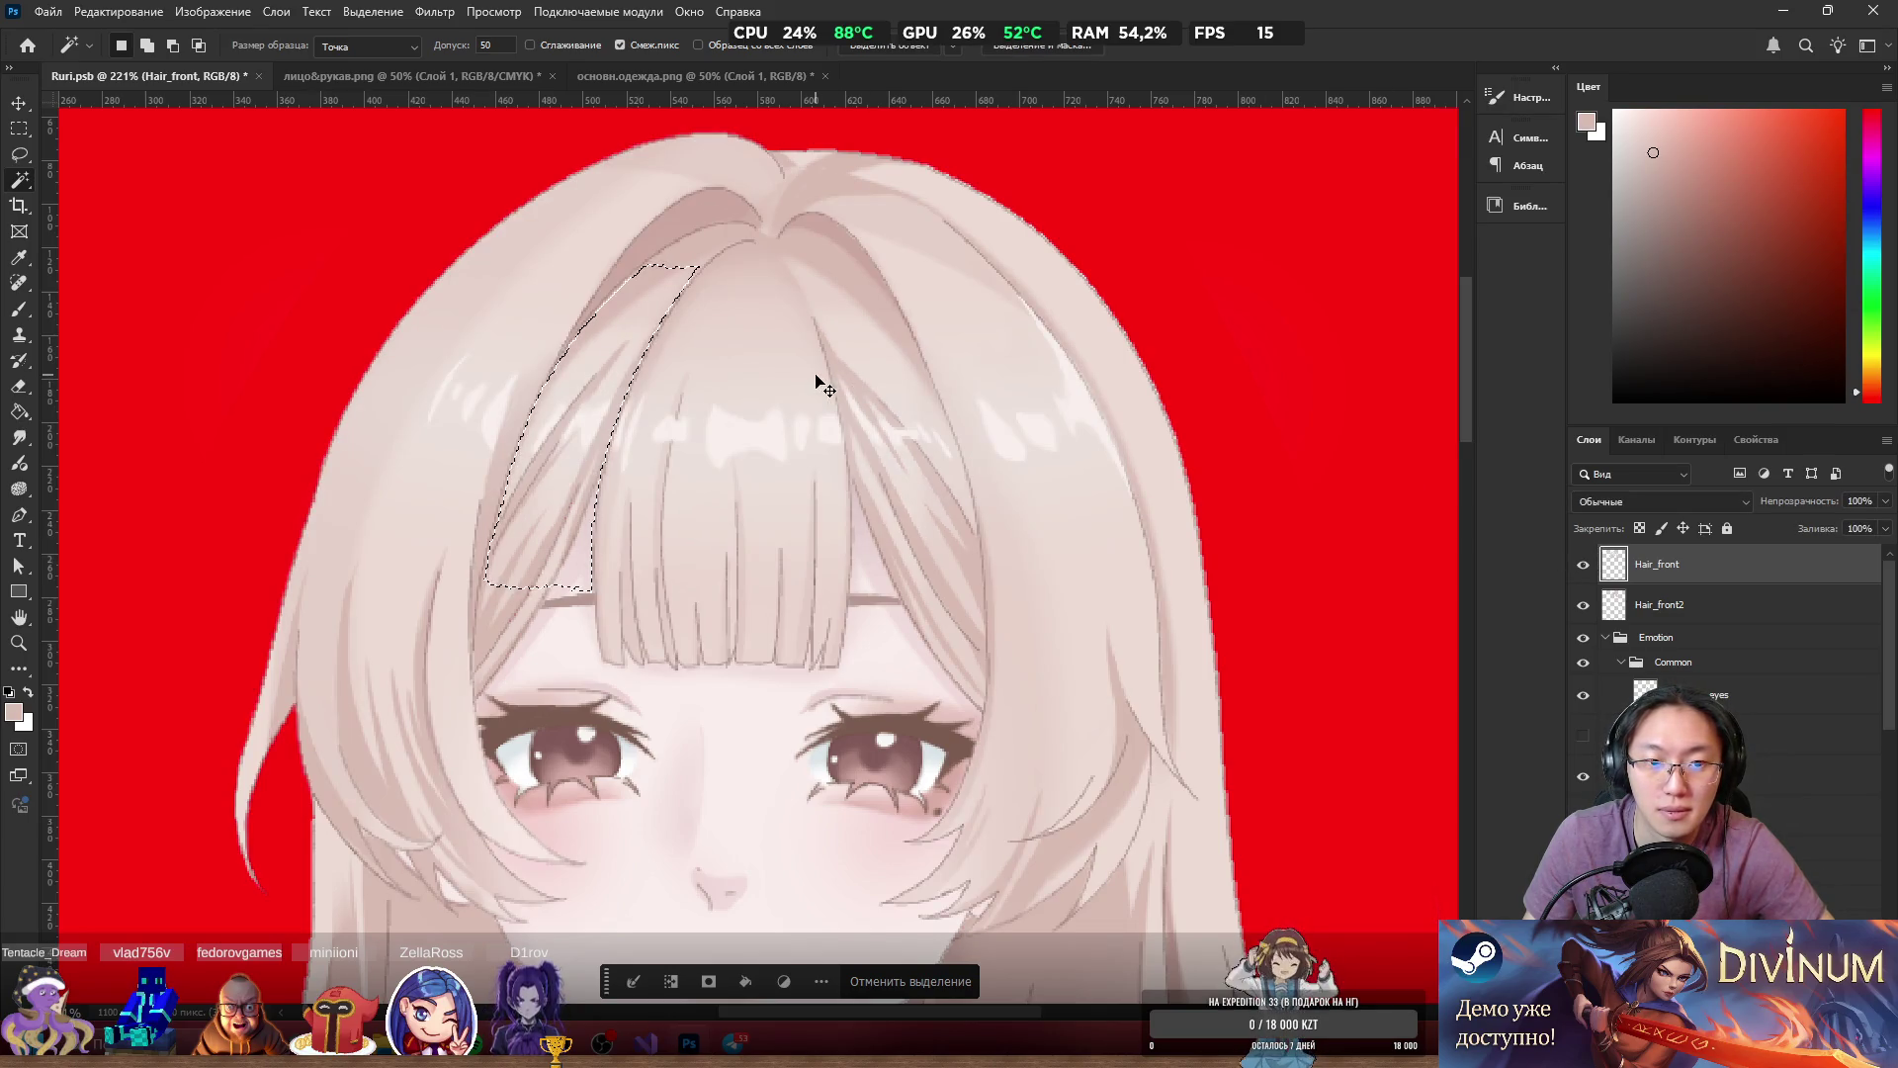
pyautogui.scroll(2, 579, 323)
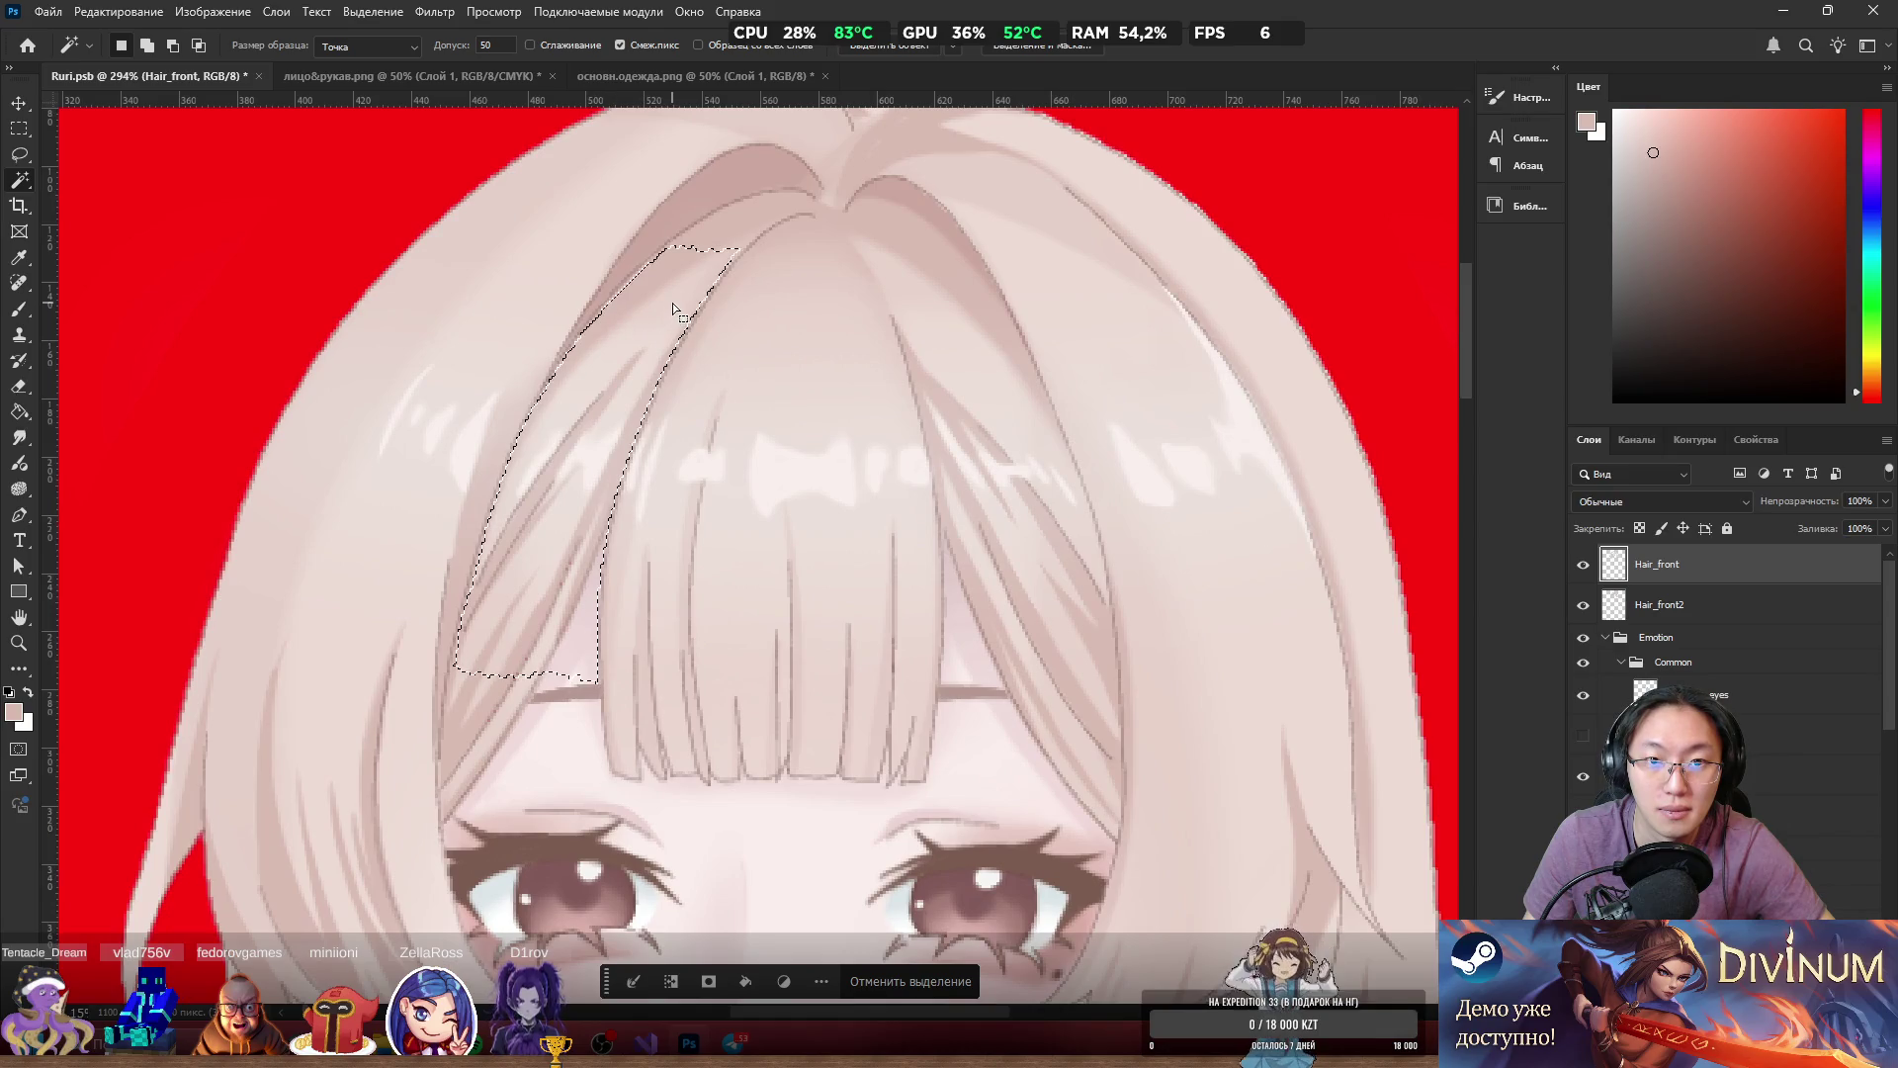
pyautogui.keyDown('shift'); pyautogui.click(970, 323); pyautogui.keyUp('shift')
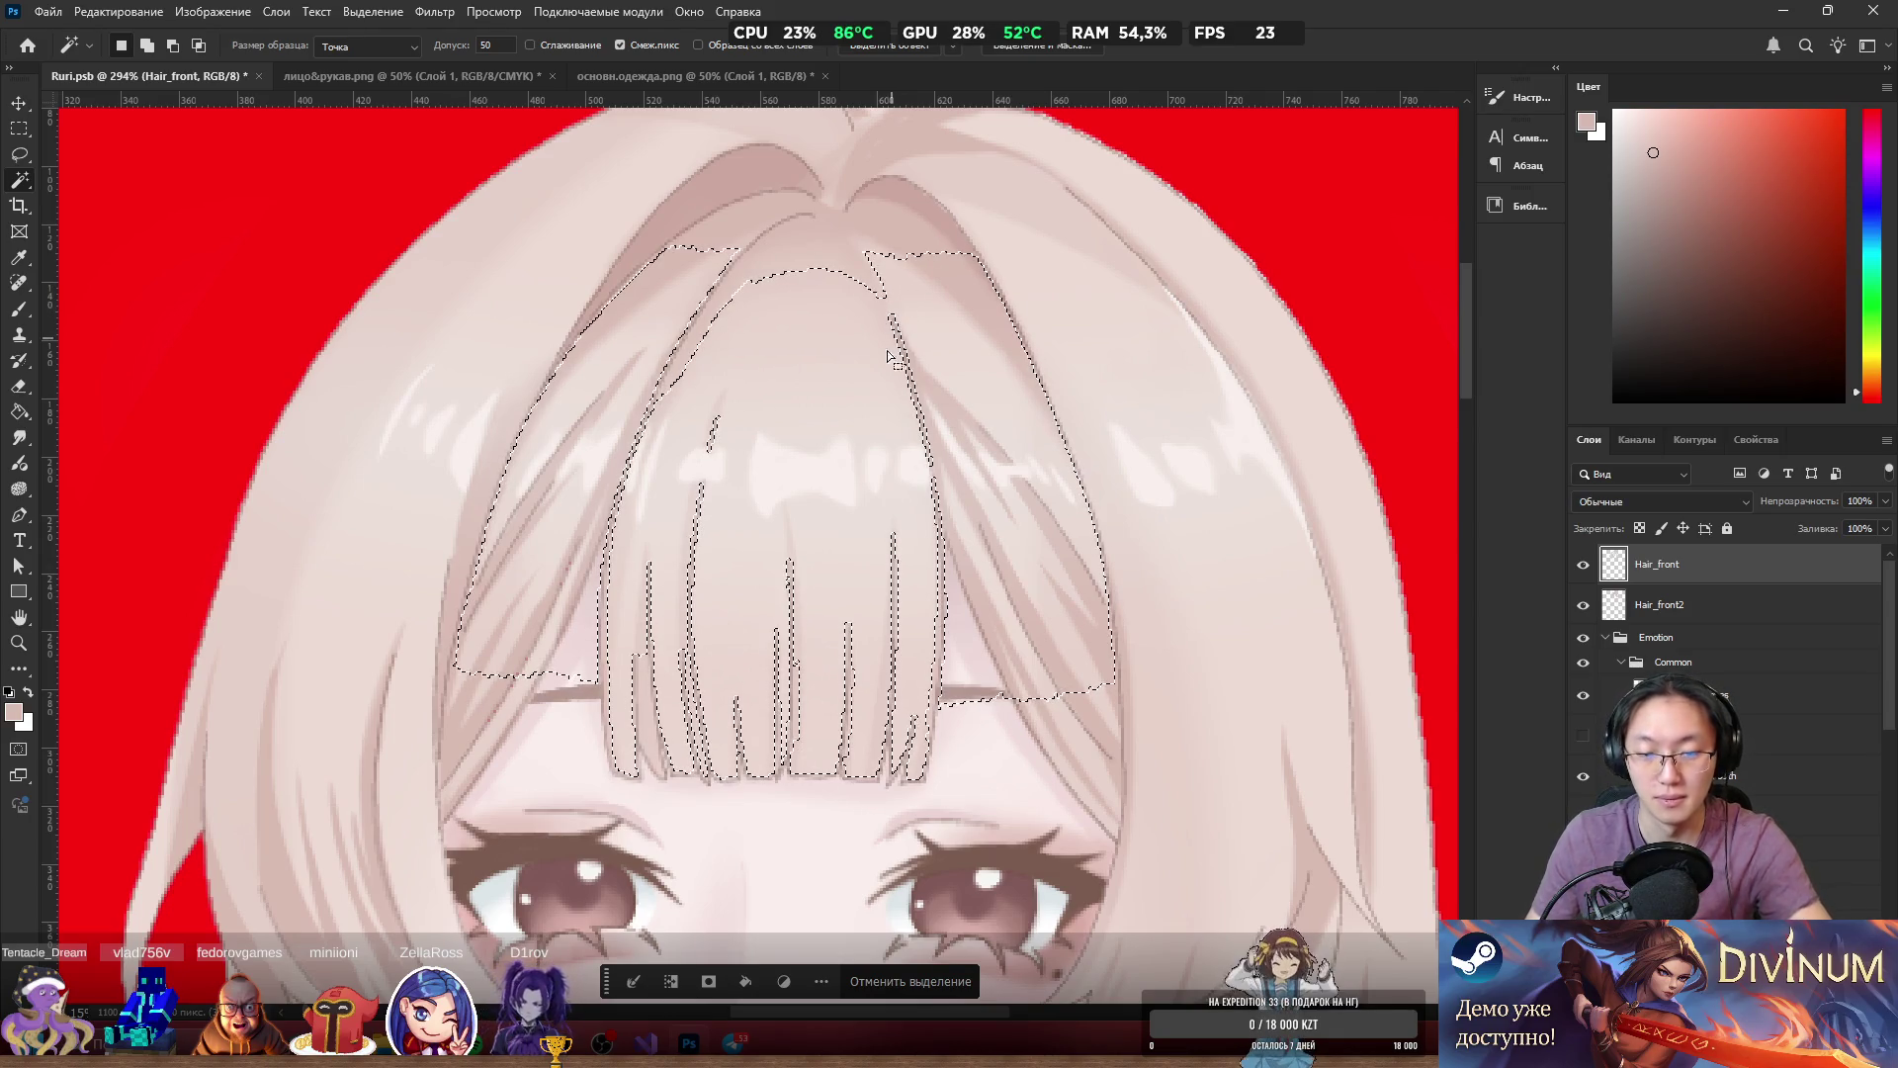
pyautogui.scroll(5, 912, 344)
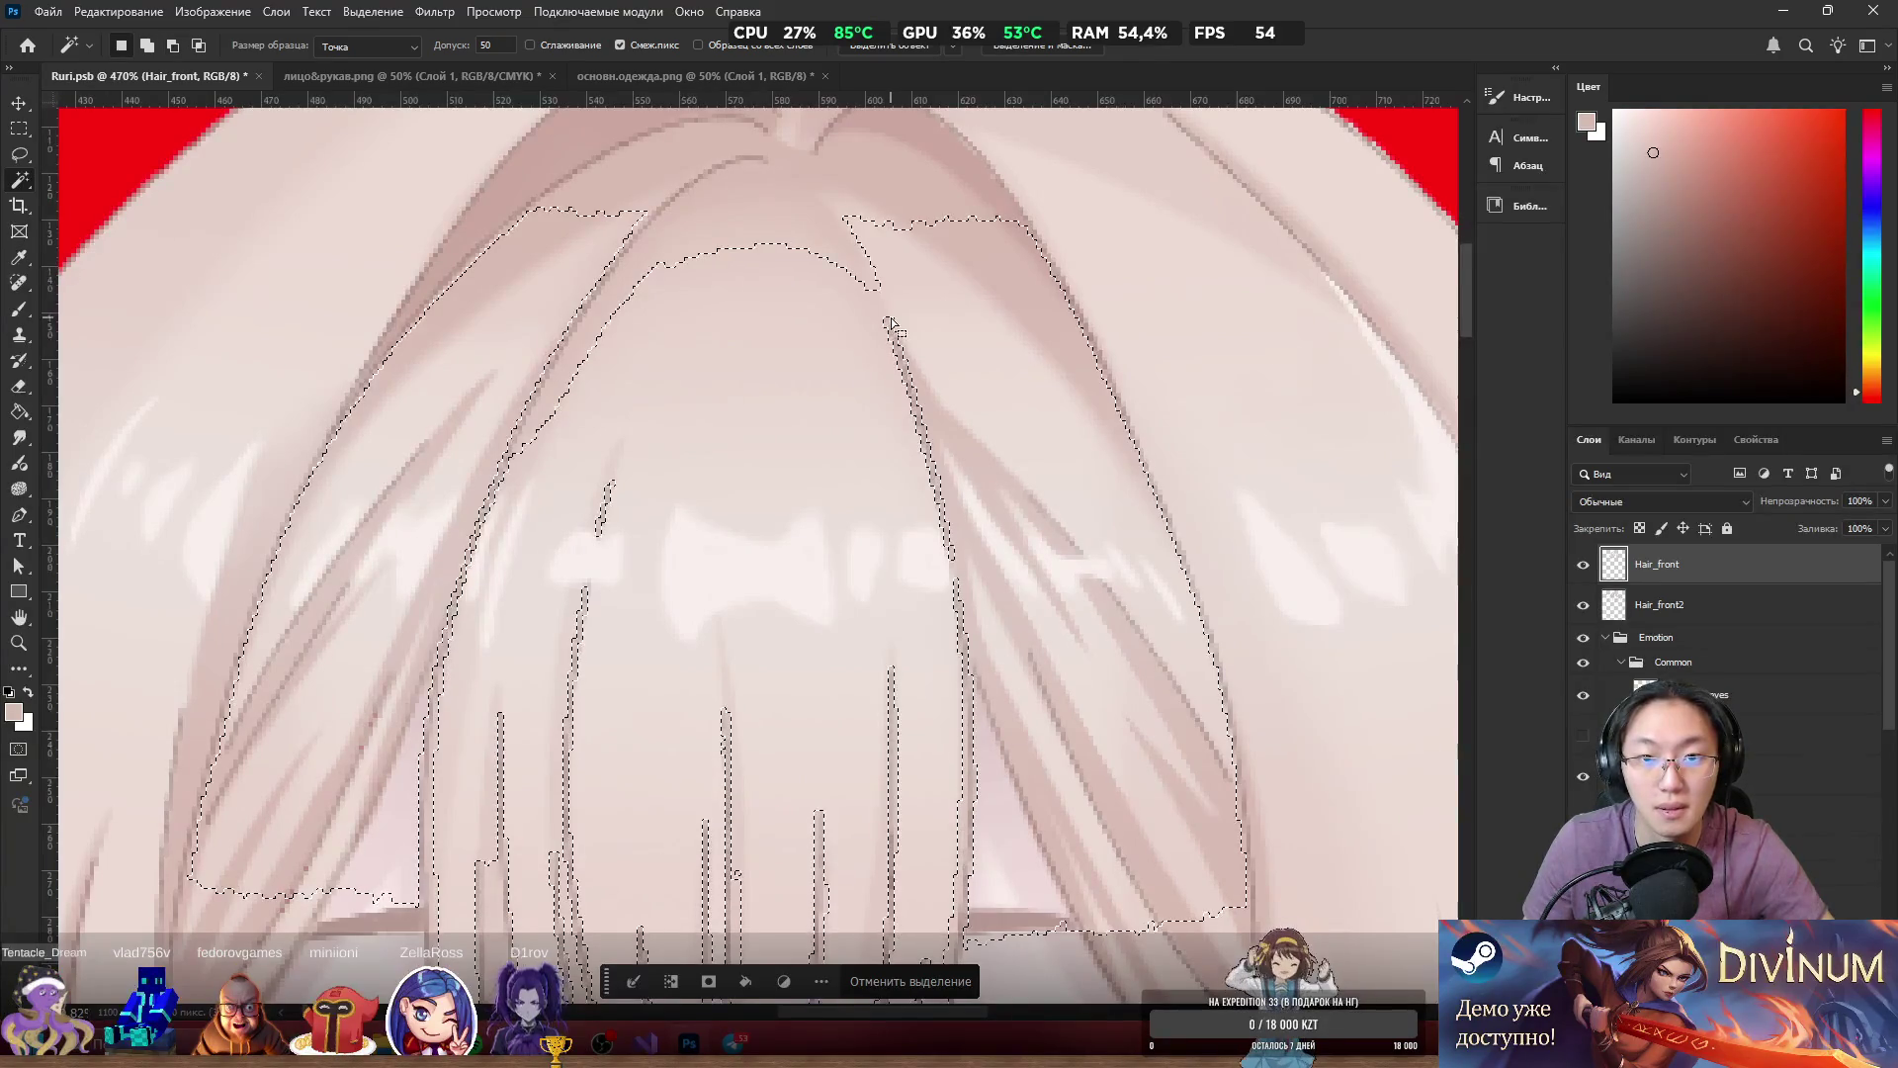
# Add a lasso loop along the hair edge, dismiss the no-pixels warnings, and reselect the front bangs.
pyautogui.press('l')
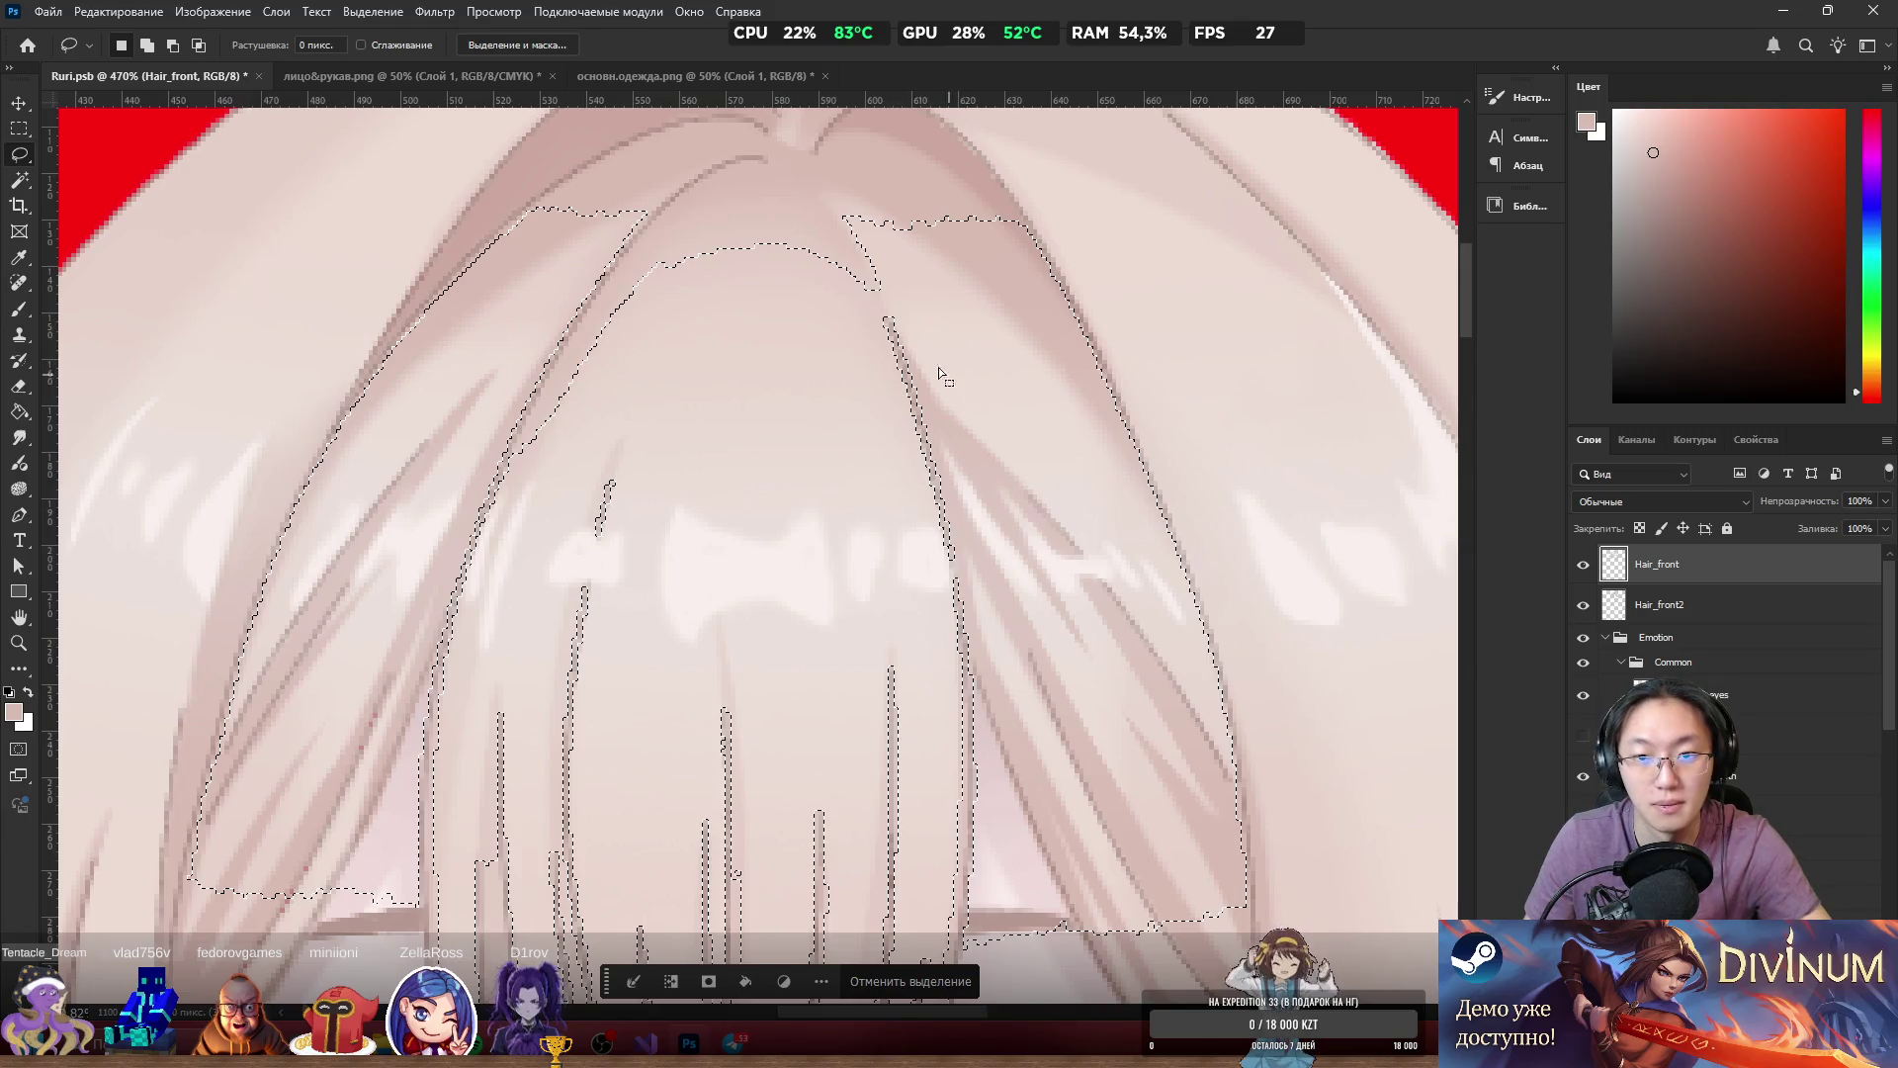
pyautogui.moveTo(454, 291)
pyautogui.mouseDown()
pyautogui.moveTo(889, 326)
pyautogui.moveTo(887, 305)
pyautogui.moveTo(896, 337)
pyautogui.mouseUp()
pyautogui.press('w')
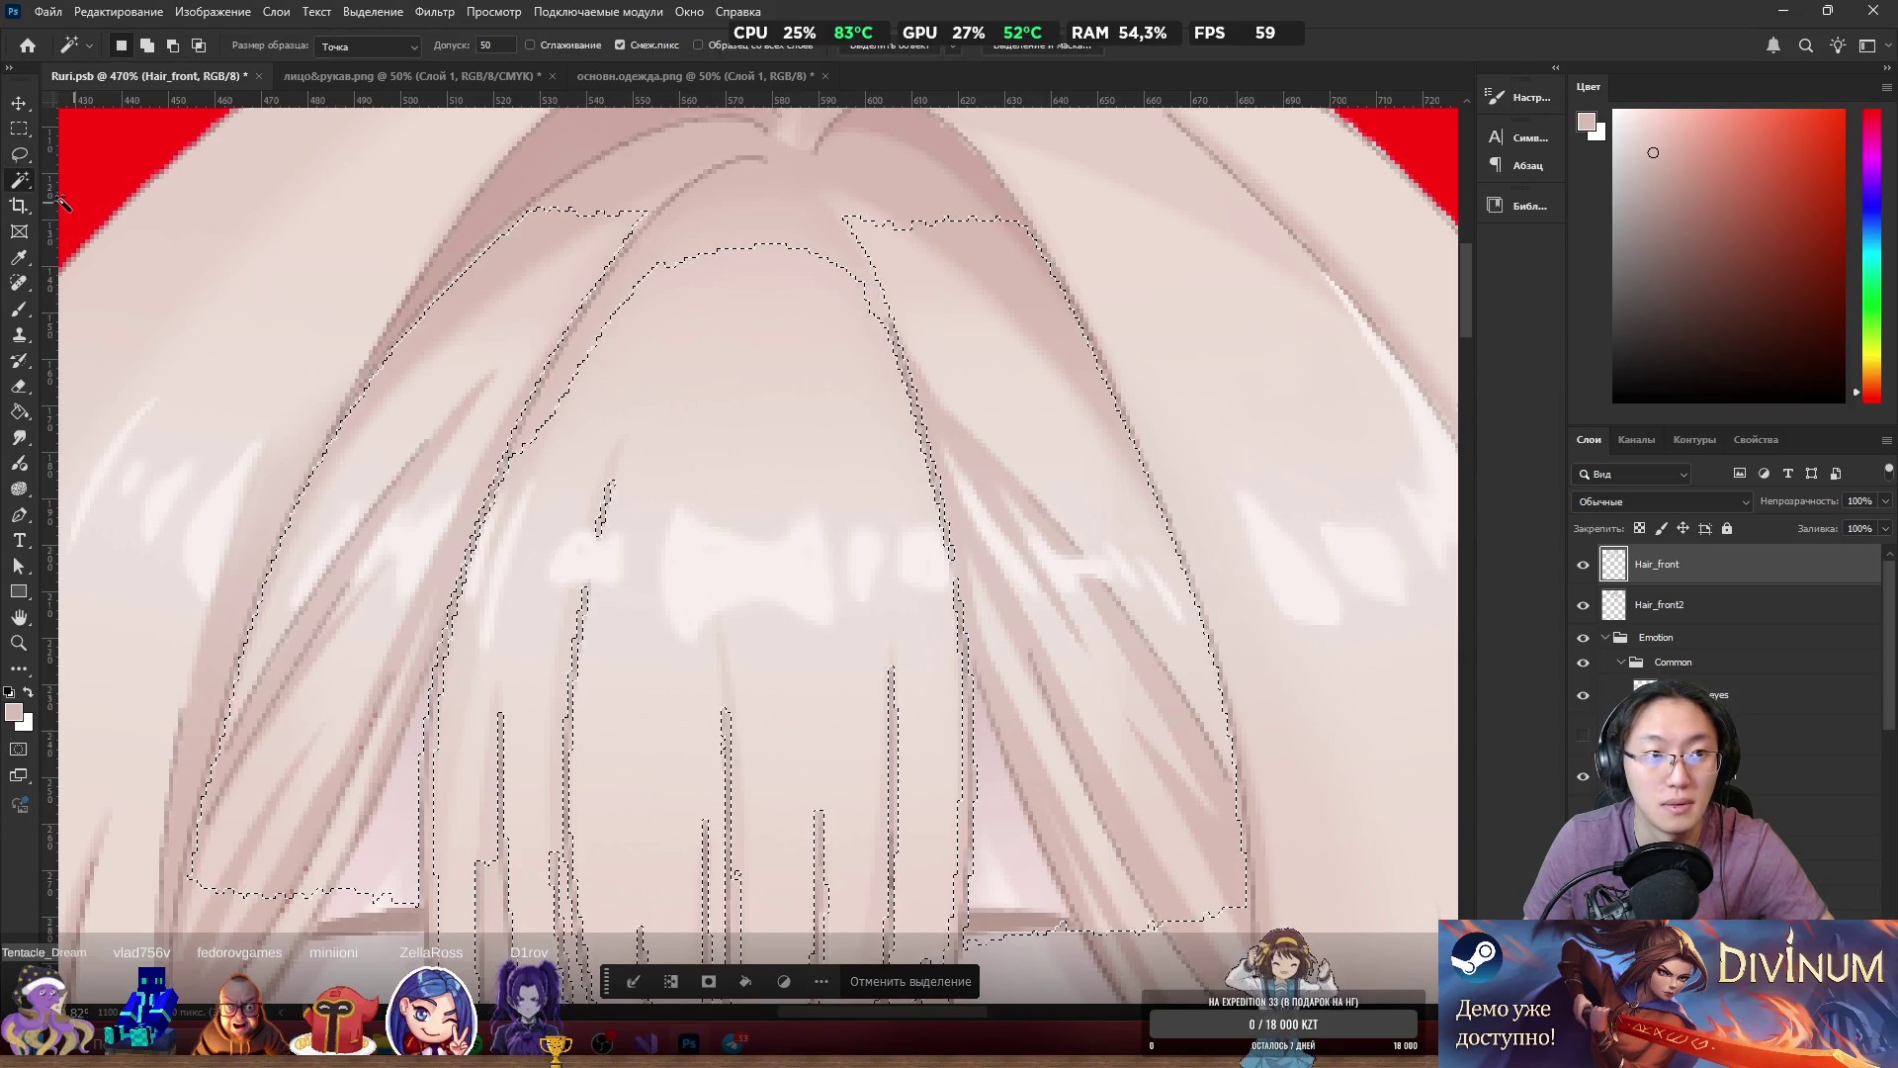
pyautogui.press('alt')
pyautogui.keyDown('alt'); pyautogui.click(722, 392); pyautogui.keyUp('alt')
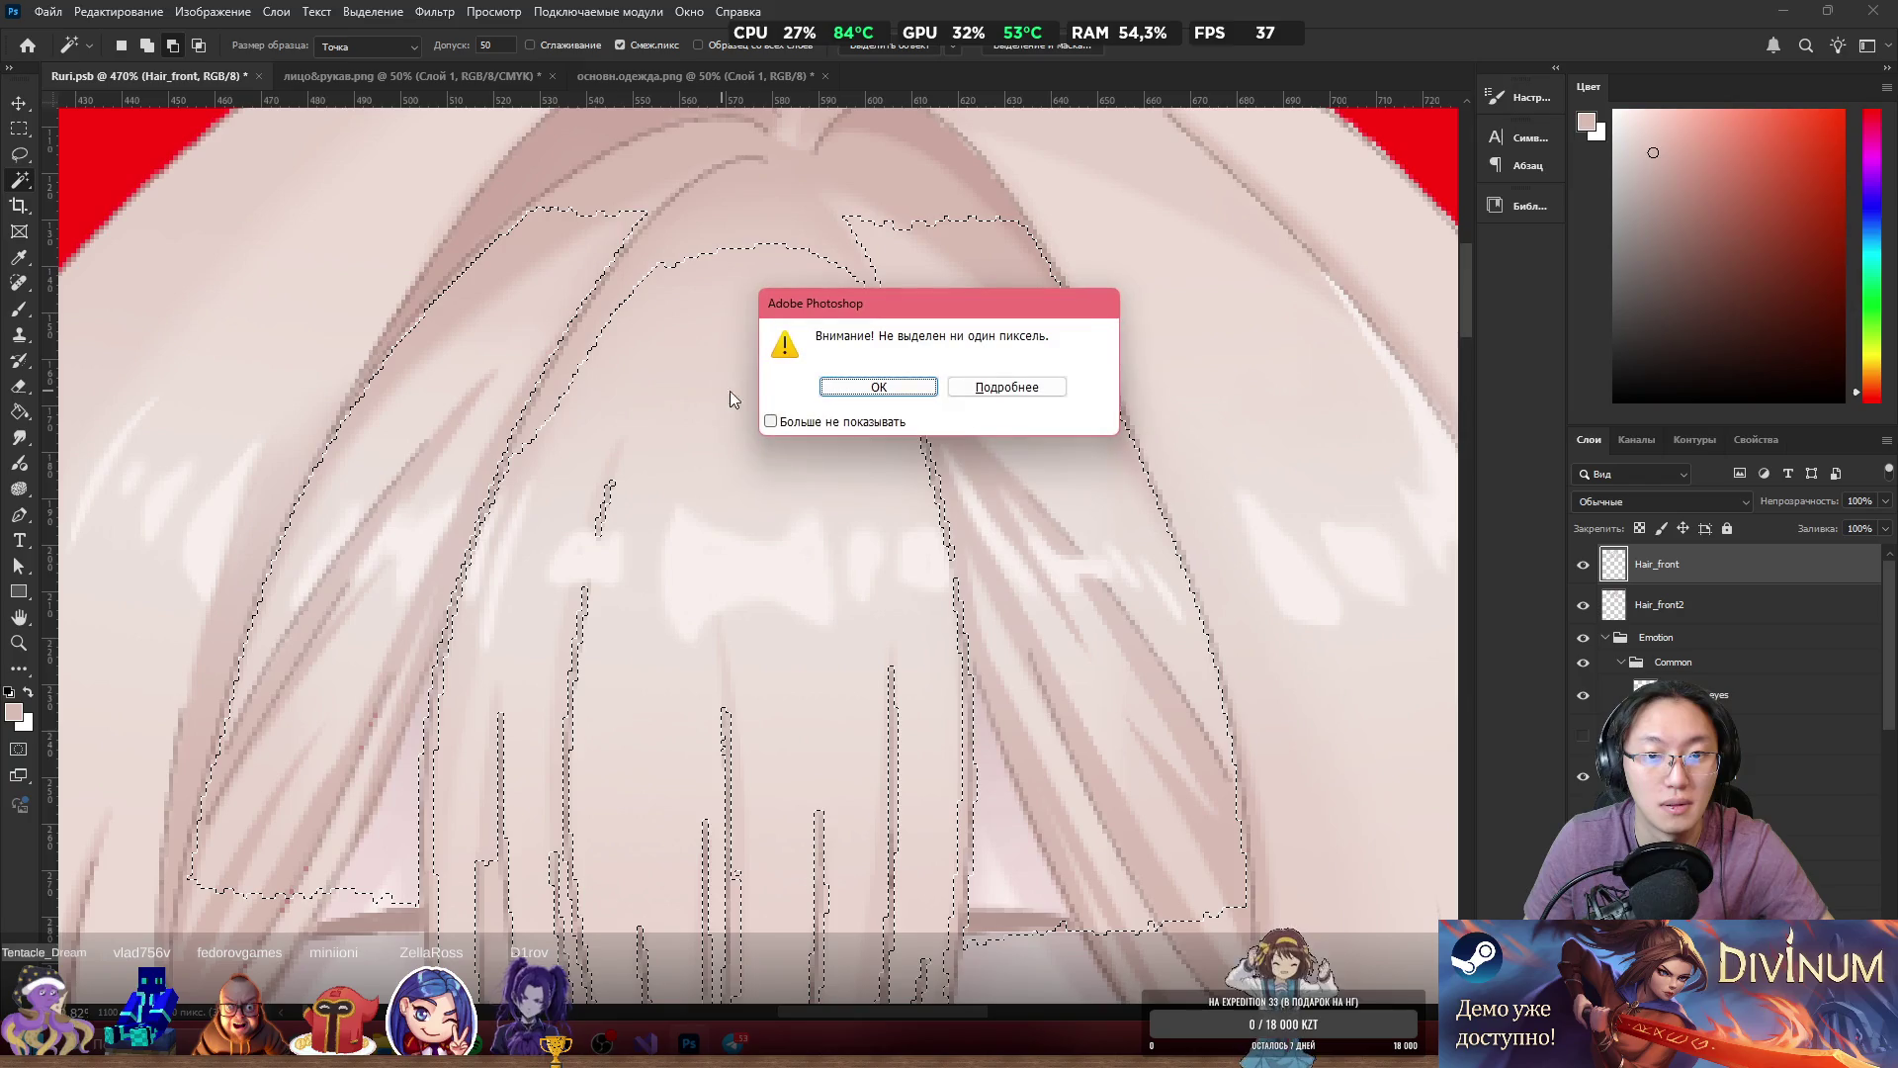
pyautogui.click(902, 387)
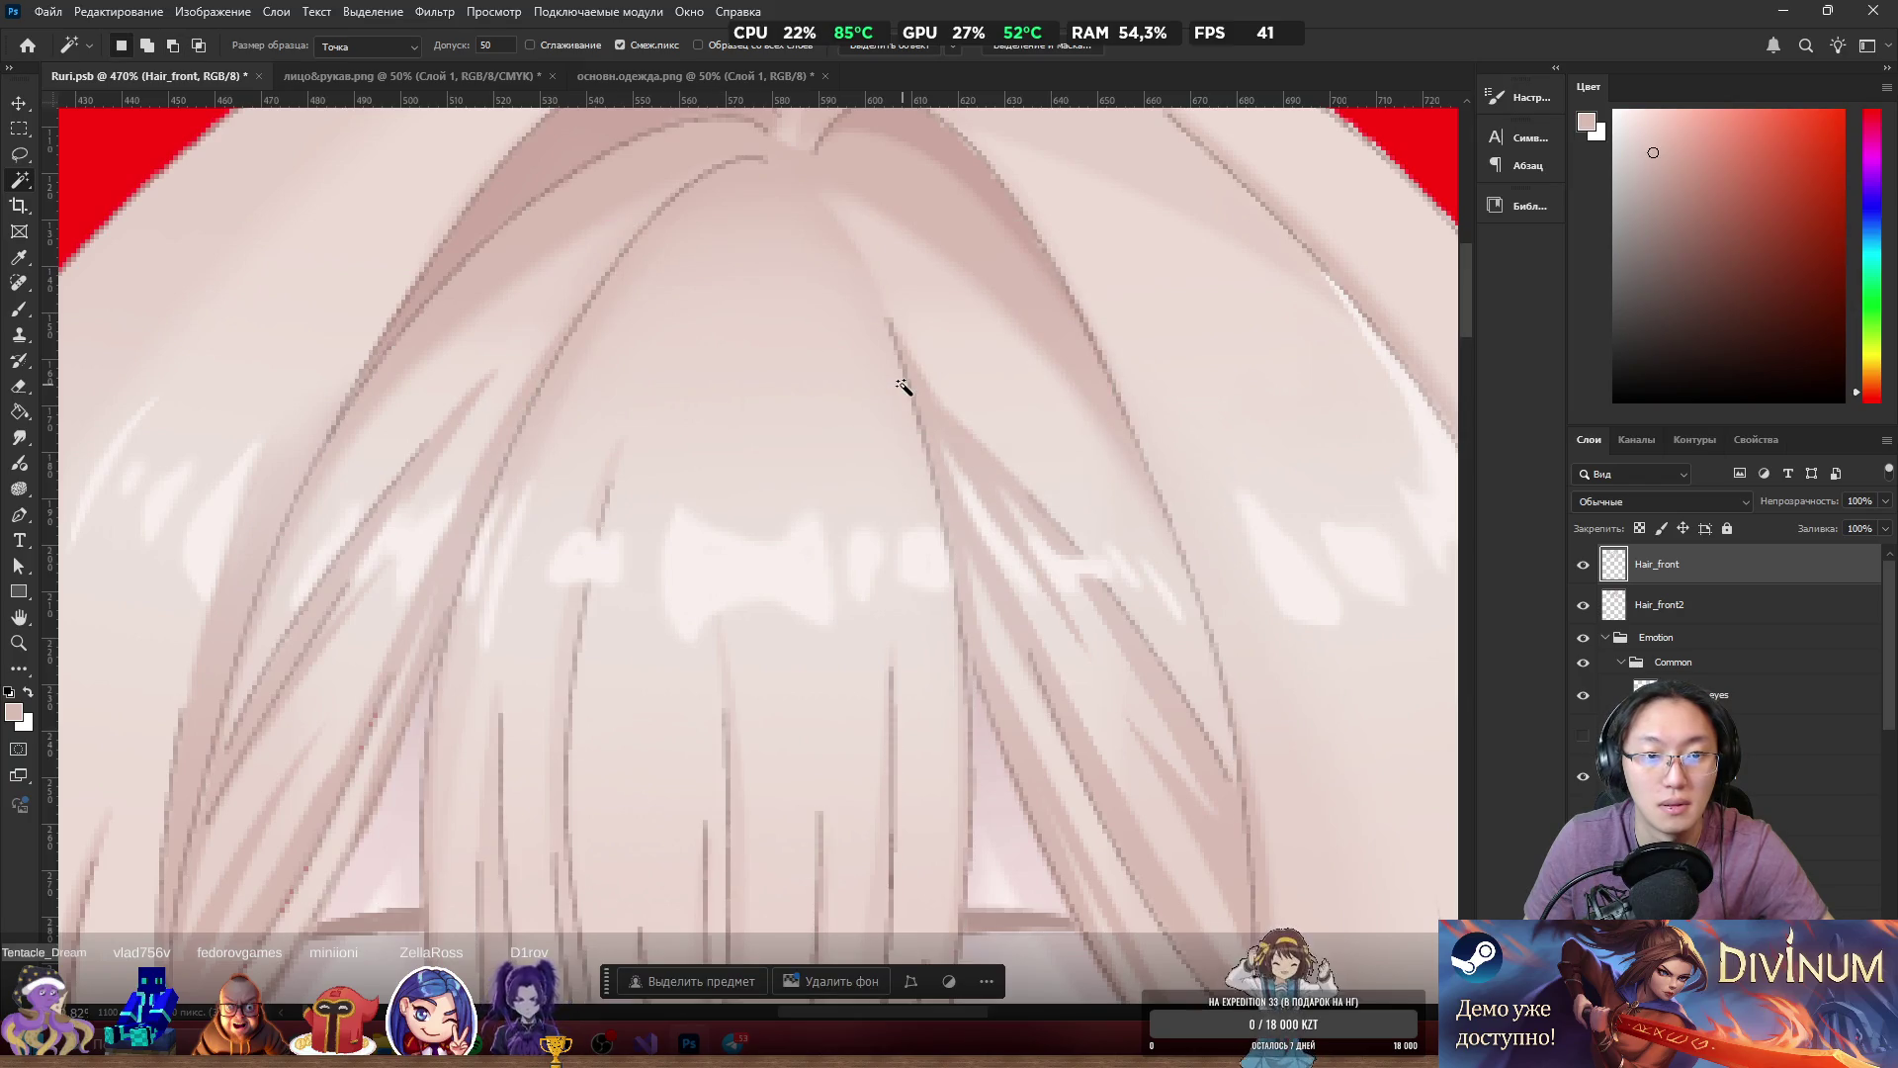
pyautogui.click(903, 387)
pyautogui.keyDown('alt'); pyautogui.click(889, 385); pyautogui.keyUp('alt')
pyautogui.click(898, 386)
pyautogui.click(894, 386)
pyautogui.scroll(-2, 840, 375)
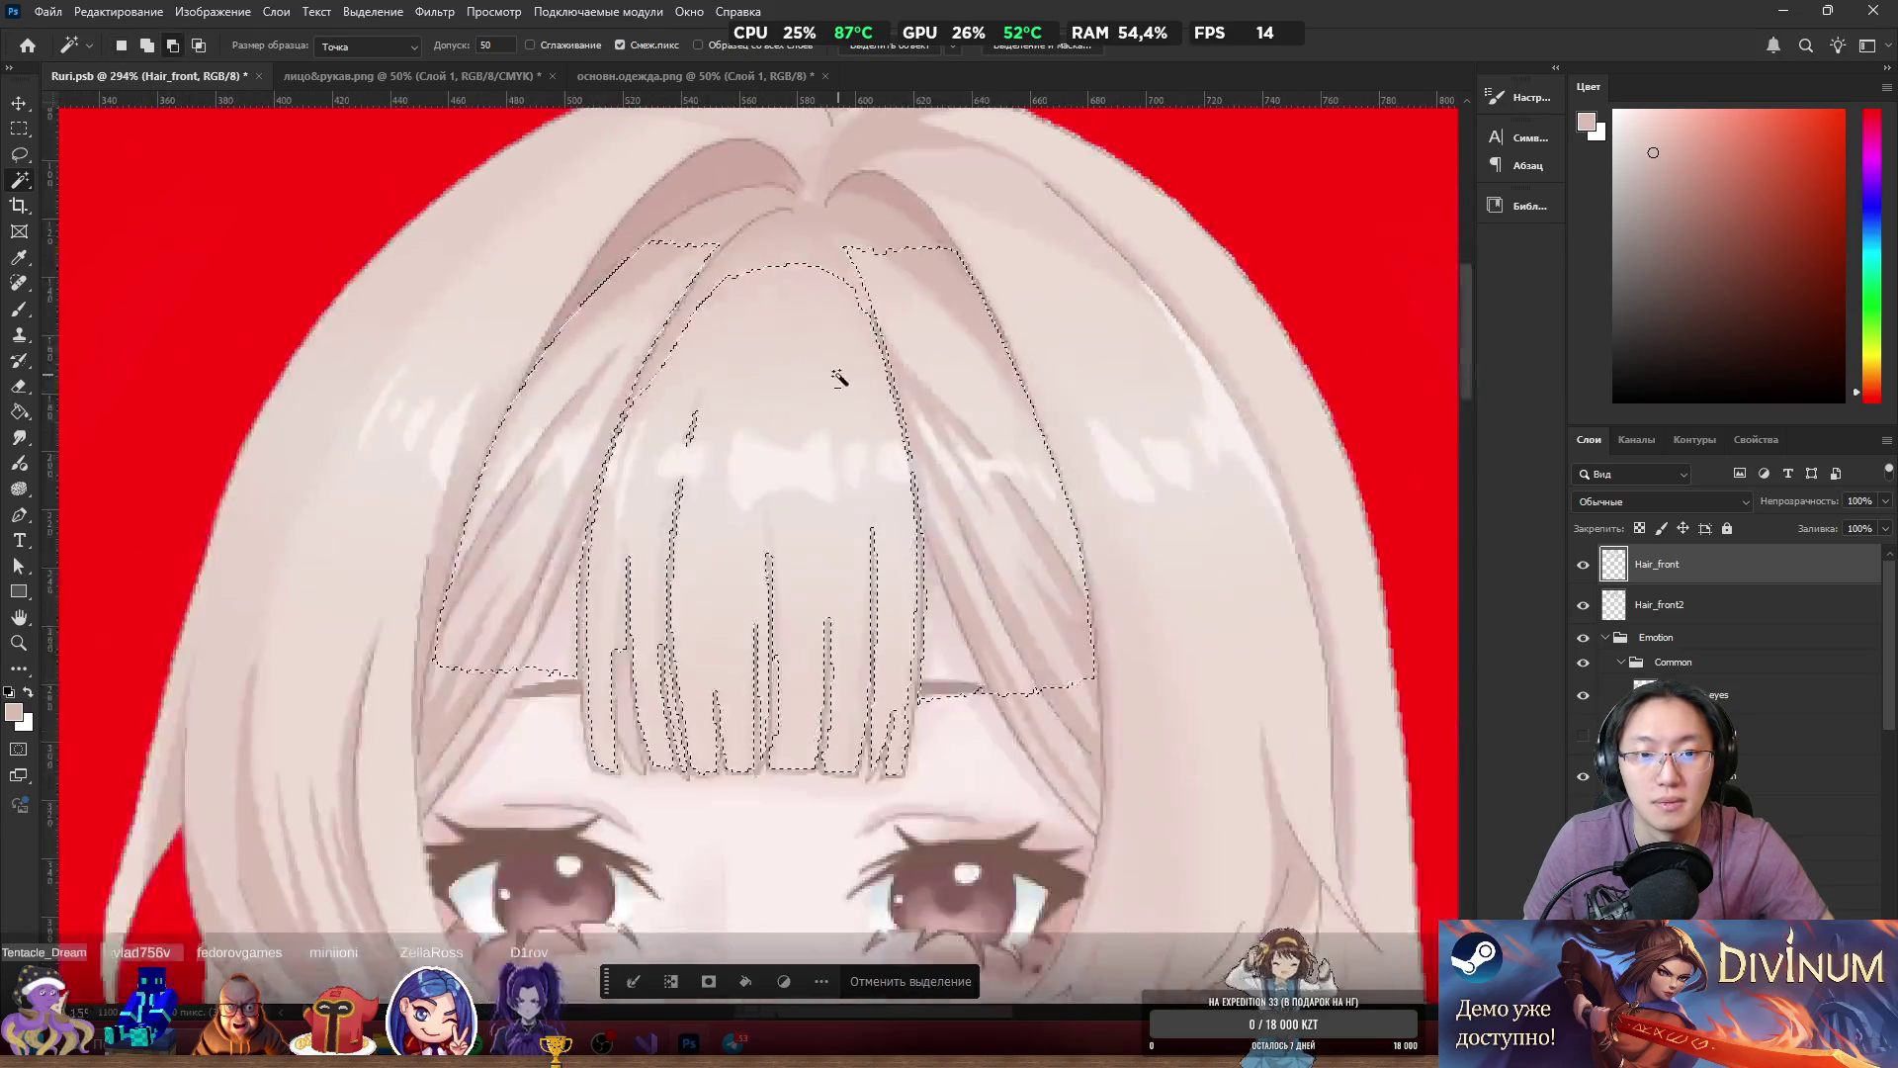
pyautogui.scroll(-1, 839, 376)
# Lasso-trim a wedge and the inner outline from the bangs selection.
pyautogui.press('l')
pyautogui.moveTo(801, 415)
pyautogui.mouseDown()
pyautogui.moveTo(821, 450)
pyautogui.moveTo(662, 791)
pyautogui.mouseUp()
pyautogui.moveTo(774, 342)
pyautogui.mouseDown()
pyautogui.moveTo(697, 628)
pyautogui.moveTo(756, 341)
pyautogui.mouseUp()
pyautogui.scroll(8, 766, 289)
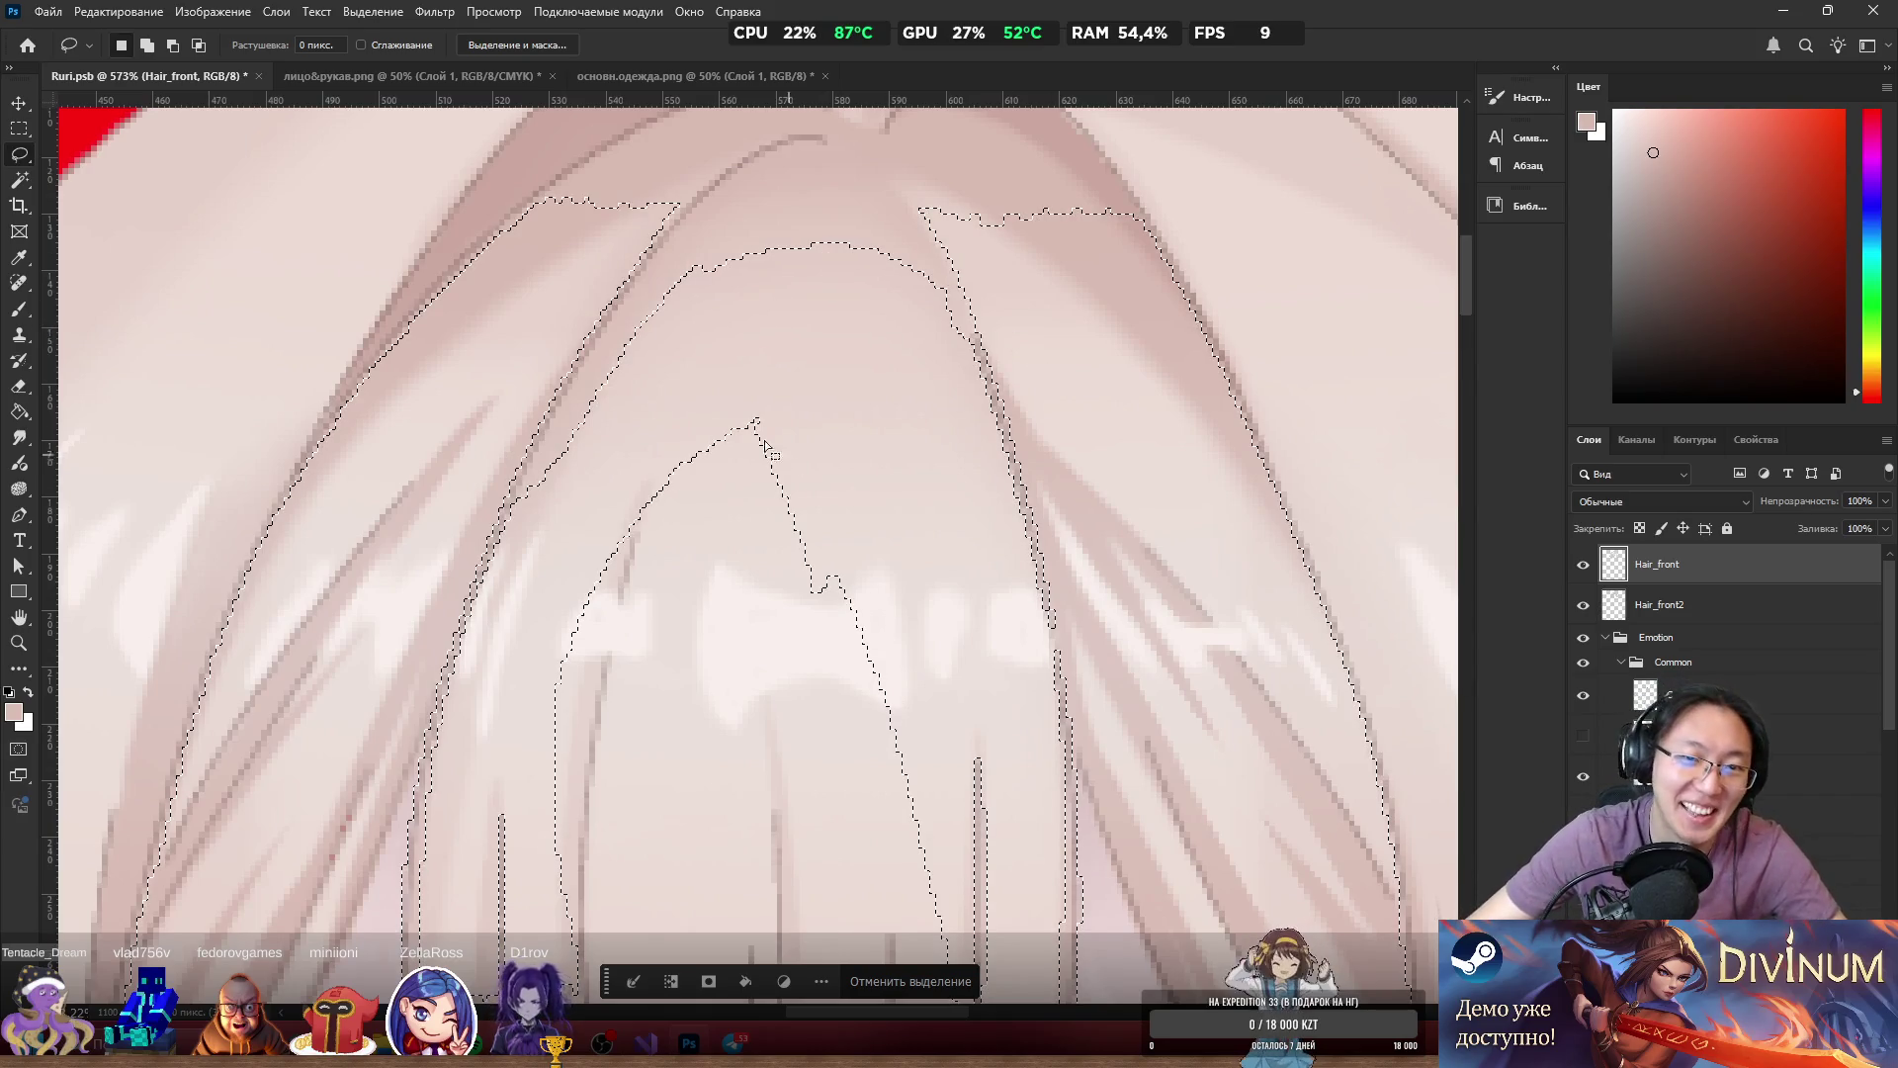
pyautogui.moveTo(697, 275)
pyautogui.mouseDown()
pyautogui.moveTo(639, 394)
pyautogui.moveTo(846, 226)
pyautogui.moveTo(712, 265)
pyautogui.mouseUp()
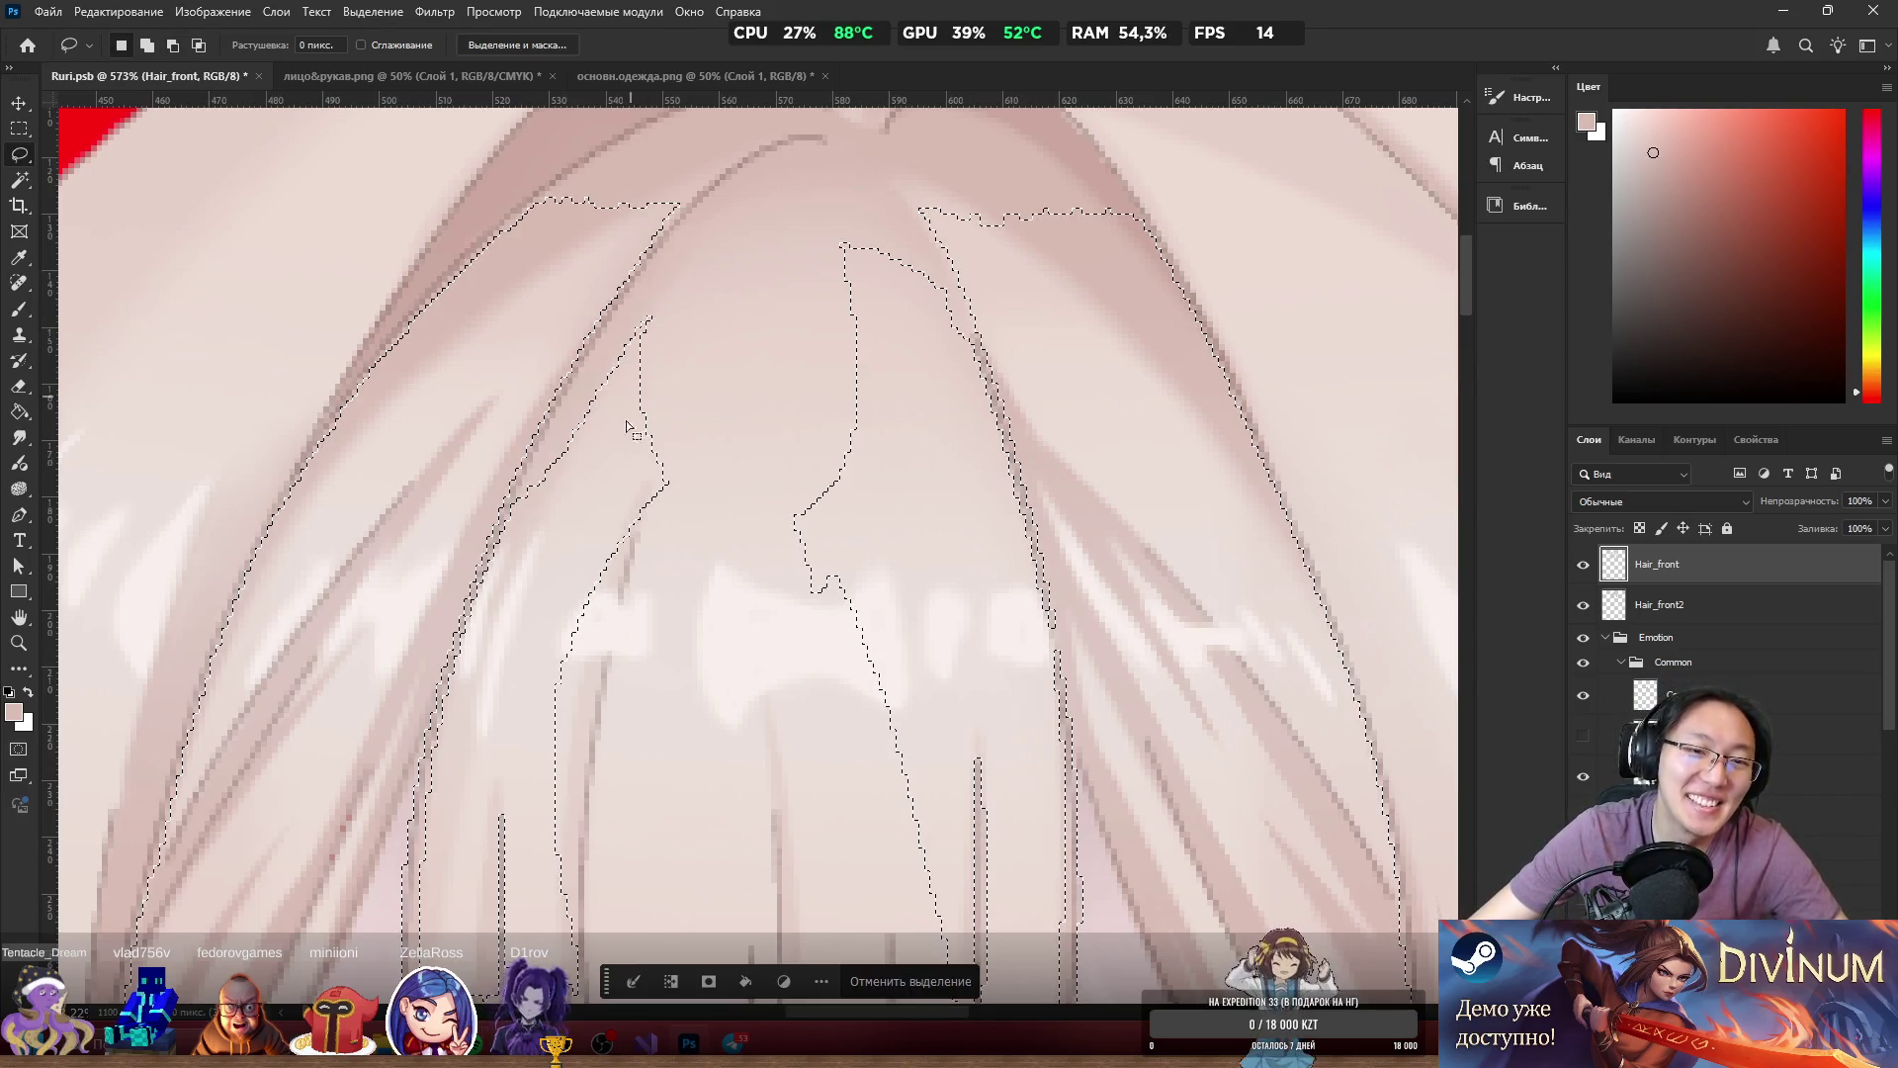
pyautogui.hscroll(-2, 692, 456)
pyautogui.scroll(2, 692, 457)
# Trace a new freehand selection edge along the left hair strand.
pyautogui.moveTo(788, 140)
pyautogui.mouseDown()
pyautogui.moveTo(887, 491)
pyautogui.moveTo(591, 599)
pyautogui.moveTo(559, 544)
pyautogui.mouseUp()
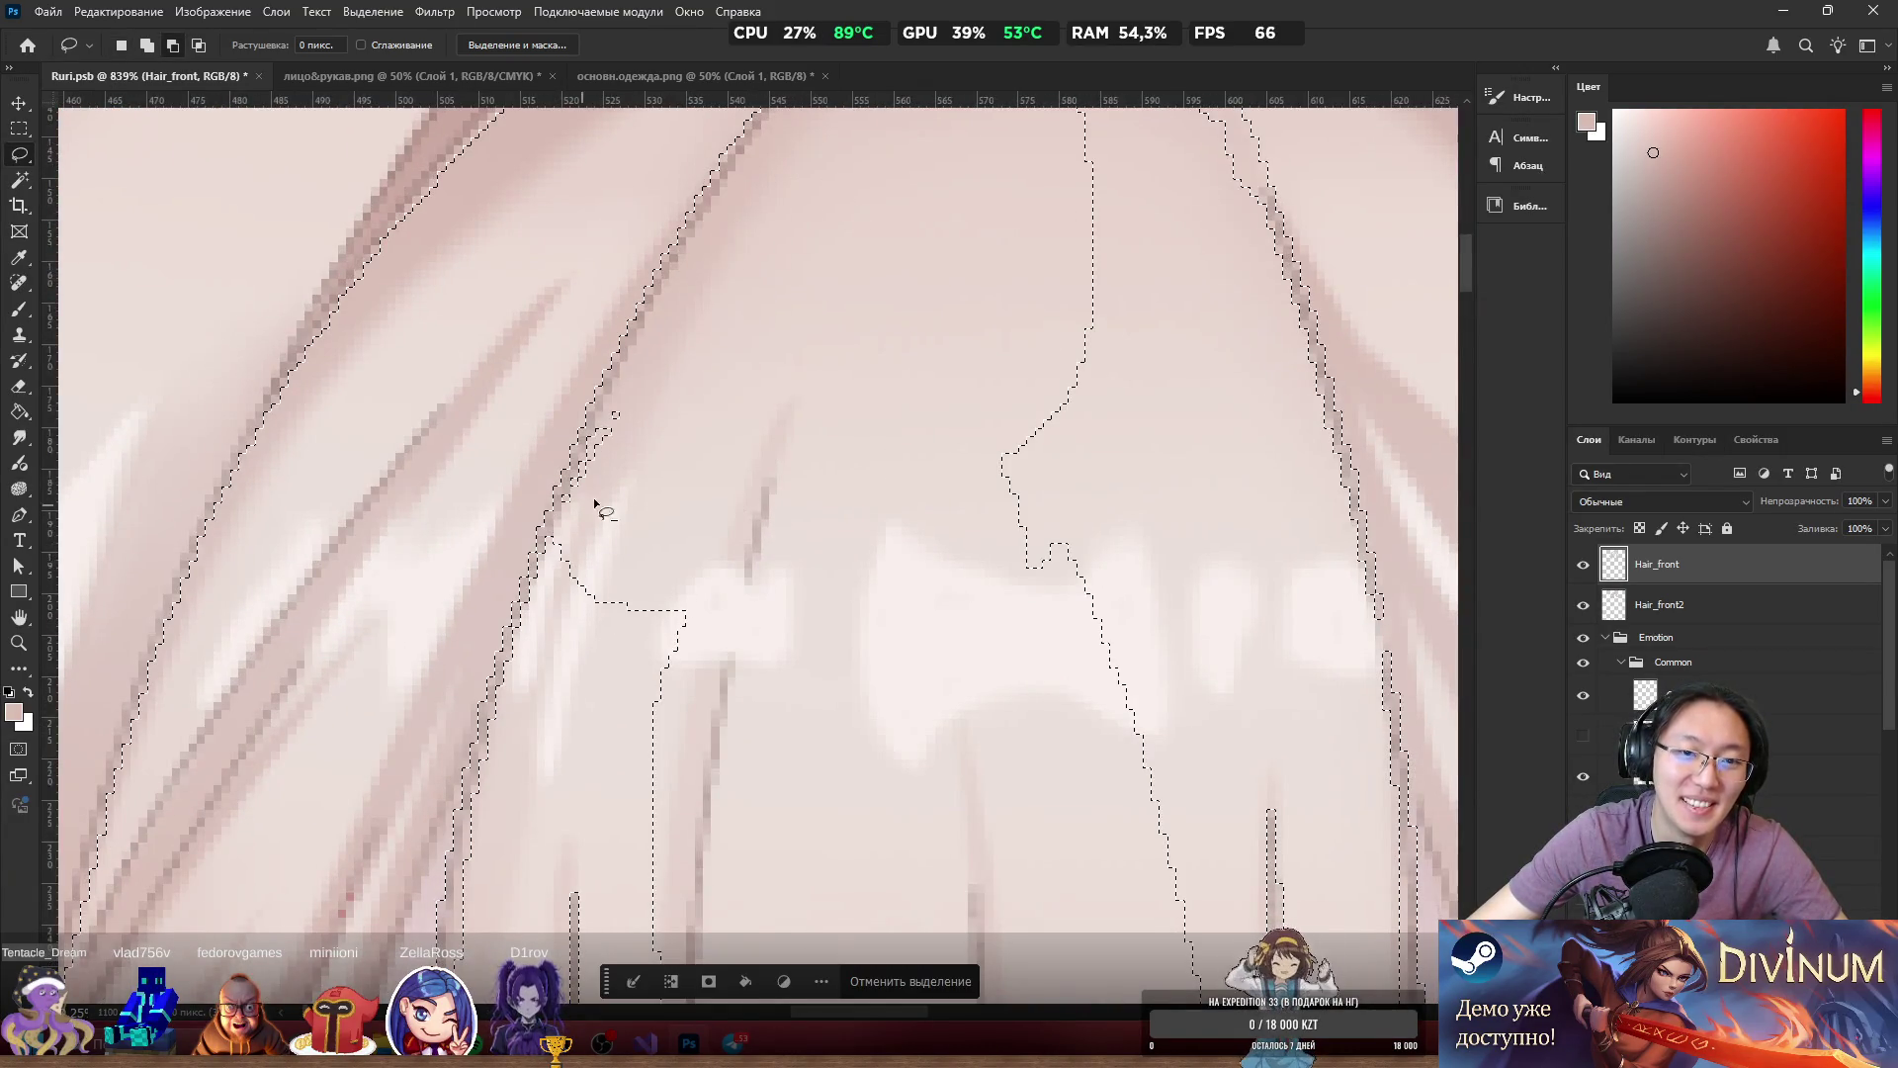
pyautogui.moveTo(632, 384); pyautogui.dragTo(590, 455)
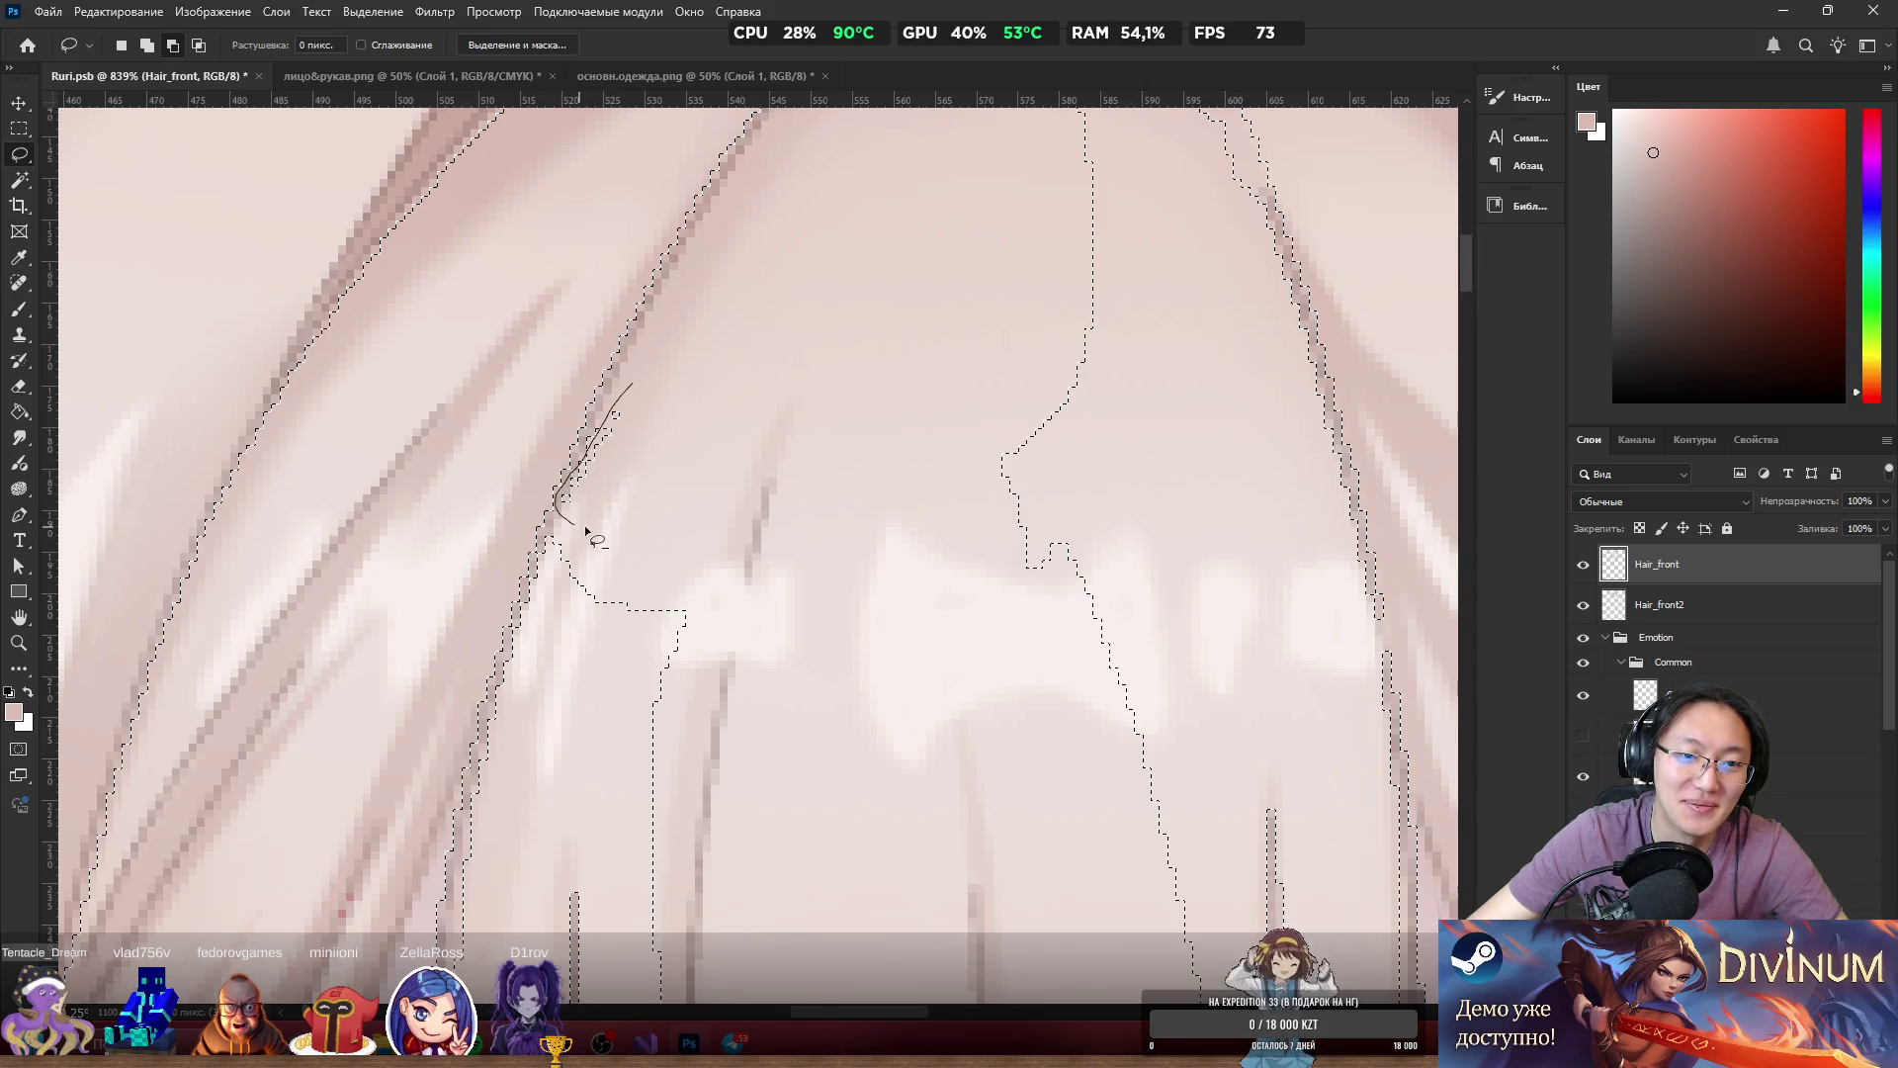
pyautogui.moveTo(583, 534); pyautogui.dragTo(585, 536)
pyautogui.scroll(-2, 657, 386)
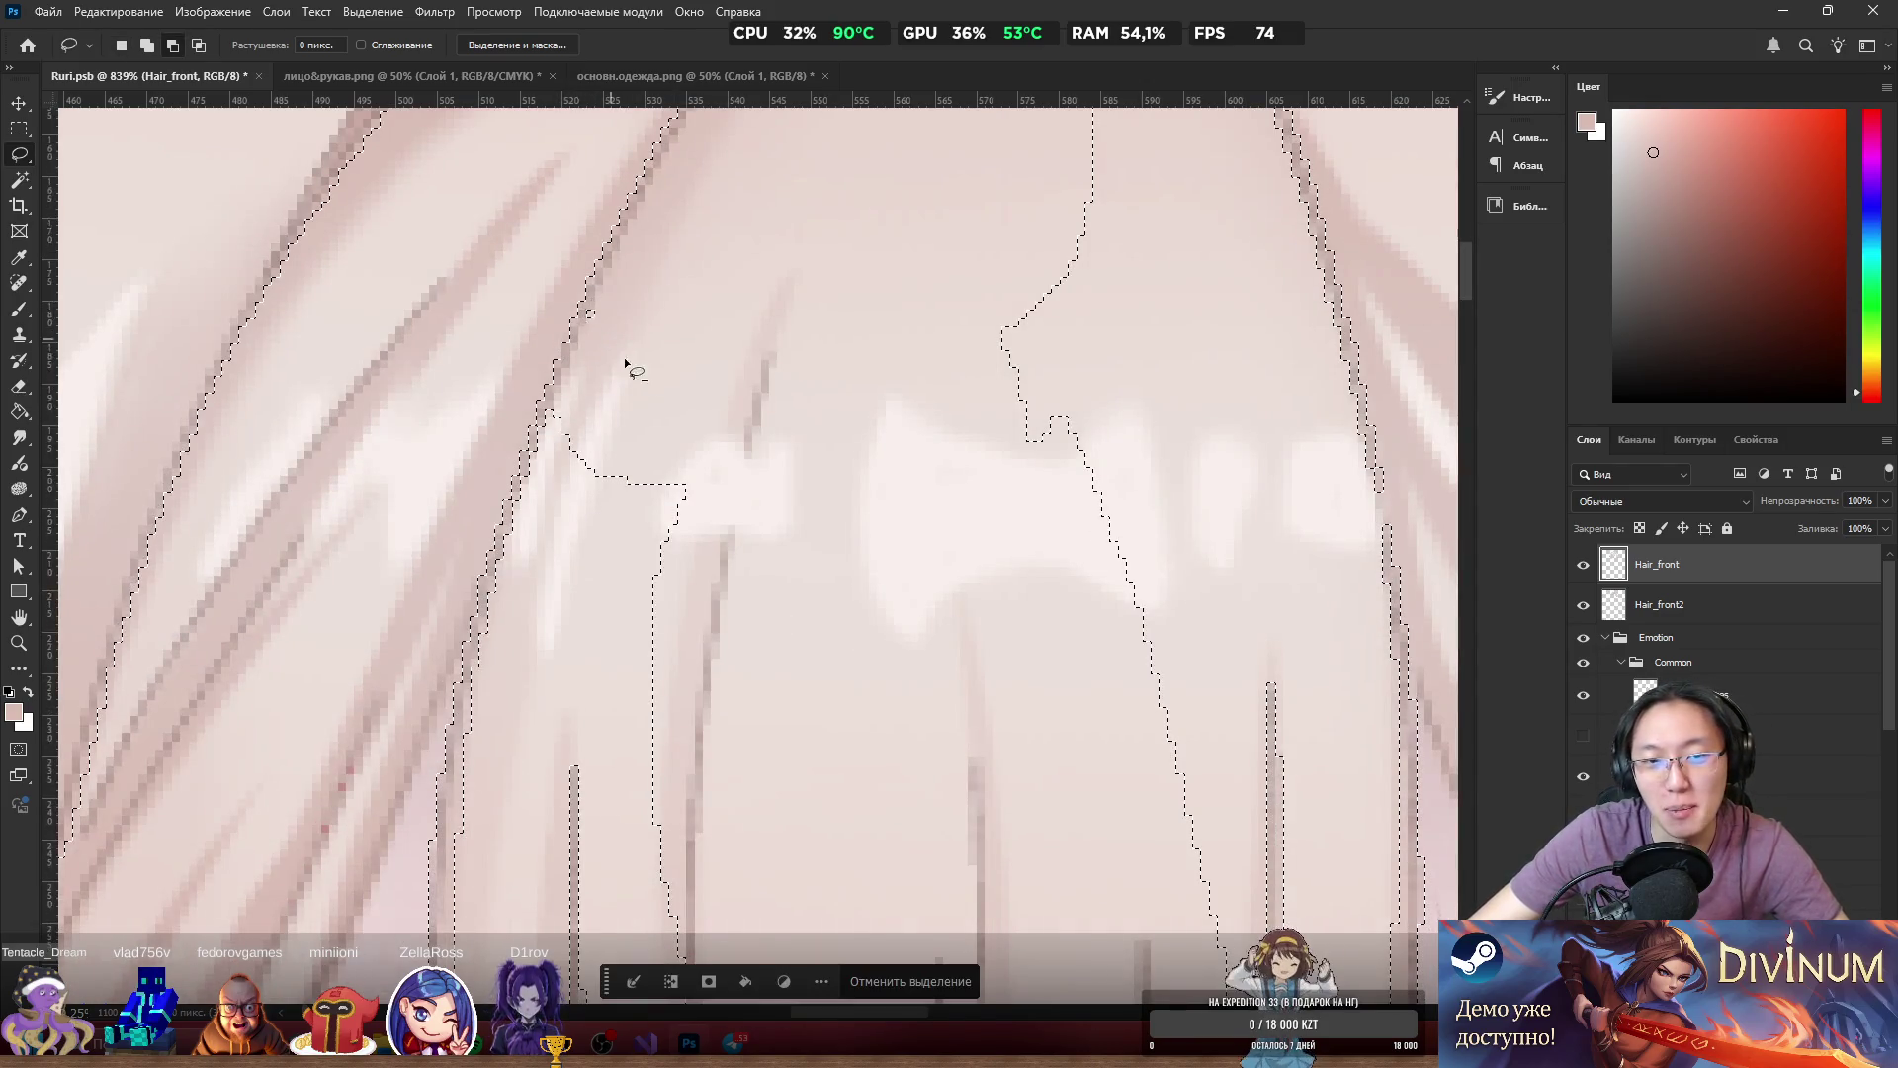
pyautogui.scroll(-4, 625, 363)
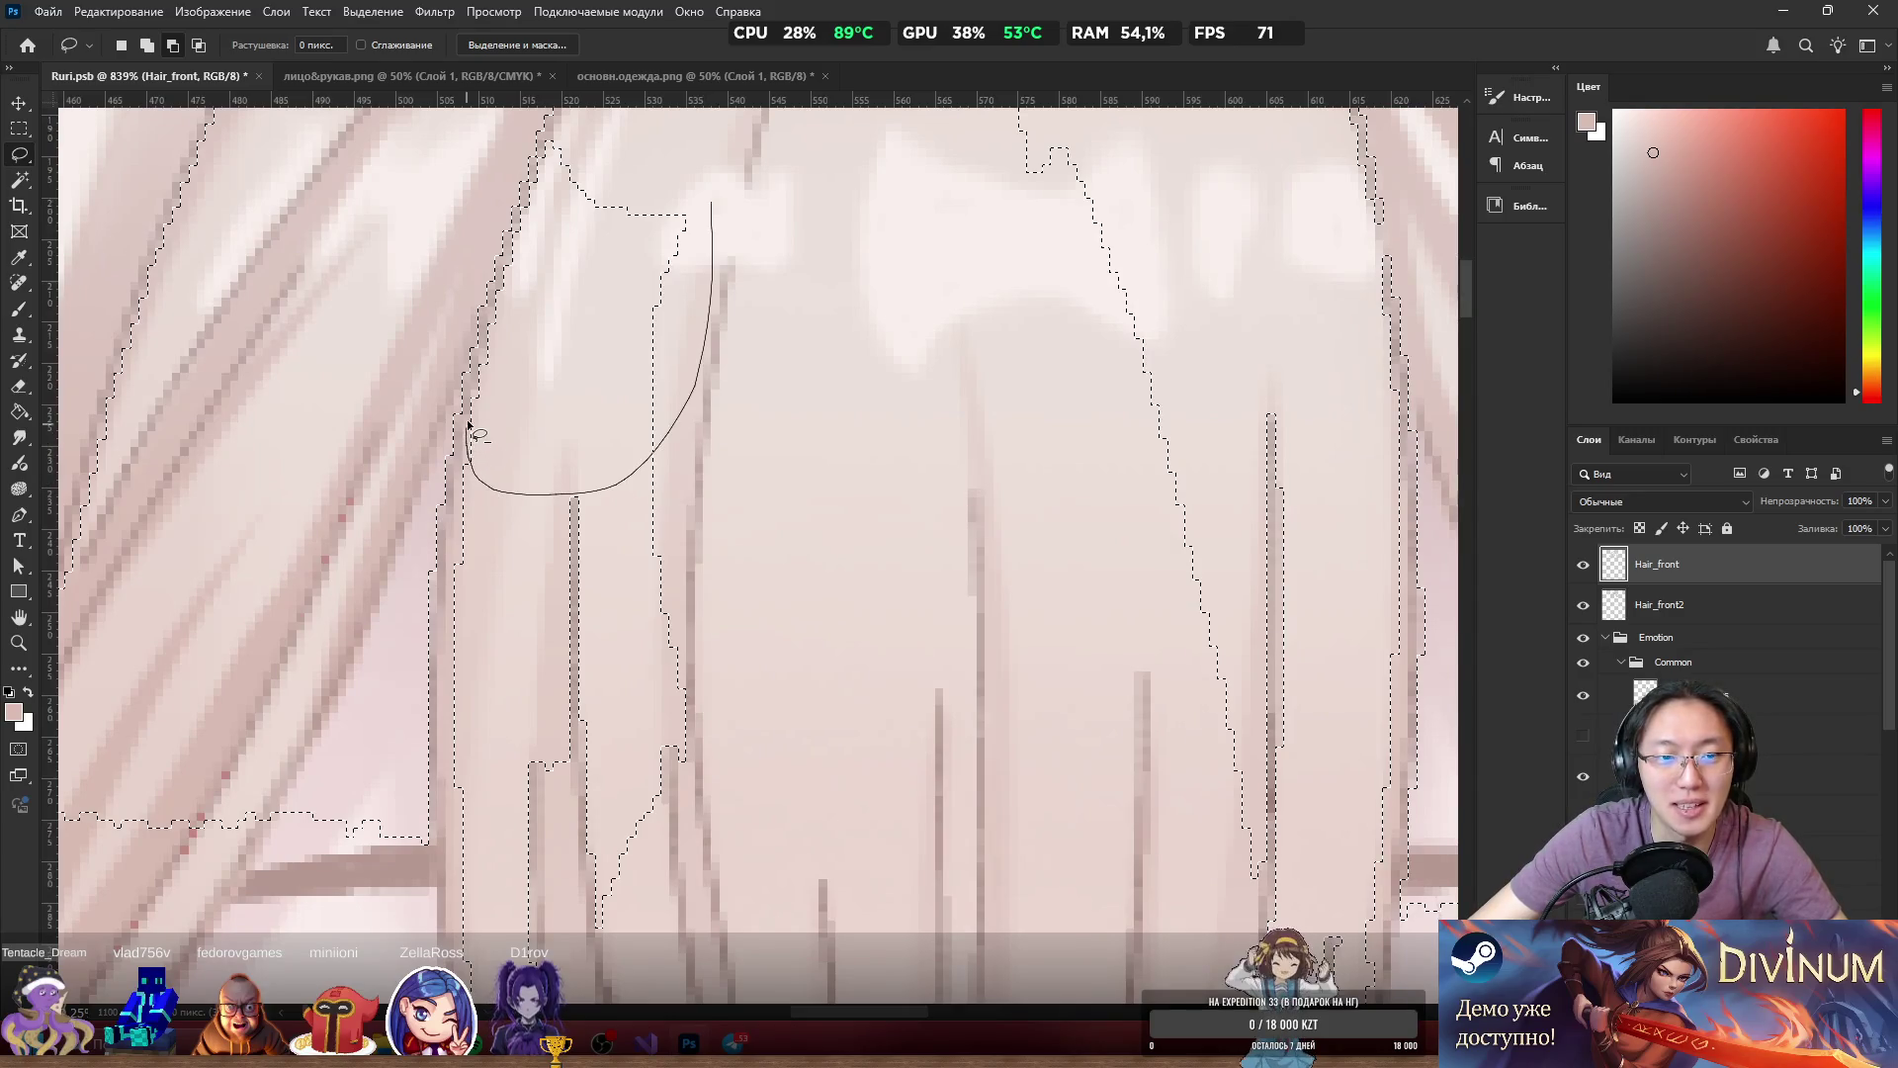
pyautogui.moveTo(574, 295)
pyautogui.mouseDown()
pyautogui.moveTo(643, 213)
pyautogui.moveTo(629, 226)
pyautogui.mouseUp()
pyautogui.scroll(1, 665, 233)
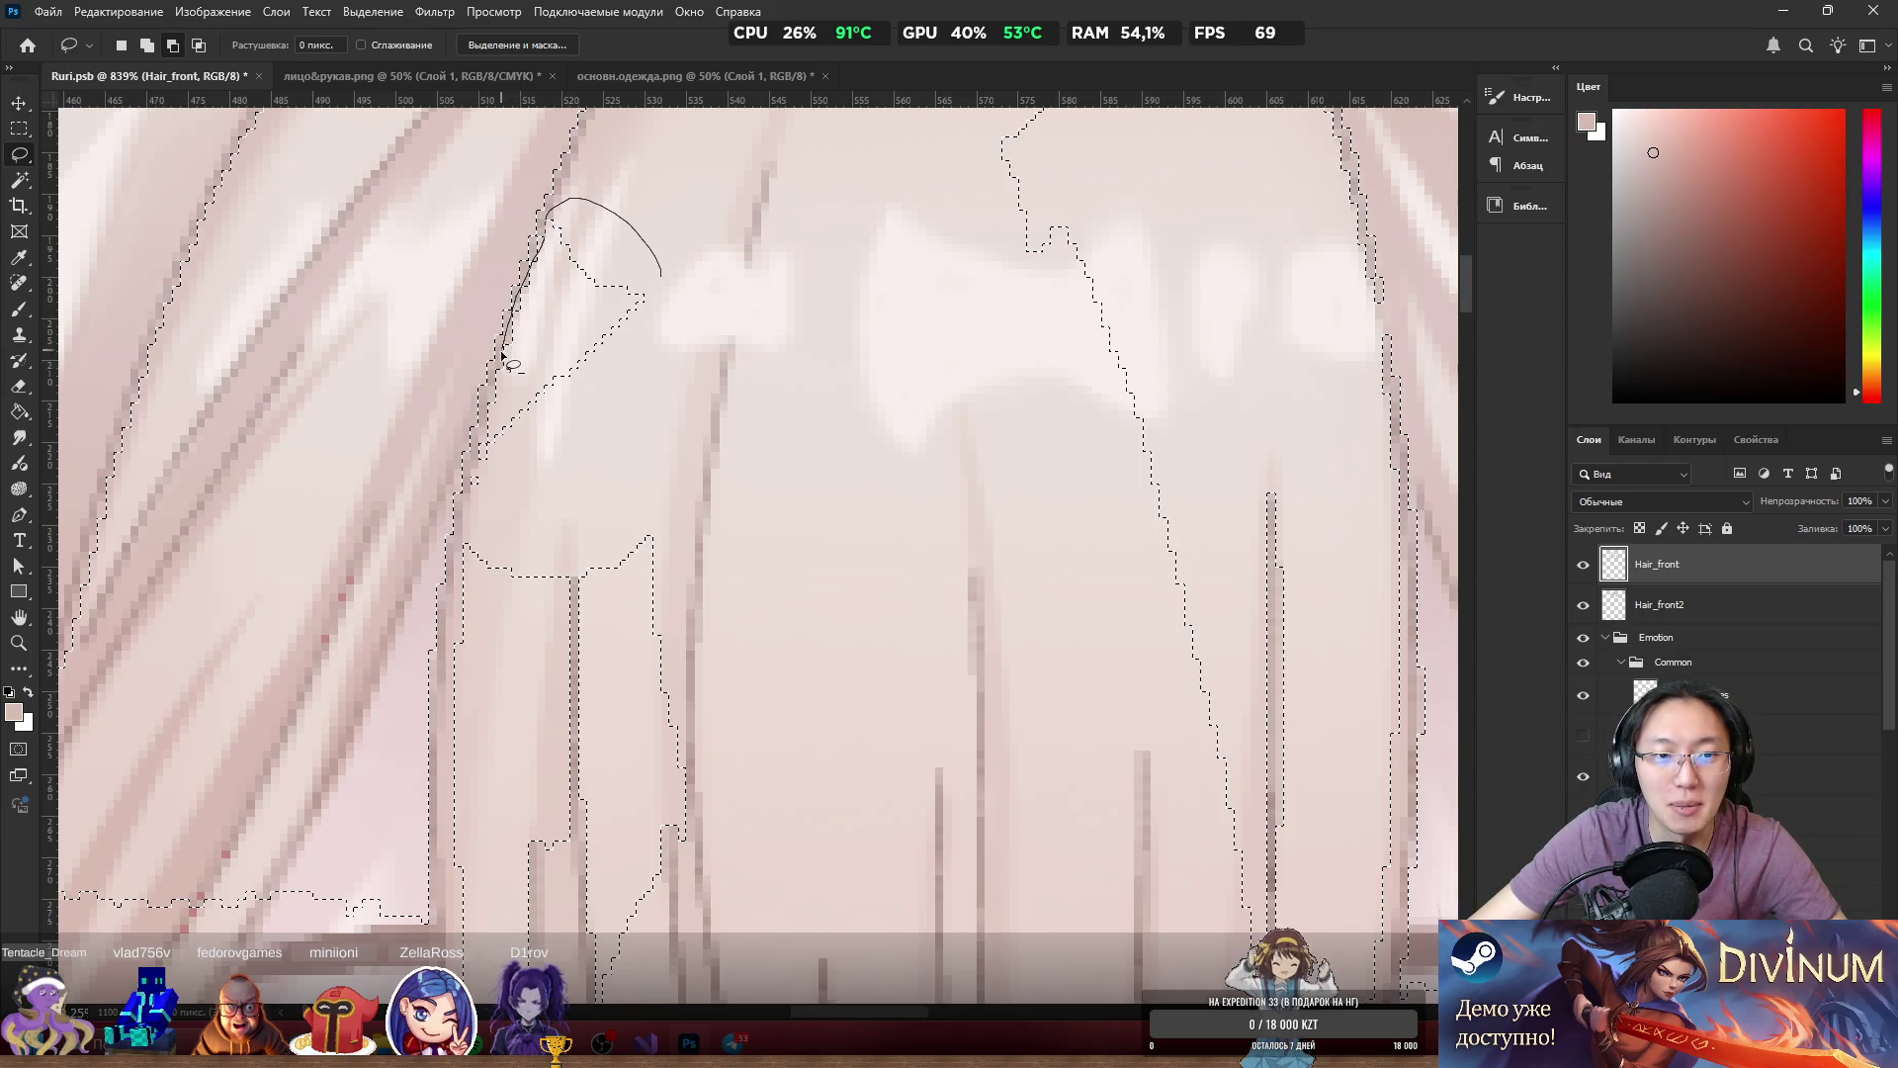
pyautogui.moveTo(465, 481); pyautogui.dragTo(466, 485)
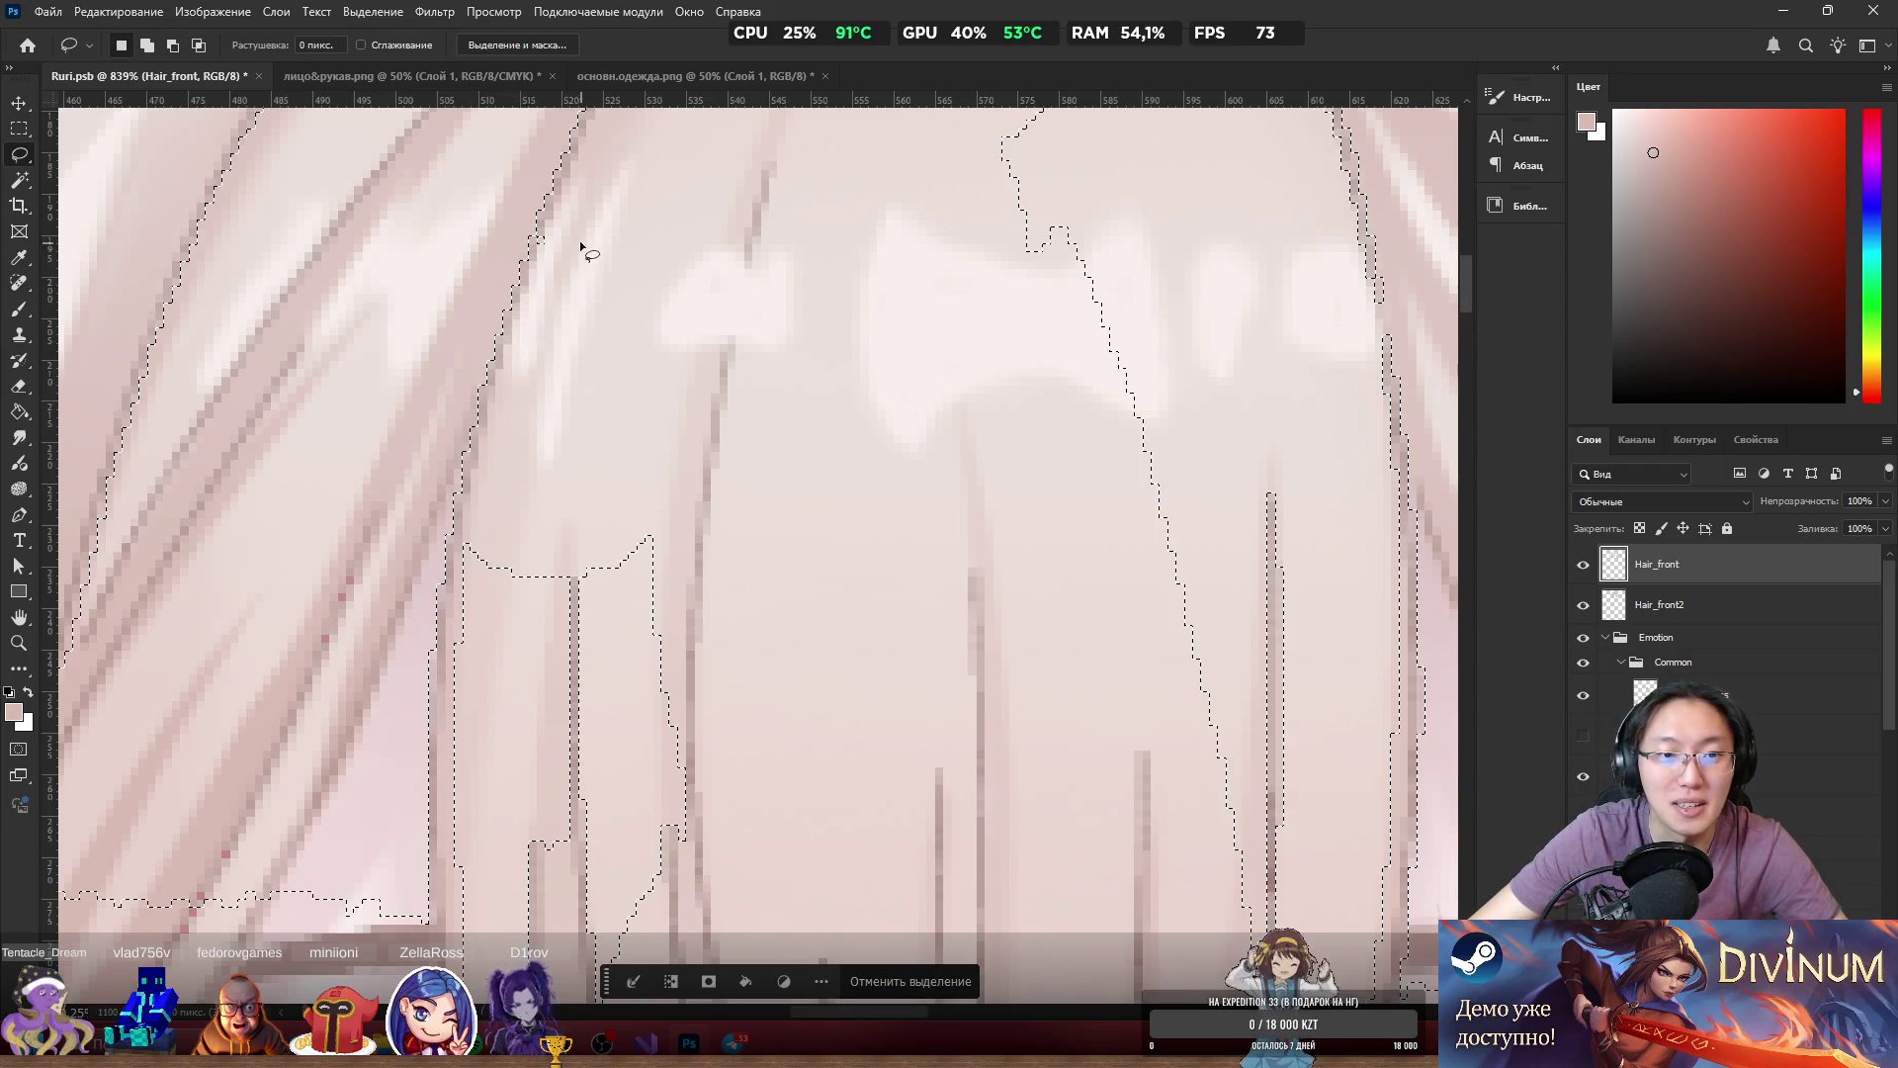
pyautogui.scroll(-3, 541, 255)
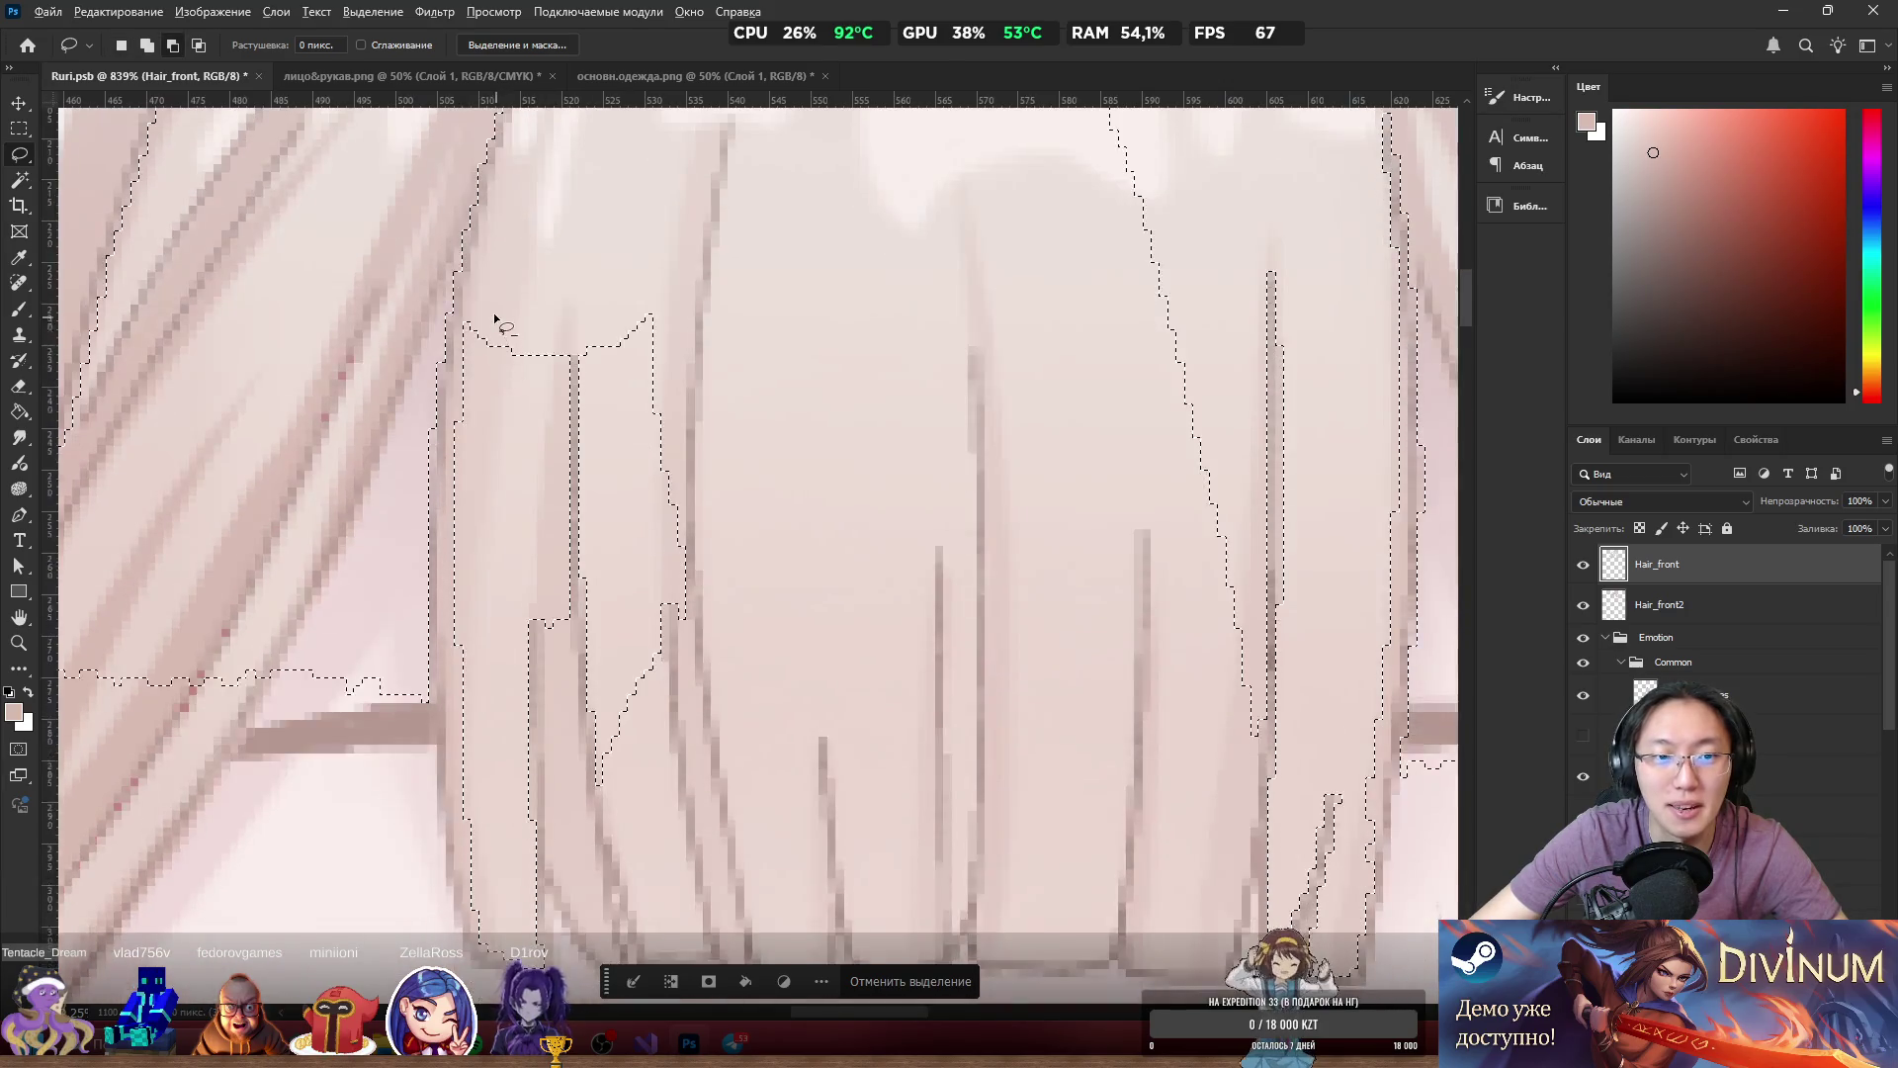
# Merge away the selection's inner loop and extend it below the eyebrow line.
pyautogui.moveTo(500, 920)
pyautogui.mouseDown()
pyautogui.moveTo(869, 487)
pyautogui.moveTo(852, 296)
pyautogui.mouseUp()
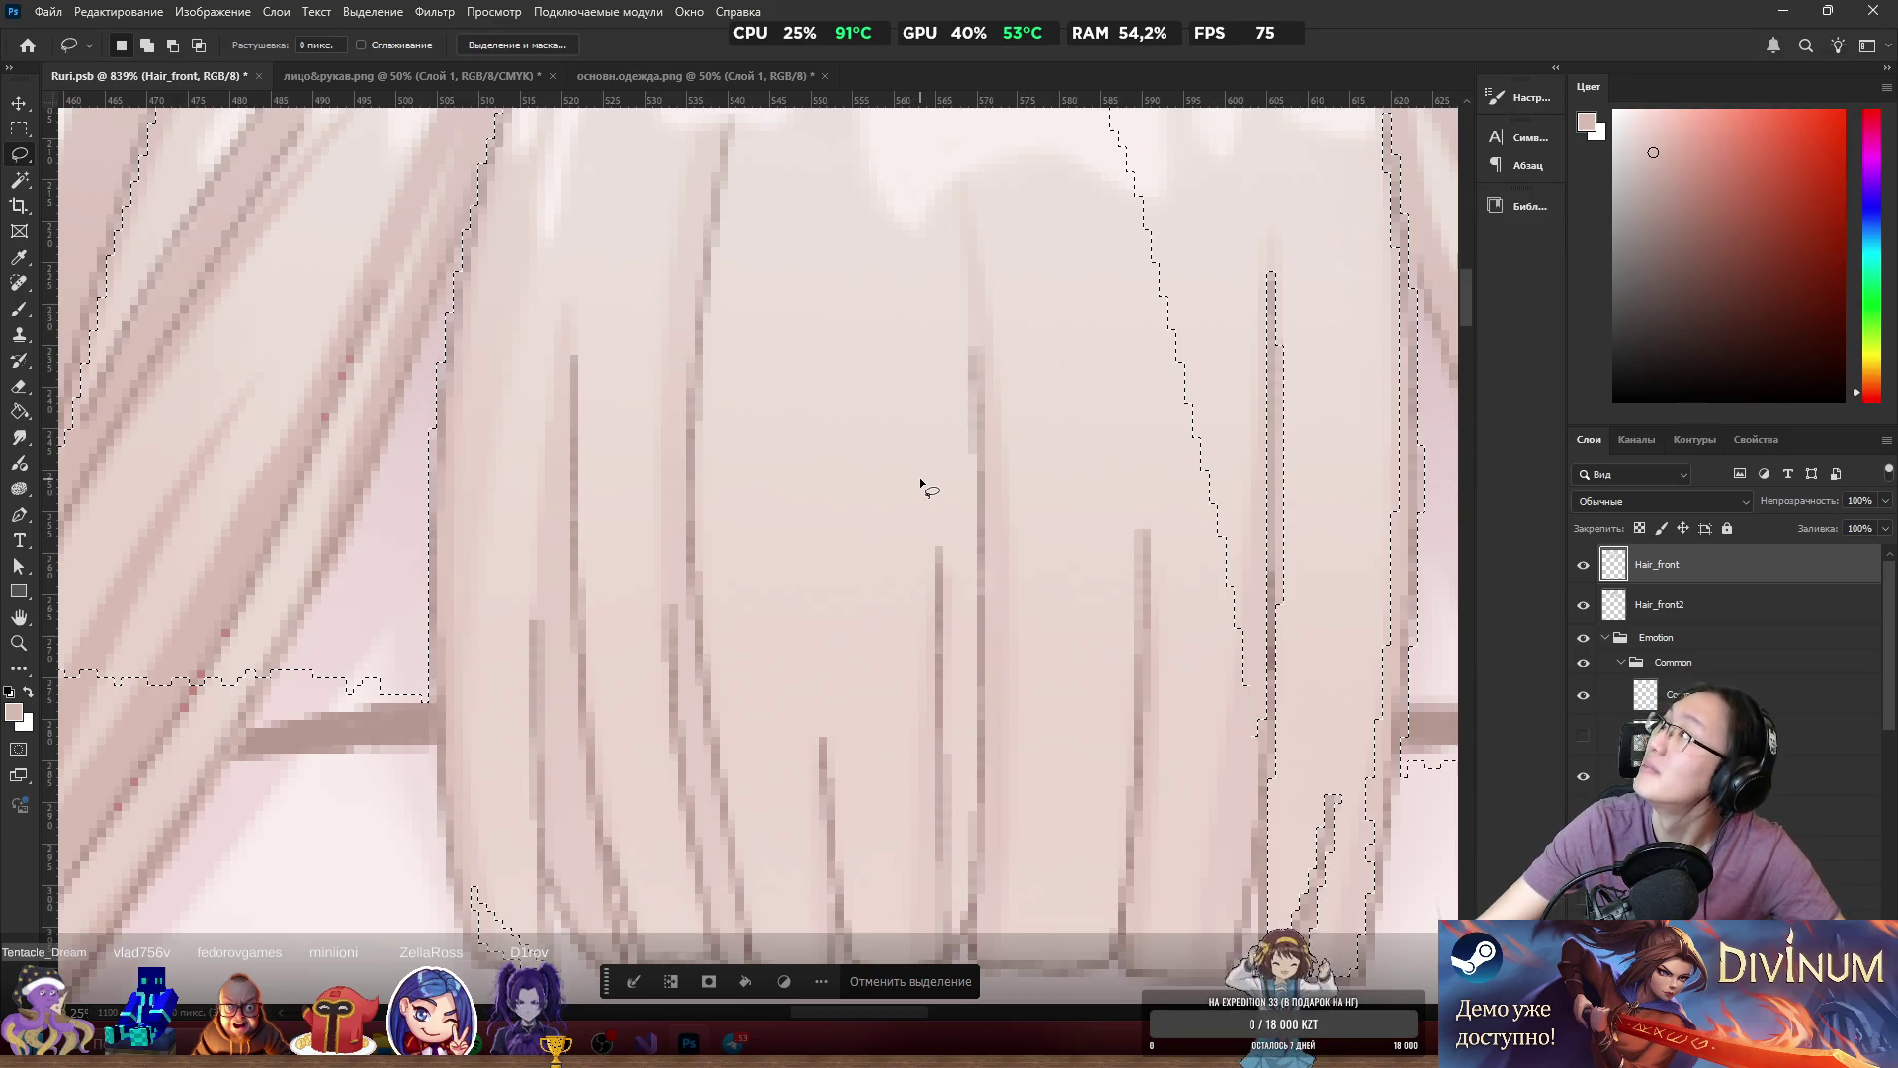
pyautogui.scroll(-3, 920, 476)
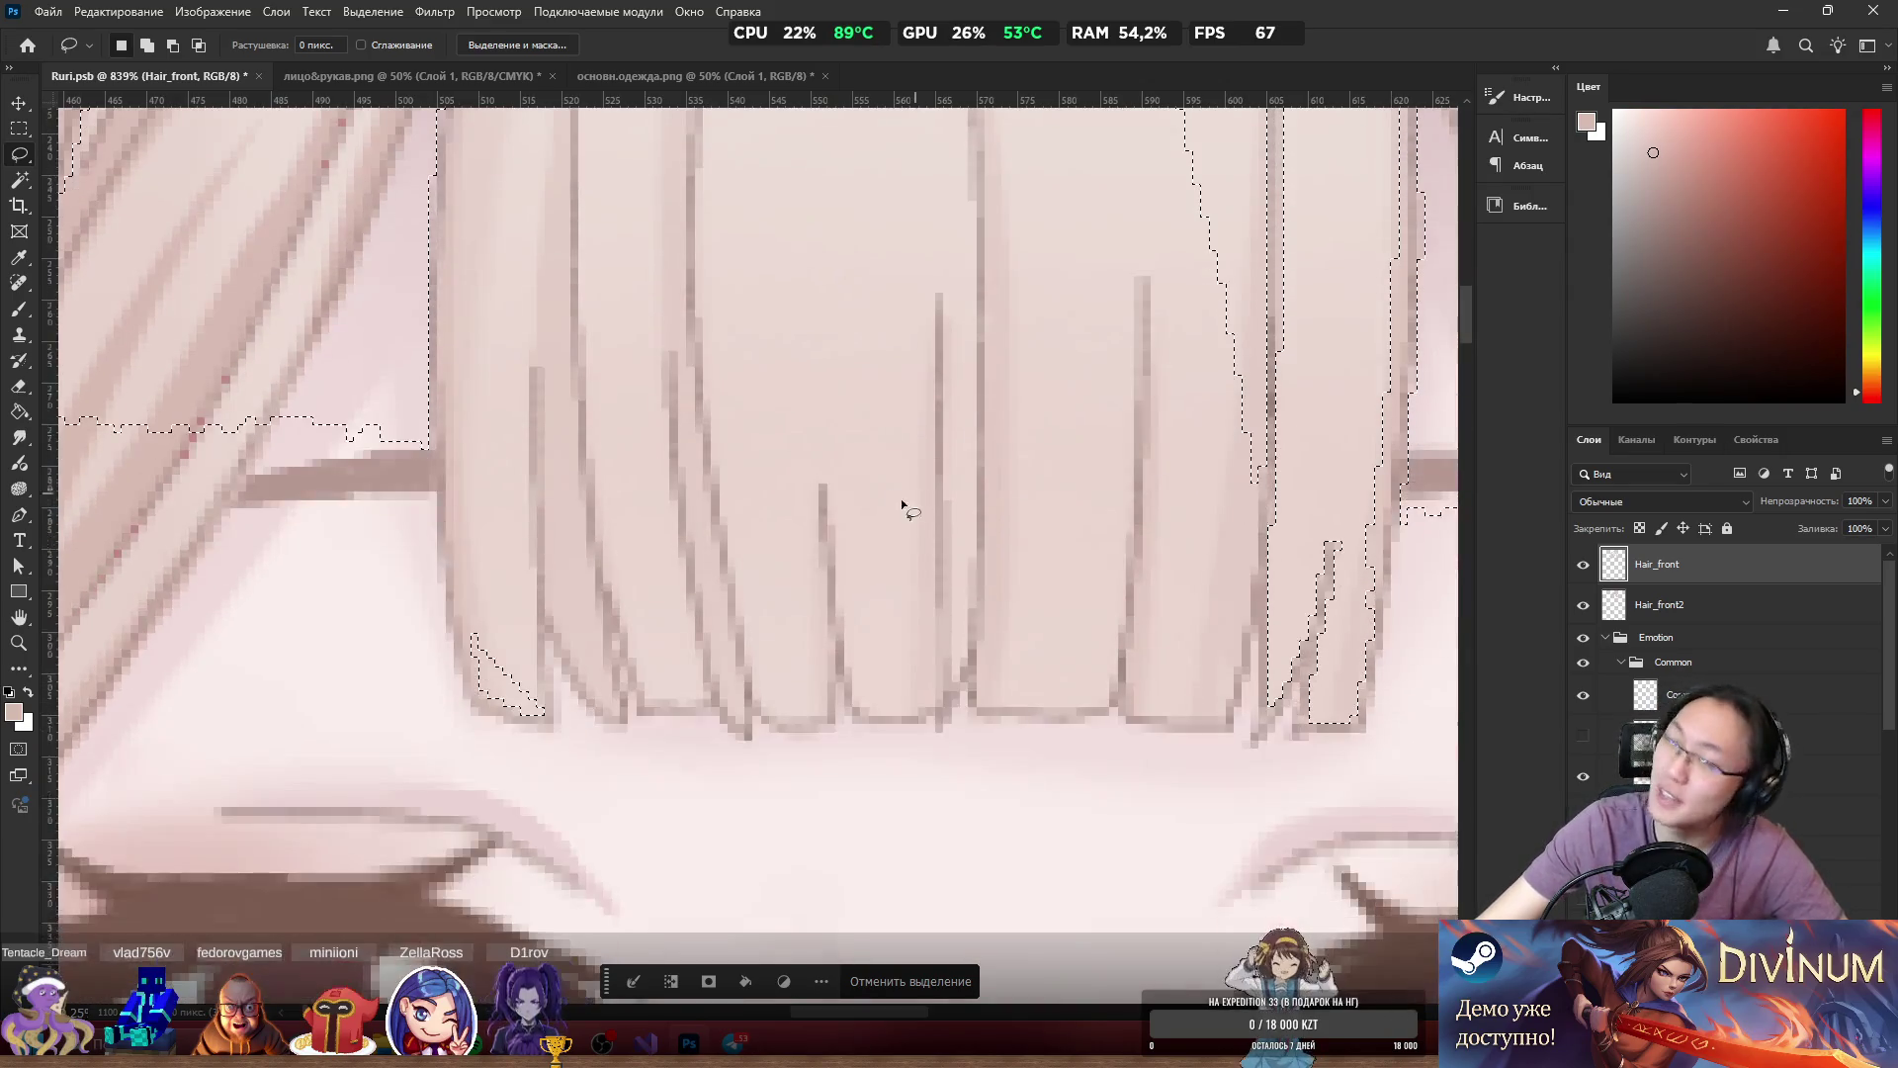
pyautogui.scroll(-8, 637, 583)
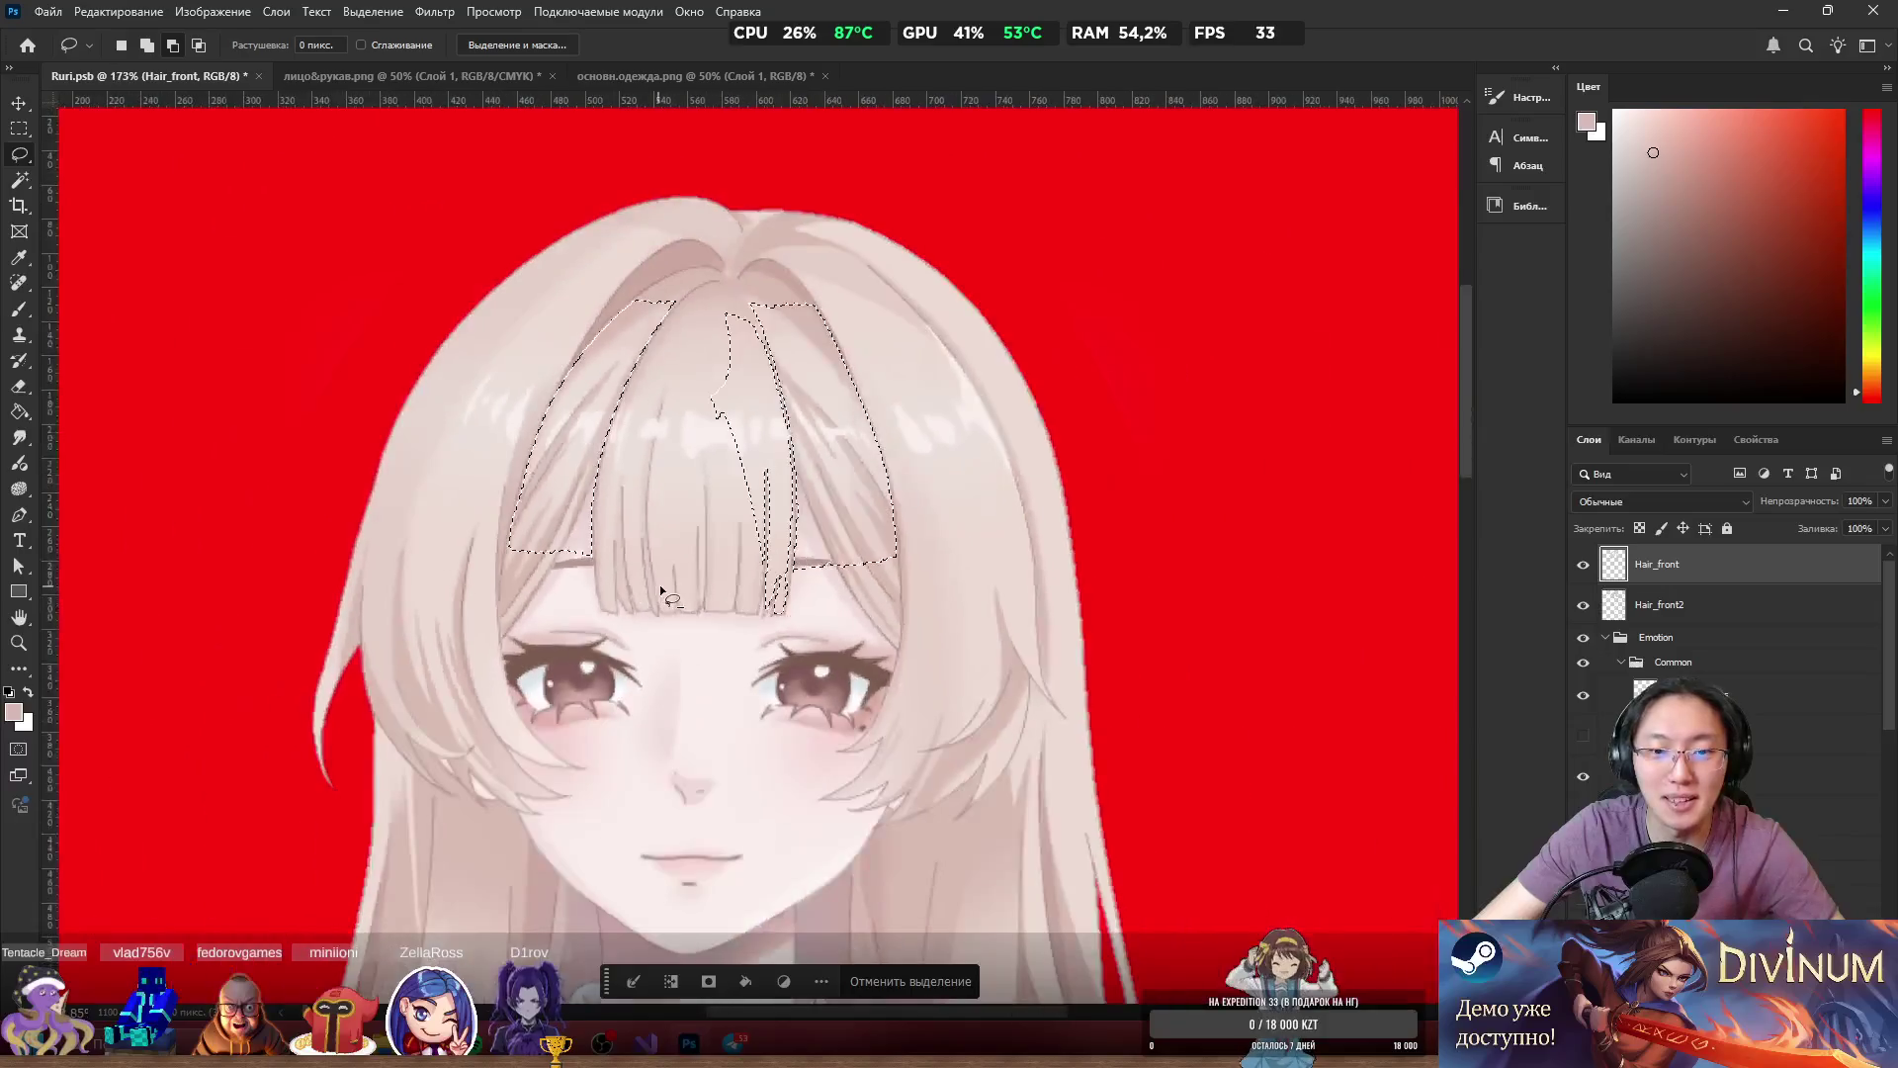
pyautogui.scroll(5, 499, 548)
pyautogui.scroll(2, 499, 547)
pyautogui.moveTo(535, 517); pyautogui.dragTo(540, 557)
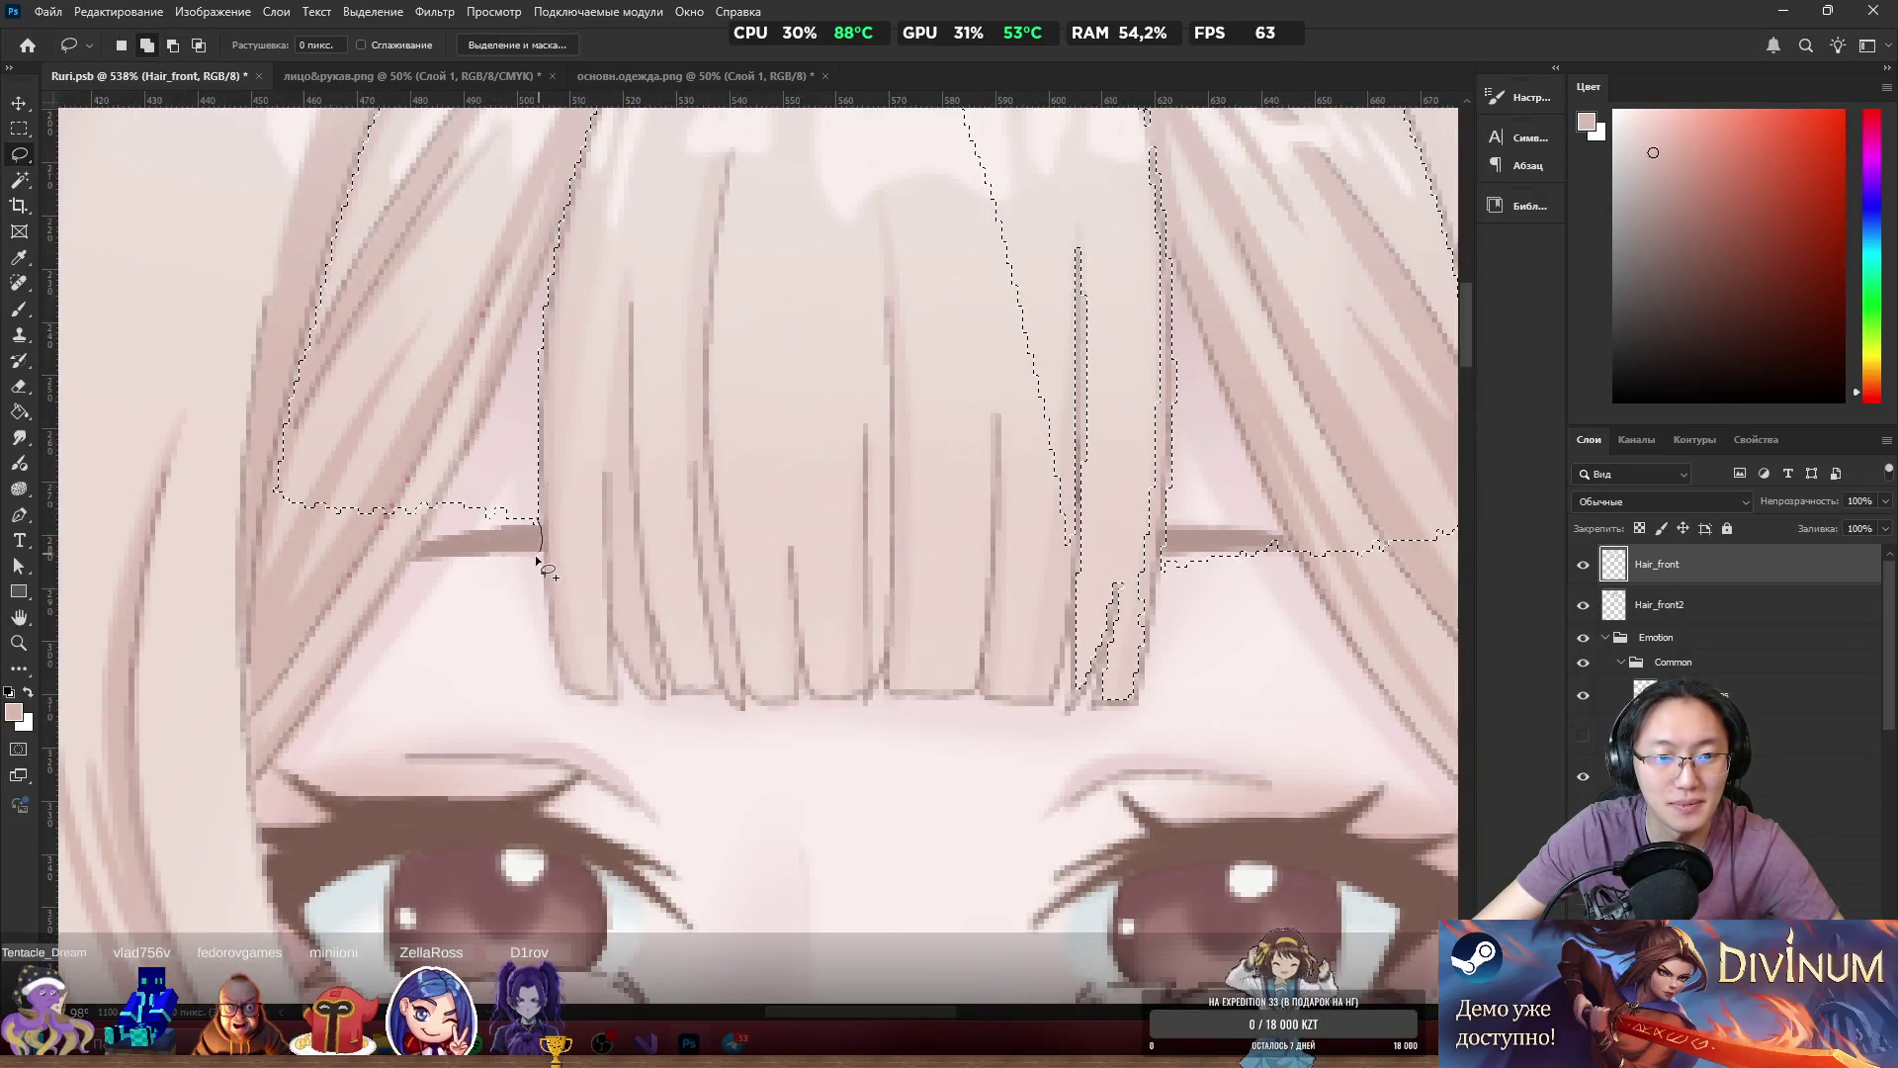
pyautogui.moveTo(281, 504)
pyautogui.mouseDown()
pyautogui.moveTo(381, 508)
pyautogui.moveTo(269, 501)
pyautogui.moveTo(317, 488)
pyautogui.moveTo(288, 529)
pyautogui.moveTo(343, 458)
pyautogui.moveTo(287, 494)
pyautogui.moveTo(409, 504)
pyautogui.moveTo(494, 478)
pyautogui.mouseUp()
pyautogui.scroll(-5, 538, 502)
pyautogui.scroll(4, 674, 509)
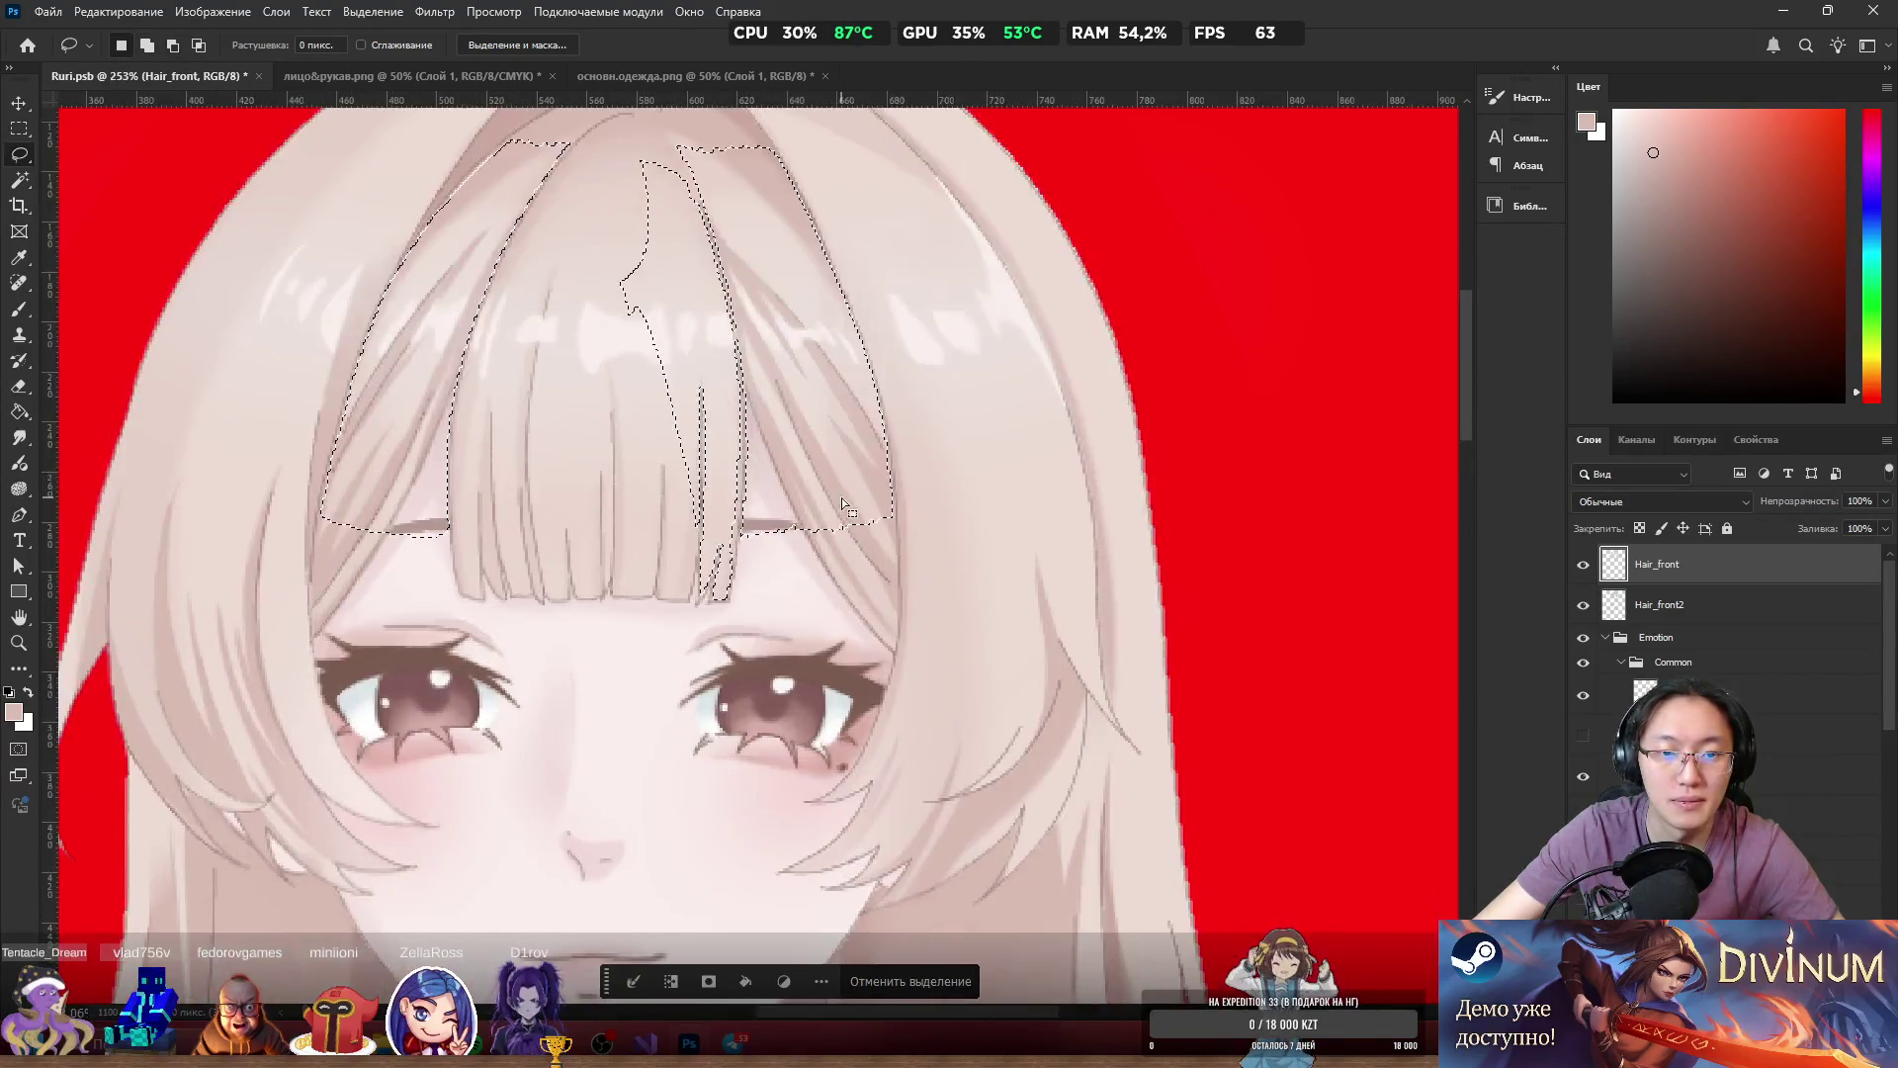
pyautogui.scroll(1, 768, 378)
# Lasso loops from the hair parting to add to and subtract strips from the selection.
pyautogui.moveTo(665, 240); pyautogui.dragTo(610, 511)
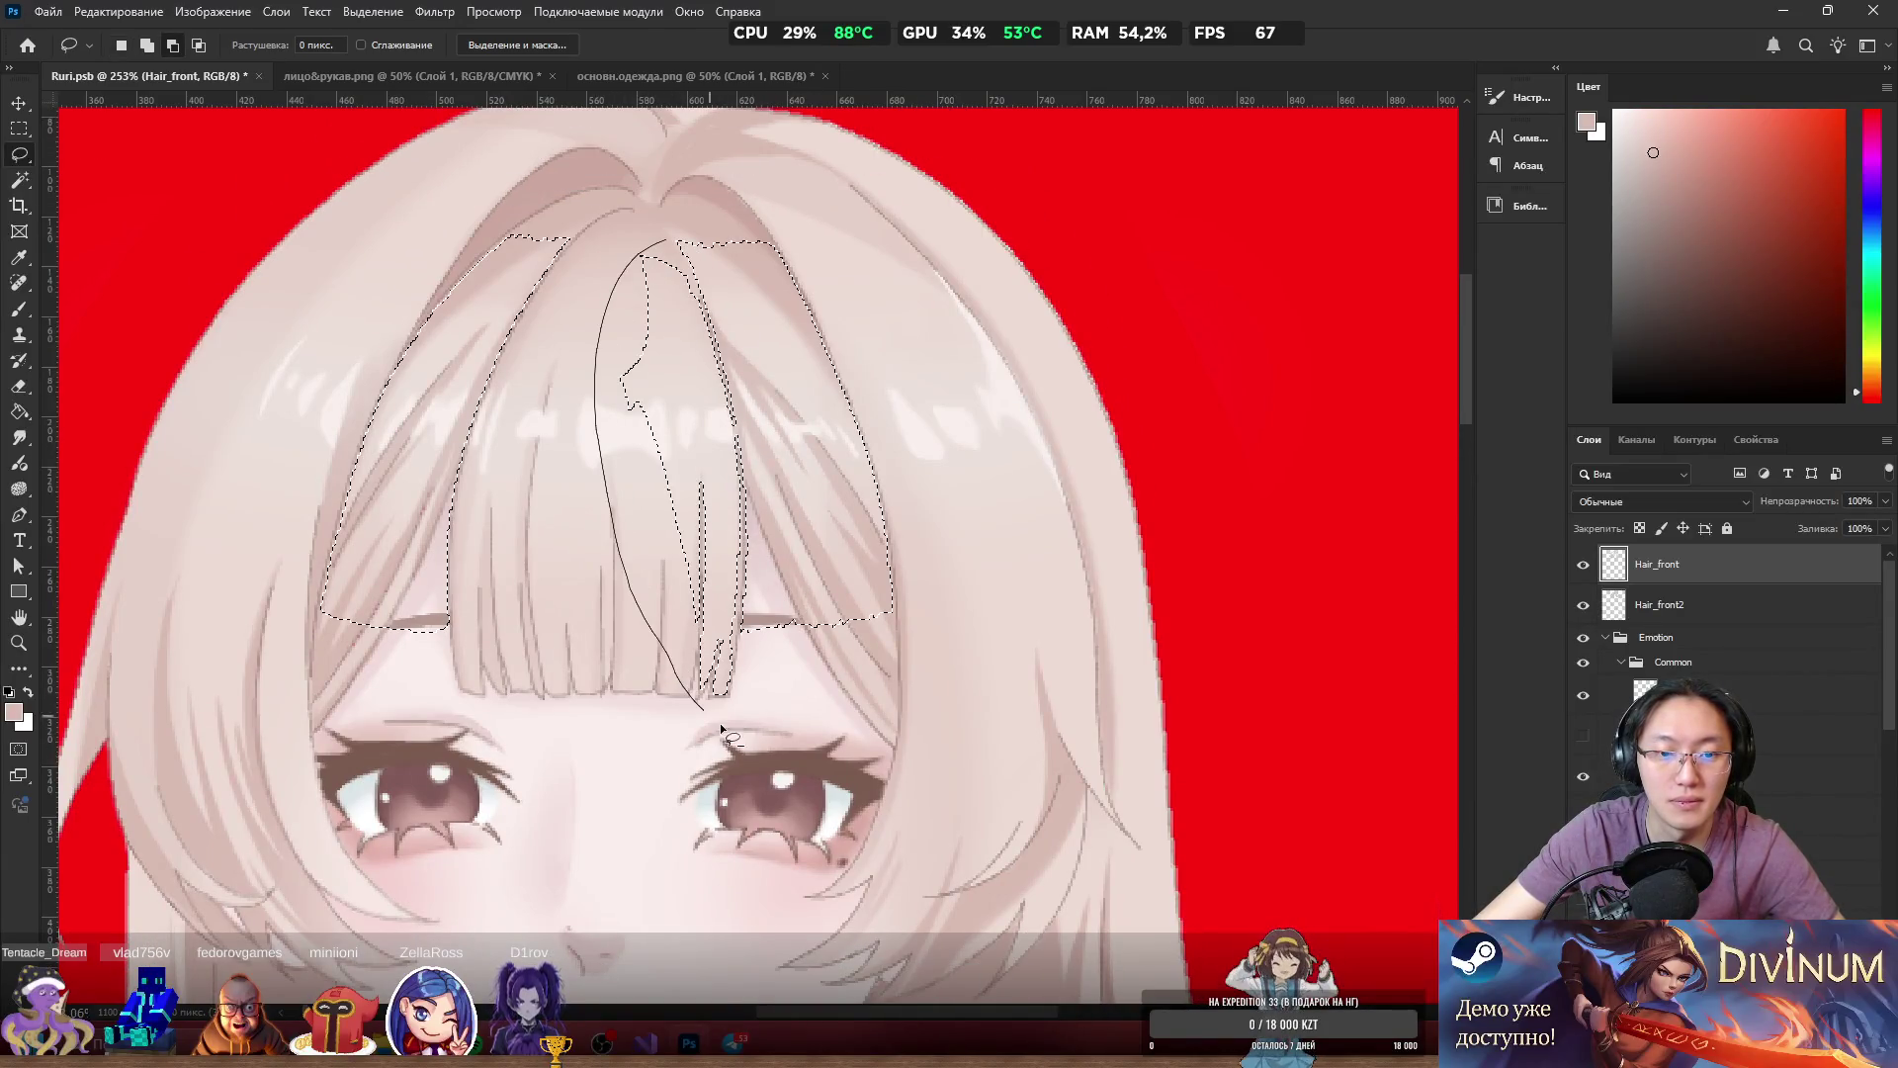
pyautogui.moveTo(746, 681); pyautogui.dragTo(746, 680)
pyautogui.scroll(4, 714, 396)
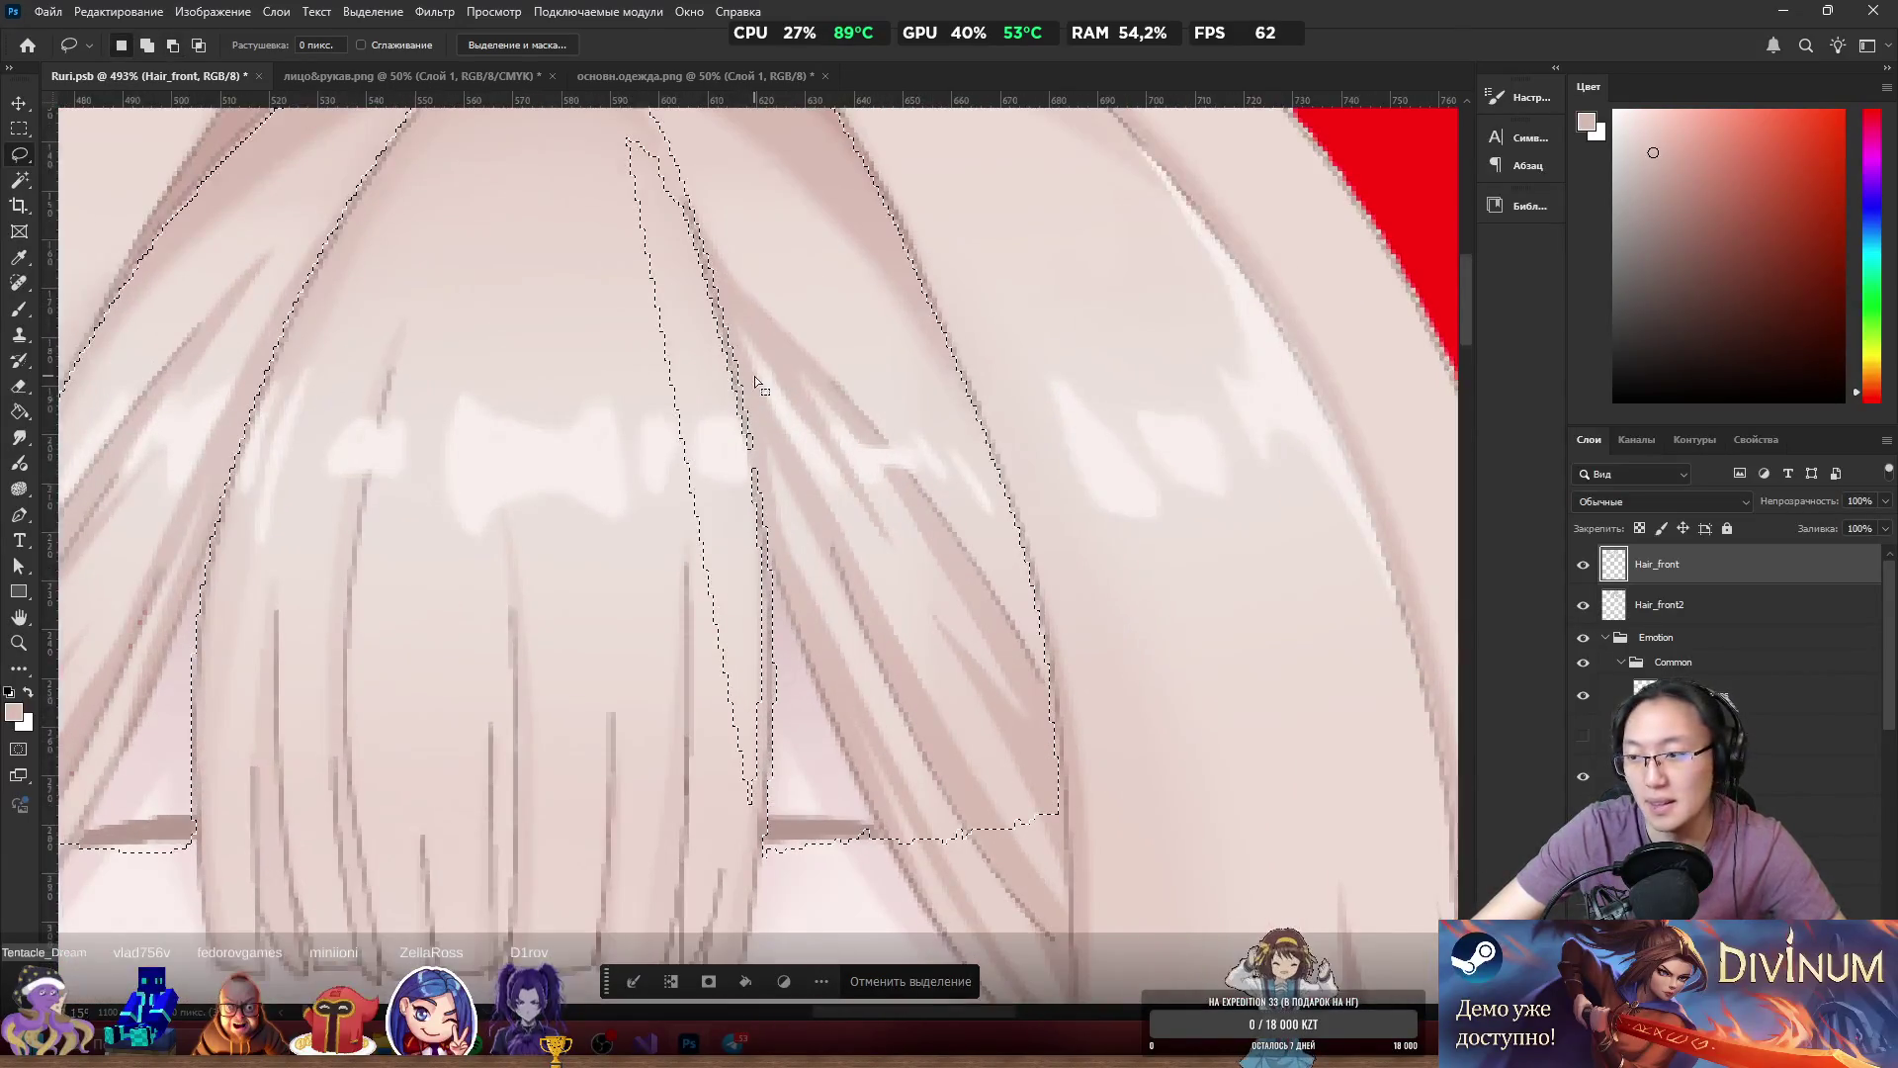
pyautogui.scroll(3, 644, 198)
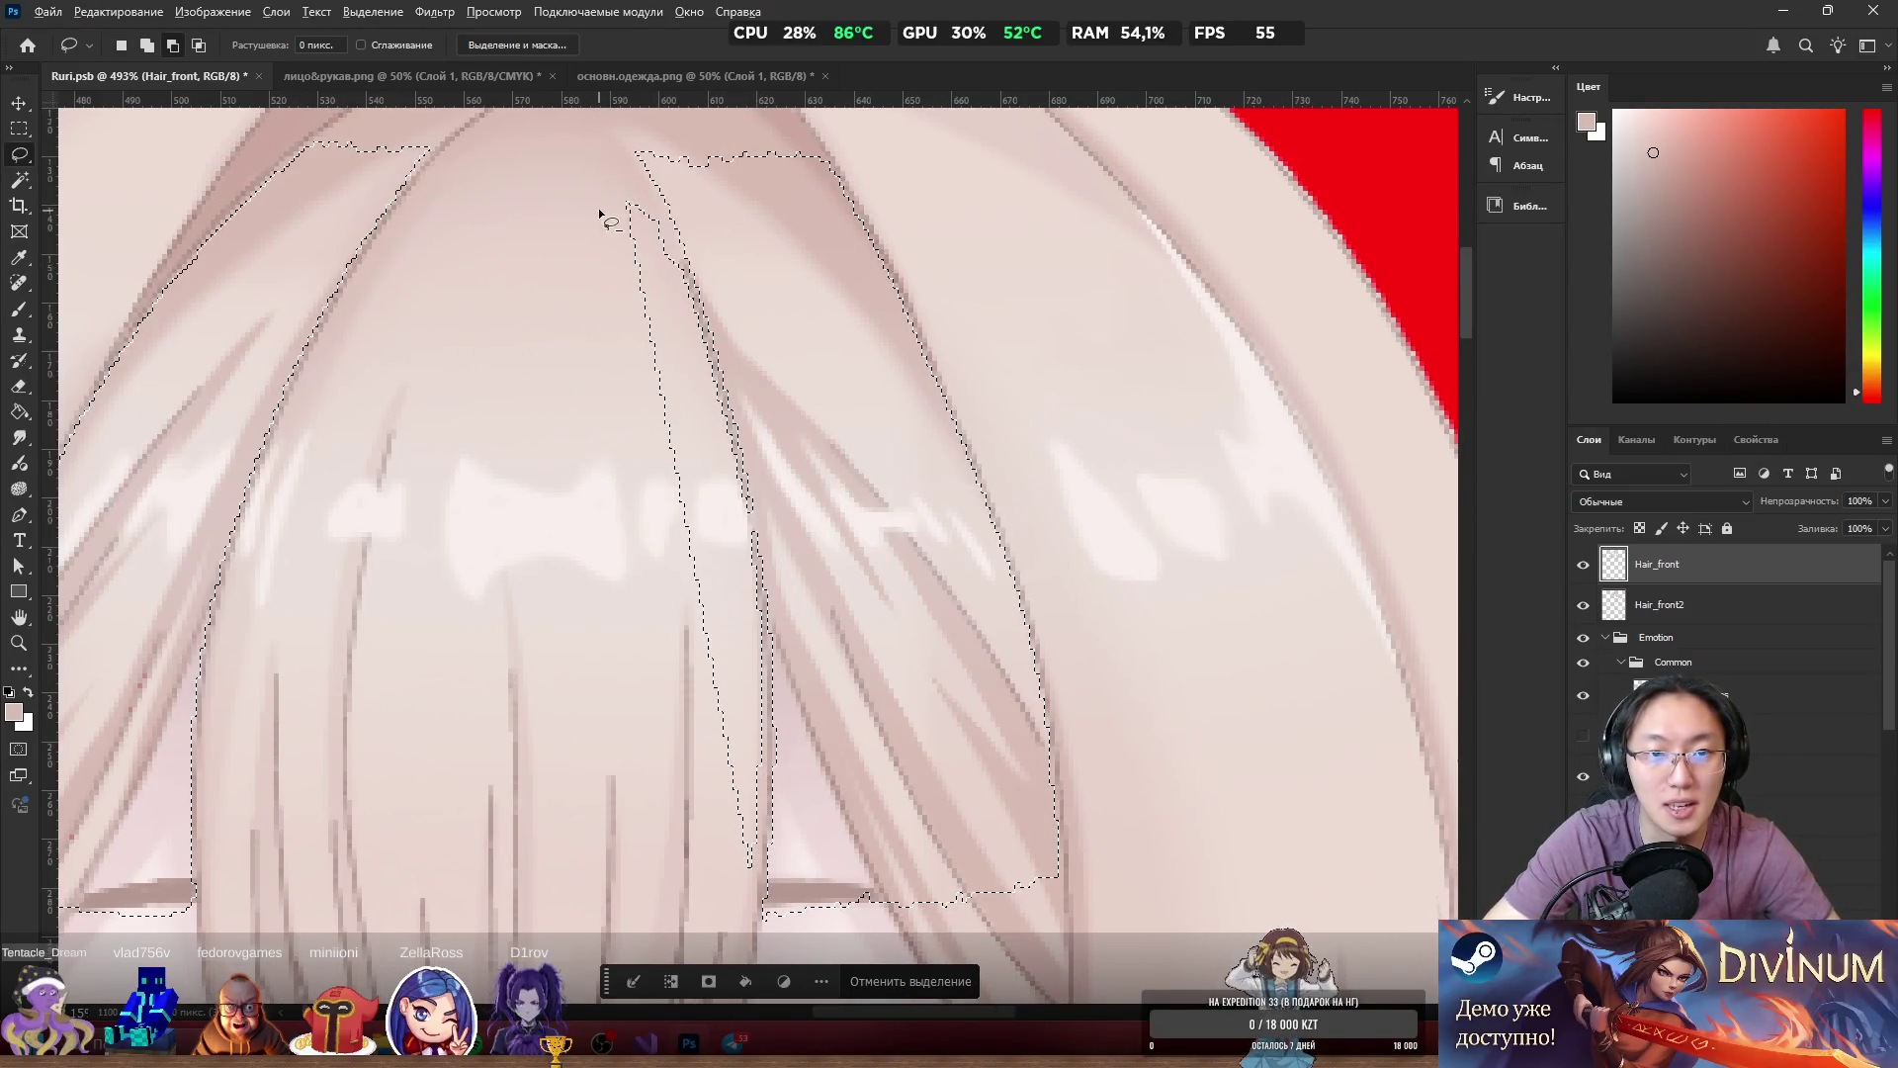
pyautogui.moveTo(597, 197); pyautogui.dragTo(754, 581)
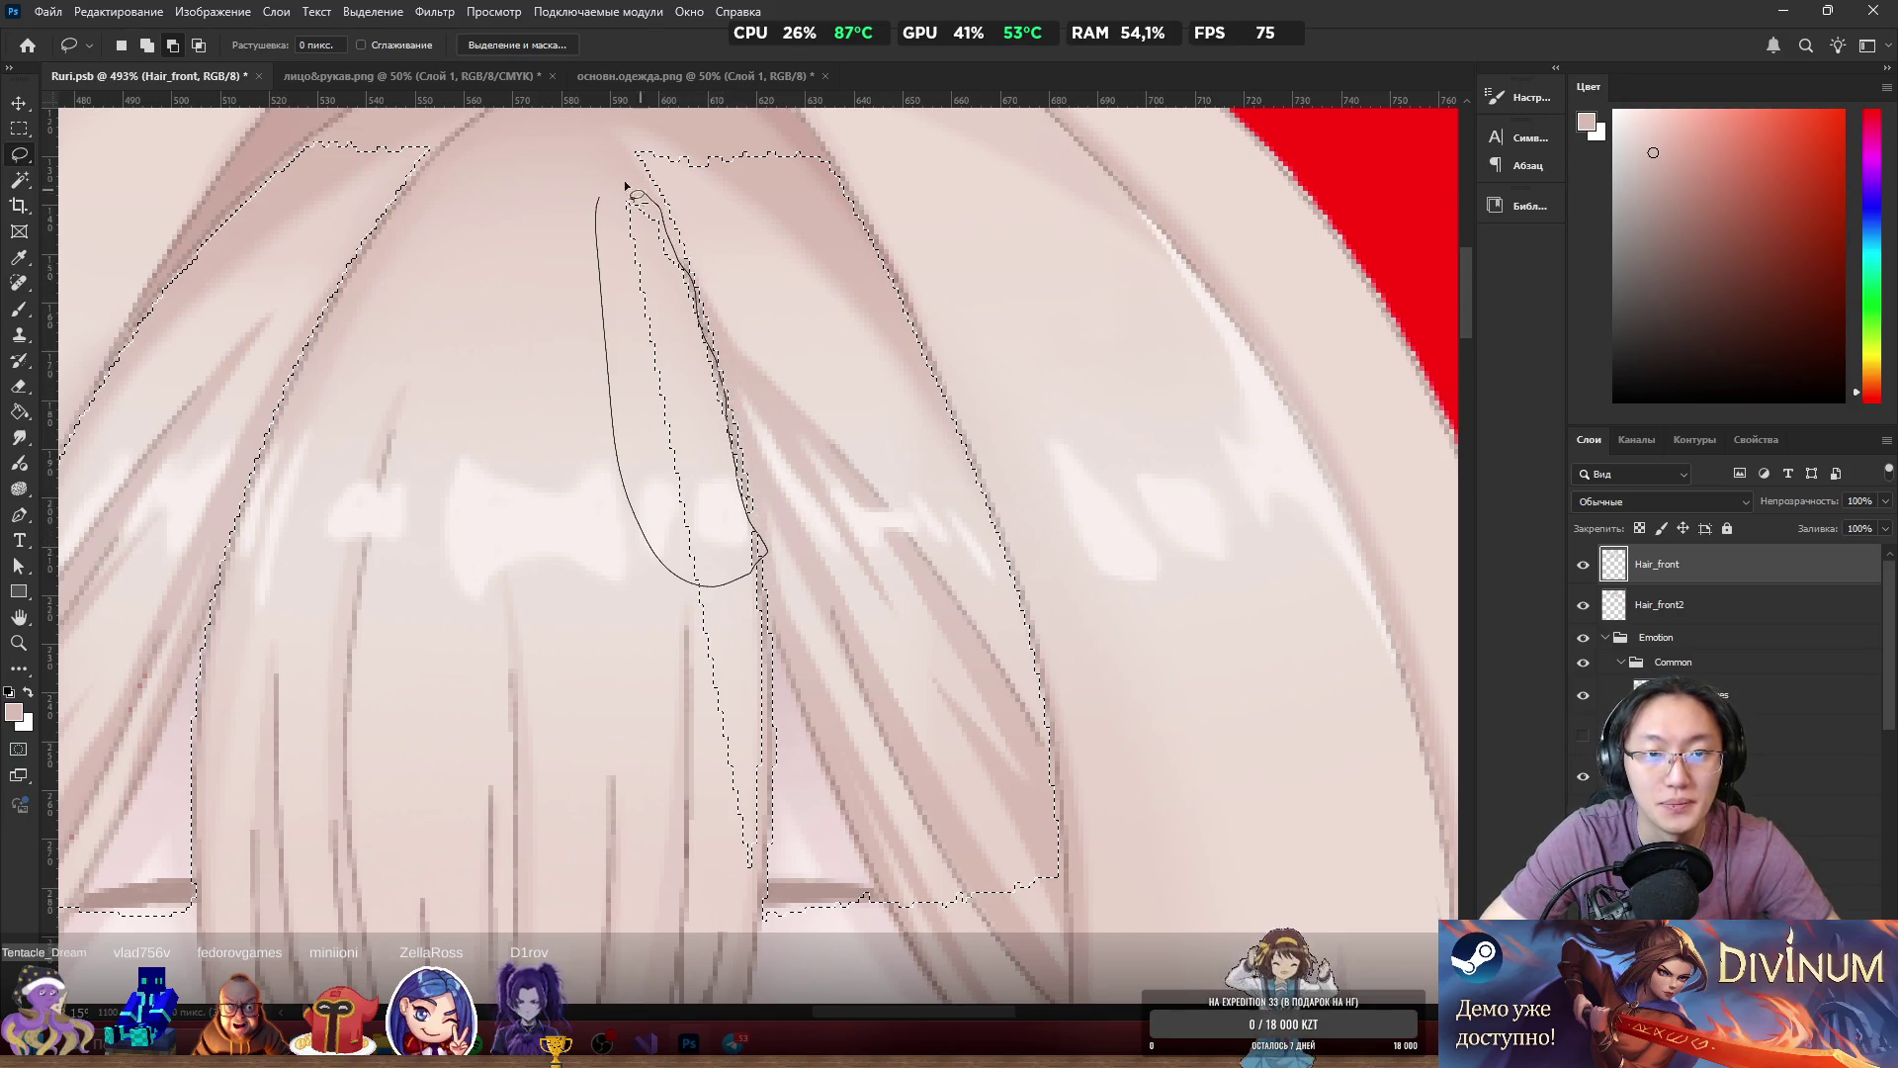
pyautogui.moveTo(638, 192); pyautogui.dragTo(643, 198)
pyautogui.moveTo(755, 485)
pyautogui.mouseDown()
pyautogui.moveTo(746, 514)
pyautogui.moveTo(797, 560)
pyautogui.moveTo(761, 554)
pyautogui.moveTo(769, 499)
pyautogui.moveTo(748, 739)
pyautogui.mouseUp()
pyautogui.moveTo(714, 538); pyautogui.dragTo(721, 546)
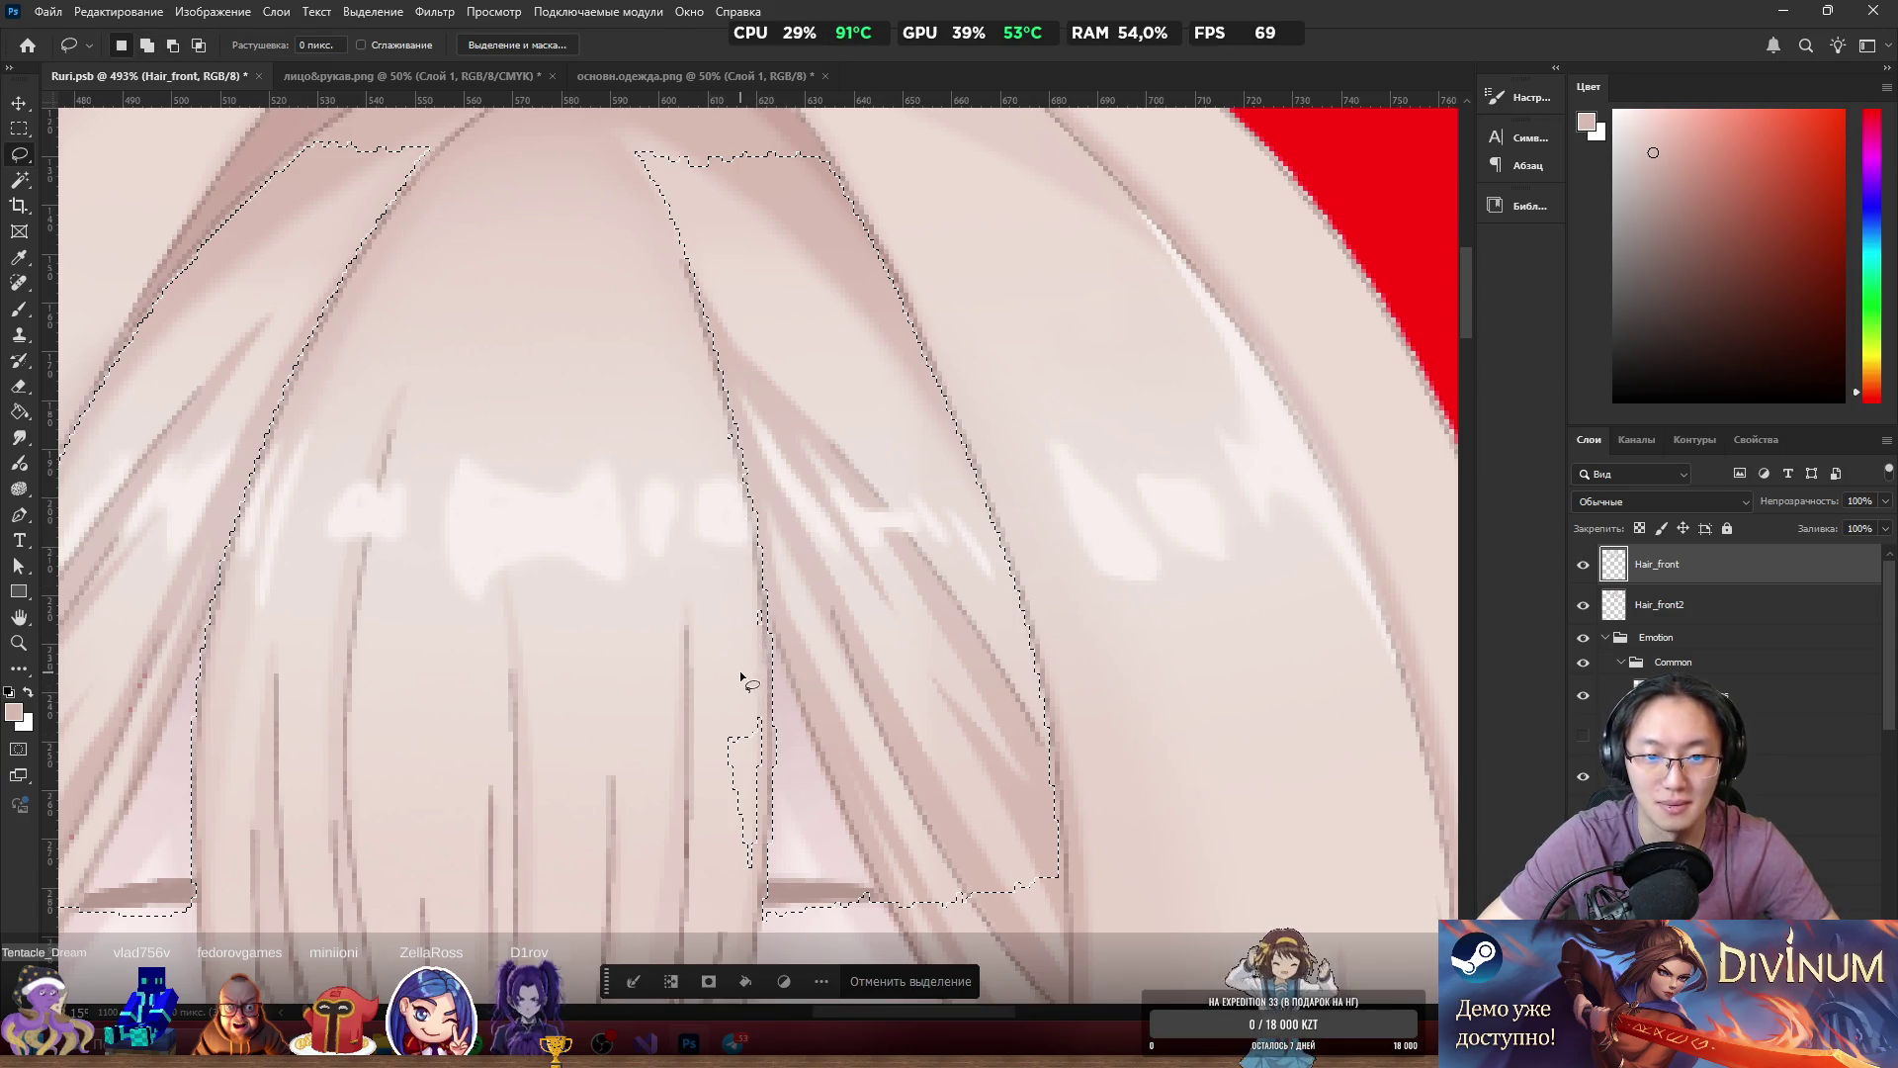
pyautogui.scroll(-3, 766, 634)
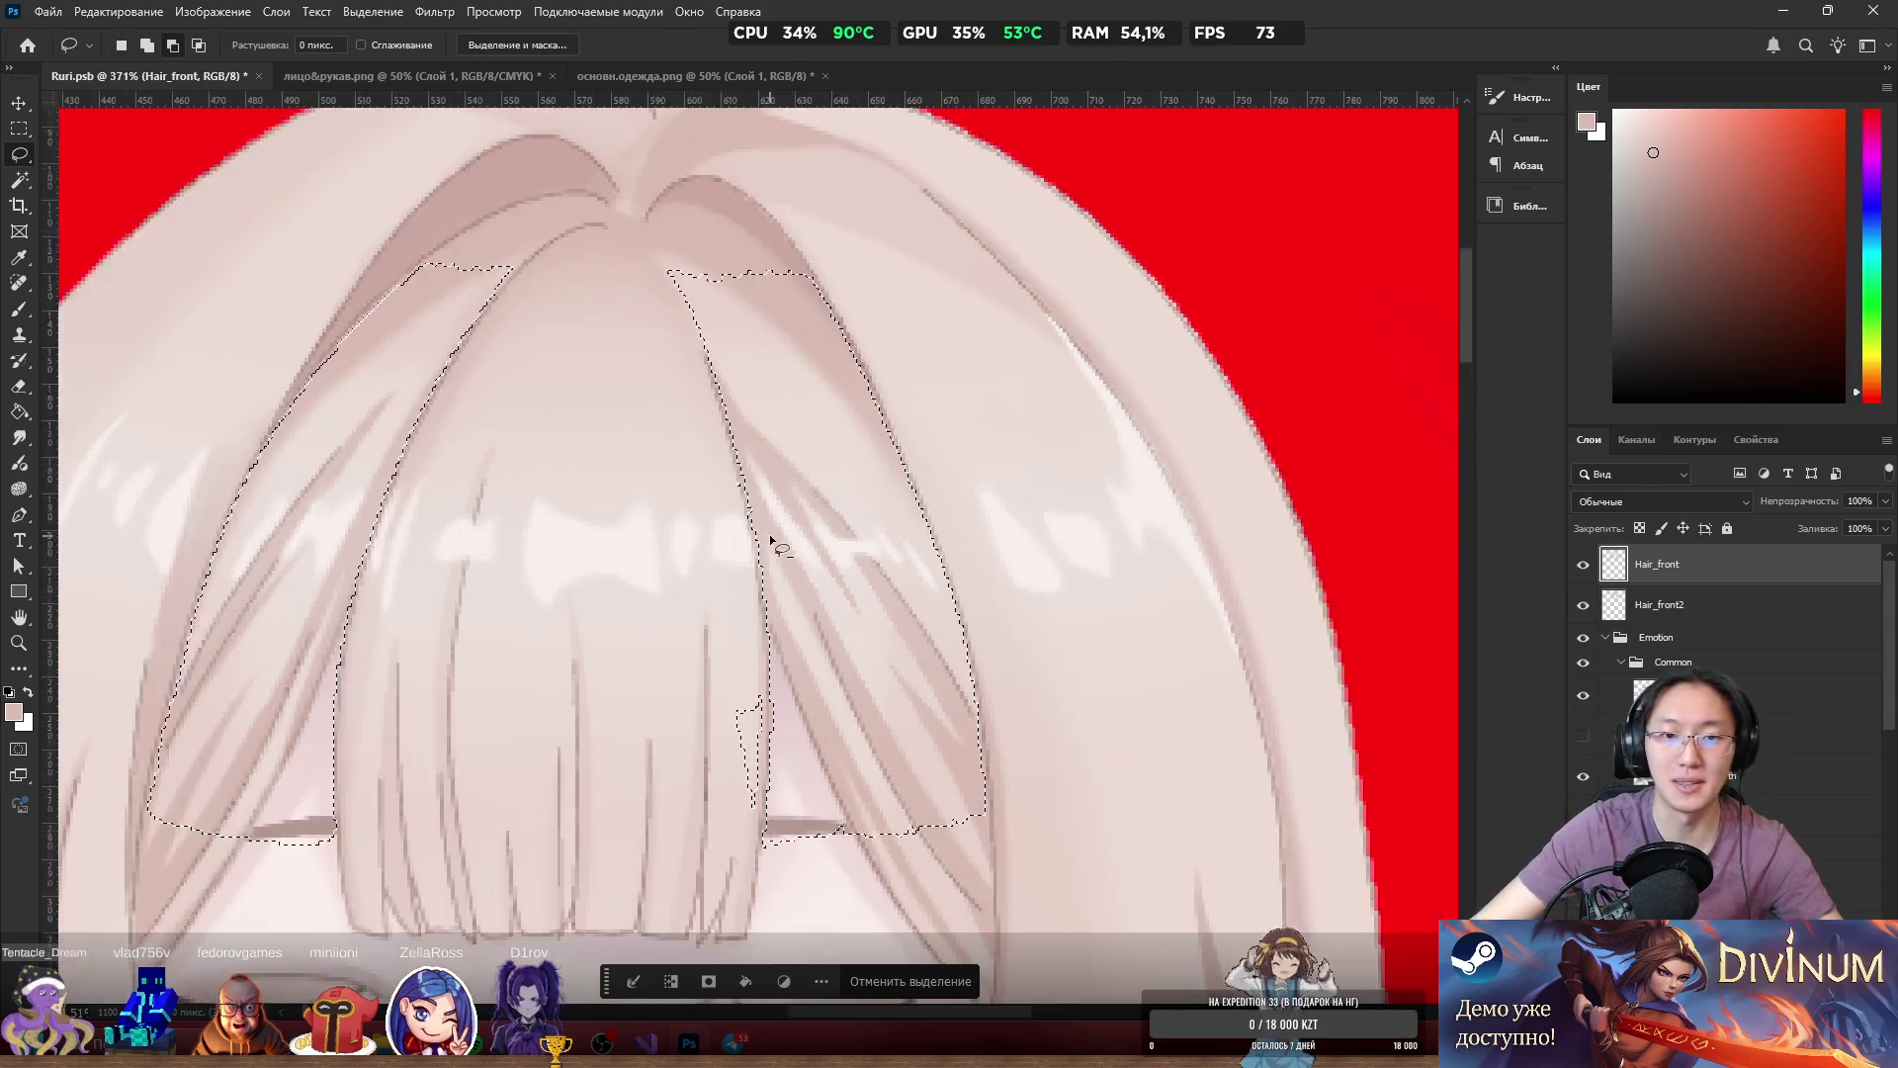
pyautogui.scroll(3, 721, 653)
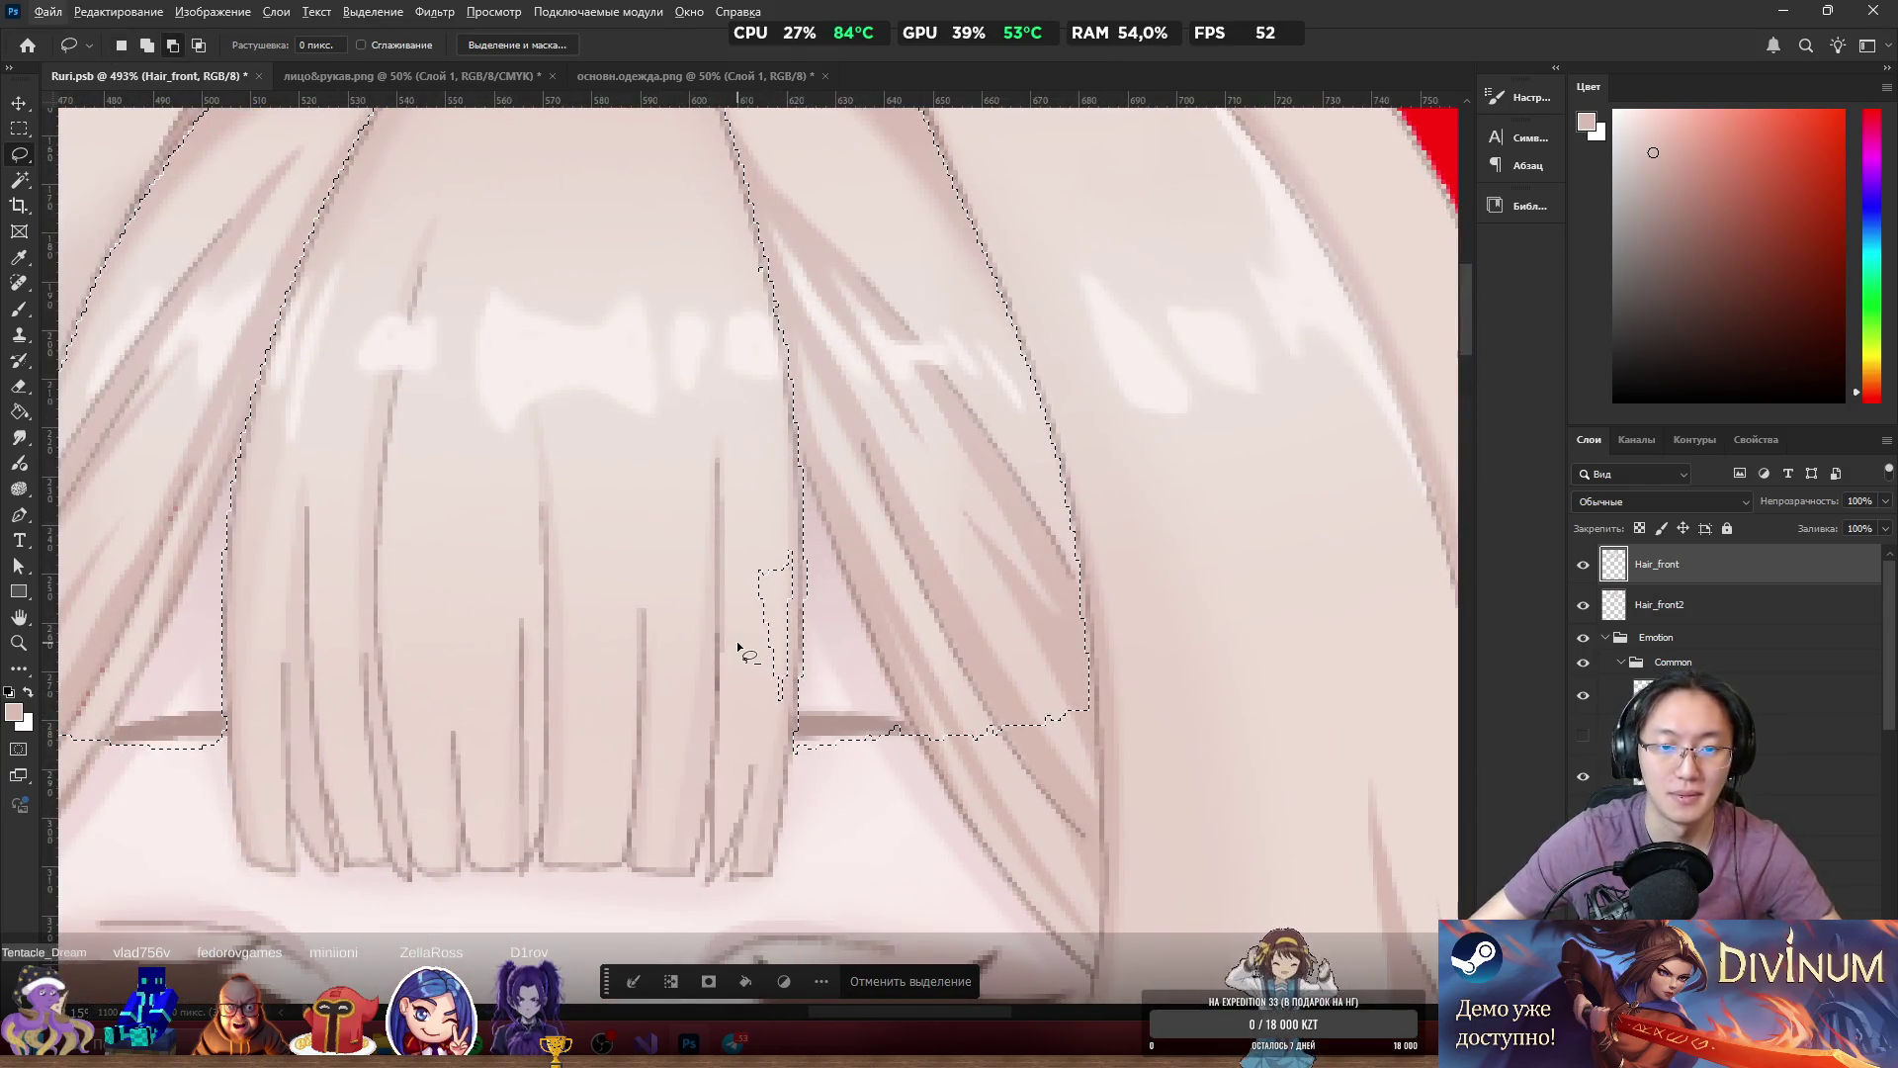
pyautogui.moveTo(748, 552)
pyautogui.mouseDown()
pyautogui.moveTo(747, 575)
pyautogui.moveTo(797, 534)
pyautogui.mouseUp()
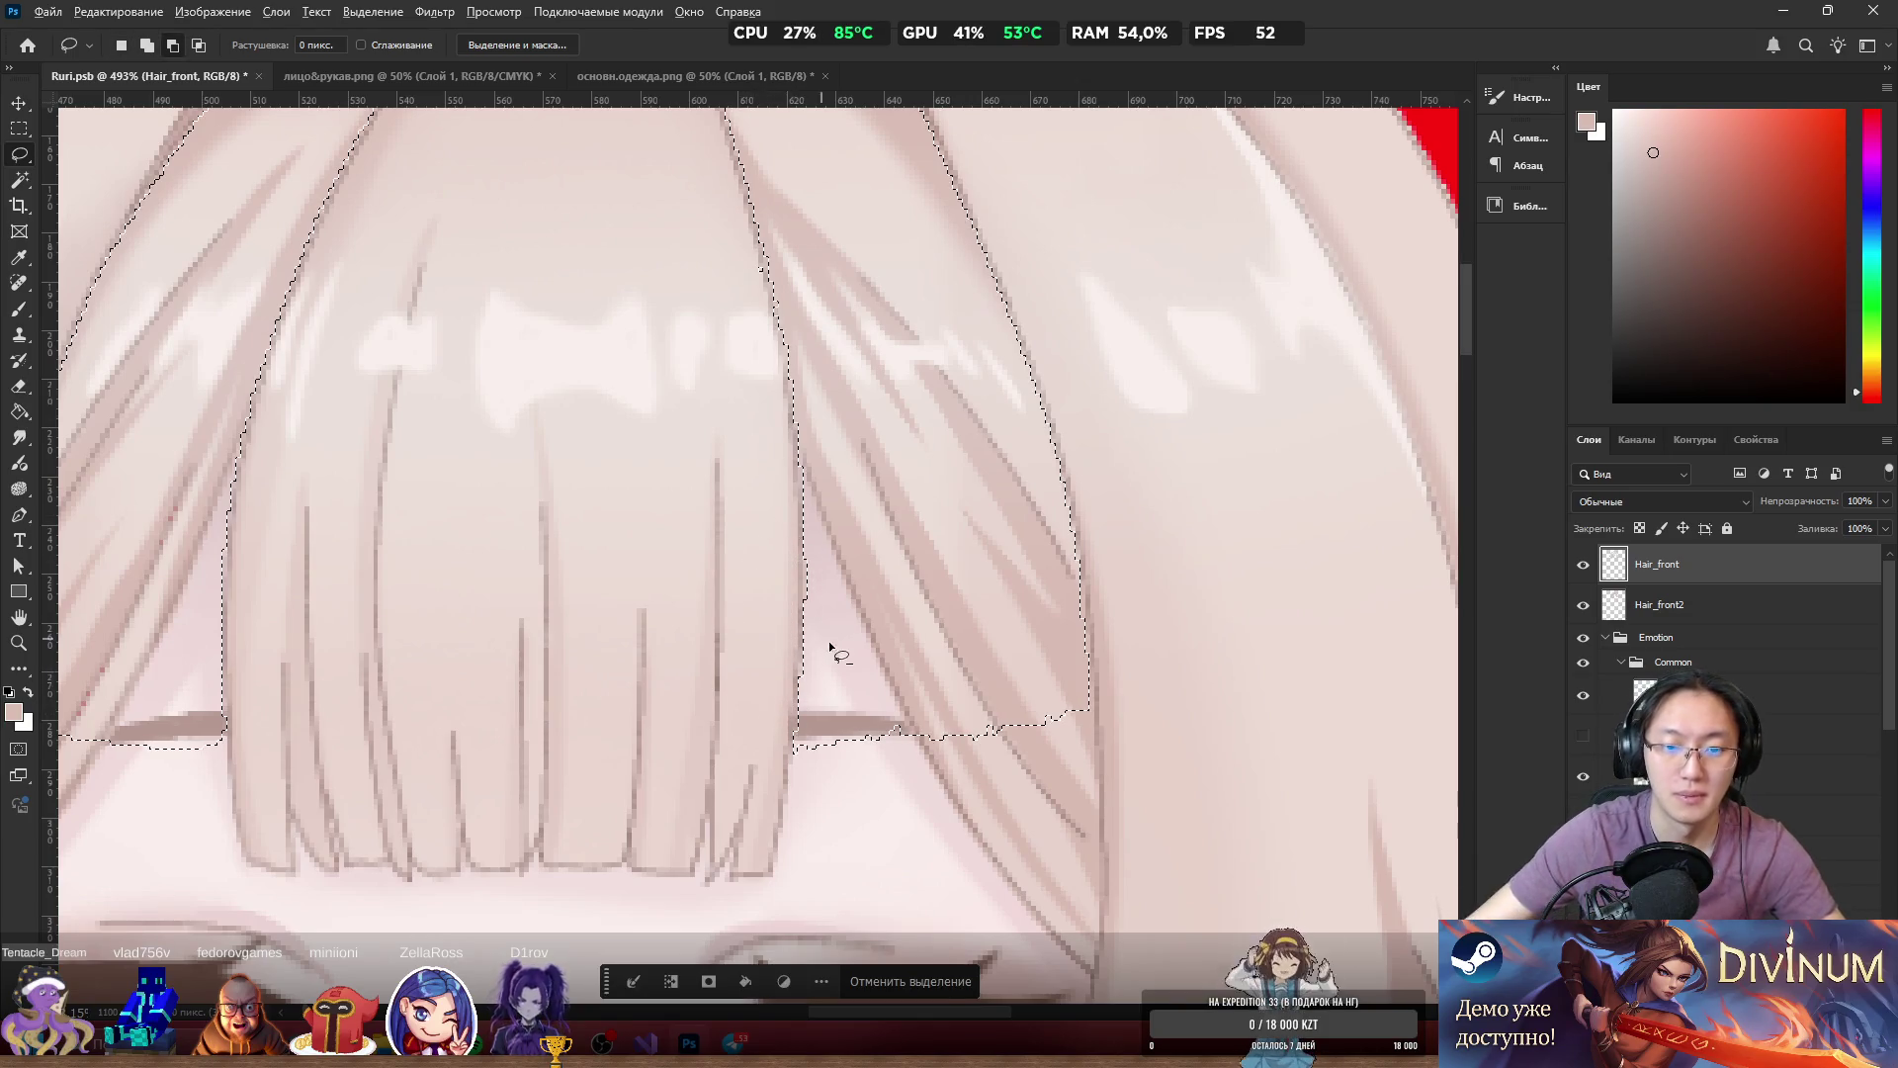
pyautogui.scroll(-2, 822, 649)
# Erase the leftover bits with the Eraser, deselect, and open Hair_front's Layer Style.
pyautogui.press('e')
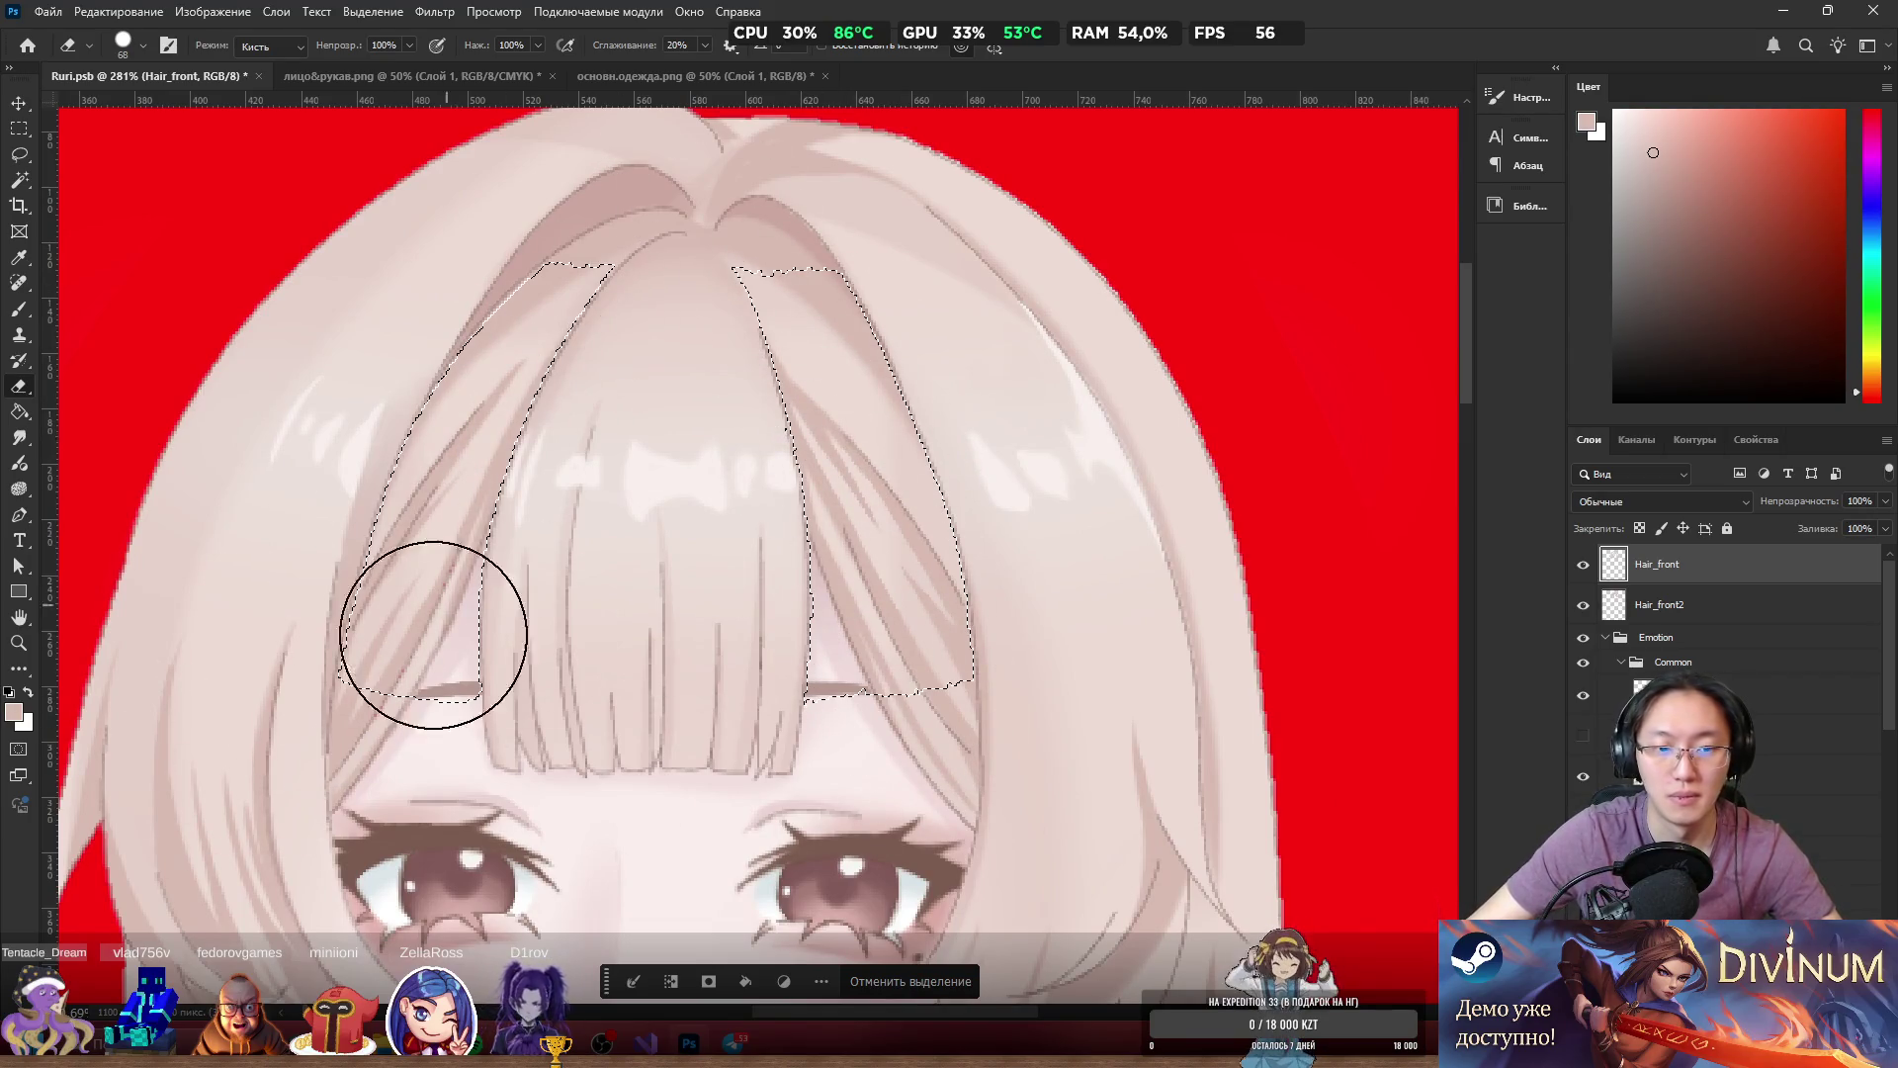
pyautogui.hotkey('ctrl', 'd')
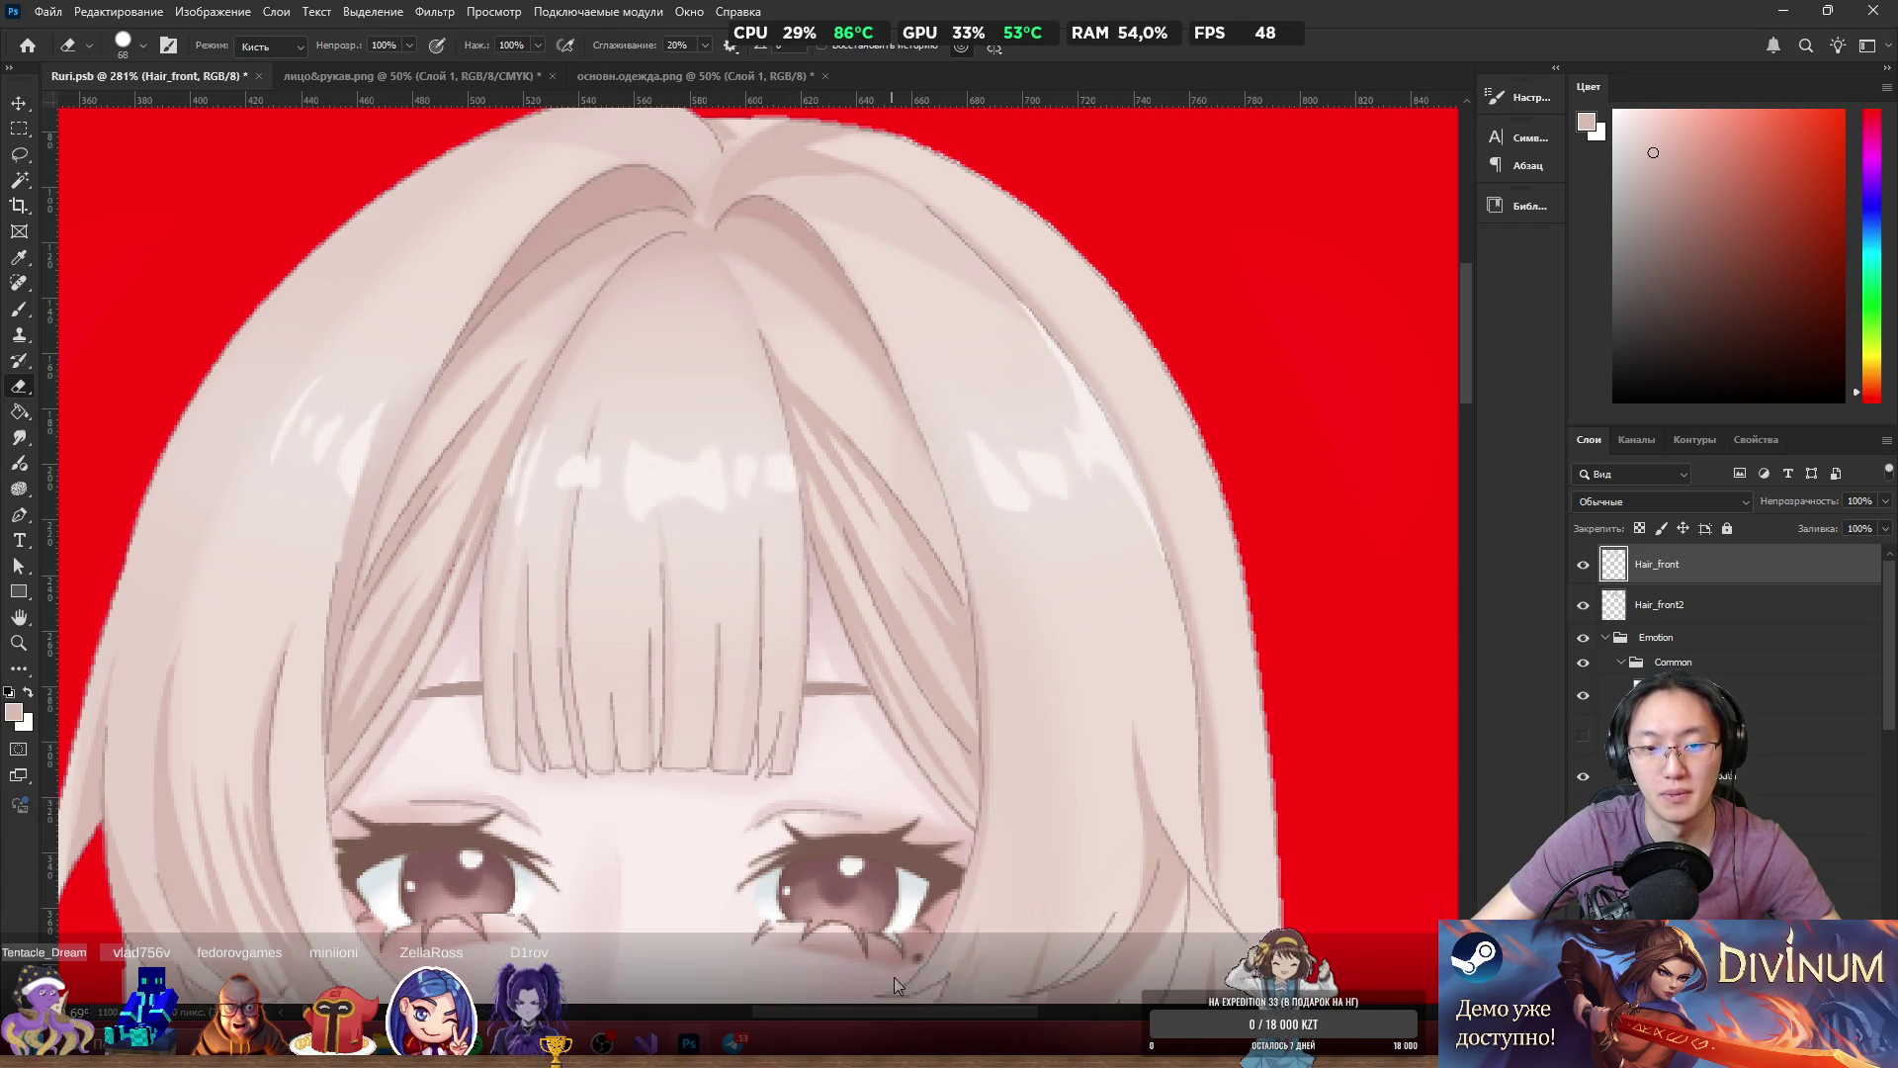
pyautogui.scroll(-2, 864, 551)
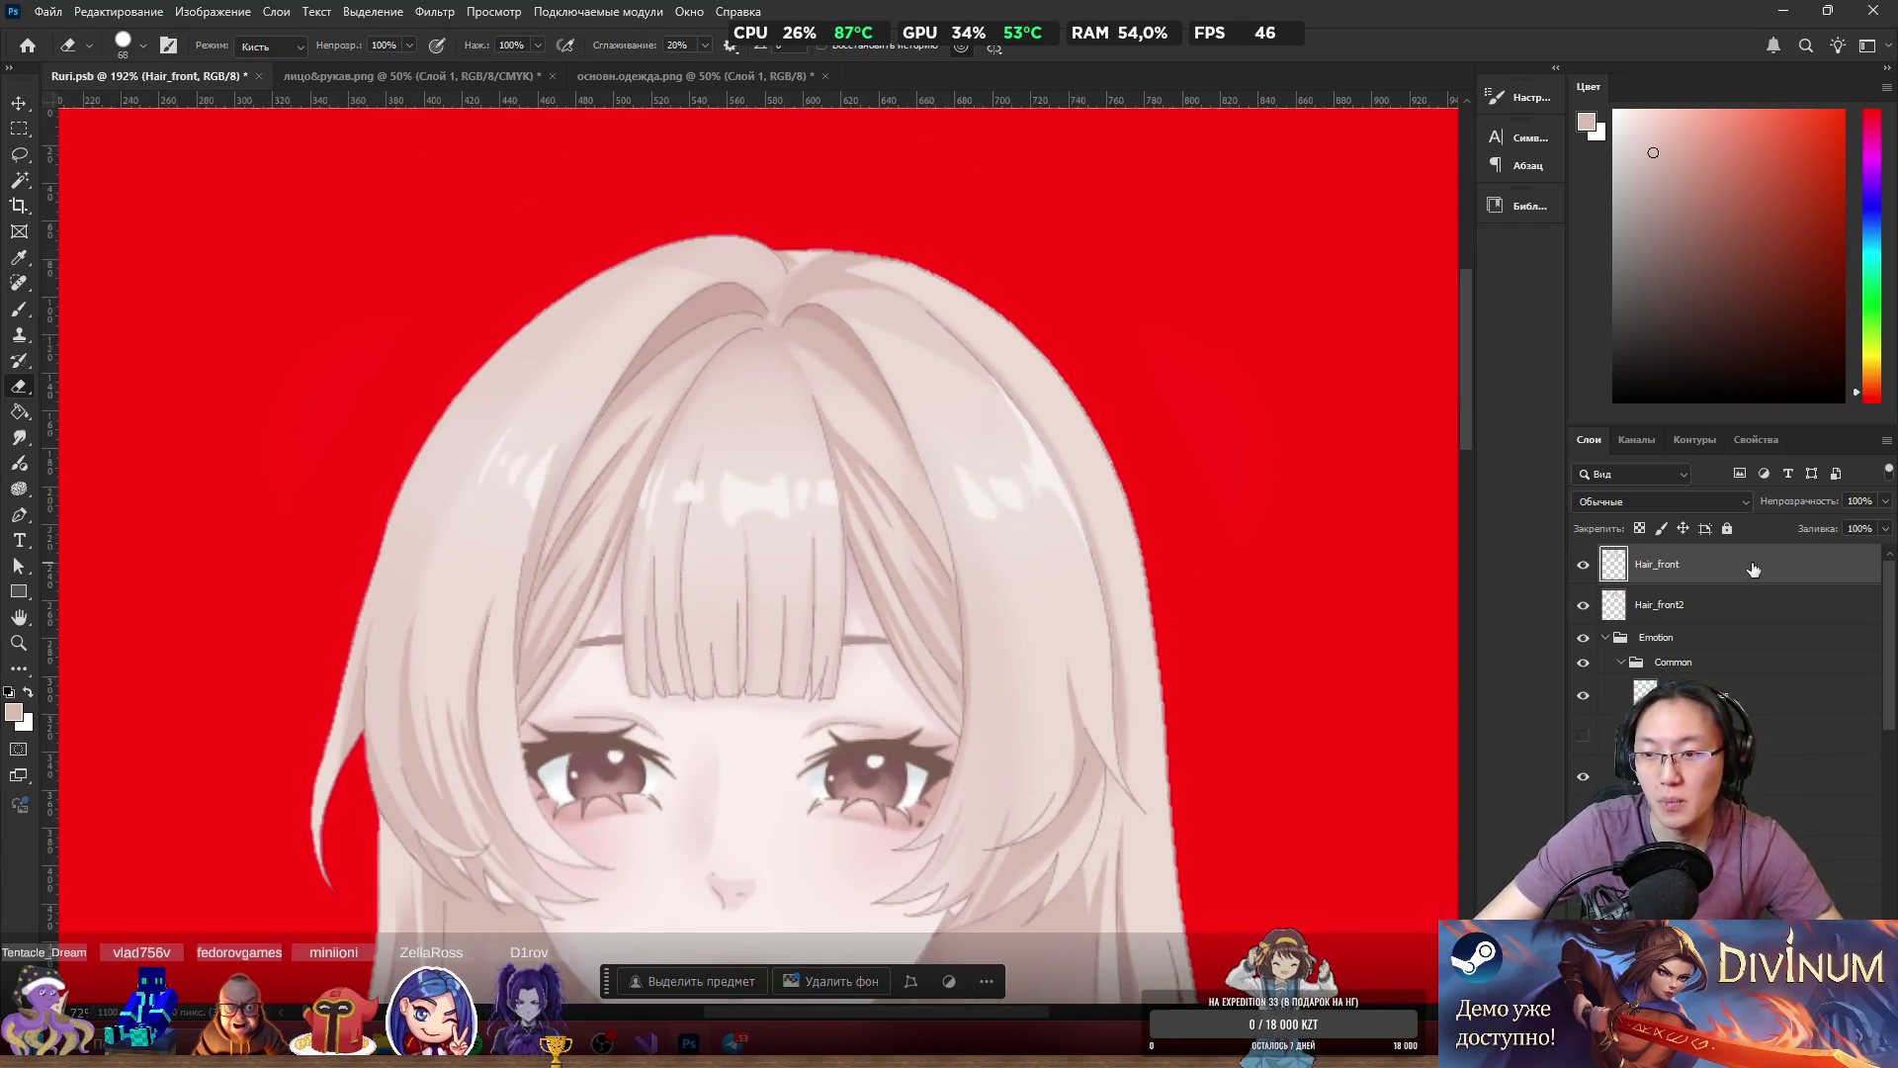
pyautogui.doubleClick(1753, 569)
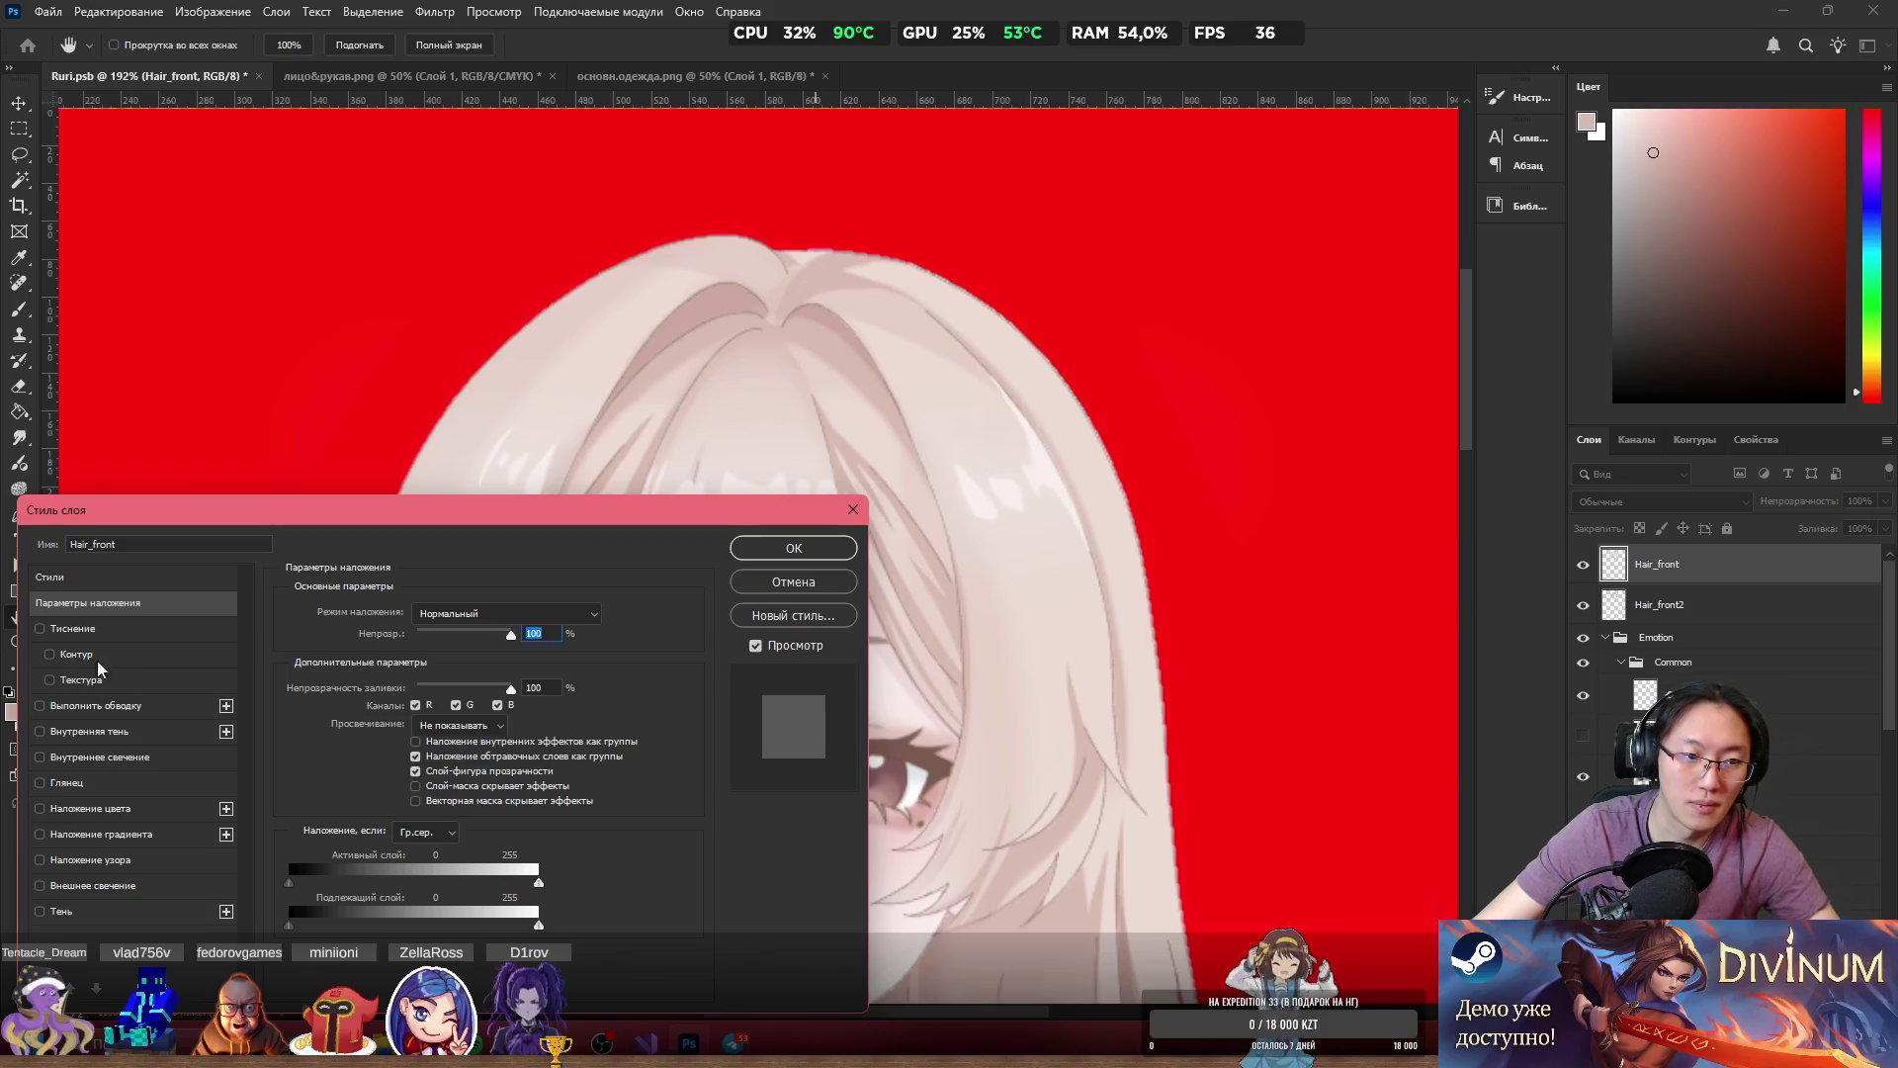
# Enable the Stroke effect, keeping the layer opacity at 100.
pyautogui.click(41, 705)
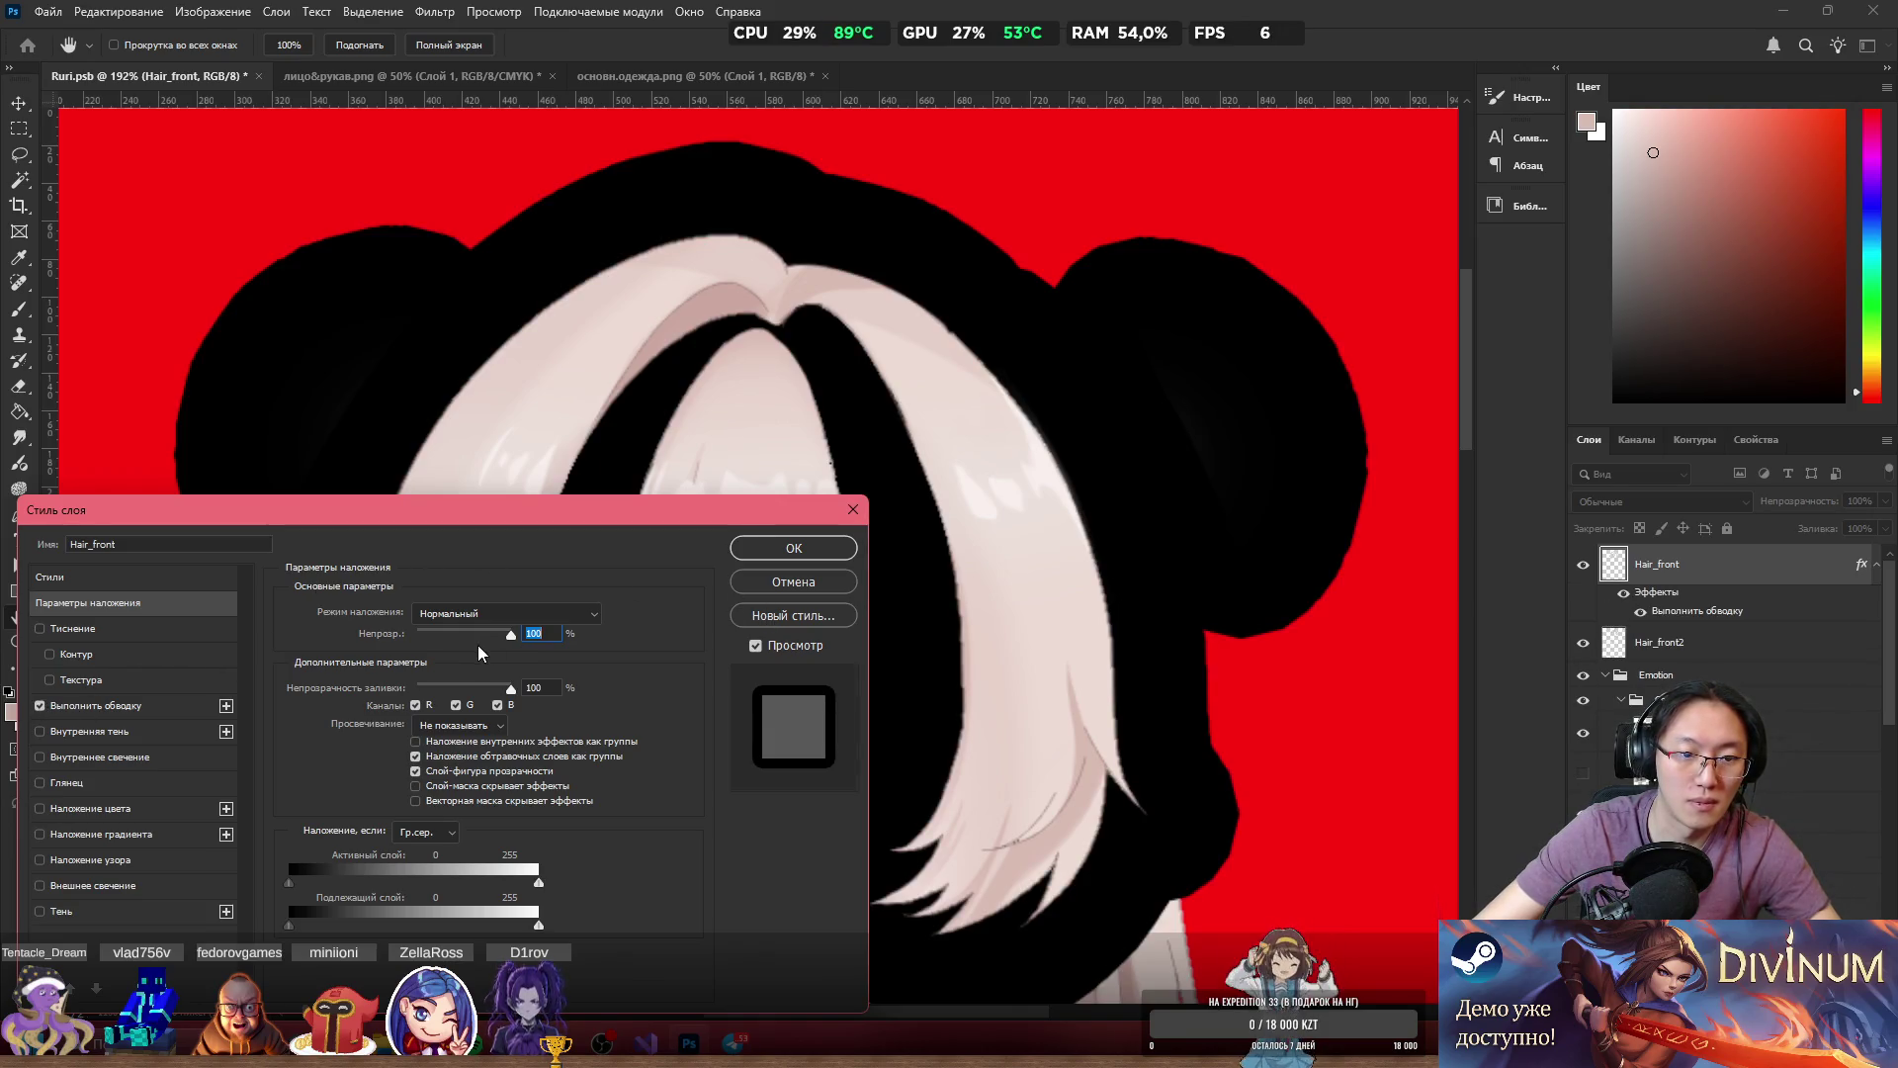
pyautogui.moveTo(510, 634); pyautogui.dragTo(428, 632)
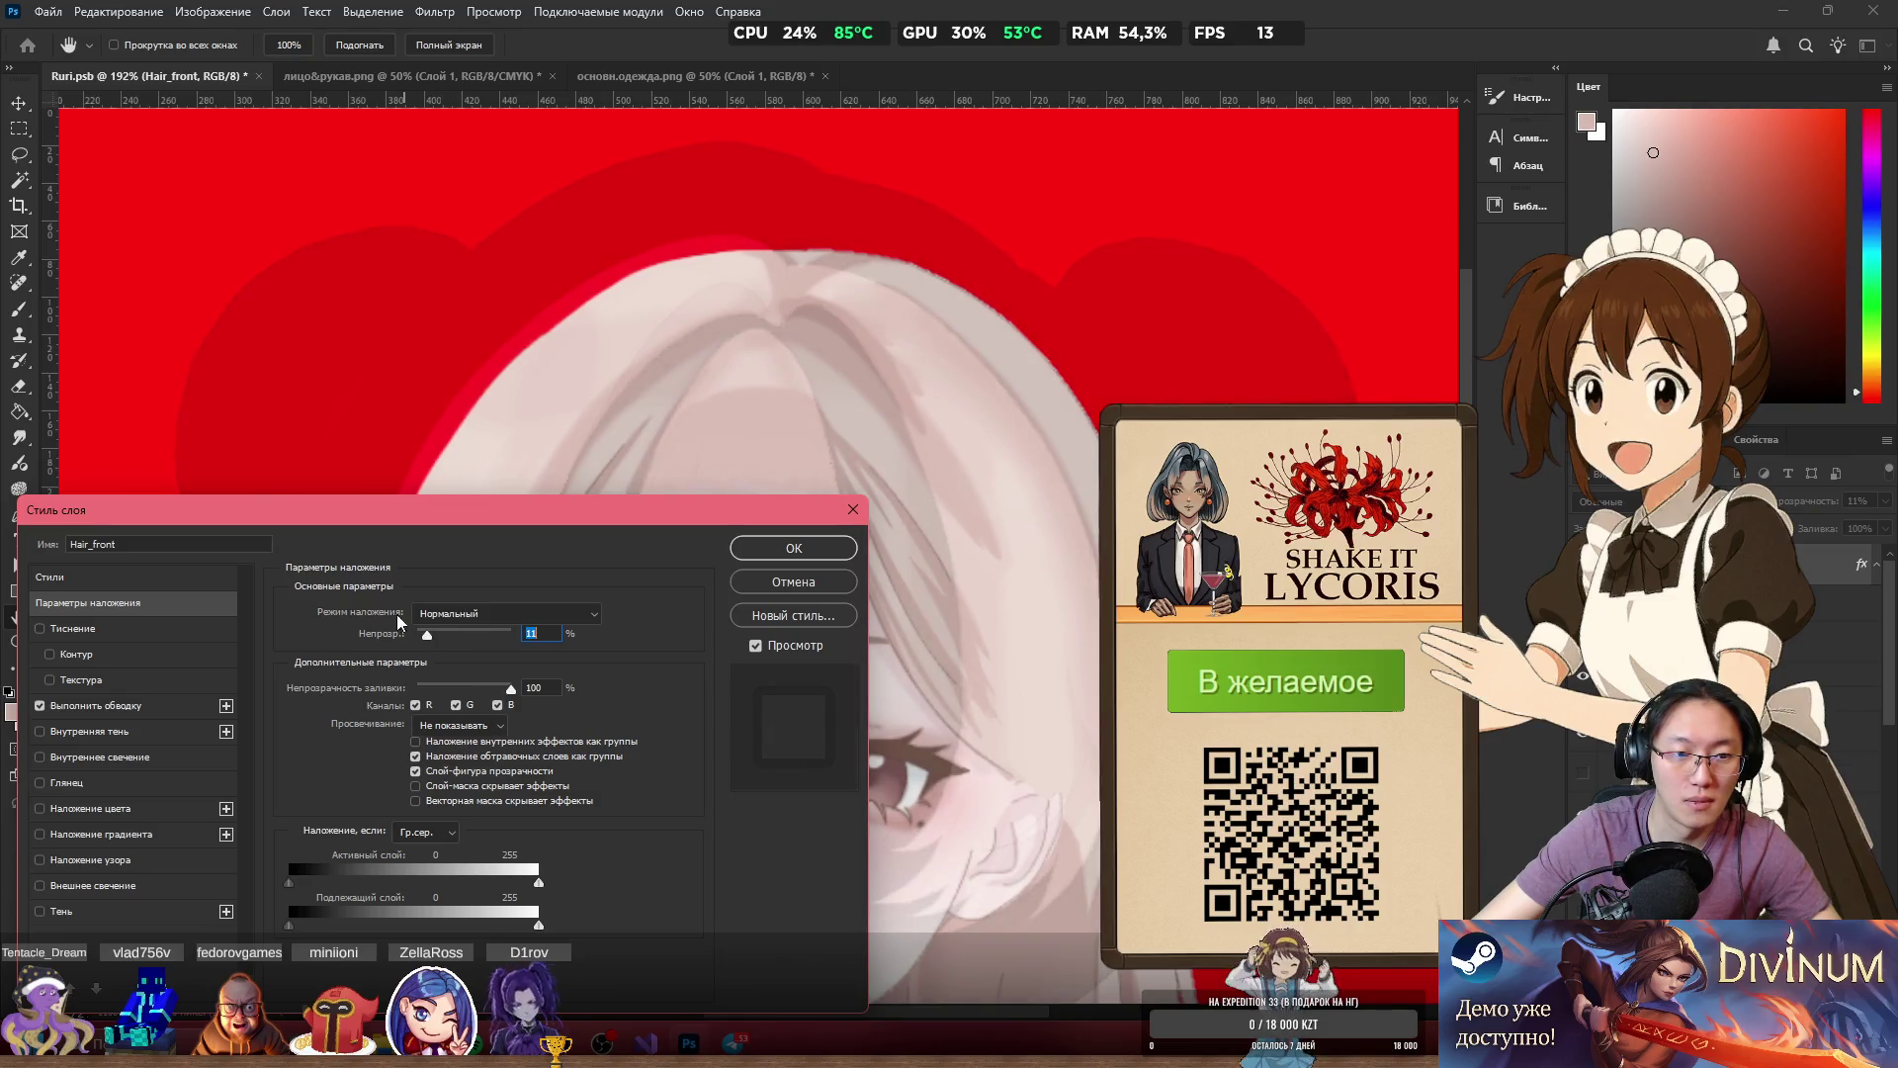
pyautogui.click(103, 701)
pyautogui.click(110, 598)
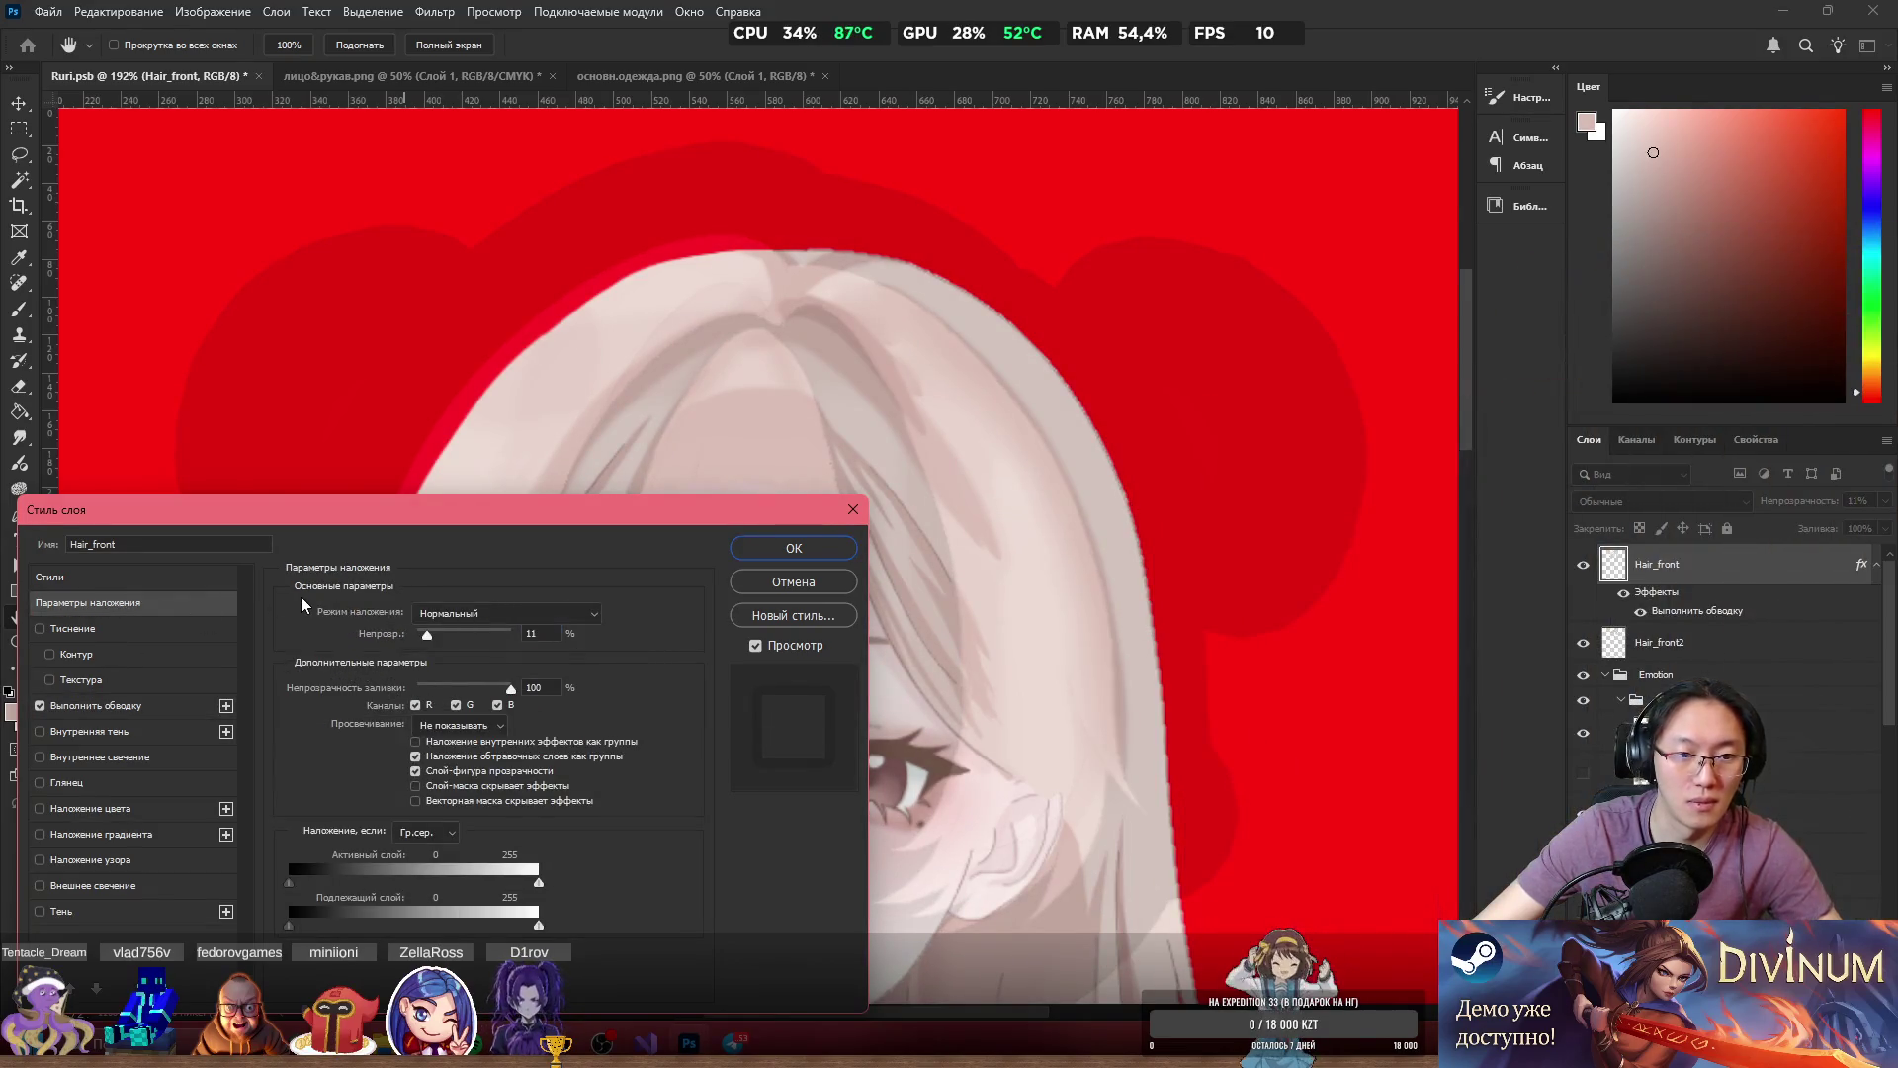
pyautogui.hotkey('ctrl', 'z')
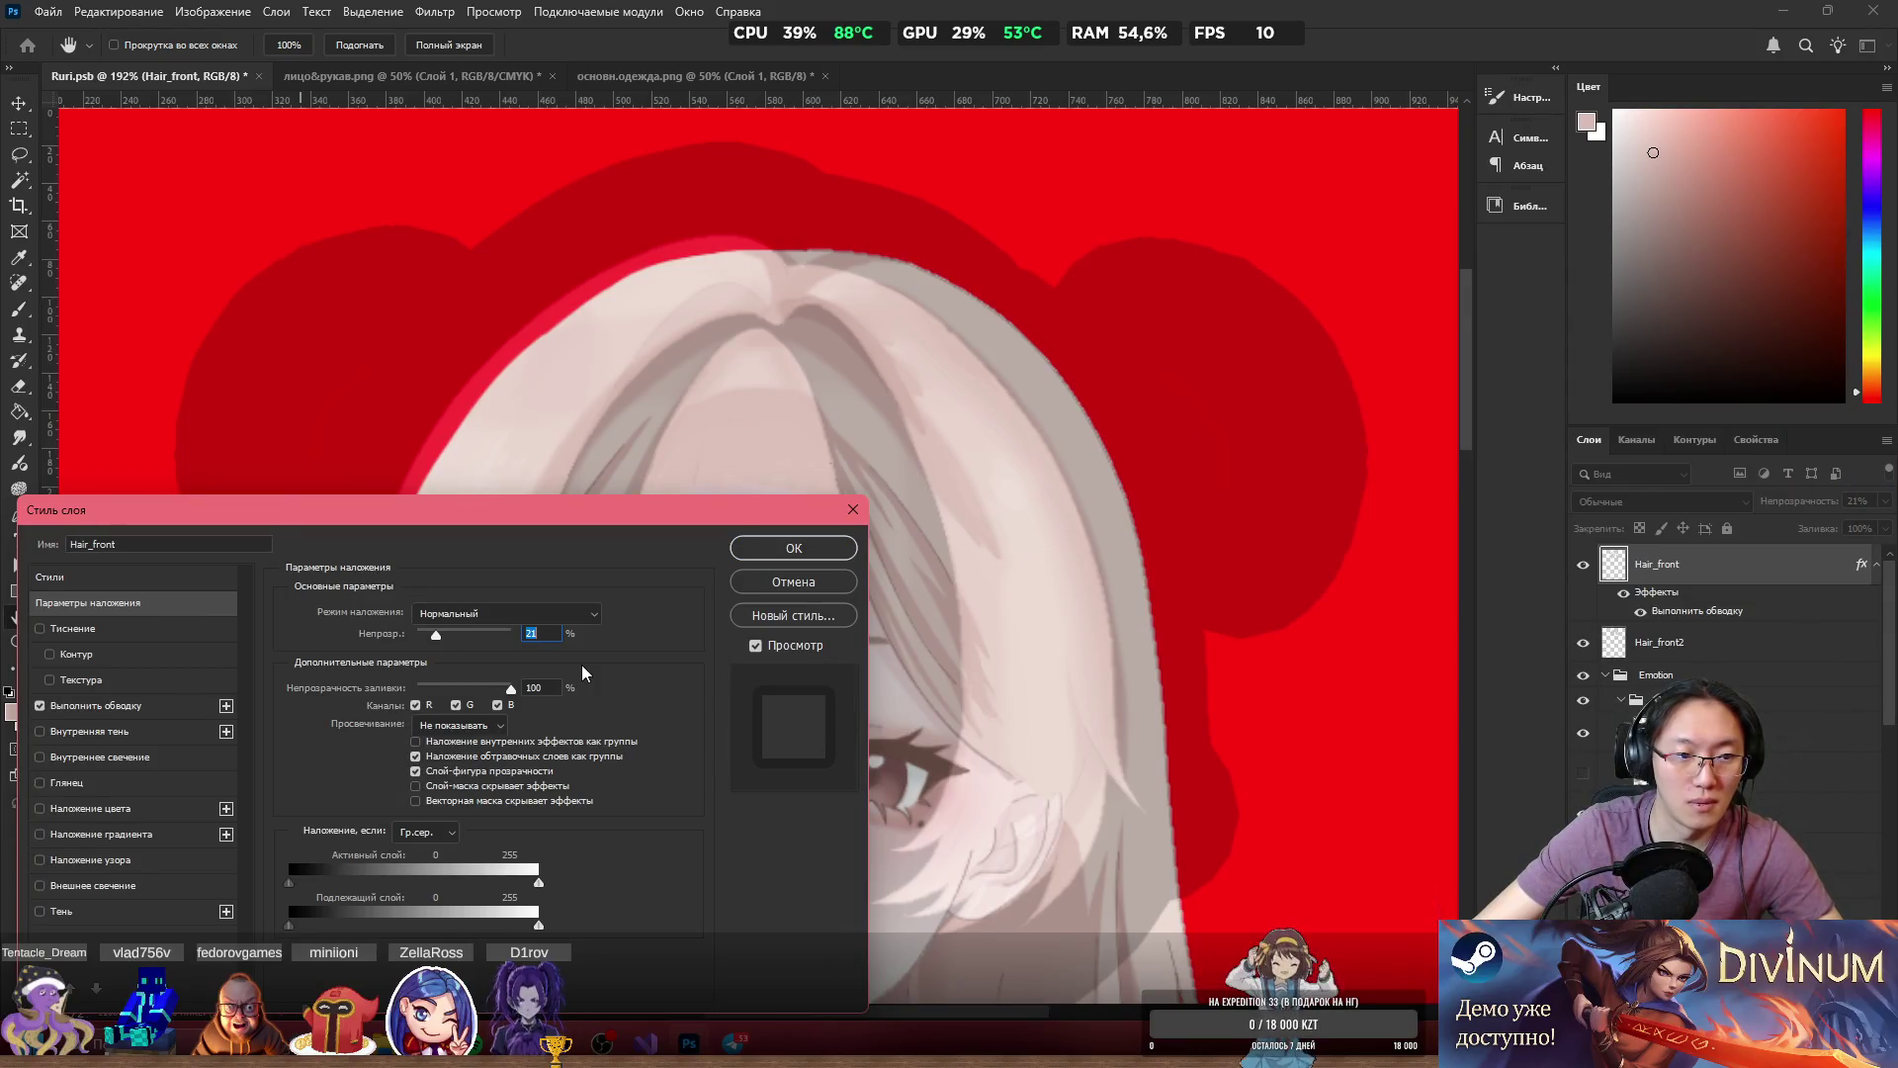
pyautogui.moveTo(437, 638)
pyautogui.mouseDown()
pyautogui.moveTo(538, 638)
pyautogui.moveTo(371, 634)
pyautogui.moveTo(623, 633)
pyautogui.mouseUp()
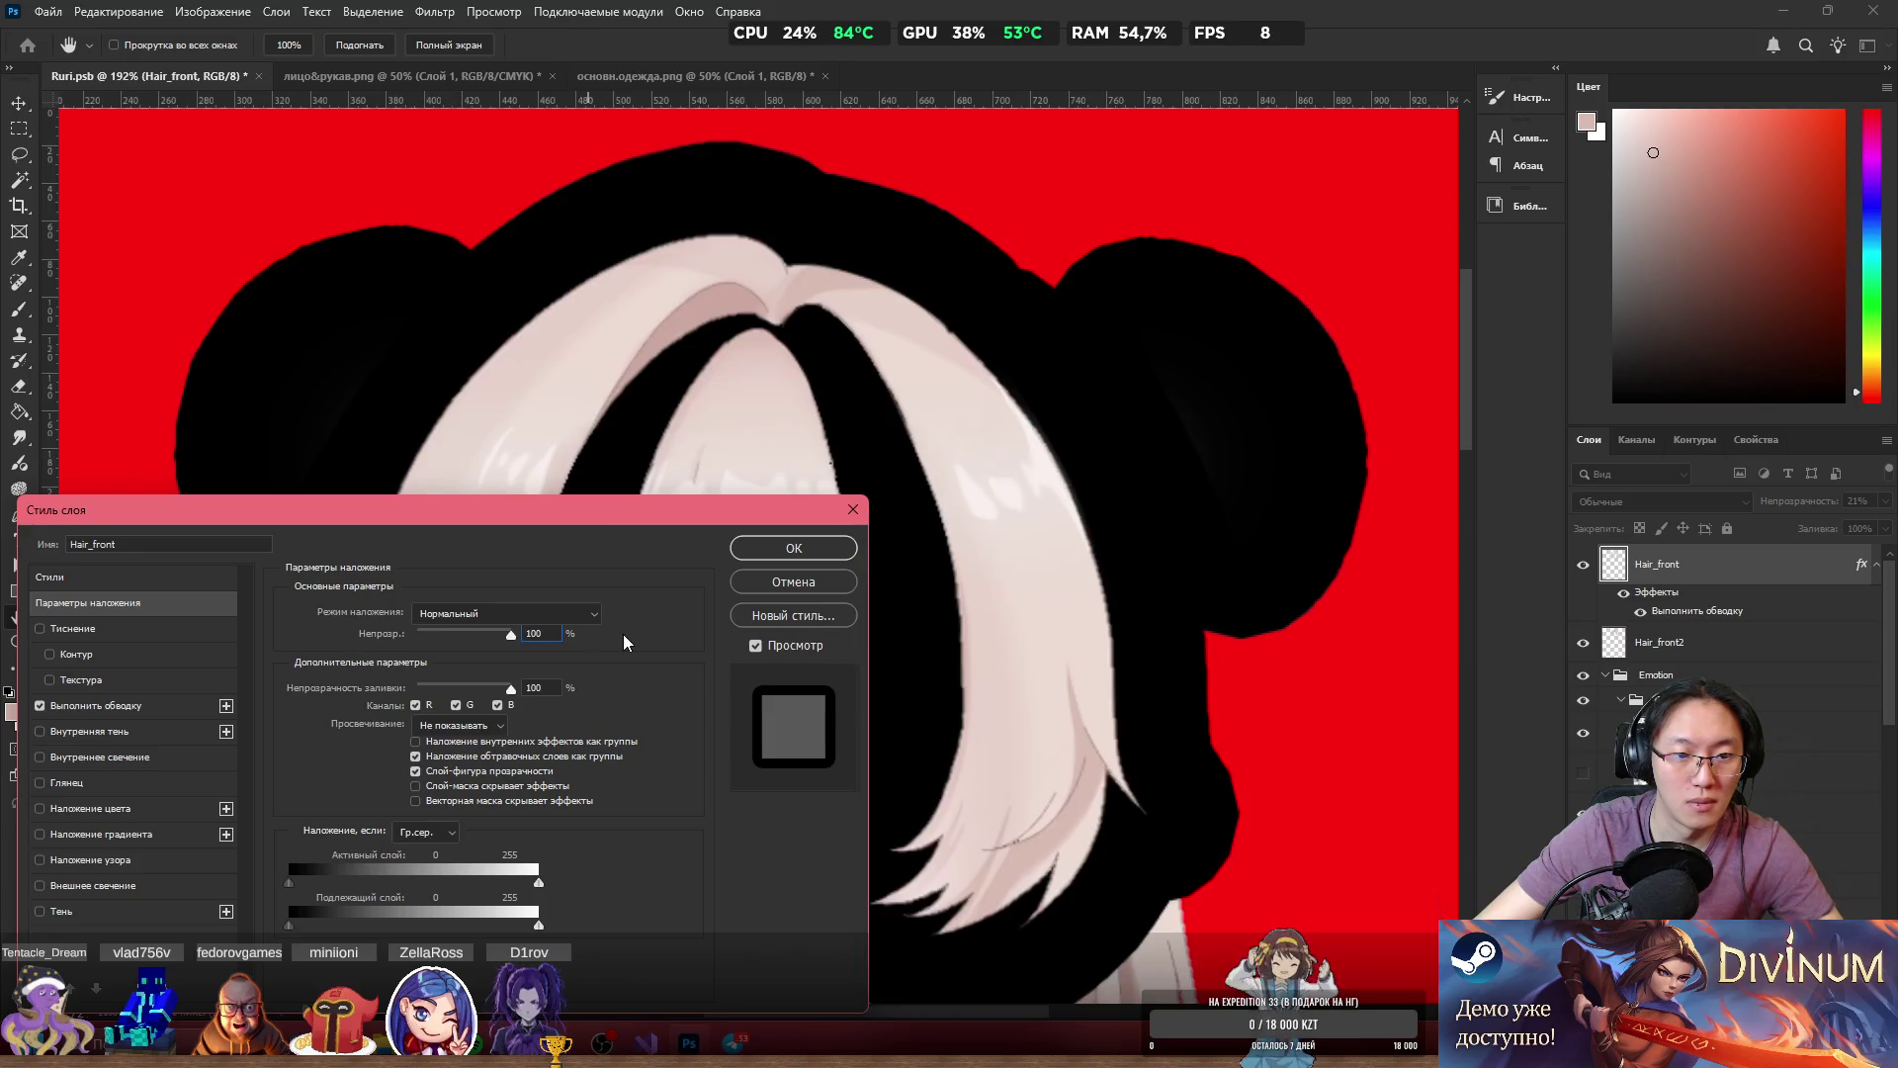
# Set the stroke to 1 px in colour ff0000 and apply it.
pyautogui.click(126, 706)
pyautogui.moveTo(415, 612); pyautogui.dragTo(392, 611)
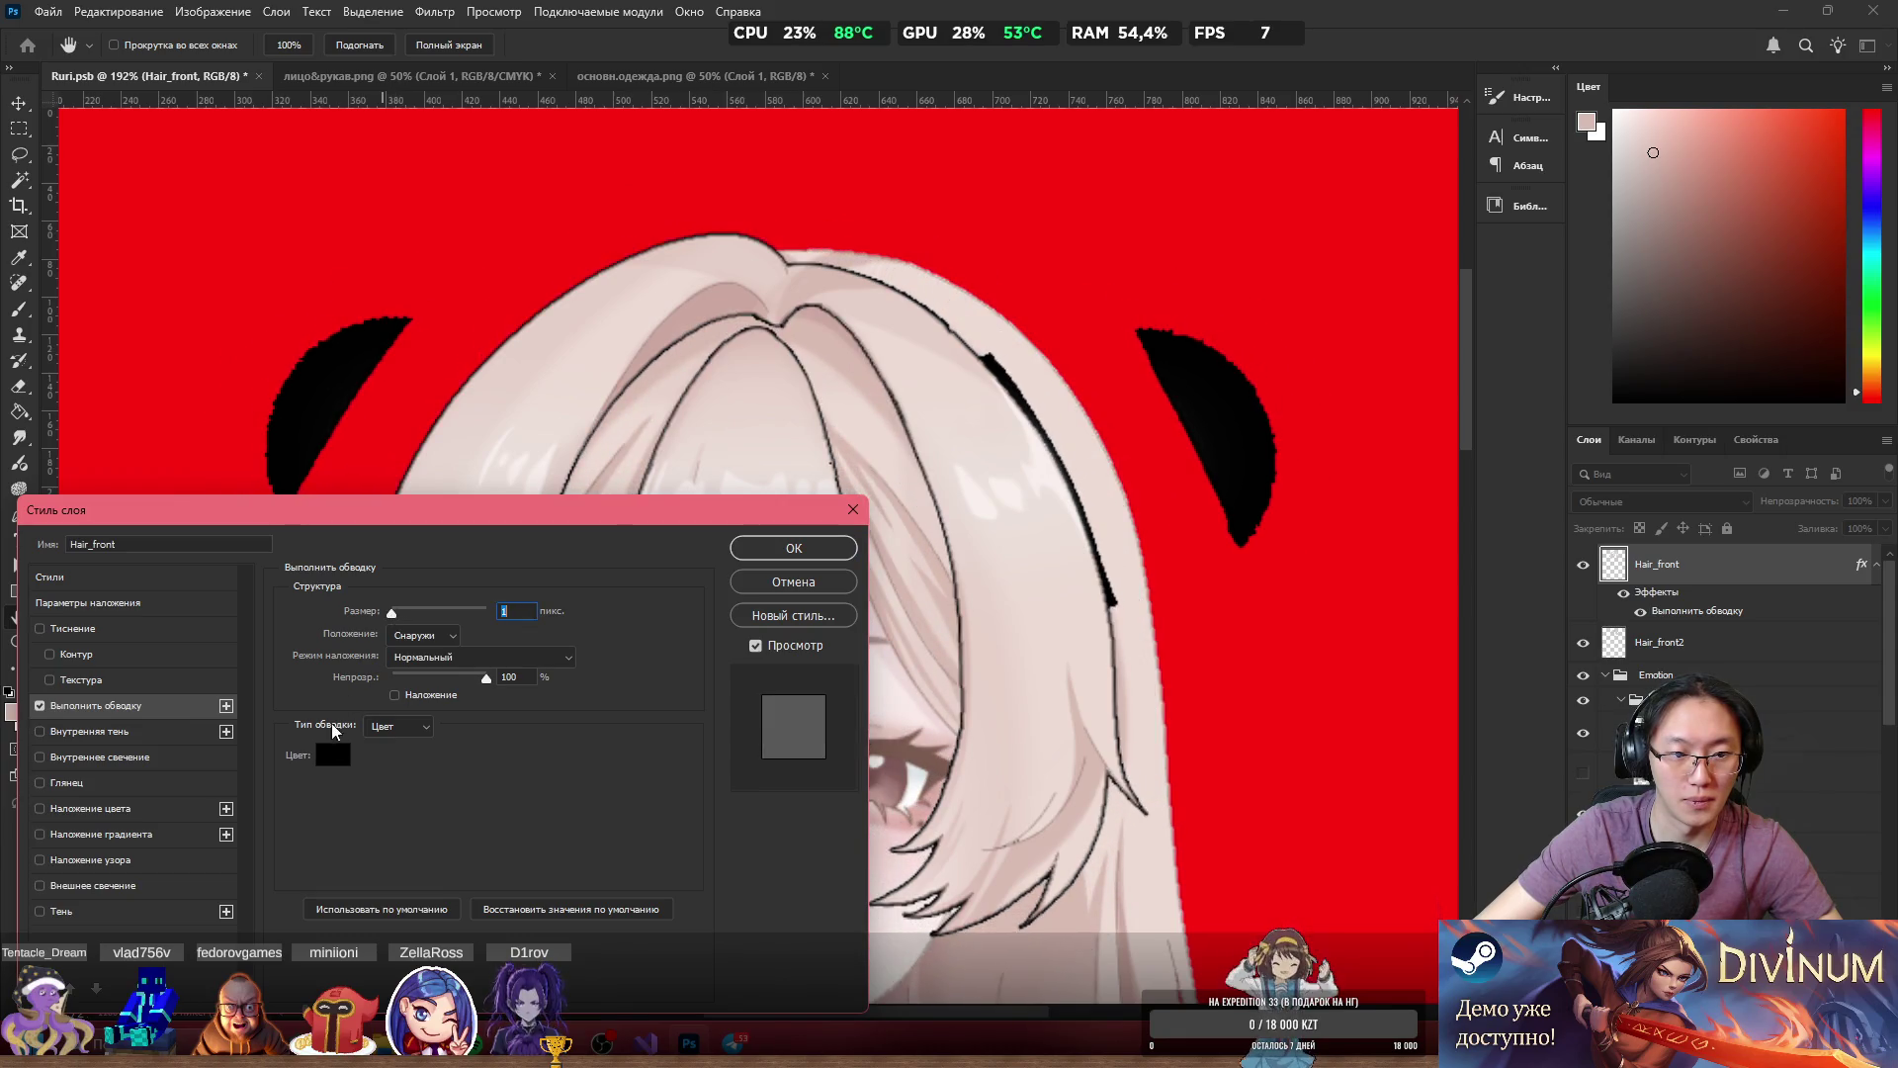
pyautogui.click(333, 754)
pyautogui.write('ff0000')
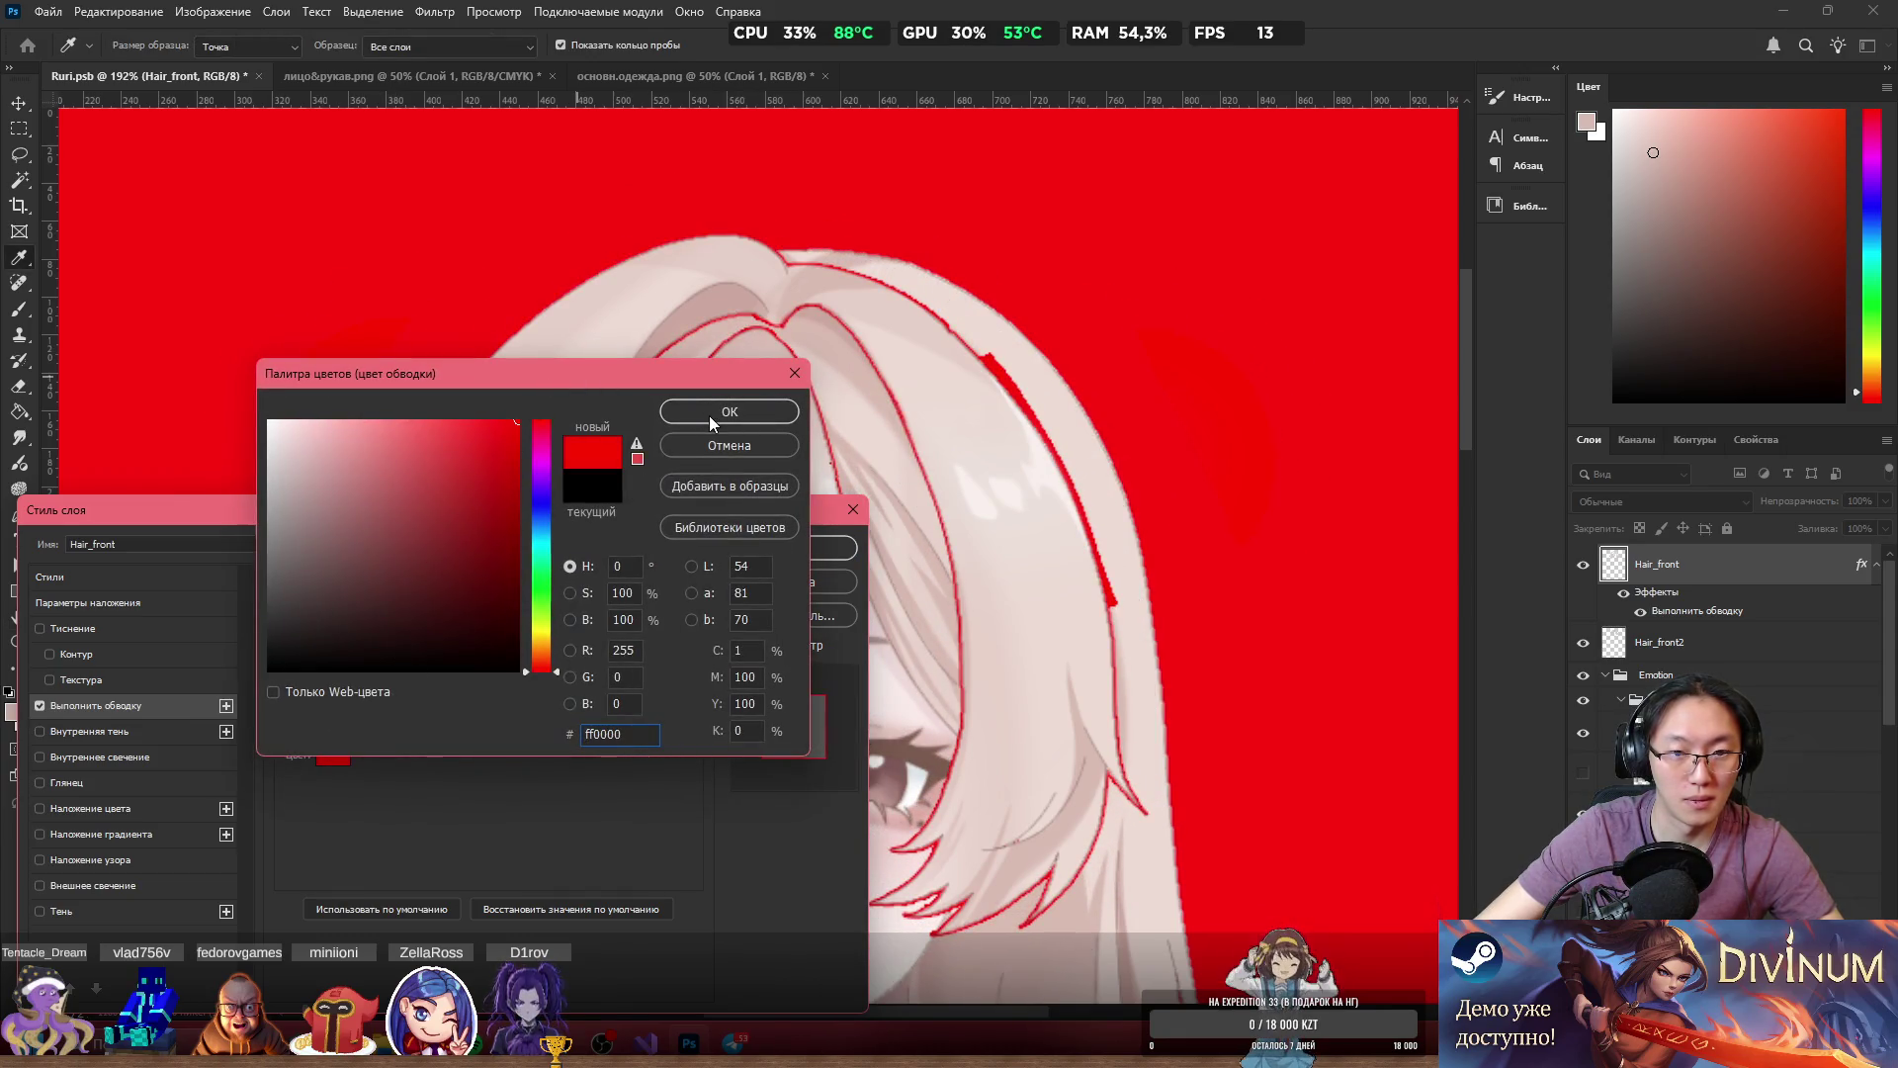
pyautogui.click(712, 413)
pyautogui.click(845, 544)
# Erase the red crescents to the right and left of the hair, then make the eraser much smaller.
pyautogui.press('e')
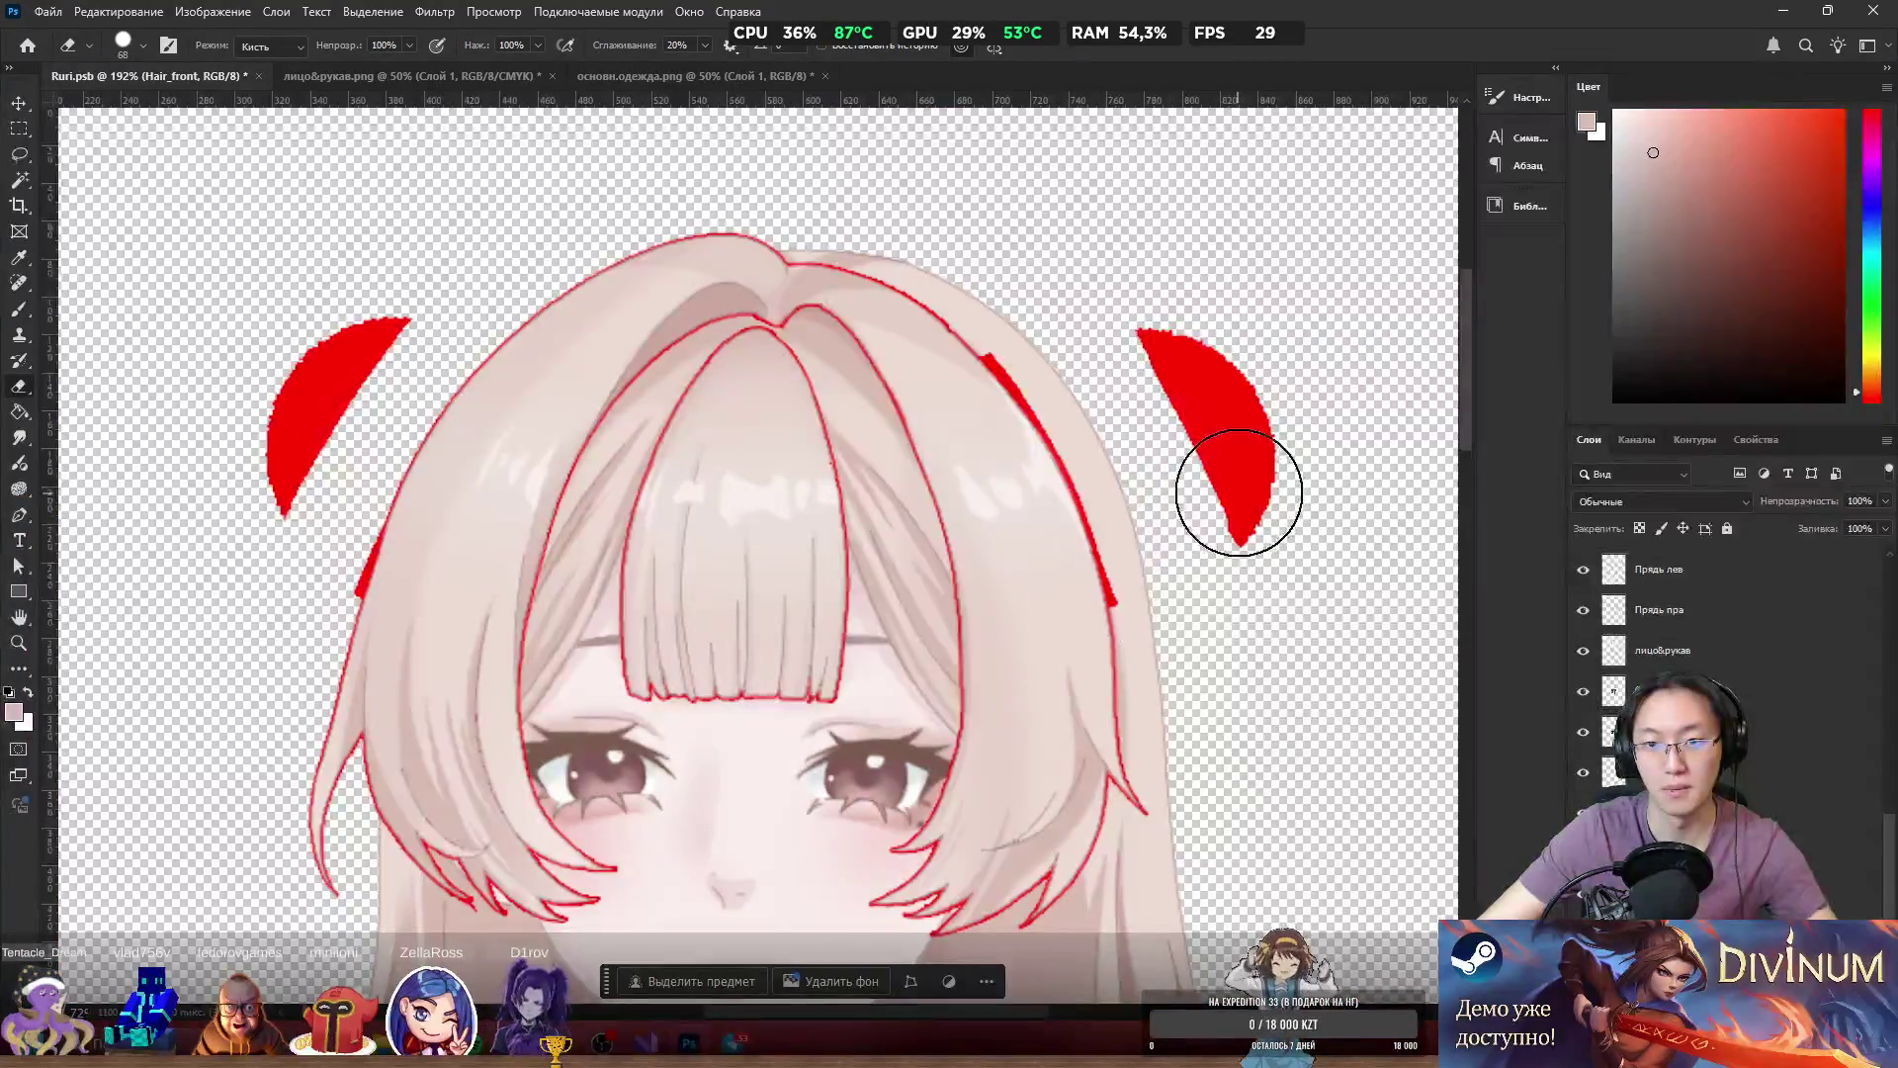
pyautogui.moveTo(1234, 494); pyautogui.dragTo(1293, 572)
pyautogui.moveTo(425, 296); pyautogui.dragTo(240, 480)
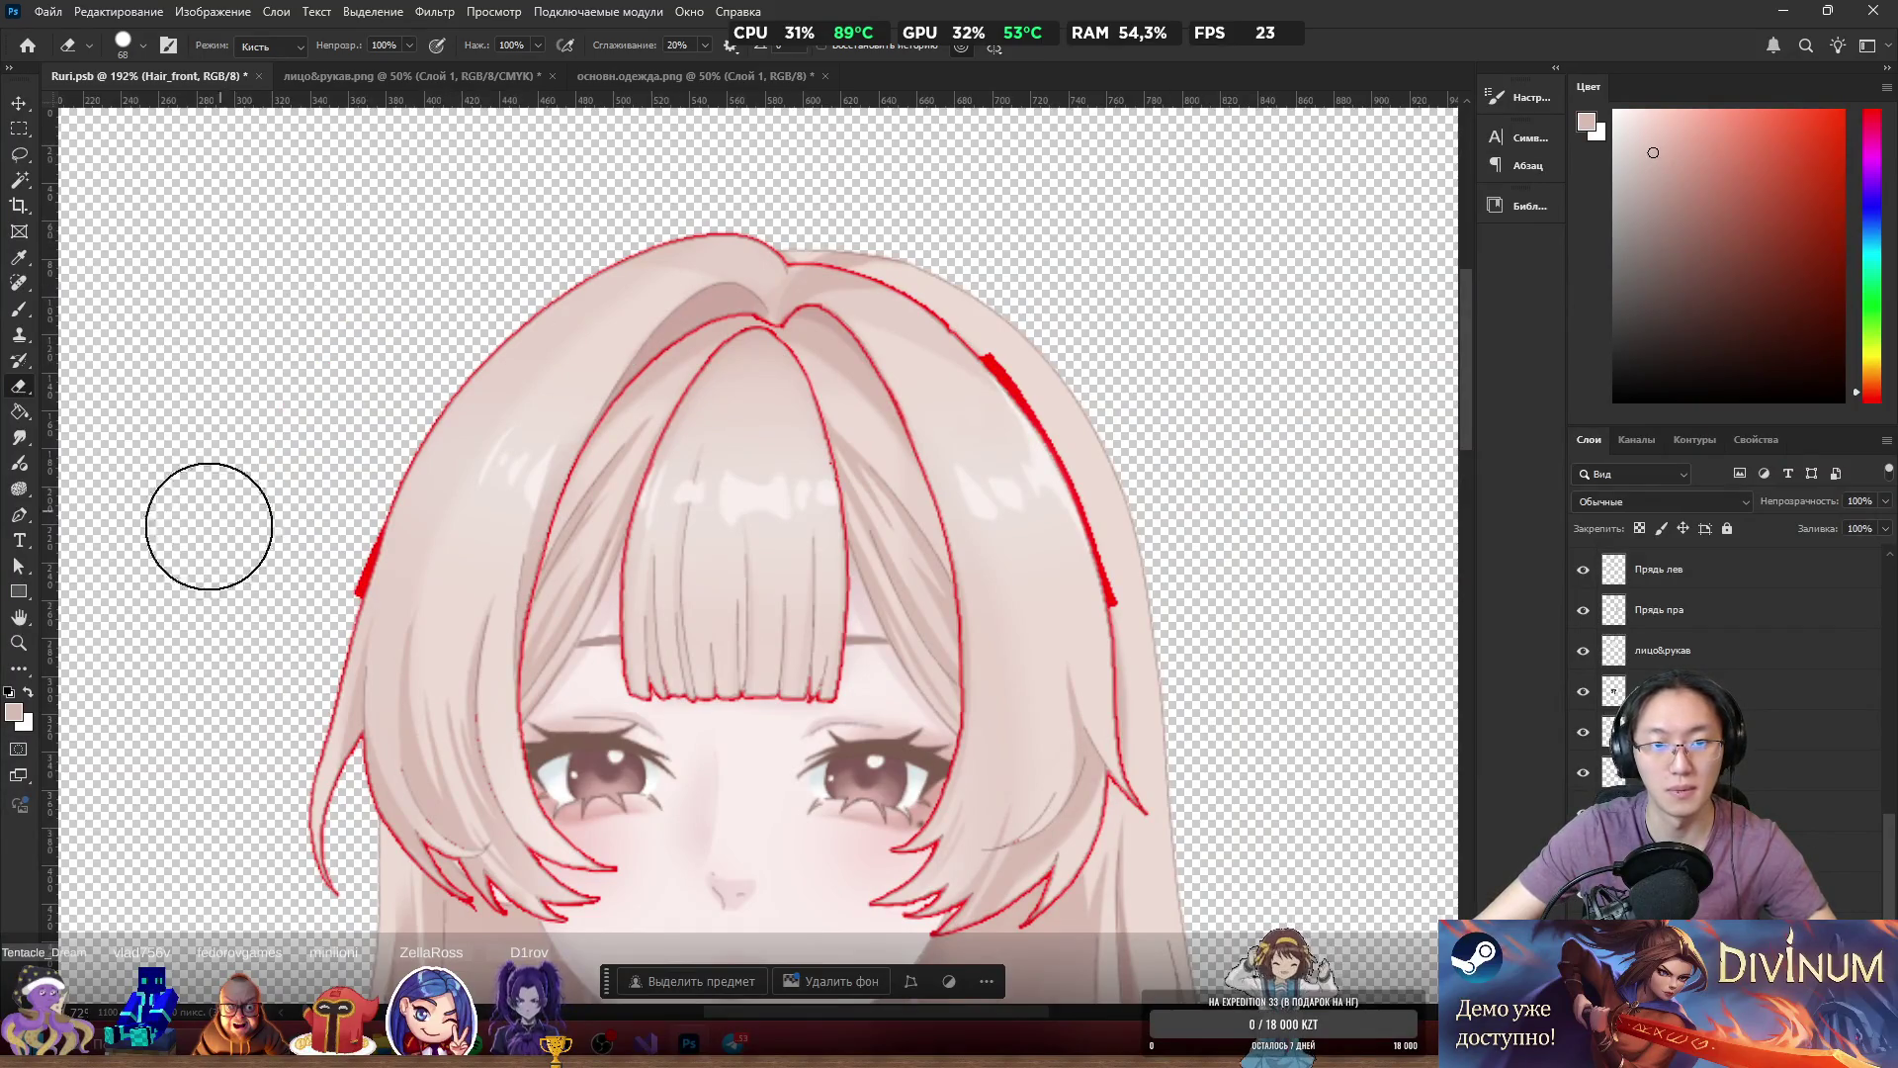
pyautogui.scroll(4, 182, 623)
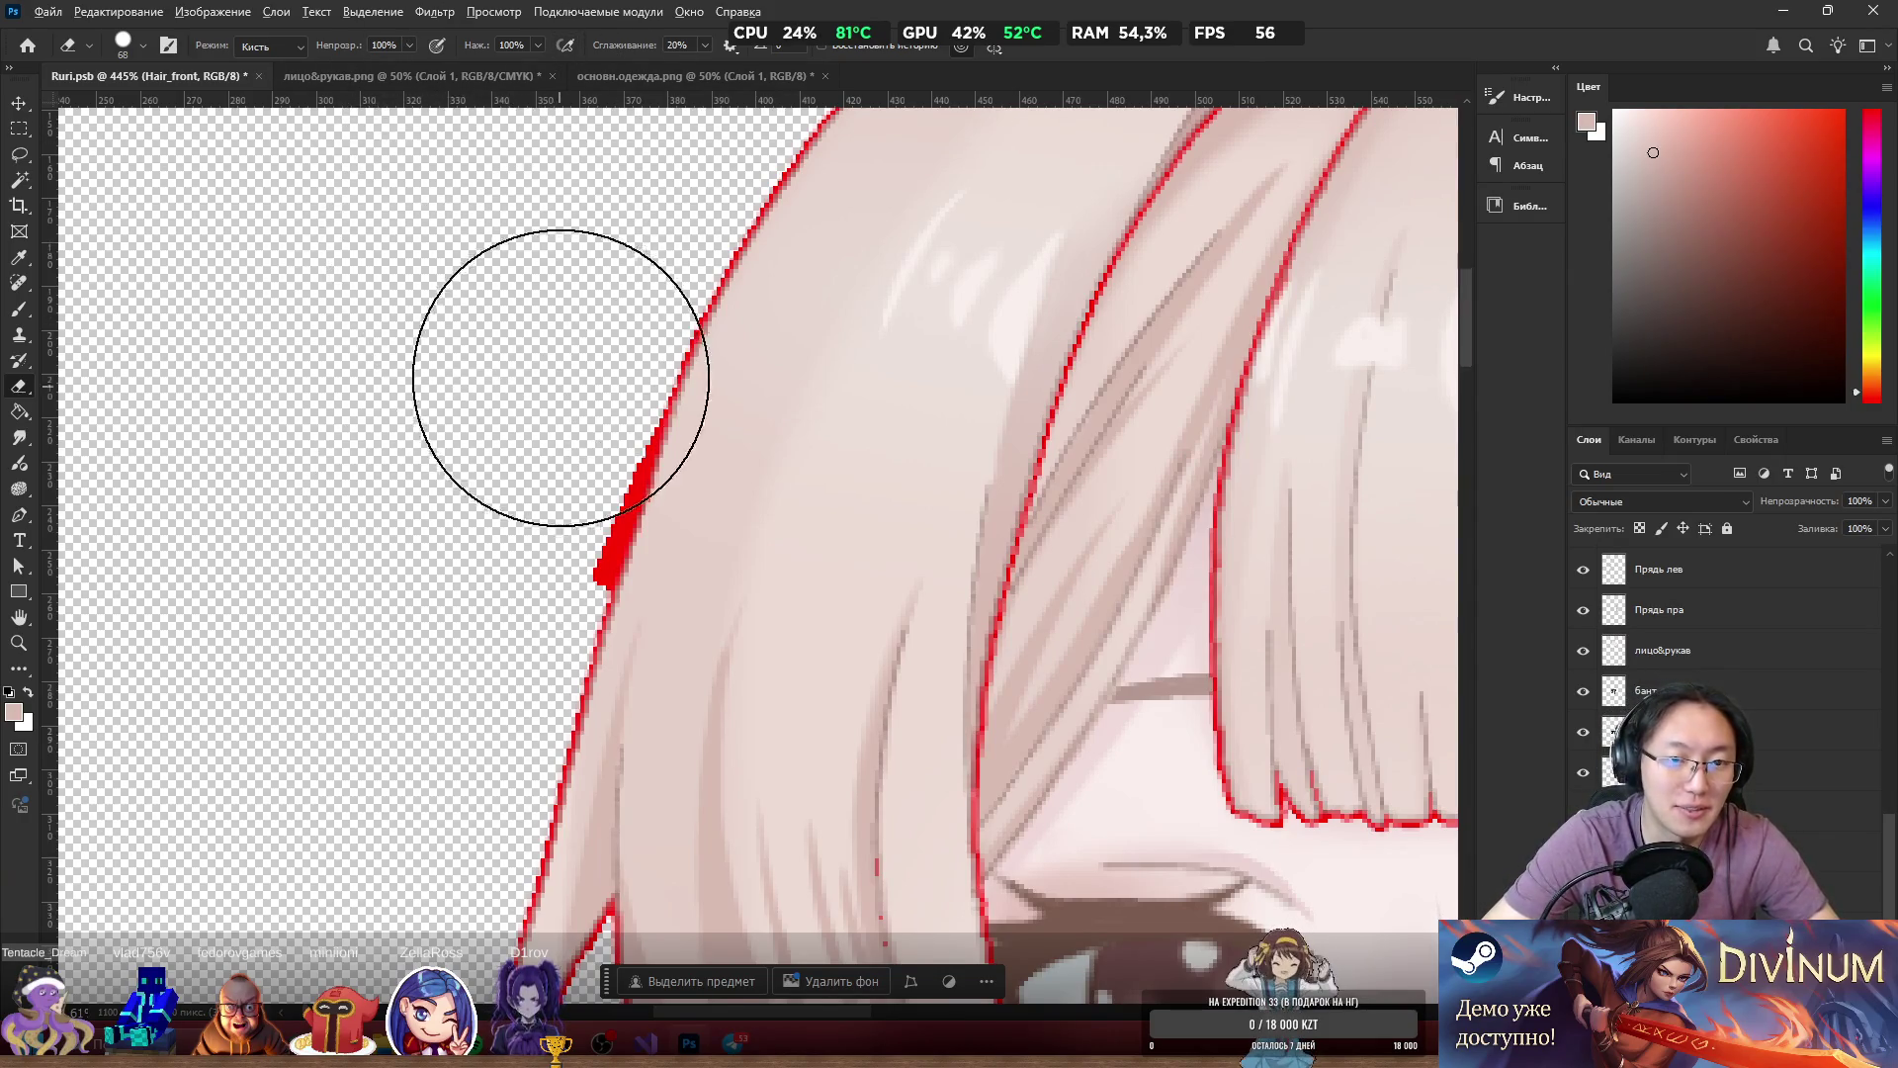
pyautogui.moveTo(511, 381)
pyautogui.mouseDown()
pyautogui.moveTo(412, 384)
pyautogui.moveTo(350, 397)
pyautogui.moveTo(354, 413)
pyautogui.mouseUp()
# Briefly show and hide Telegram, then bring up the Discord direct-message chat from the taskbar.
pyautogui.click(733, 1043)
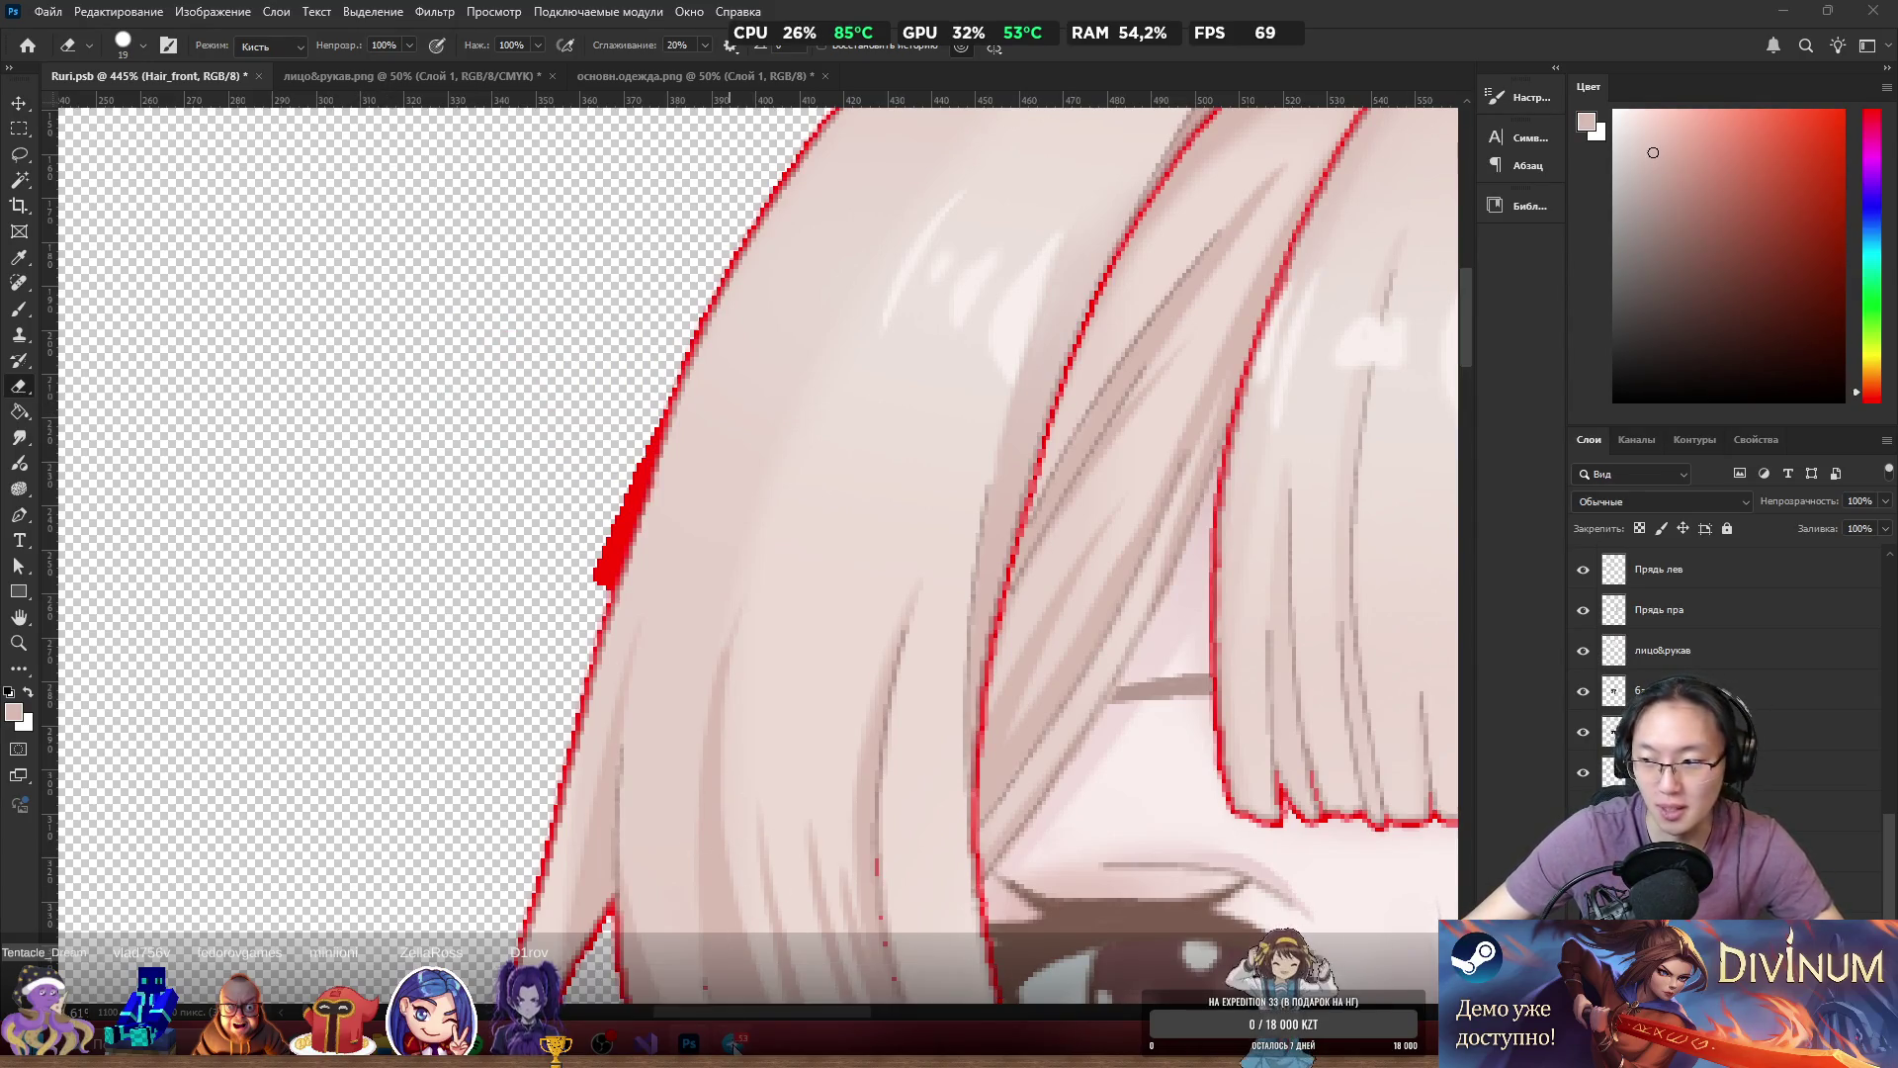
pyautogui.click(737, 1038)
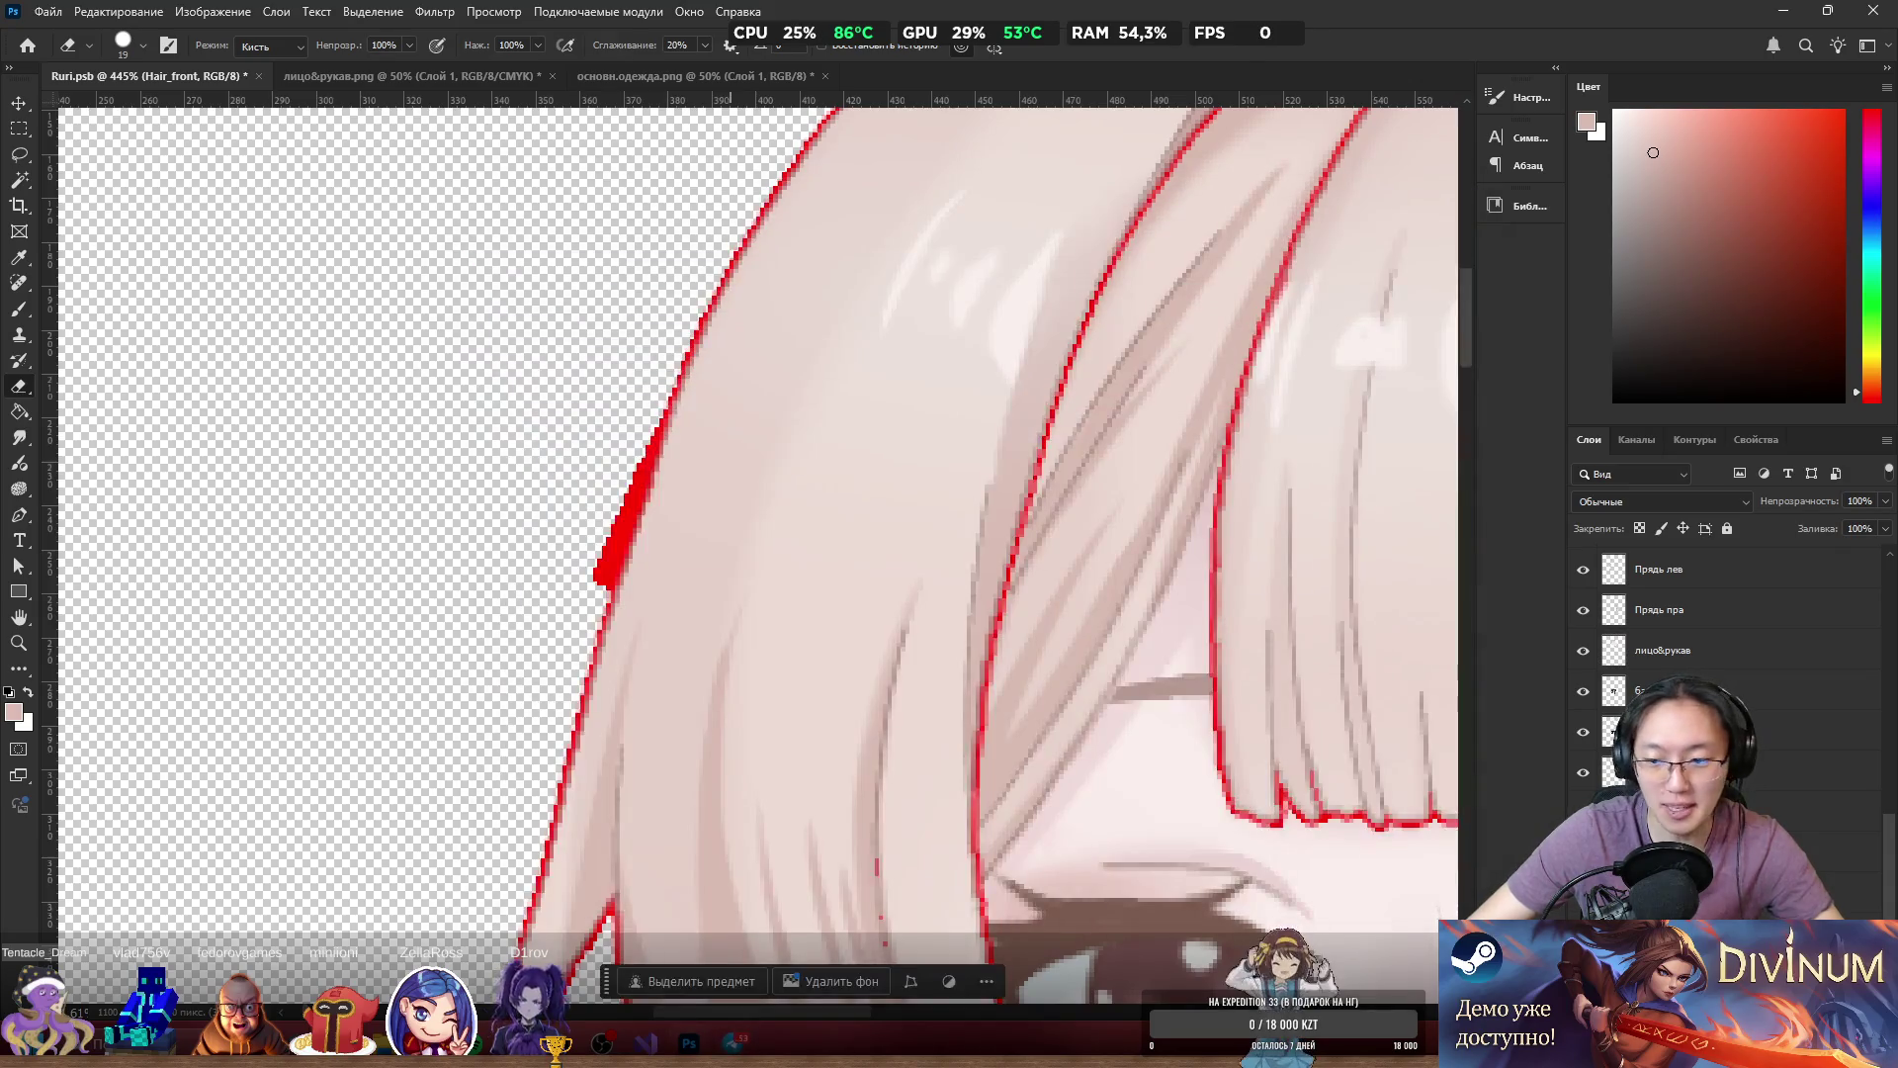
pyautogui.click(649, 804)
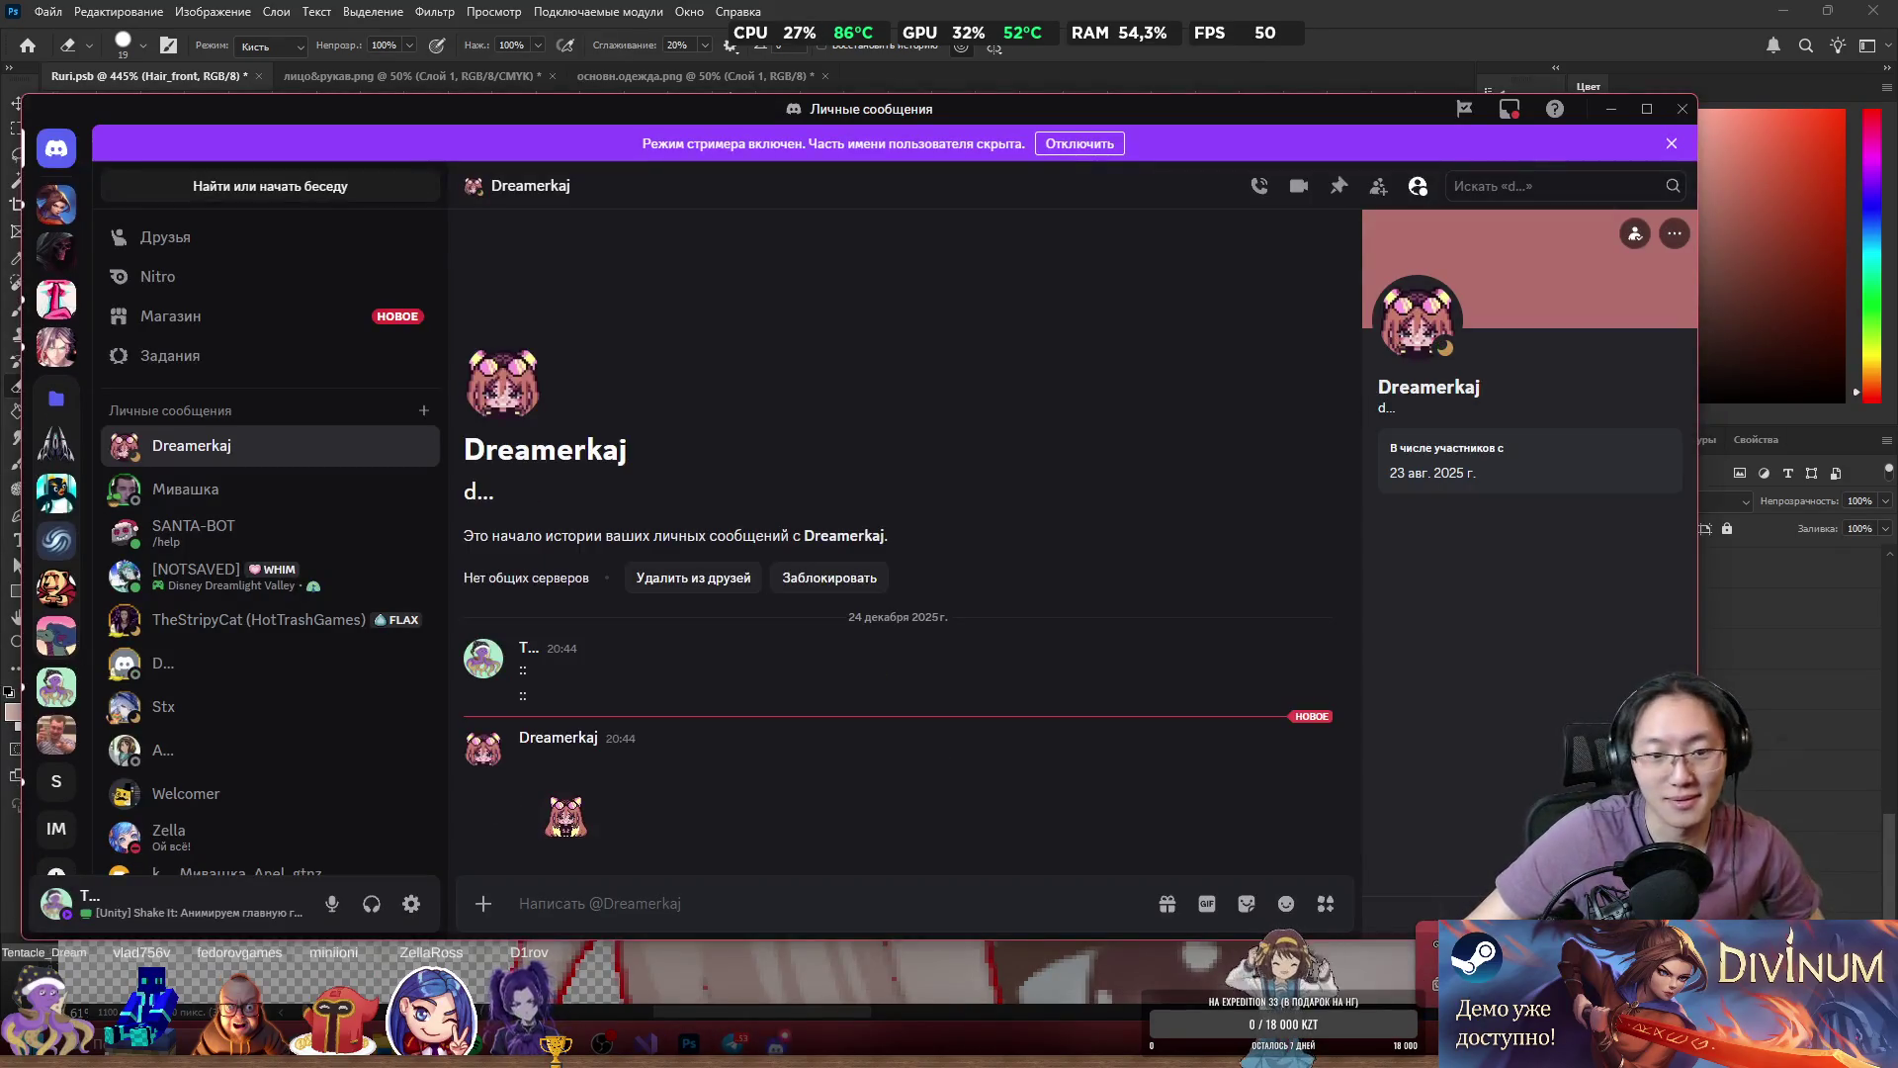
# View the sent sticker enlarged, close the viewer, and minimize Discord back to Photoshop.
pyautogui.click(577, 826)
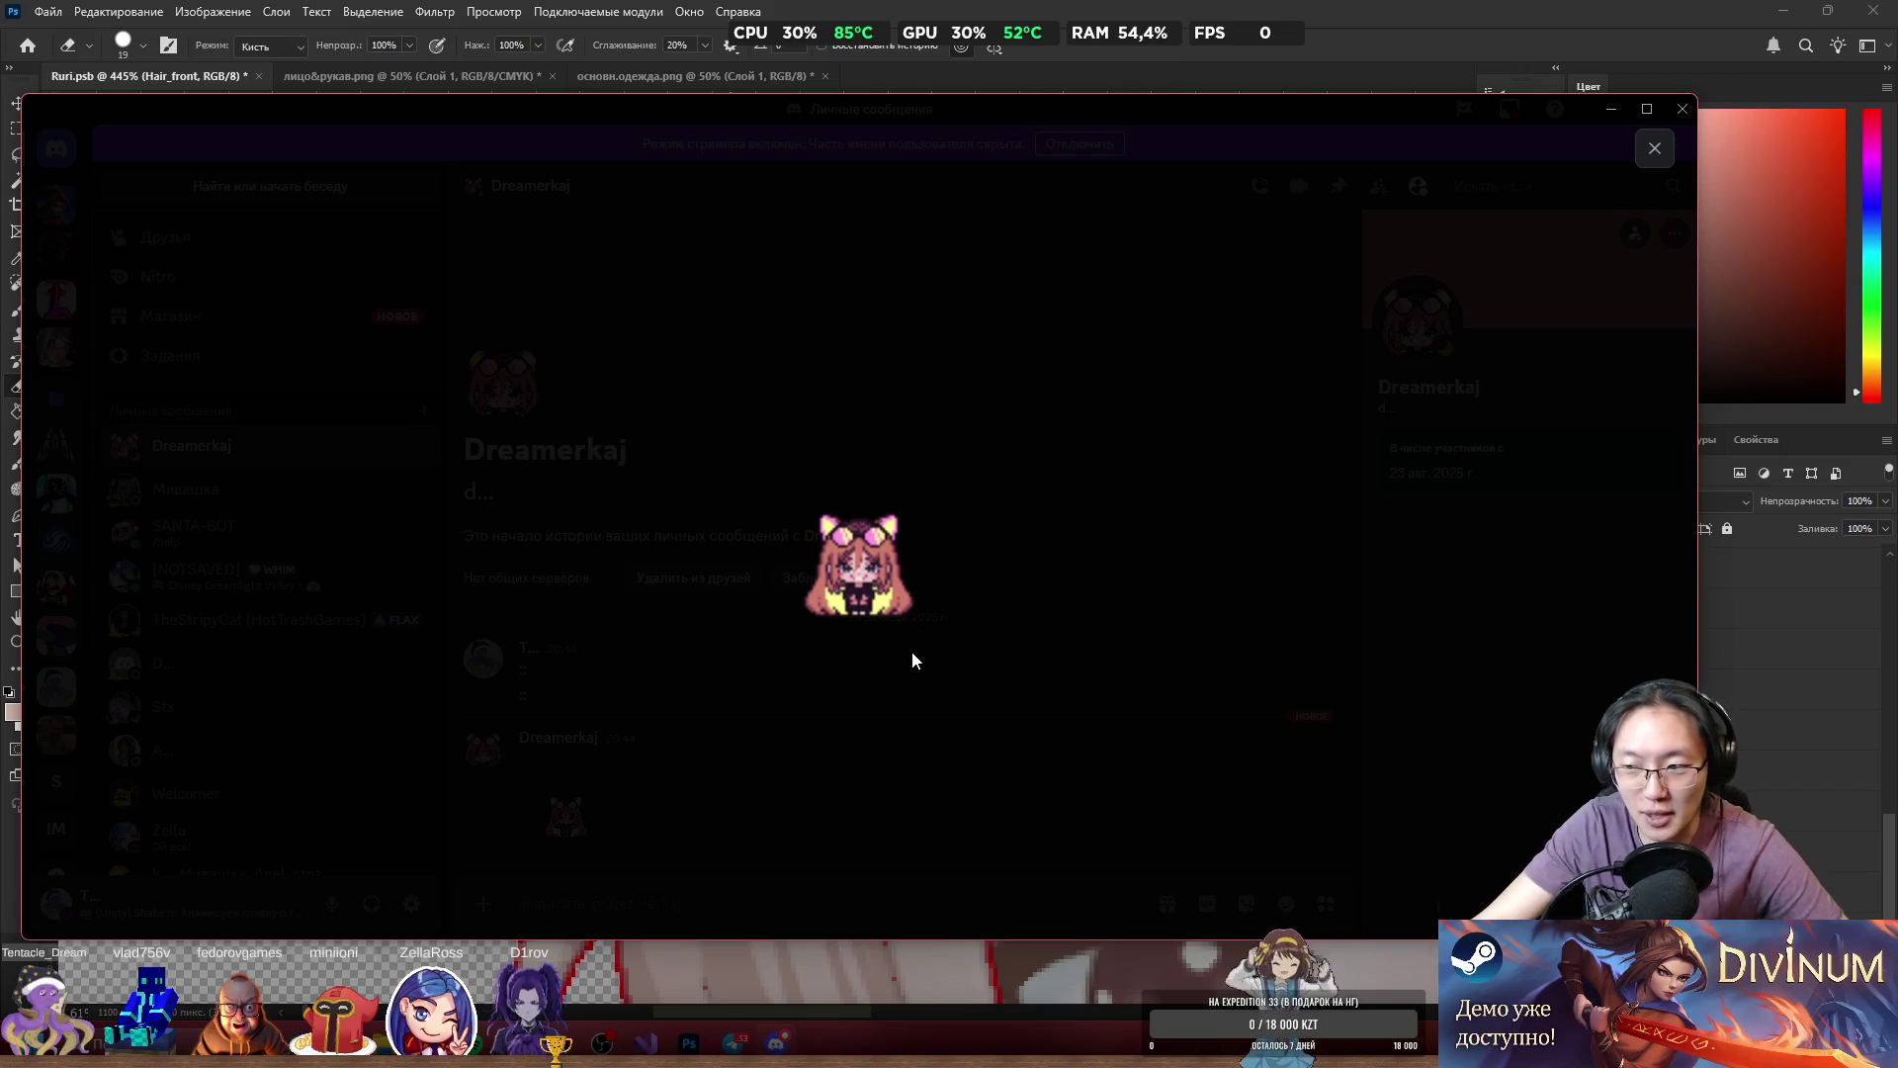
pyautogui.click(1483, 692)
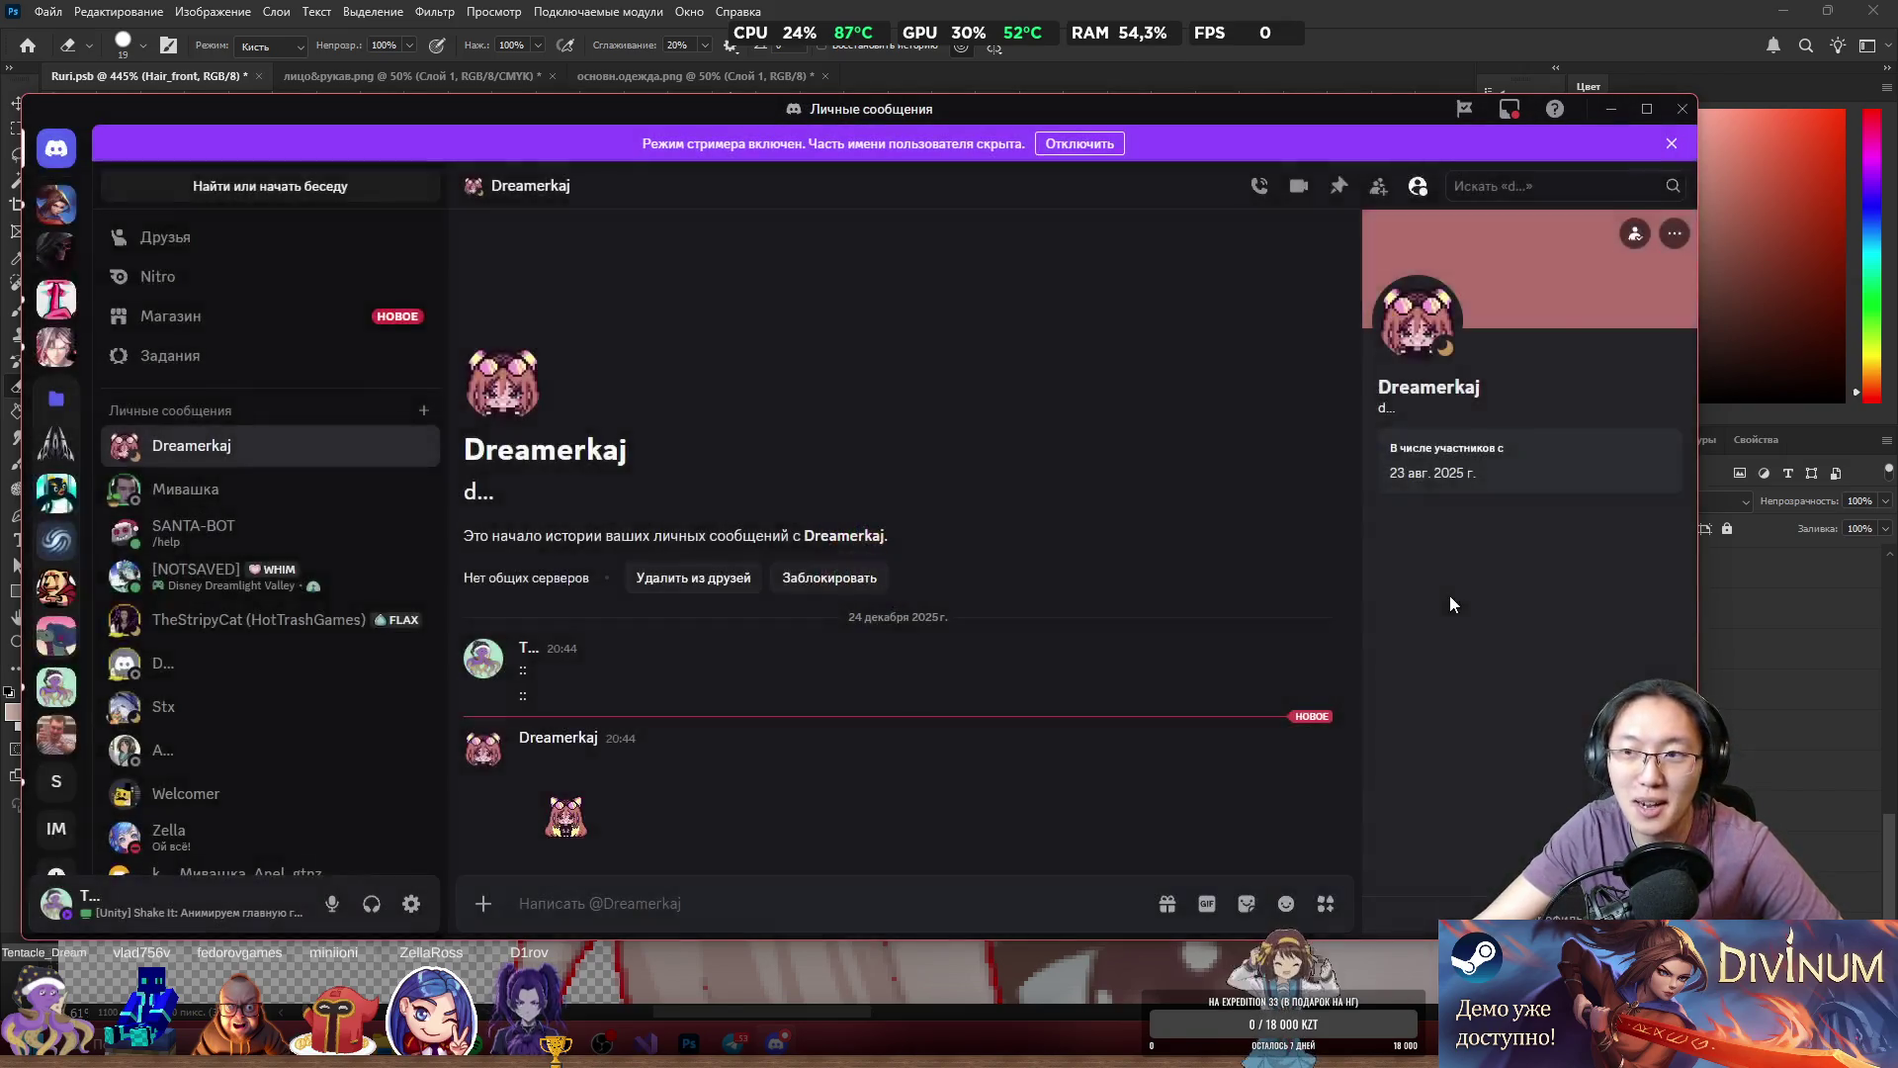
pyautogui.click(1611, 116)
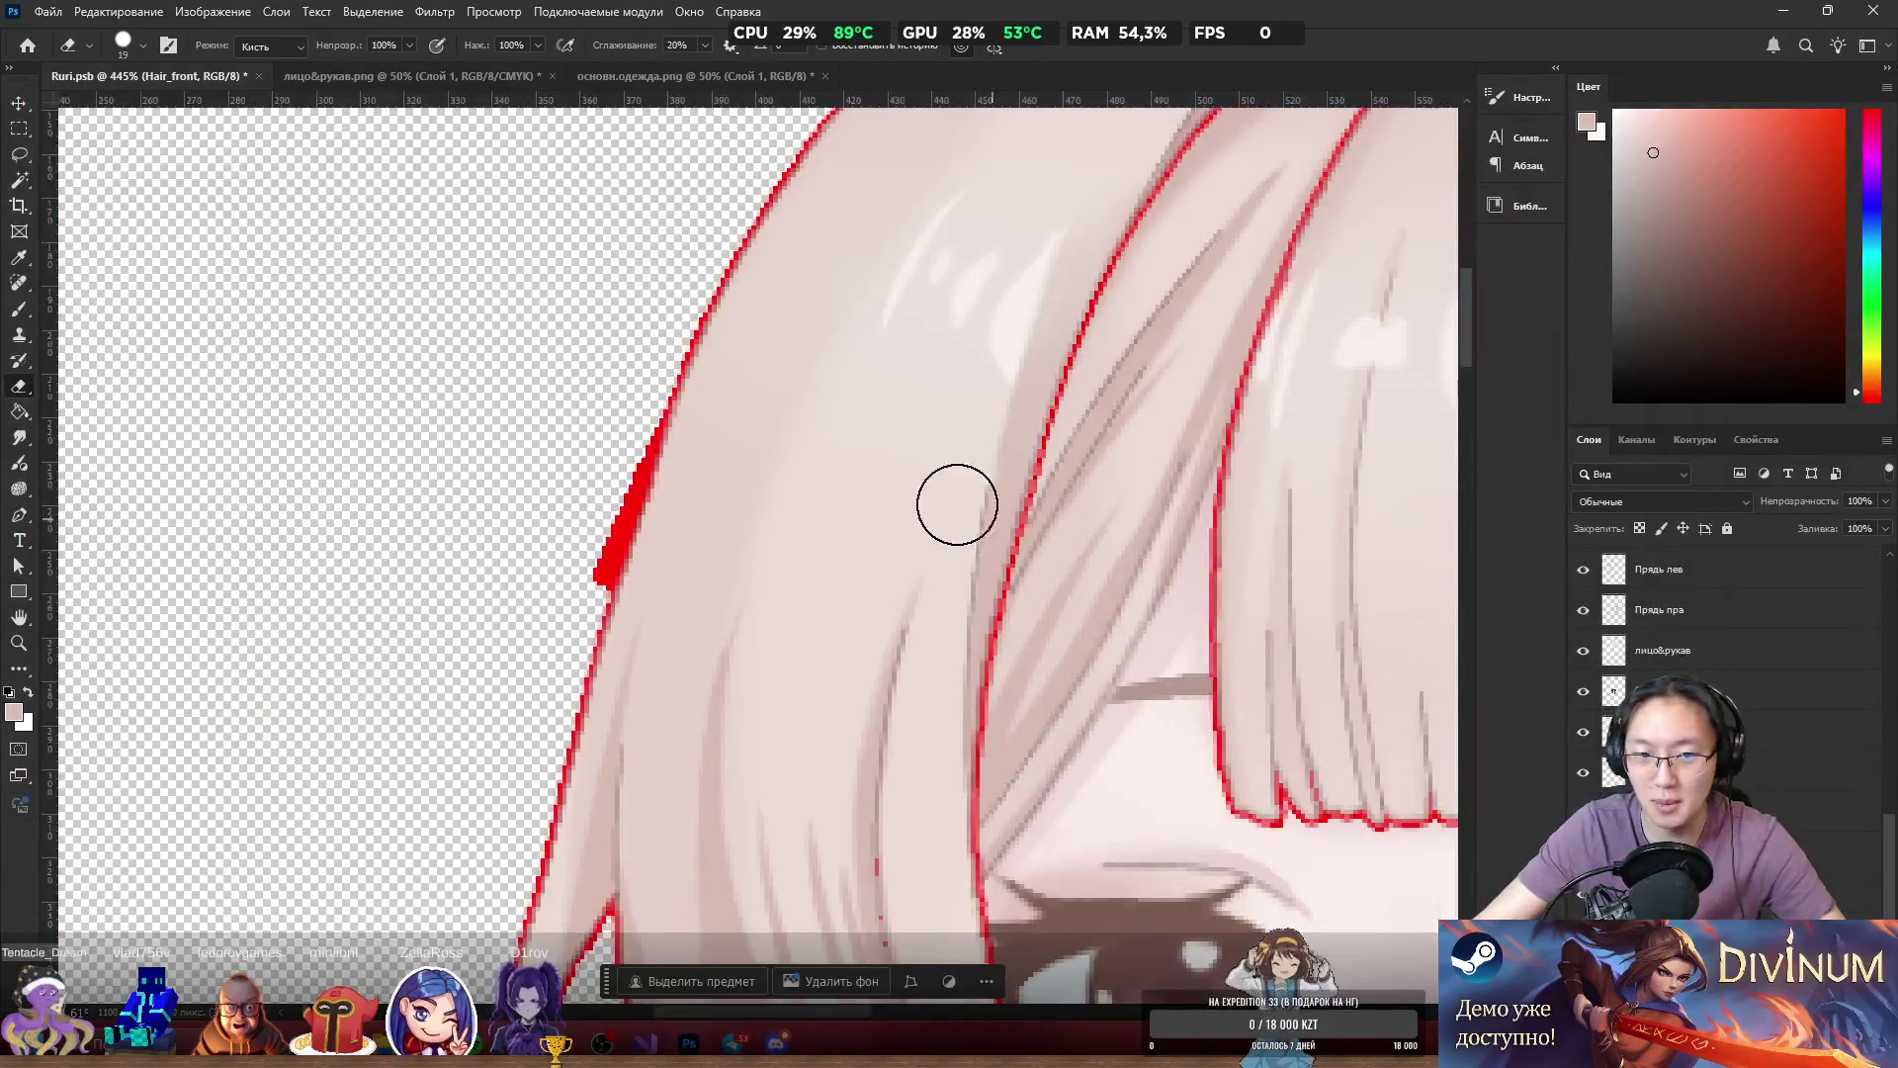
# Erase the red blobs on the hair edge with a smaller eraser, thinning the strand's outline.
pyautogui.scroll(2, 682, 425)
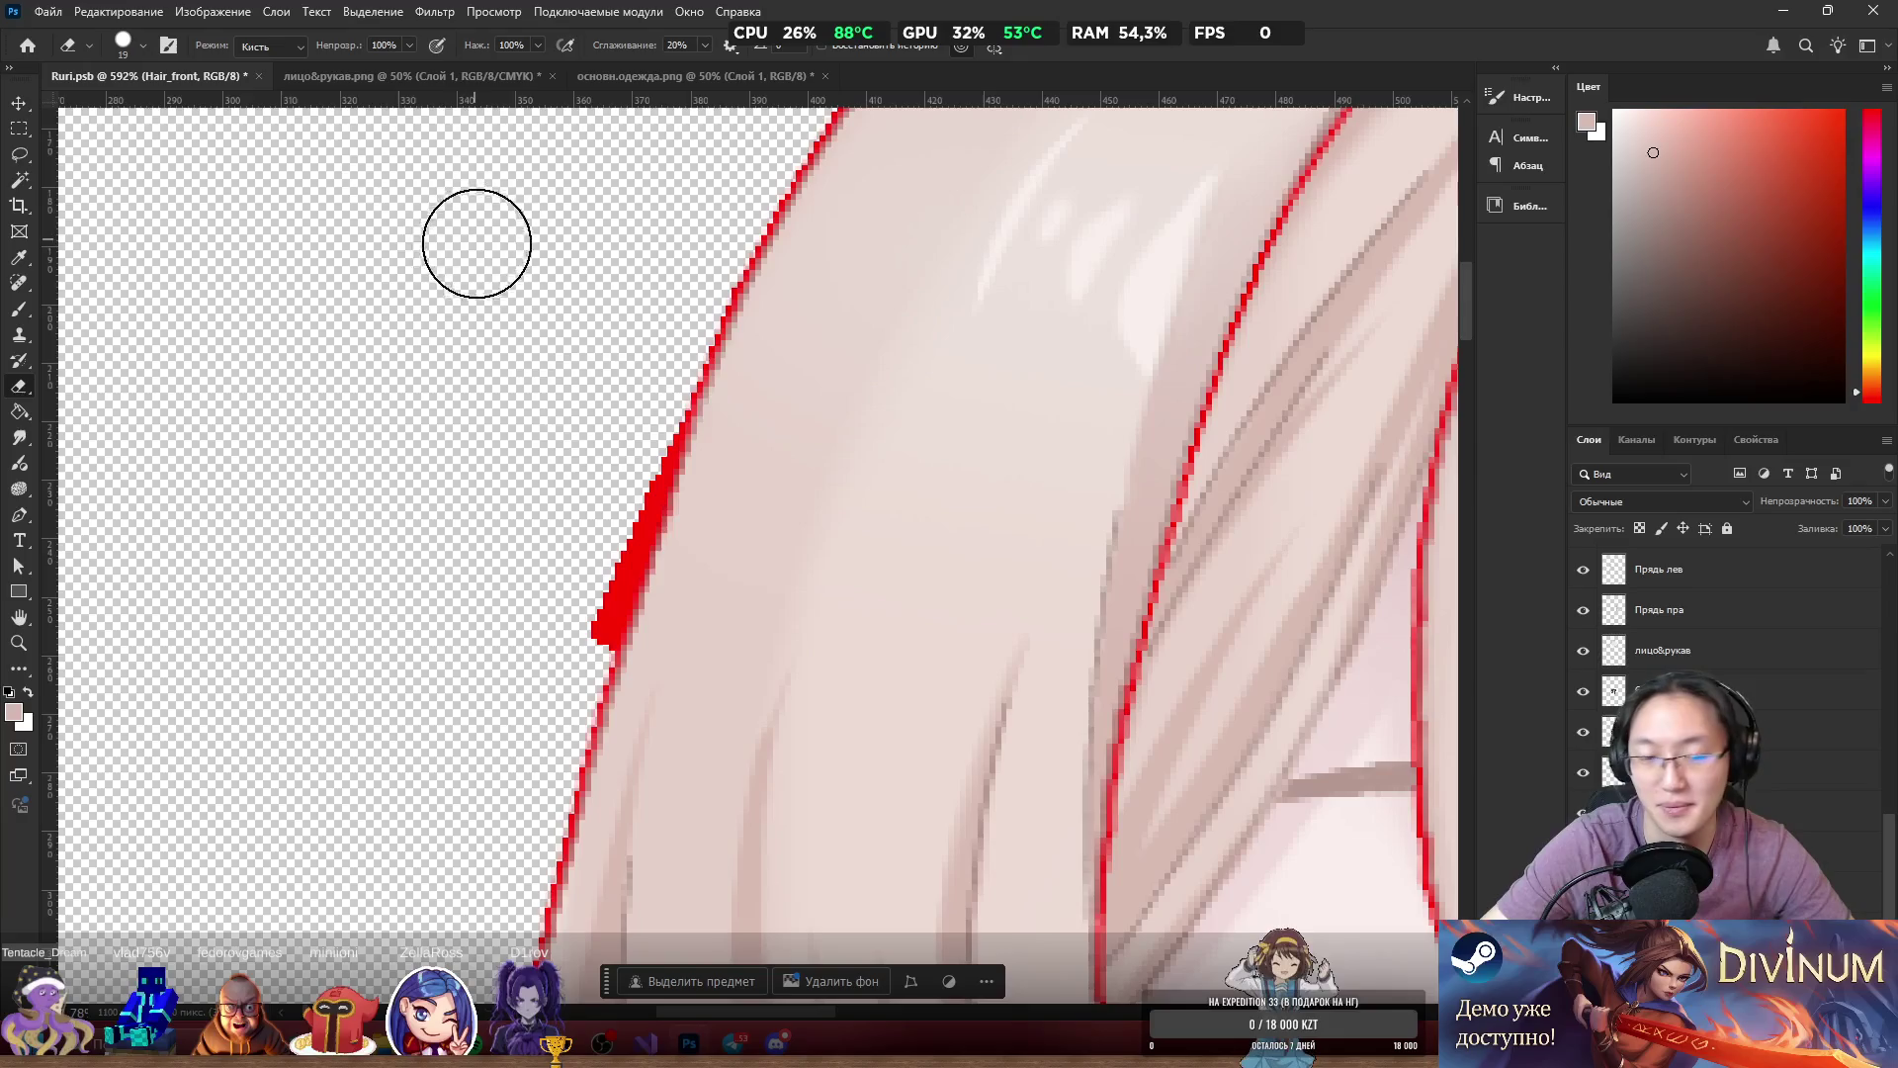
pyautogui.moveTo(538, 626)
pyautogui.mouseDown()
pyautogui.moveTo(603, 491)
pyautogui.moveTo(551, 643)
pyautogui.moveTo(590, 525)
pyautogui.moveTo(567, 623)
pyautogui.moveTo(644, 377)
pyautogui.moveTo(614, 481)
pyautogui.mouseUp()
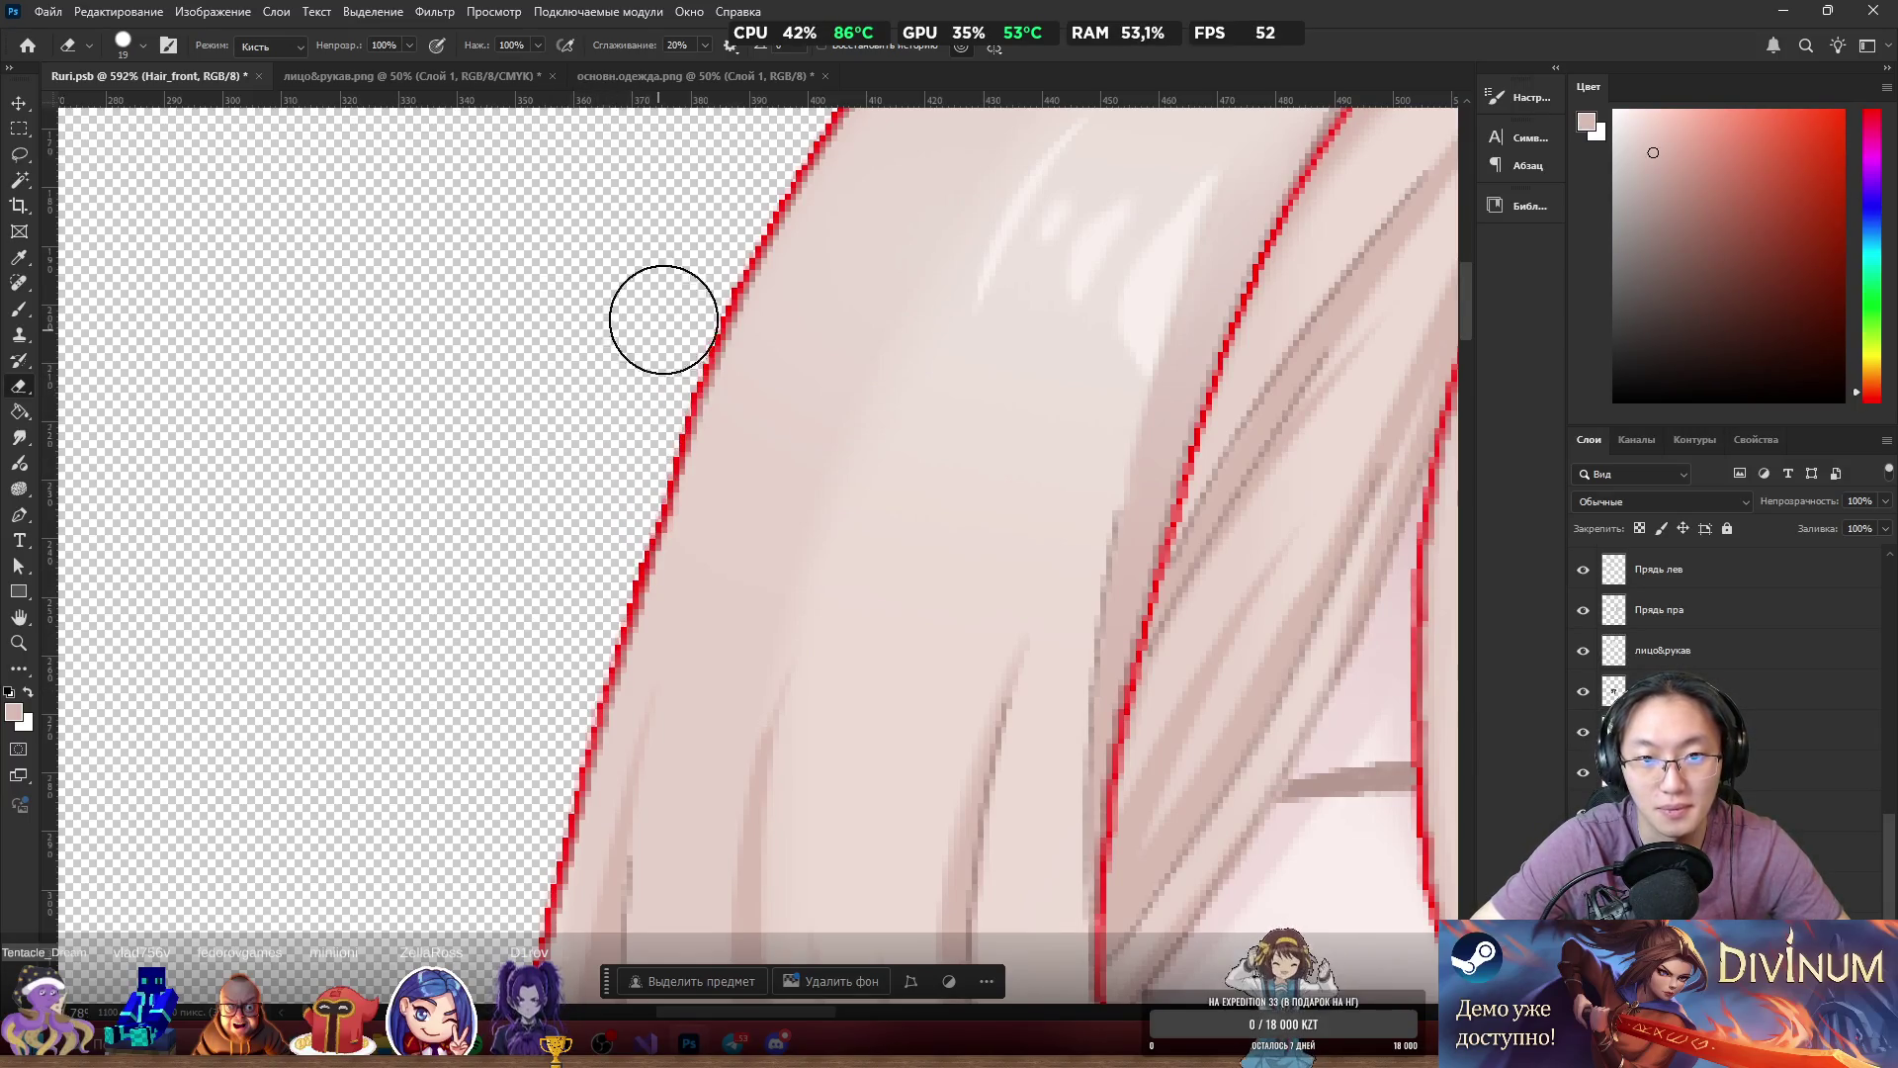
pyautogui.scroll(-5, 560, 326)
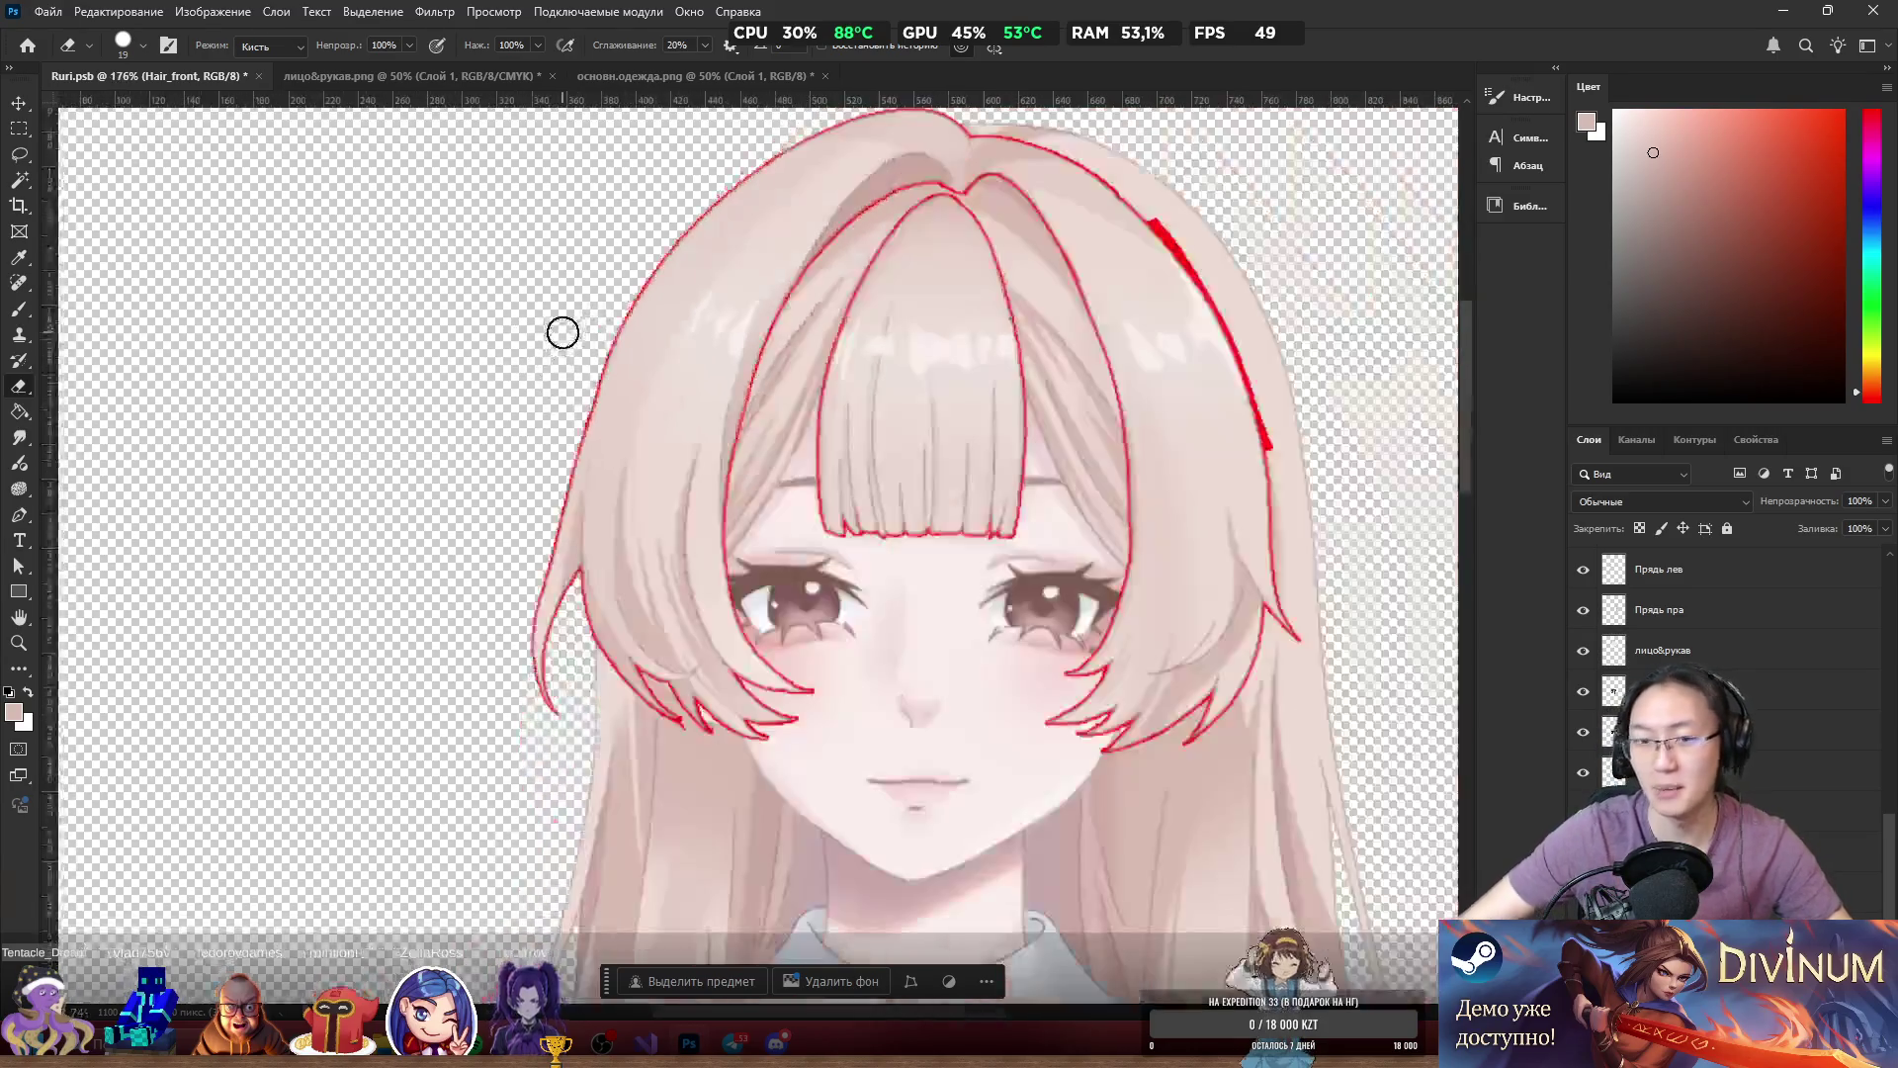
pyautogui.scroll(-2, 1093, 195)
pyautogui.scroll(3, 1305, 305)
pyautogui.scroll(3, 1057, 257)
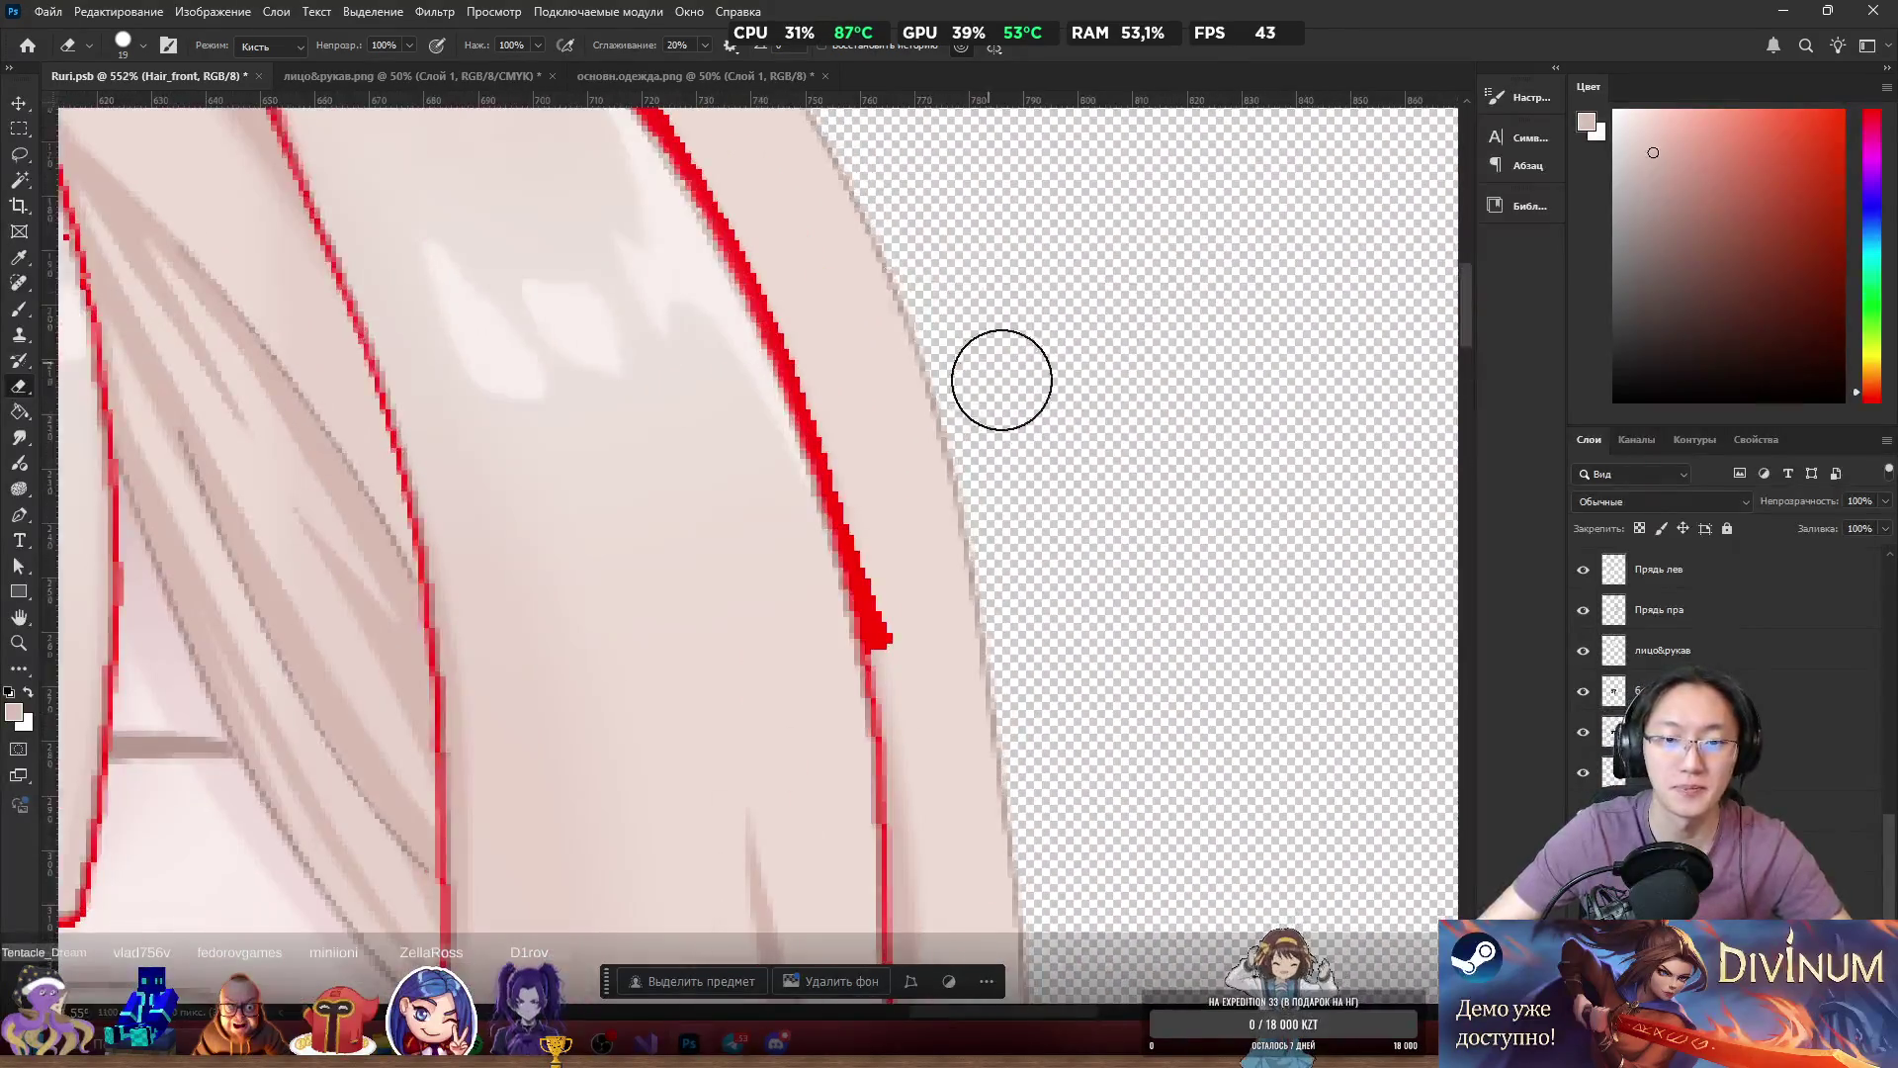
pyautogui.moveTo(945, 466); pyautogui.dragTo(924, 491)
pyautogui.moveTo(922, 614)
pyautogui.mouseDown()
pyautogui.moveTo(881, 665)
pyautogui.moveTo(885, 572)
pyautogui.mouseUp()
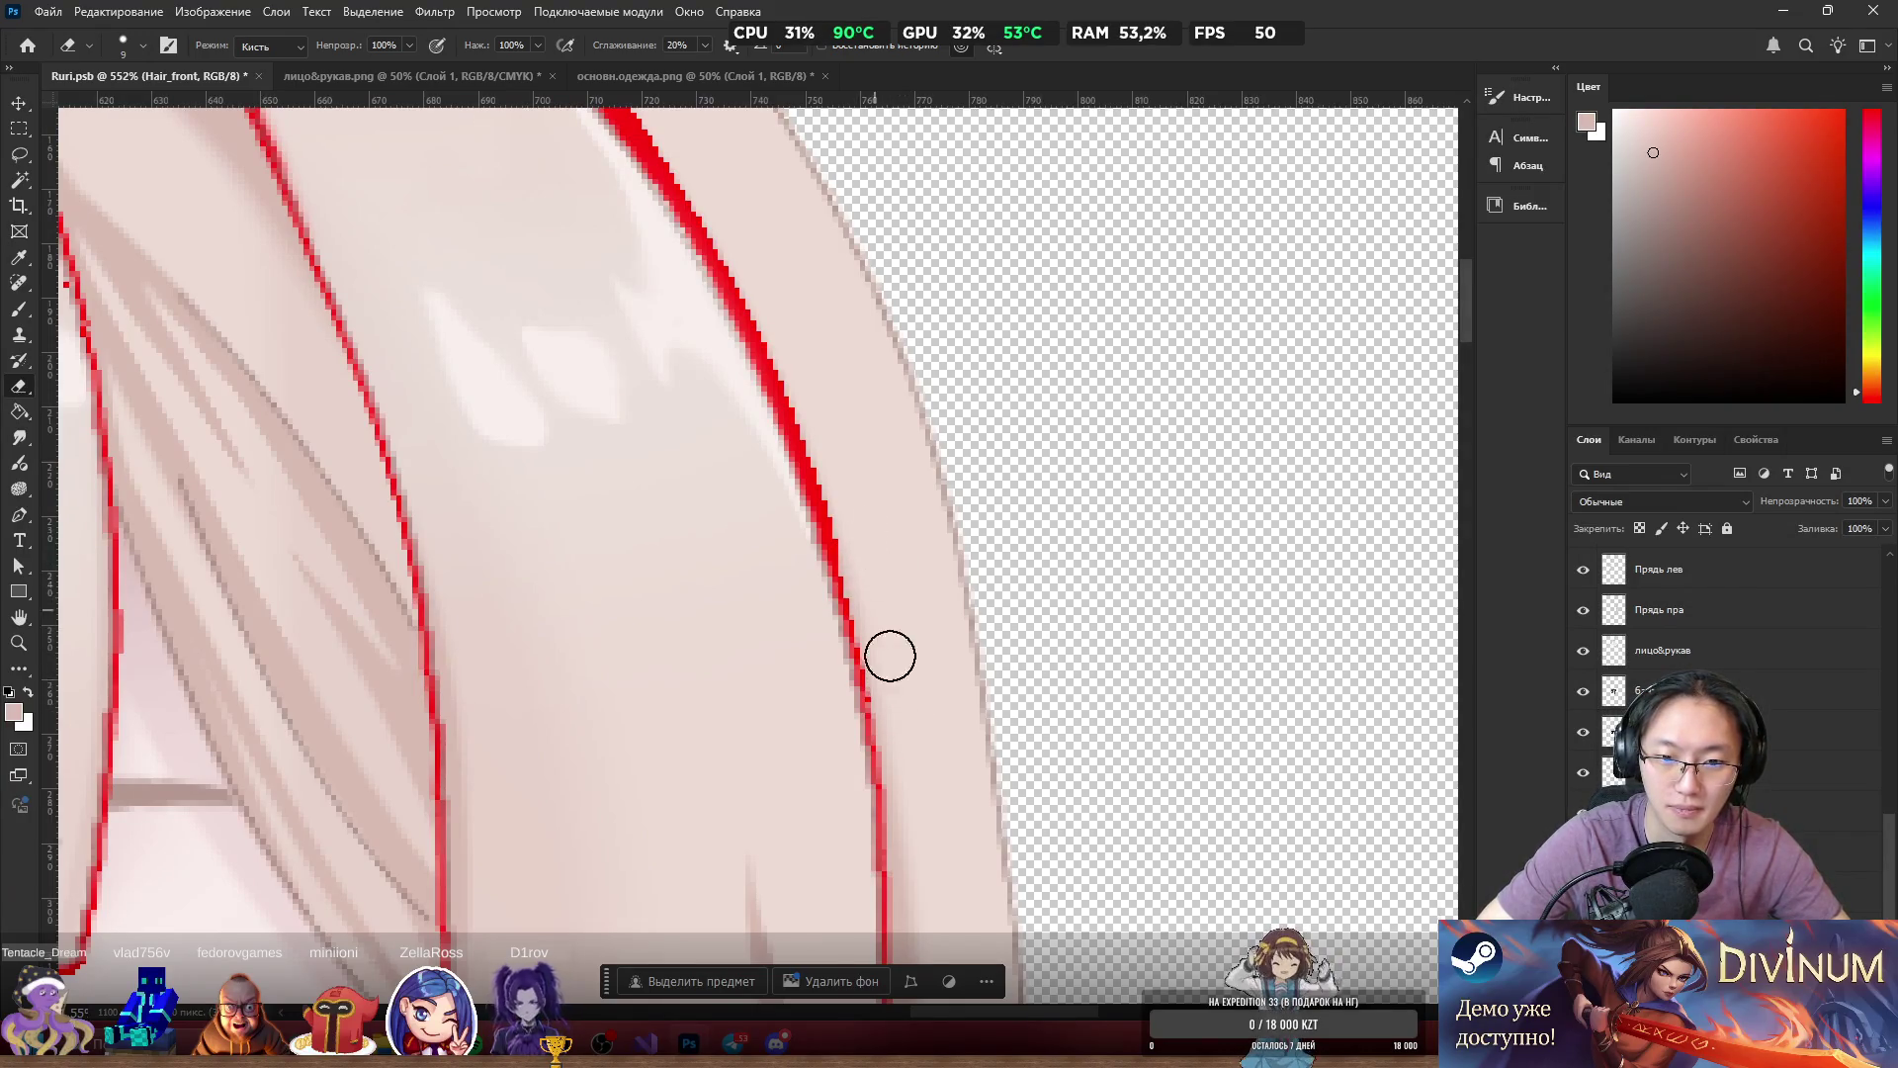
pyautogui.moveTo(846, 511); pyautogui.dragTo(903, 717)
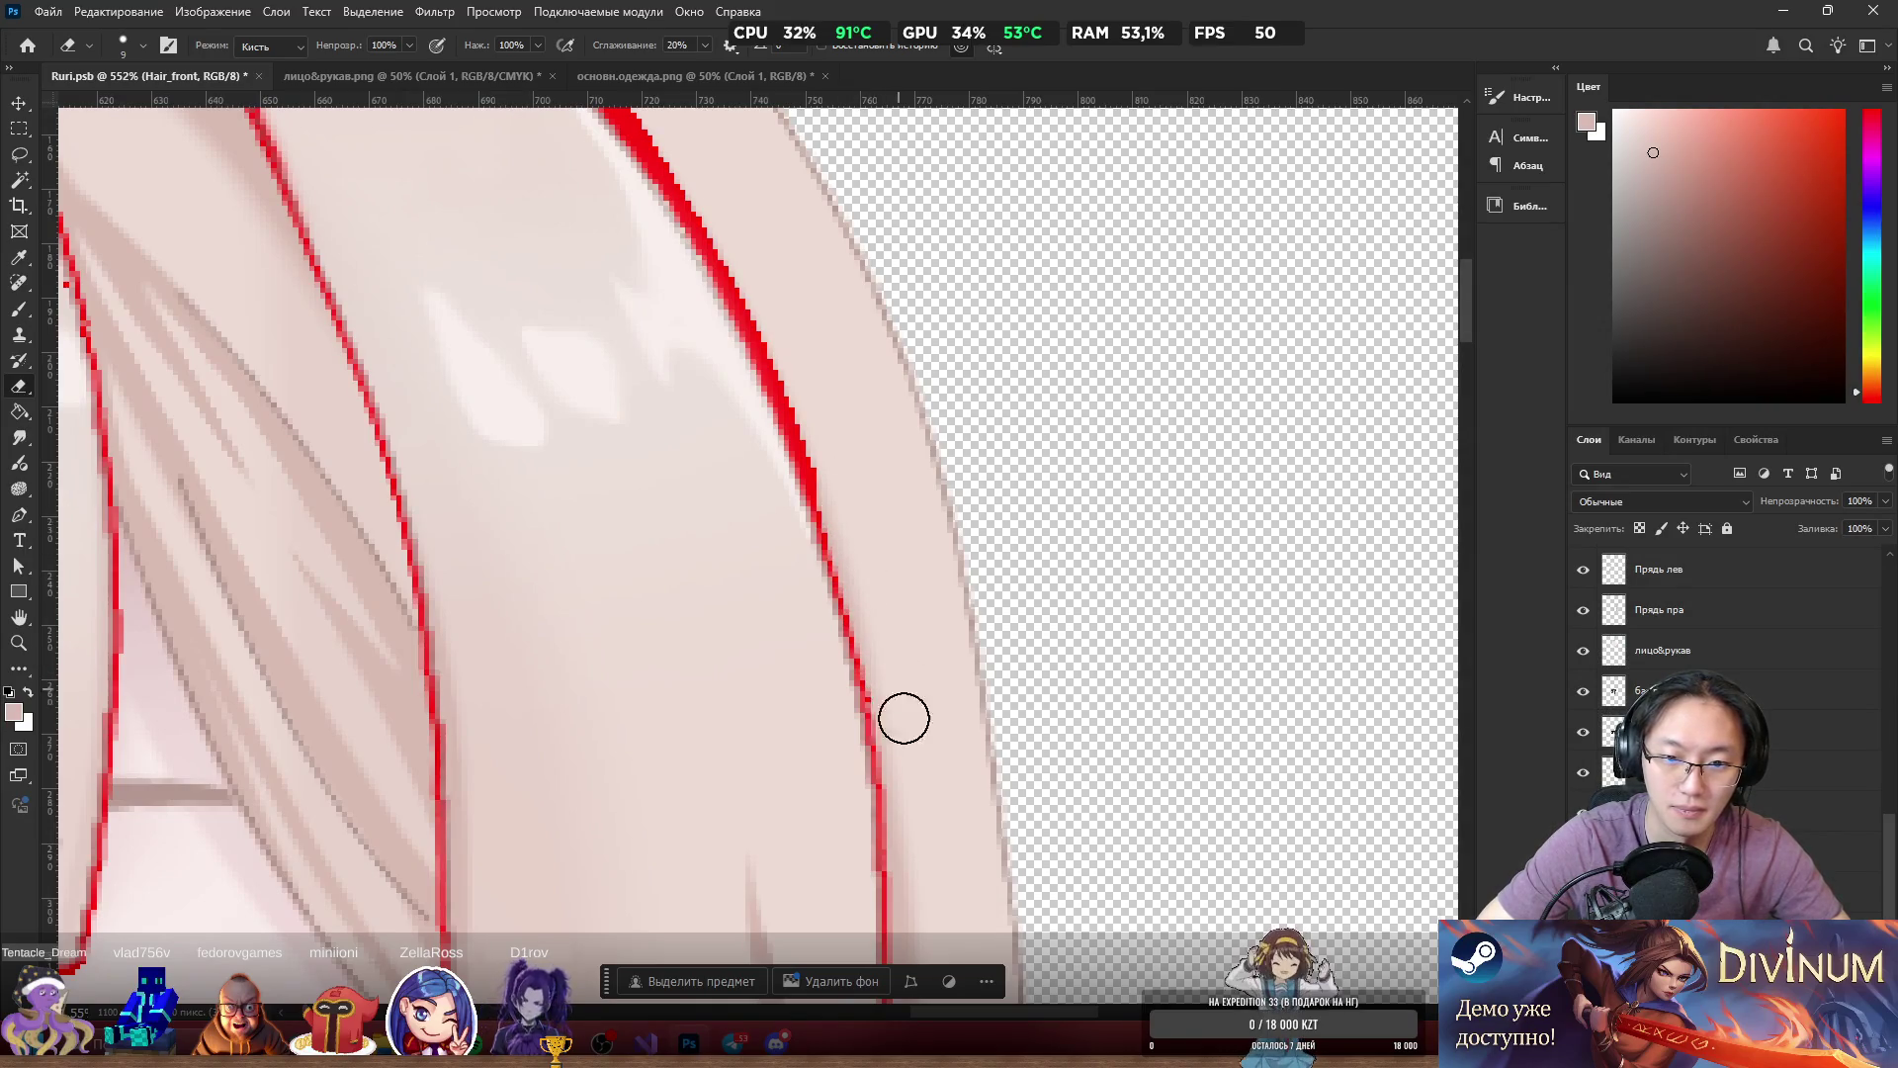
pyautogui.moveTo(889, 566)
pyautogui.mouseDown()
pyautogui.moveTo(792, 360)
pyautogui.moveTo(854, 526)
pyautogui.mouseUp()
# Thin the thick red outline along the upper and lower front hair edges.
pyautogui.scroll(5, 845, 435)
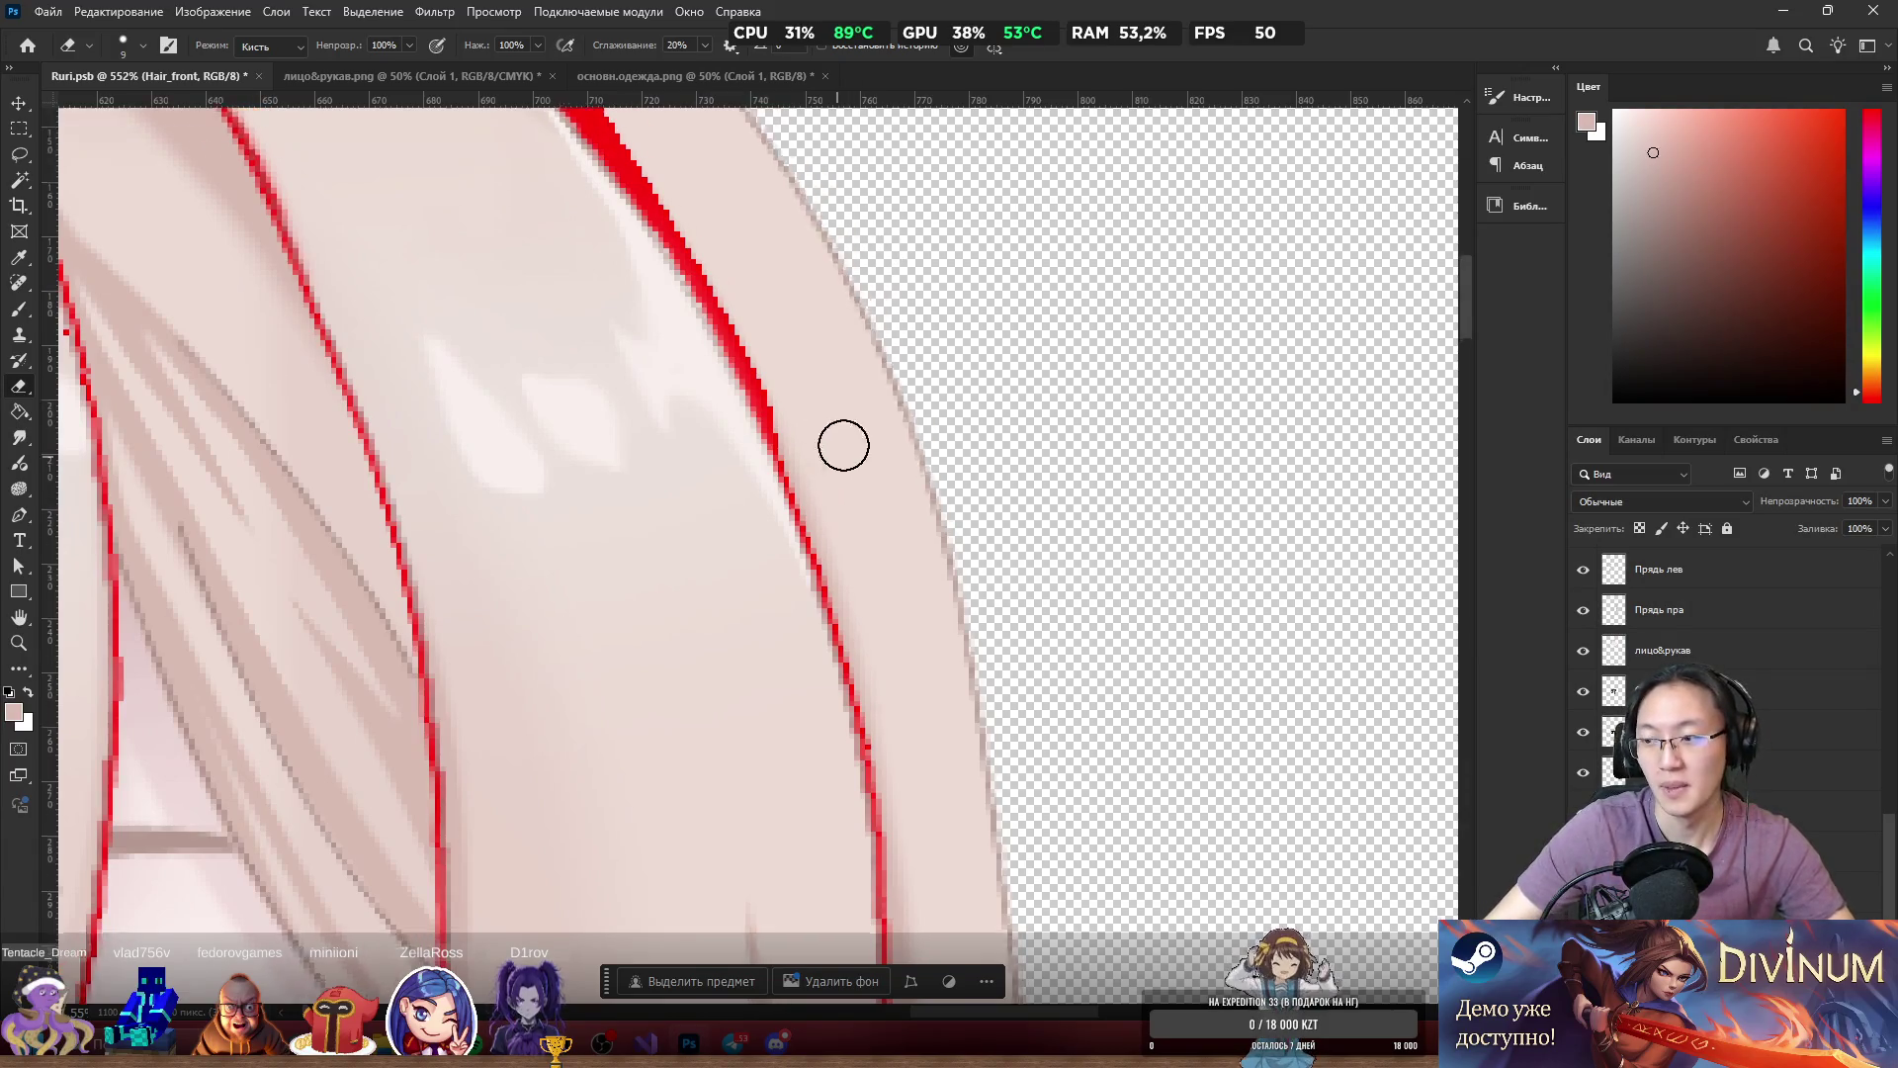
pyautogui.scroll(1, 882, 419)
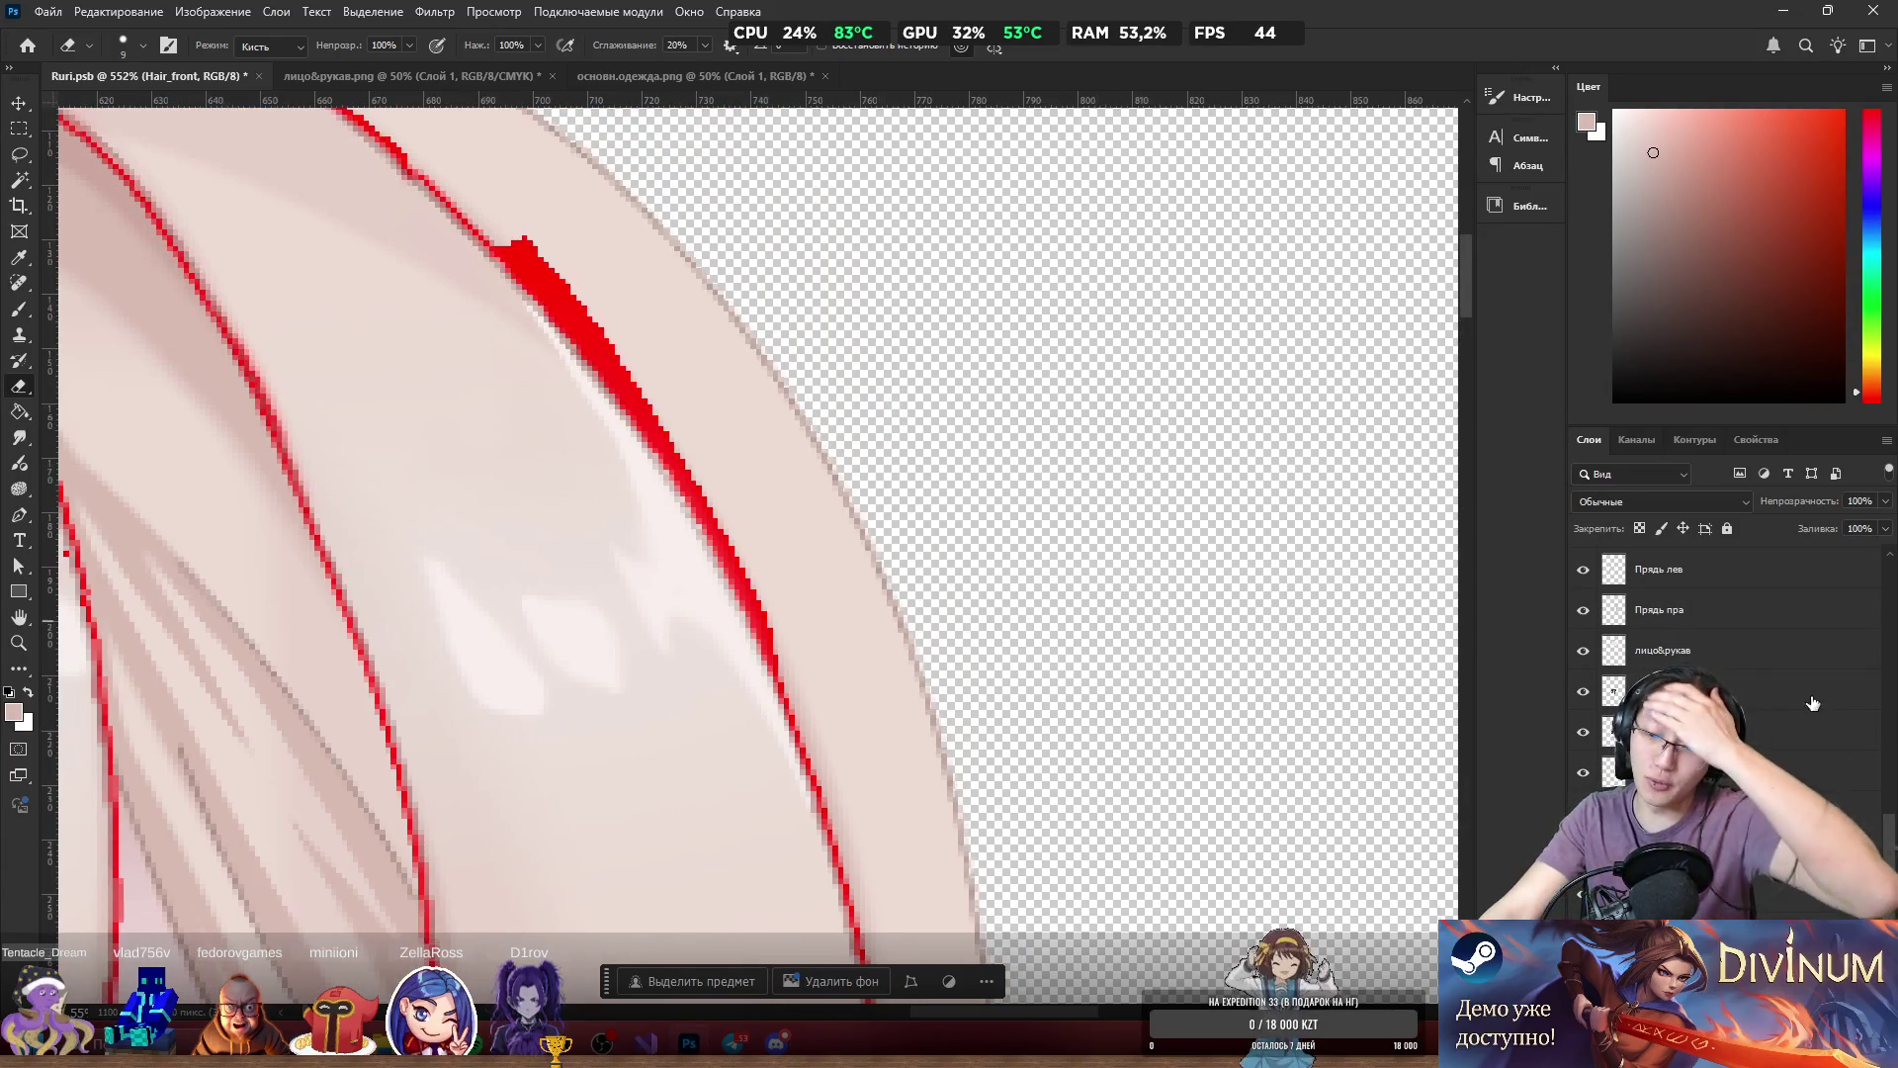
pyautogui.scroll(1, 803, 454)
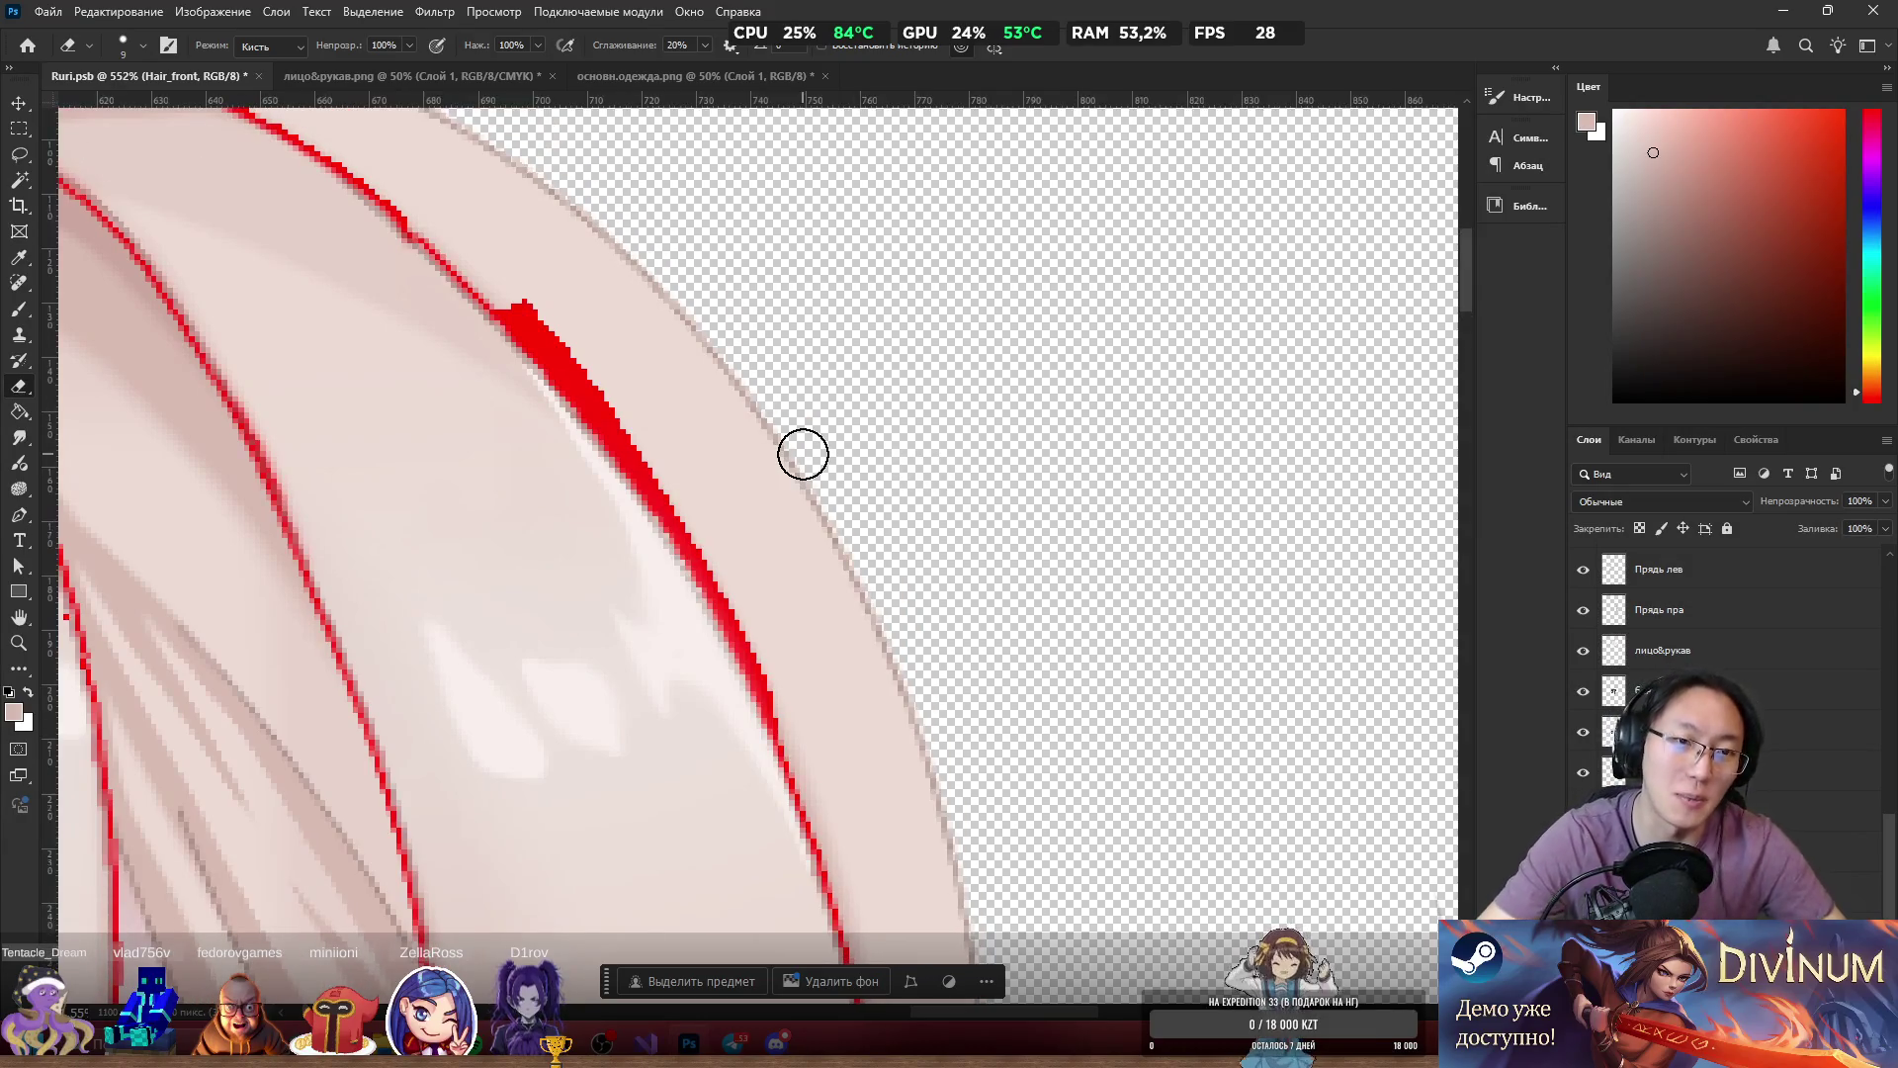
pyautogui.moveTo(514, 275)
pyautogui.mouseDown()
pyautogui.moveTo(643, 436)
pyautogui.moveTo(584, 369)
pyautogui.moveTo(621, 414)
pyautogui.mouseUp()
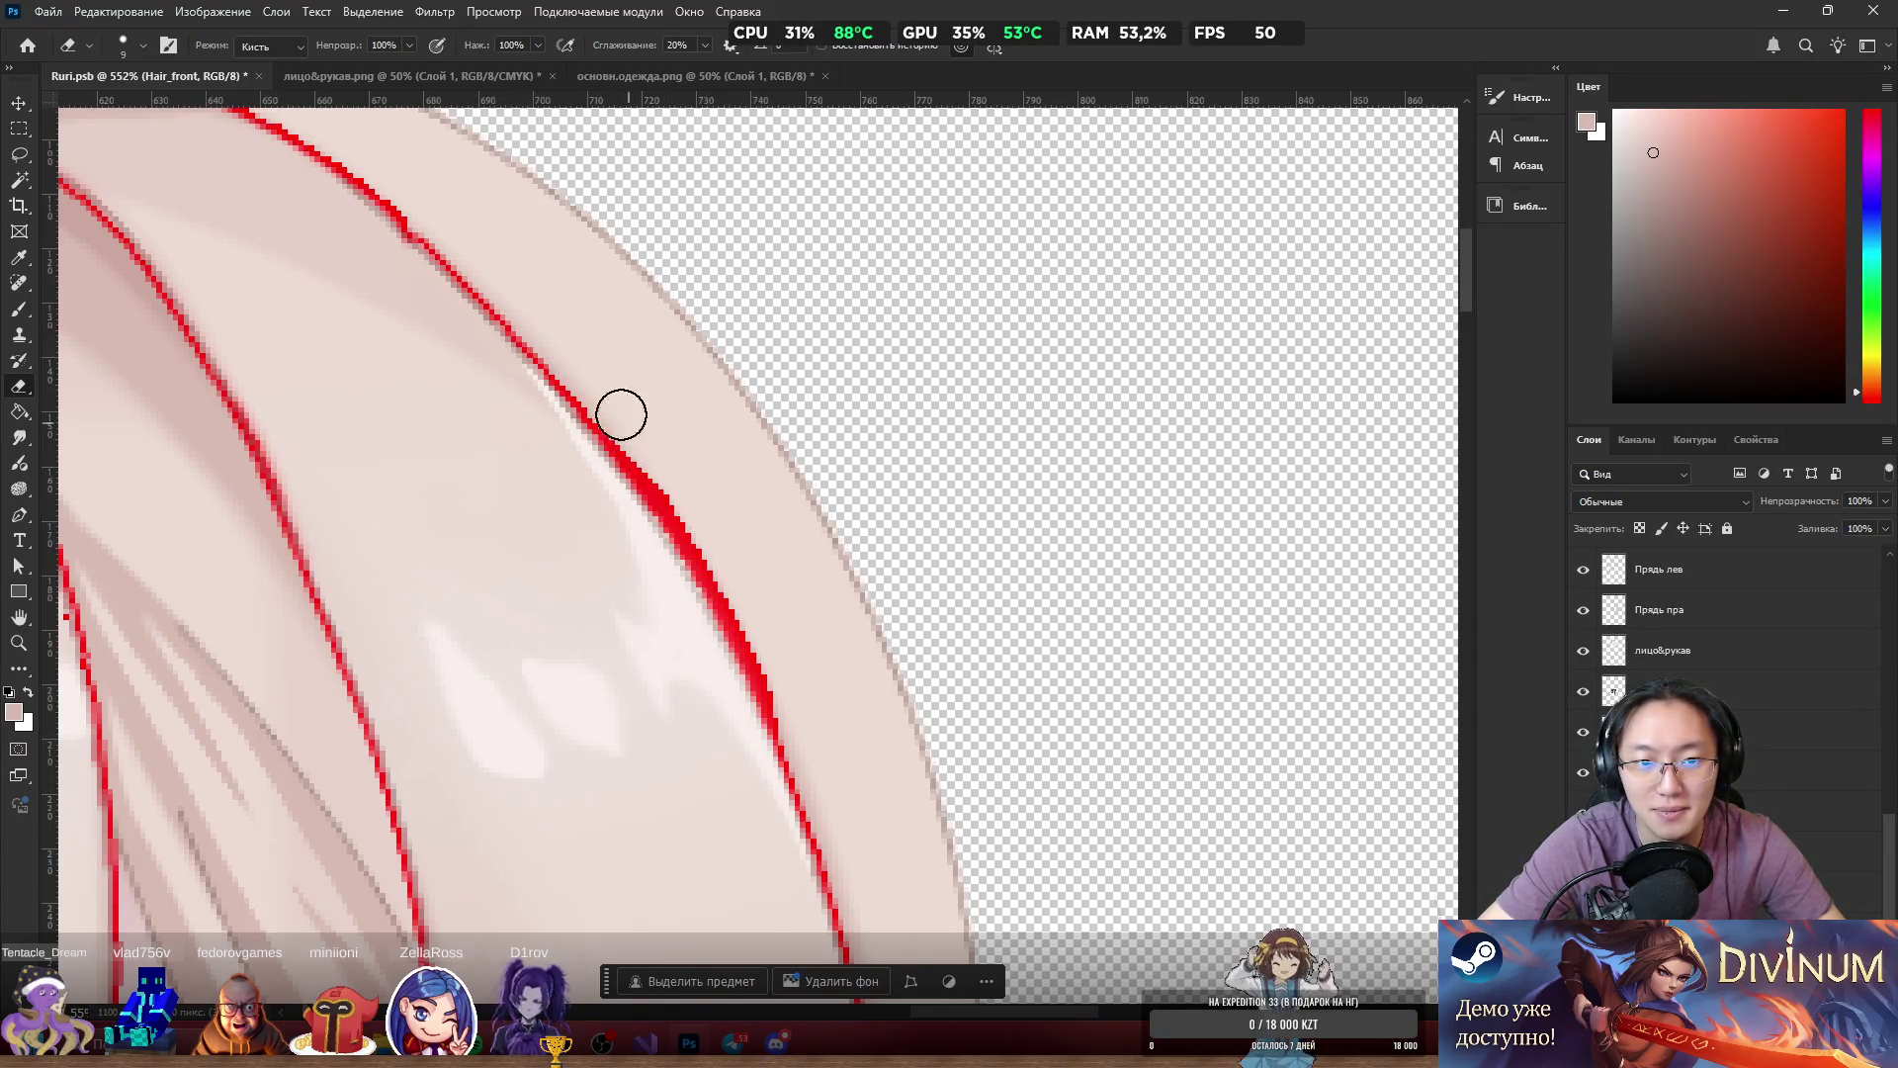
pyautogui.moveTo(712, 508)
pyautogui.mouseDown()
pyautogui.moveTo(669, 474)
pyautogui.moveTo(679, 500)
pyautogui.moveTo(631, 439)
pyautogui.mouseUp()
pyautogui.moveTo(734, 533)
pyautogui.mouseDown()
pyautogui.moveTo(695, 512)
pyautogui.moveTo(801, 721)
pyautogui.moveTo(742, 578)
pyautogui.moveTo(762, 627)
pyautogui.mouseUp()
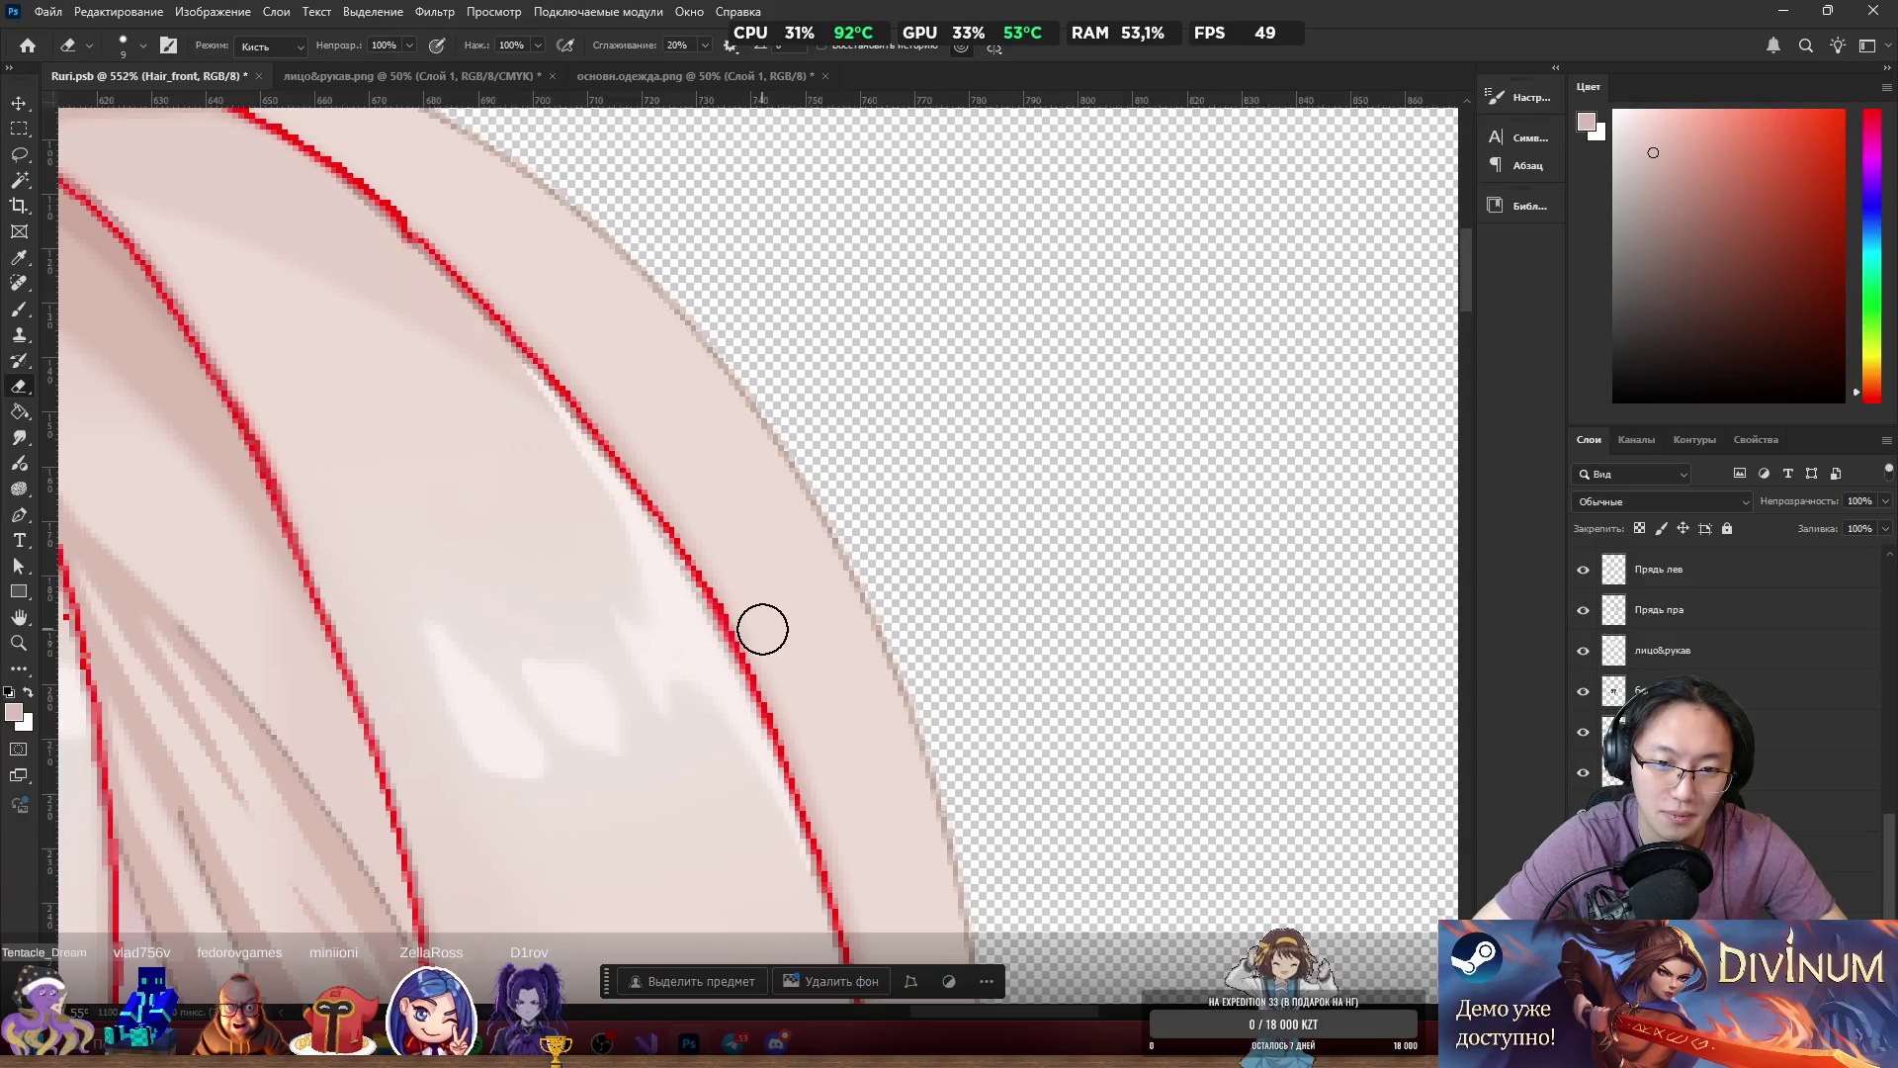
# Test-shift Hair_front and return it, then hide its red stroke effect.
pyautogui.scroll(-5, 983, 277)
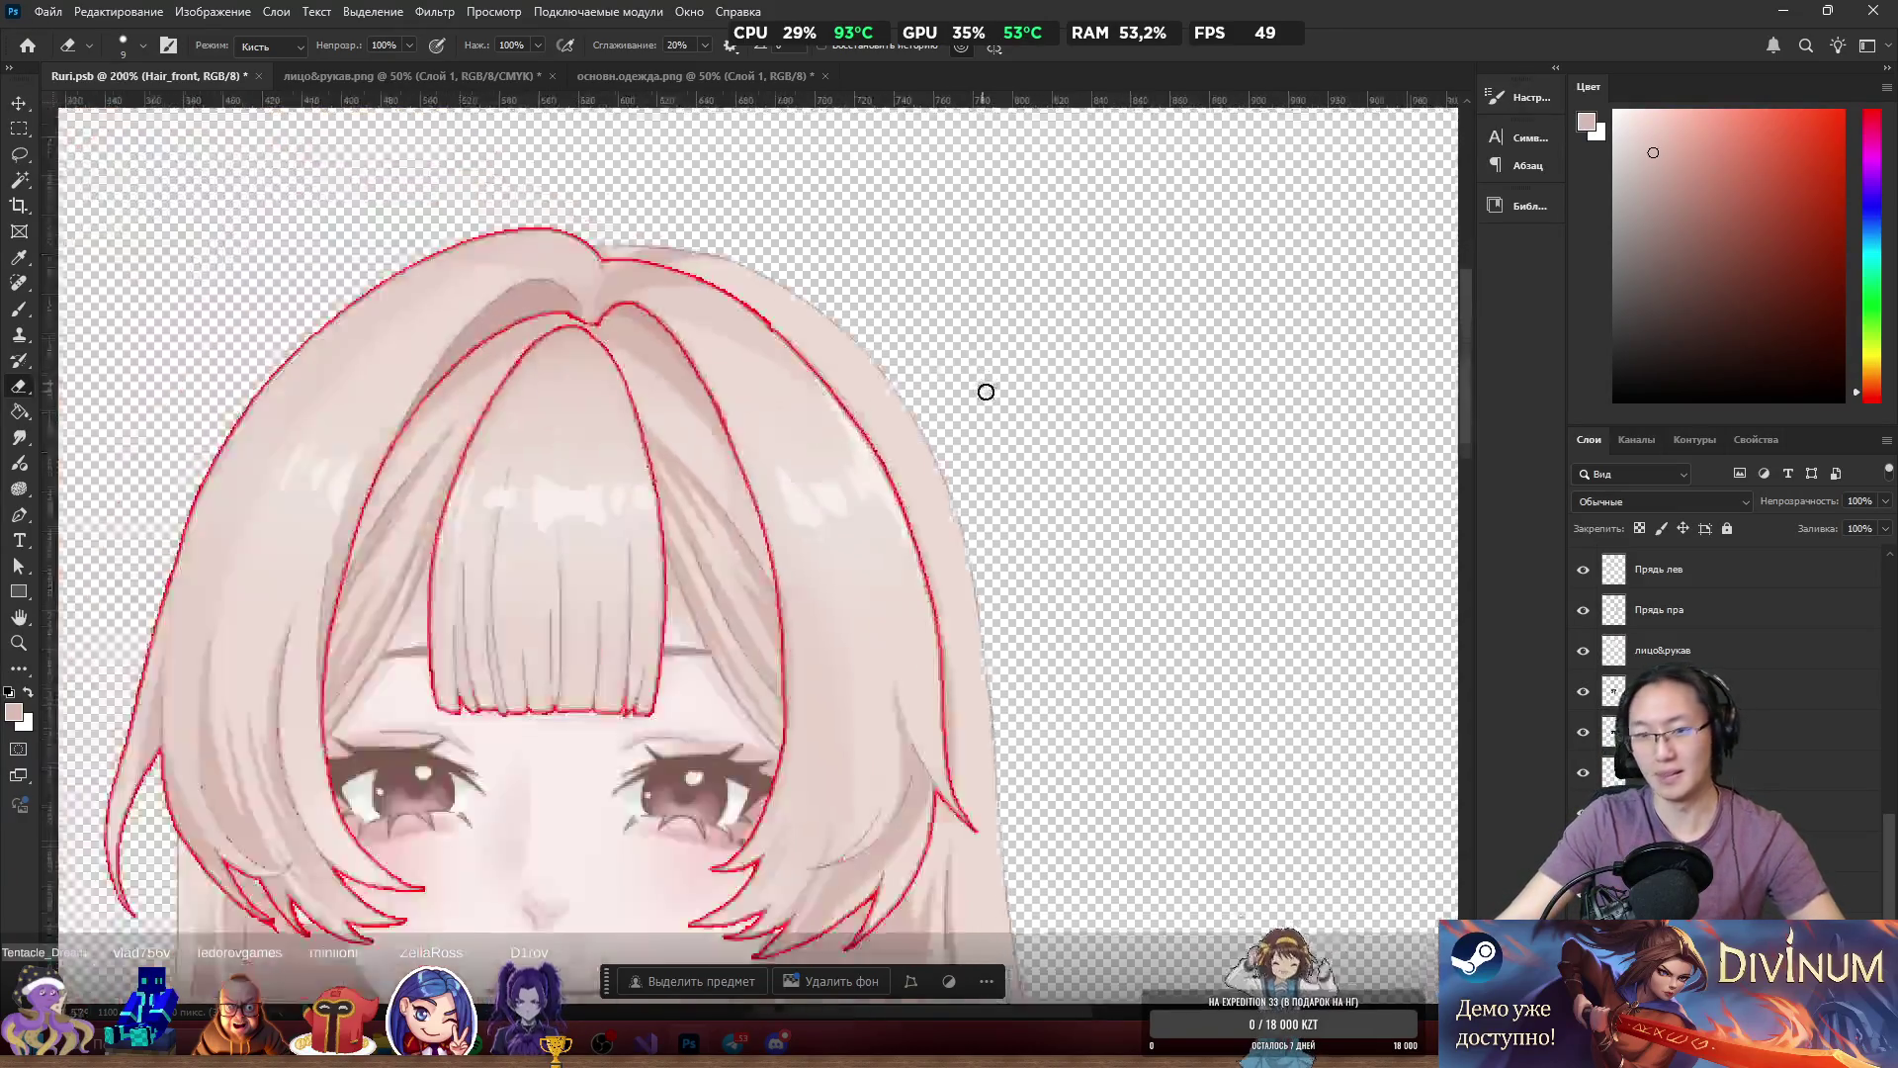
pyautogui.scroll(4, 908, 268)
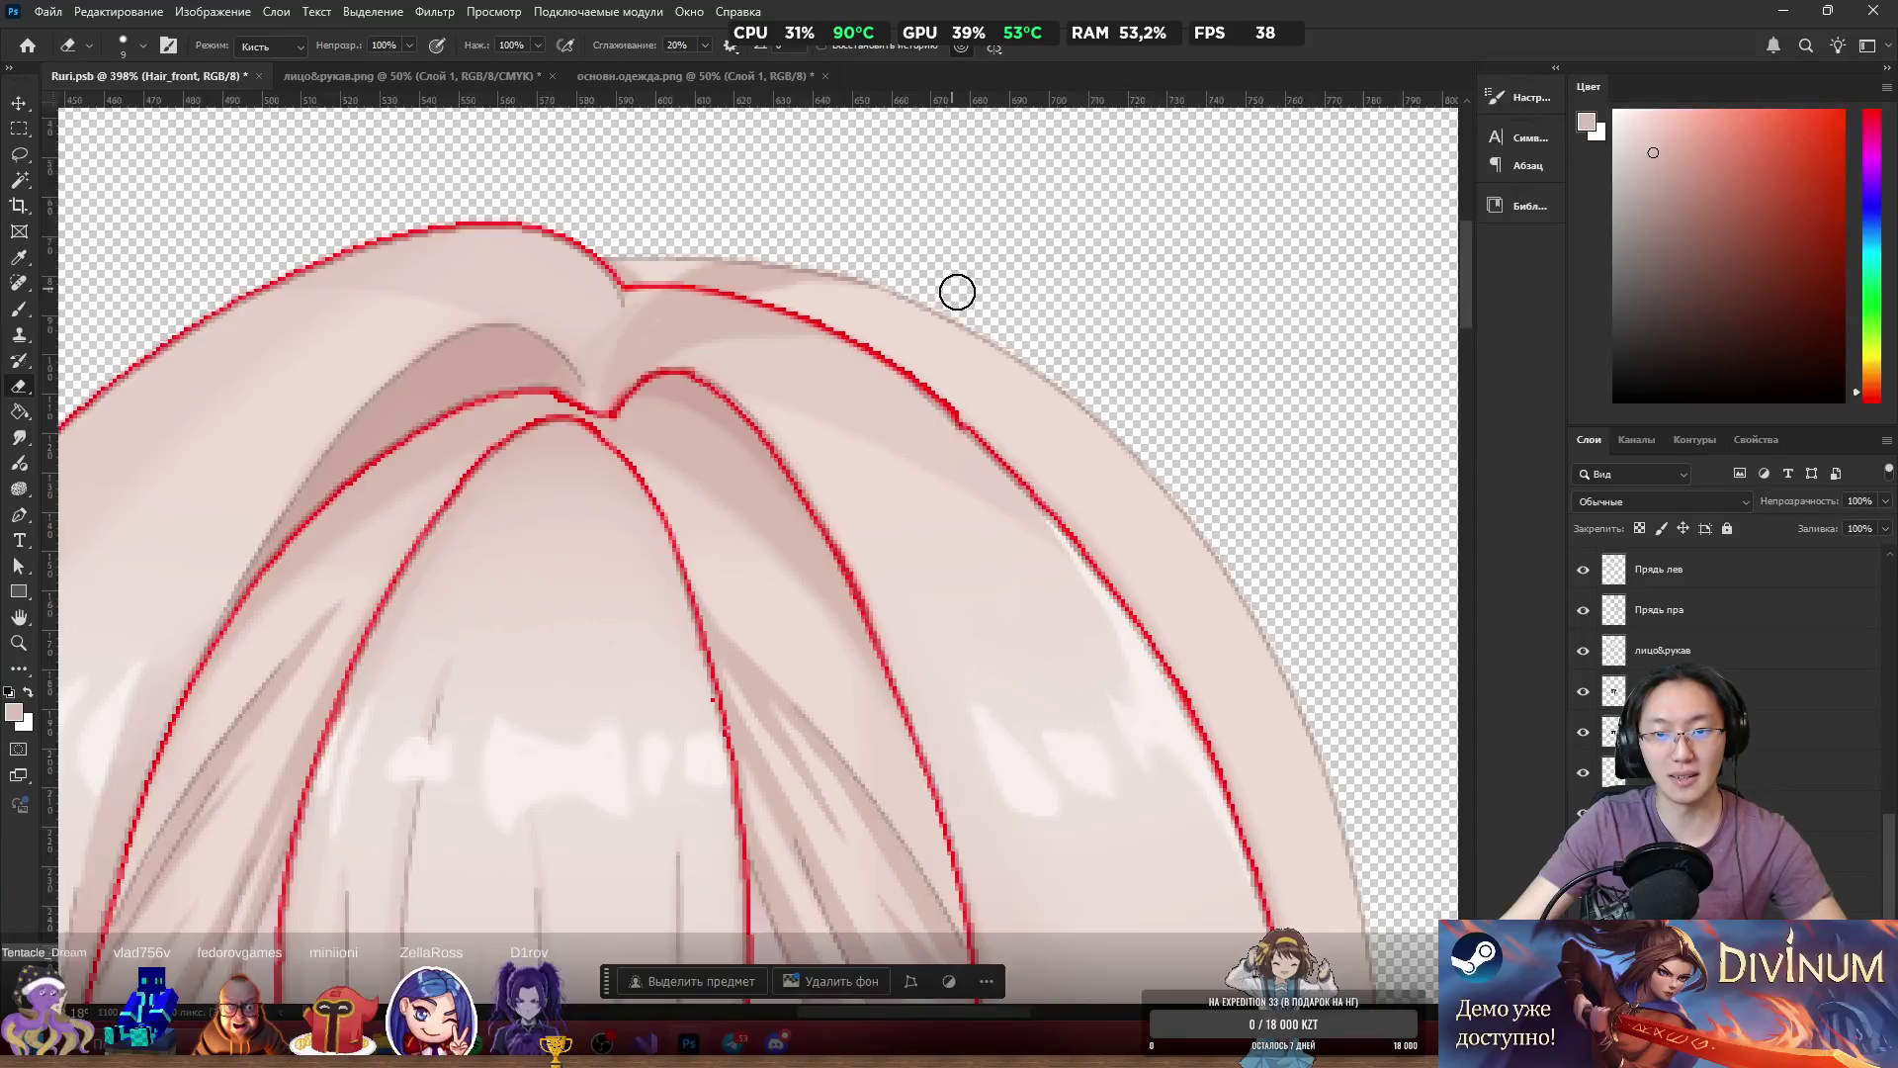
pyautogui.scroll(-6, 957, 292)
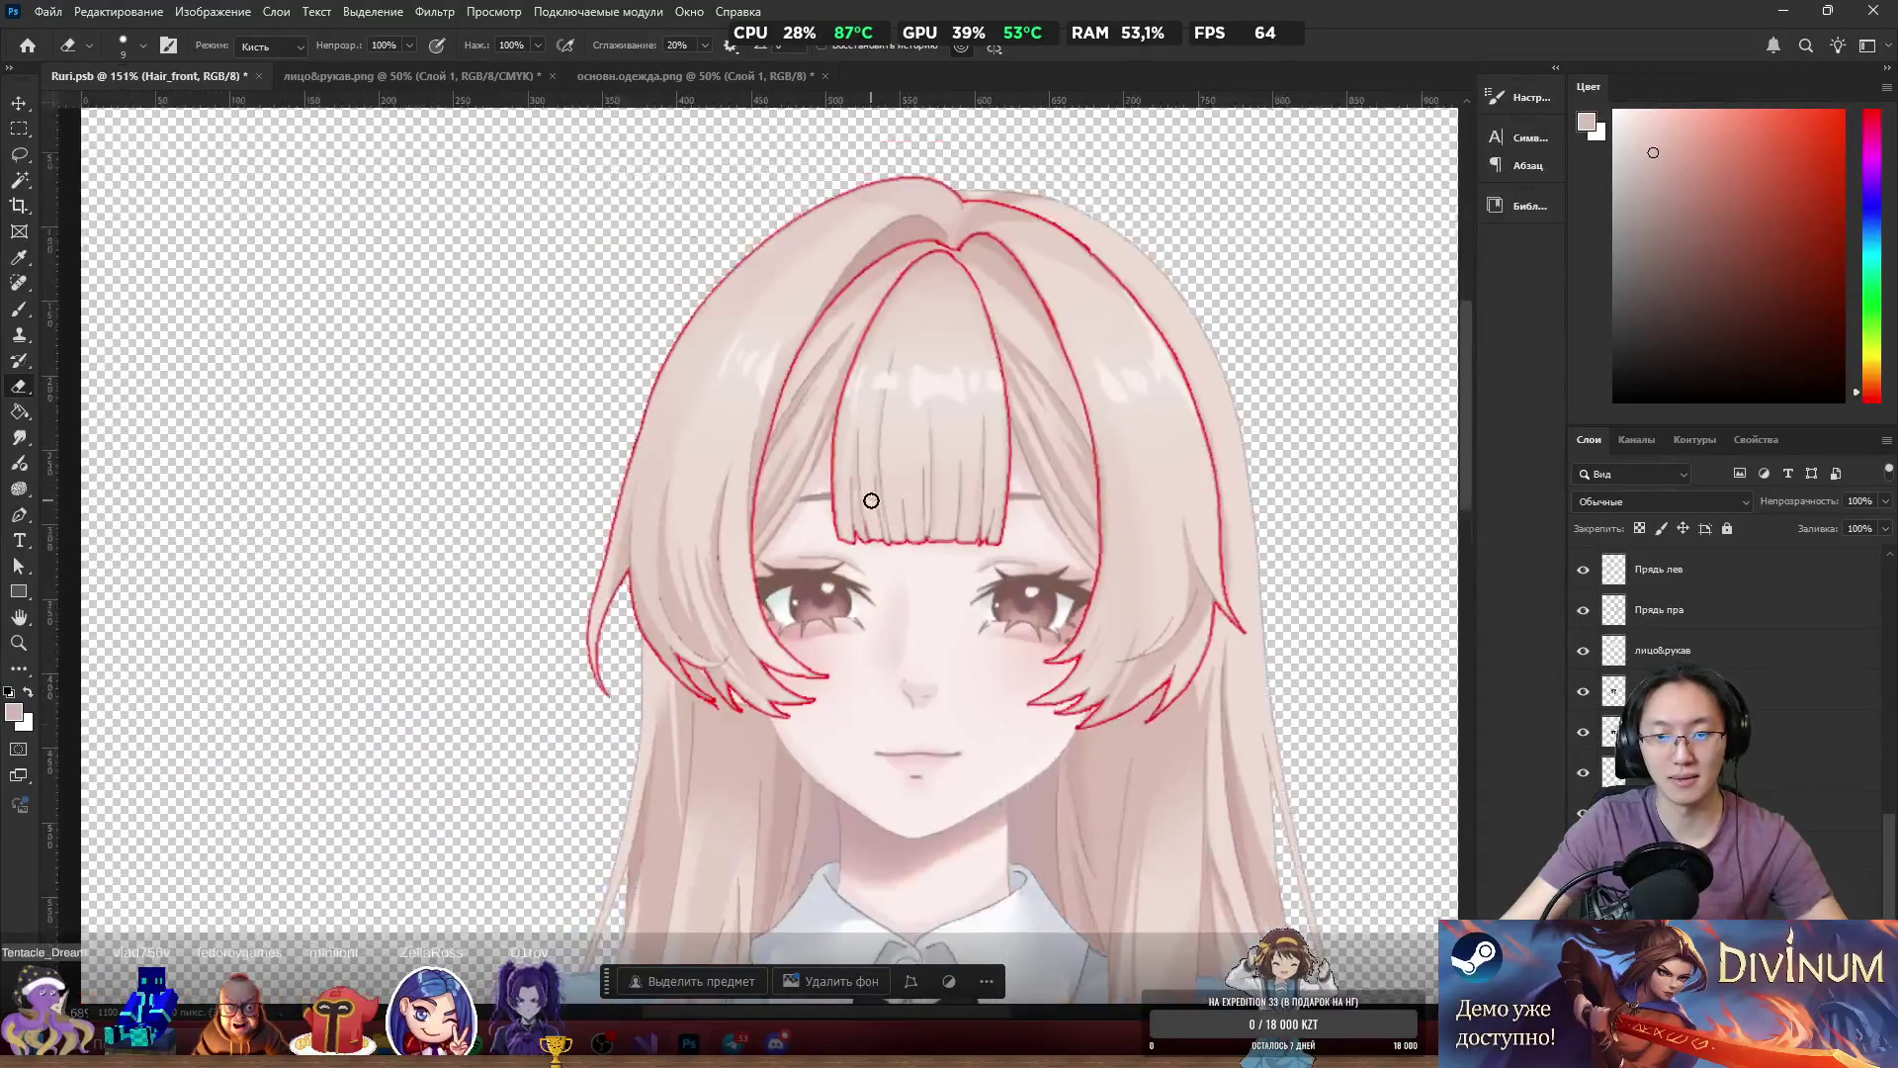
pyautogui.scroll(3, 871, 500)
pyautogui.scroll(2, 1170, 405)
pyautogui.moveTo(979, 401)
pyautogui.mouseDown()
pyautogui.moveTo(1208, 626)
pyautogui.moveTo(563, 454)
pyautogui.moveTo(979, 401)
pyautogui.moveTo(822, 408)
pyautogui.mouseUp()
pyautogui.scroll(-3, 928, 233)
pyautogui.scroll(1, 1024, 254)
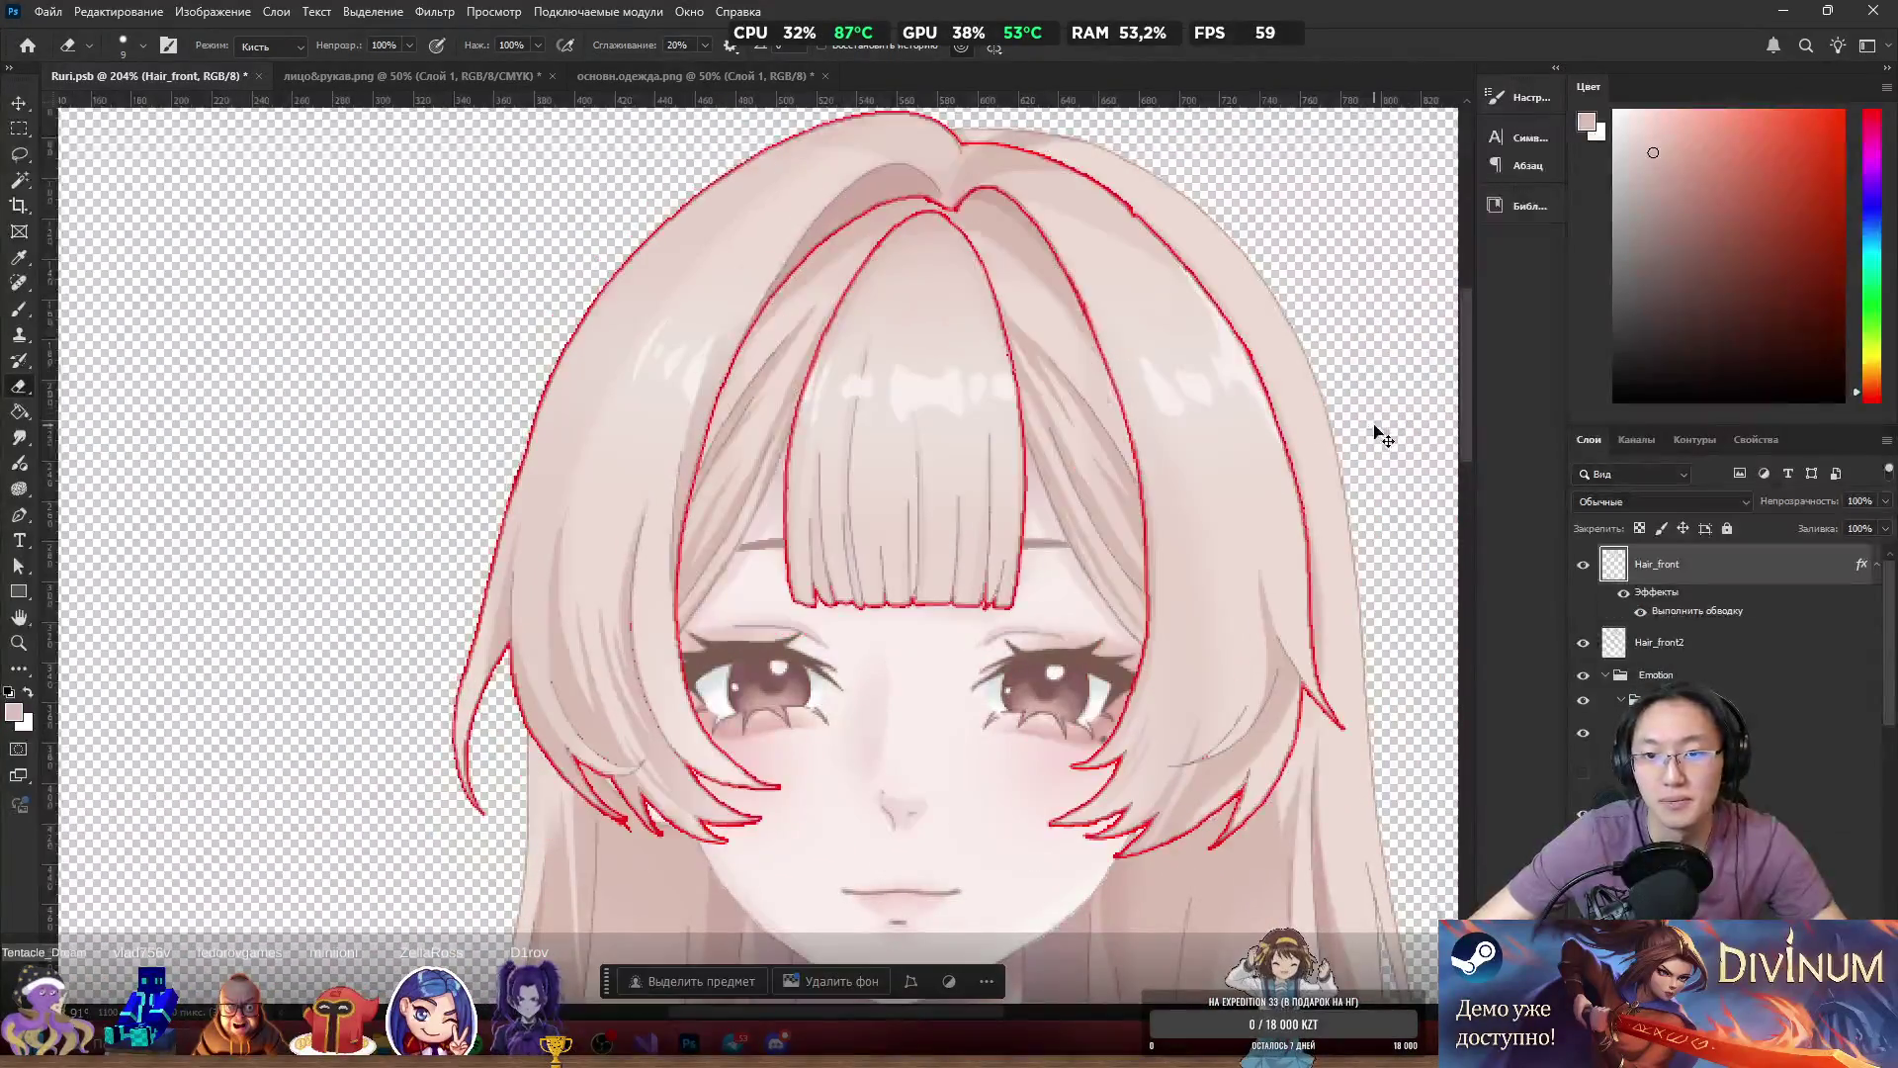
pyautogui.moveTo(925, 465)
pyautogui.mouseDown()
pyautogui.moveTo(1078, 479)
pyautogui.moveTo(1102, 895)
pyautogui.moveTo(915, 542)
pyautogui.mouseUp()
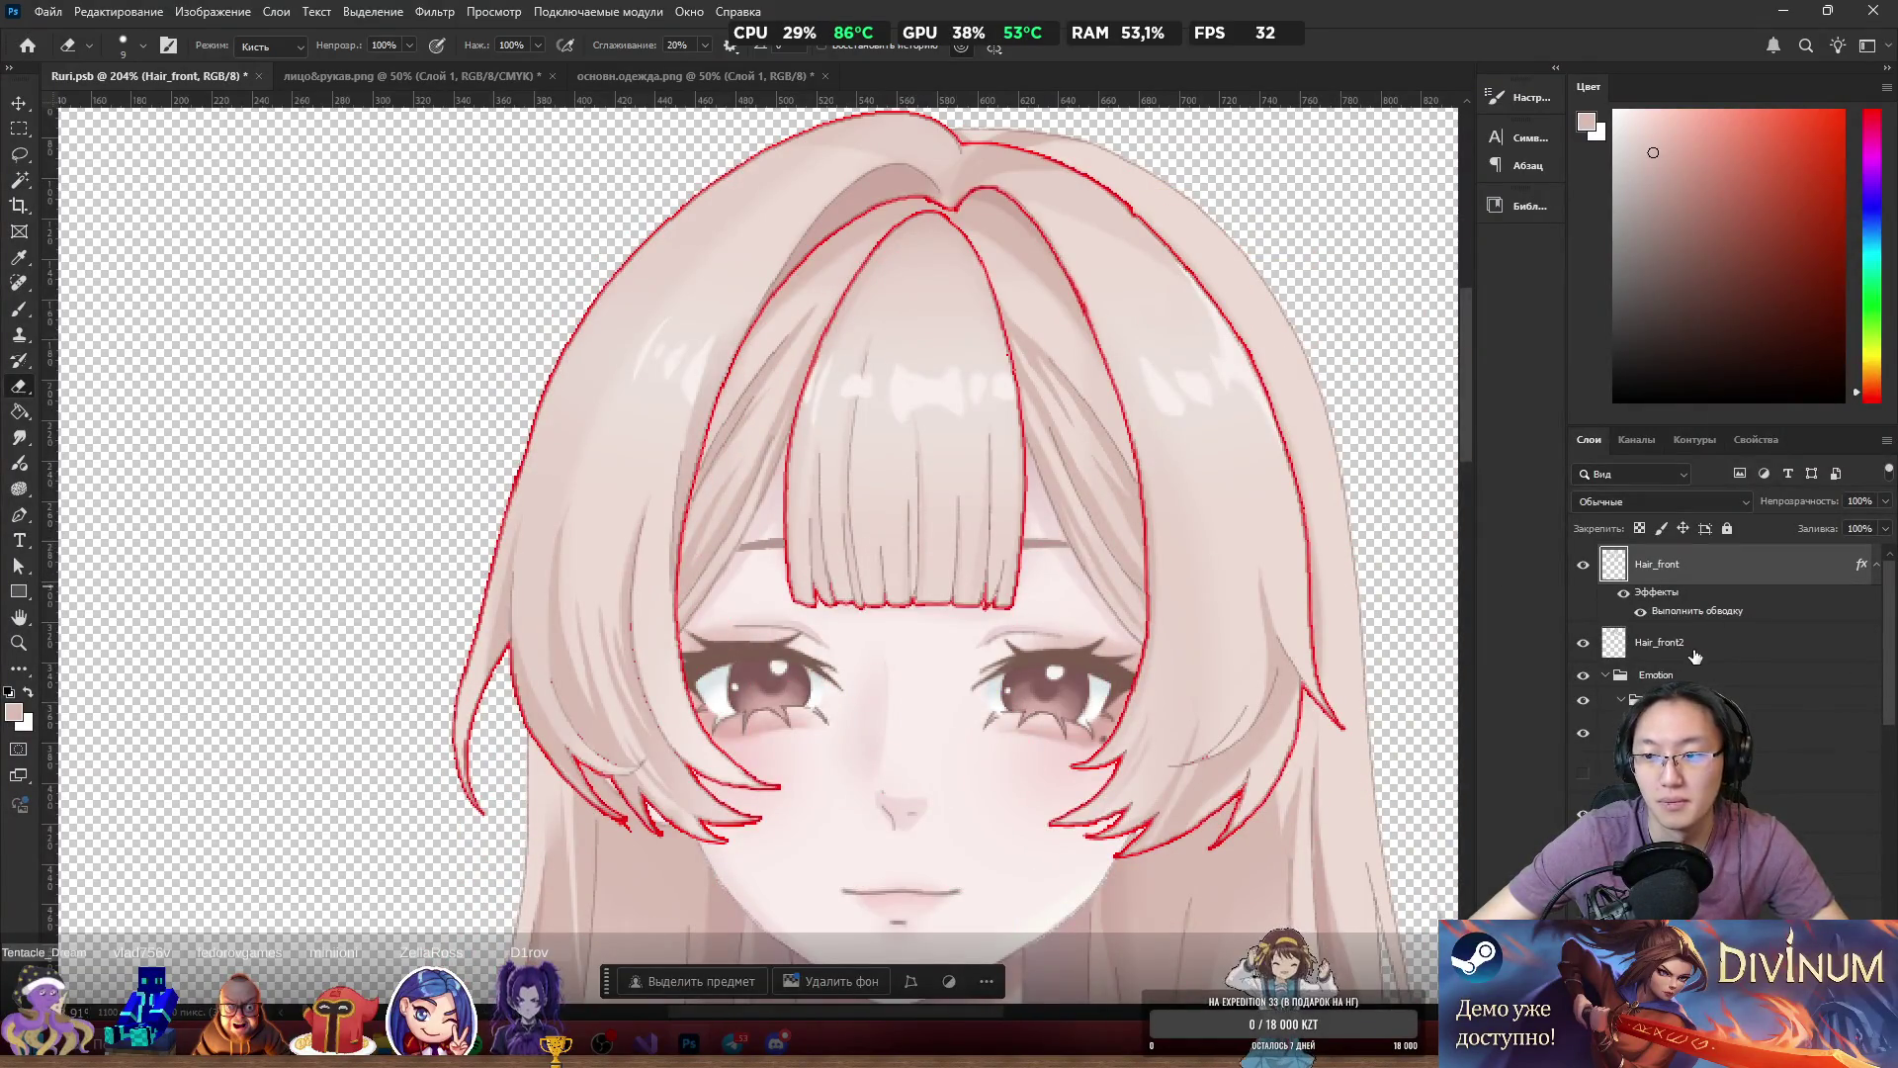
pyautogui.click(1621, 595)
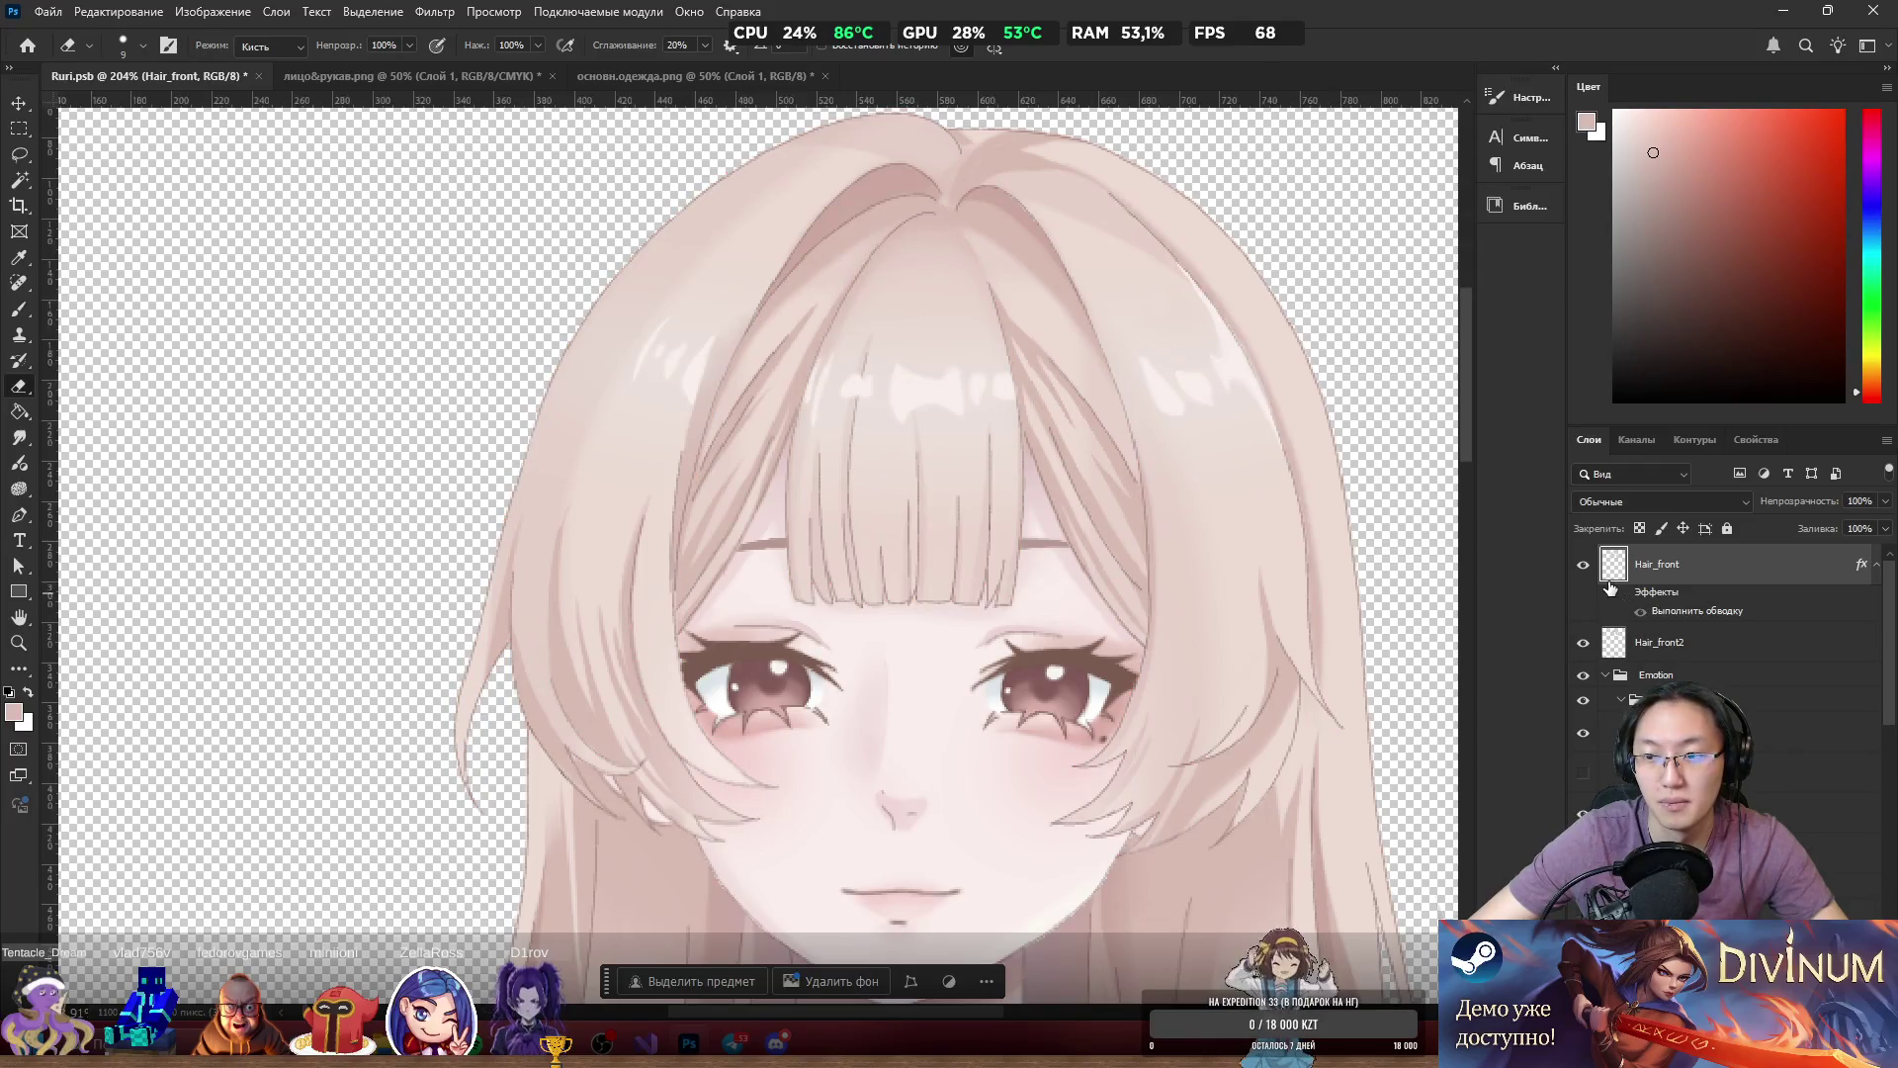
# Hide Hair_front, switch to the Brush and sample a hair colour from the canvas.
pyautogui.click(1583, 565)
pyautogui.scroll(5, 742, 486)
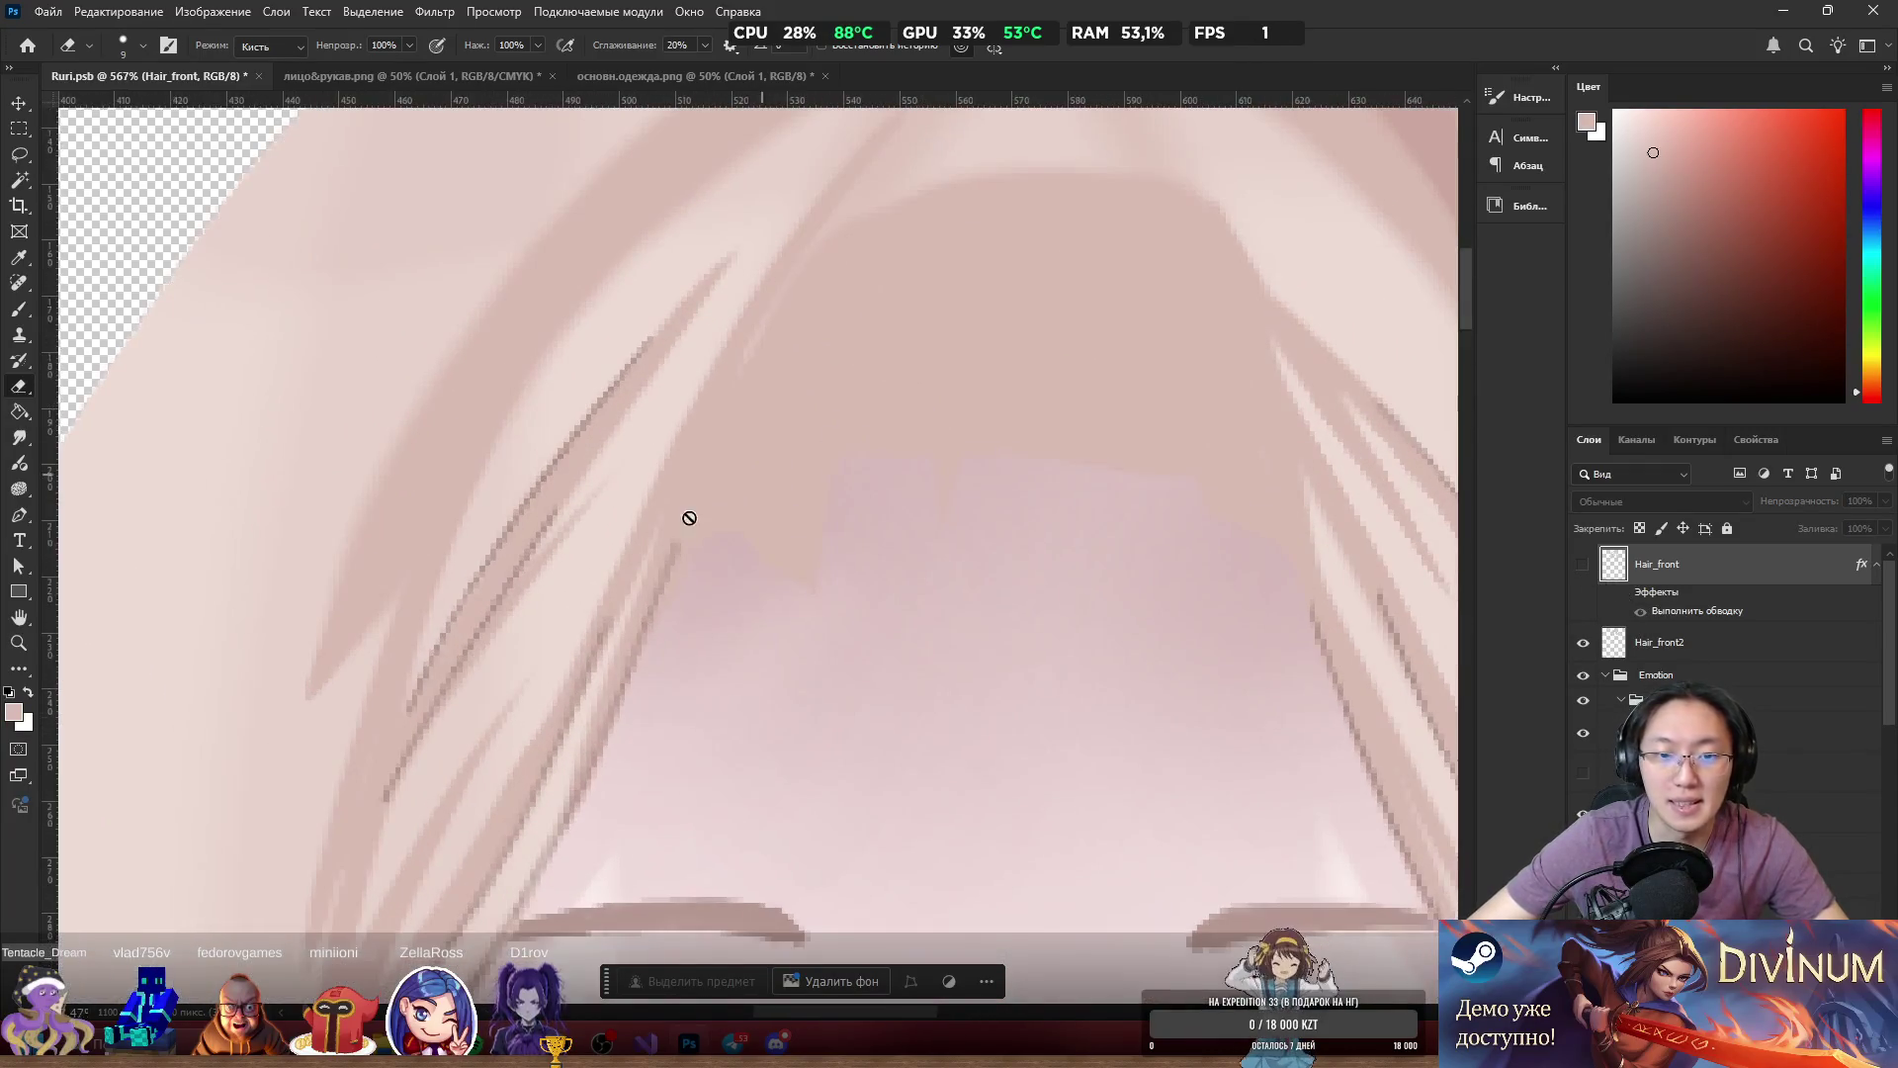
pyautogui.scroll(-5, 616, 609)
pyautogui.scroll(6, 678, 594)
pyautogui.press('b')
pyautogui.keyDown('alt'); pyautogui.click(444, 521); pyautogui.keyUp('alt')
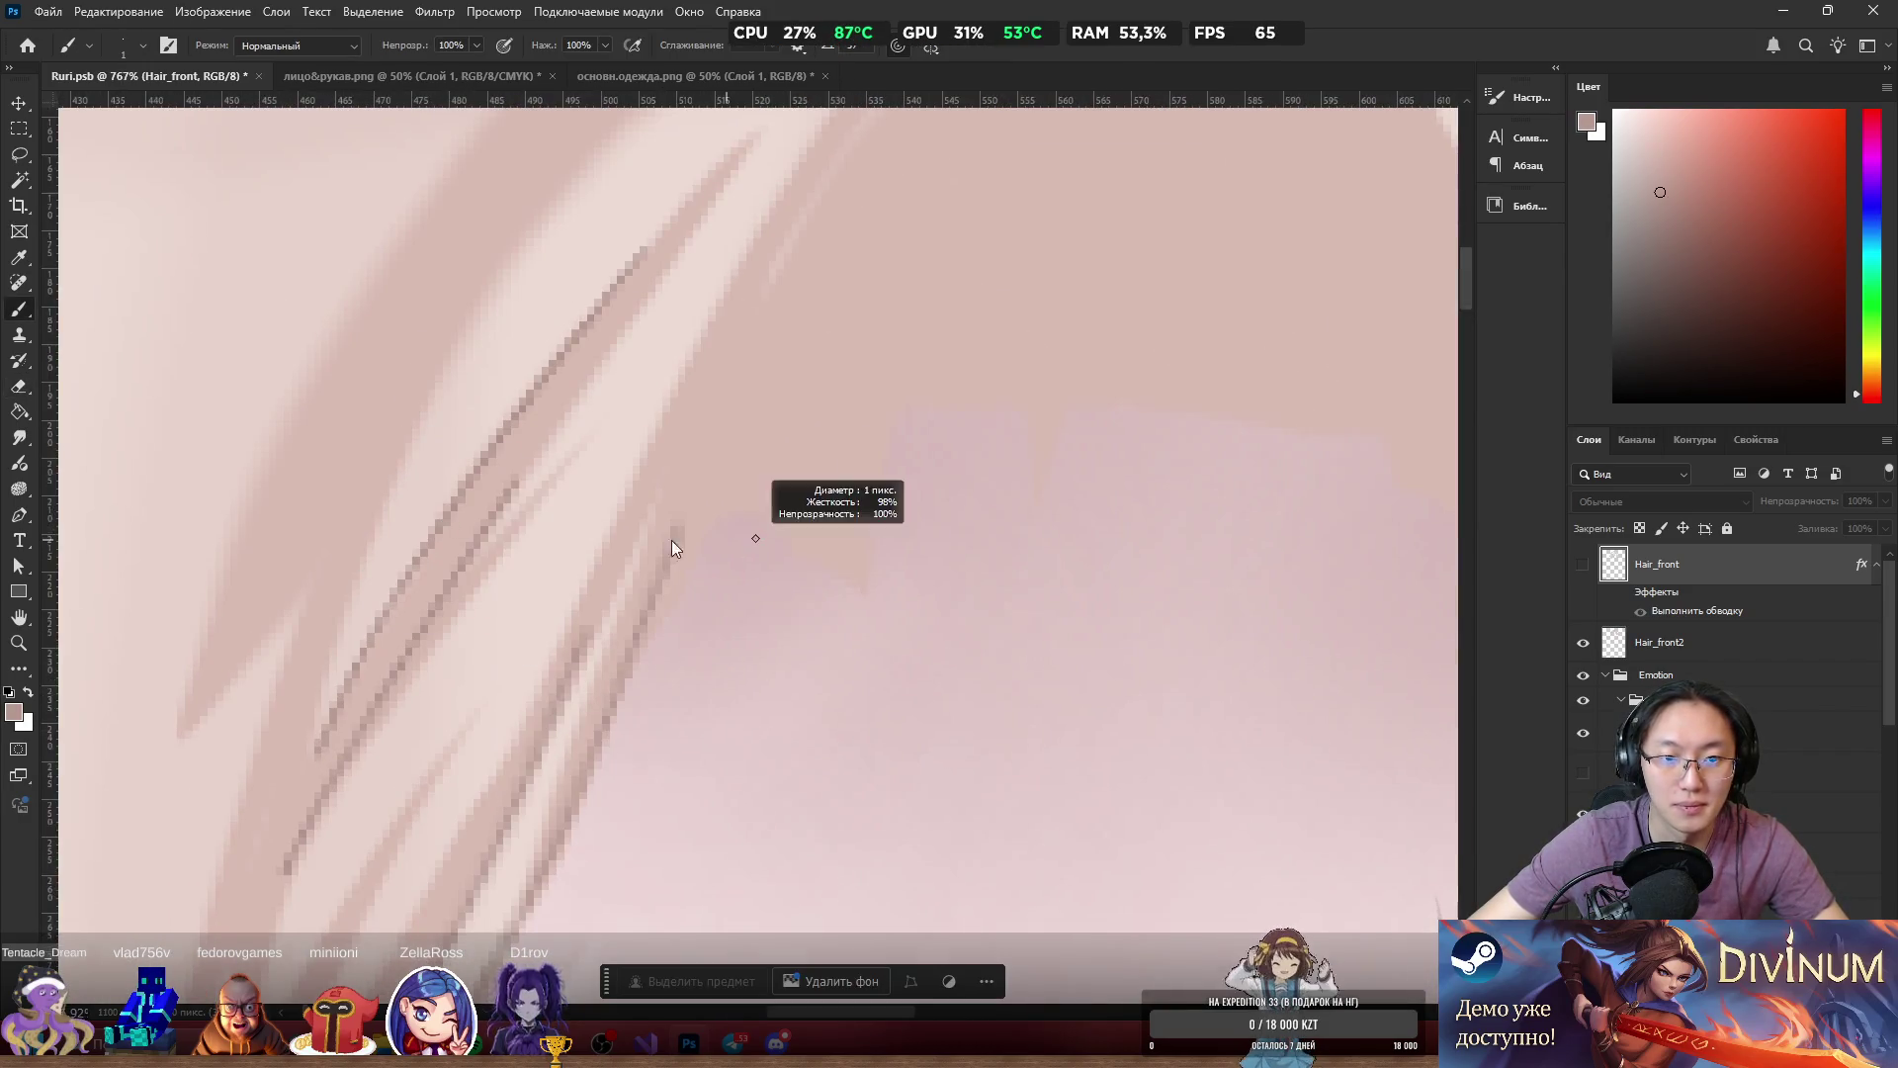
# Make Hair_front2 active and sample lighter, darker and pinker hair tones, undoing a stray move.
pyautogui.scroll(-2, 811, 564)
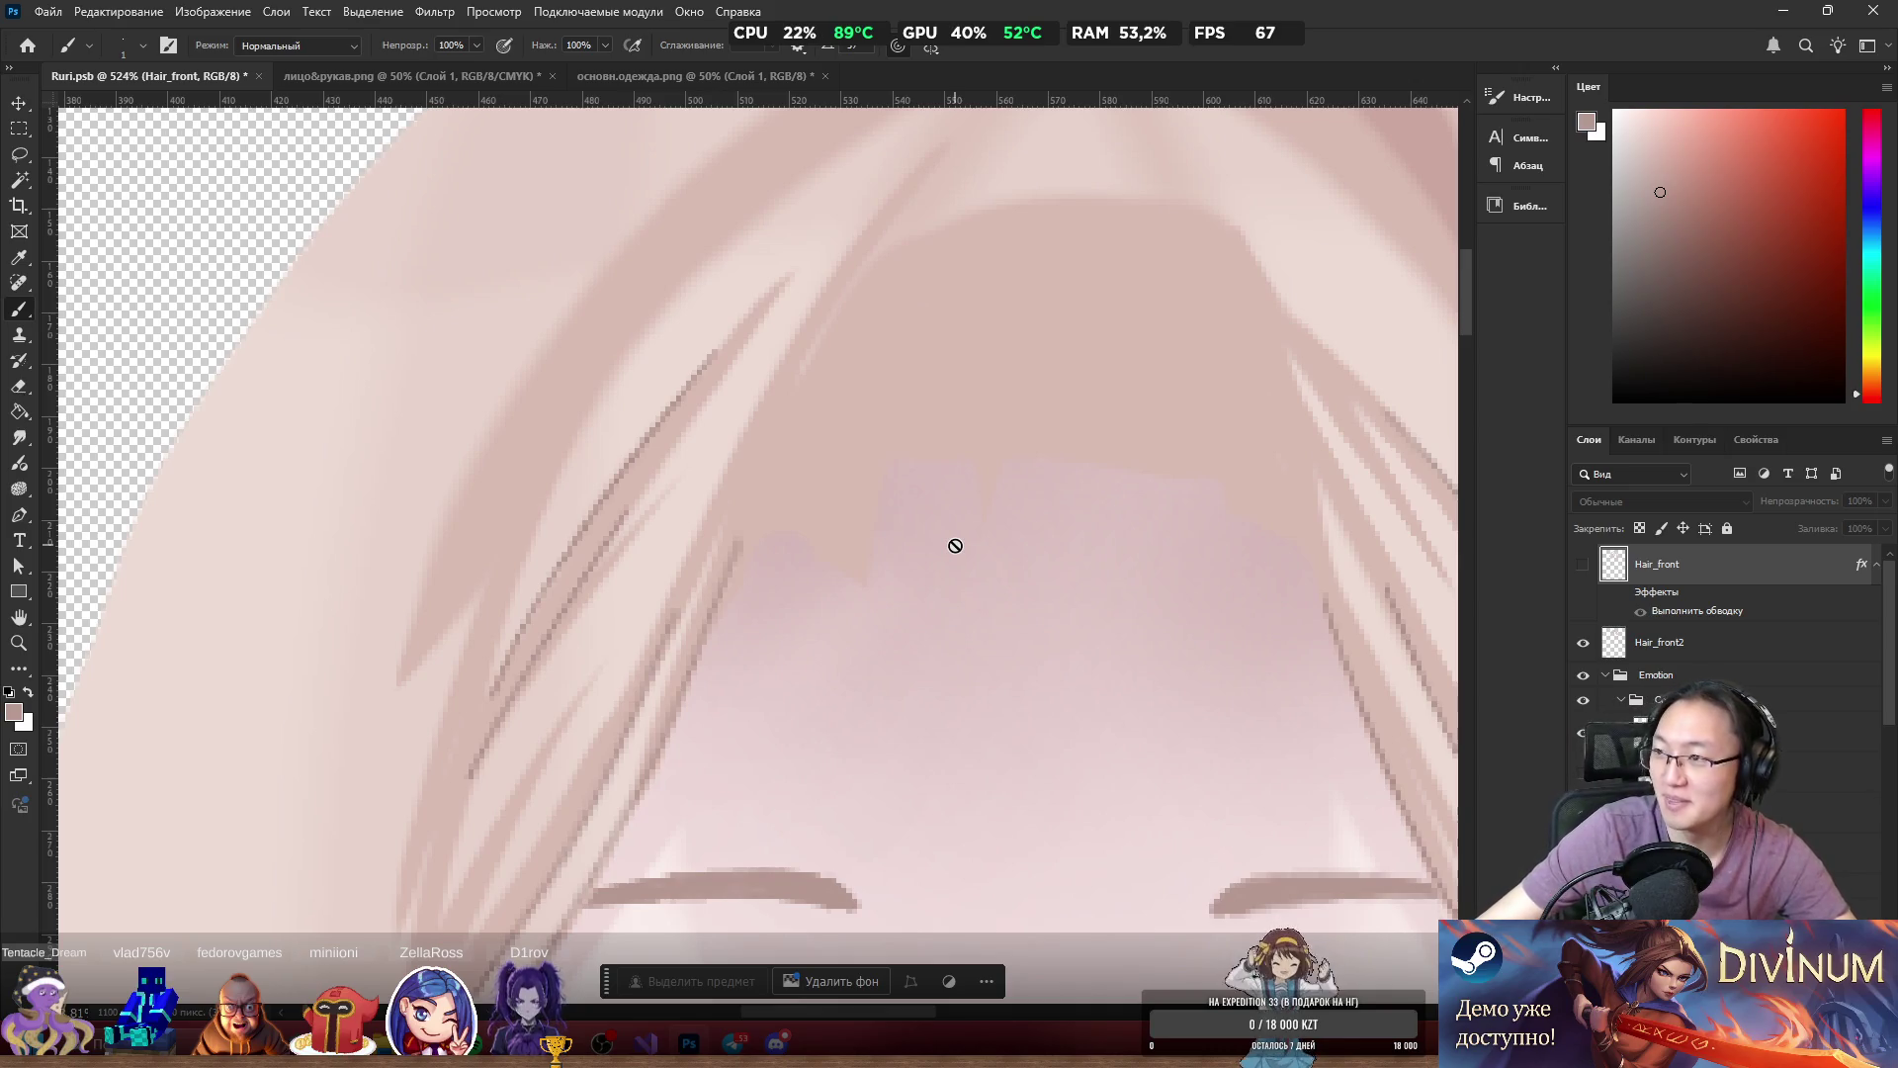
pyautogui.scroll(-5, 750, 614)
pyautogui.scroll(6, 735, 615)
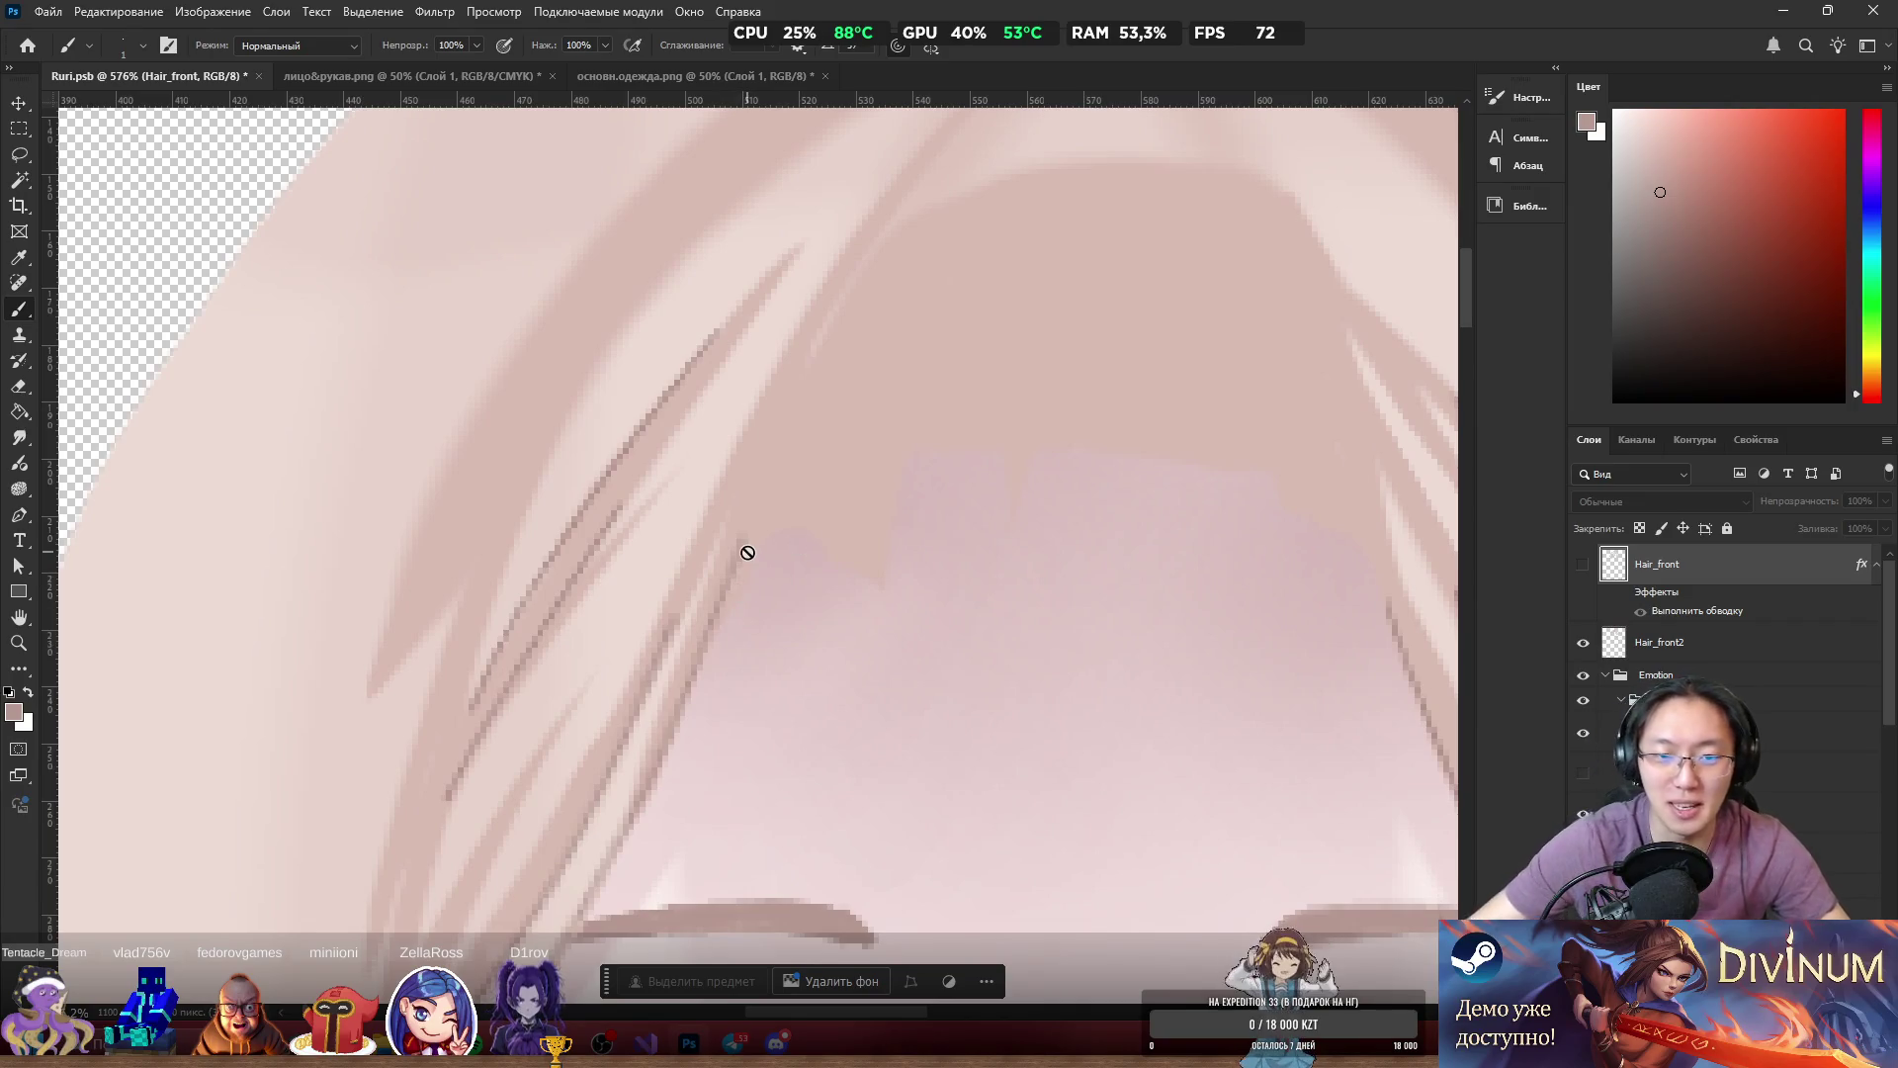
pyautogui.hotkey('alt', '[')
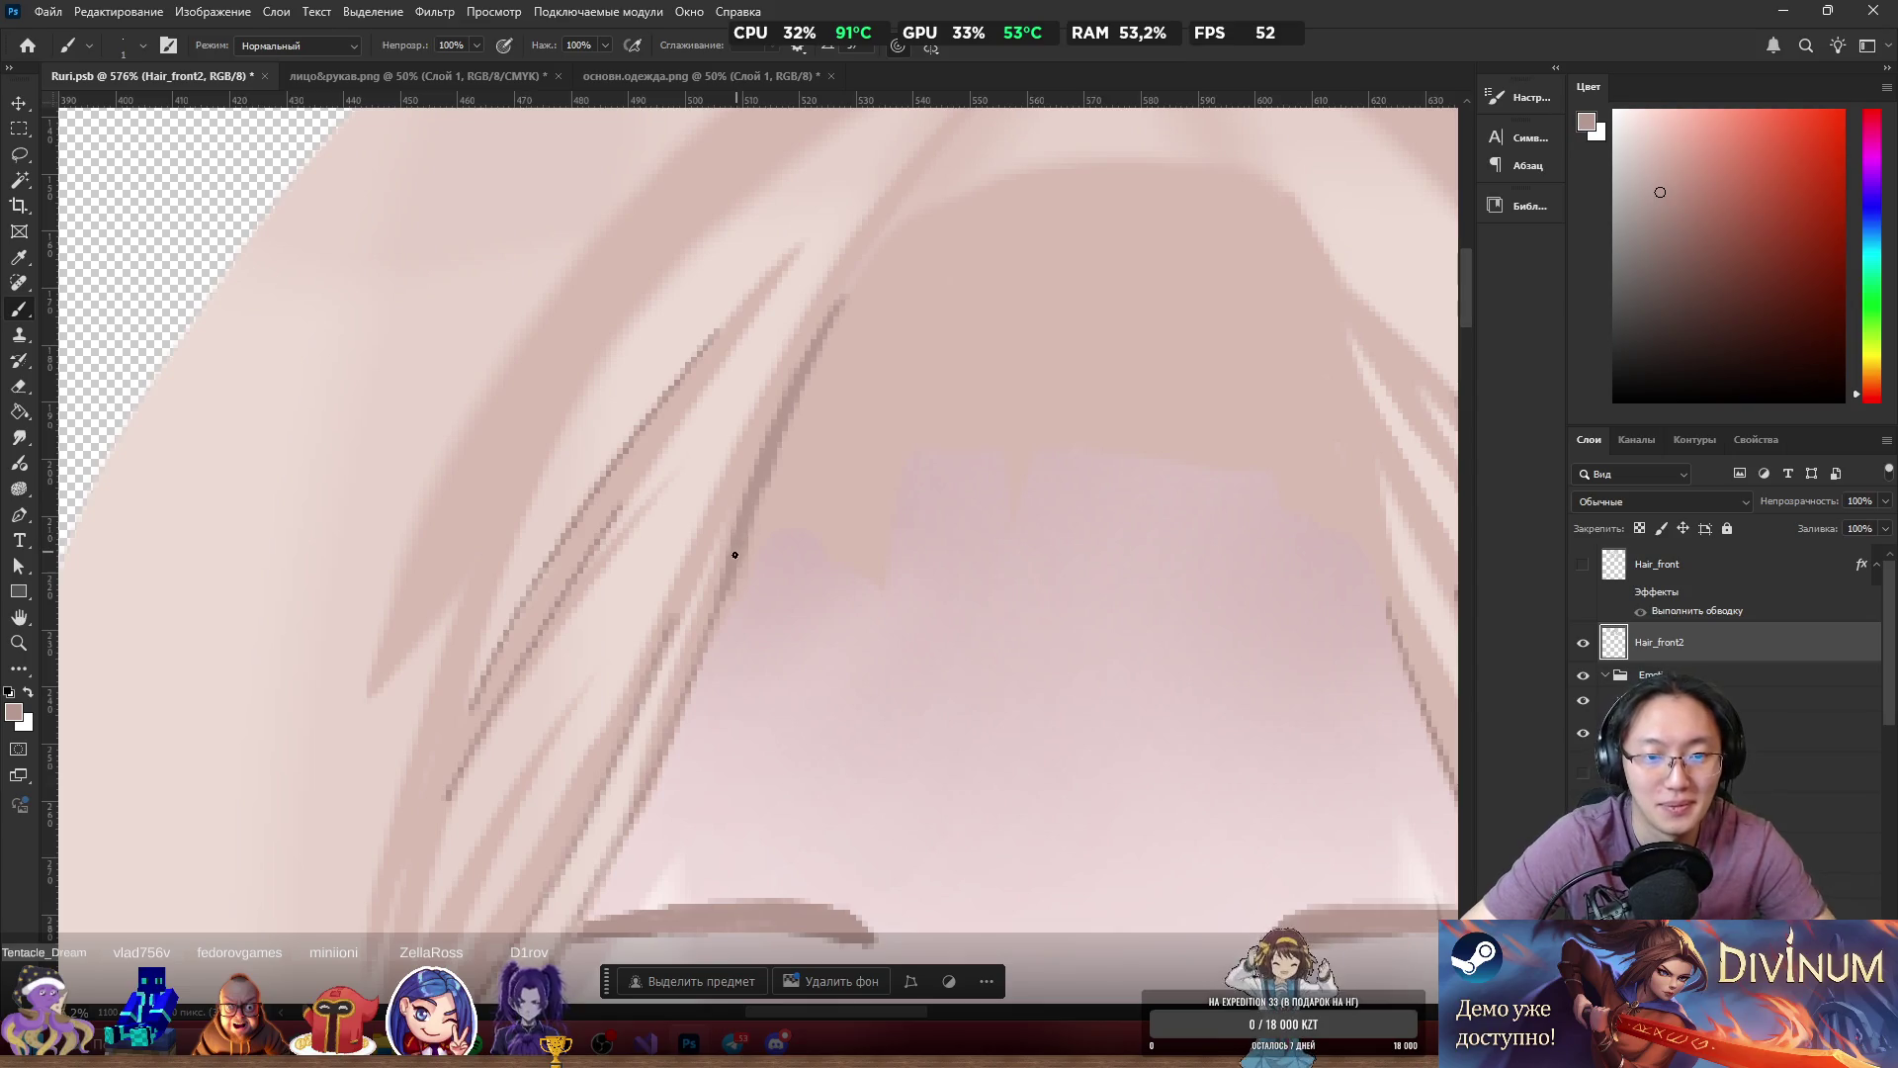
pyautogui.keyDown('alt'); pyautogui.click(709, 596); pyautogui.keyUp('alt')
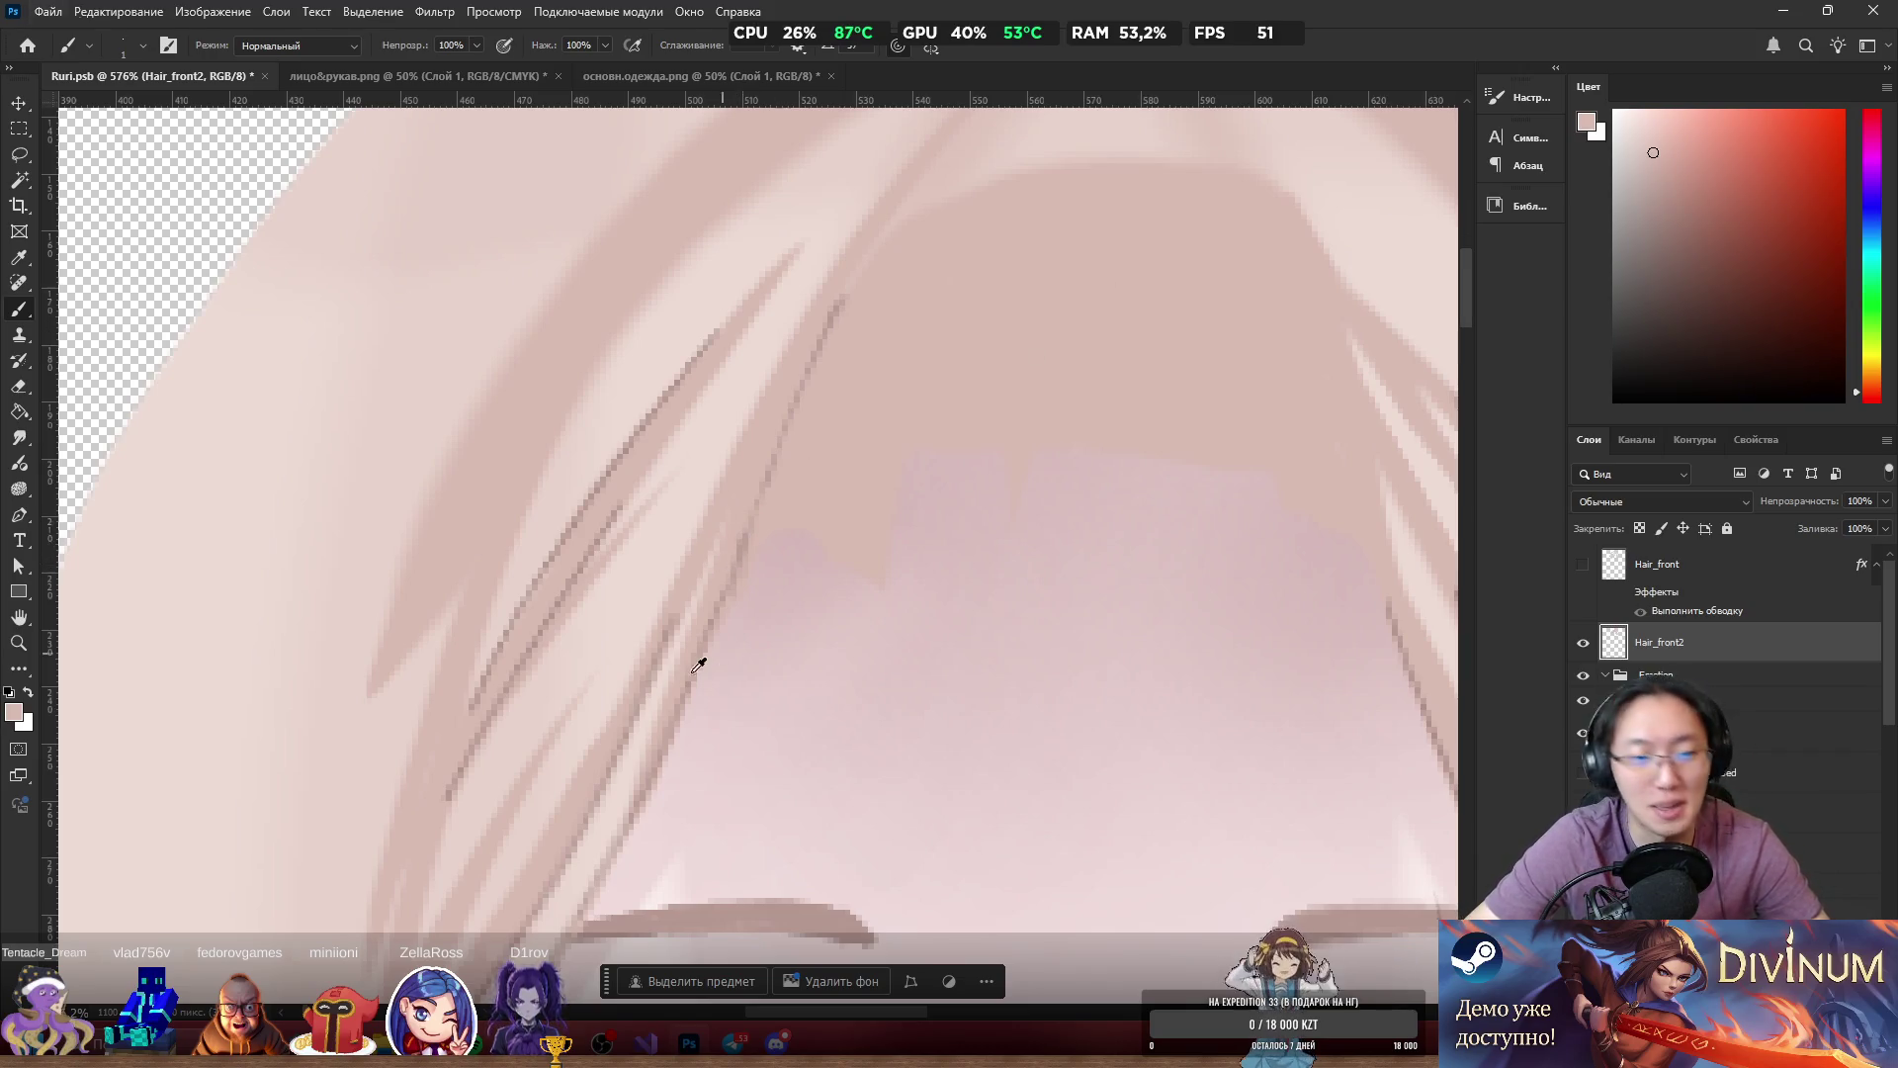
pyautogui.keyDown('alt'); pyautogui.click(576, 601); pyautogui.keyUp('alt')
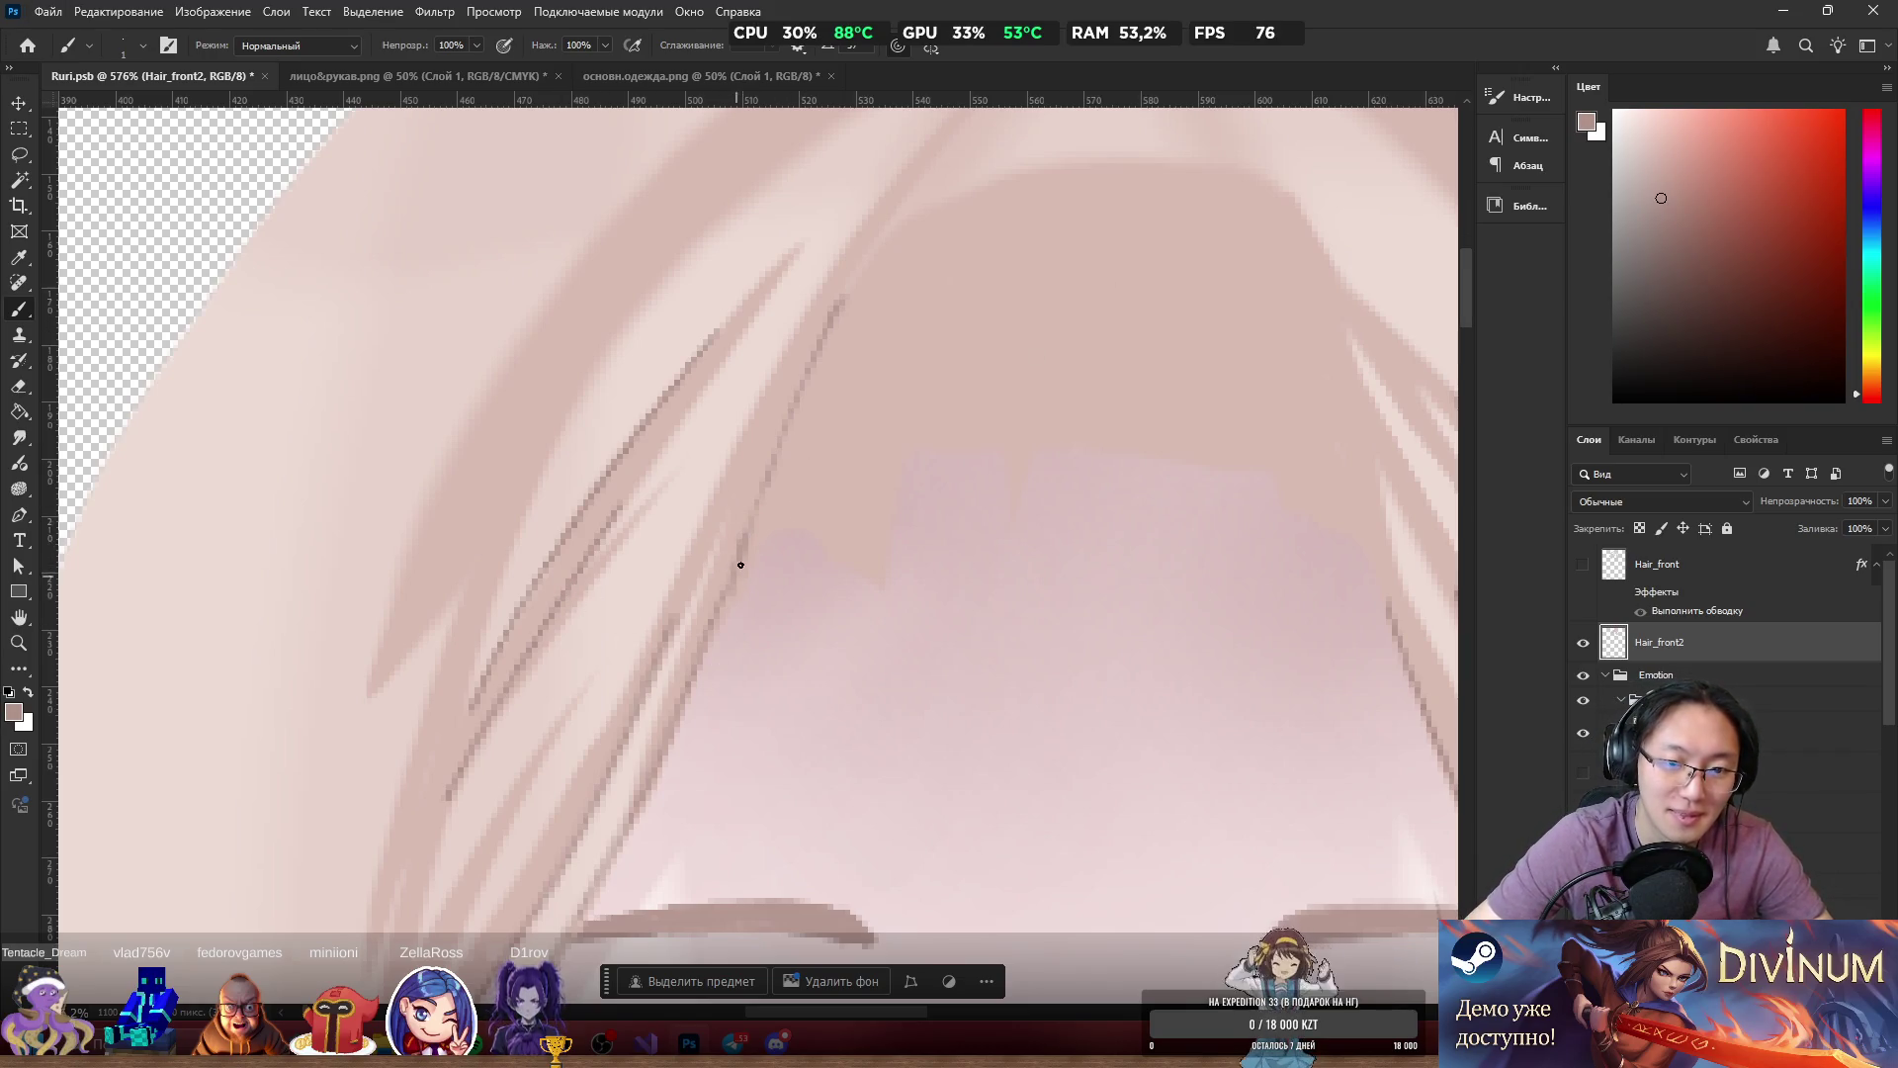
pyautogui.keyDown('alt'); pyautogui.click(773, 511); pyautogui.keyUp('alt')
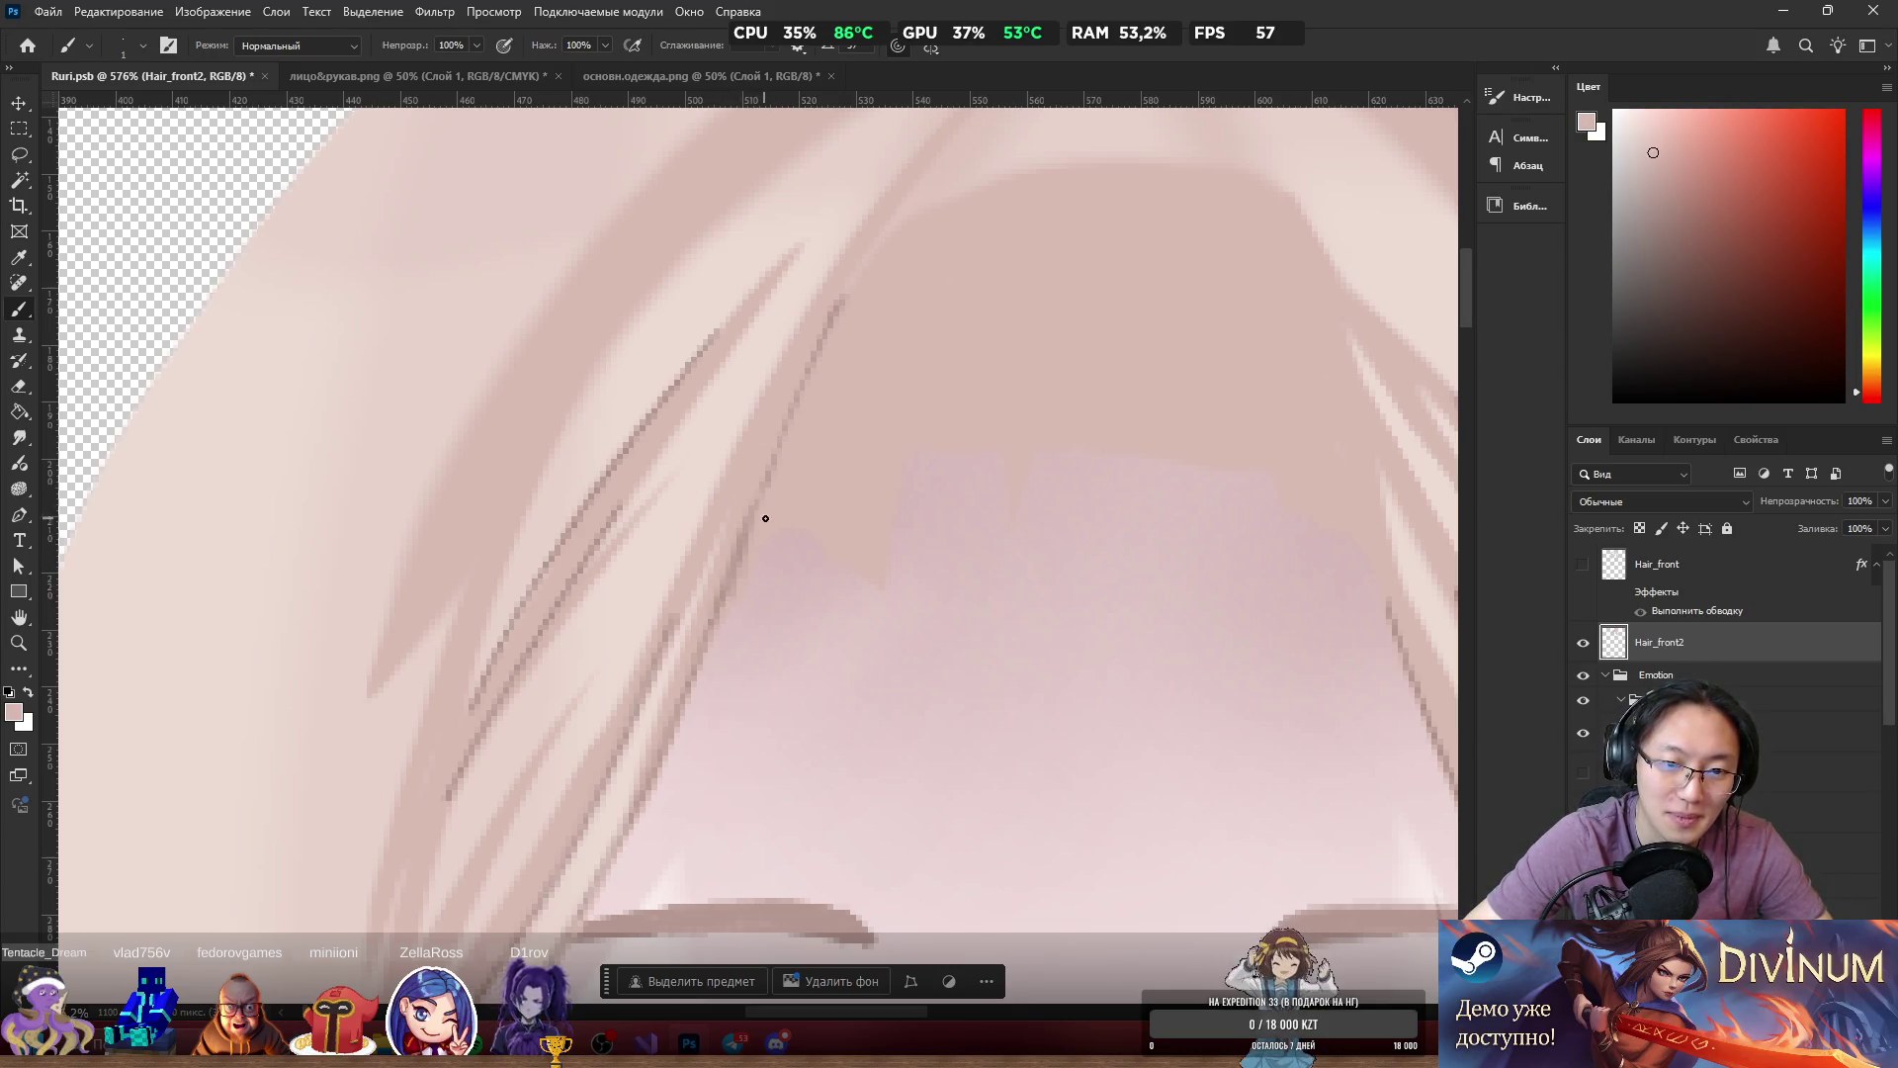
pyautogui.keyDown('alt'); pyautogui.click(744, 596); pyautogui.keyUp('alt')
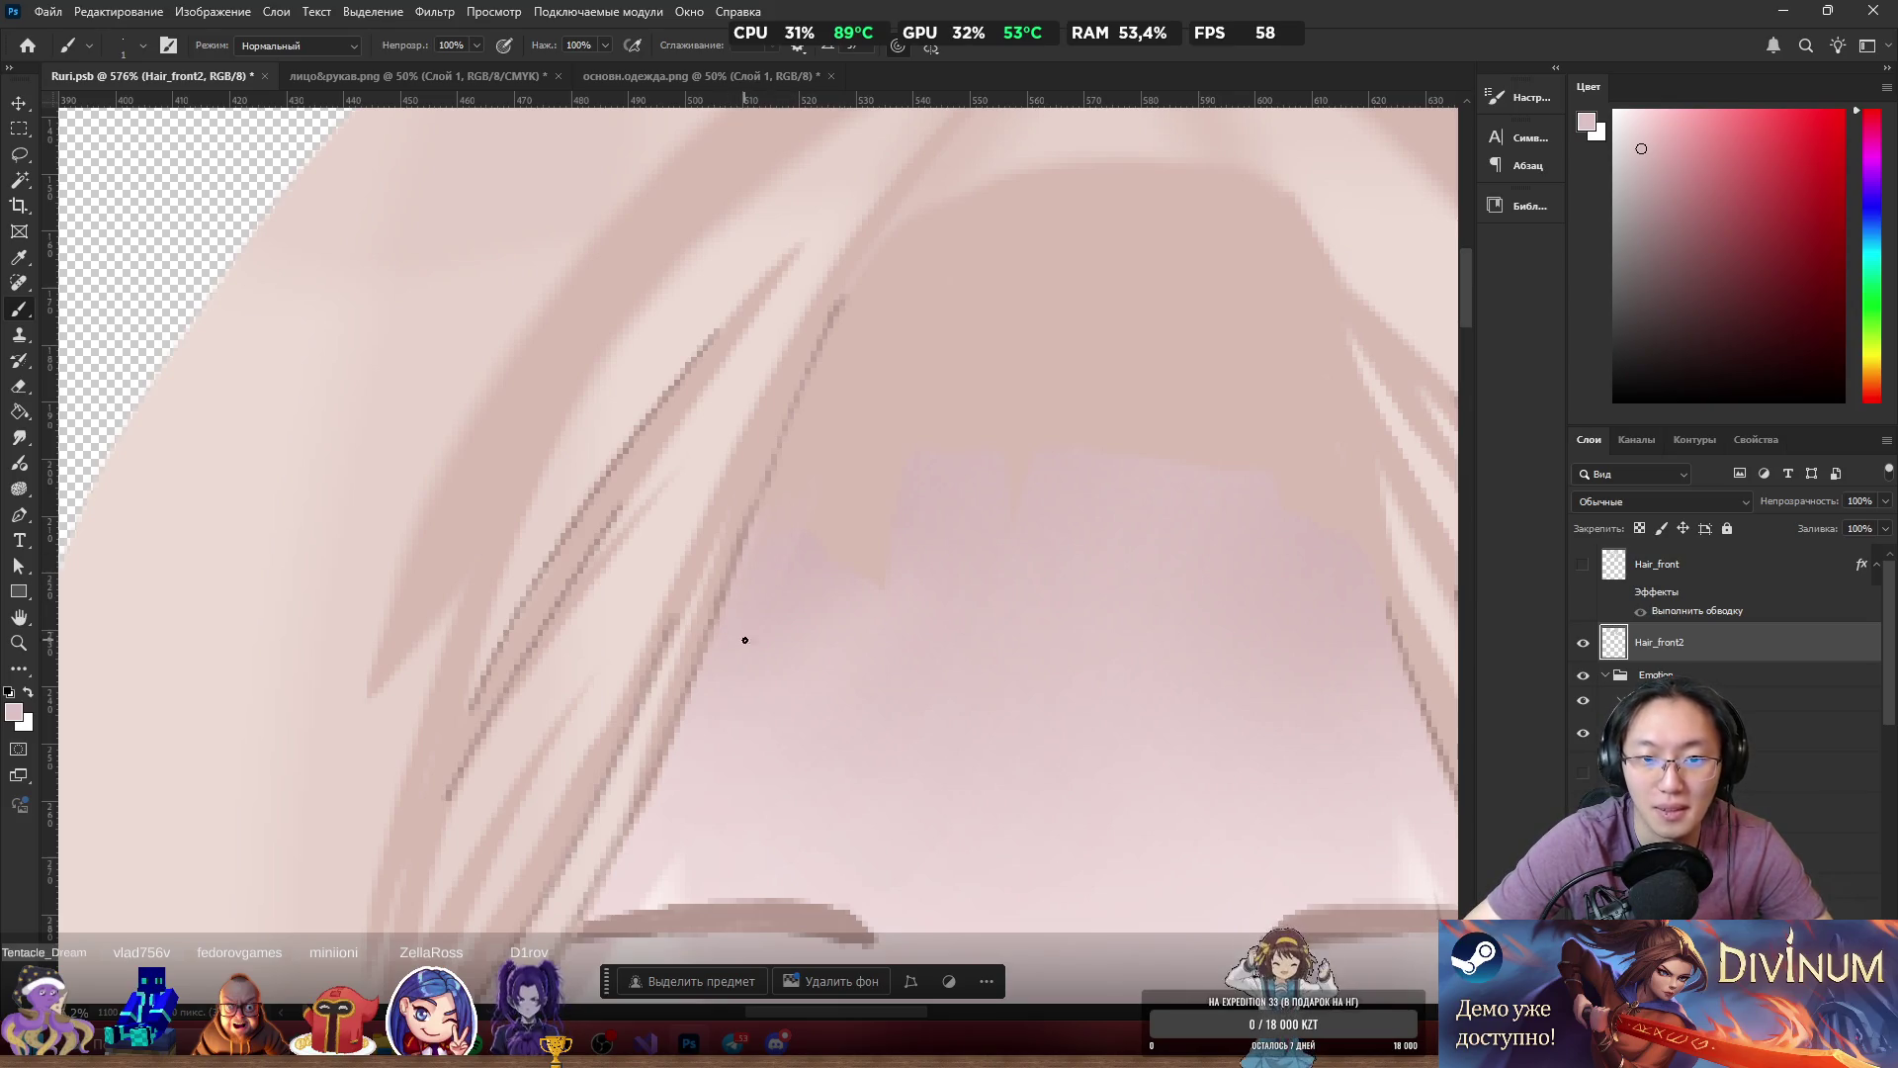
pyautogui.moveTo(814, 401)
pyautogui.mouseDown()
pyautogui.moveTo(1076, 377)
pyautogui.moveTo(657, 376)
pyautogui.moveTo(804, 323)
pyautogui.mouseUp()
pyautogui.hotkey('ctrl', 'z')
pyautogui.press('e')
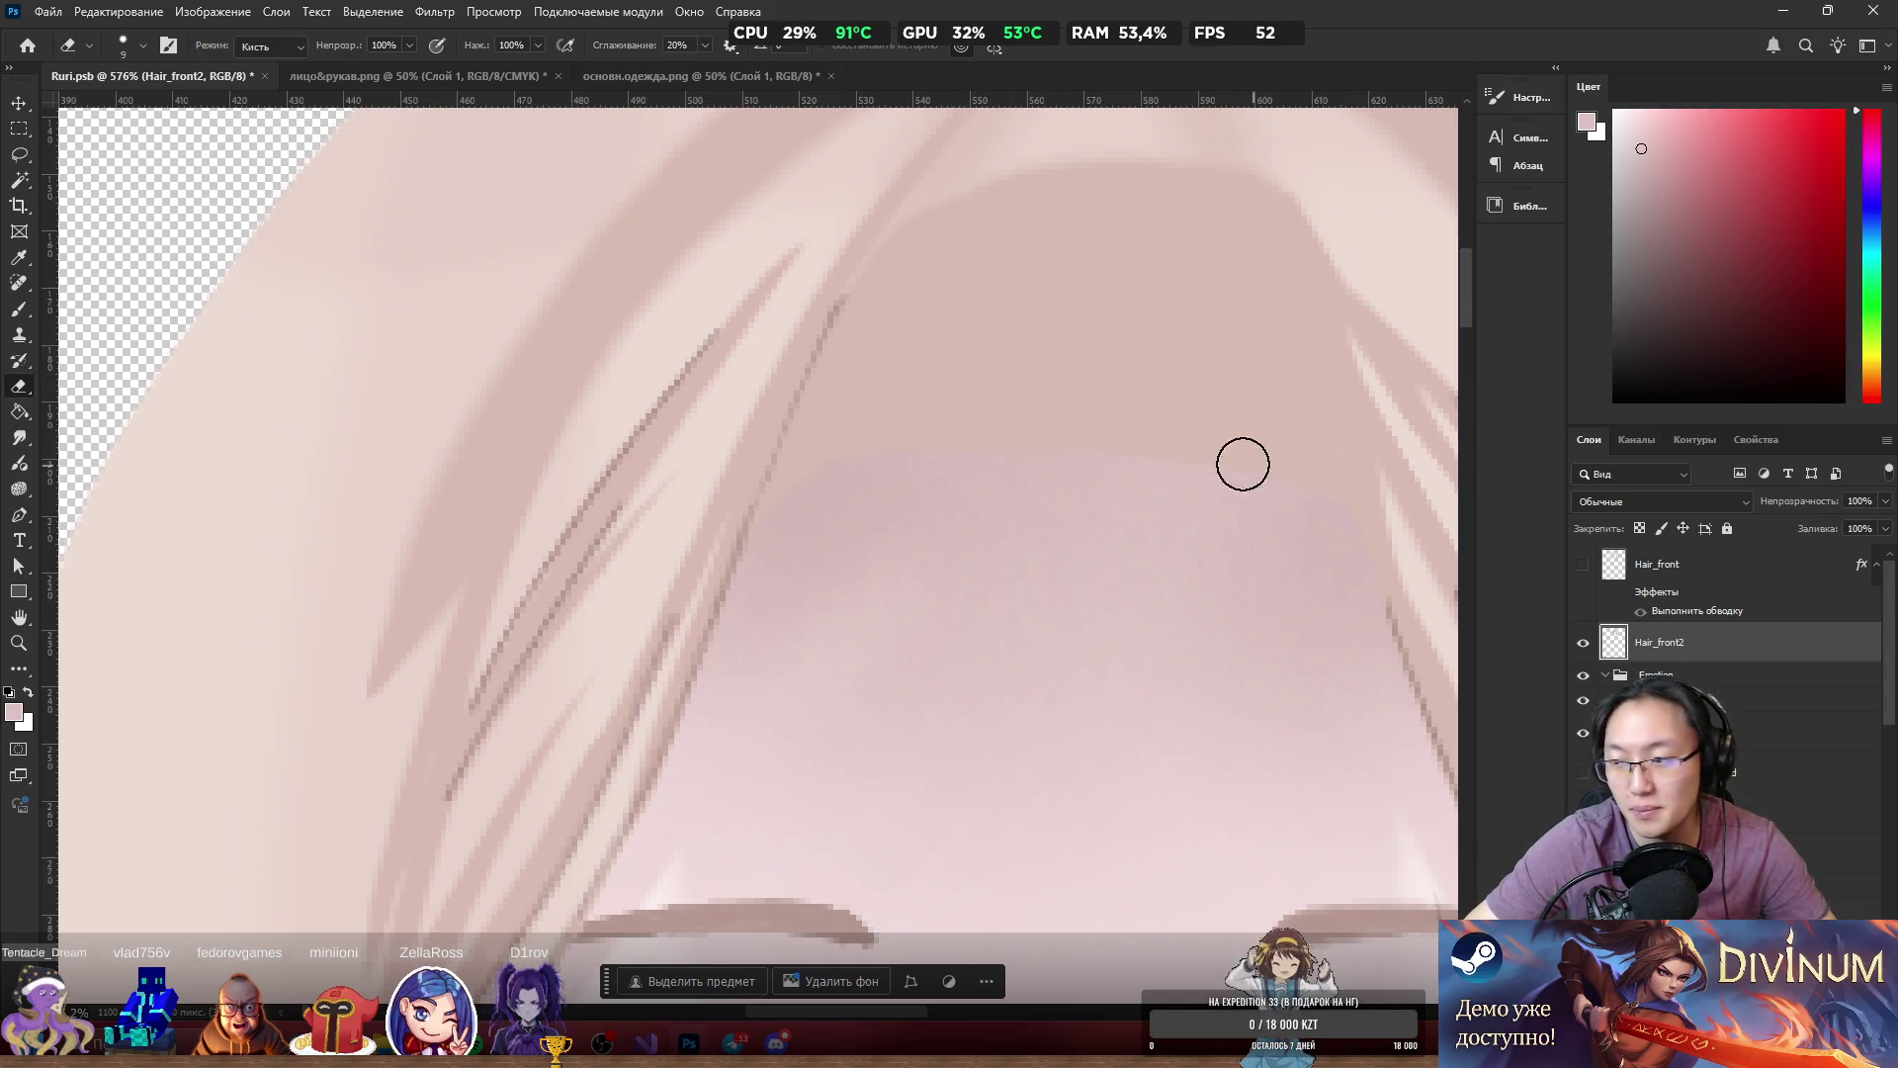
pyautogui.press('b')
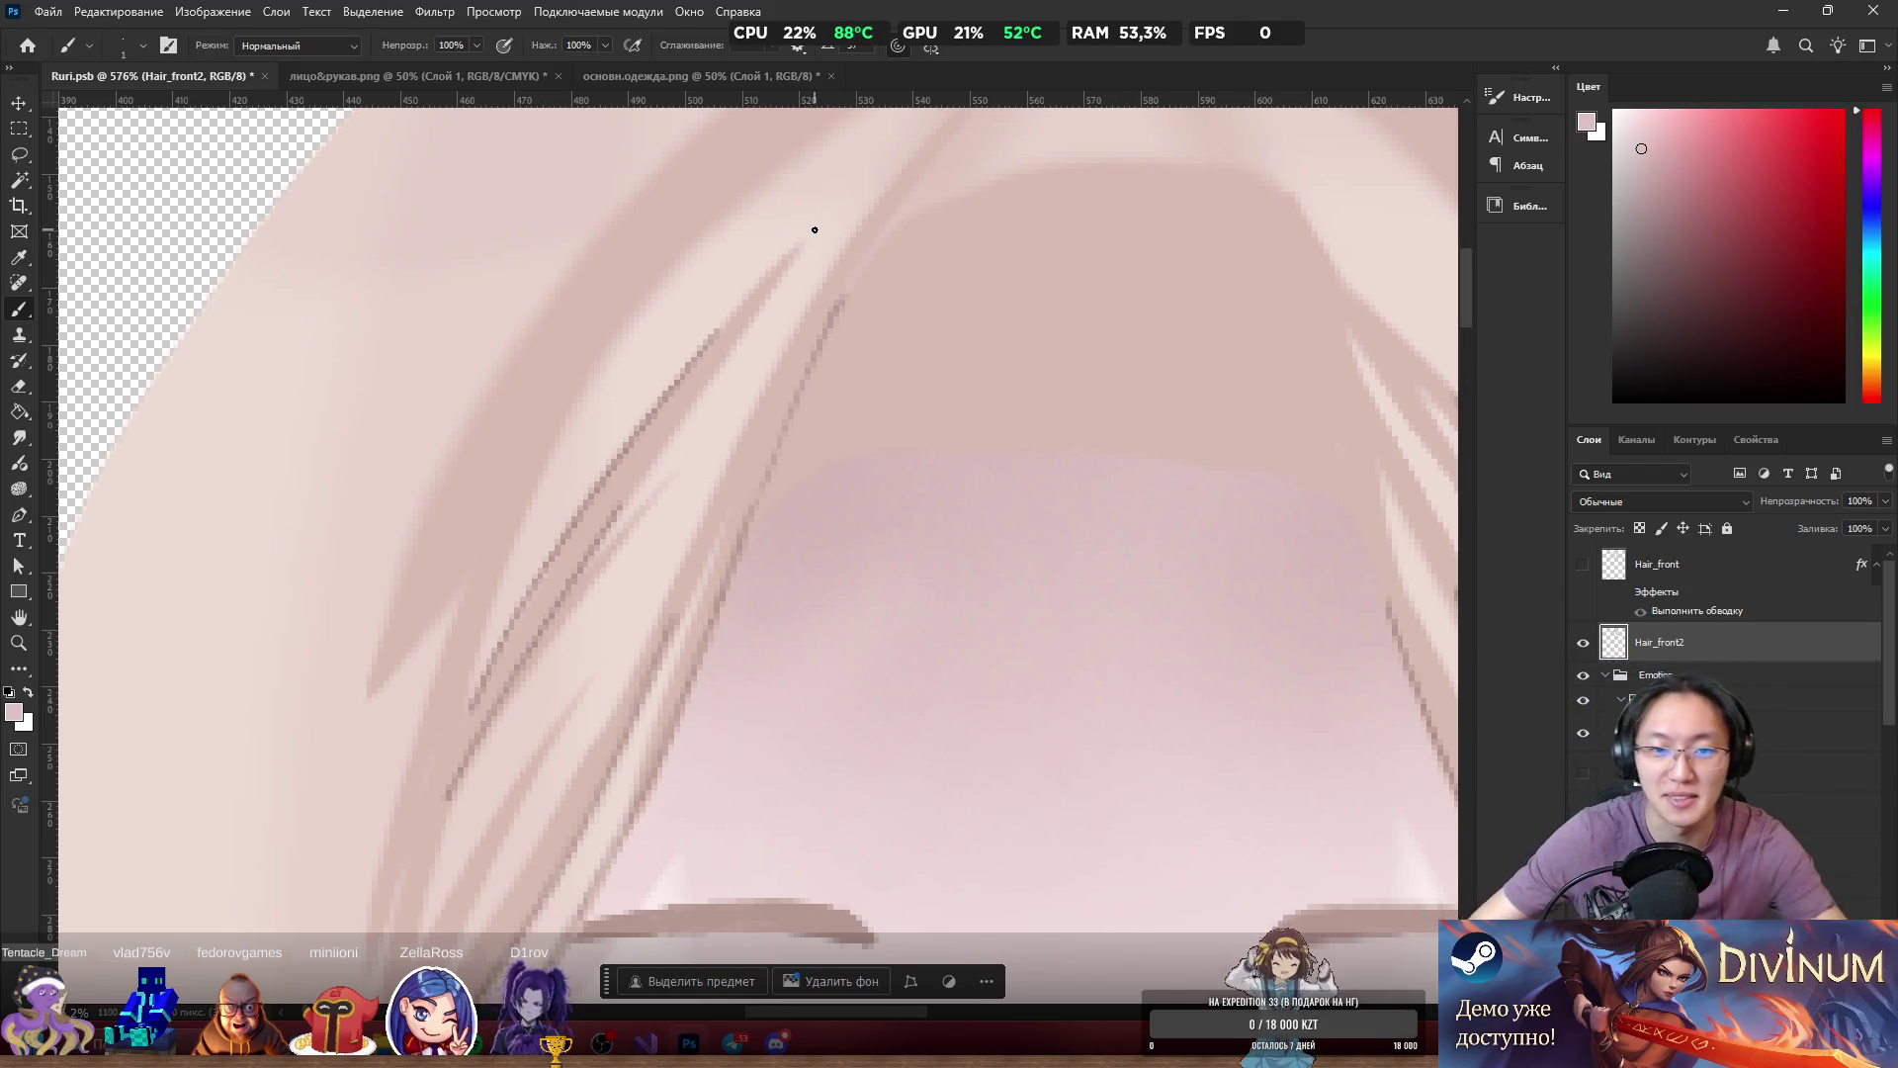
pyautogui.scroll(-5, 983, 457)
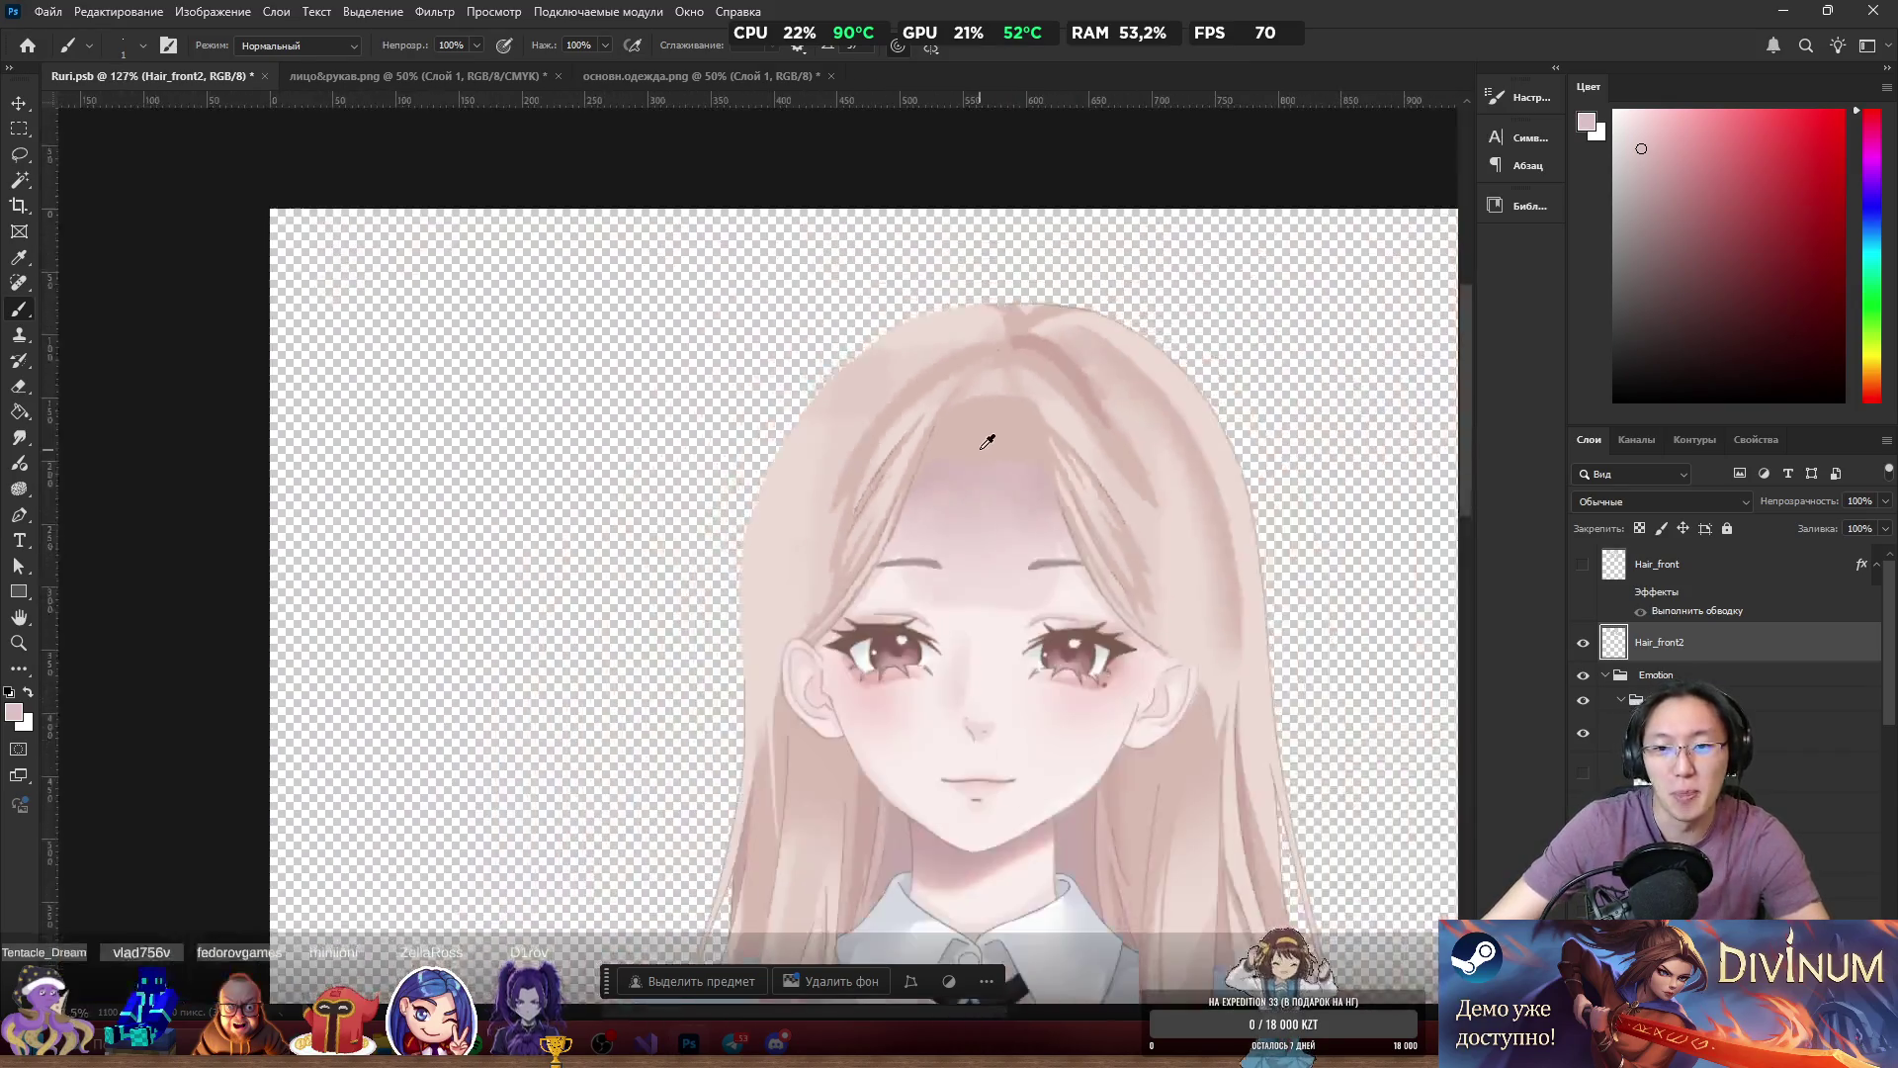
# Sample a darker mauve and paint a line along the hair strand edge.
pyautogui.scroll(5, 987, 436)
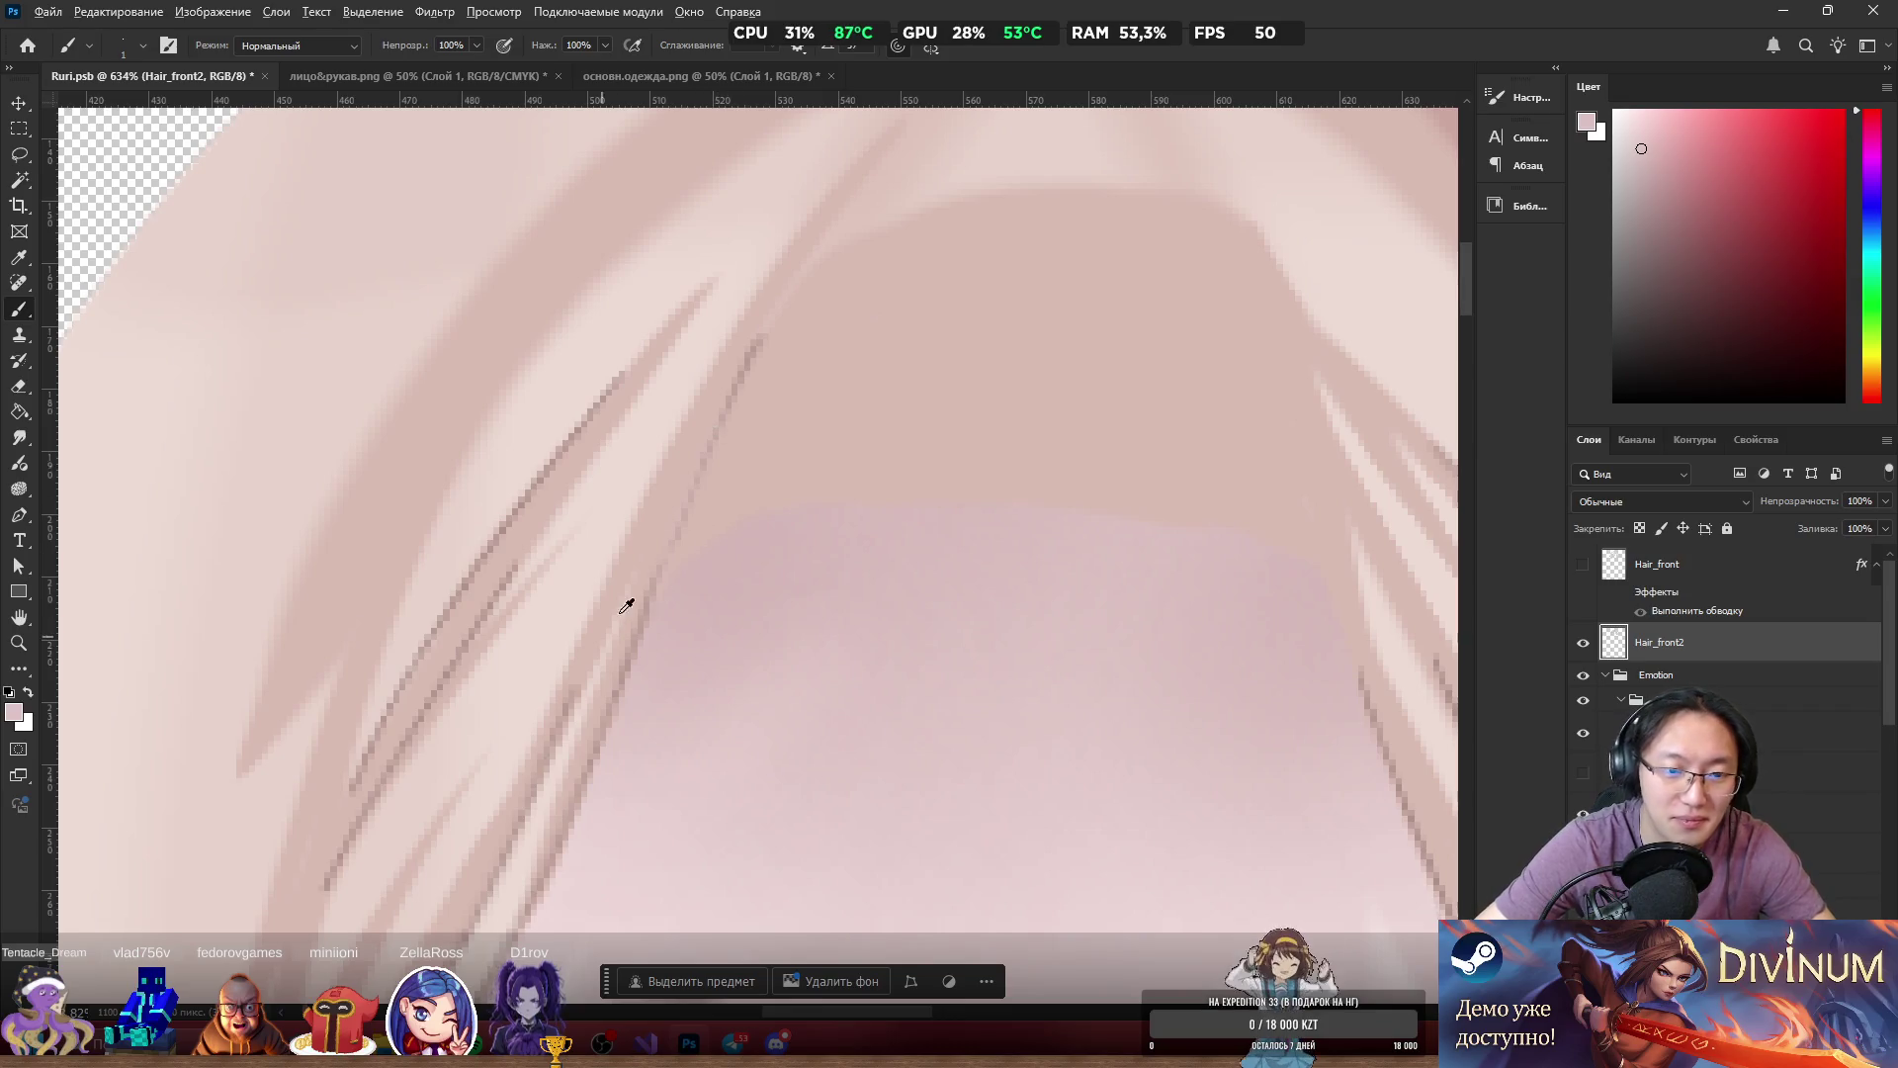
pyautogui.scroll(3, 678, 545)
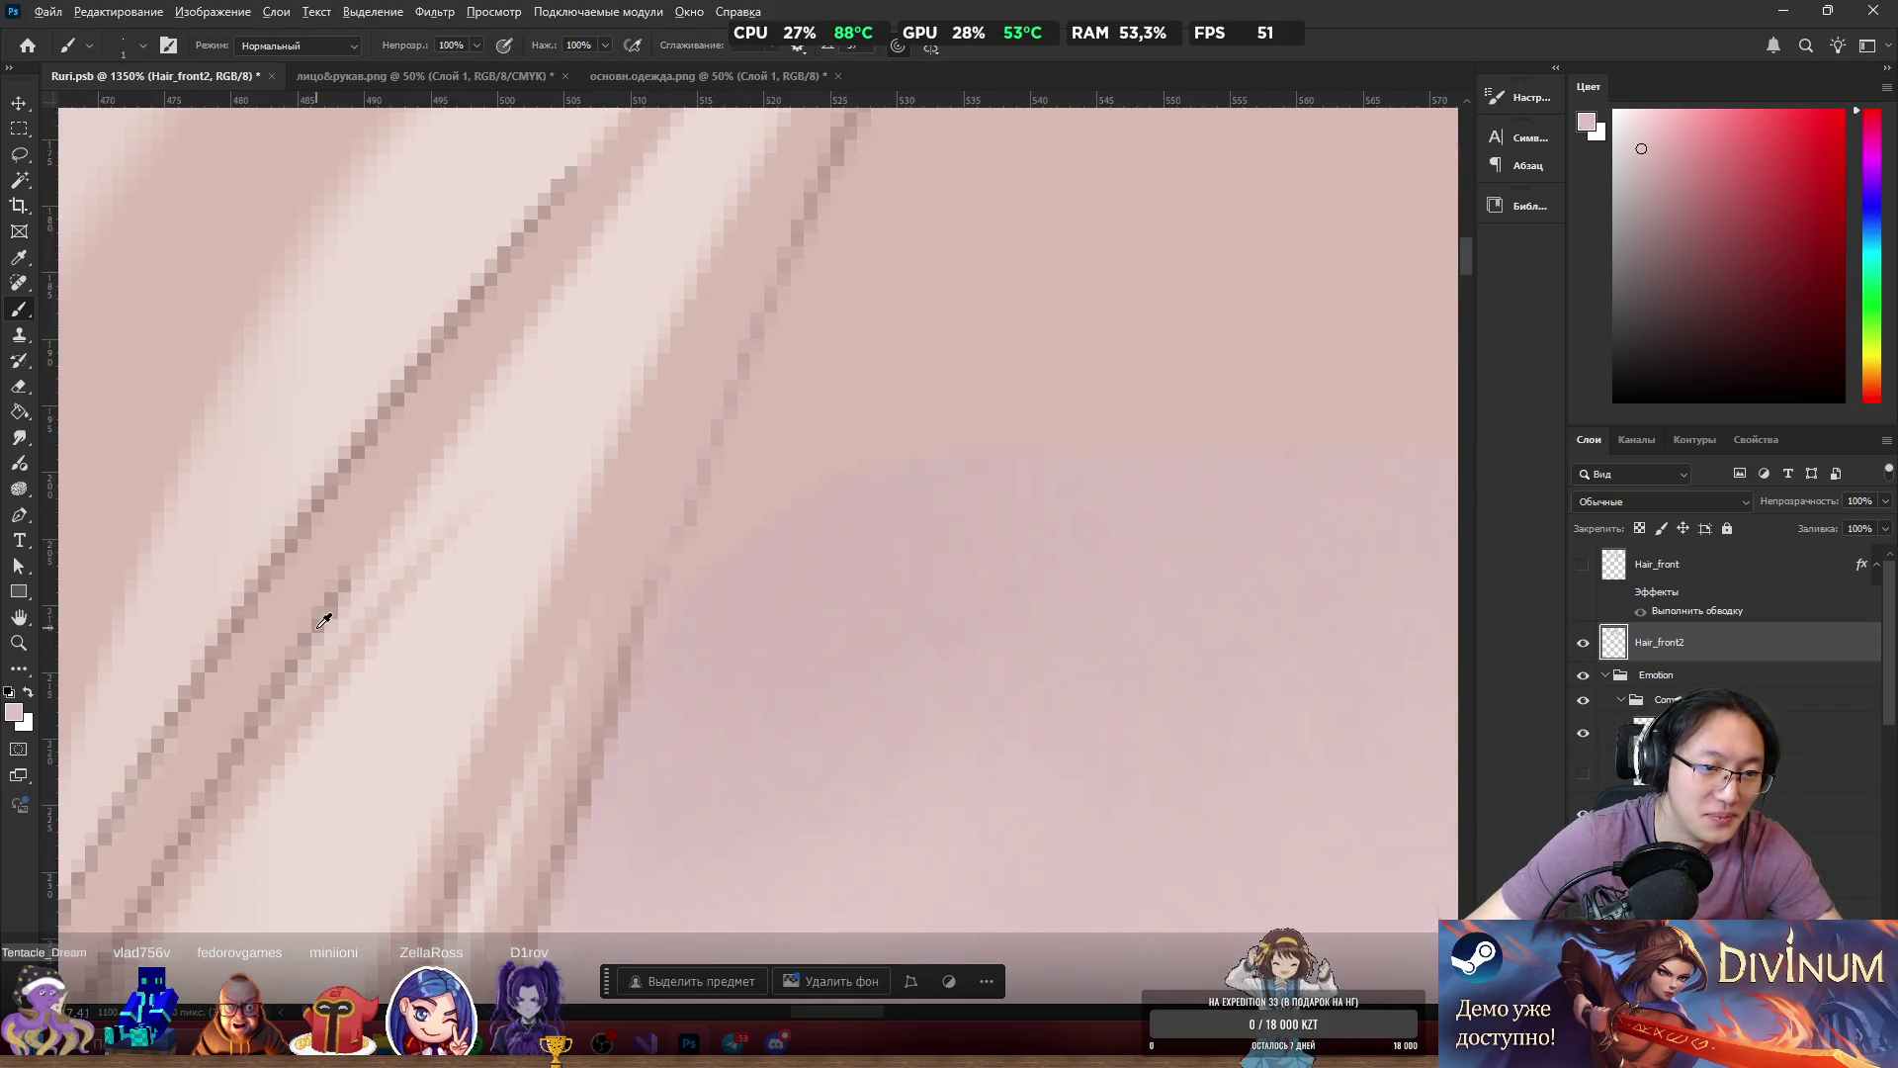
pyautogui.keyDown('alt'); pyautogui.click(322, 621); pyautogui.keyUp('alt')
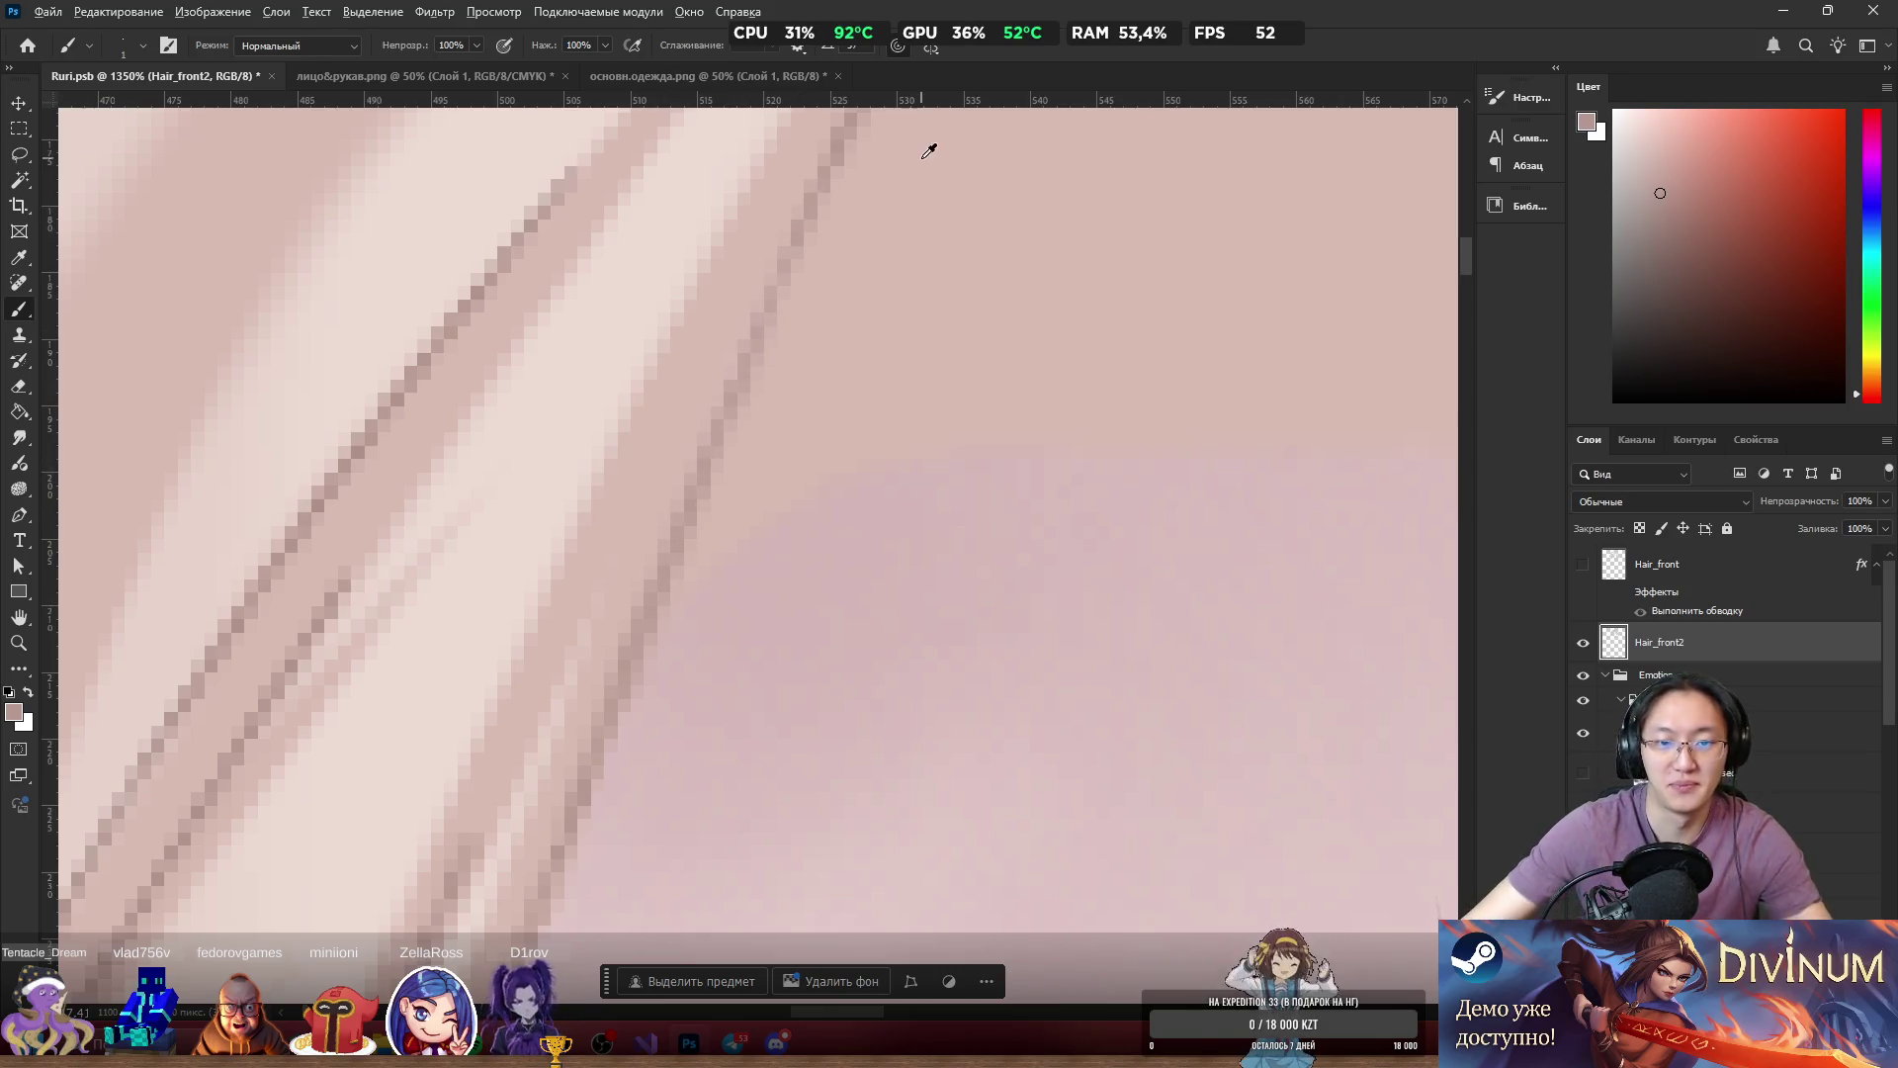
pyautogui.scroll(-6, 655, 357)
pyautogui.scroll(2, 738, 378)
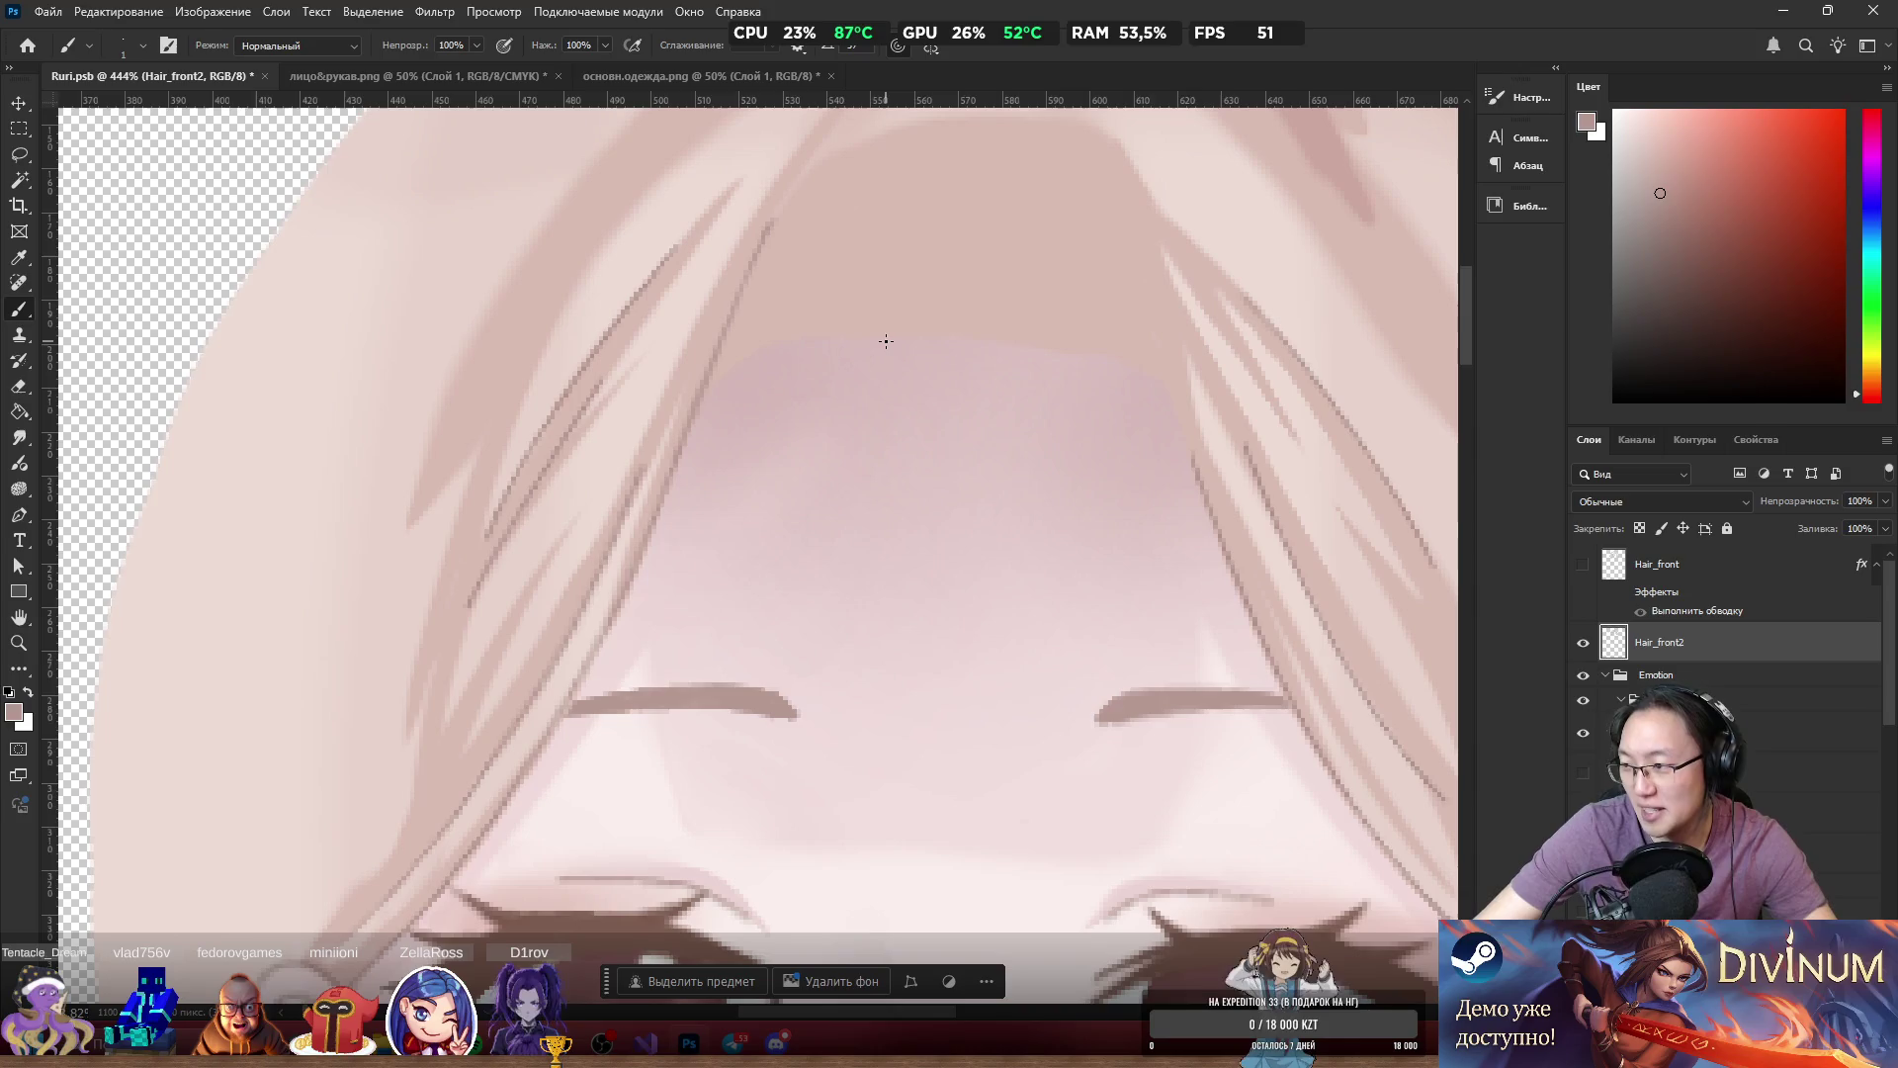
pyautogui.scroll(-2, 886, 341)
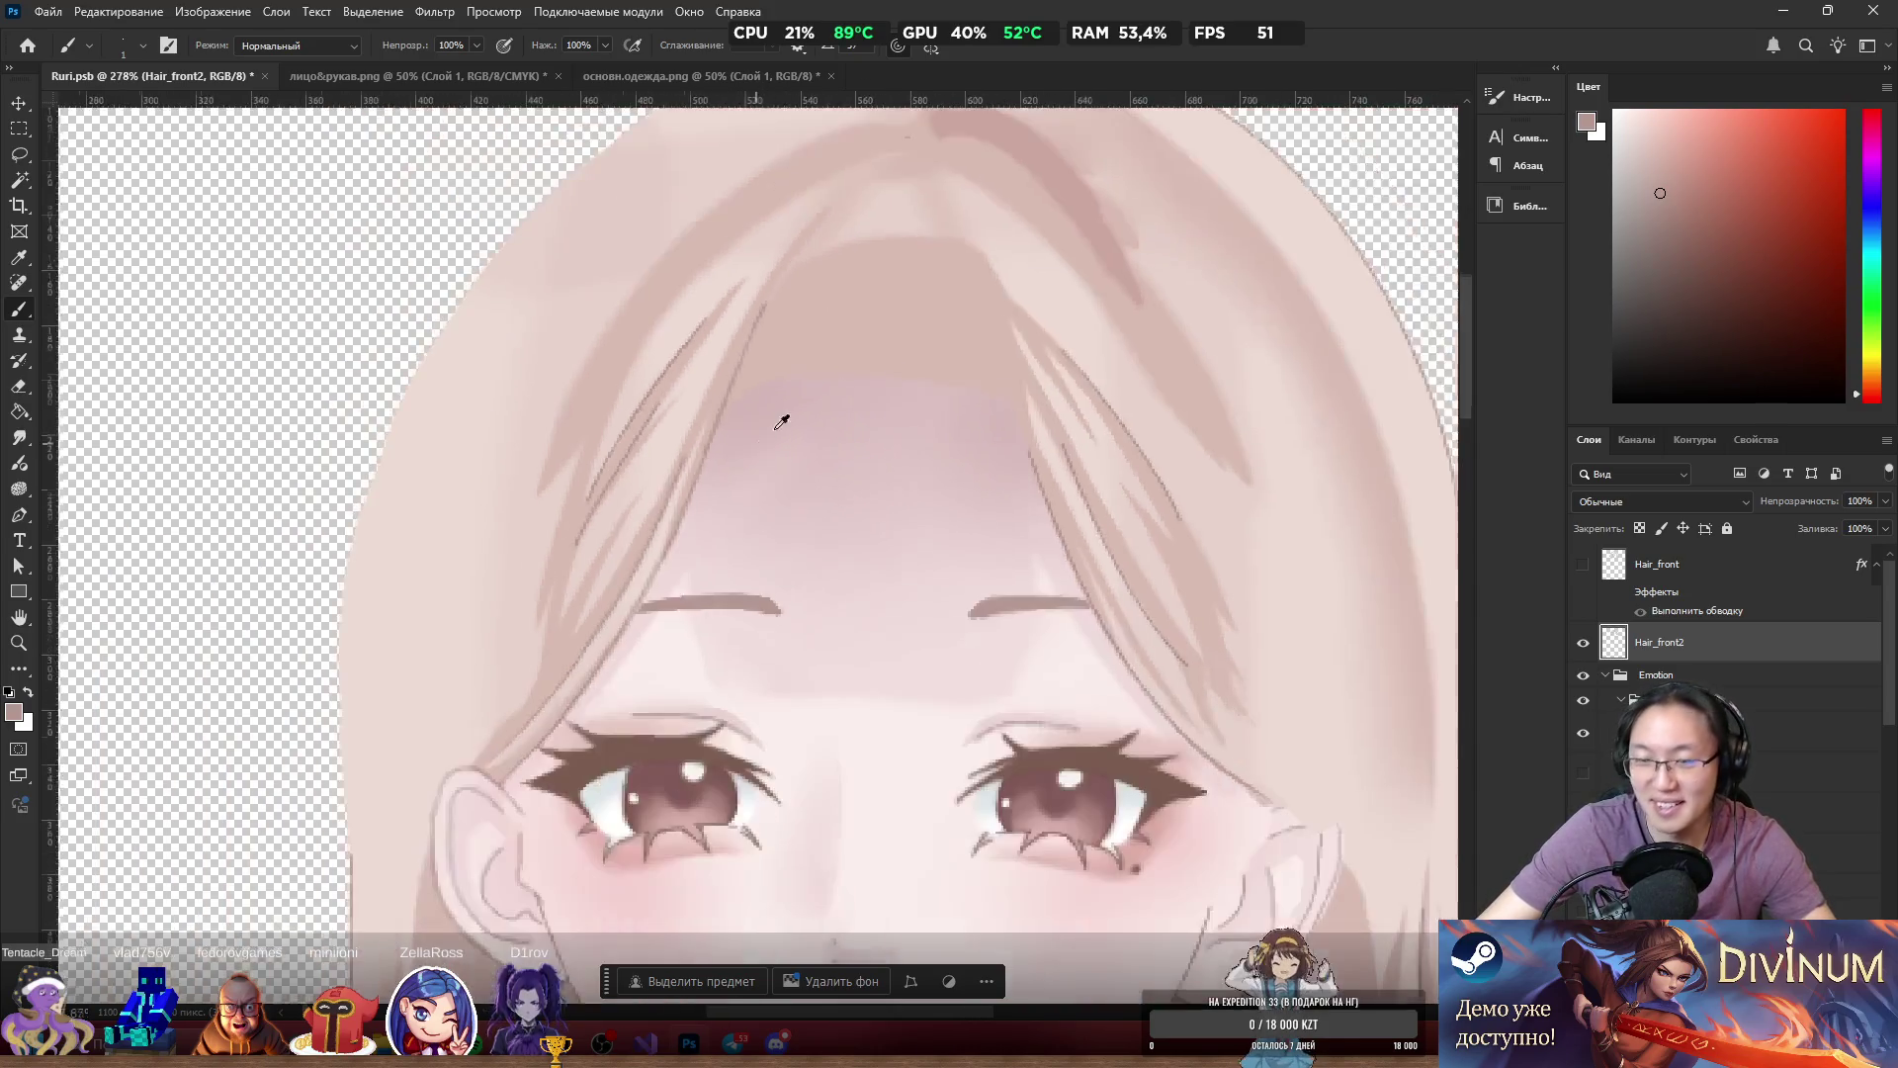
pyautogui.scroll(4, 1101, 323)
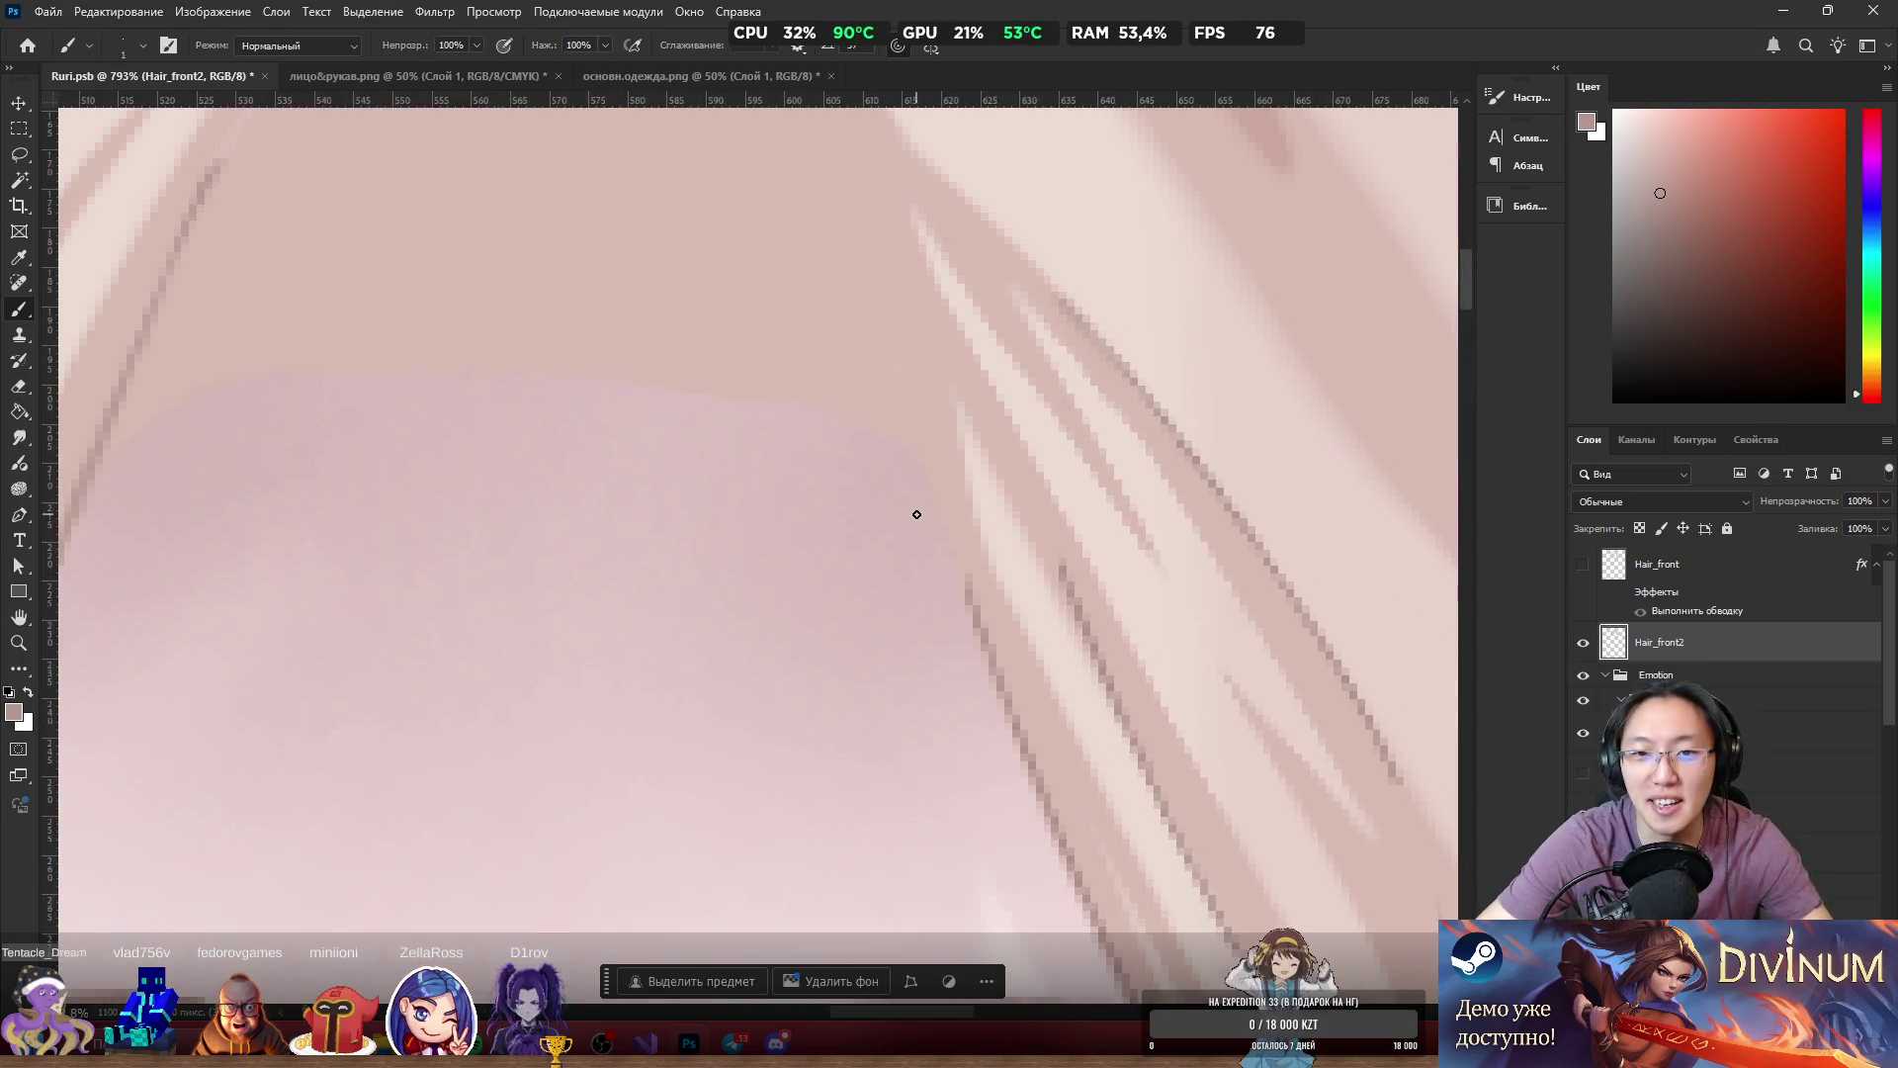
pyautogui.moveTo(911, 344); pyautogui.dragTo(920, 455)
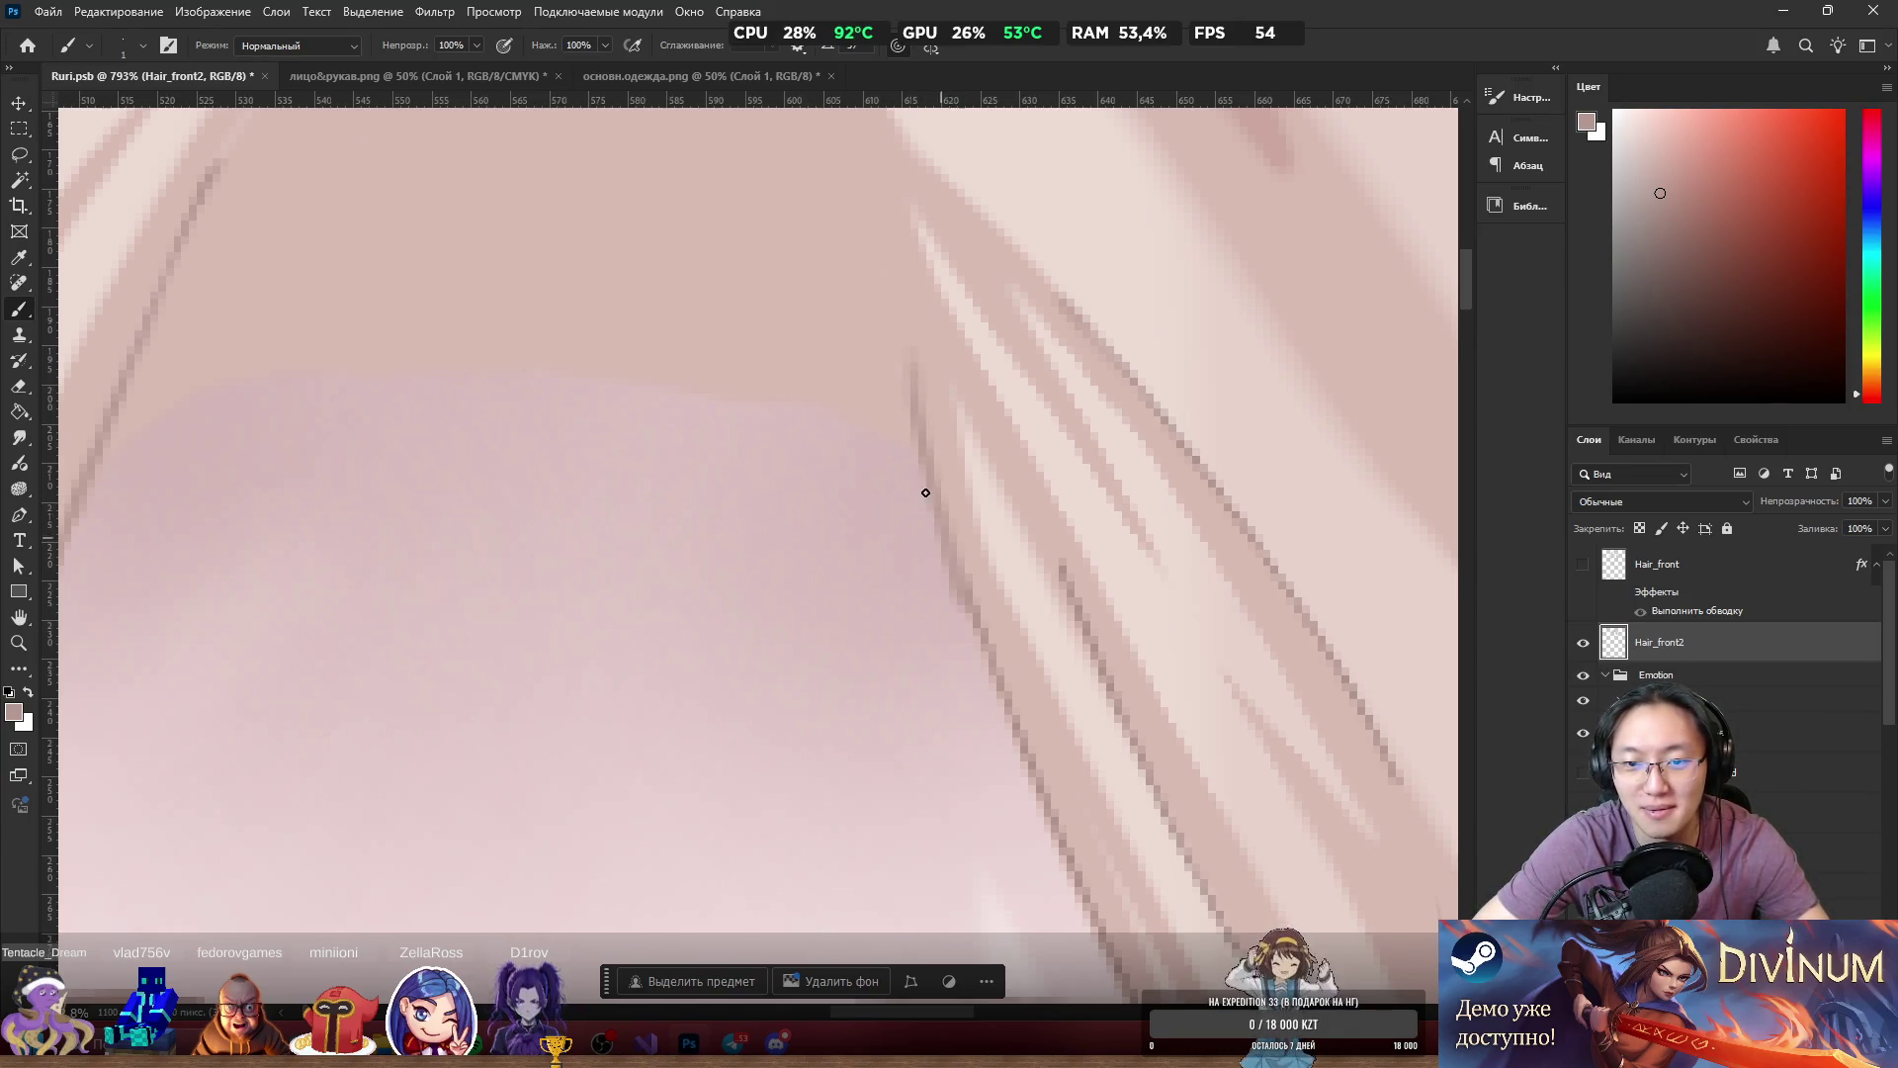
pyautogui.moveTo(957, 573)
pyautogui.mouseDown()
pyautogui.moveTo(899, 411)
pyautogui.moveTo(895, 282)
pyautogui.mouseUp()
# Lighten part of the new line with the eraser, then paint the dark tip pixels a lighter pink.
pyautogui.press('e')
pyautogui.moveTo(930, 504)
pyautogui.mouseDown()
pyautogui.moveTo(954, 686)
pyautogui.moveTo(871, 428)
pyautogui.mouseUp()
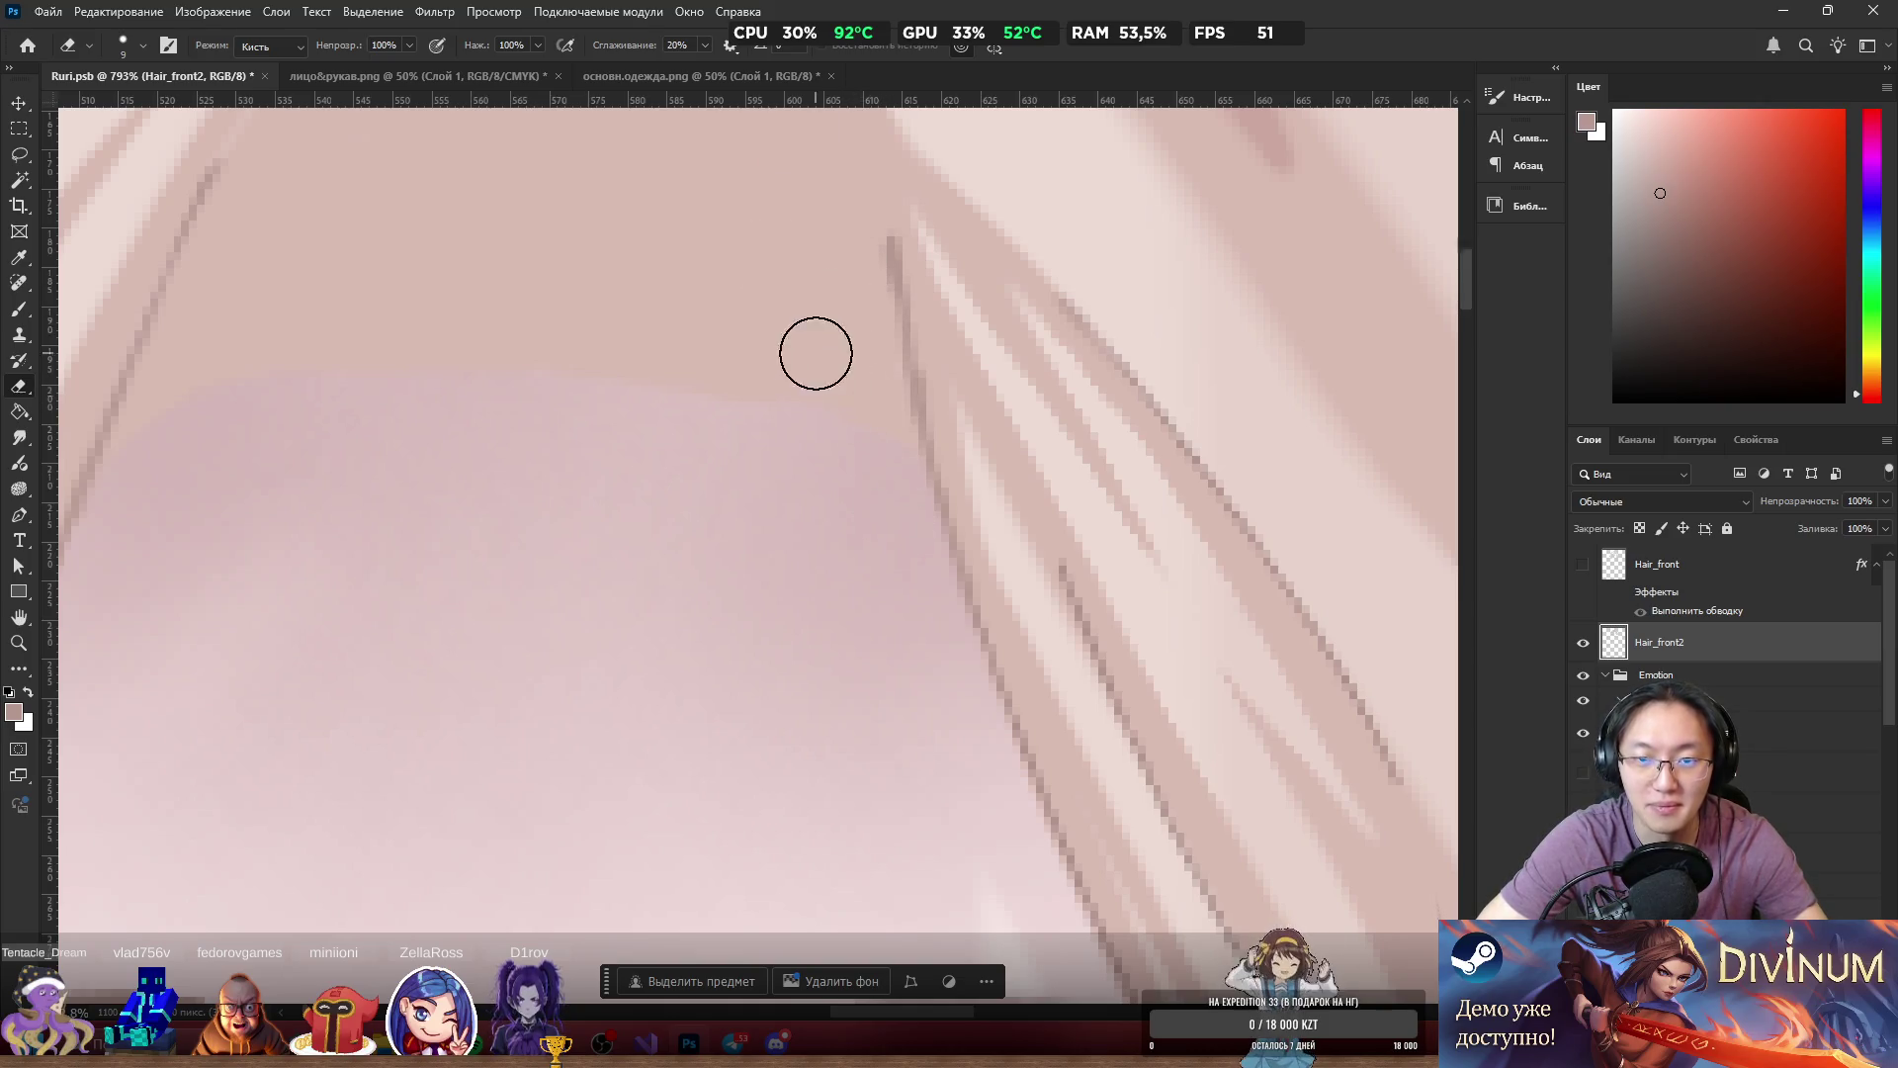
pyautogui.press('b')
pyautogui.scroll(-10, 989, 288)
pyautogui.scroll(10, 1028, 328)
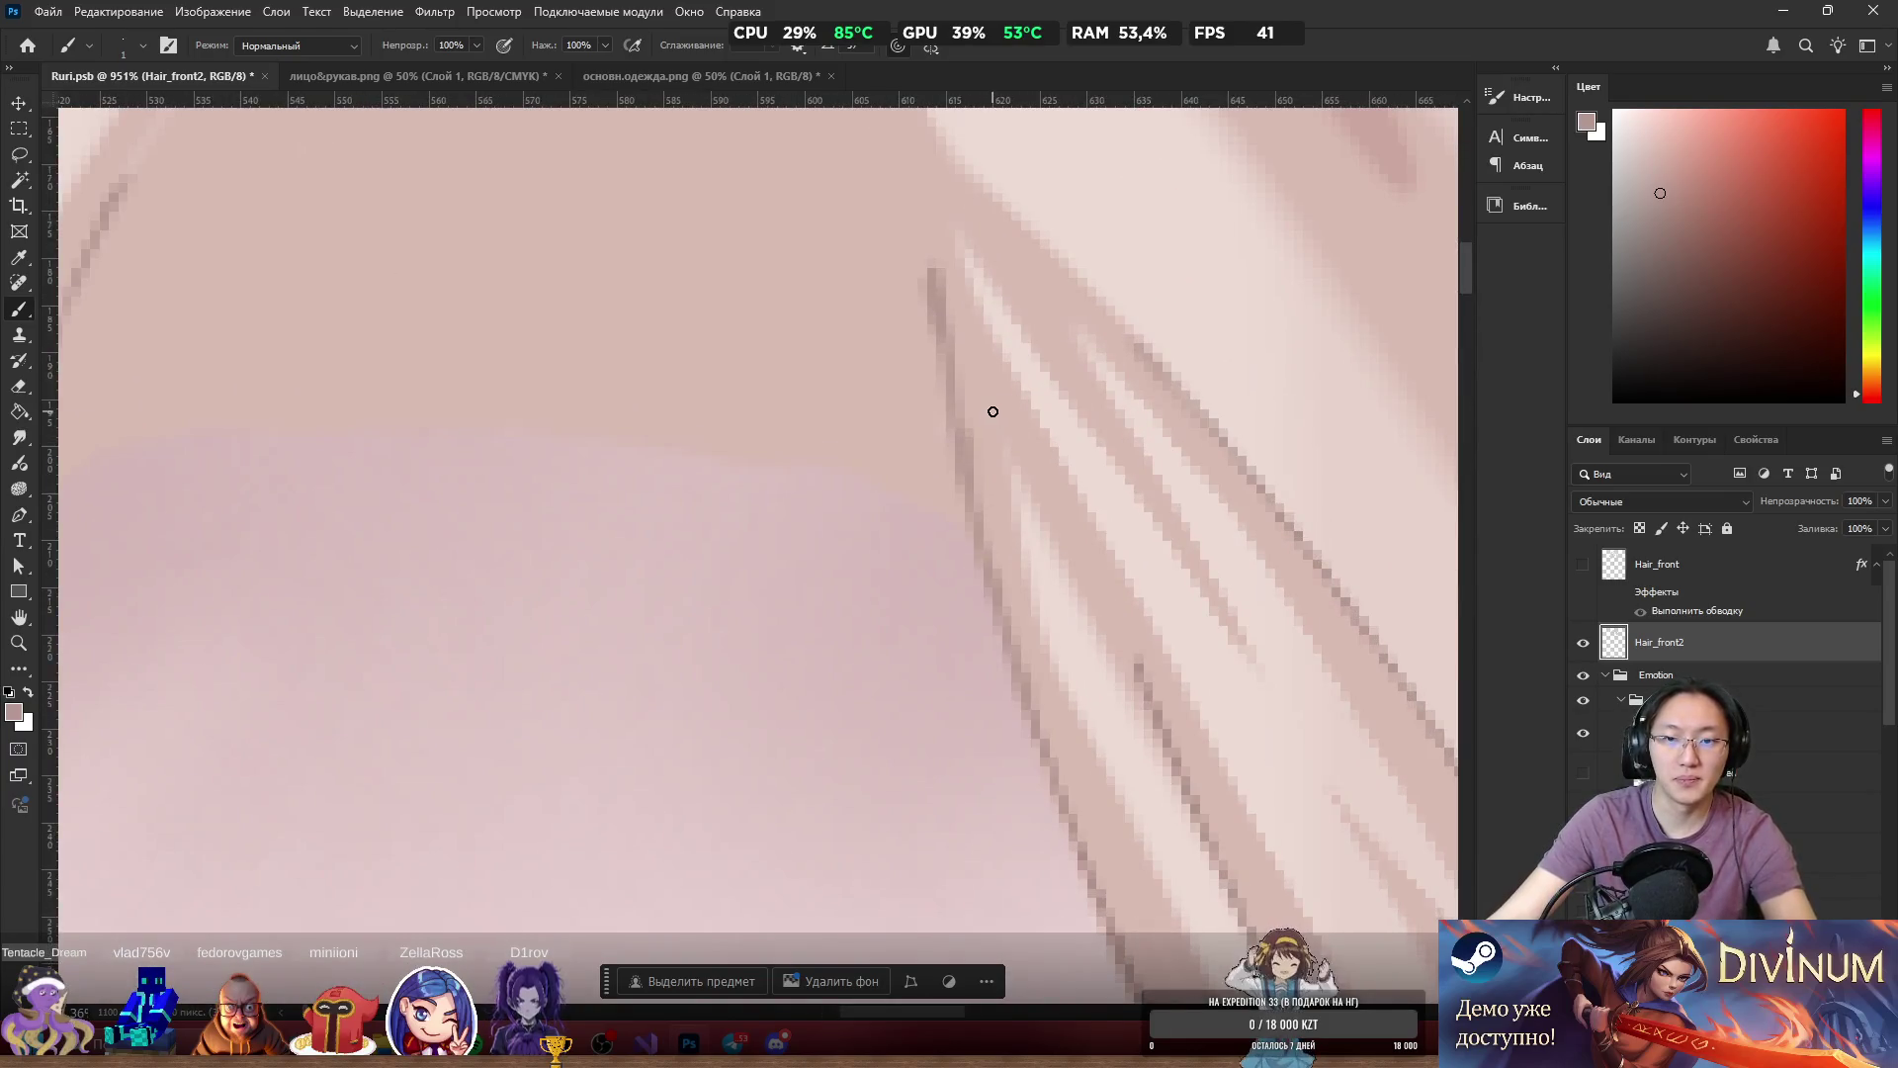
pyautogui.keyDown('alt'); pyautogui.click(991, 410); pyautogui.keyUp('alt')
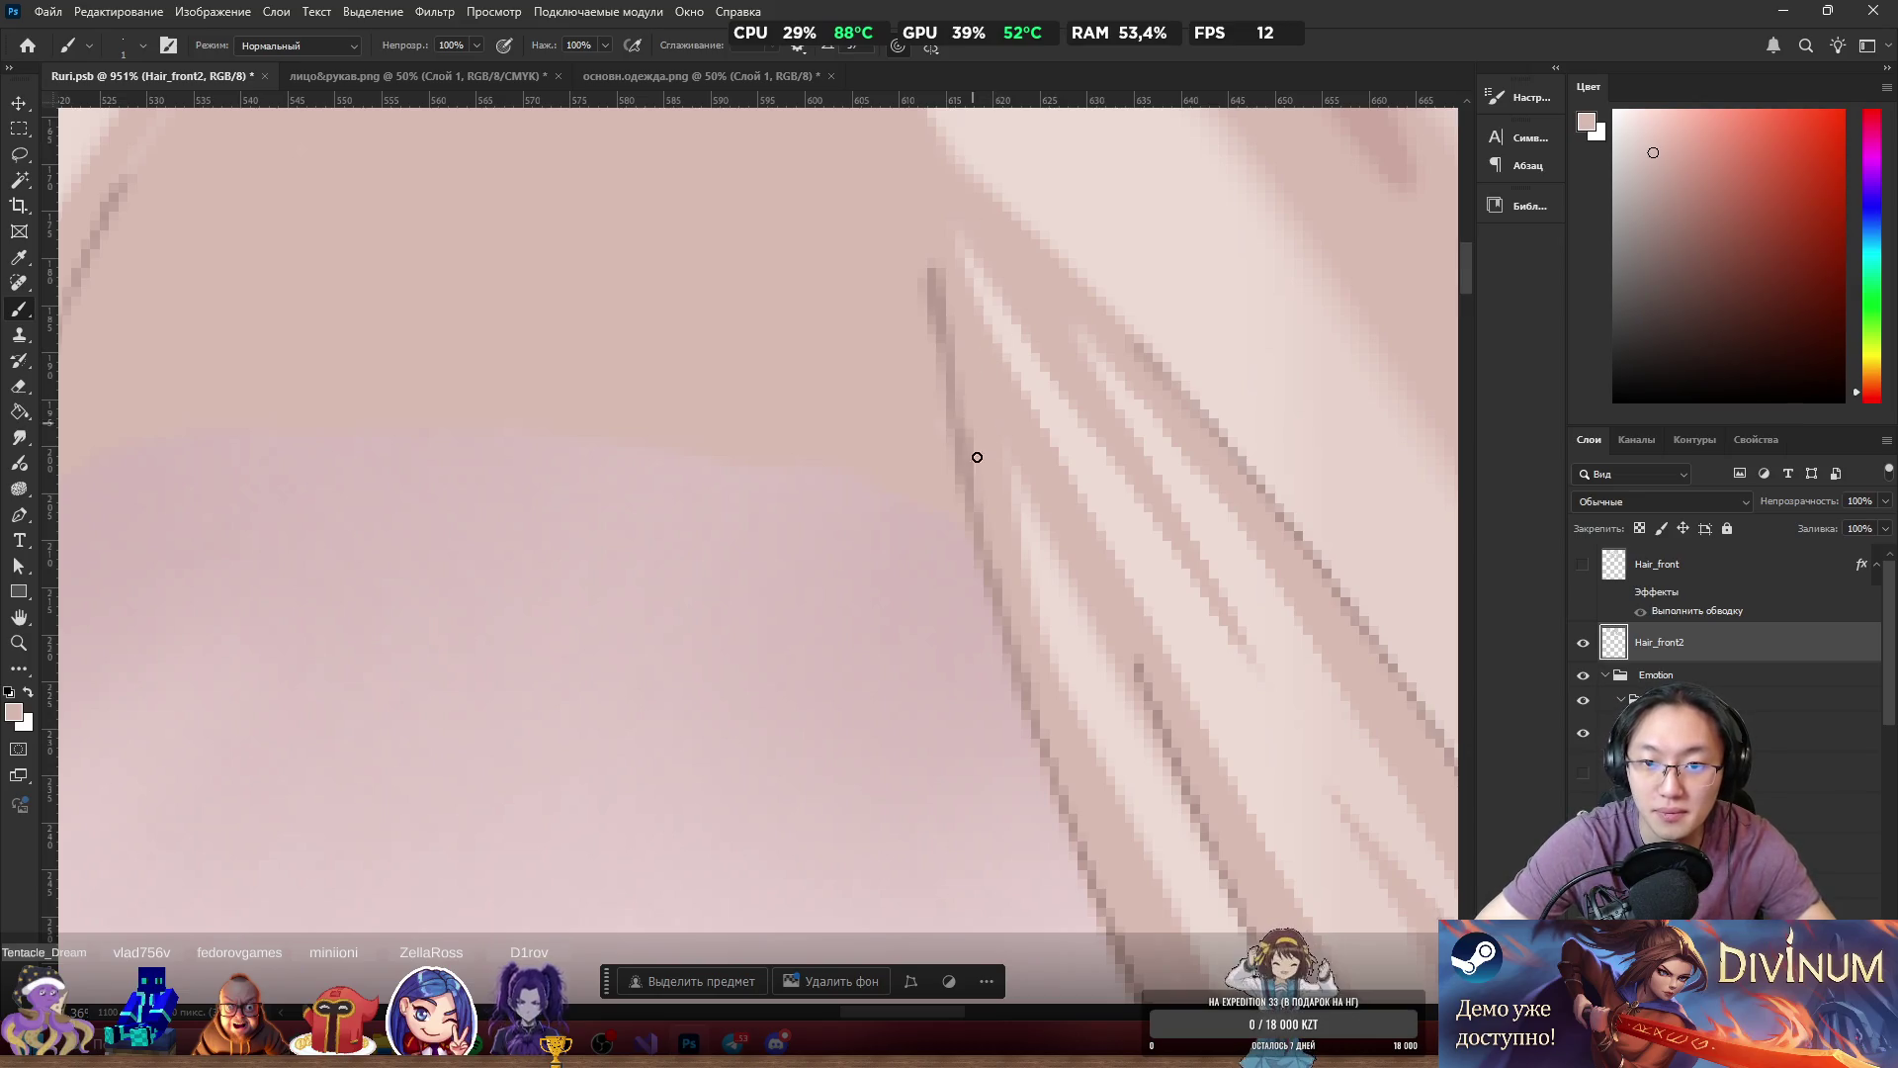
pyautogui.moveTo(939, 282); pyautogui.dragTo(944, 331)
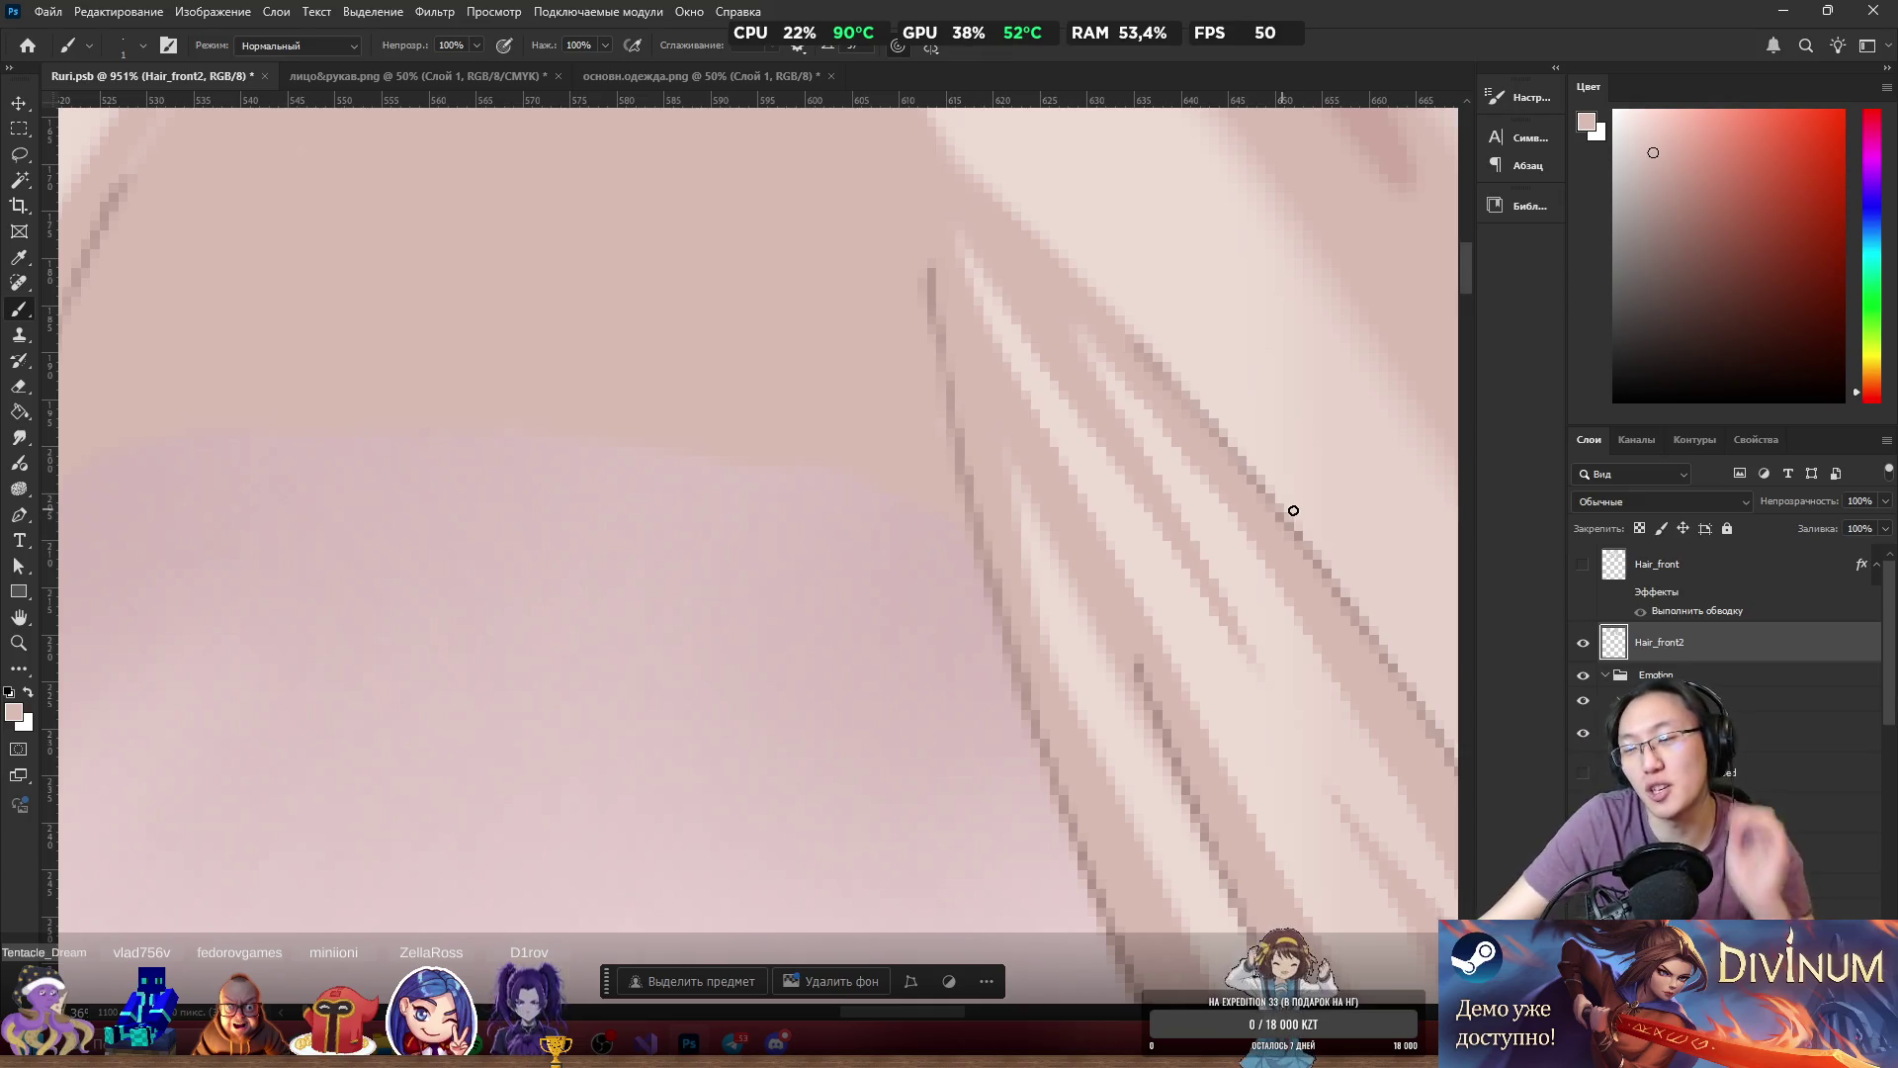
pyautogui.rightClick(1404, 532)
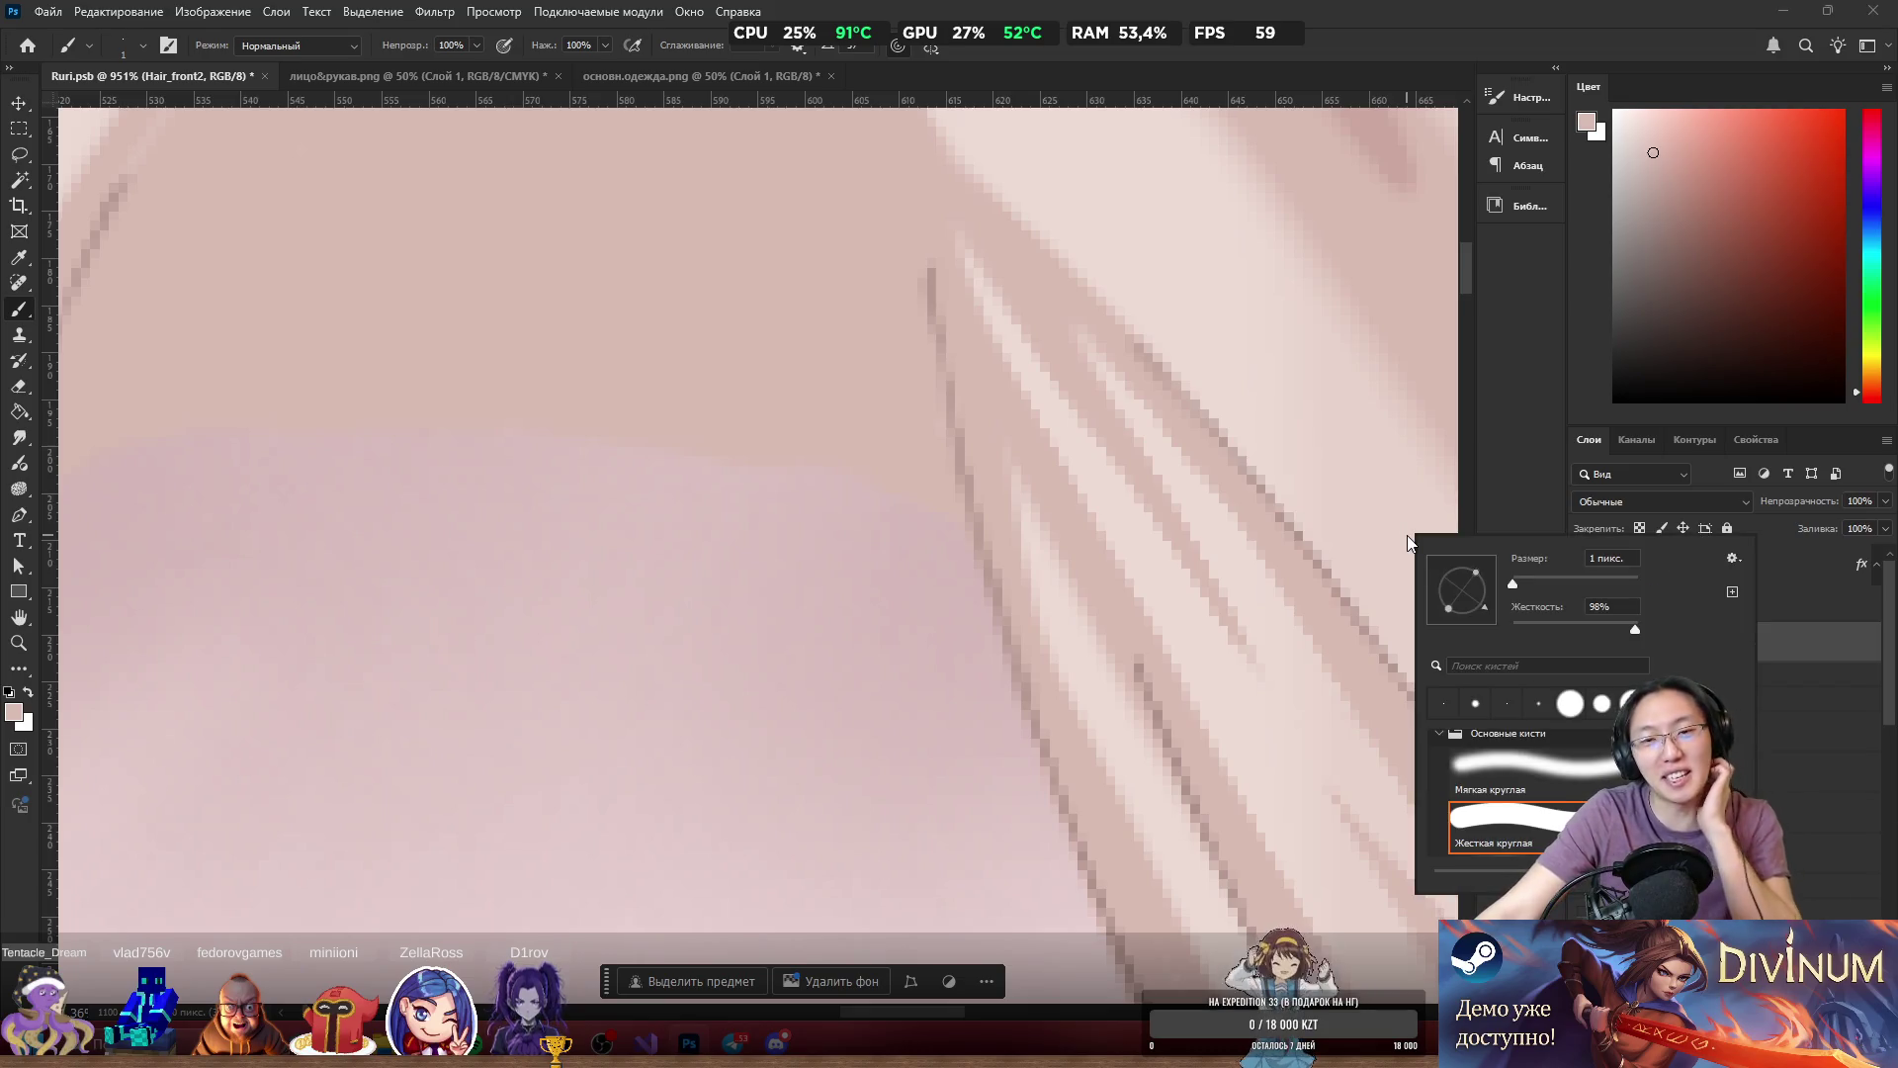
# Dismiss the brush picker, expand the panel dock and close the Brush Settings panel.
pyautogui.click(1556, 507)
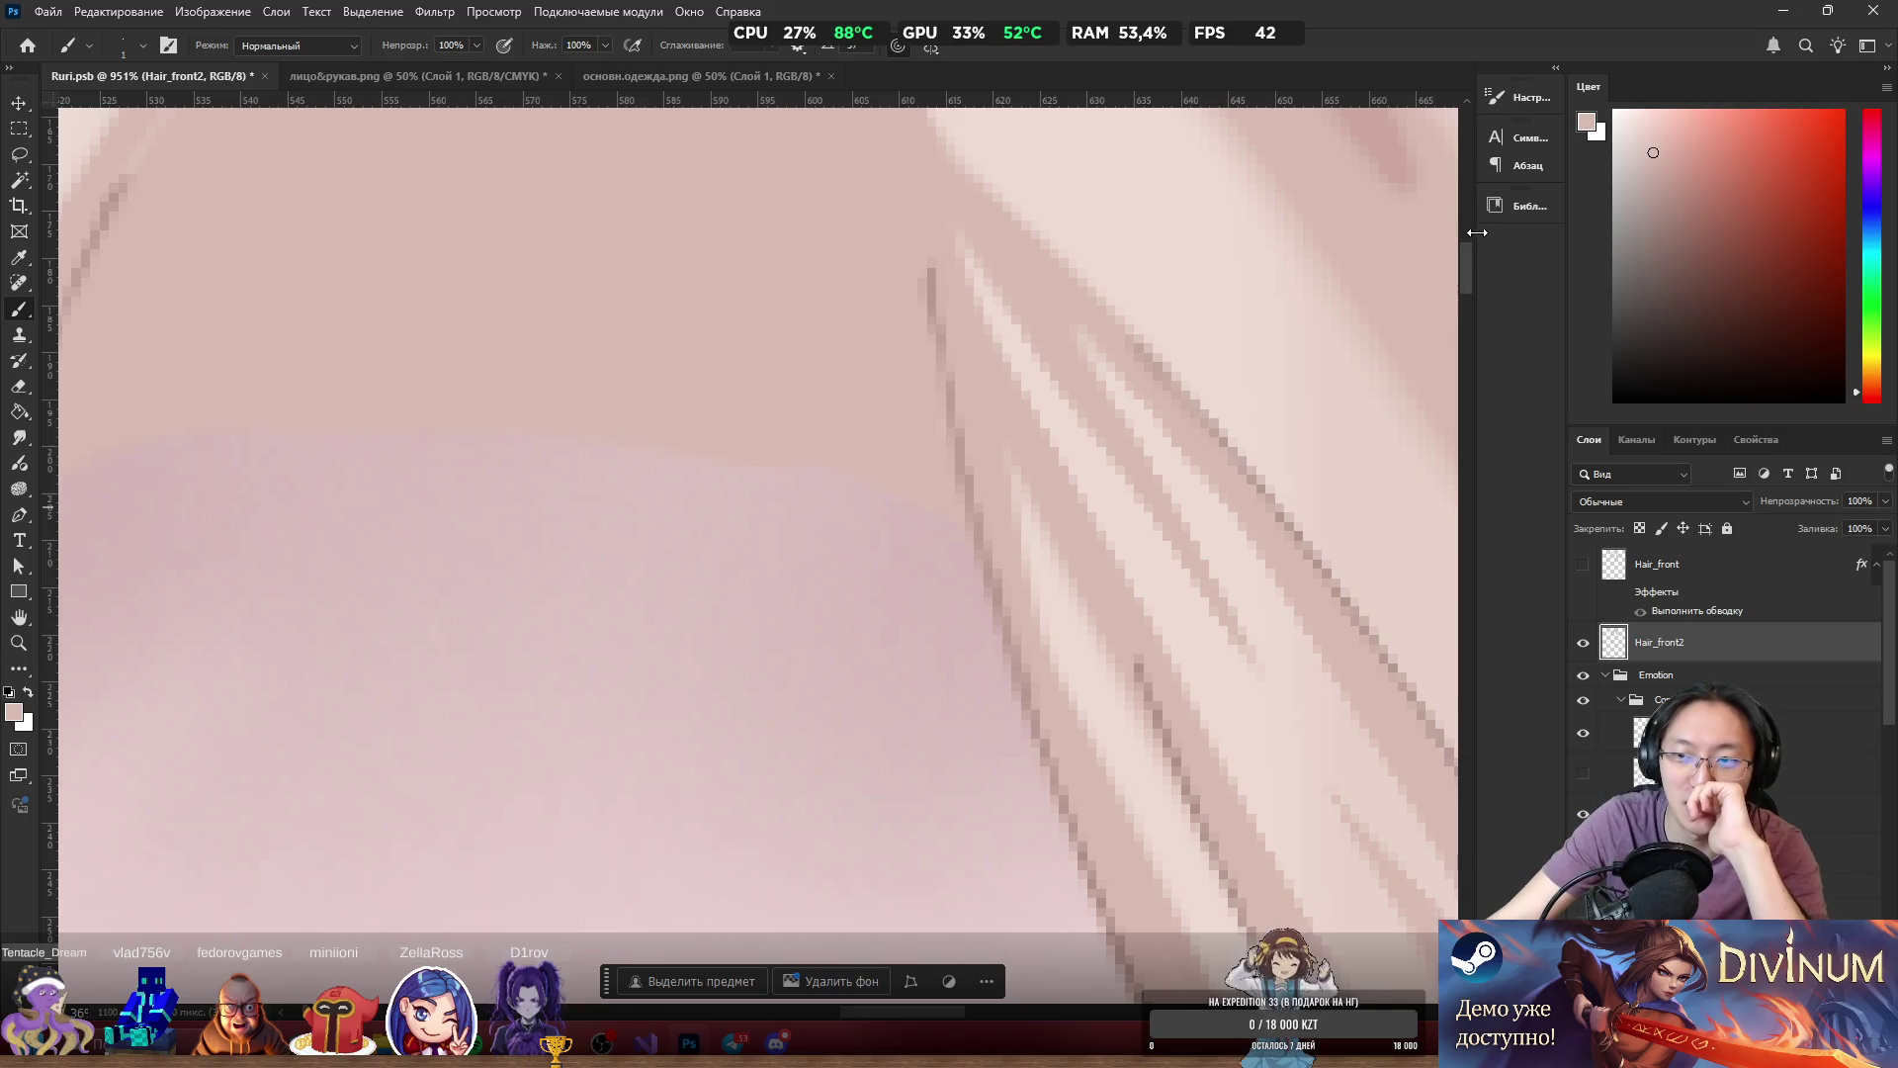
pyautogui.moveTo(1483, 237); pyautogui.dragTo(1538, 241)
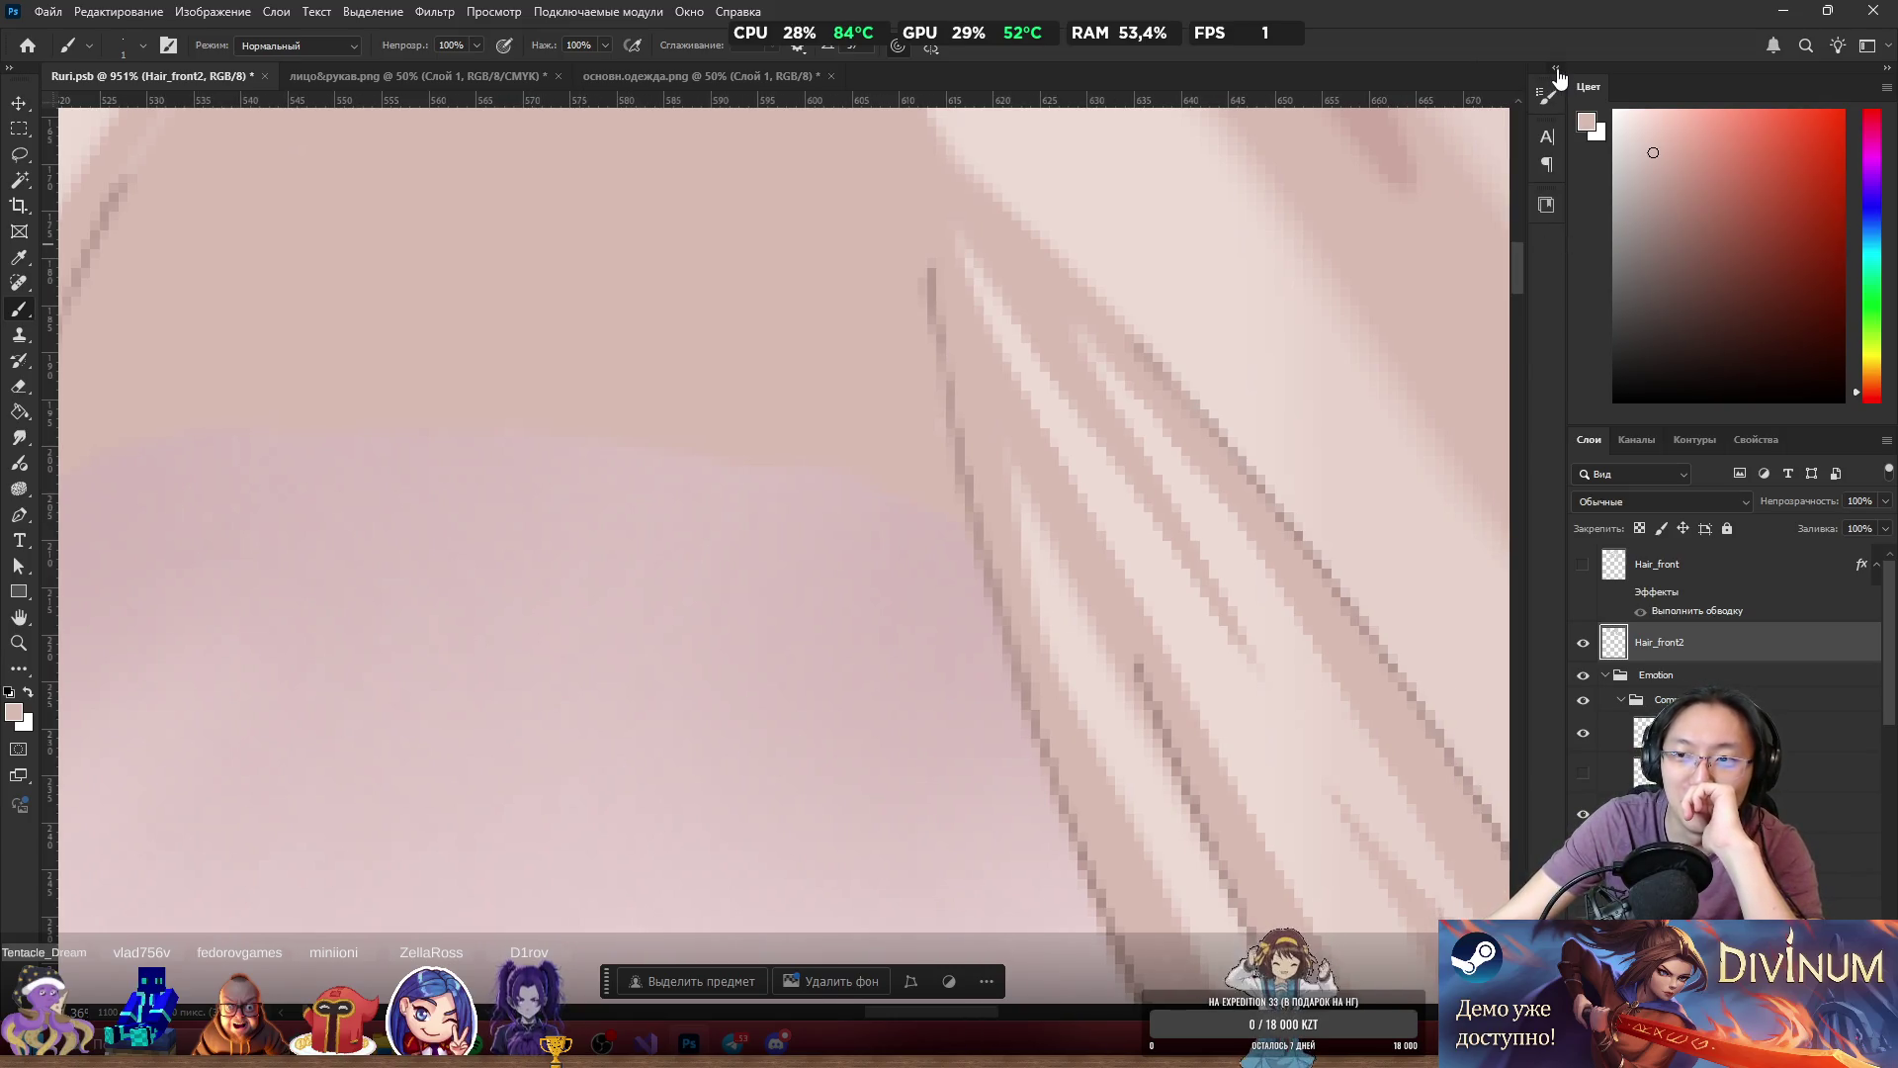
pyautogui.click(1556, 71)
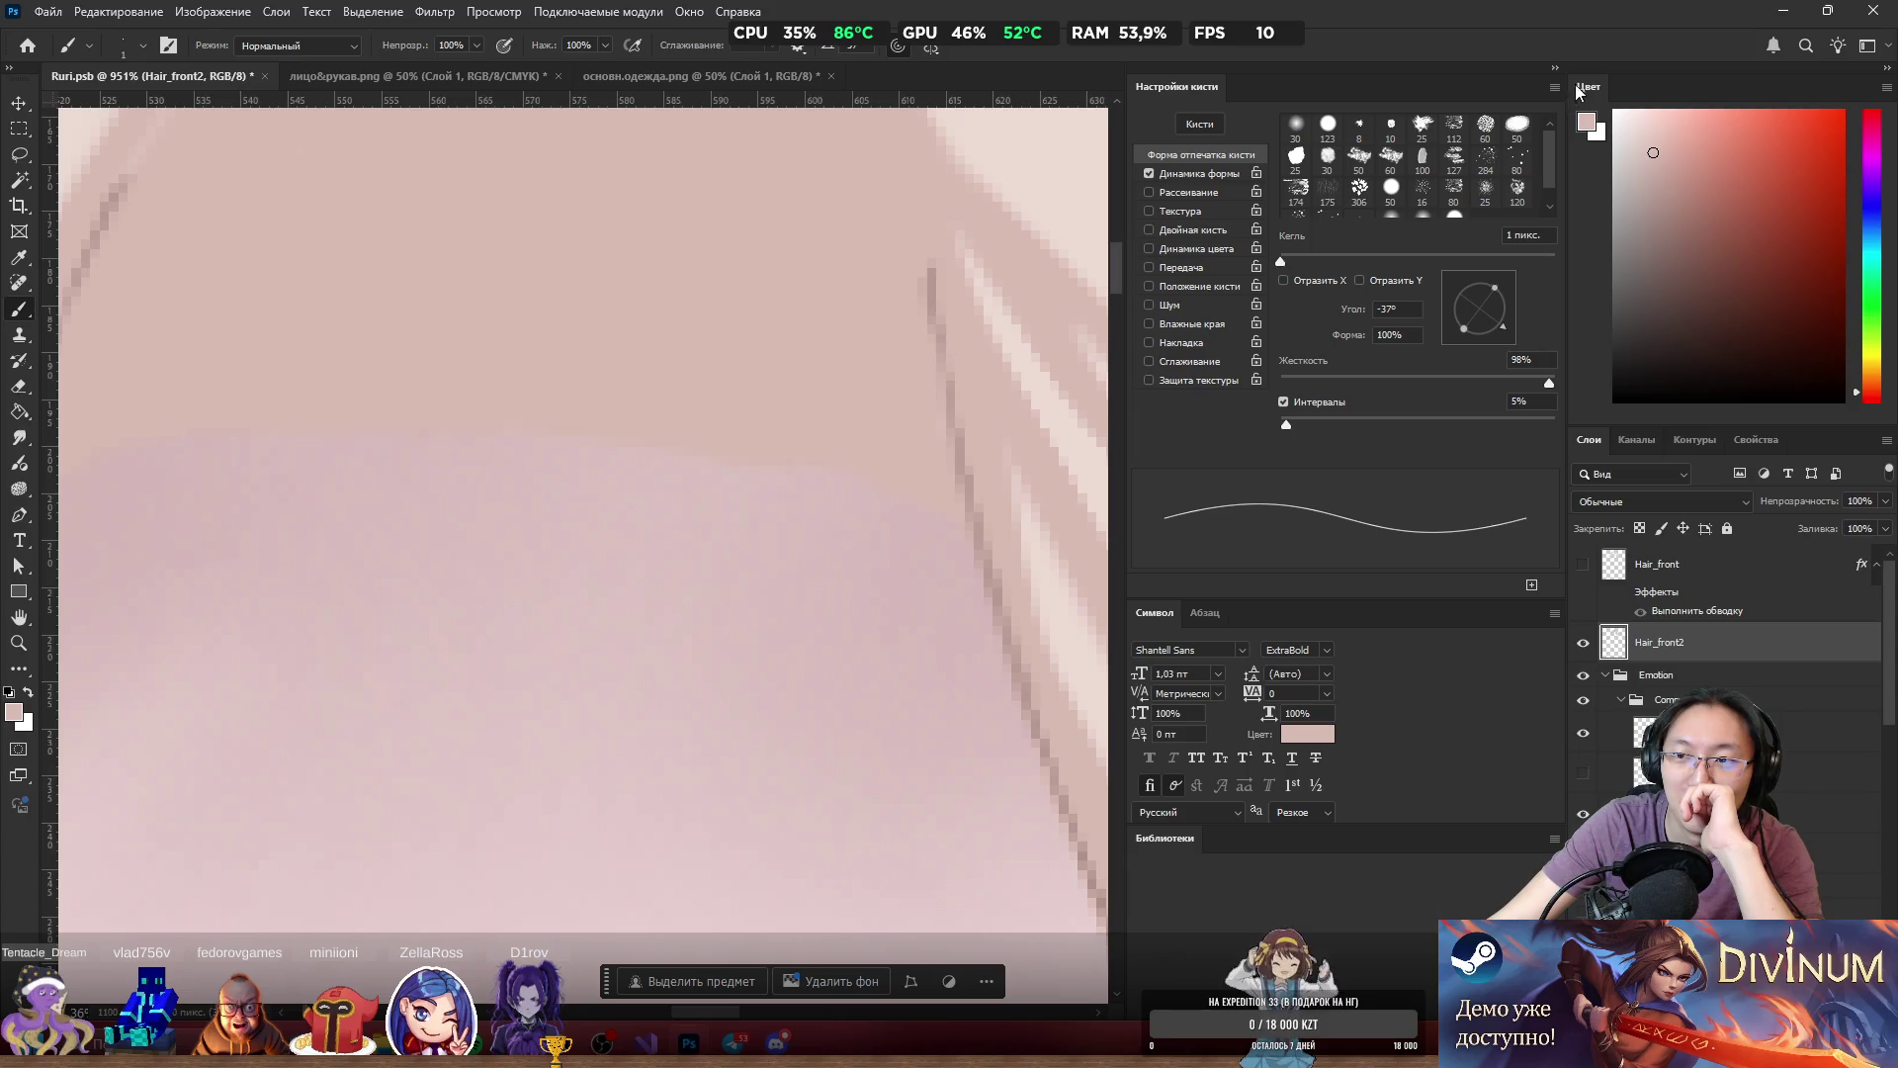
pyautogui.click(1554, 88)
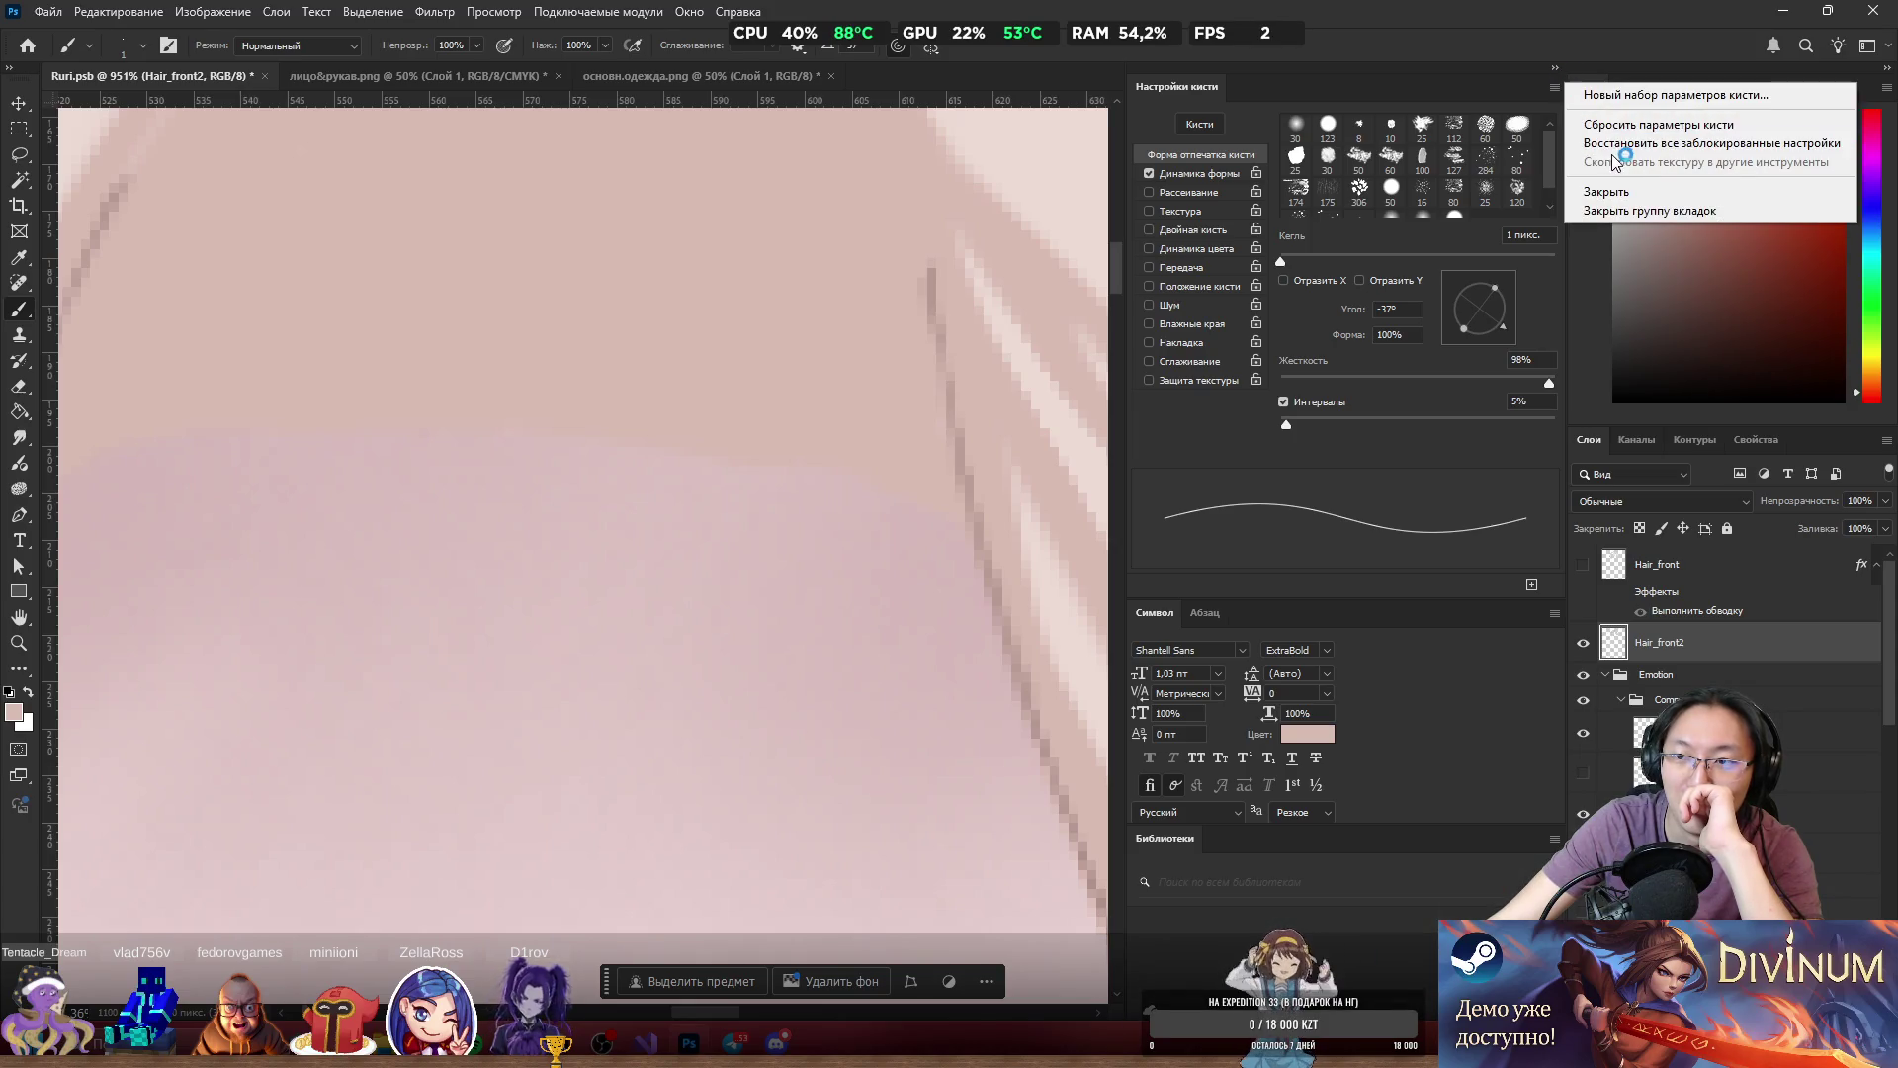
pyautogui.click(1622, 192)
# Close the Character, Paragraph and Libraries panels through their flyout menus.
pyautogui.click(1554, 87)
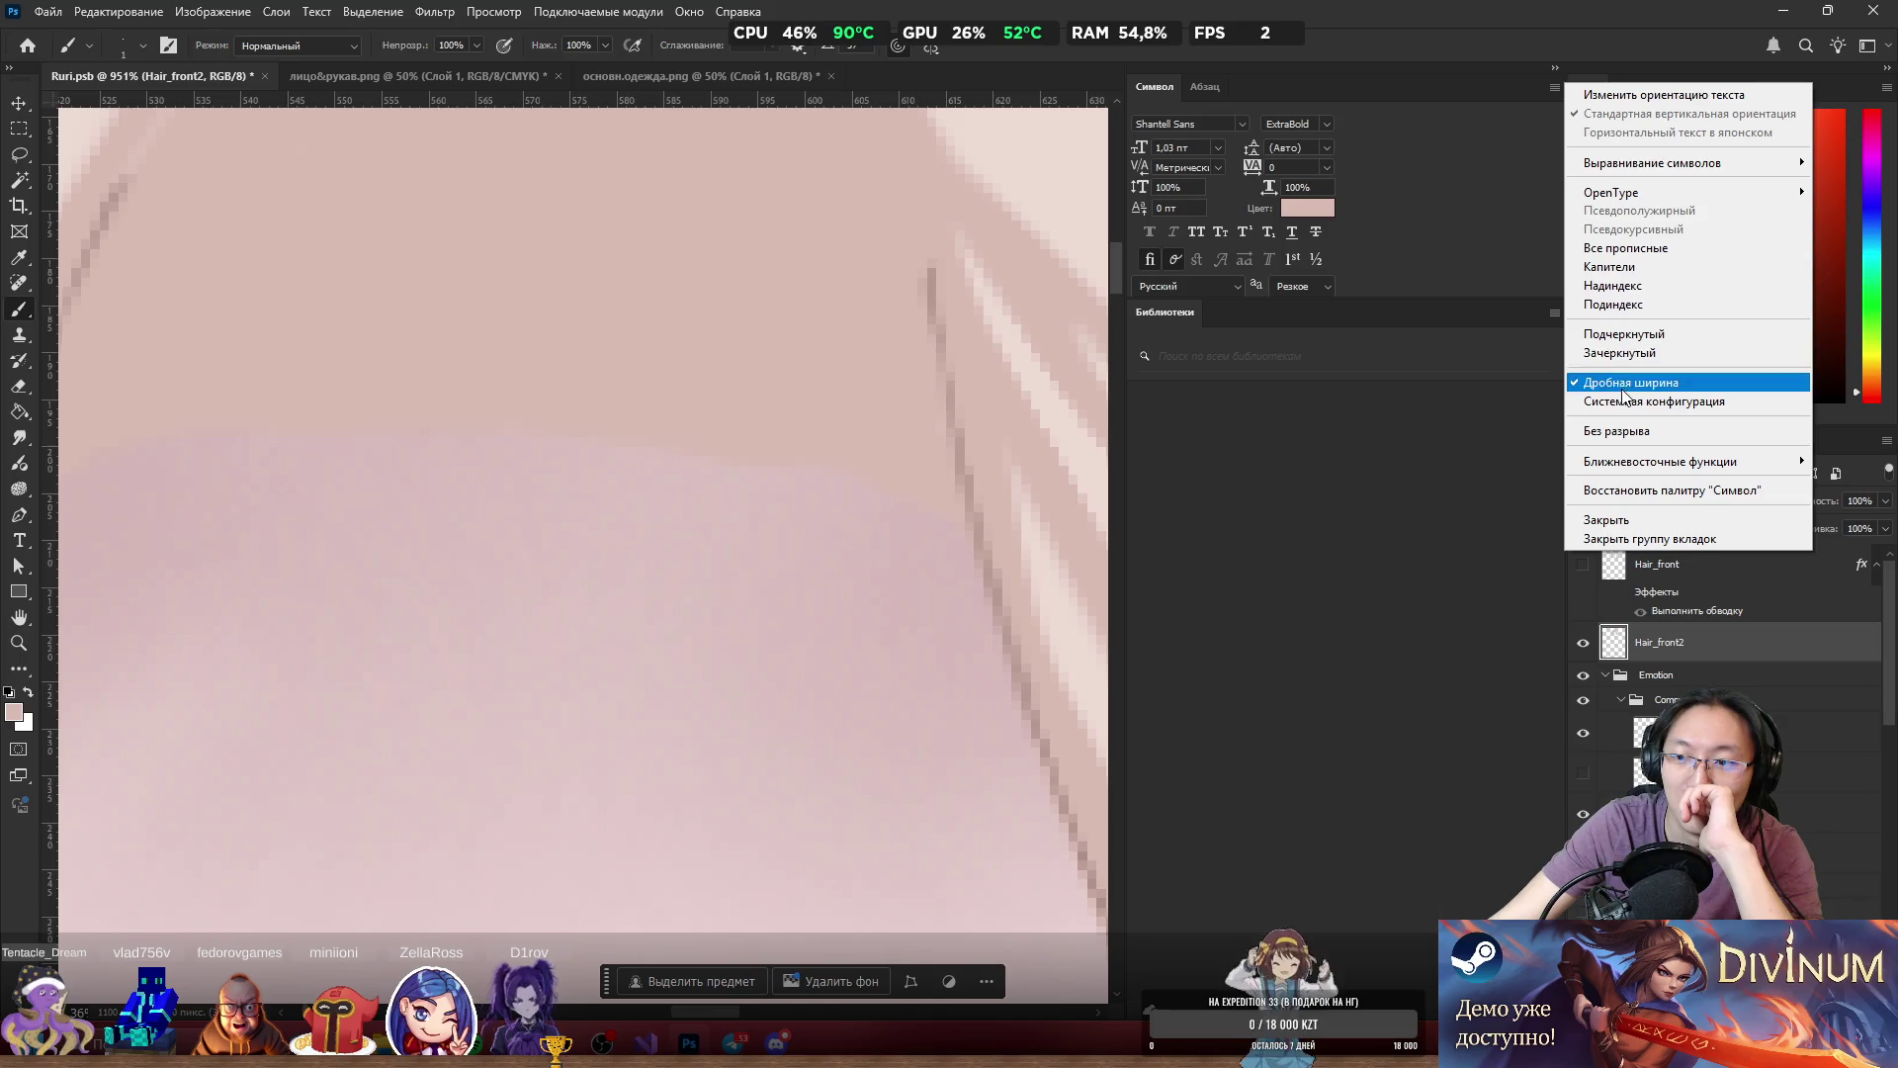
pyautogui.click(1610, 520)
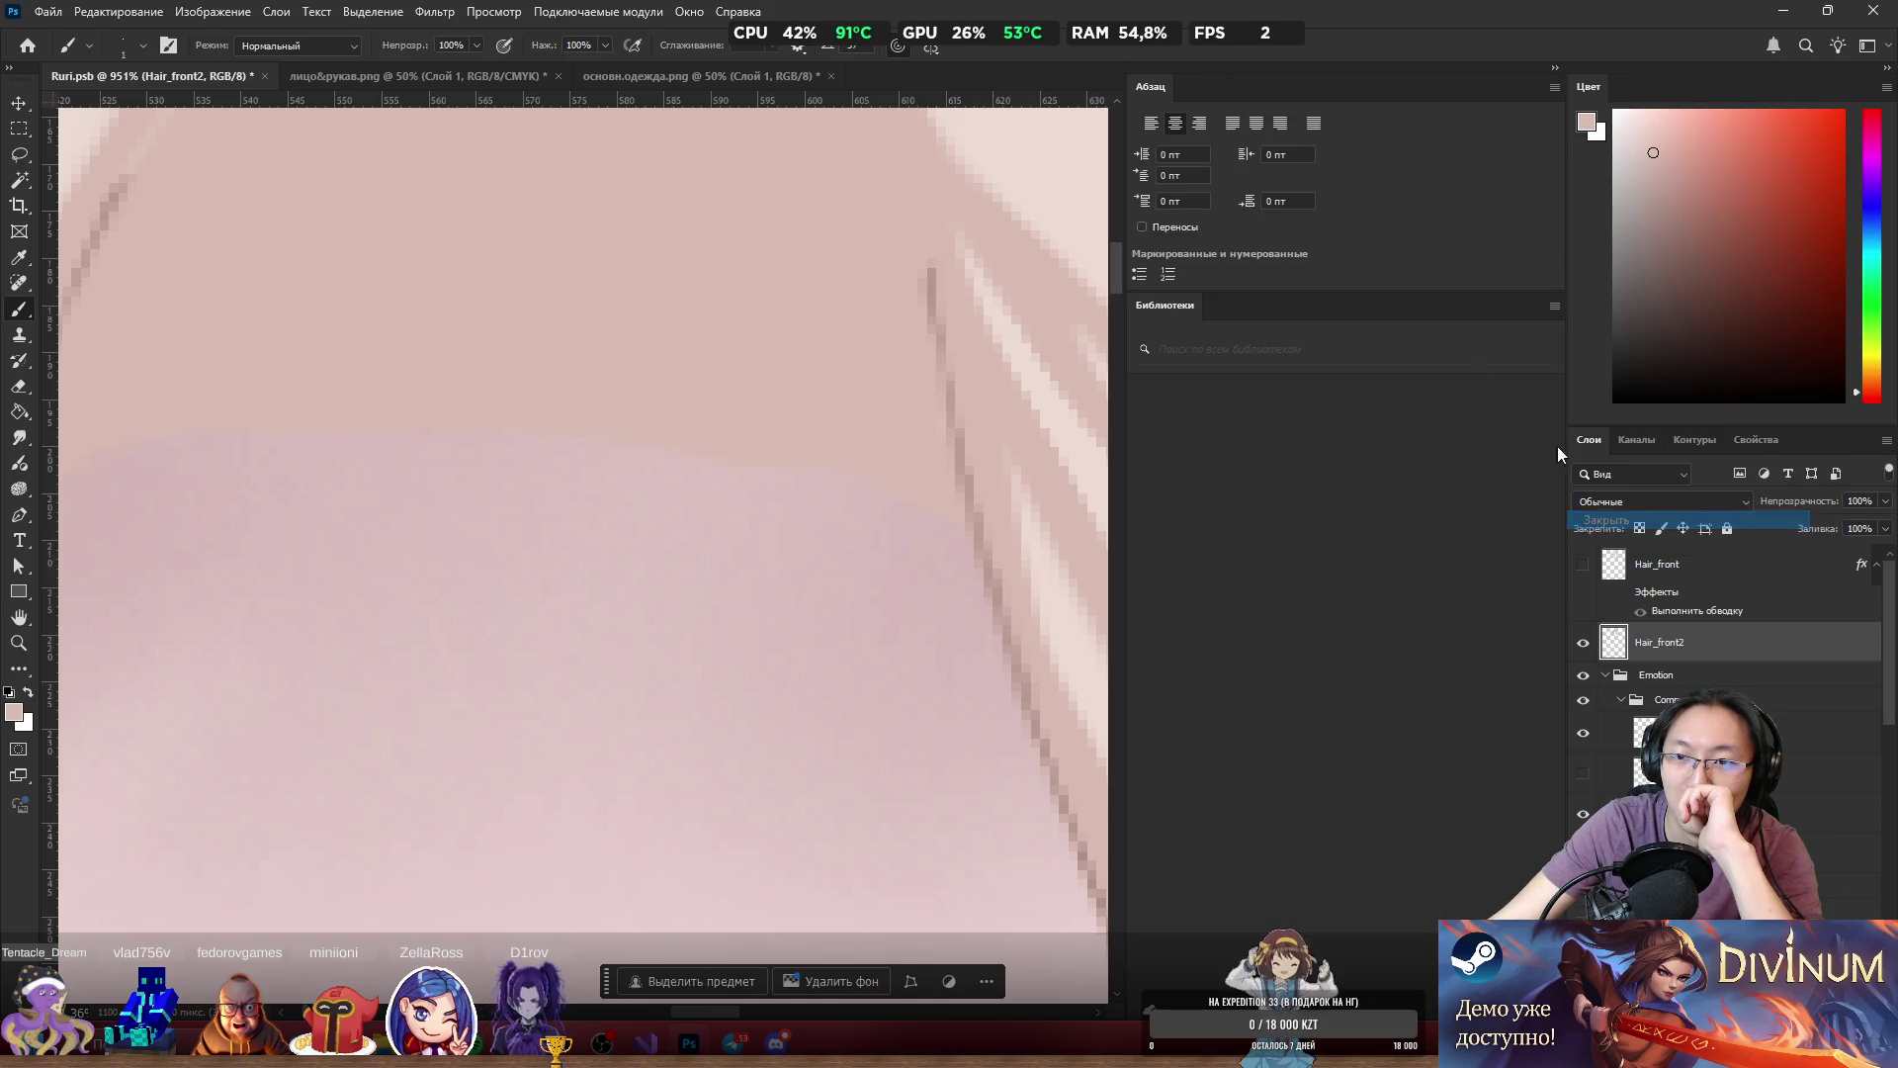
pyautogui.click(1555, 89)
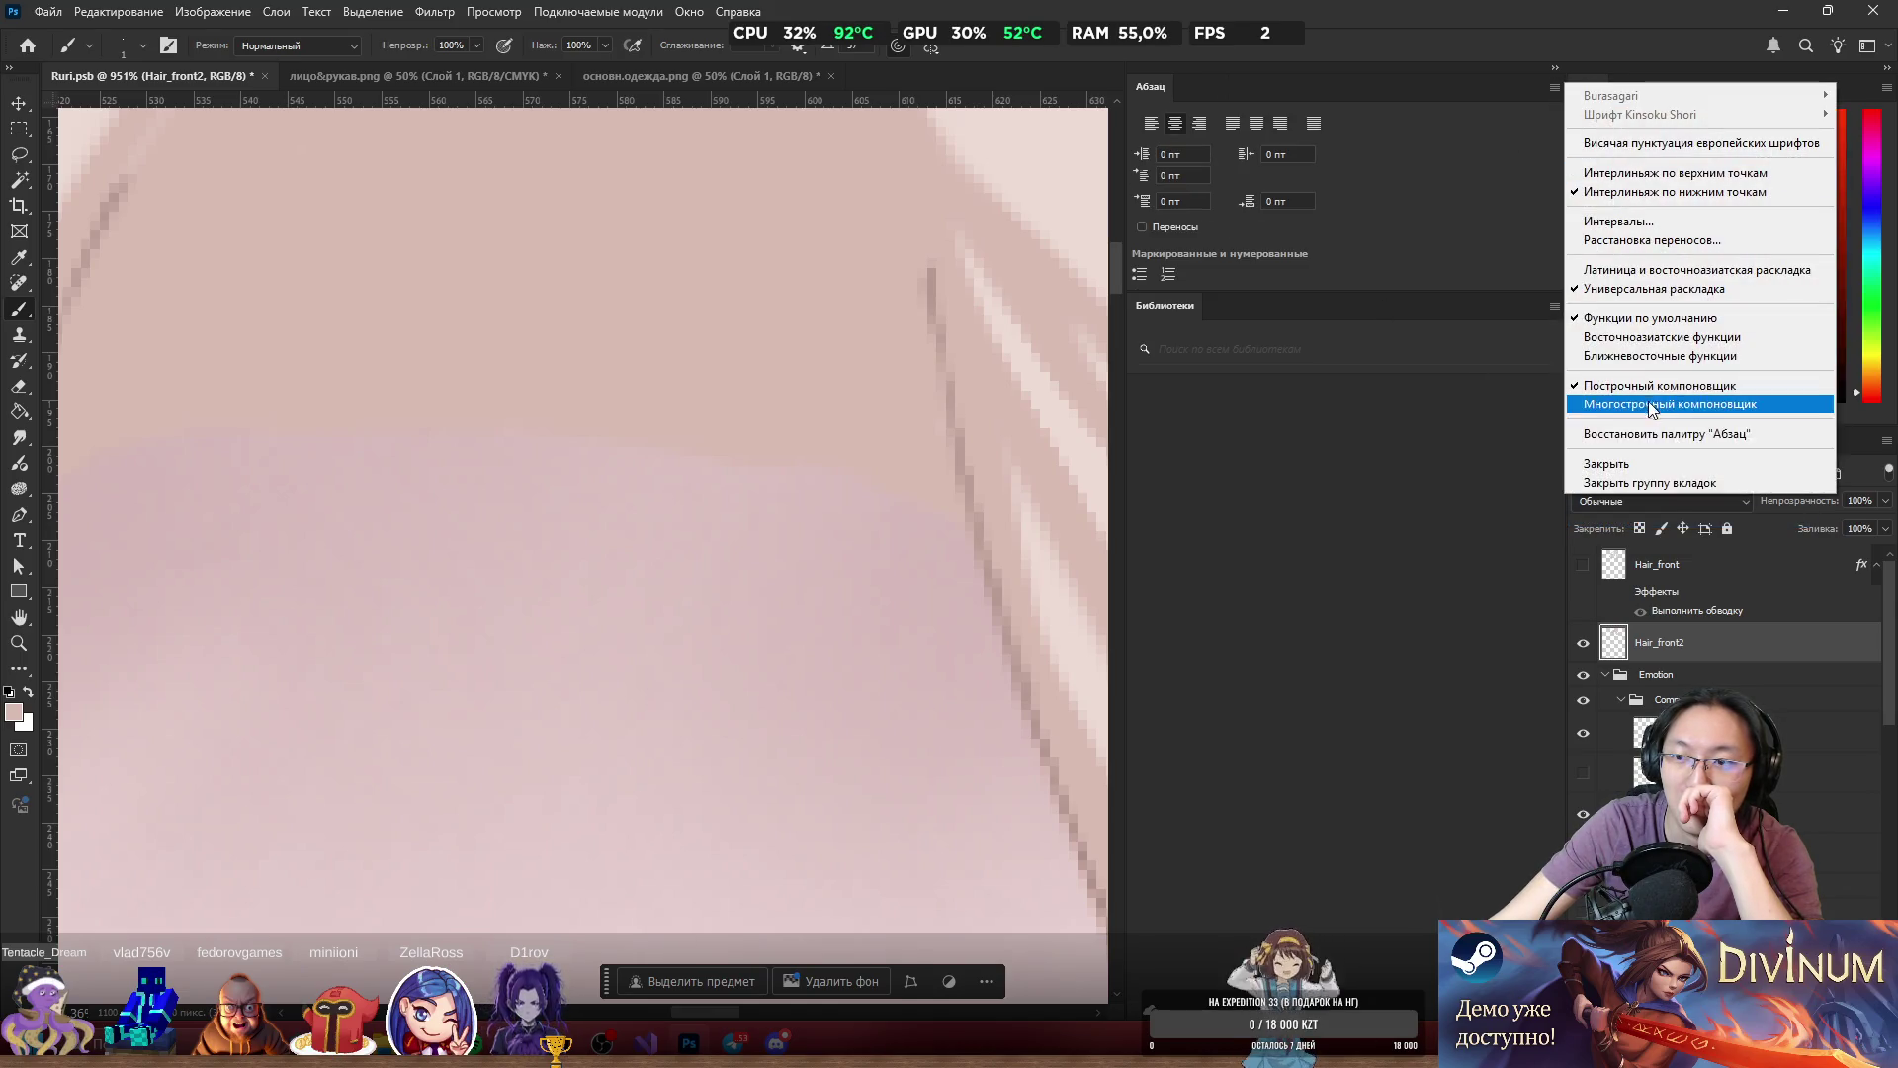
pyautogui.click(1644, 462)
pyautogui.click(1556, 87)
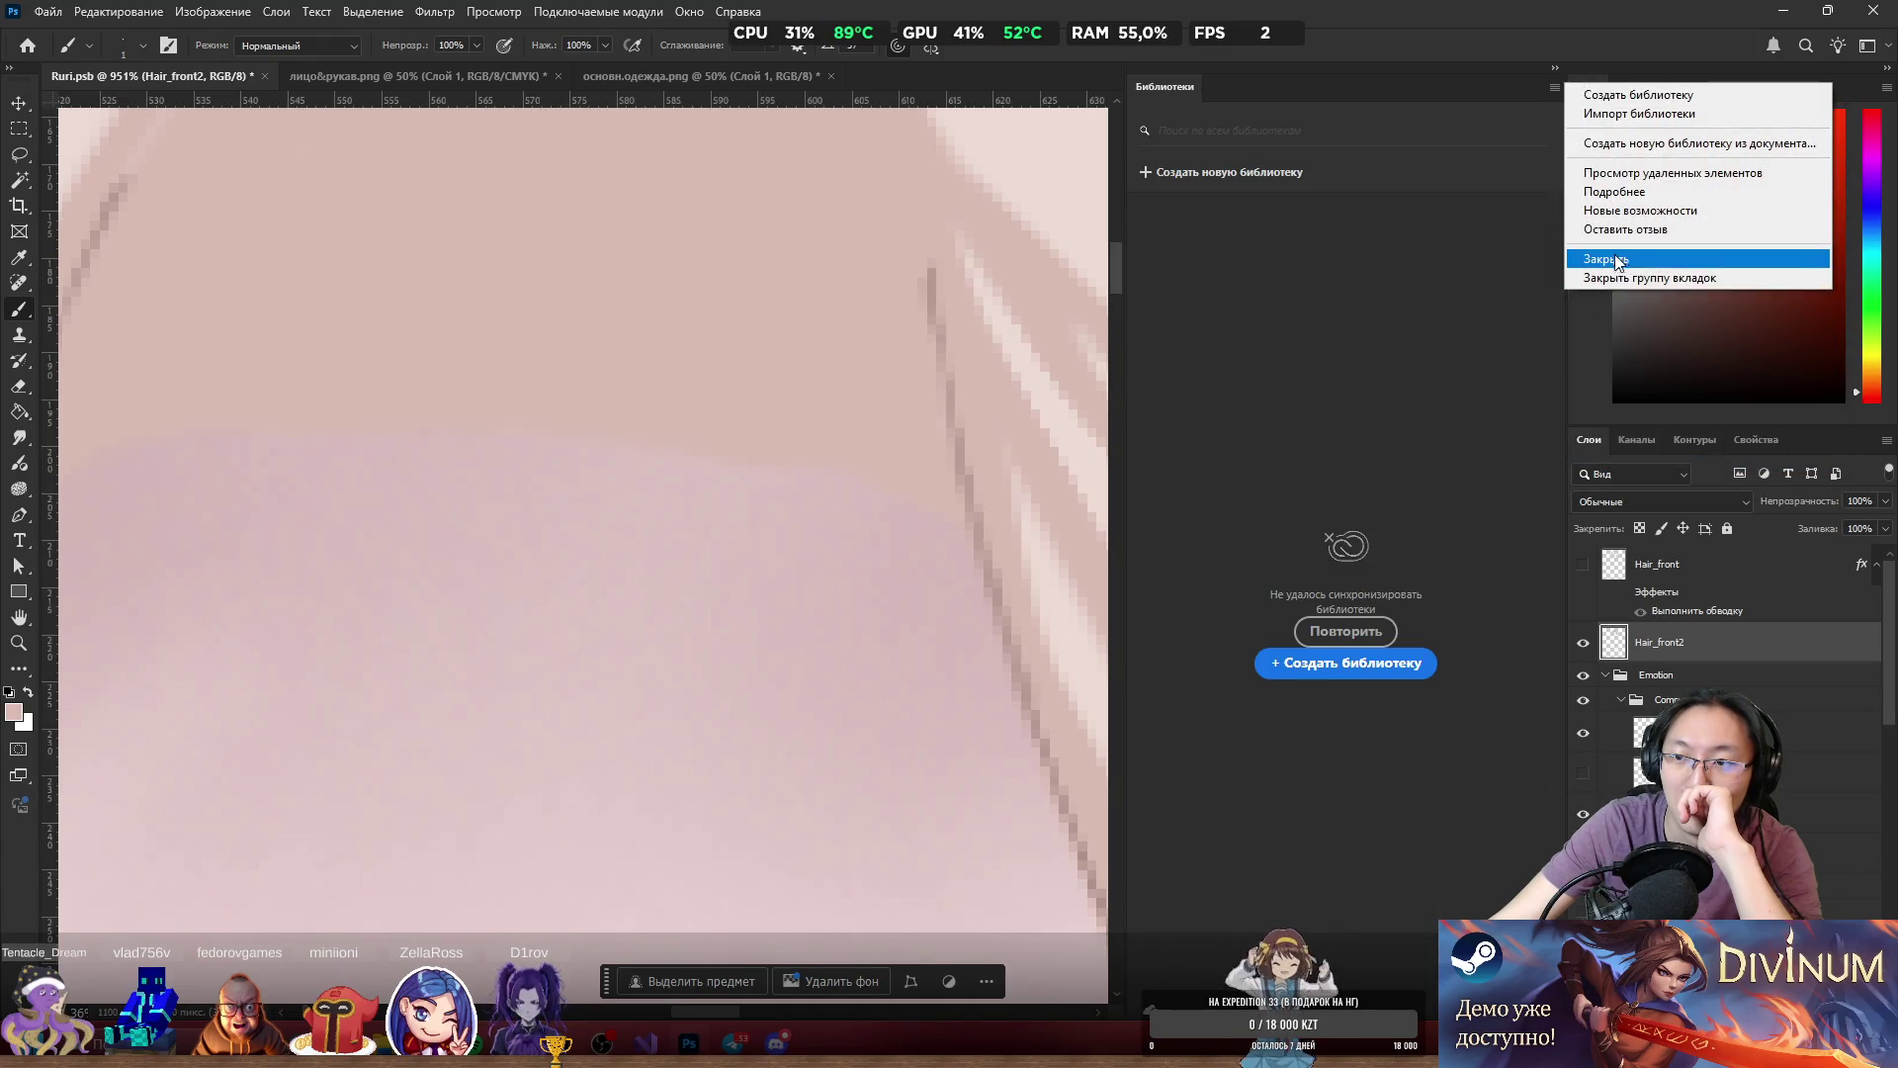
pyautogui.click(1610, 273)
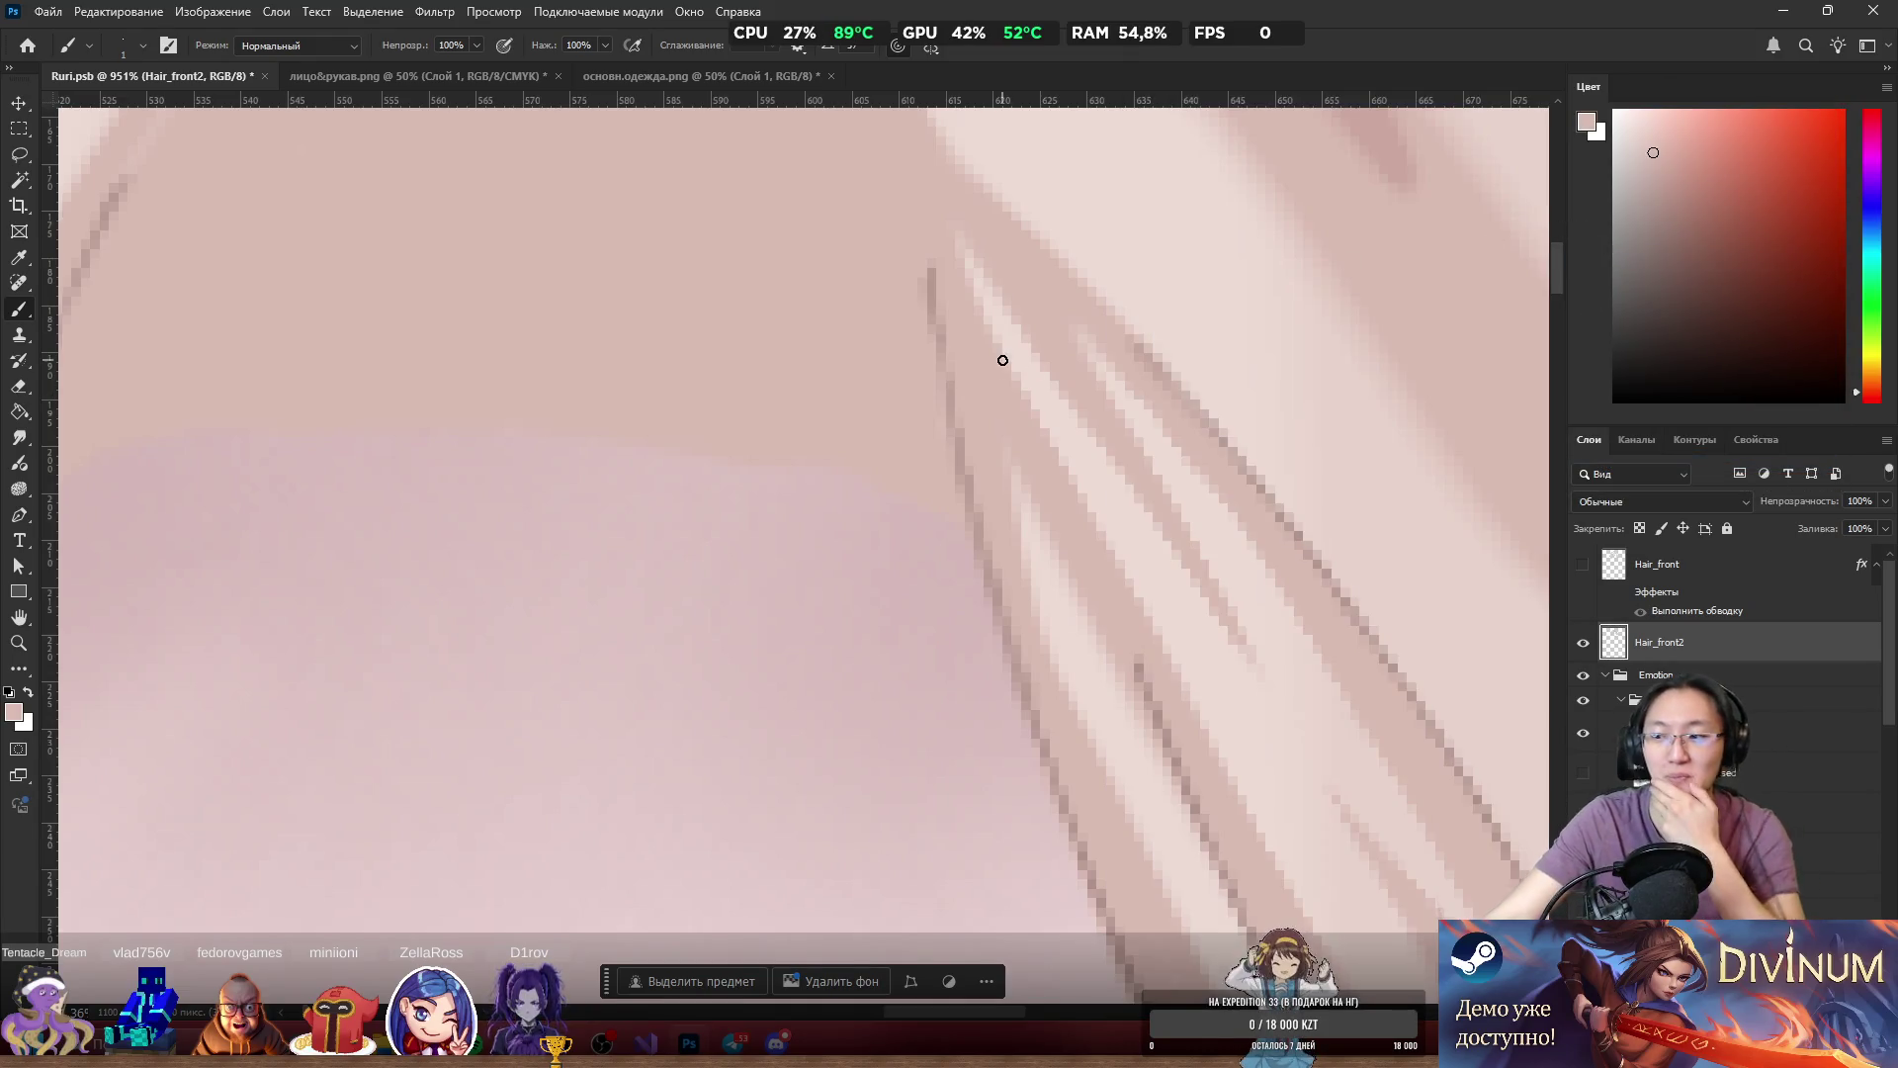
# Show the Hair_front bangs layer again and nudge it a few pixels into place.
pyautogui.scroll(-8, 923, 555)
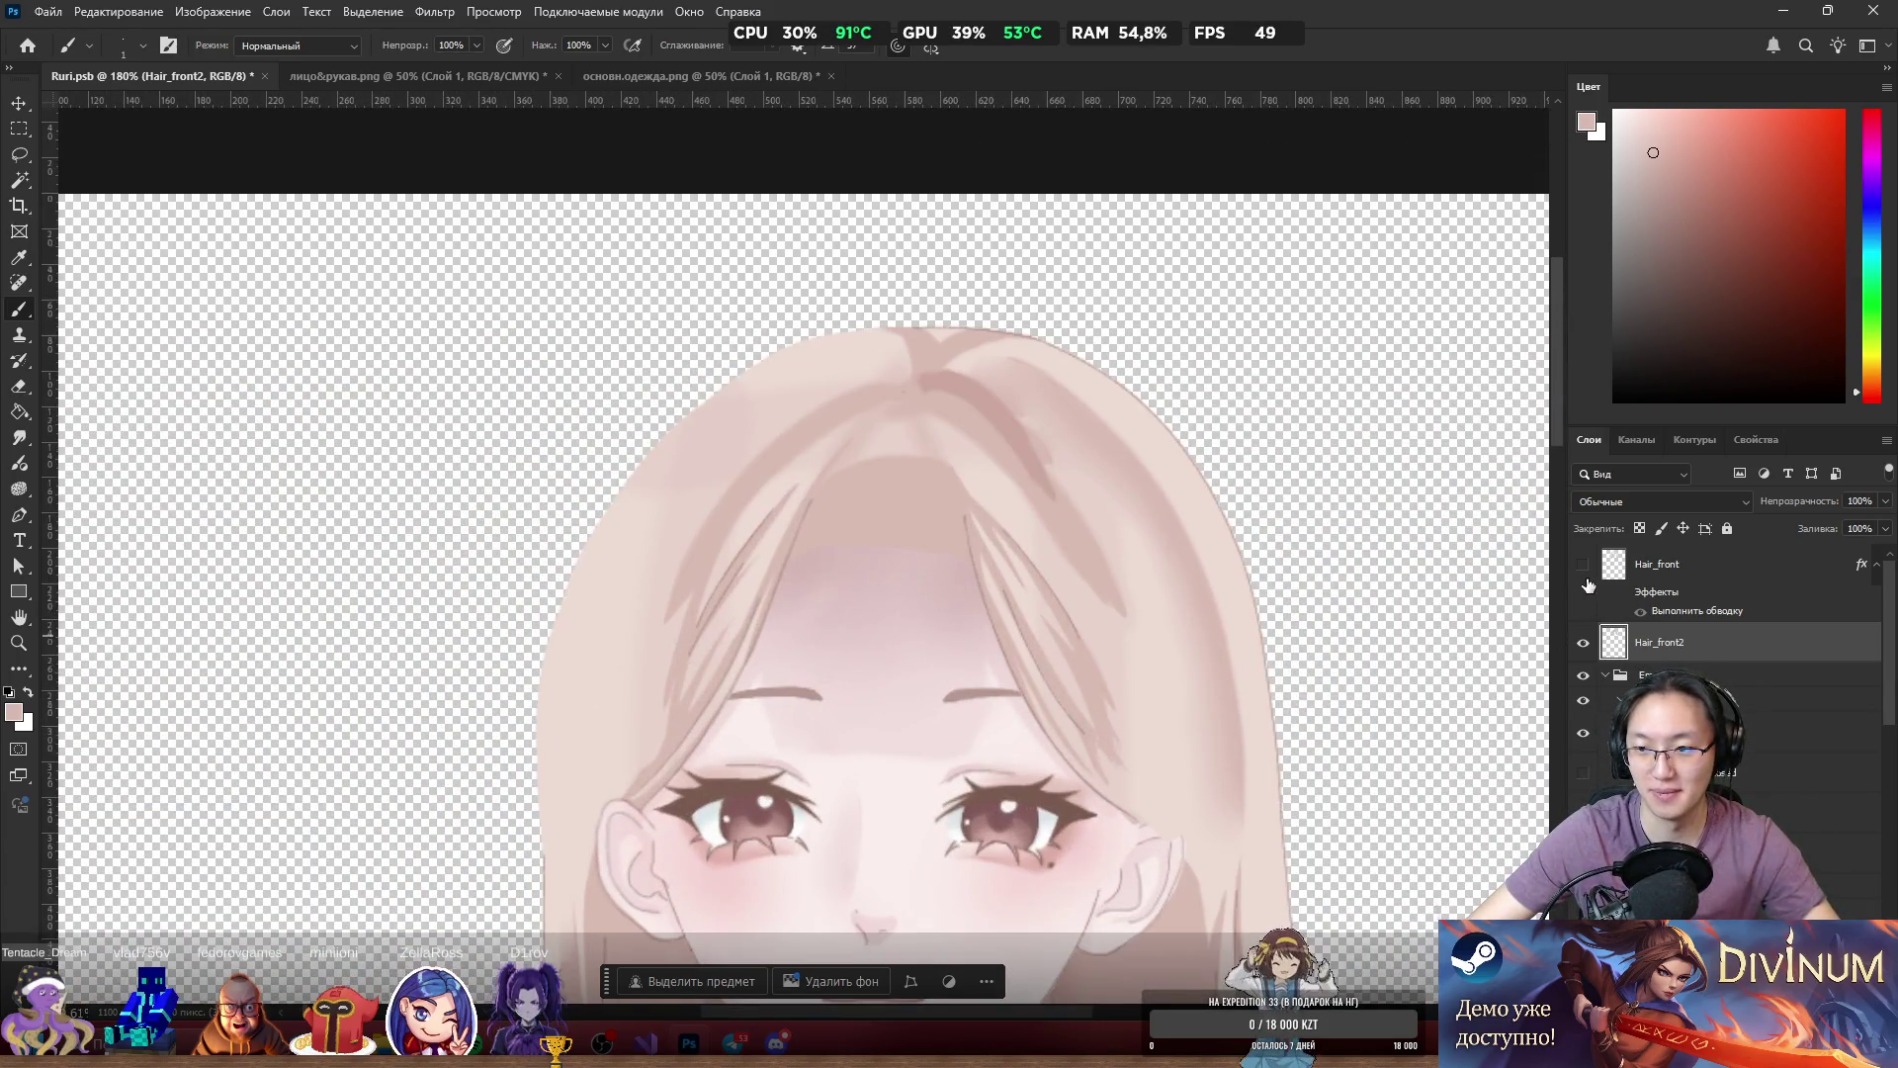
pyautogui.click(1583, 566)
pyautogui.click(1583, 566)
pyautogui.click(1583, 565)
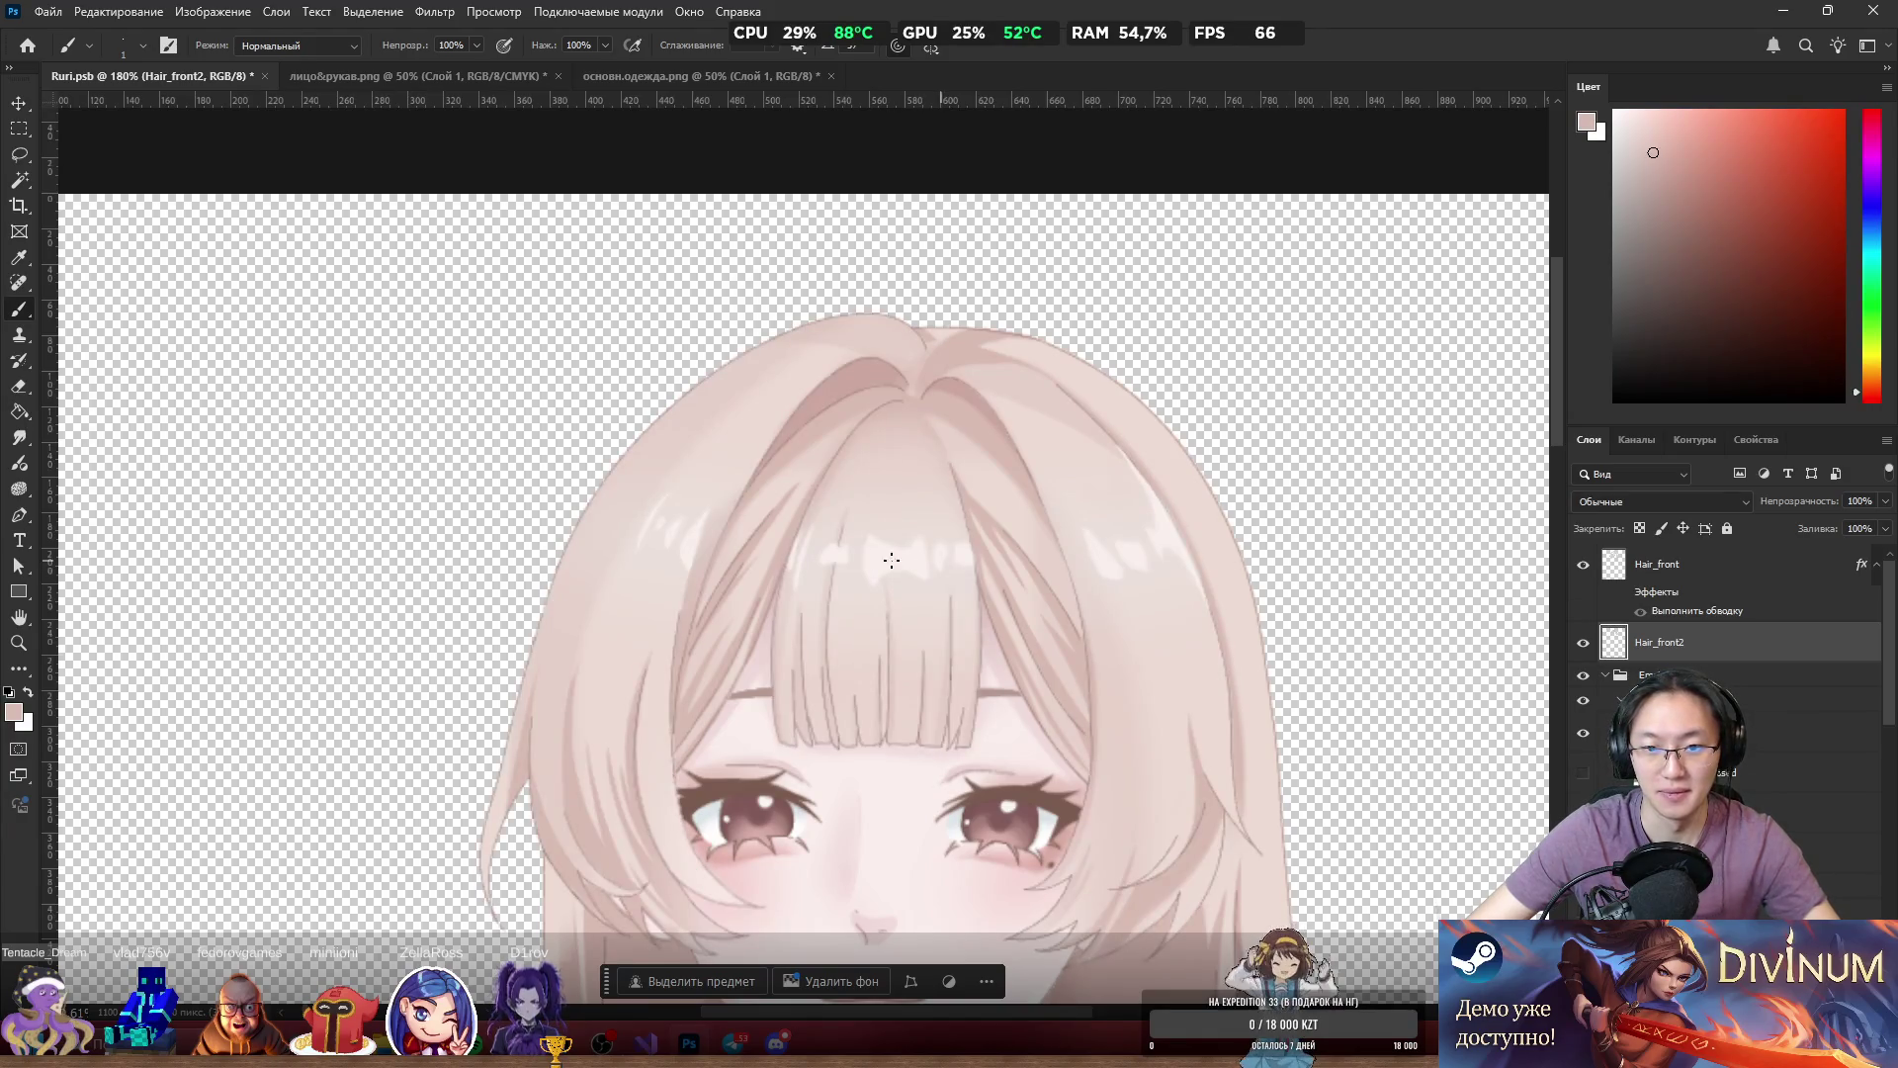
pyautogui.scroll(-2, 925, 555)
pyautogui.moveTo(860, 603)
pyautogui.mouseDown()
pyautogui.moveTo(883, 610)
pyautogui.moveTo(820, 598)
pyautogui.moveTo(865, 598)
pyautogui.moveTo(831, 614)
pyautogui.mouseUp()
pyautogui.scroll(3, 865, 598)
pyautogui.scroll(-3, 905, 618)
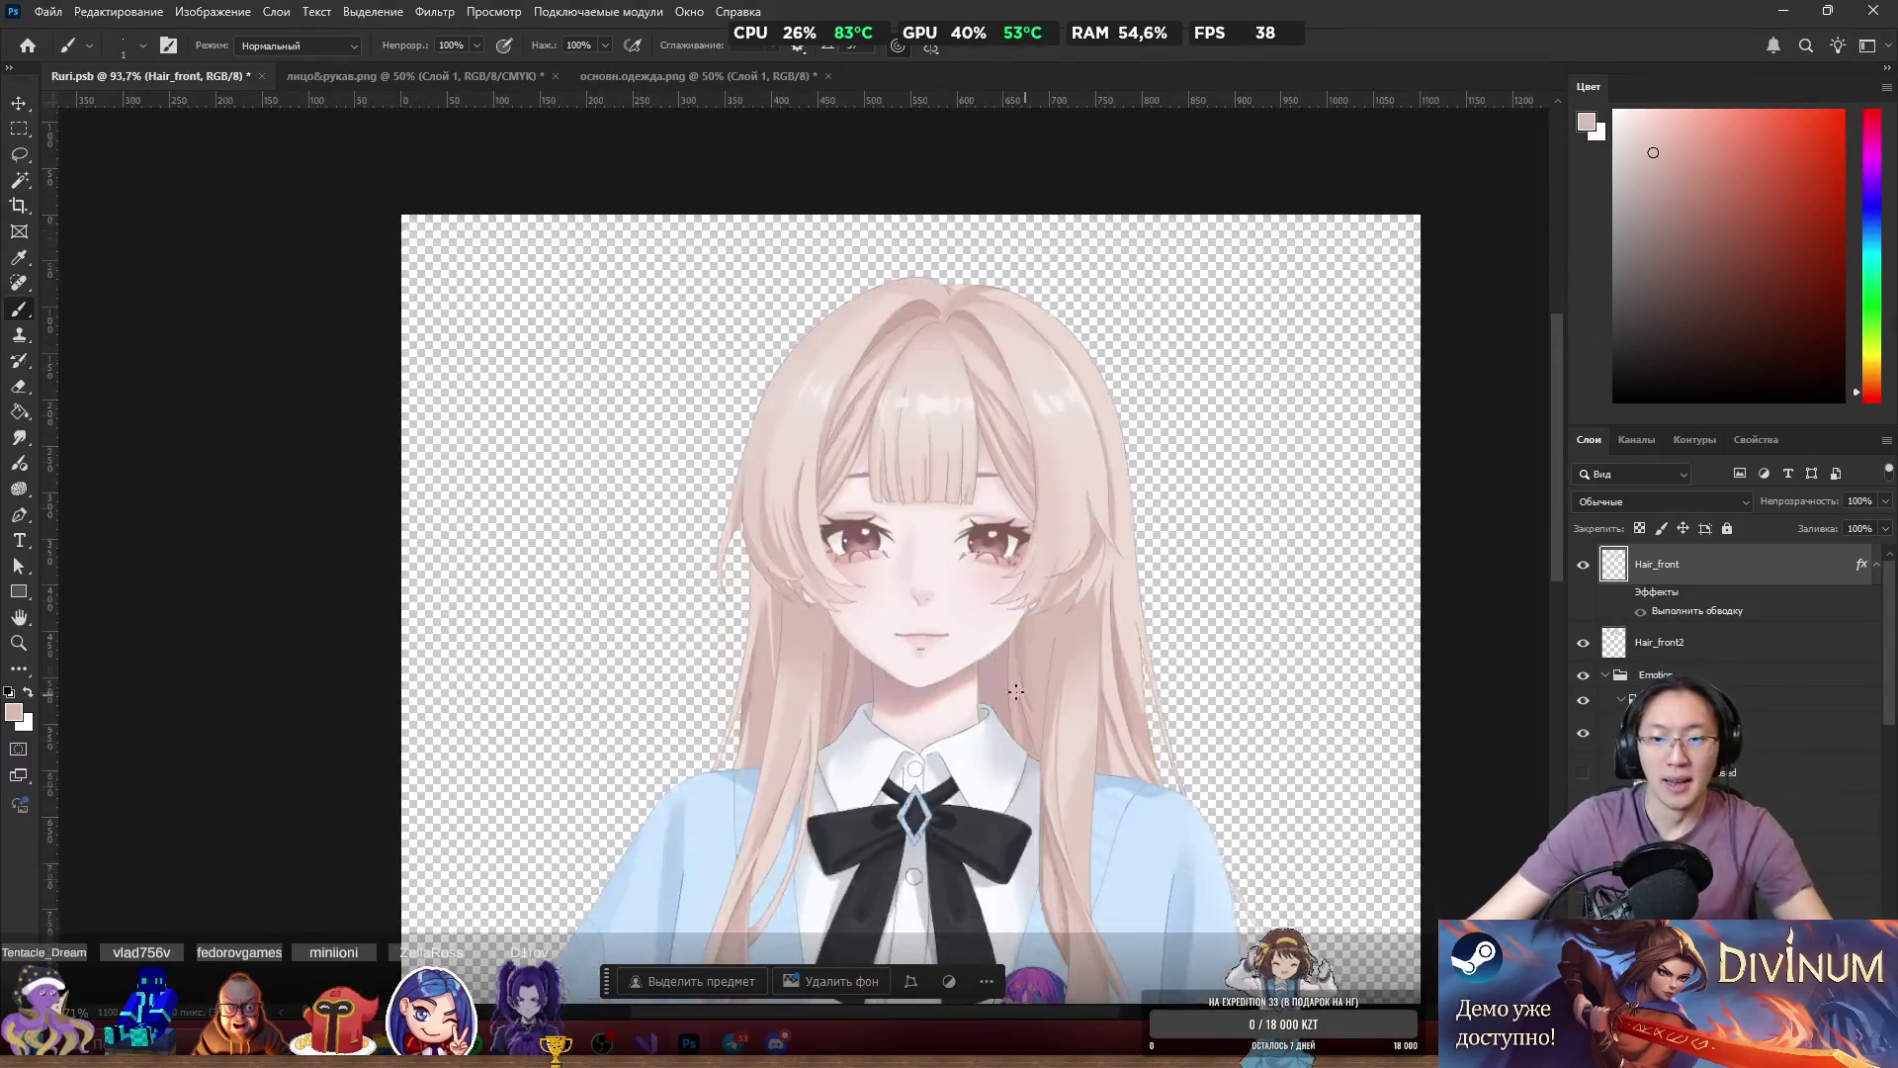
pyautogui.scroll(4, 947, 631)
# Shift the hair layer a few pixels to the left.
pyautogui.moveTo(1174, 480); pyautogui.dragTo(1162, 481)
pyautogui.scroll(8, 1058, 683)
pyautogui.scroll(-2, 1037, 598)
pyautogui.scroll(-4, 1165, 543)
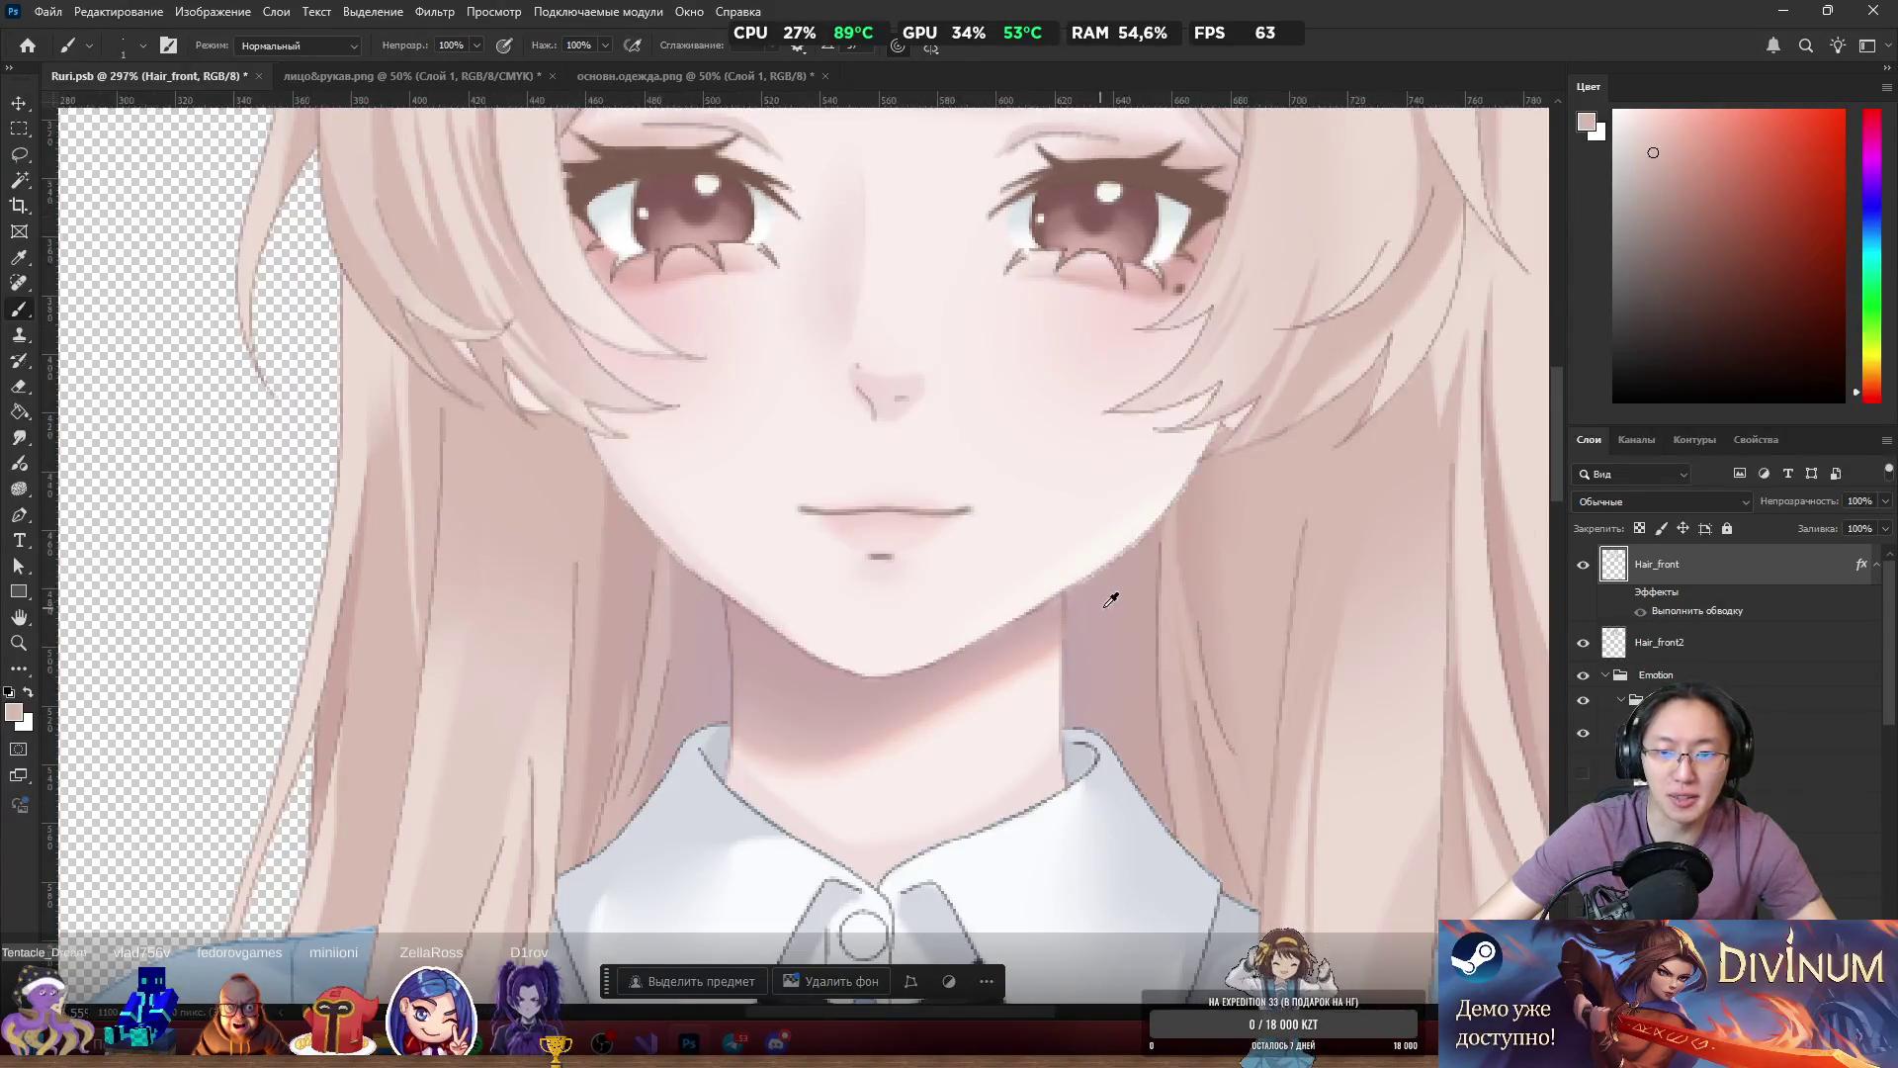
pyautogui.scroll(-2, 1164, 584)
pyautogui.scroll(6, 1148, 564)
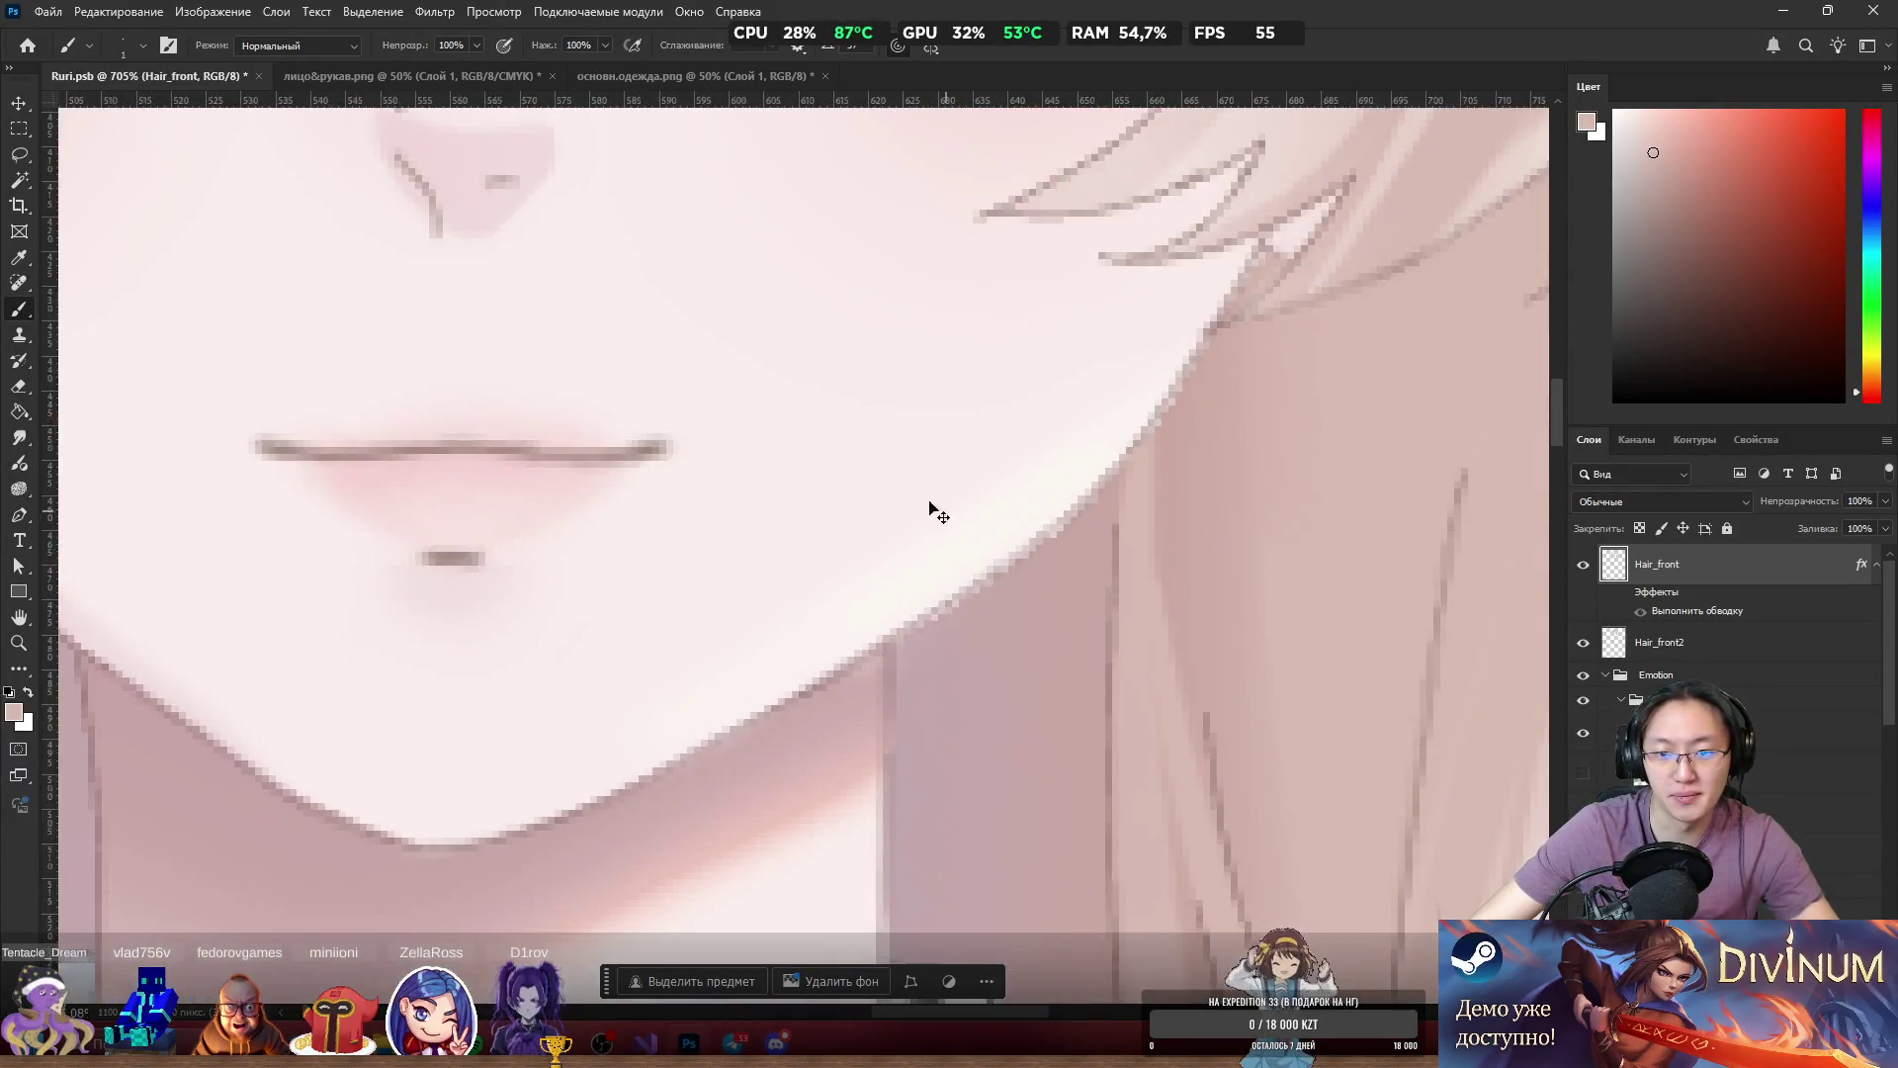
# Select the лицо&рукав layer and inspect its jawline with a 4 px eraser.
pyautogui.keyDown('ctrl'); pyautogui.click(797, 488); pyautogui.keyUp('ctrl')
pyautogui.scroll(2, 1051, 581)
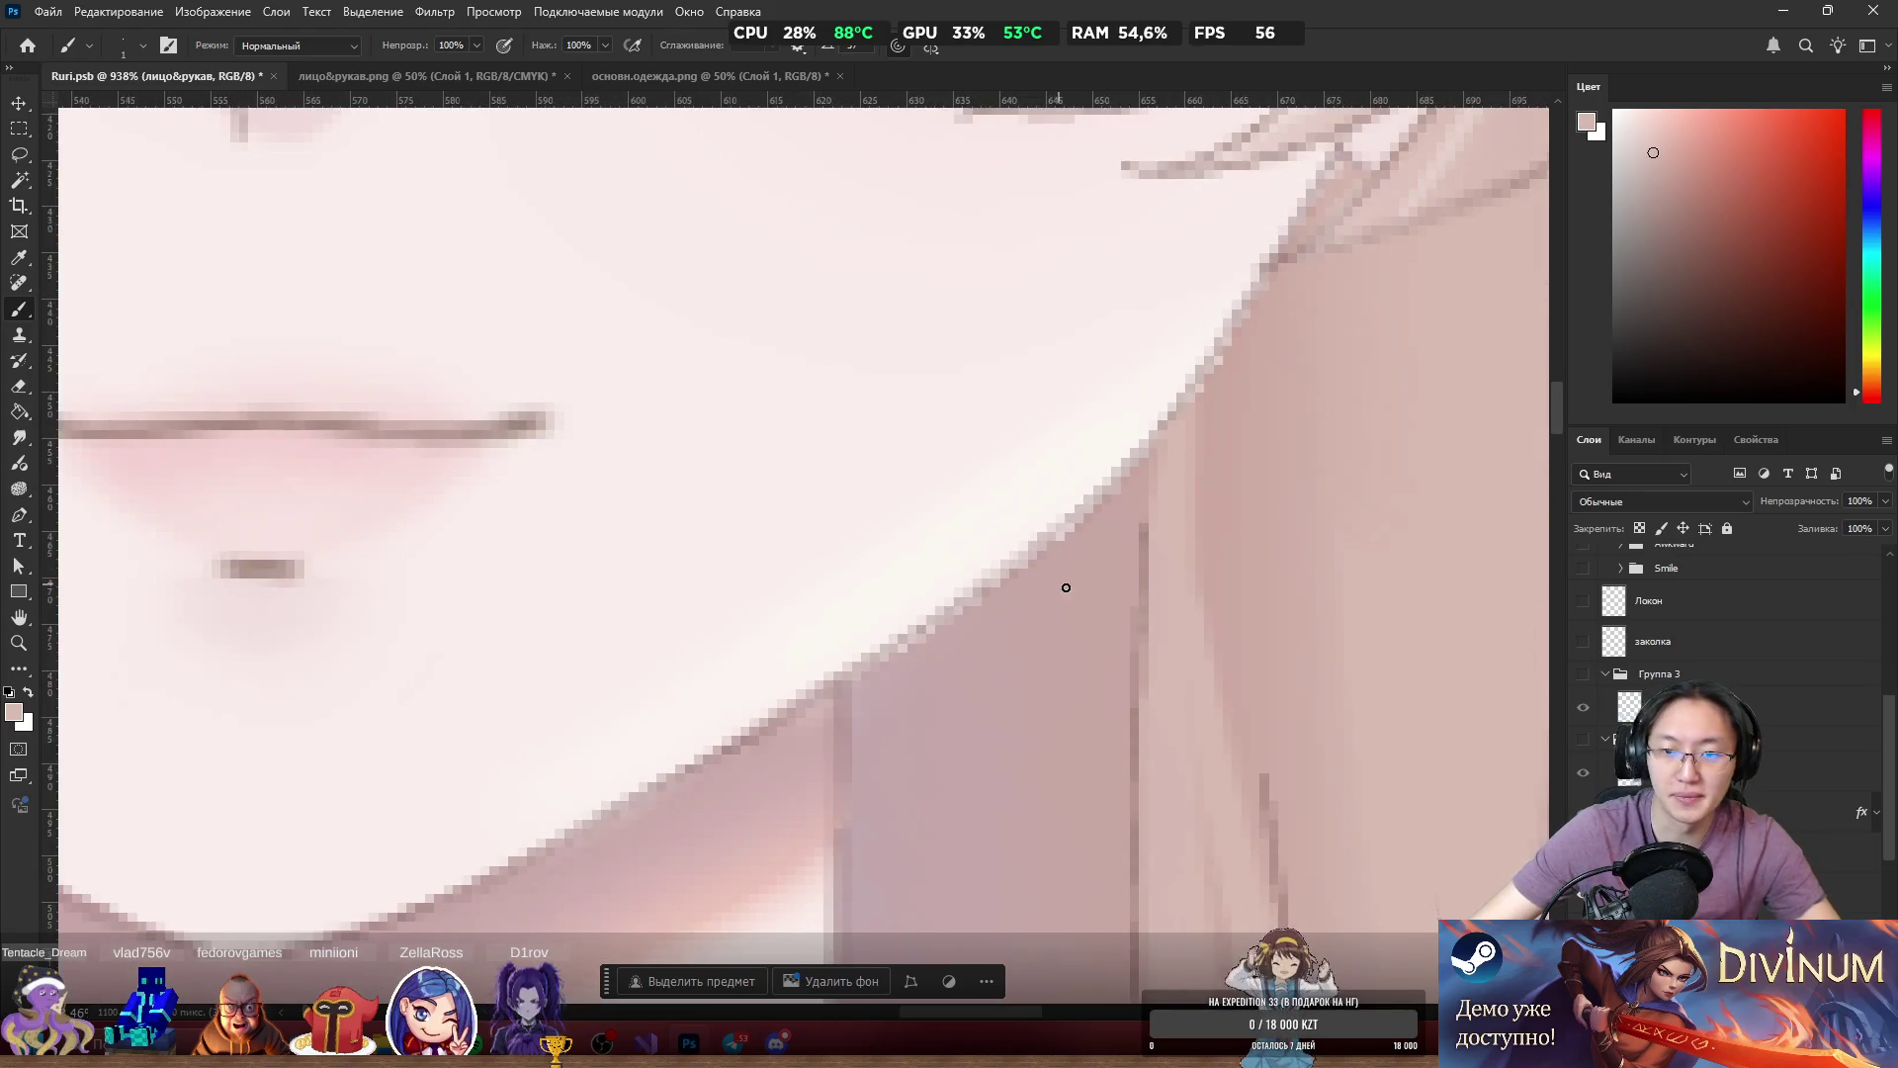
pyautogui.scroll(2, 1058, 584)
pyautogui.press('e')
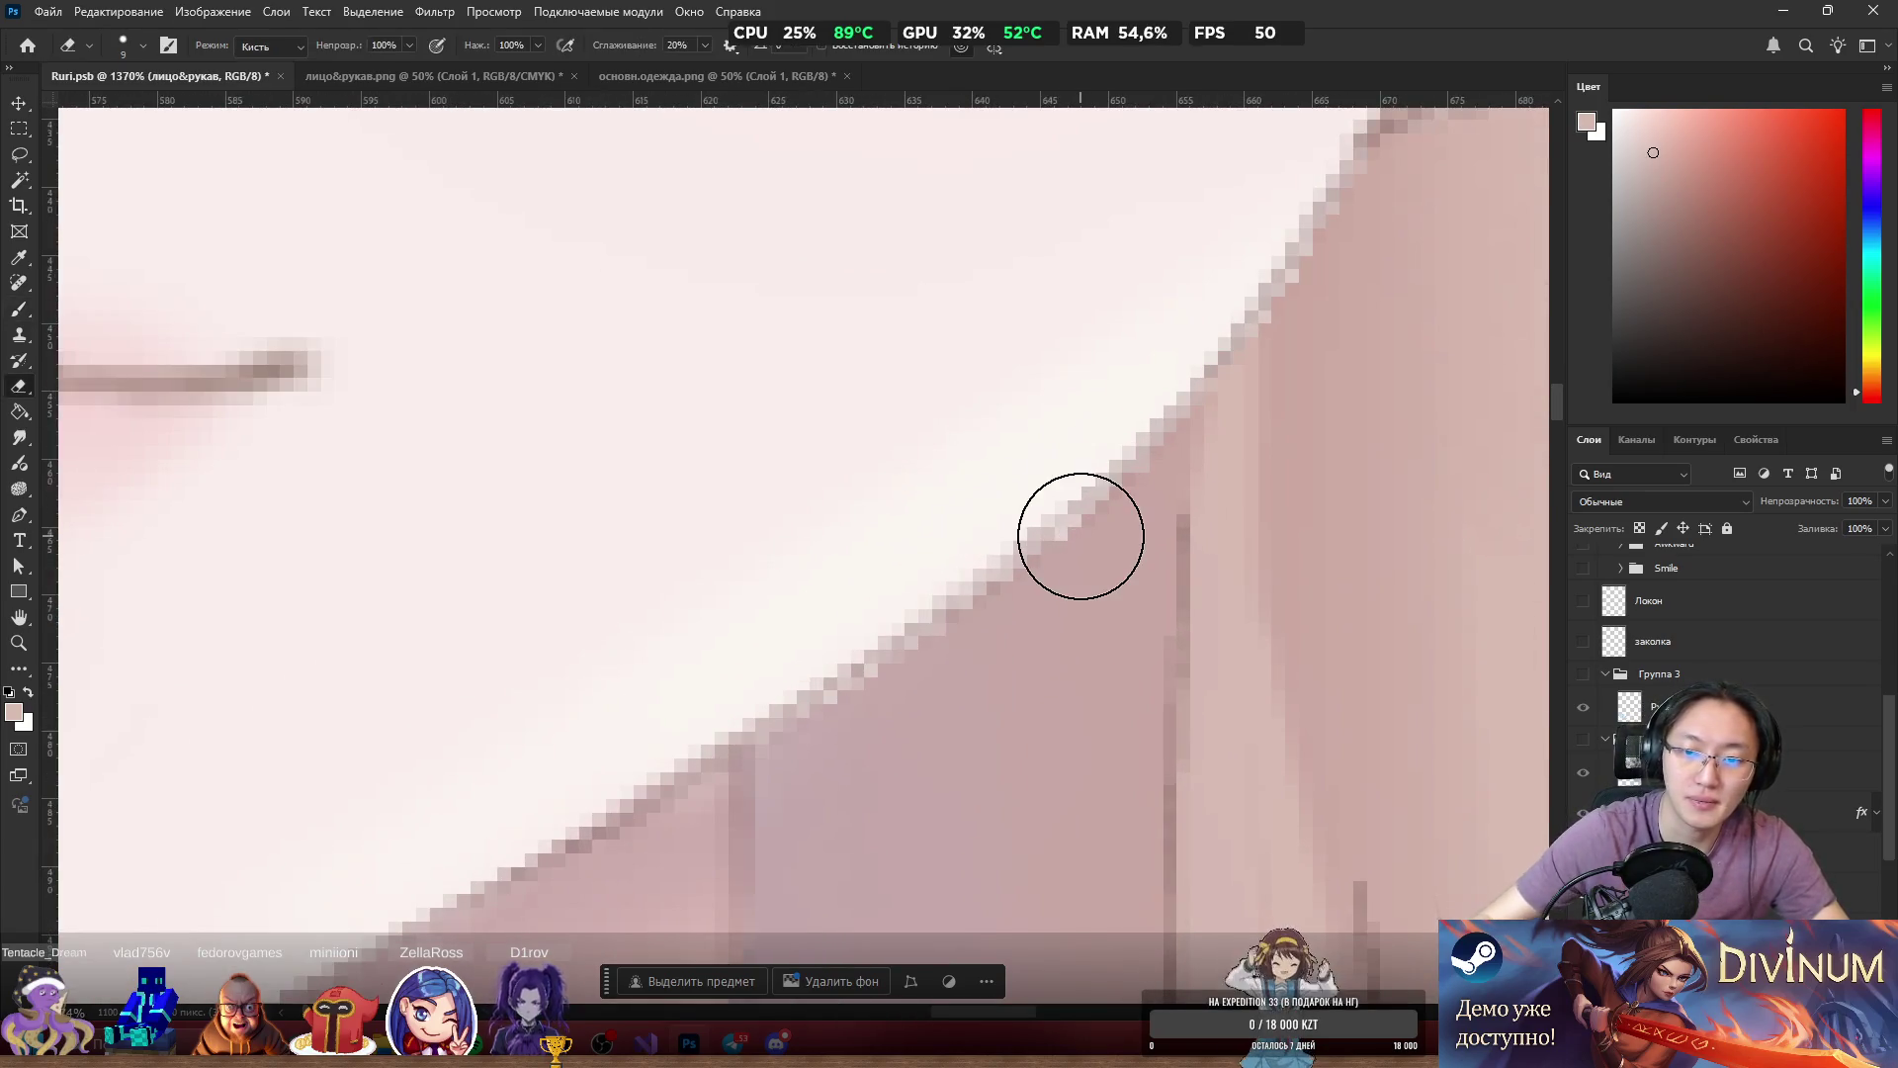
pyautogui.moveTo(919, 458); pyautogui.dragTo(886, 458)
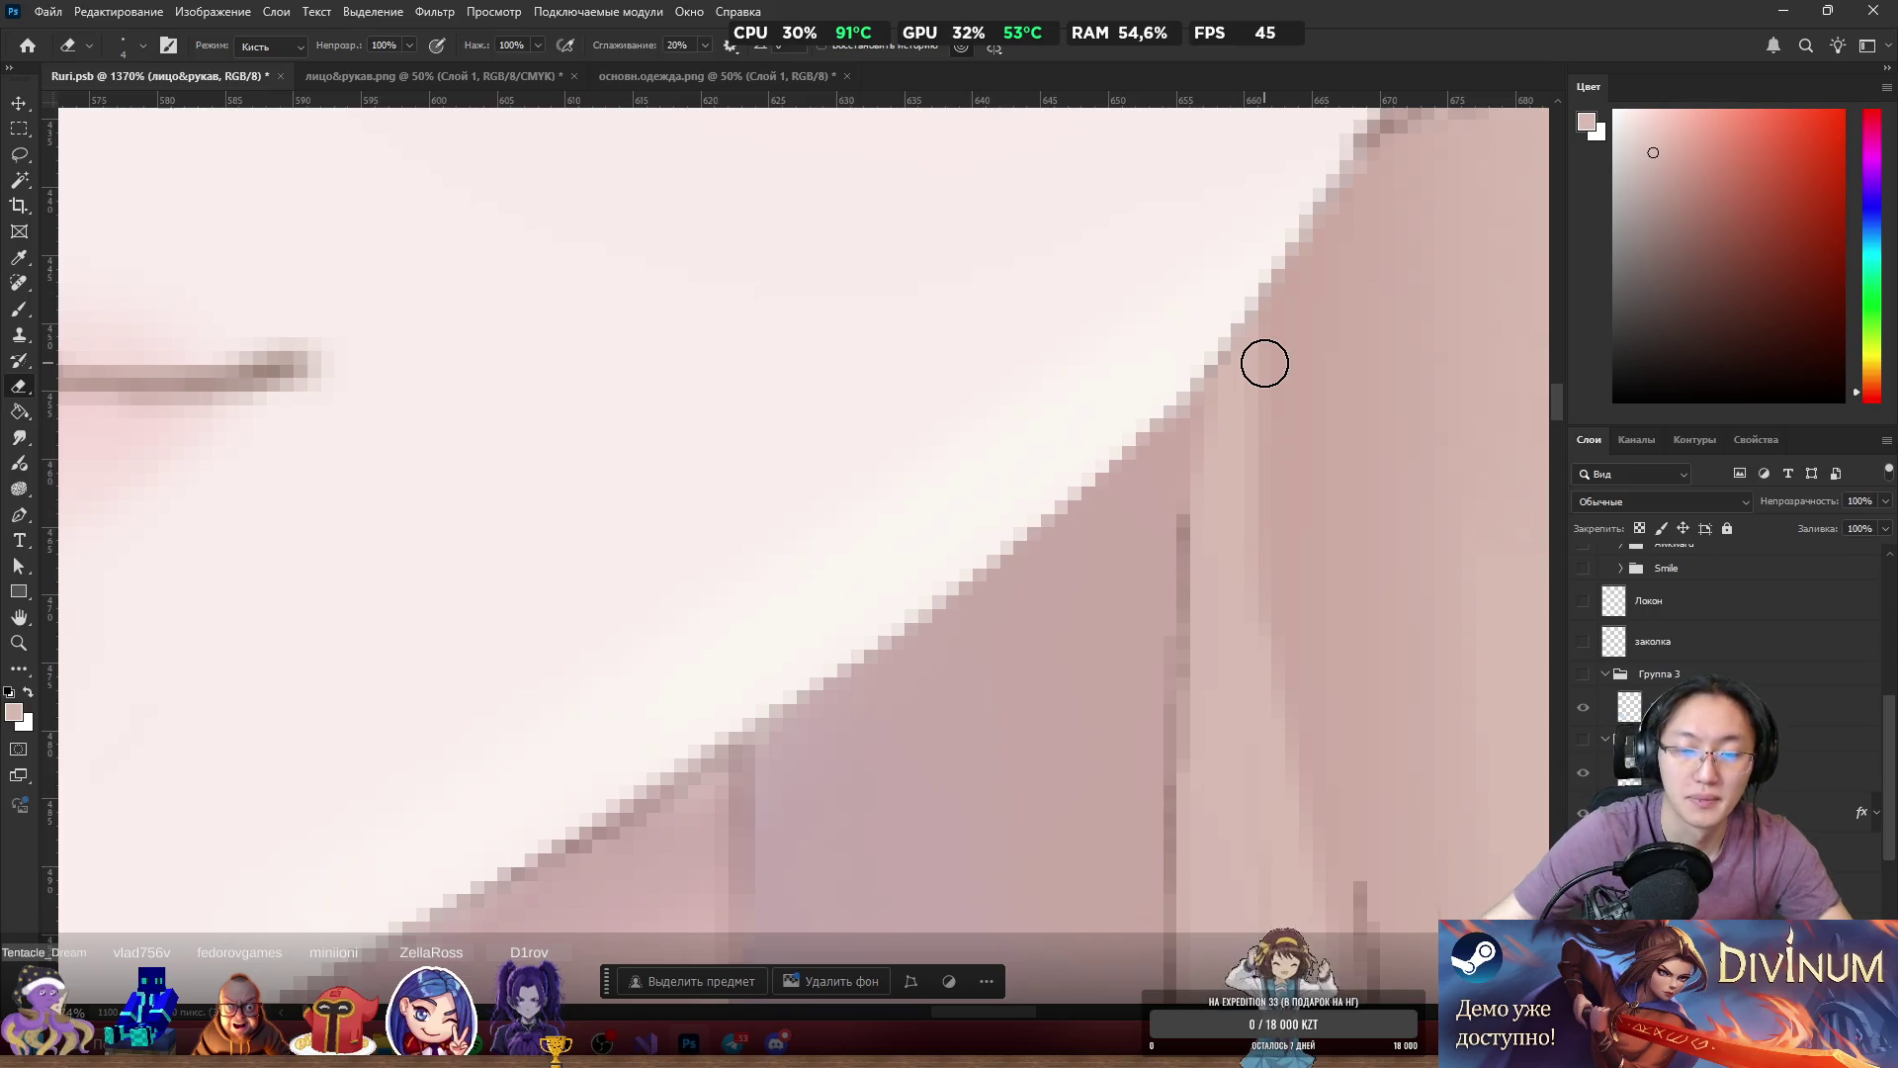
pyautogui.scroll(-6, 1119, 385)
pyautogui.scroll(1, 1163, 294)
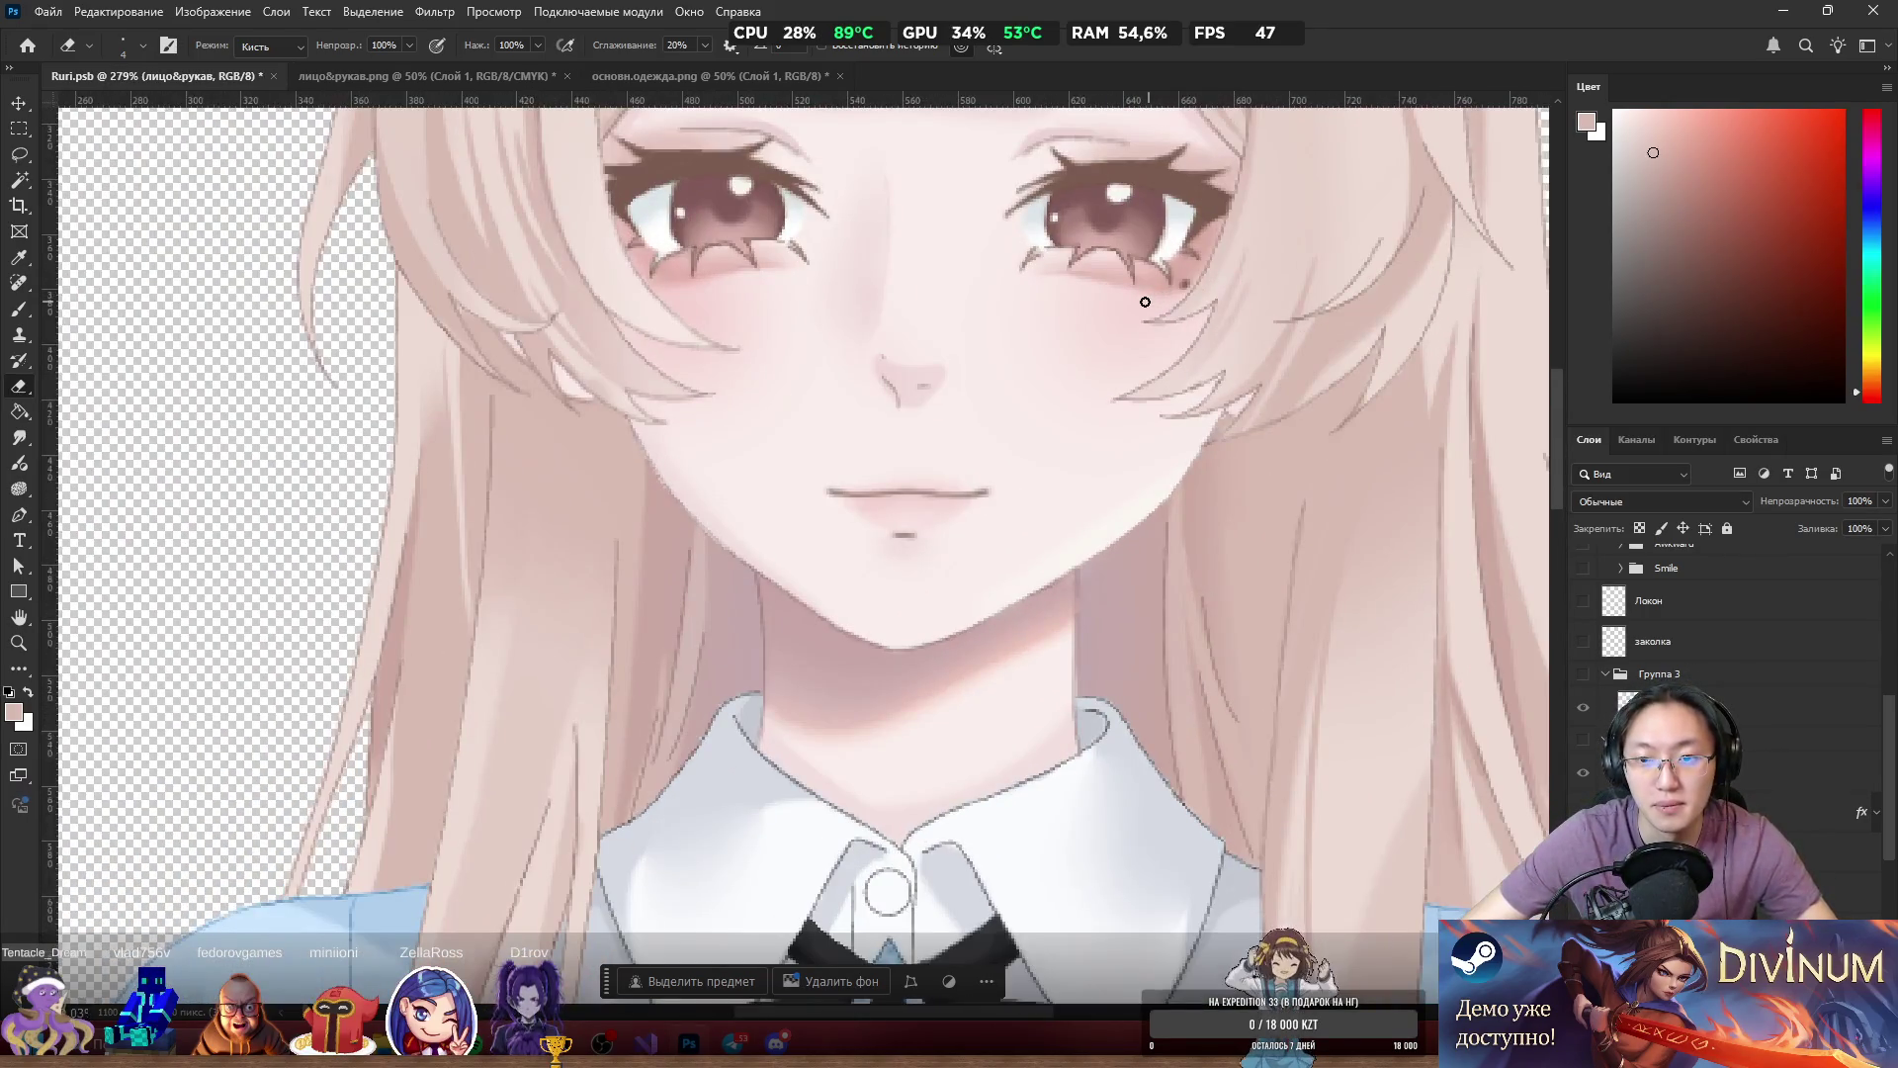
pyautogui.scroll(3, 654, 440)
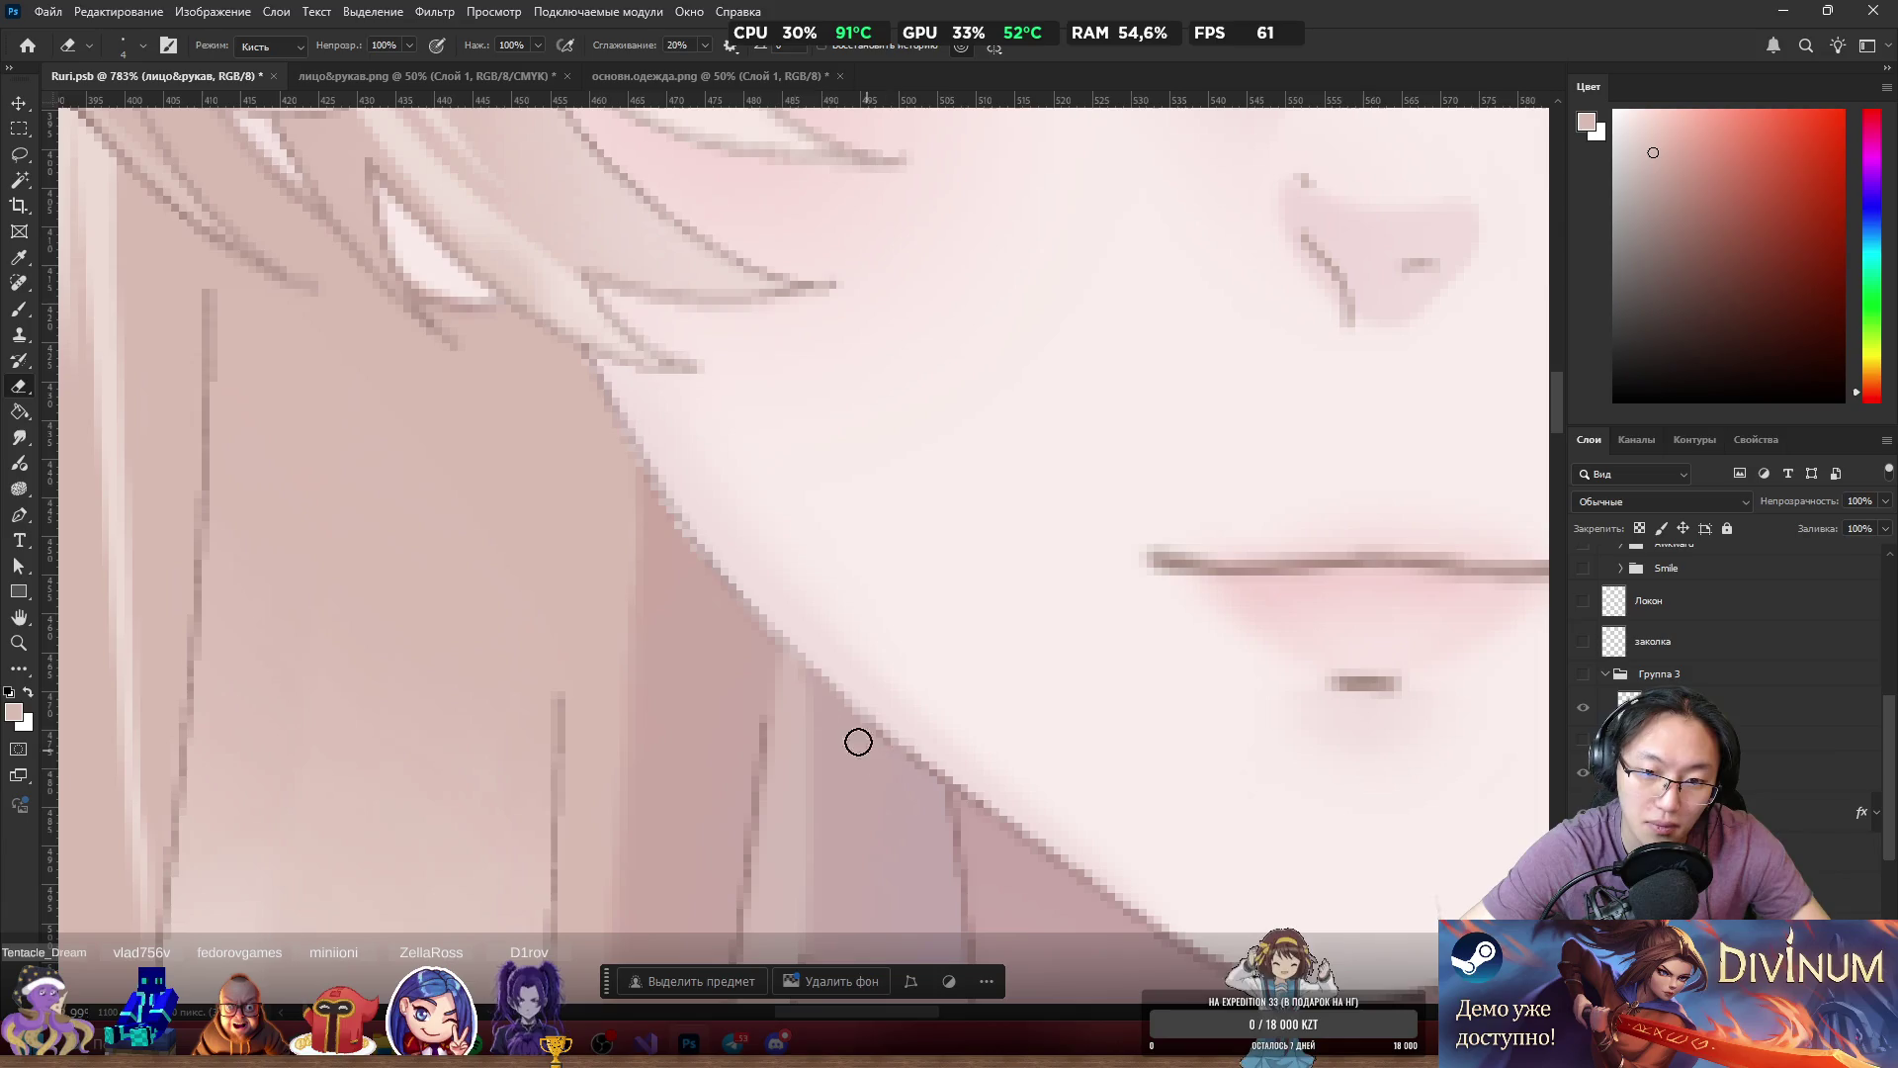
pyautogui.scroll(-5, 731, 618)
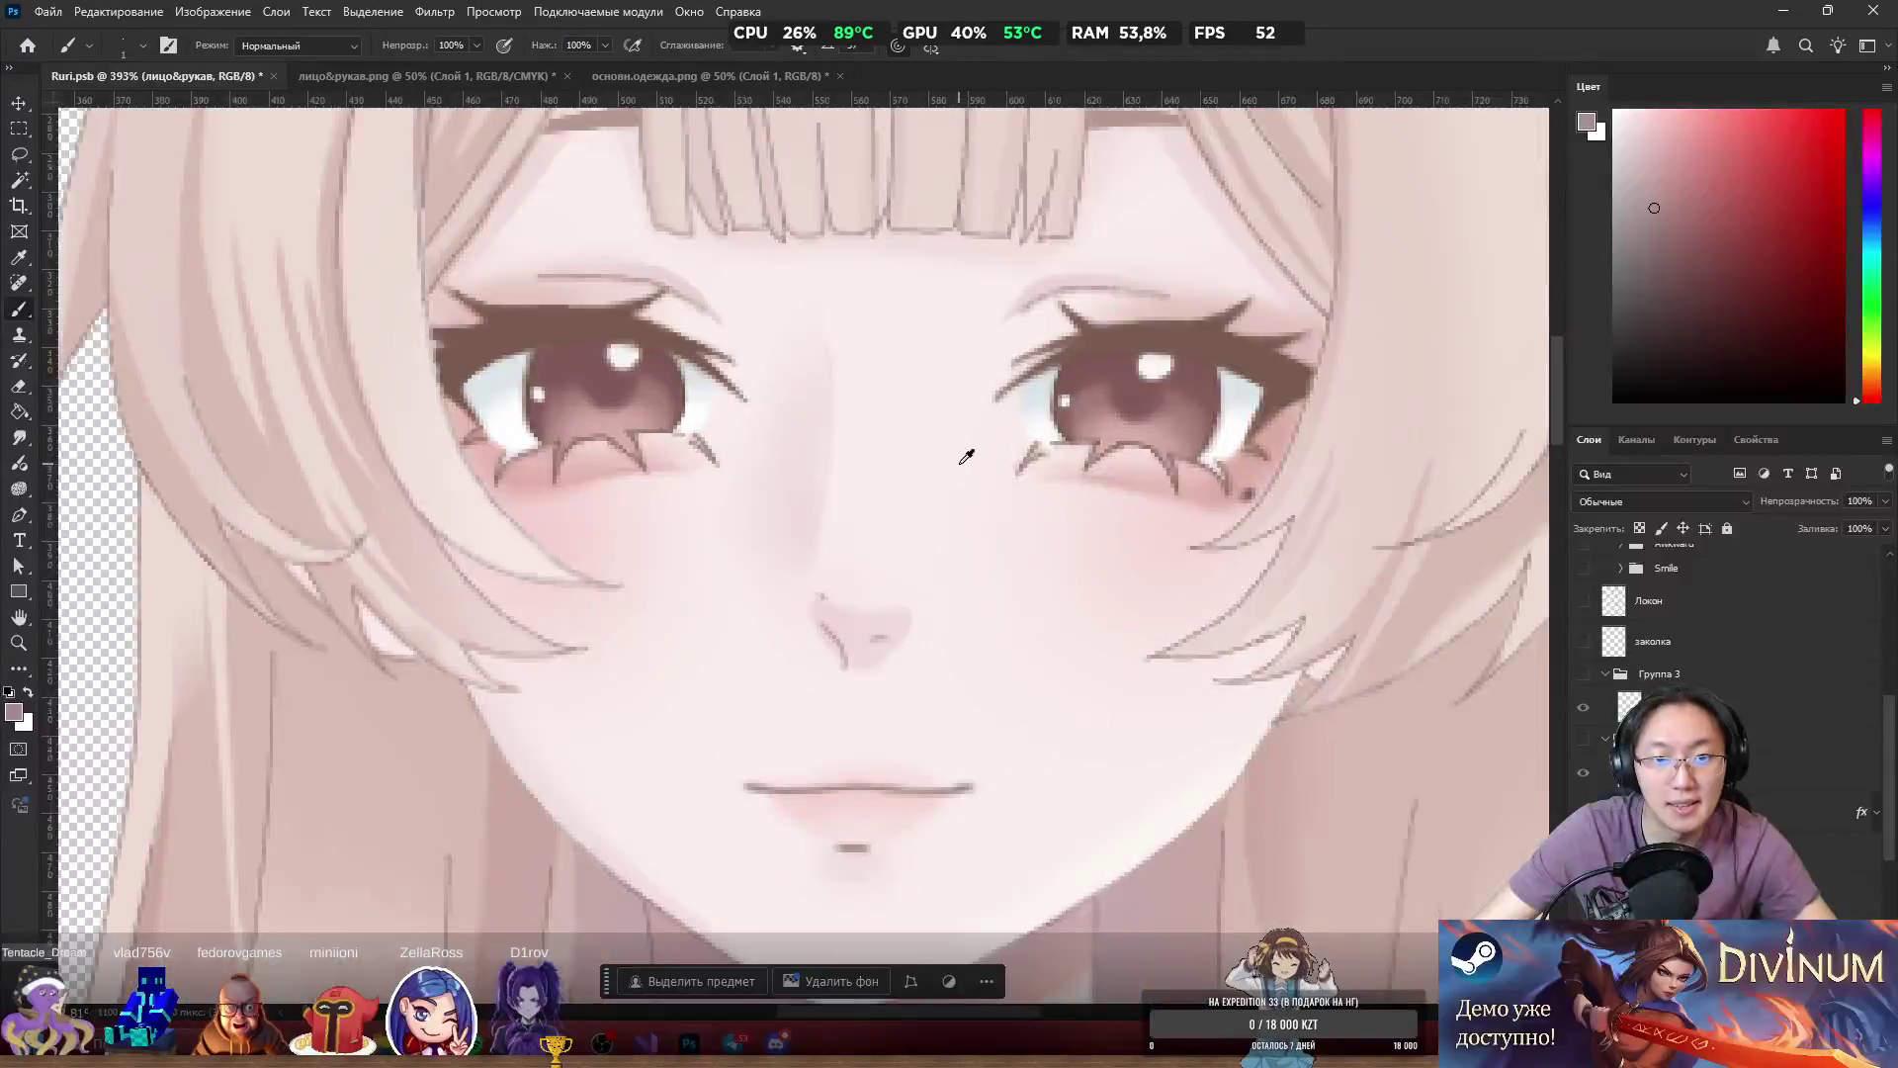
pyautogui.scroll(4, 966, 437)
# Return to the Brush with the Common_eyes layer selected.
pyautogui.press('b')
pyautogui.keyDown('ctrl'); pyautogui.click(712, 517); pyautogui.keyUp('ctrl')
pyautogui.scroll(-5, 774, 551)
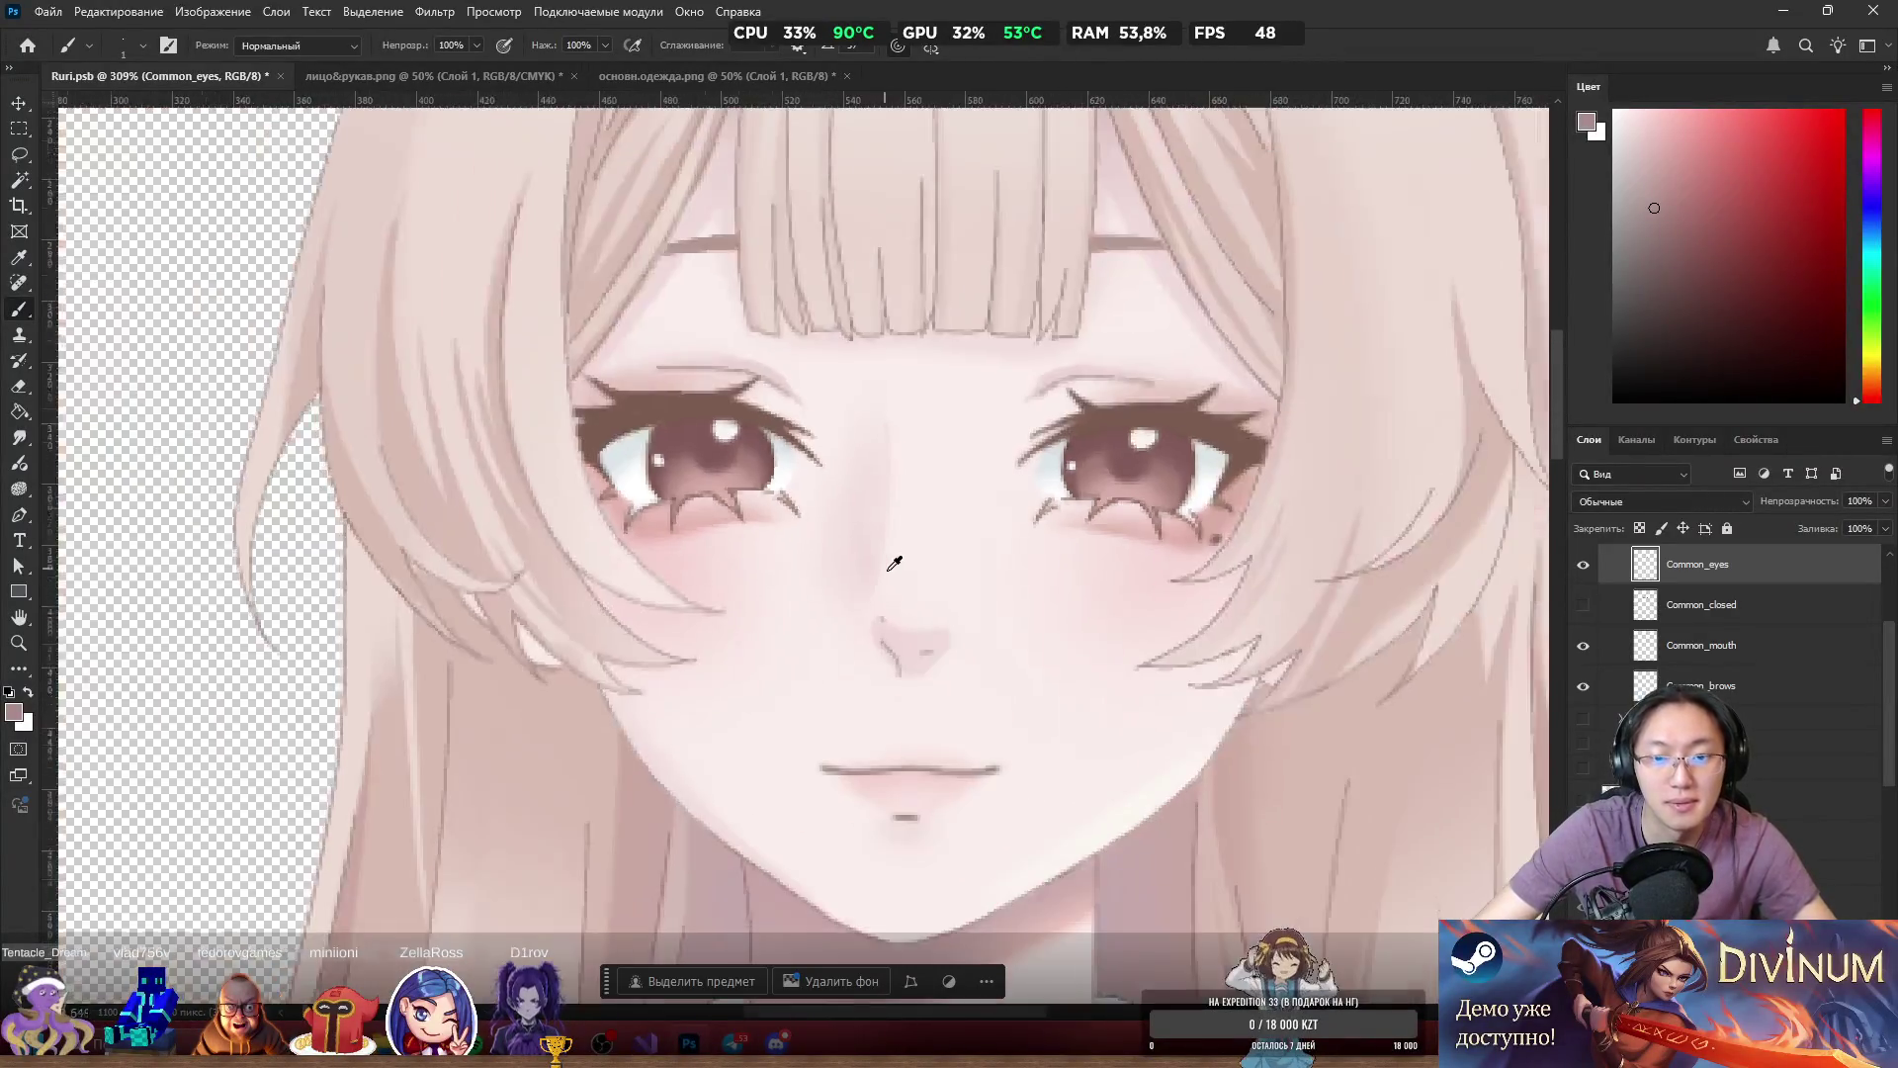
pyautogui.scroll(4, 890, 574)
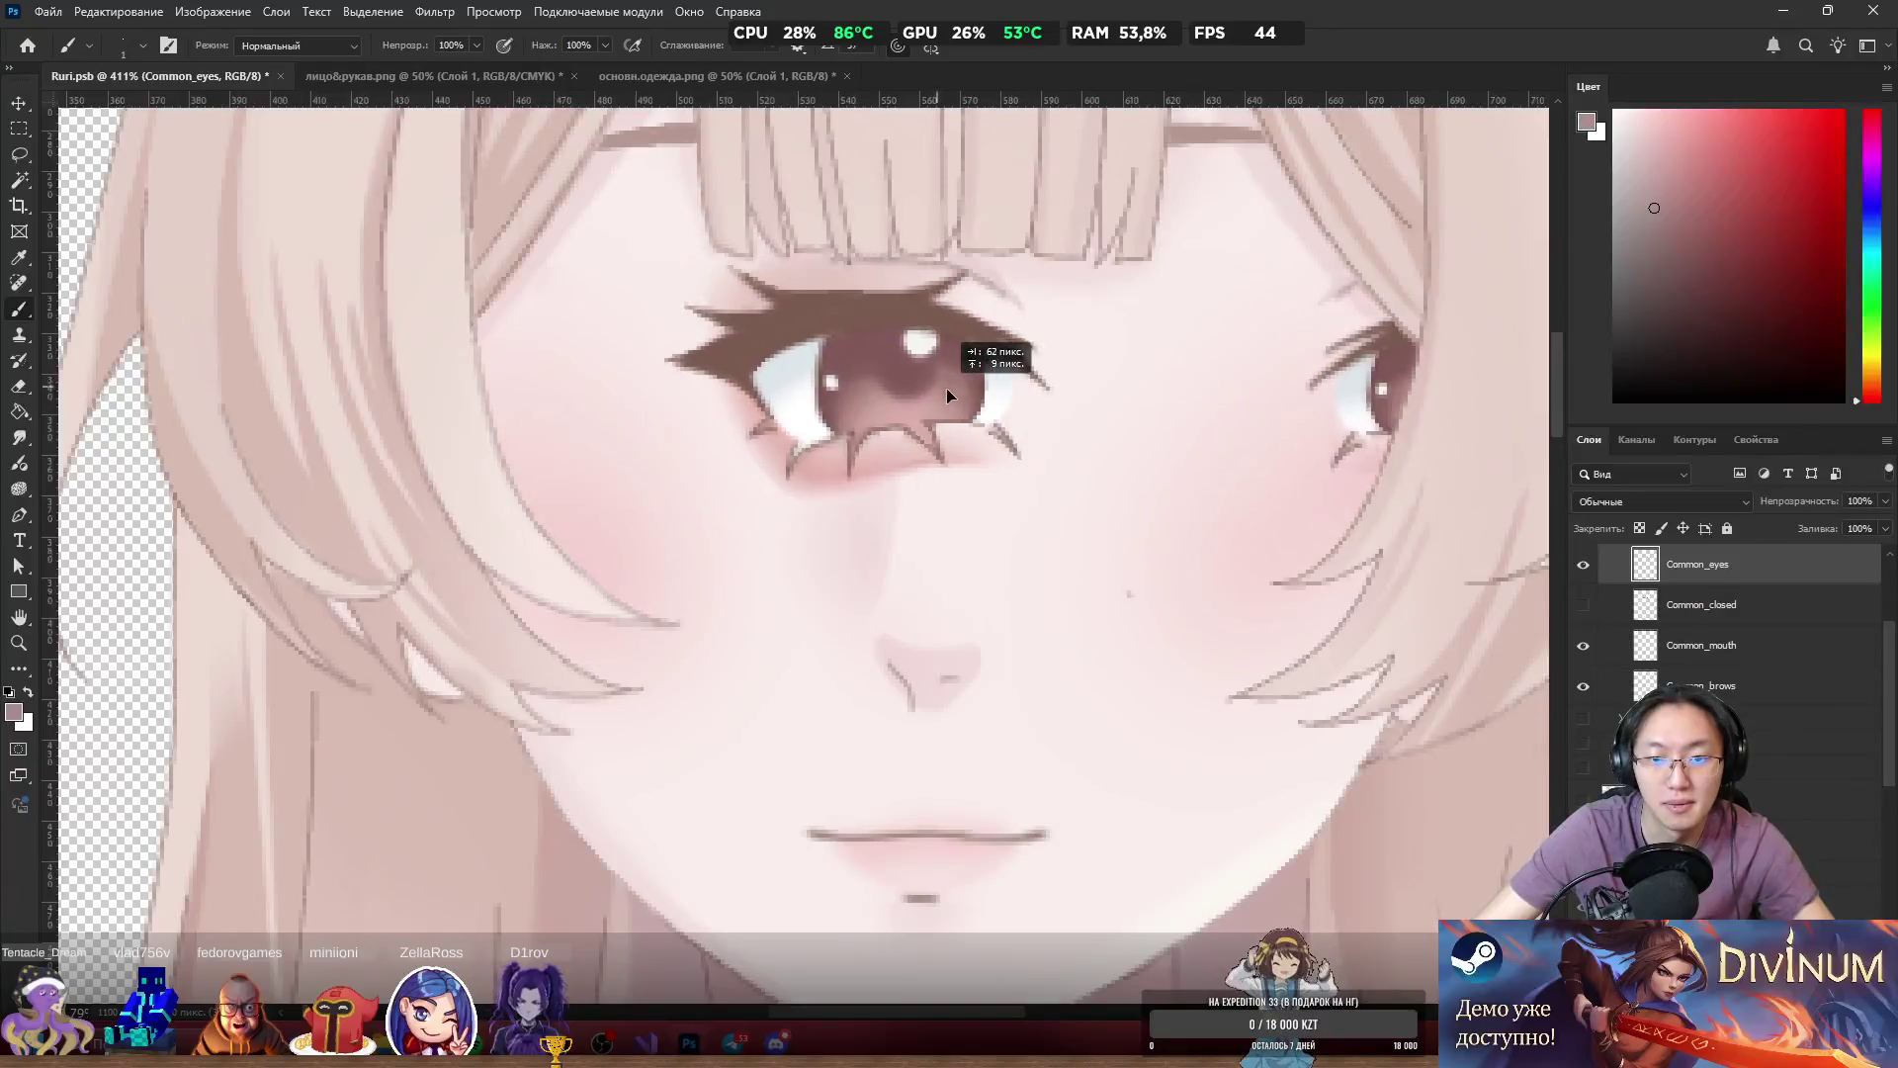
pyautogui.scroll(-5, 1172, 552)
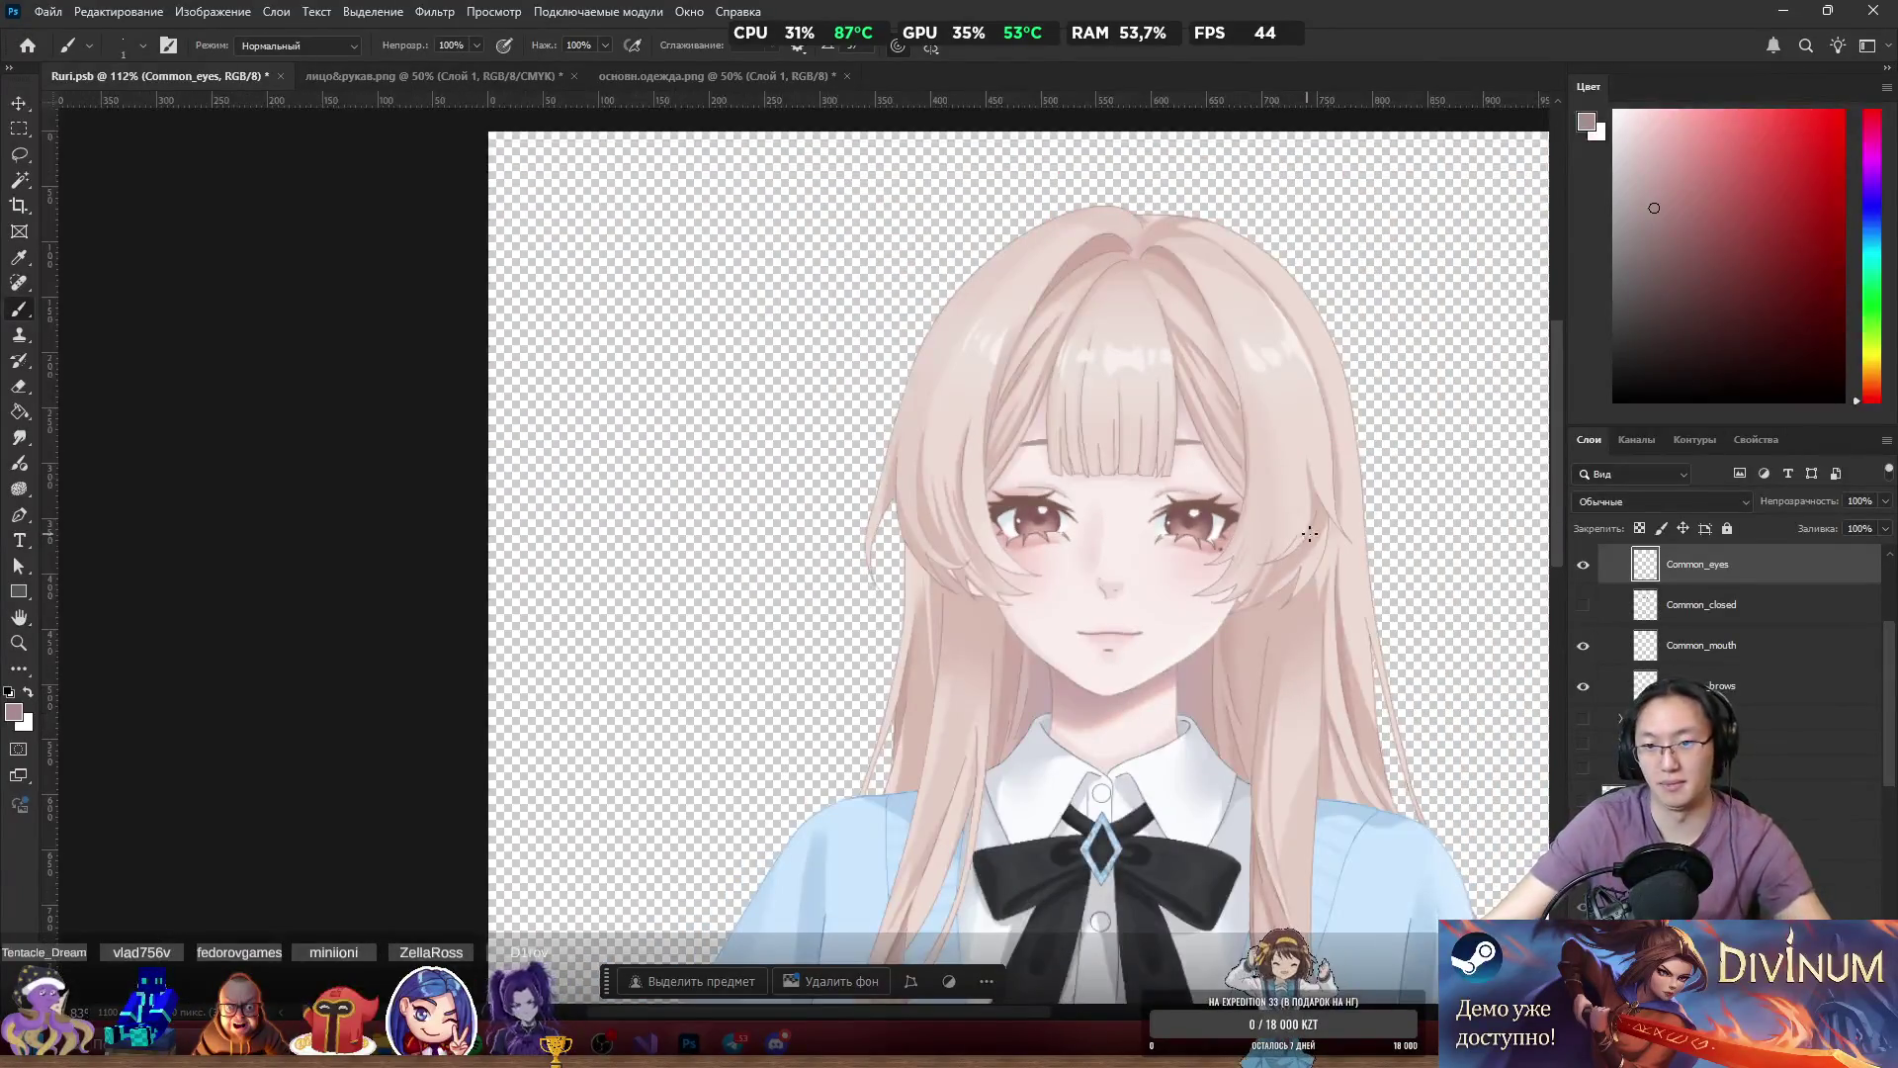
pyautogui.scroll(4, 1171, 564)
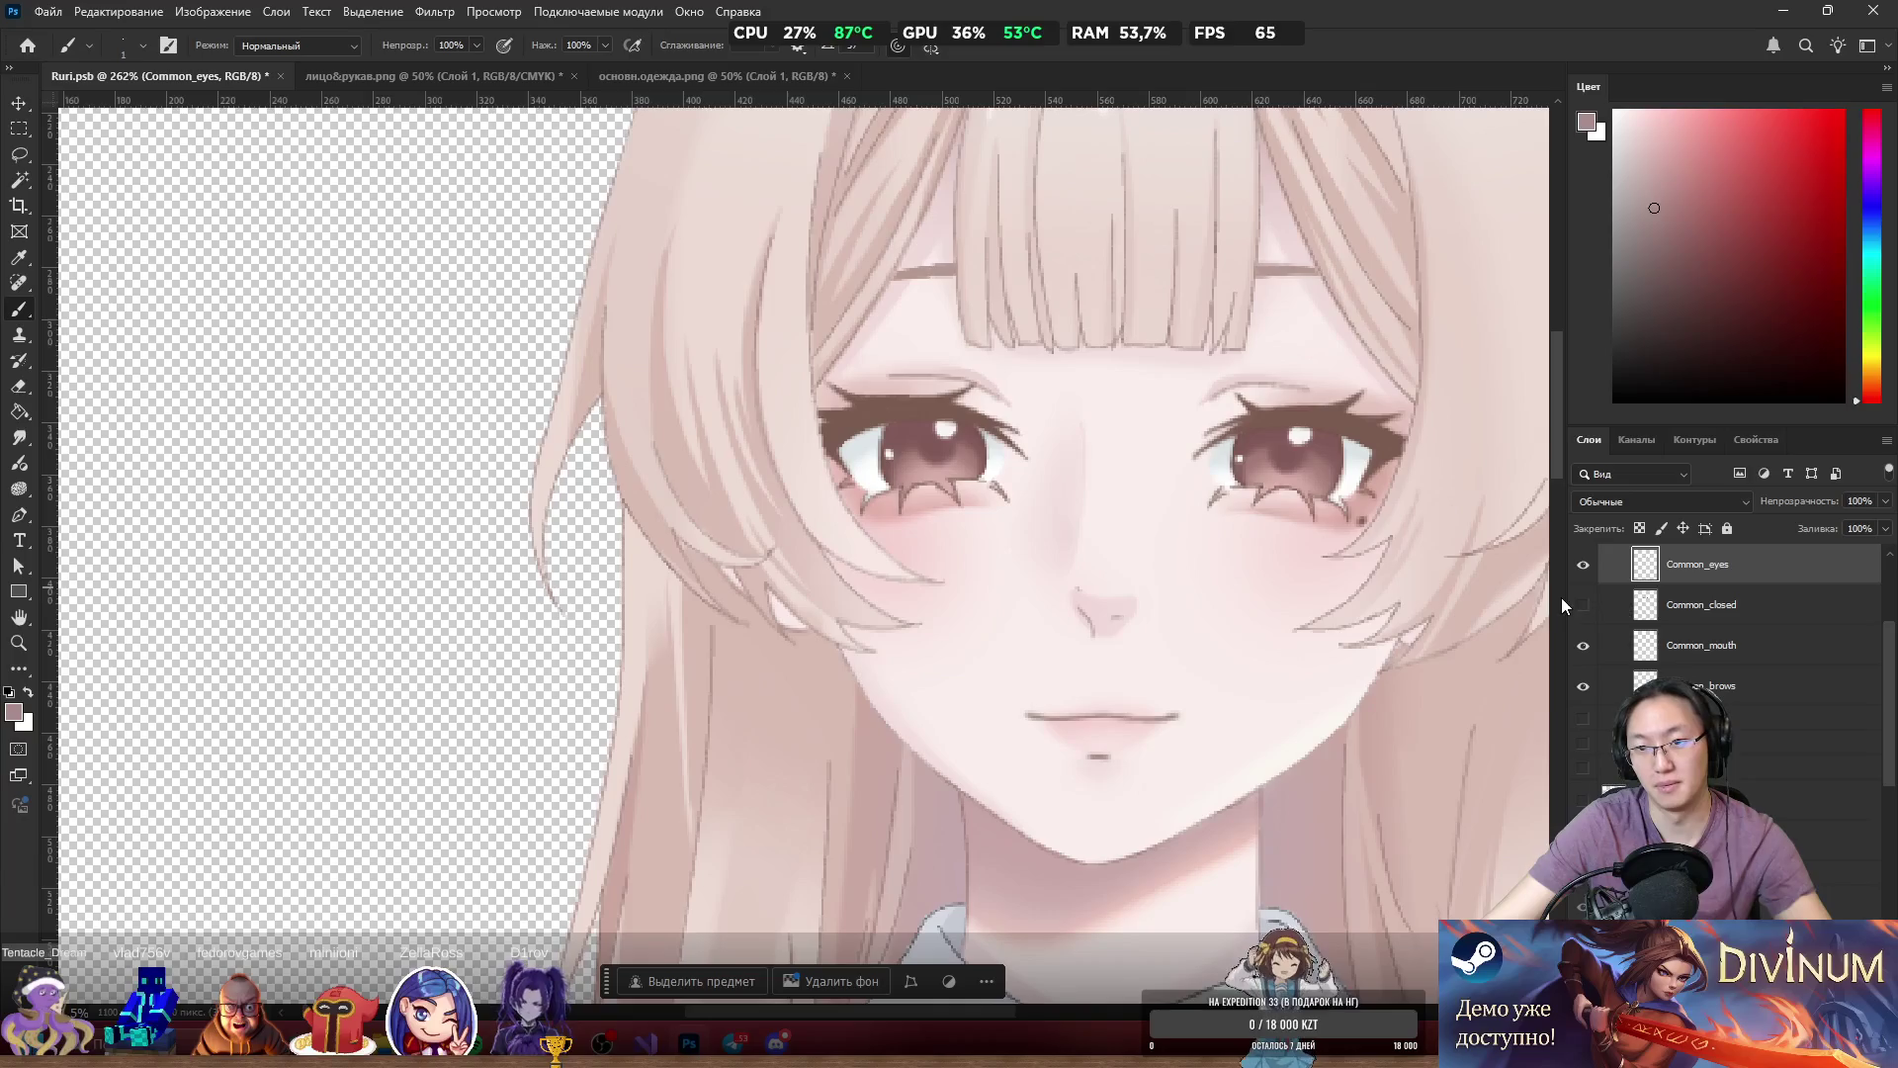
pyautogui.scroll(2, 1098, 573)
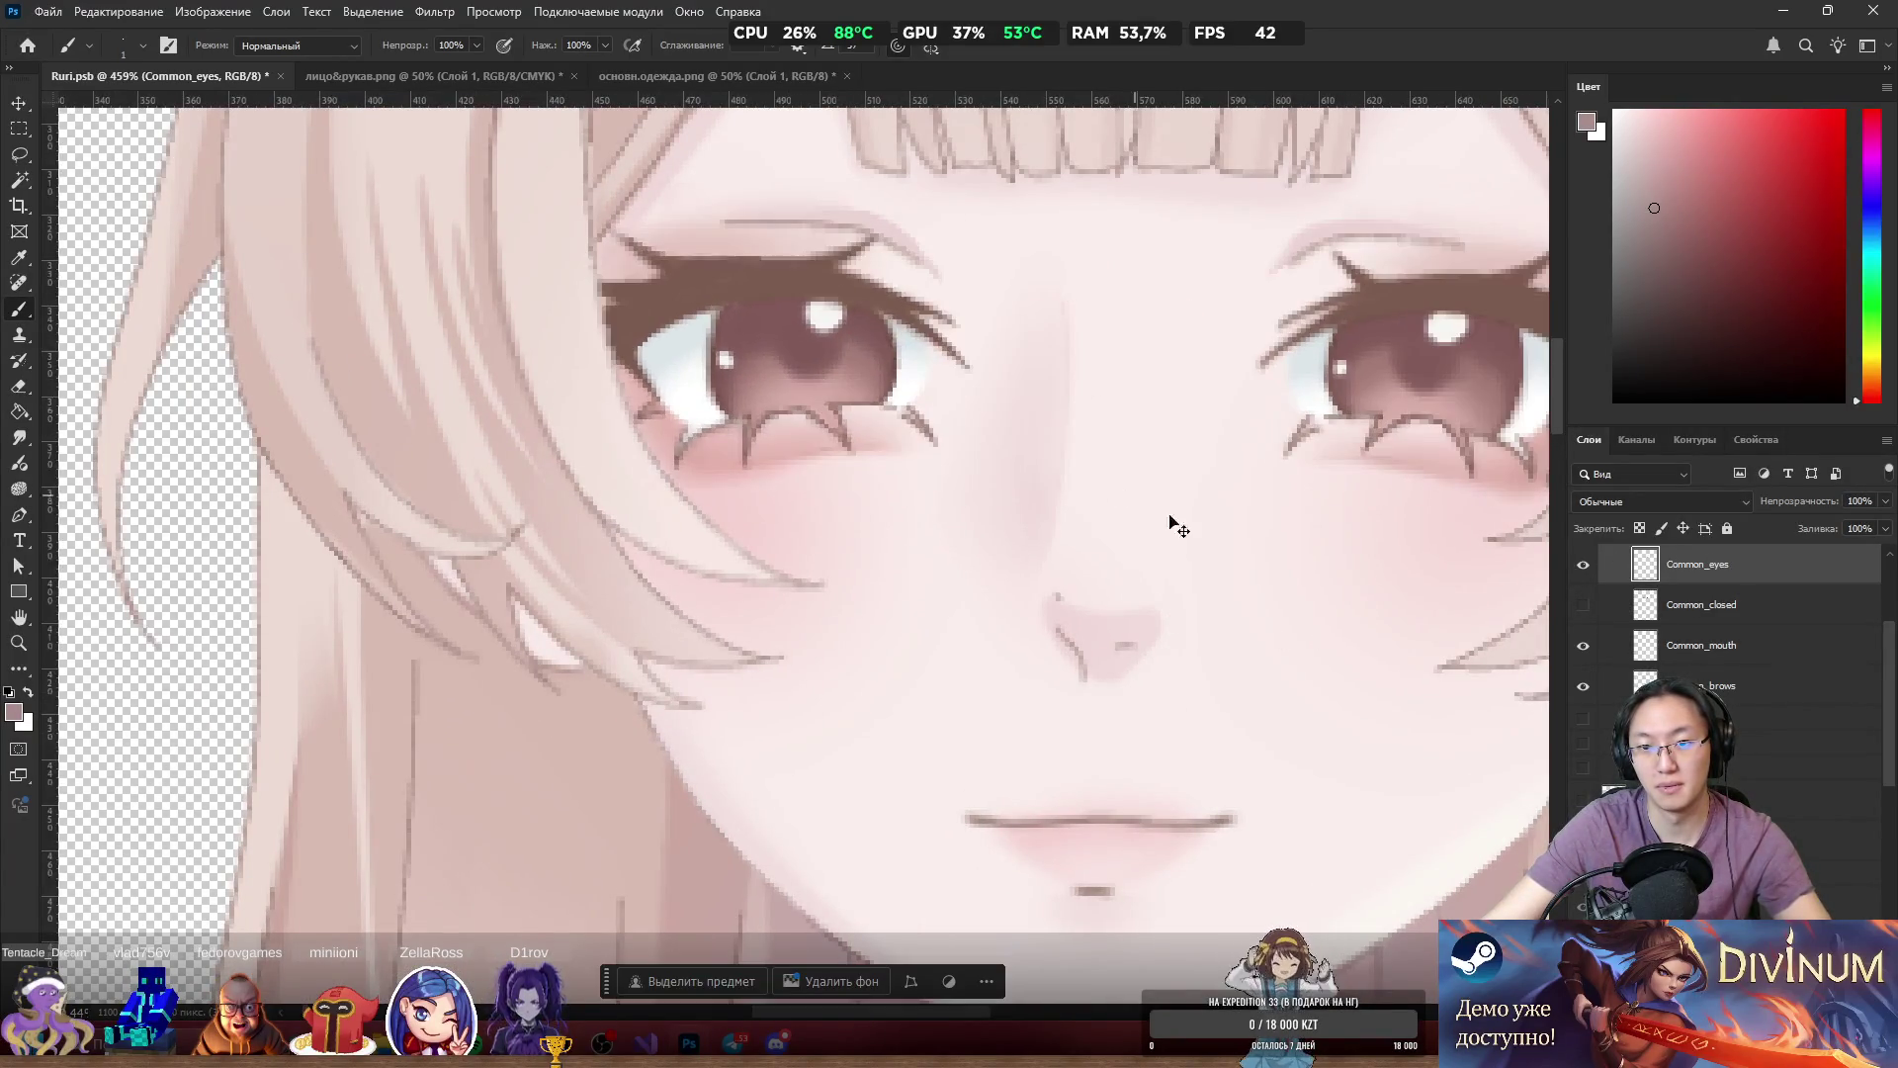
pyautogui.scroll(2, 1110, 534)
# Lasso the area just above the nose and copy it to a new layer via Layer via Copy.
pyautogui.press('l')
pyautogui.moveTo(1071, 619); pyautogui.dragTo(1094, 606)
pyautogui.rightClick(1012, 619)
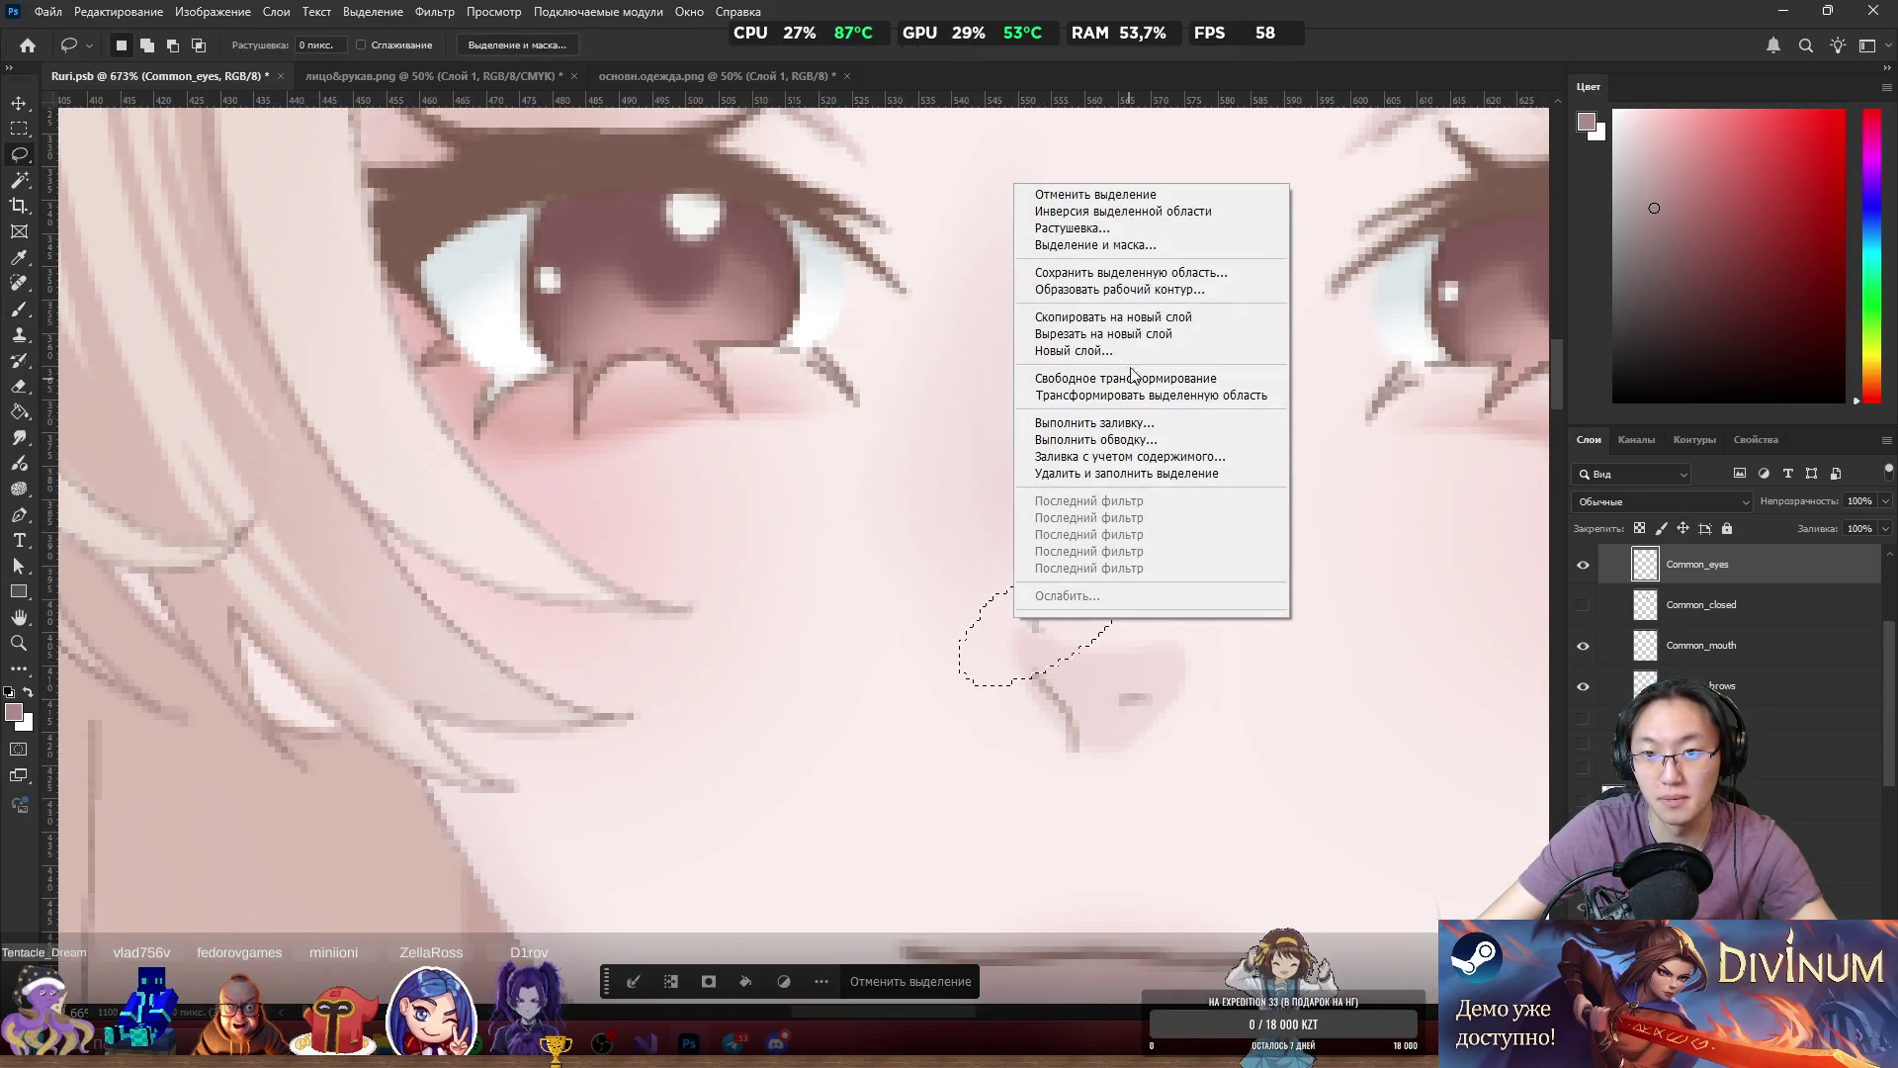
pyautogui.click(1107, 333)
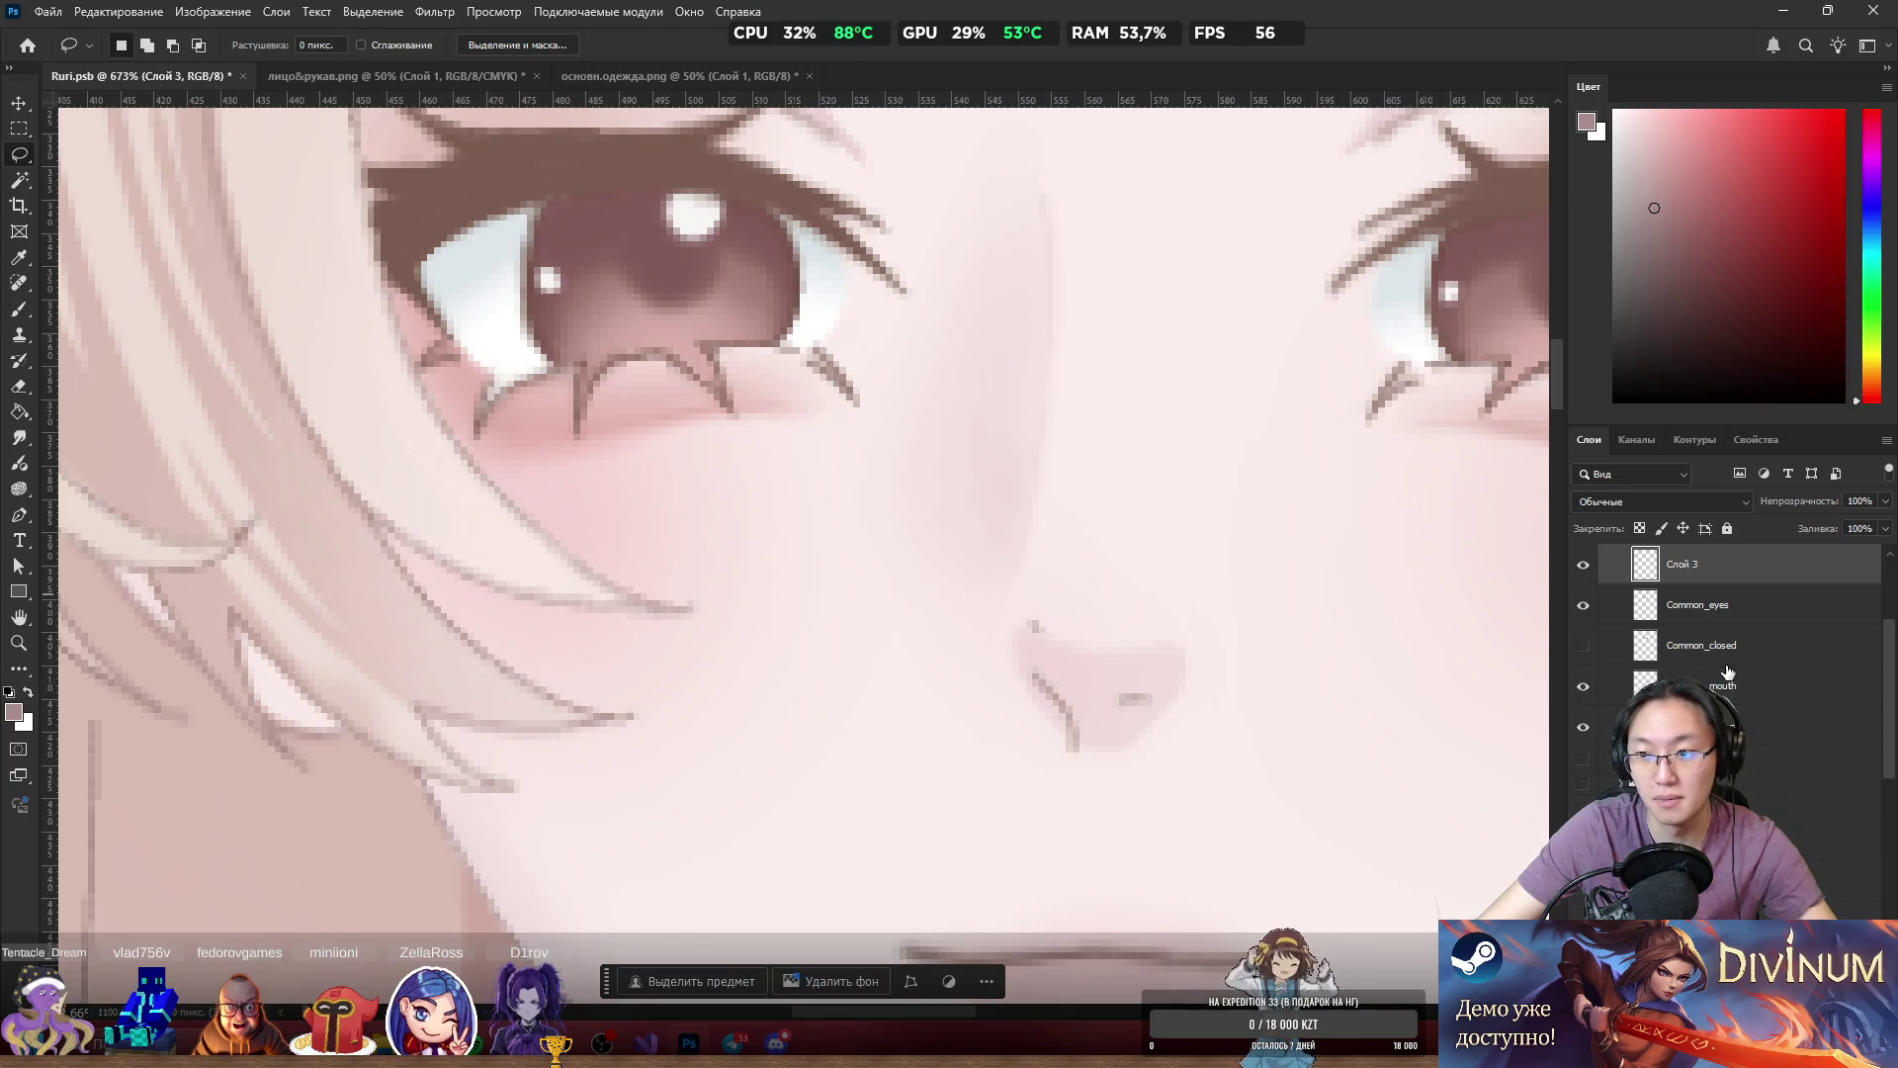
# Duplicate the nose layer, check Слой 3's visibility, then delete the unneeded duplicate.
pyautogui.hotkey('ctrl', 'j')
pyautogui.click(1728, 605)
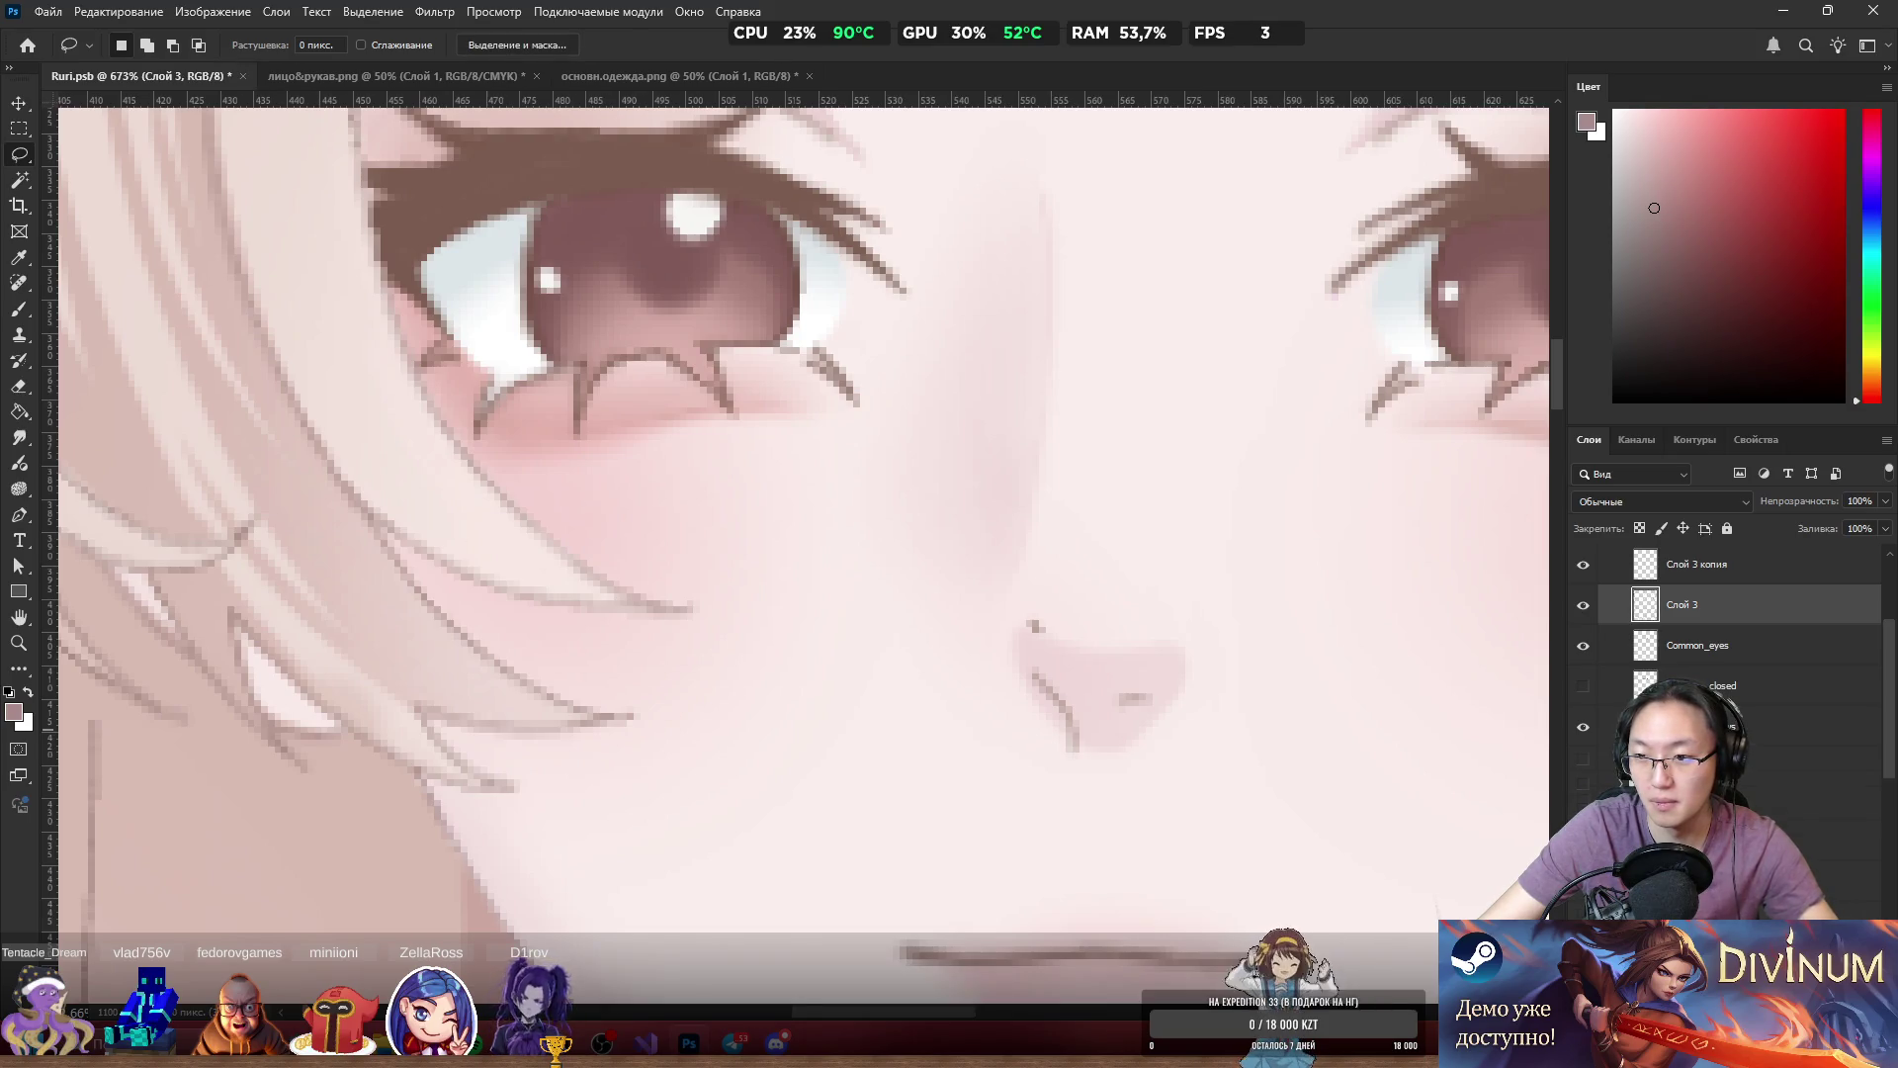
pyautogui.click(1583, 605)
pyautogui.click(1583, 605)
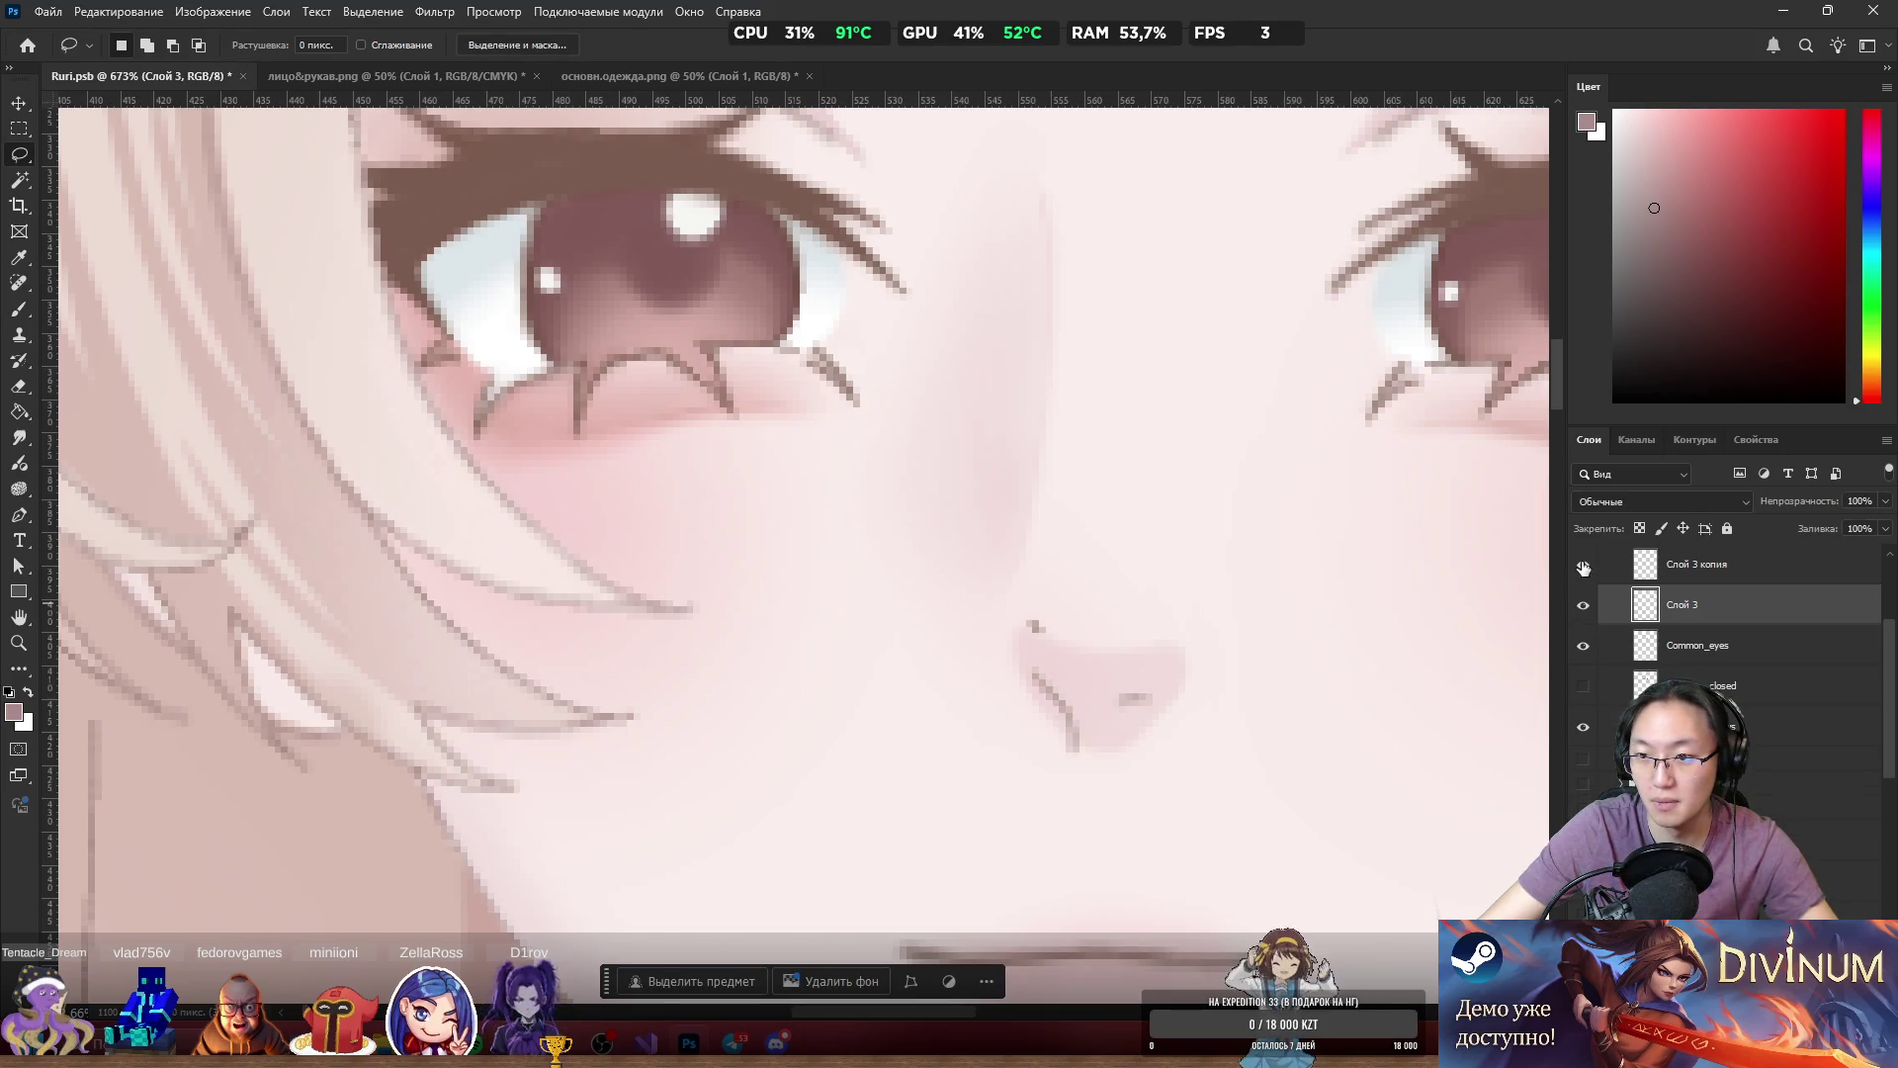
pyautogui.click(1654, 569)
pyautogui.press('Delete')
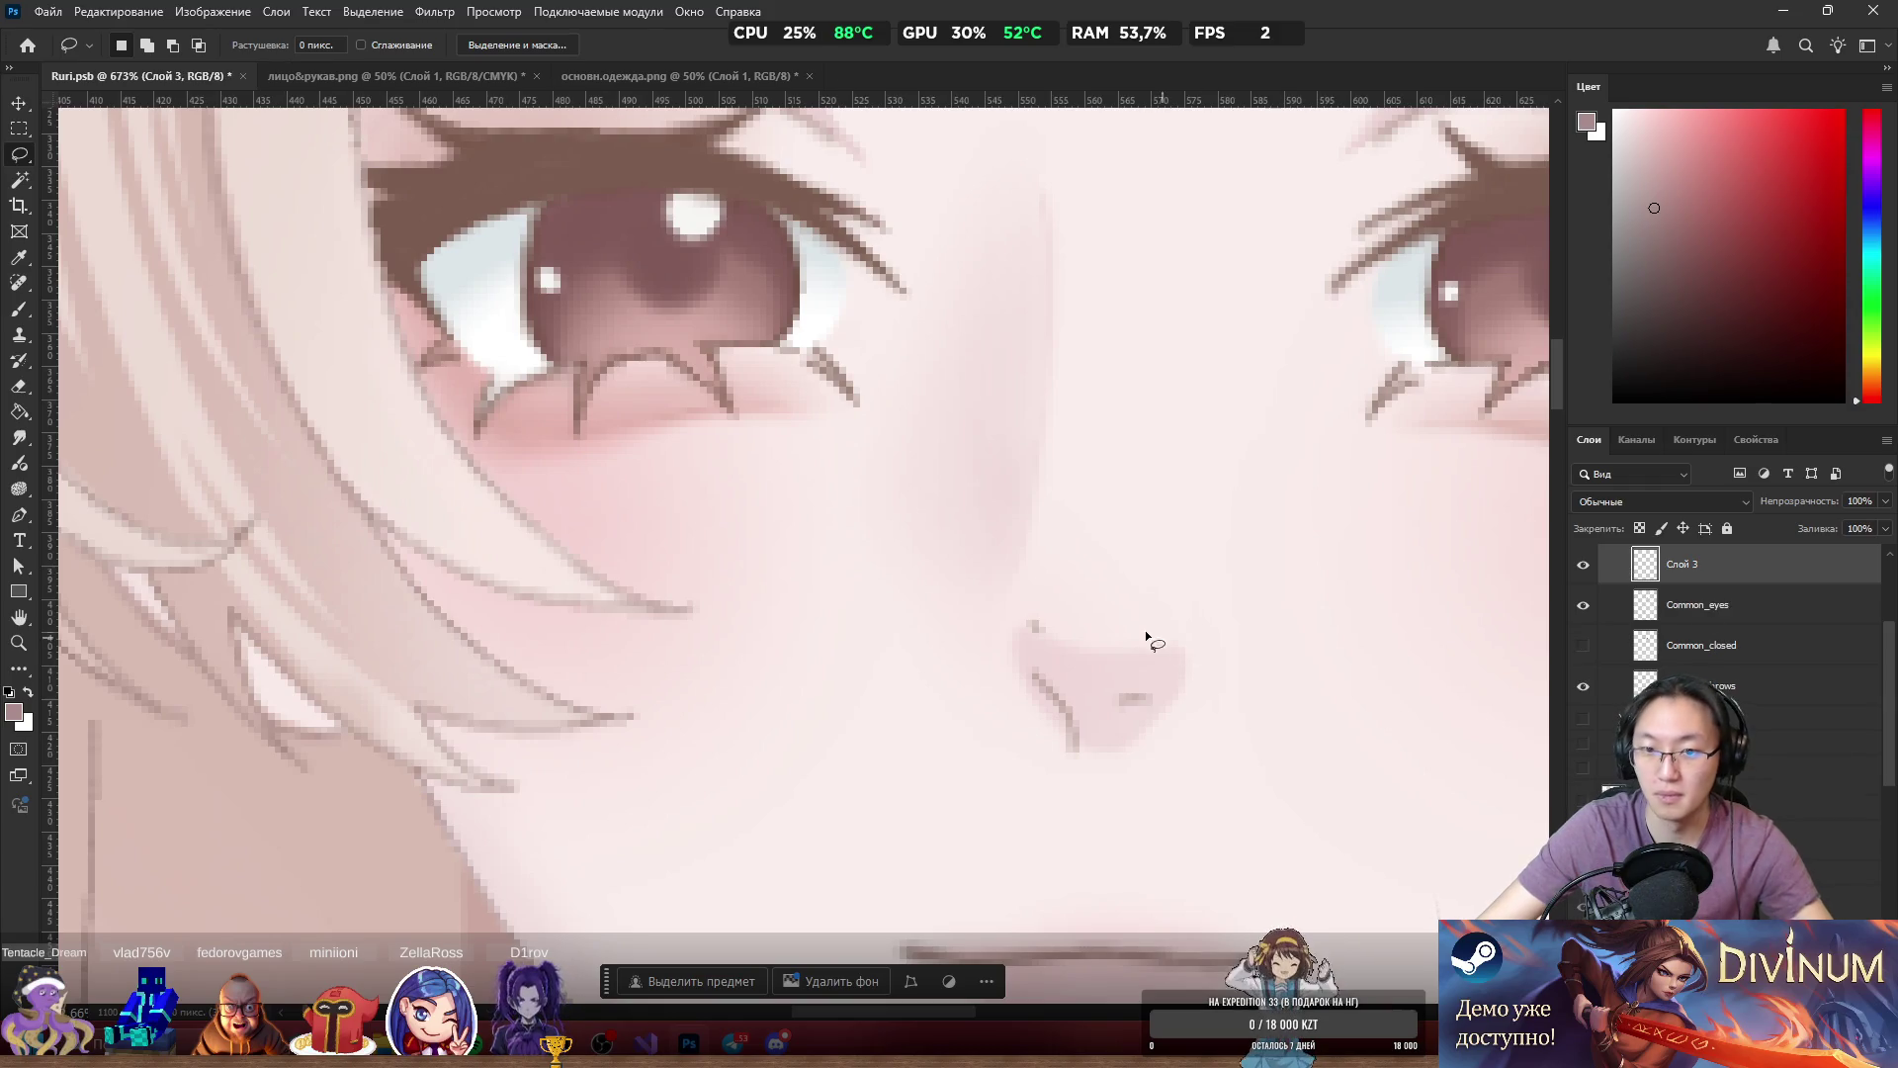
# Toggle Common_eyes to compare, then test-move the front hair and undo it.
pyautogui.scroll(-5, 1104, 570)
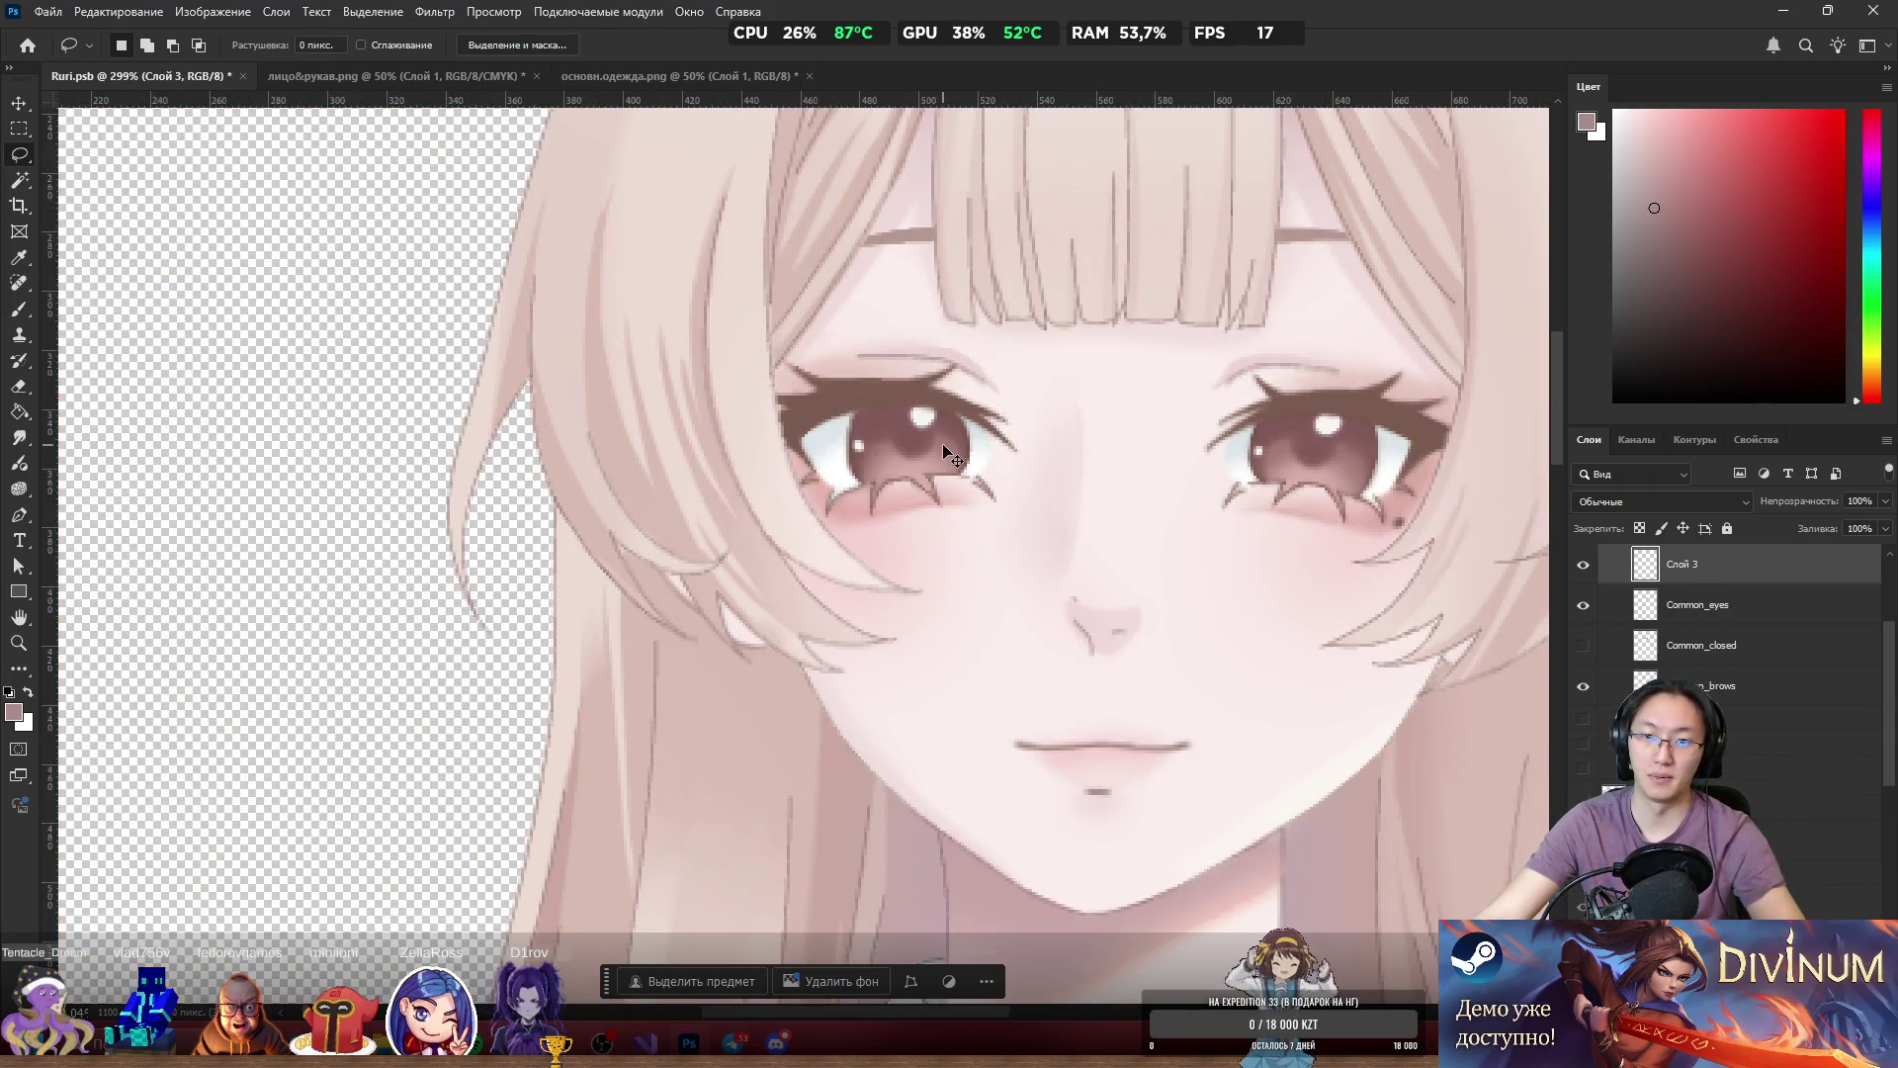
pyautogui.click(1669, 613)
pyautogui.click(1583, 605)
pyautogui.click(1583, 606)
pyautogui.click(1583, 605)
pyautogui.click(1583, 605)
pyautogui.scroll(-3, 880, 589)
pyautogui.moveTo(880, 589); pyautogui.dragTo(1197, 395)
pyautogui.hotkey('ctrl', 'z')
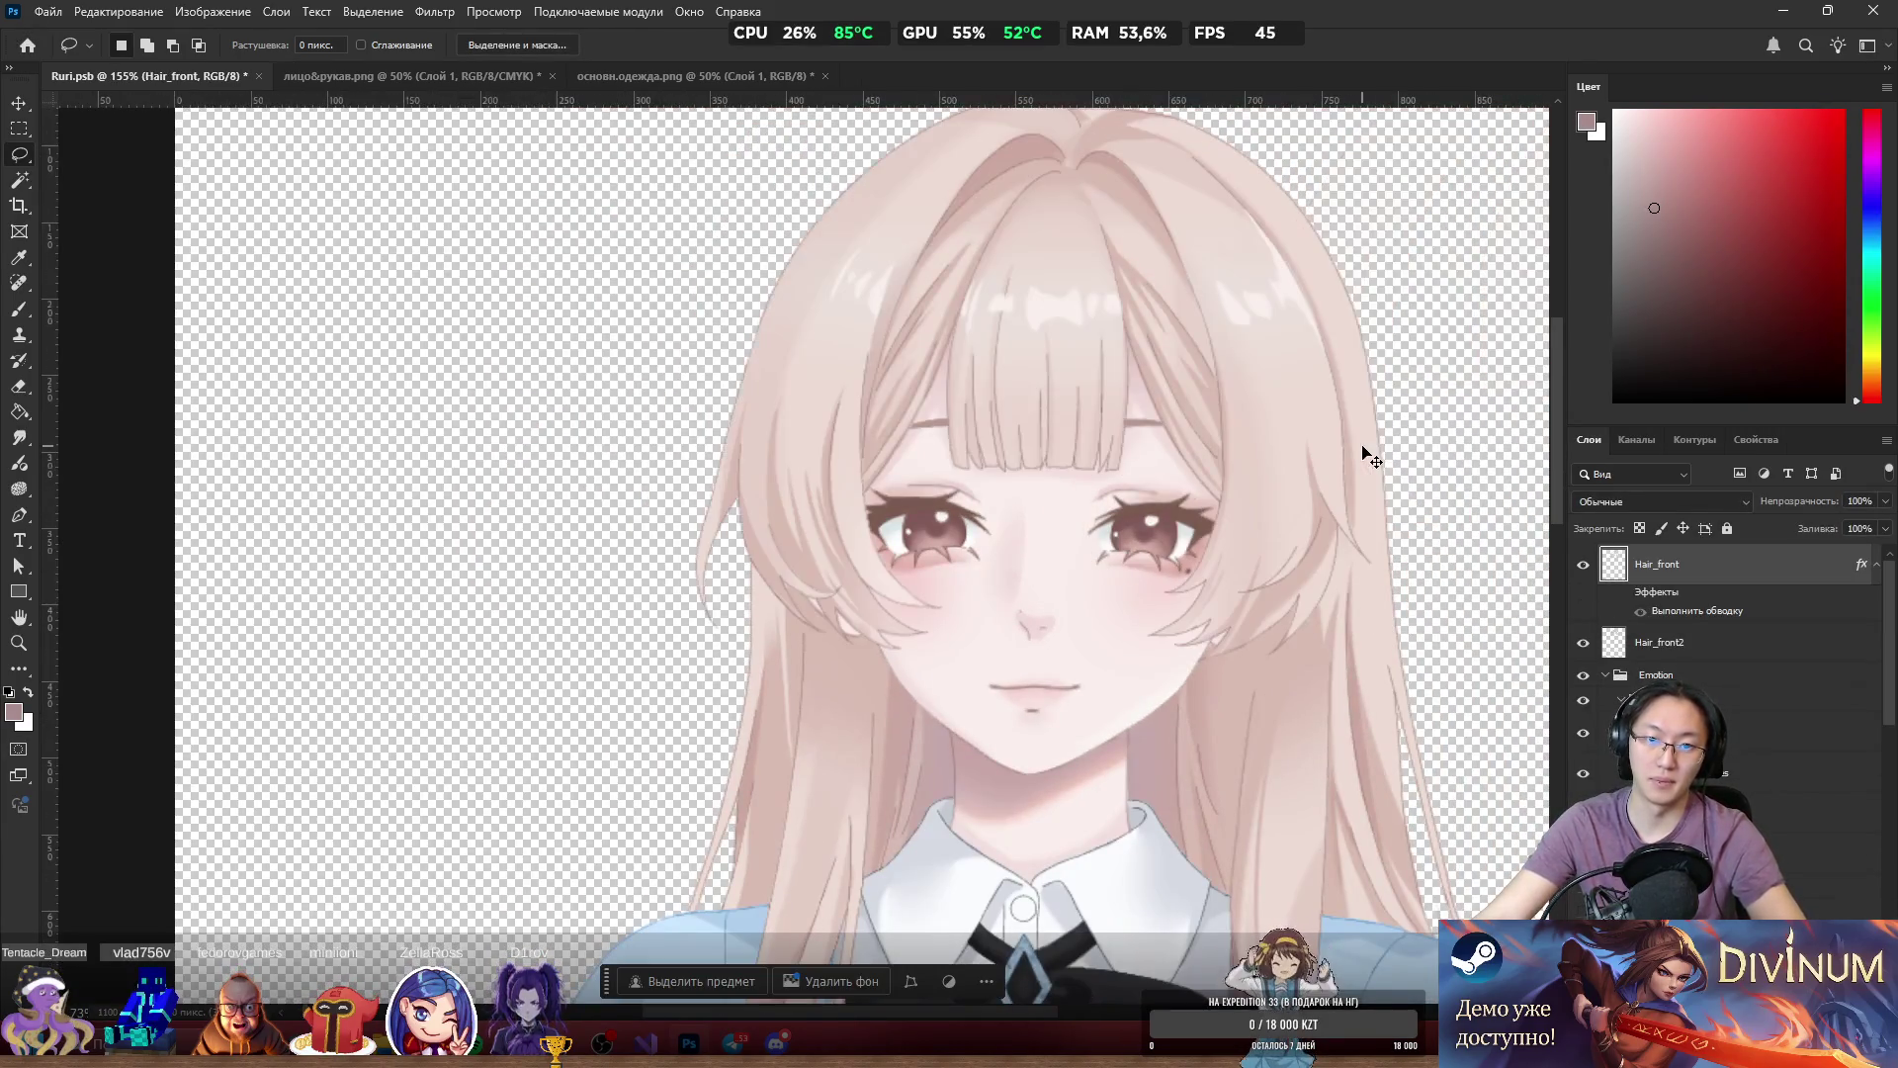
# Shift the front hair aside to inspect underneath, then undo the move.
pyautogui.moveTo(1083, 307)
pyautogui.mouseDown()
pyautogui.moveTo(318, 549)
pyautogui.moveTo(402, 505)
pyautogui.moveTo(420, 430)
pyautogui.mouseUp()
pyautogui.hotkey('ctrl', 'z')
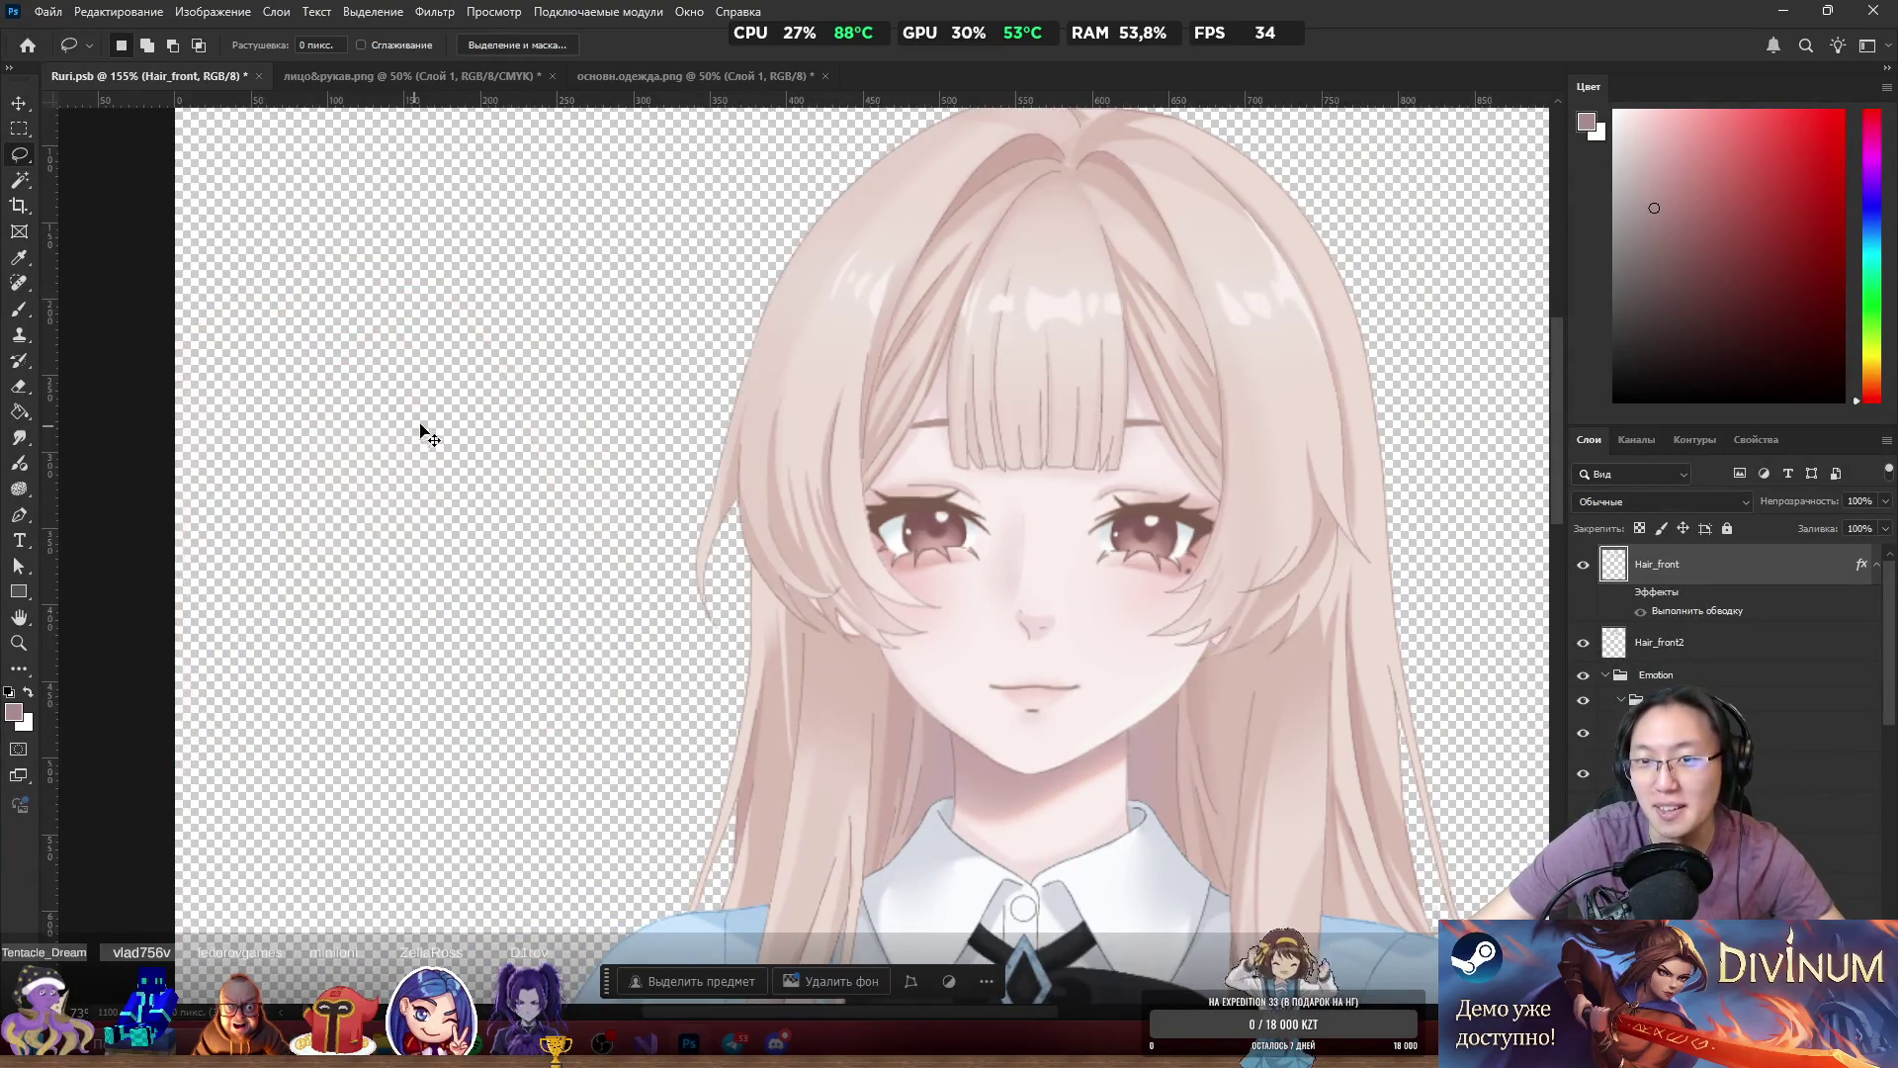
pyautogui.scroll(-5, 896, 508)
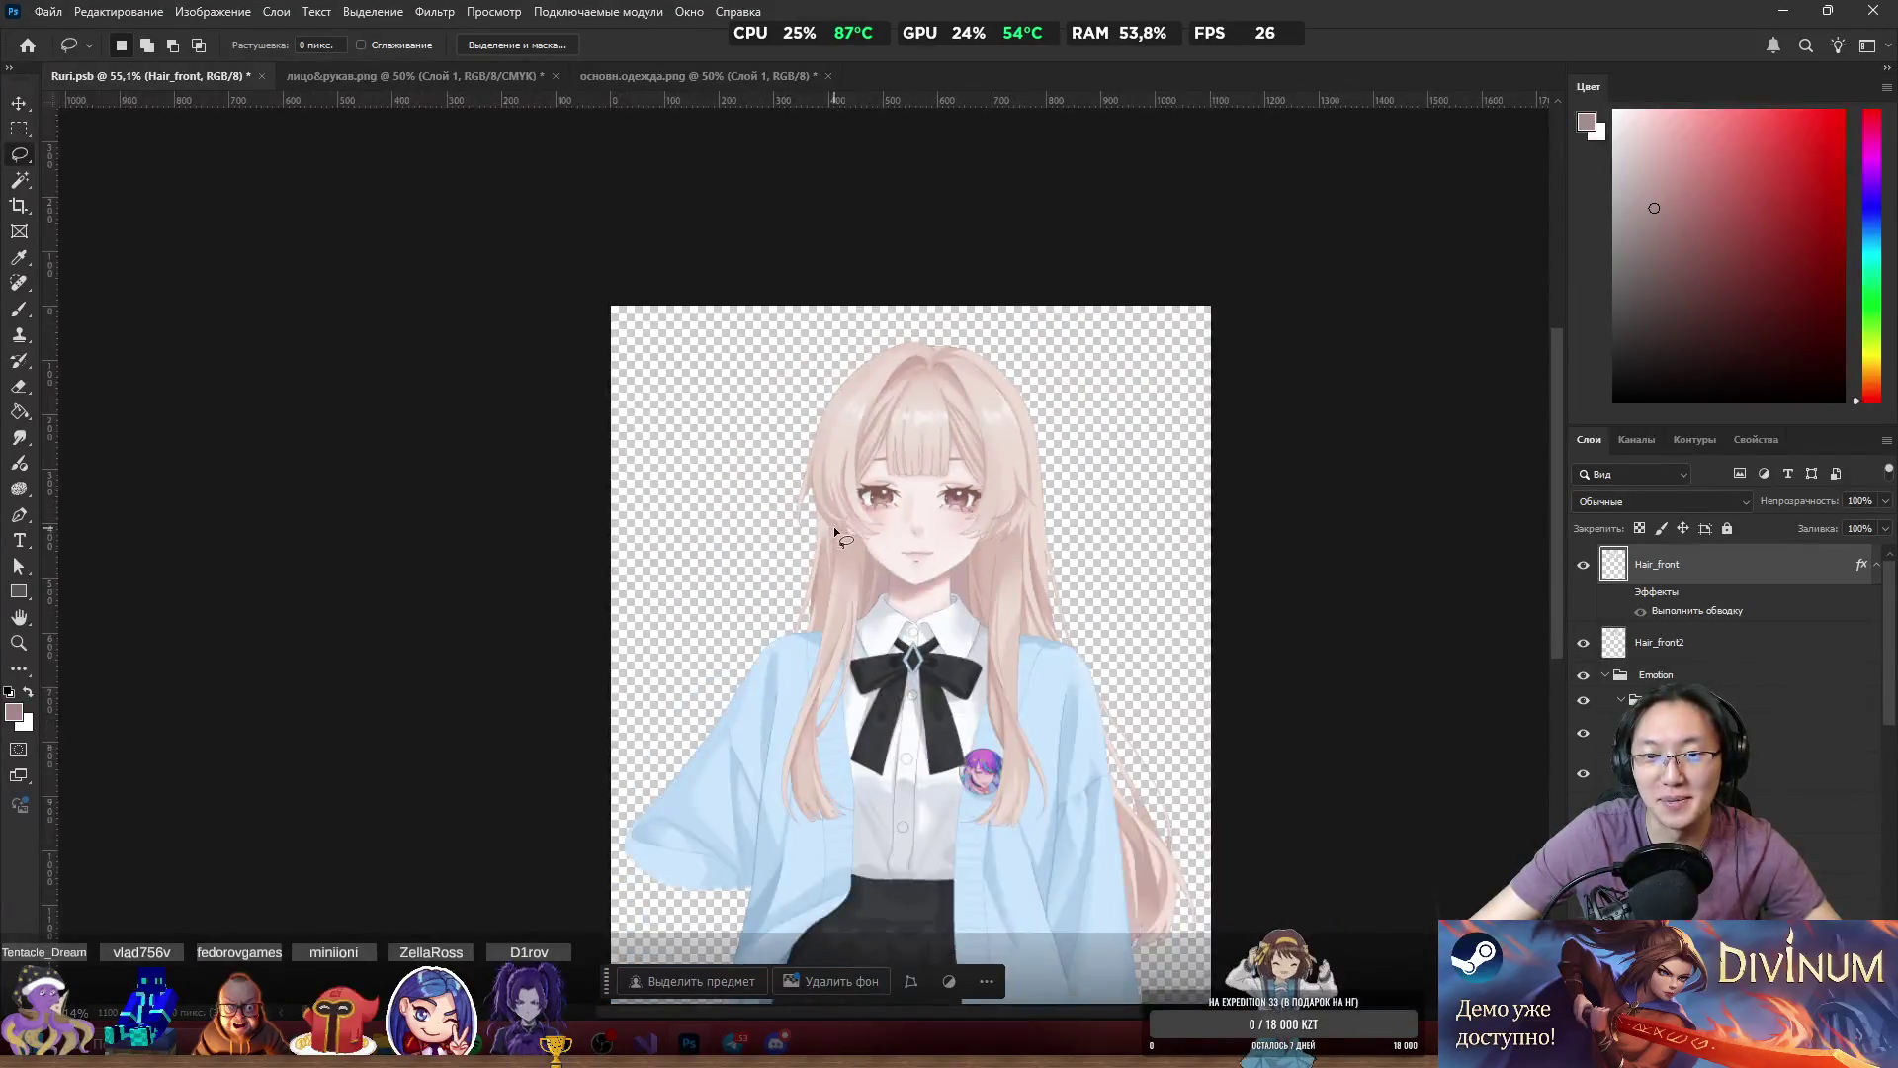
pyautogui.scroll(1, 834, 526)
pyautogui.scroll(4, 987, 468)
pyautogui.scroll(-4, 992, 524)
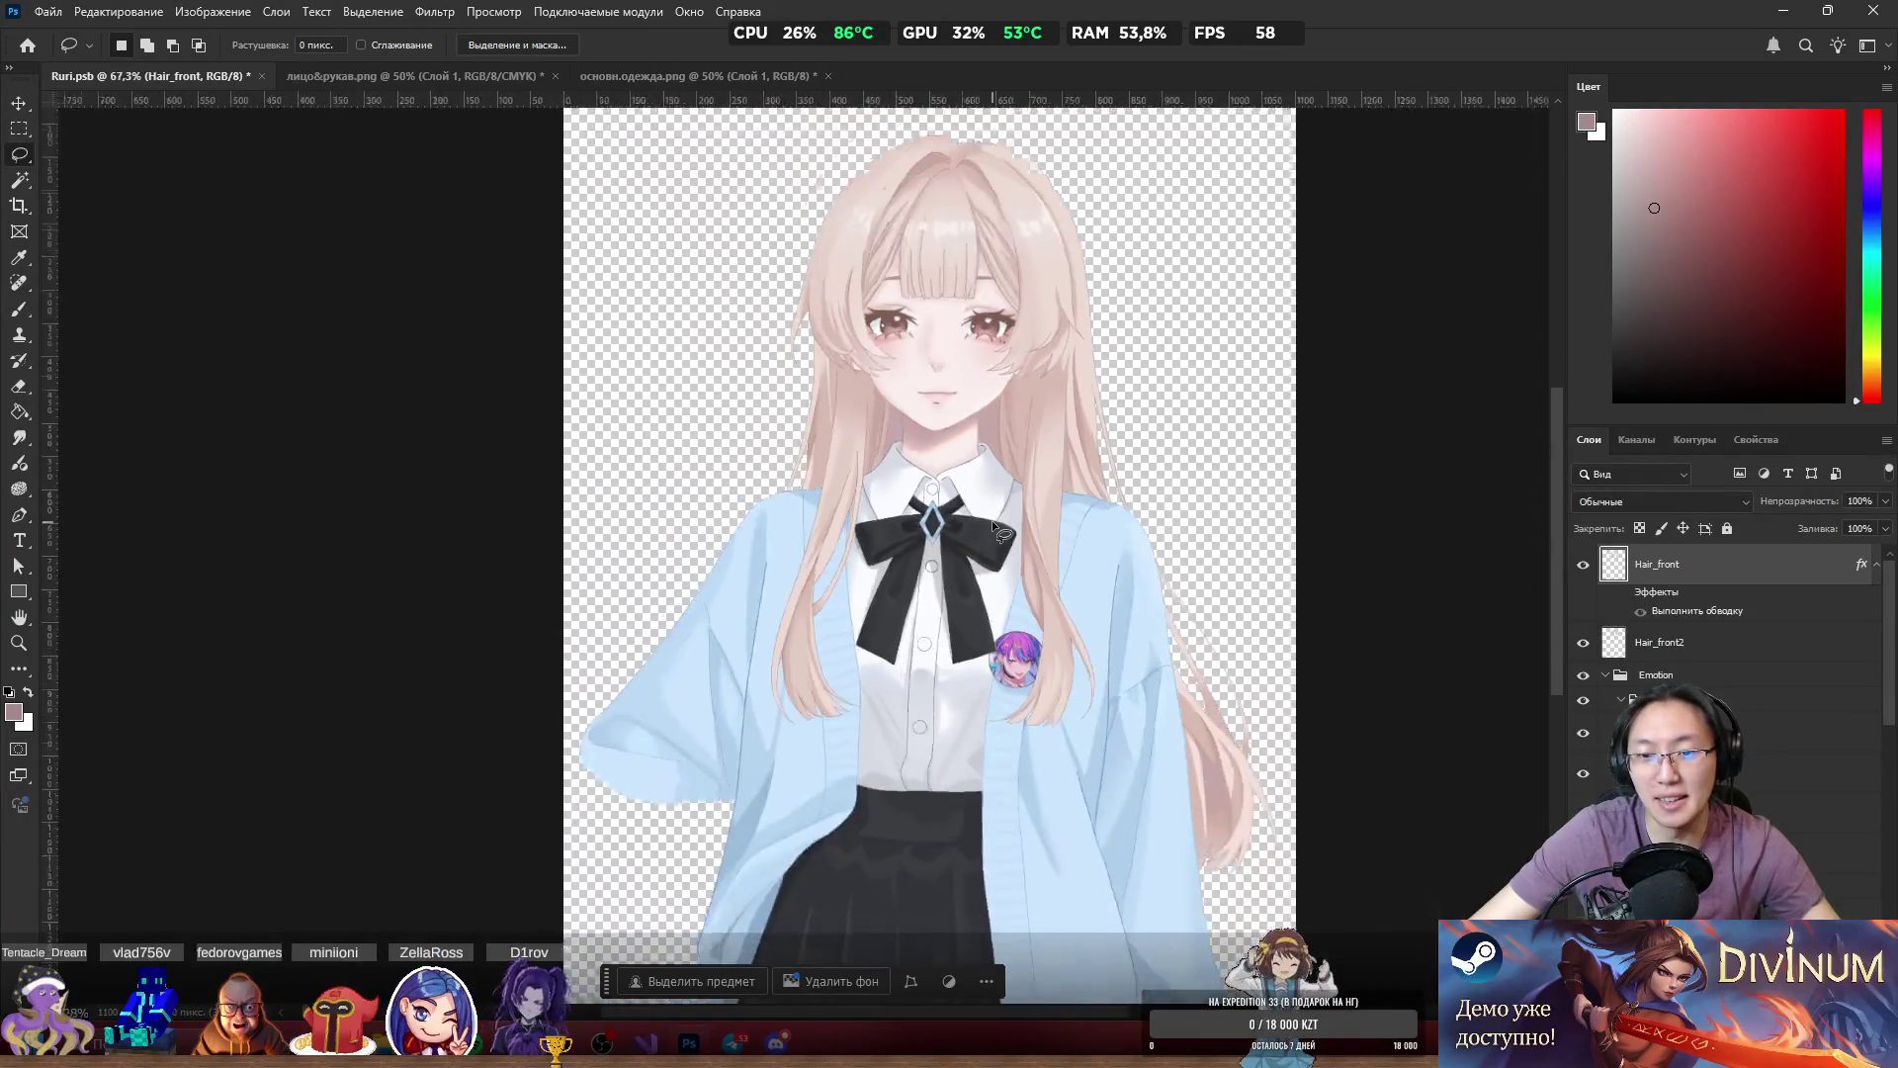
pyautogui.scroll(3, 903, 363)
pyautogui.scroll(2, 979, 400)
# Test-move the face and sleeve layer and the collar to check their edges.
pyautogui.moveTo(950, 550)
pyautogui.mouseDown()
pyautogui.moveTo(1042, 584)
pyautogui.moveTo(966, 577)
pyautogui.moveTo(975, 525)
pyautogui.moveTo(941, 779)
pyautogui.moveTo(944, 660)
pyautogui.moveTo(978, 764)
pyautogui.moveTo(982, 704)
pyautogui.mouseUp()
pyautogui.scroll(2, 942, 656)
pyautogui.scroll(4, 915, 660)
pyautogui.scroll(-6, 916, 661)
pyautogui.scroll(2, 914, 662)
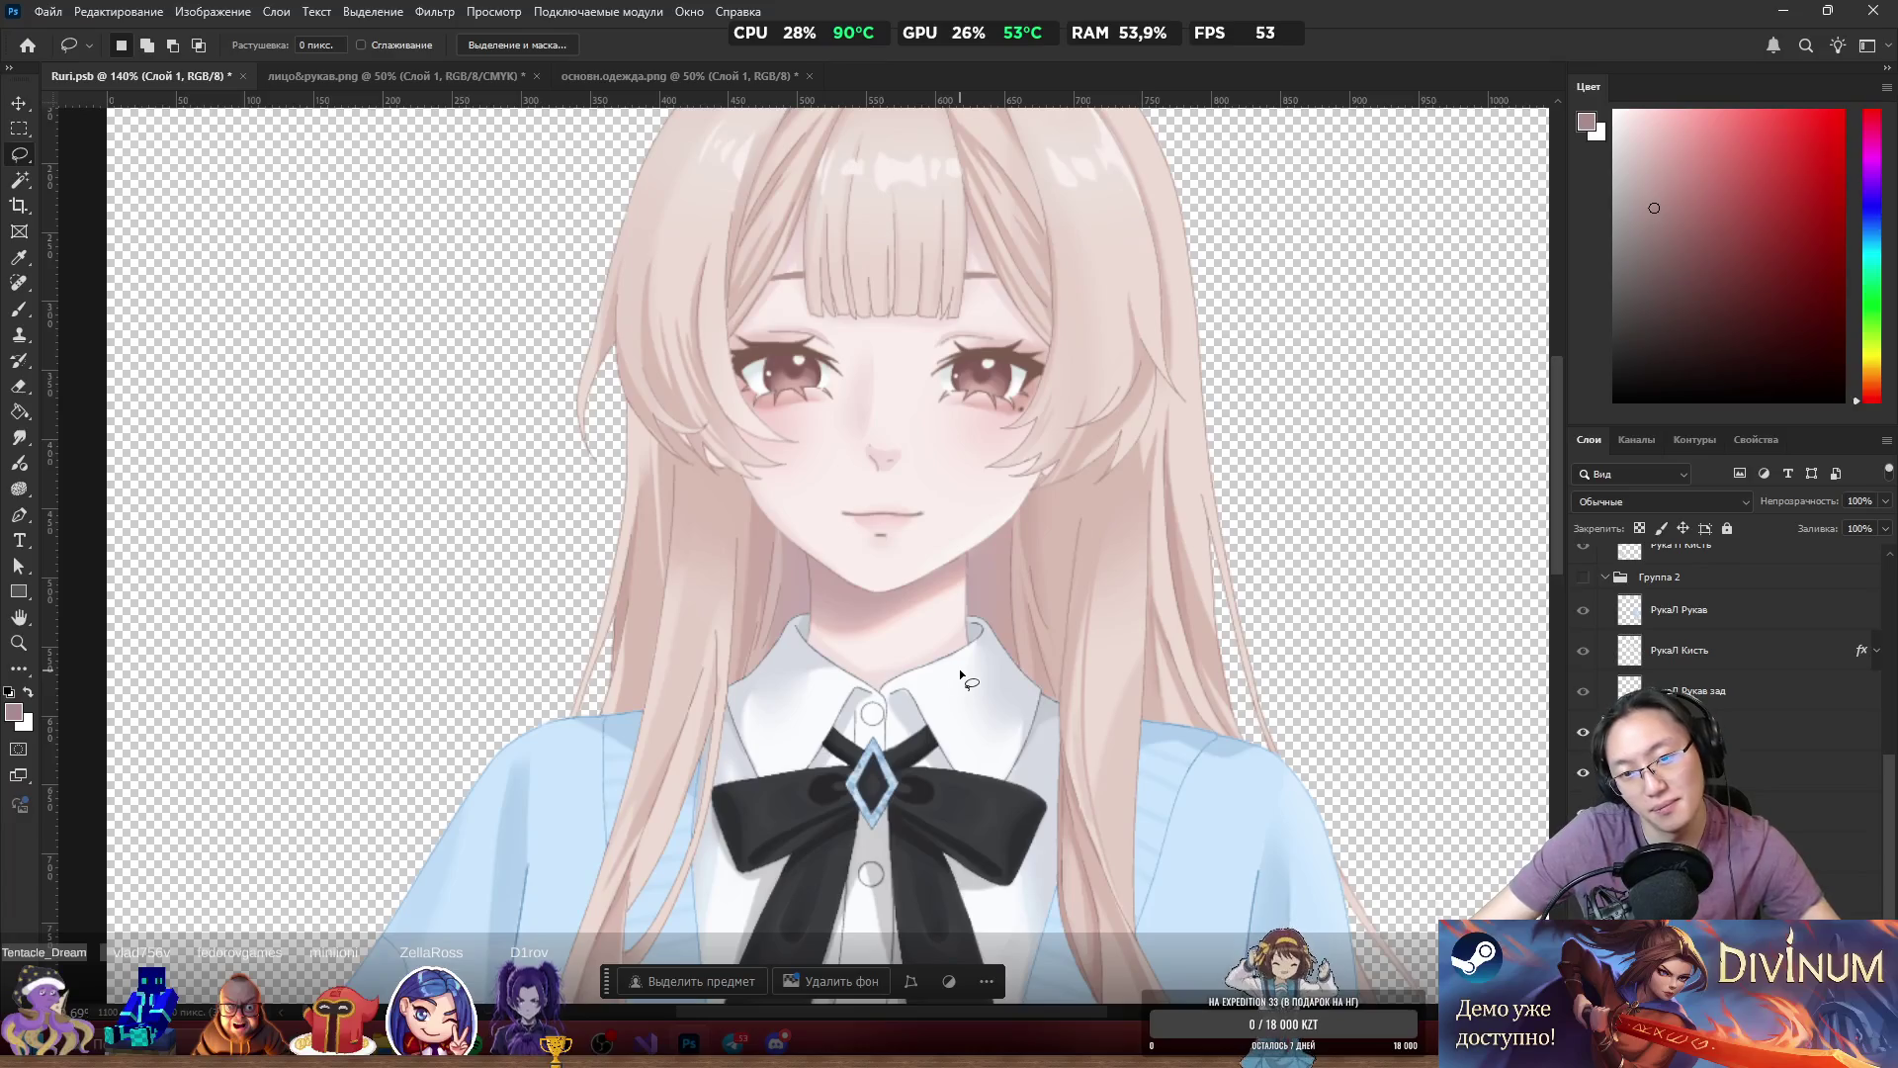
pyautogui.scroll(5, 958, 675)
pyautogui.moveTo(923, 666)
pyautogui.mouseDown()
pyautogui.moveTo(881, 762)
pyautogui.moveTo(898, 729)
pyautogui.mouseUp()
pyautogui.scroll(-6, 901, 712)
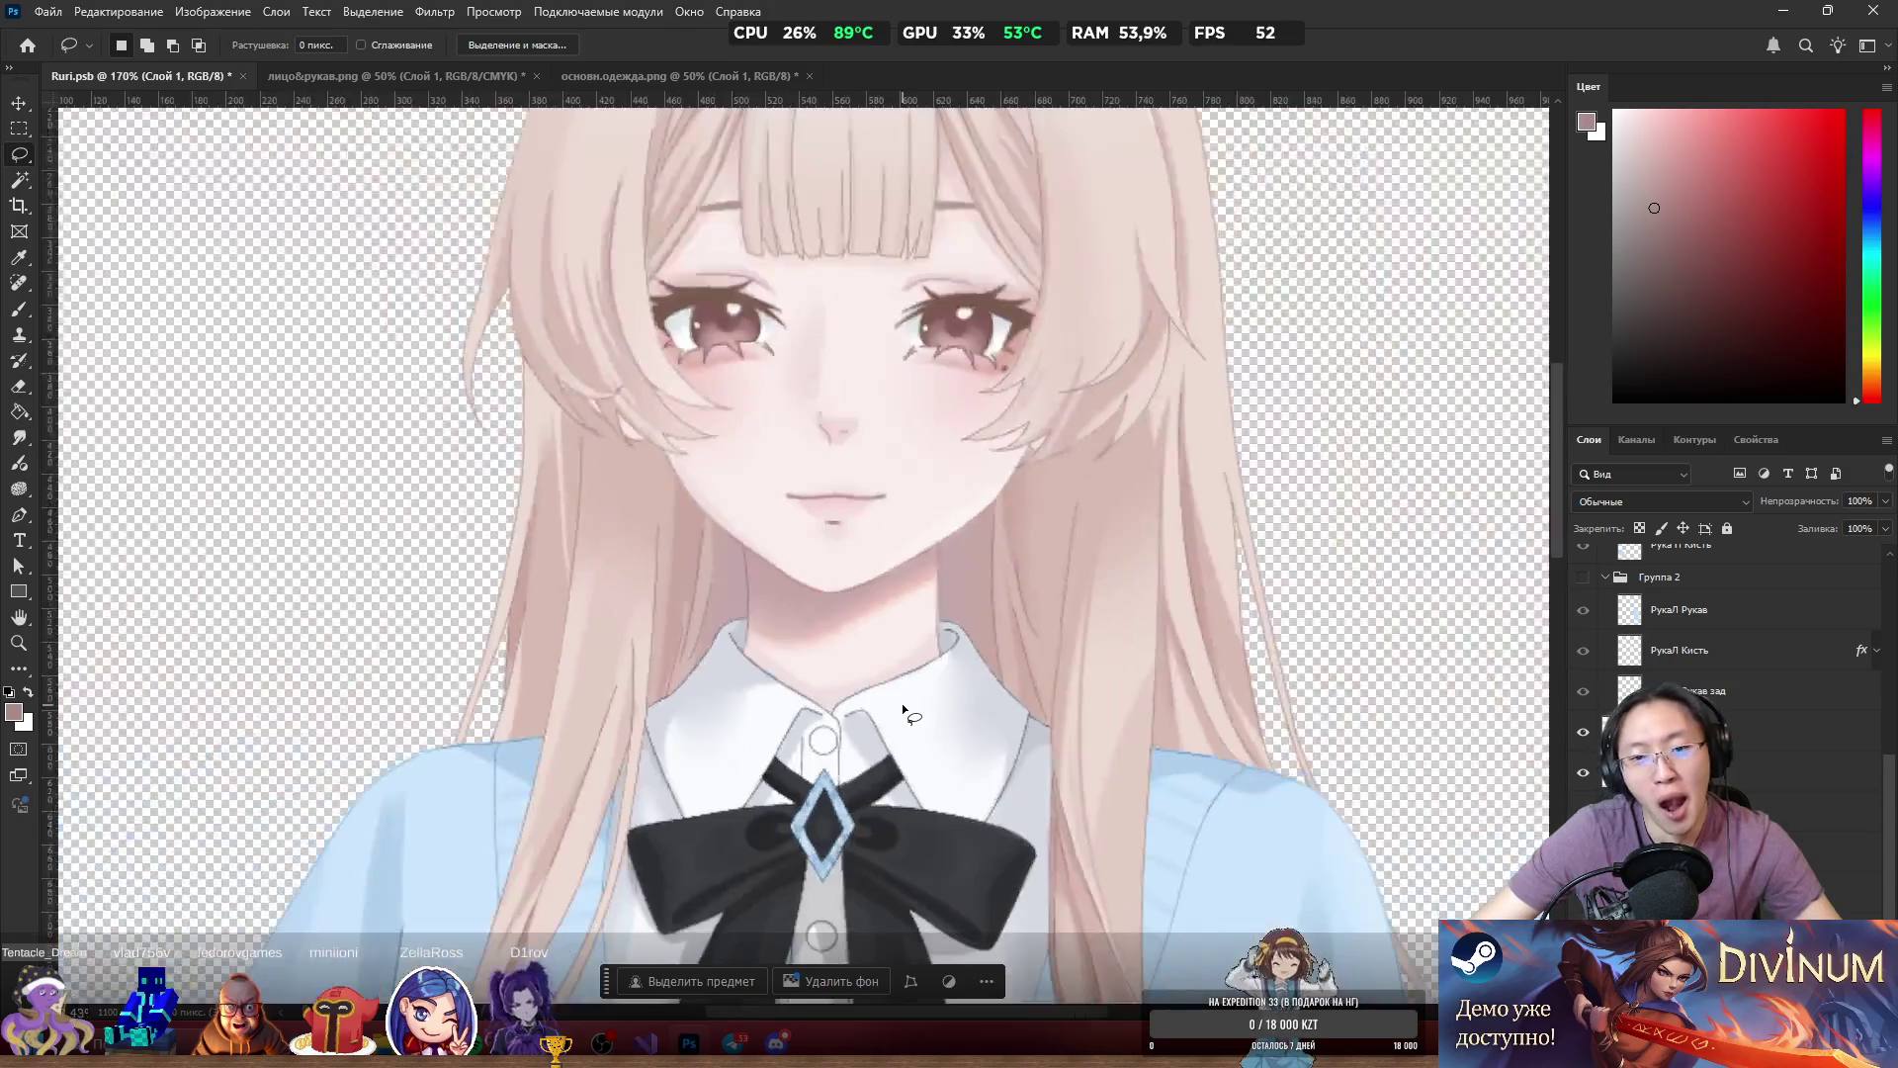
pyautogui.scroll(2, 893, 678)
# Test-move the bow layer to inspect beneath it, then undo the bow move.
pyautogui.moveTo(846, 794)
pyautogui.mouseDown()
pyautogui.moveTo(862, 856)
pyautogui.moveTo(850, 802)
pyautogui.mouseUp()
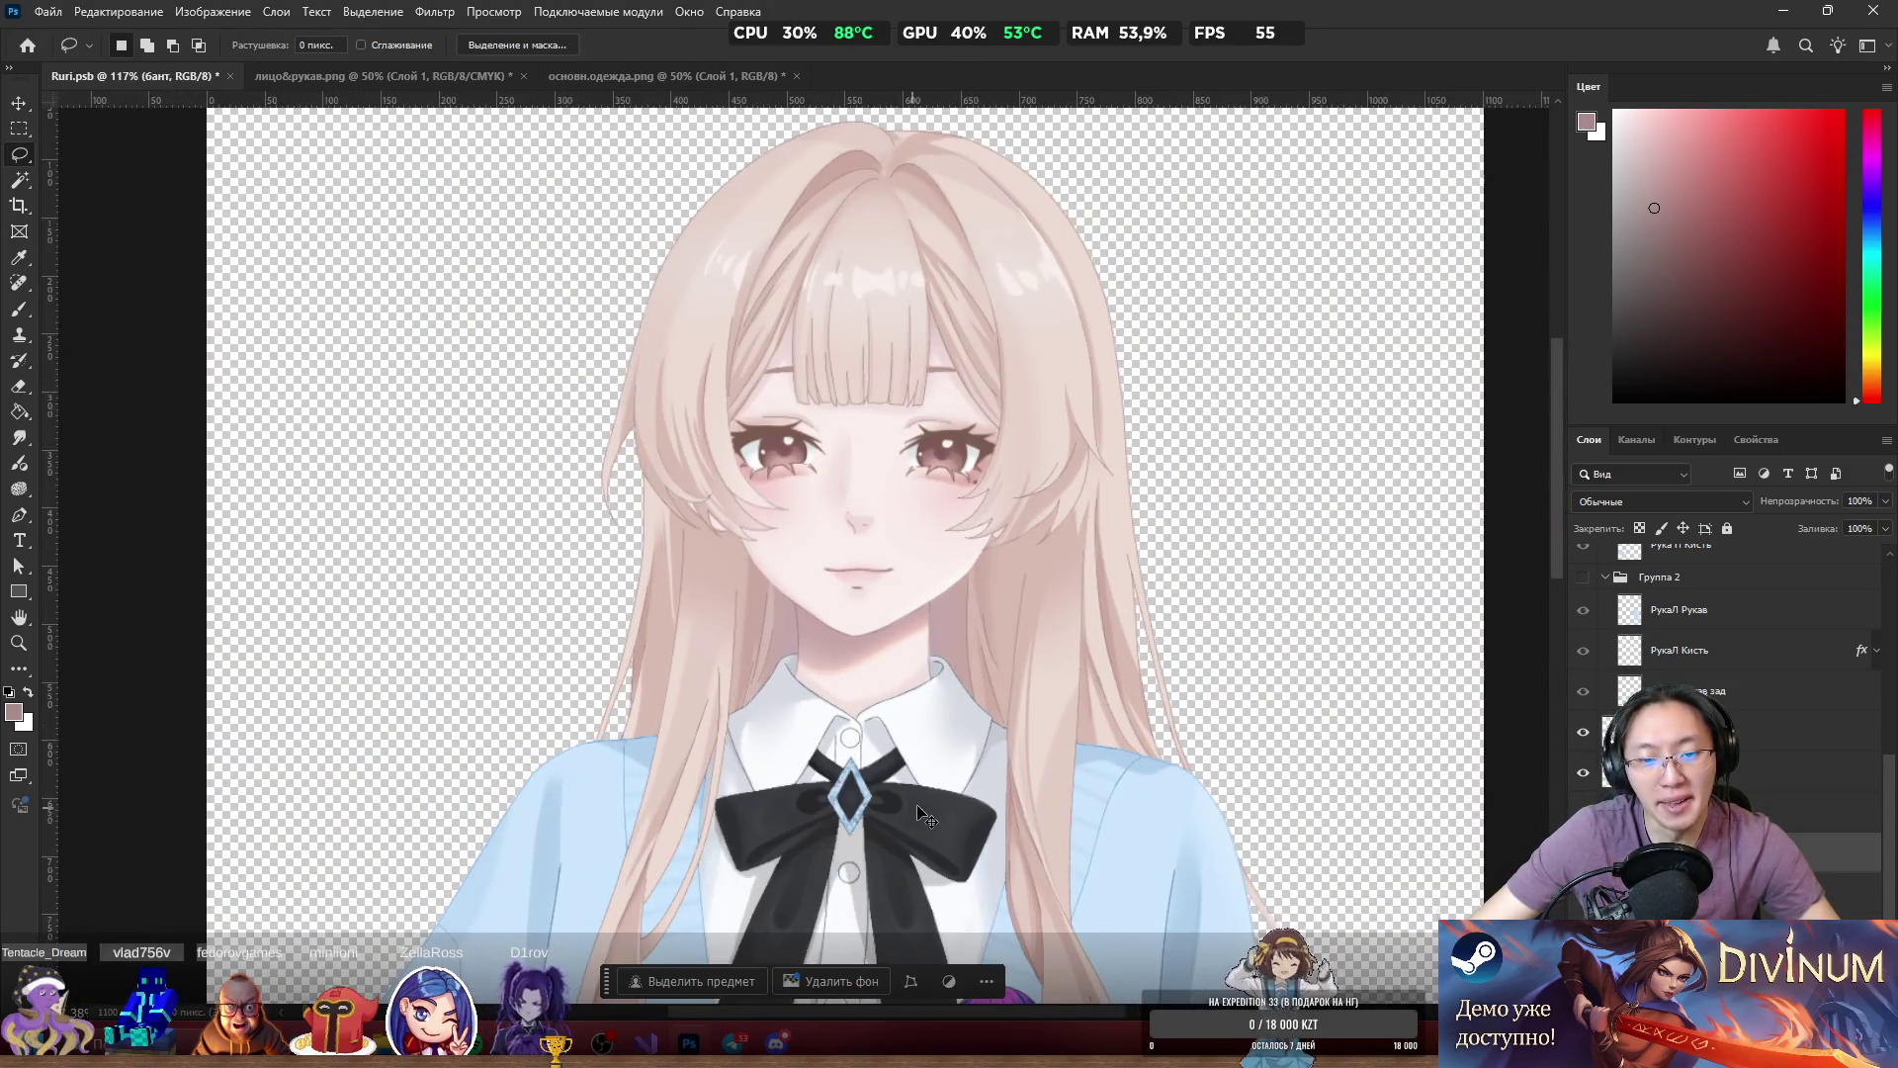
pyautogui.scroll(-3, 918, 794)
pyautogui.scroll(4, 870, 826)
pyautogui.scroll(4, 838, 609)
pyautogui.moveTo(838, 609)
pyautogui.mouseDown()
pyautogui.moveTo(977, 654)
pyautogui.moveTo(1010, 539)
pyautogui.moveTo(839, 512)
pyautogui.mouseUp()
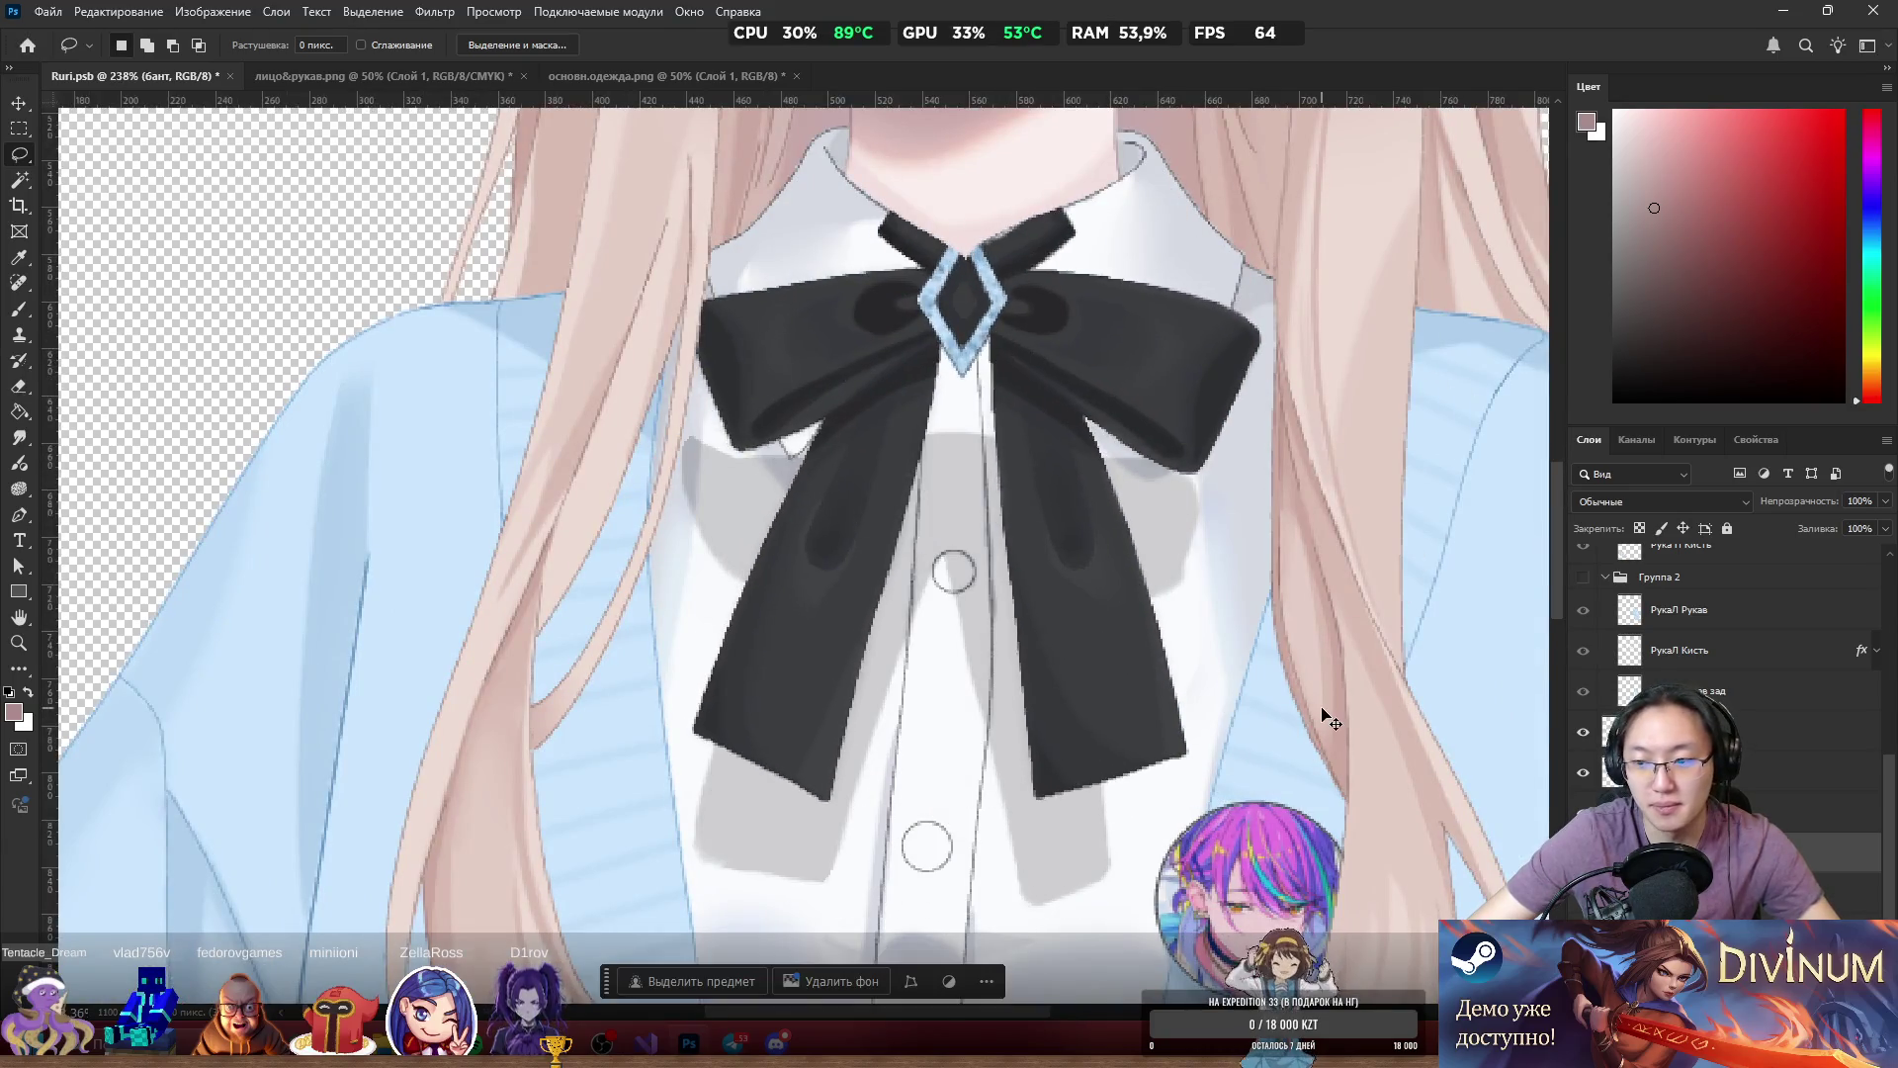
pyautogui.hotkey('ctrl', 'z')
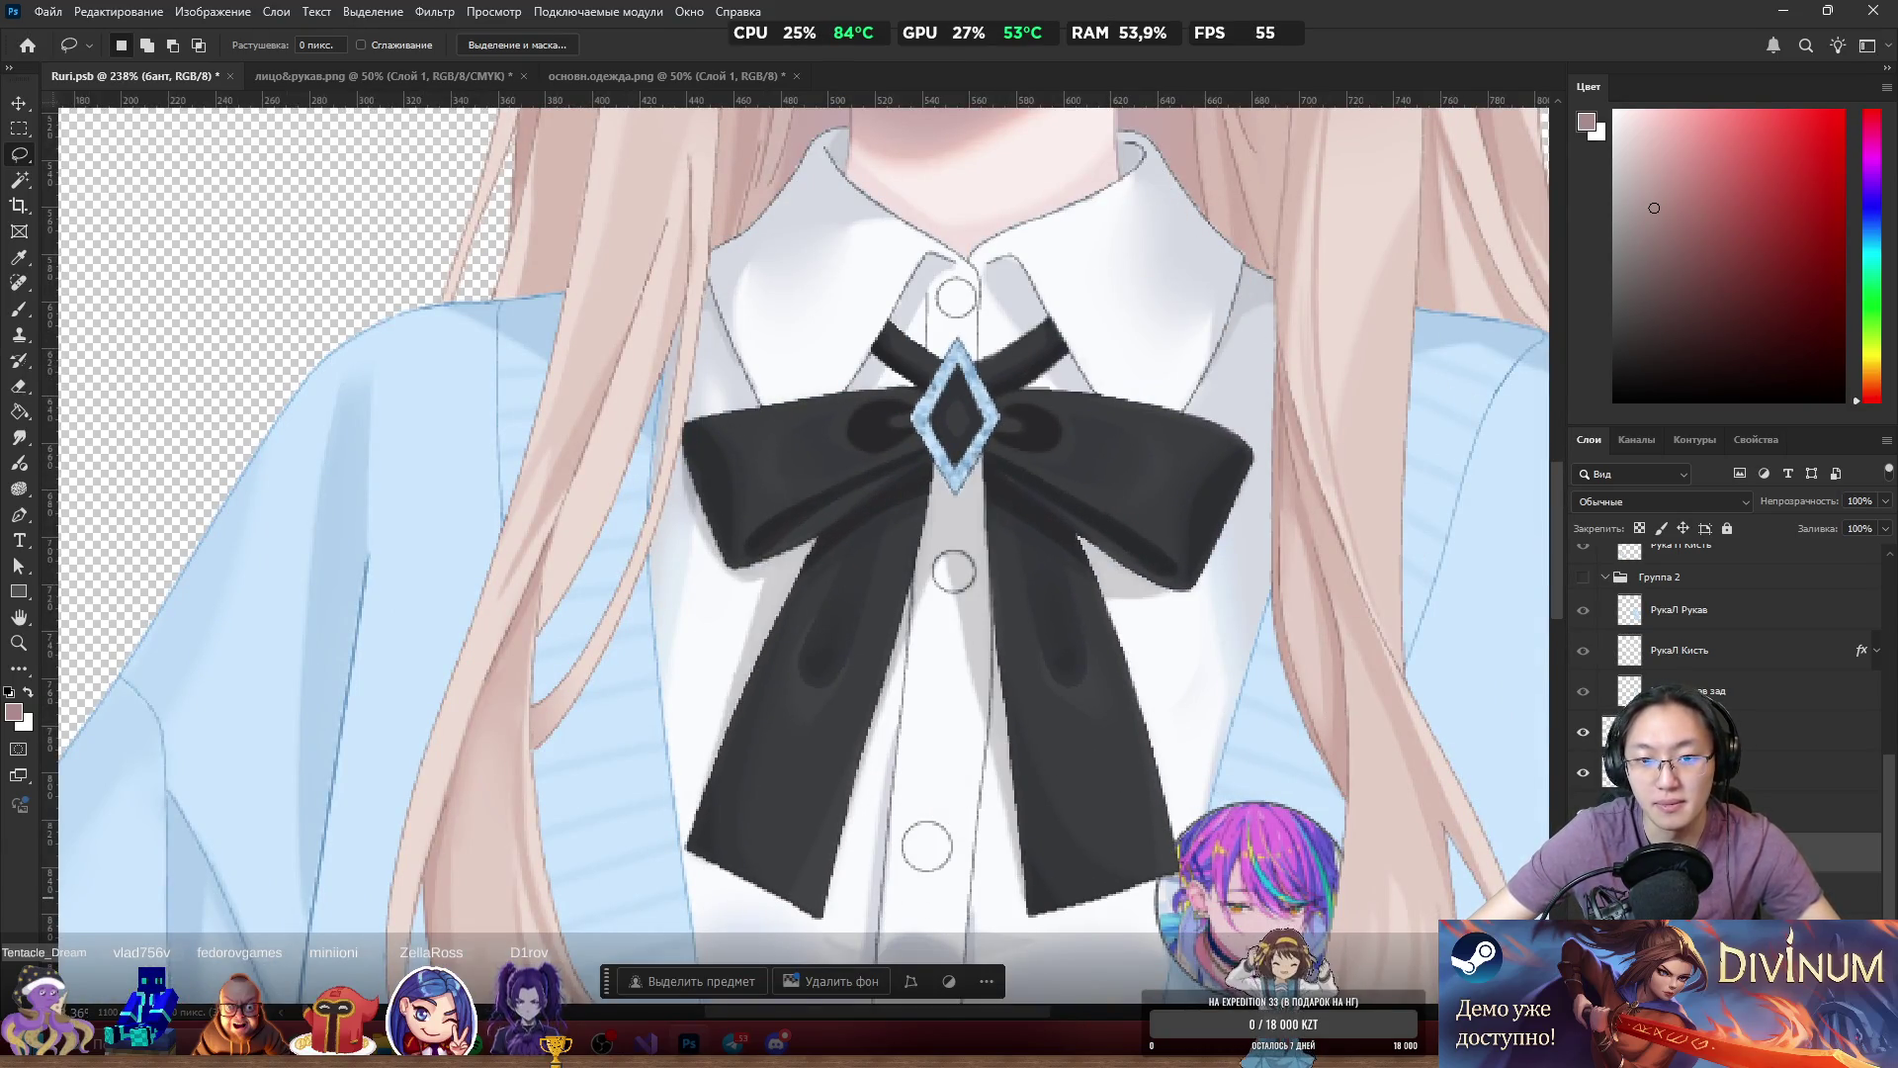
# Make Слой 1 active and drag the pin badge out from behind the hair.
pyautogui.keyDown('ctrl'); pyautogui.click(1168, 697); pyautogui.keyUp('ctrl')
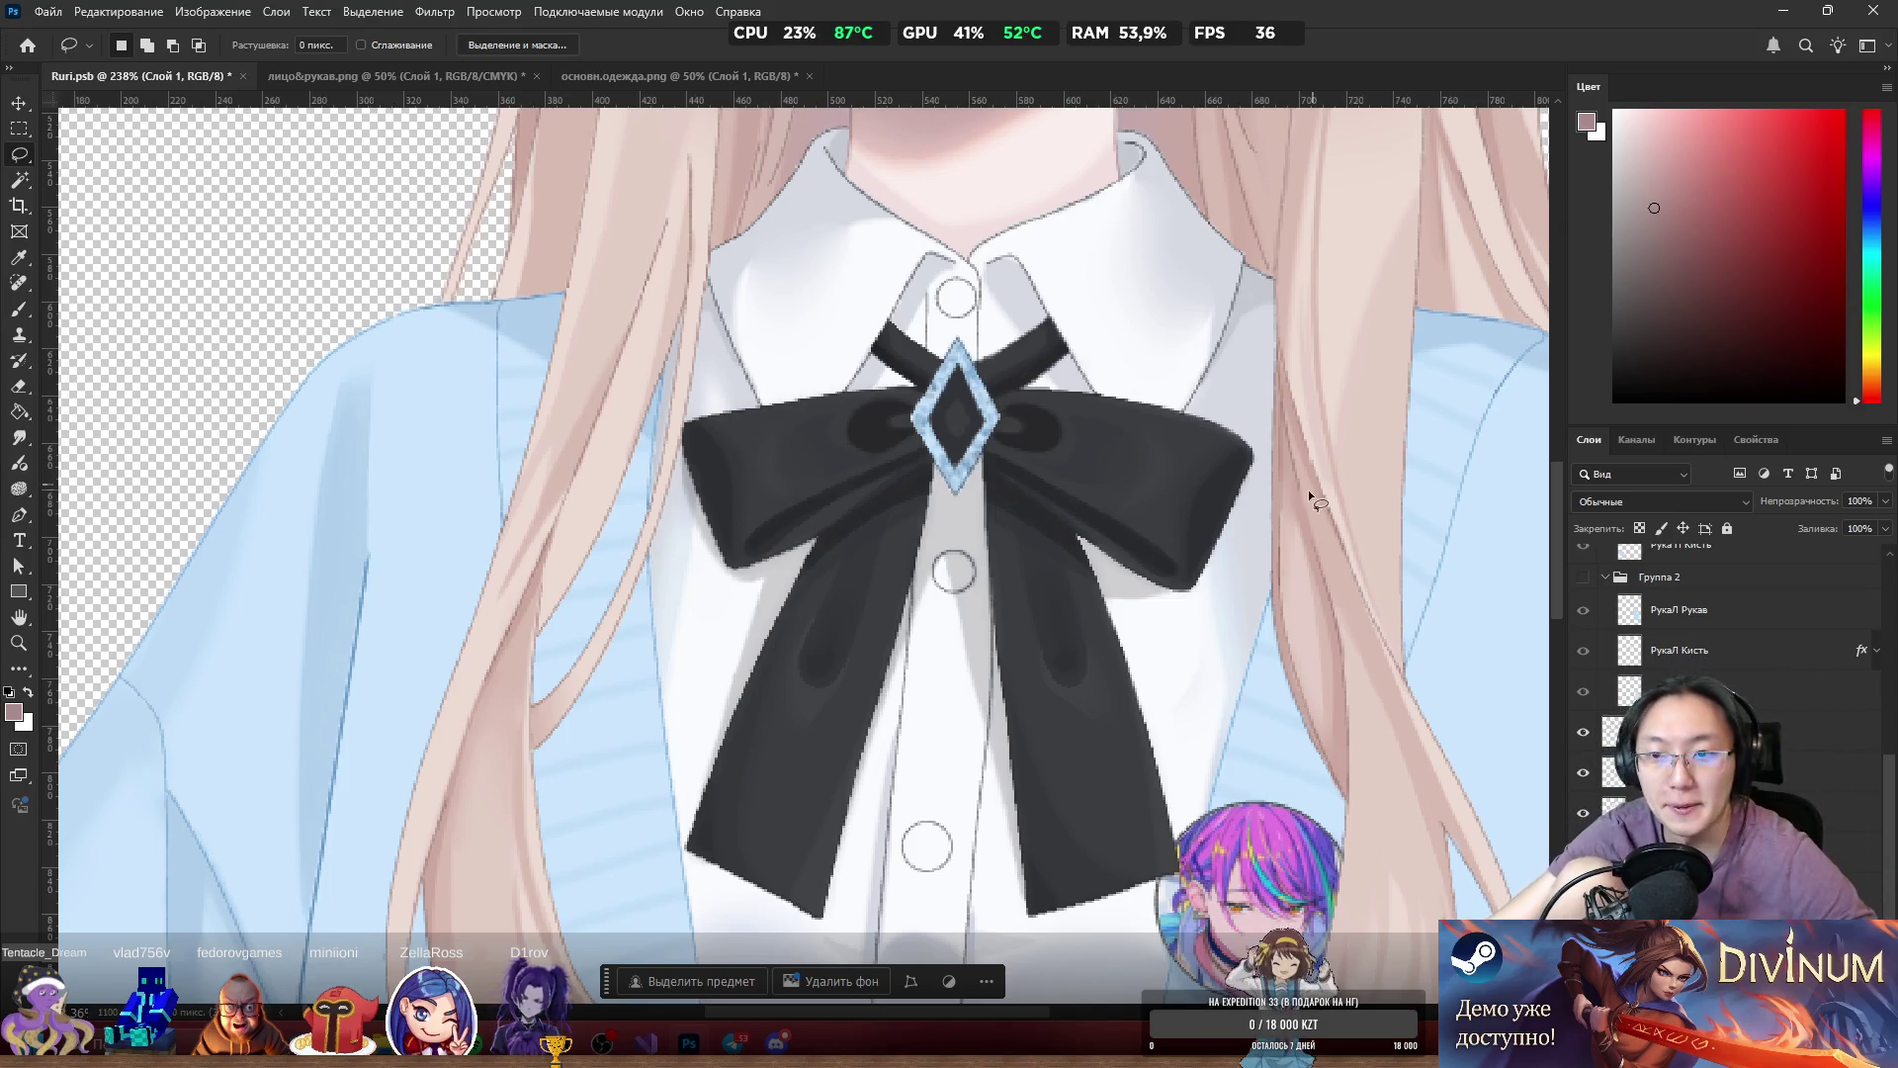
pyautogui.scroll(-3, 1308, 490)
pyautogui.scroll(5, 1299, 709)
pyautogui.moveTo(1355, 633)
pyautogui.mouseDown()
pyautogui.moveTo(1206, 658)
pyautogui.moveTo(1248, 672)
pyautogui.mouseUp()
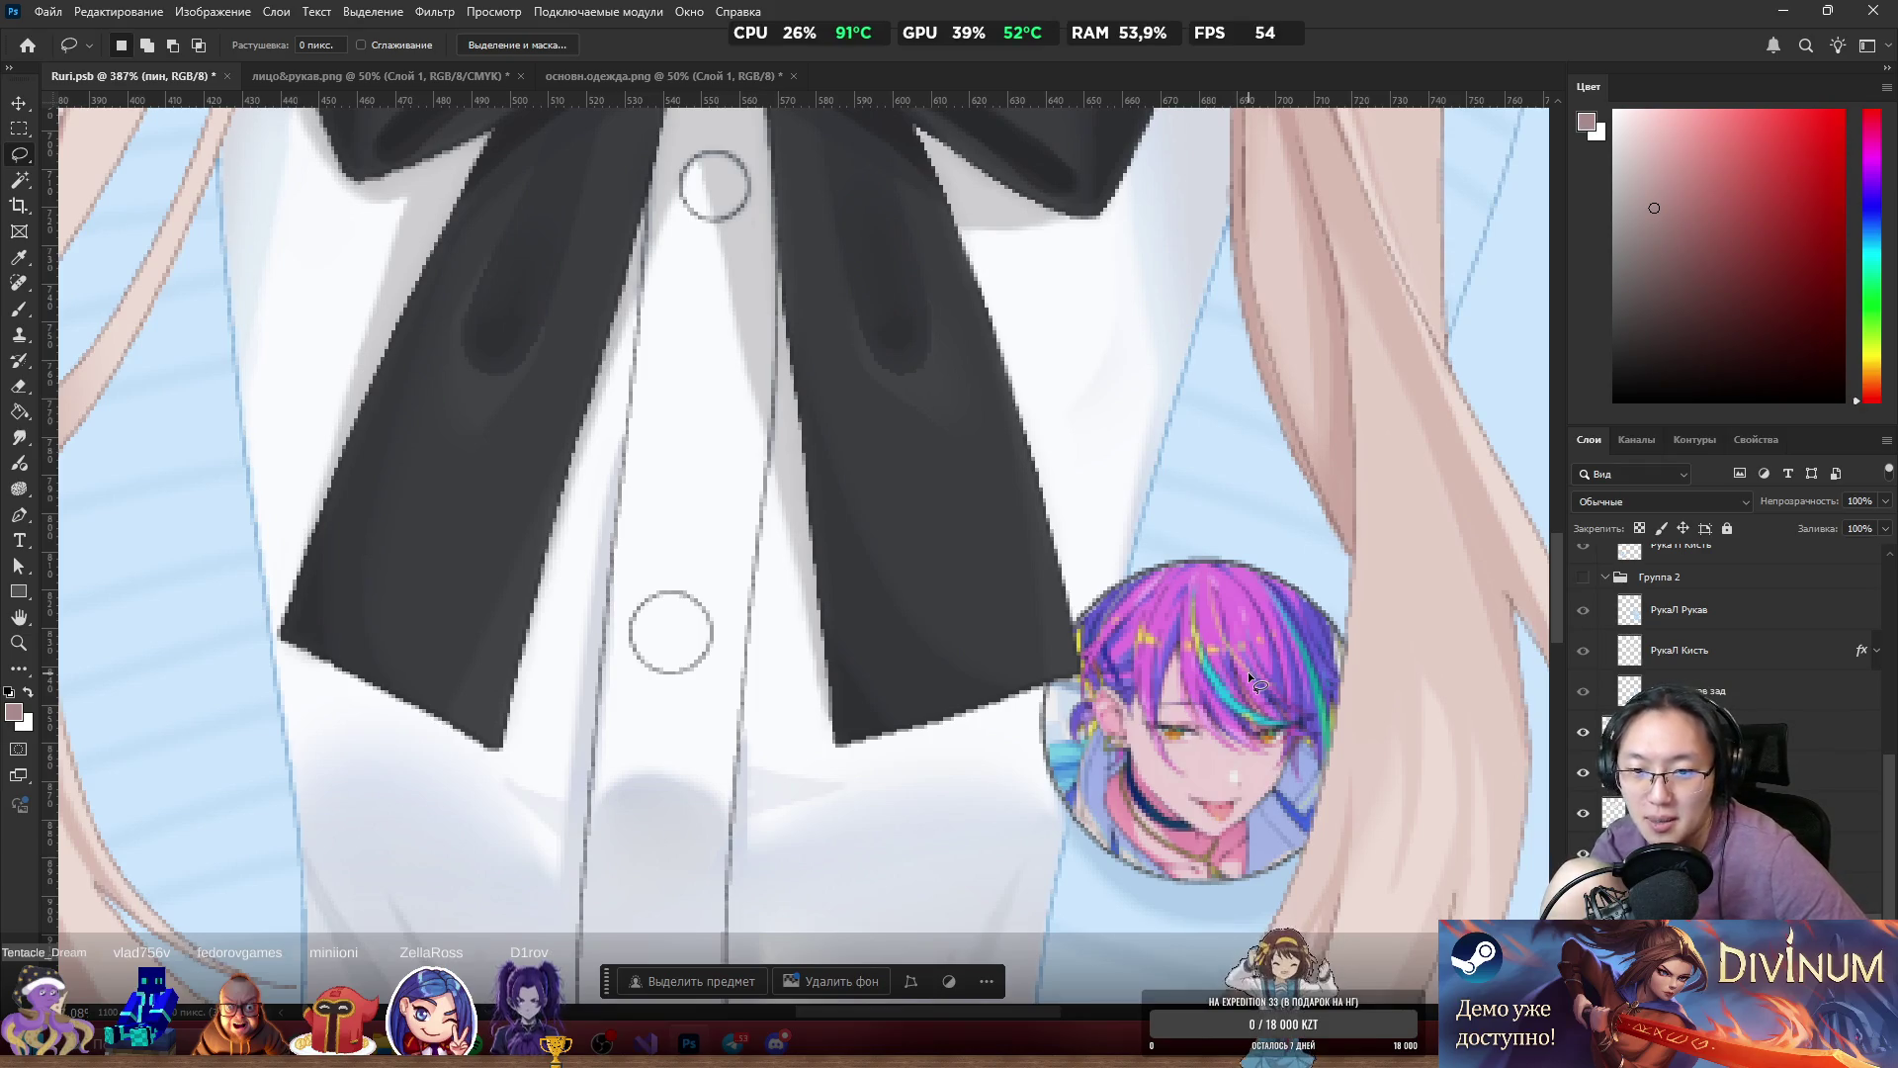
# Test-move and nudge the left hair strand.
pyautogui.scroll(-8, 1248, 673)
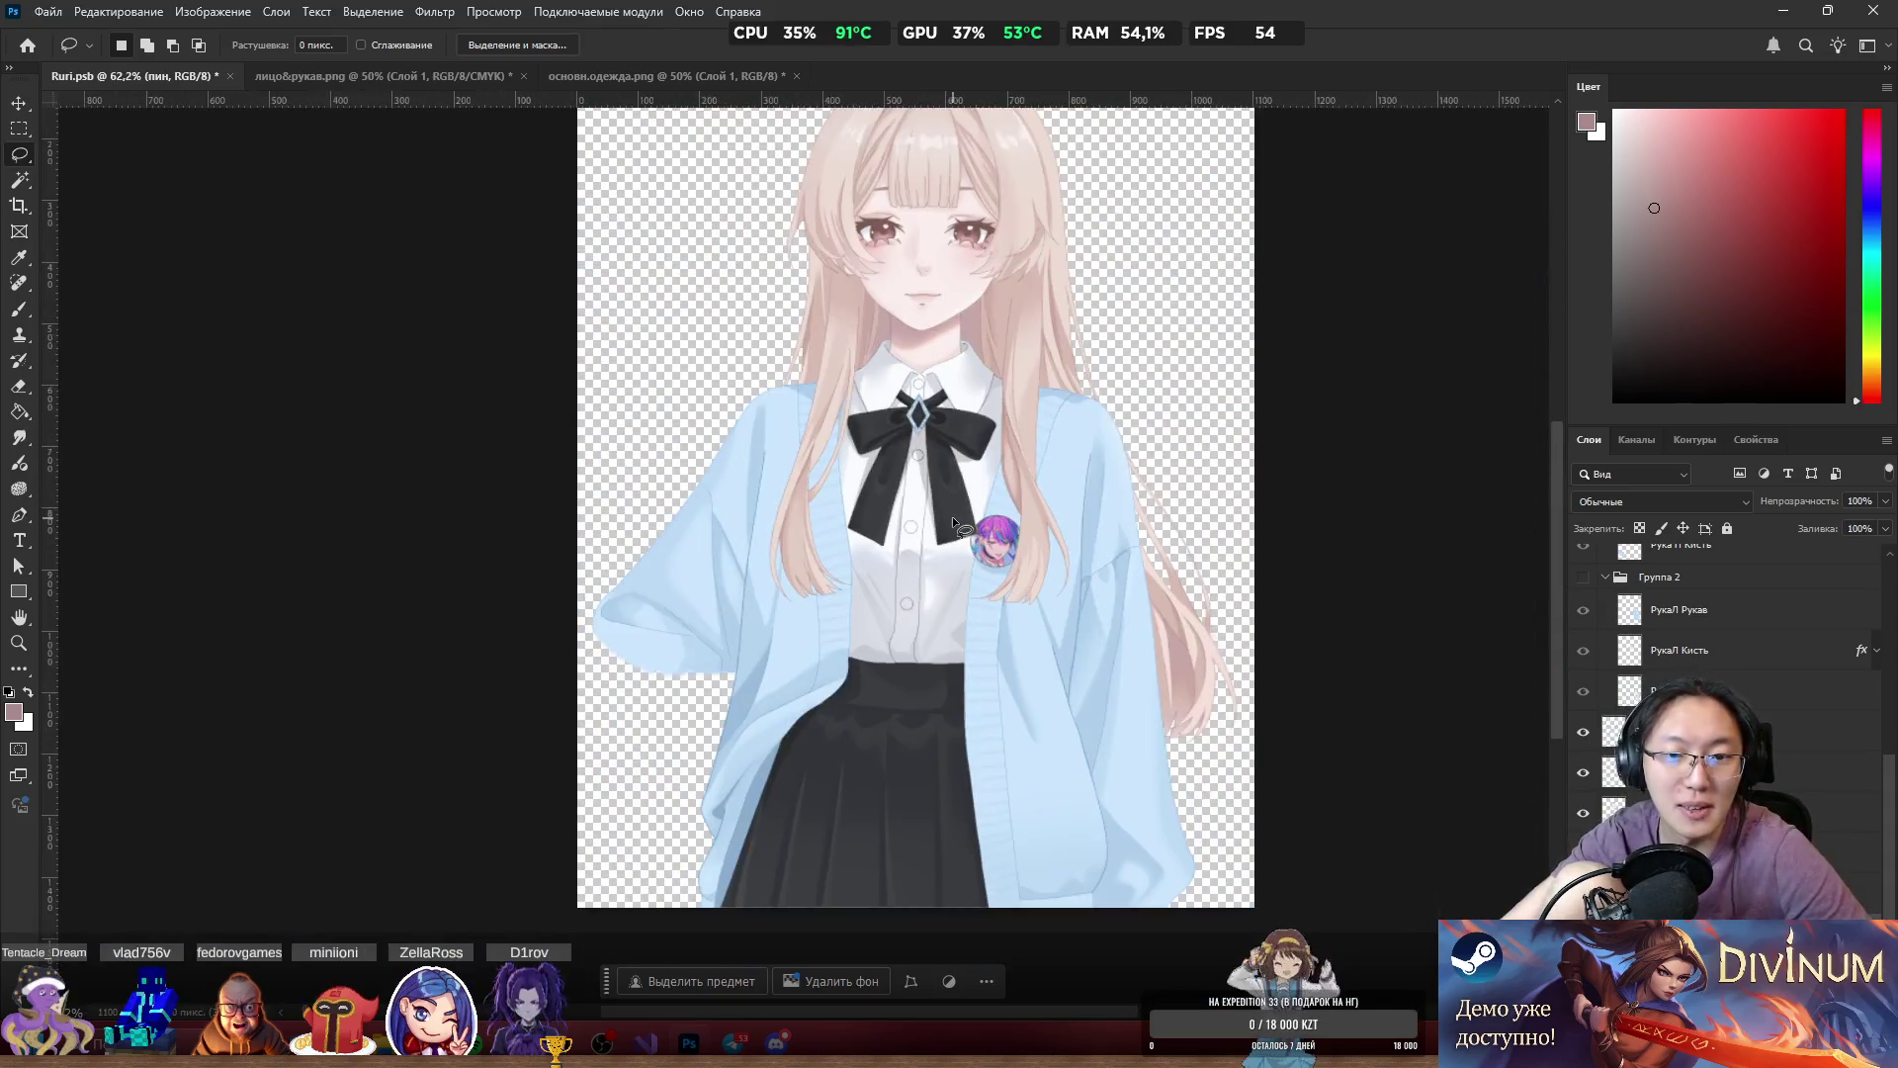
pyautogui.scroll(3, 952, 516)
pyautogui.scroll(-4, 858, 492)
pyautogui.scroll(3, 859, 493)
pyautogui.moveTo(817, 531)
pyautogui.mouseDown()
pyautogui.moveTo(831, 562)
pyautogui.moveTo(788, 543)
pyautogui.moveTo(835, 581)
pyautogui.moveTo(856, 561)
pyautogui.mouseUp()
pyautogui.scroll(-2, 874, 546)
pyautogui.scroll(3, 874, 546)
pyautogui.moveTo(852, 393)
pyautogui.mouseDown()
pyautogui.moveTo(862, 381)
pyautogui.moveTo(864, 445)
pyautogui.moveTo(875, 395)
pyautogui.mouseUp()
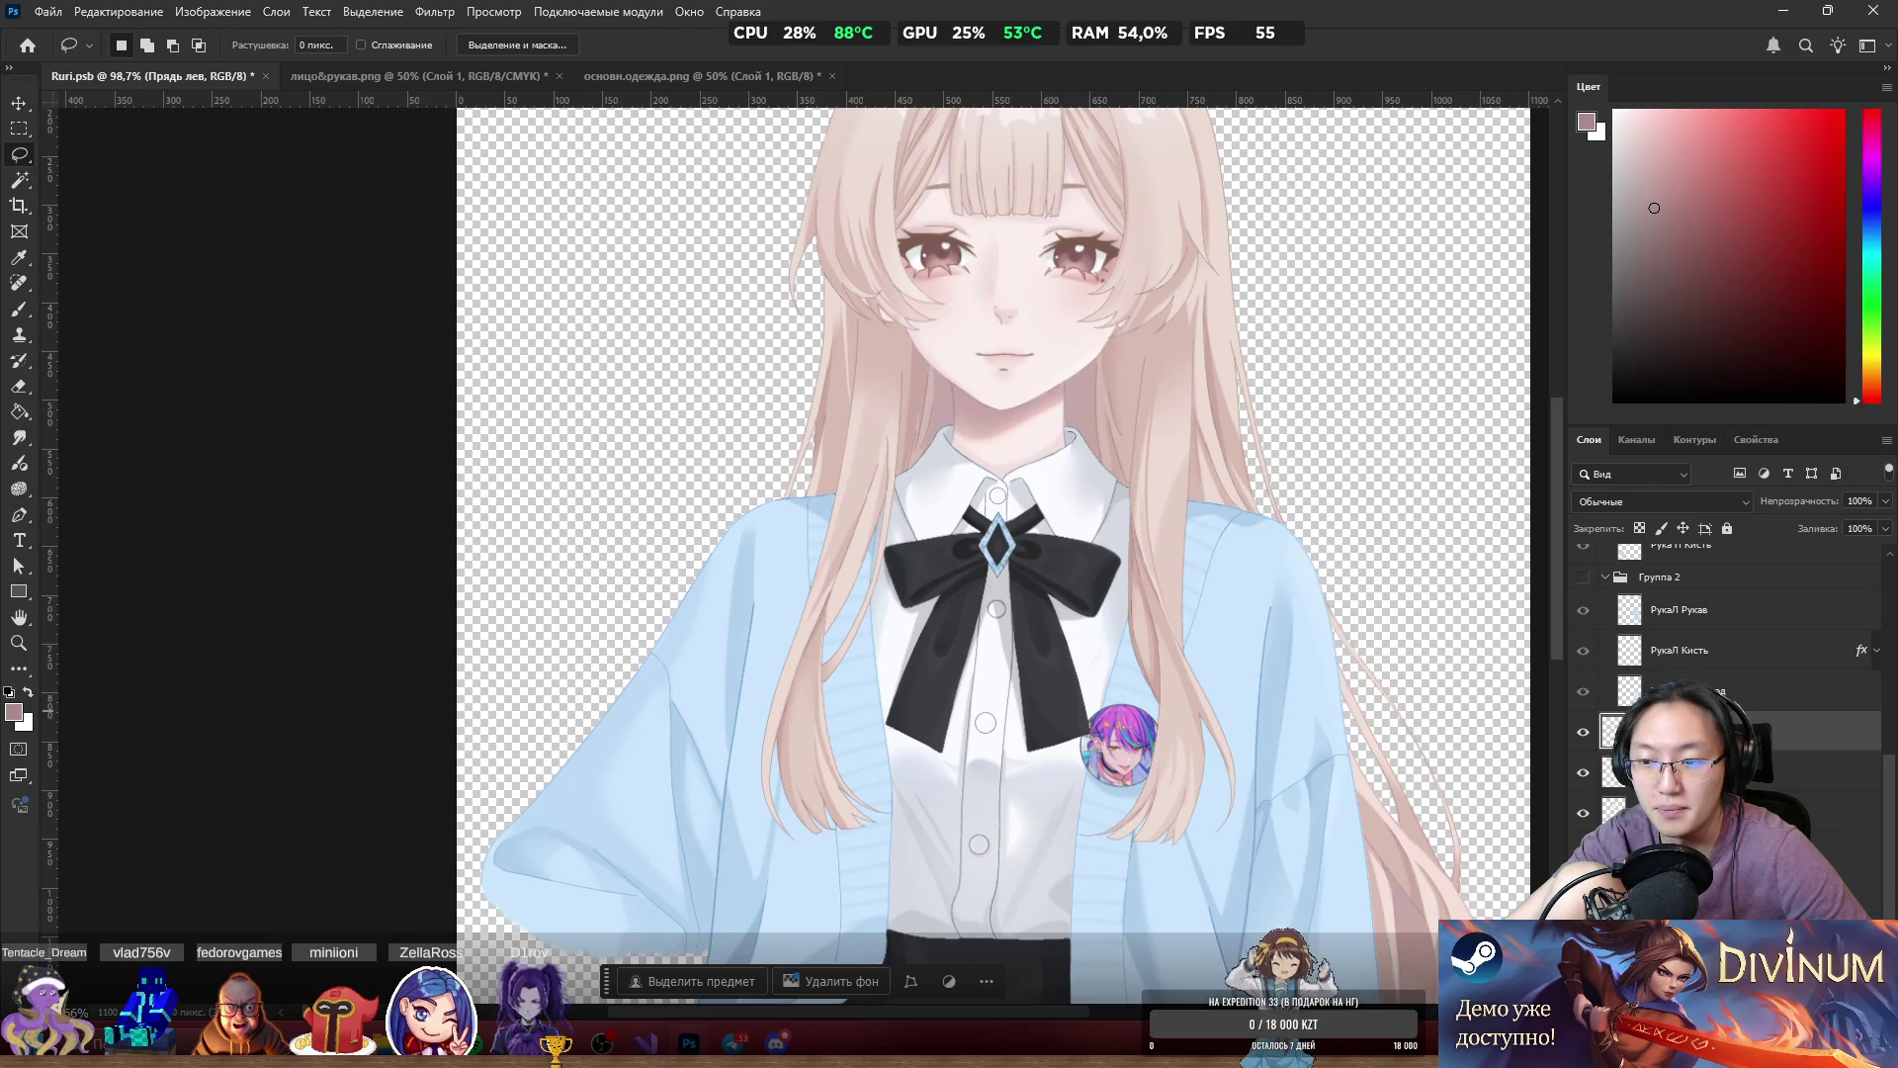
# Select several hair strand layers together and move them upward.
pyautogui.keyDown('ctrl'); pyautogui.click(1839, 772); pyautogui.keyUp('ctrl')
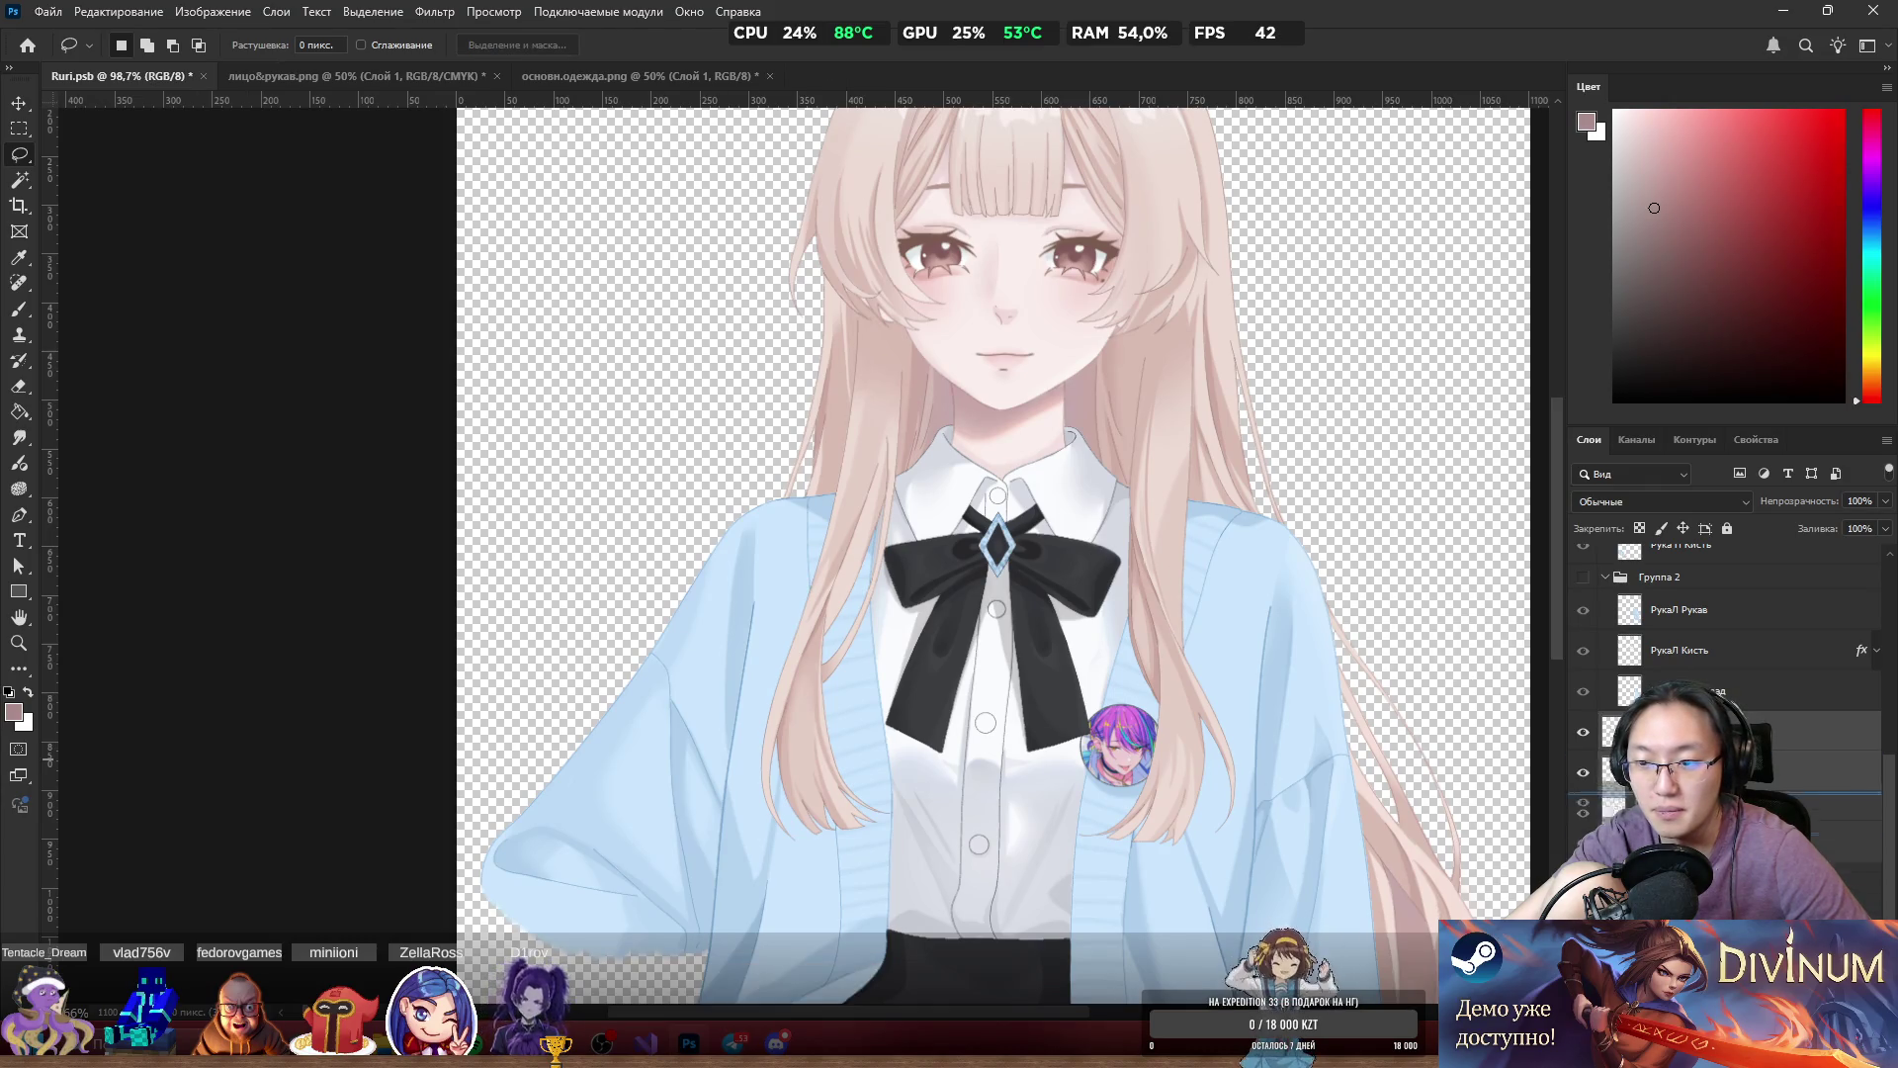
pyautogui.keyDown('shift'); pyautogui.click(1839, 813); pyautogui.keyUp('shift')
pyautogui.moveTo(871, 450)
pyautogui.mouseDown()
pyautogui.moveTo(877, 356)
pyautogui.moveTo(858, 516)
pyautogui.moveTo(870, 490)
pyautogui.mouseUp()
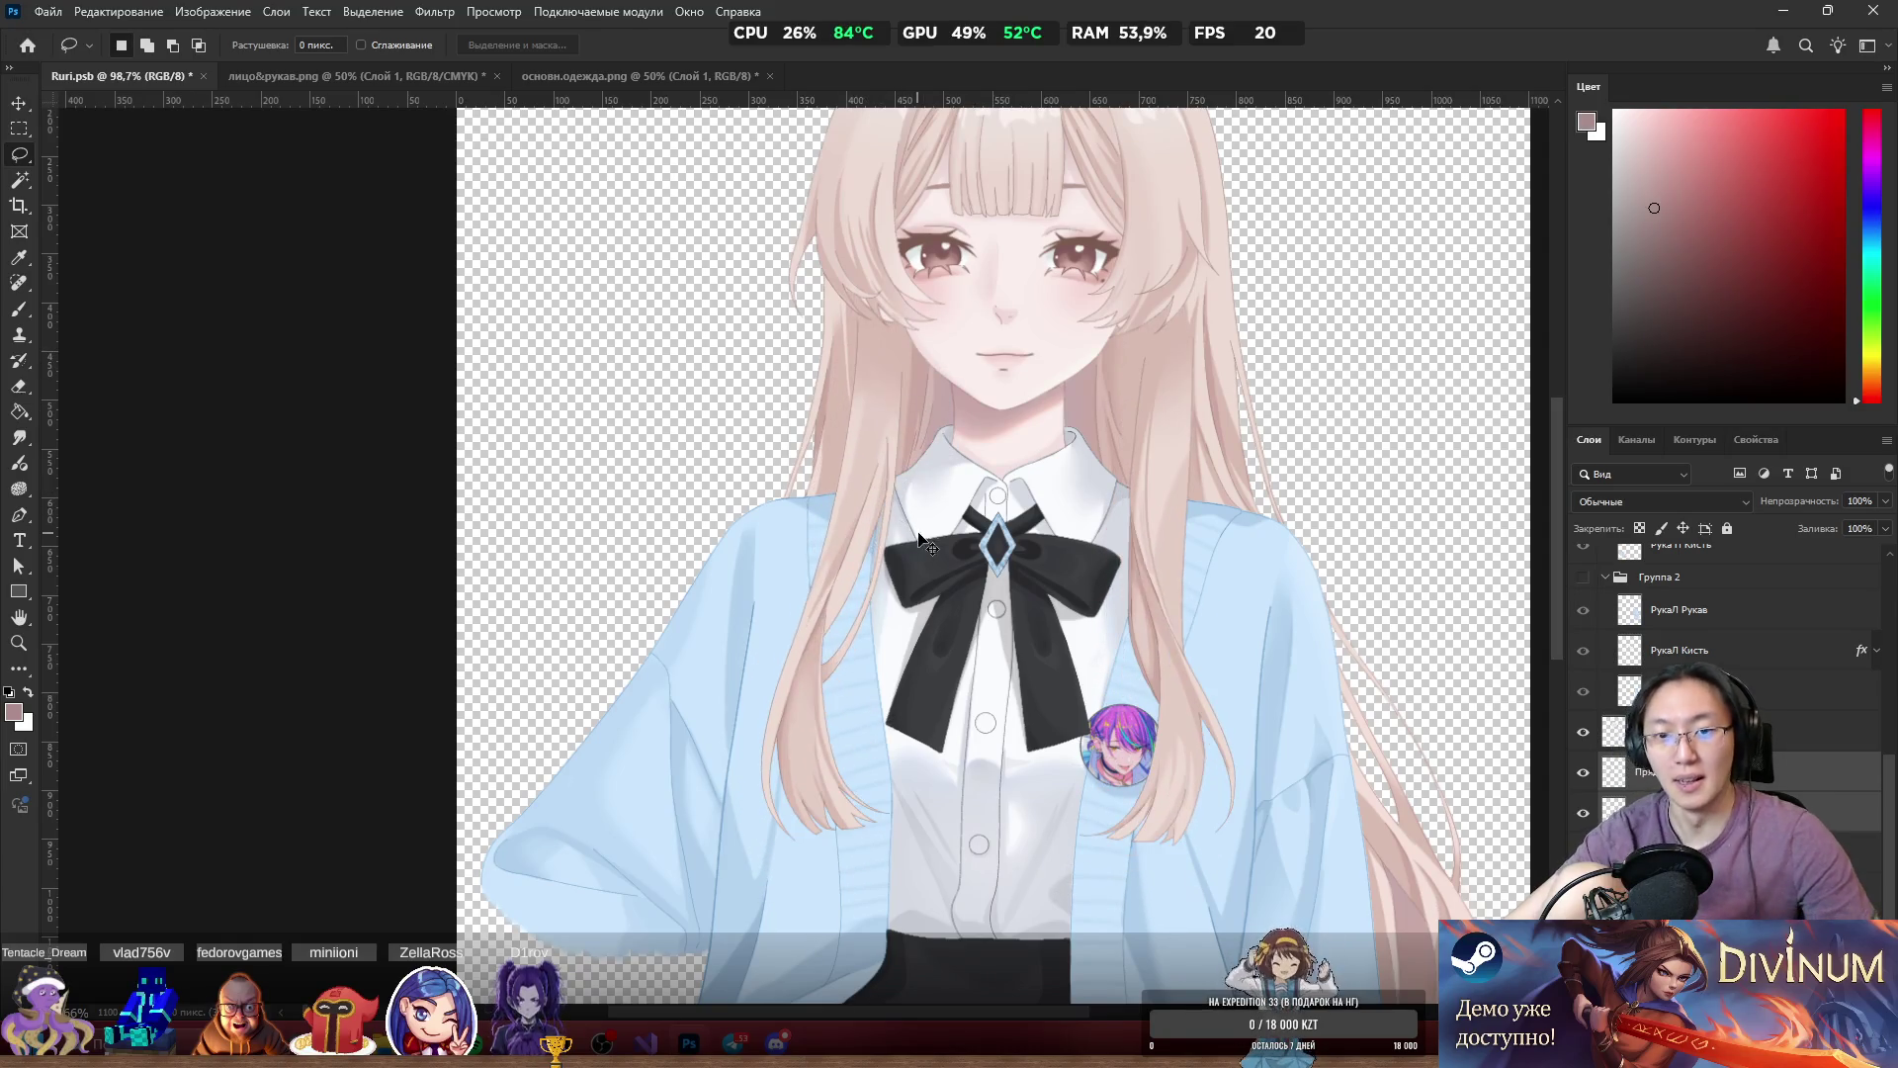
pyautogui.scroll(1, 1048, 395)
pyautogui.moveTo(1174, 518); pyautogui.dragTo(1167, 435)
pyautogui.scroll(-3, 1179, 791)
# Drag the pin badge right and down so it sits under the hair strand.
pyautogui.moveTo(1134, 598)
pyautogui.mouseDown()
pyautogui.moveTo(1131, 543)
pyautogui.moveTo(1169, 531)
pyautogui.moveTo(1214, 634)
pyautogui.moveTo(1212, 709)
pyautogui.moveTo(1132, 801)
pyautogui.moveTo(1224, 473)
pyautogui.moveTo(1236, 524)
pyautogui.moveTo(1145, 534)
pyautogui.moveTo(1157, 547)
pyautogui.mouseUp()
pyautogui.hotkey('ctrl', '0')
pyautogui.scroll(3, 1129, 251)
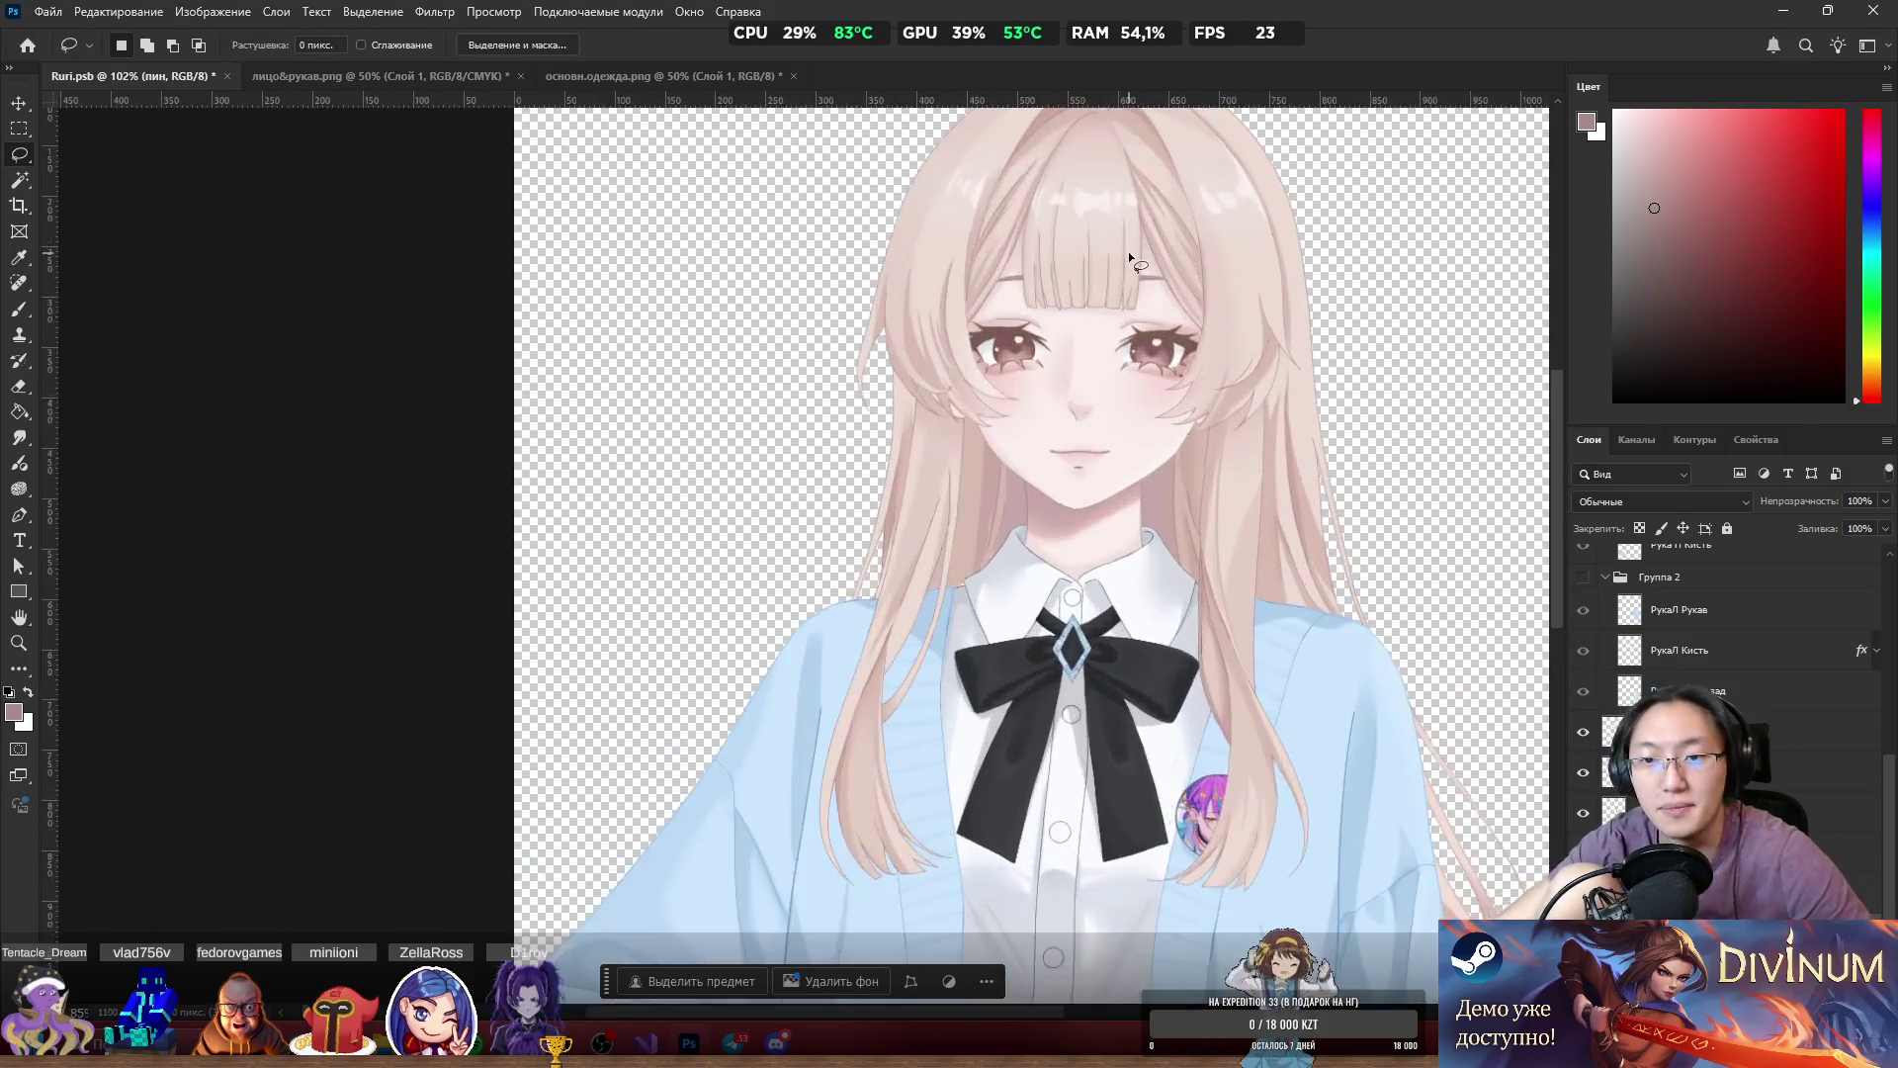
pyautogui.scroll(-3, 1230, 413)
pyautogui.moveTo(1243, 416)
pyautogui.mouseDown()
pyautogui.moveTo(1266, 433)
pyautogui.moveTo(1242, 422)
pyautogui.mouseUp()
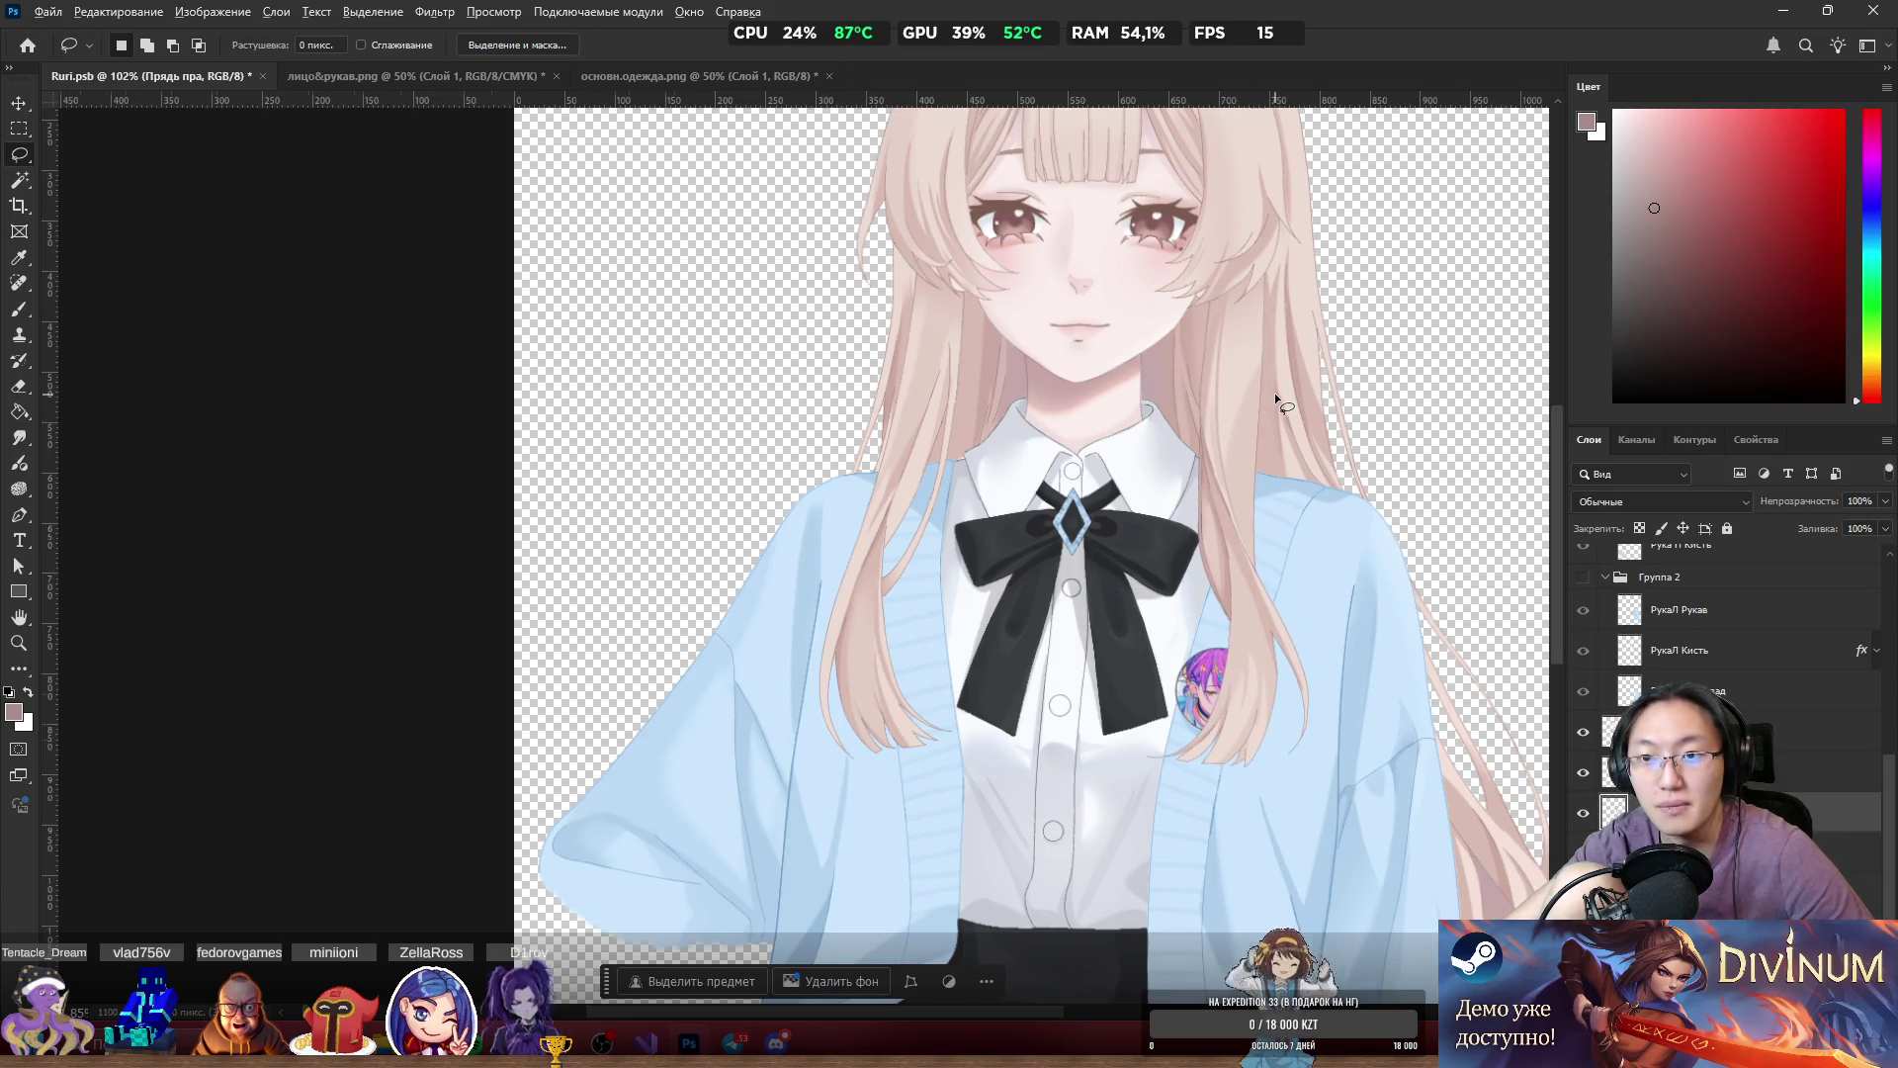
# Test-shift the Hair_front layer to the right, then undo it.
pyautogui.scroll(-5, 1273, 394)
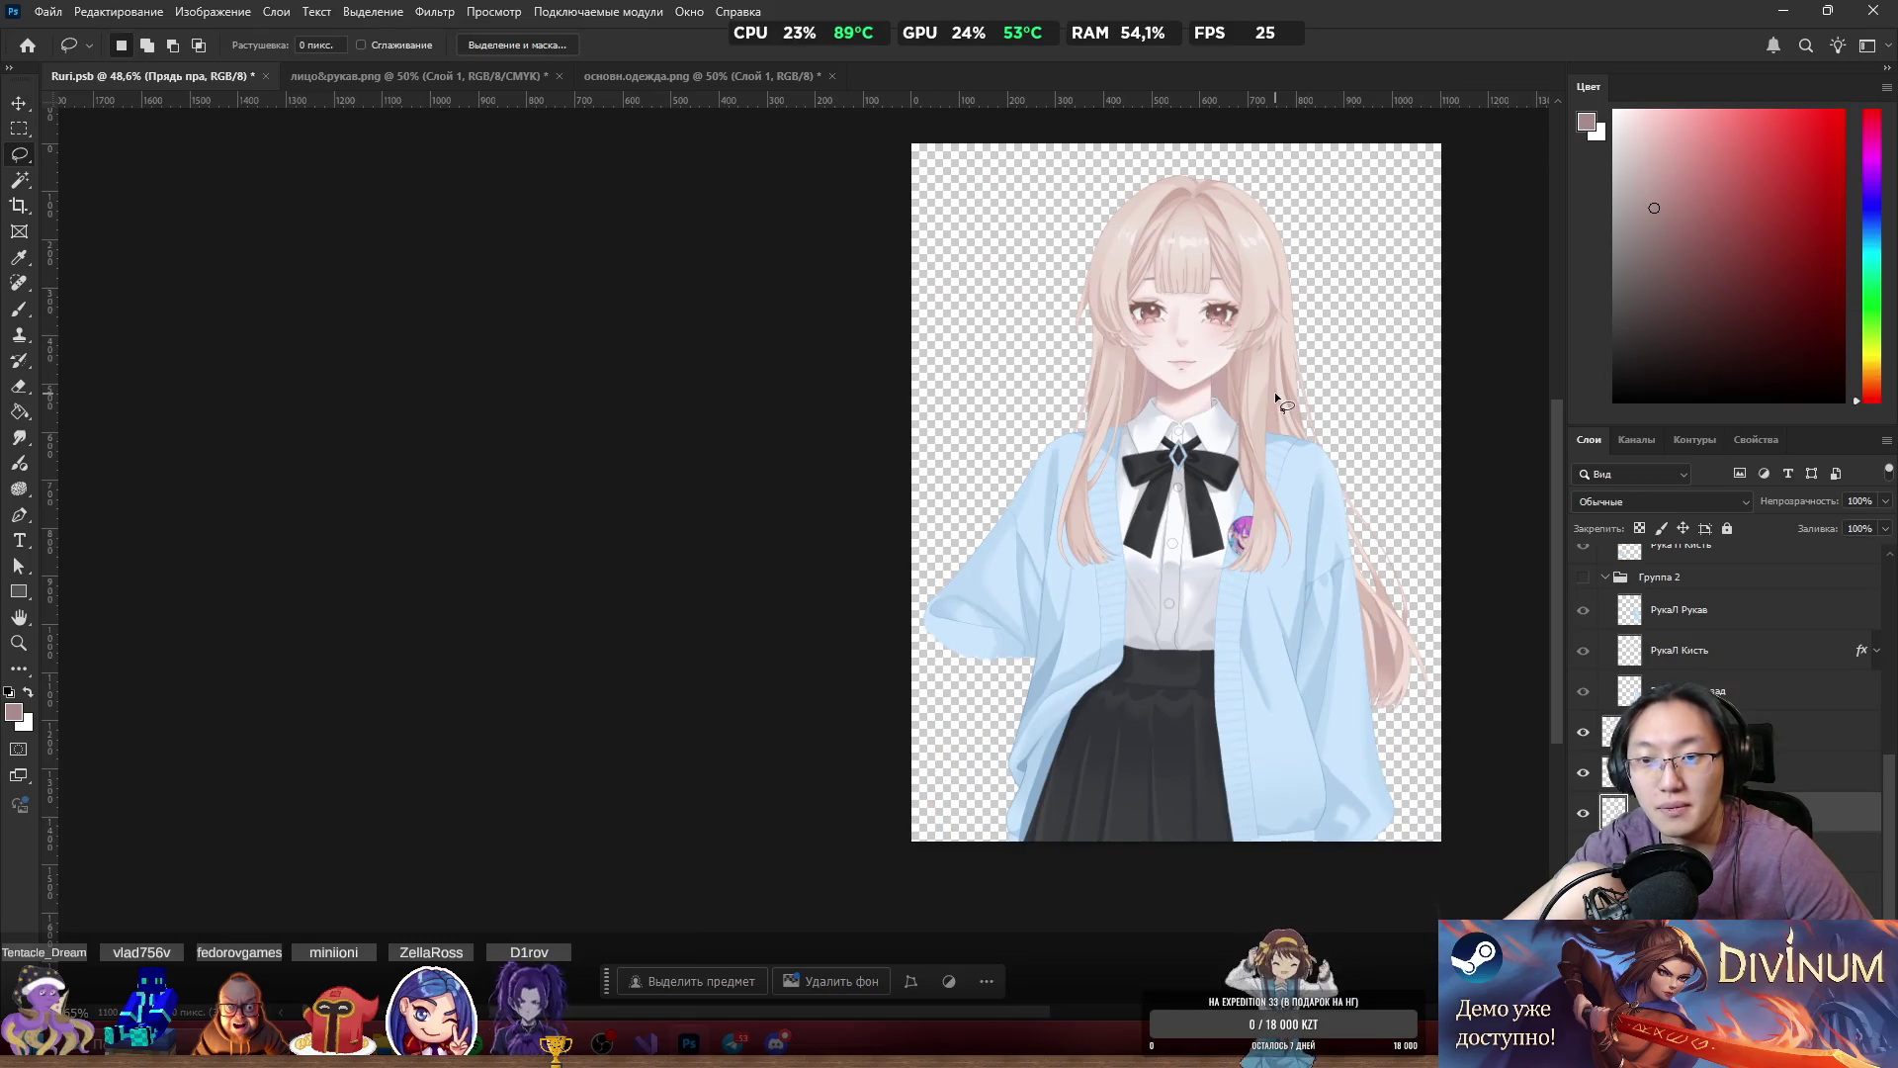
pyautogui.scroll(5, 1263, 390)
pyautogui.moveTo(1247, 259)
pyautogui.keyDown('ctrl'); pyautogui.mouseDown()
pyautogui.moveTo(1030, 220)
pyautogui.moveTo(1248, 259)
pyautogui.mouseUp(); pyautogui.keyUp('ctrl')
pyautogui.moveTo(996, 276); pyautogui.dragTo(1206, 280)
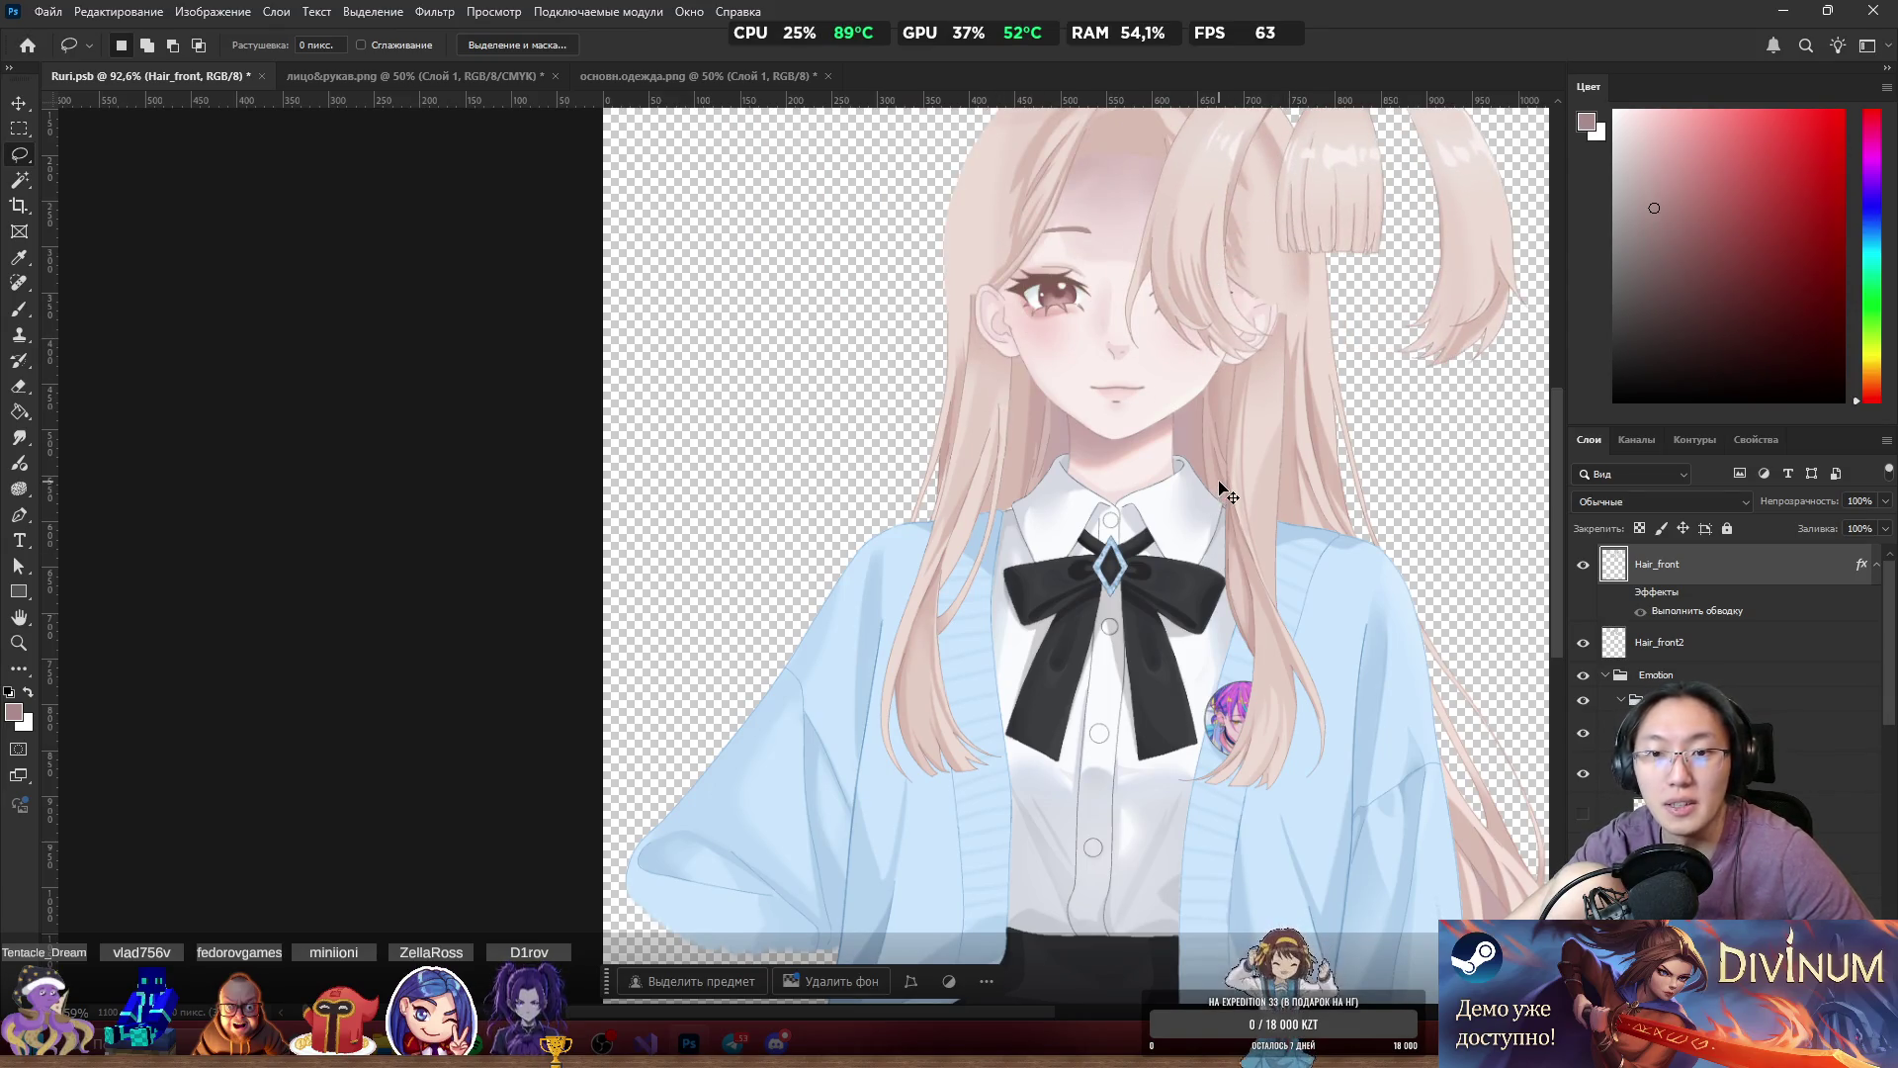
pyautogui.hotkey('ctrl', 'z')
# Toggle Hair_front's red stroke outline, leave it hidden, and collapse its effects.
pyautogui.hotkey('ctrl', '0')
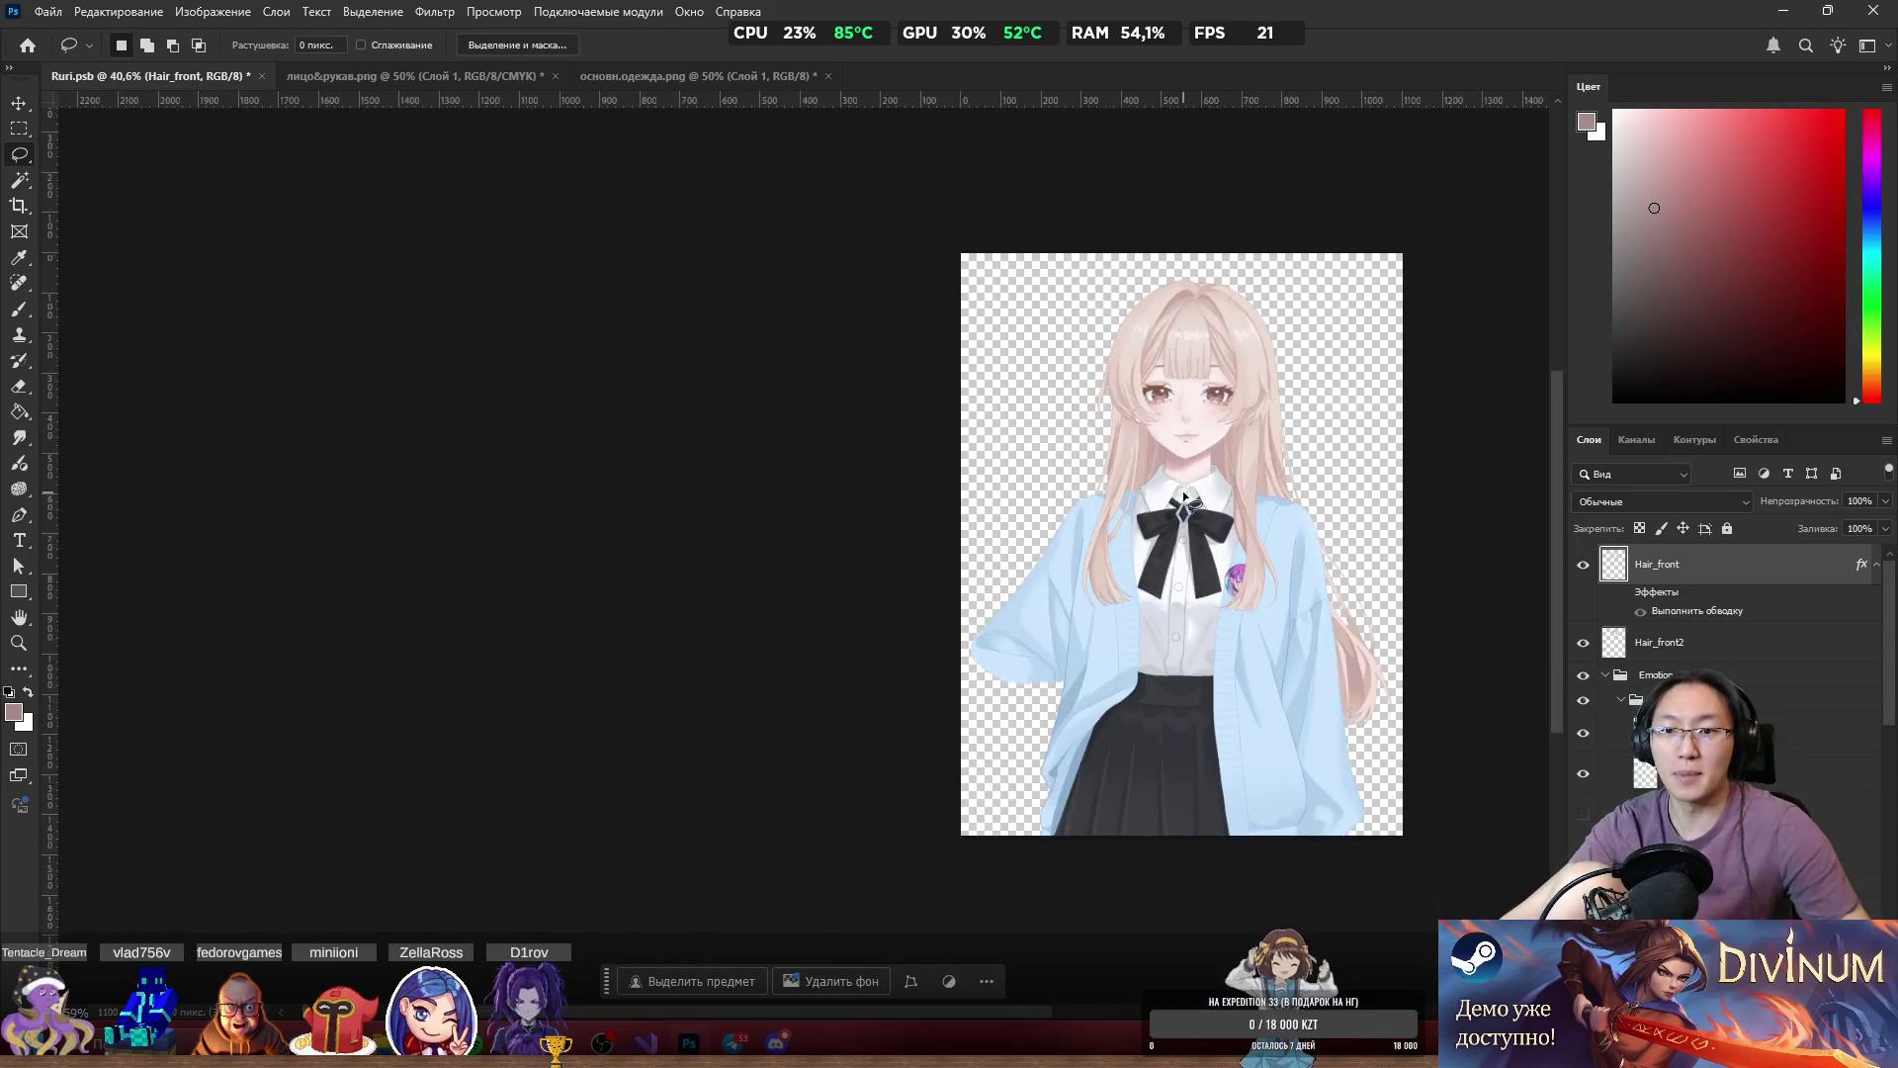
pyautogui.scroll(-2, 1267, 621)
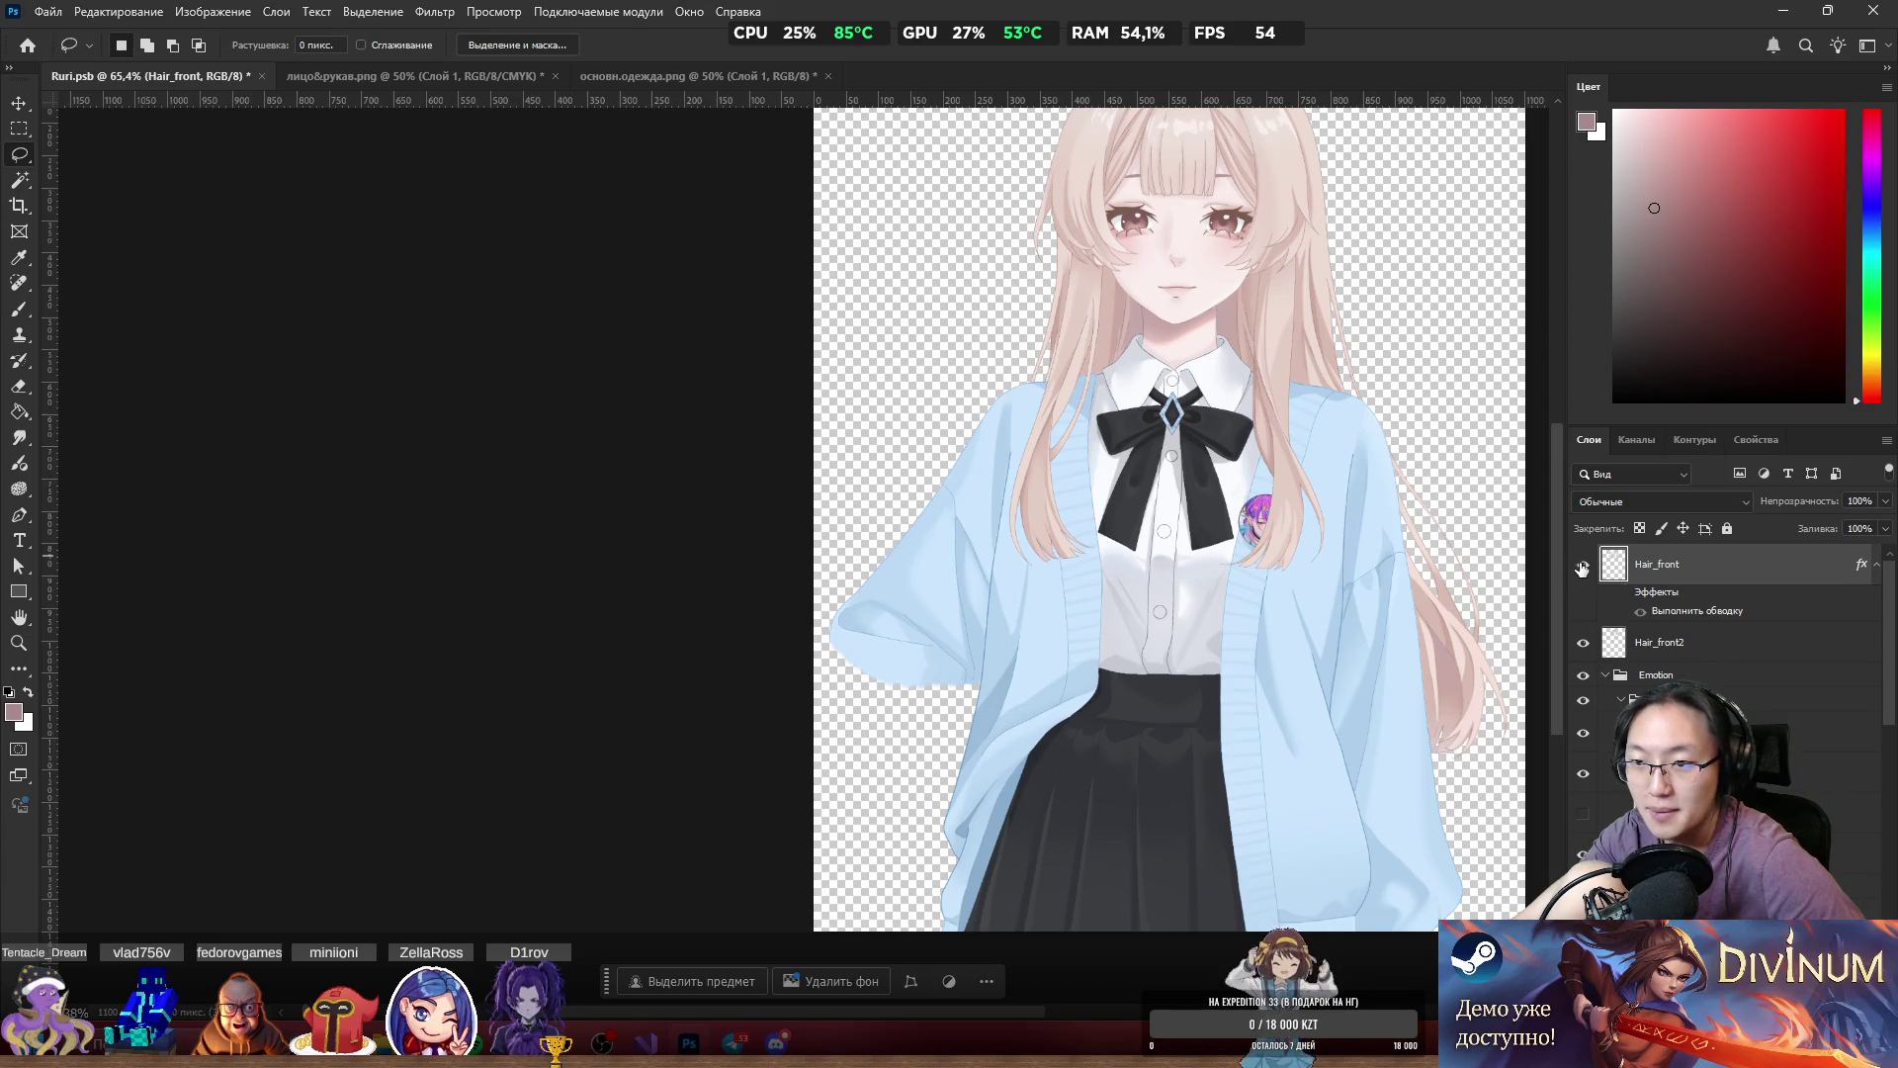
pyautogui.click(1640, 611)
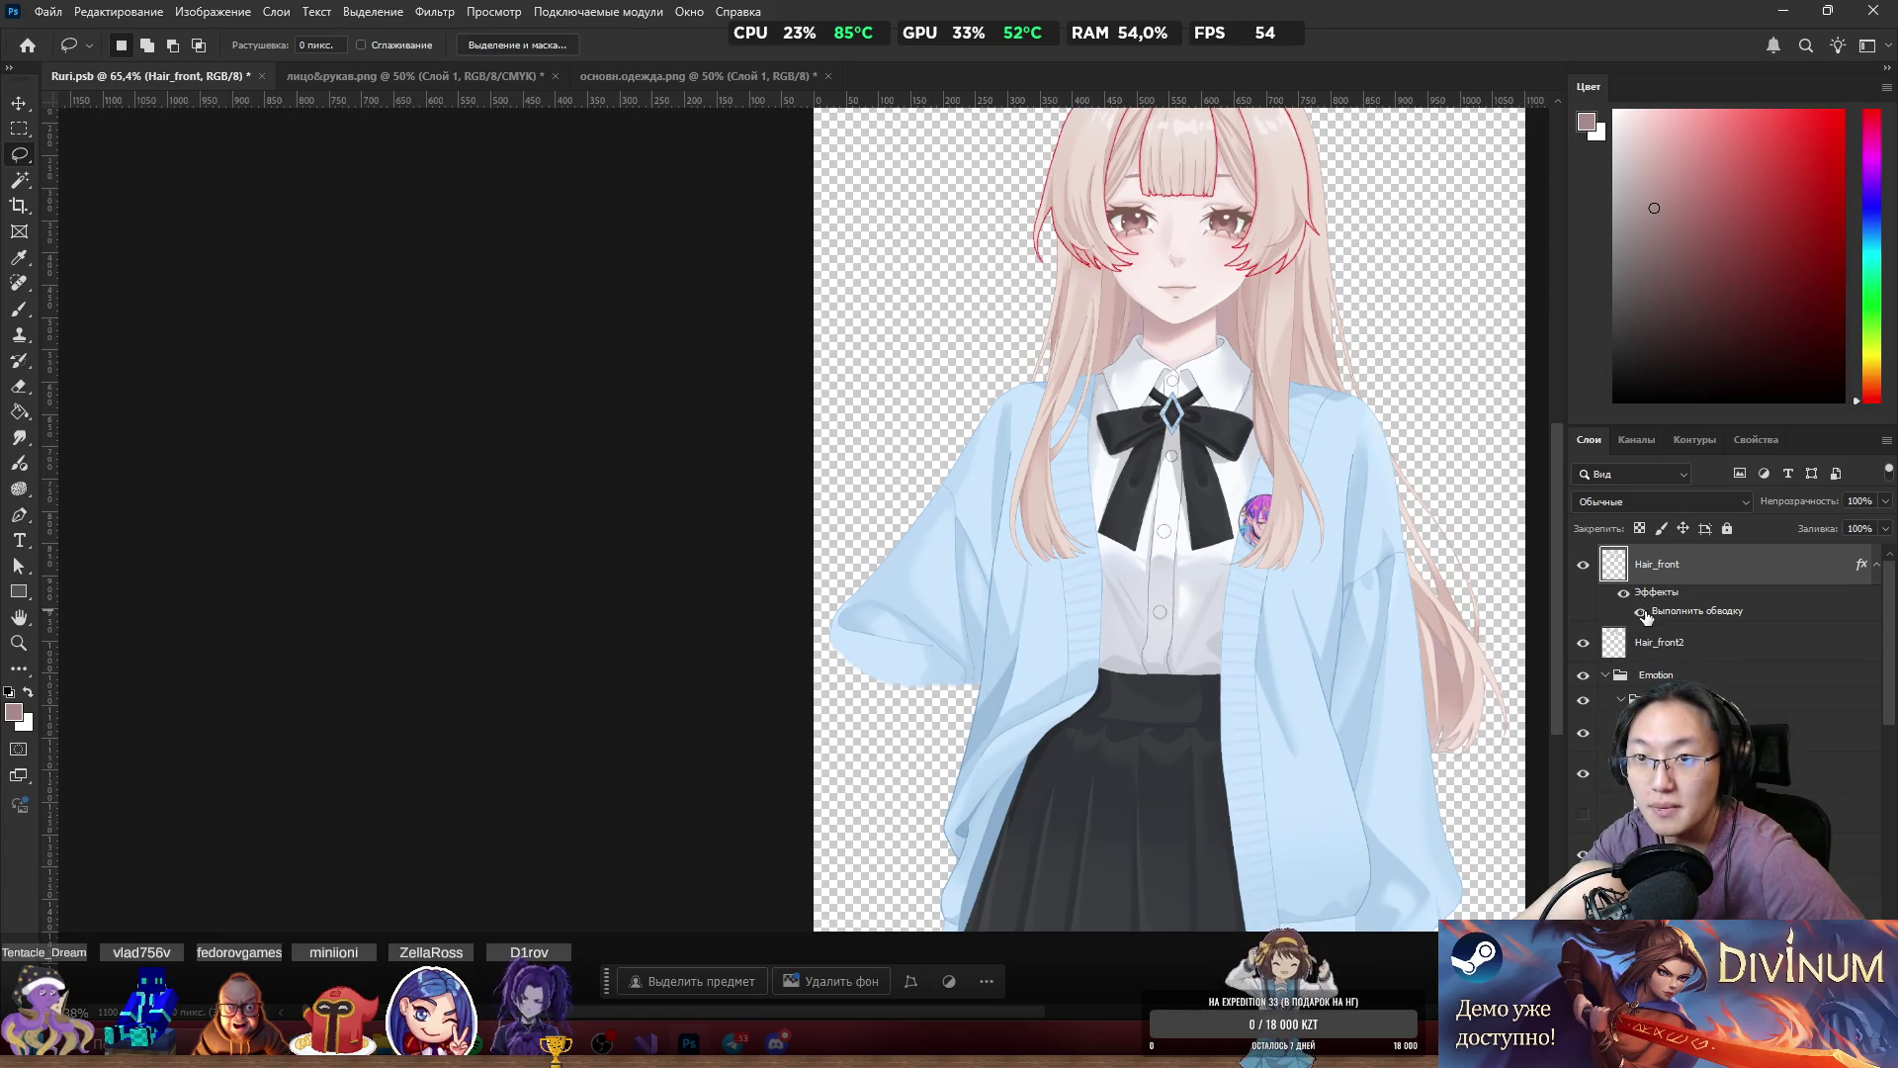
pyautogui.click(1640, 611)
pyautogui.click(1640, 611)
pyautogui.click(1641, 611)
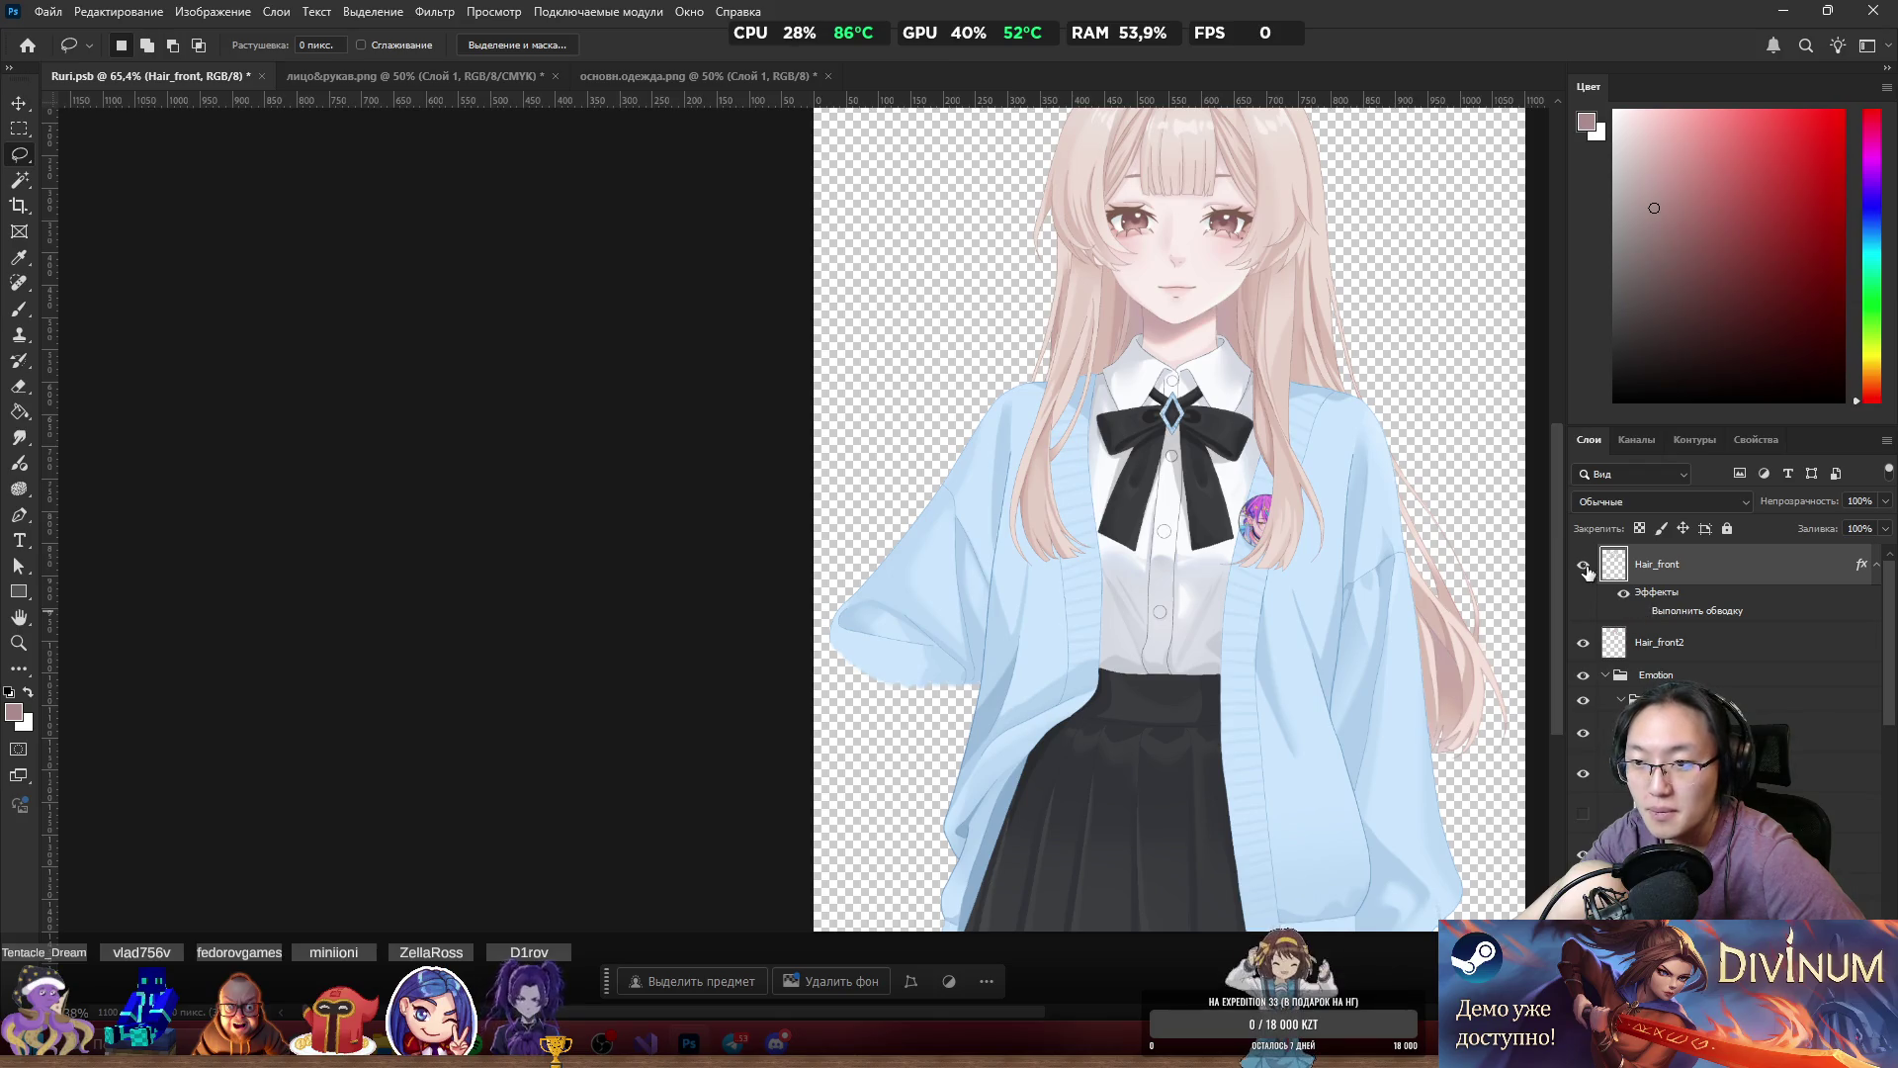
pyautogui.click(1877, 579)
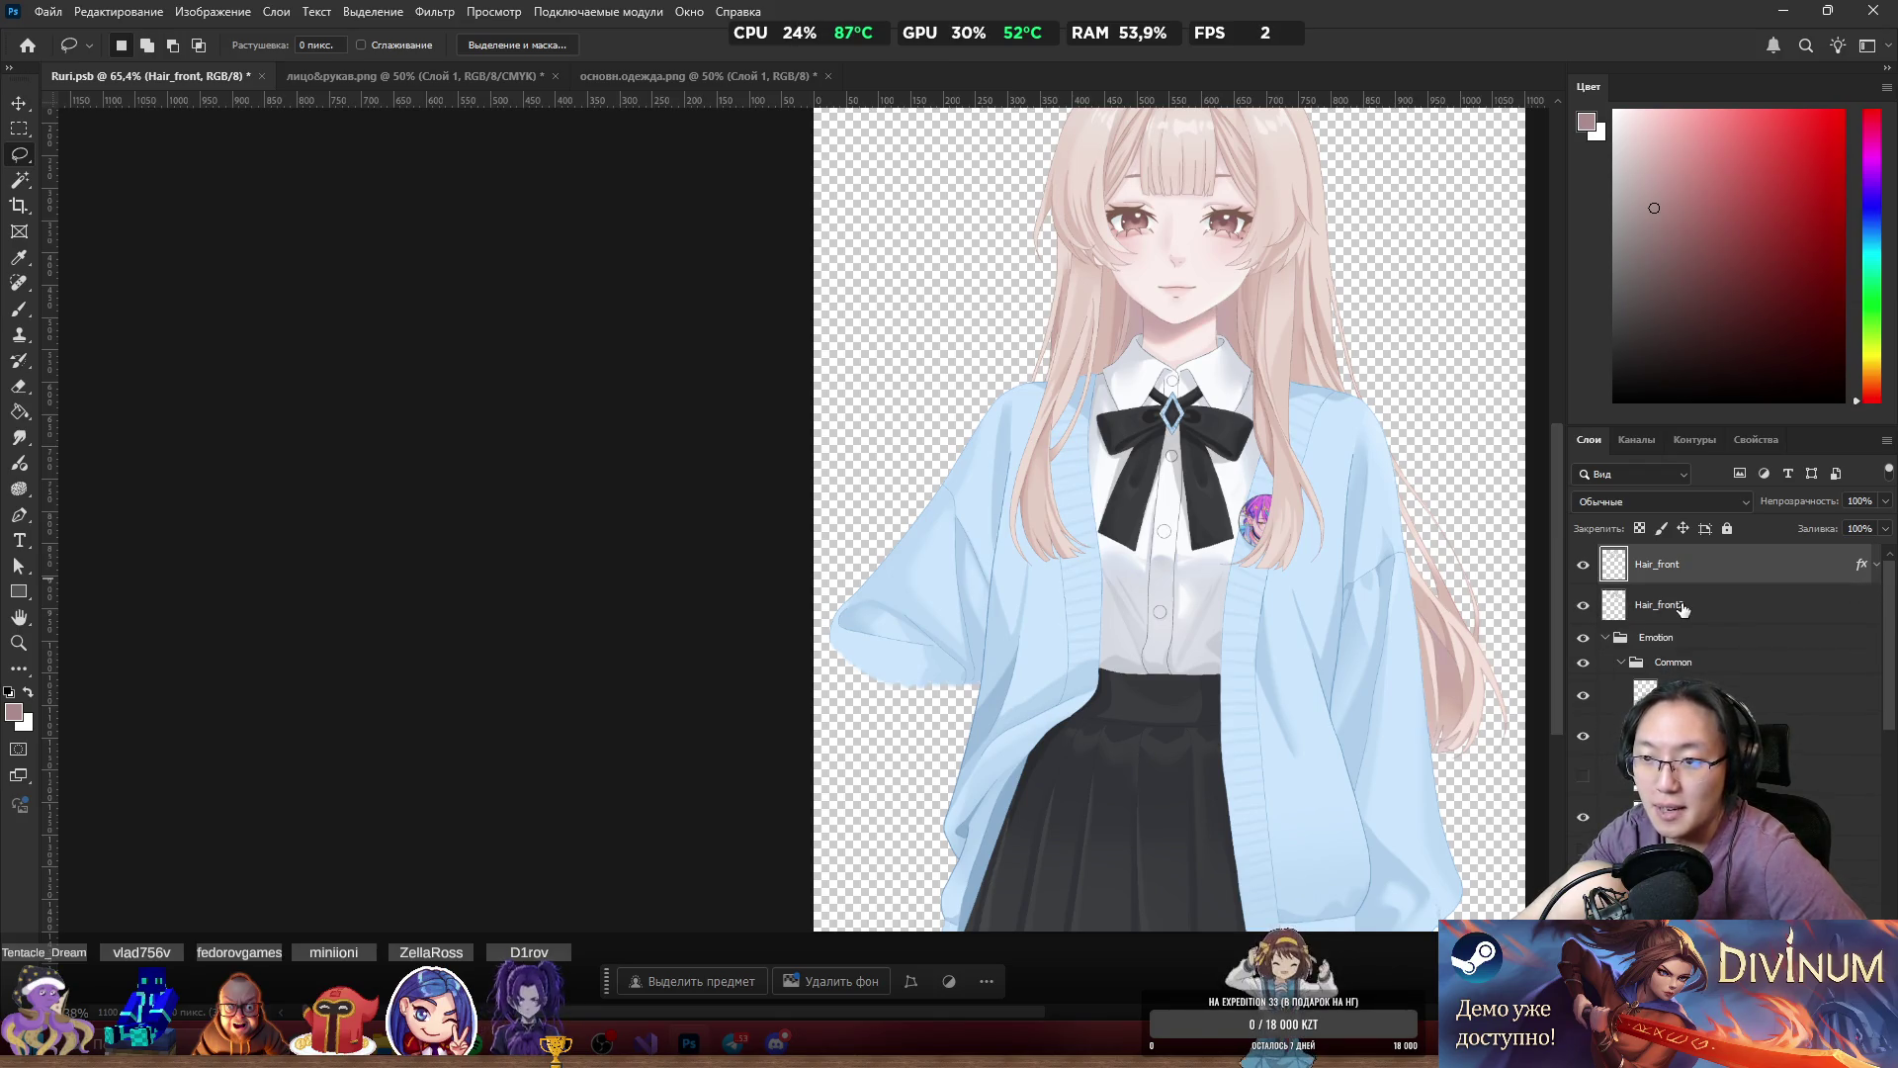
pyautogui.click(1684, 613)
pyautogui.scroll(-1, 1641, 648)
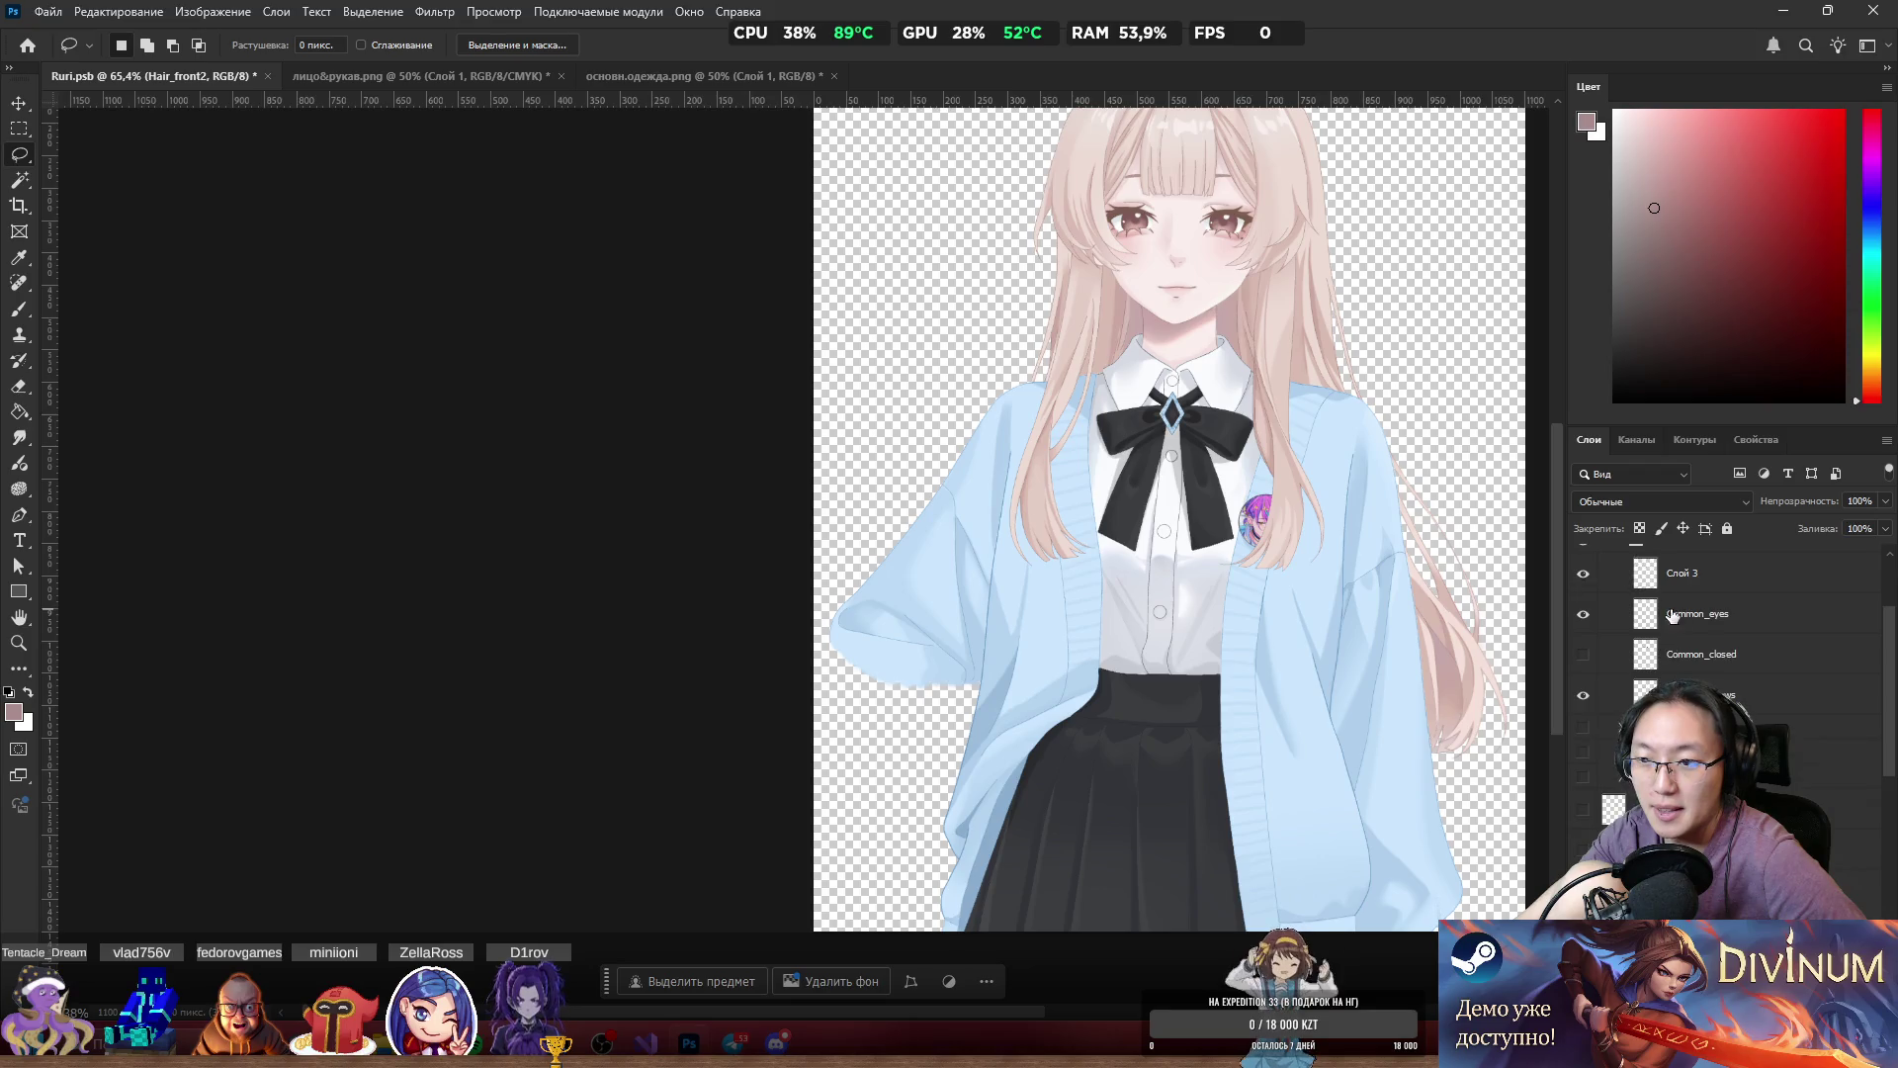
# Make Слой 3 visible, rename it Common_mouth, and collapse the Common group.
pyautogui.click(1675, 657)
pyautogui.click(1582, 655)
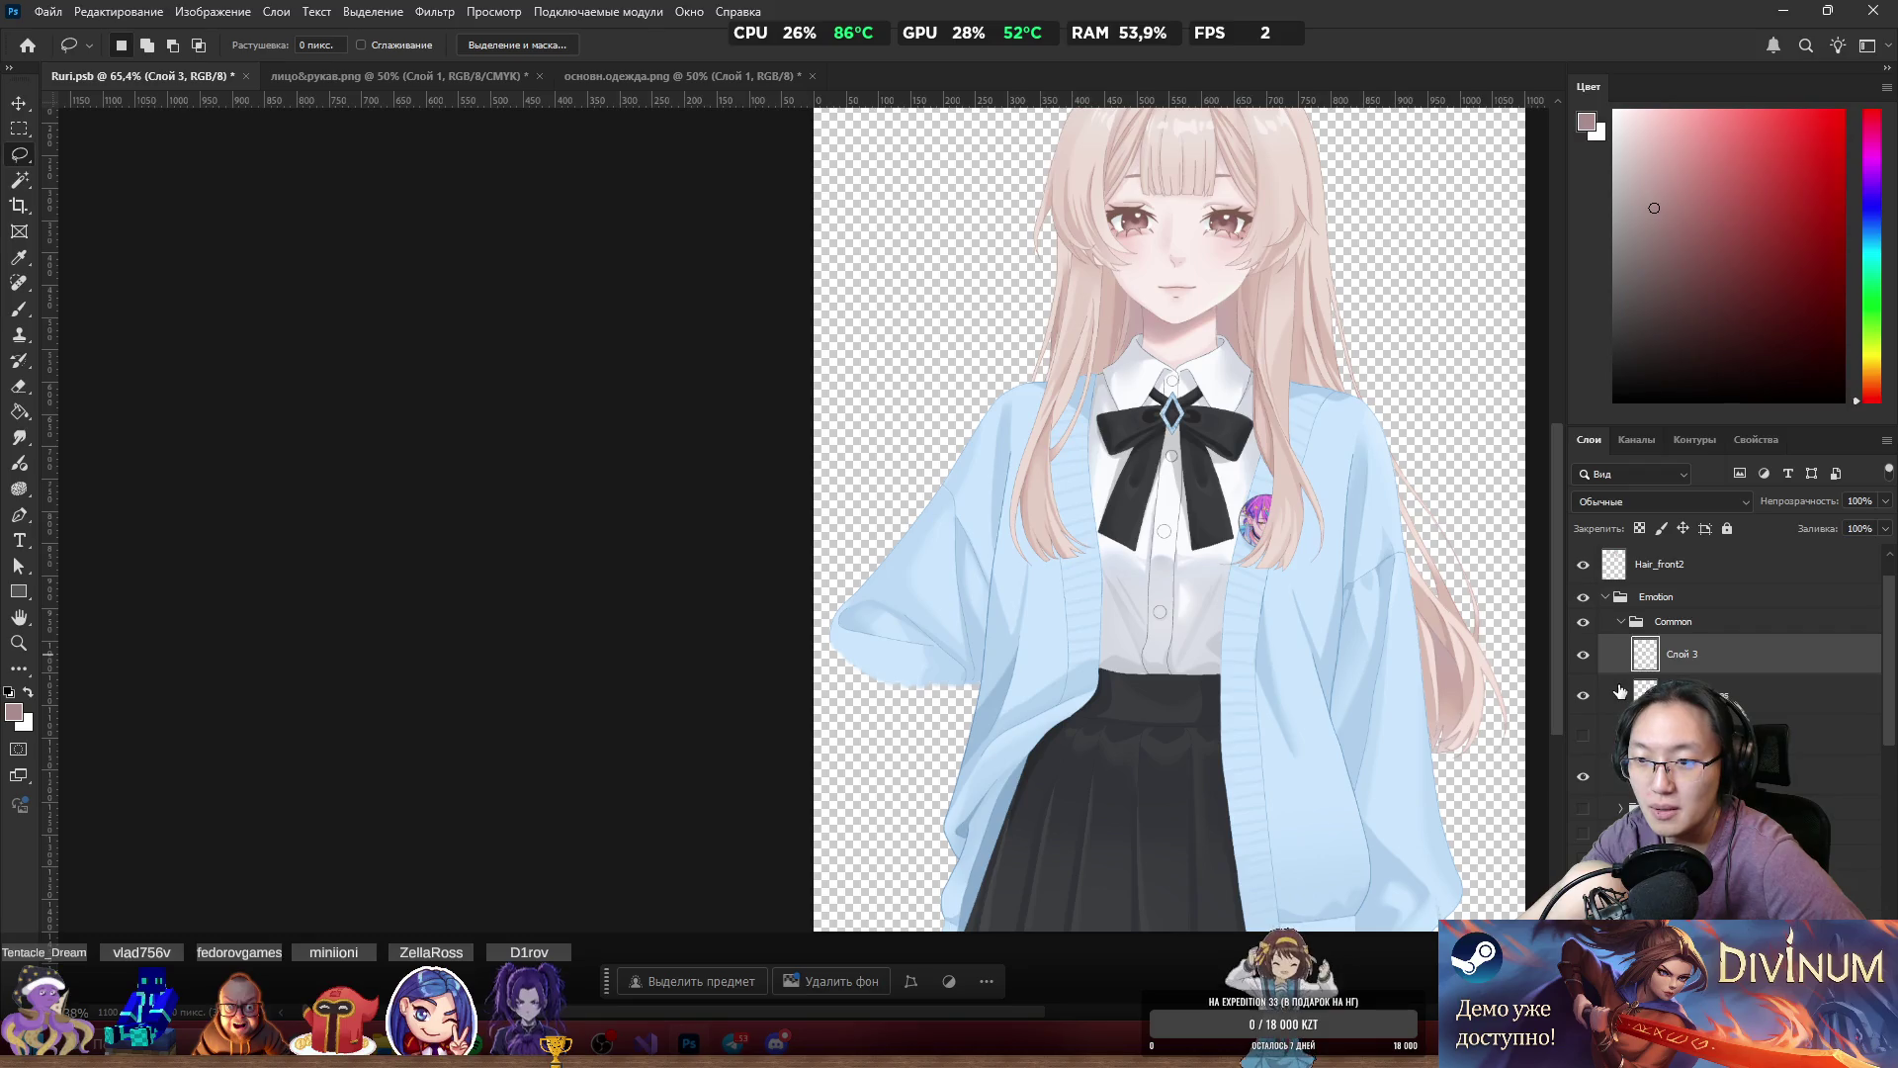
pyautogui.write('Common')
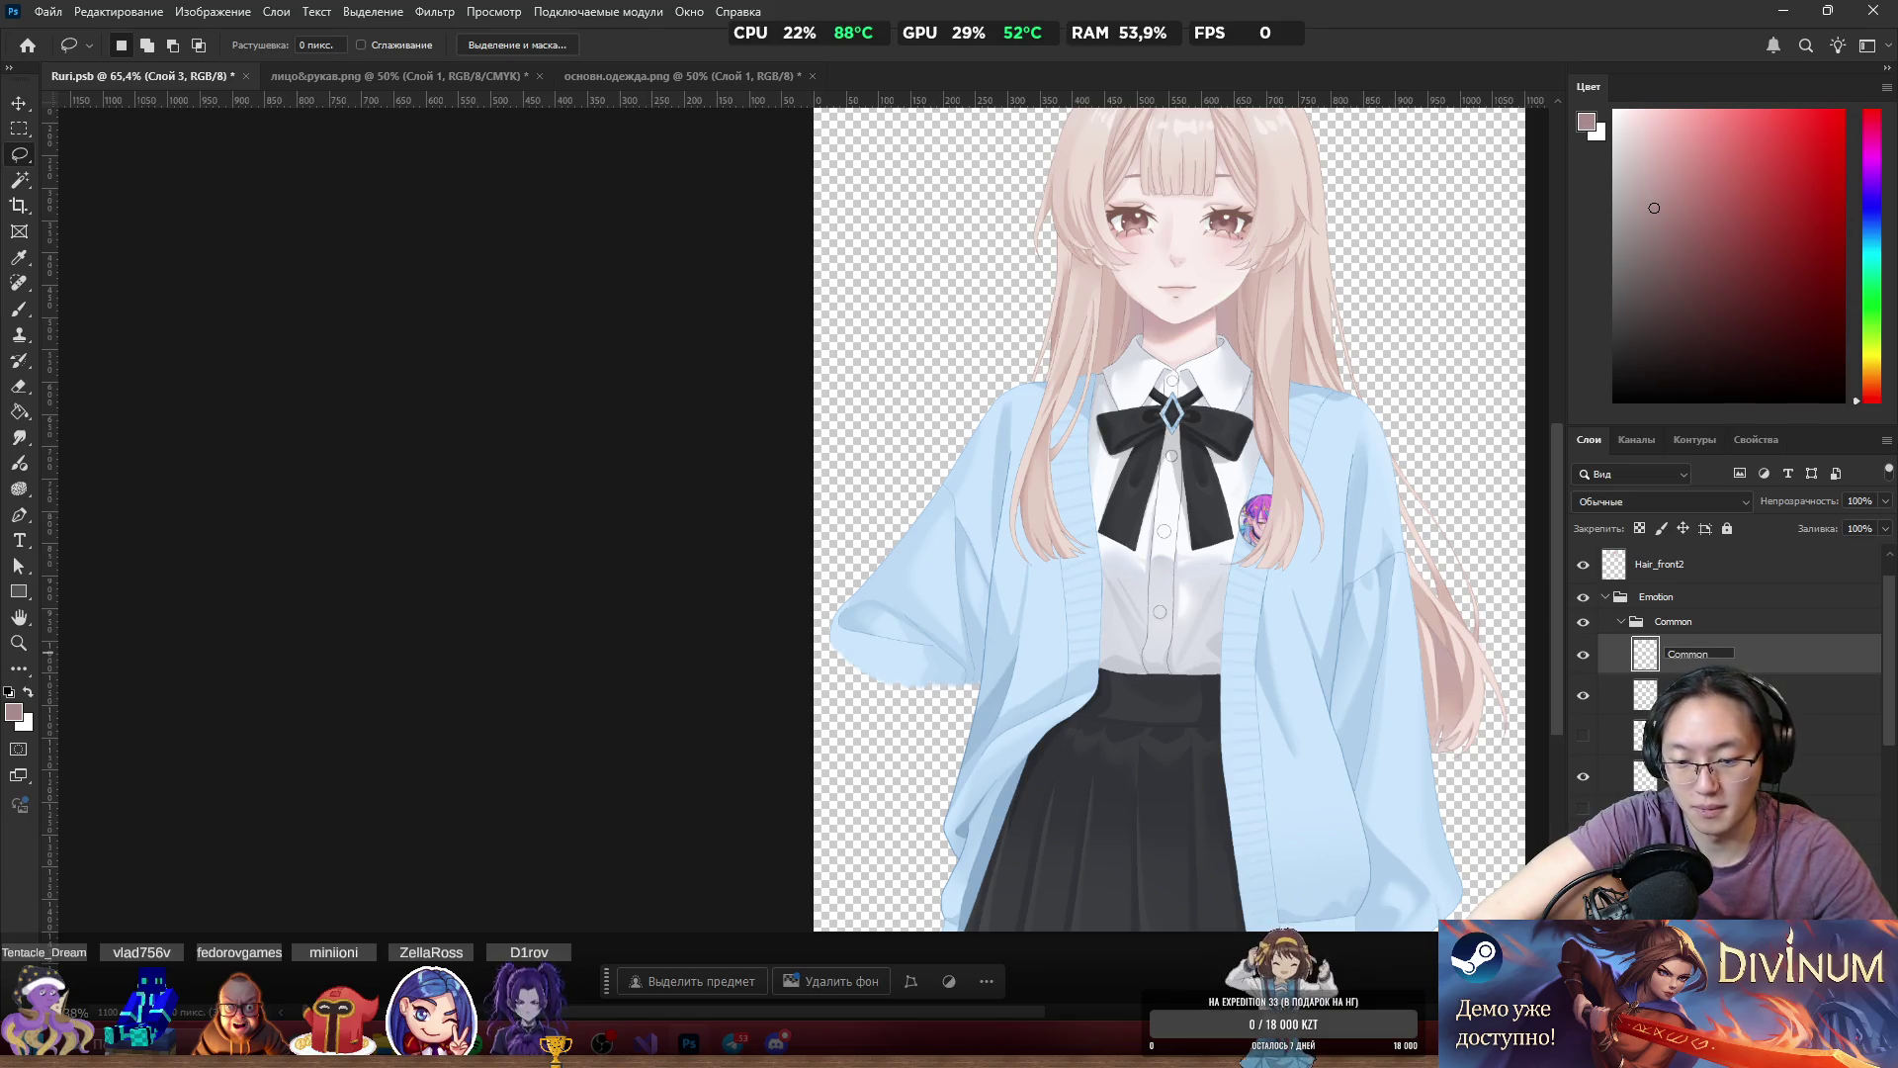
pyautogui.write('_mouth')
pyautogui.press('Return')
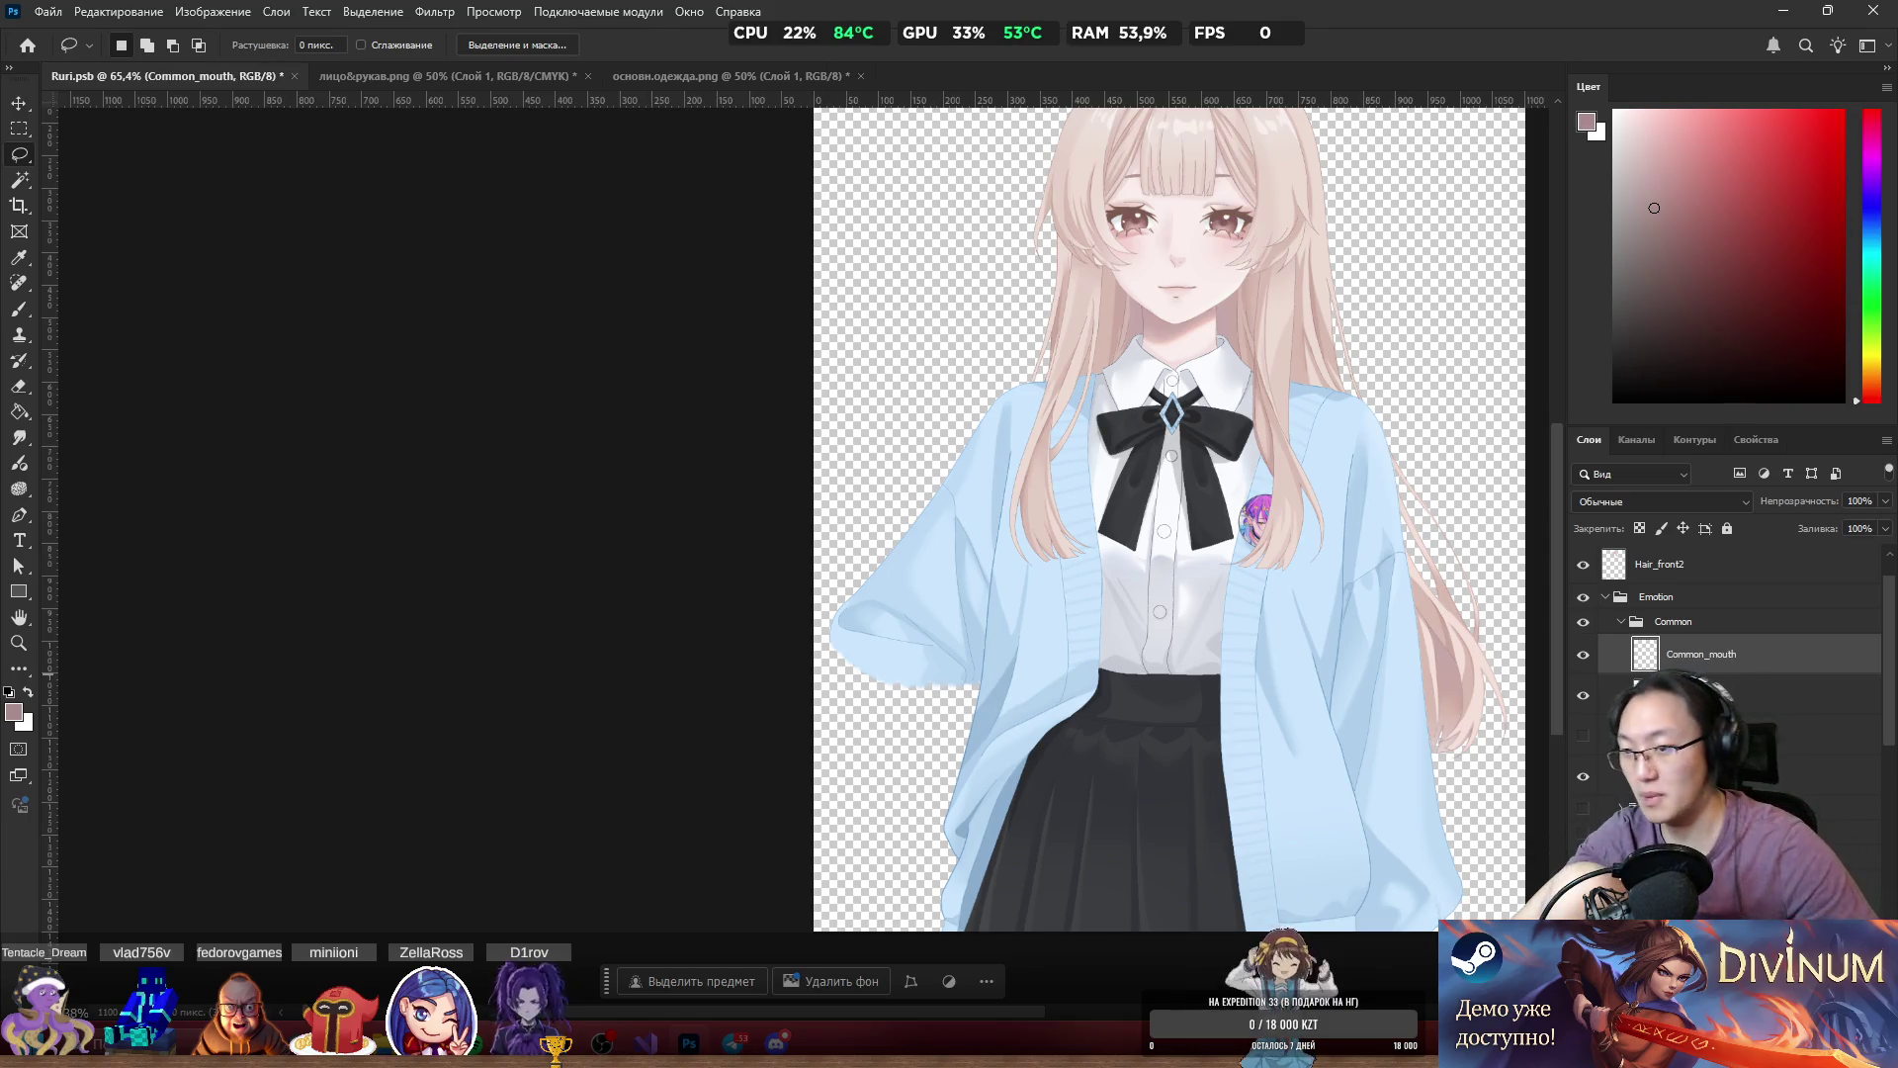
pyautogui.moveTo(1708, 655); pyautogui.dragTo(1733, 692)
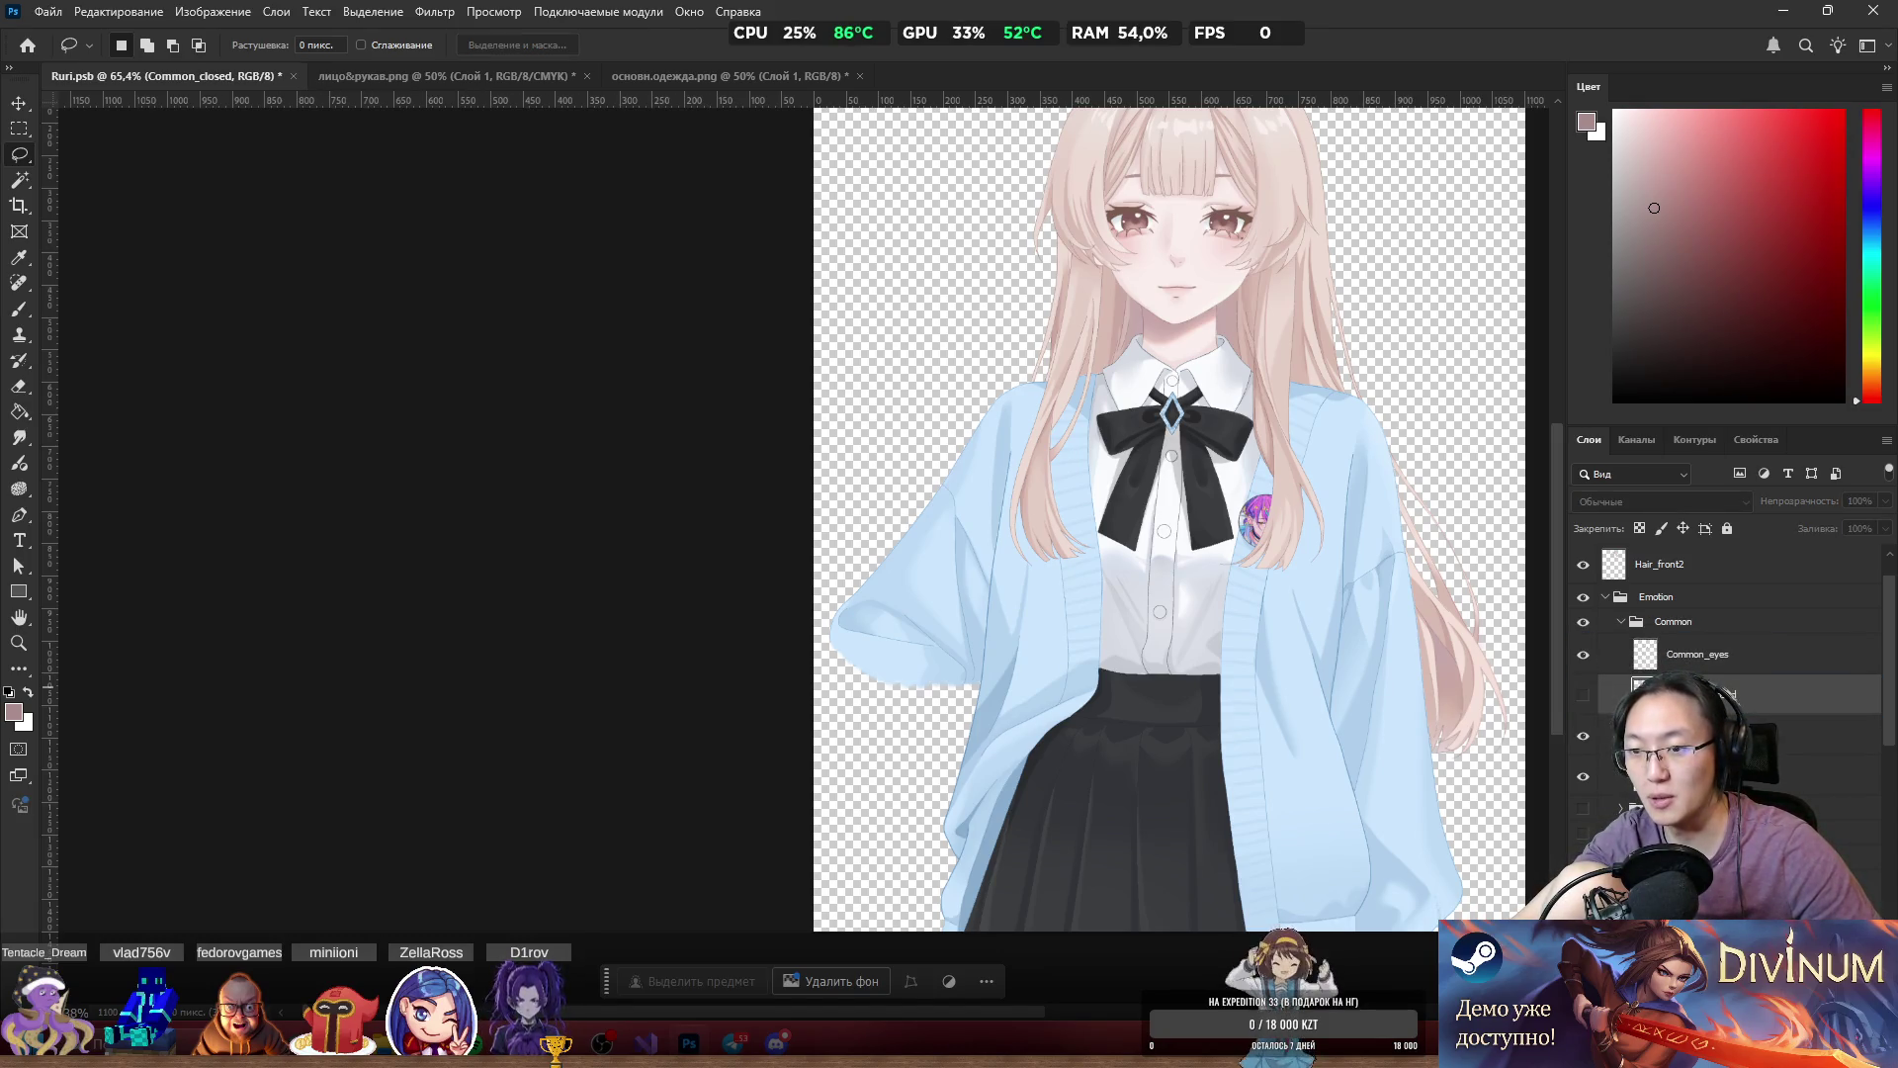
pyautogui.click(1622, 621)
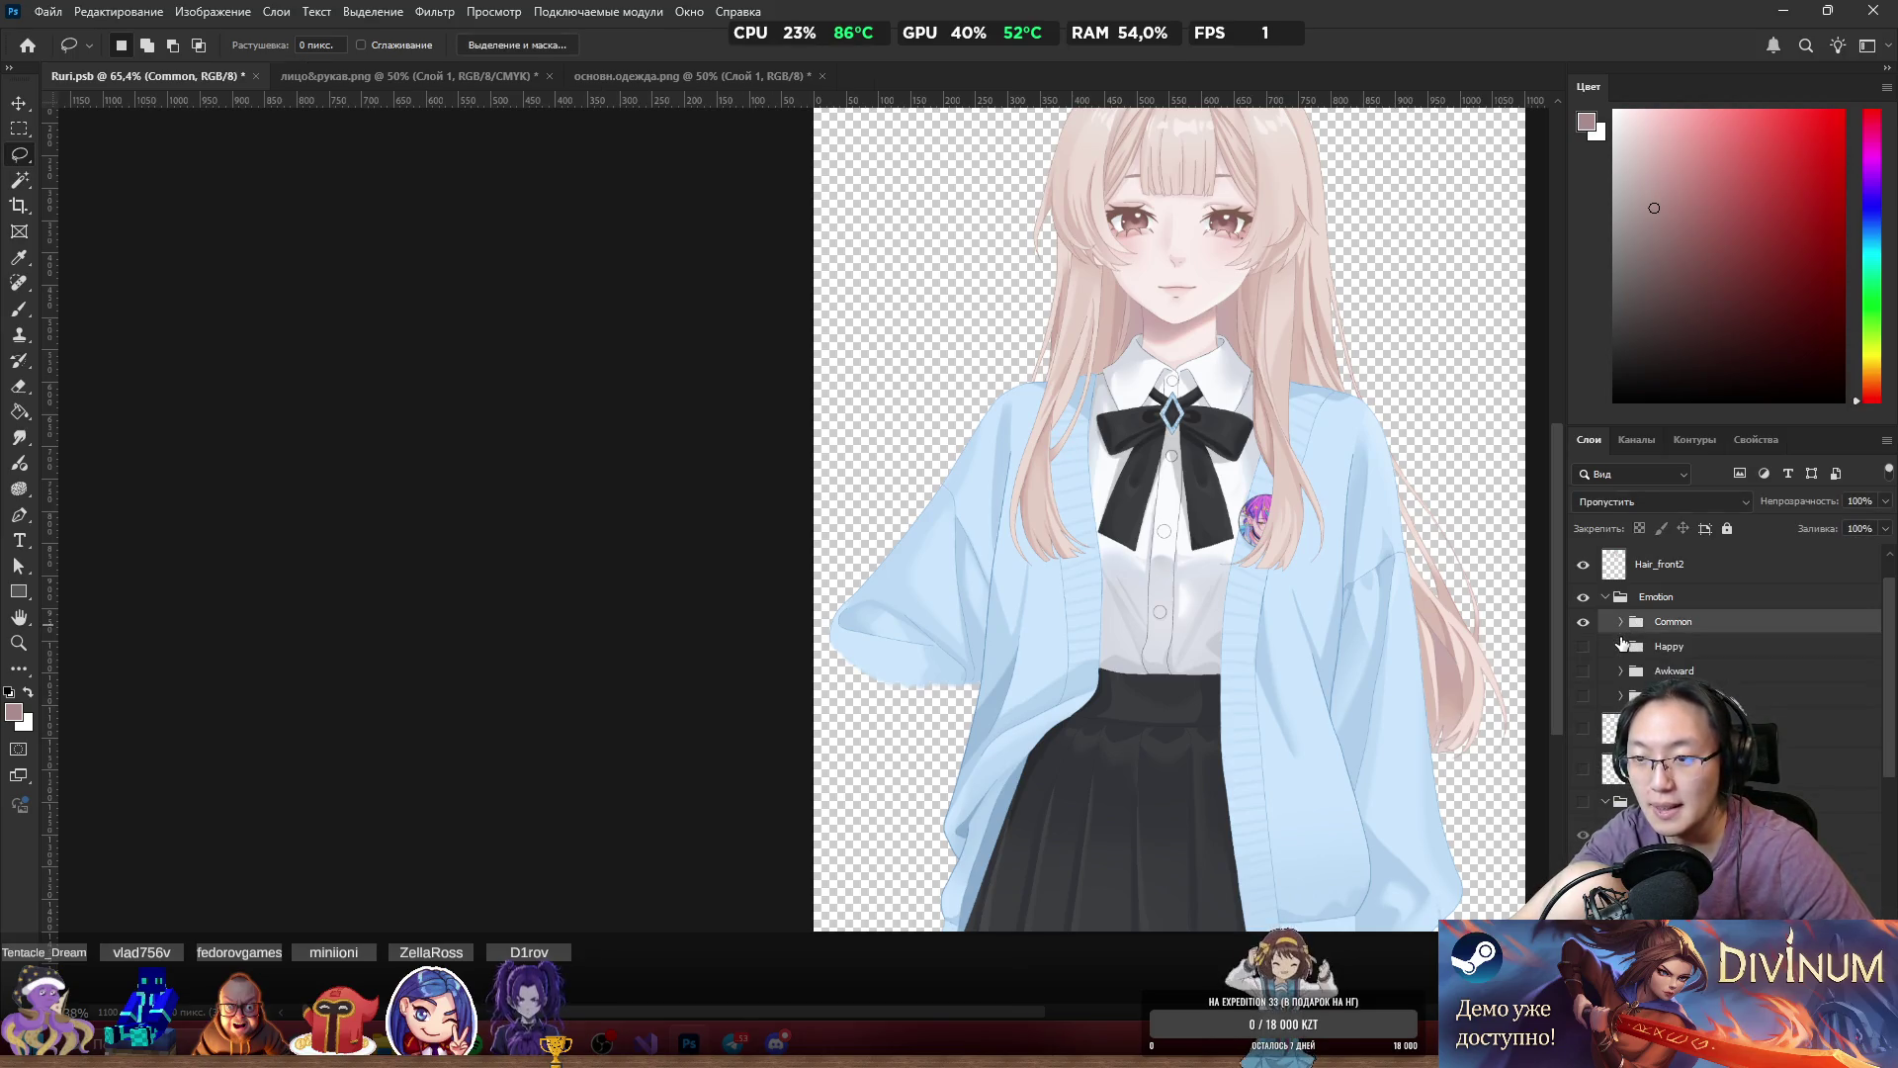
pyautogui.scroll(-3, 1622, 656)
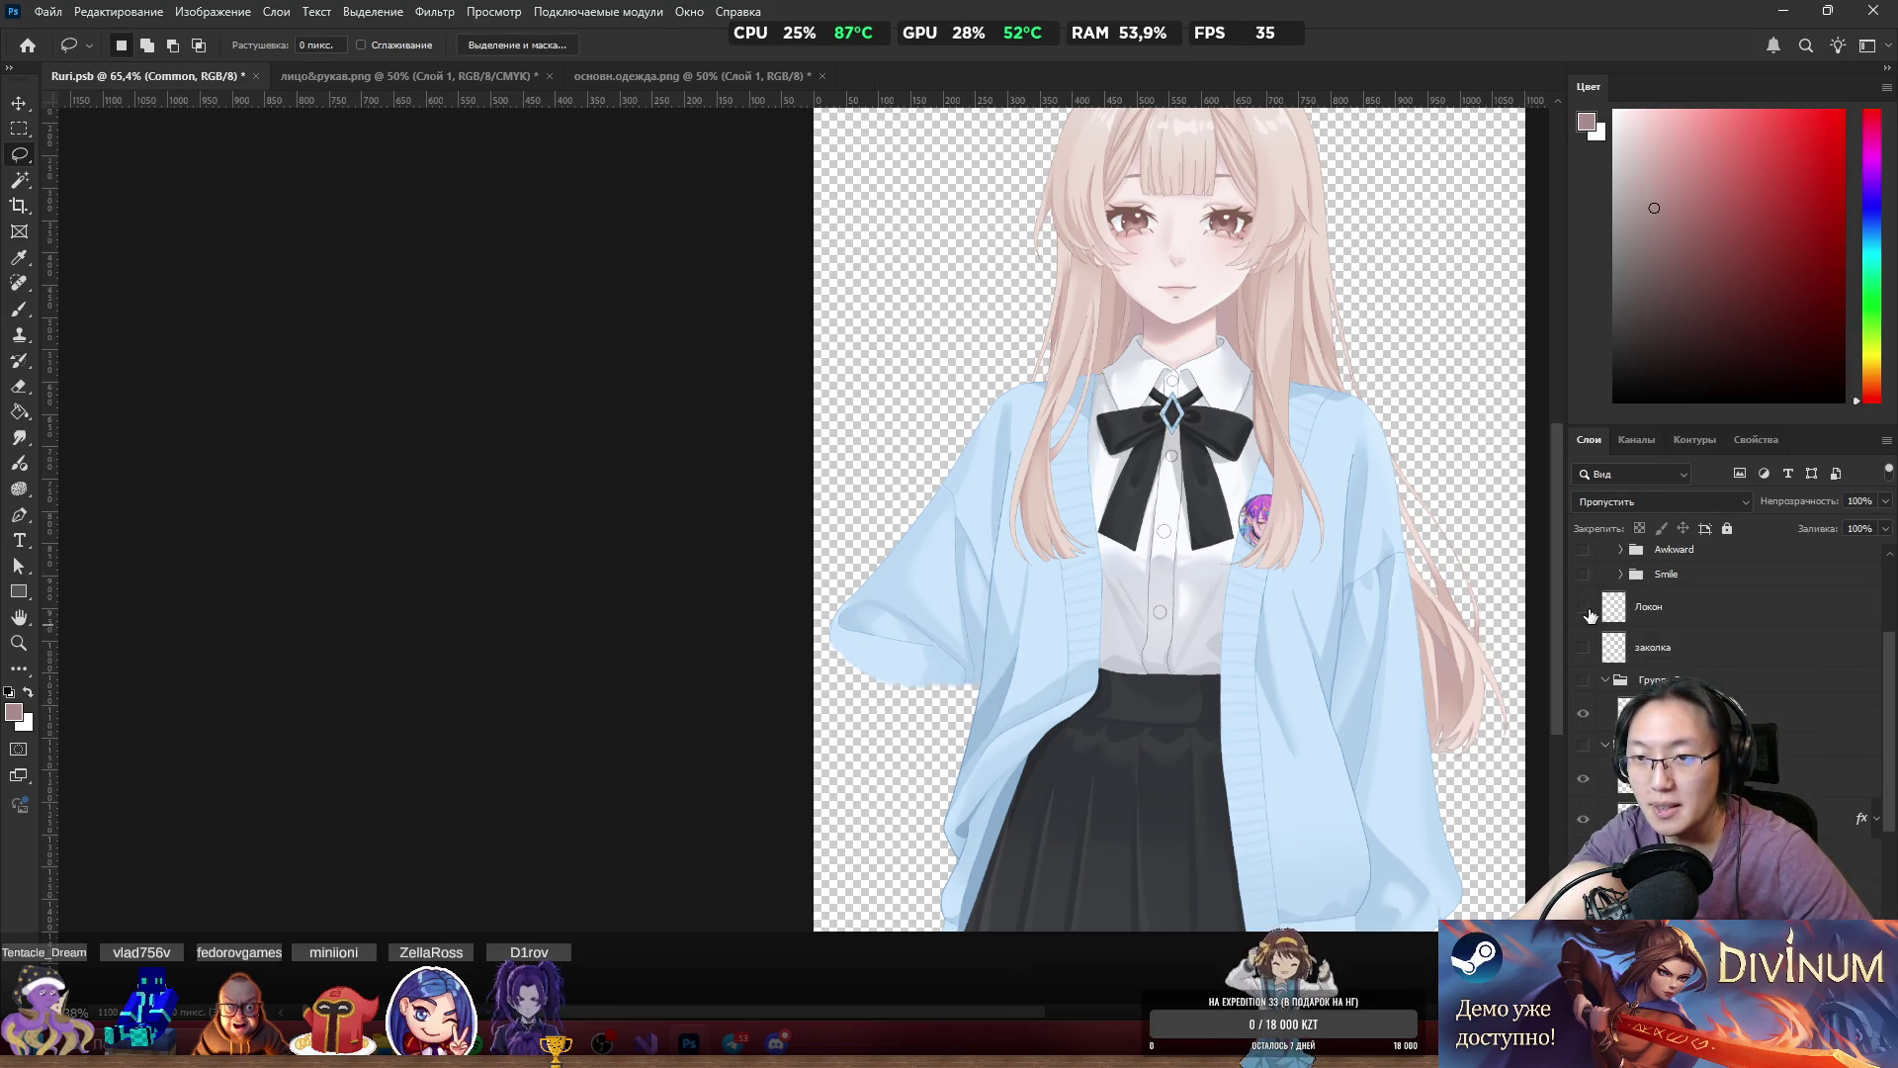
# Show the Локон layer, move it to the top of the stack, and rename it Hair_locon.
pyautogui.click(1585, 610)
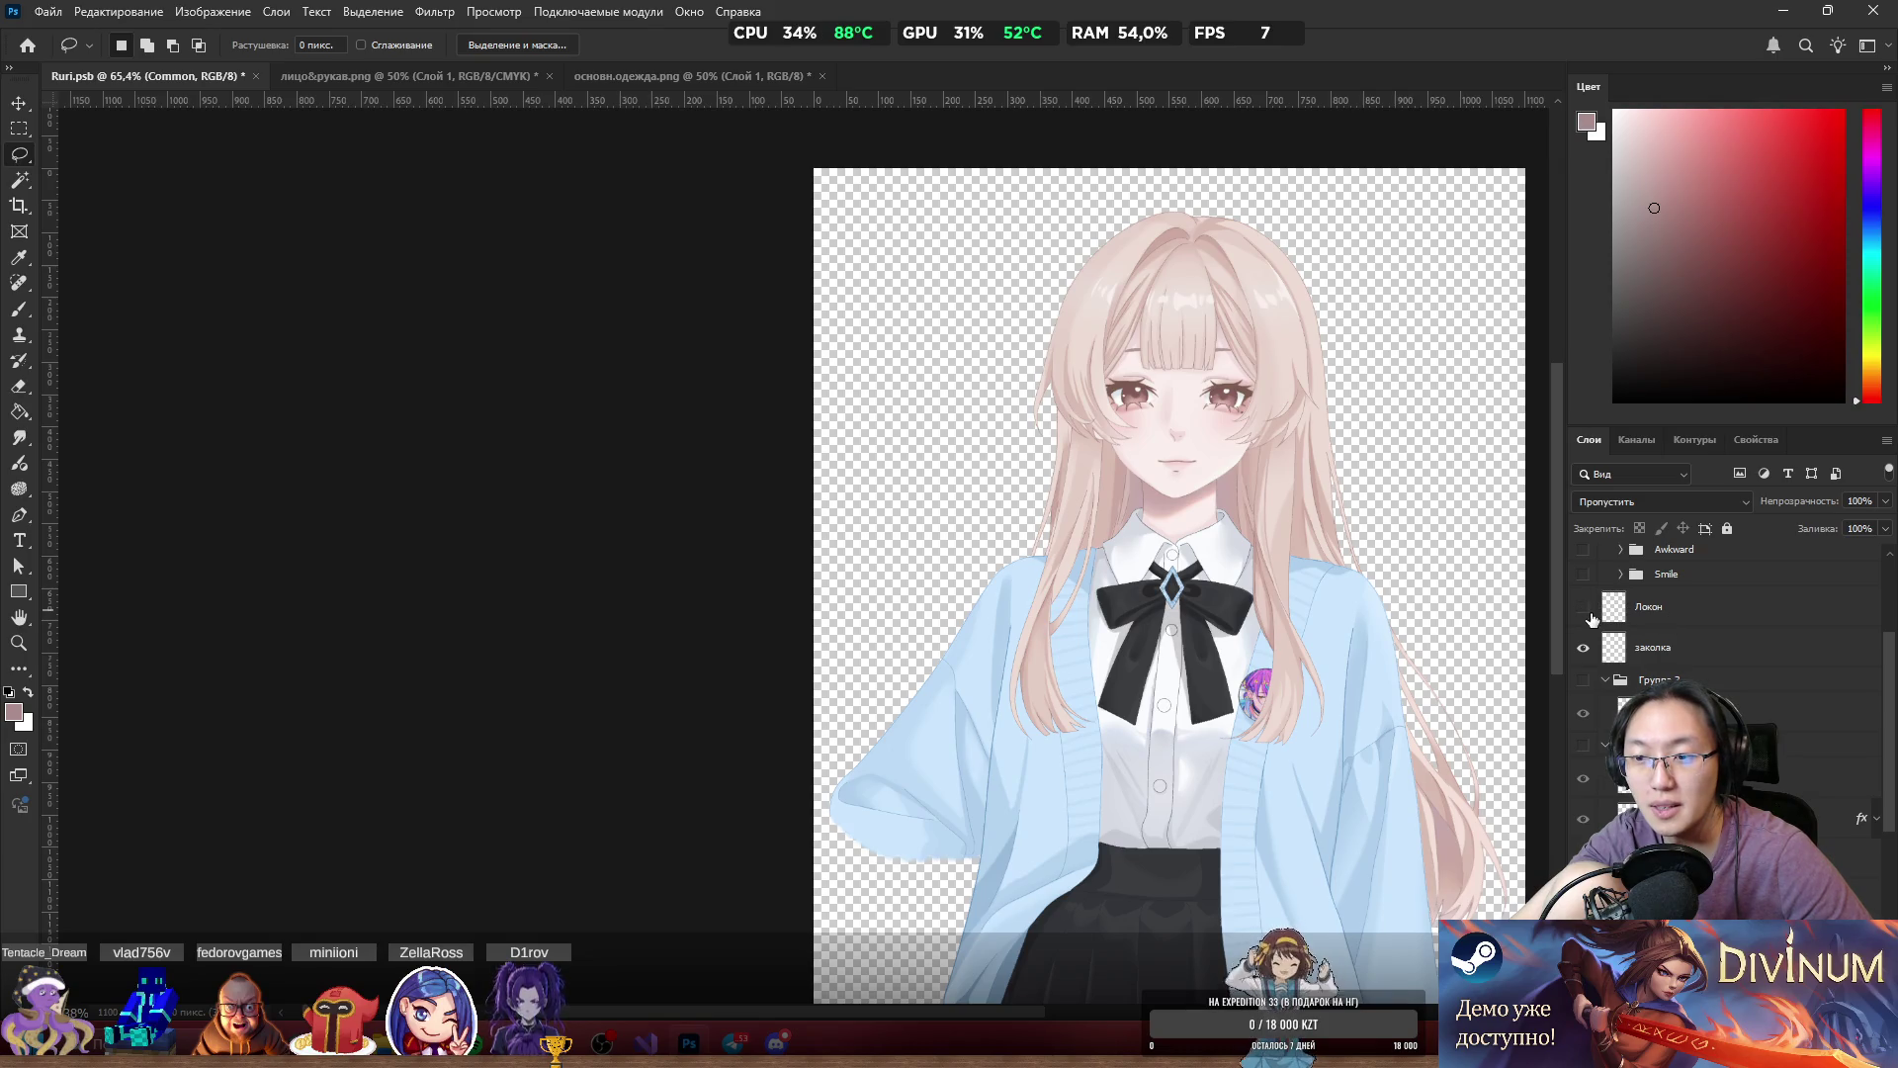
pyautogui.scroll(3, 1592, 618)
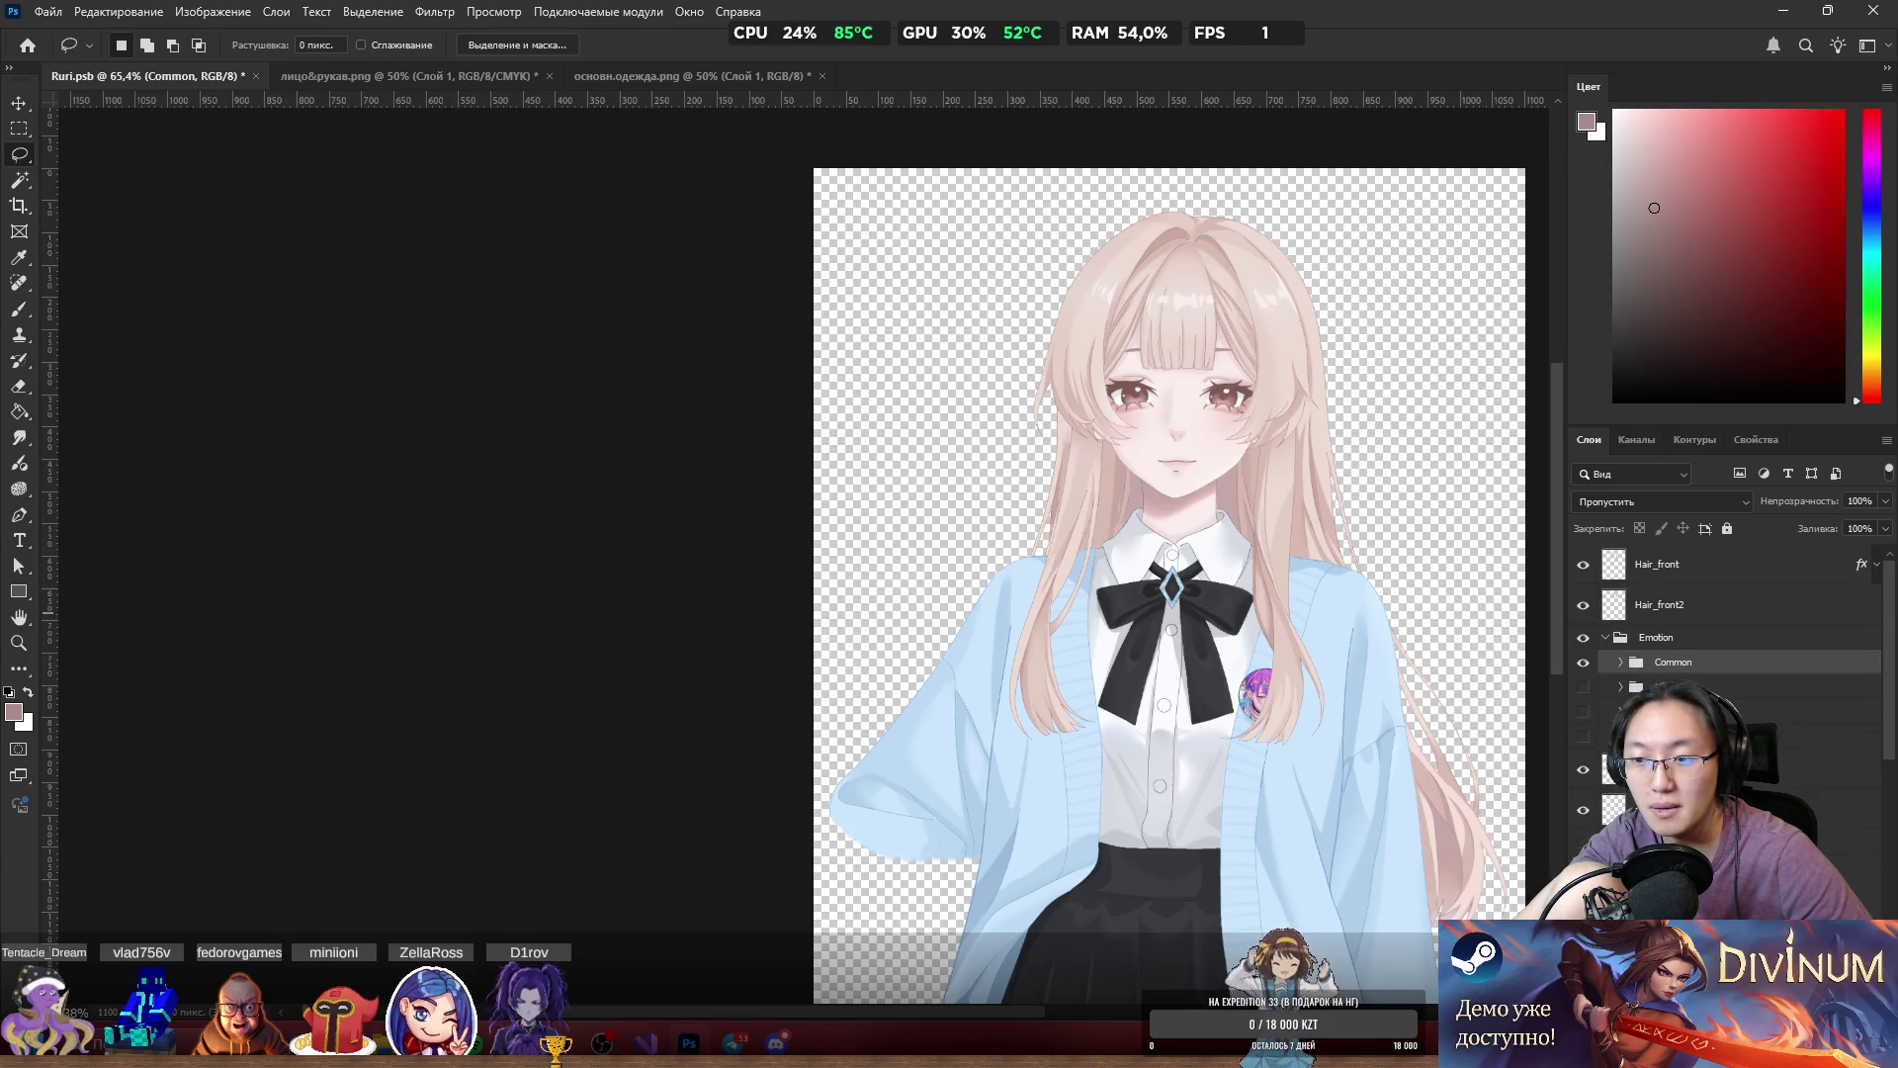
pyautogui.click(1681, 769)
pyautogui.doubleClick(1681, 769)
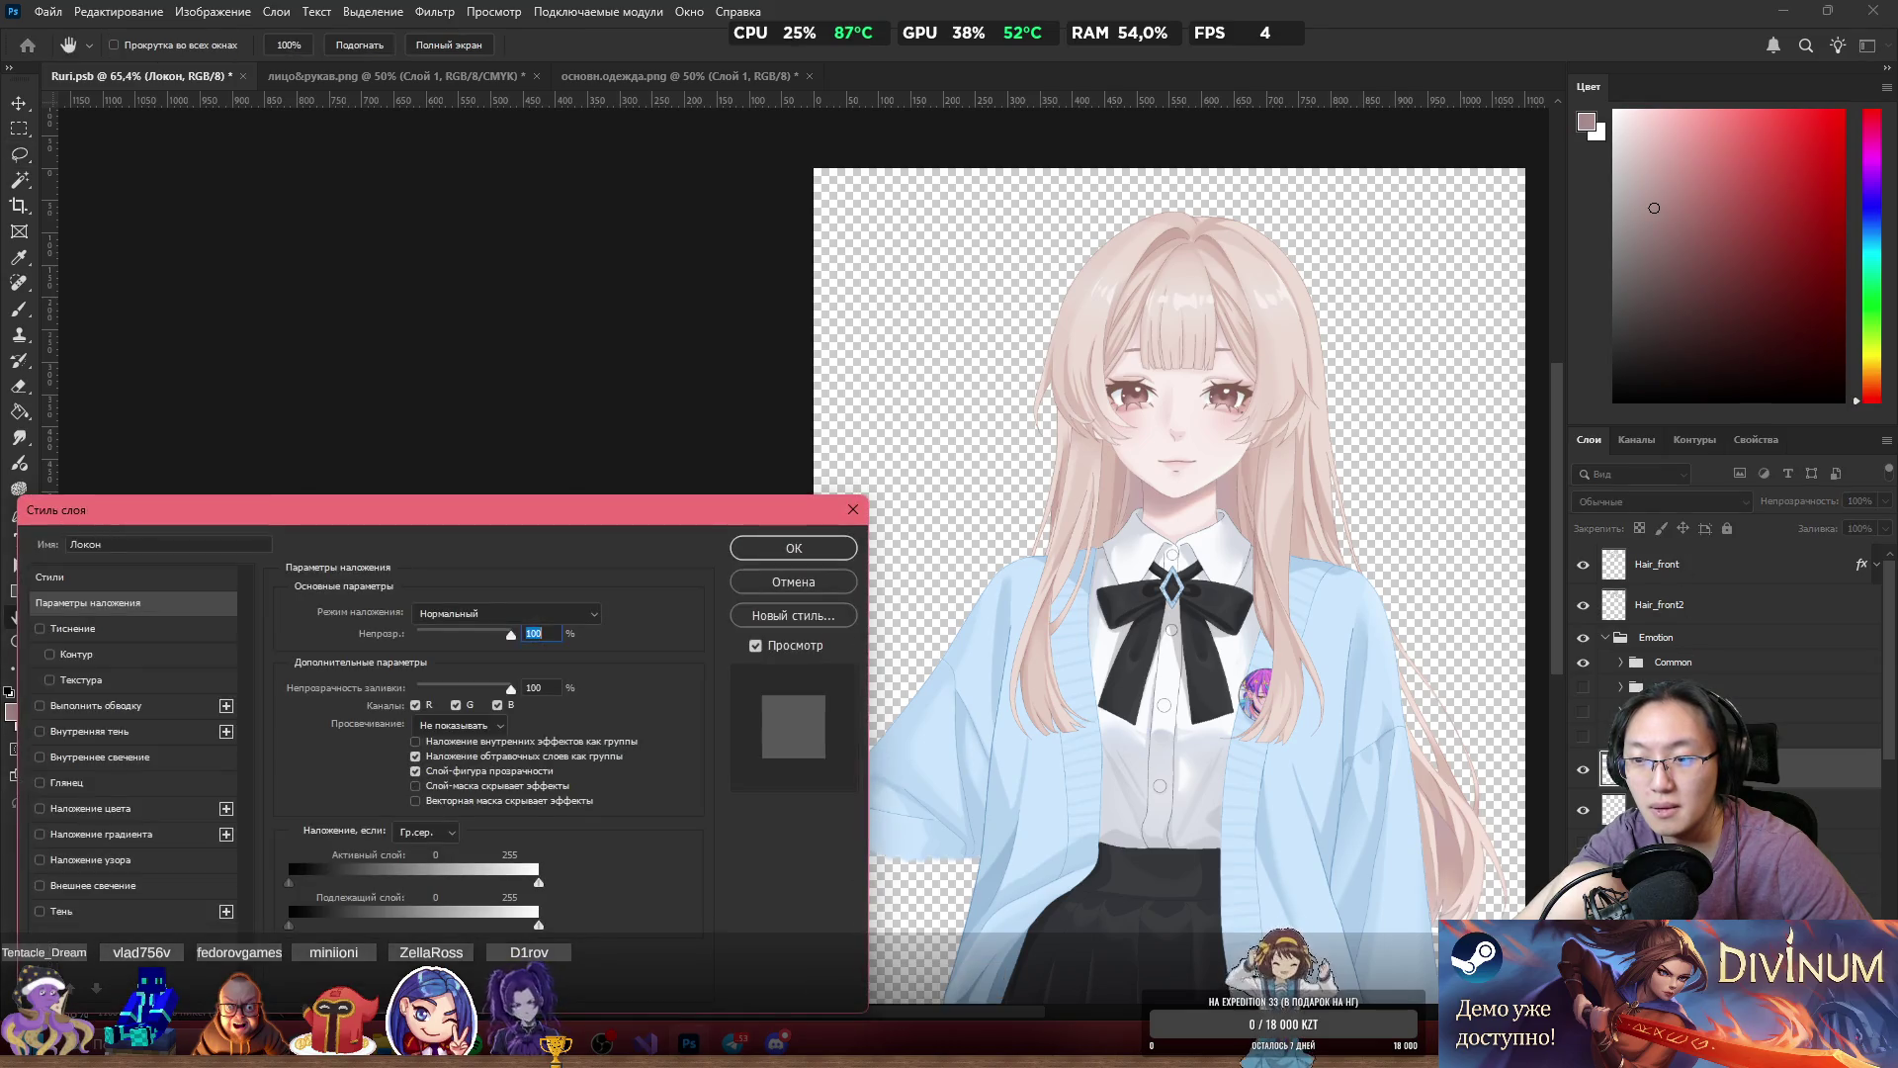
pyautogui.click(853, 510)
pyautogui.moveTo(1681, 769); pyautogui.dragTo(1702, 562)
pyautogui.scroll(5, 1224, 346)
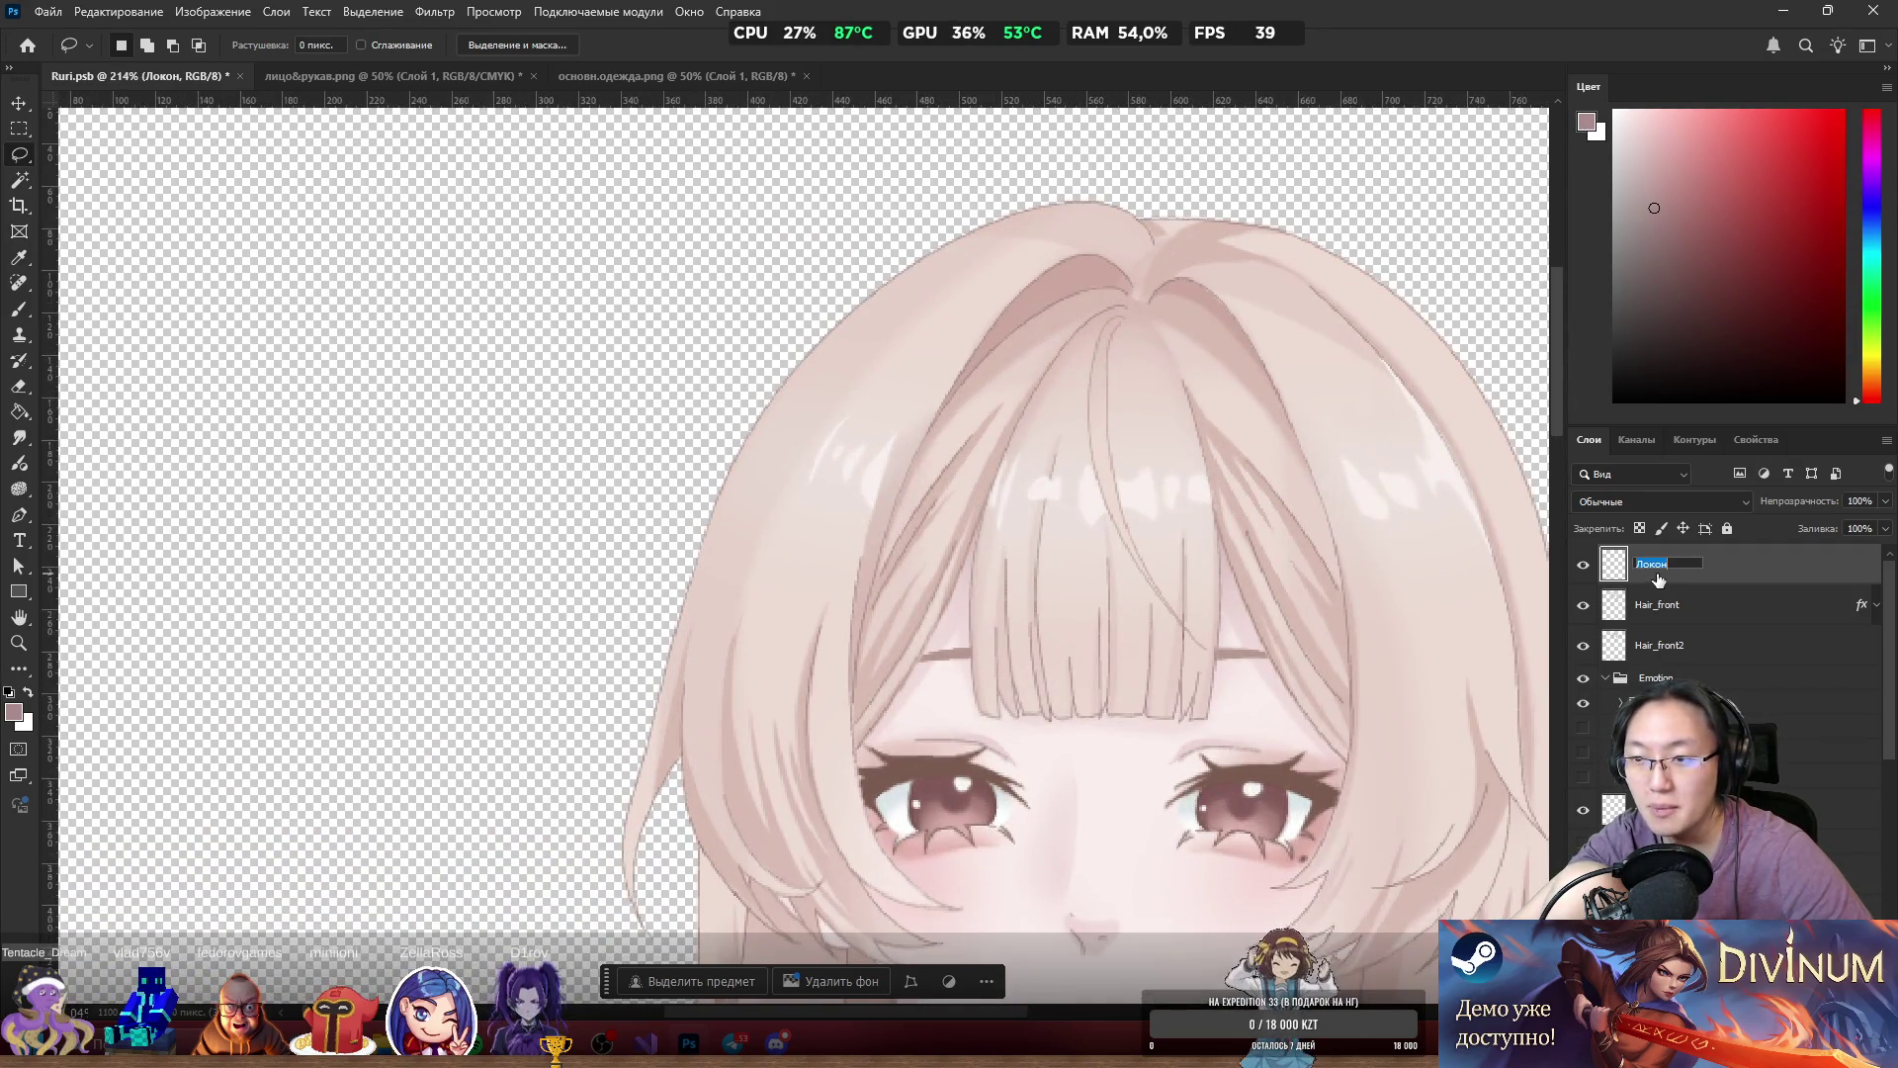
pyautogui.write('Hair')
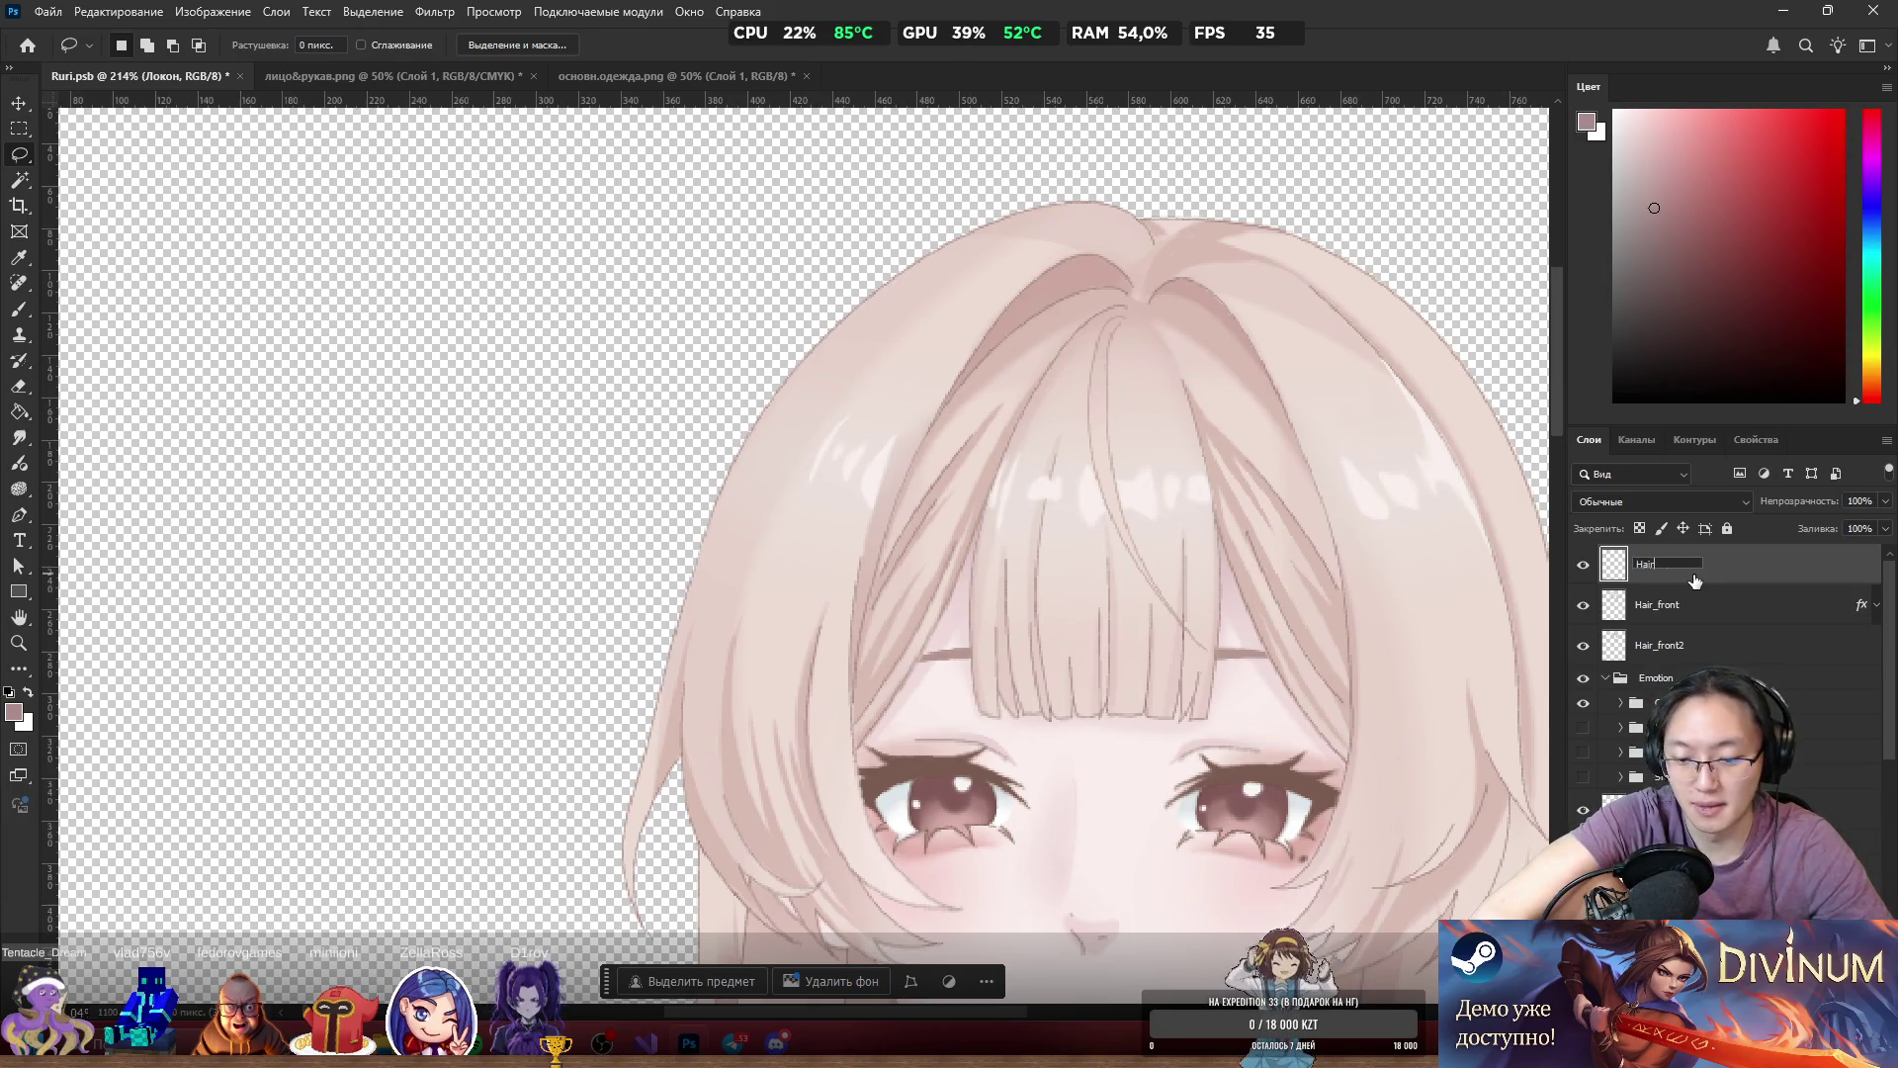
pyautogui.press('Return')
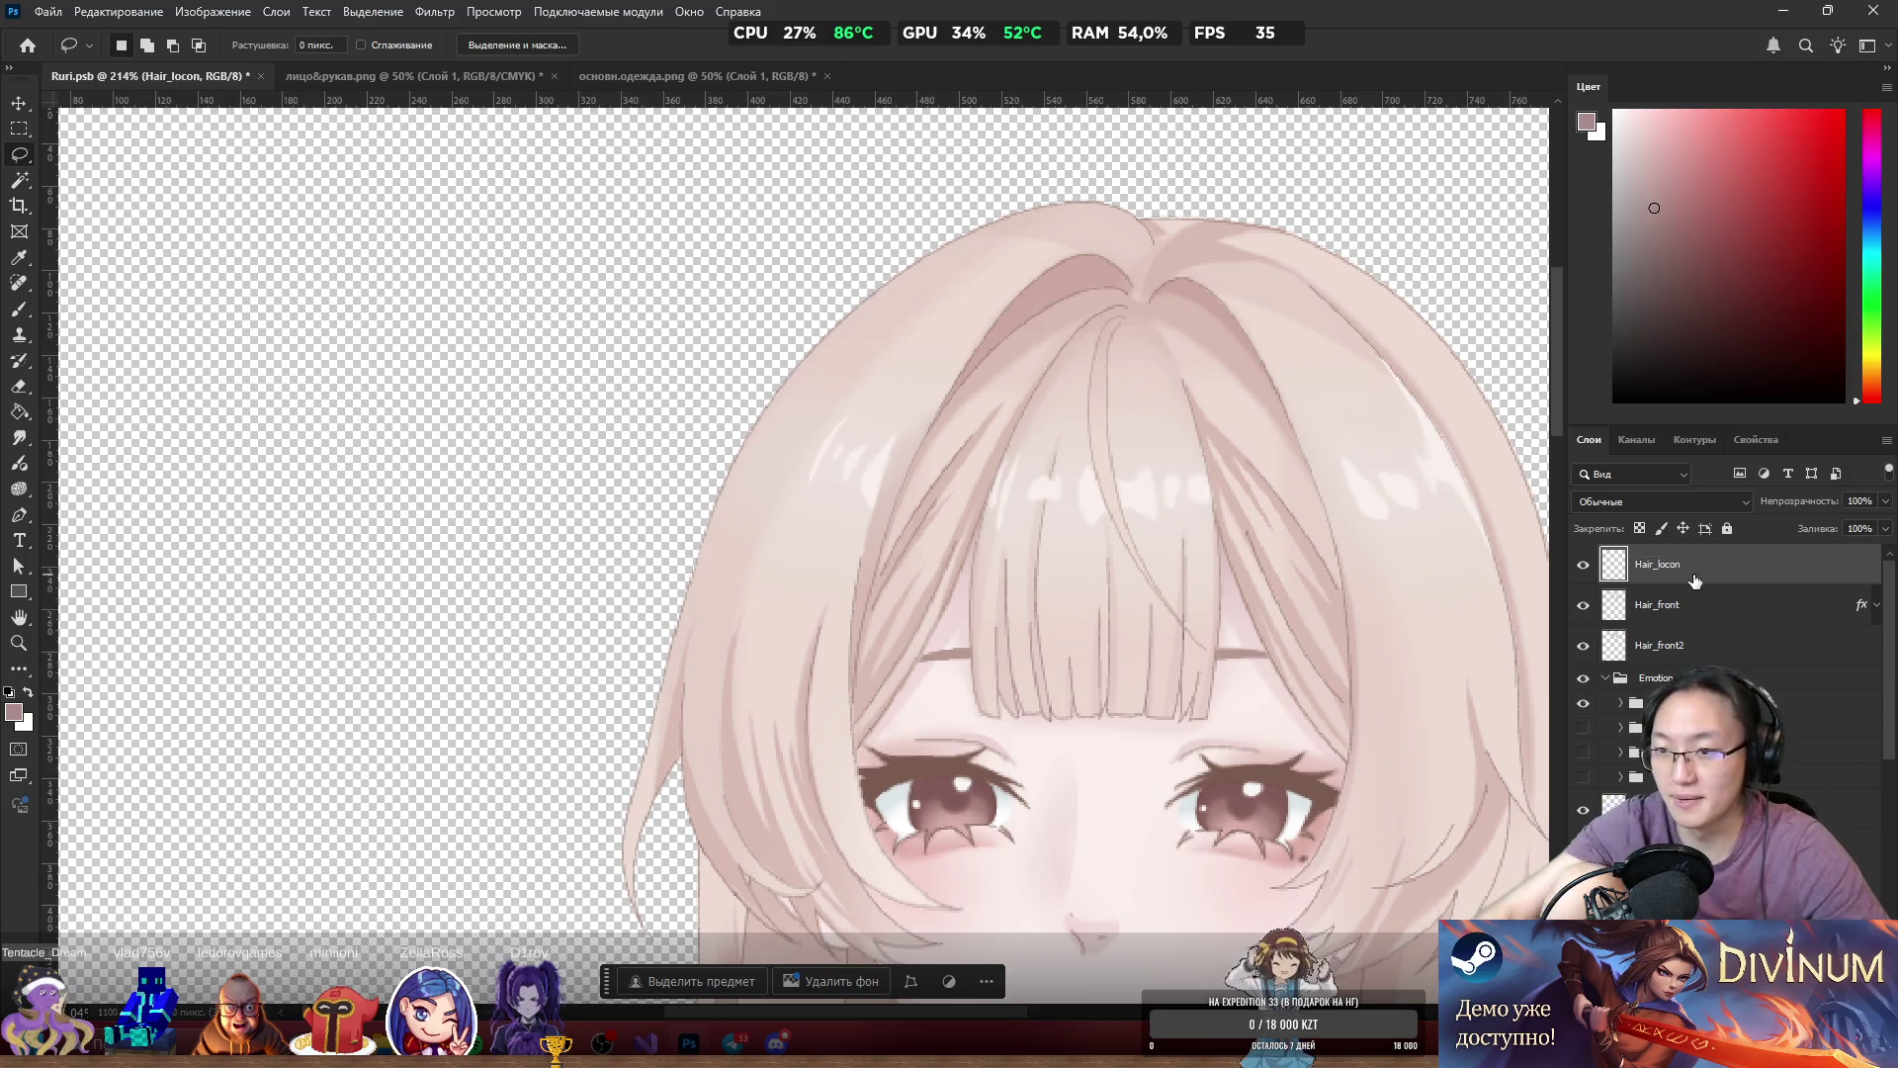
# Bring the заколка hair-clip layer to the top and rename it Pin.
pyautogui.scroll(-5, 1694, 613)
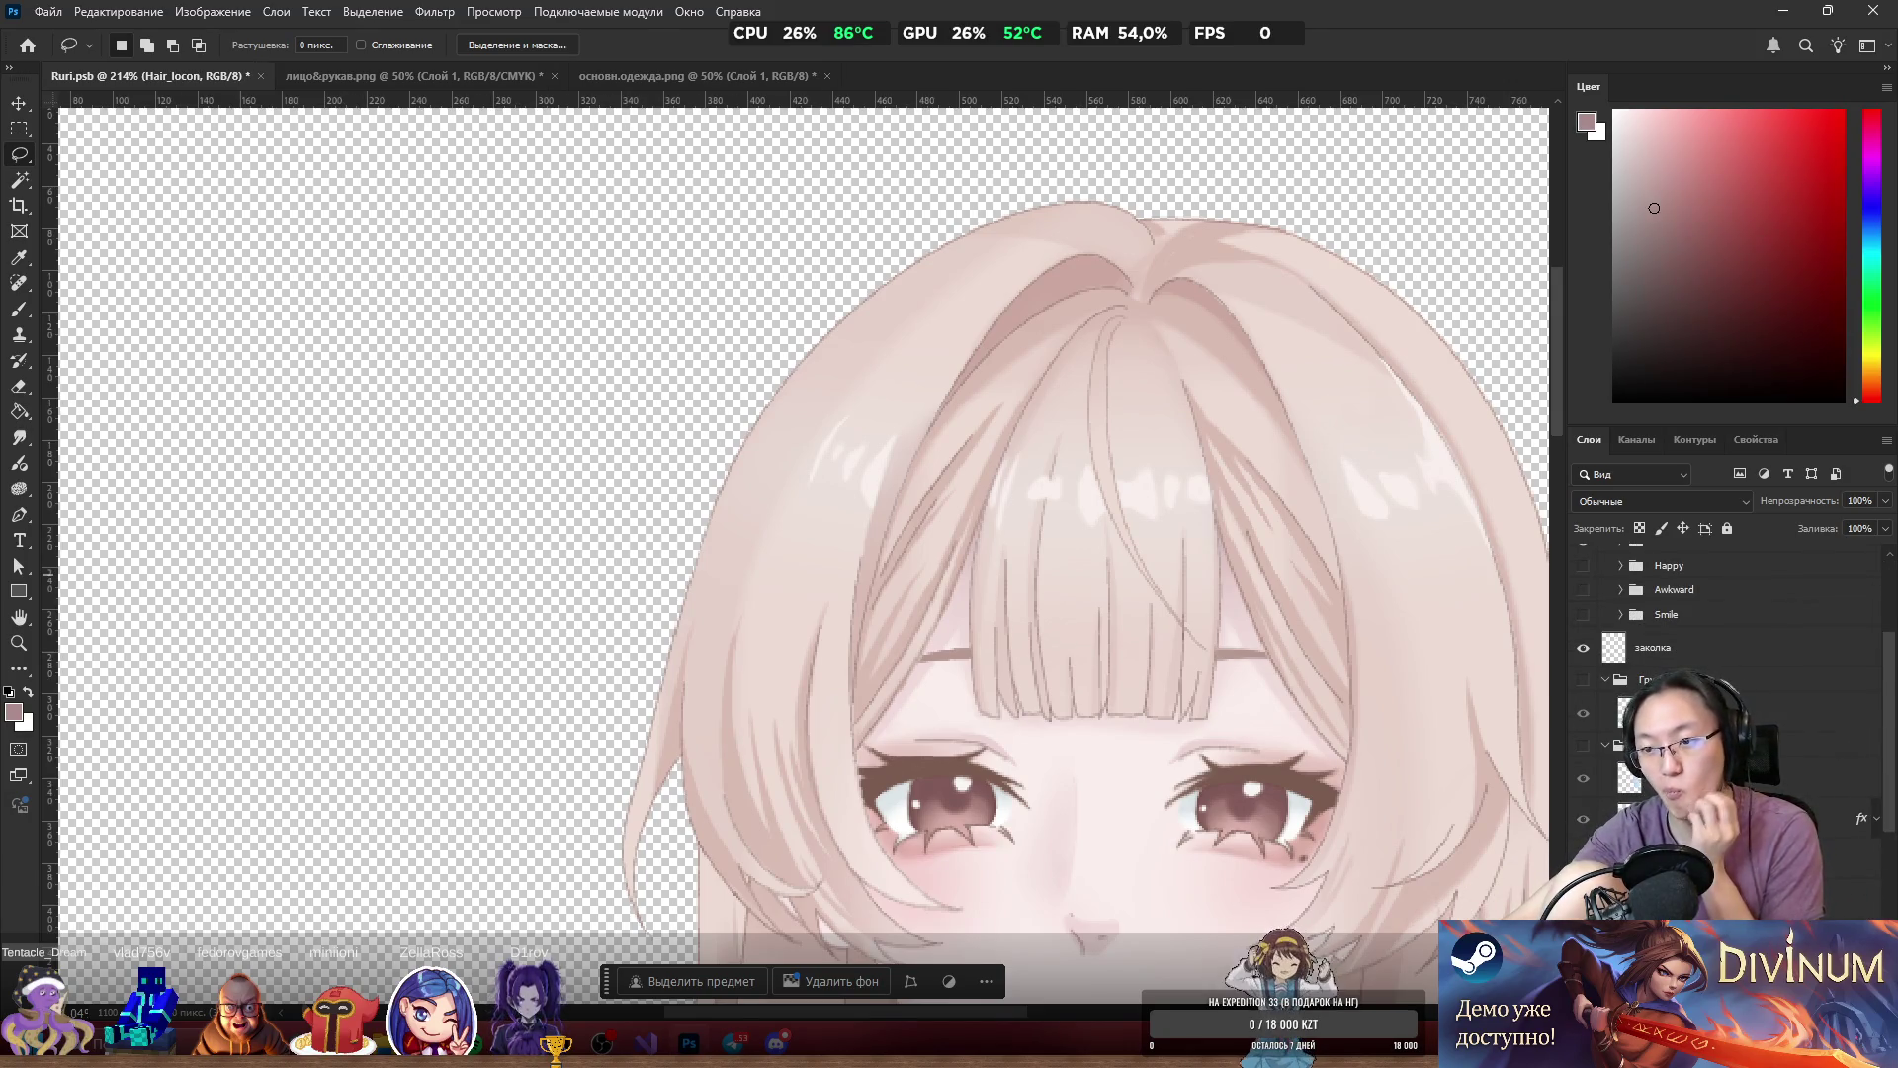
pyautogui.scroll(-3, 1181, 555)
pyautogui.scroll(3, 1684, 668)
pyautogui.hotkey('ctrl', 'v')
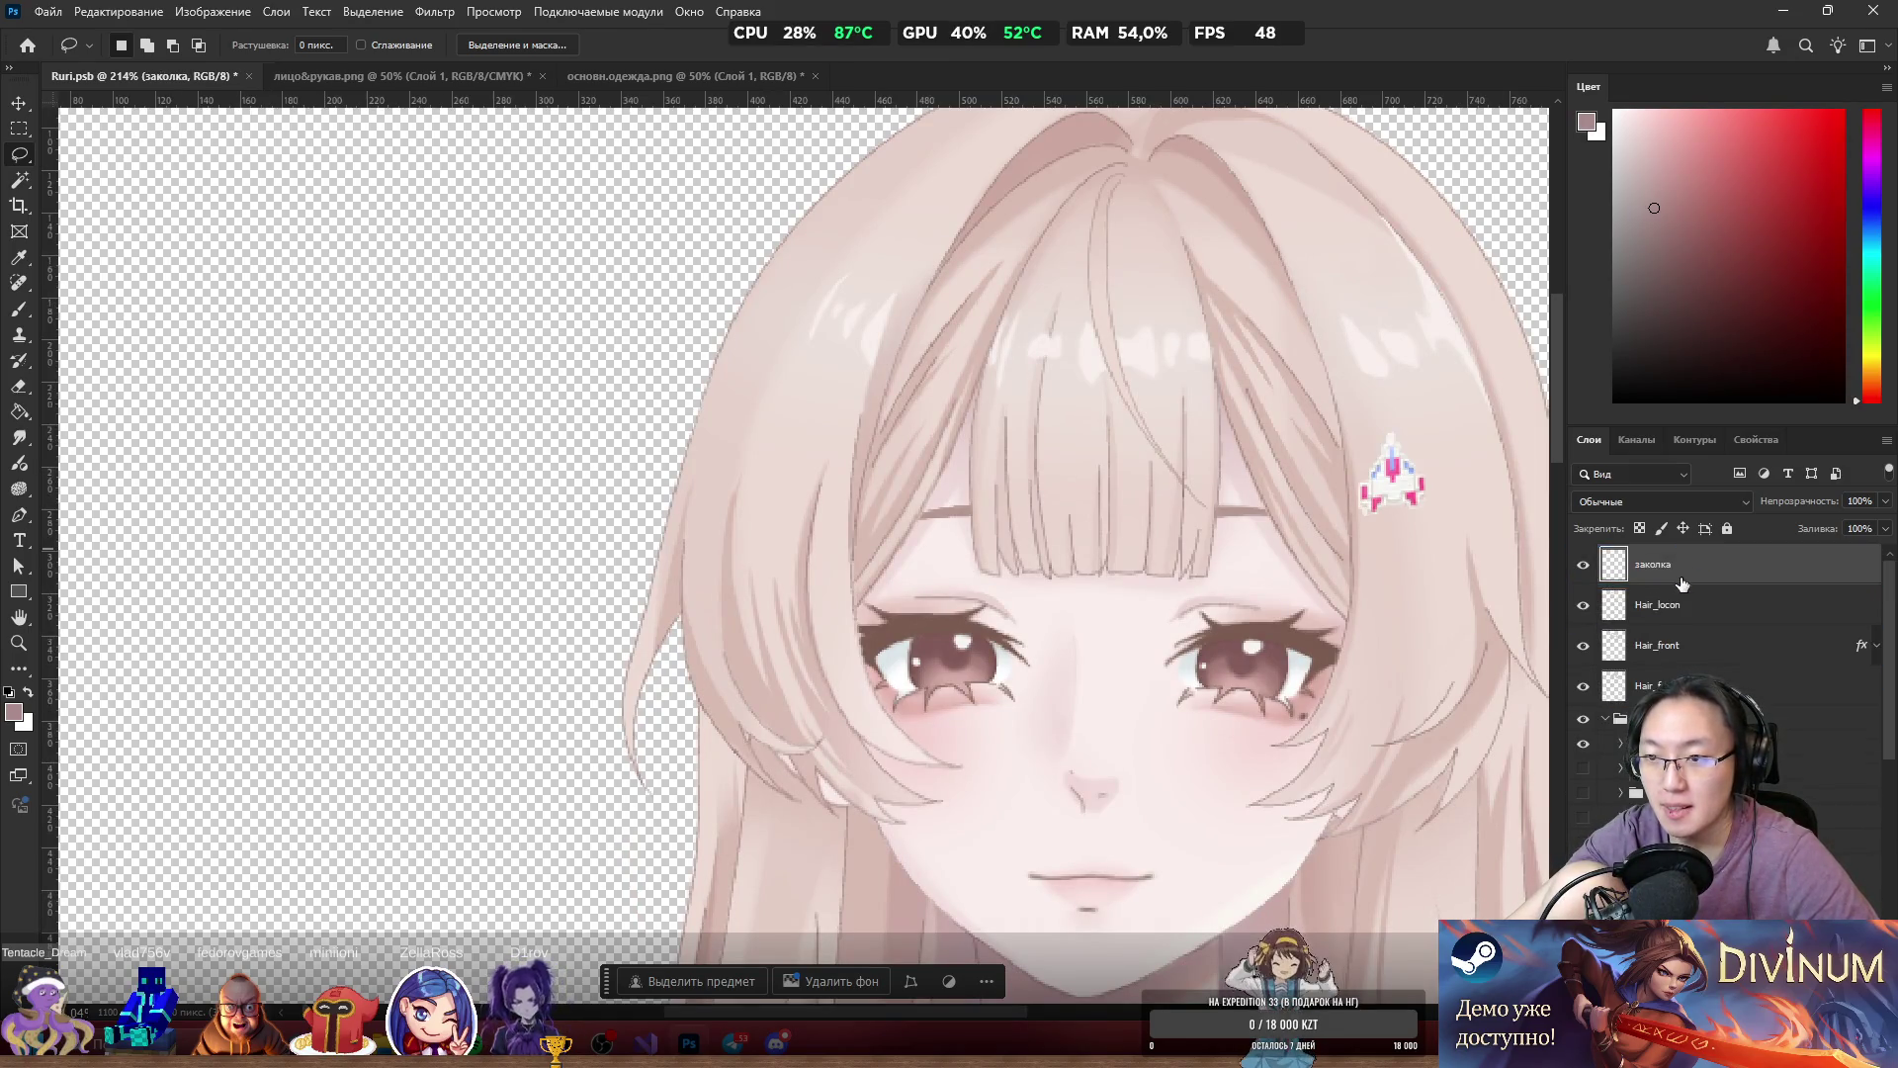
pyautogui.doubleClick(1671, 566)
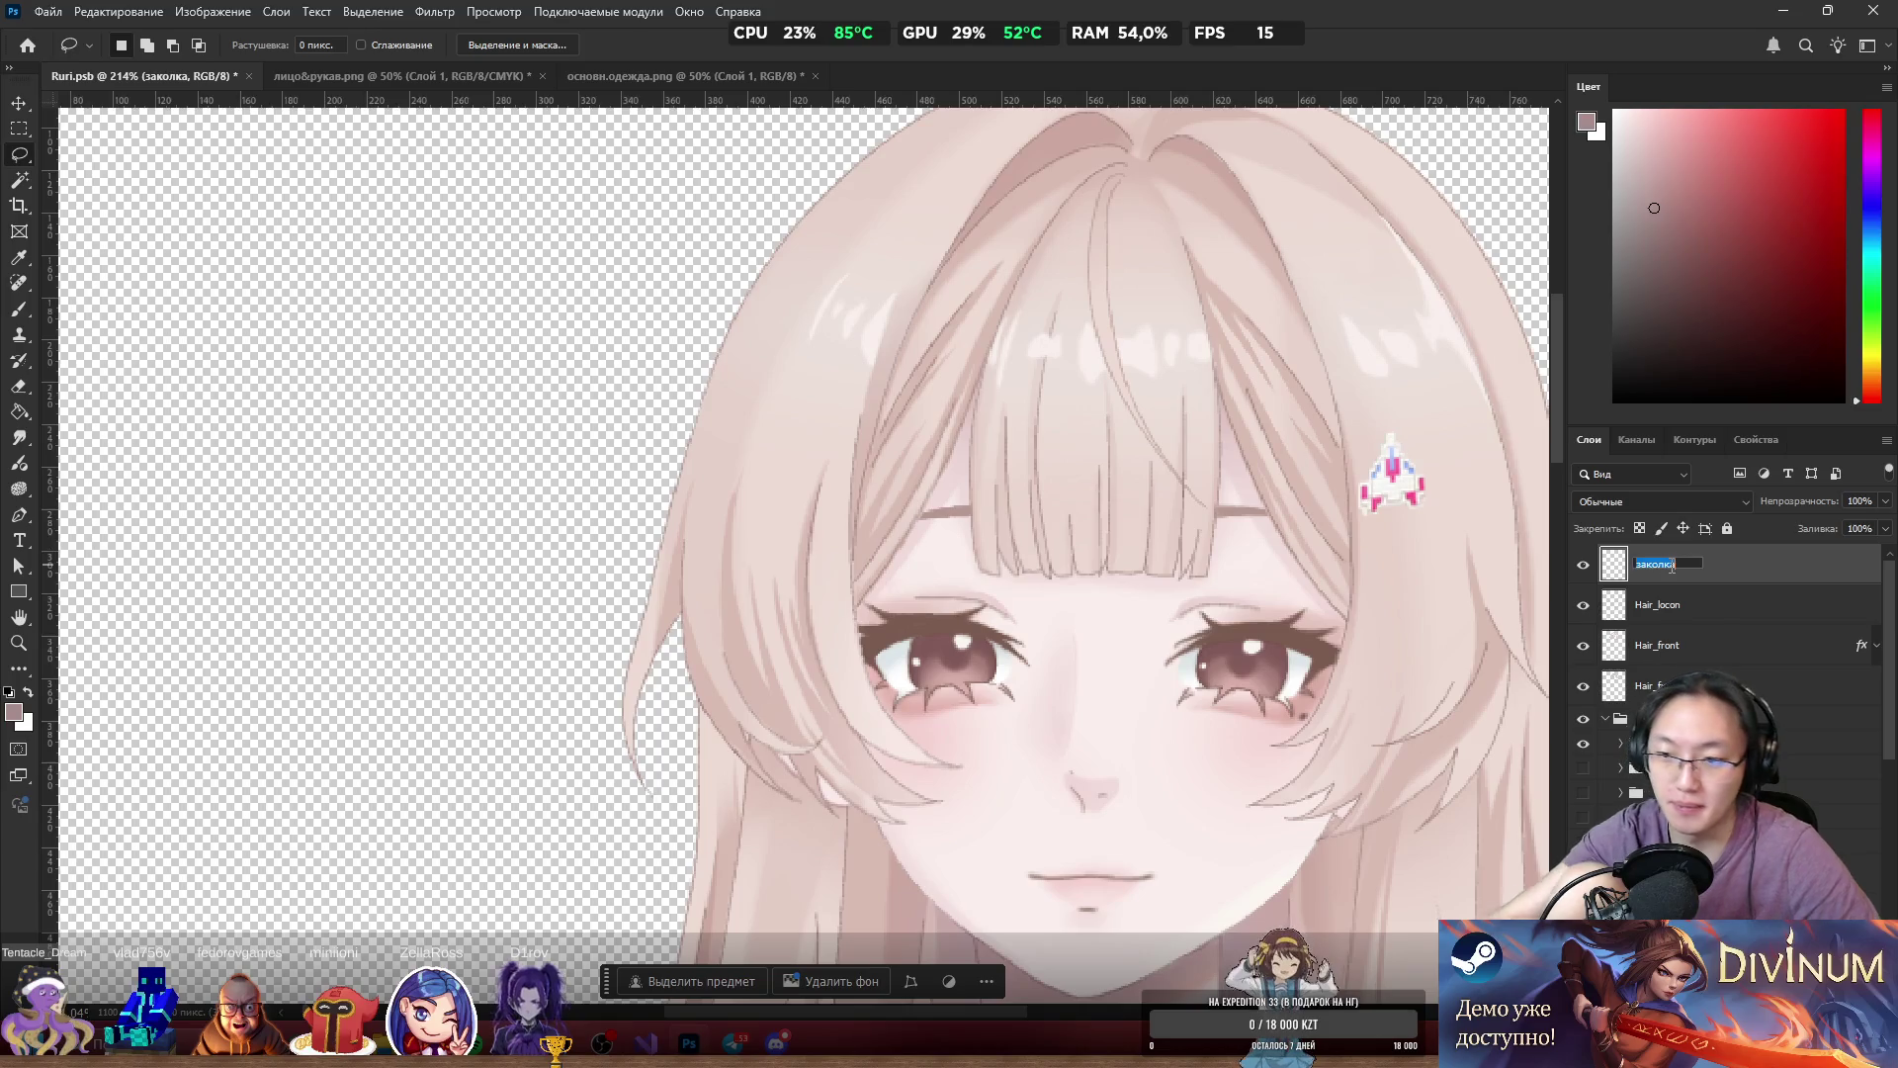
pyautogui.write('P')
pyautogui.press('Return')
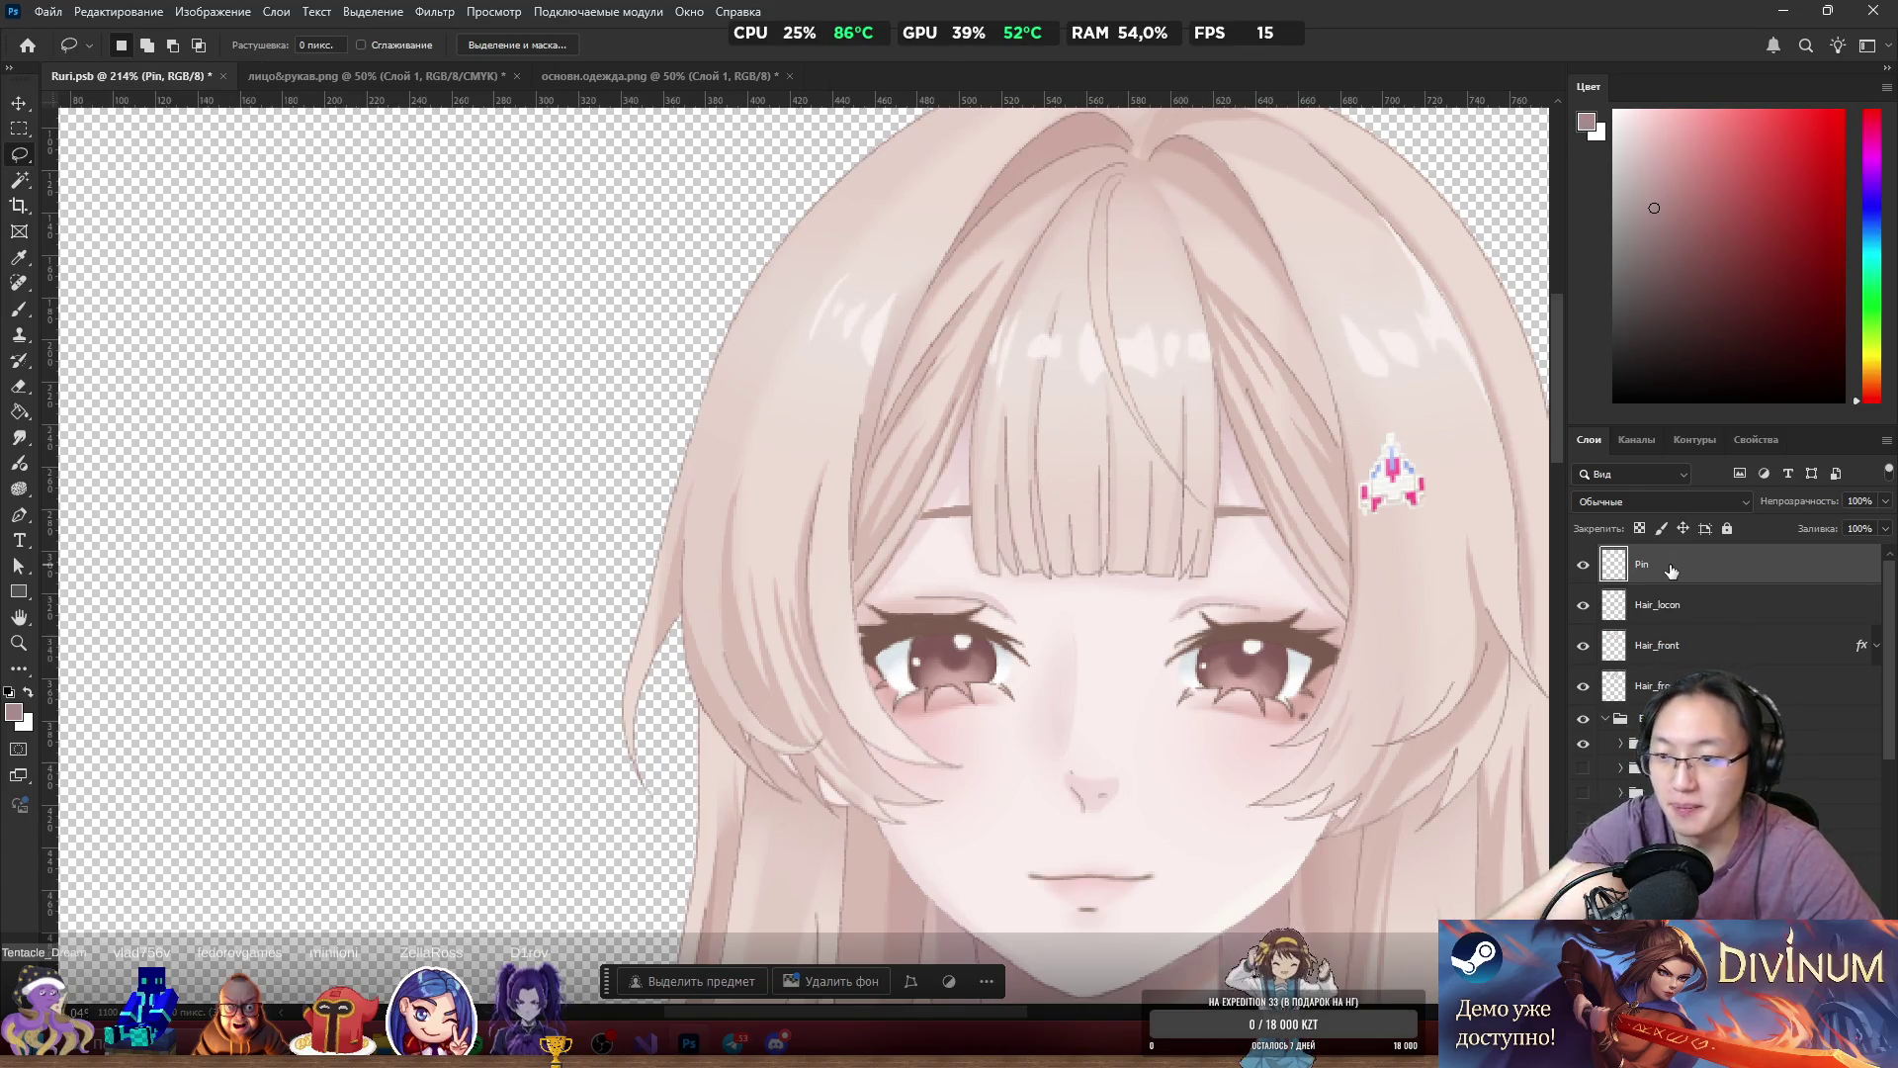
pyautogui.scroll(-3, 1632, 698)
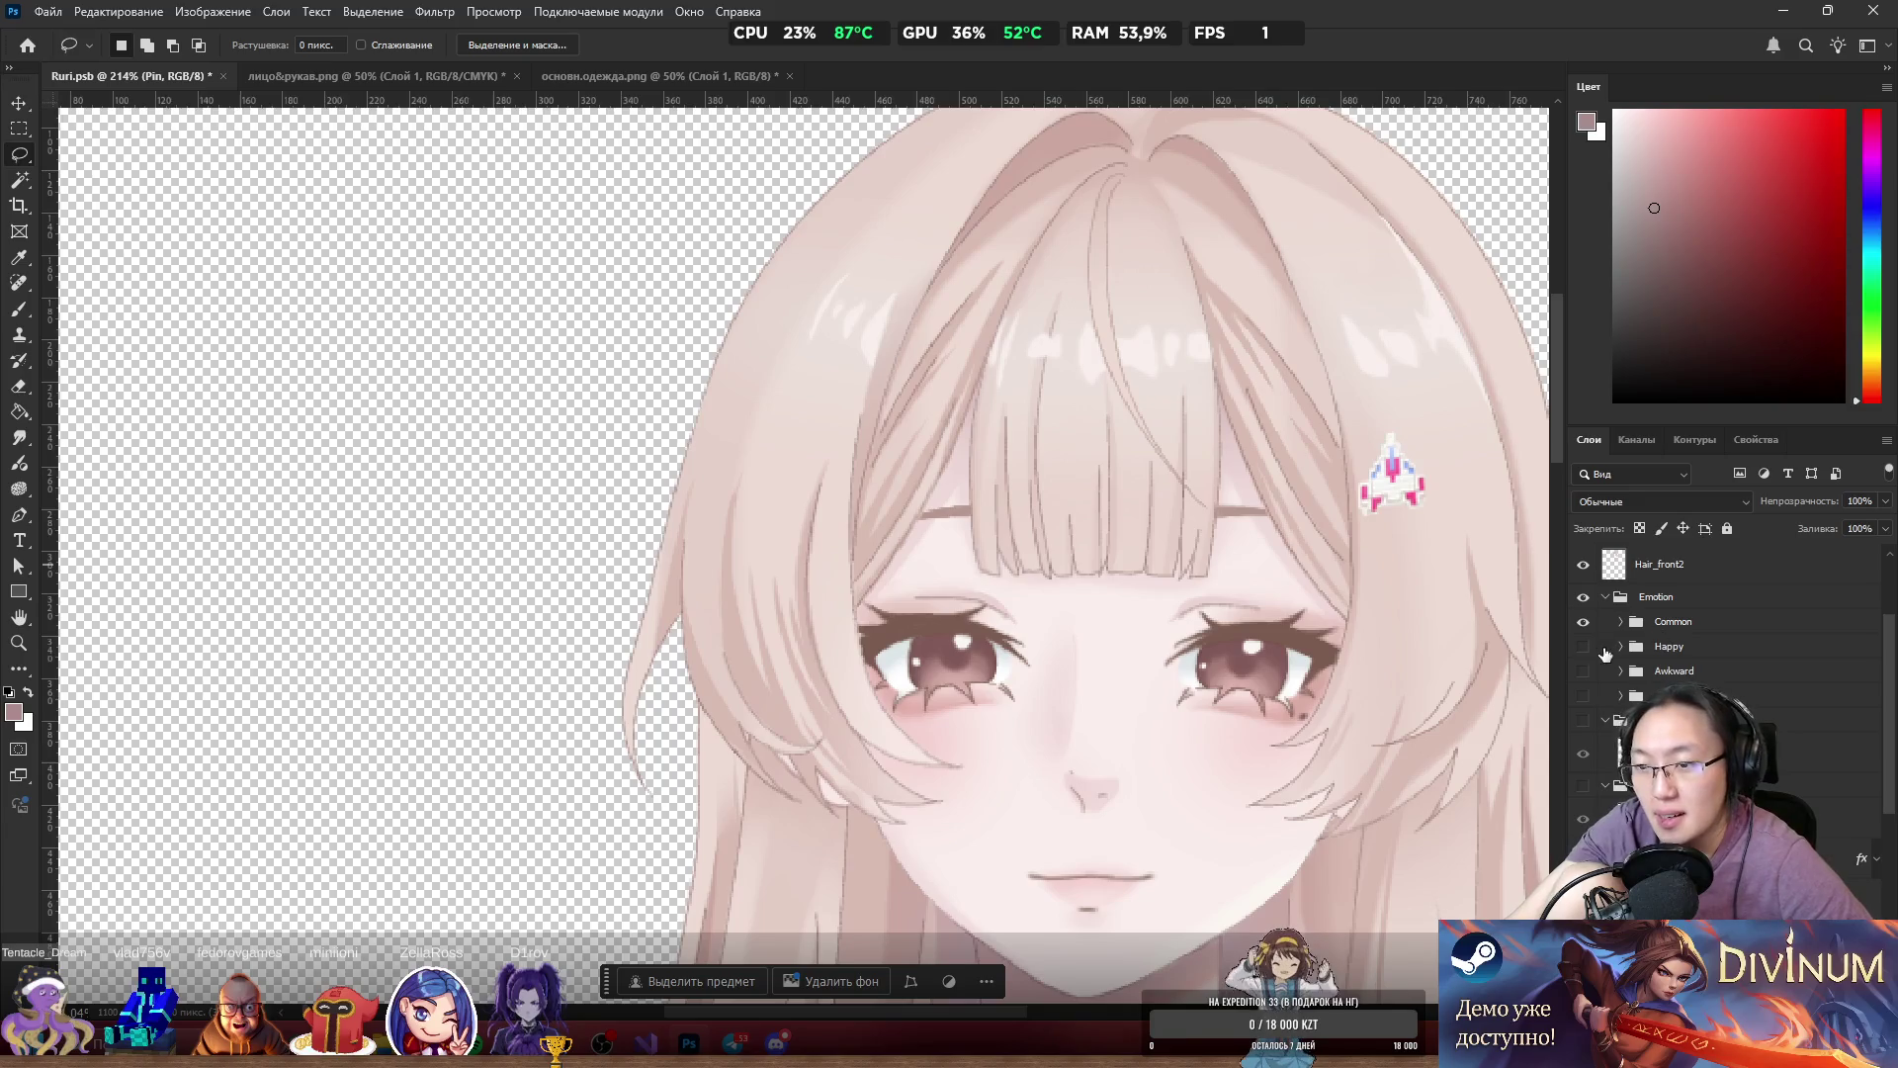
pyautogui.scroll(-2, 1632, 643)
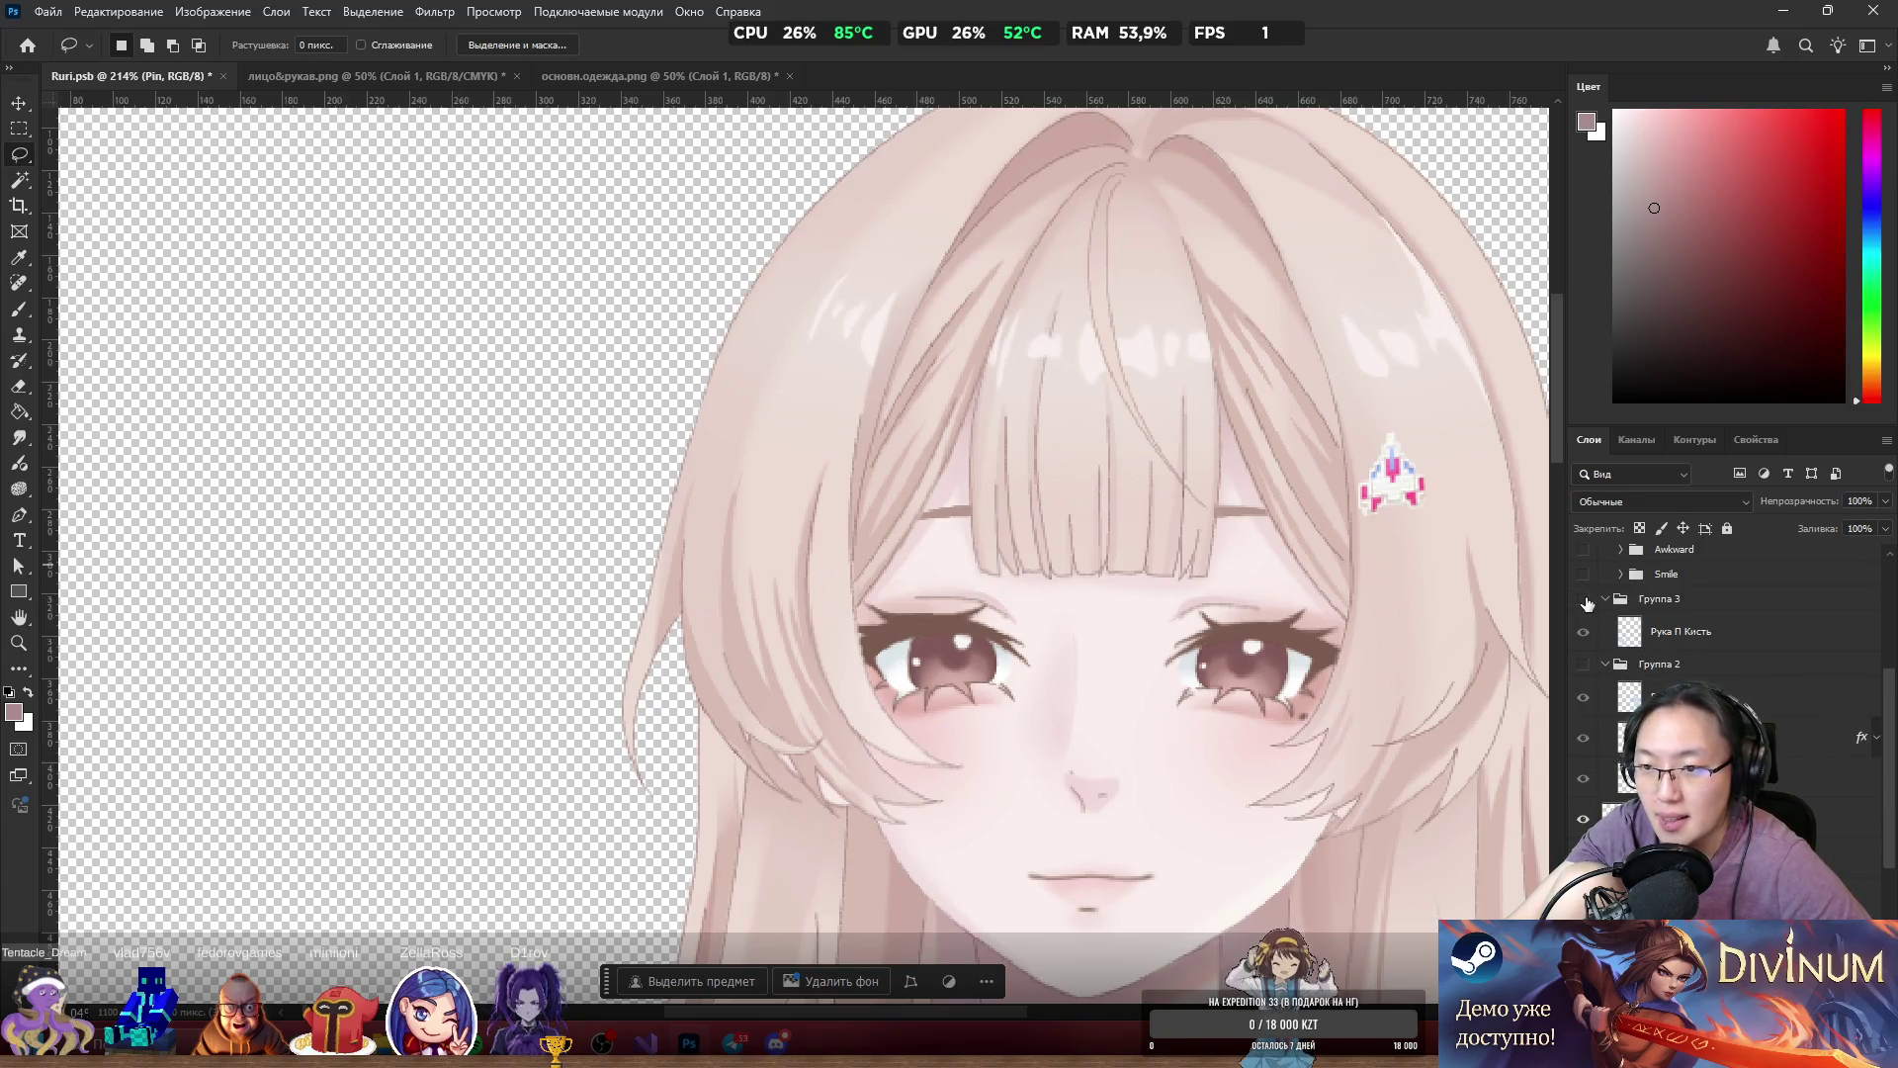
pyautogui.scroll(-8, 1142, 675)
# Ungroup Группа 3 and rename its Рука П Кисть arm layer to HR_common.
pyautogui.click(1582, 600)
pyautogui.click(1582, 600)
pyautogui.moveTo(1671, 618)
pyautogui.mouseDown()
pyautogui.moveTo(1631, 615)
pyautogui.moveTo(1640, 660)
pyautogui.moveTo(1626, 652)
pyautogui.mouseUp()
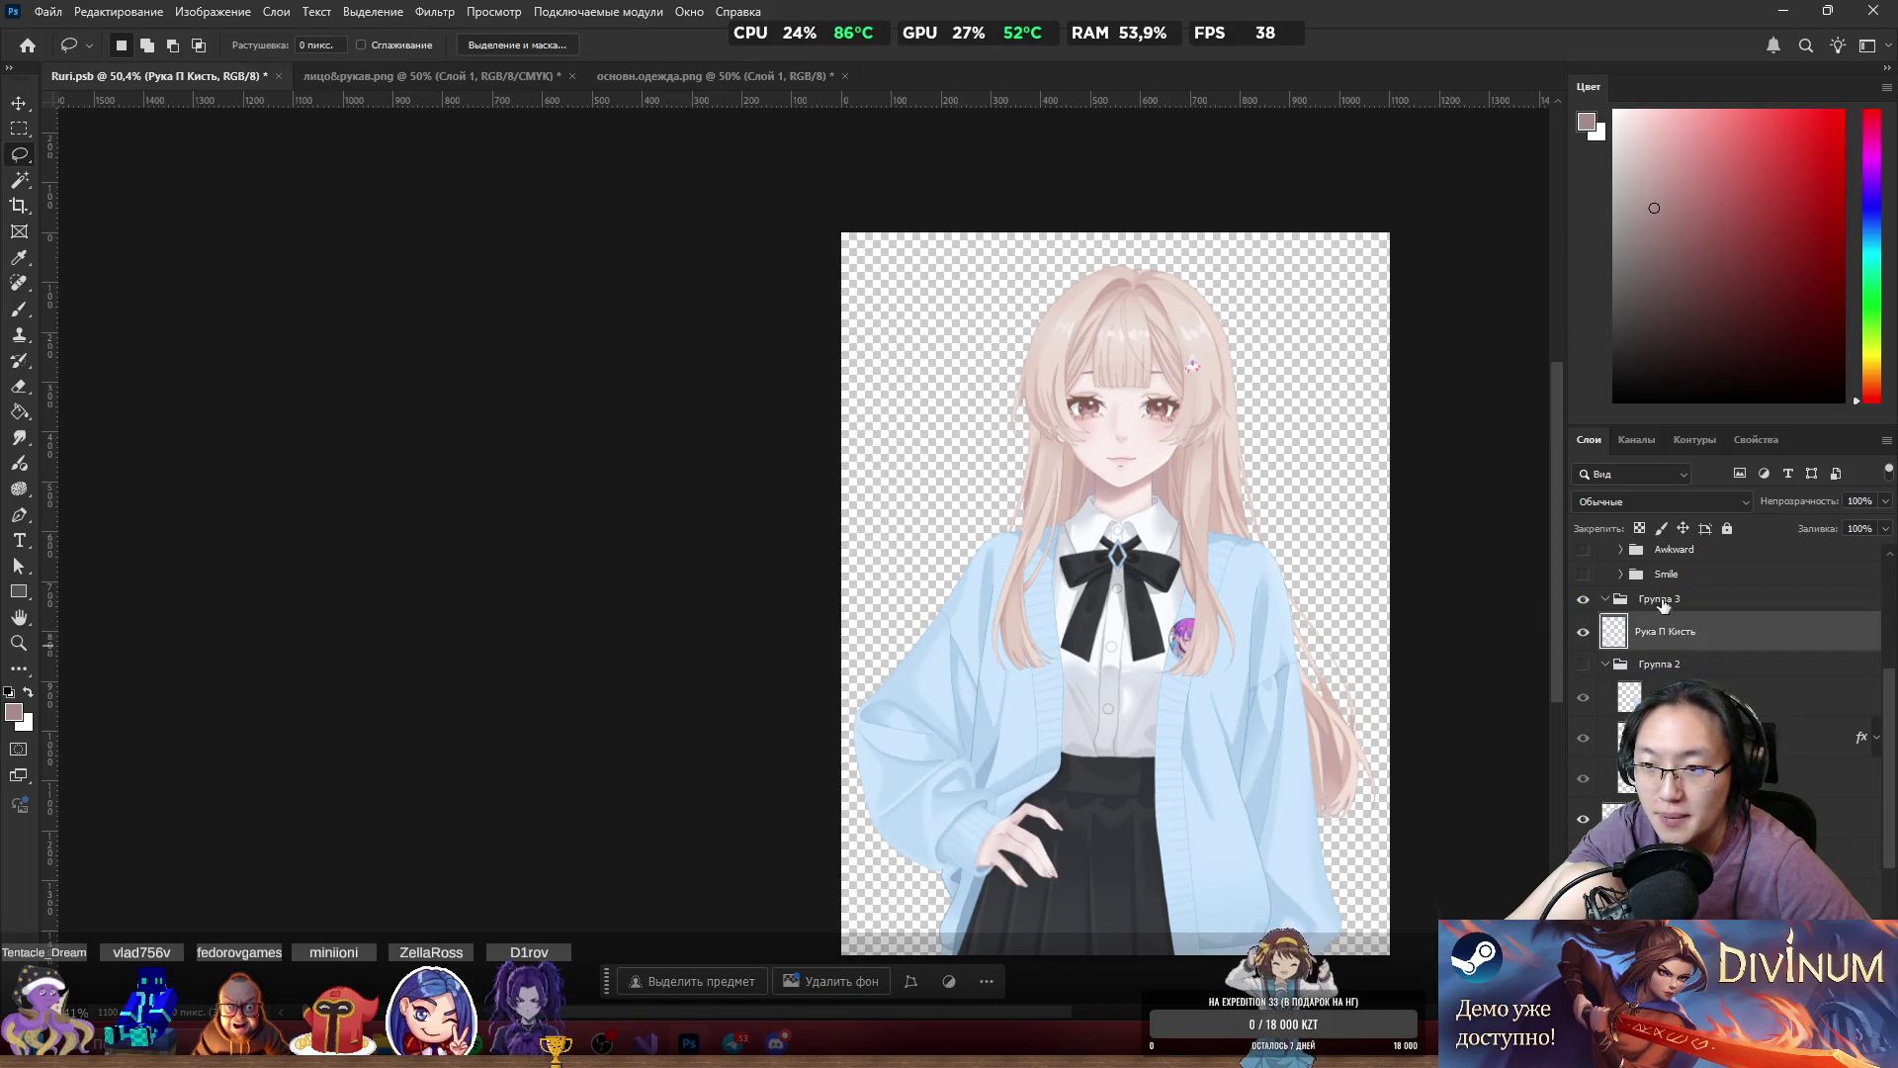
pyautogui.click(1669, 603)
pyautogui.hotkey('ctrl', 'shift', 'g')
pyautogui.doubleClick(1668, 606)
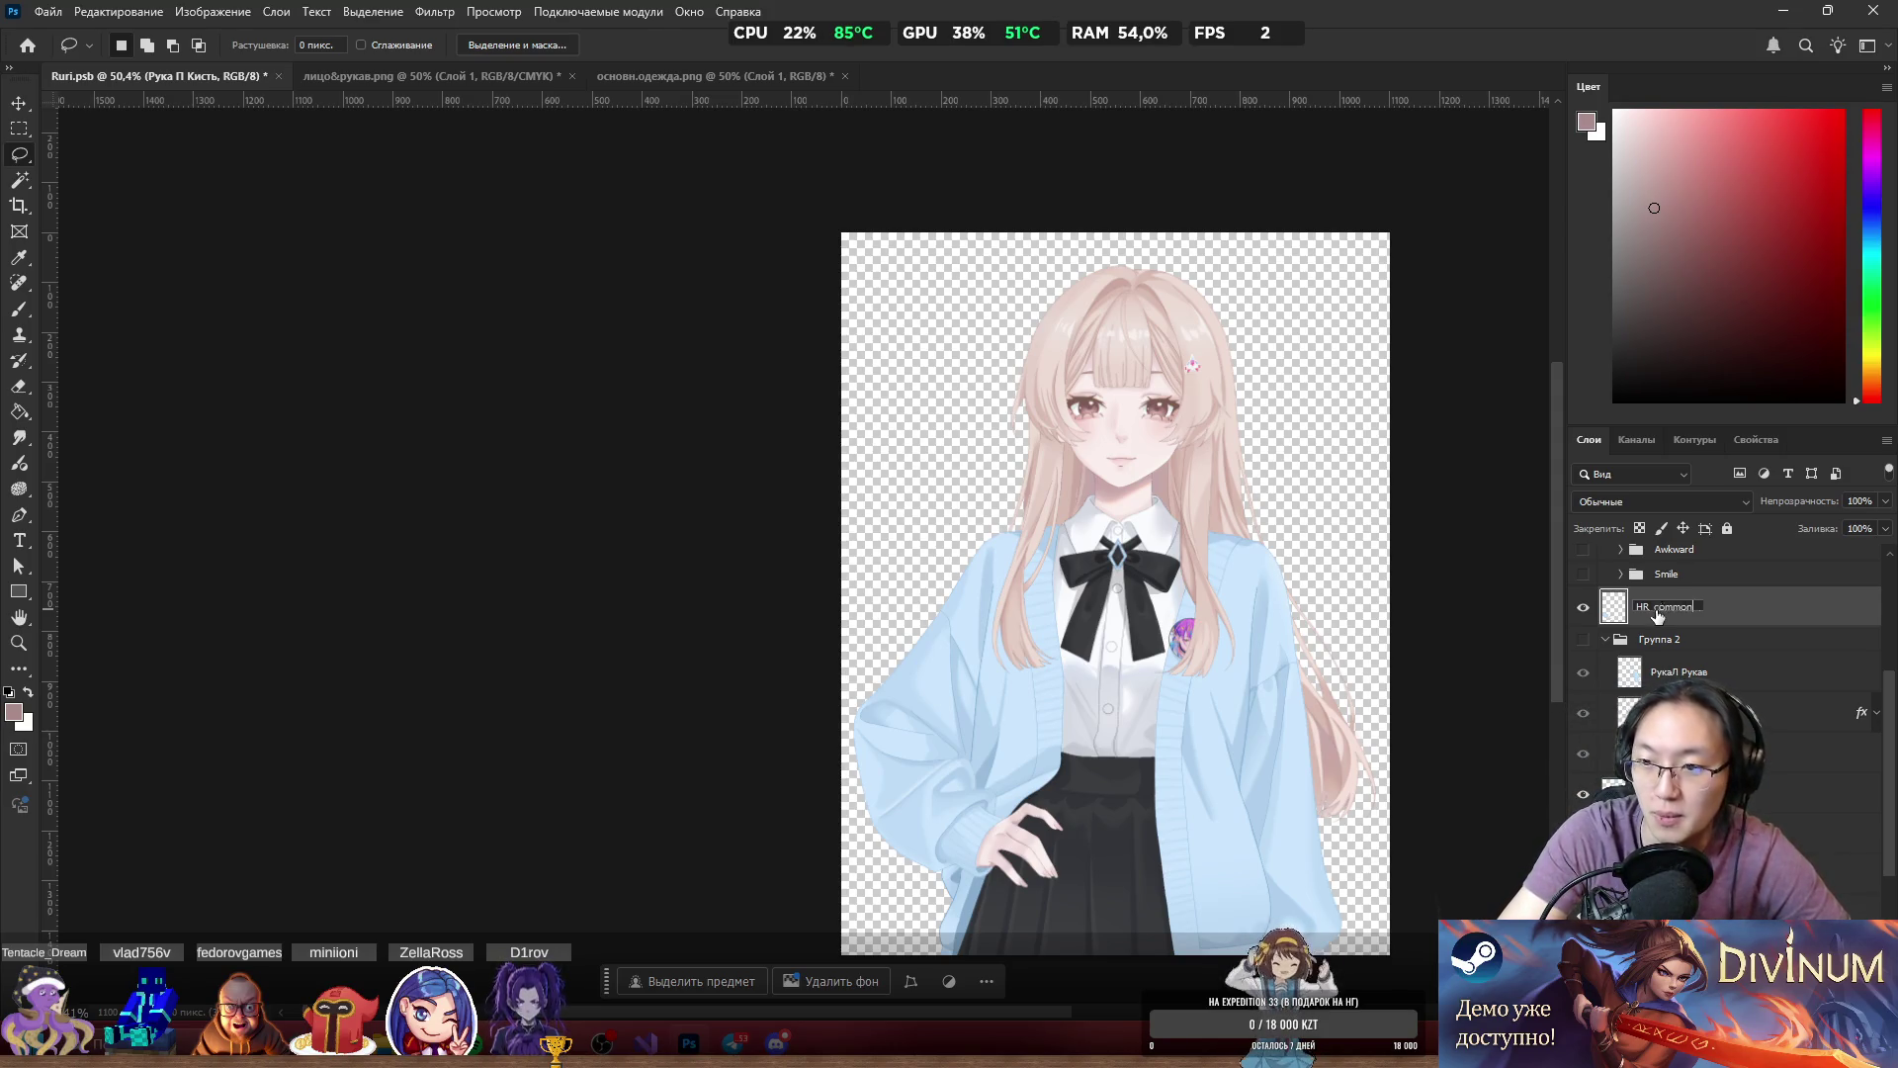
pyautogui.press('Return')
# Compare the HR_common arm with Группа 2's arm, then rename Группа 2 to HL_toMouth.
pyautogui.click(1583, 607)
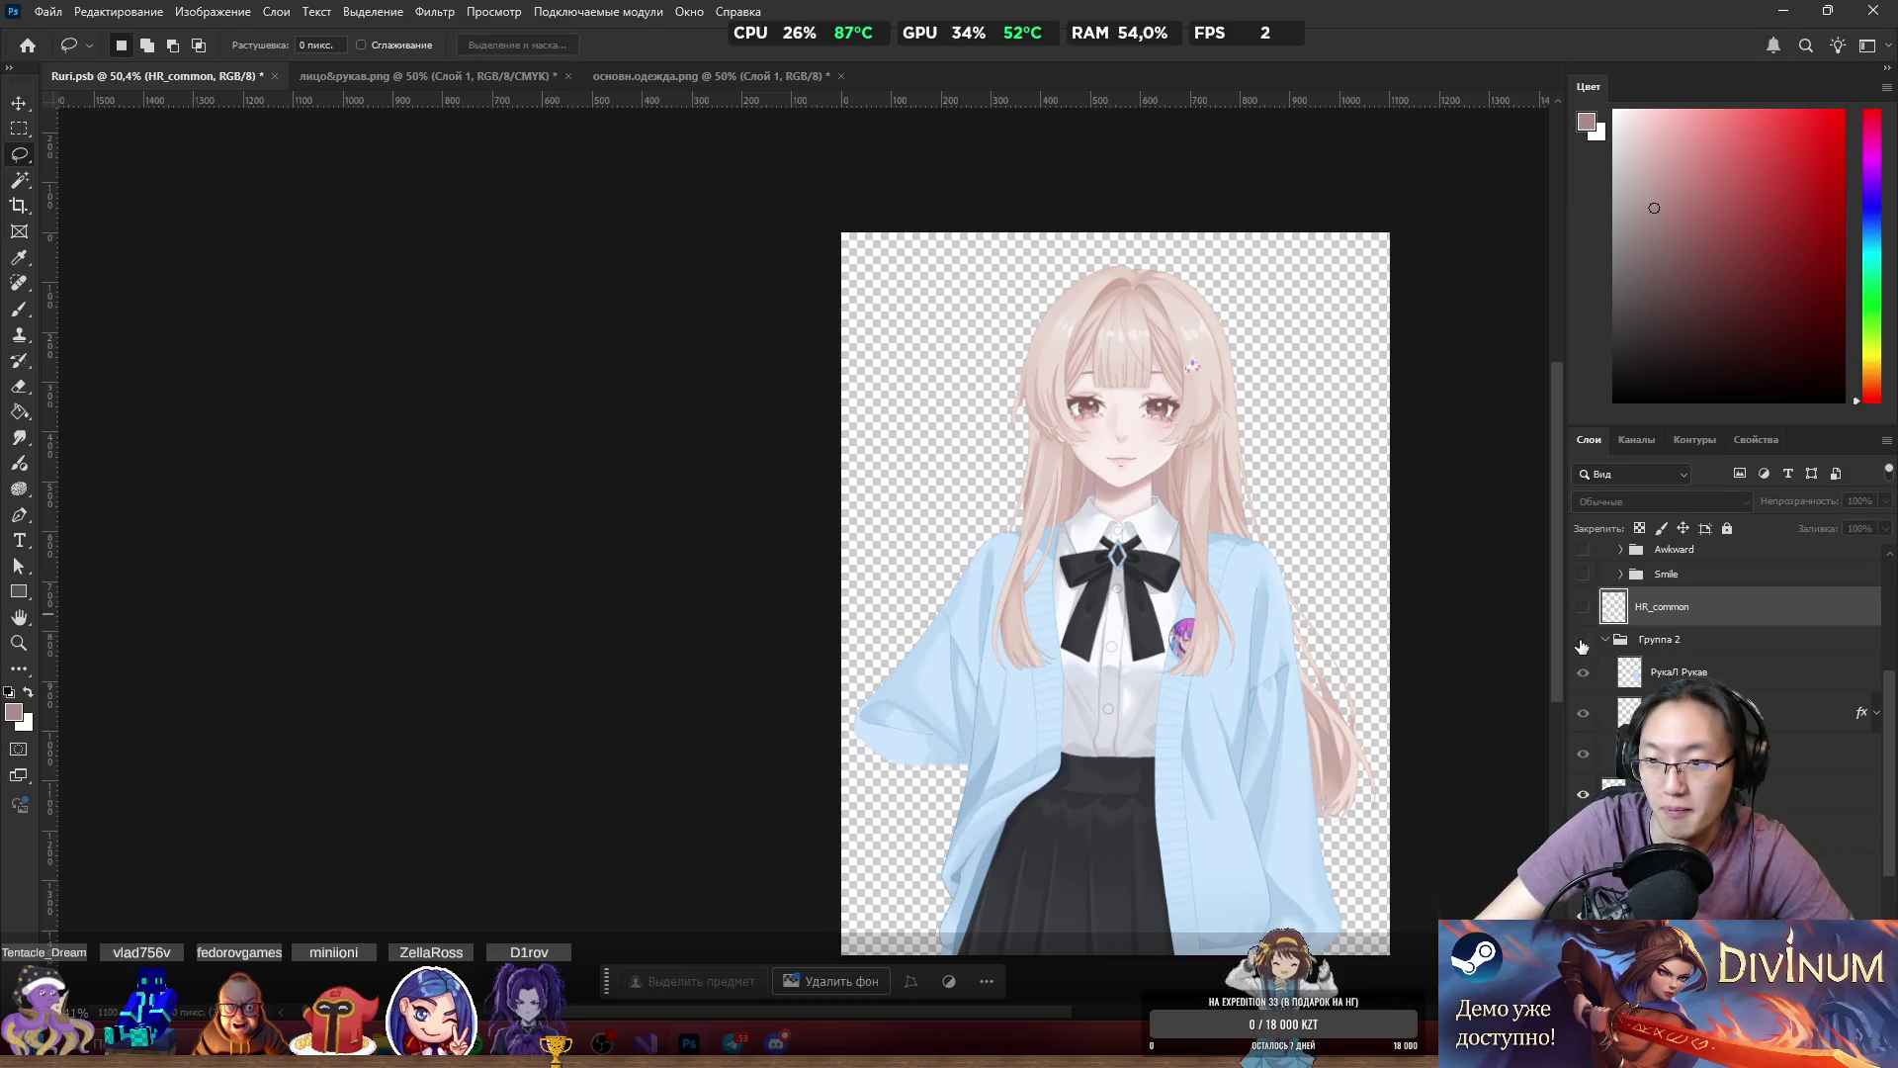
pyautogui.click(1583, 640)
pyautogui.click(1583, 607)
pyautogui.click(1583, 639)
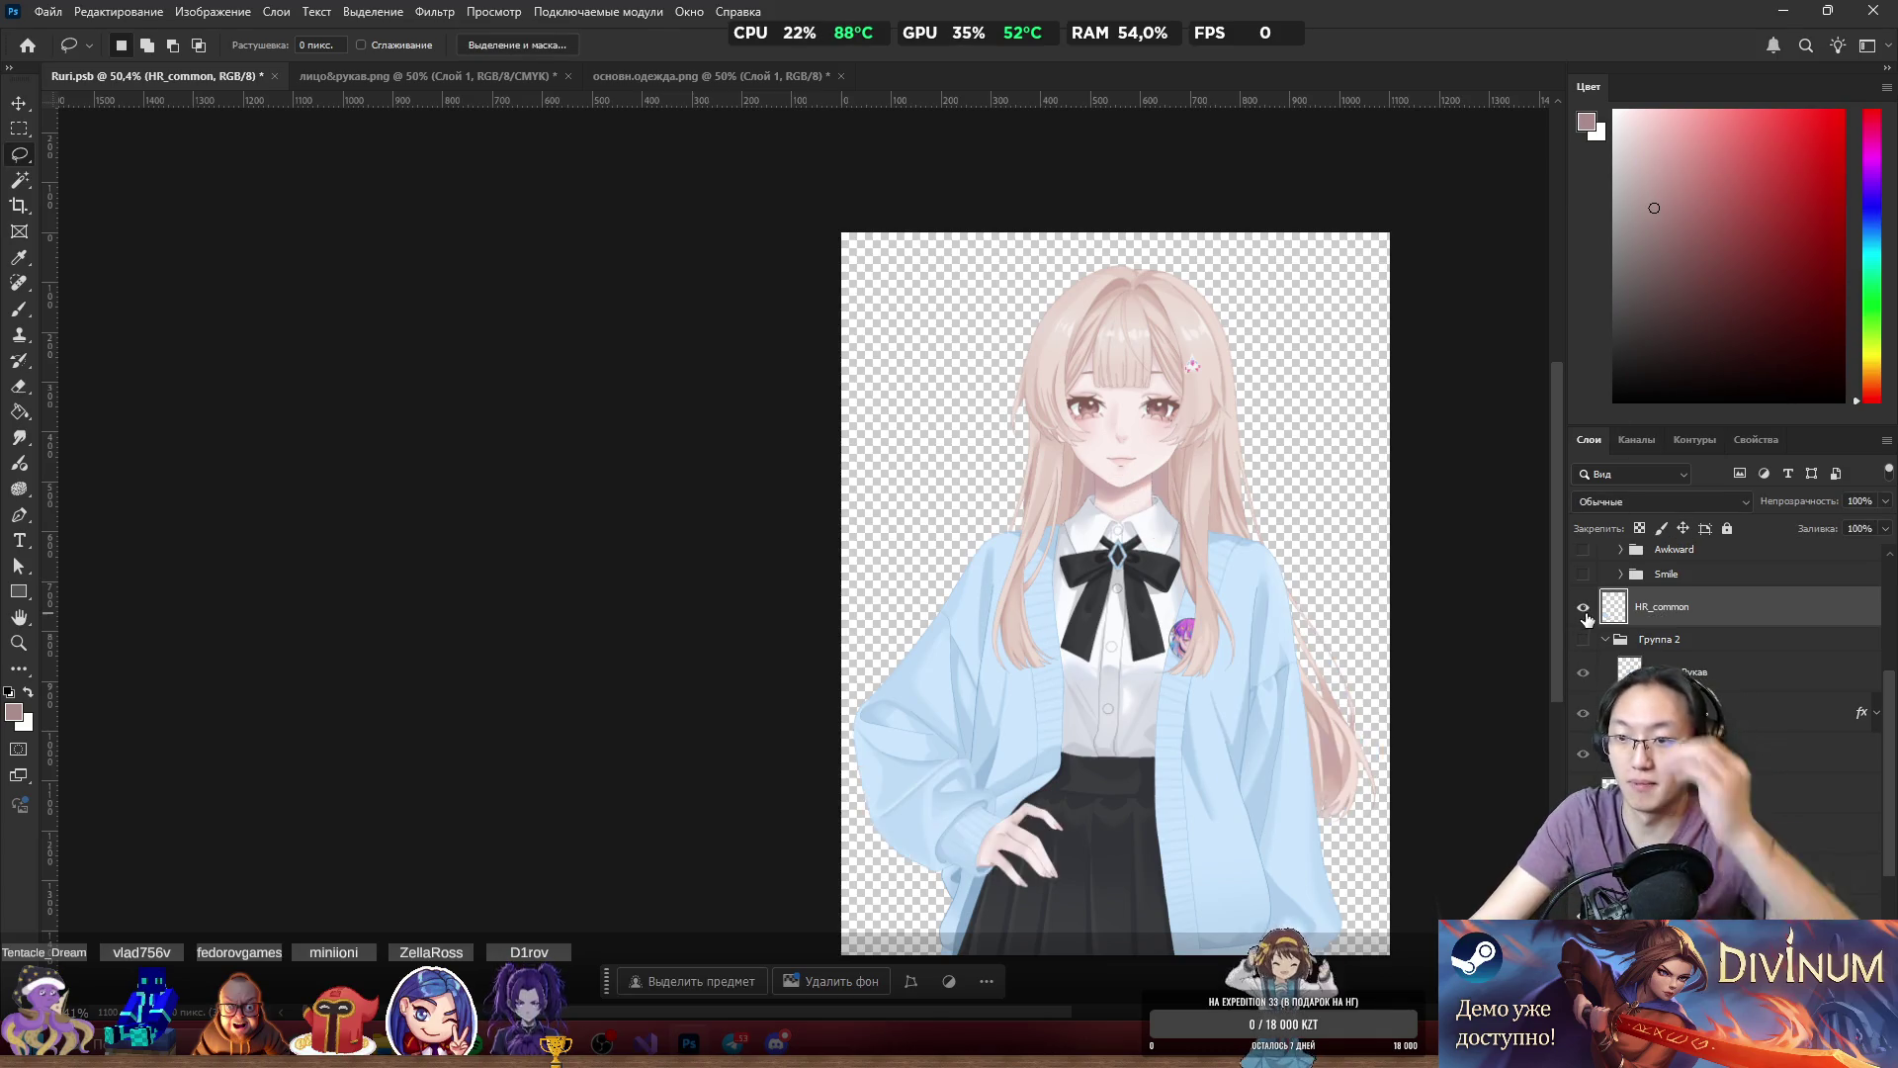
pyautogui.click(1671, 643)
pyautogui.write('HL_')
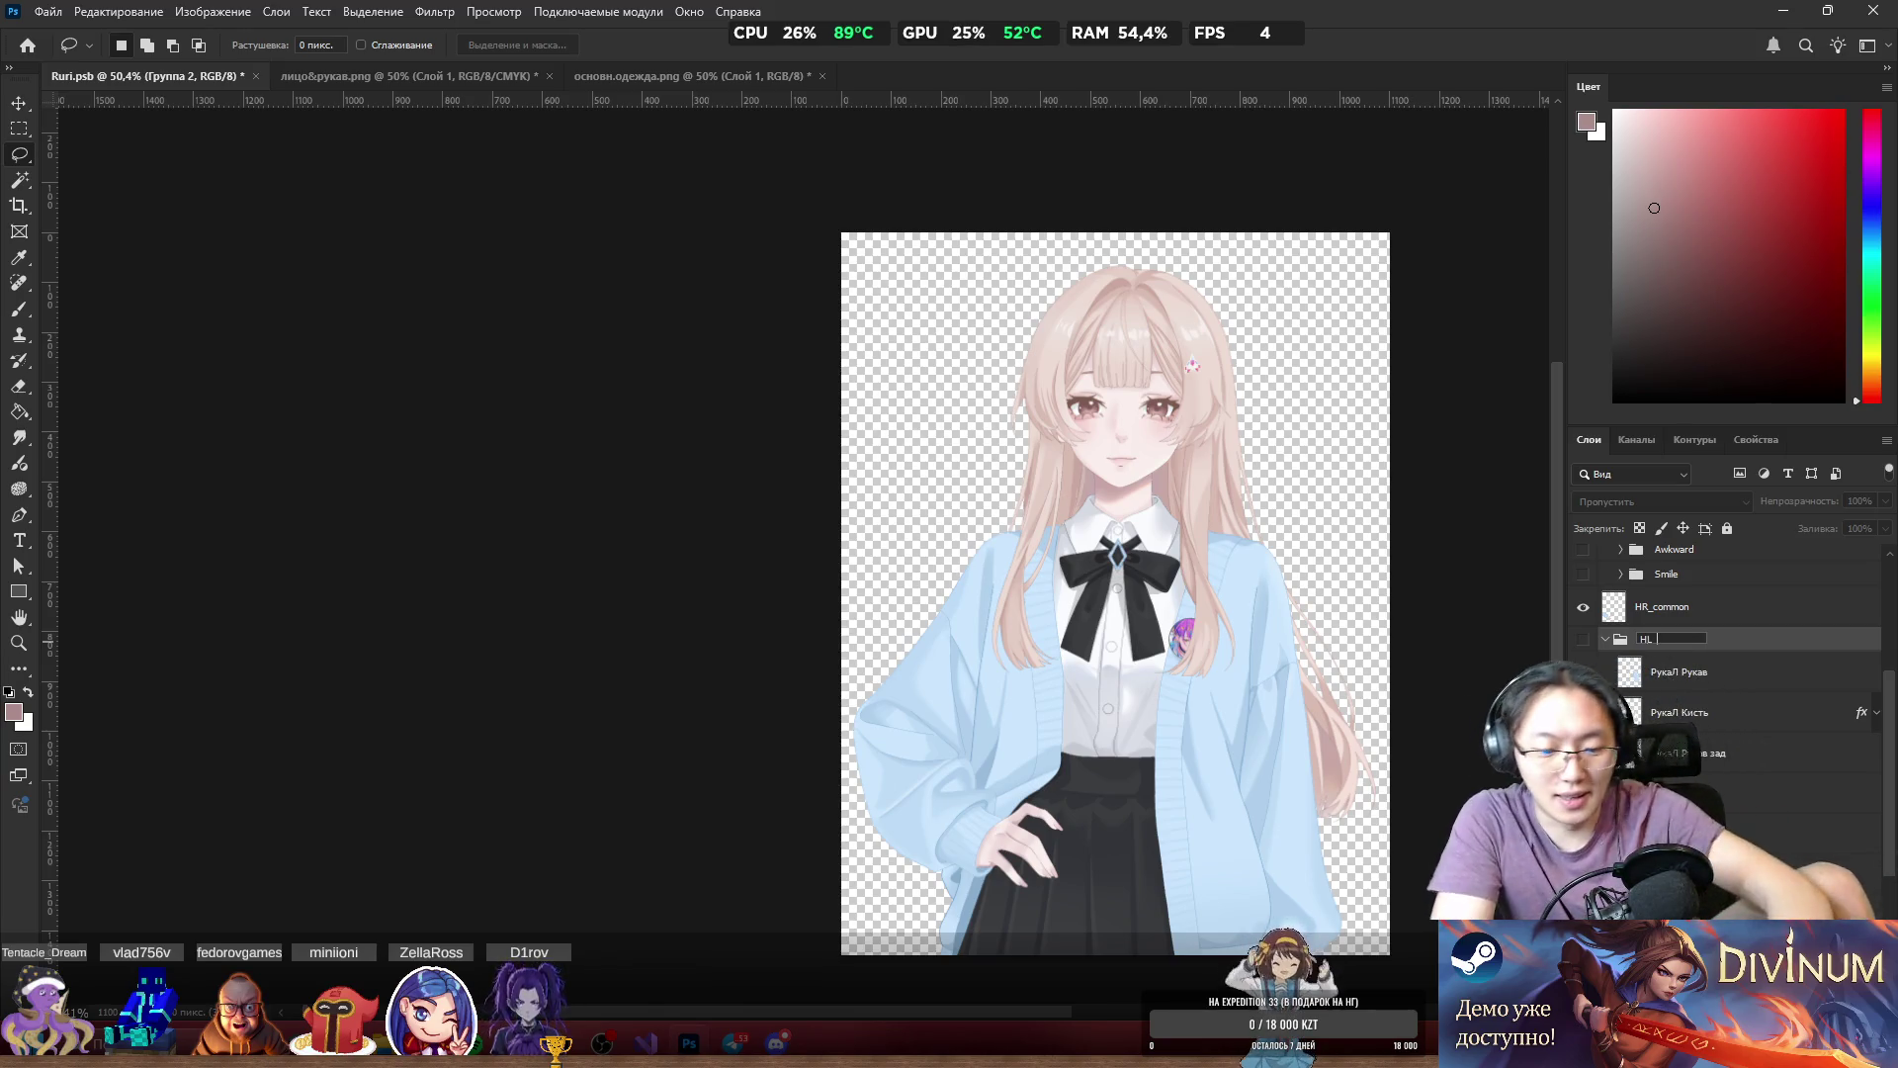
pyautogui.write('to')
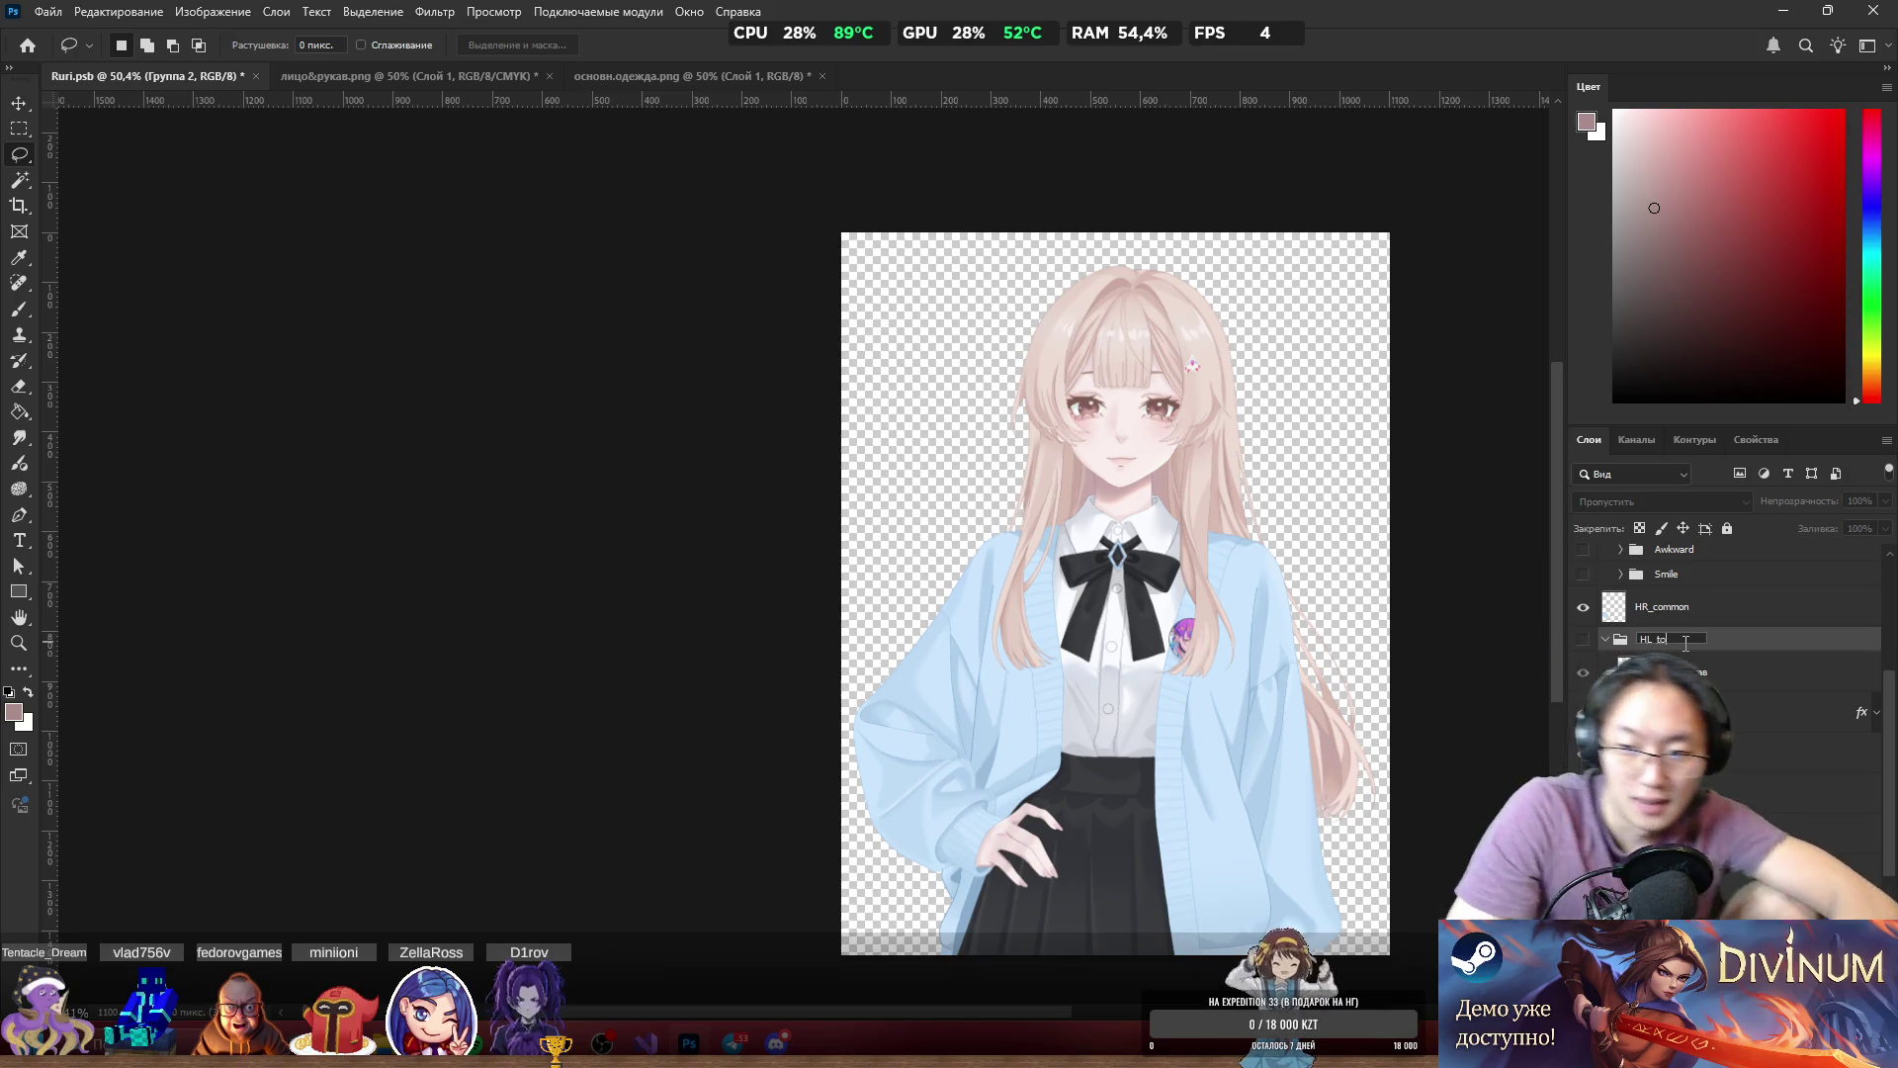
pyautogui.write('se')
pyautogui.press('Return')
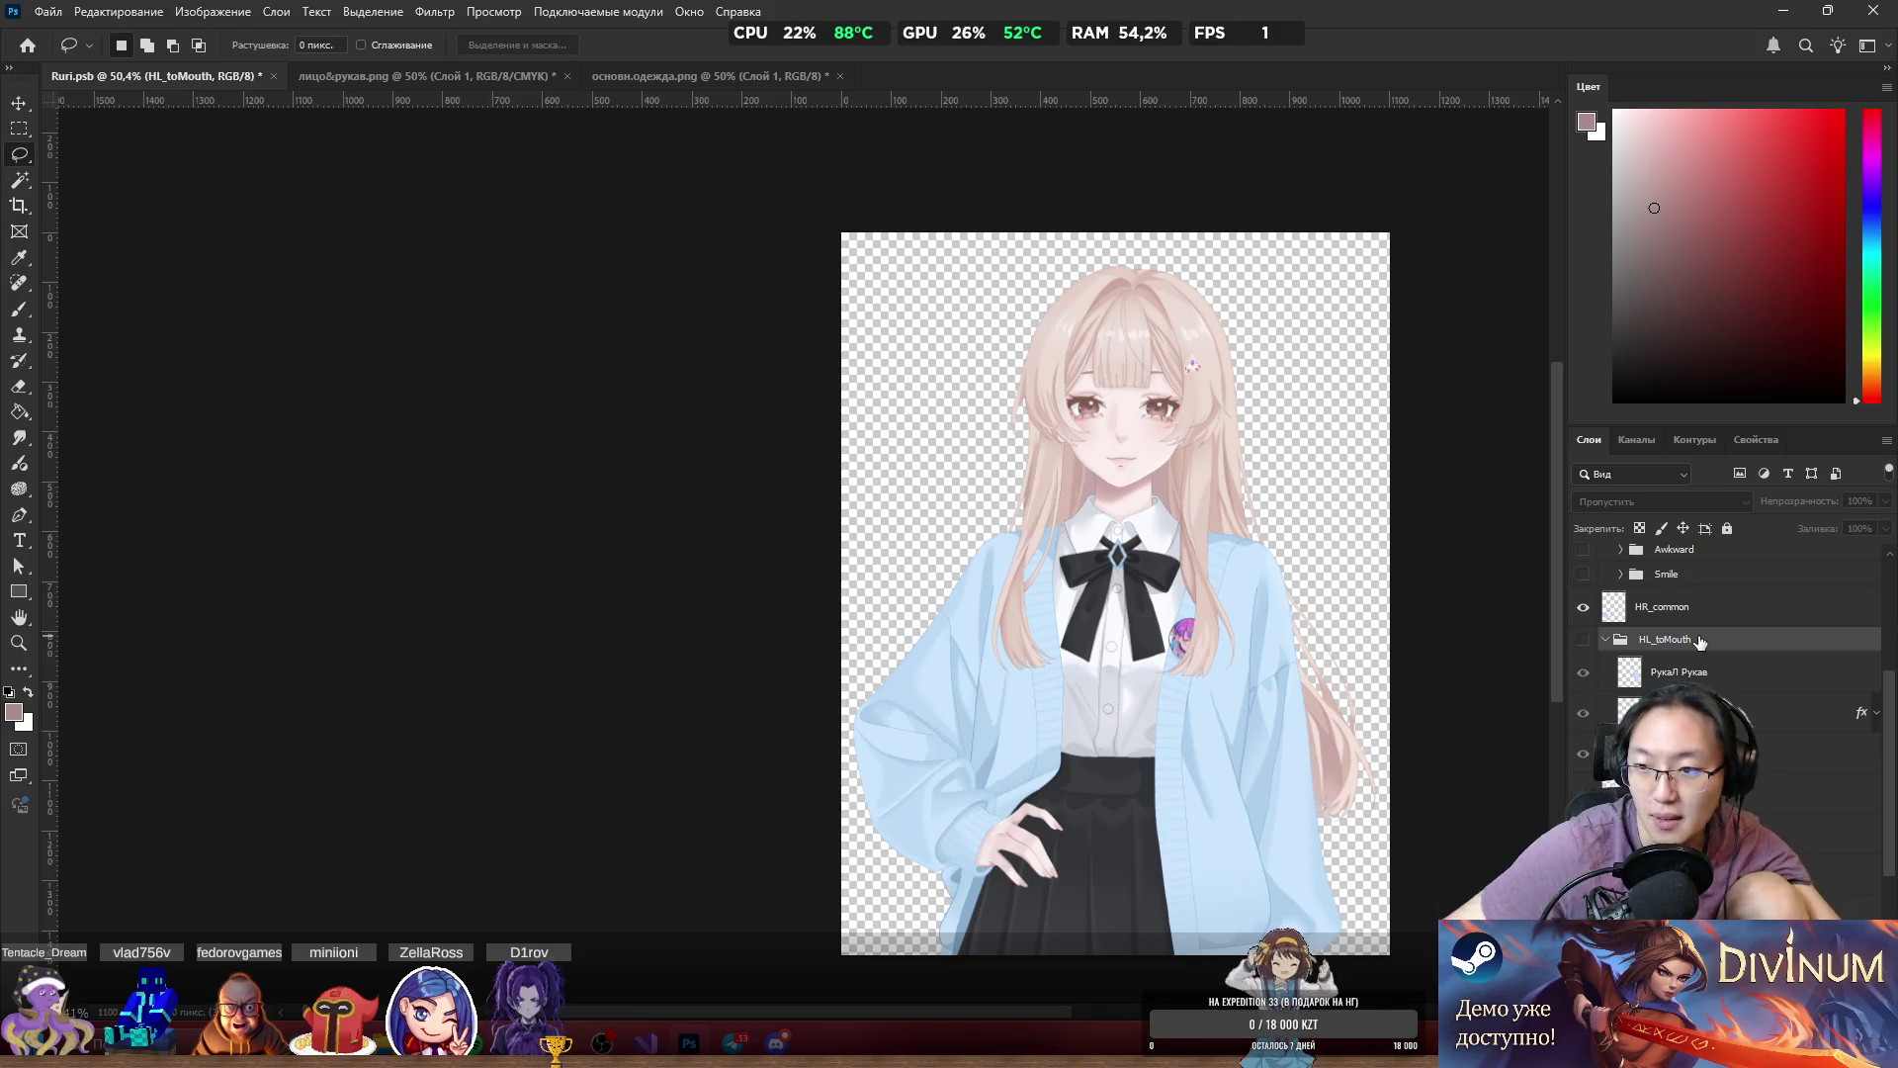
# Preview the HL_toMouth hand-to-mouth arm group and leave it hidden.
pyautogui.click(1583, 640)
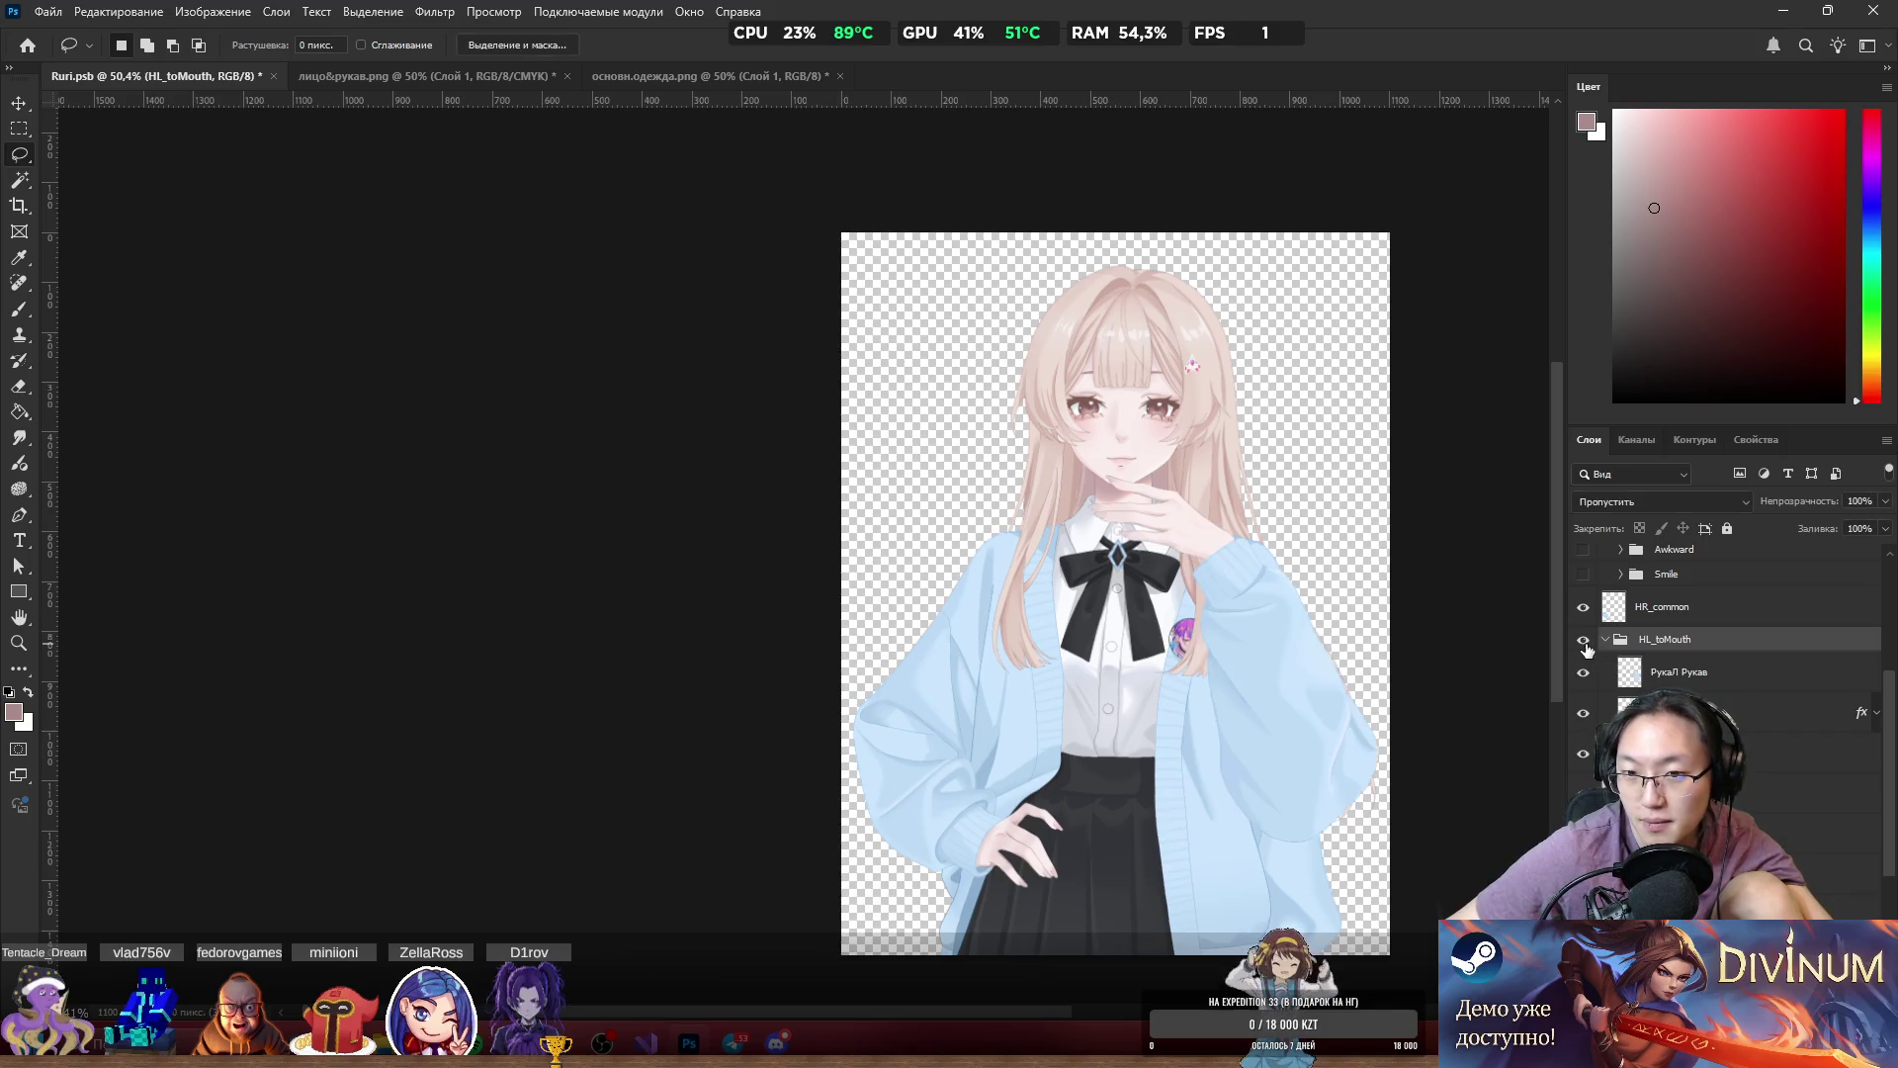
pyautogui.click(1588, 650)
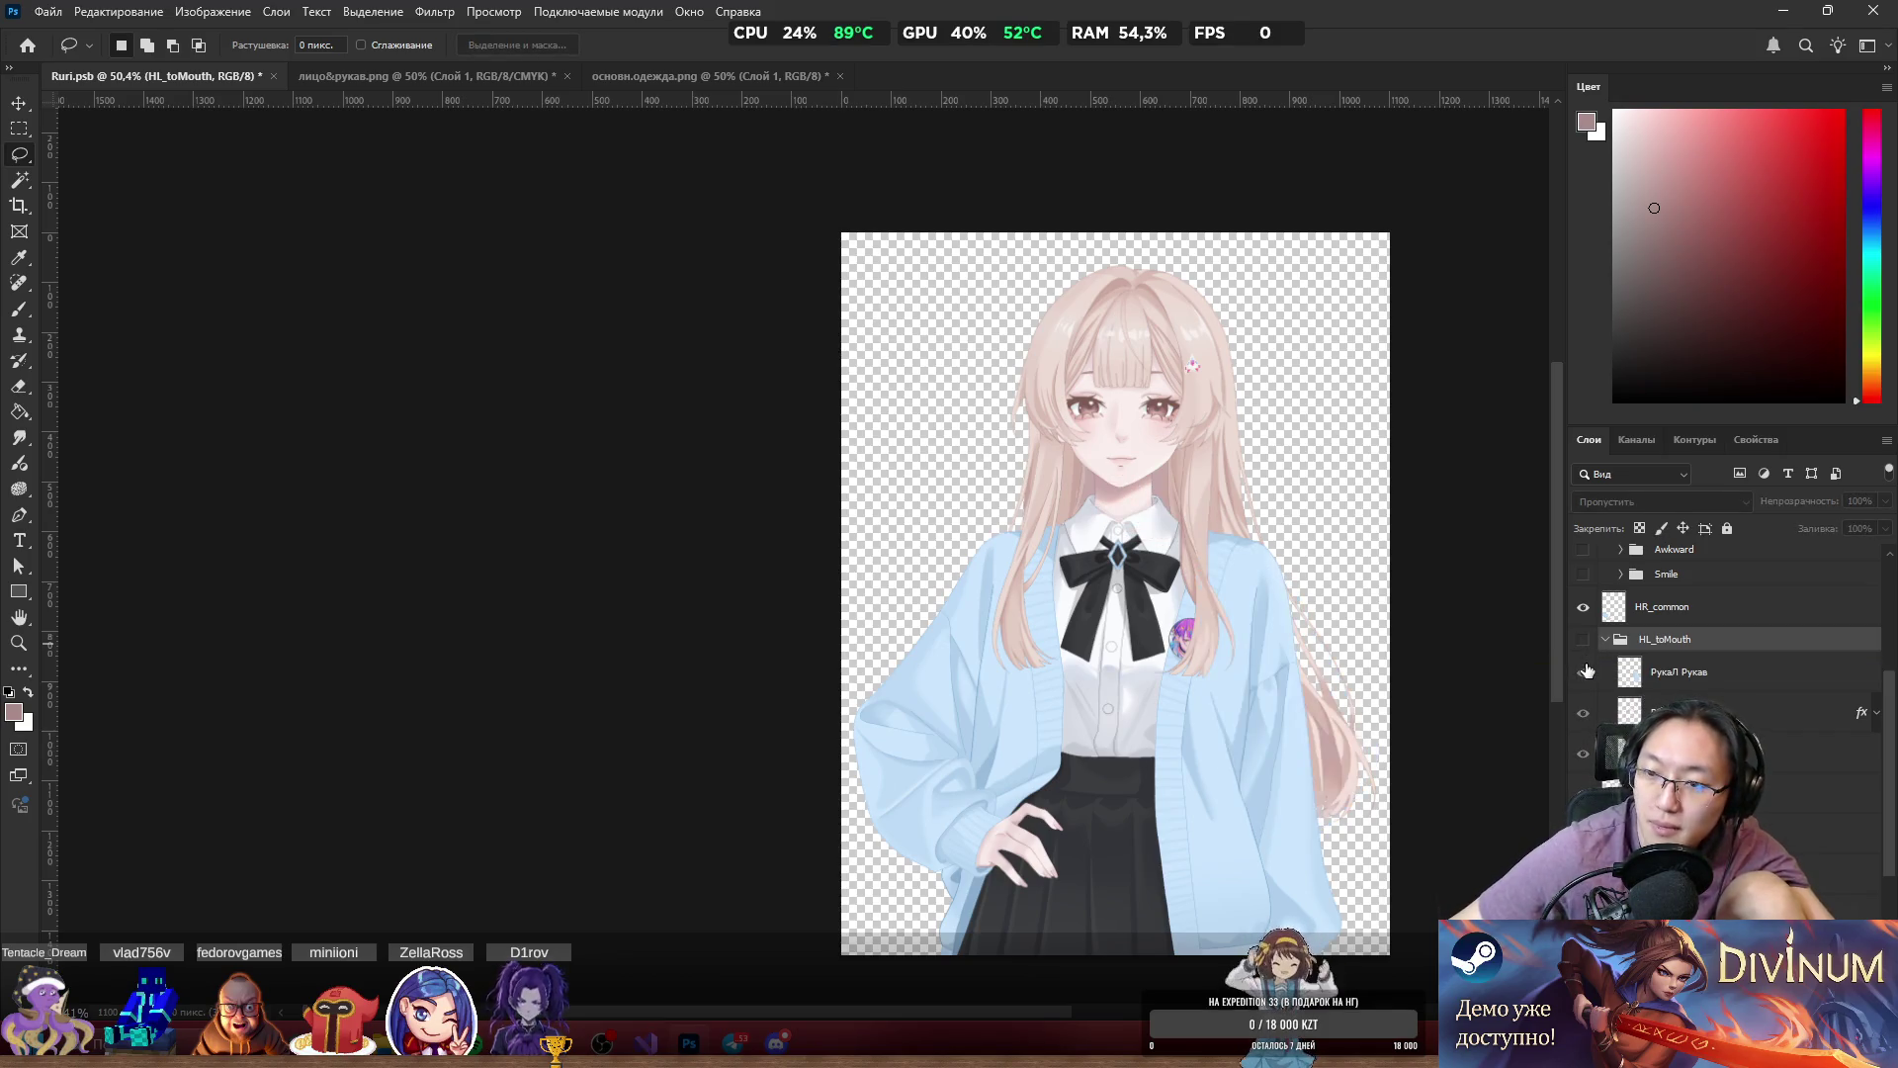
pyautogui.click(1583, 640)
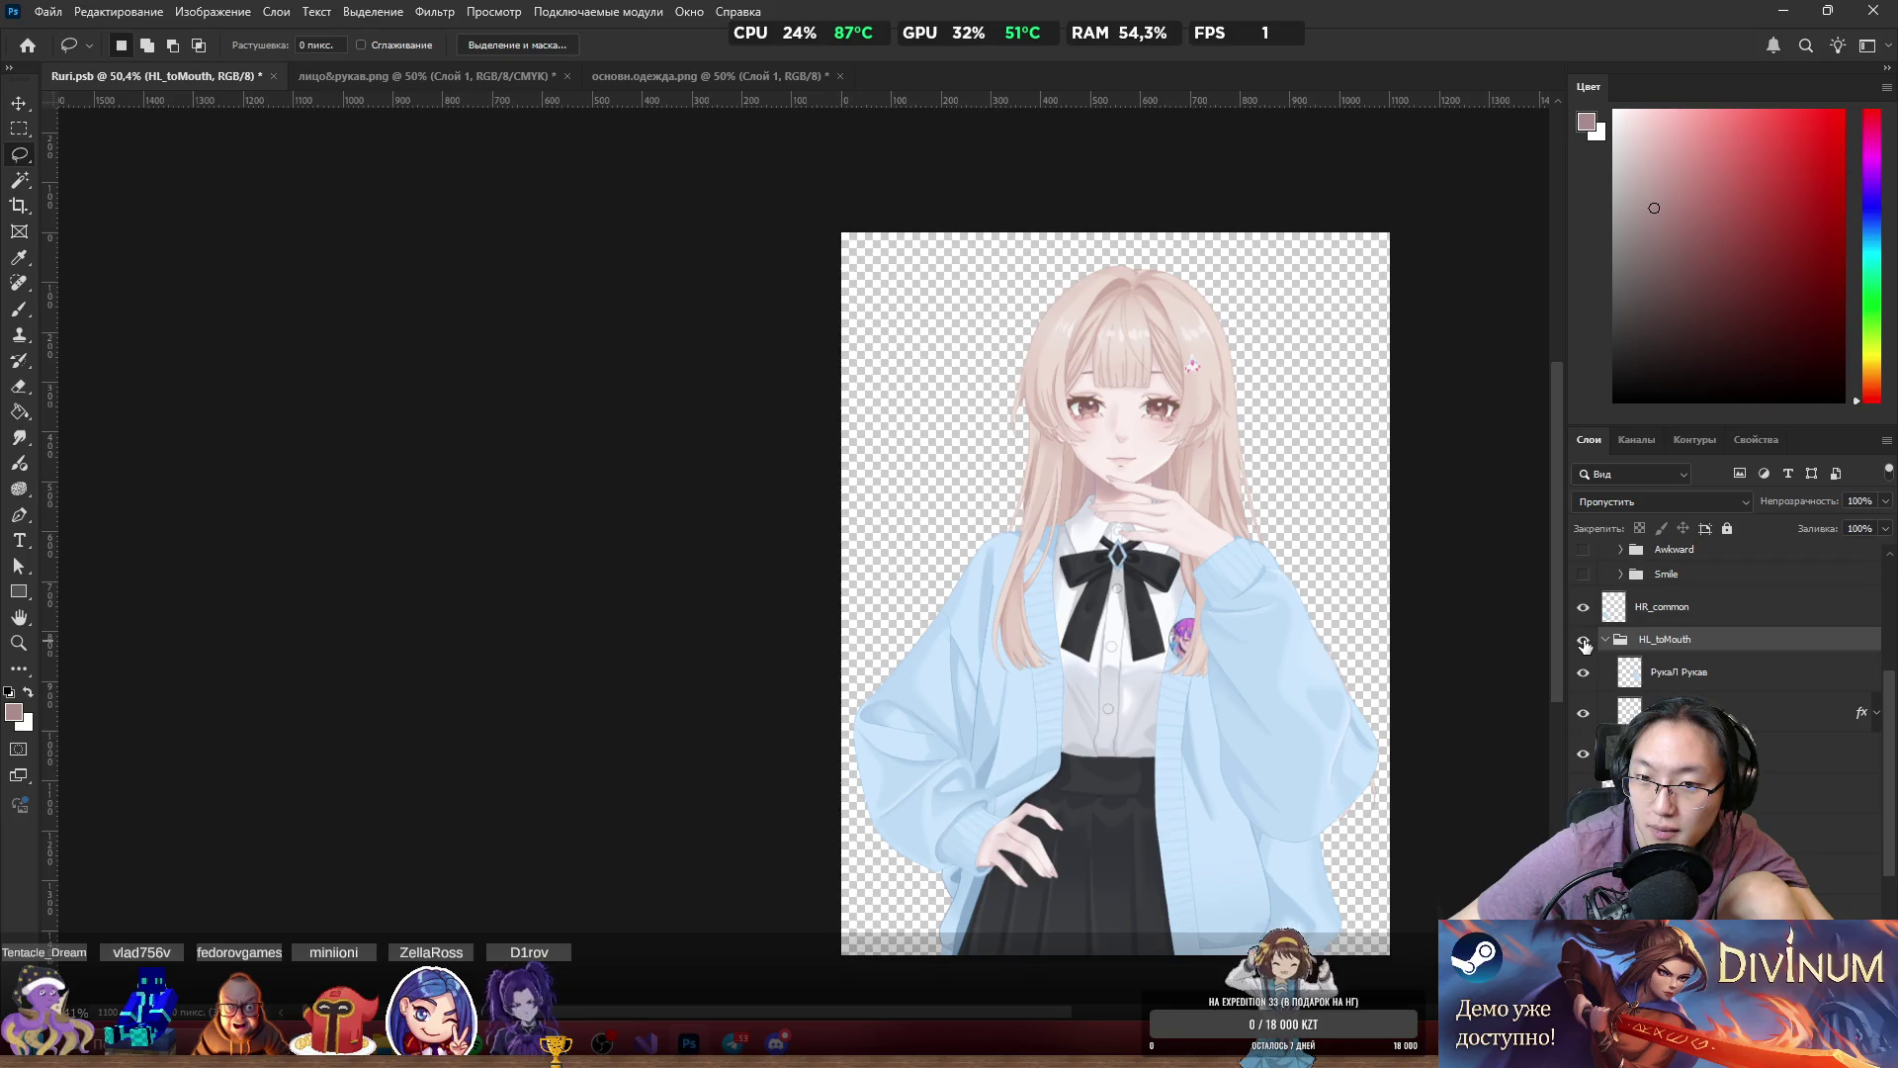
pyautogui.click(1585, 643)
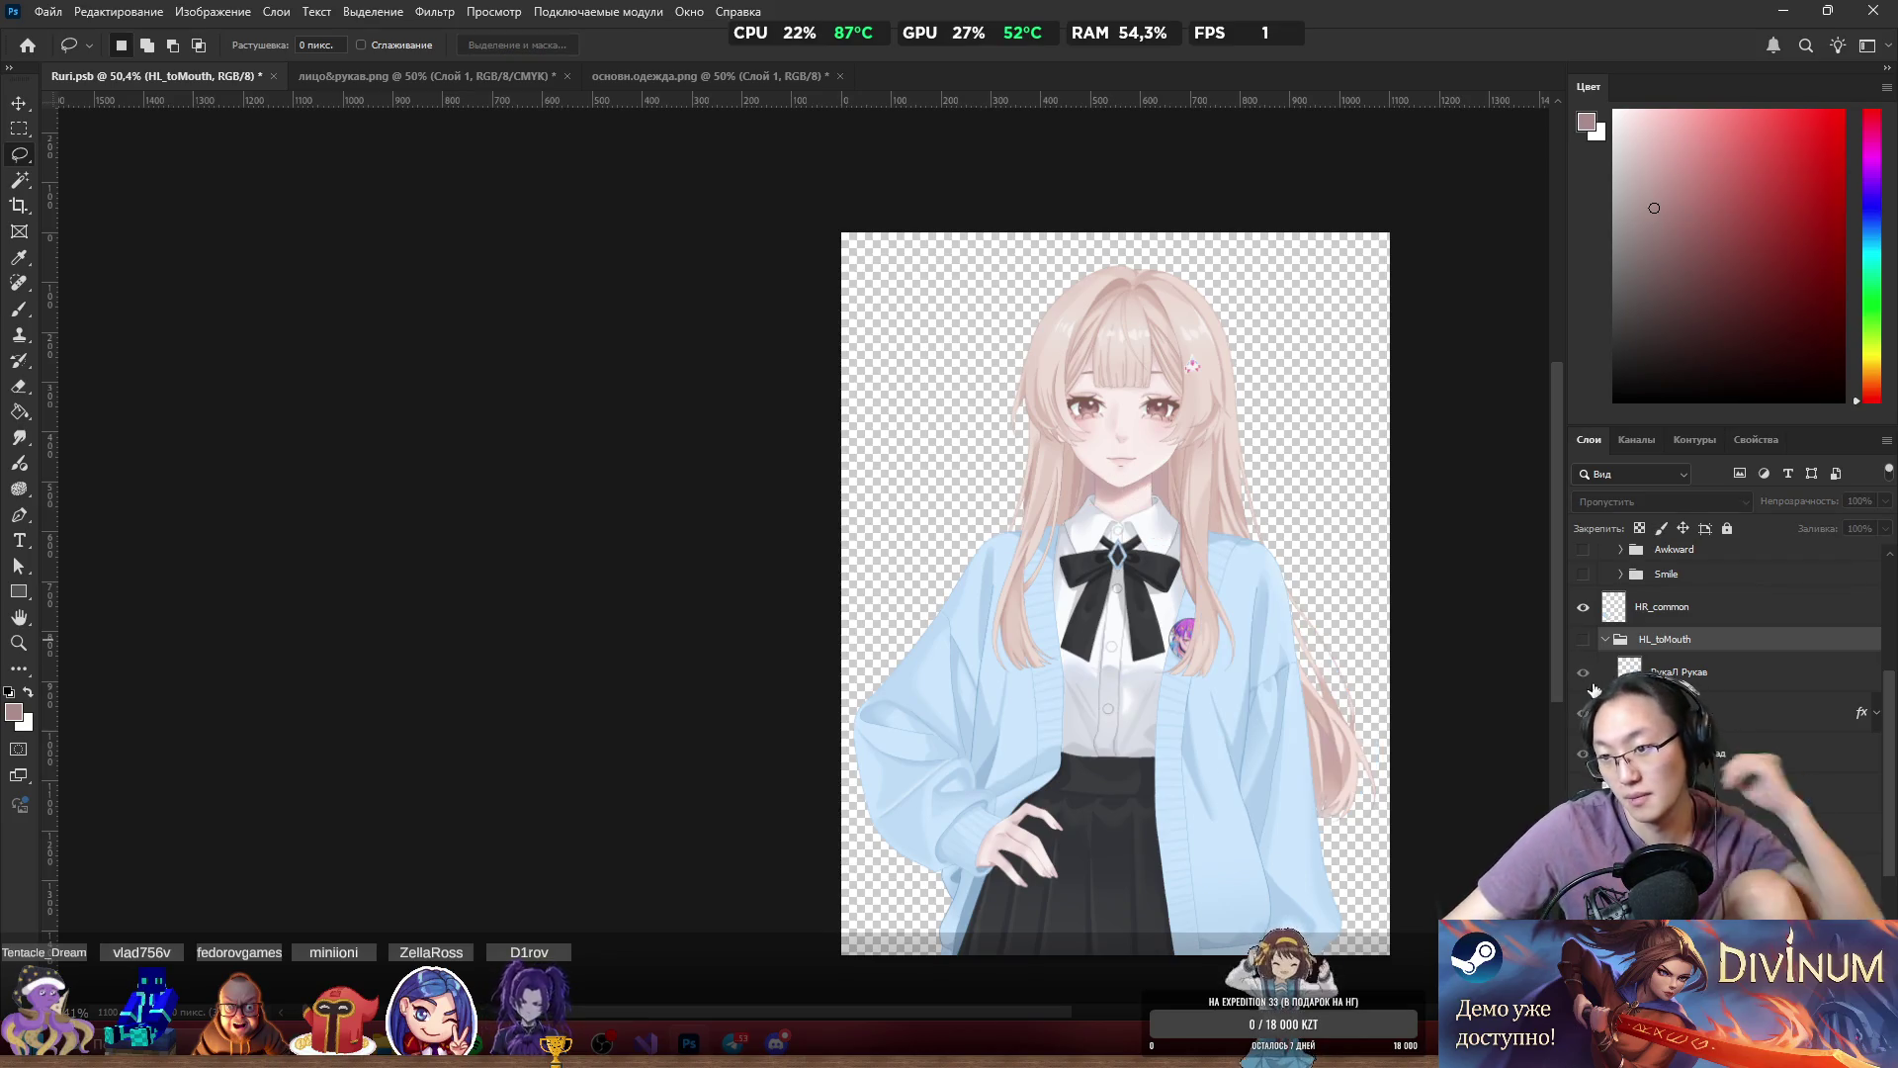
pyautogui.scroll(-2, 1592, 637)
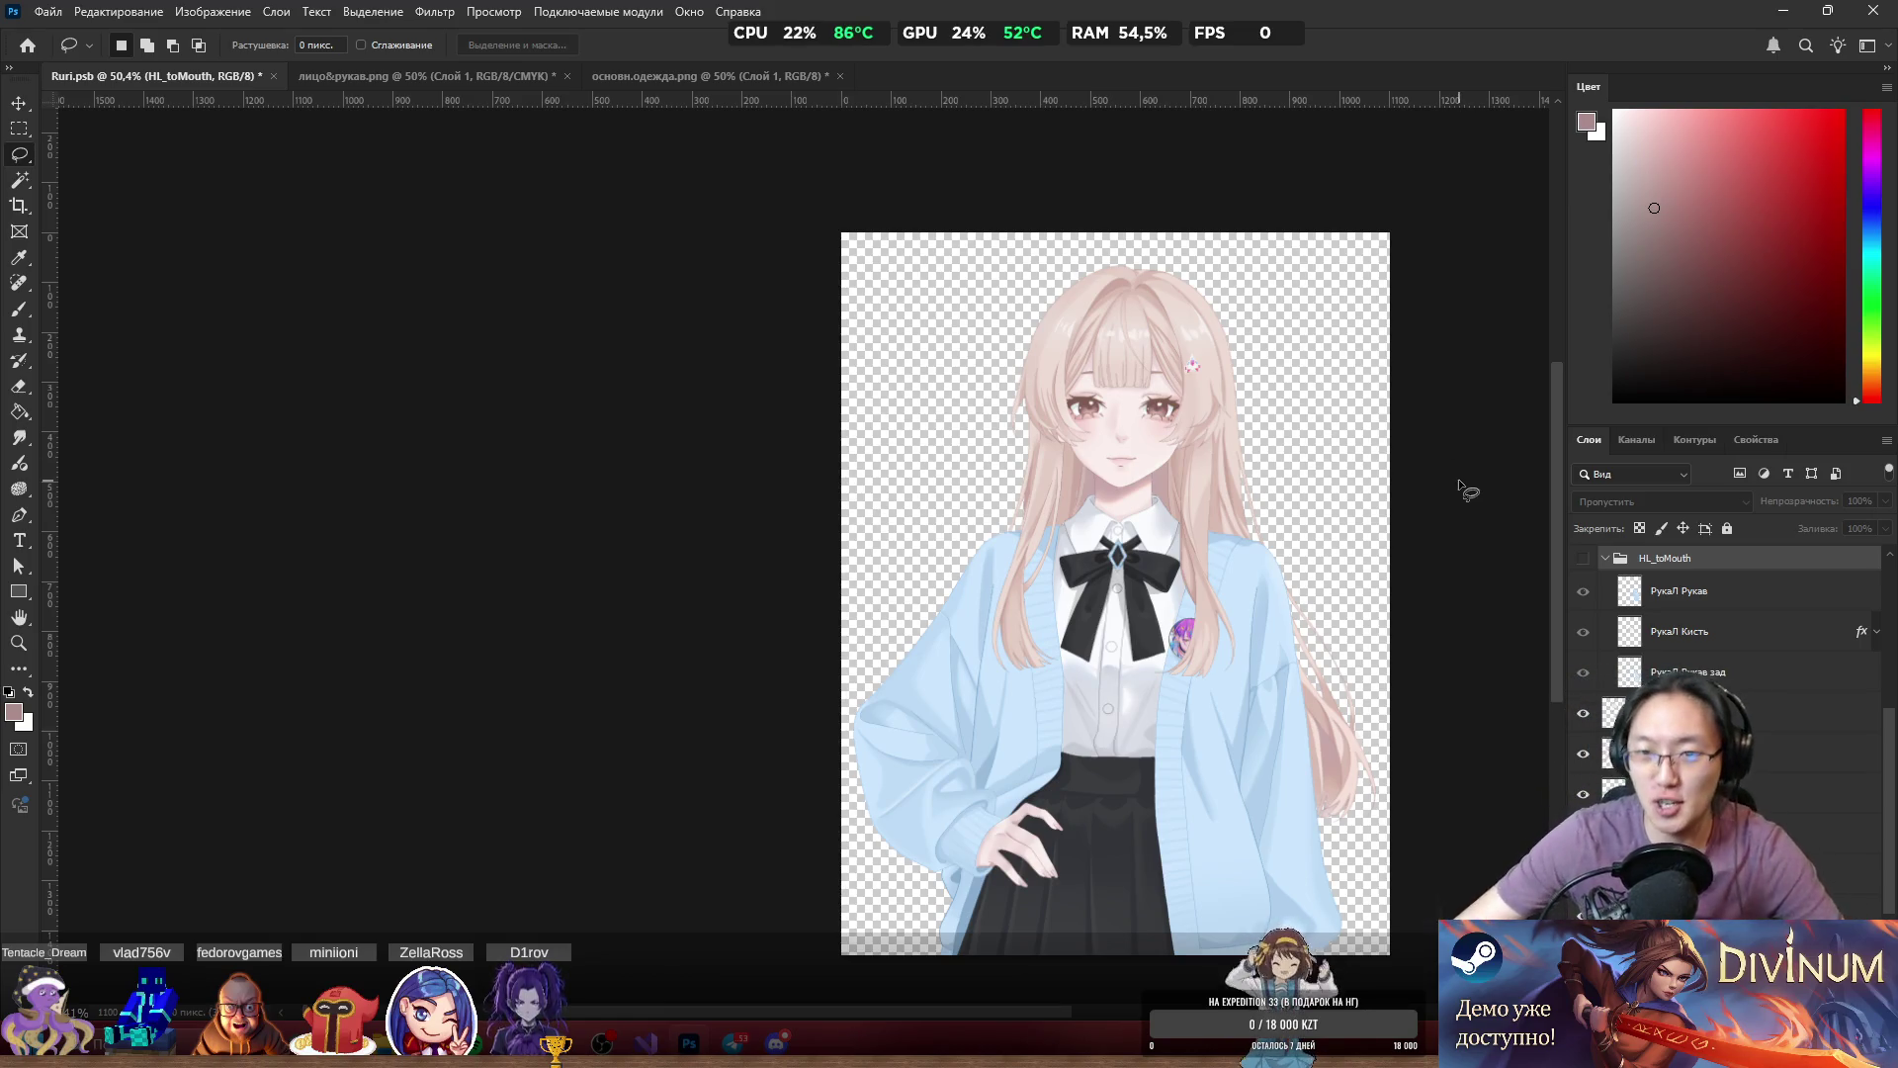
# Select the основн.волосы base hair layer for editing.
pyautogui.scroll(5, 1234, 358)
pyautogui.scroll(-3, 1147, 358)
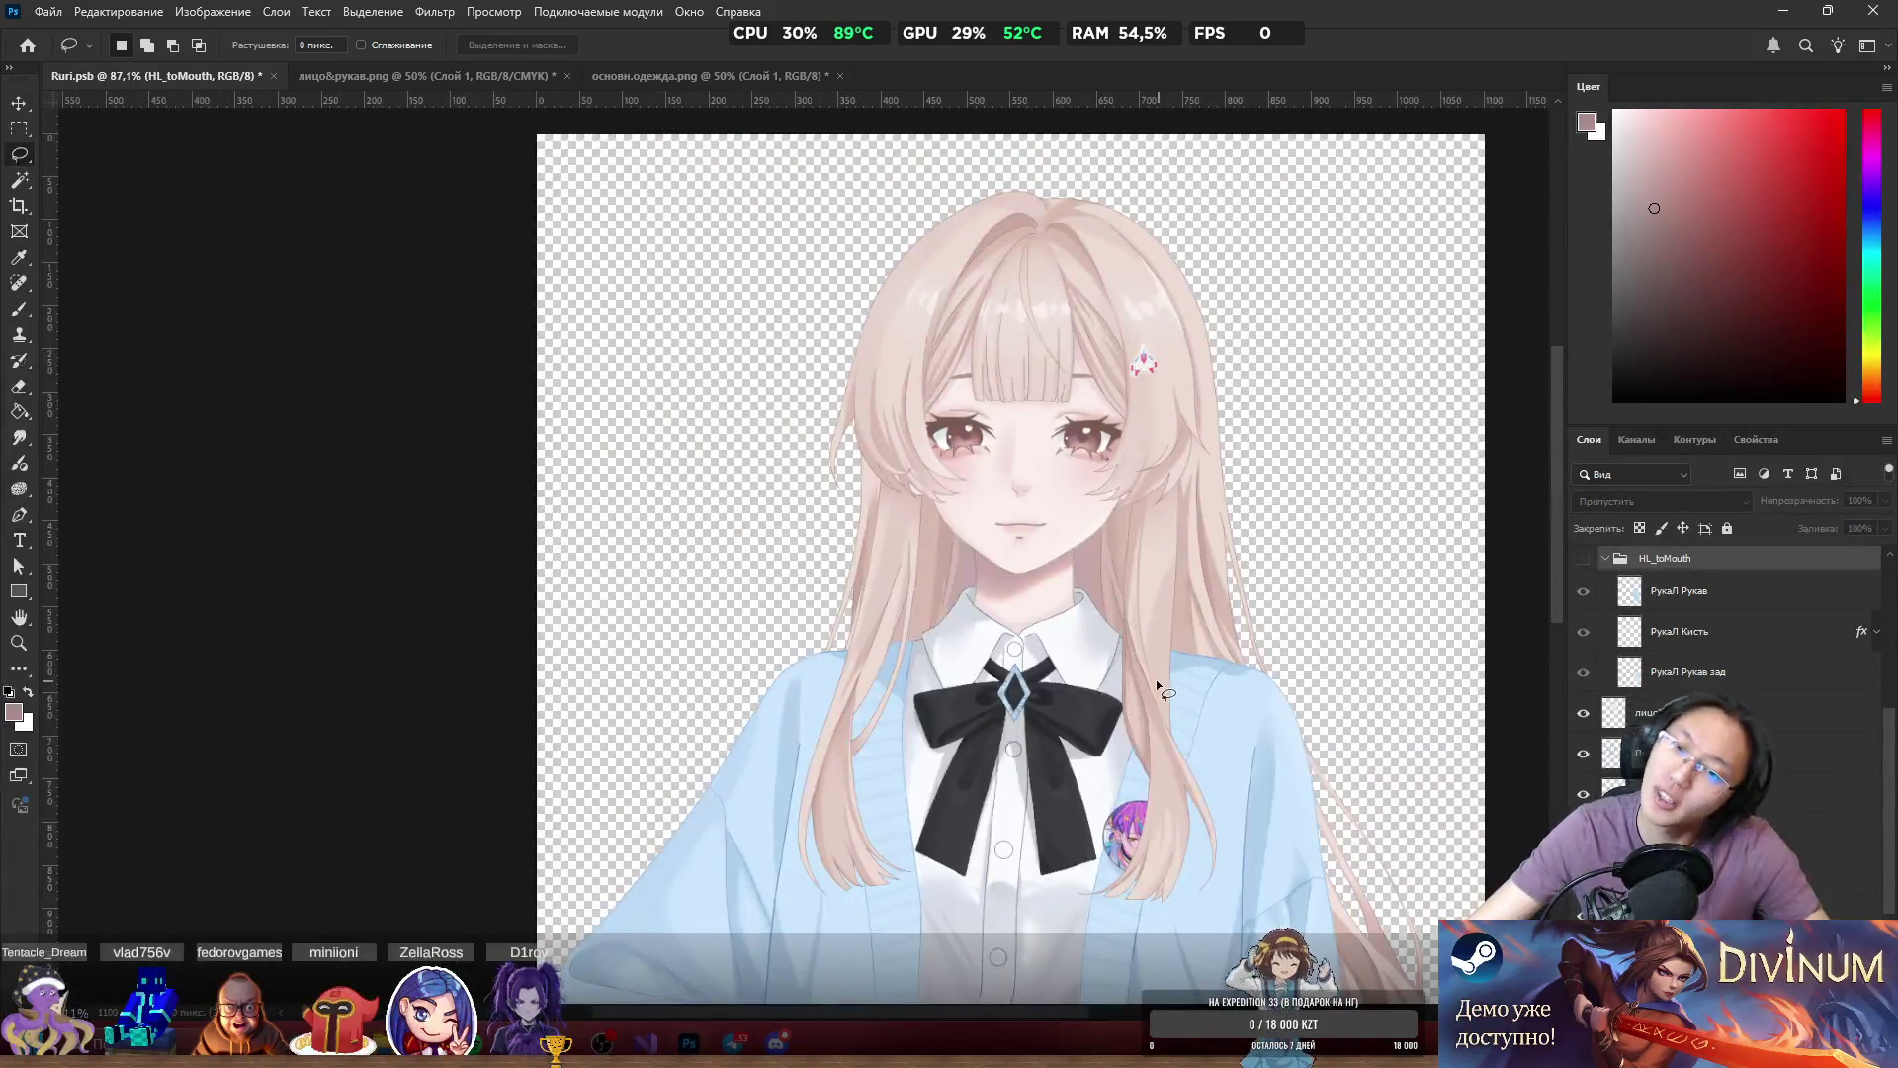
pyautogui.scroll(-3, 1153, 666)
pyautogui.scroll(-3, 1107, 663)
pyautogui.scroll(3, 1058, 722)
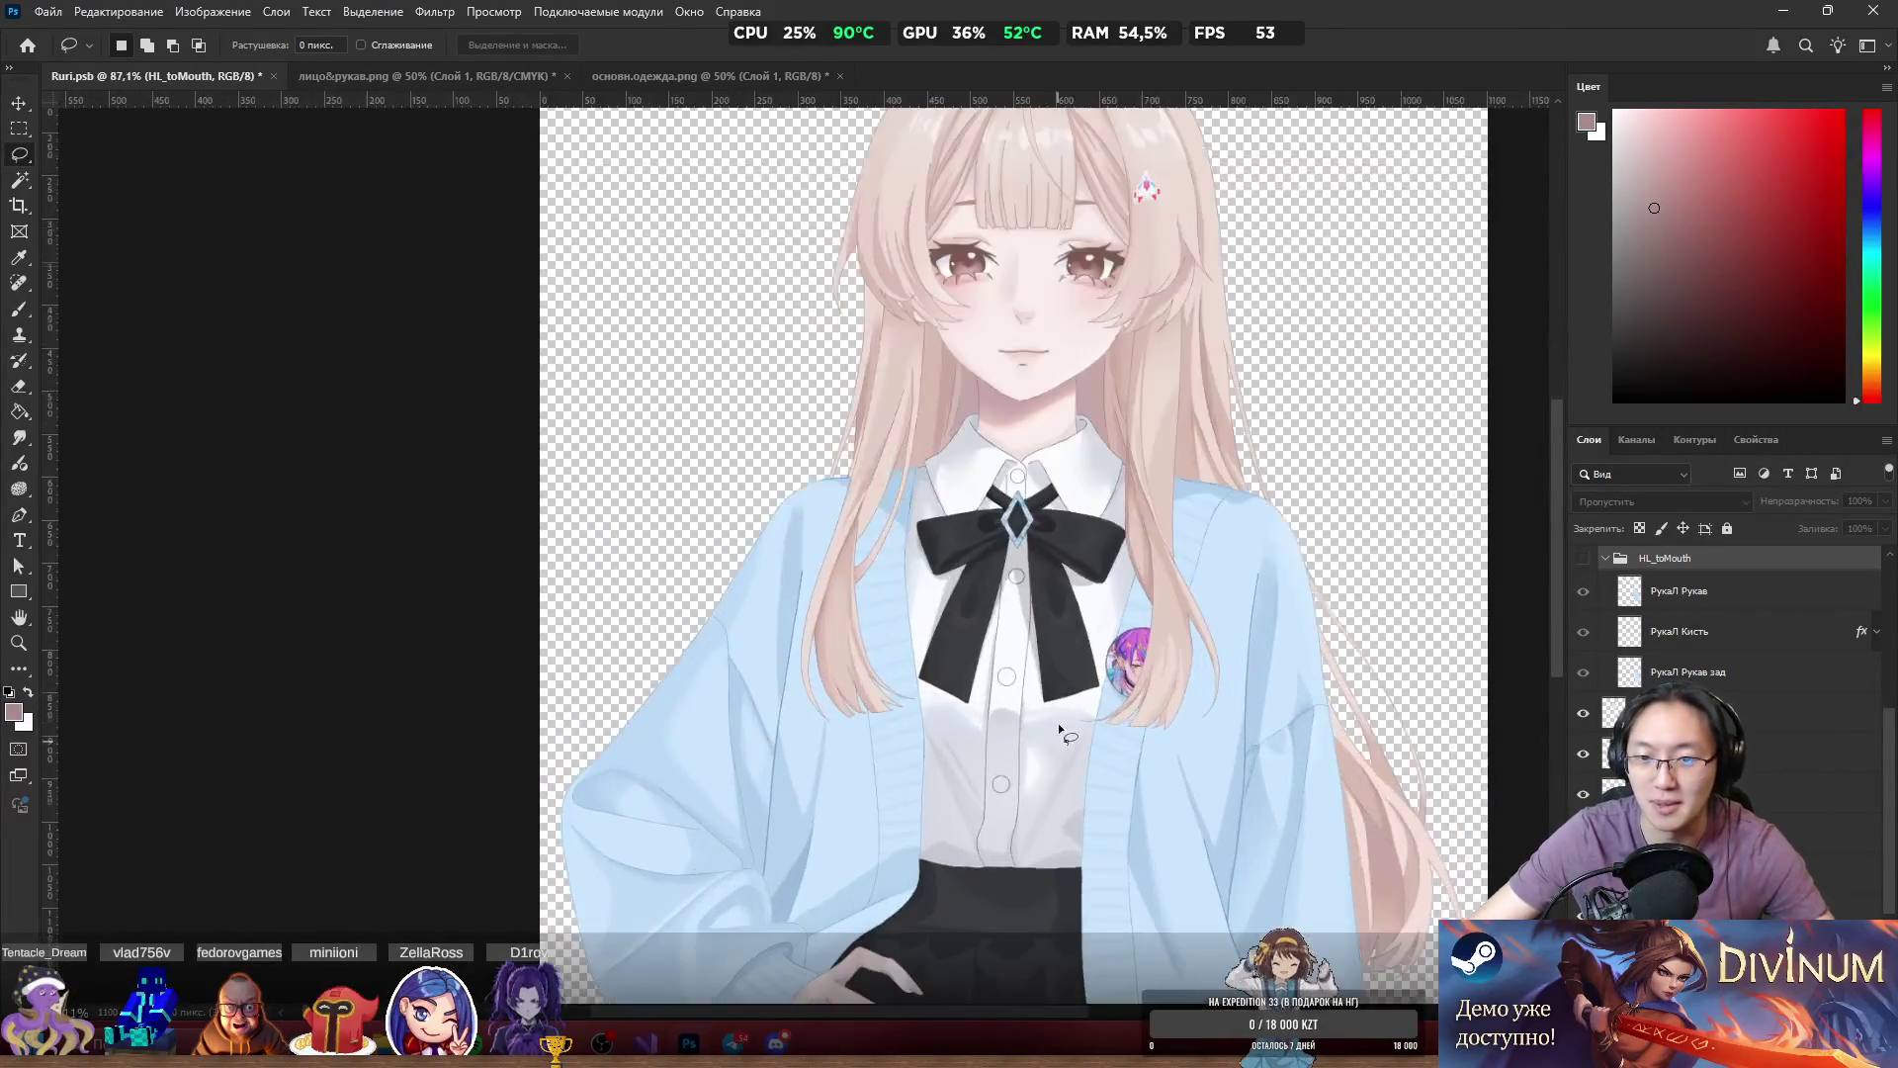
pyautogui.scroll(2, 1060, 632)
pyautogui.scroll(-1, 1076, 508)
pyautogui.scroll(3, 1148, 459)
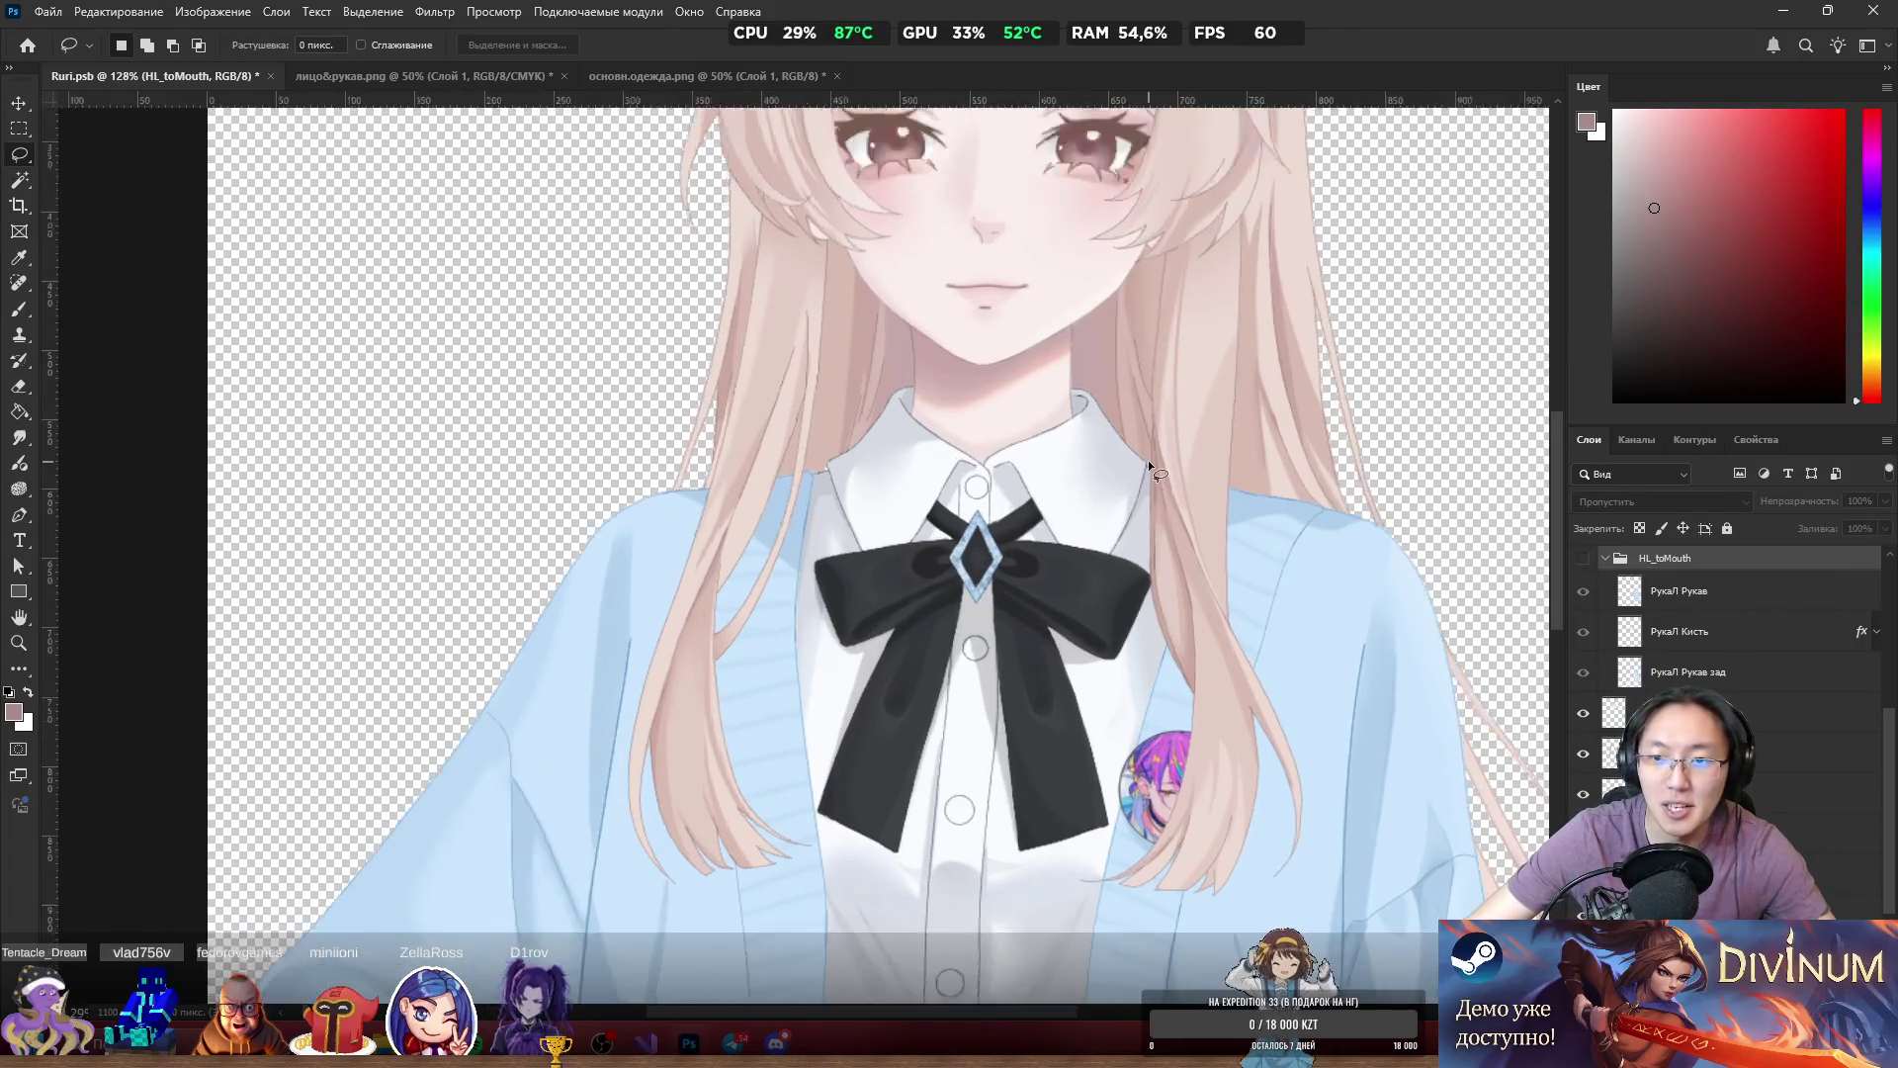
pyautogui.scroll(-2, 847, 532)
pyautogui.scroll(5, 797, 500)
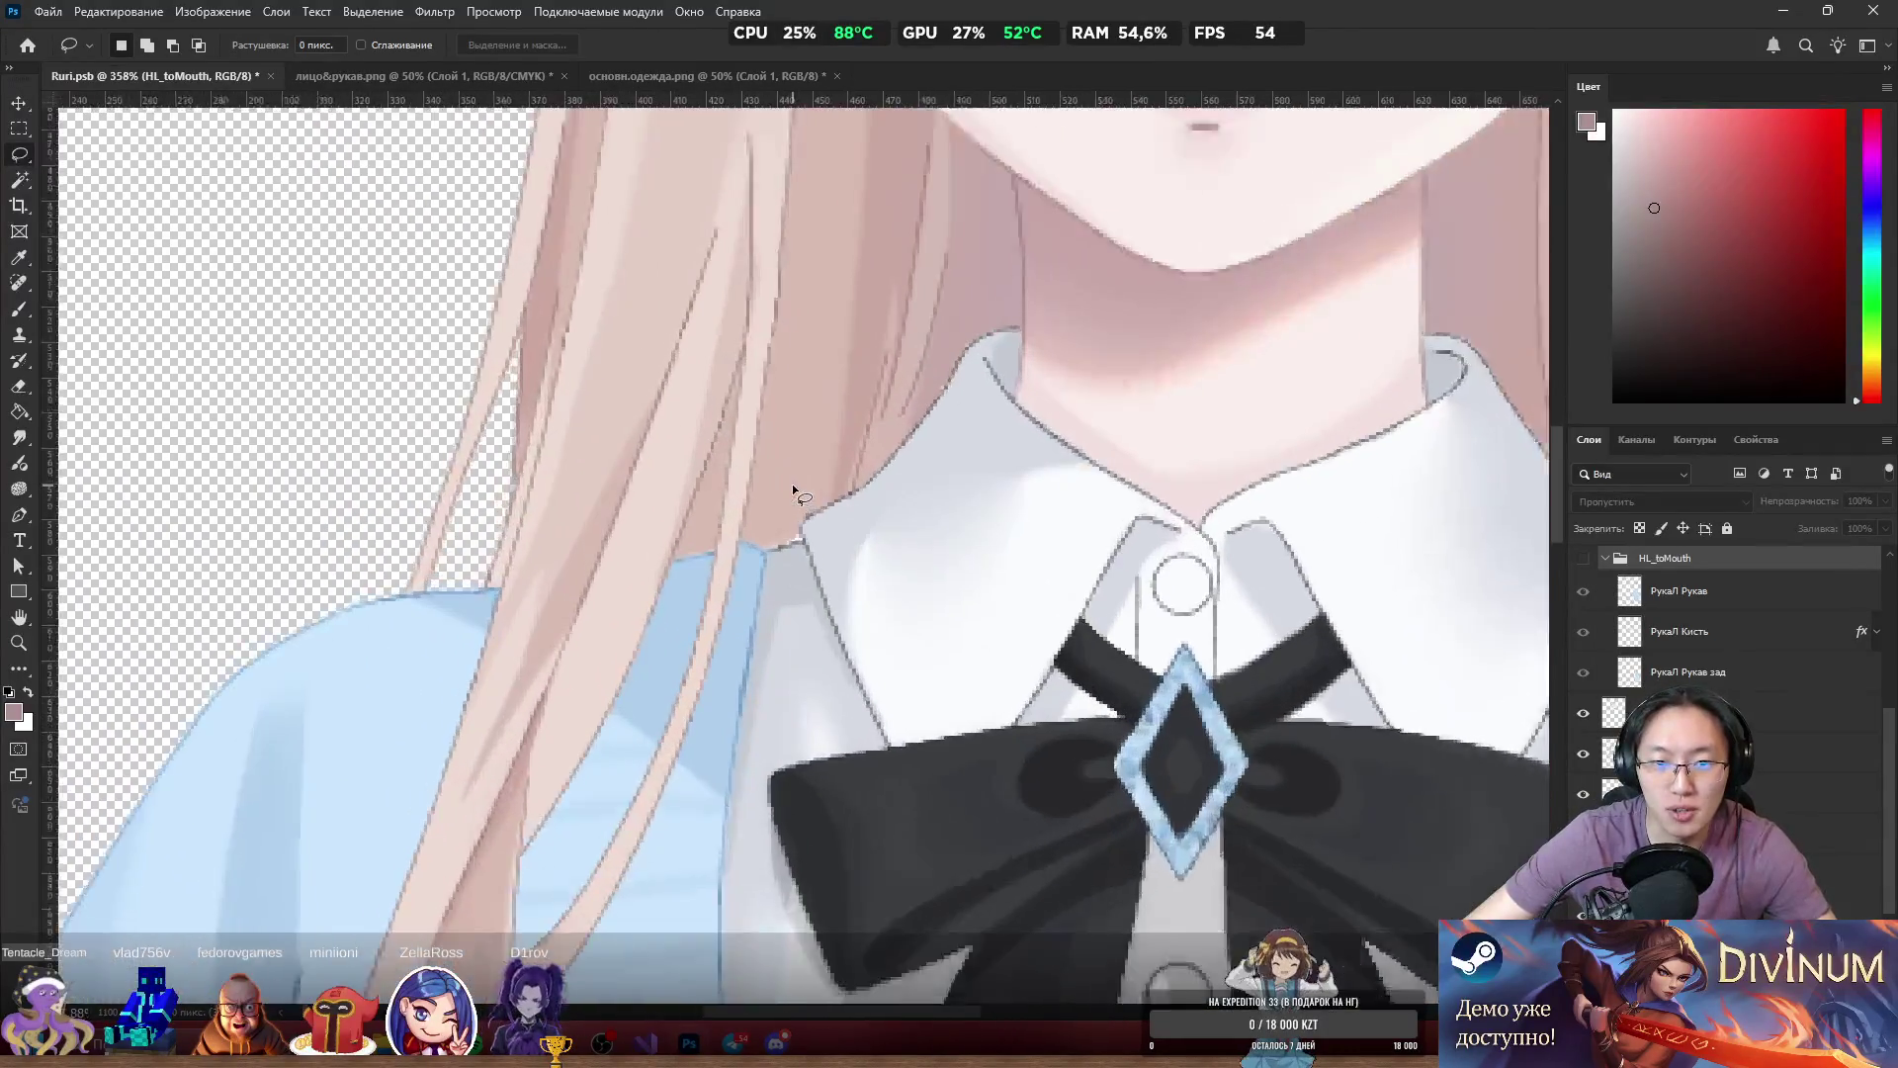
pyautogui.keyDown('ctrl'); pyautogui.click(741, 391); pyautogui.keyUp('ctrl')
# Show only the основн.волосы layer, hiding all other layers.
pyautogui.scroll(-7, 776, 420)
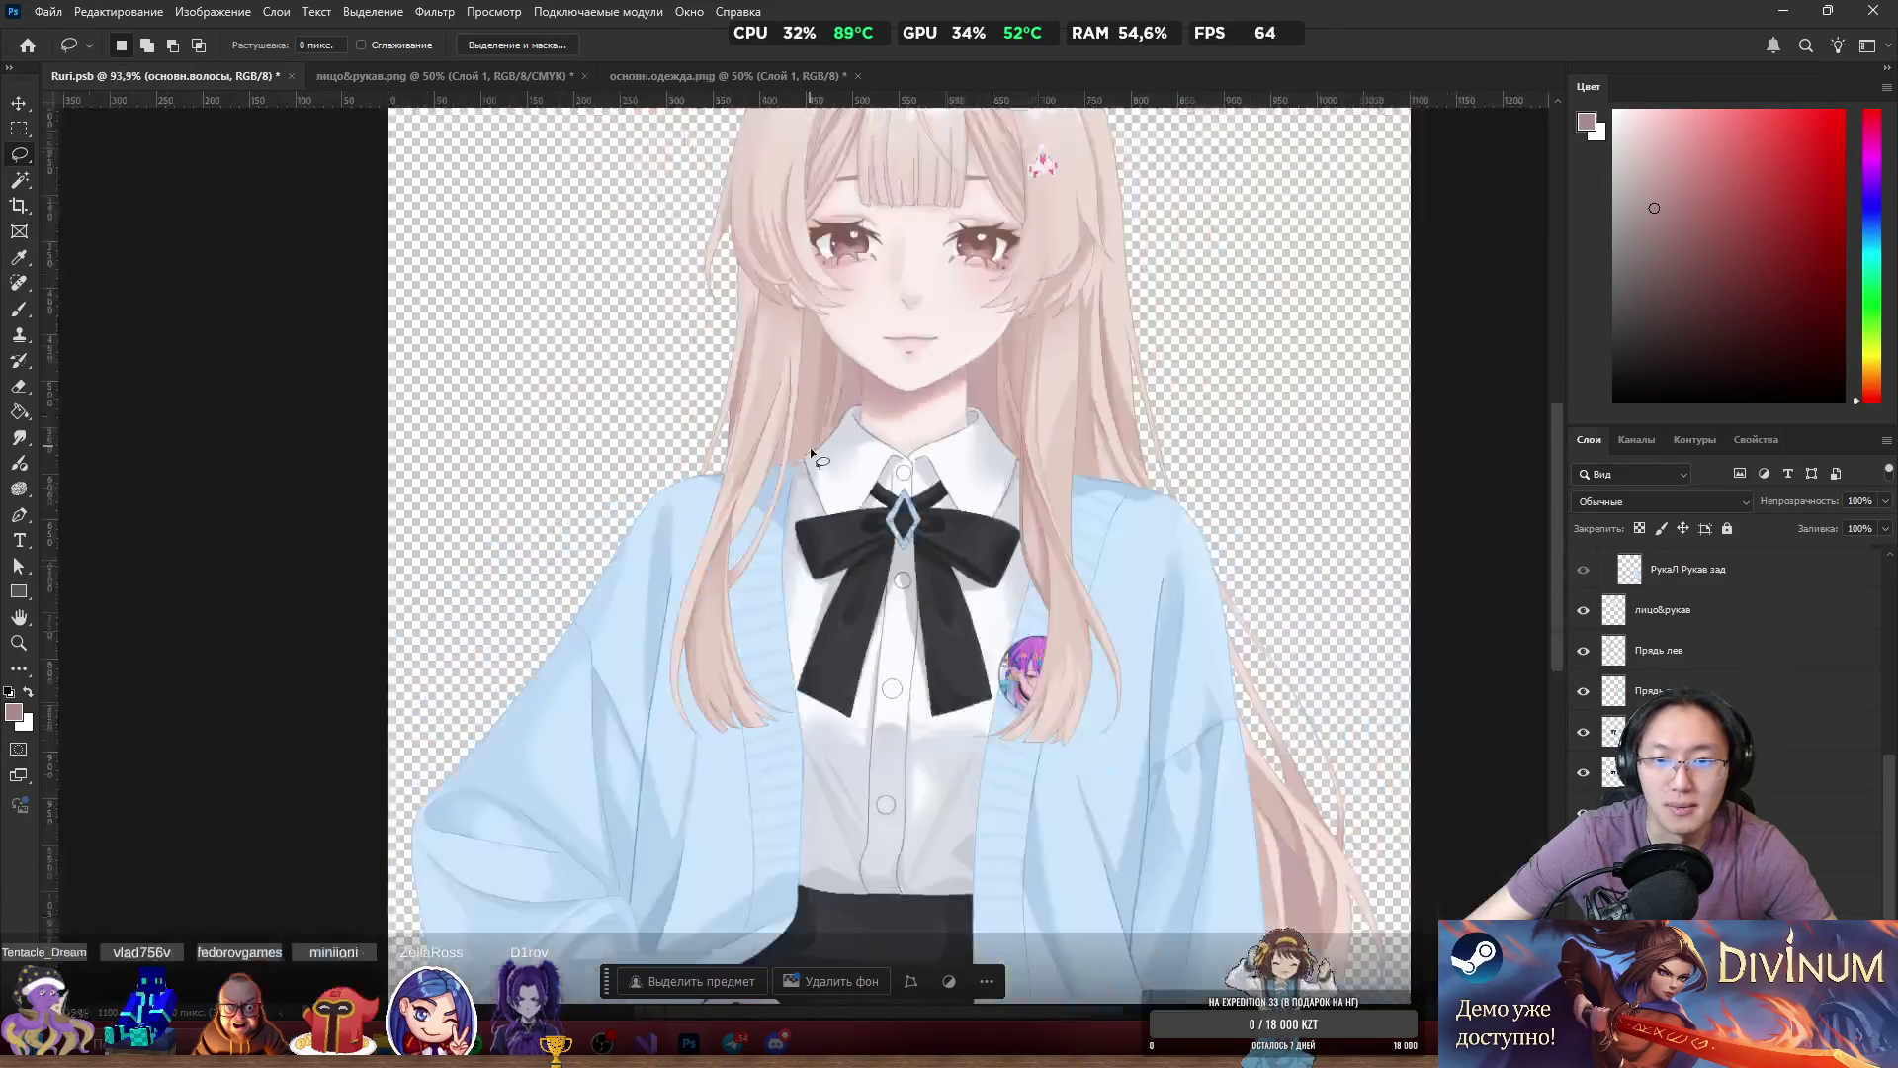
pyautogui.scroll(2, 810, 447)
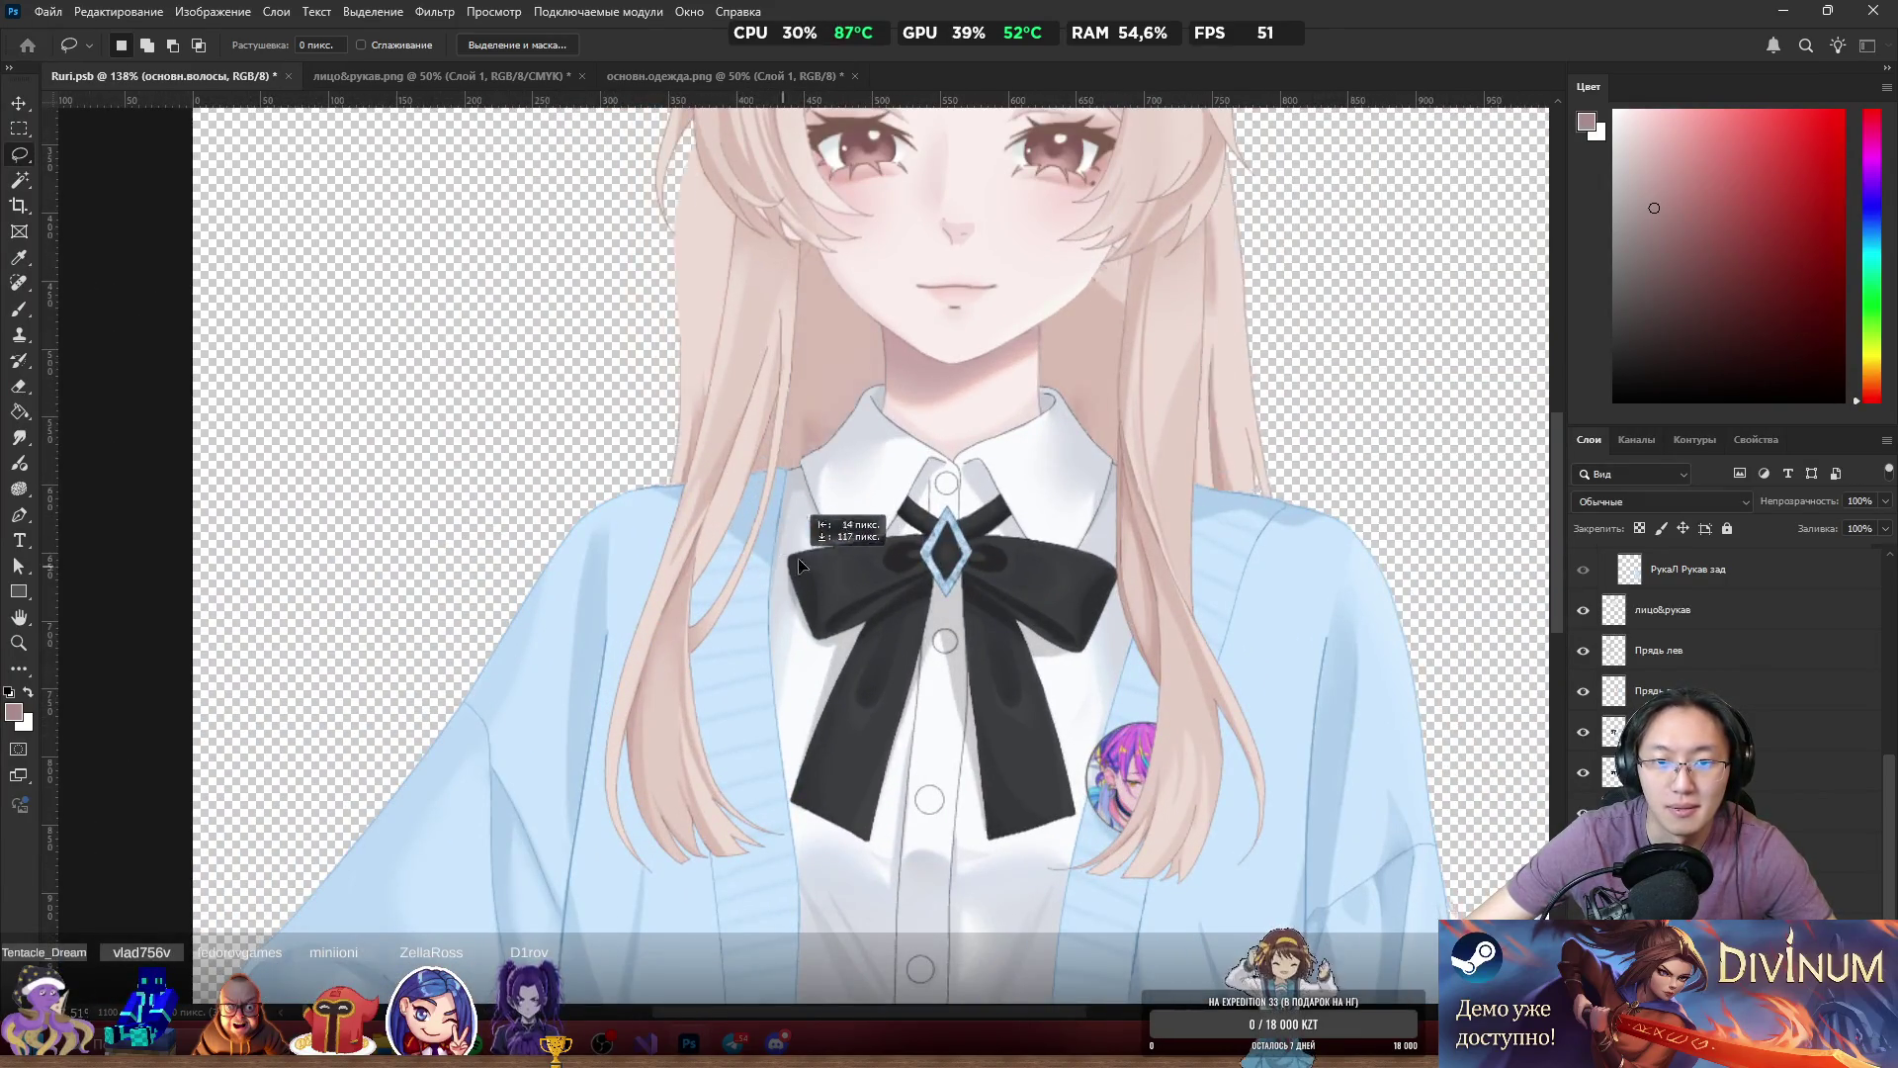
pyautogui.scroll(-5, 830, 529)
pyautogui.scroll(4, 876, 524)
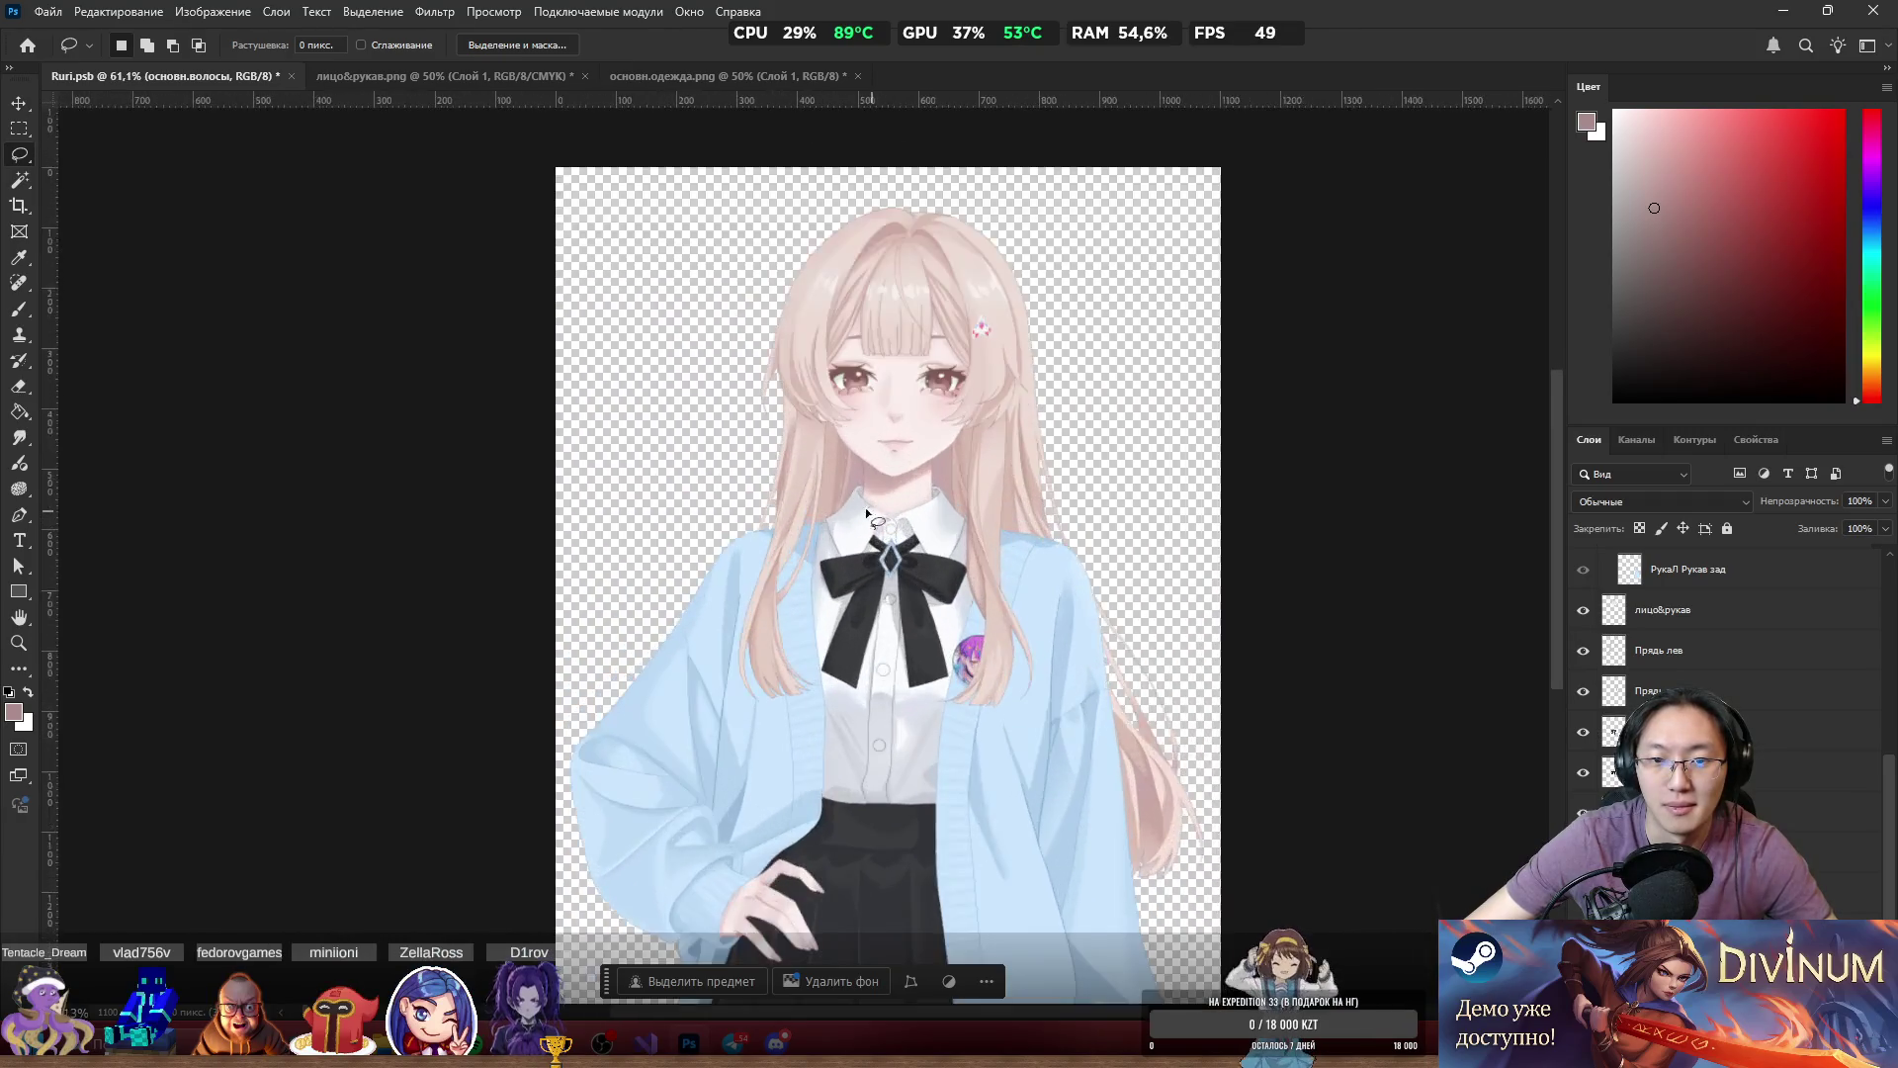
pyautogui.scroll(-2, 895, 516)
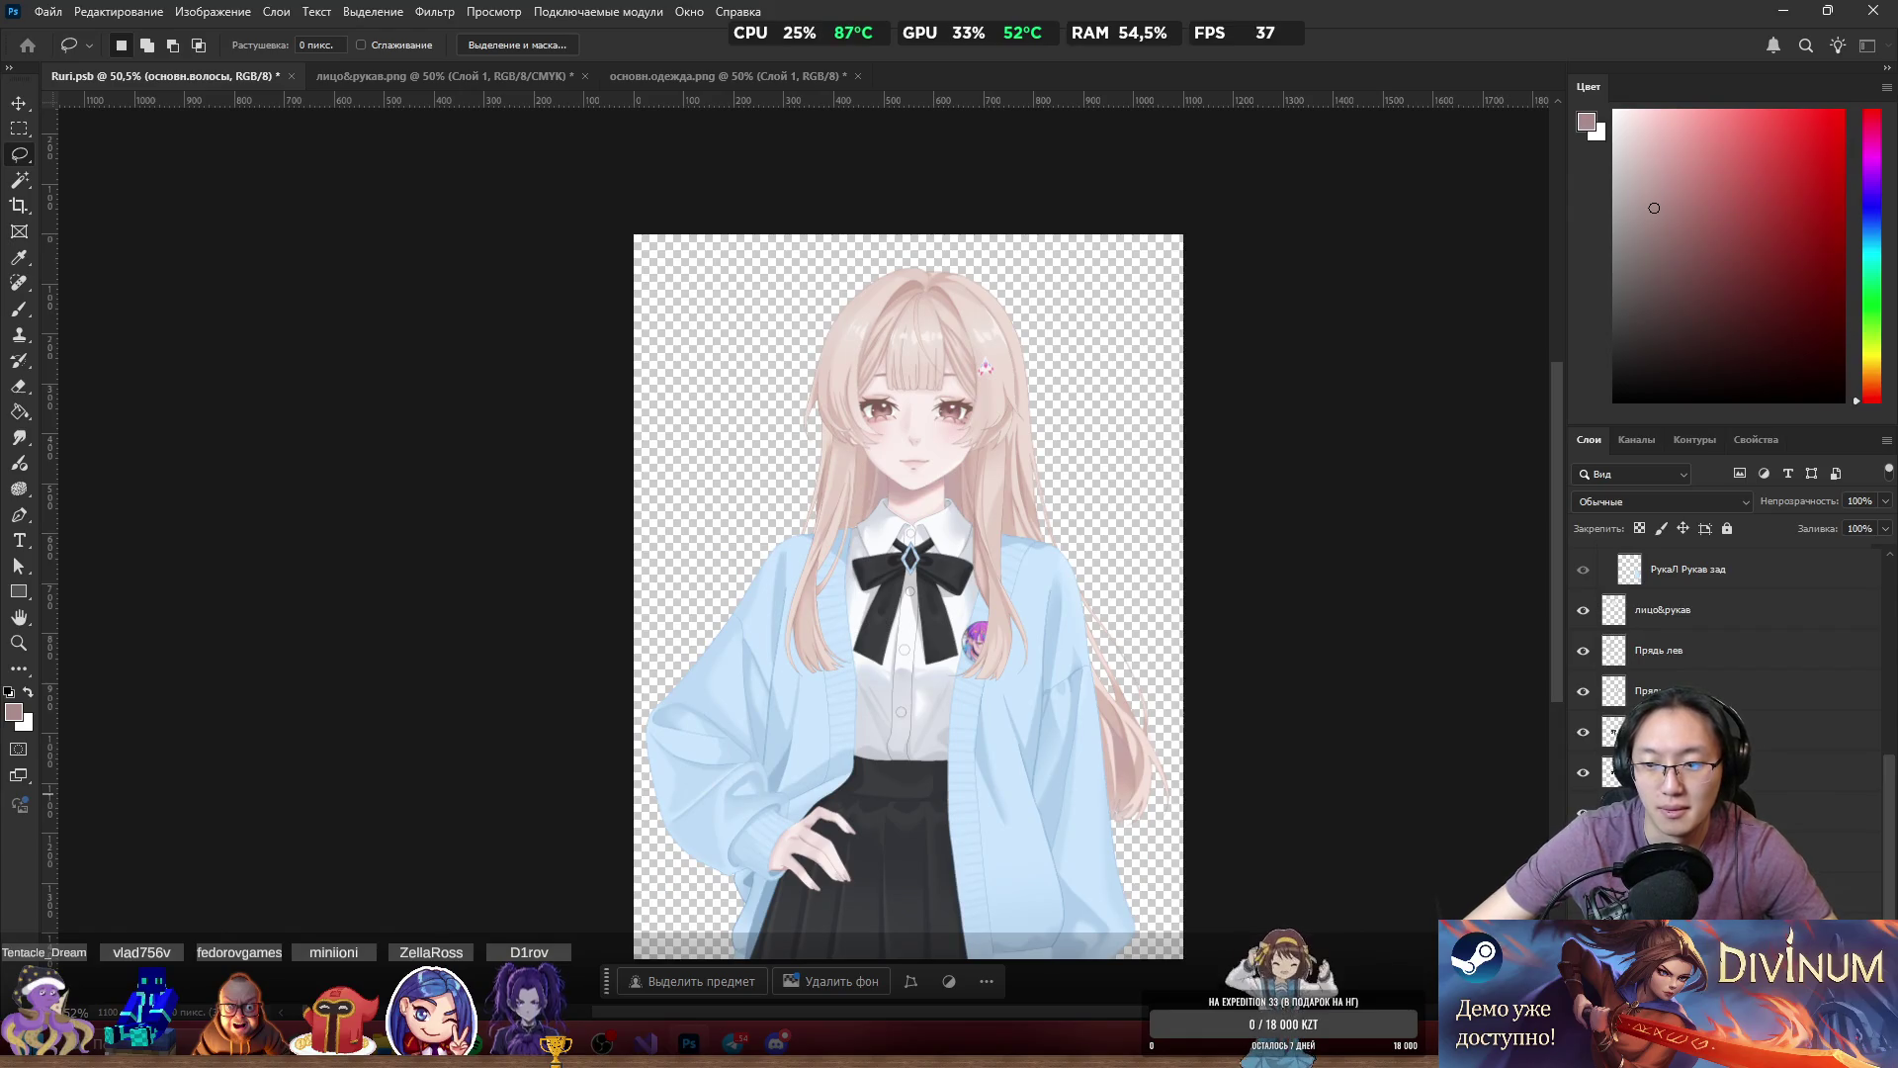
pyautogui.keyDown('alt'); pyautogui.click(1583, 813); pyautogui.keyUp('alt')
# Switch to the Brush and sample a lighter hair colour from the canvas.
pyautogui.scroll(6, 817, 494)
pyautogui.press('b')
pyautogui.keyDown('alt'); pyautogui.click(764, 426); pyautogui.keyUp('alt')
pyautogui.scroll(2, 776, 441)
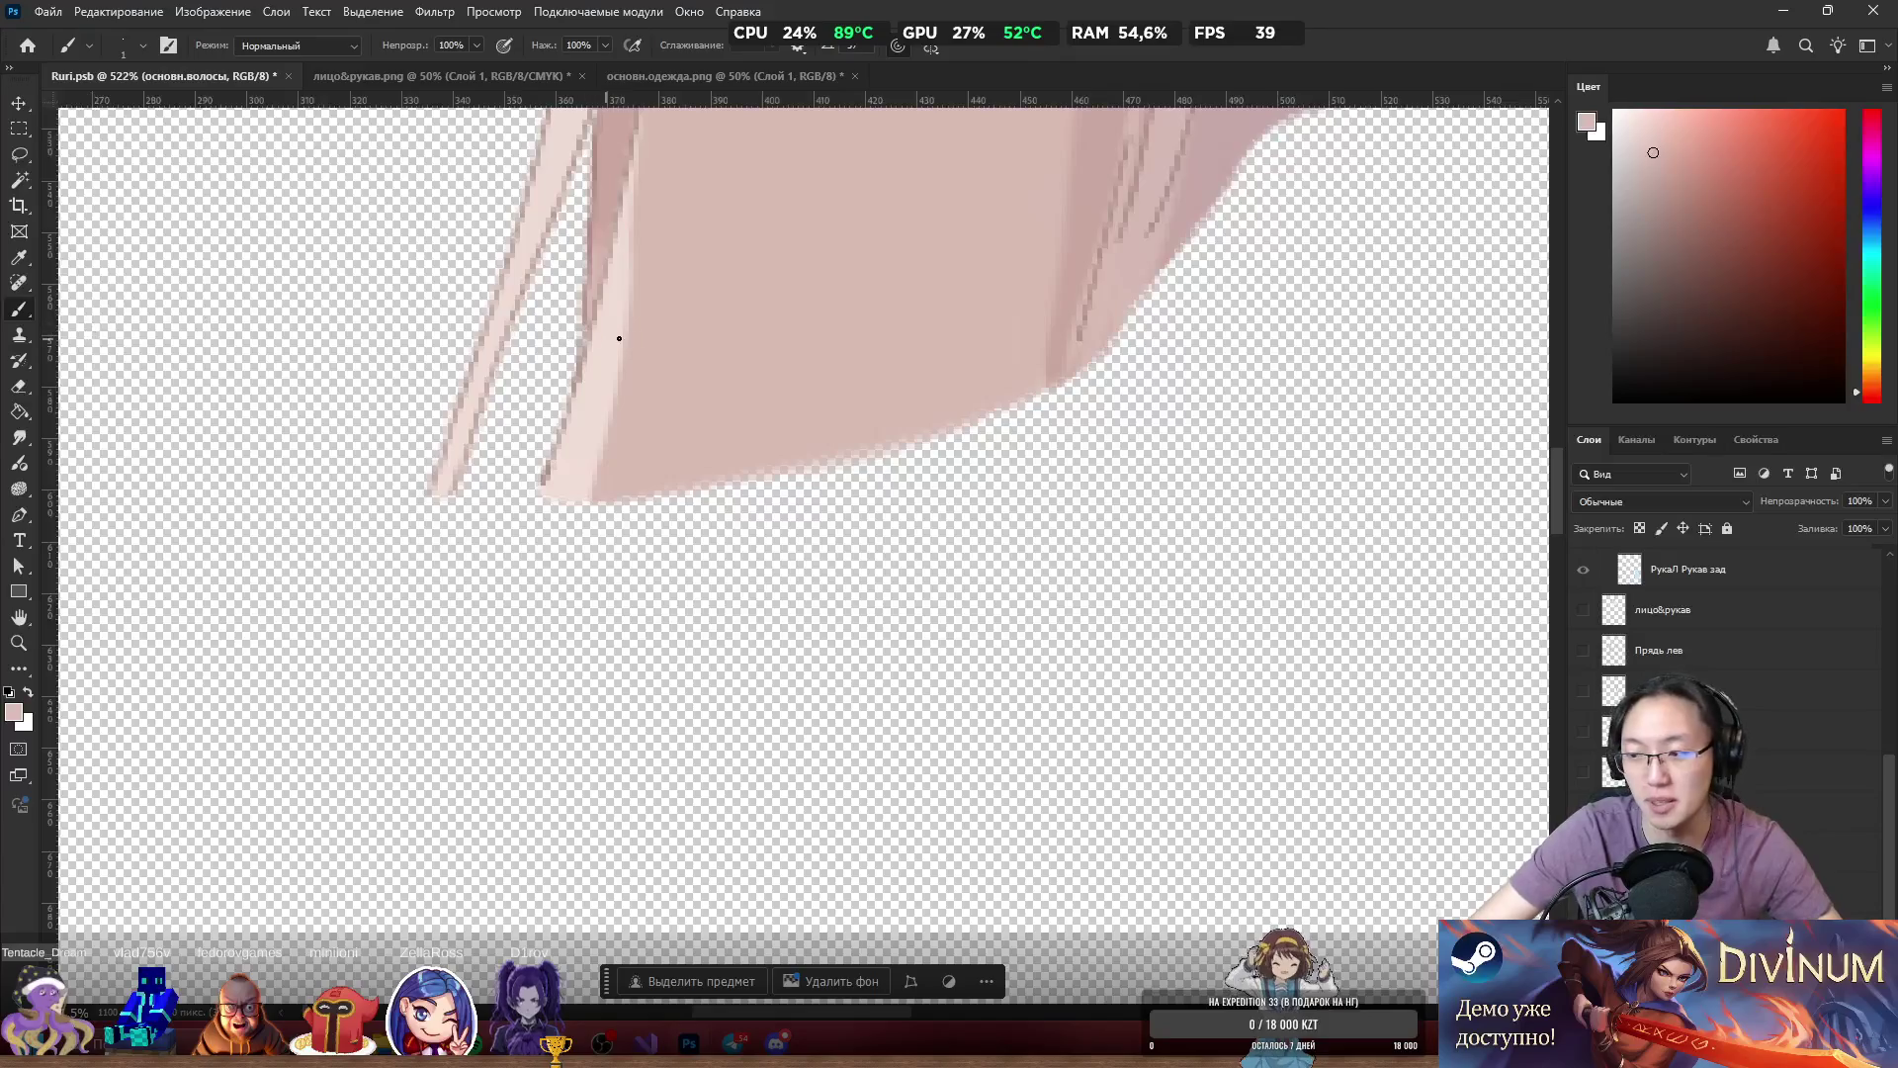
# Clone-stamp sampled hair onto the pale strand tip to extend and lengthen it downward.
pyautogui.press('s')
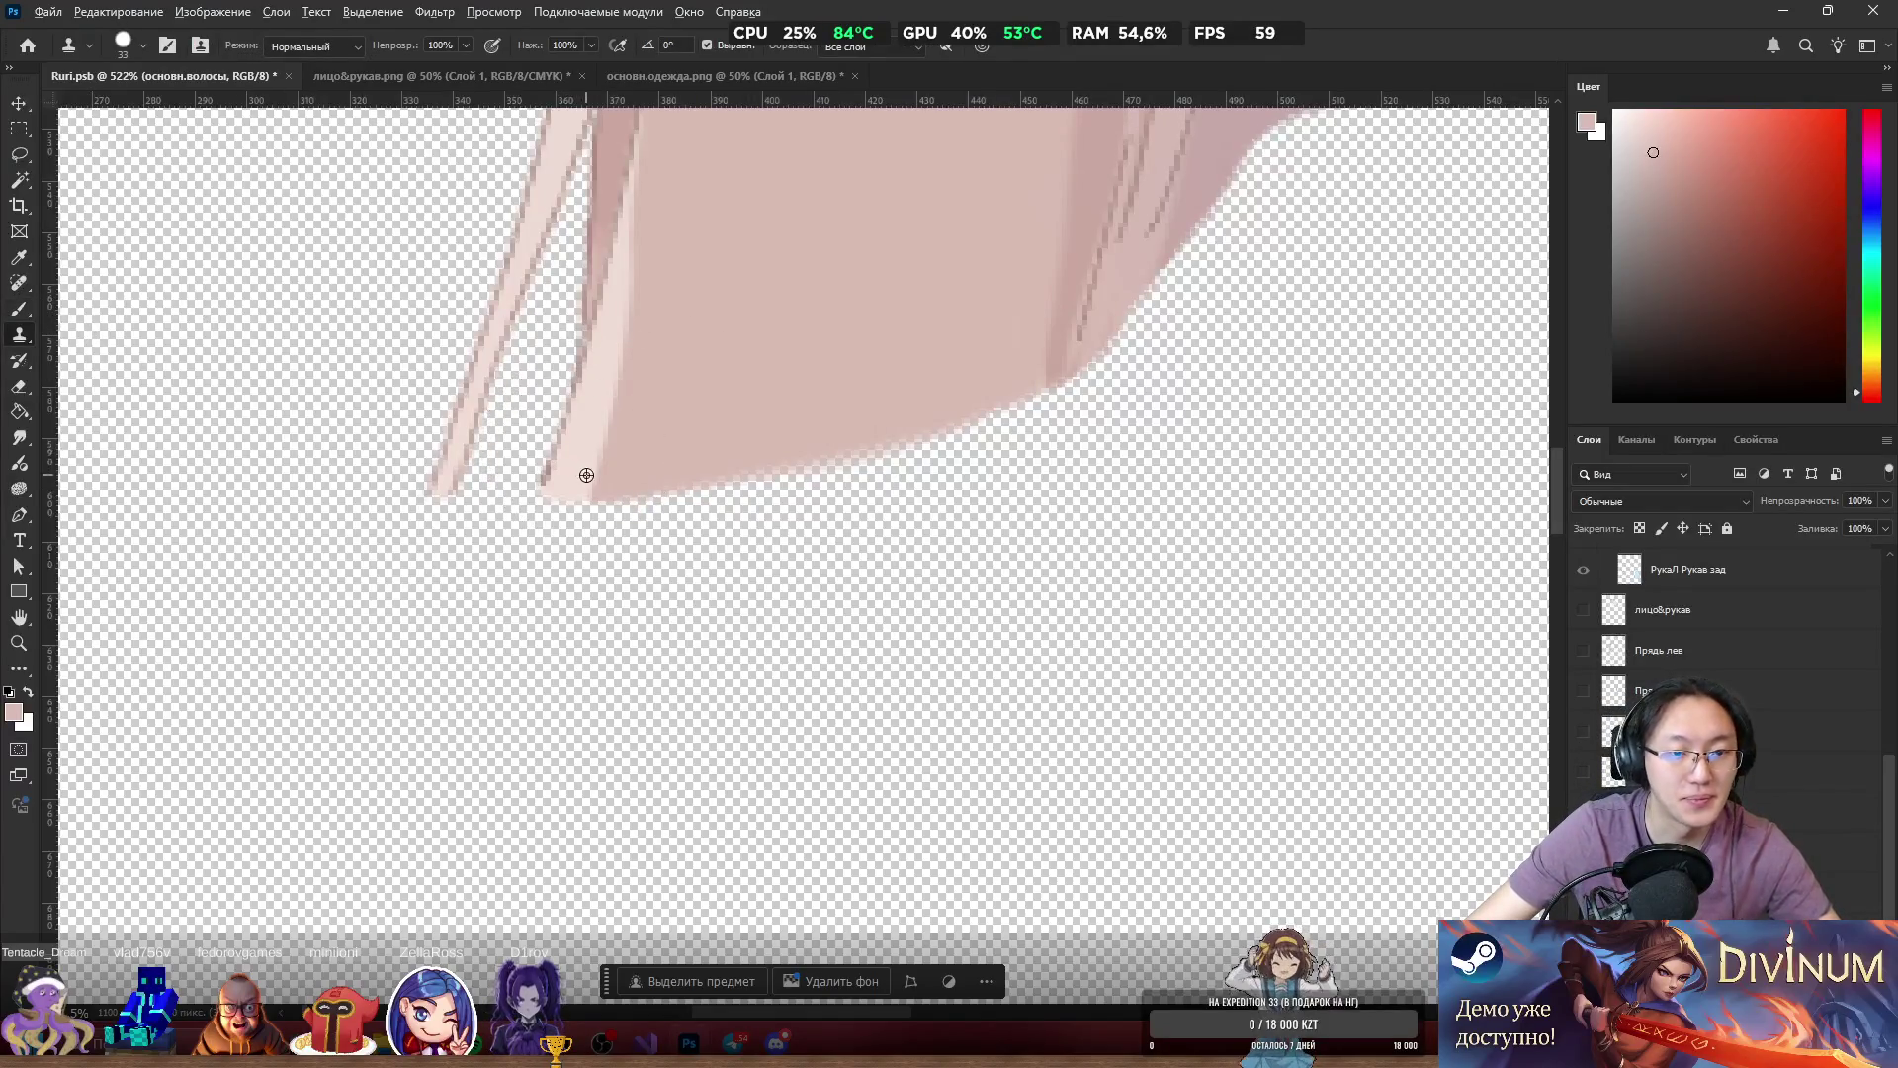
pyautogui.keyDown('alt'); pyautogui.click(566, 478); pyautogui.keyUp('alt')
pyautogui.moveTo(560, 487)
pyautogui.mouseDown()
pyautogui.moveTo(530, 551)
pyautogui.moveTo(606, 542)
pyautogui.moveTo(627, 563)
pyautogui.moveTo(797, 500)
pyautogui.moveTo(903, 487)
pyautogui.moveTo(1055, 410)
pyautogui.moveTo(1025, 529)
pyautogui.moveTo(745, 606)
pyautogui.moveTo(826, 572)
pyautogui.moveTo(797, 563)
pyautogui.mouseUp()
pyautogui.keyDown('alt'); pyautogui.click(1067, 299); pyautogui.keyUp('alt')
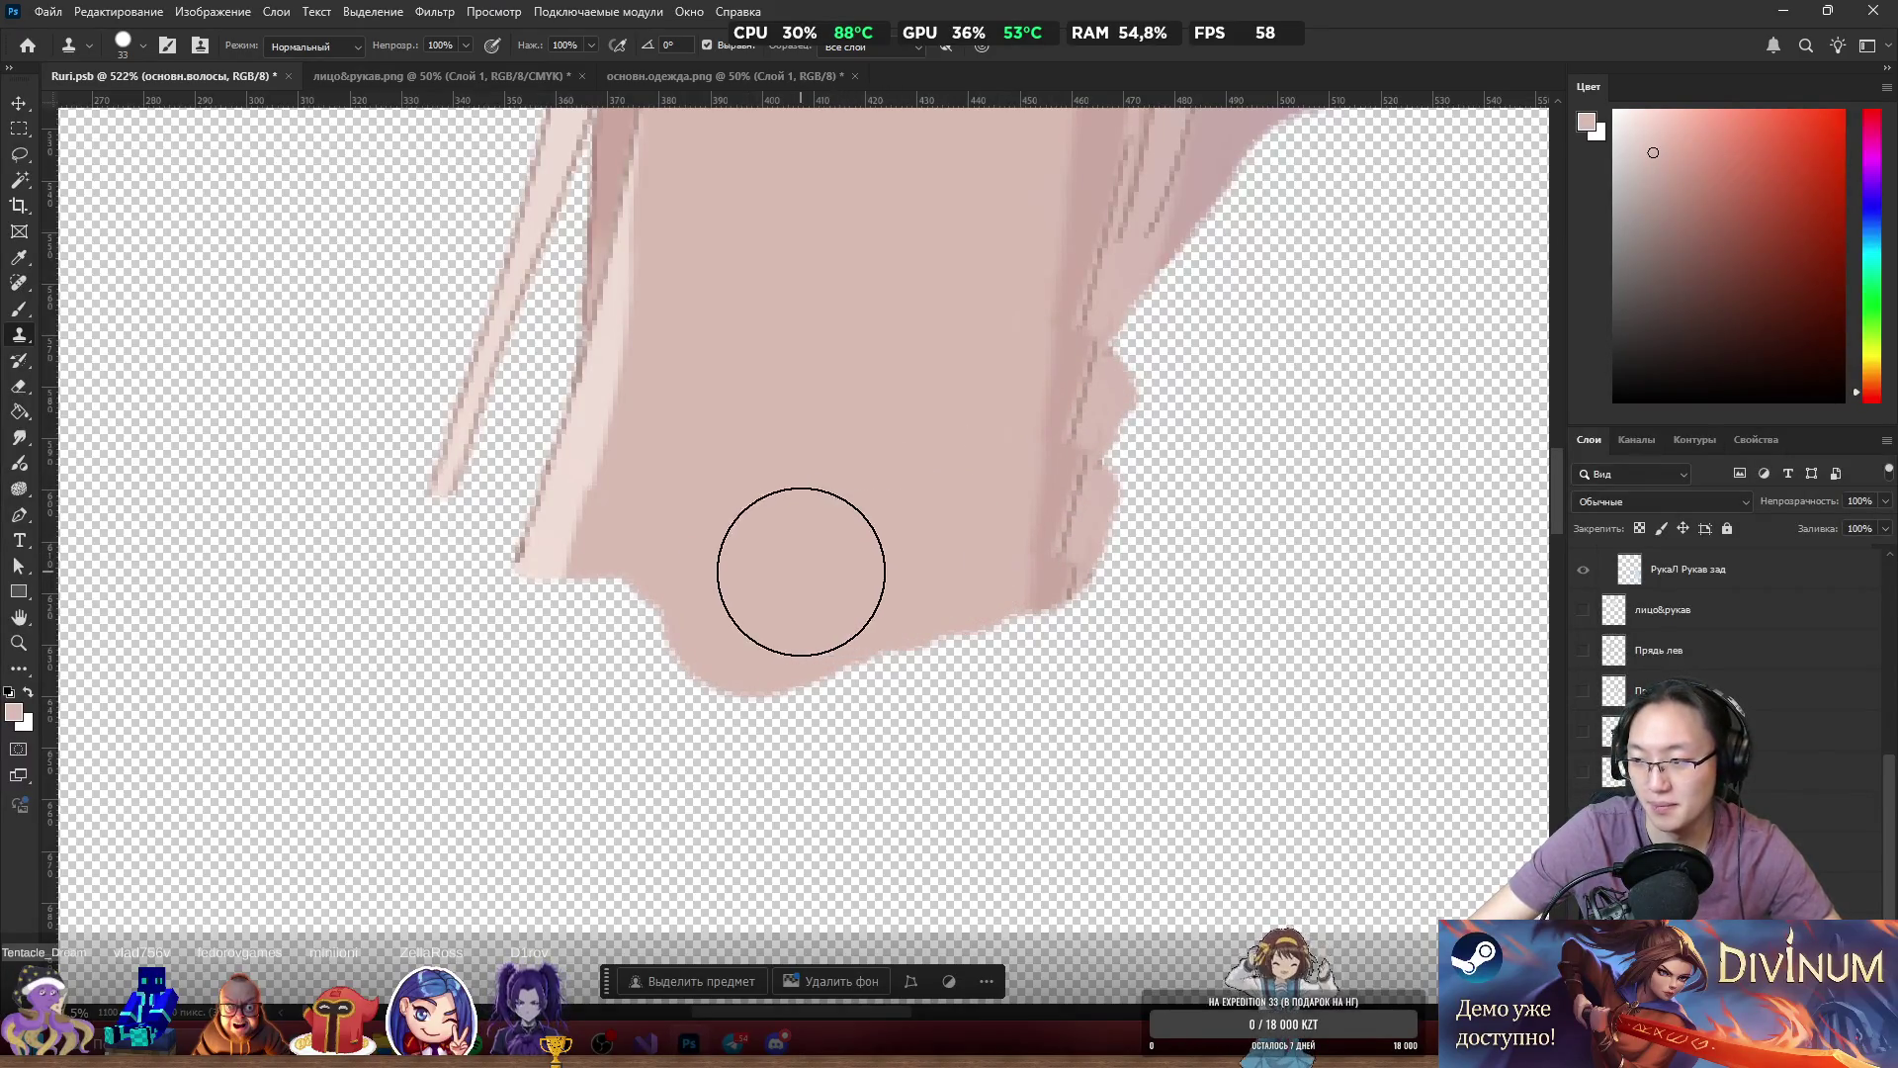
pyautogui.hscroll(-4, 802, 574)
pyautogui.scroll(3, 661, 560)
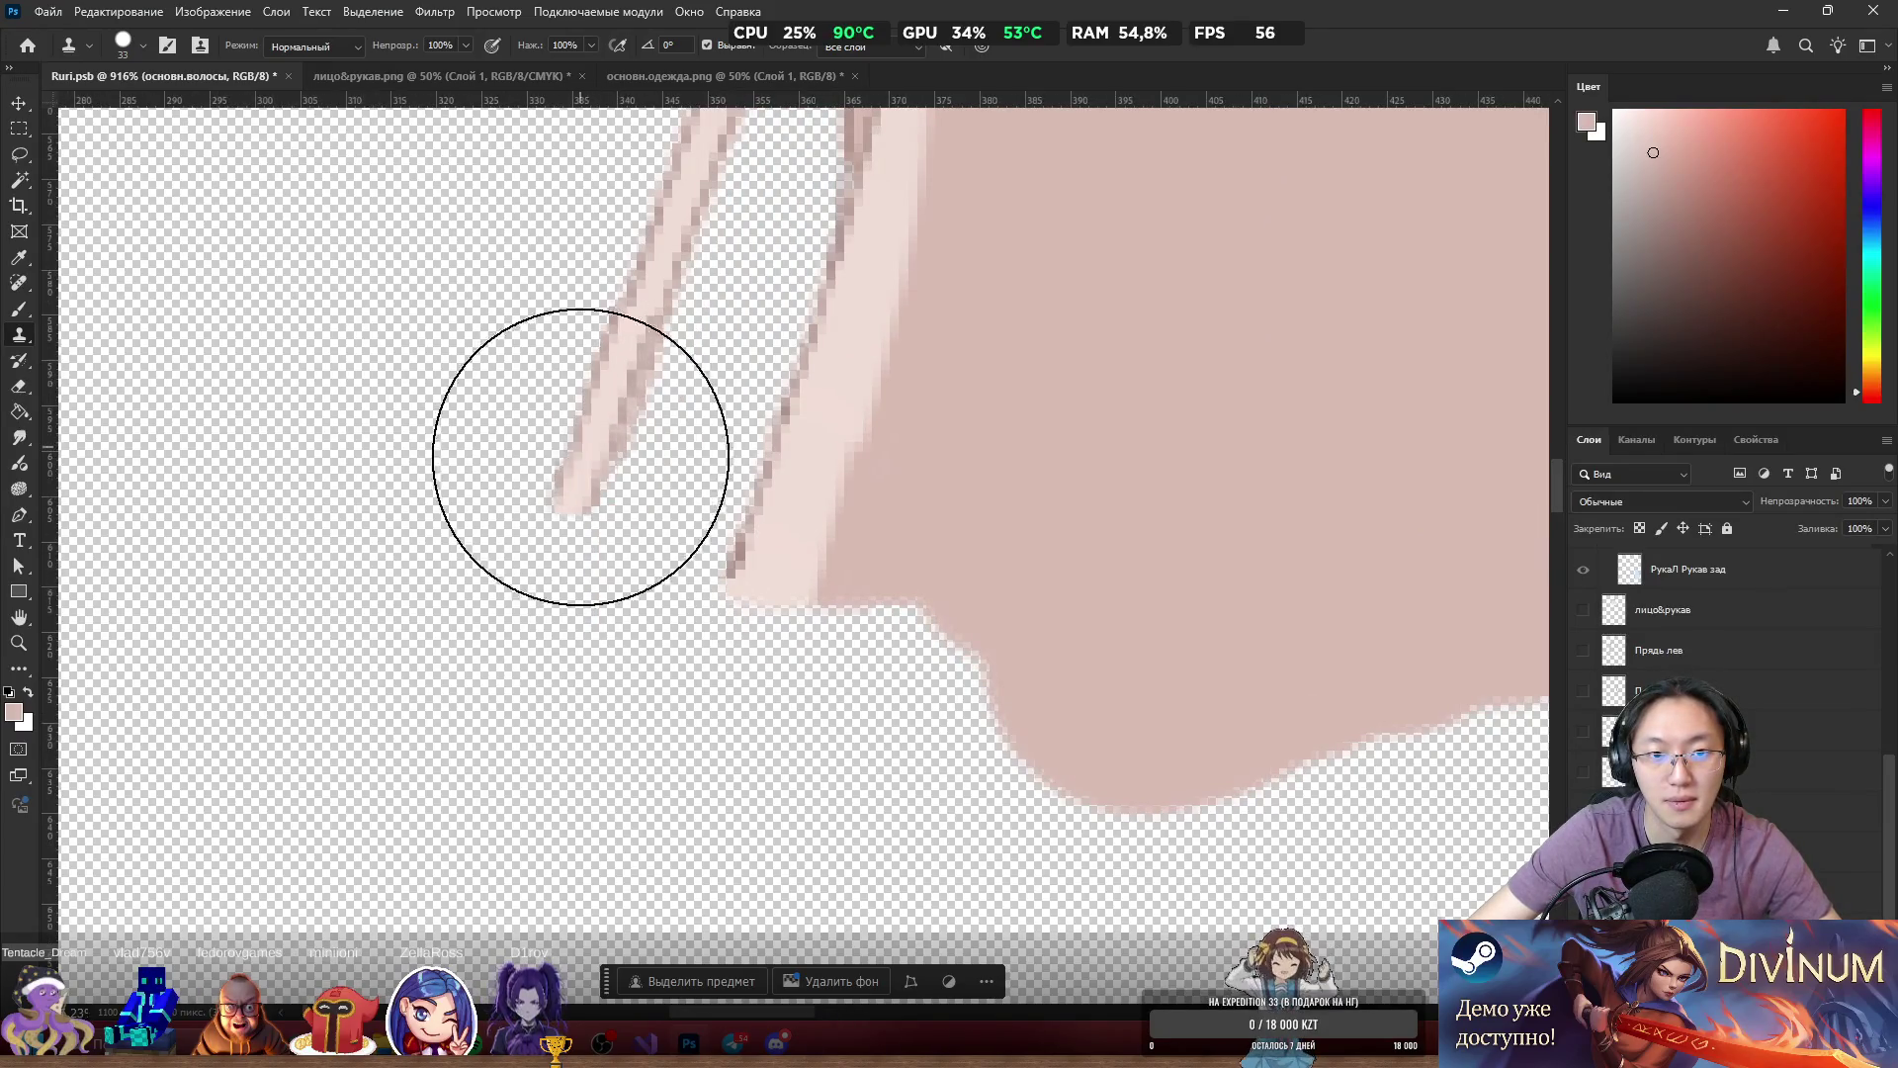
pyautogui.keyDown('alt'); pyautogui.rightClick(555, 507); pyautogui.keyUp('alt')
pyautogui.moveTo(560, 492); pyautogui.dragTo(467, 845)
# Extend the hair strands further down-left and fill the notch under the hair edge.
pyautogui.scroll(-3, 863, 596)
pyautogui.scroll(-3, 870, 588)
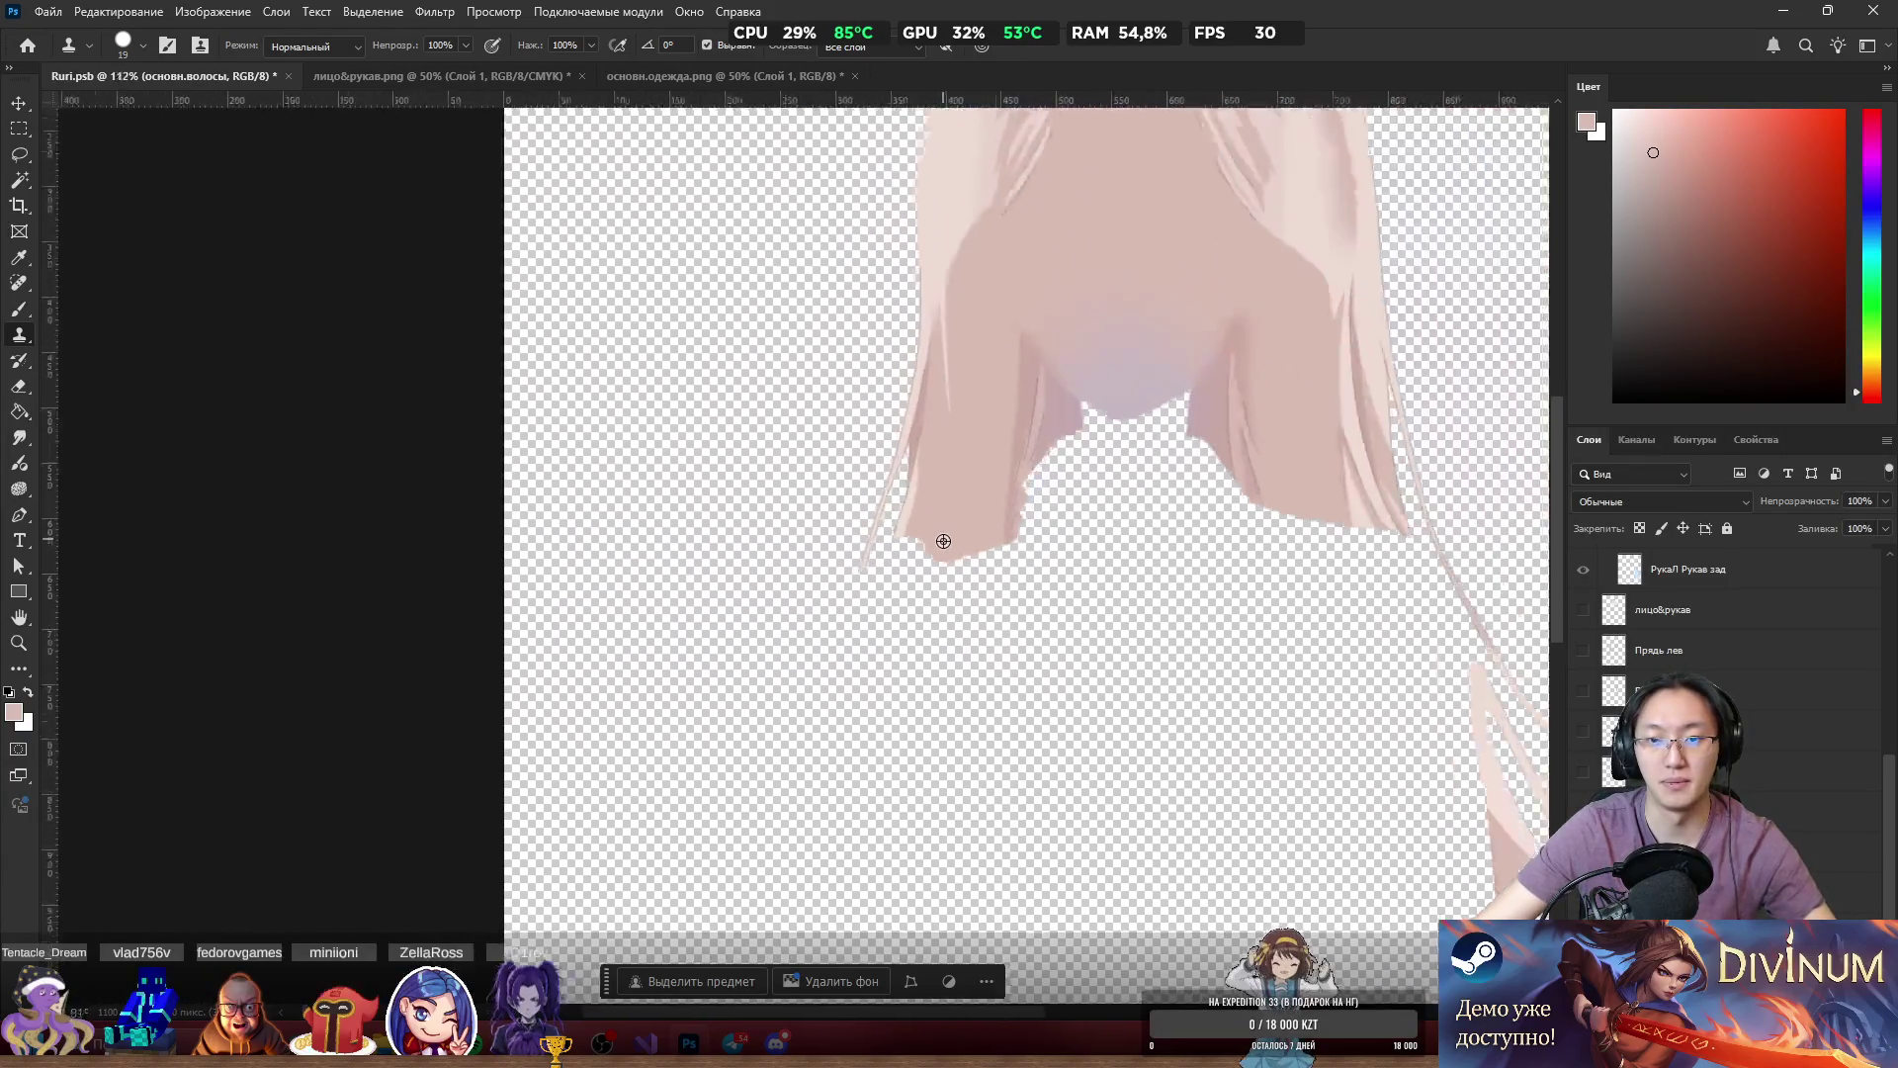
pyautogui.scroll(2, 815, 617)
pyautogui.scroll(2, 814, 617)
pyautogui.moveTo(725, 517); pyautogui.dragTo(736, 576)
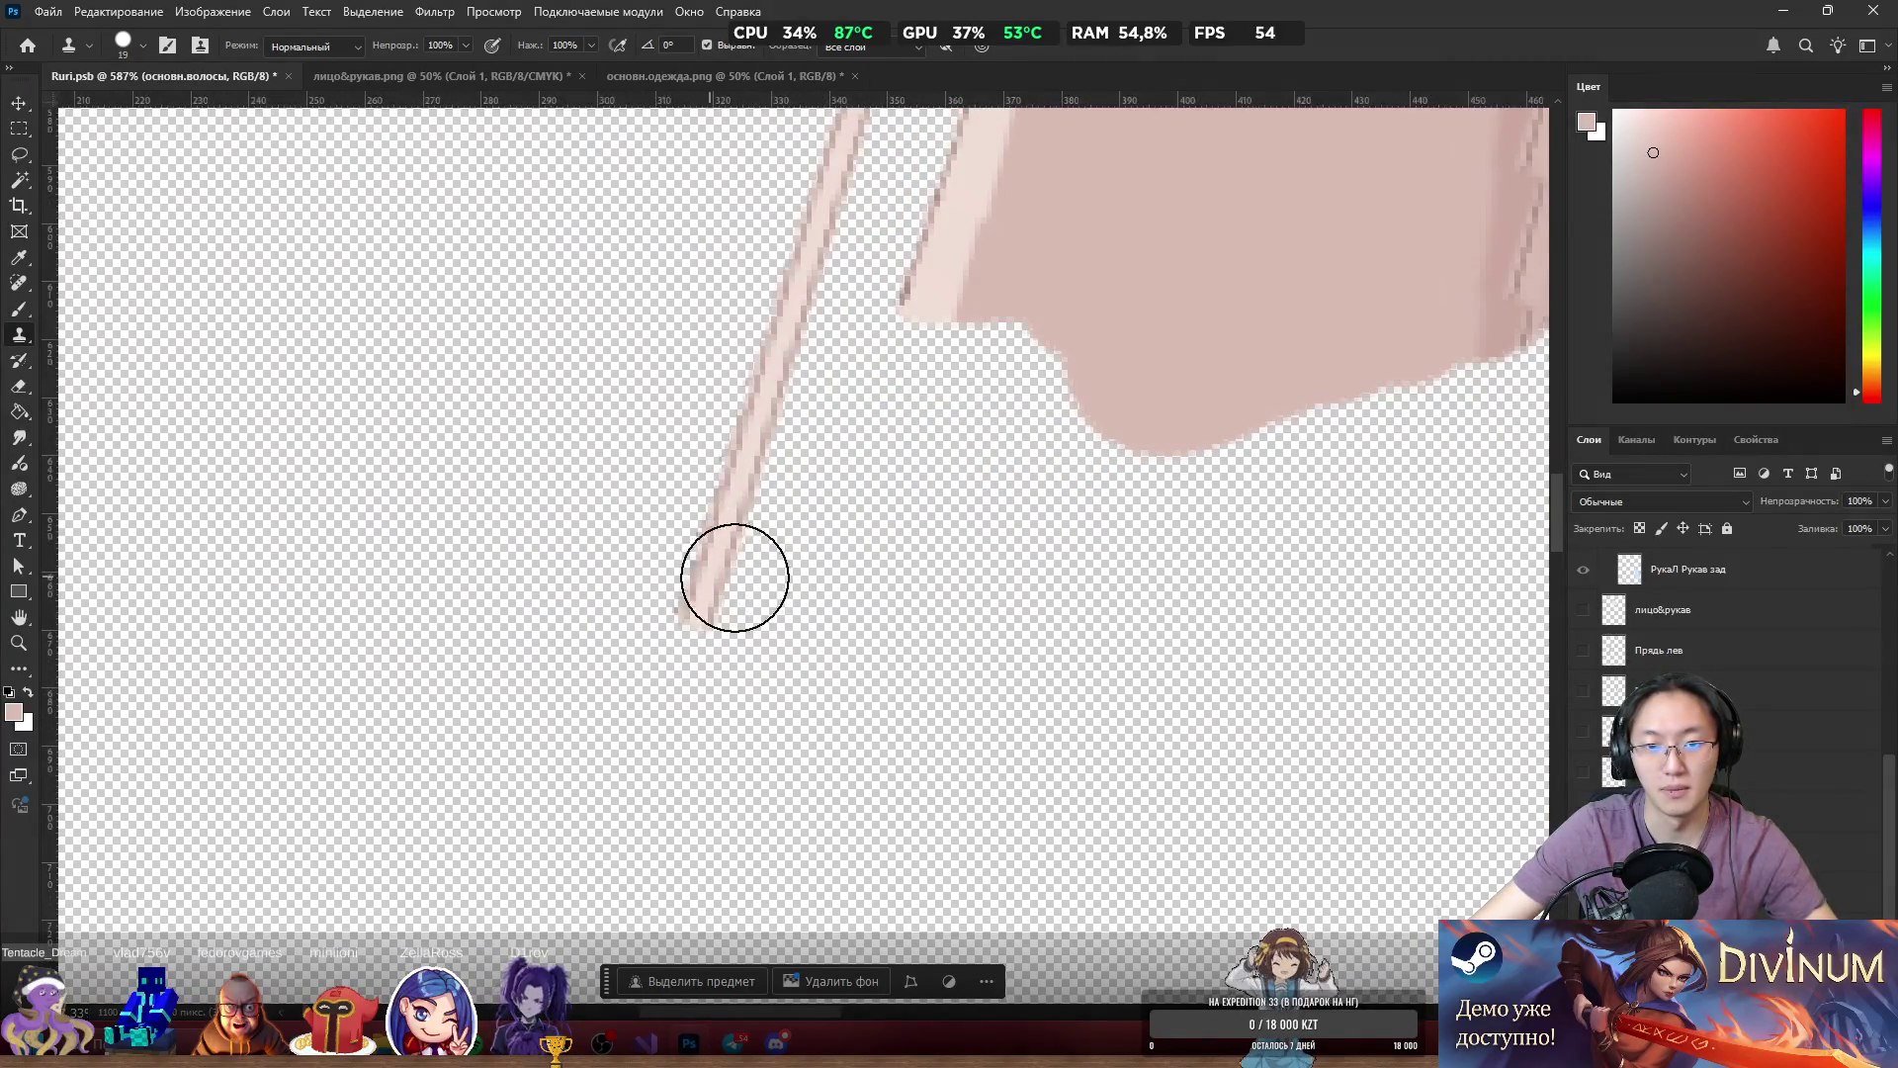
pyautogui.keyDown('alt'); pyautogui.click(923, 295); pyautogui.keyUp('alt')
pyautogui.moveTo(910, 326); pyautogui.dragTo(809, 575)
pyautogui.moveTo(1021, 339)
pyautogui.mouseDown()
pyautogui.moveTo(992, 369)
pyautogui.moveTo(974, 465)
pyautogui.mouseUp()
# With a resized clone brush, fill the notches below the hair tip and along its right edge.
pyautogui.keyDown('alt'); pyautogui.rightClick(1189, 322); pyautogui.keyUp('alt')
pyautogui.moveTo(1136, 322)
pyautogui.mouseDown()
pyautogui.moveTo(952, 611)
pyautogui.moveTo(1072, 471)
pyautogui.mouseUp()
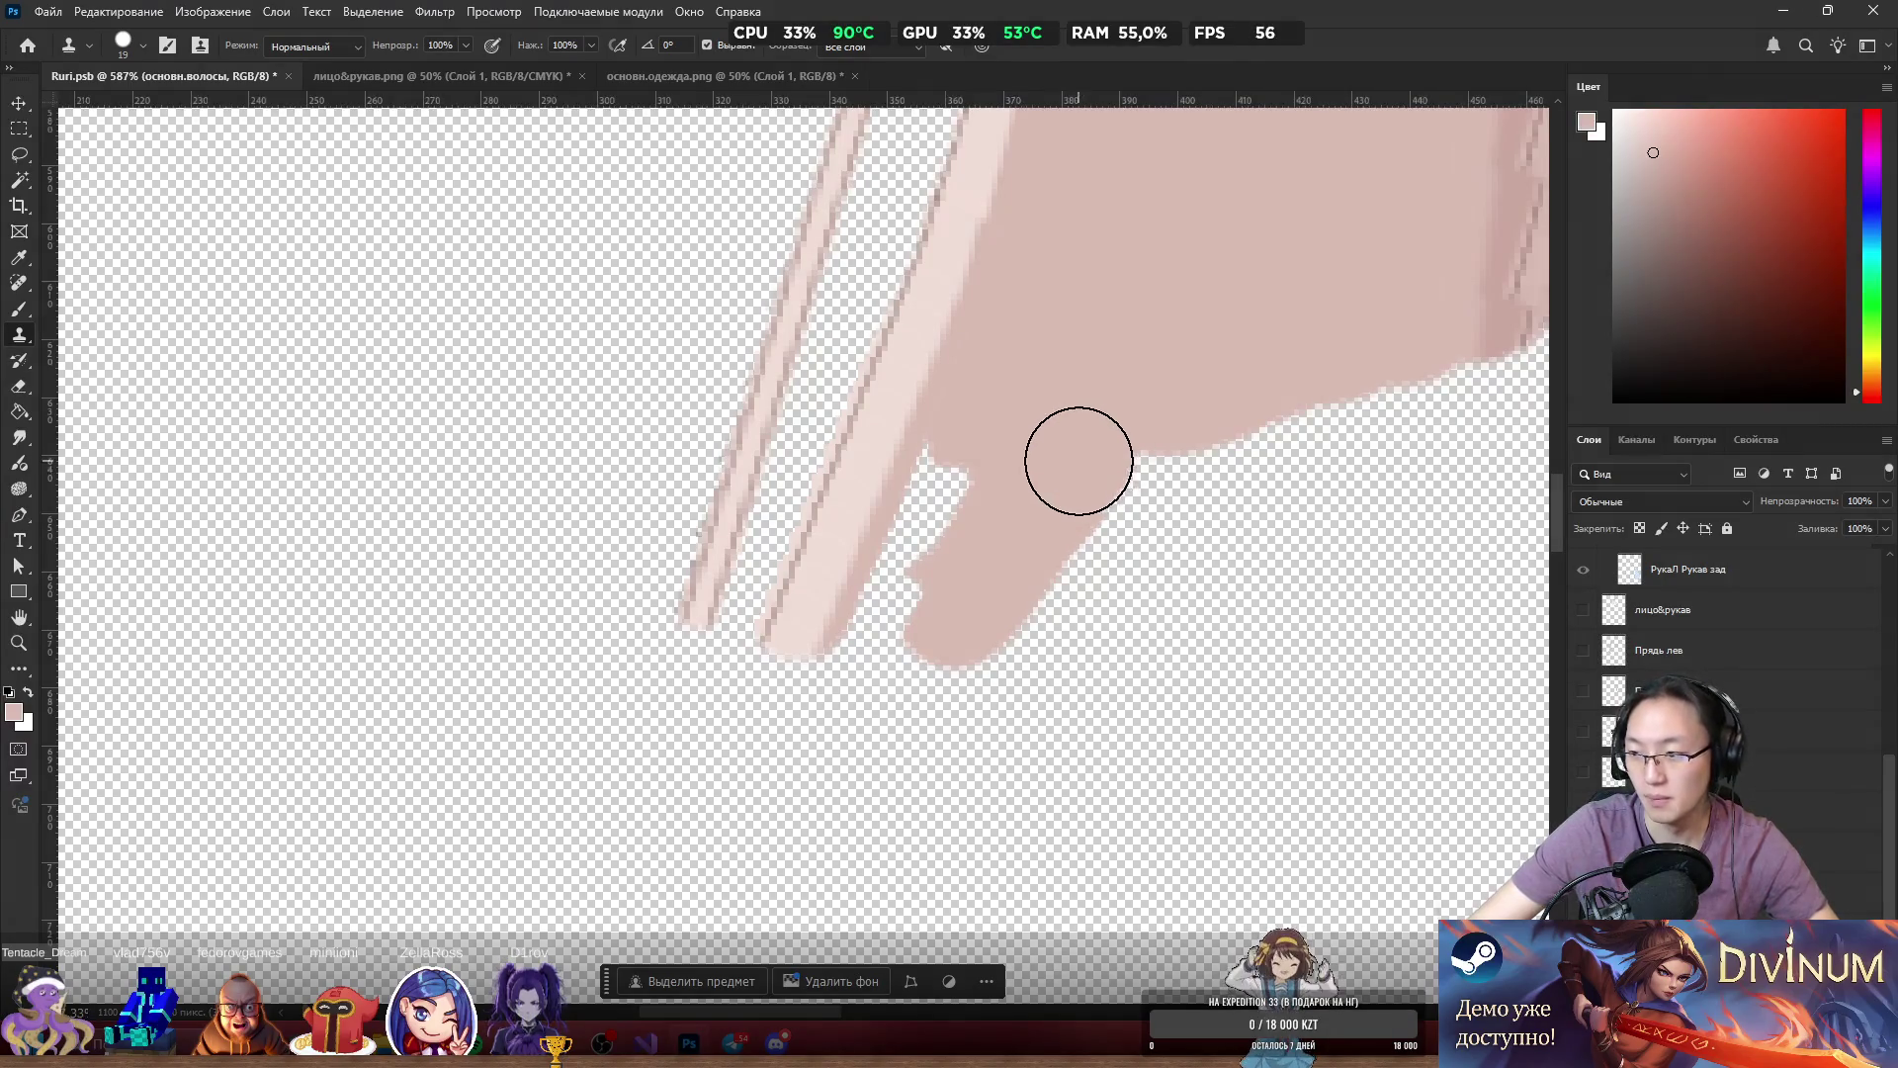
pyautogui.scroll(3, 1031, 432)
pyautogui.keyDown('alt'); pyautogui.click(1212, 288); pyautogui.keyUp('alt')
pyautogui.moveTo(979, 436)
pyautogui.mouseDown()
pyautogui.moveTo(937, 479)
pyautogui.moveTo(991, 326)
pyautogui.moveTo(953, 495)
pyautogui.moveTo(881, 585)
pyautogui.moveTo(784, 797)
pyautogui.moveTo(898, 784)
pyautogui.mouseUp()
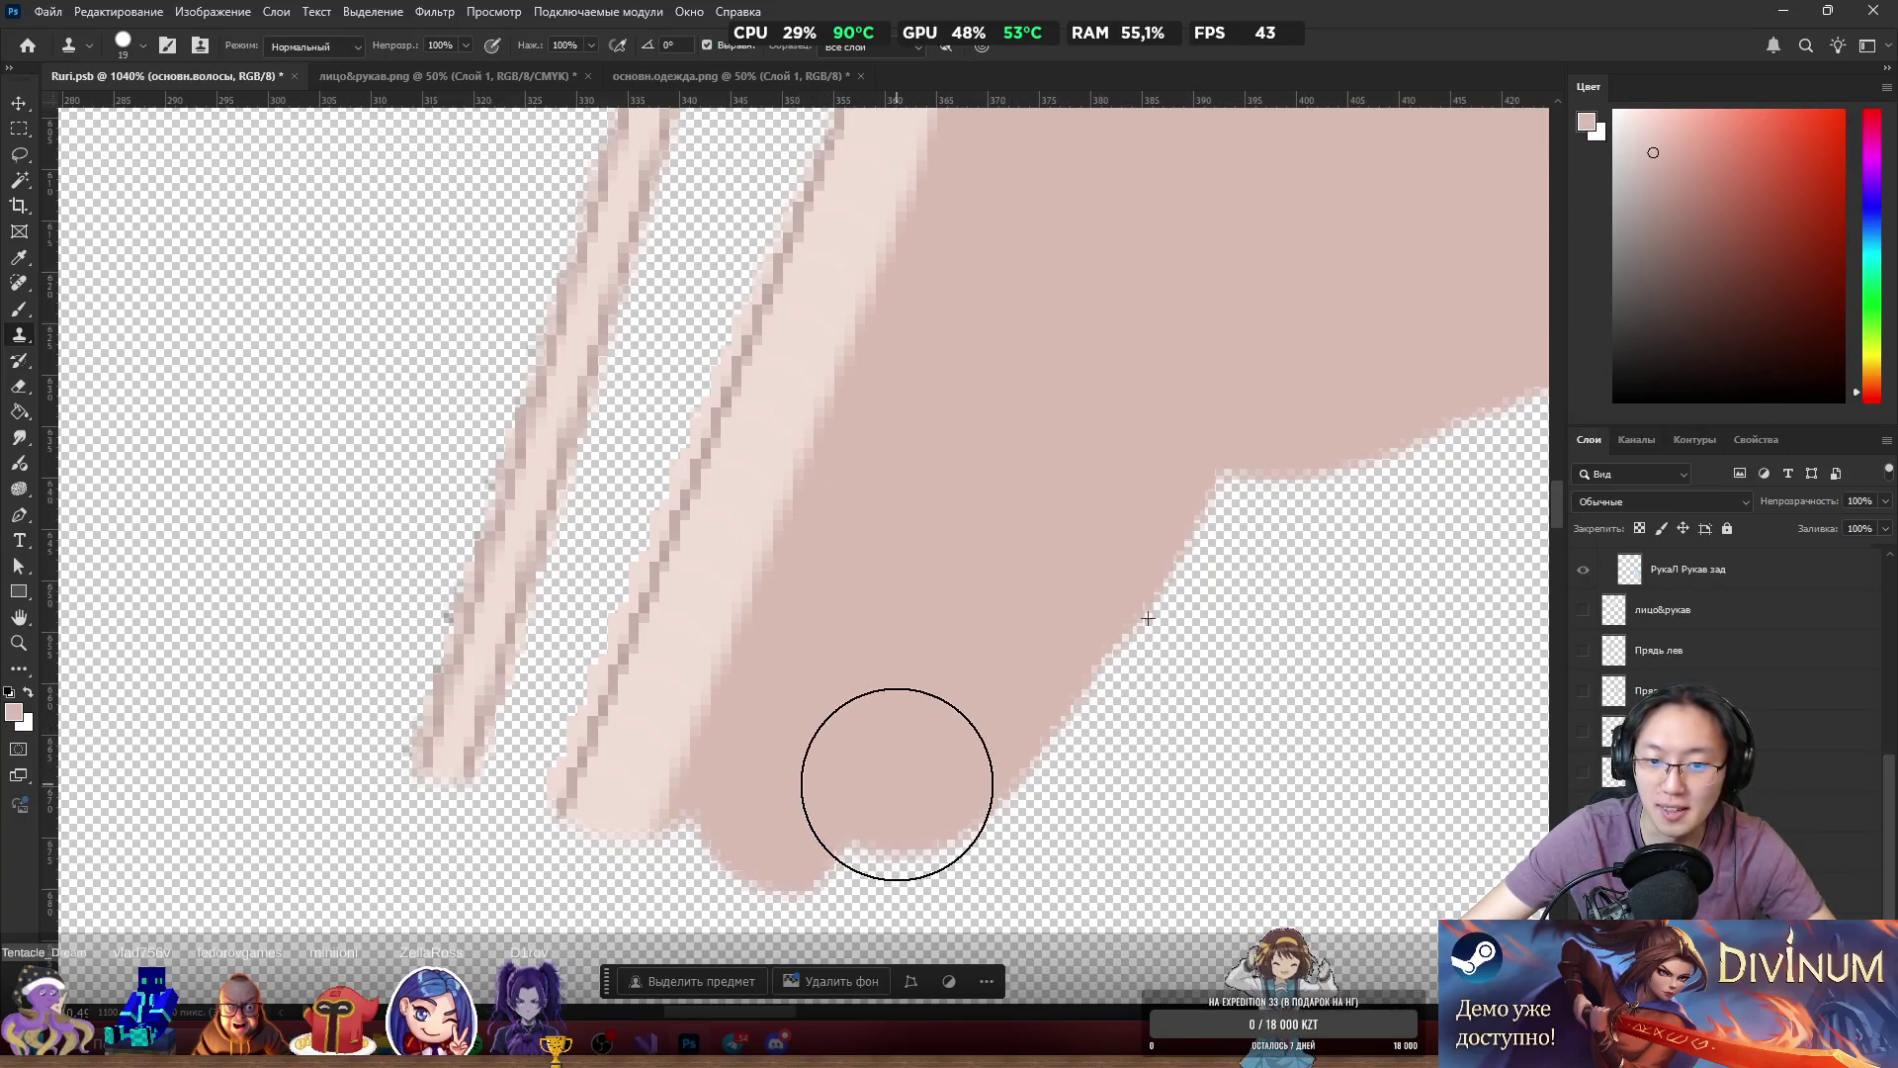
pyautogui.keyDown('alt'); pyautogui.click(1208, 183); pyautogui.keyUp('alt')
pyautogui.moveTo(1217, 396)
pyautogui.mouseDown()
pyautogui.moveTo(1241, 495)
pyautogui.moveTo(1064, 623)
pyautogui.moveTo(1102, 703)
pyautogui.moveTo(1285, 649)
pyautogui.moveTo(1289, 763)
pyautogui.moveTo(1191, 771)
pyautogui.mouseUp()
# Extend the hair's lower-right edge downward using freshly sampled hair.
pyautogui.scroll(-5, 1190, 771)
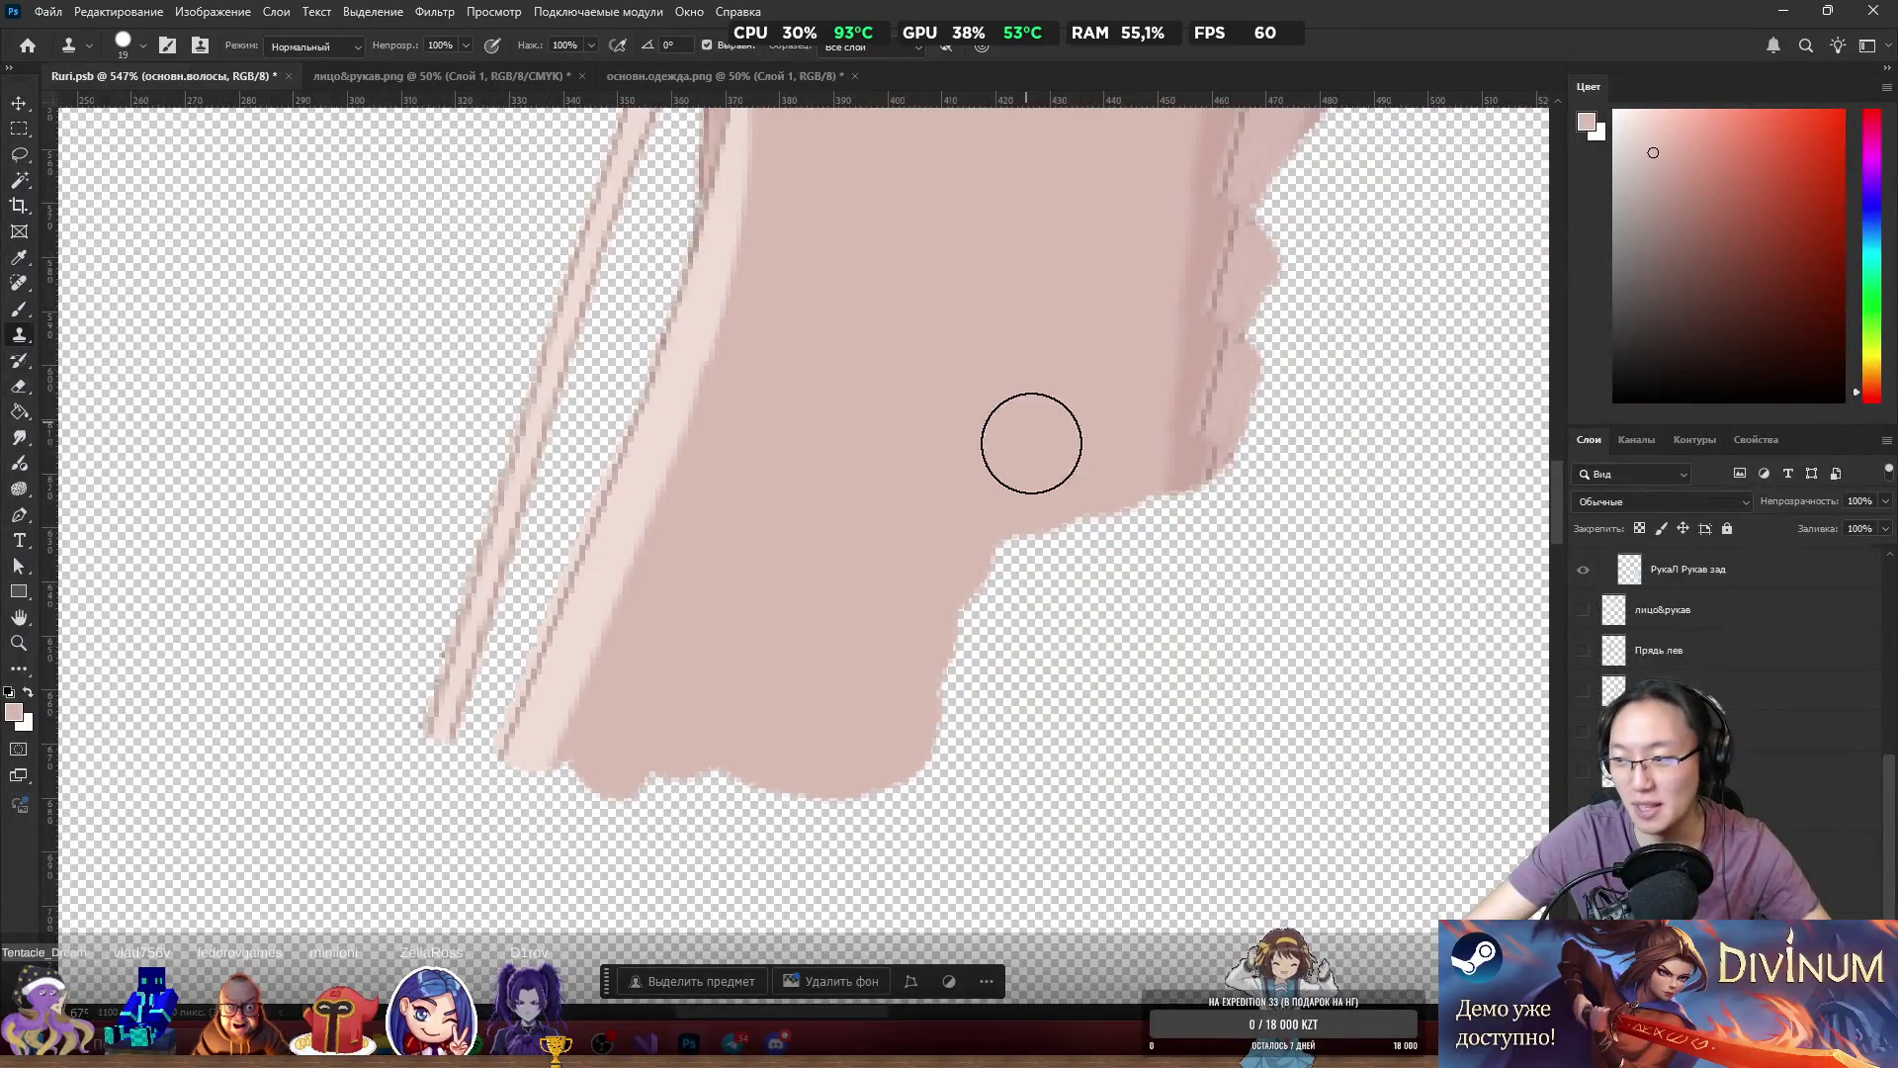
pyautogui.moveTo(1031, 443); pyautogui.dragTo(1029, 584)
pyautogui.keyDown('alt'); pyautogui.click(1005, 273); pyautogui.keyUp('alt')
pyautogui.moveTo(1064, 449)
pyautogui.mouseDown()
pyautogui.moveTo(1108, 510)
pyautogui.moveTo(1071, 635)
pyautogui.moveTo(969, 639)
pyautogui.moveTo(930, 713)
pyautogui.moveTo(1072, 643)
pyautogui.moveTo(877, 657)
pyautogui.mouseUp()
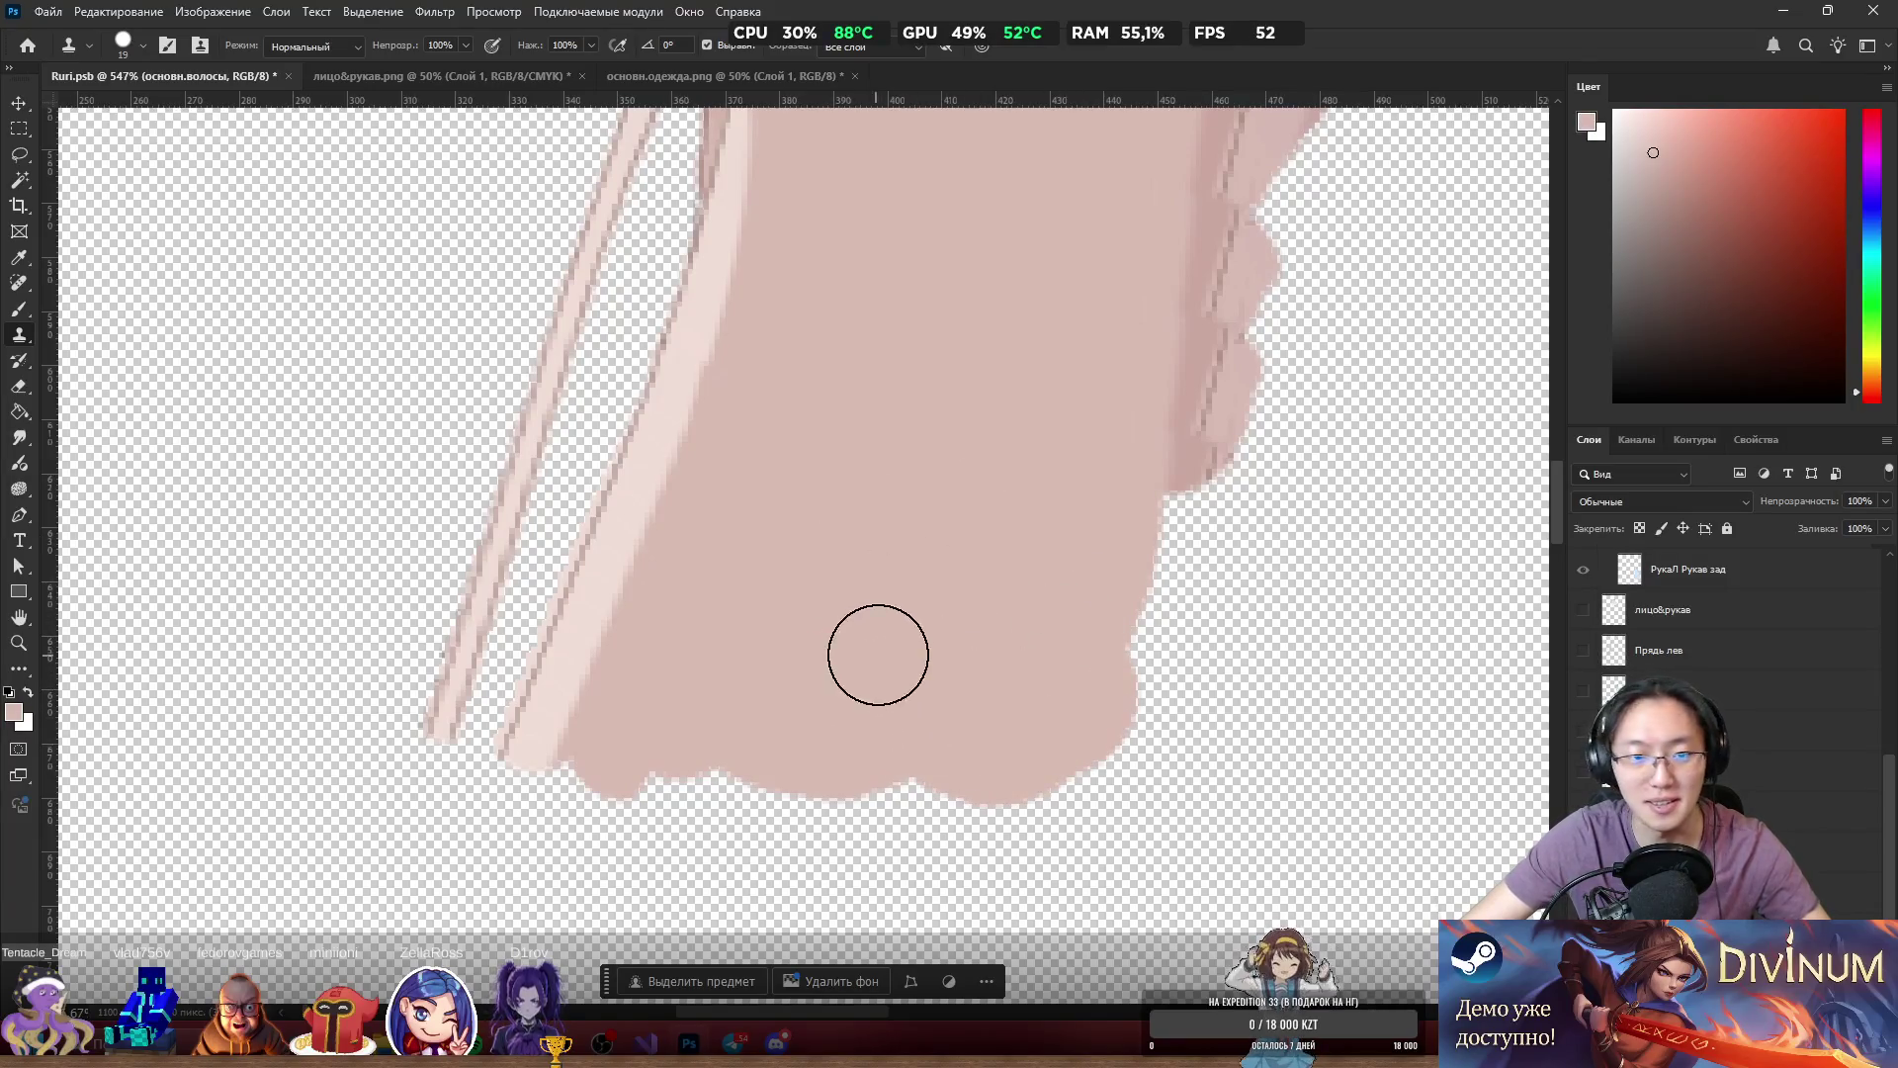
pyautogui.scroll(4, 433, 615)
pyautogui.press('e')
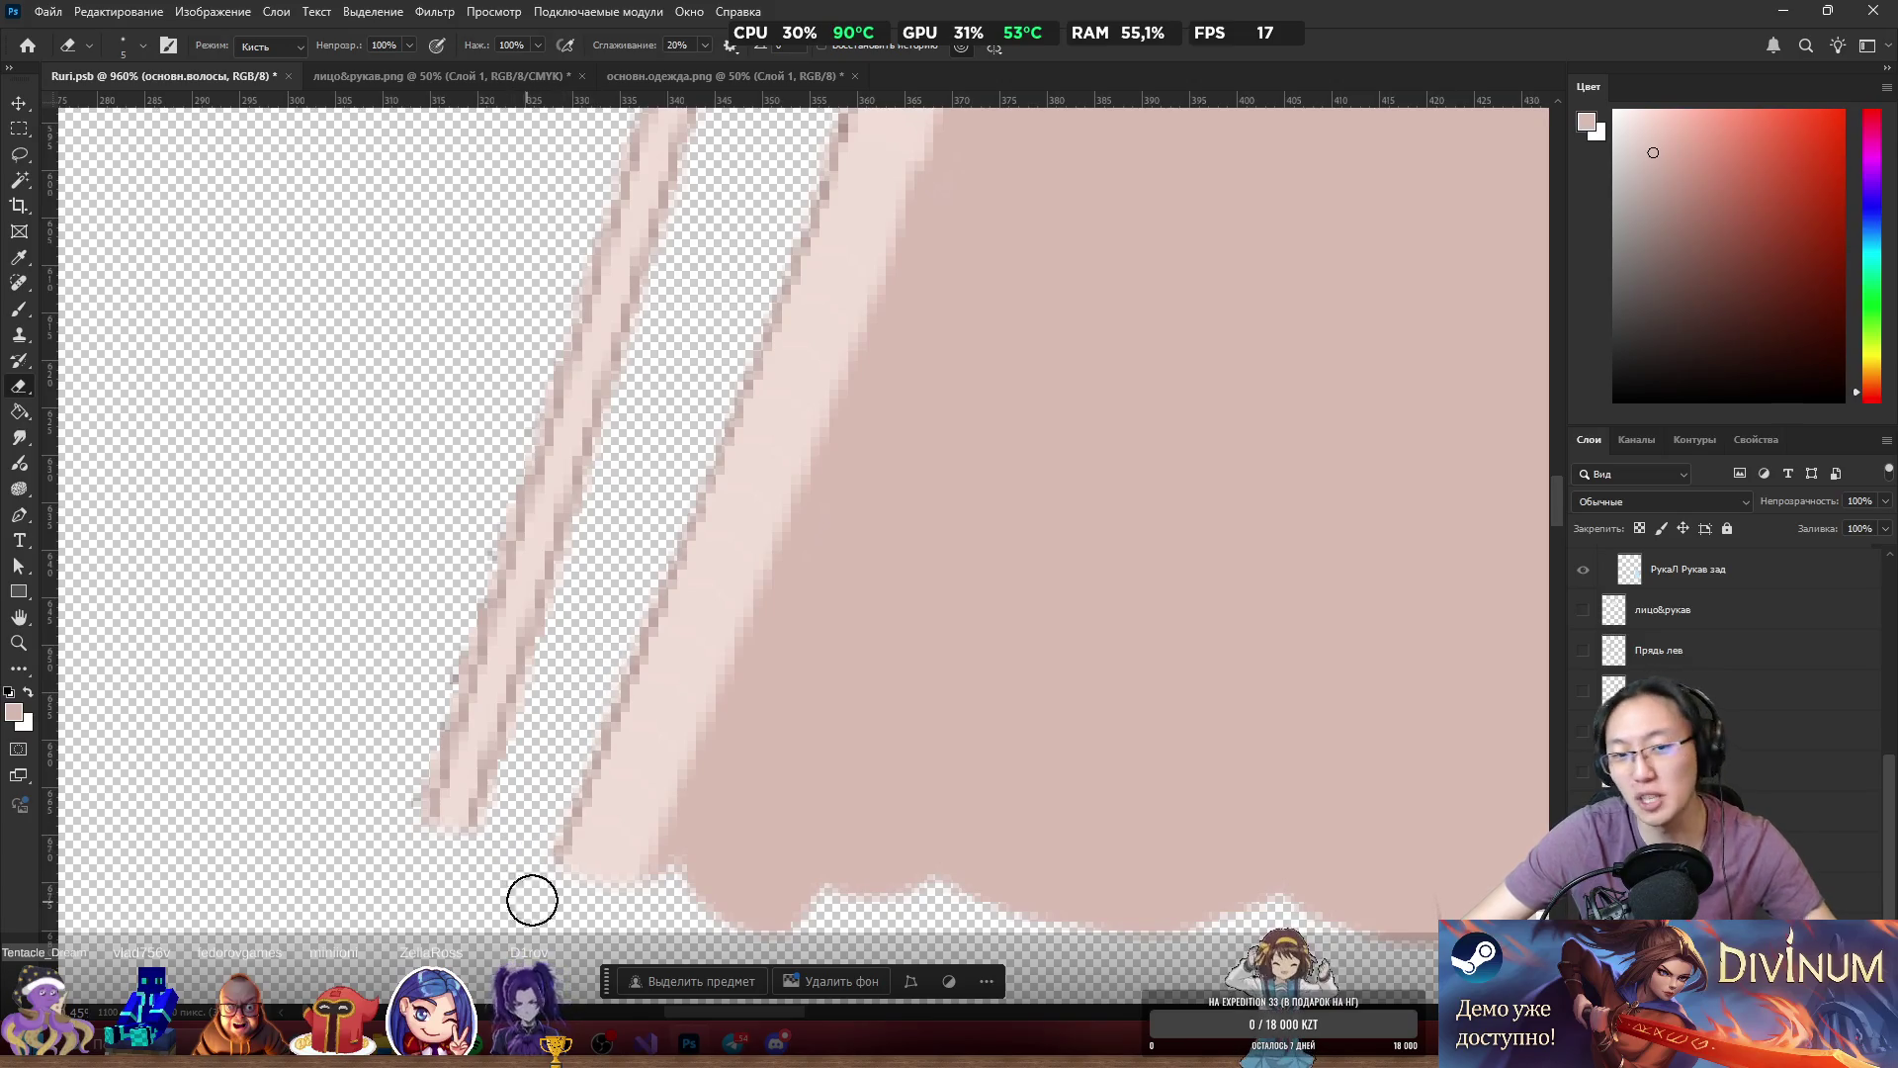
# Zoom in and out around the thin pale hair strands to inspect the stray grey specks.
pyautogui.scroll(-3, 633, 850)
pyautogui.scroll(3, 513, 789)
pyautogui.scroll(3, 546, 832)
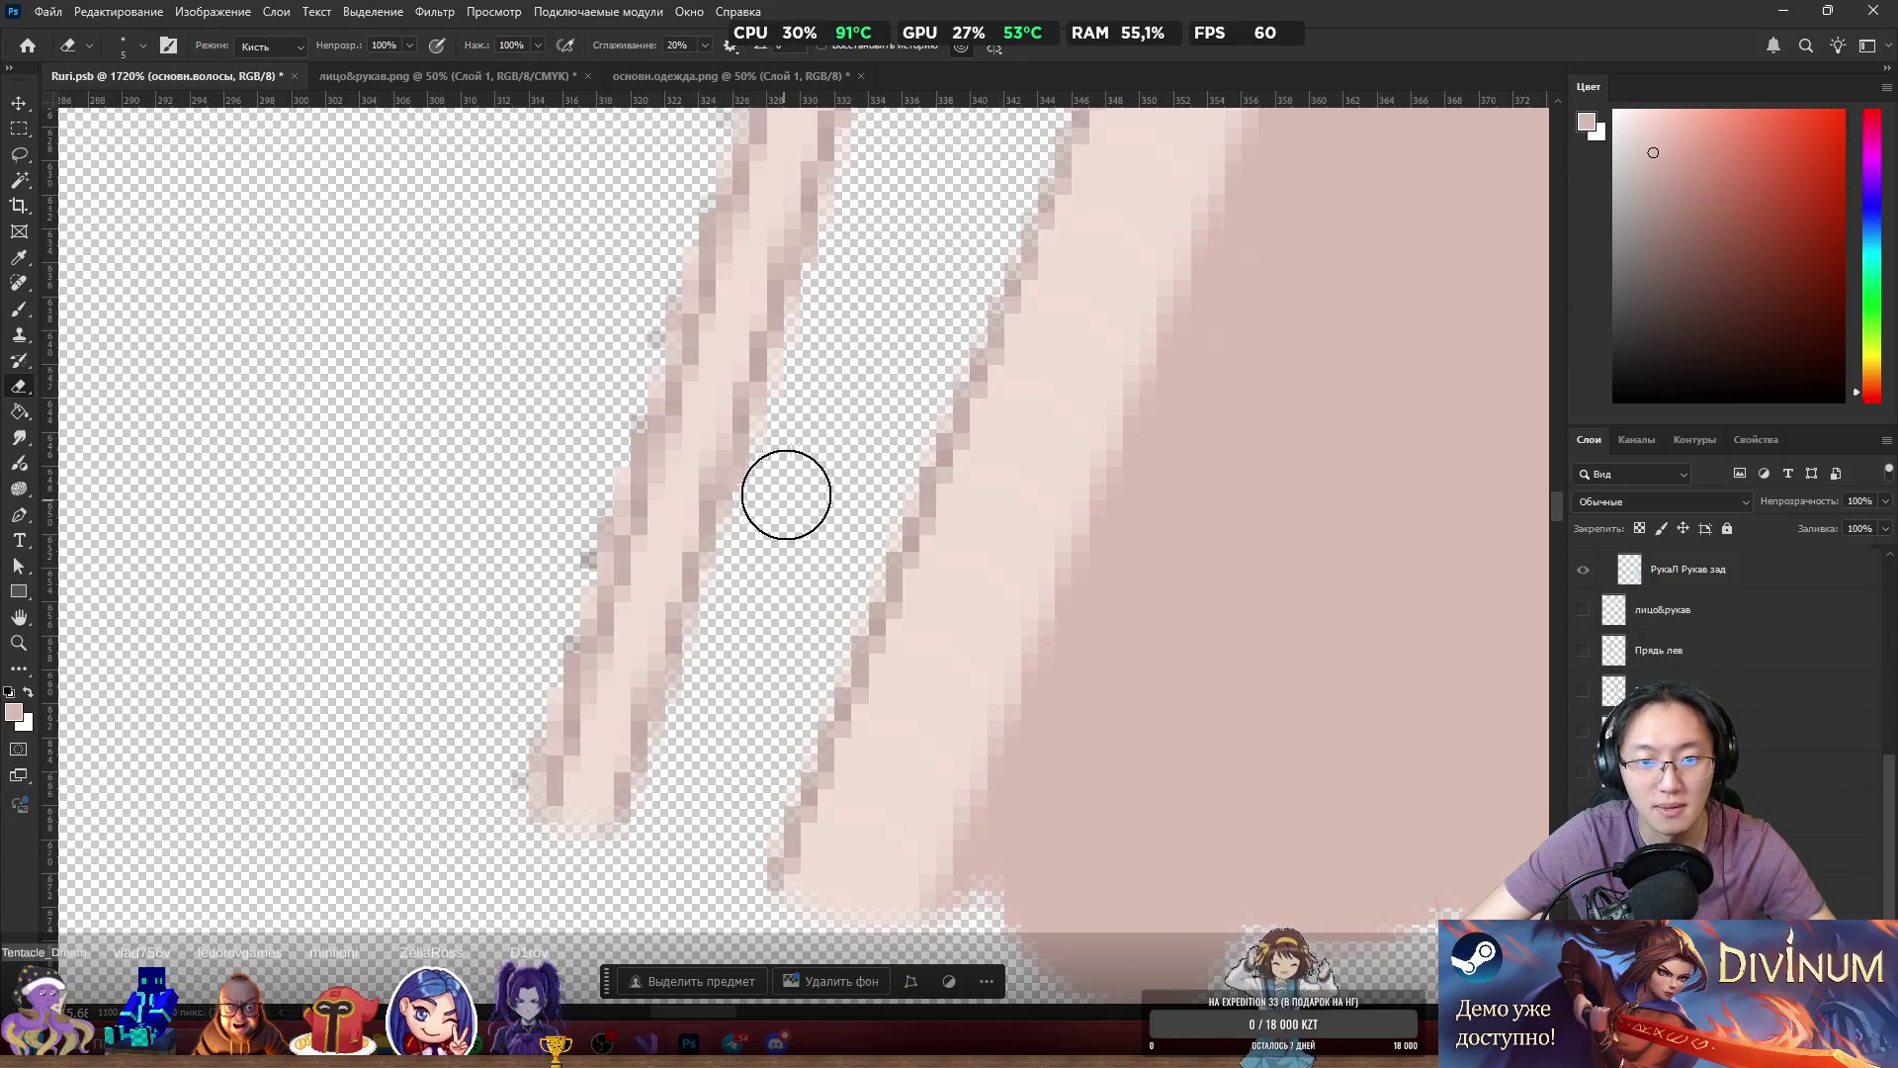
pyautogui.scroll(-3, 939, 266)
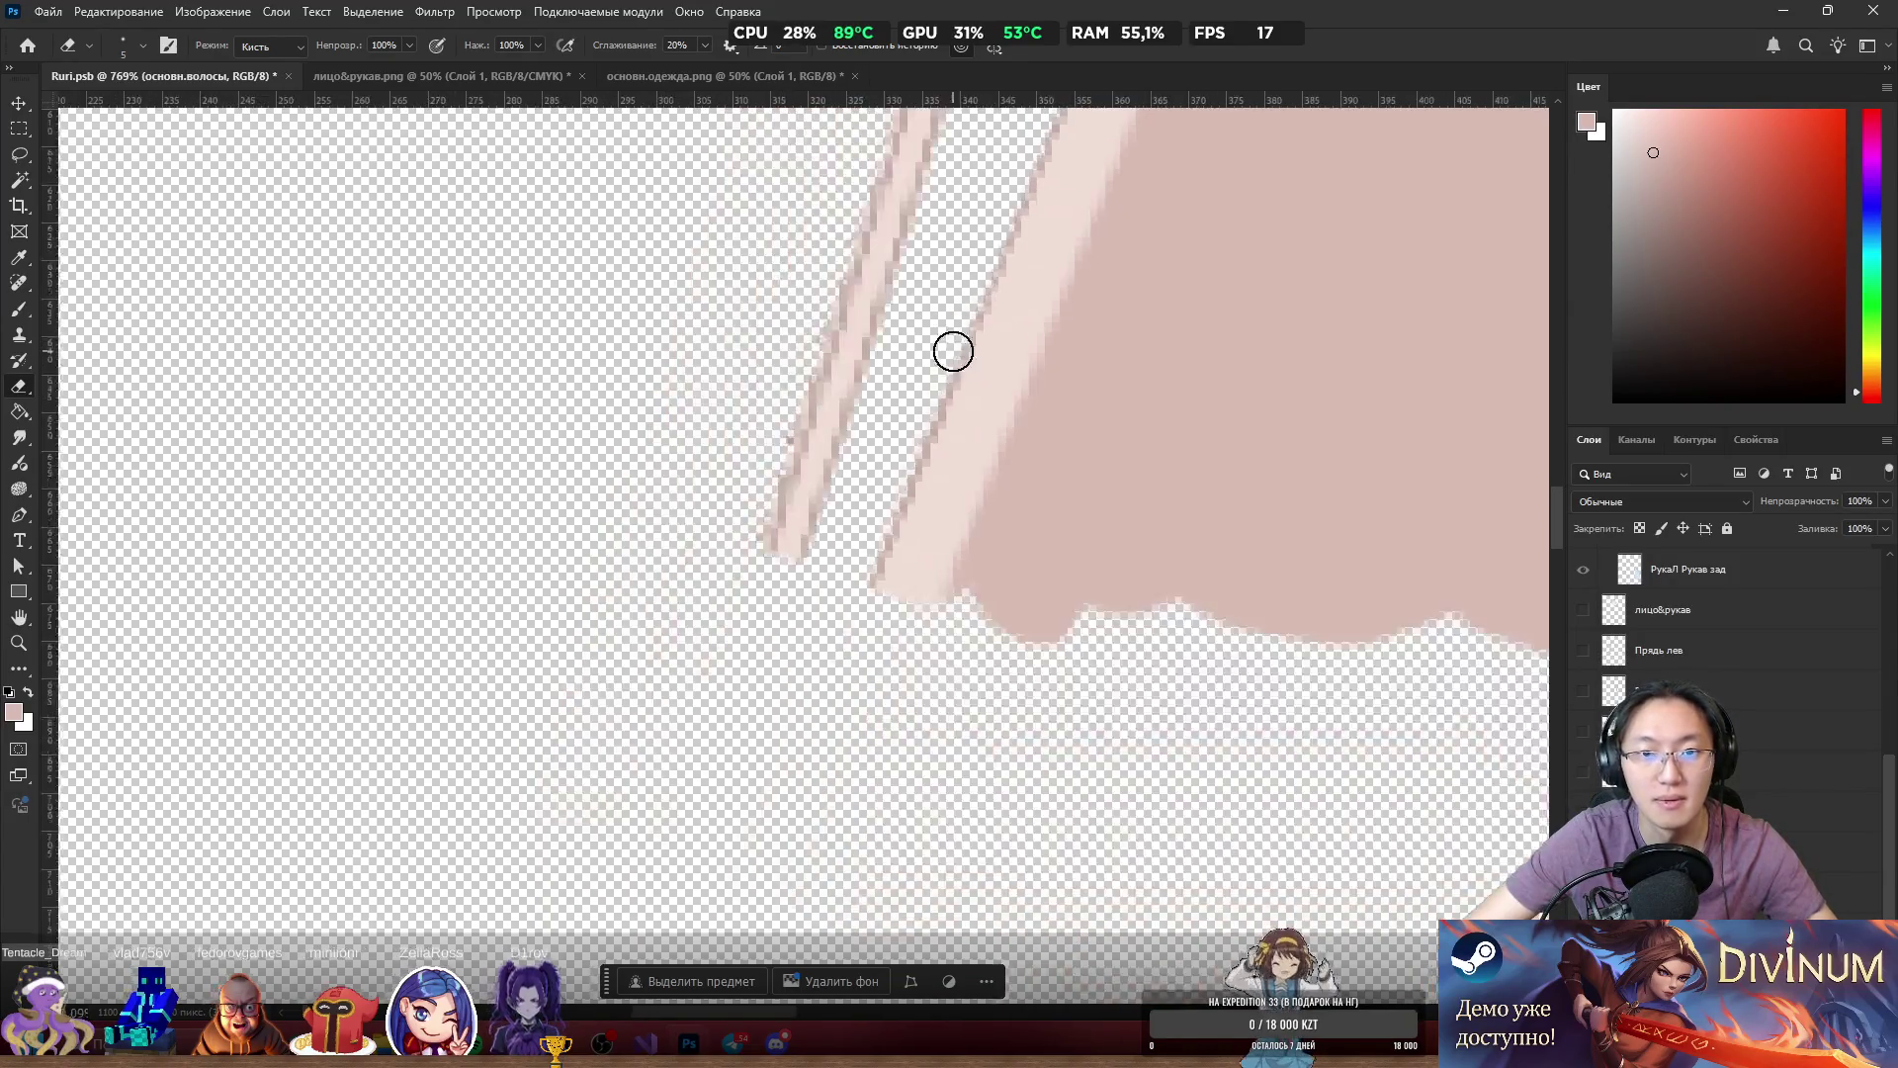
pyautogui.scroll(2, 851, 267)
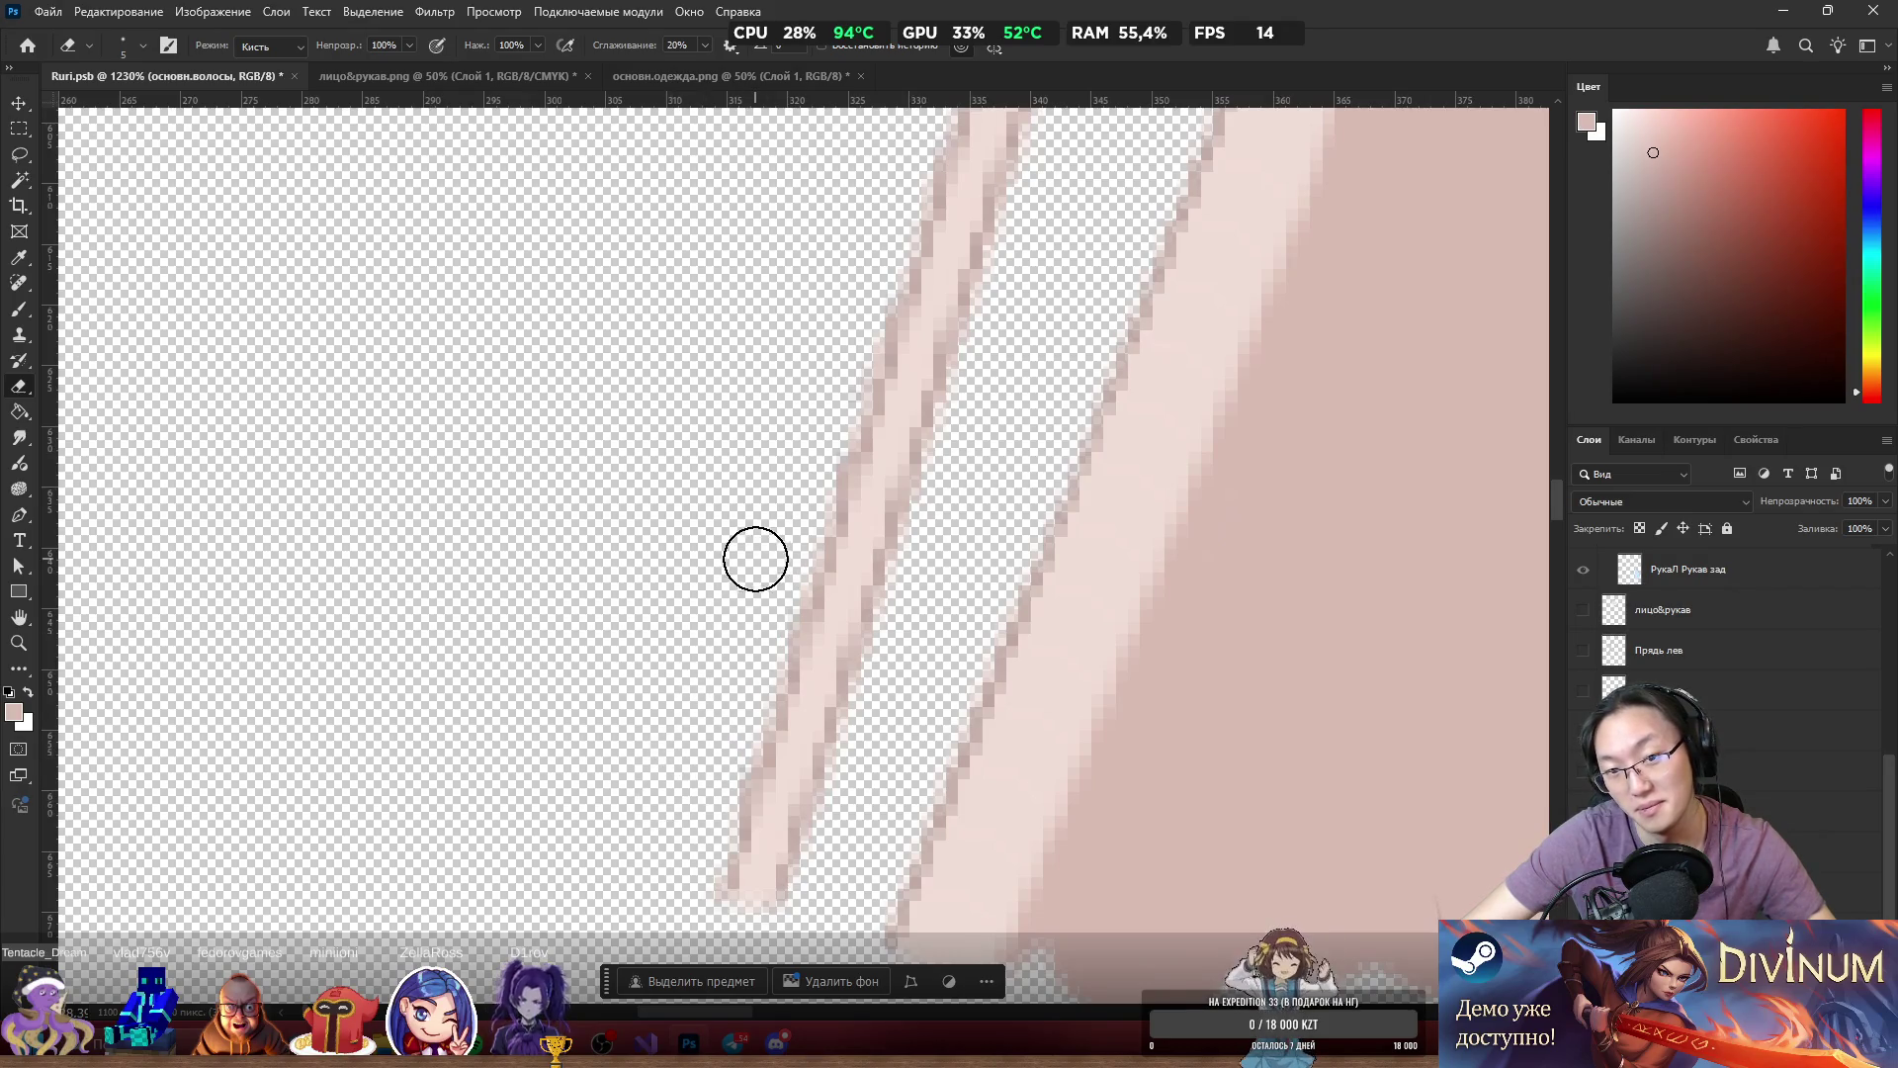
pyautogui.scroll(-1, 736, 550)
pyautogui.scroll(-5, 737, 550)
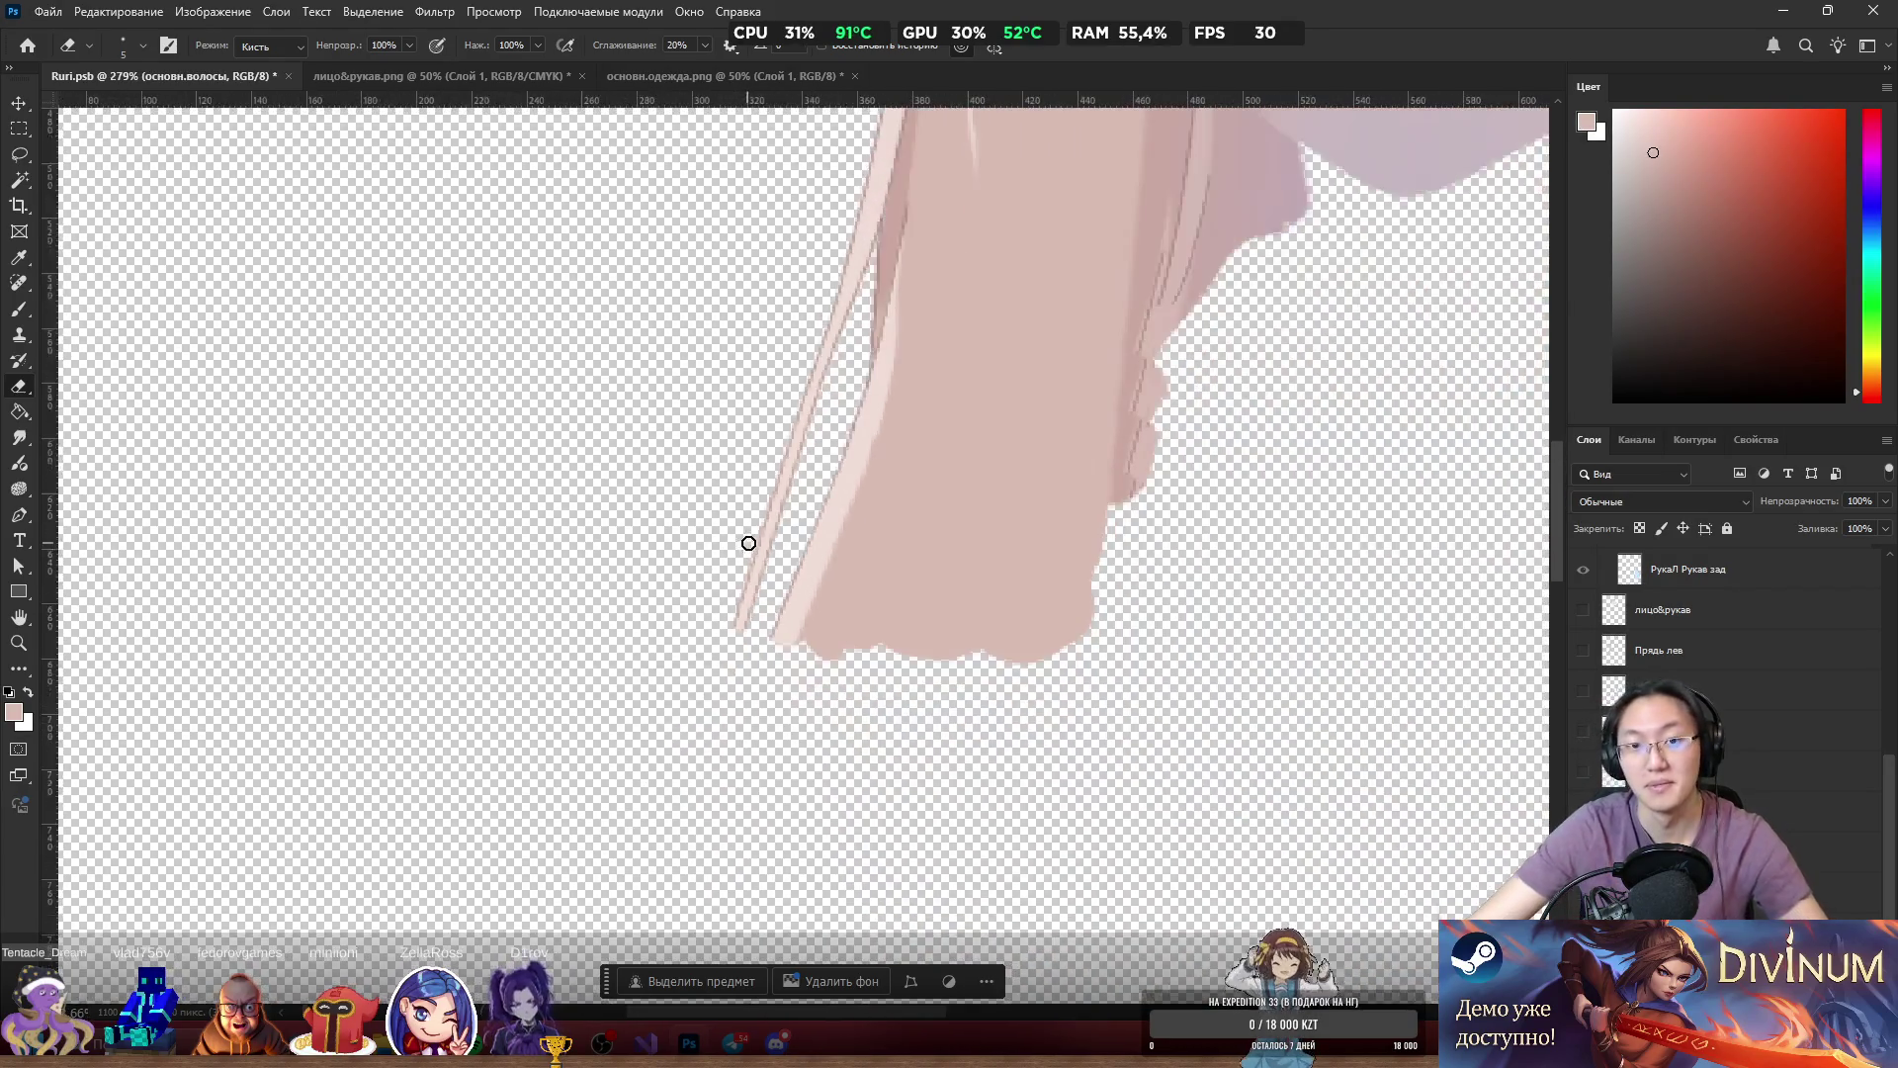
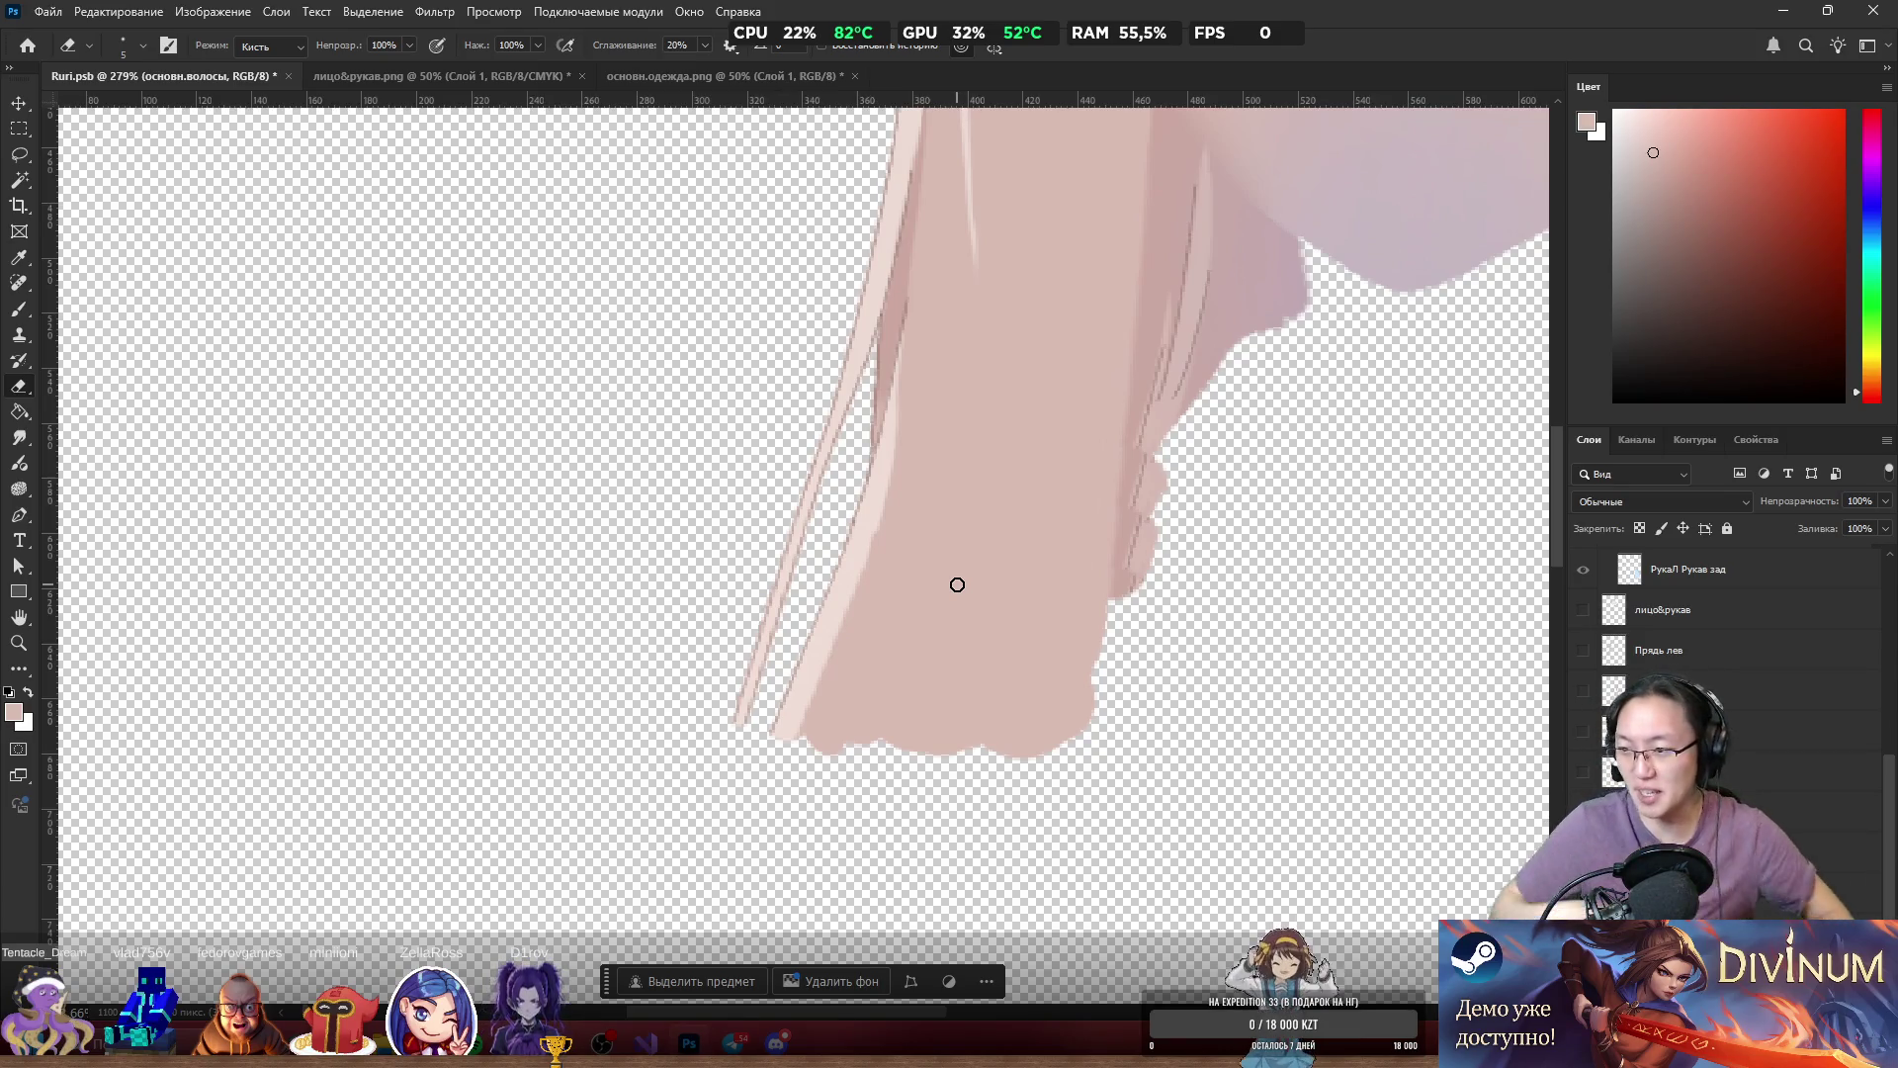
# Try darkening the diagonal neck edge with brush strokes, then undo them.
pyautogui.scroll(3, 1206, 455)
pyautogui.scroll(2, 1048, 427)
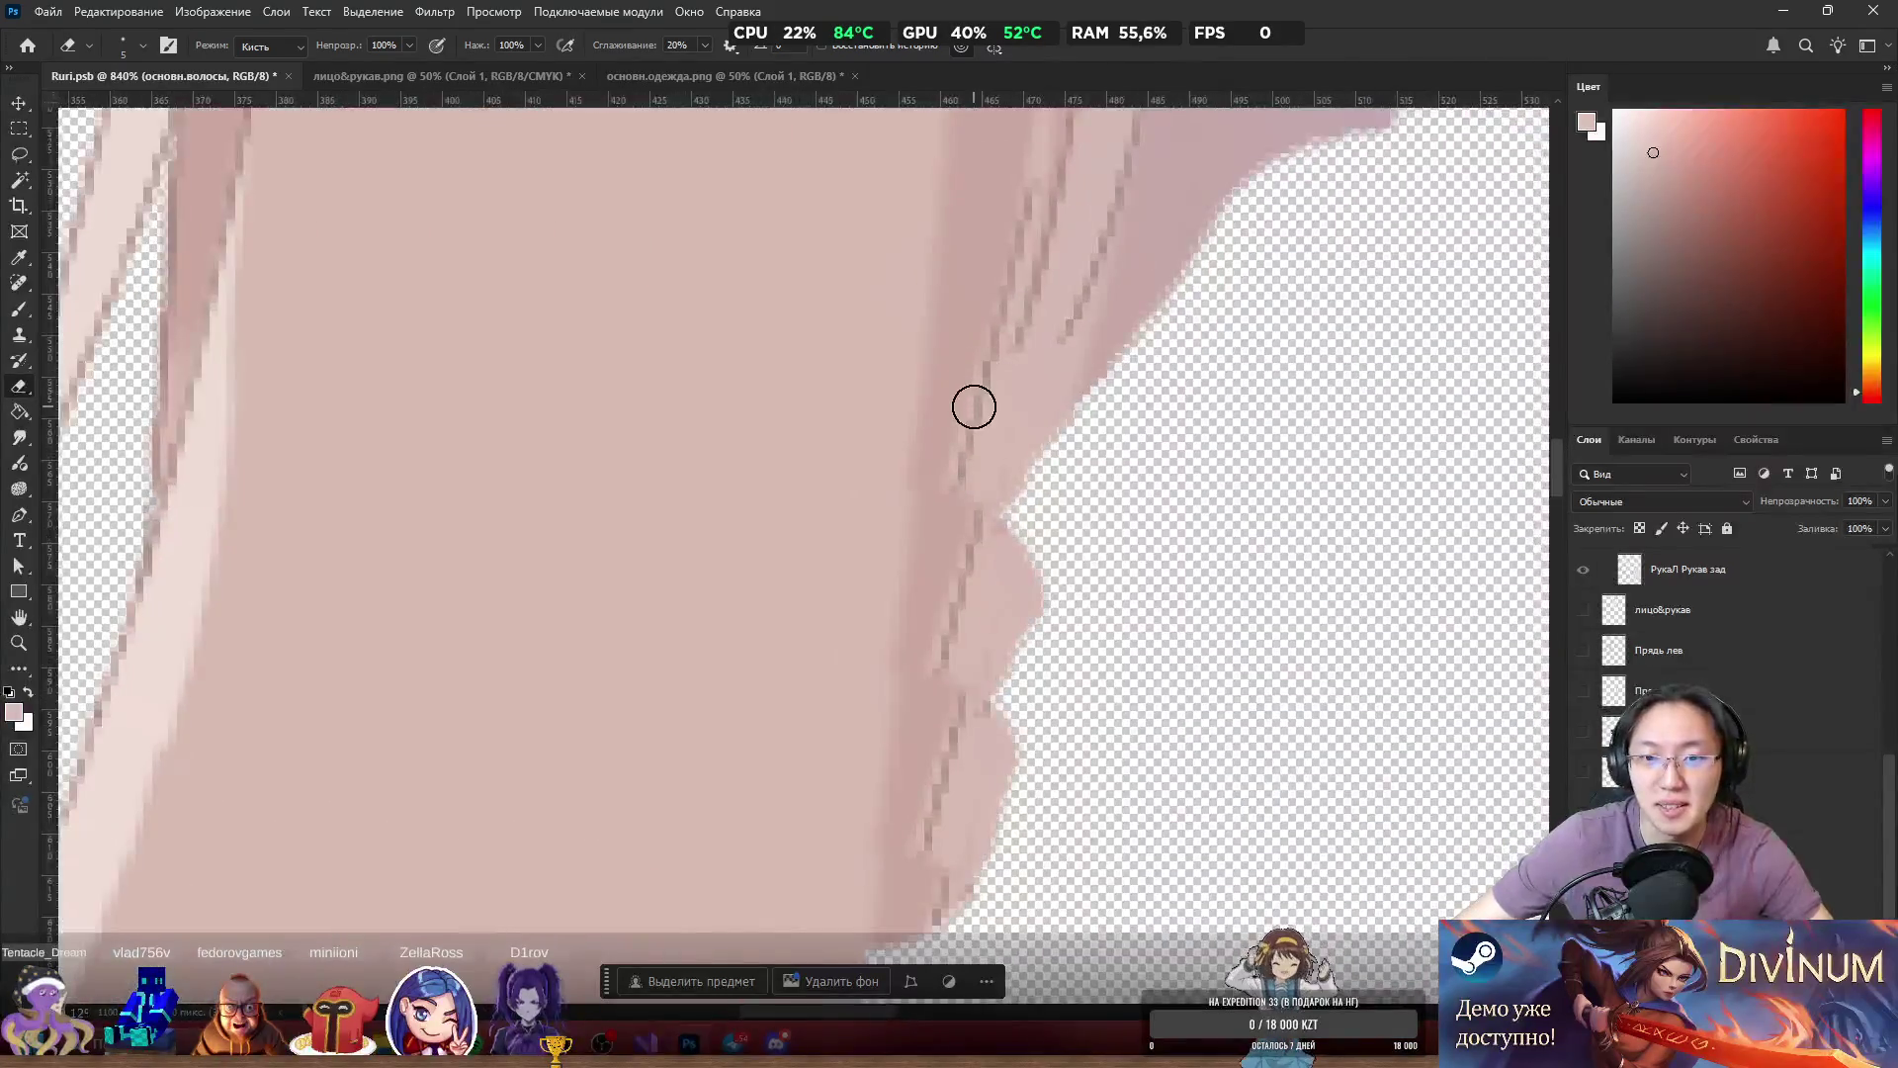
pyautogui.press('b')
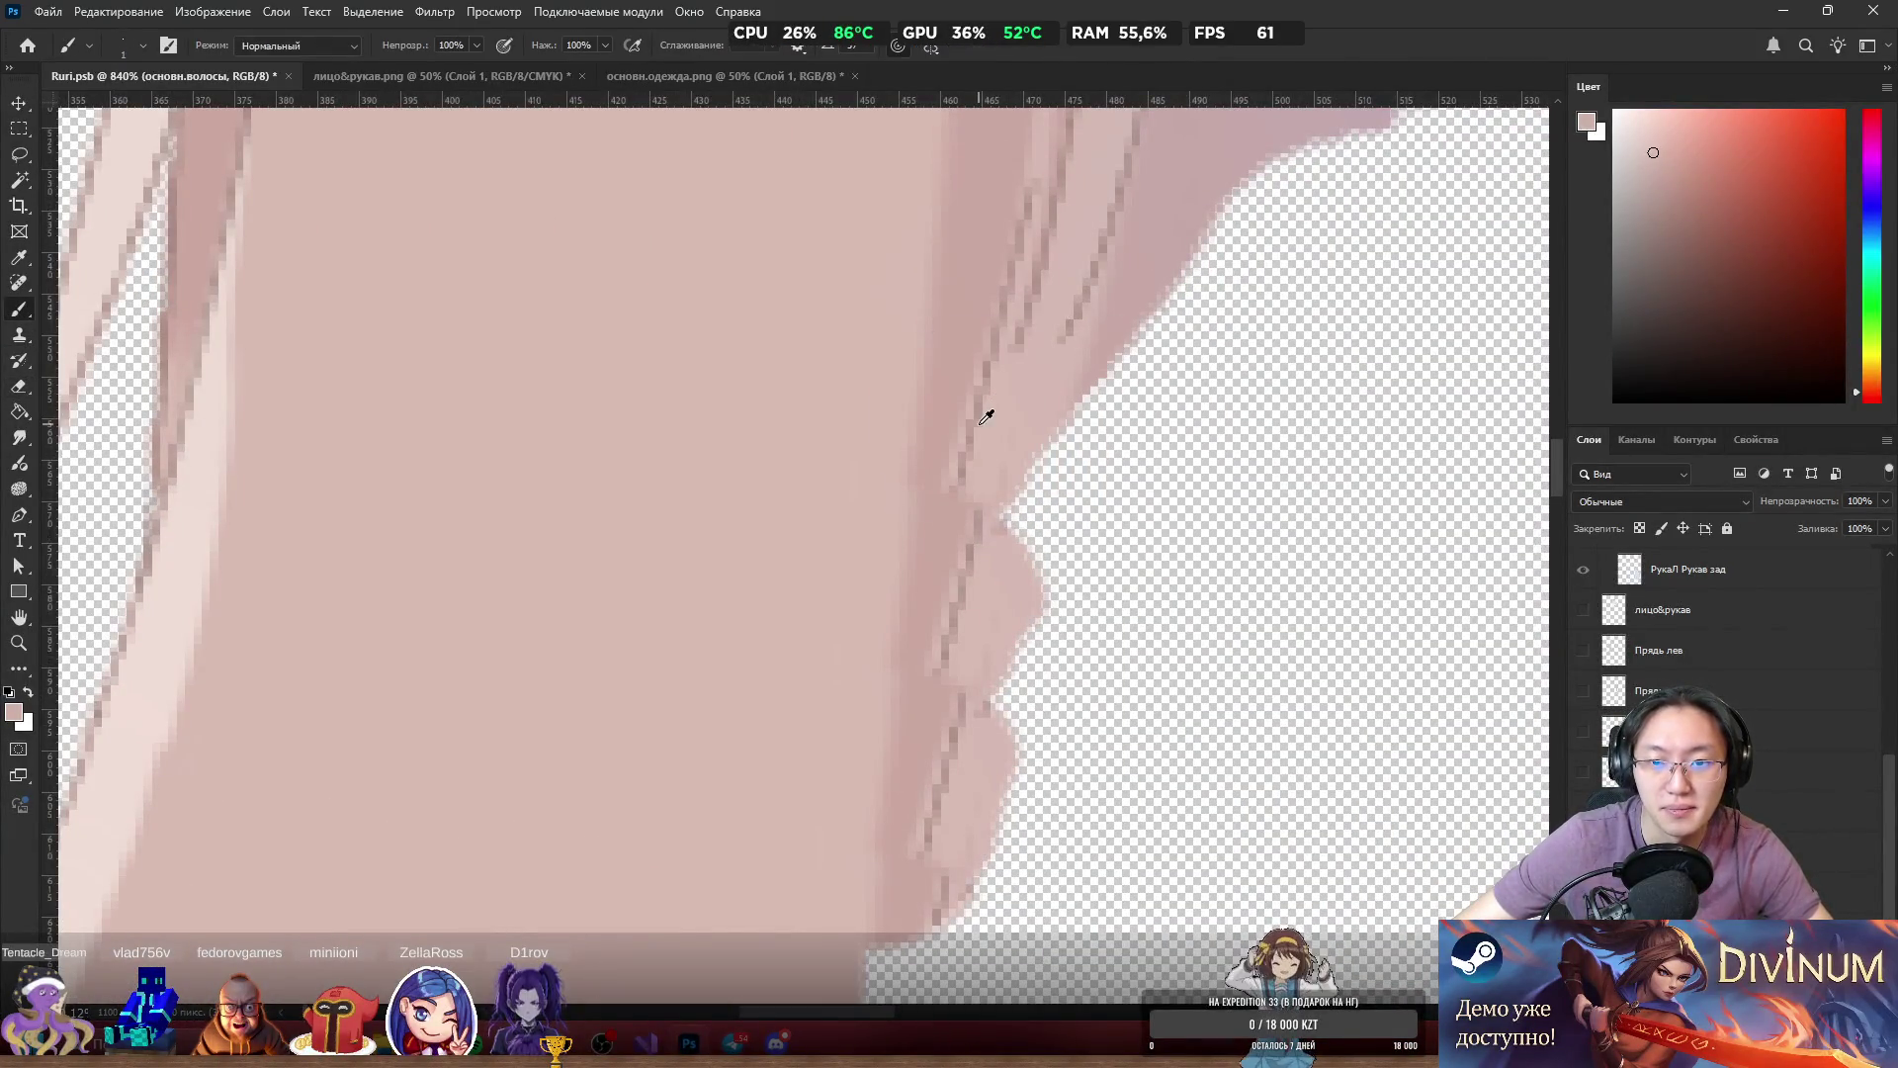
pyautogui.scroll(-1, 988, 412)
pyautogui.scroll(3, 983, 412)
pyautogui.scroll(-1, 980, 411)
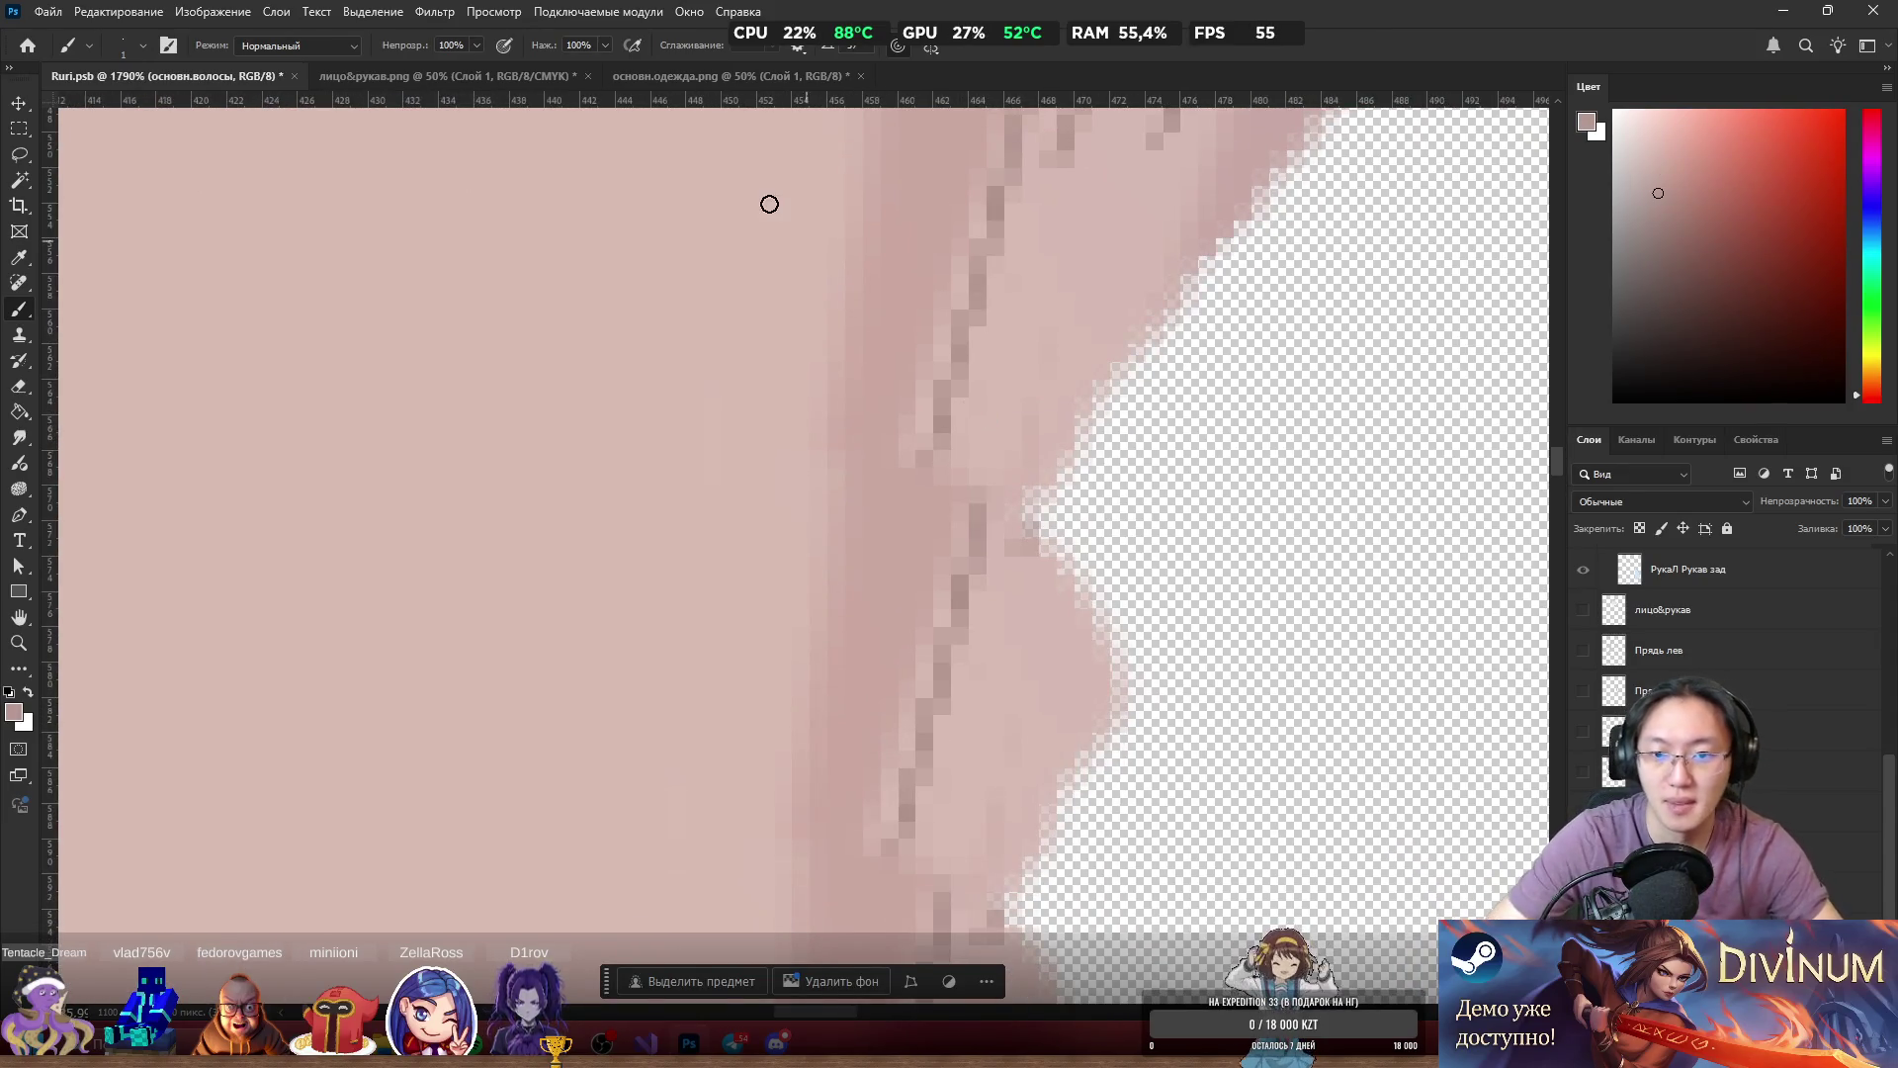
pyautogui.moveTo(933, 440); pyautogui.dragTo(831, 751)
pyautogui.moveTo(885, 590); pyautogui.dragTo(813, 766)
pyautogui.hotkey('ctrl', 'z')
pyautogui.hotkey('ctrl', 'z')
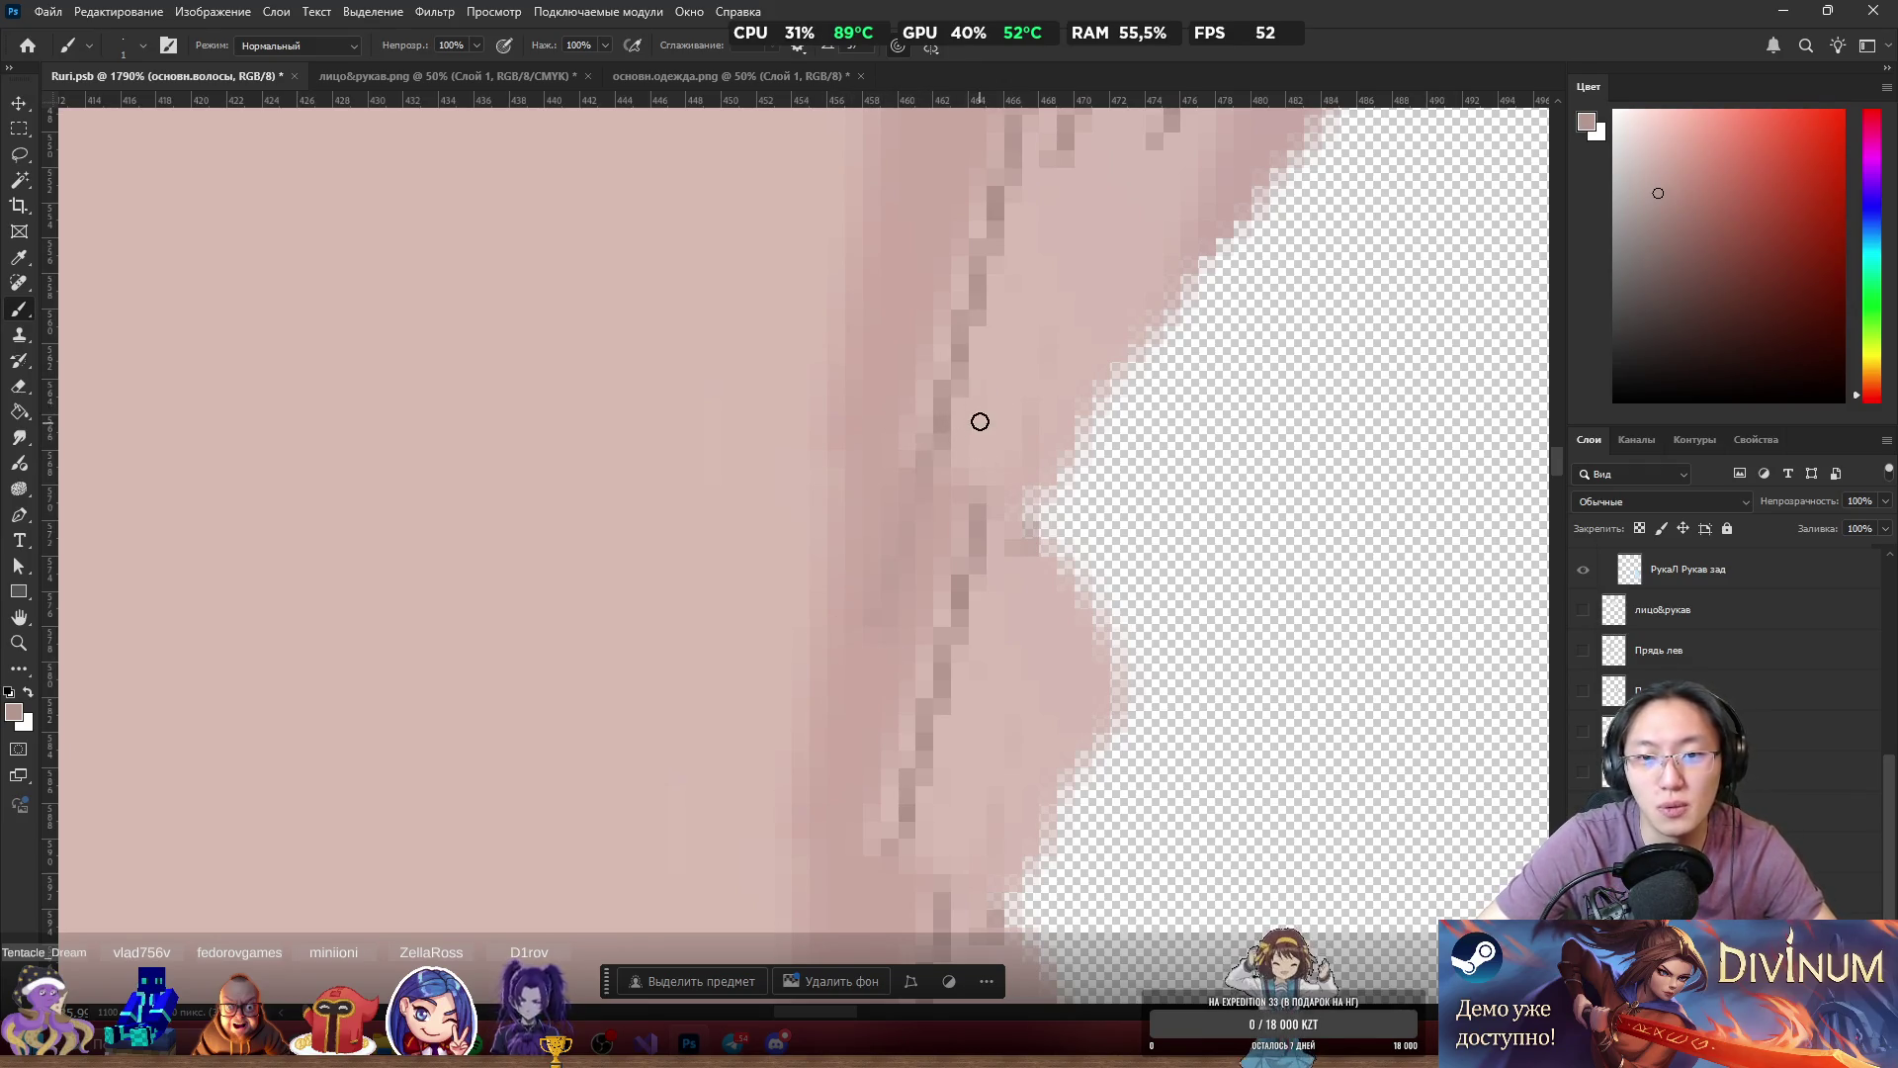
# Switch to the Pencil and draw a crisp line along the edge in a sampled colour.
pyautogui.rightClick(19, 308)
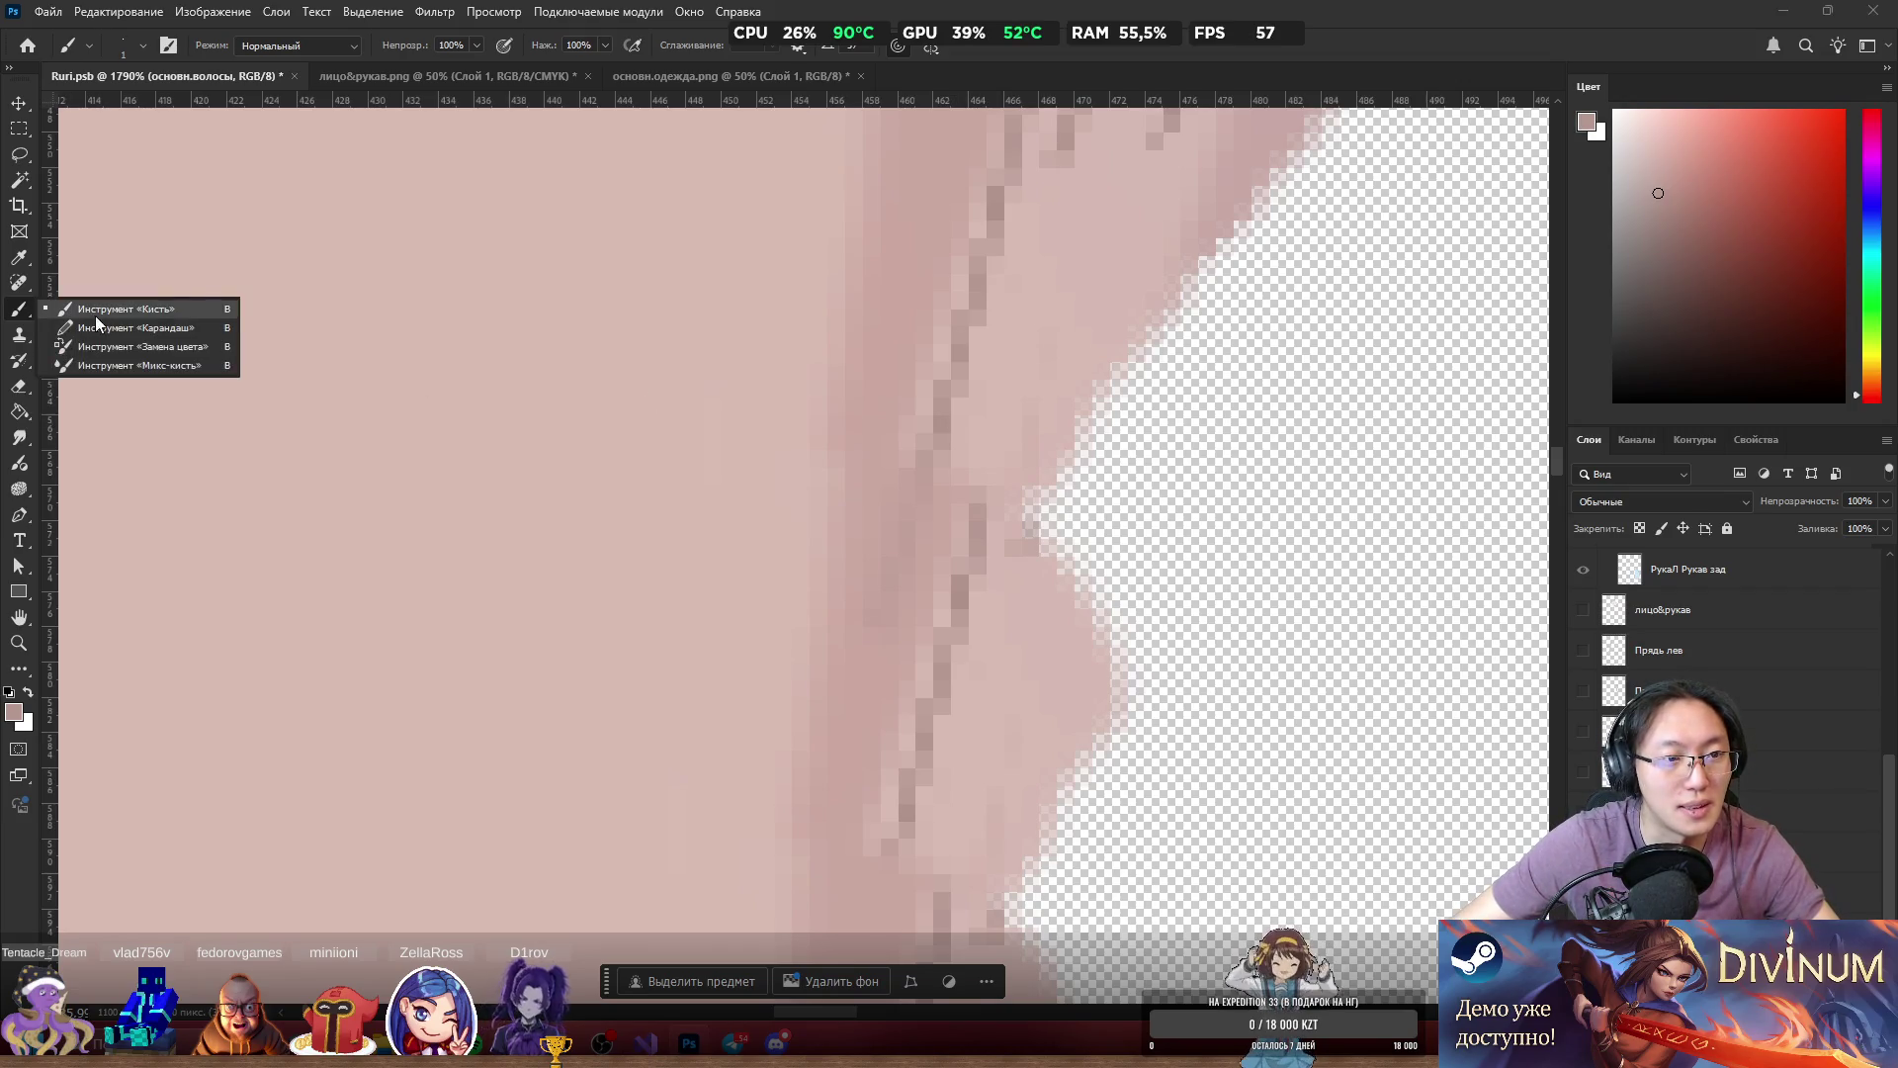
pyautogui.click(79, 327)
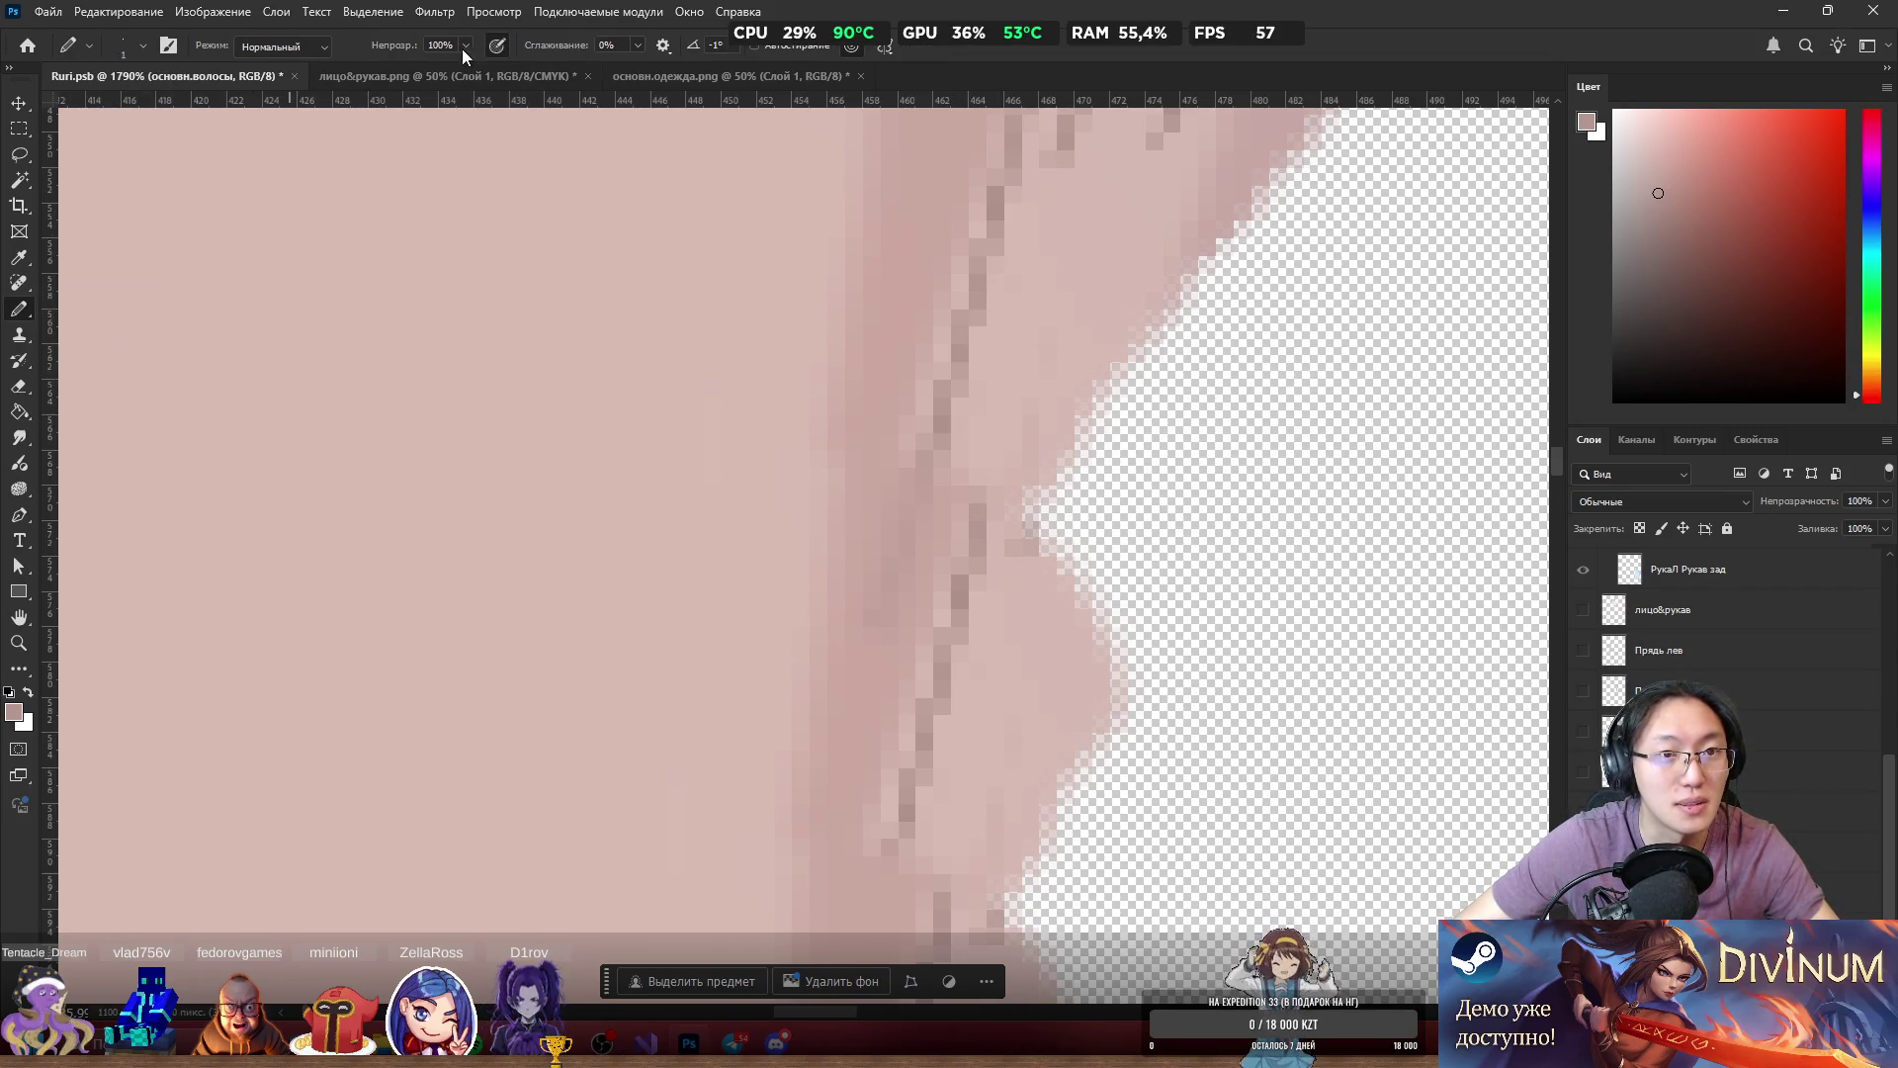
pyautogui.keyDown('alt'); pyautogui.click(944, 426); pyautogui.keyUp('alt')
pyautogui.moveTo(939, 442)
pyautogui.mouseDown()
pyautogui.moveTo(831, 768)
pyautogui.moveTo(852, 704)
pyautogui.mouseUp()
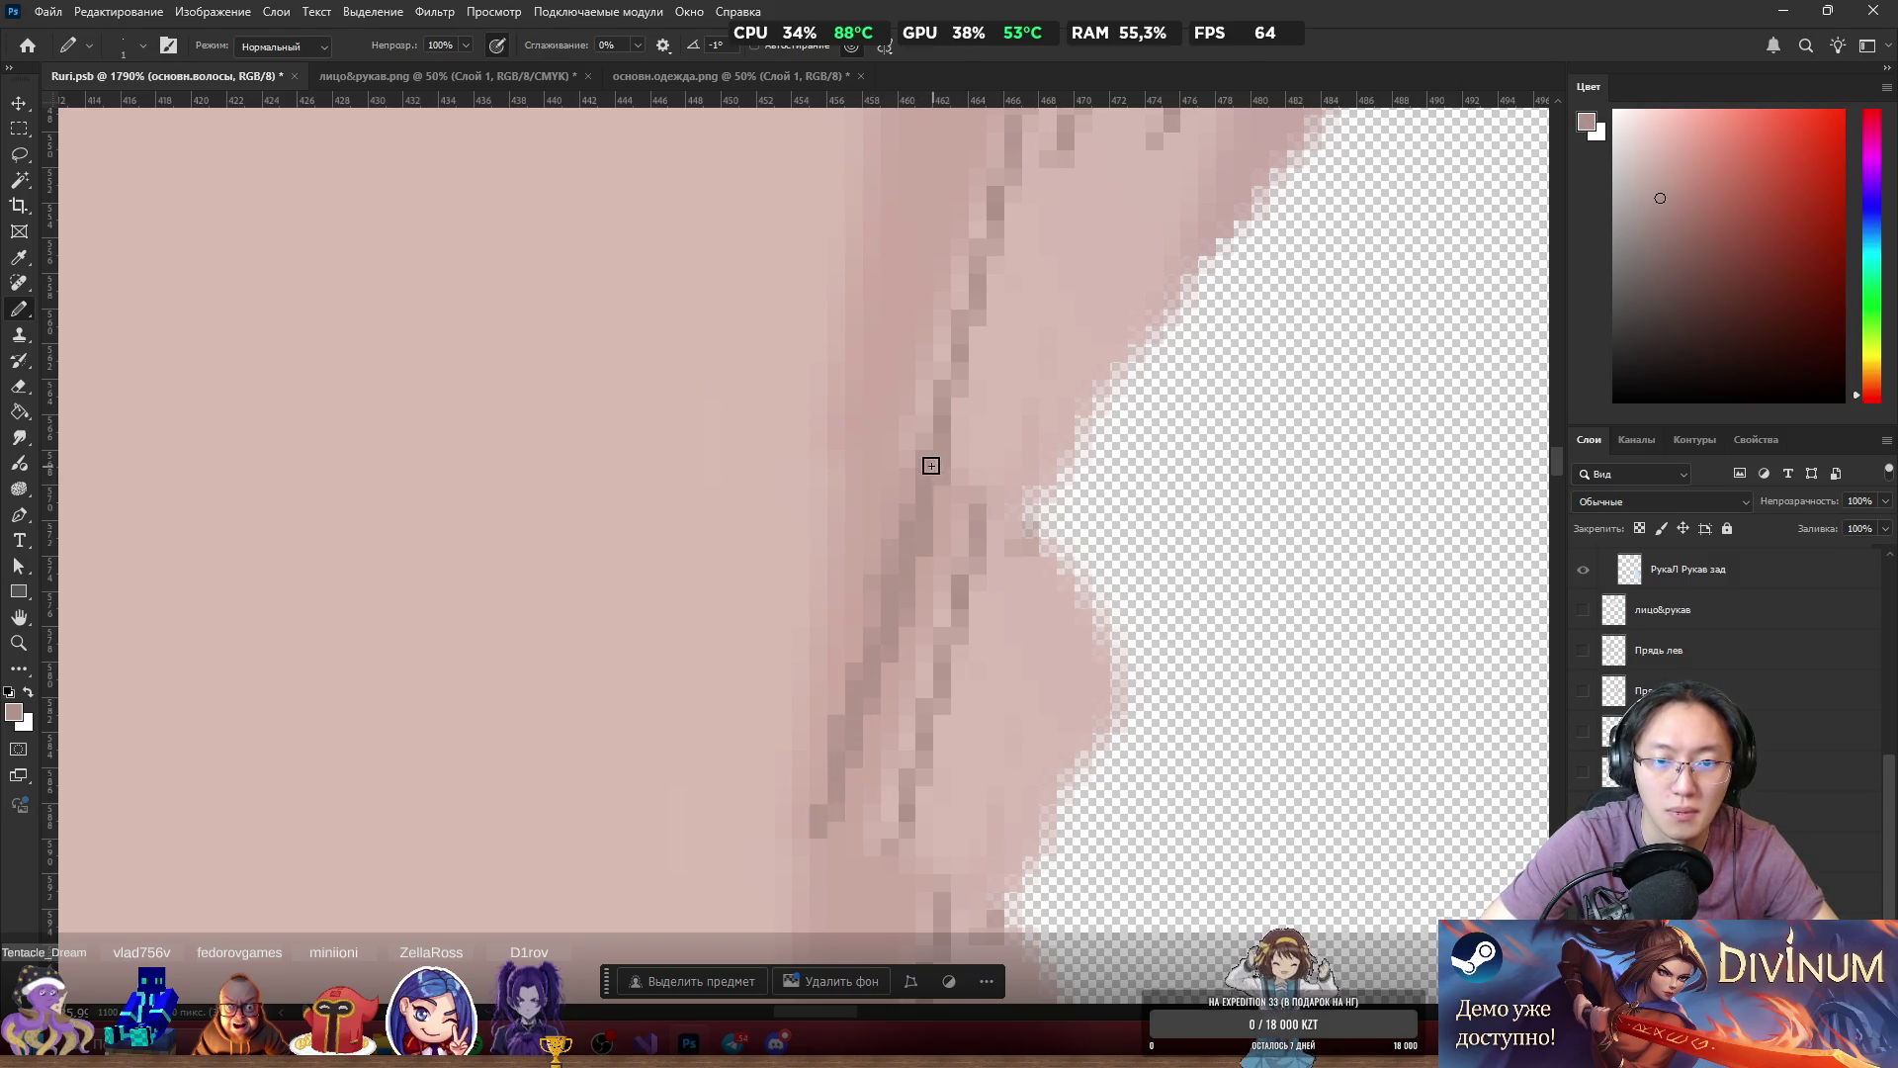
pyautogui.scroll(-3, 902, 676)
pyautogui.scroll(-2, 903, 675)
pyautogui.scroll(4, 929, 539)
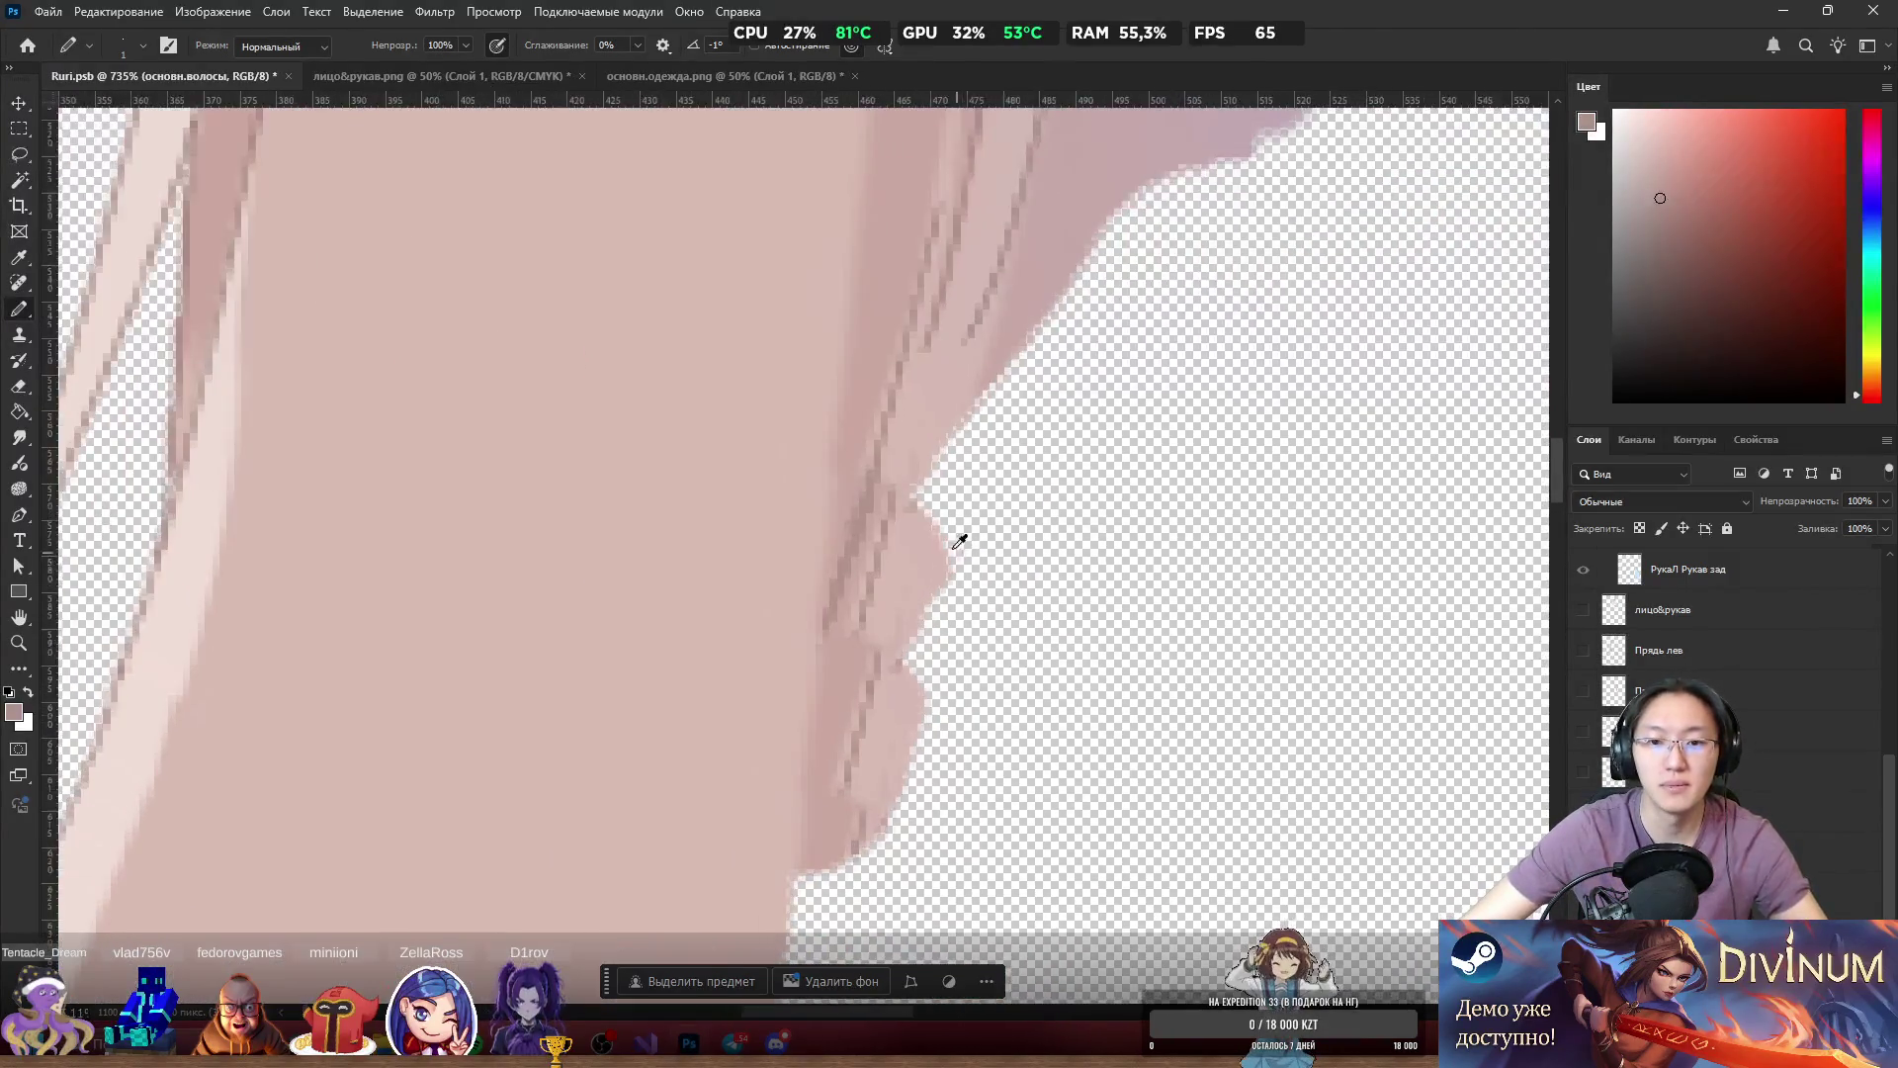
# Sample a lighter pink and fill the notch in the pale edge with the Brush at size 5.
pyautogui.keyDown('alt'); pyautogui.click(920, 565); pyautogui.keyUp('alt')
pyautogui.press(']')
pyautogui.press(']')
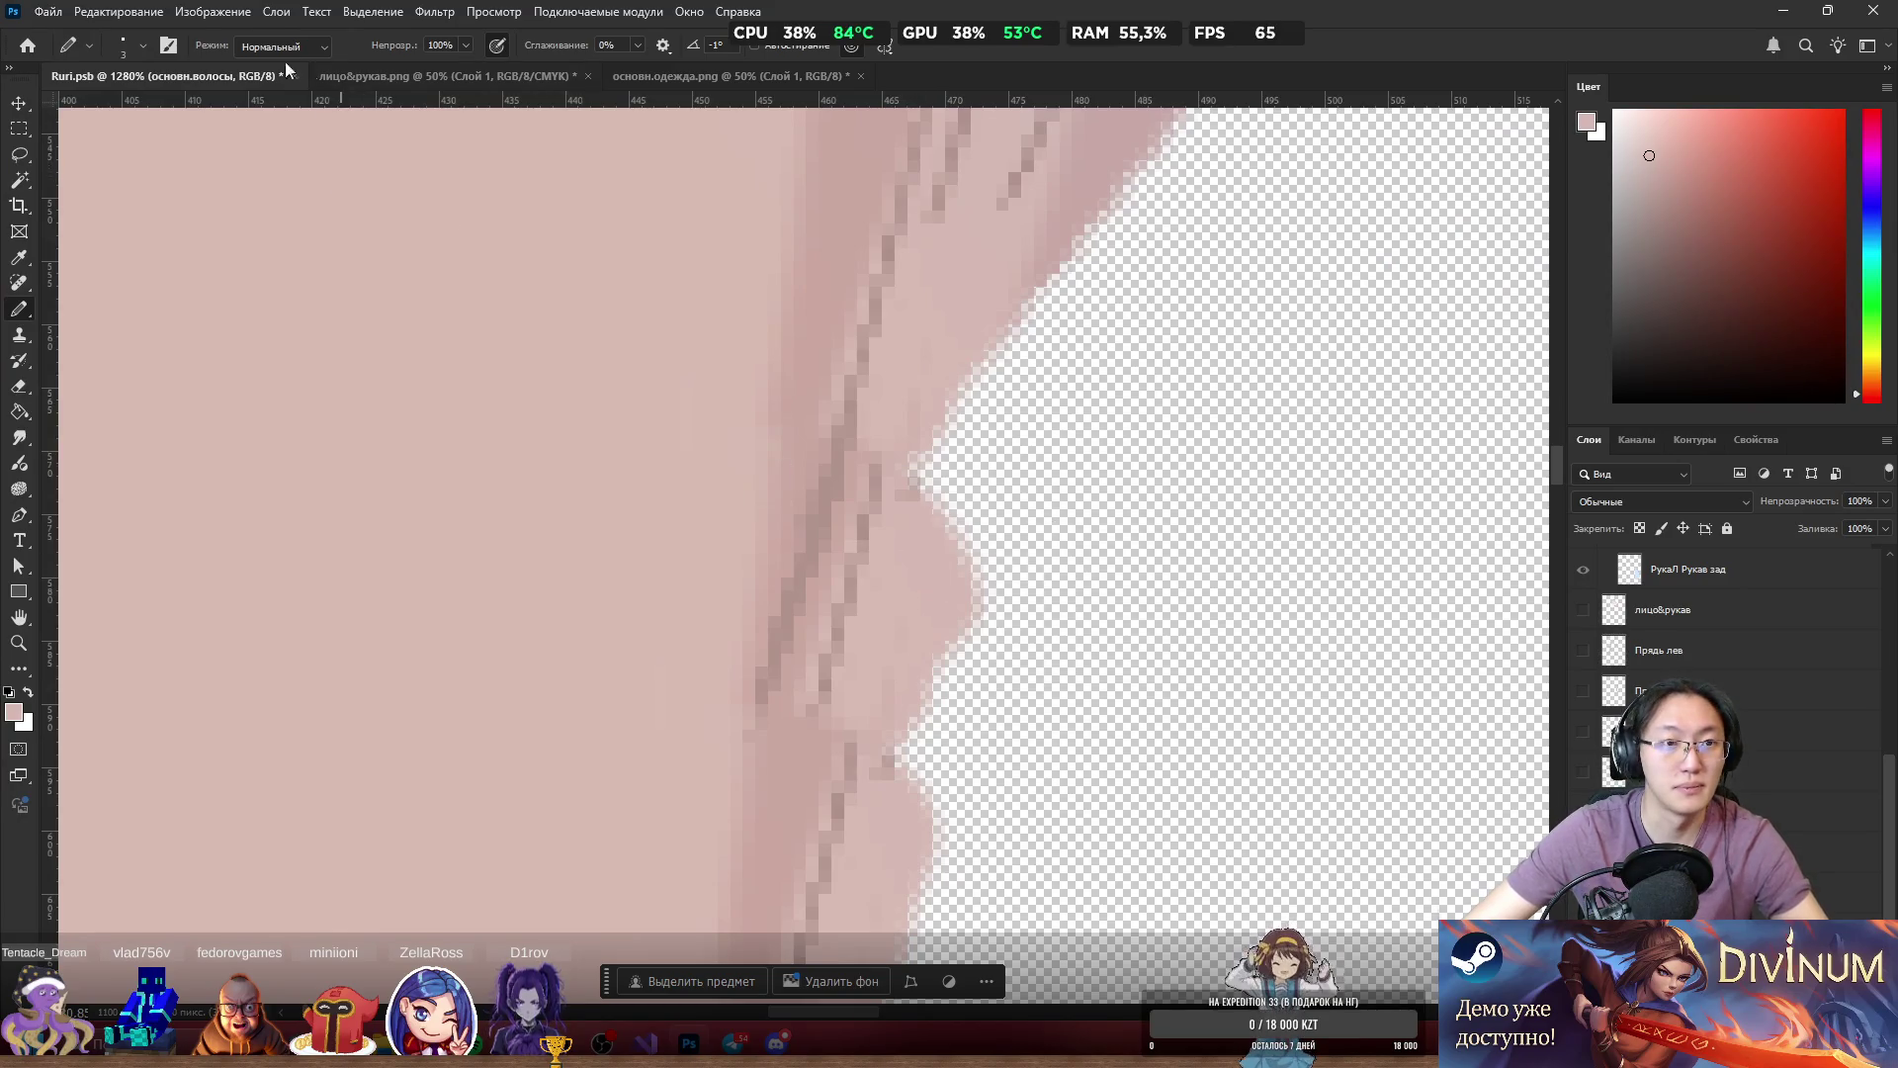
pyautogui.rightClick(20, 310)
pyautogui.click(99, 306)
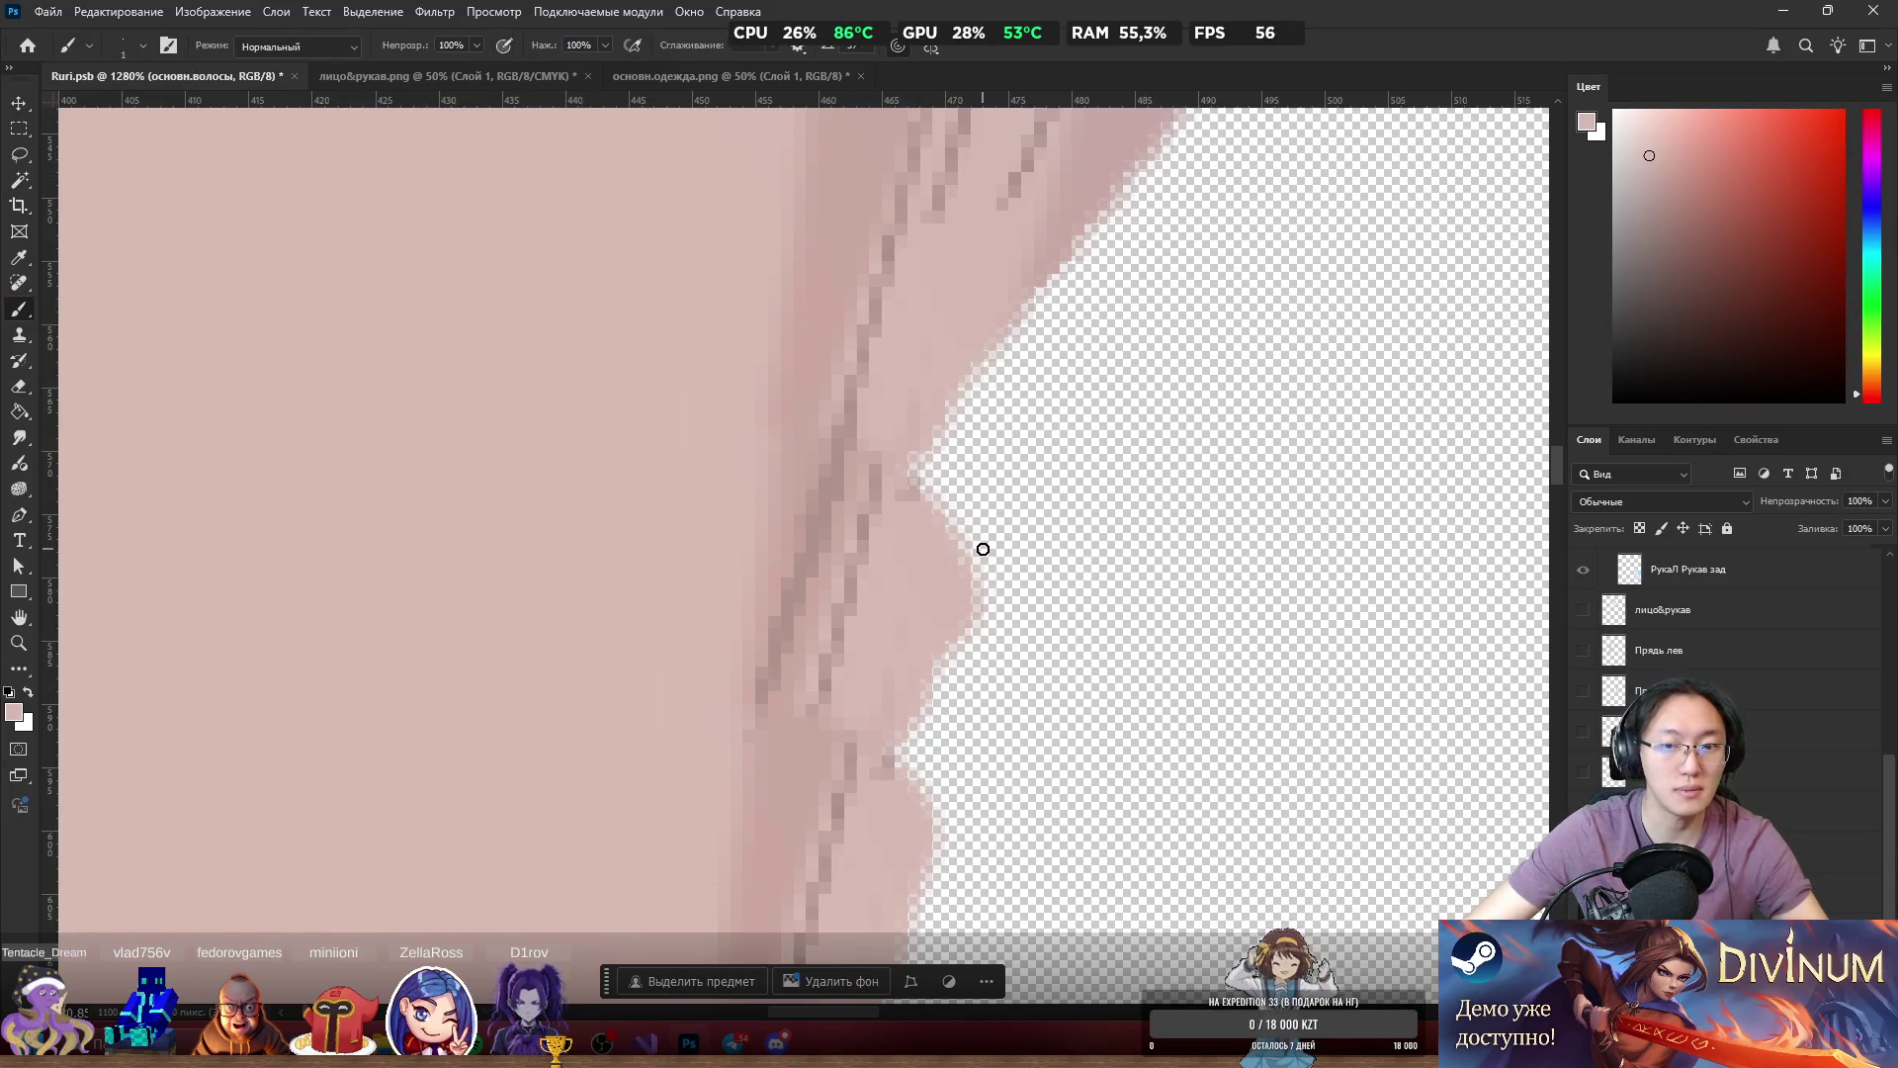
pyautogui.press(']')
pyautogui.press(']')
pyautogui.press(']')
pyautogui.moveTo(1017, 496)
pyautogui.mouseDown()
pyautogui.moveTo(854, 601)
pyautogui.moveTo(877, 454)
pyautogui.moveTo(830, 695)
pyautogui.moveTo(863, 635)
pyautogui.moveTo(911, 657)
pyautogui.moveTo(962, 441)
pyautogui.moveTo(1008, 386)
pyautogui.moveTo(950, 591)
pyautogui.mouseUp()
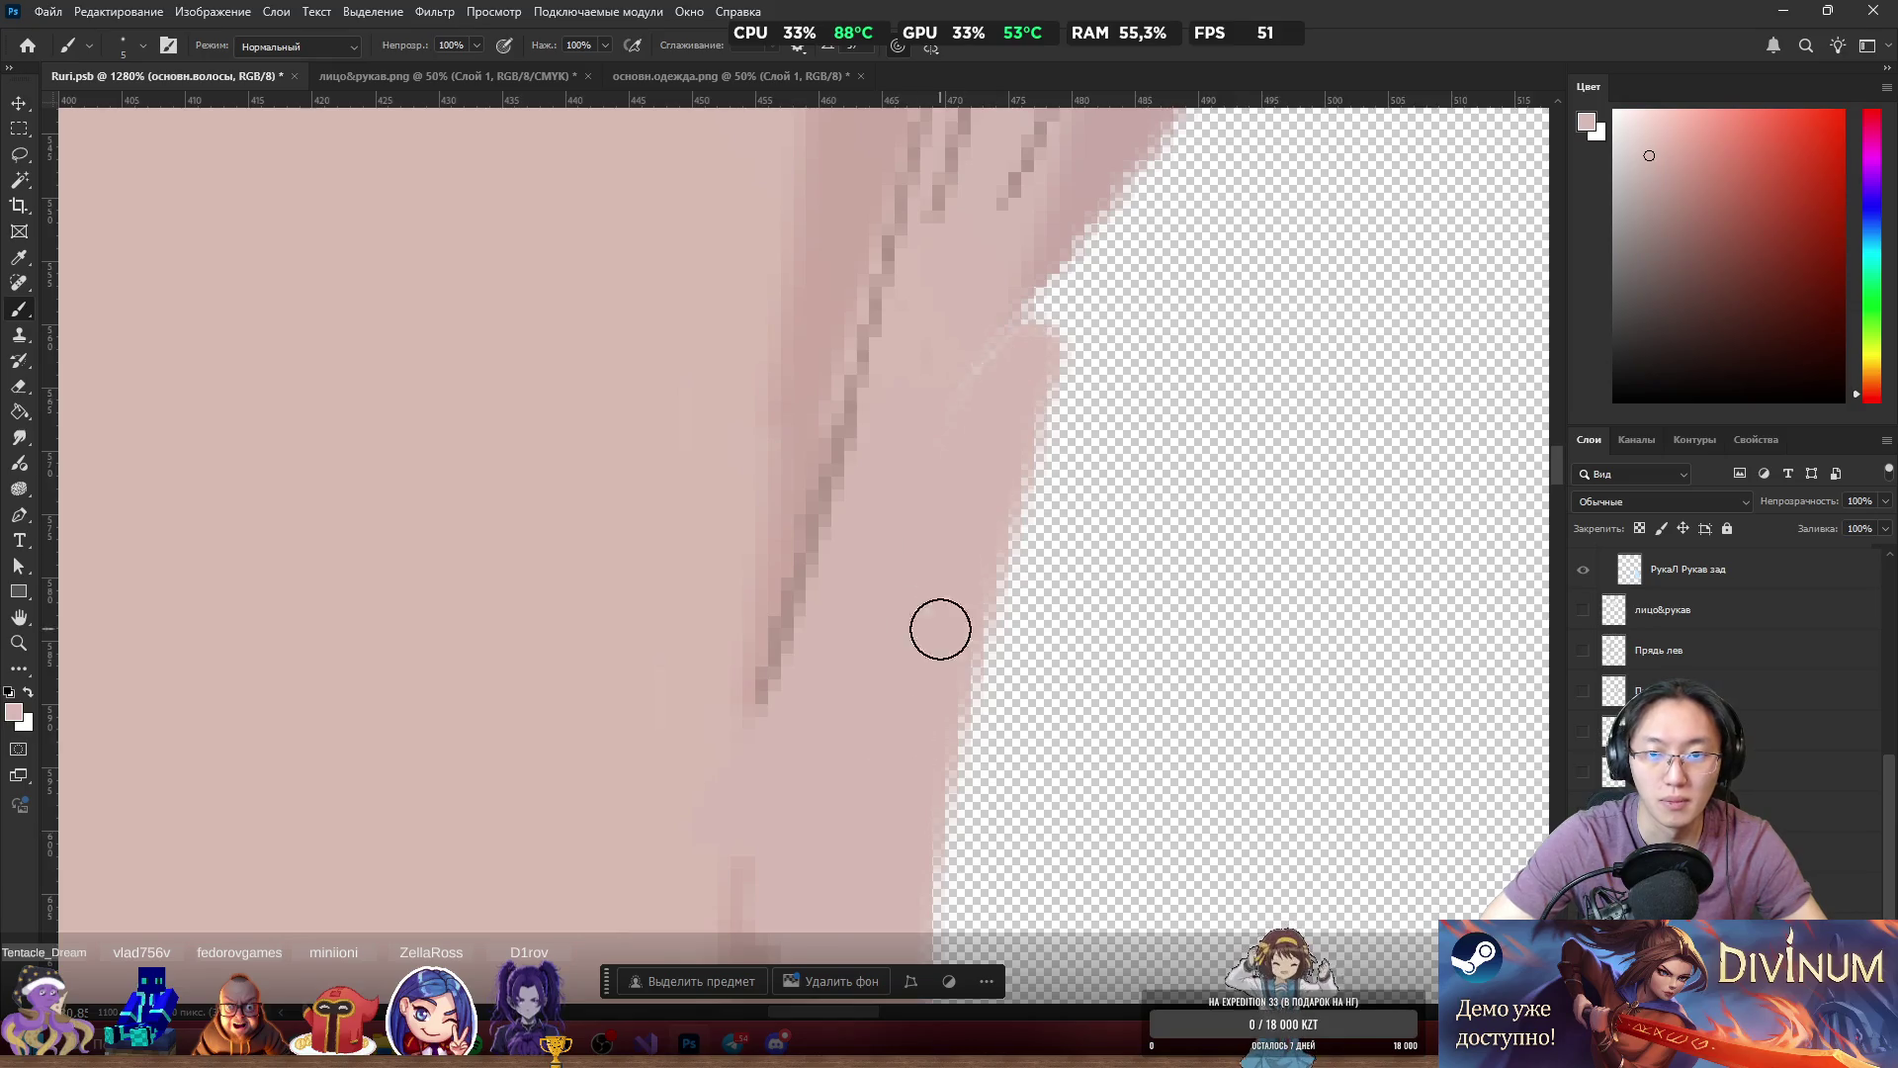
pyautogui.scroll(-5, 907, 850)
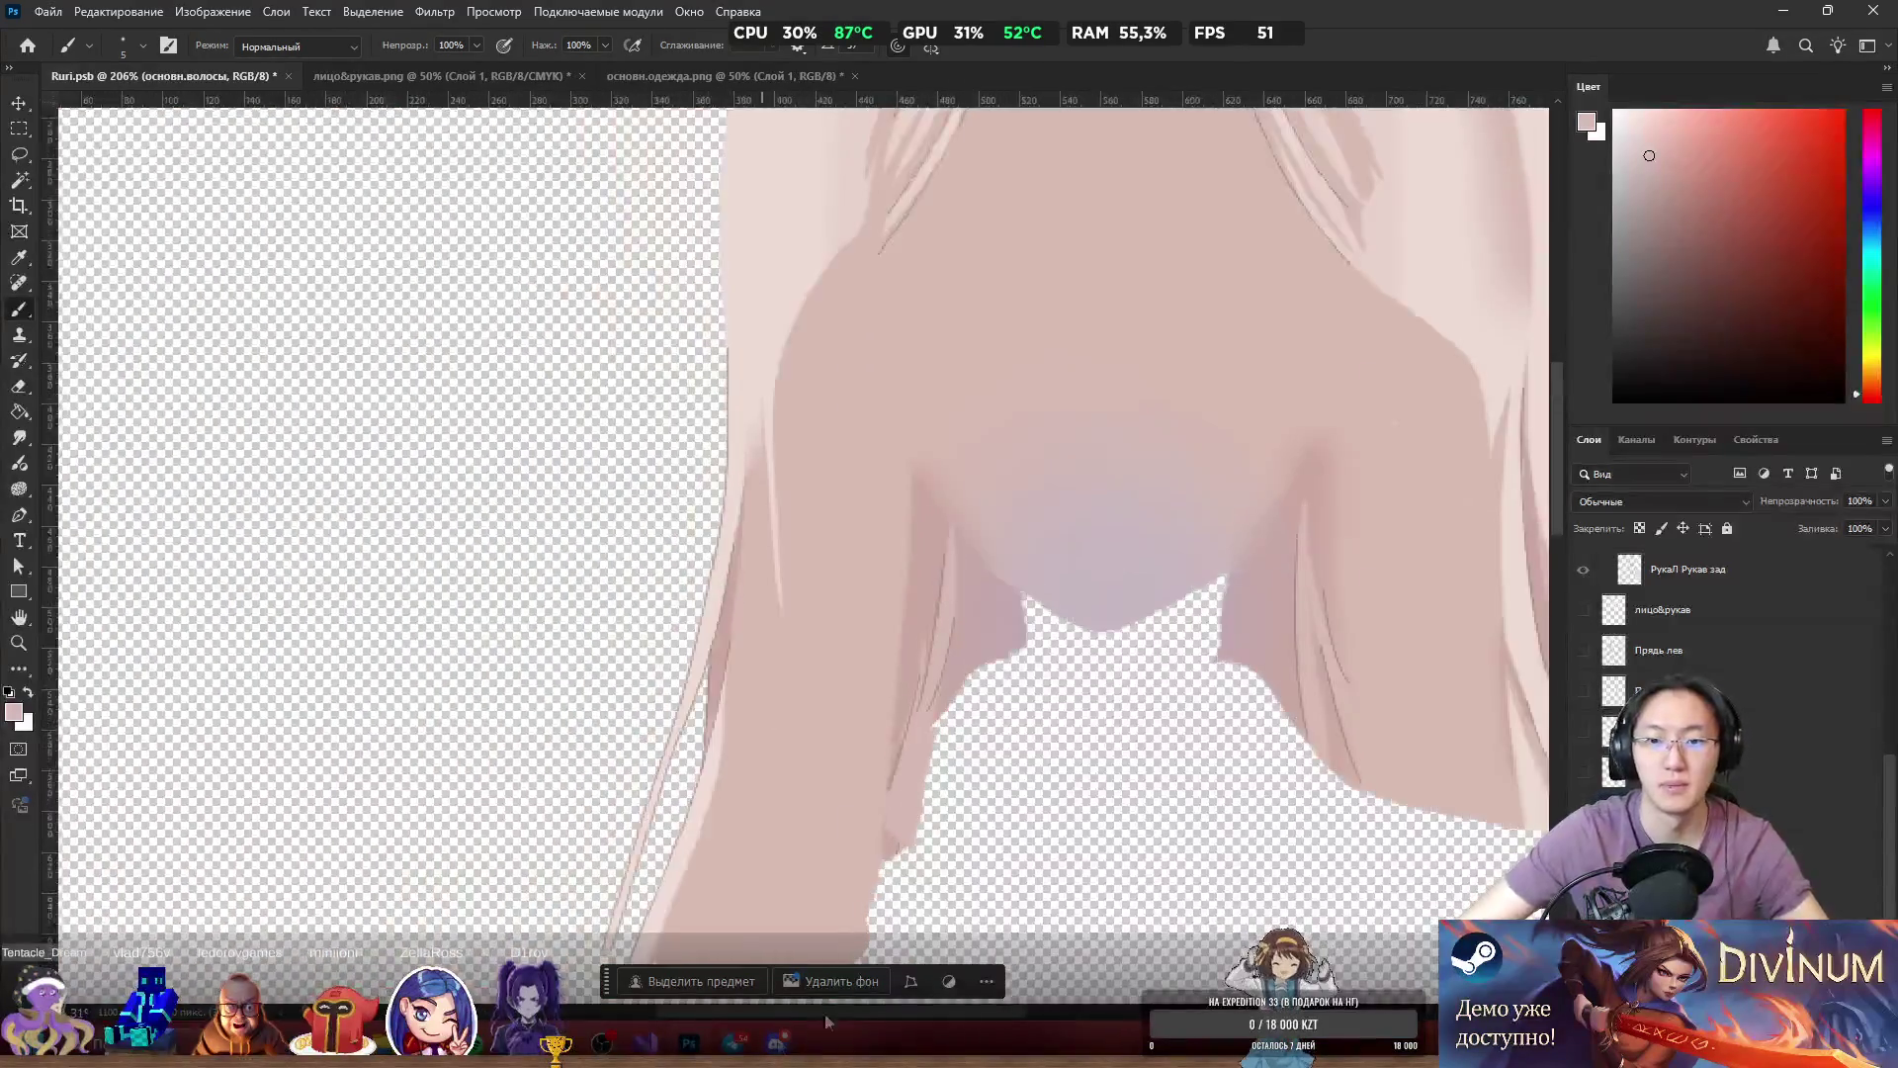
# Widen the arm edge and shade it with a sampled darker mauve.
pyautogui.scroll(4, 954, 831)
pyautogui.moveTo(803, 684)
pyautogui.mouseDown()
pyautogui.moveTo(856, 538)
pyautogui.moveTo(805, 839)
pyautogui.moveTo(804, 725)
pyautogui.moveTo(871, 652)
pyautogui.moveTo(886, 533)
pyautogui.mouseUp()
pyautogui.keyDown('alt'); pyautogui.click(958, 258); pyautogui.keyUp('alt')
pyautogui.moveTo(958, 258)
pyautogui.mouseDown()
pyautogui.moveTo(945, 313)
pyautogui.moveTo(987, 263)
pyautogui.moveTo(953, 572)
pyautogui.moveTo(1025, 257)
pyautogui.moveTo(1038, 385)
pyautogui.moveTo(1064, 317)
pyautogui.moveTo(1093, 505)
pyautogui.mouseUp()
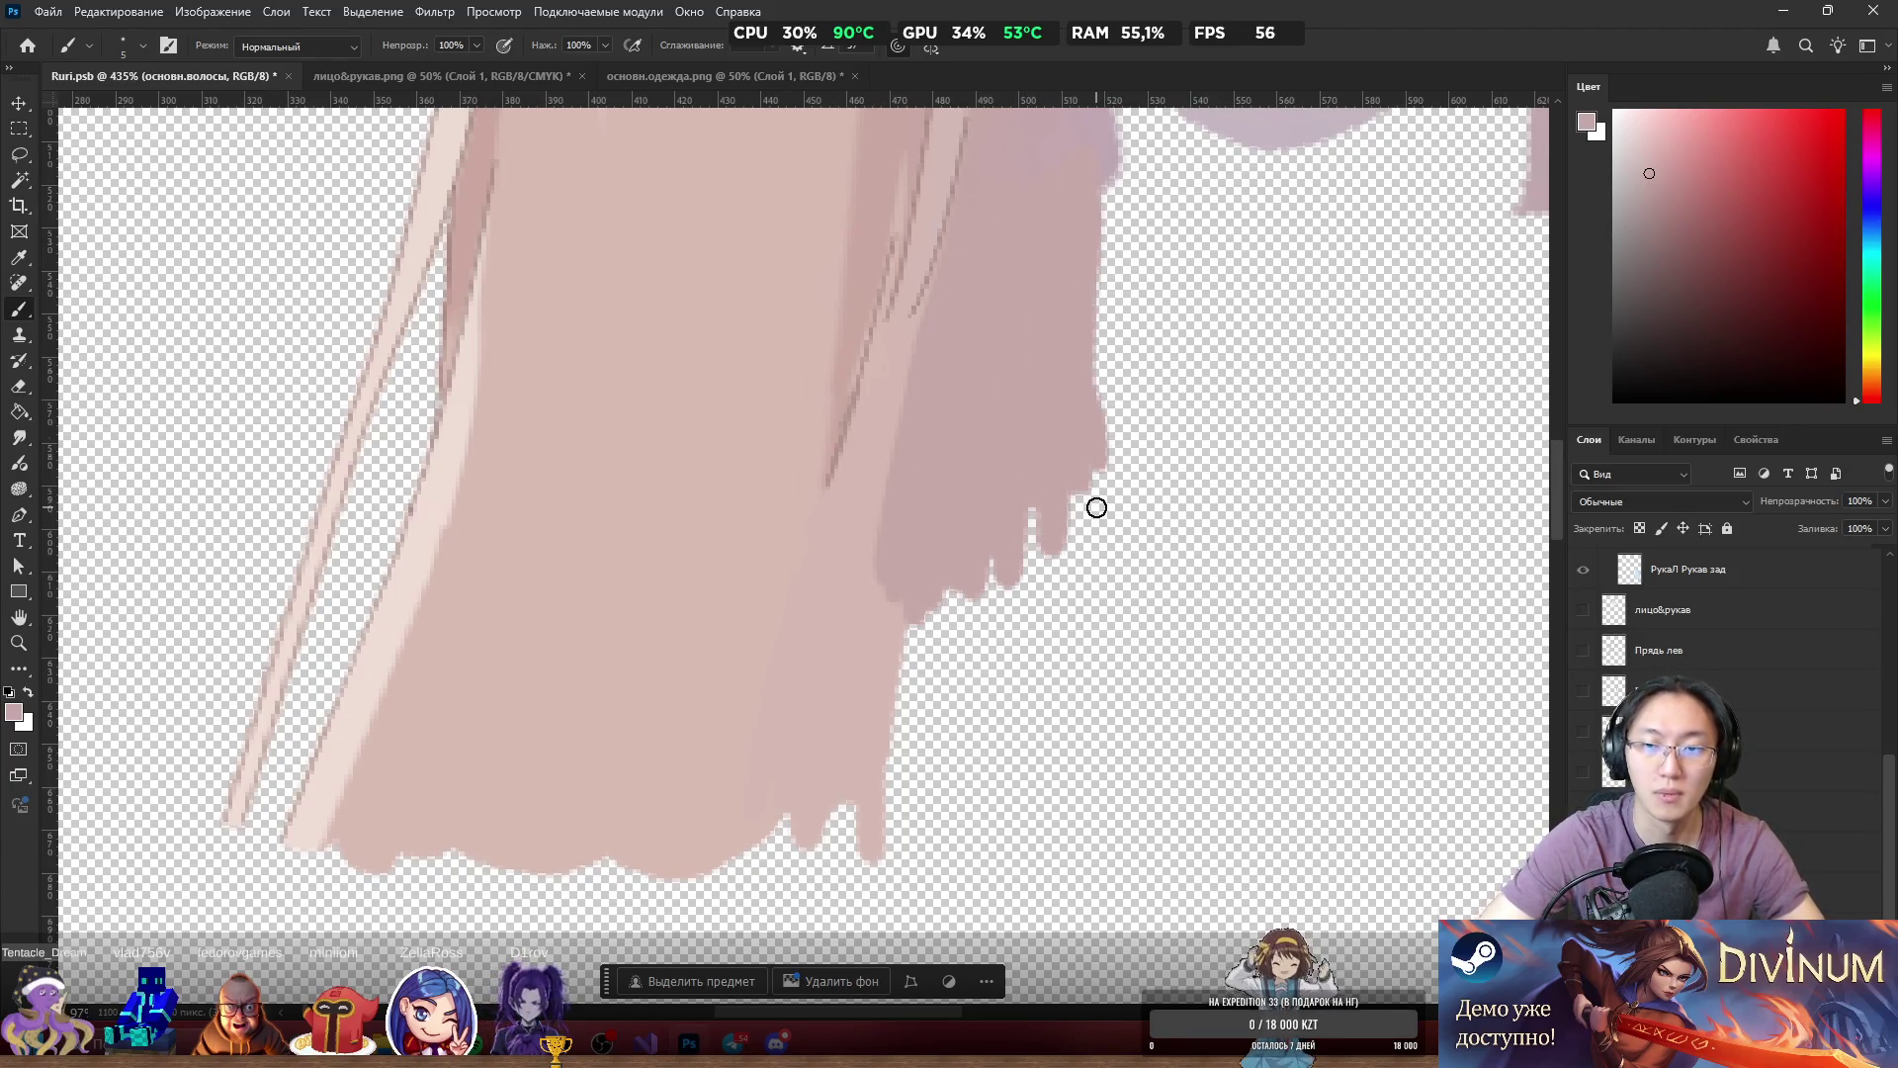
# Paint mauve over the hair's lower edge, undo the wide fill, and repaint it as a rounded lobe.
pyautogui.scroll(-5, 1076, 486)
pyautogui.scroll(2, 1157, 635)
pyautogui.scroll(-2, 1071, 606)
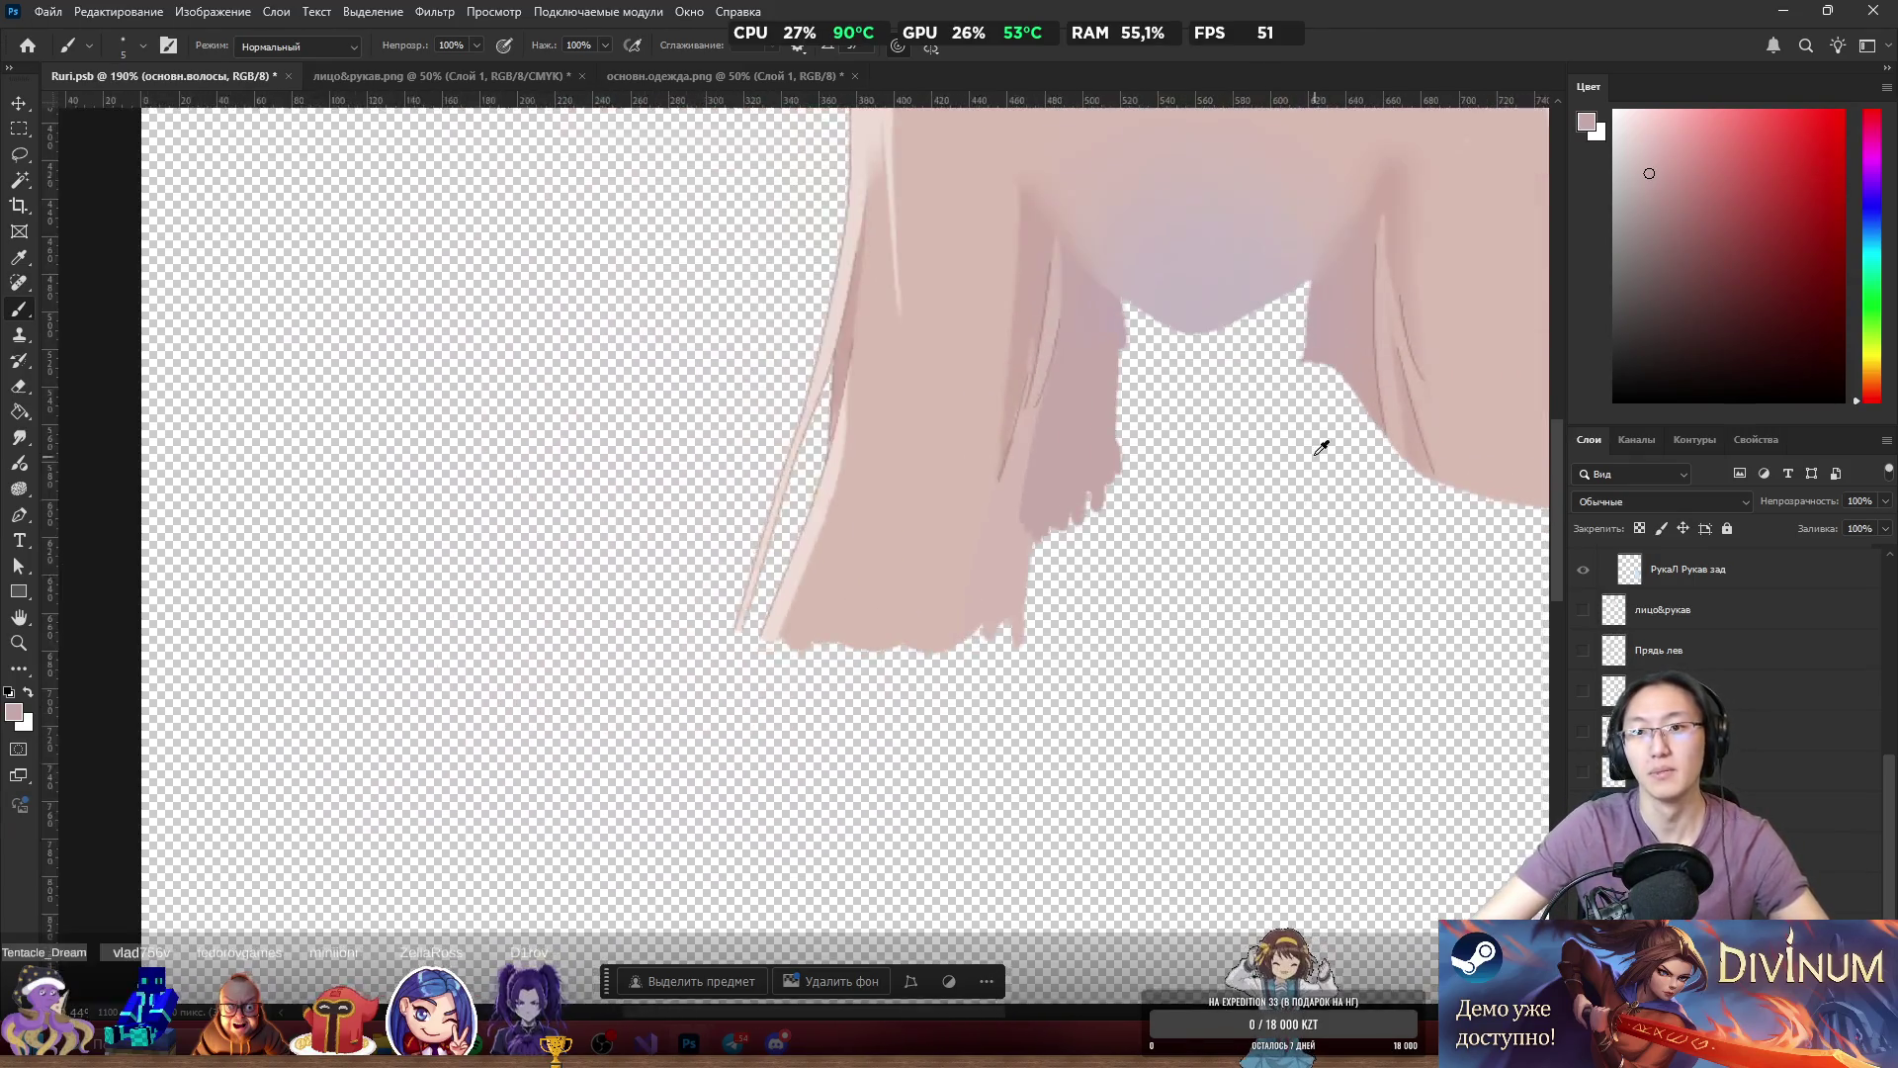
pyautogui.scroll(3, 1143, 490)
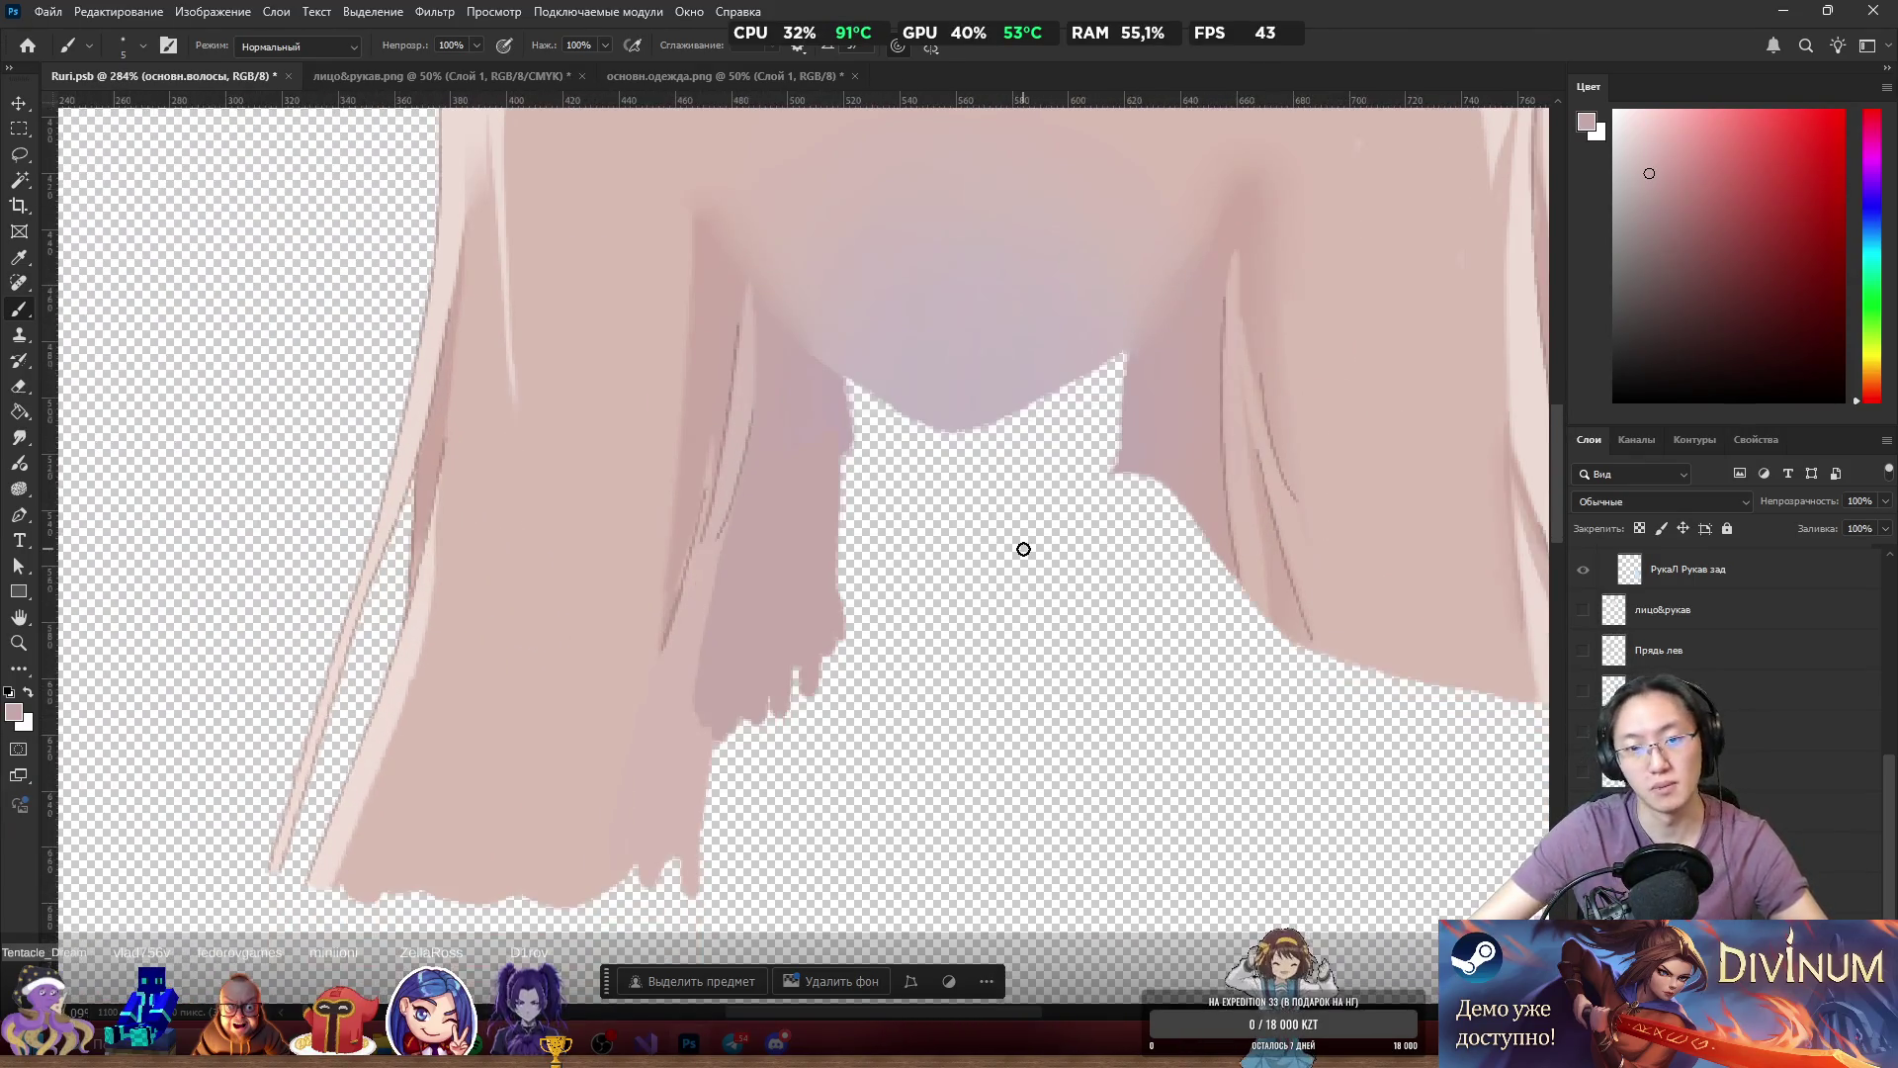
pyautogui.moveTo(836, 381)
pyautogui.mouseDown()
pyautogui.moveTo(843, 669)
pyautogui.moveTo(919, 432)
pyautogui.moveTo(1000, 708)
pyautogui.moveTo(1148, 339)
pyautogui.moveTo(1178, 740)
pyautogui.moveTo(1216, 708)
pyautogui.moveTo(1215, 529)
pyautogui.mouseUp()
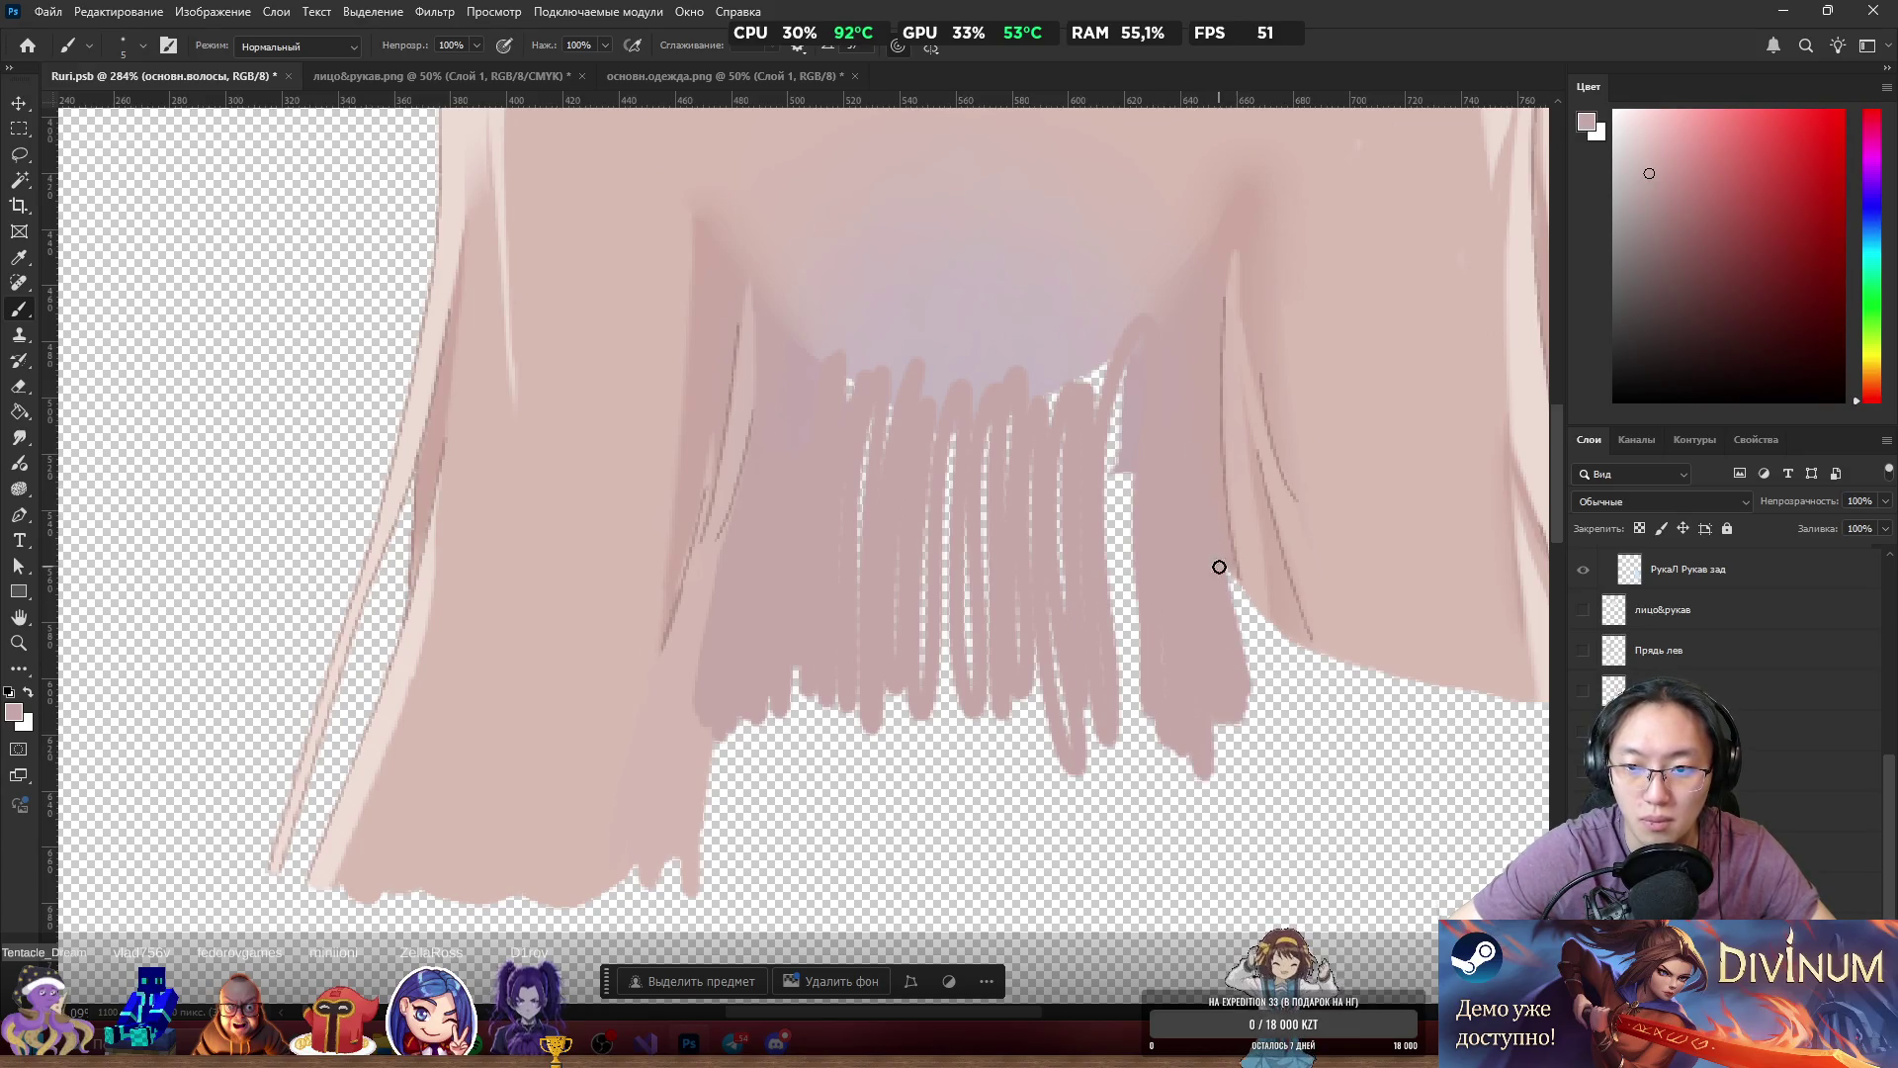
pyautogui.moveTo(1241, 672)
pyautogui.mouseDown()
pyautogui.moveTo(1144, 686)
pyautogui.moveTo(1110, 364)
pyautogui.moveTo(1061, 622)
pyautogui.moveTo(995, 525)
pyautogui.moveTo(953, 402)
pyautogui.moveTo(947, 621)
pyautogui.moveTo(864, 365)
pyautogui.moveTo(932, 597)
pyautogui.moveTo(1047, 369)
pyautogui.moveTo(1080, 399)
pyautogui.moveTo(1124, 721)
pyautogui.moveTo(933, 643)
pyautogui.moveTo(801, 640)
pyautogui.moveTo(807, 793)
pyautogui.moveTo(959, 699)
pyautogui.moveTo(1127, 809)
pyautogui.moveTo(1203, 733)
pyautogui.moveTo(1253, 872)
pyautogui.mouseUp()
pyautogui.hotkey('ctrl', 'z')
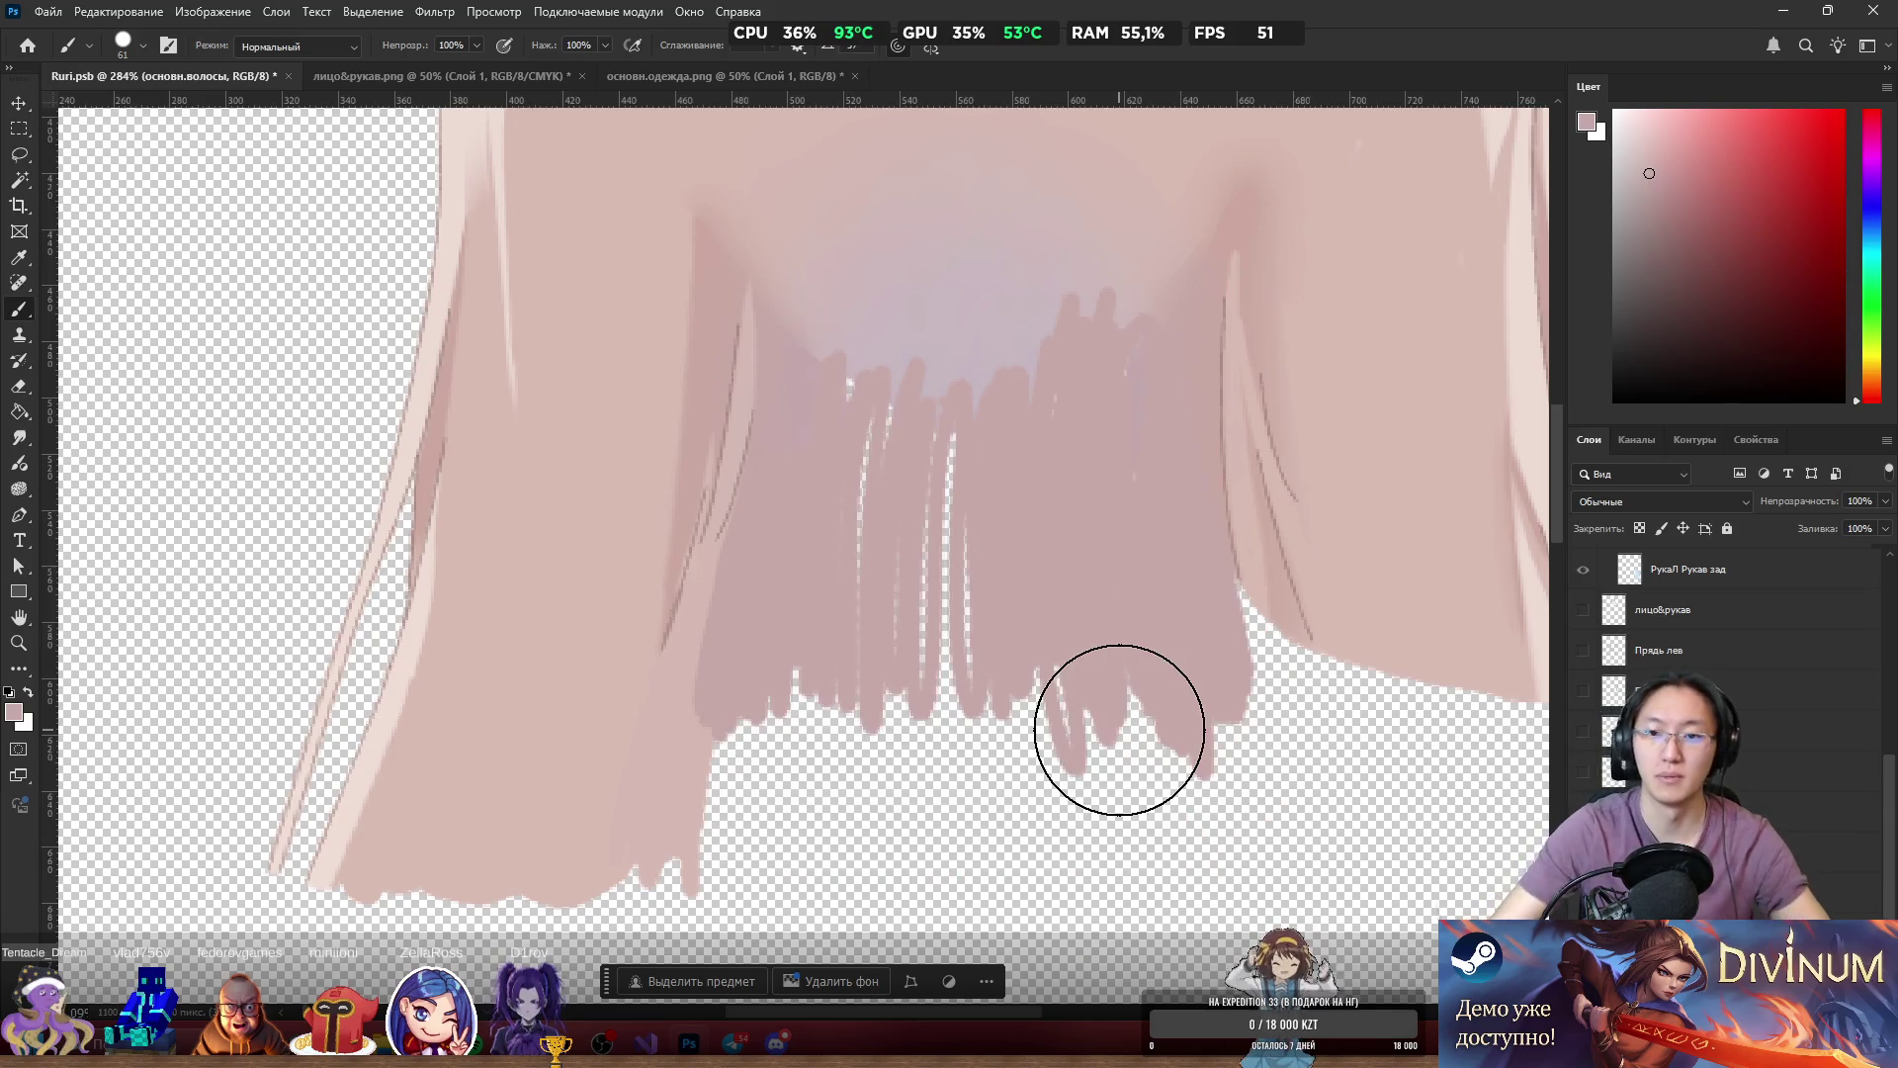
pyautogui.moveTo(955, 579)
pyautogui.mouseDown()
pyautogui.moveTo(890, 475)
pyautogui.moveTo(873, 542)
pyautogui.moveTo(908, 580)
pyautogui.moveTo(970, 365)
pyautogui.moveTo(1021, 589)
pyautogui.moveTo(788, 742)
pyautogui.moveTo(979, 850)
pyautogui.moveTo(1114, 691)
pyautogui.moveTo(1169, 754)
pyautogui.moveTo(1148, 619)
pyautogui.moveTo(1269, 825)
pyautogui.mouseUp()
pyautogui.scroll(-2, 1334, 860)
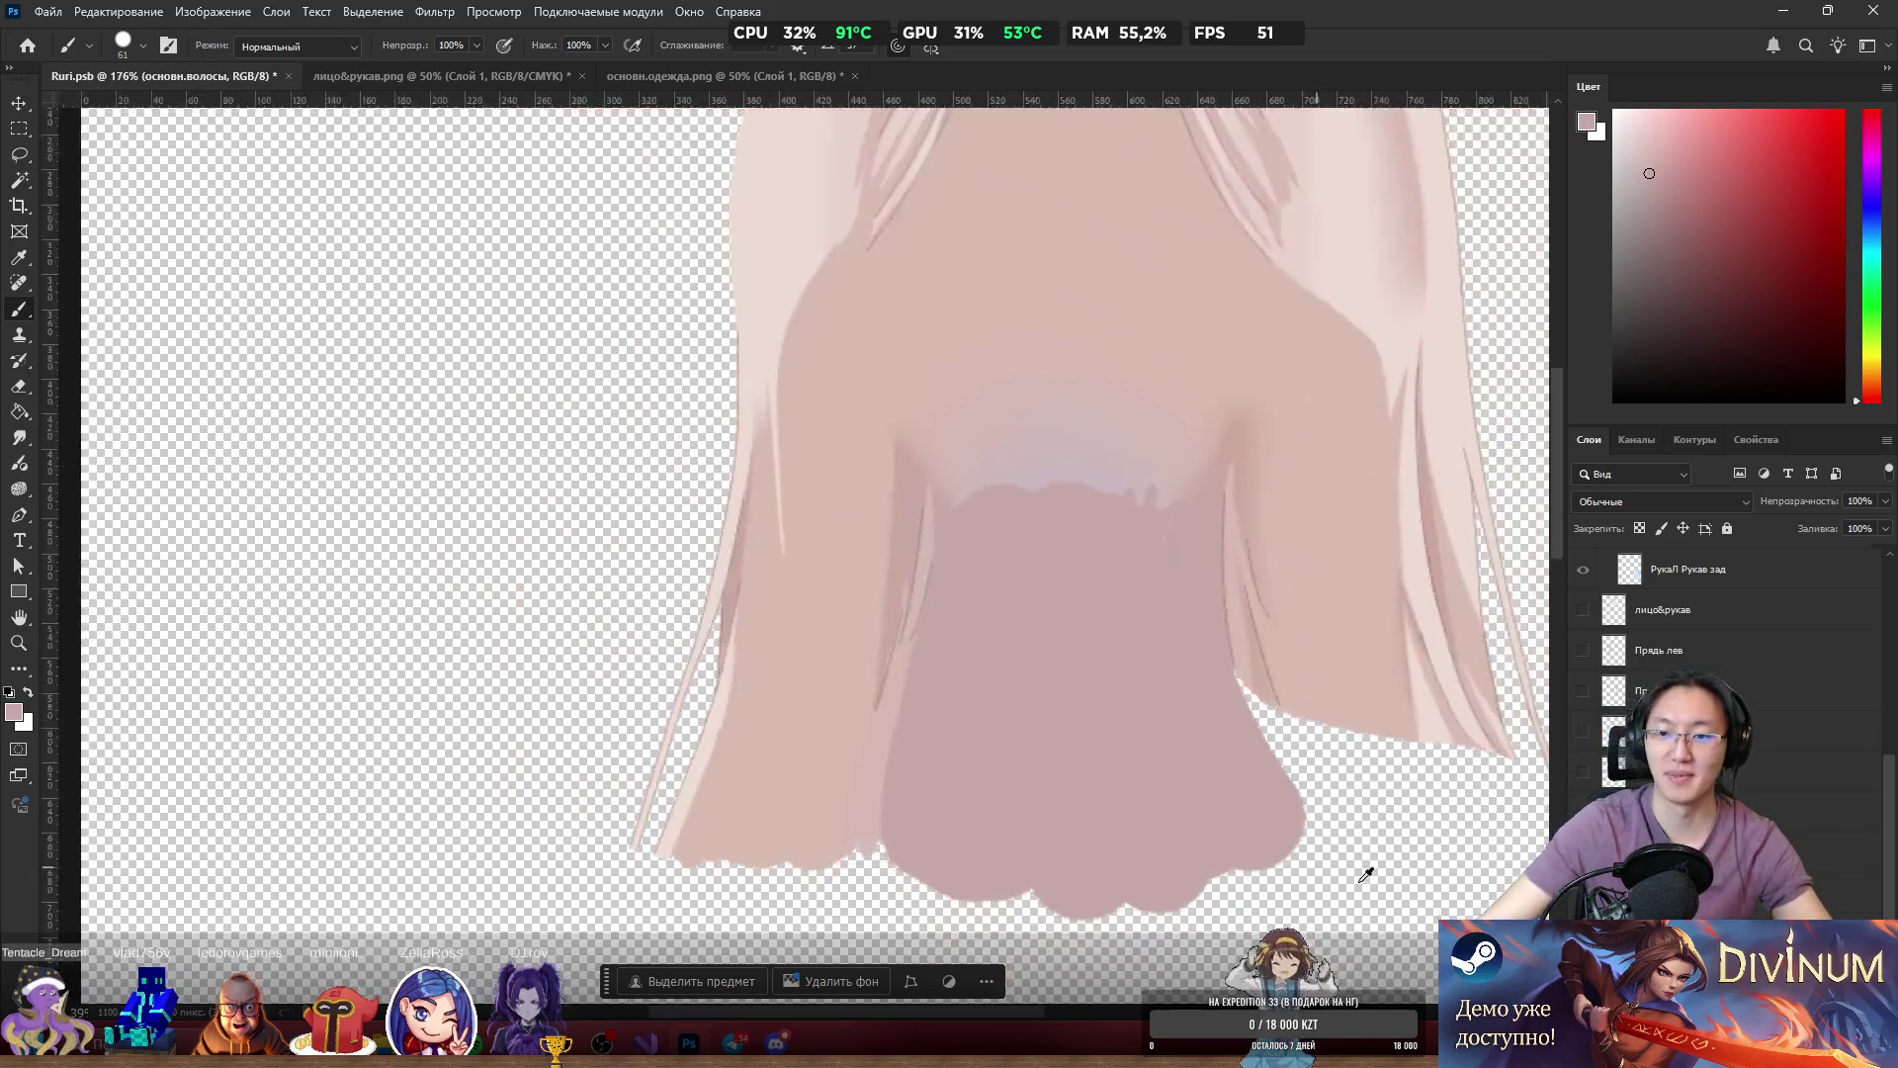
# On Слой 3, fill the gap below the hair edge and the mauve blob's lower-right edge.
pyautogui.scroll(5, 1398, 728)
pyautogui.scroll(-2, 1167, 687)
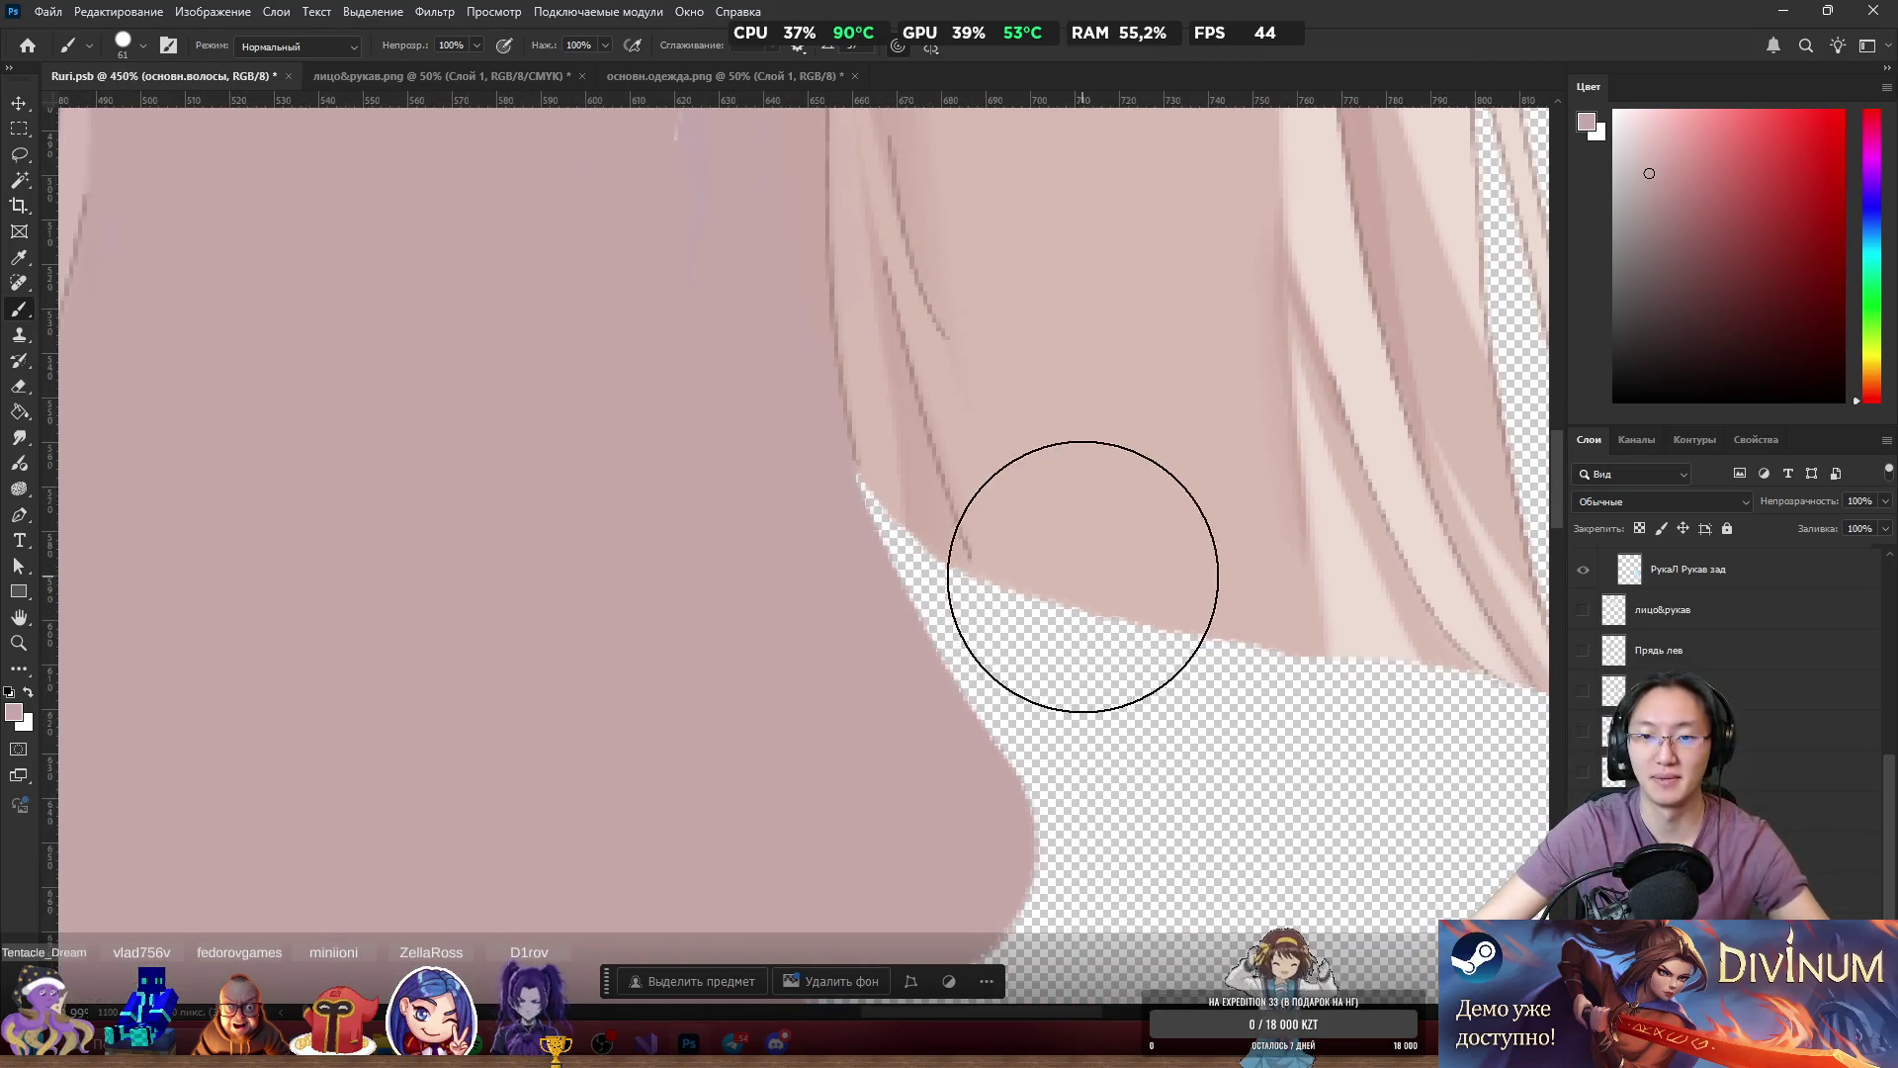
pyautogui.hotkey('alt', '[')
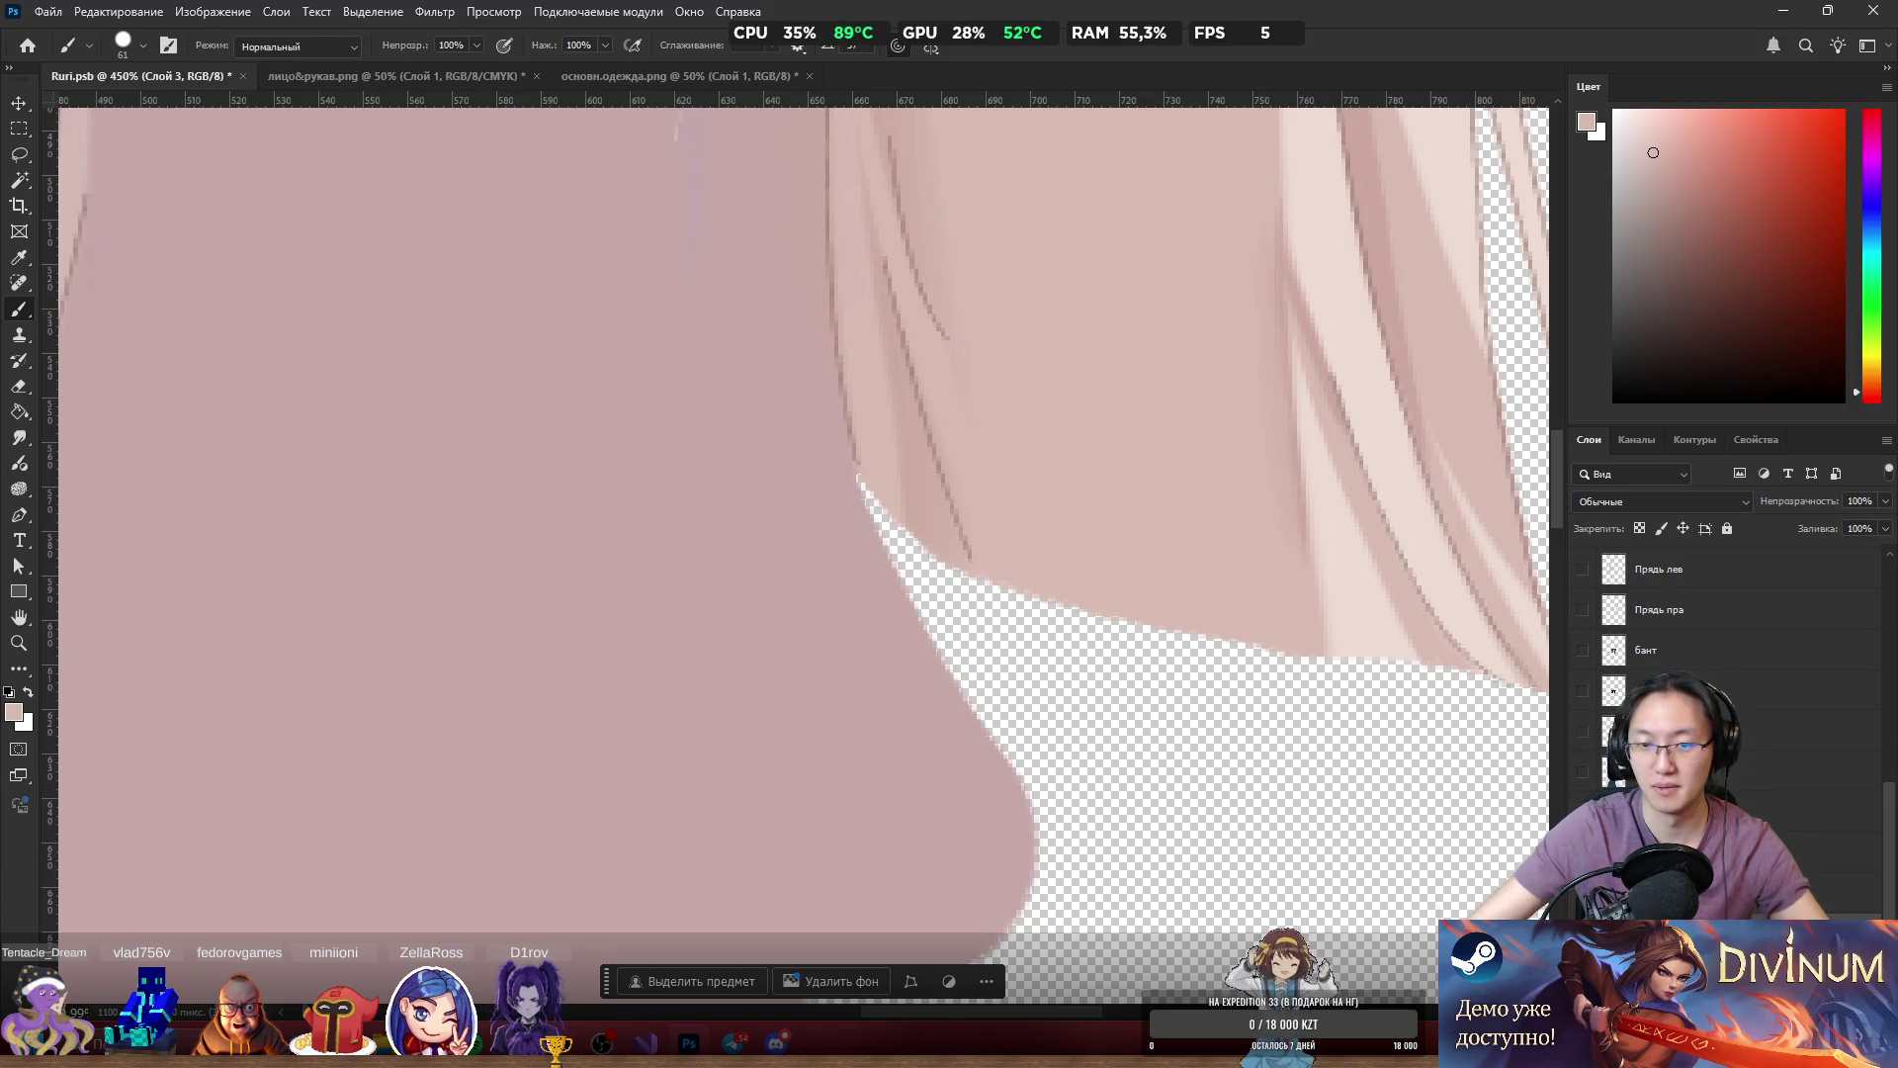
pyautogui.moveTo(902, 220)
pyautogui.mouseDown()
pyautogui.moveTo(911, 500)
pyautogui.moveTo(1021, 669)
pyautogui.moveTo(1208, 669)
pyautogui.mouseUp()
pyautogui.scroll(-5, 1203, 746)
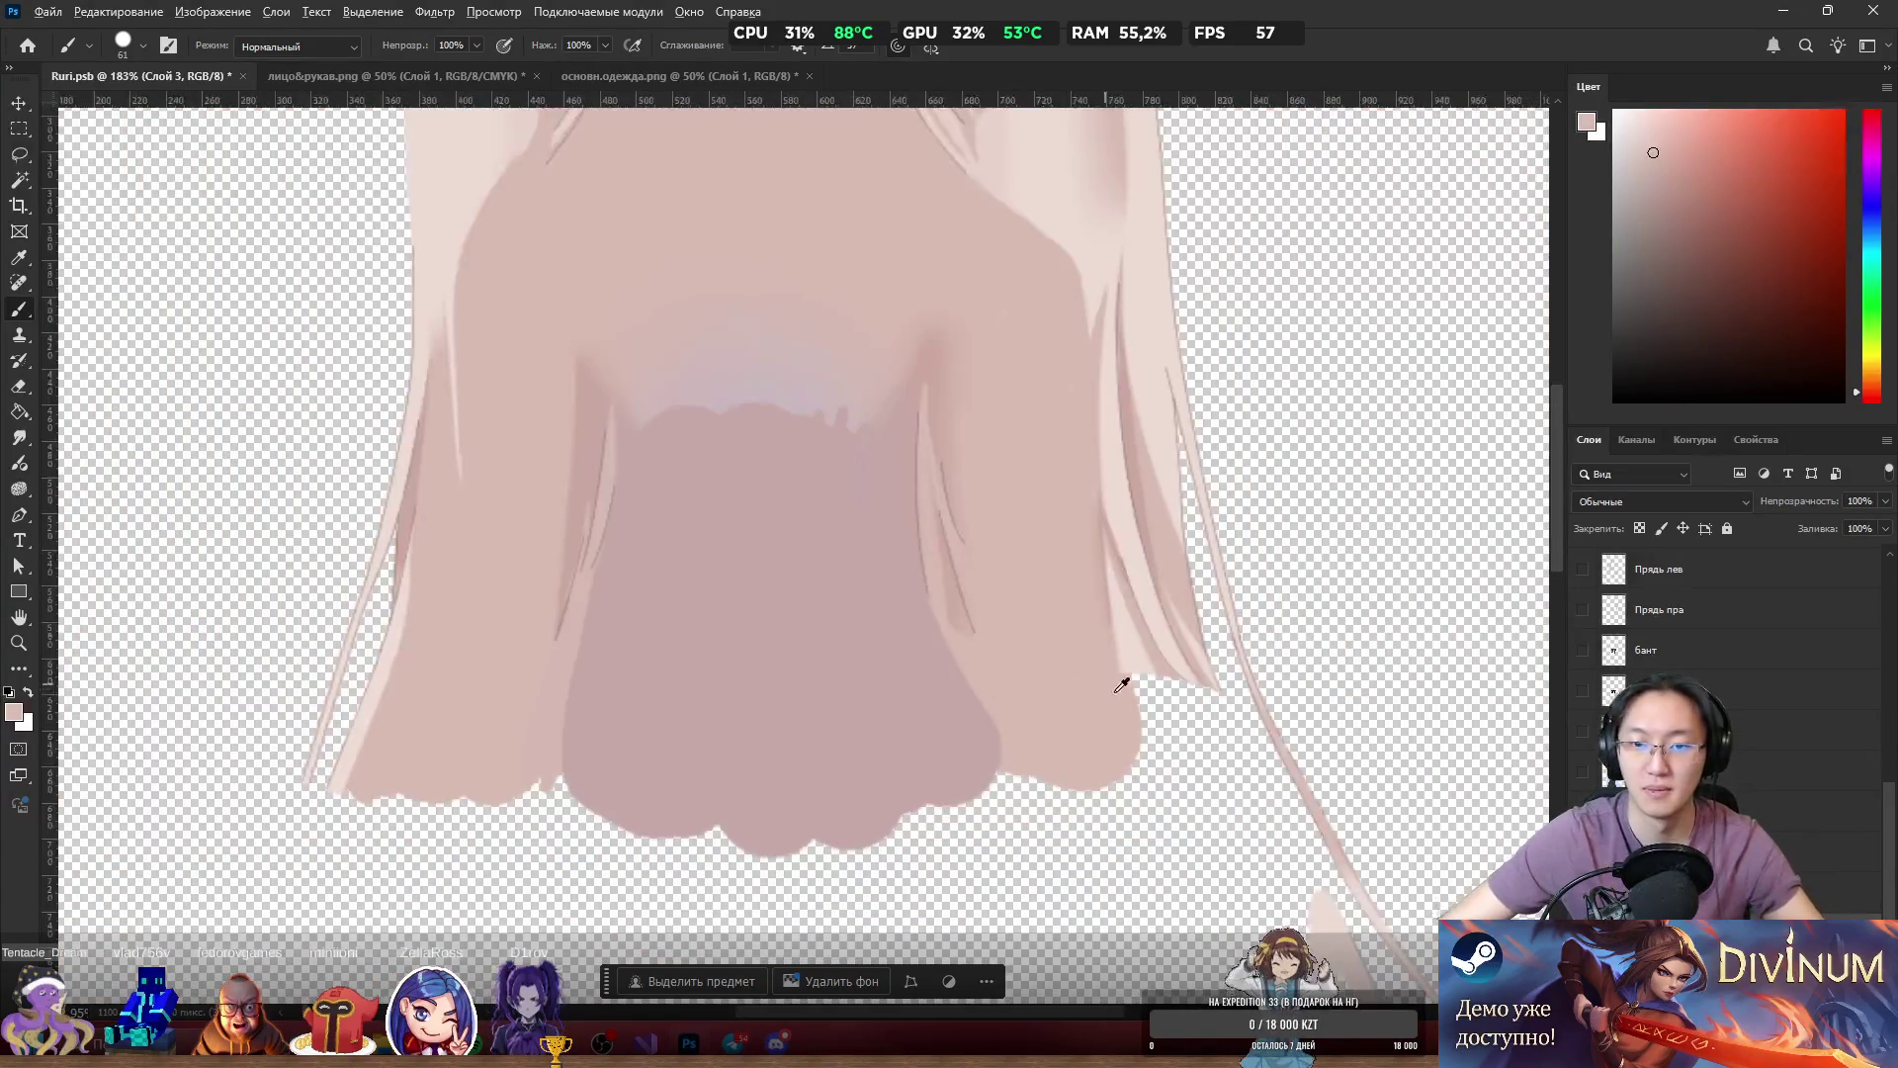
pyautogui.scroll(2, 1112, 677)
pyautogui.moveTo(1137, 652)
pyautogui.mouseDown()
pyautogui.moveTo(1173, 729)
pyautogui.moveTo(1210, 733)
pyautogui.moveTo(1085, 686)
pyautogui.moveTo(995, 784)
pyautogui.mouseUp()
# Erase a stray patch, then paint a thin light pink strand at brush size 8 with lighter drips.
pyautogui.press('e')
pyautogui.moveTo(1267, 655); pyautogui.dragTo(1266, 662)
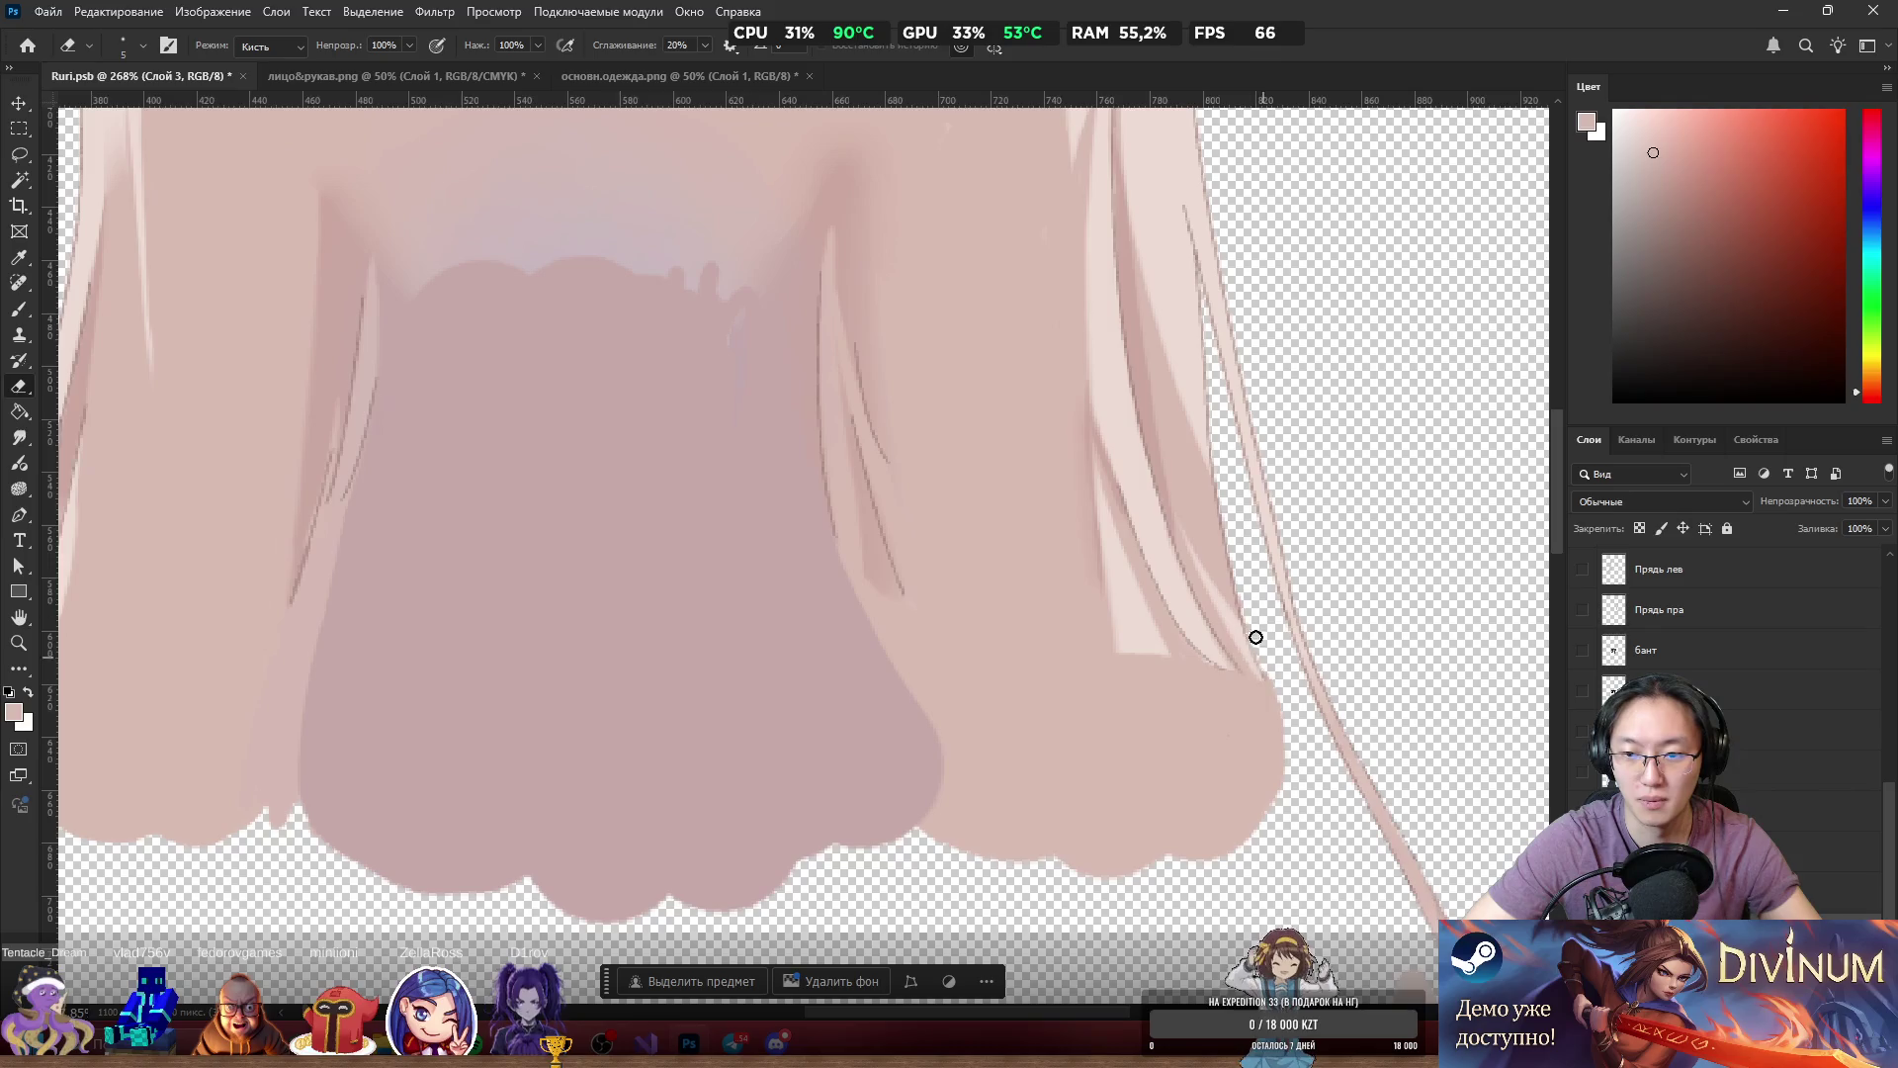
pyautogui.press('b')
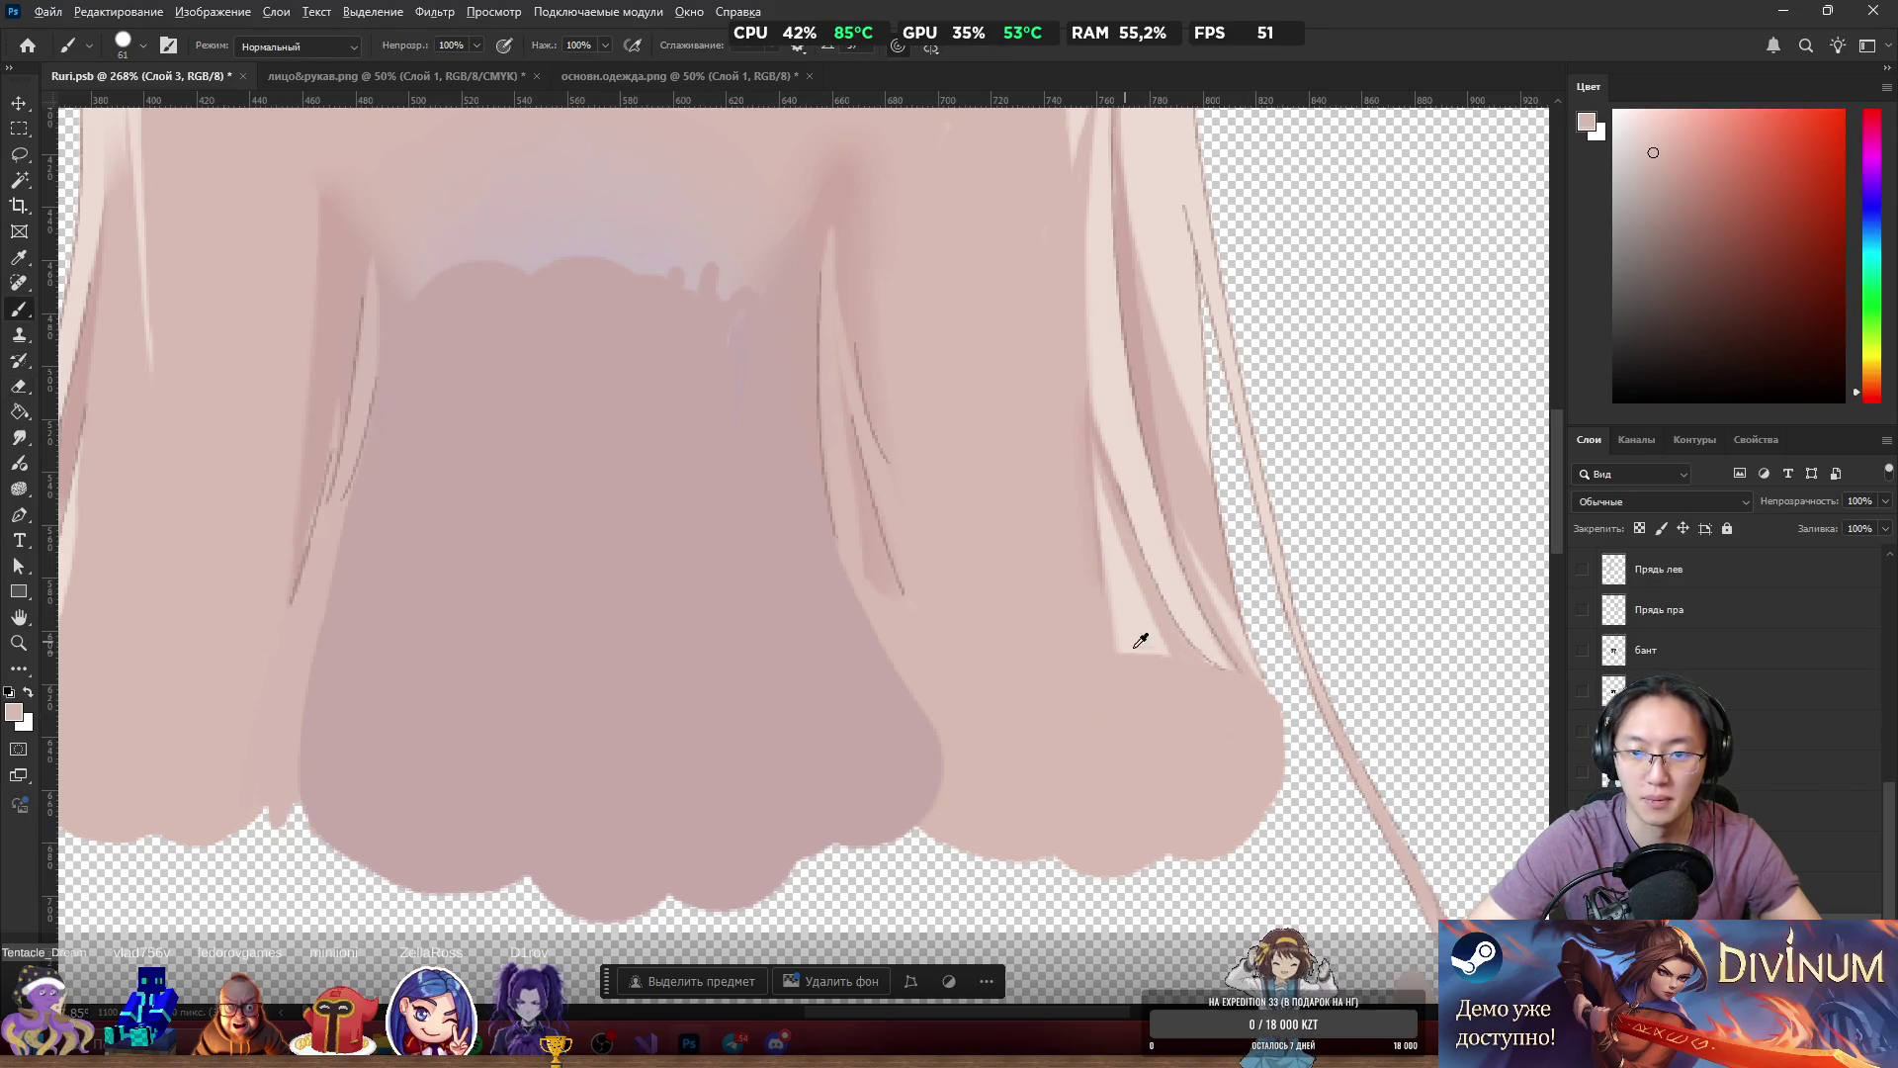
pyautogui.keyDown('alt'); pyautogui.click(1141, 645); pyautogui.keyUp('alt')
pyautogui.moveTo(1147, 655)
pyautogui.mouseDown()
pyautogui.moveTo(1148, 805)
pyautogui.moveTo(1166, 670)
pyautogui.mouseUp()
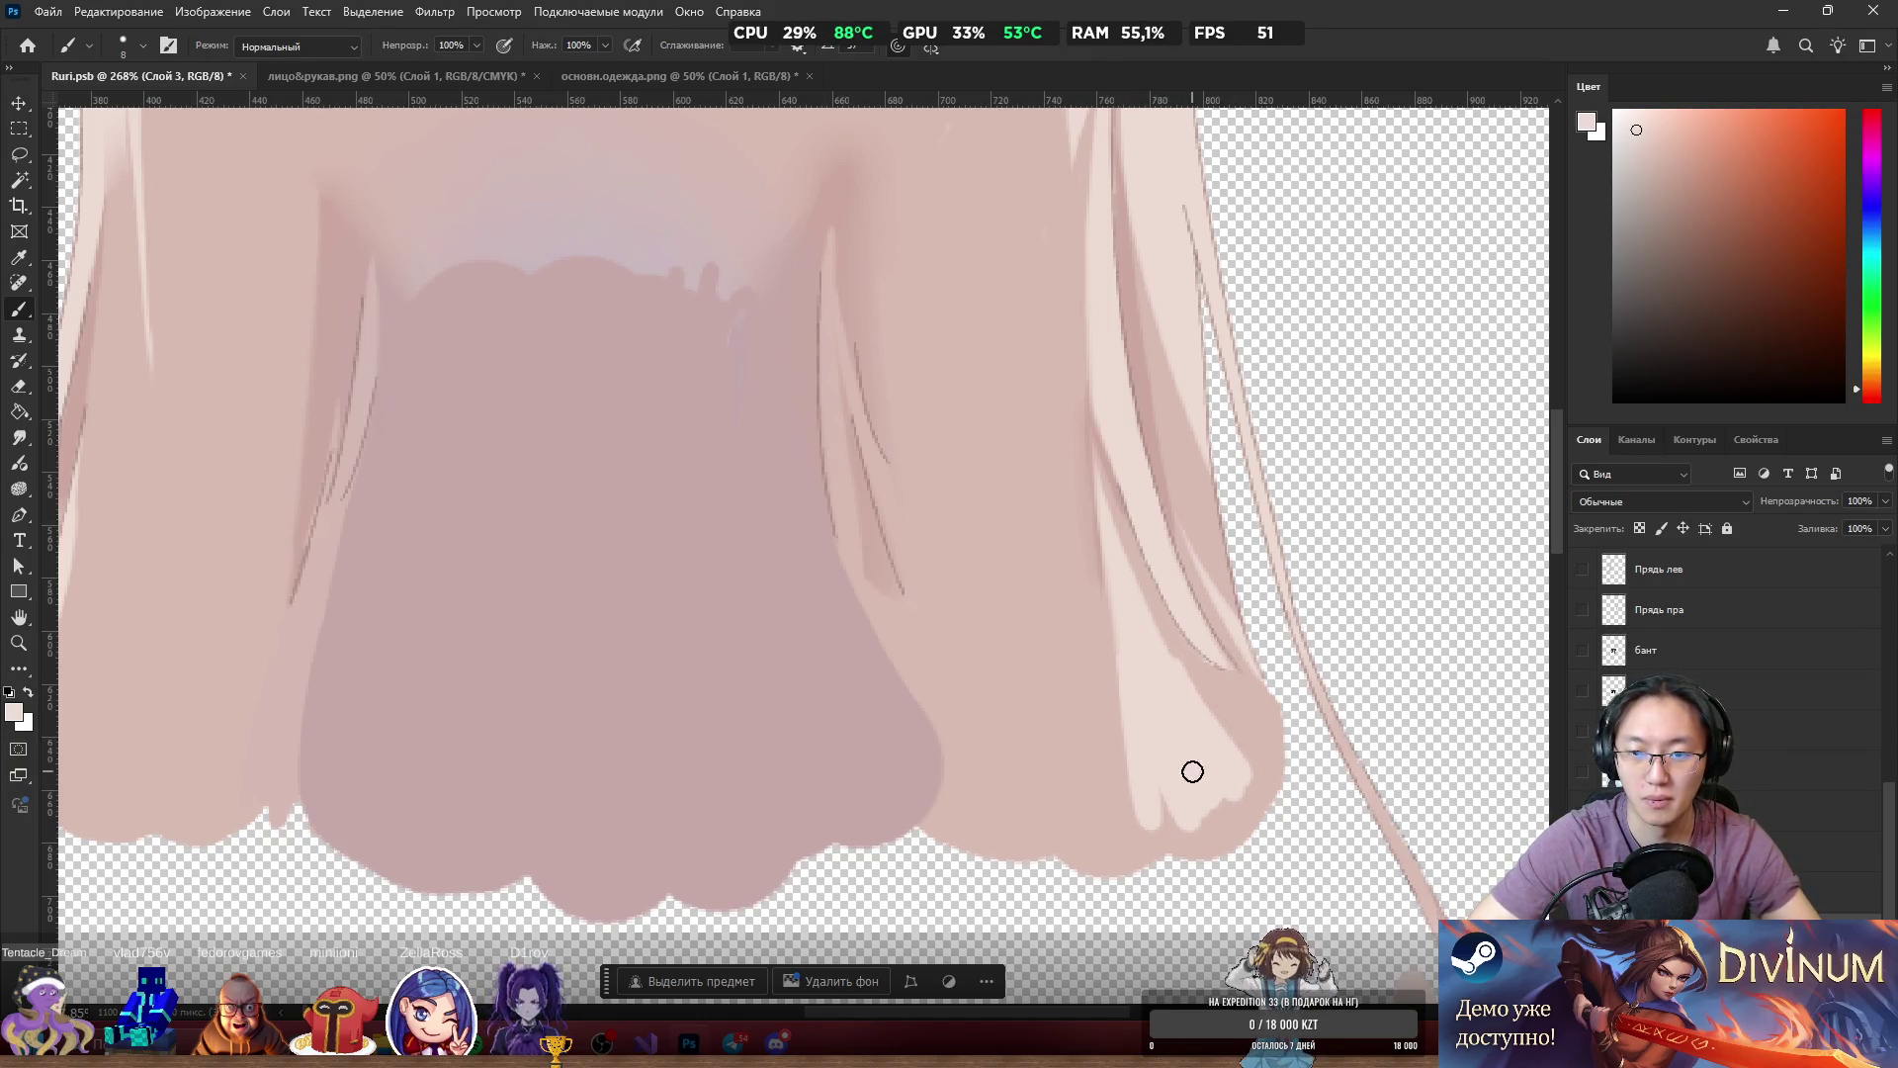
pyautogui.moveTo(1144, 713)
pyautogui.mouseDown()
pyautogui.moveTo(1161, 821)
pyautogui.moveTo(1191, 765)
pyautogui.mouseUp()
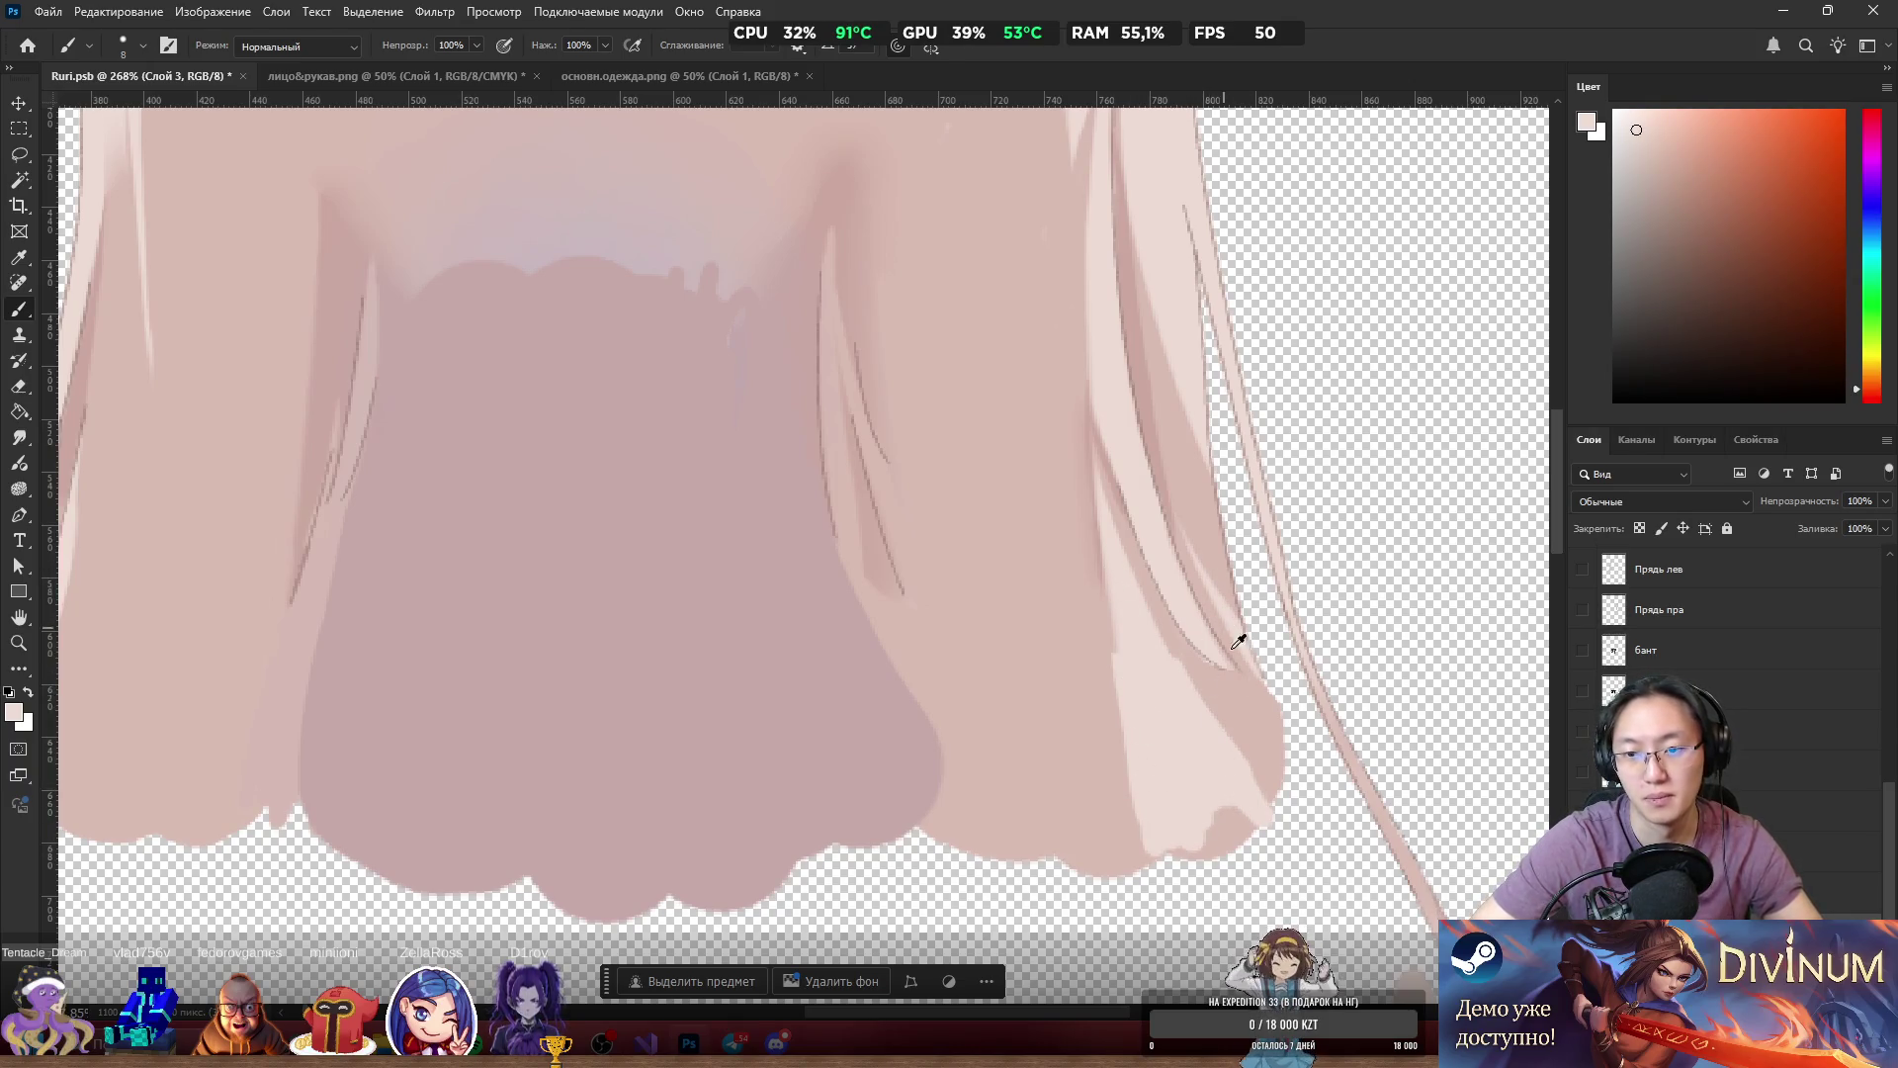
# Darken the pale strand's right edge with a sampled darker pink and reselect the main hair layer.
pyautogui.keyDown('alt'); pyautogui.click(1242, 683); pyautogui.keyUp('alt')
pyautogui.moveTo(1238, 684)
pyautogui.mouseDown()
pyautogui.moveTo(1285, 732)
pyautogui.moveTo(1279, 717)
pyautogui.mouseUp()
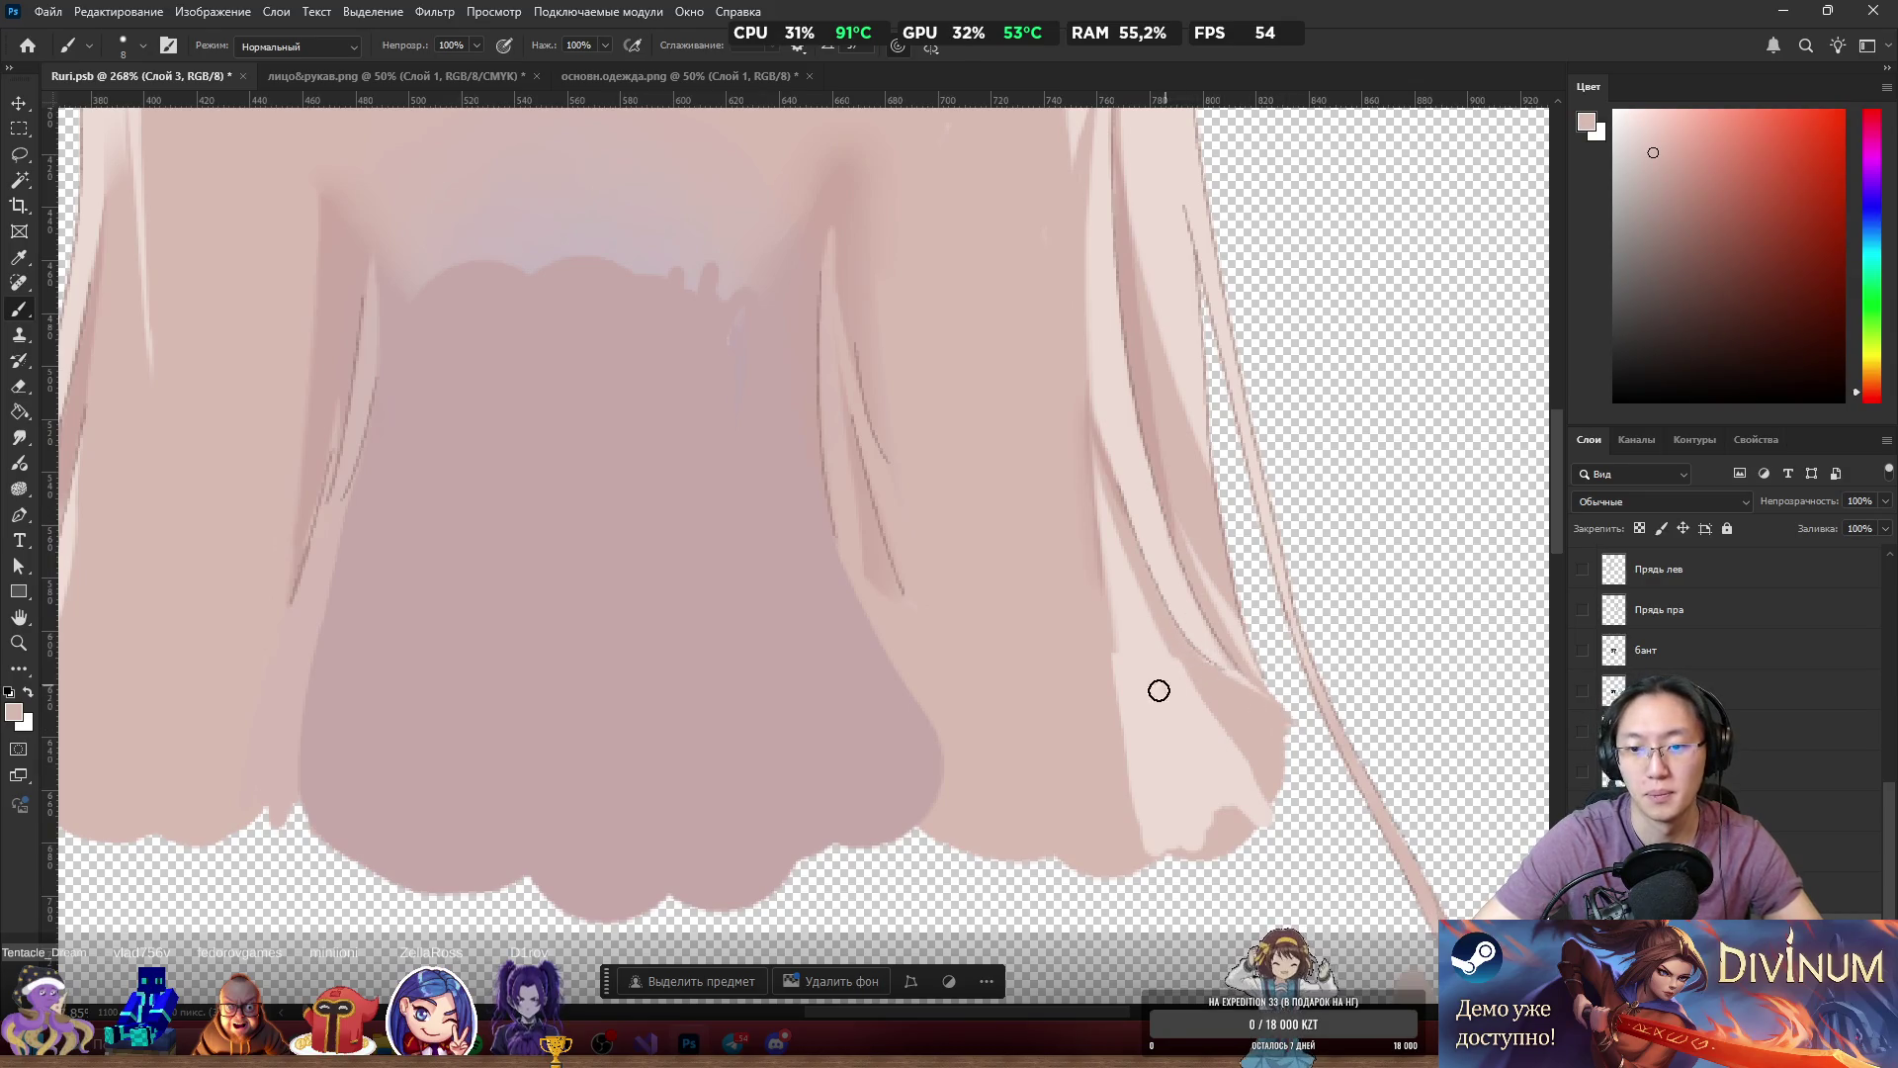
pyautogui.keyDown('ctrl'); pyautogui.click(1153, 649); pyautogui.keyUp('ctrl')
pyautogui.scroll(4, 767, 538)
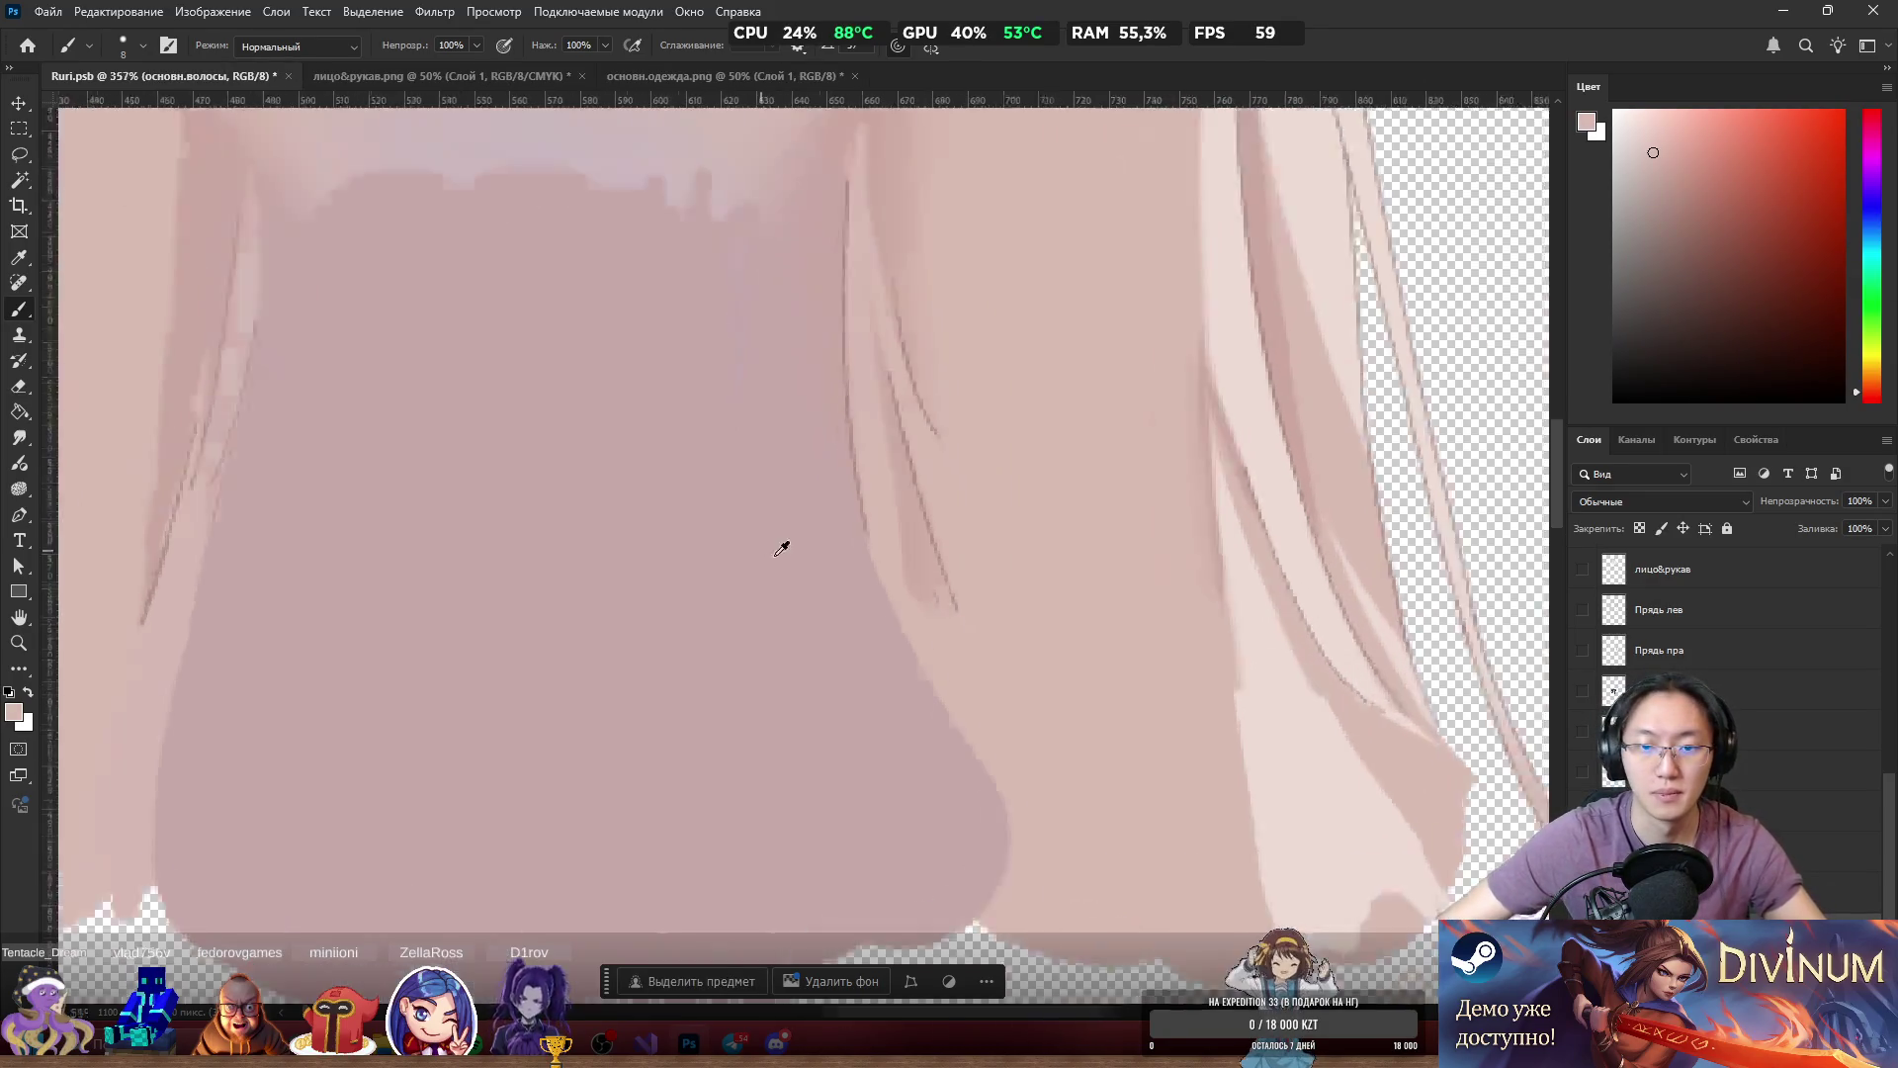
# Draw the dark outline down the lower hair repeatedly, undoing each attempt that looks wrong.
pyautogui.scroll(-4, 989, 583)
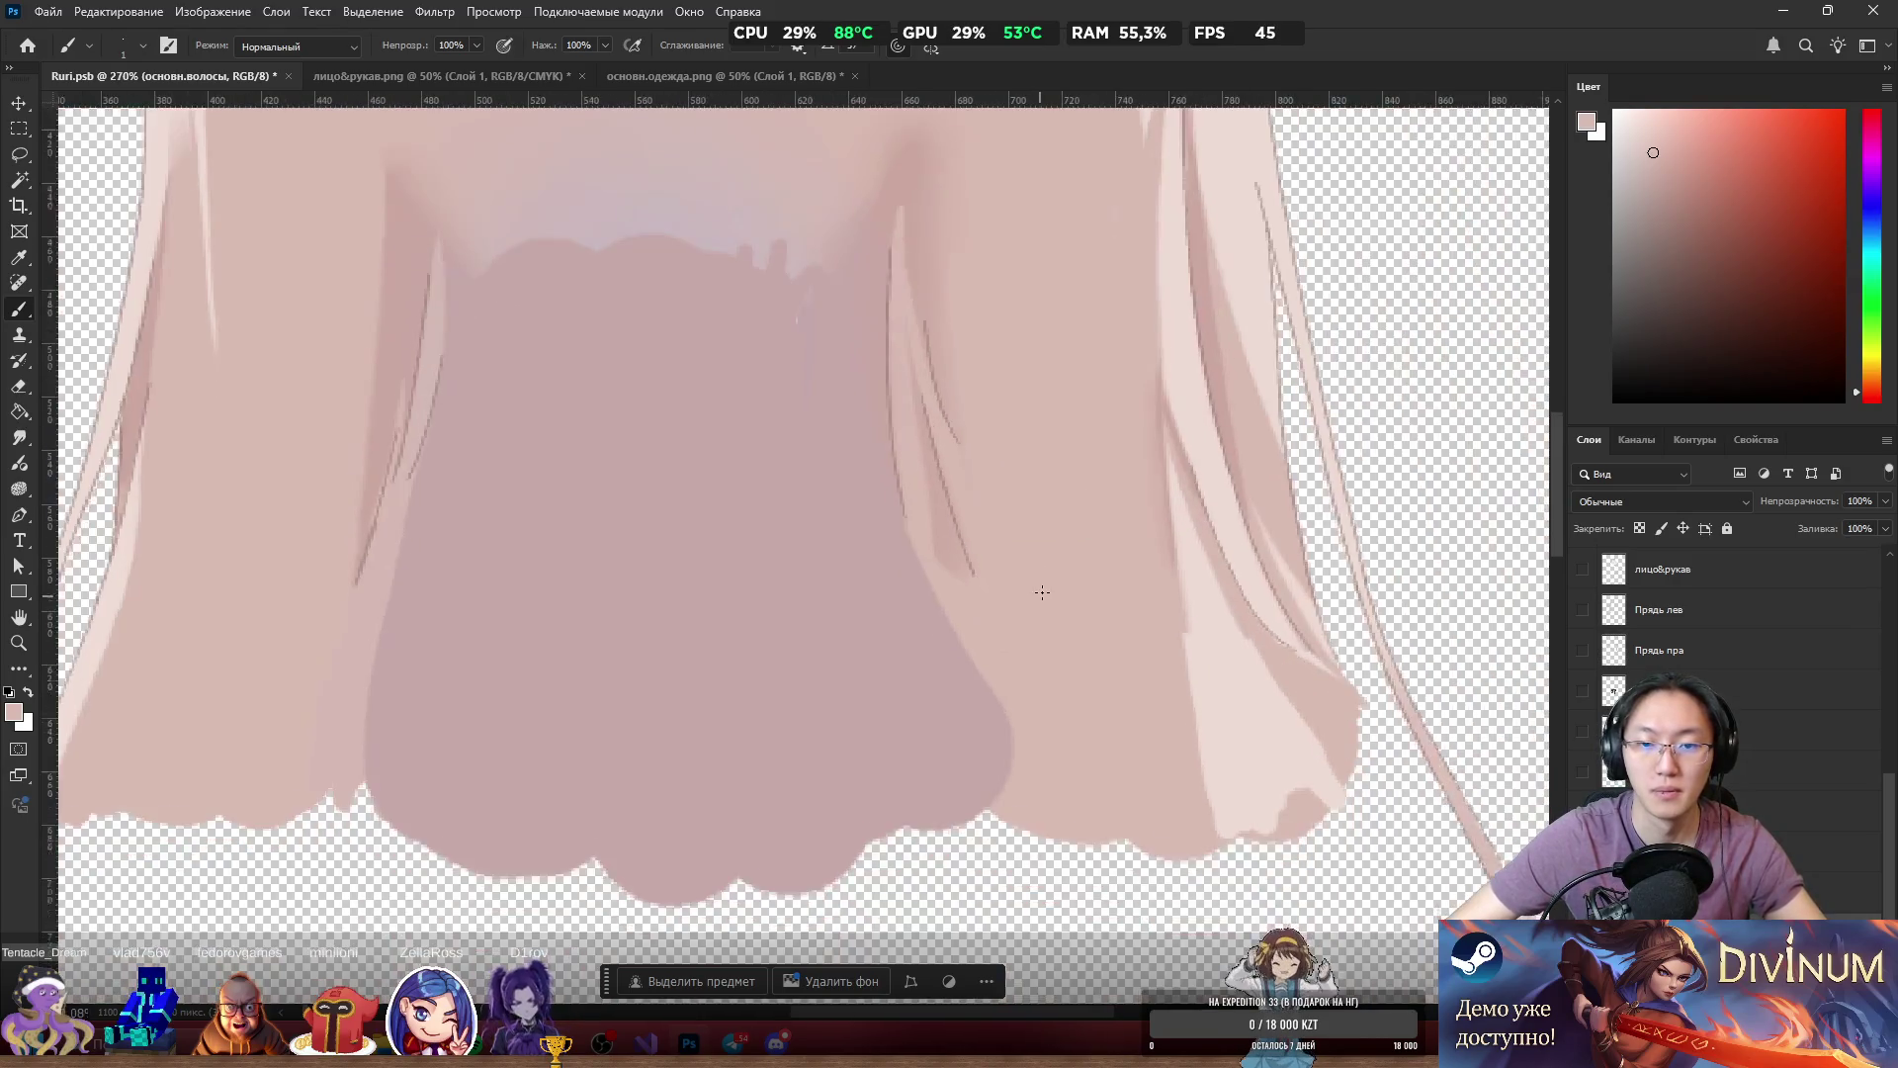
pyautogui.scroll(5, 1042, 563)
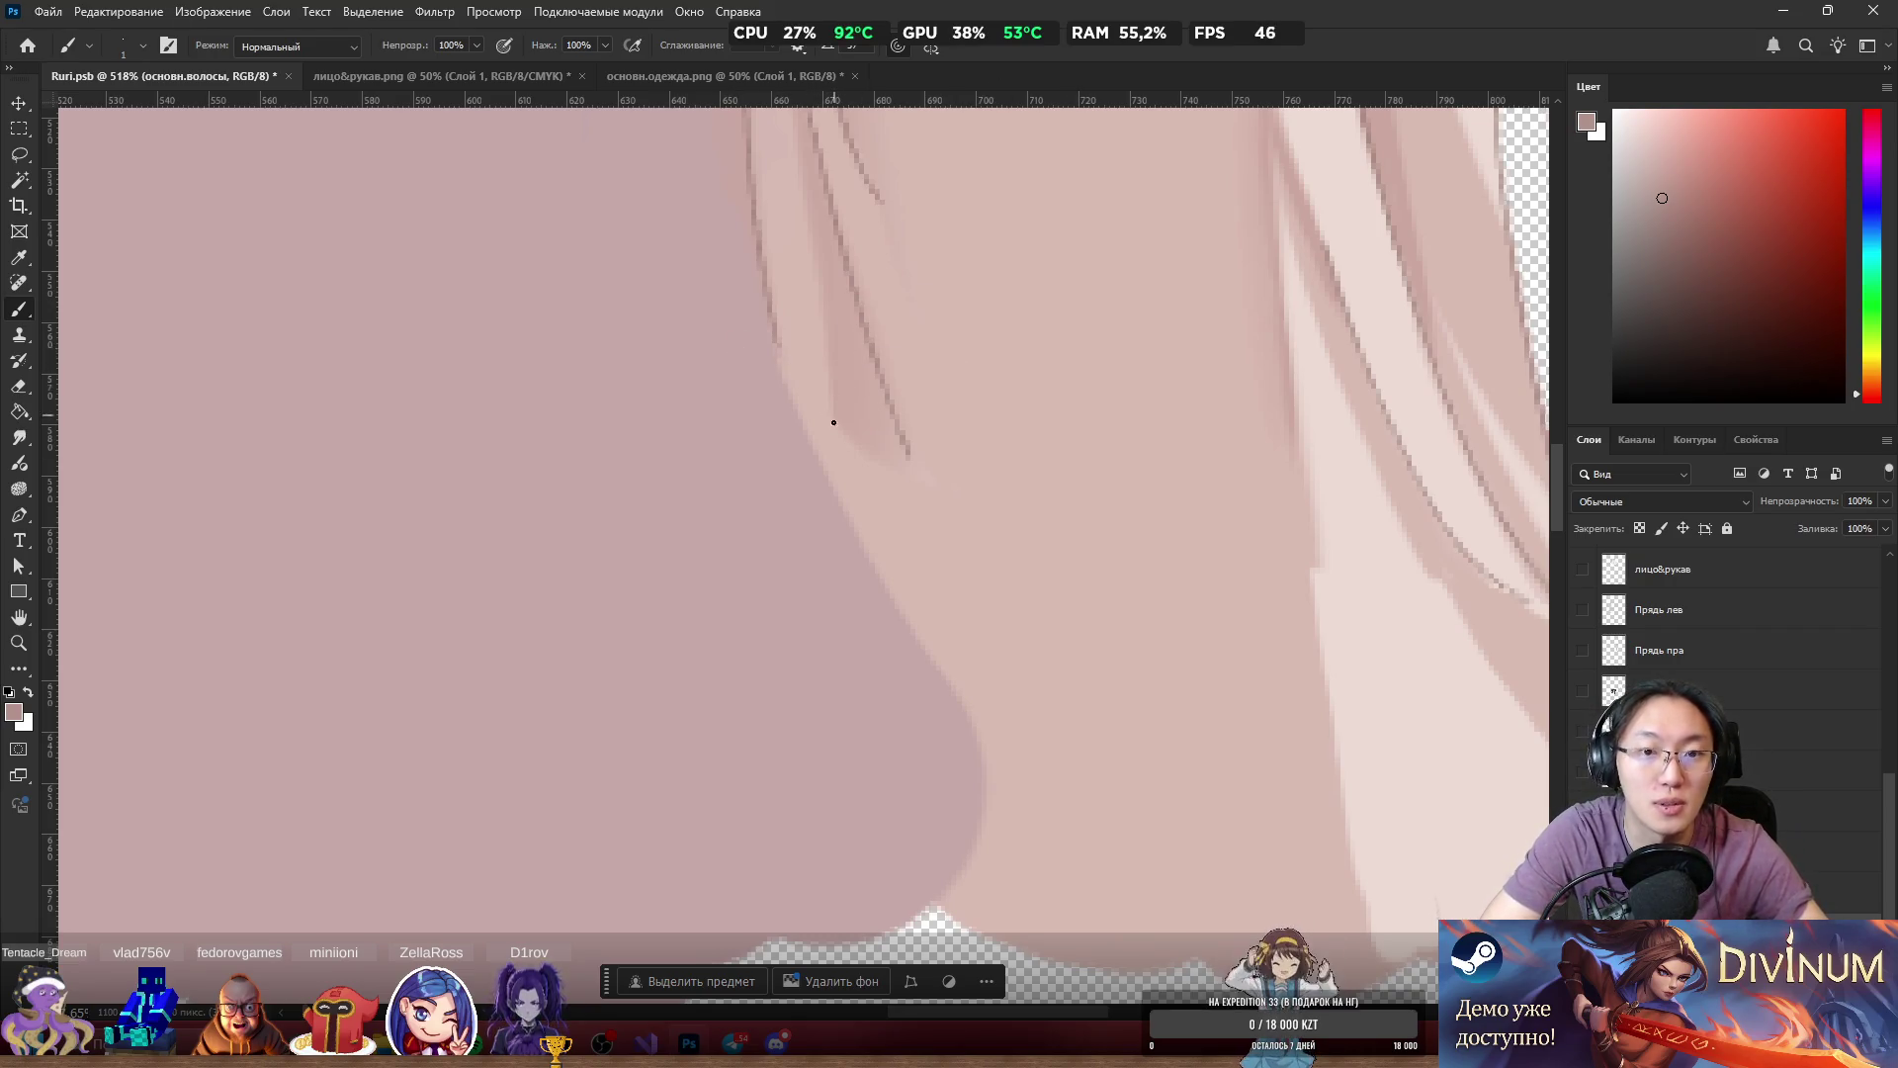
pyautogui.moveTo(778, 344); pyautogui.dragTo(801, 441)
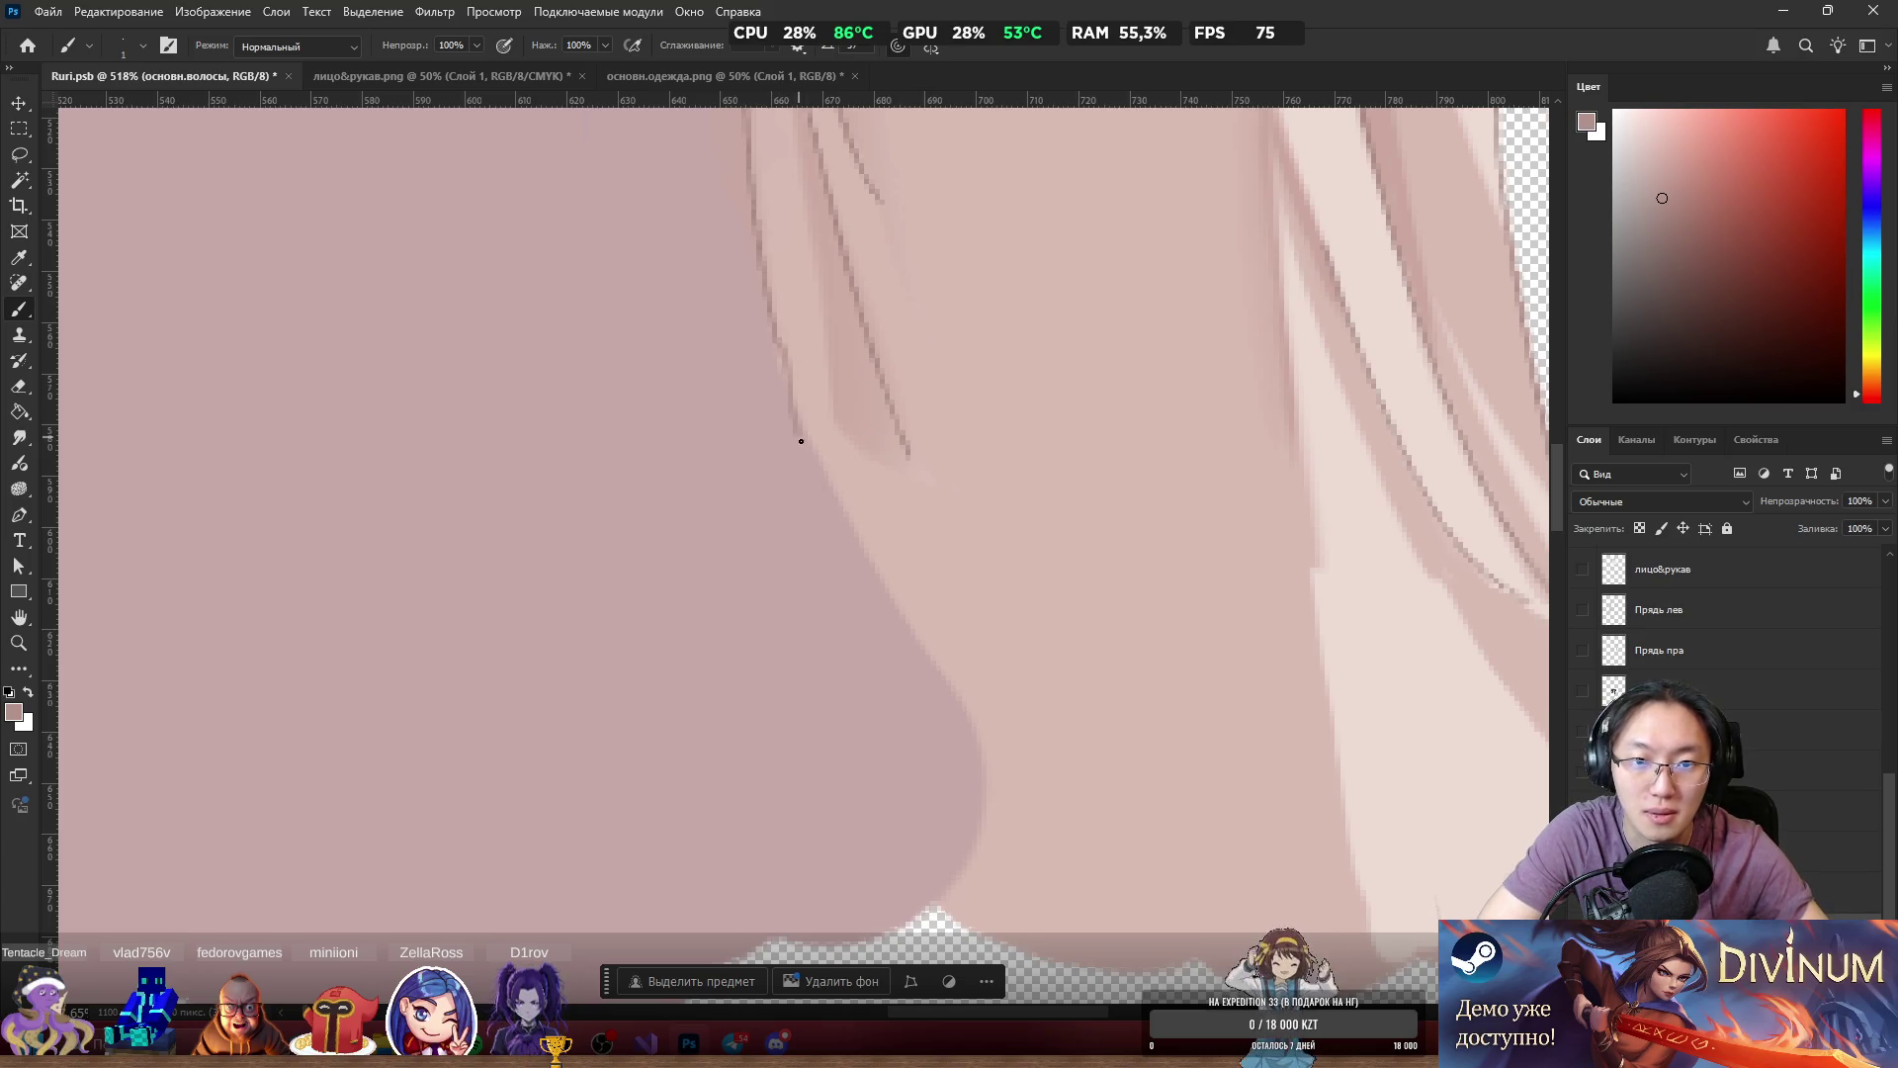
pyautogui.hotkey('ctrl', 'z')
pyautogui.moveTo(772, 333); pyautogui.dragTo(793, 391)
pyautogui.moveTo(828, 486); pyautogui.dragTo(882, 571)
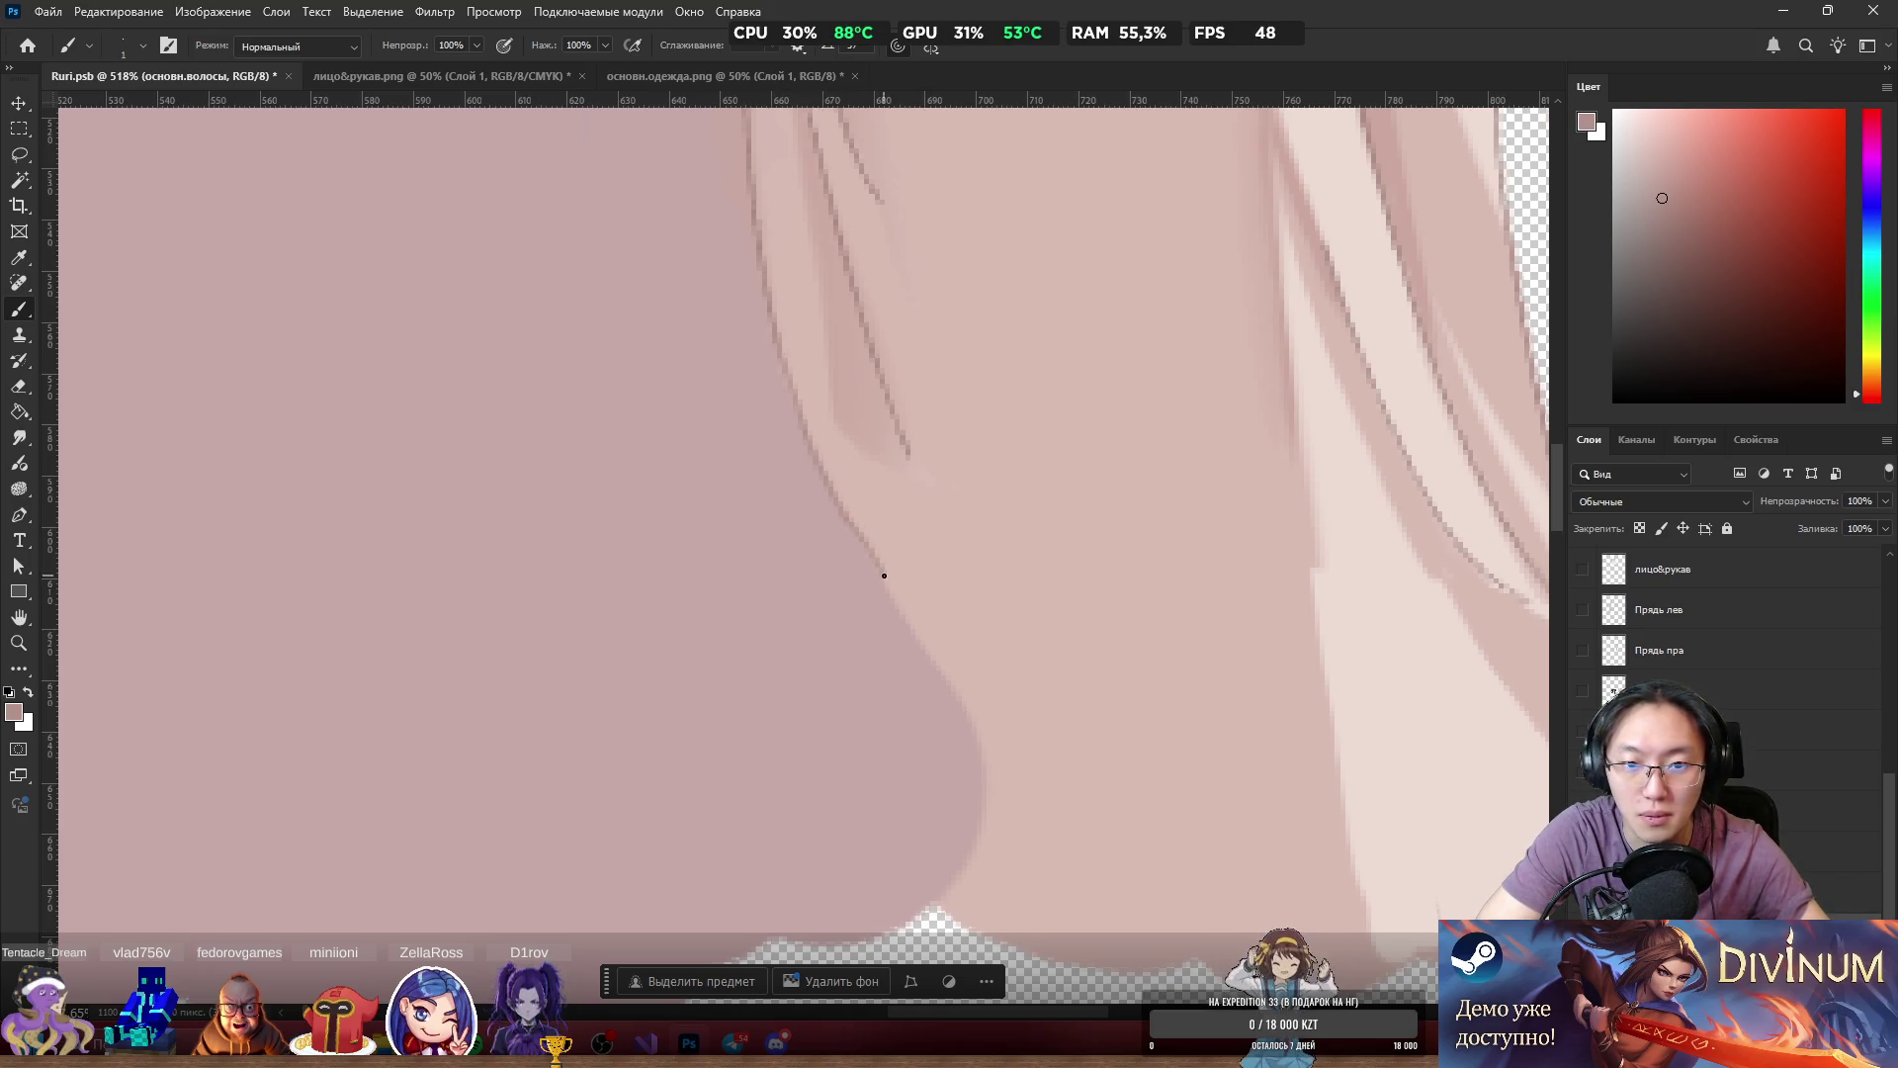
pyautogui.hotkey('ctrl', 'z')
pyautogui.moveTo(776, 333); pyautogui.dragTo(919, 641)
pyautogui.hotkey('ctrl', 'z')
pyautogui.moveTo(775, 322); pyautogui.dragTo(940, 660)
pyautogui.hotkey('ctrl', 'z')
pyautogui.moveTo(780, 361); pyautogui.dragTo(1033, 707)
pyautogui.hotkey('ctrl', 'z')
pyautogui.moveTo(774, 336); pyautogui.dragTo(974, 668)
pyautogui.hotkey('ctrl', 'z')
pyautogui.moveTo(779, 344)
pyautogui.mouseDown()
pyautogui.moveTo(976, 734)
pyautogui.moveTo(982, 715)
pyautogui.mouseUp()
pyautogui.hotkey('ctrl', 'z')
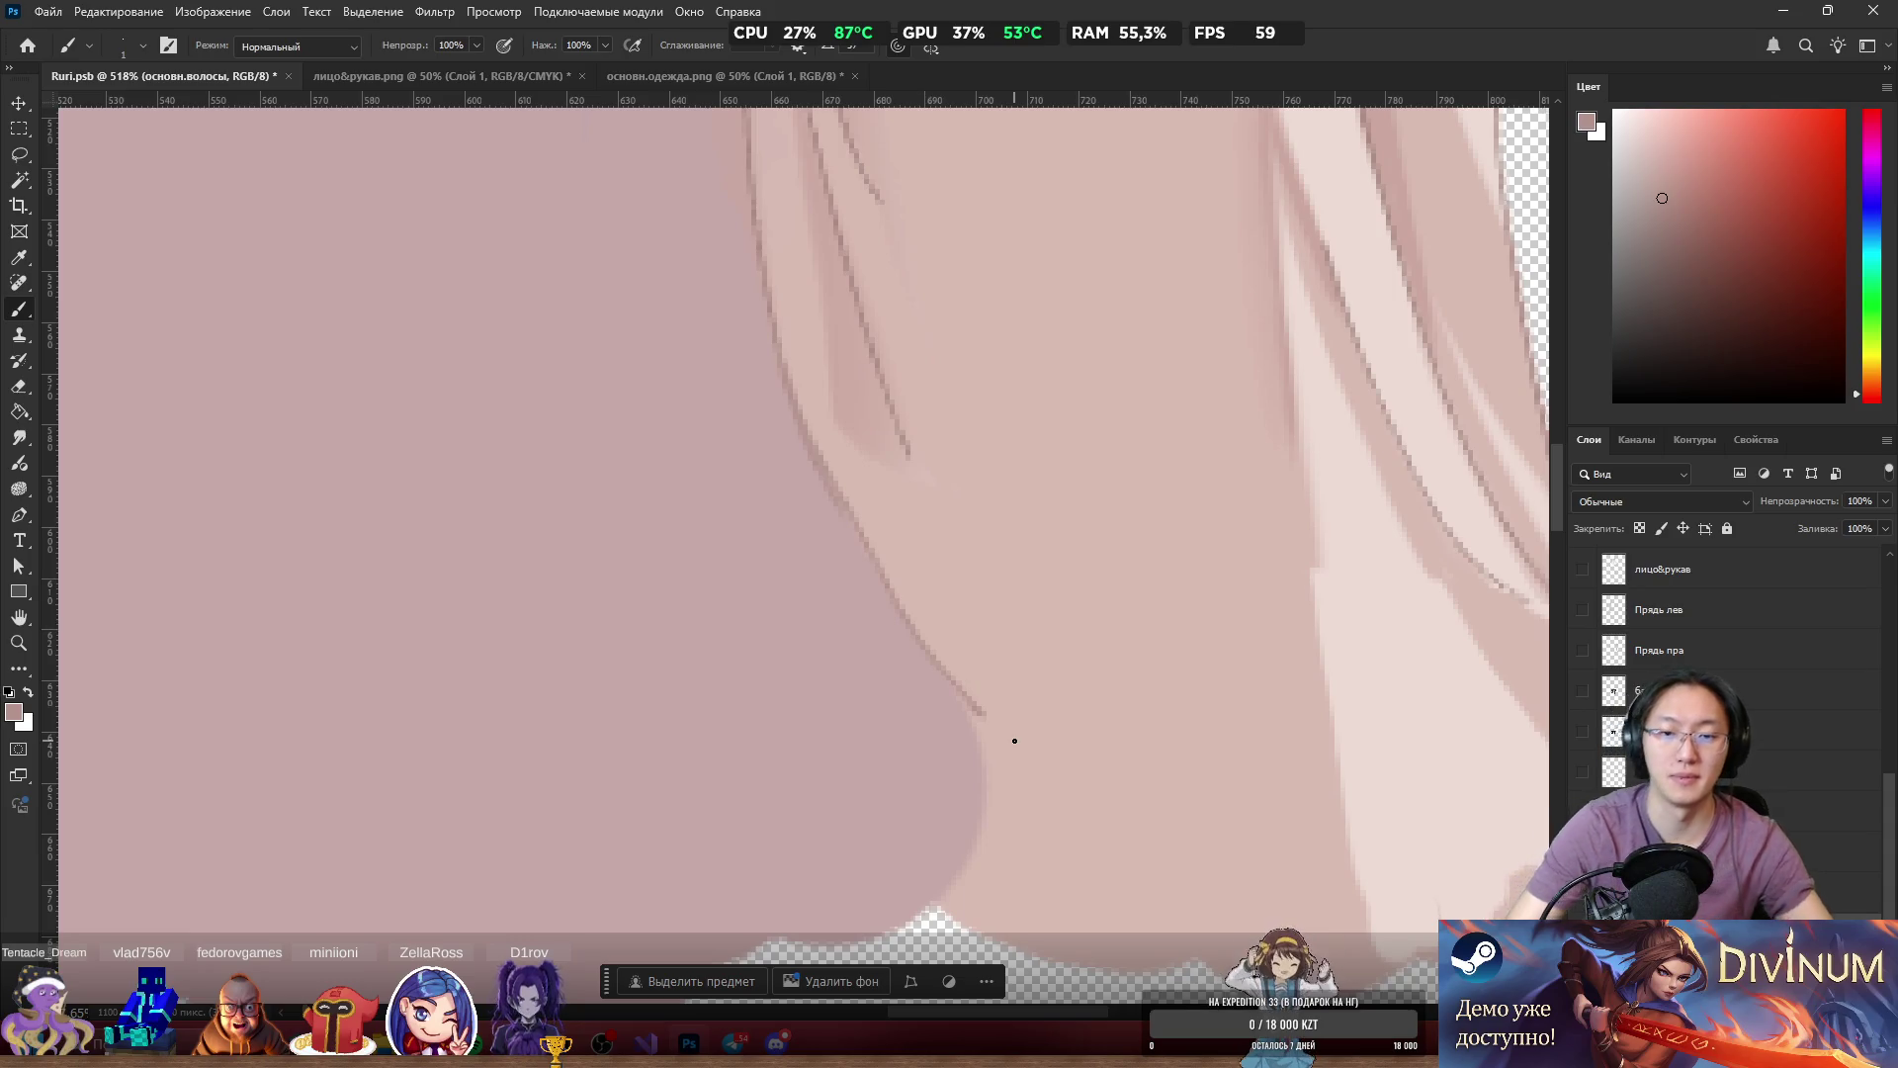
# Lighten the outline edge with sampled hair pink and touch up its pixels.
pyautogui.scroll(-5, 997, 682)
pyautogui.scroll(5, 949, 593)
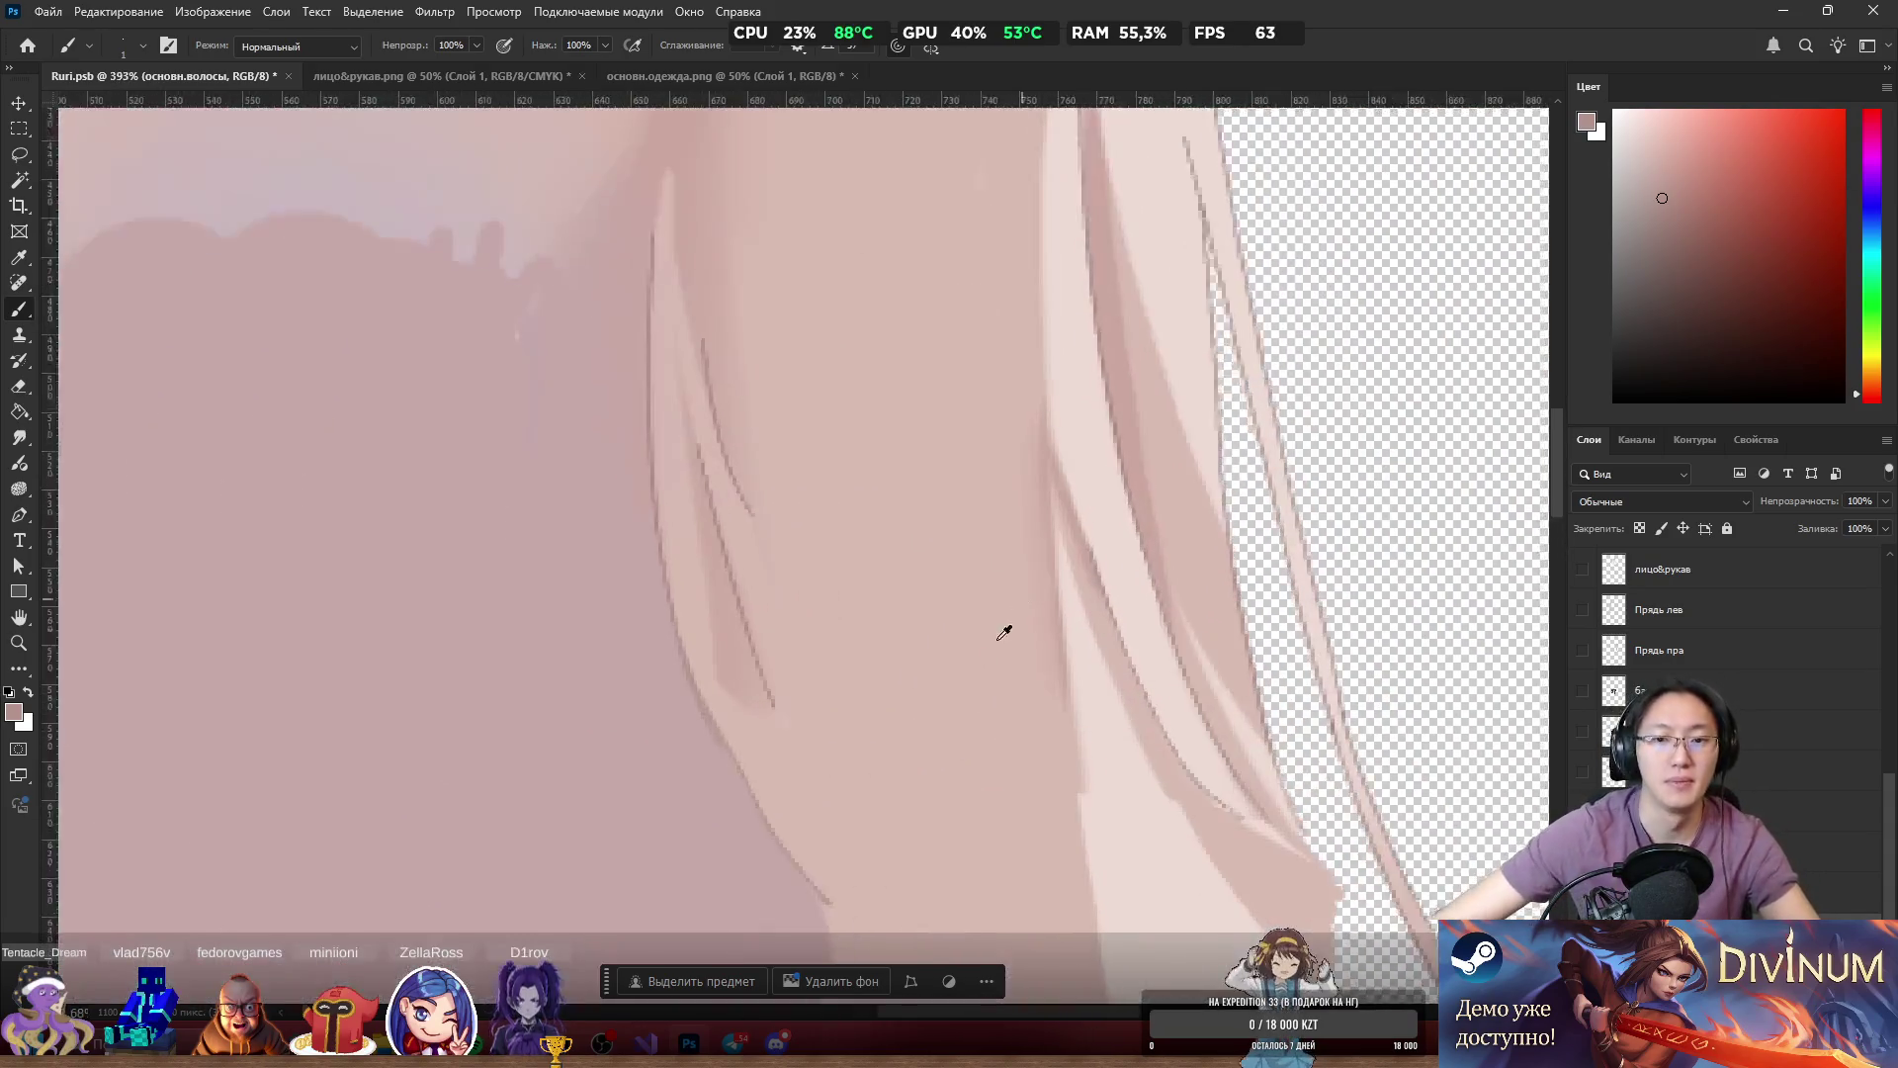
pyautogui.scroll(3, 628, 691)
pyautogui.keyDown('alt'); pyautogui.click(536, 303); pyautogui.keyUp('alt')
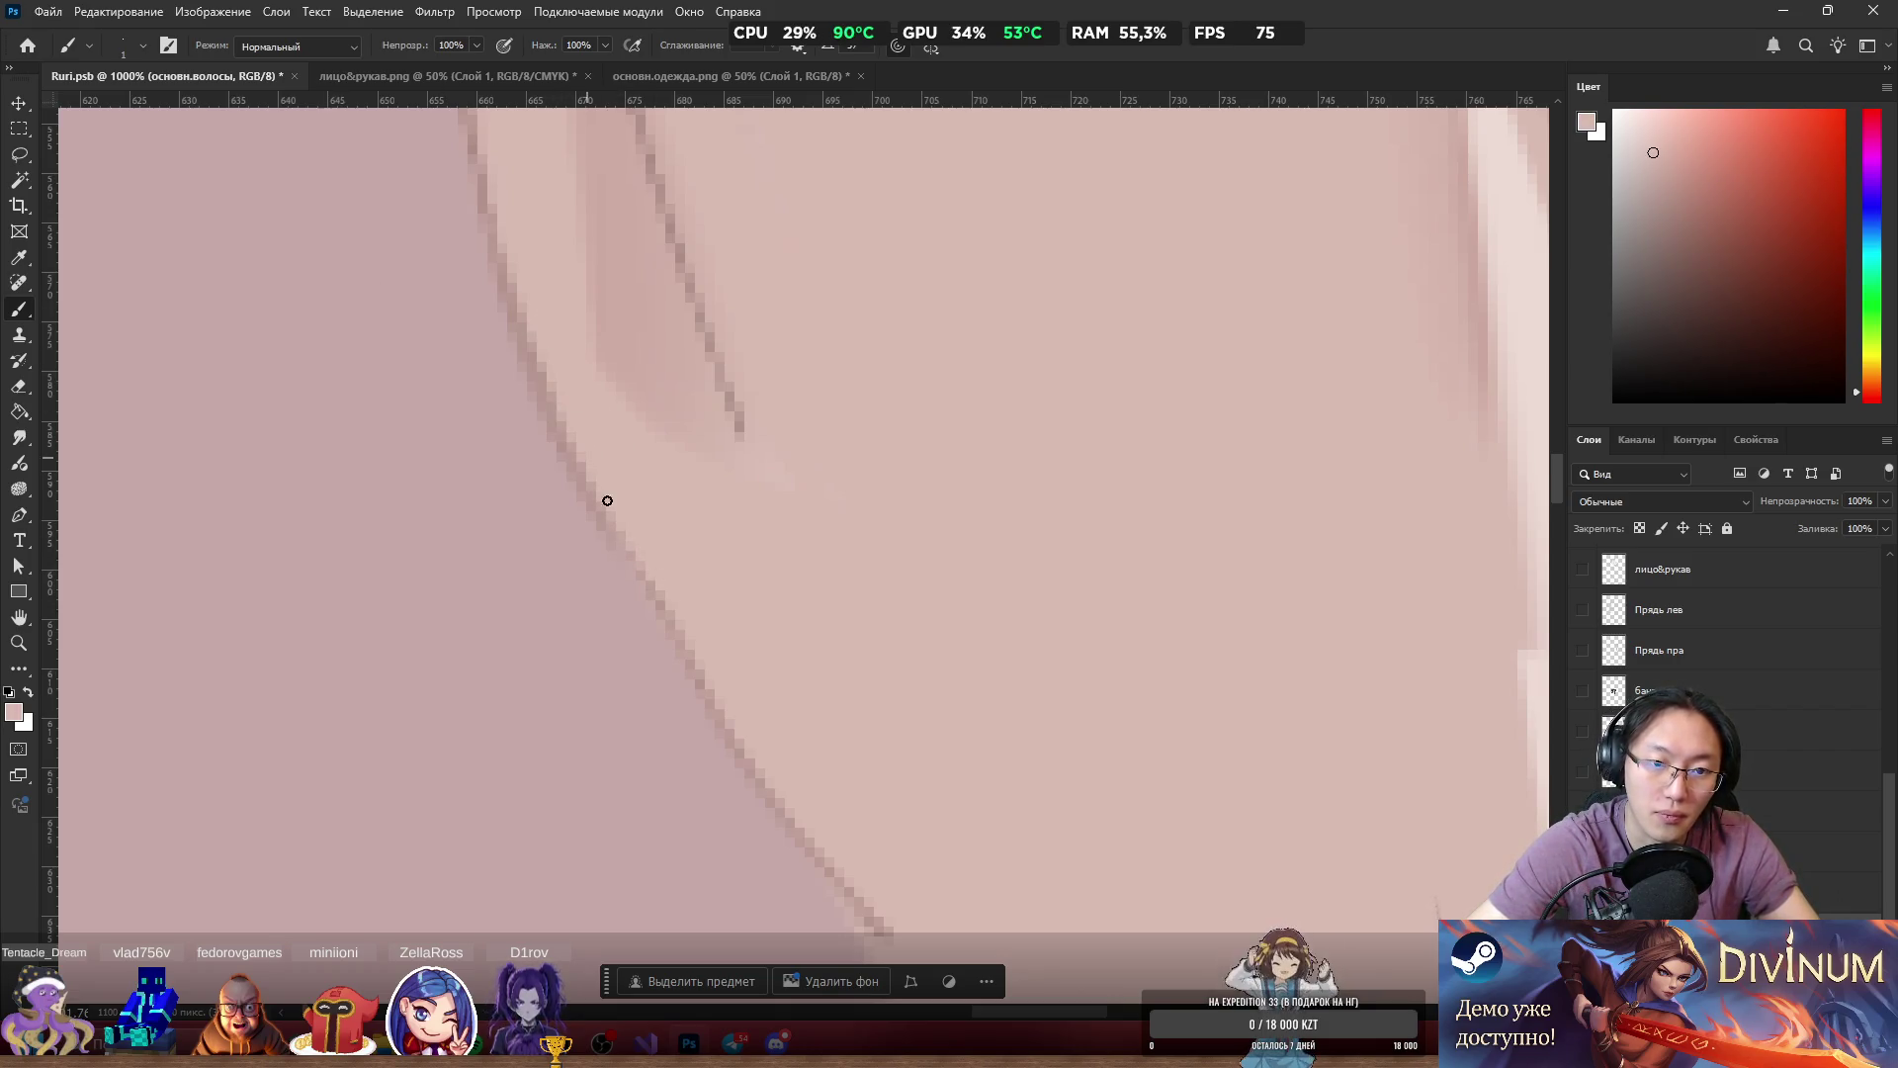
pyautogui.moveTo(559, 387); pyautogui.dragTo(669, 602)
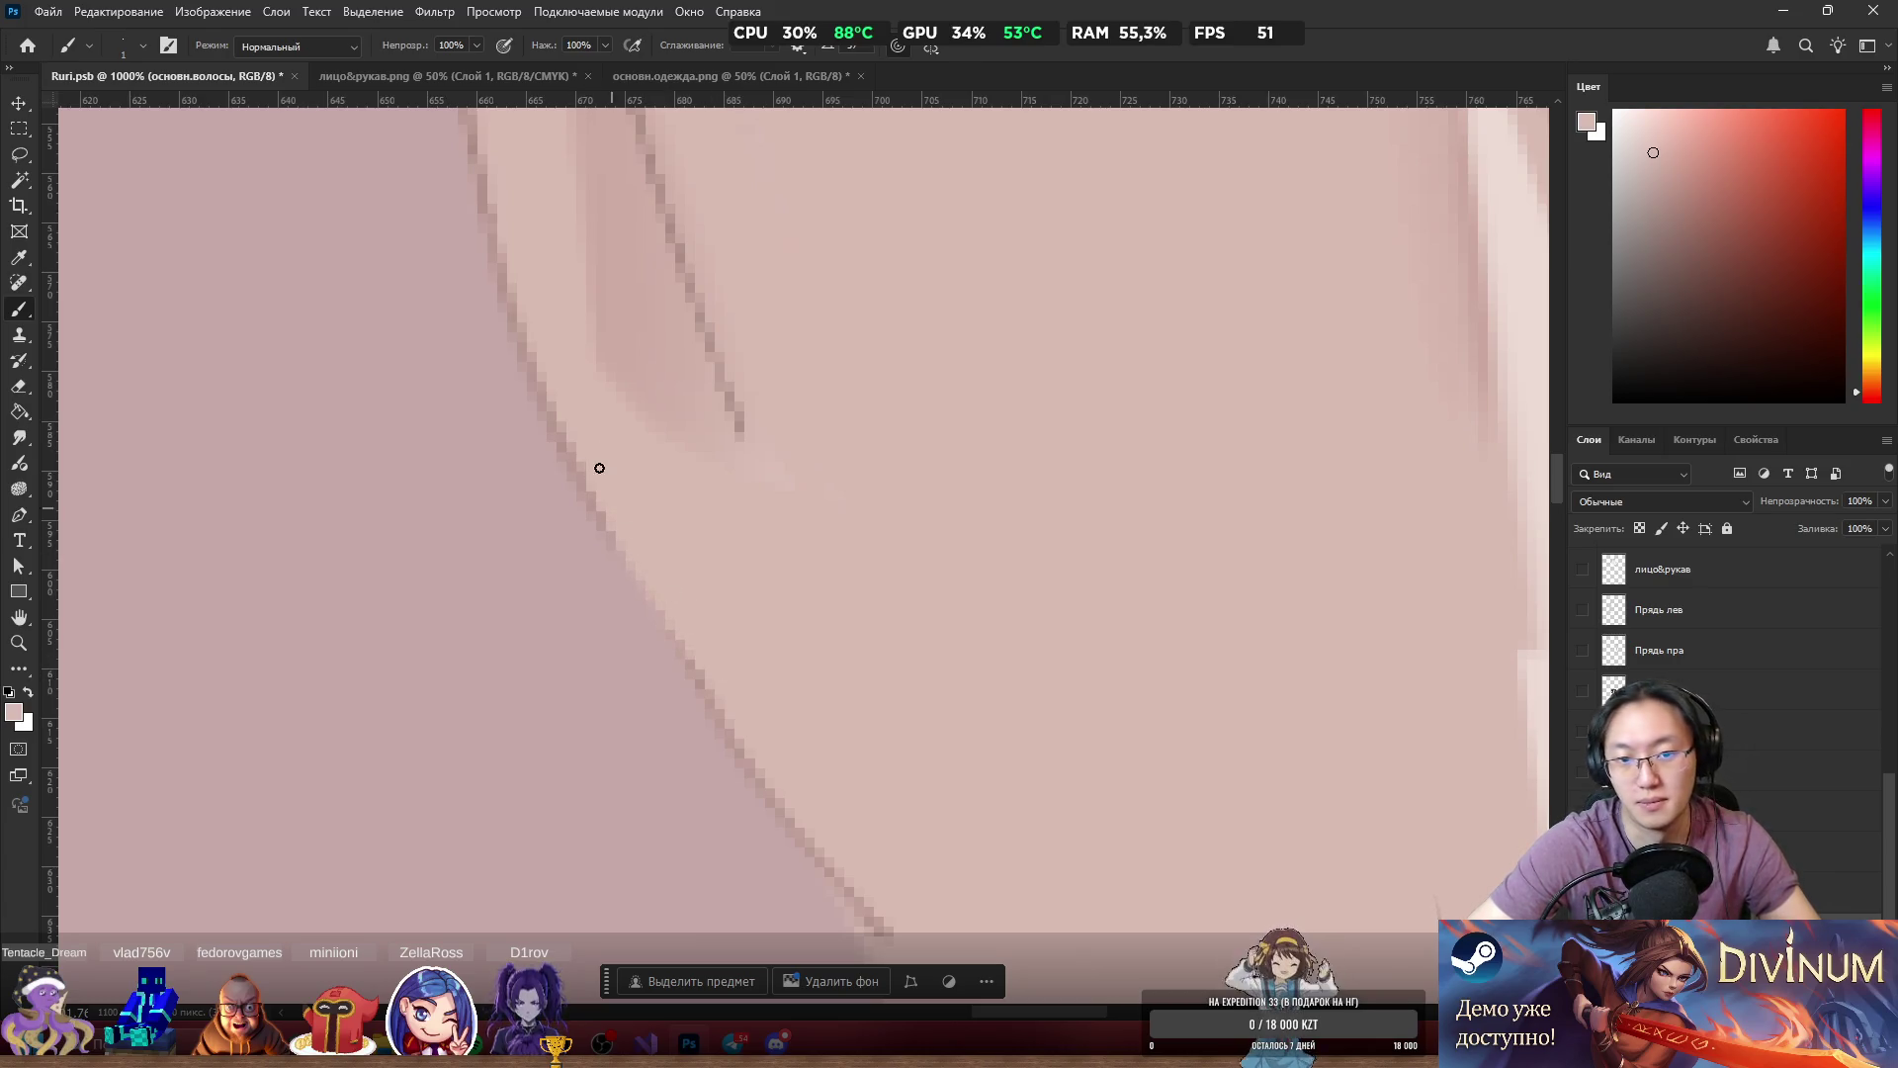
pyautogui.keyDown('alt'); pyautogui.click(744, 417); pyautogui.keyUp('alt')
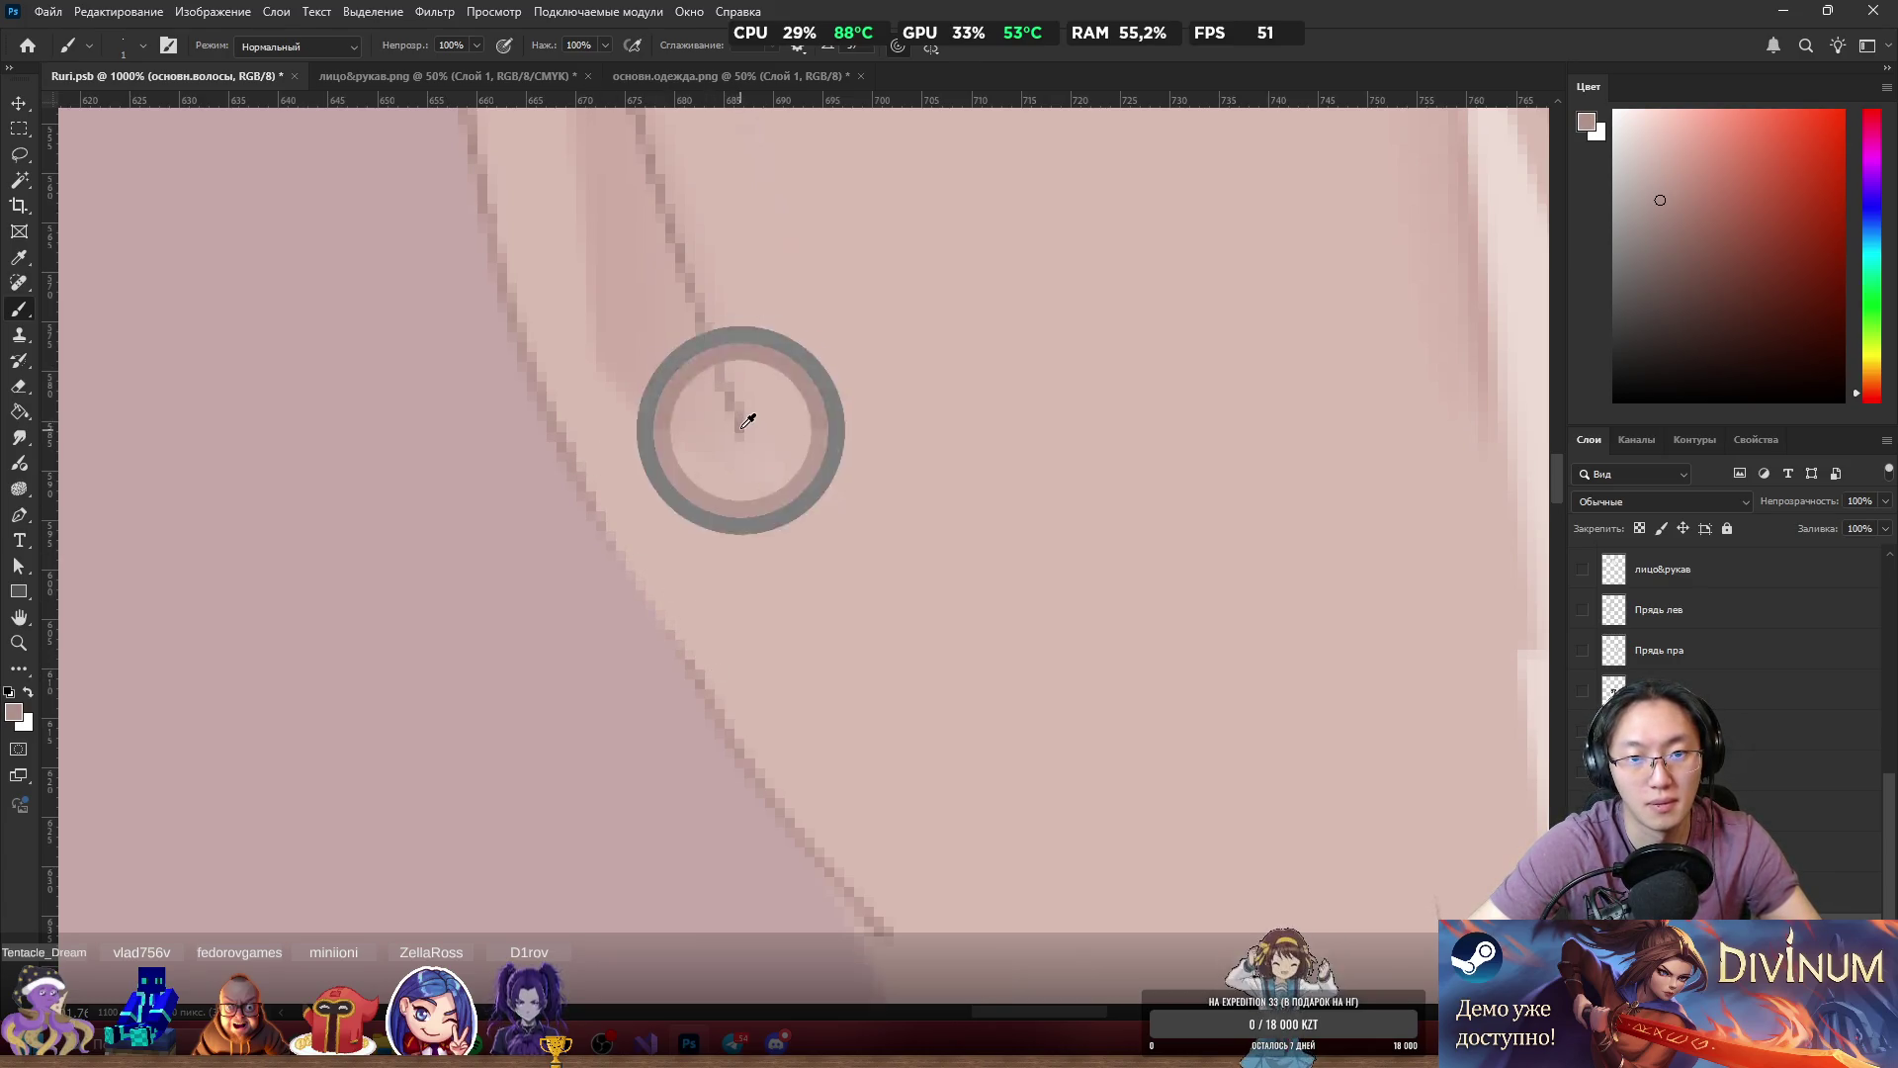
pyautogui.moveTo(590, 499); pyautogui.dragTo(585, 491)
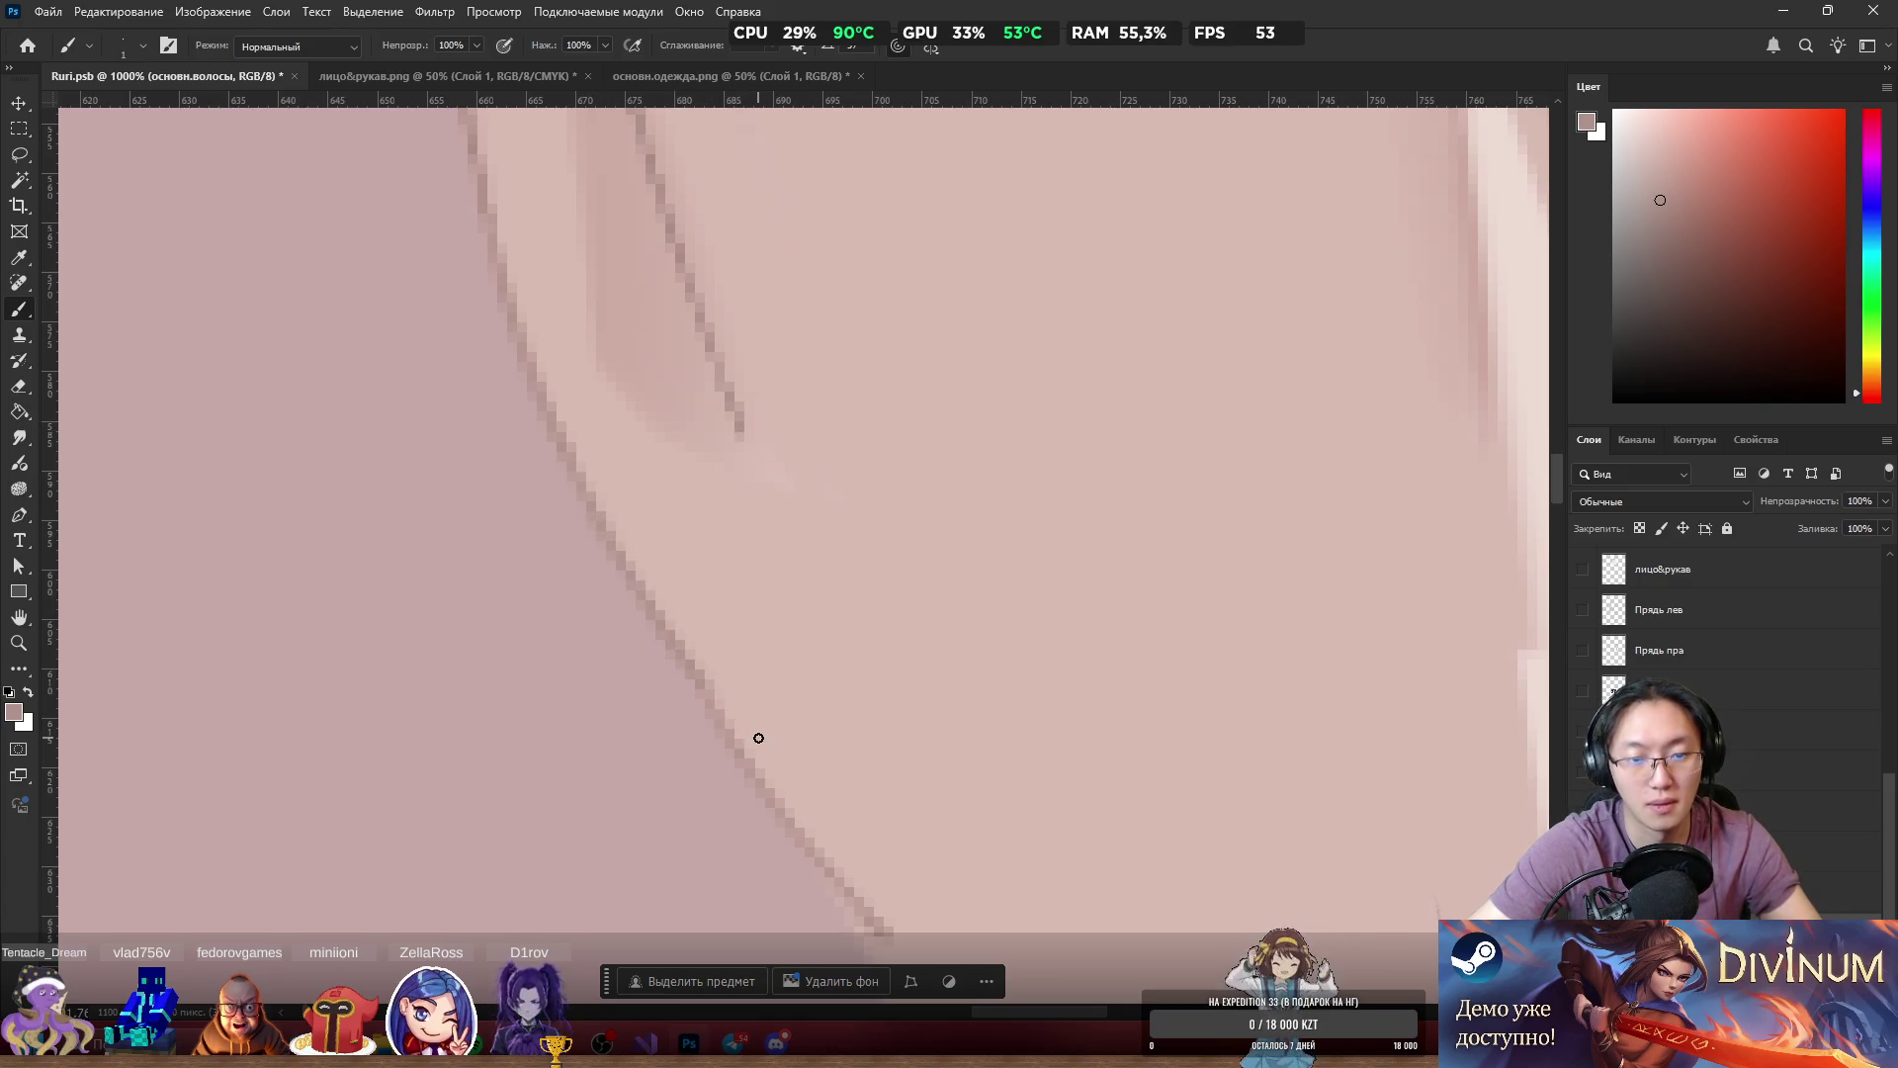
pyautogui.keyDown('alt'); pyautogui.scroll(-8, 883, 777); pyautogui.keyUp('alt')
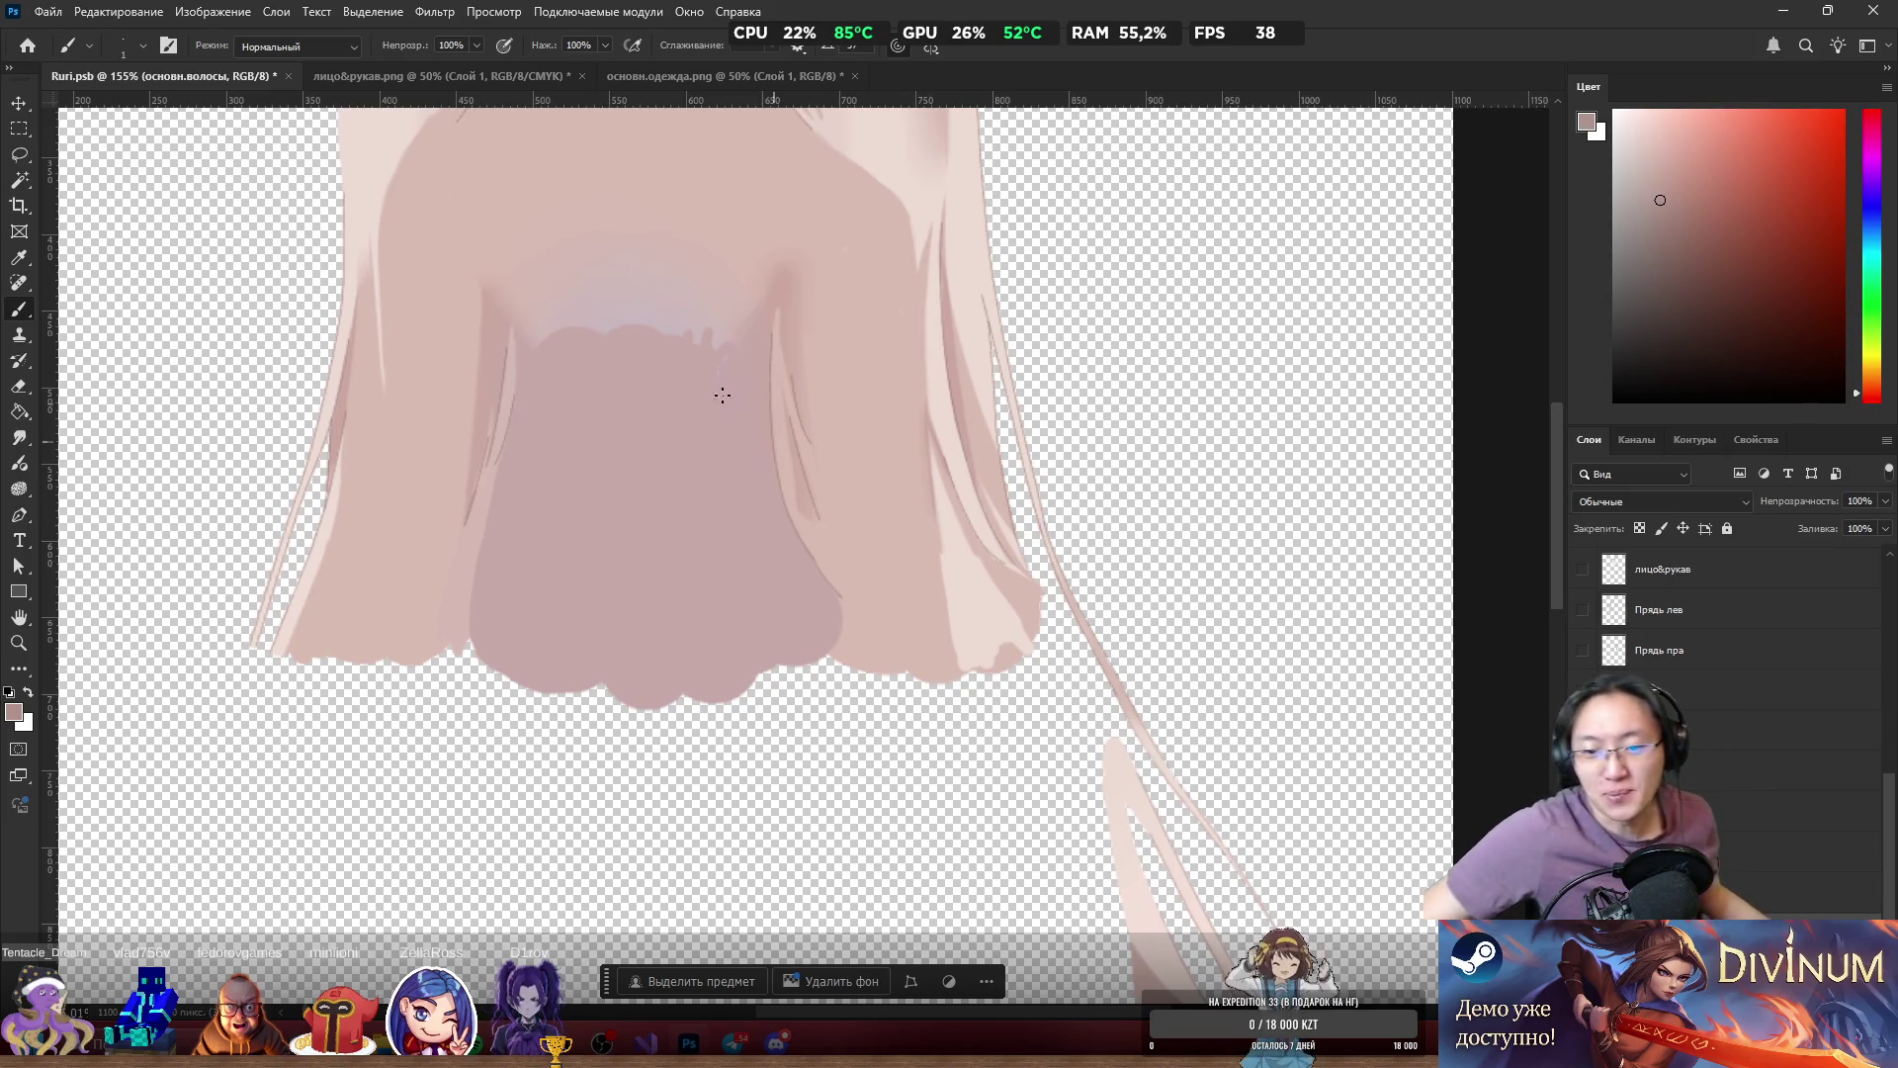
pyautogui.scroll(-5, 741, 544)
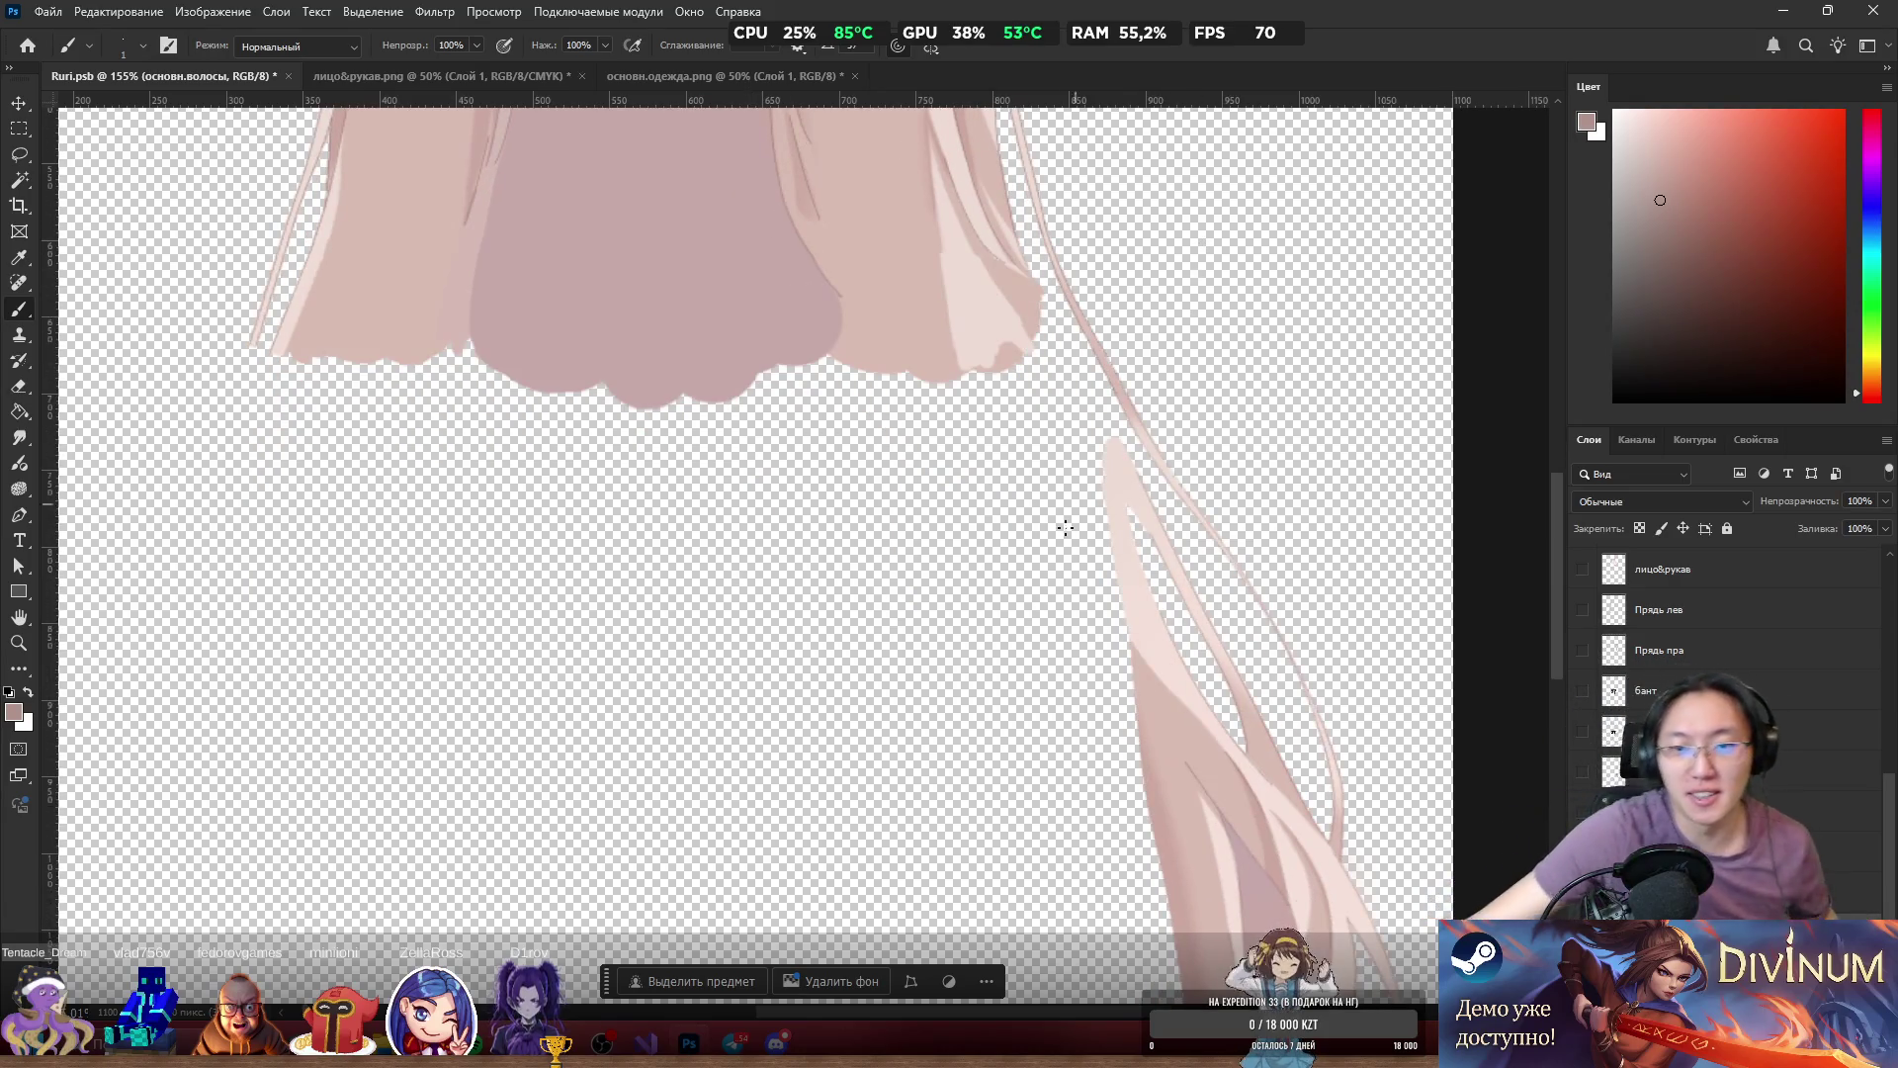
pyautogui.scroll(4, 1088, 445)
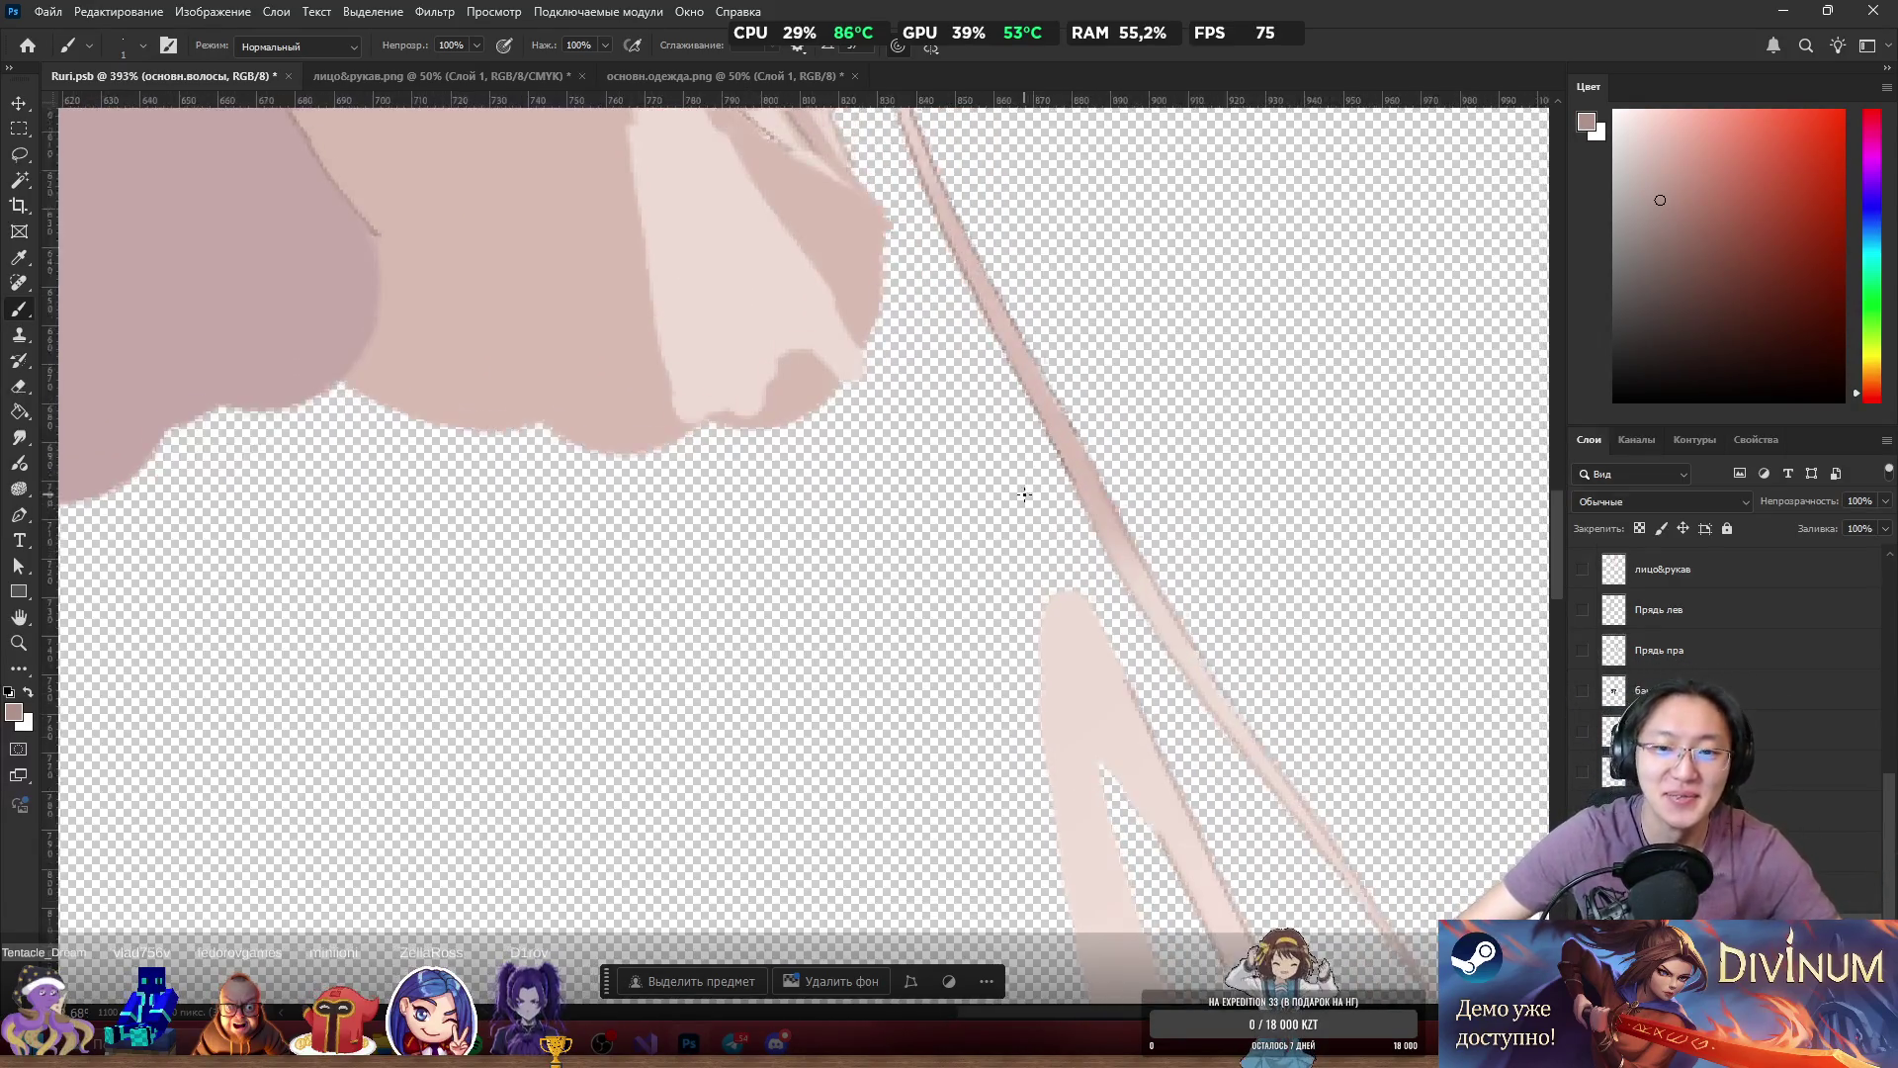
pyautogui.scroll(-3, 1077, 529)
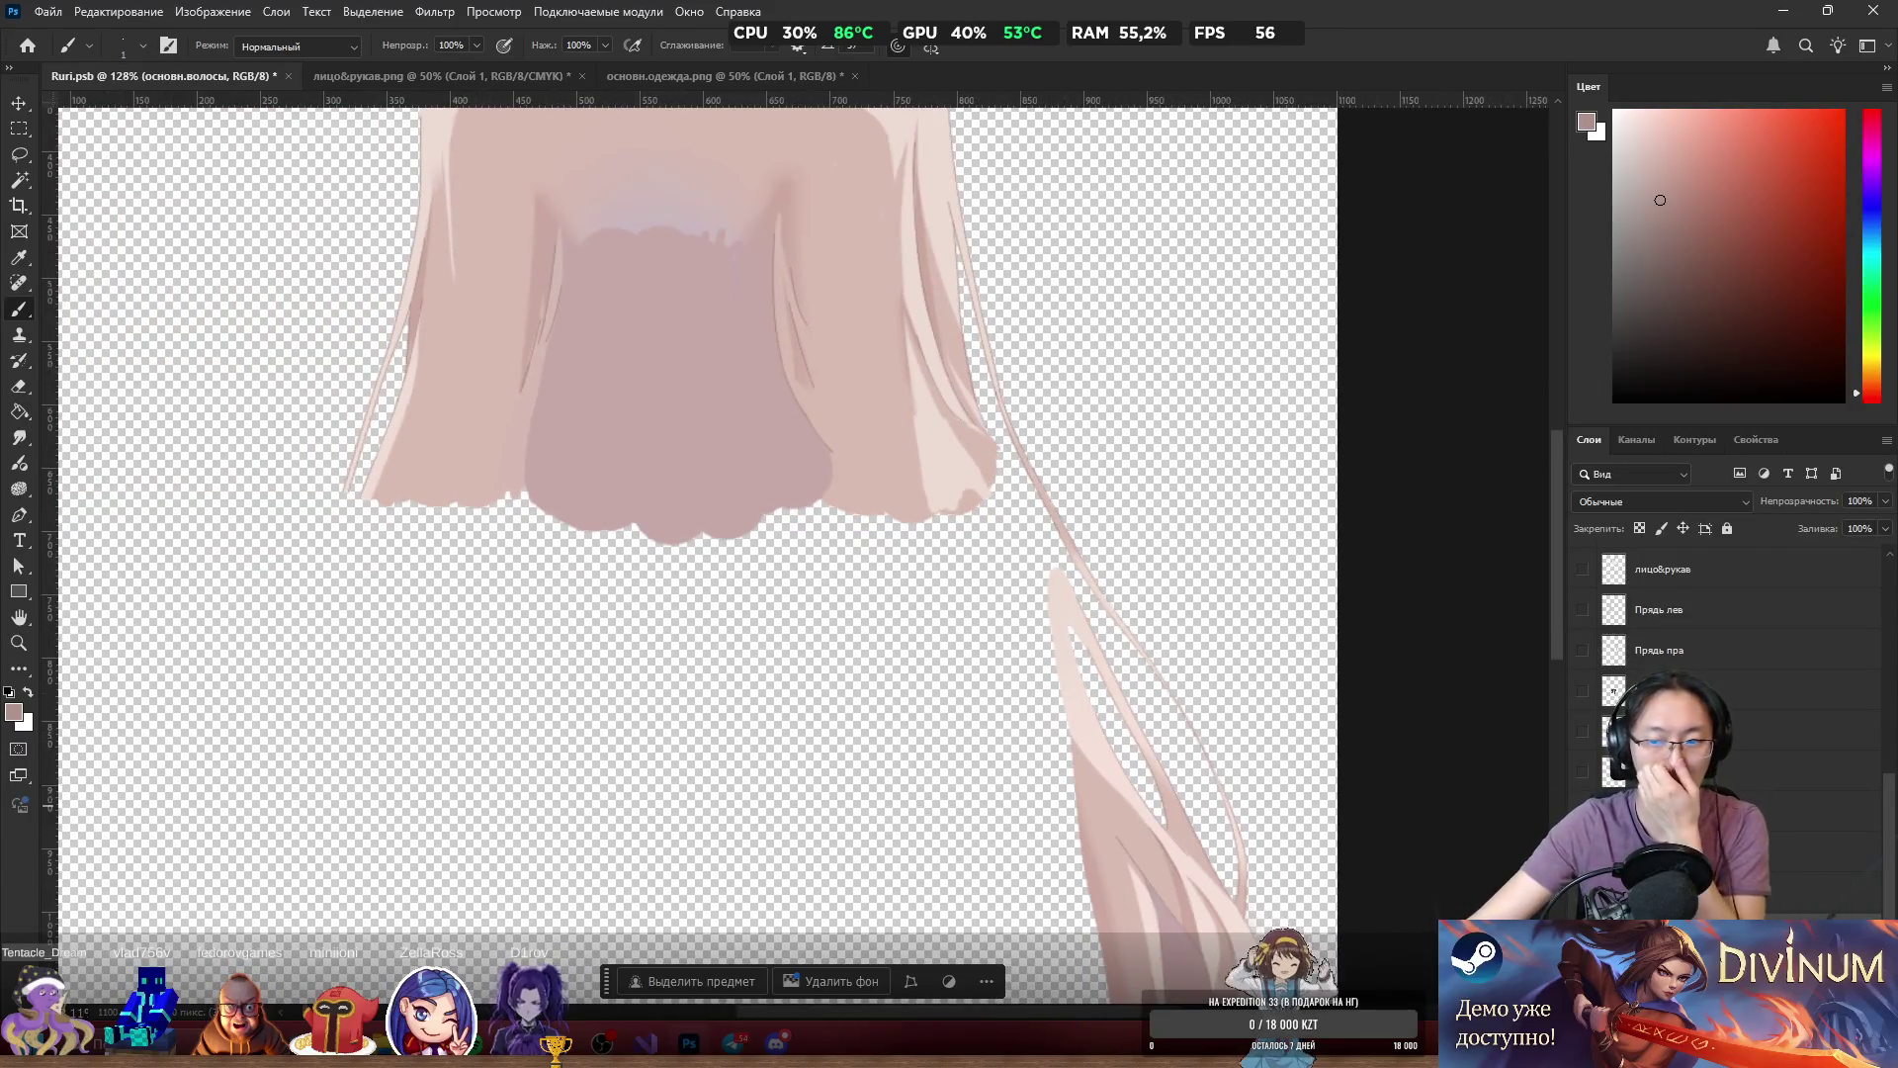
# Toggle between the full character and the hair layer alone to compare.
pyautogui.keyDown('alt'); pyautogui.click(1583, 812); pyautogui.keyUp('alt')
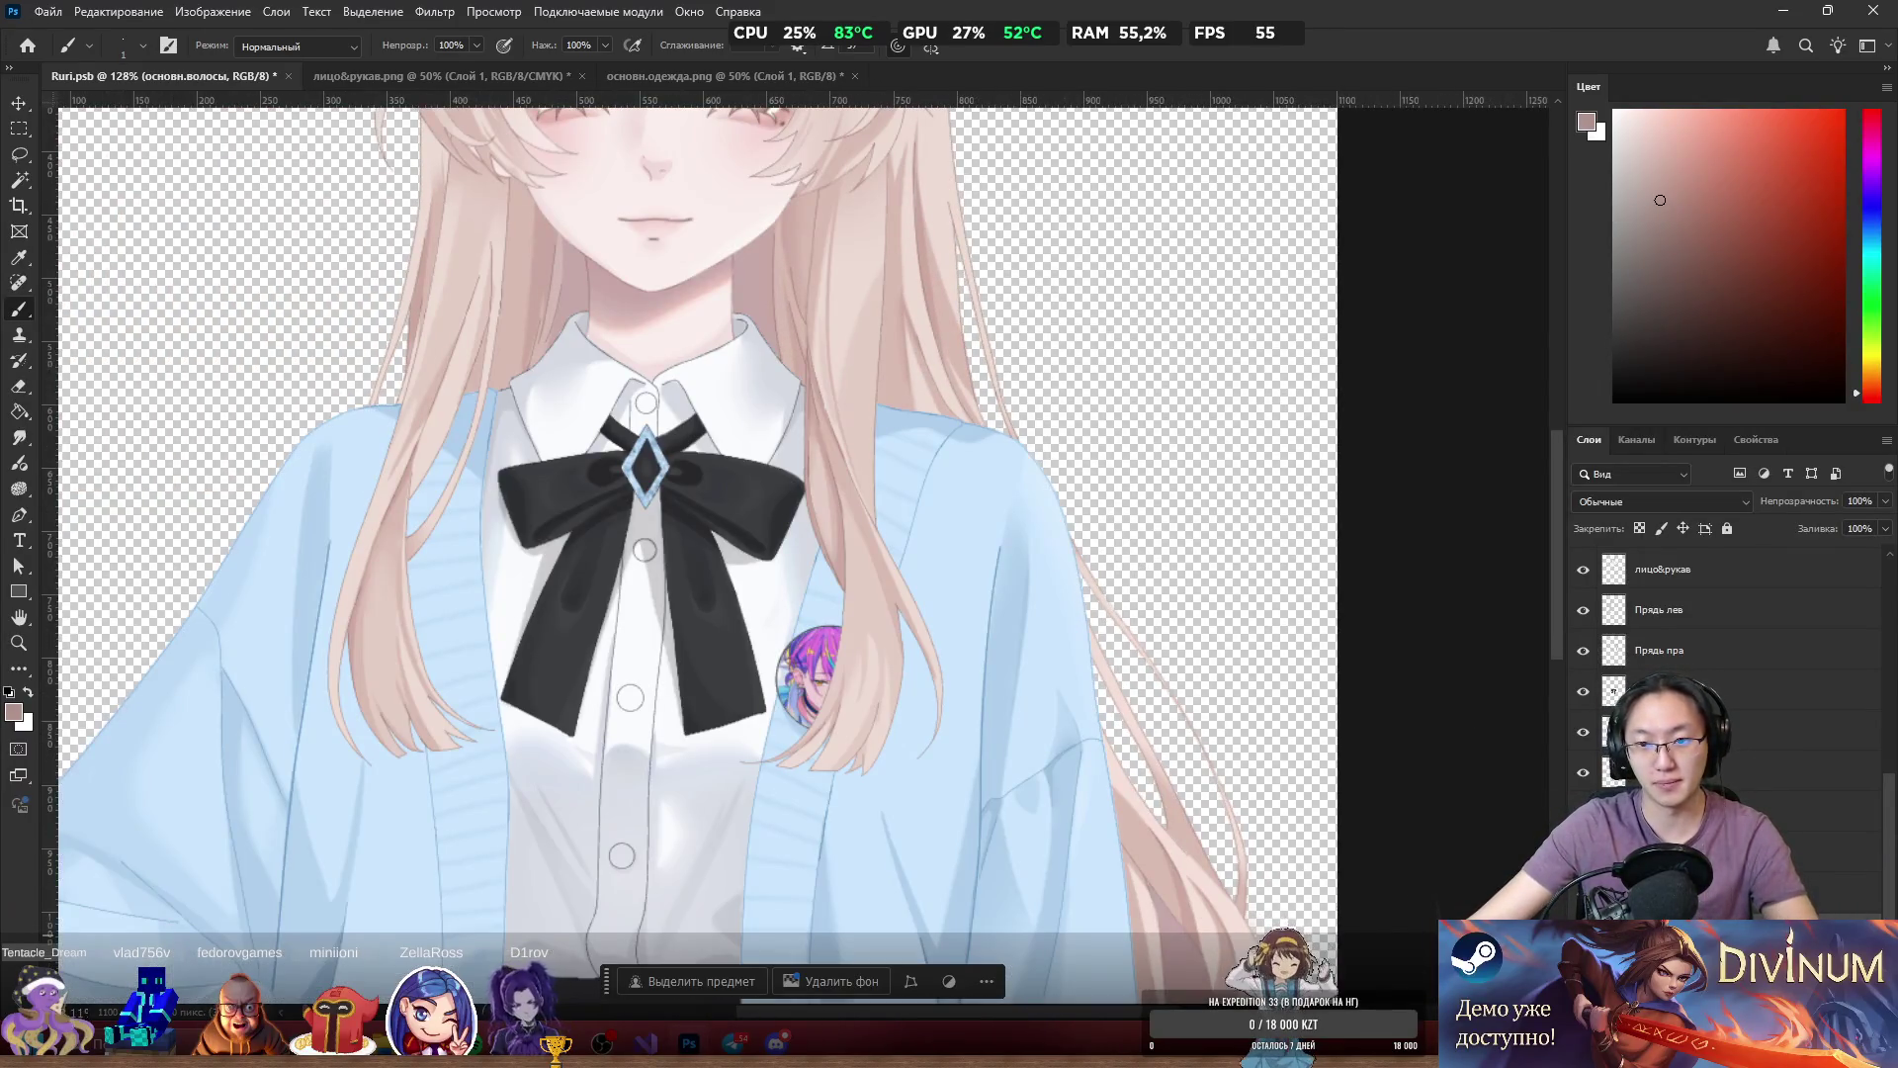
pyautogui.keyDown('alt'); pyautogui.click(1583, 812); pyautogui.keyUp('alt')
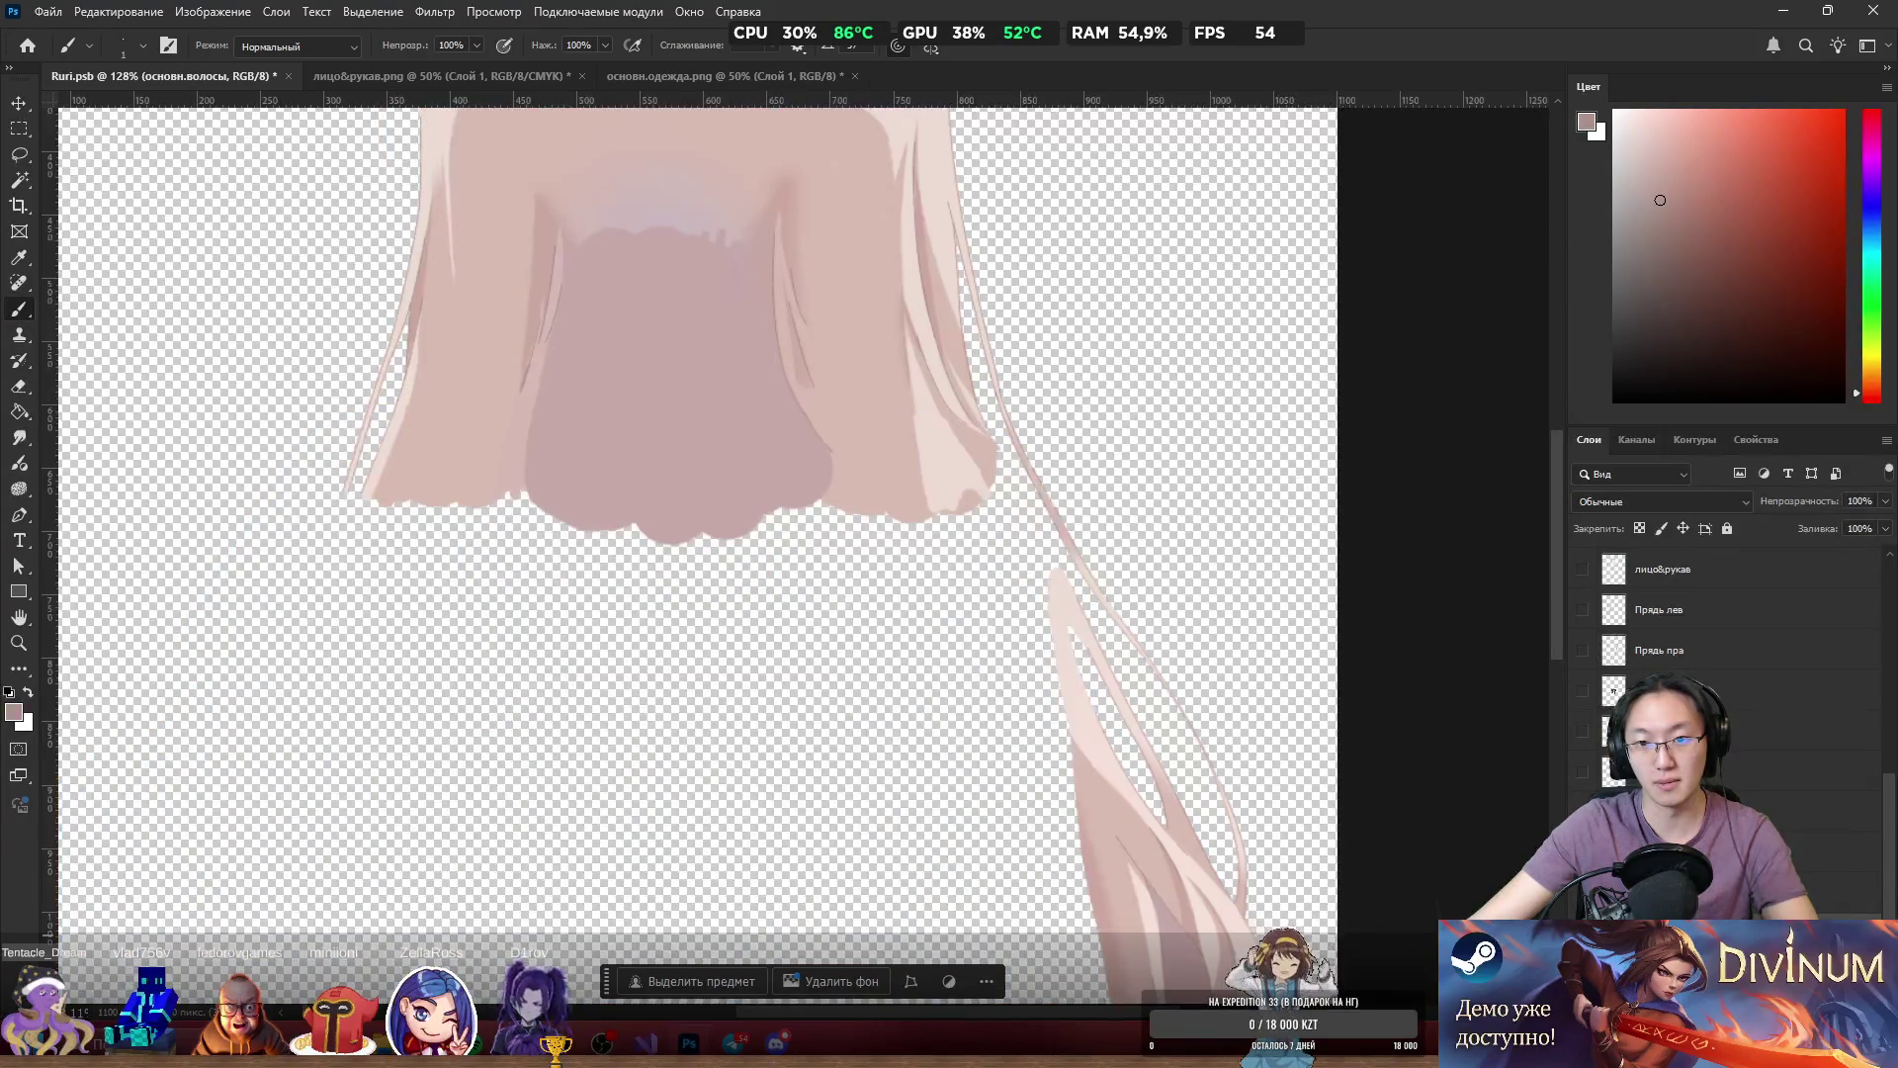
pyautogui.keyDown('alt'); pyautogui.click(1583, 812); pyautogui.keyUp('alt')
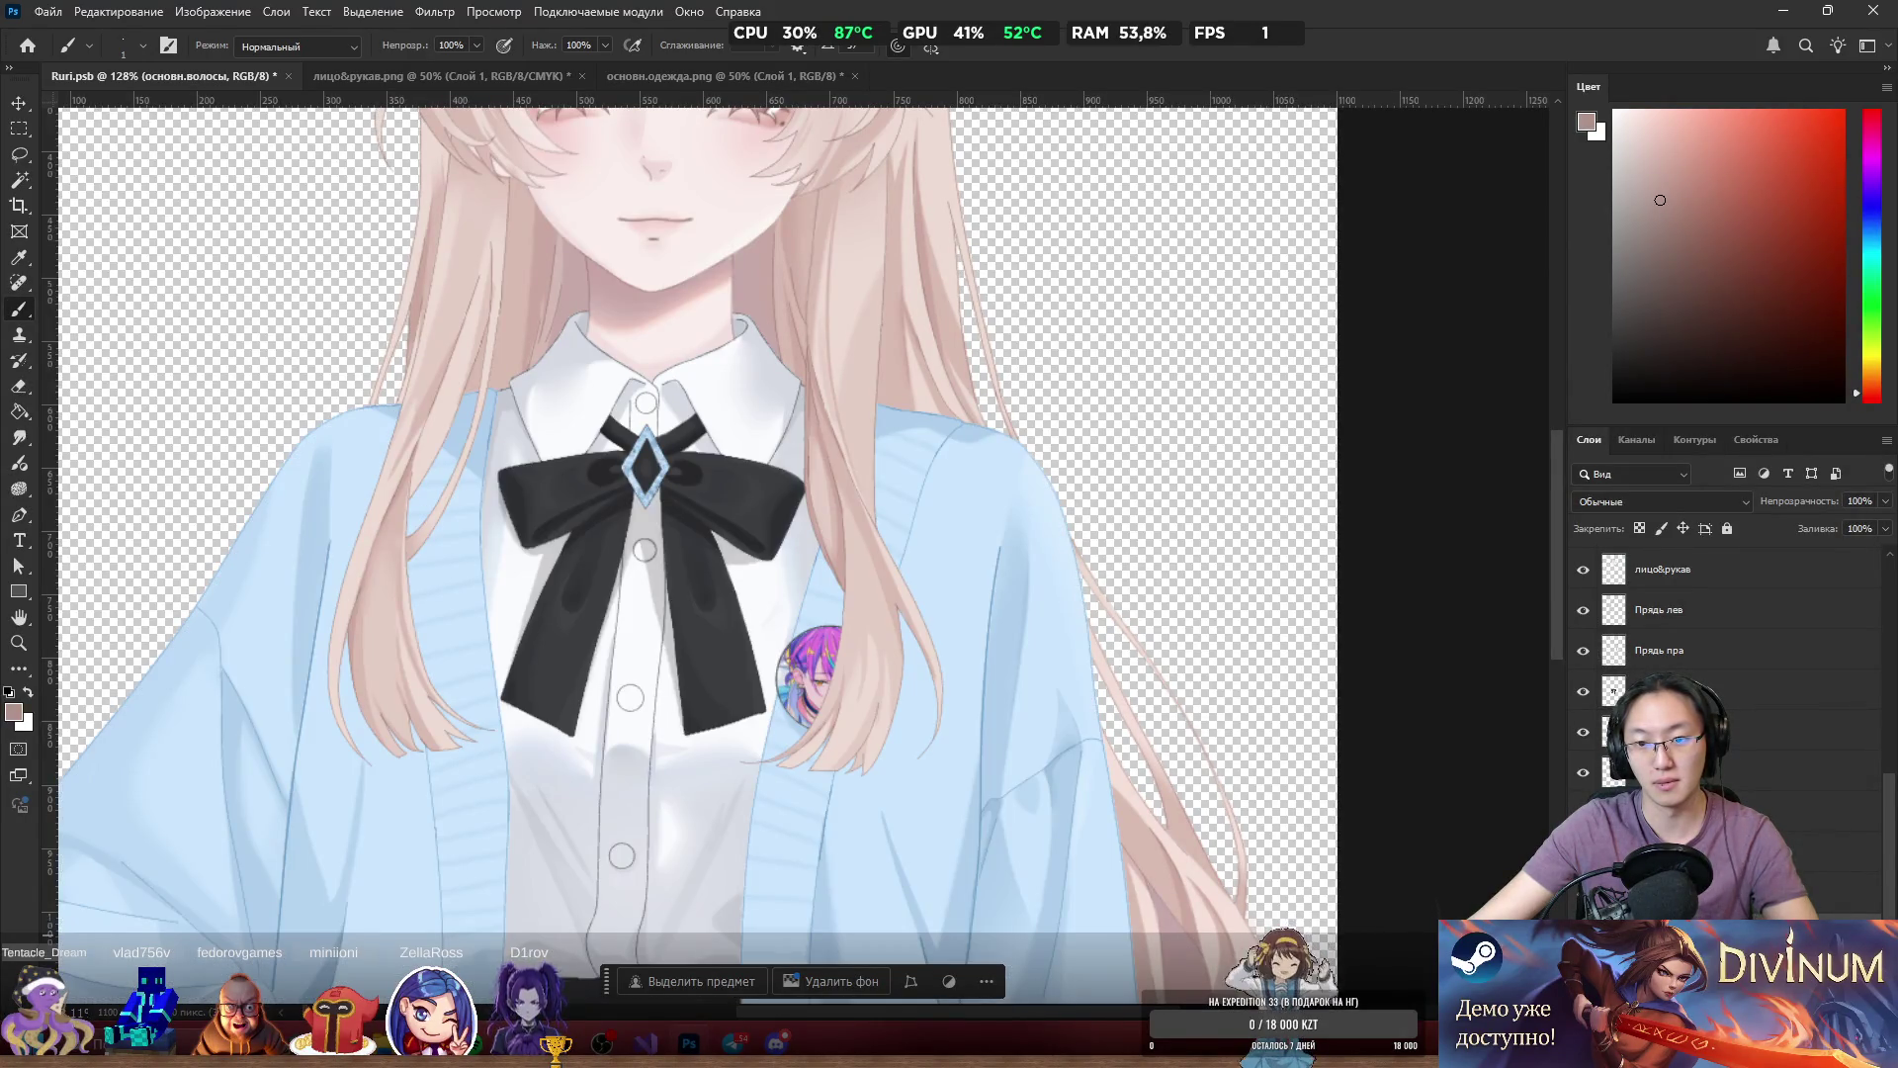
pyautogui.keyDown('alt'); pyautogui.click(1583, 813); pyautogui.keyUp('alt')
# Sample the light strand pink and paint it into the right strand's gap at size 30.
pyautogui.scroll(5, 1098, 655)
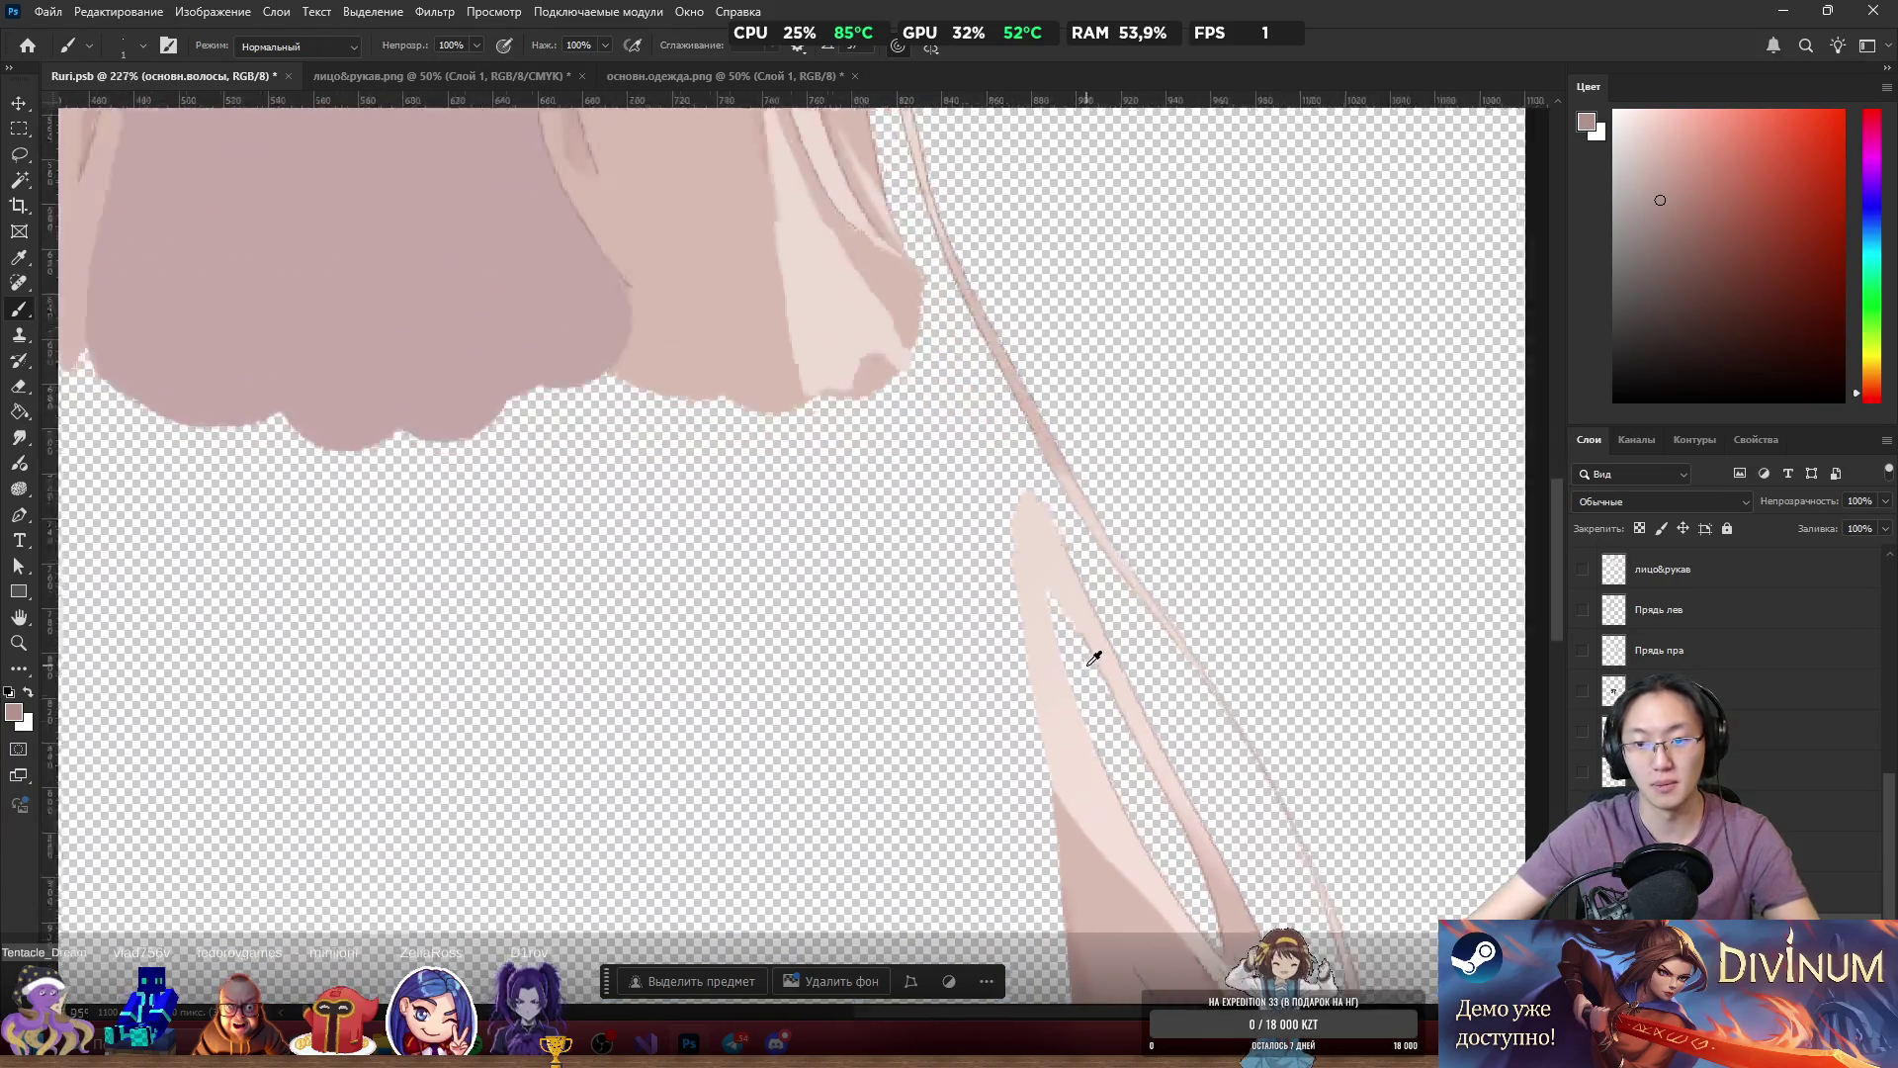
pyautogui.scroll(-3, 801, 348)
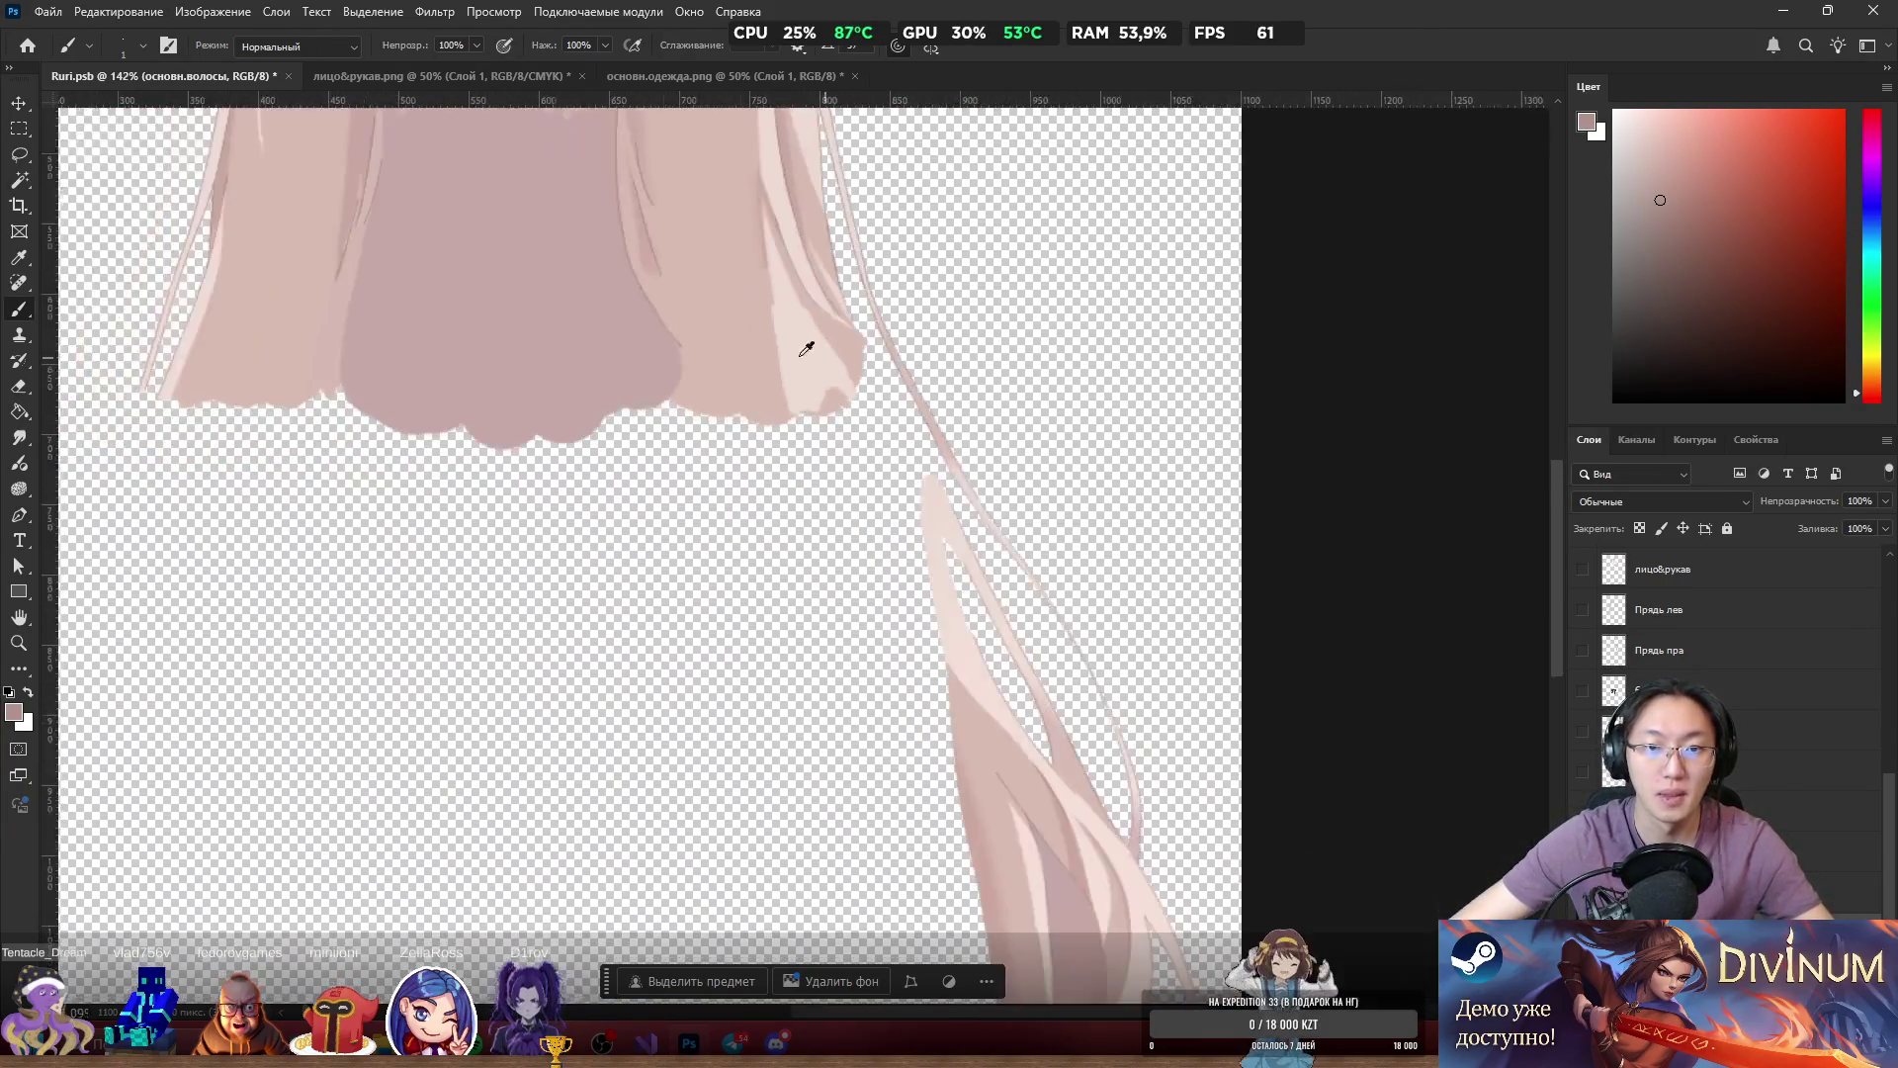
pyautogui.scroll(6, 724, 310)
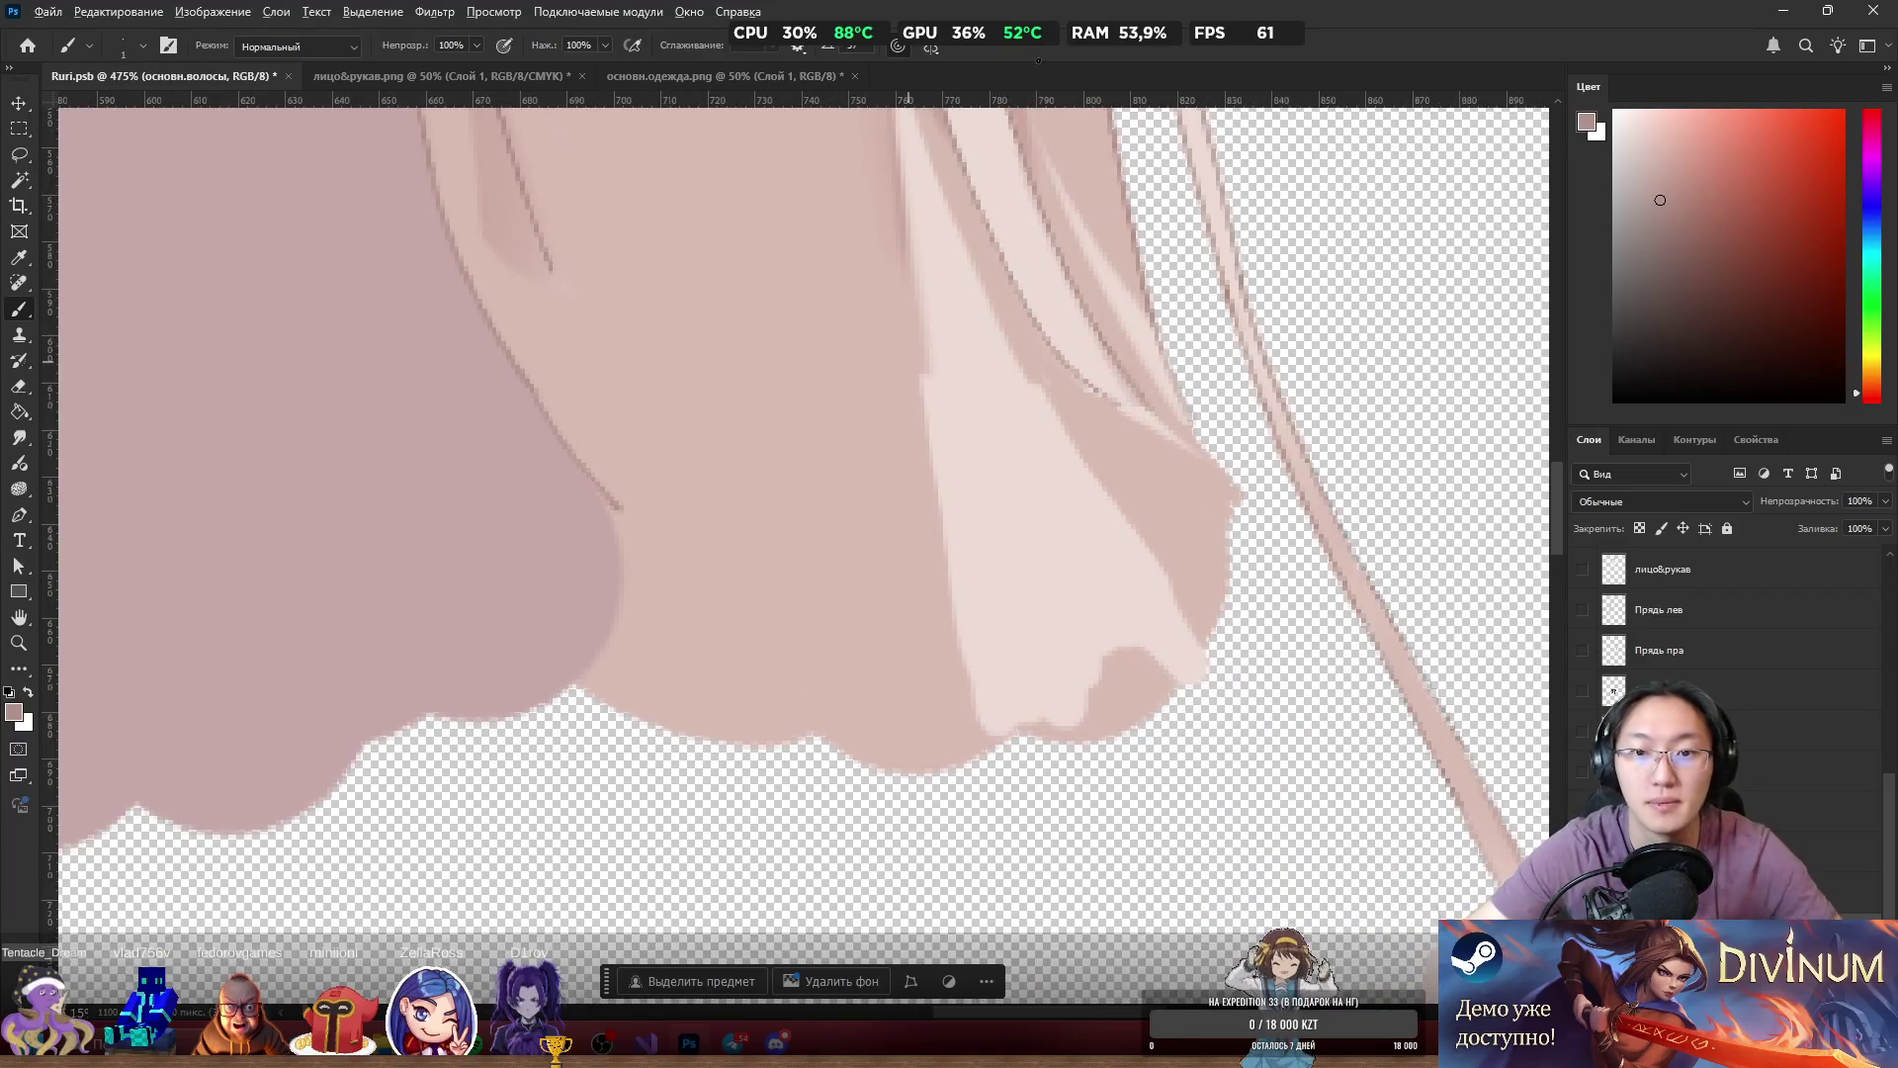
pyautogui.keyDown('alt'); pyautogui.click(944, 396); pyautogui.keyUp('alt')
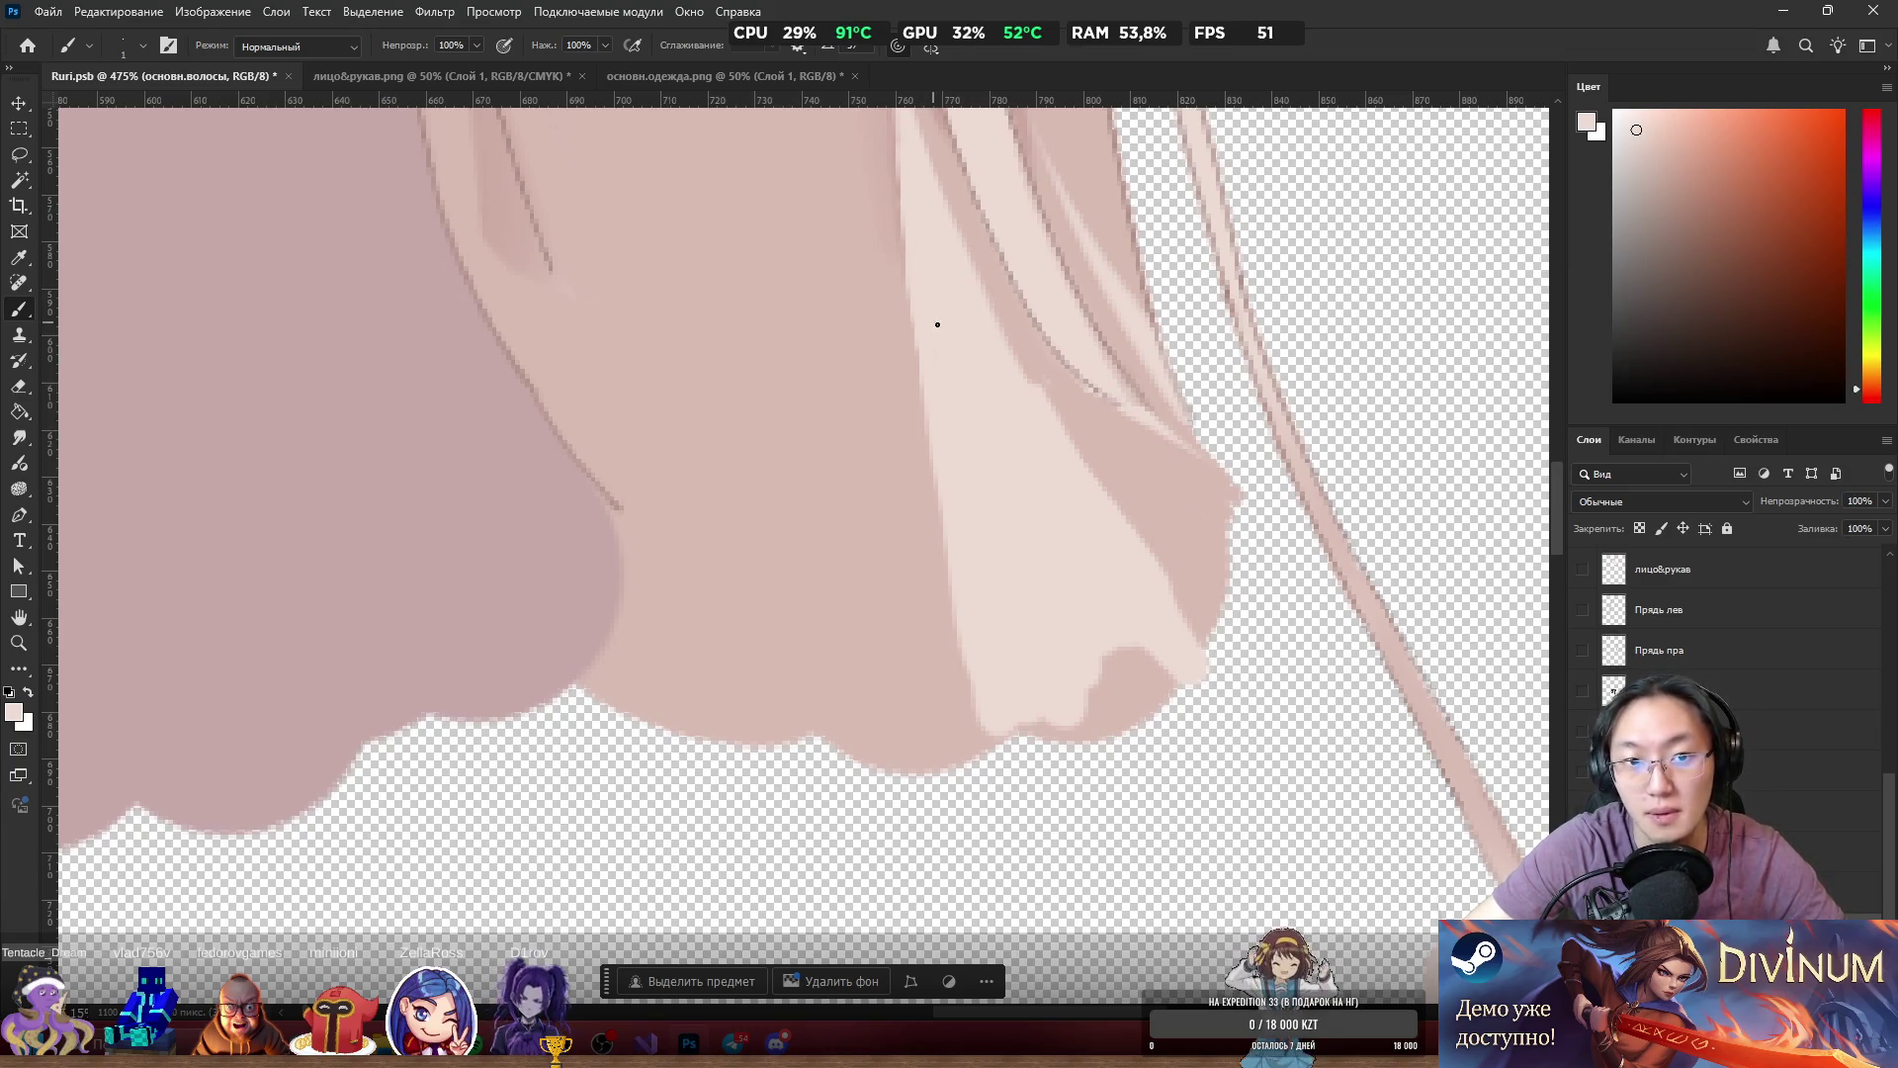
pyautogui.scroll(-3, 948, 302)
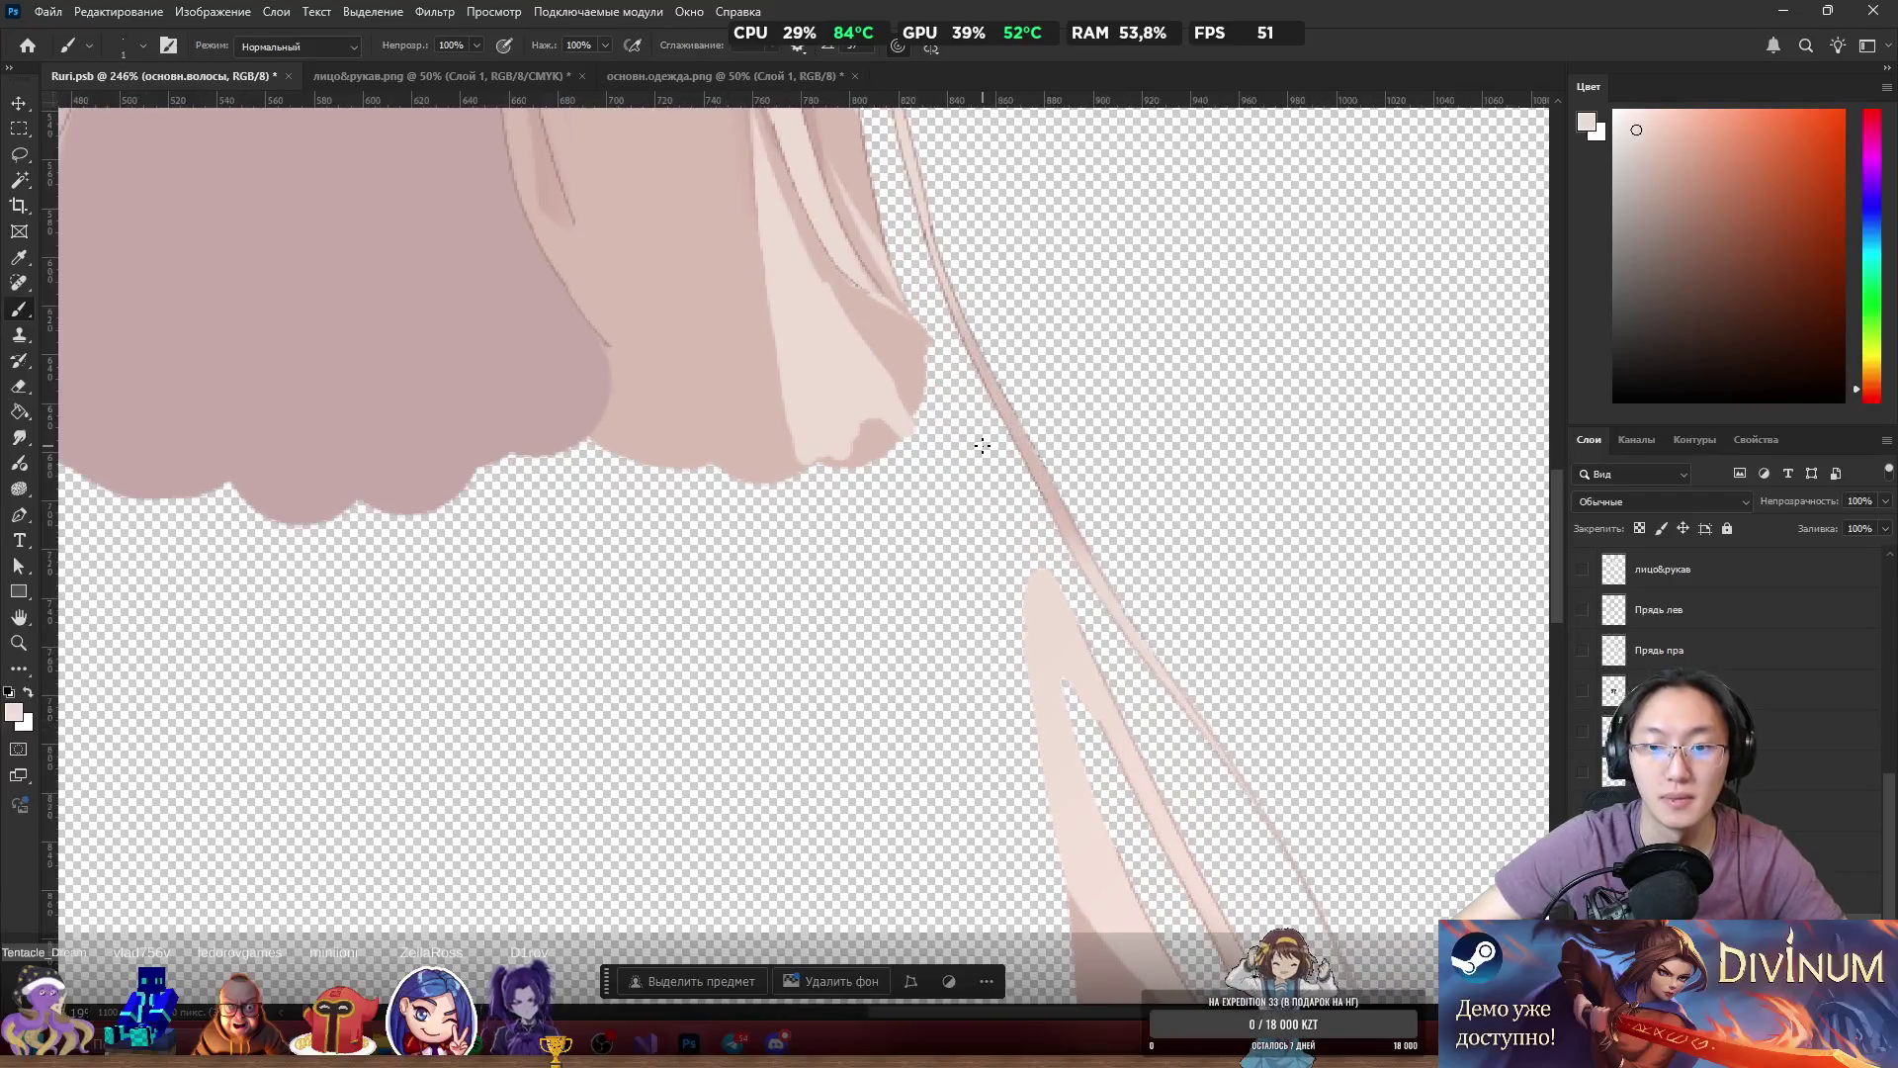
pyautogui.scroll(-2, 1024, 603)
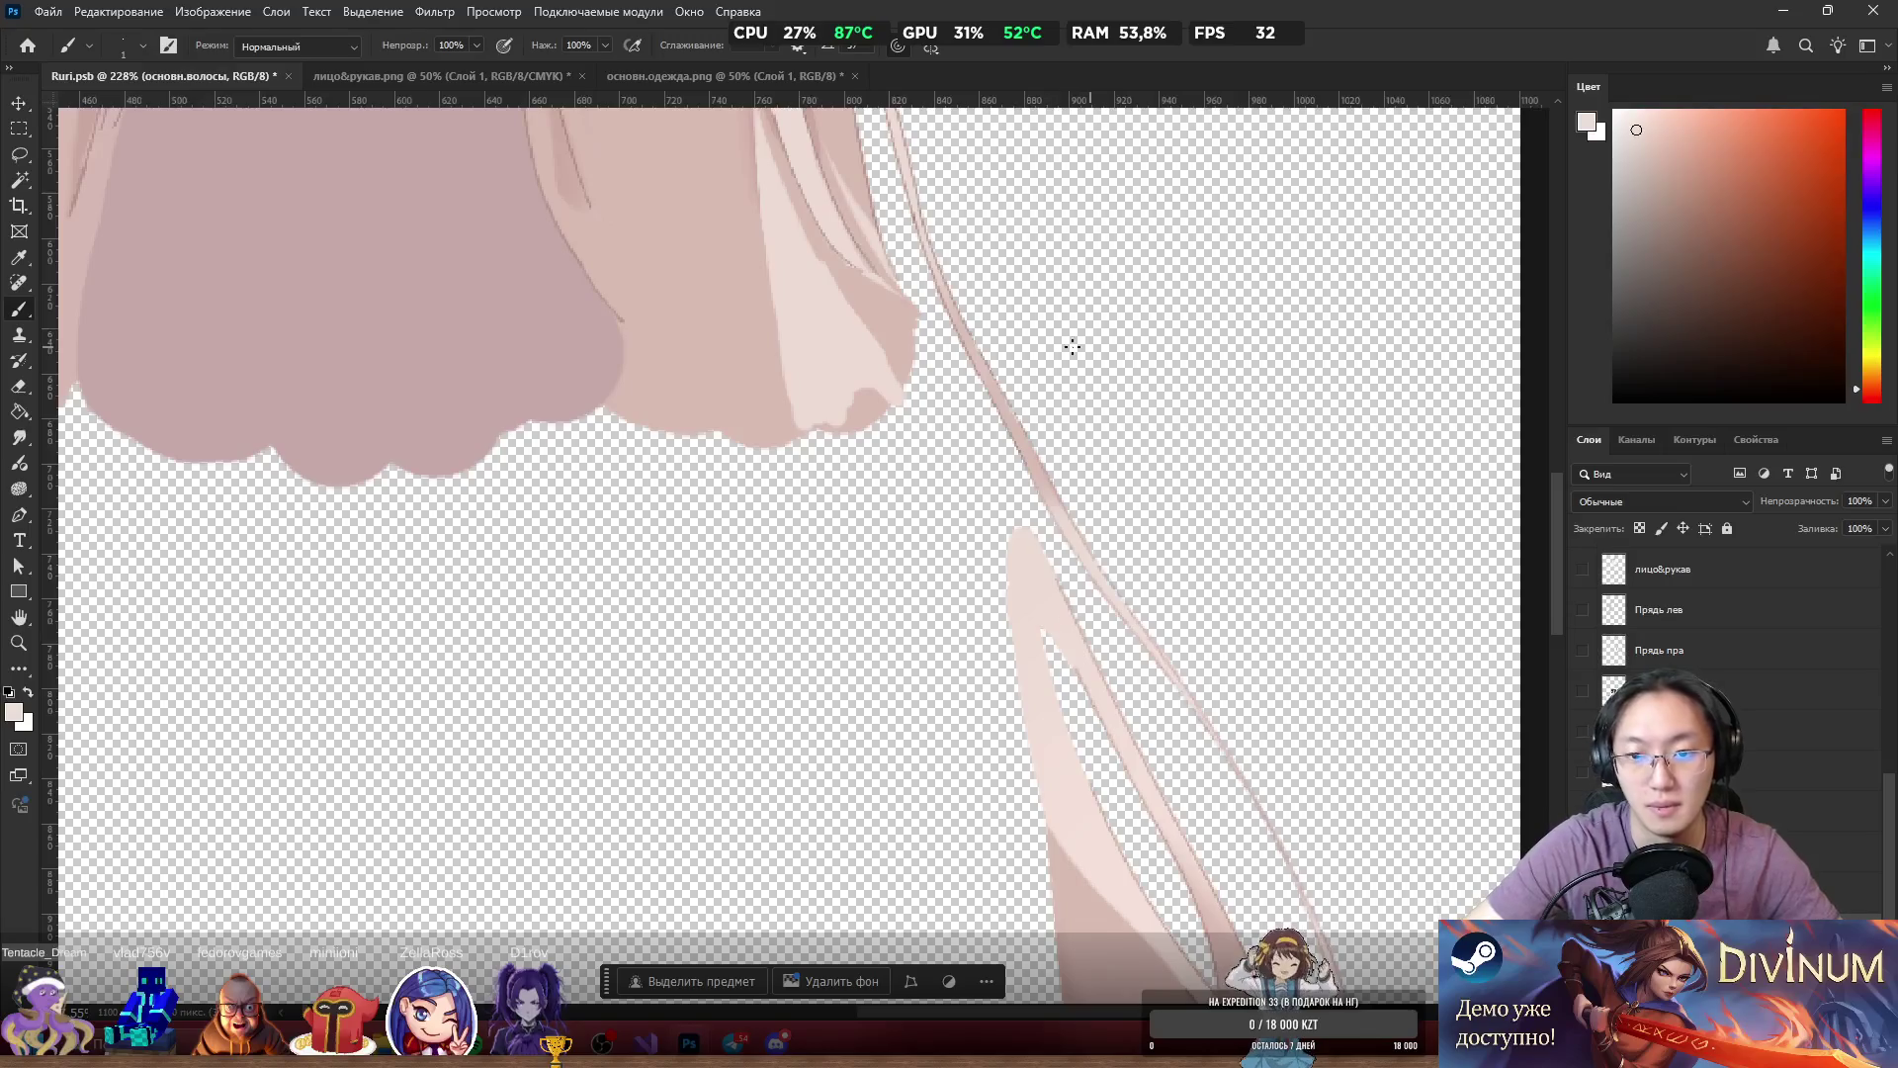
pyautogui.moveTo(1006, 623)
pyautogui.mouseDown()
pyautogui.moveTo(1046, 697)
pyautogui.moveTo(962, 478)
pyautogui.moveTo(892, 362)
pyautogui.moveTo(928, 445)
pyautogui.moveTo(860, 352)
pyautogui.moveTo(992, 640)
pyautogui.moveTo(901, 463)
pyautogui.moveTo(844, 406)
pyautogui.moveTo(949, 614)
pyautogui.moveTo(895, 579)
pyautogui.mouseUp()
# Shade the strand's left edge darker, then repaint it with a lighter sampled pink.
pyautogui.scroll(-4, 895, 579)
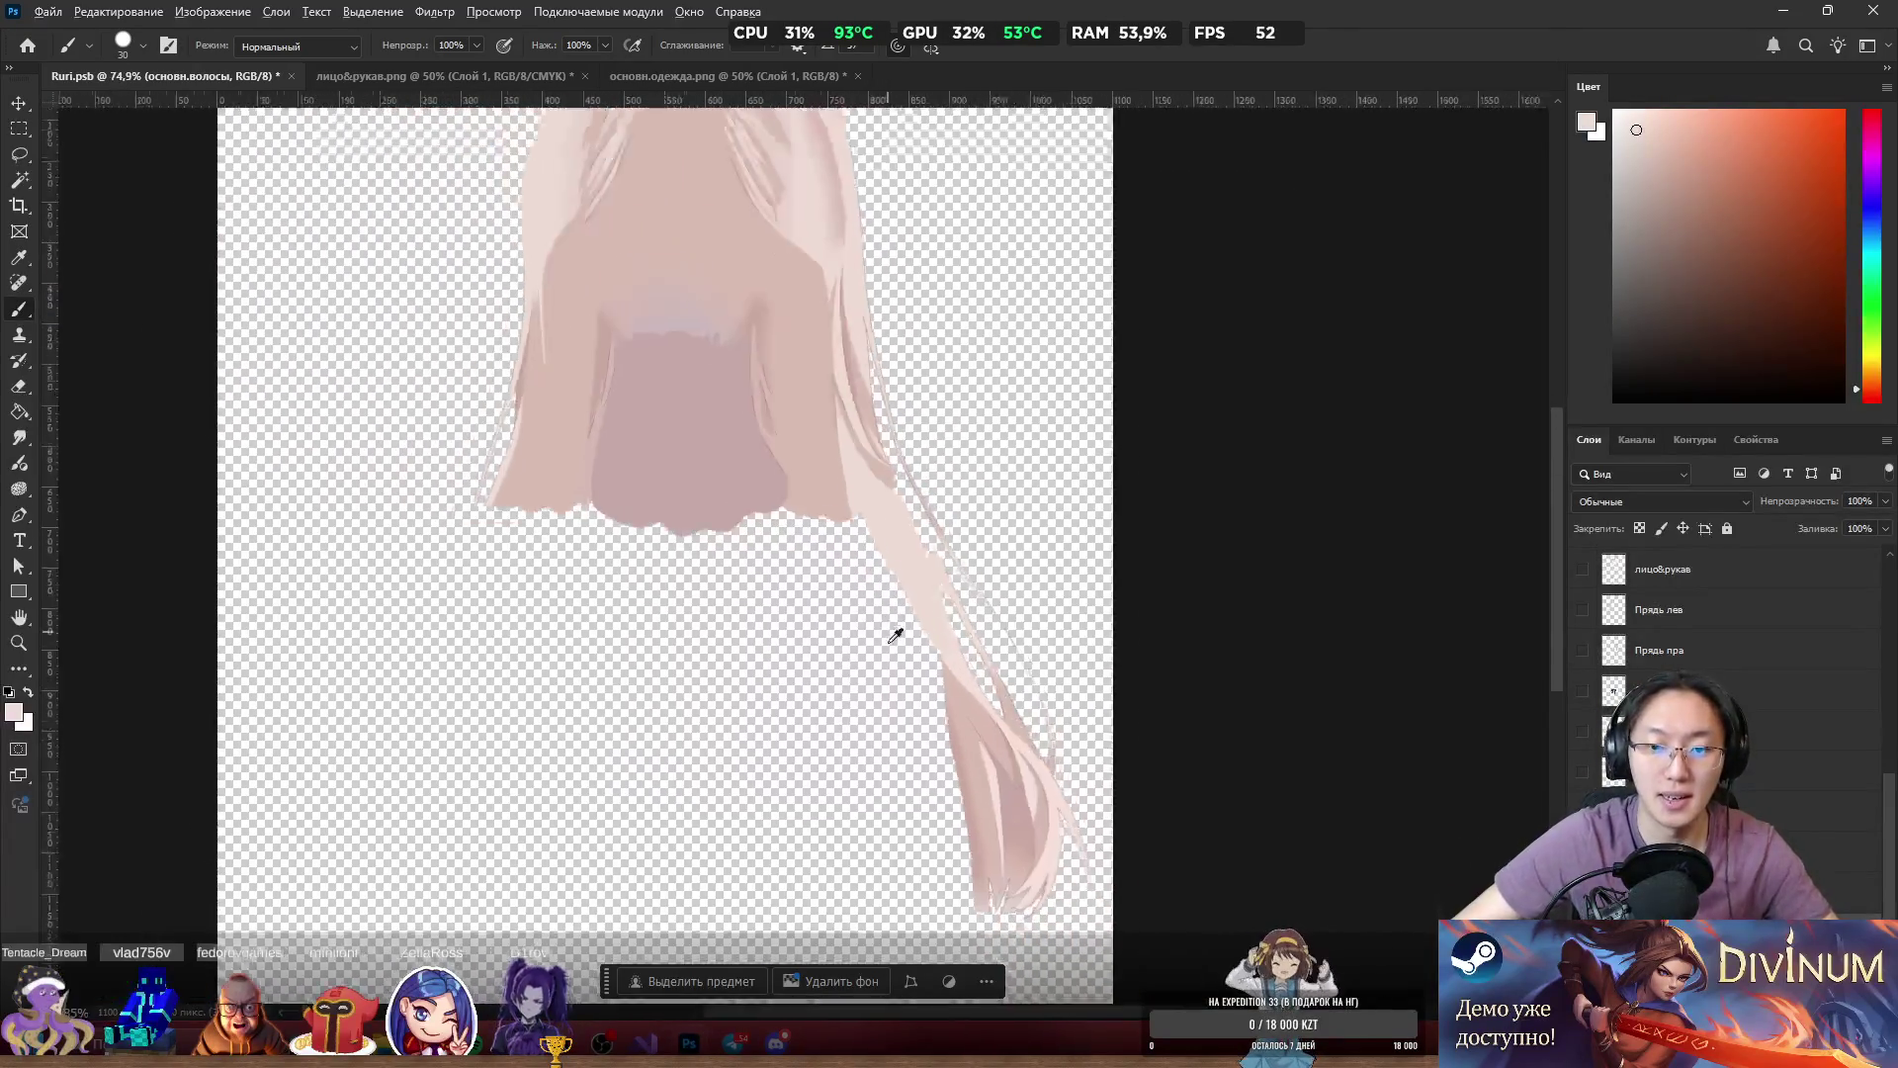
pyautogui.scroll(4, 890, 623)
pyautogui.keyDown('alt'); pyautogui.click(1019, 725); pyautogui.keyUp('alt')
pyautogui.moveTo(923, 491)
pyautogui.mouseDown()
pyautogui.moveTo(1017, 687)
pyautogui.moveTo(843, 420)
pyautogui.moveTo(800, 297)
pyautogui.moveTo(804, 352)
pyautogui.moveTo(802, 315)
pyautogui.moveTo(864, 444)
pyautogui.moveTo(762, 297)
pyautogui.moveTo(940, 580)
pyautogui.moveTo(817, 393)
pyautogui.mouseUp()
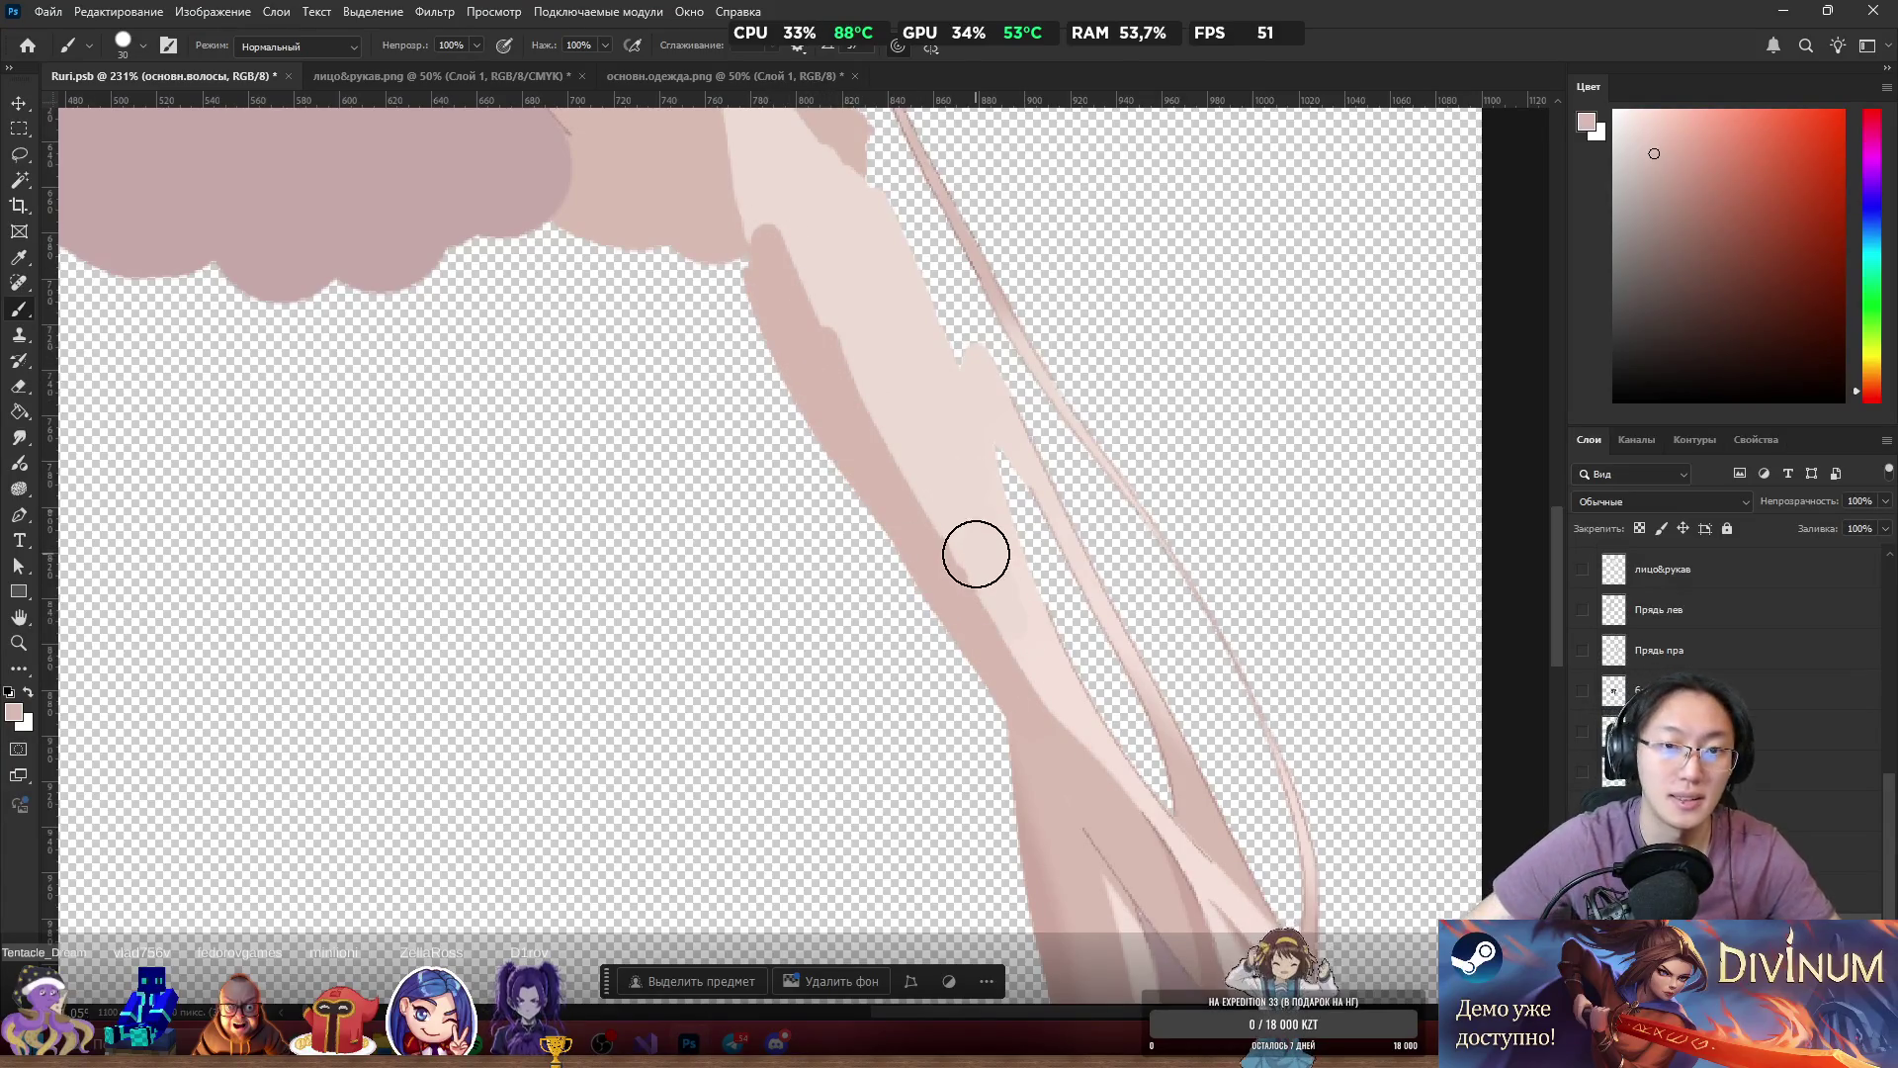
pyautogui.scroll(3, 930, 495)
pyautogui.keyDown('alt'); pyautogui.click(1010, 767); pyautogui.keyUp('alt')
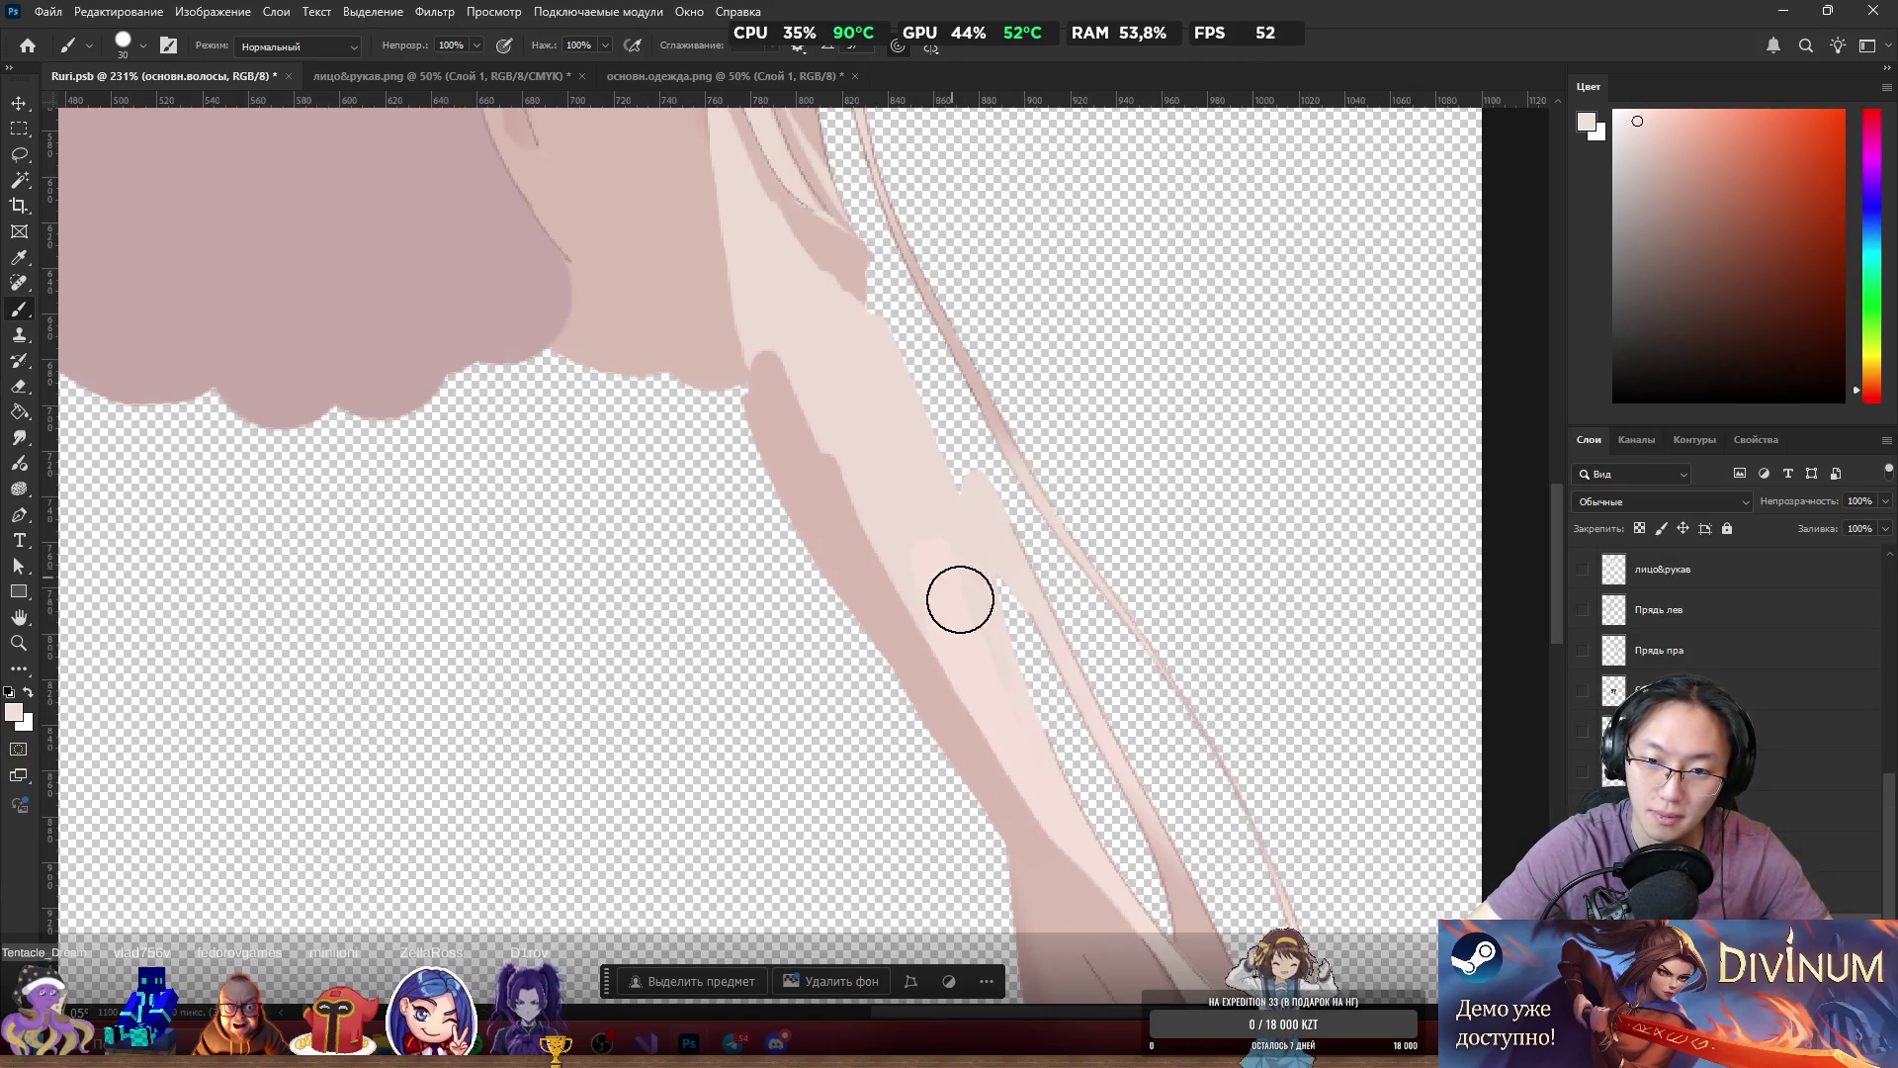
pyautogui.moveTo(849, 431)
pyautogui.mouseDown()
pyautogui.moveTo(818, 424)
pyautogui.moveTo(920, 606)
pyautogui.moveTo(924, 567)
pyautogui.moveTo(971, 598)
pyautogui.mouseUp()
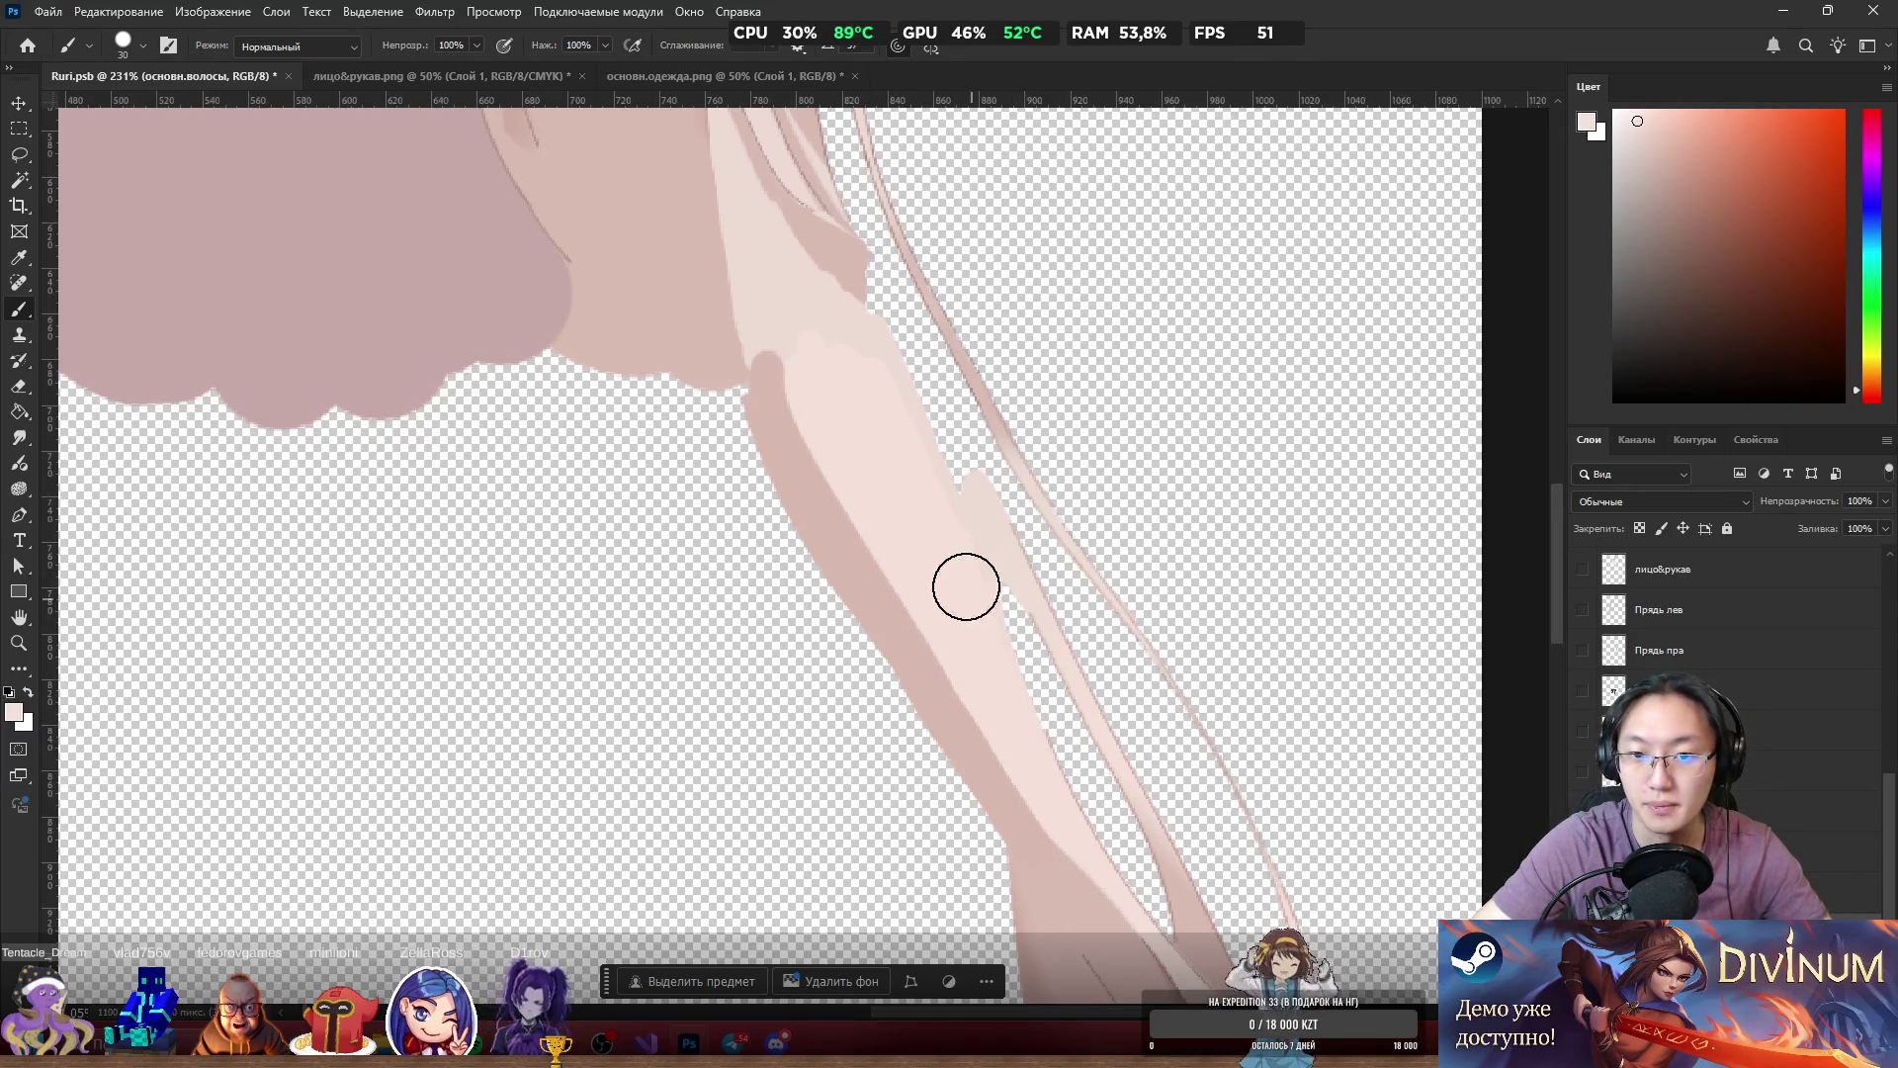
pyautogui.scroll(-6, 911, 635)
pyautogui.scroll(4, 932, 641)
# Cover the remaining darker strand edge with light pink strokes up its length.
pyautogui.keyDown('alt'); pyautogui.click(846, 673); pyautogui.keyUp('alt')
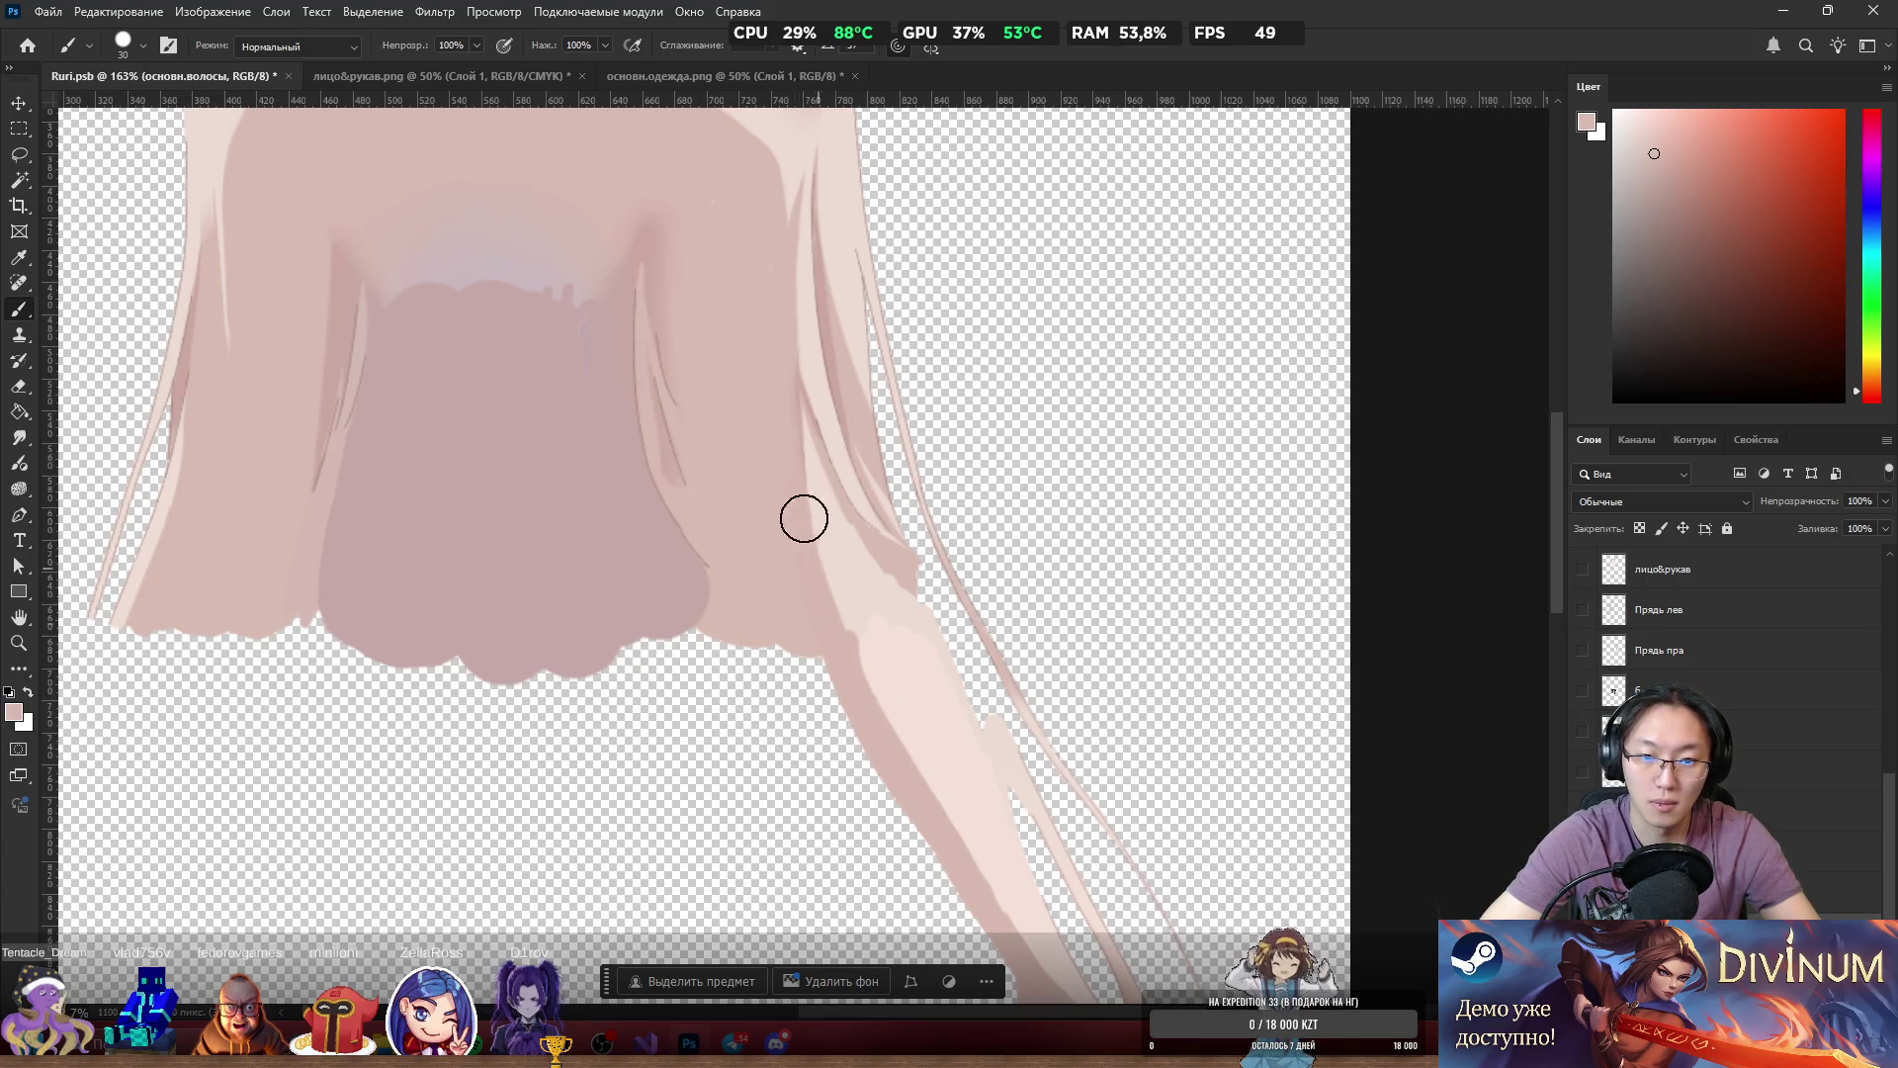
pyautogui.keyDown('alt'); pyautogui.click(892, 696); pyautogui.keyUp('alt')
pyautogui.moveTo(837, 553)
pyautogui.mouseDown()
pyautogui.moveTo(902, 672)
pyautogui.moveTo(870, 612)
pyautogui.mouseUp()
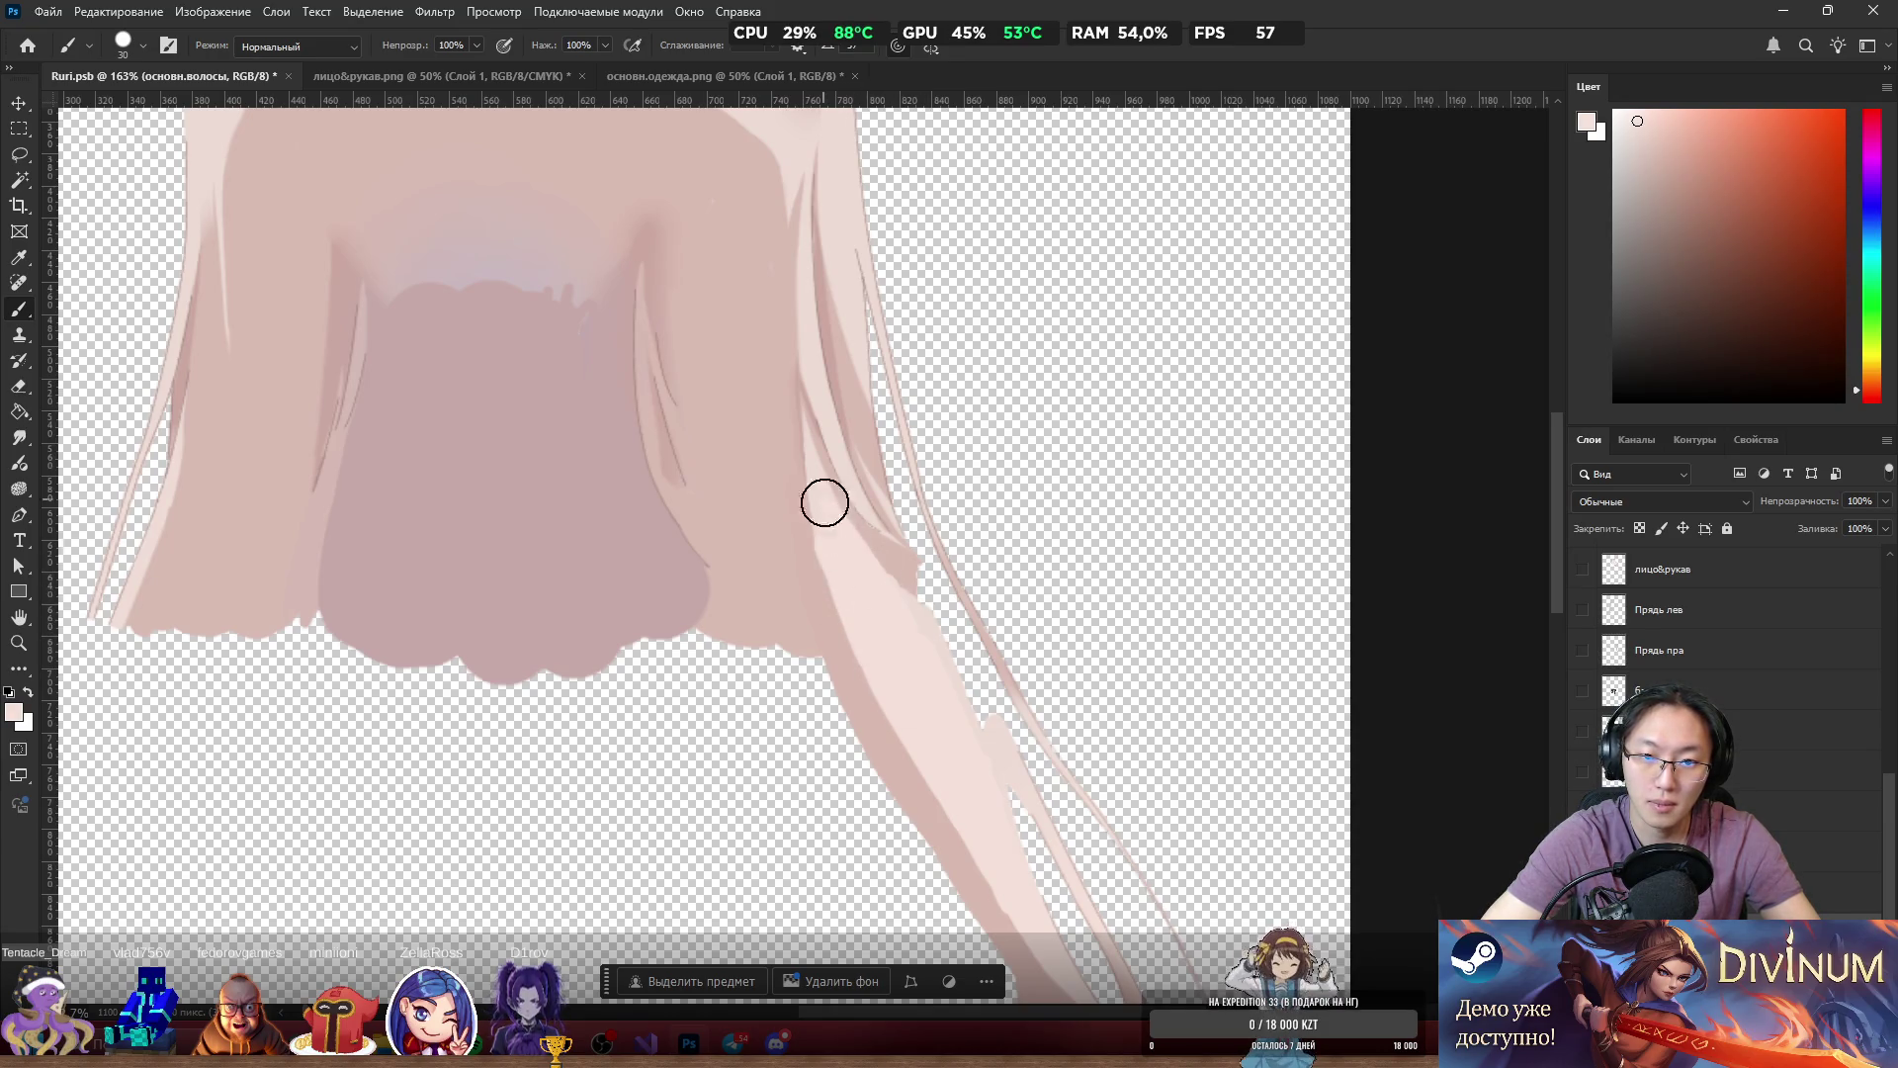
pyautogui.moveTo(821, 497); pyautogui.dragTo(856, 614)
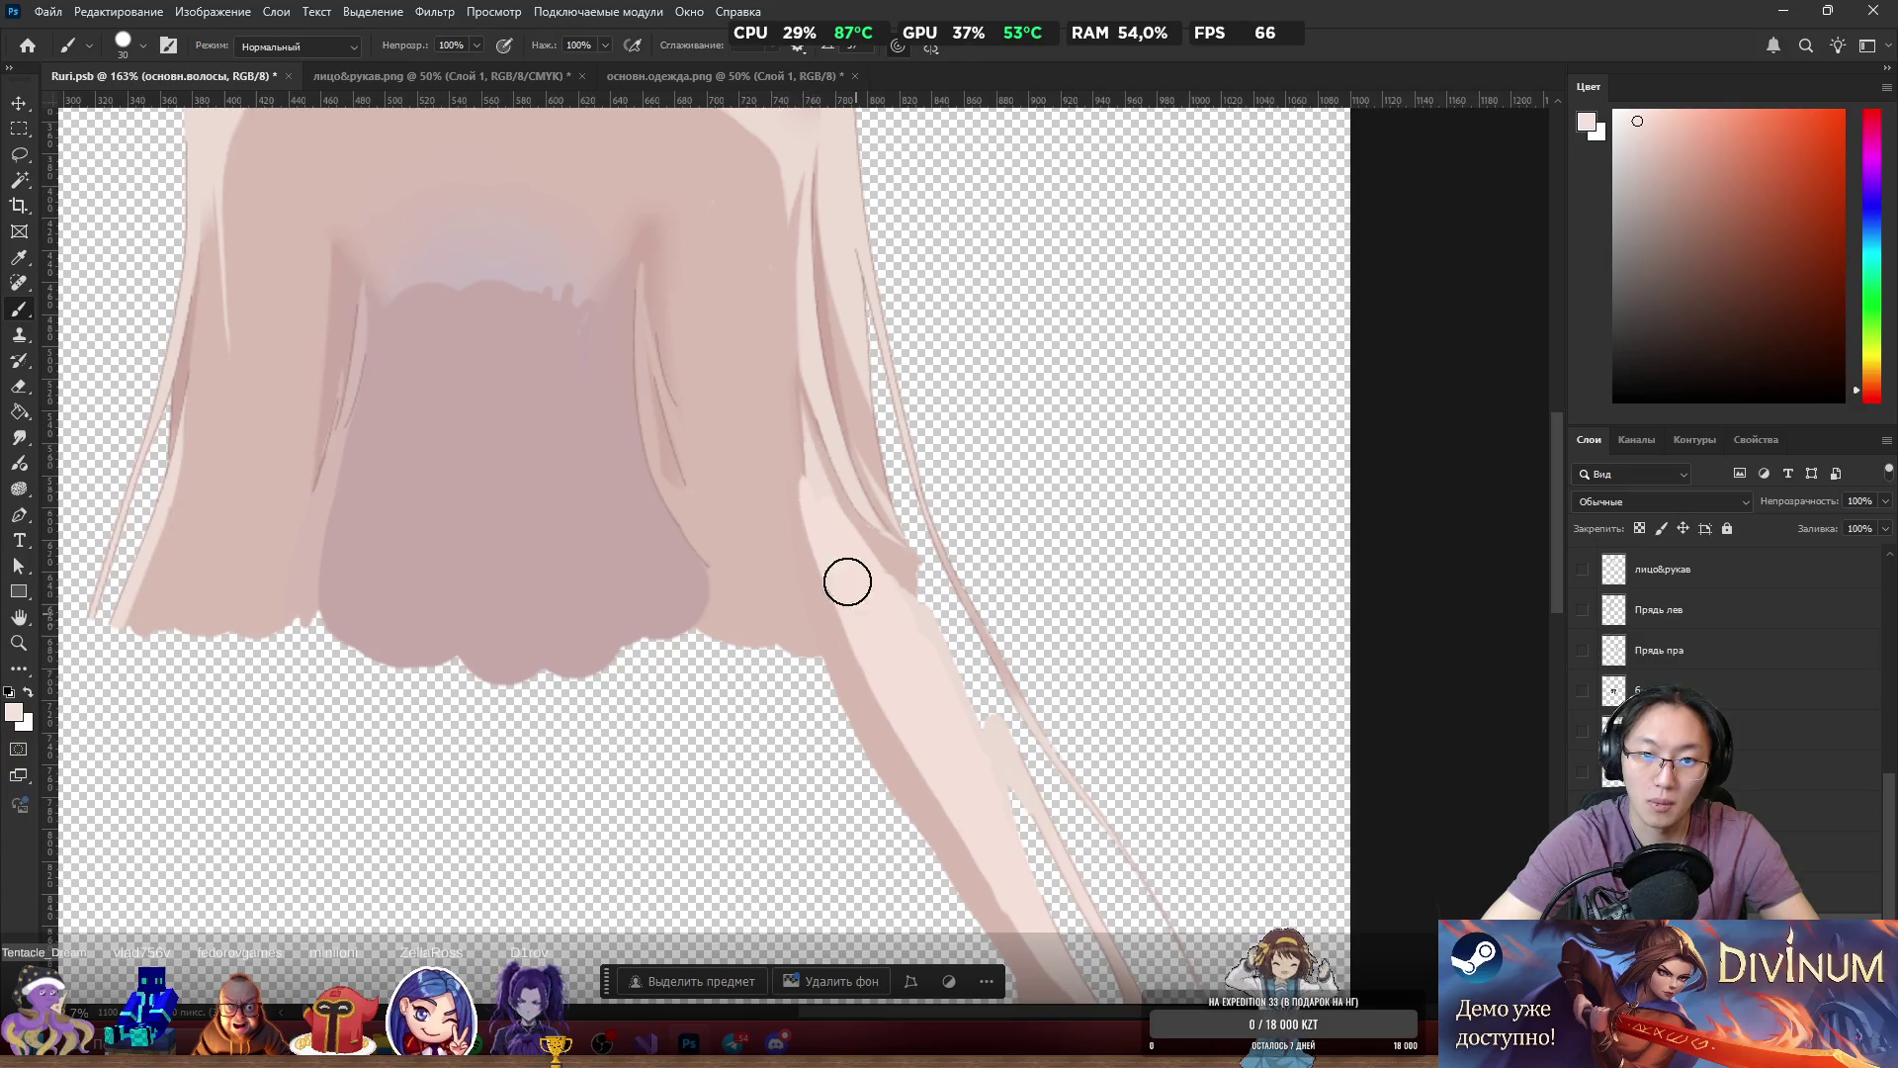
pyautogui.moveTo(829, 504); pyautogui.dragTo(804, 431)
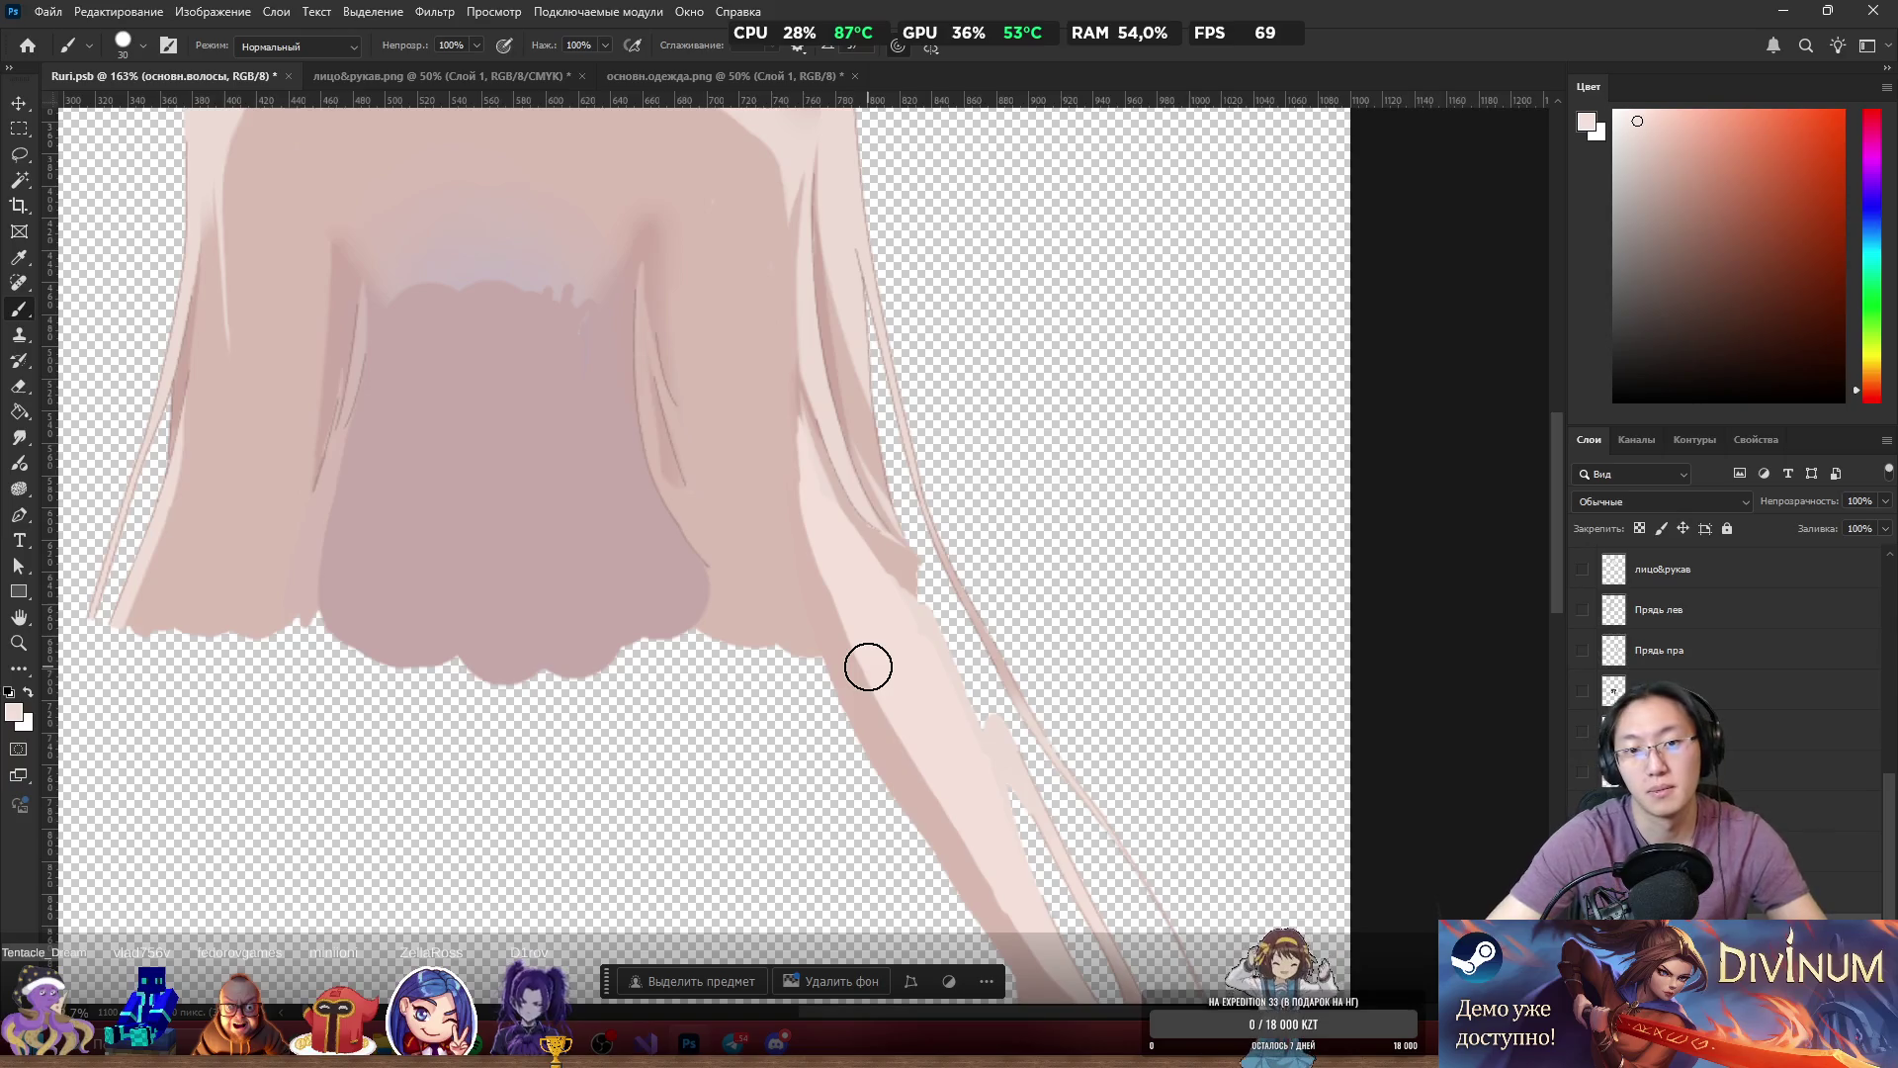
pyautogui.scroll(10, 965, 451)
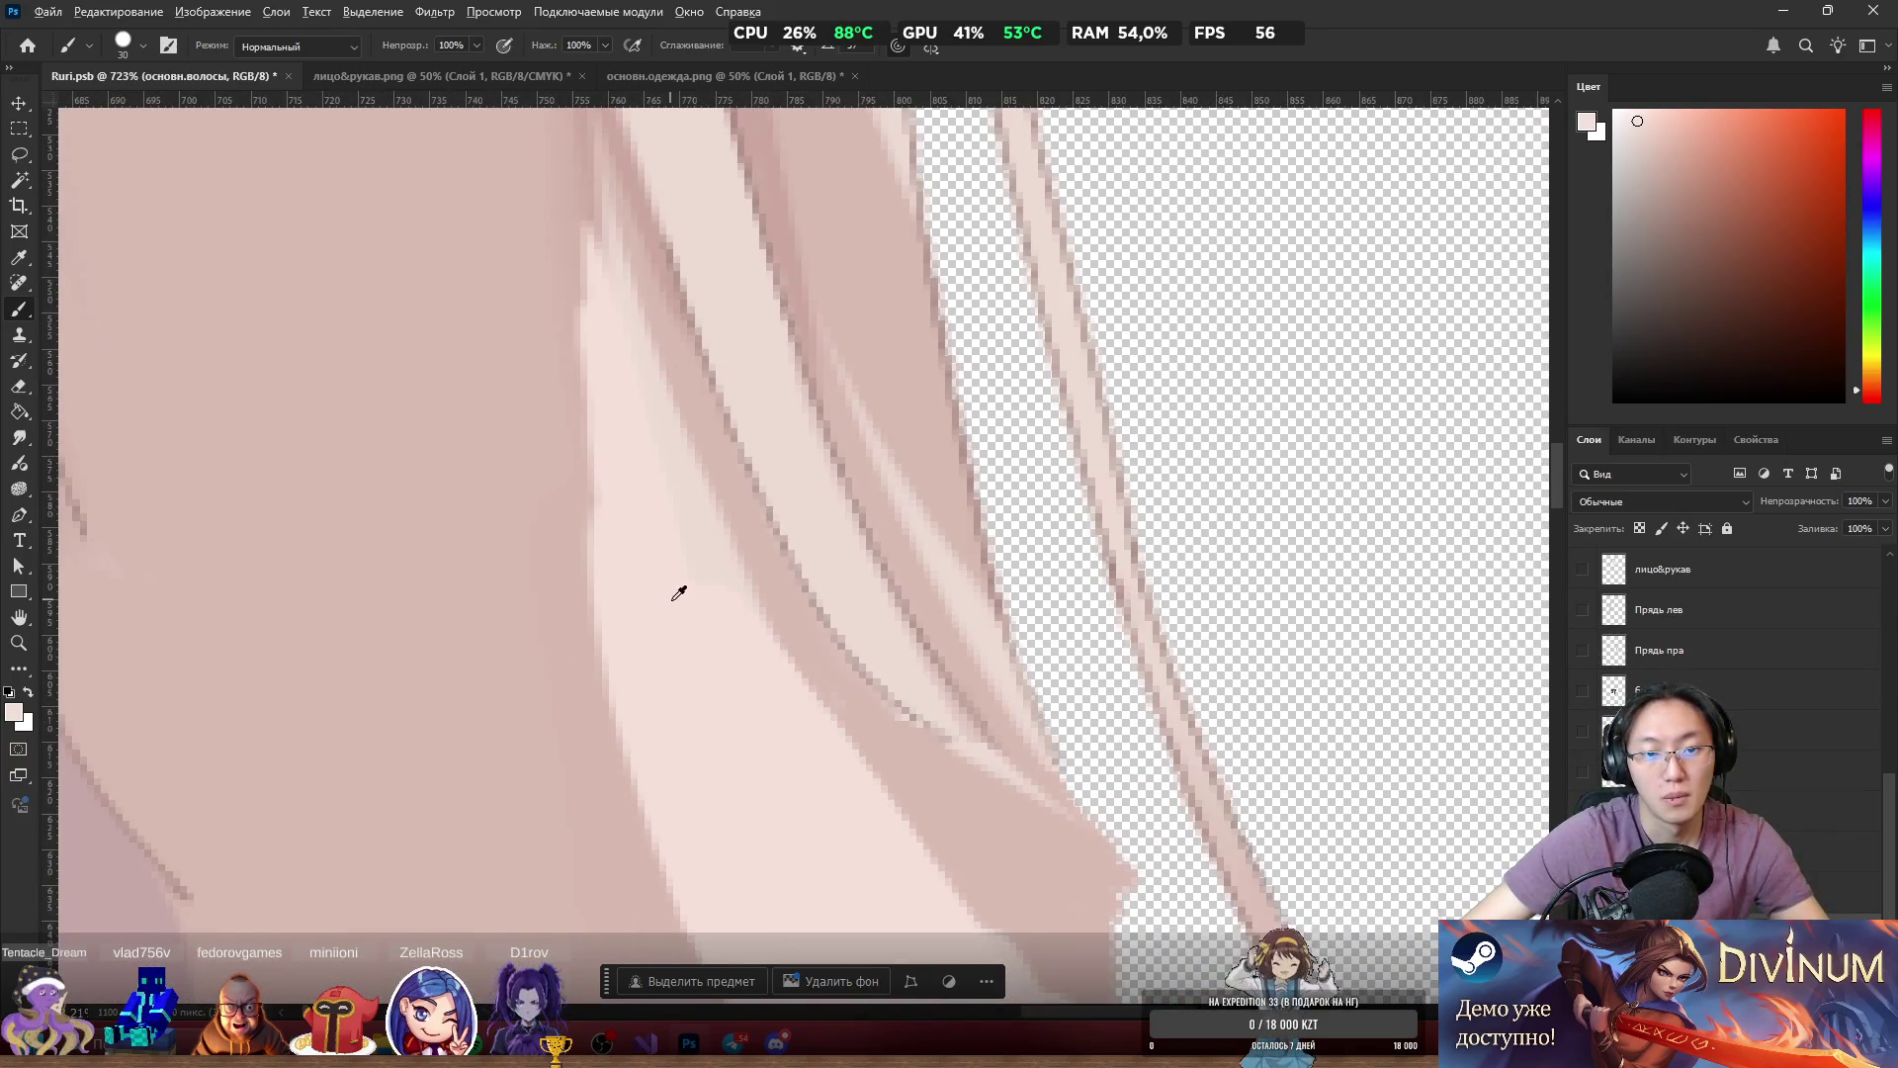
# Shrink the brush from 30 to 6 px and refine the hair edge with fine light strokes.
pyautogui.moveTo(678, 594); pyautogui.dragTo(597, 625)
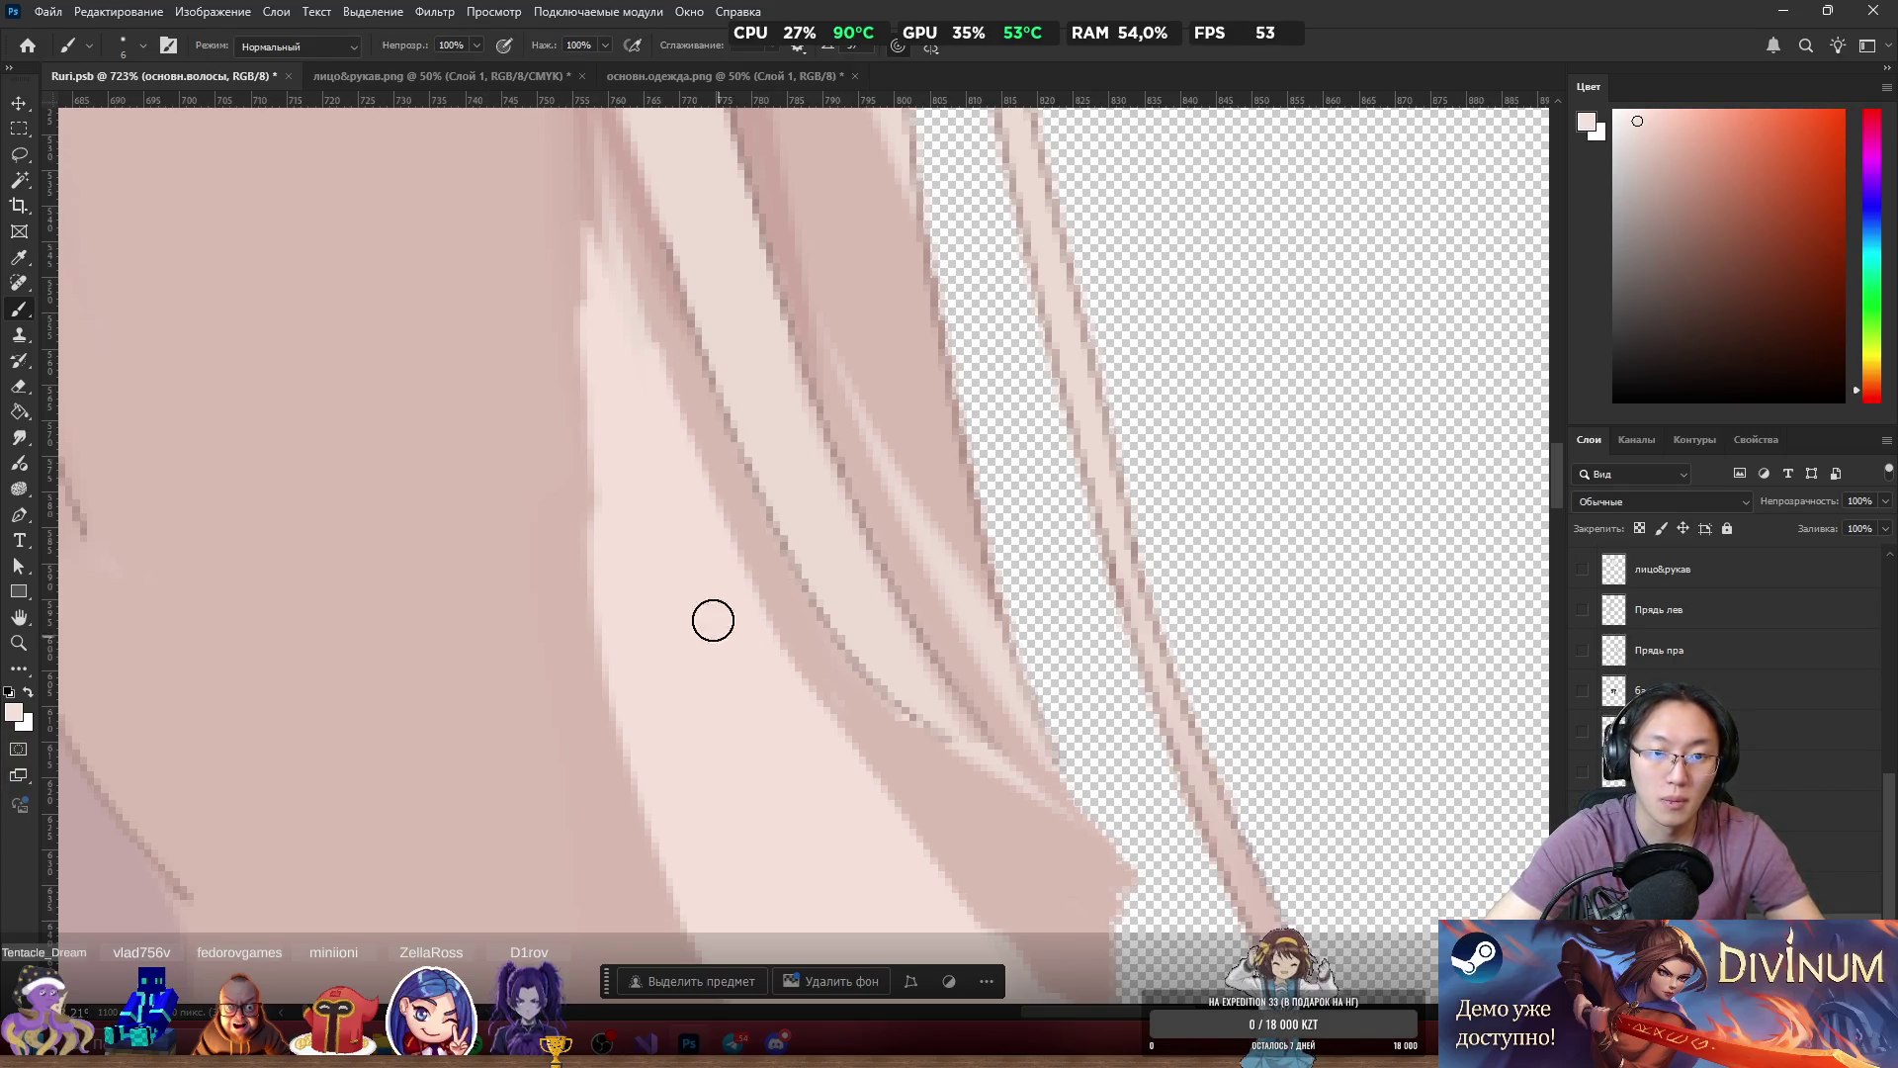
pyautogui.moveTo(617, 327); pyautogui.dragTo(590, 139)
pyautogui.moveTo(671, 435); pyautogui.dragTo(595, 109)
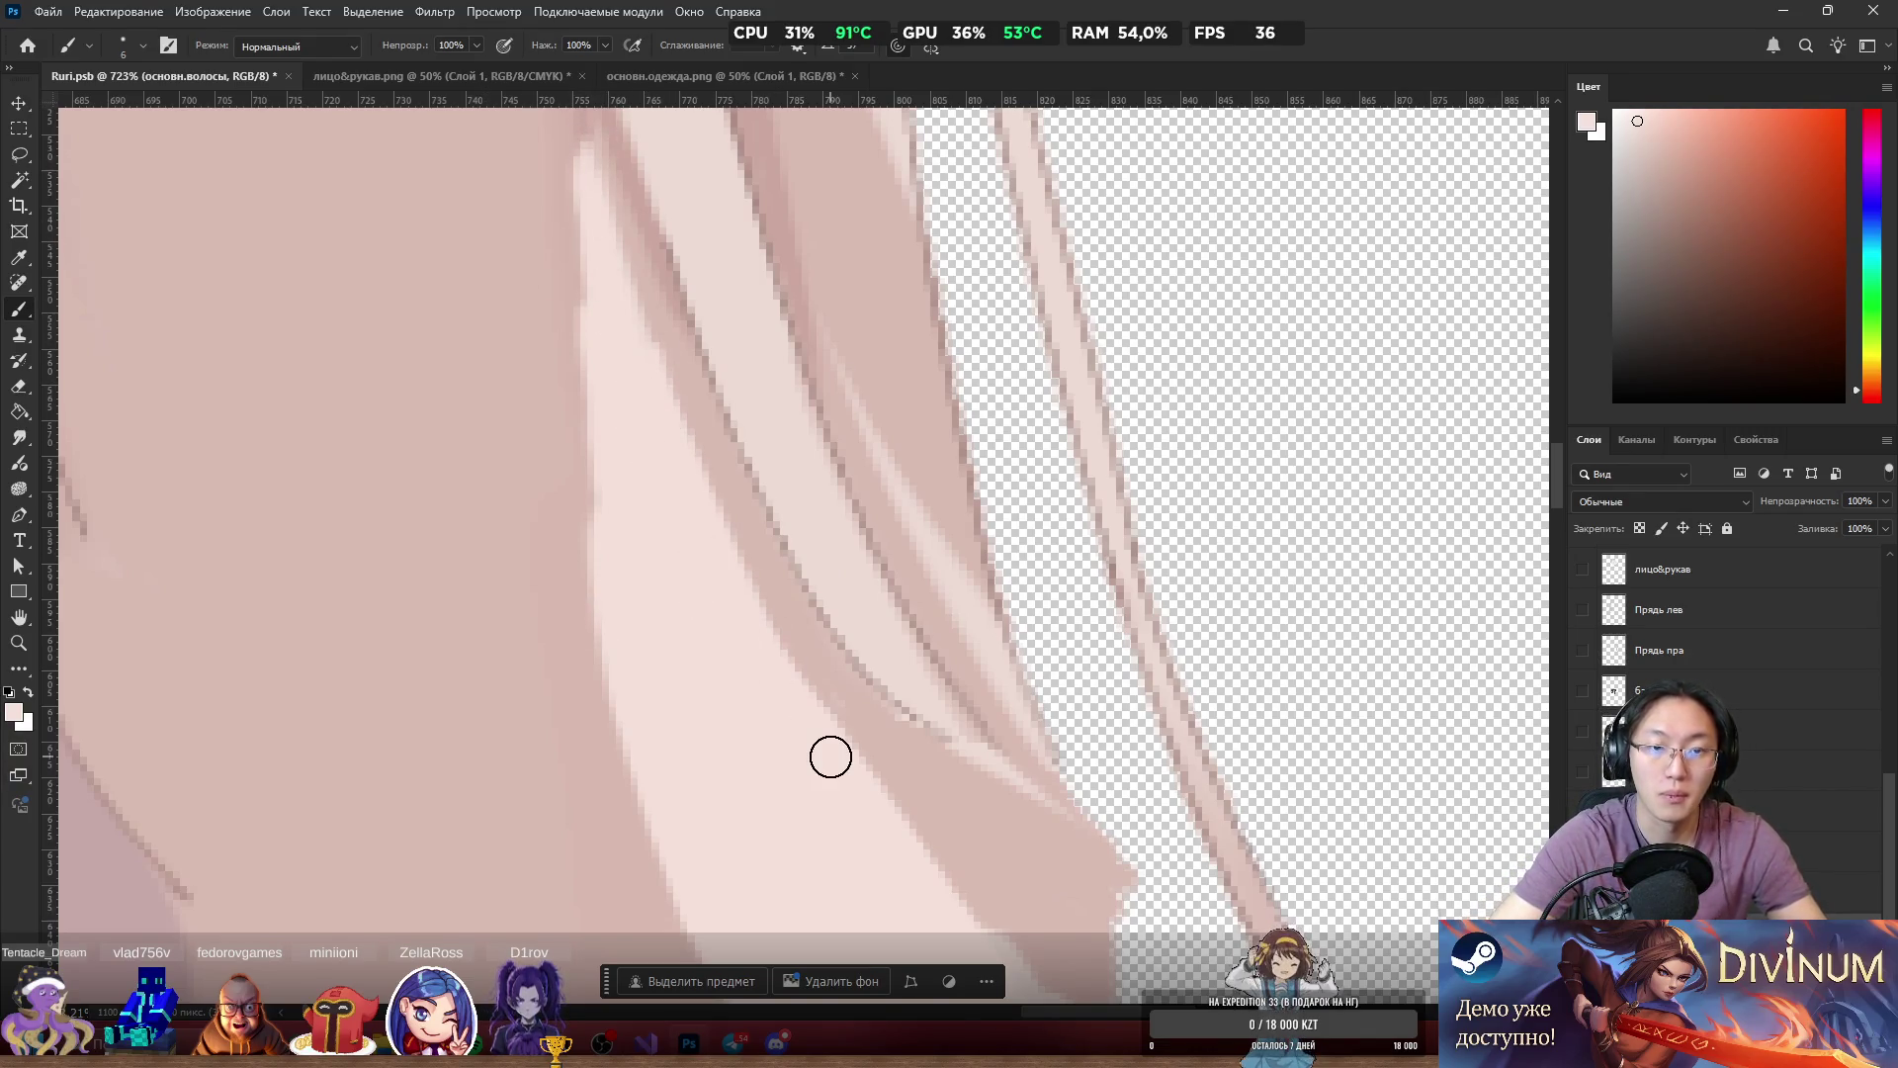
pyautogui.scroll(-5, 865, 753)
pyautogui.scroll(4, 775, 432)
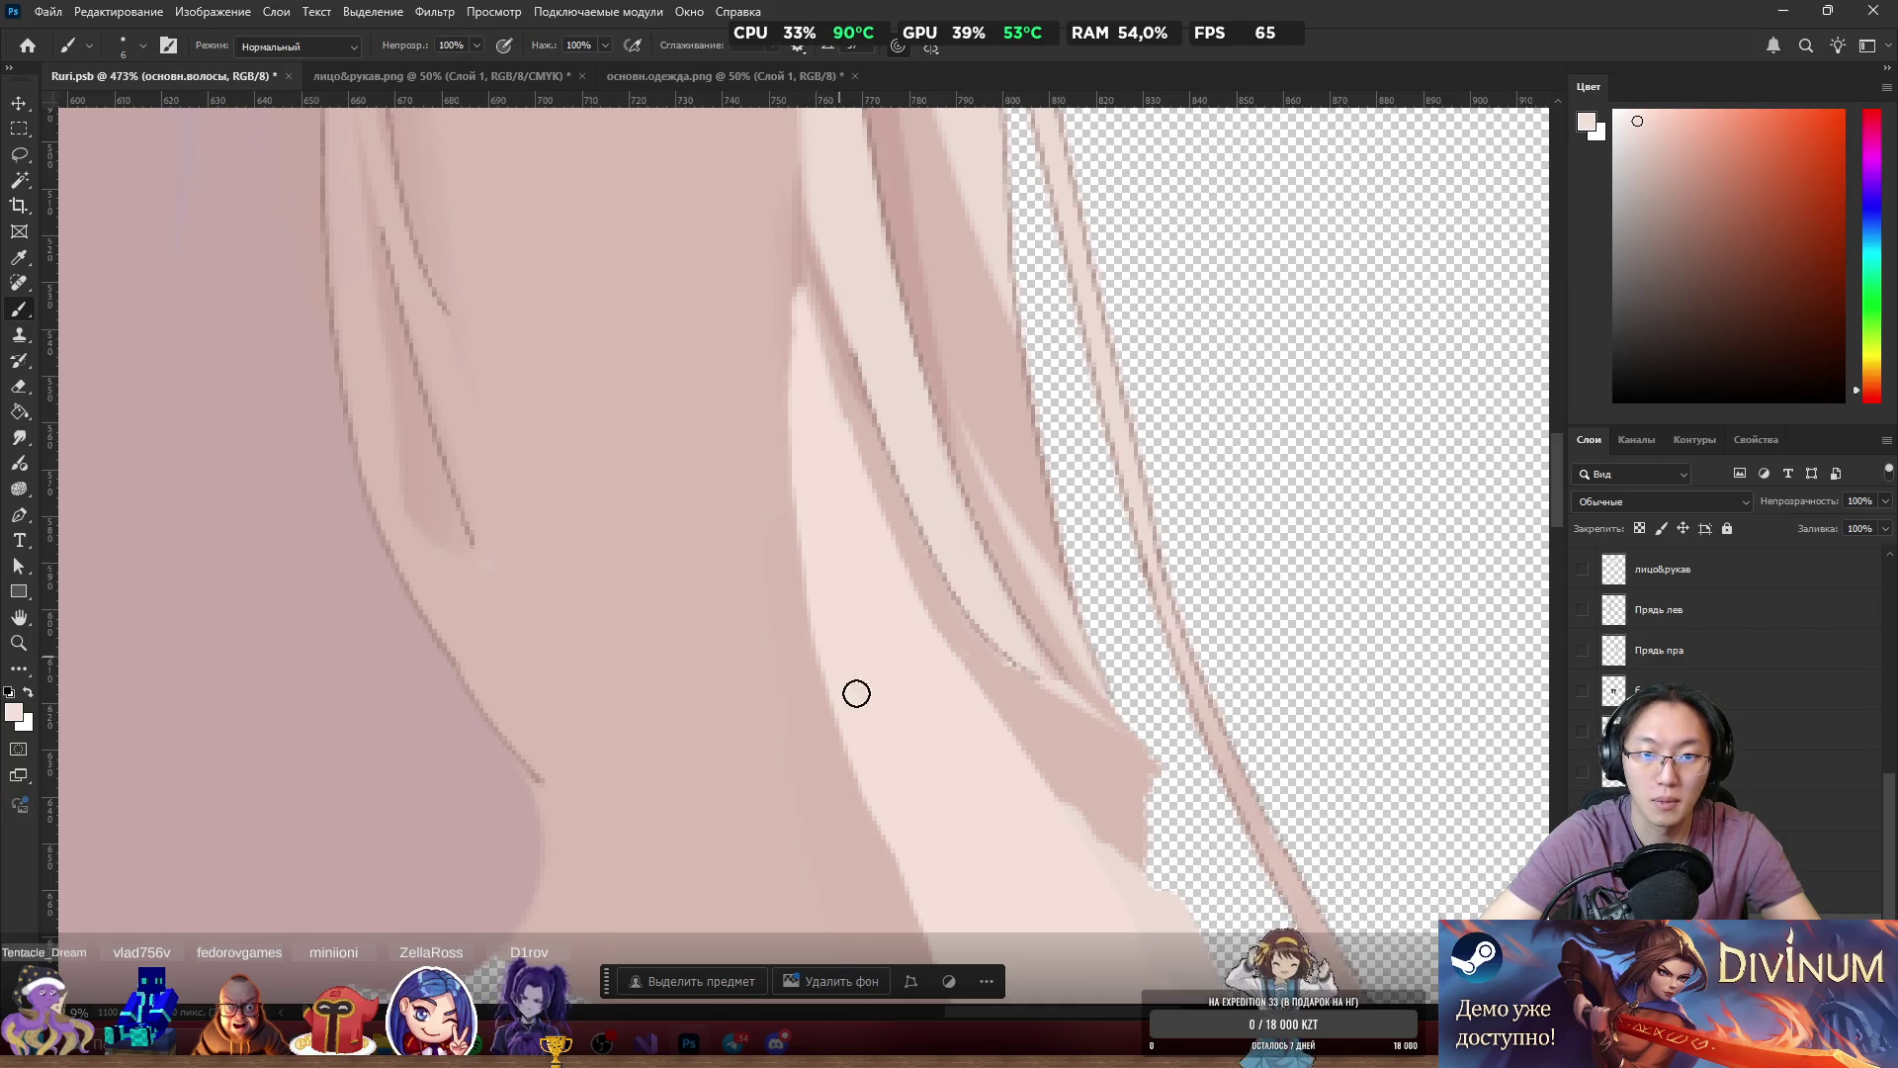
pyautogui.scroll(-8, 904, 778)
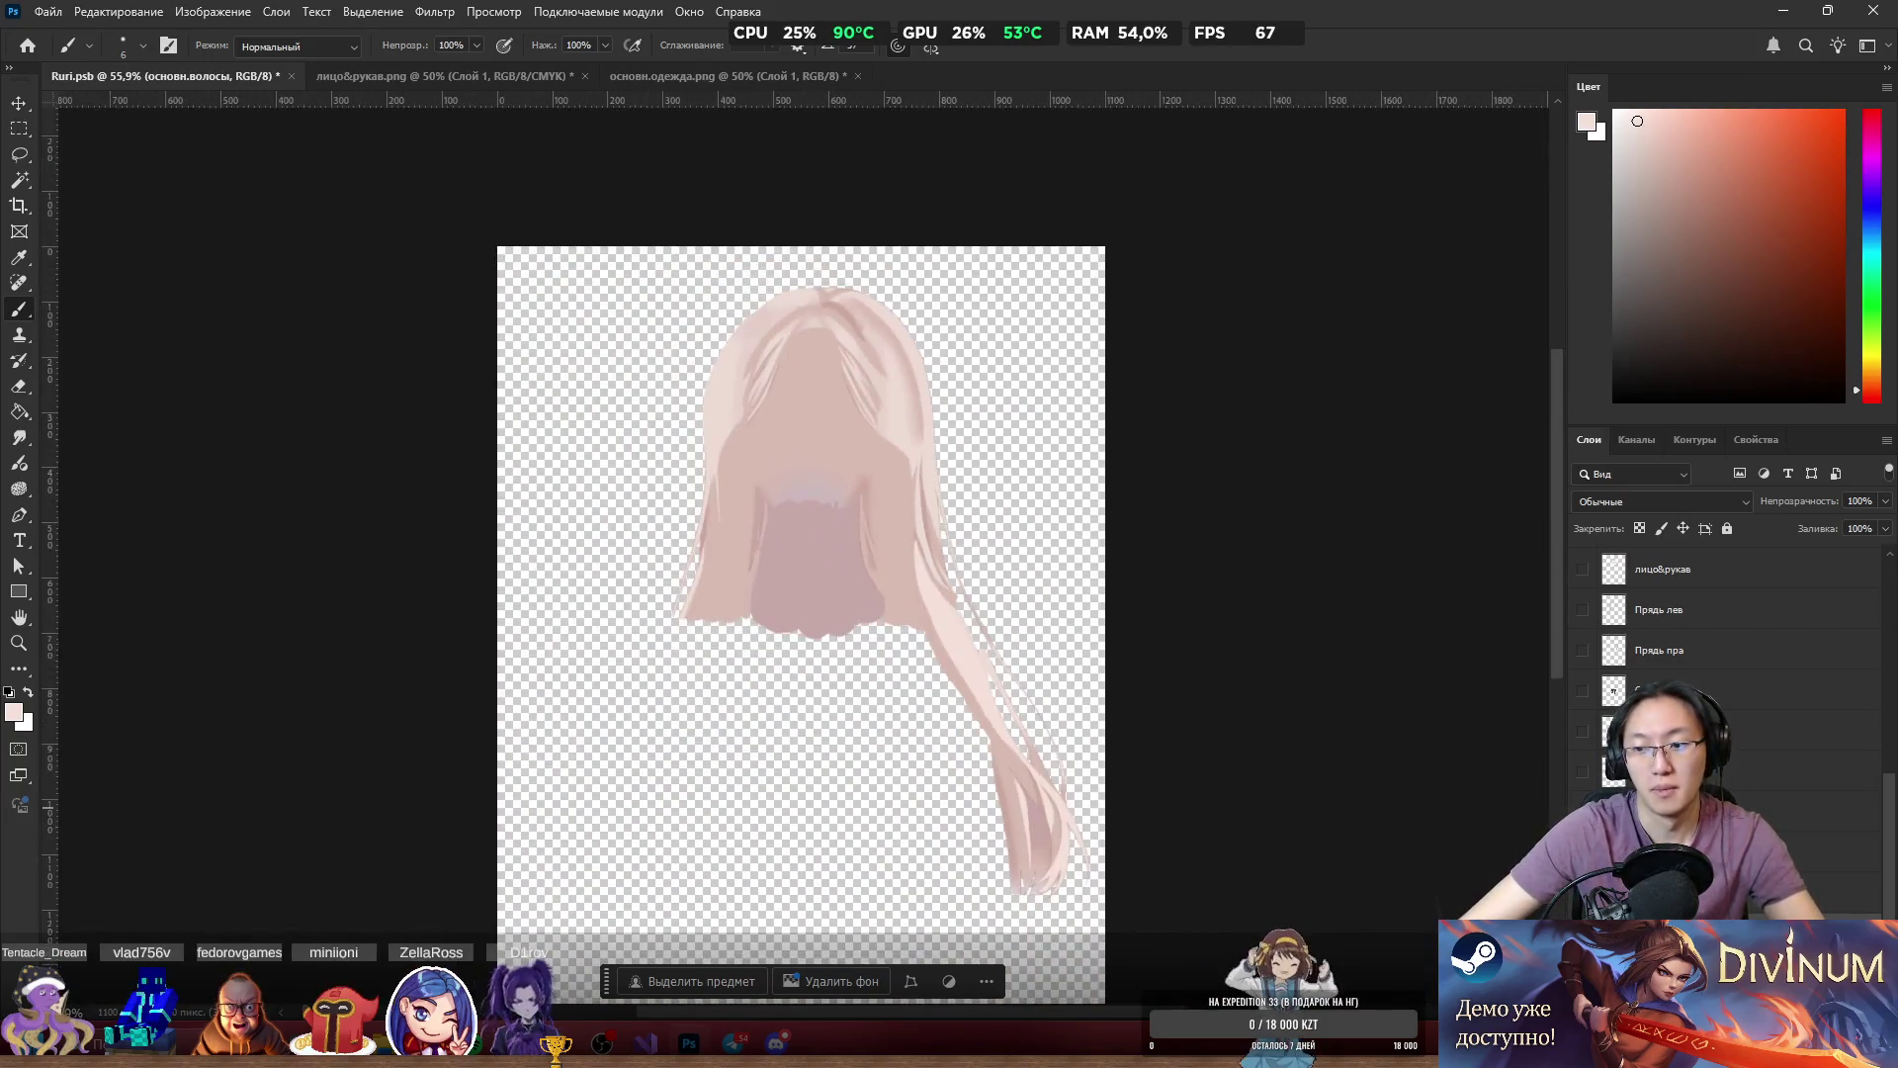
# Review the hair with all layers shown, isolate it again, and sample a muted mauve-pink.
pyautogui.keyDown('alt'); pyautogui.click(1583, 812); pyautogui.keyUp('alt')
pyautogui.scroll(8, 887, 584)
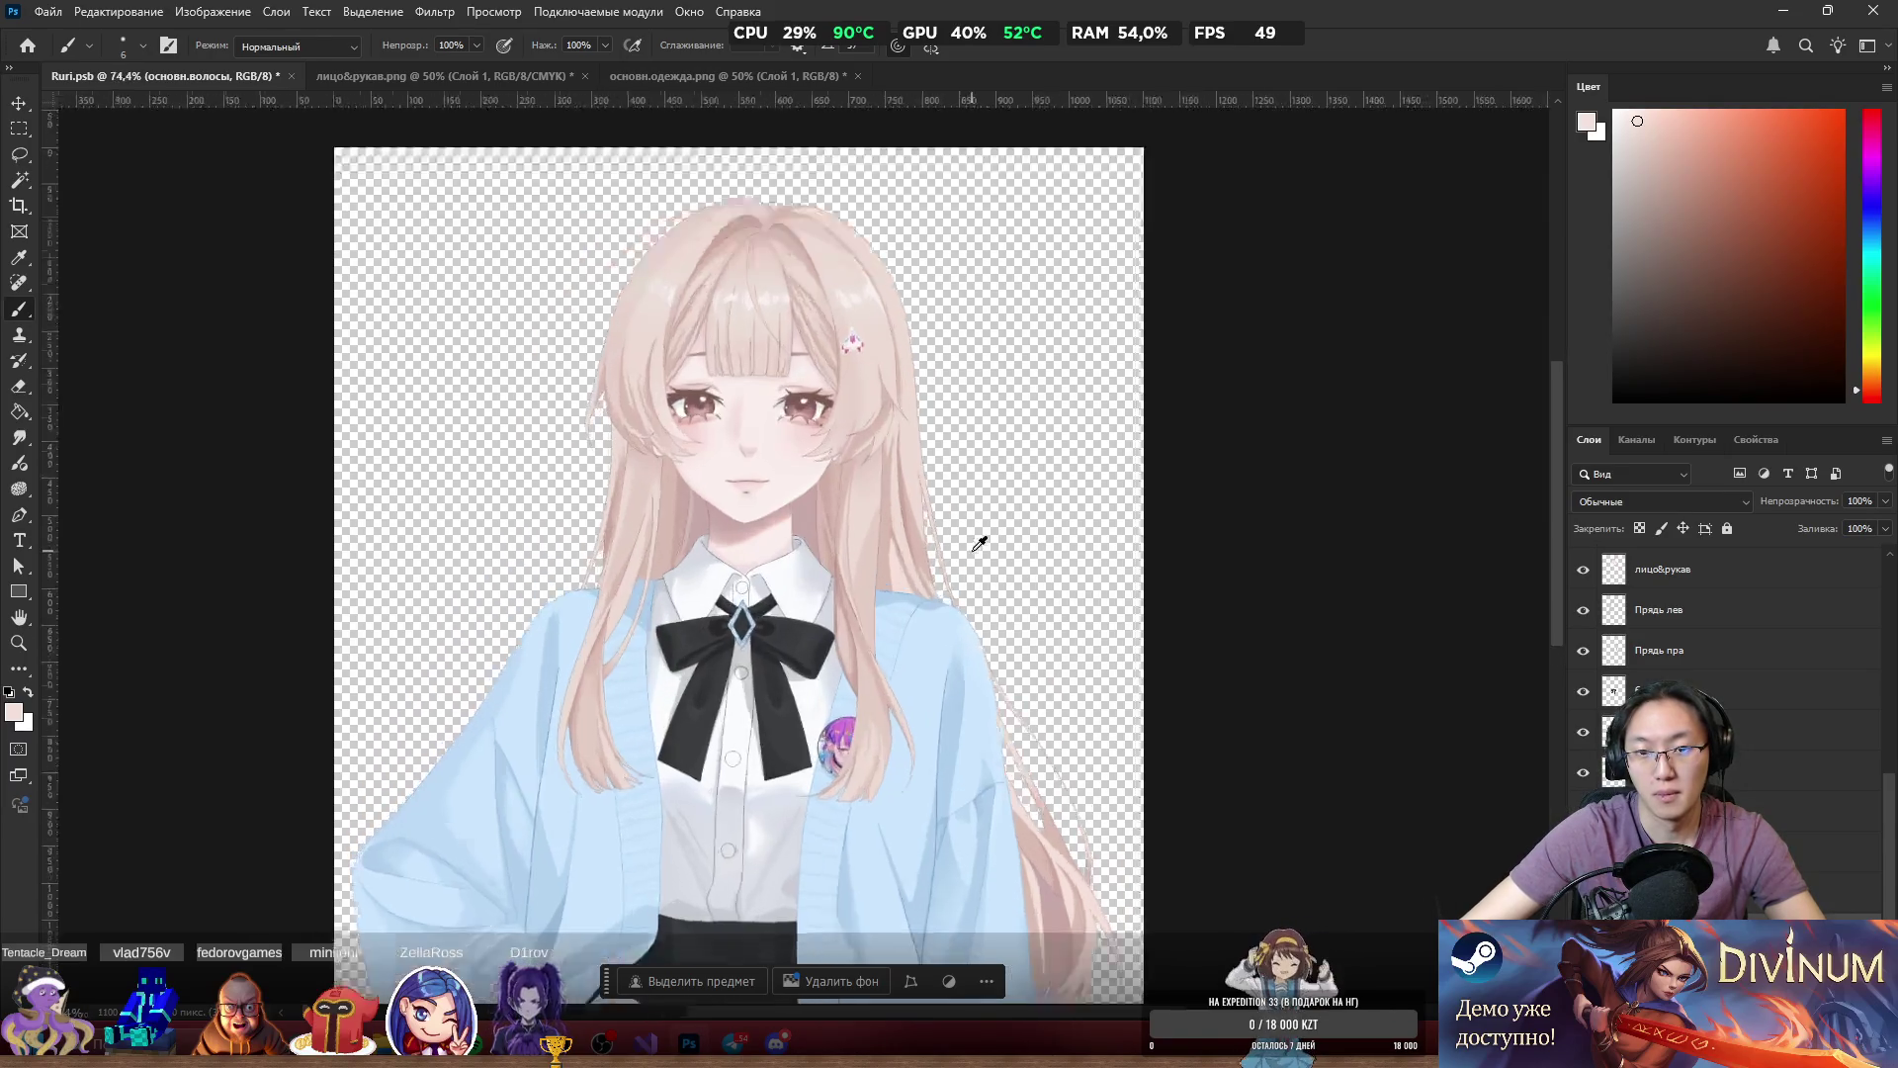
pyautogui.scroll(-5, 935, 570)
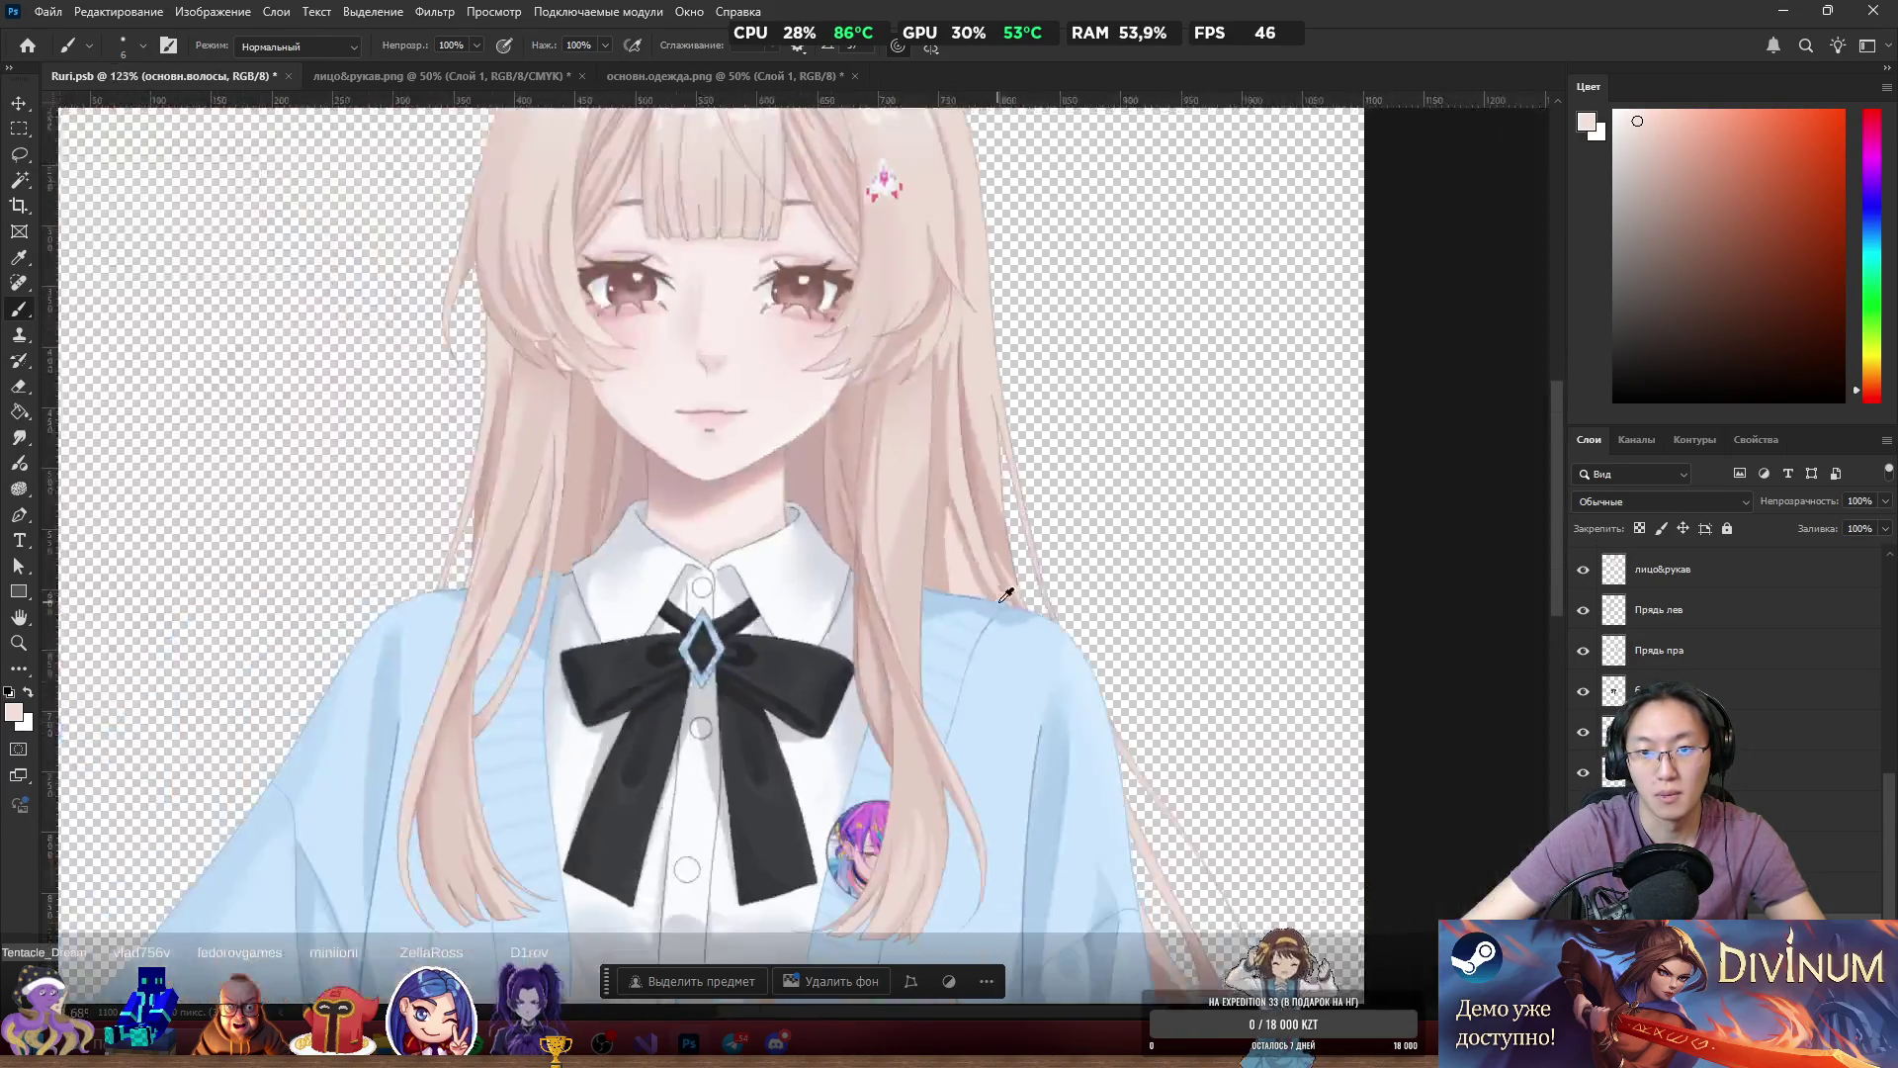
pyautogui.scroll(6, 1050, 584)
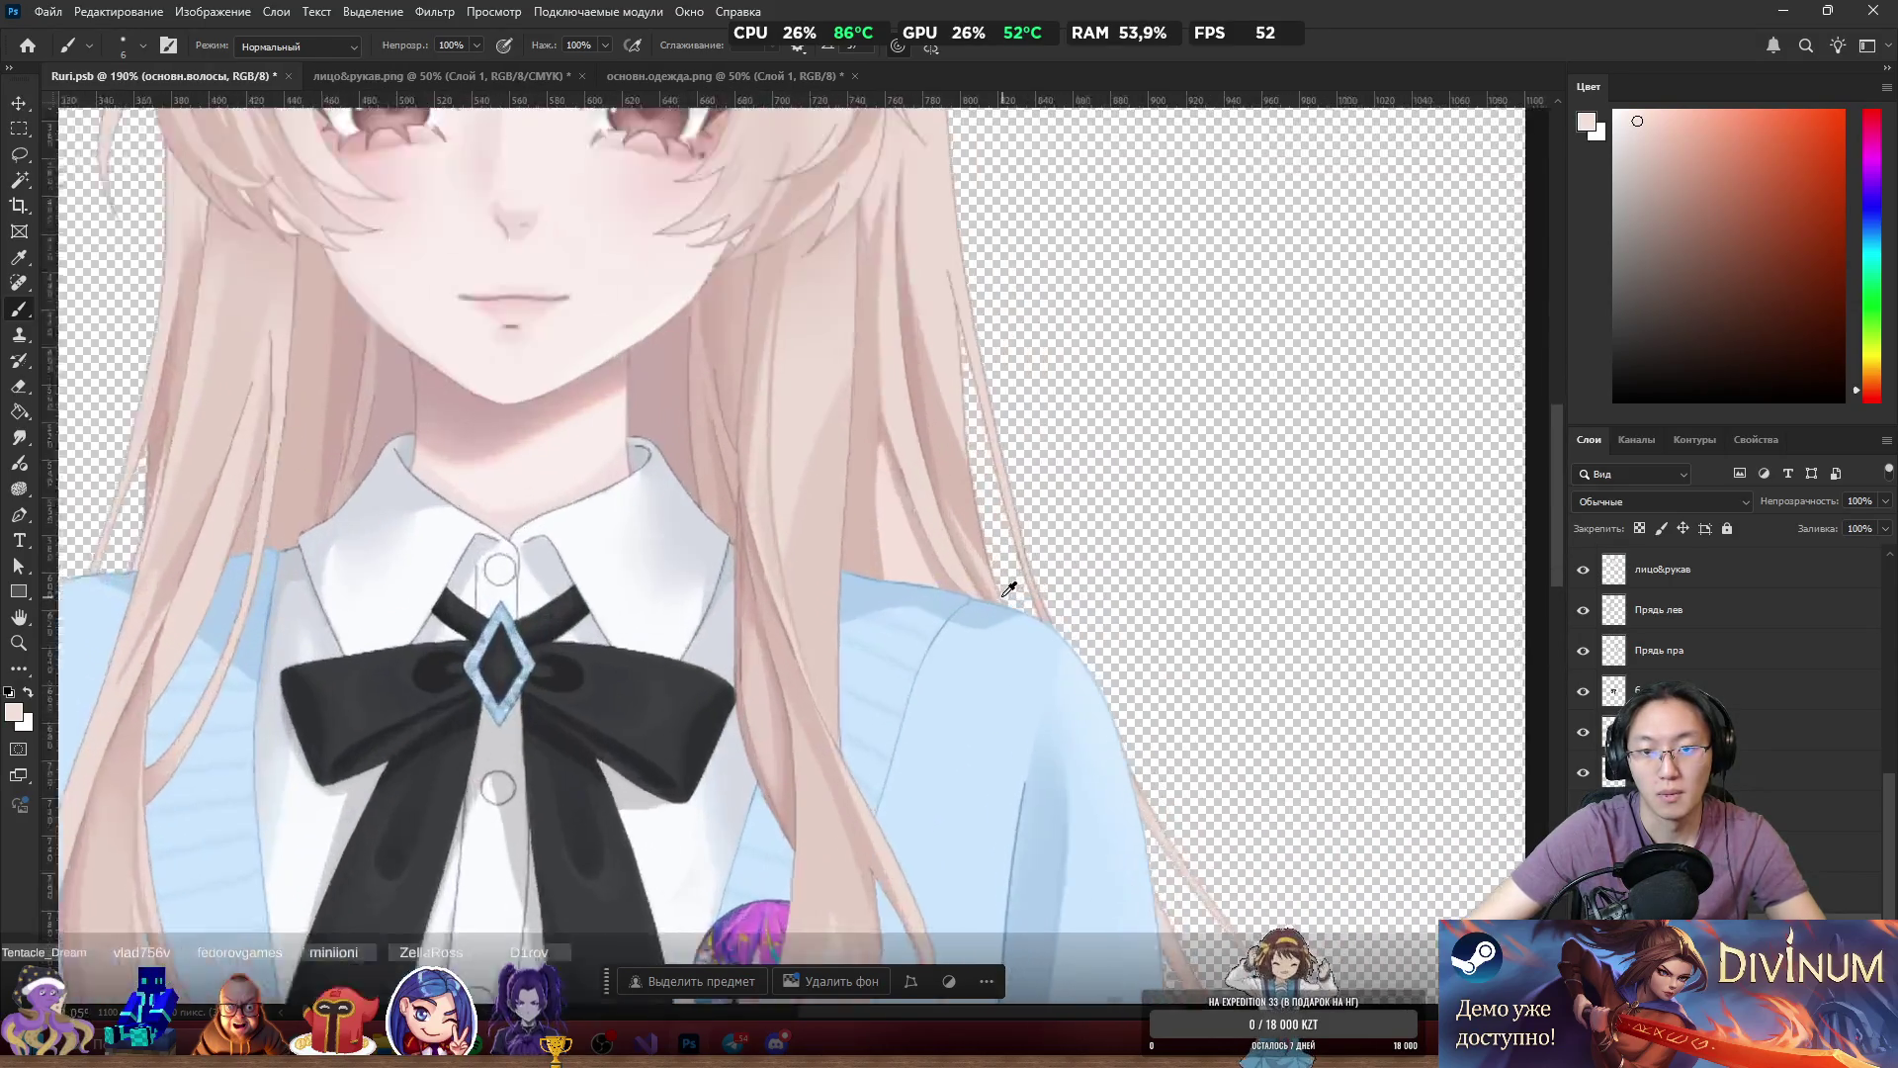
pyautogui.scroll(-6, 1002, 596)
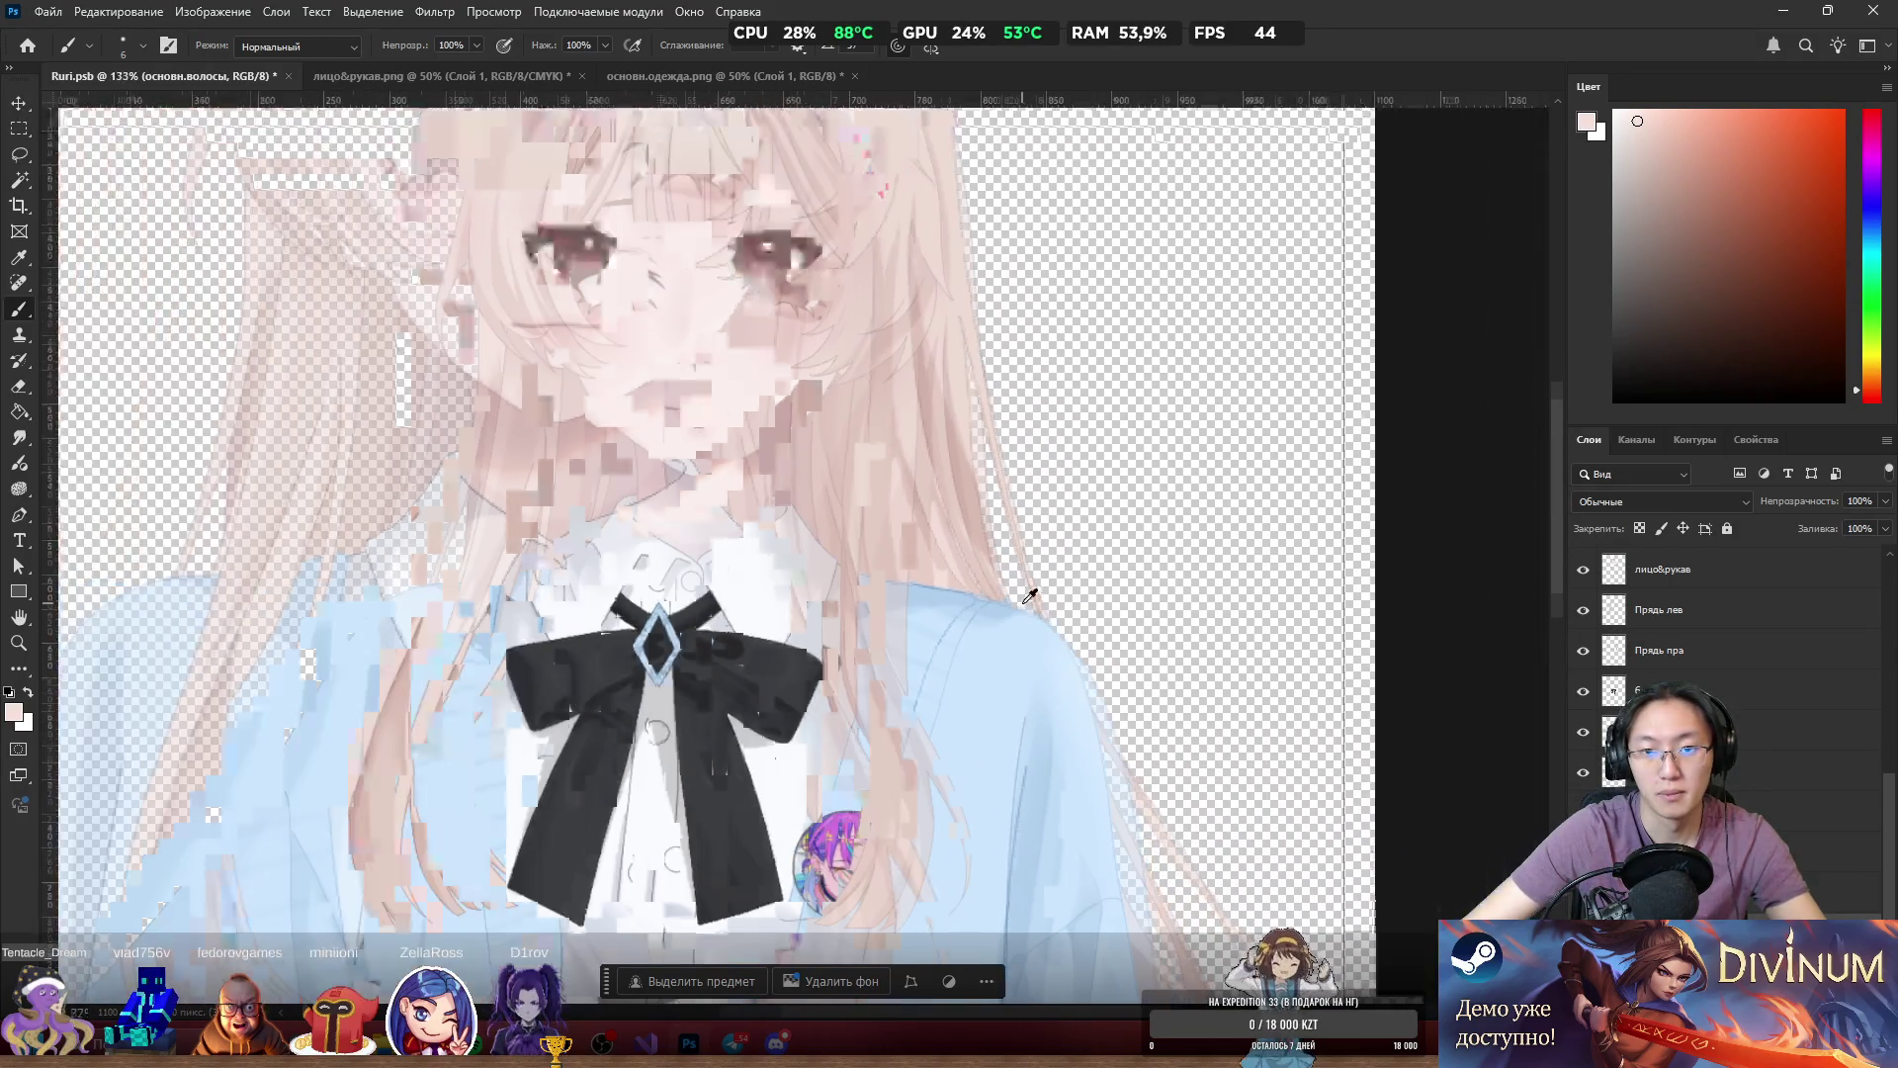
pyautogui.scroll(-3, 1275, 741)
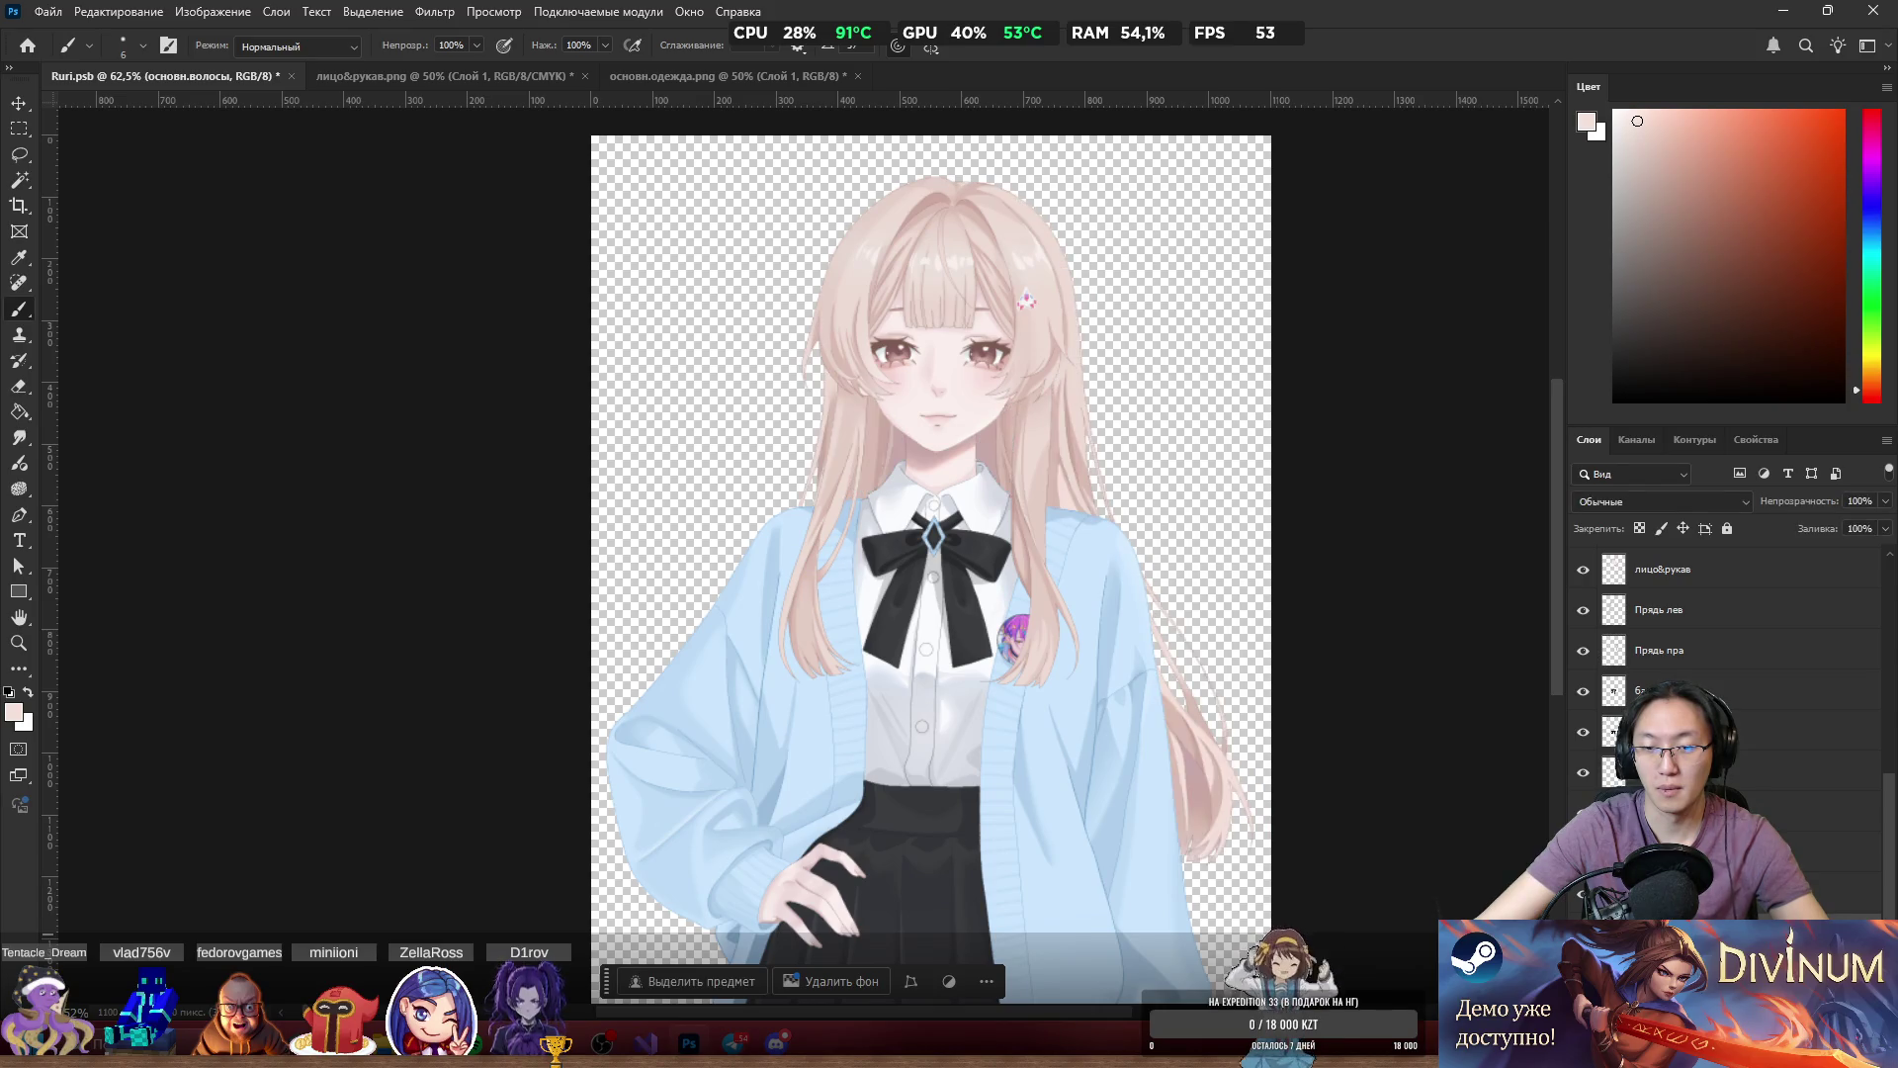
pyautogui.keyDown('alt'); pyautogui.click(1583, 812); pyautogui.keyUp('alt')
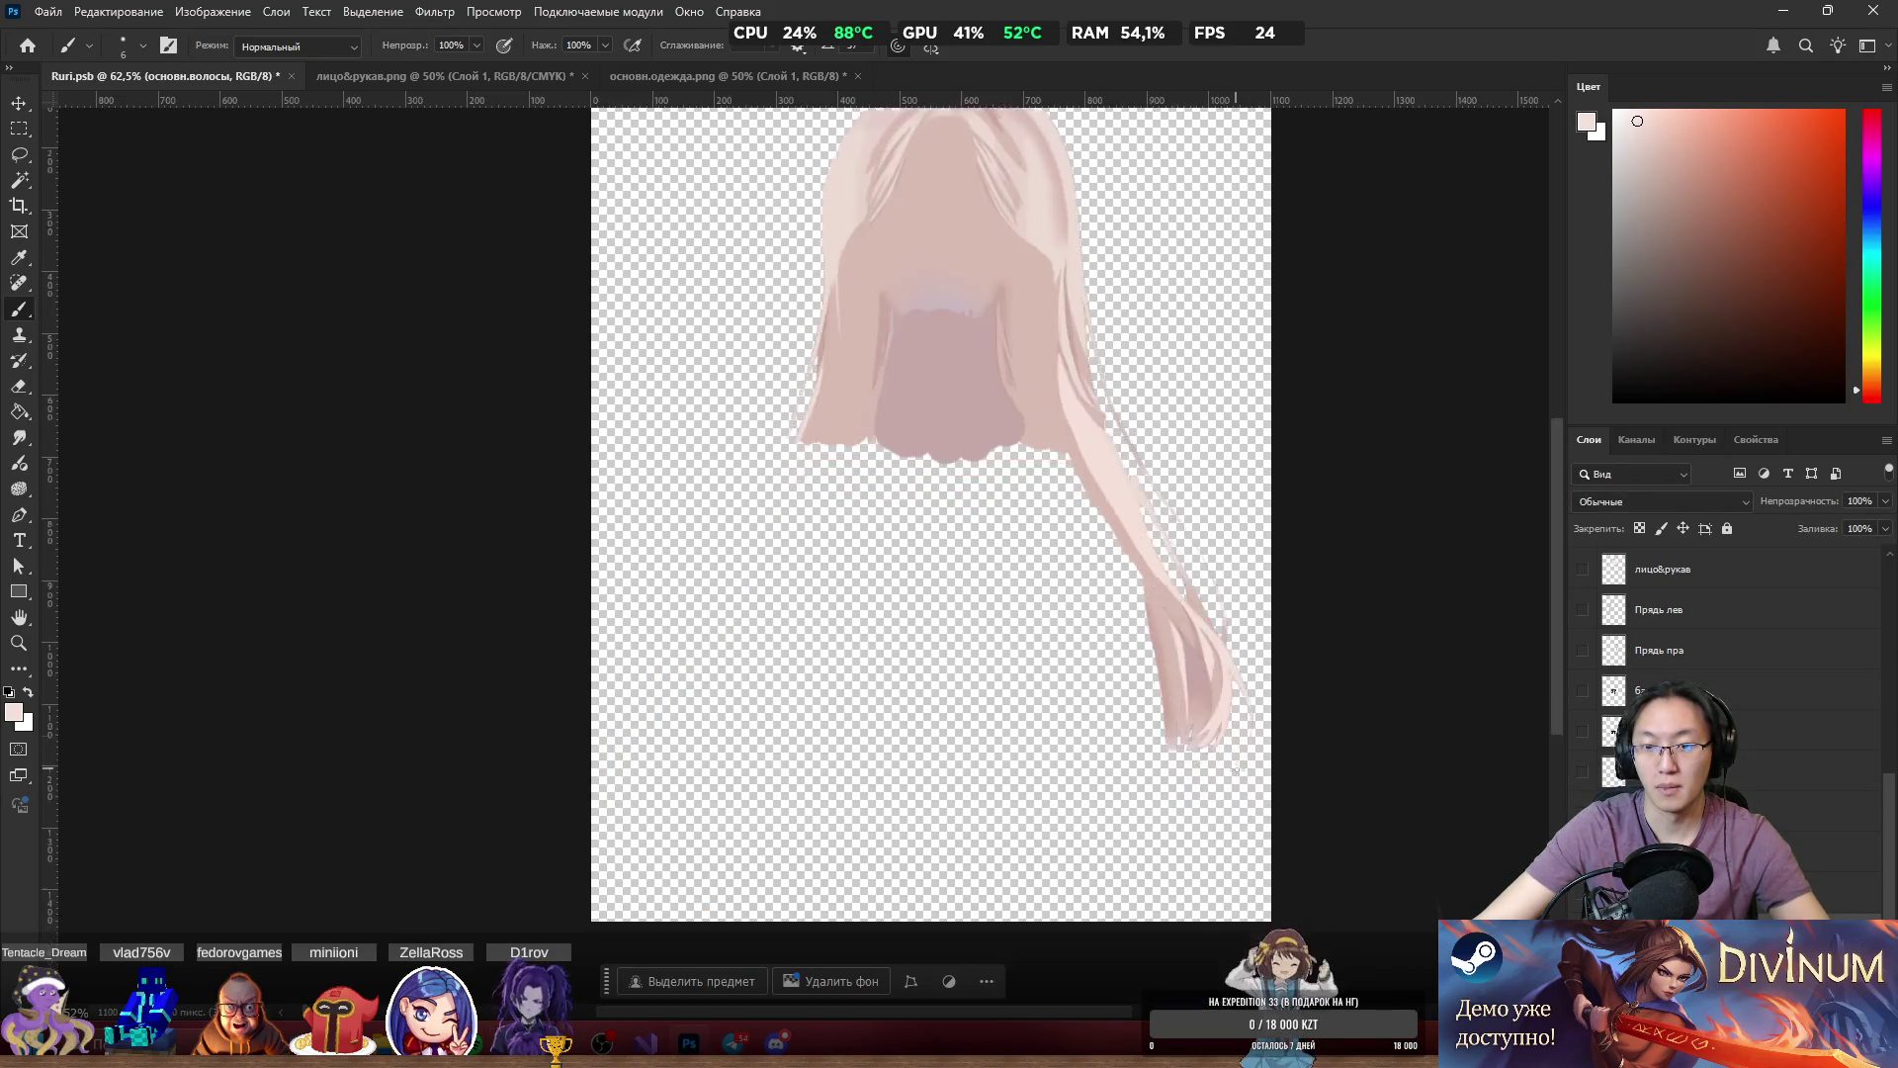
pyautogui.scroll(5, 1144, 644)
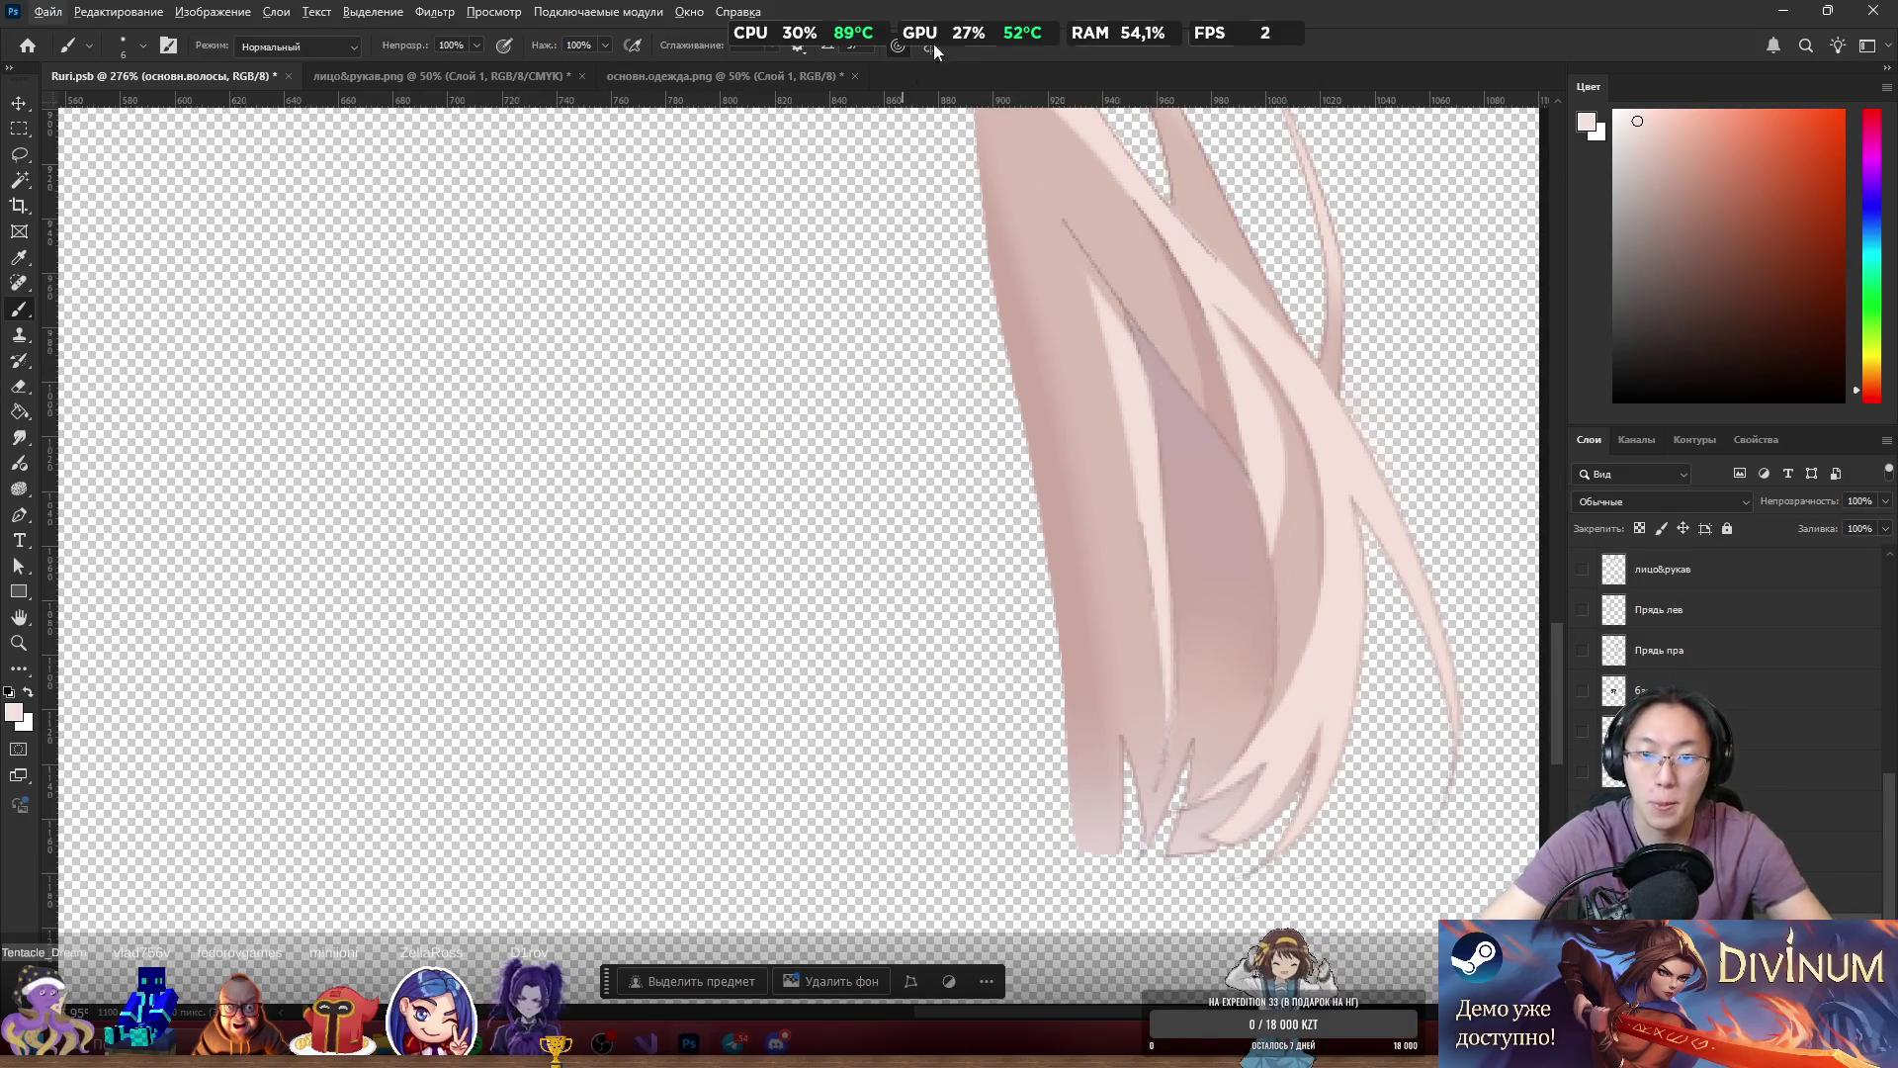
pyautogui.keyDown('alt'); pyautogui.click(1005, 321); pyautogui.keyUp('alt')
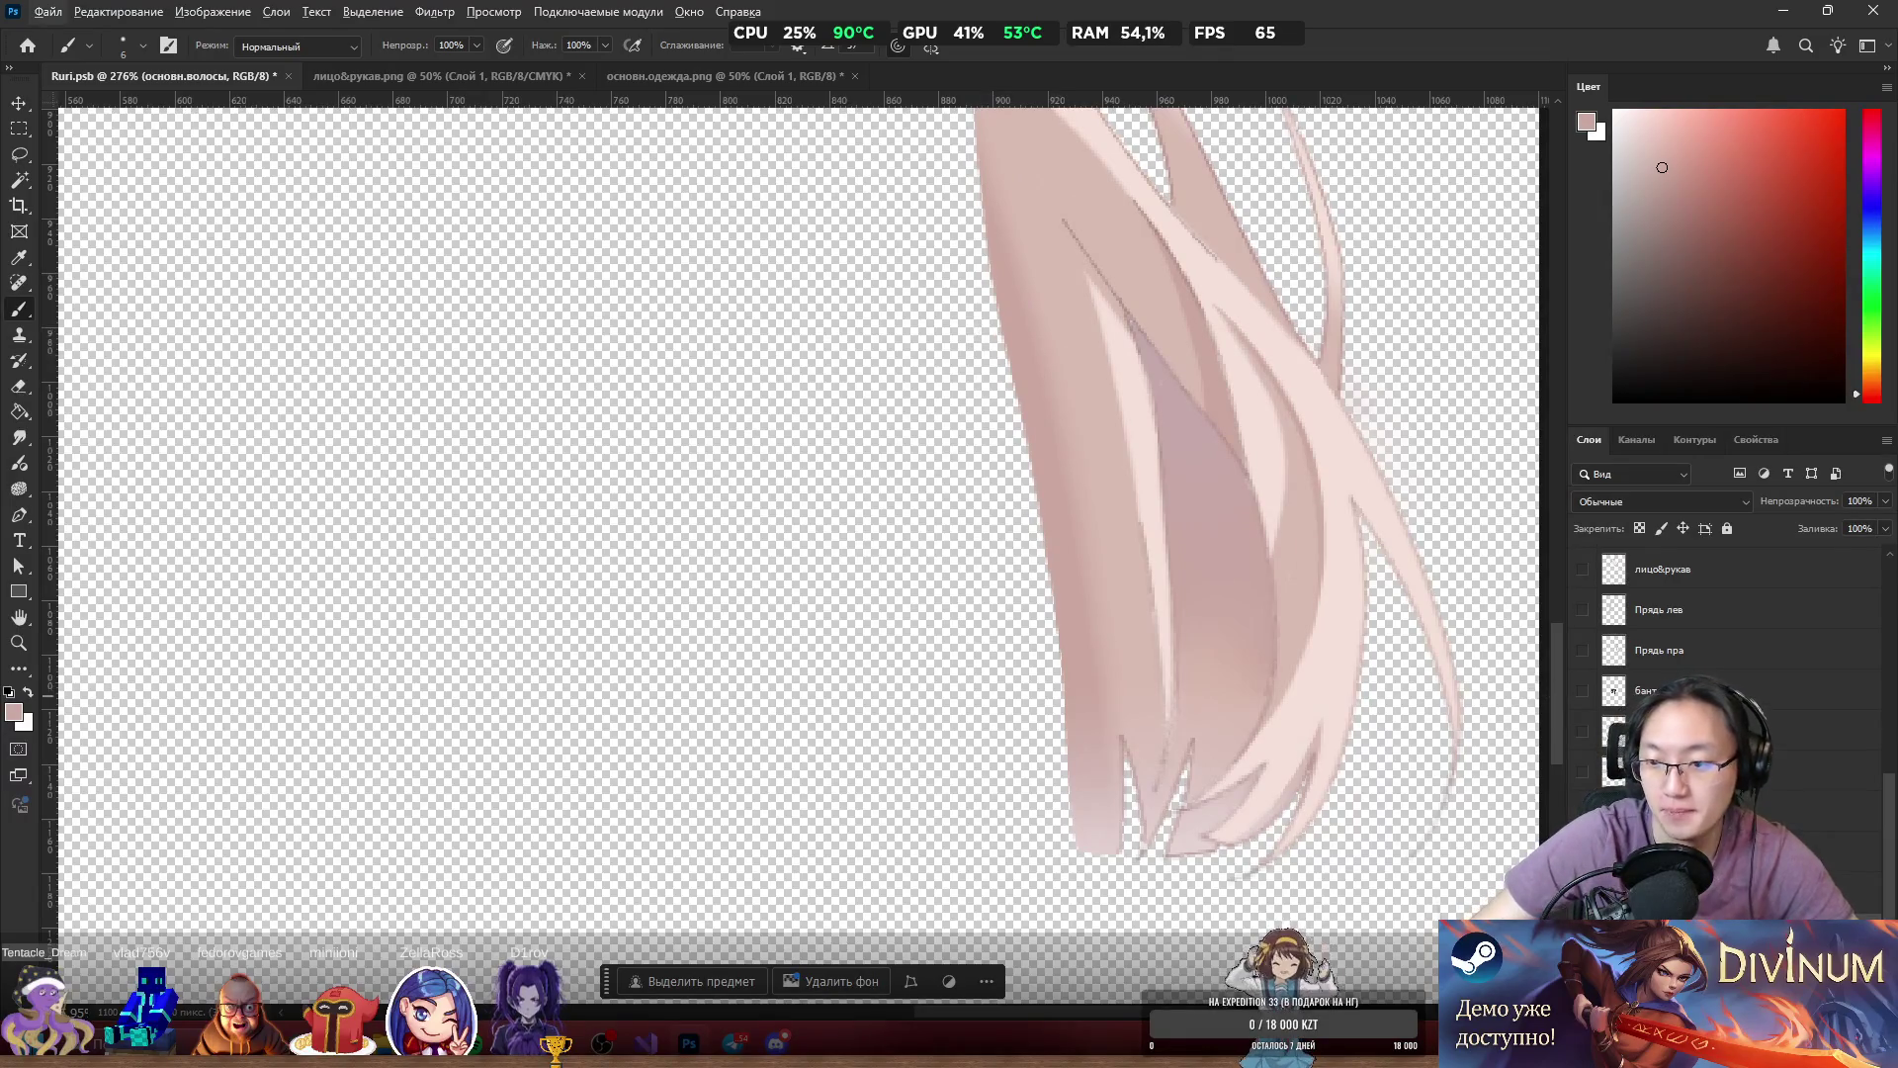
# On a new layer, paint darker pink along the strand's left edge at 26 px, undoing a light patch.
pyautogui.hotkey('ctrl', 'shift', 'alt', 'n')
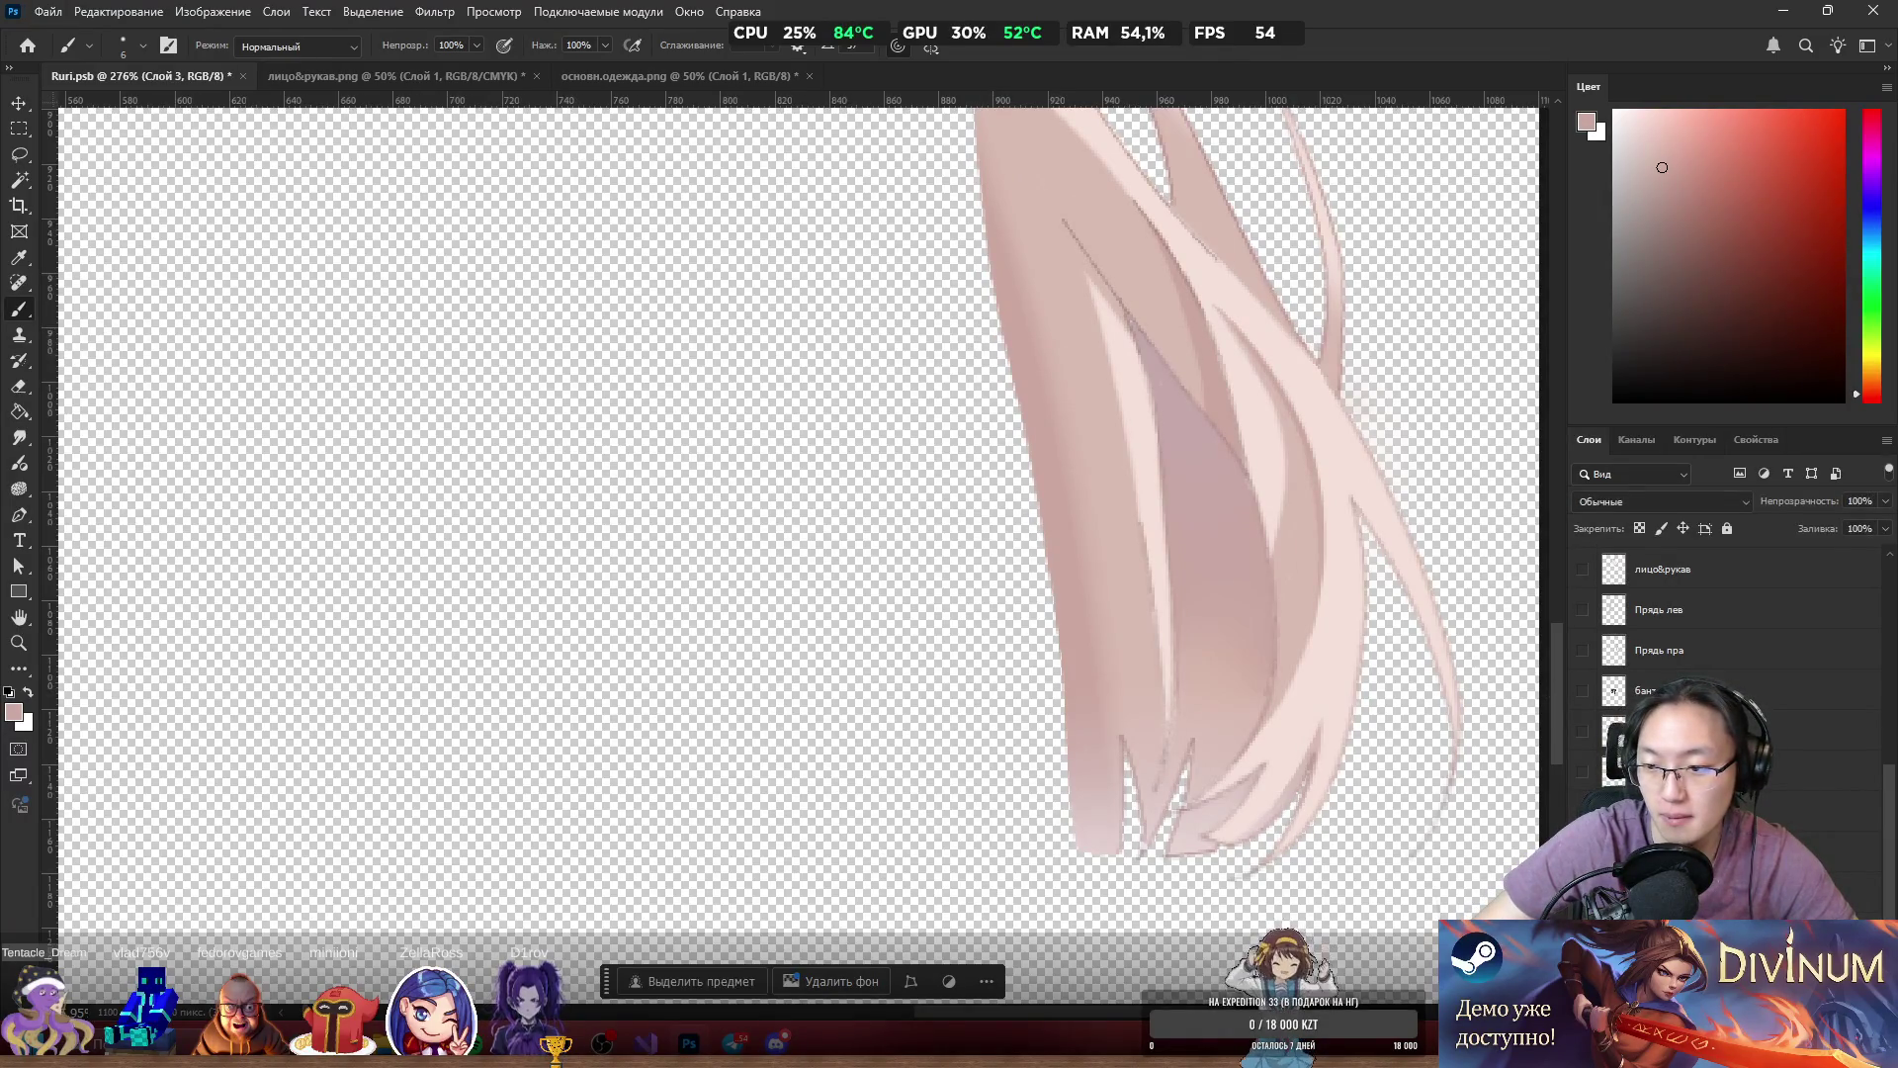
pyautogui.scroll(-3, 1264, 721)
pyautogui.moveTo(1123, 605); pyautogui.dragTo(1144, 606)
pyautogui.moveTo(1090, 452)
pyautogui.mouseDown()
pyautogui.moveTo(1147, 774)
pyautogui.moveTo(1115, 703)
pyautogui.moveTo(1087, 410)
pyautogui.mouseUp()
pyautogui.keyDown('alt'); pyautogui.click(1136, 432); pyautogui.keyUp('alt')
pyautogui.hotkey('ctrl', 'z')
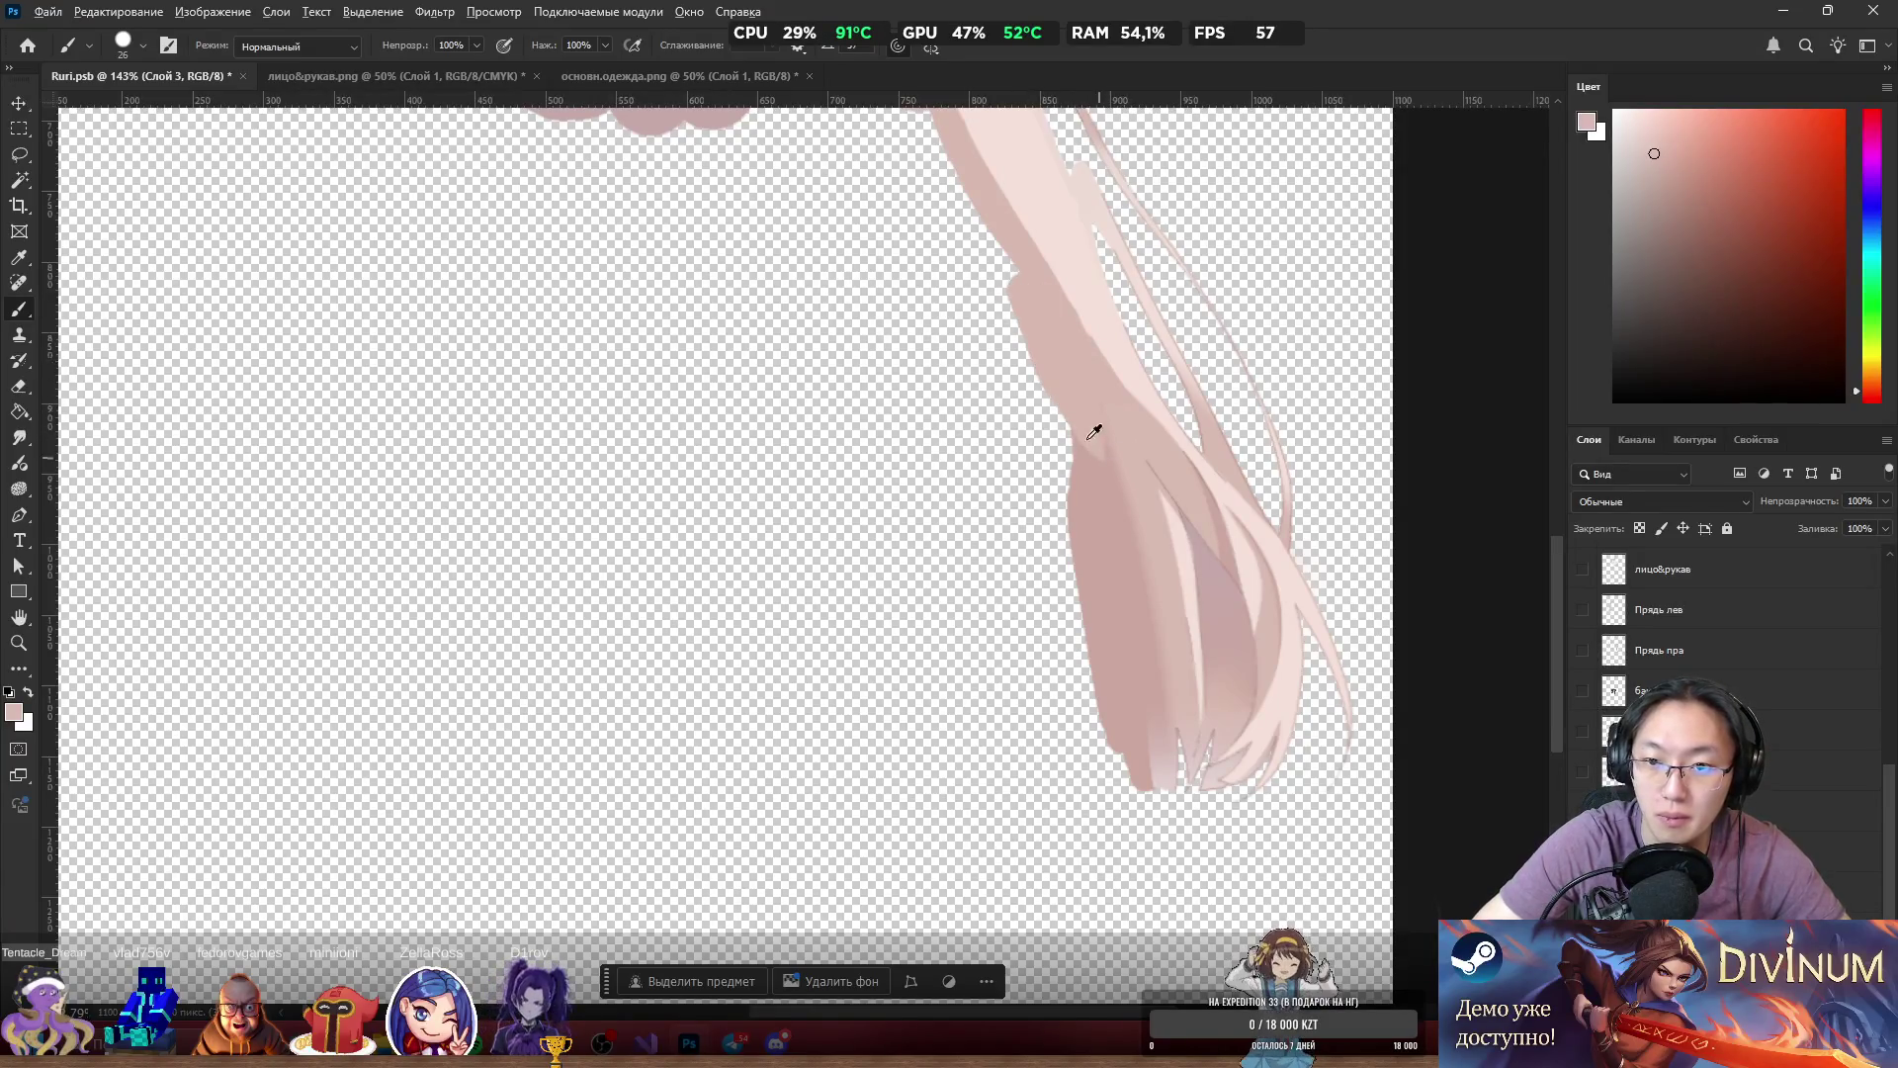
# Extend the darker pink shading up the strand's left edge, then reselect the main hair layer.
pyautogui.keyDown('alt'); pyautogui.click(1104, 476); pyautogui.keyUp('alt')
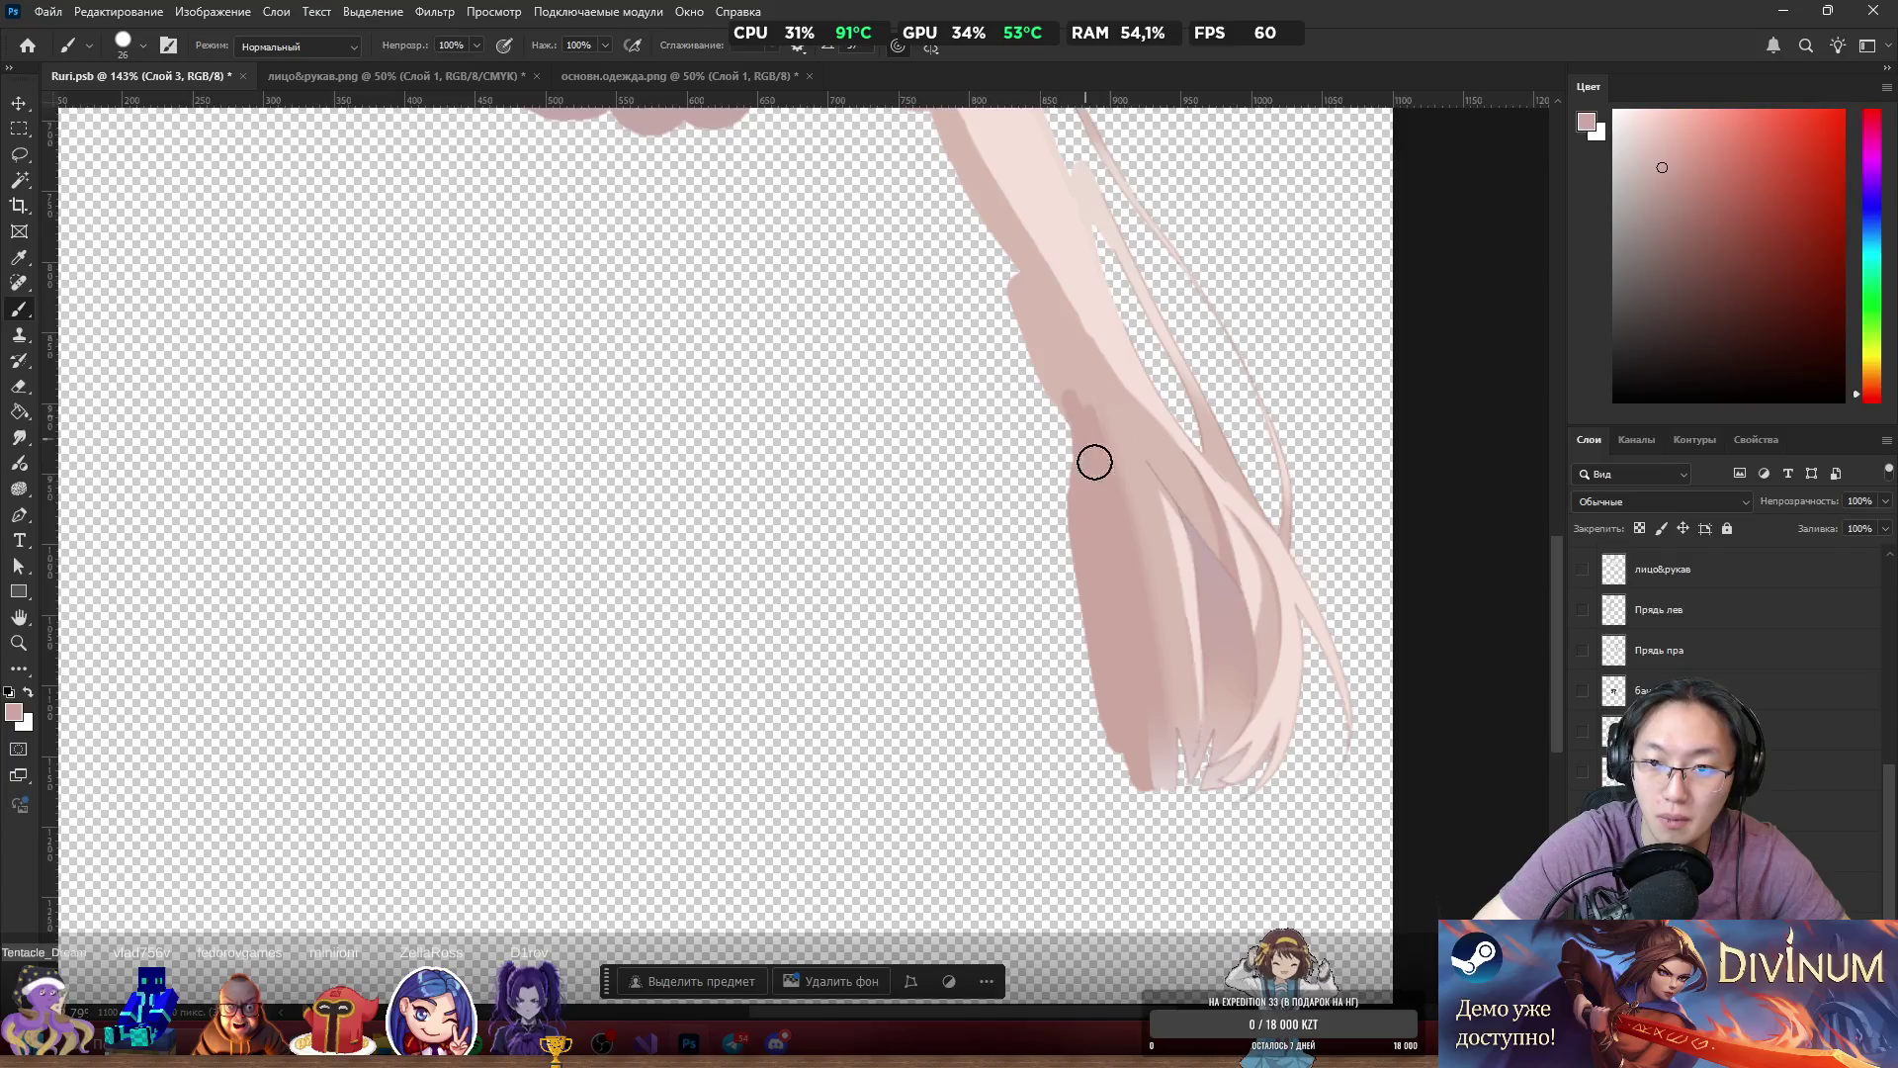
pyautogui.moveTo(1110, 471); pyautogui.dragTo(1080, 413)
pyautogui.moveTo(1021, 328)
pyautogui.mouseDown()
pyautogui.moveTo(1039, 356)
pyautogui.moveTo(1004, 292)
pyautogui.mouseUp()
pyautogui.keyDown('alt'); pyautogui.click(1042, 306); pyautogui.keyUp('alt')
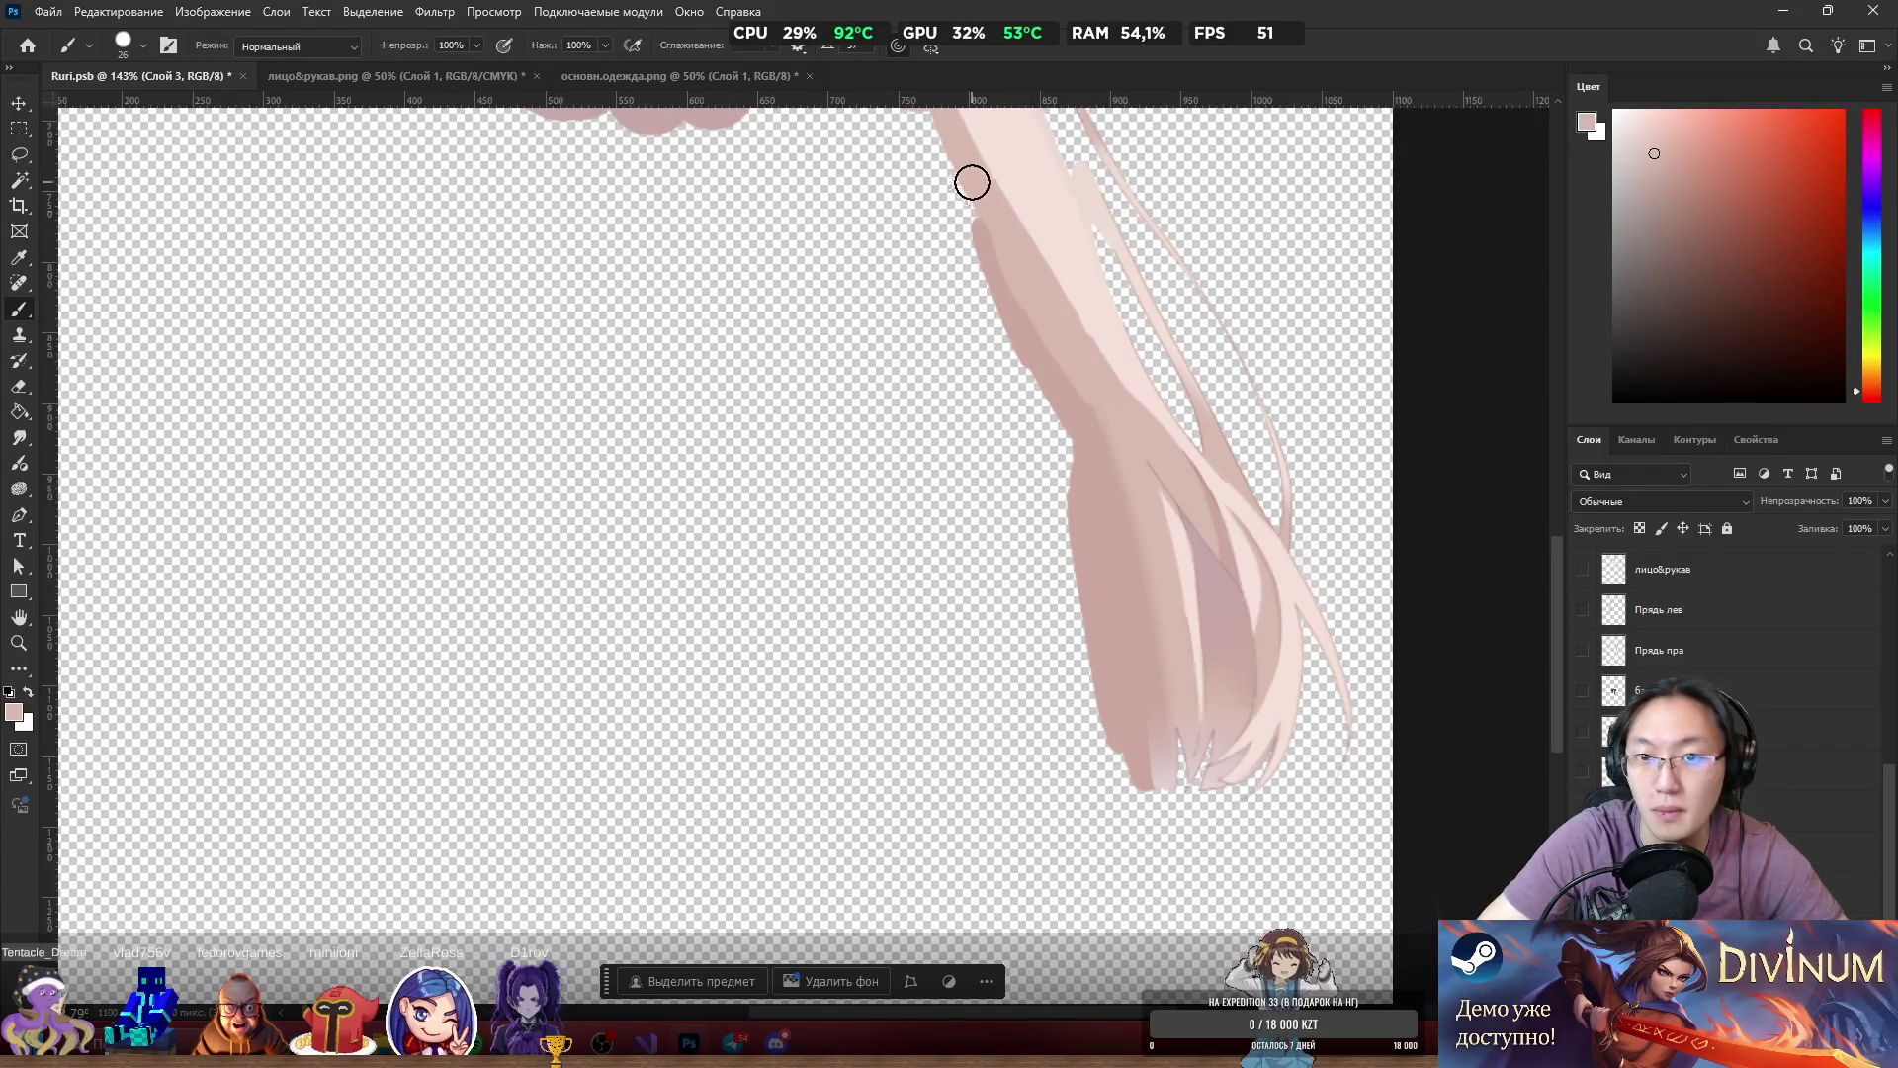
pyautogui.scroll(-3, 1127, 396)
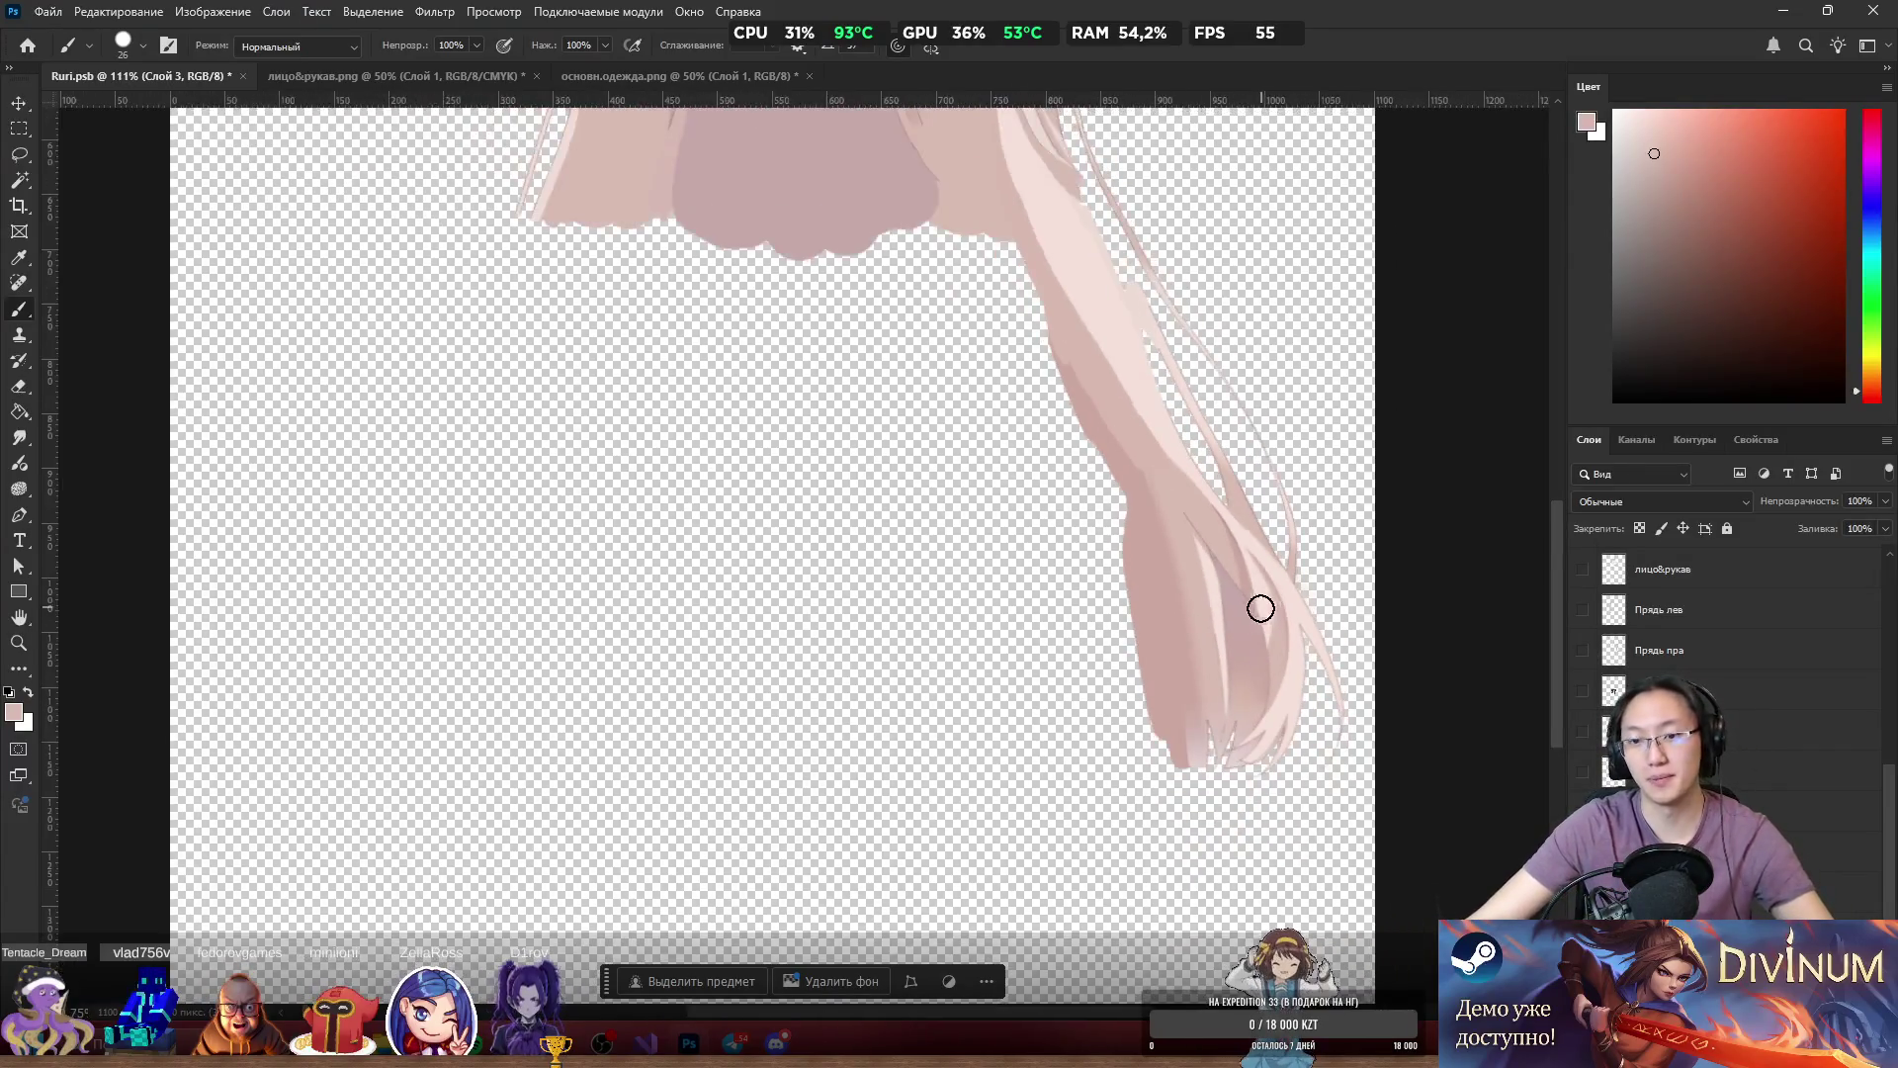
pyautogui.scroll(5, 1264, 605)
pyautogui.keyDown('ctrl'); pyautogui.click(1088, 425); pyautogui.keyUp('ctrl')
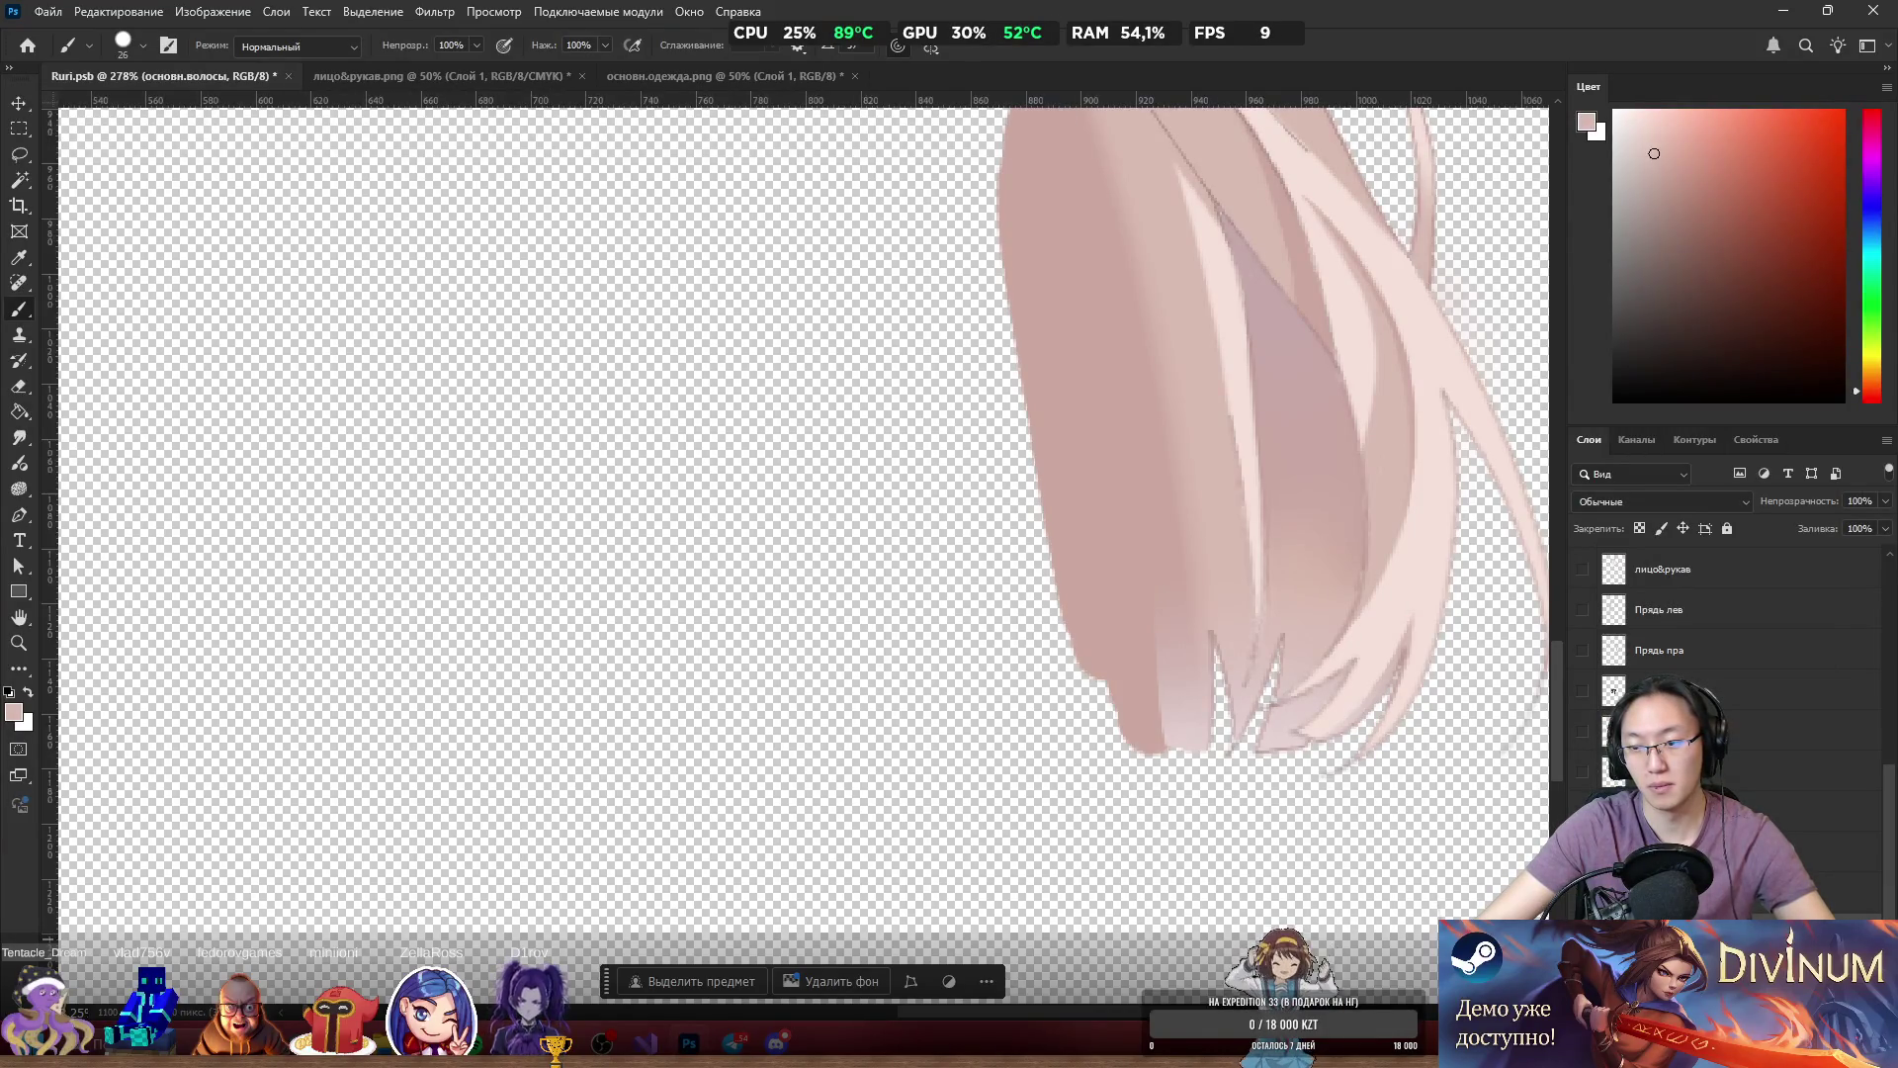
# Hide and restore the darker left strand, show the blue clothing layer, and shift the pink strands up.
pyautogui.press('Delete')
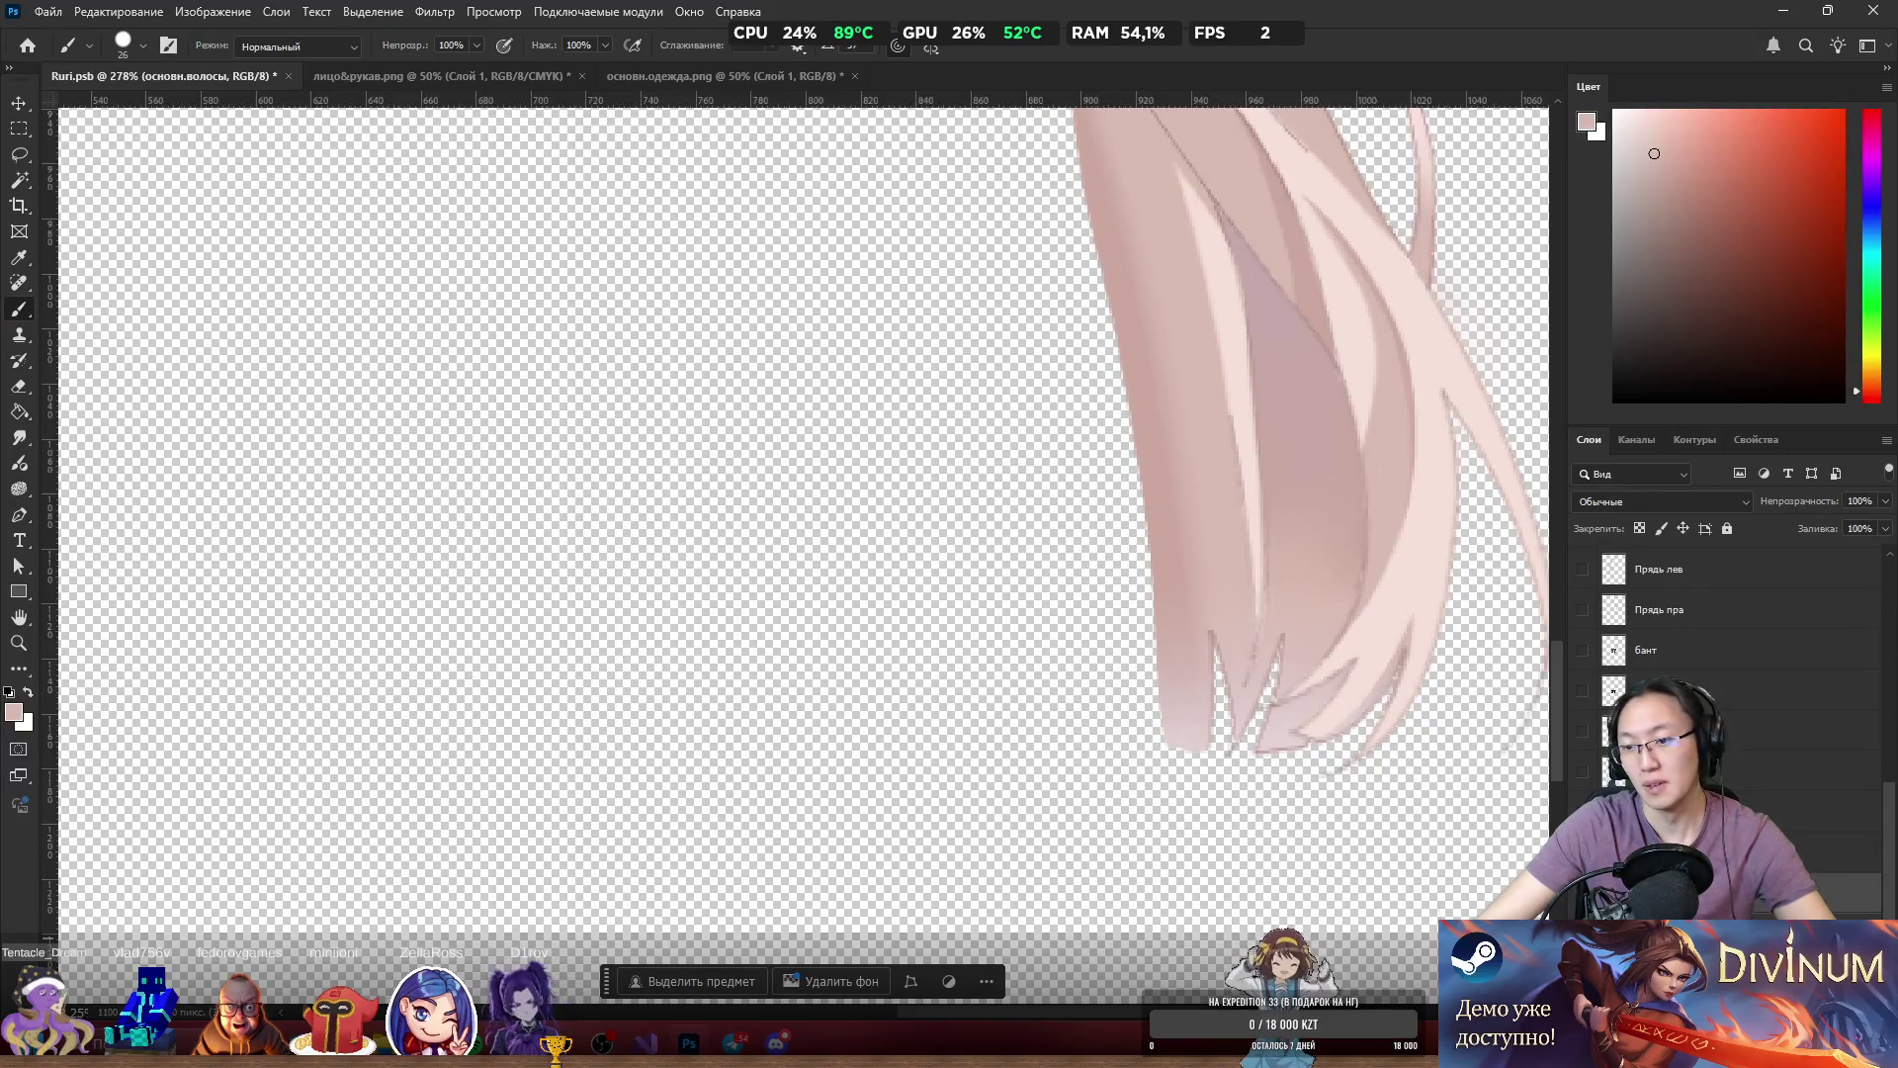
pyautogui.hotkey('ctrl', 'z')
pyautogui.hotkey('ctrl', 'z')
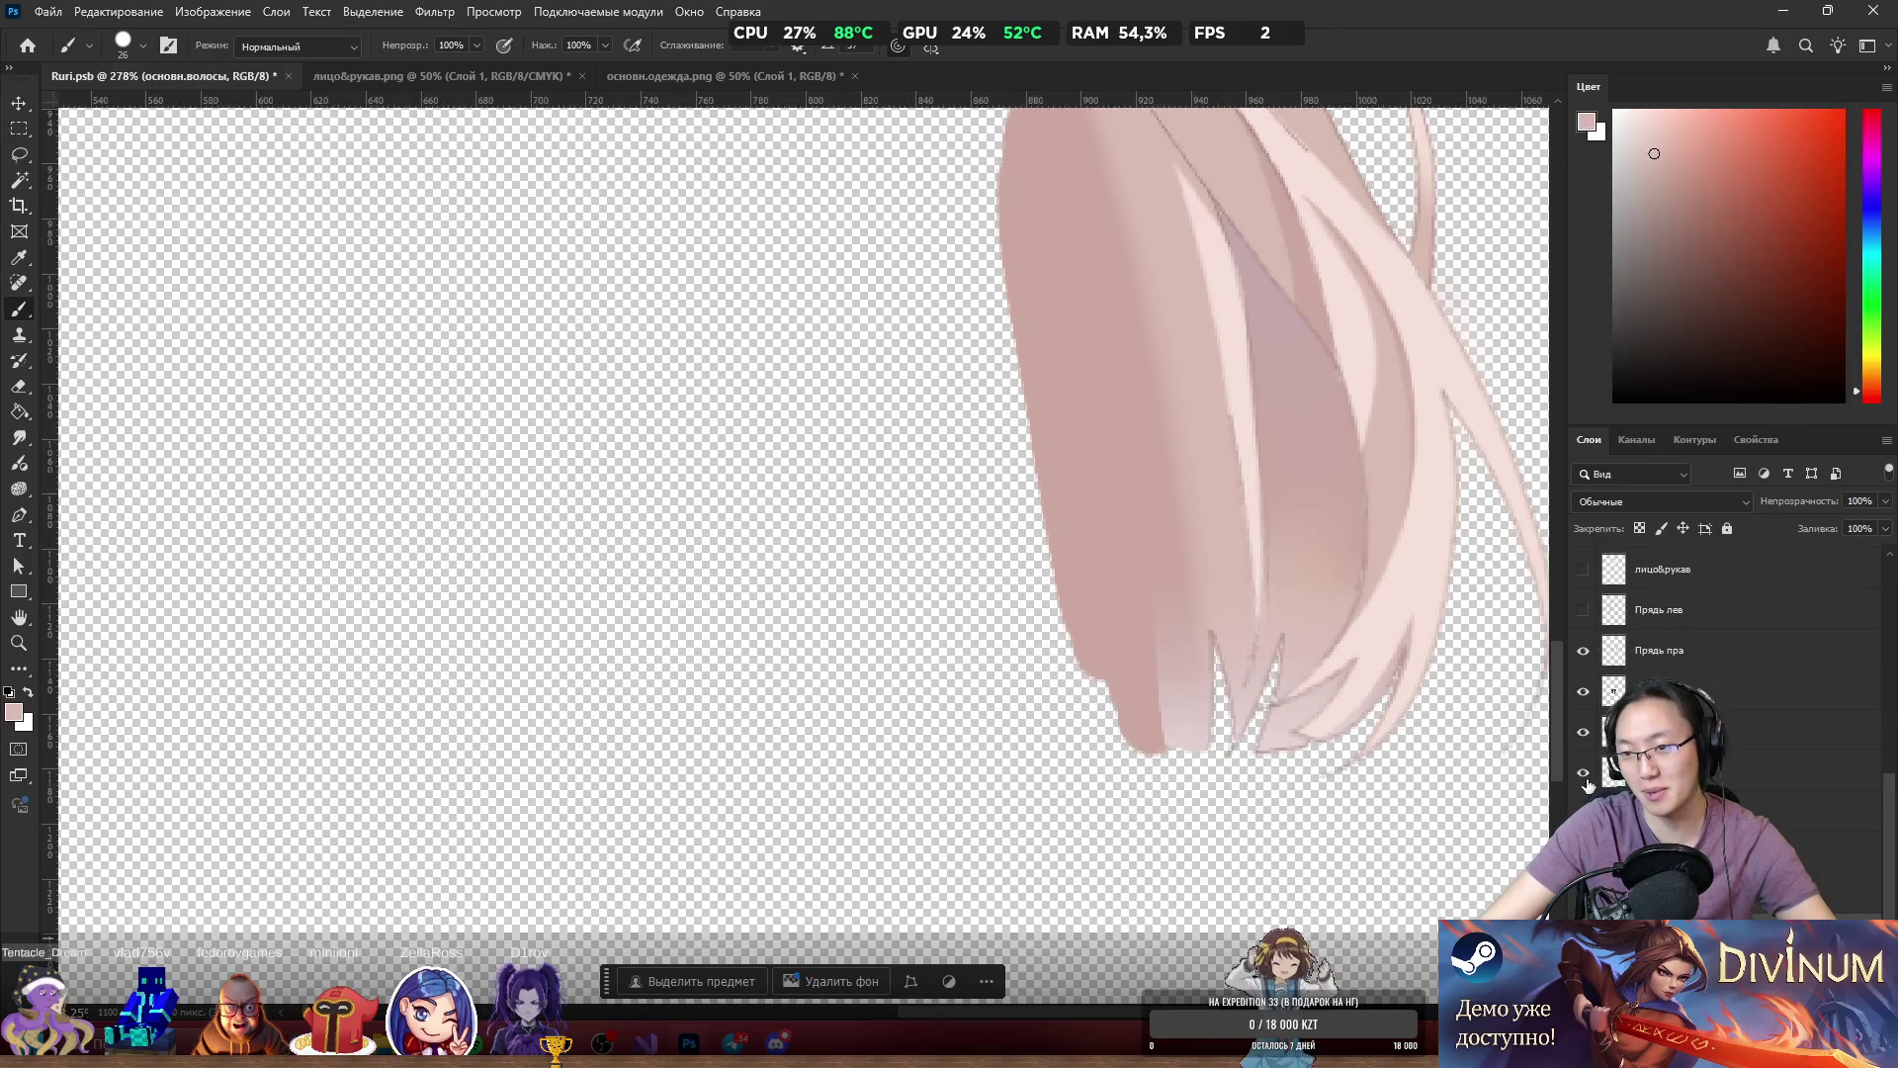
pyautogui.click(1586, 783)
pyautogui.moveTo(1330, 710)
pyautogui.mouseDown()
pyautogui.moveTo(1295, 633)
pyautogui.moveTo(1384, 637)
pyautogui.mouseUp()
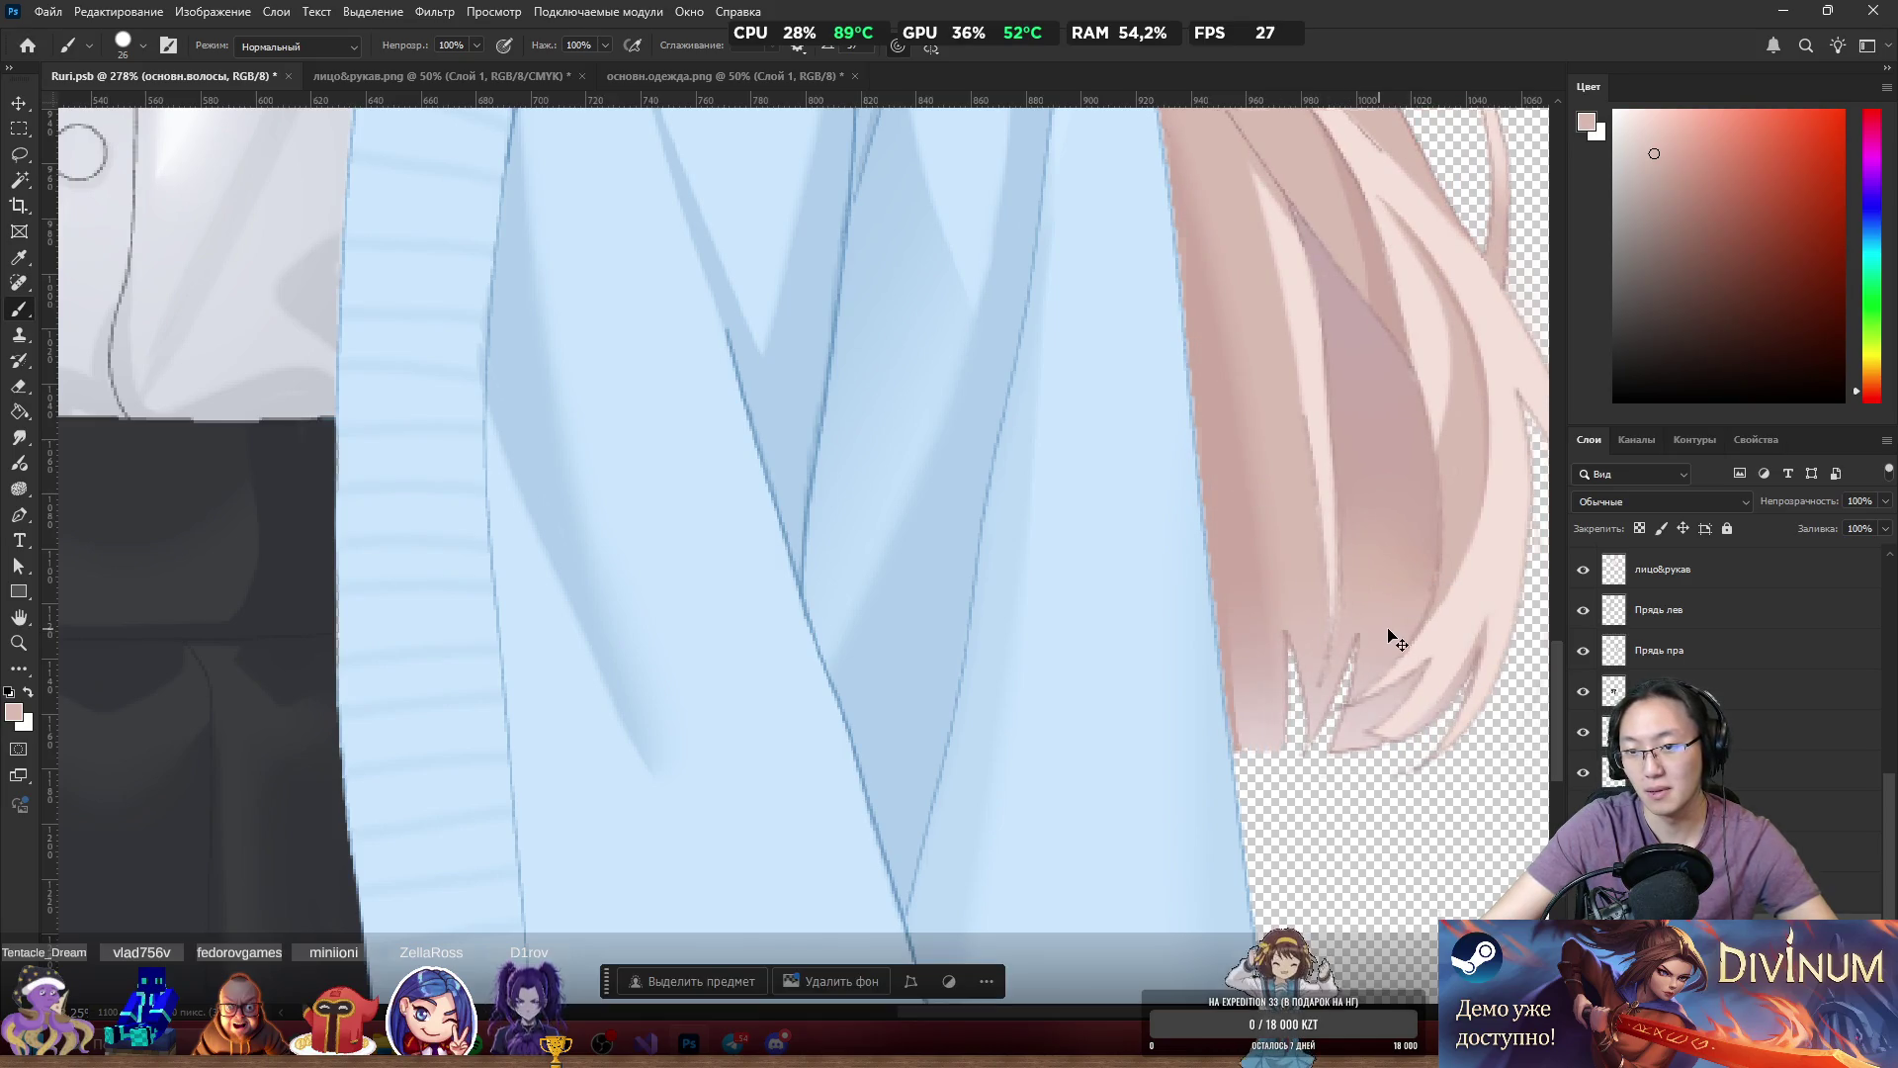
# Preview the alternate hand-at-neck layer, then show the sleeve and hand-on-hip layer instead.
pyautogui.scroll(-5, 1420, 729)
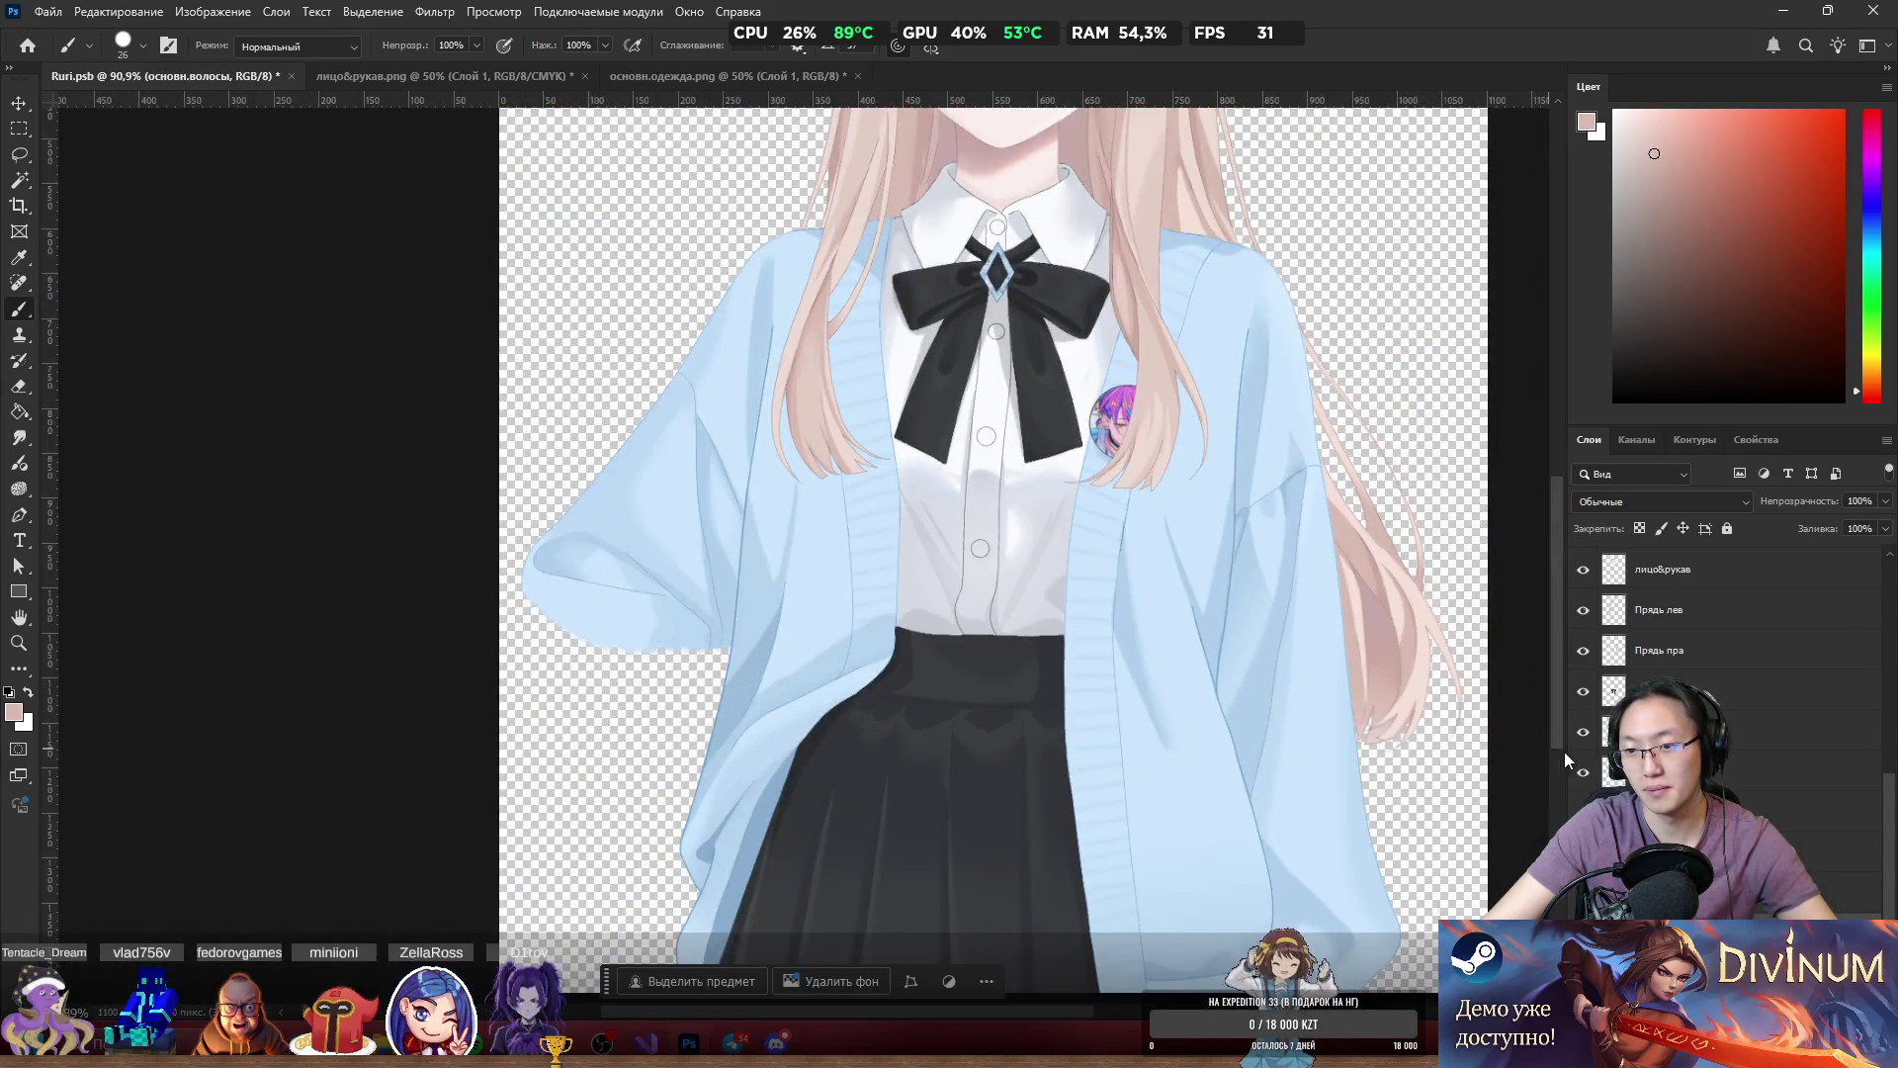
pyautogui.scroll(-5, 1594, 749)
pyautogui.click(1594, 748)
pyautogui.click(1593, 747)
pyautogui.click(1584, 712)
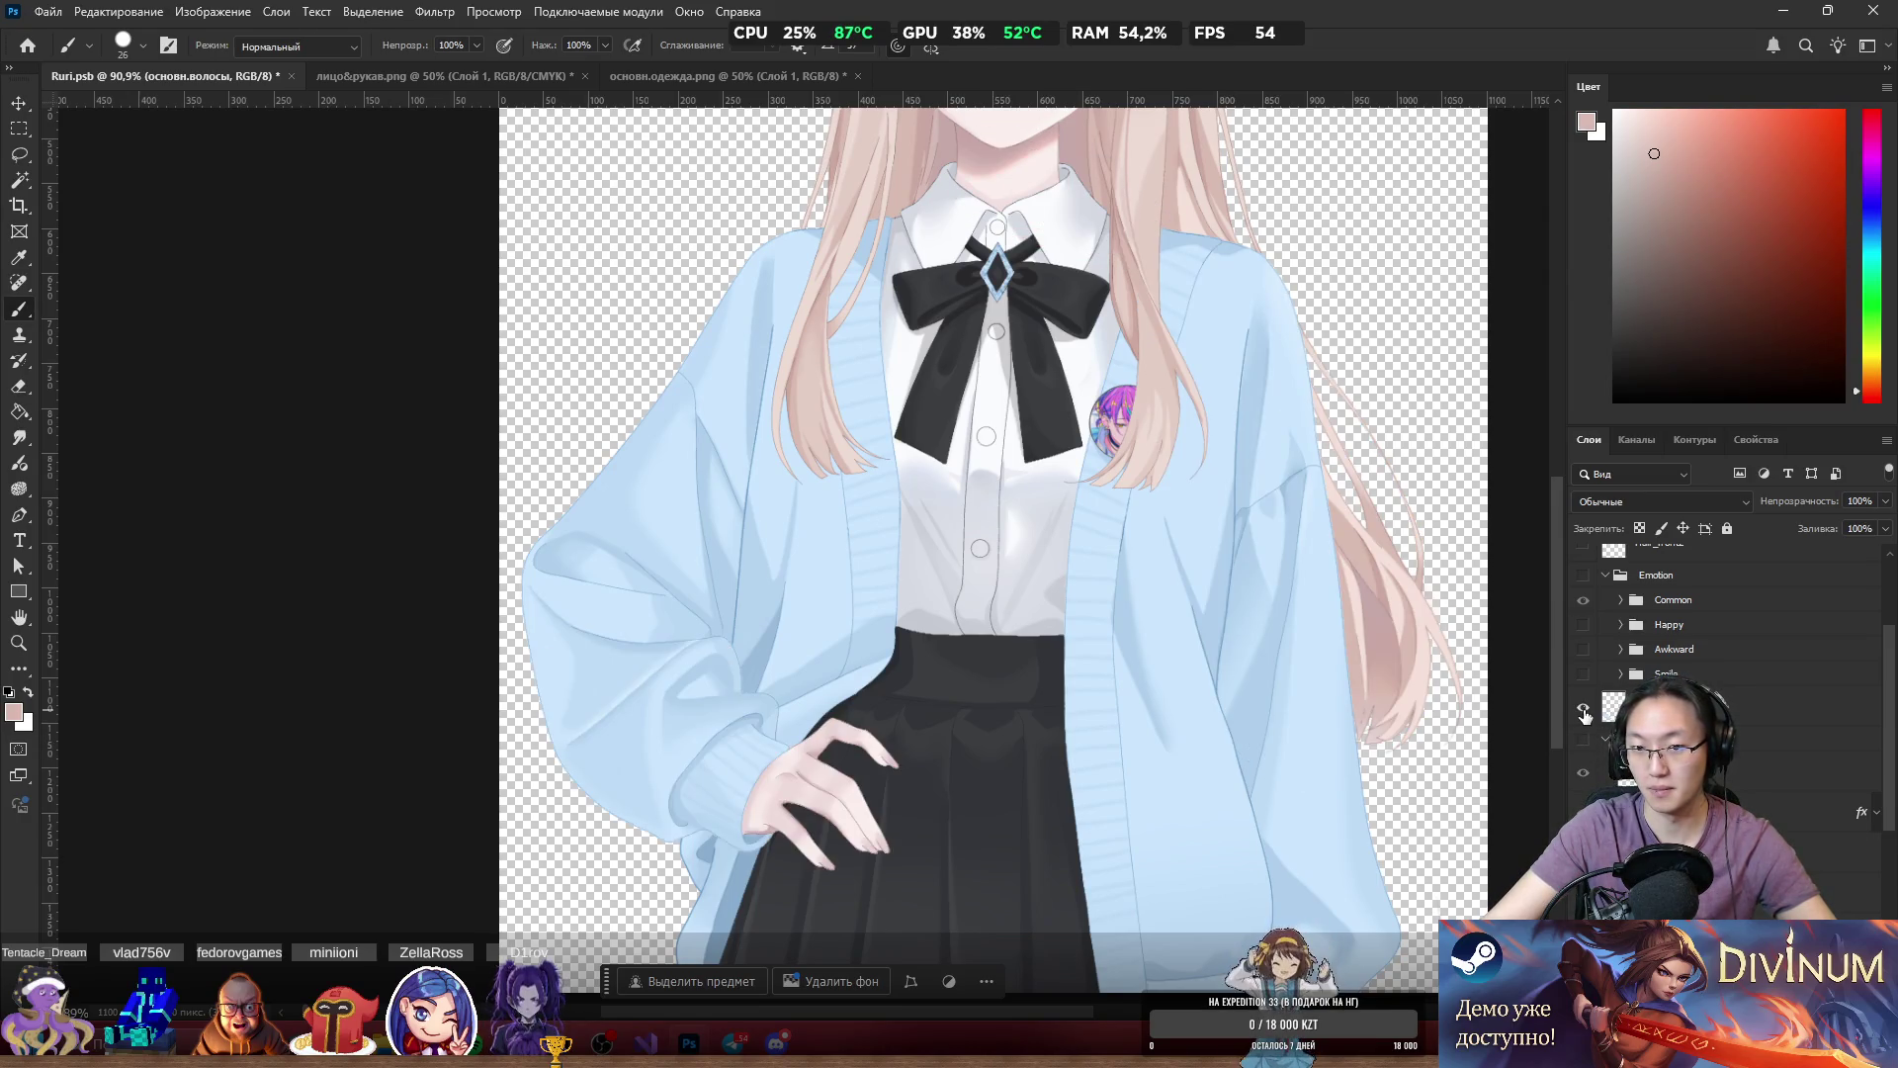
# Try shifting the hair layer to the right, then undo so the hair stays in place.
pyautogui.scroll(2, 1588, 715)
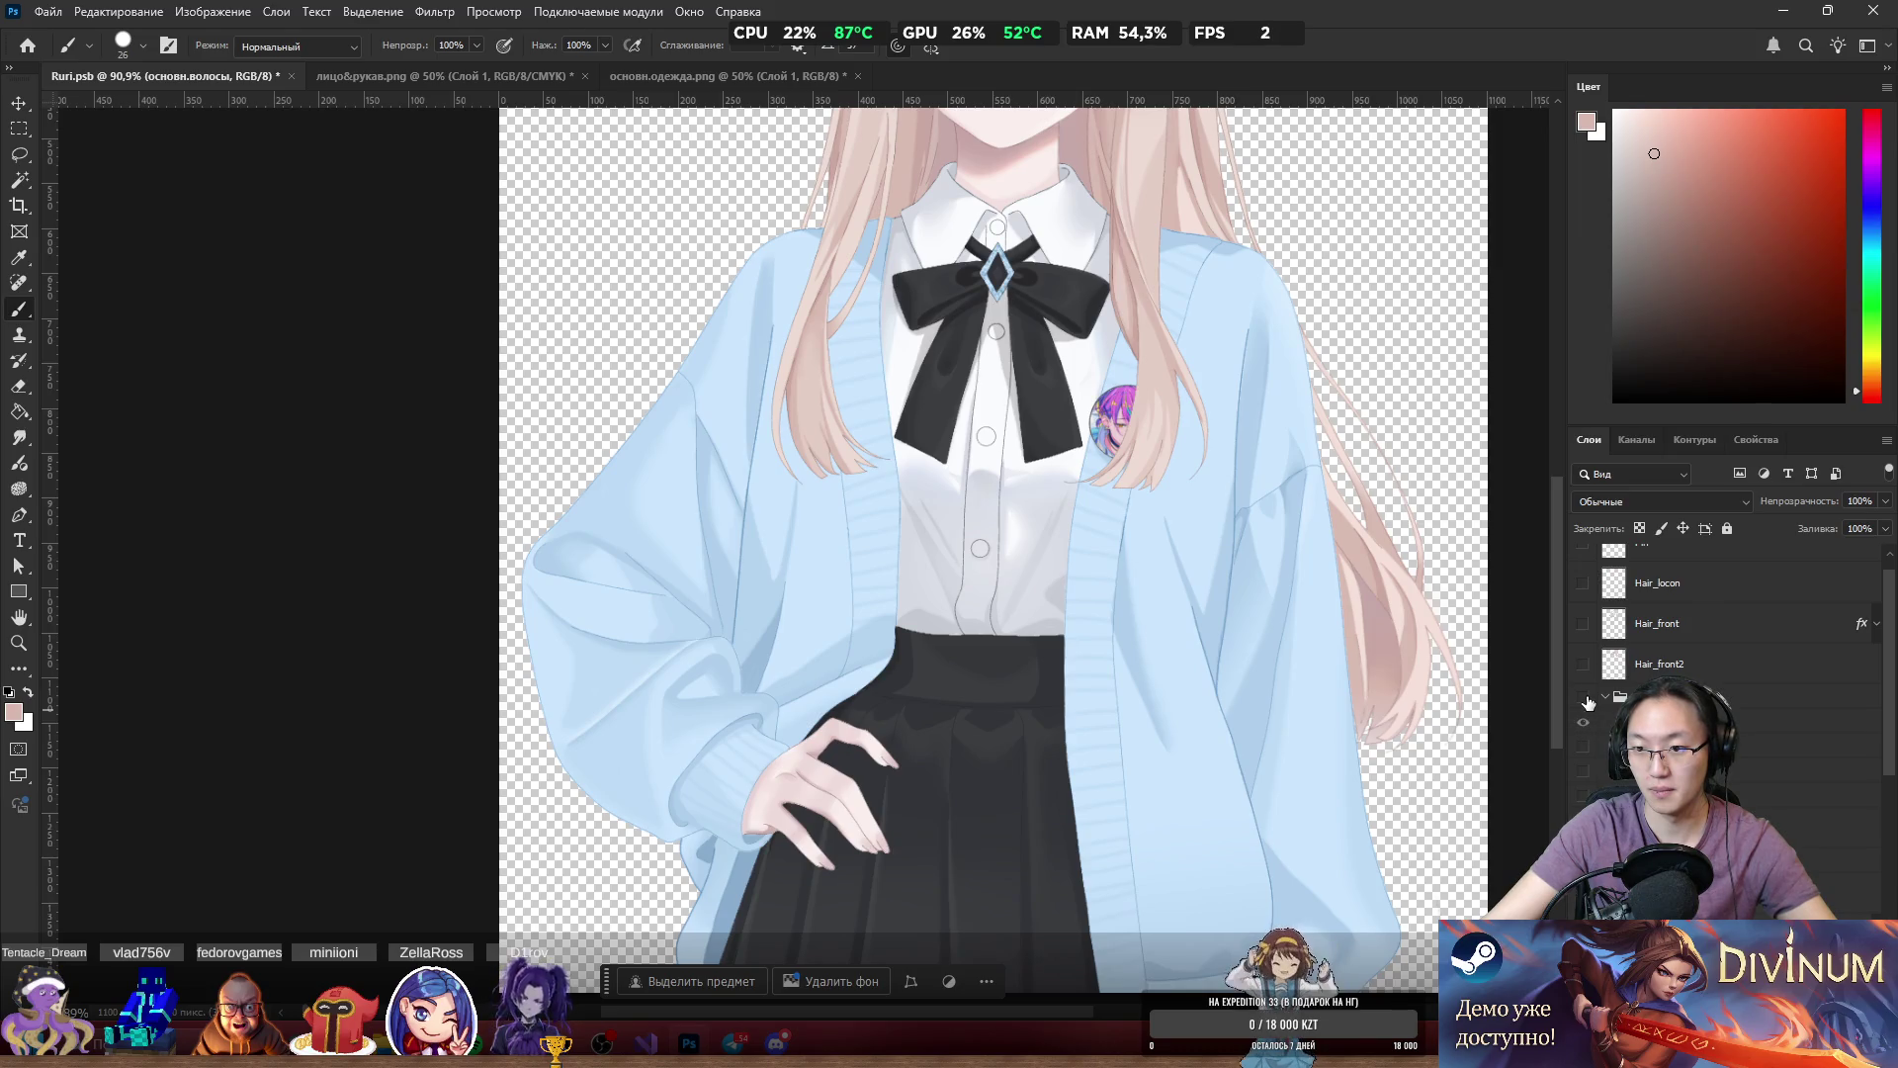
pyautogui.scroll(1, 1588, 702)
pyautogui.moveTo(1583, 685); pyautogui.dragTo(1583, 645)
pyautogui.scroll(3, 1384, 643)
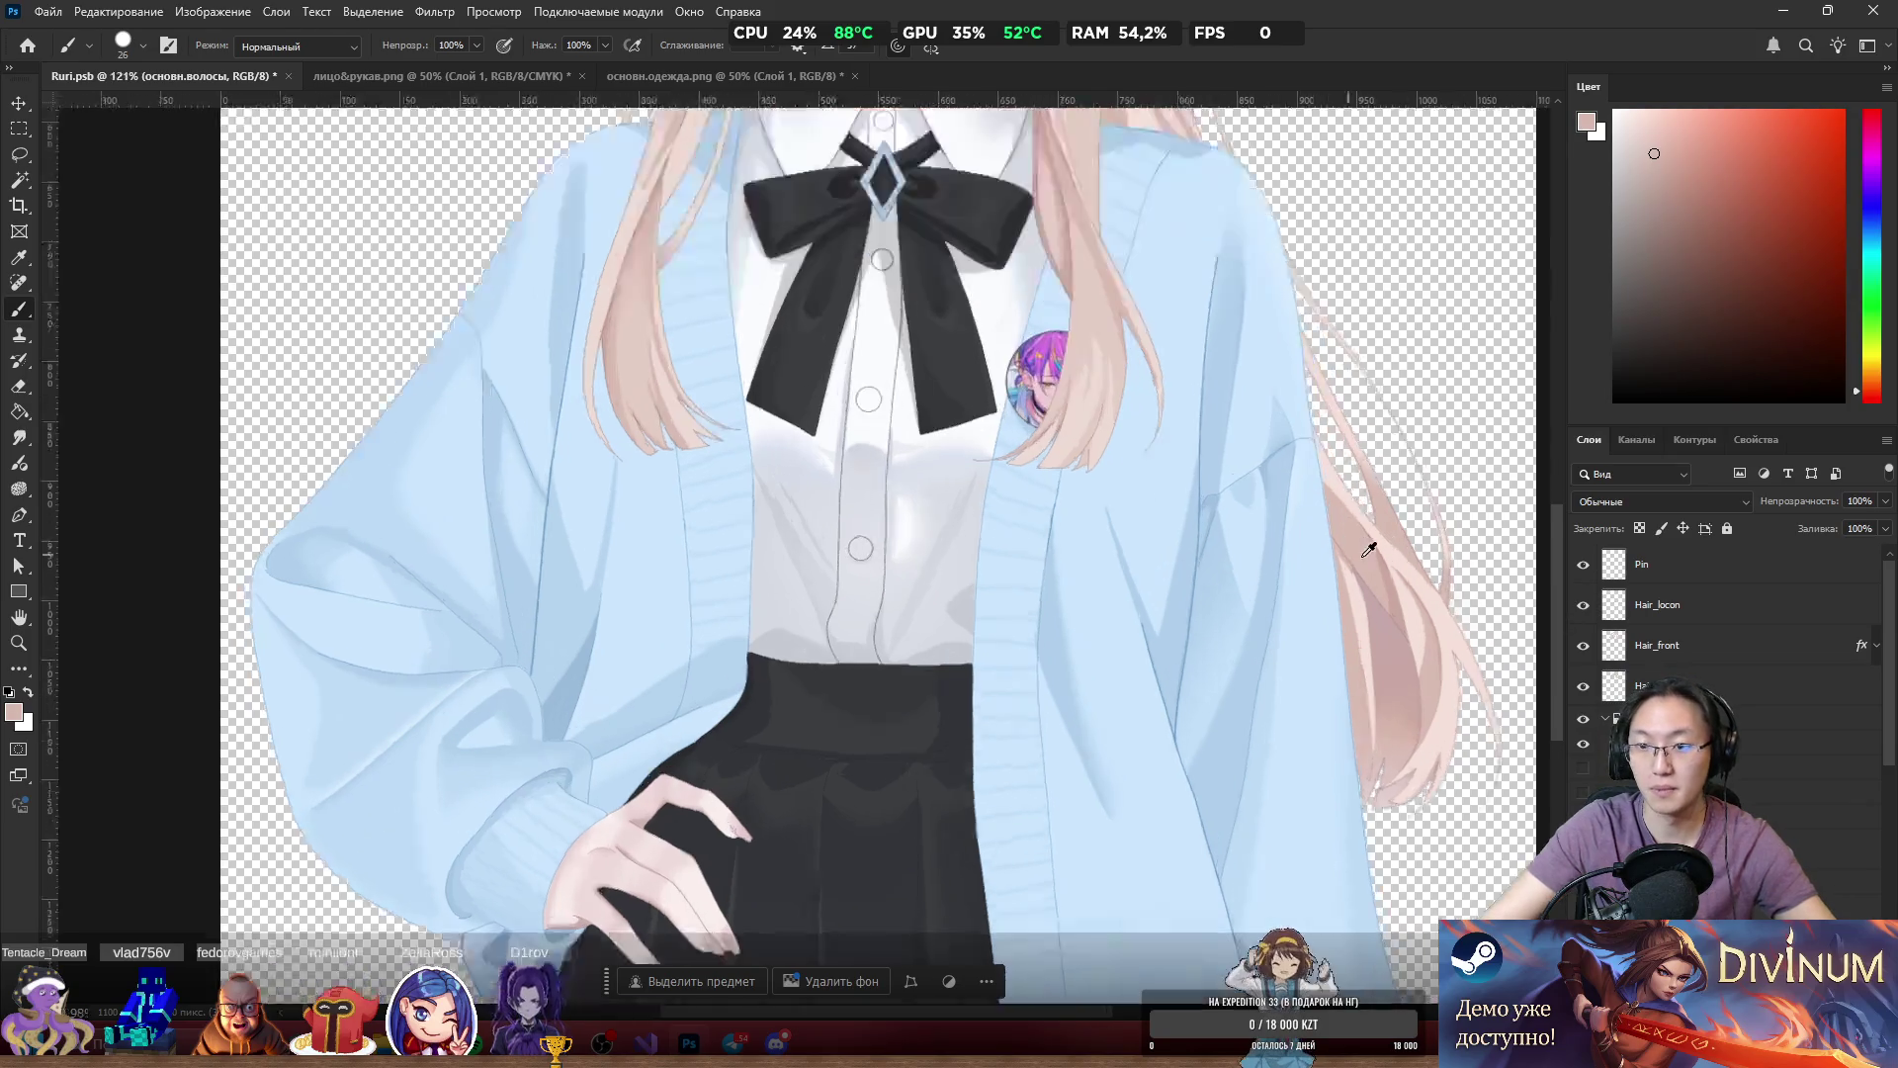
pyautogui.moveTo(1384, 655)
pyautogui.mouseDown()
pyautogui.moveTo(1440, 663)
pyautogui.moveTo(1462, 606)
pyautogui.mouseUp()
pyautogui.scroll(-5, 1441, 569)
pyautogui.scroll(-2, 1311, 556)
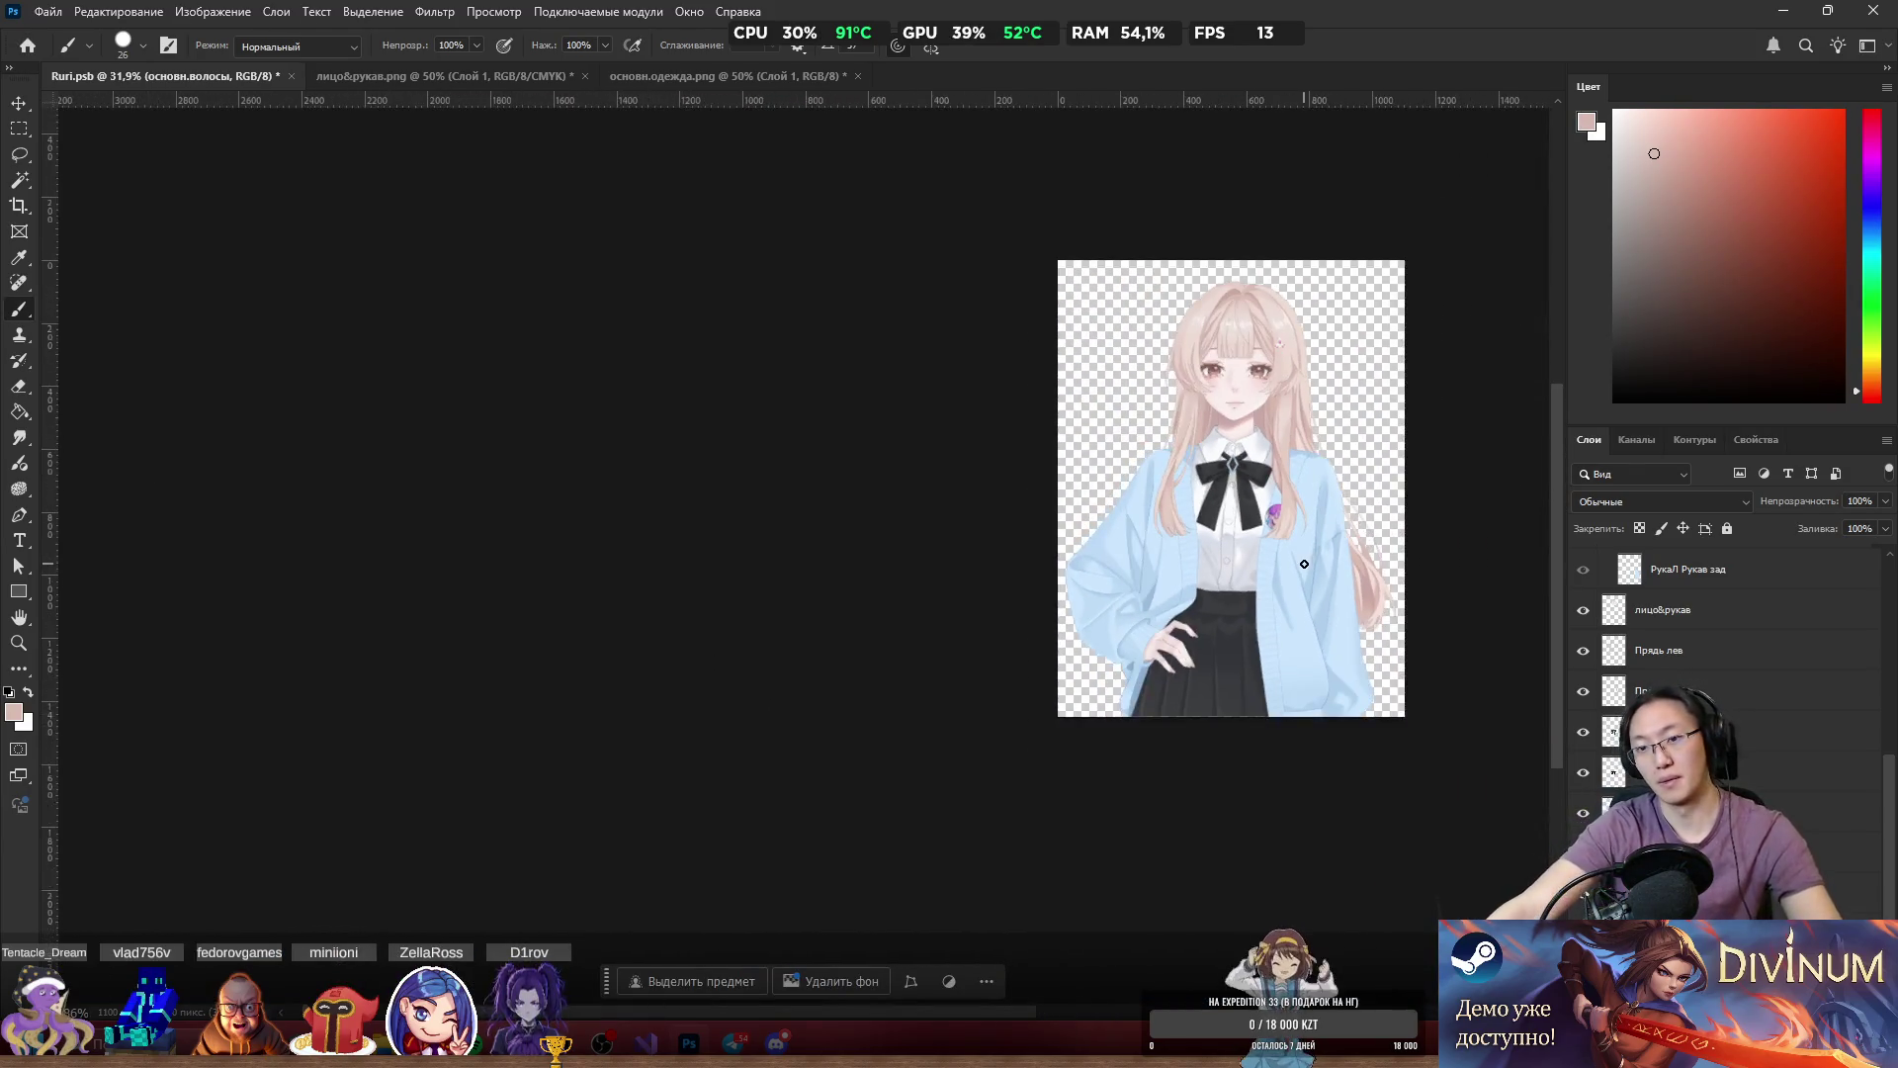
pyautogui.scroll(8, 1375, 435)
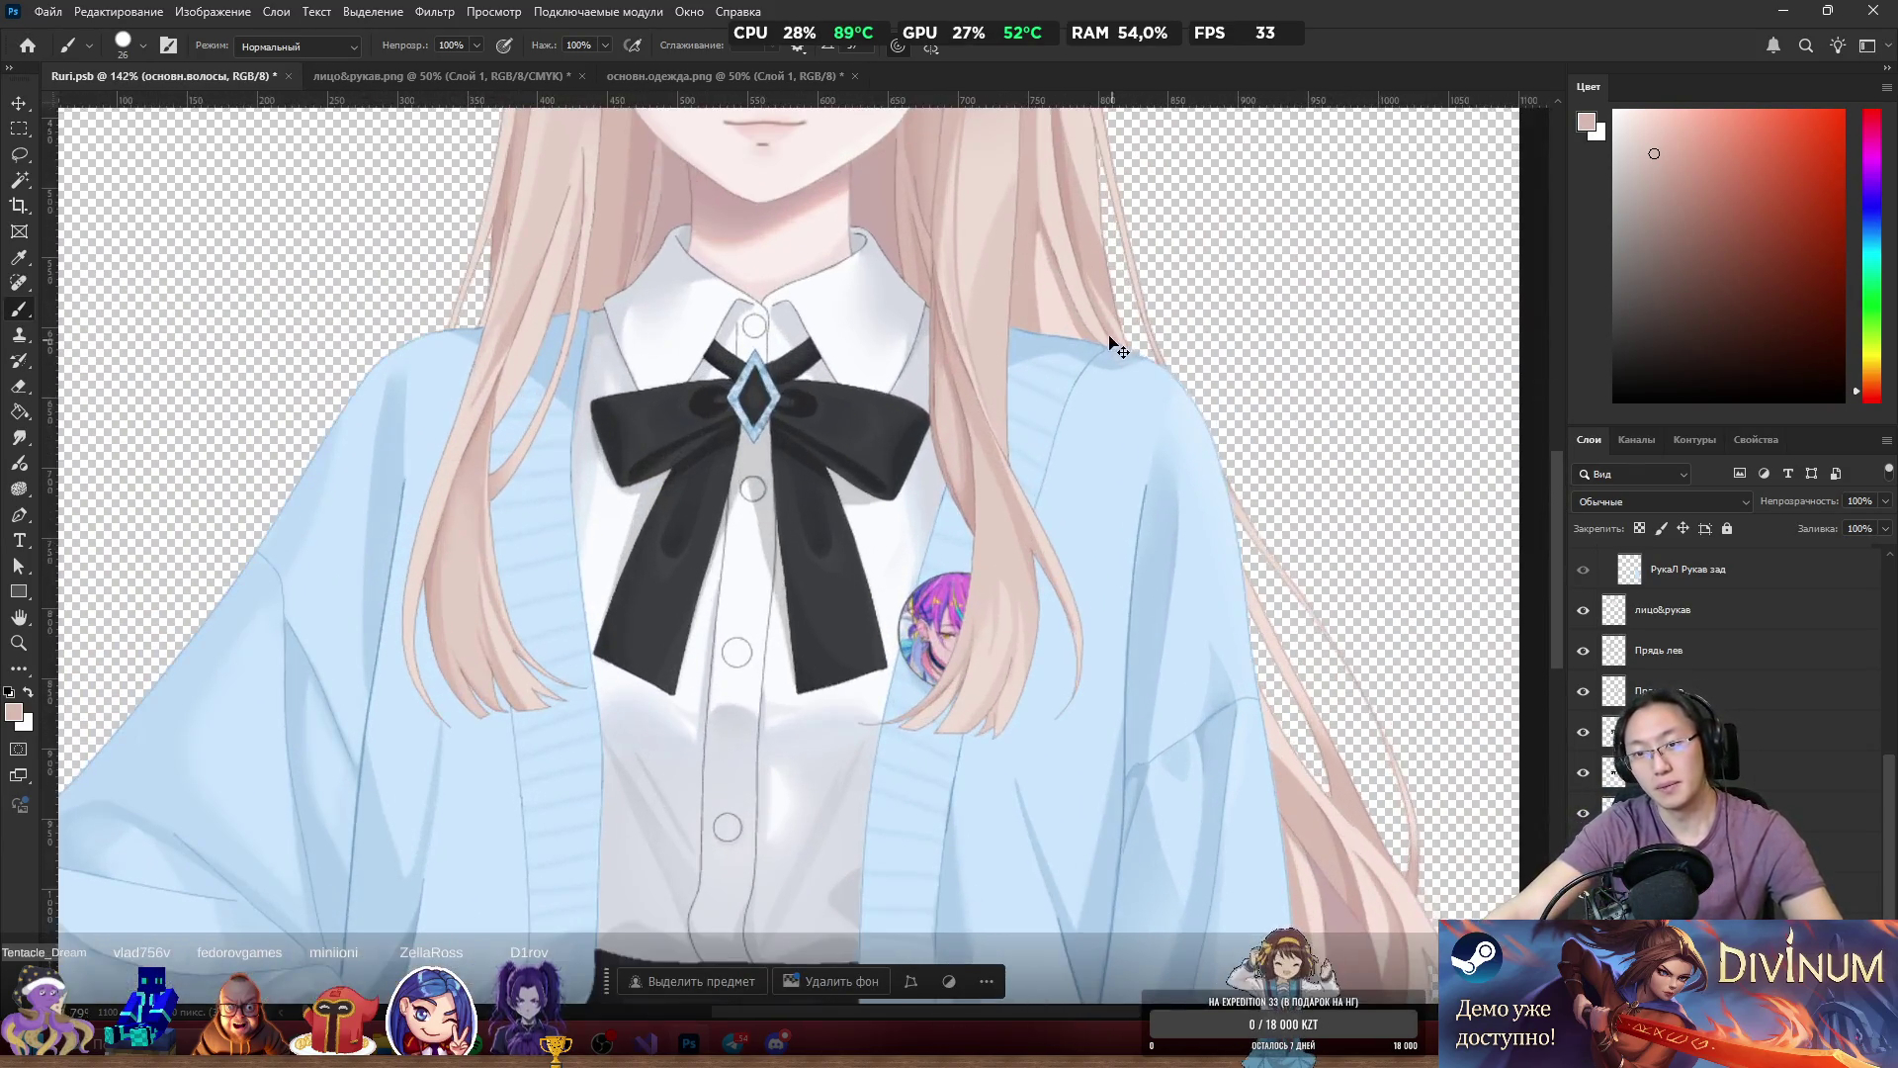
pyautogui.moveTo(1113, 346); pyautogui.dragTo(1331, 348)
pyautogui.hotkey('ctrl', 'z')
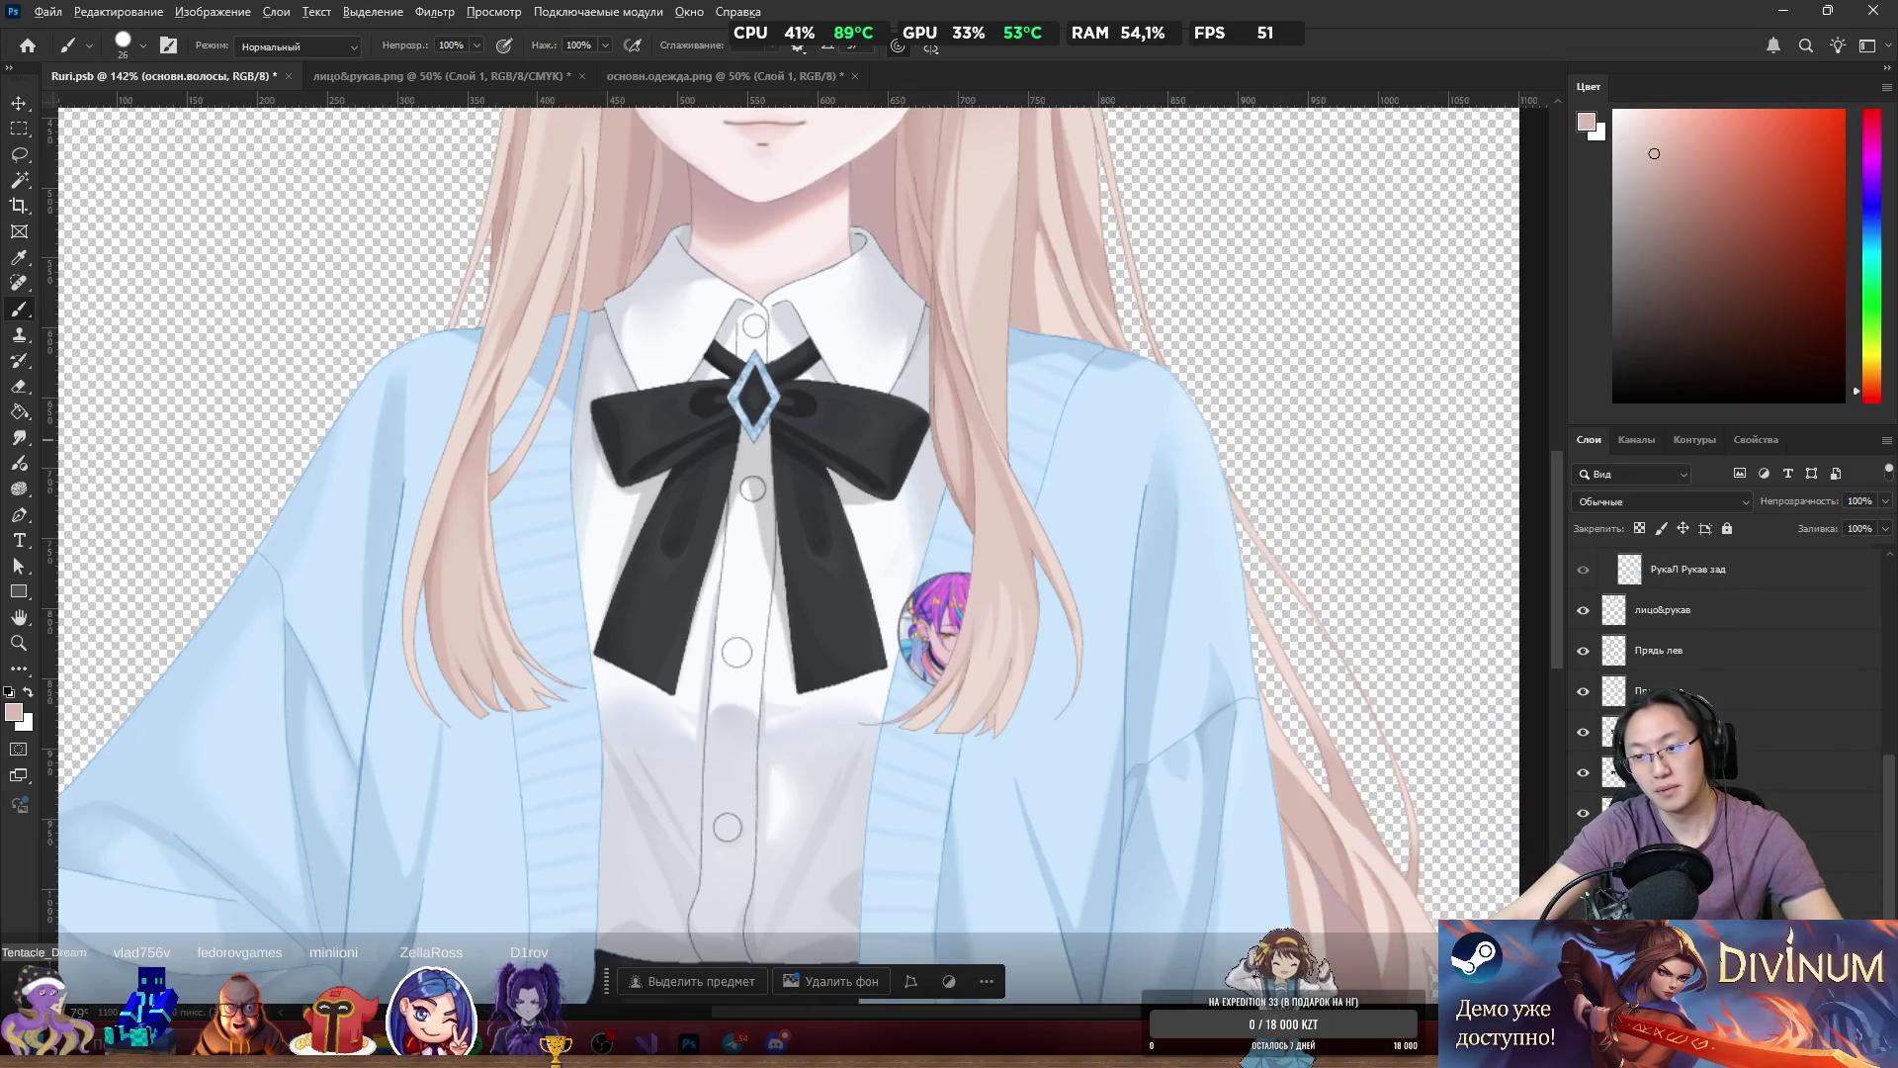
# Solo the back sleeve layer and paint a light pink stroke along the hair edge.
pyautogui.keyDown('alt'); pyautogui.click(1583, 569); pyautogui.keyUp('alt')
pyautogui.scroll(5, 1158, 443)
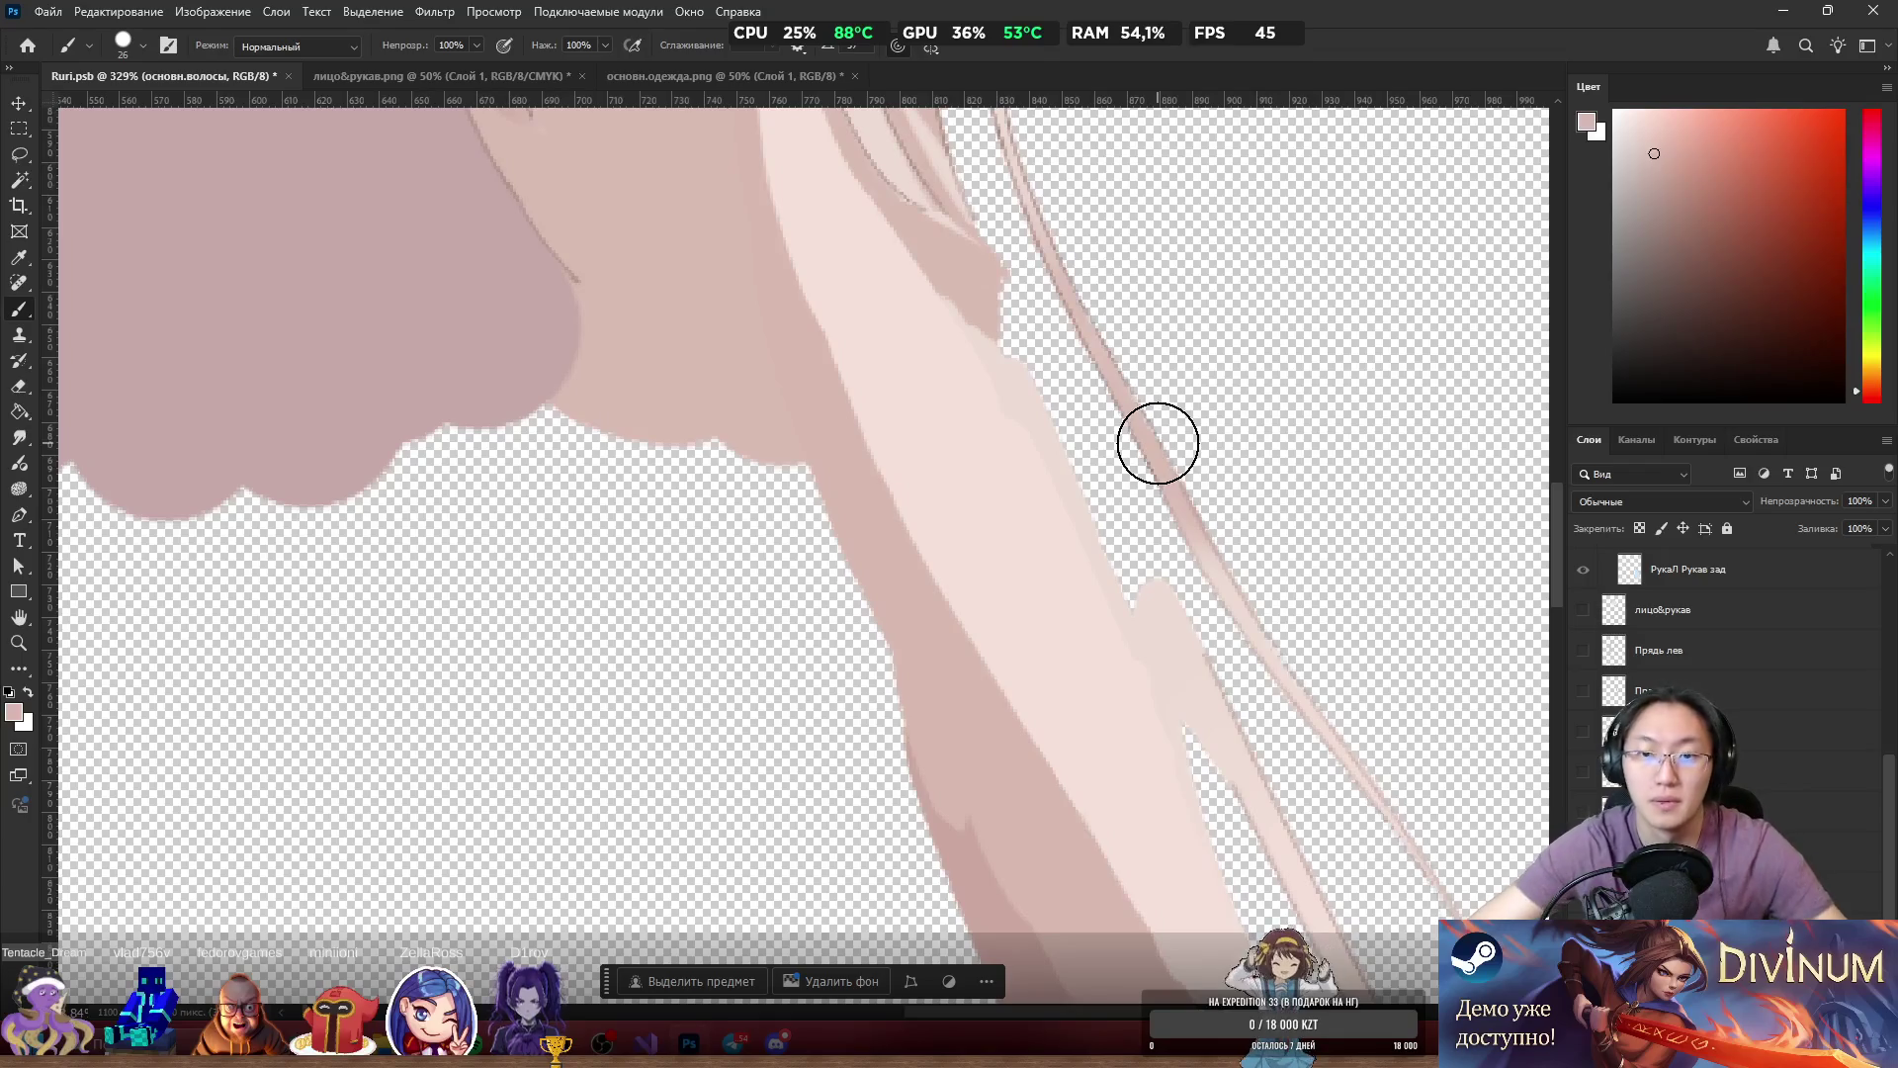
pyautogui.keyDown('alt'); pyautogui.click(1170, 610); pyautogui.keyUp('alt')
pyautogui.moveTo(1132, 608); pyautogui.dragTo(1092, 463)
pyautogui.hotkey('ctrl', 'z')
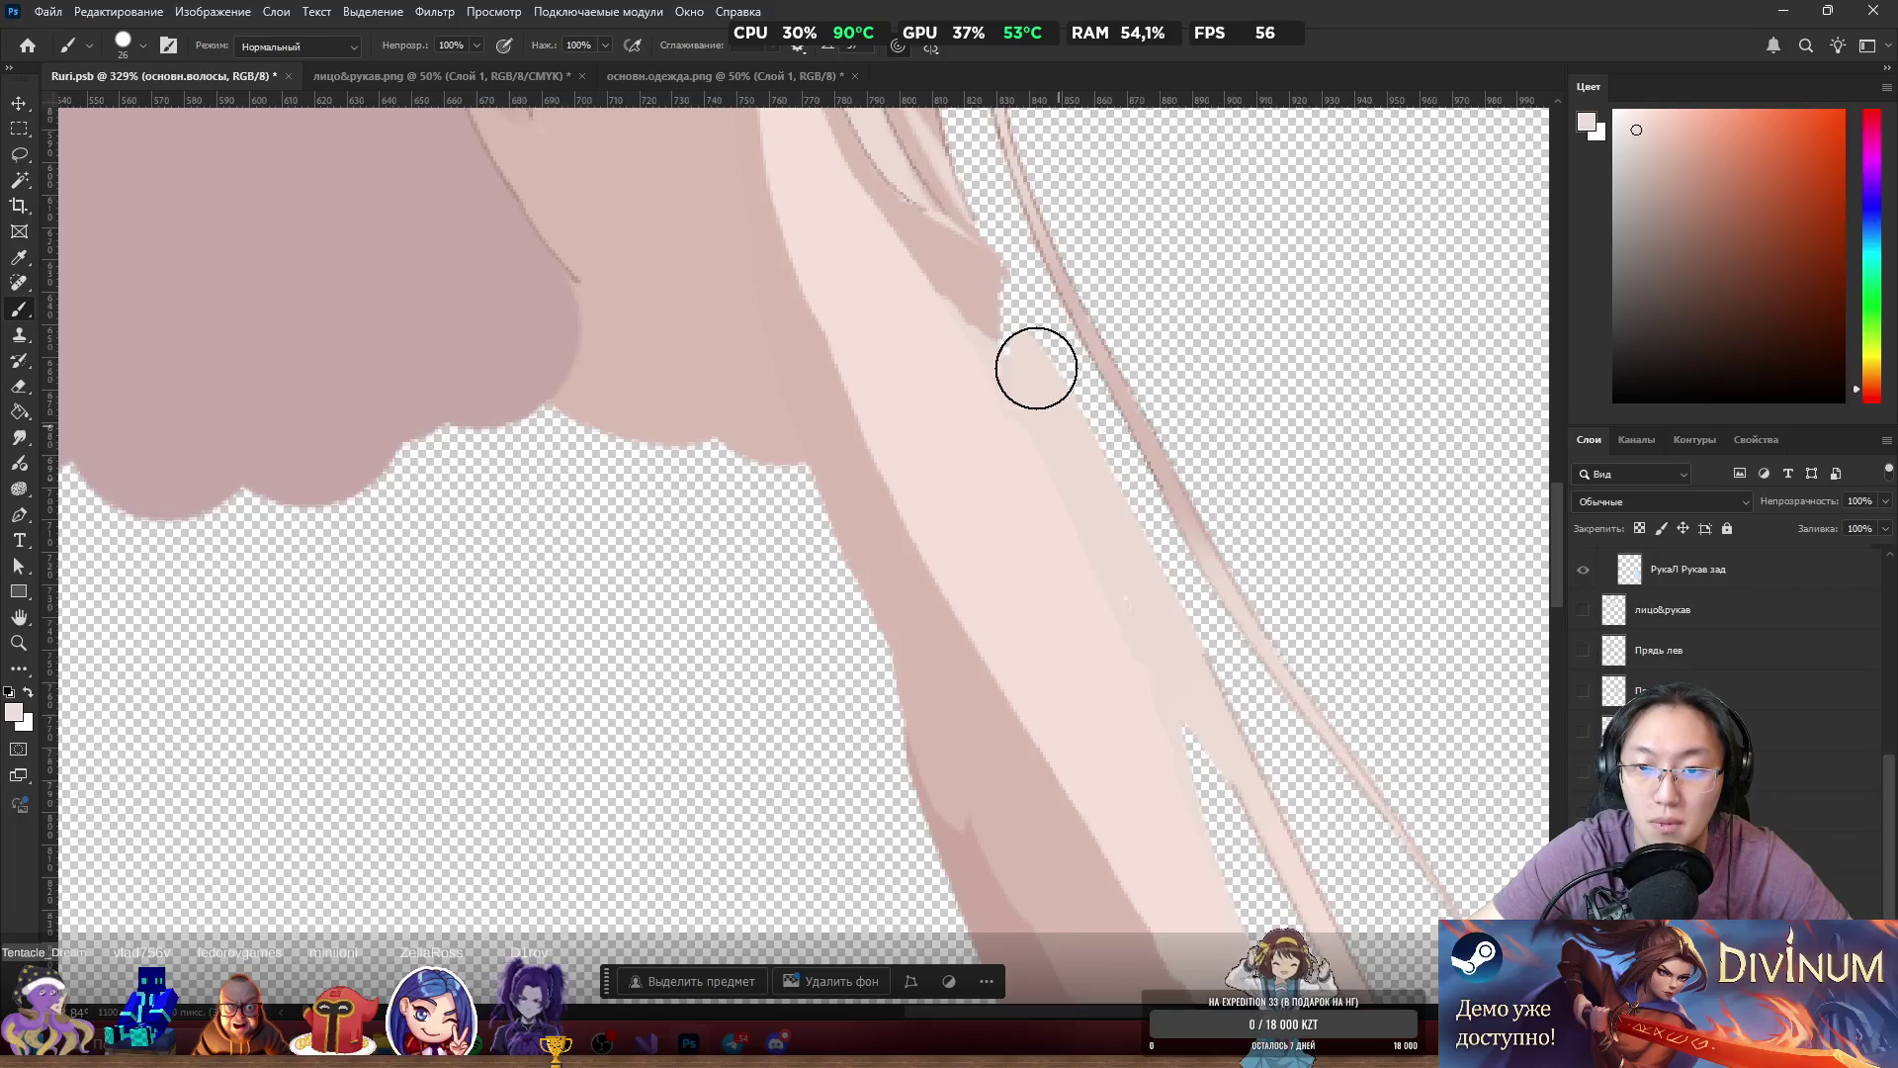
pyautogui.moveTo(979, 254); pyautogui.dragTo(1022, 319)
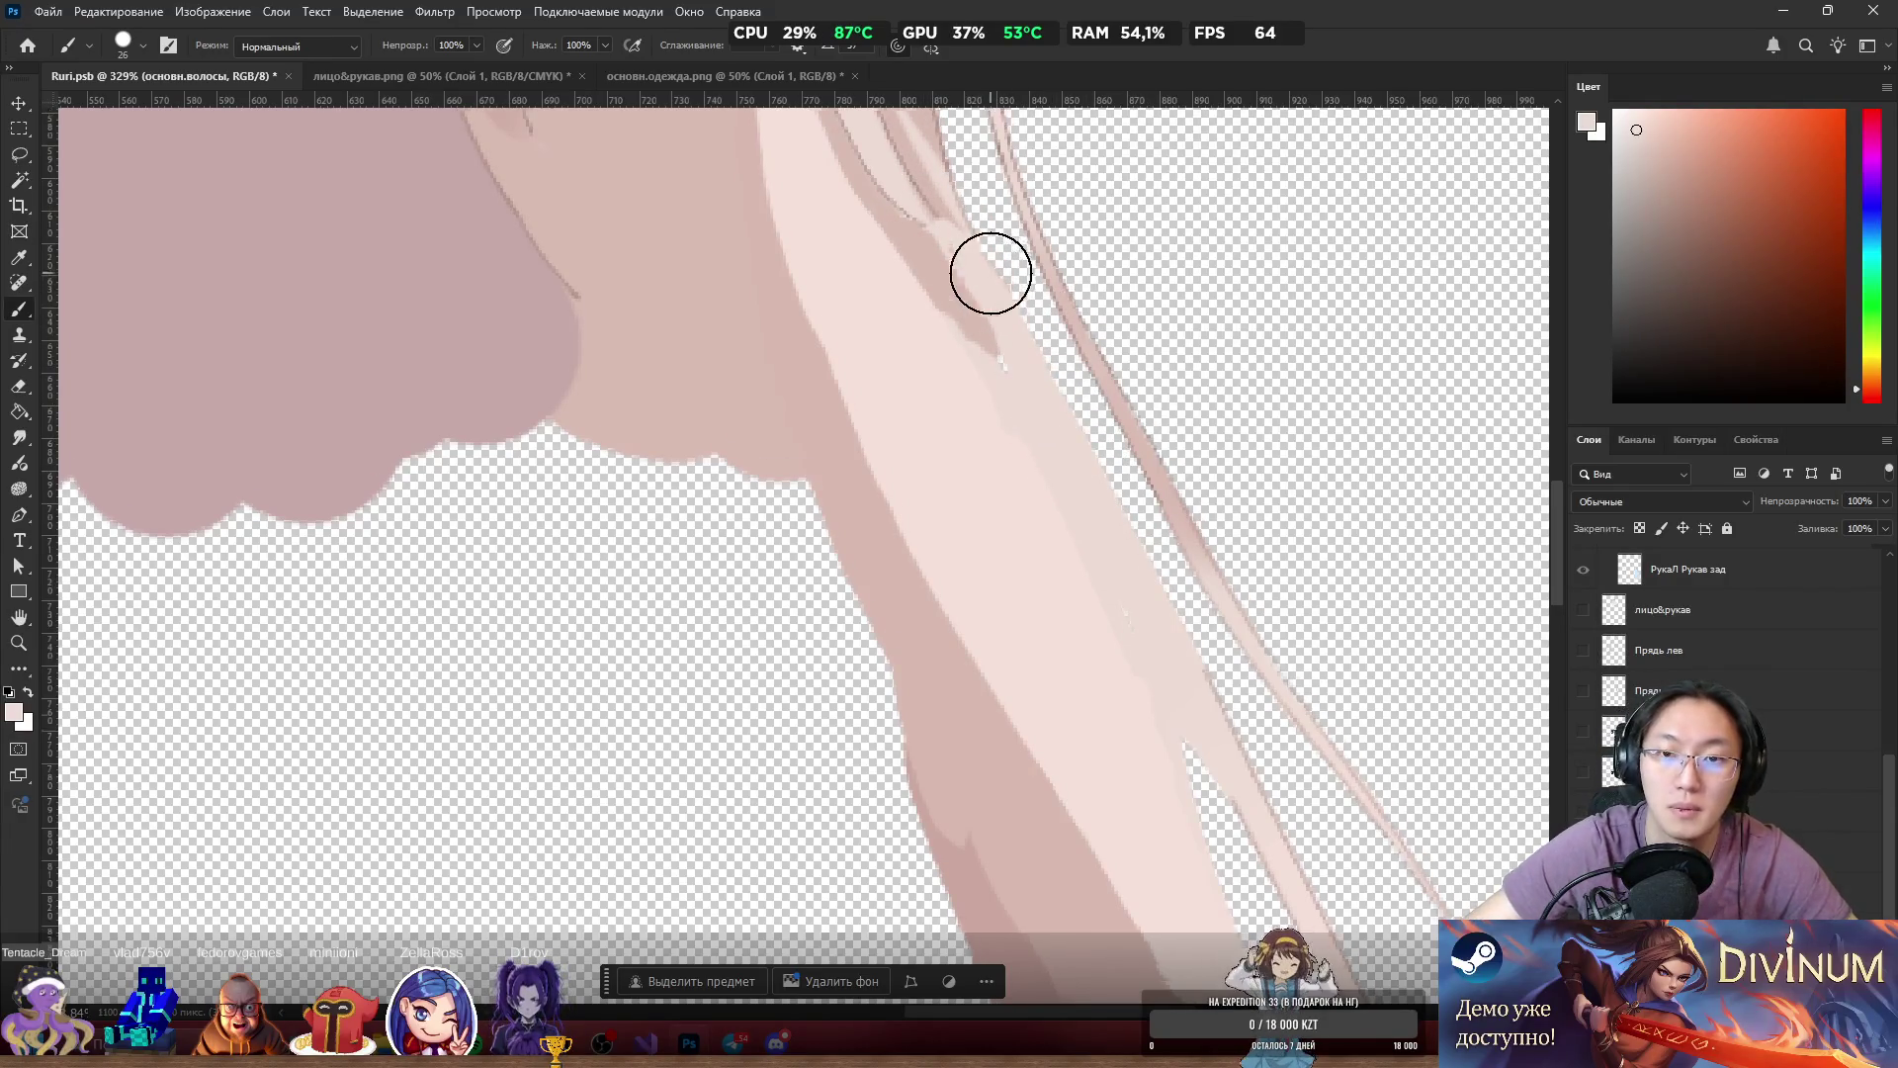
# Sample a darker pink for a line along the hair edge, then brighten it with very light pink.
pyautogui.scroll(3, 944, 252)
pyautogui.scroll(3, 944, 252)
pyautogui.keyDown('alt'); pyautogui.click(929, 312); pyautogui.keyUp('alt')
pyautogui.keyDown('alt'); pyautogui.click(944, 303); pyautogui.keyUp('alt')
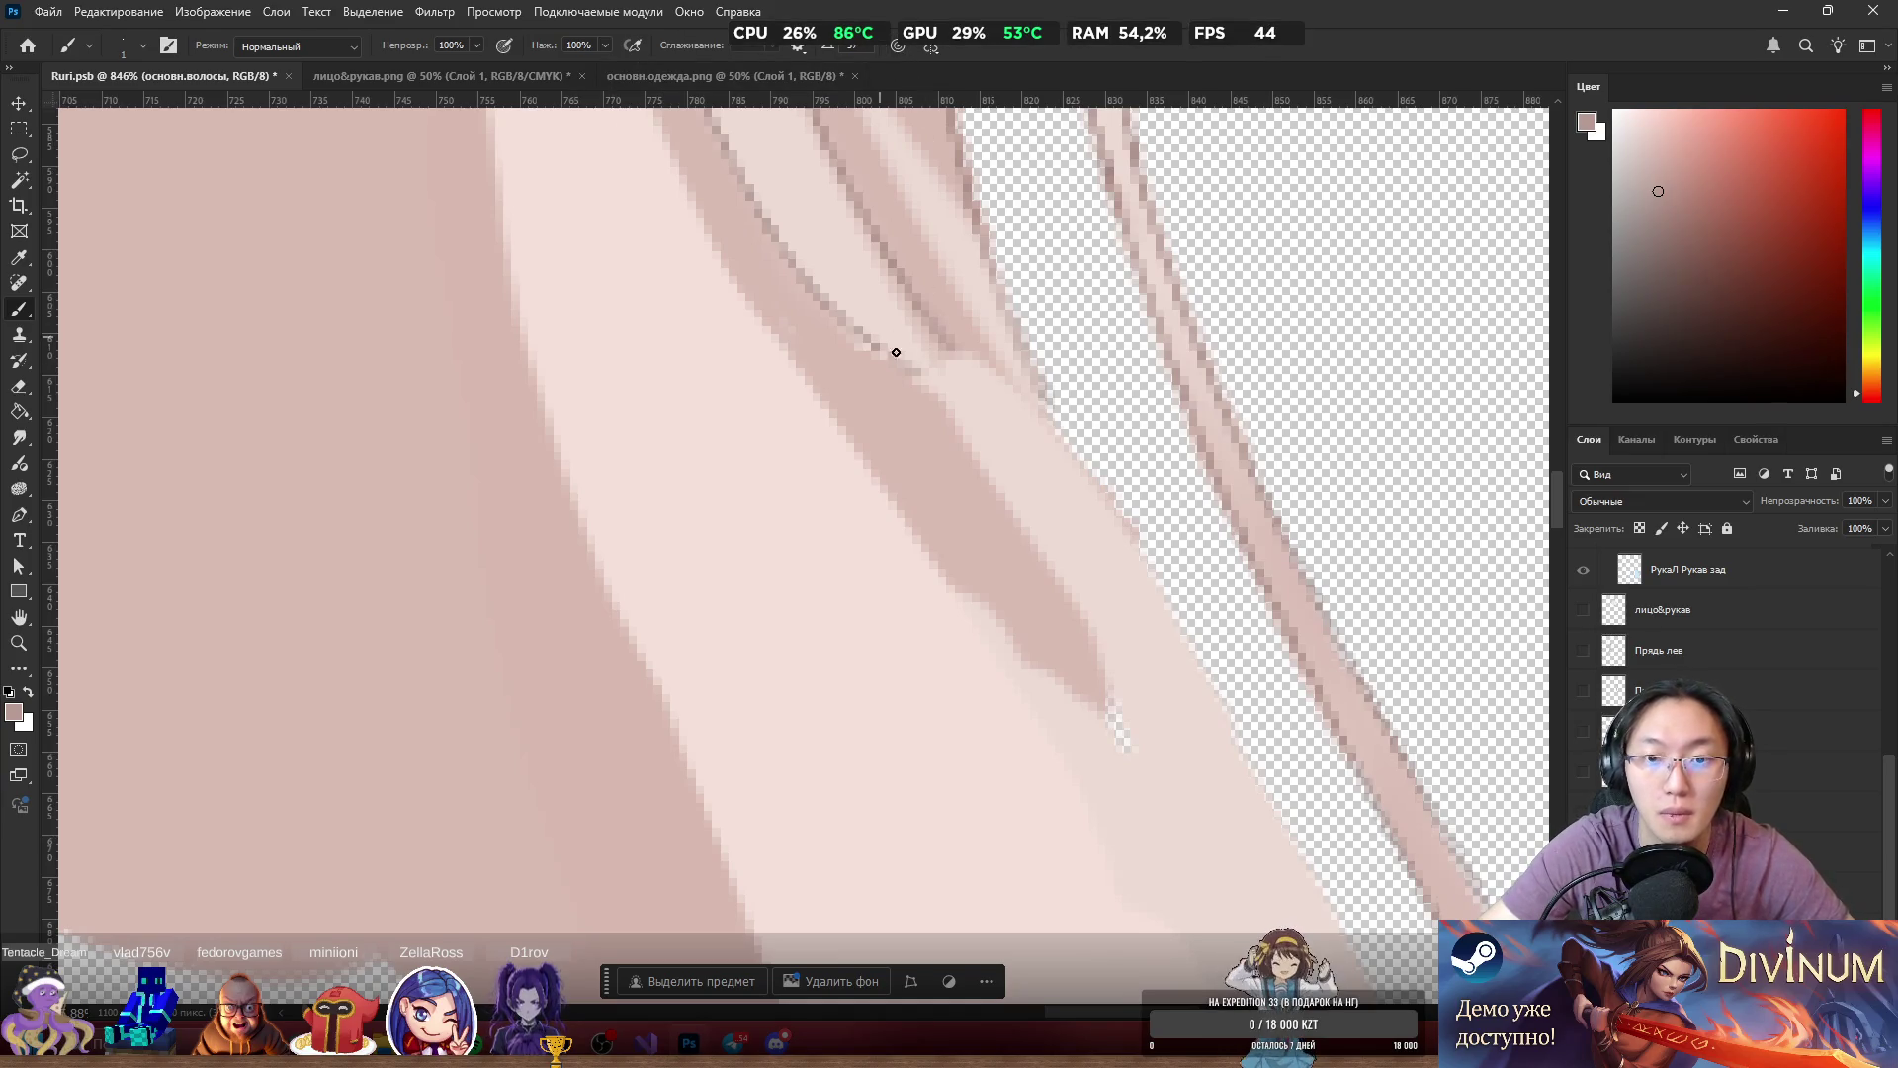
pyautogui.moveTo(876, 343)
pyautogui.mouseDown()
pyautogui.moveTo(982, 406)
pyautogui.moveTo(1059, 419)
pyautogui.moveTo(1038, 418)
pyautogui.mouseUp()
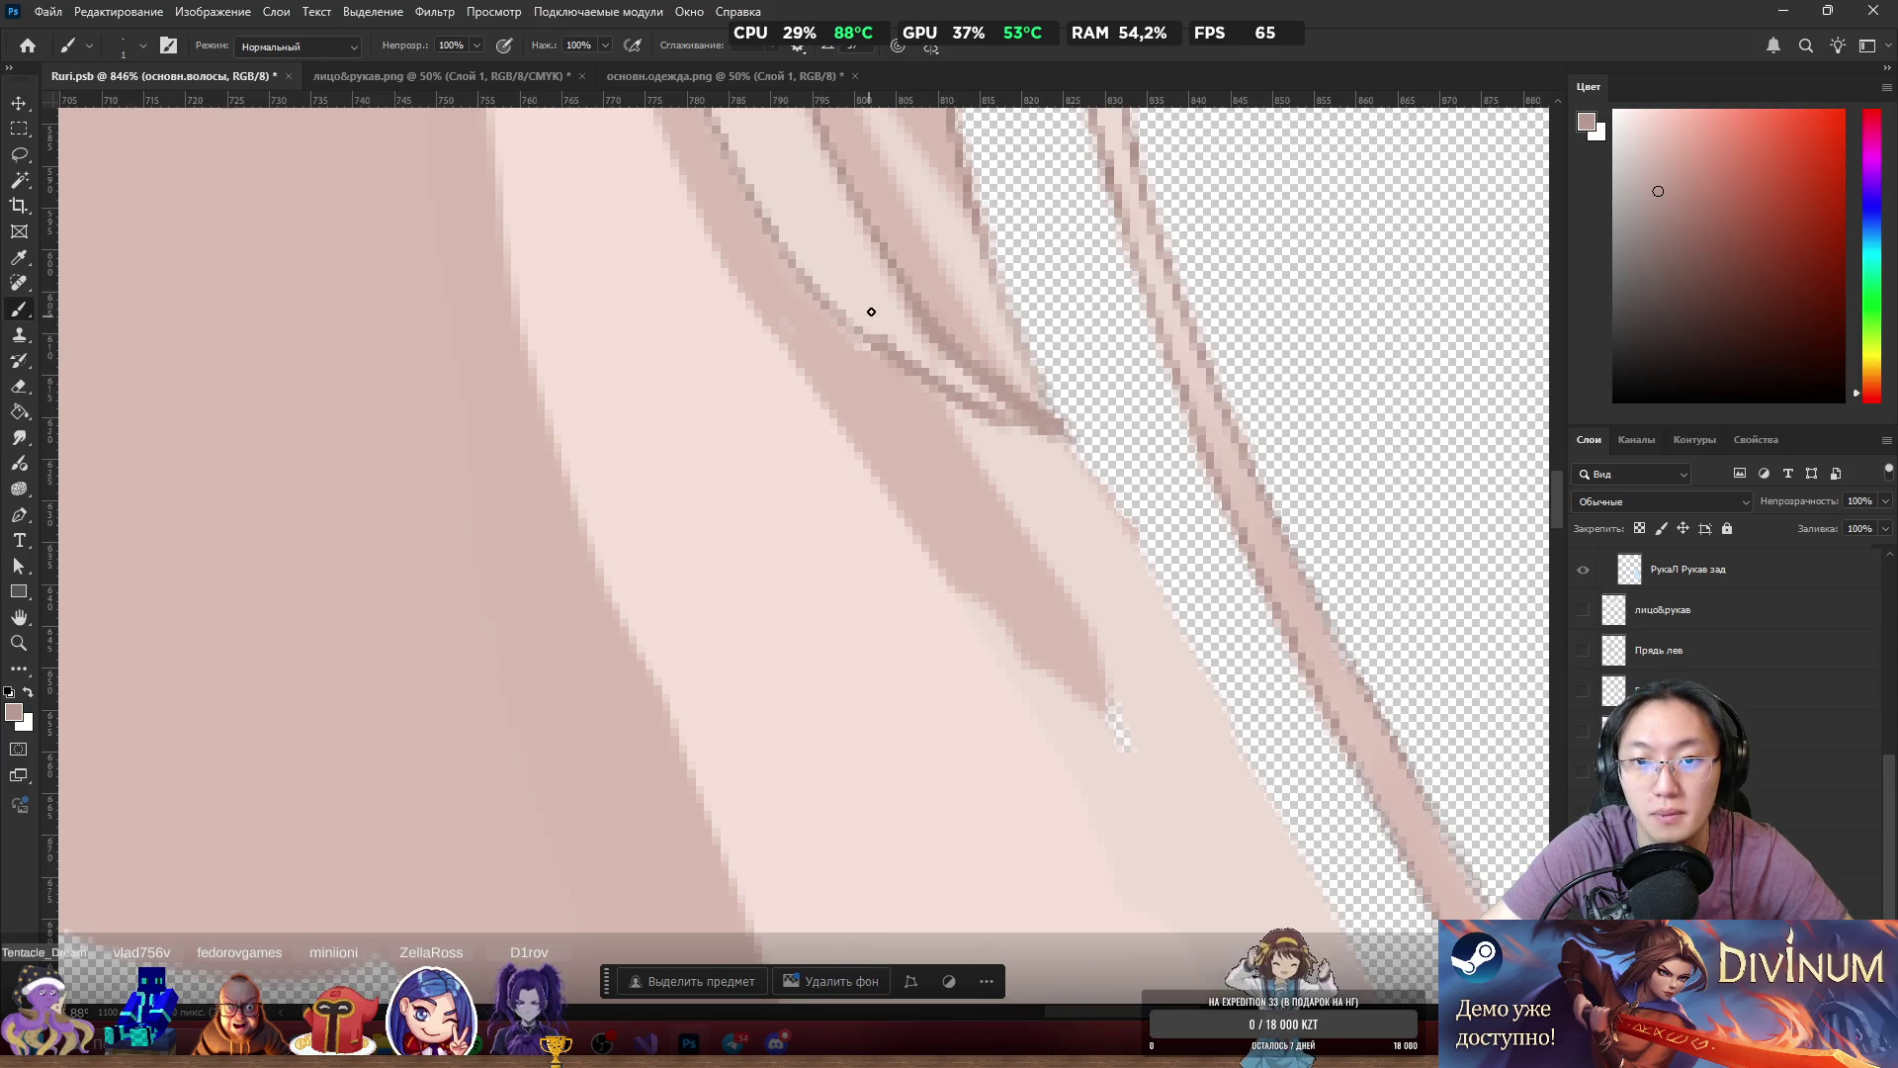
pyautogui.keyDown('alt'); pyautogui.click(871, 311); pyautogui.keyUp('alt')
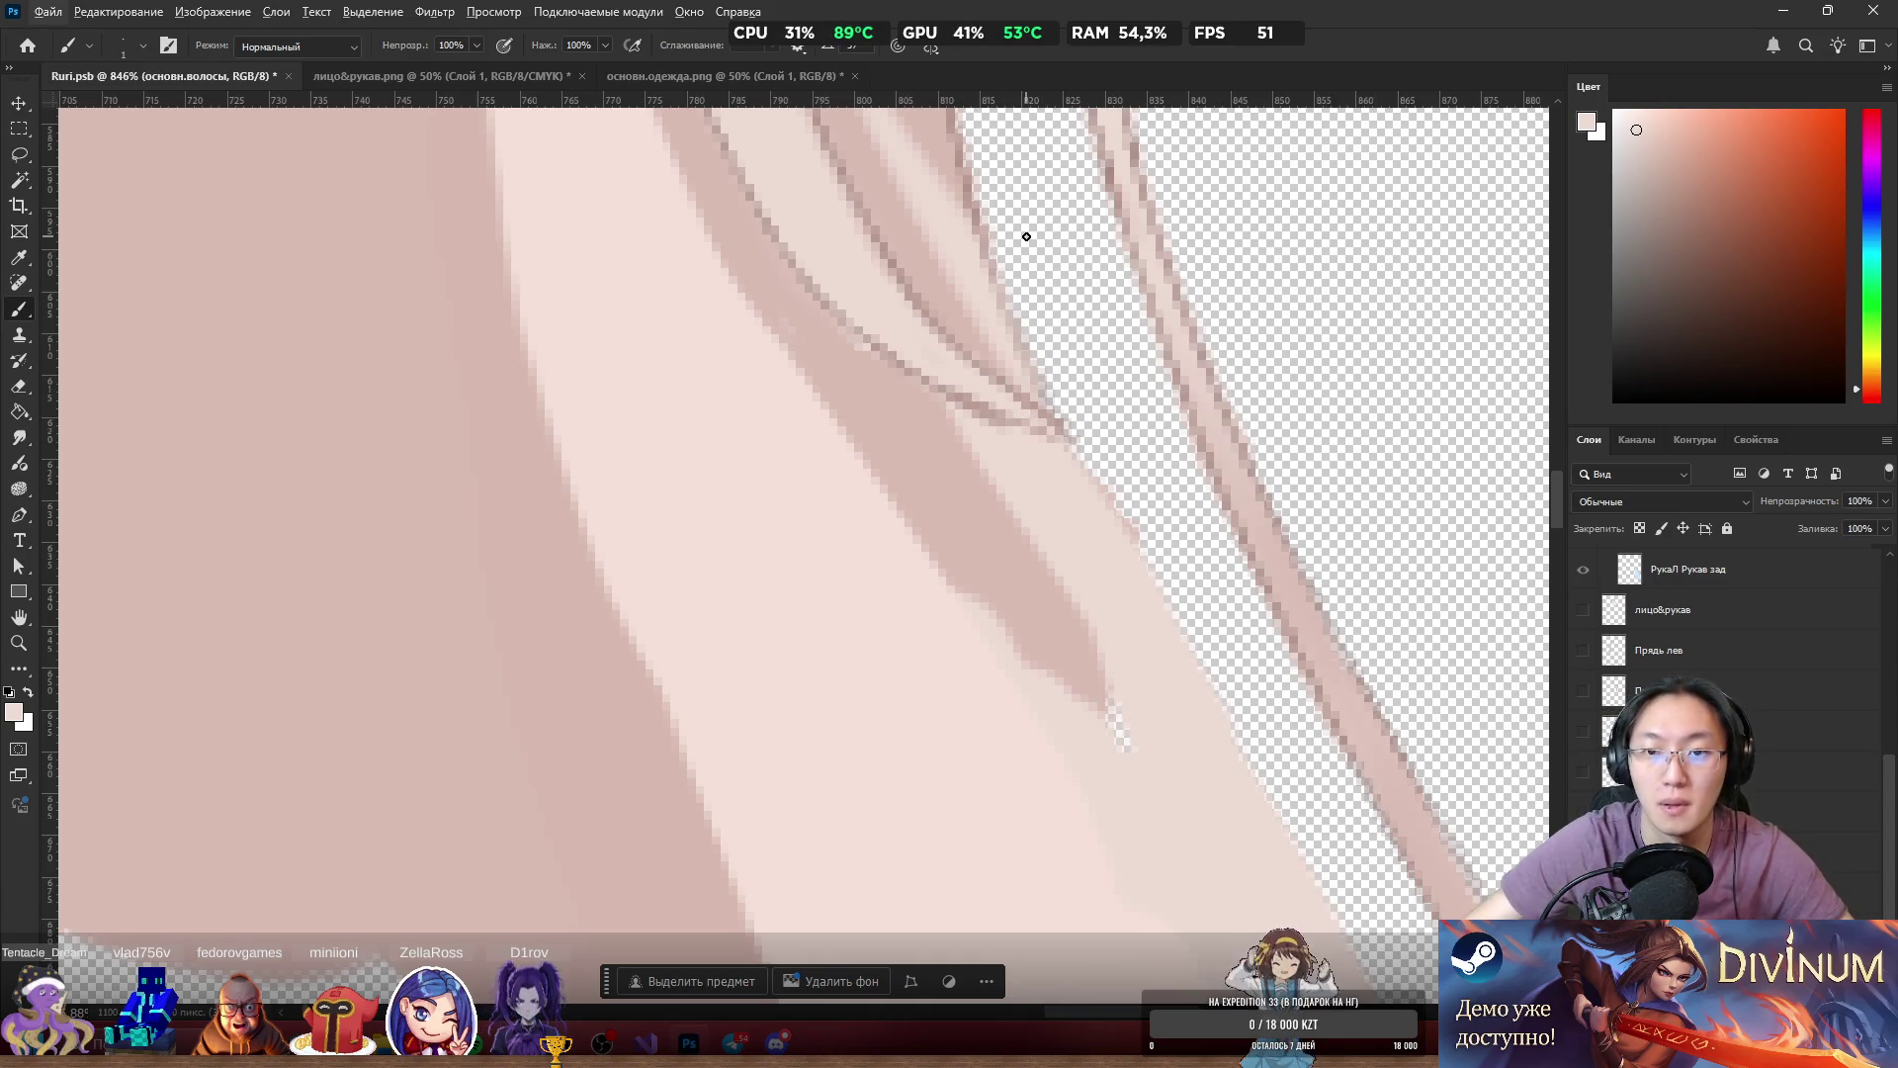
pyautogui.moveTo(1061, 419); pyautogui.dragTo(1030, 312)
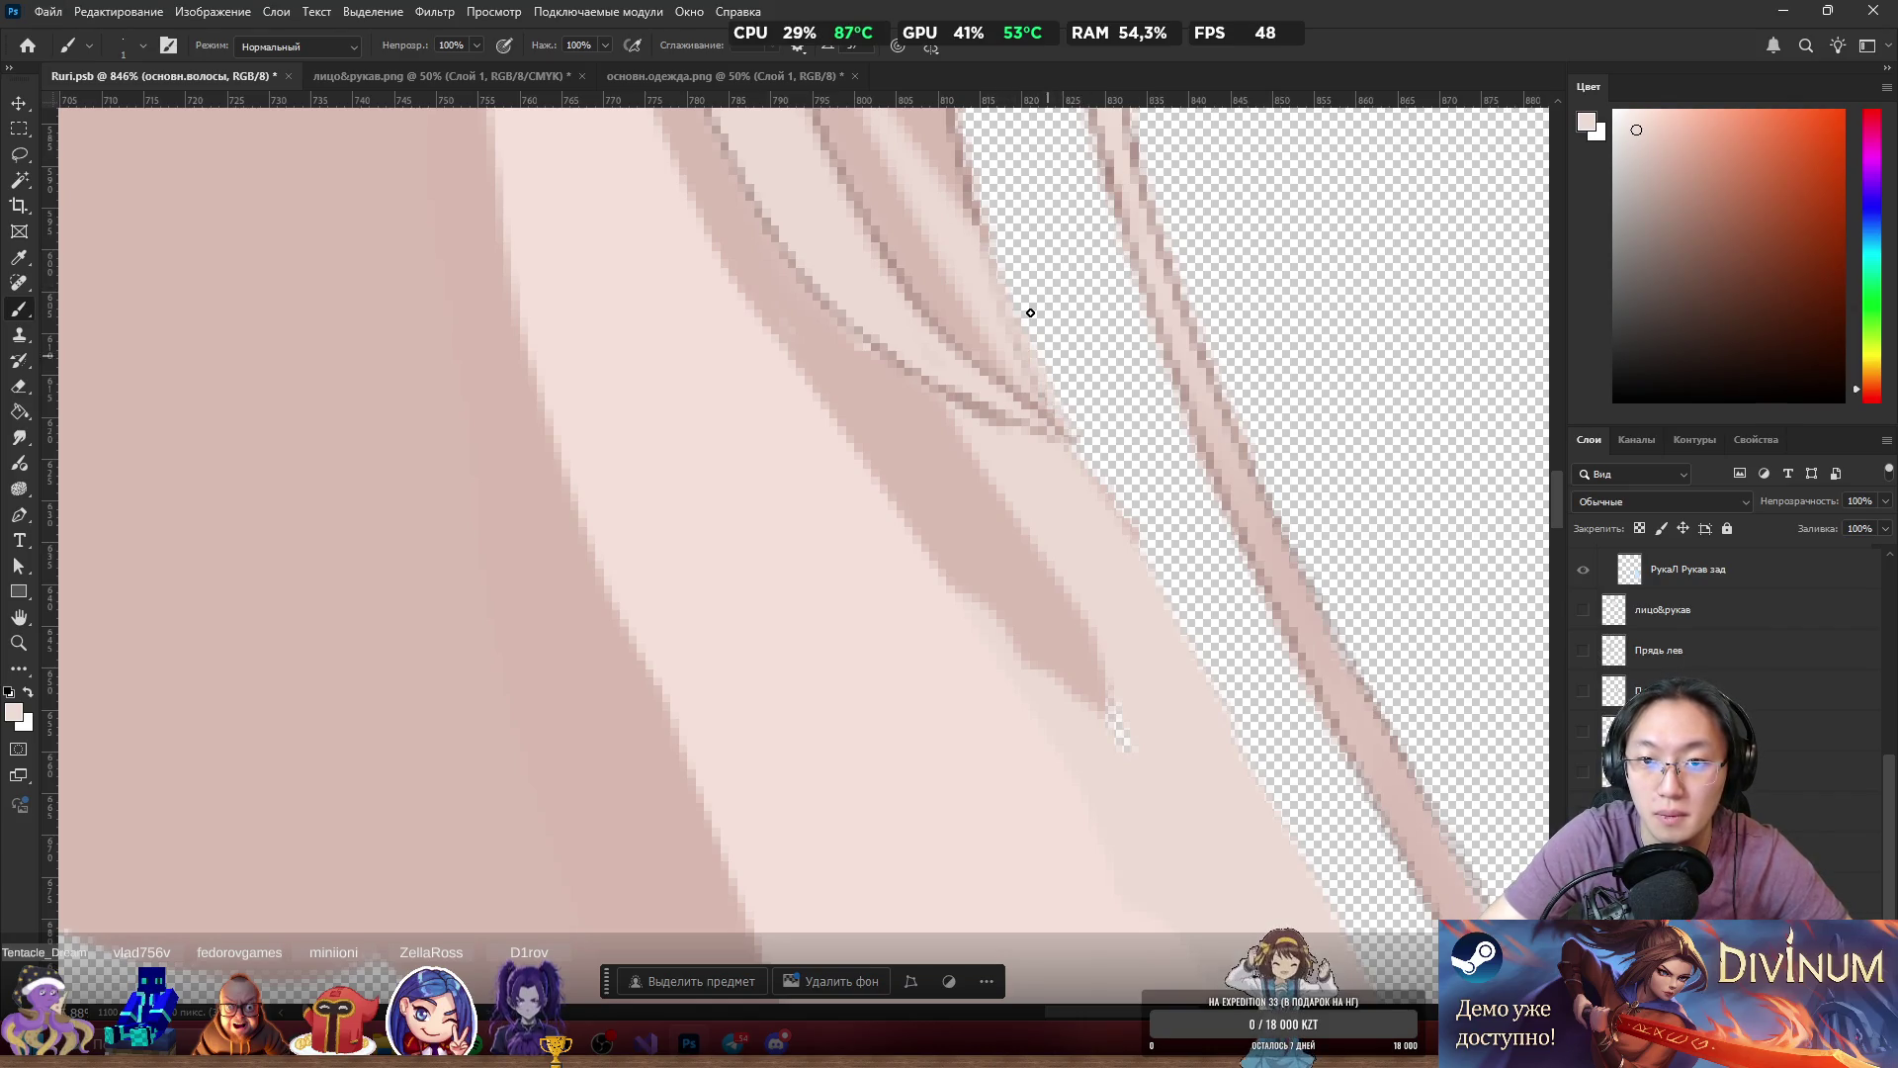
# Build up a darker mauve line down the hair edge, including its upper and lower parts.
pyautogui.keyDown('alt'); pyautogui.click(984, 203); pyautogui.keyUp('alt')
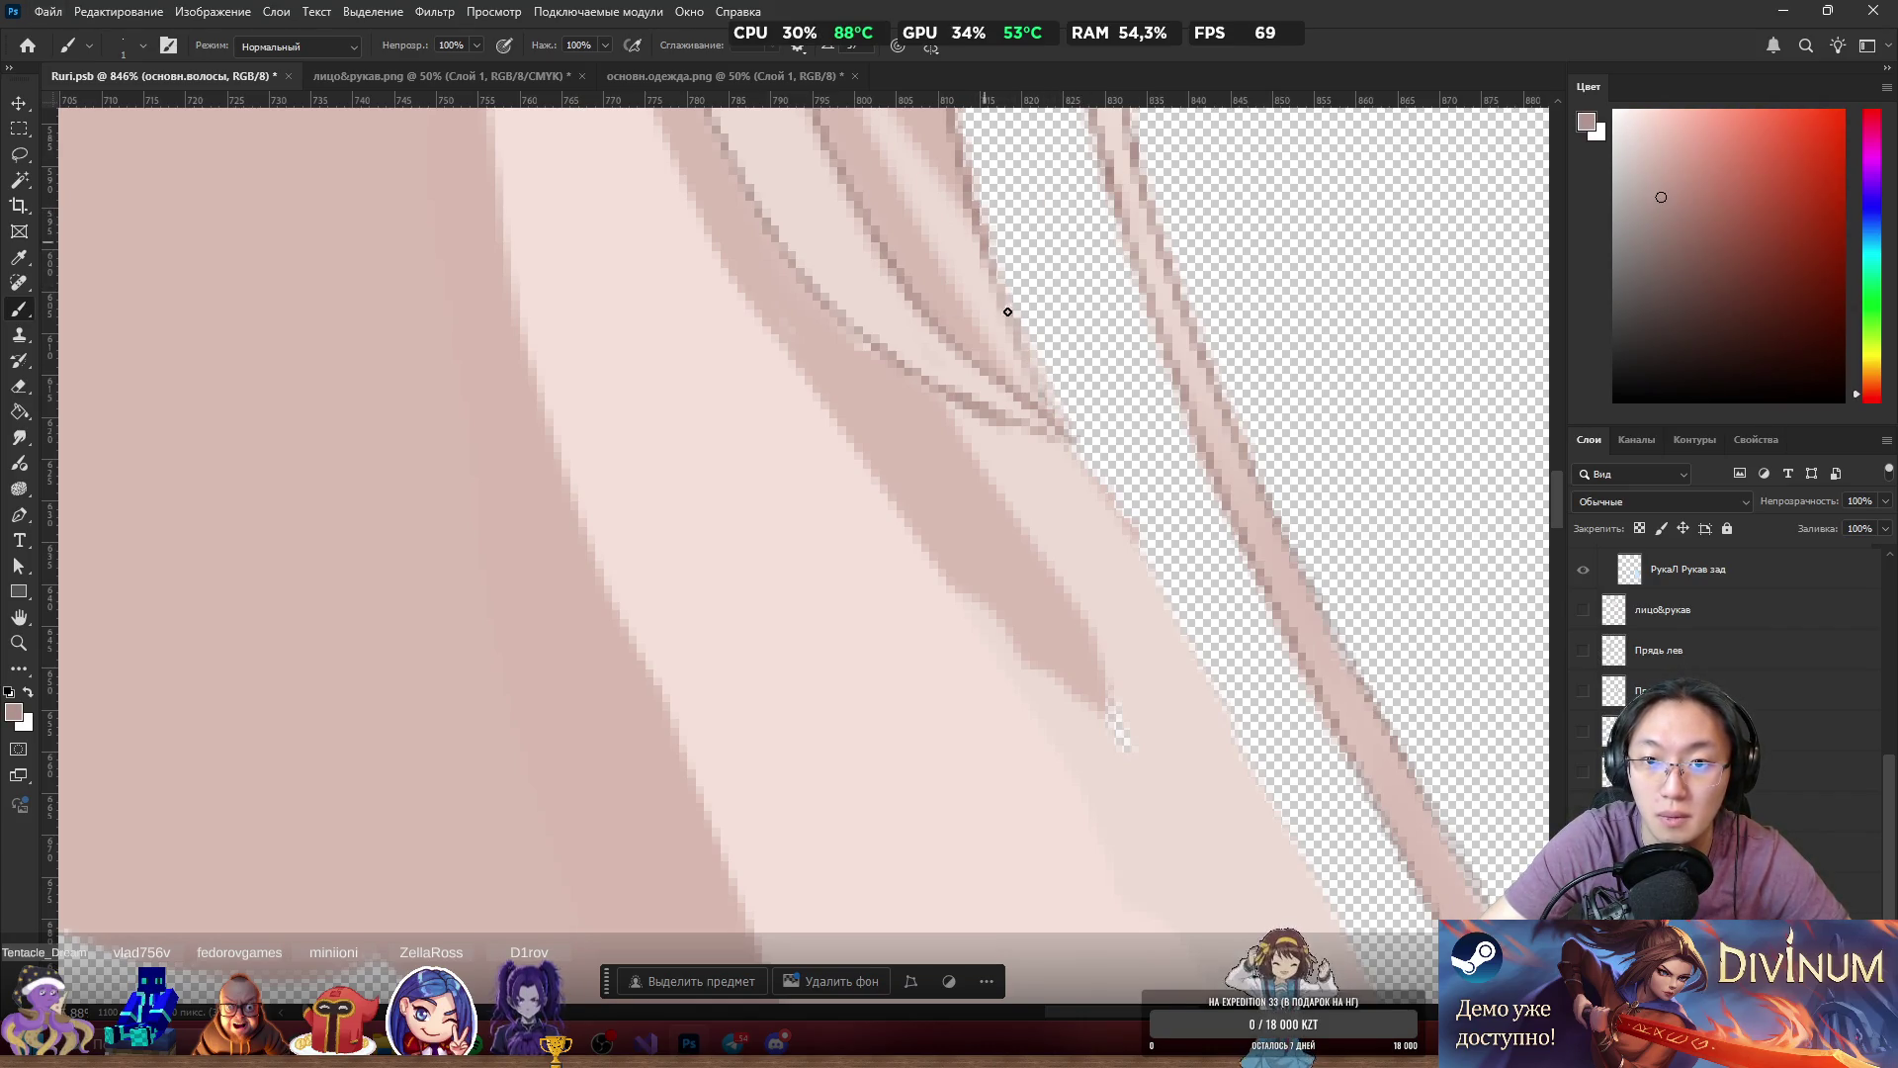
pyautogui.moveTo(1078, 457); pyautogui.dragTo(1152, 571)
pyautogui.moveTo(1098, 499); pyautogui.dragTo(1187, 641)
pyautogui.moveTo(1123, 553); pyautogui.dragTo(1276, 752)
pyautogui.moveTo(1114, 509); pyautogui.dragTo(1280, 824)
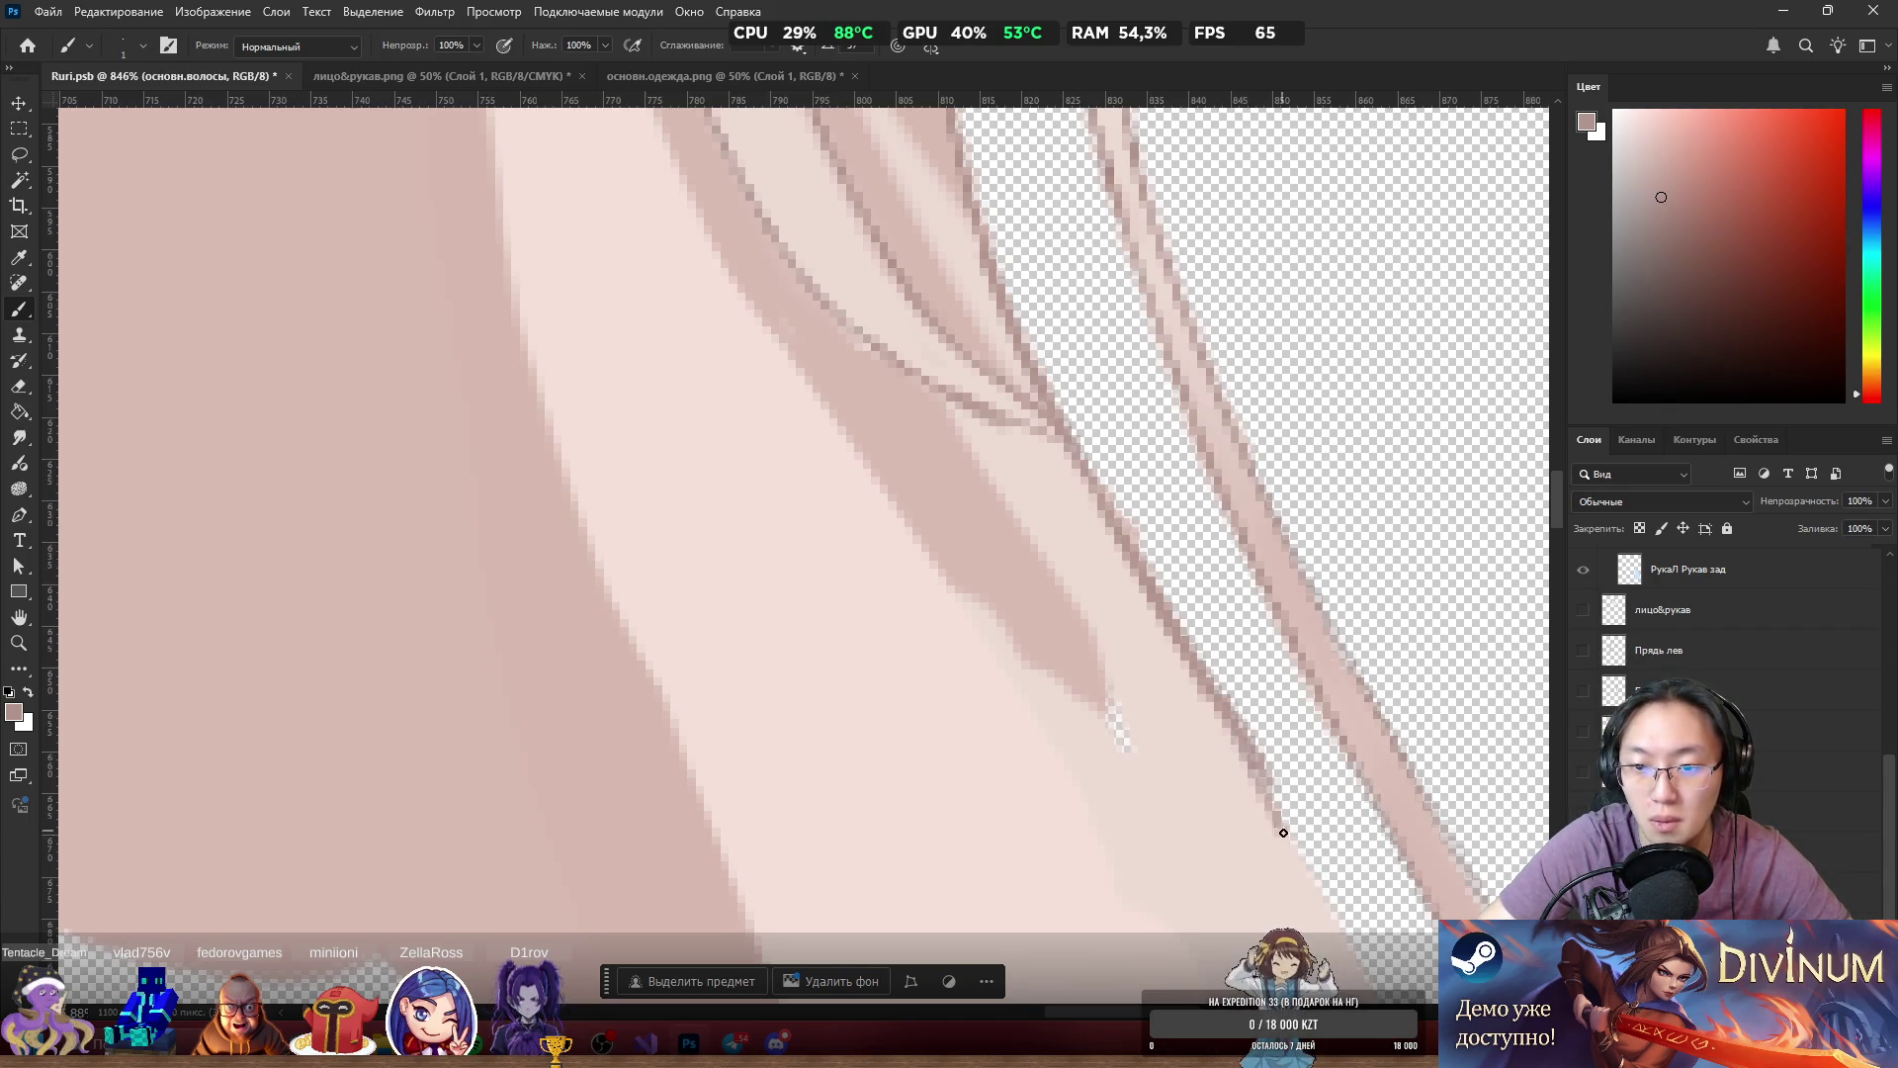
pyautogui.scroll(-5, 881, 614)
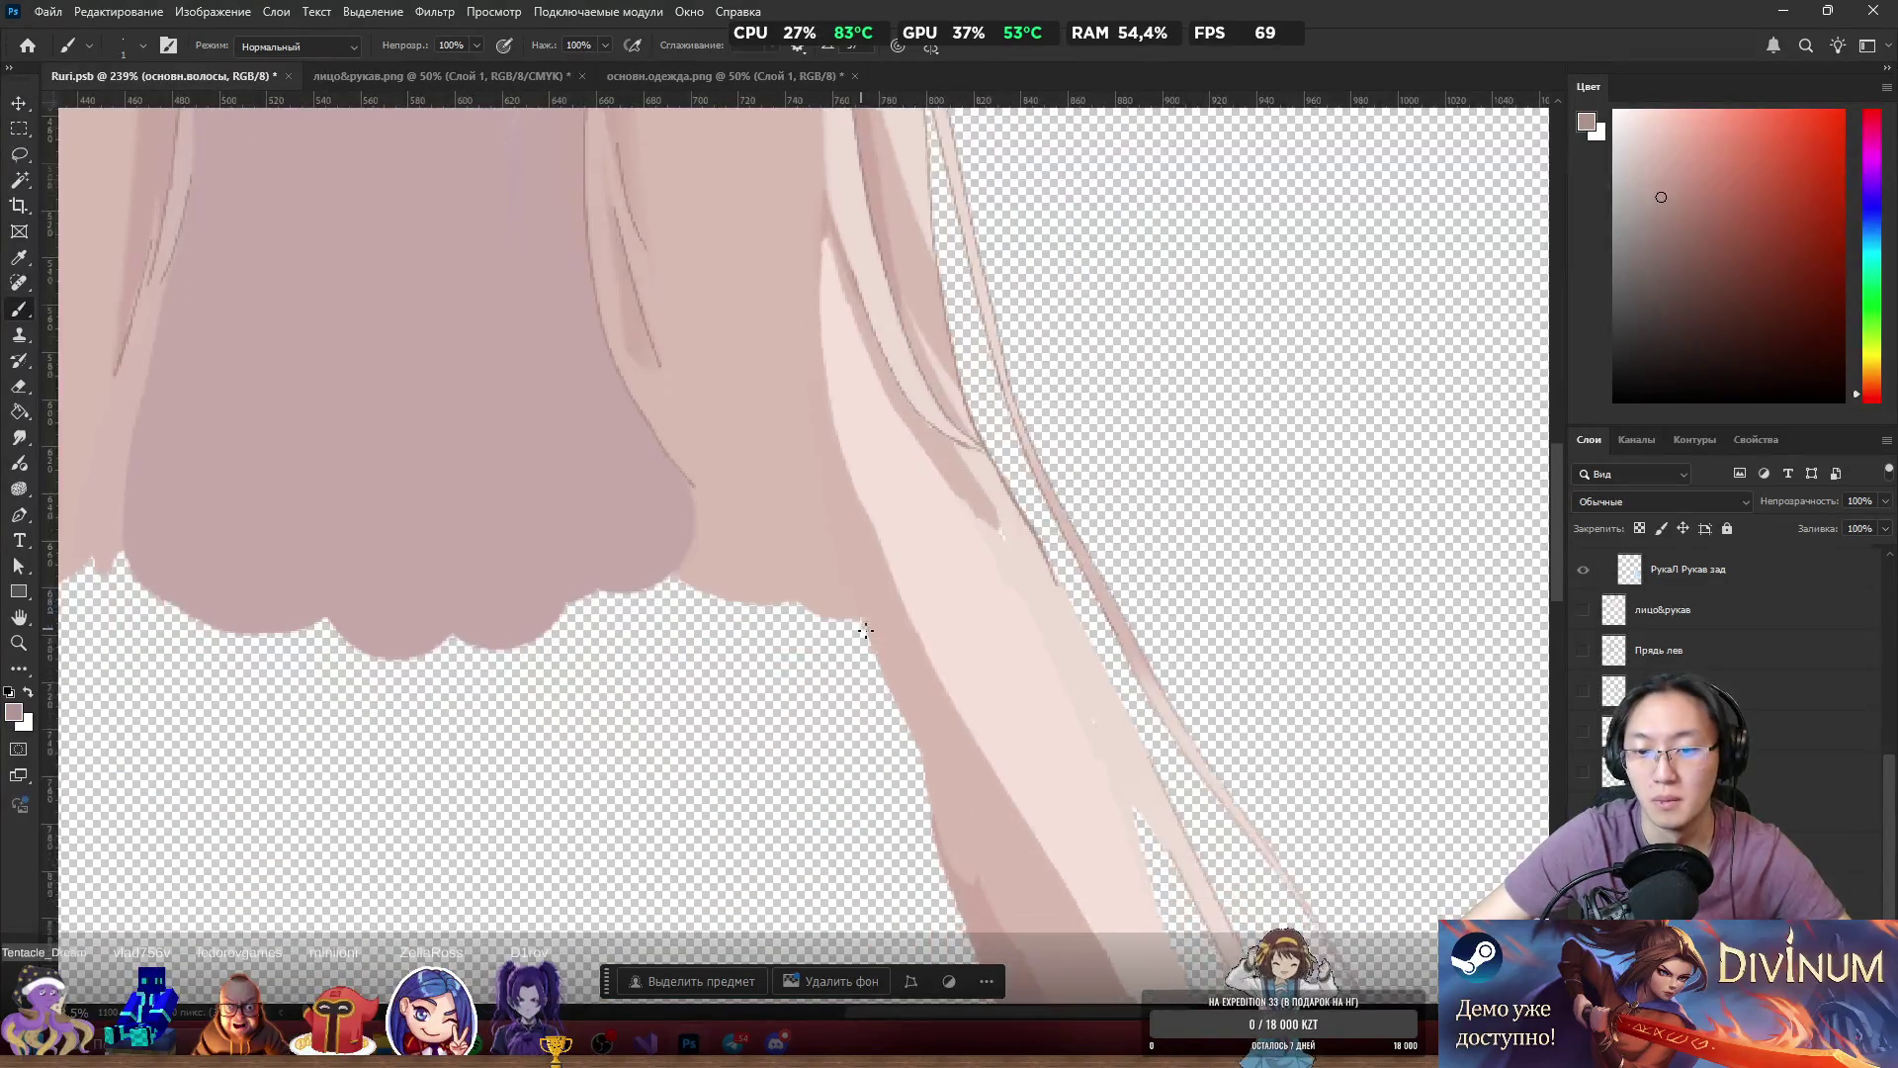
pyautogui.scroll(4, 1258, 563)
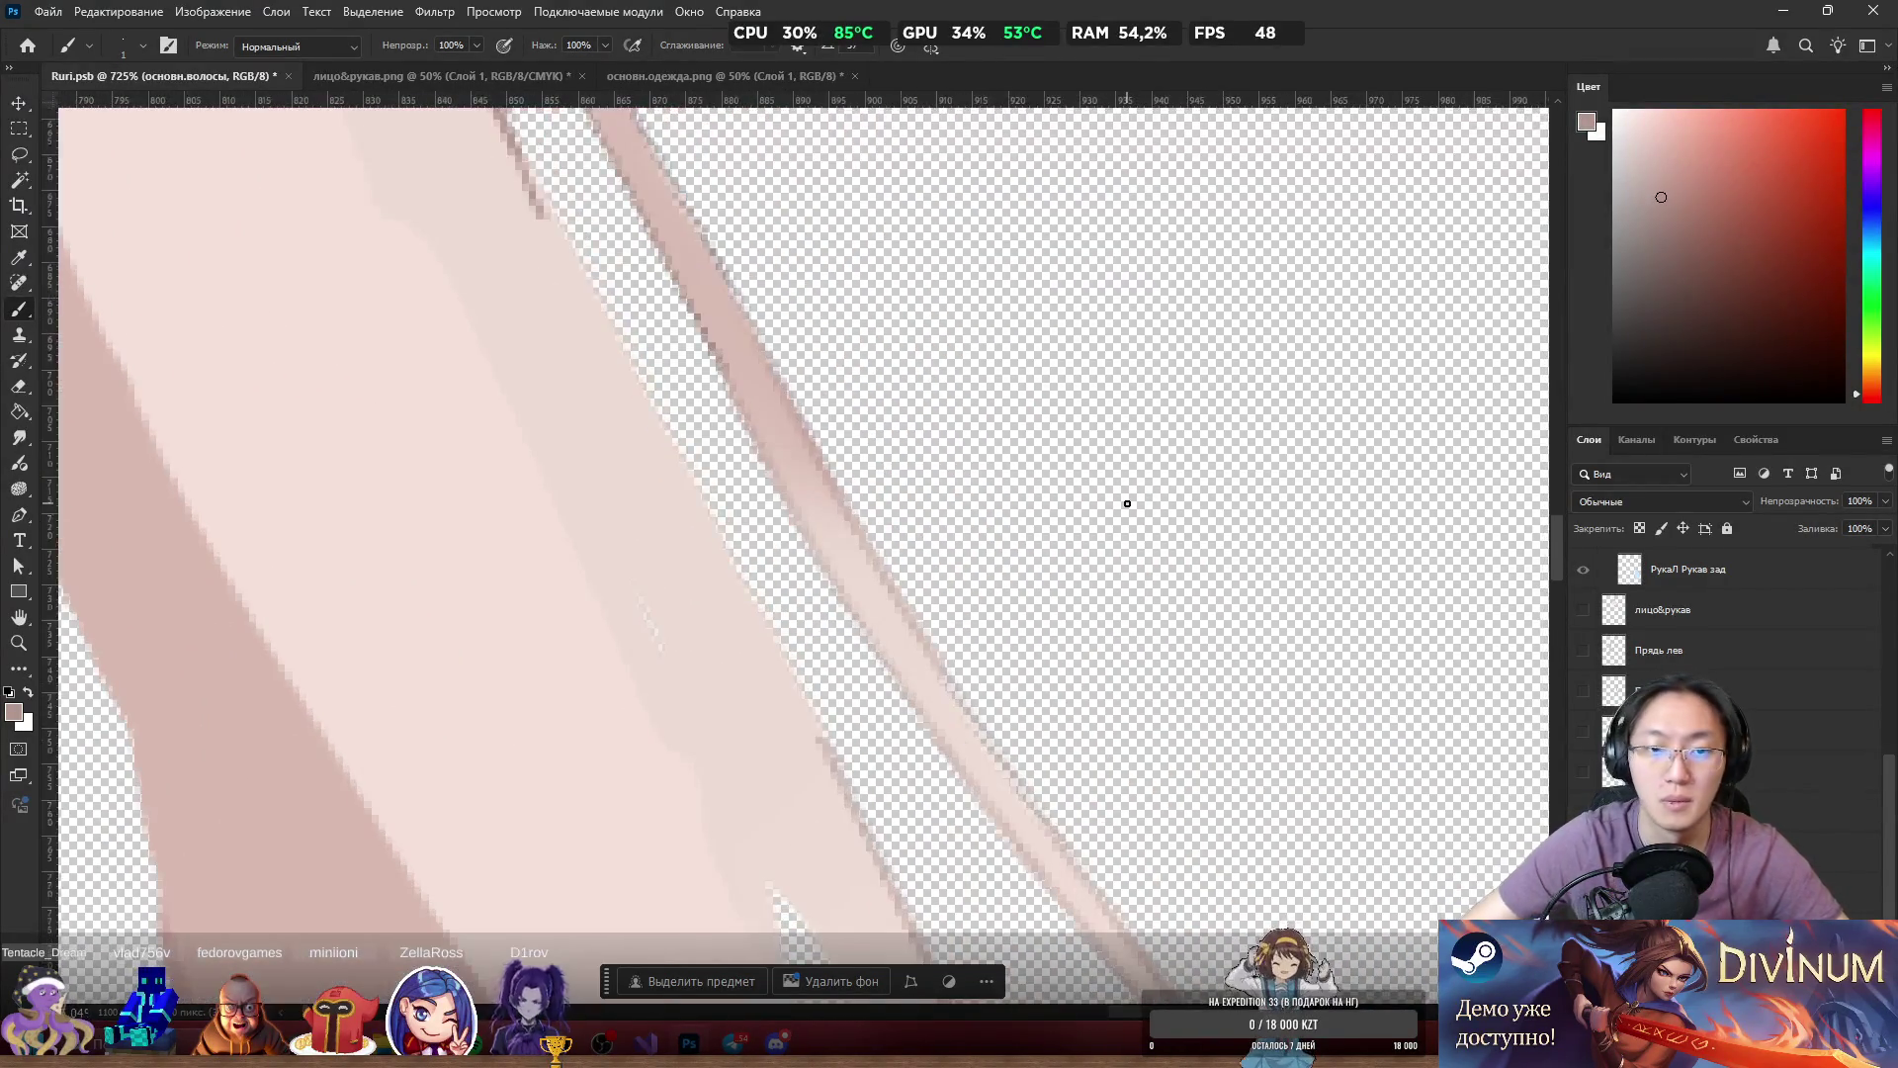
pyautogui.moveTo(519, 158); pyautogui.dragTo(737, 573)
pyautogui.moveTo(788, 670); pyautogui.dragTo(832, 779)
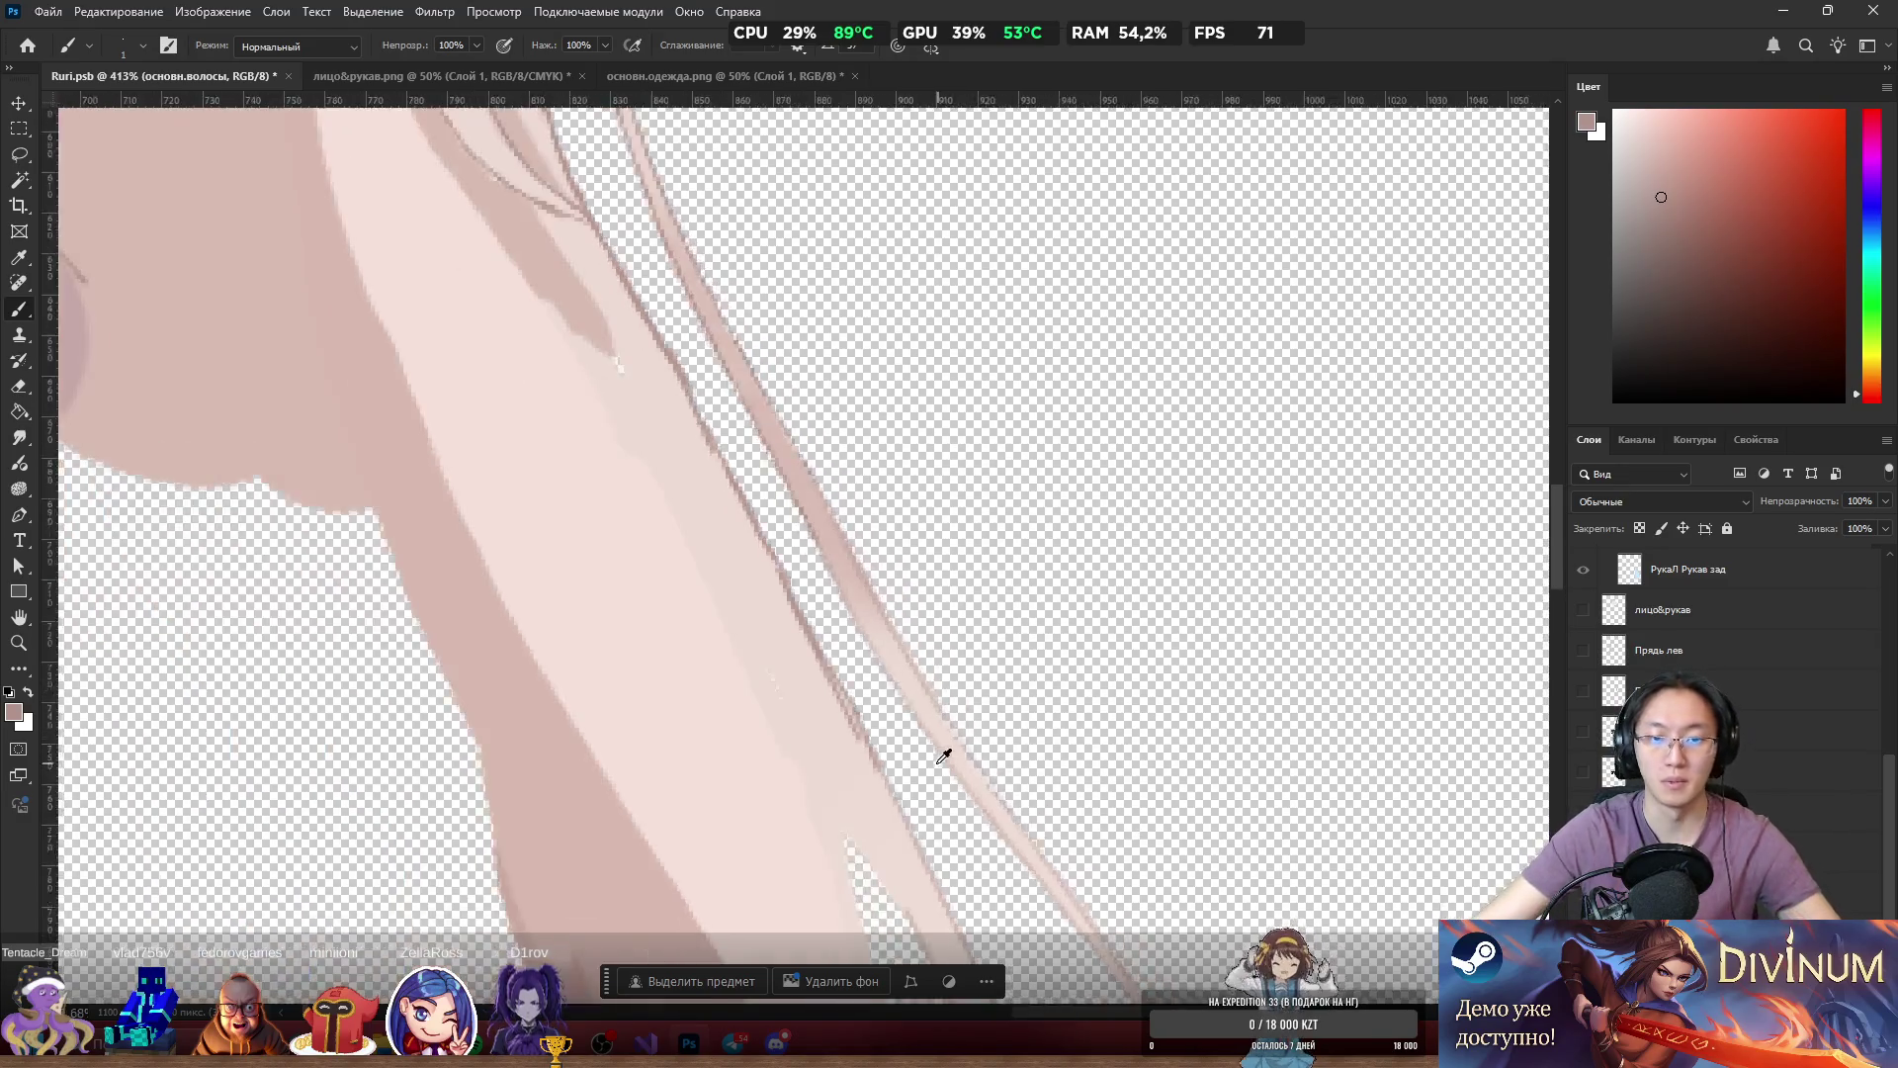
pyautogui.scroll(-5, 925, 753)
pyautogui.scroll(4, 848, 753)
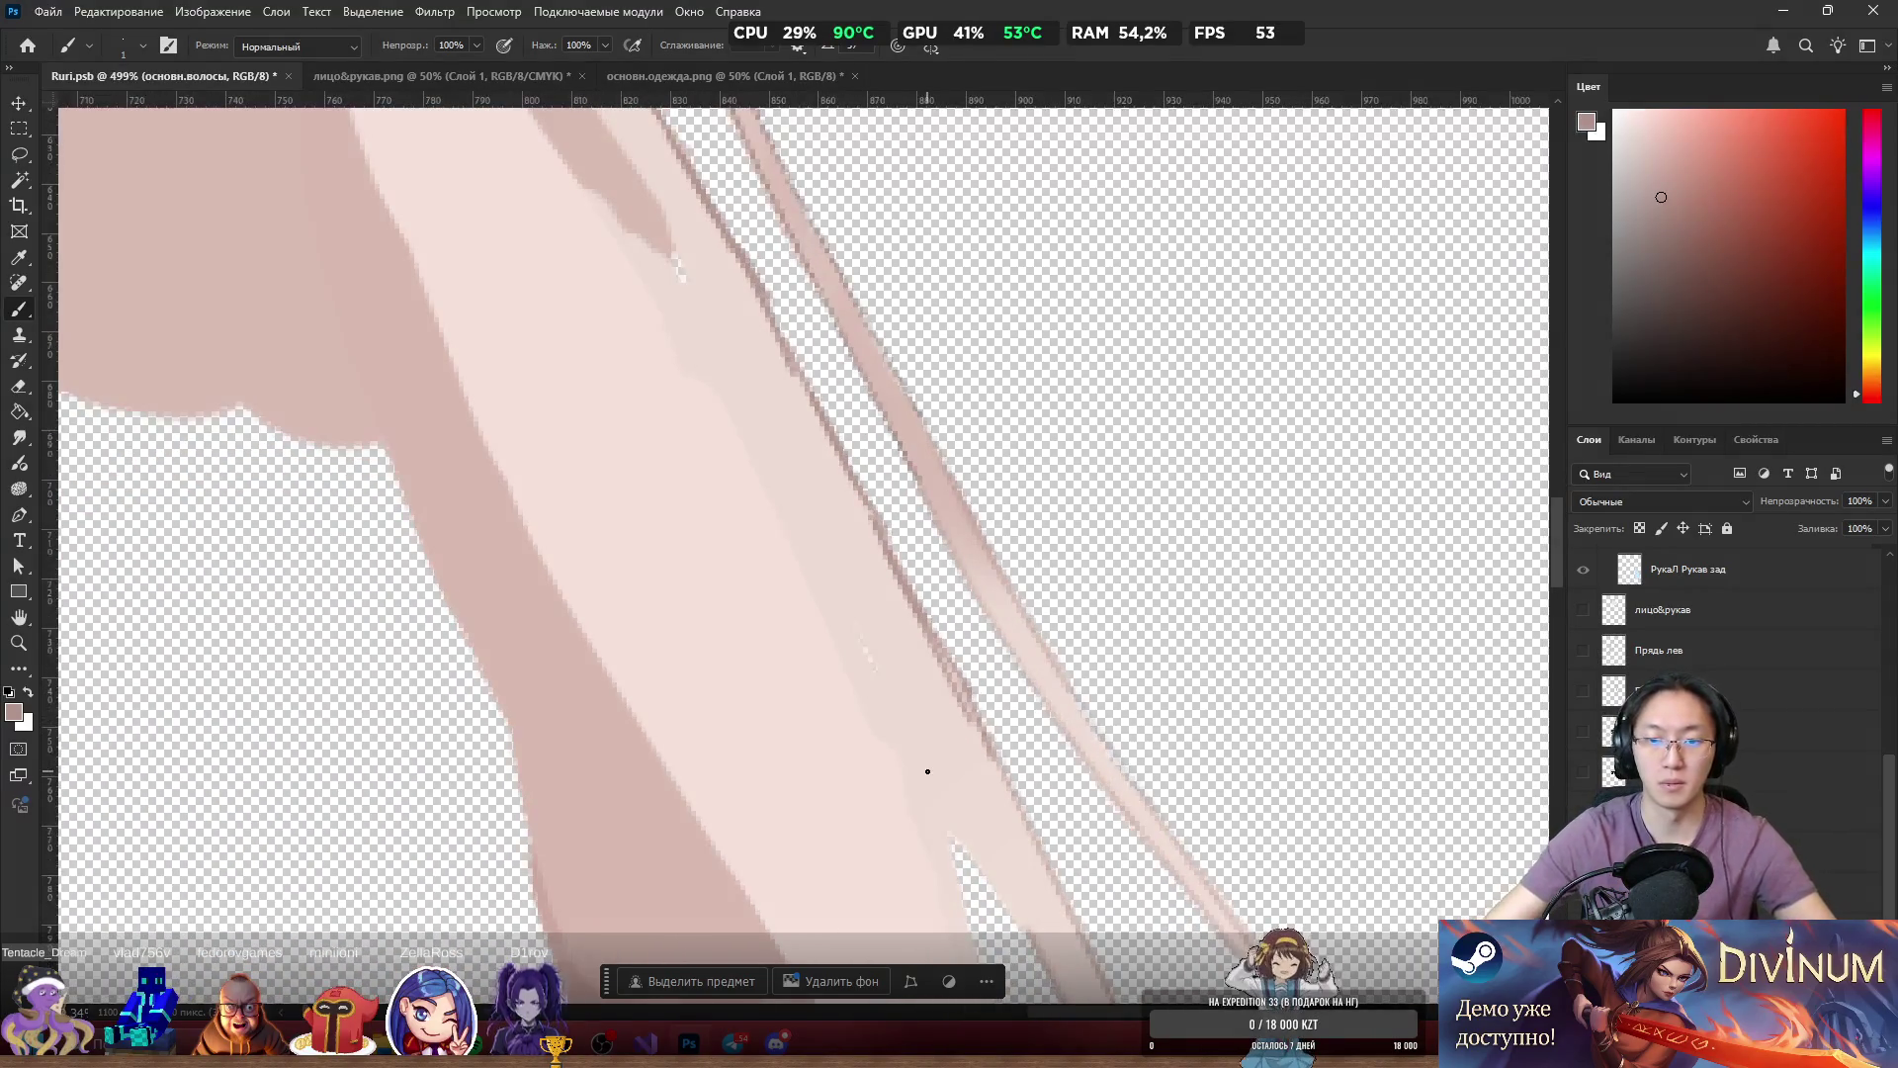
# Alternate brush and eraser to redefine the hair-edge line and soften its darkest spots.
pyautogui.moveTo(935, 629); pyautogui.dragTo(973, 716)
pyautogui.press('e')
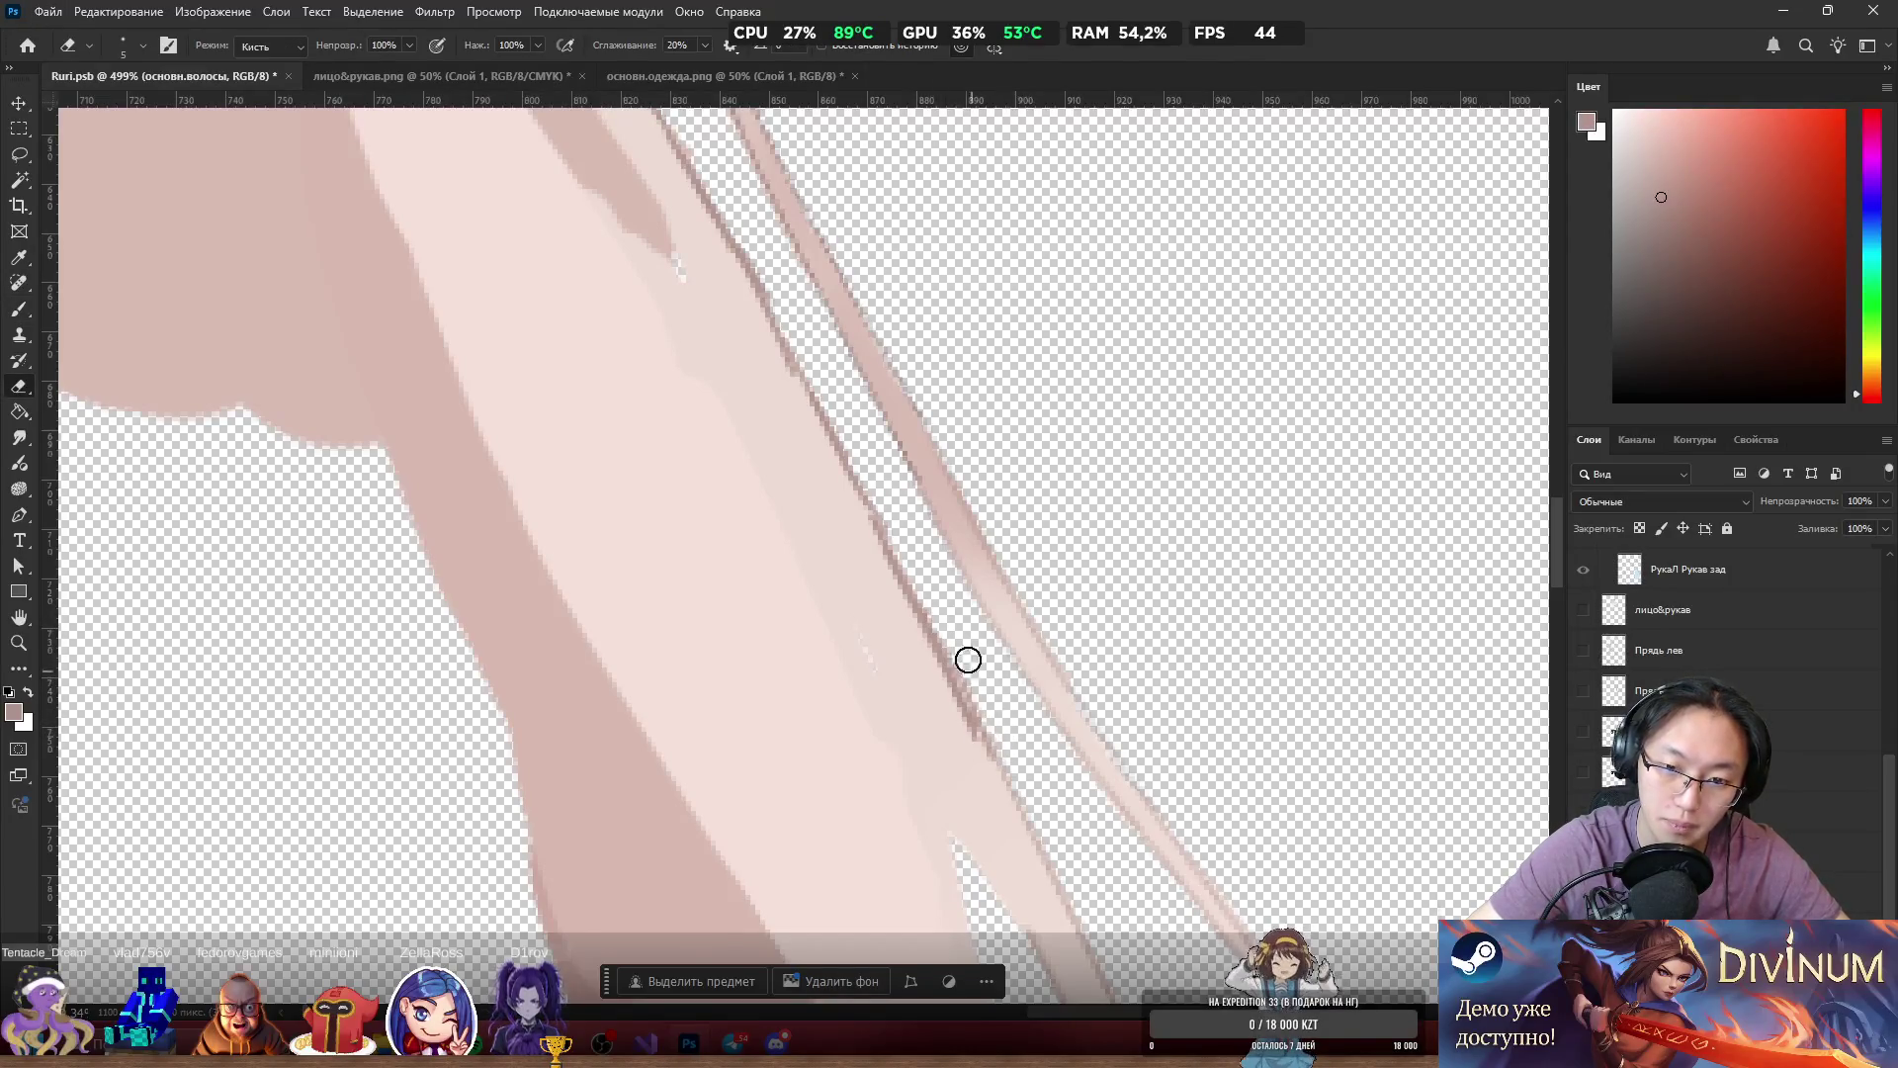
pyautogui.moveTo(938, 606); pyautogui.dragTo(924, 594)
pyautogui.press('b')
pyautogui.moveTo(785, 361); pyautogui.dragTo(915, 608)
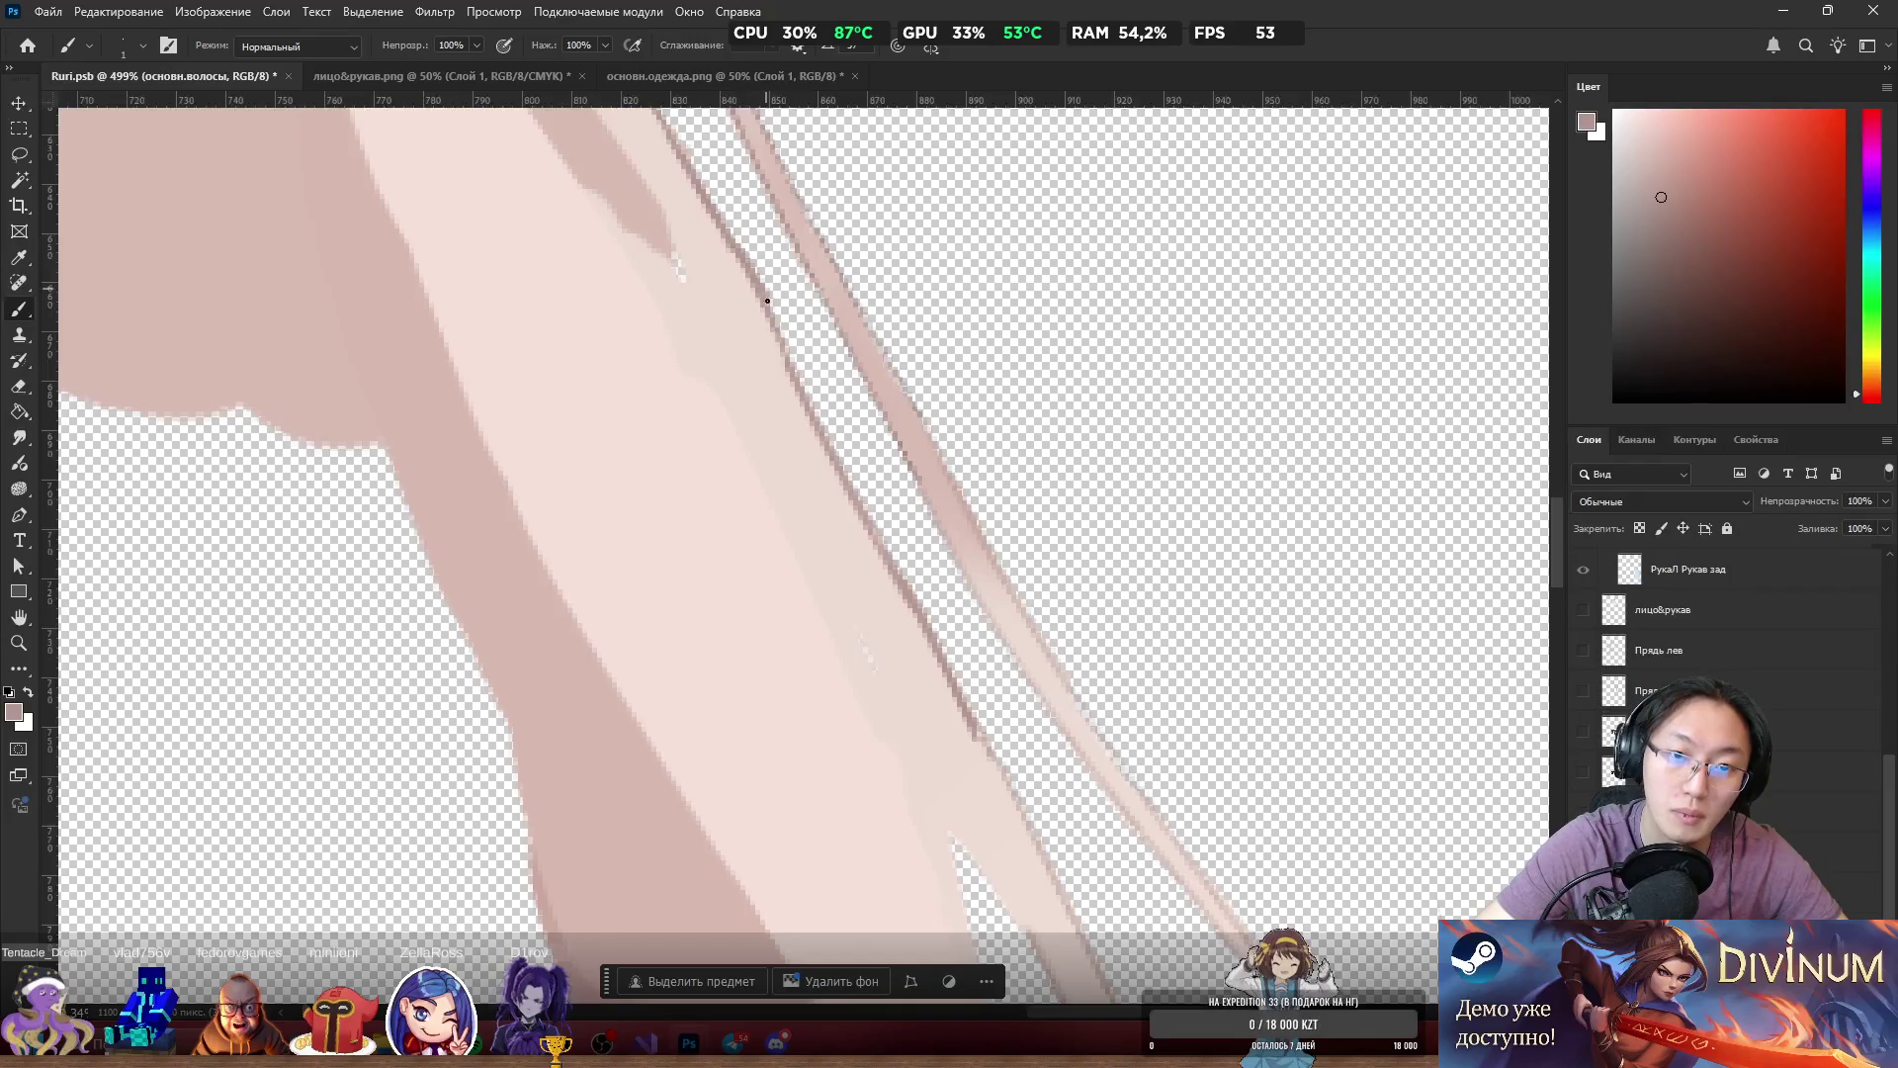
pyautogui.moveTo(740, 259); pyautogui.dragTo(793, 393)
pyautogui.moveTo(717, 236); pyautogui.dragTo(793, 393)
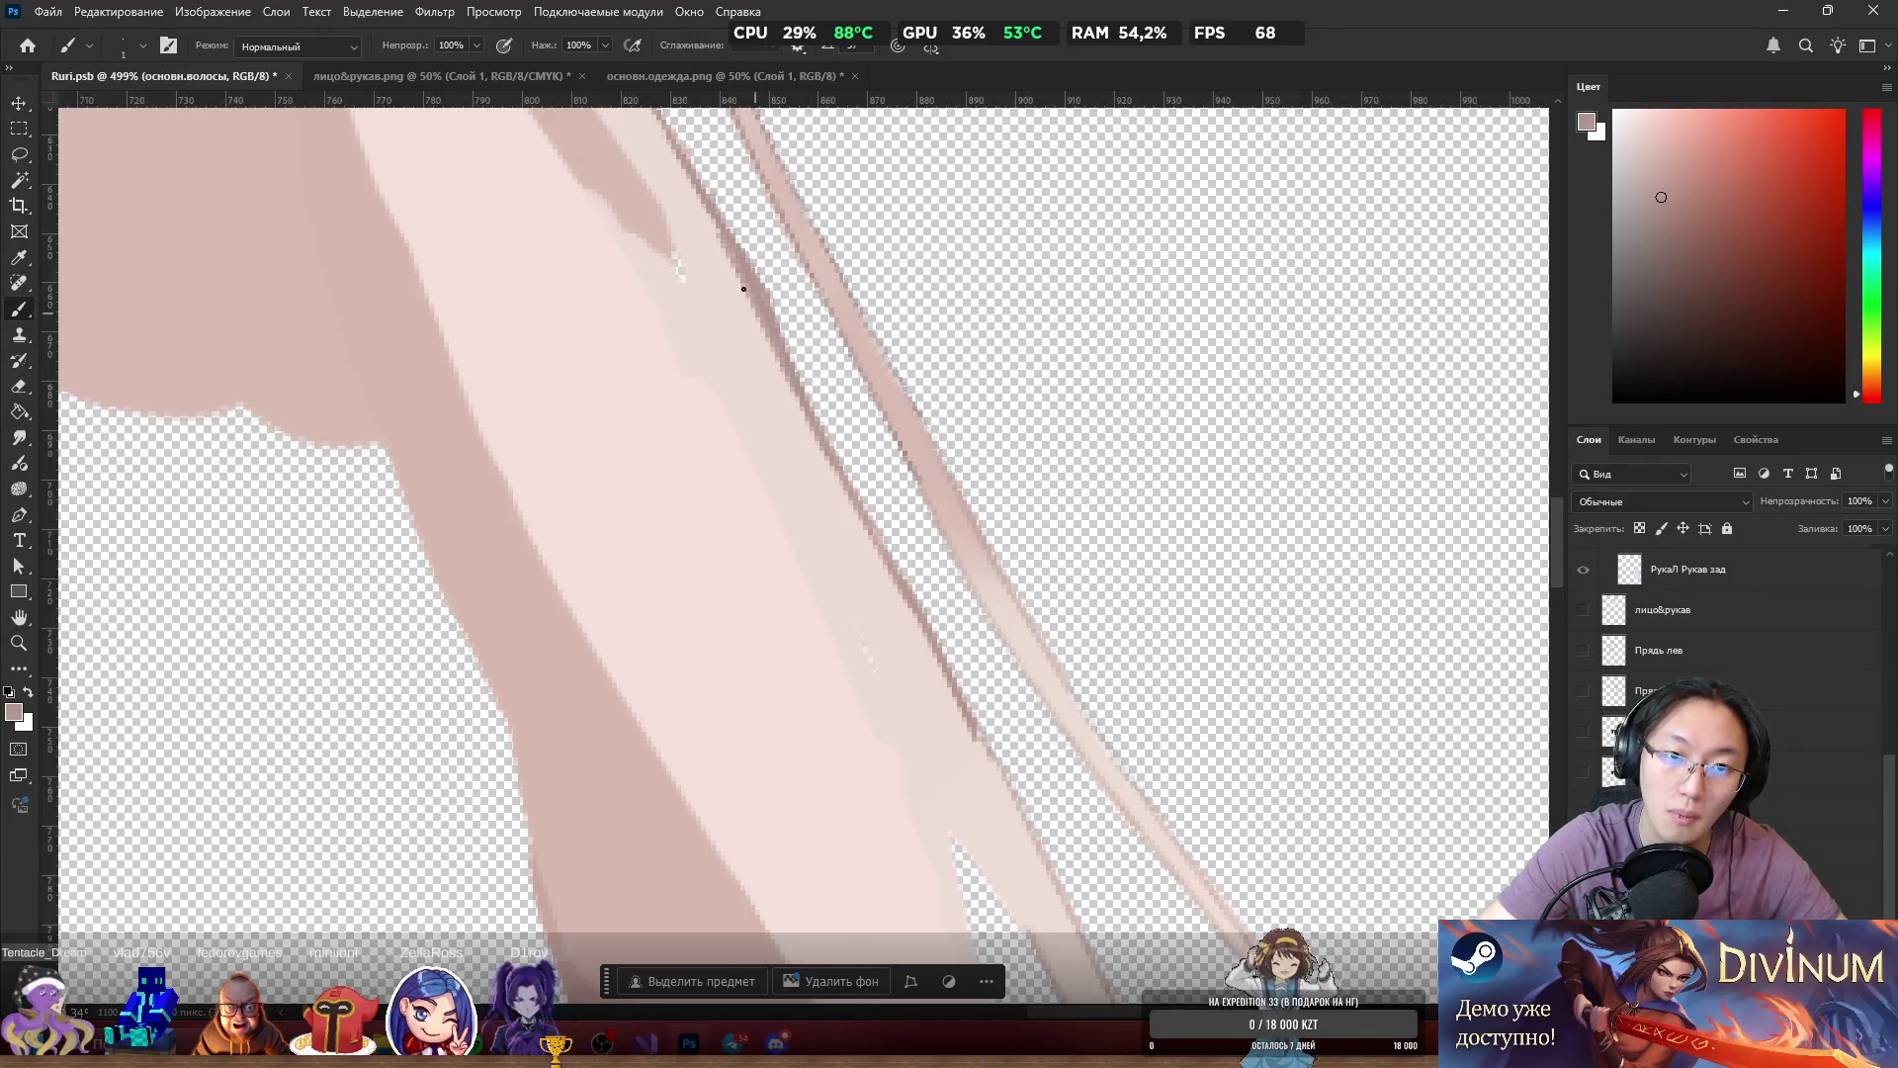
pyautogui.press('e')
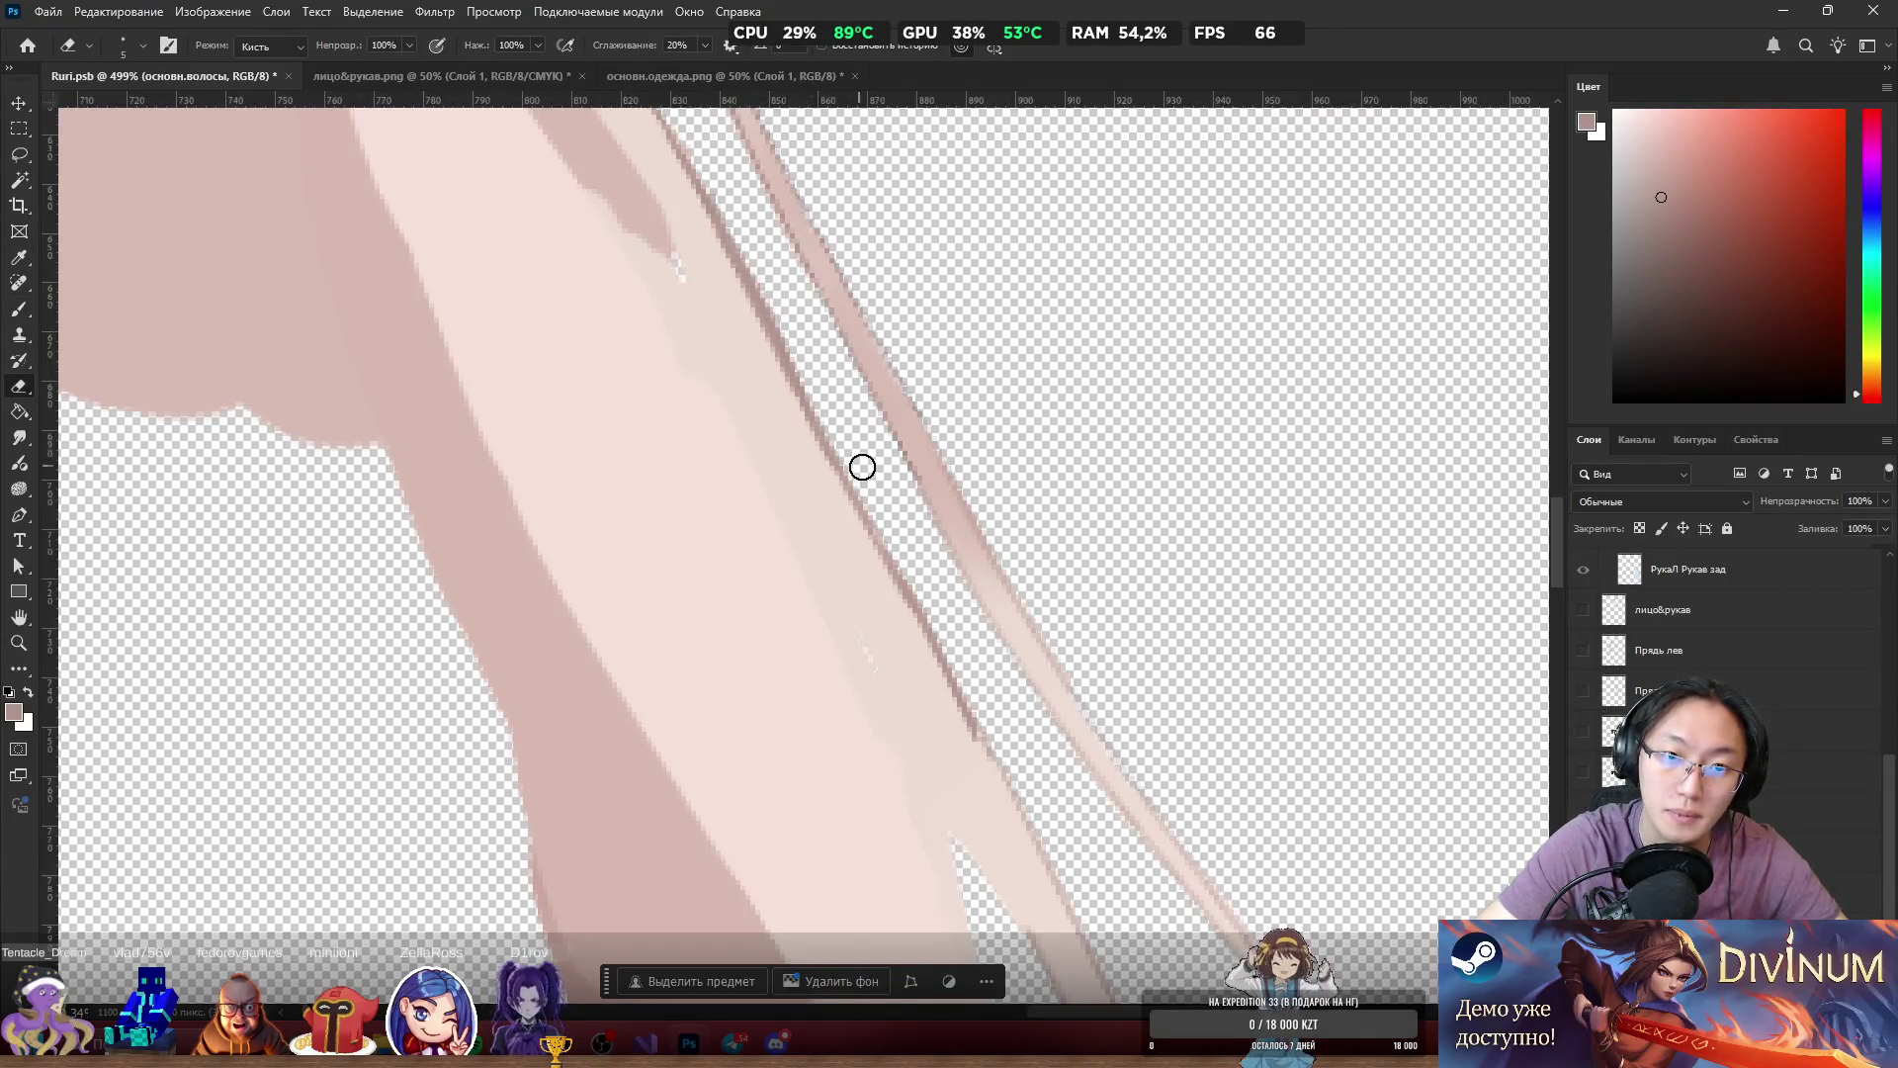
pyautogui.moveTo(775, 327); pyautogui.dragTo(797, 335)
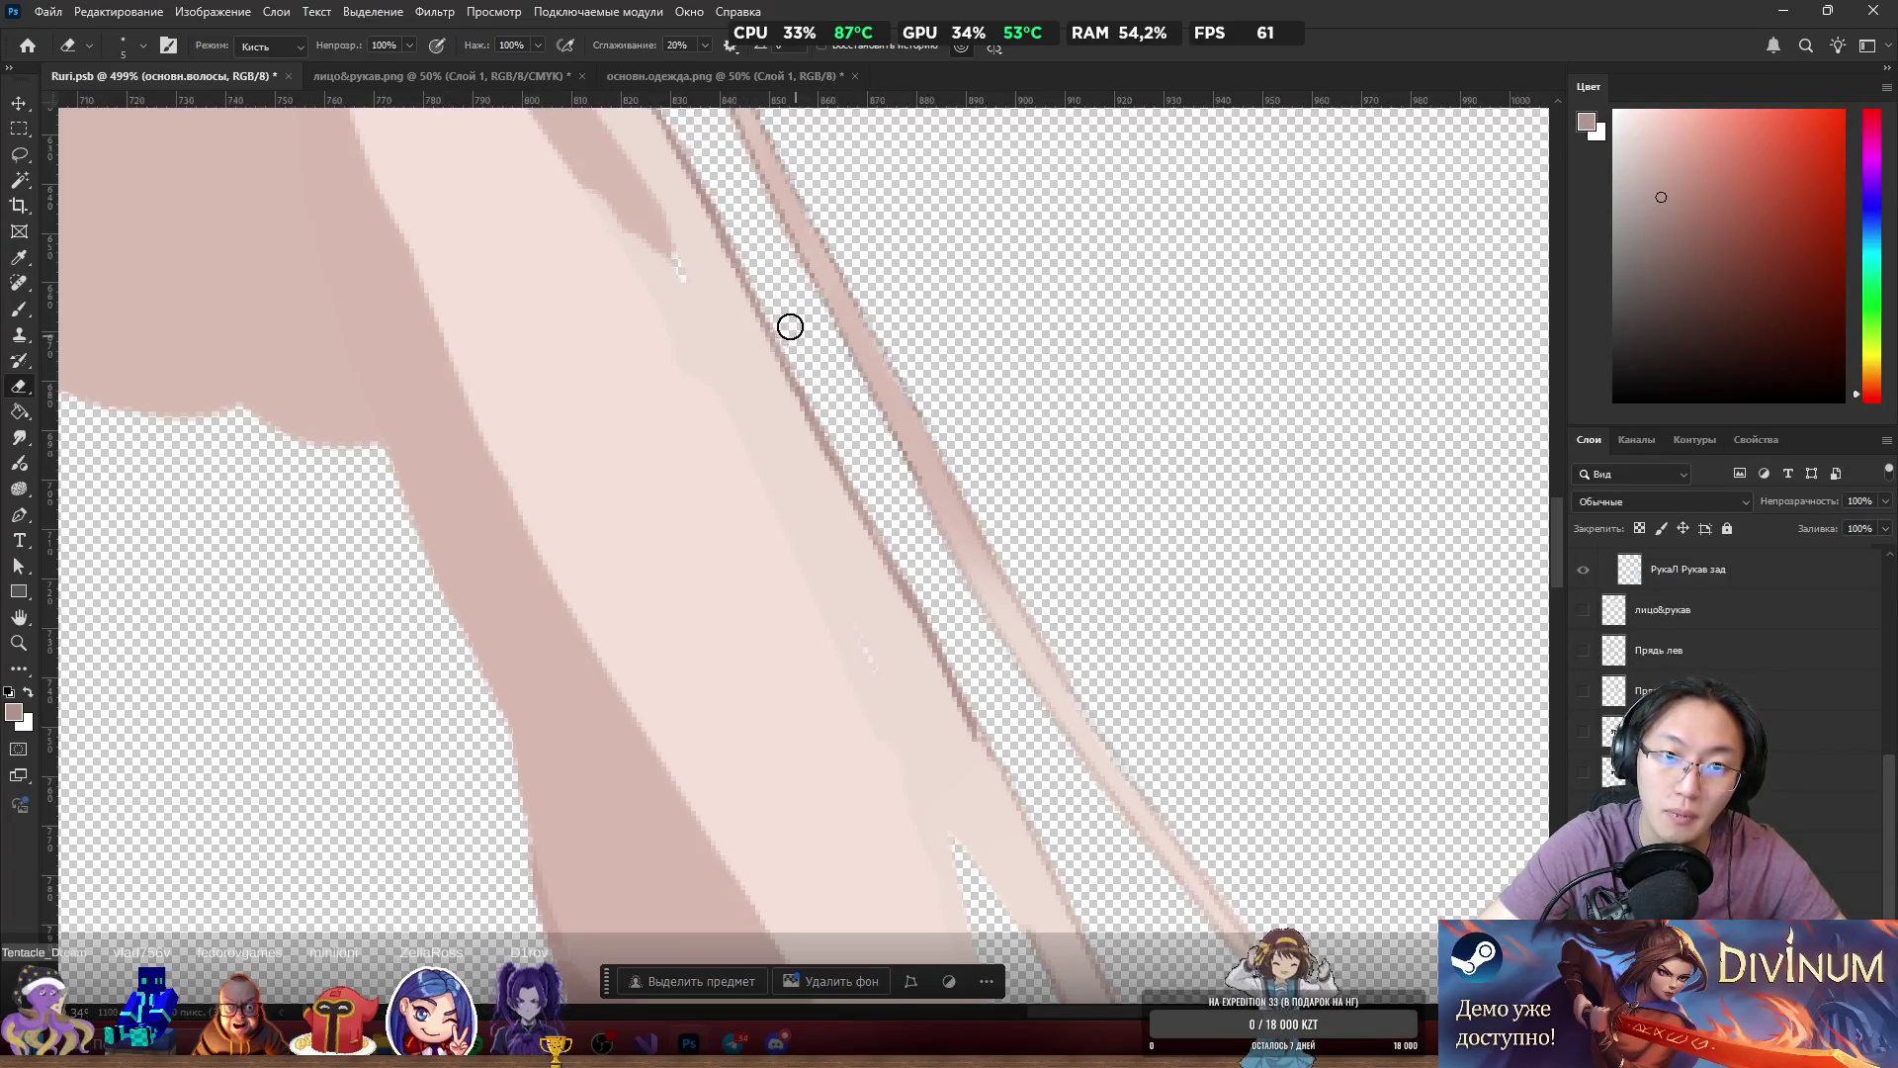
pyautogui.press('b')
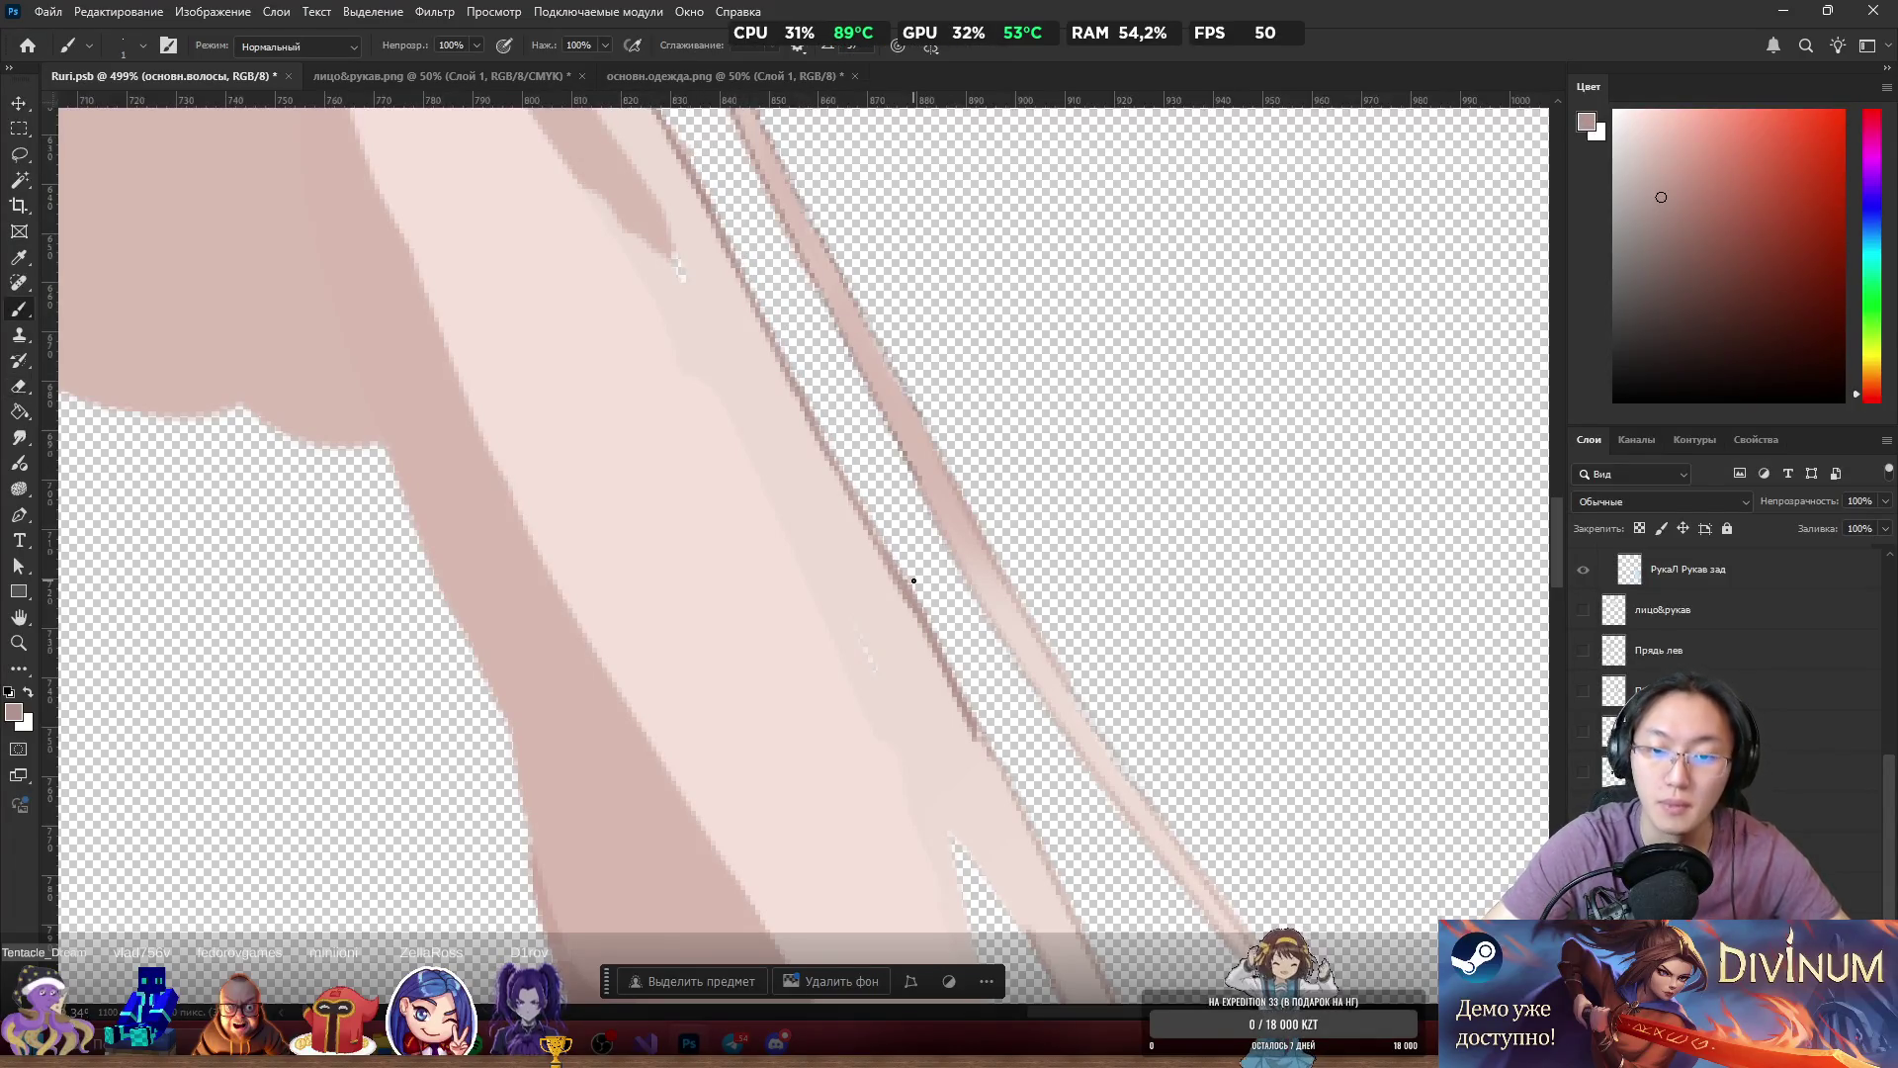
# Paint light pink from the arm over the speckled spot and along the dark hair-edge line.
pyautogui.scroll(-5, 940, 602)
pyautogui.scroll(8, 938, 606)
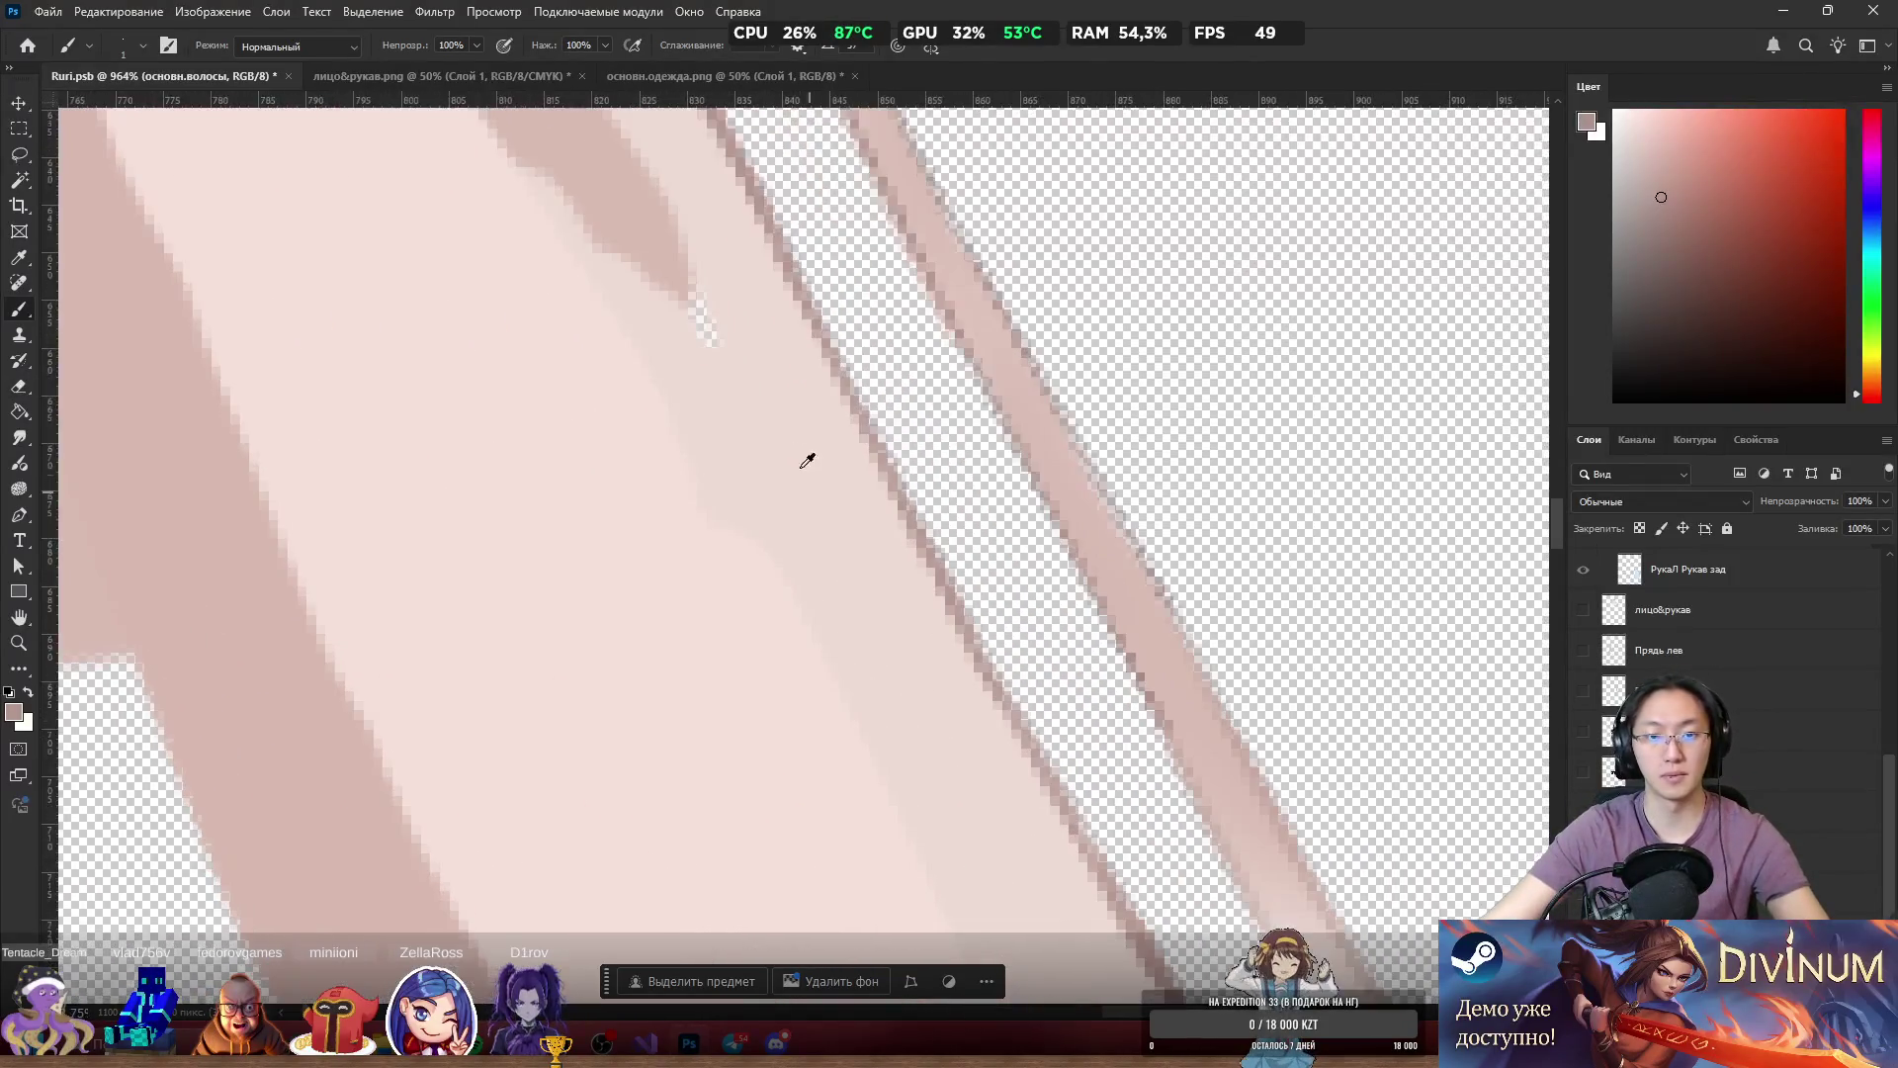
pyautogui.keyDown('alt'); pyautogui.click(710, 328); pyautogui.keyUp('alt')
pyautogui.moveTo(712, 326); pyautogui.dragTo(701, 355)
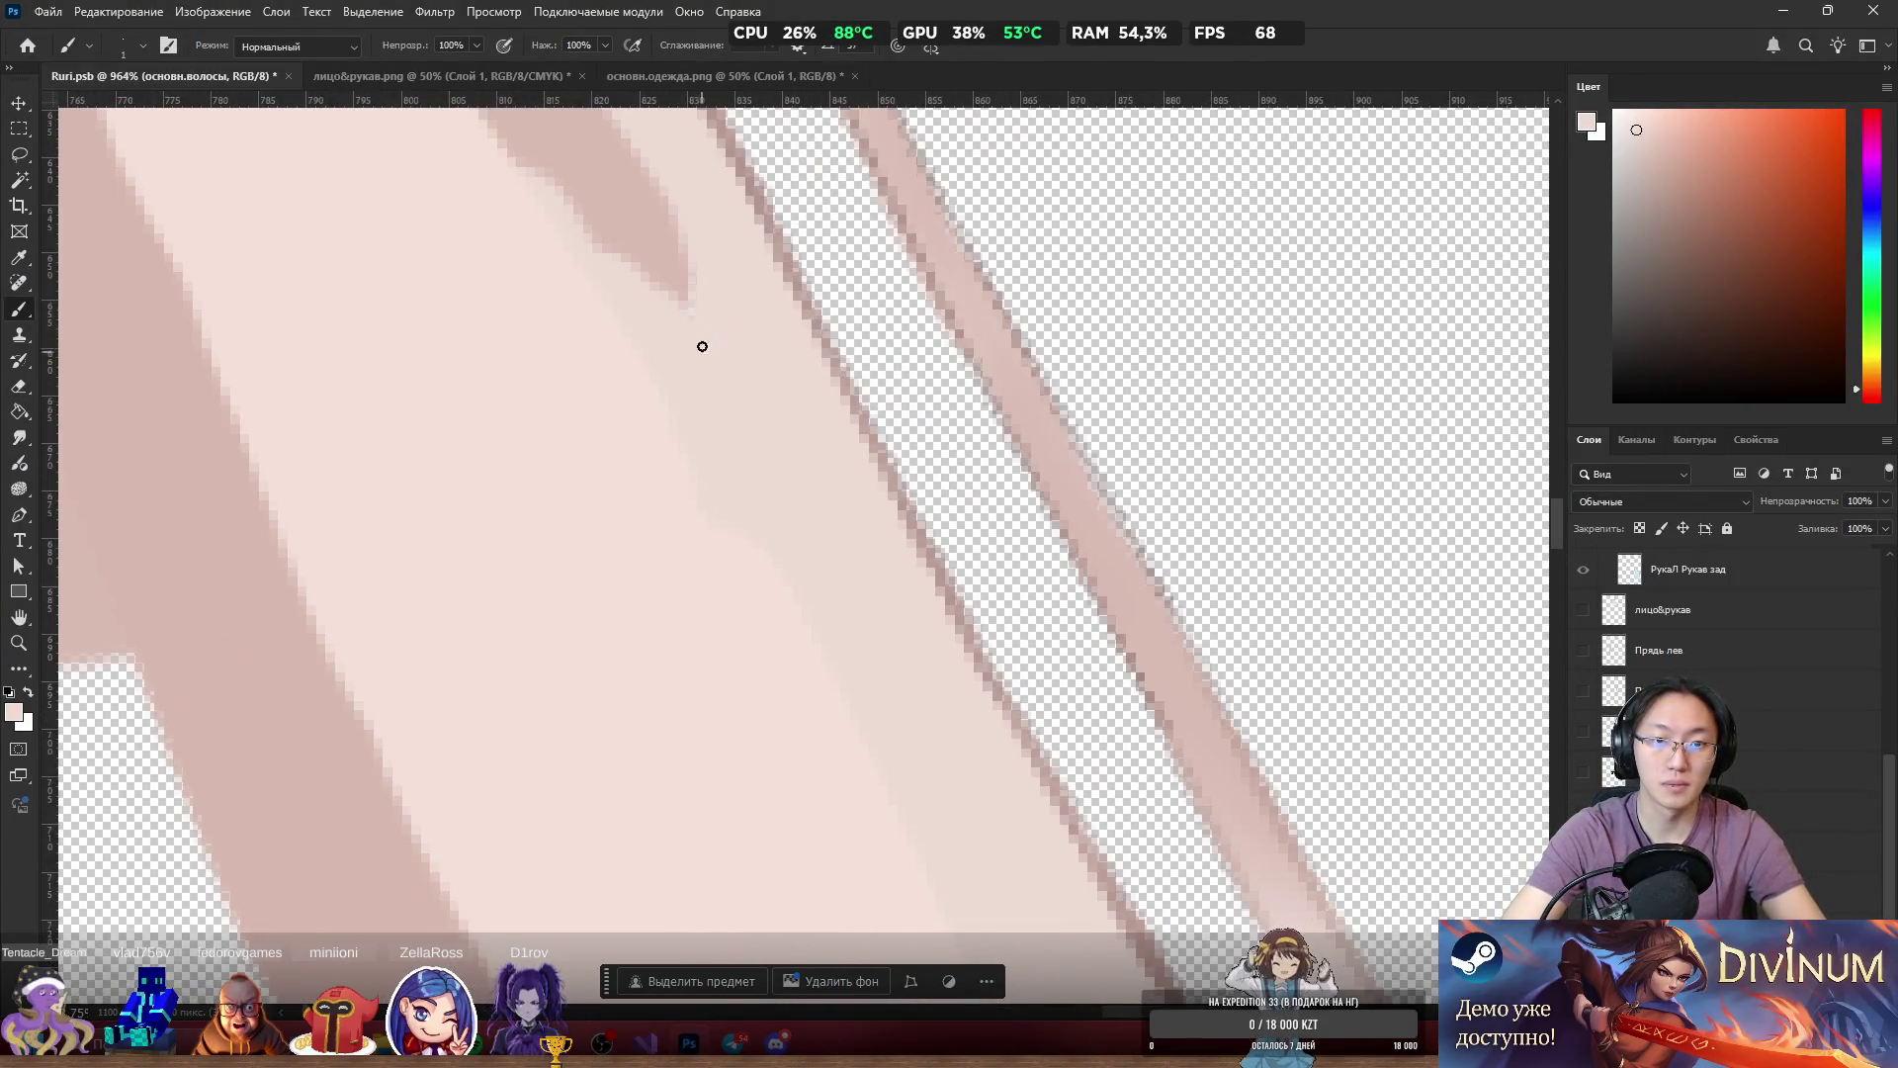
pyautogui.scroll(-8, 781, 321)
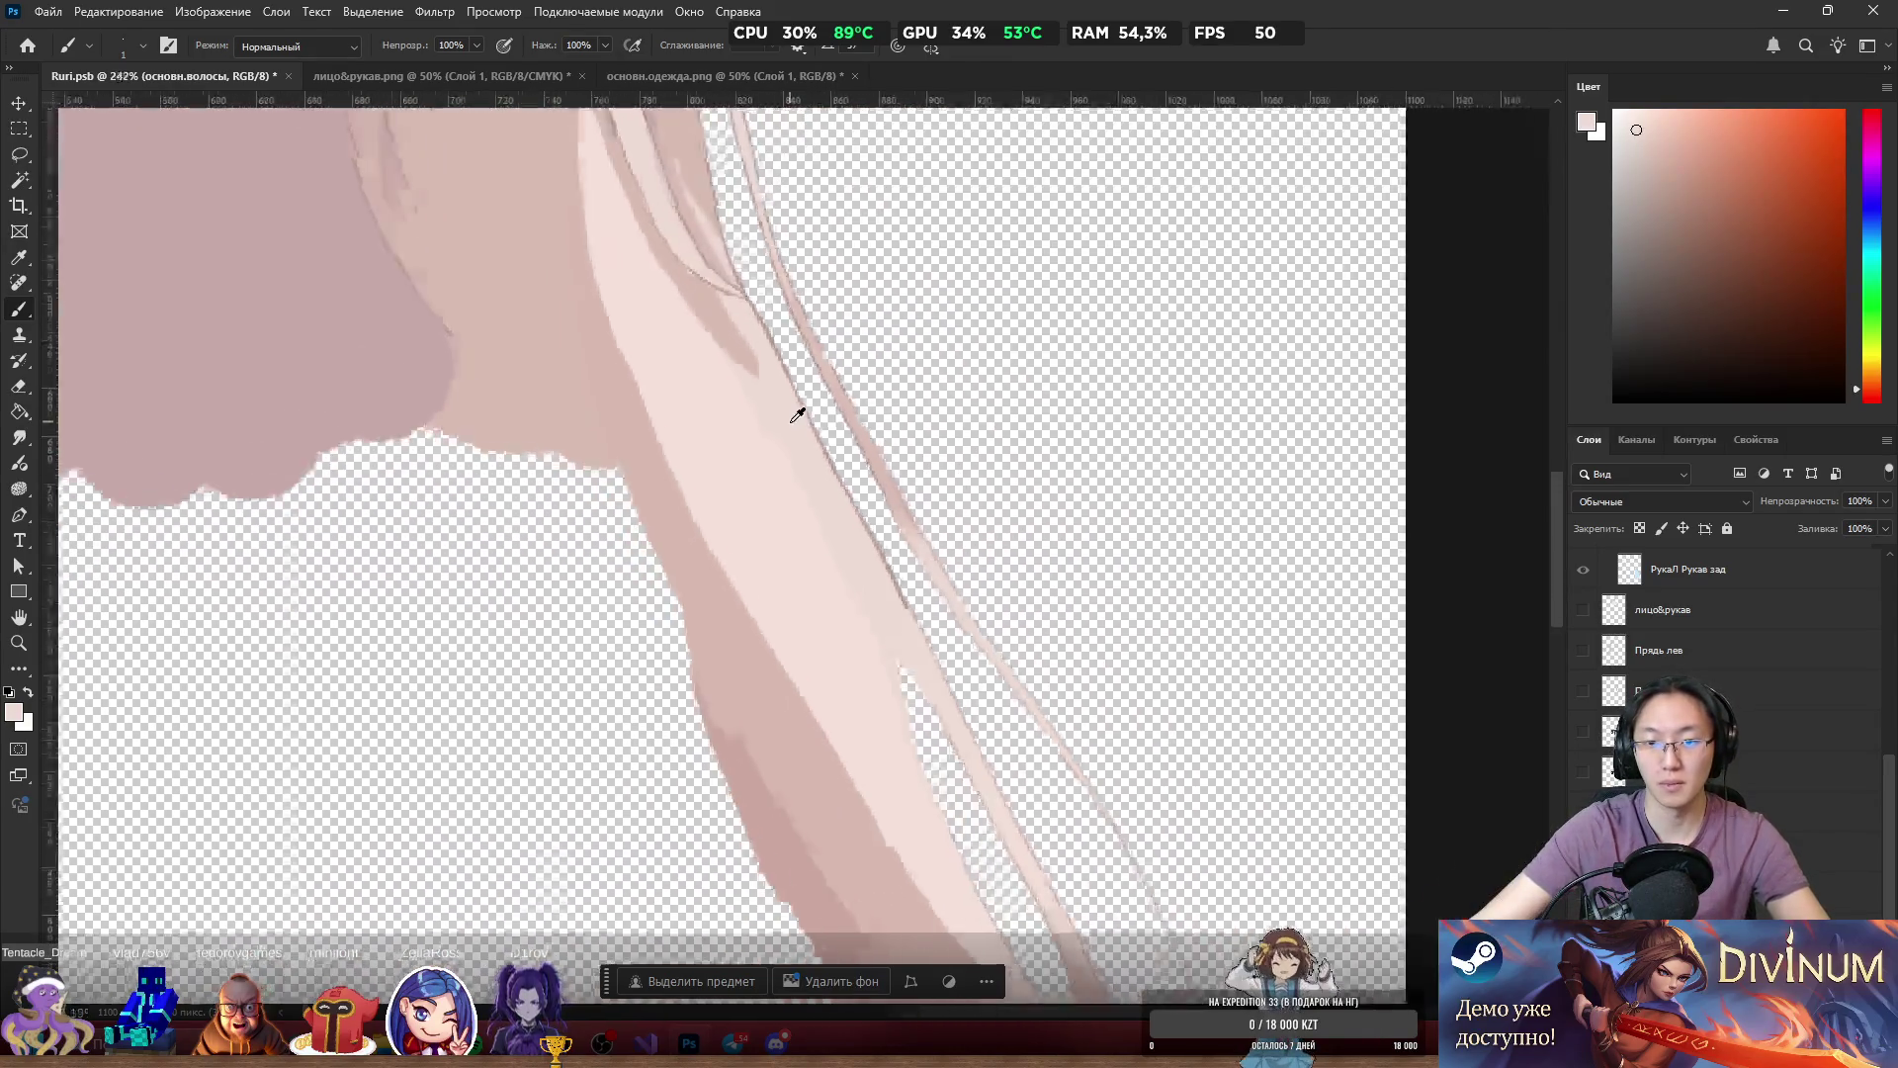
pyautogui.scroll(8, 852, 497)
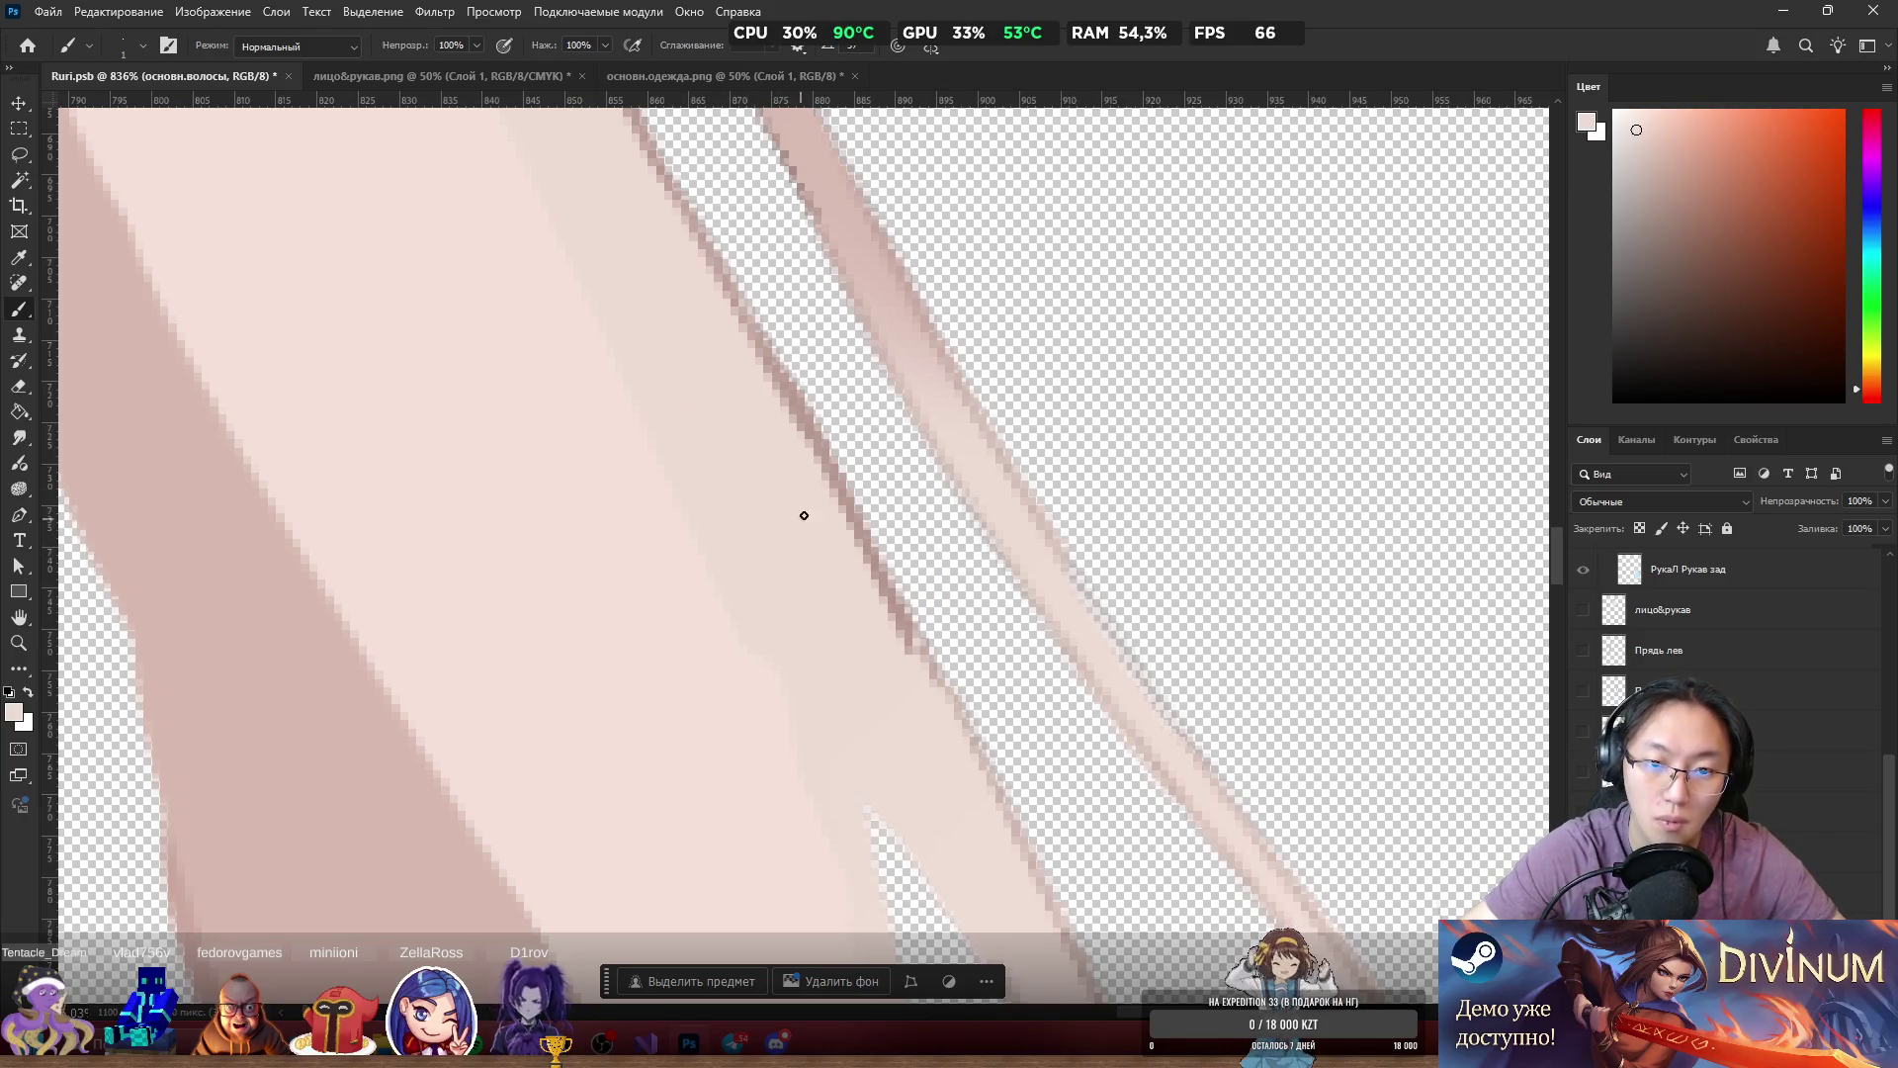
pyautogui.moveTo(925, 679)
pyautogui.mouseDown()
pyautogui.moveTo(797, 438)
pyautogui.moveTo(831, 471)
pyautogui.moveTo(732, 306)
pyautogui.moveTo(706, 297)
pyautogui.mouseUp()
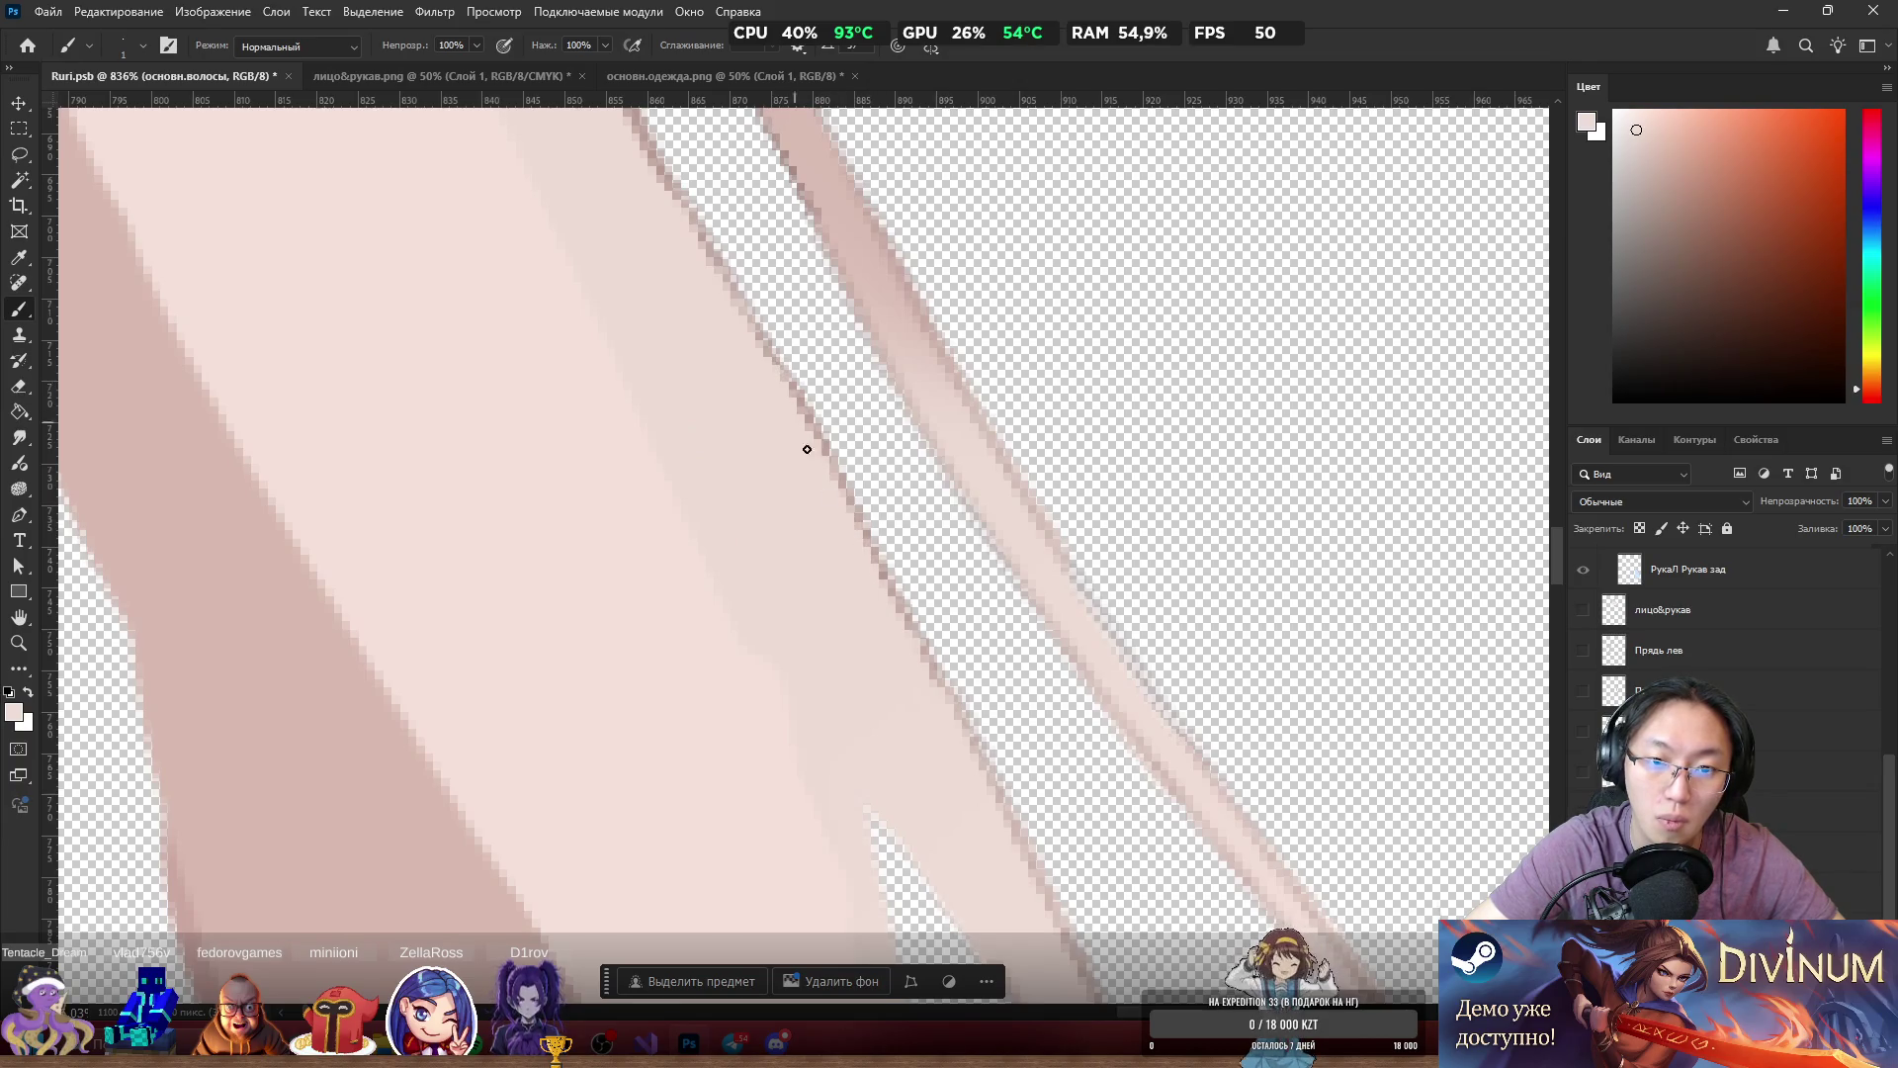
pyautogui.scroll(-10, 779, 465)
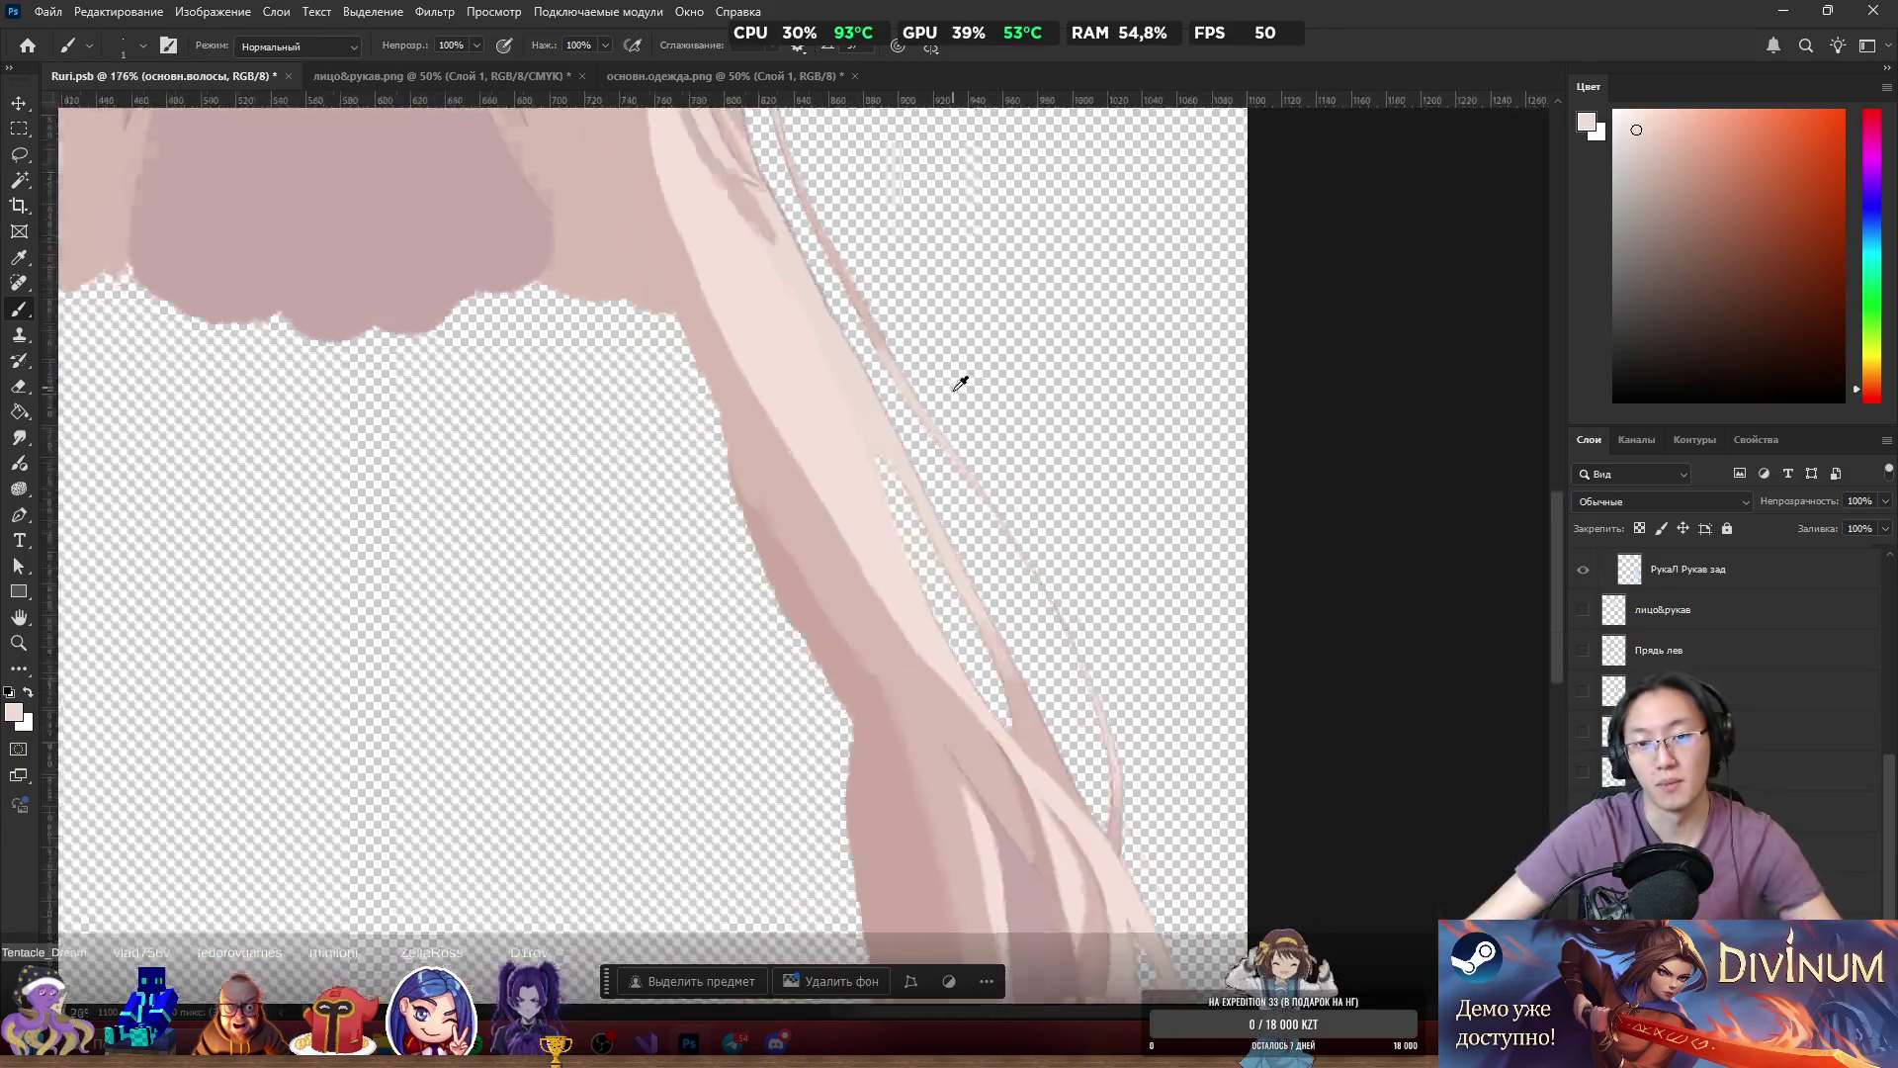
pyautogui.scroll(4, 901, 377)
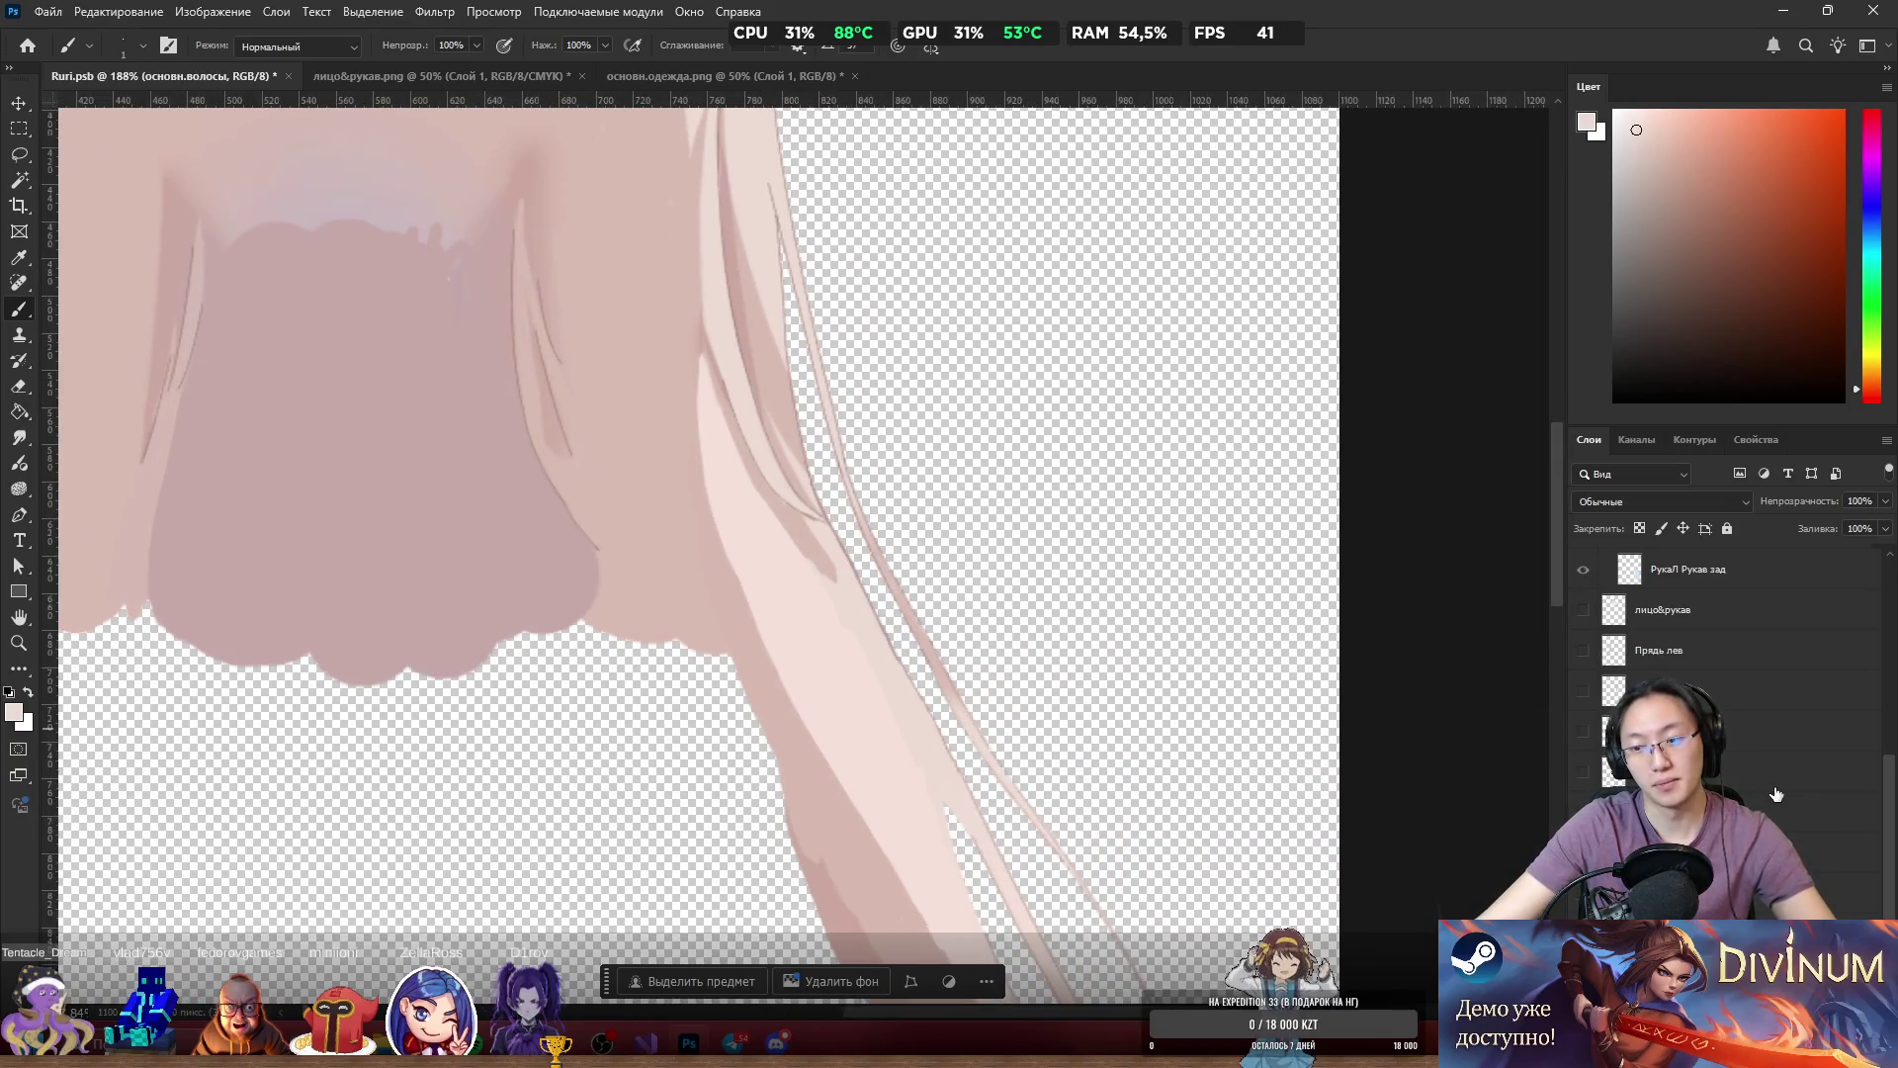
# Briefly show the face, shirt and jacket, then hide them again to leave only the hair.
pyautogui.keyDown('alt'); pyautogui.click(1583, 569); pyautogui.keyUp('alt')
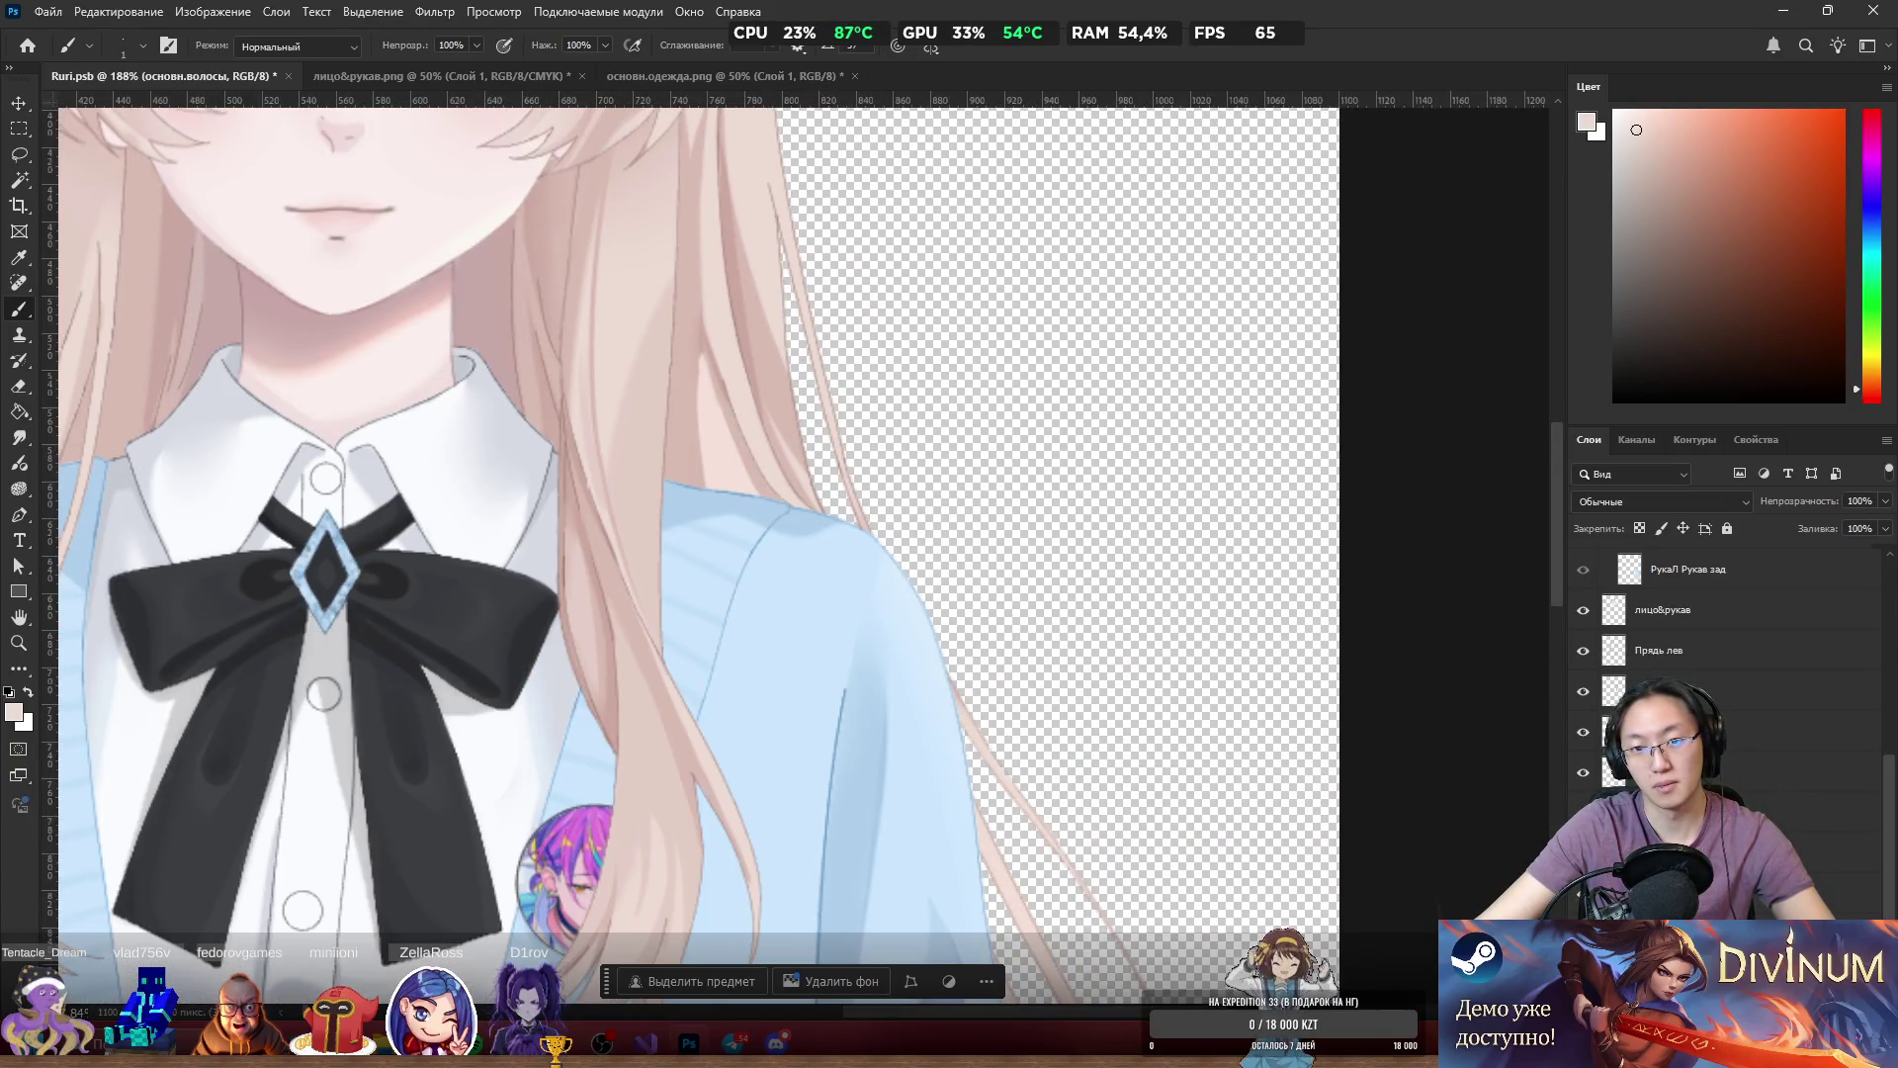
pyautogui.scroll(-2, 1097, 627)
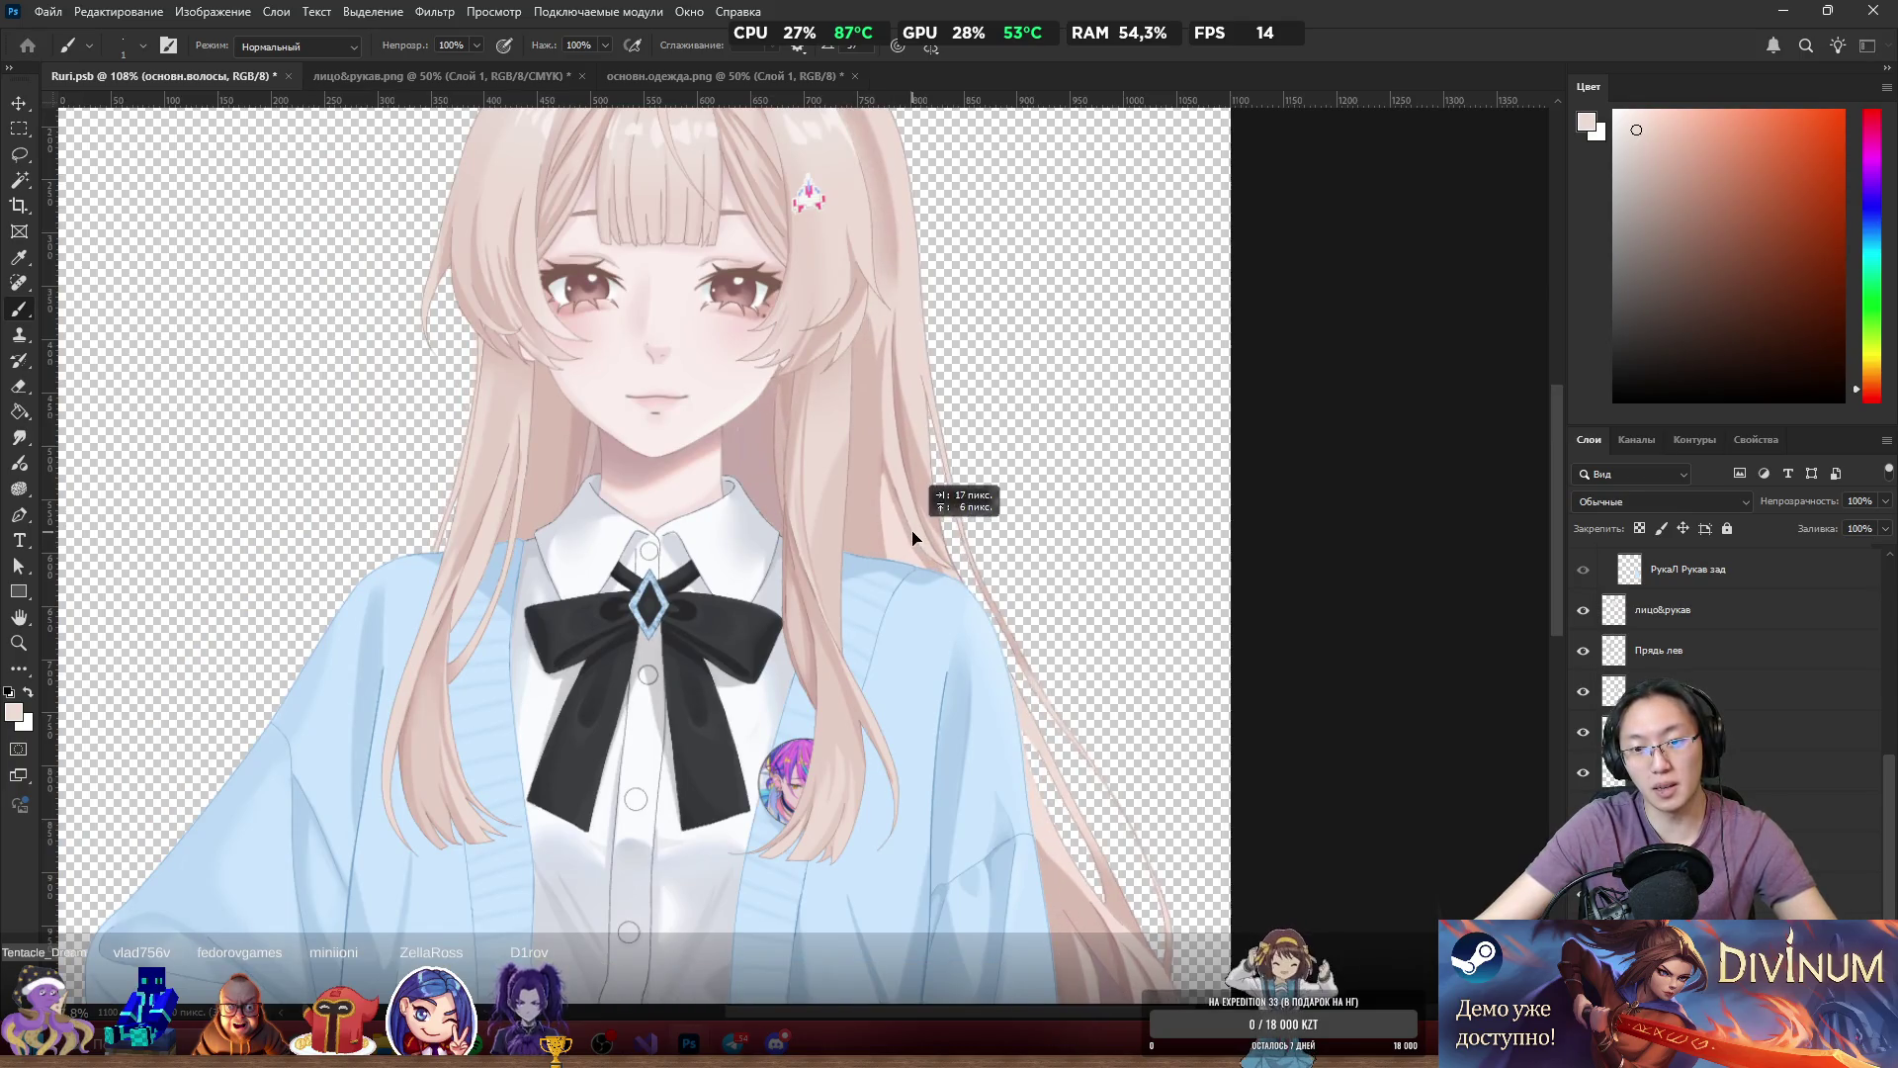
pyautogui.scroll(2, 994, 788)
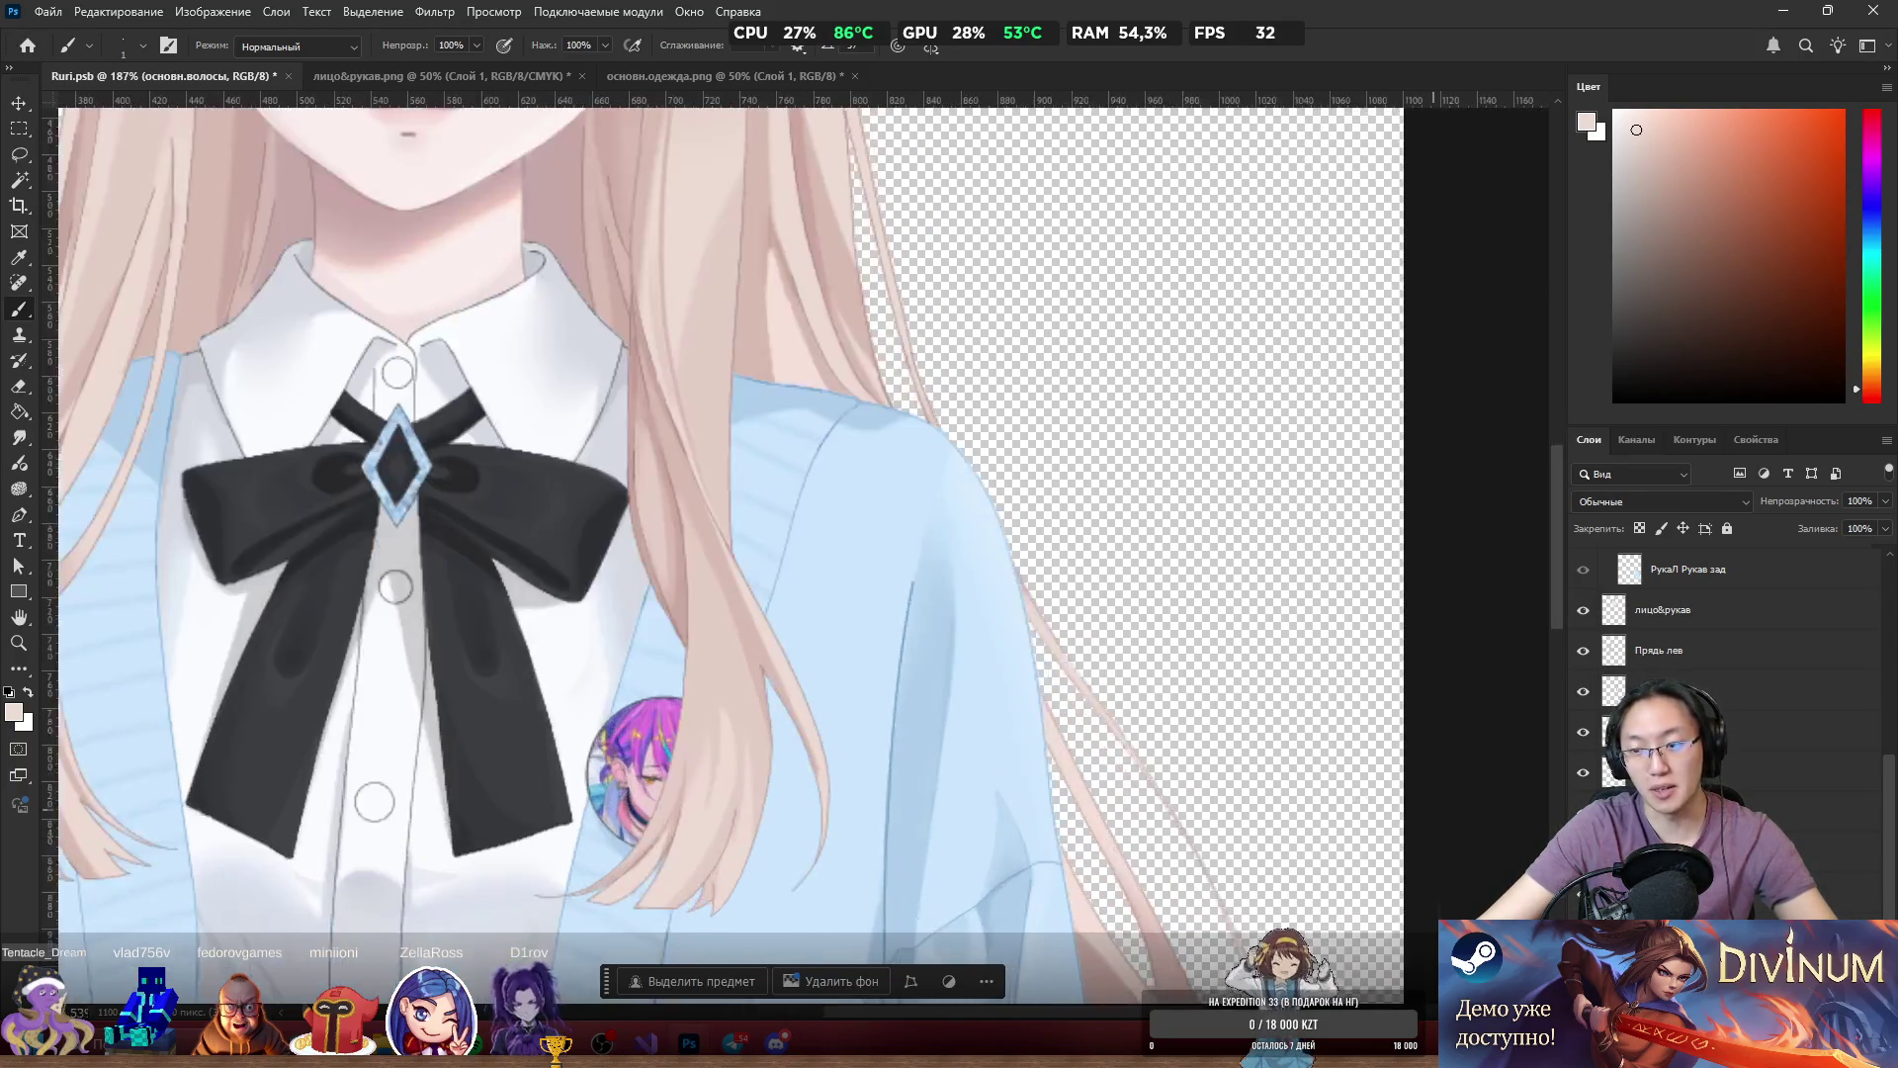
pyautogui.keyDown('alt'); pyautogui.click(1583, 569); pyautogui.keyUp('alt')
pyautogui.scroll(2, 1011, 697)
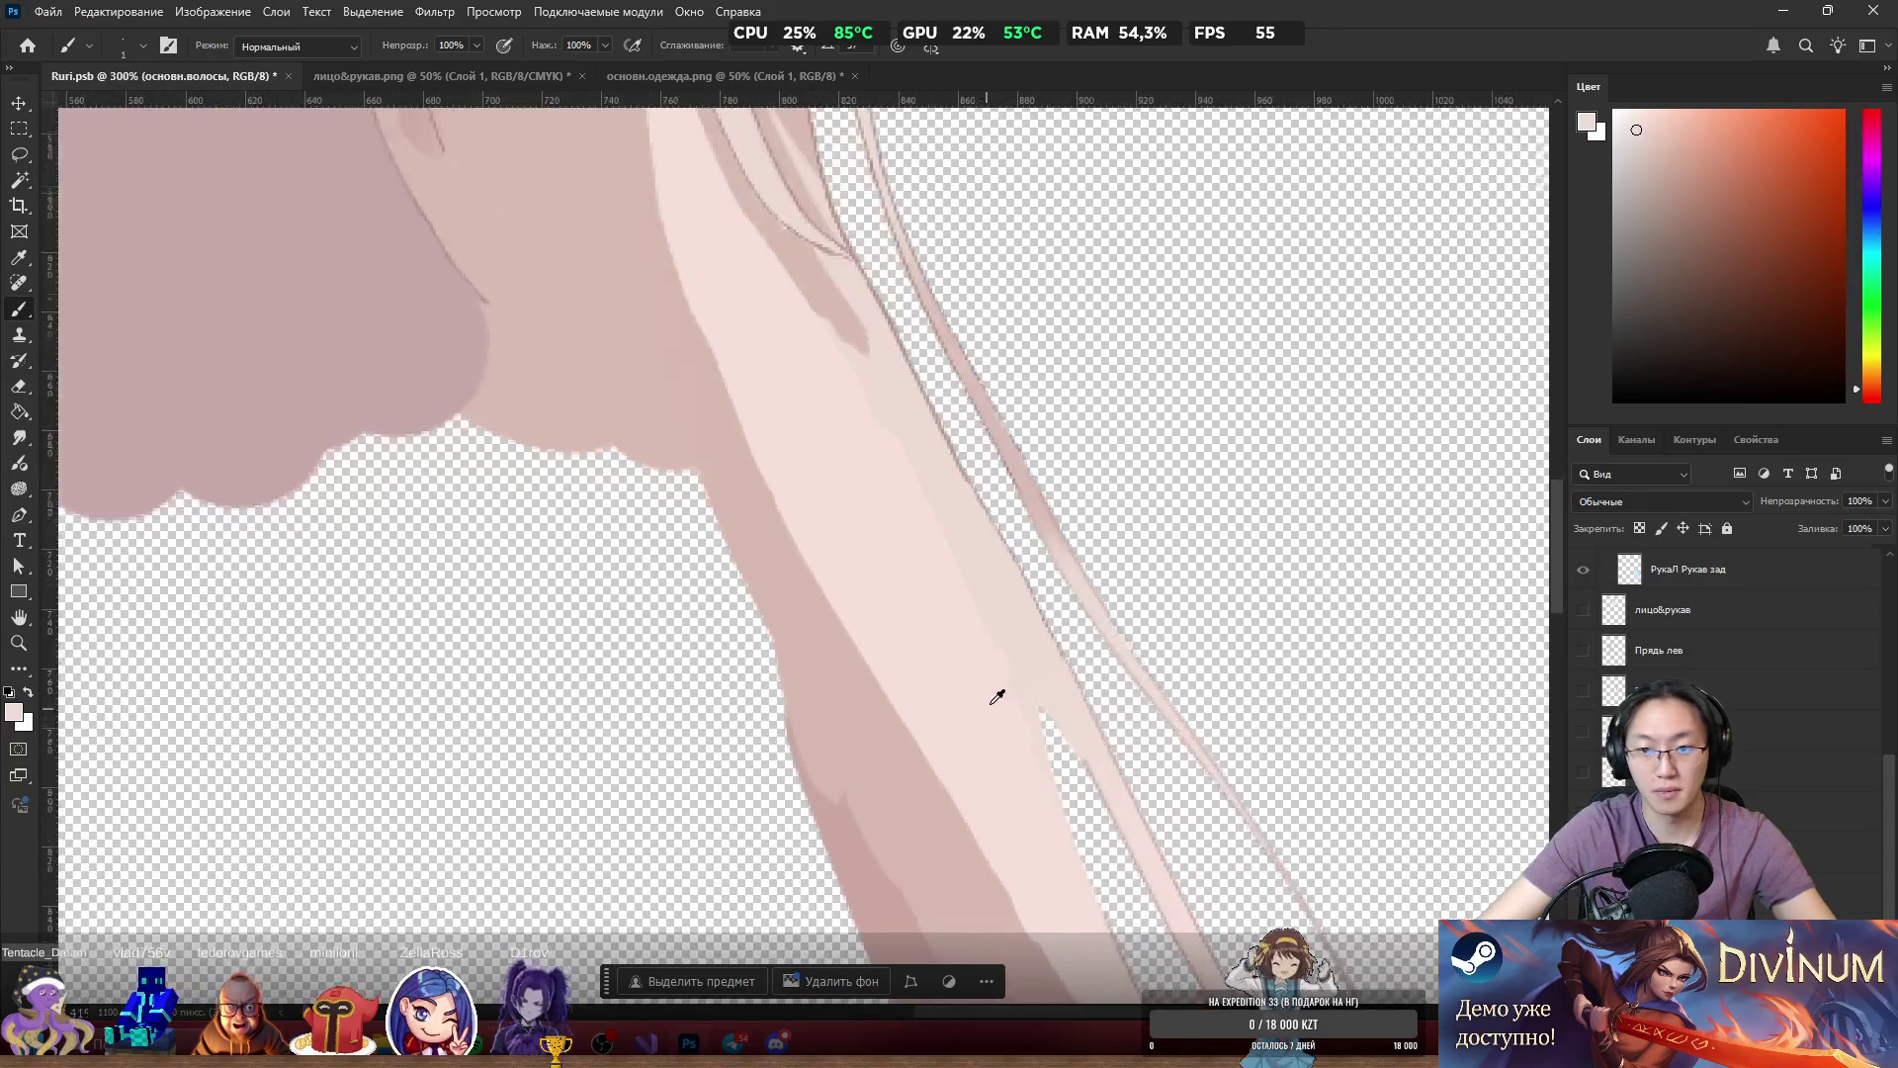
pyautogui.scroll(1, 1011, 698)
pyautogui.scroll(-3, 1014, 692)
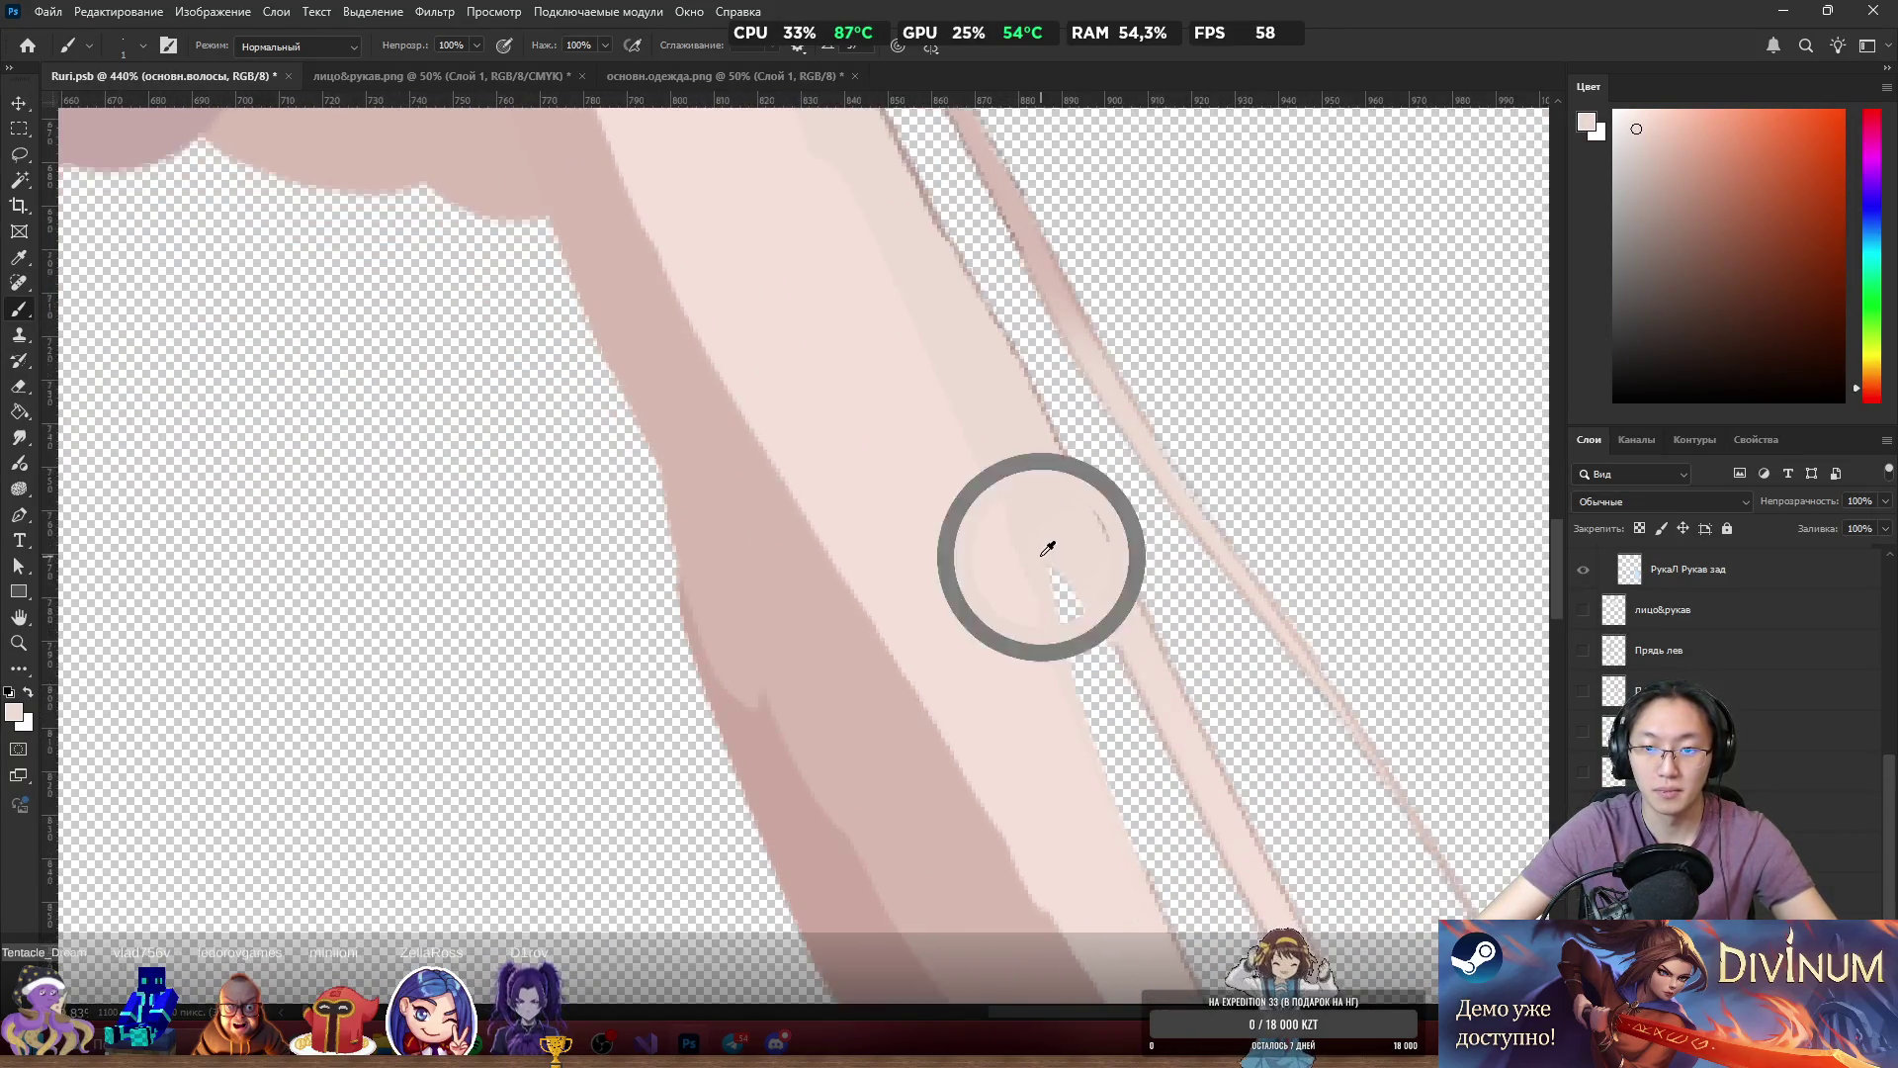
pyautogui.scroll(1, 1041, 555)
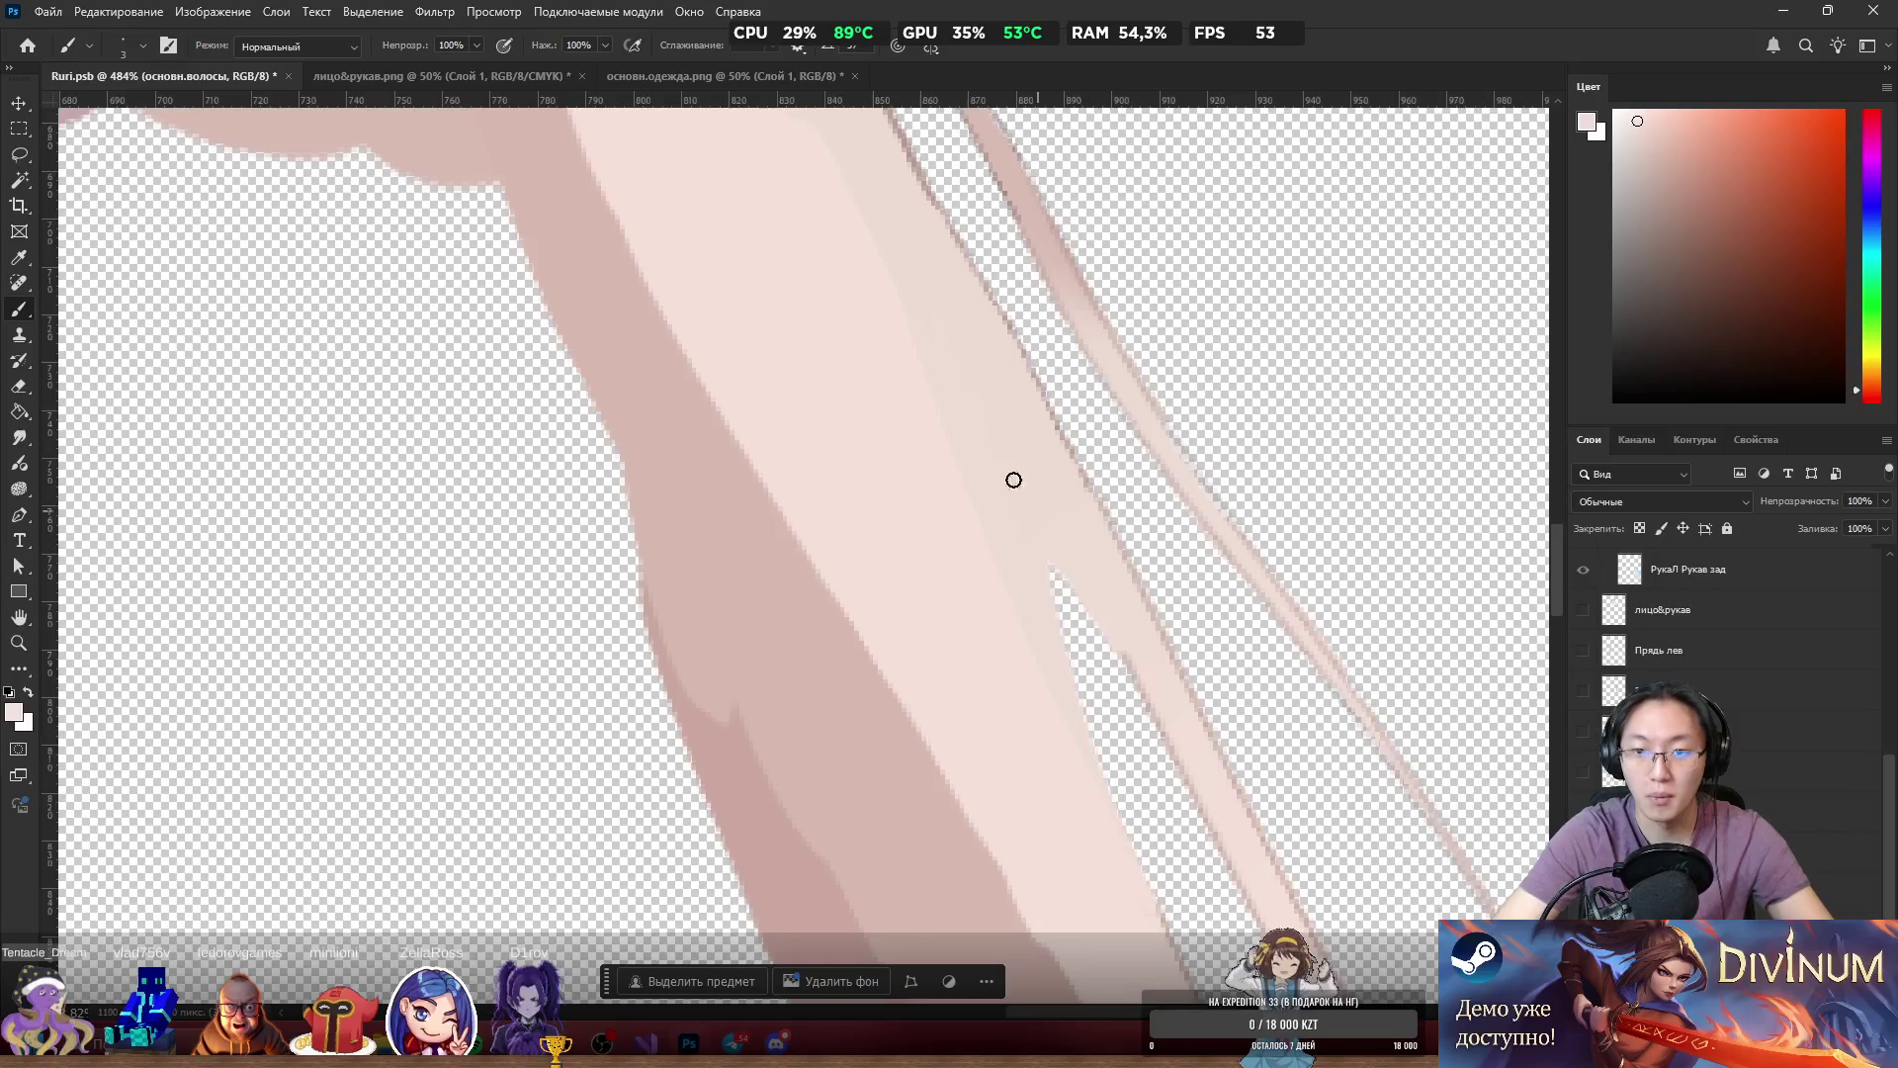
pyautogui.scroll(5, 966, 339)
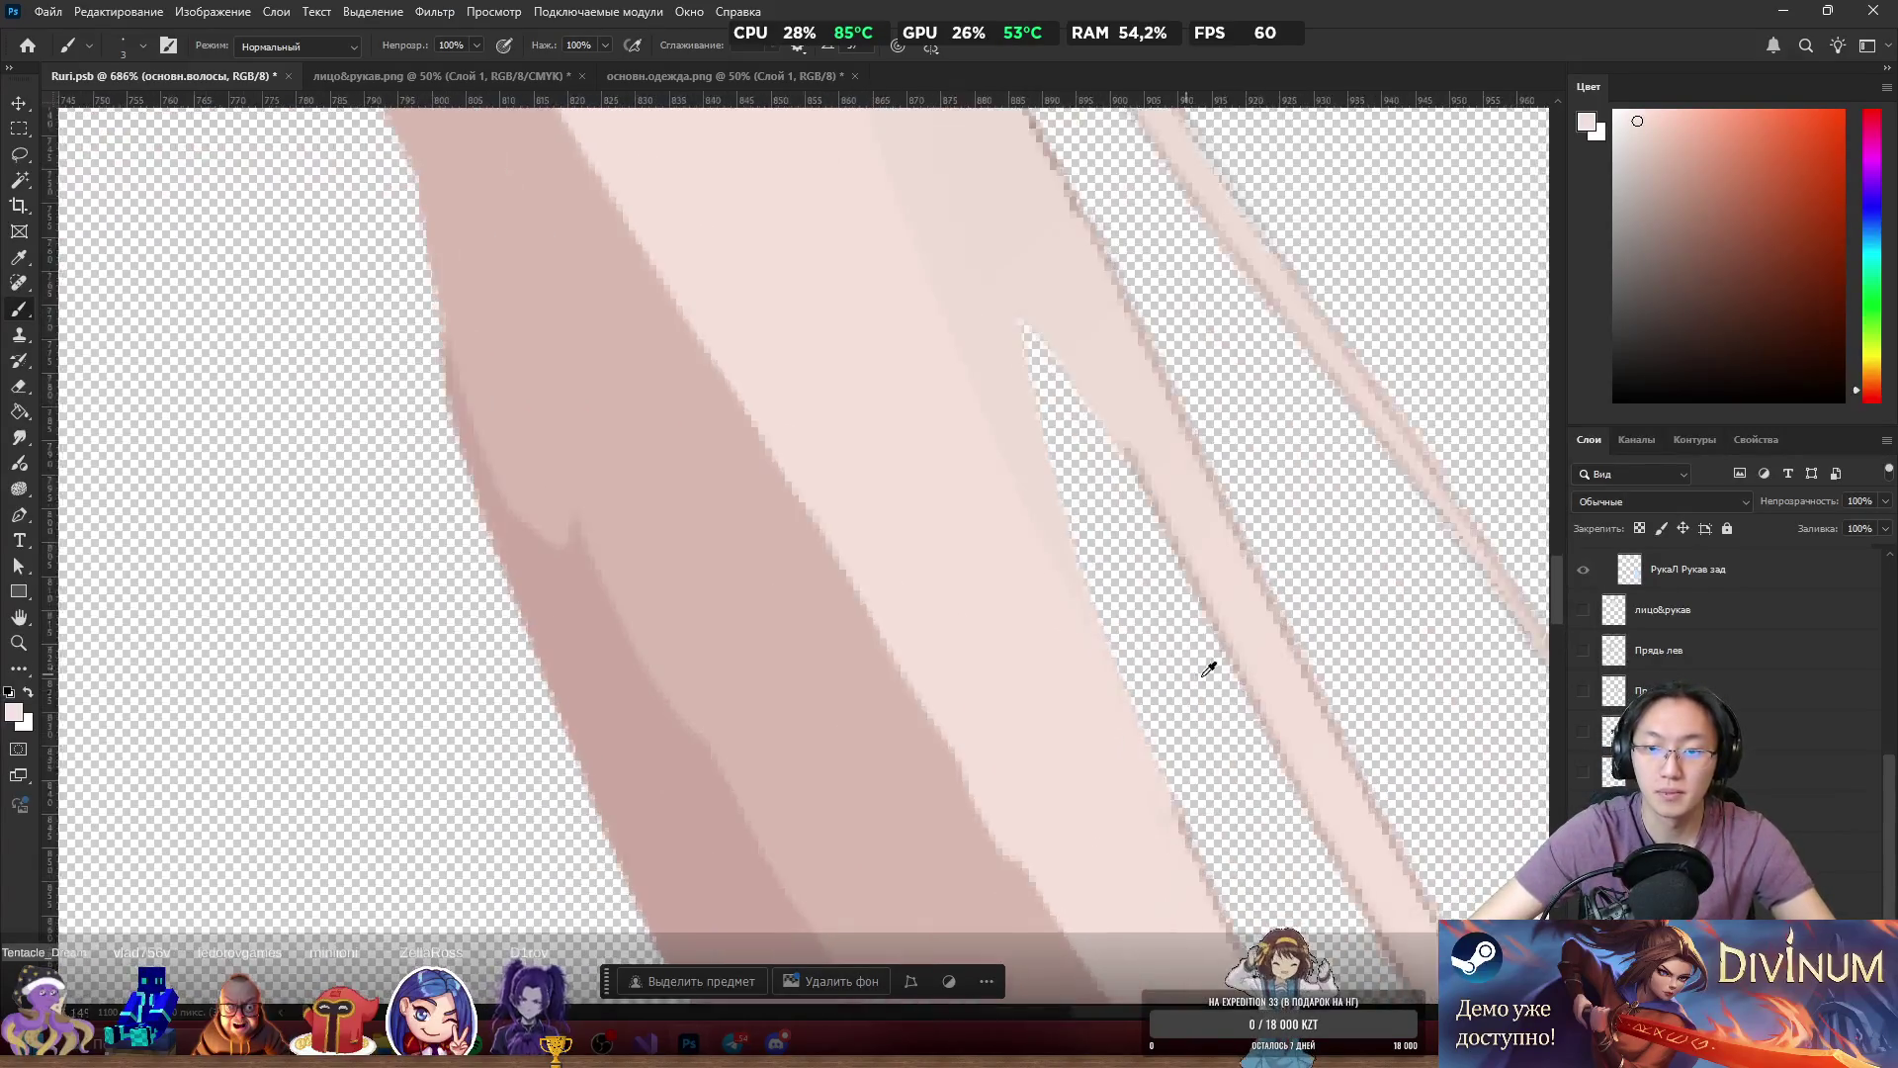
pyautogui.scroll(-2, 1177, 658)
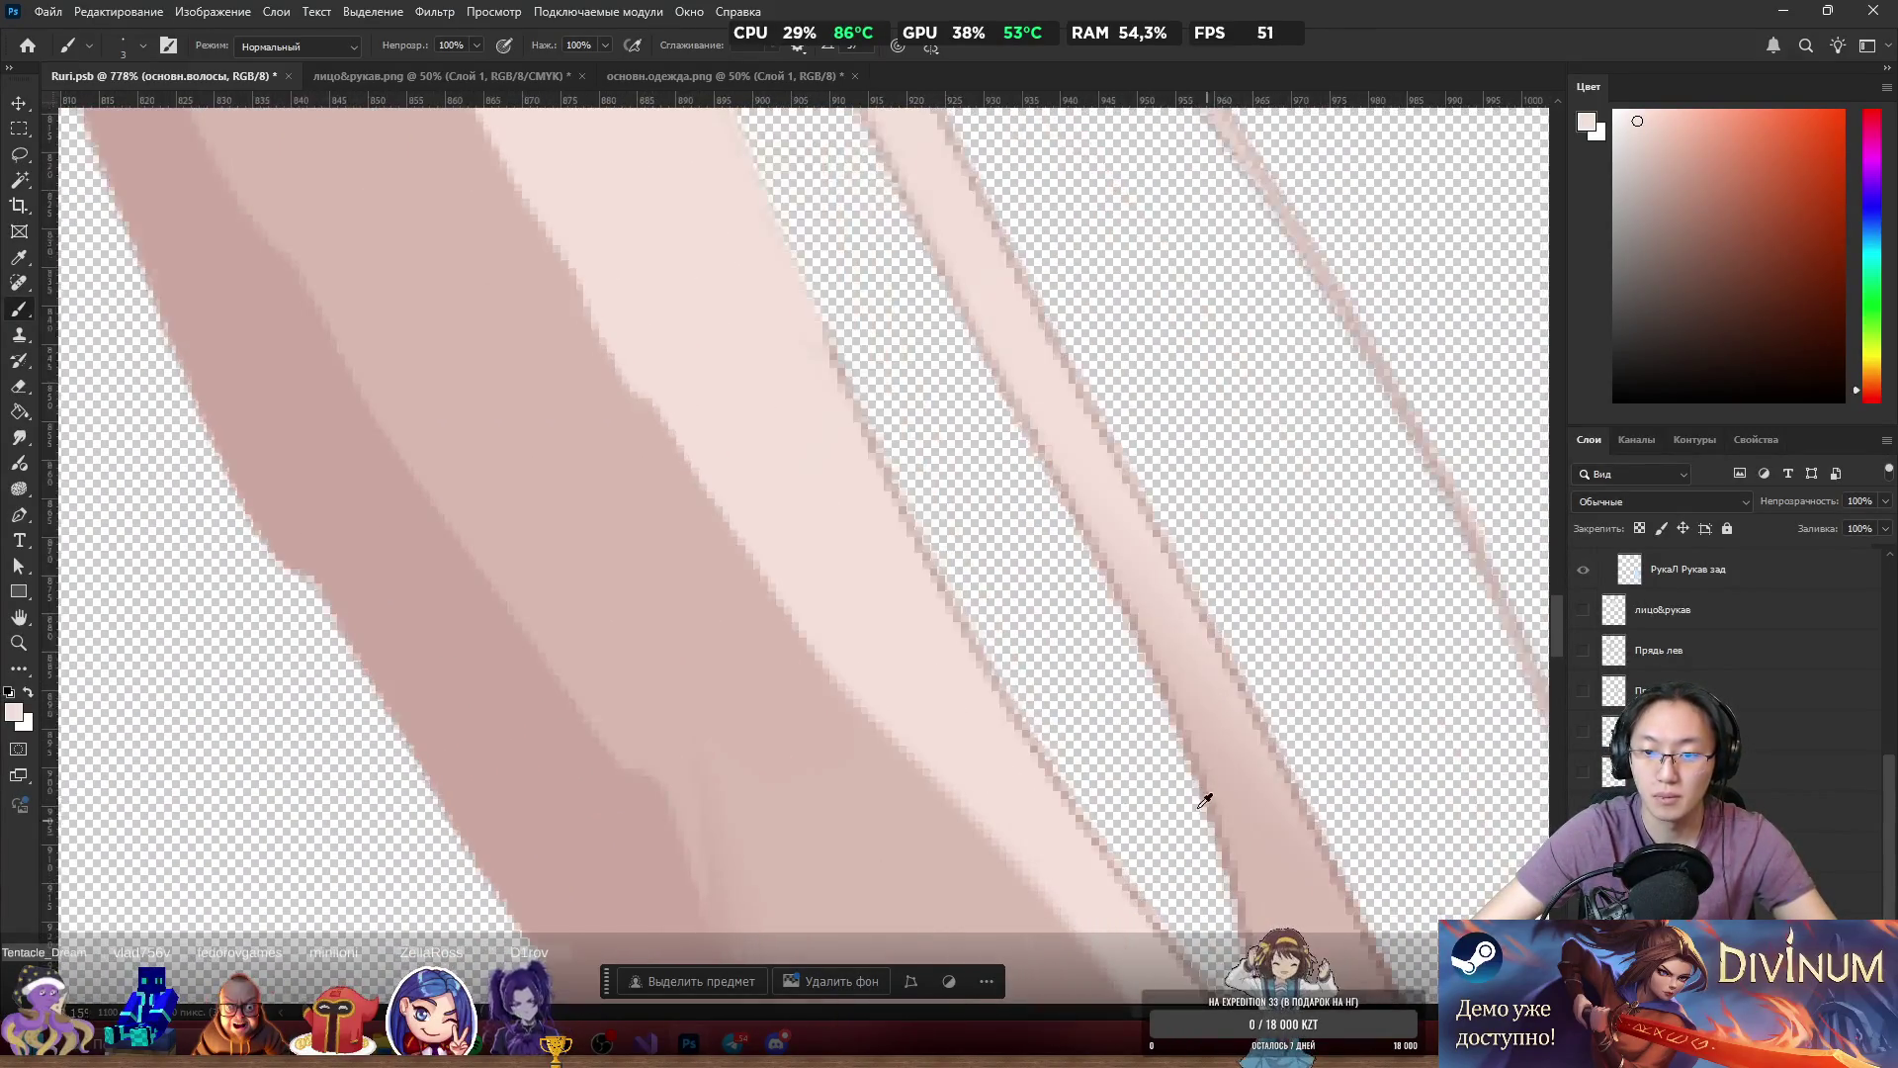
pyautogui.scroll(-5, 949, 480)
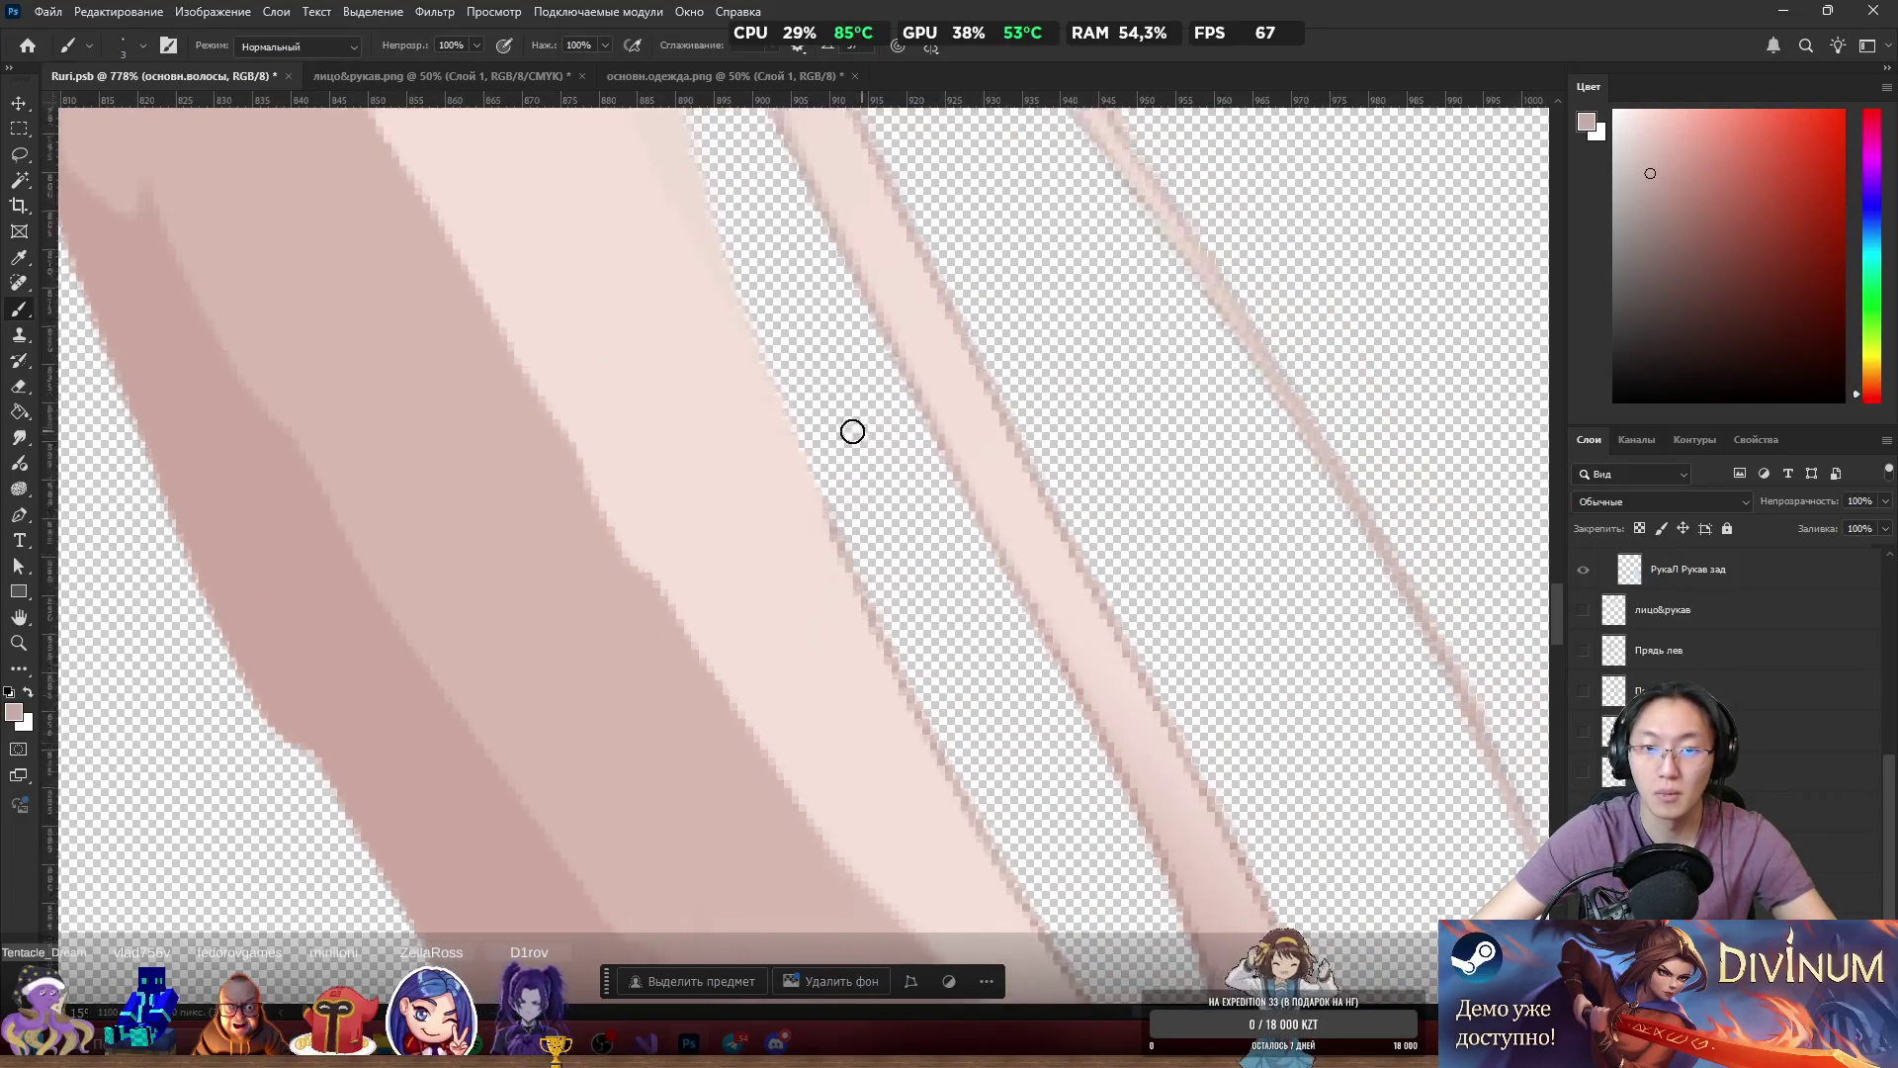
# With a 1 px brush, draw thin dark edge lines, covering one with lighter pink.
pyautogui.press('[')
pyautogui.press('[')
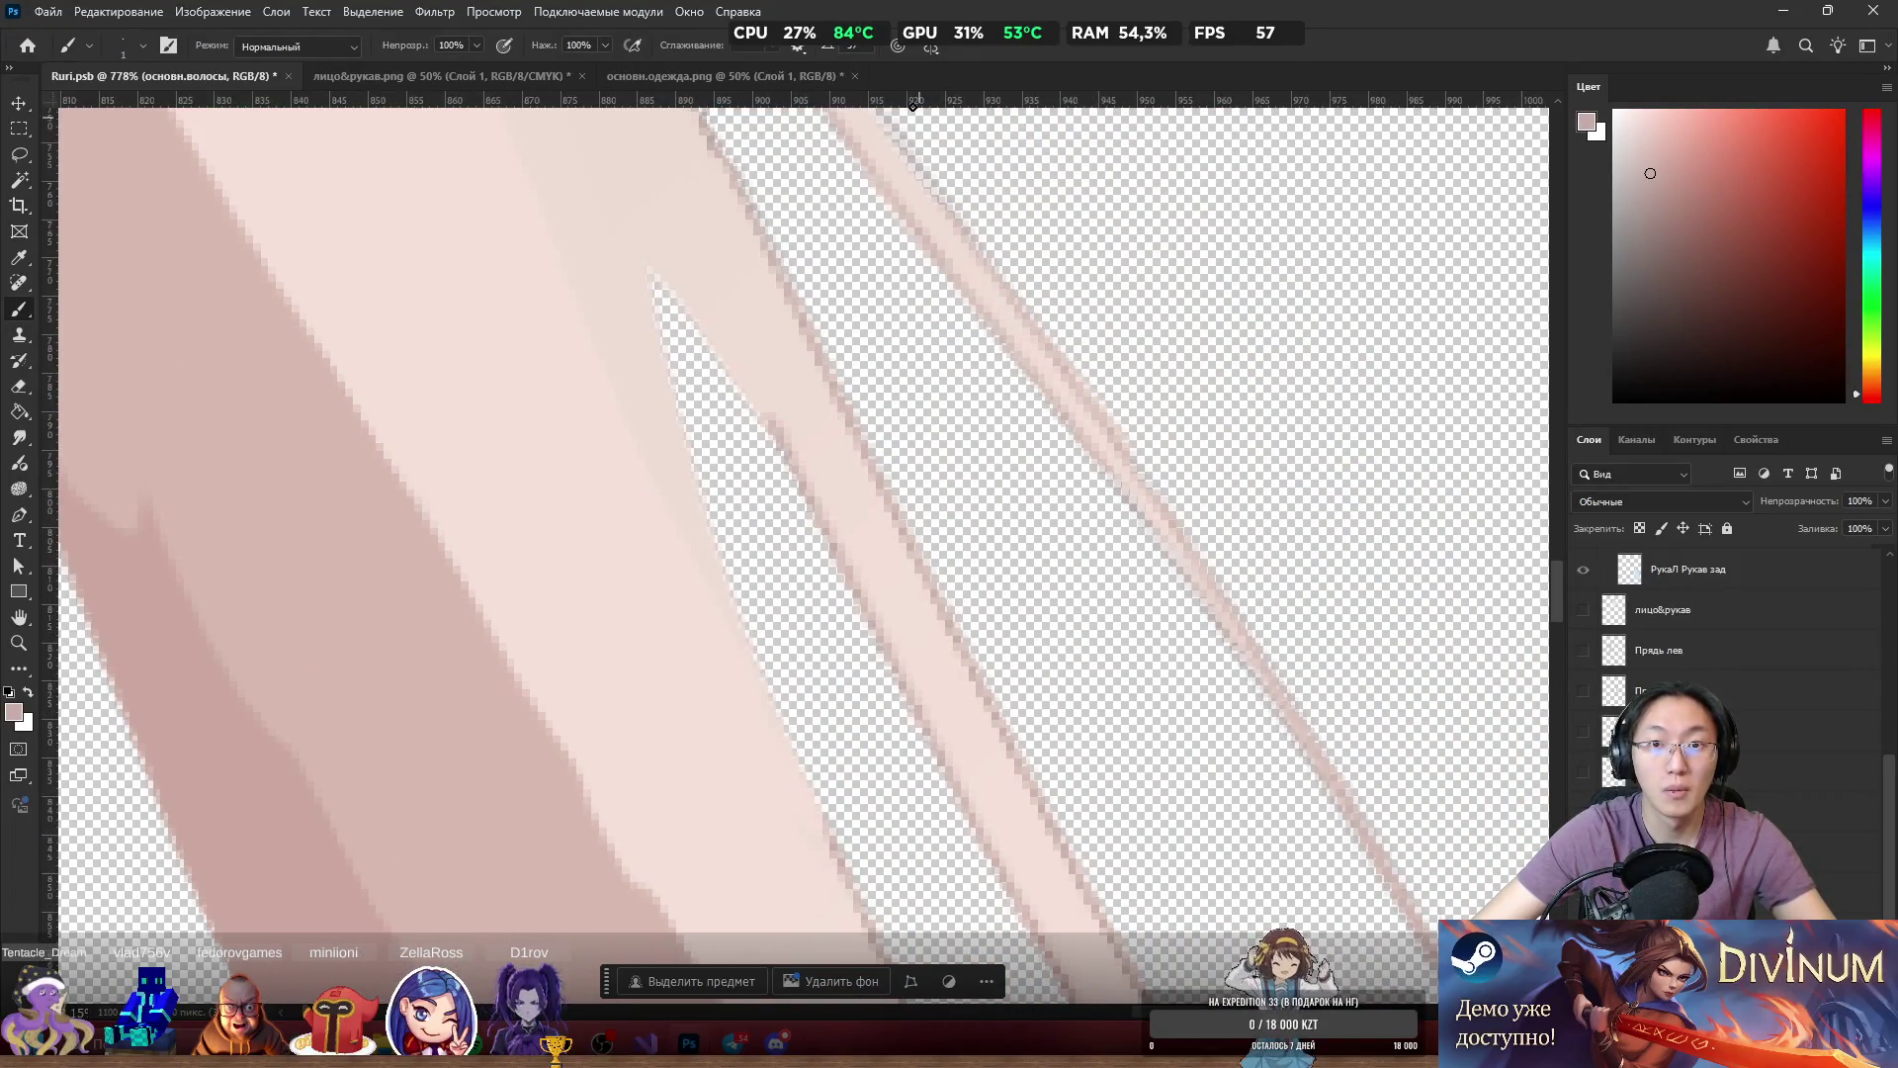
pyautogui.moveTo(649, 267)
pyautogui.mouseDown()
pyautogui.moveTo(708, 525)
pyautogui.moveTo(806, 806)
pyautogui.mouseUp()
pyautogui.moveTo(775, 720); pyautogui.dragTo(838, 861)
pyautogui.moveTo(653, 279); pyautogui.dragTo(773, 439)
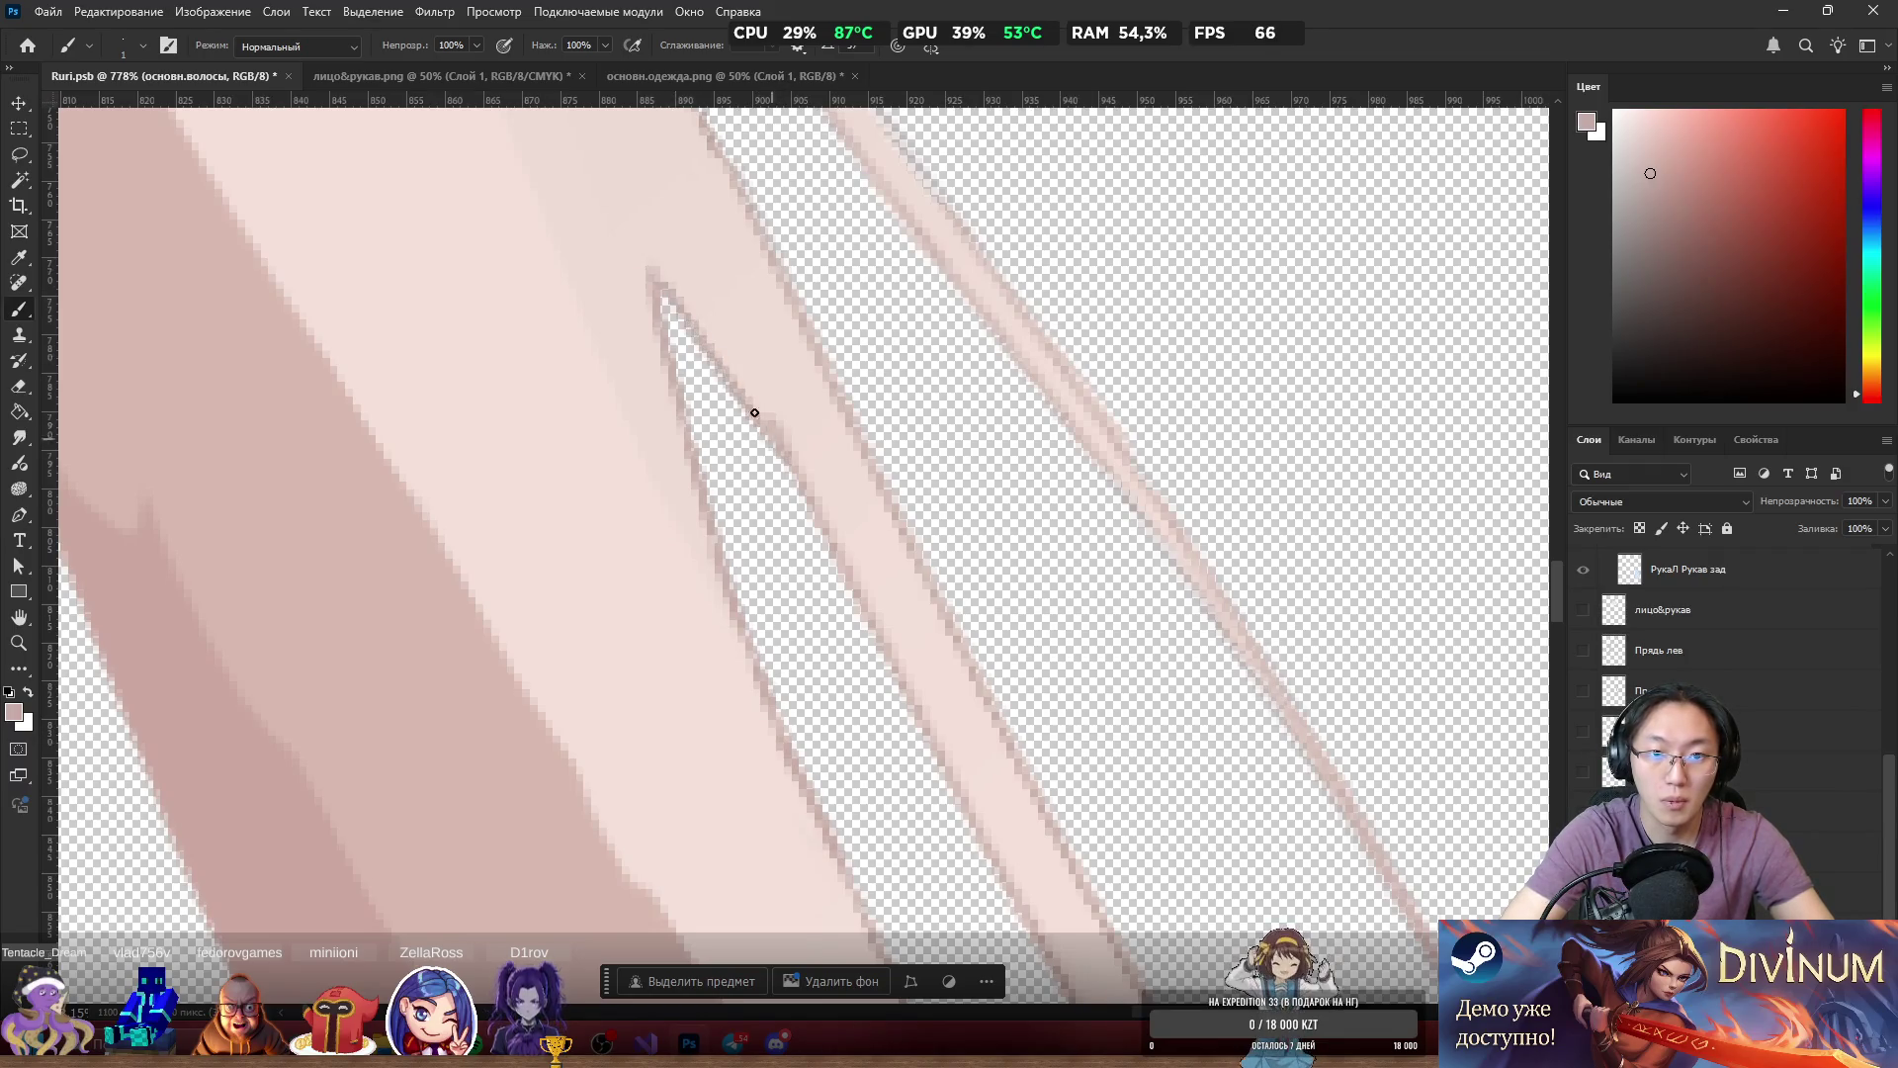
pyautogui.keyDown('alt'); pyautogui.click(768, 372); pyautogui.keyUp('alt')
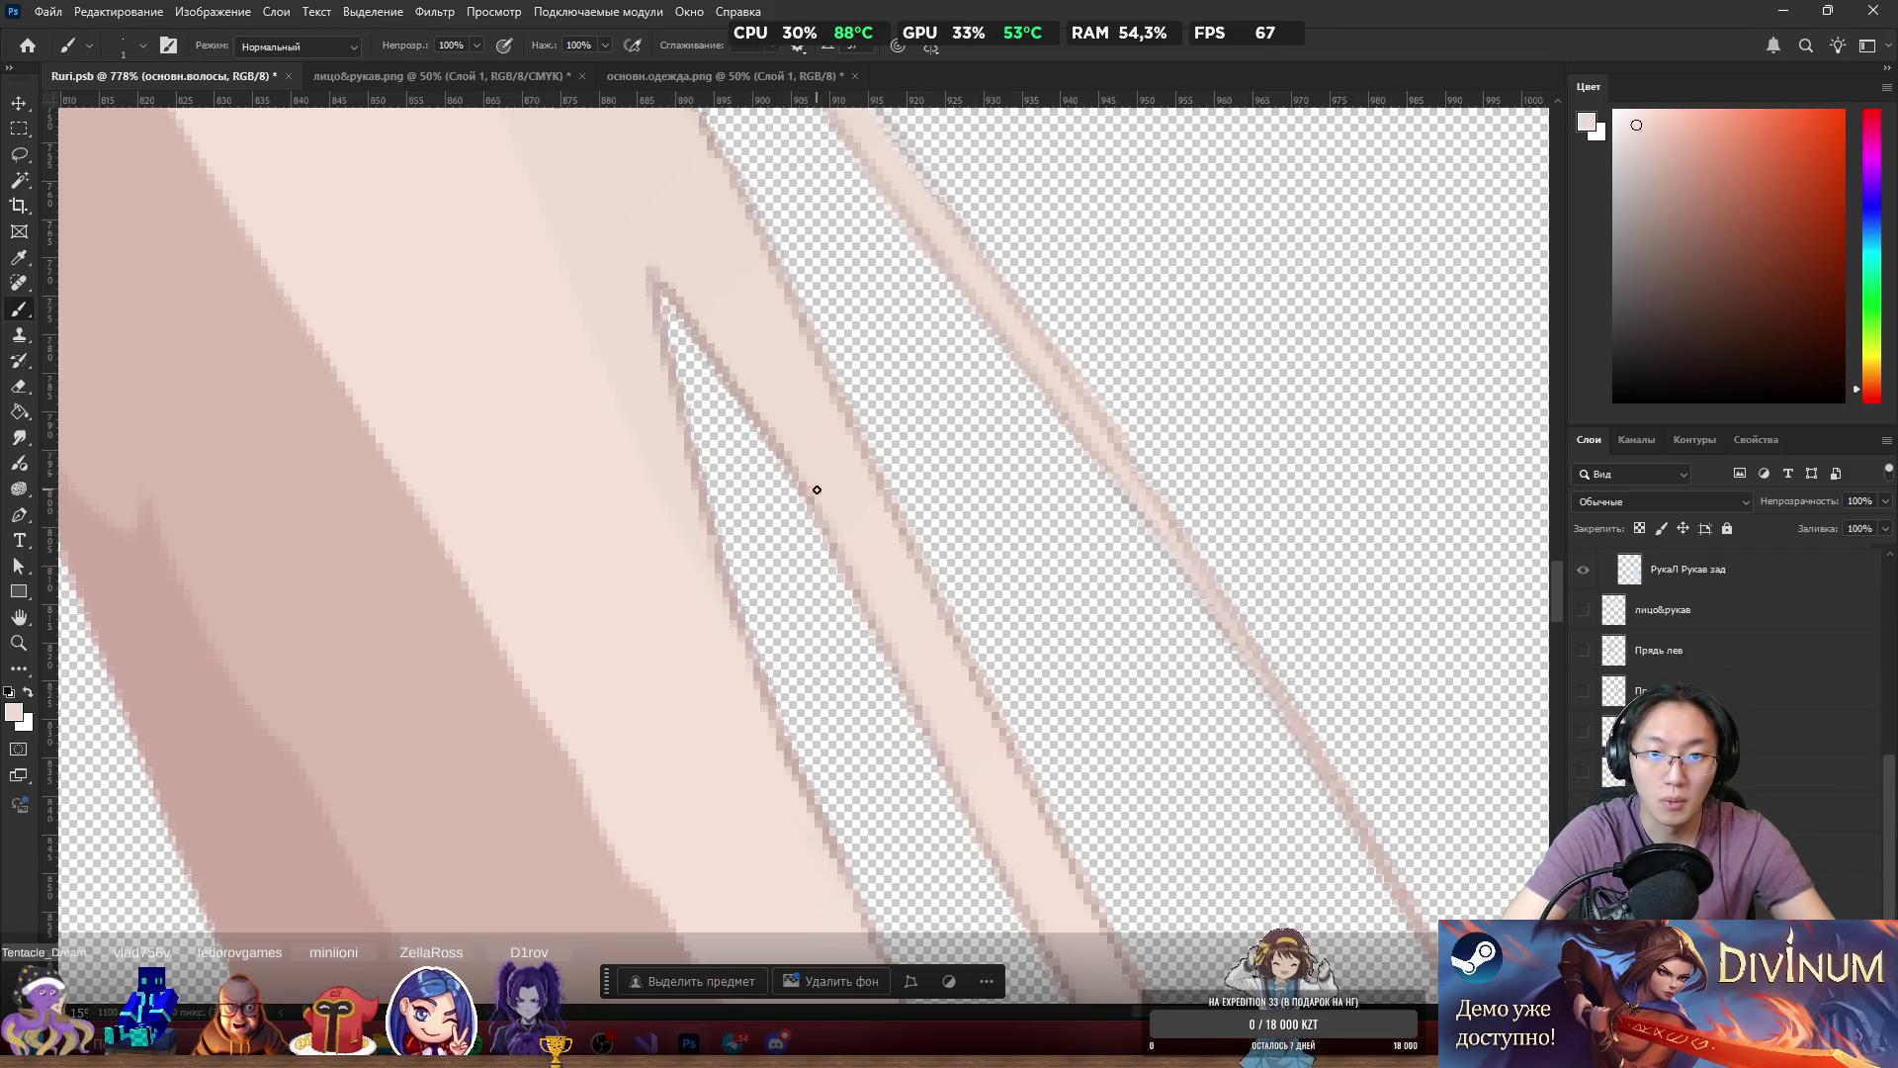
pyautogui.moveTo(661, 288); pyautogui.dragTo(786, 450)
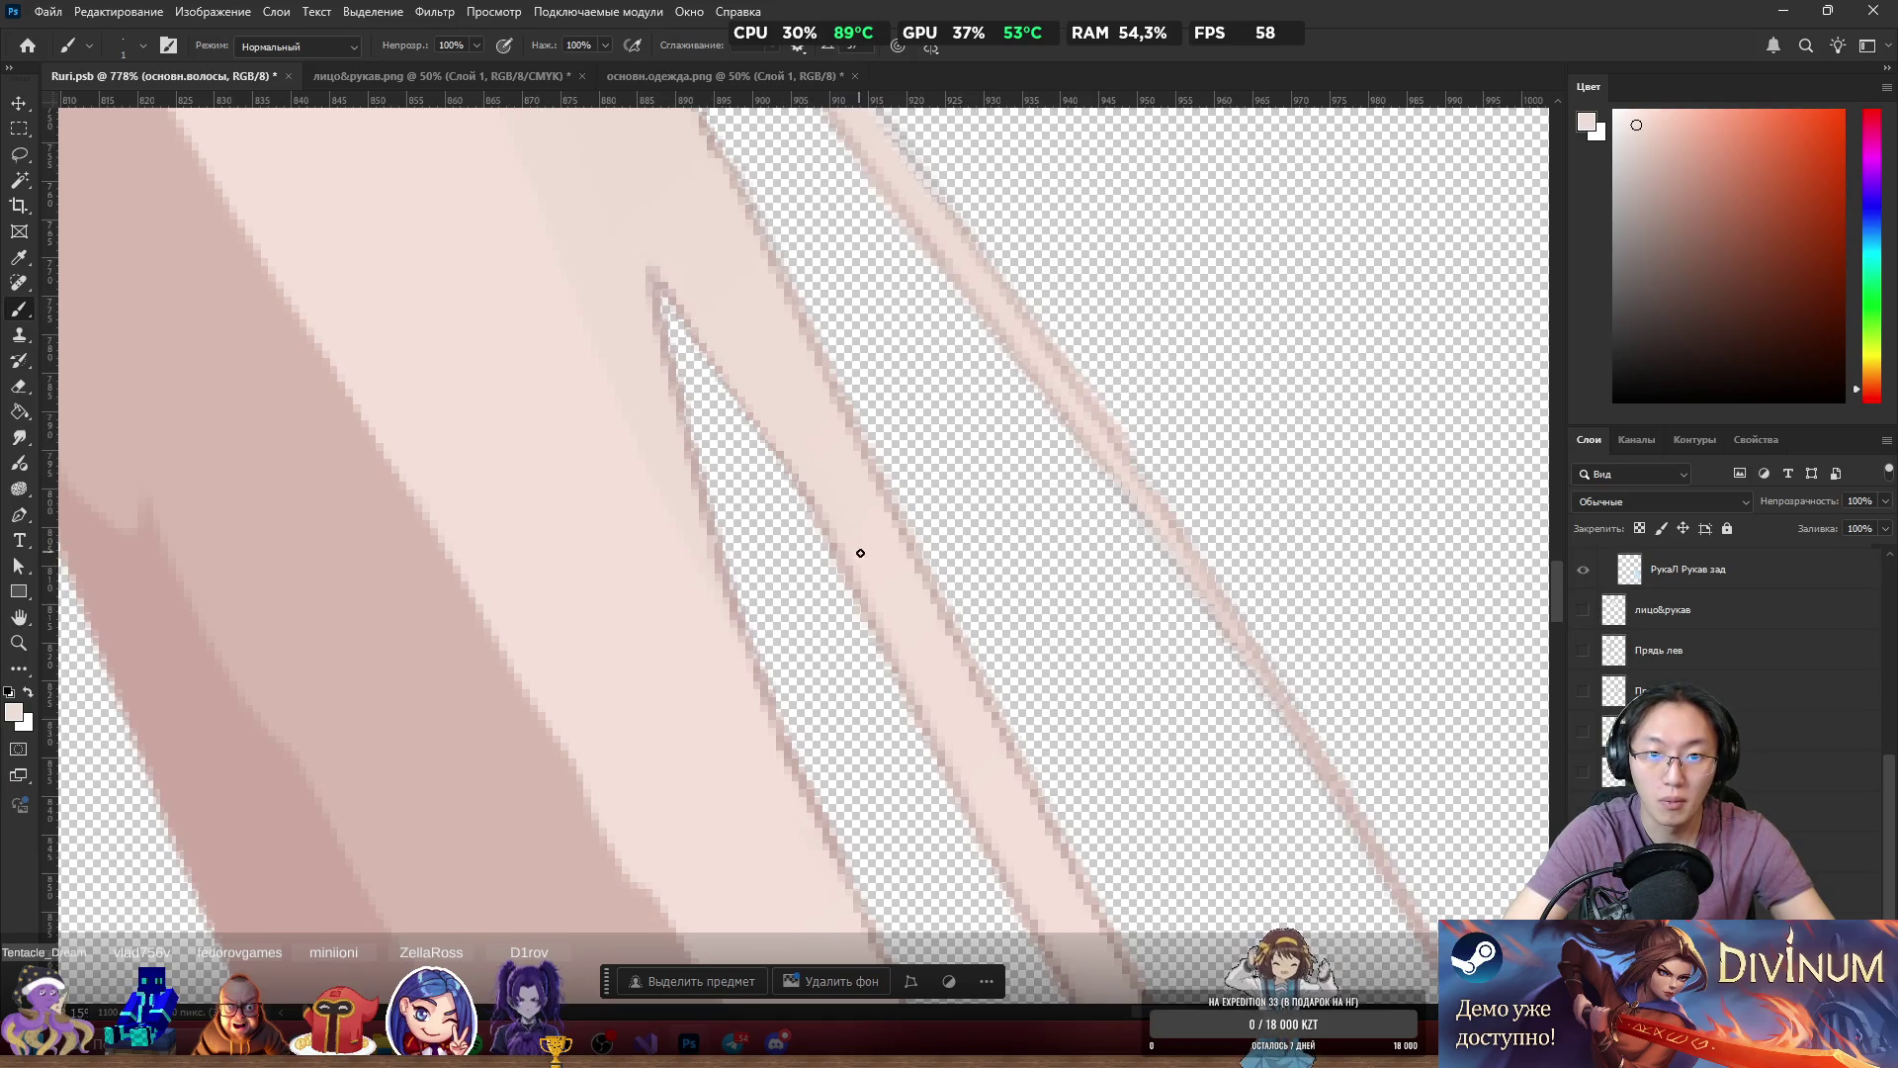
# Open Layer Style for the hair layer and add a red outline stroke.
pyautogui.scroll(-10, 992, 441)
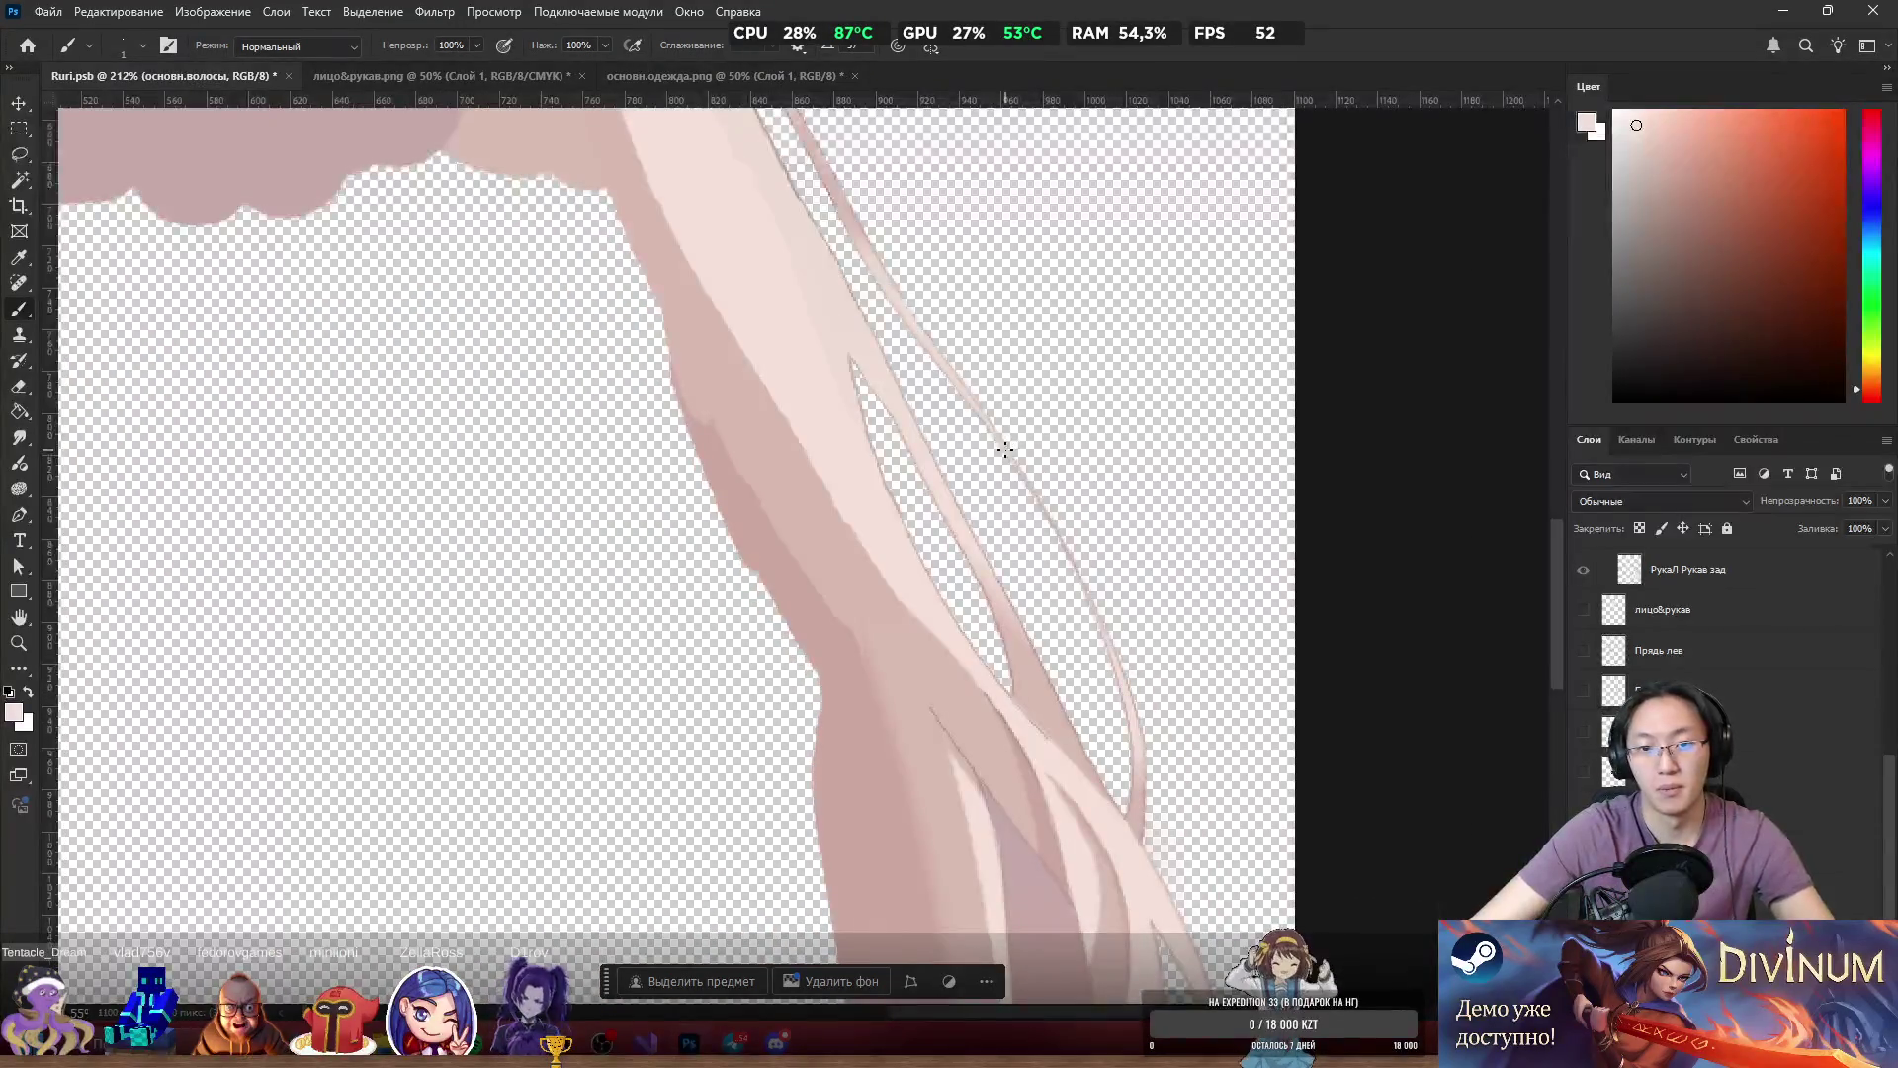
pyautogui.scroll(-2, 692, 494)
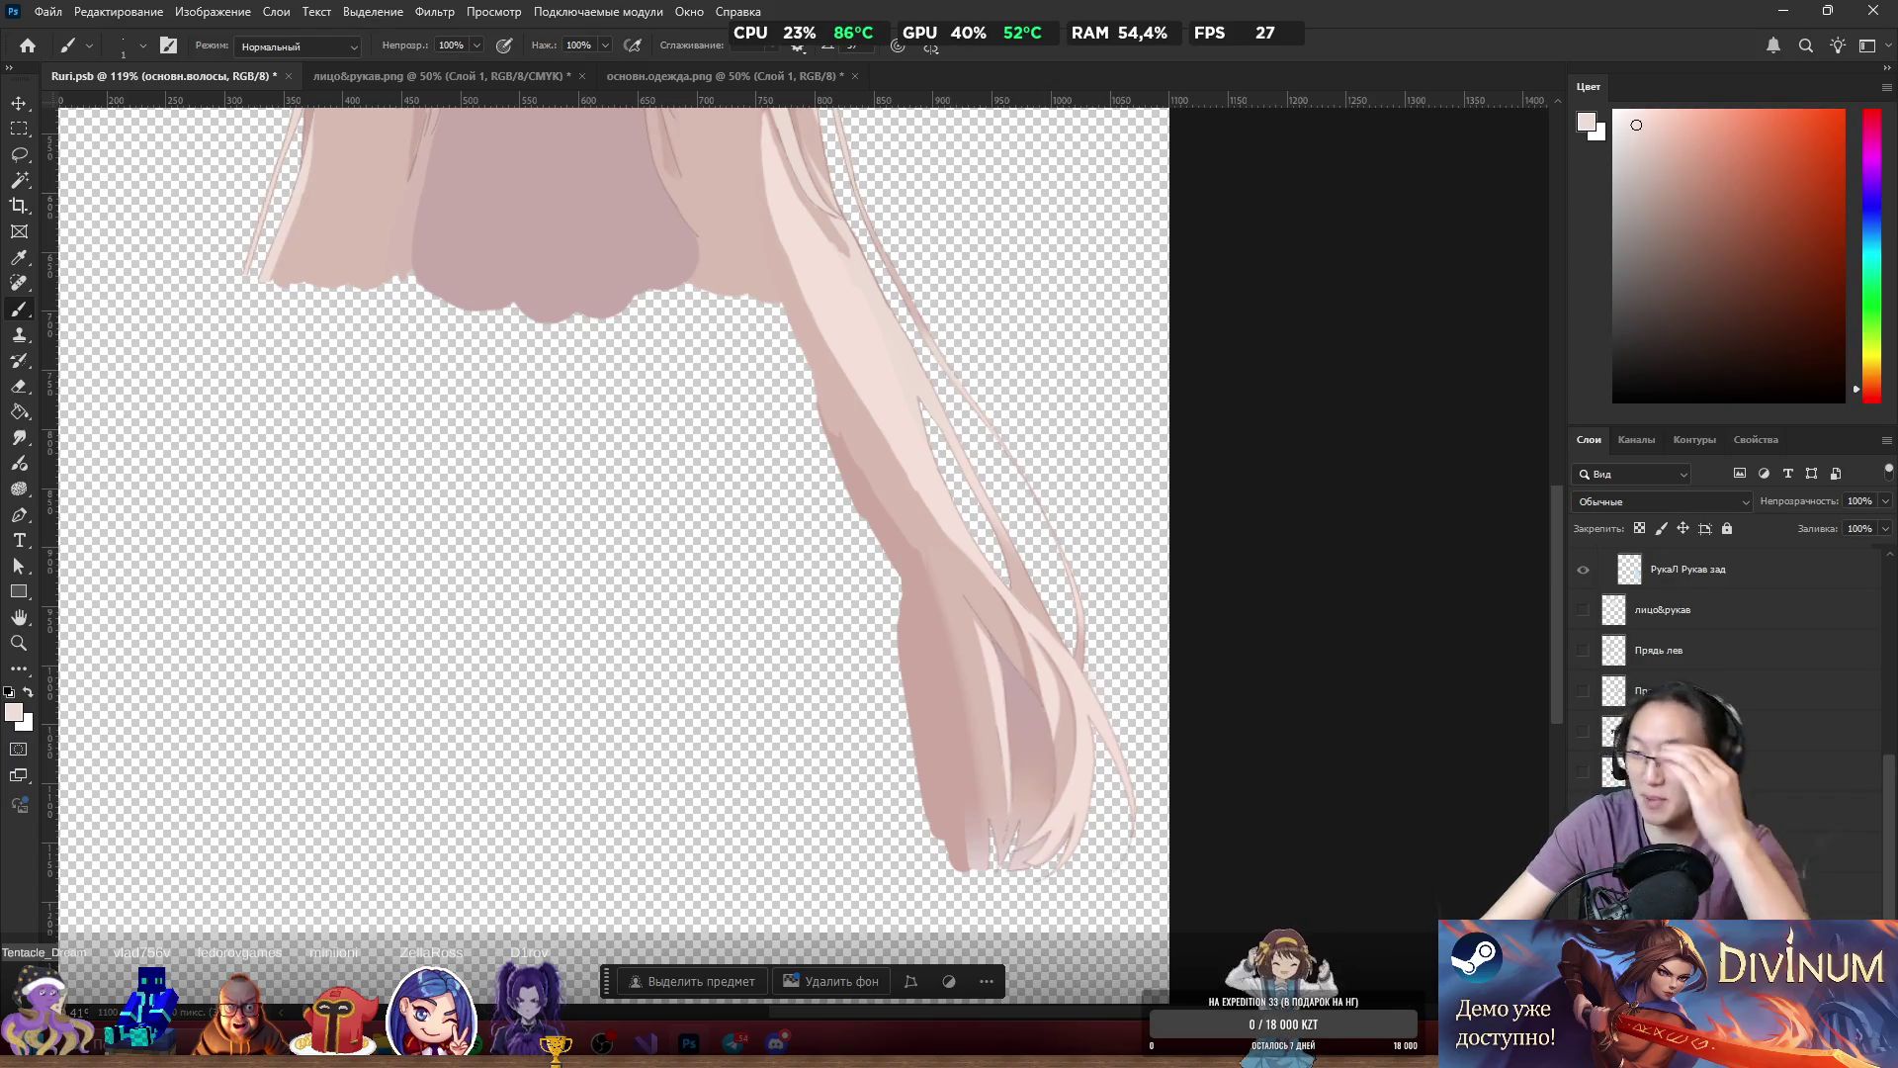
pyautogui.hotkey('ctrl', 'alt', 'b')
pyautogui.moveTo(443, 514)
pyautogui.mouseDown()
pyautogui.moveTo(672, 416)
pyautogui.moveTo(237, 833)
pyautogui.moveTo(512, 520)
pyautogui.mouseUp()
pyautogui.click(333, 607)
# Apply the 1 px red outside stroke to the основн.волосы hair layer.
pyautogui.scroll(5, 1163, 744)
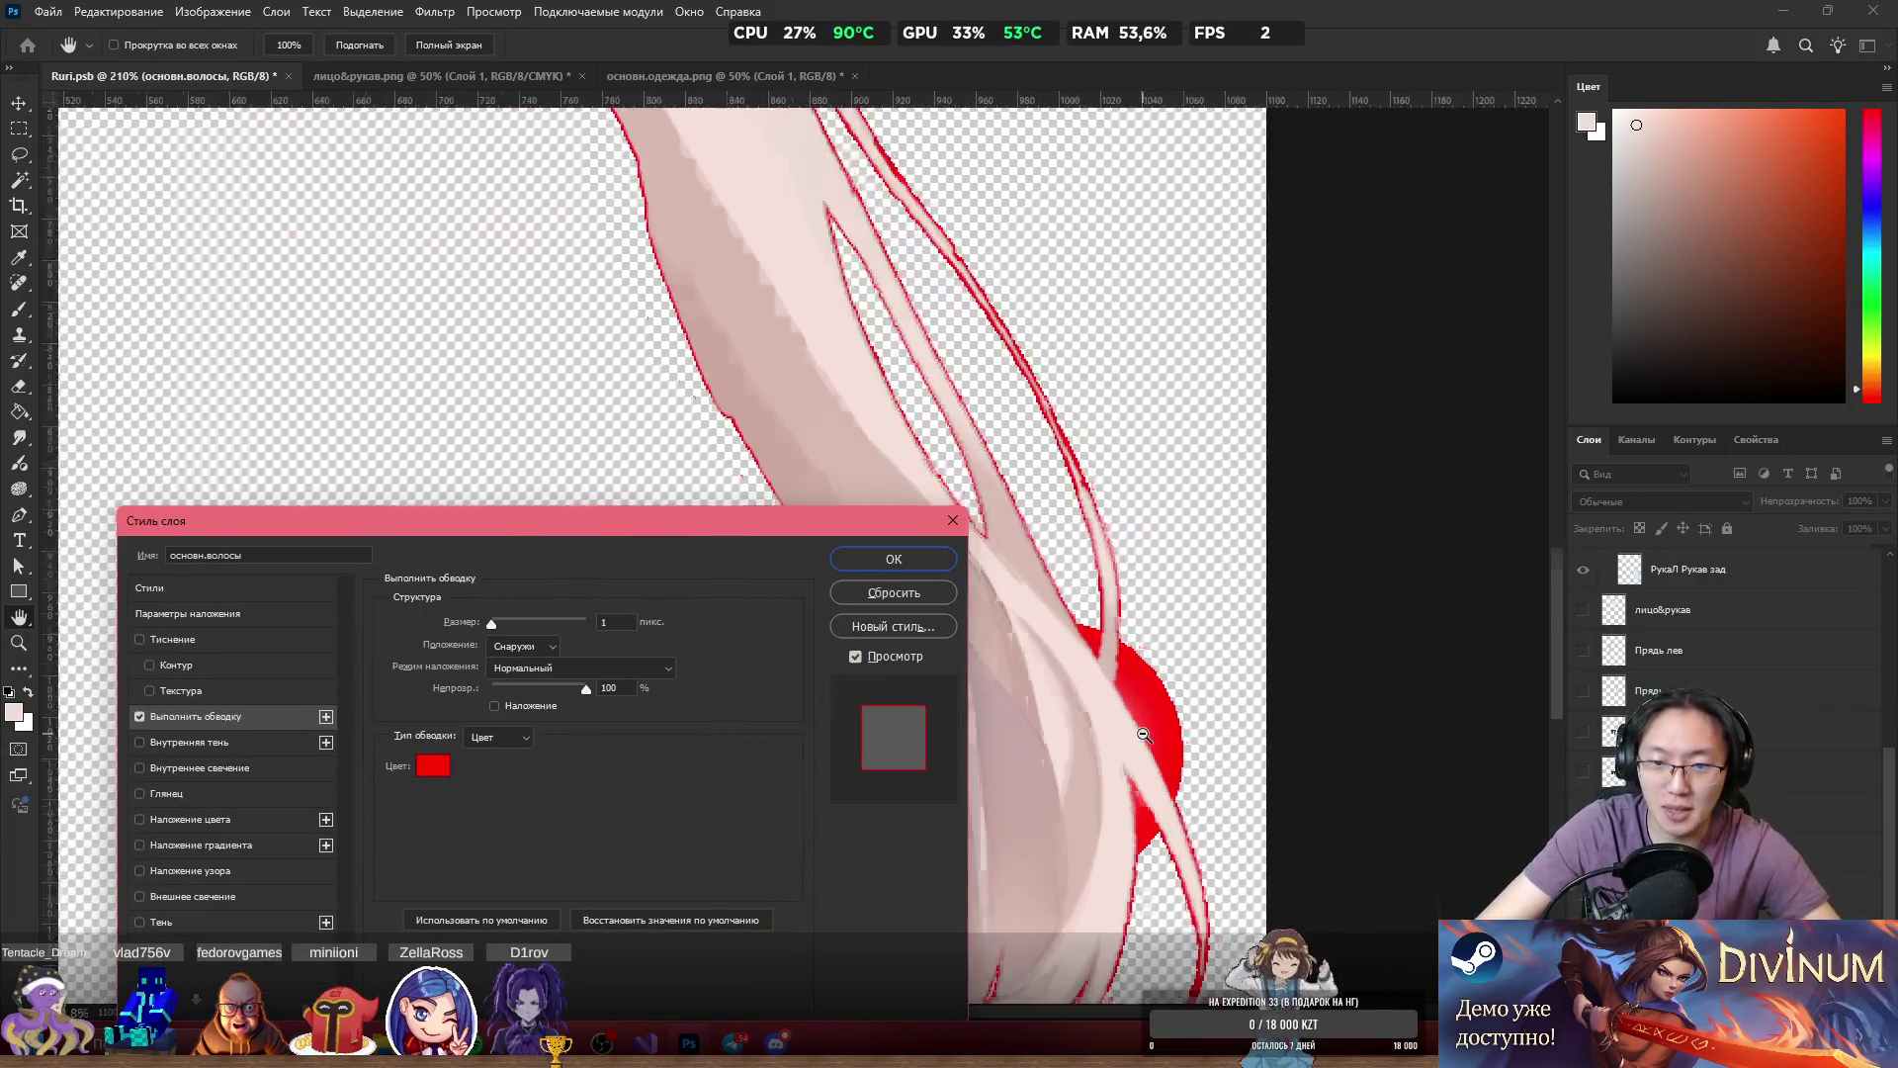
pyautogui.scroll(-2, 1204, 578)
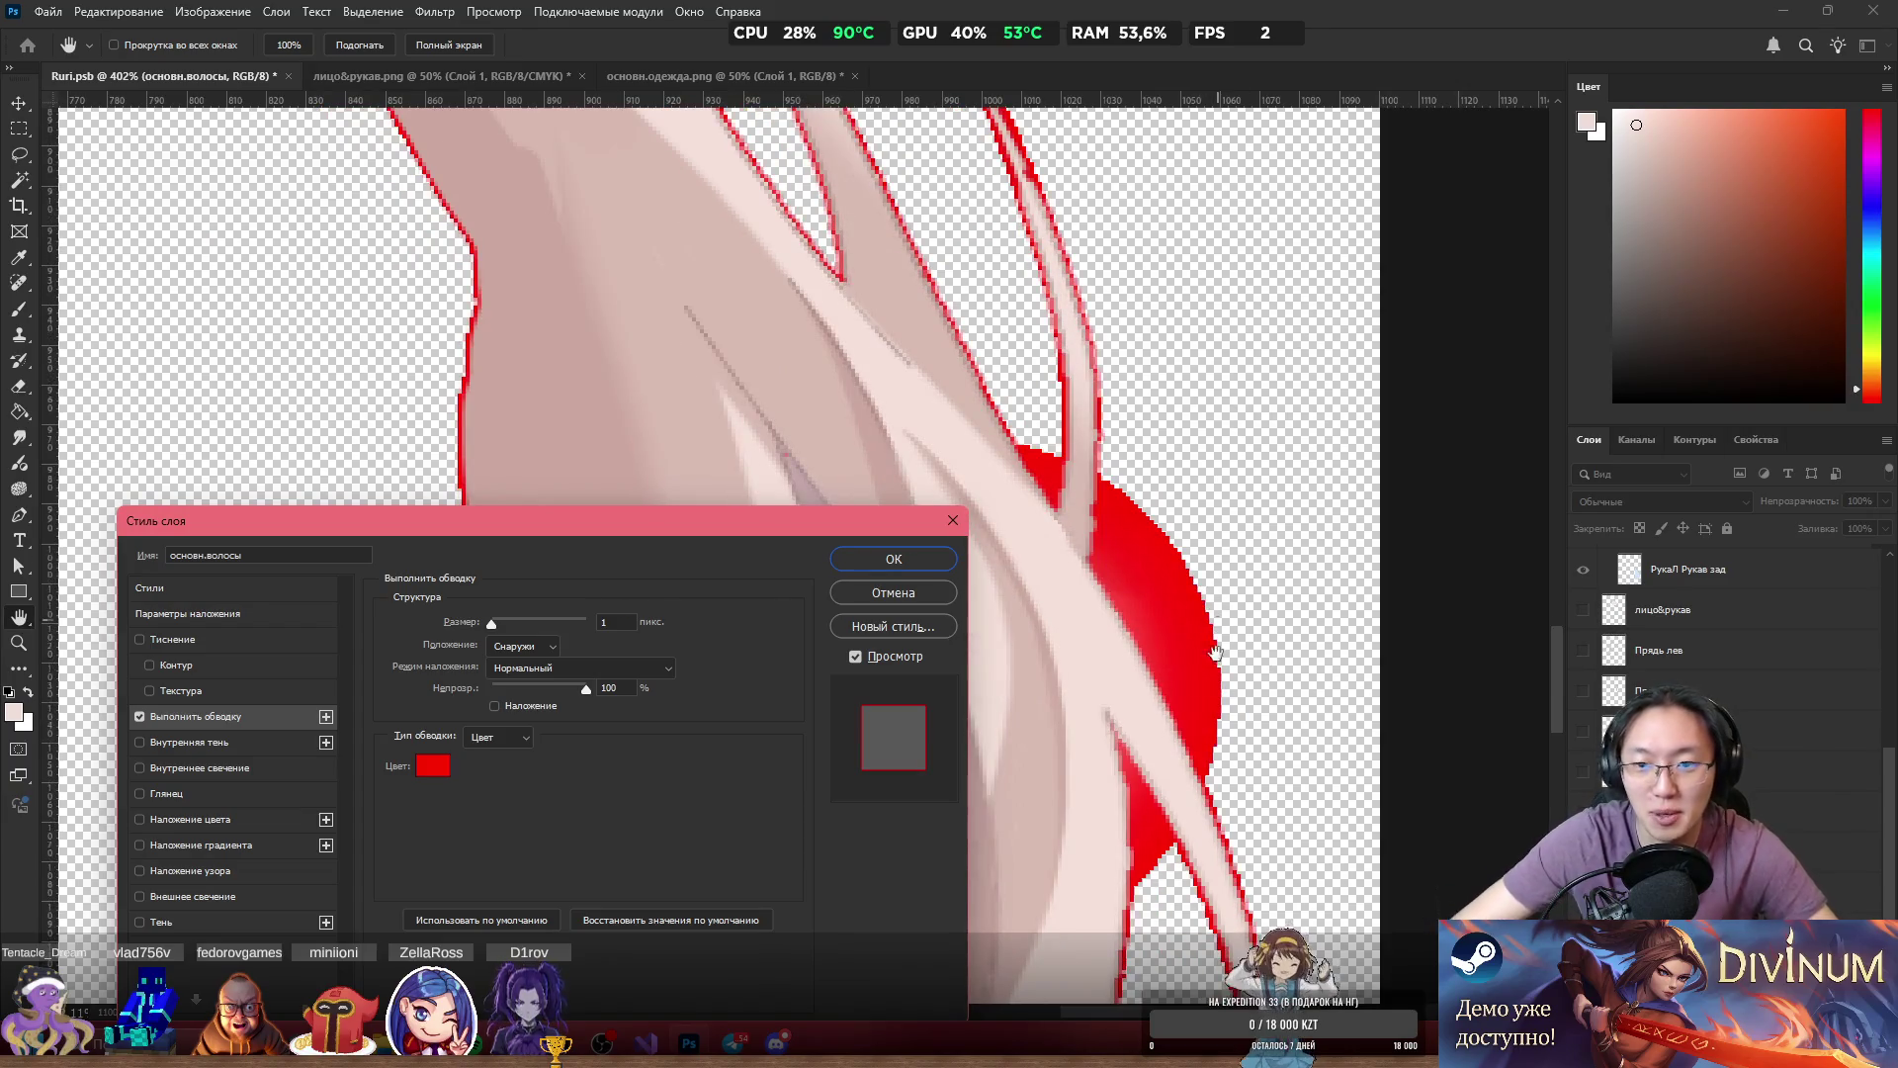
pyautogui.click(893, 559)
# Erase part of the stray area that the red outline reveals.
pyautogui.press('e')
pyautogui.scroll(1, 1238, 651)
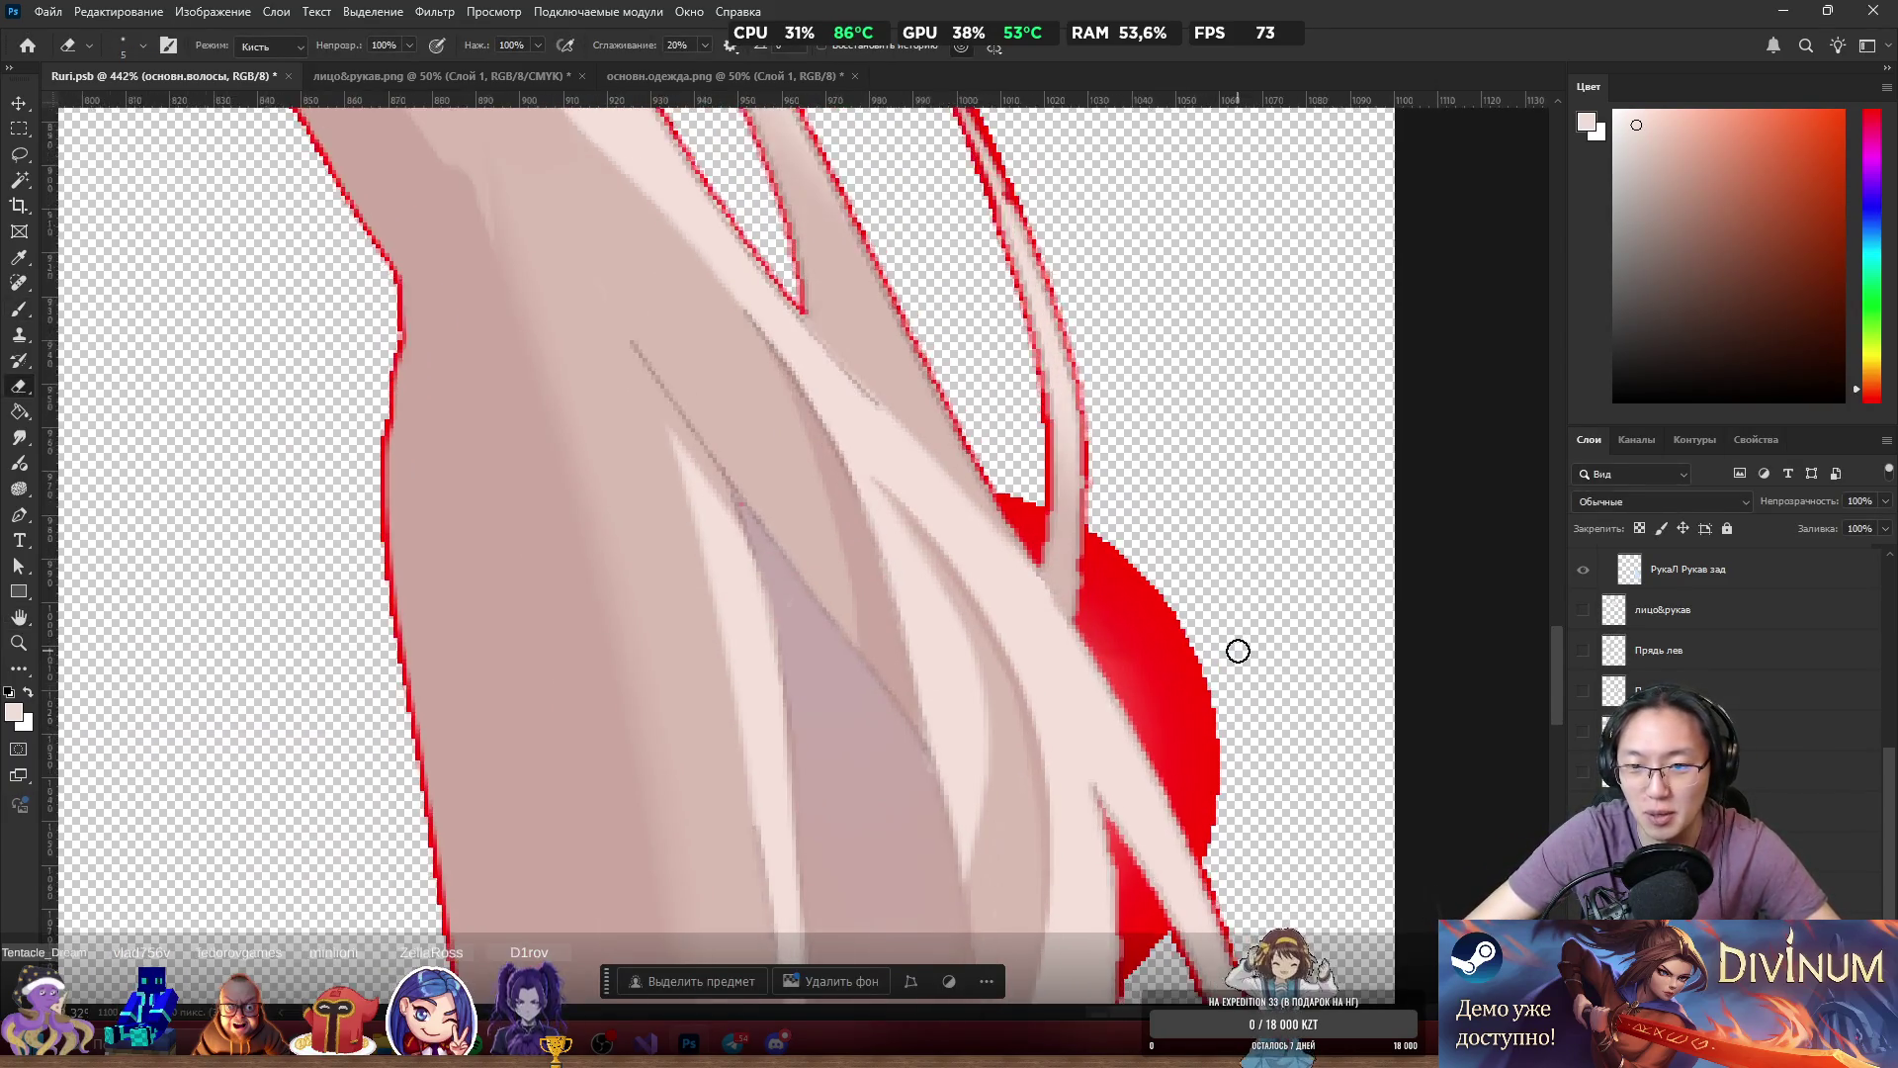
pyautogui.scroll(3, 1237, 651)
pyautogui.moveTo(1059, 195)
pyautogui.mouseDown()
pyautogui.moveTo(1008, 241)
pyautogui.moveTo(974, 243)
pyautogui.moveTo(979, 347)
pyautogui.moveTo(962, 330)
pyautogui.moveTo(1054, 486)
pyautogui.moveTo(1123, 518)
pyautogui.moveTo(1068, 284)
pyautogui.moveTo(1235, 684)
pyautogui.moveTo(1038, 475)
pyautogui.moveTo(1144, 703)
pyautogui.moveTo(1067, 526)
pyautogui.moveTo(983, 402)
pyautogui.moveTo(1021, 465)
pyautogui.mouseUp()
pyautogui.scroll(-4, 1263, 474)
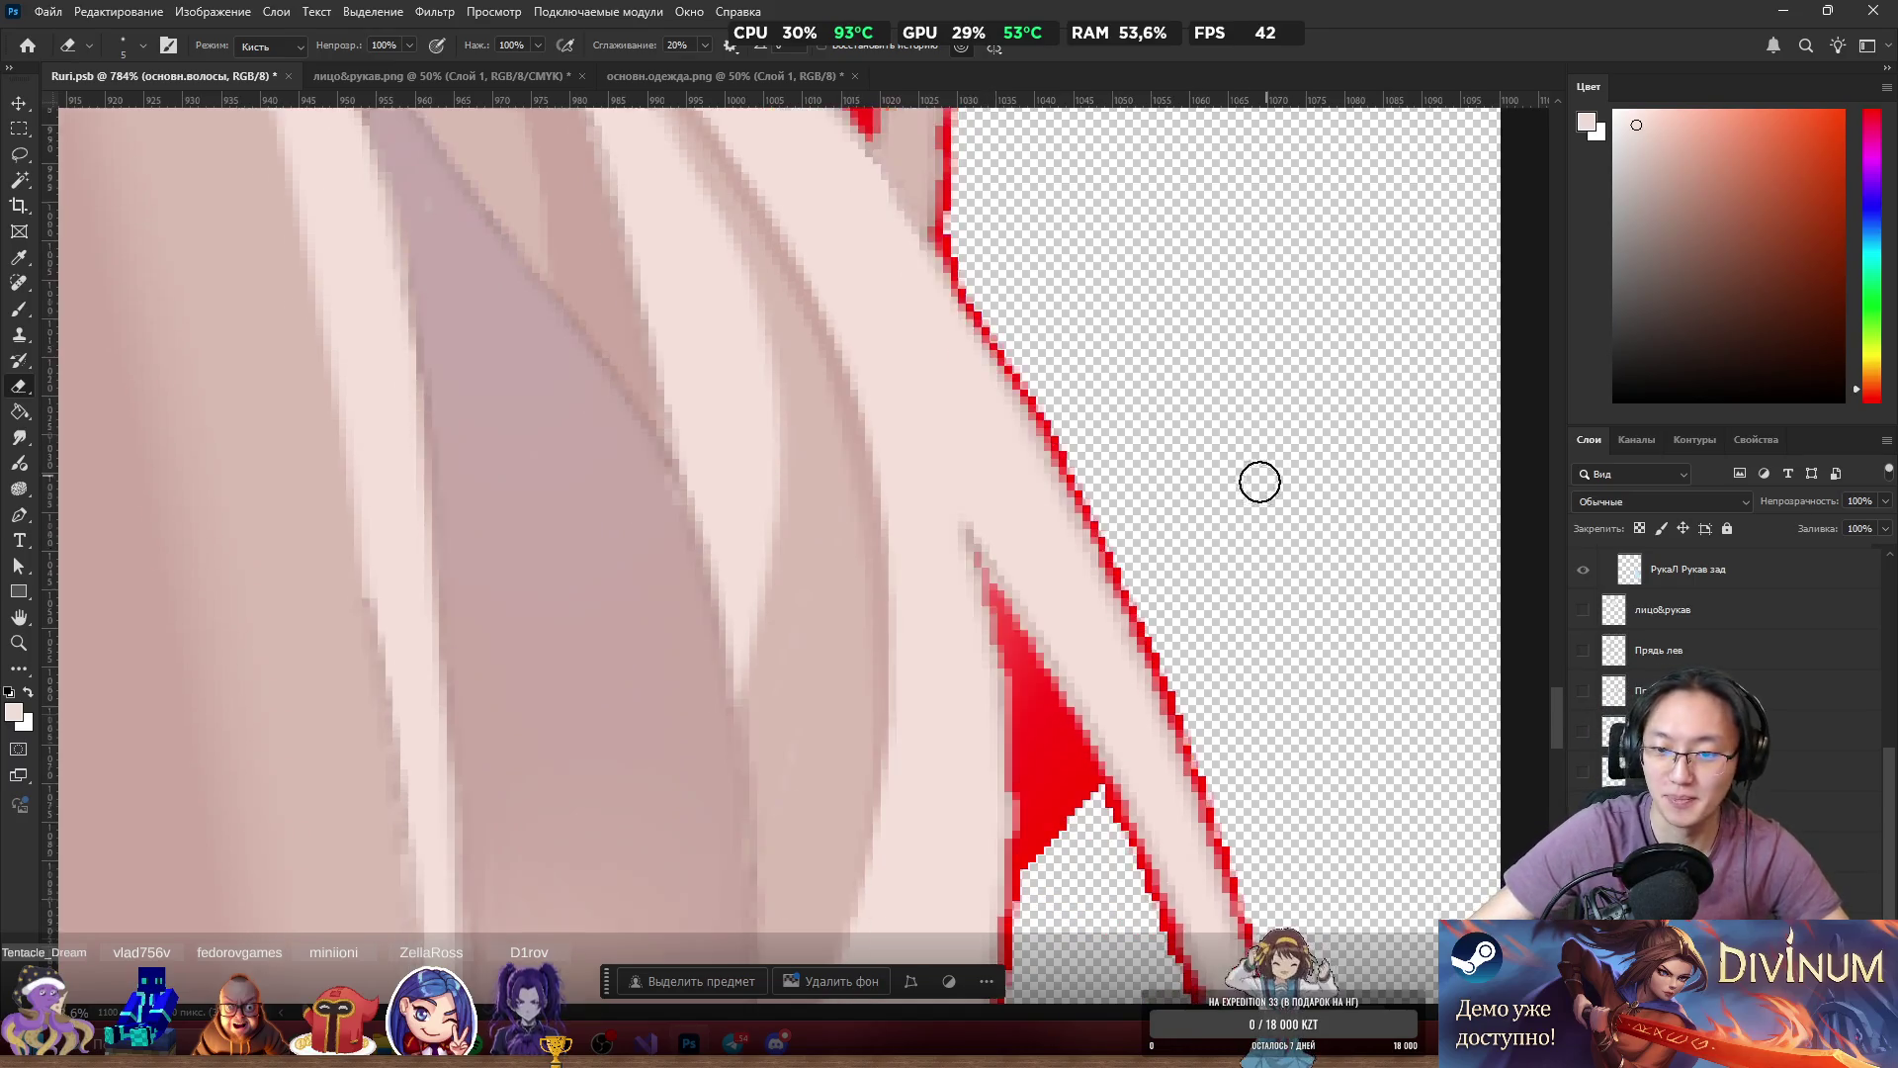
pyautogui.scroll(2, 1234, 534)
# With a 3 px eraser, clear the remaining stray pixels in the wedge and hair tip.
pyautogui.moveTo(1023, 571); pyautogui.dragTo(1011, 563)
pyautogui.moveTo(982, 728)
pyautogui.mouseDown()
pyautogui.moveTo(944, 554)
pyautogui.moveTo(979, 584)
pyautogui.moveTo(966, 436)
pyautogui.moveTo(1033, 574)
pyautogui.moveTo(1049, 549)
pyautogui.moveTo(957, 415)
pyautogui.moveTo(934, 426)
pyautogui.moveTo(868, 223)
pyautogui.moveTo(878, 242)
pyautogui.mouseUp()
pyautogui.scroll(-10, 1012, 497)
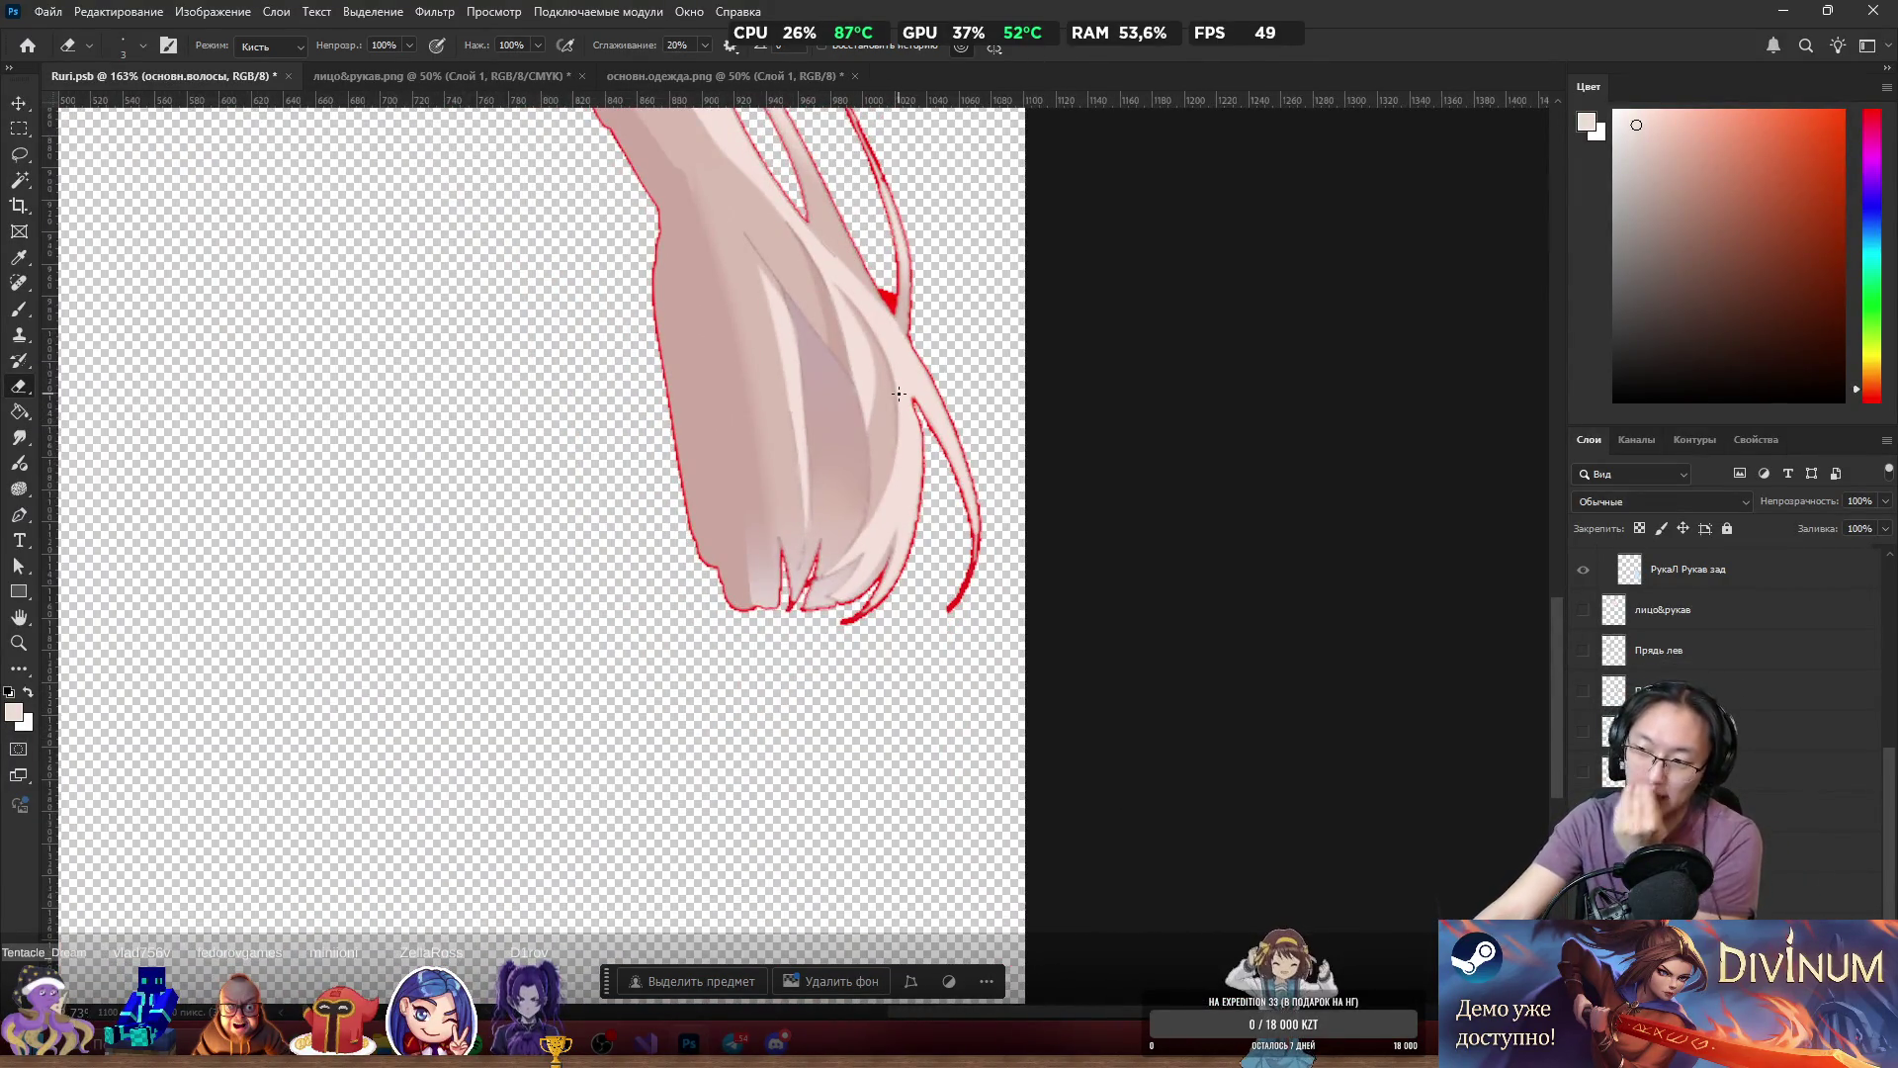
pyautogui.scroll(4, 899, 393)
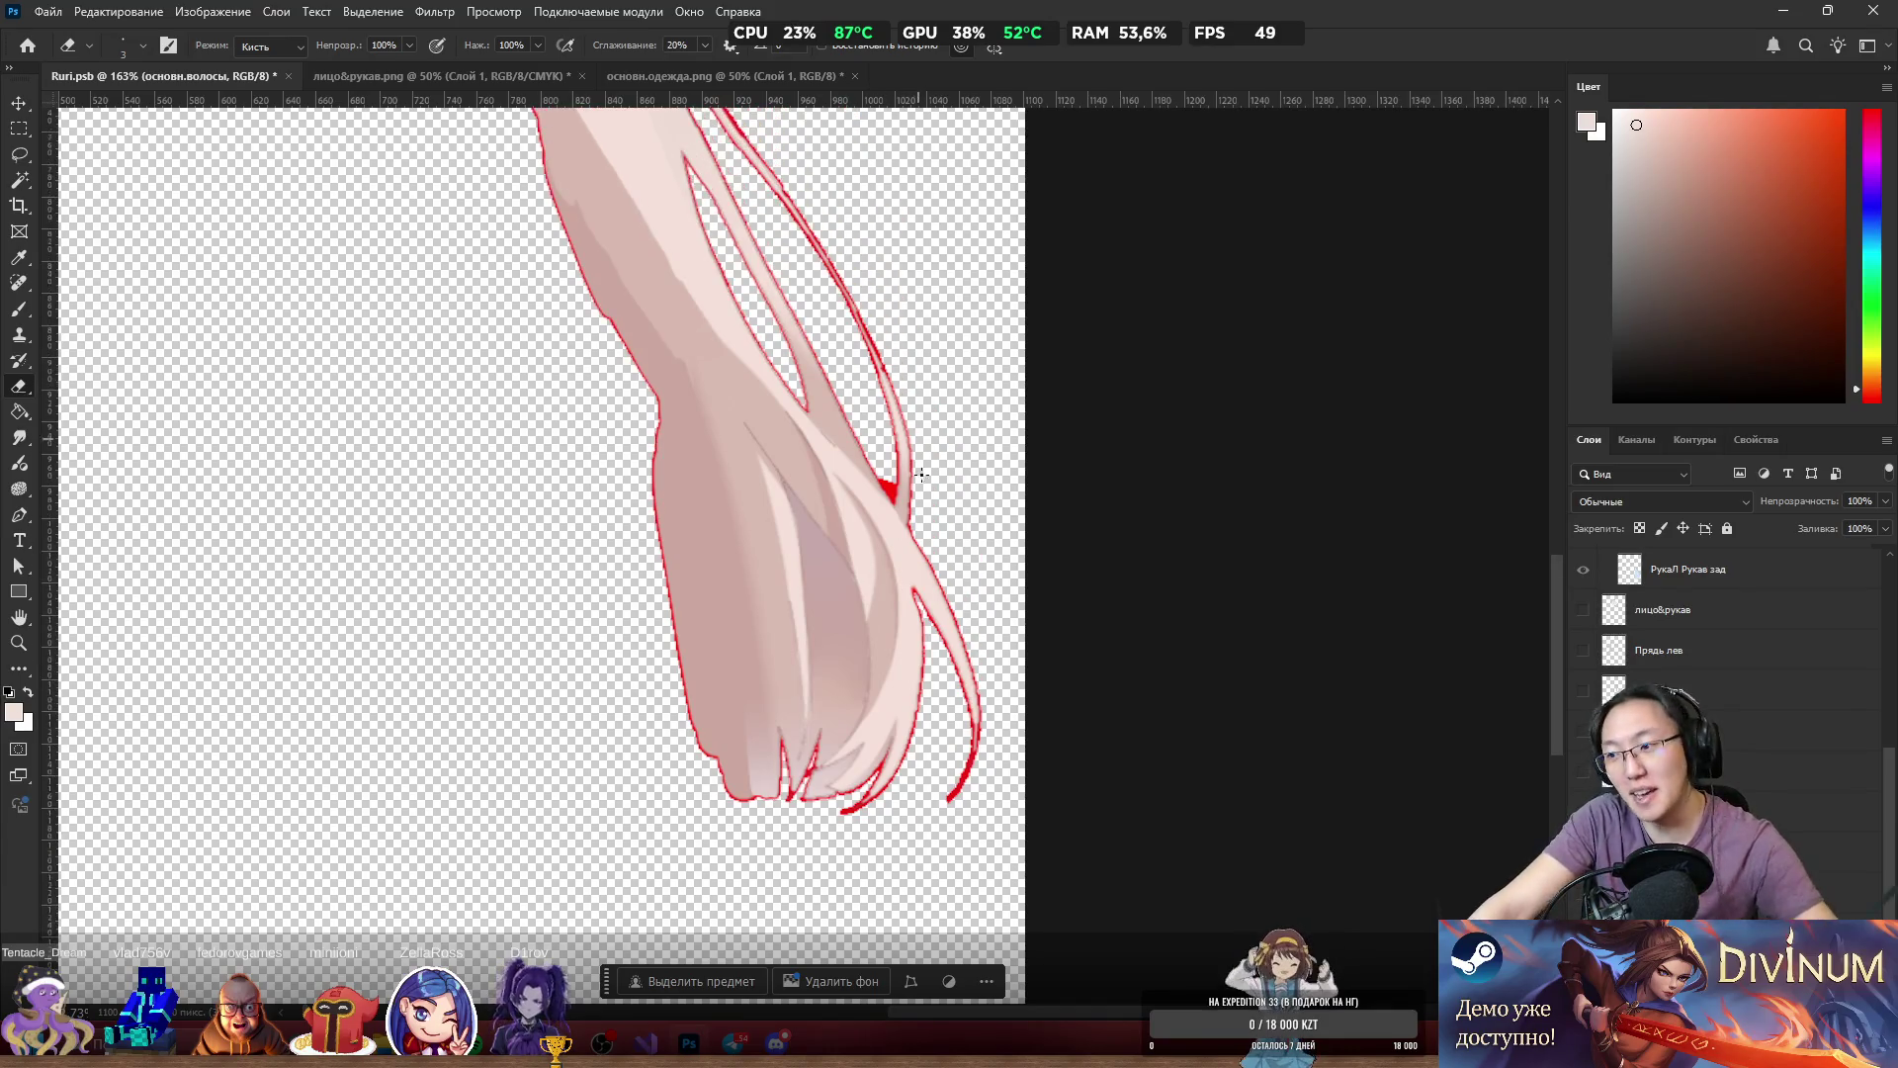
pyautogui.scroll(8, 821, 502)
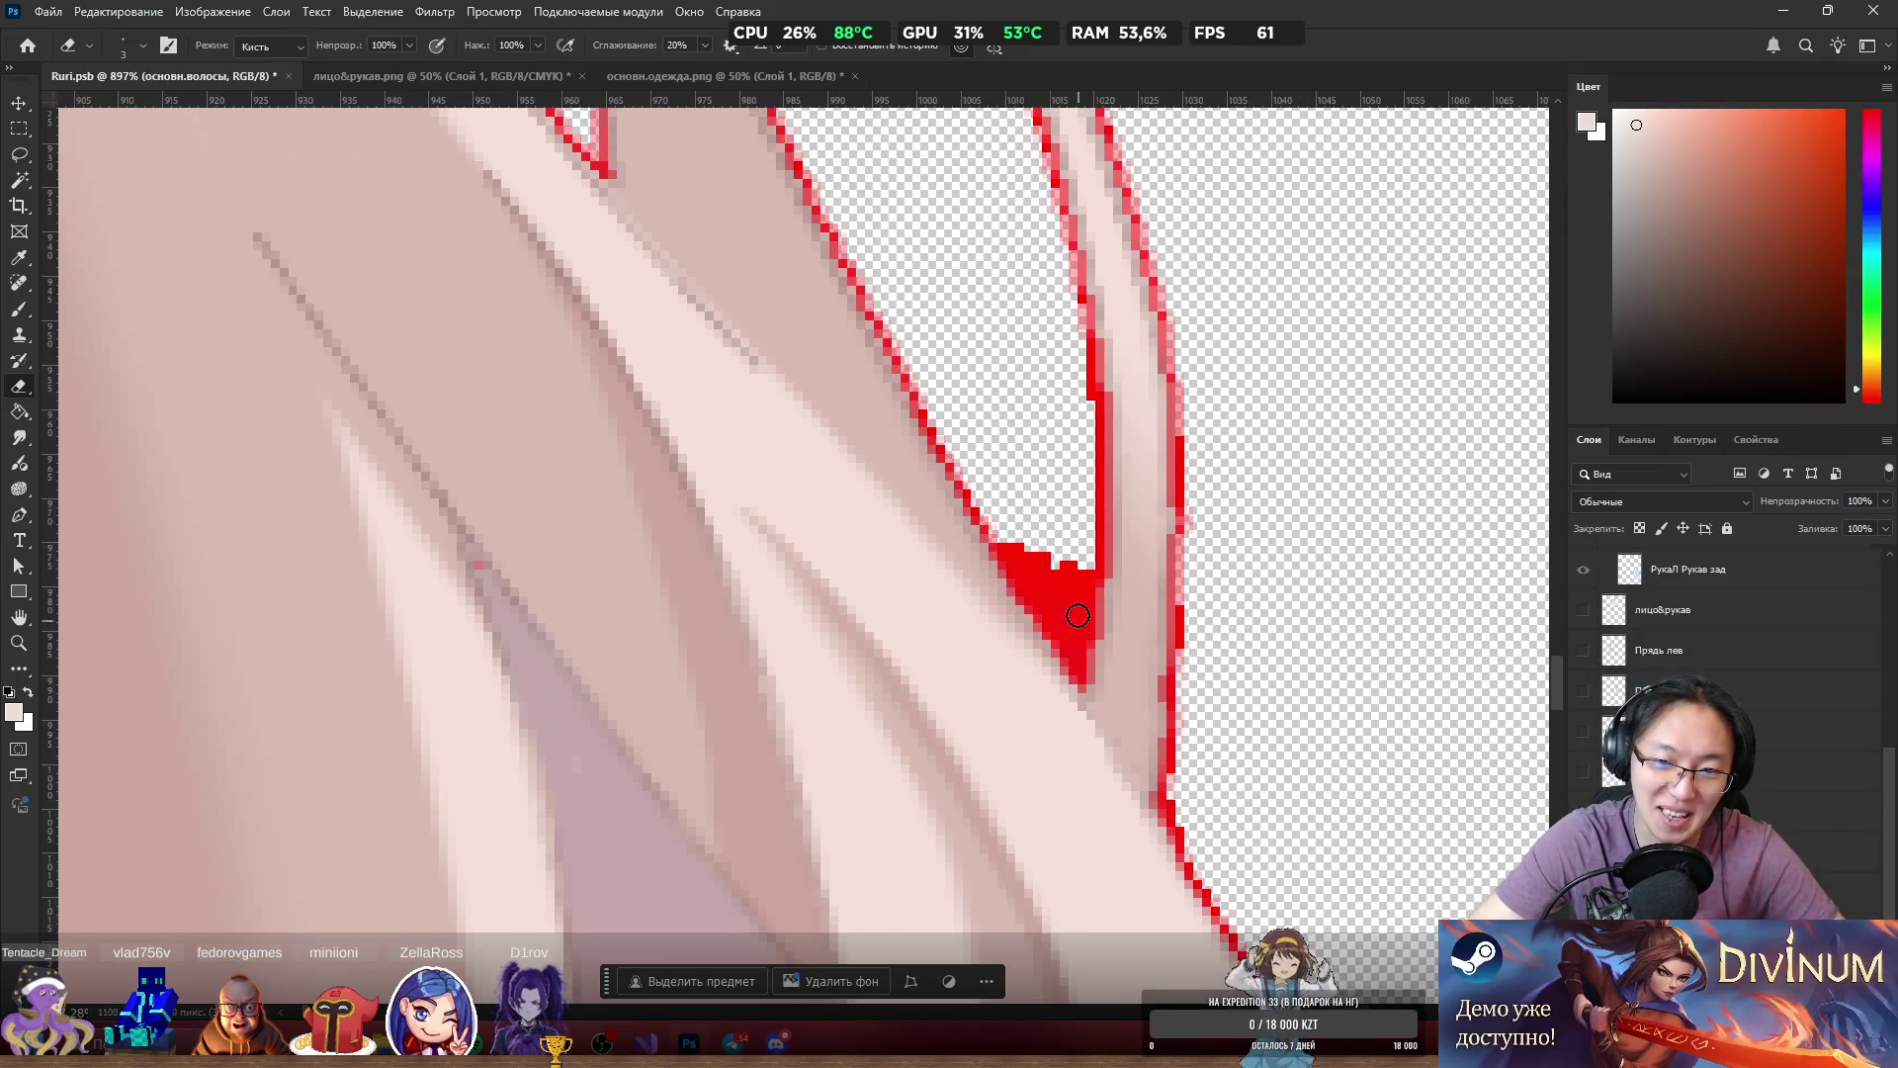
pyautogui.moveTo(1078, 615)
pyautogui.mouseDown()
pyautogui.moveTo(1018, 538)
pyautogui.moveTo(1058, 643)
pyautogui.moveTo(1066, 583)
pyautogui.moveTo(1079, 652)
pyautogui.moveTo(1075, 593)
pyautogui.moveTo(1073, 657)
pyautogui.moveTo(1064, 610)
pyautogui.mouseUp()
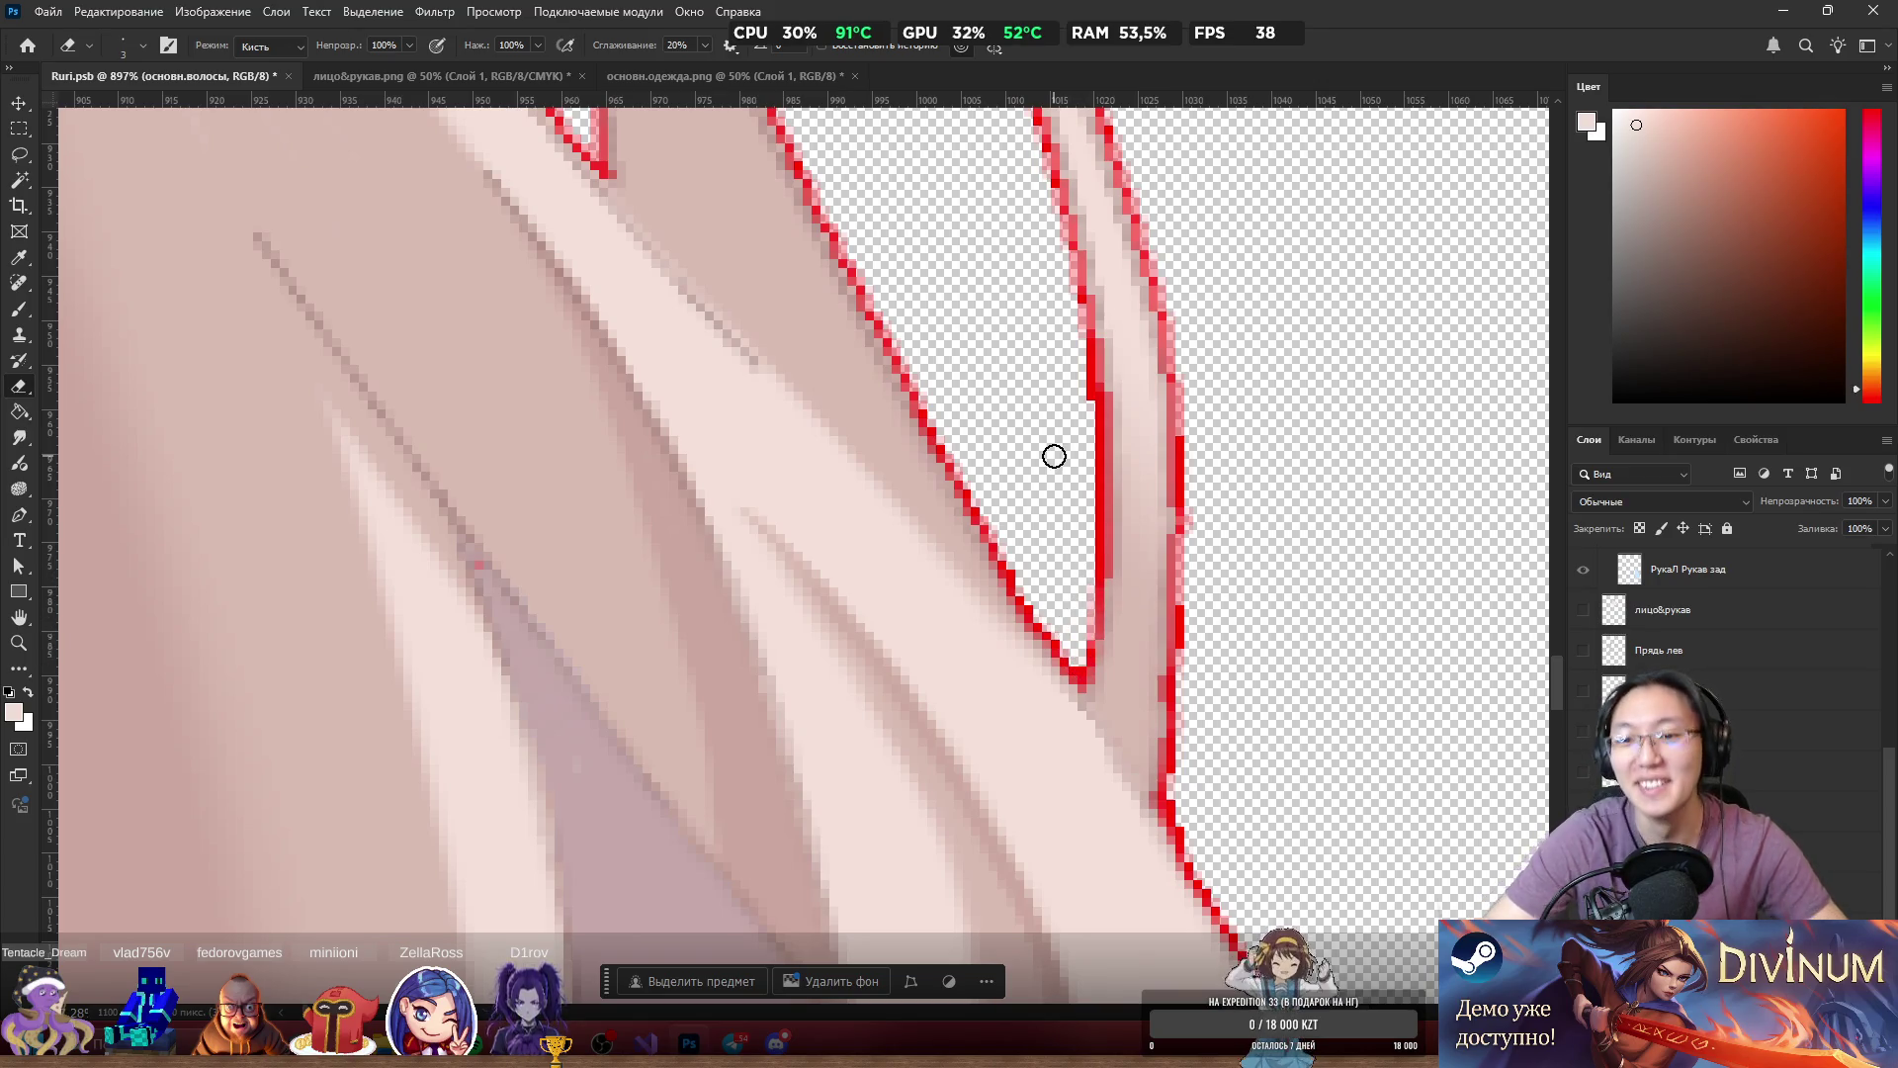
pyautogui.scroll(-10, 1051, 454)
pyautogui.scroll(-3, 1295, 559)
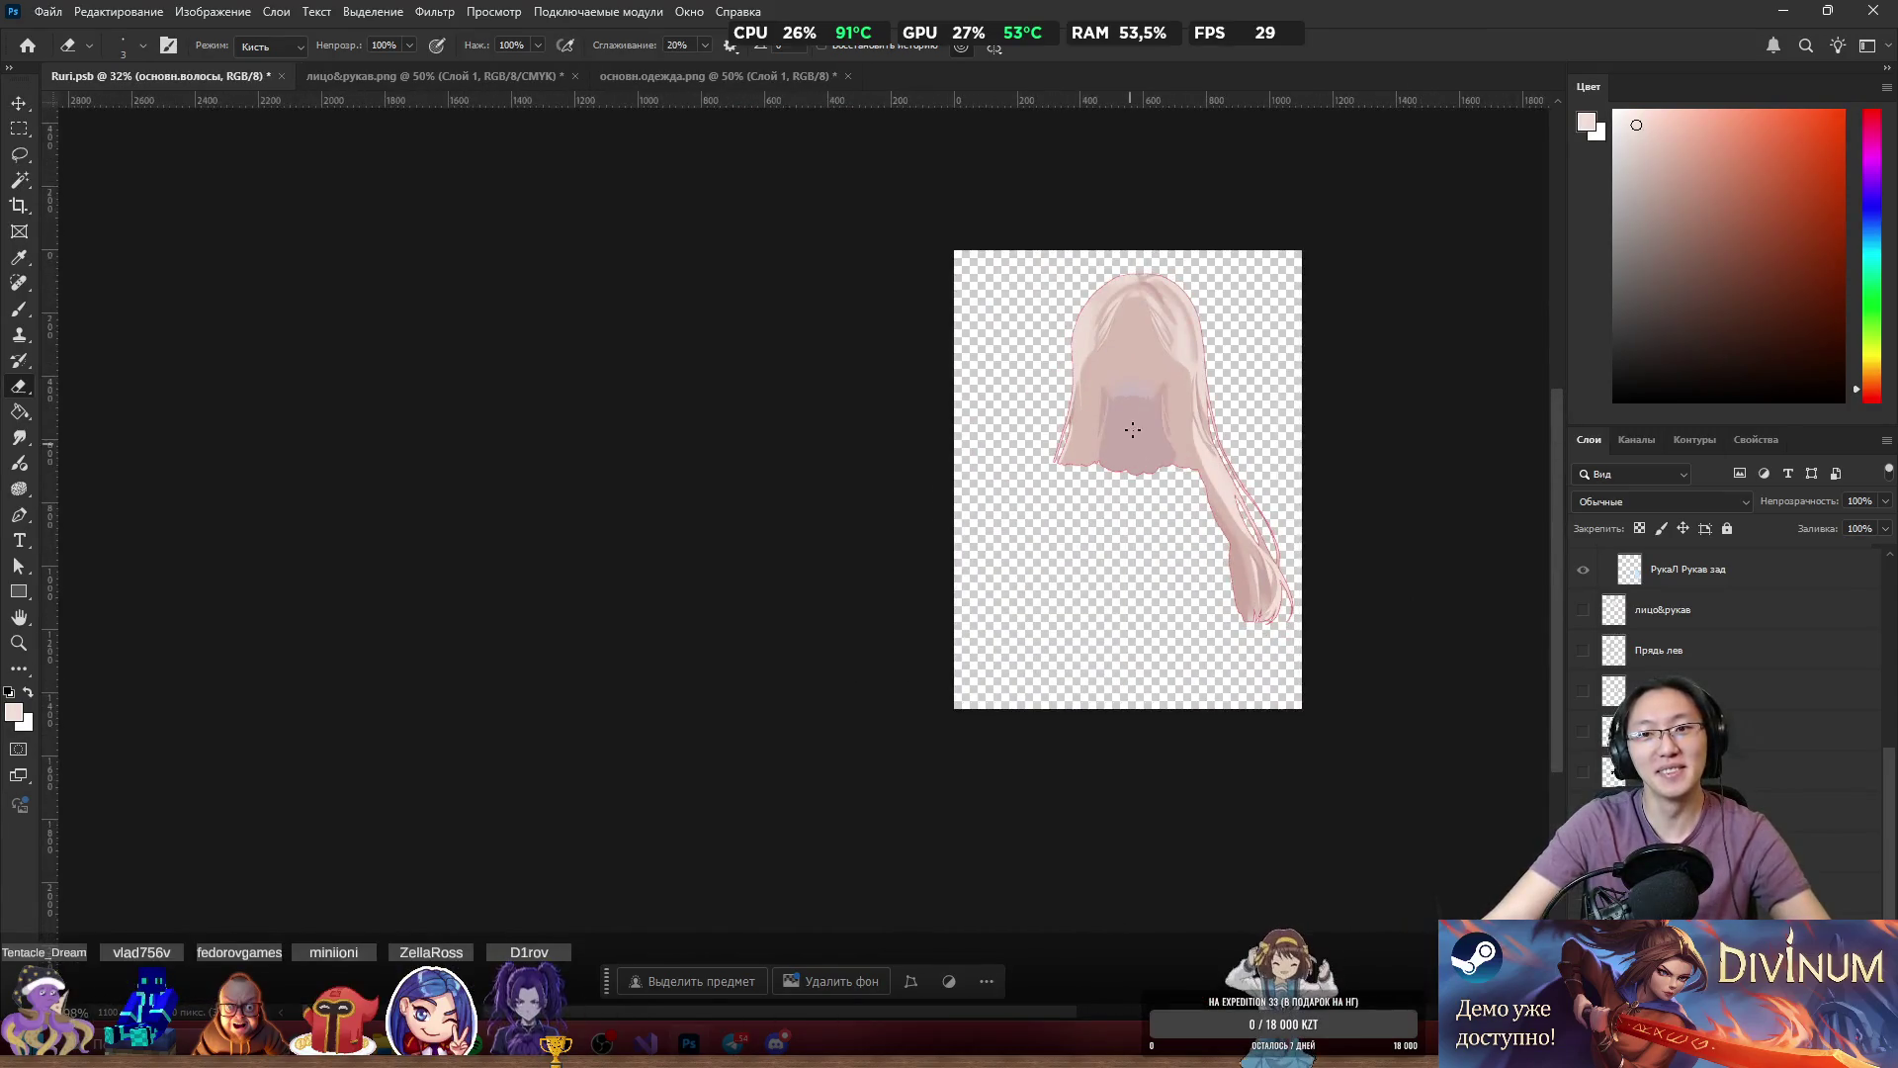
# Turn on every layer's visibility so the full character appears.
pyautogui.scroll(2, 1296, 397)
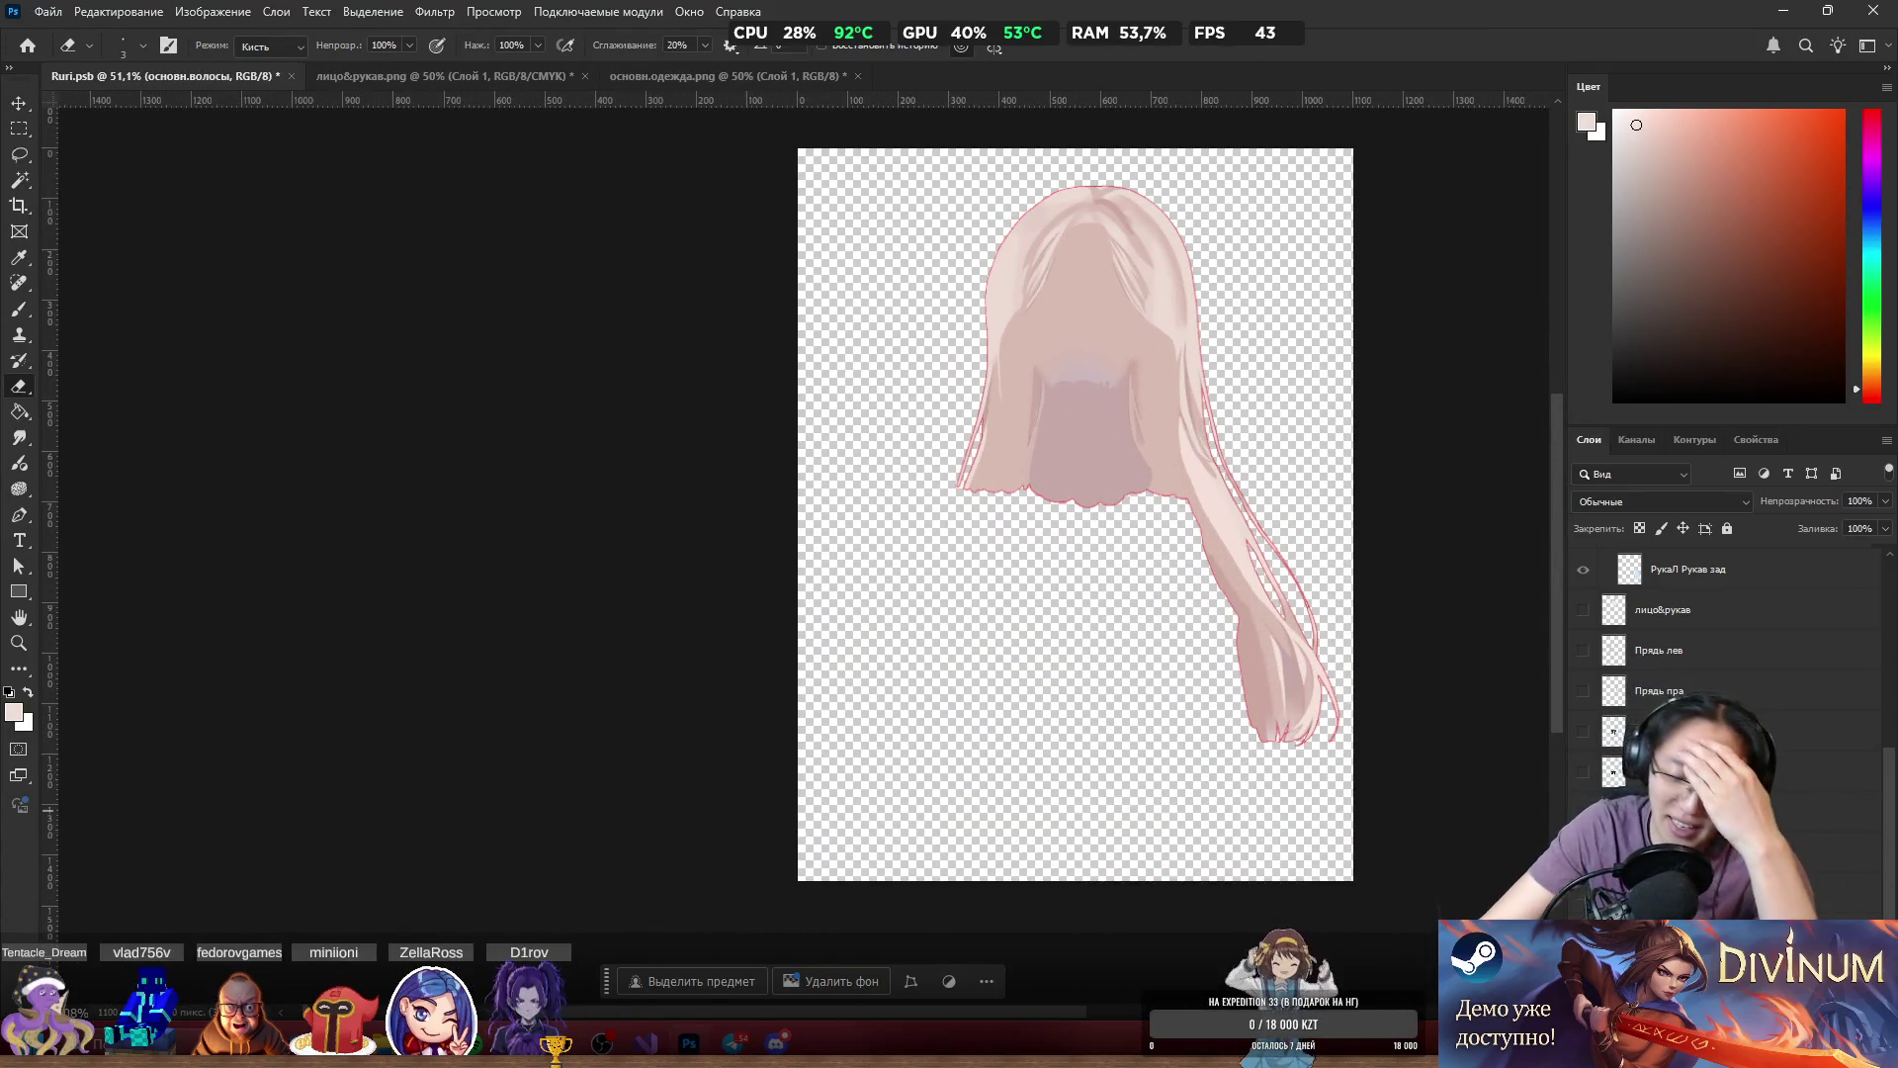
pyautogui.scroll(-2, 1725, 672)
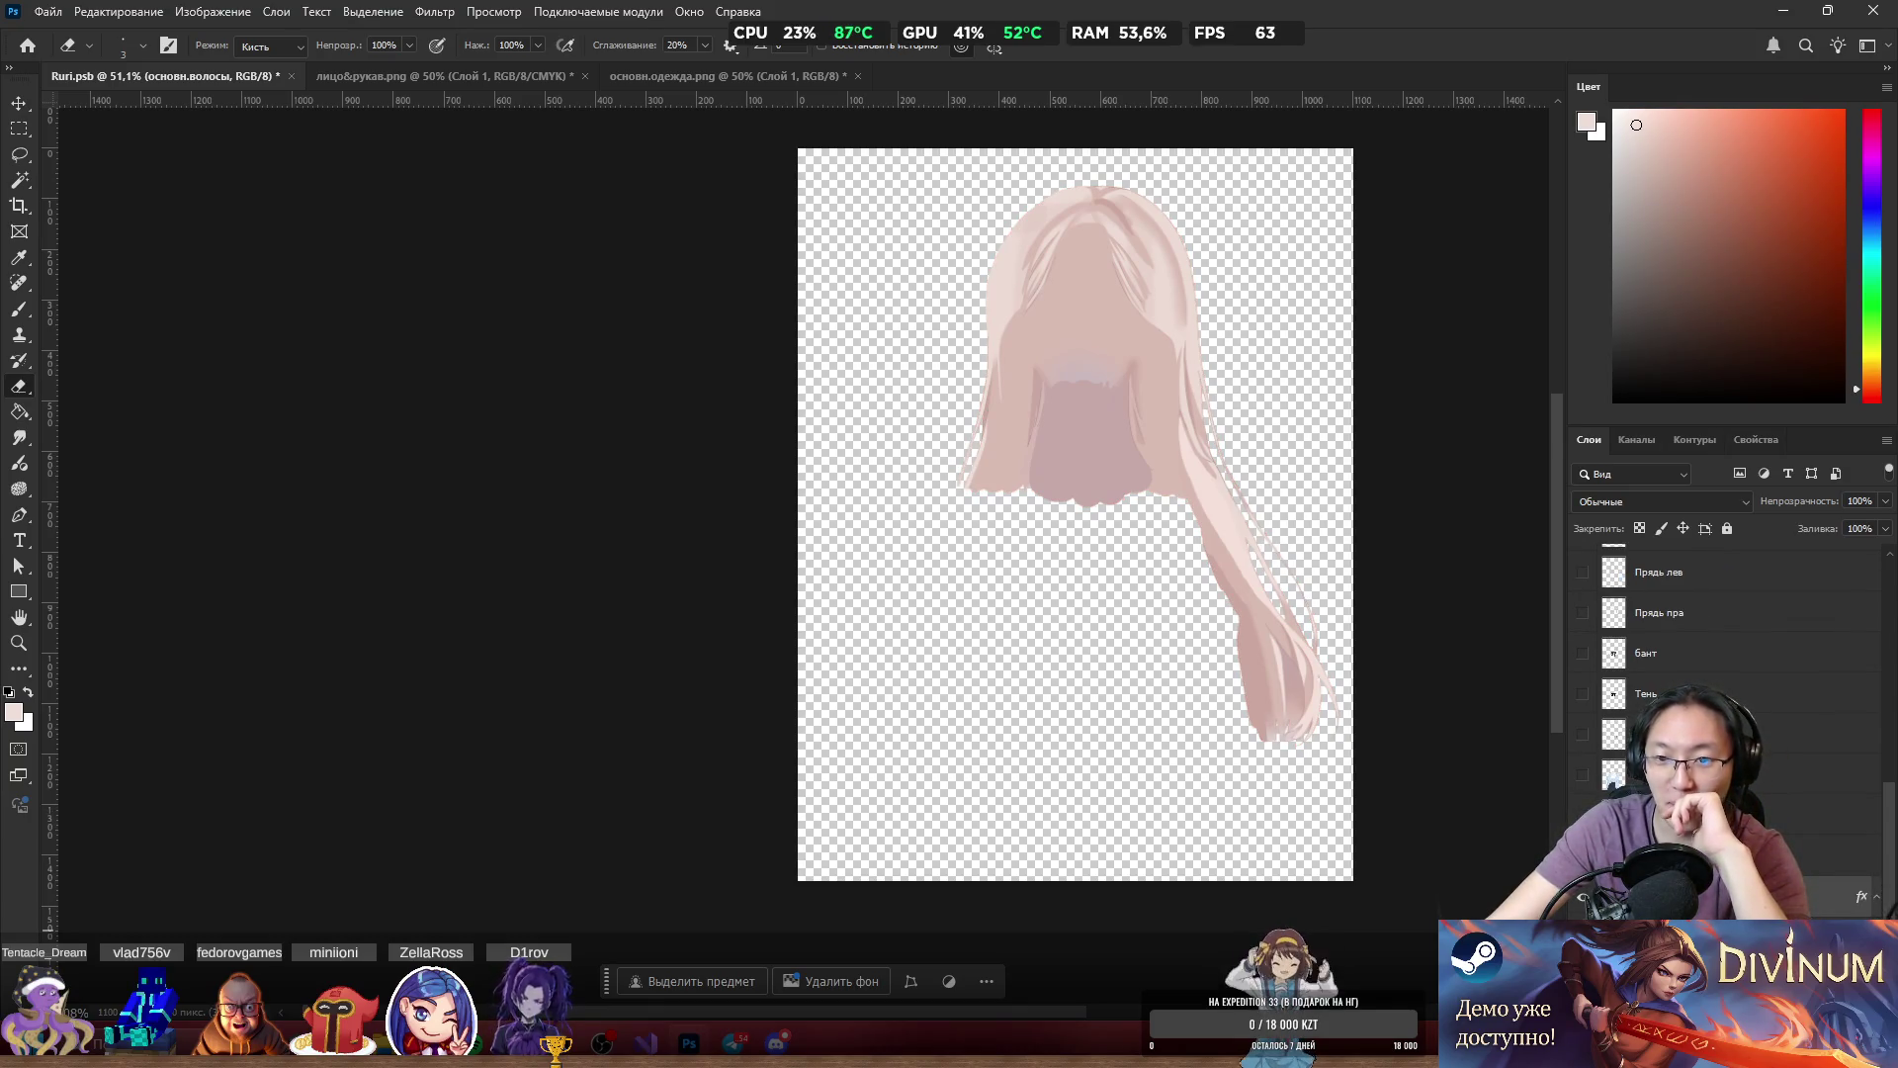
pyautogui.scroll(1, 1726, 673)
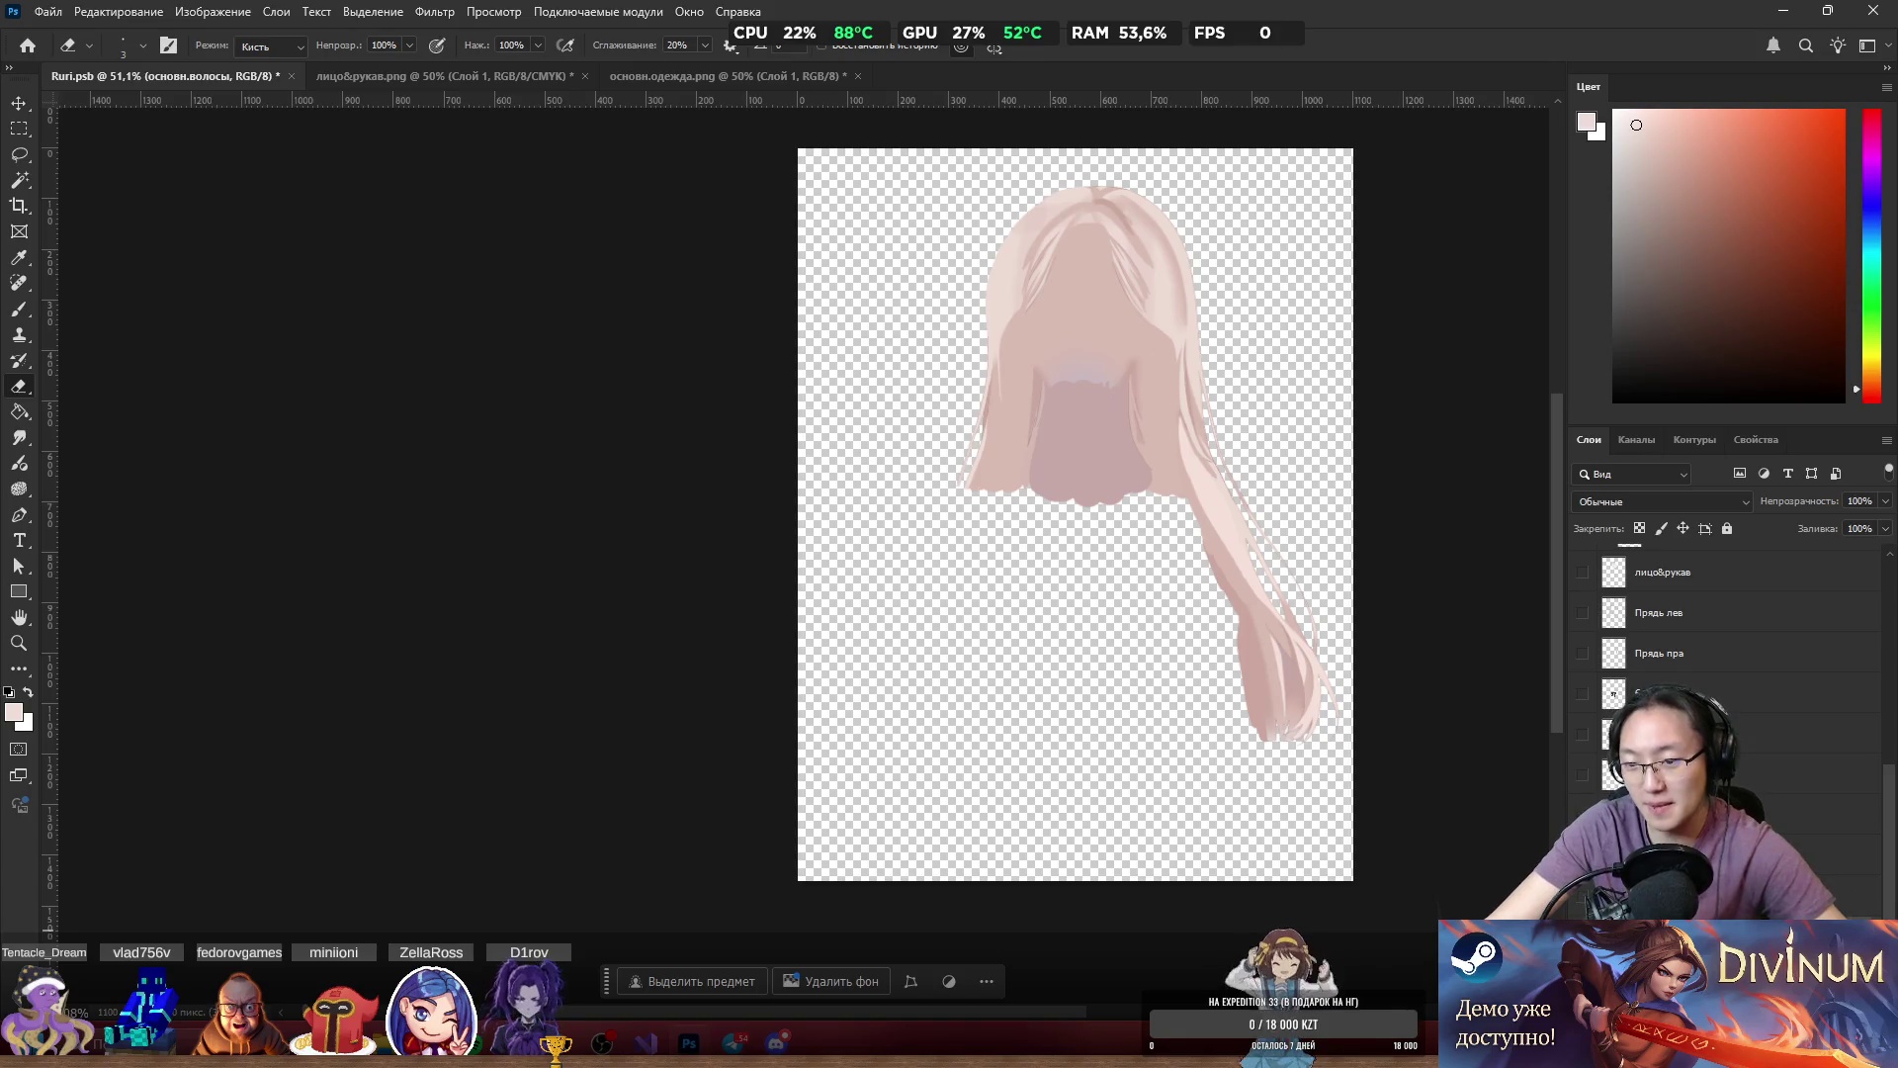
pyautogui.moveTo(1583, 572); pyautogui.dragTo(1582, 775)
pyautogui.scroll(4, 1361, 564)
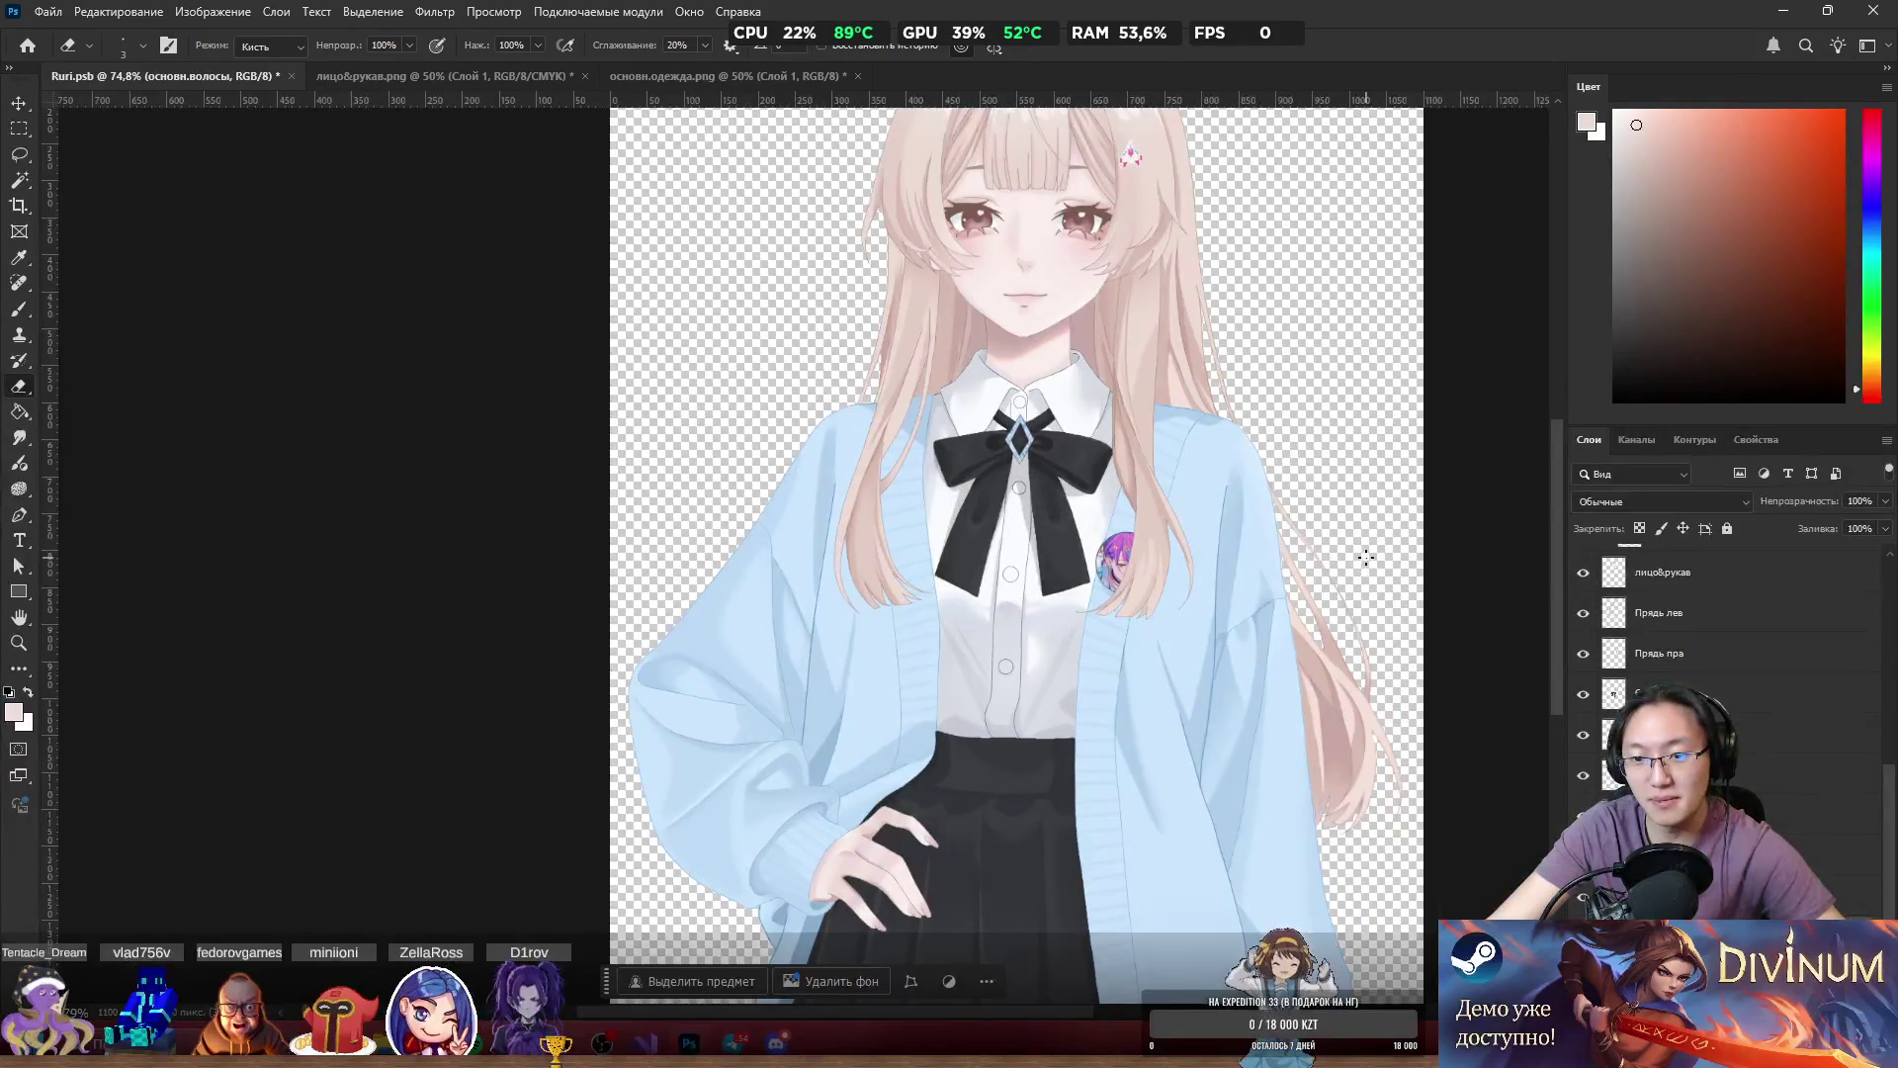
pyautogui.scroll(5, 1366, 557)
pyautogui.scroll(-2, 903, 542)
pyautogui.hscroll(-2, 902, 542)
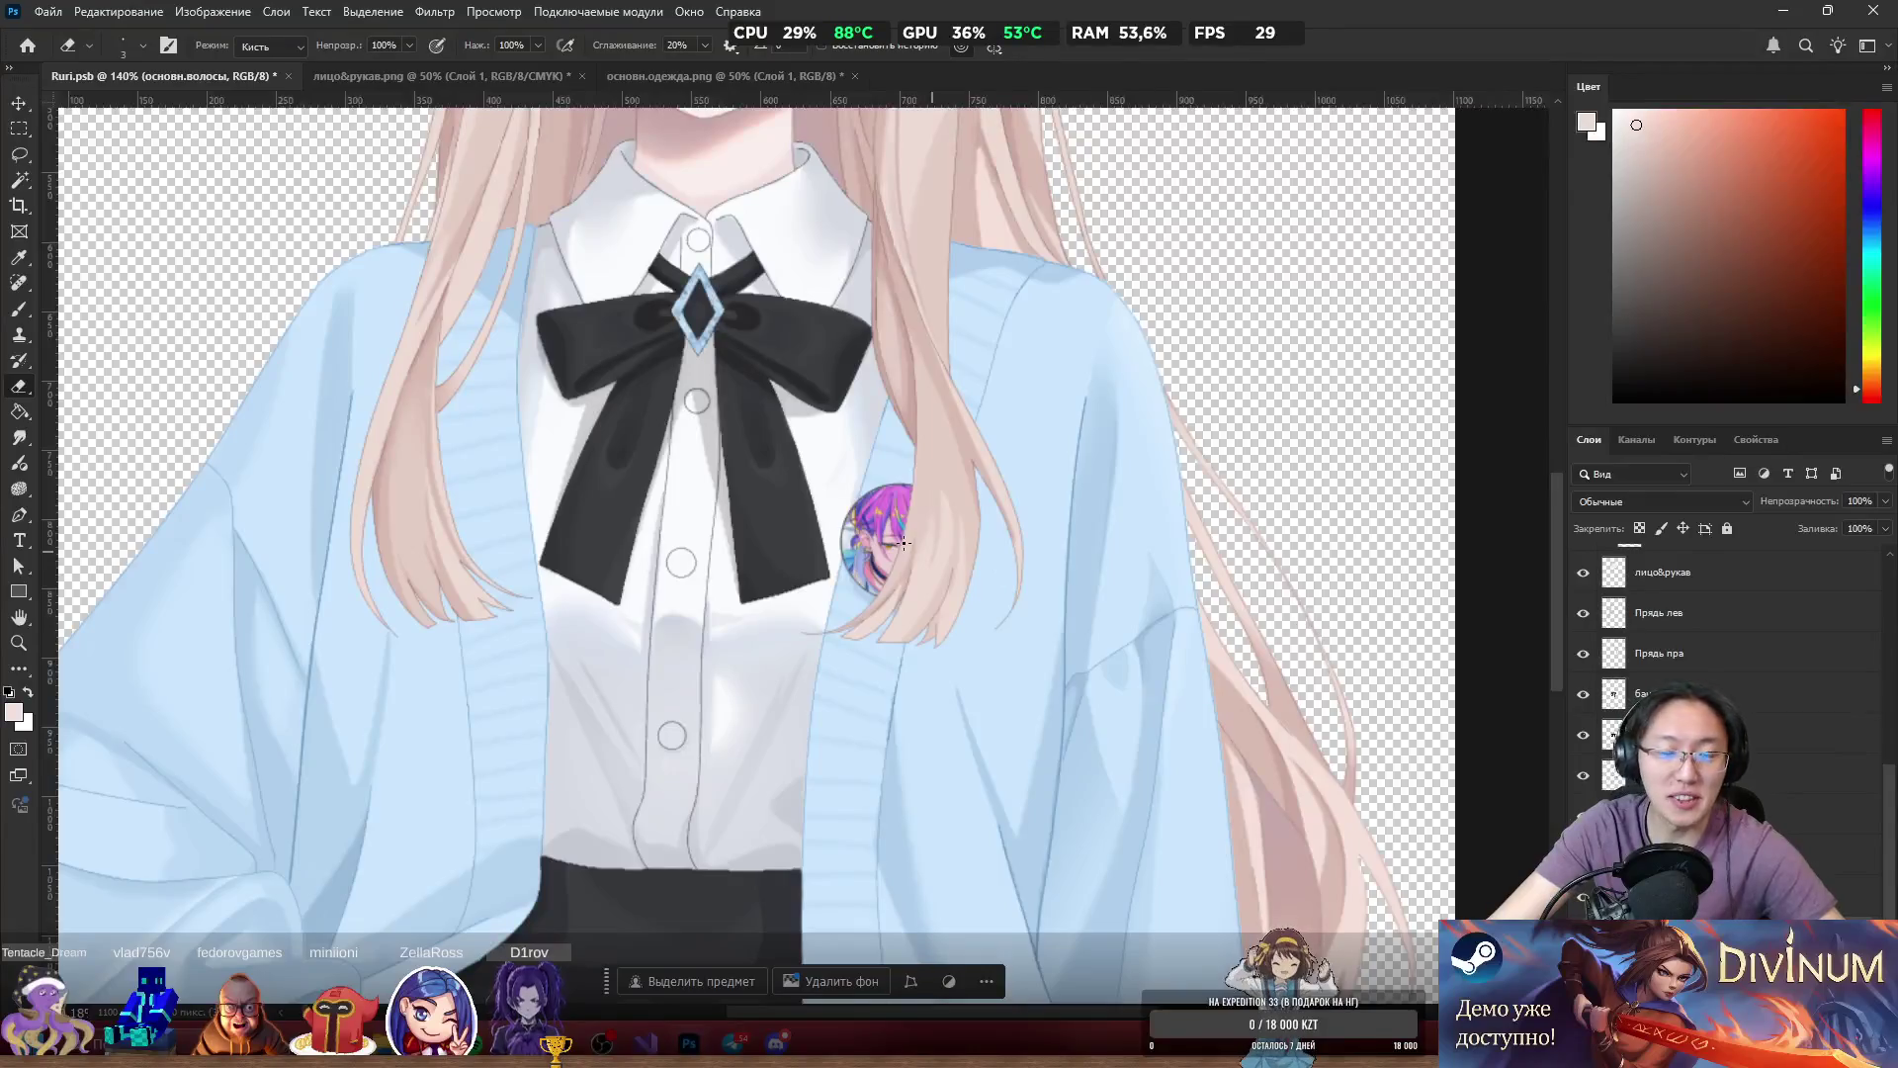
pyautogui.scroll(-6, 903, 542)
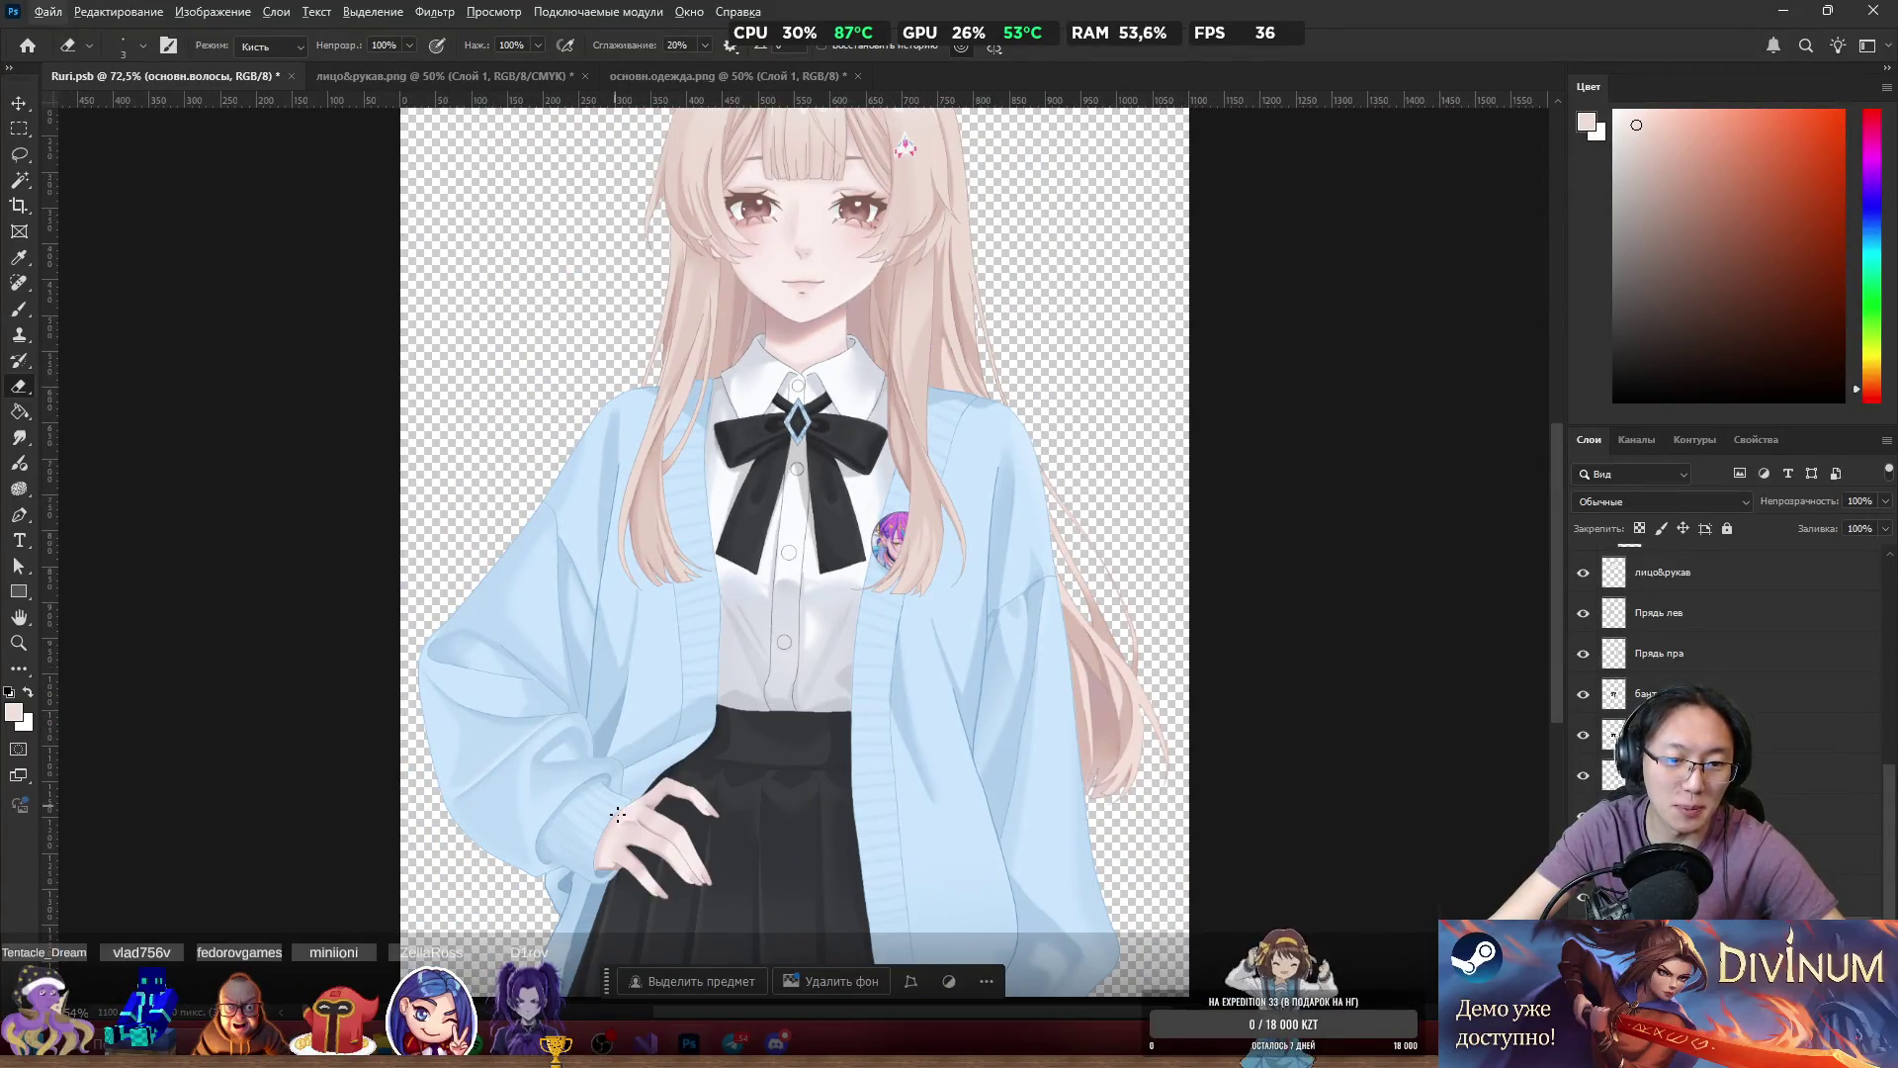
pyautogui.scroll(3, 618, 814)
# Nudge the HR_common and left sleeve pieces, try duplicating the sleeve, and select HL_common.
pyautogui.moveTo(689, 750)
pyautogui.mouseDown()
pyautogui.moveTo(692, 875)
pyautogui.moveTo(674, 786)
pyautogui.mouseUp()
pyautogui.moveTo(510, 473)
pyautogui.mouseDown()
pyautogui.moveTo(478, 441)
pyautogui.moveTo(512, 419)
pyautogui.mouseUp()
pyautogui.scroll(-4, 534, 426)
pyautogui.moveTo(917, 383)
pyautogui.mouseDown()
pyautogui.moveTo(979, 381)
pyautogui.moveTo(940, 390)
pyautogui.moveTo(973, 416)
pyautogui.mouseUp()
pyautogui.hotkey('ctrl', 'z')
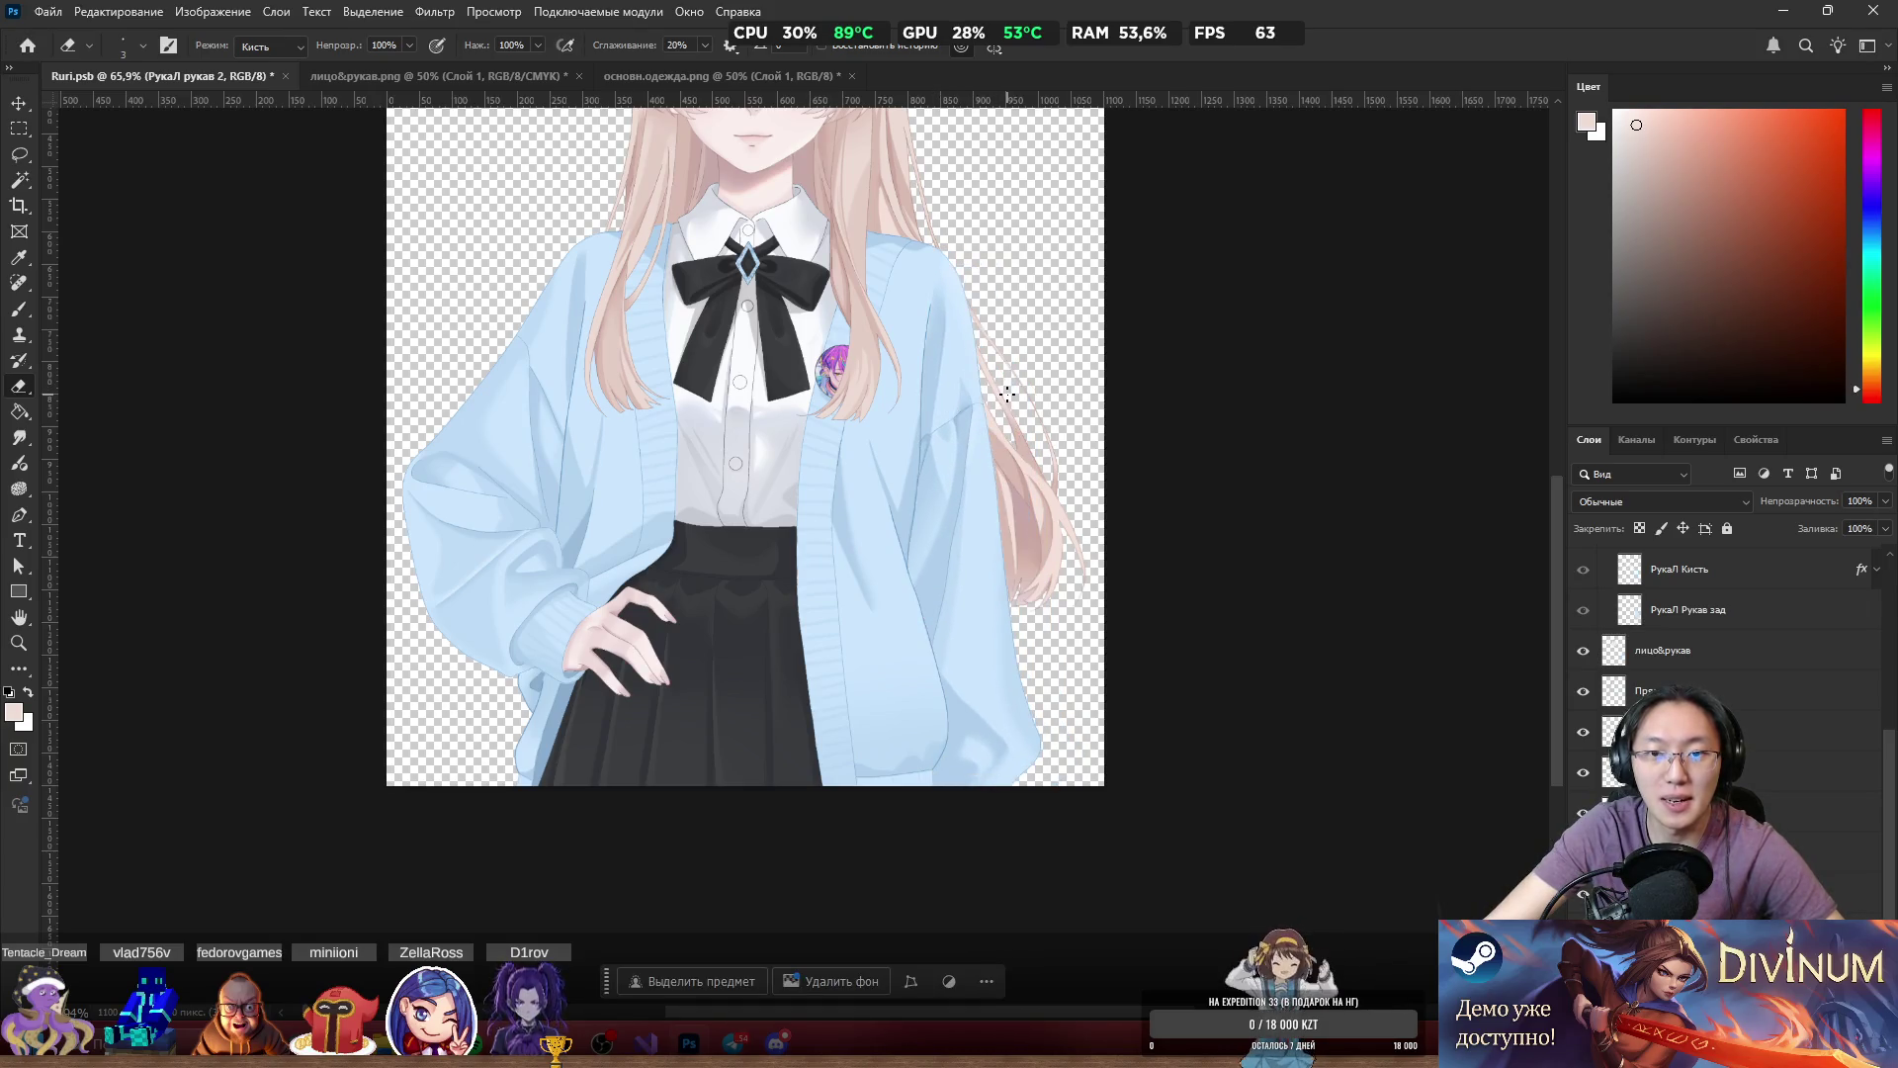
pyautogui.scroll(3, 1725, 692)
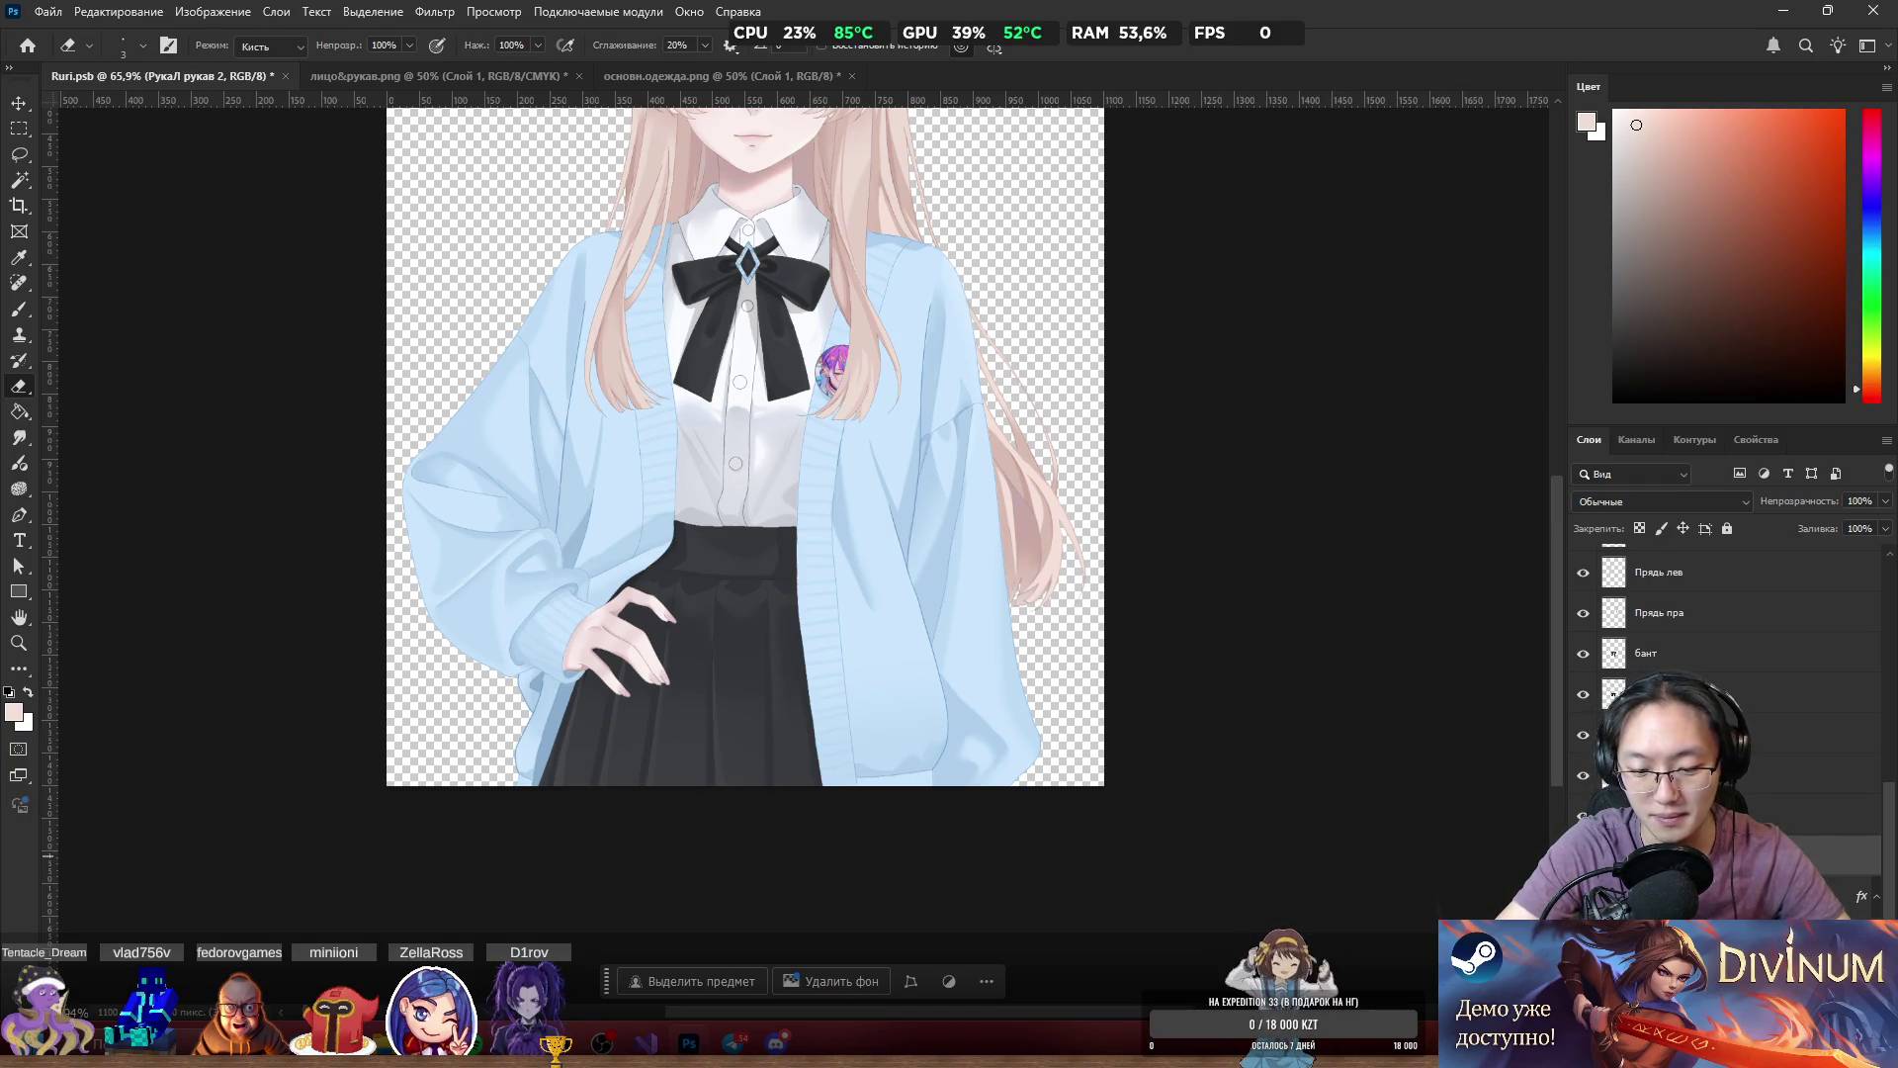
pyautogui.click(1681, 791)
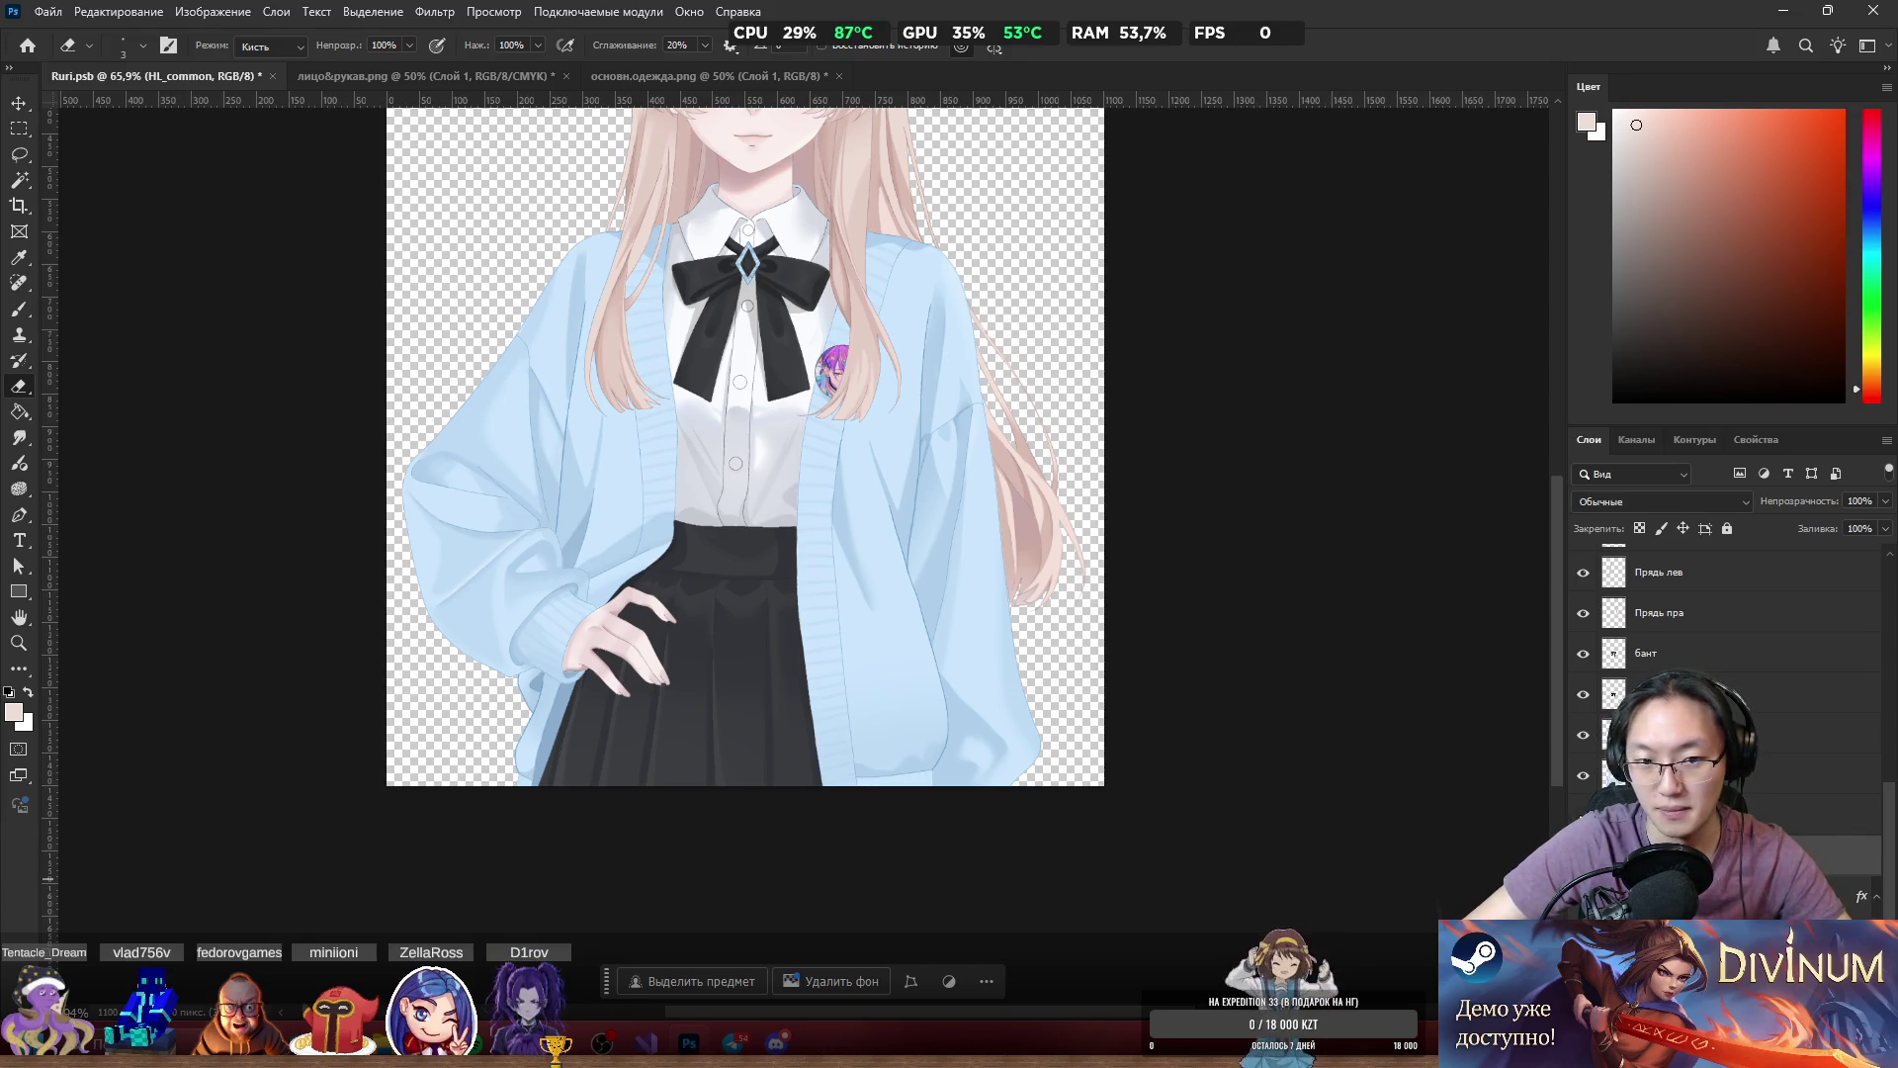
# Rename the HR_common sleeve layer to HR_common_2 after testing a sleeve move.
pyautogui.click(1839, 813)
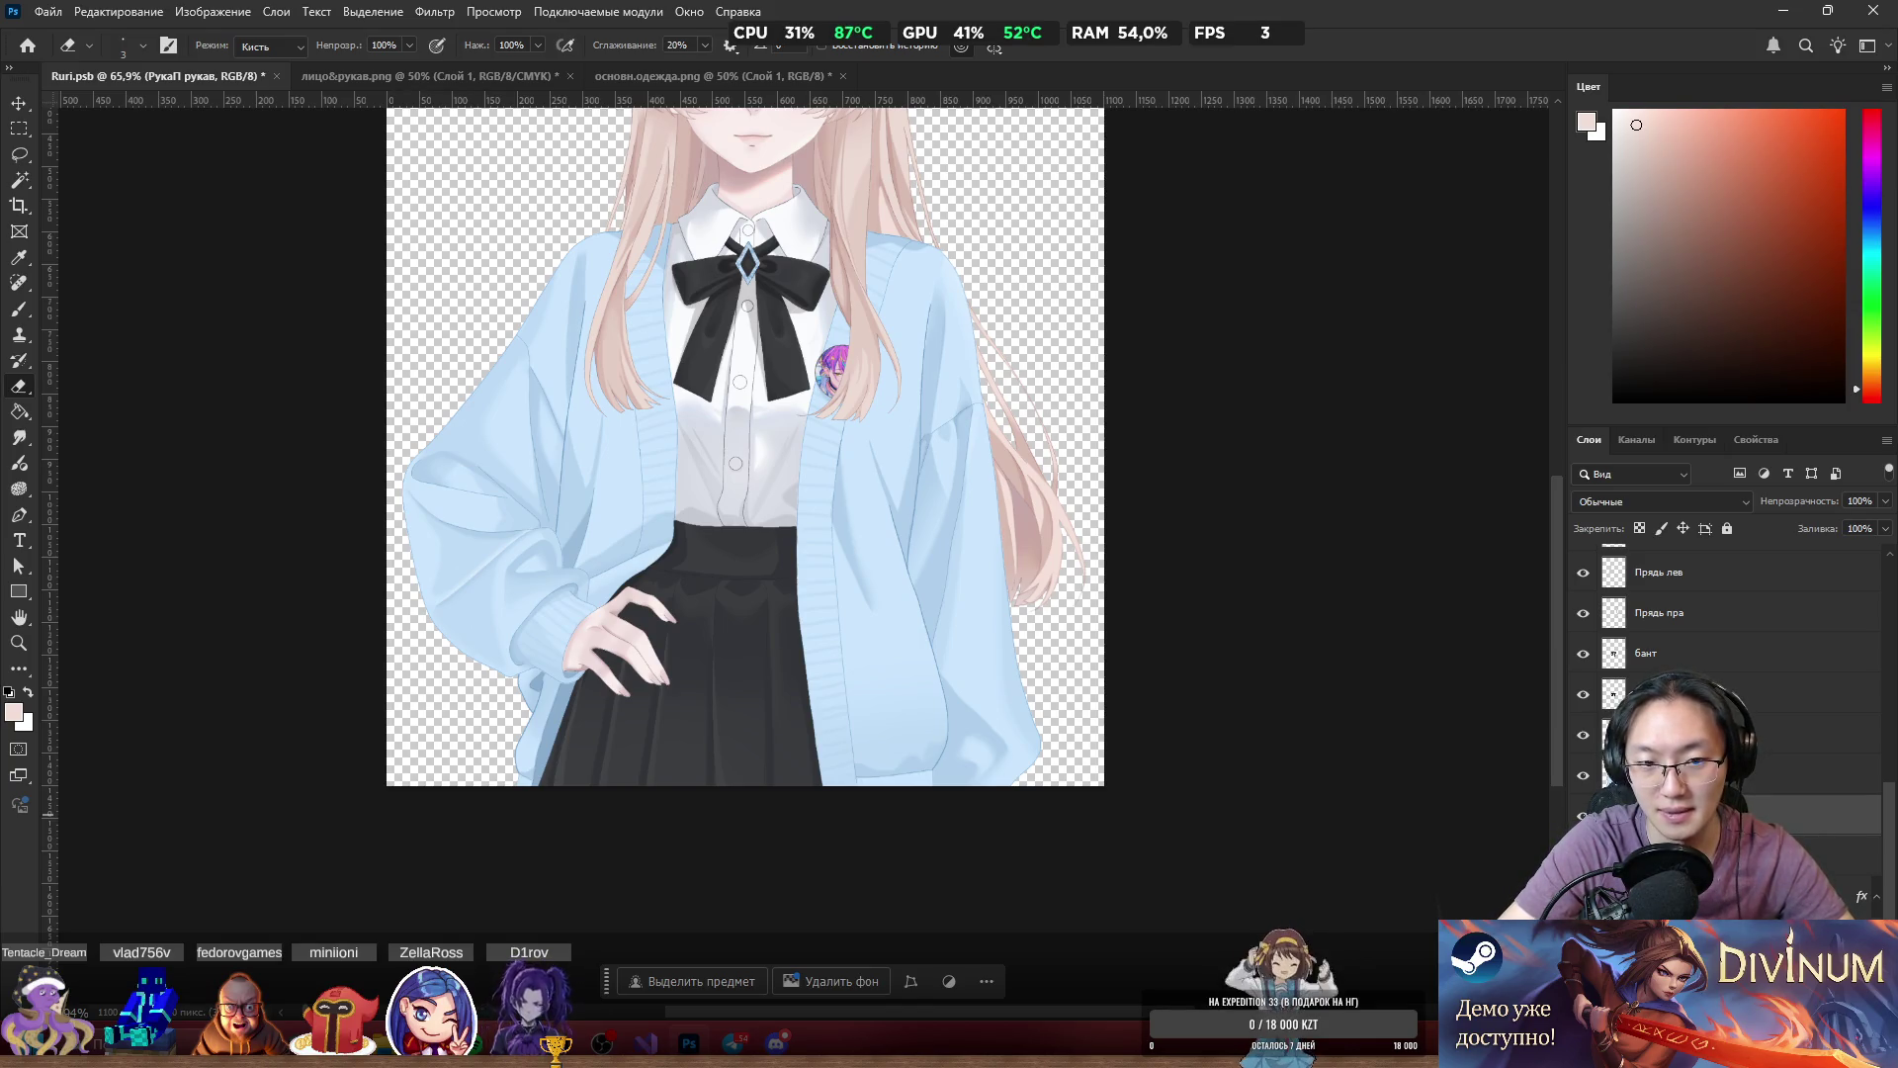
pyautogui.hotkey('alt', '[')
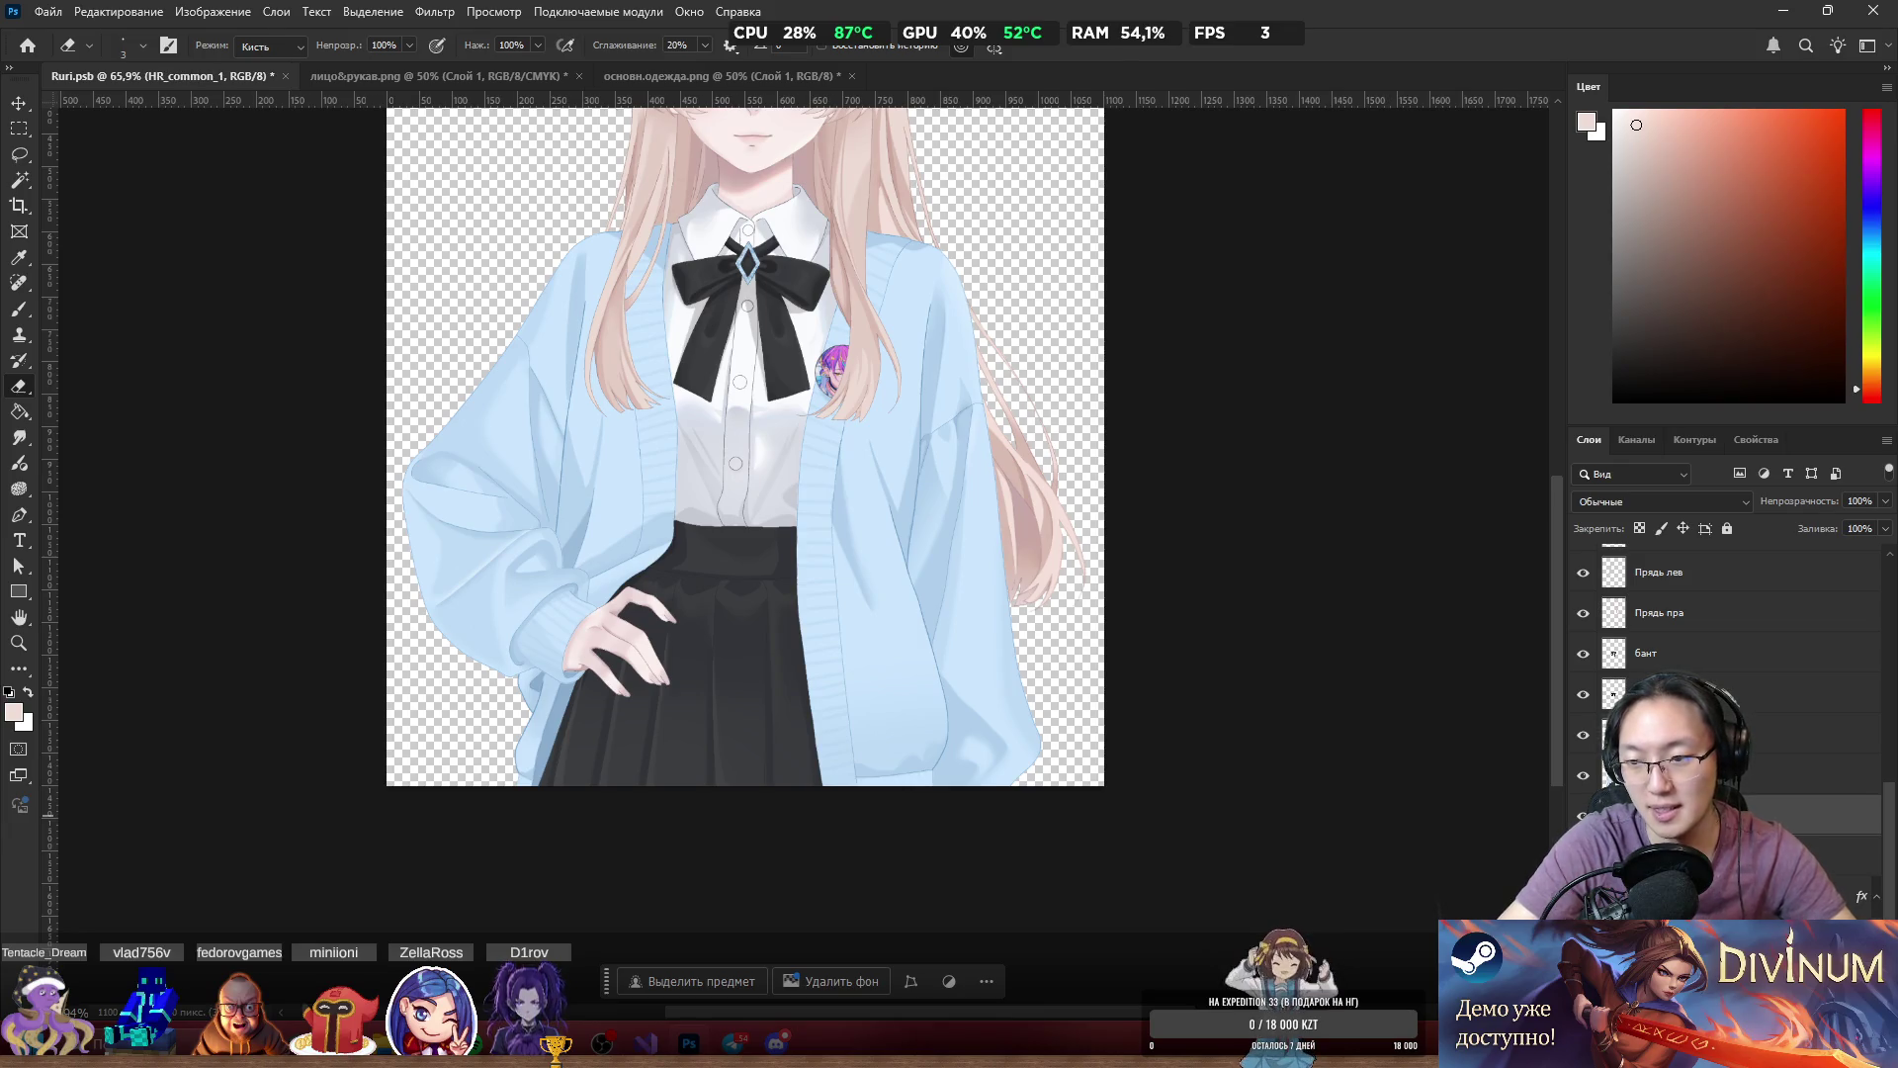
pyautogui.scroll(-5, 745, 445)
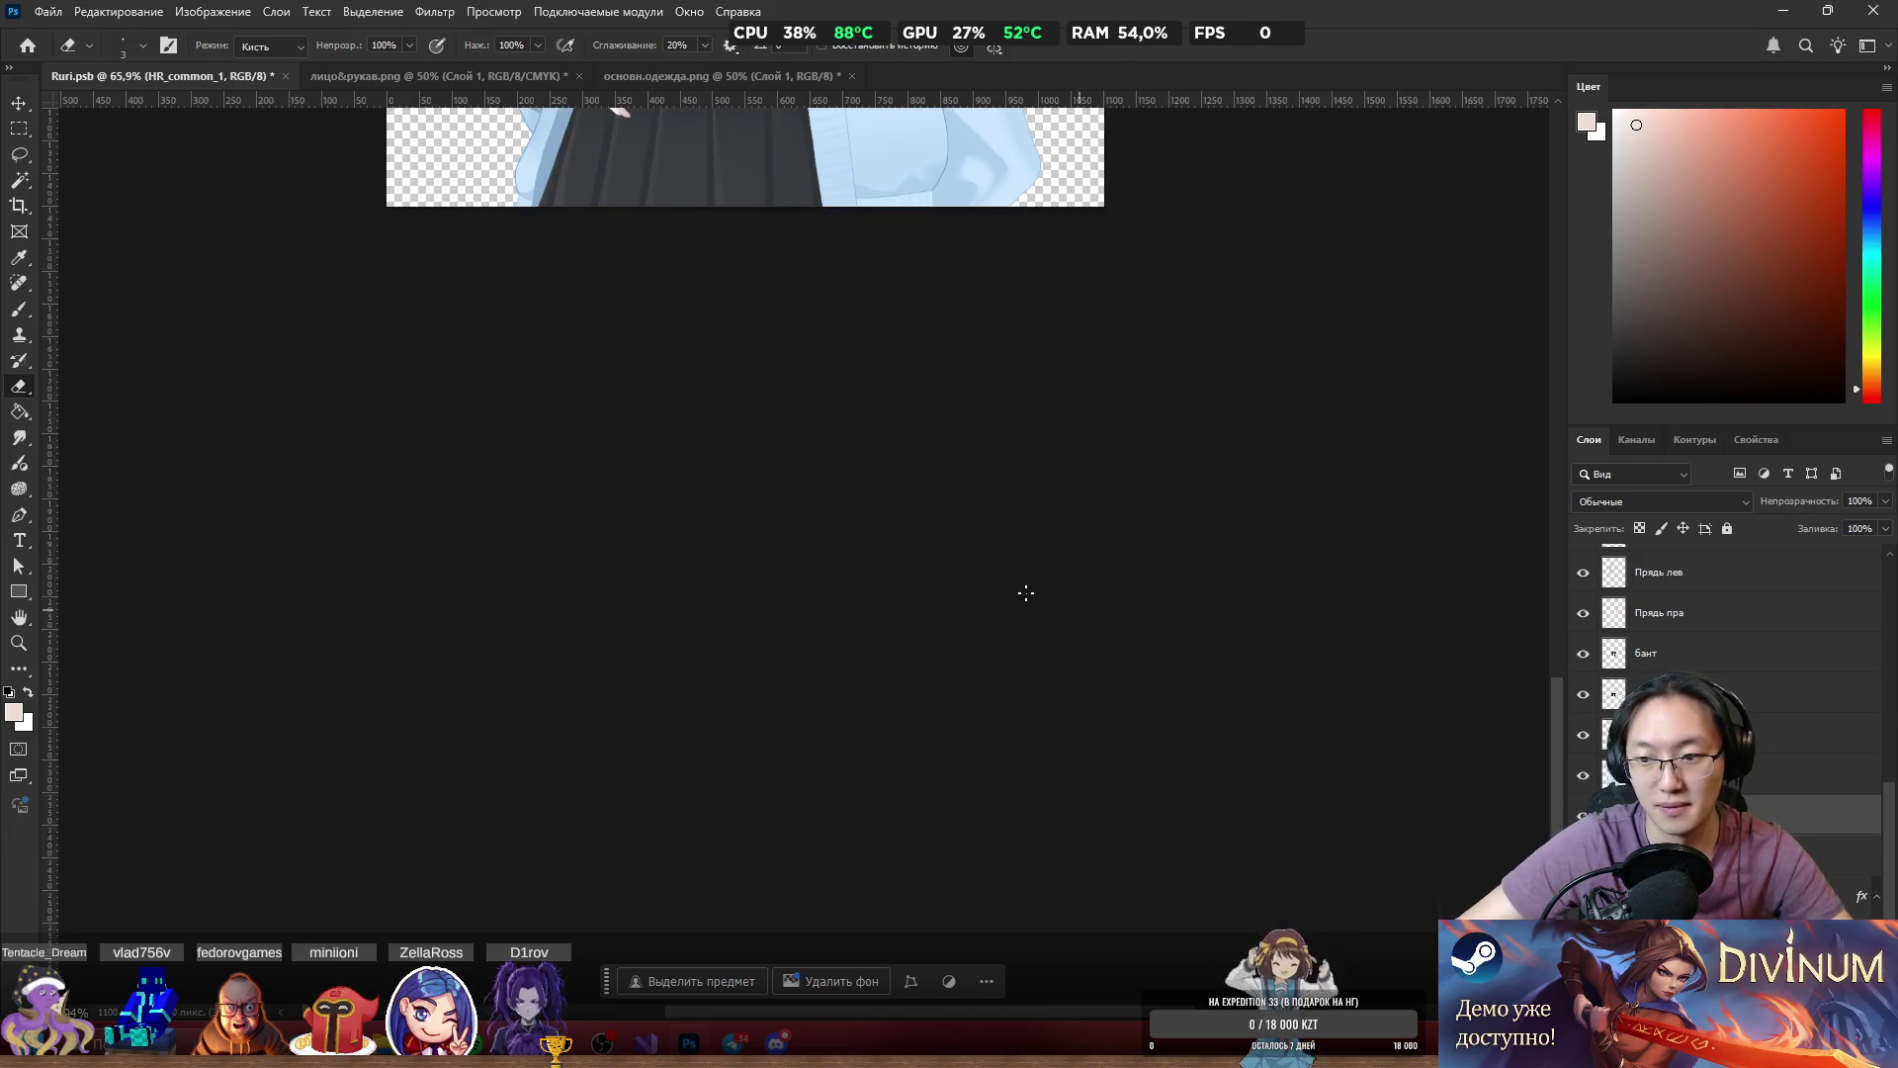
pyautogui.scroll(5, 1059, 603)
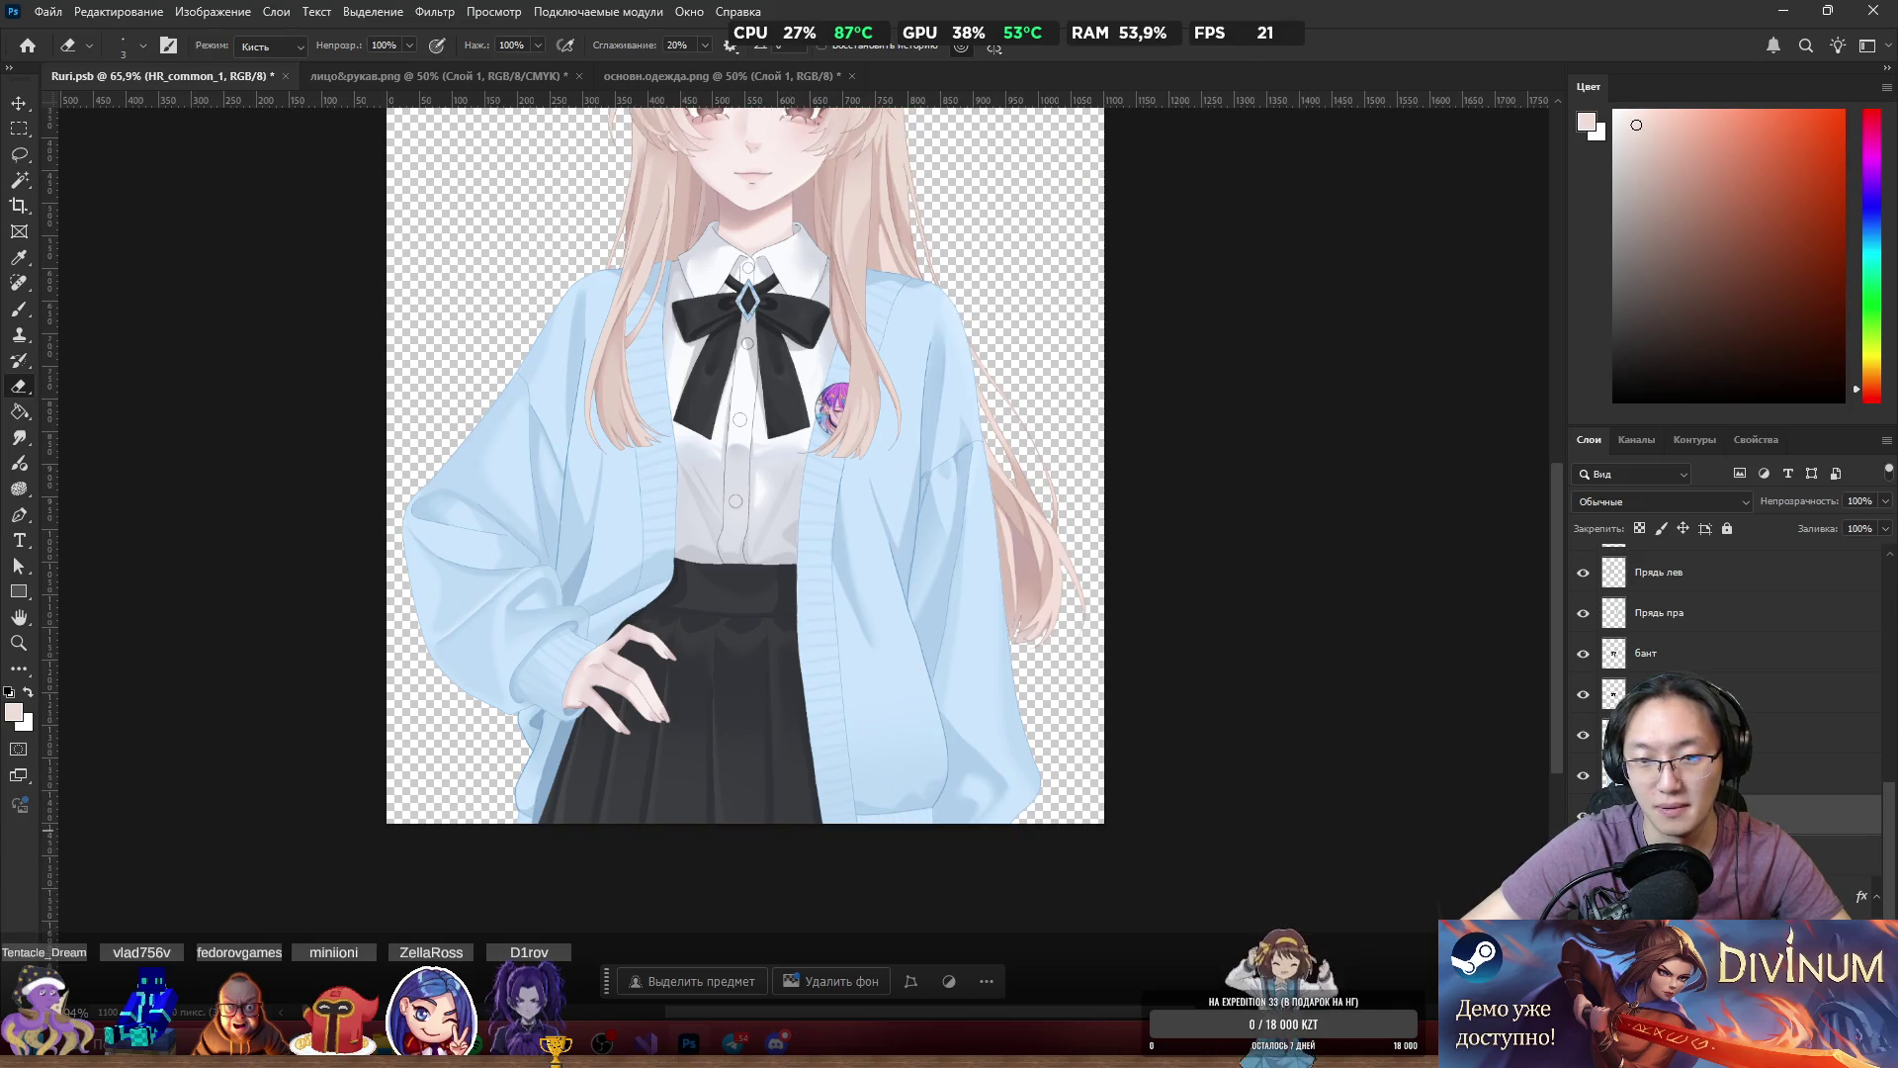
pyautogui.moveTo(435, 620); pyautogui.dragTo(465, 664)
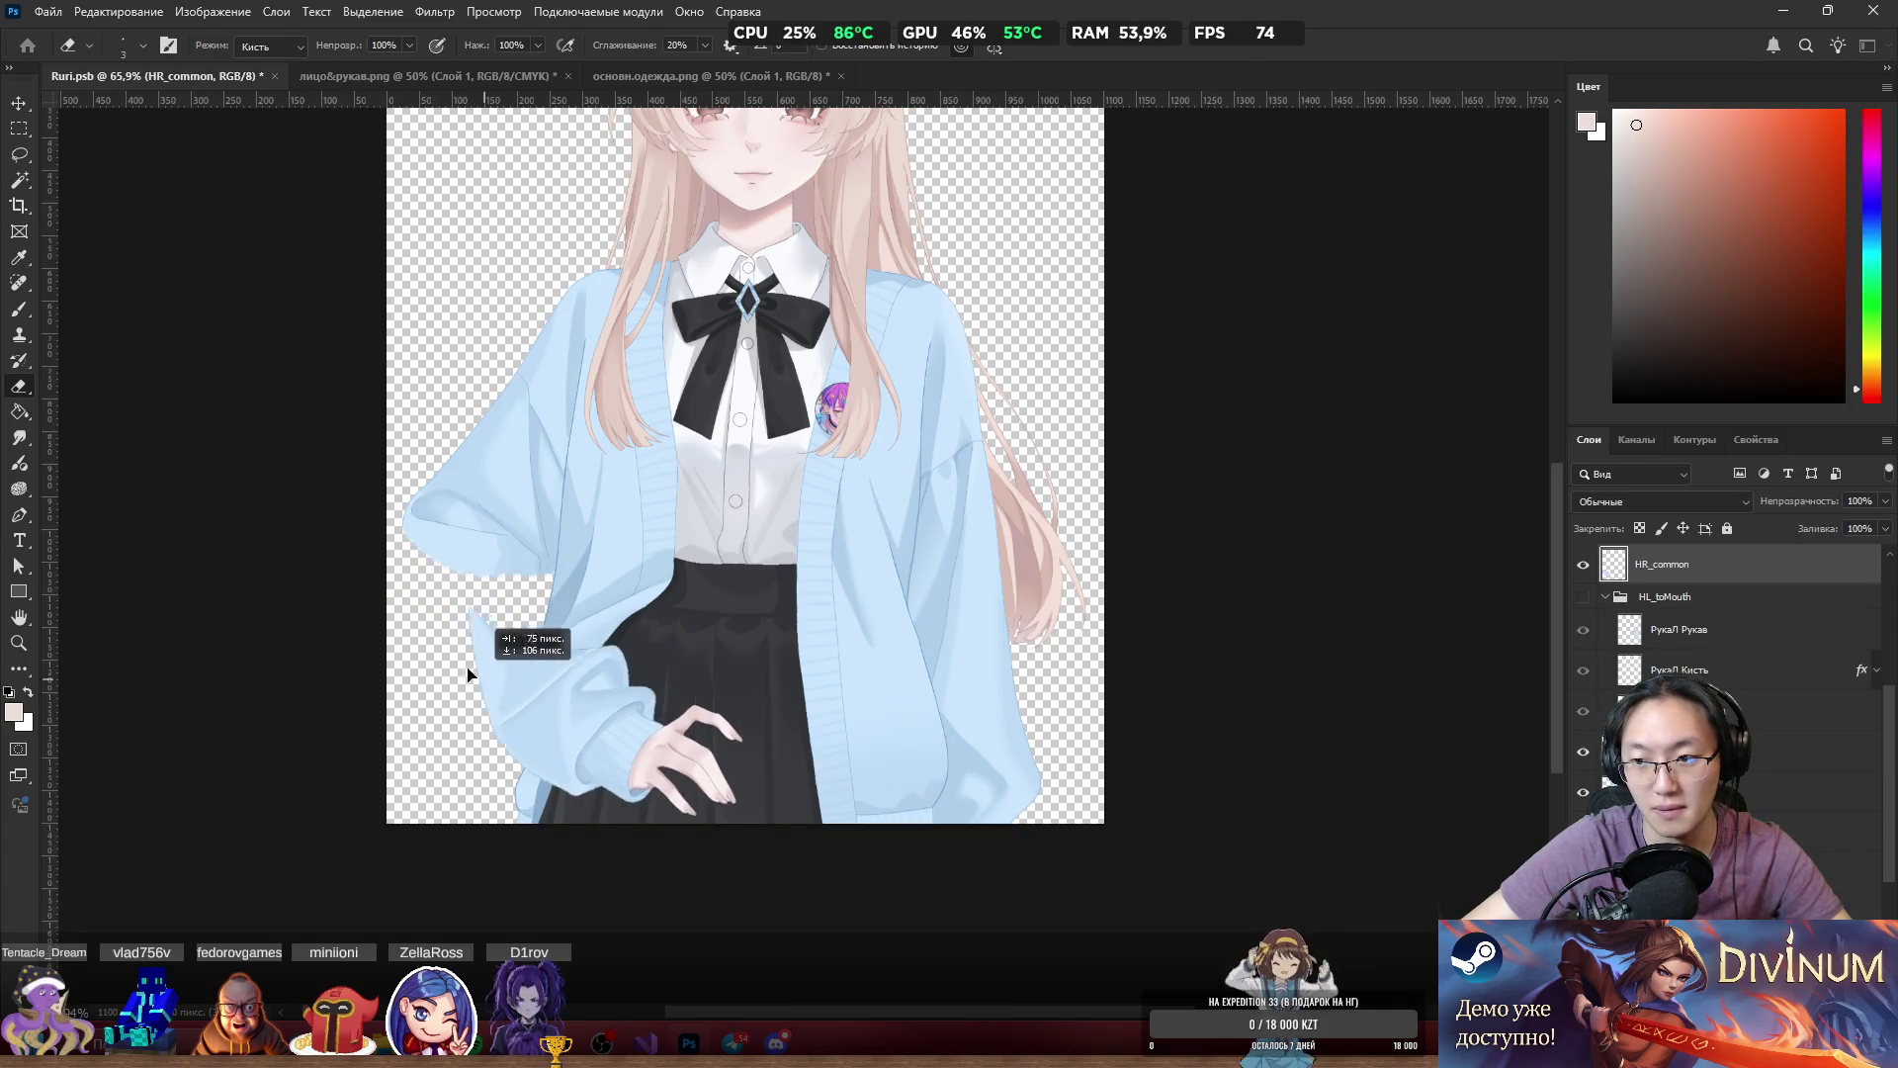
pyautogui.hotkey('ctrl', 'z')
pyautogui.doubleClick(1661, 566)
pyautogui.write('_2')
pyautogui.press('Return')
# Test repositioning the left sleeve piece, put it back, and briefly toggle the cardigan layer.
pyautogui.moveTo(556, 681); pyautogui.dragTo(613, 702)
pyautogui.hotkey('ctrl', 'z')
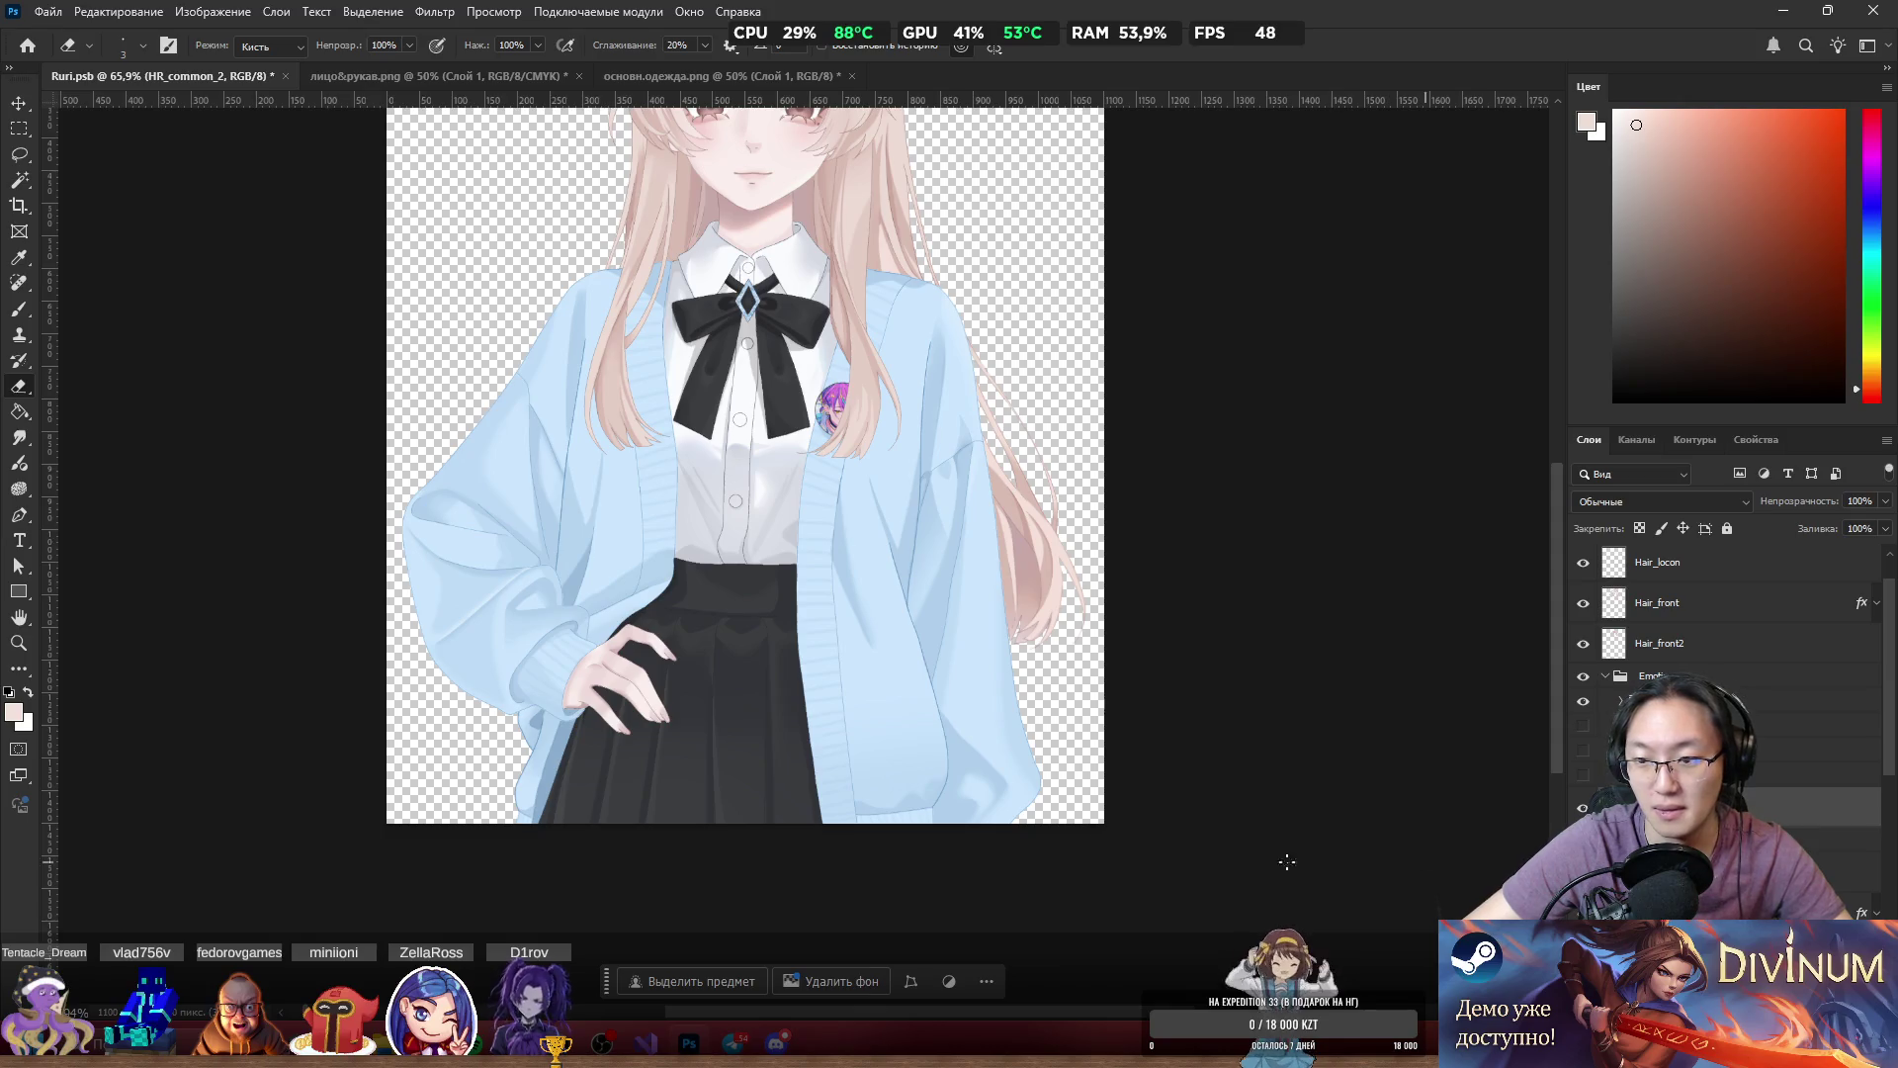
pyautogui.moveTo(494, 528)
pyautogui.mouseDown()
pyautogui.moveTo(458, 473)
pyautogui.moveTo(521, 452)
pyautogui.moveTo(508, 555)
pyautogui.mouseUp()
pyautogui.moveTo(593, 672)
pyautogui.mouseDown()
pyautogui.moveTo(615, 712)
pyautogui.moveTo(655, 549)
pyautogui.mouseUp()
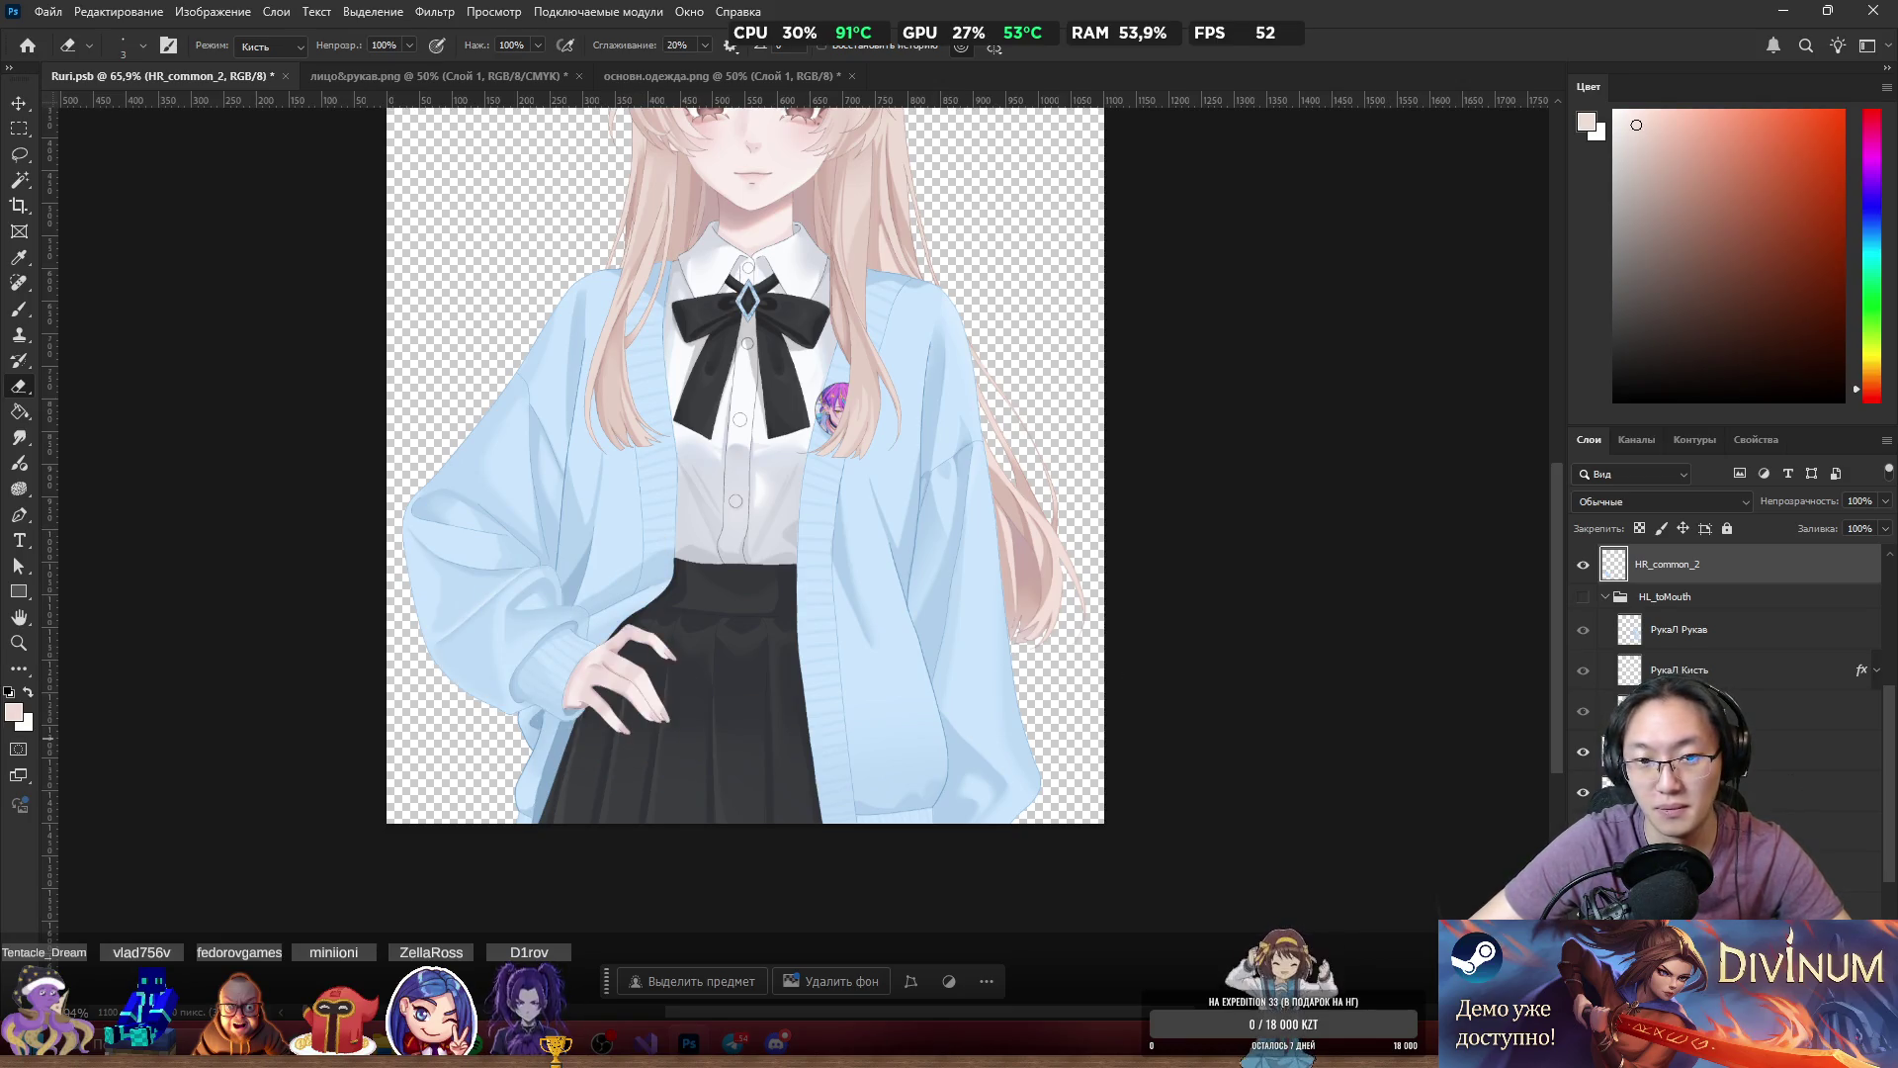
pyautogui.scroll(-5, 1748, 796)
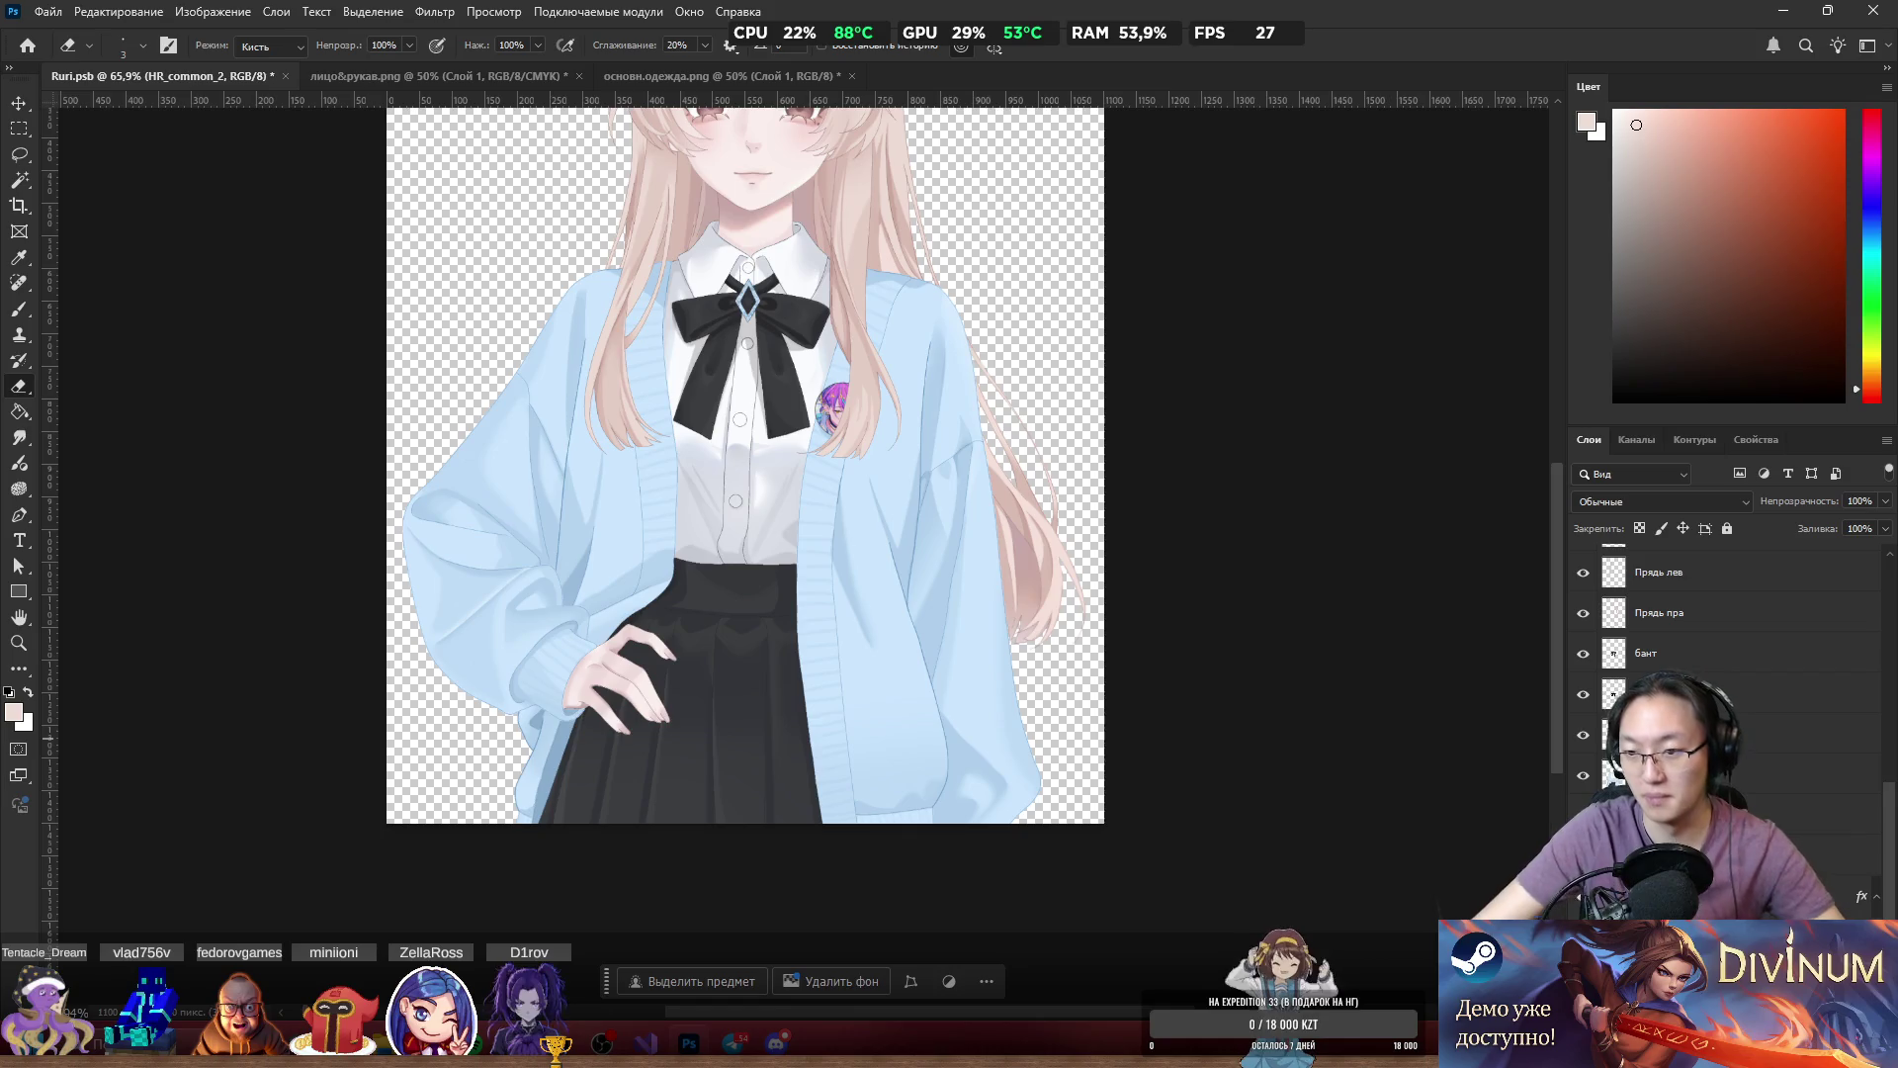
pyautogui.click(1583, 775)
pyautogui.click(1583, 776)
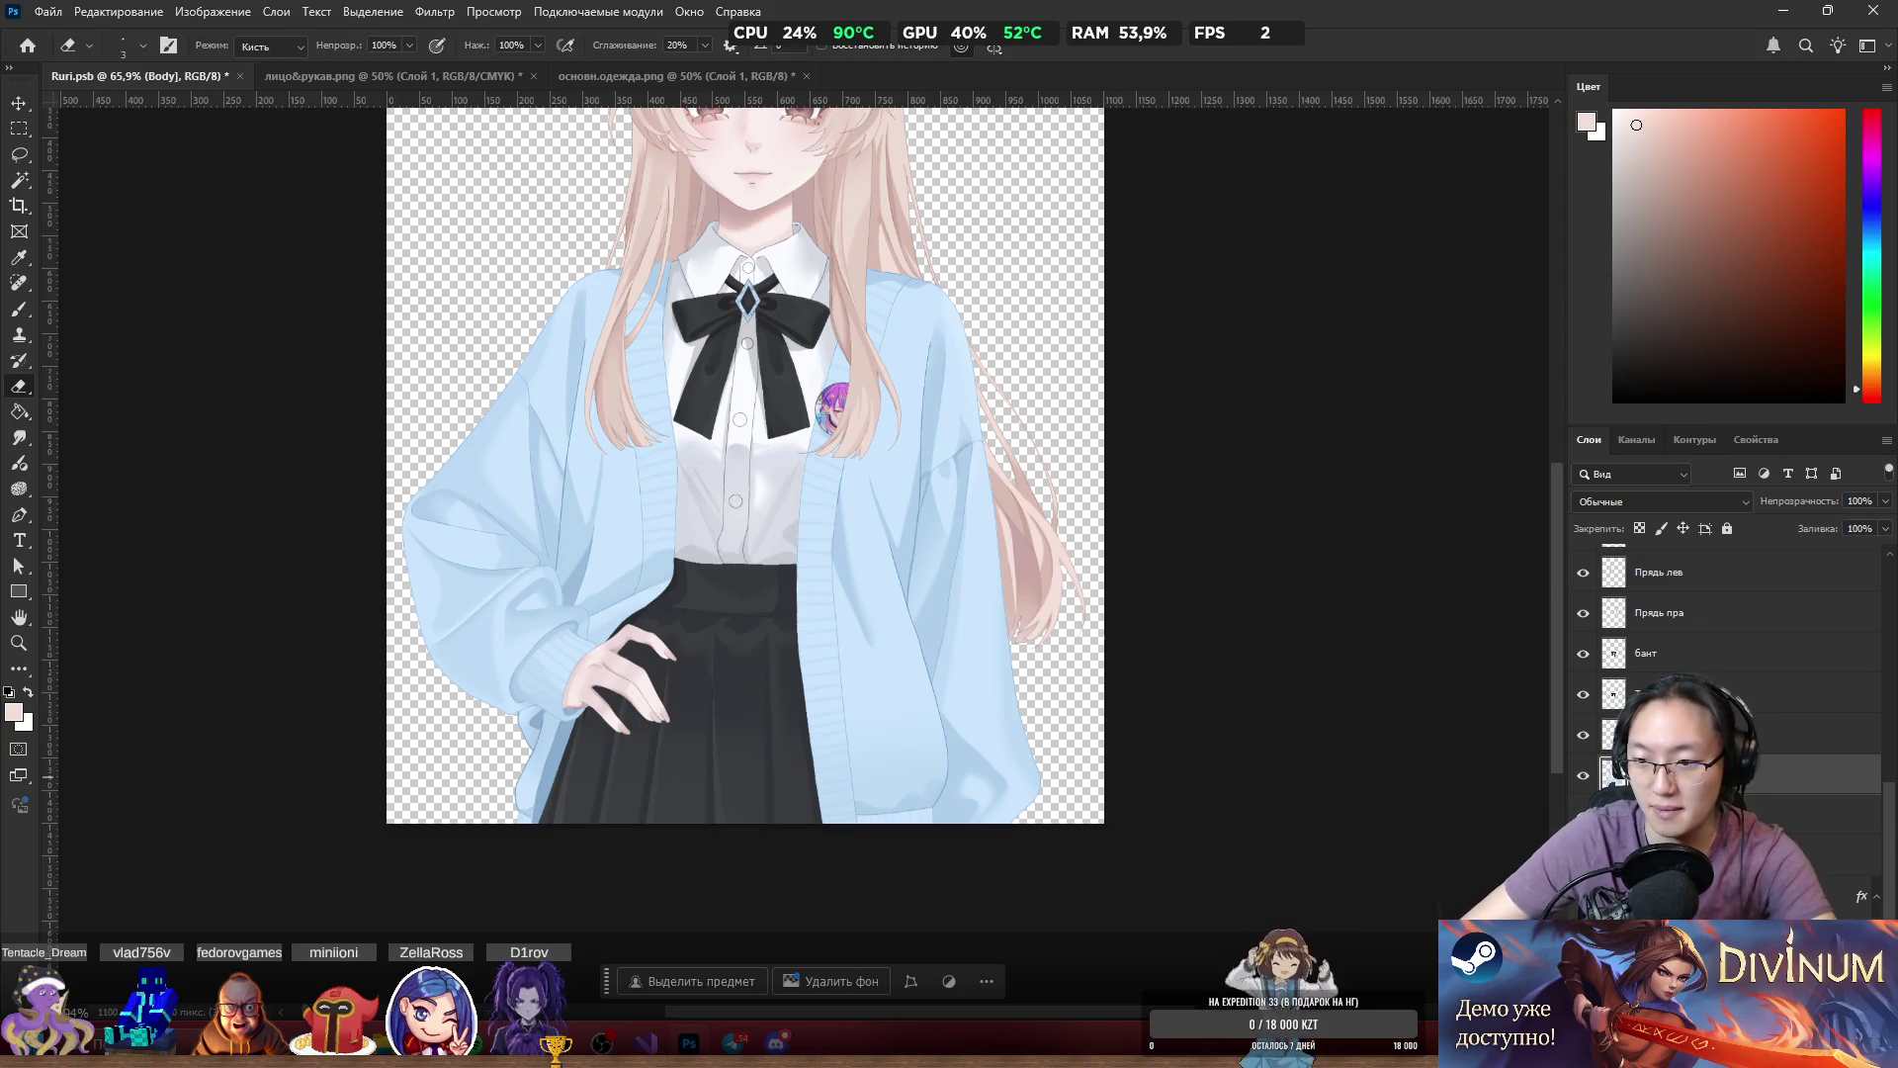
# Rename the pin layer above Body to Pin2.
pyautogui.doubleClick(1740, 775)
pyautogui.press('Escape')
pyautogui.click(1740, 735)
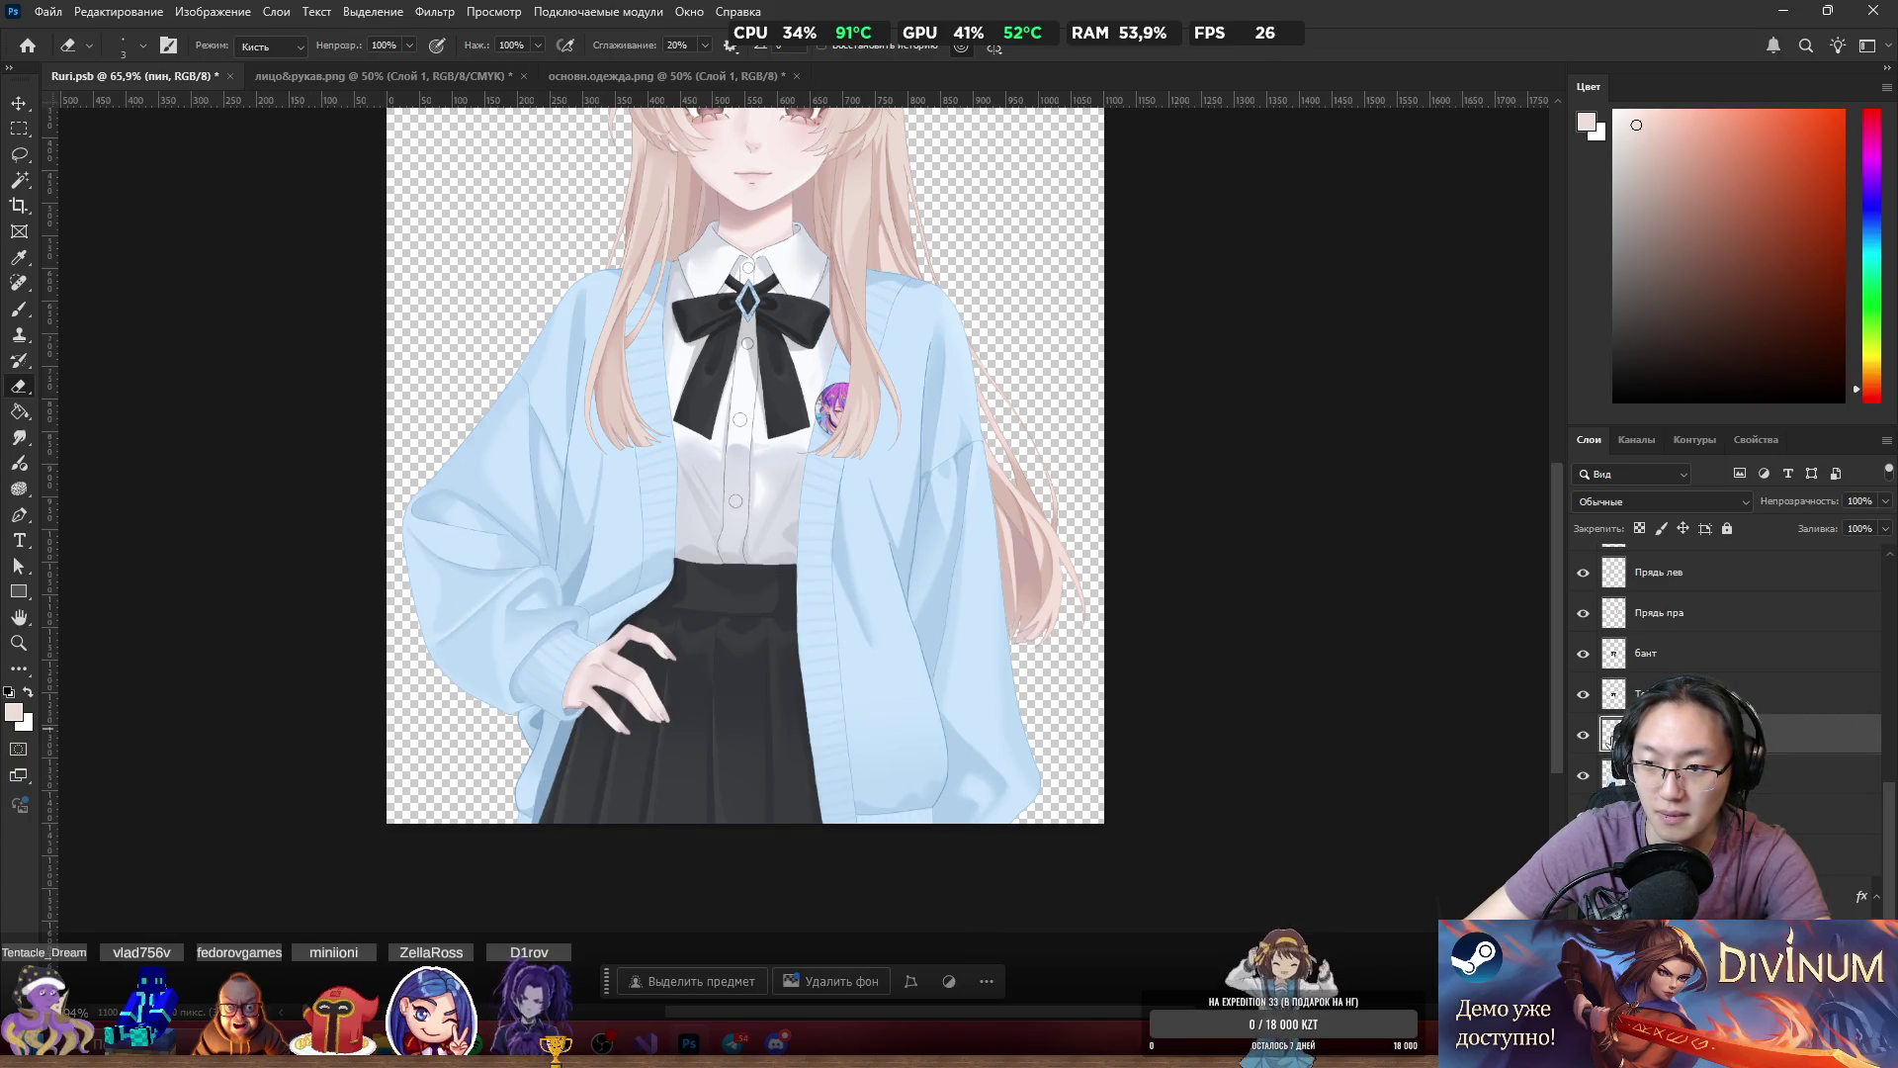
pyautogui.write('Pin2')
pyautogui.press('Return')
# Hide the HL_common right sleeve layer.
pyautogui.scroll(-2, 1725, 672)
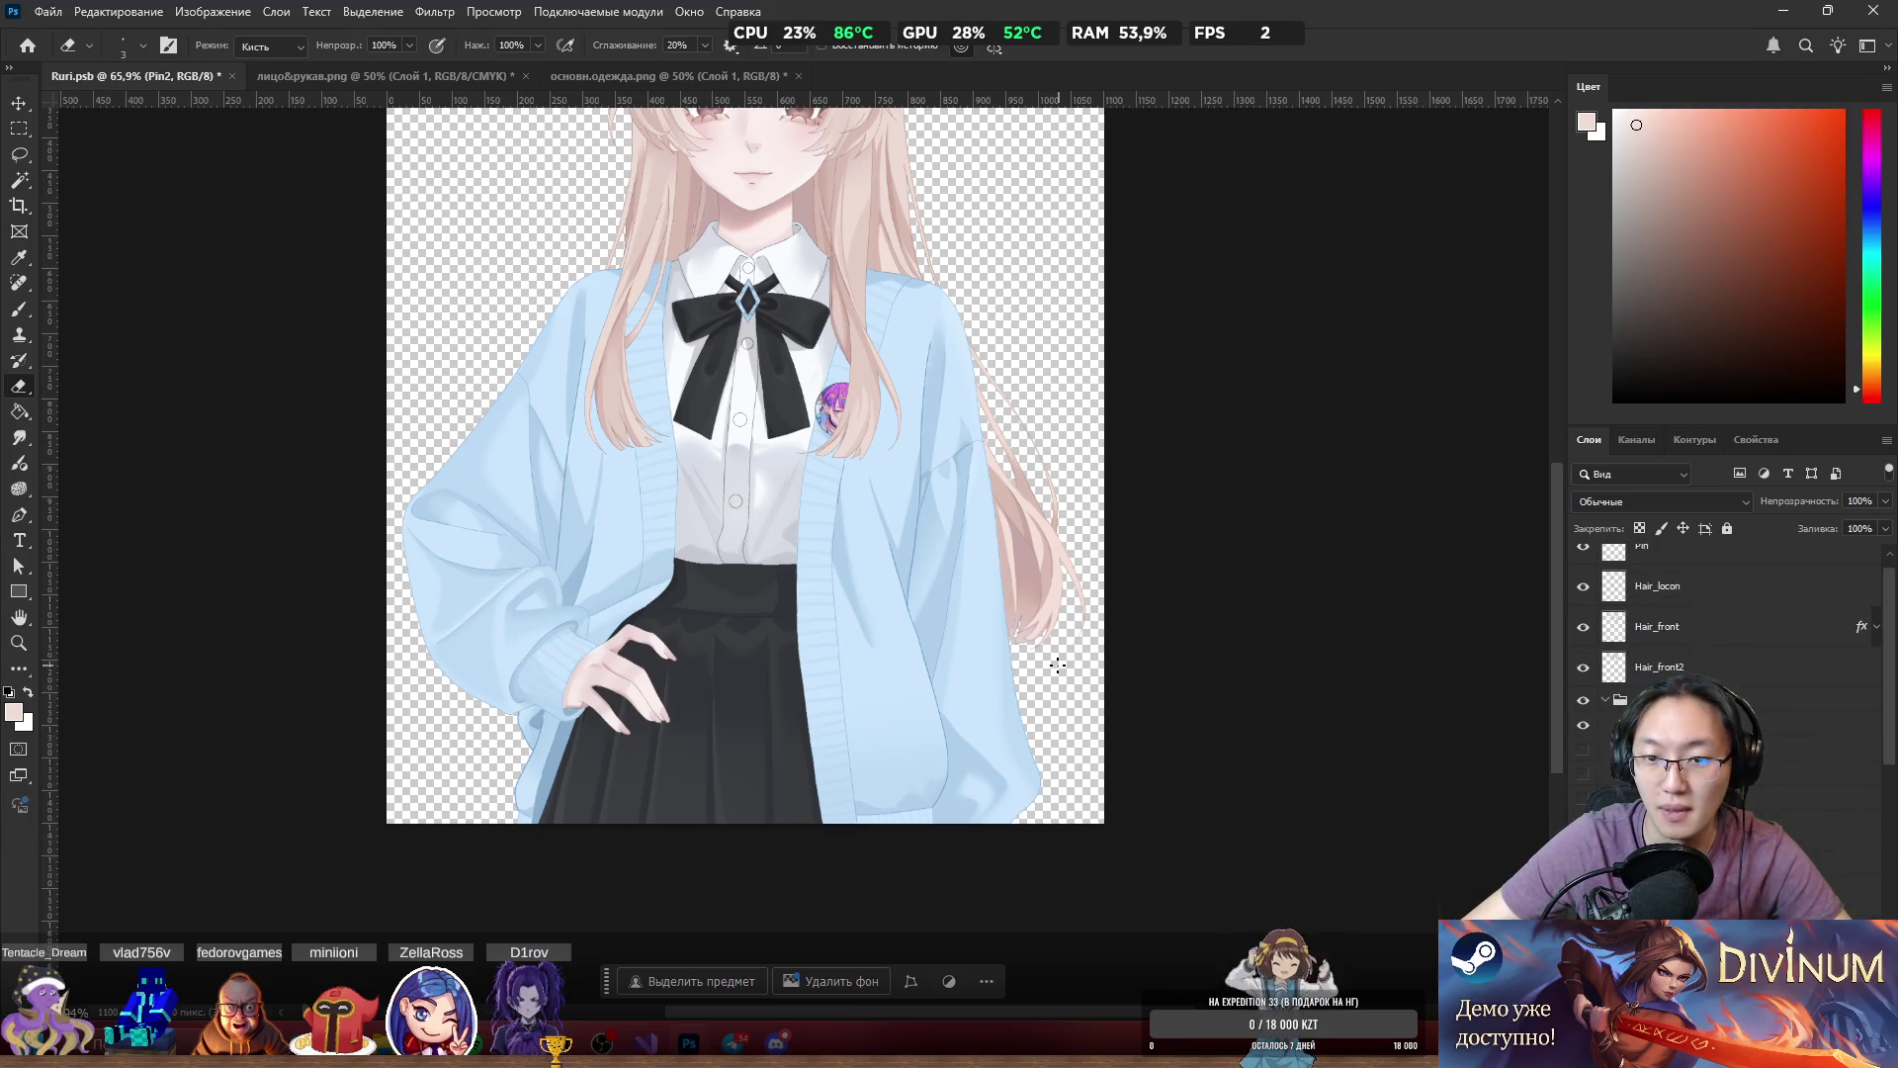
pyautogui.keyDown('ctrl'); pyautogui.click(1004, 657); pyautogui.keyUp('ctrl')
pyautogui.hotkey('ctrl', ',')
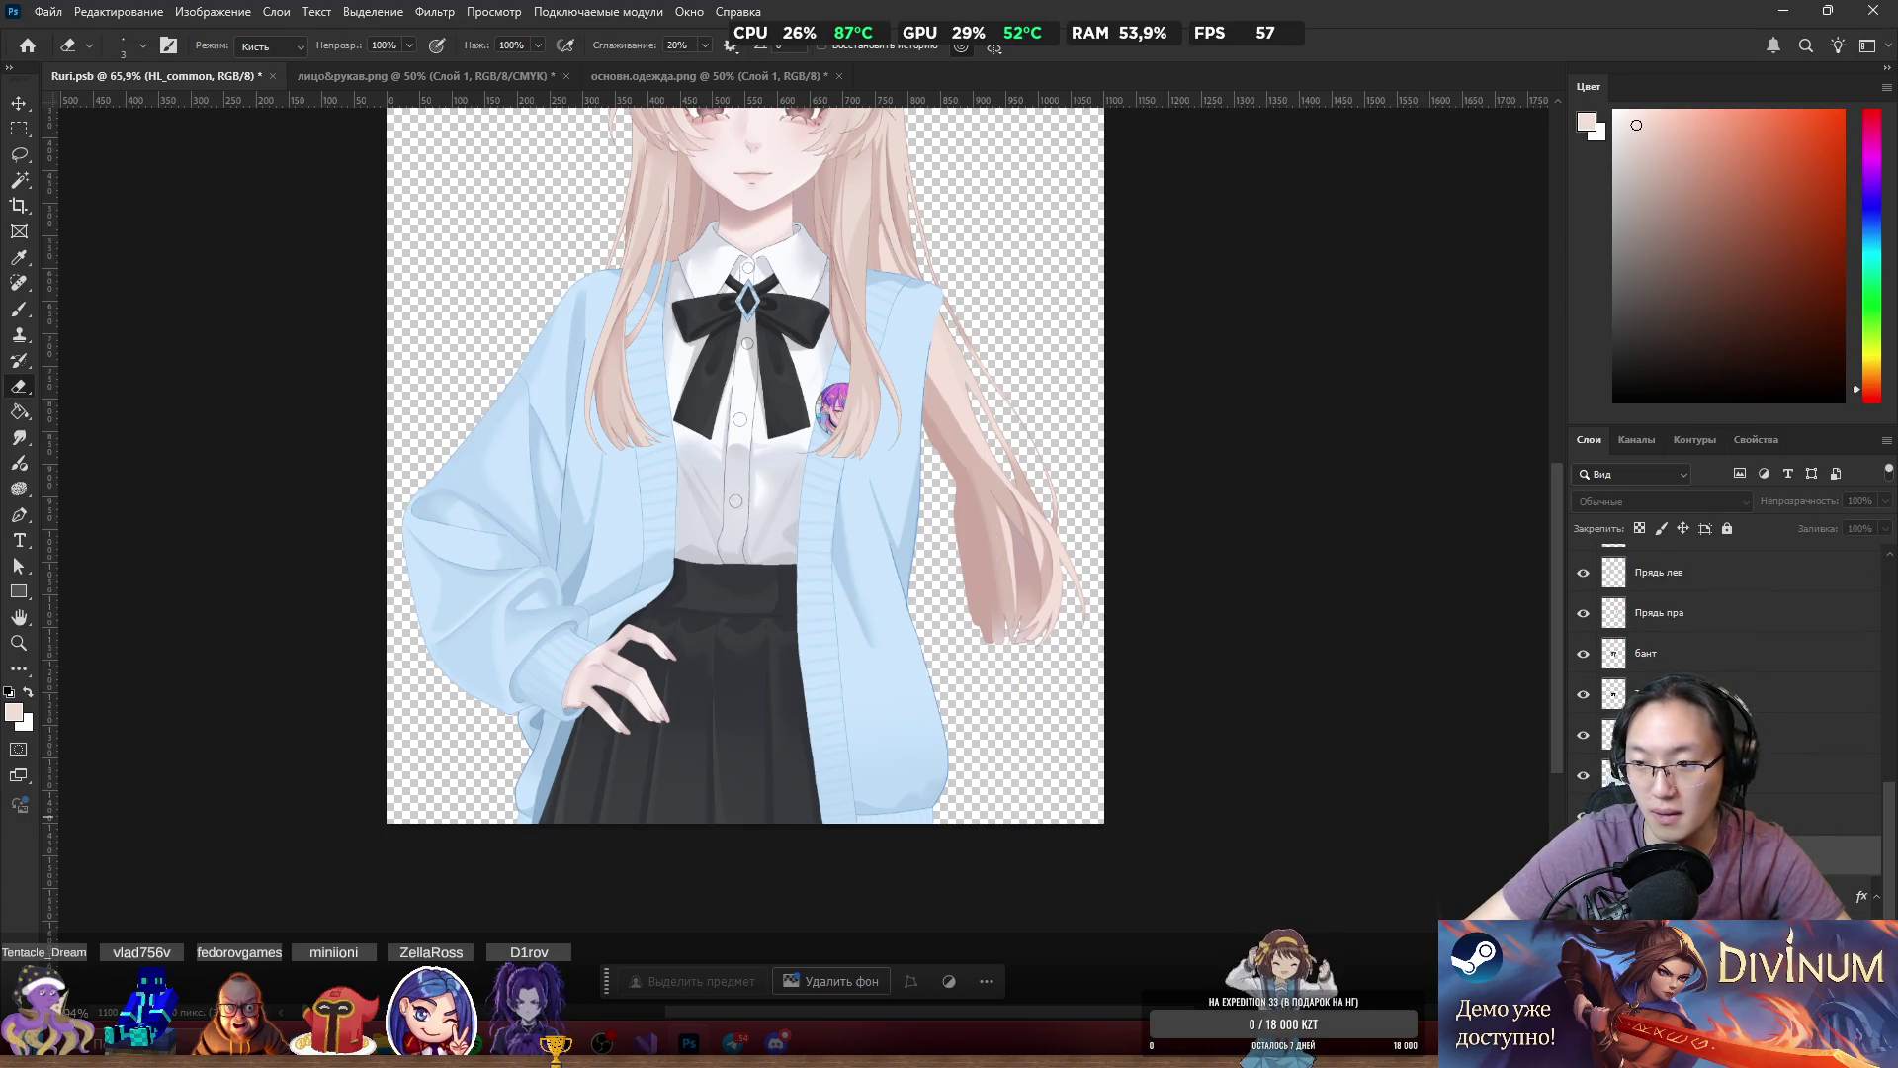
pyautogui.scroll(3, 1725, 673)
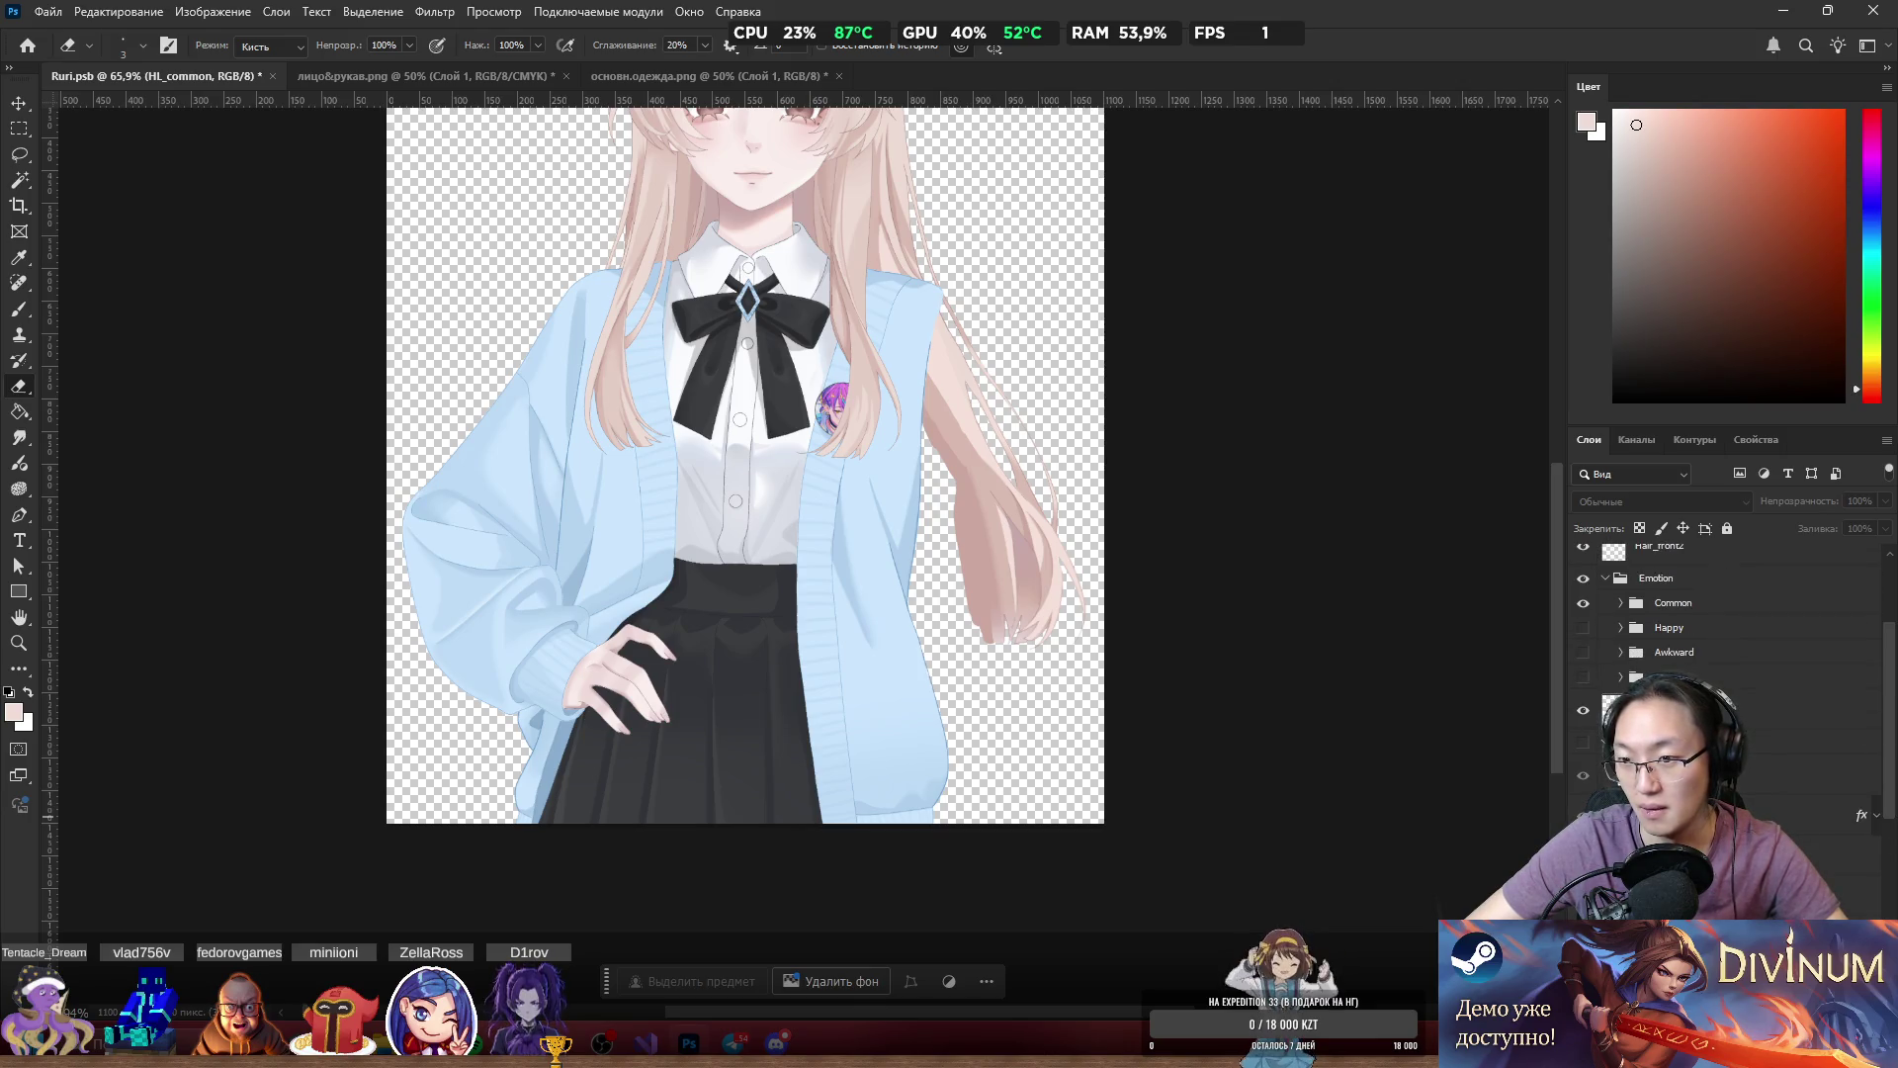
# Show the chin-resting arm and replace the Common face with the open-eyed smile.
pyautogui.click(1583, 776)
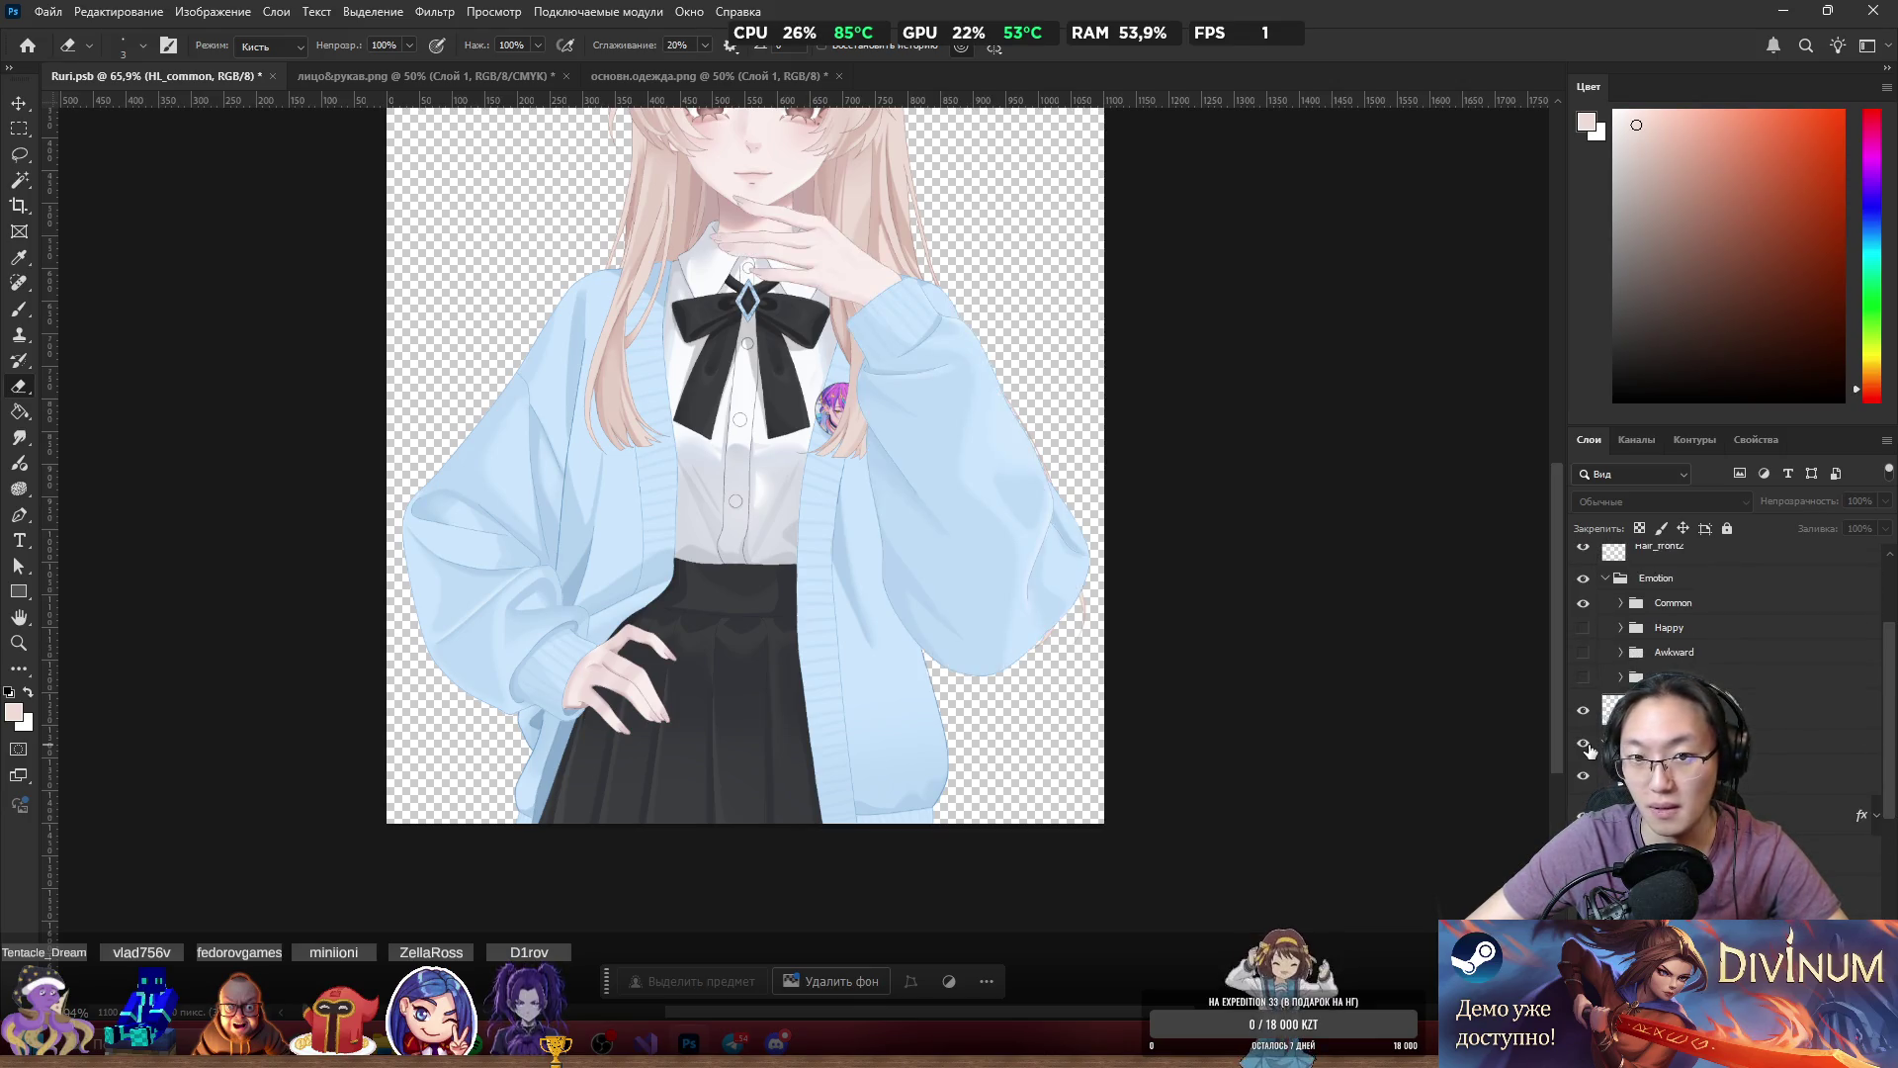
pyautogui.scroll(5, 895, 605)
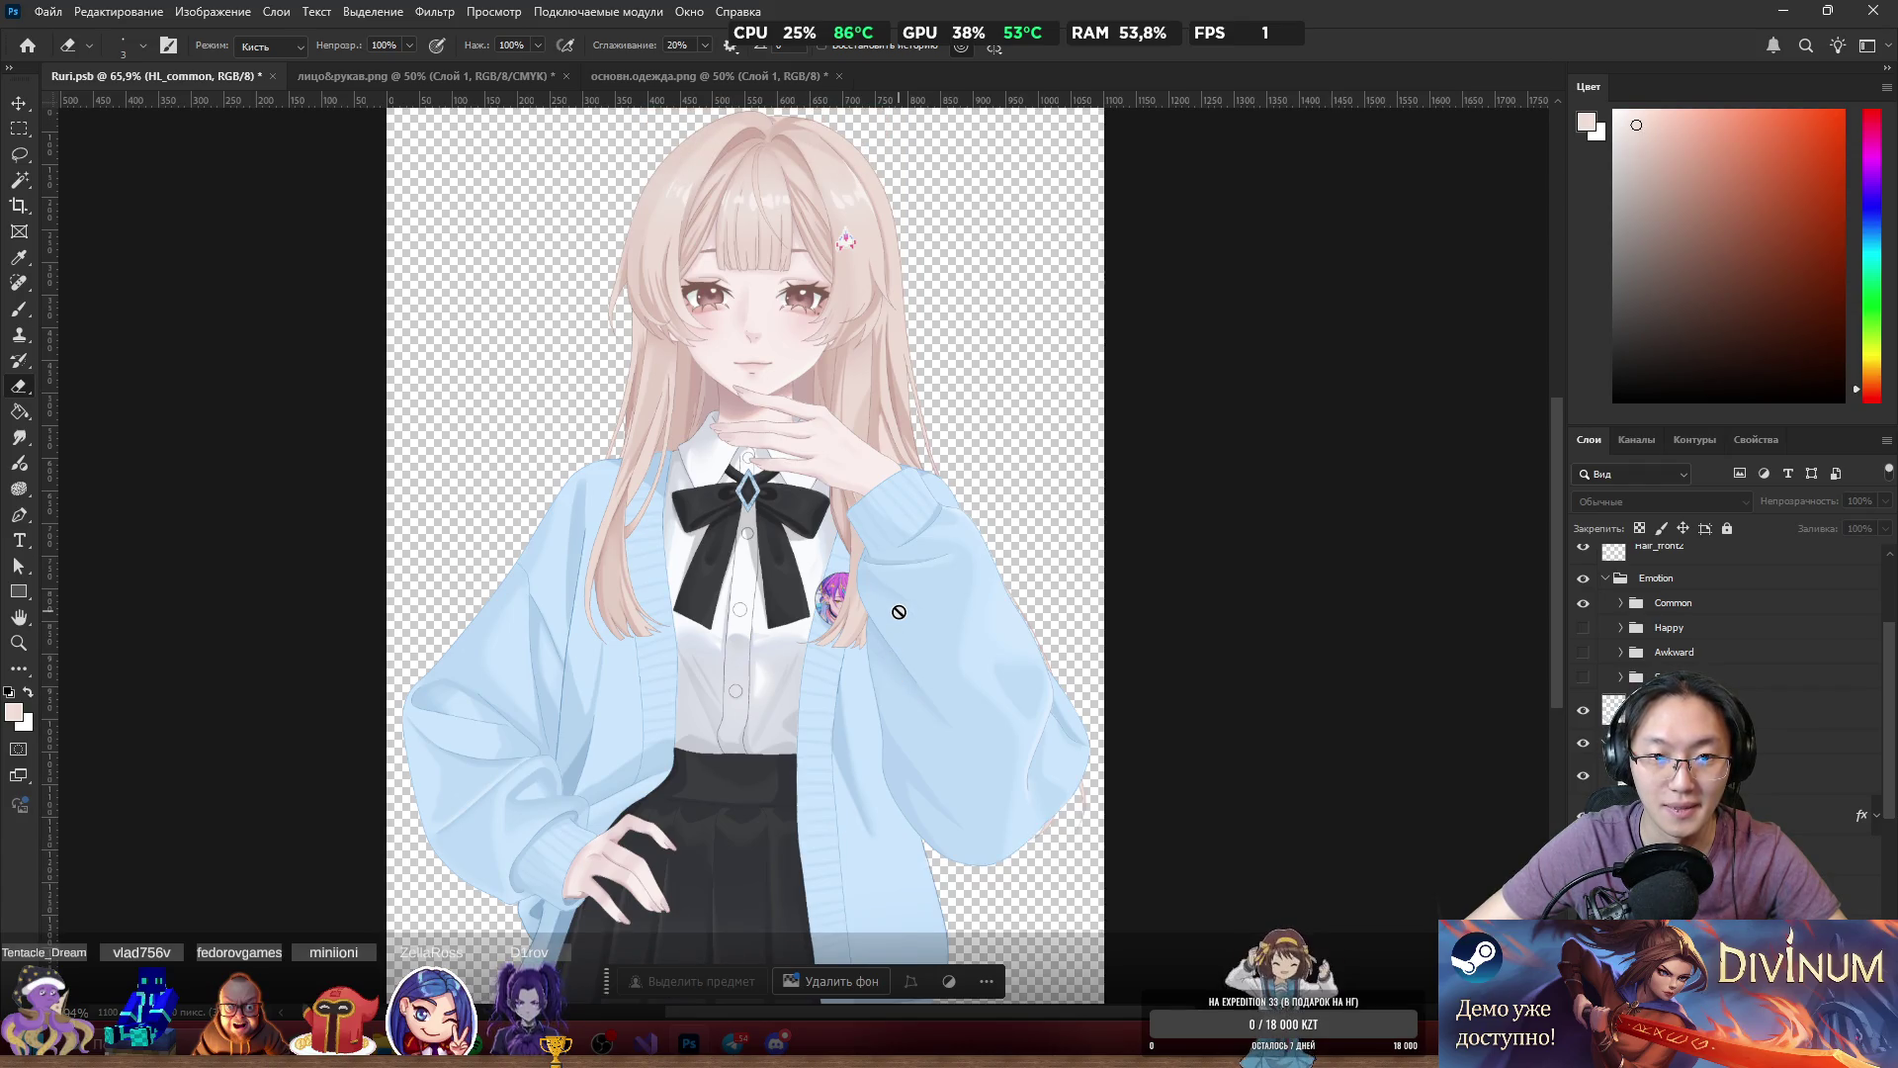
pyautogui.scroll(3, 1681, 632)
pyautogui.click(1583, 742)
pyautogui.click(1582, 770)
pyautogui.click(1582, 772)
pyautogui.click(1582, 796)
# Compare the toothy and sweat-drop smiles, then enable the final smiling expression layer.
pyautogui.click(1582, 821)
pyautogui.click(1582, 821)
pyautogui.click(1582, 821)
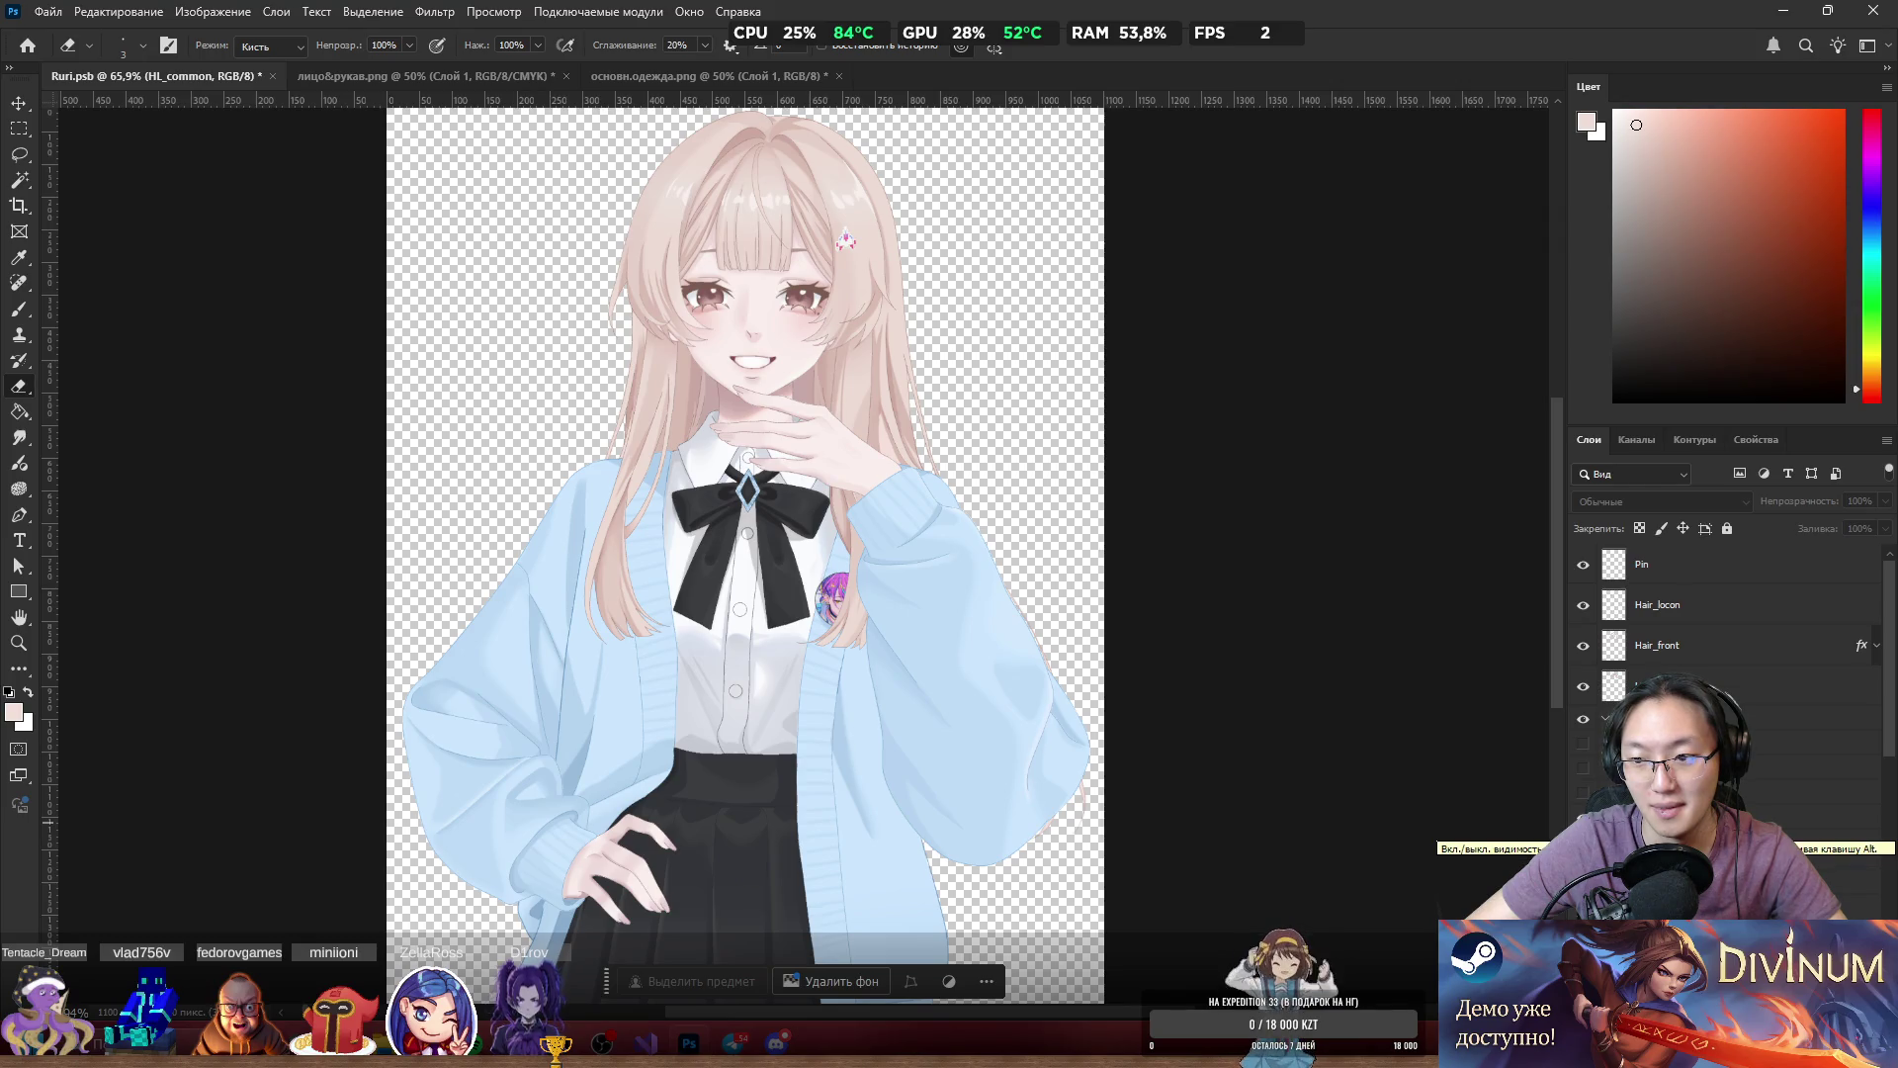
pyautogui.click(1582, 821)
pyautogui.click(1582, 796)
pyautogui.click(1581, 801)
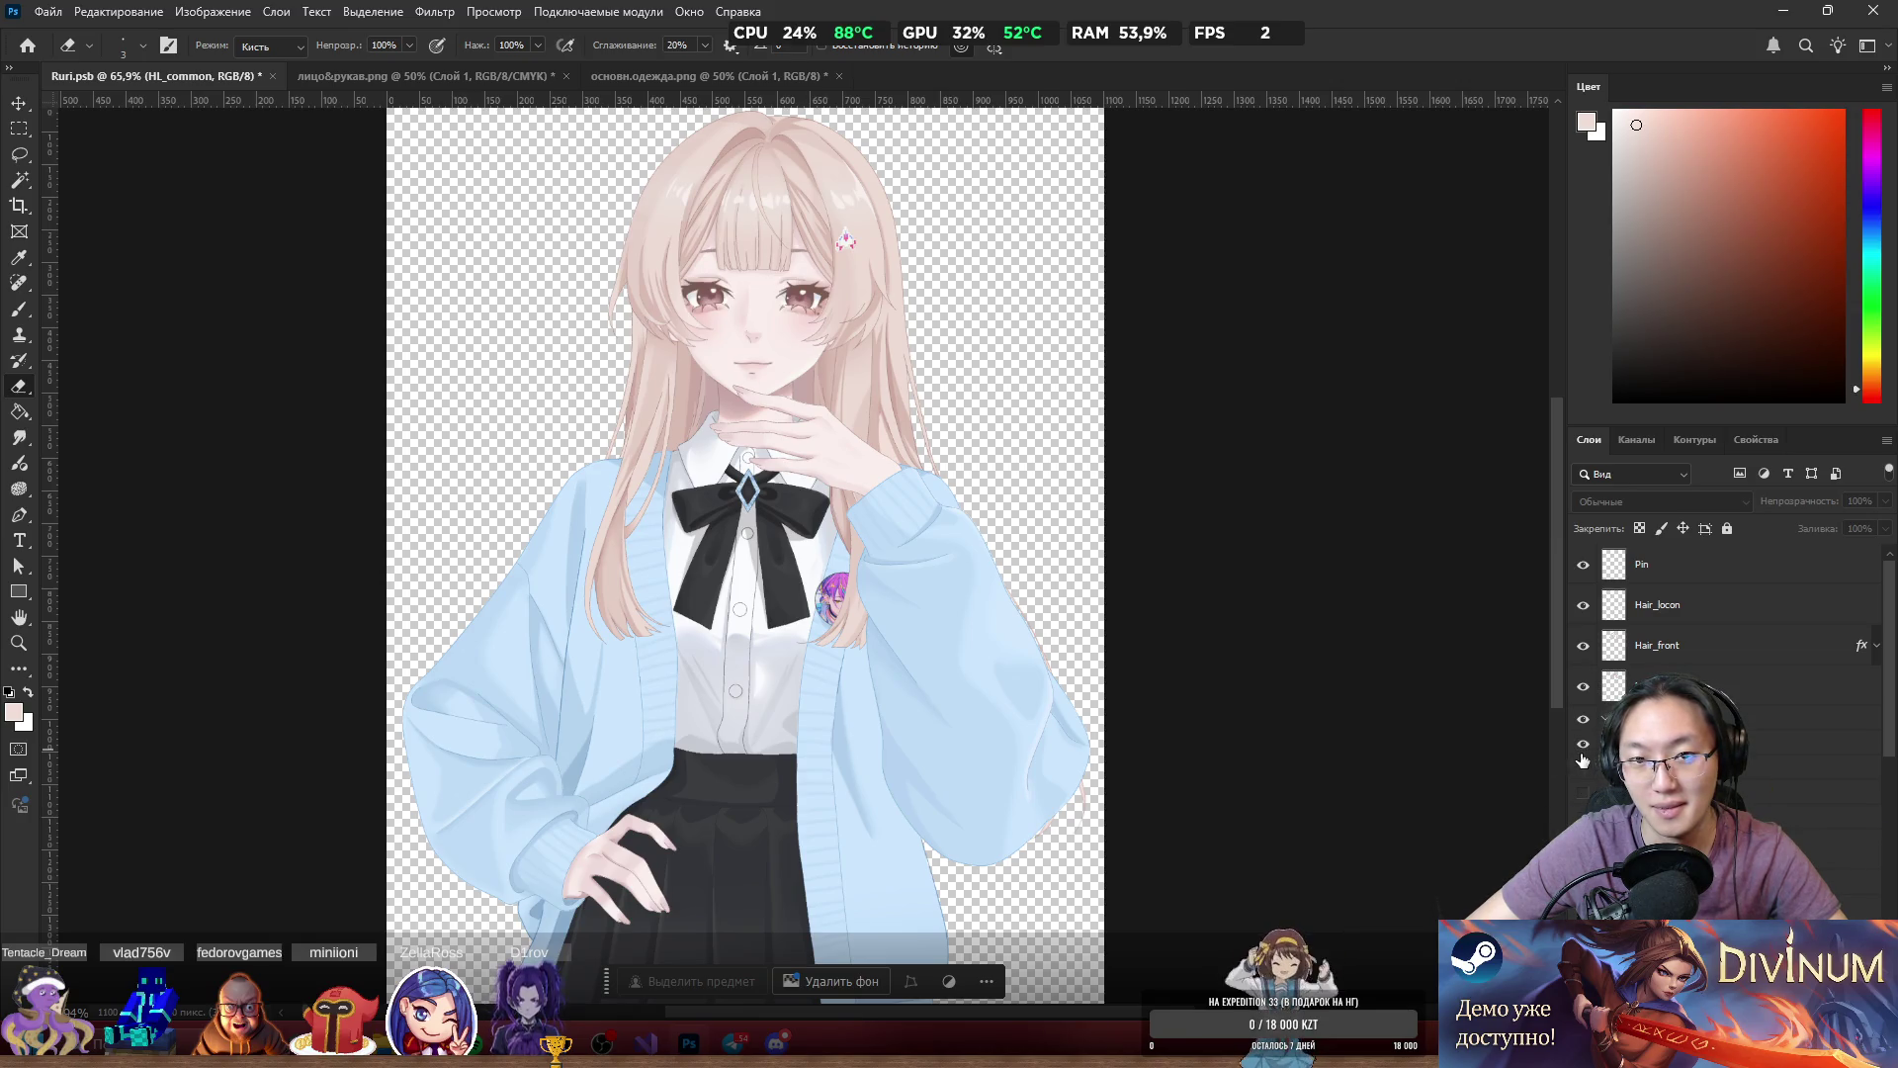
pyautogui.scroll(-3, 834, 665)
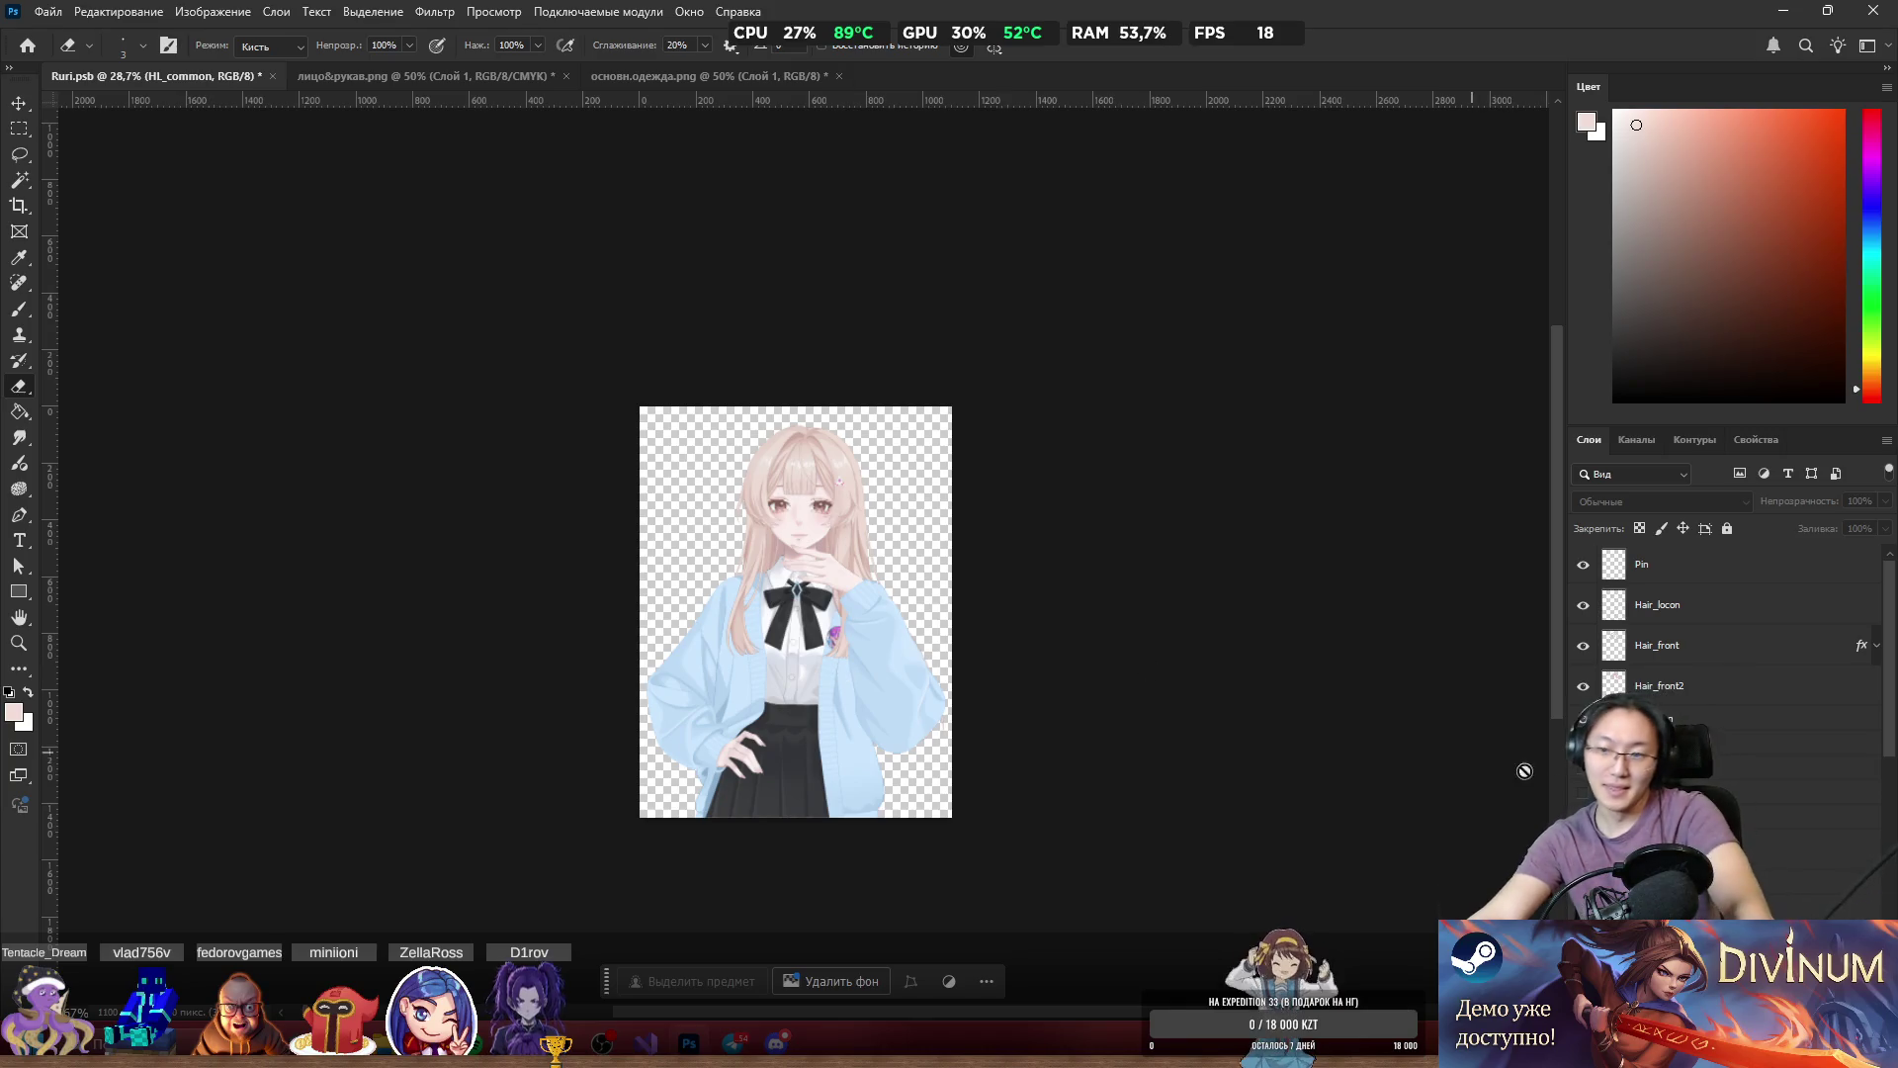
pyautogui.scroll(-5, 1730, 633)
pyautogui.scroll(-1, 1730, 633)
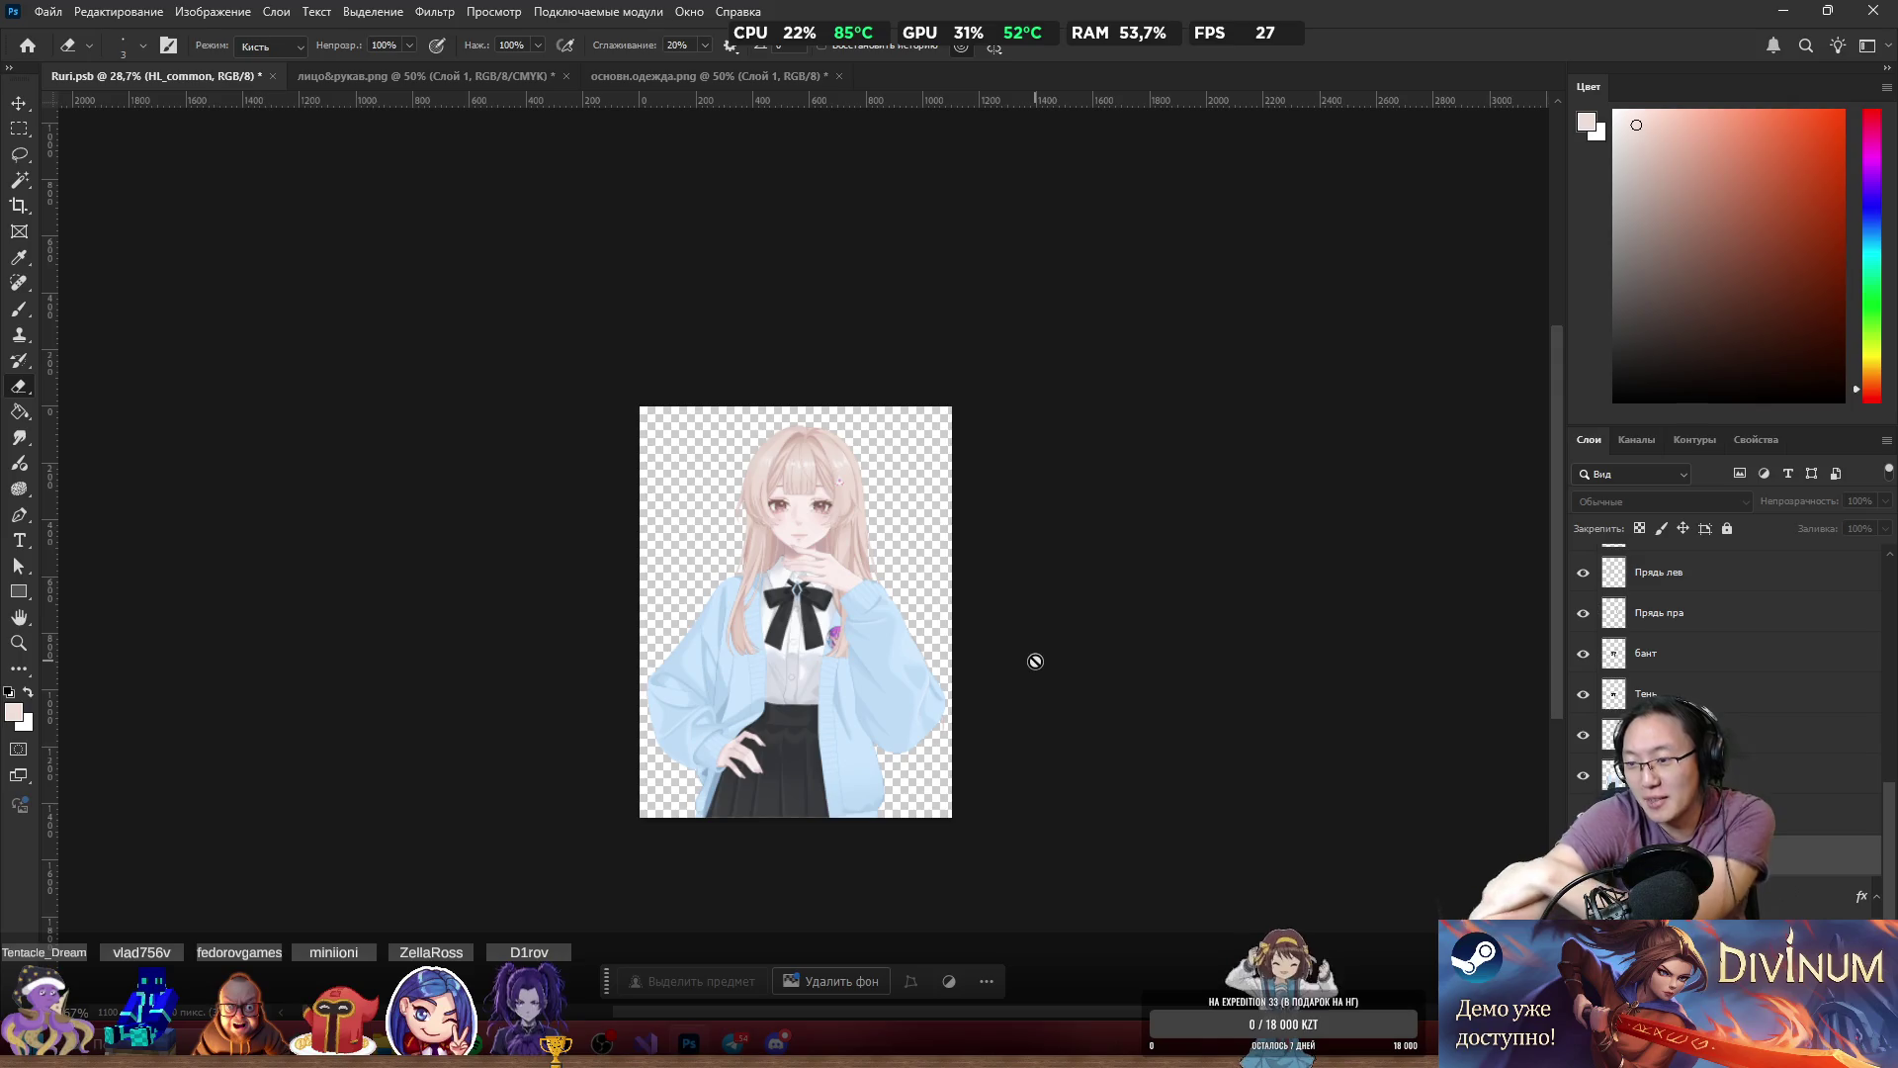
pyautogui.click(1743, 881)
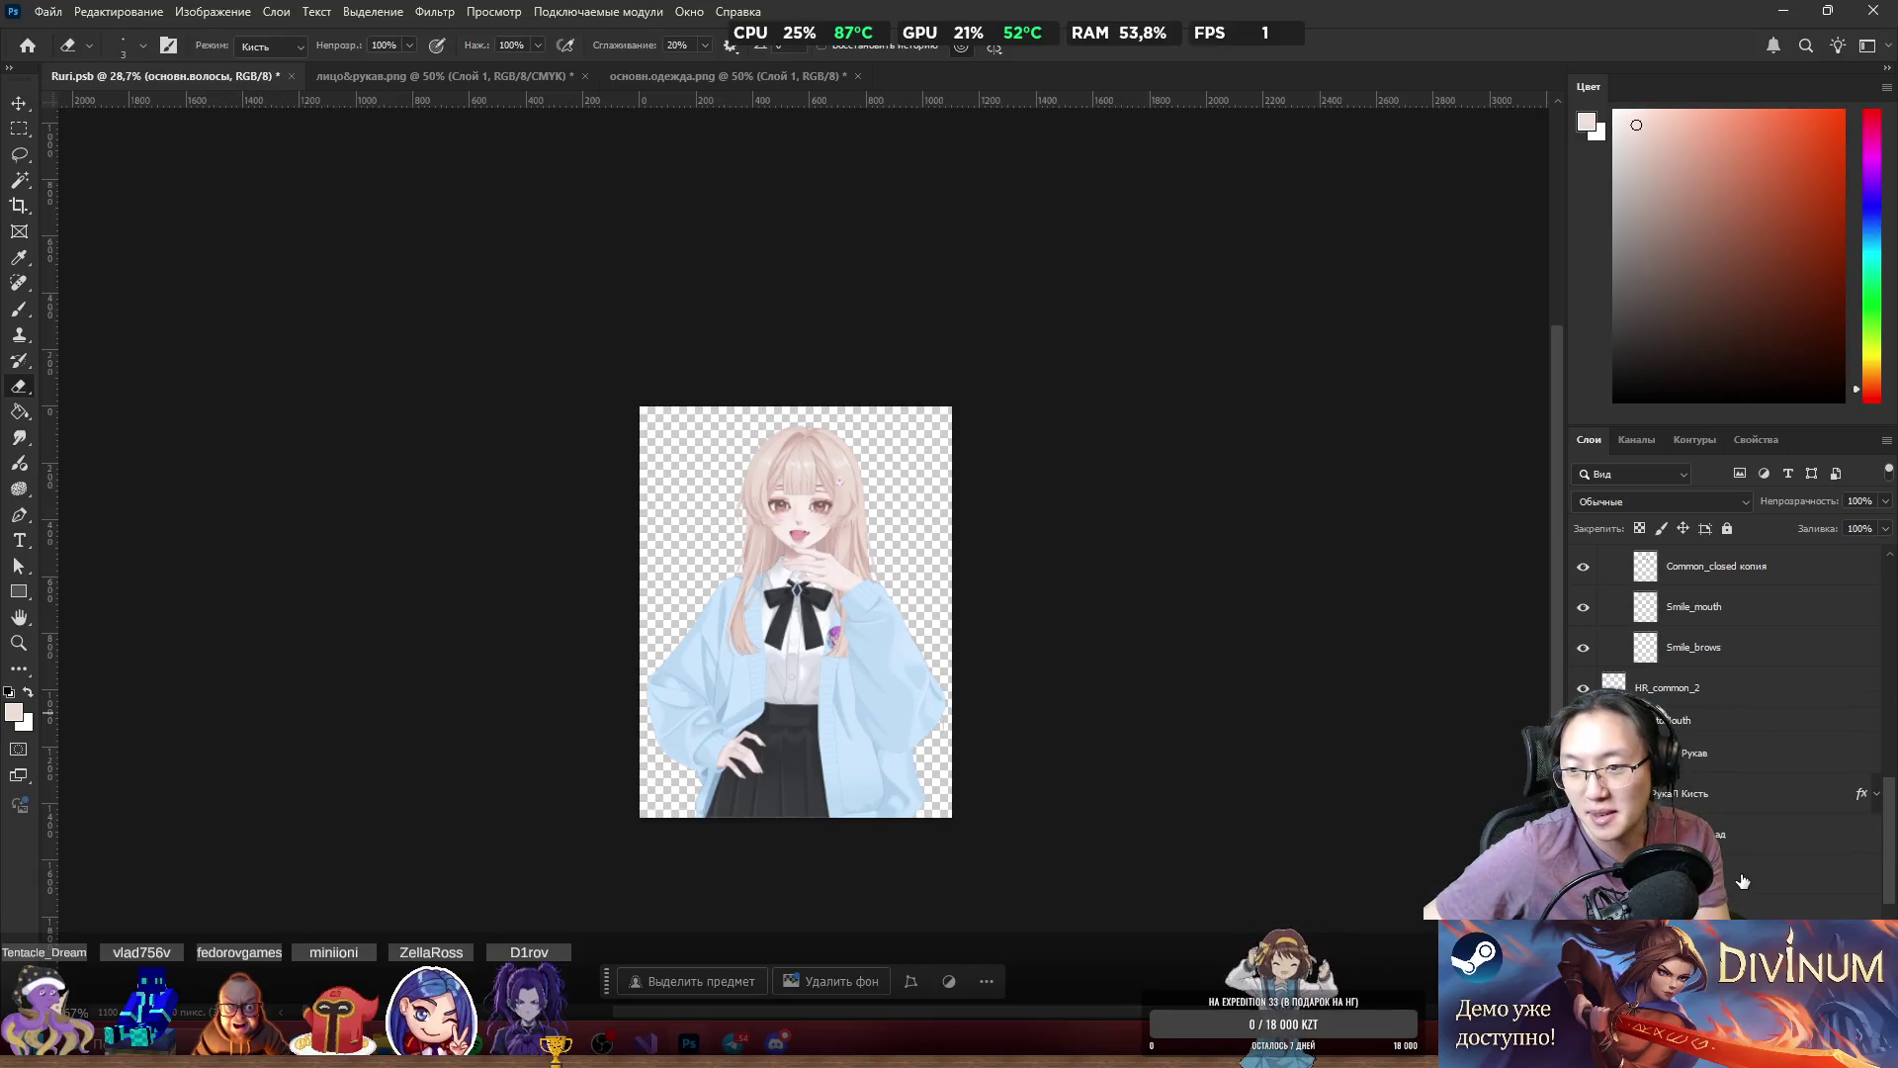
pyautogui.click(1711, 767)
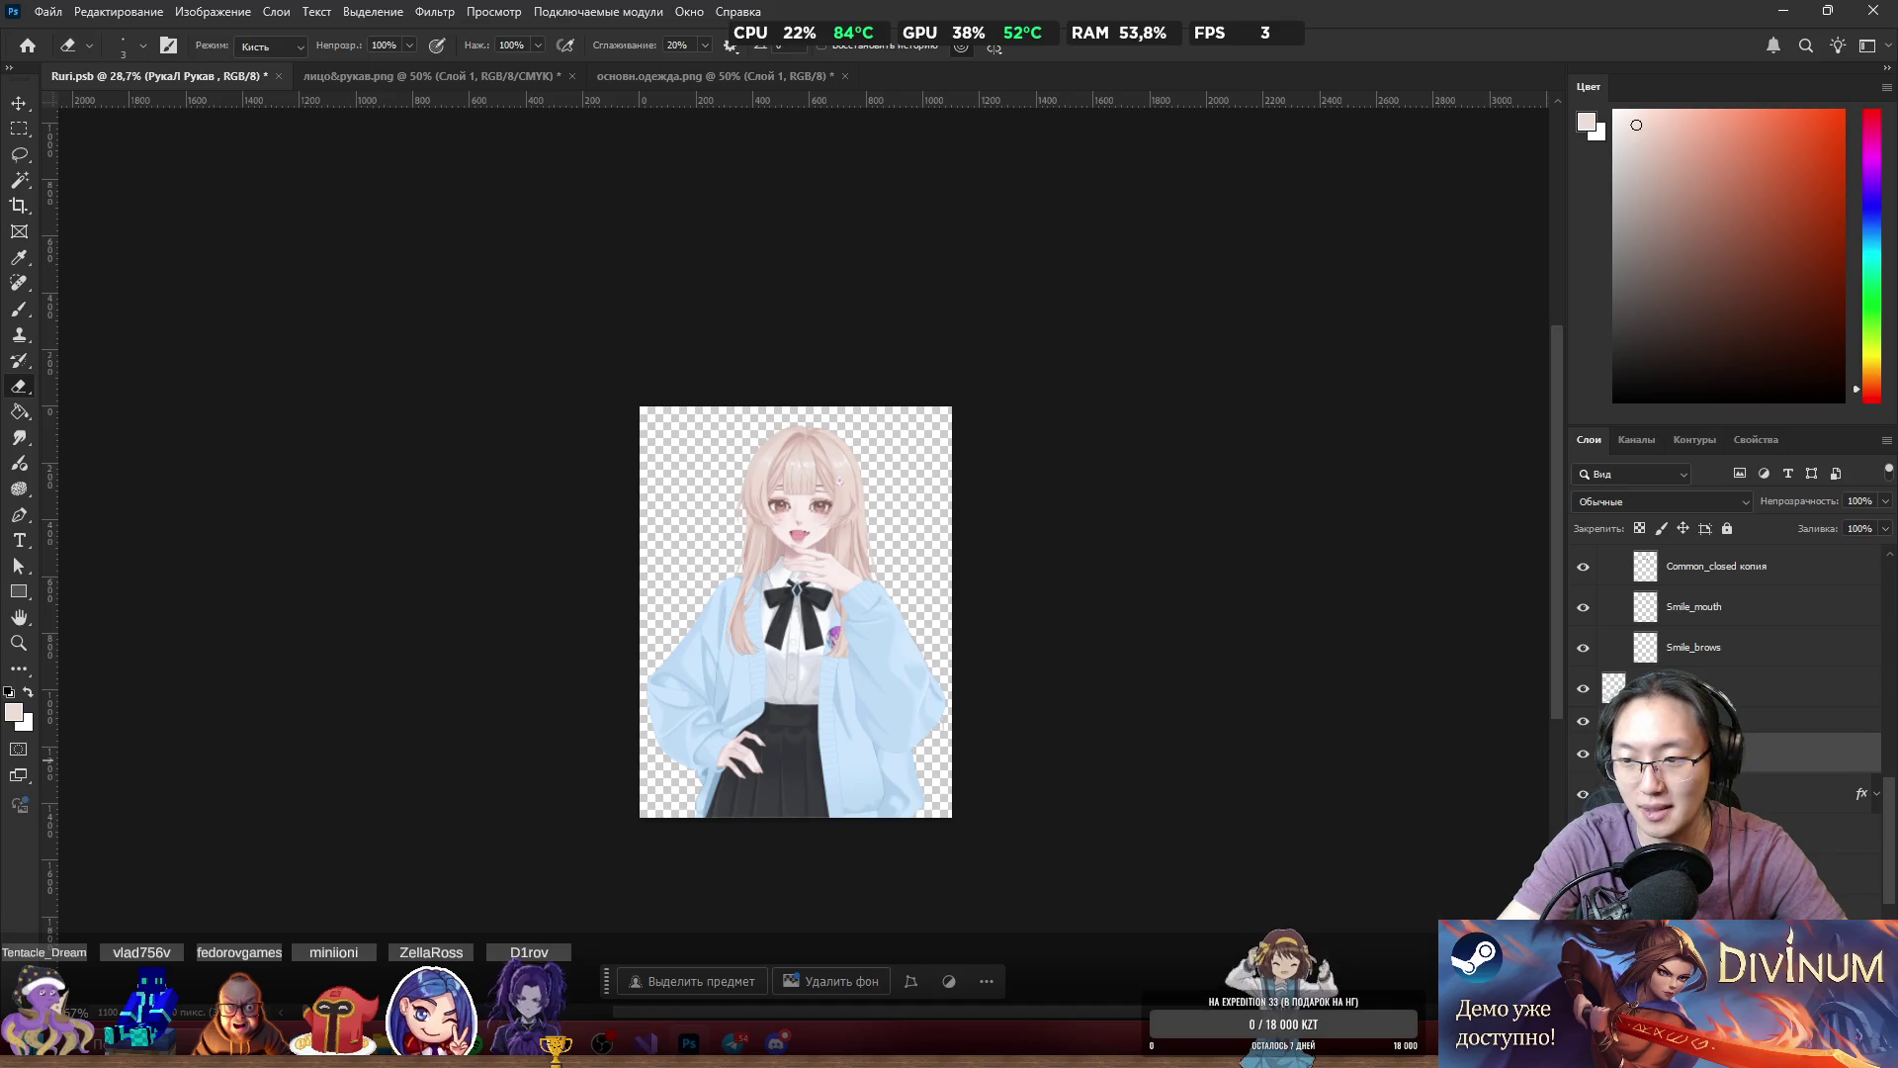
pyautogui.hotkey('alt', '[')
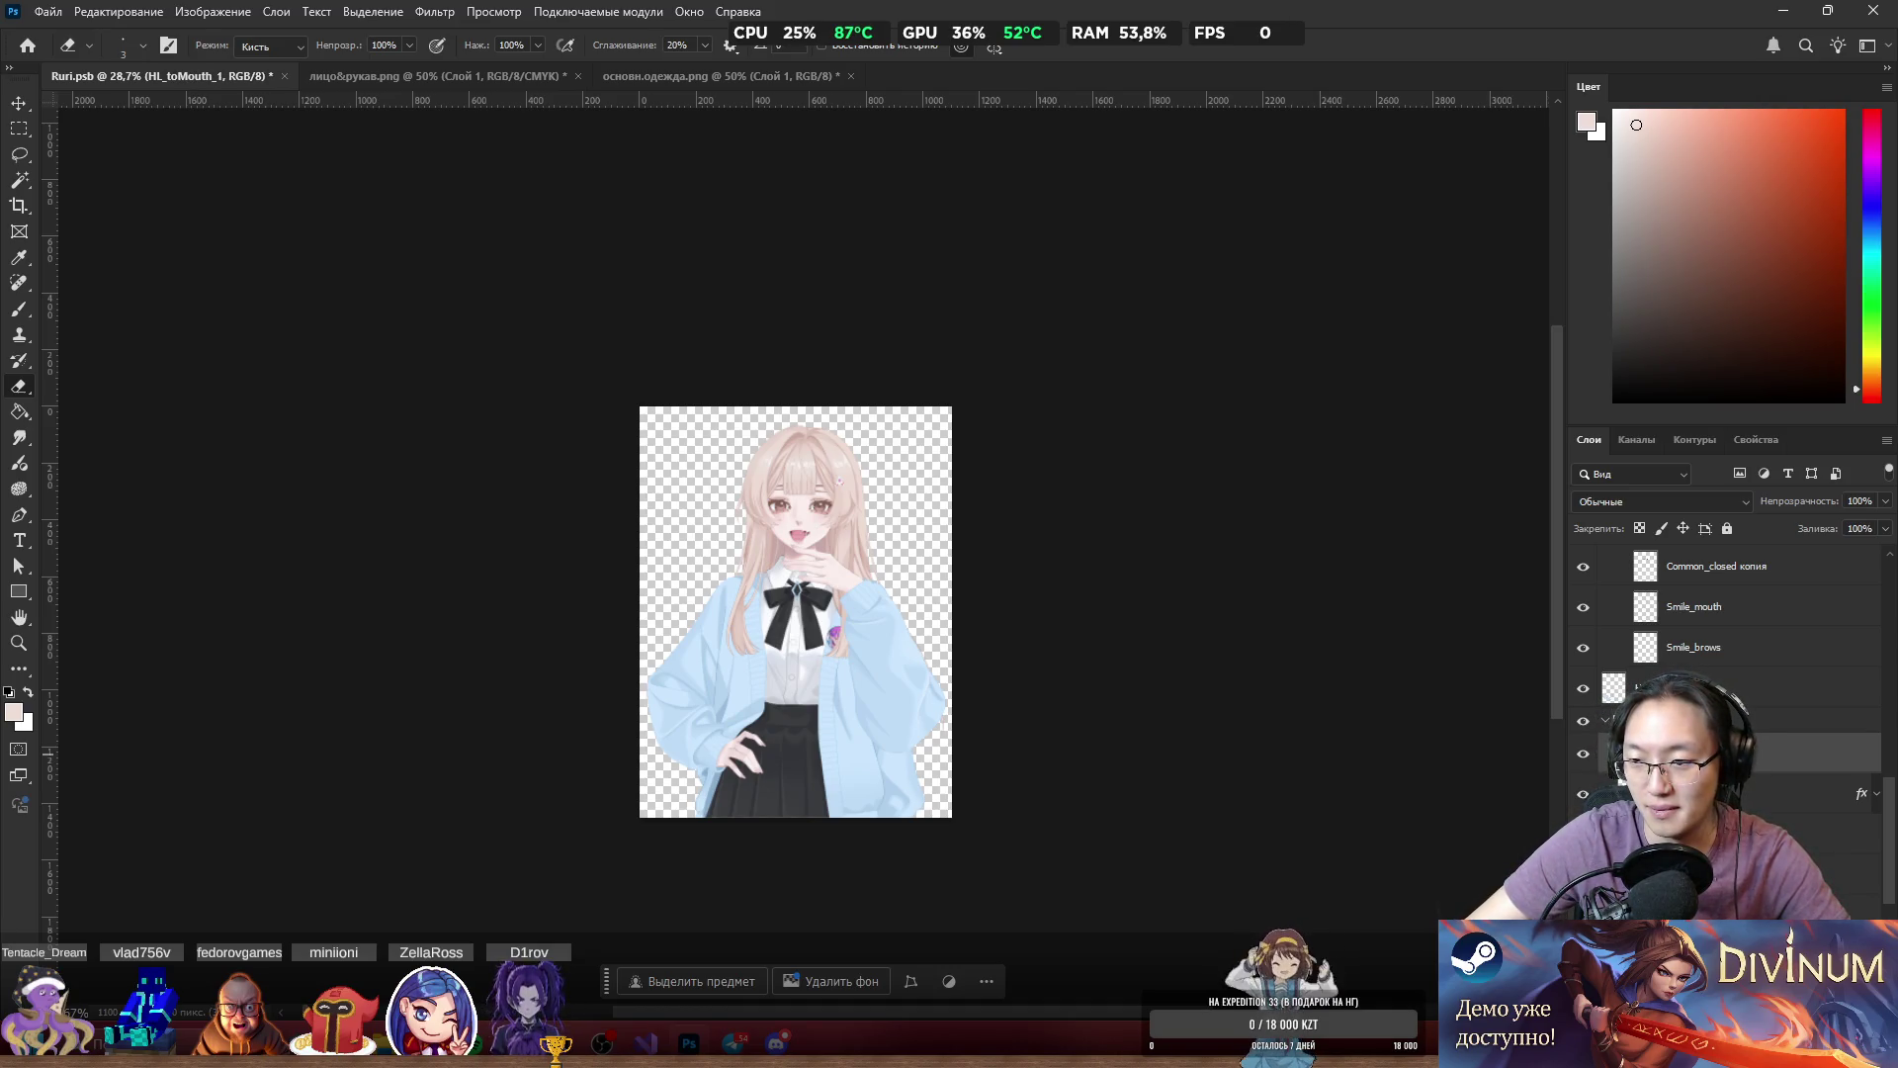
pyautogui.click(1620, 791)
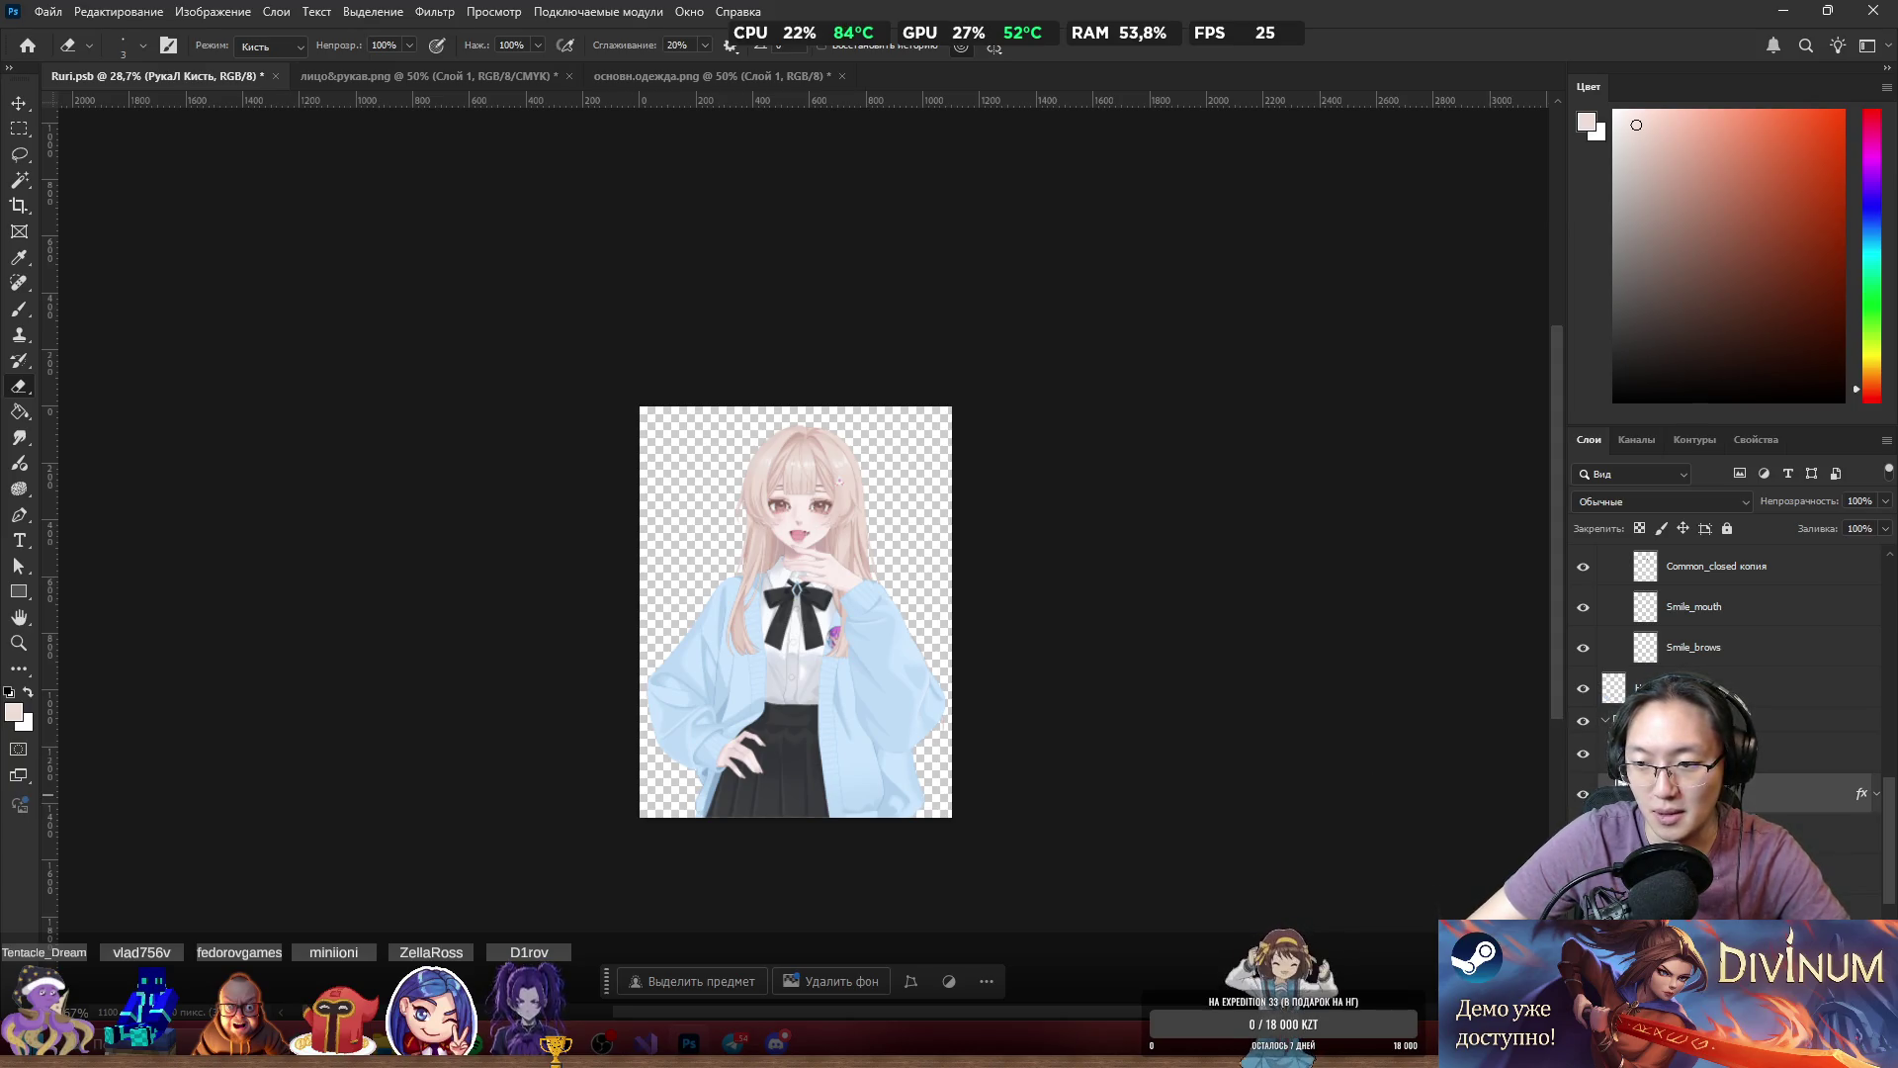
pyautogui.hotkey('alt', '[')
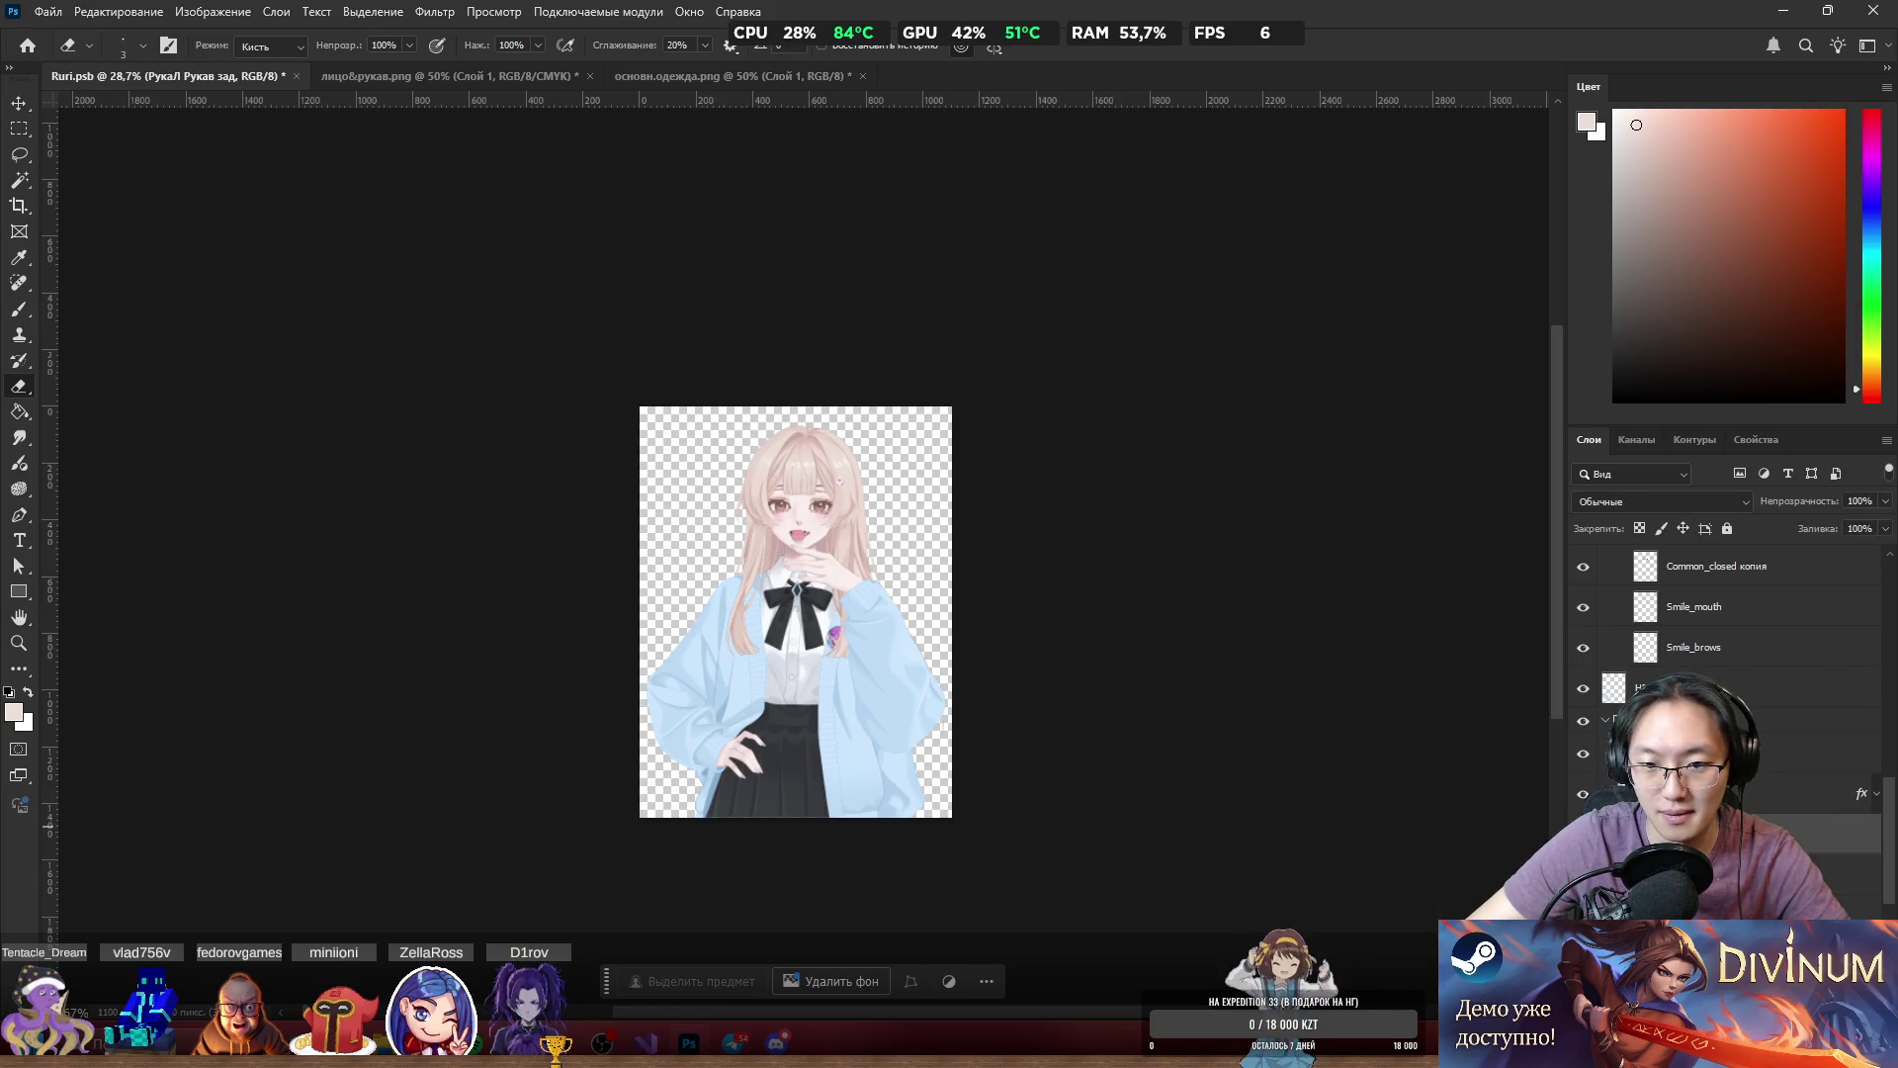
pyautogui.scroll(5, 913, 740)
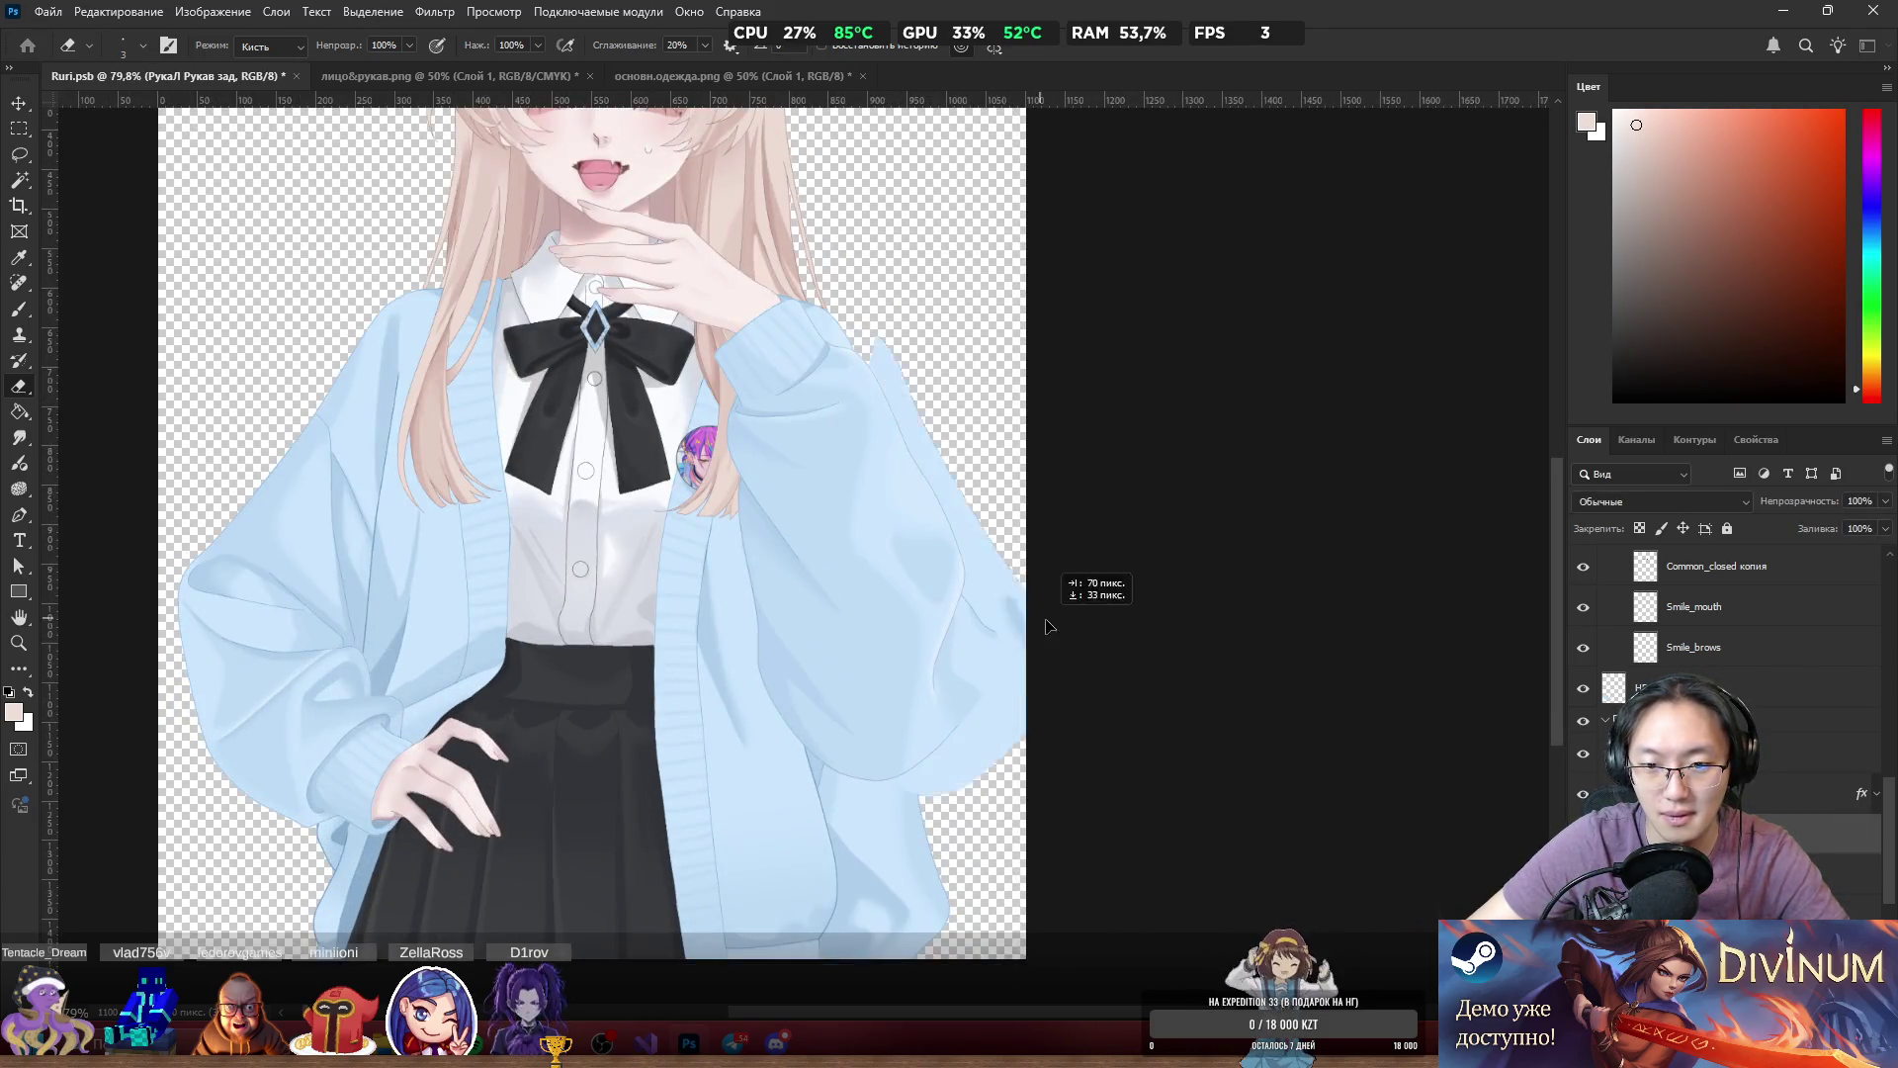
pyautogui.hotkey('ctrl', 'z')
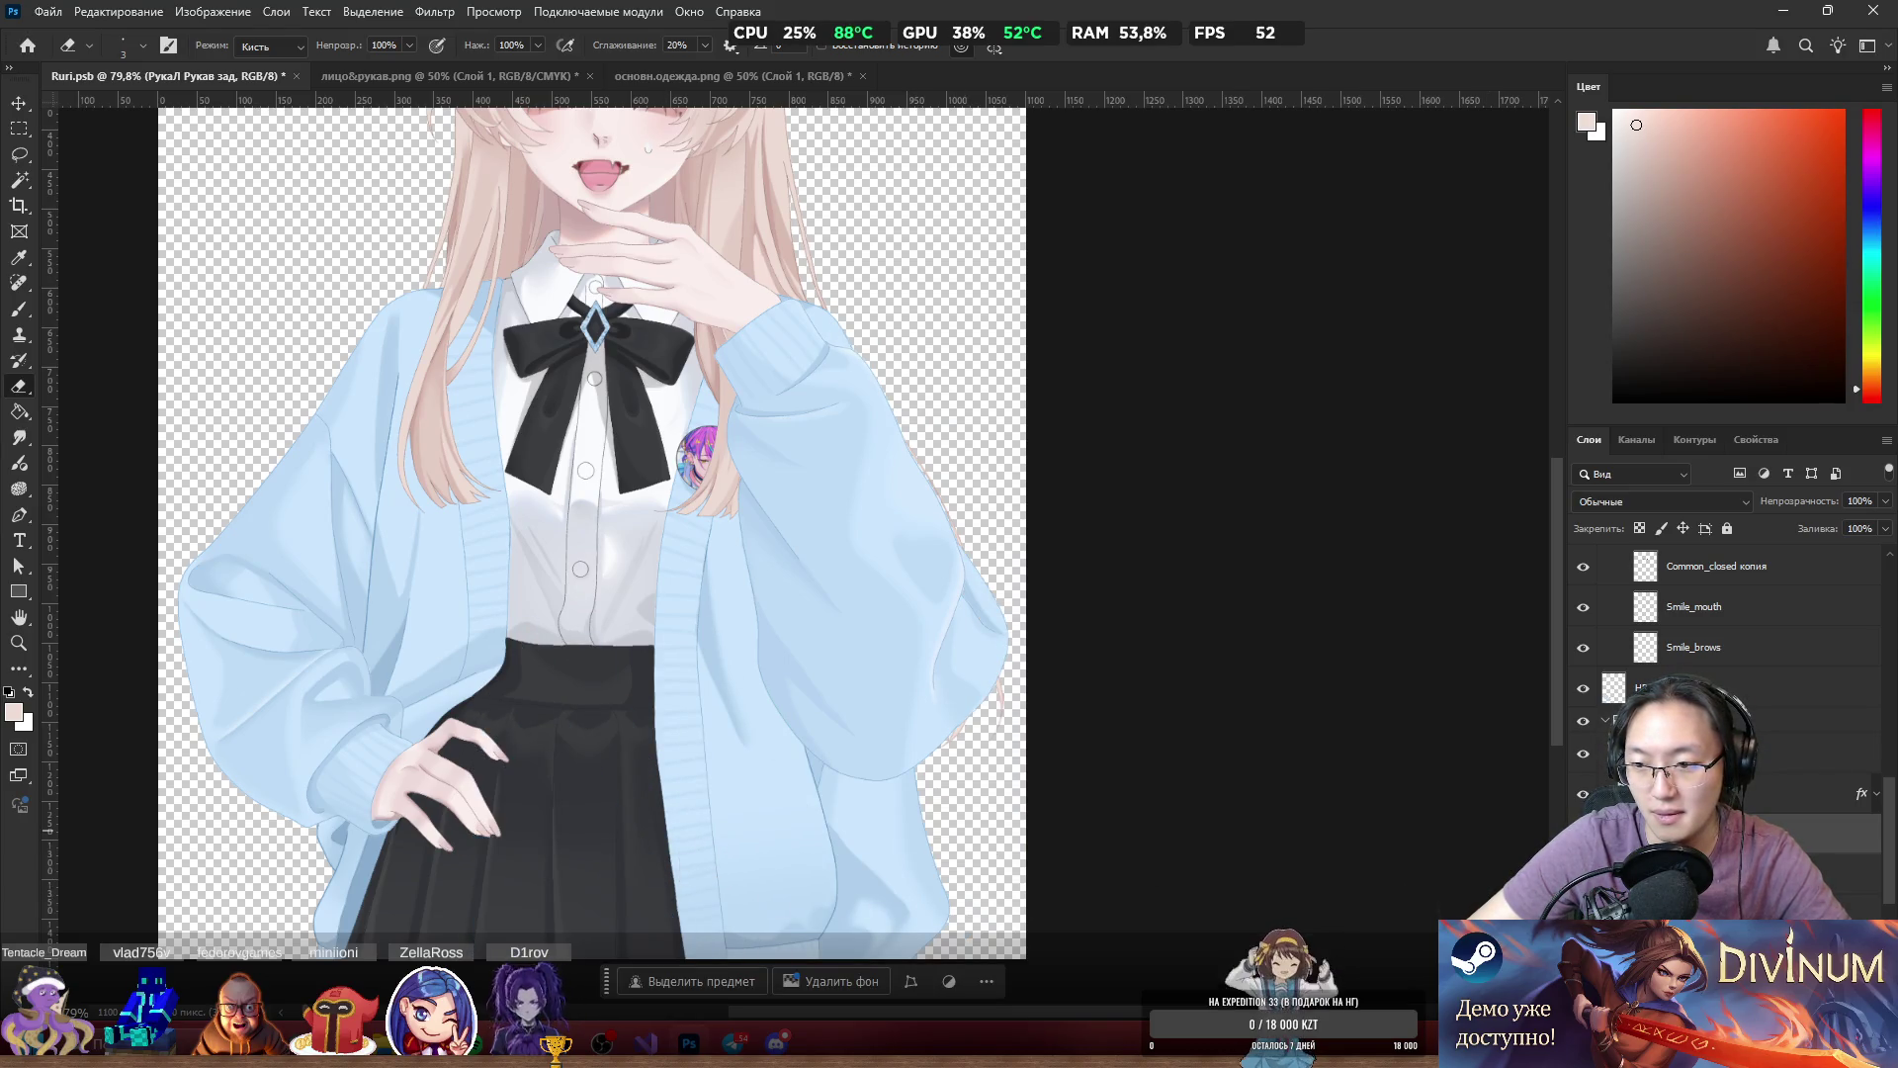
pyautogui.click(1769, 809)
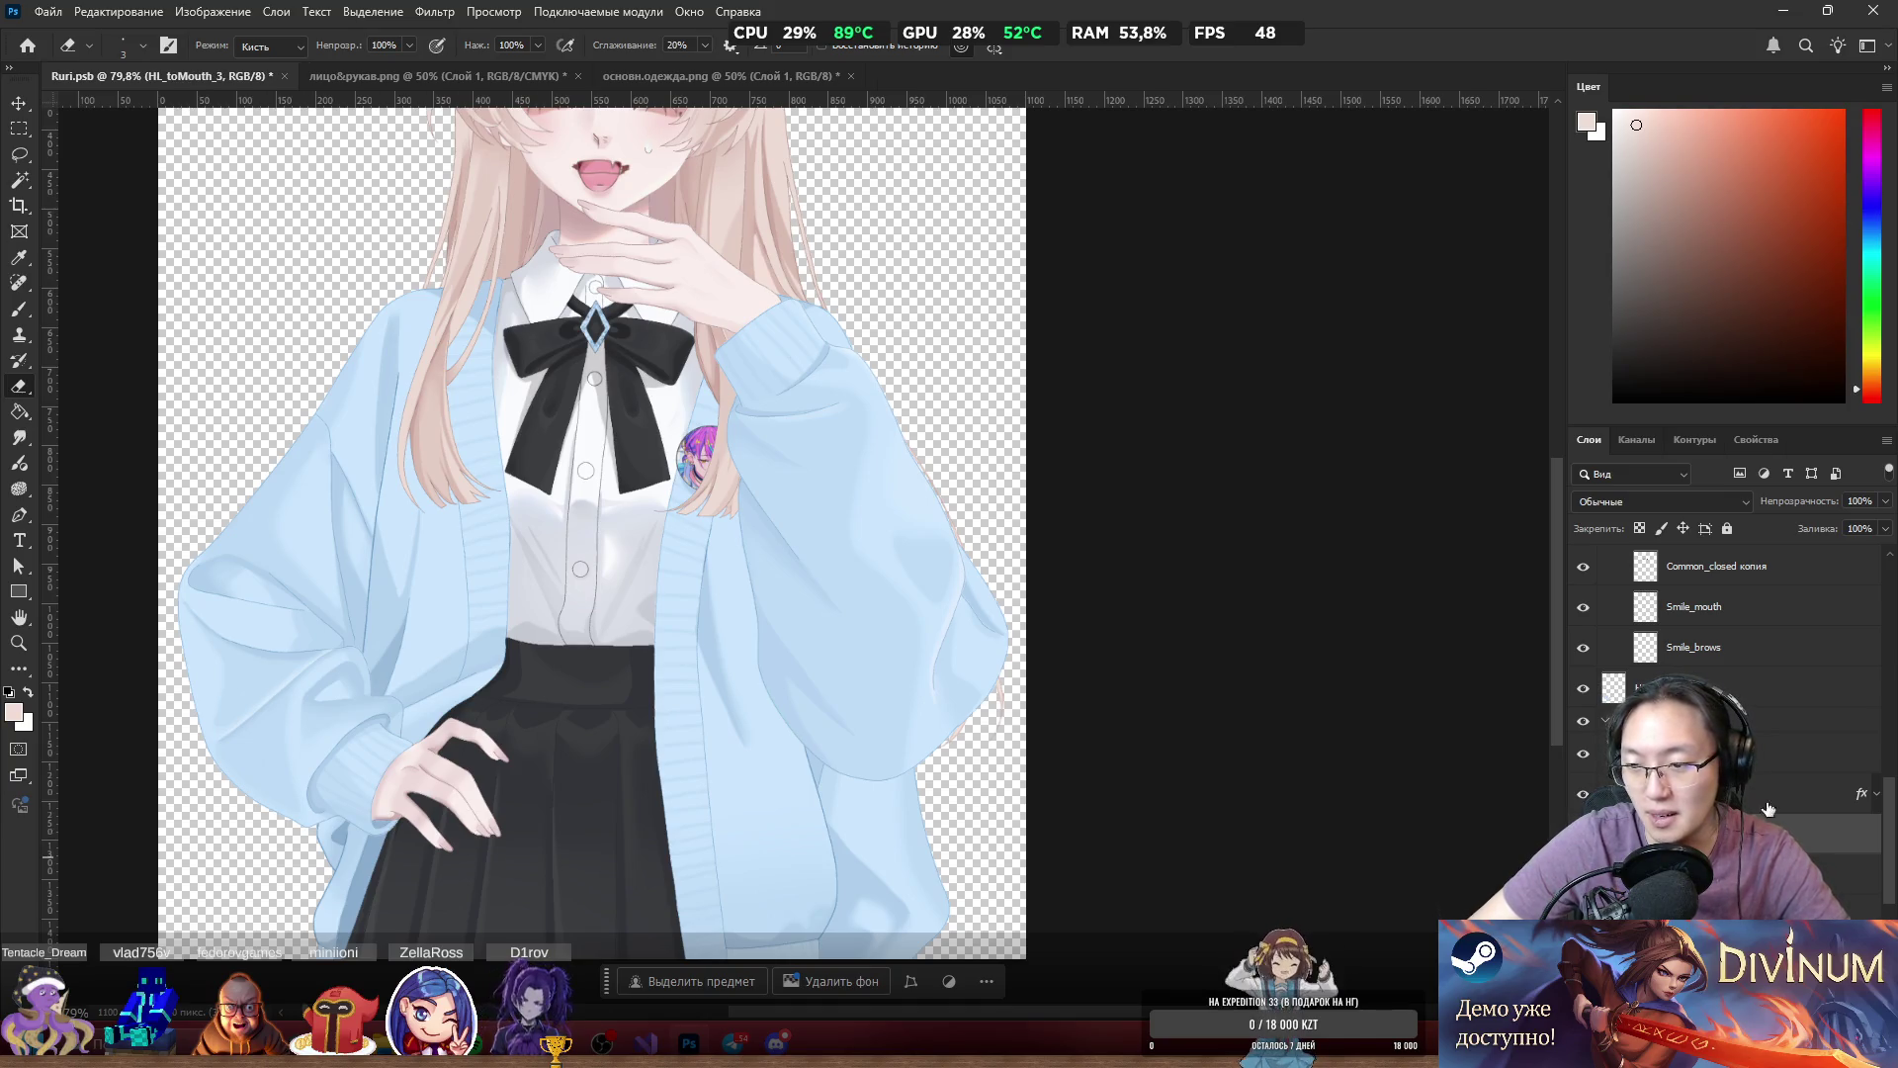
pyautogui.scroll(-3, 1725, 682)
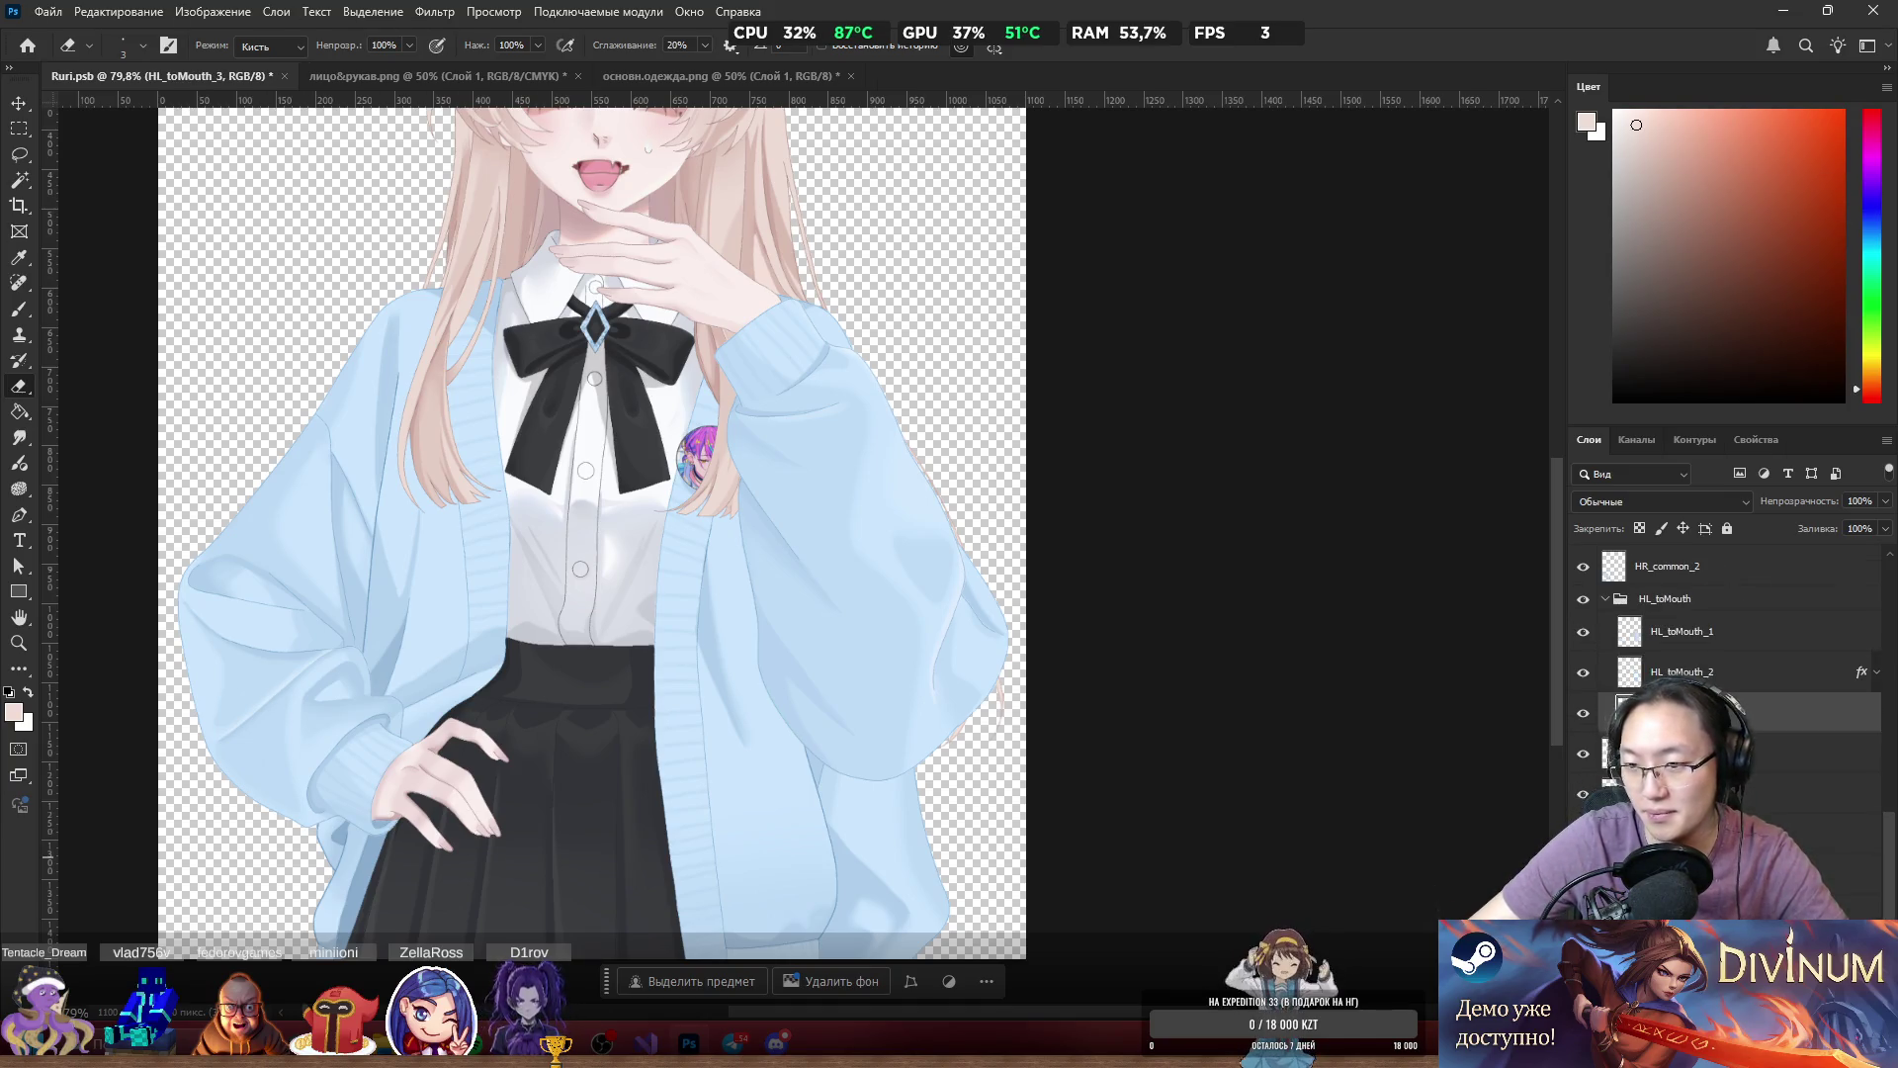
pyautogui.scroll(3, 1725, 682)
pyautogui.moveTo(733, 287); pyautogui.dragTo(731, 262)
pyautogui.hotkey('ctrl', 'z')
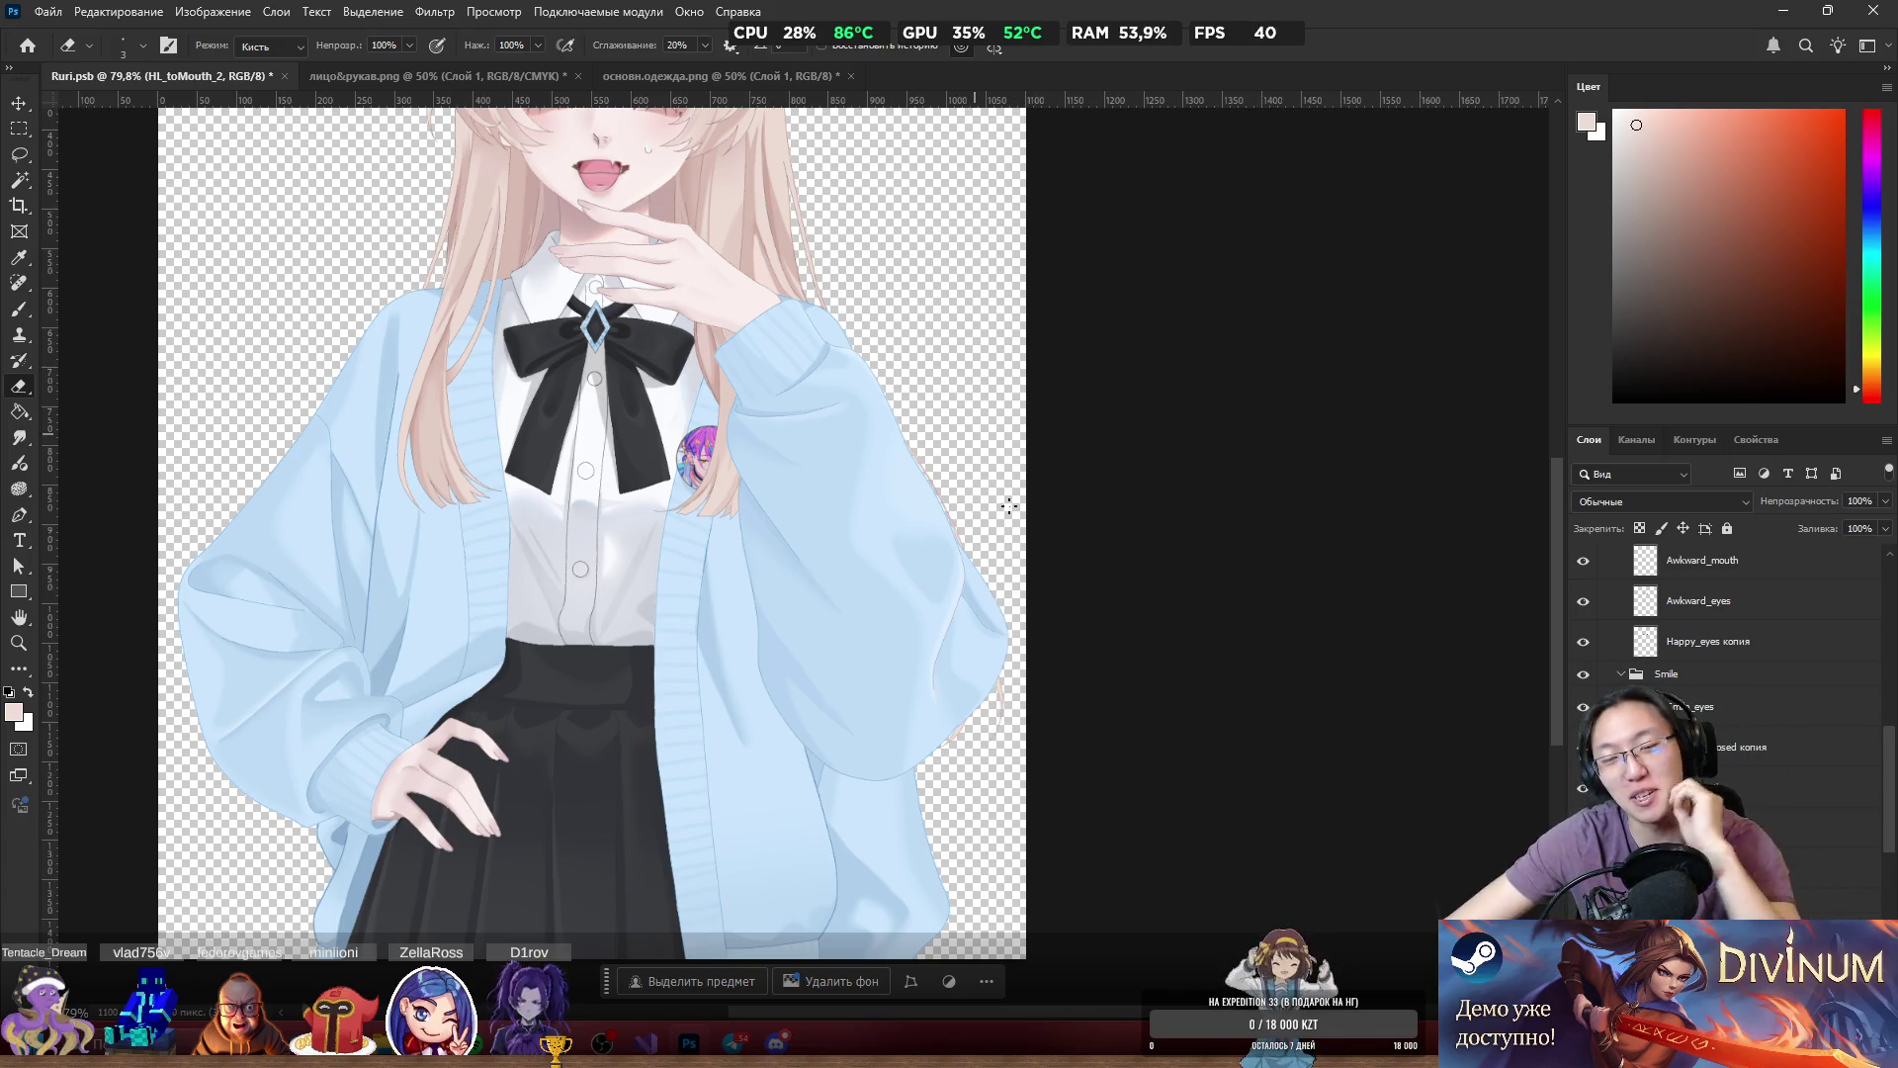
pyautogui.scroll(-4, 905, 658)
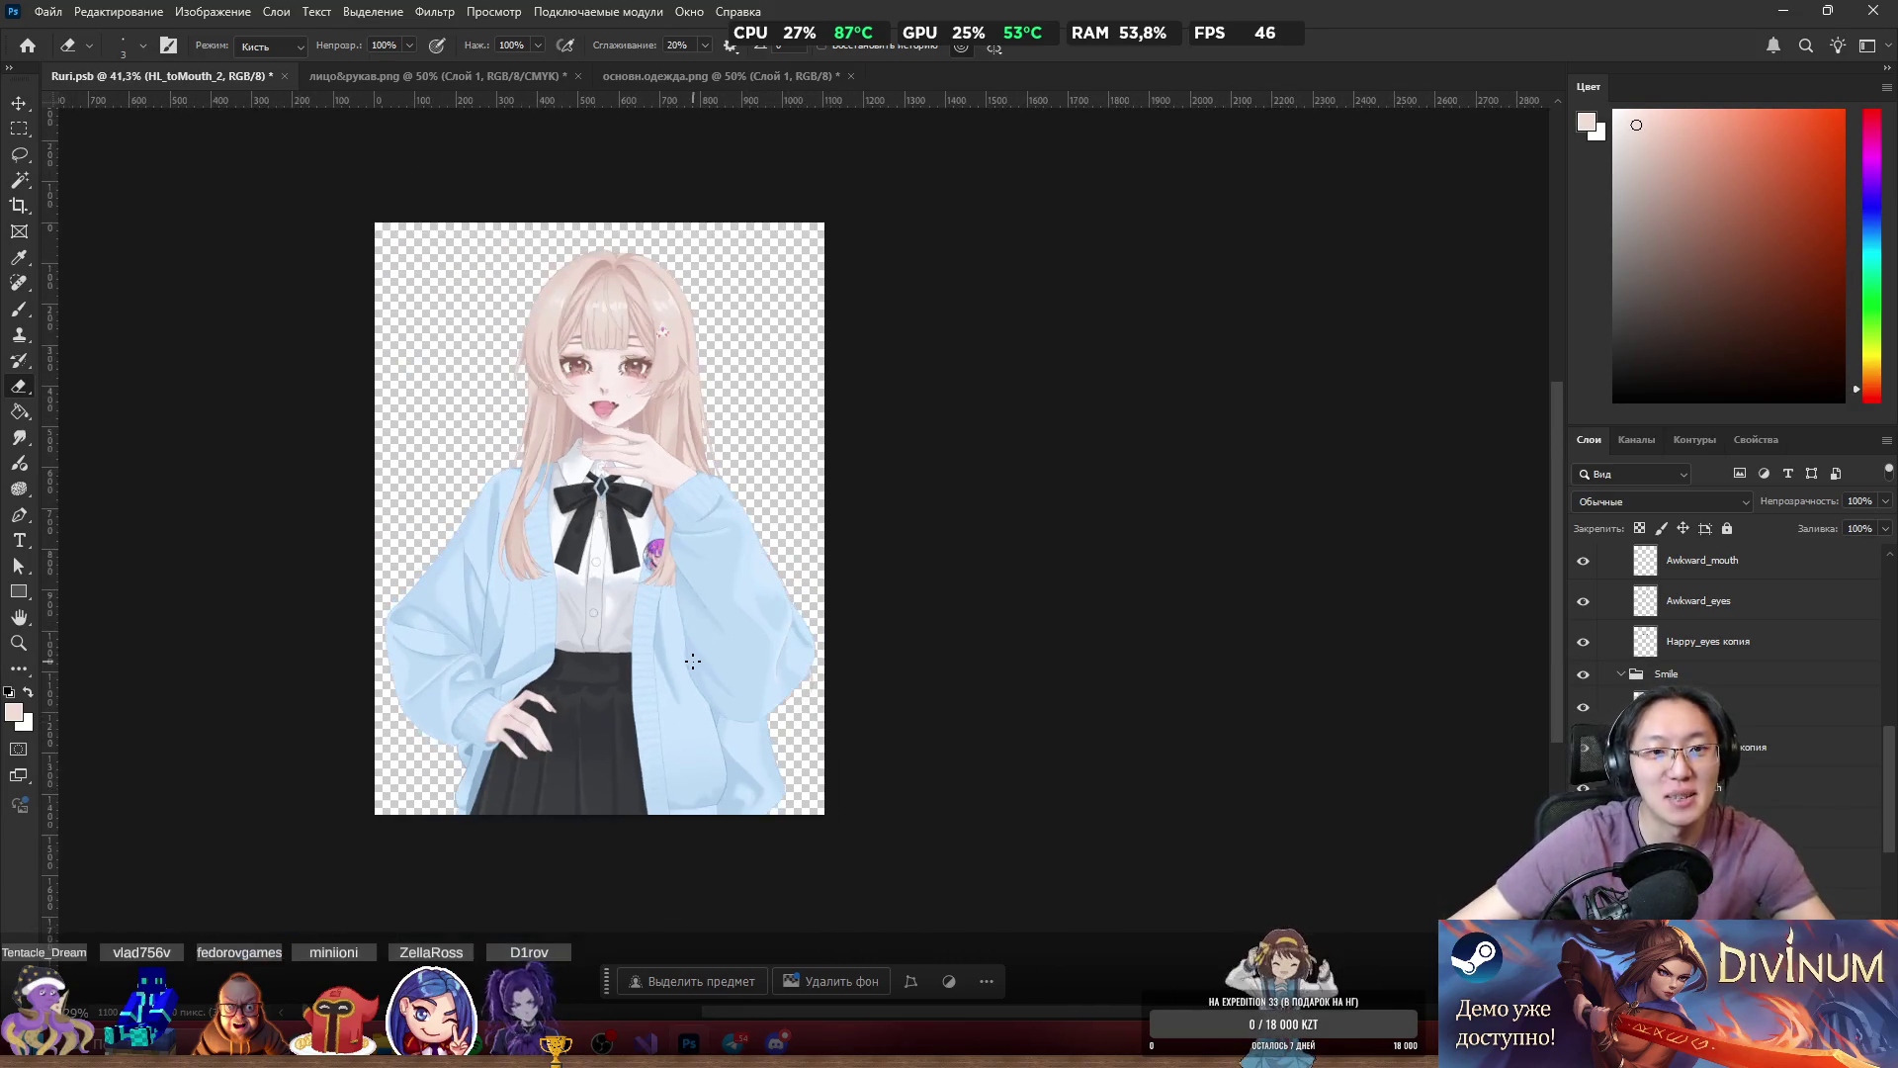
pyautogui.scroll(5, 683, 524)
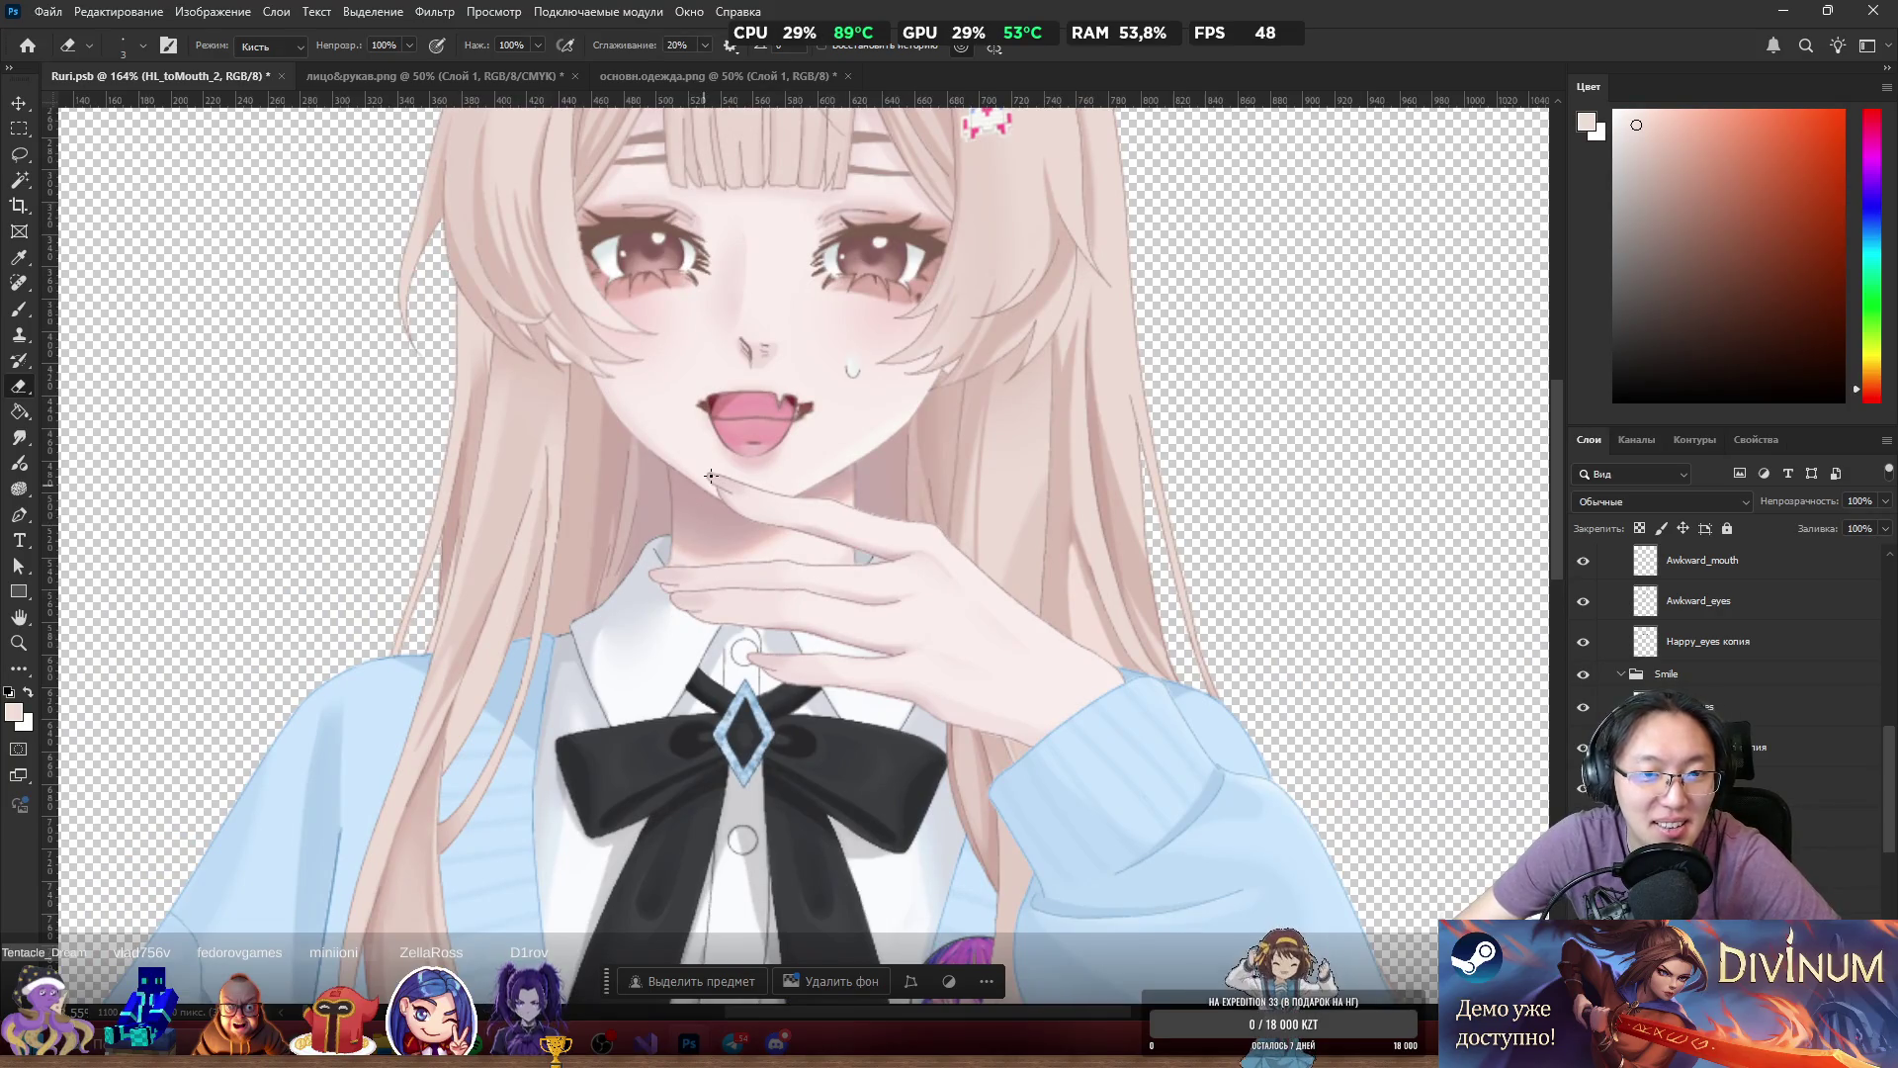
pyautogui.scroll(-5, 838, 537)
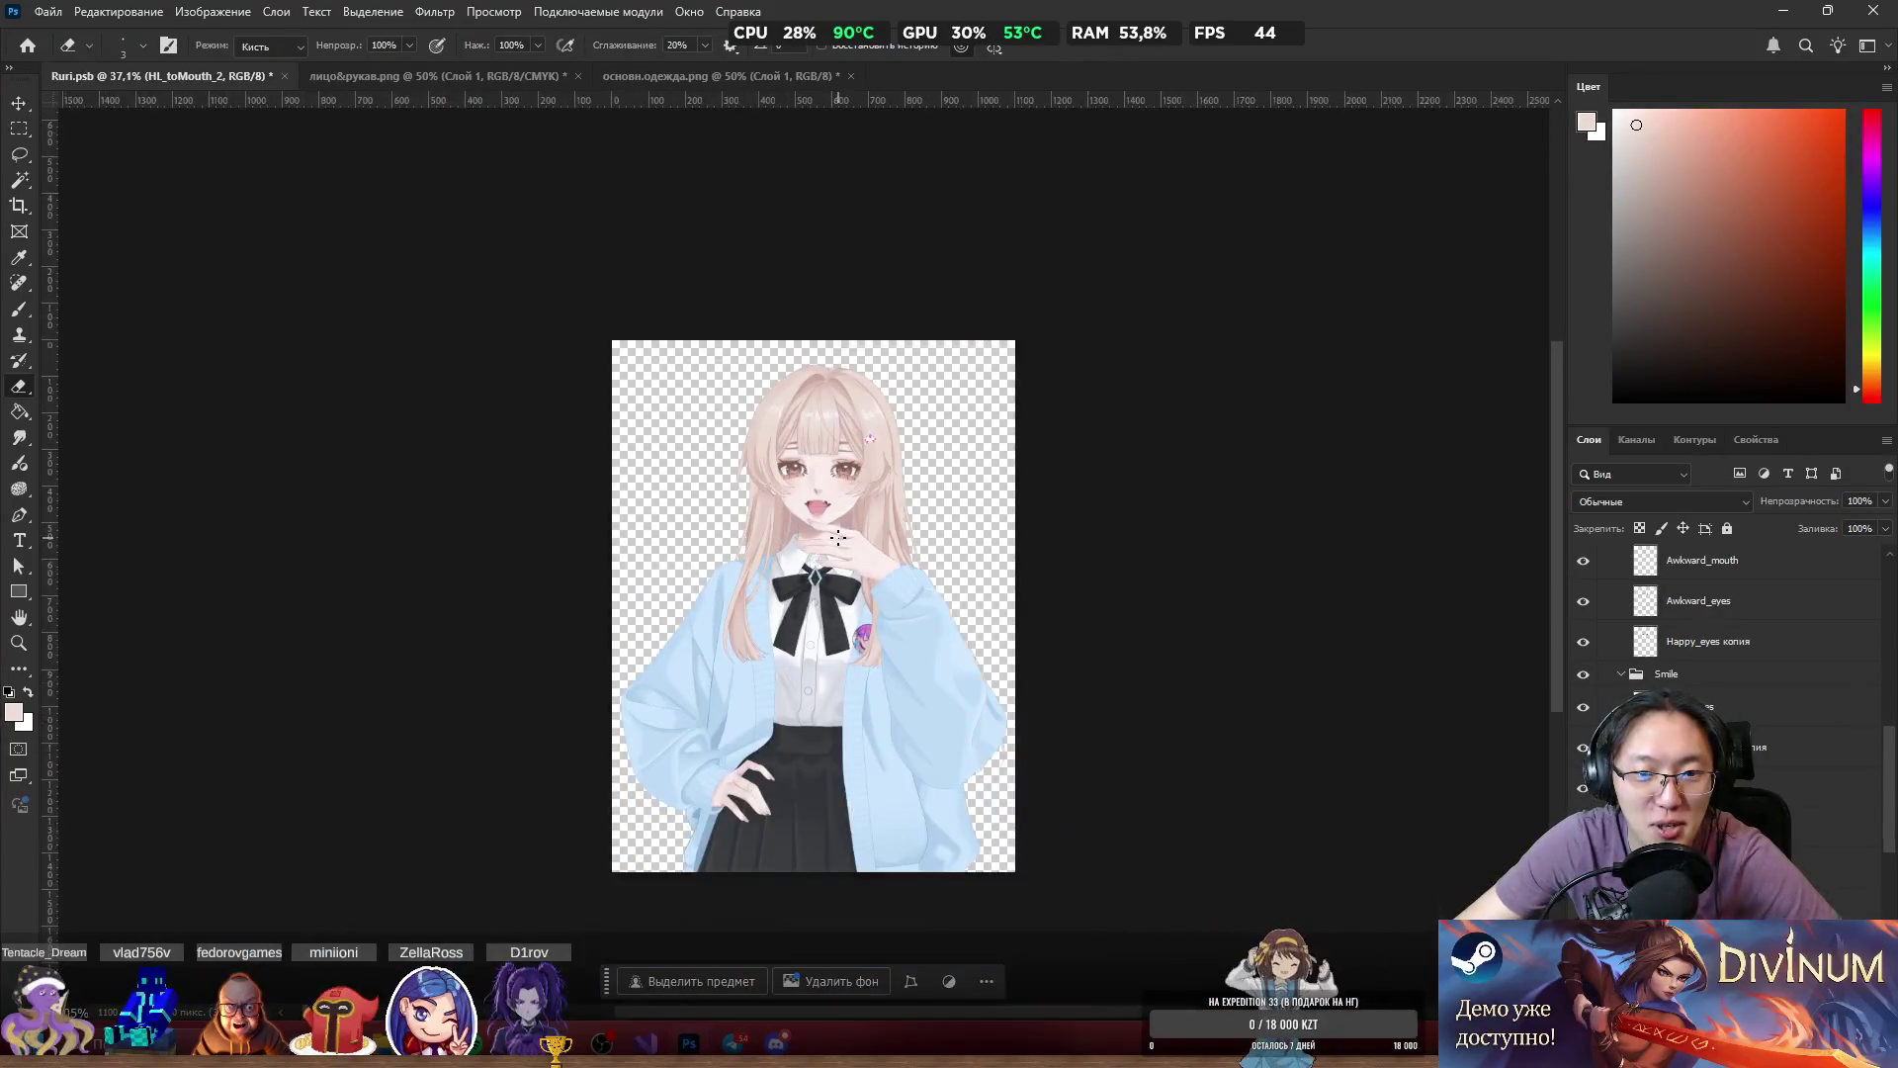
pyautogui.scroll(5, 860, 514)
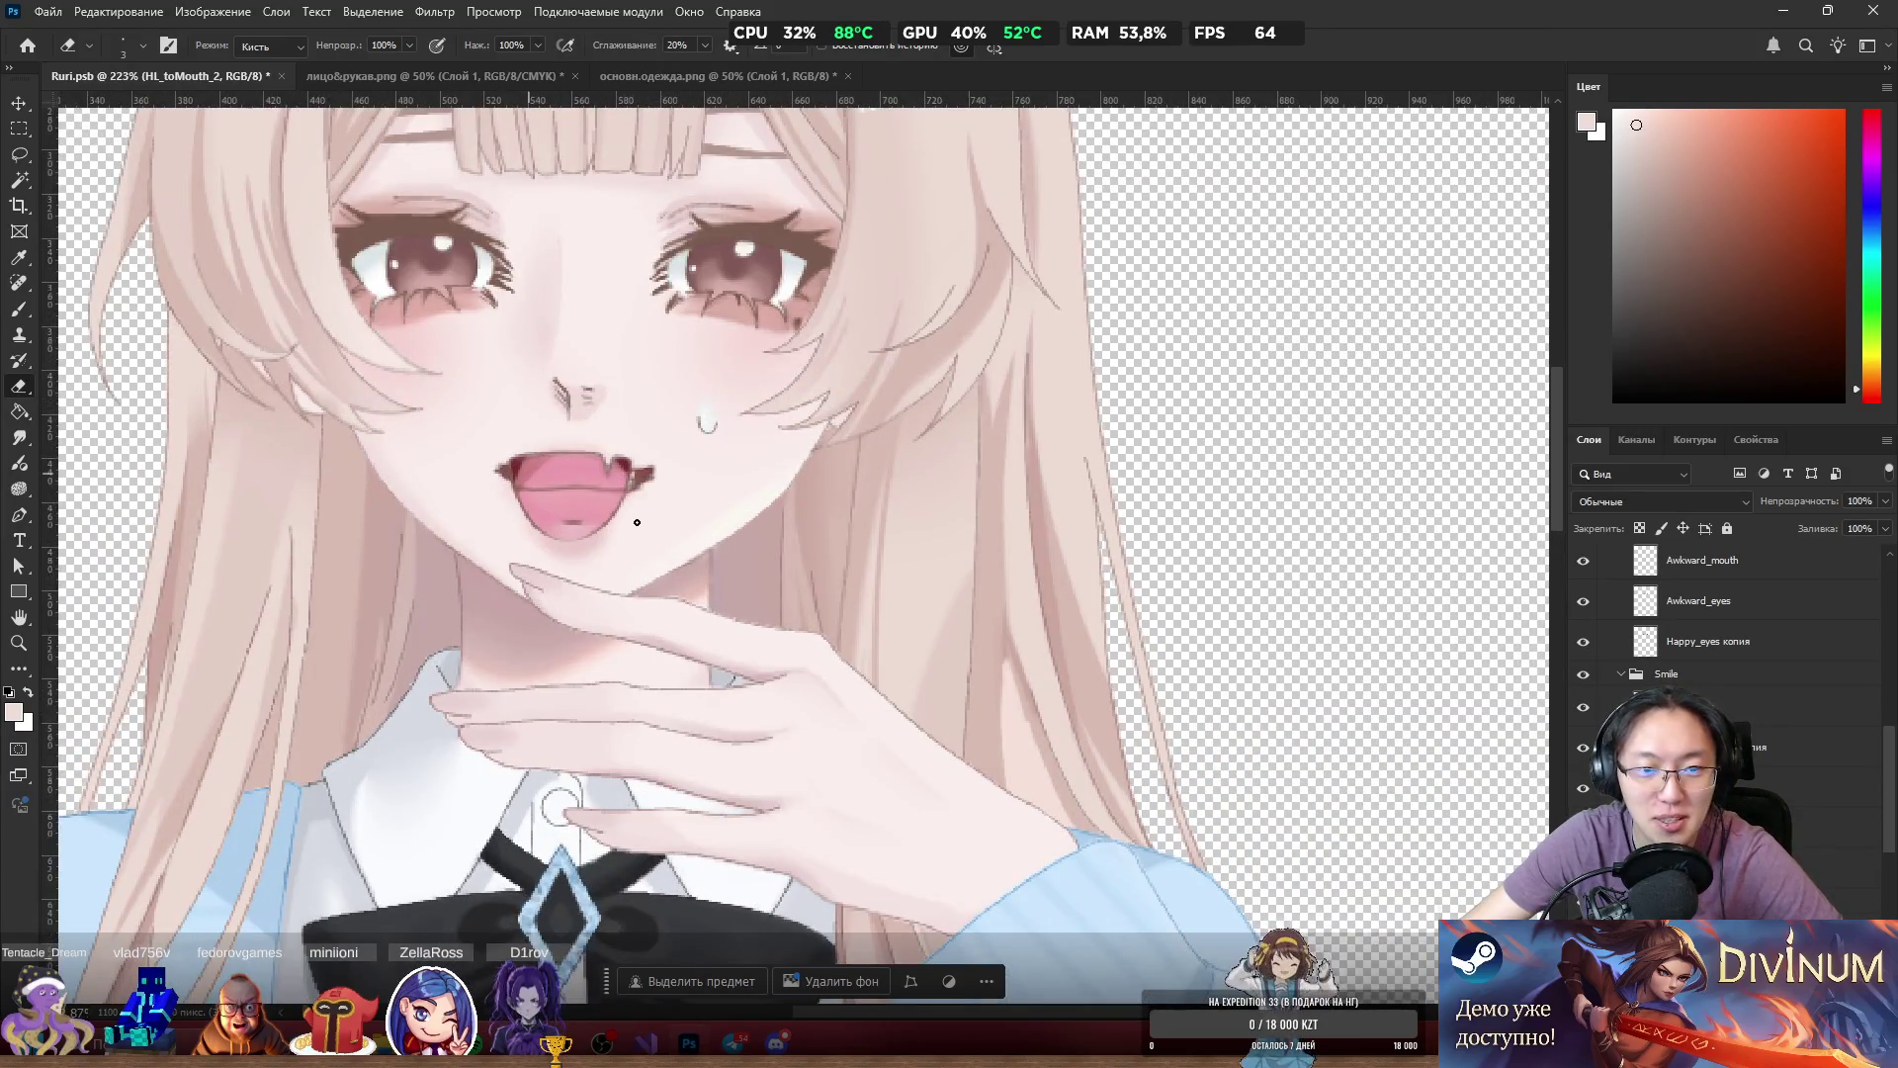
pyautogui.scroll(-5, 1296, 632)
pyautogui.scroll(-1, 1296, 632)
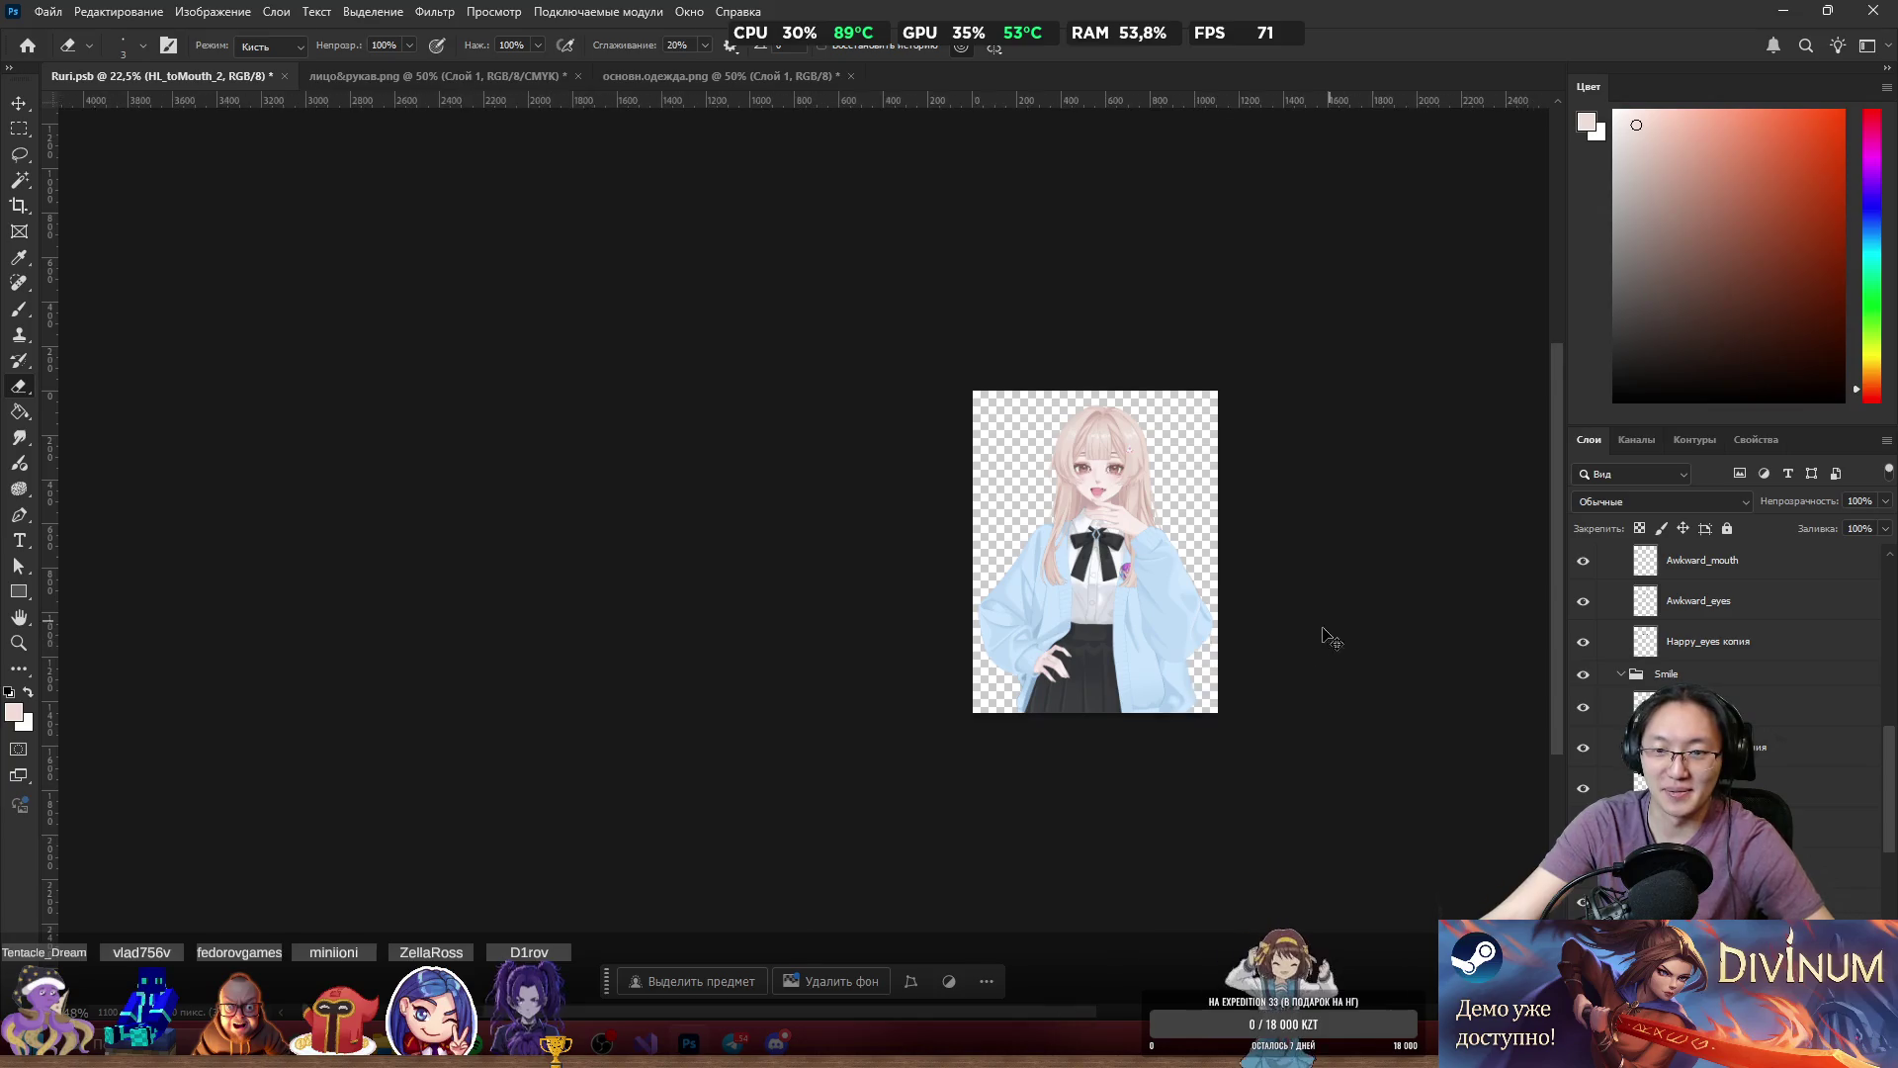
pyautogui.scroll(-5, 1820, 831)
pyautogui.scroll(-3, 1820, 831)
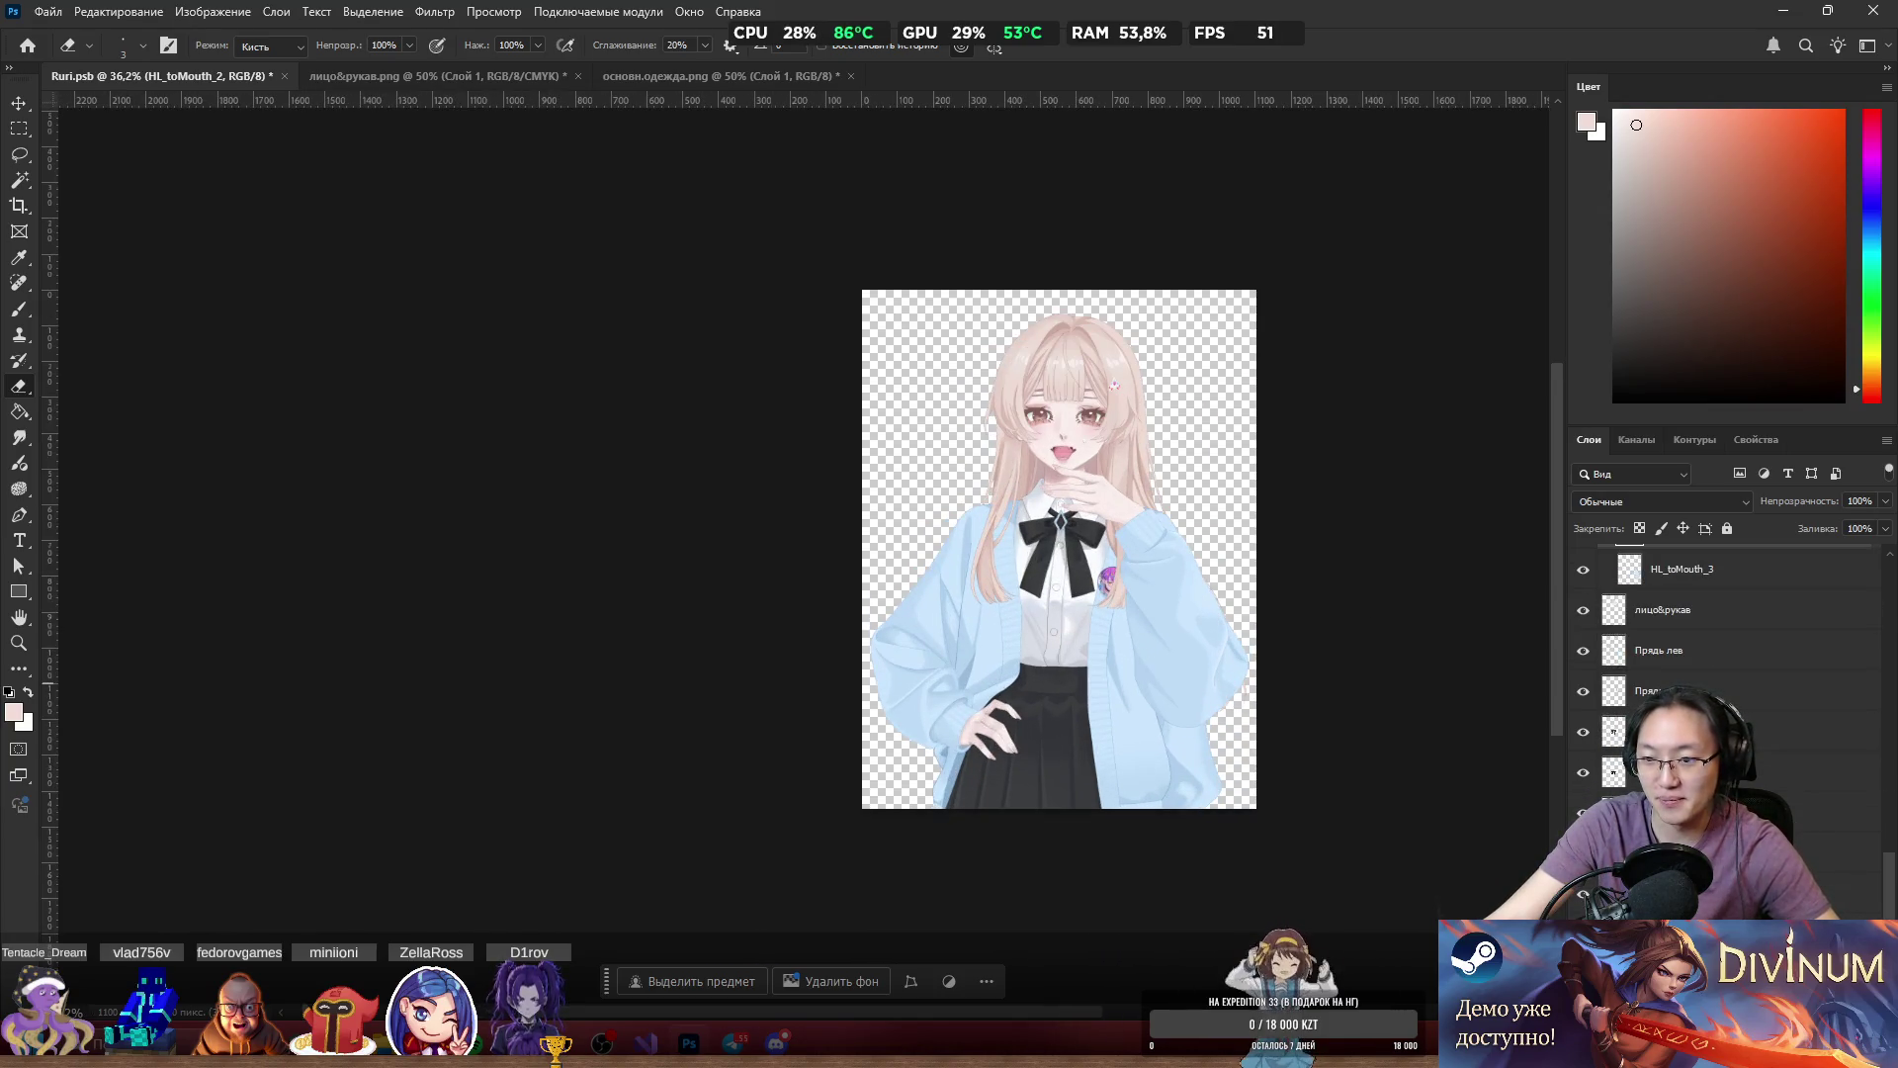
pyautogui.click(1681, 732)
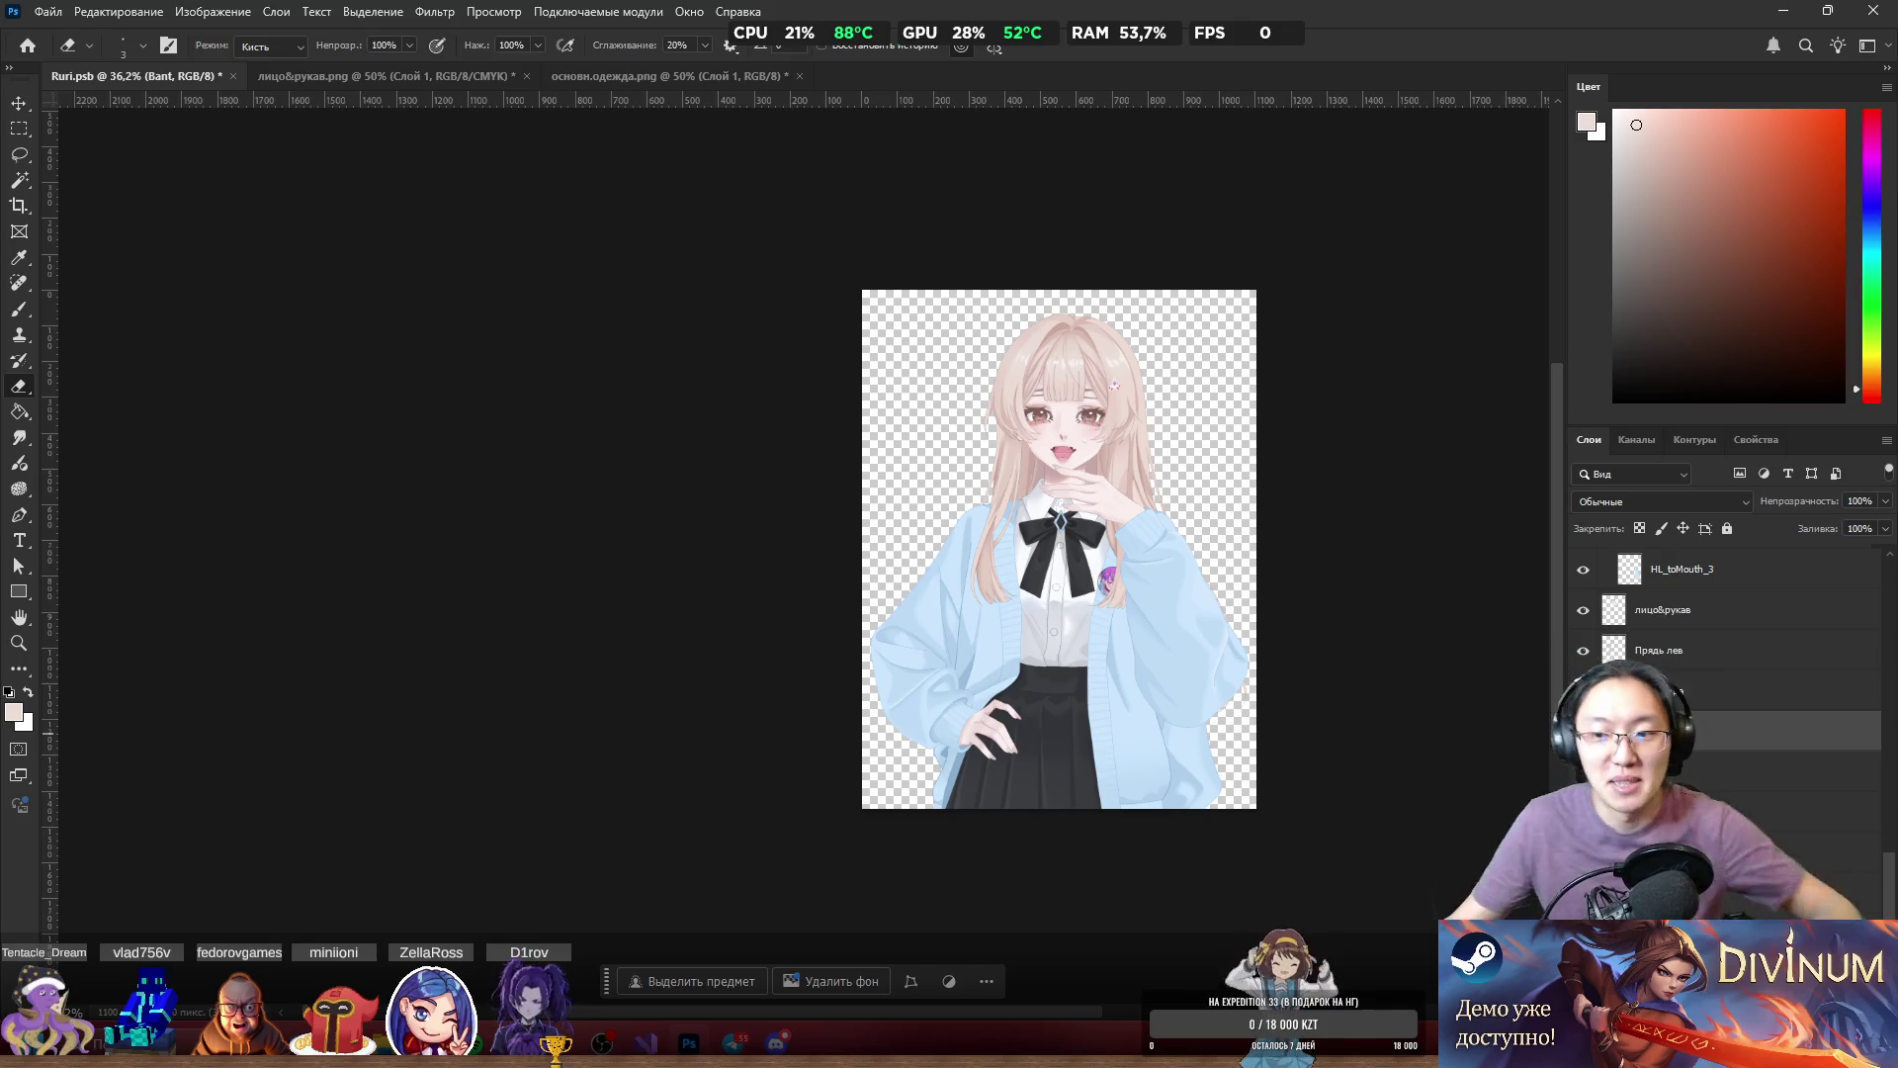
pyautogui.scroll(2, 1730, 672)
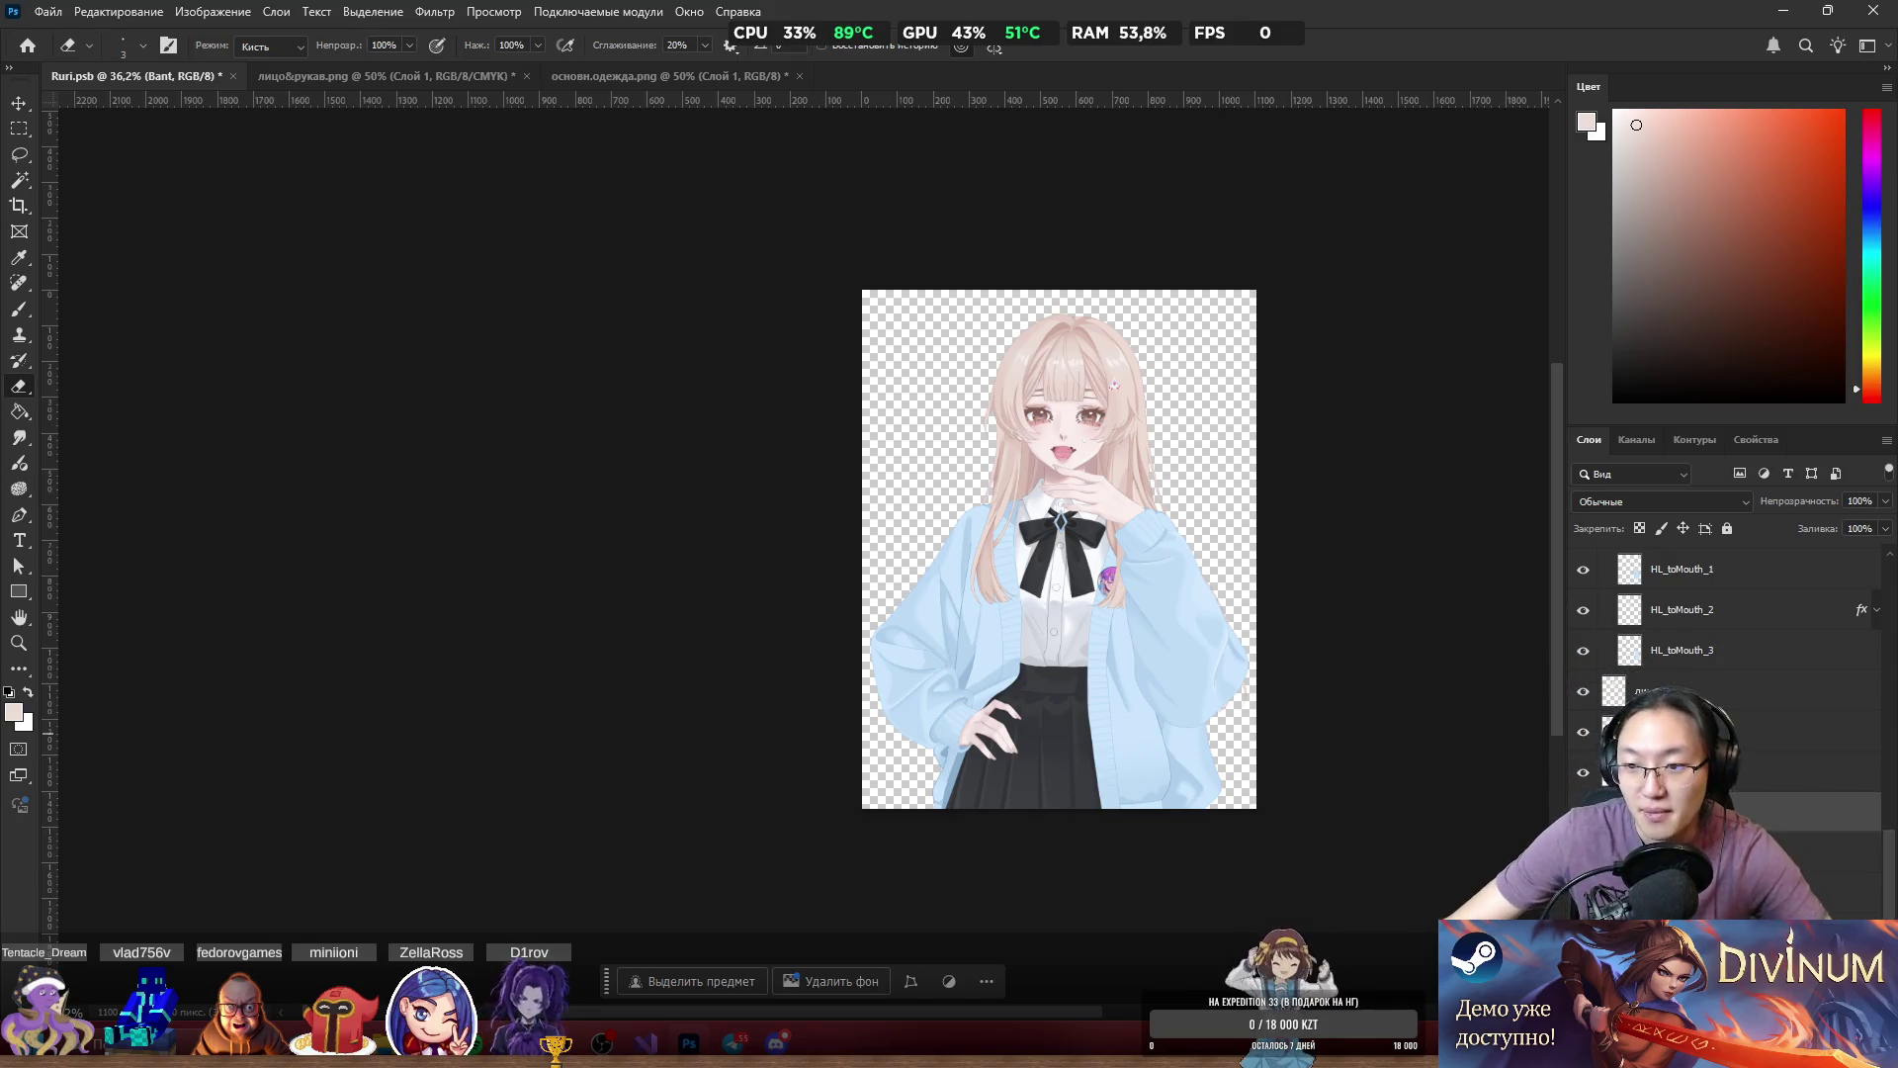
pyautogui.click(1680, 690)
pyautogui.keyDown('alt'); pyautogui.scroll(3, 1463, 666); pyautogui.keyUp('alt')
pyautogui.click(1584, 689)
pyautogui.click(1583, 689)
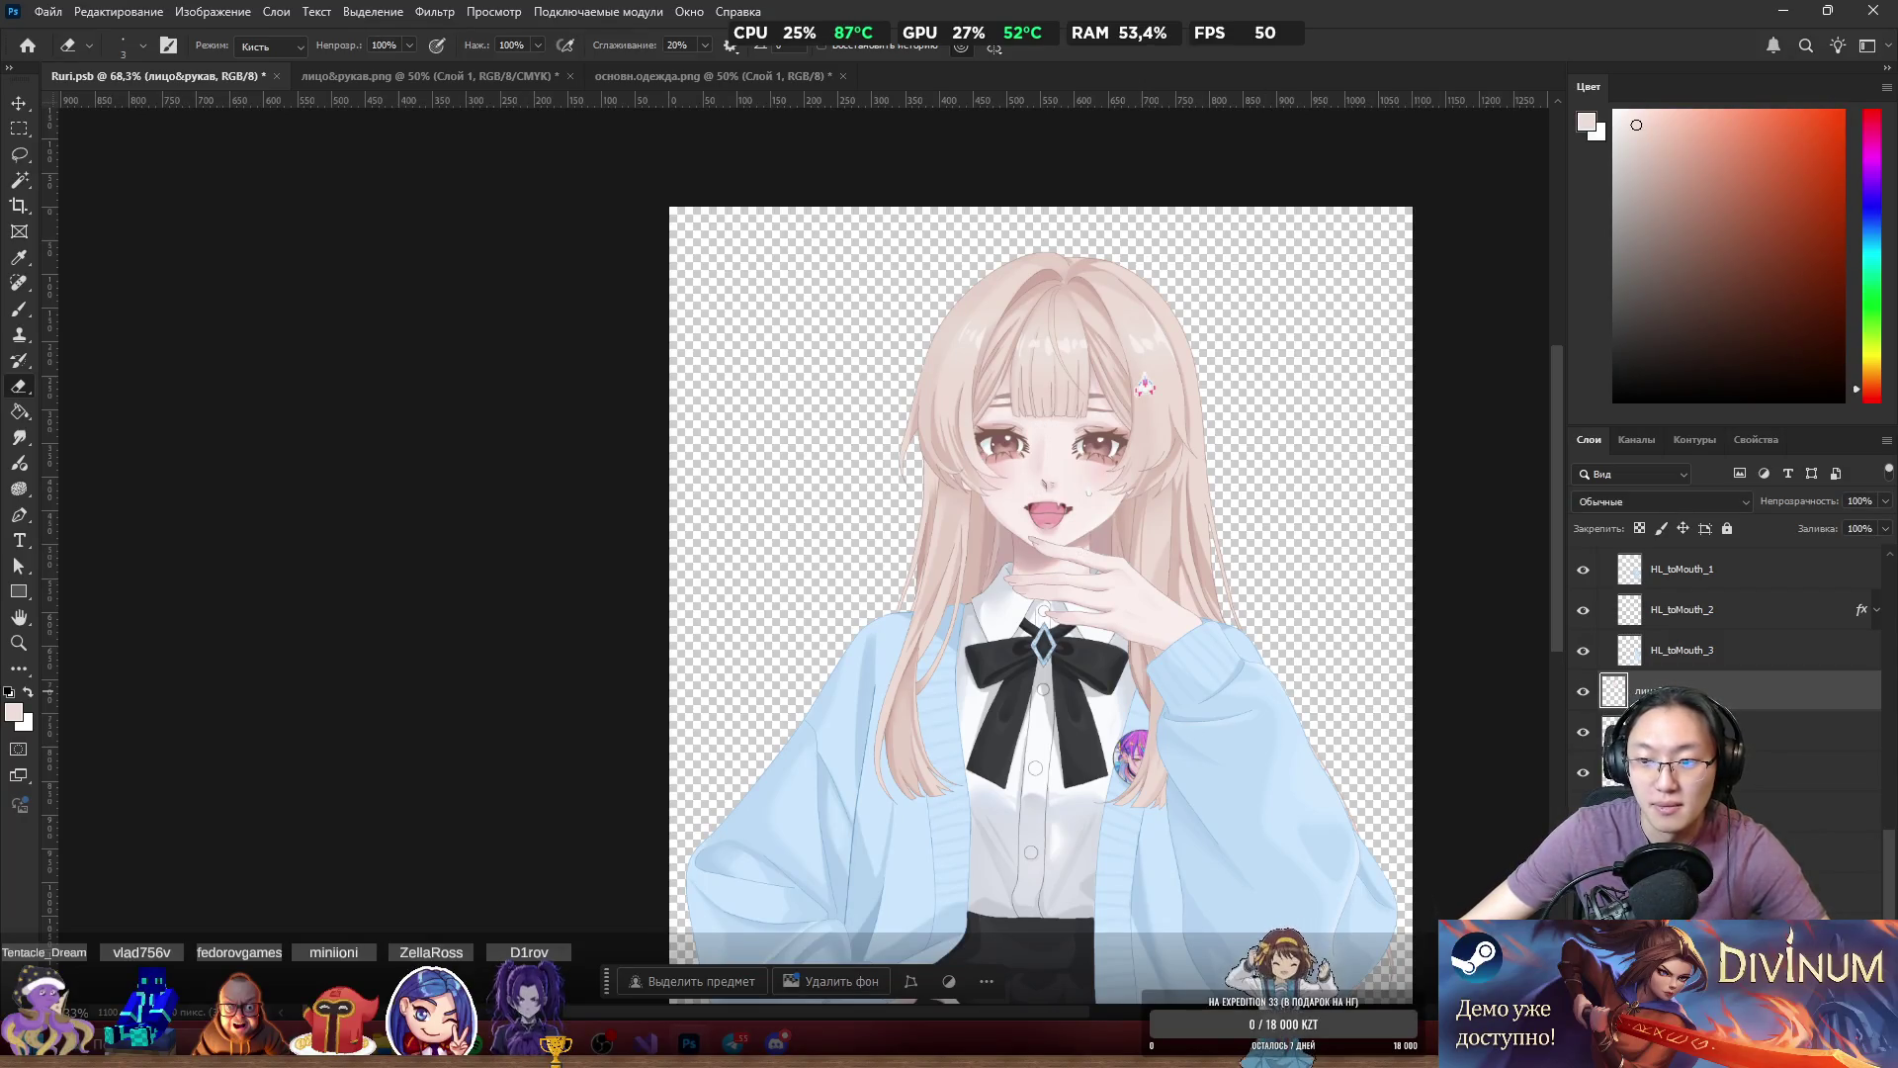
pyautogui.doubleClick(1829, 691)
pyautogui.click(953, 509)
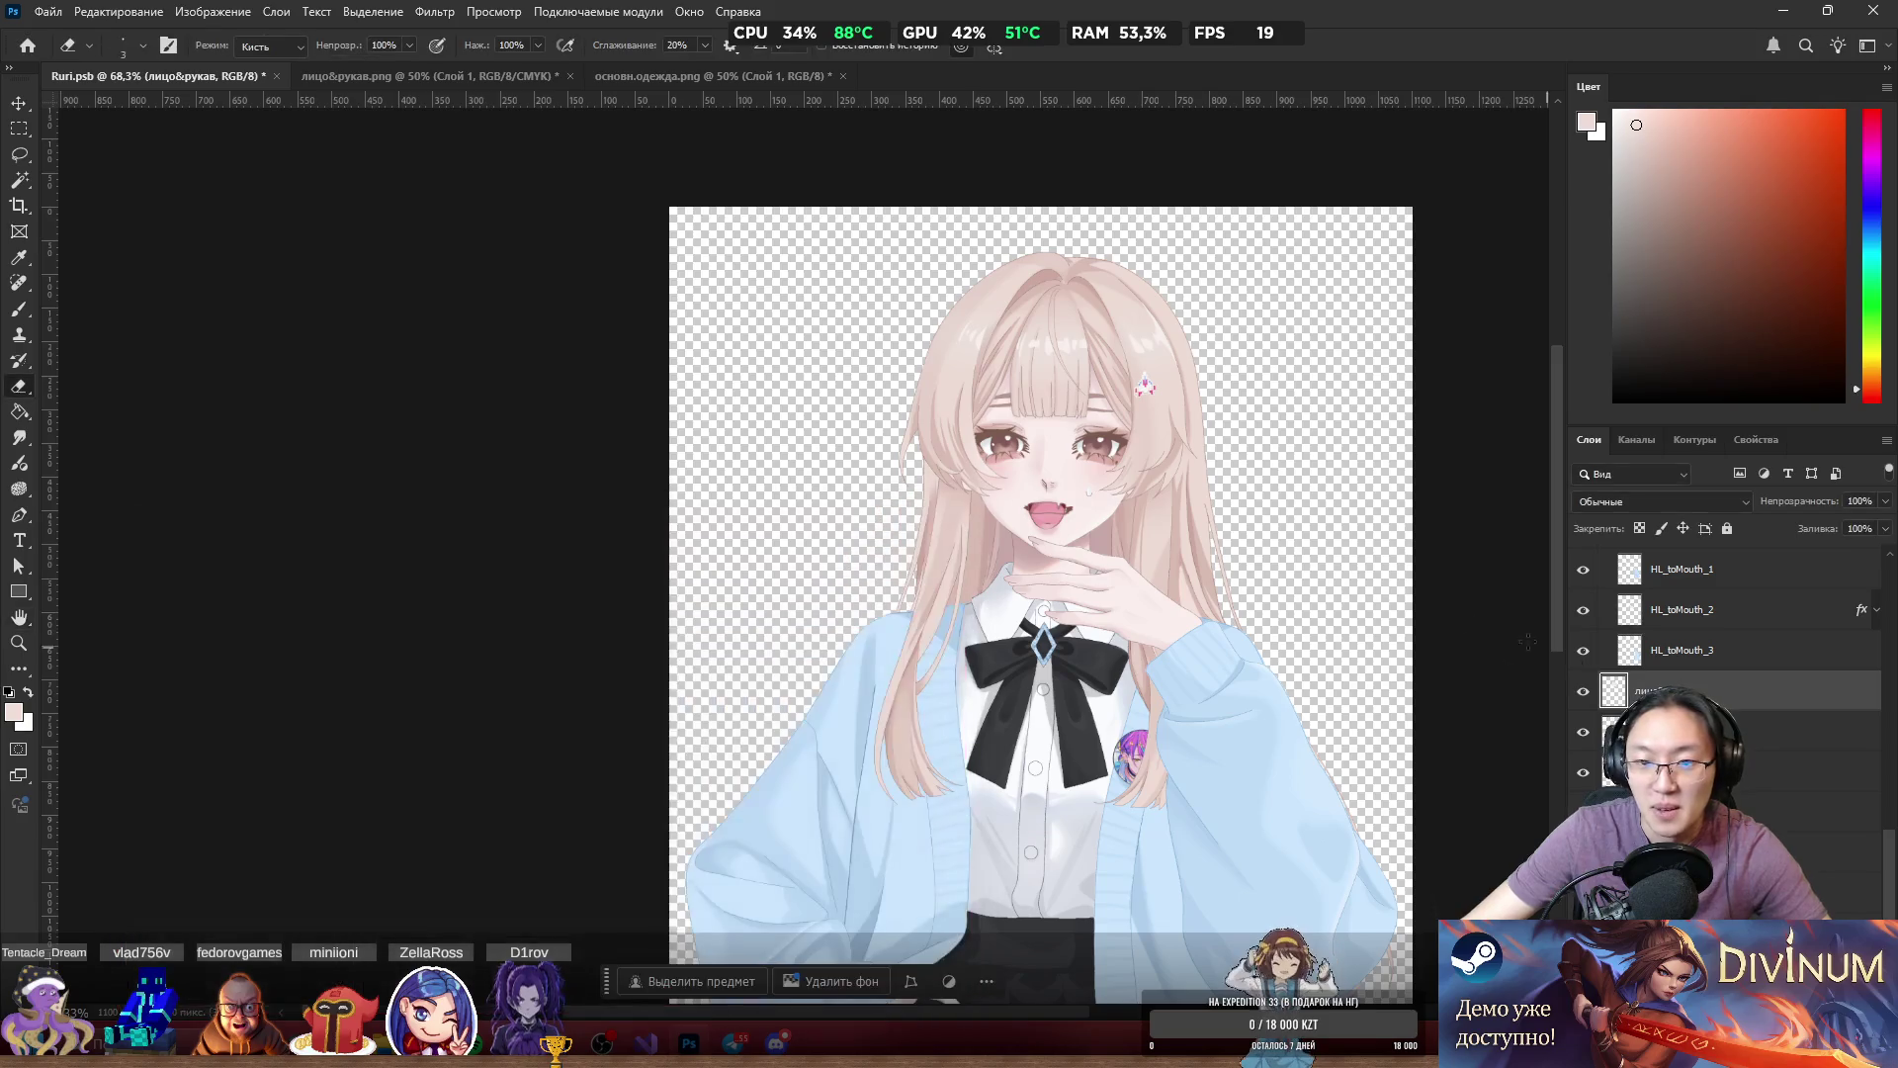
pyautogui.scroll(-2, 1265, 583)
pyautogui.scroll(2, 1264, 583)
pyautogui.scroll(-3, 1378, 635)
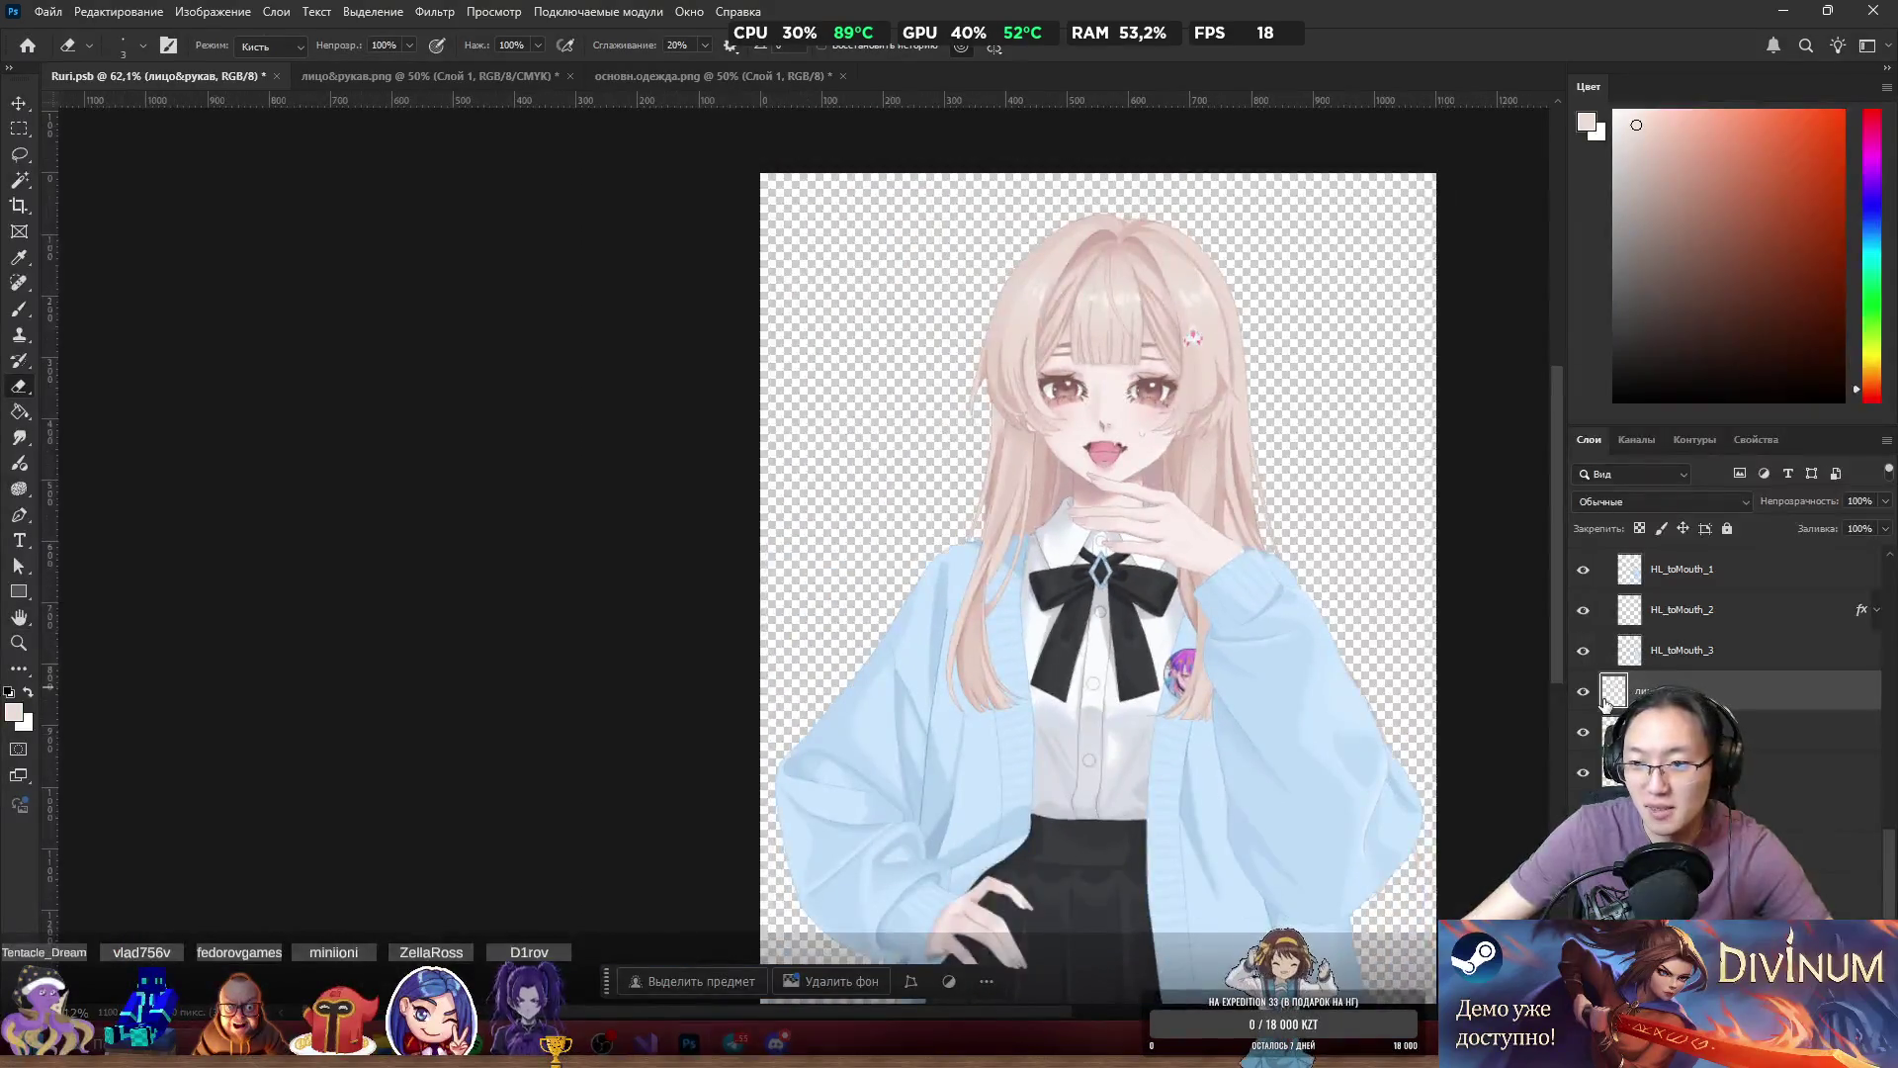
pyautogui.doubleClick(1647, 691)
pyautogui.write('Fa')
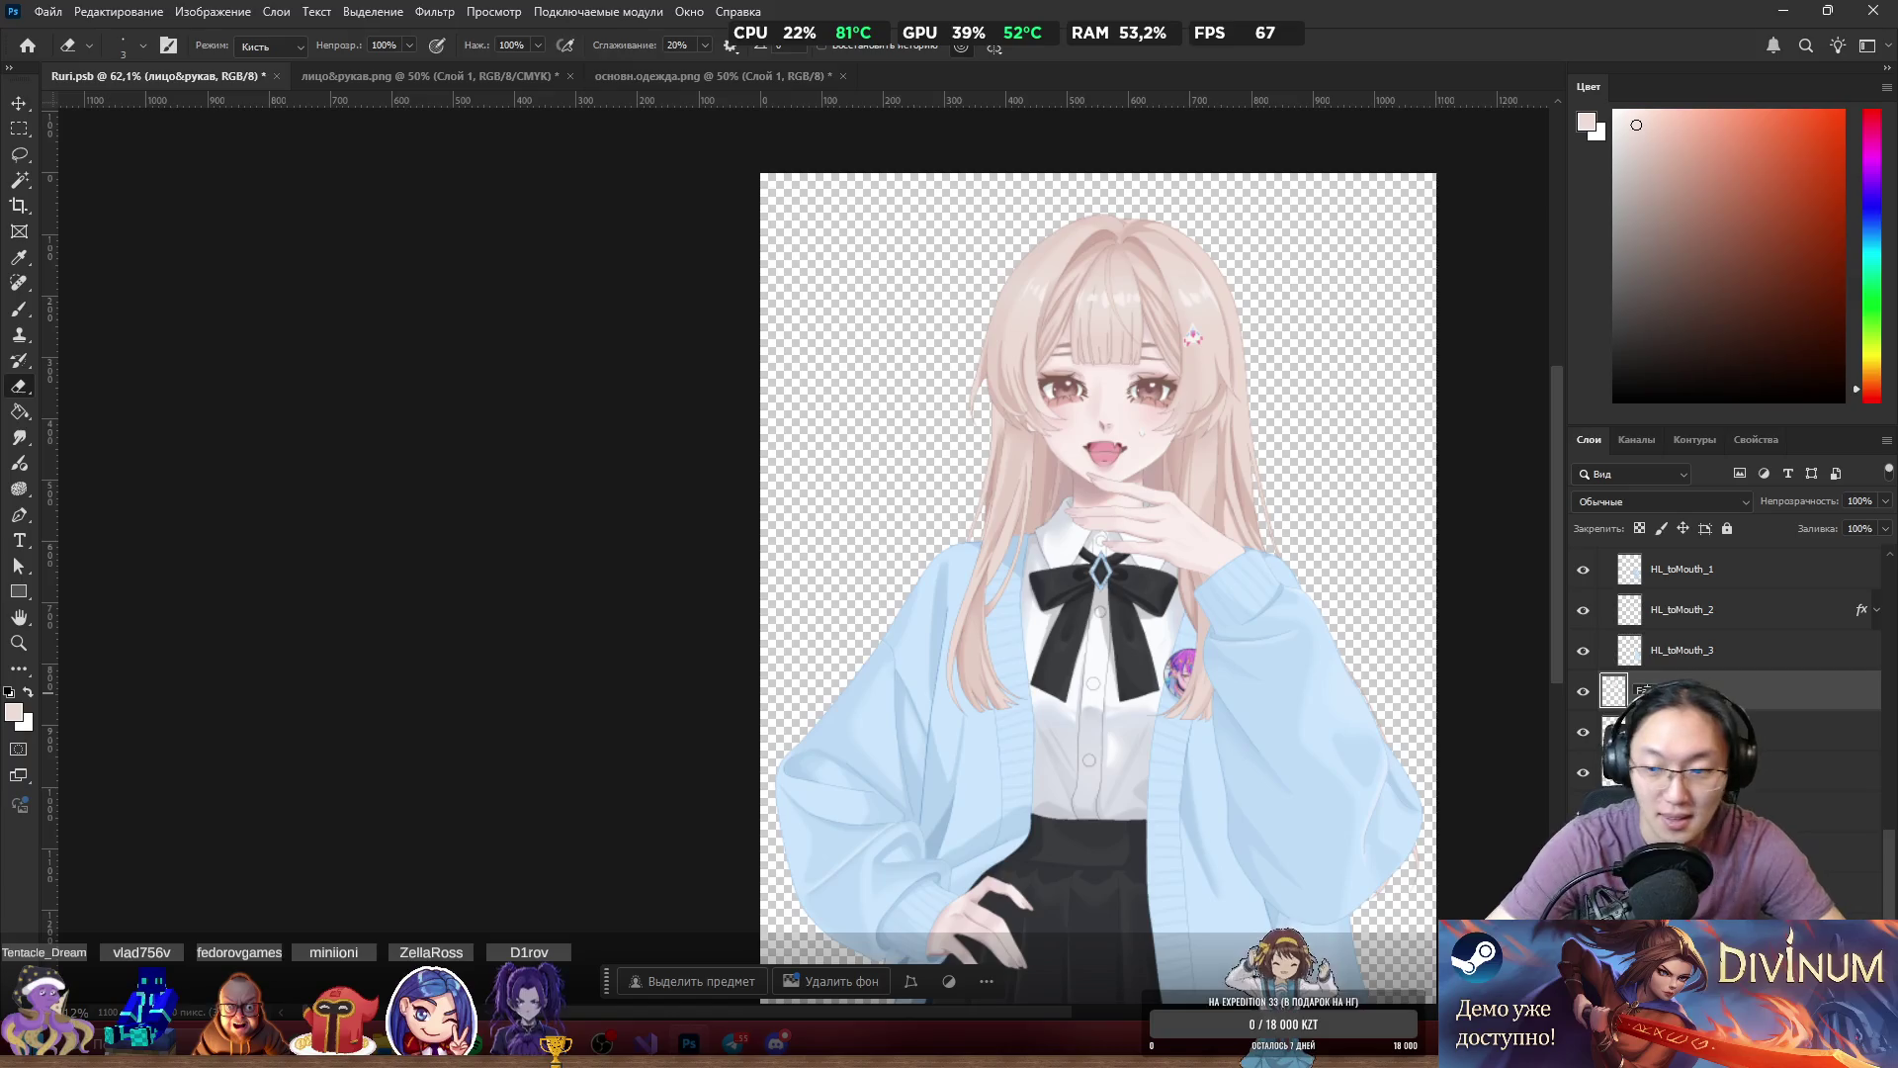
pyautogui.write('ce')
pyautogui.press('Return')
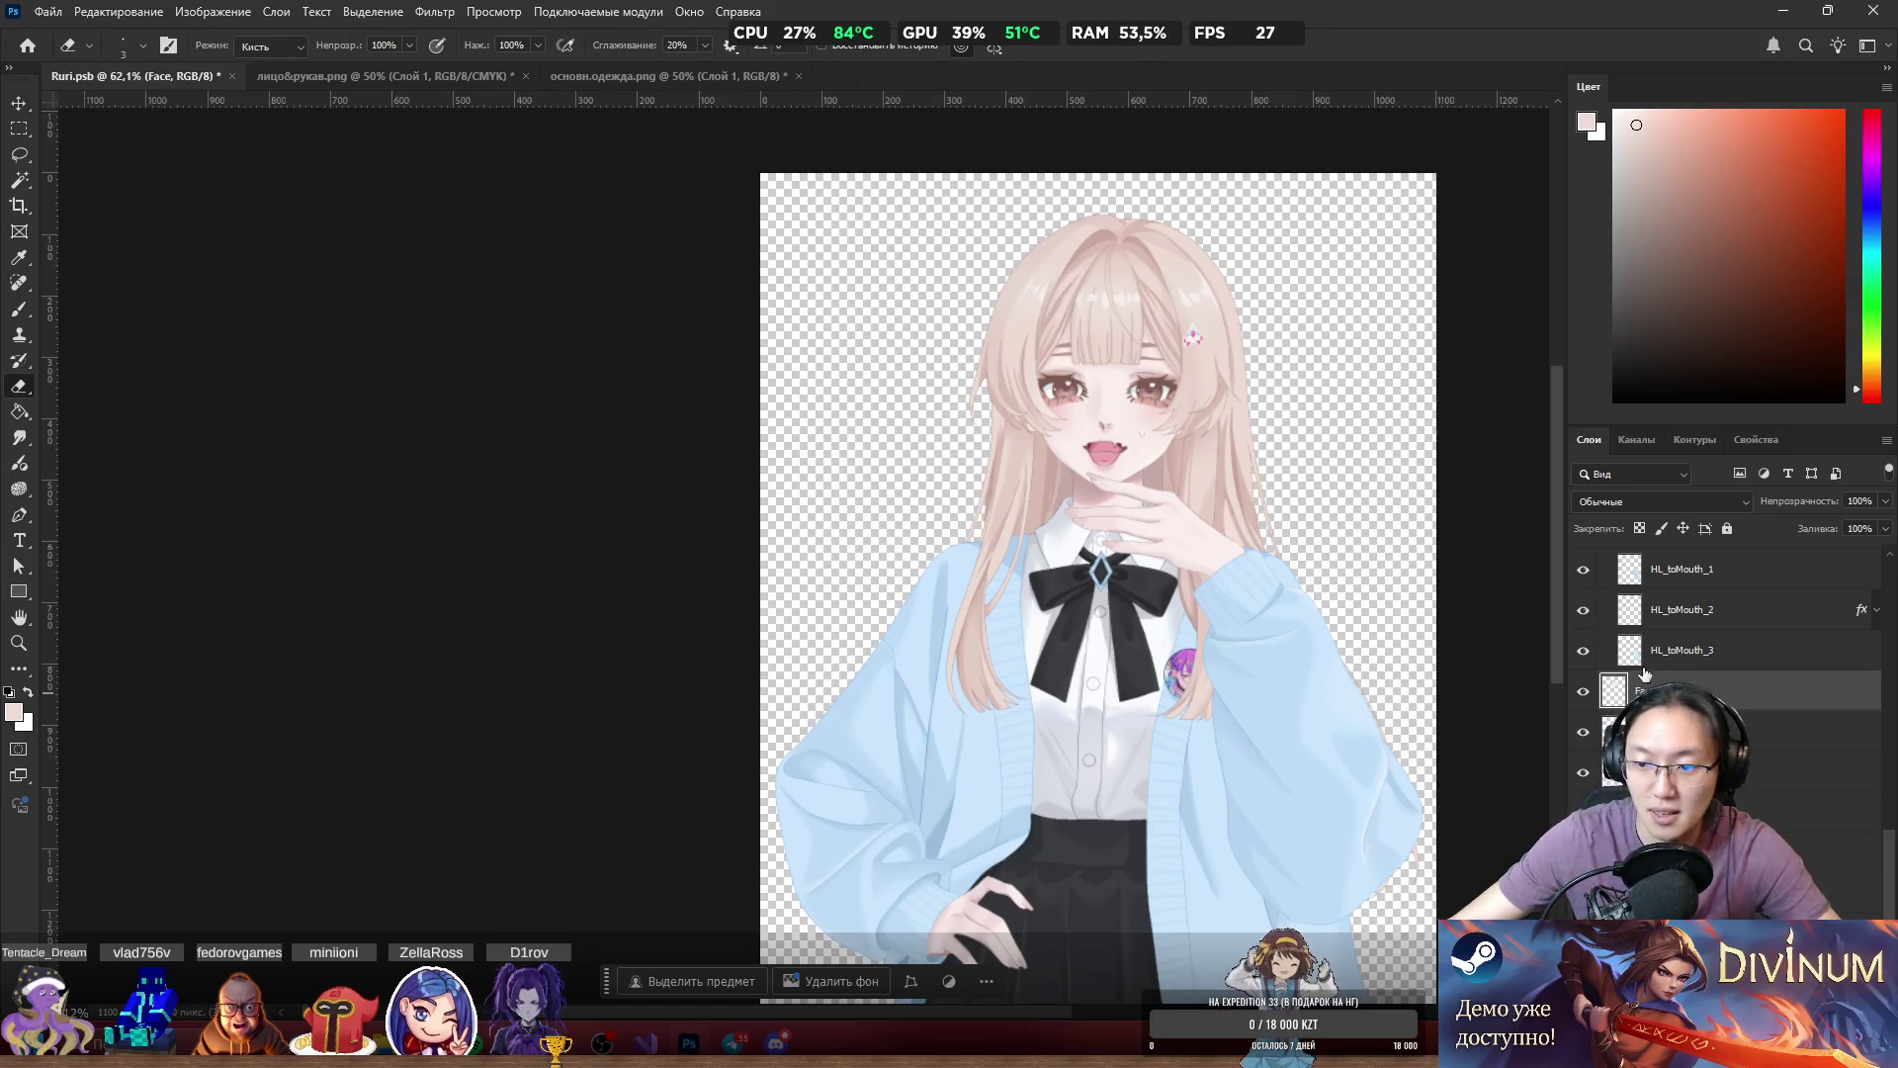
pyautogui.click(1681, 732)
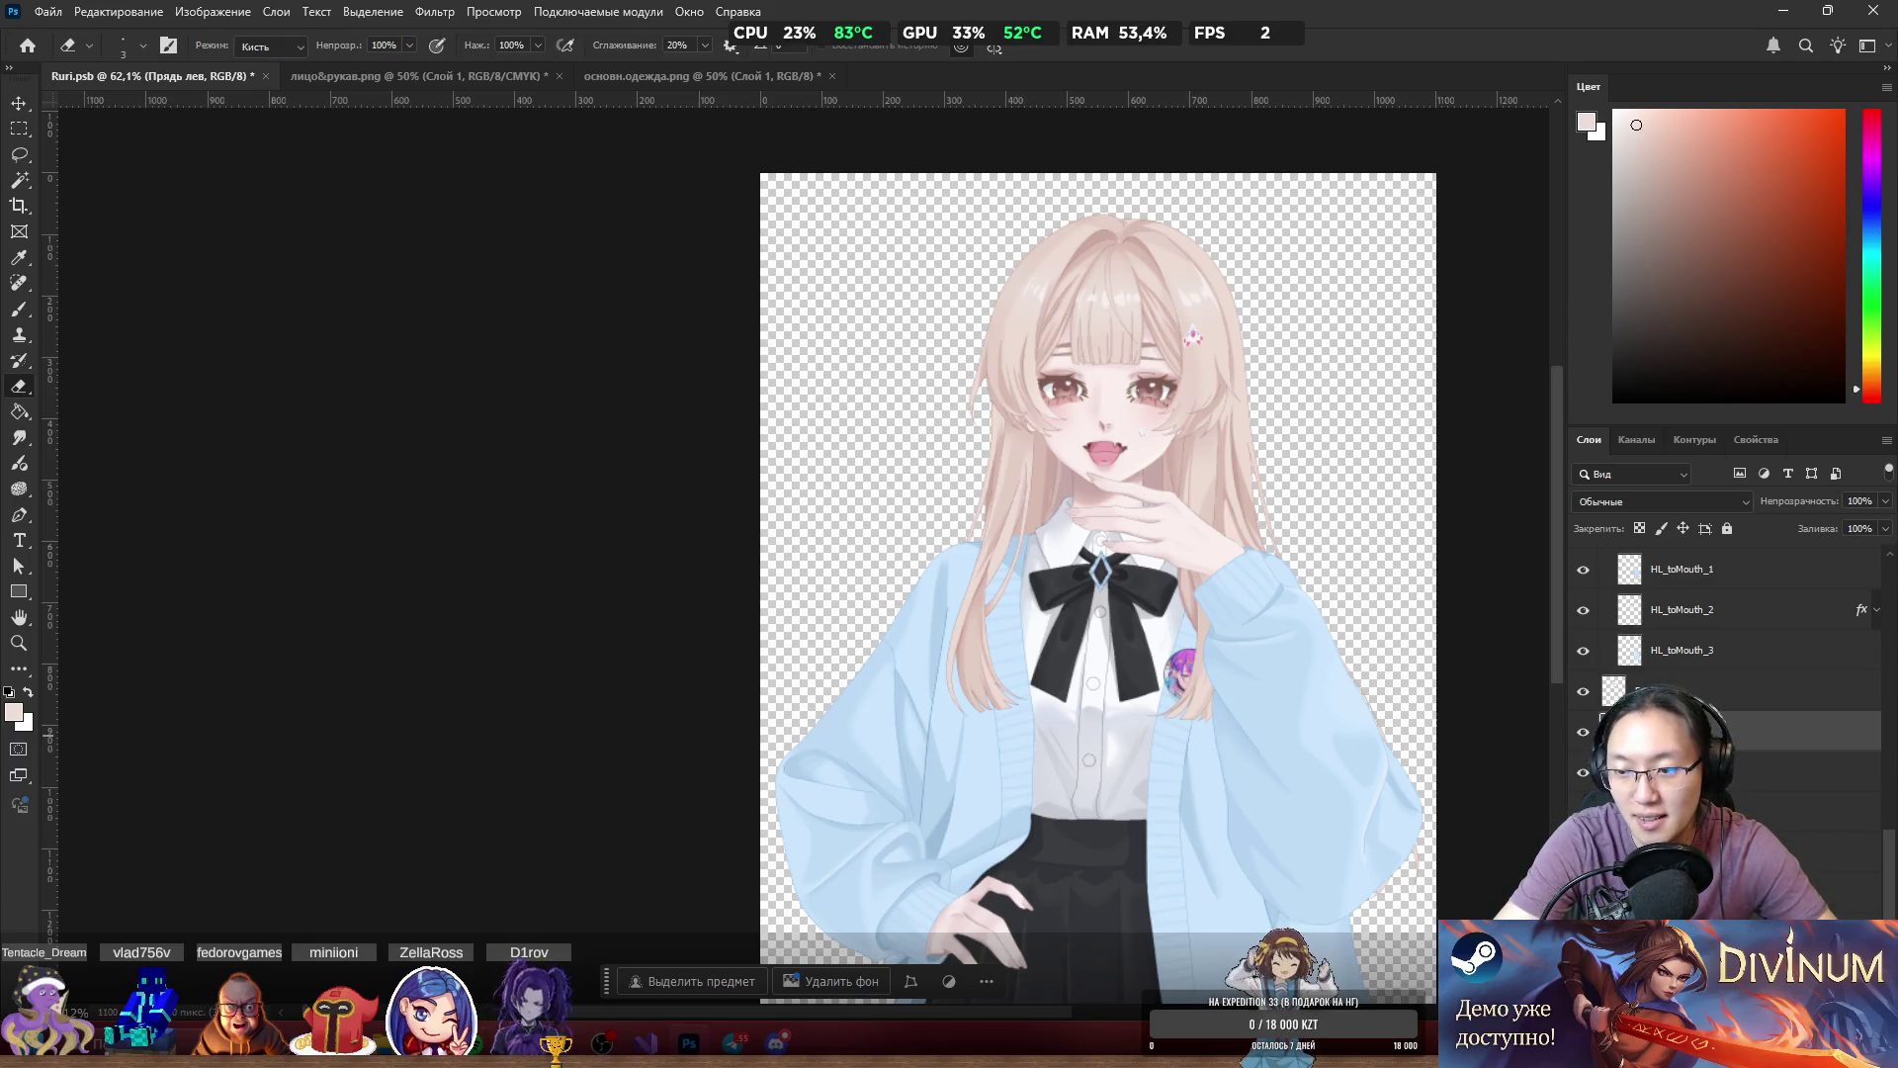
pyautogui.click(1730, 772)
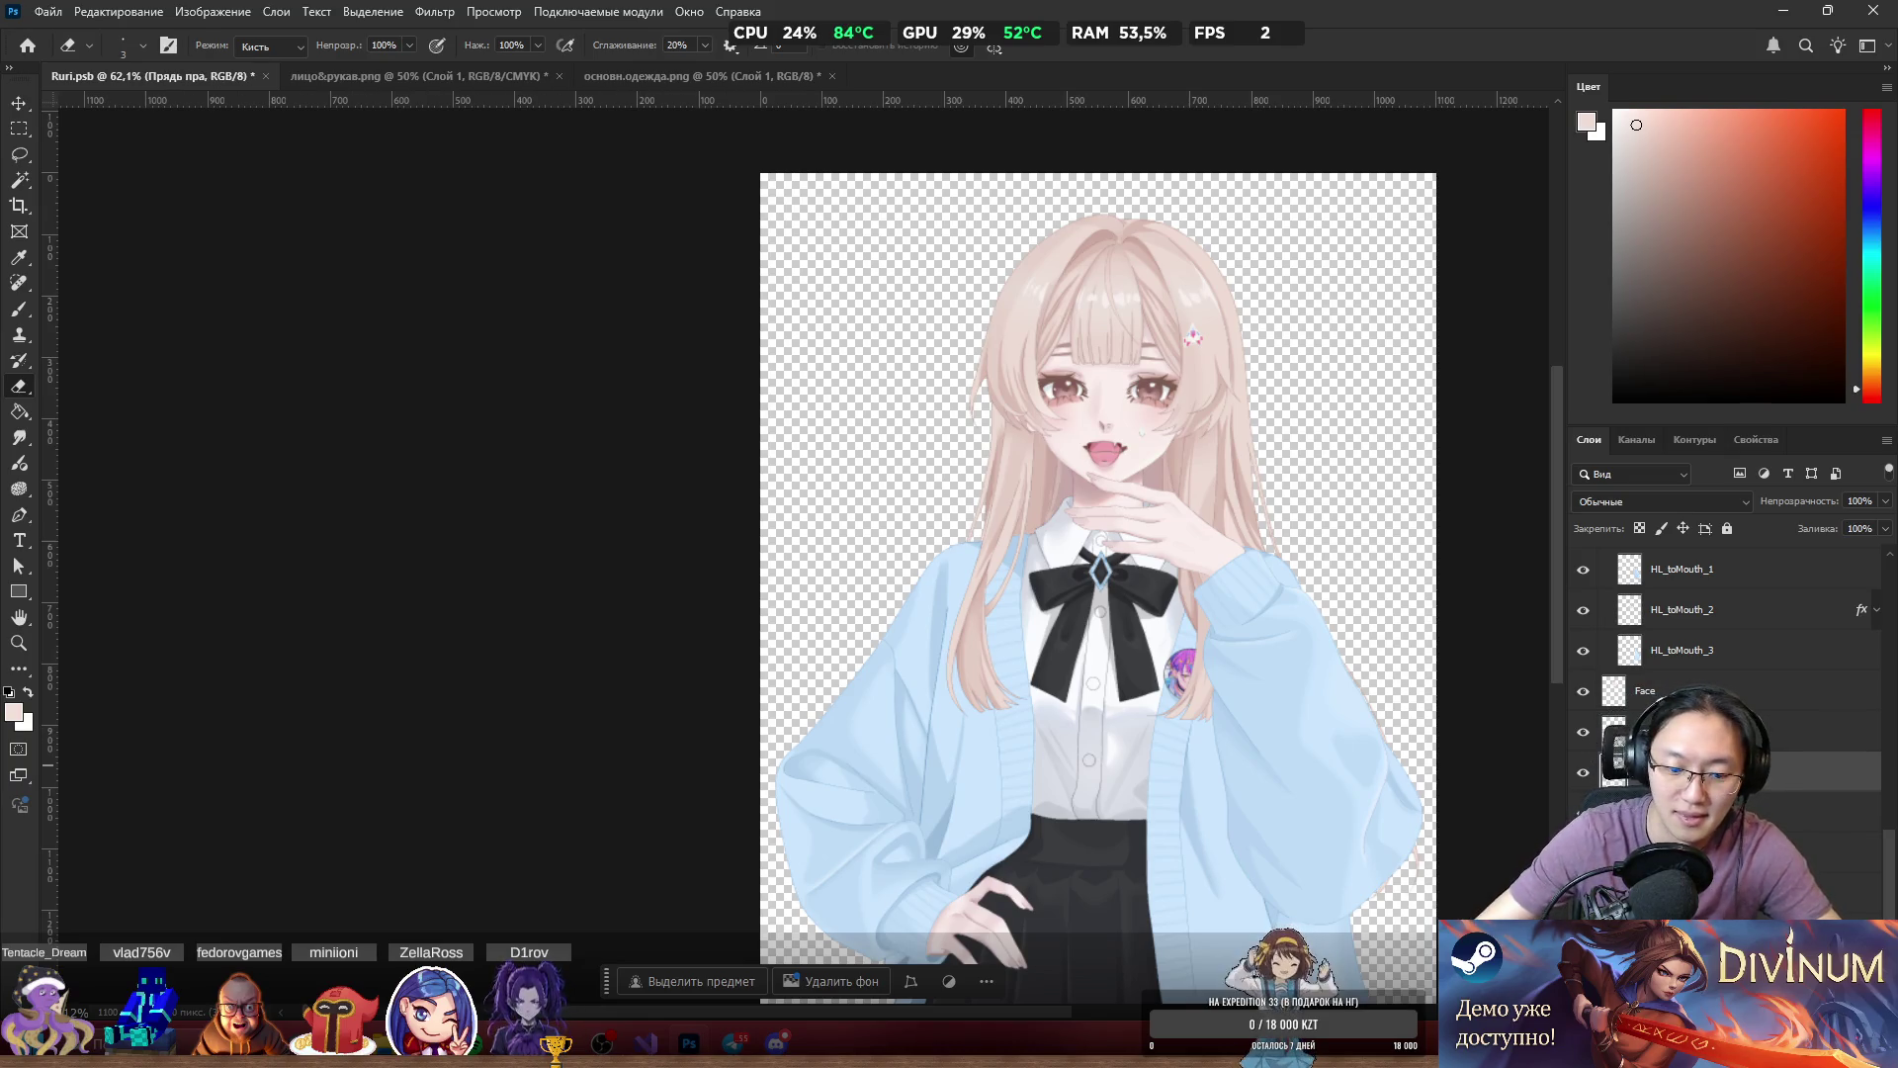
pyautogui.hotkey('alt', '[')
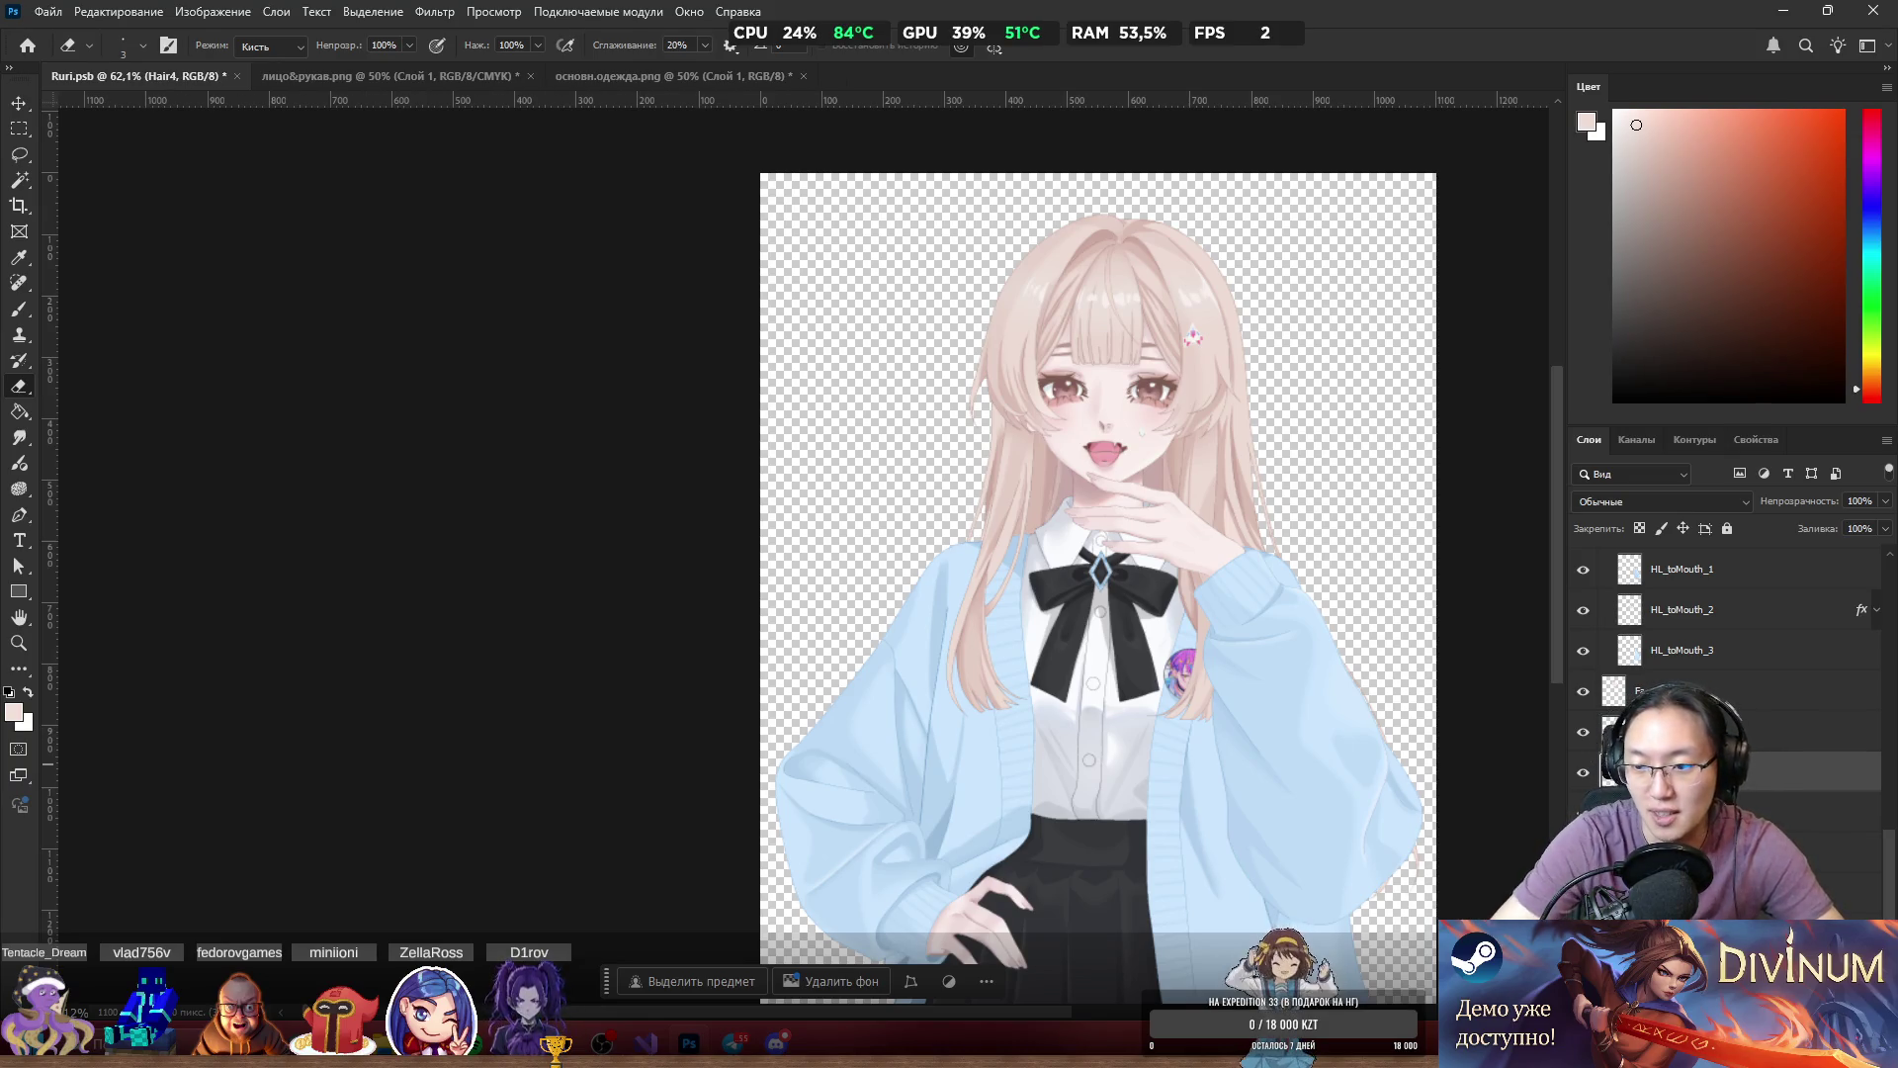
pyautogui.scroll(-2, 1673, 680)
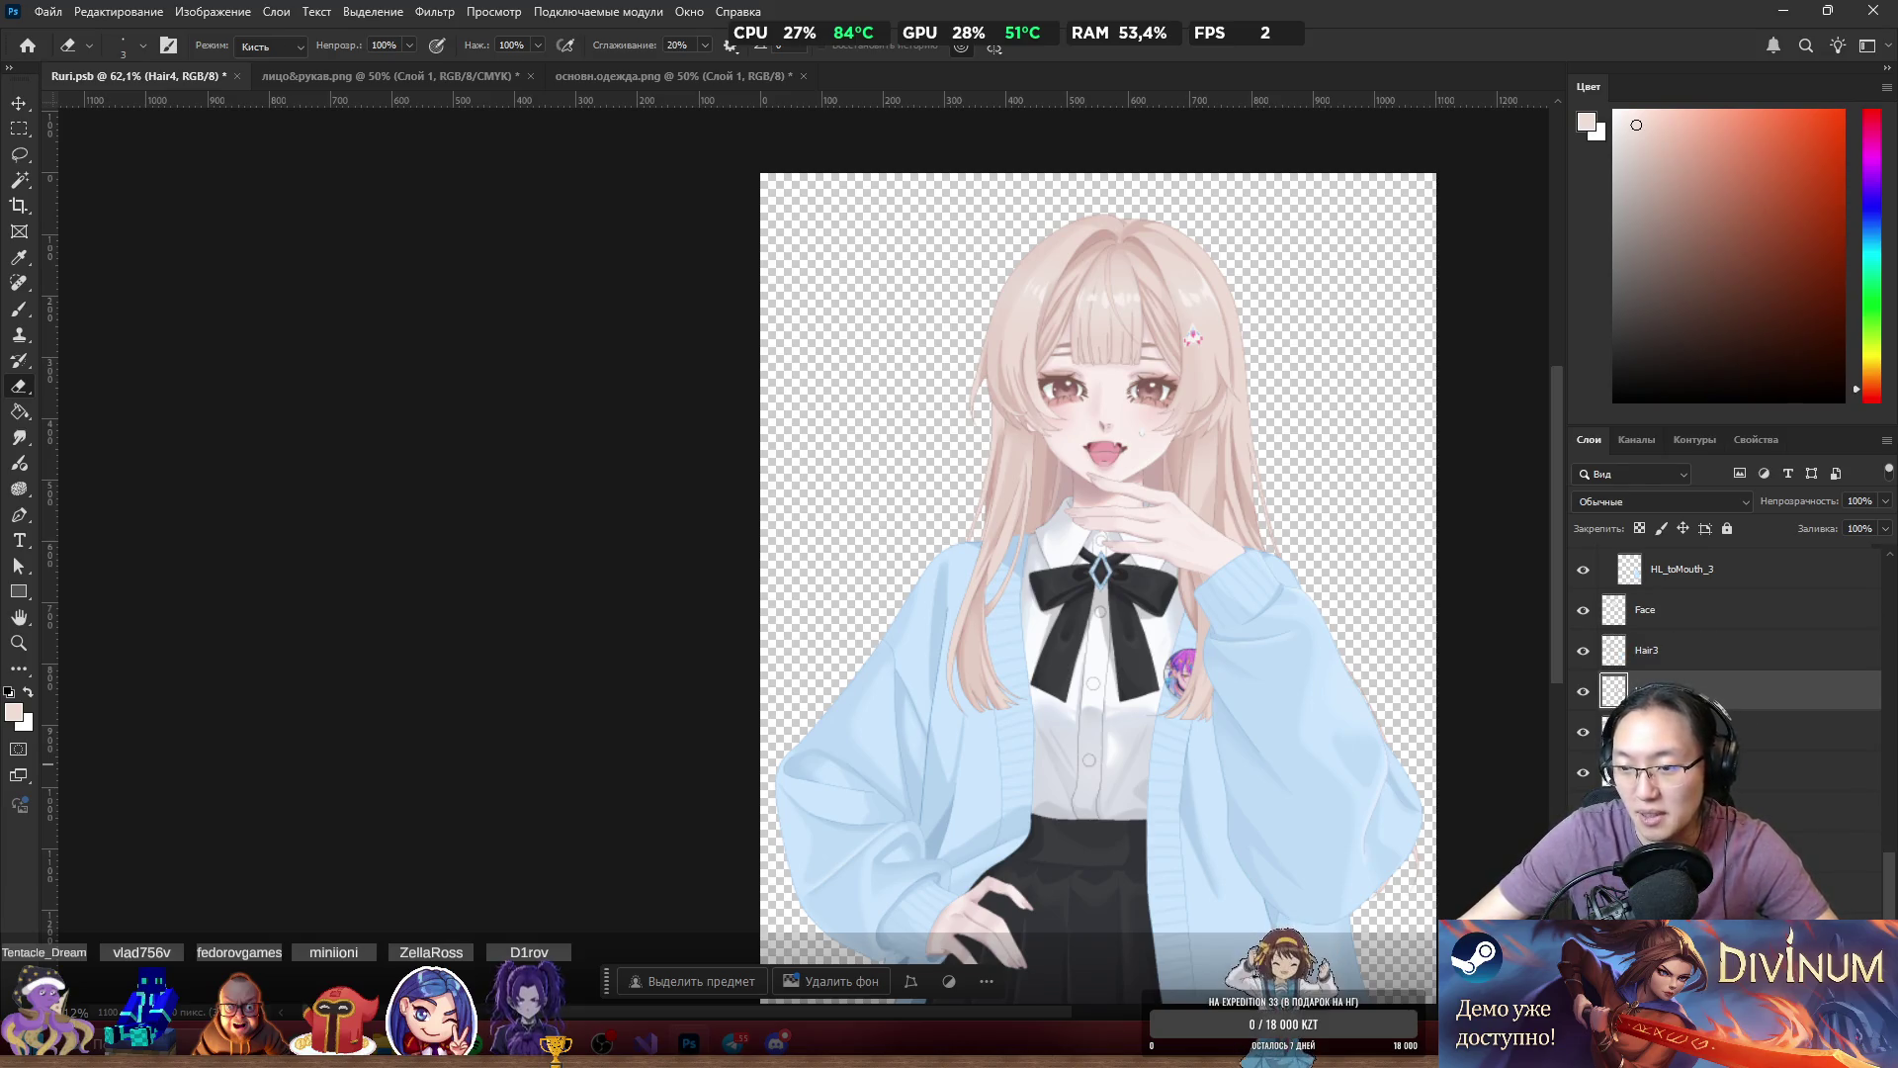
pyautogui.hotkey('ctrl', ',')
pyautogui.hotkey('ctrl', ',')
pyautogui.hotkey('ctrl', ',')
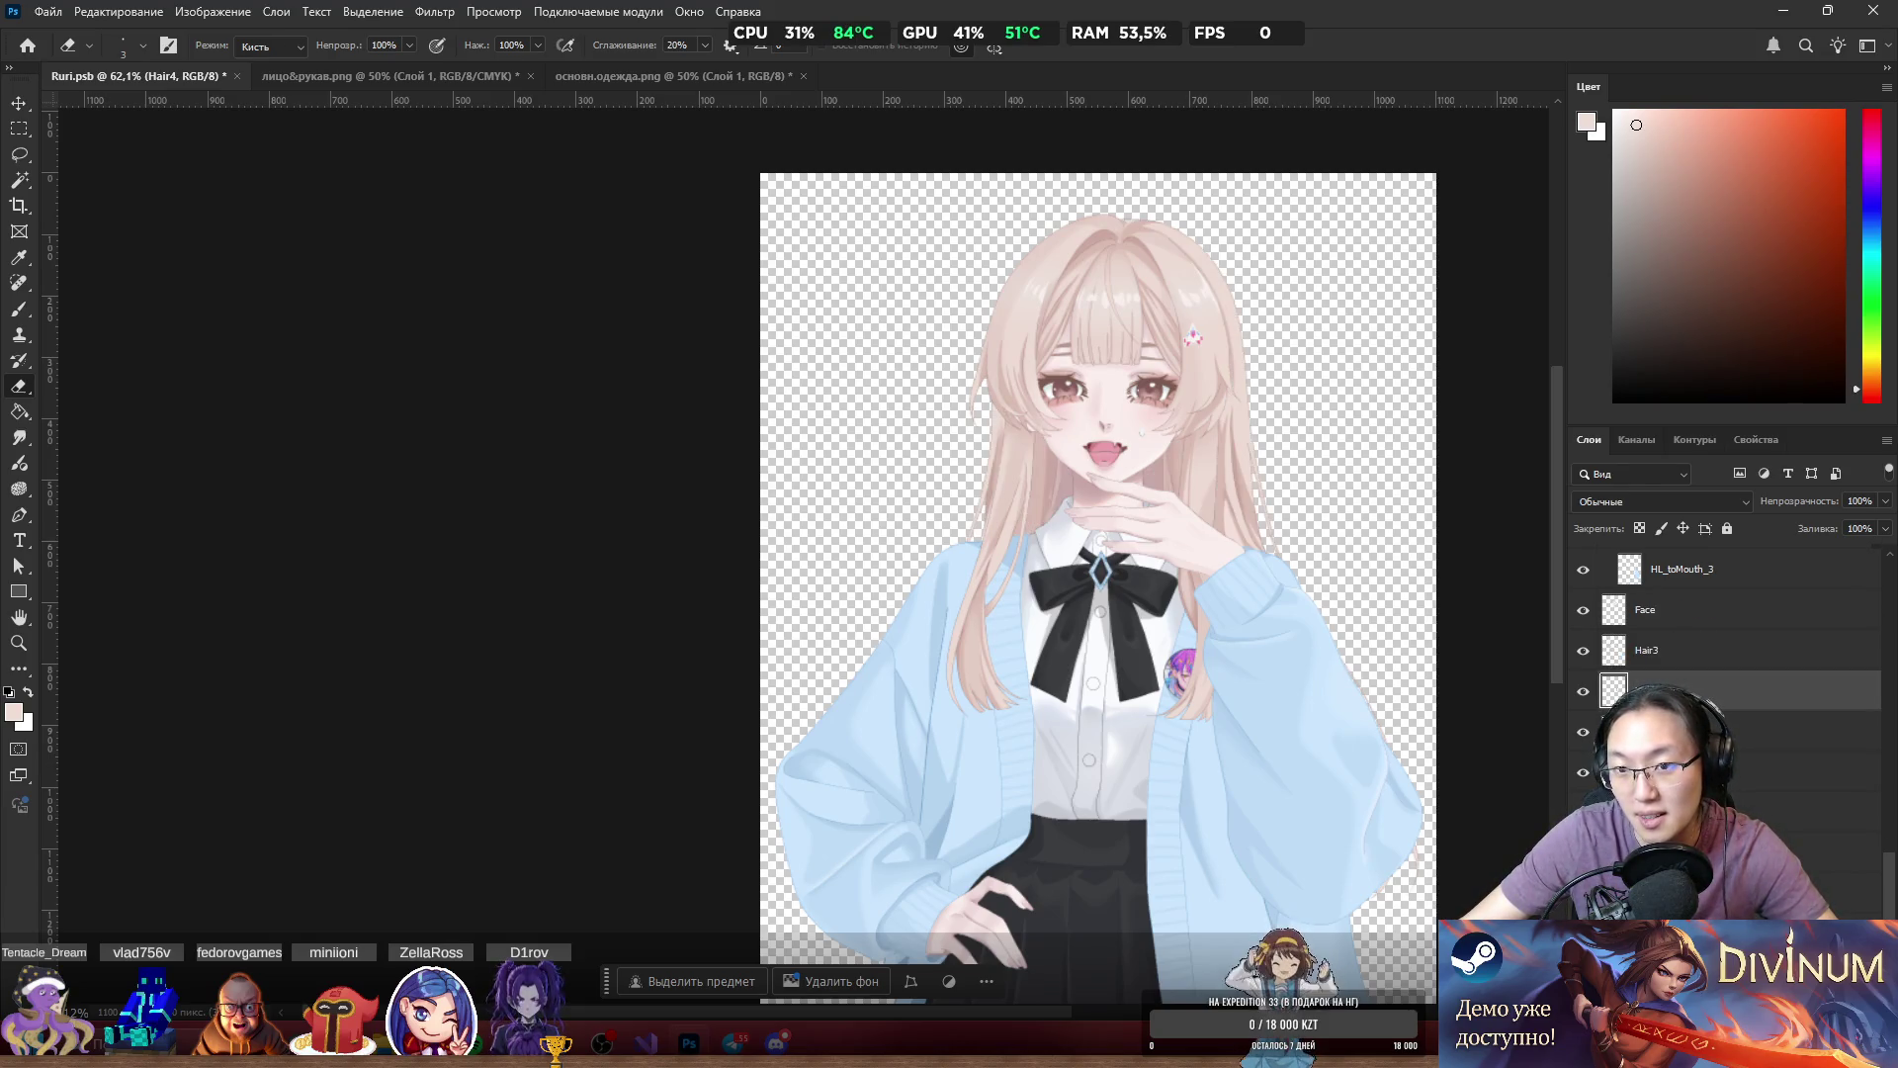
pyautogui.scroll(-2, 1098, 554)
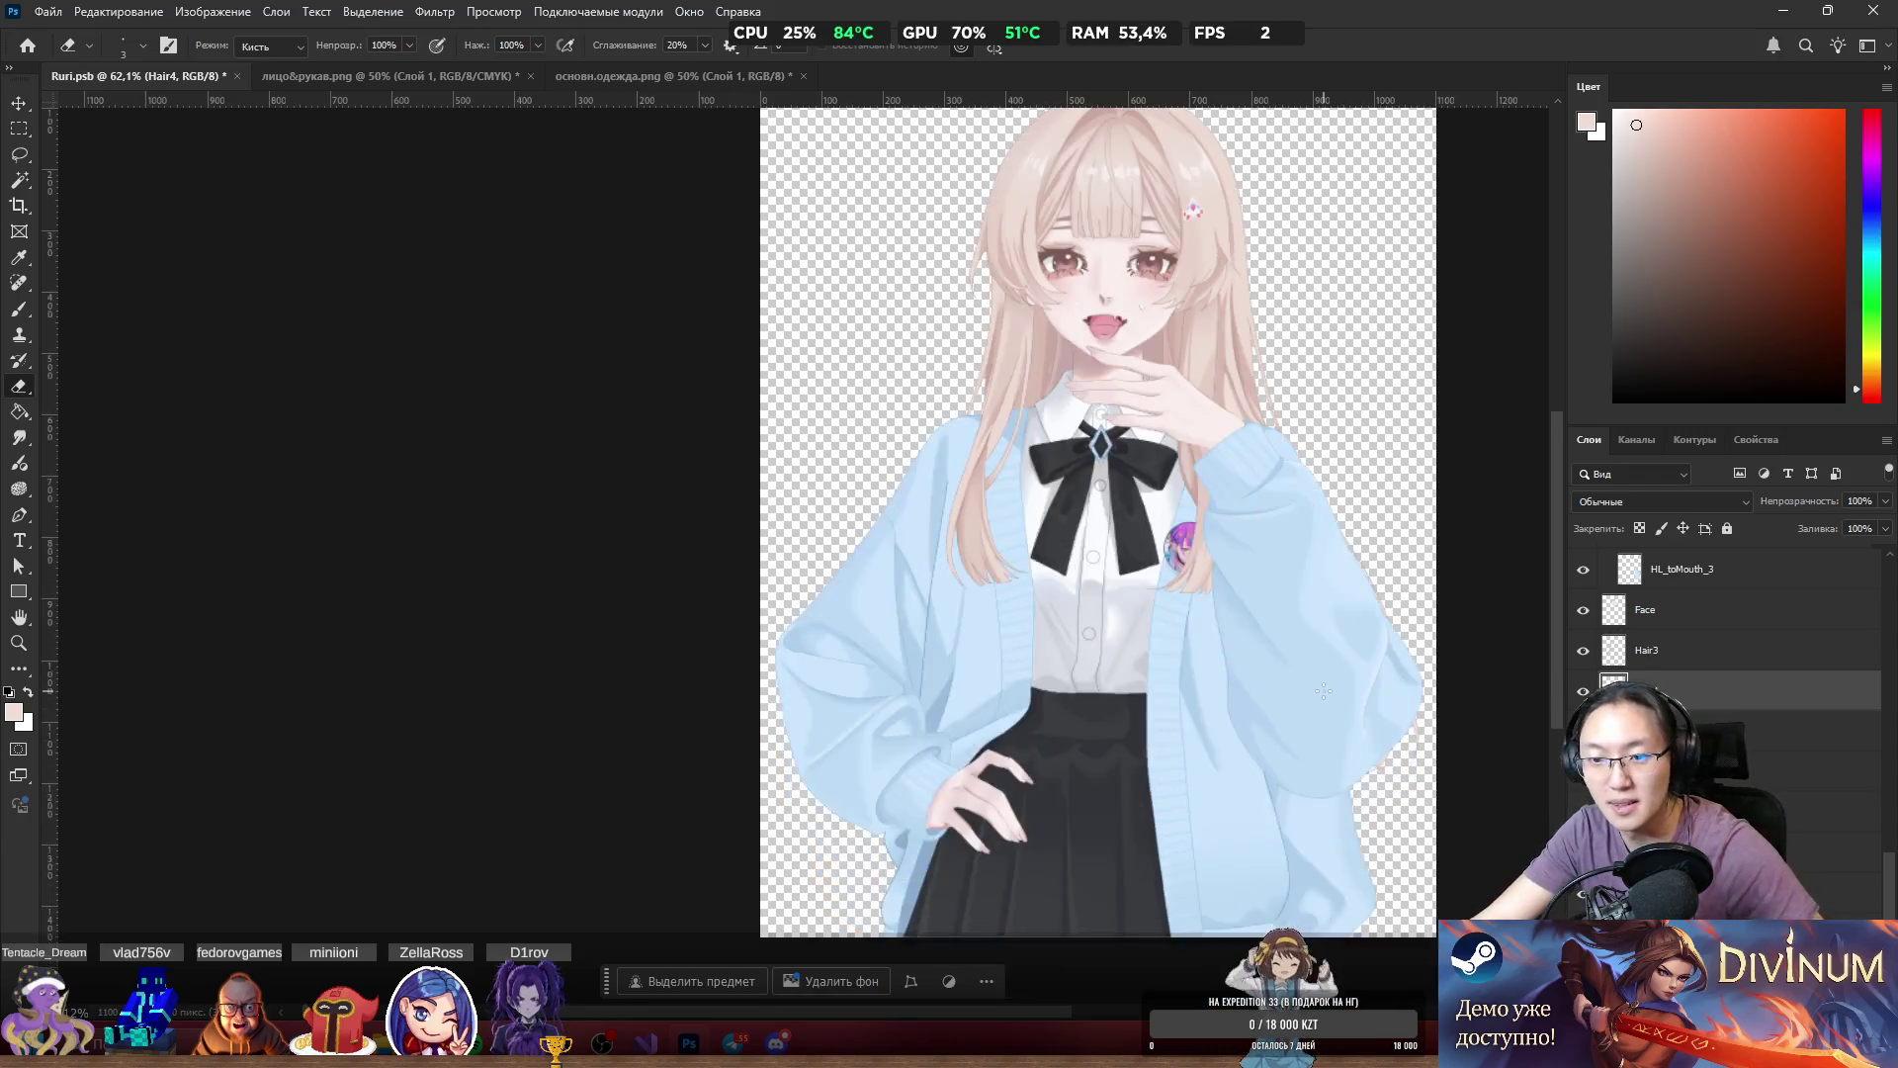
pyautogui.hscroll(2, 1098, 554)
pyautogui.hotkey('alt', '[')
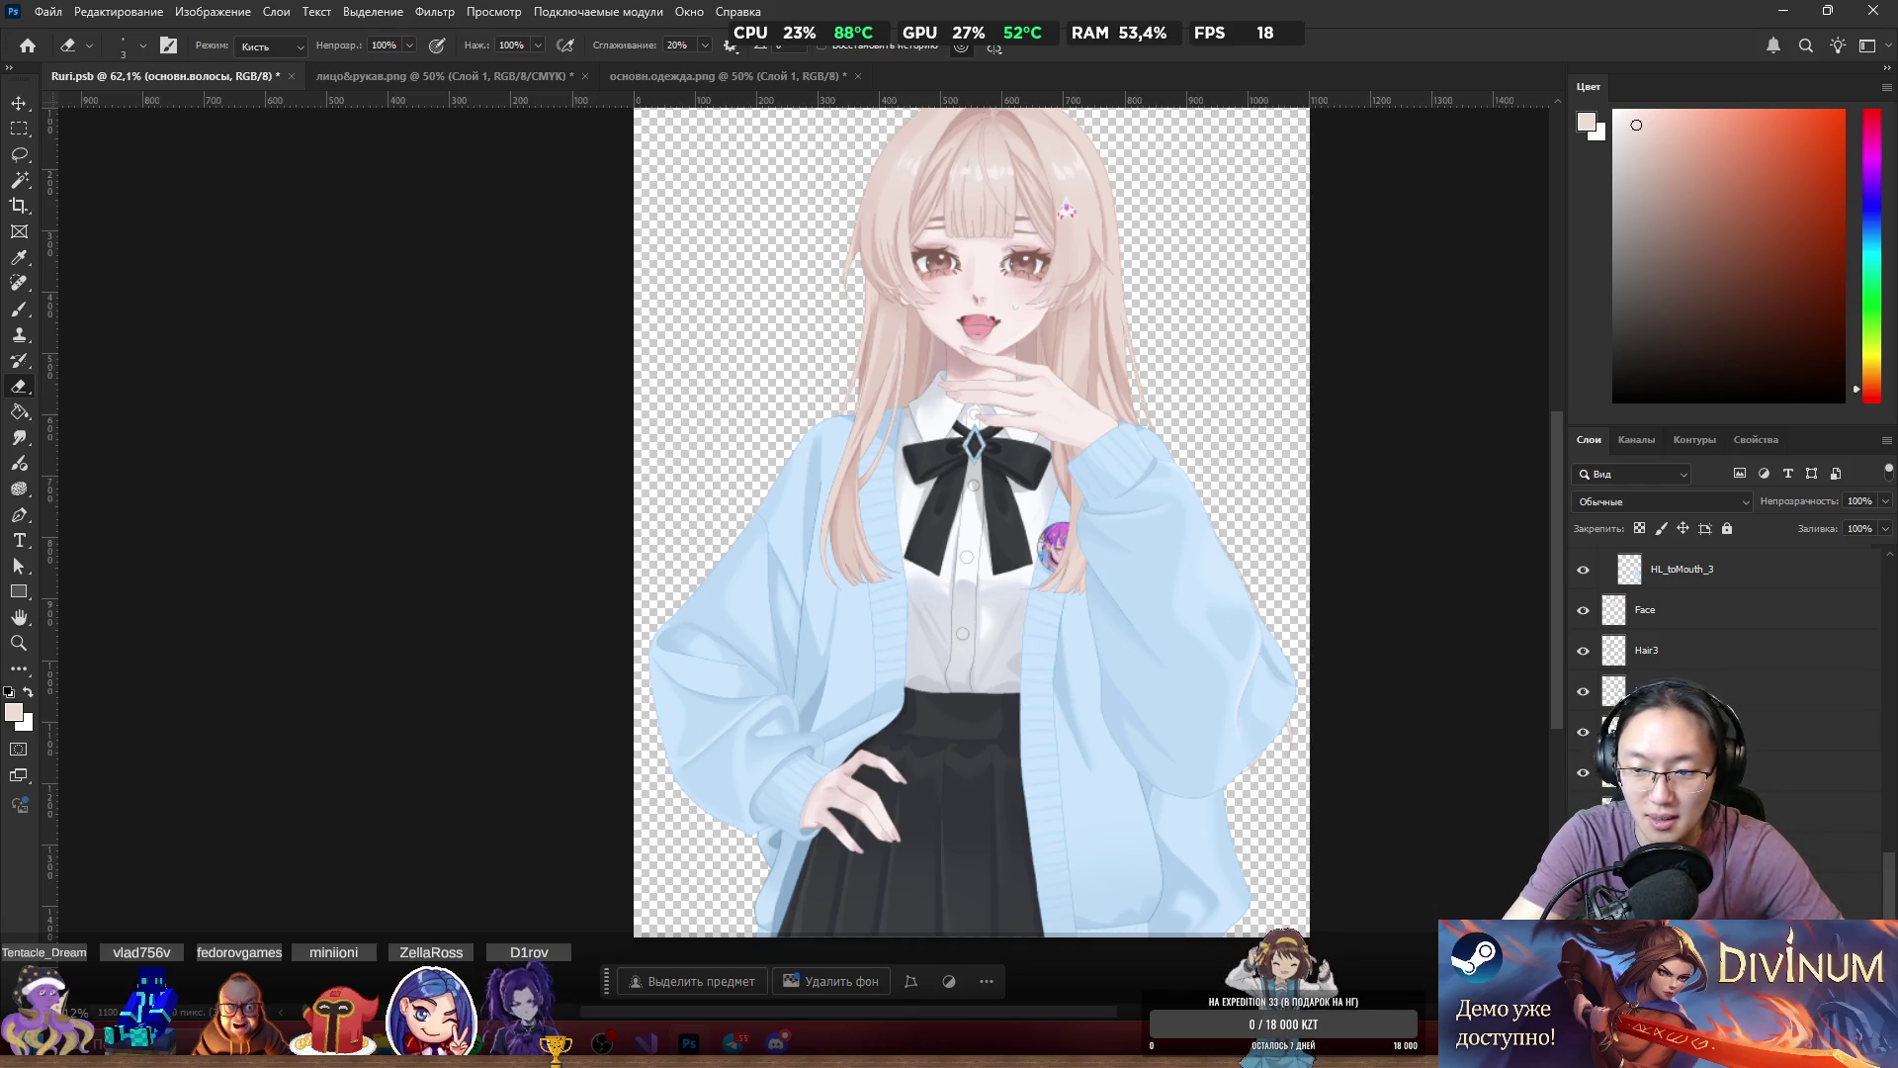
pyautogui.hotkey('alt', '[')
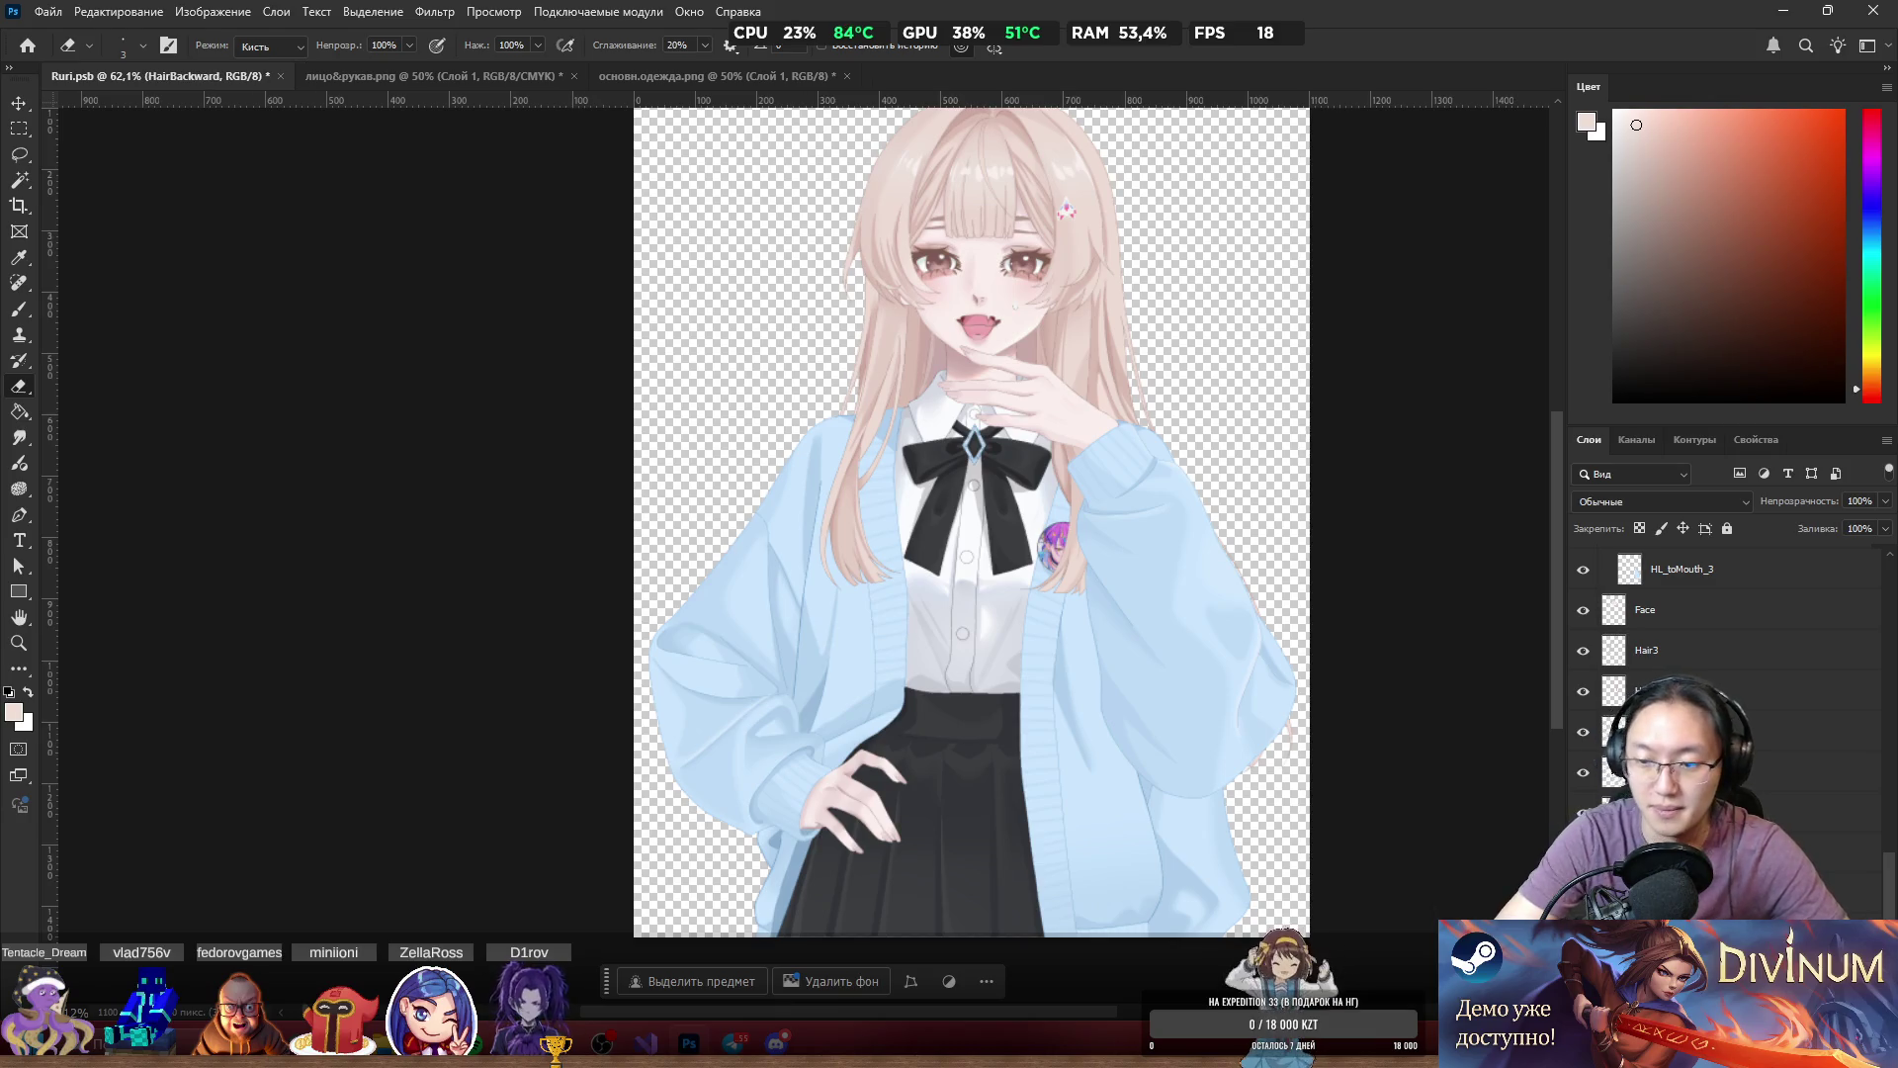
pyautogui.scroll(-2, 1142, 524)
pyautogui.scroll(-1, 1142, 524)
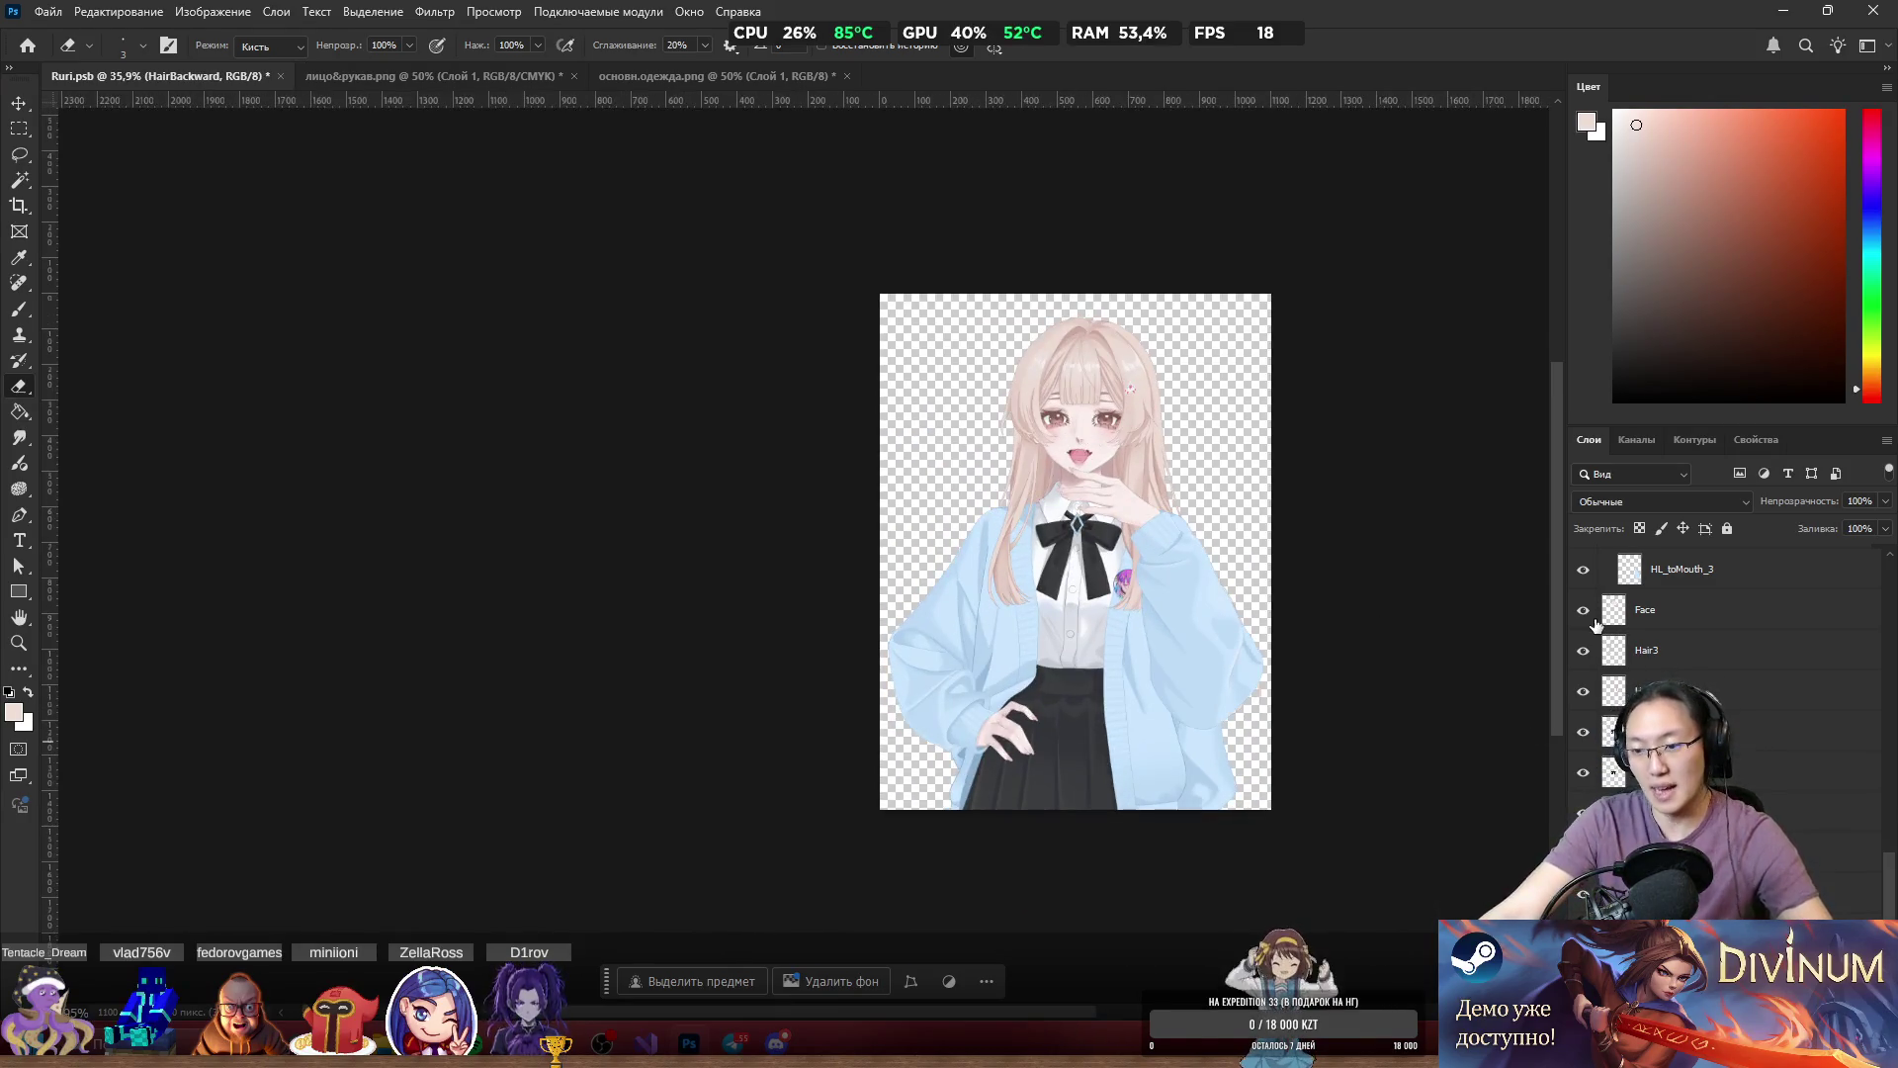
pyautogui.scroll(5, 1641, 657)
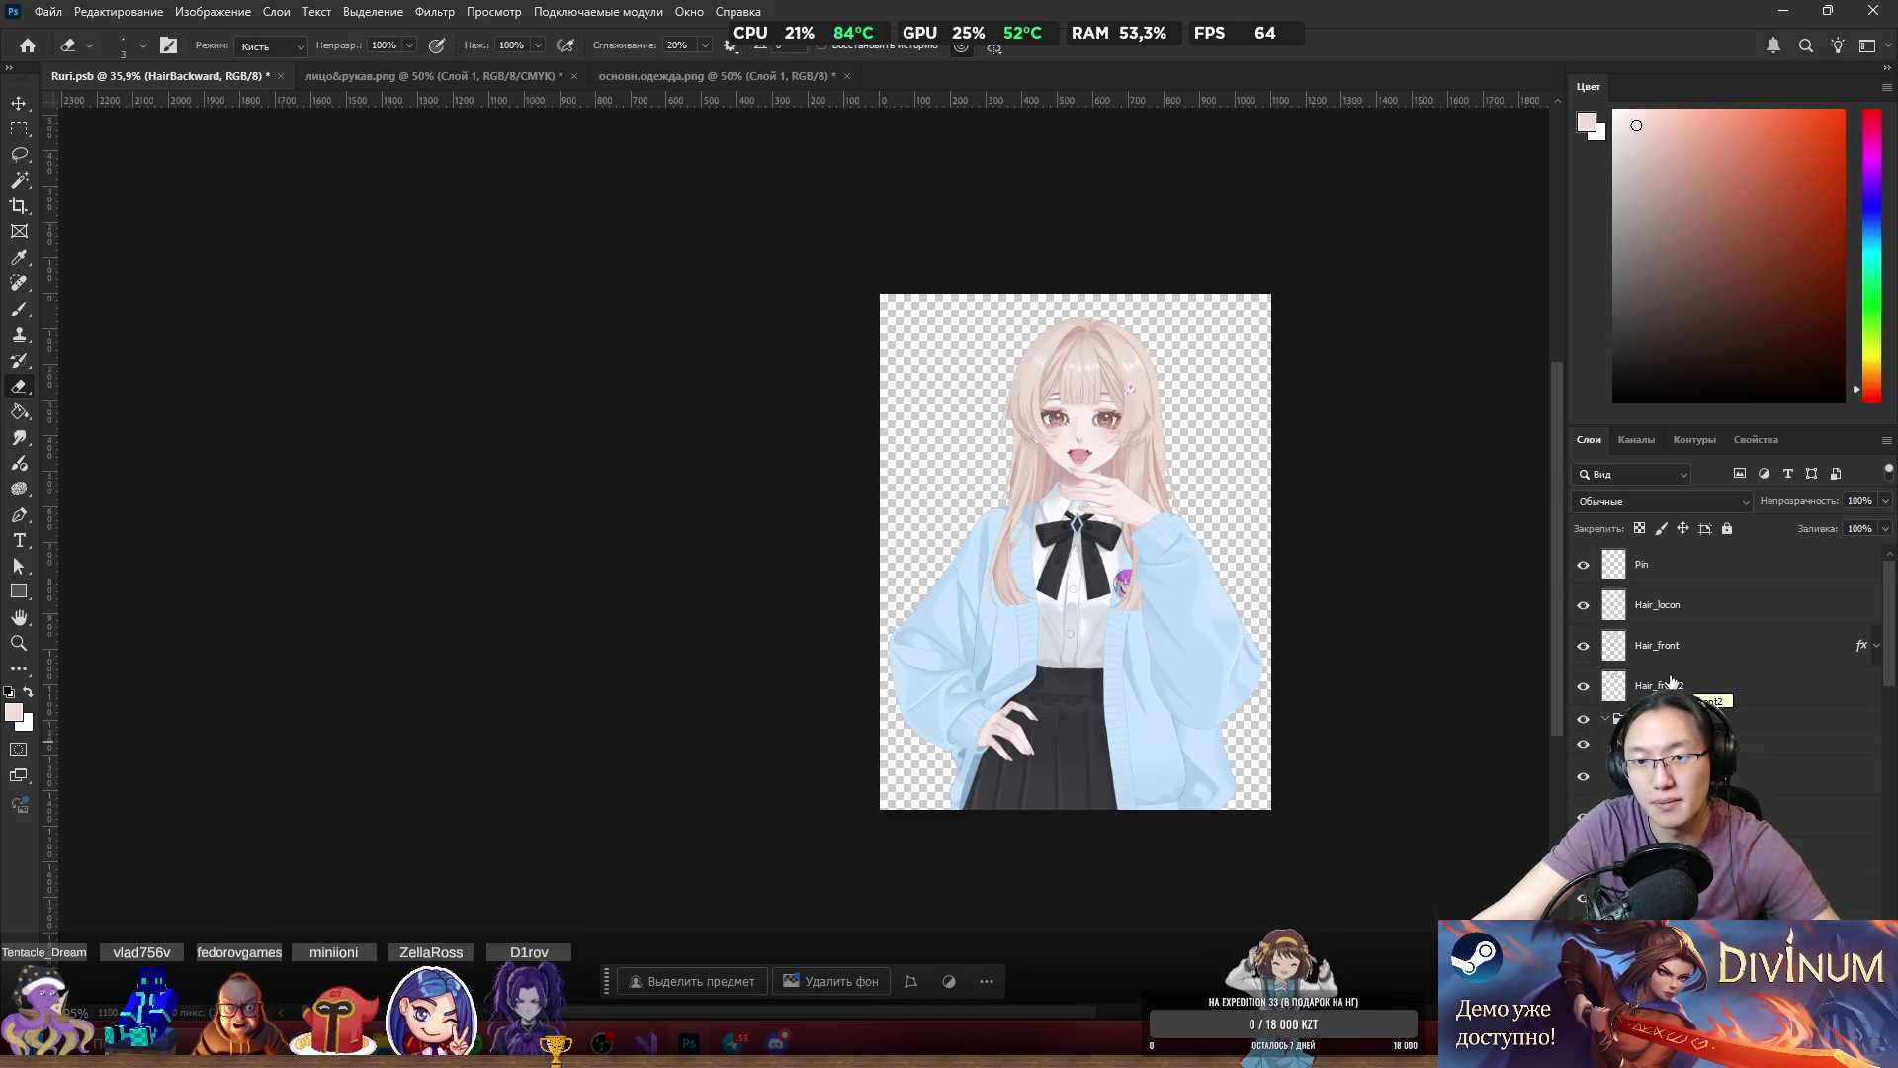
# Zoom in on the face, test moving the hand, and undo so it stays under the chin.
pyautogui.moveTo(1174, 437); pyautogui.dragTo(1405, 444)
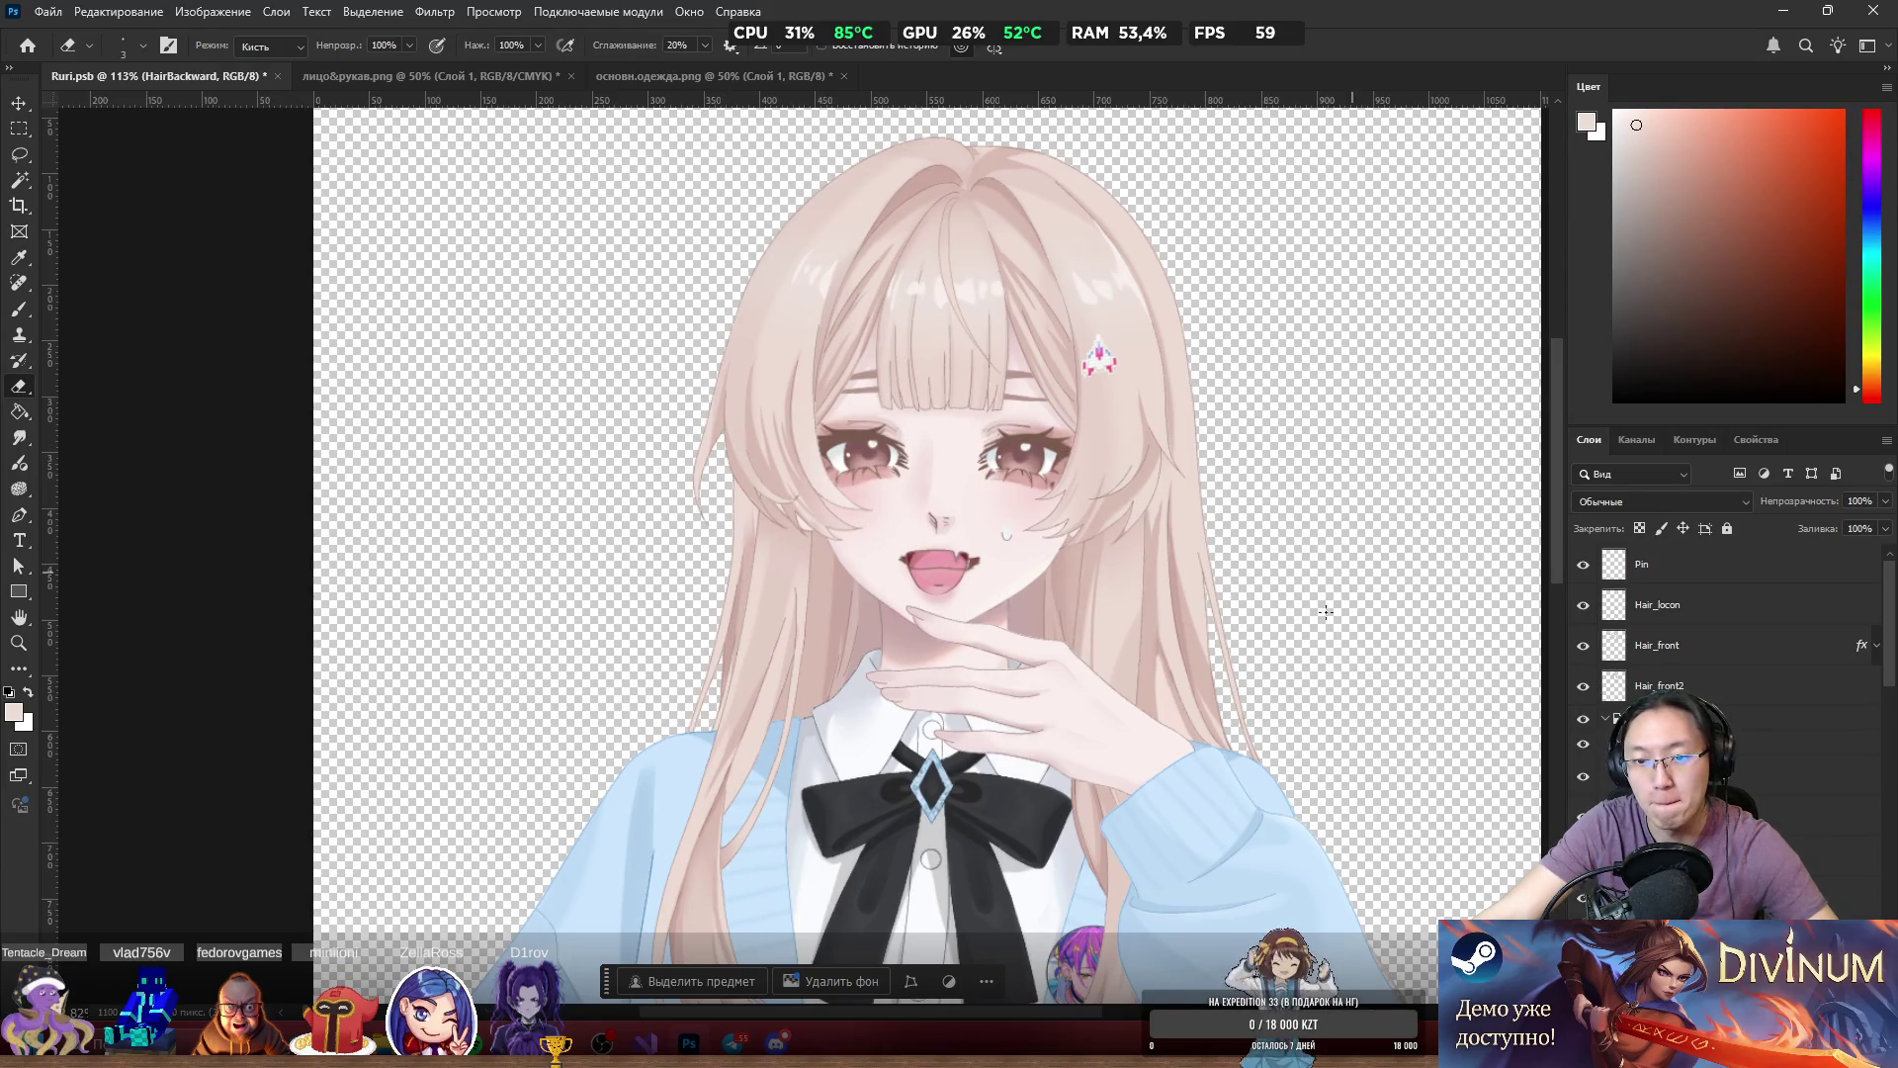
pyautogui.moveTo(1150, 786)
pyautogui.mouseDown()
pyautogui.moveTo(1147, 546)
pyautogui.moveTo(1218, 414)
pyautogui.moveTo(1330, 435)
pyautogui.moveTo(1238, 692)
pyautogui.mouseUp()
pyautogui.hotkey('ctrl', 'z')
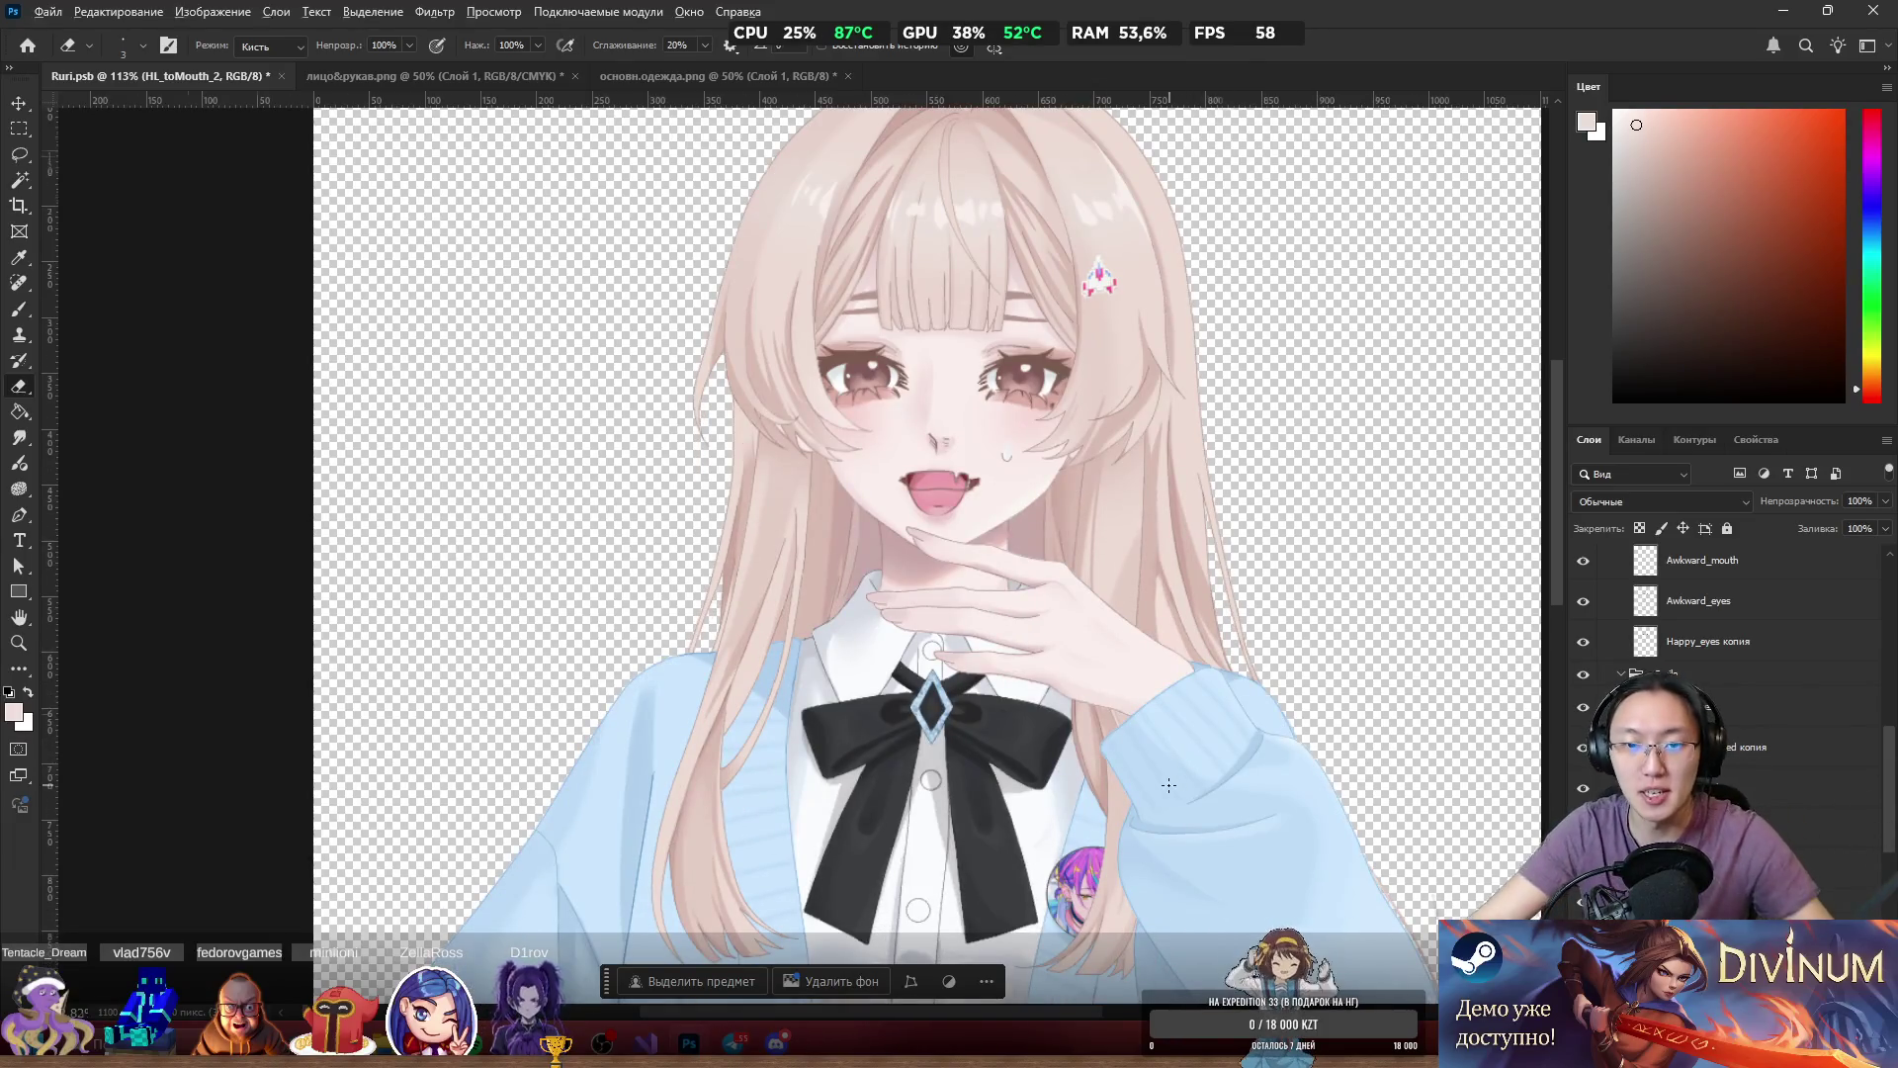
# Zoom back out, save Ruri.psb, and minimize Photoshop.
pyautogui.scroll(-5, 1158, 924)
pyautogui.scroll(-2, 1158, 923)
pyautogui.hscroll(3, 746, 729)
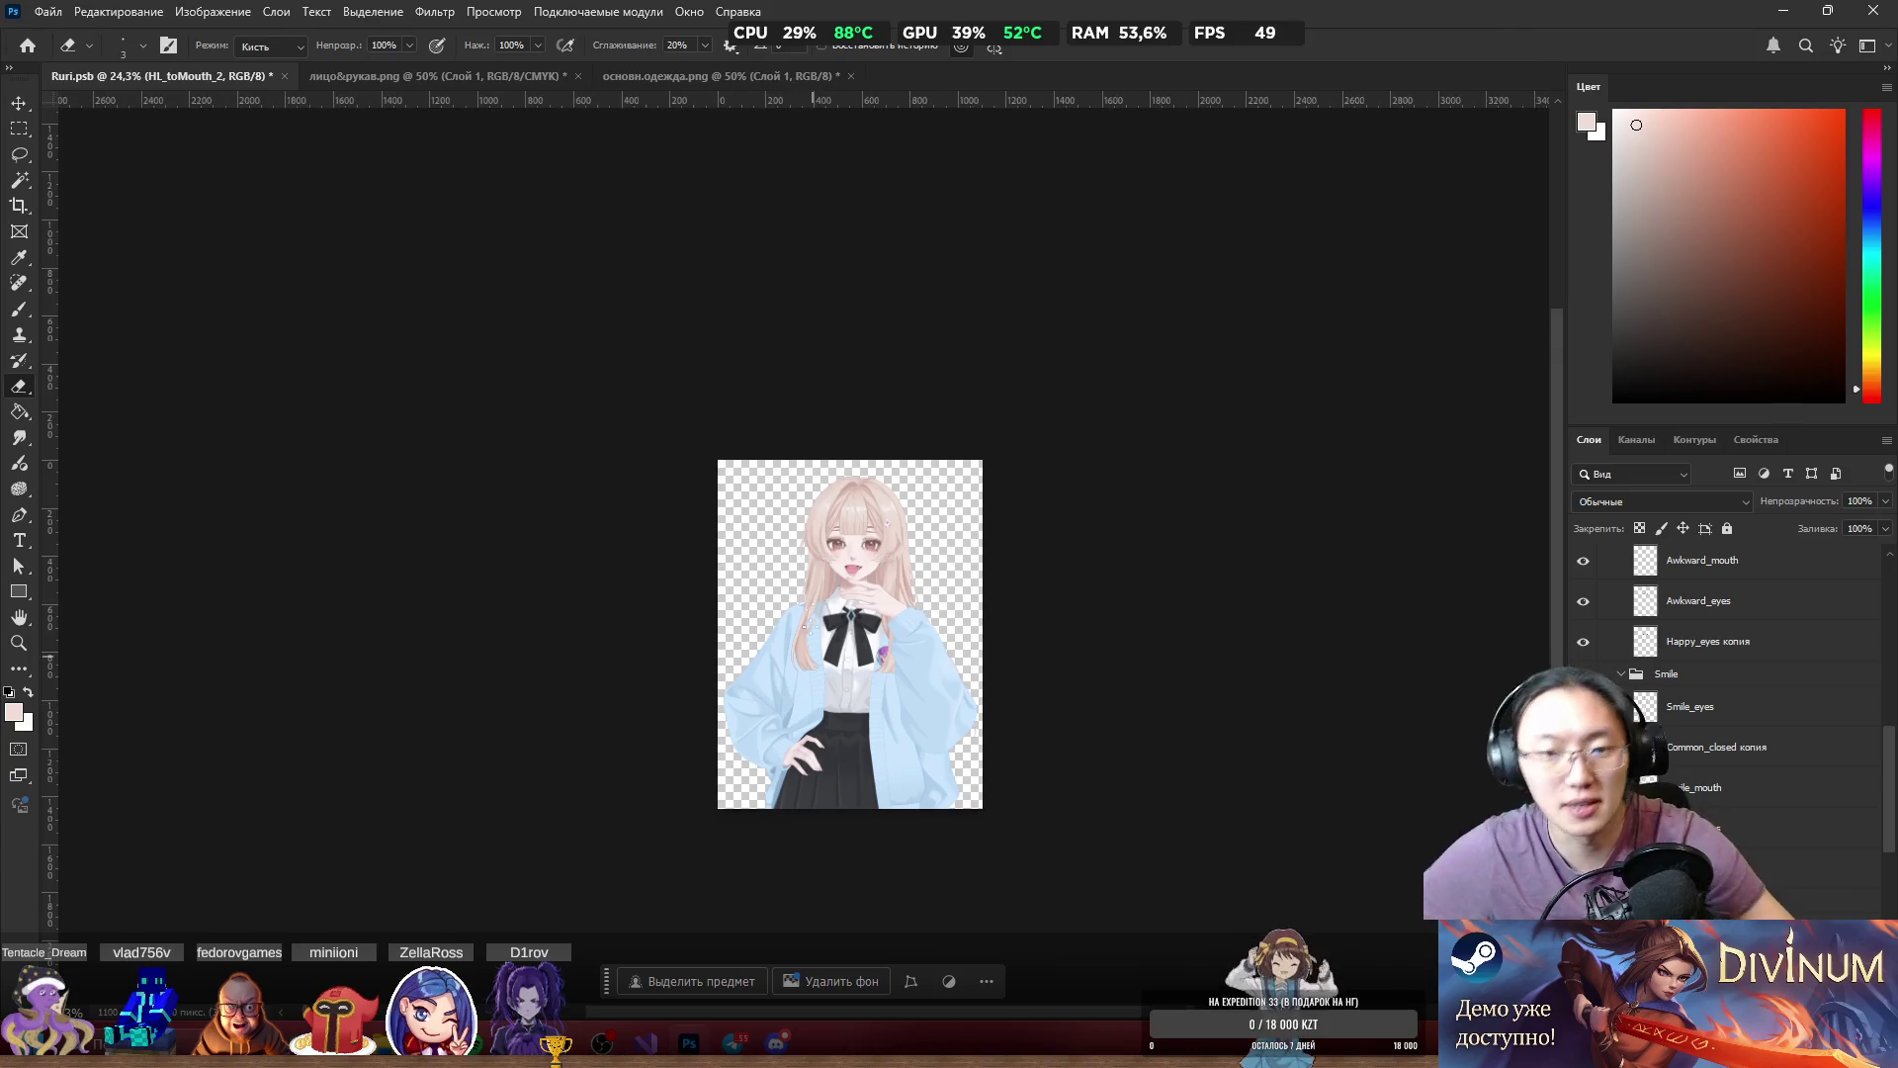
pyautogui.scroll(-1, 857, 181)
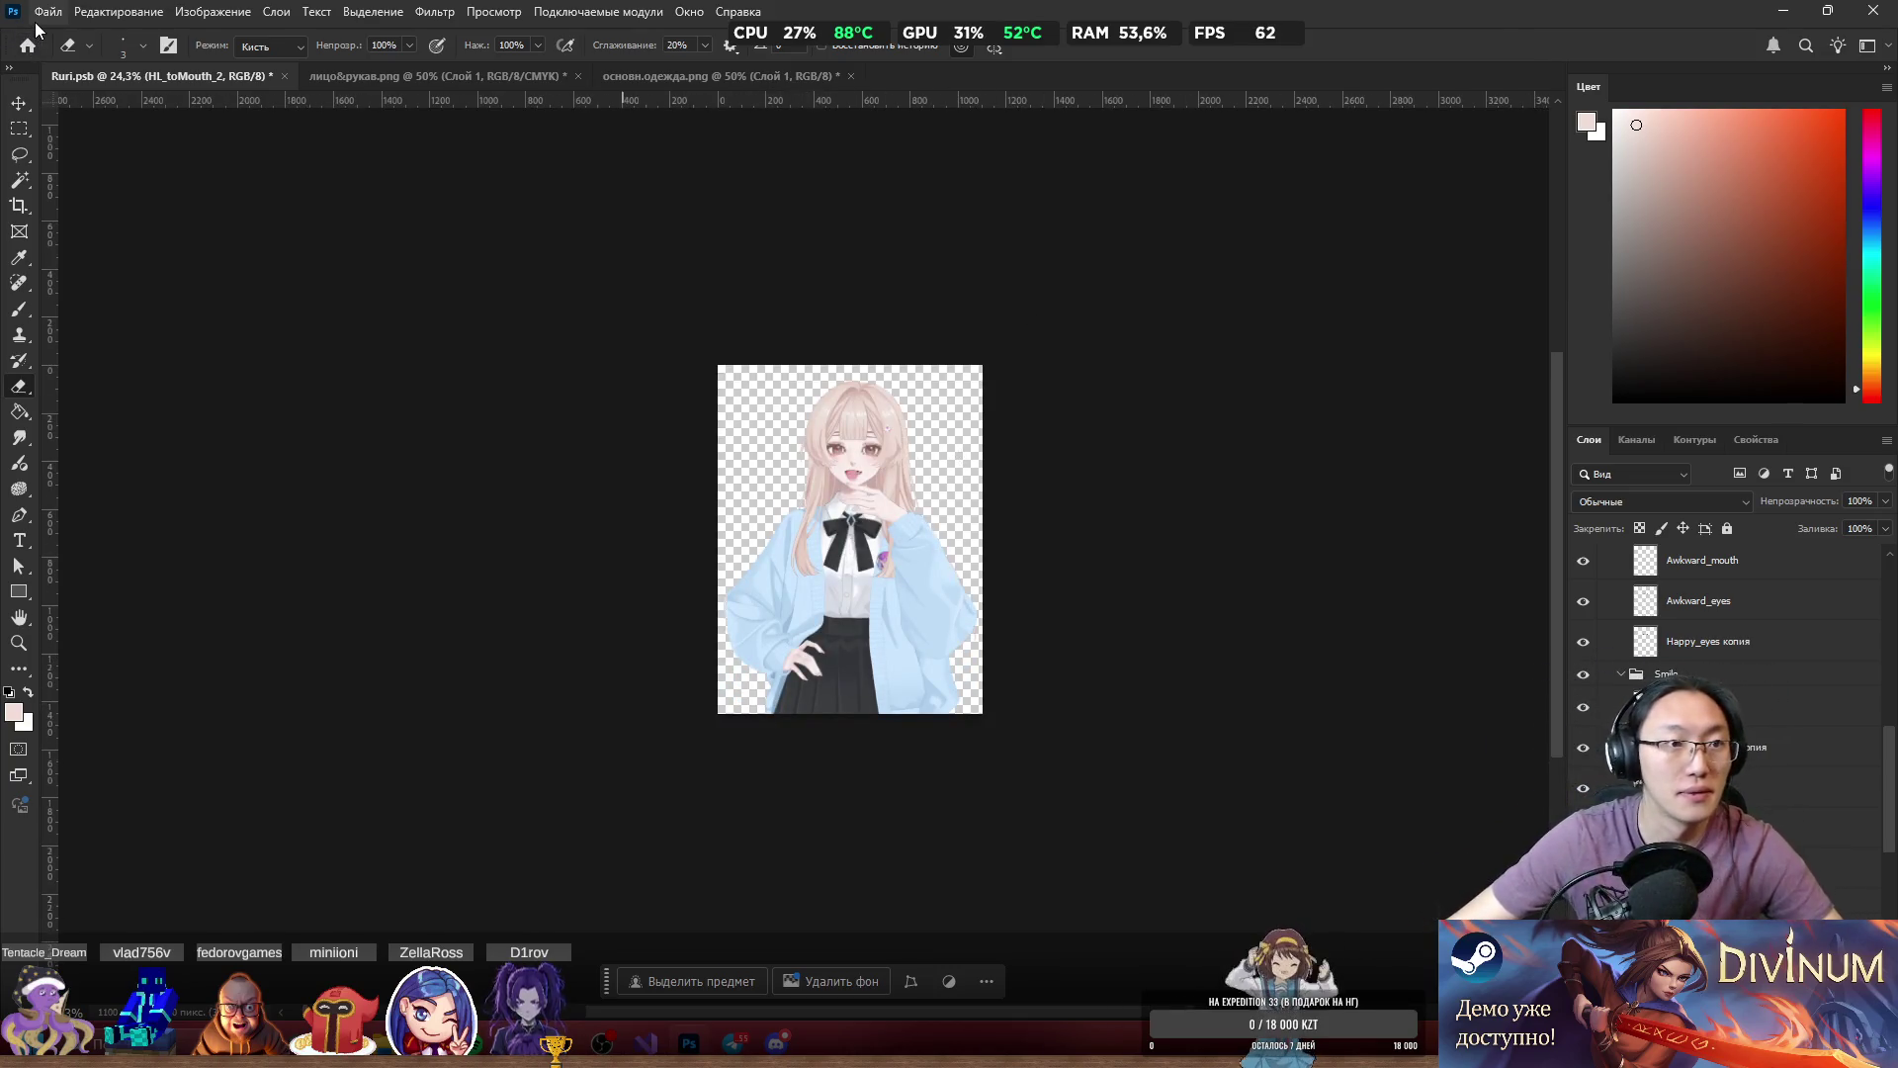
pyautogui.hotkey('ctrl', 's')
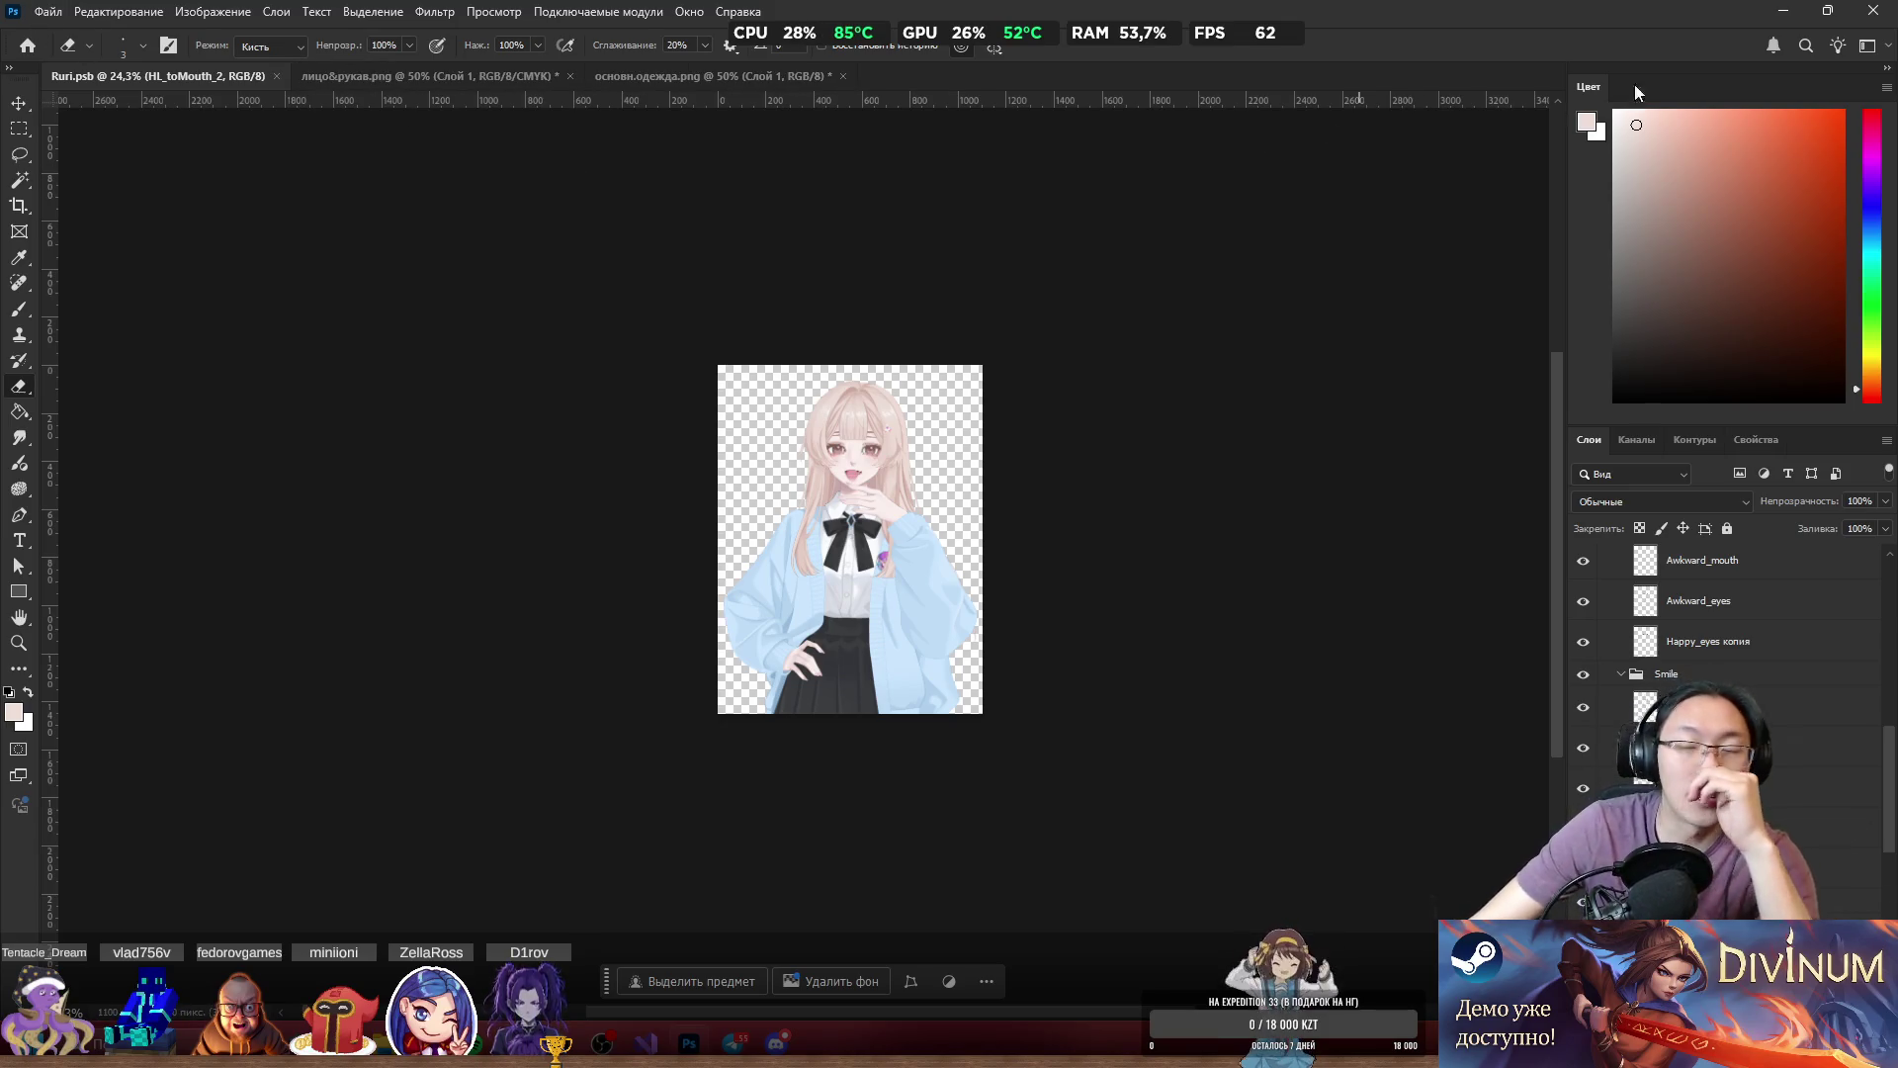
pyautogui.click(1785, 12)
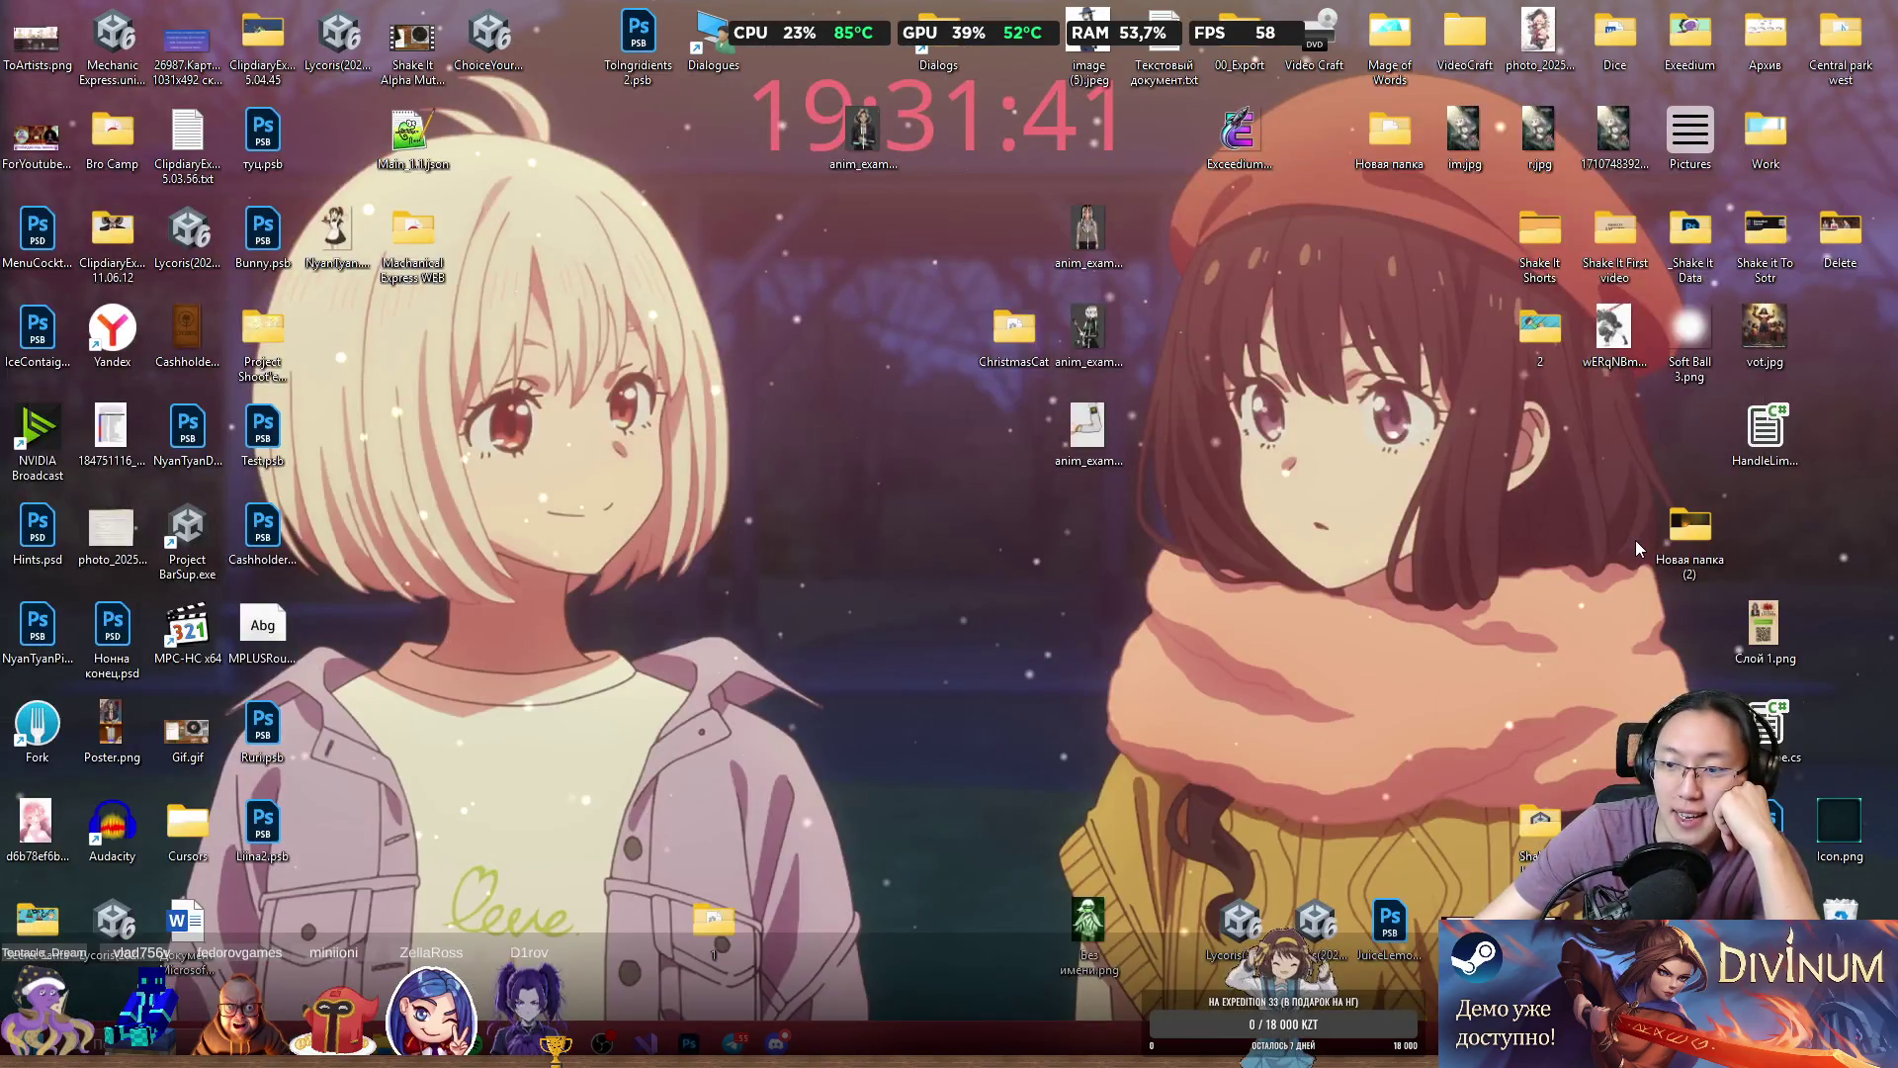
# Open and hide Discord, then open the _Shake It Data folder from the desktop.
pyautogui.click(776, 1043)
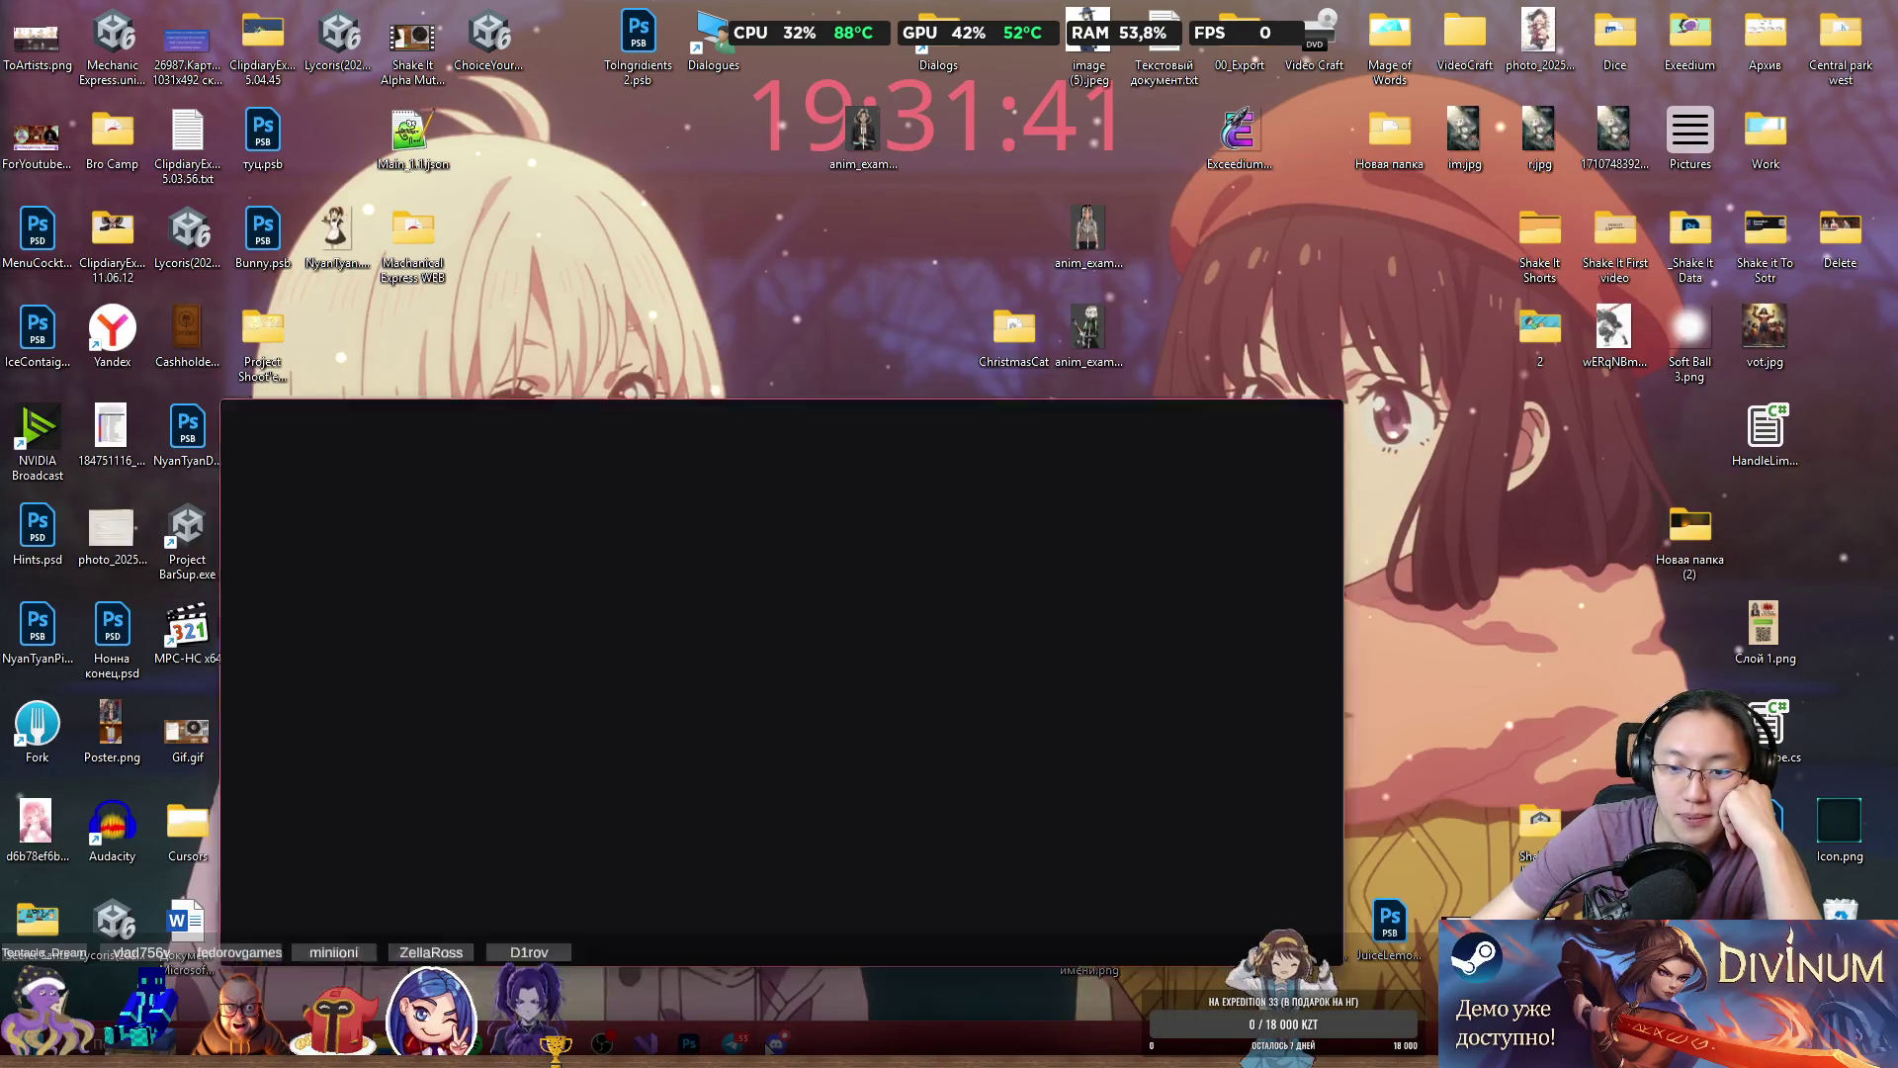
pyautogui.click(776, 1043)
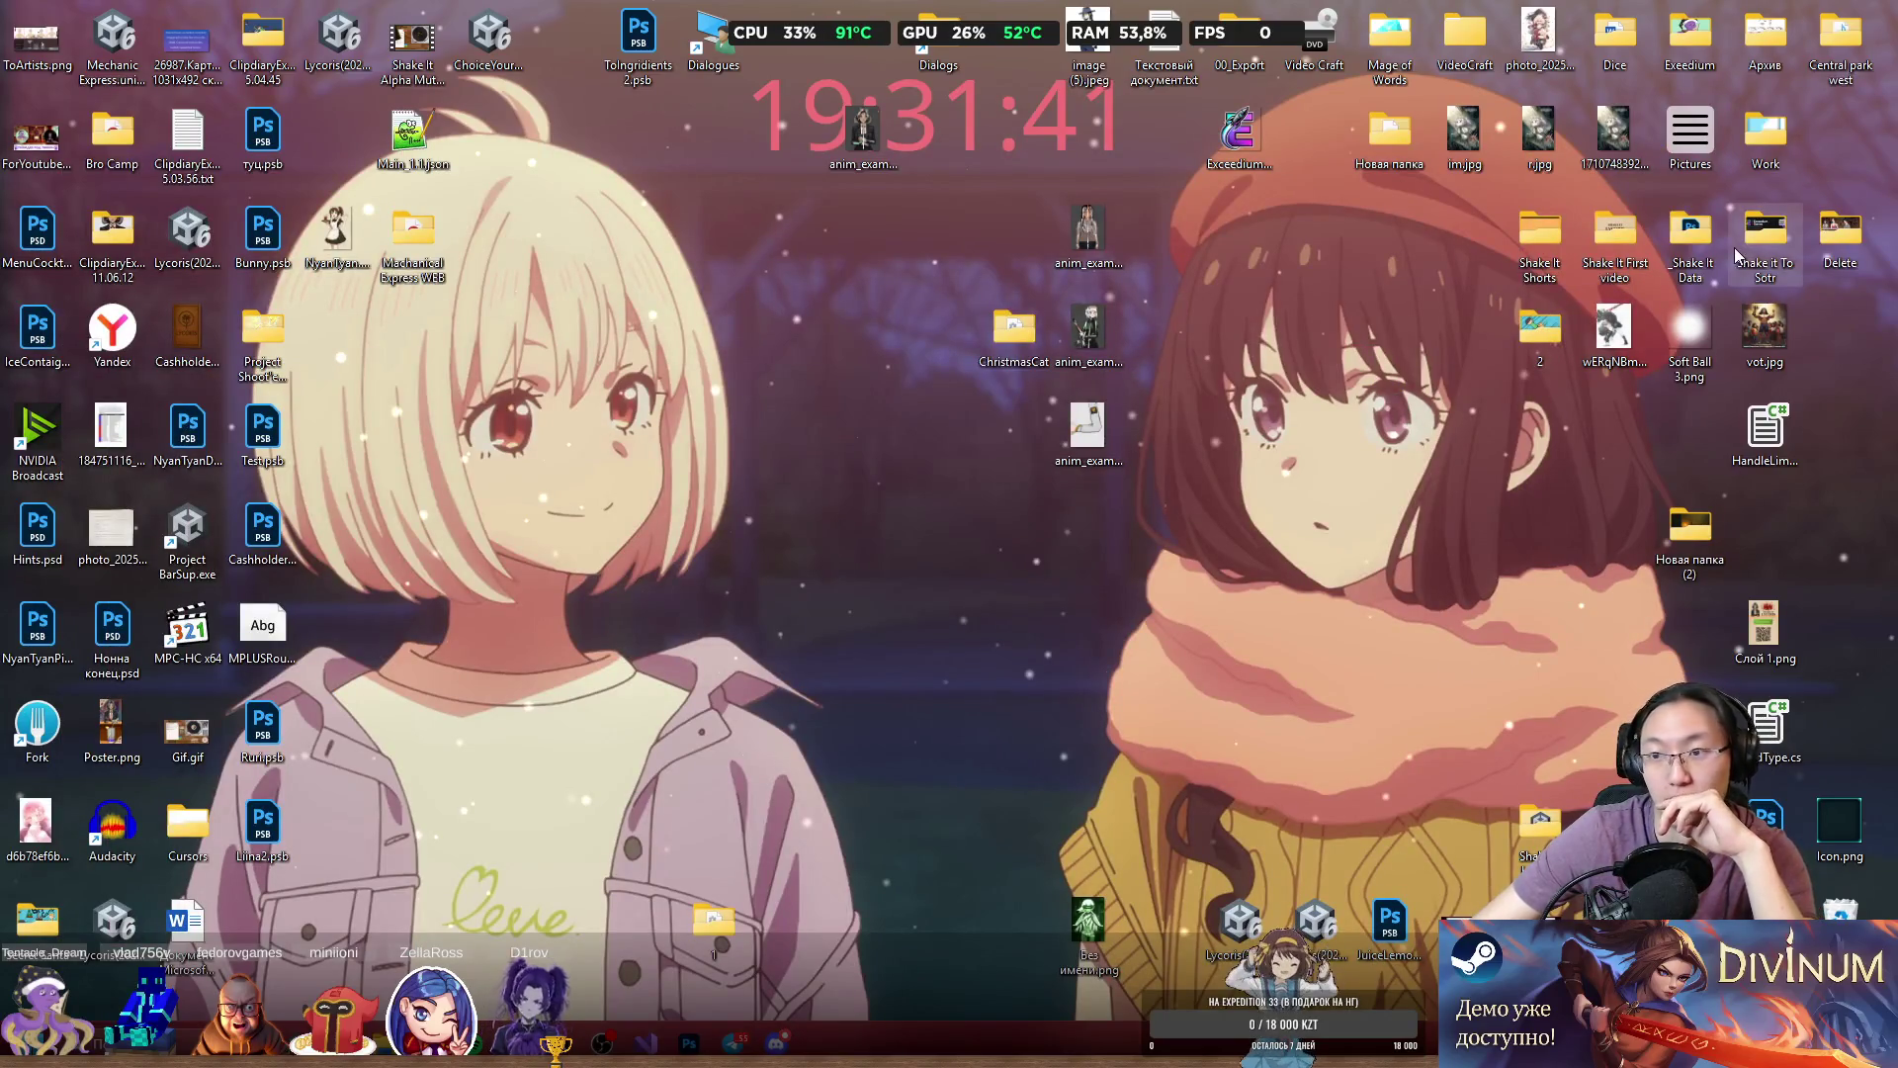
pyautogui.doubleClick(1702, 257)
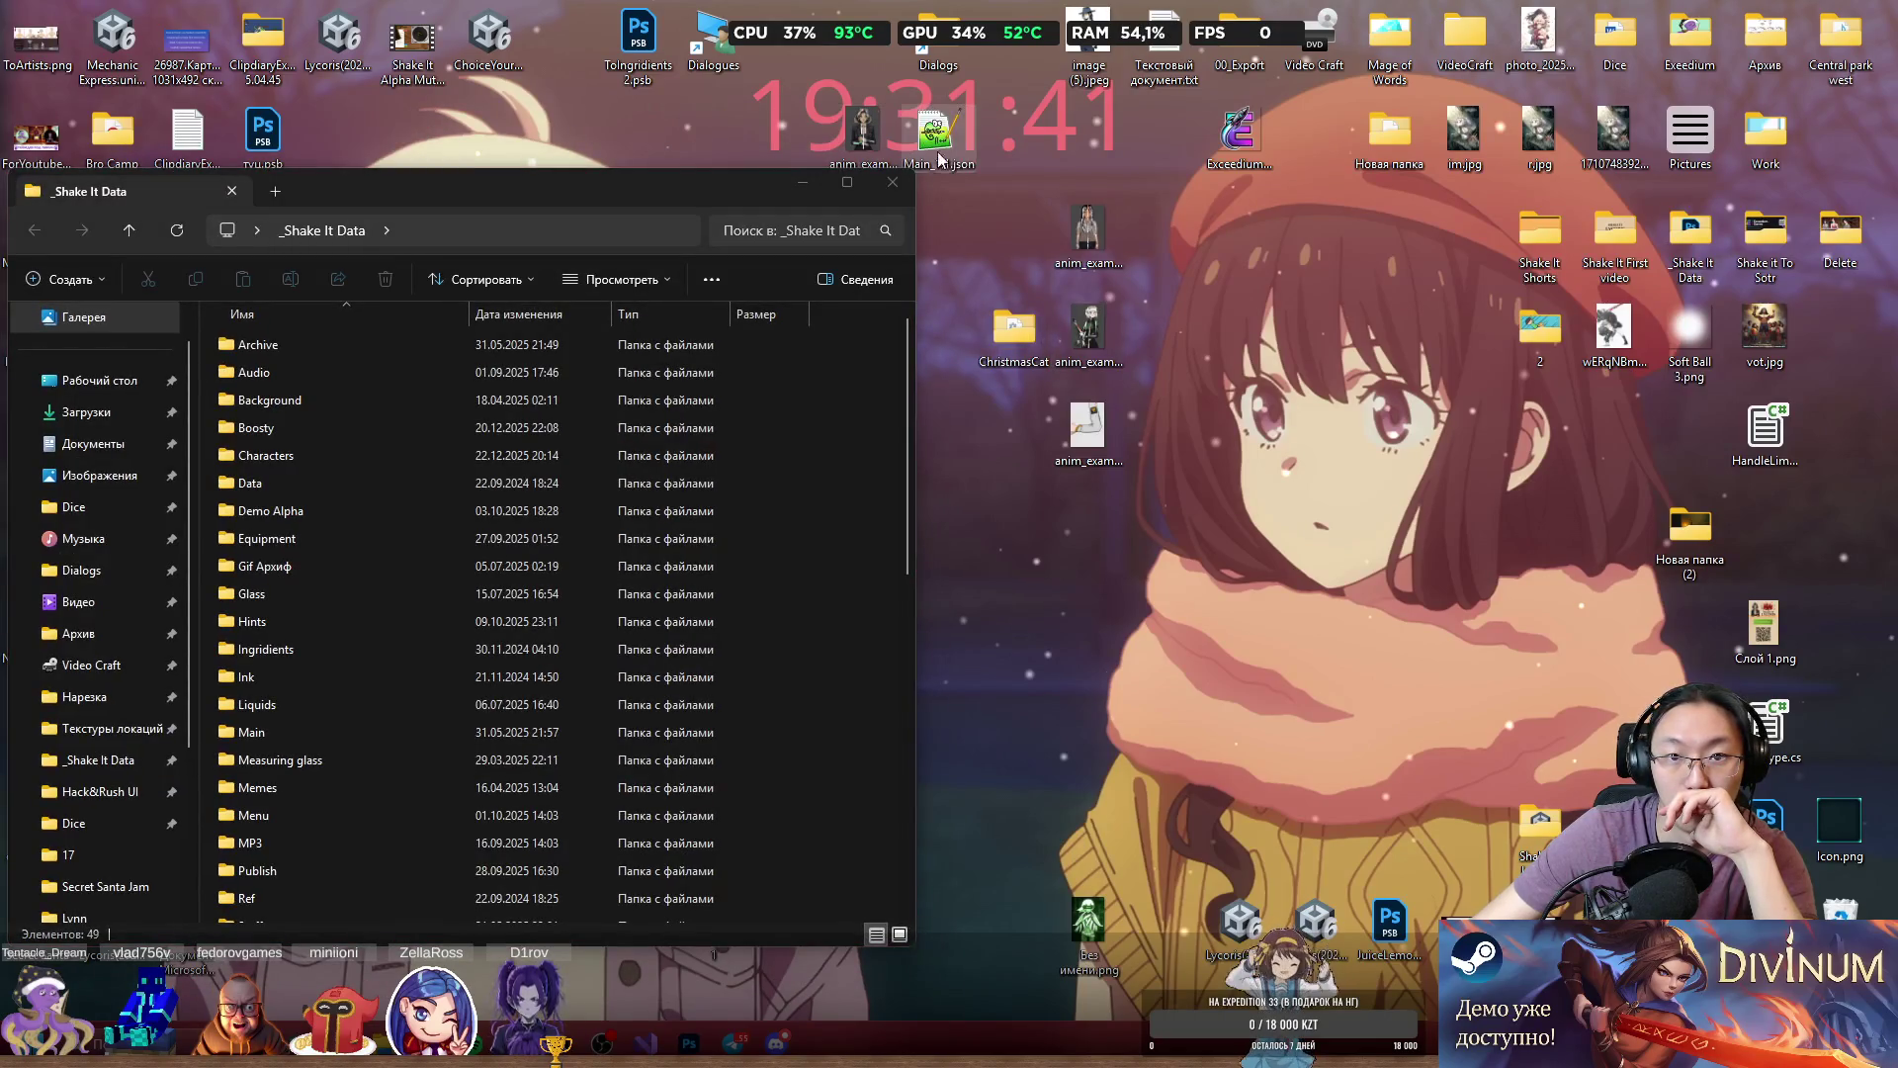
# Drag the _Shake It Data Explorer window toward the centre of the screen.
pyautogui.moveTo(644, 198); pyautogui.dragTo(1285, 180)
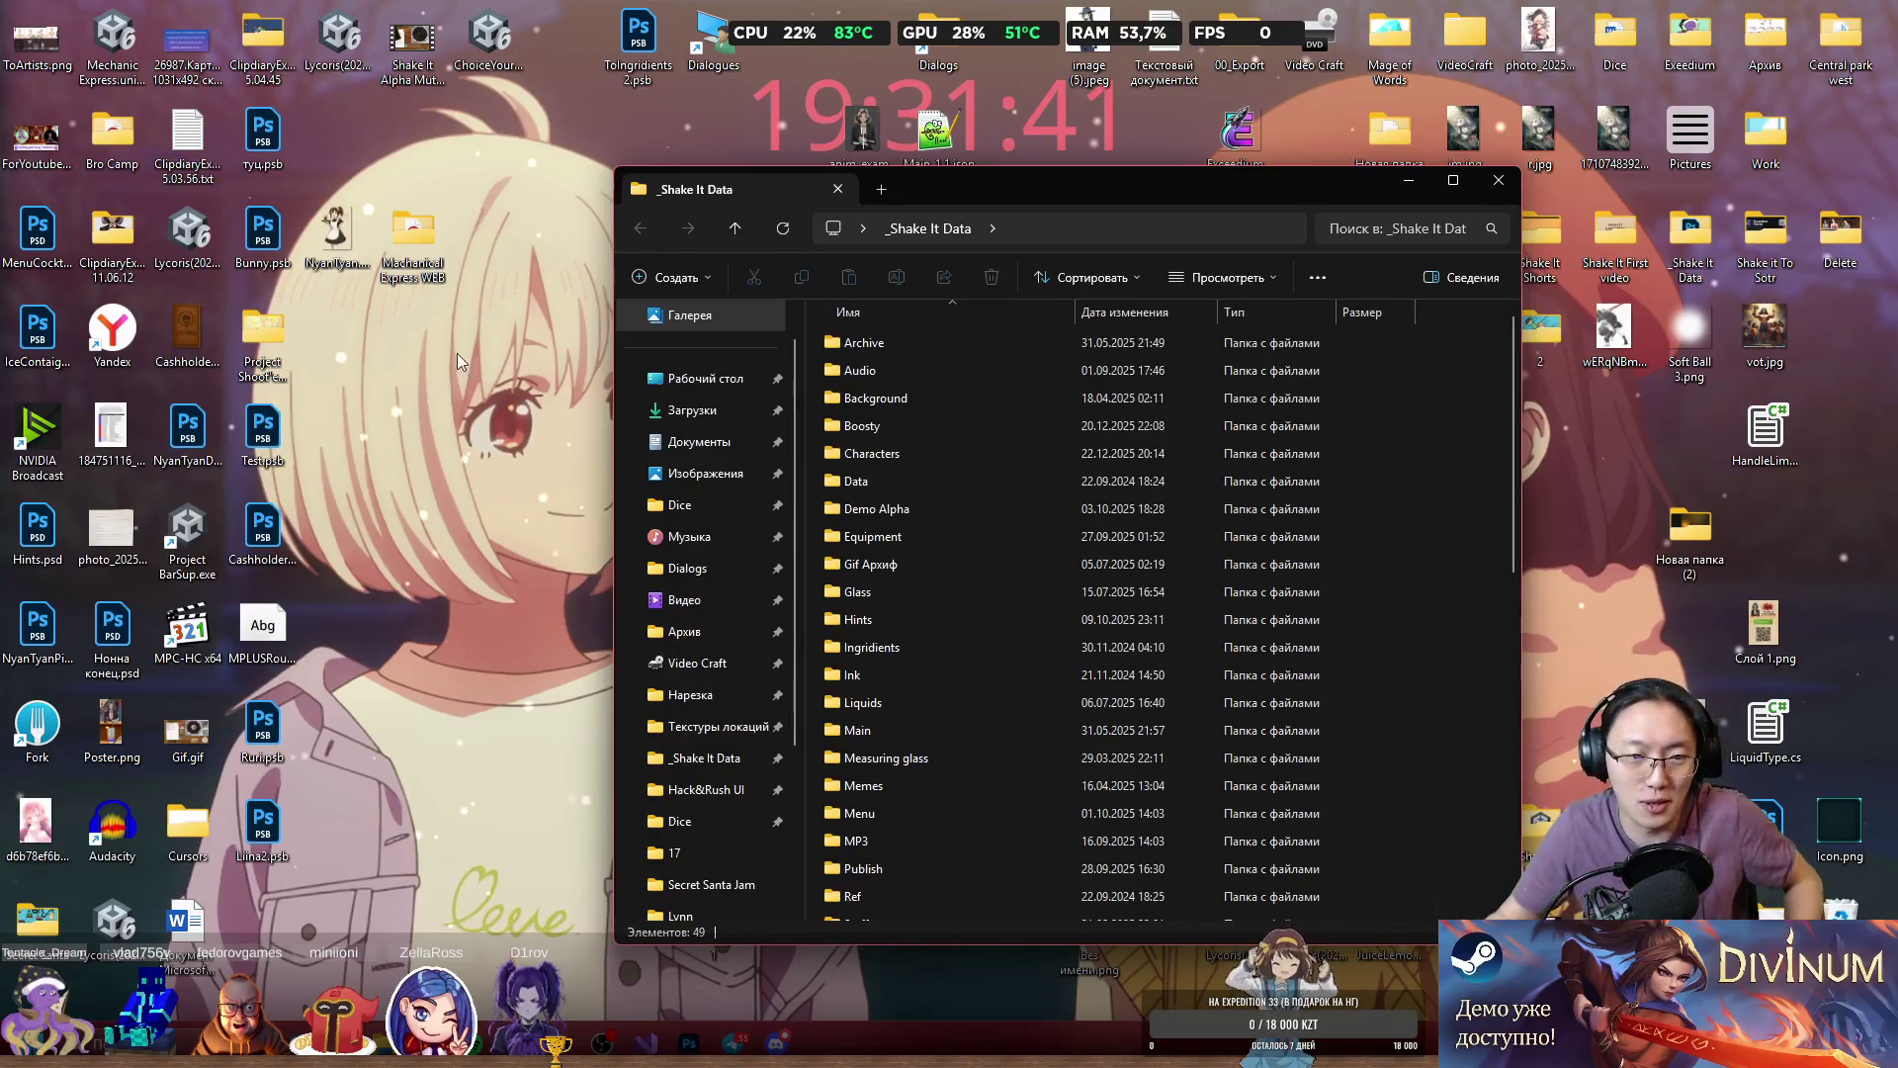
pyautogui.press('super')
pyautogui.write('vi')
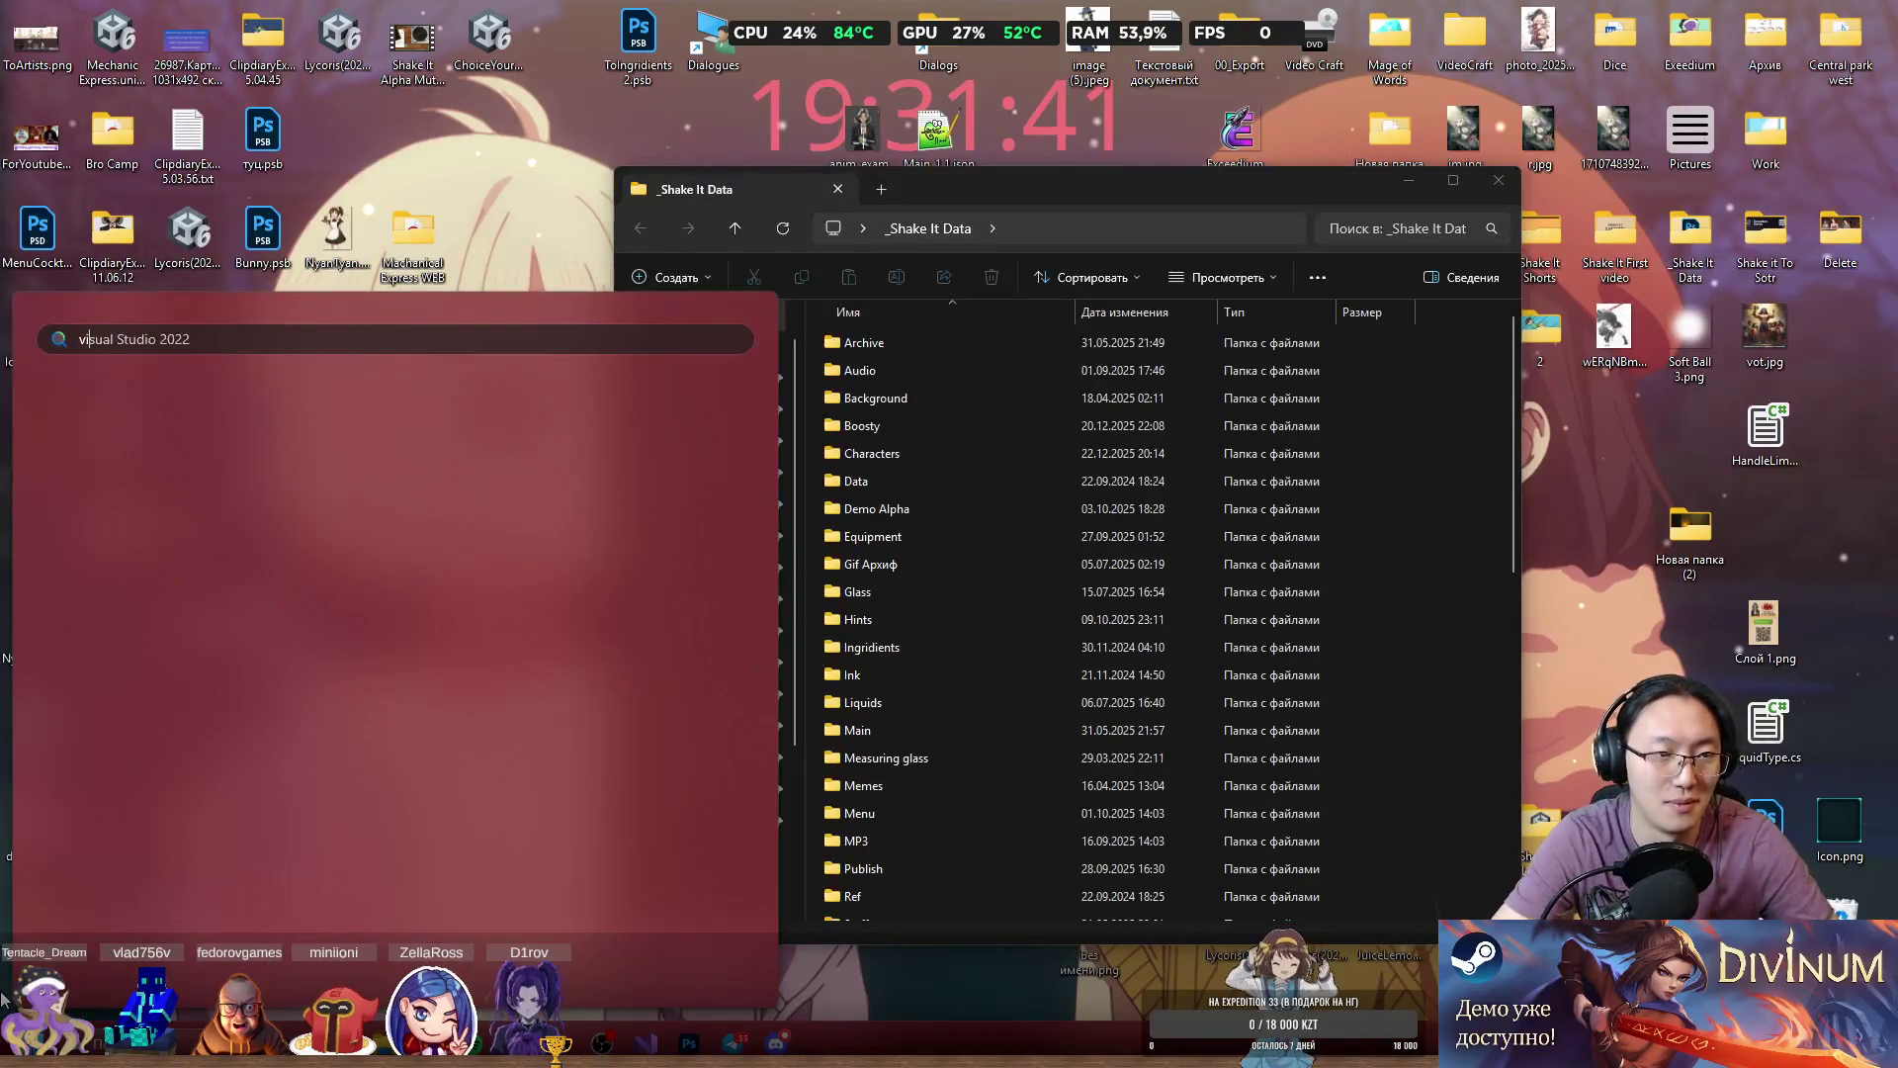
pyautogui.write('sual studi')
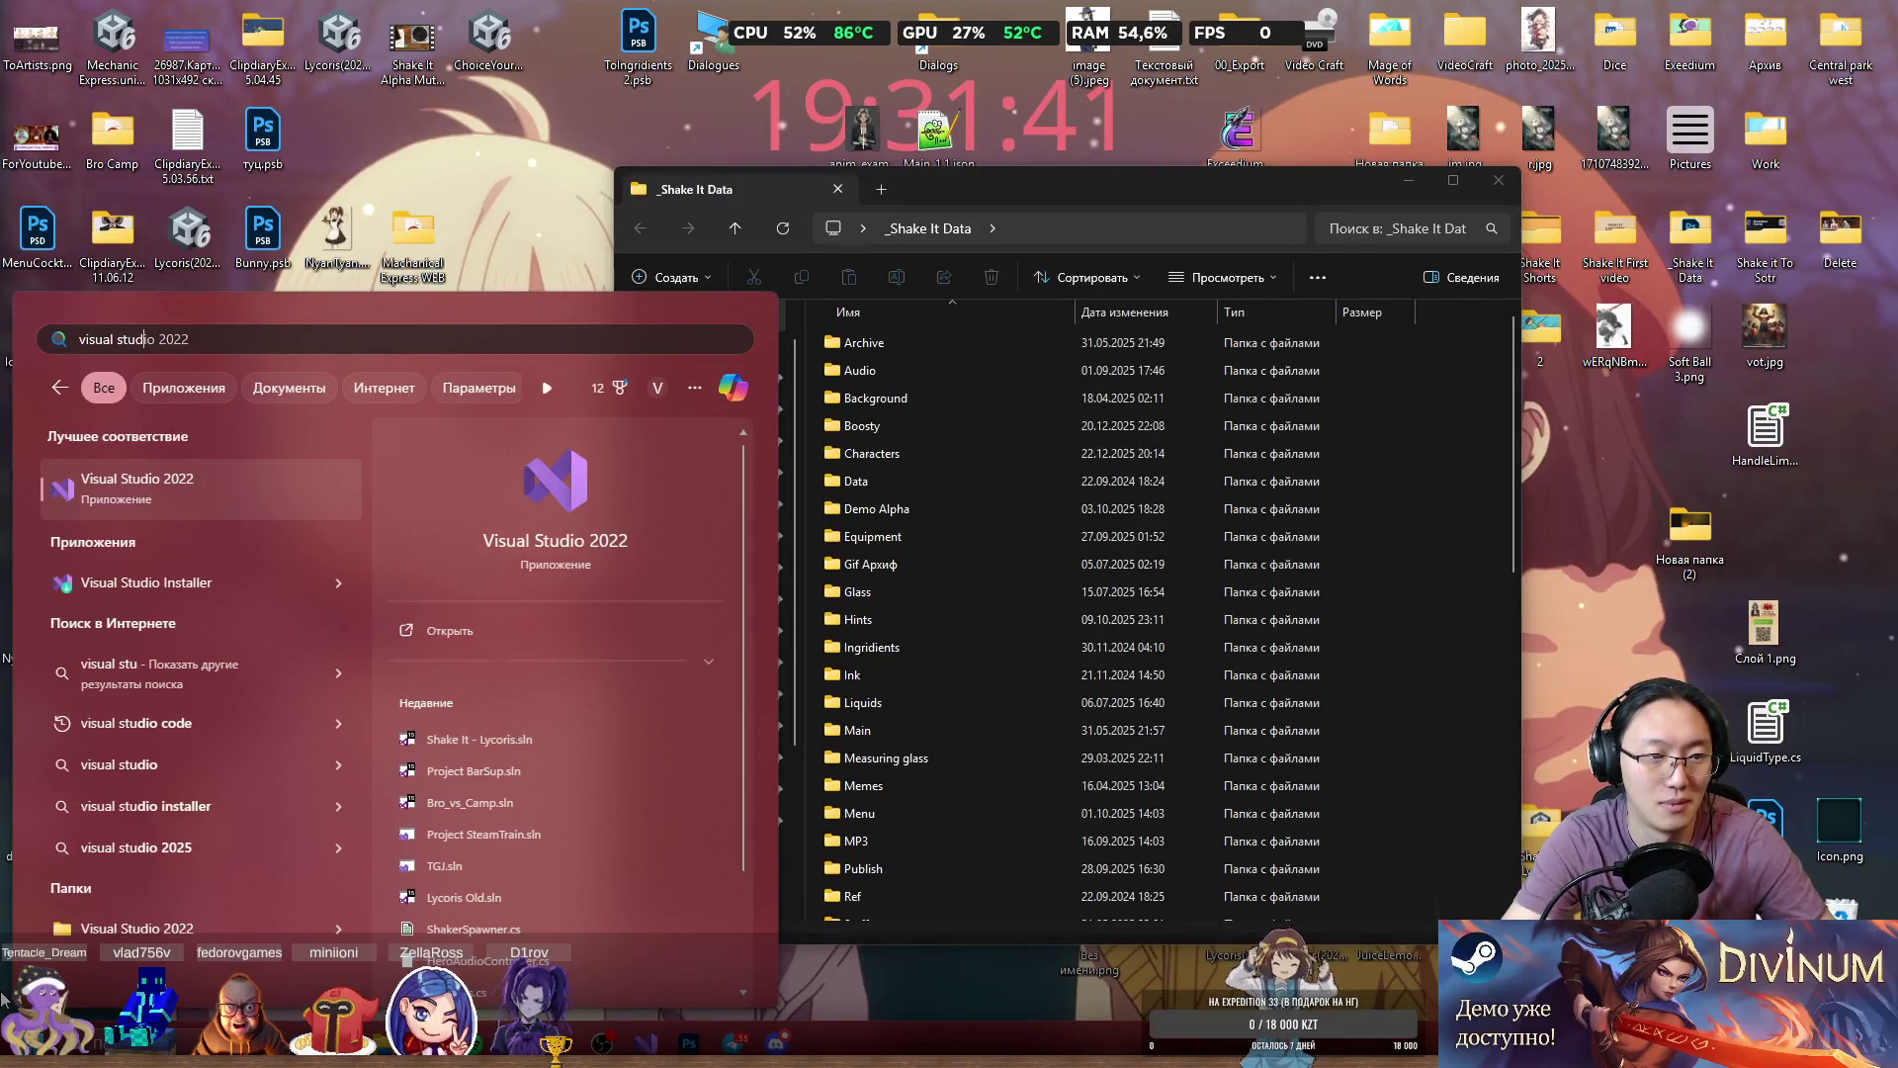
pyautogui.write('o')
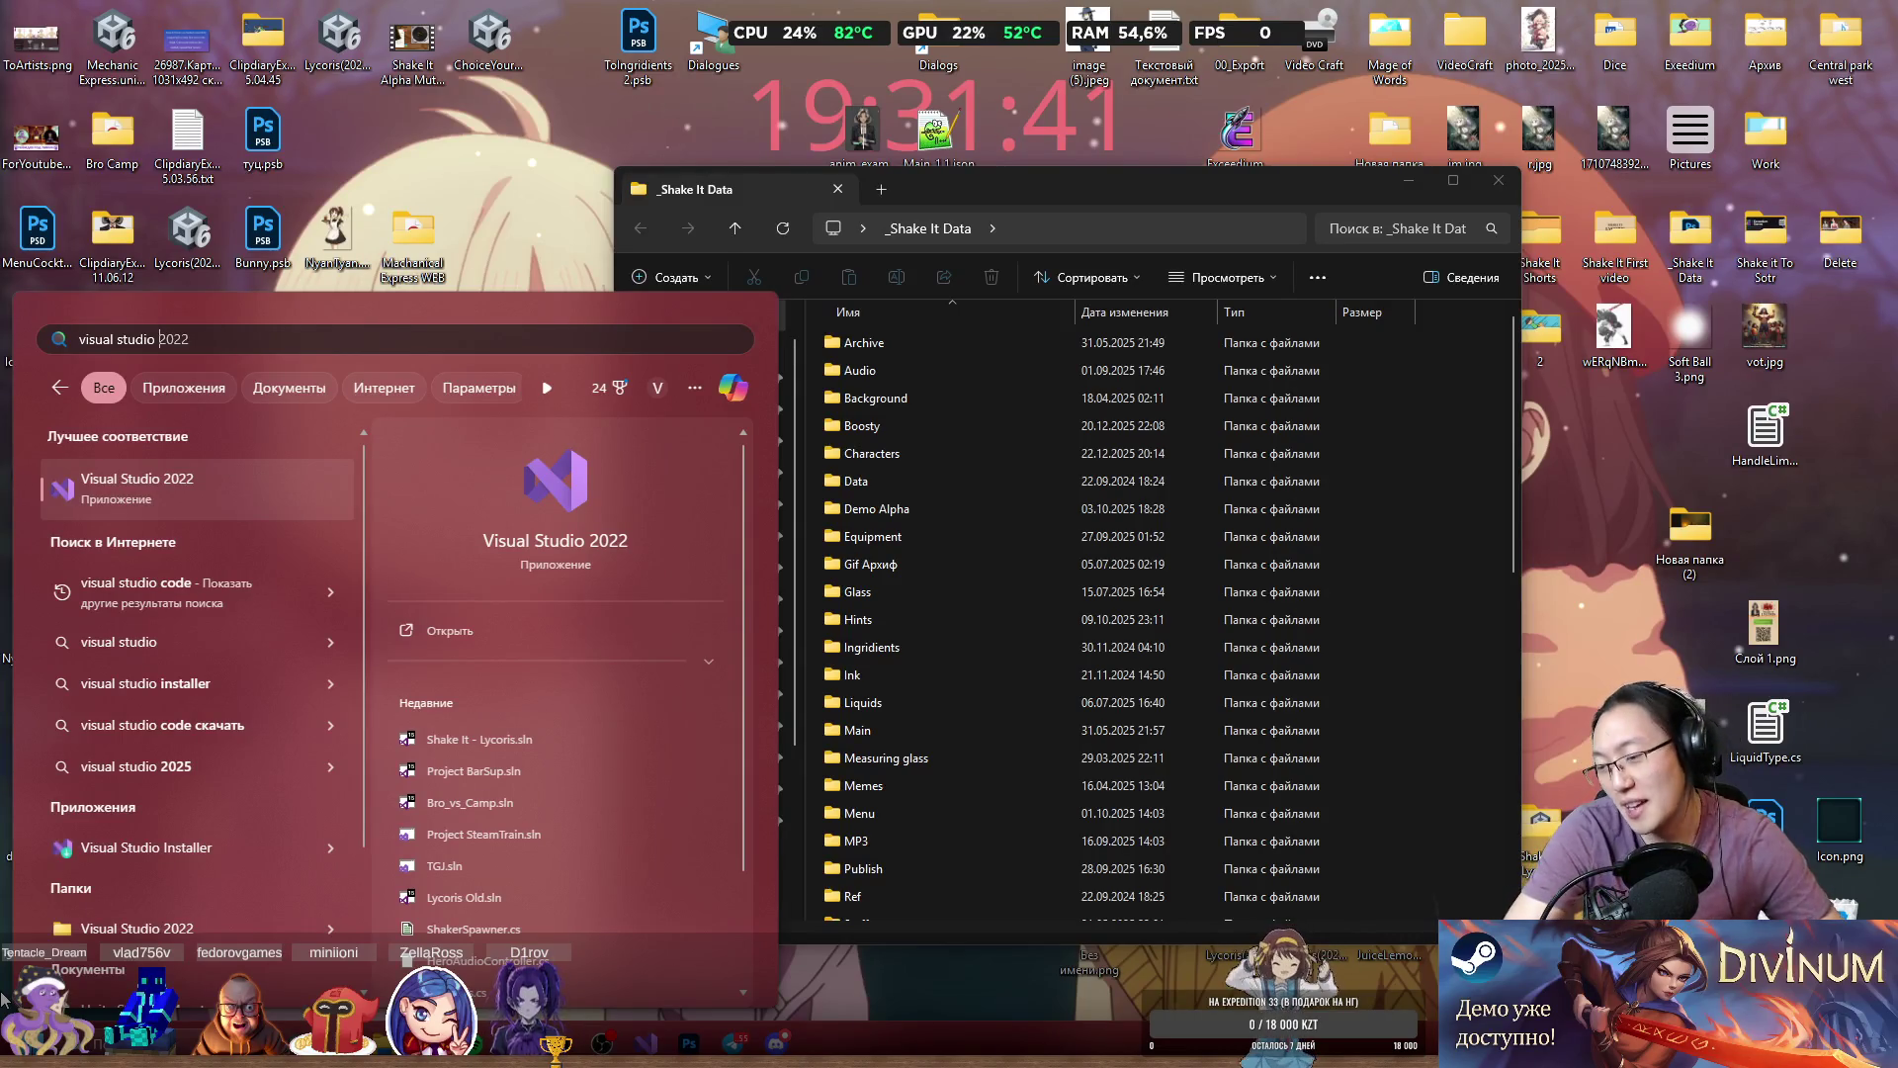
pyautogui.click(929, 843)
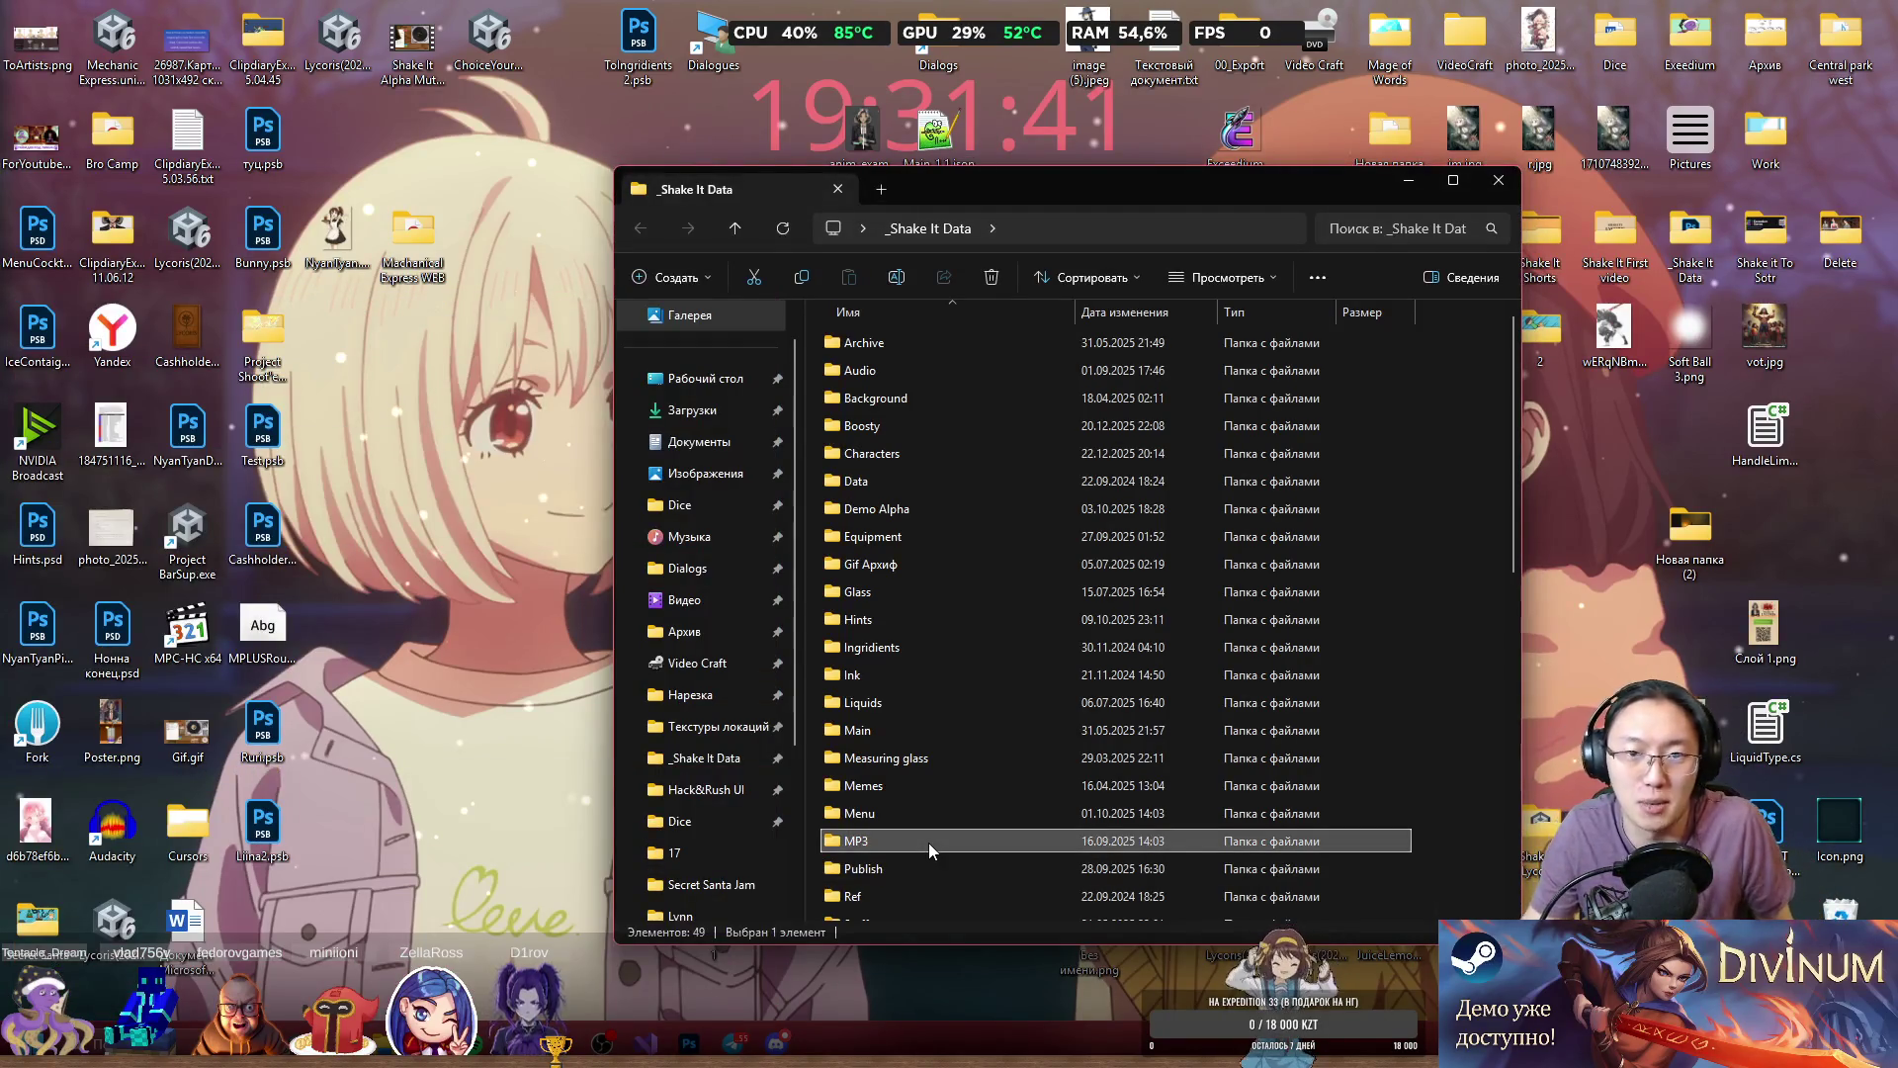
pyautogui.doubleClick(1014, 453)
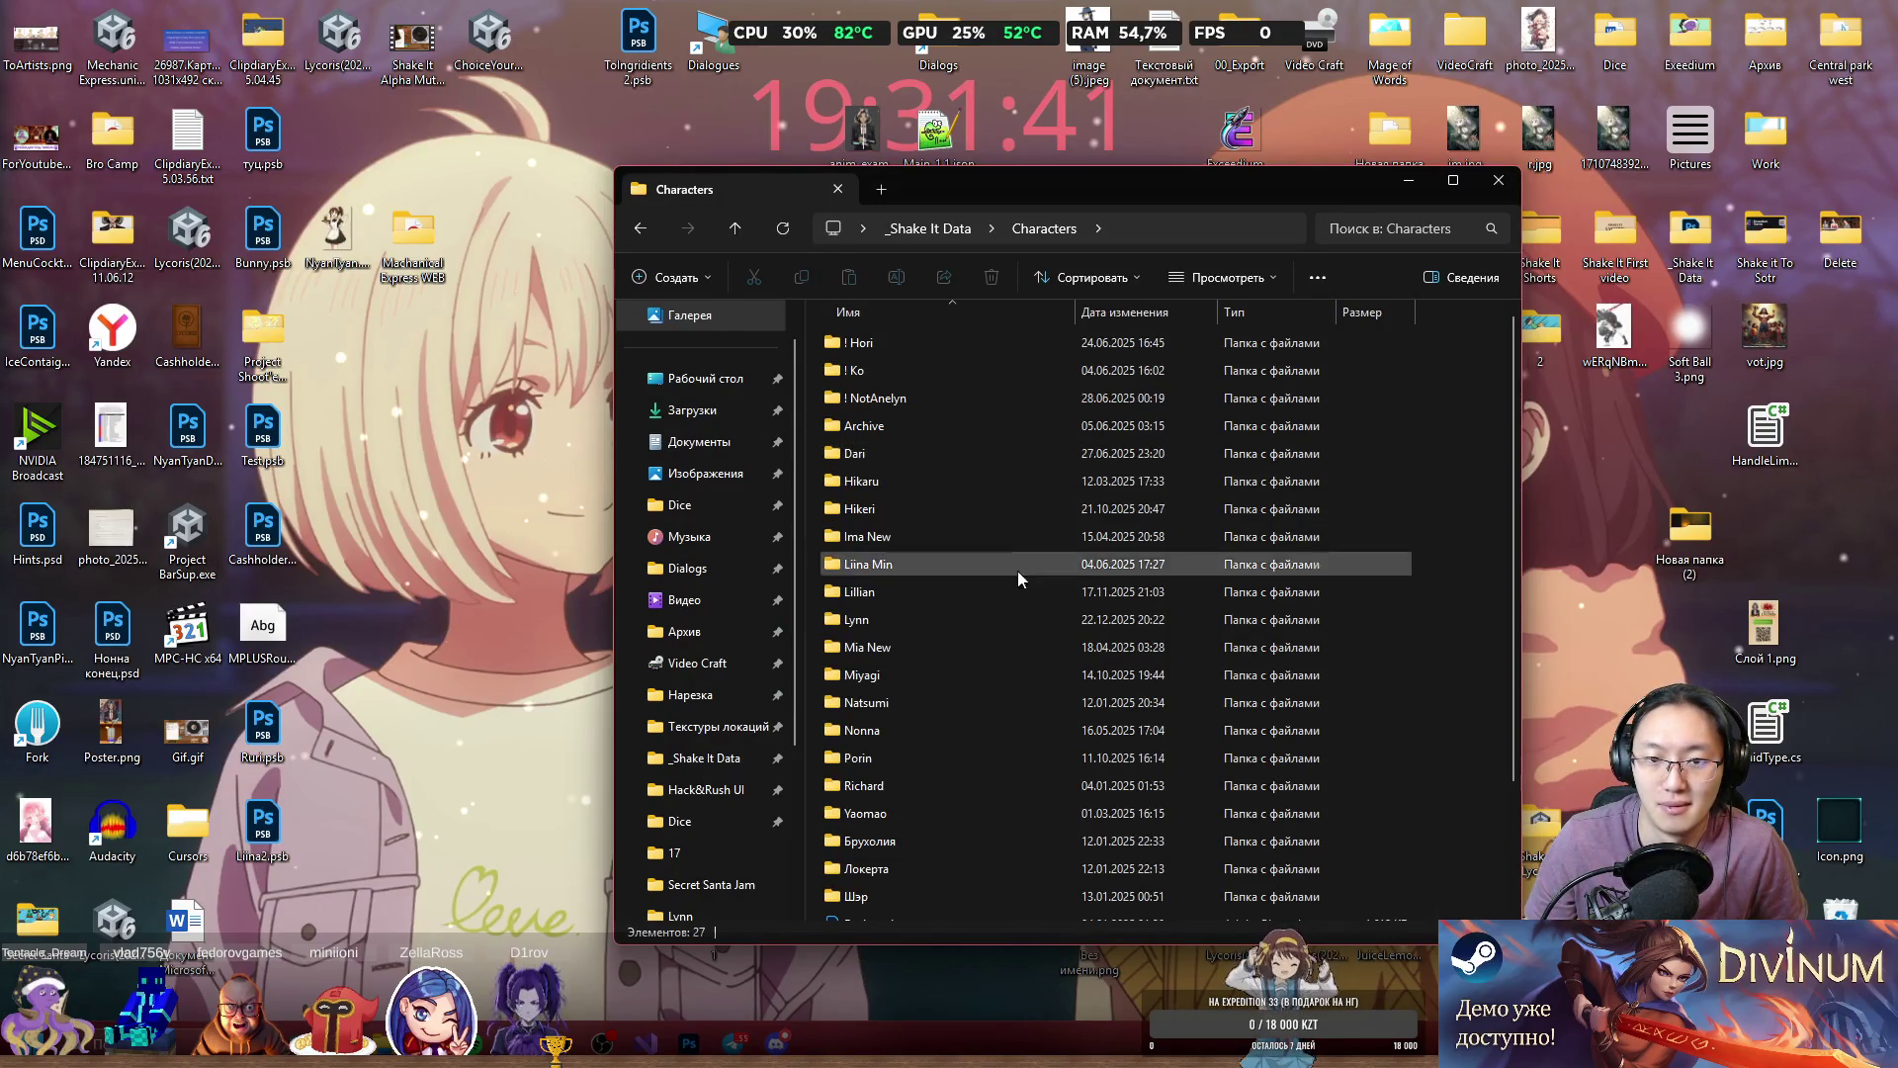
# Add a new folder named Ruri in Characters through the right-click New menu.
pyautogui.scroll(-2, 1085, 775)
pyautogui.scroll(3, 1426, 623)
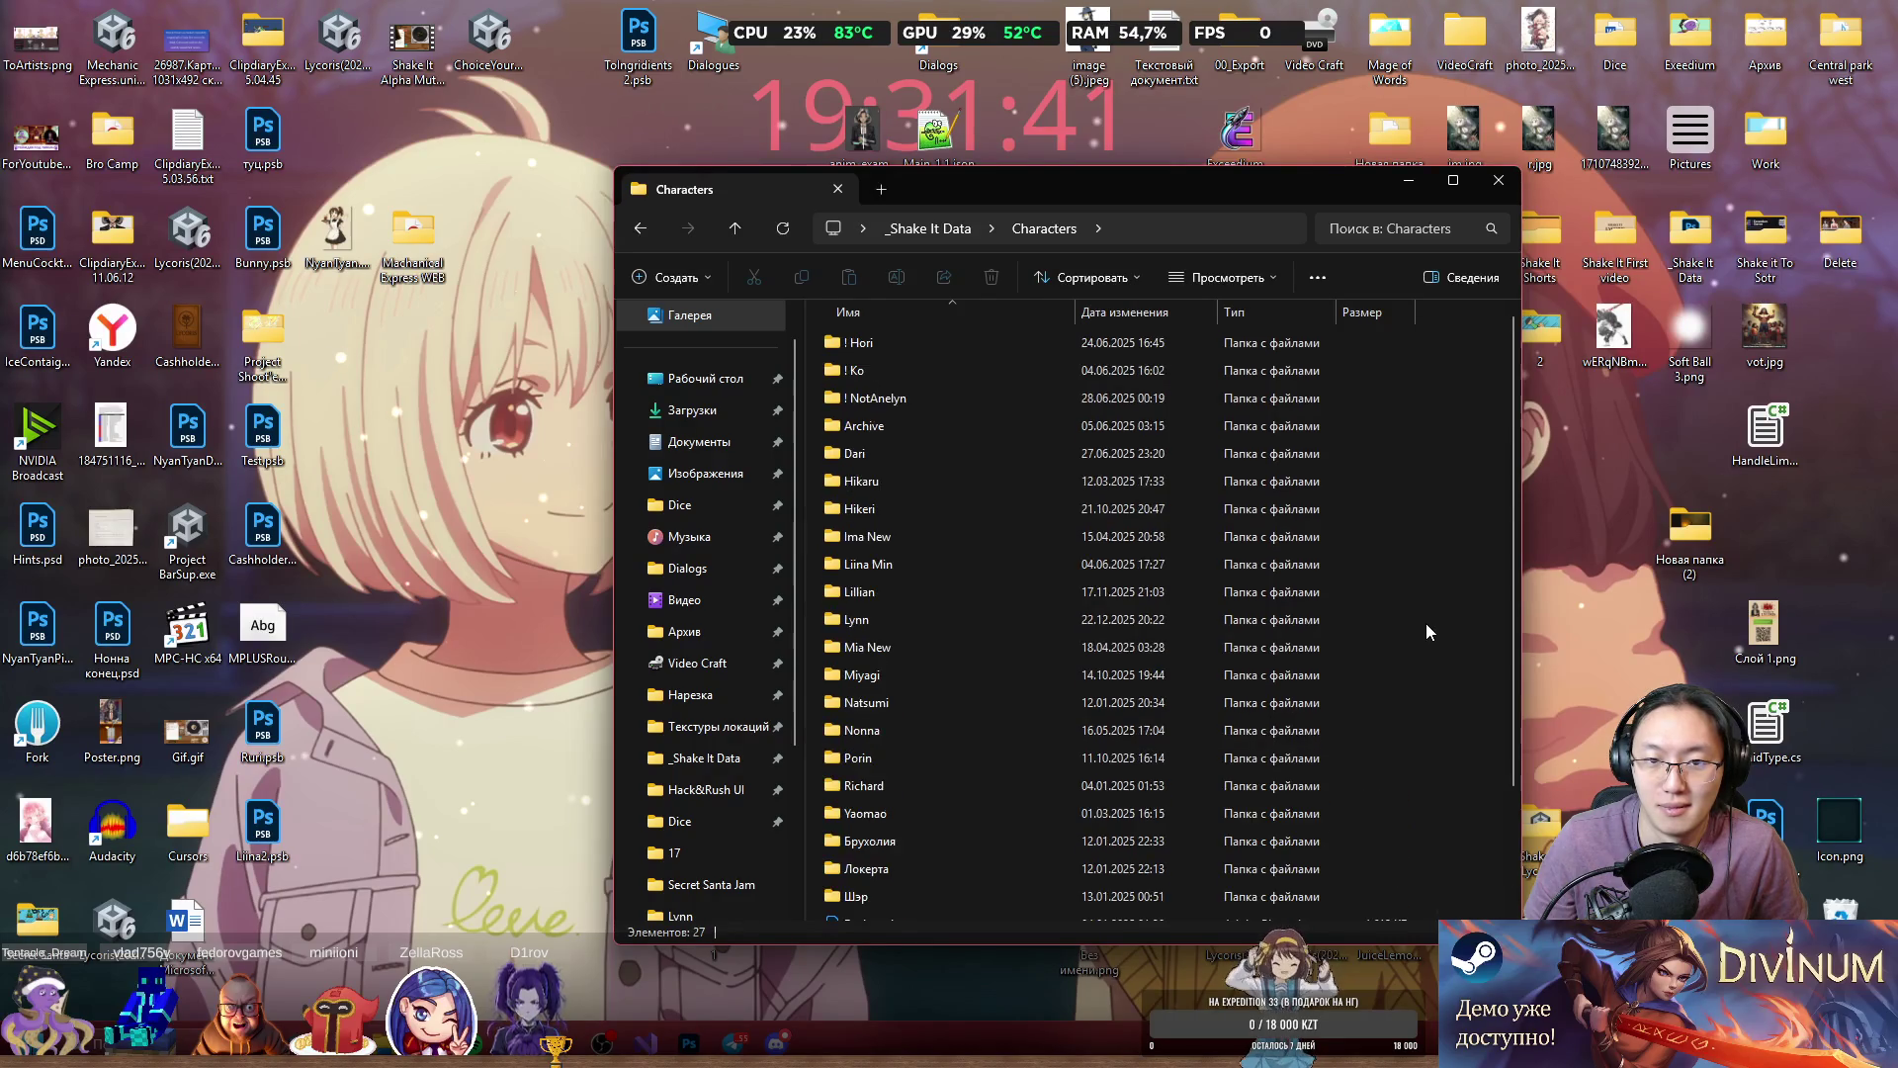
pyautogui.rightClick(1426, 625)
pyautogui.moveTo(1501, 787)
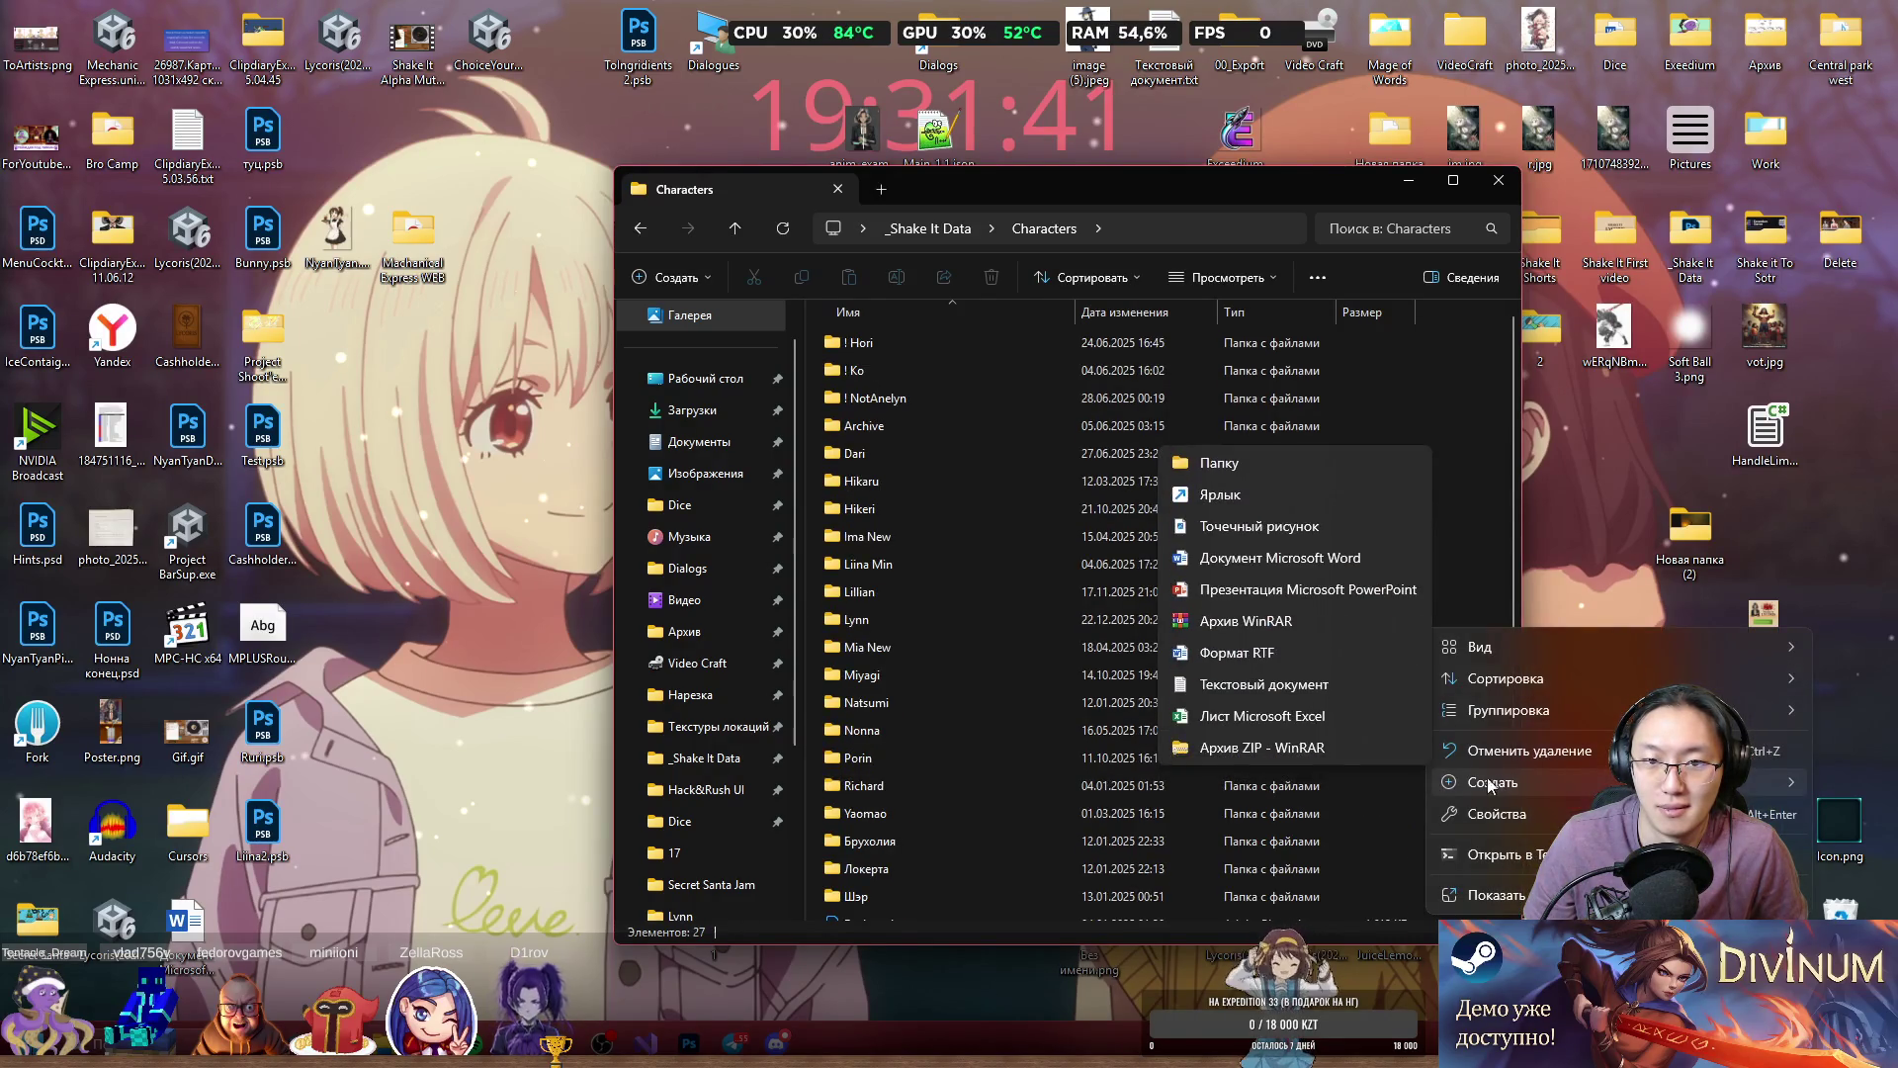
pyautogui.click(1289, 469)
pyautogui.write('Ruri')
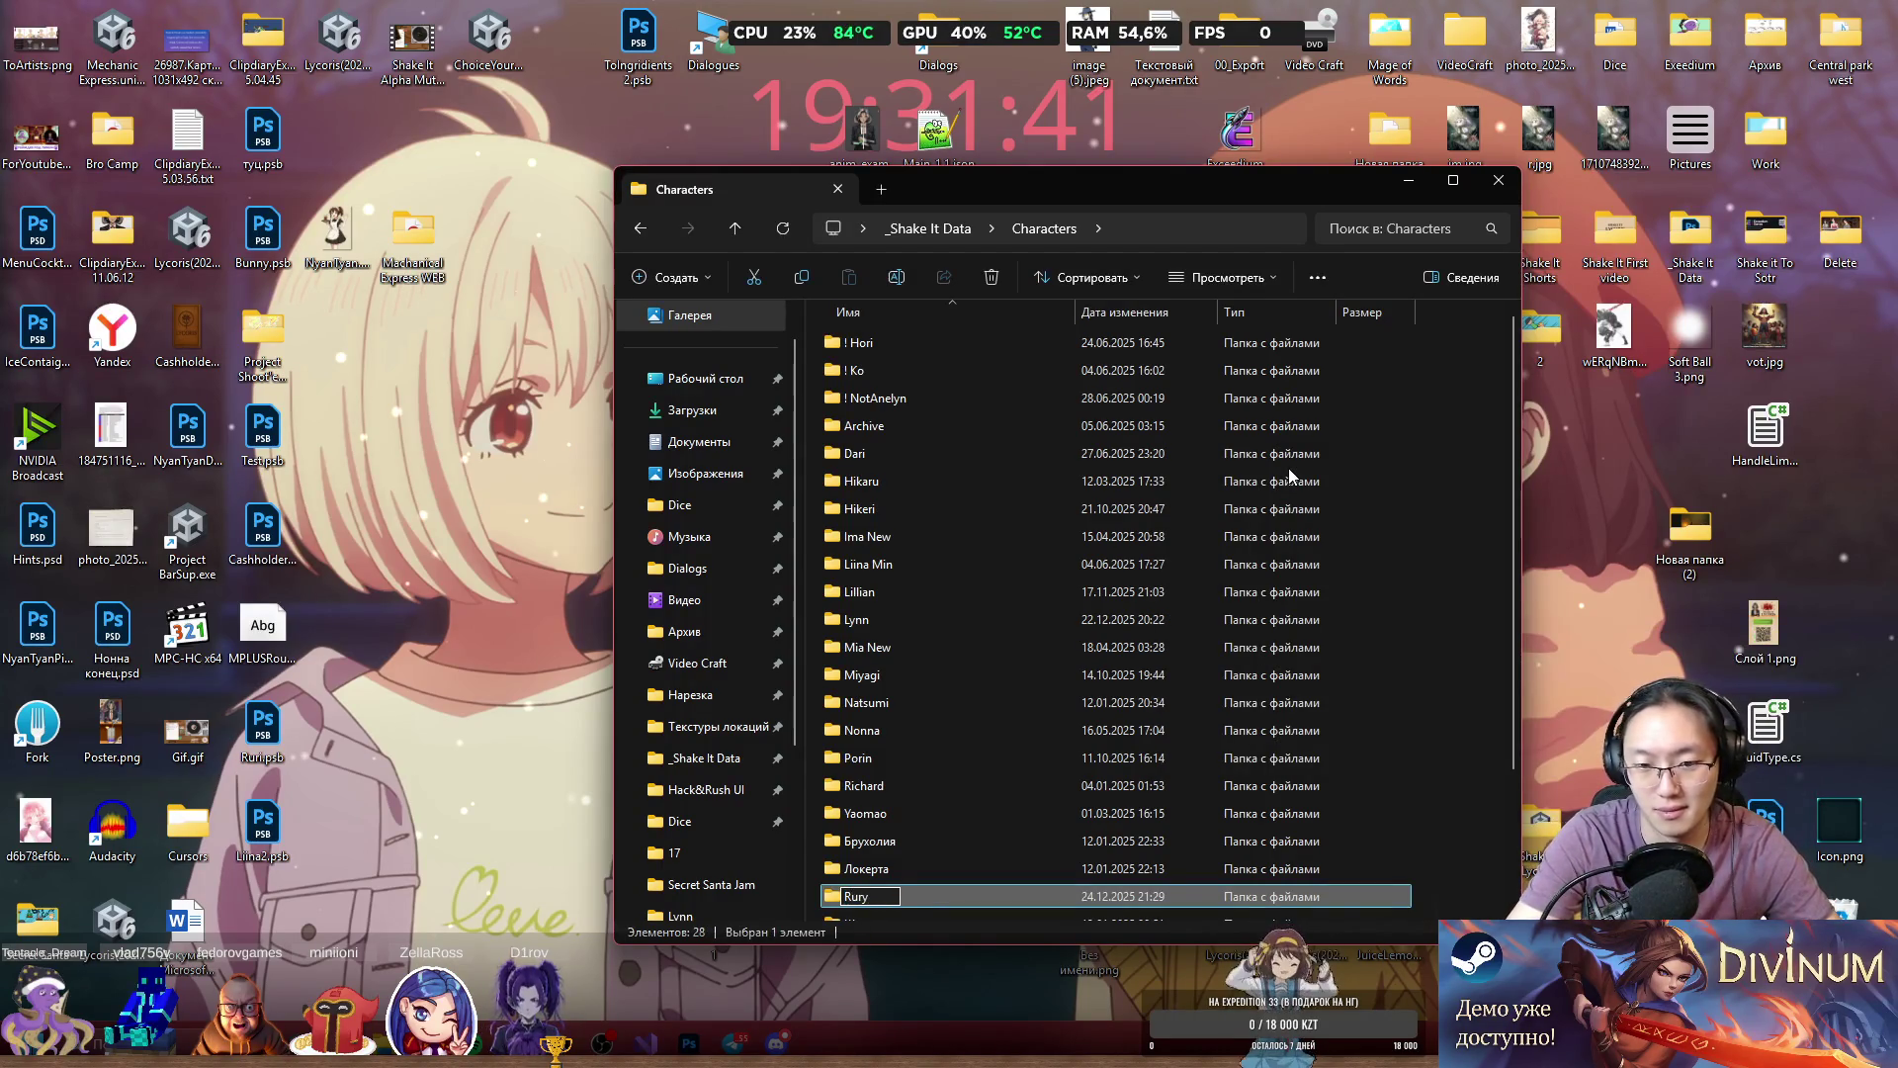
pyautogui.press('Return')
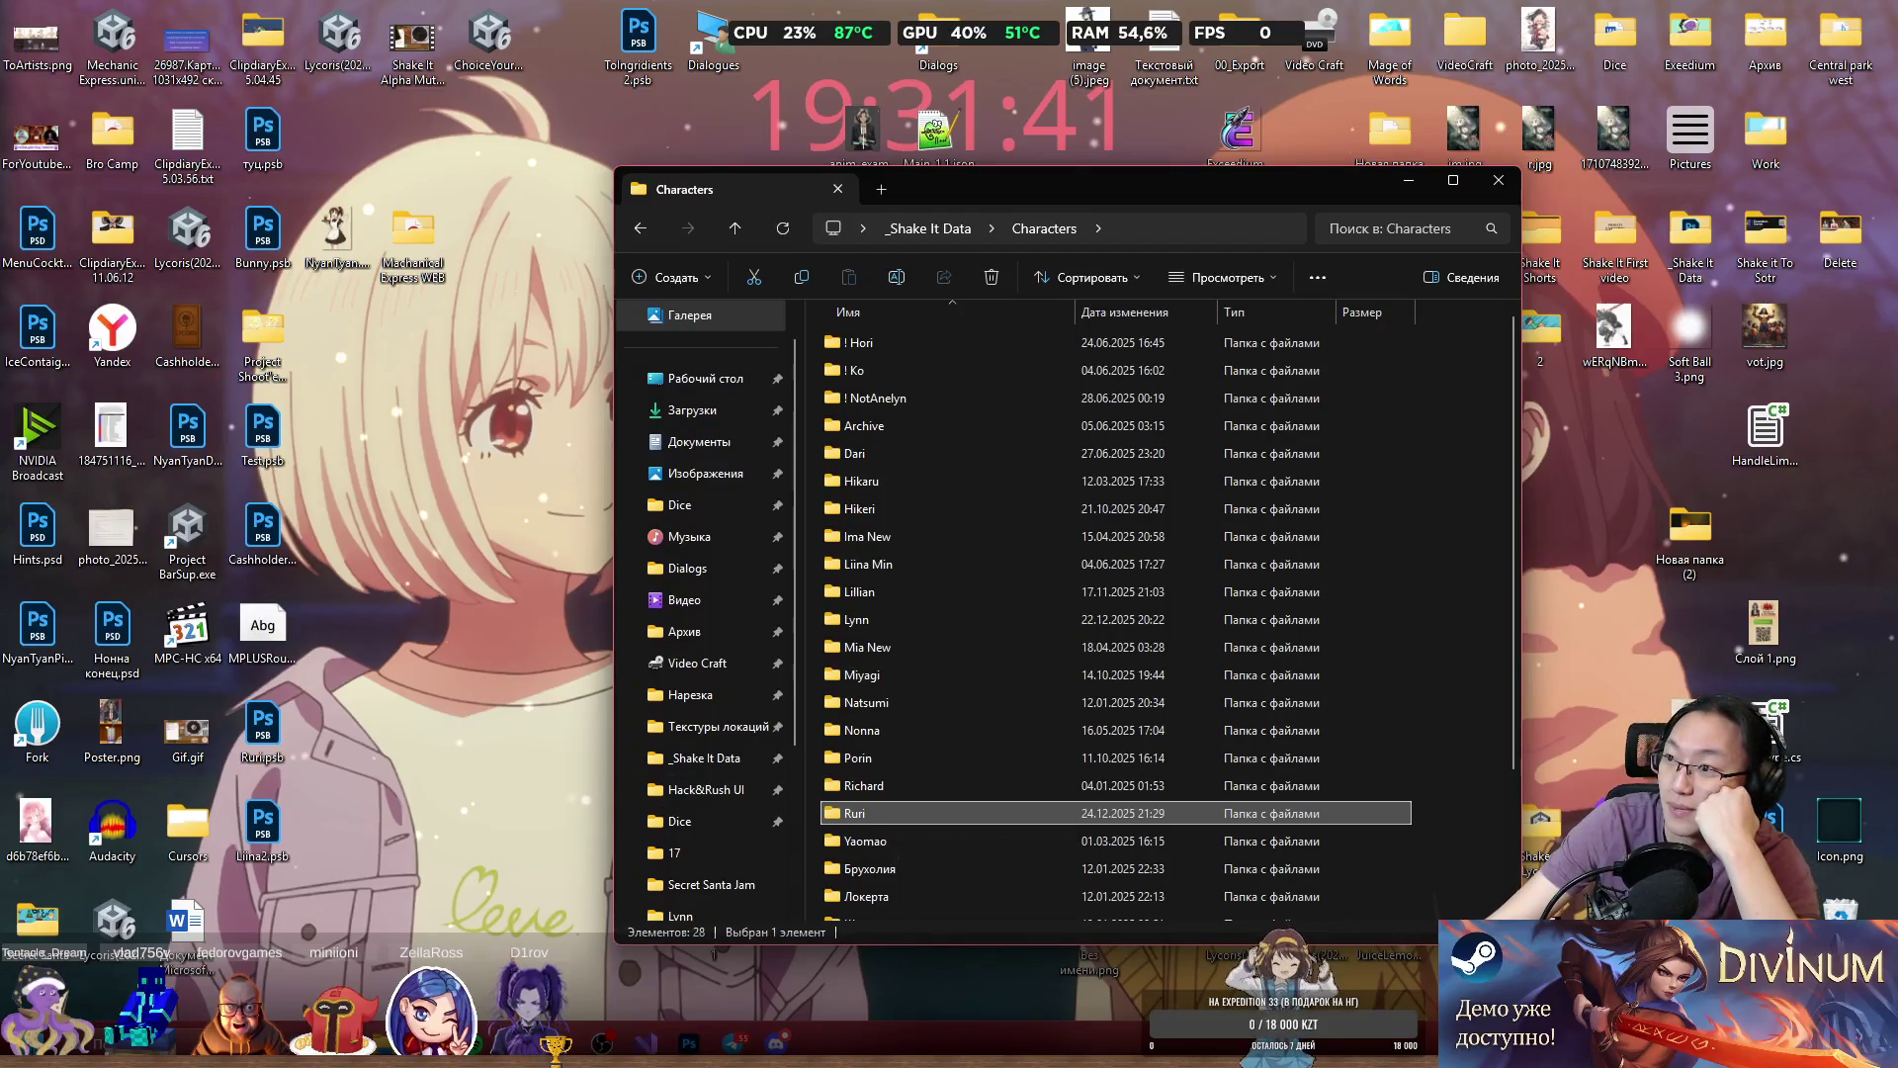
pyautogui.click(1315, 7)
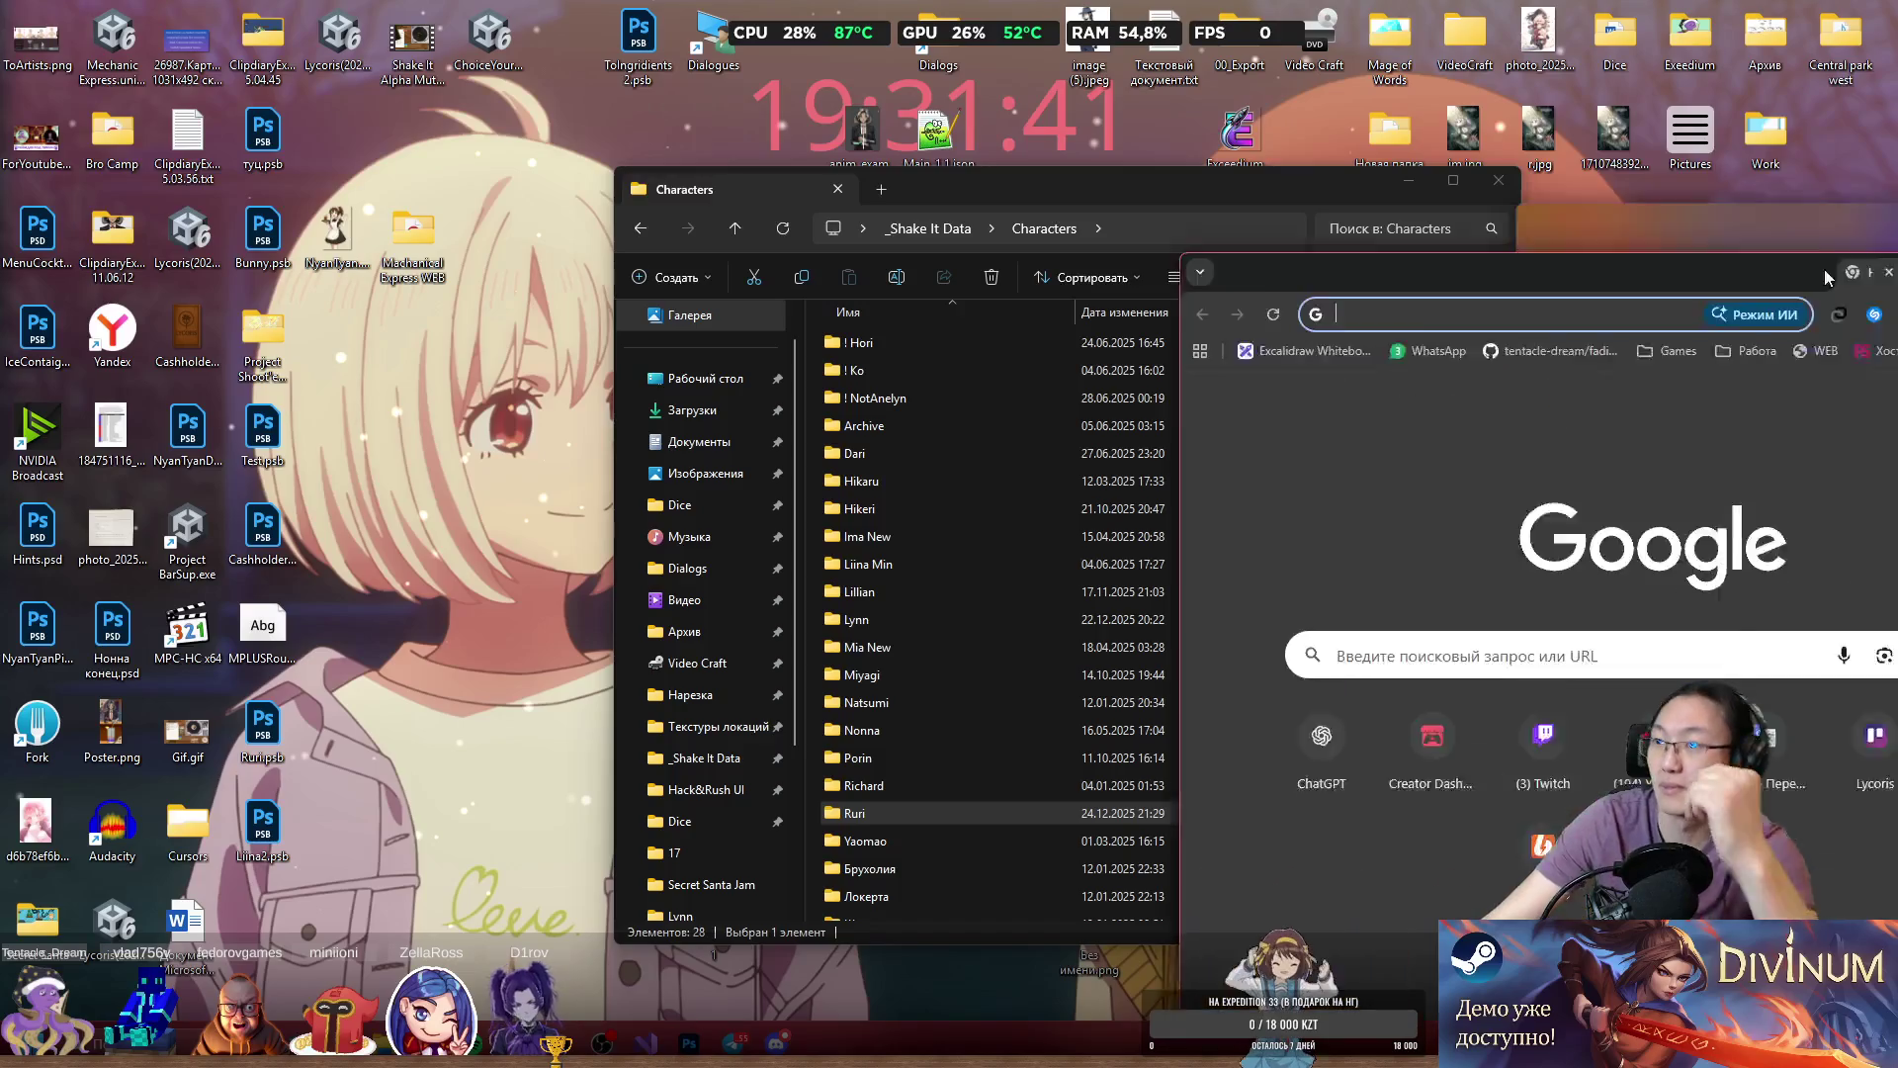
# Search Google for 'Ruri' in Chrome.
pyautogui.write('red')
pyautogui.press('BackSpace')
pyautogui.press('BackSpace')
pyautogui.press('BackSpace')
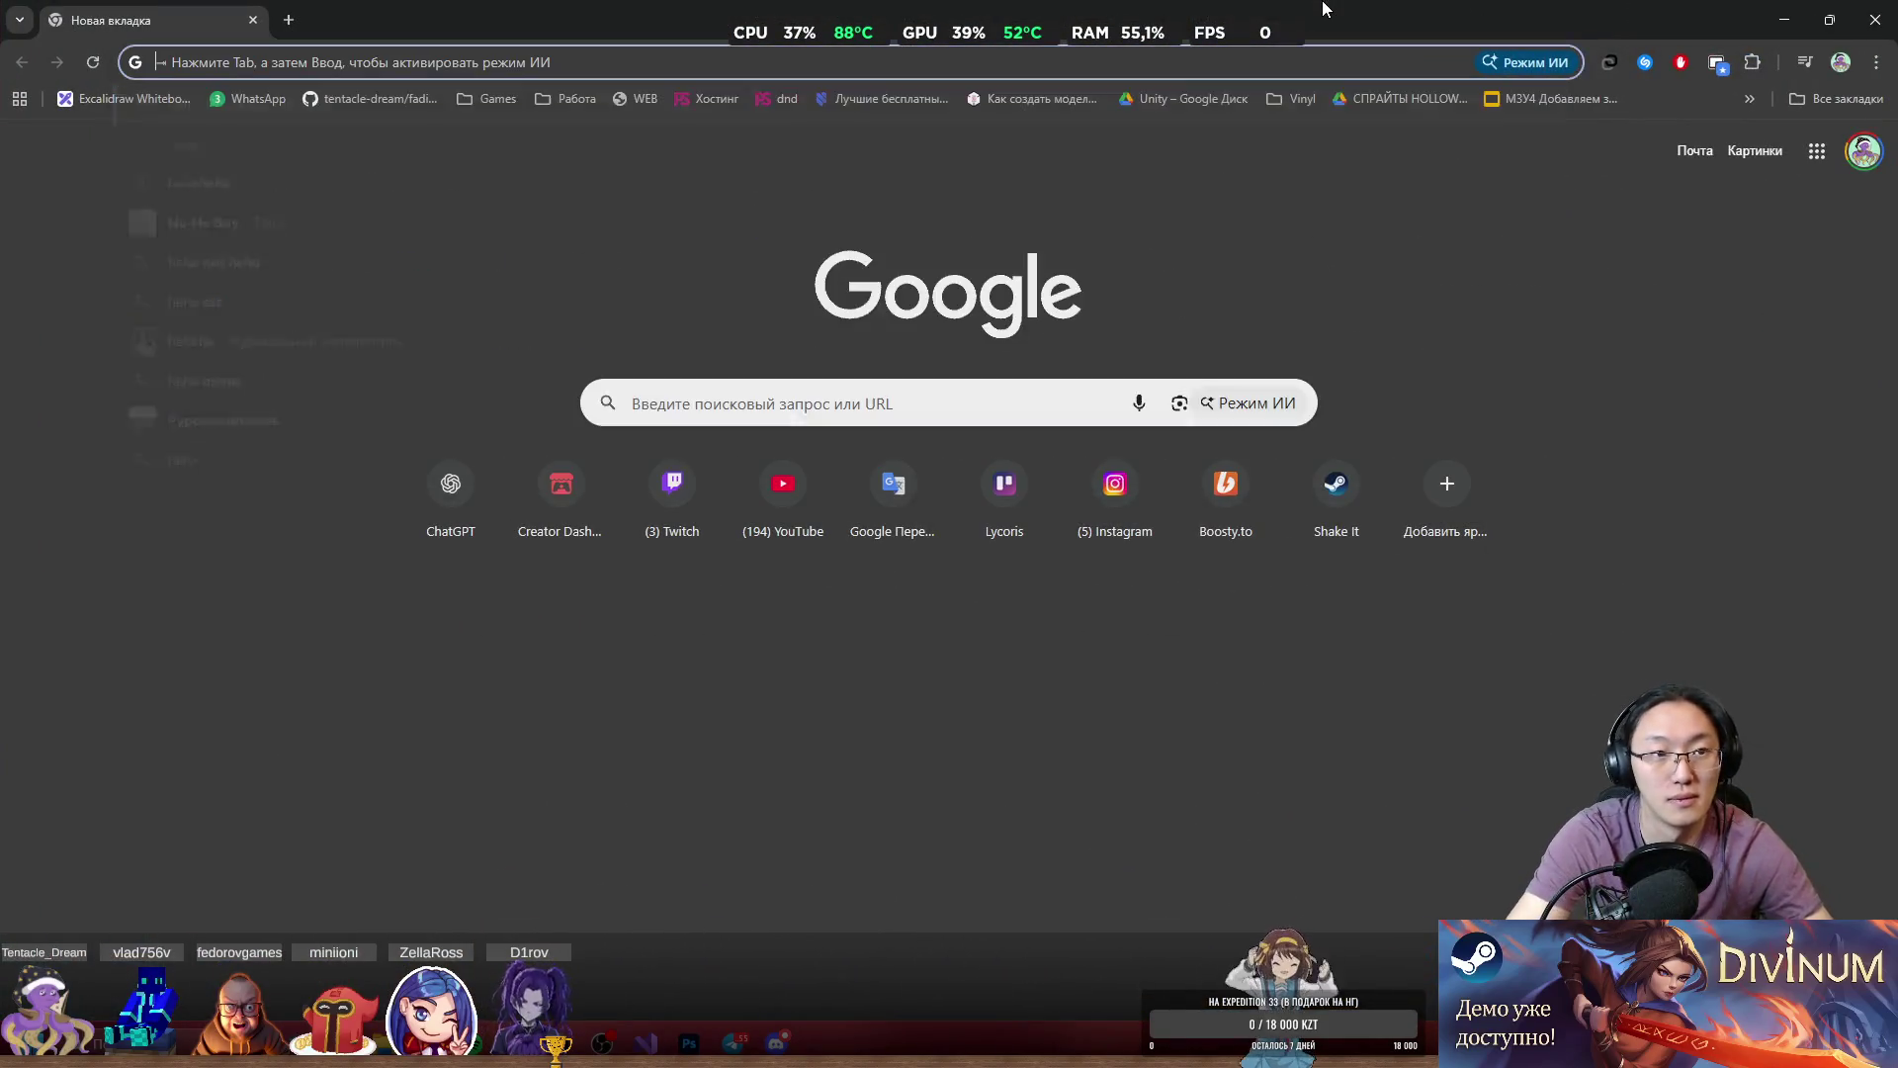
pyautogui.write('Ruri')
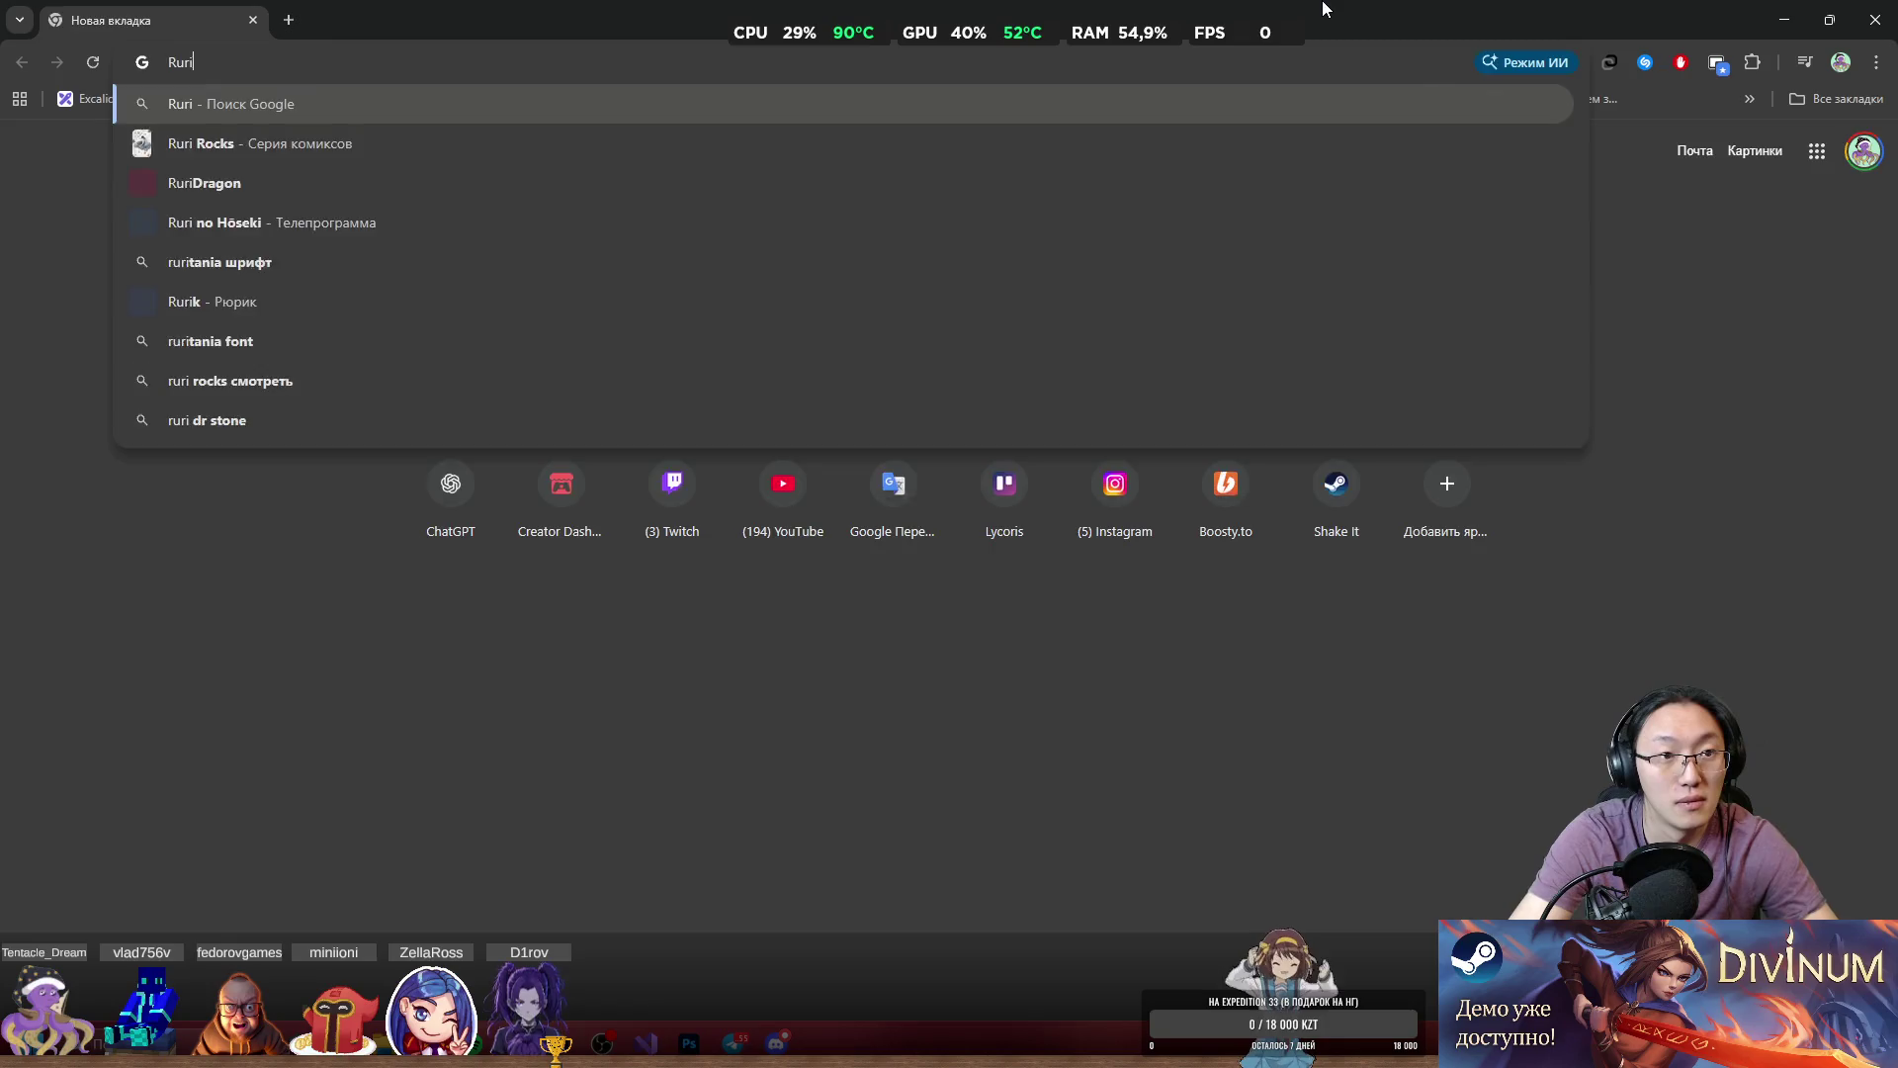
pyautogui.press('Return')
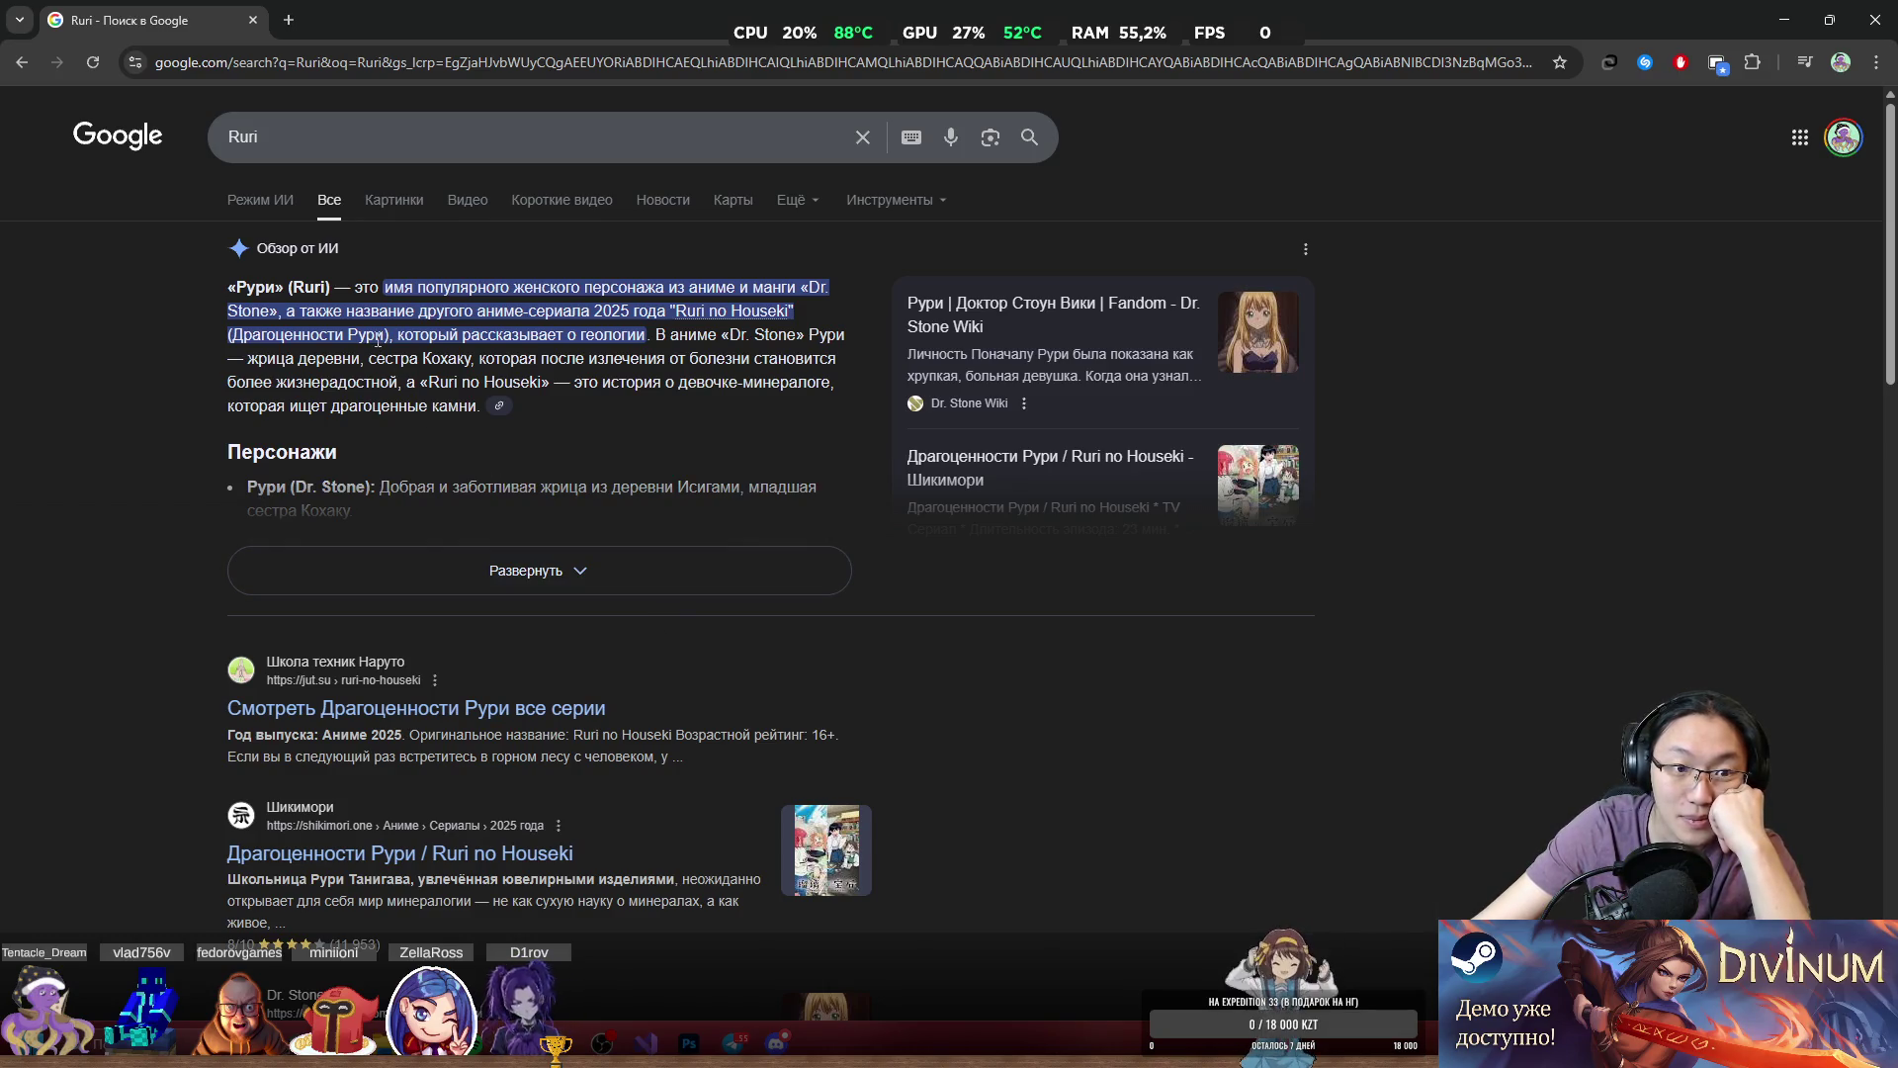
# Read the Ruri overview, take the browser out of full screen, and close it.
pyautogui.doubleClick(548, 310)
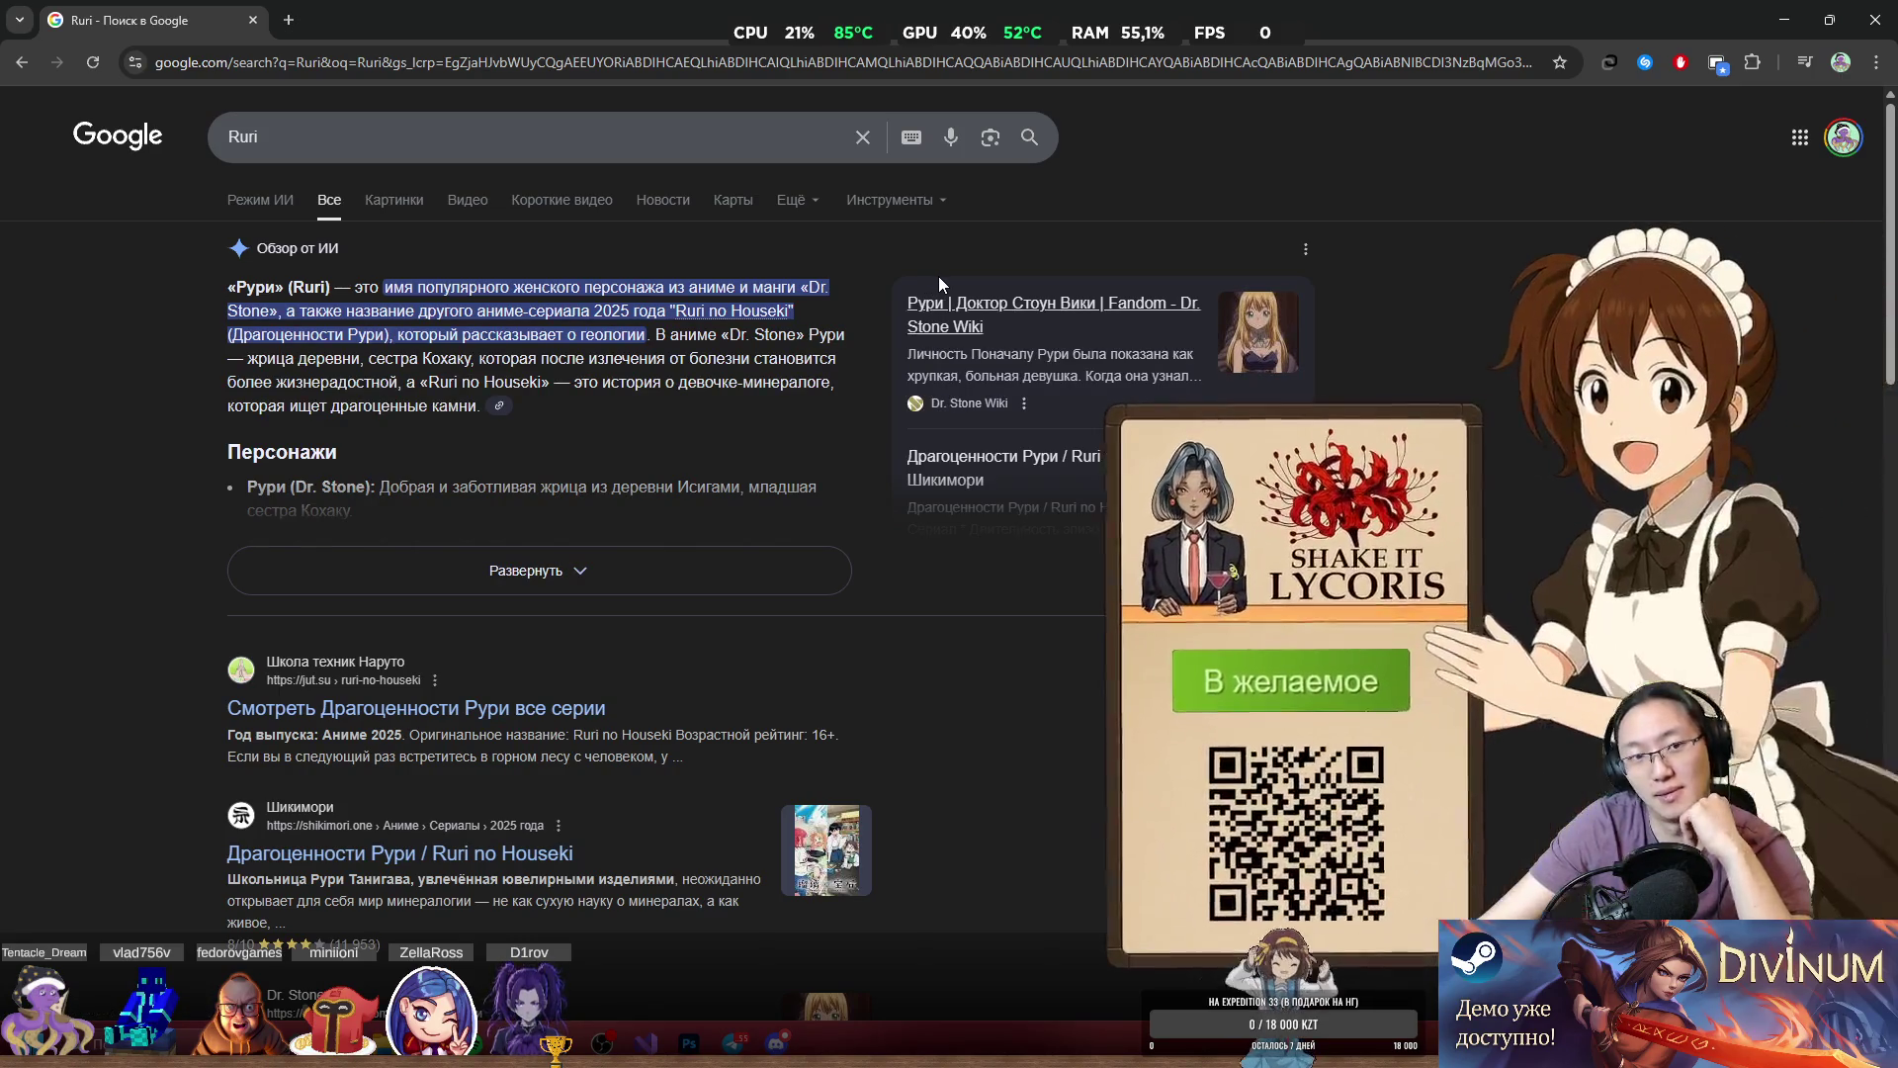
pyautogui.moveTo(771, 20); pyautogui.dragTo(789, 168)
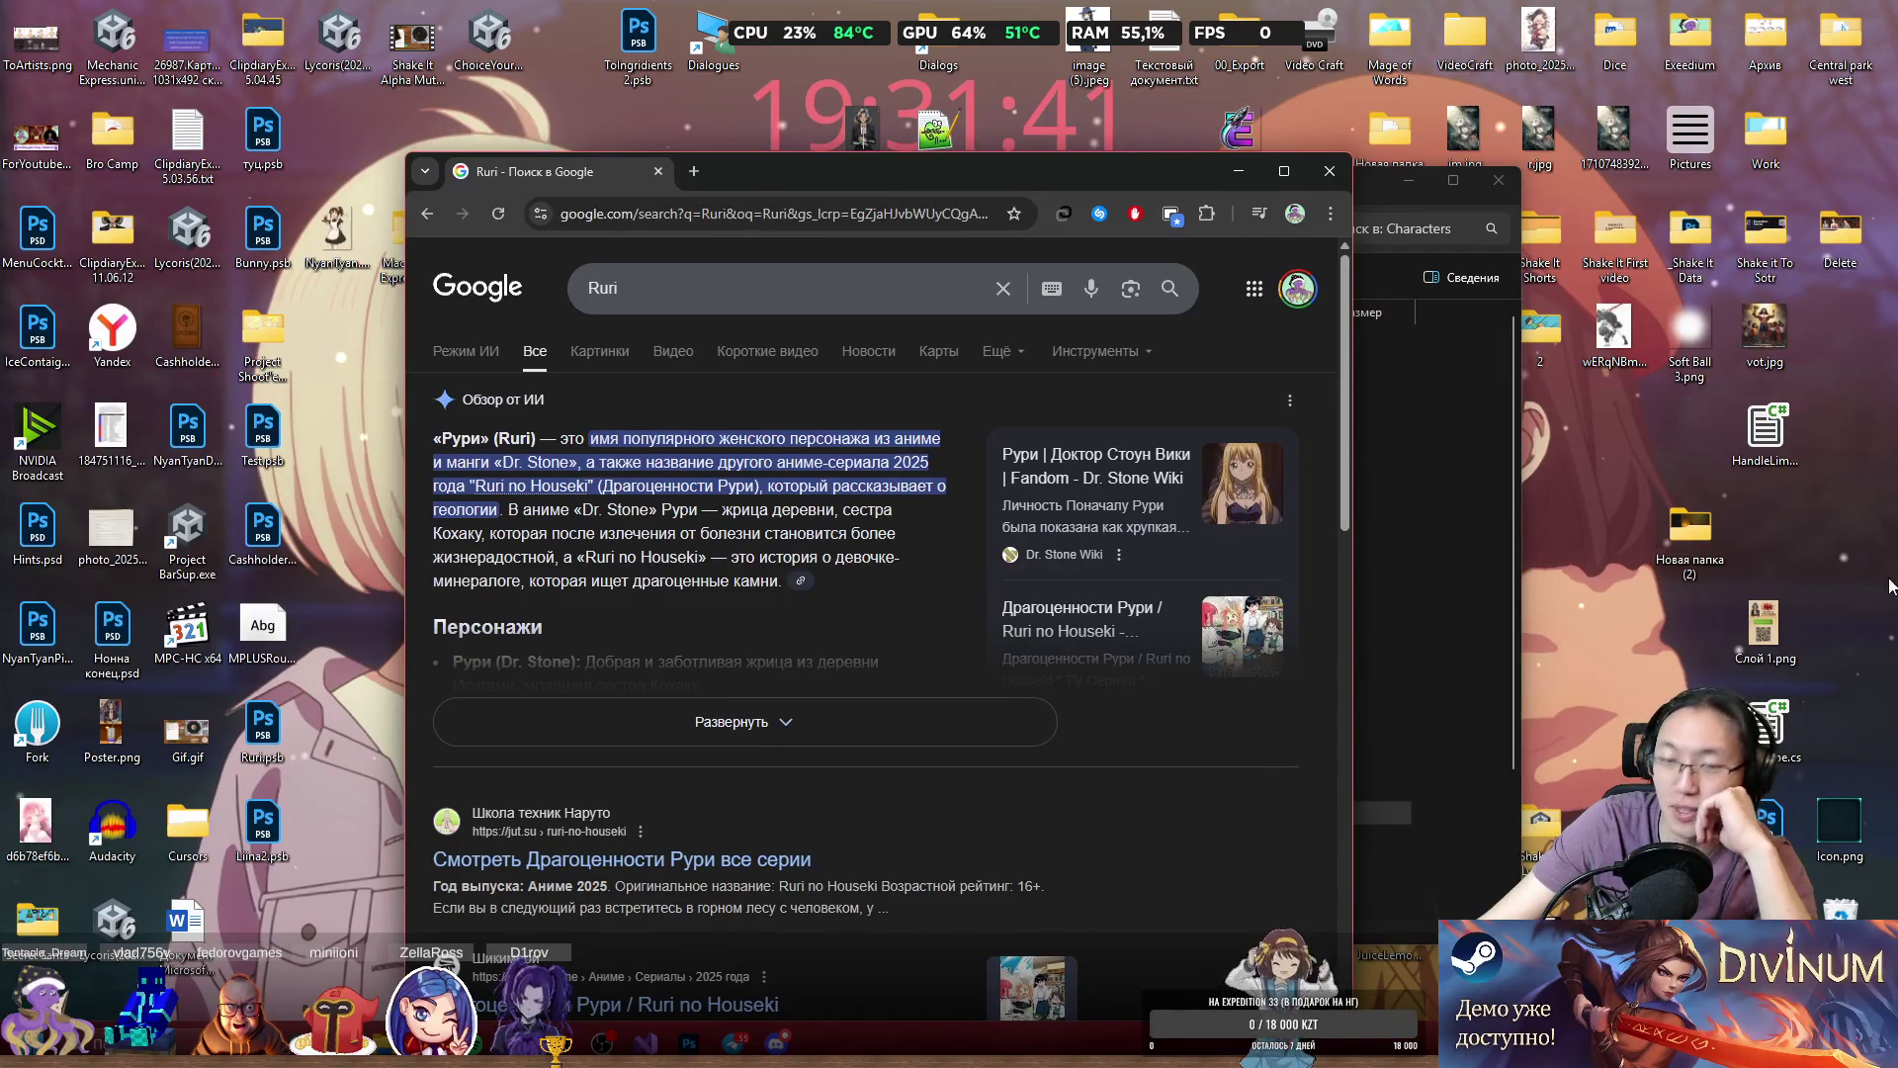
pyautogui.click(1329, 172)
pyautogui.moveTo(1450, 186)
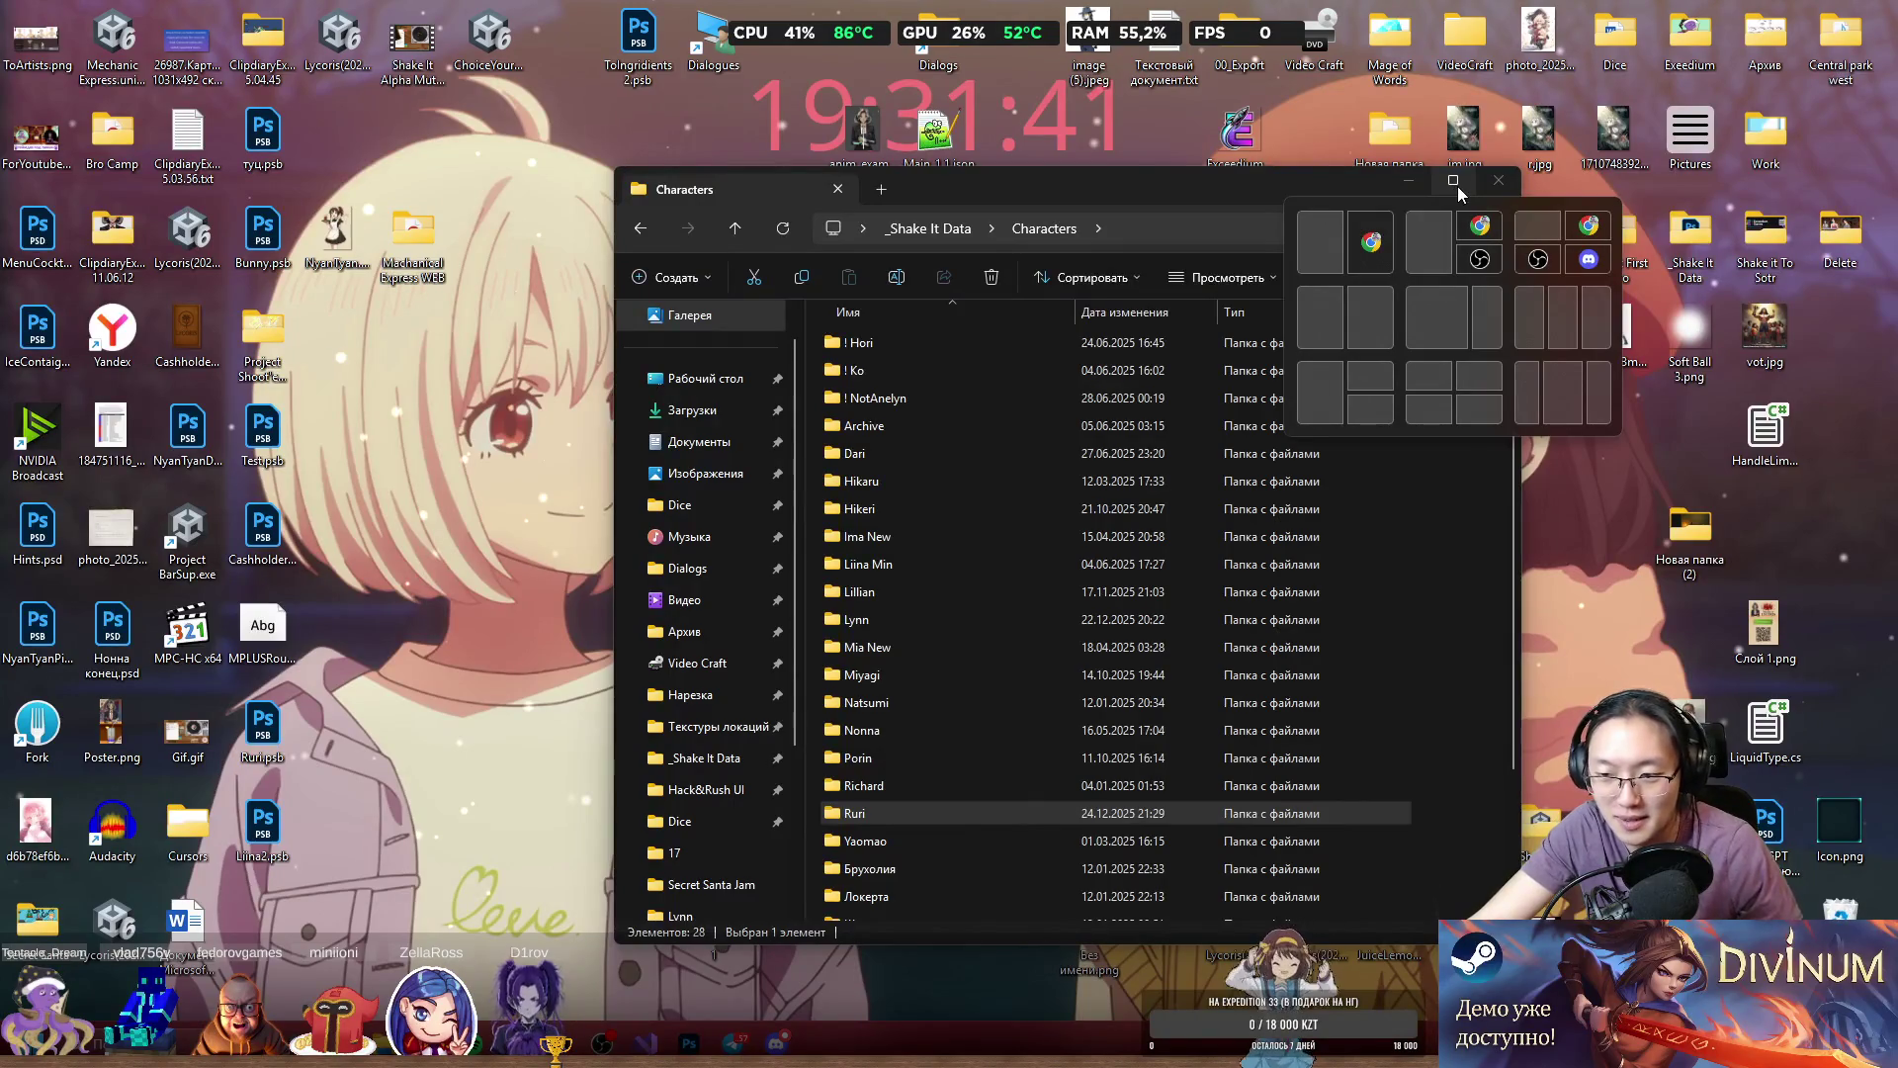
pyautogui.click(733, 1043)
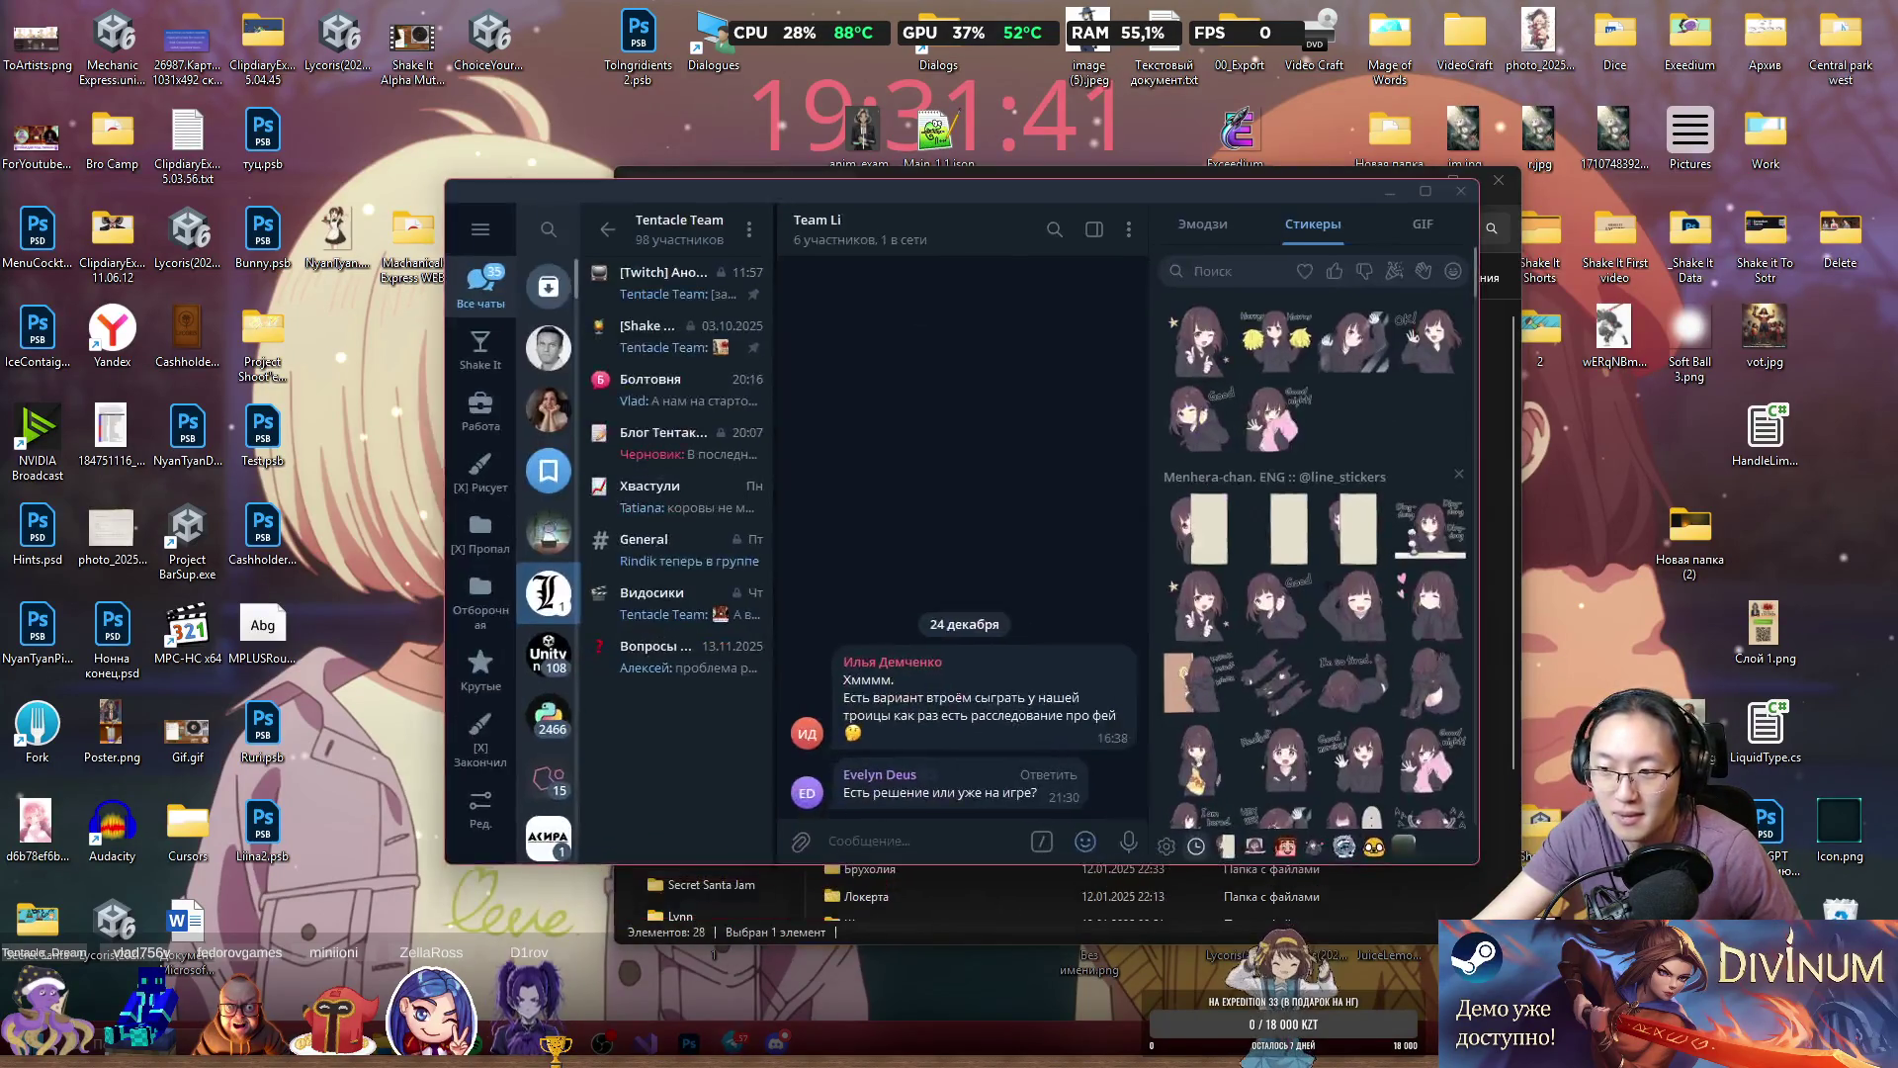
pyautogui.click(1390, 190)
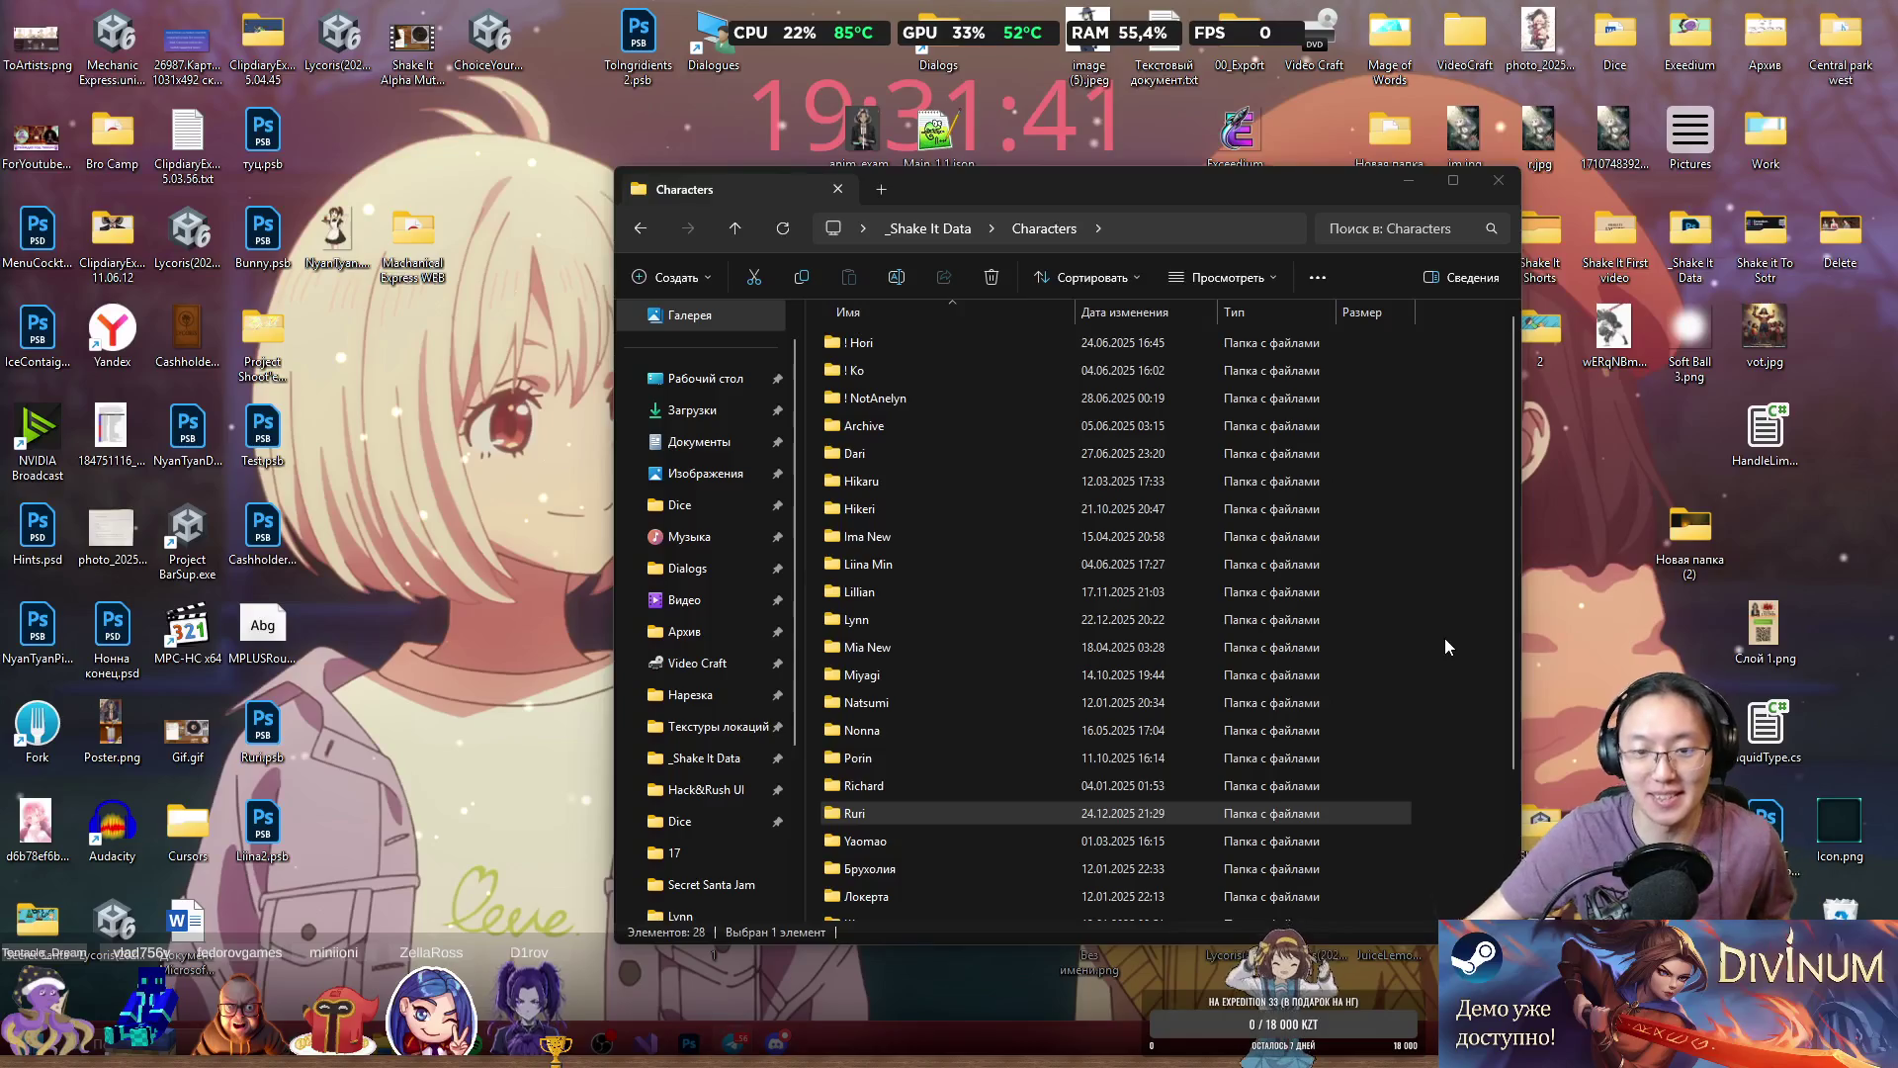
# Open the empty Ruri folder in Characters and bring its window to the front.
pyautogui.doubleClick(1019, 811)
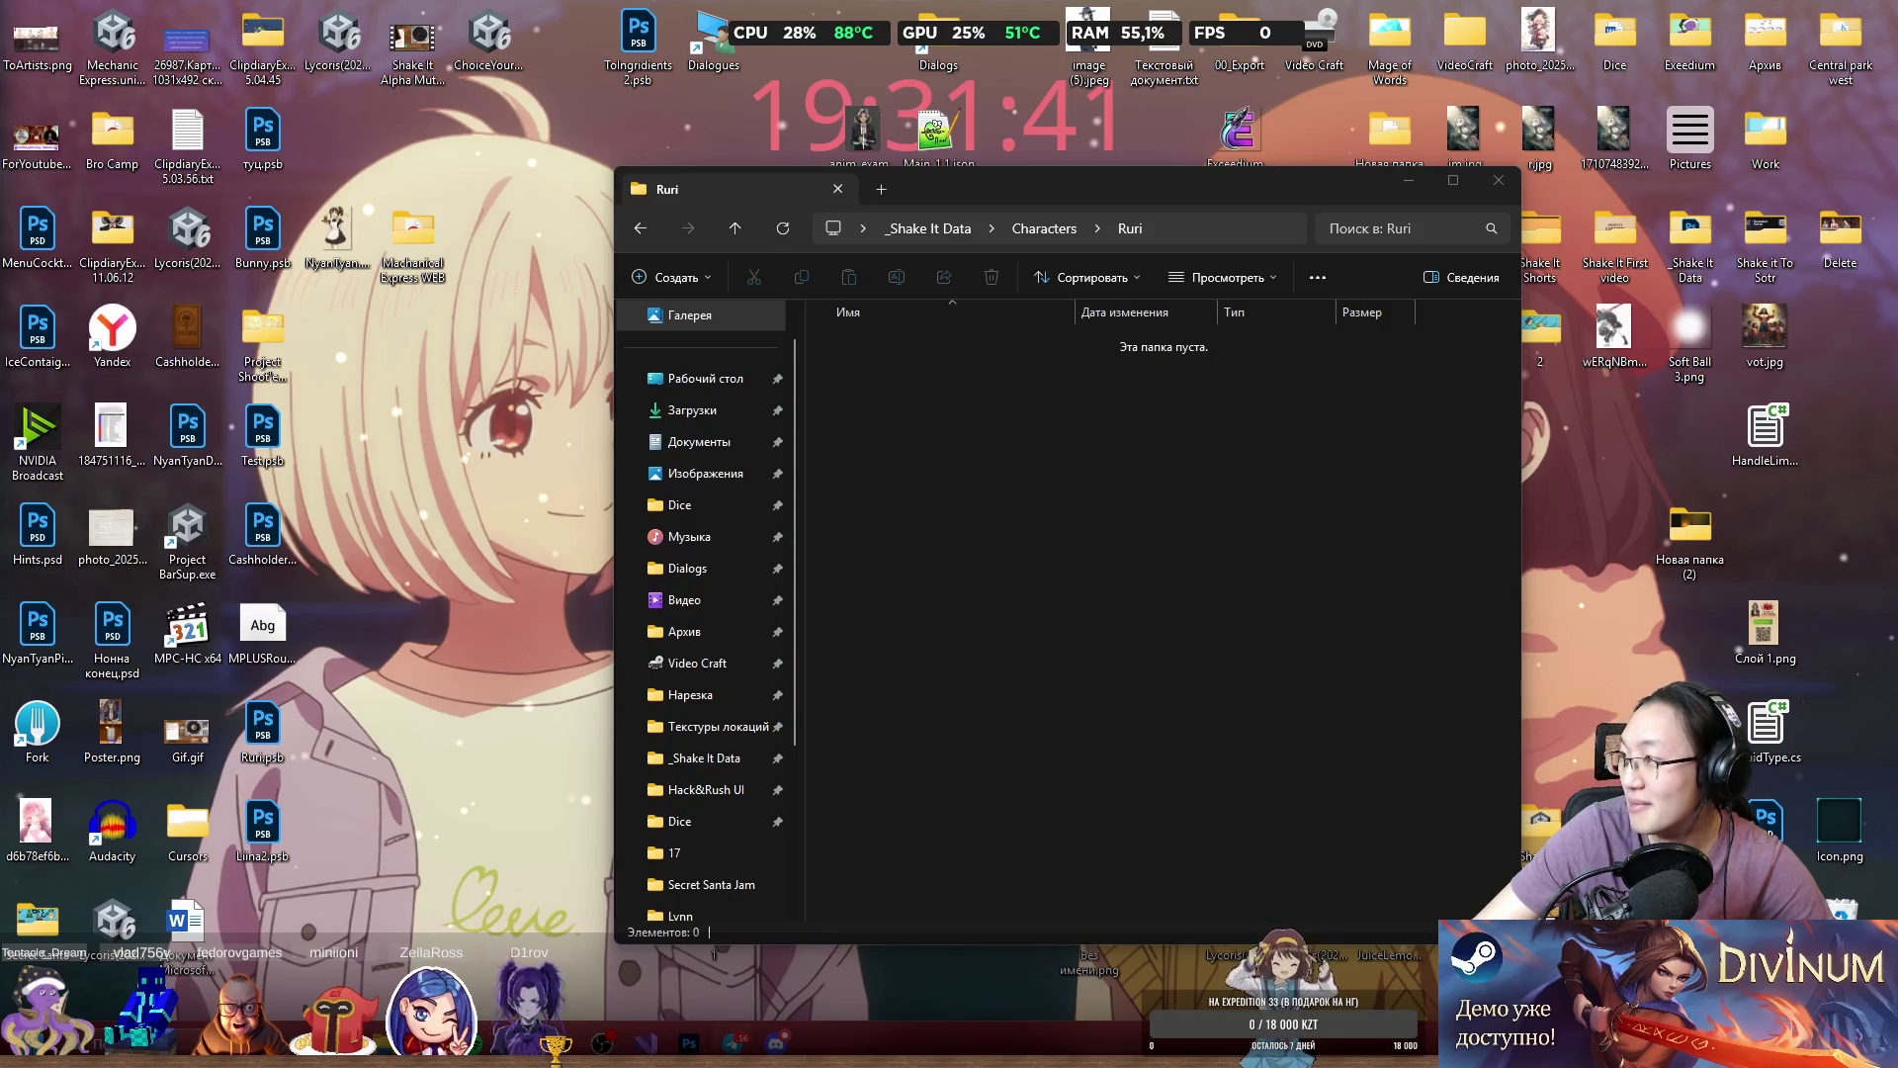
pyautogui.hotkey('alt', 'Tab')
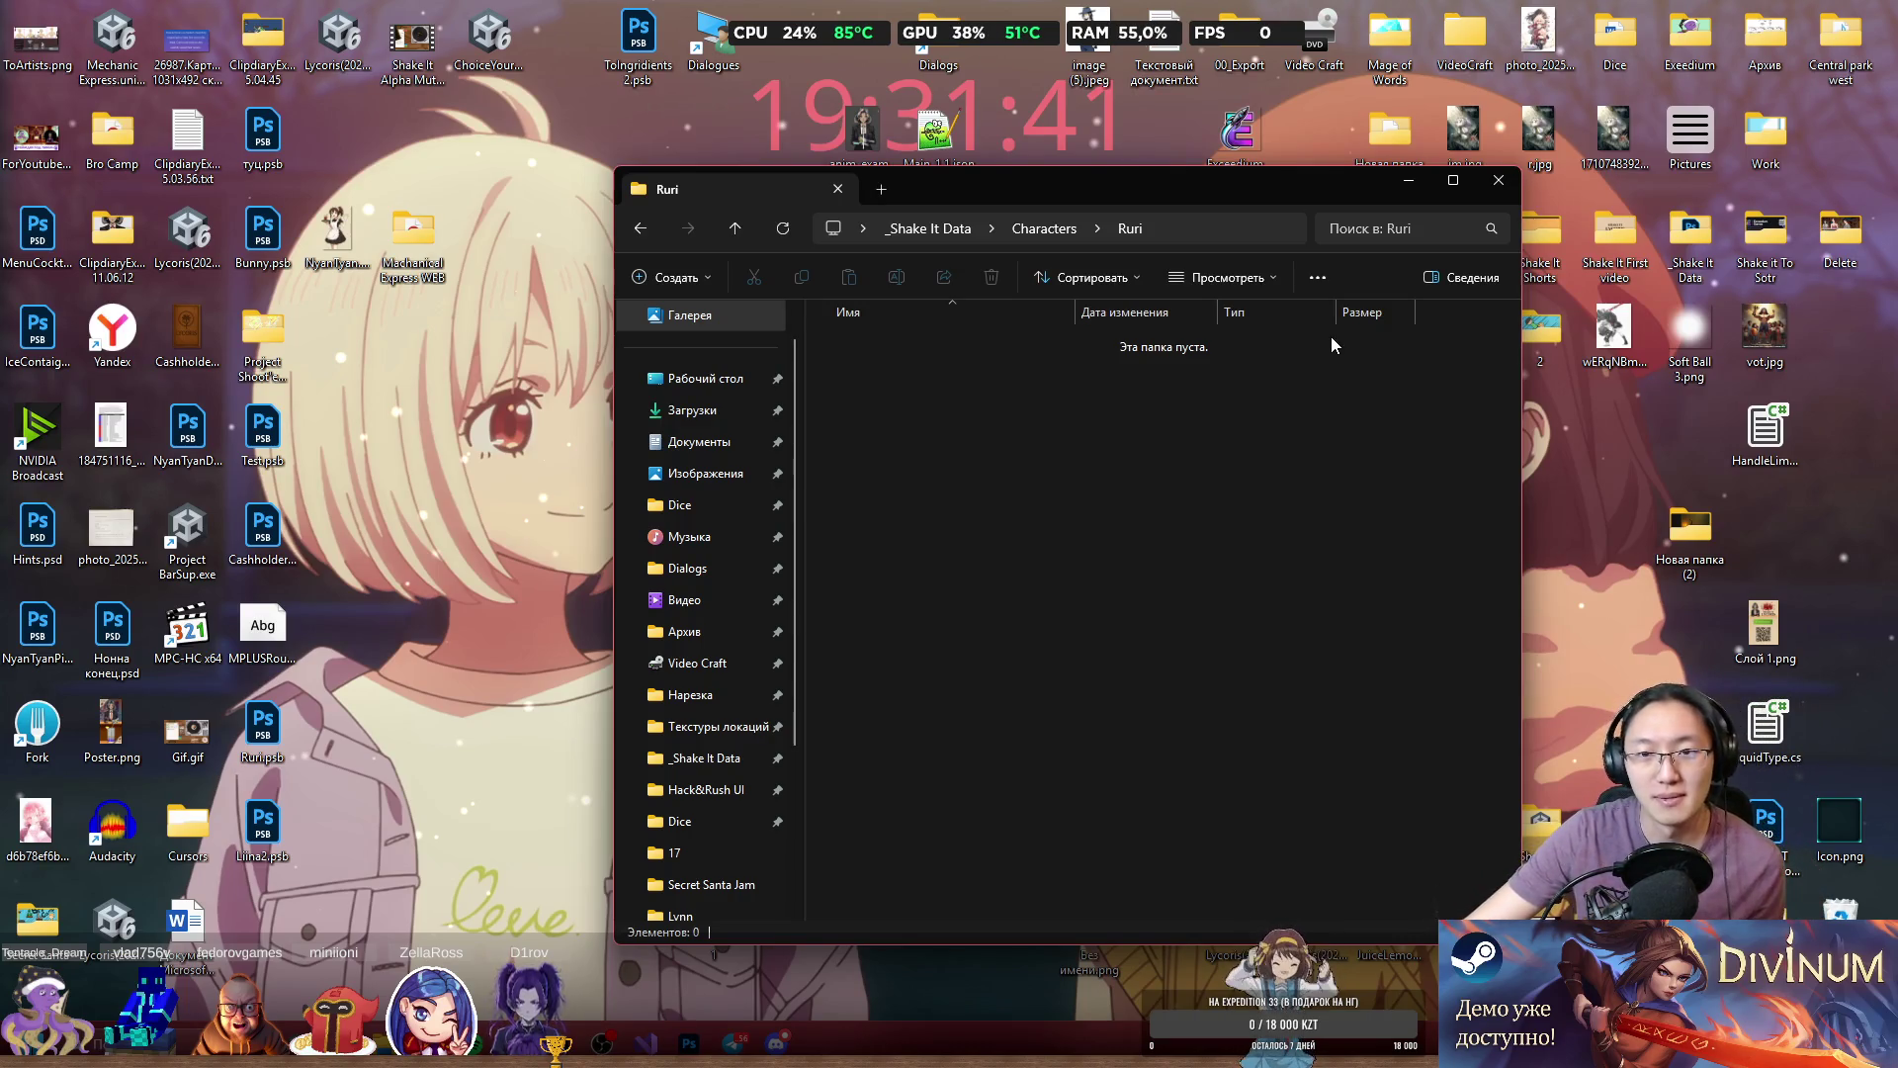
# Shift the Explorer window left and drag Ruri.psb from the desktop into the Ruri folder.
pyautogui.moveTo(1054, 198); pyautogui.dragTo(994, 190)
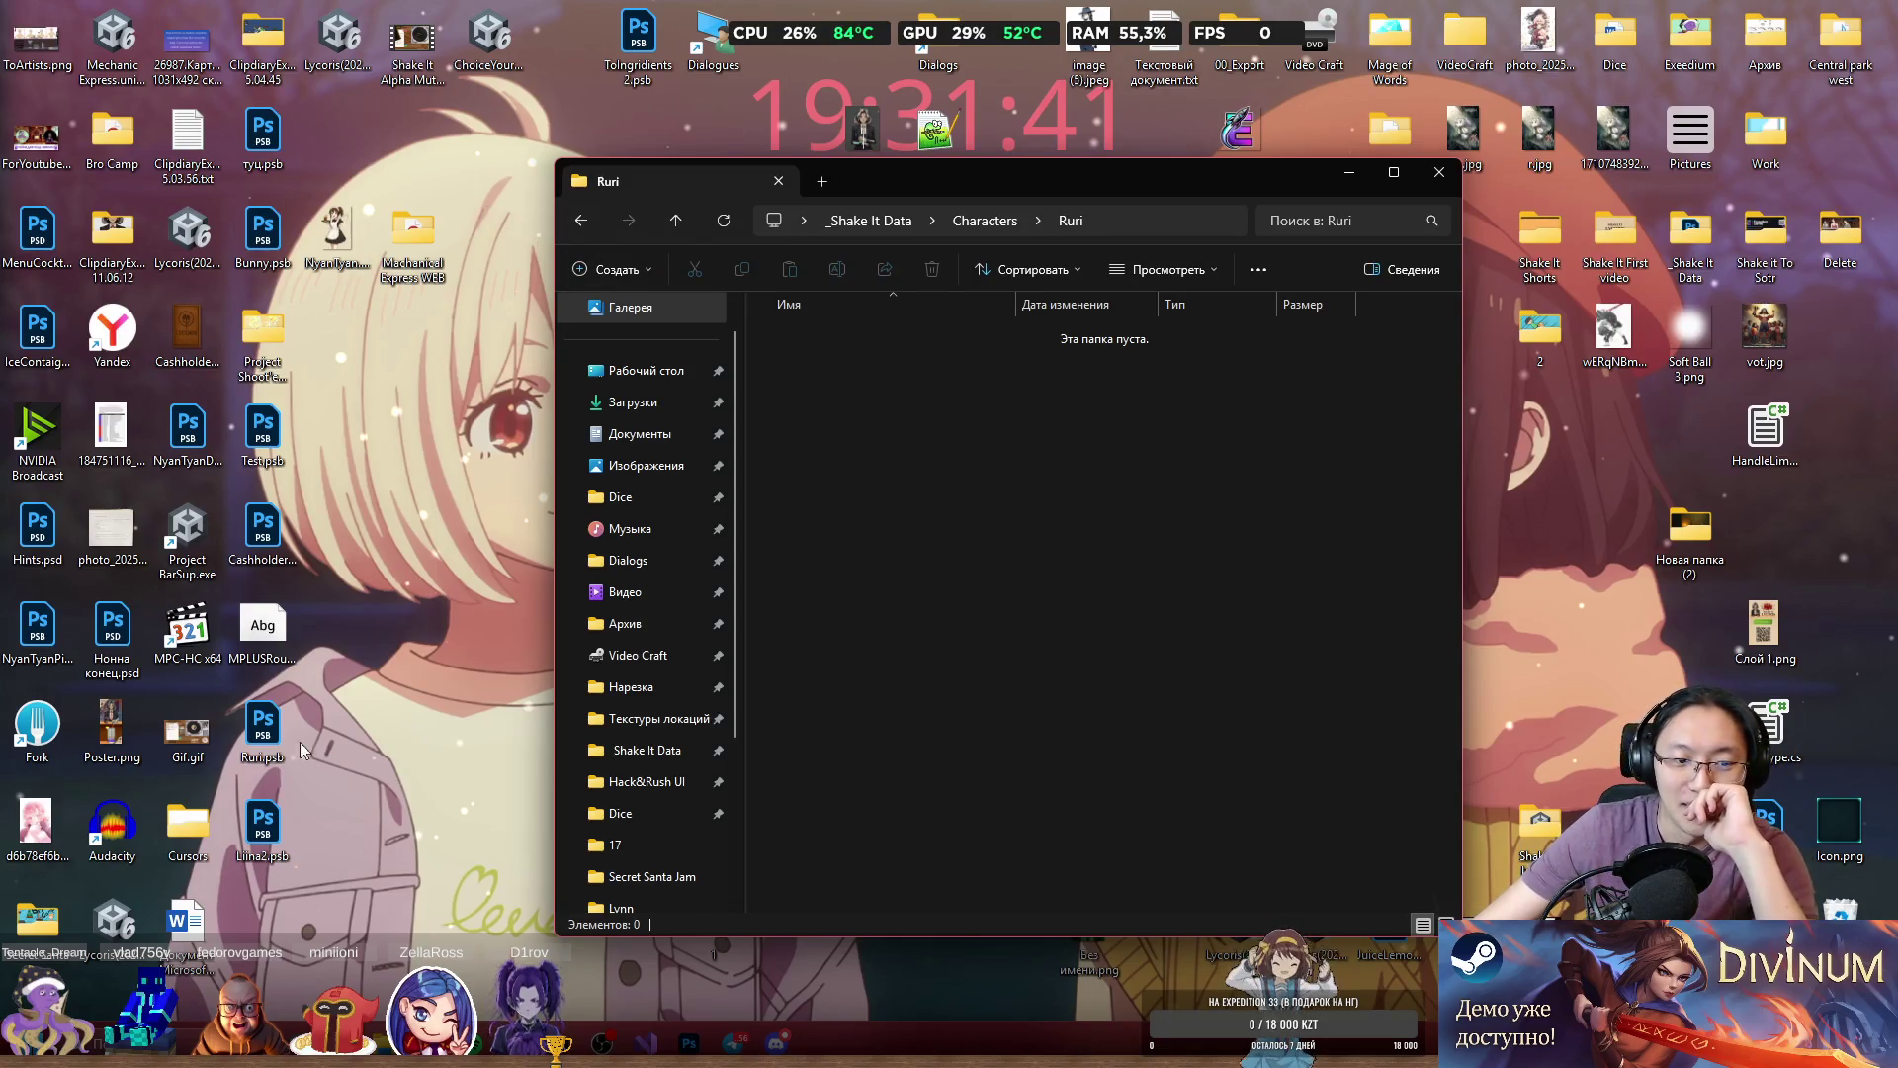
pyautogui.moveTo(564, 736); pyautogui.dragTo(1048, 637)
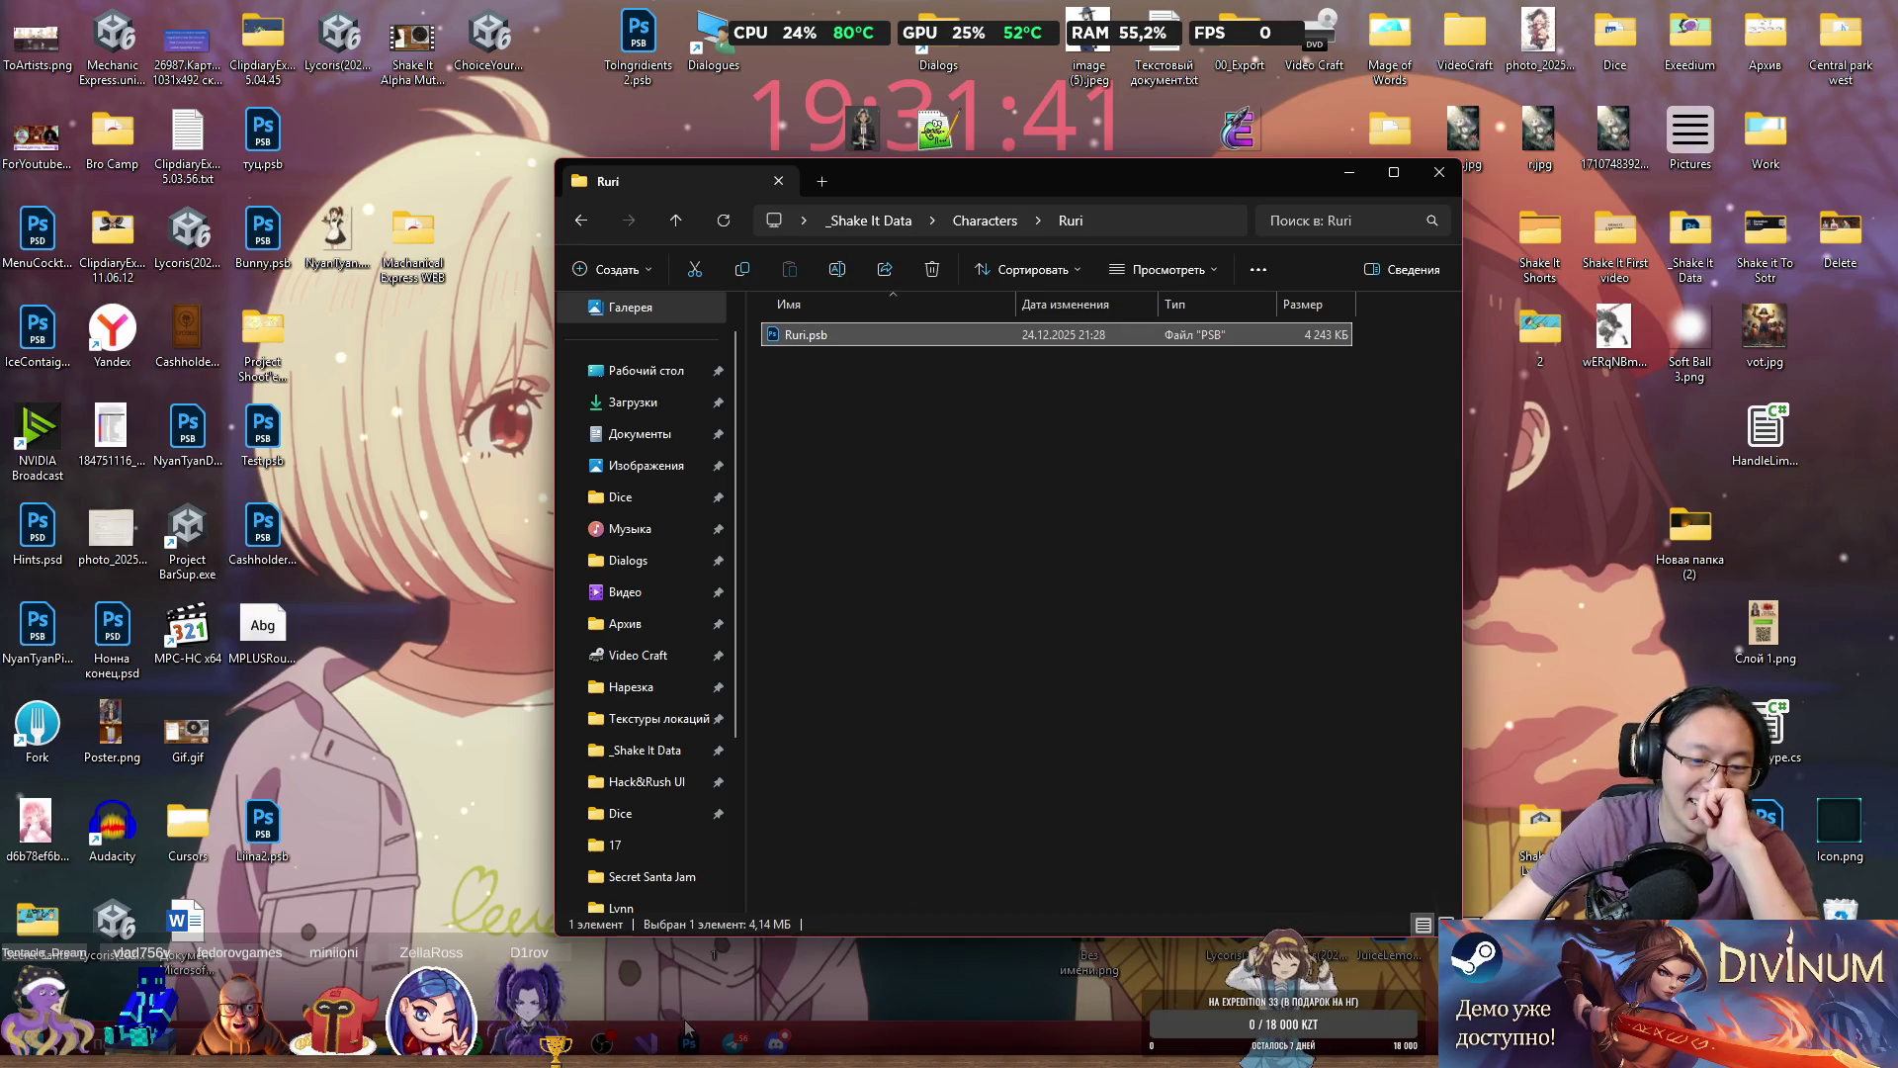
# Switch back to Photoshop, quit it with Ruri.psb, and open the Start menu.
pyautogui.press('Return')
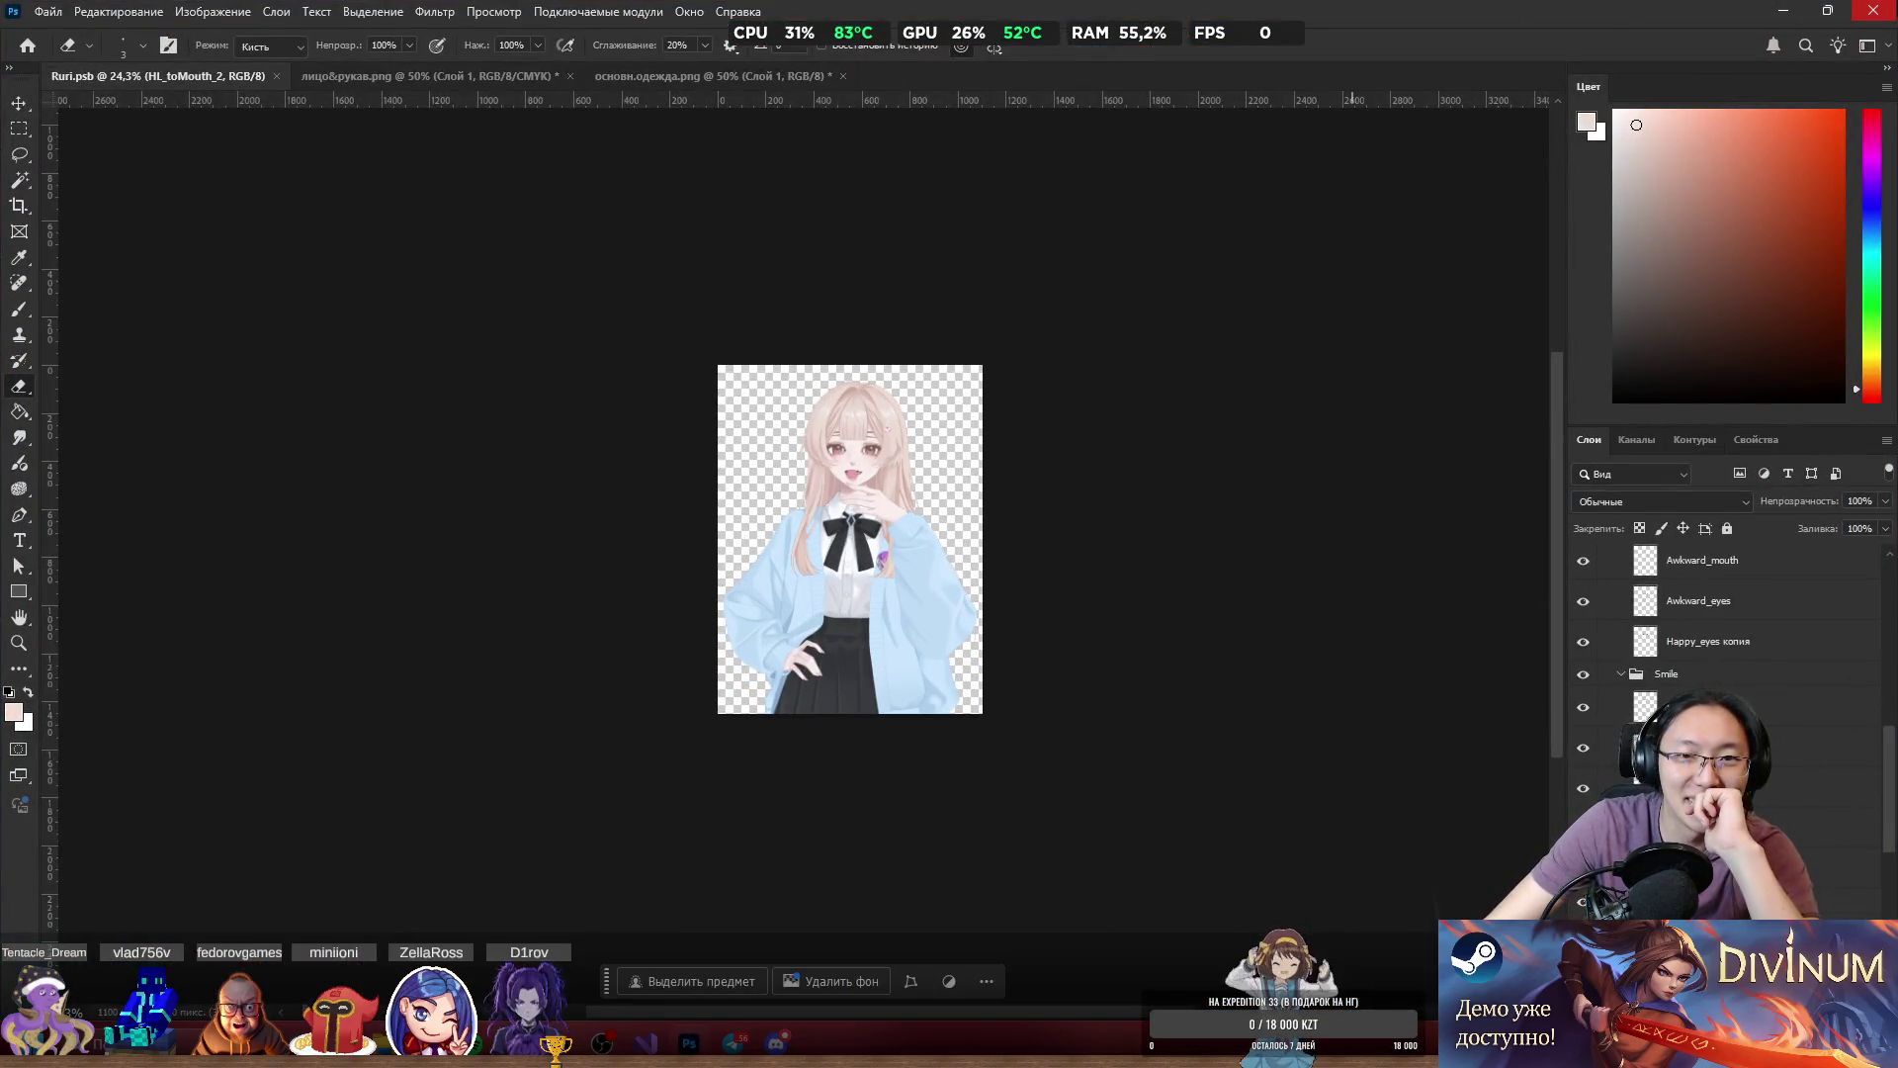
pyautogui.click(1873, 9)
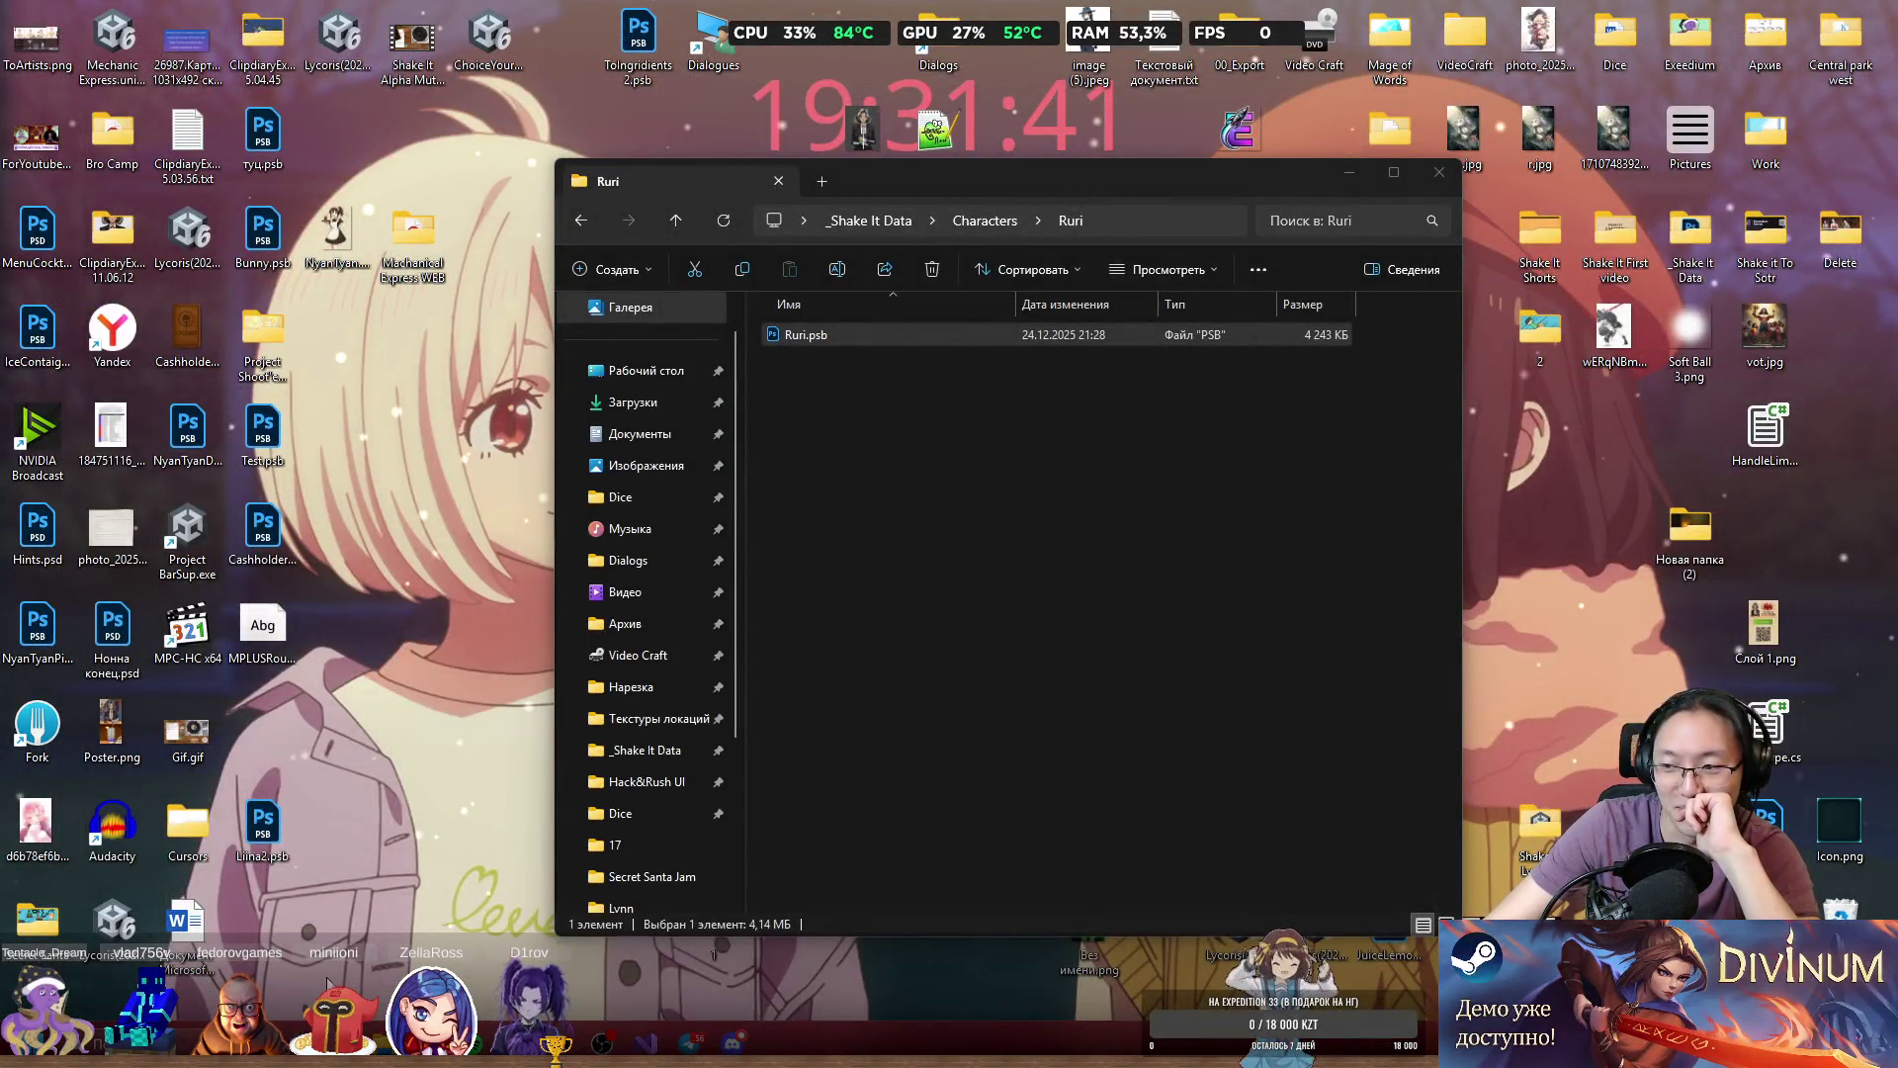
pyautogui.press('super')
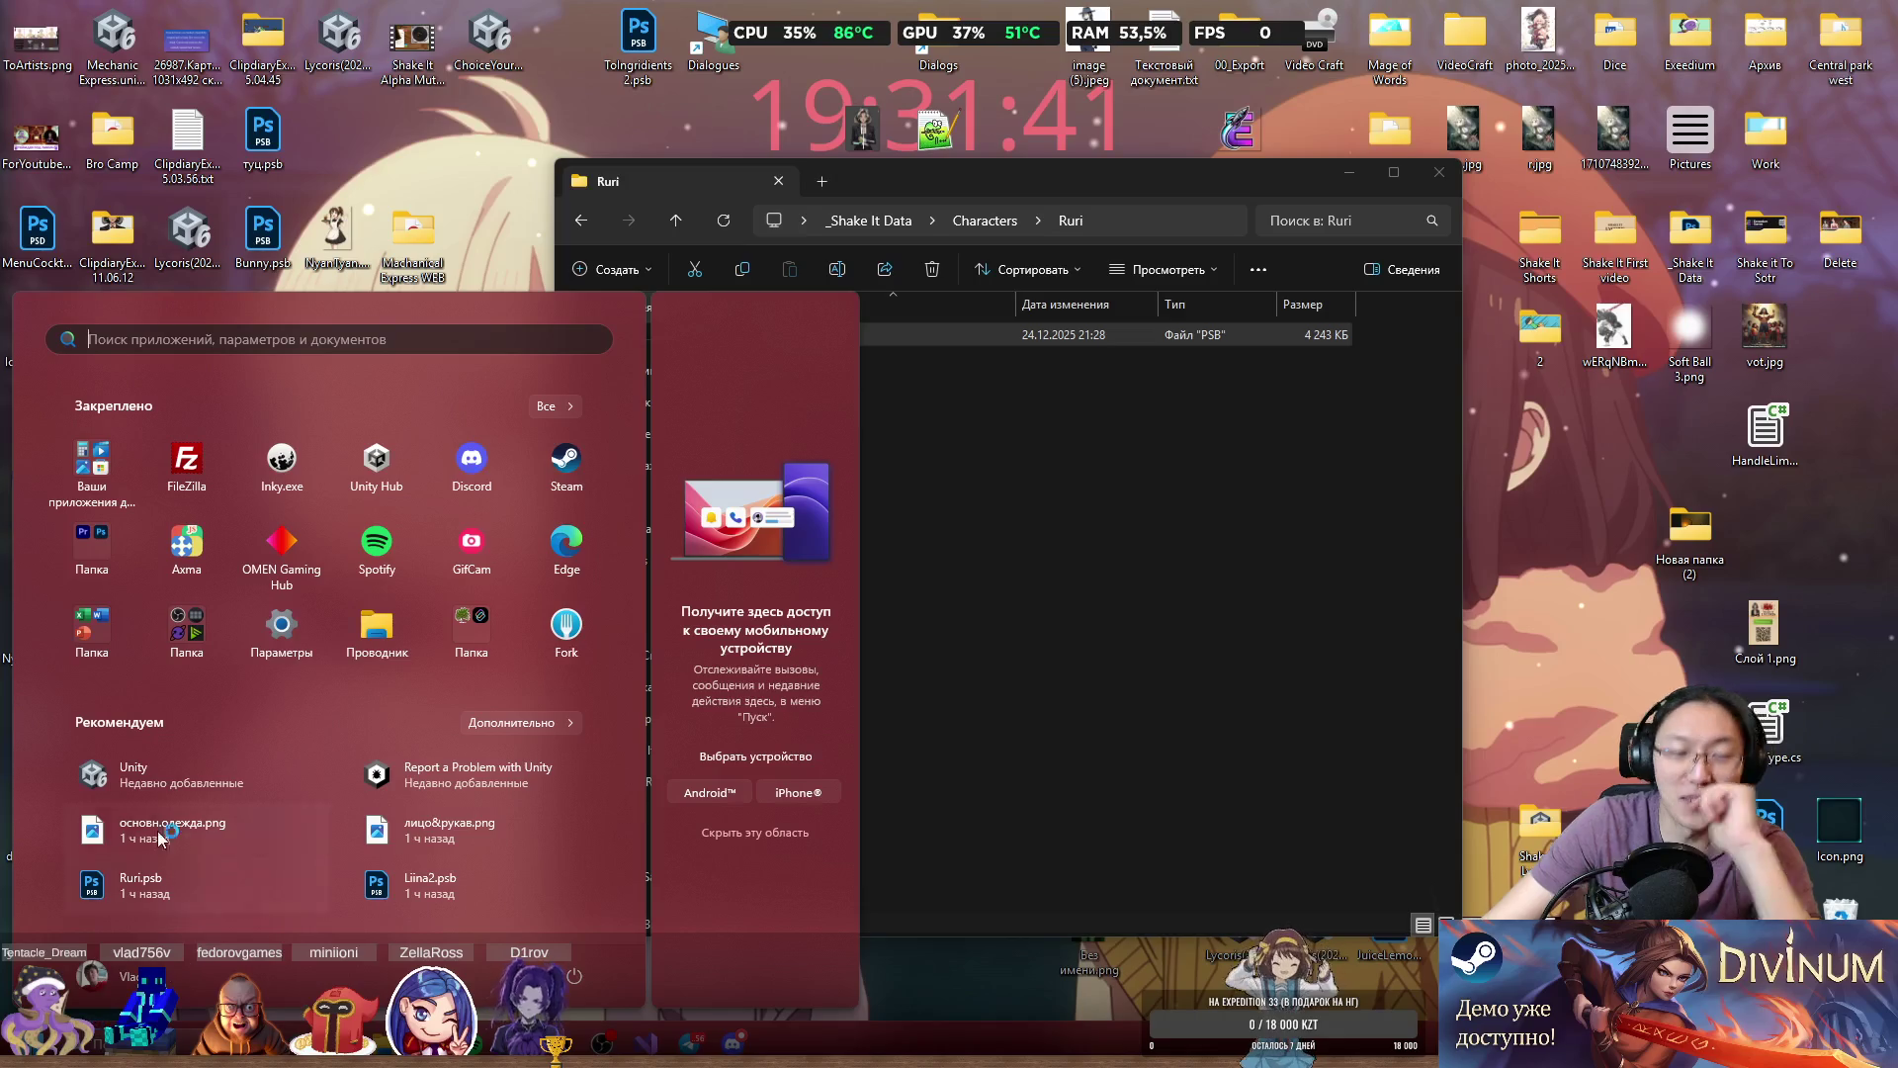
# Launch Unity Hub, restore its window, and open the Shake It - Lycoris project.
pyautogui.click(392, 475)
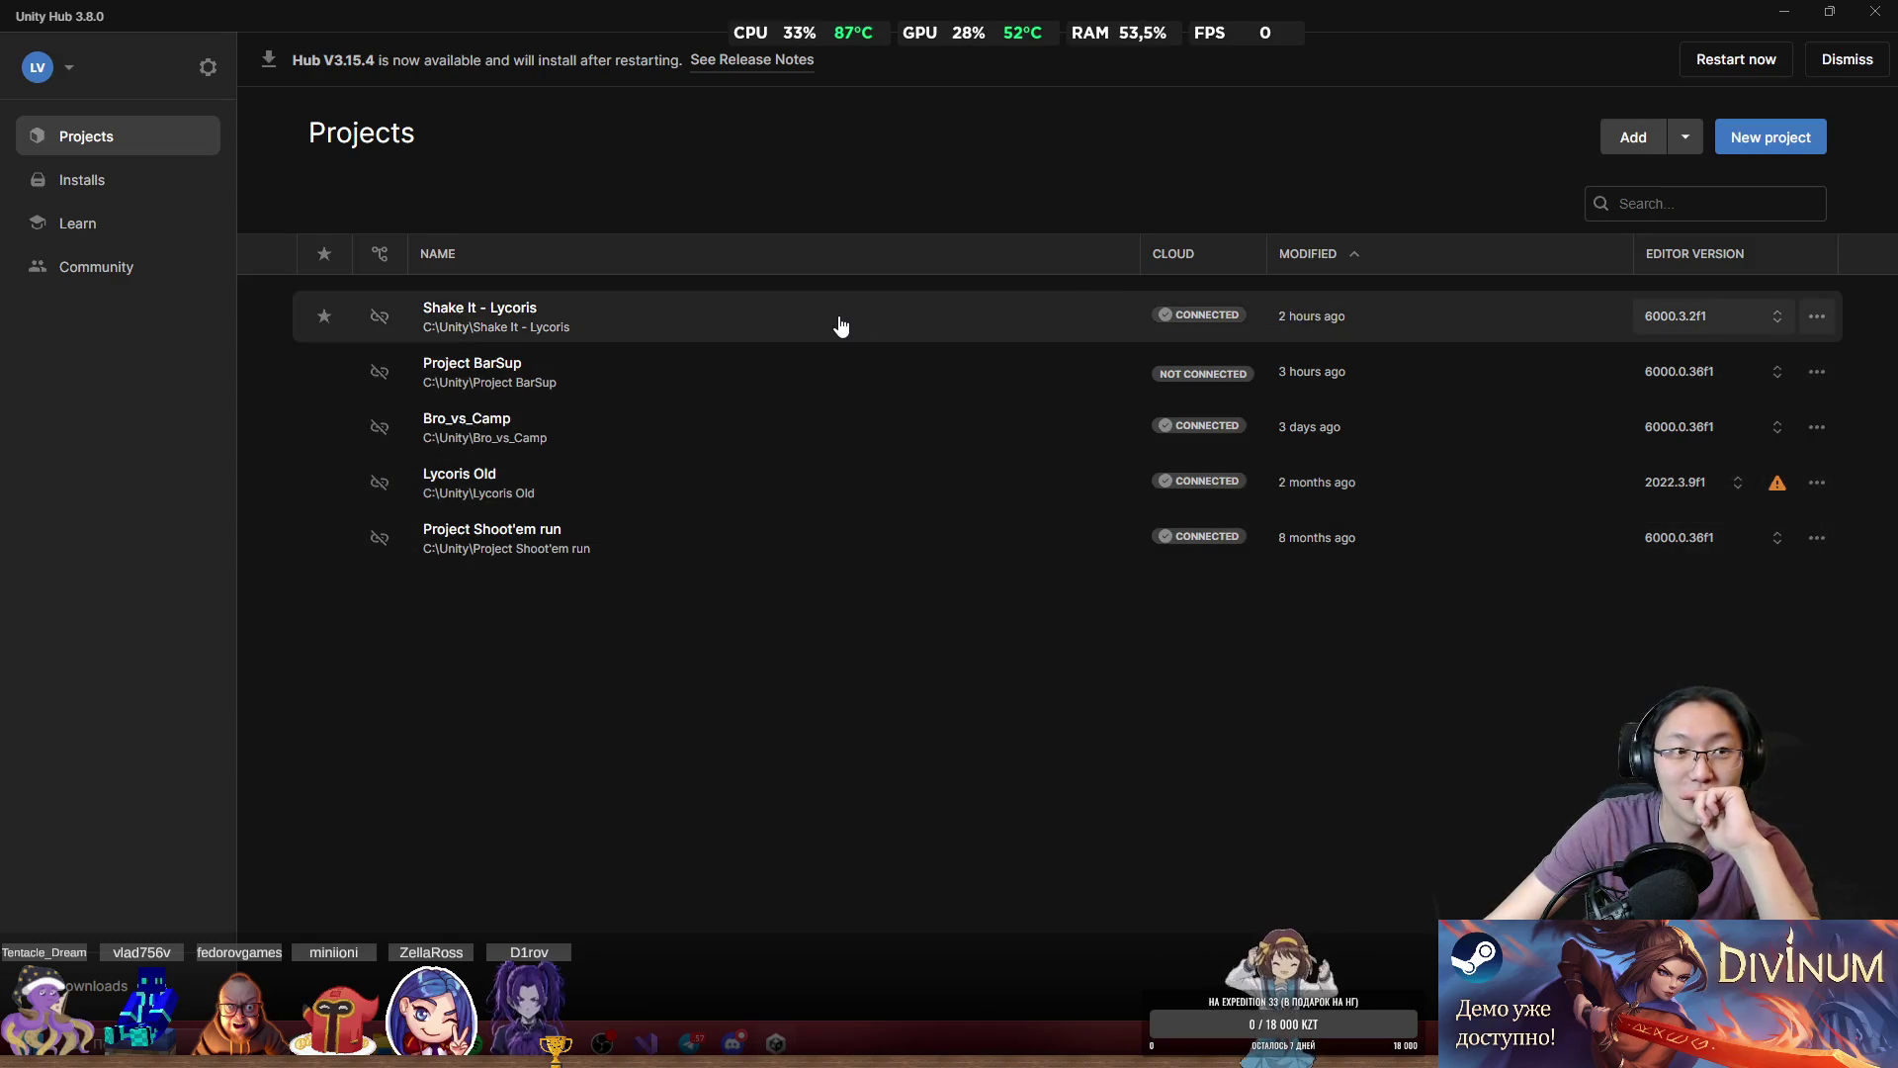
pyautogui.moveTo(1309, 95)
pyautogui.mouseDown()
pyautogui.moveTo(1210, 210)
pyautogui.moveTo(1130, 253)
pyautogui.mouseUp()
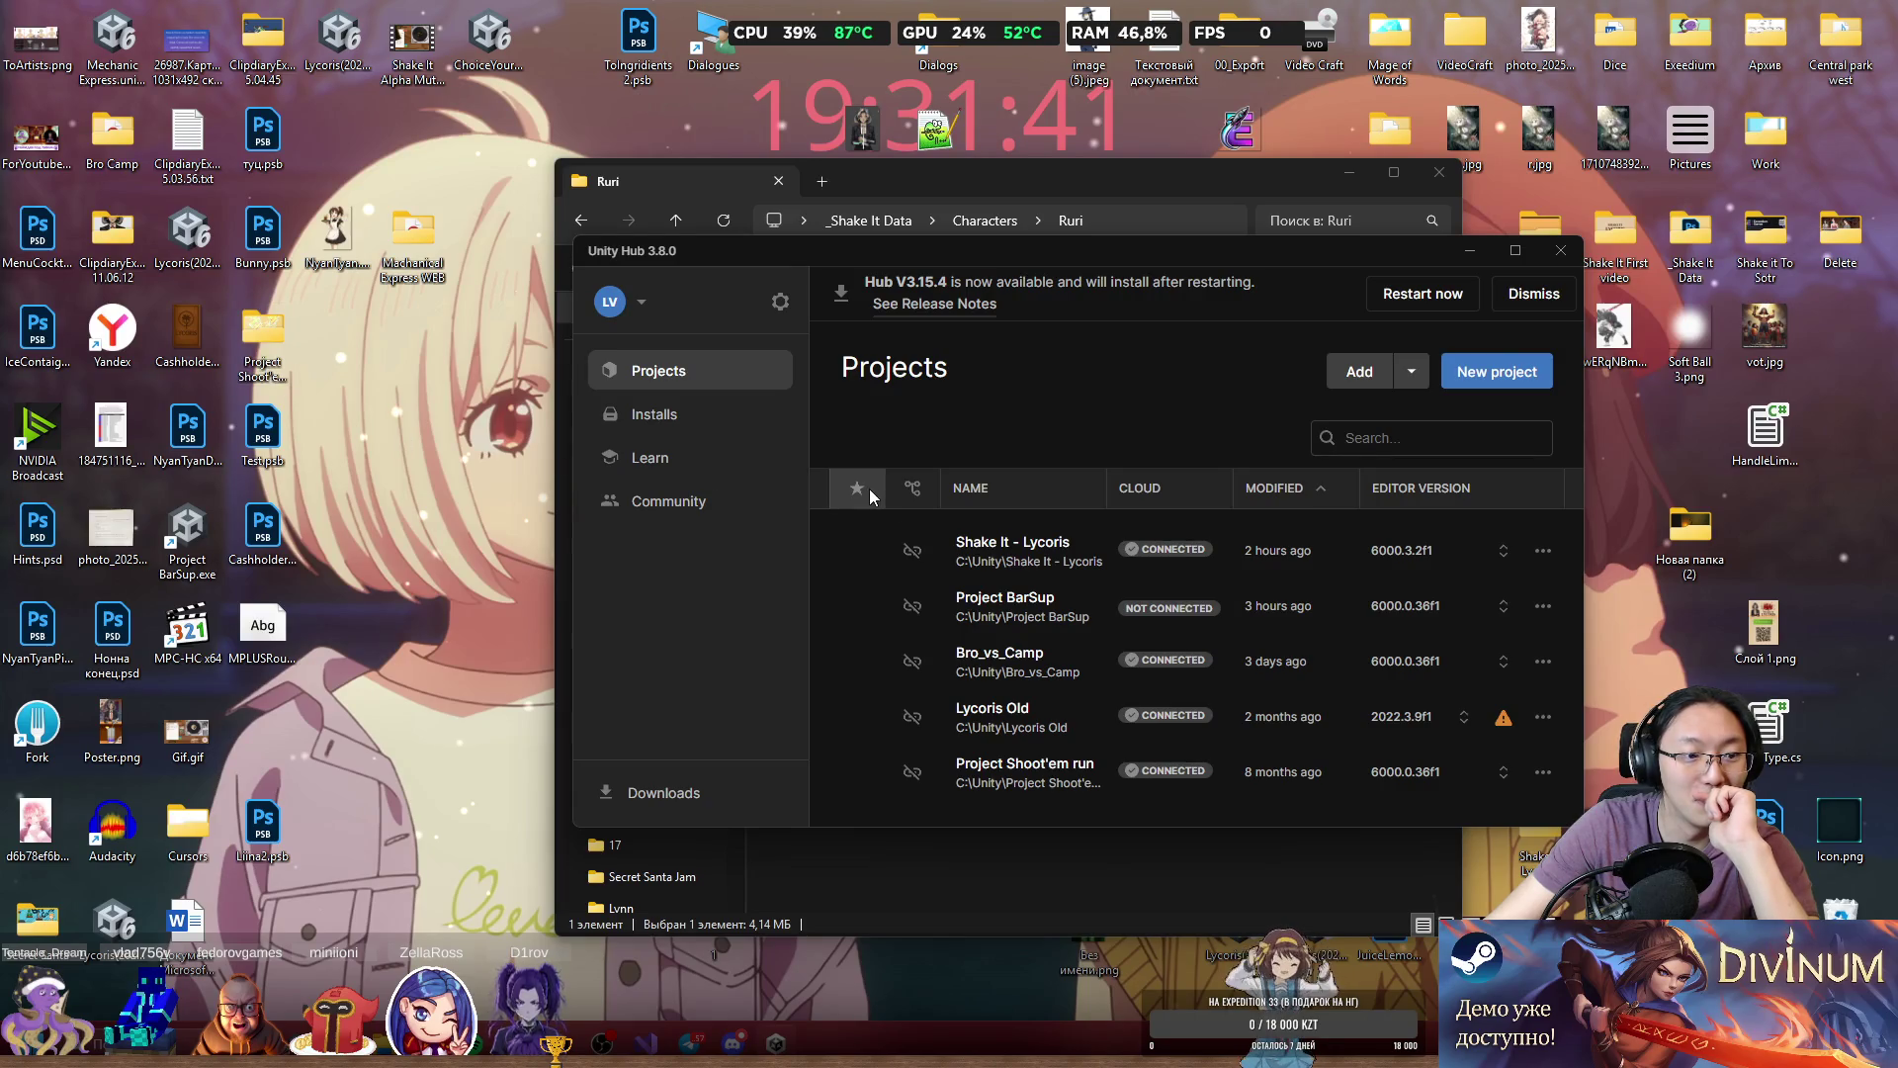
pyautogui.click(1058, 562)
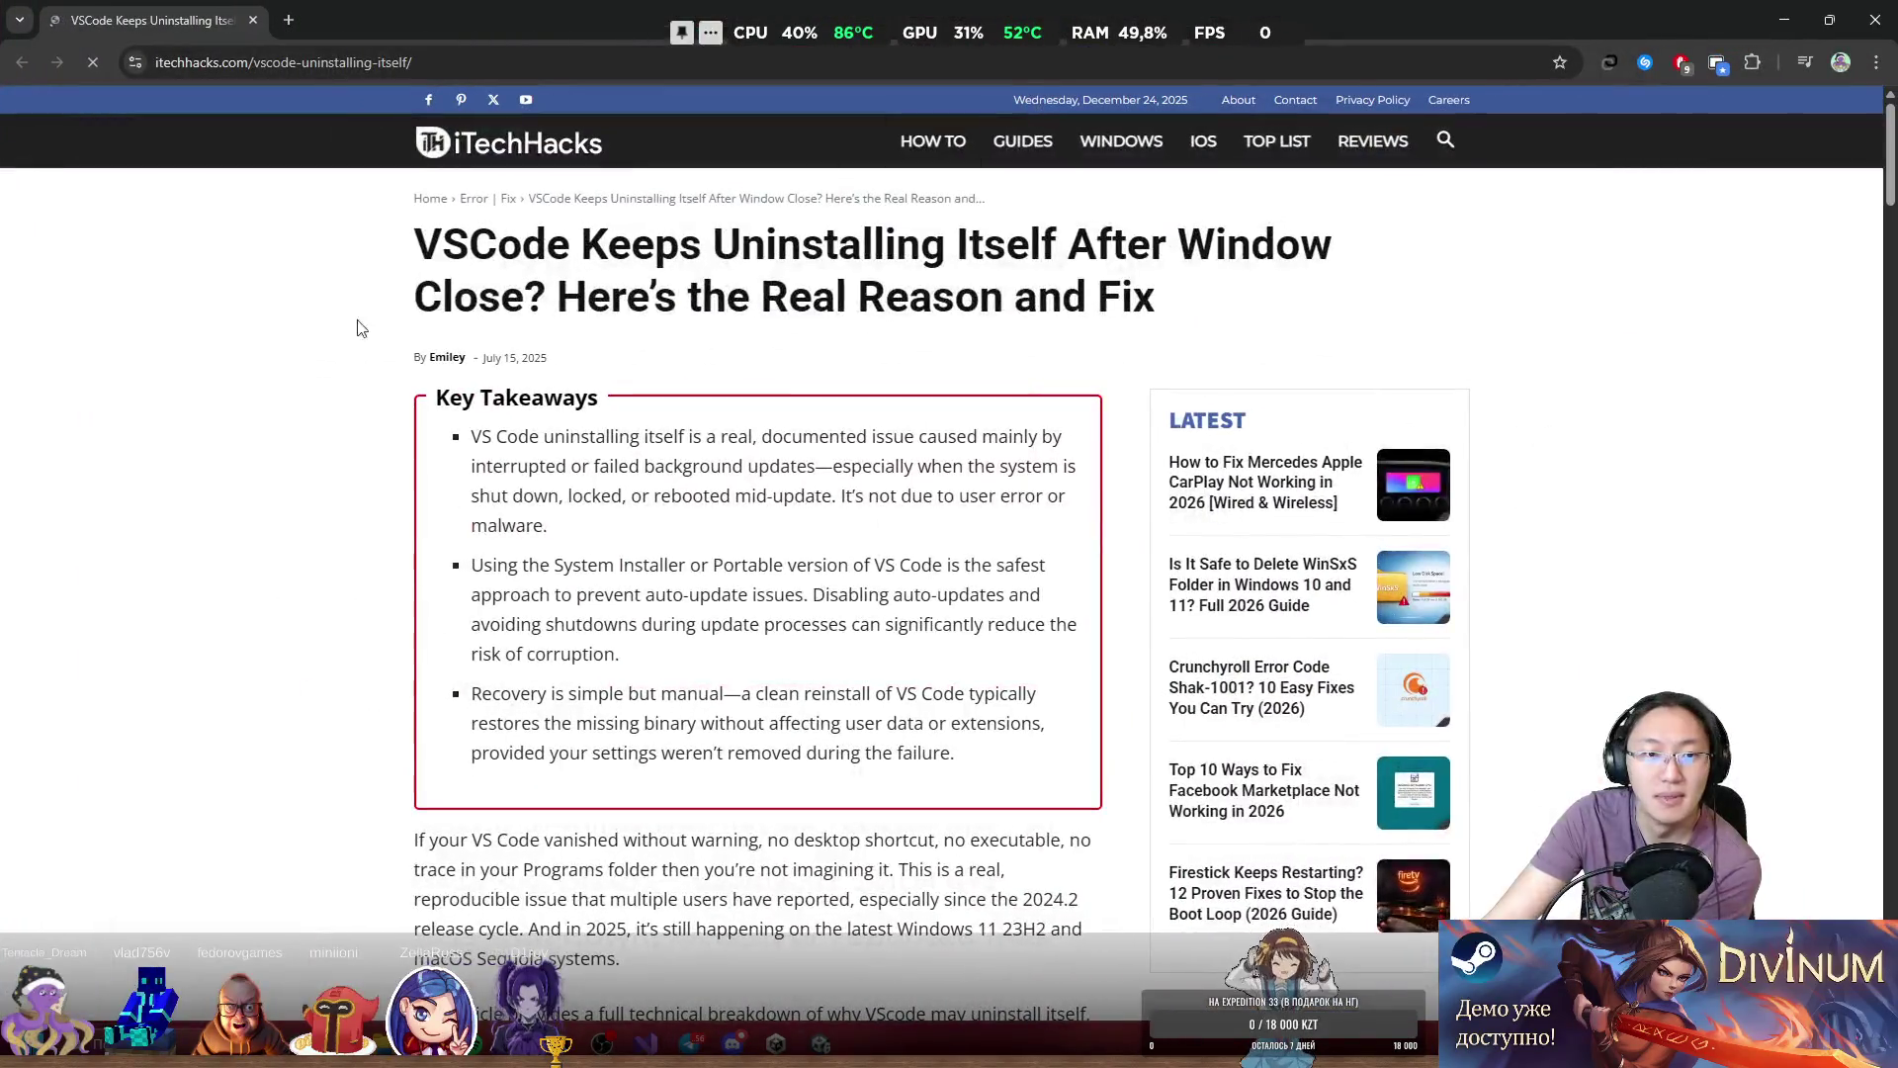
pyautogui.rightClick(354, 284)
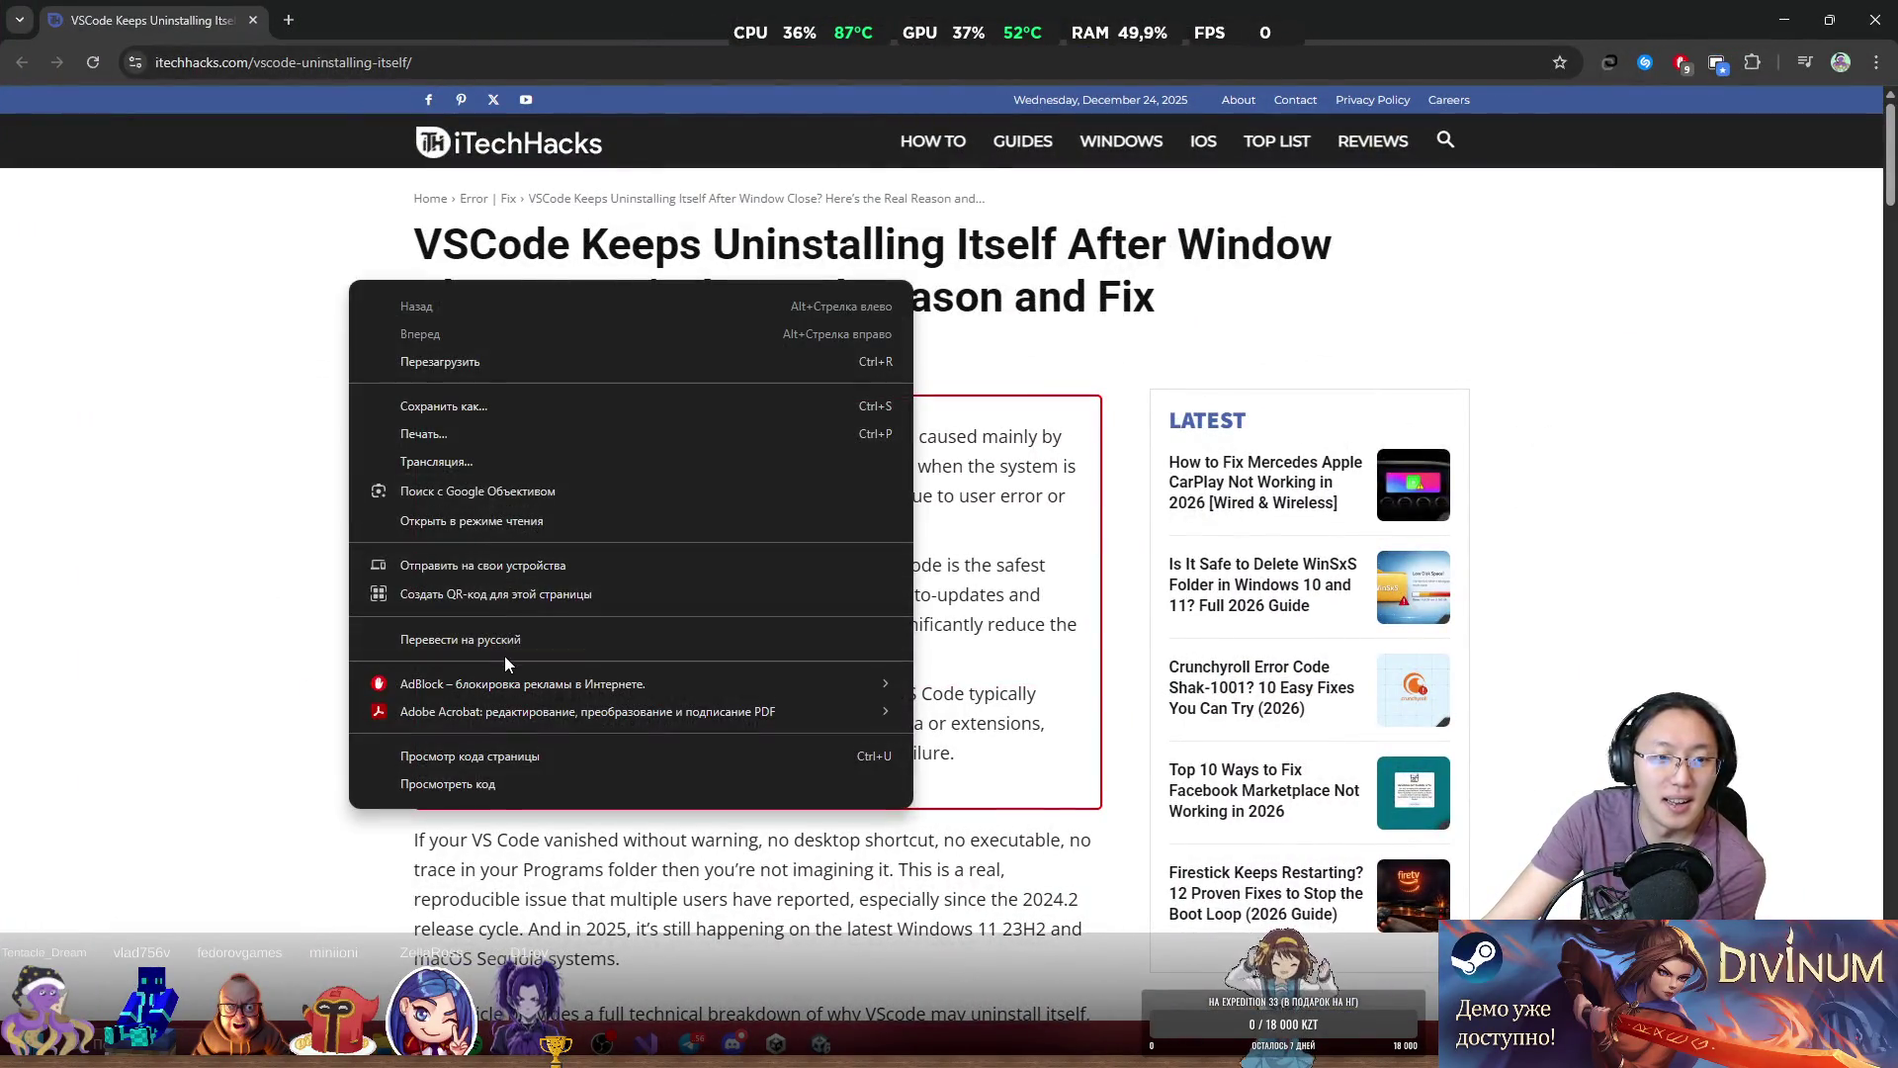
pyautogui.click(512, 639)
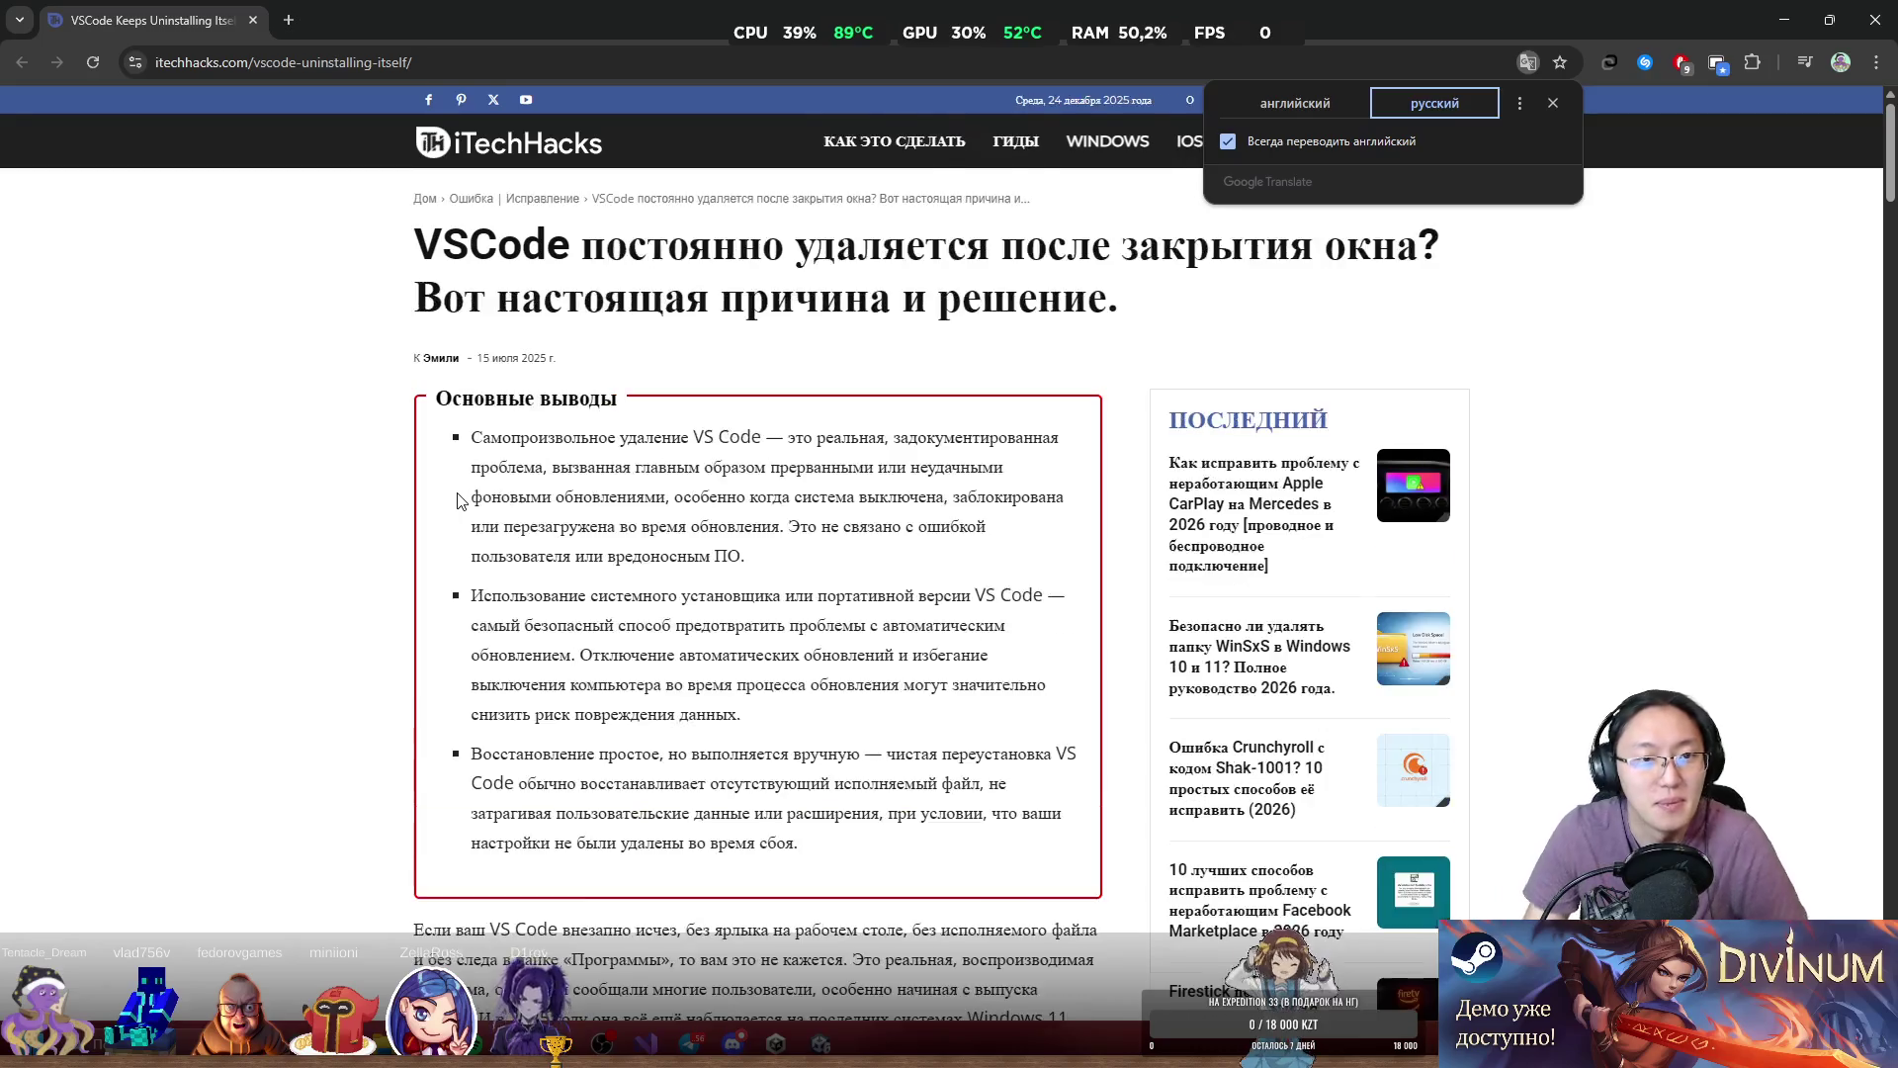
pyautogui.click(354, 358)
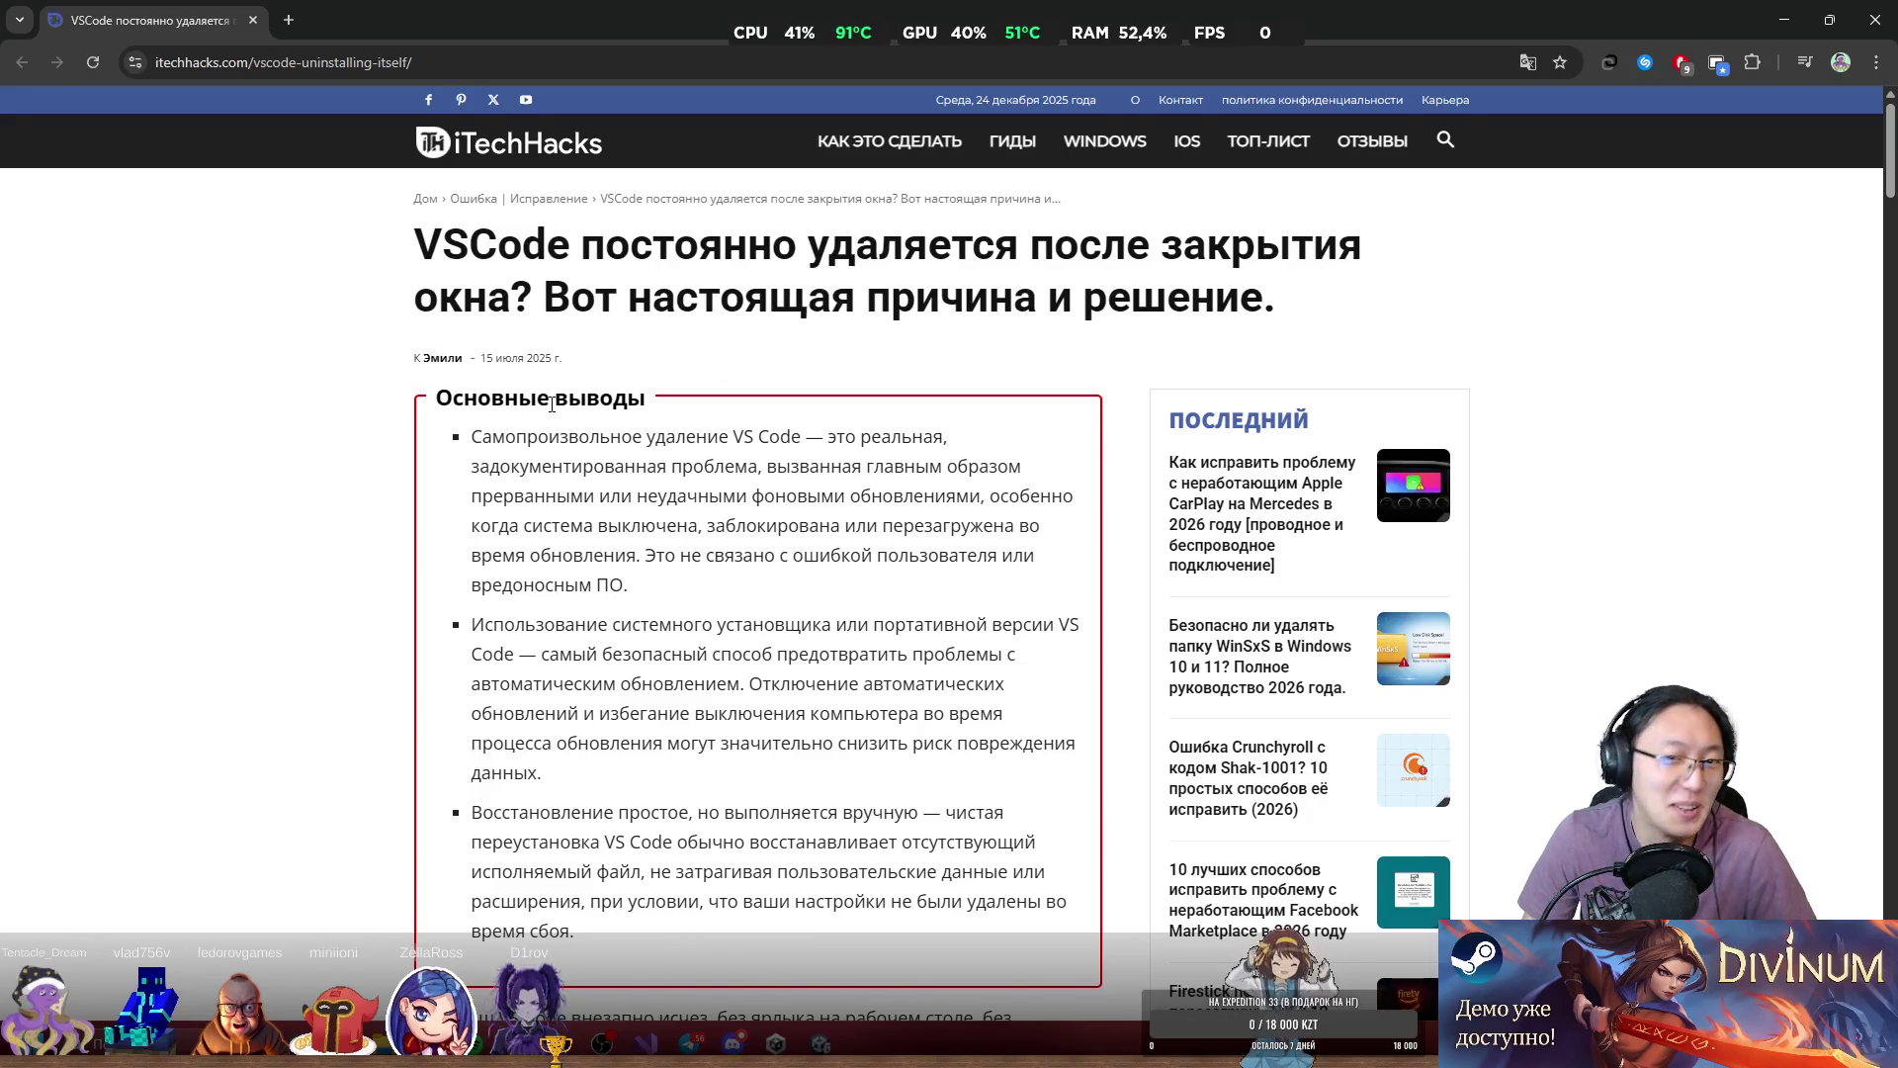
pyautogui.moveTo(744, 436); pyautogui.dragTo(830, 439)
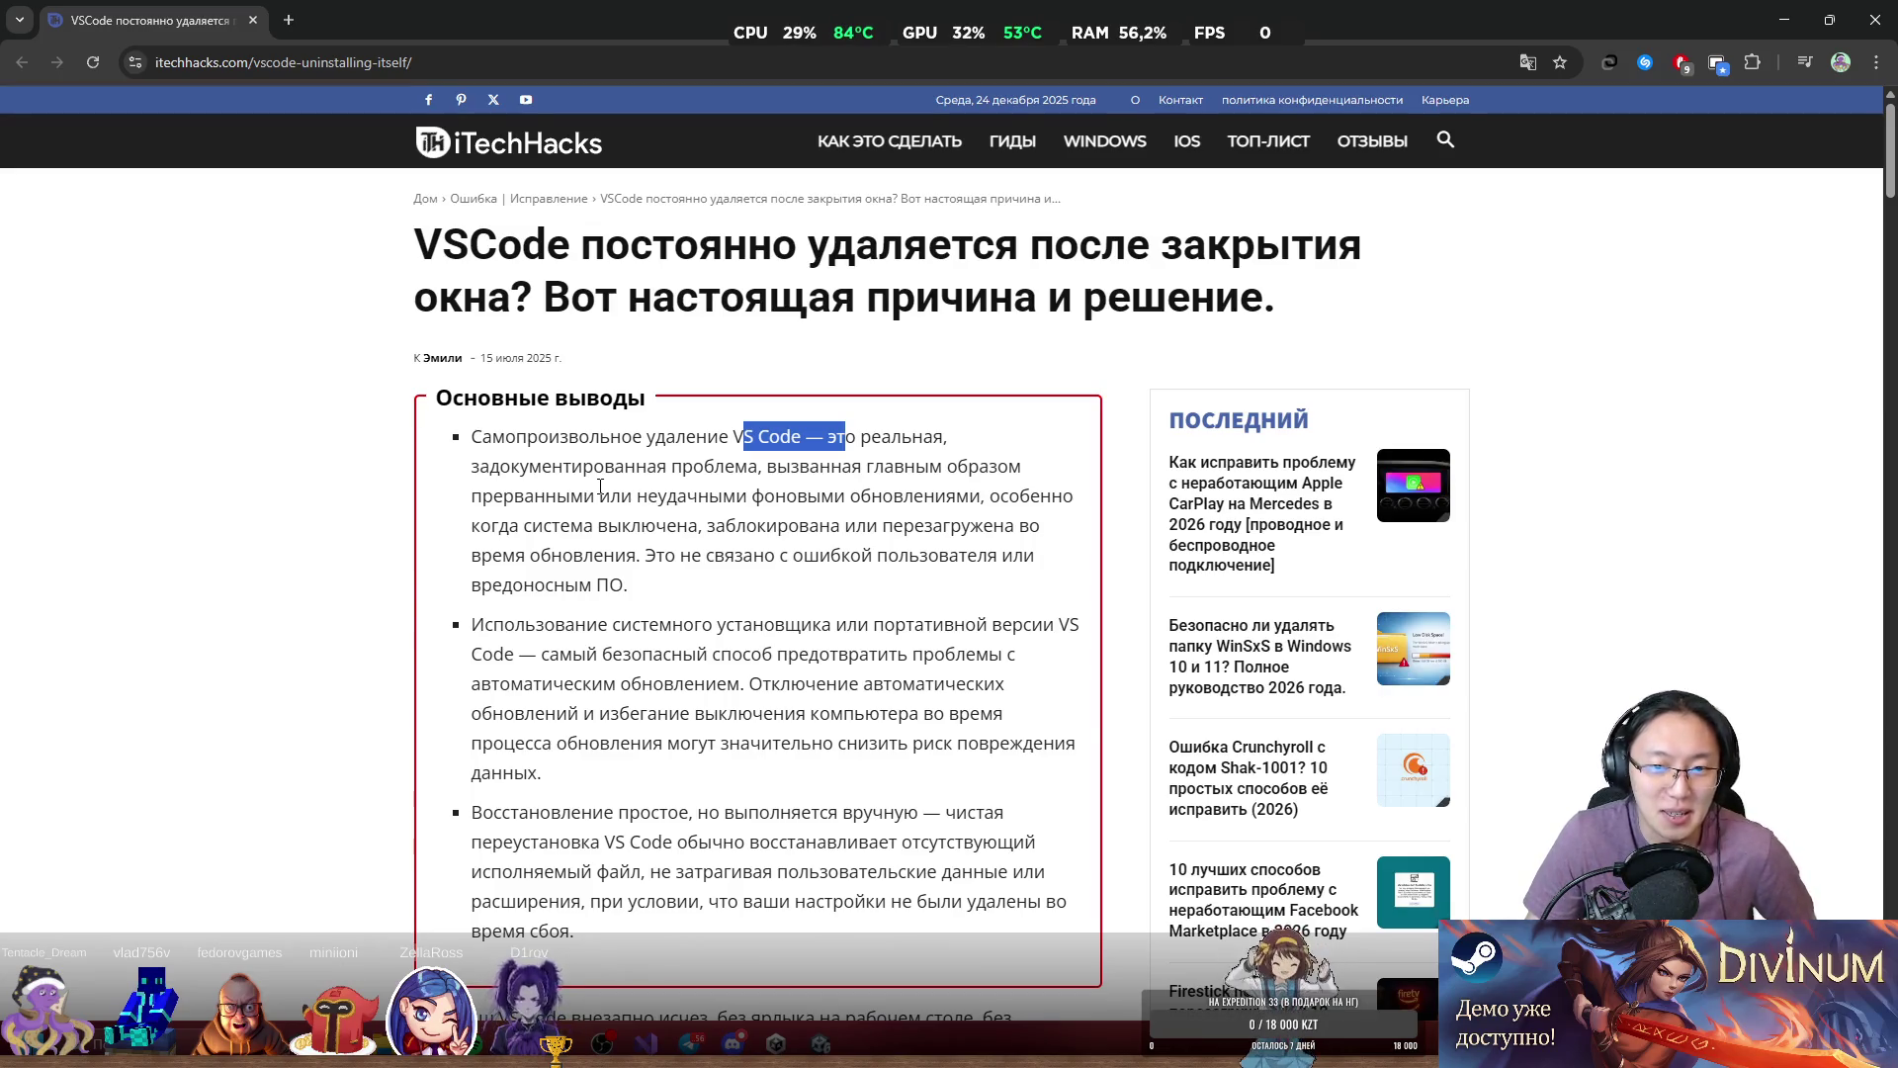
pyautogui.moveTo(504, 625); pyautogui.dragTo(791, 658)
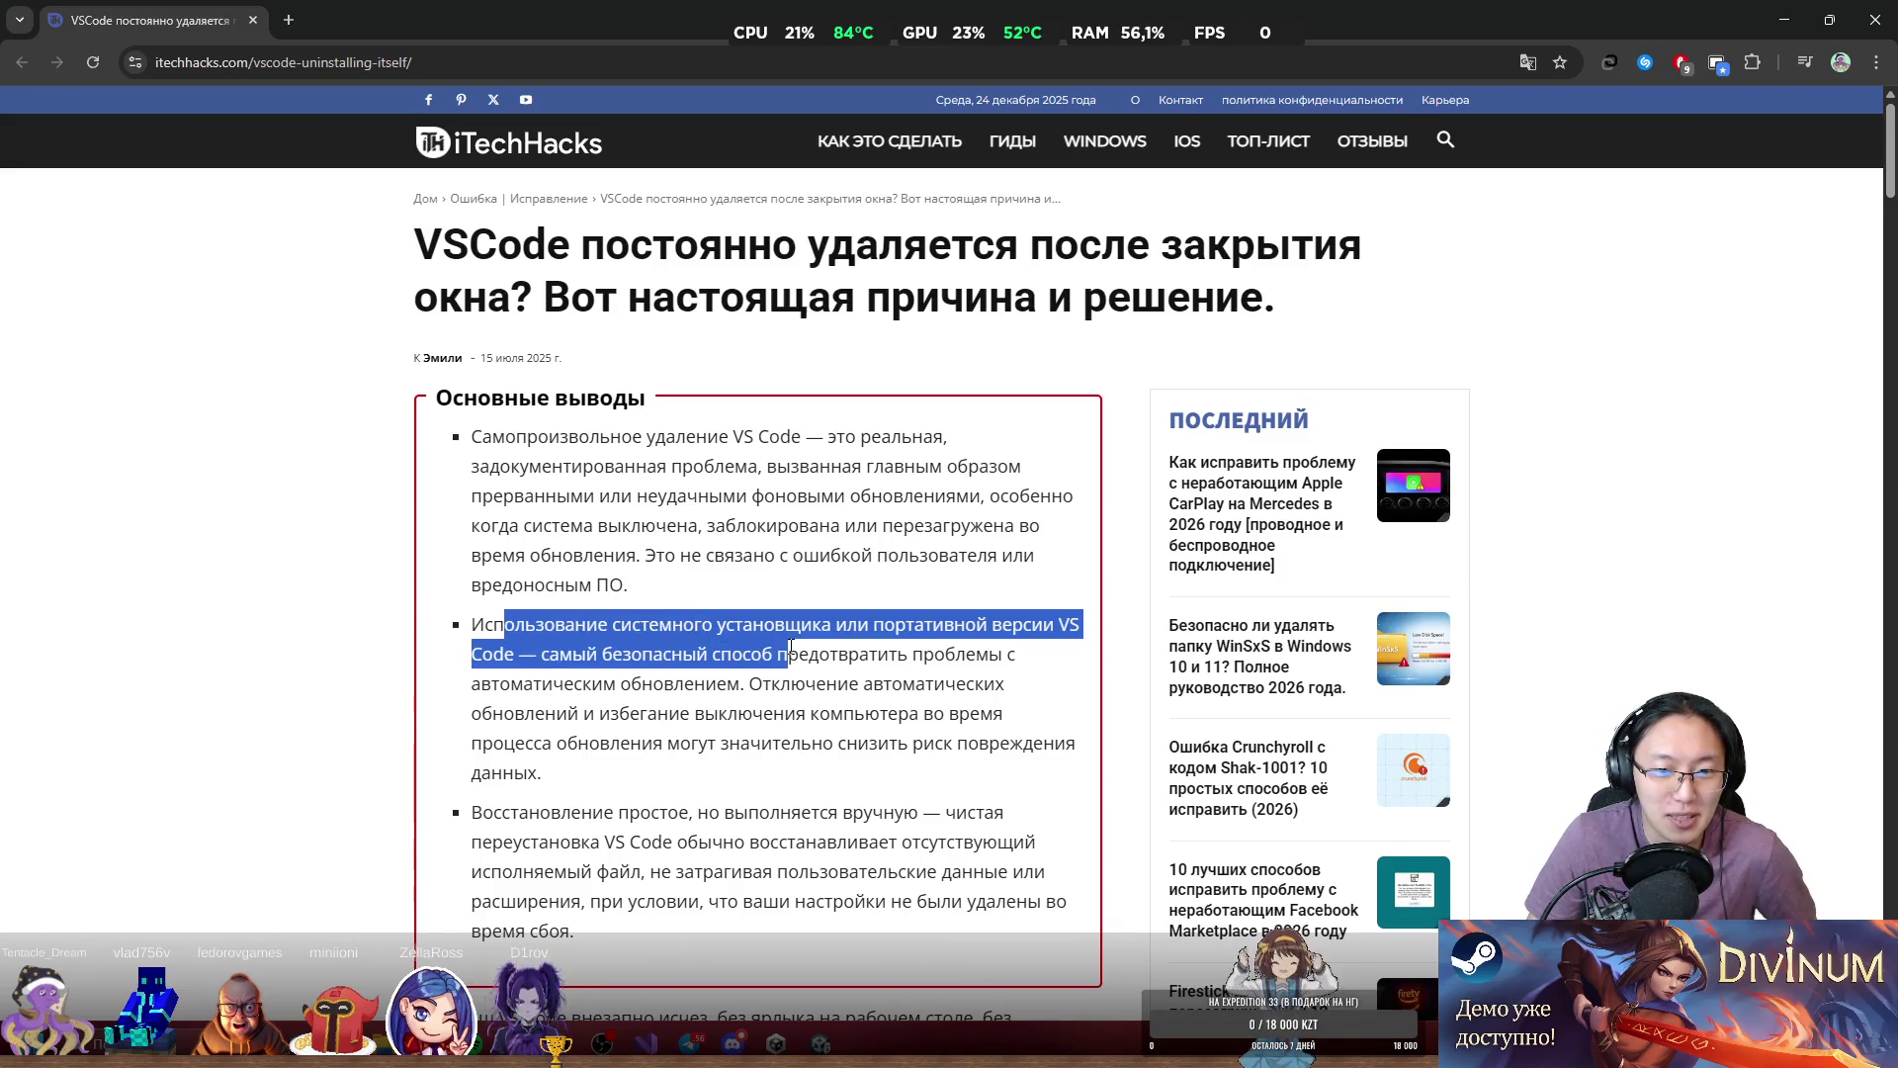
pyautogui.click(620, 659)
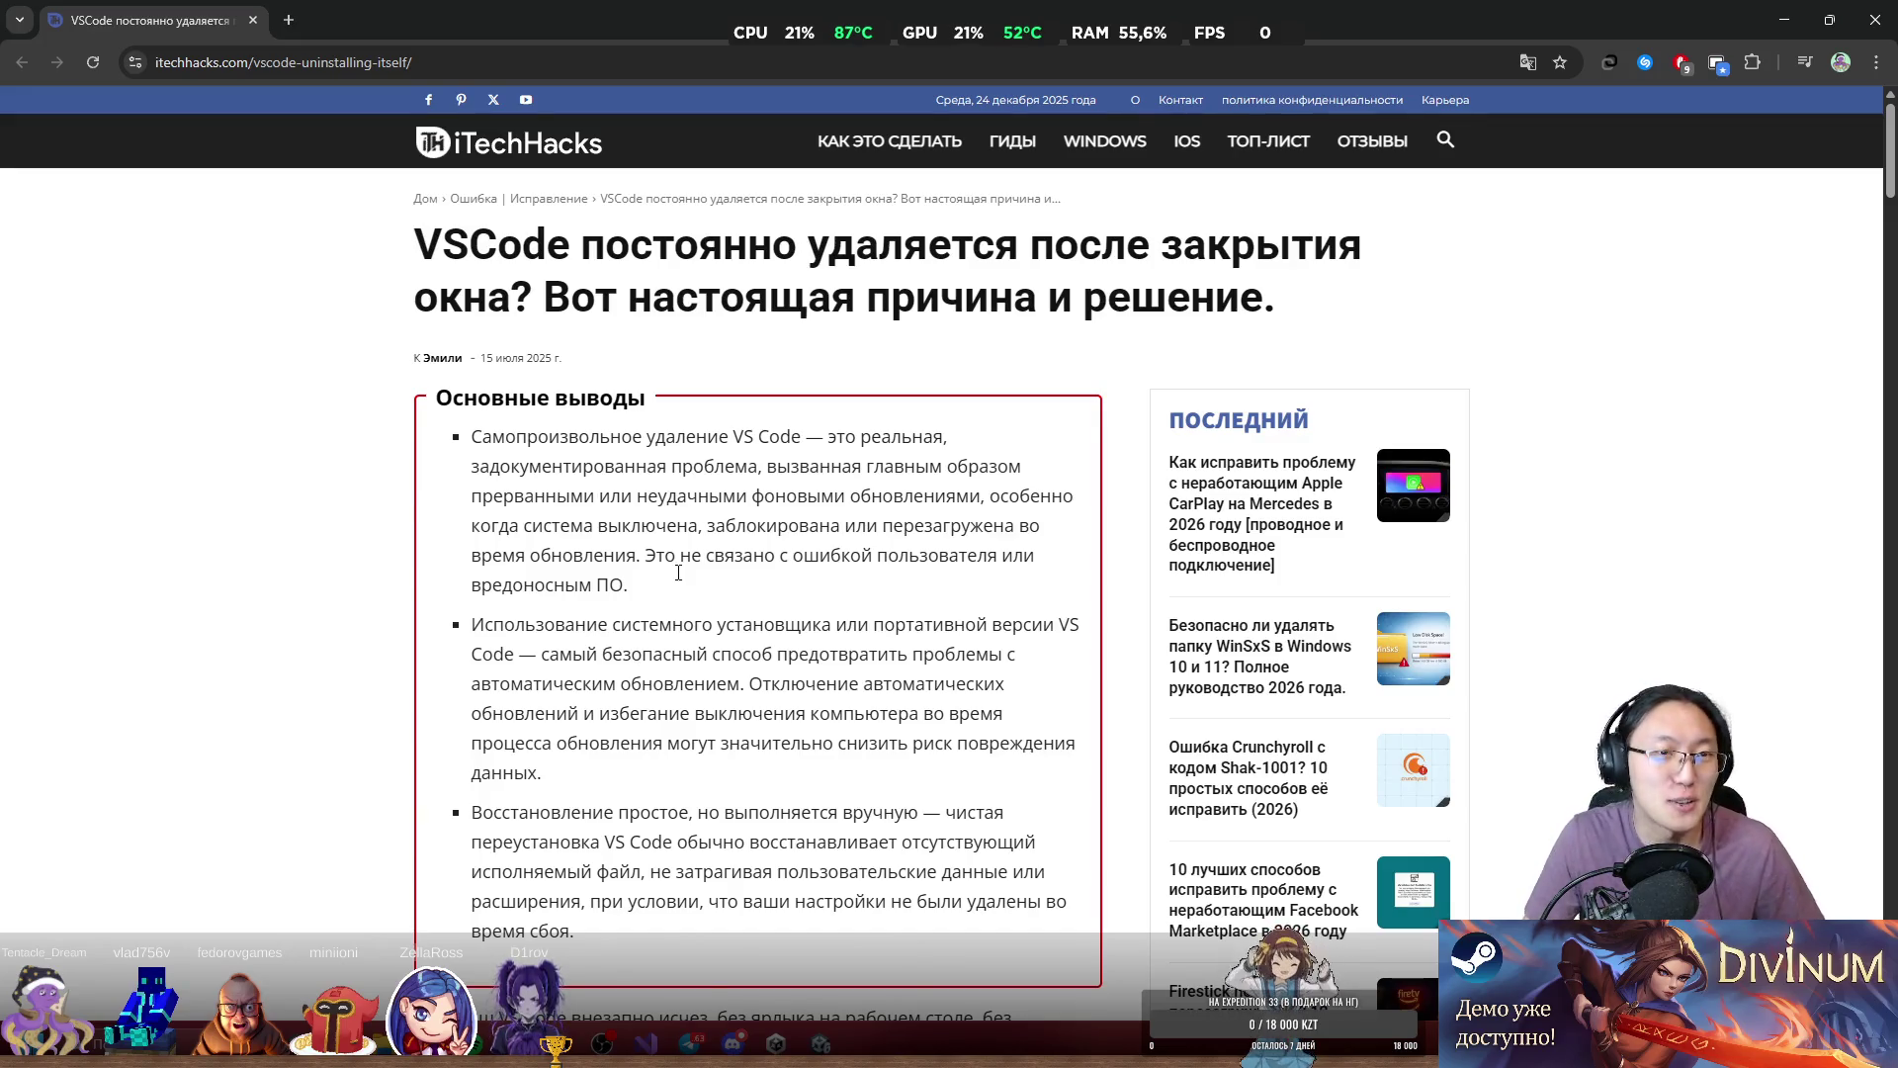
# Restore the Chrome window showing the VS Code article and close it.
pyautogui.press('super+Down')
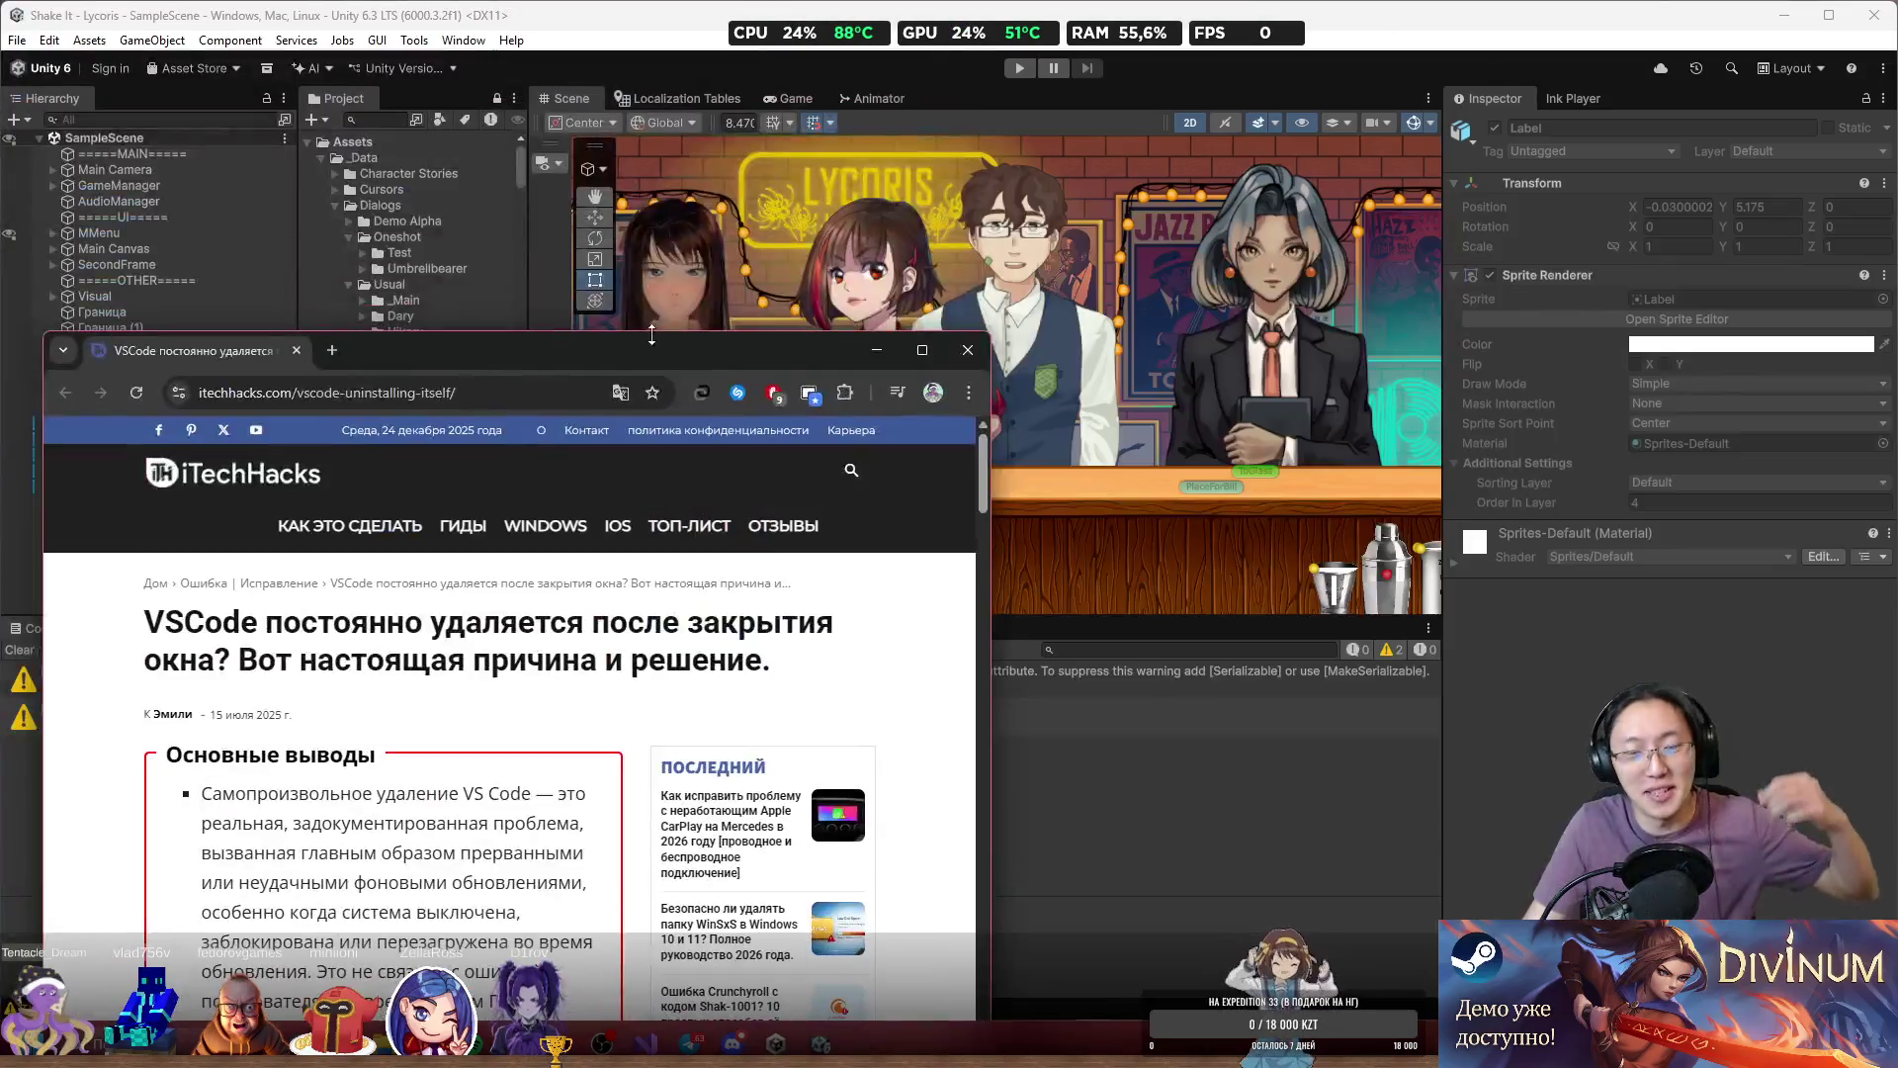
pyautogui.click(968, 349)
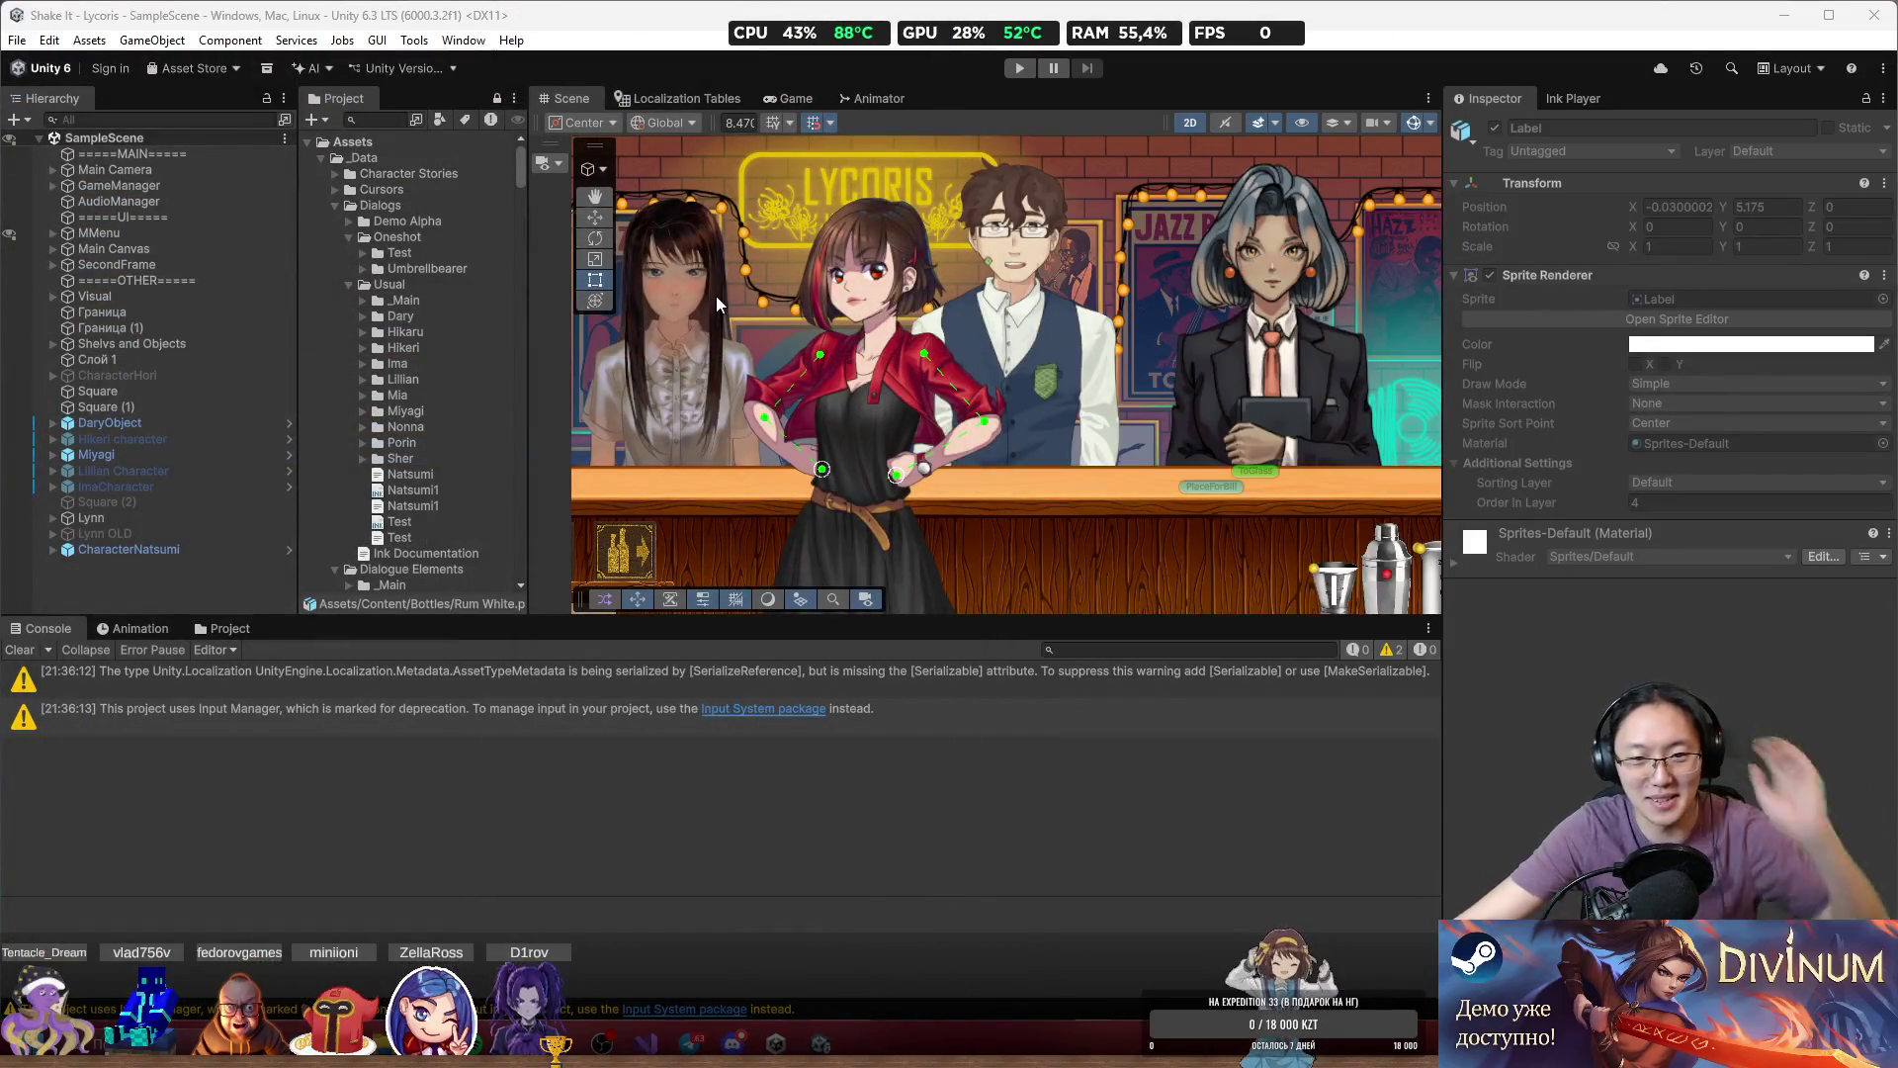